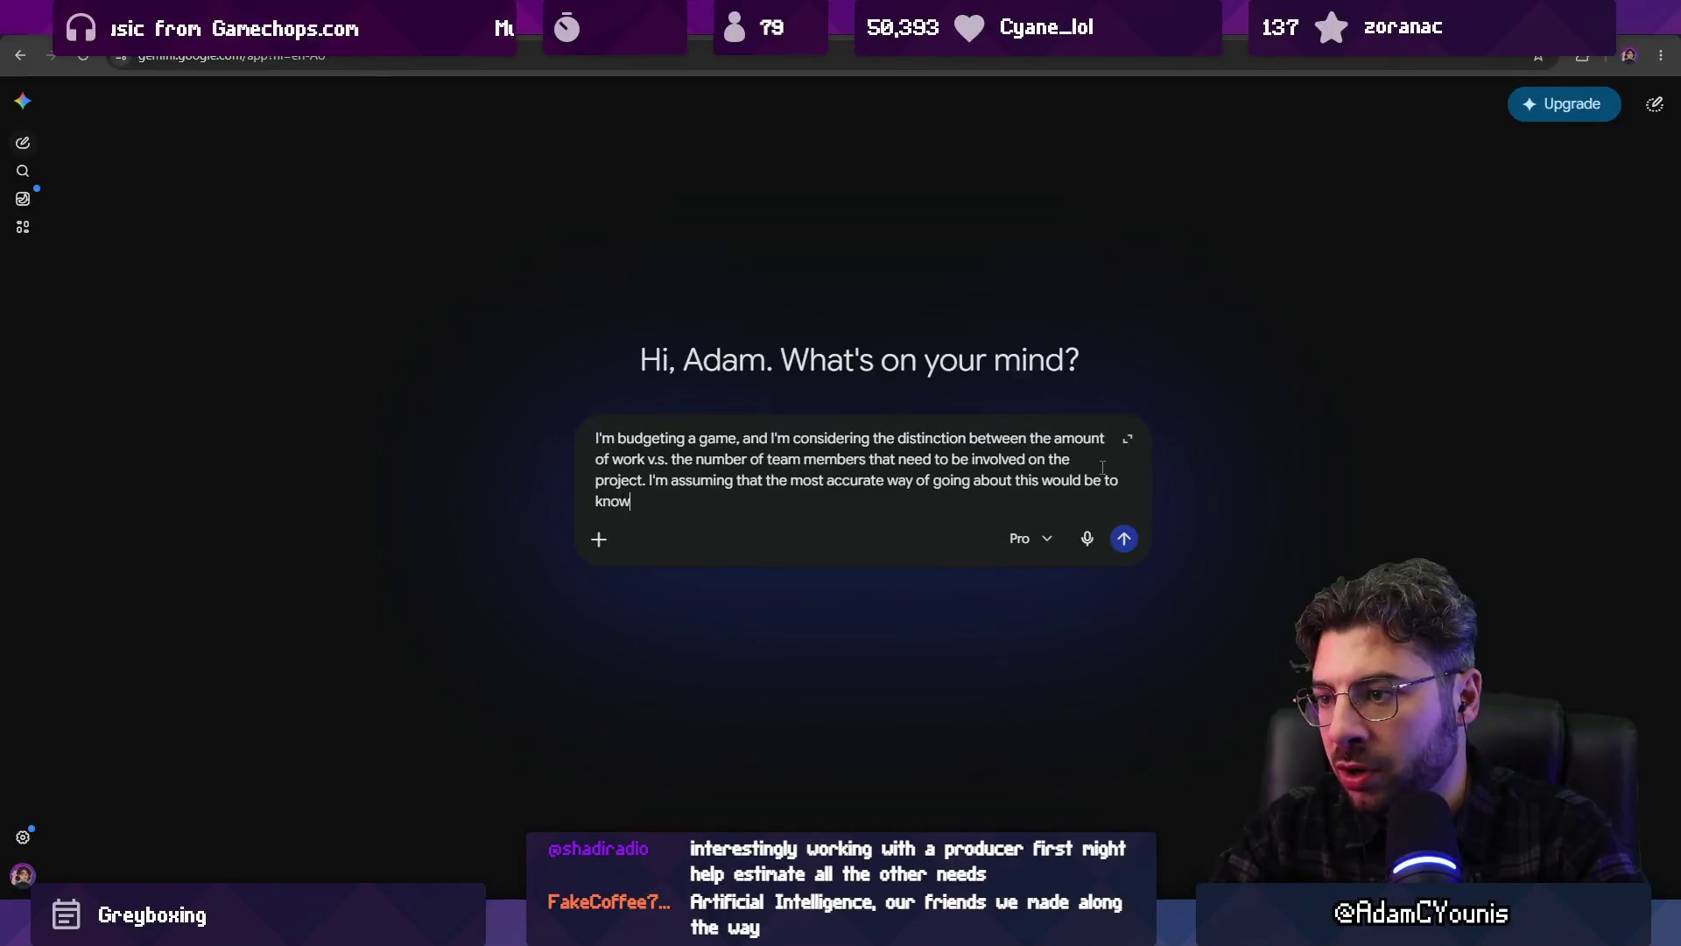
Write the Gemini question on assigning summed tasks to roles matching the dependency rate, trimming the ending
{"action": "type", "text": "the "}
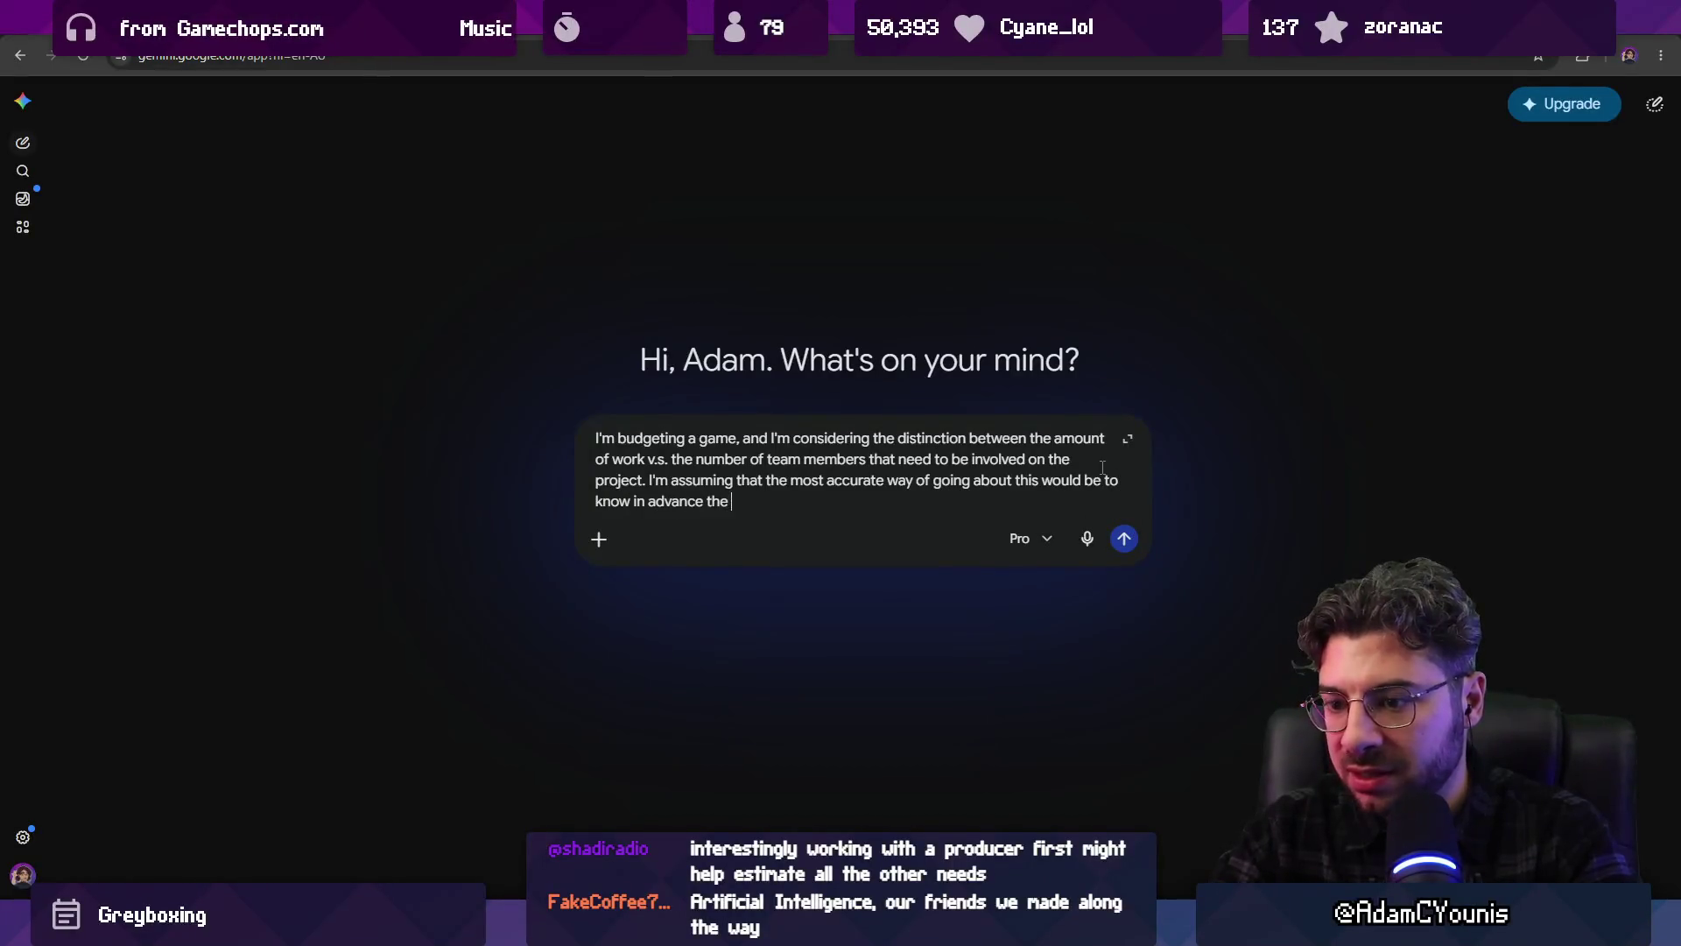
{"action": "type", "text": "sum of al"}
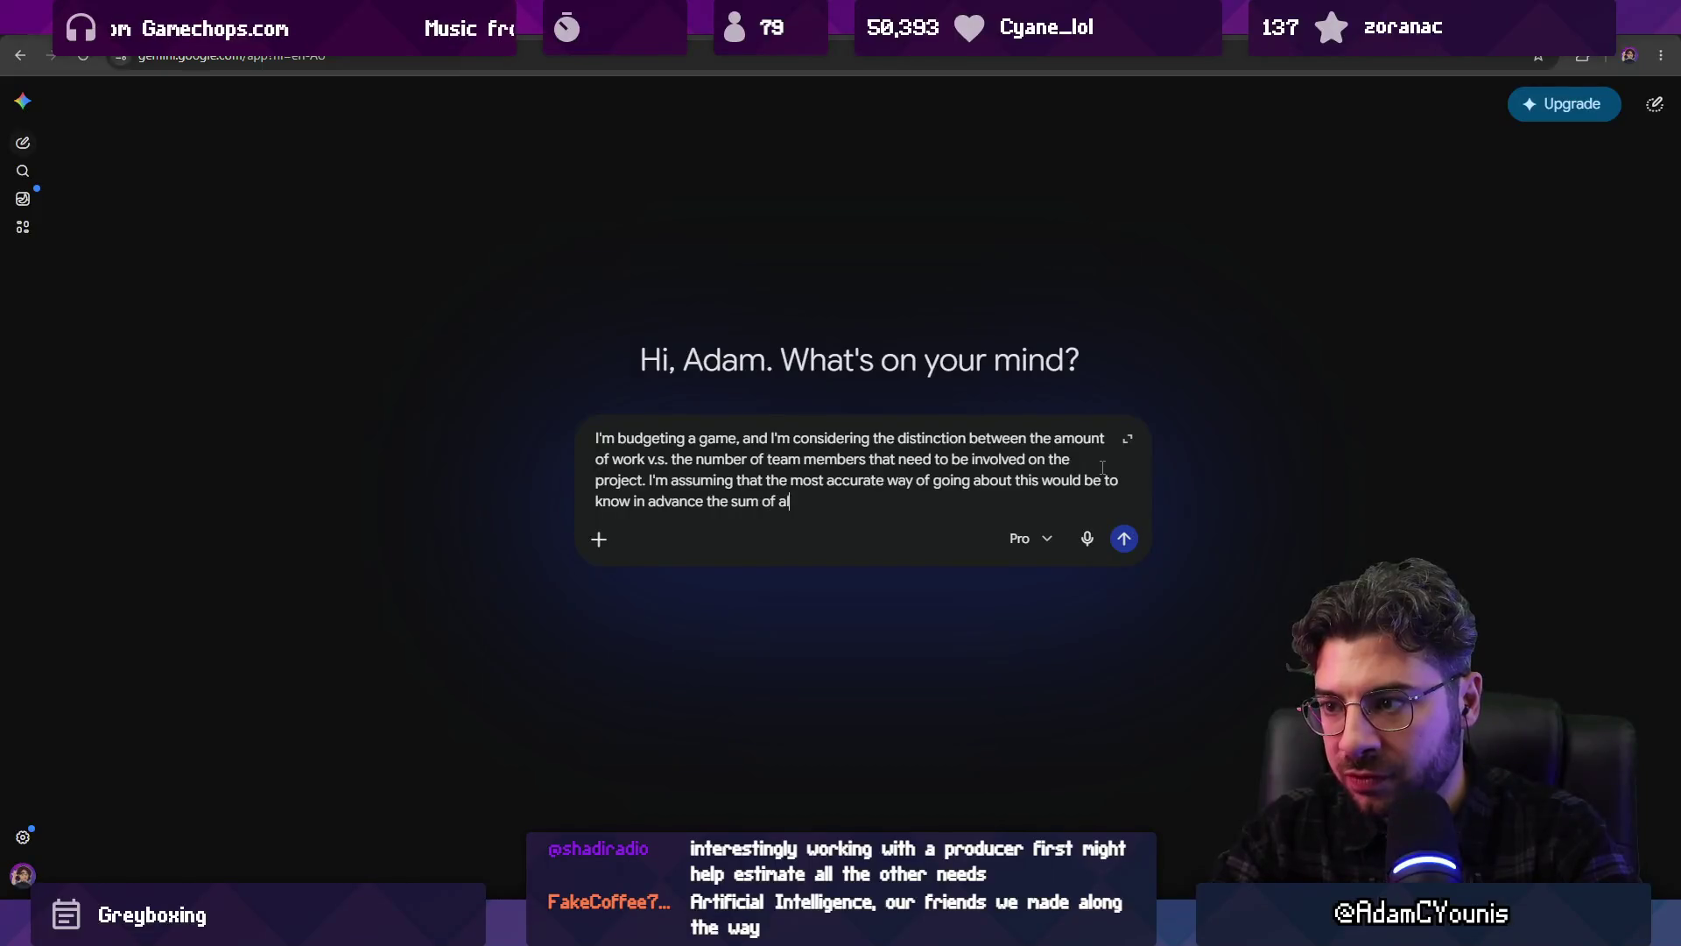
{"action": "type", "text": "l tasks t and th"}
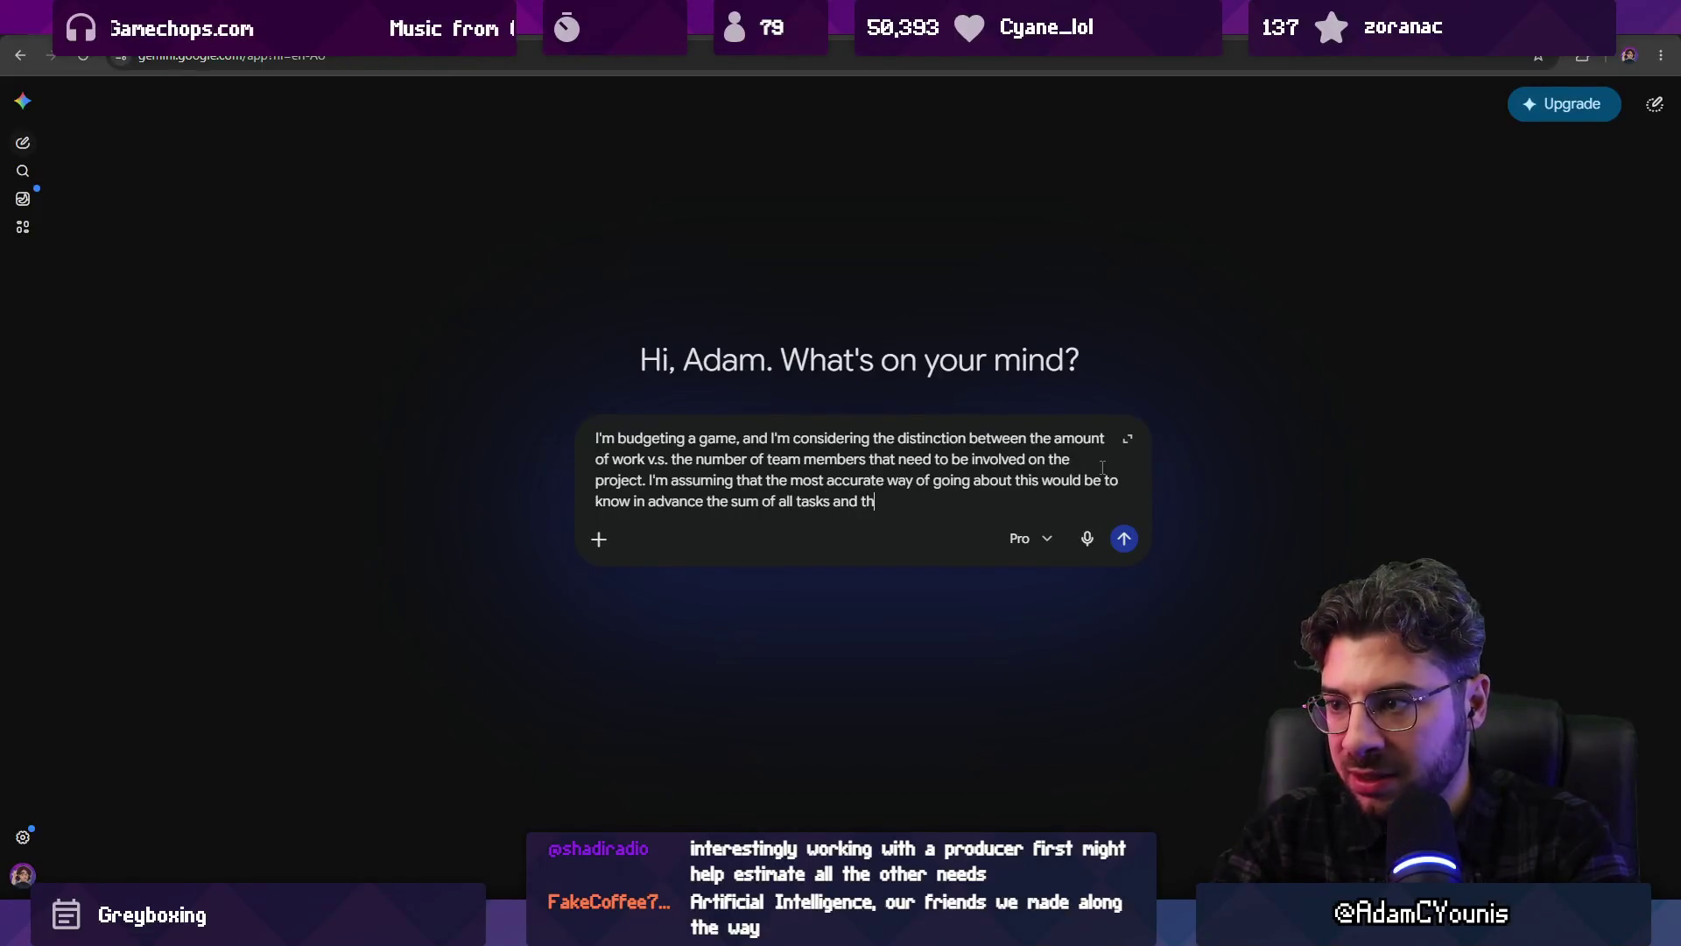
{"action": "type", "text": "en a"}
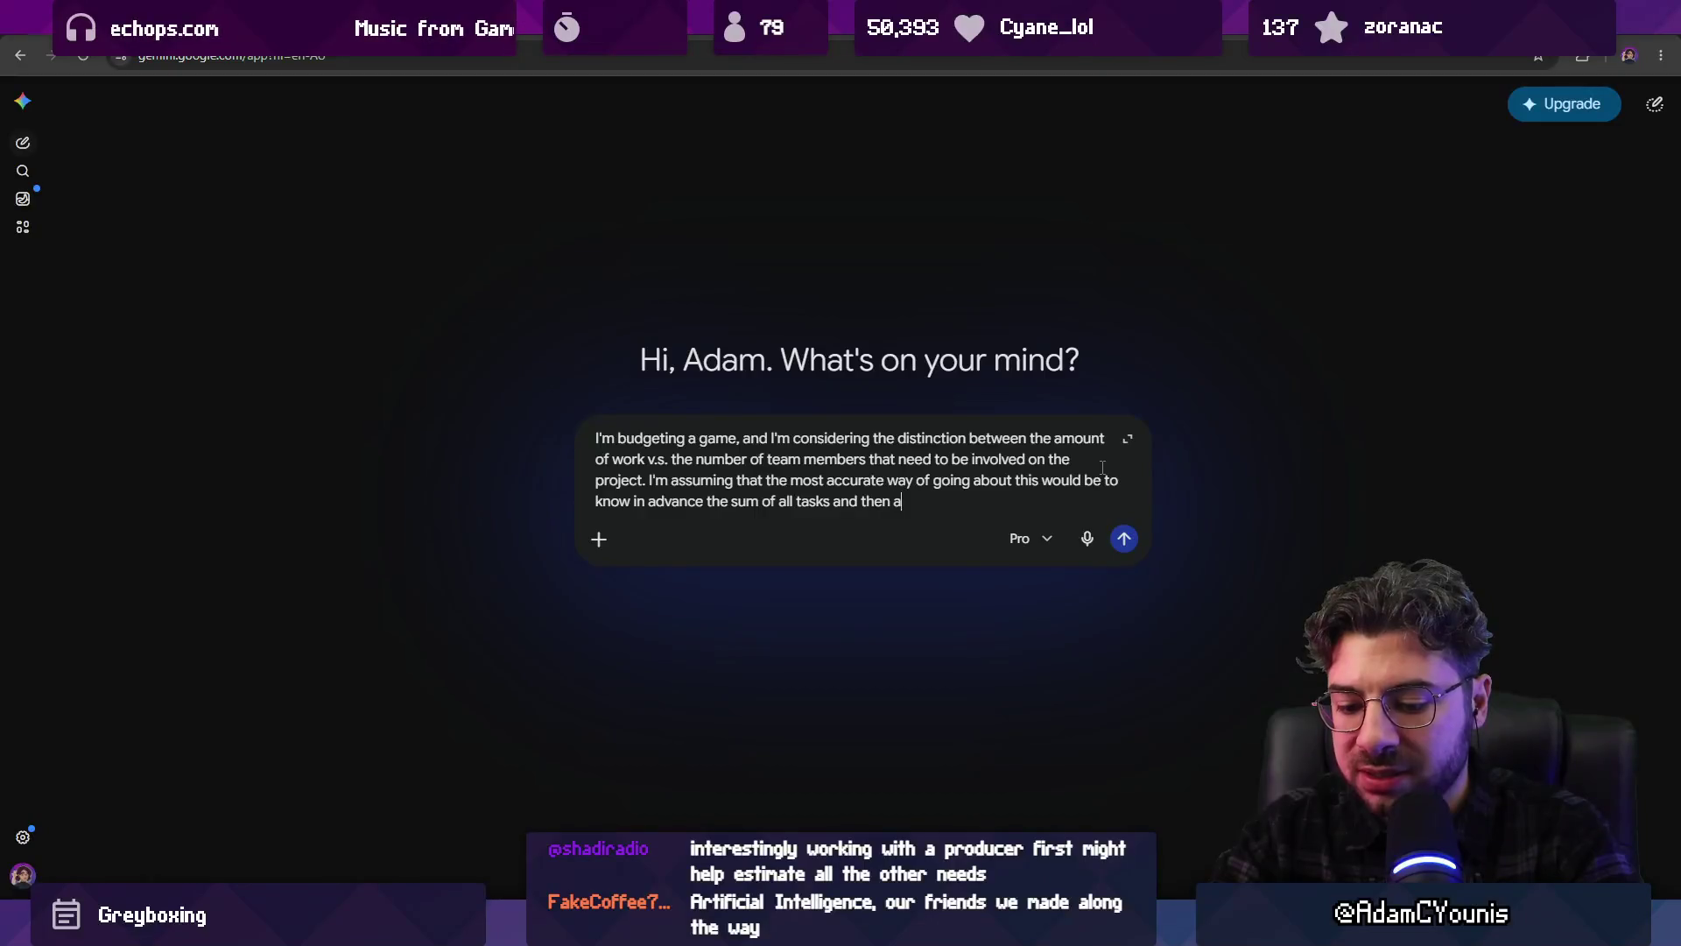
{"action": "type", "text": "ttempt to assign"}
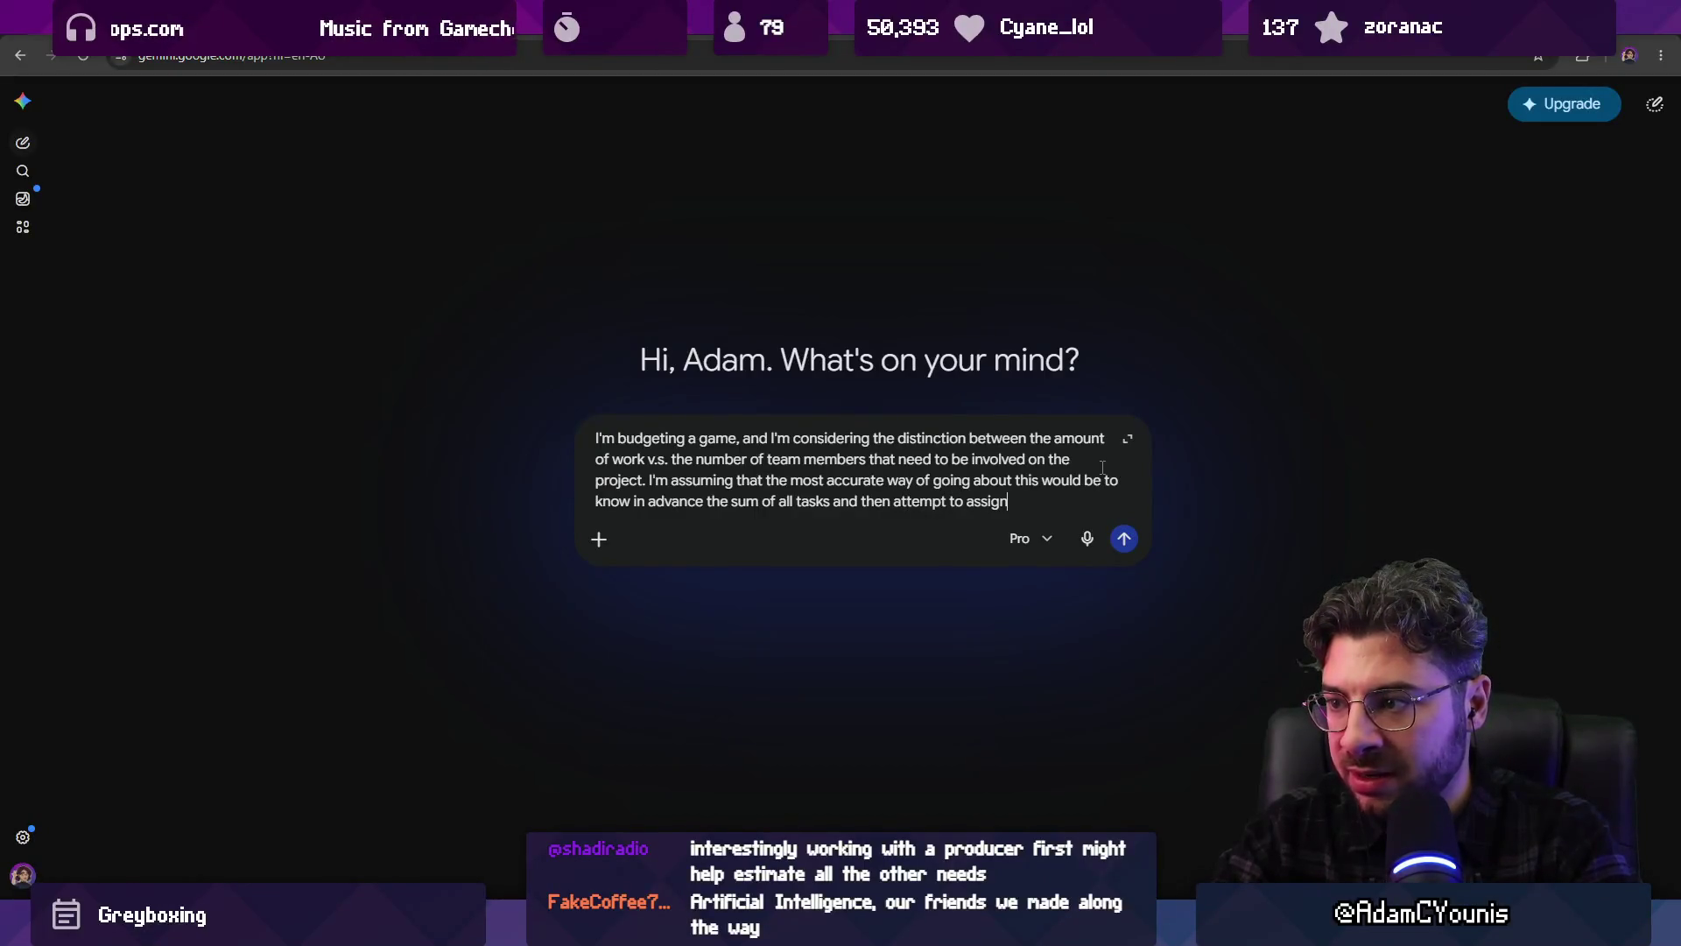
{"action": "type", "text": " thos"}
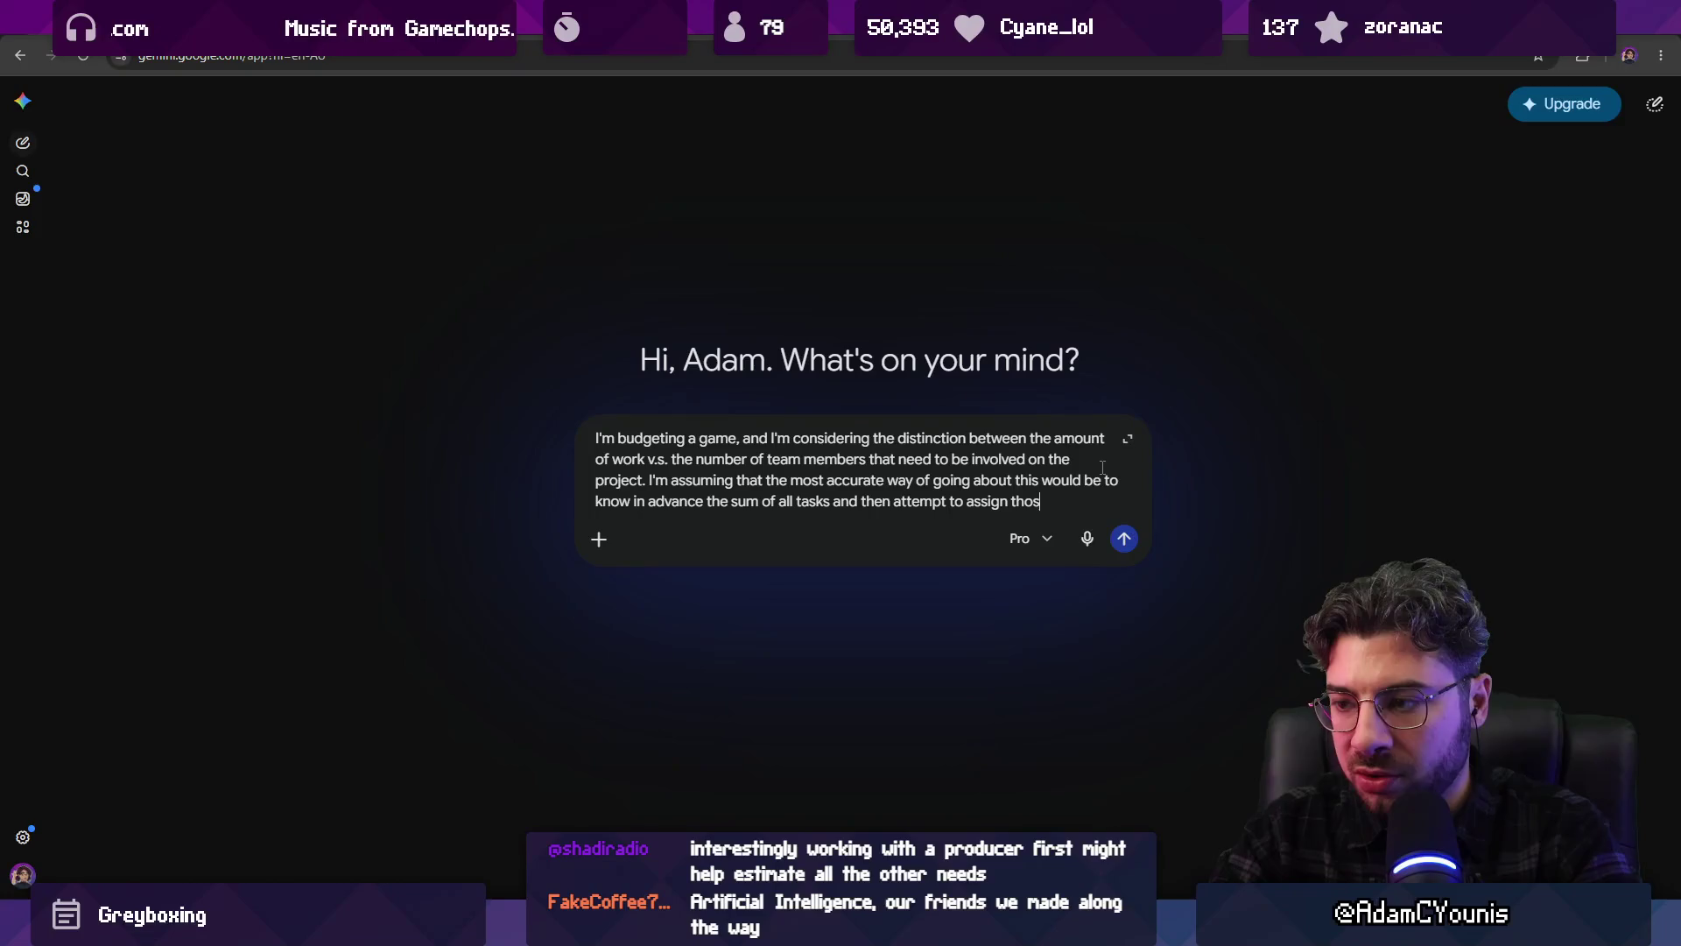
{"action": "type", "text": "e to roles "}
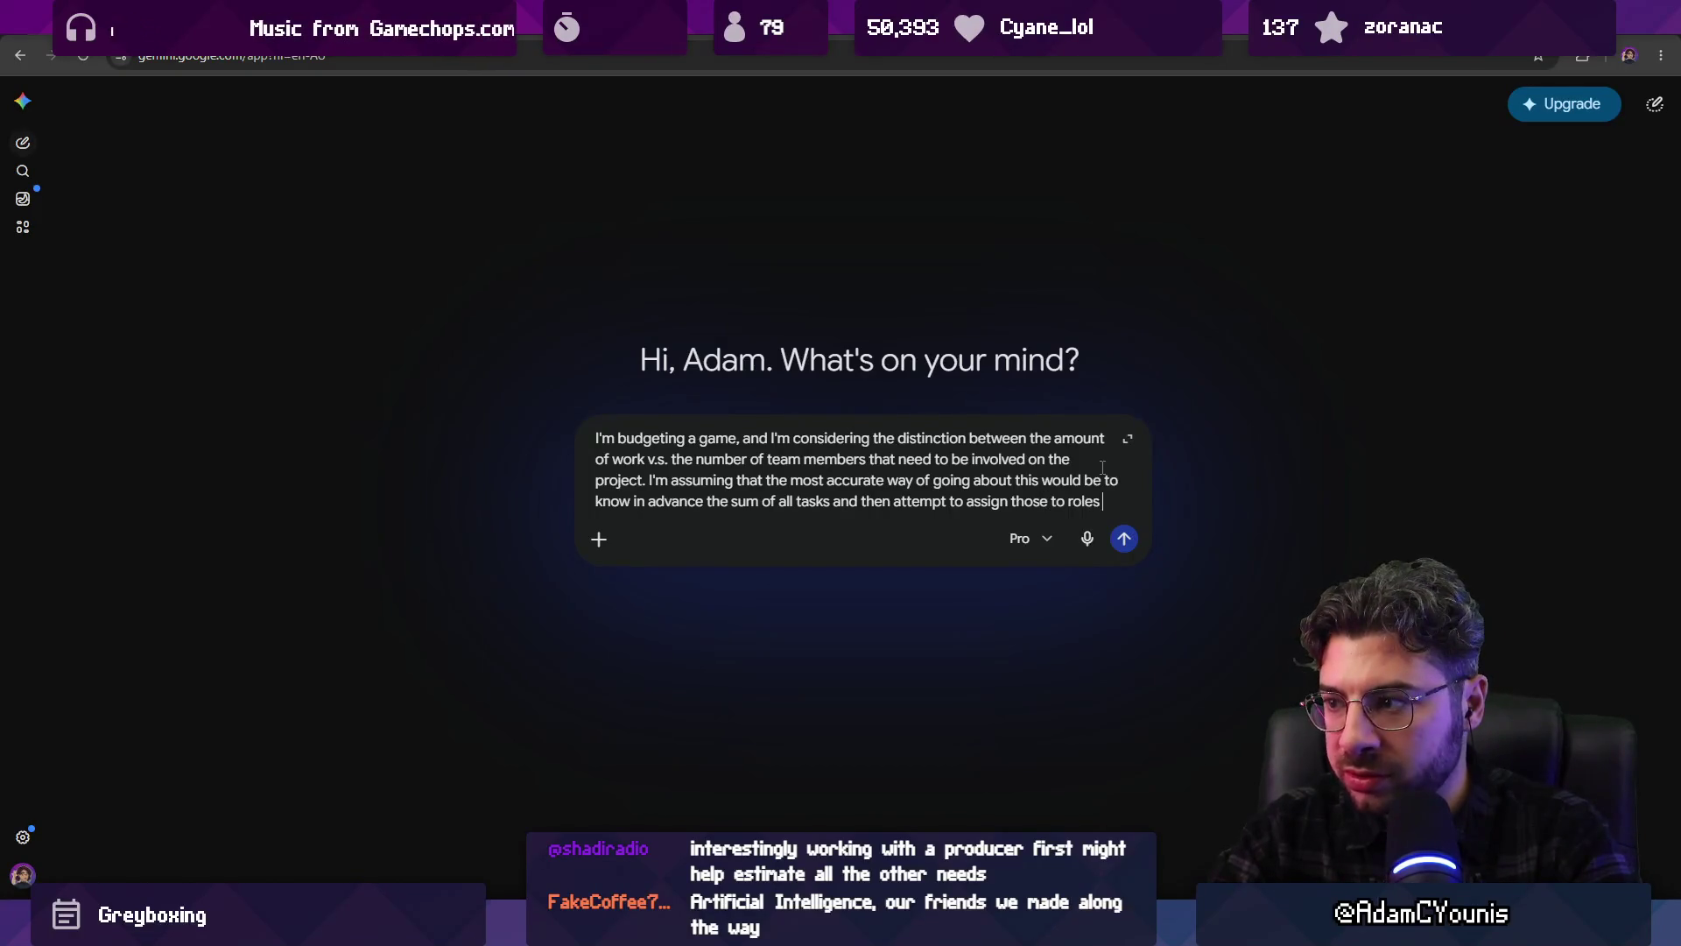
{"action": "type", "text": "based on volume and "}
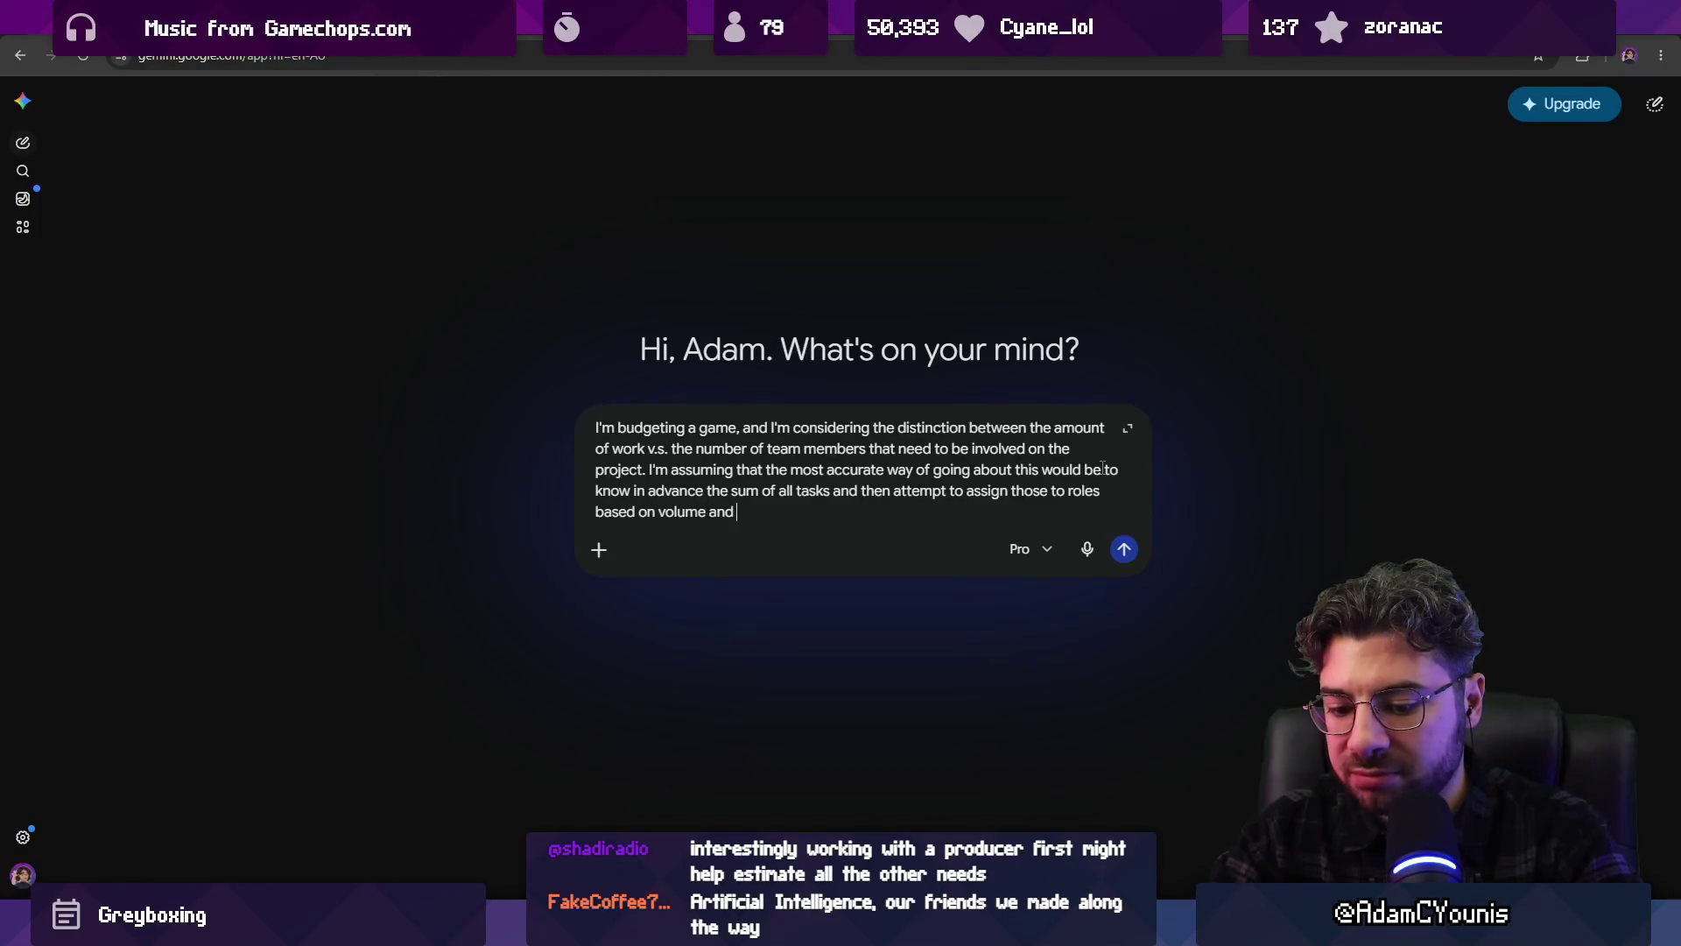
{"action": "type", "text": "count the number of"}
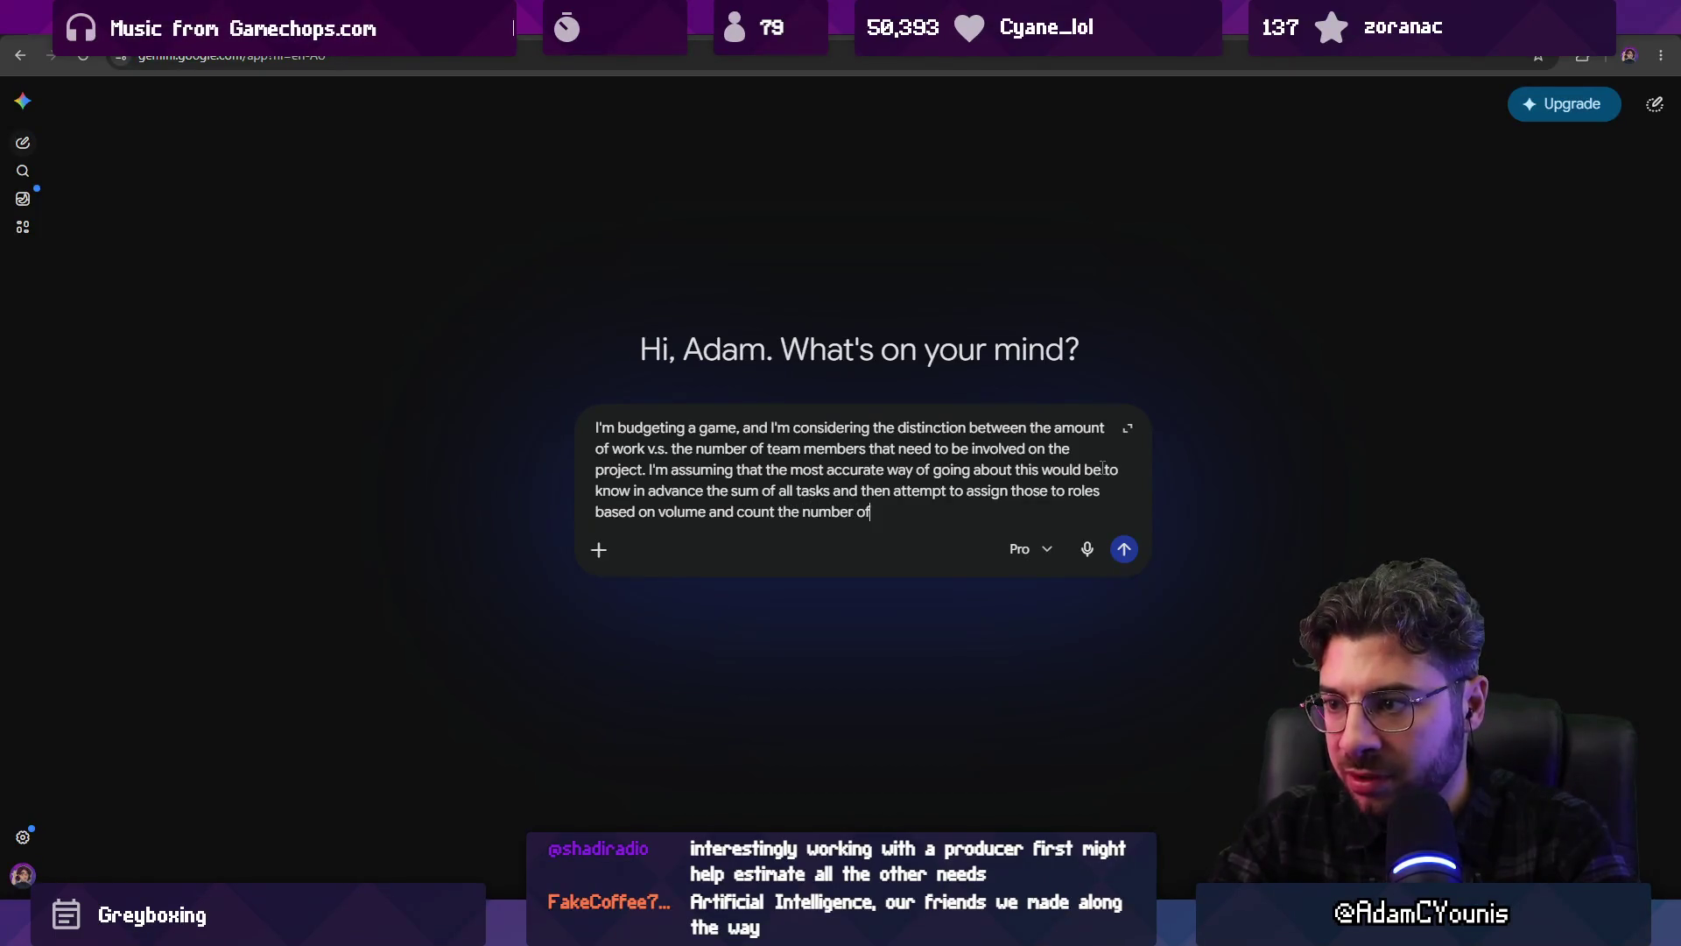
{"action": "type", "text": " people"}
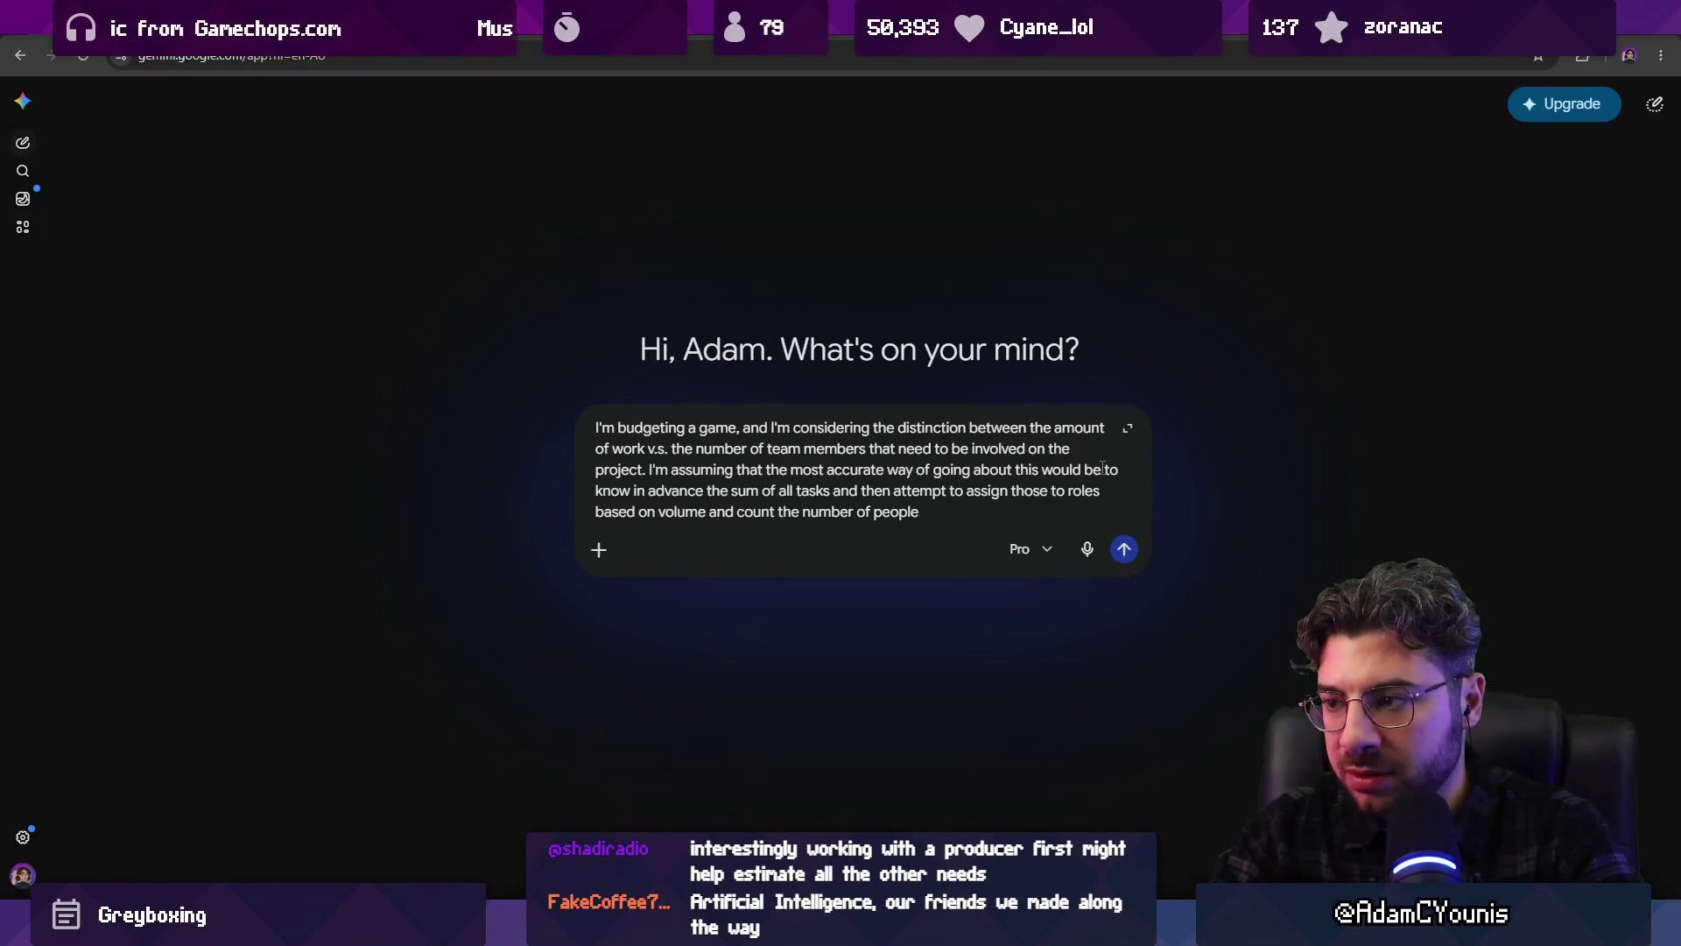
{"action": "type", "text": " required to do "}
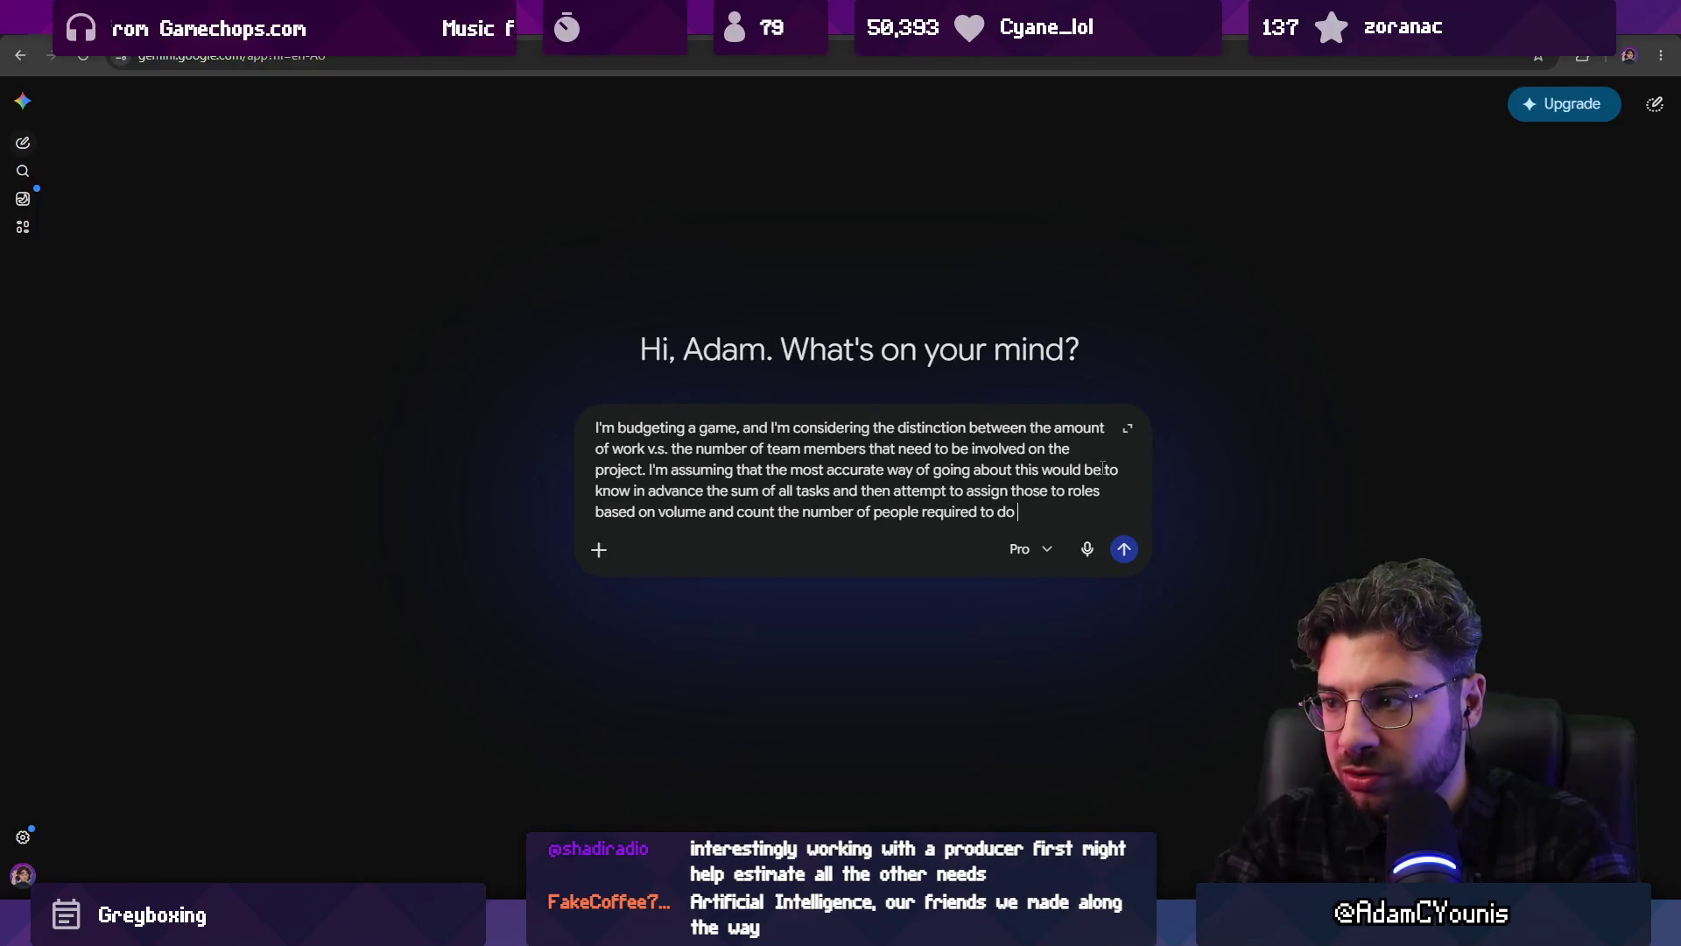
{"action": "type", "text": "that at a rate "}
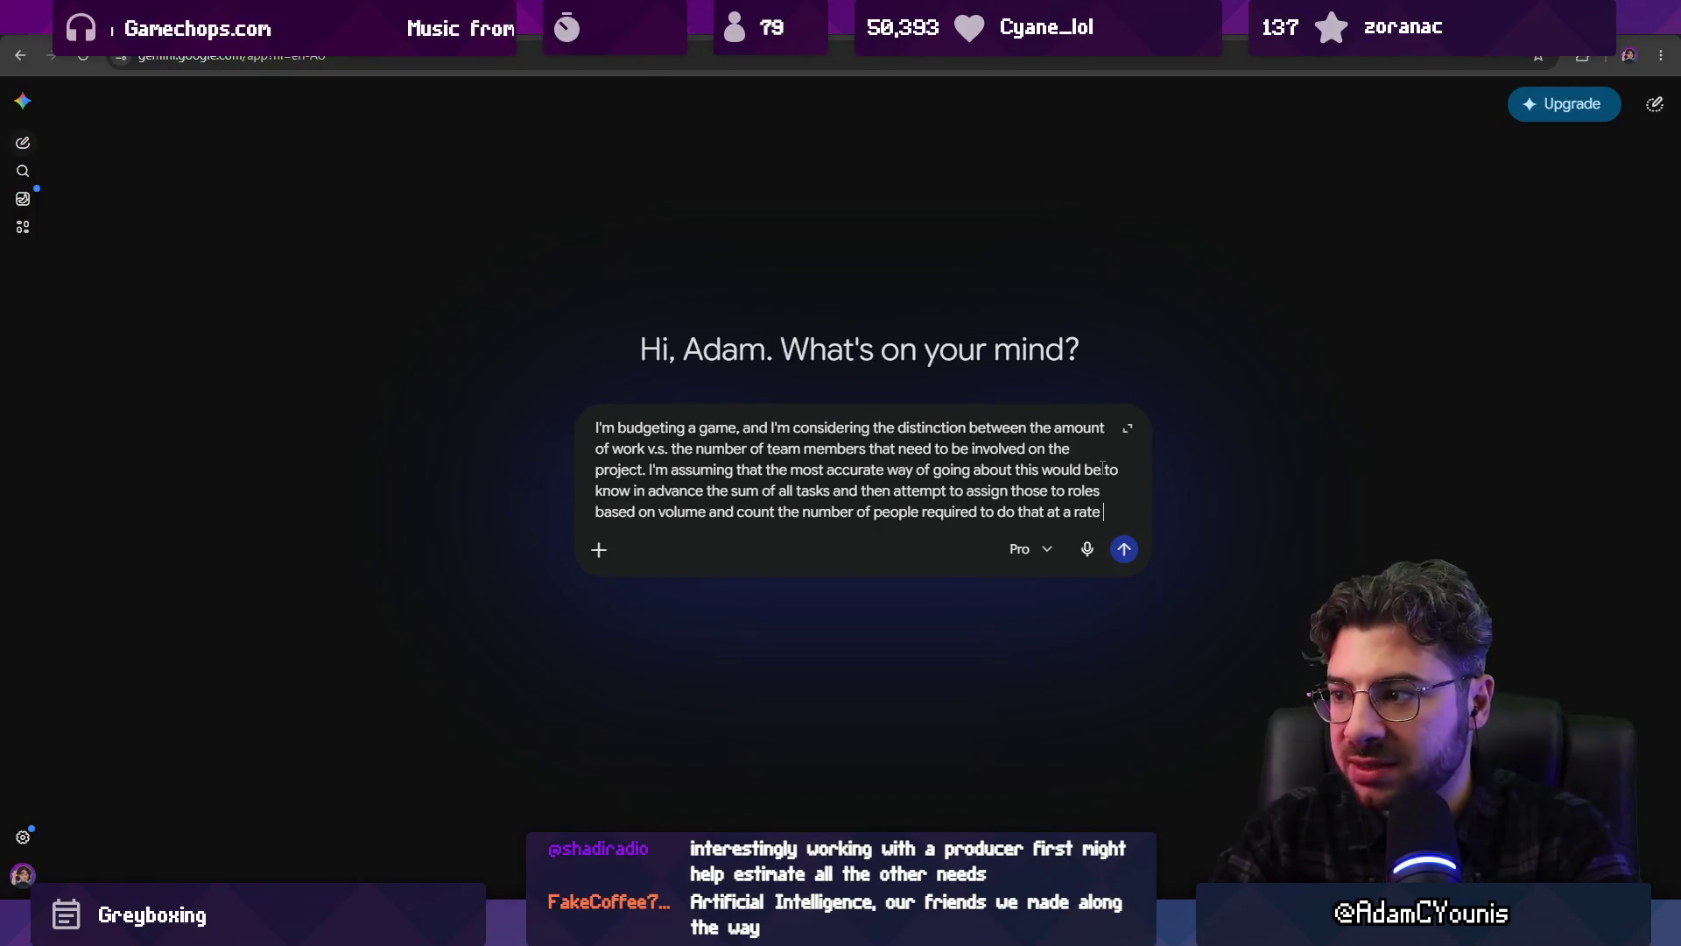
{"action": "type", "text": "that other "}
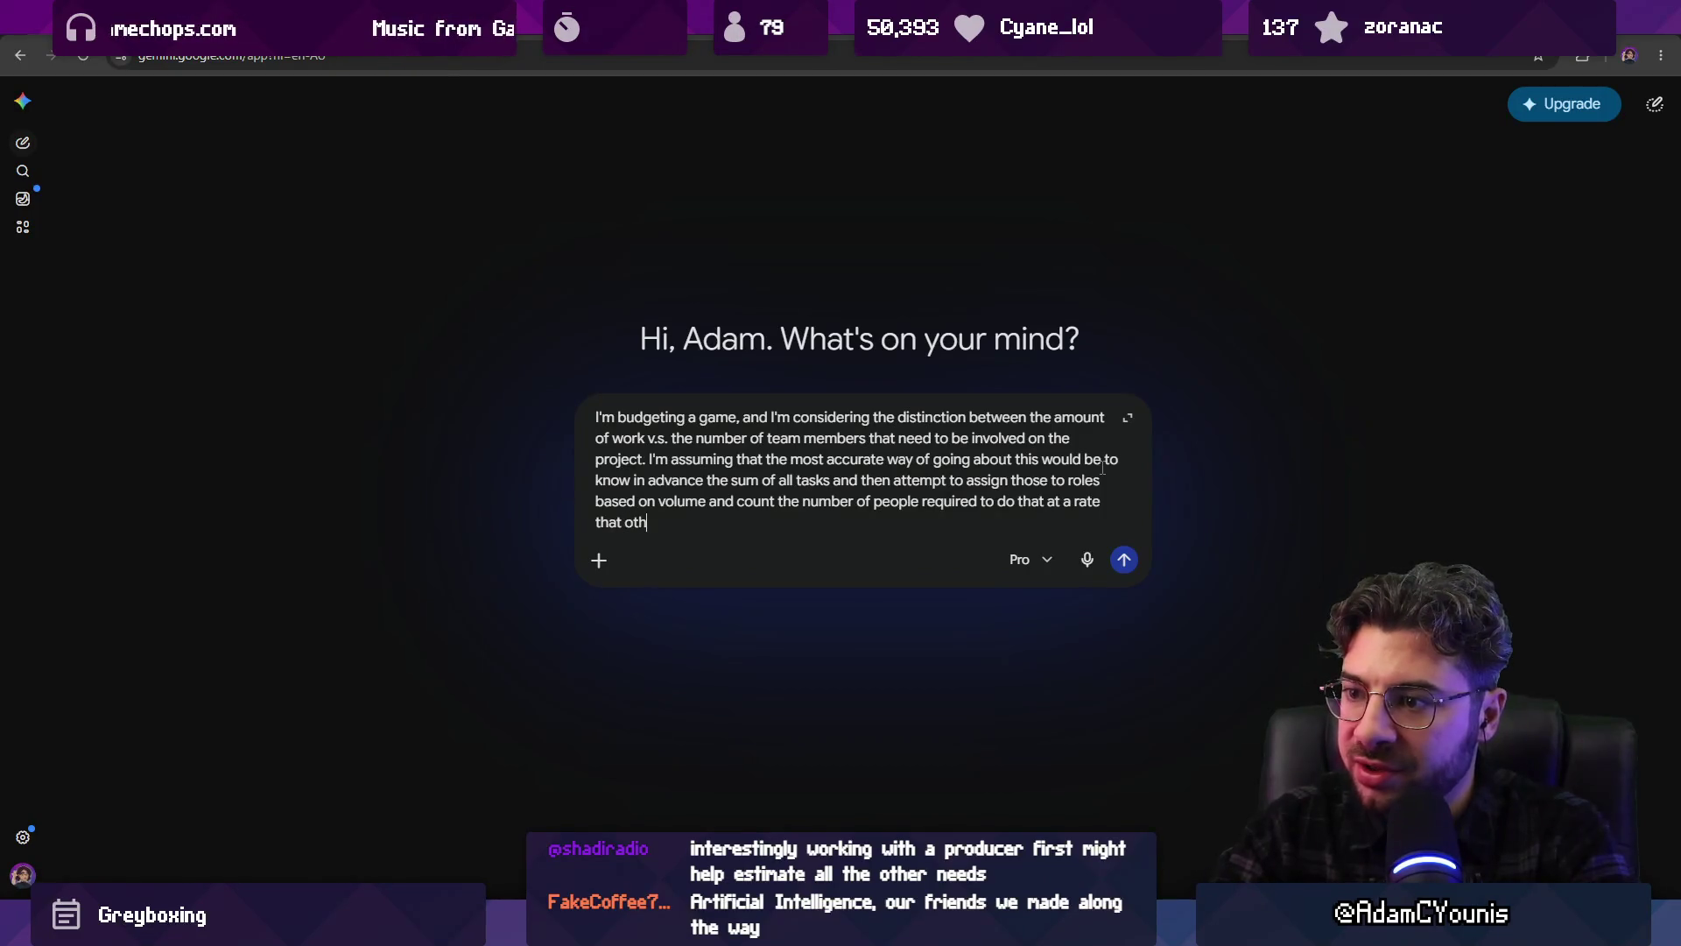
{"action": "type", "text": "production elements"}
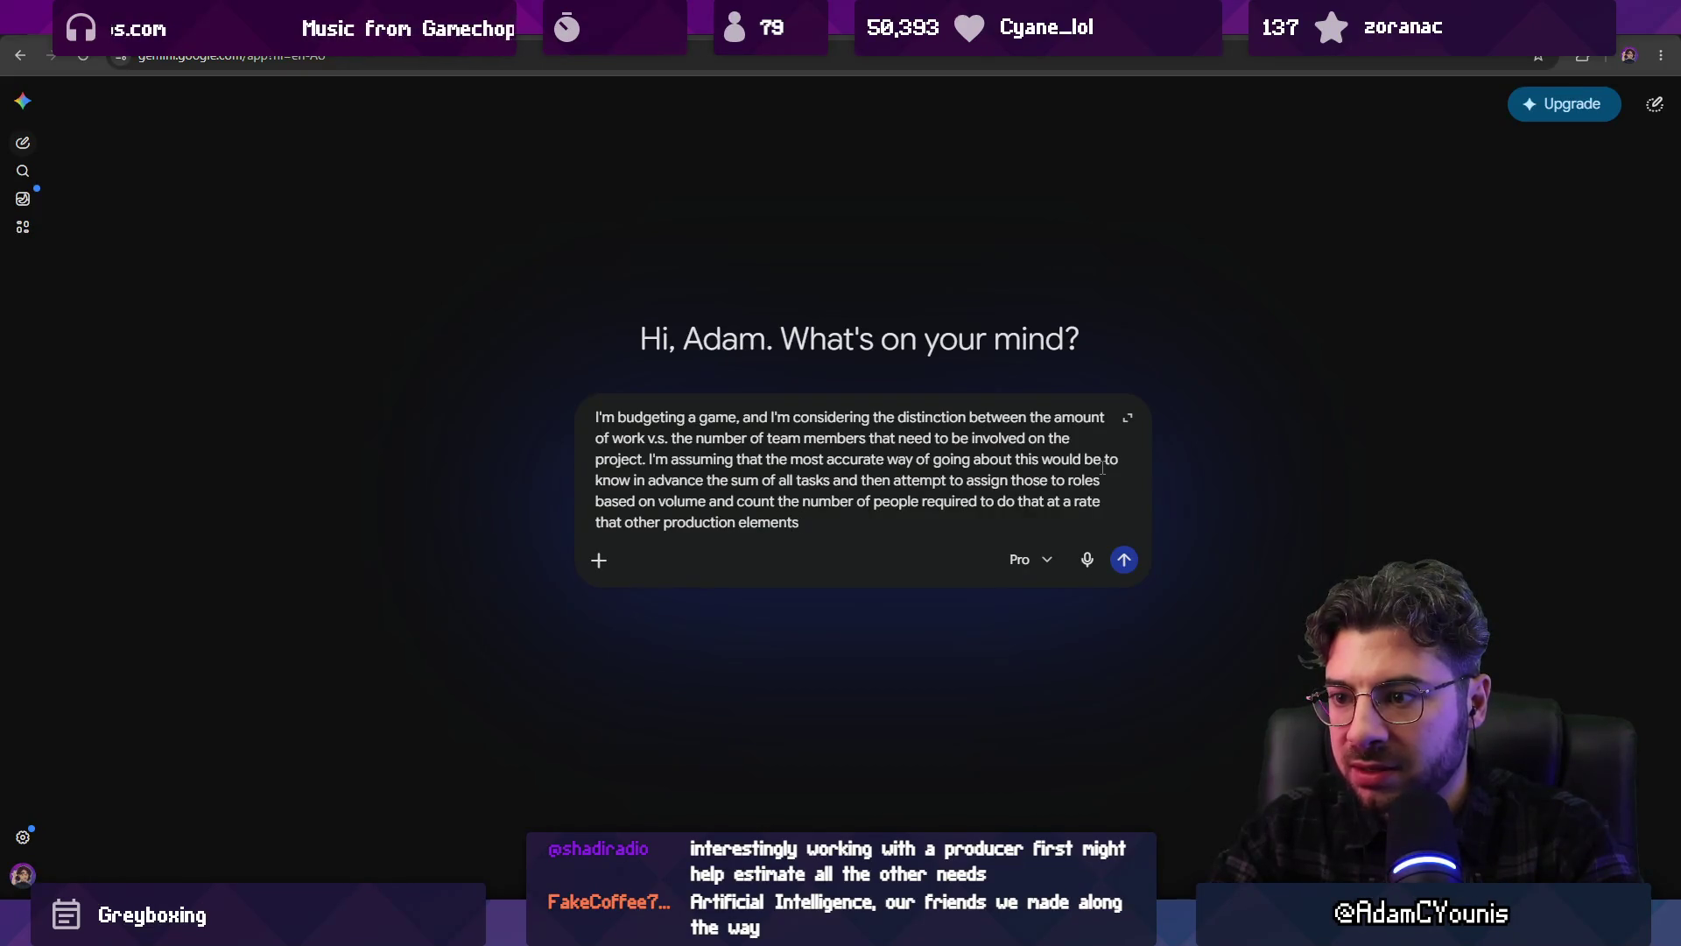
{"action": "type", "text": " depend on"}
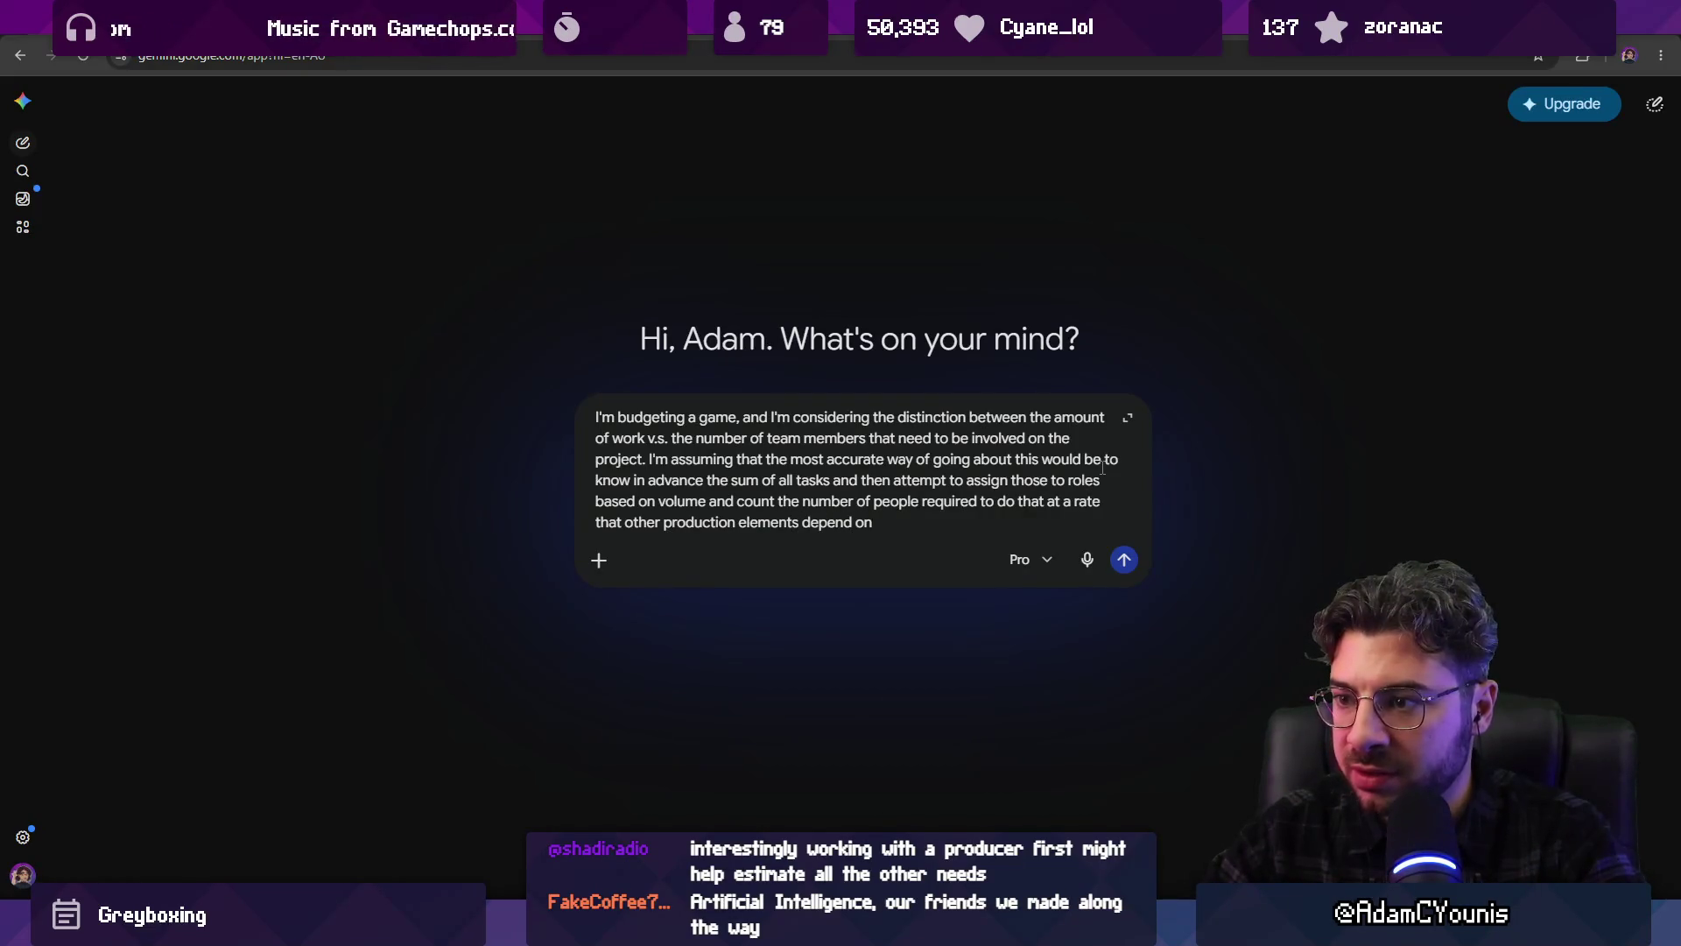
{"action": "key", "text": "ctrl+shift+Left"}
{"action": "key", "text": "ctrl+shift+Left"}
{"action": "key", "text": "ctrl+shift+Left"}
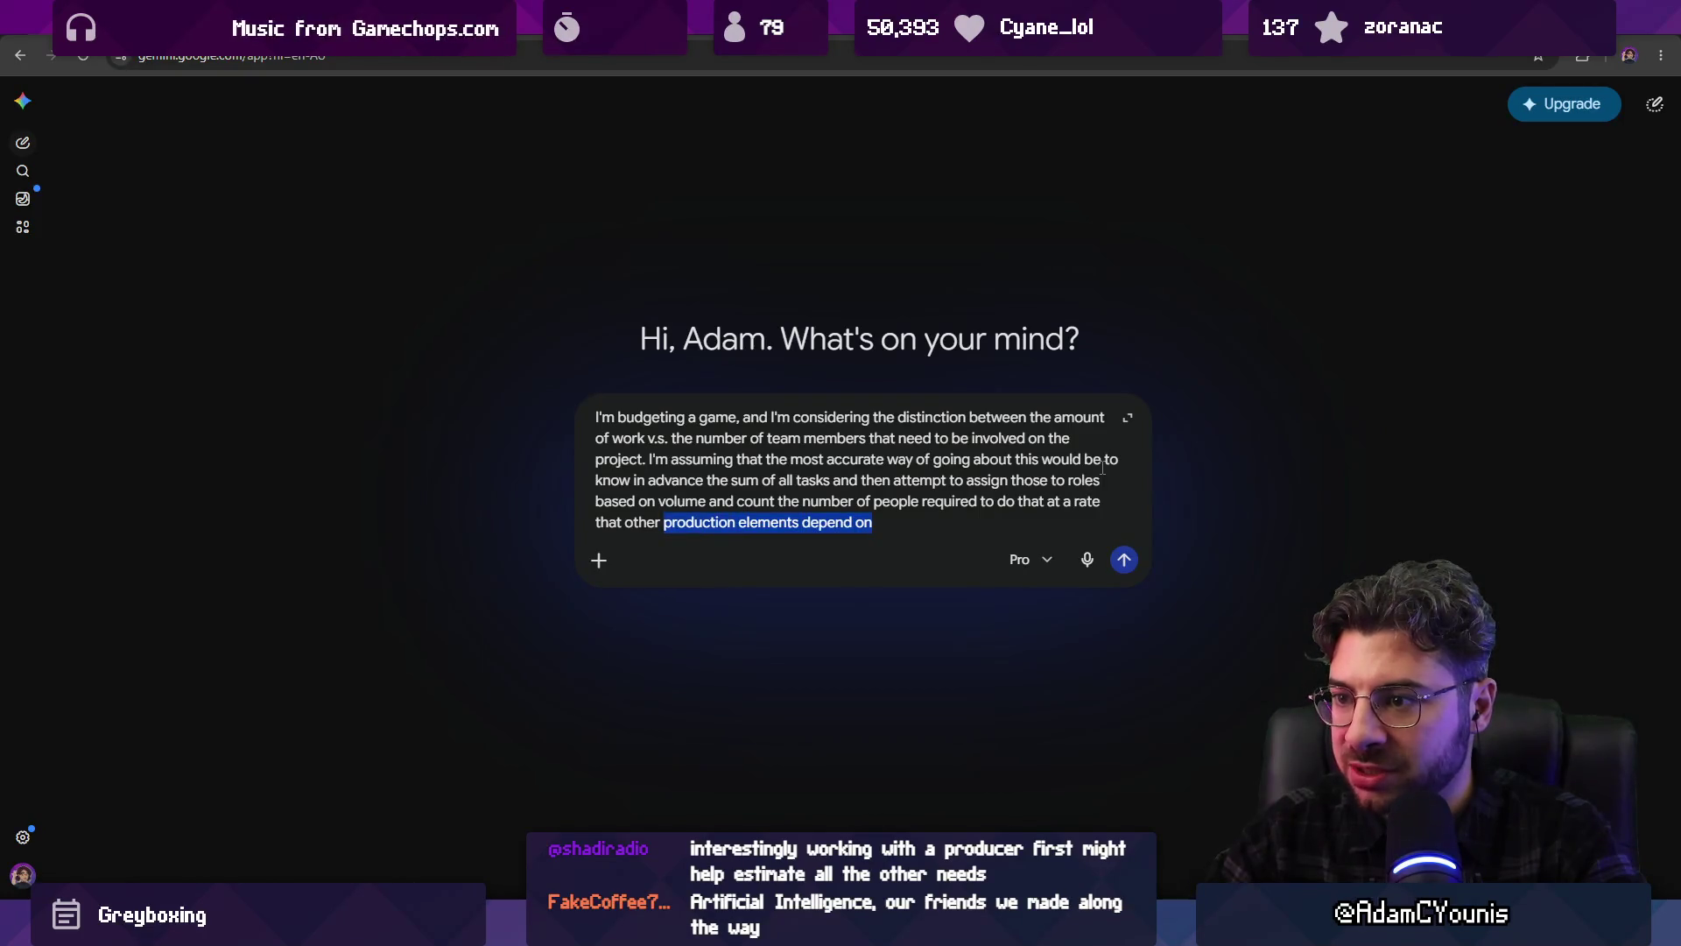
{"action": "key", "text": "Left"}
{"action": "type", "text": "matches the d"}
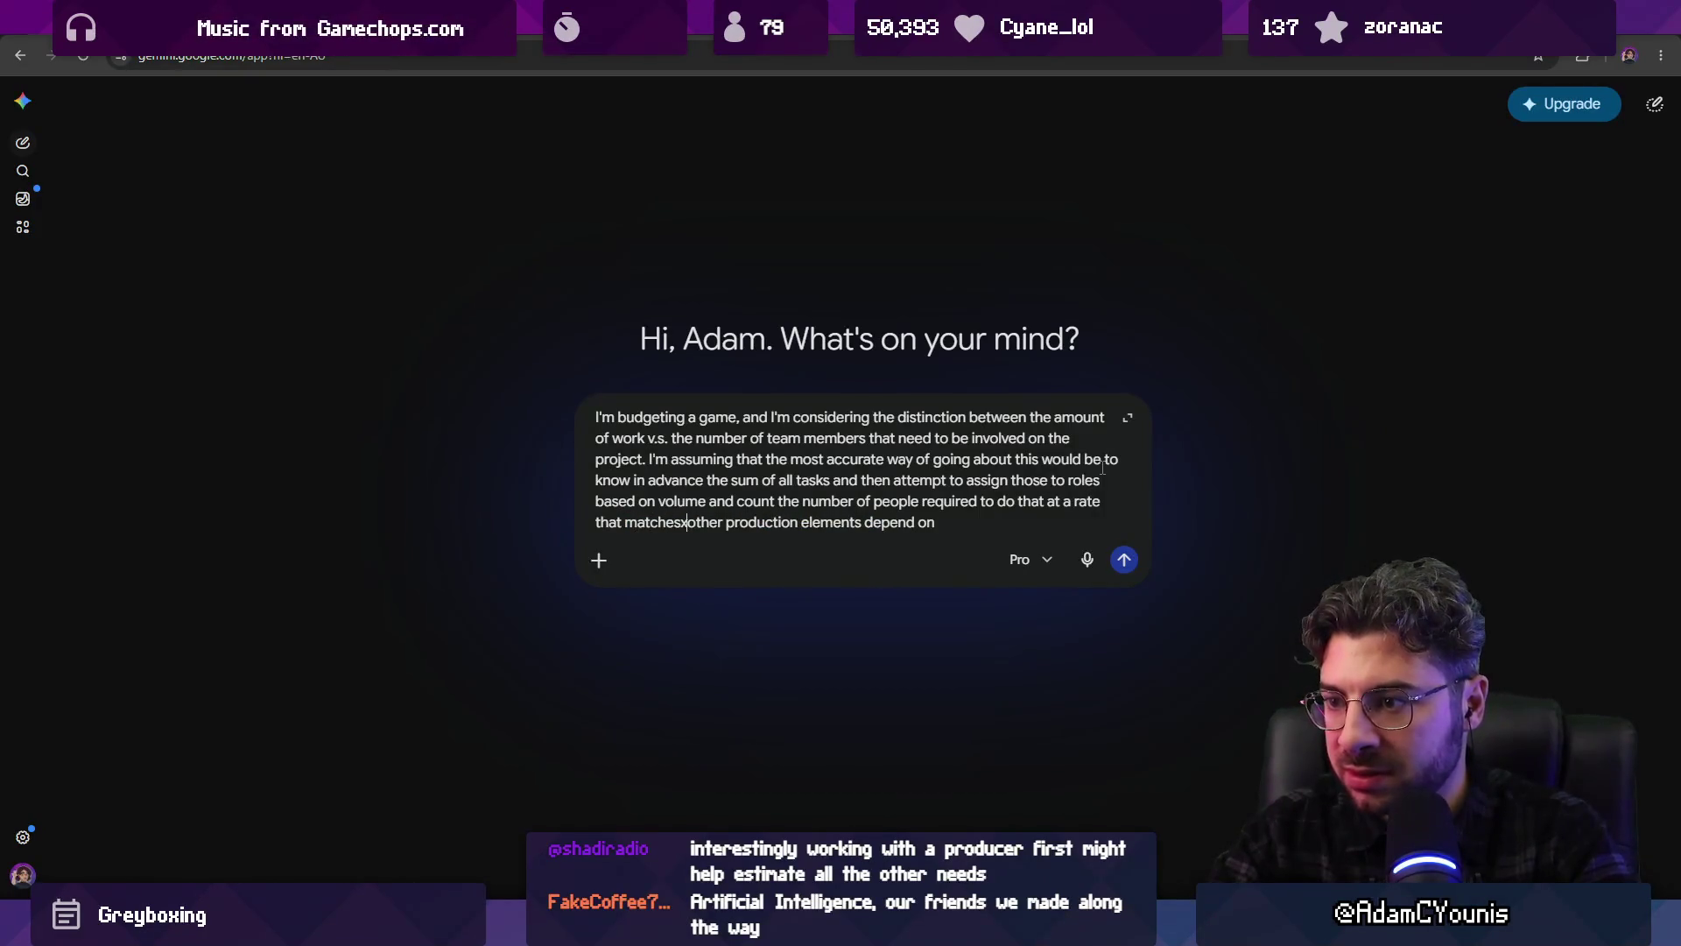
{"action": "type", "text": "ep"}
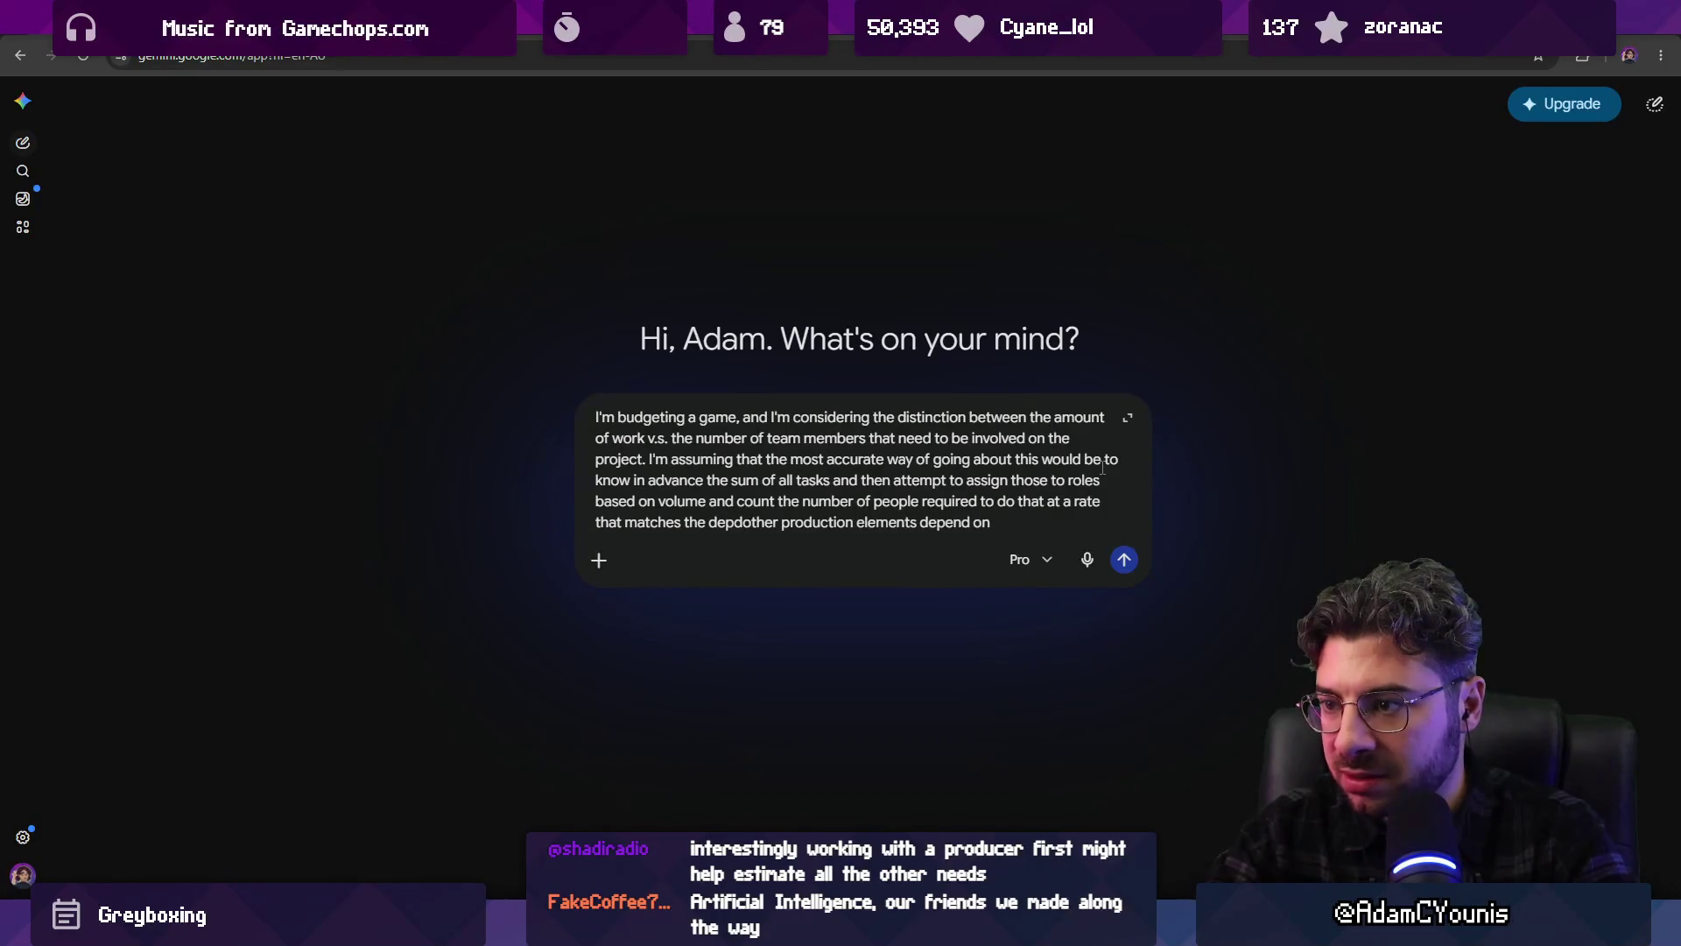
{"action": "type", "text": "endency rat"}
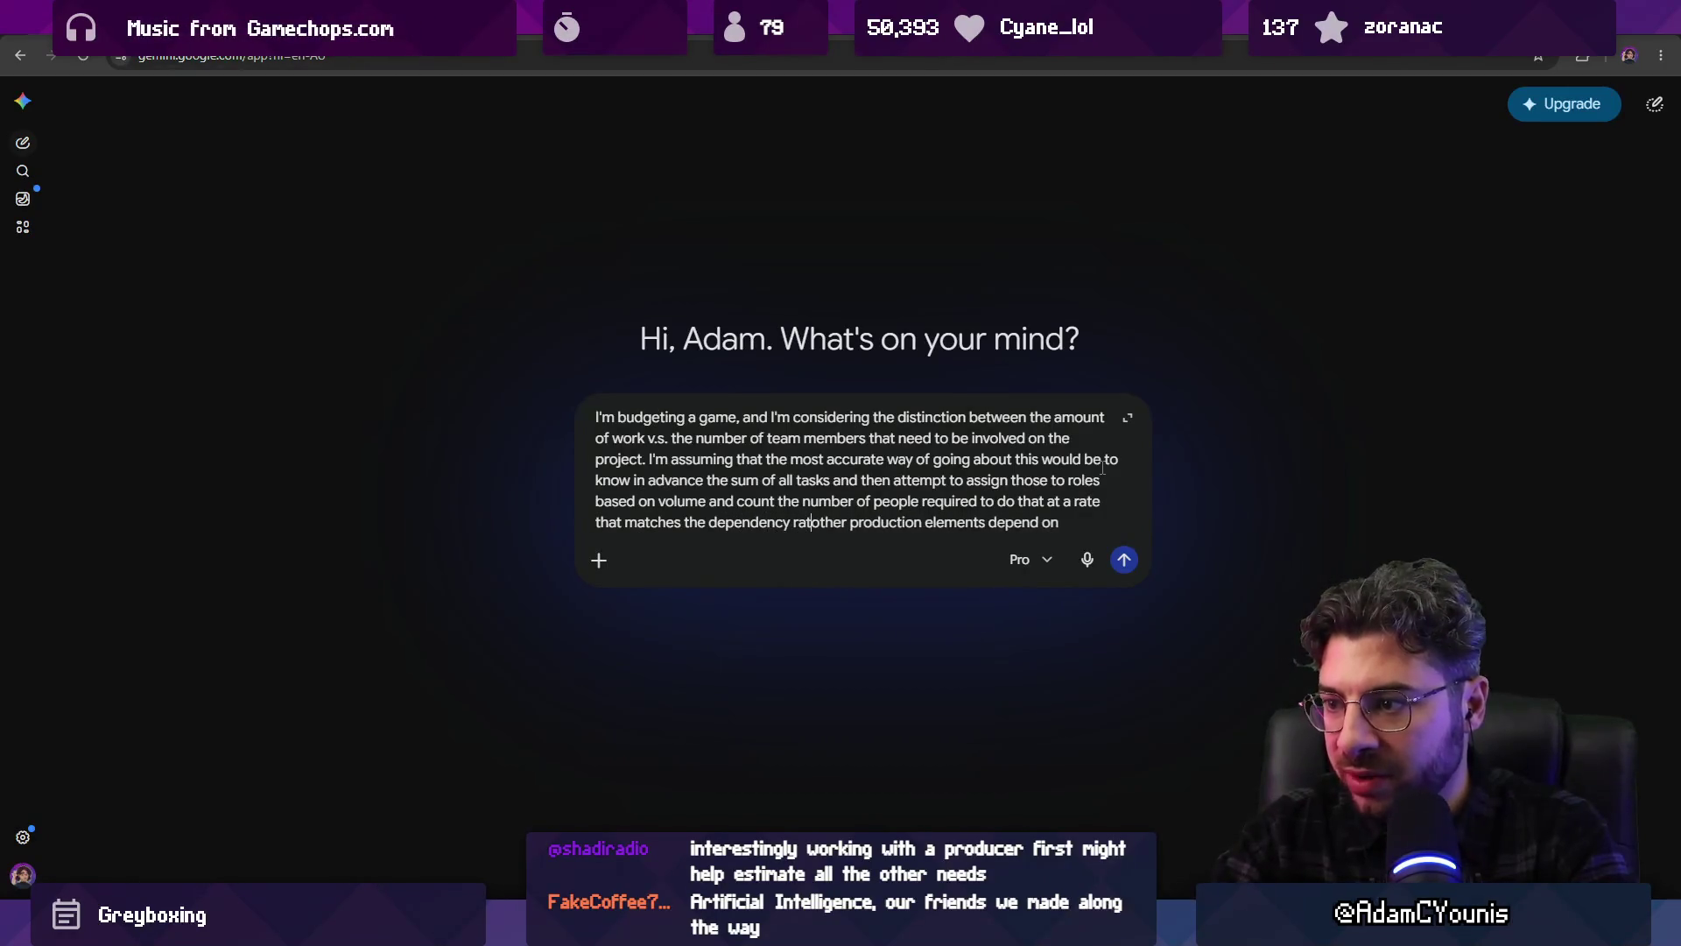
{"action": "type", "text": "e of"}
{"action": "key", "text": "ctrl+shift+Right"}
{"action": "key", "text": "ctrl+Right"}
{"action": "key", "text": "ctrl+shift+Right"}
{"action": "key", "text": "ctrl+shift+Right"}
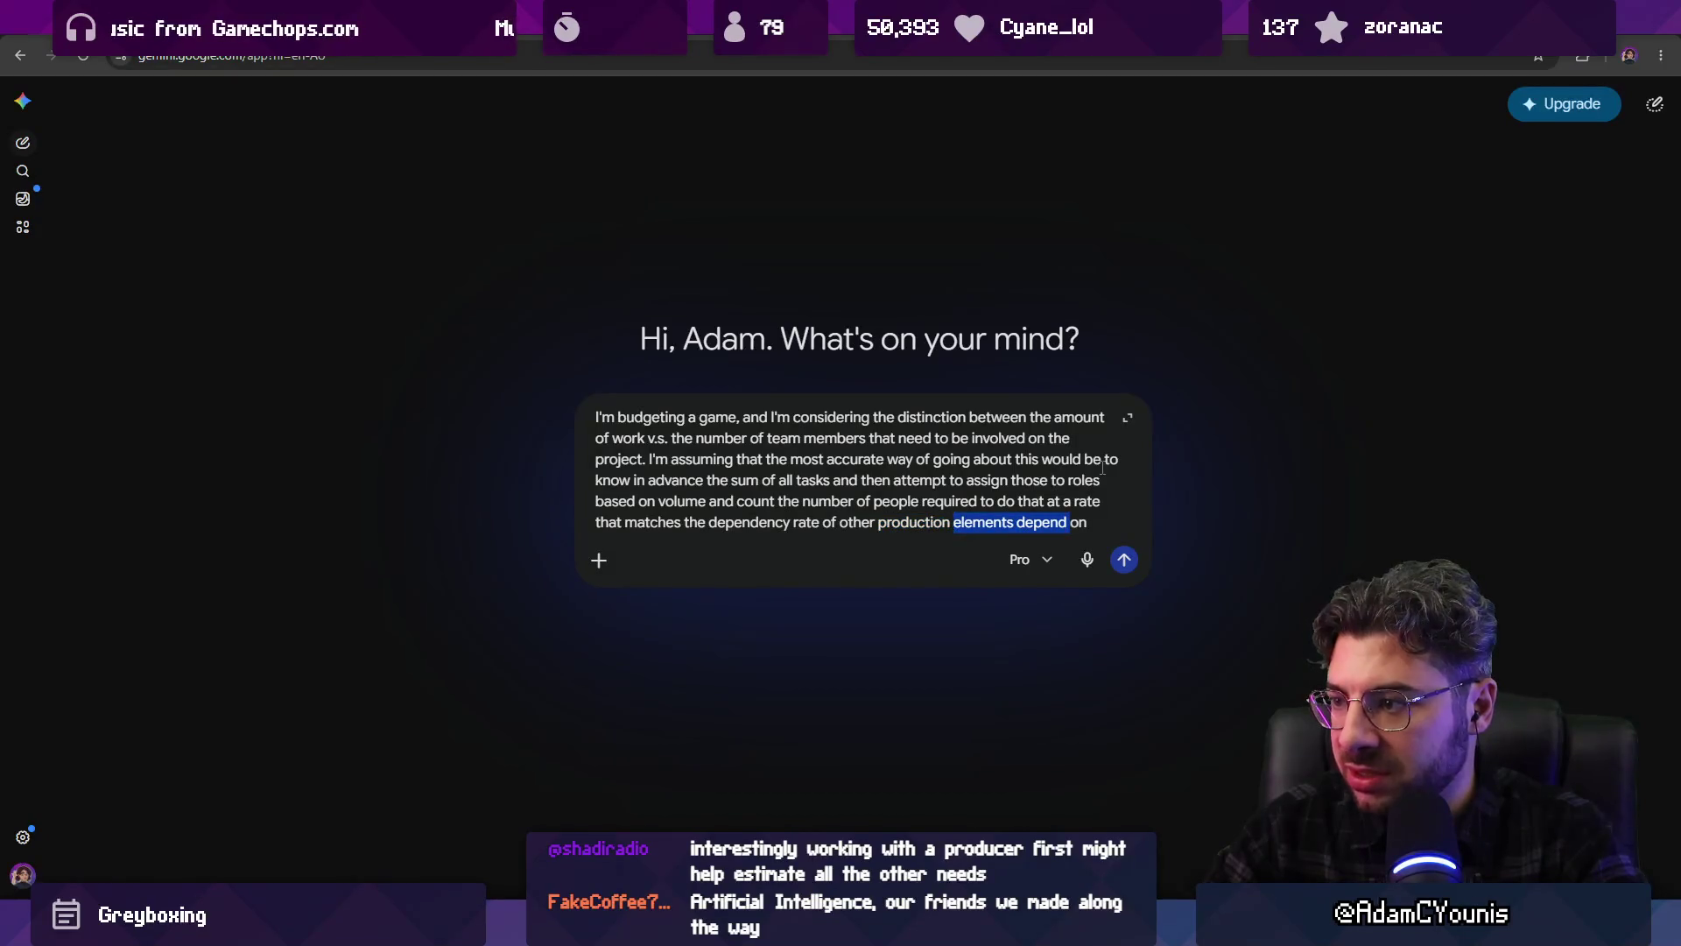
{"action": "key", "text": "End"}
{"action": "key", "text": "ctrl+shift+Left"}
{"action": "key", "text": "ctrl+shift+Left"}
{"action": "key", "text": "BackSpace"}
{"action": "key", "text": "BackSpace"}
{"action": "type", "text": "."}
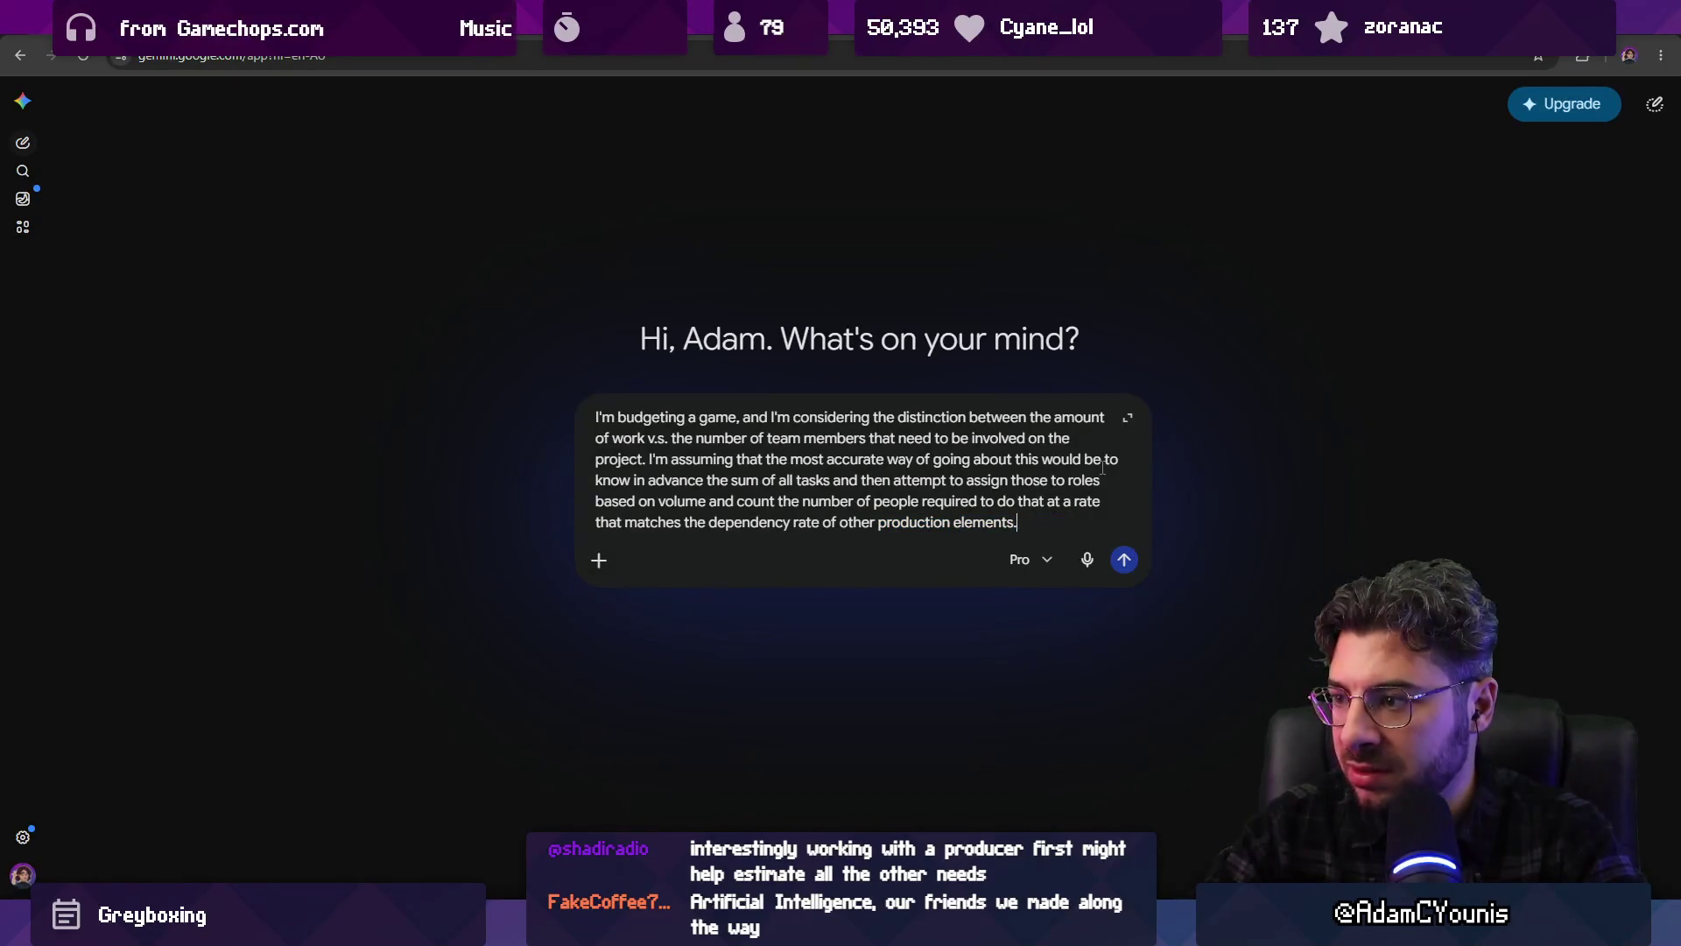
Add a follow-up line asking 'How is this practically done in the real world?'
{"action": "key", "text": "shift+Return"}
{"action": "key", "text": "shift+Return"}
{"action": "type", "text": "Howe i"}
{"action": "key", "text": "BackSpace"}
{"action": "key", "text": "BackSpace"}
{"action": "key", "text": "BackSpace"}
{"action": "type", "text": "is this "}
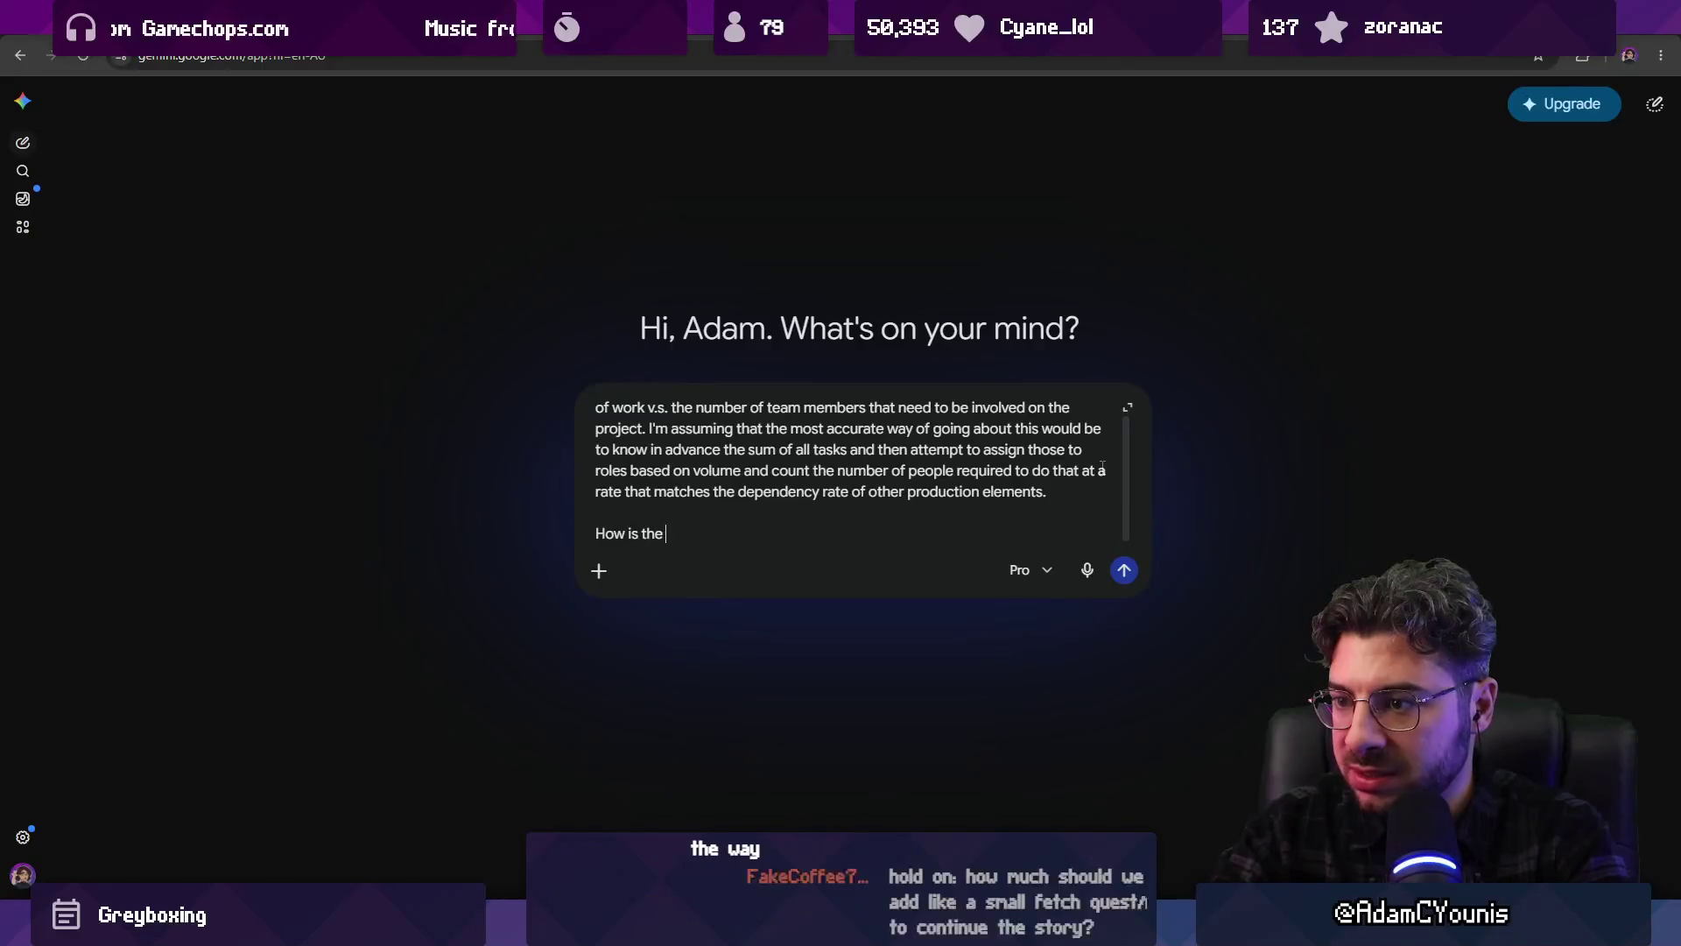
{"action": "type", "text": "practically done?"}
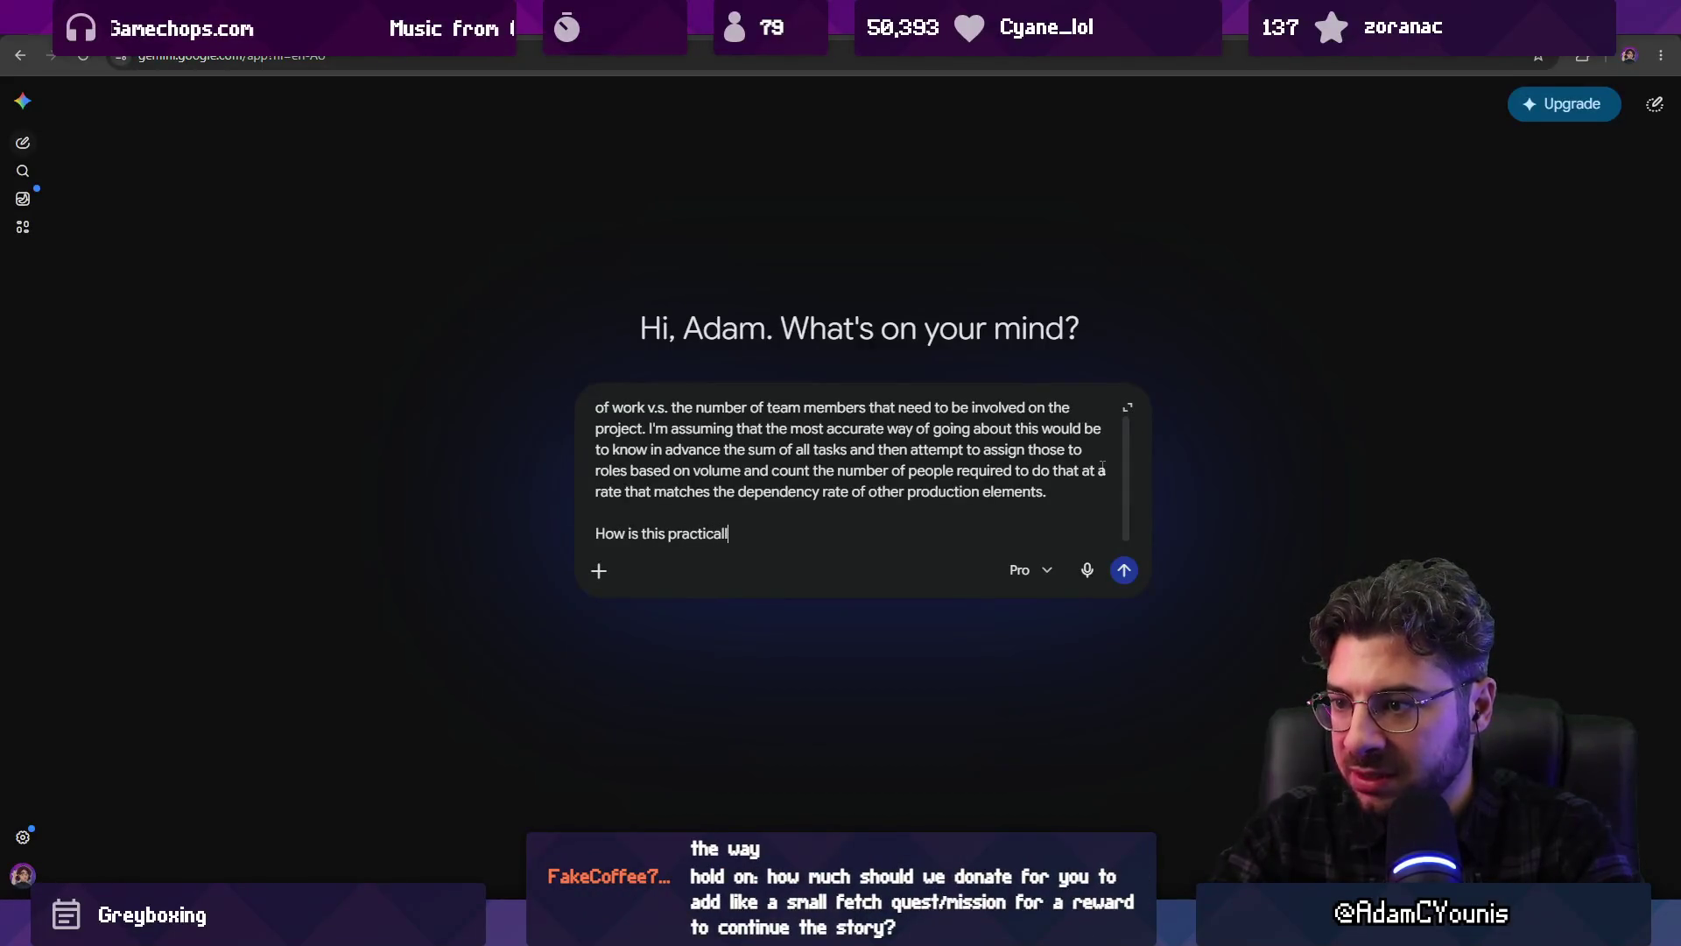
{"action": "key", "text": "BackSpace"}
{"action": "type", "text": "in "}
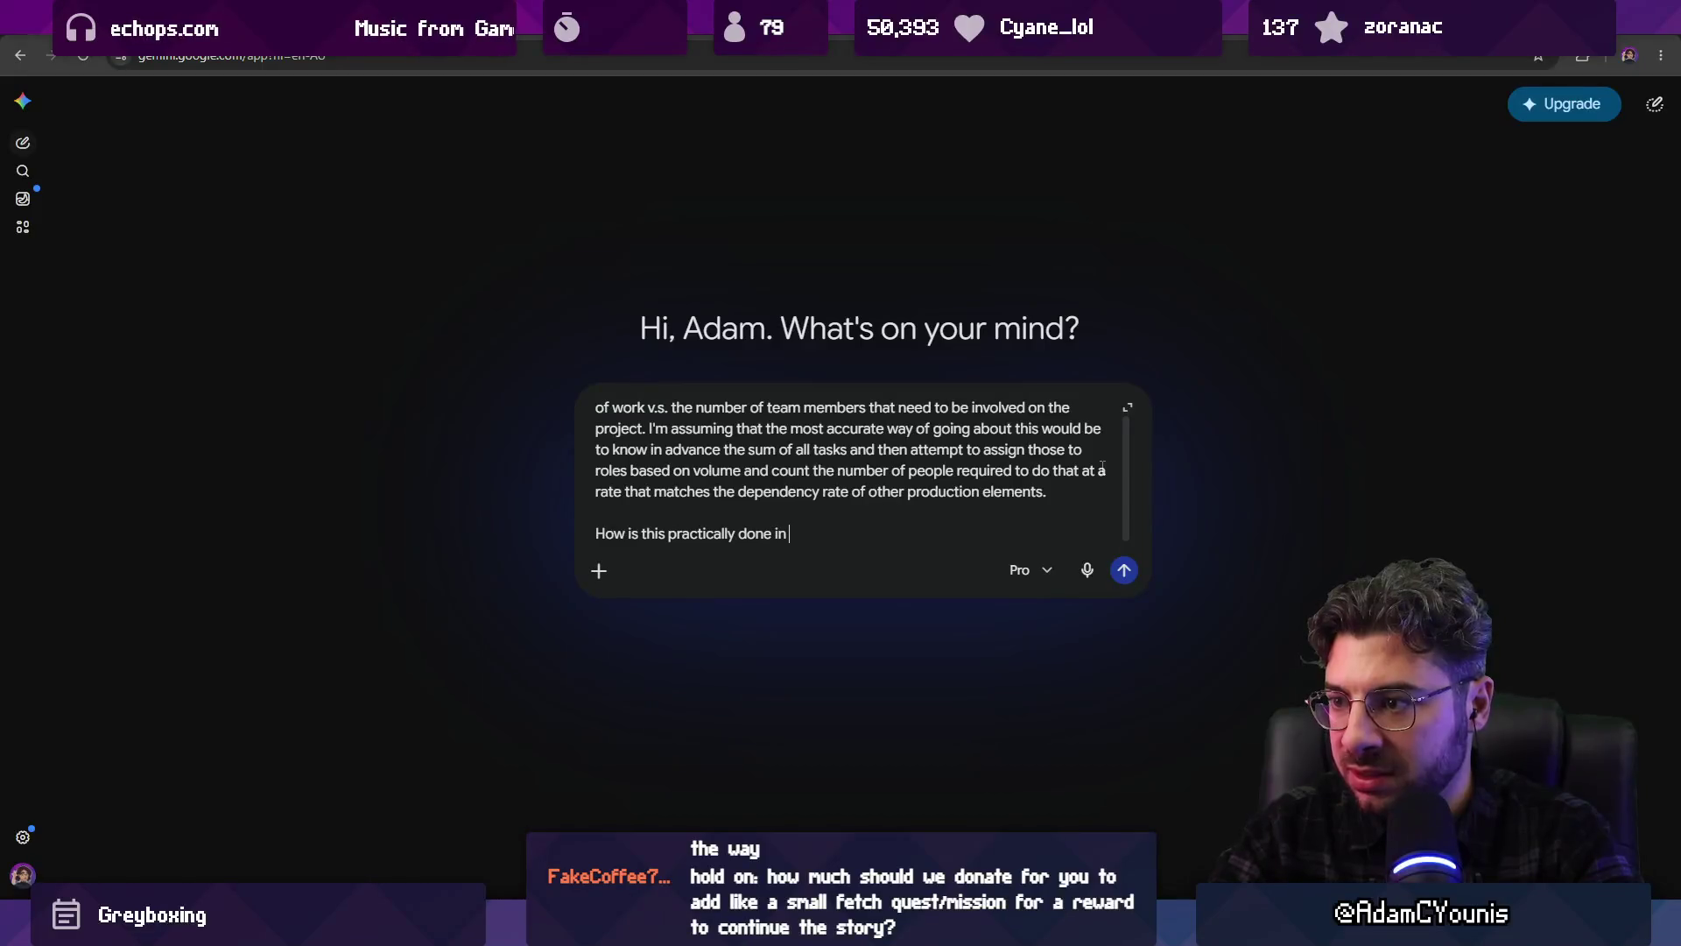
{"action": "type", "text": "the real world?>"}
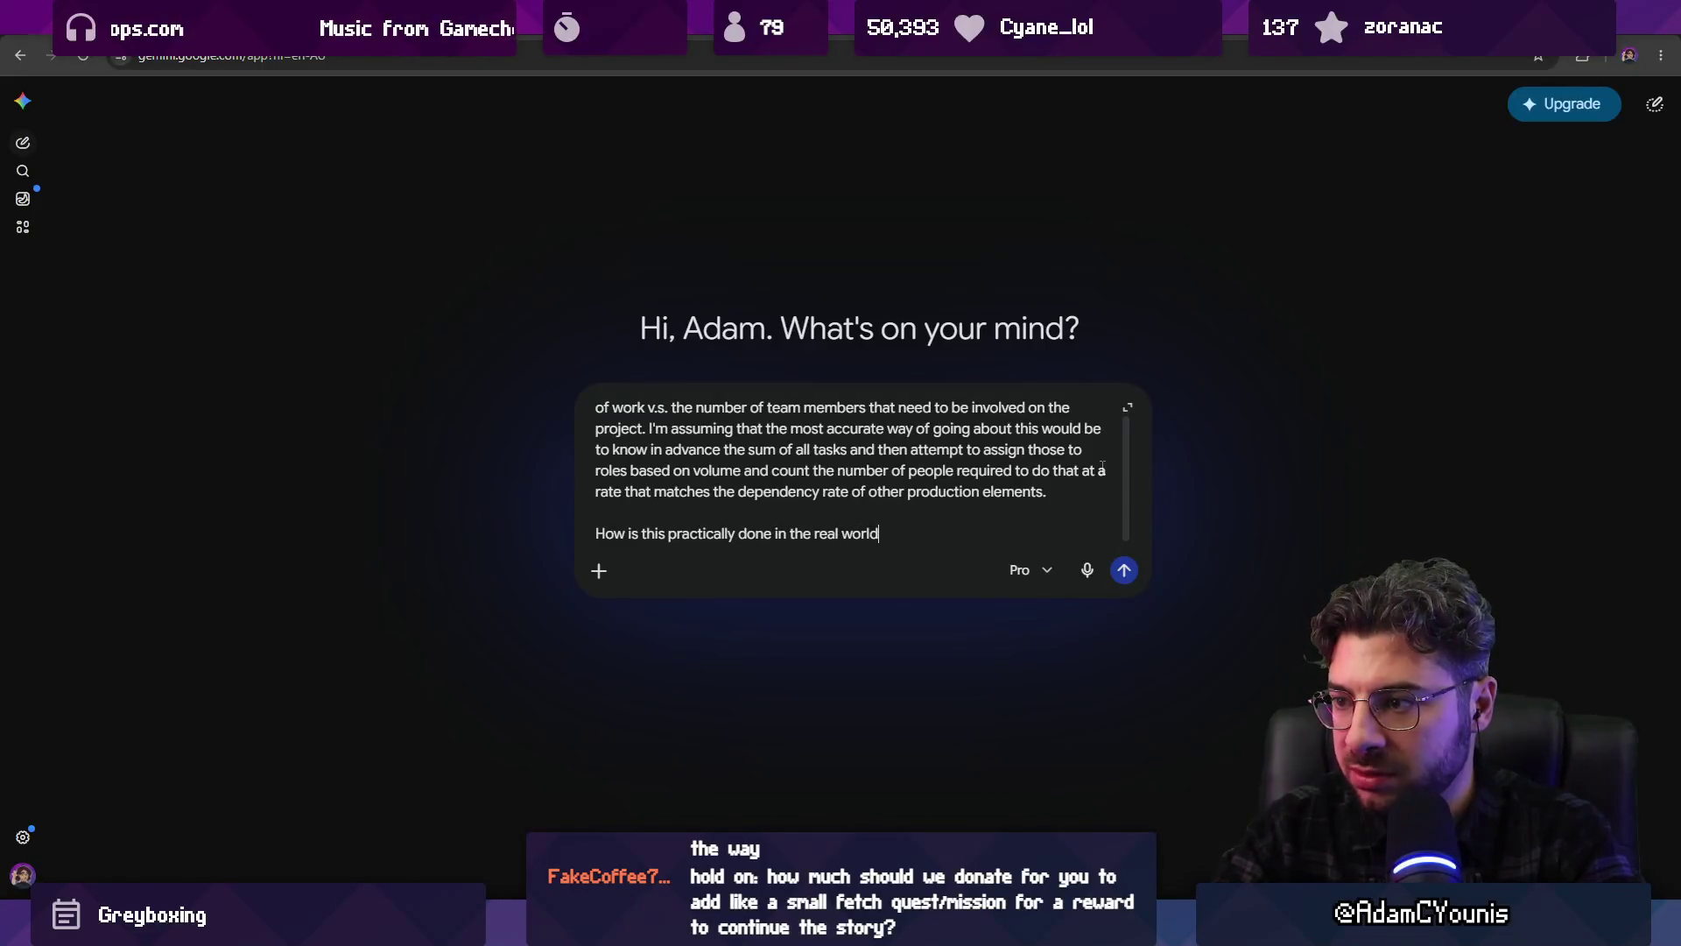
{"action": "key", "text": "BackSpace"}
{"action": "key", "text": "Return"}
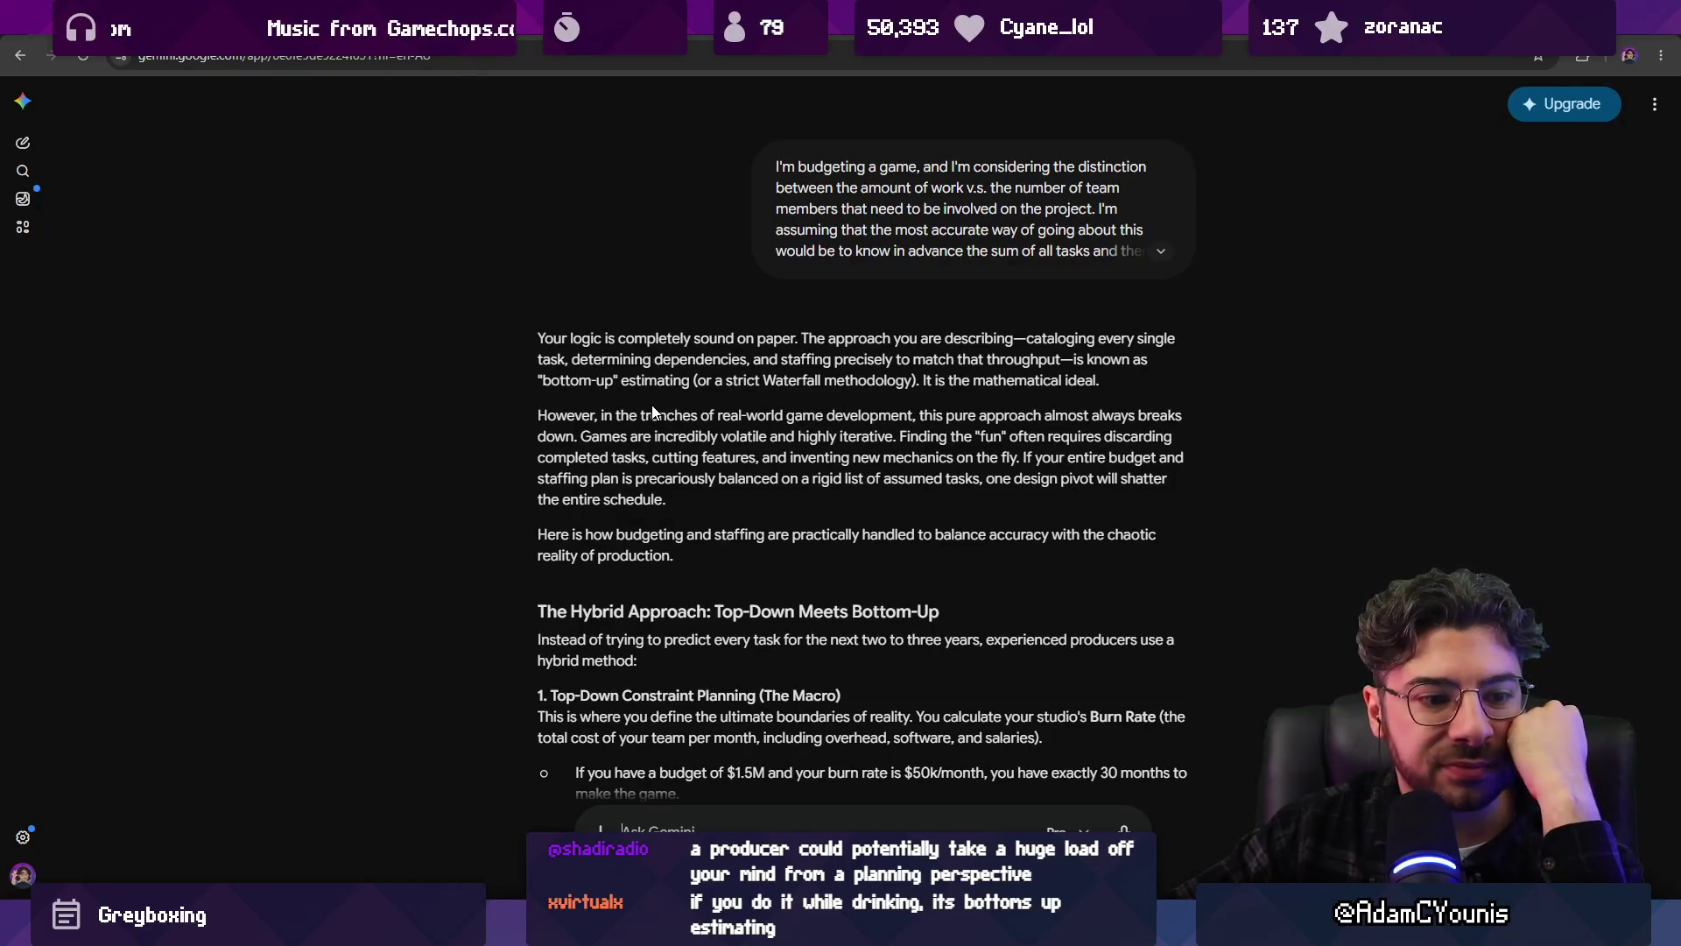
{"action": "scroll", "coordinate": [651, 405], "scroll_direction": "down", "scroll_amount": 3}
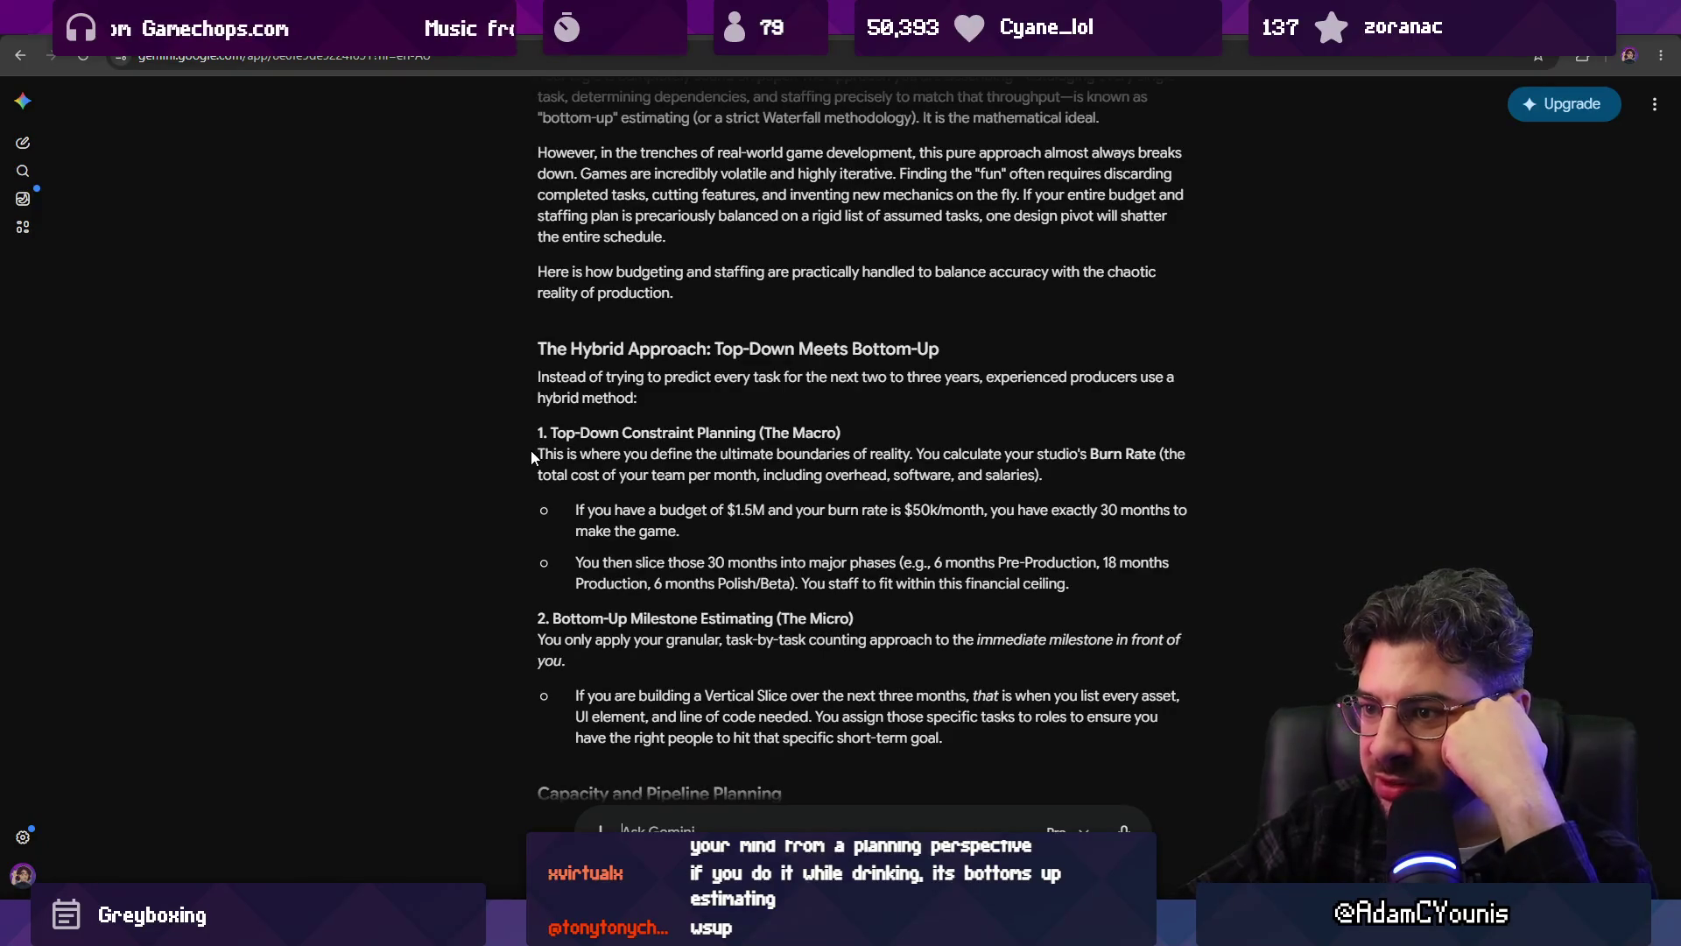
{"action": "mouse_move", "coordinate": [532, 452]}
{"action": "left_mouse_down"}
{"action": "mouse_move", "coordinate": [1154, 455]}
{"action": "mouse_move", "coordinate": [678, 474]}
{"action": "mouse_move", "coordinate": [1044, 473]}
{"action": "left_mouse_up"}
{"action": "left_click", "coordinate": [709, 508]}
{"action": "left_click_drag", "start_coordinate": [734, 509], "coordinate": [999, 510]}
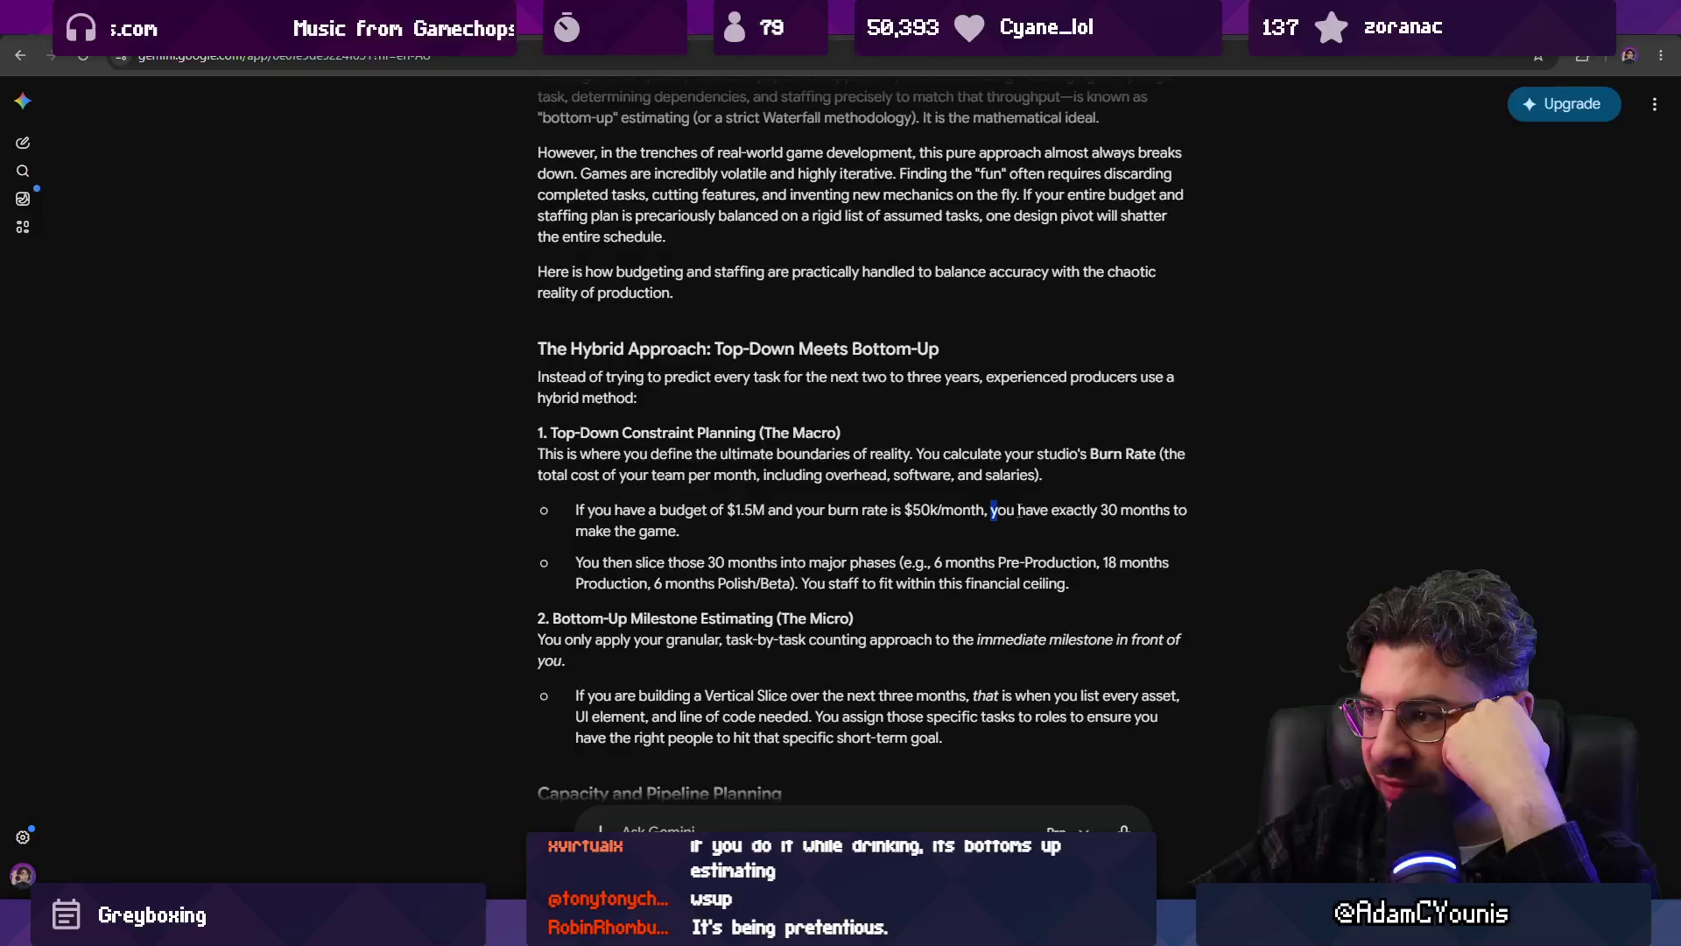
{"action": "left_click", "coordinate": [625, 554]}
{"action": "scroll", "coordinate": [625, 542], "scroll_direction": "down", "scroll_amount": 4}
{"action": "scroll", "coordinate": [618, 469], "scroll_direction": "down", "scroll_amount": 1}
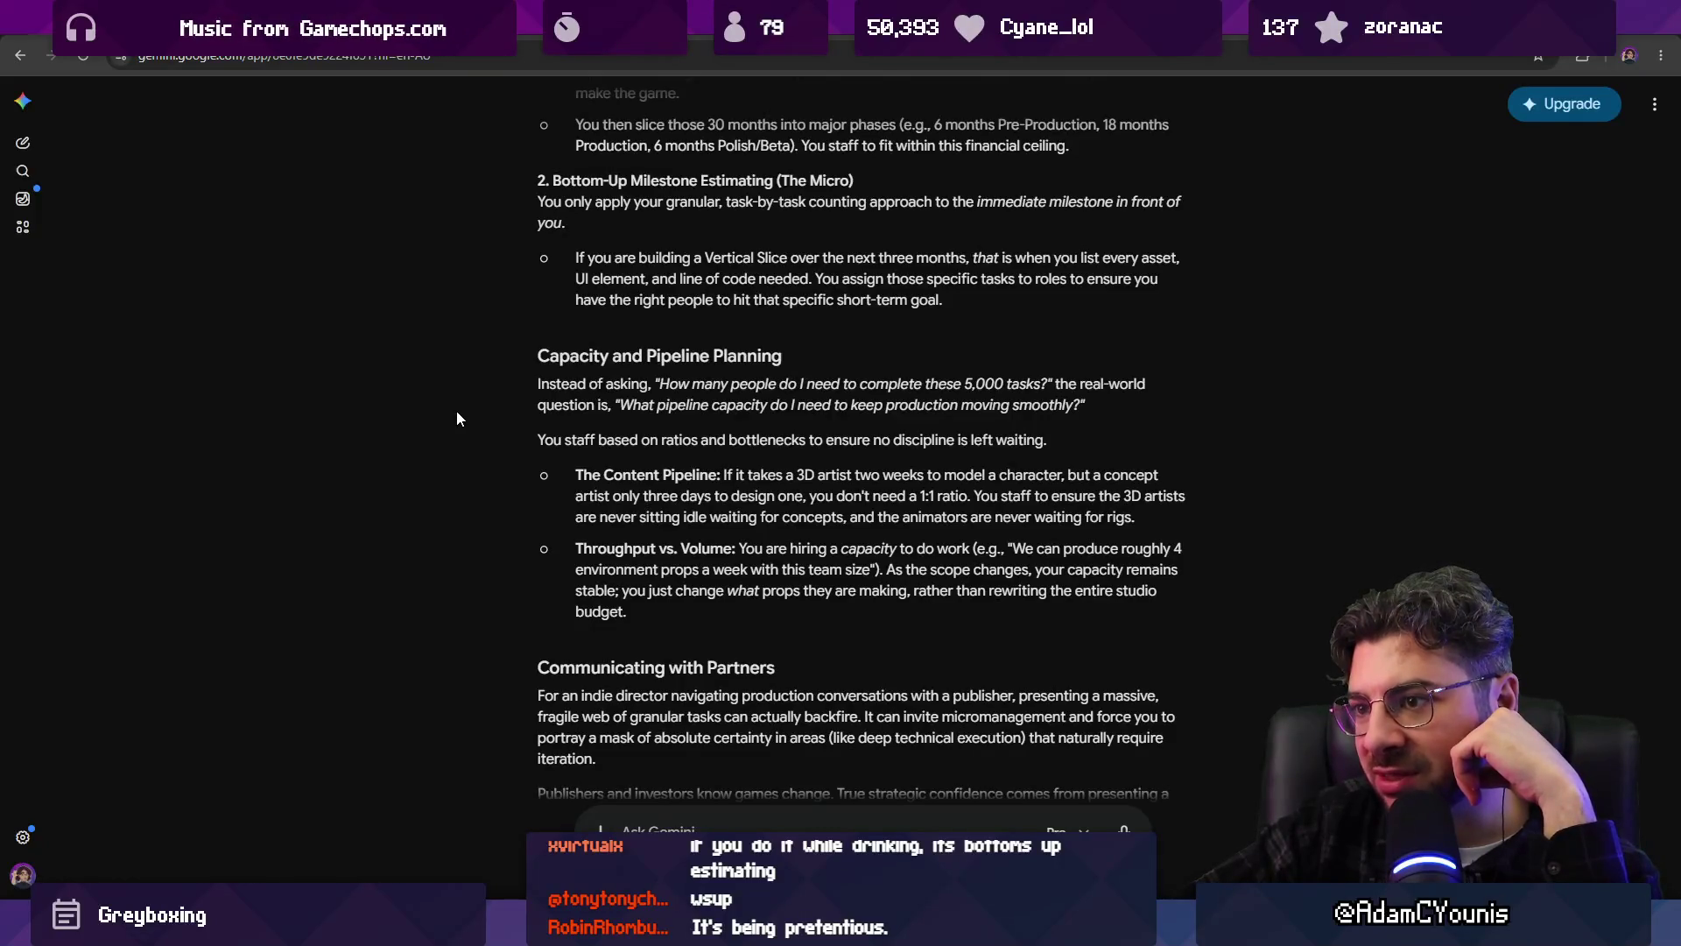
{"action": "scroll", "coordinate": [456, 417], "scroll_direction": "down", "scroll_amount": 2}
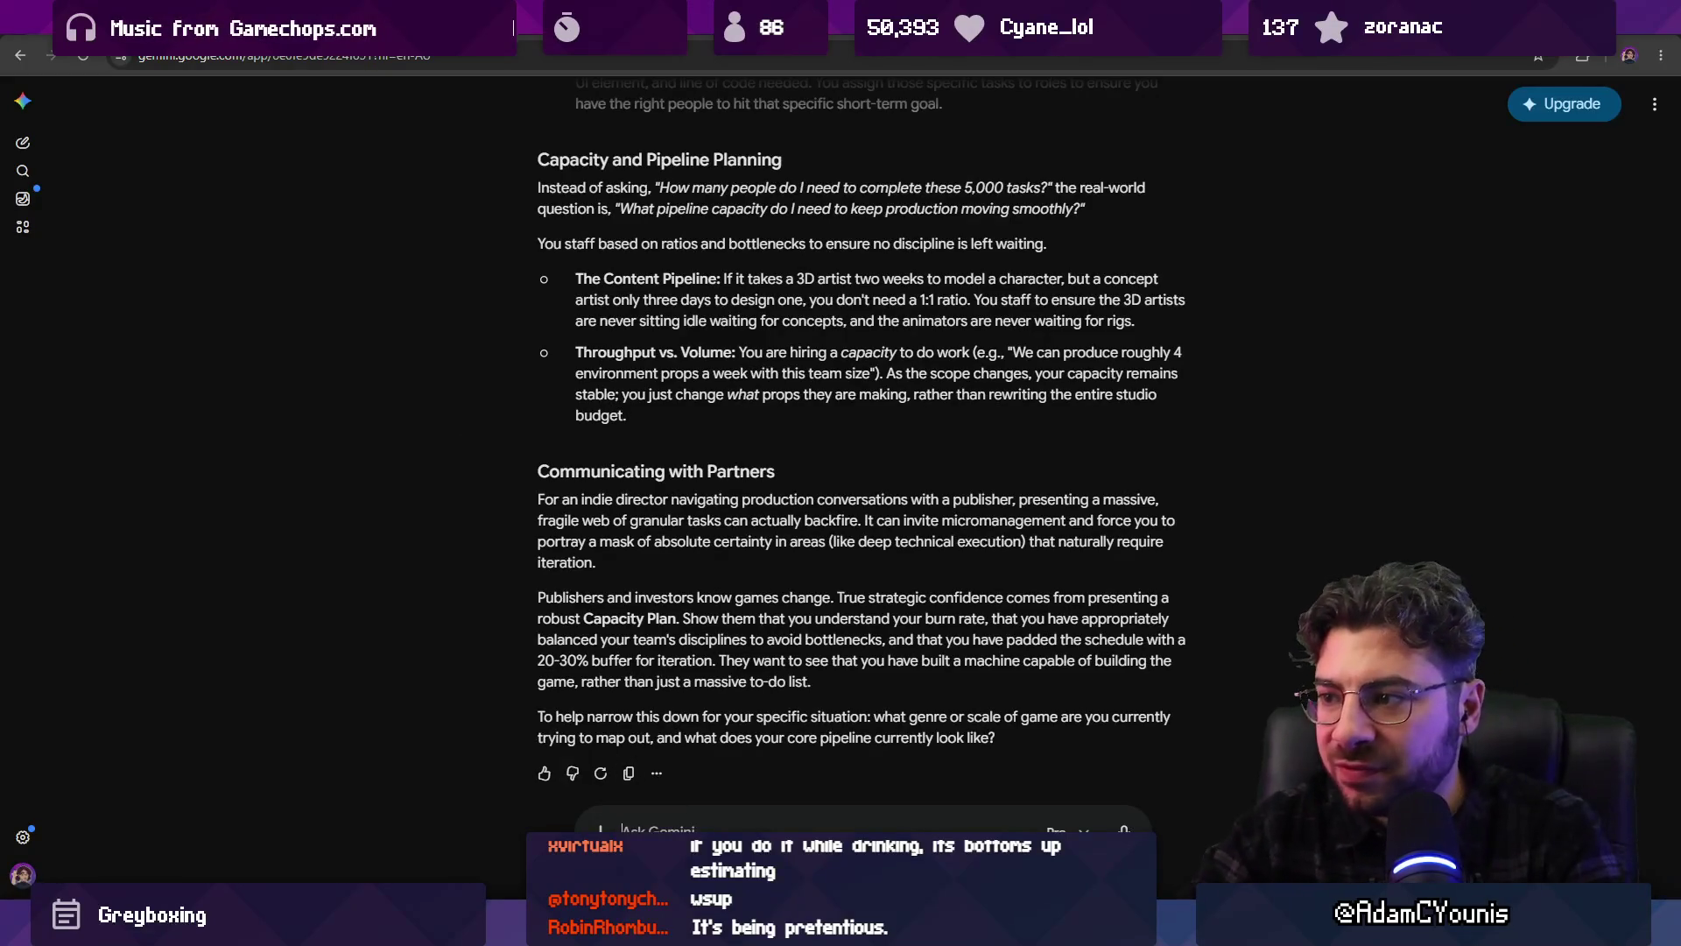
Send Gemini a follow-up: the concern is team composition and agility, each arm outputting proportionate work
{"action": "type", "text": "for me, this is more fo"}
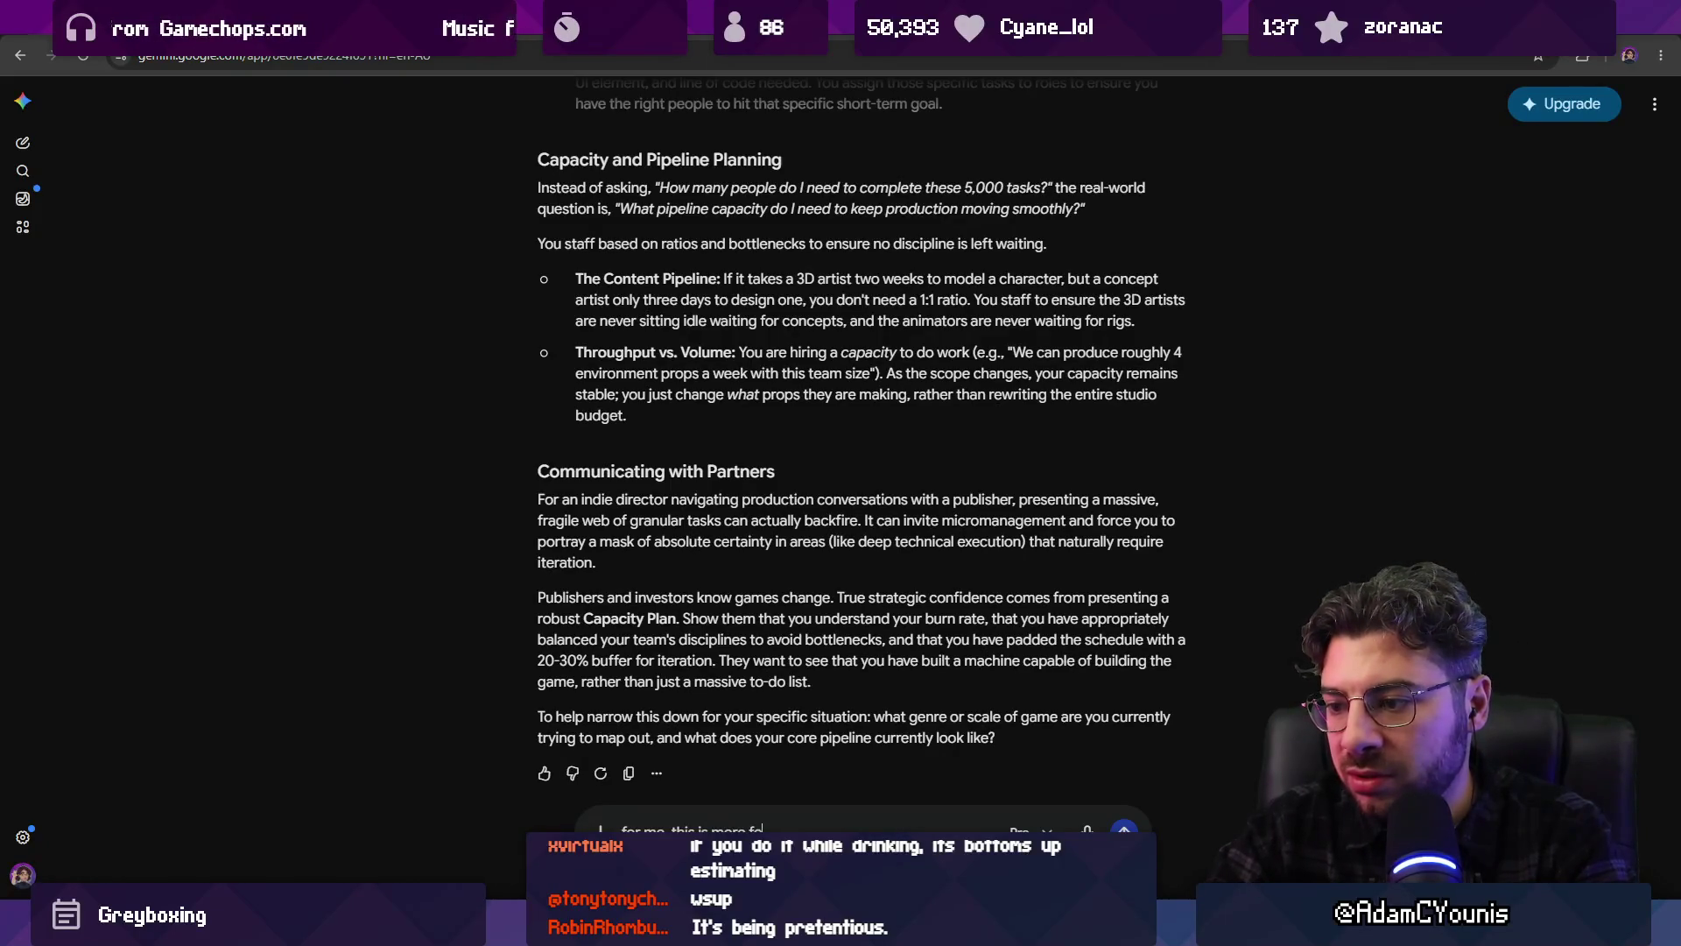
{"action": "type", "text": "re of a q"}
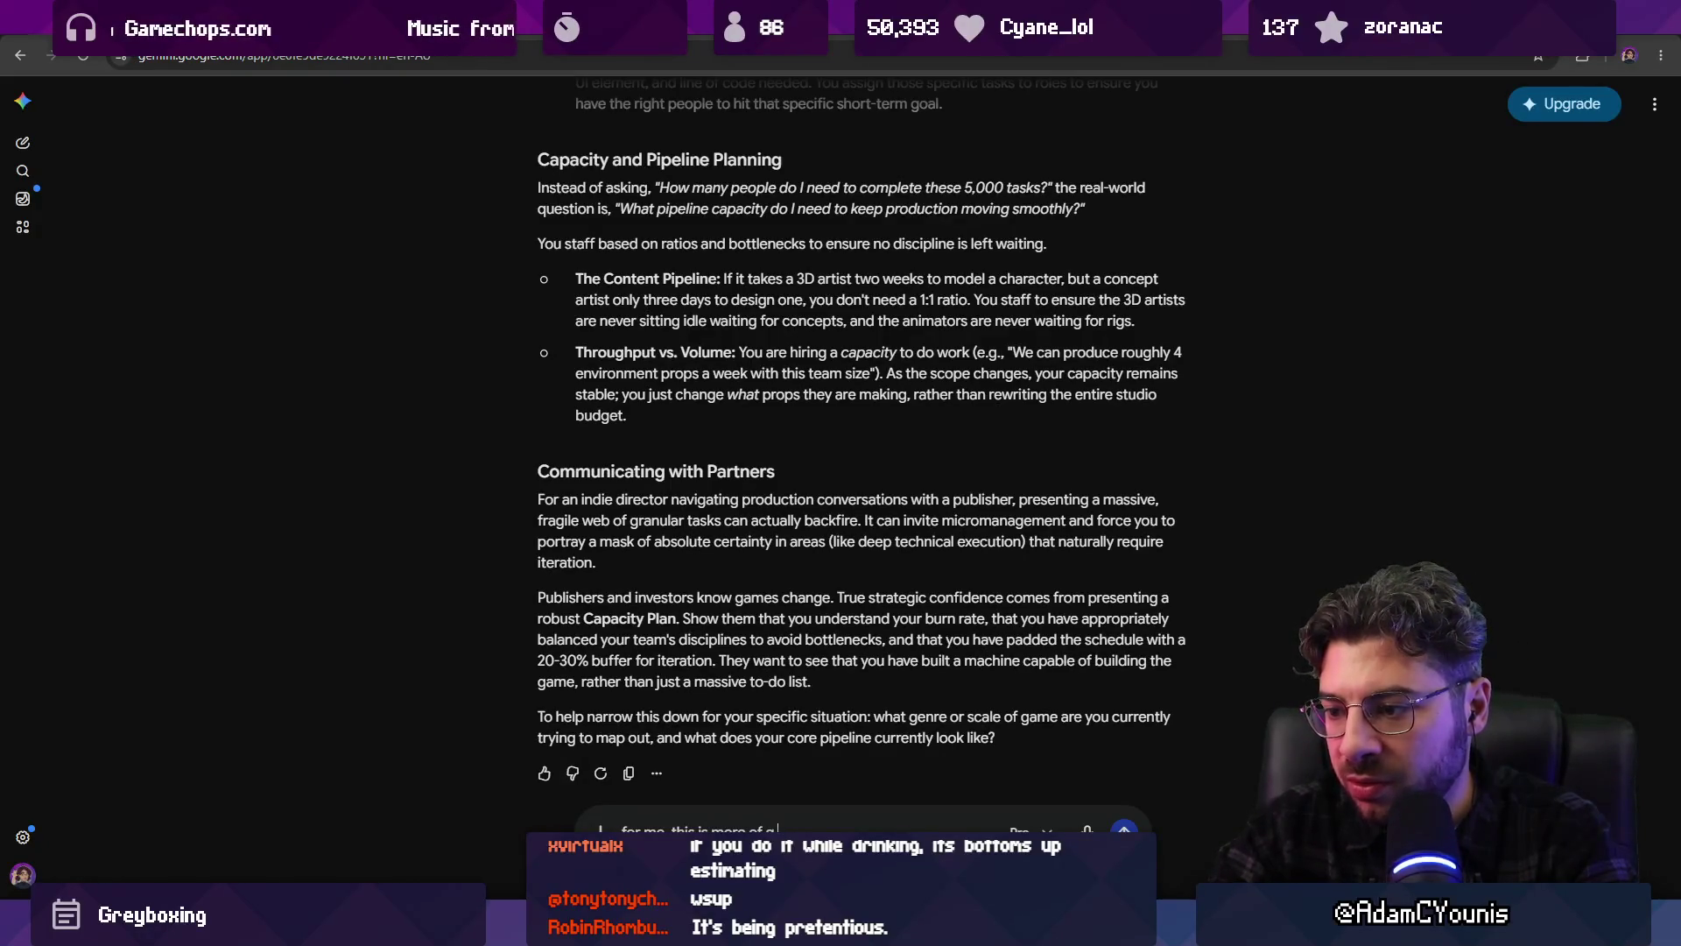
{"action": "type", "text": "uestion"}
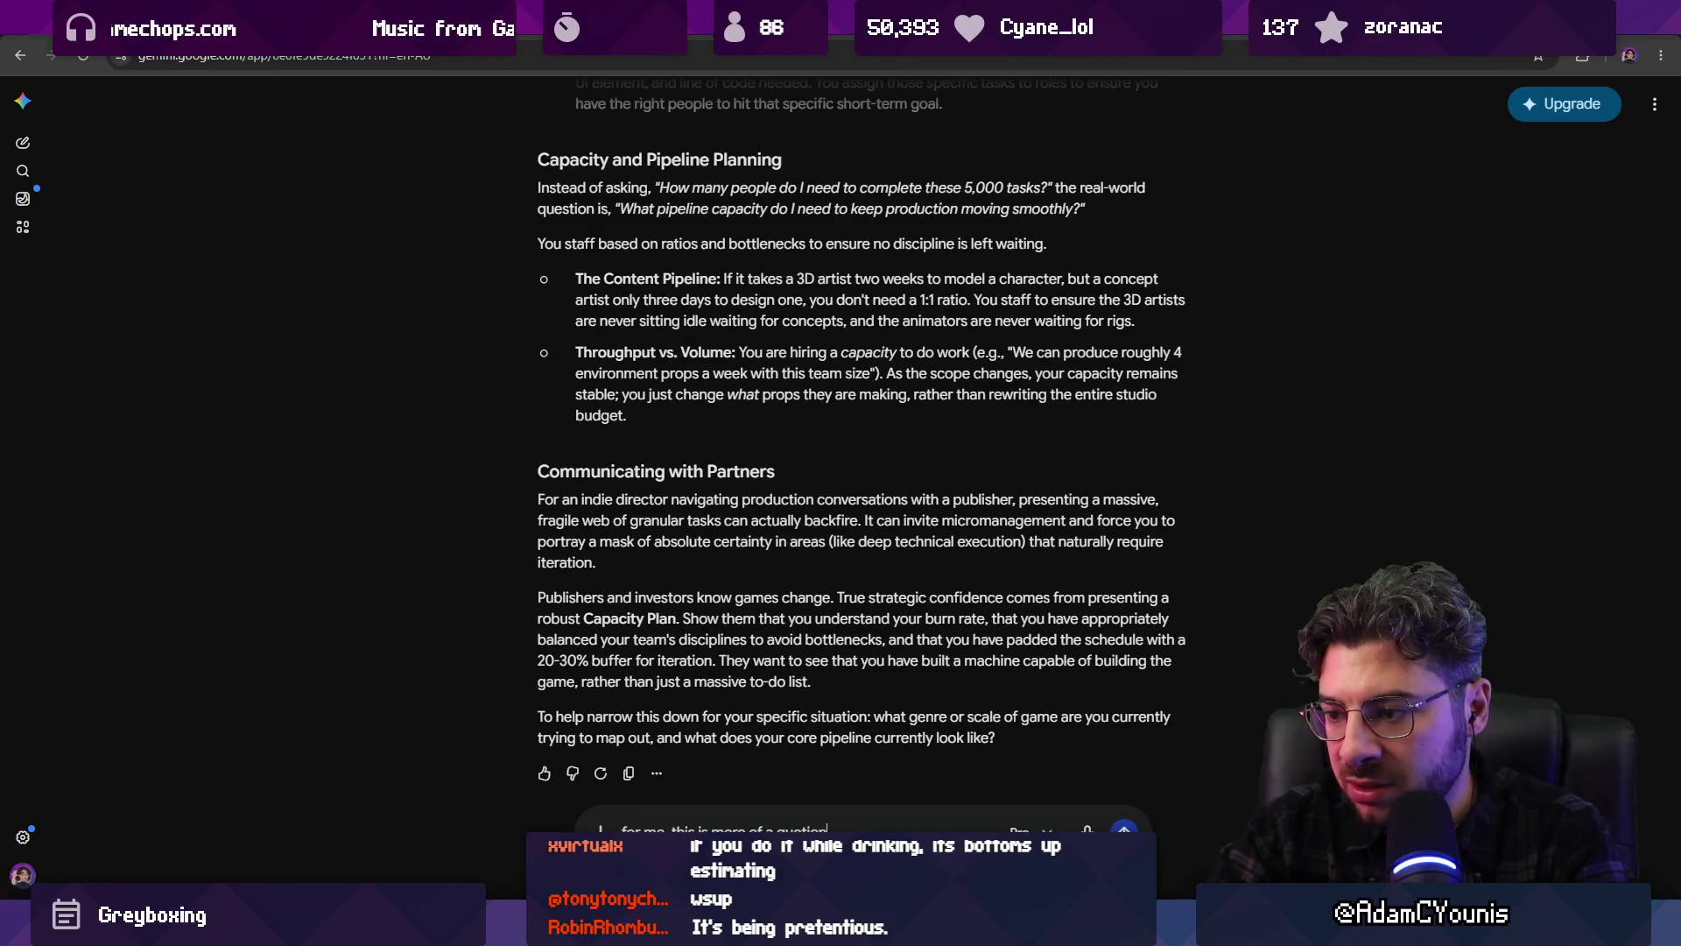
{"action": "key", "text": "BackSpace"}
{"action": "key", "text": "BackSpace"}
{"action": "key", "text": "BackSpace"}
{"action": "type", "text": "estion of team"}
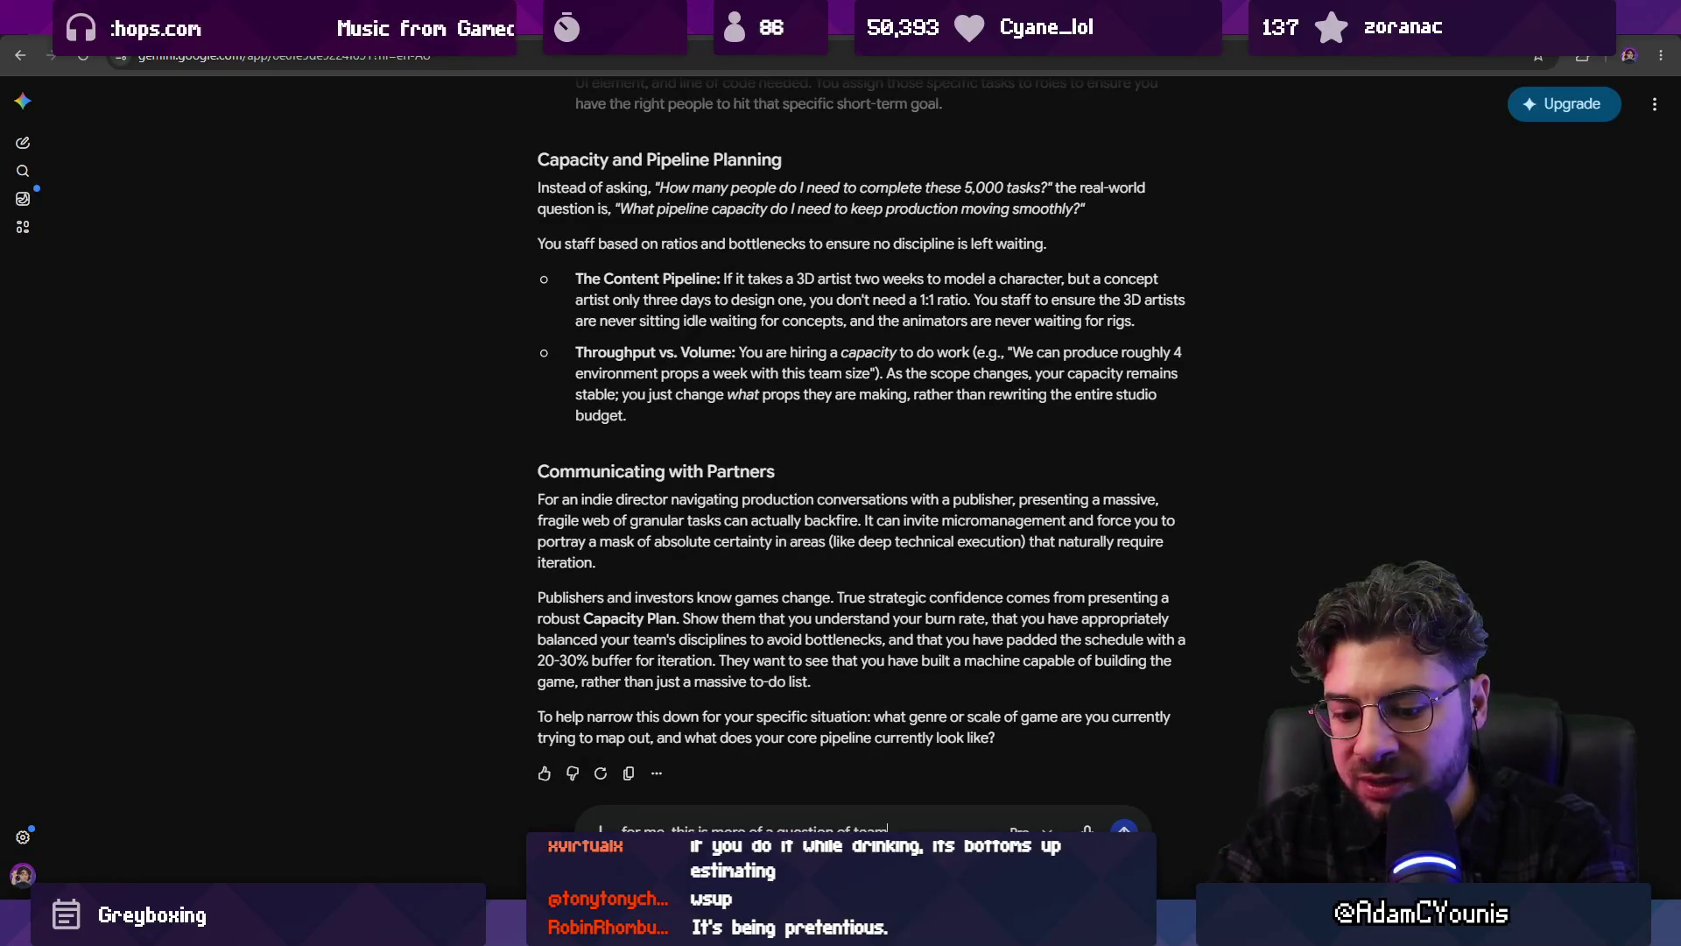
{"action": "type", "text": " composition and agi"}
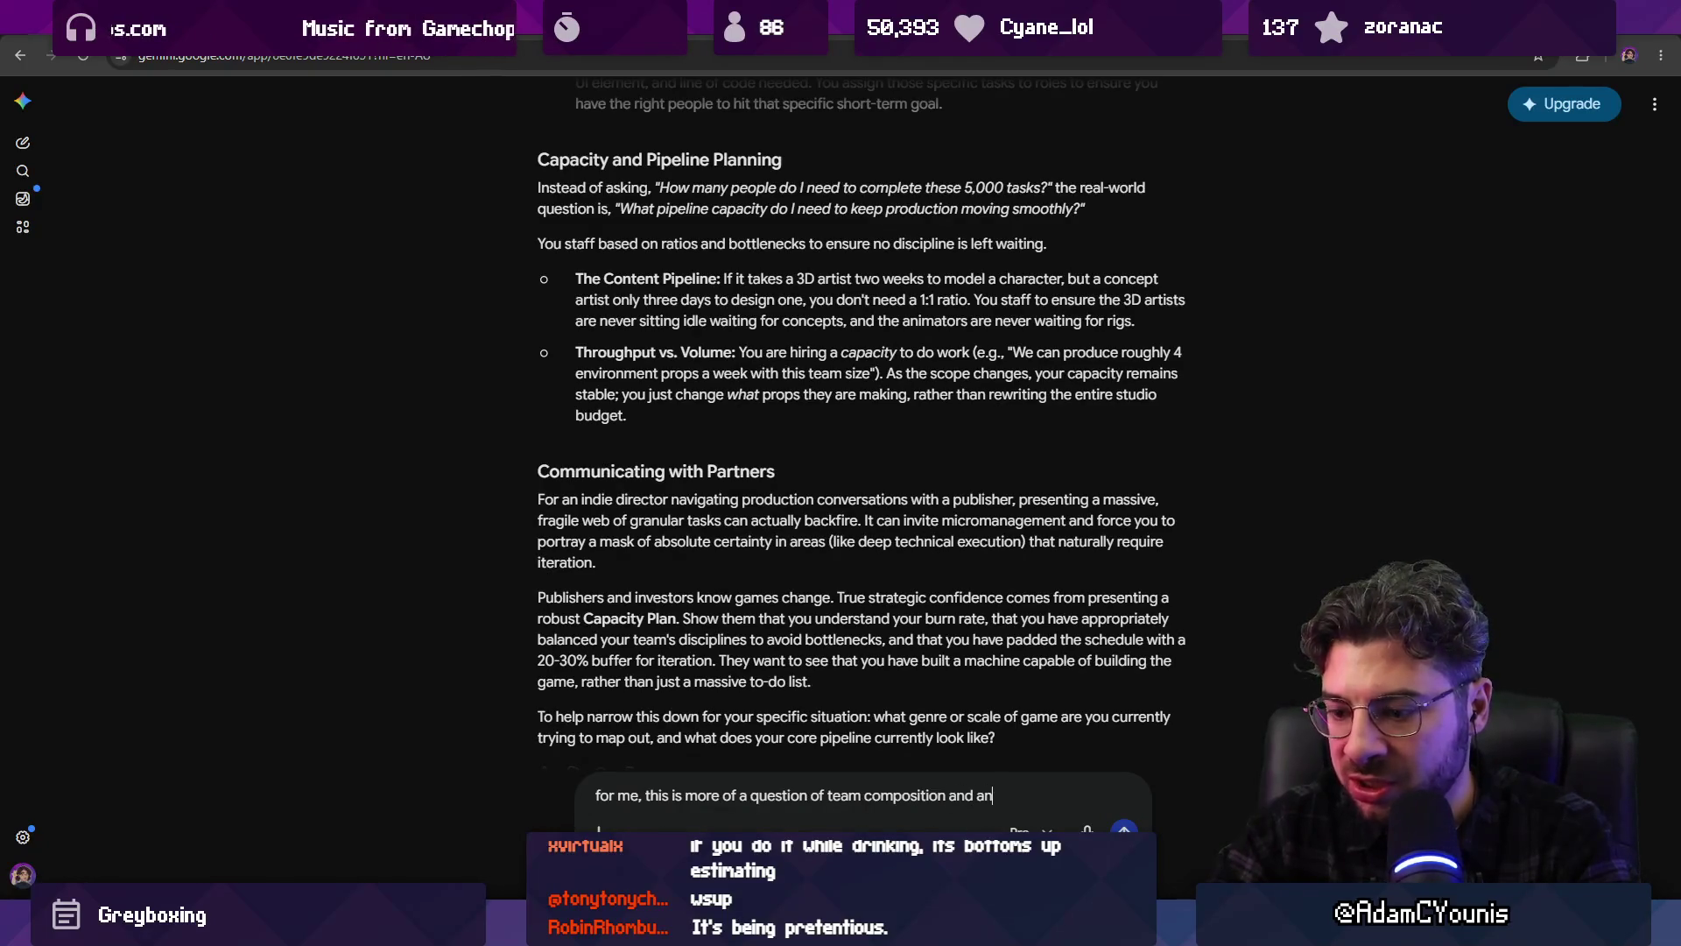
{"action": "type", "text": "lity than budget"}
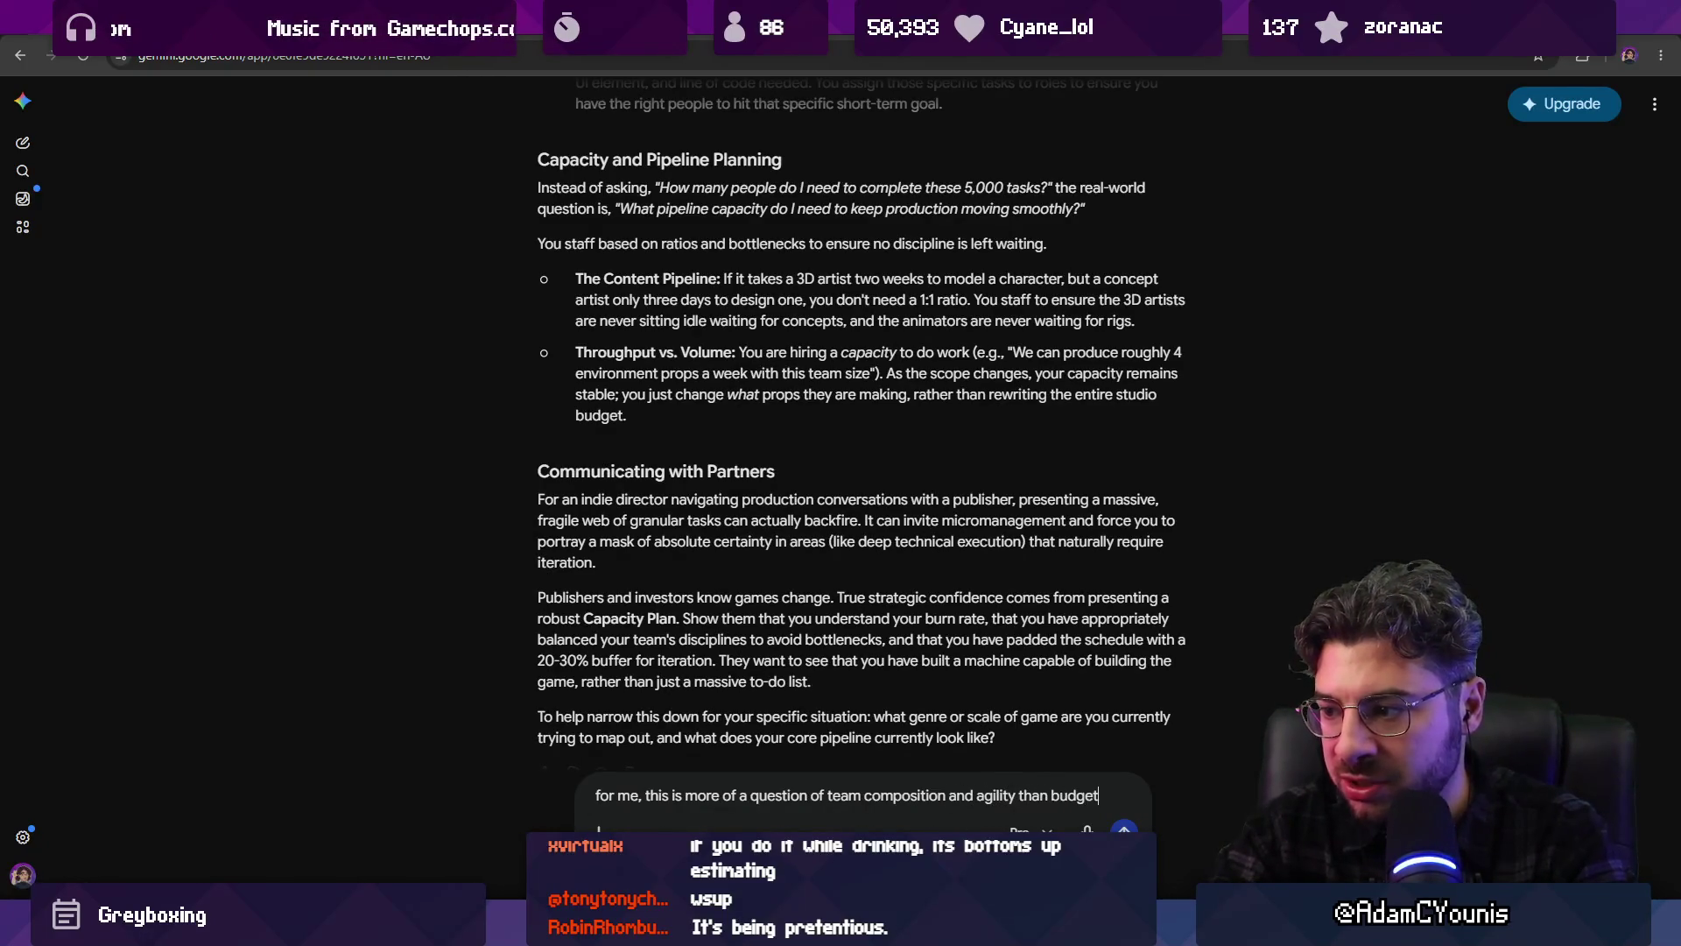
{"action": "type", "text": "ing as s"}
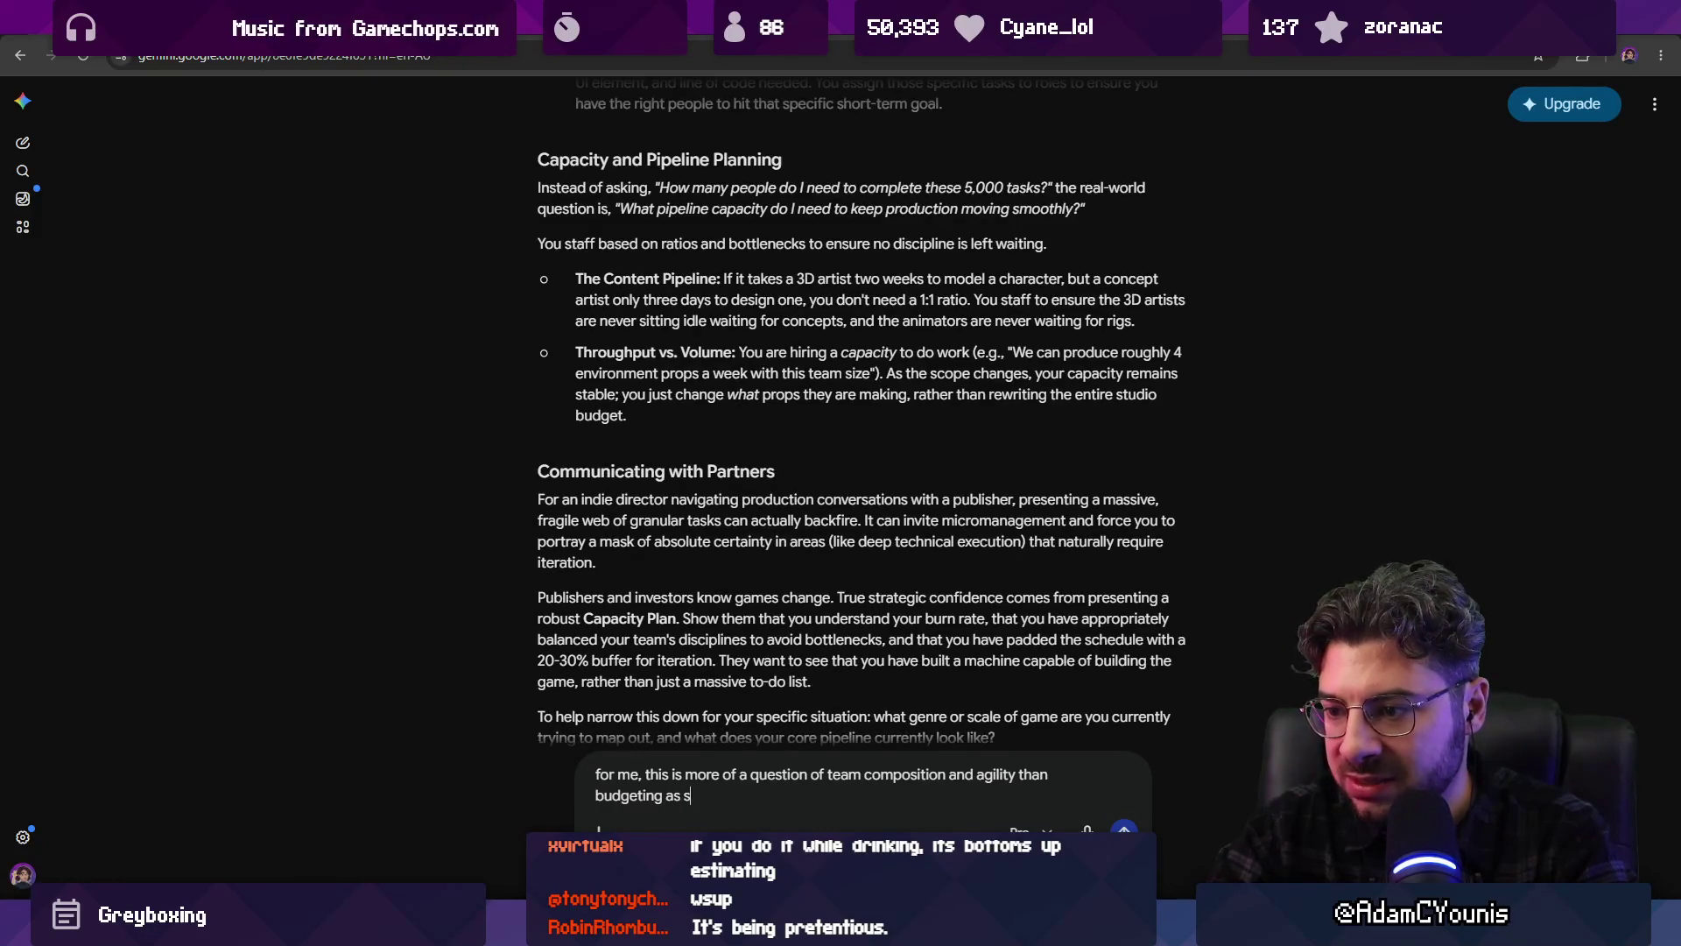
{"action": "type", "text": "uch. I w"}
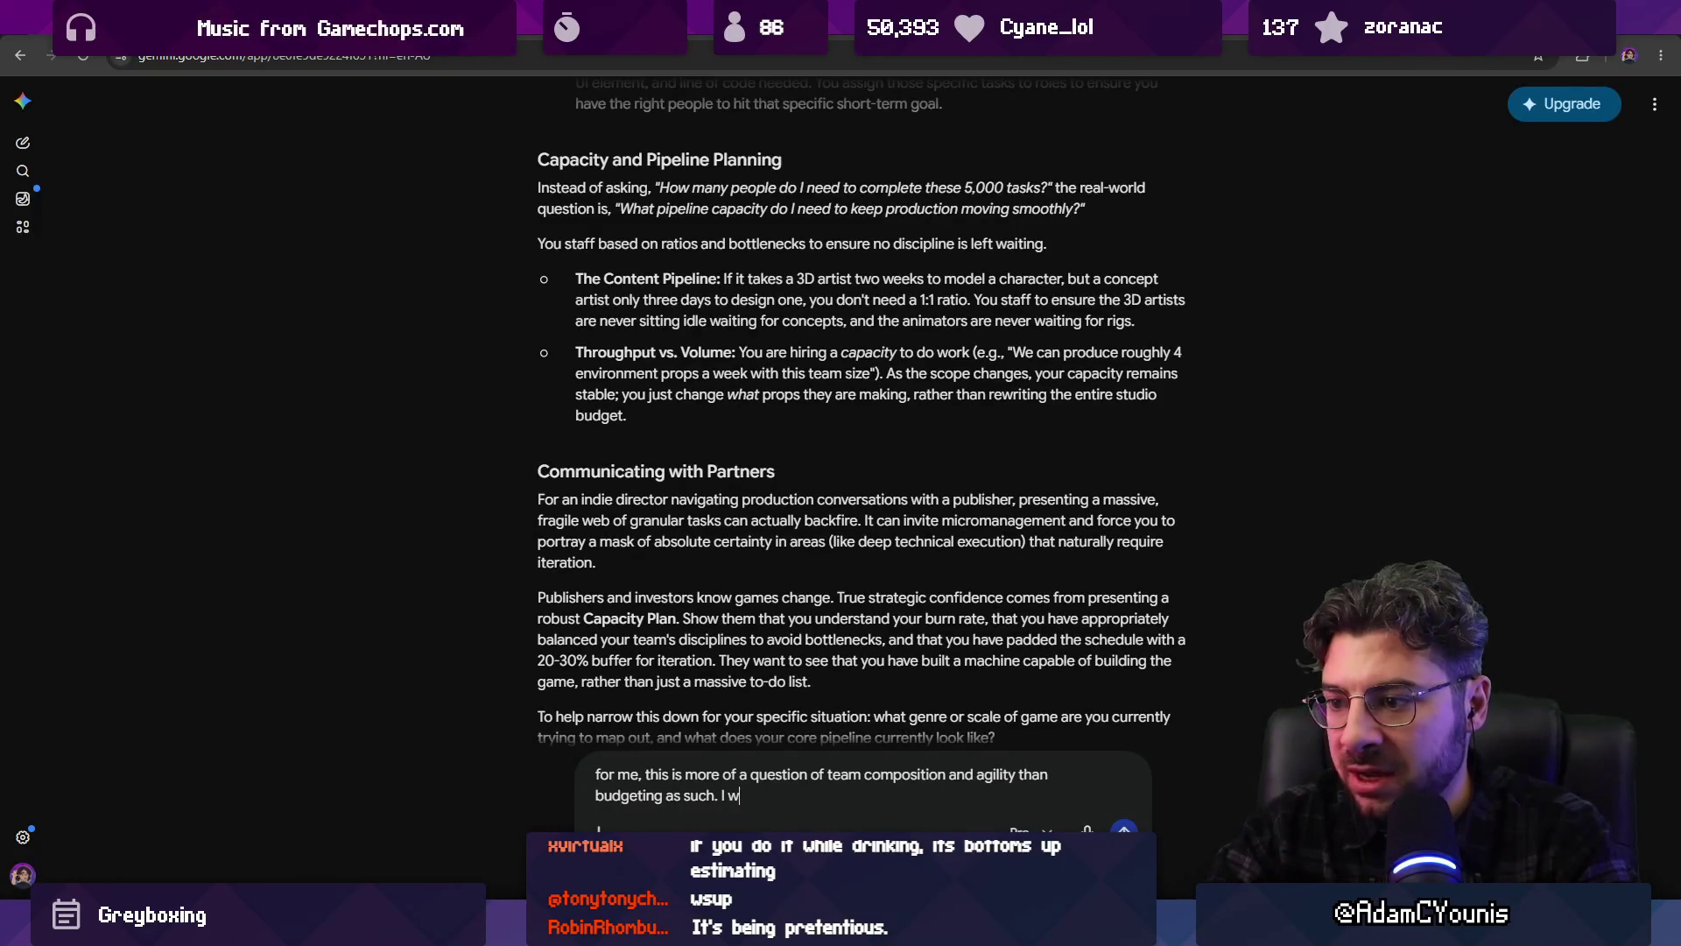
{"action": "type", "text": "ant to know that as we"}
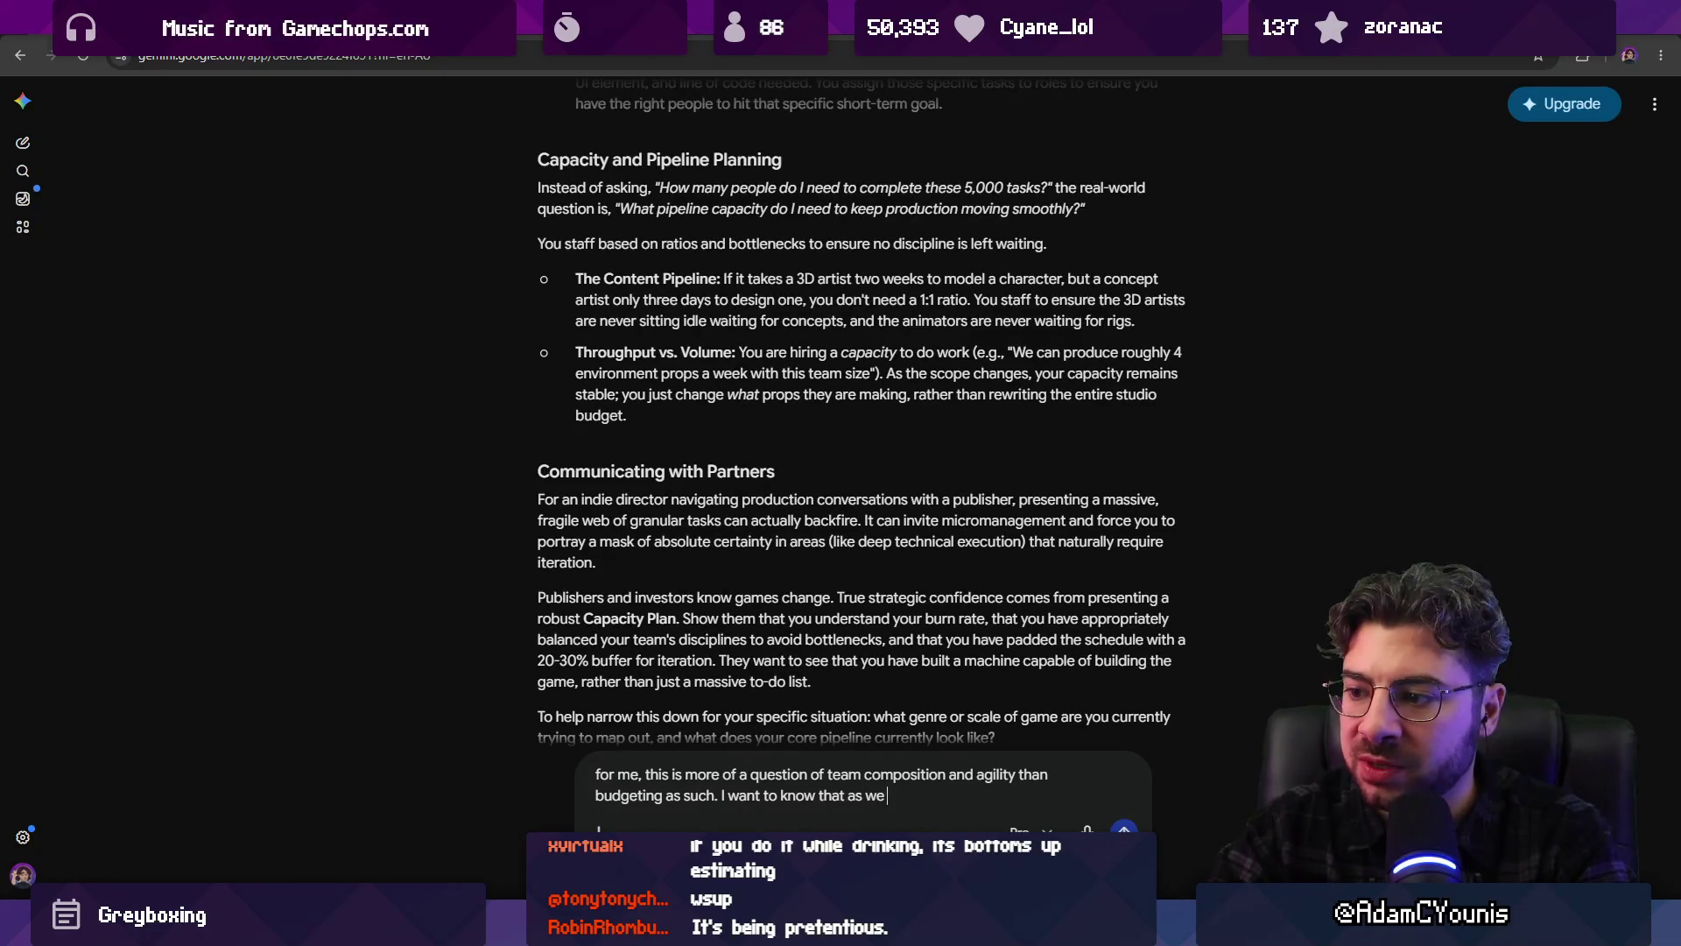
{"action": "type", "text": " work, each arm of th"}
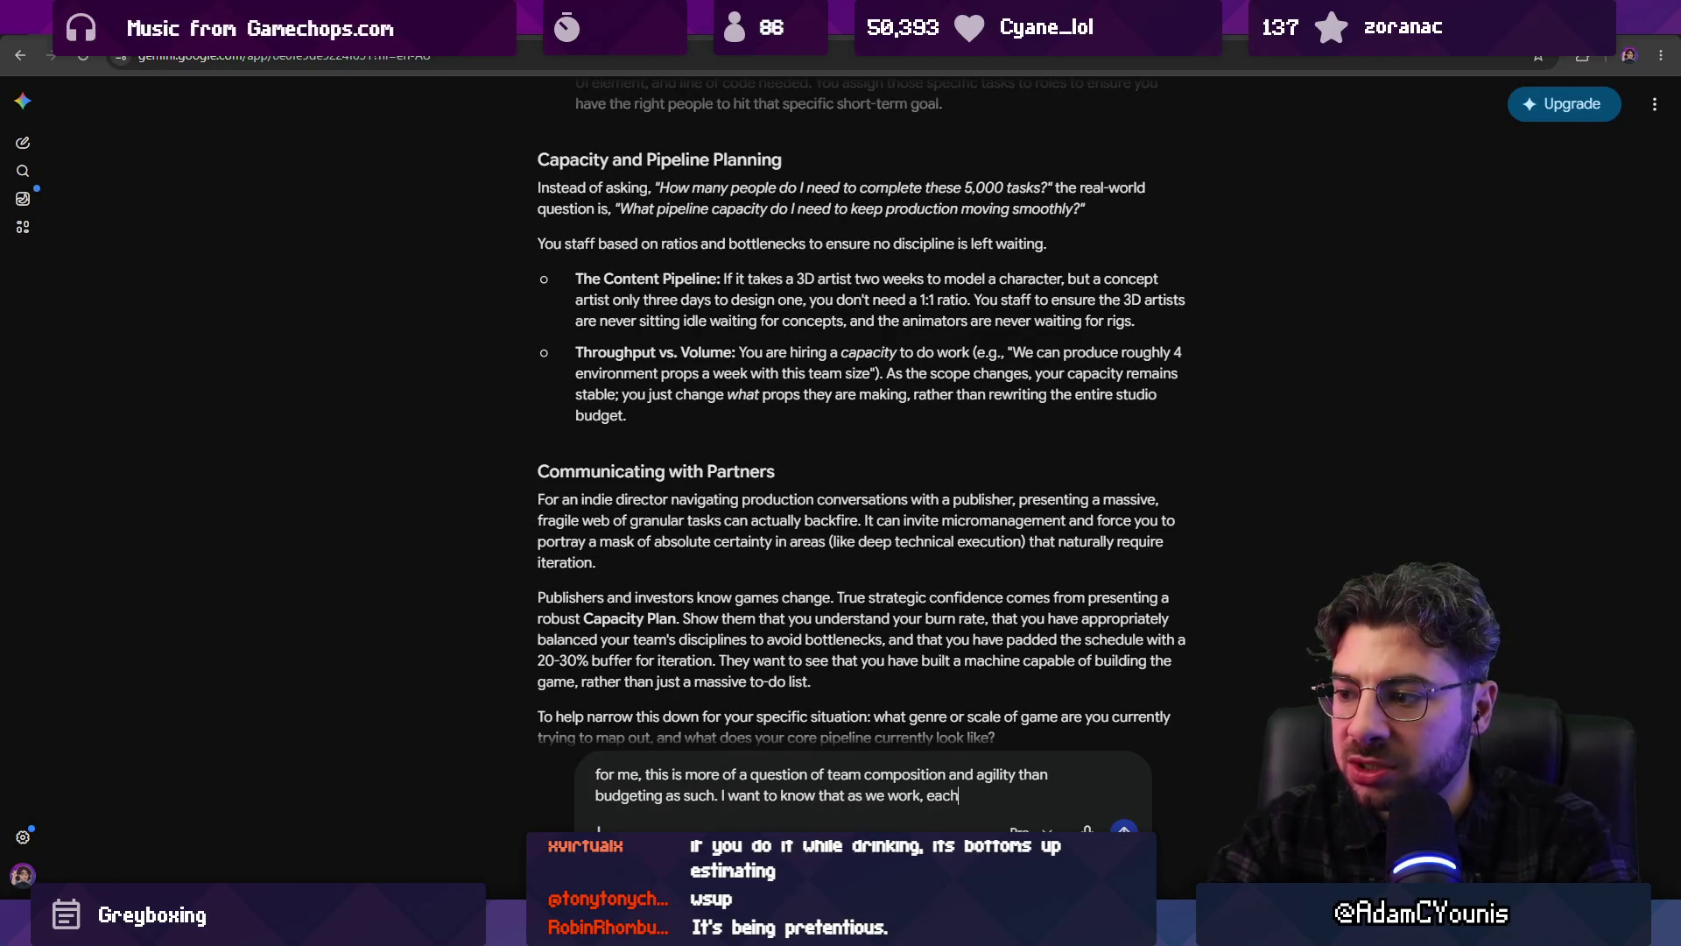
{"action": "key", "text": "BackSpace"}
{"action": "key", "text": "BackSpace"}
{"action": "type", "text": "deve"}
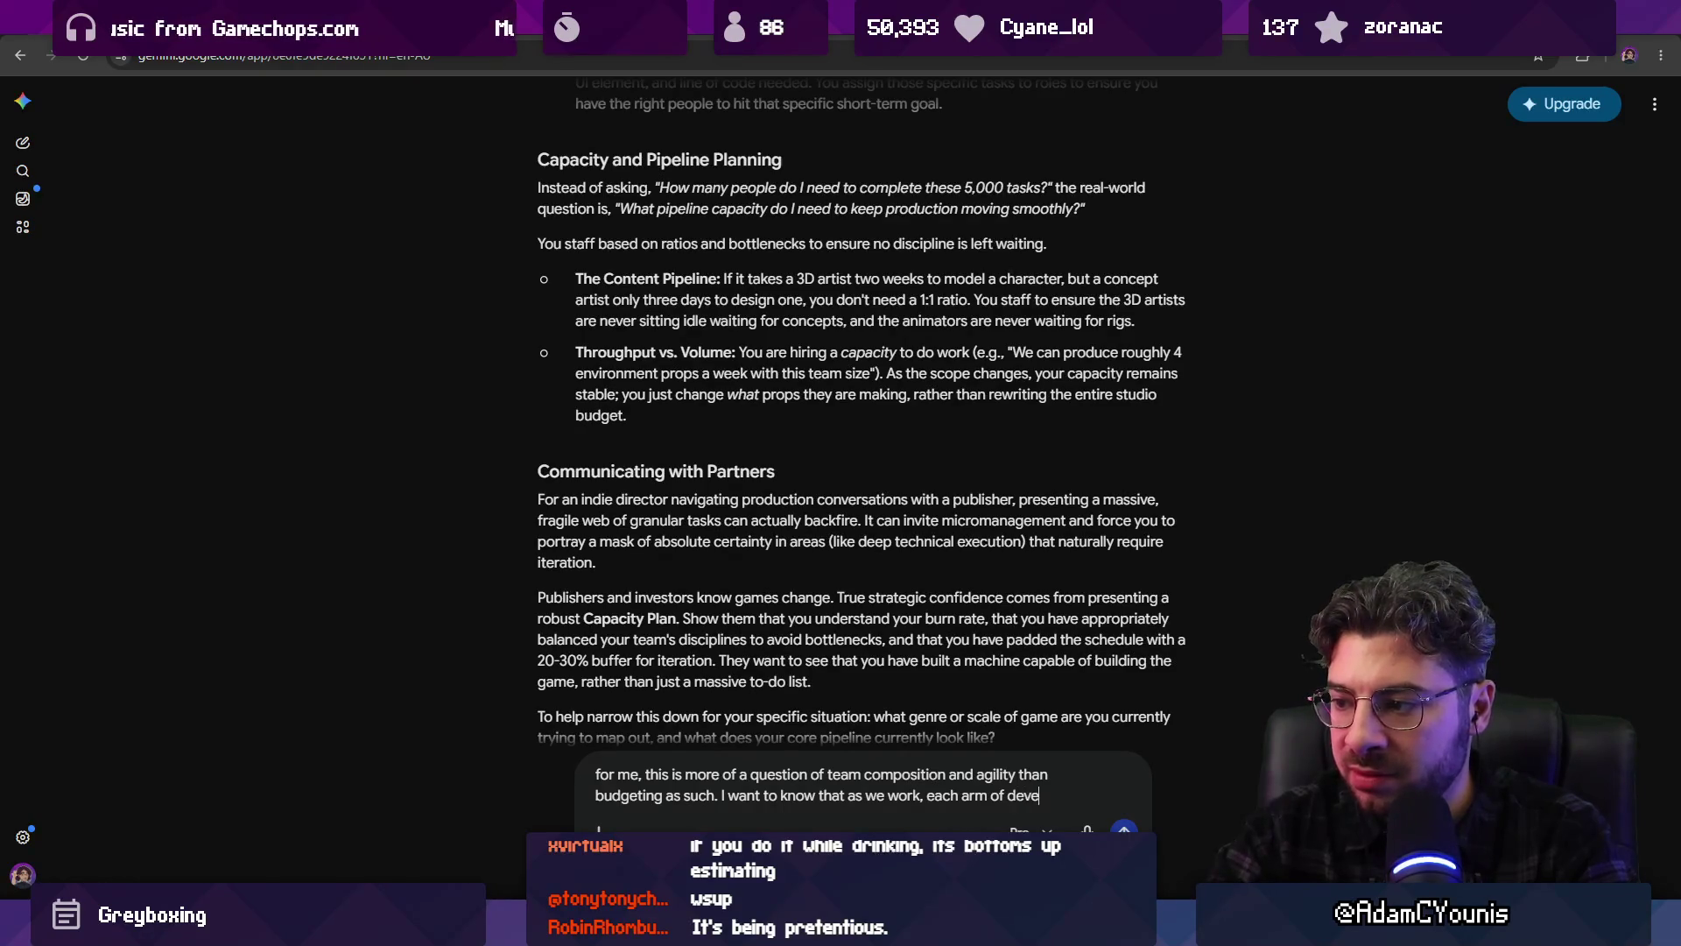
{"action": "type", "text": "lopment is"}
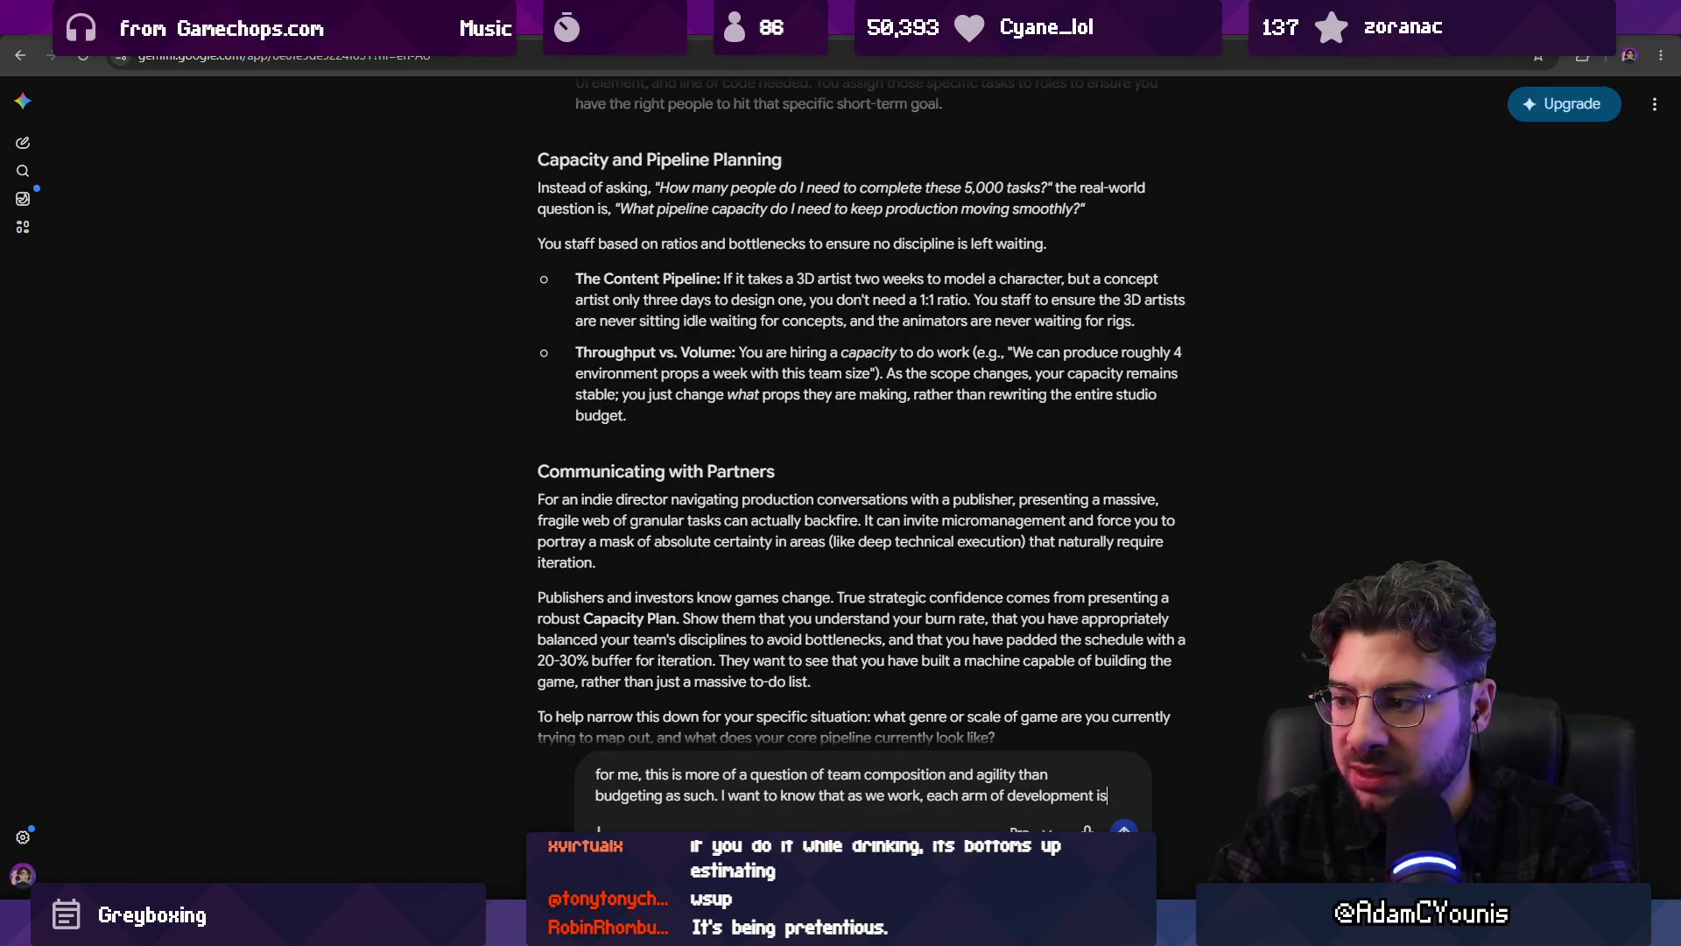
{"action": "type", "text": " output"}
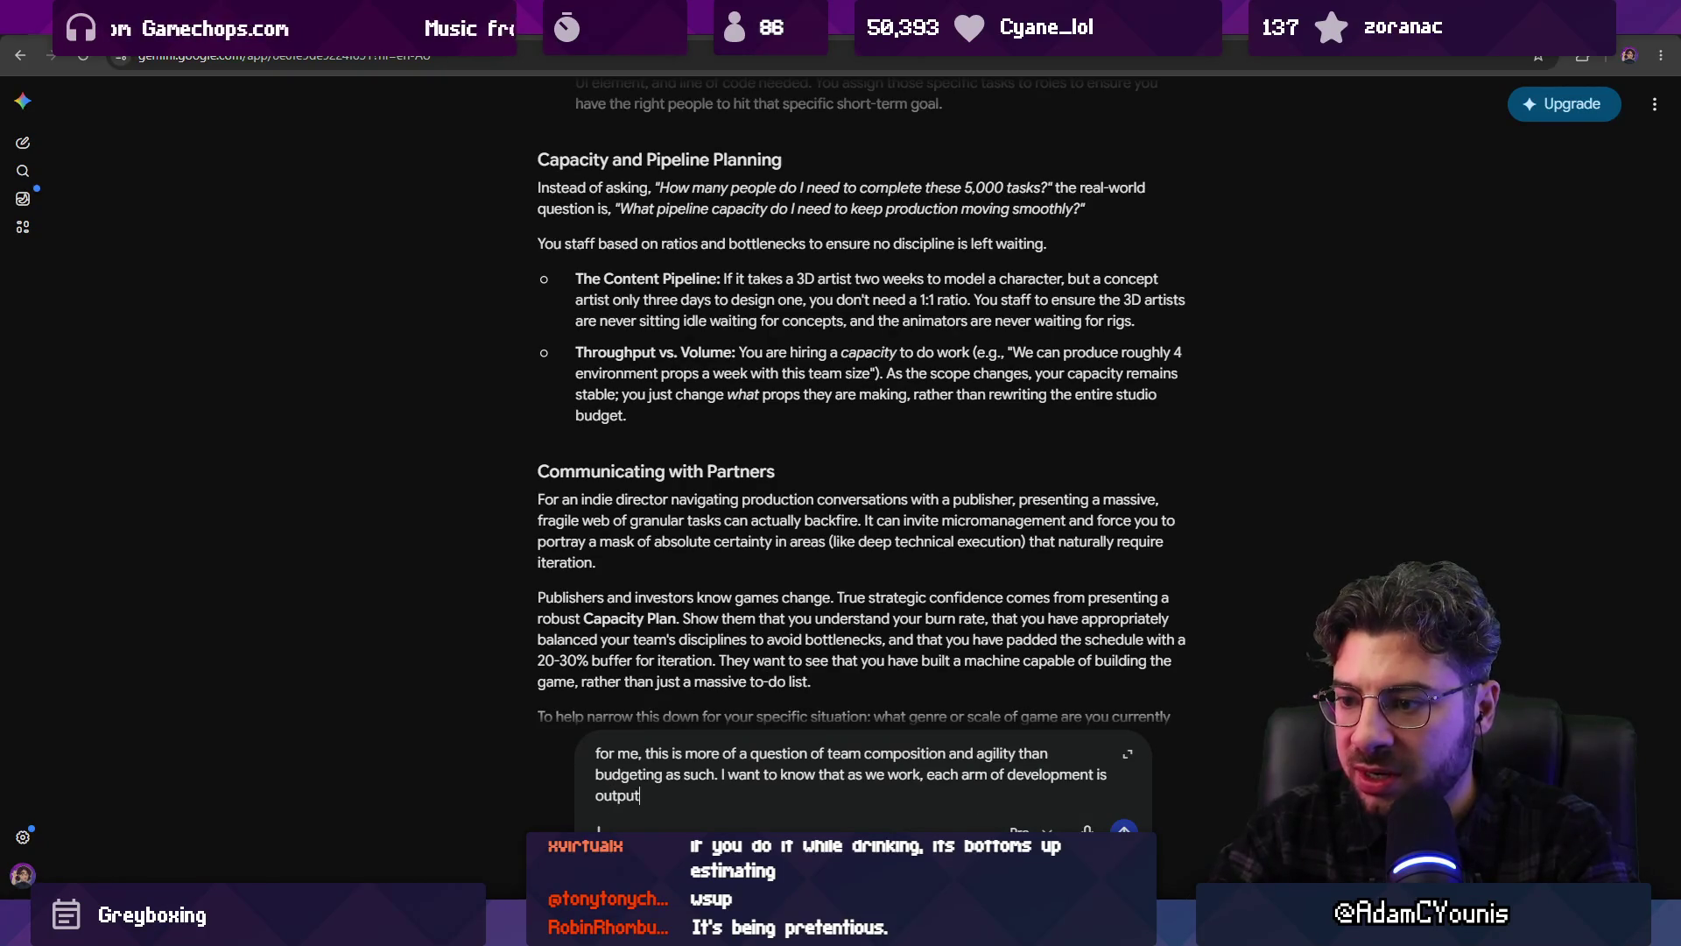
{"action": "type", "text": "ting the consist"}
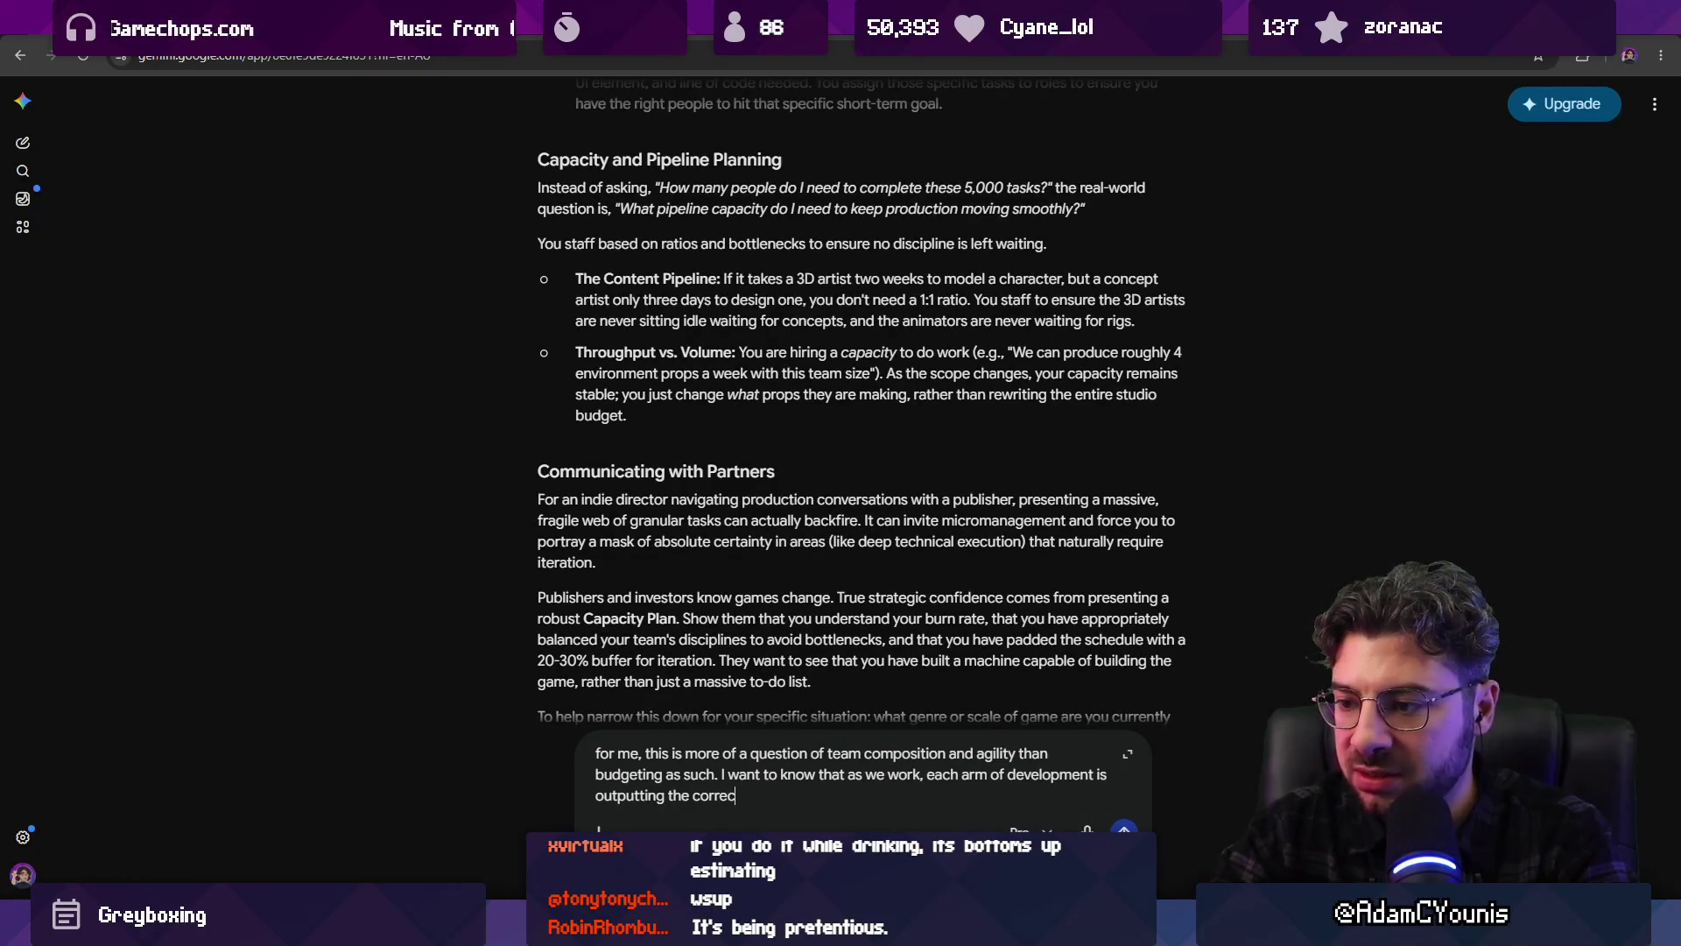
{"action": "key", "text": "ctrl+BackSpace"}
{"action": "key", "text": "ctrl+BackSpace"}
{"action": "type", "text": "a pro"}
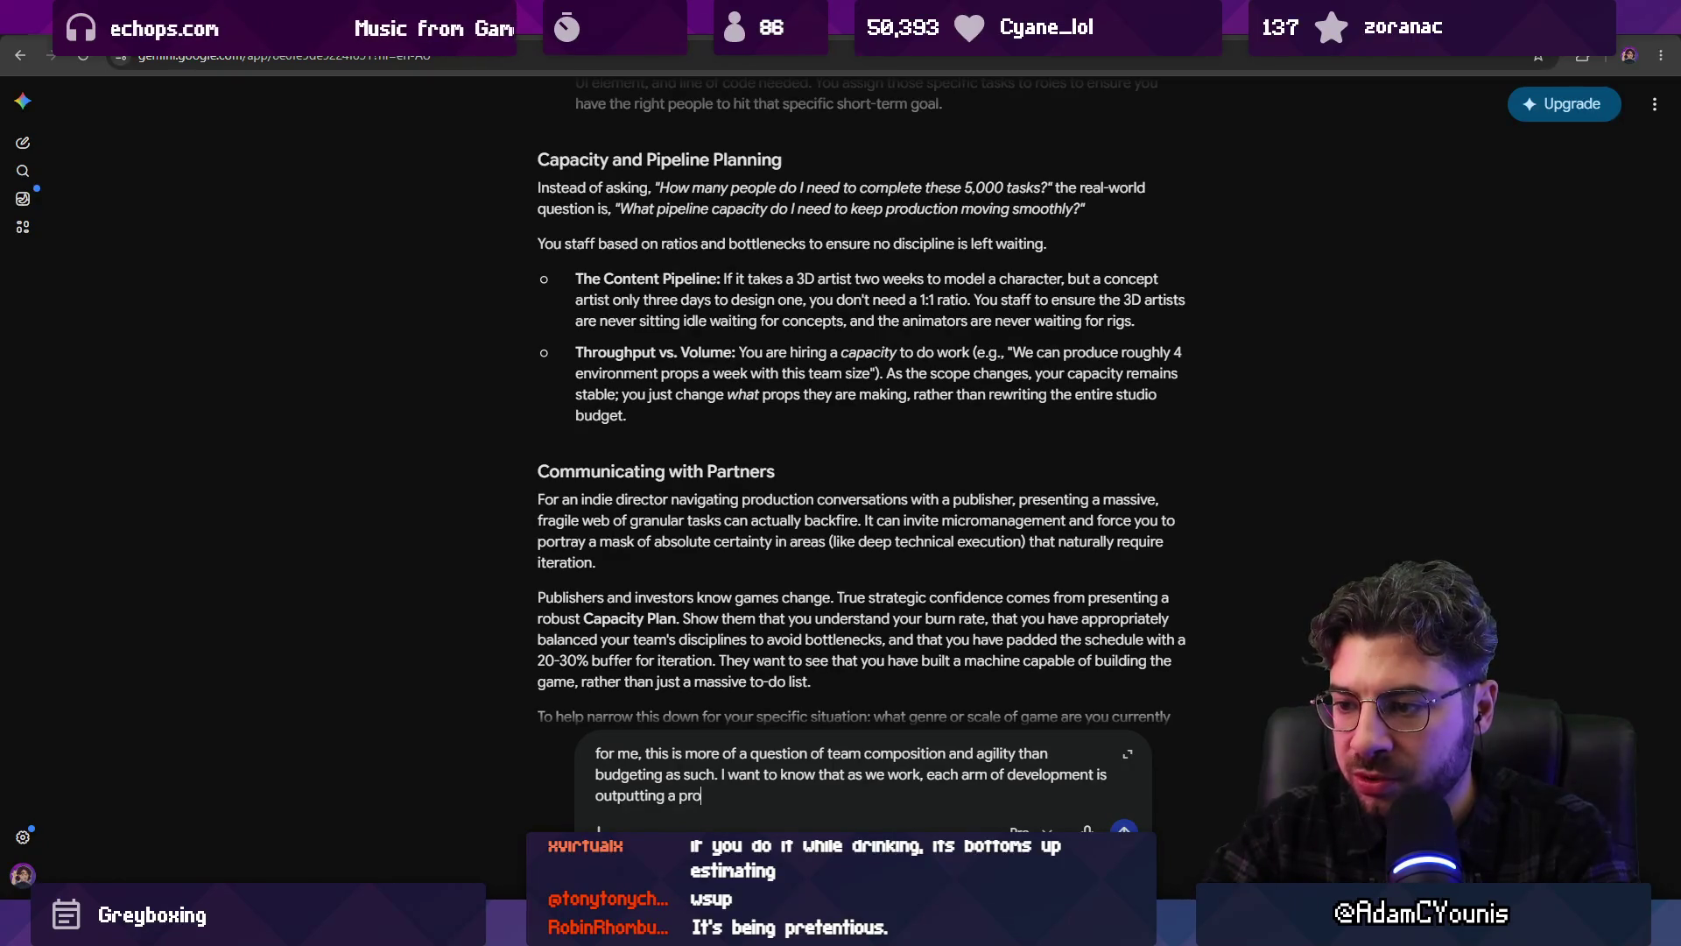
{"action": "type", "text": "portionate amount of "}
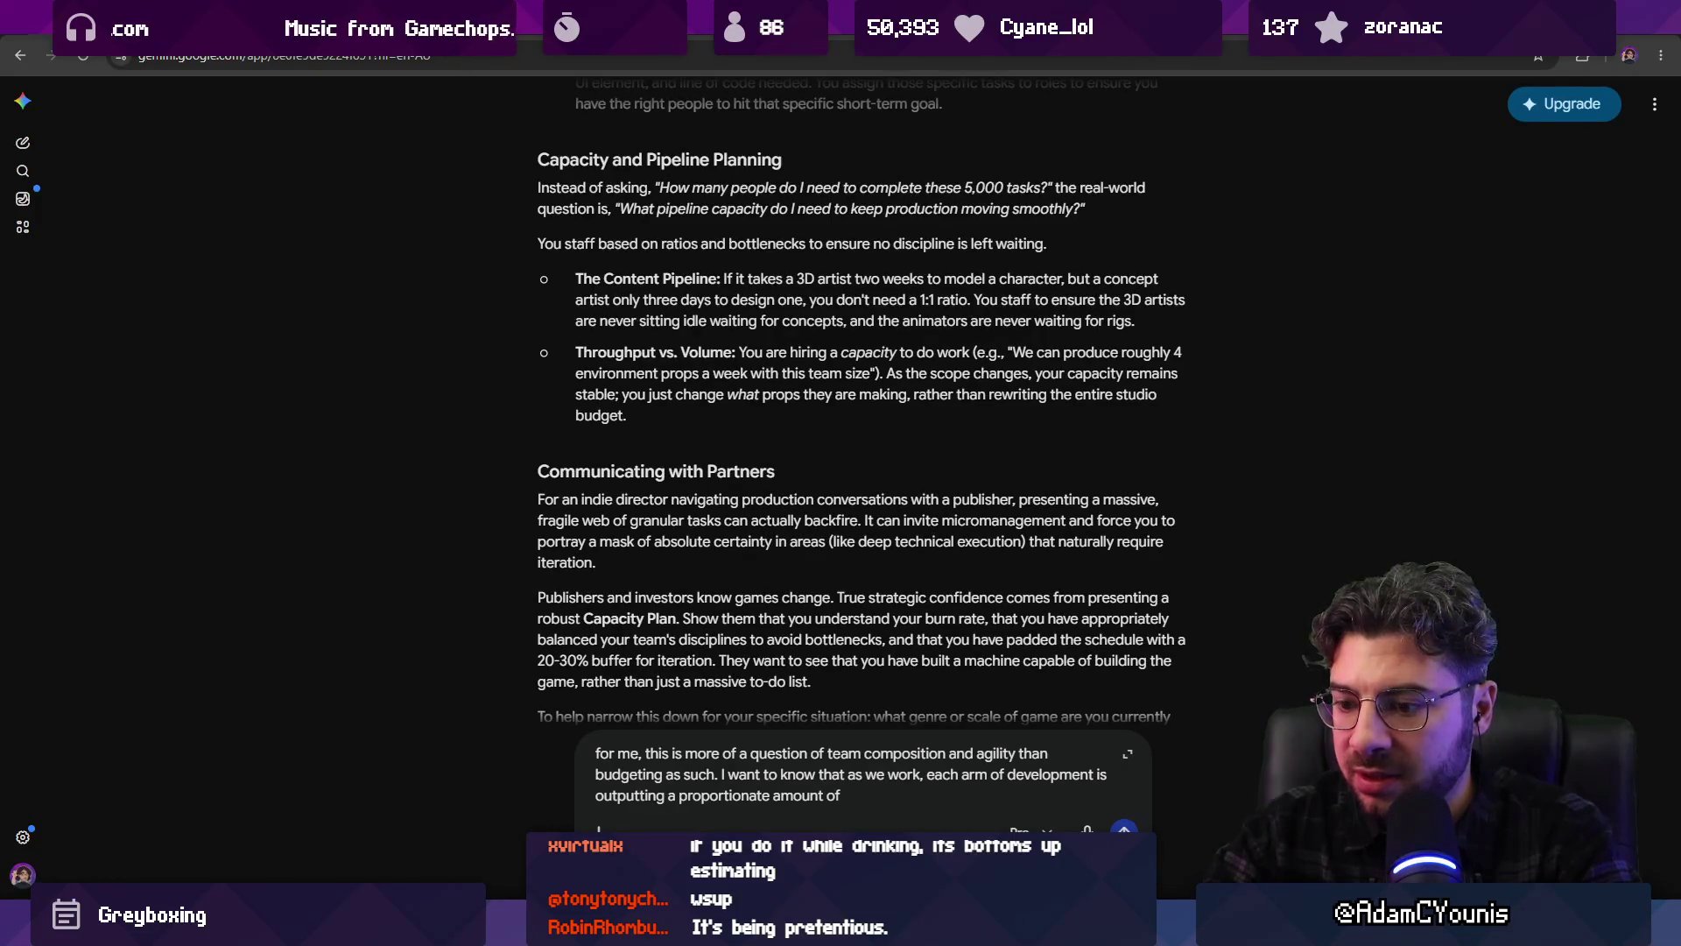
{"action": "type", "text": "work that "}
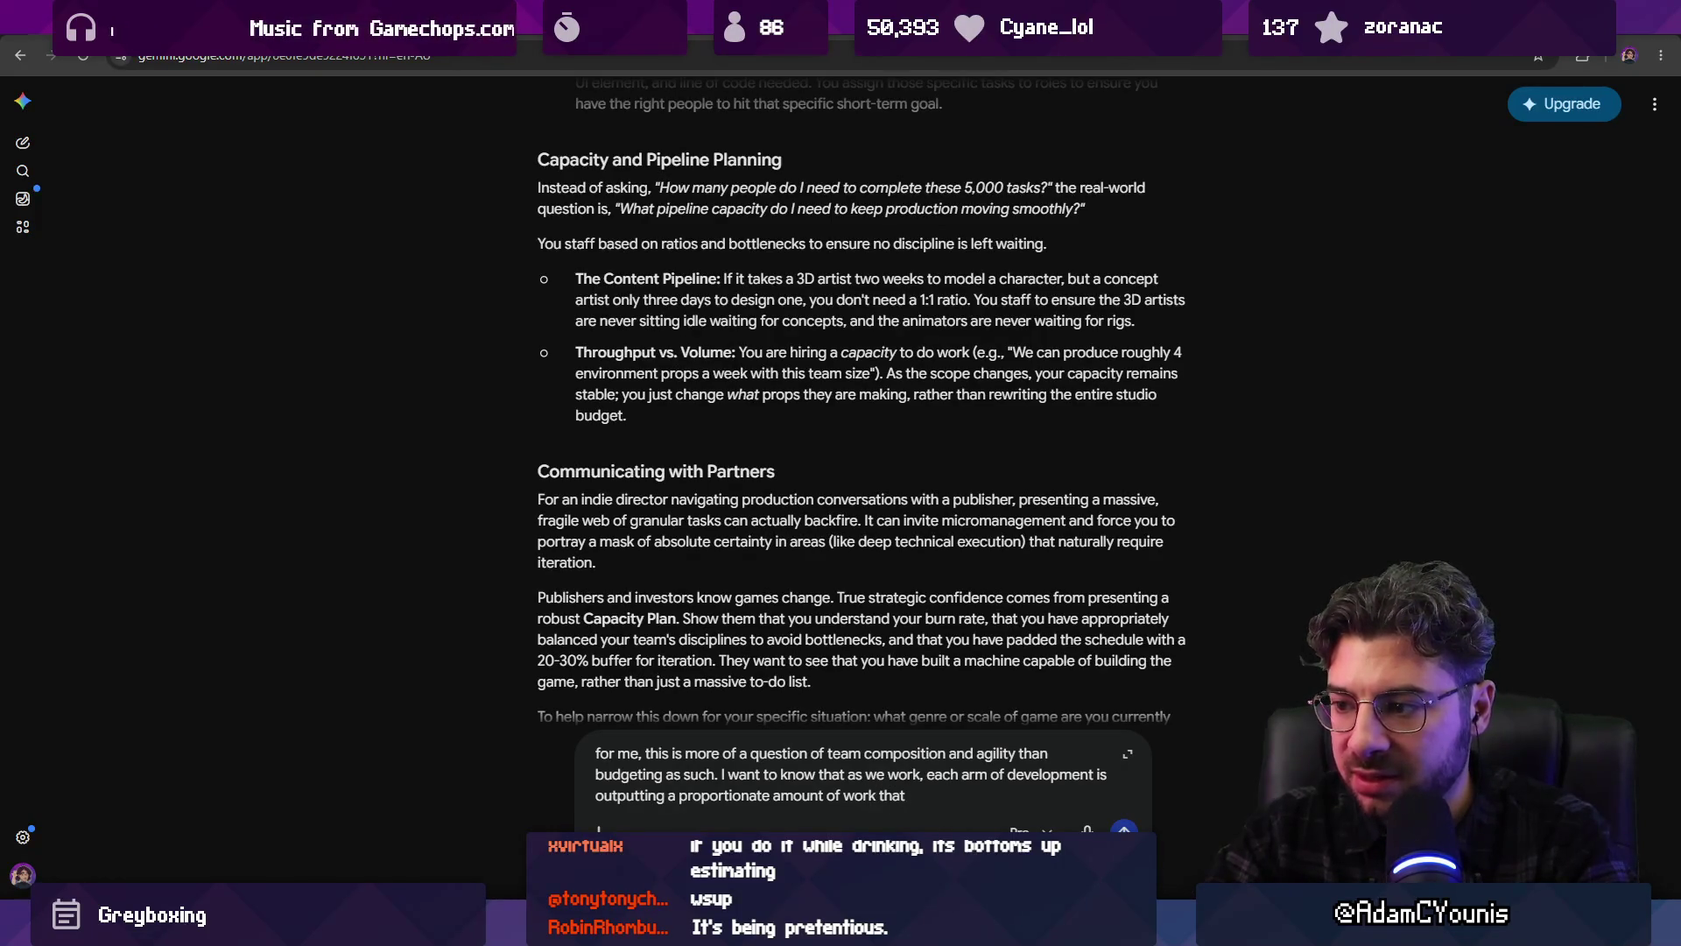
{"action": "type", "text": "allows other"}
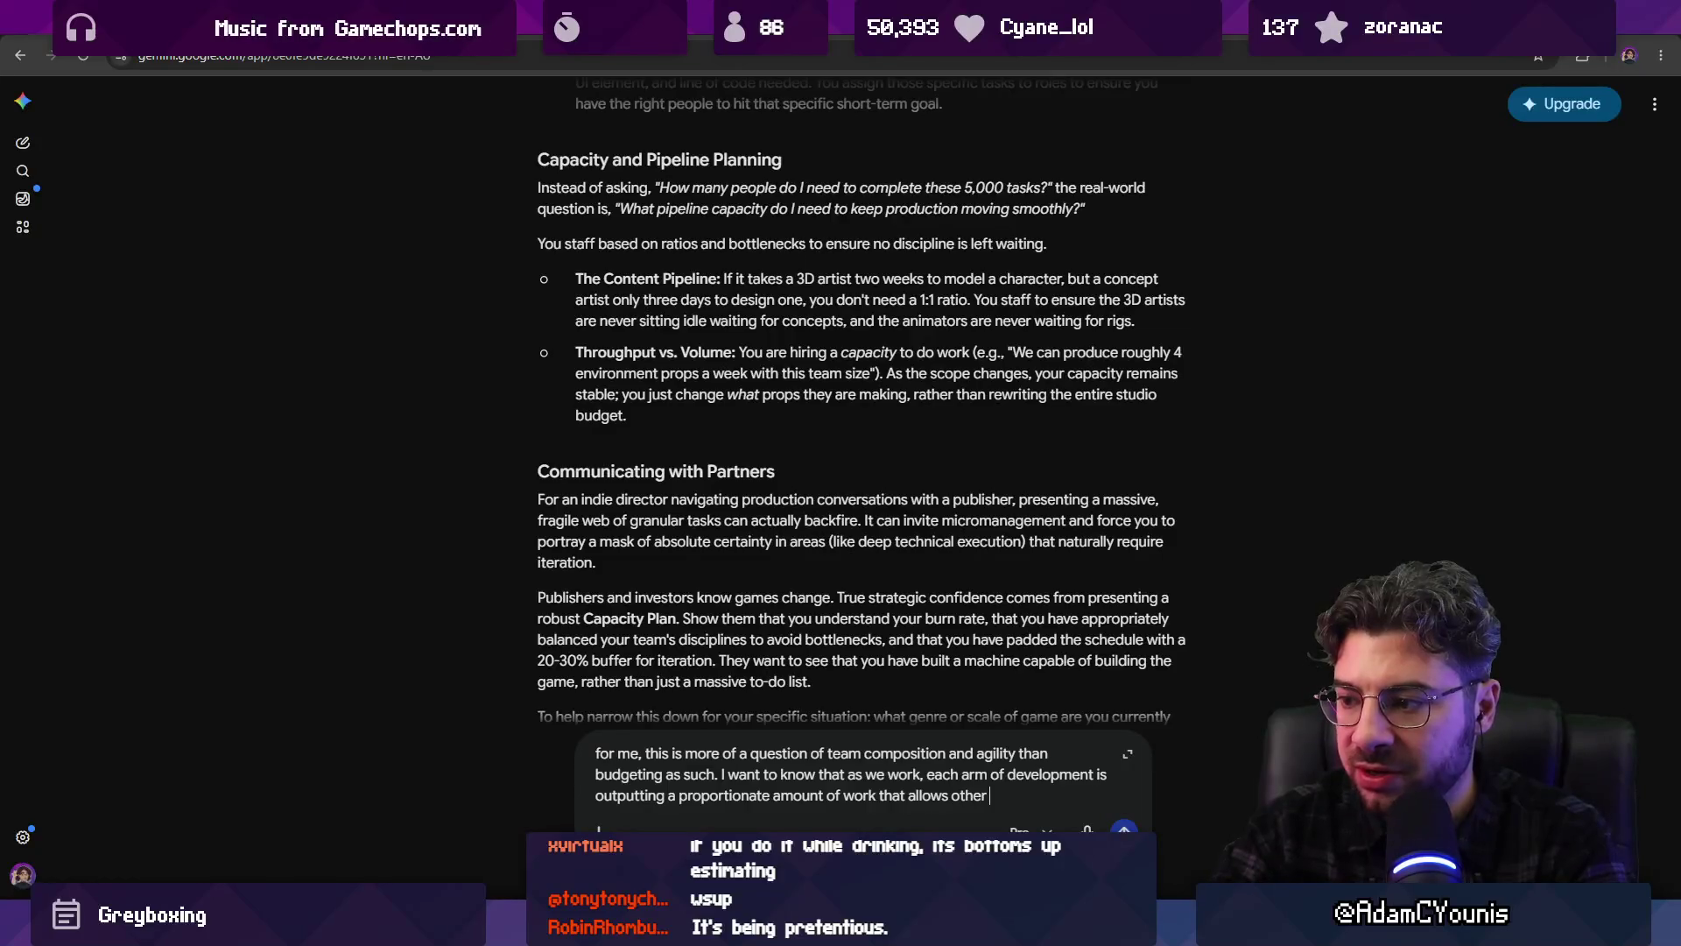
{"action": "type", "text": "teams to build off"}
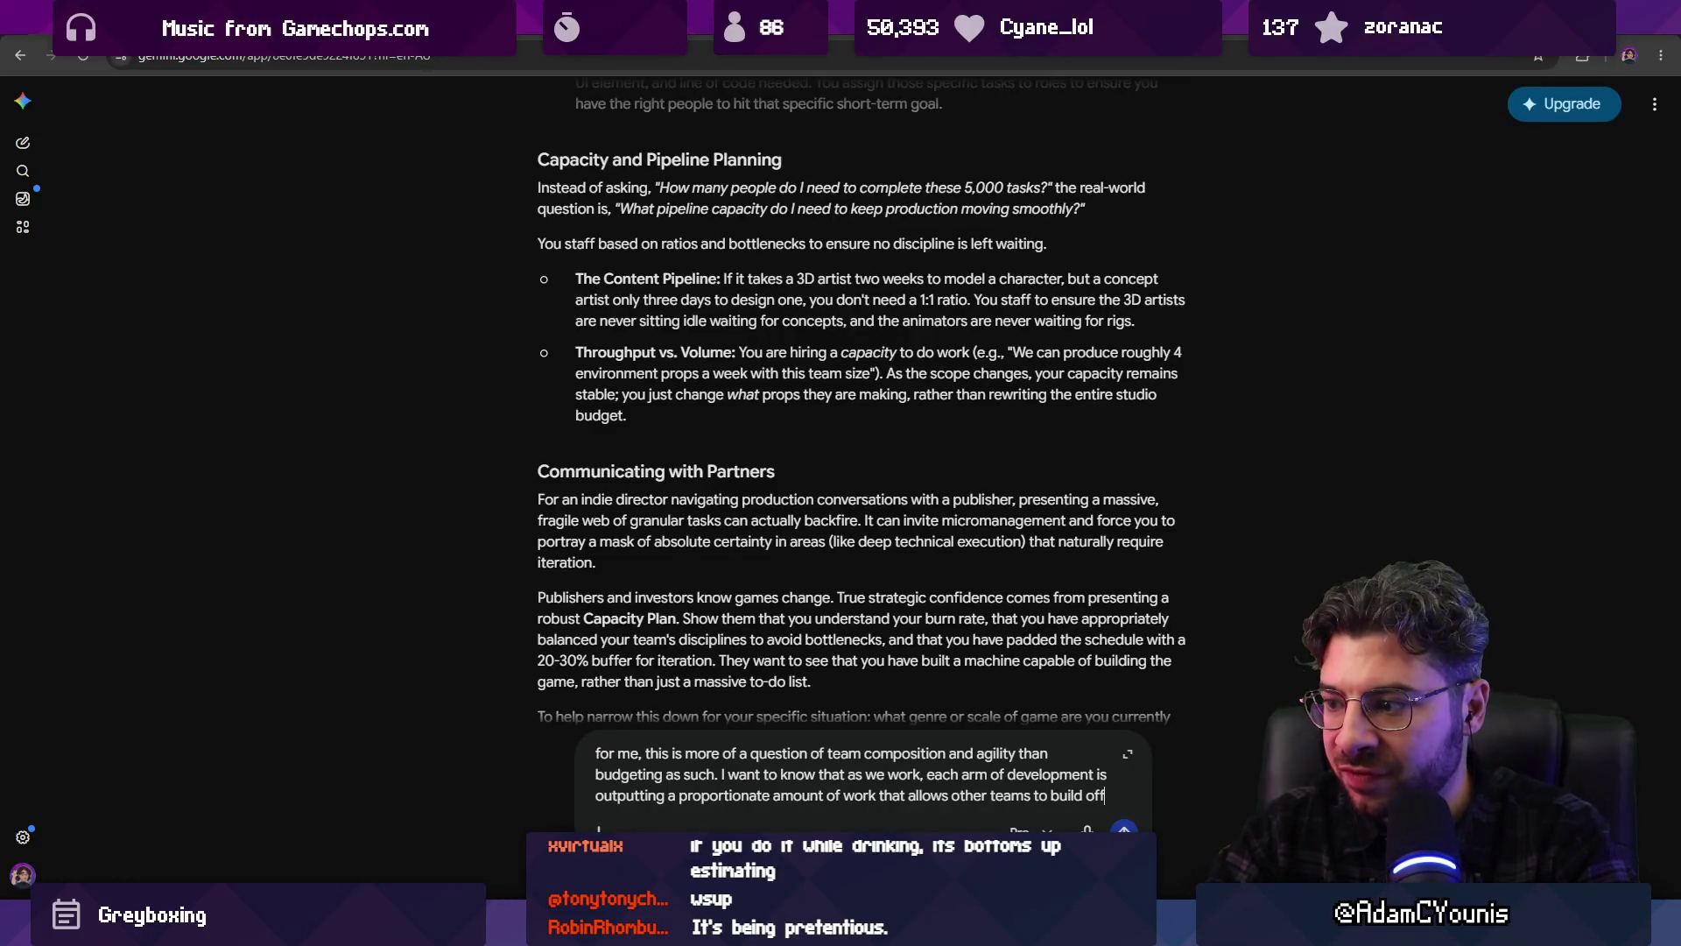
{"action": "key", "text": "Return"}
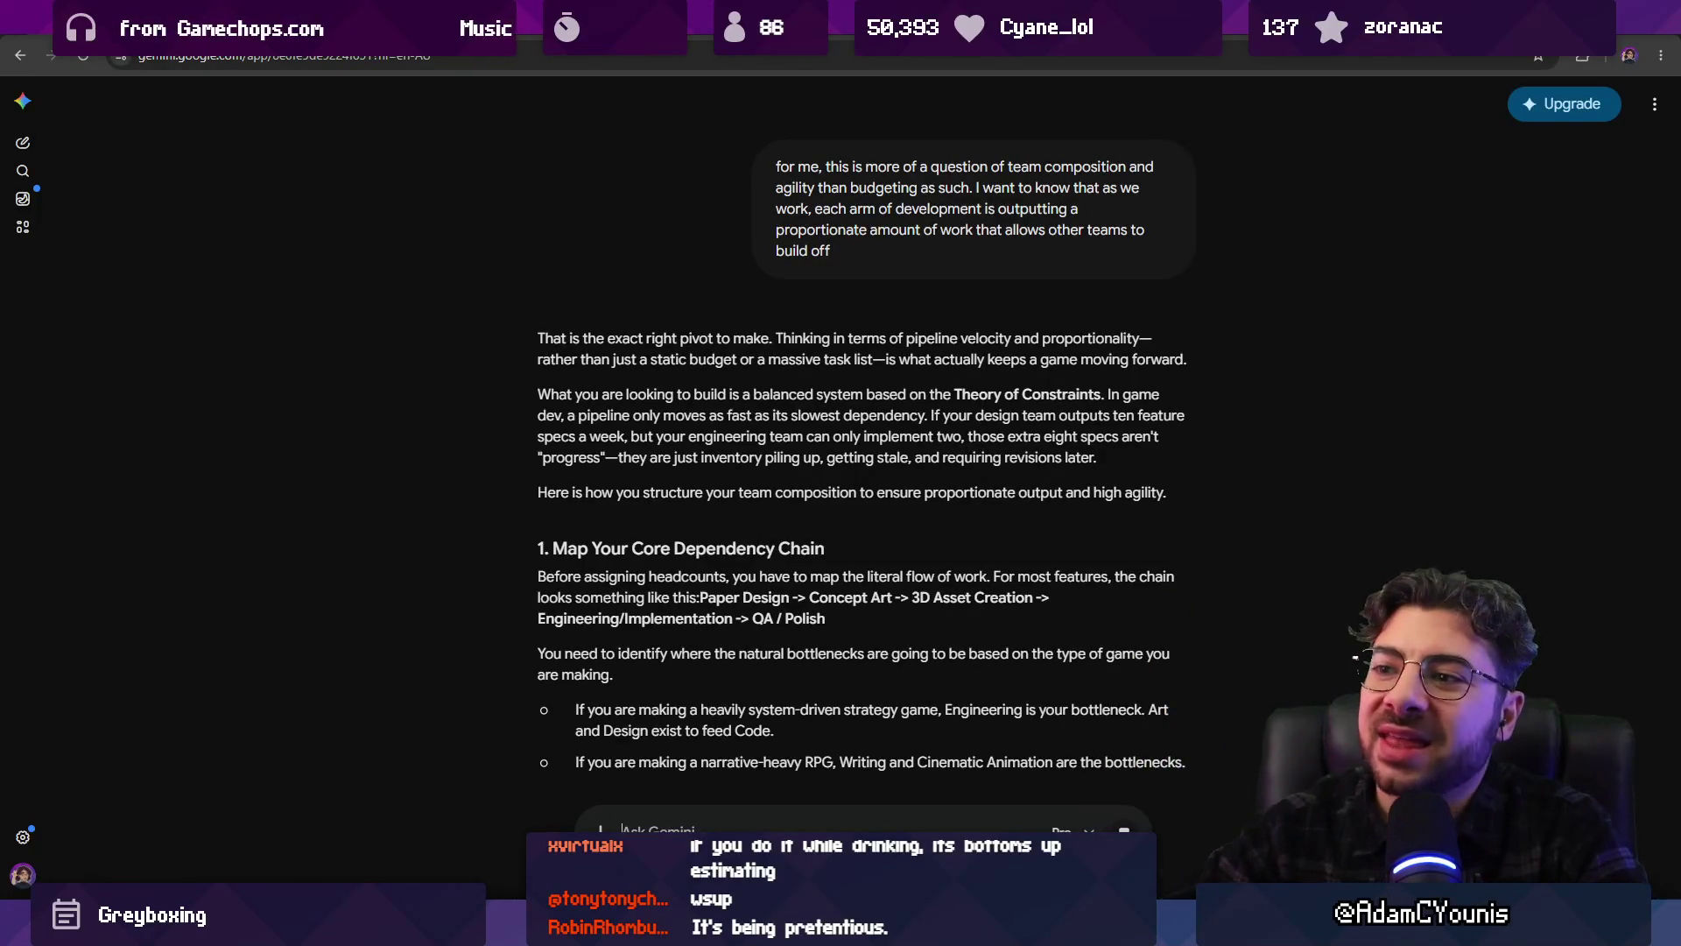
Read Gemini's reply on the core dependency chain, cross-functional pods and measuring velocity to the end
{"action": "left_click_drag", "start_coordinate": [563, 350], "coordinate": [775, 341]}
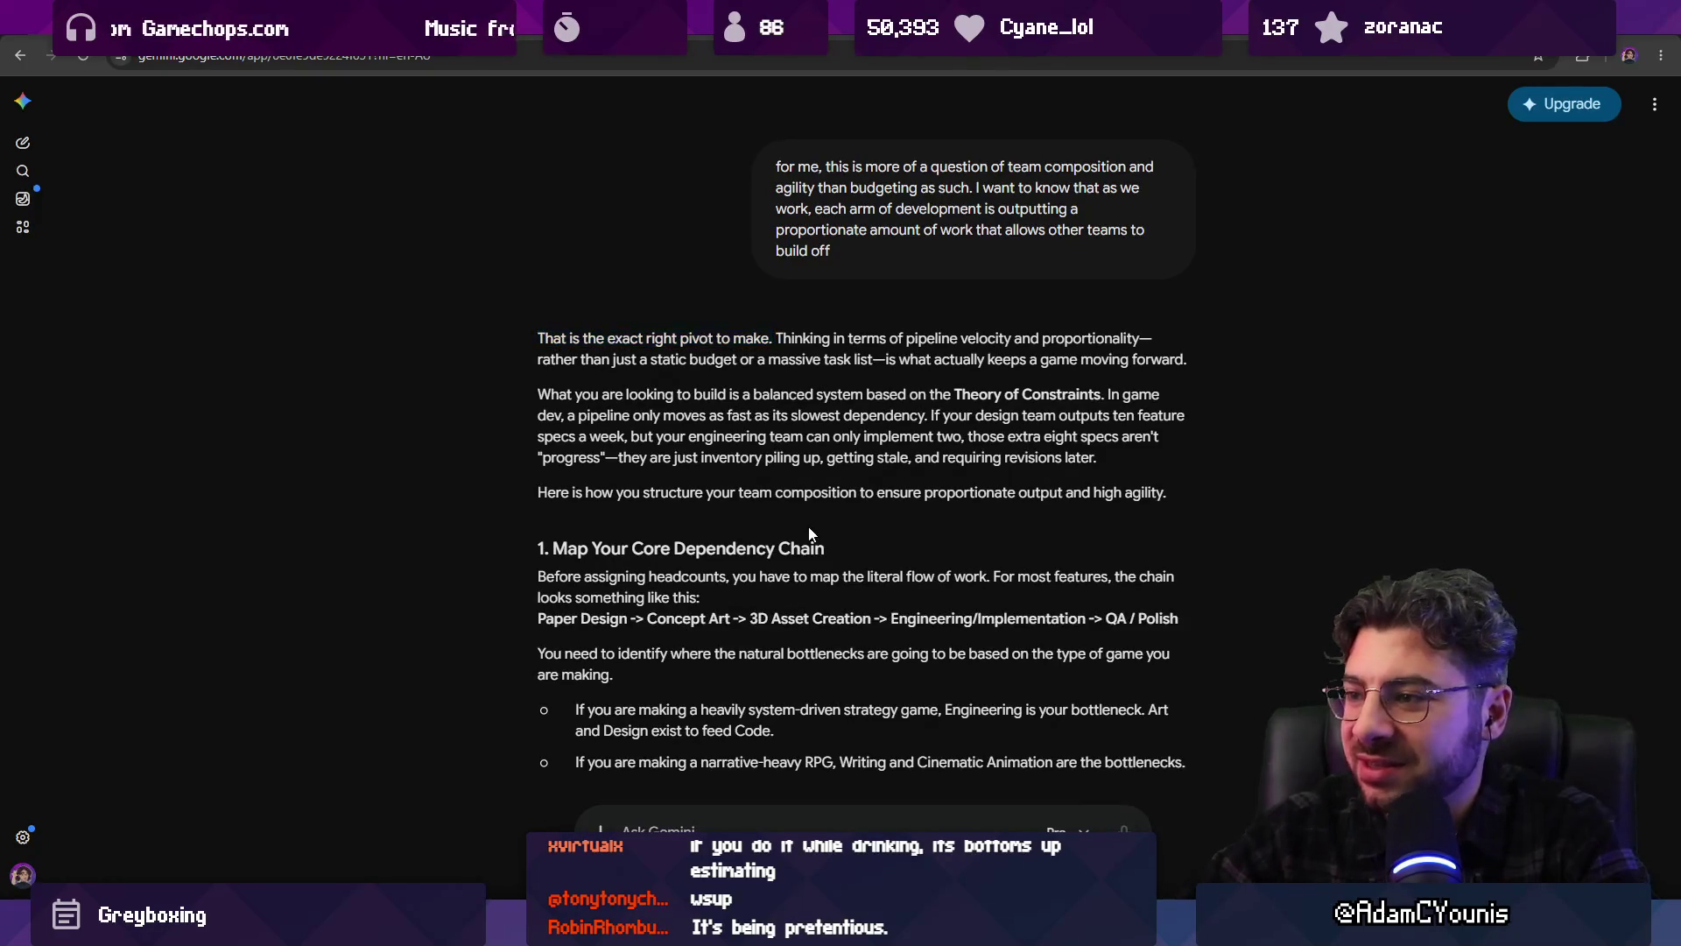
{"action": "scroll", "coordinate": [584, 441], "scroll_direction": "down", "scroll_amount": 2}
{"action": "scroll", "coordinate": [613, 441], "scroll_direction": "up", "scroll_amount": 2}
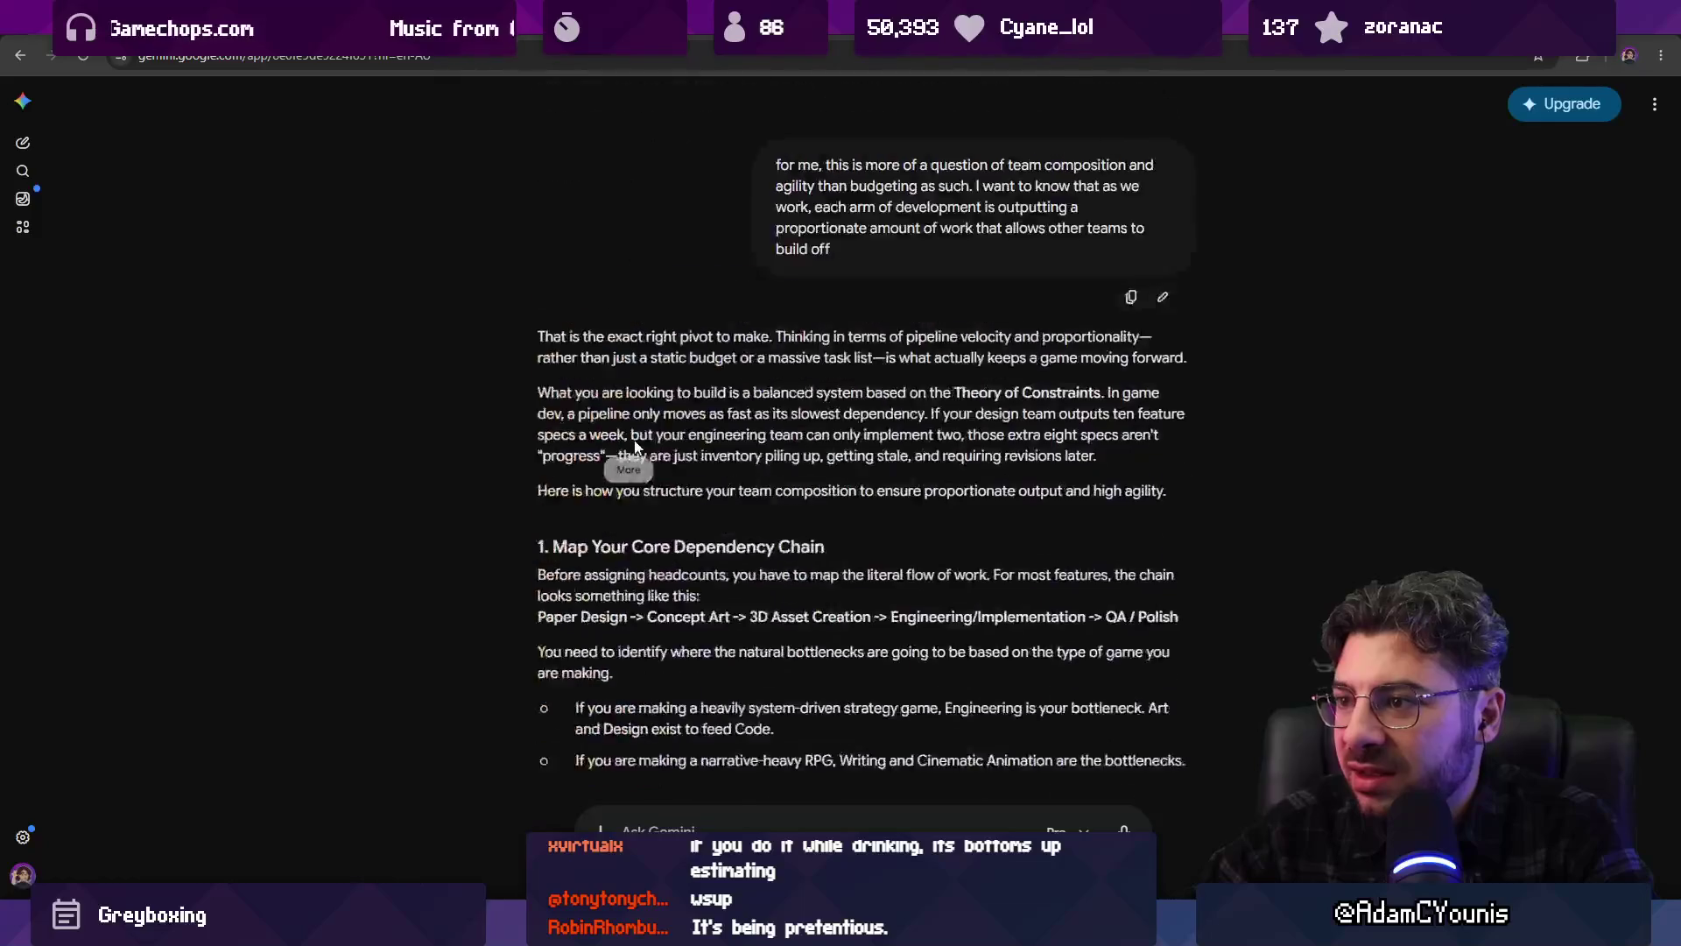
{"action": "scroll", "coordinate": [643, 440], "scroll_direction": "down", "scroll_amount": 1}
{"action": "scroll", "coordinate": [514, 418], "scroll_direction": "down", "scroll_amount": 3}
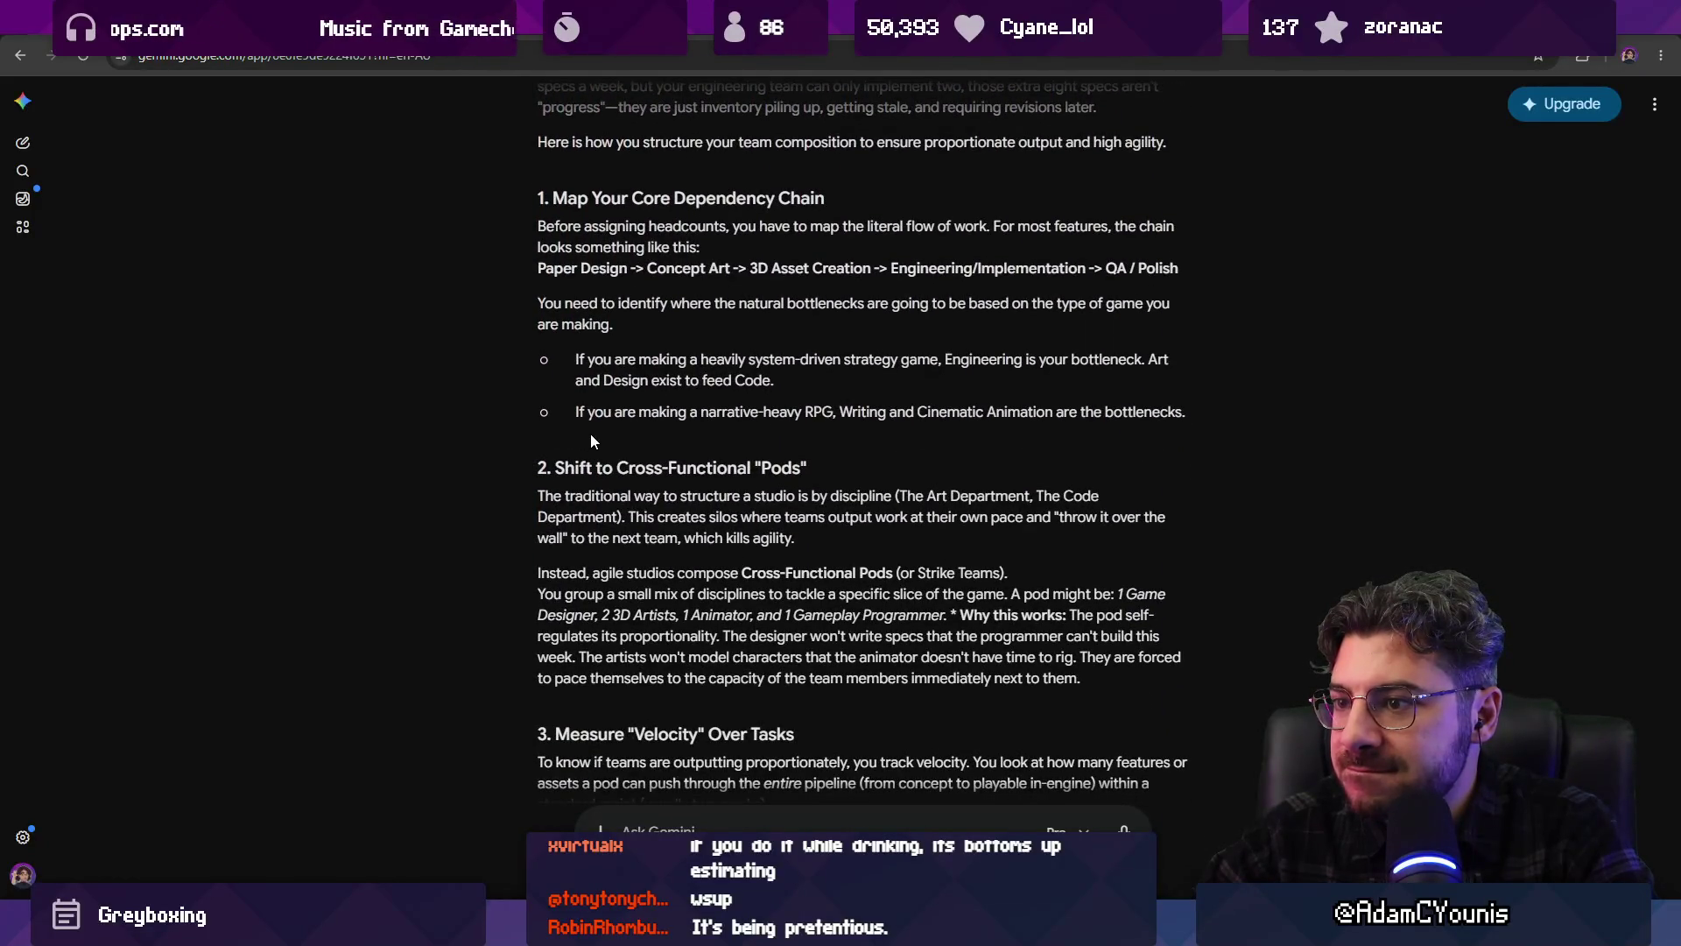
{"action": "scroll", "coordinate": [508, 421], "scroll_direction": "down", "scroll_amount": 3}
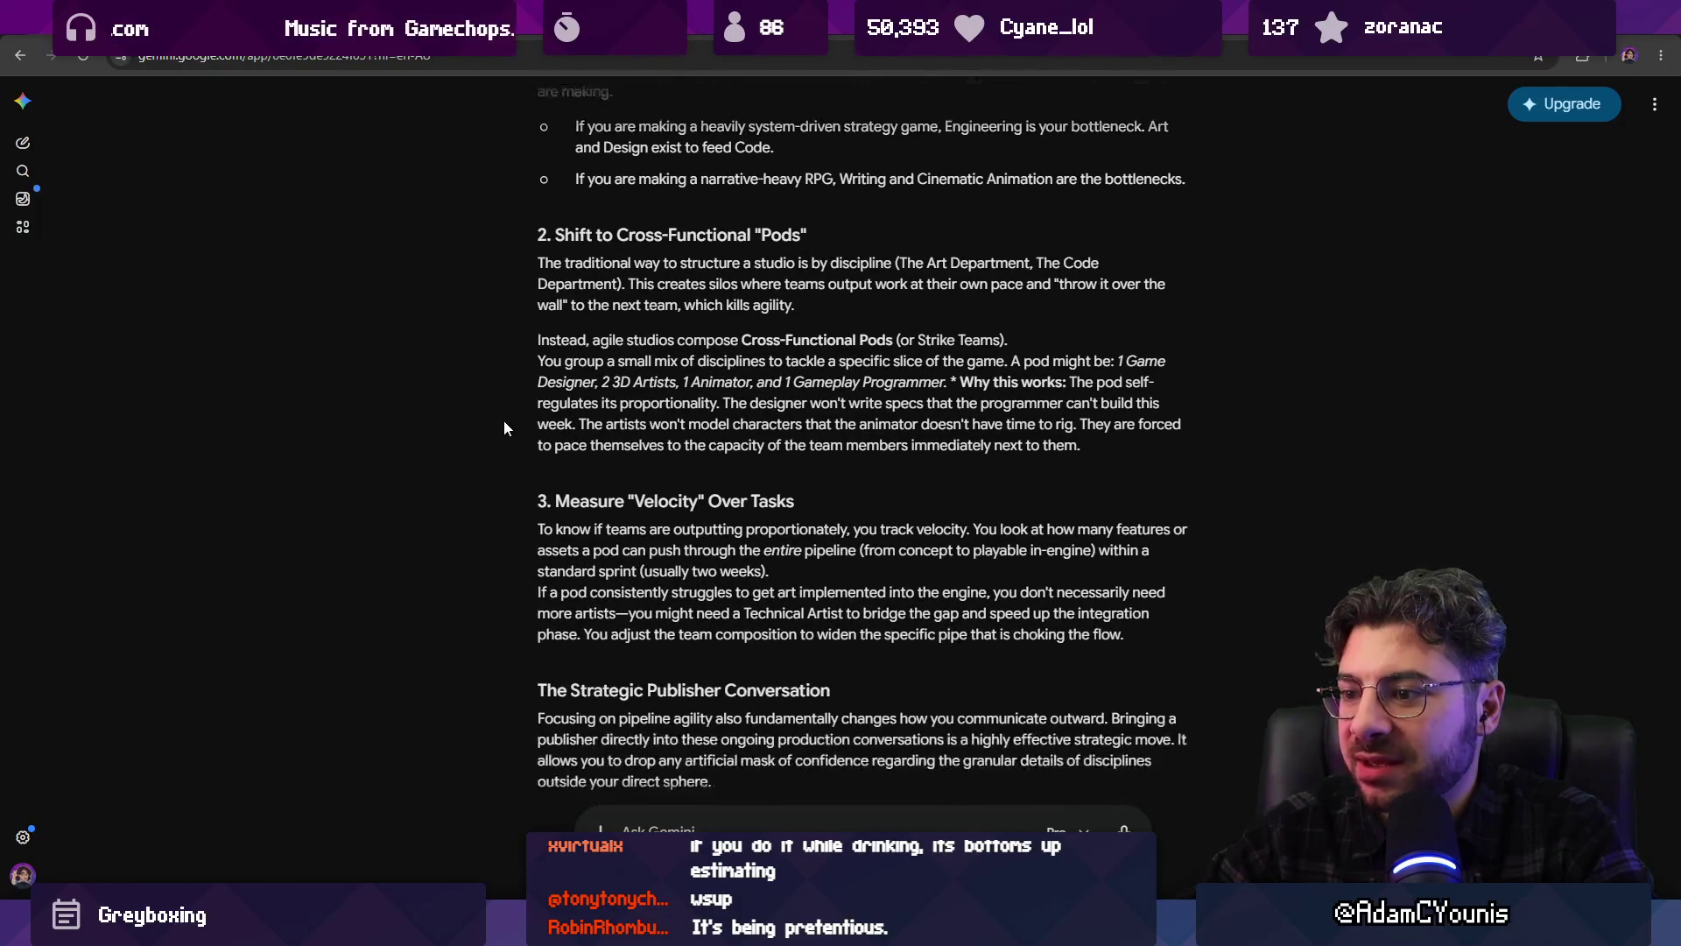
{"action": "scroll", "coordinate": [504, 427], "scroll_direction": "down", "scroll_amount": 1}
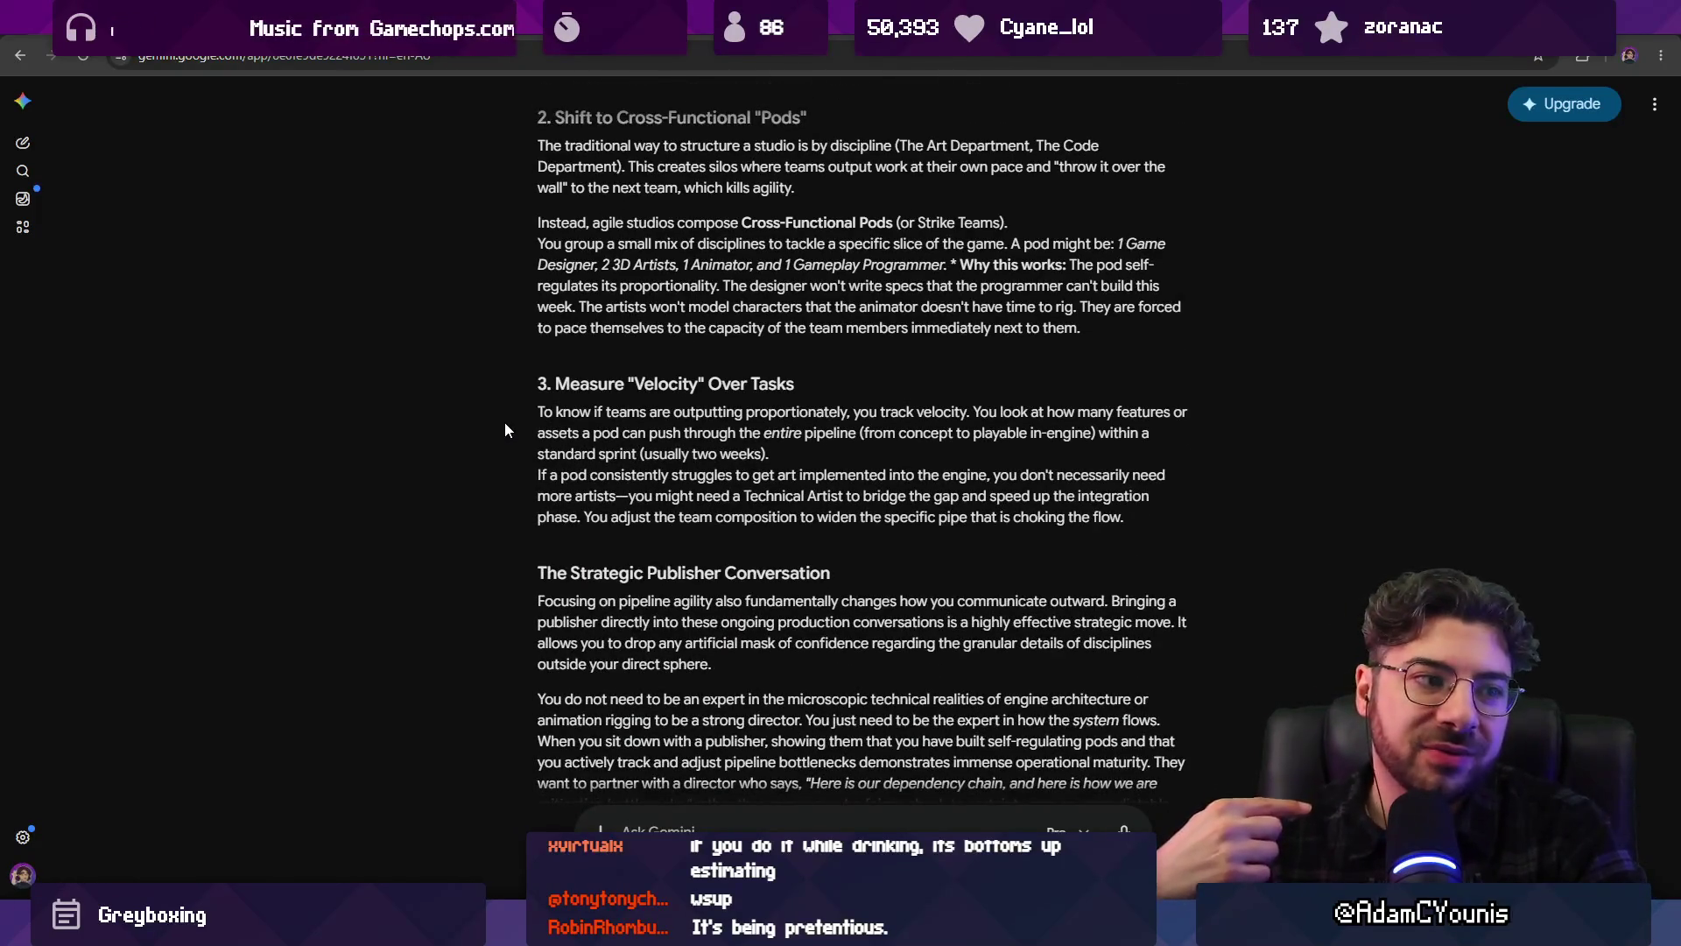
{"action": "scroll", "coordinate": [488, 430], "scroll_direction": "up", "scroll_amount": 1}
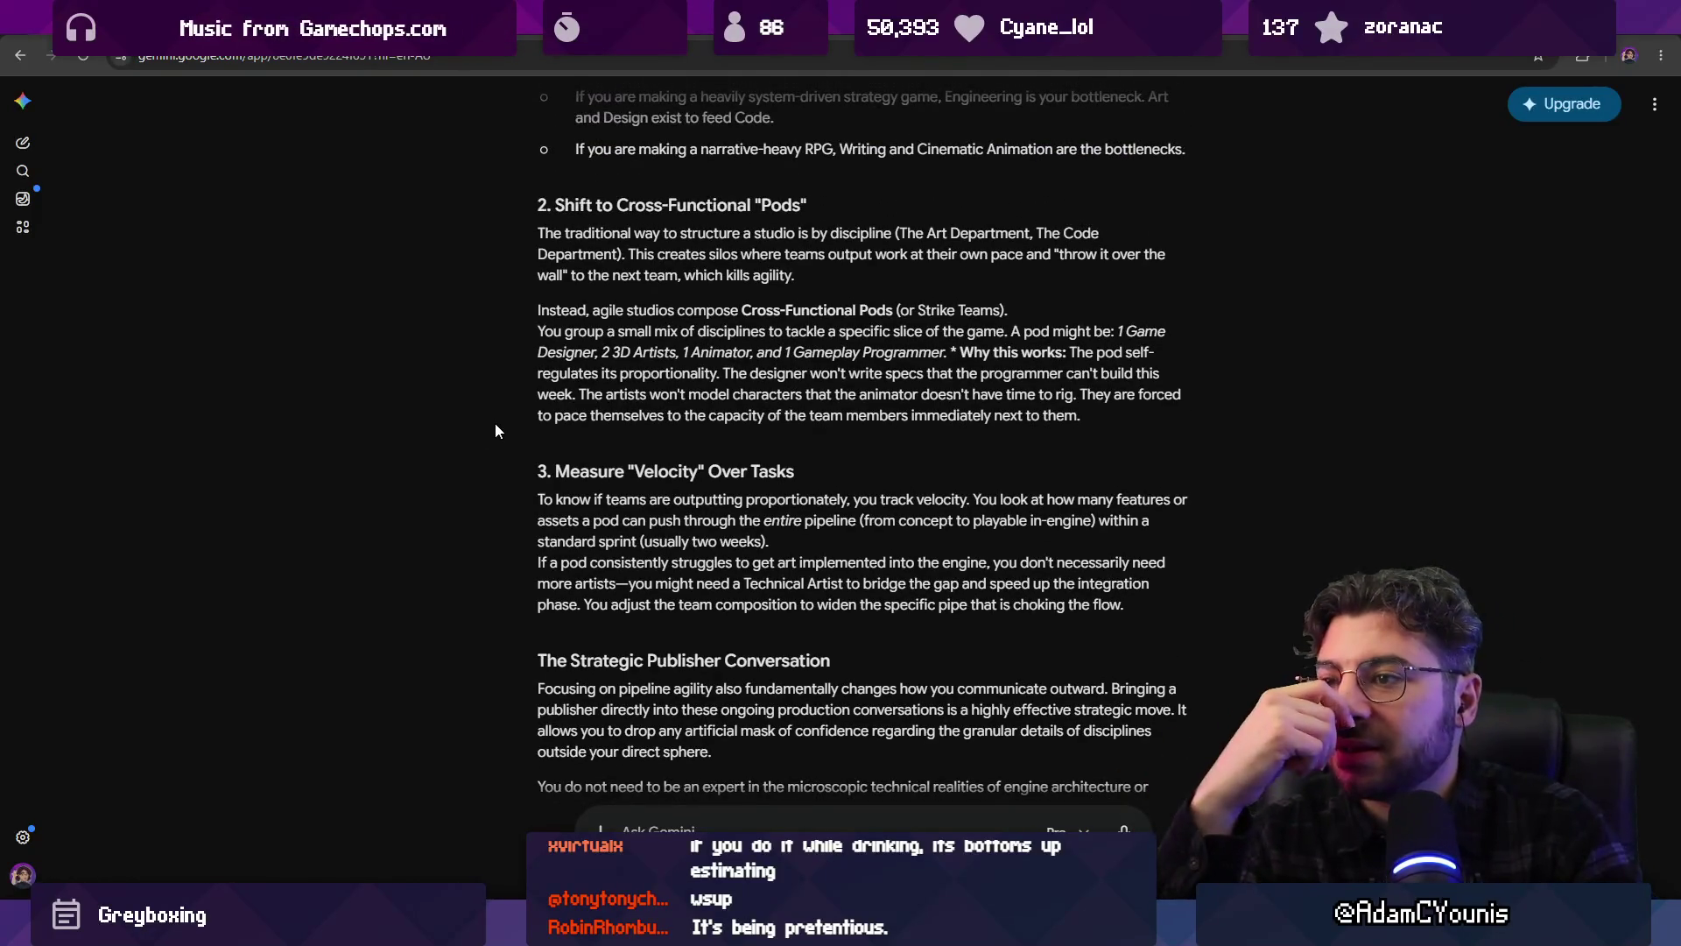
{"action": "scroll", "coordinate": [448, 312], "scroll_direction": "down", "scroll_amount": 3}
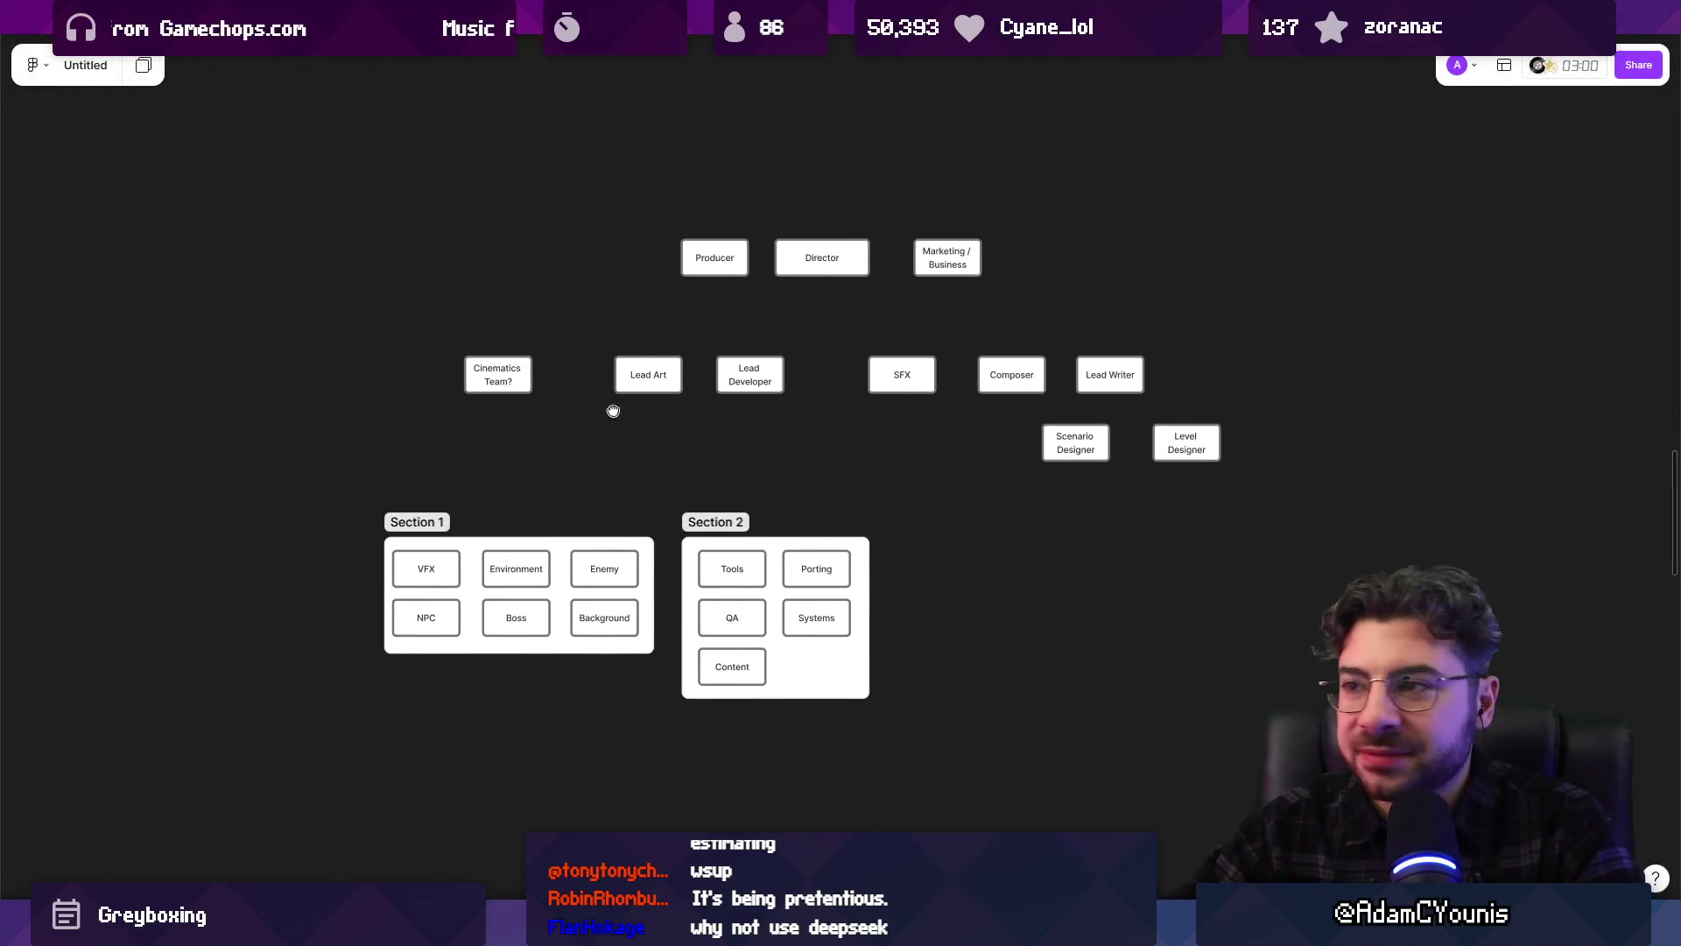
{"action": "scroll", "coordinate": [854, 443], "scroll_direction": "up", "scroll_amount": 2}
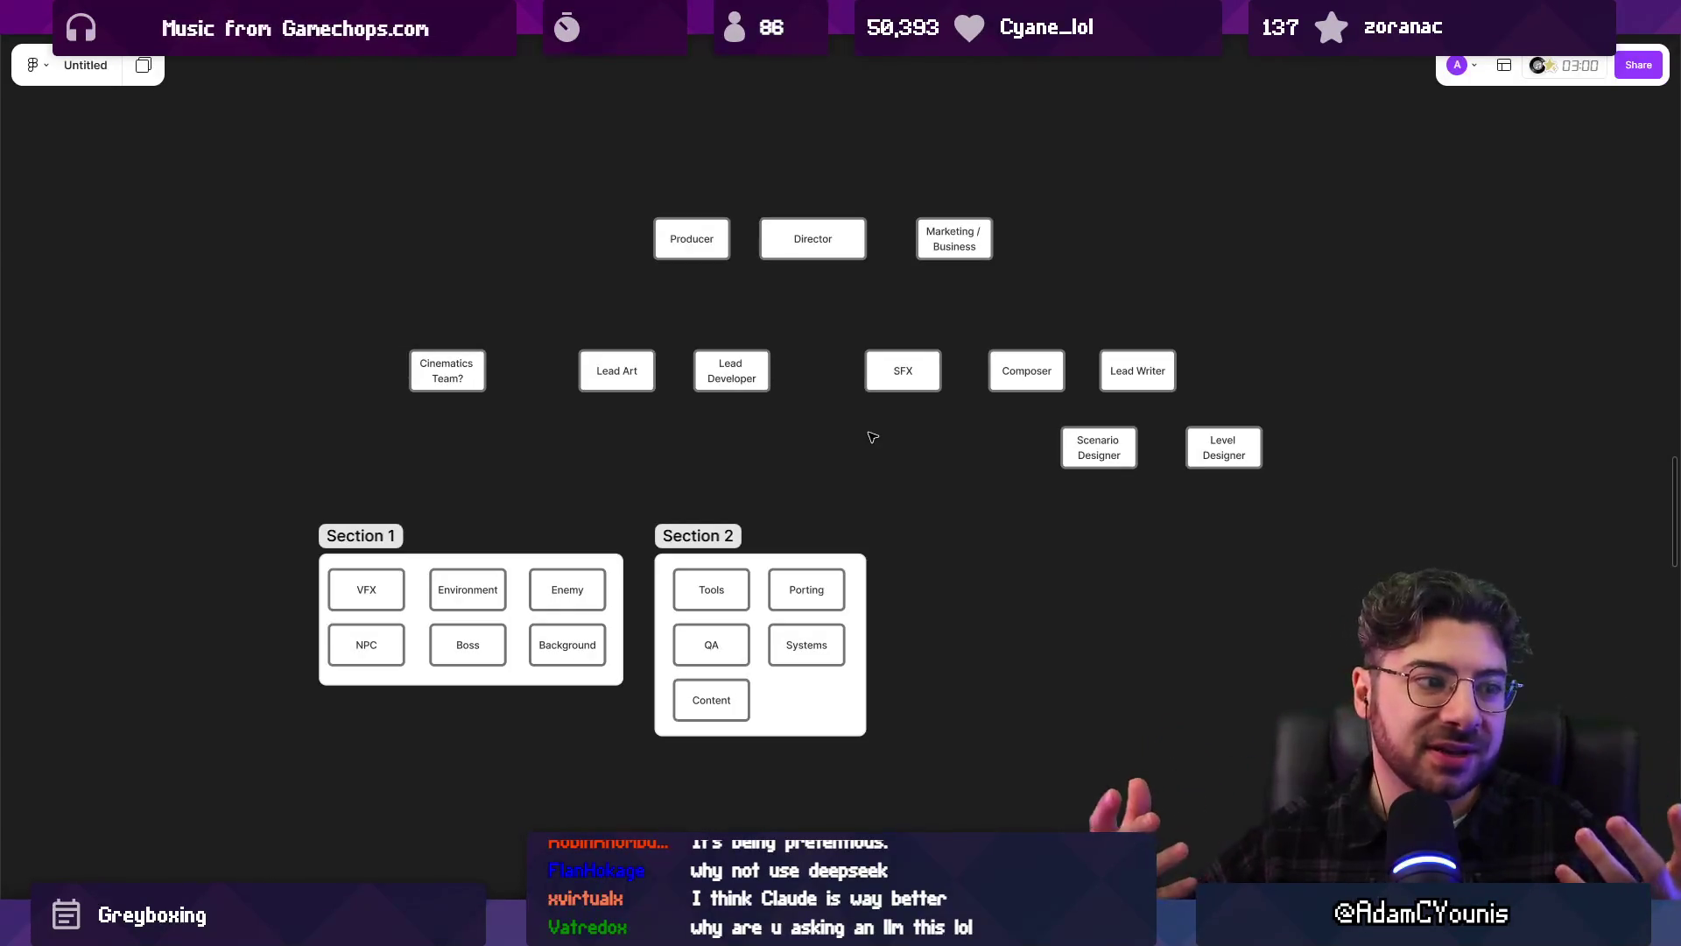
{"action": "scroll", "coordinate": [807, 450], "scroll_direction": "down", "scroll_amount": 2}
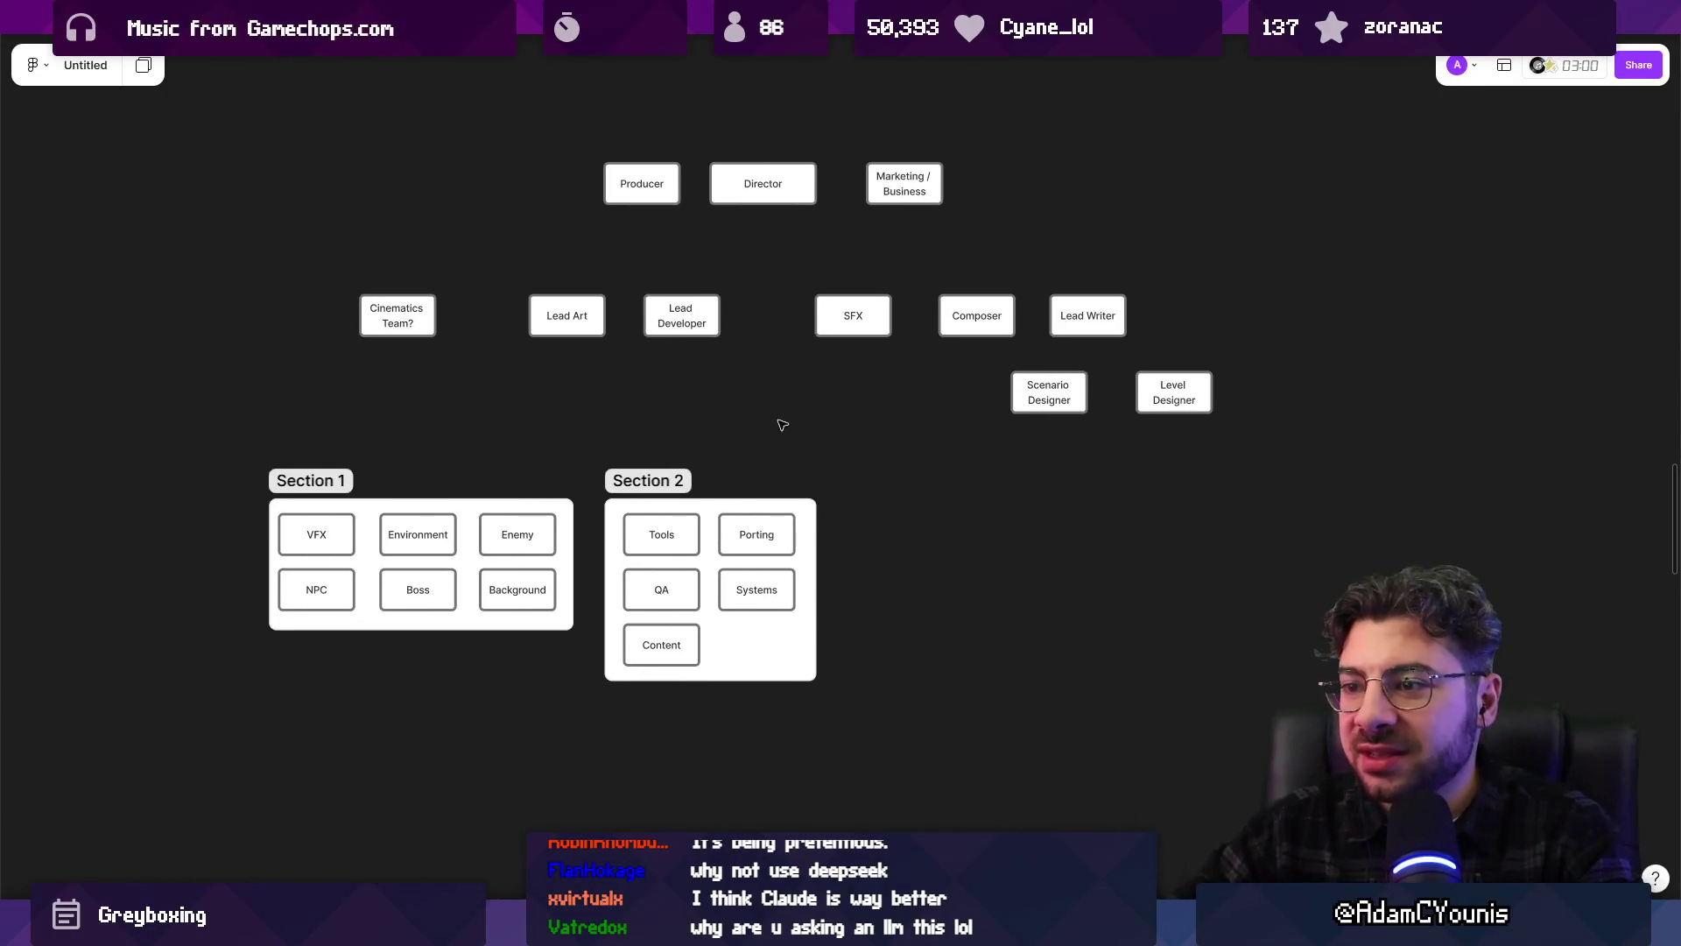
{"action": "scroll", "coordinate": [701, 449], "scroll_direction": "left", "scroll_amount": 1}
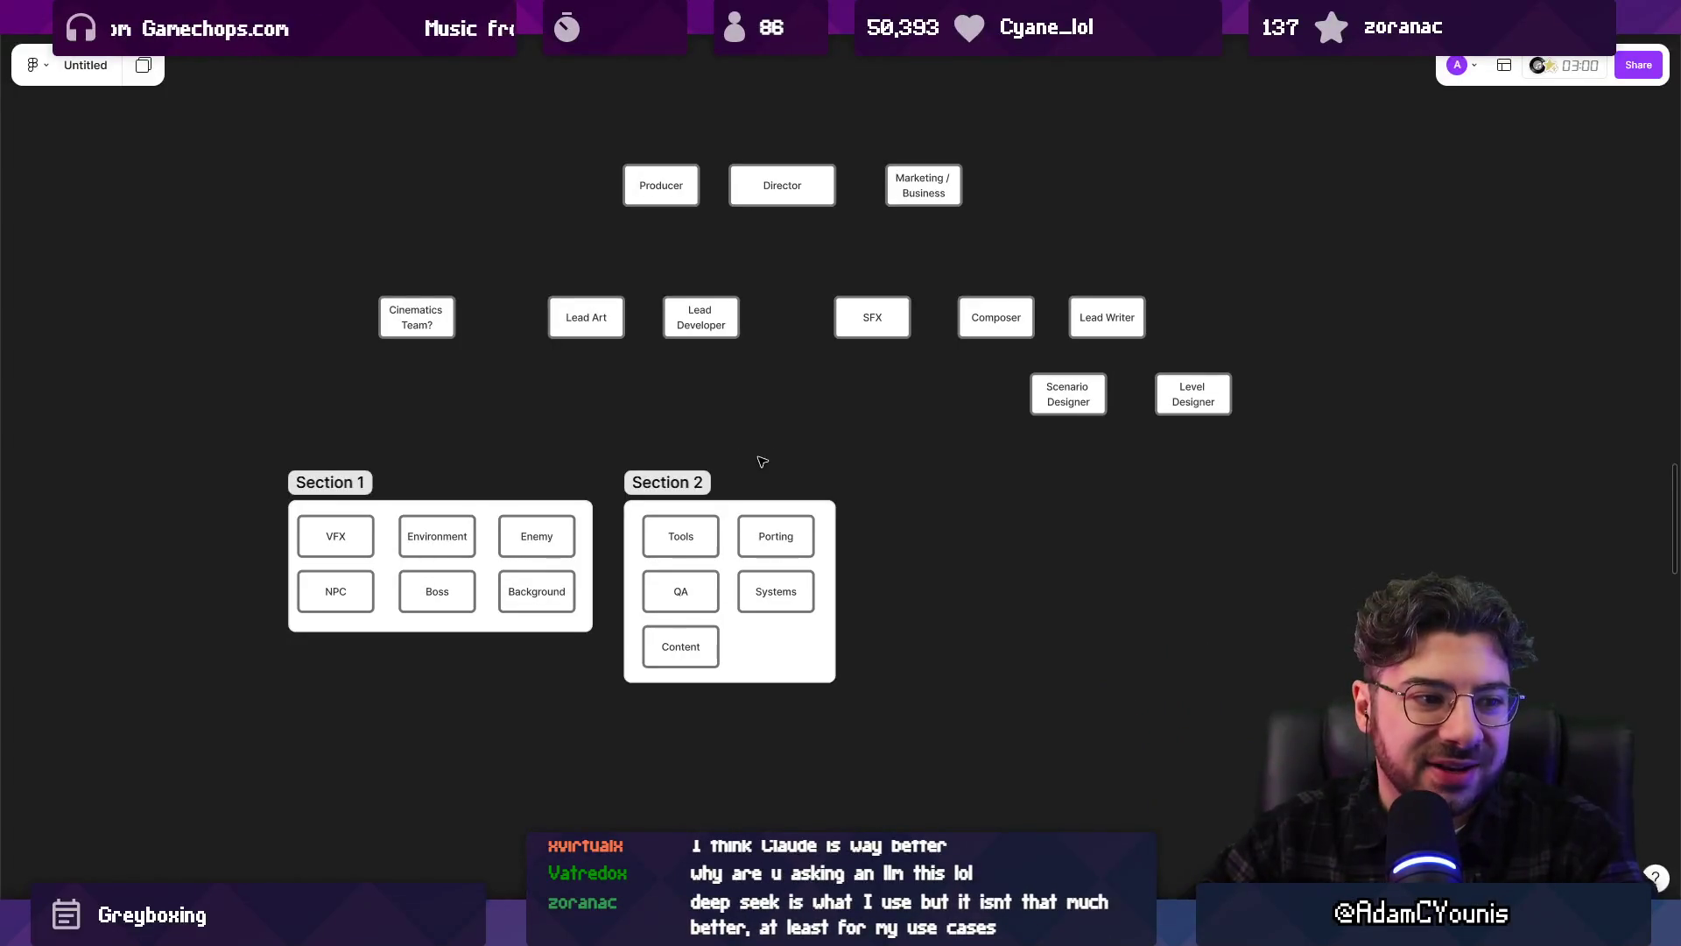
{"action": "left_click", "coordinate": [709, 479]}
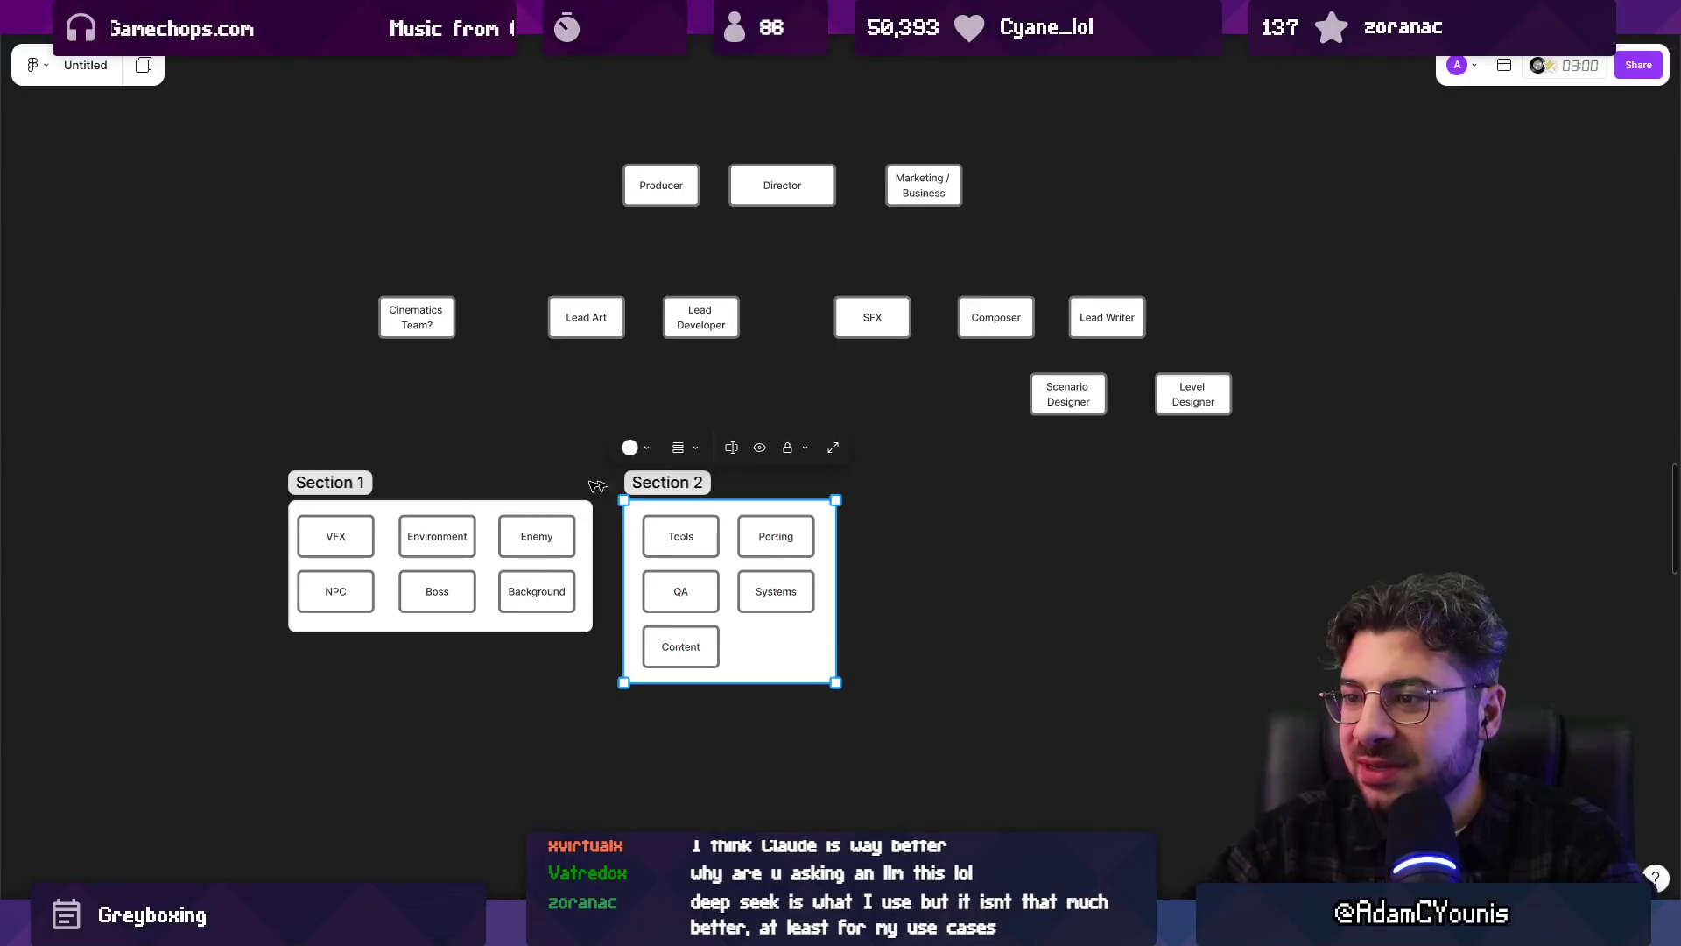
{"action": "left_click", "coordinate": [368, 465]}
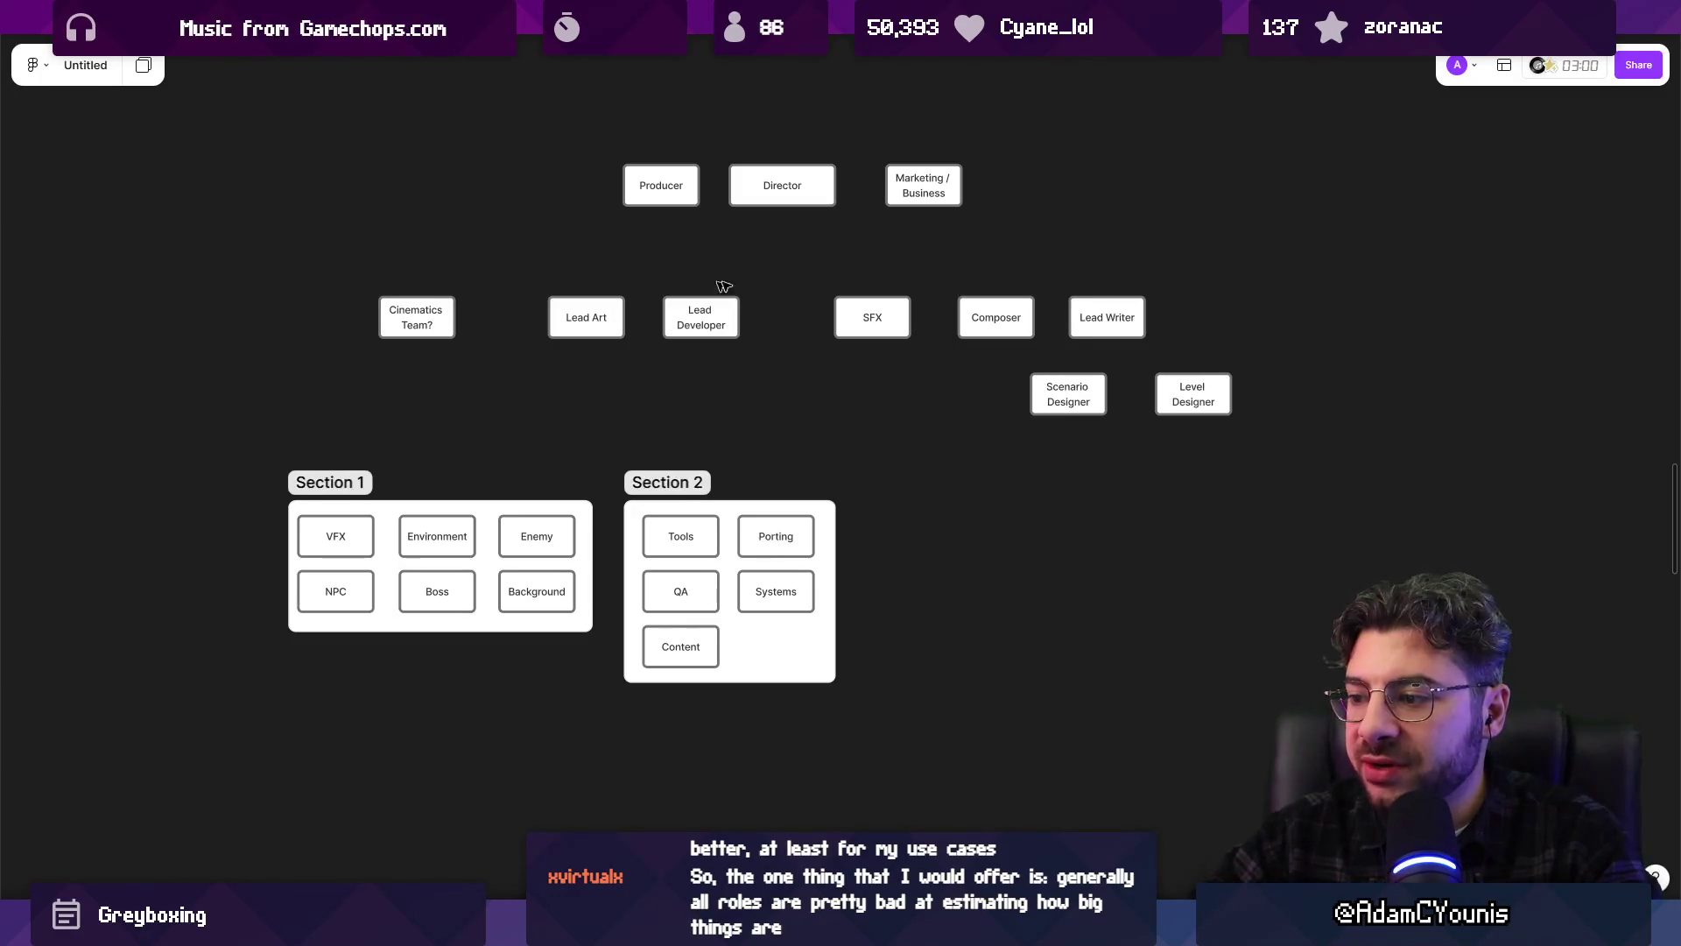
{"action": "scroll", "coordinate": [725, 287], "scroll_direction": "left", "scroll_amount": 3}
{"action": "mouse_move", "coordinate": [764, 932]}
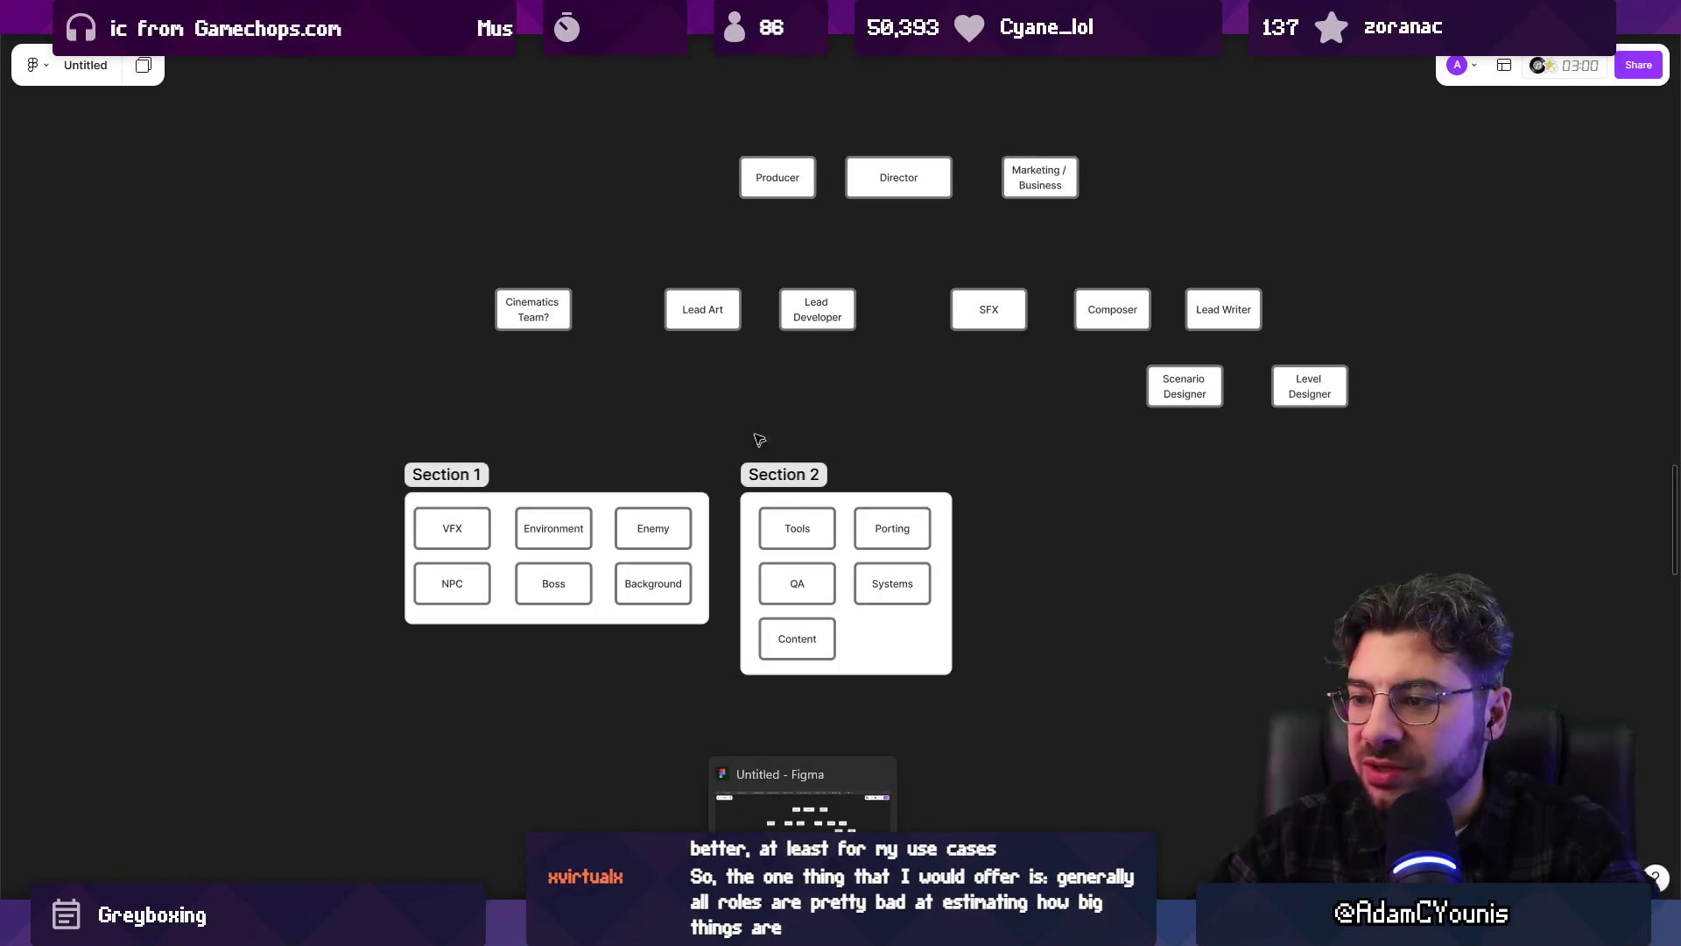
{"action": "scroll", "coordinate": [759, 439], "scroll_direction": "left", "scroll_amount": 8}
Move the Cinematics Team? box off to the left and enlarge it
{"action": "left_click", "coordinate": [833, 350]}
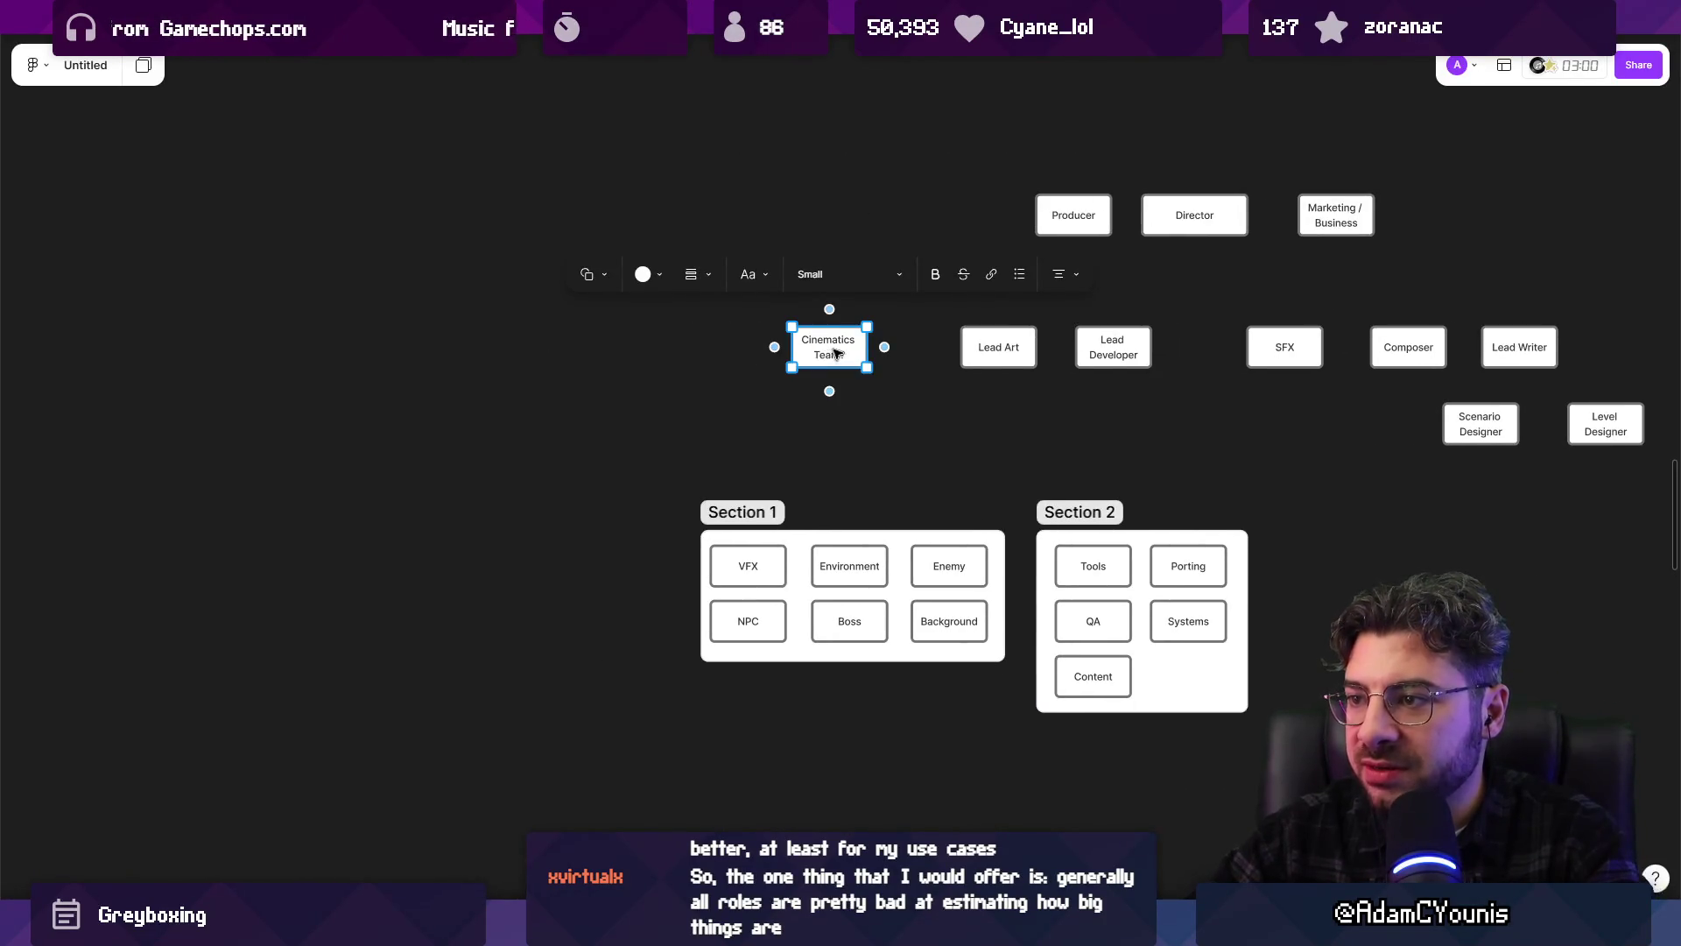
{"action": "left_click_drag", "start_coordinate": [833, 349], "coordinate": [271, 419]}
{"action": "scroll", "coordinate": [272, 419], "scroll_direction": "up", "scroll_amount": 5}
{"action": "scroll", "coordinate": [298, 433], "scroll_direction": "left", "scroll_amount": 5}
{"action": "mouse_move", "coordinate": [727, 415]}
{"action": "left_mouse_down"}
{"action": "mouse_move", "coordinate": [821, 530]}
{"action": "mouse_move", "coordinate": [455, 560]}
{"action": "left_mouse_up"}
{"action": "scroll", "coordinate": [823, 539], "scroll_direction": "down", "scroll_amount": 3}
{"action": "scroll", "coordinate": [601, 582], "scroll_direction": "up", "scroll_amount": 3}
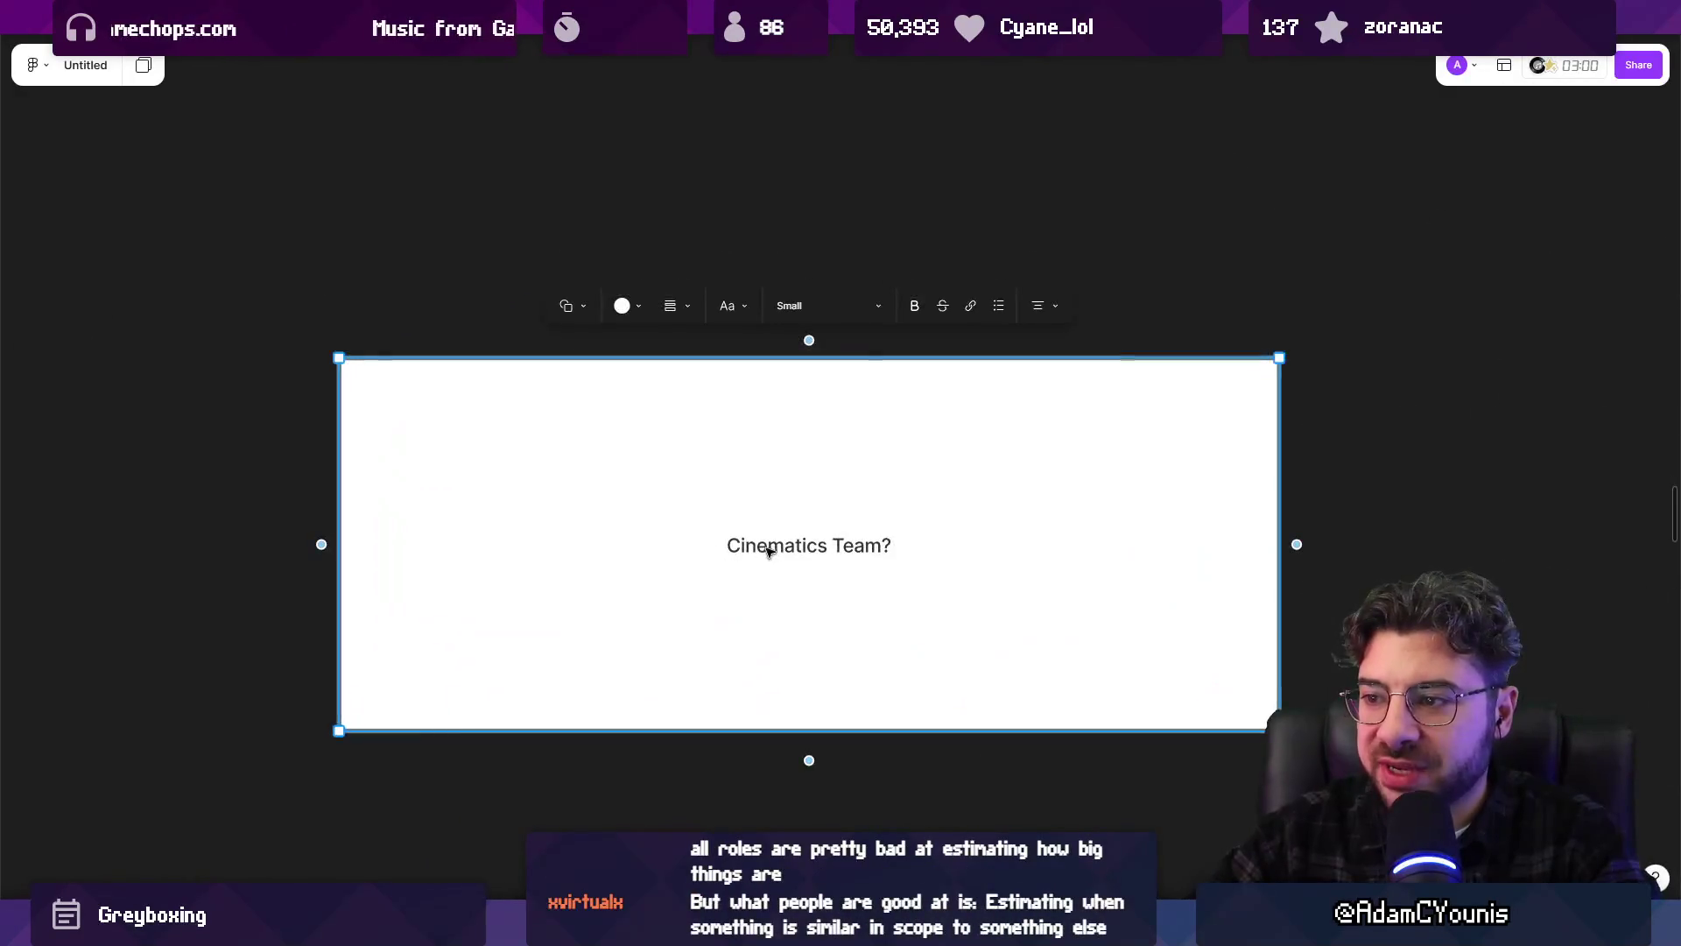
Replace the box text with 'Currently we have a team composition that looks like this:'
{"action": "double_click", "coordinate": [768, 550]}
{"action": "type", "text": "Currently "}
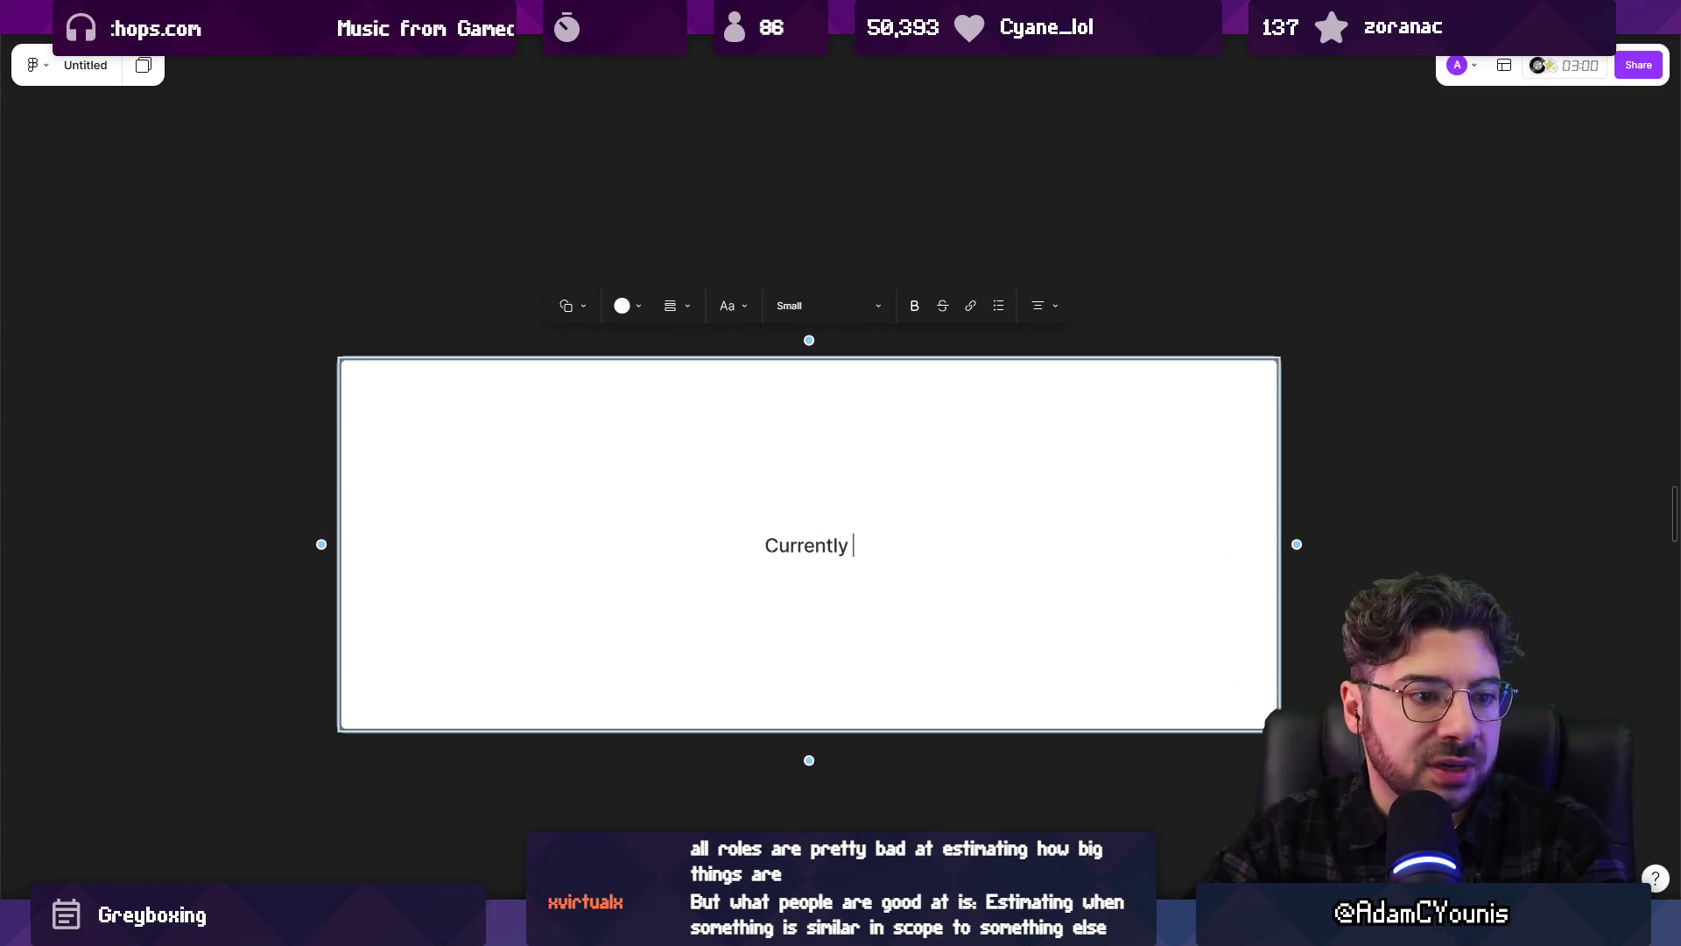
{"action": "type", "text": "we have "}
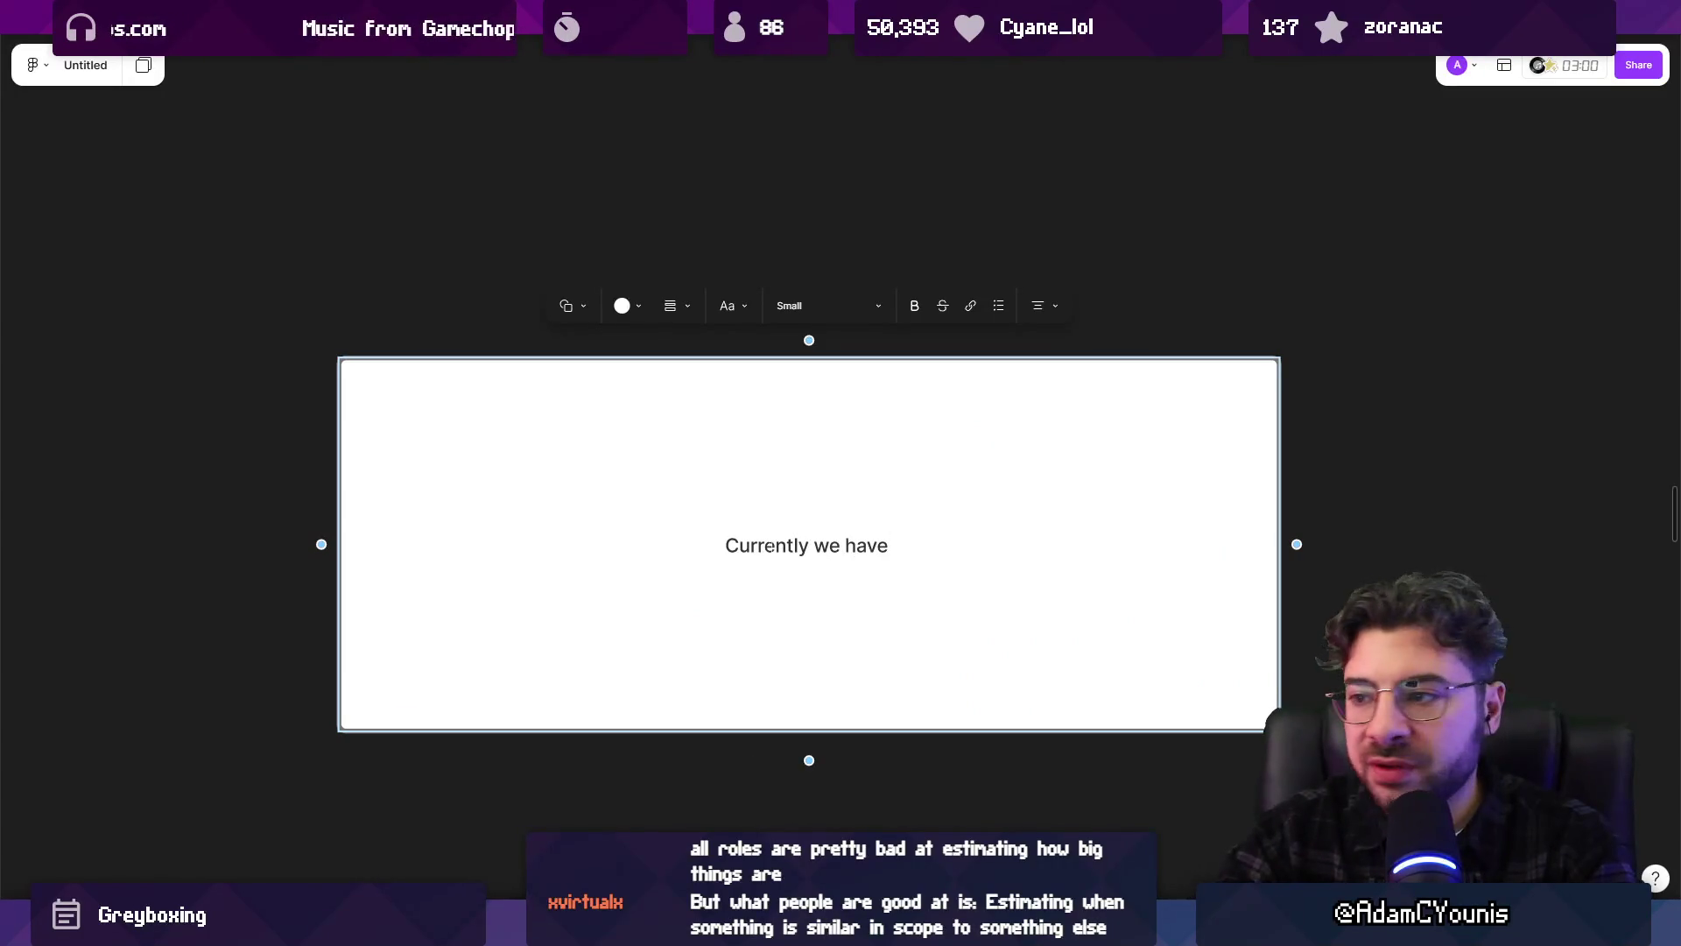
{"action": "type", "text": "a team sidcs"}
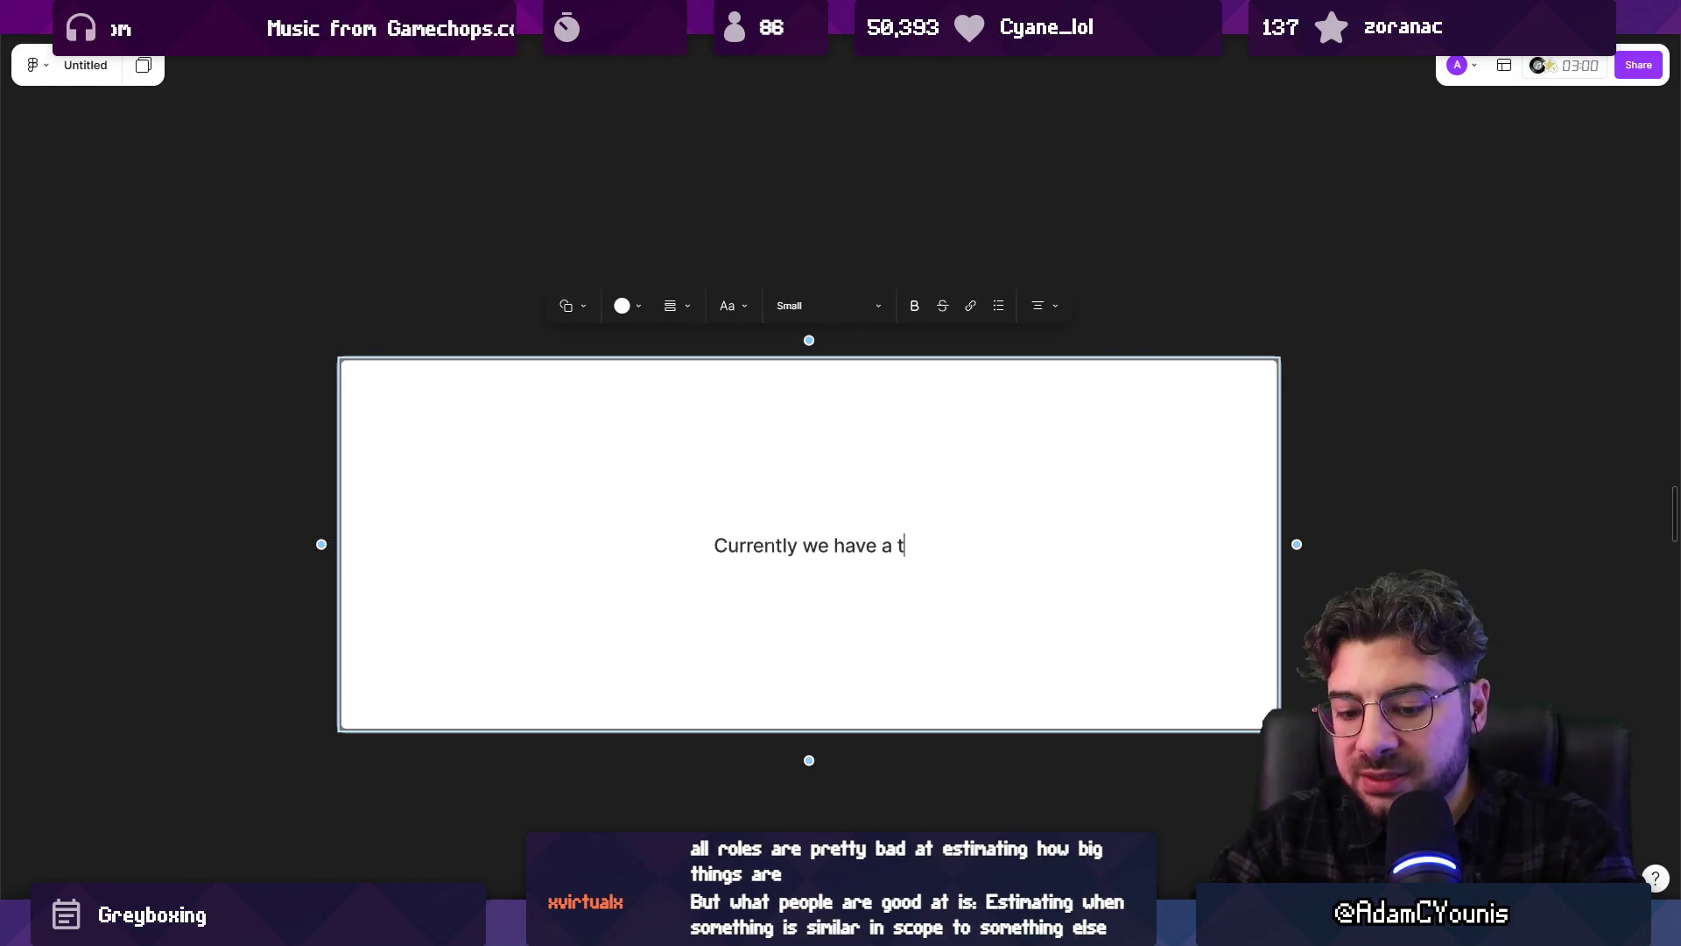
{"action": "key", "text": "BackSpace"}
{"action": "key", "text": "BackSpace"}
{"action": "key", "text": "BackSpace"}
{"action": "key", "text": "BackSpace"}
{"action": "key", "text": "BackSpace"}
{"action": "type", "text": "compo"}
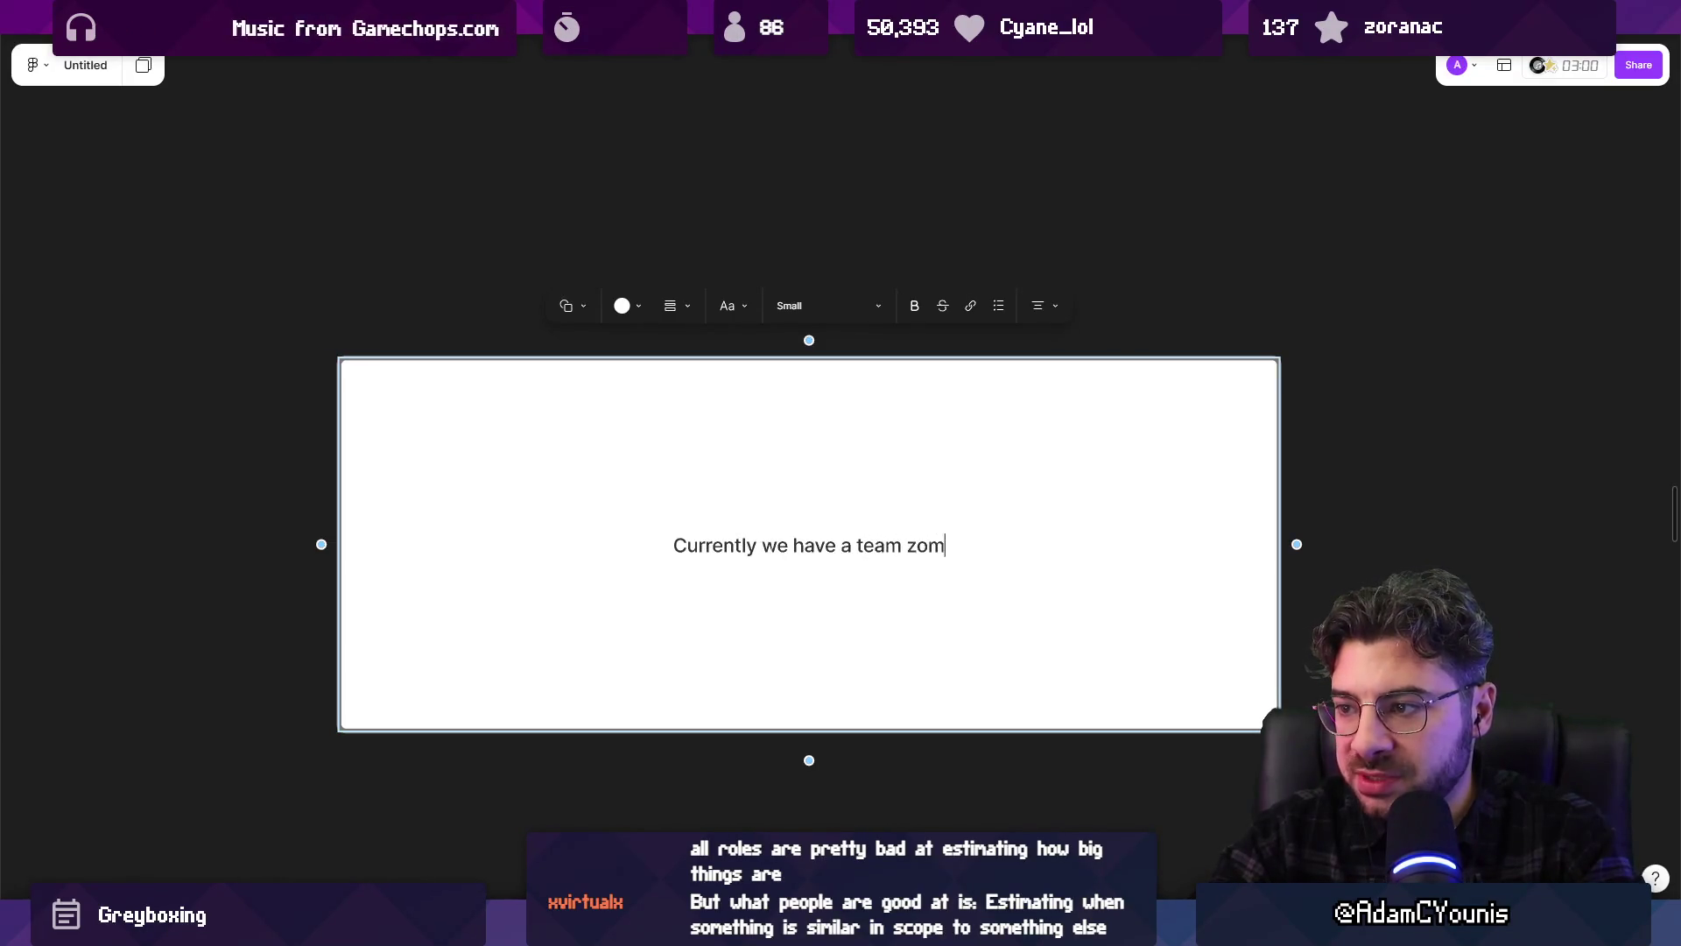
{"action": "type", "text": "sition that looks"}
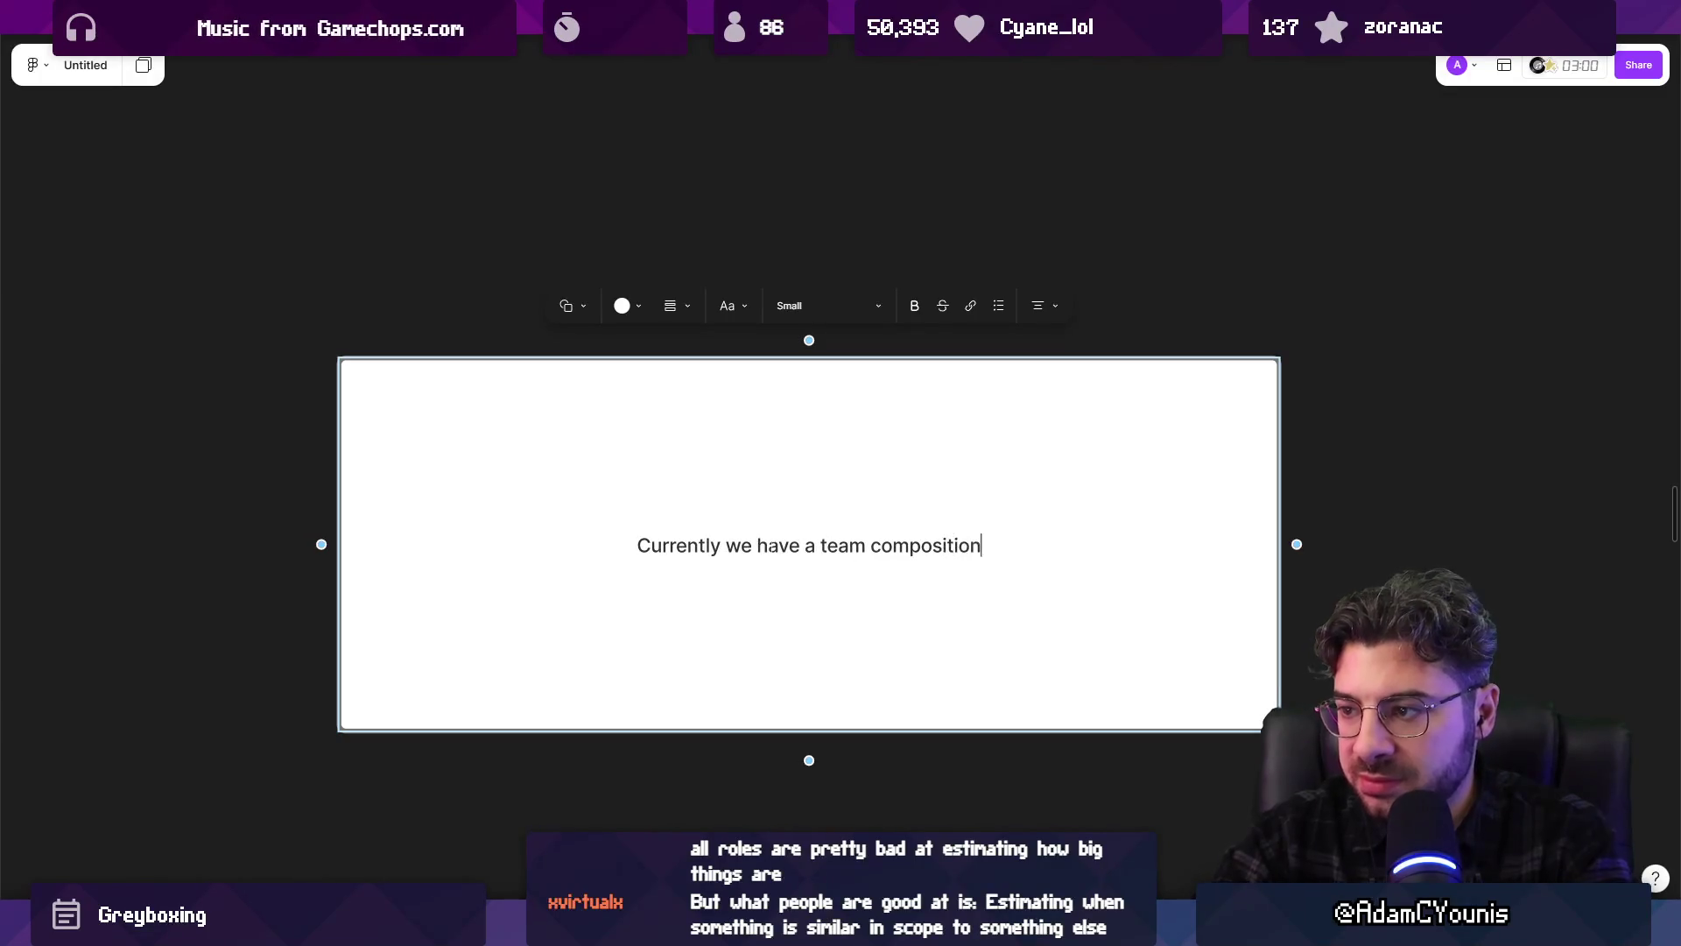
{"action": "key", "text": "BackSpace"}
{"action": "key", "text": "BackSpace"}
{"action": "key", "text": "BackSpace"}
{"action": "type", "text": "oks like this:"}
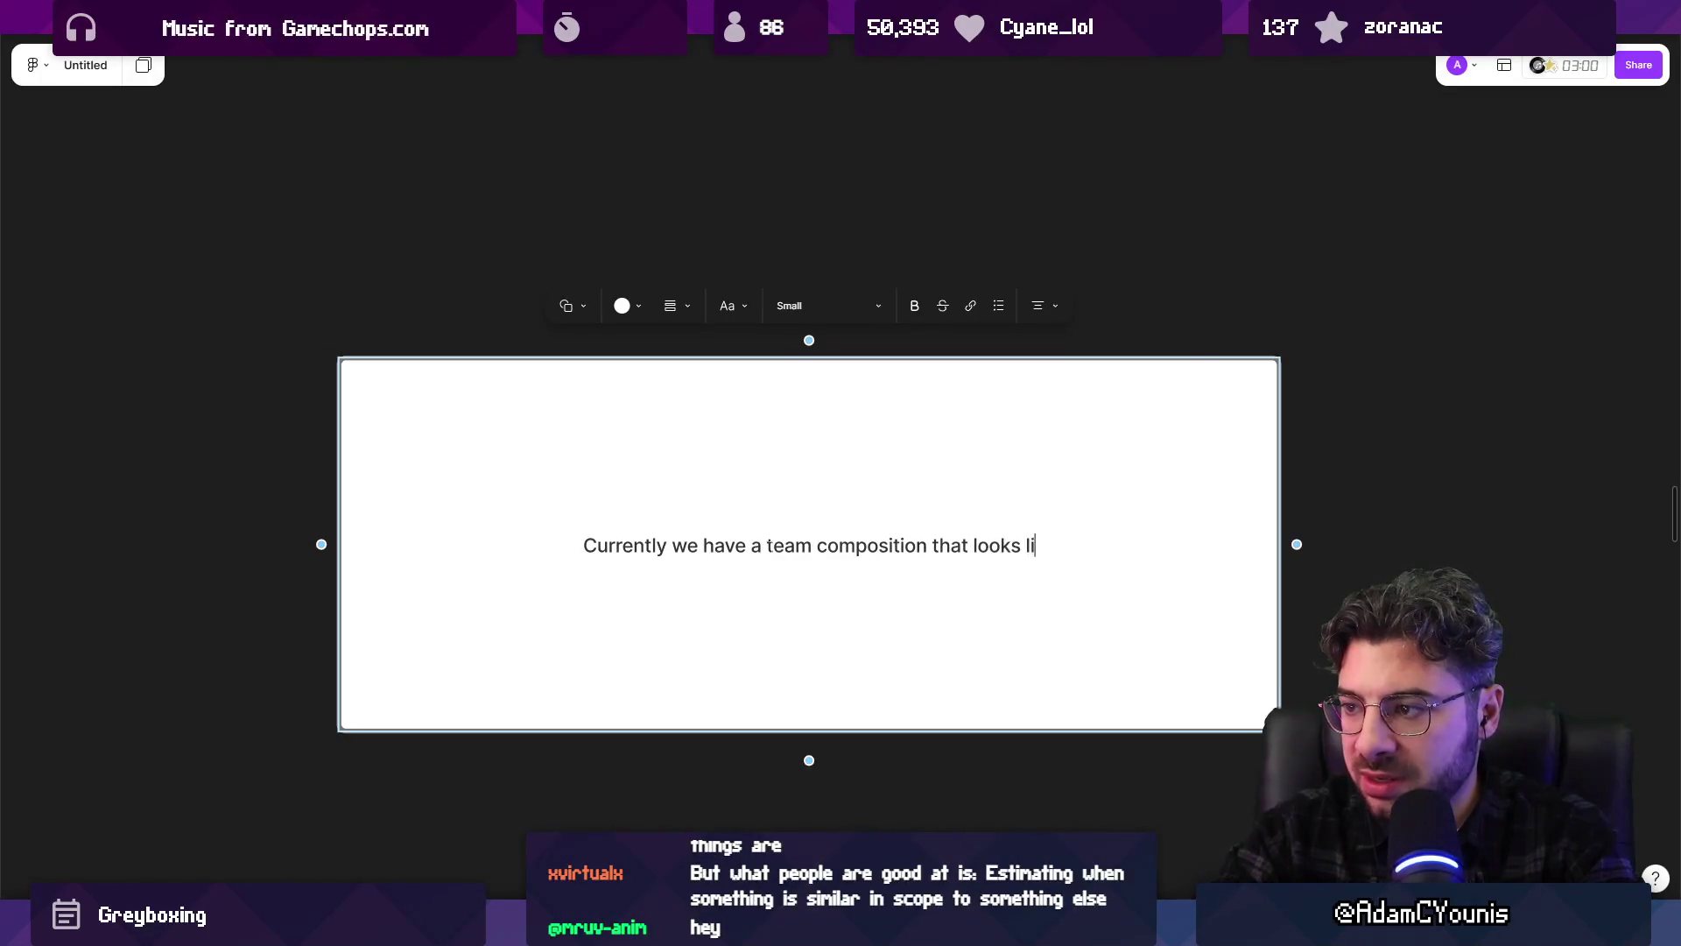
{"action": "key", "text": "Return"}
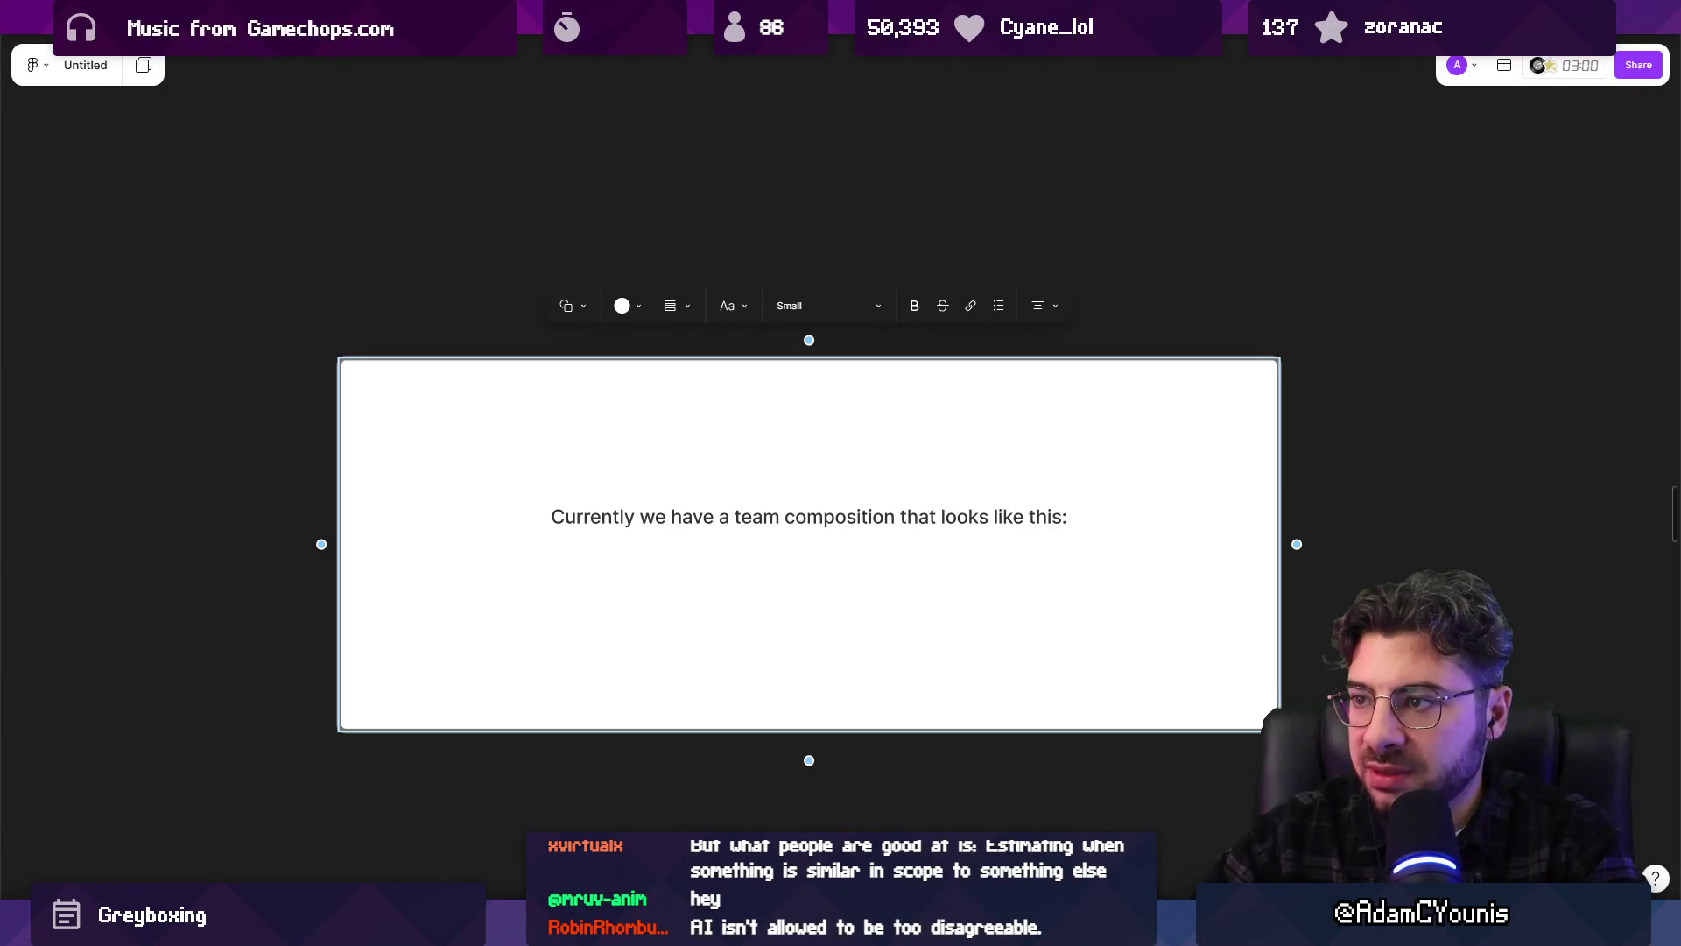
{"action": "key", "text": "Escape"}
Left-align the note and add the director's line: Director, Designer, Artist, Writer, etc
{"action": "left_click", "coordinate": [1015, 263]}
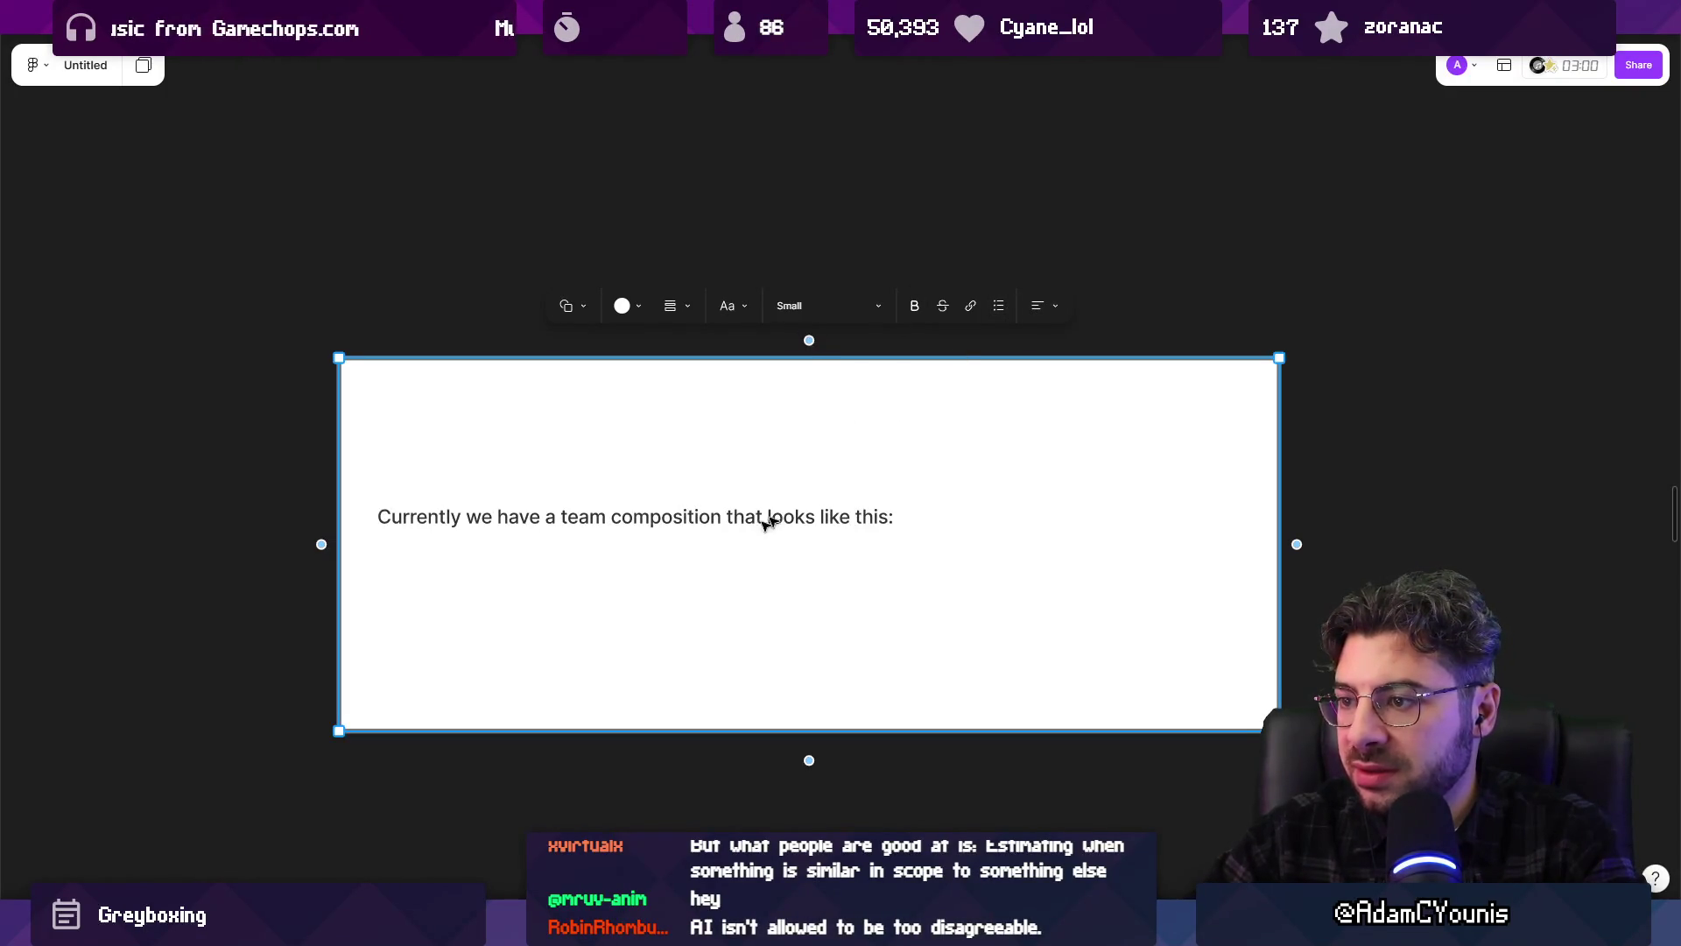
{"action": "left_click", "coordinate": [768, 518]}
{"action": "key", "text": "Return"}
{"action": "type", "text": "Adam"}
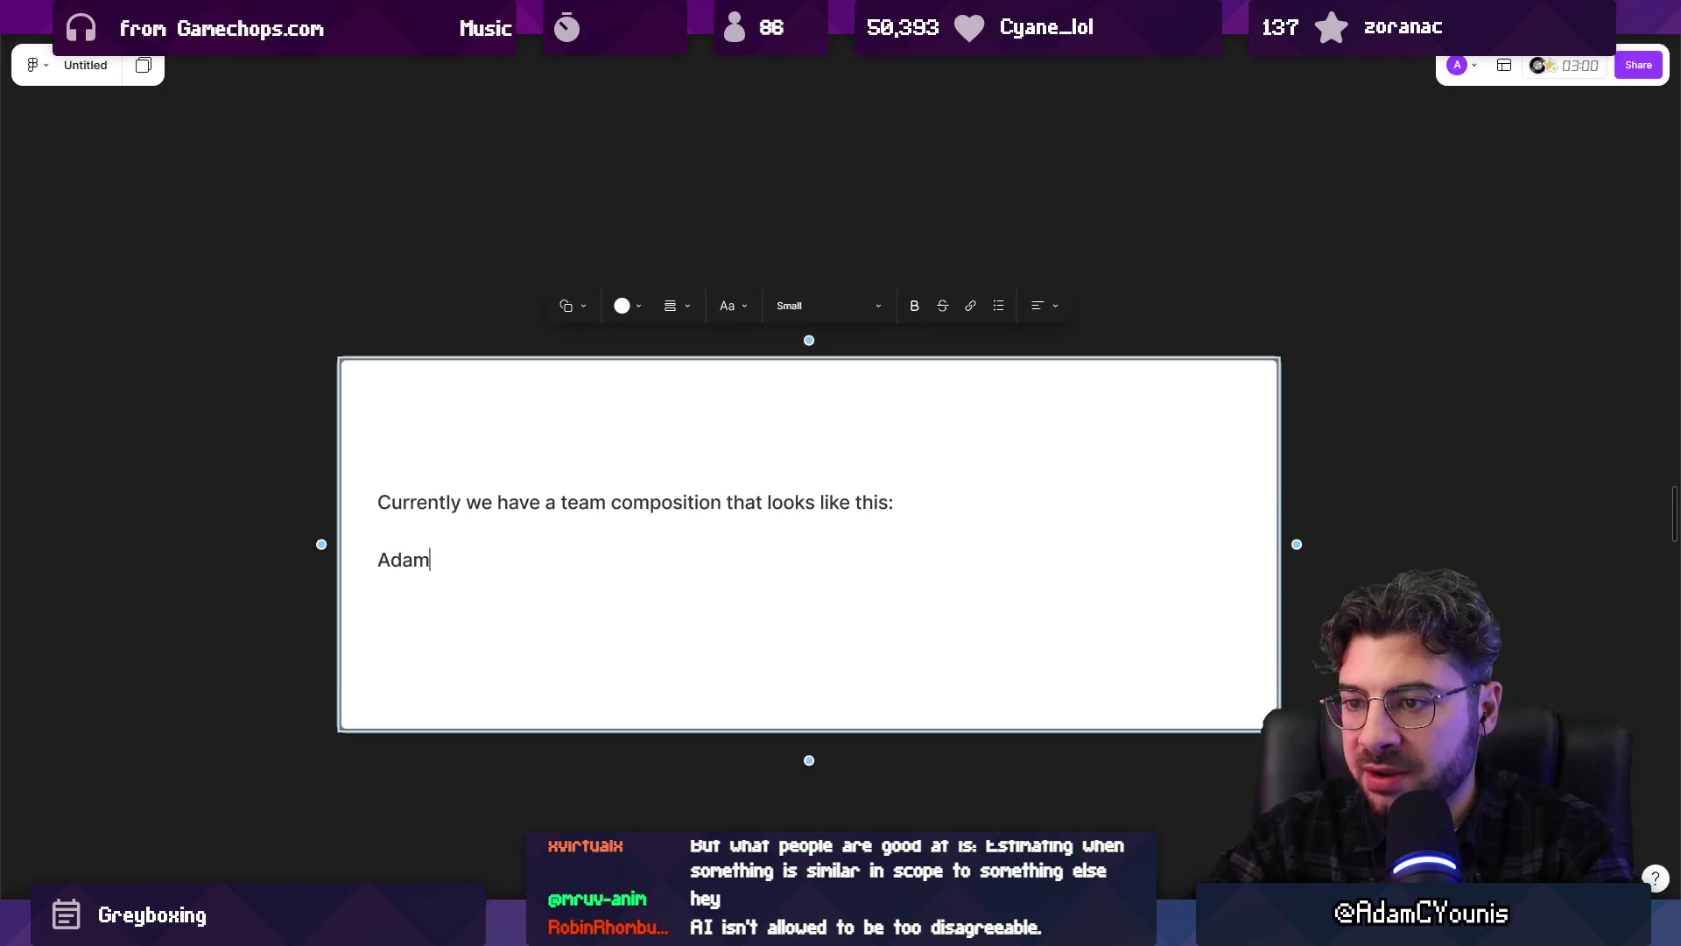
{"action": "type", "text": "Dire"}
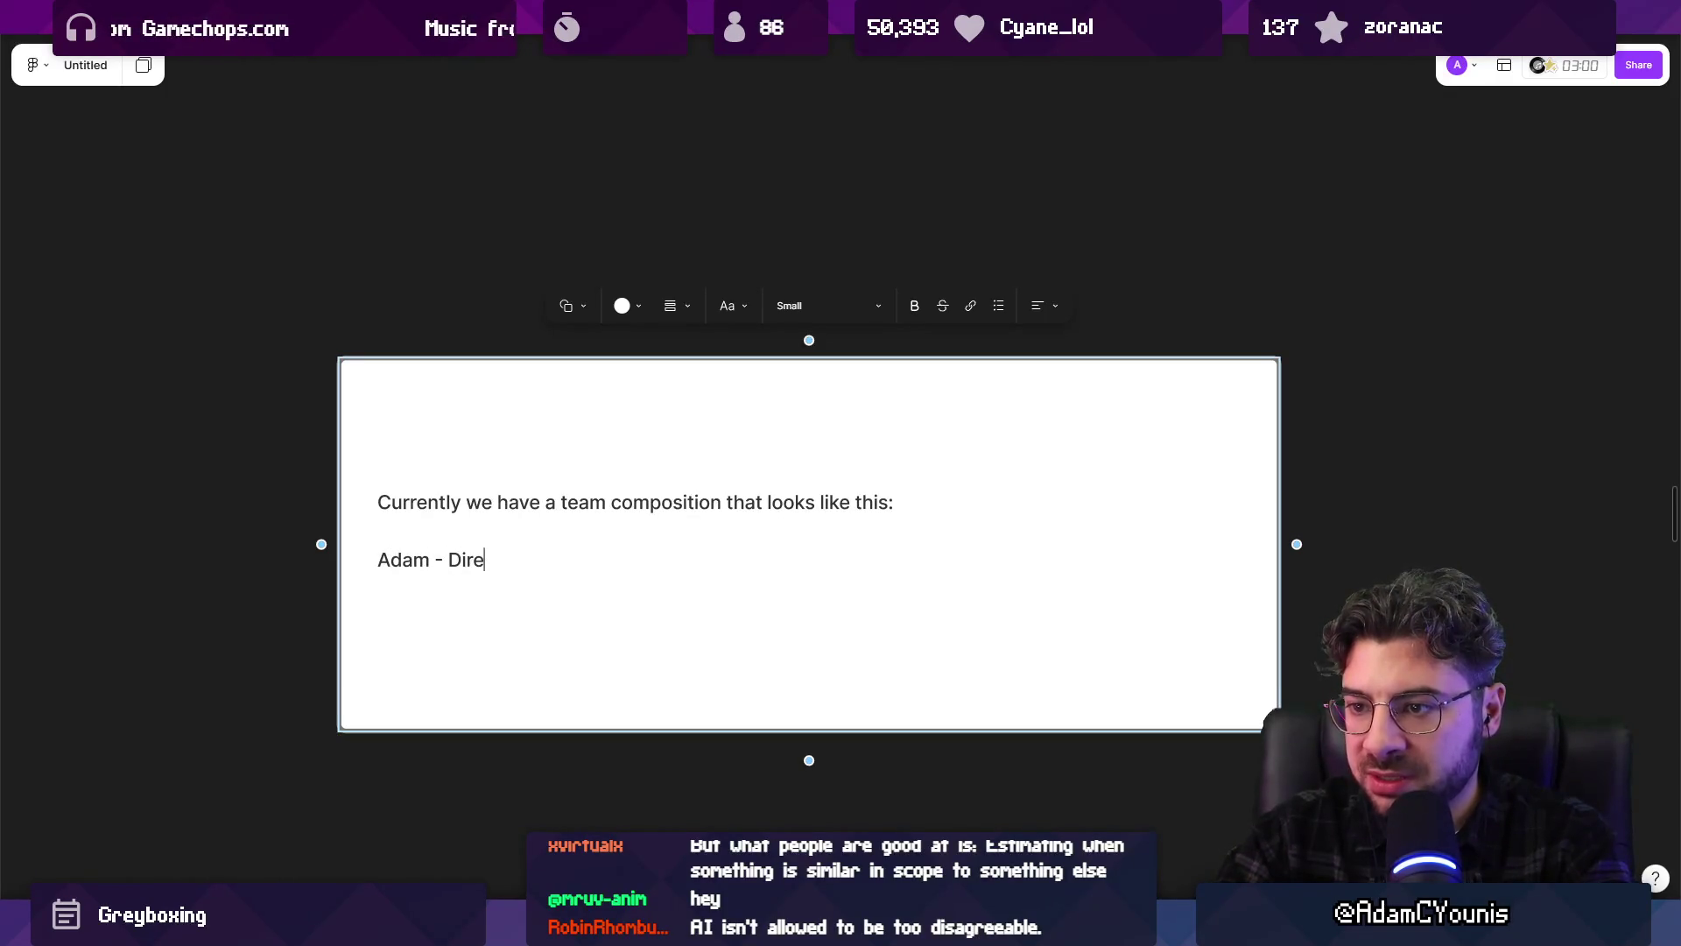
{"action": "type", "text": "ector, Deve"}
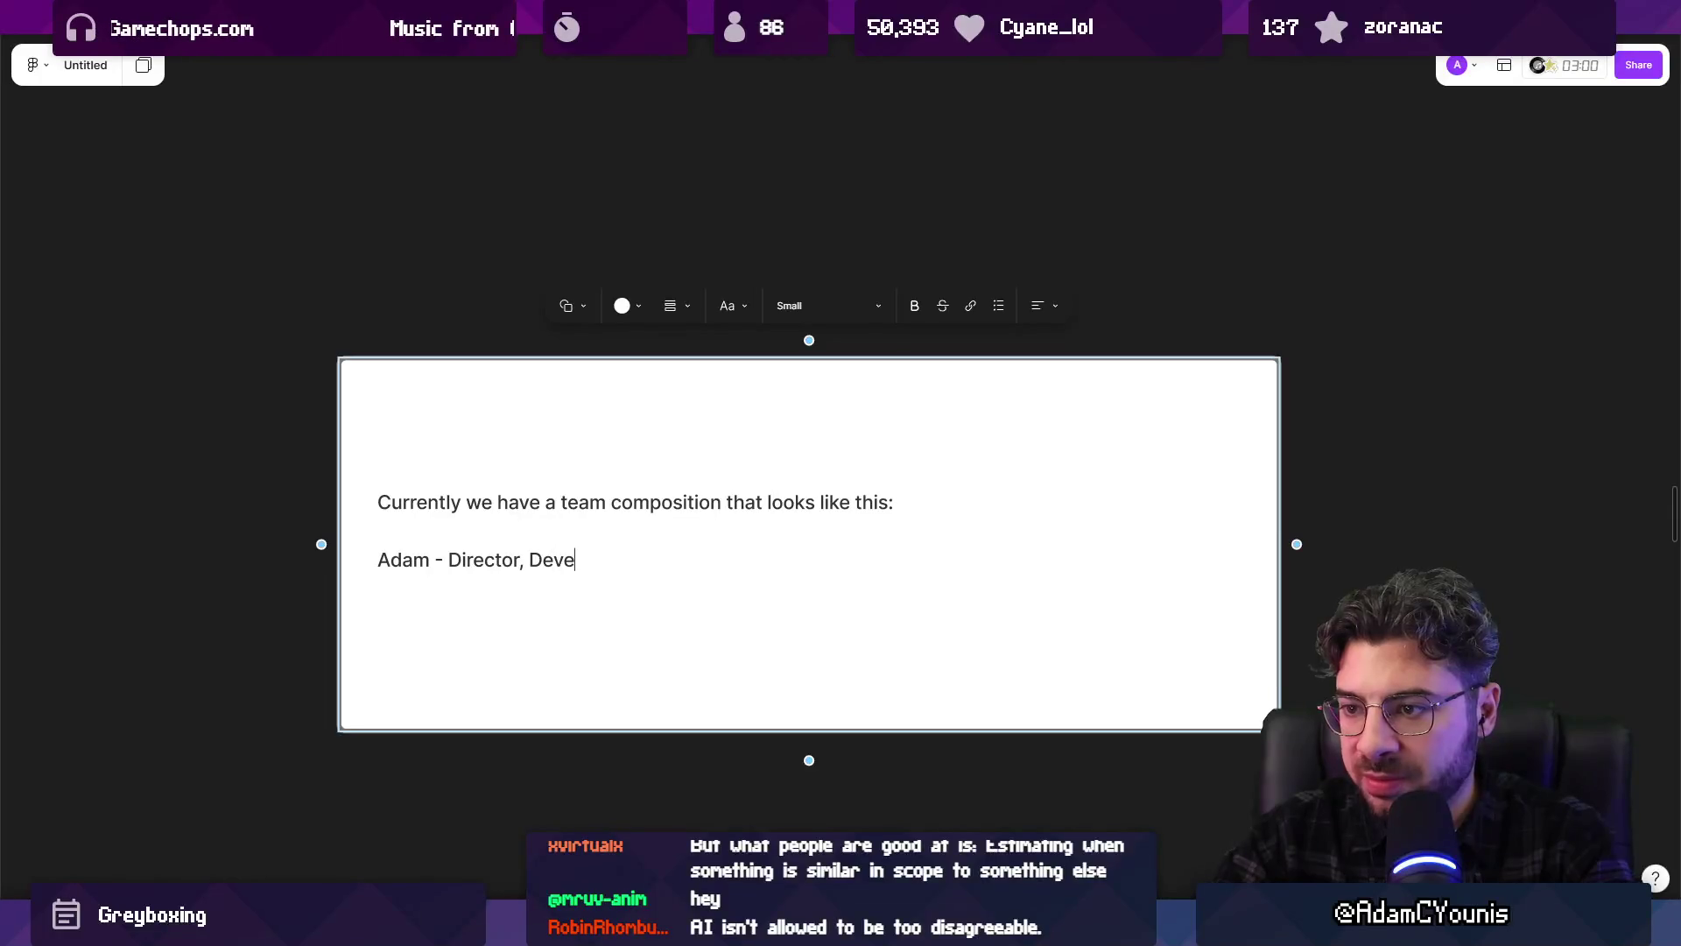
{"action": "type", "text": "per, Deisg"}
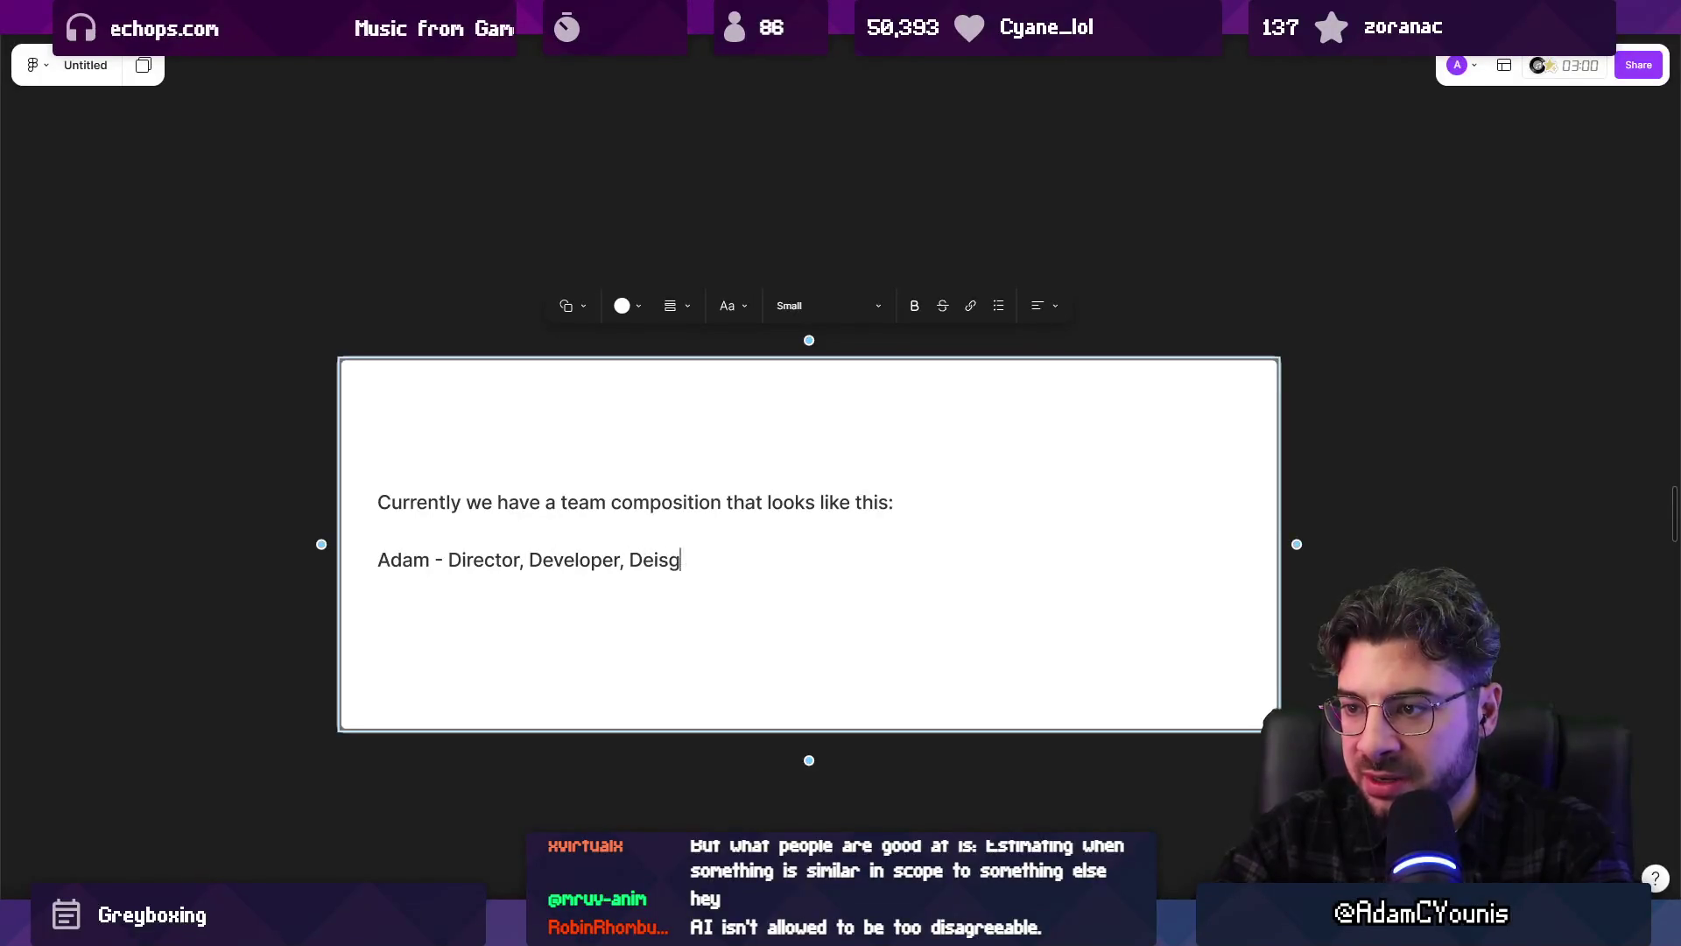
{"action": "key", "text": "BackSpace"}
{"action": "key", "text": "BackSpace"}
{"action": "key", "text": "BackSpace"}
{"action": "type", "text": "signer, Artist"}
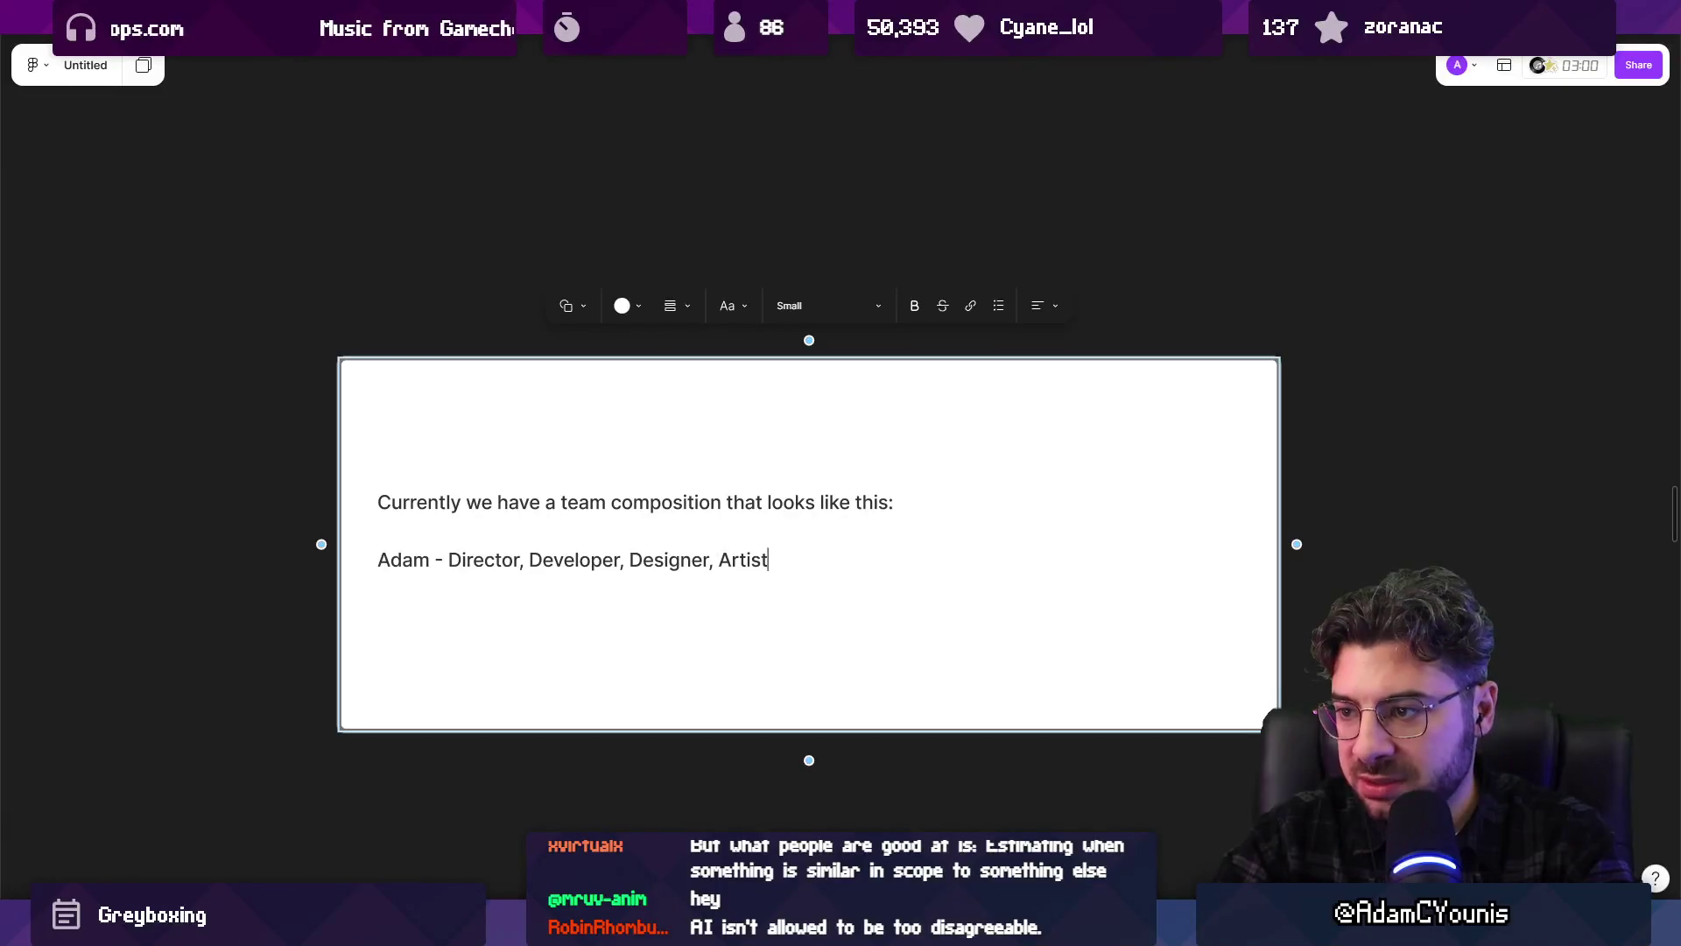
{"action": "type", "text": ", Writer"}
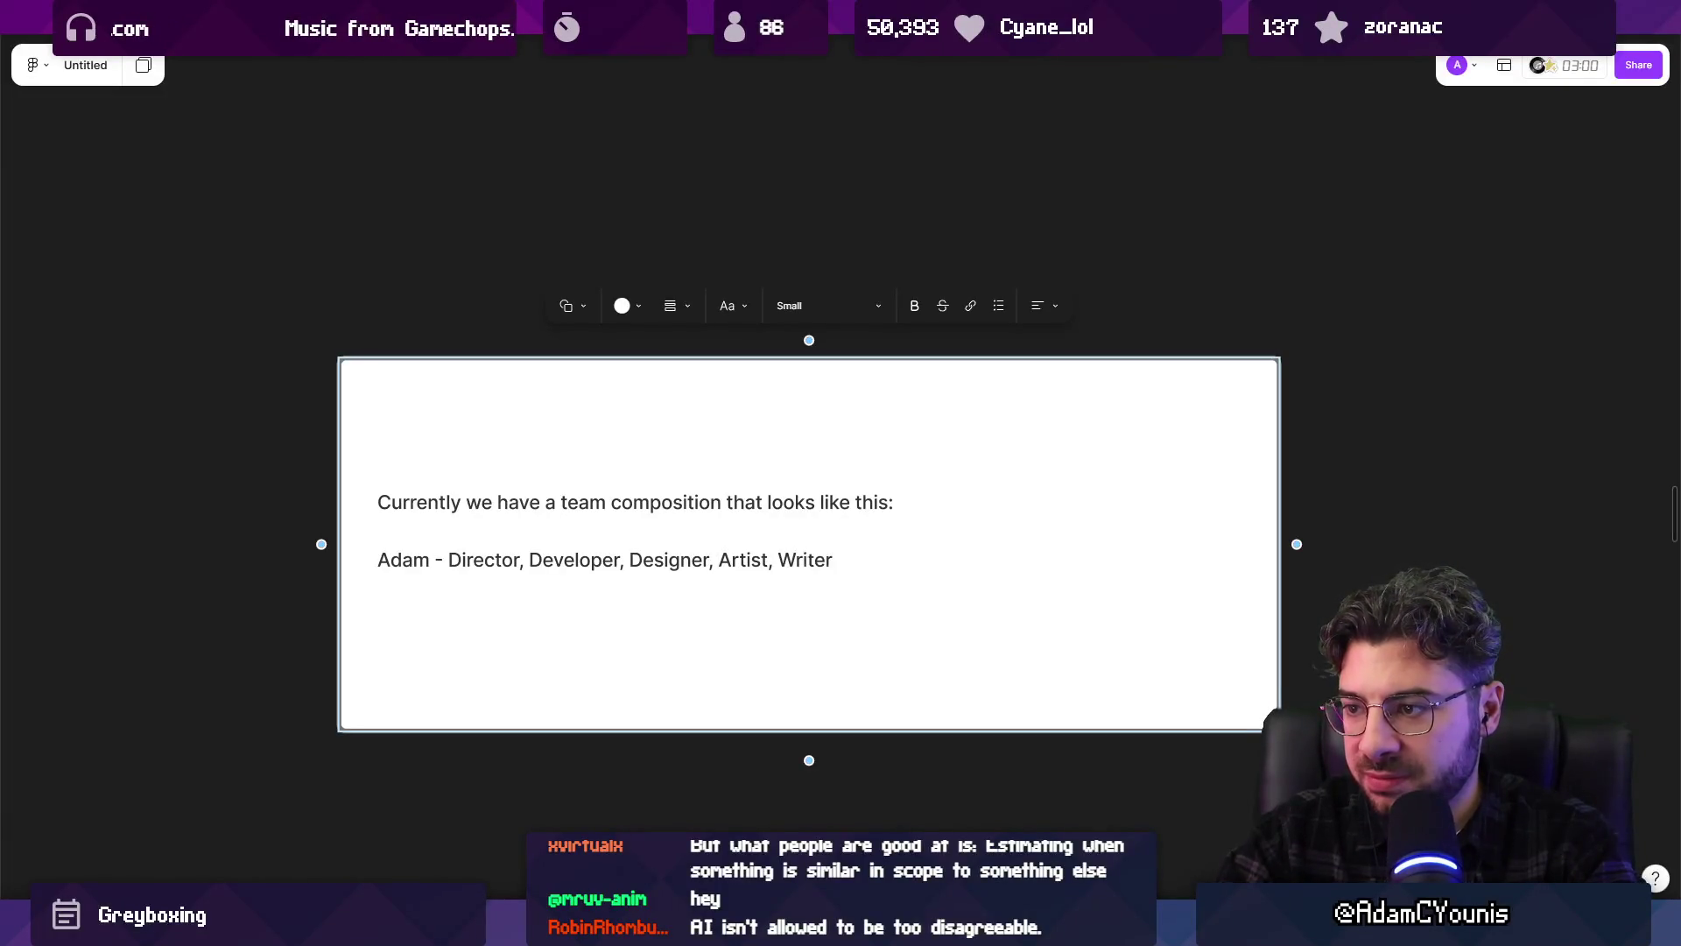
{"action": "type", "text": ", etc"}
{"action": "key", "text": "Return"}
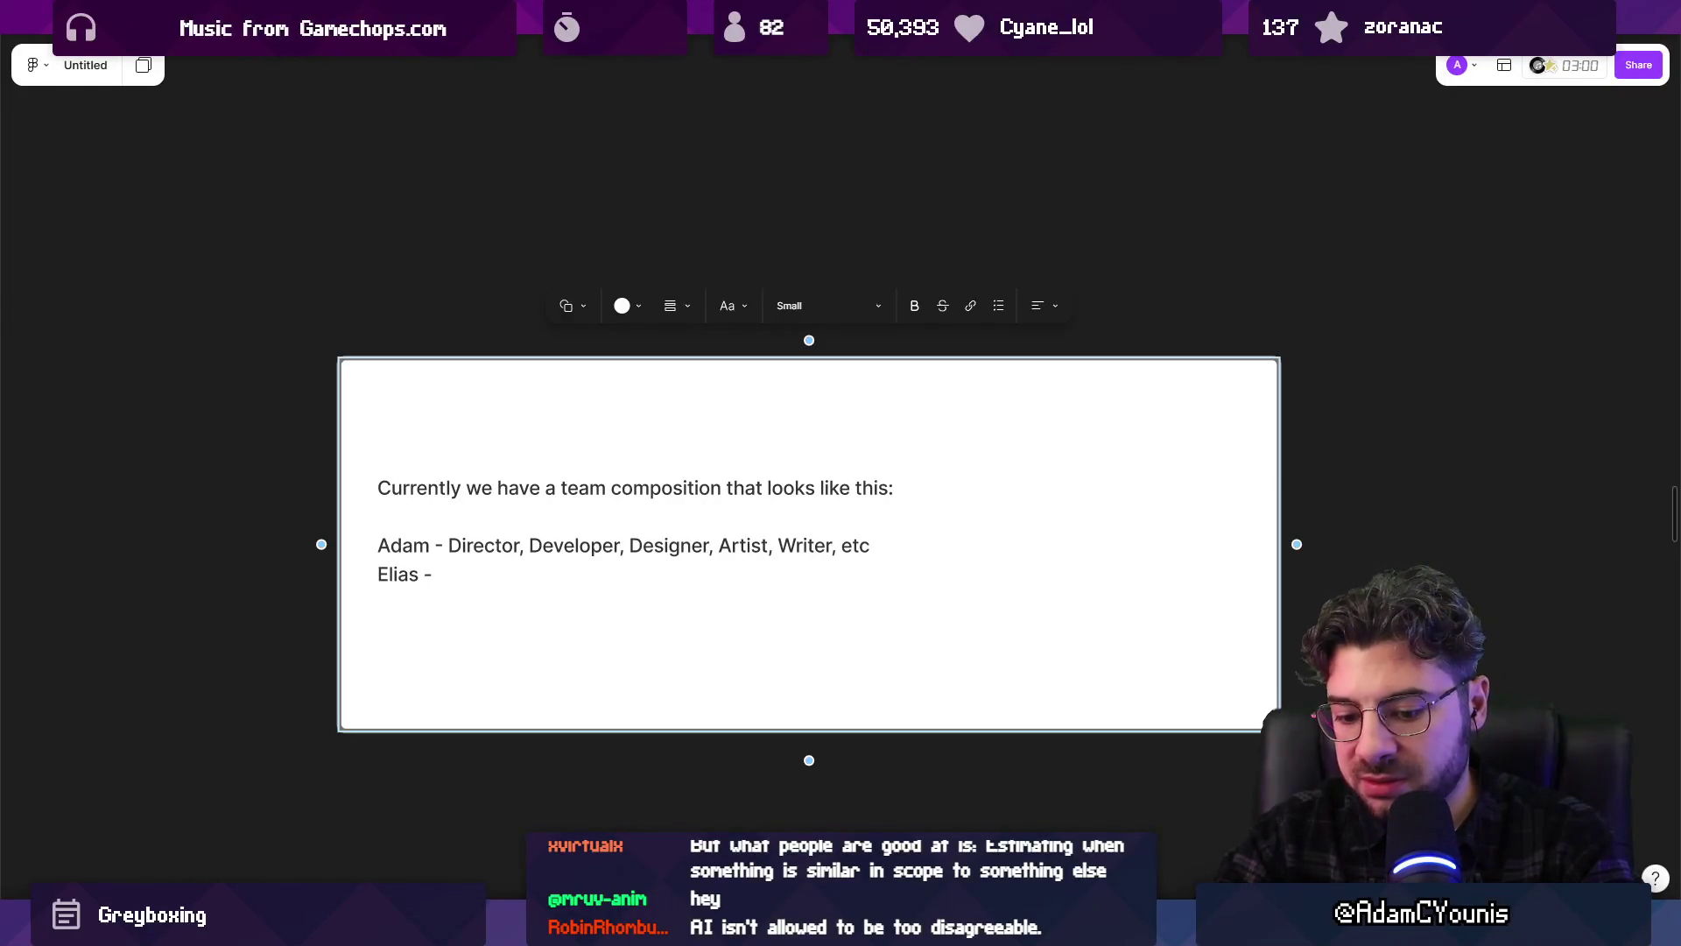
Add team member lines for SFX, Music, Animation, and Animation, Design
{"action": "type", "text": "SFX"}
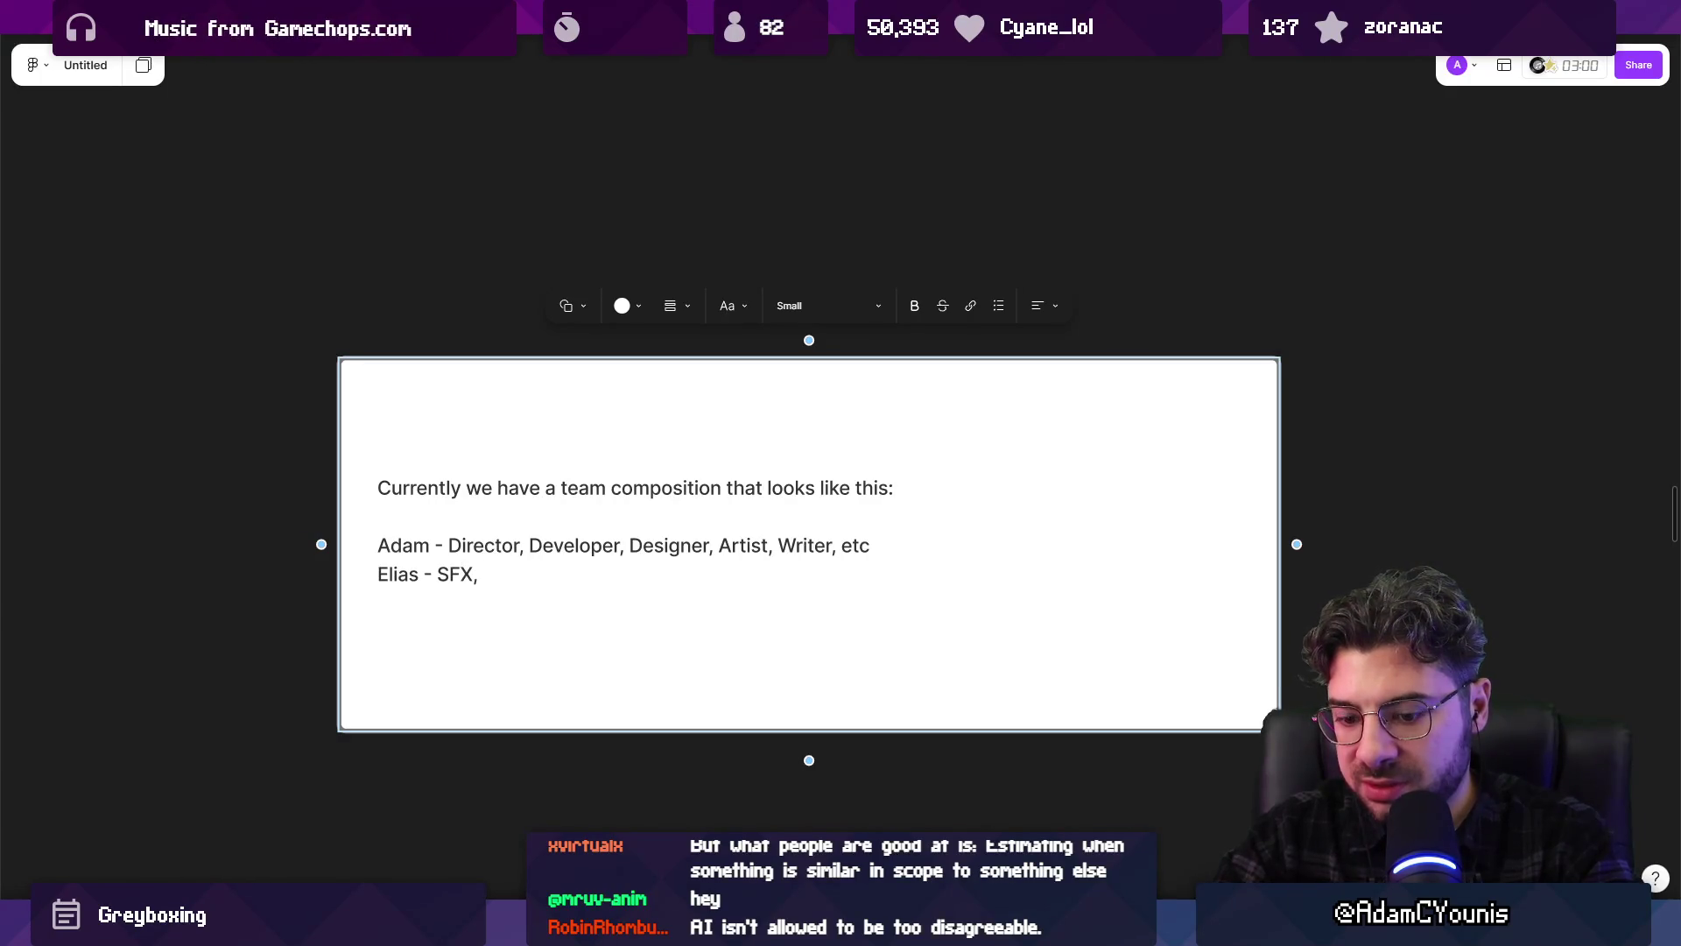
{"action": "key", "text": "Return"}
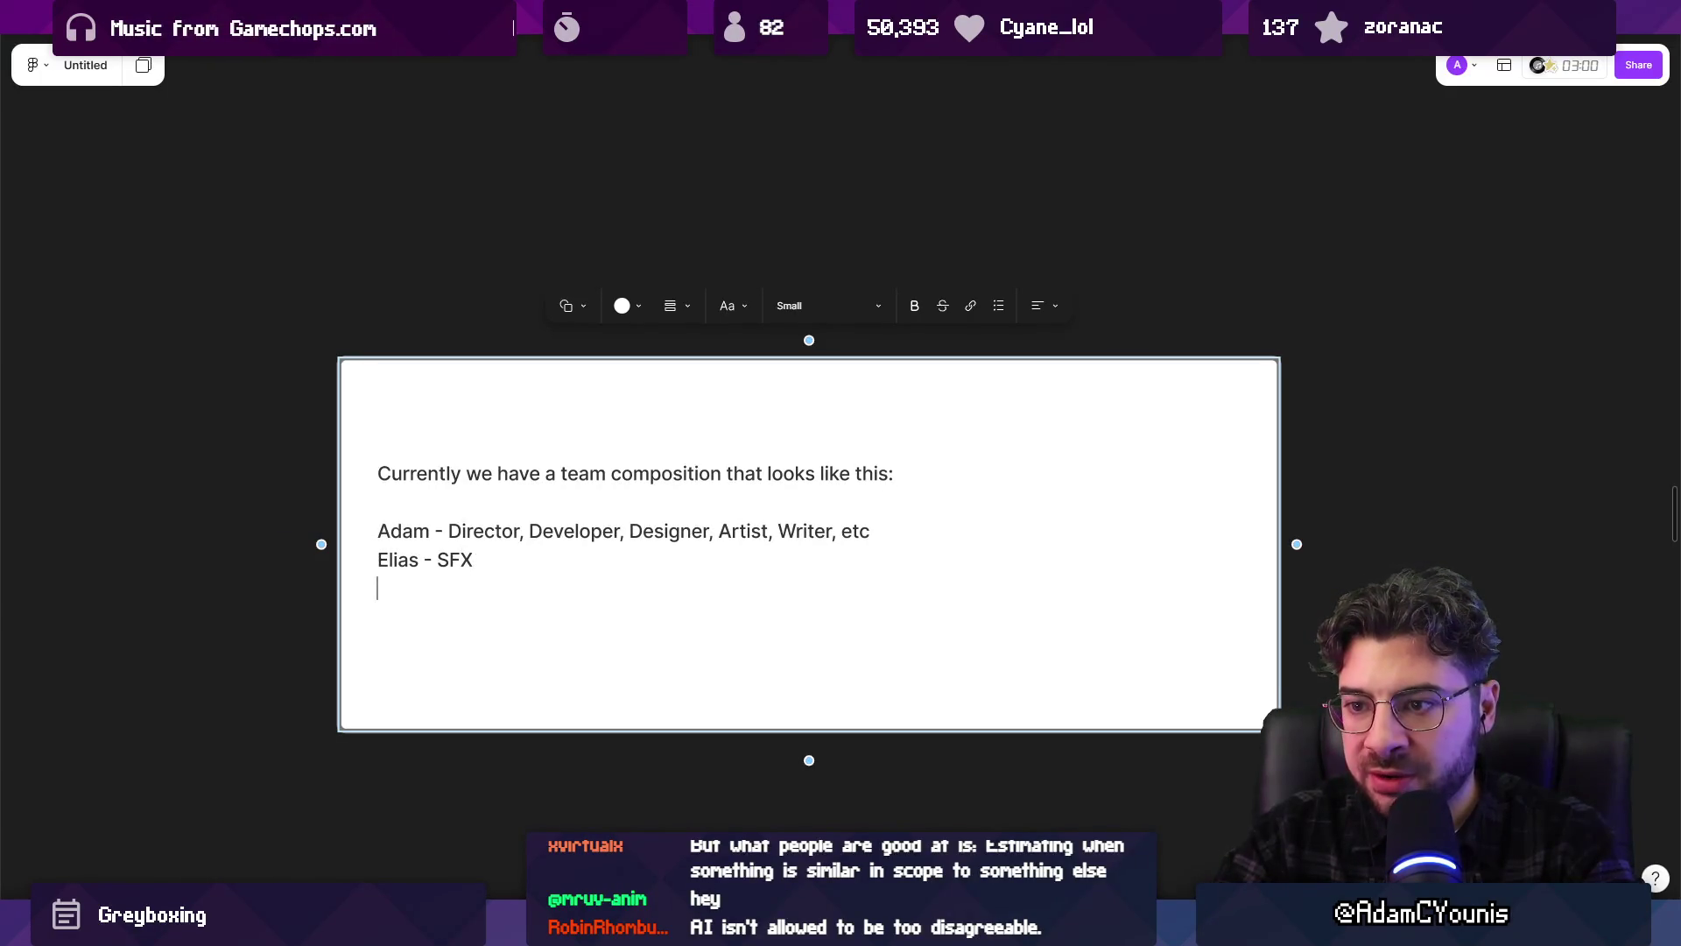
{"action": "type", "text": "gan - M"}
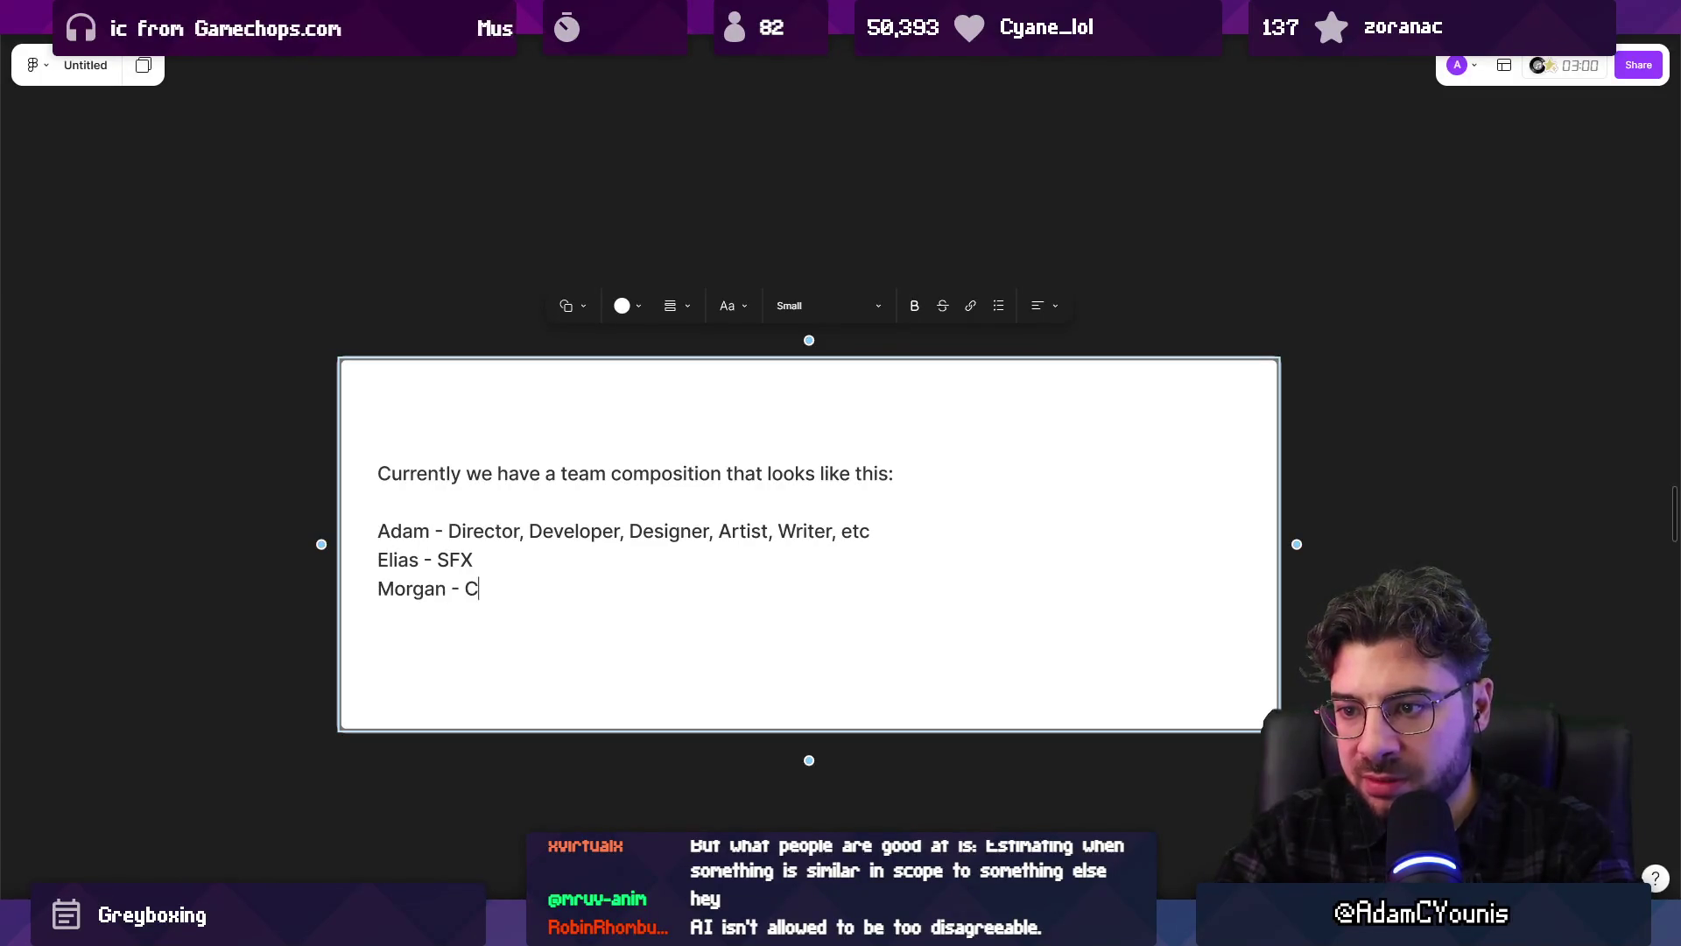
{"action": "type", "text": "usic"}
{"action": "key", "text": "Return"}
{"action": "type", "text": "Morgan P"}
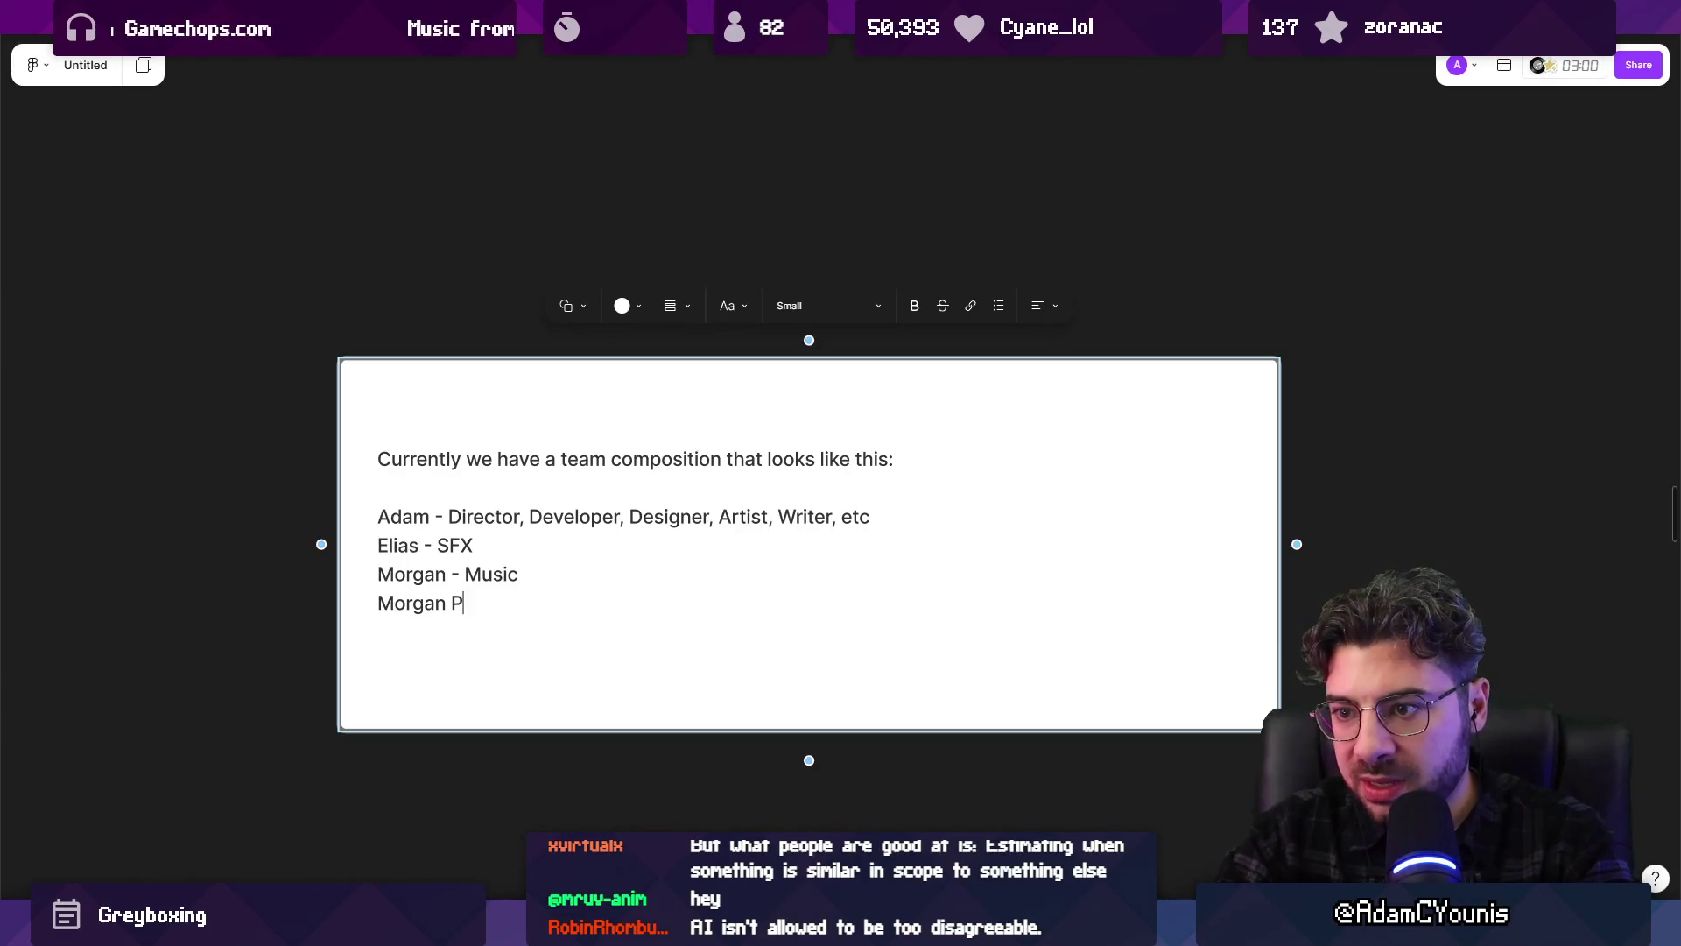
{"action": "type", "text": " - Animation"}
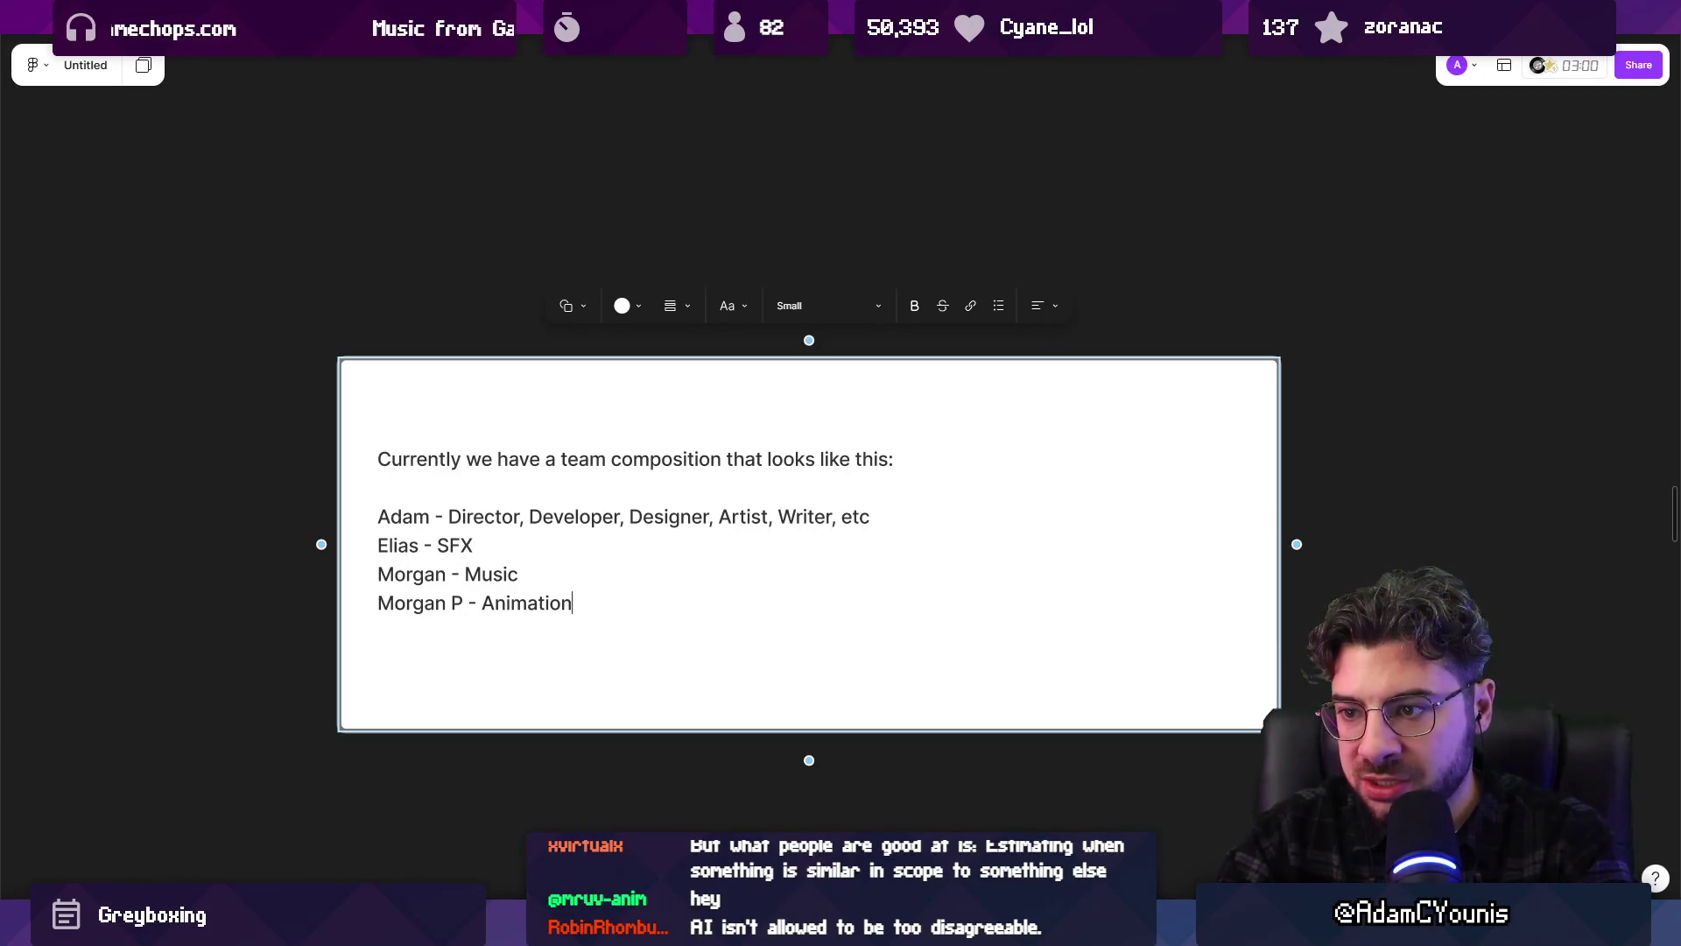
{"action": "key", "text": "Return"}
{"action": "type", "text": "Luca - An"}
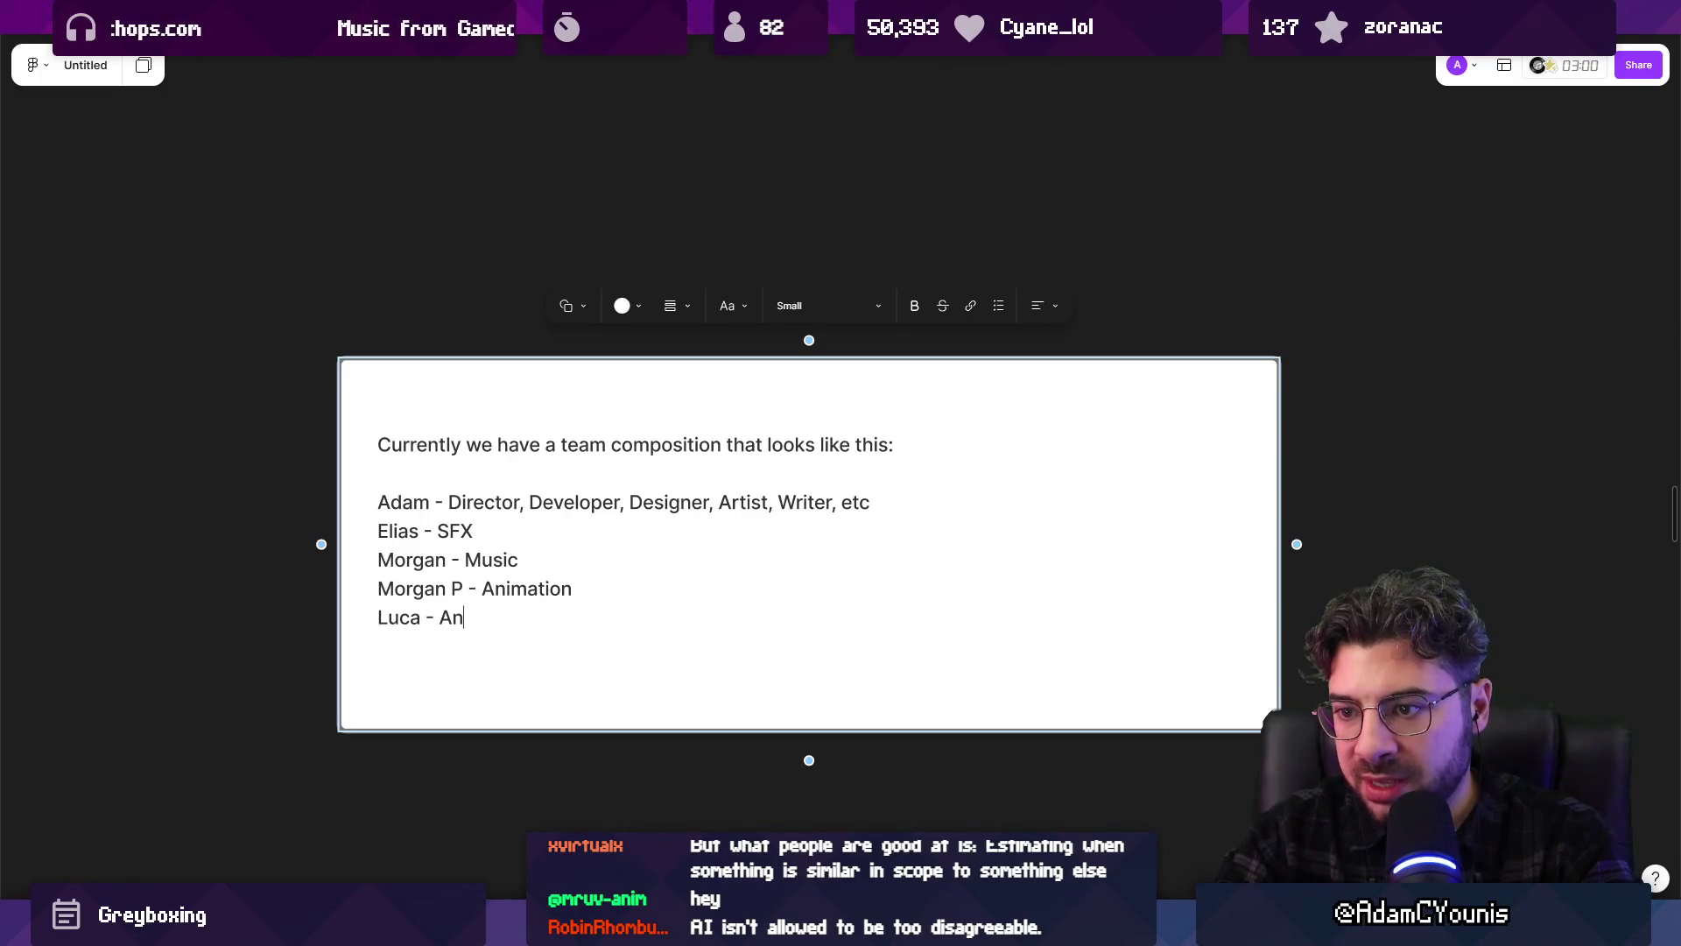
{"action": "type", "text": "imation, "}
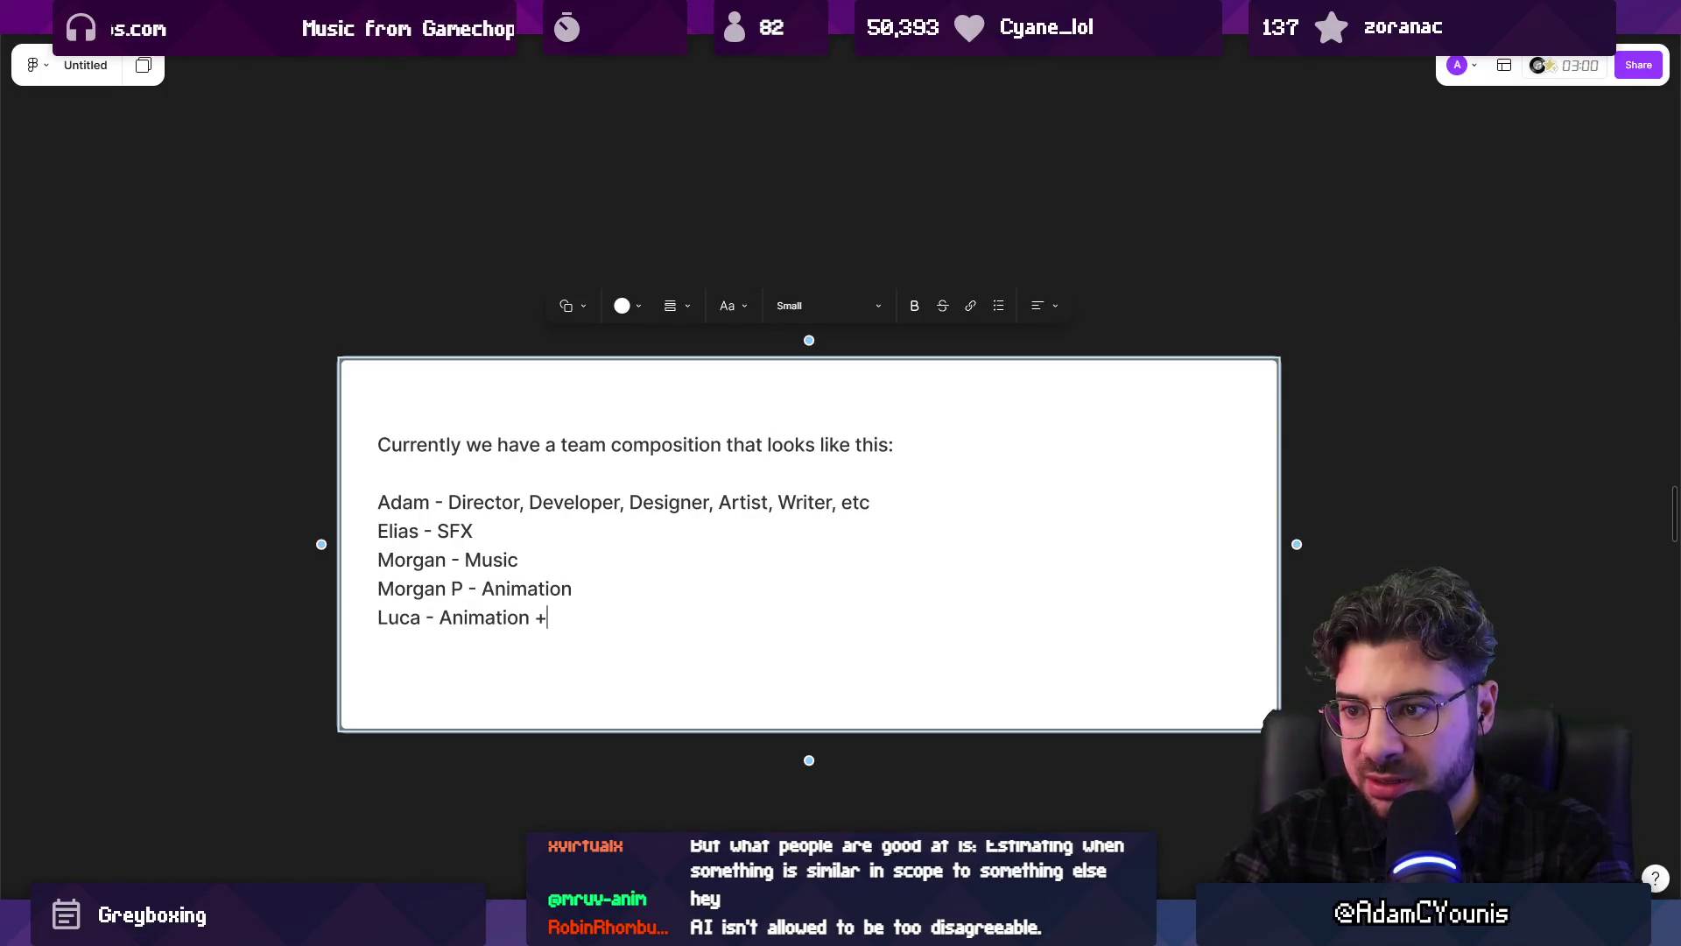
{"action": "type", "text": "Design"}
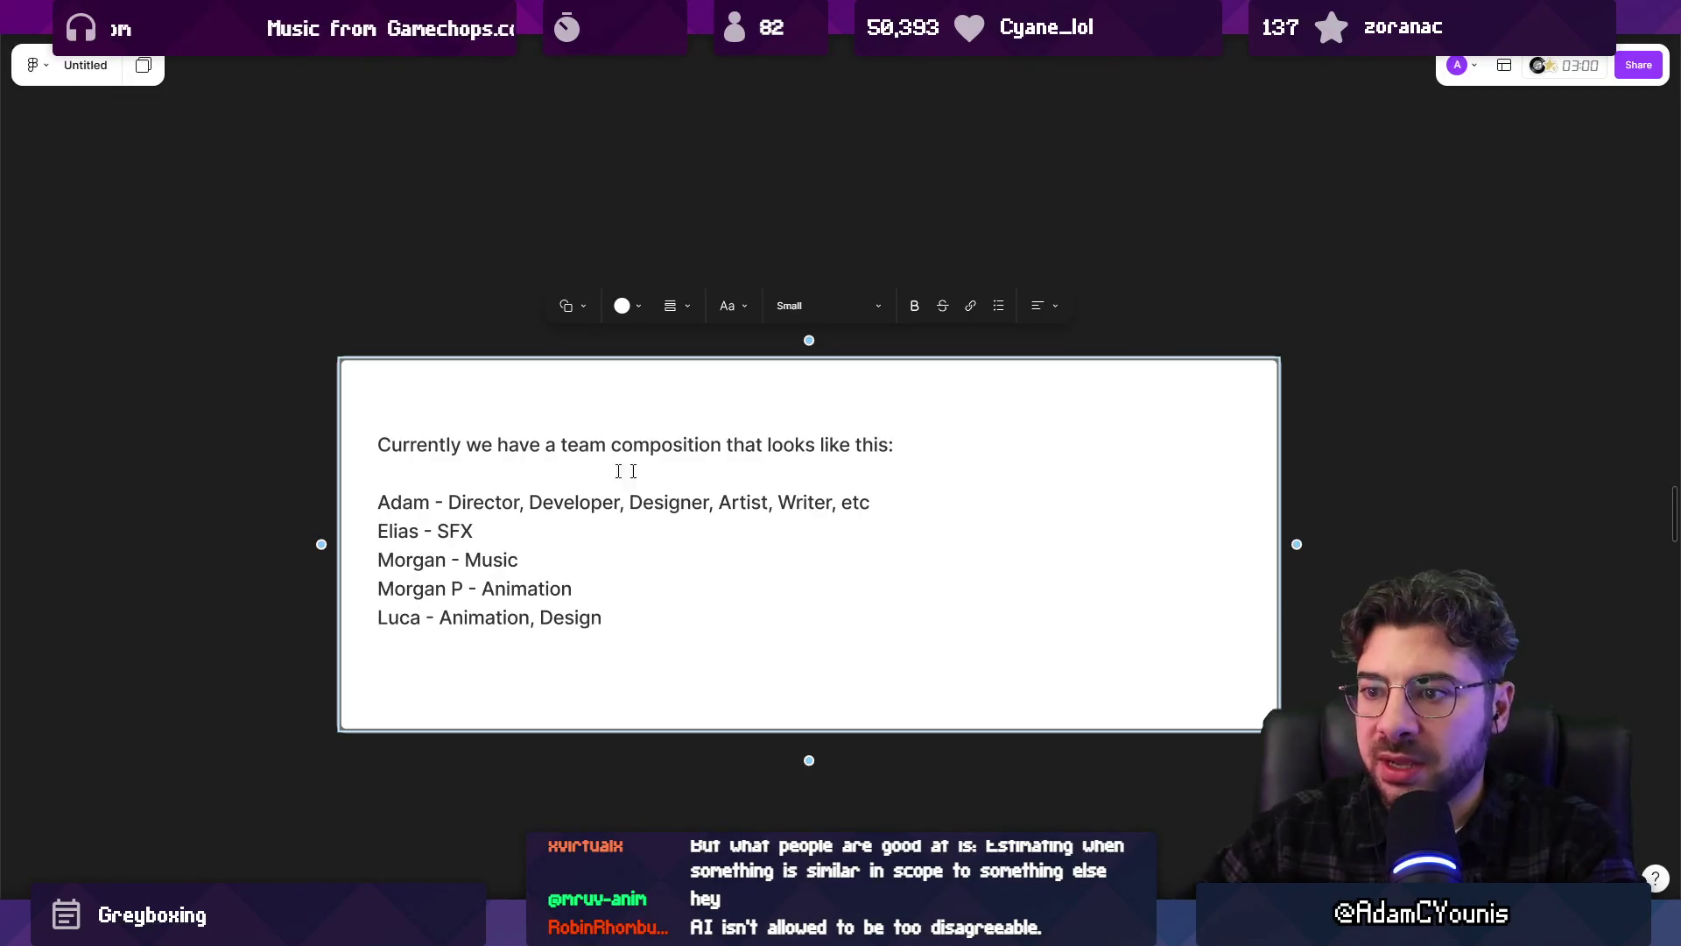
Make each team member's name in the note bold with Ctrl+B
{"action": "double_click", "coordinate": [403, 501]}
{"action": "key", "text": "ctrl+b"}
{"action": "double_click", "coordinate": [398, 531]}
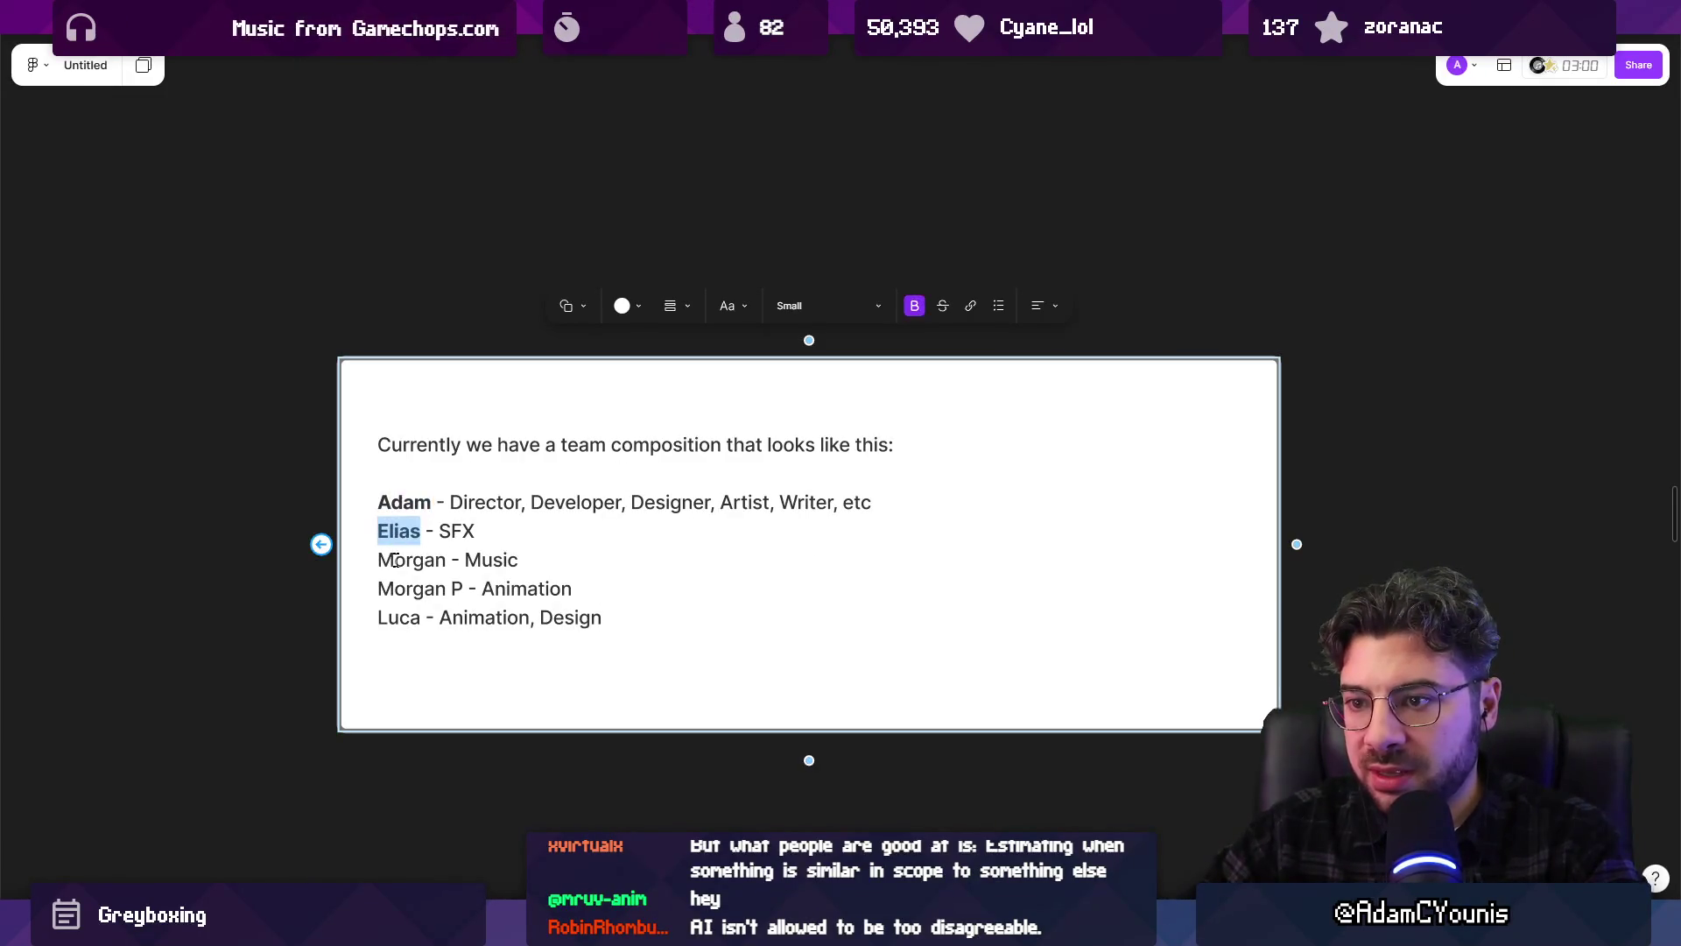
{"action": "key", "text": "ctrl+b"}
{"action": "double_click", "coordinate": [412, 560]}
{"action": "key", "text": "ctrl+b"}
{"action": "left_click", "coordinate": [406, 588]}
{"action": "double_click", "coordinate": [406, 589]}
{"action": "key", "text": "ctrl+b"}
{"action": "double_click", "coordinate": [398, 618]}
{"action": "key", "text": "ctrl+b"}
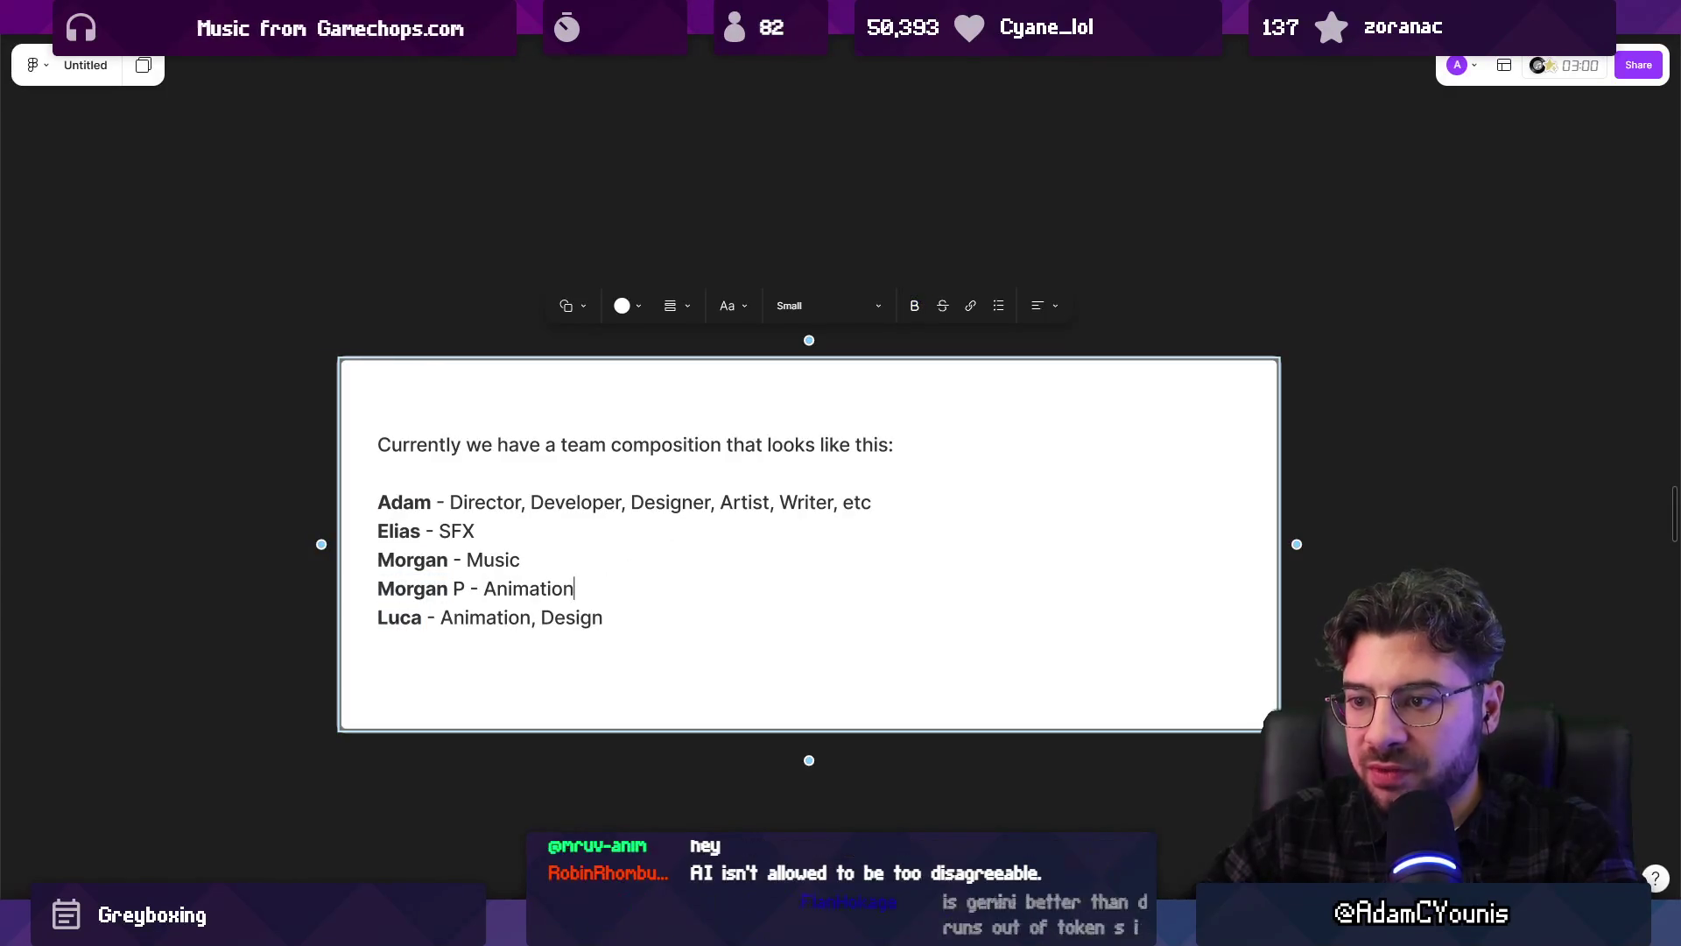
{"action": "key", "text": "End"}
{"action": "key", "text": "Return"}
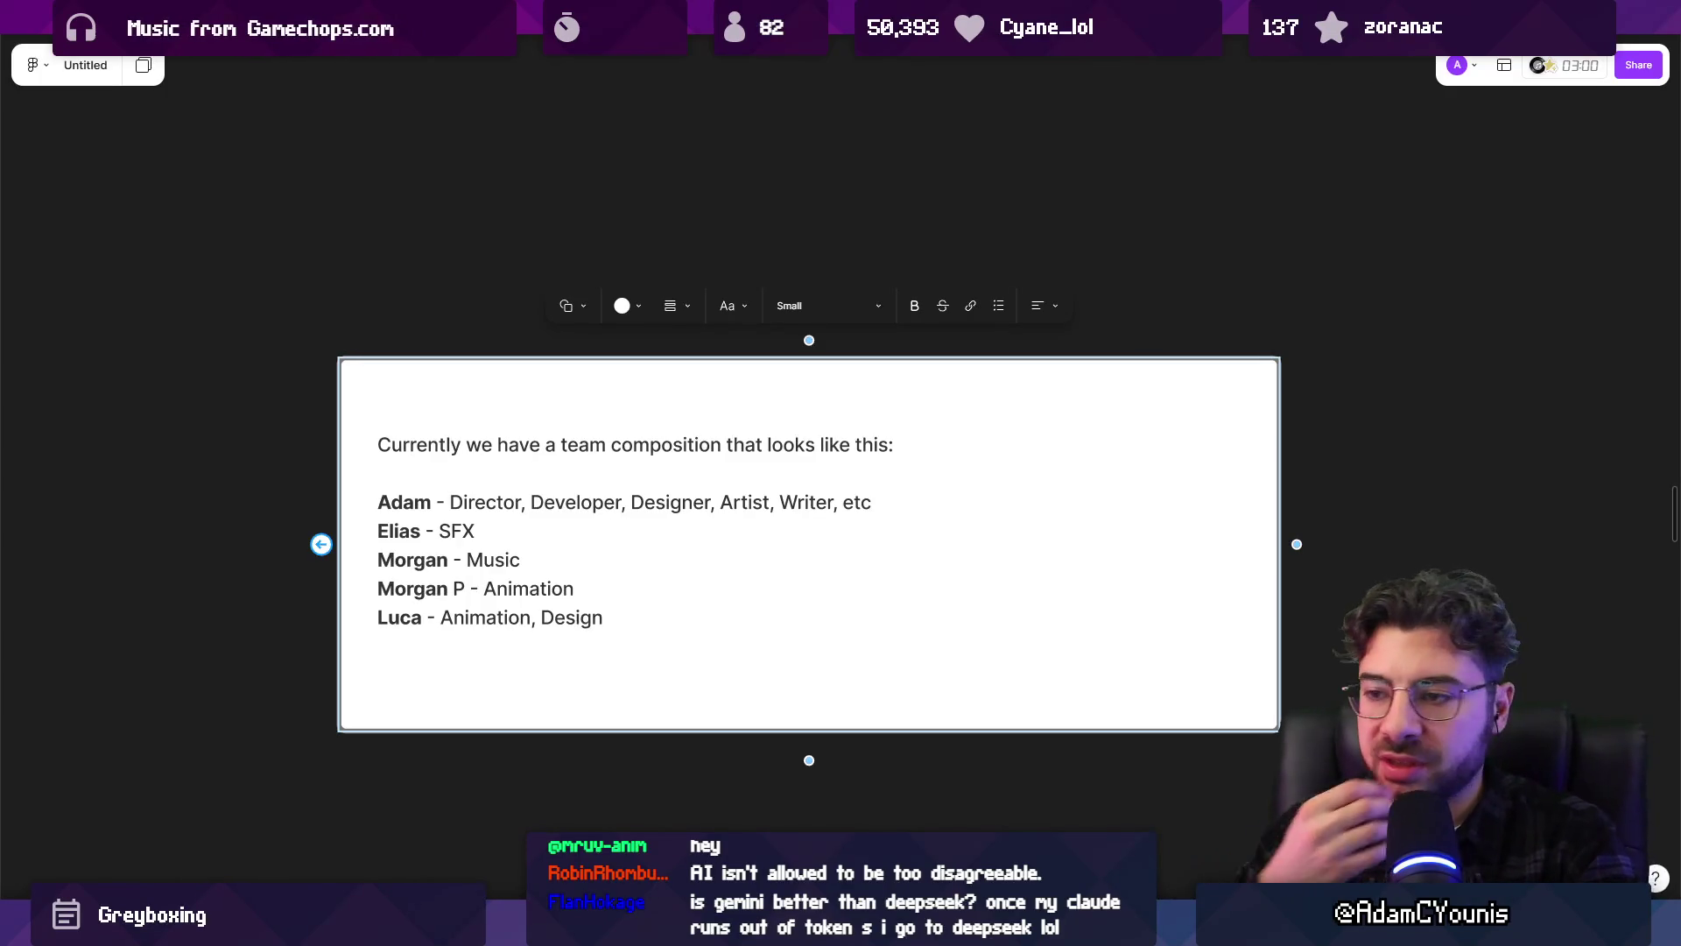
{"action": "key", "text": "Up"}
{"action": "key", "text": "Up"}
{"action": "key", "text": "Up"}
{"action": "key", "text": "End"}
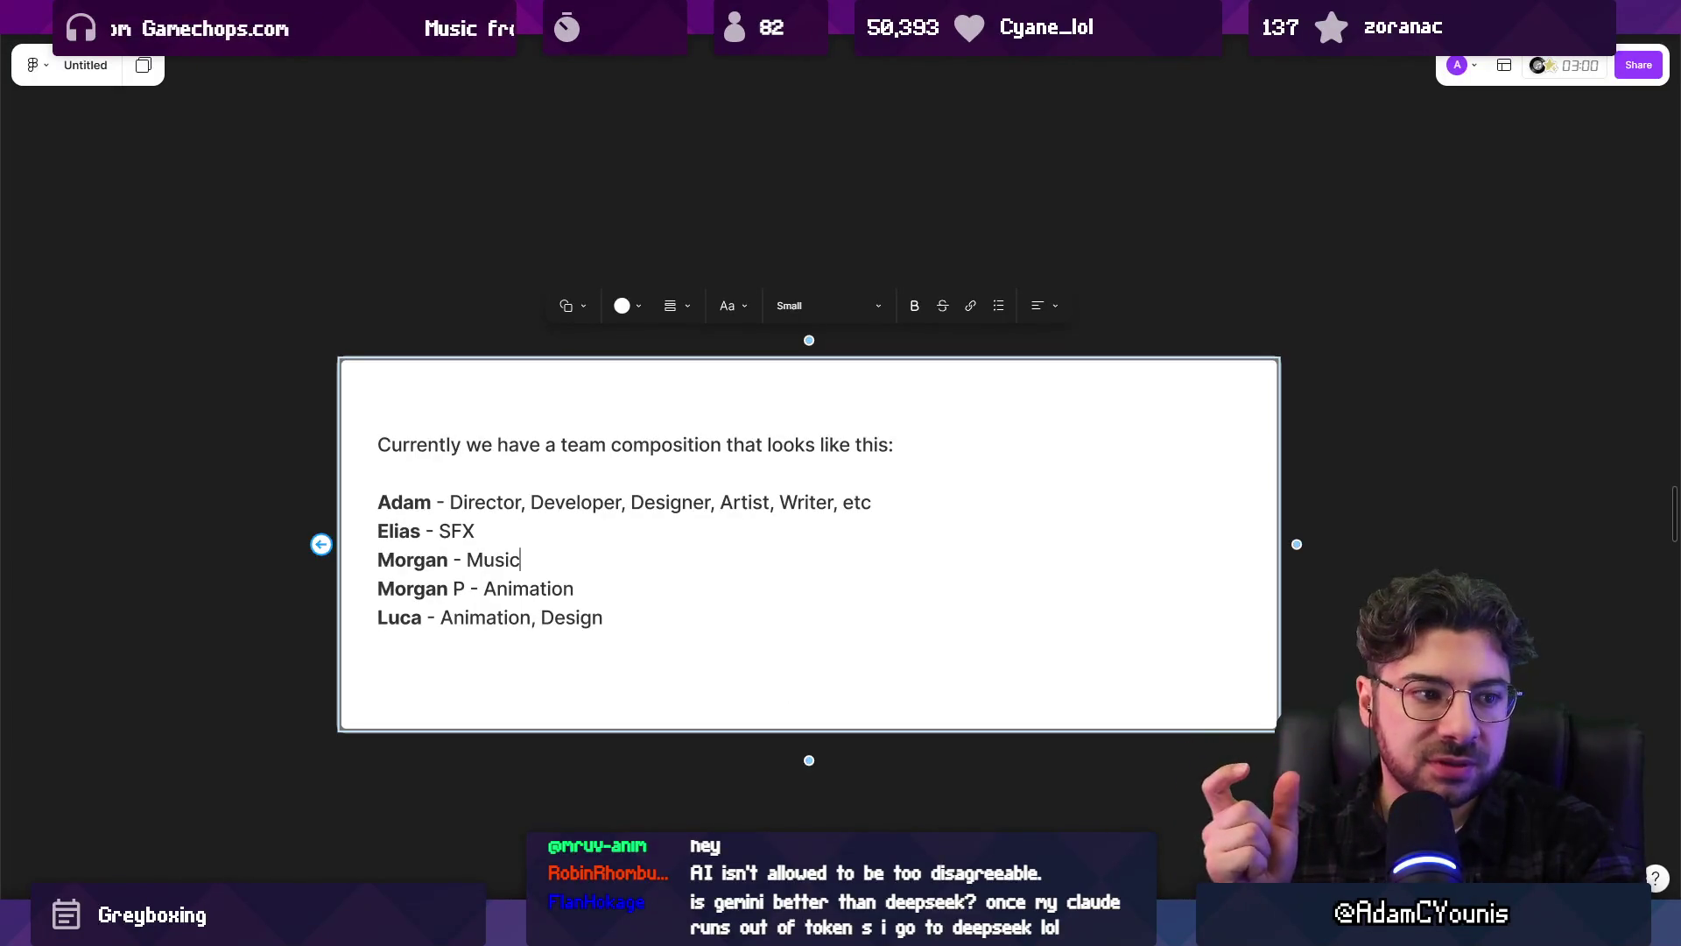
Cut the SFX and Music member lines and paste them above the director's entry with a blank gap
{"action": "key", "text": "shift+Up"}
{"action": "key", "text": "shift+Home"}
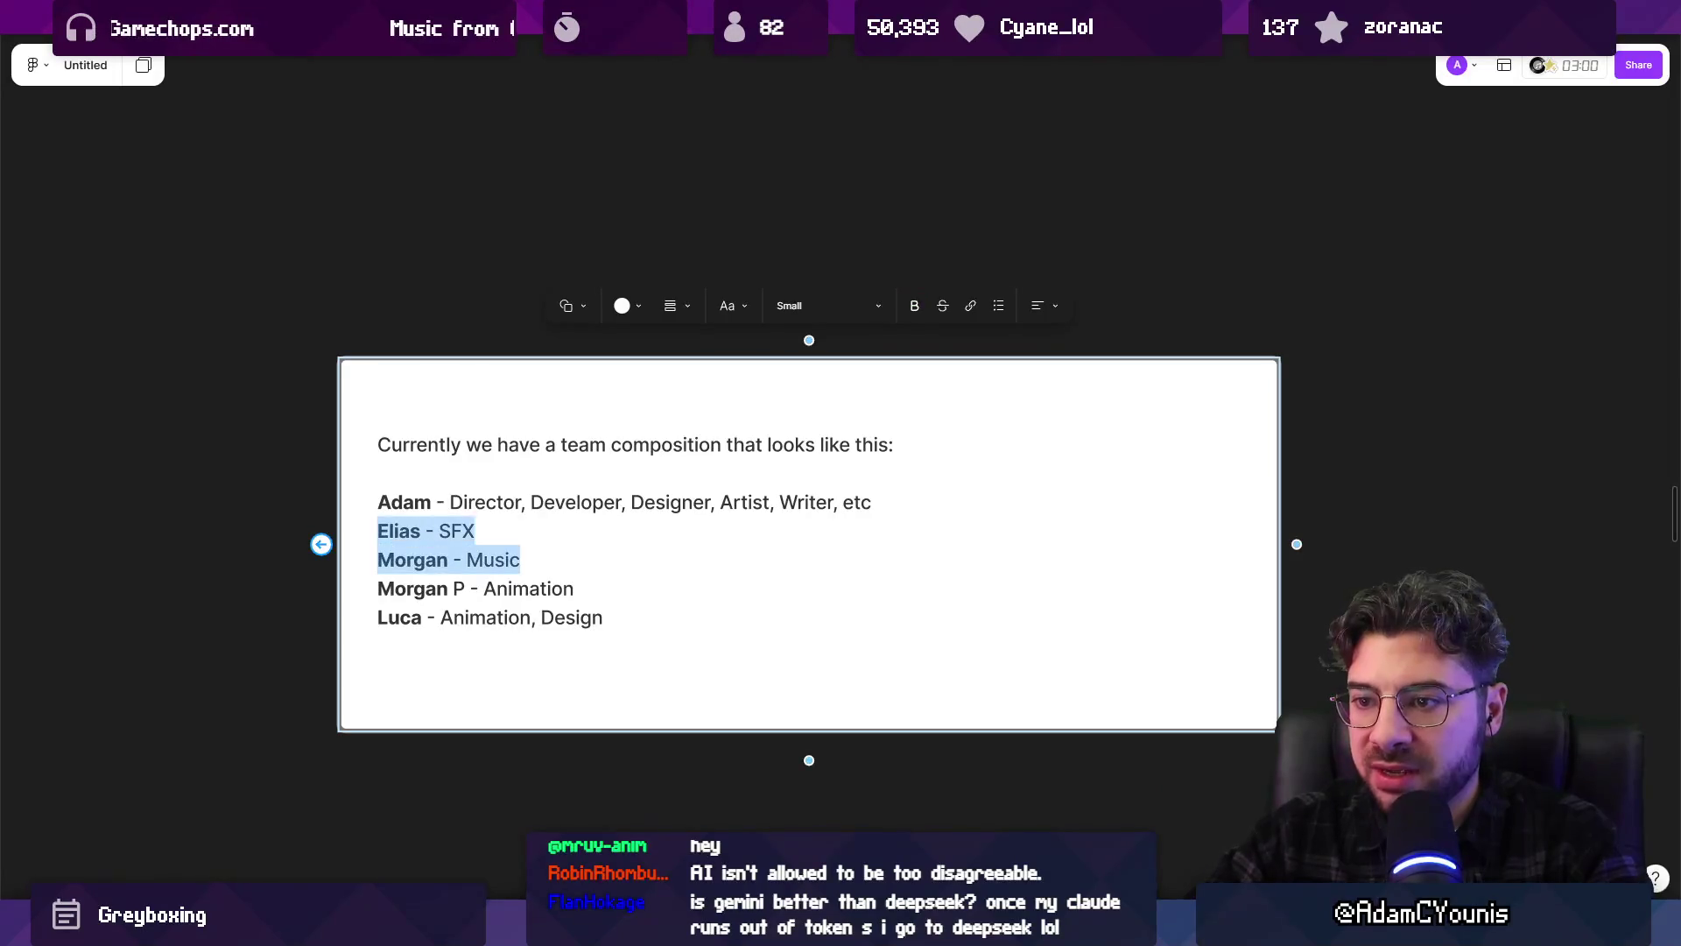
{"action": "key", "text": "ctrl+x"}
{"action": "key", "text": "Up"}
{"action": "key", "text": "Return"}
{"action": "key", "text": "ctrl+v"}
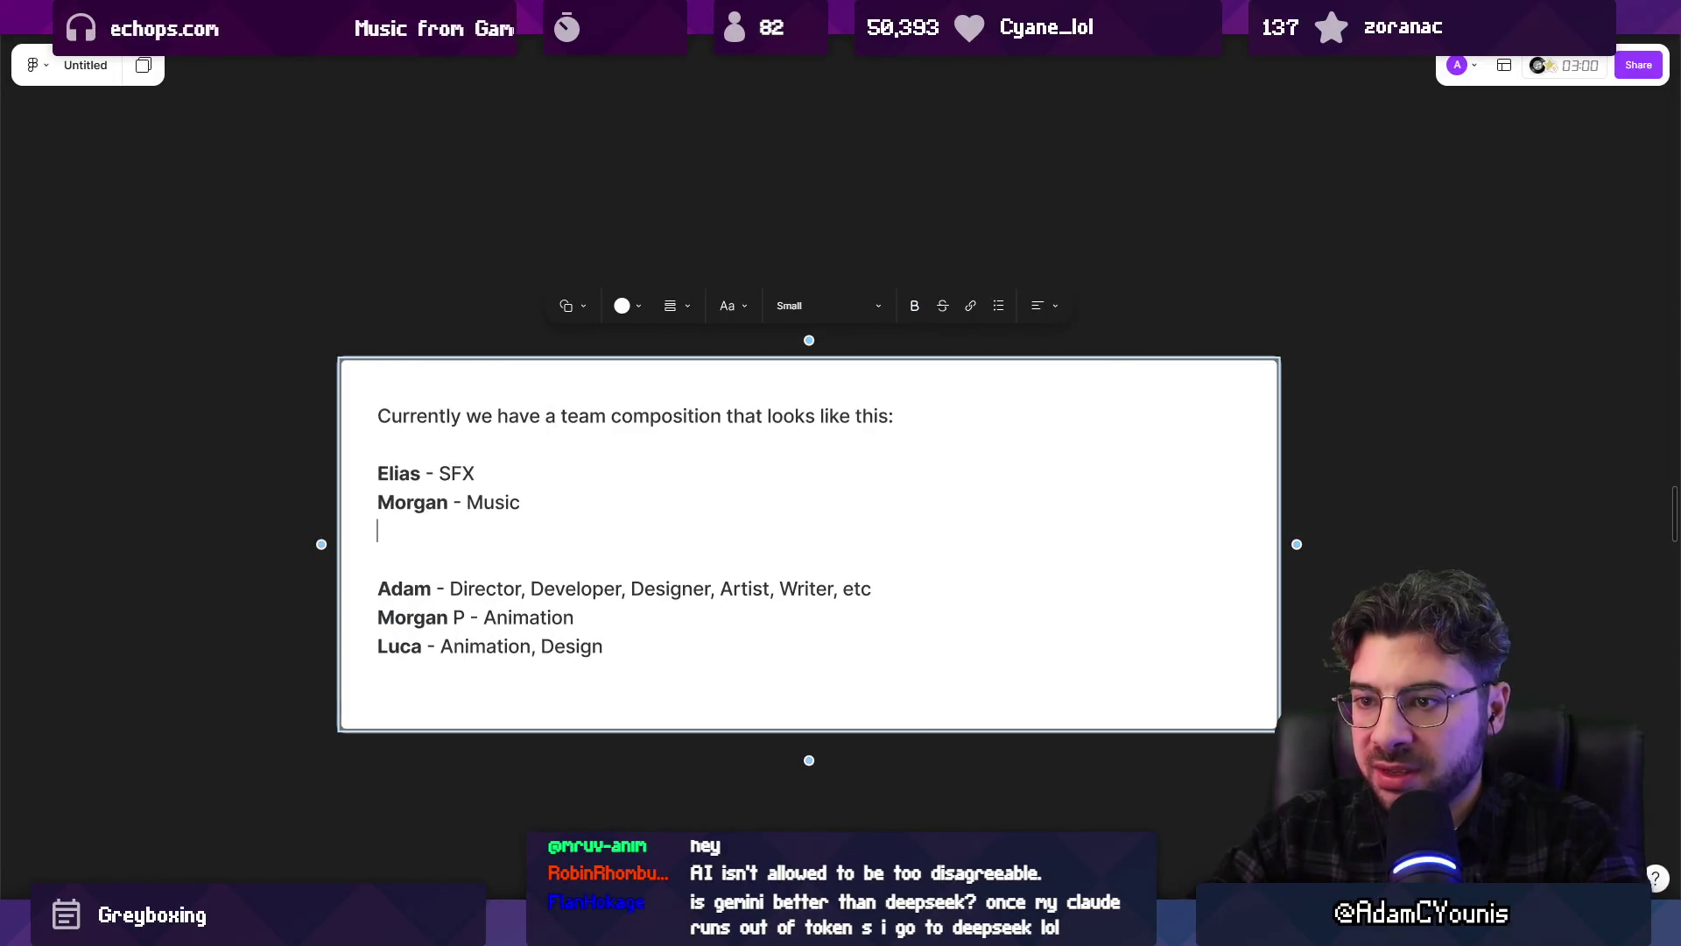
{"action": "key", "text": "Return"}
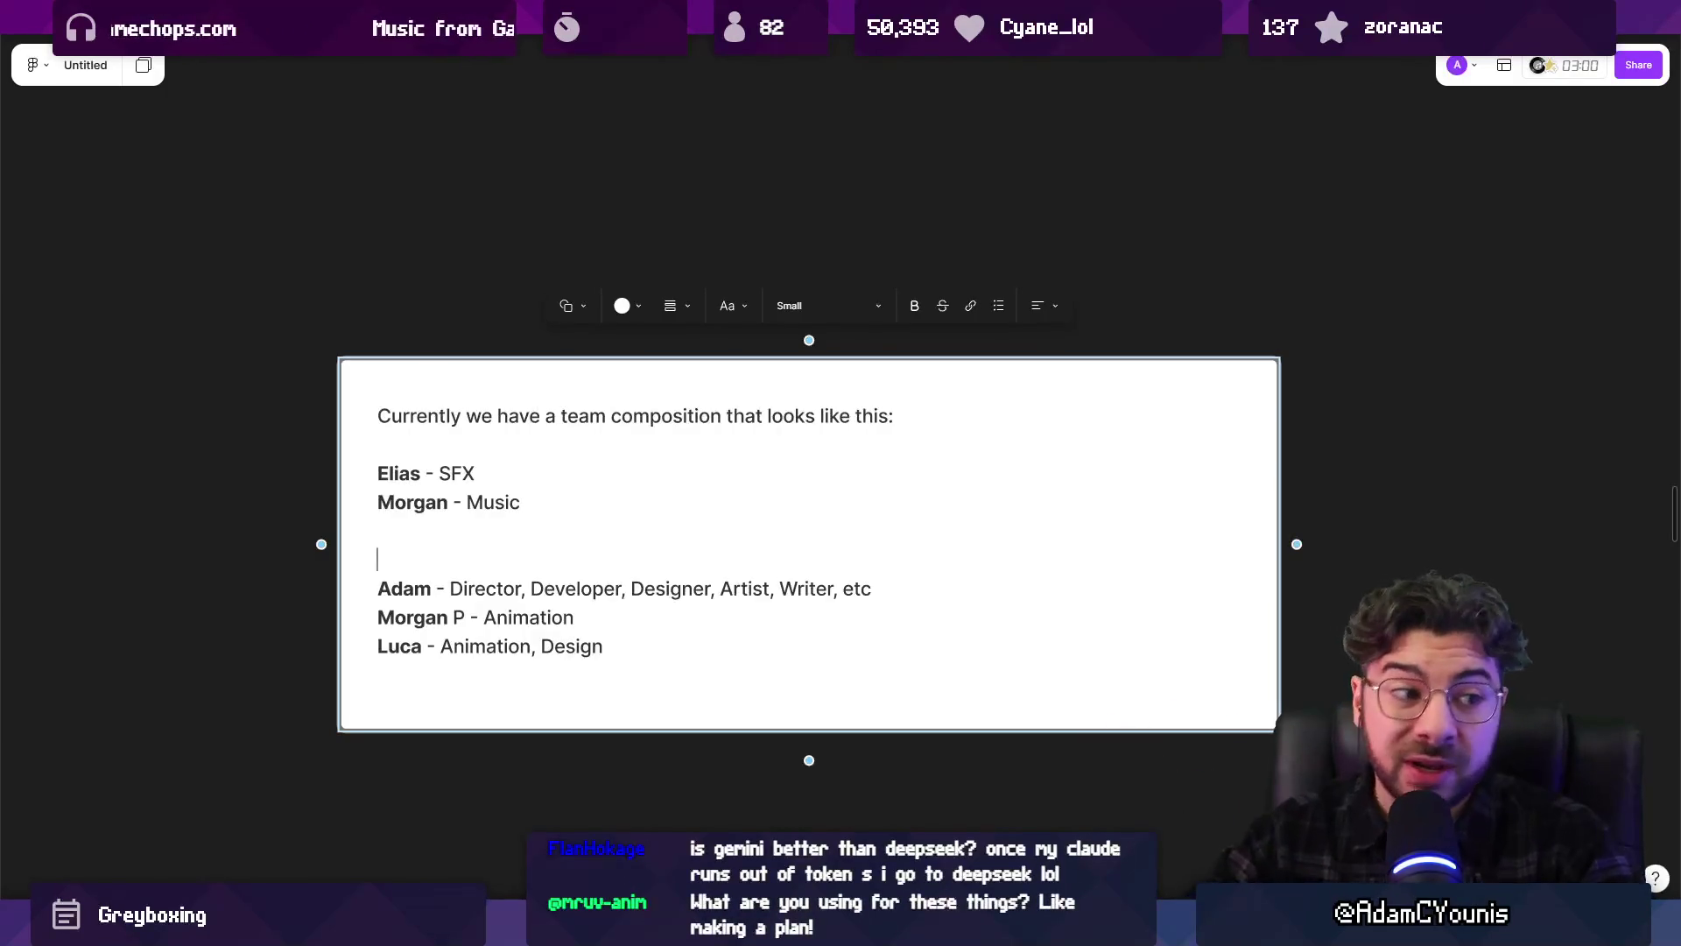
Add a regular-weight line under the SFX member: burns through a chapter in 3mo
{"action": "left_click", "coordinate": [379, 502]}
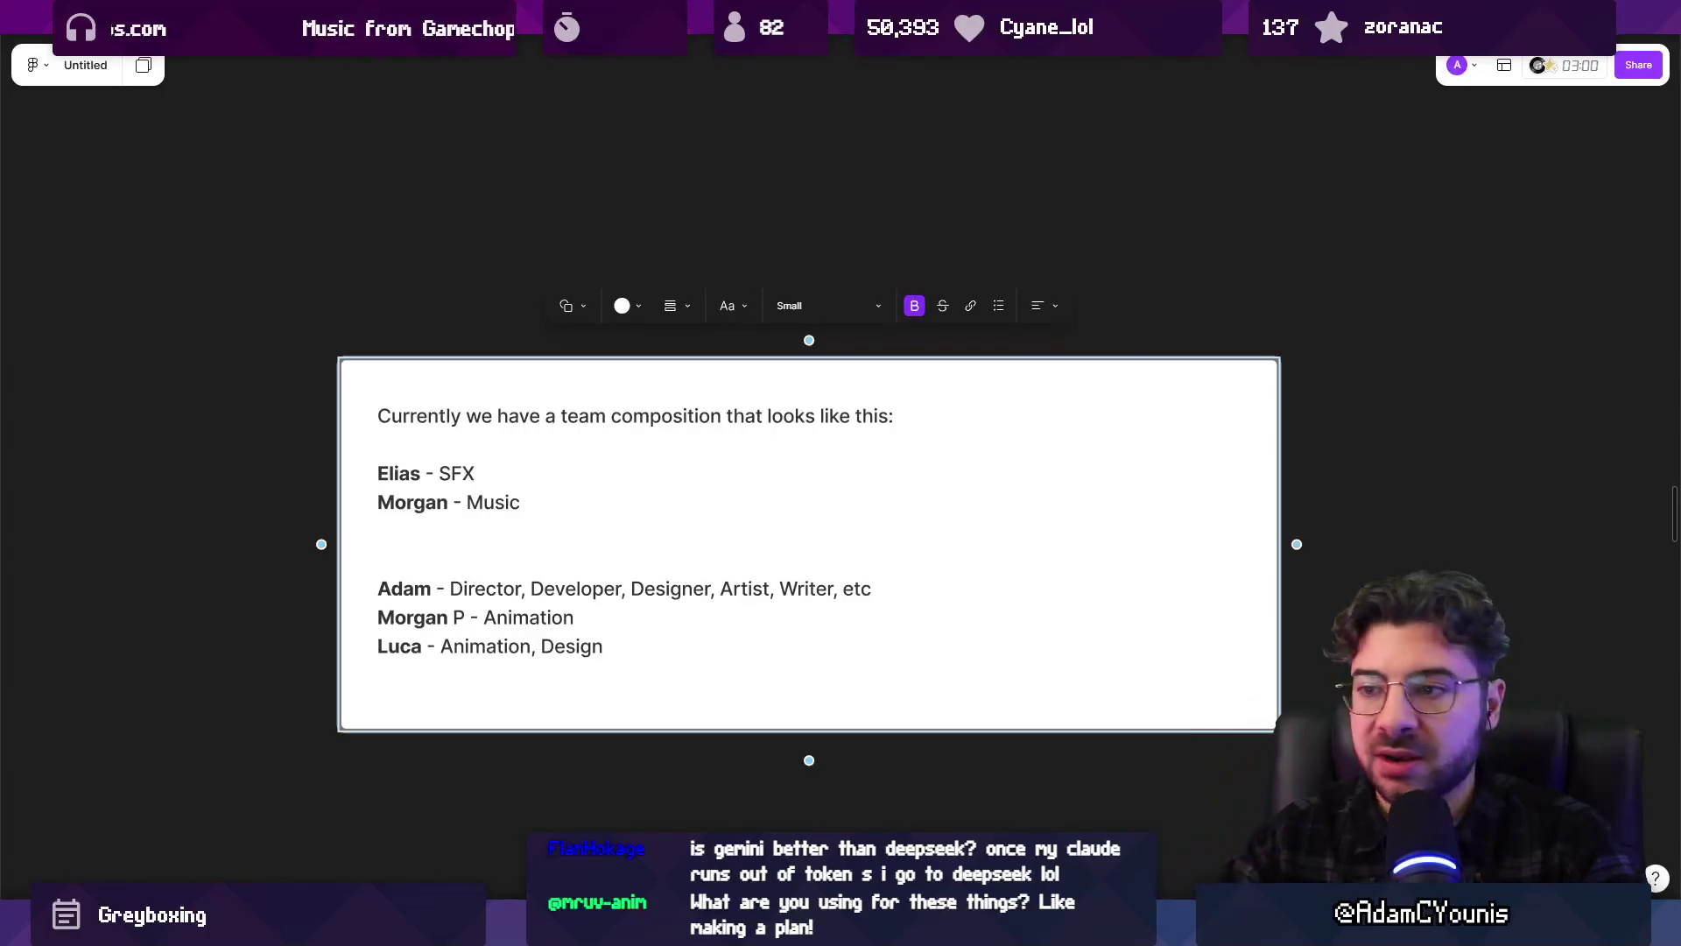
{"action": "key", "text": "Up"}
{"action": "key", "text": "Return"}
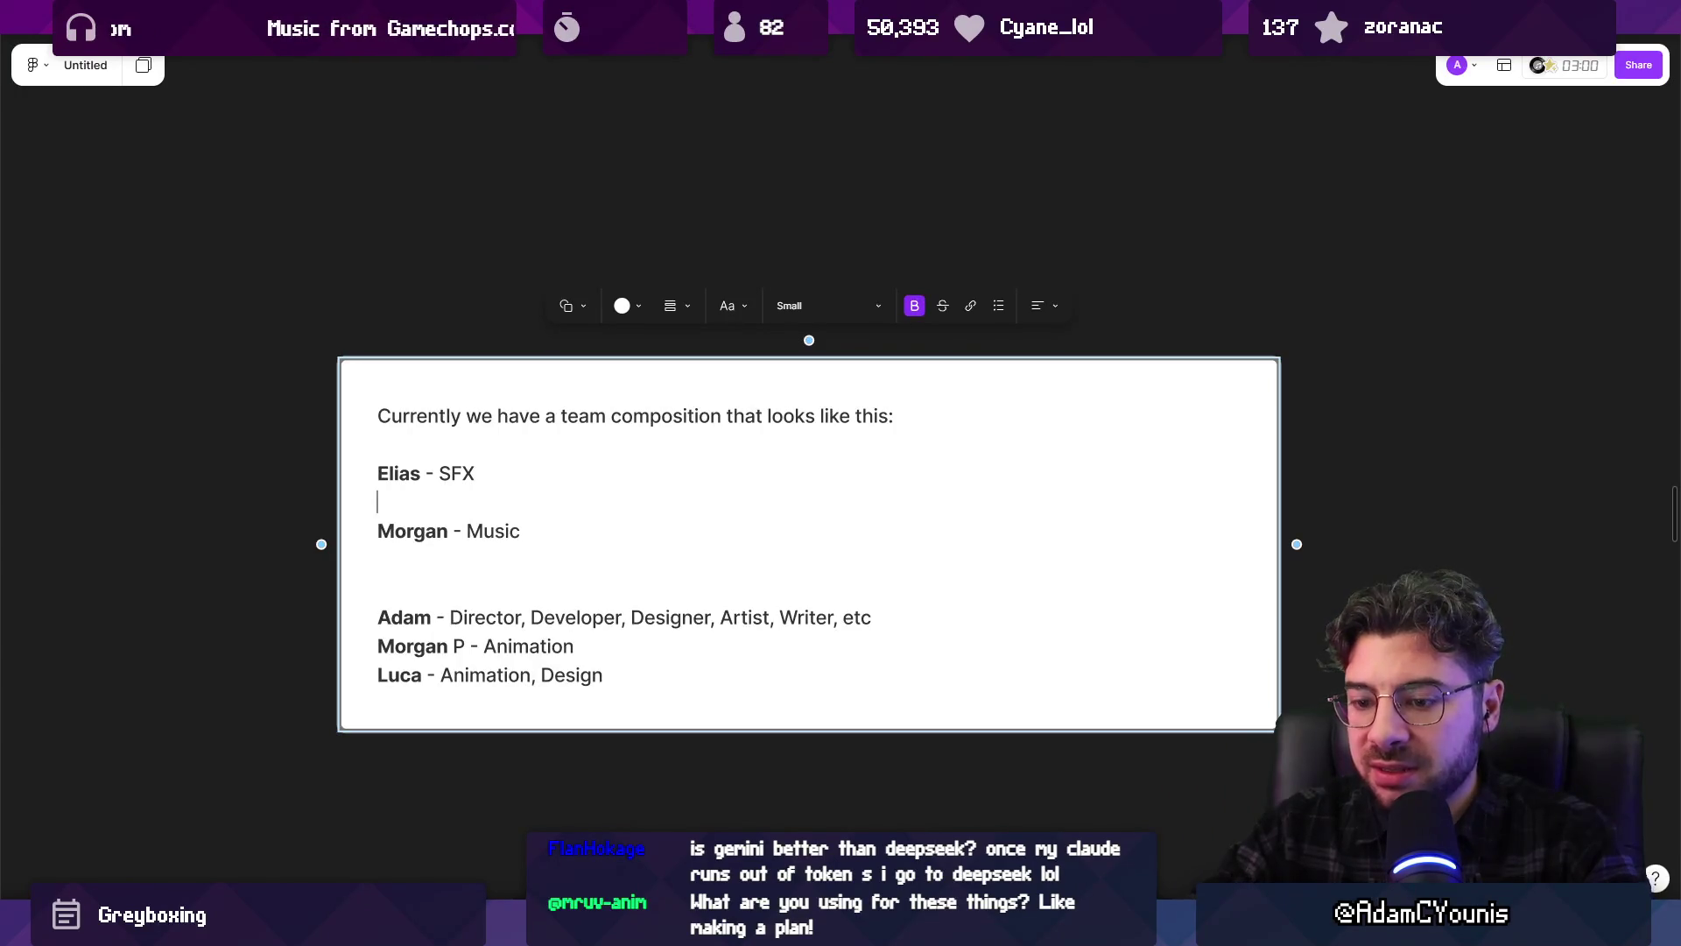
{"action": "type", "text": "butl"}
{"action": "key", "text": "BackSpace"}
{"action": "key", "text": "BackSpace"}
{"action": "key", "text": "BackSpace"}
{"action": "type", "text": "urns "}
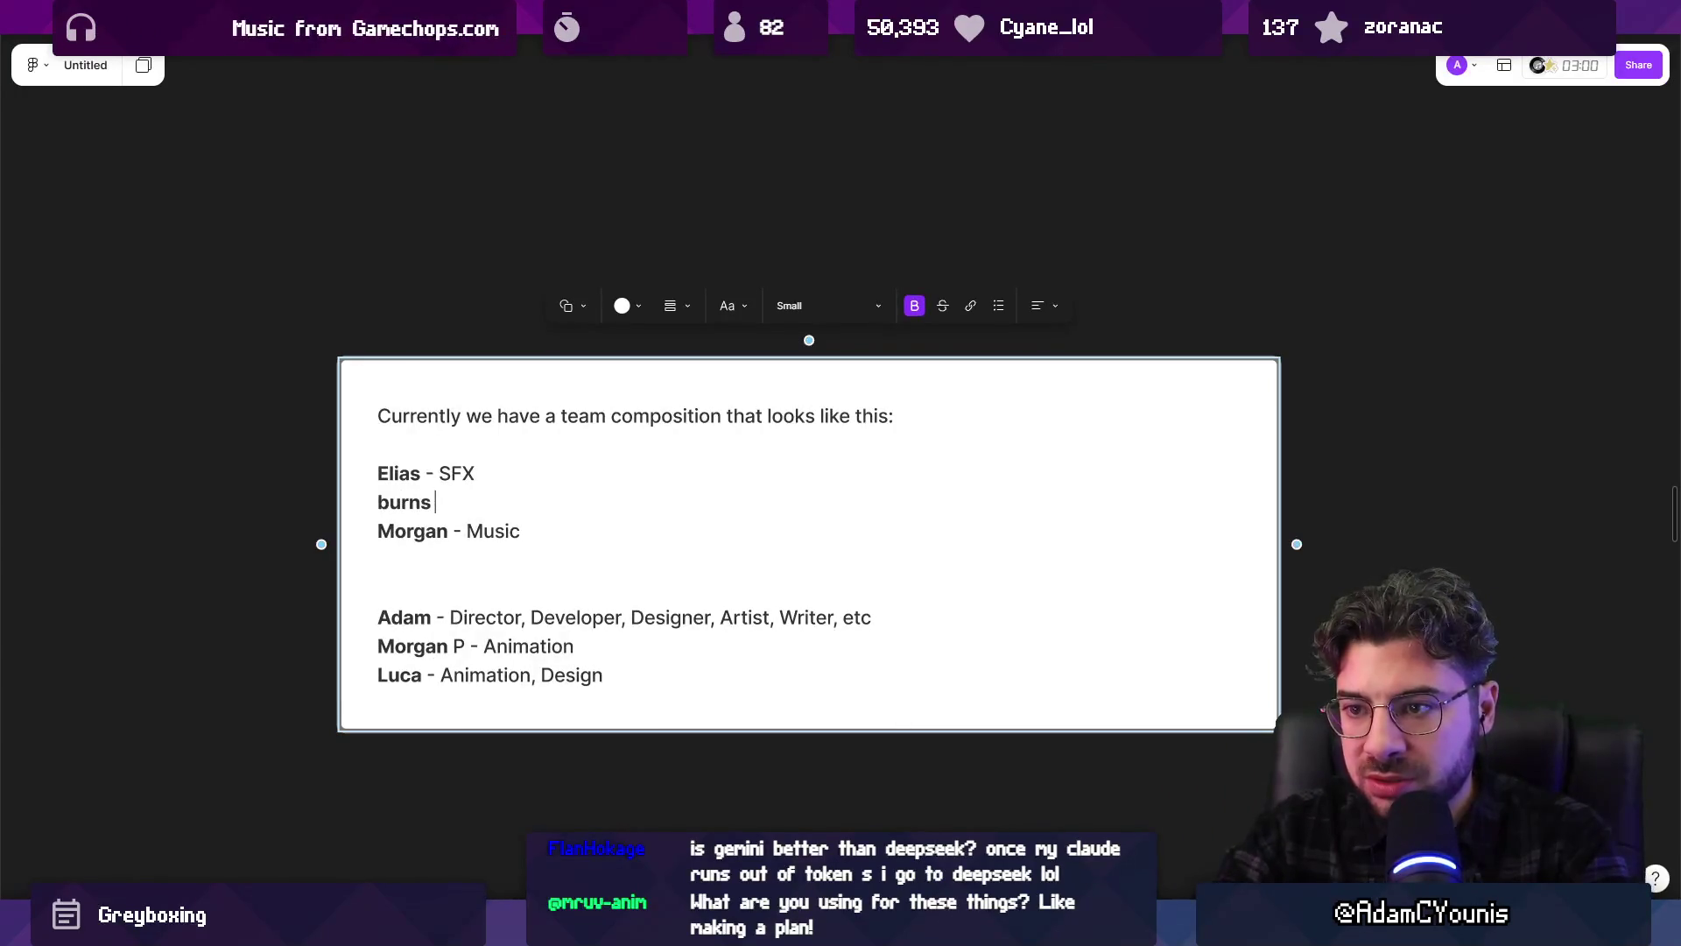
{"action": "type", "text": "through a “chapter”"}
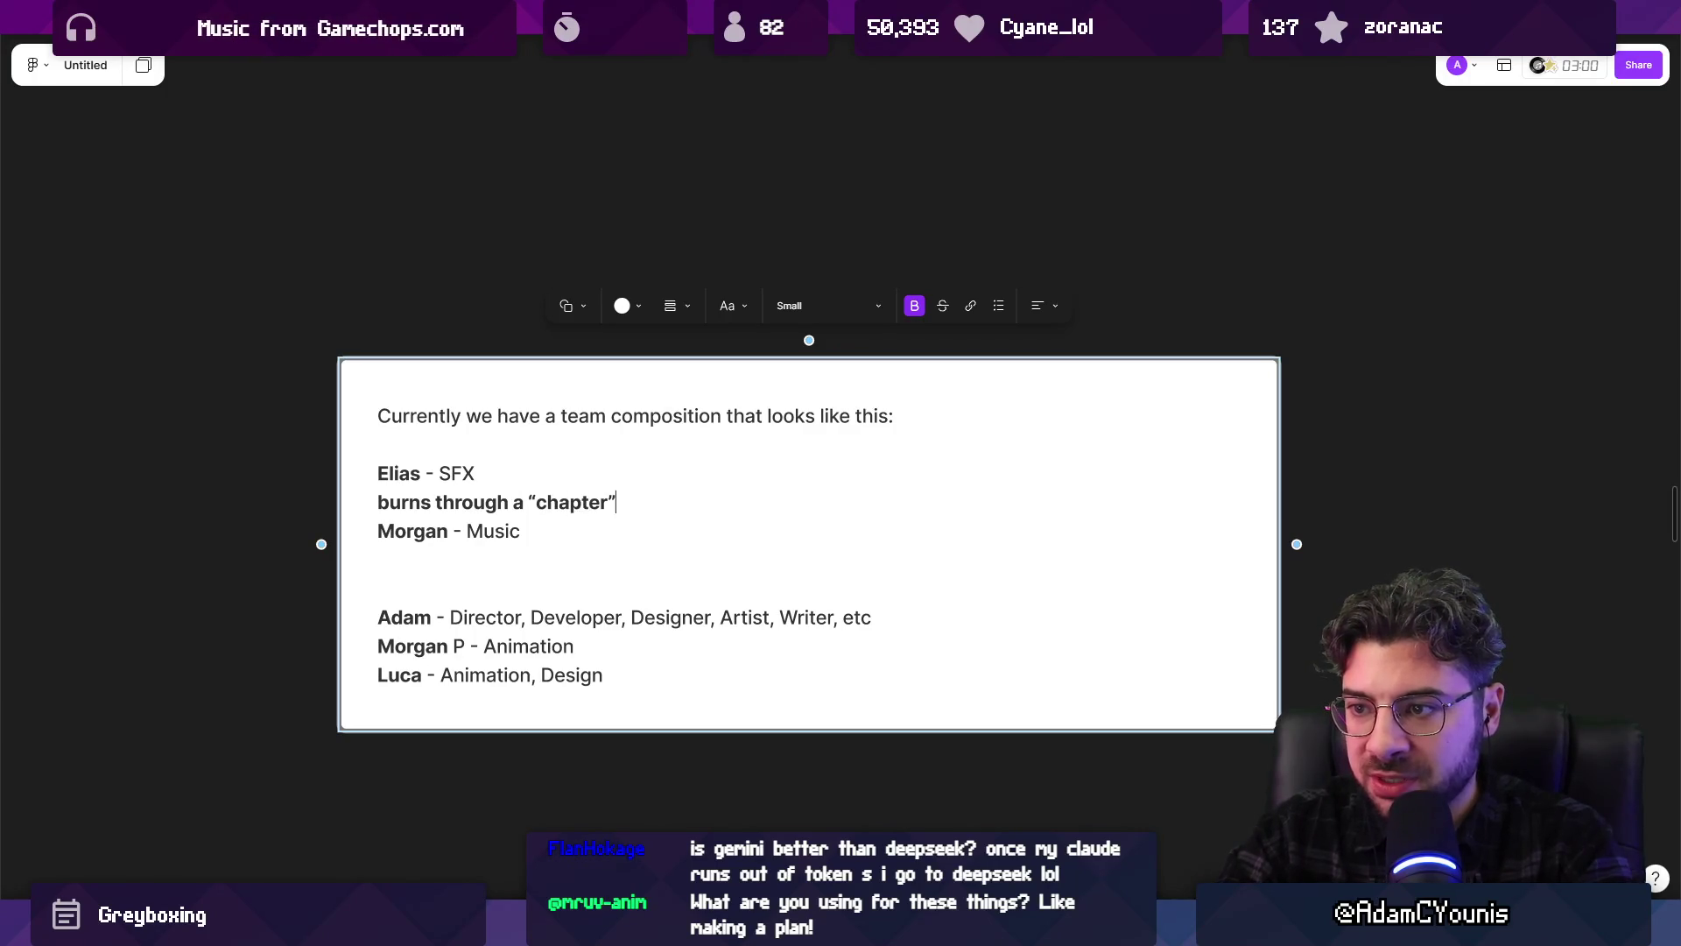
{"action": "key", "text": "shift+Home"}
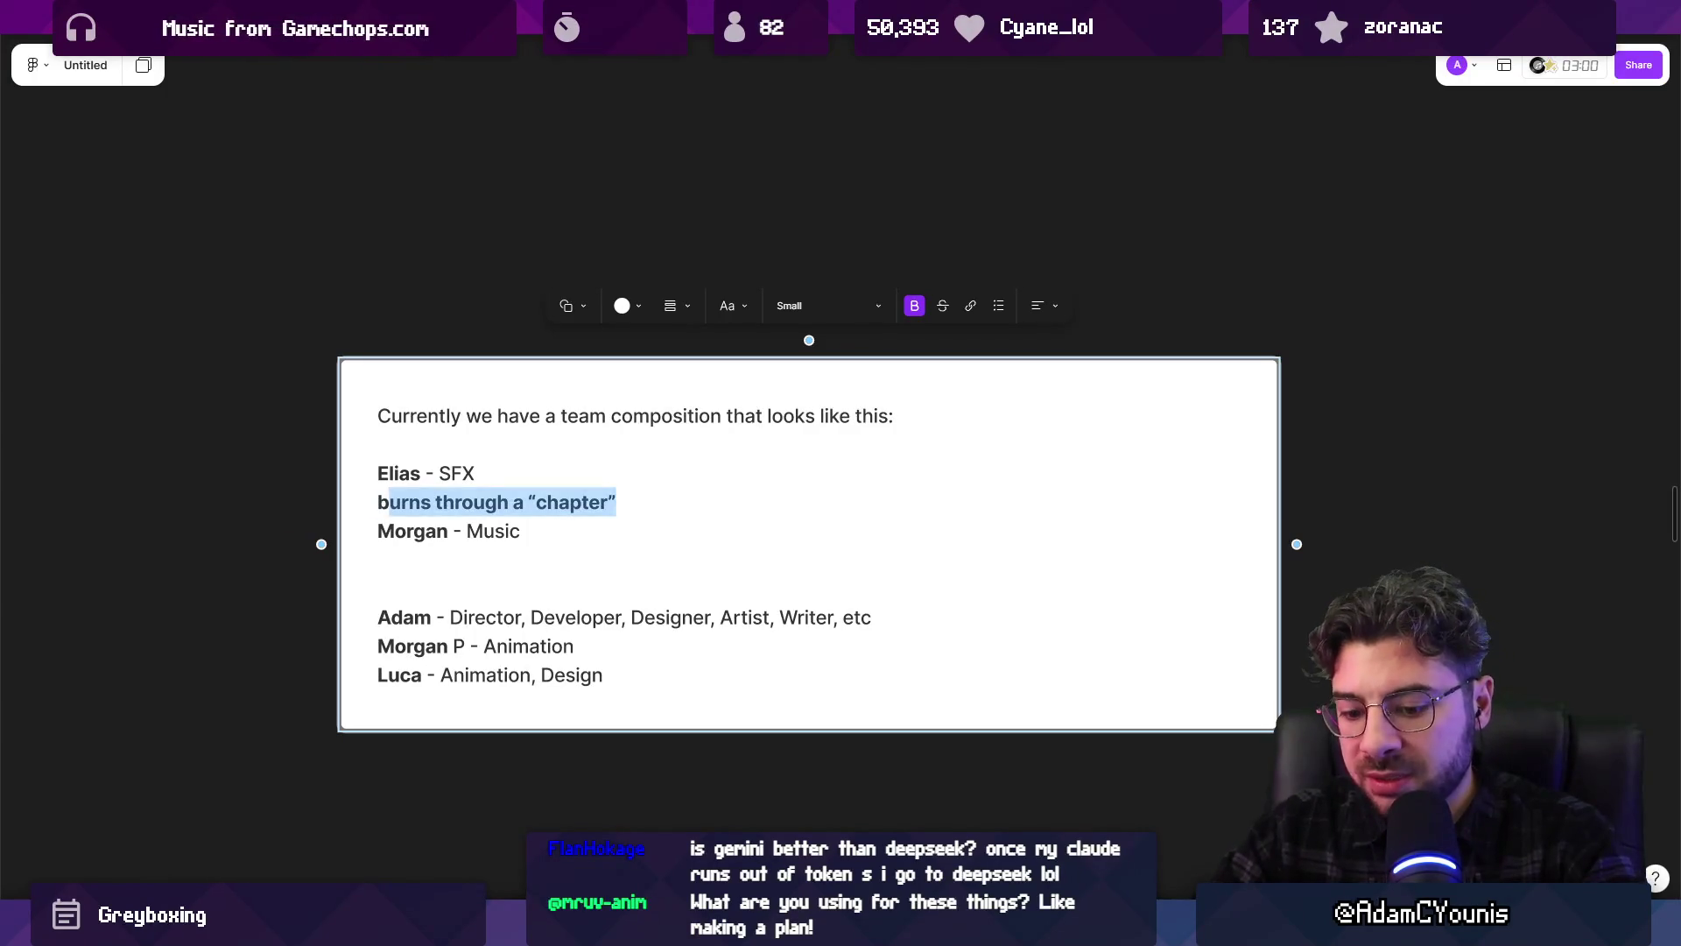
{"action": "key", "text": "ctrl+b"}
Add a line under the Music member: burns through a chapter in 5mo
{"action": "left_click", "coordinate": [506, 530]}
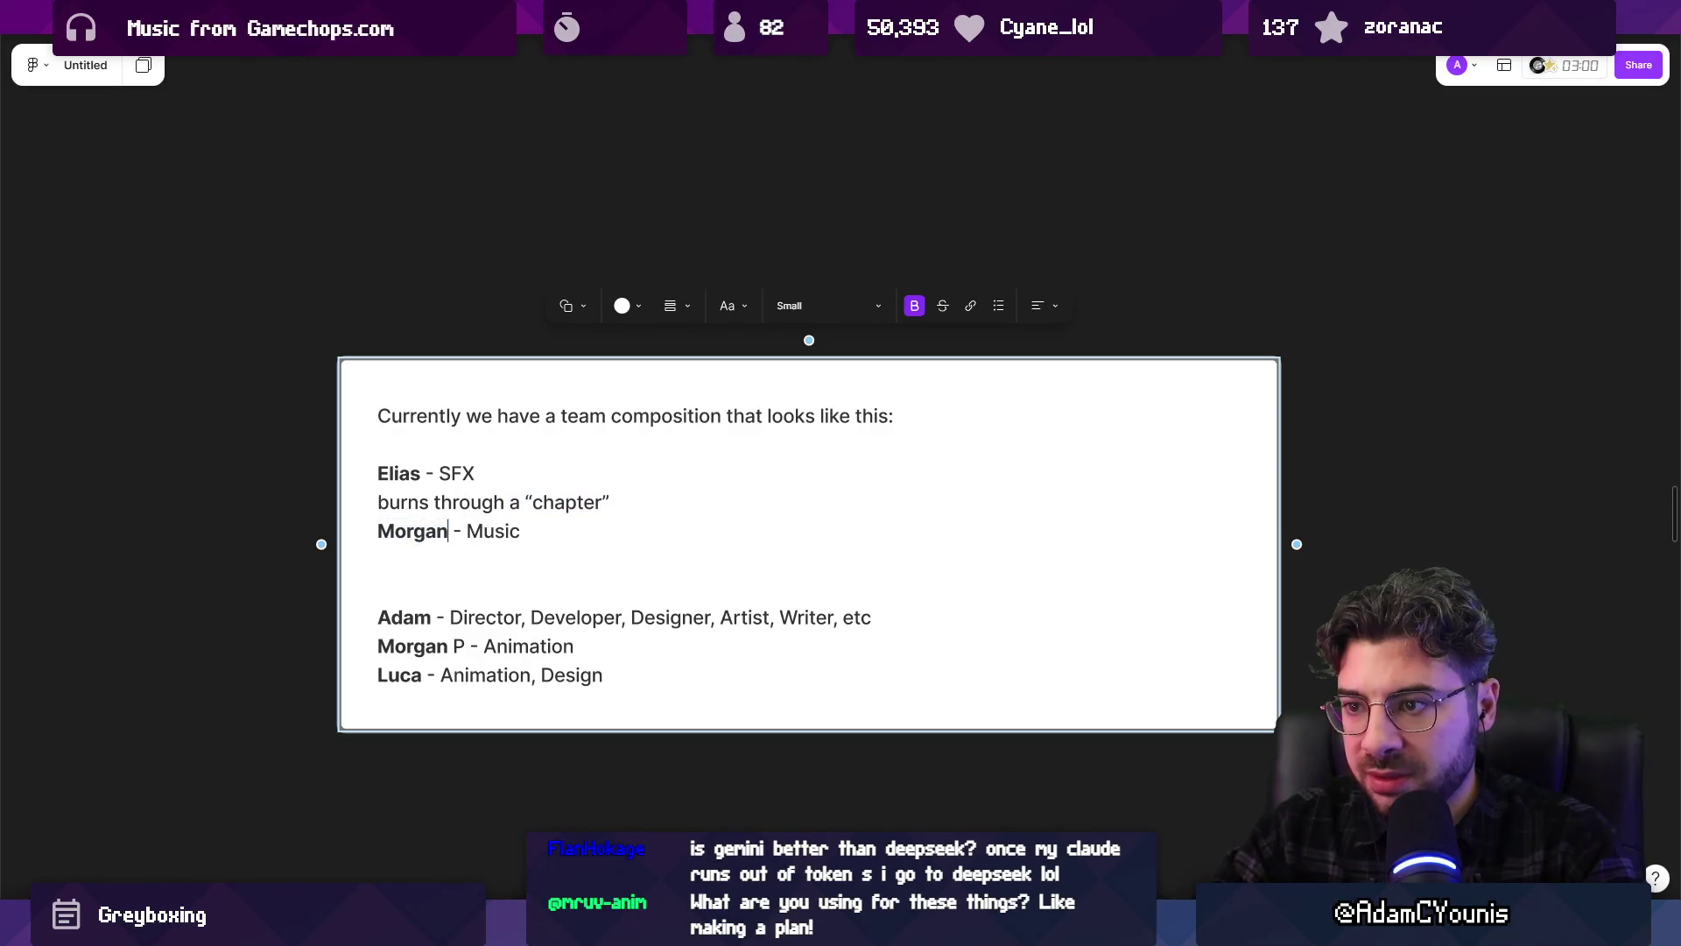
{"action": "double_click", "coordinate": [412, 531]}
{"action": "left_click", "coordinate": [610, 501]}
{"action": "type", "text": "in 3mo"}
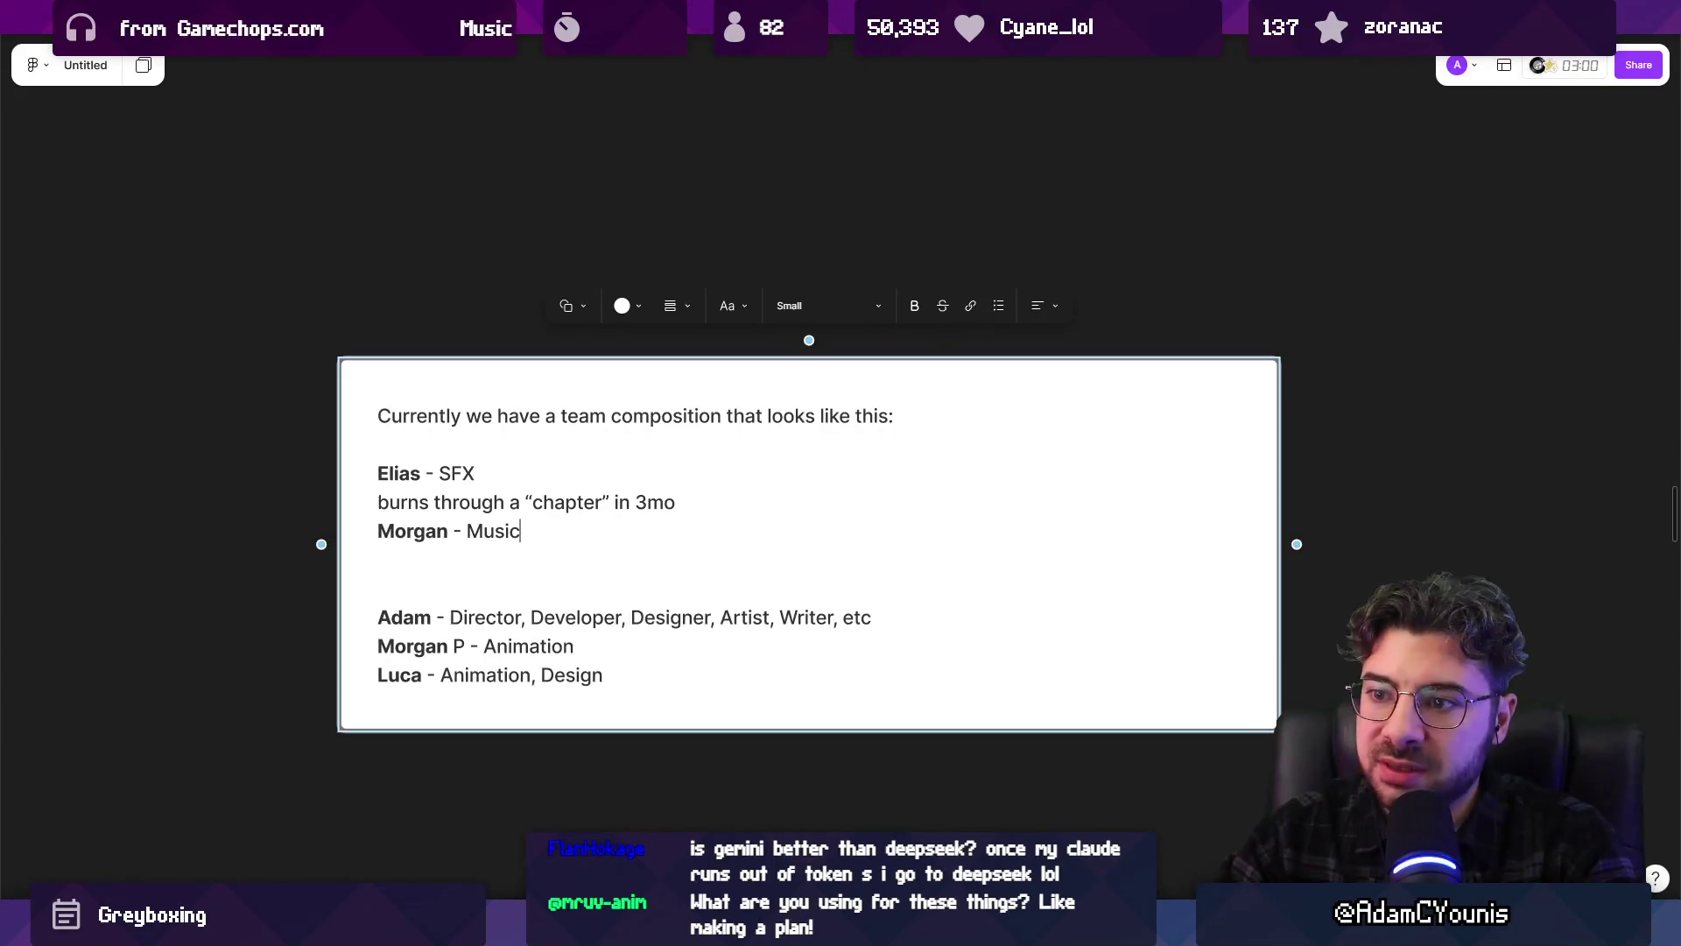
{"action": "key", "text": "Return"}
{"action": "key", "text": "Up"}
{"action": "key", "text": "Return"}
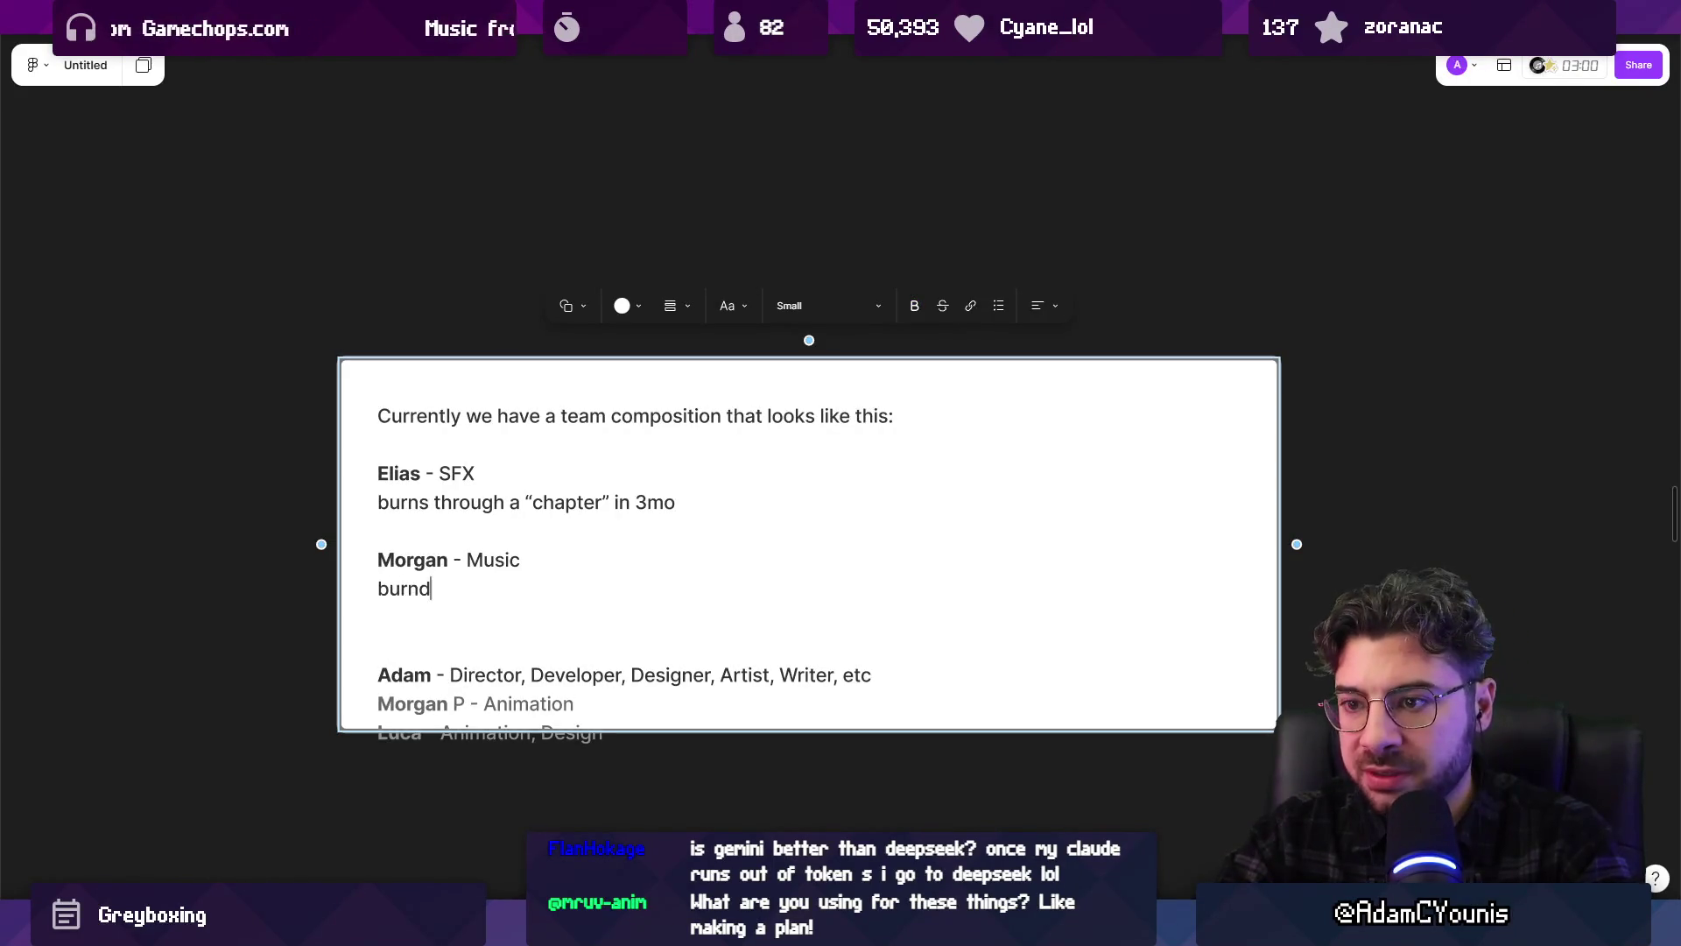
{"action": "type", "text": "through a chapter in 5mo"}
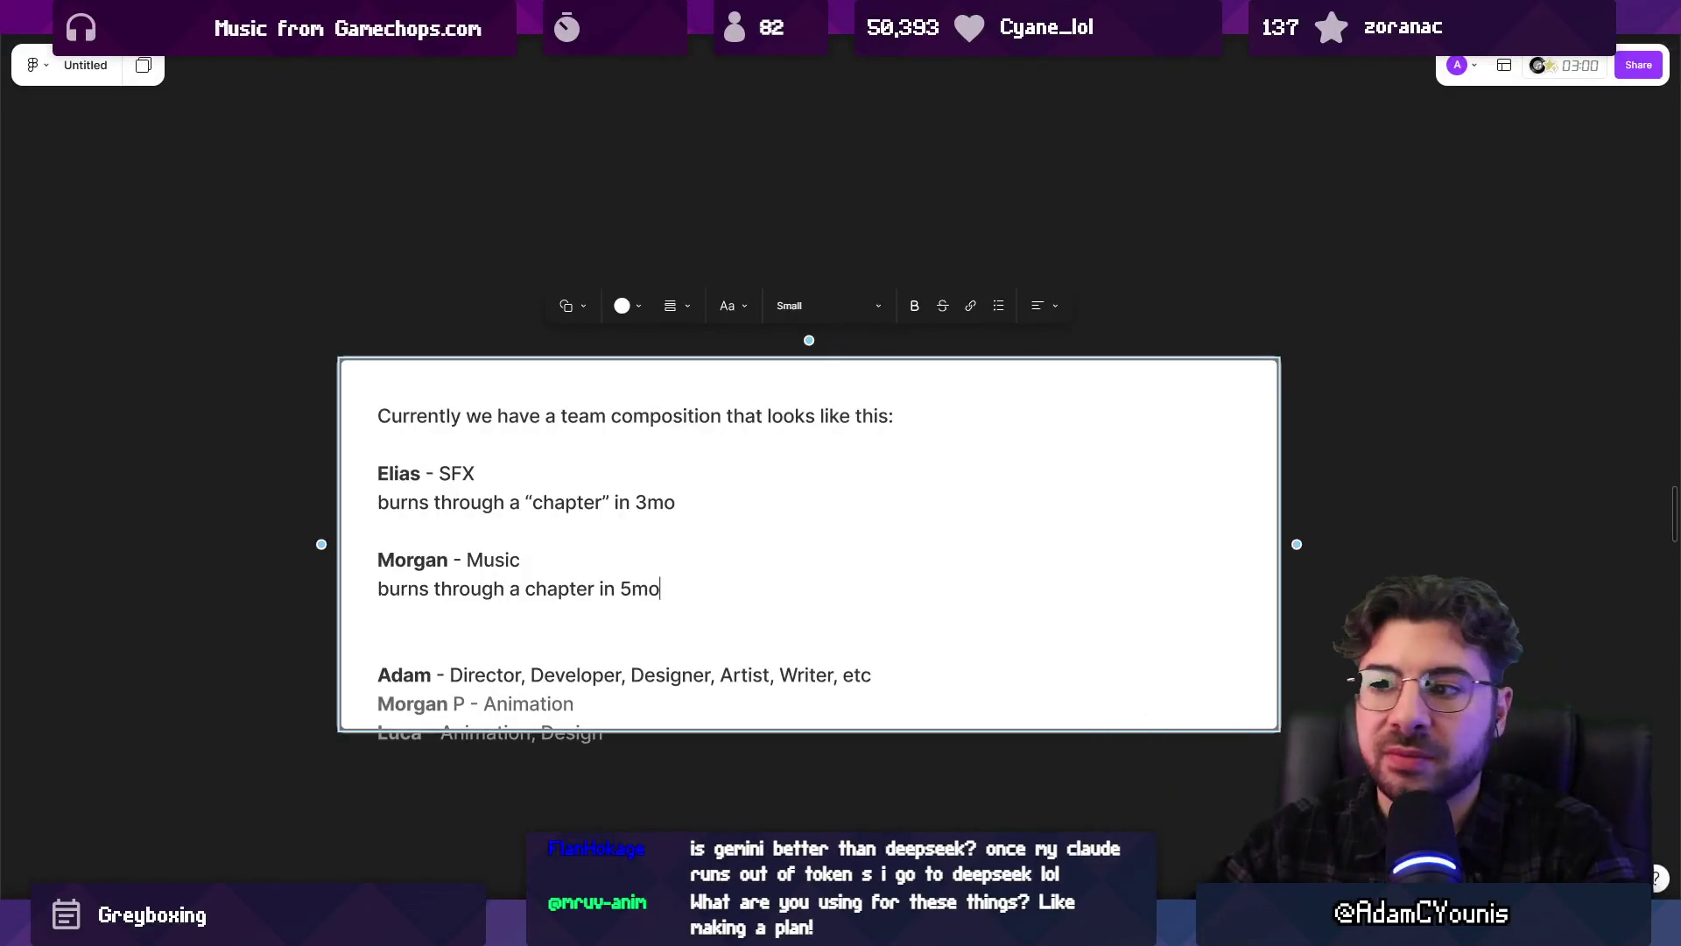
Make the note taller and add a regular-weight 'burns through a chapter 8 mo' line under the director
{"action": "scroll", "coordinate": [645, 543], "scroll_direction": "down", "scroll_amount": 1}
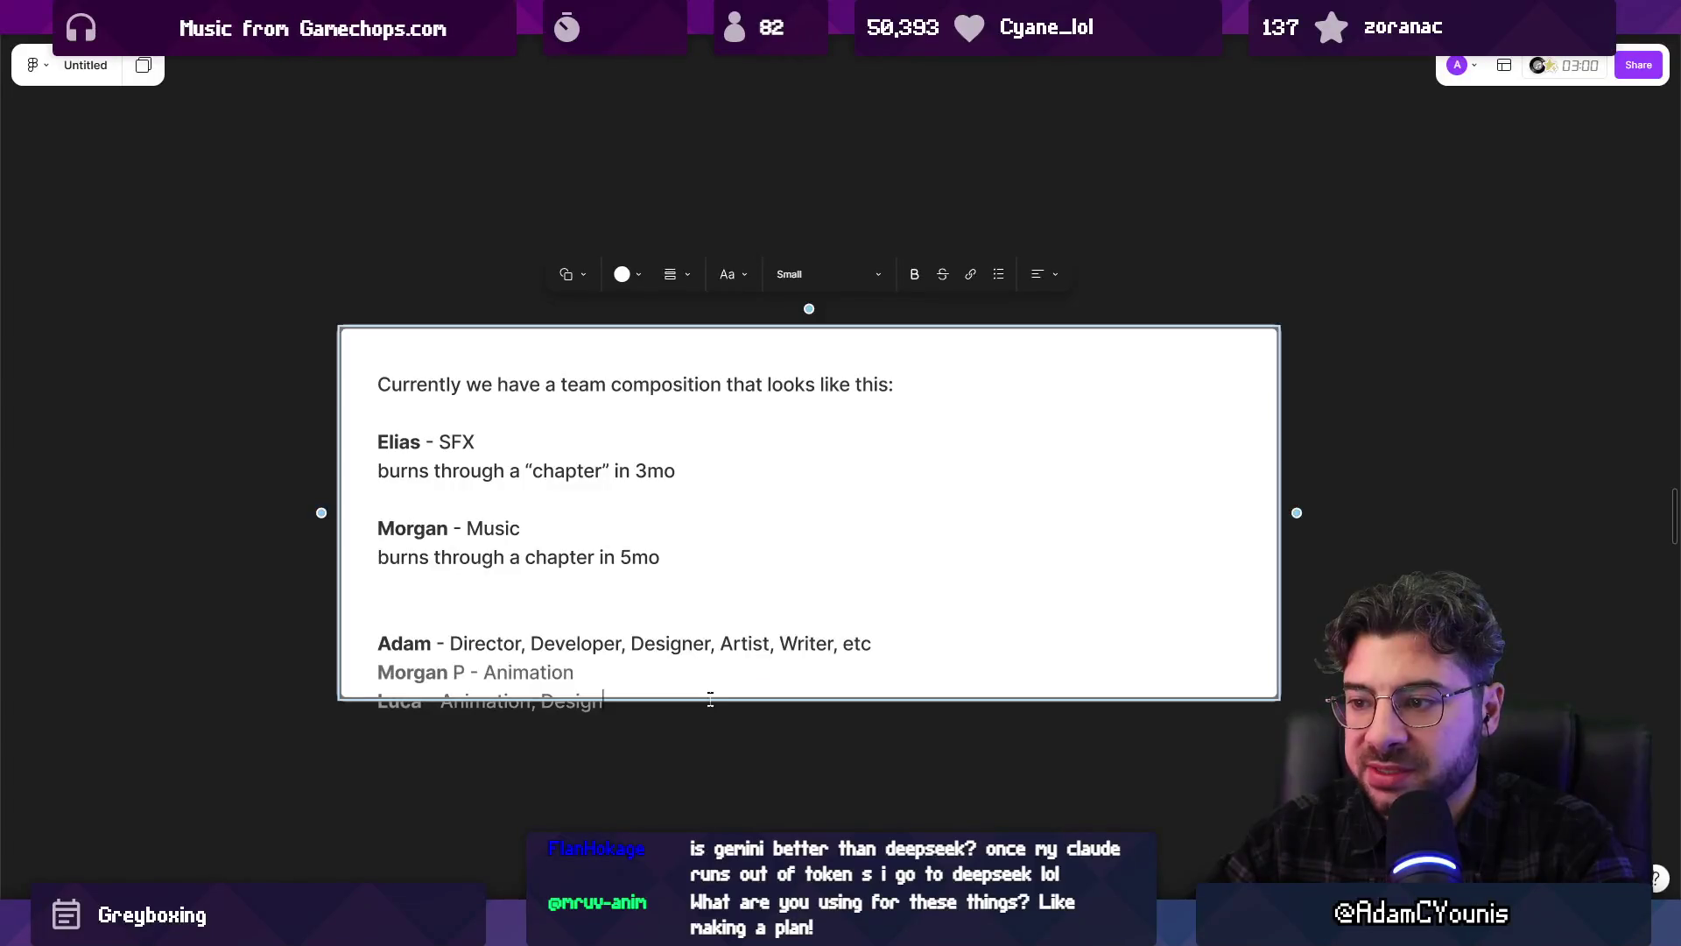
{"action": "left_click_drag", "start_coordinate": [710, 698], "coordinate": [710, 863]}
{"action": "scroll", "coordinate": [633, 496], "scroll_direction": "down", "scroll_amount": 3}
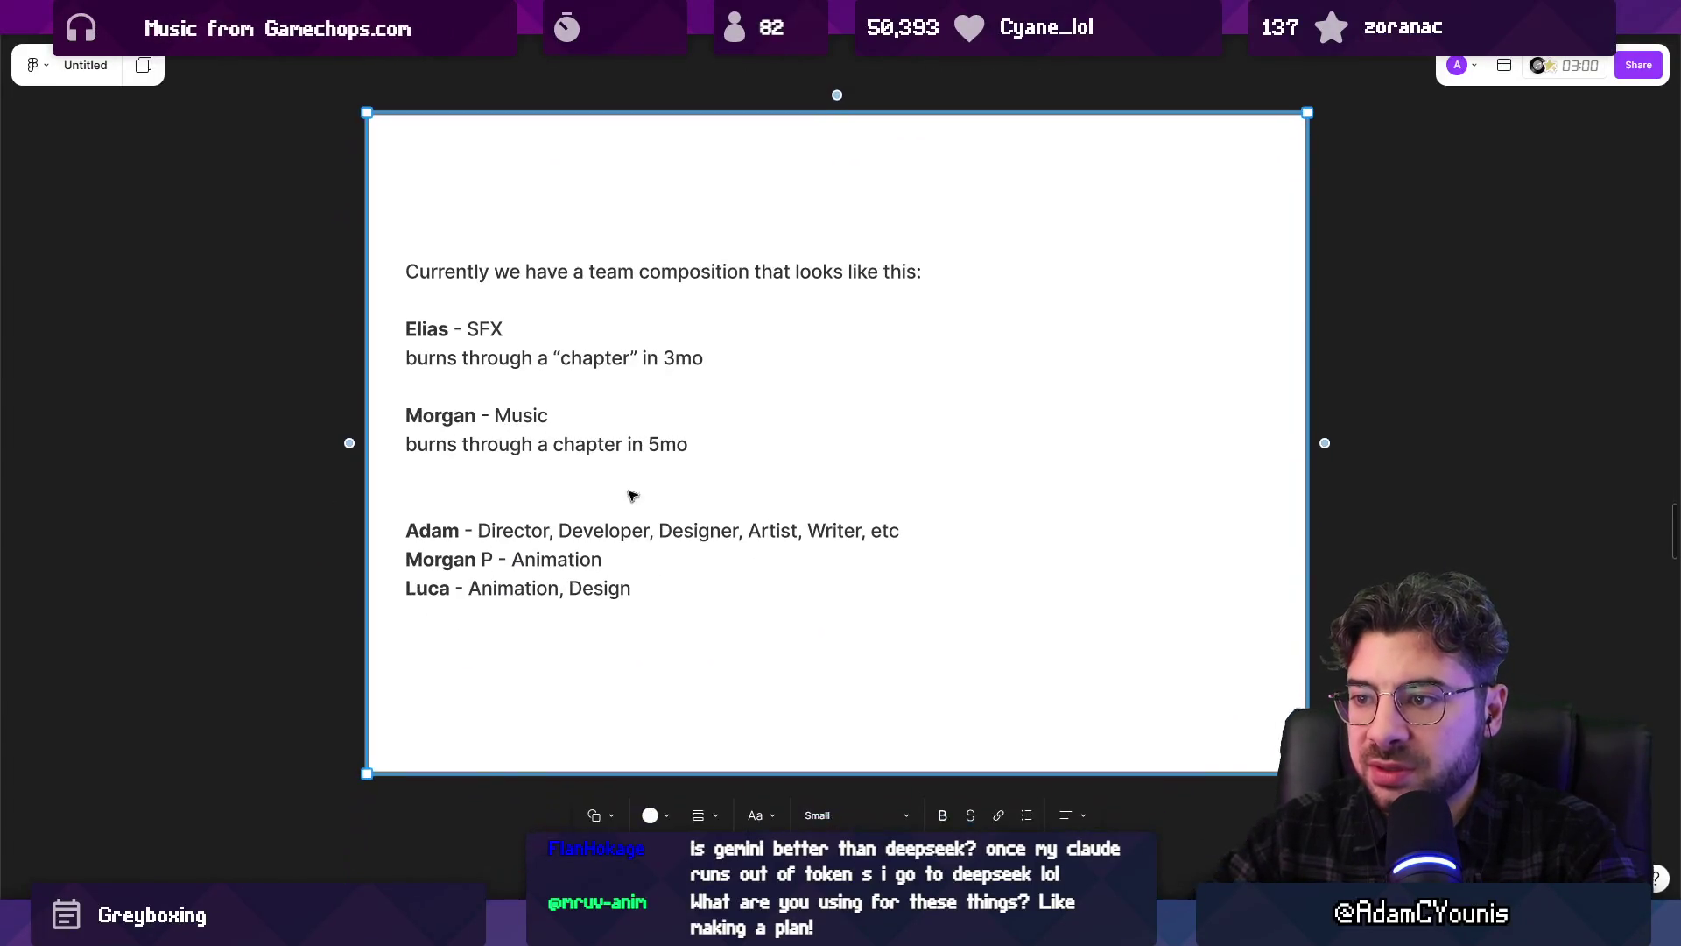
{"action": "left_click", "coordinate": [660, 444]}
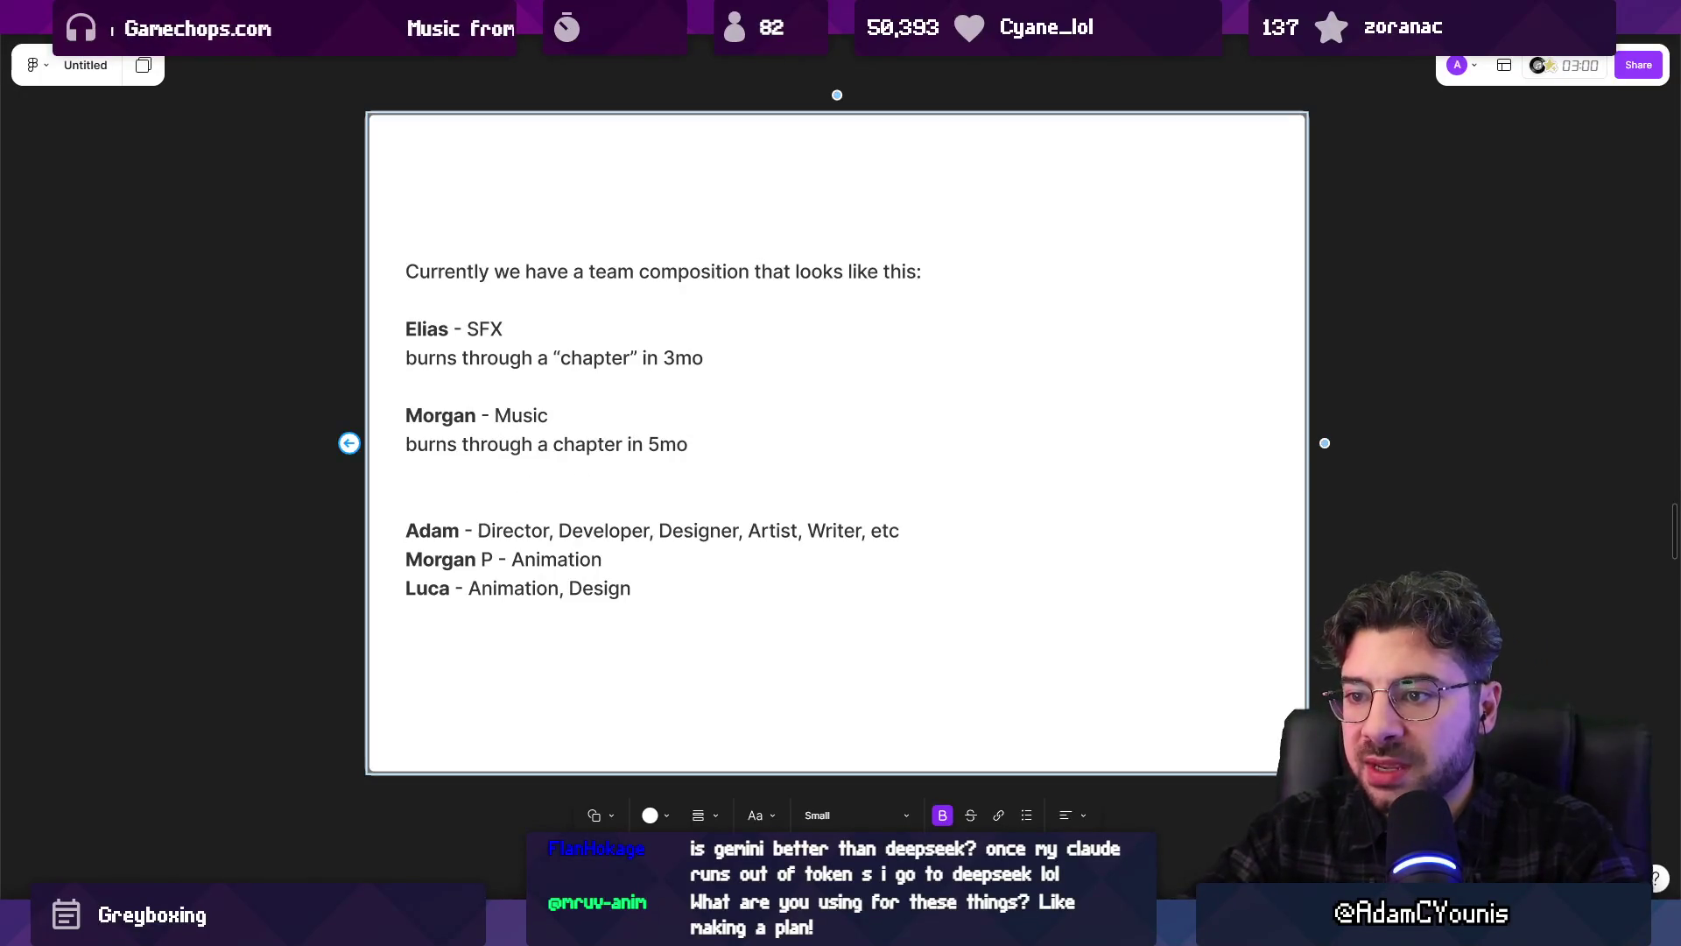
{"action": "left_click", "coordinate": [405, 530]}
{"action": "key", "text": "BackSpace"}
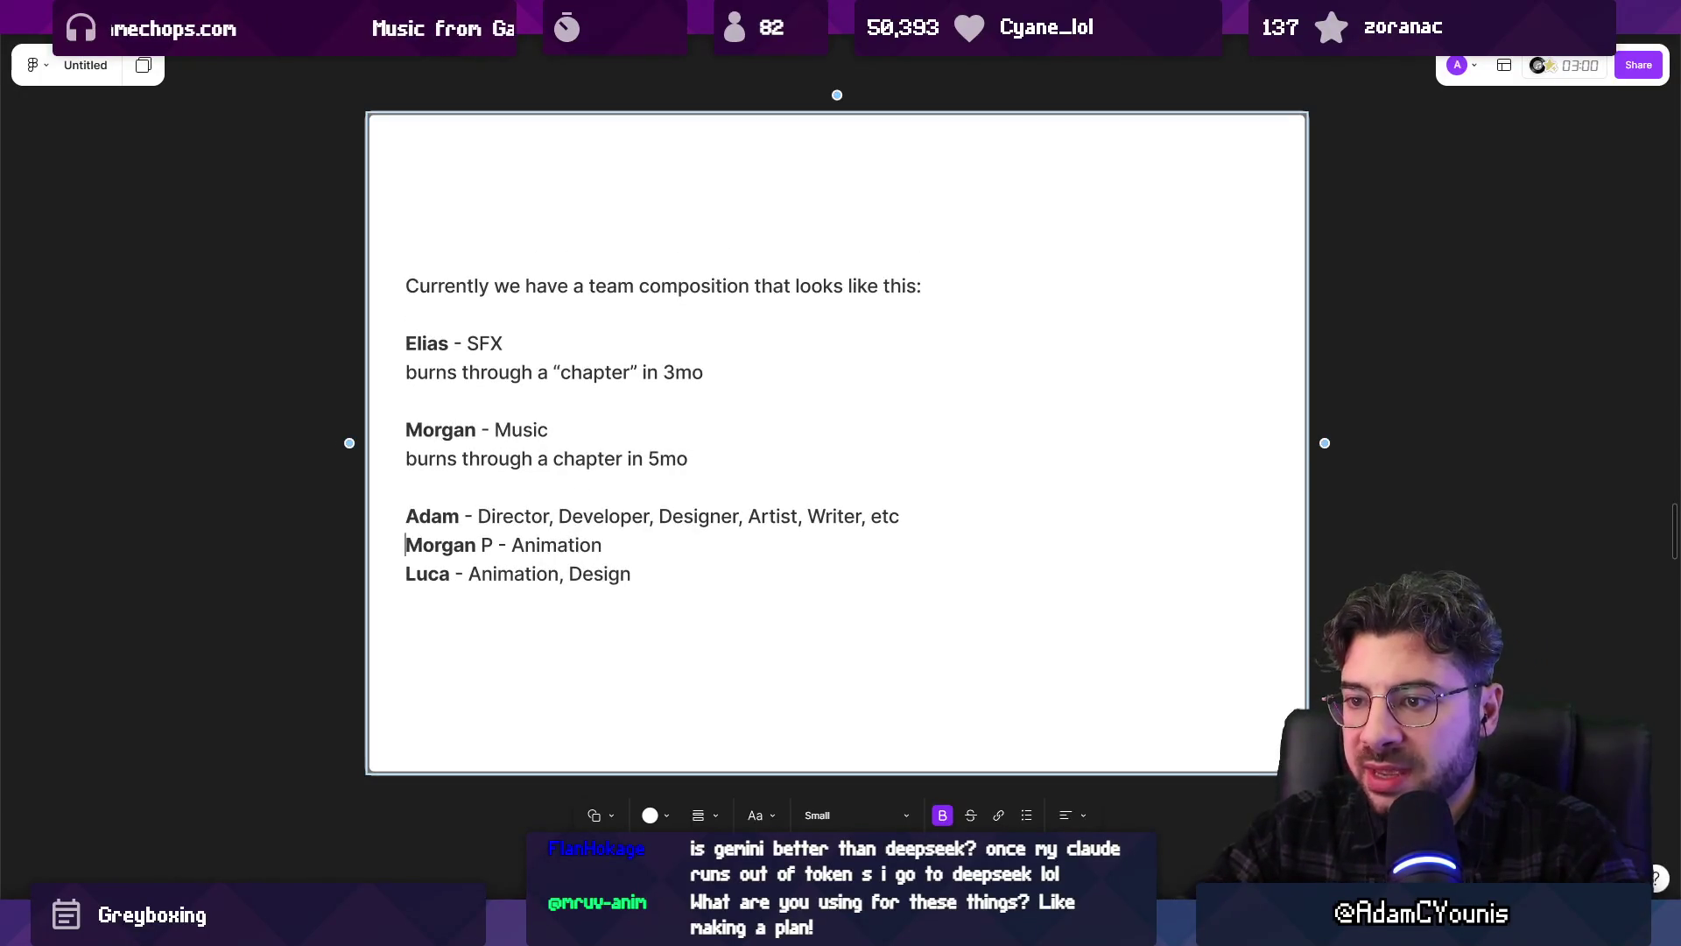
{"action": "key", "text": "Return"}
{"action": "key", "text": "Return"}
{"action": "key", "text": "Return"}
{"action": "key", "text": "Up"}
{"action": "key", "text": "Up"}
{"action": "key", "text": "Up"}
{"action": "type", "text": "burtns"}
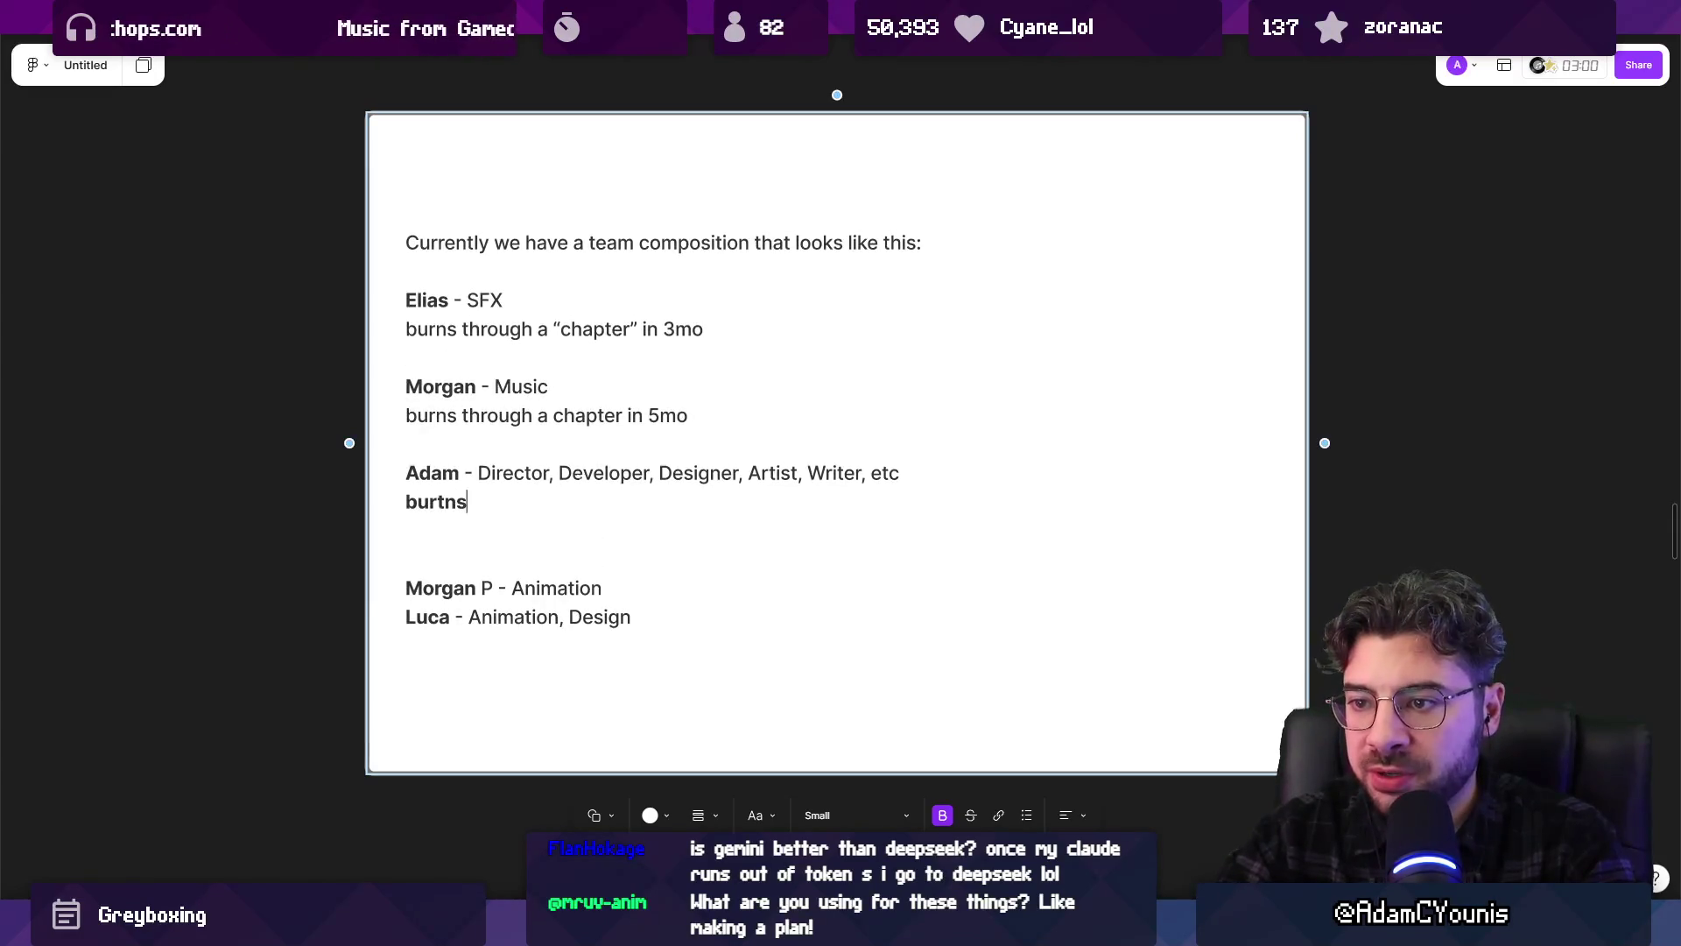
{"action": "type", "text": "hrough "}
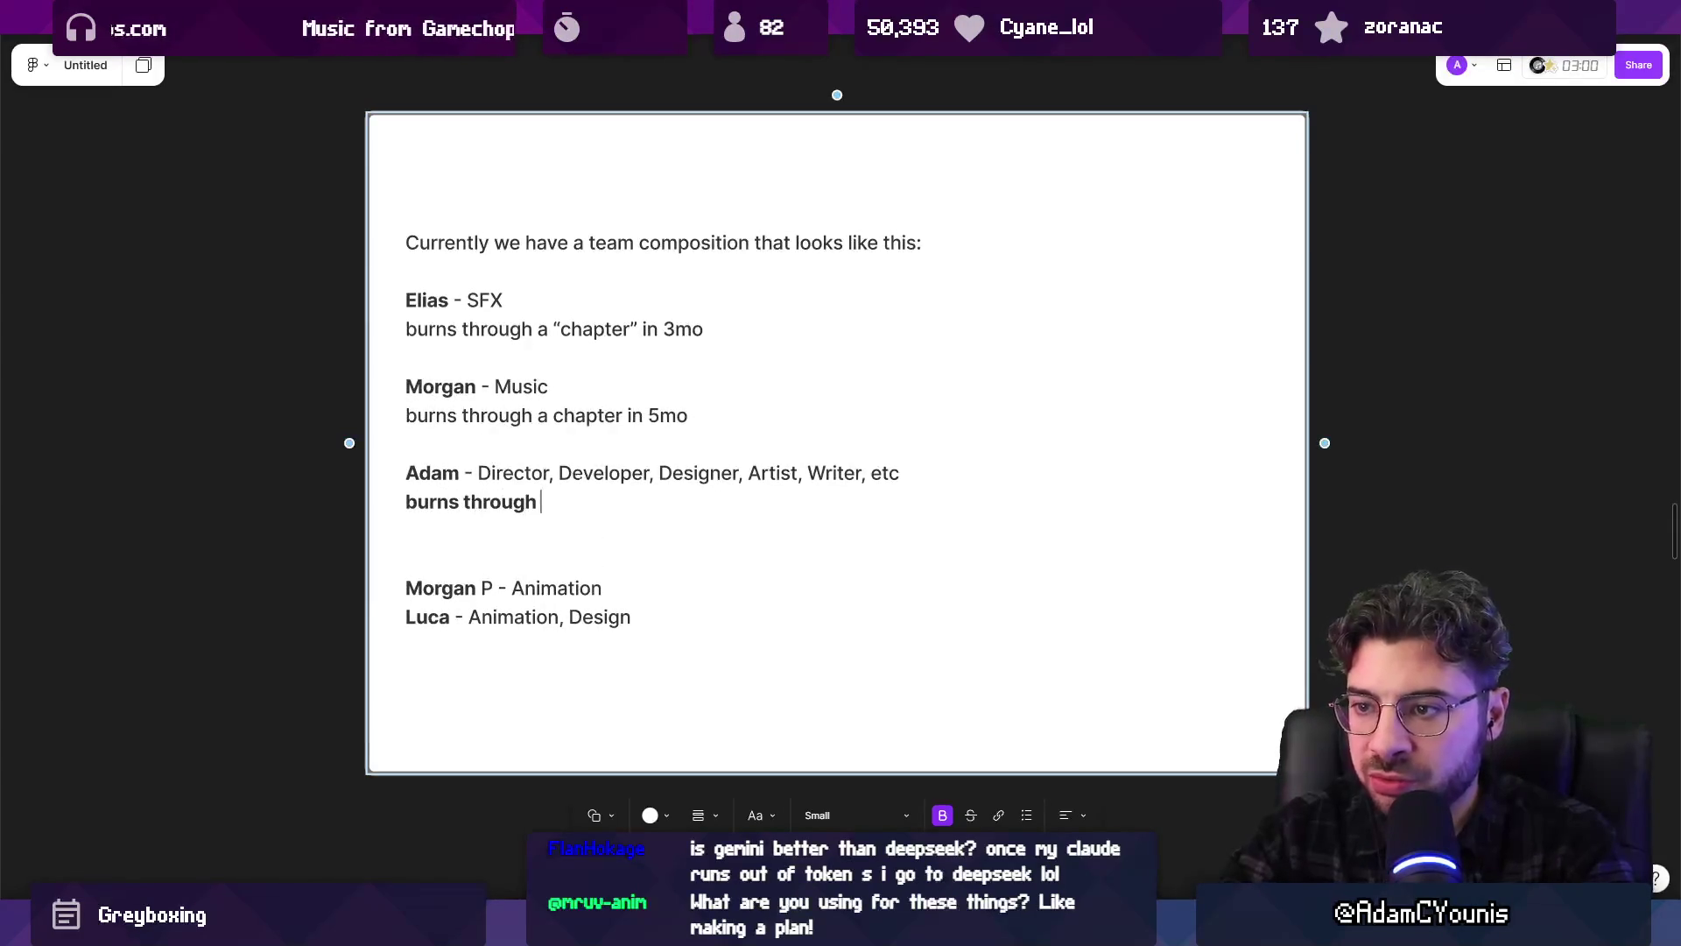
{"action": "type", "text": "apter in"}
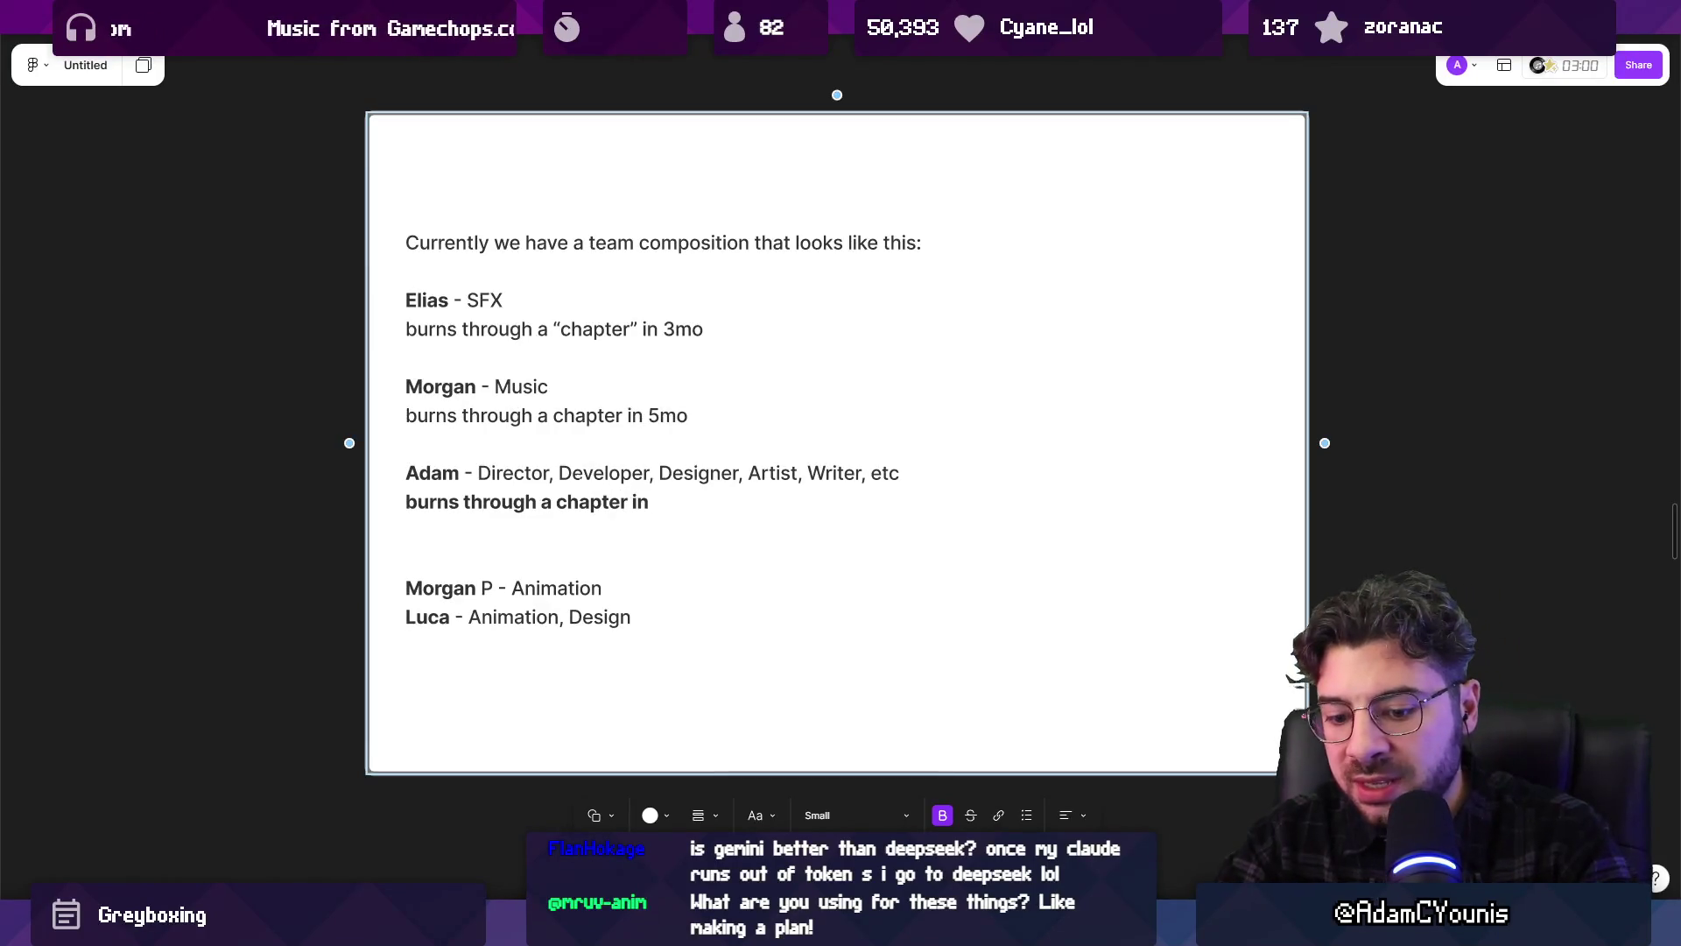
{"action": "type", "text": "8 mo"}
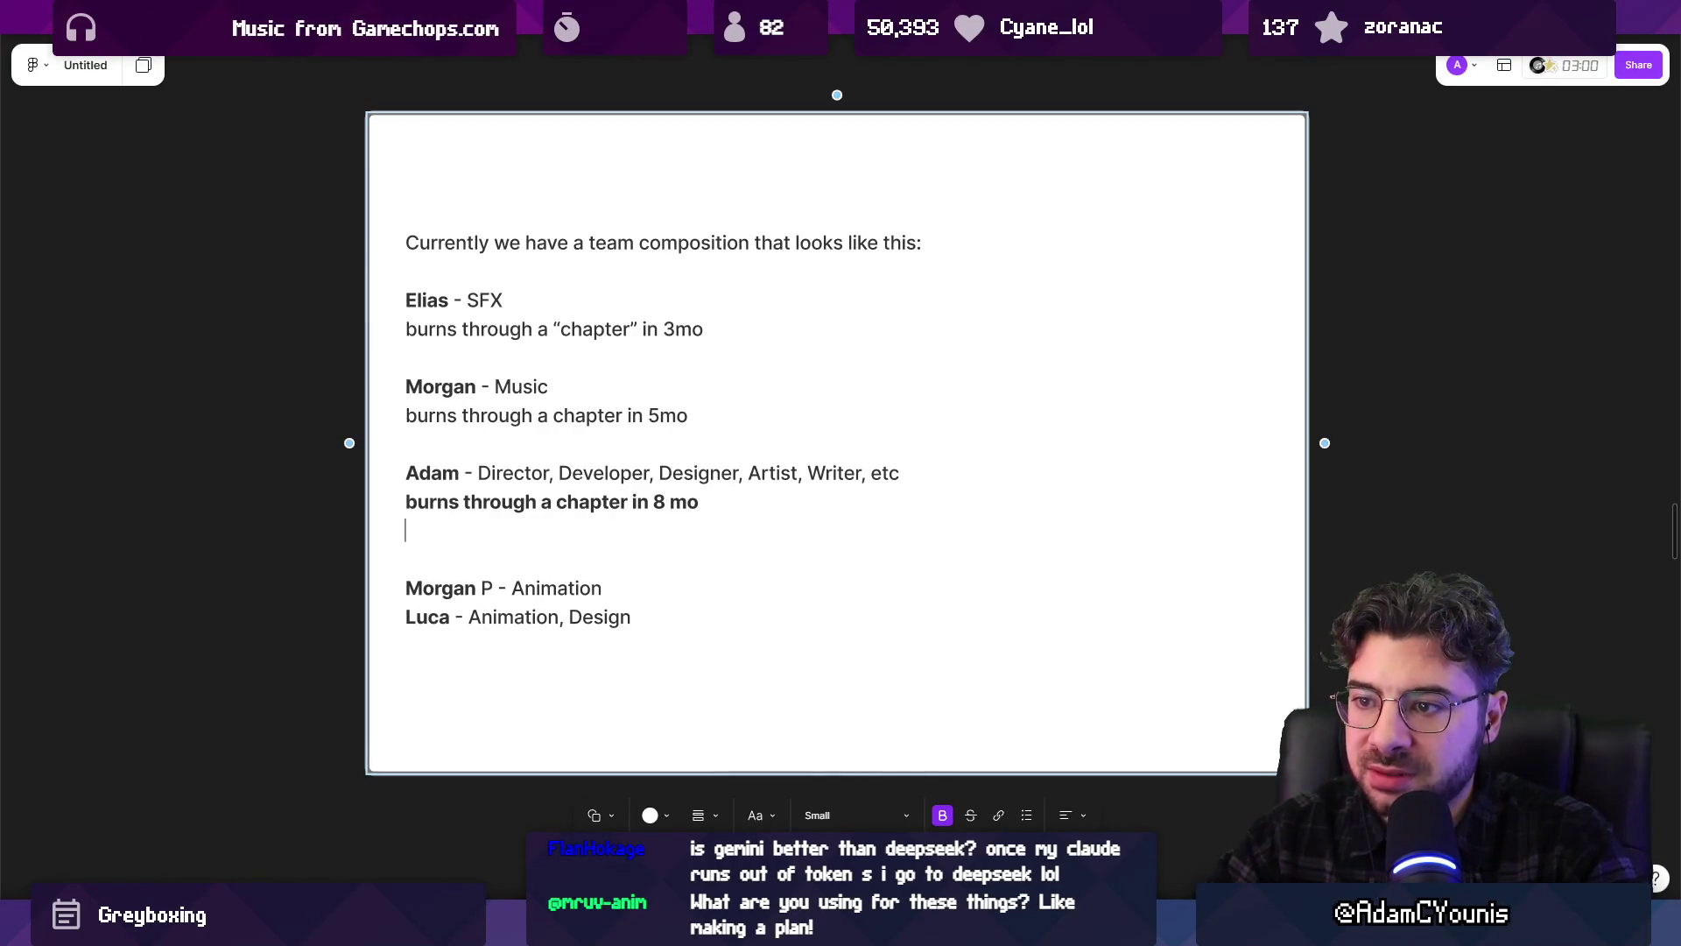
{"action": "key", "text": "shift+Up"}
{"action": "key", "text": "ctrl+b"}
{"action": "key", "text": "Right"}
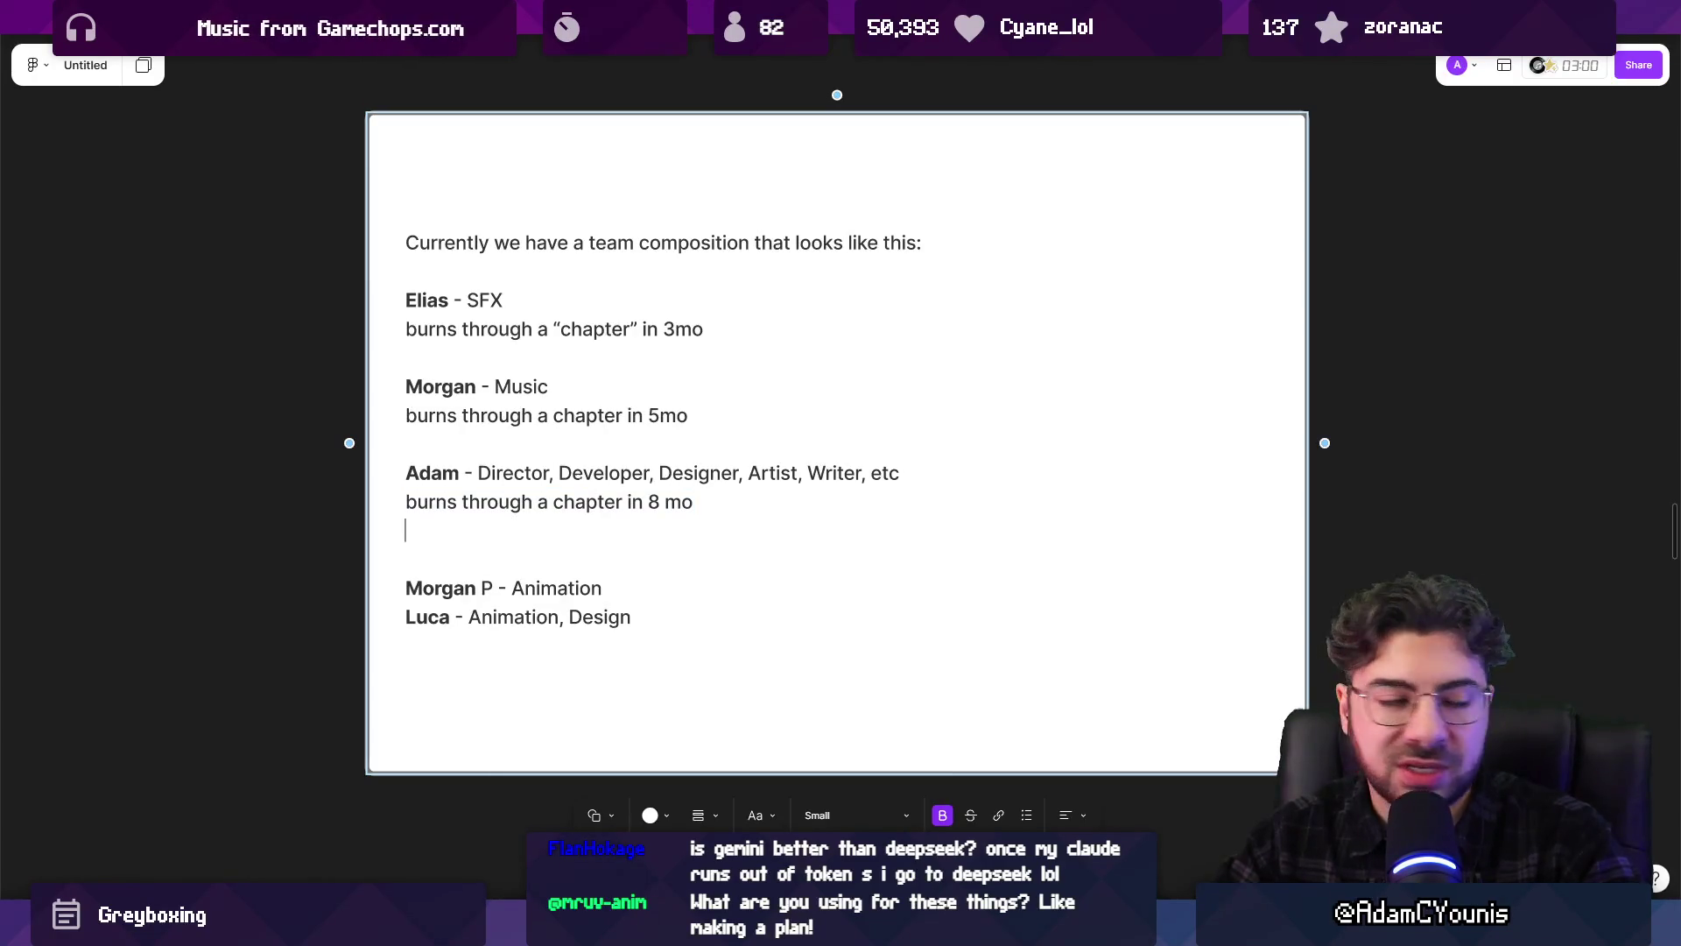
Replace each 'burns through a chapter in' phrase with 'Velocity:'
{"action": "key", "text": "ctrl+shift+Right"}
{"action": "key", "text": "ctrl+shift+Right"}
{"action": "key", "text": "ctrl+shift+Right"}
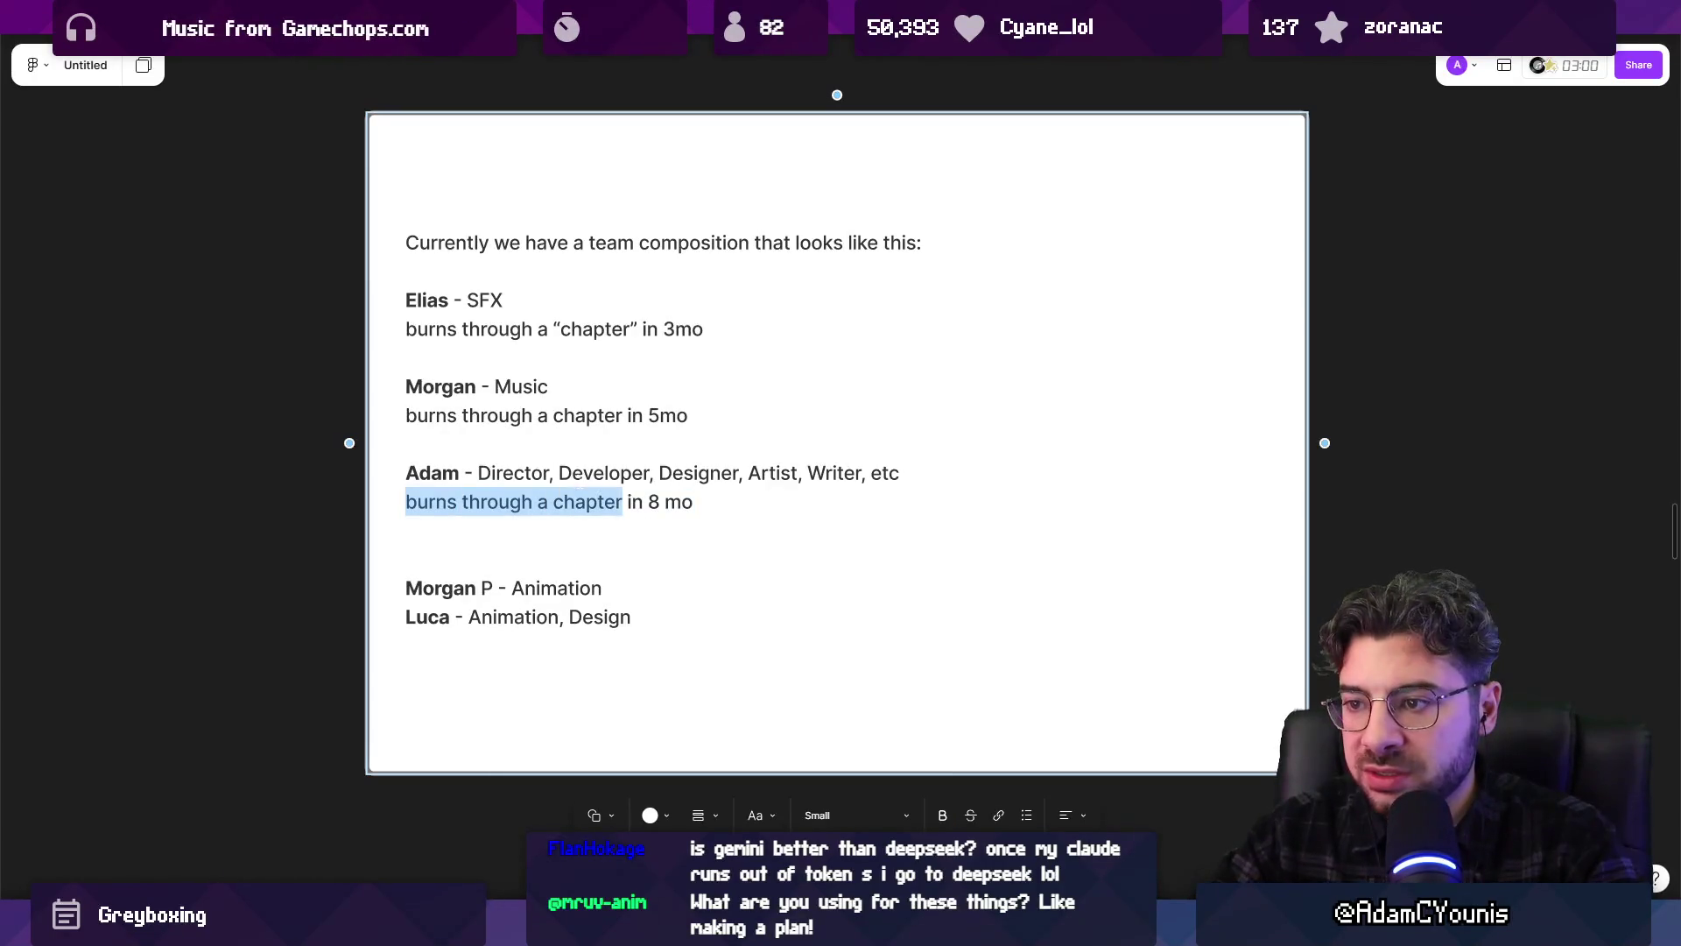
{"action": "type", "text": "Velocity:"}
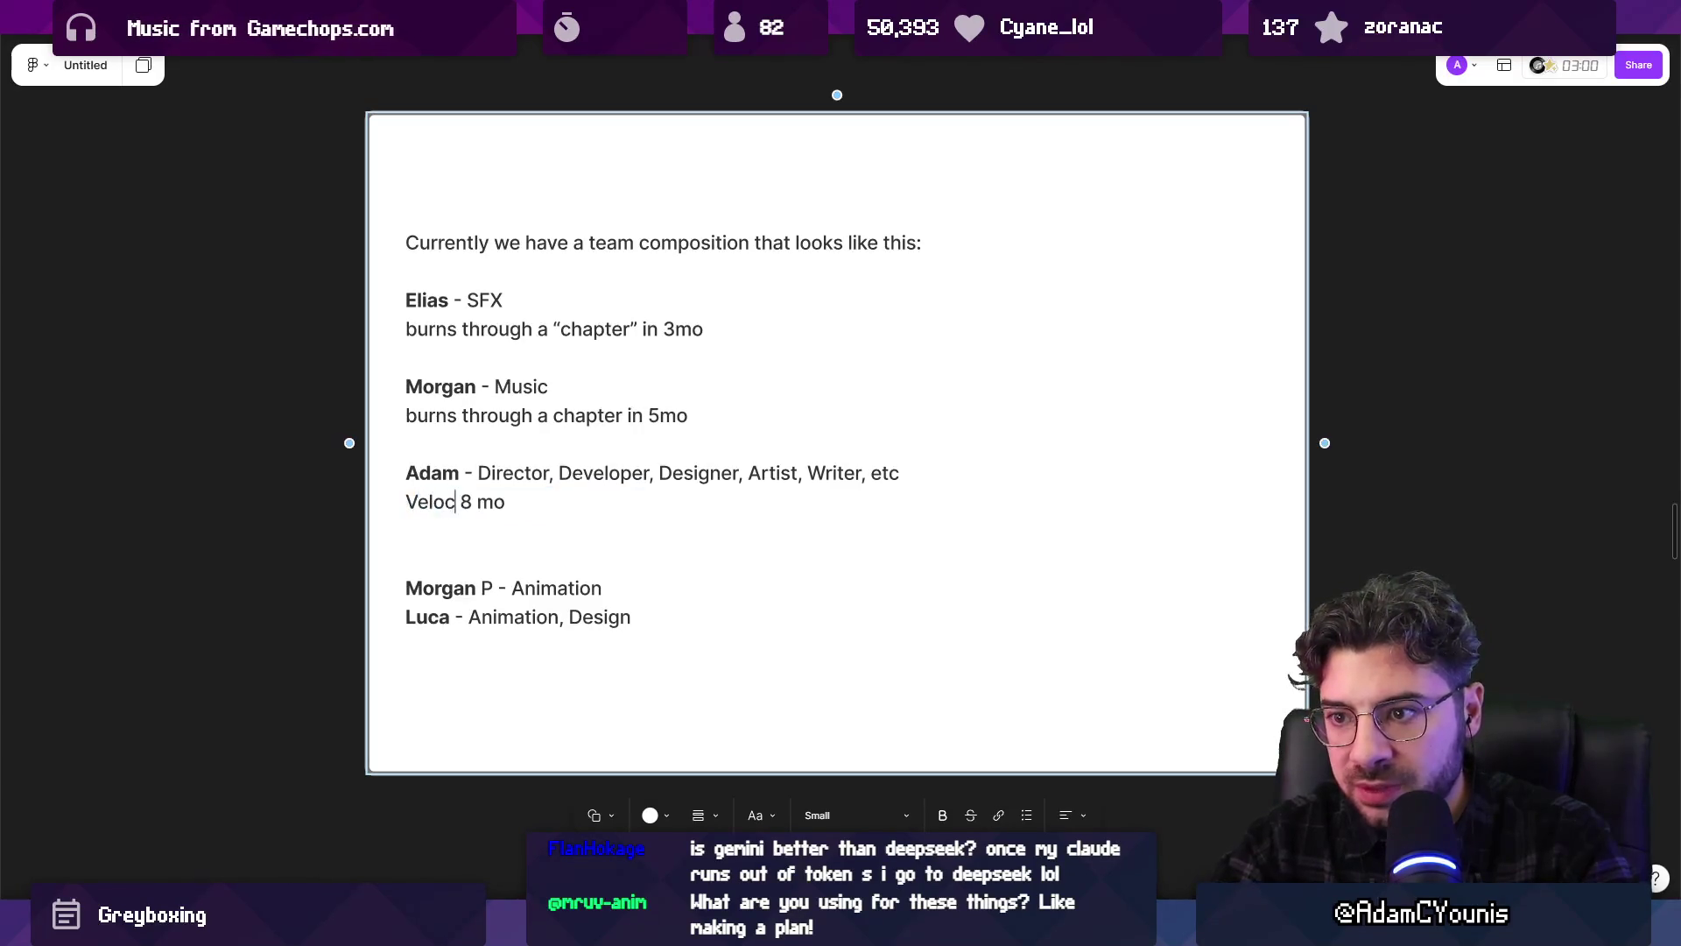
{"action": "key", "text": "ctrl+shift+Right"}
{"action": "key", "text": "ctrl+shift+Right"}
{"action": "key", "text": "ctrl+shift+Right"}
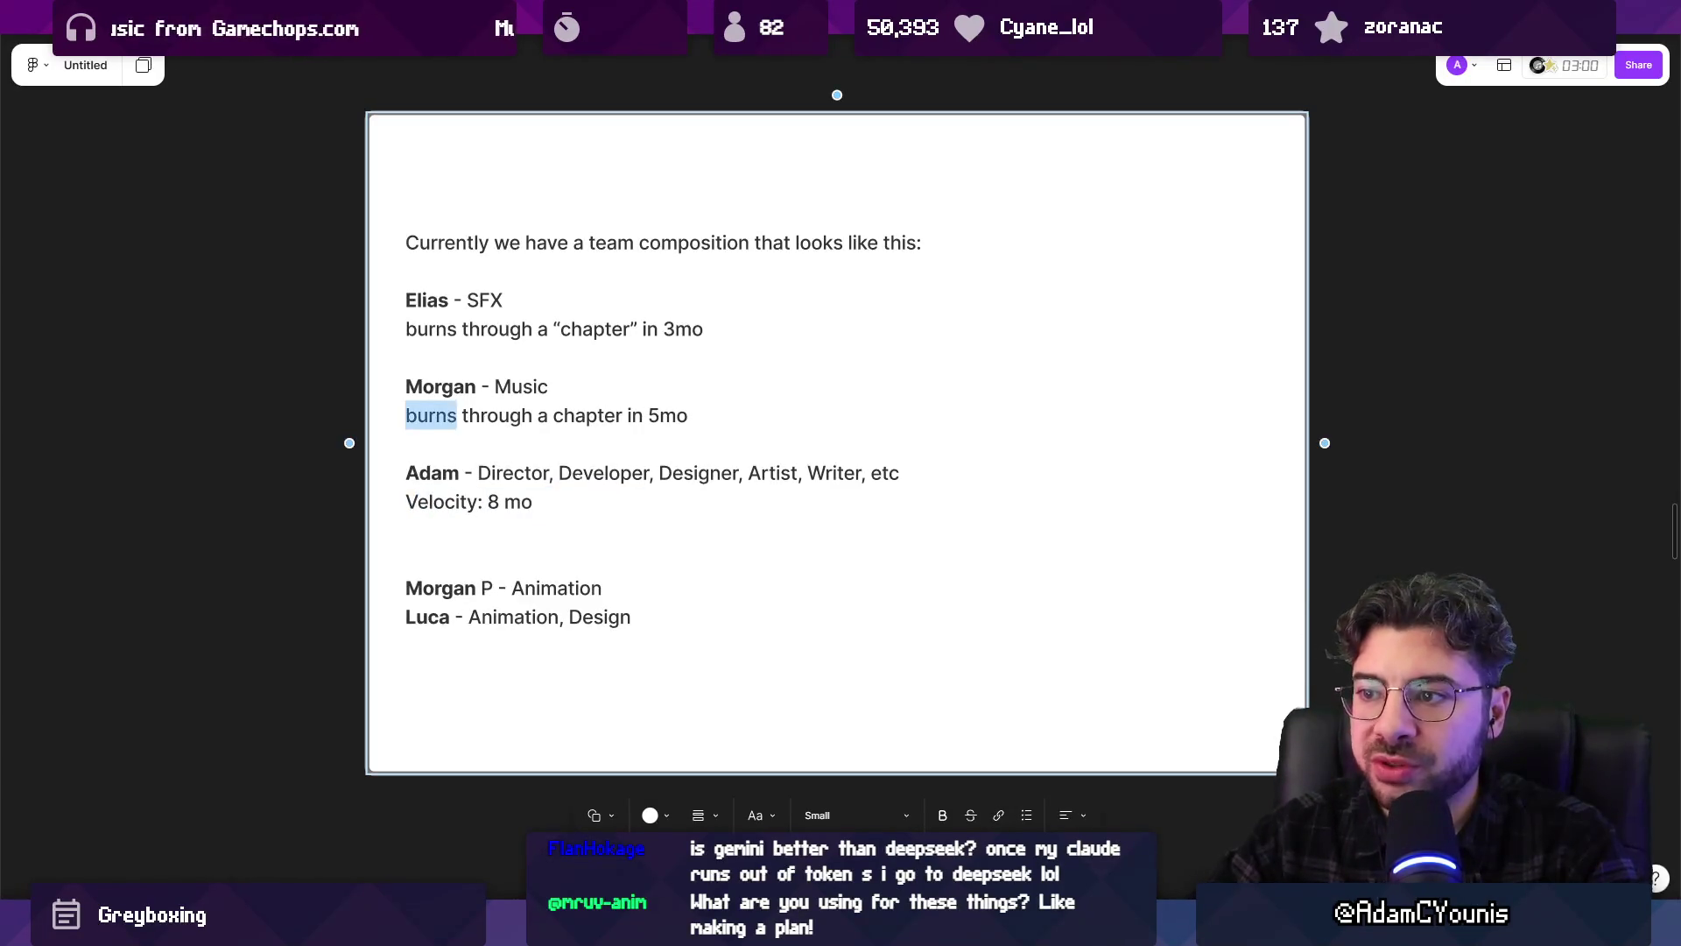
{"action": "type", "text": "Velocity:"}
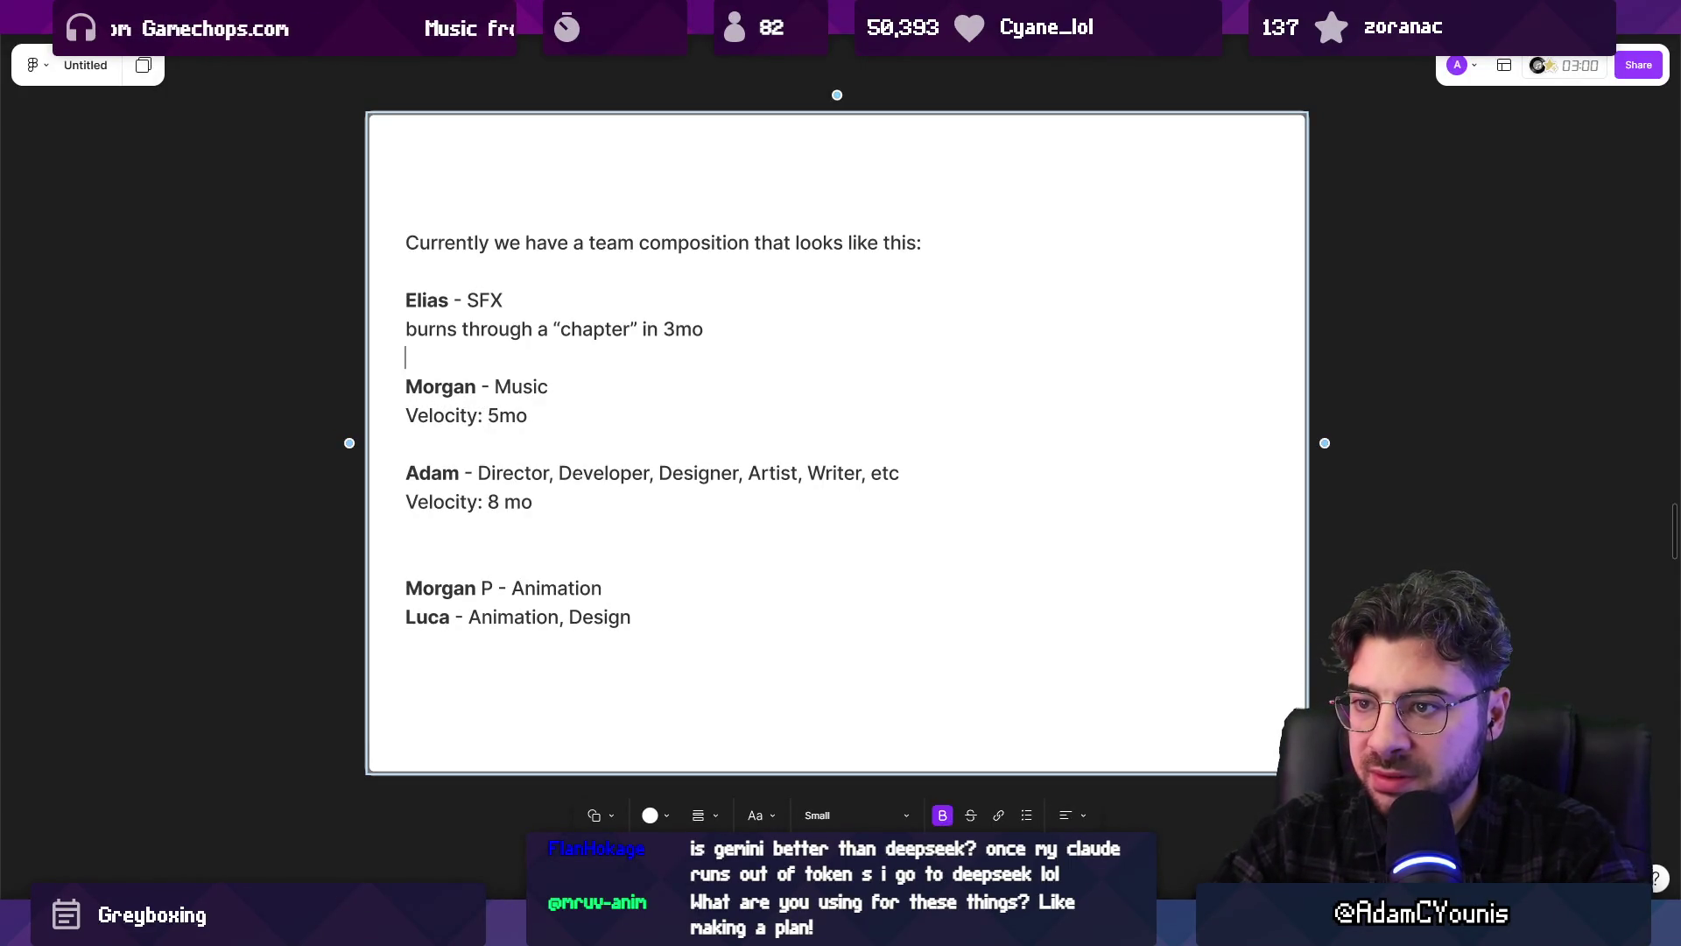
{"action": "key", "text": "ctrl+shift+Right"}
{"action": "key", "text": "ctrl+shift+Right"}
{"action": "key", "text": "ctrl+shift+Right"}
{"action": "key", "text": "BackSpace"}
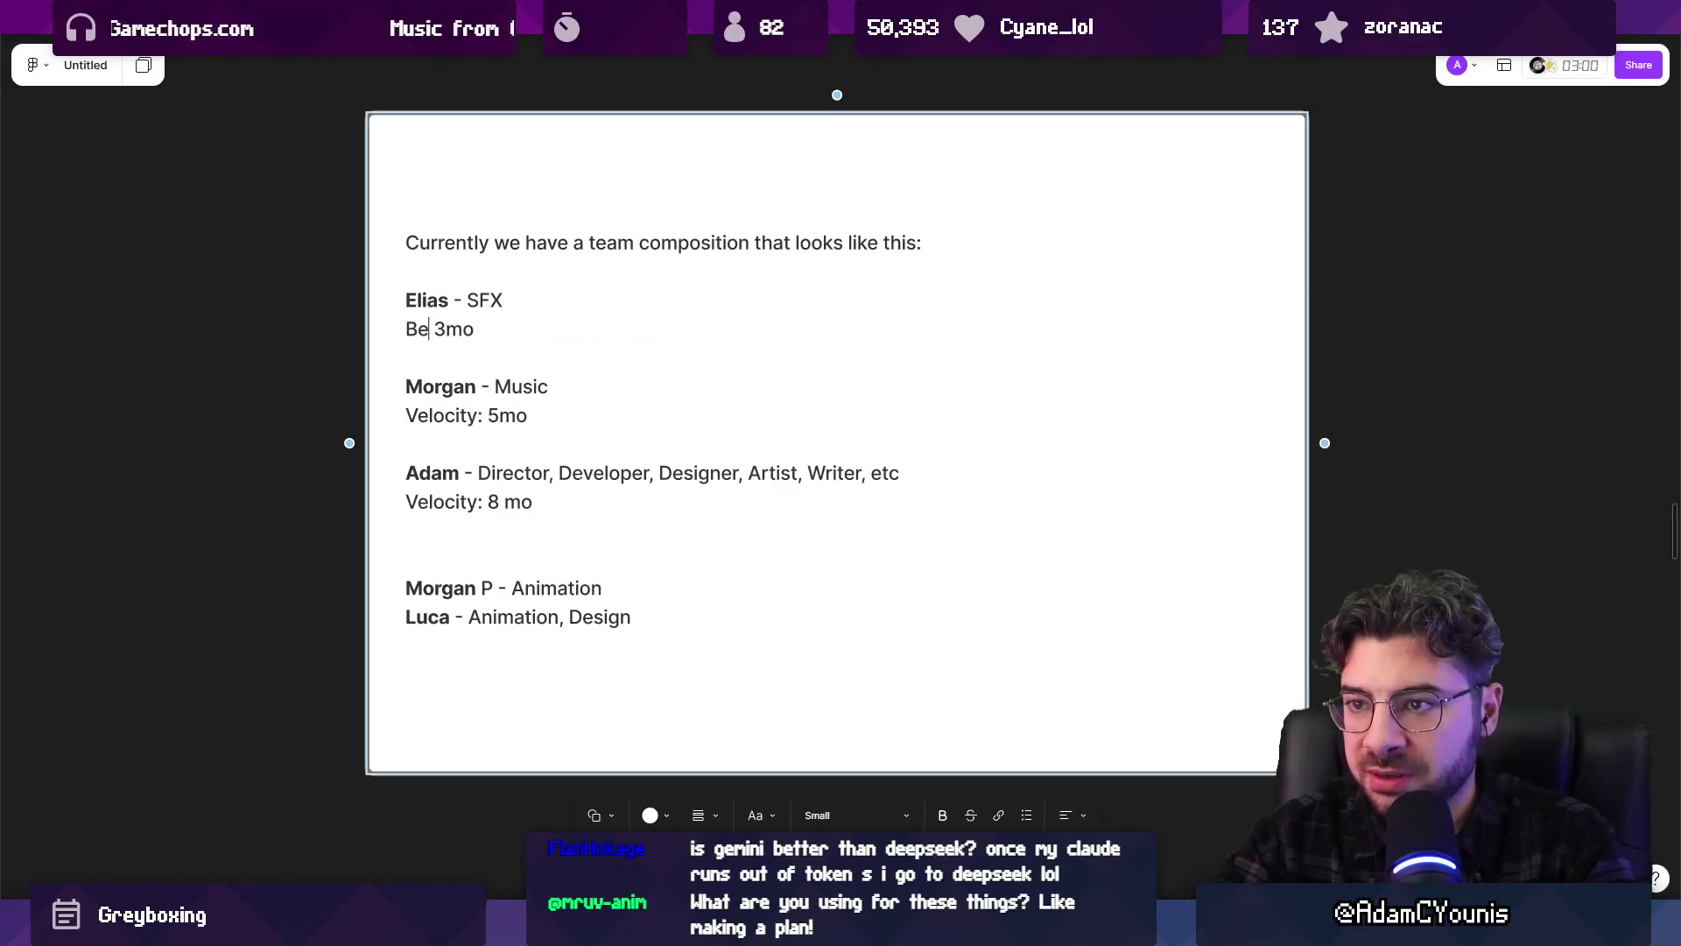
{"action": "type", "text": "Velocity:"}
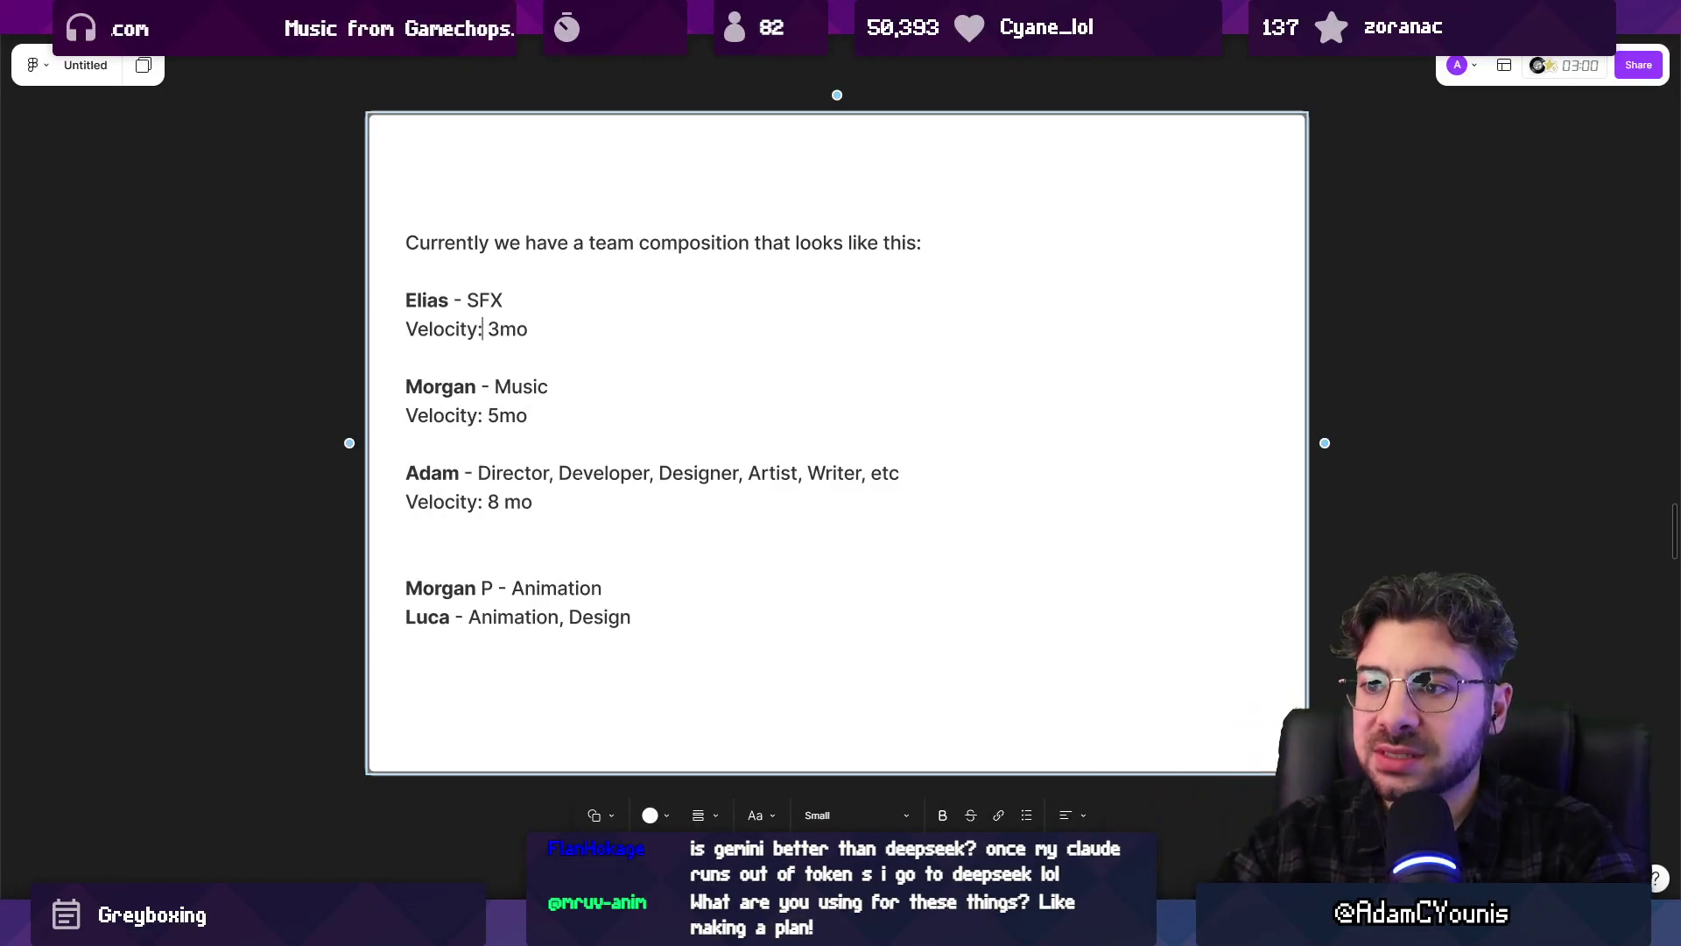
Change the last two velocity values, 6 and 8, to 8+ mo
{"action": "left_click", "coordinate": [406, 415]}
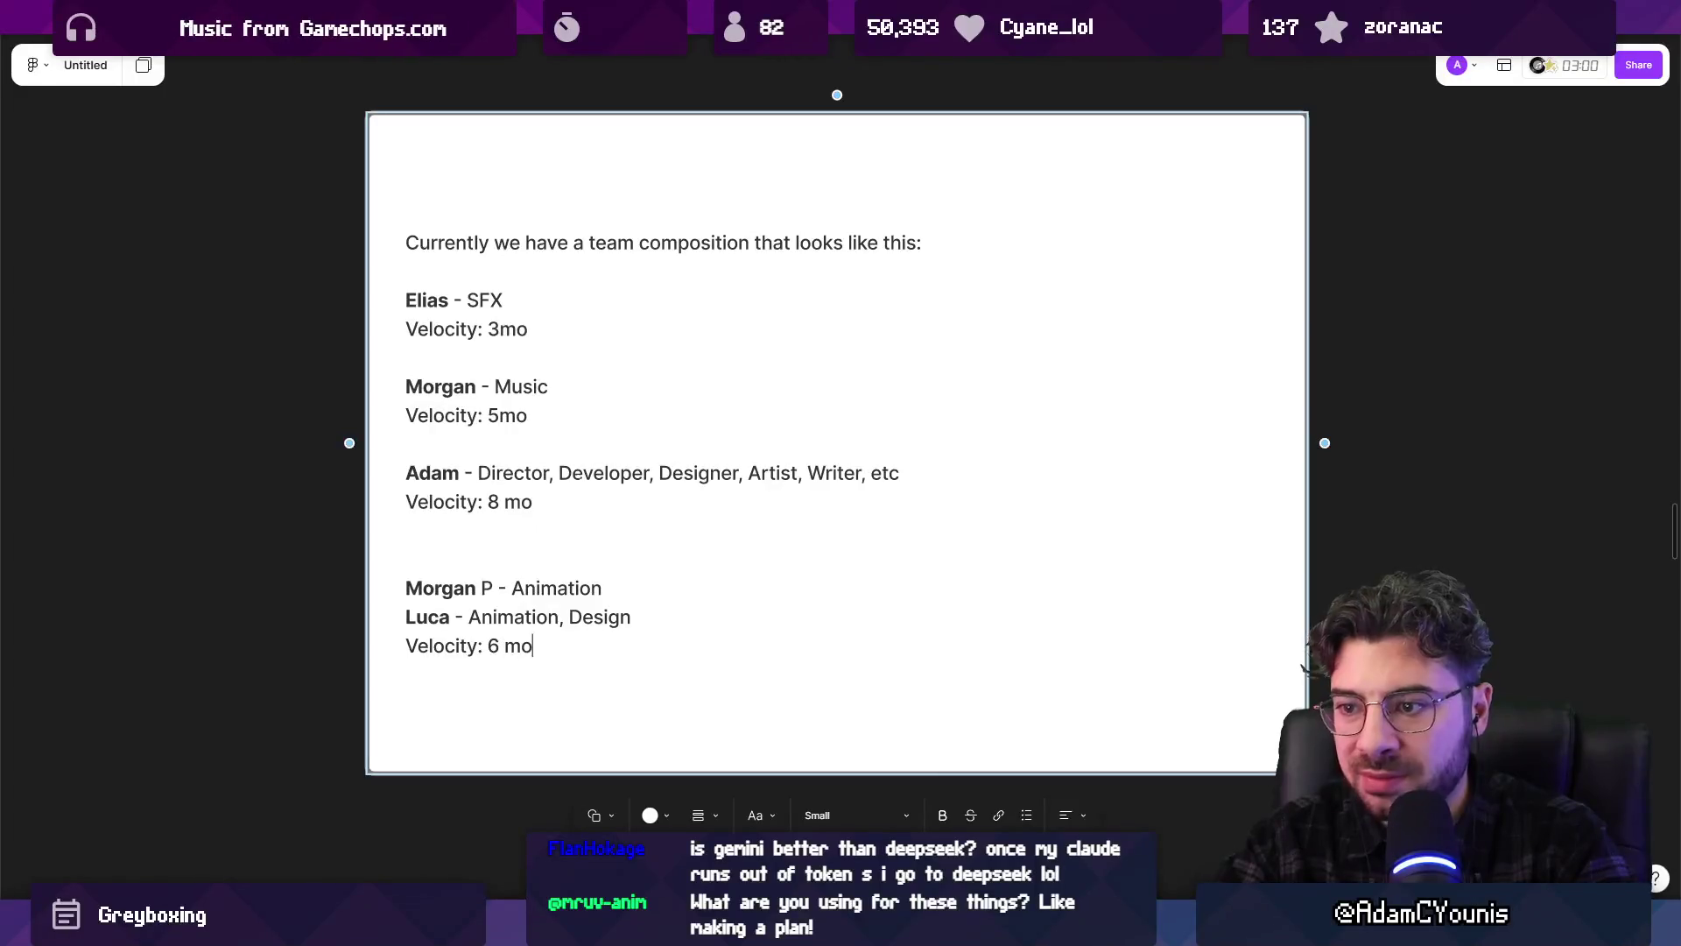
{"action": "key", "text": "ctrl+shift+Left"}
{"action": "key", "text": "Left"}
{"action": "key", "text": "BackSpace"}
{"action": "type", "text": "7"}
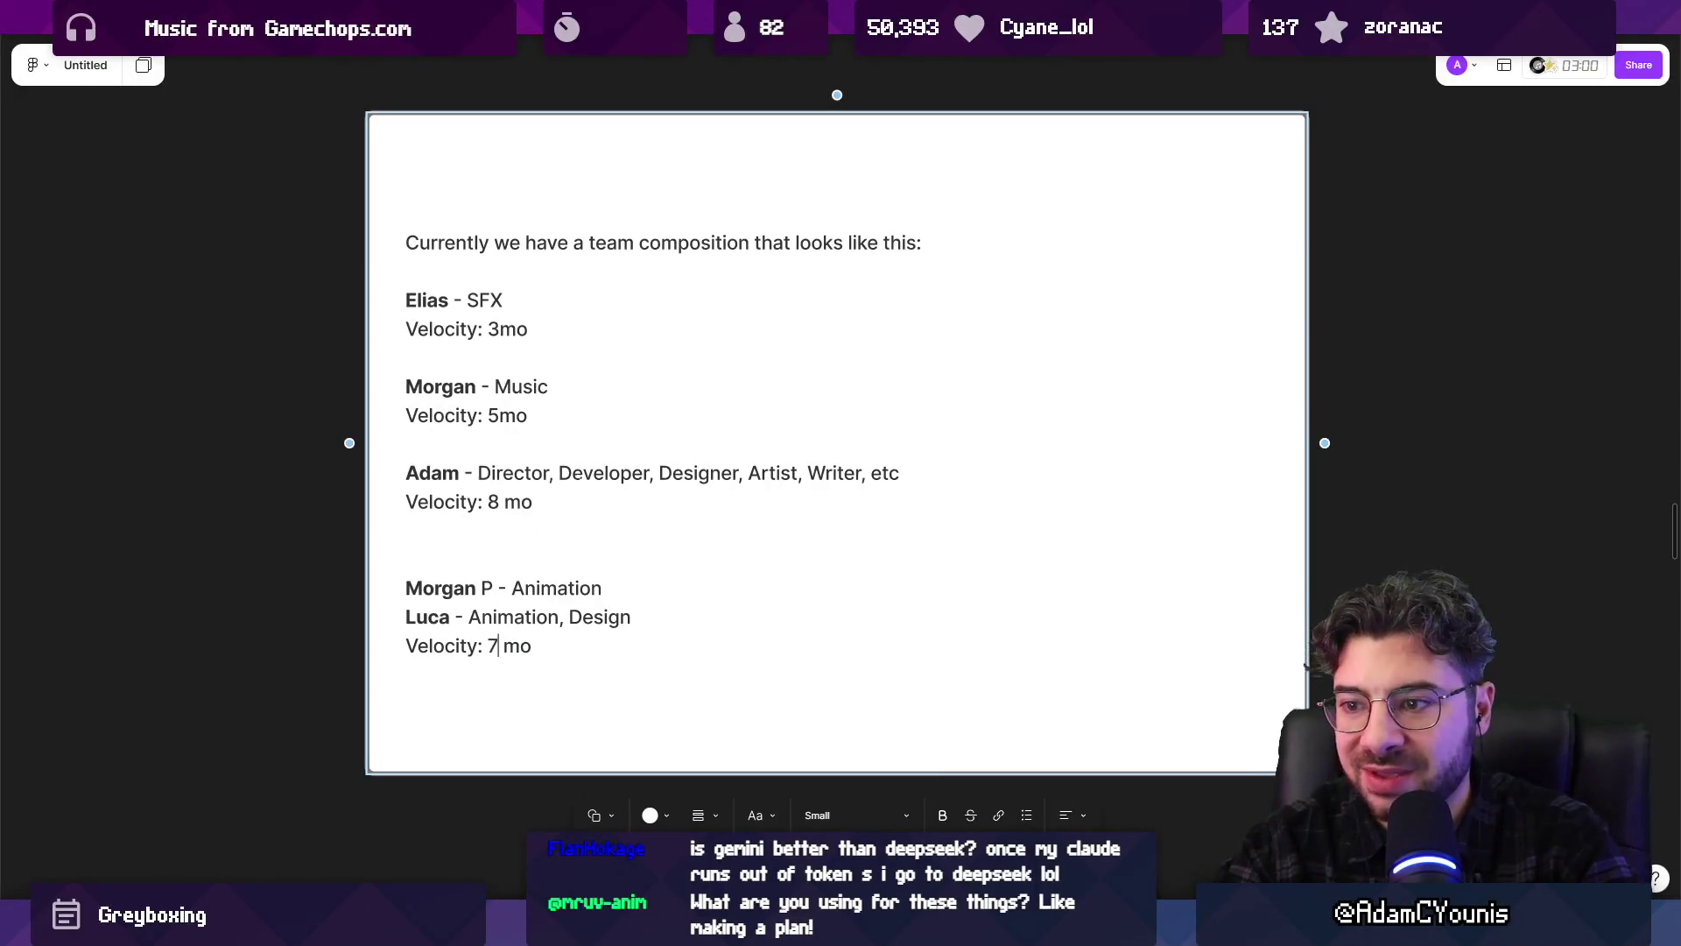
{"action": "type", "text": "8"}
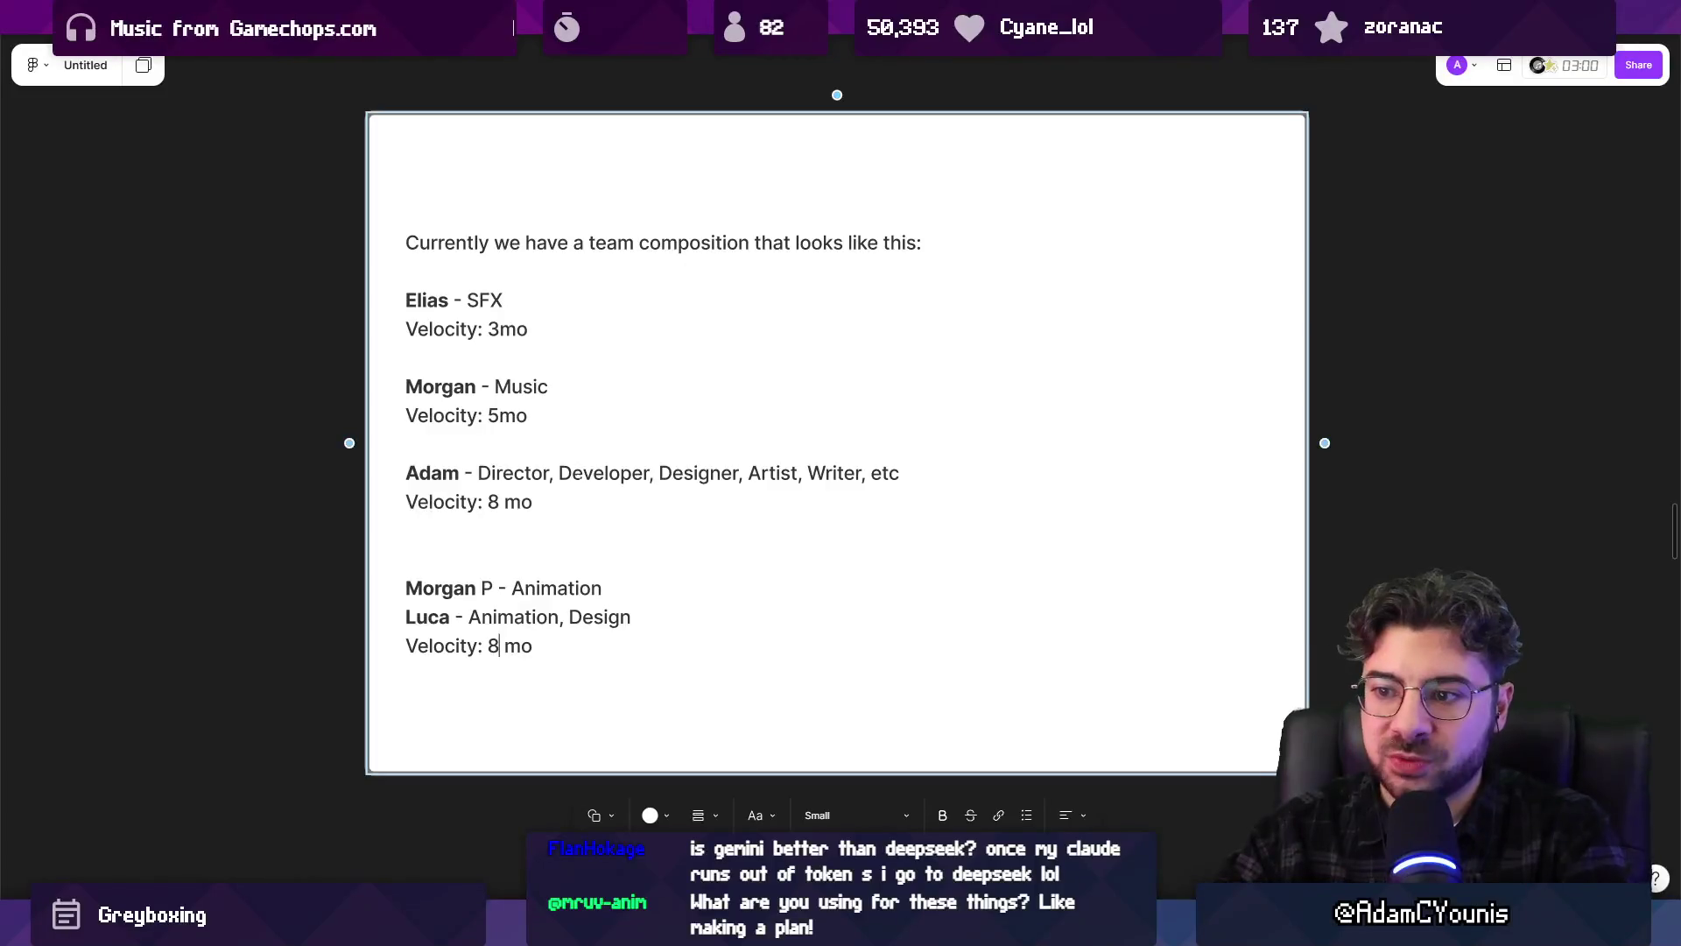
{"action": "type", "text": "+"}
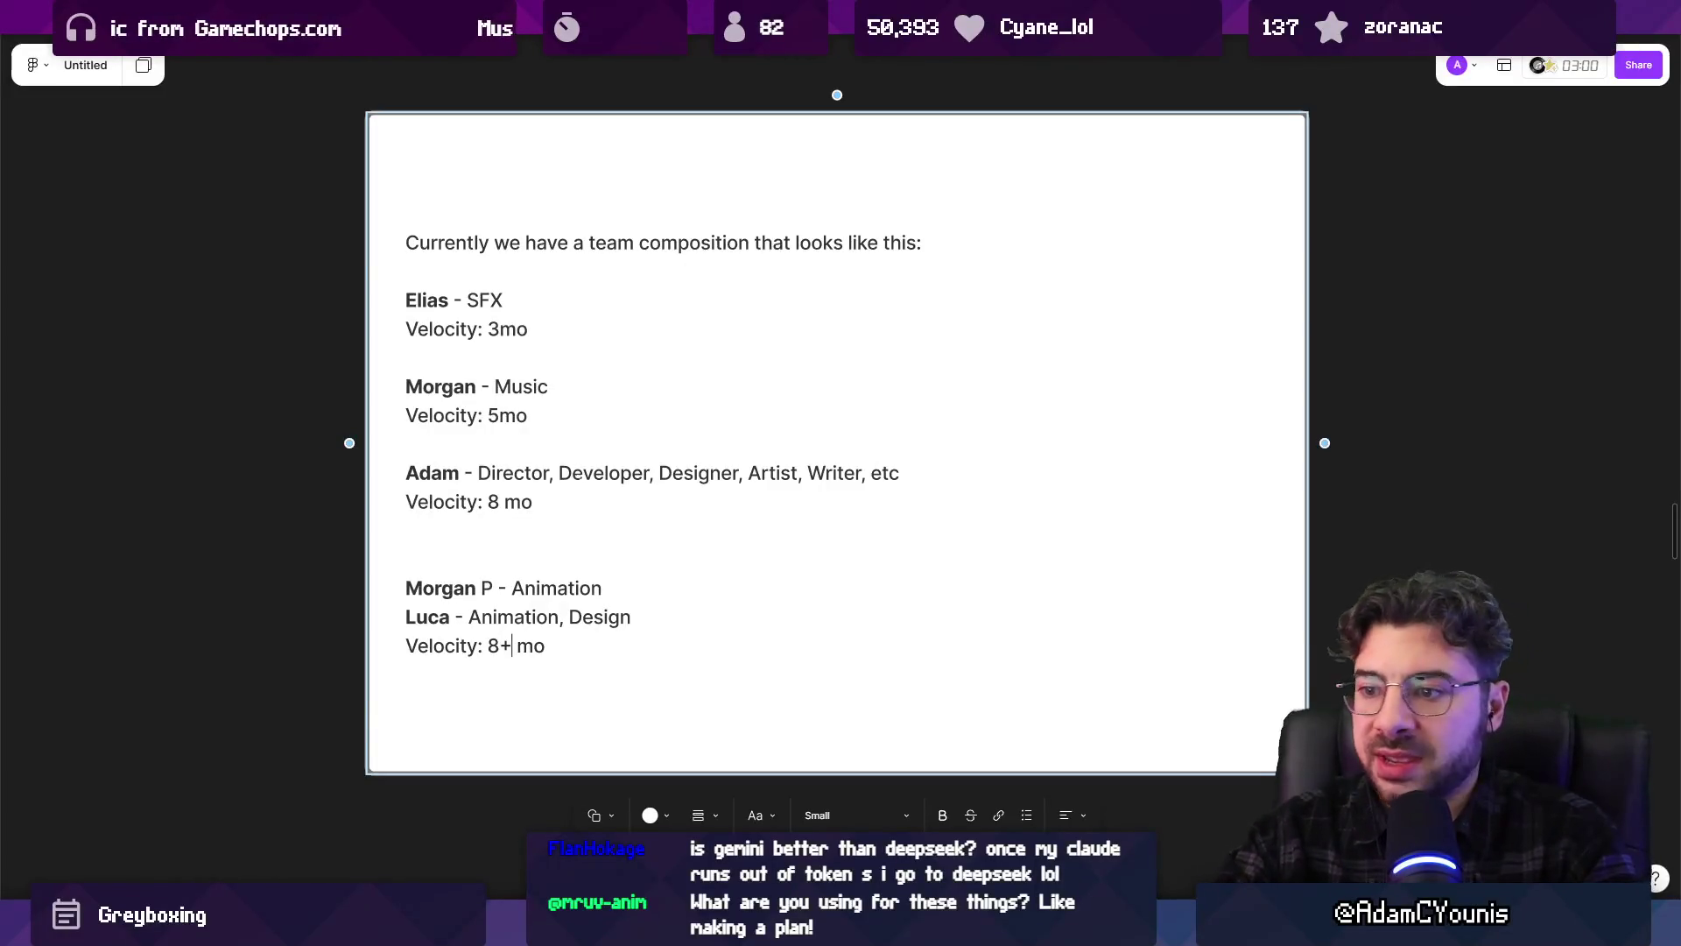
{"action": "key", "text": "ctrl+shift+Right"}
{"action": "key", "text": "ctrl+shift+Right"}
{"action": "key", "text": "Right"}
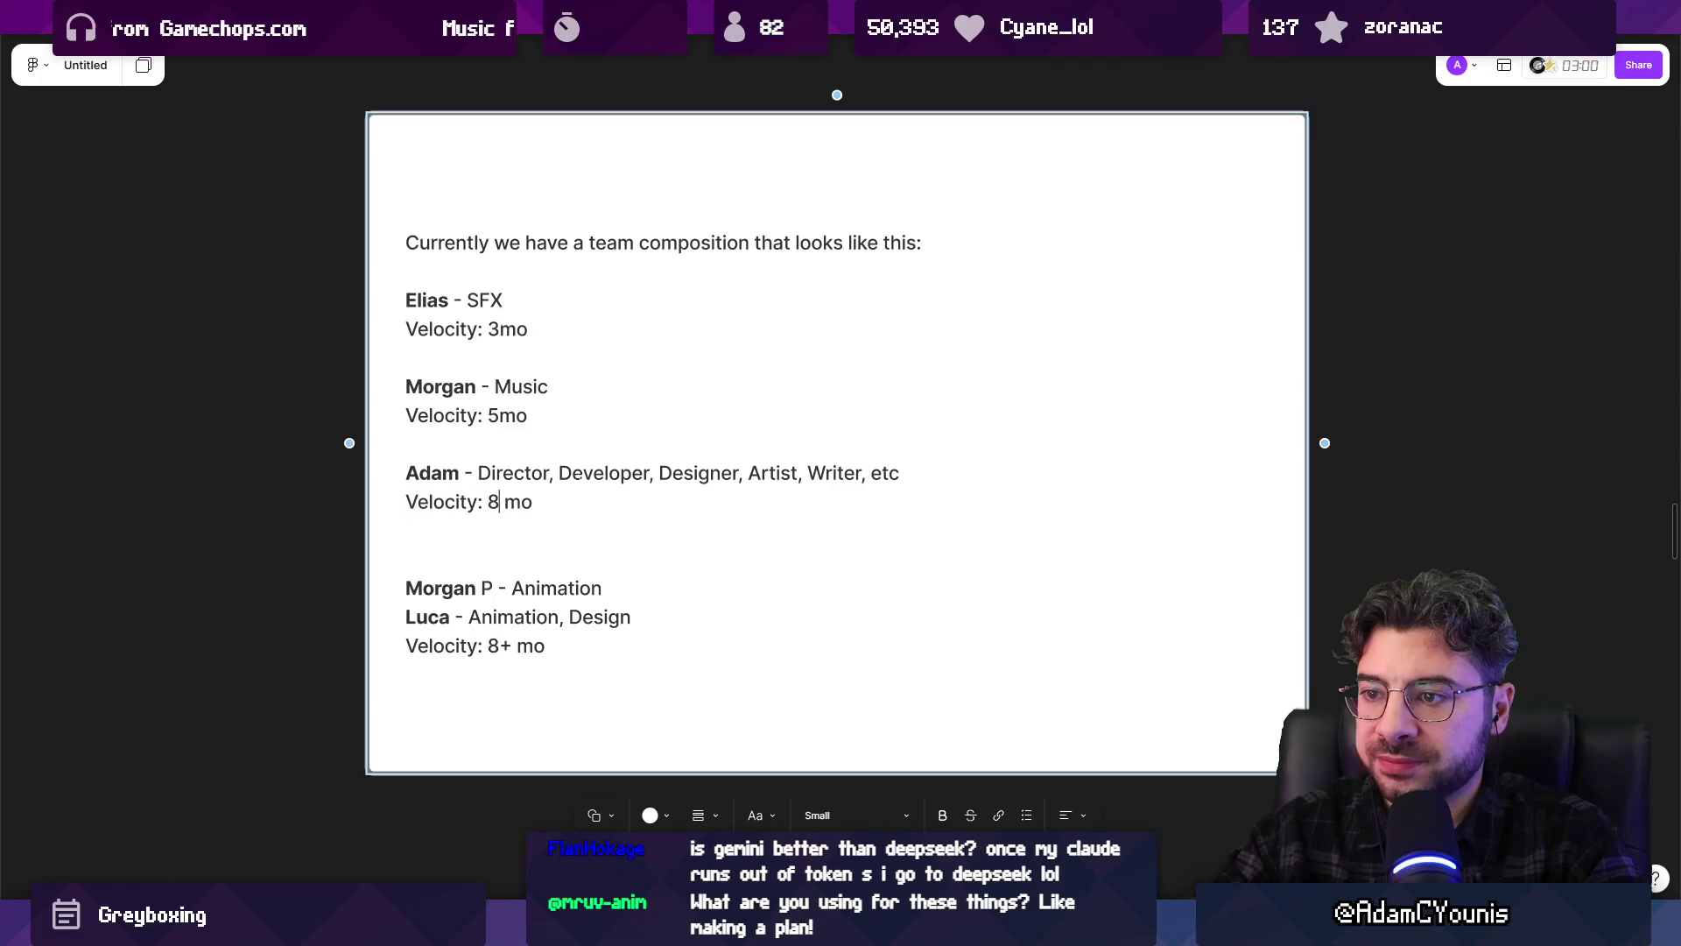
{"action": "type", "text": "+"}
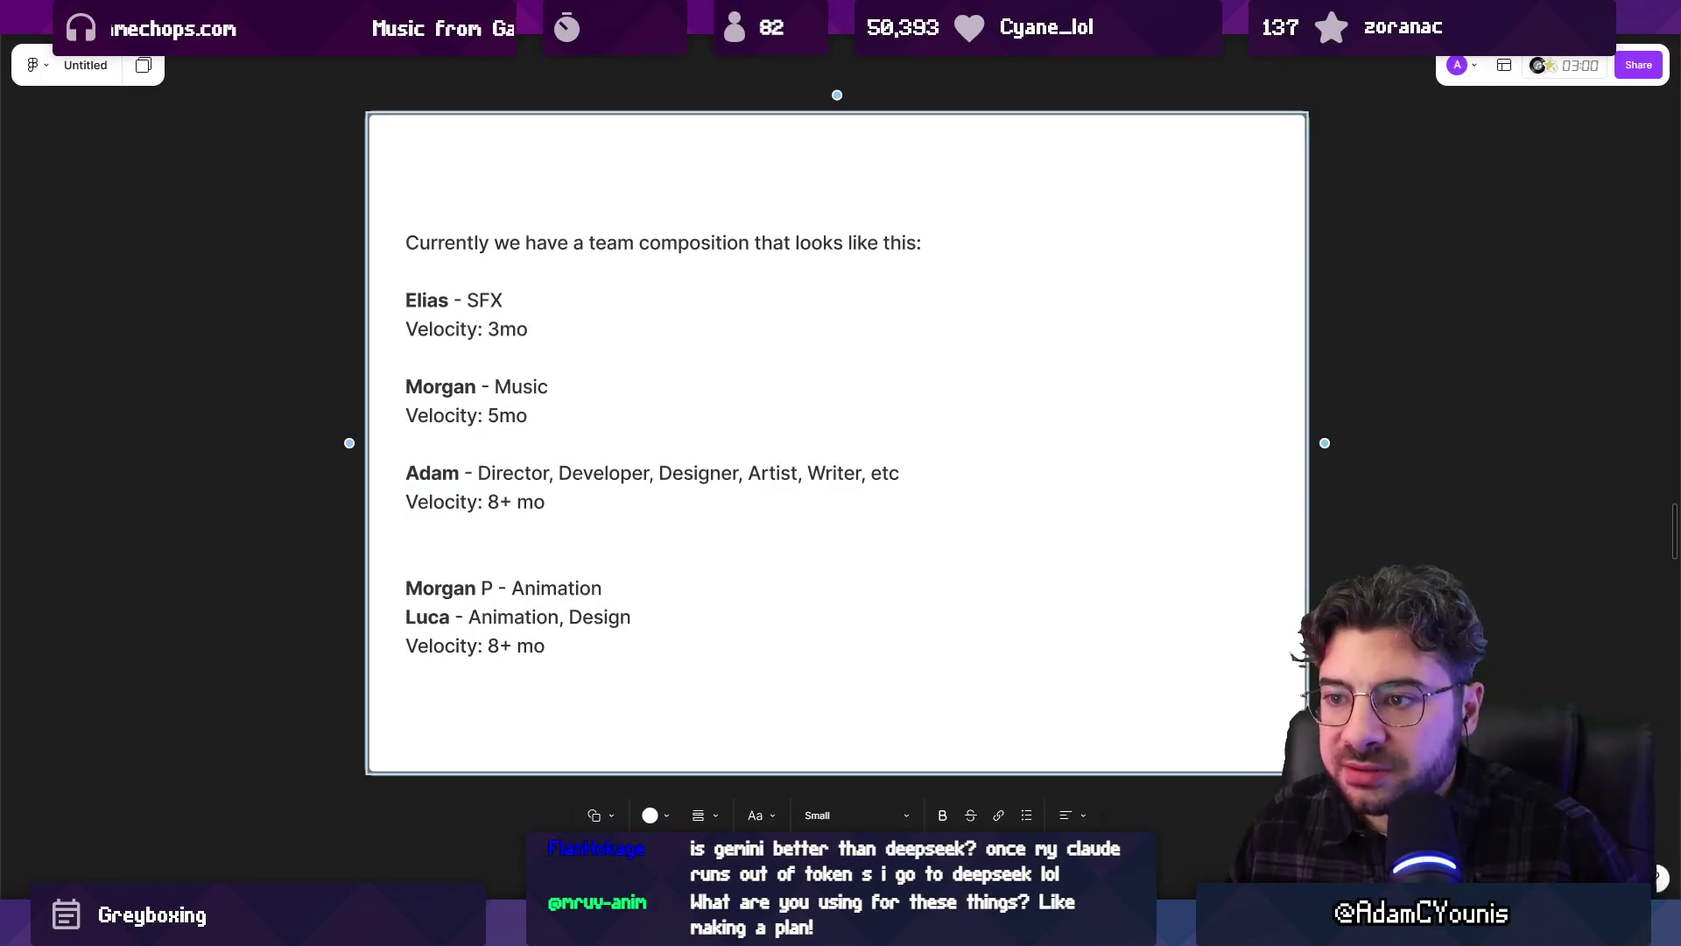
Select and review the team note's entries: the third member, the first two members, the animation group
{"action": "left_click_drag", "start_coordinate": [546, 502], "coordinate": [405, 473]}
{"action": "mouse_move", "coordinate": [545, 648]}
{"action": "left_mouse_down"}
{"action": "mouse_move", "coordinate": [524, 617]}
{"action": "mouse_move", "coordinate": [375, 576]}
{"action": "left_mouse_up"}
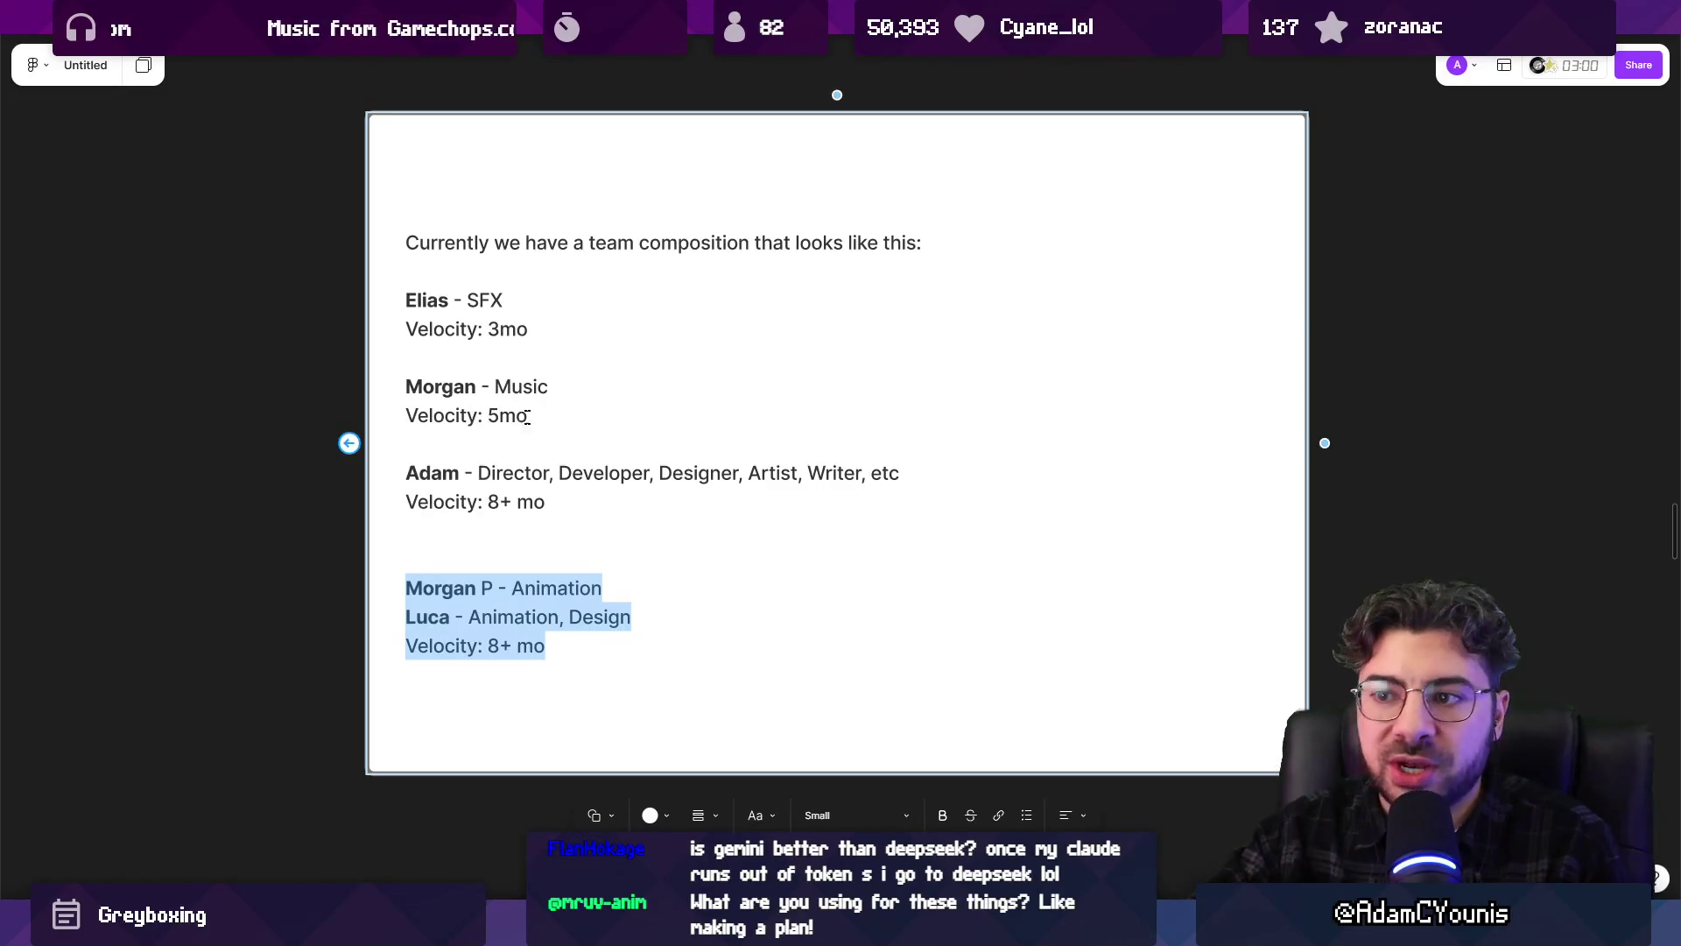
{"action": "left_click_drag", "start_coordinate": [527, 417], "coordinate": [377, 304]}
{"action": "left_click", "coordinate": [549, 386]}
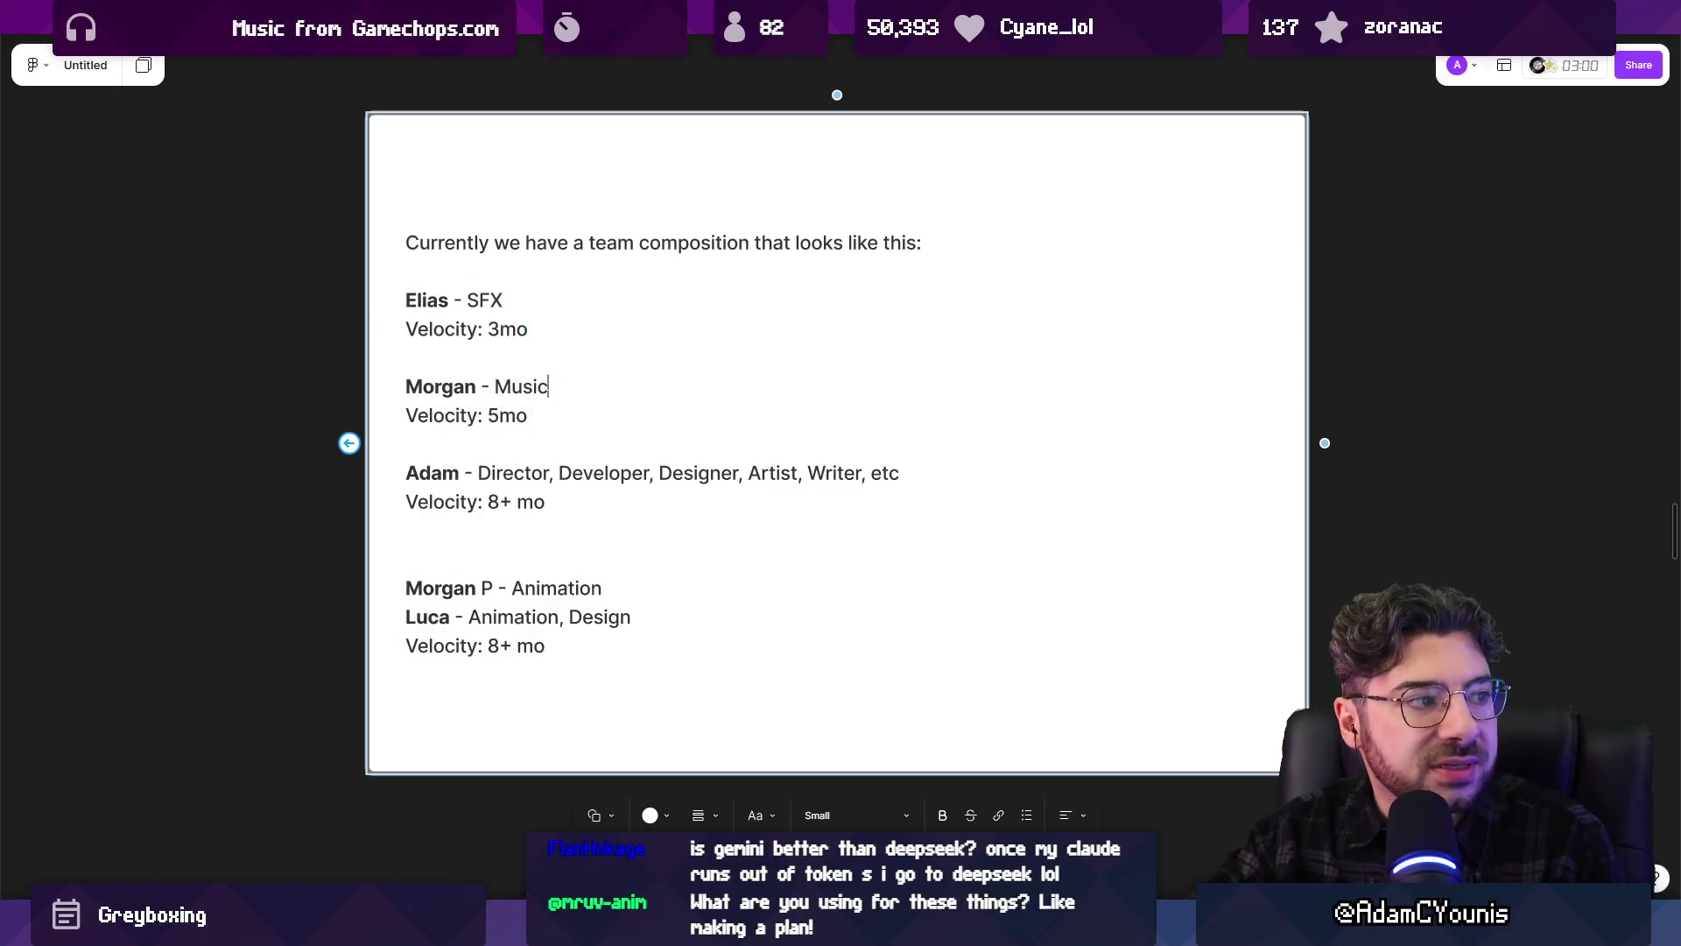
{"action": "left_click_drag", "start_coordinate": [550, 405], "coordinate": [385, 302]}
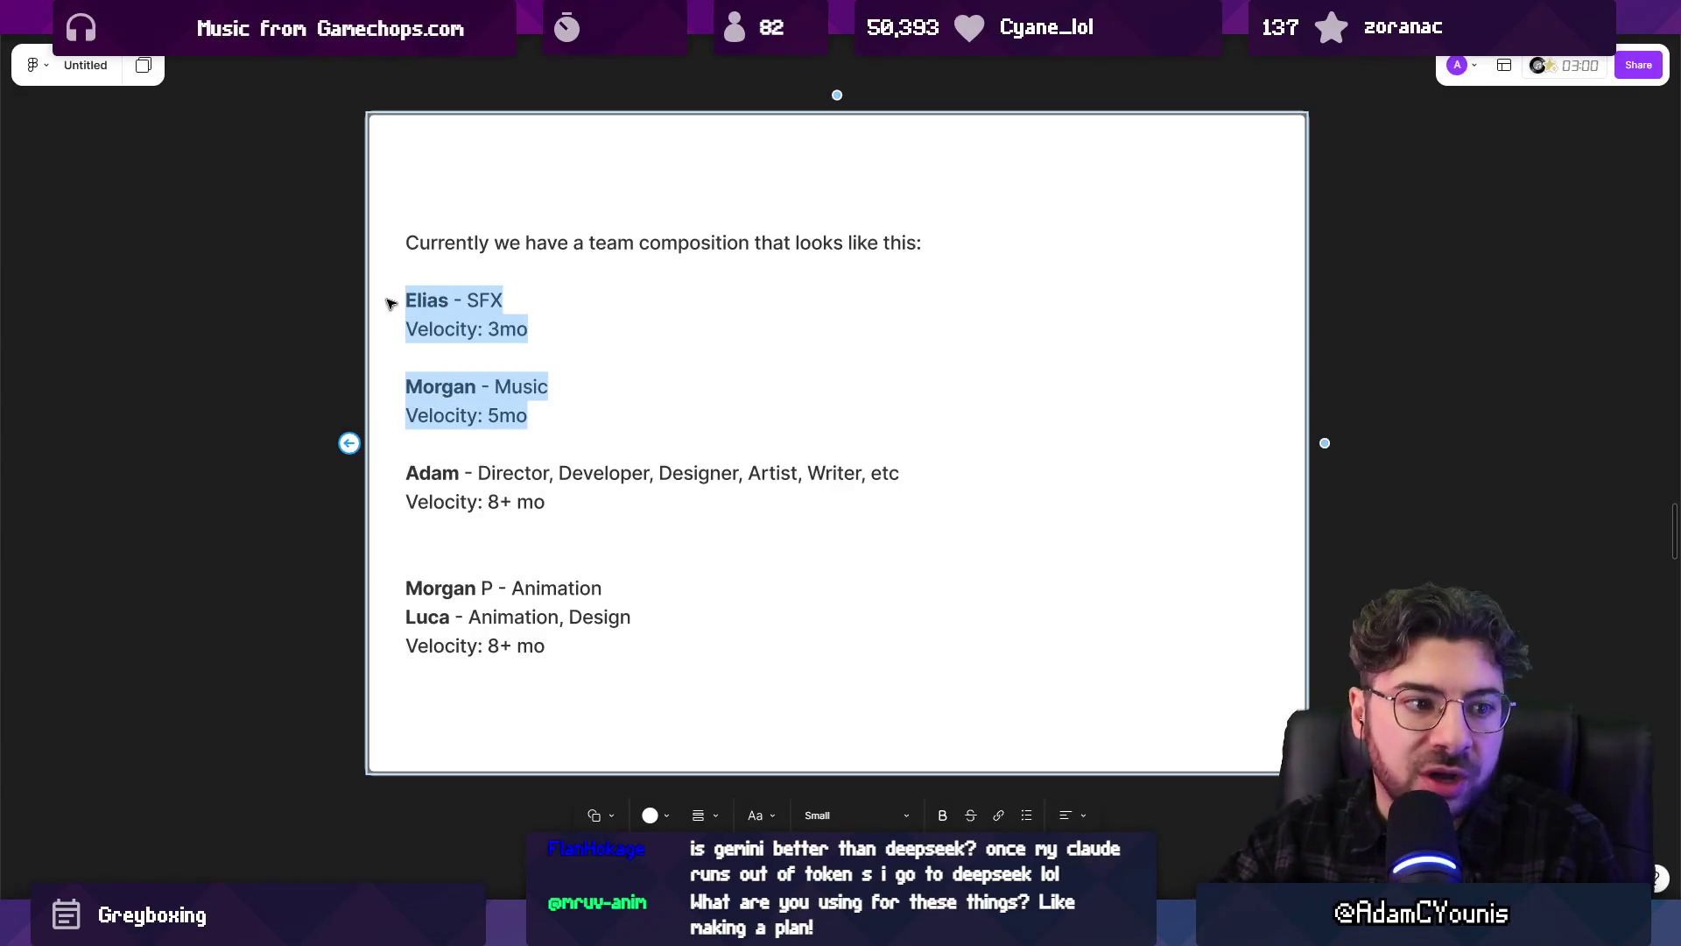
{"action": "mouse_move", "coordinate": [546, 646]}
{"action": "left_mouse_down"}
{"action": "mouse_move", "coordinate": [530, 617]}
{"action": "mouse_move", "coordinate": [404, 585]}
{"action": "left_mouse_up"}
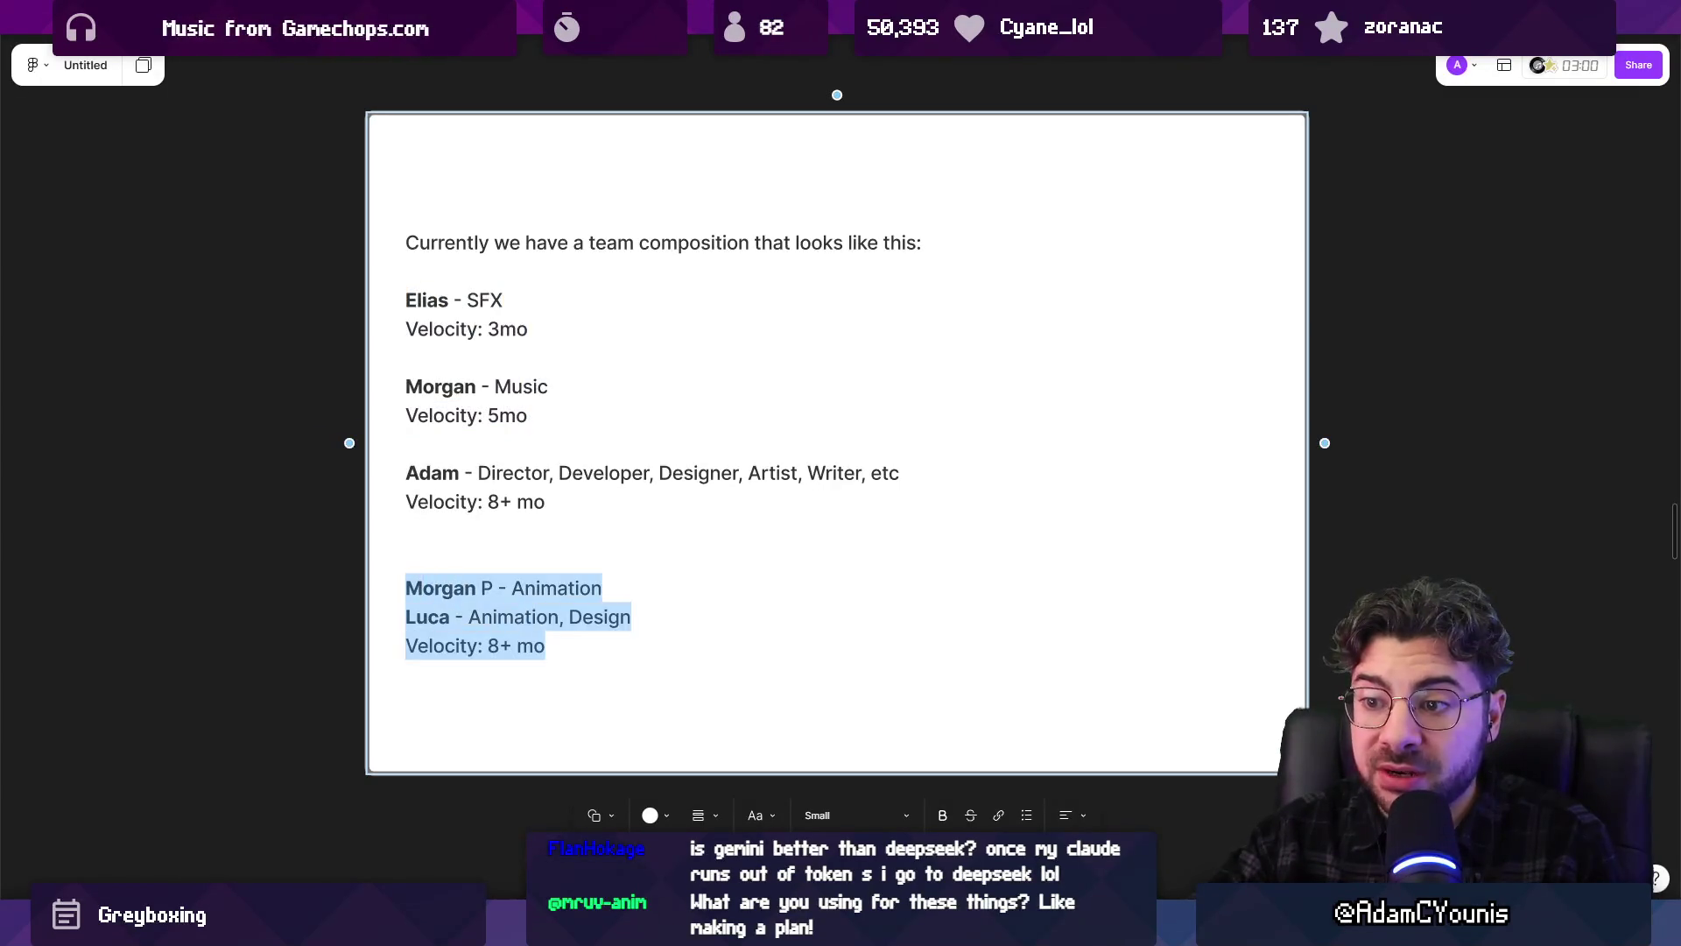
Add a blank line above the animation group and bold the 'P' surname initial
{"action": "left_click", "coordinate": [543, 534]}
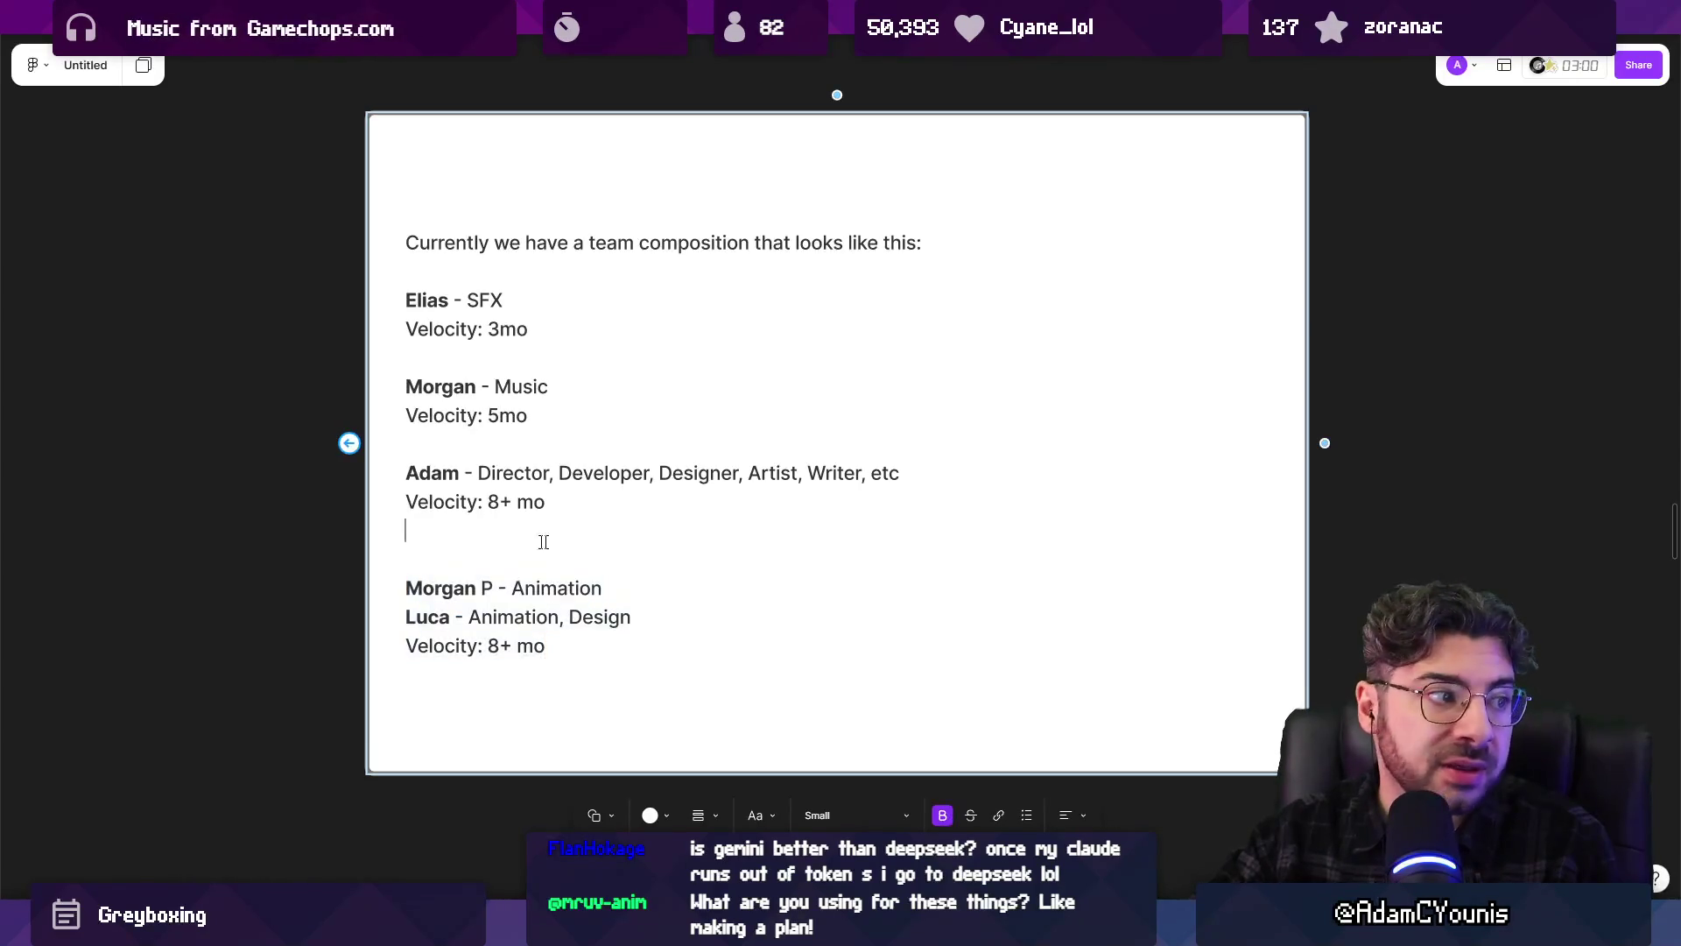
{"action": "key", "text": "Return"}
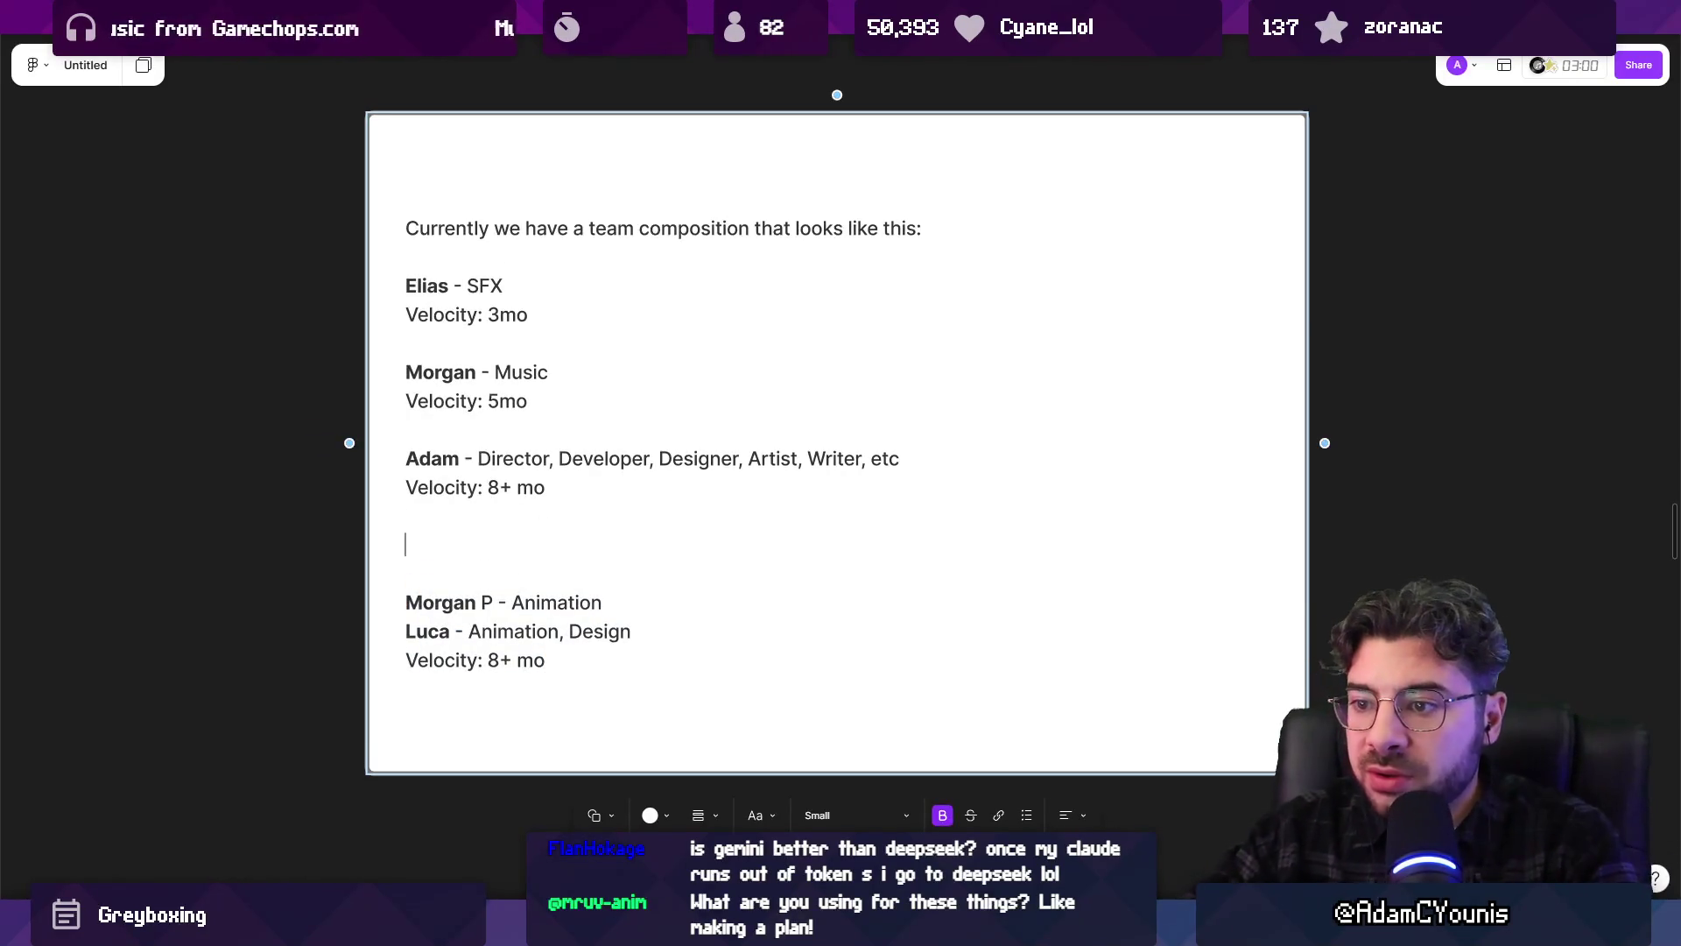
{"action": "double_click", "coordinate": [441, 602]}
{"action": "left_click", "coordinate": [493, 602]}
{"action": "right_click", "coordinate": [486, 603]}
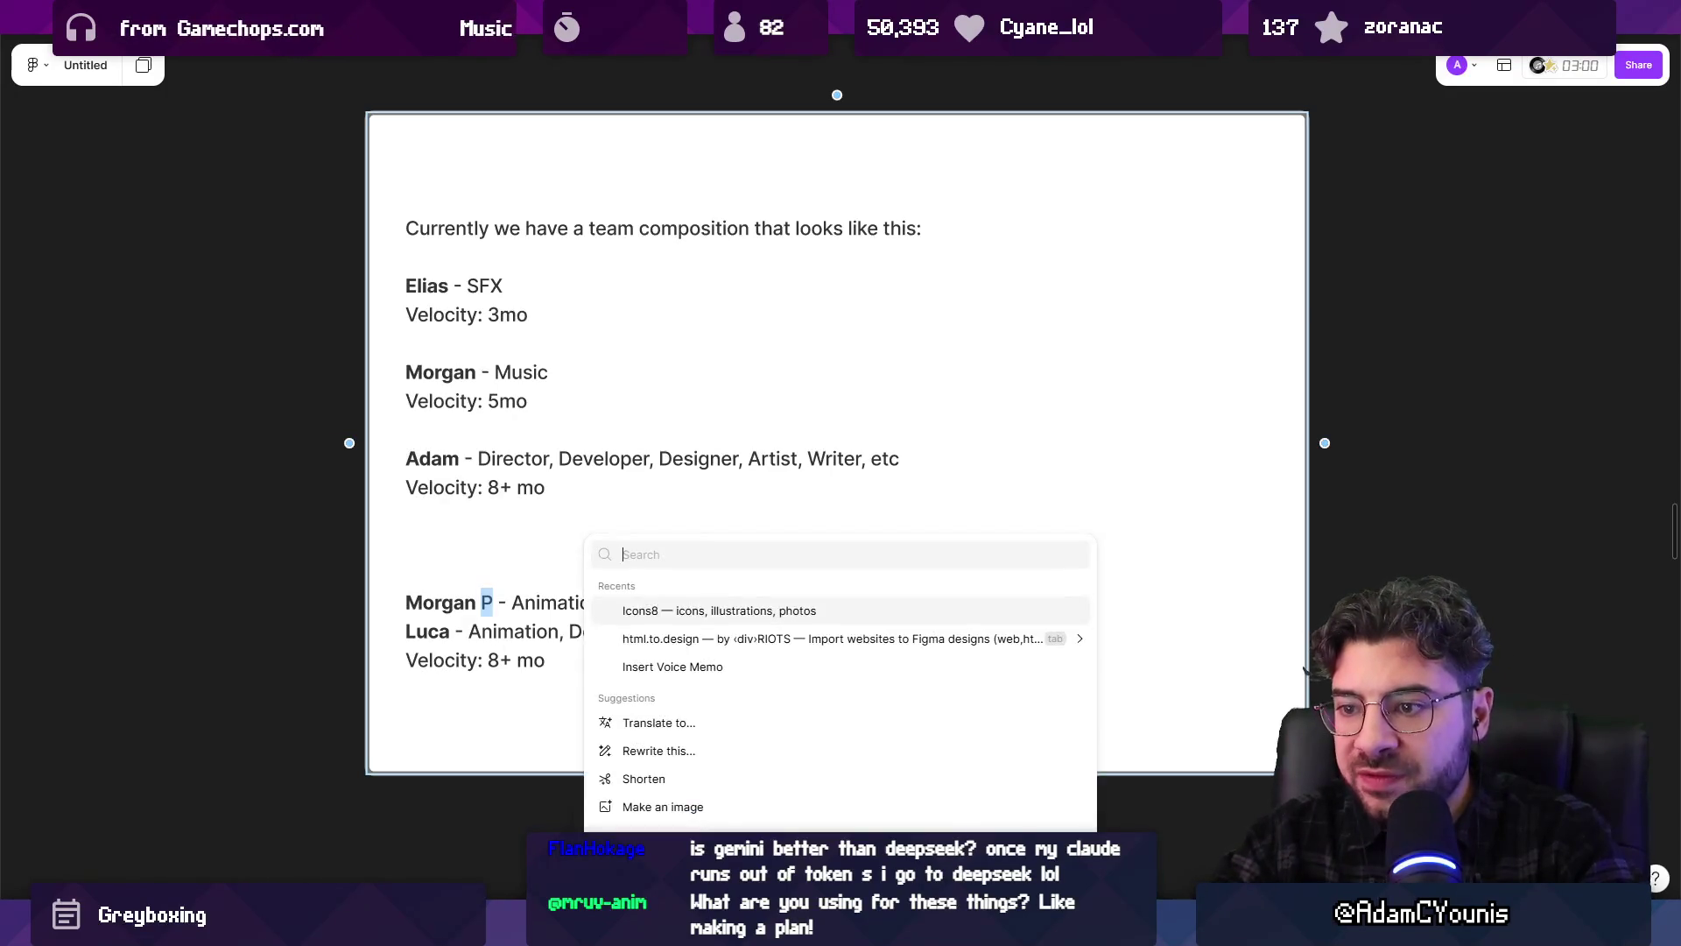
{"action": "key", "text": "Escape"}
{"action": "left_click", "coordinate": [493, 602]}
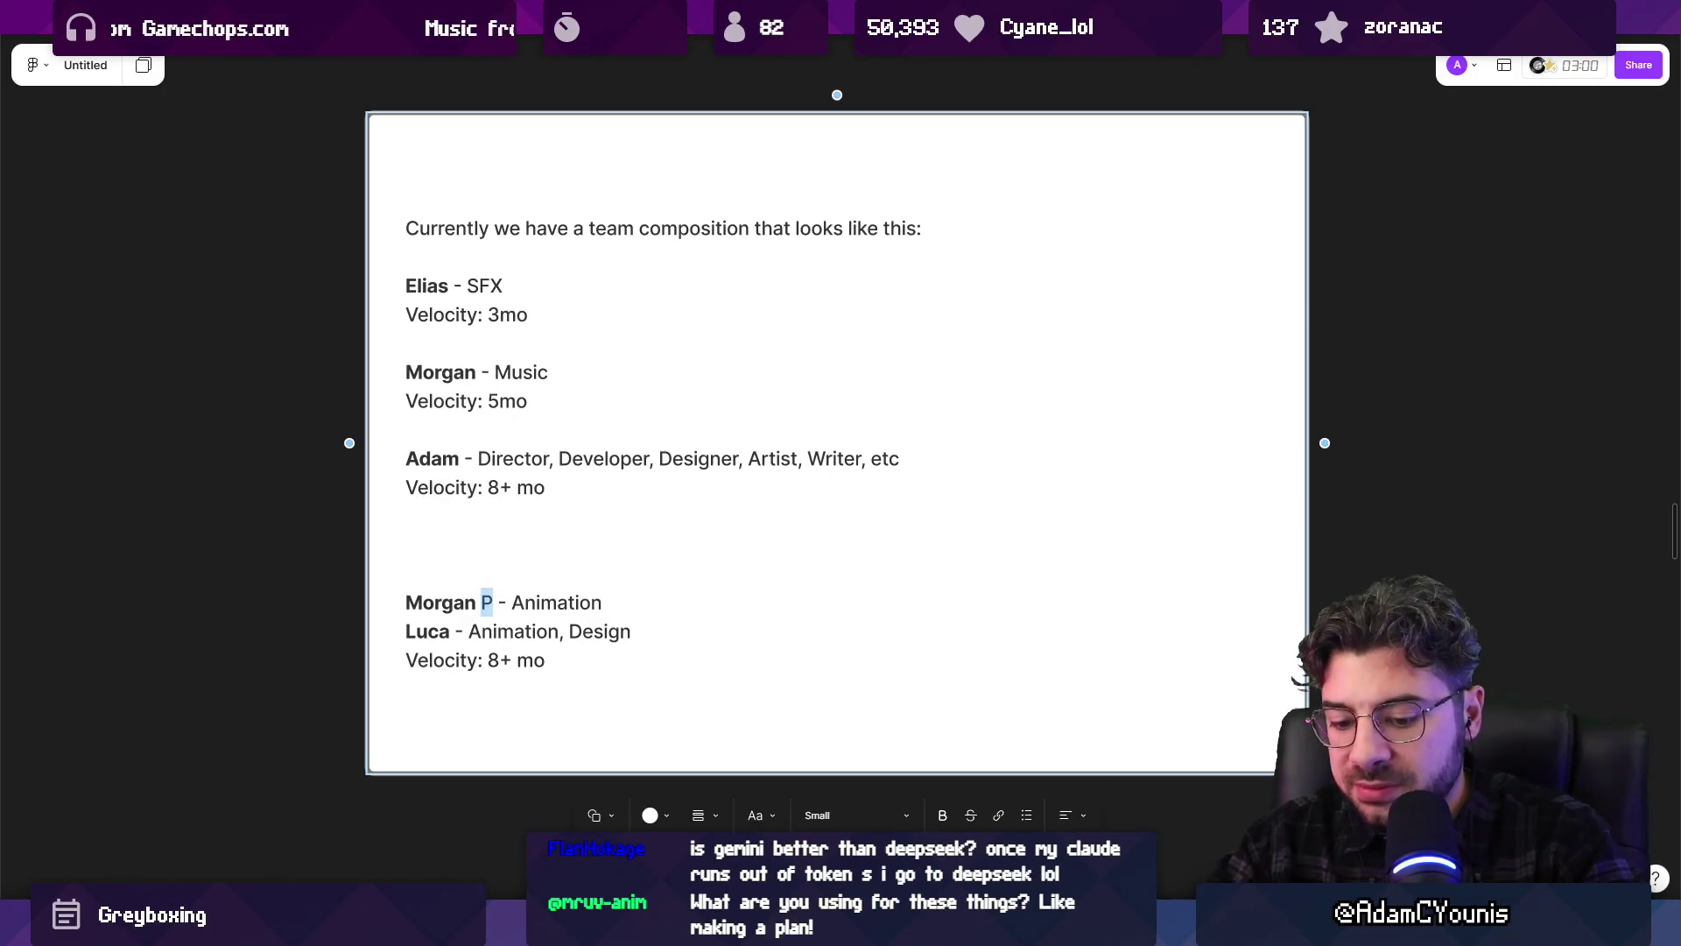
{"action": "left_click", "coordinate": [942, 815]}
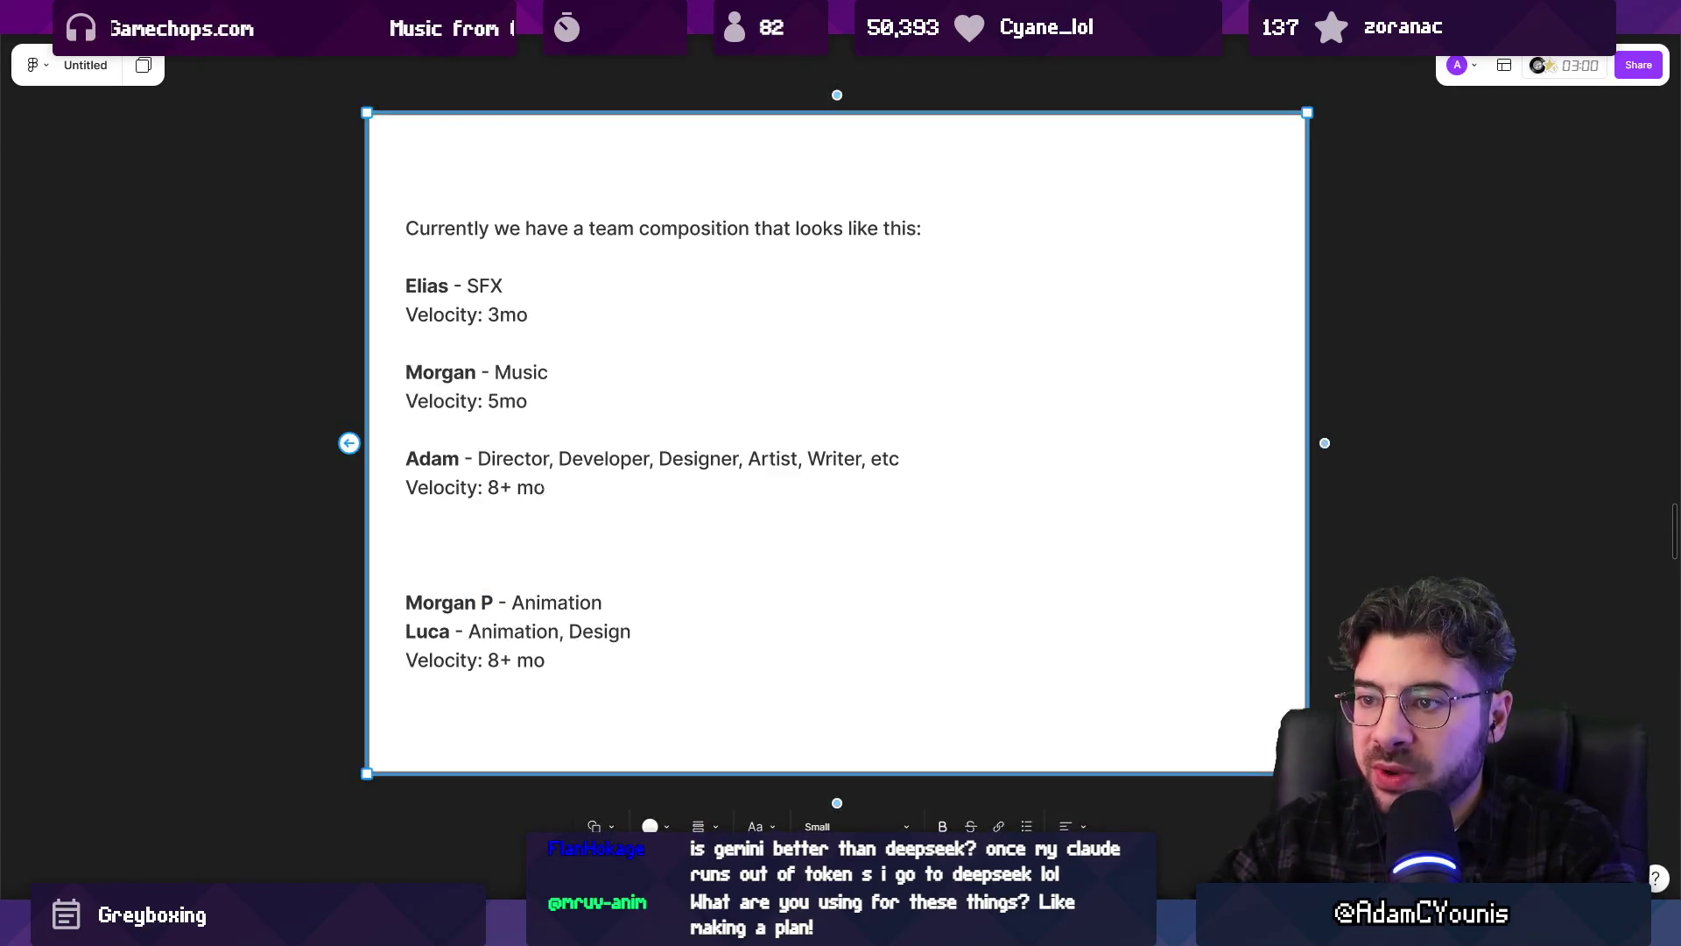
Add an empty line below the third member's 8+ mo velocity line
{"action": "left_click", "coordinate": [544, 458]}
{"action": "left_click_drag", "start_coordinate": [477, 458], "coordinate": [901, 458]}
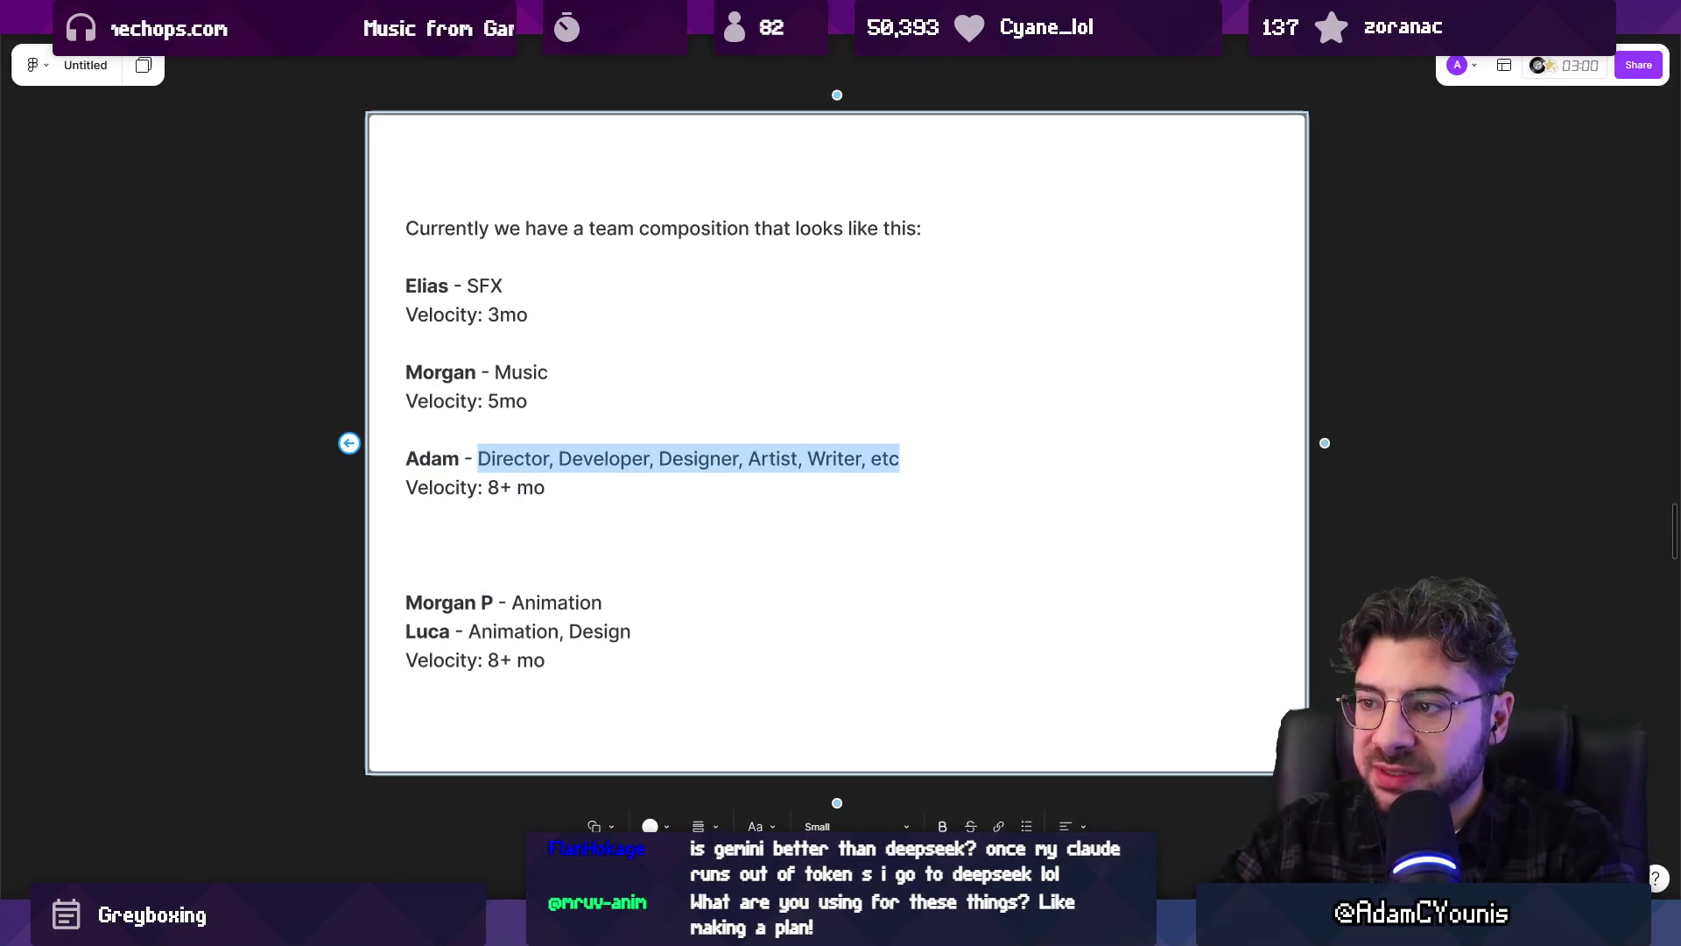
{"action": "left_click", "coordinate": [604, 512]}
{"action": "key", "text": "Return"}
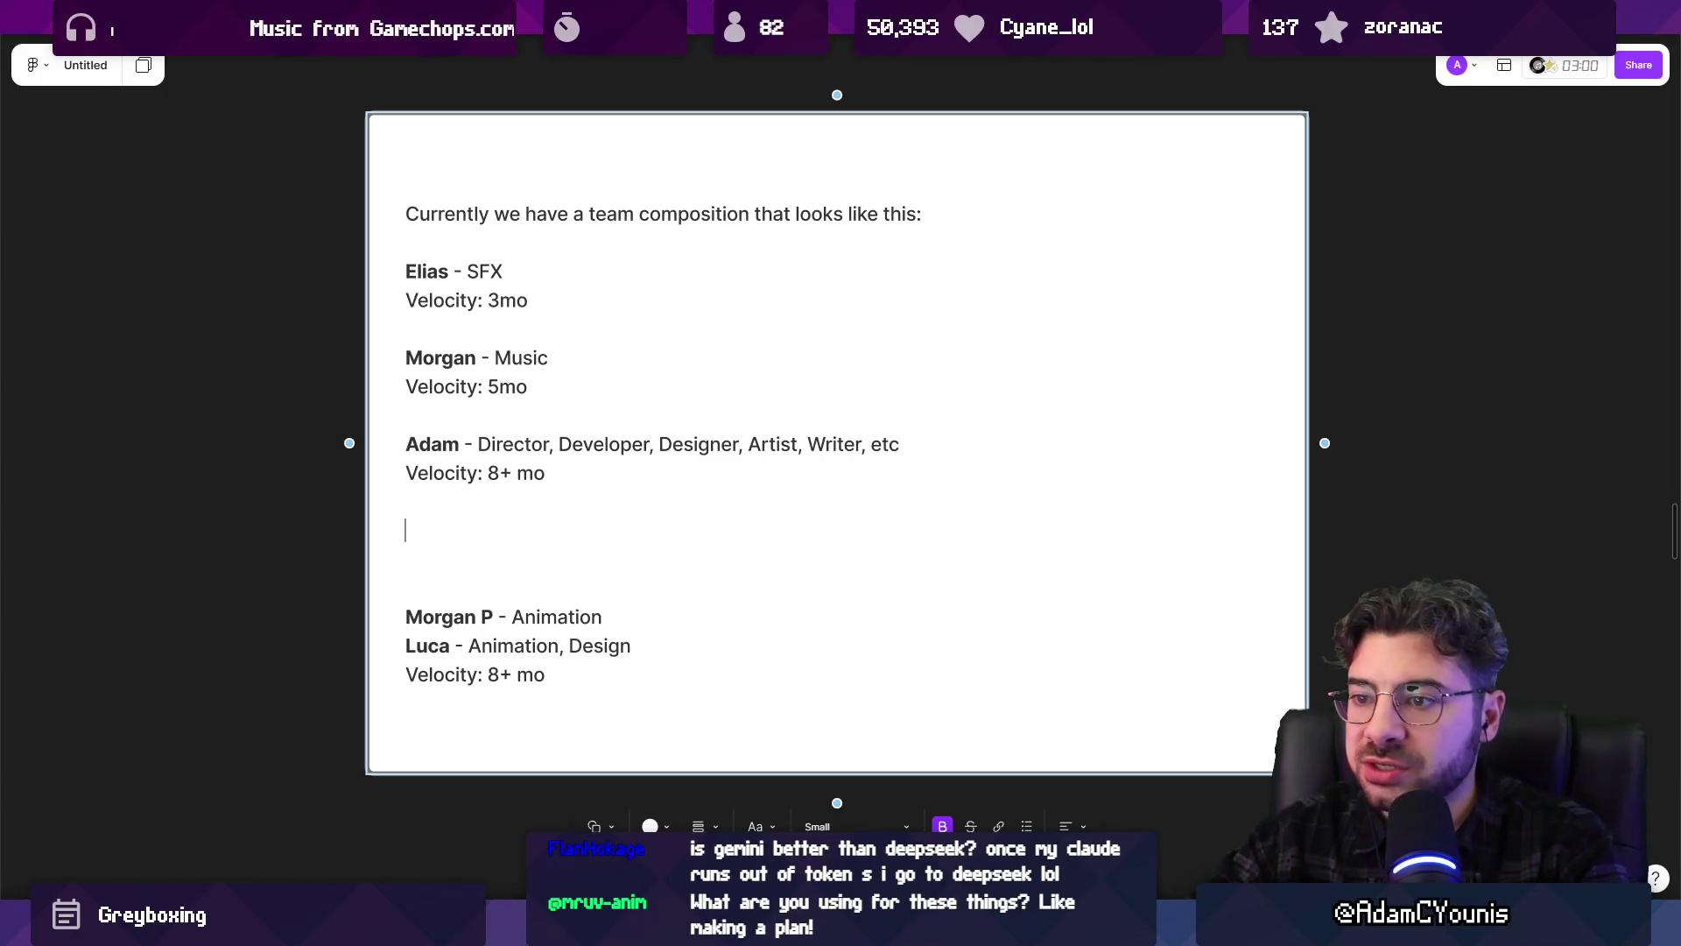
Delete the extra blank lines from the team note and finish editing it
{"action": "key", "text": "Delete"}
{"action": "key", "text": "Delete"}
{"action": "key", "text": "Delete"}
{"action": "key", "text": "Escape"}
{"action": "scroll", "coordinate": [542, 504], "scroll_direction": "down", "scroll_amount": 5}
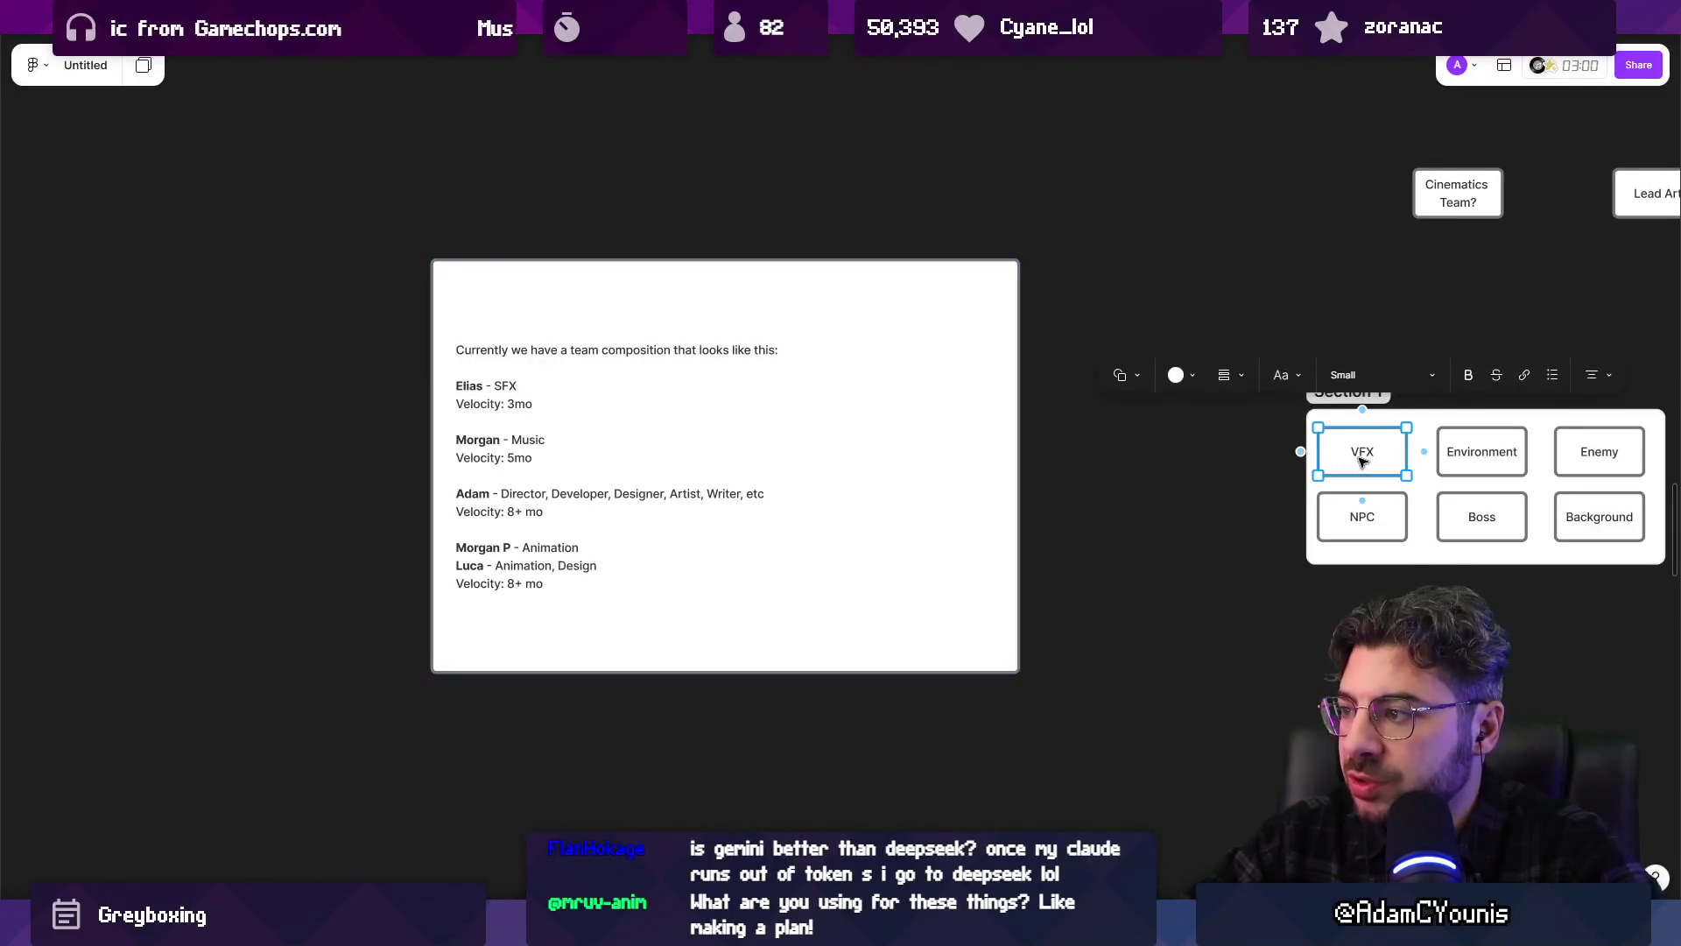
Place a copy of the VFX box below the note and stretch it wider
{"action": "left_click_drag", "start_coordinate": [1358, 456], "coordinate": [503, 793]}
{"action": "scroll", "coordinate": [405, 764], "scroll_direction": "up", "scroll_amount": 3}
{"action": "left_click_drag", "start_coordinate": [529, 734], "coordinate": [754, 734]}
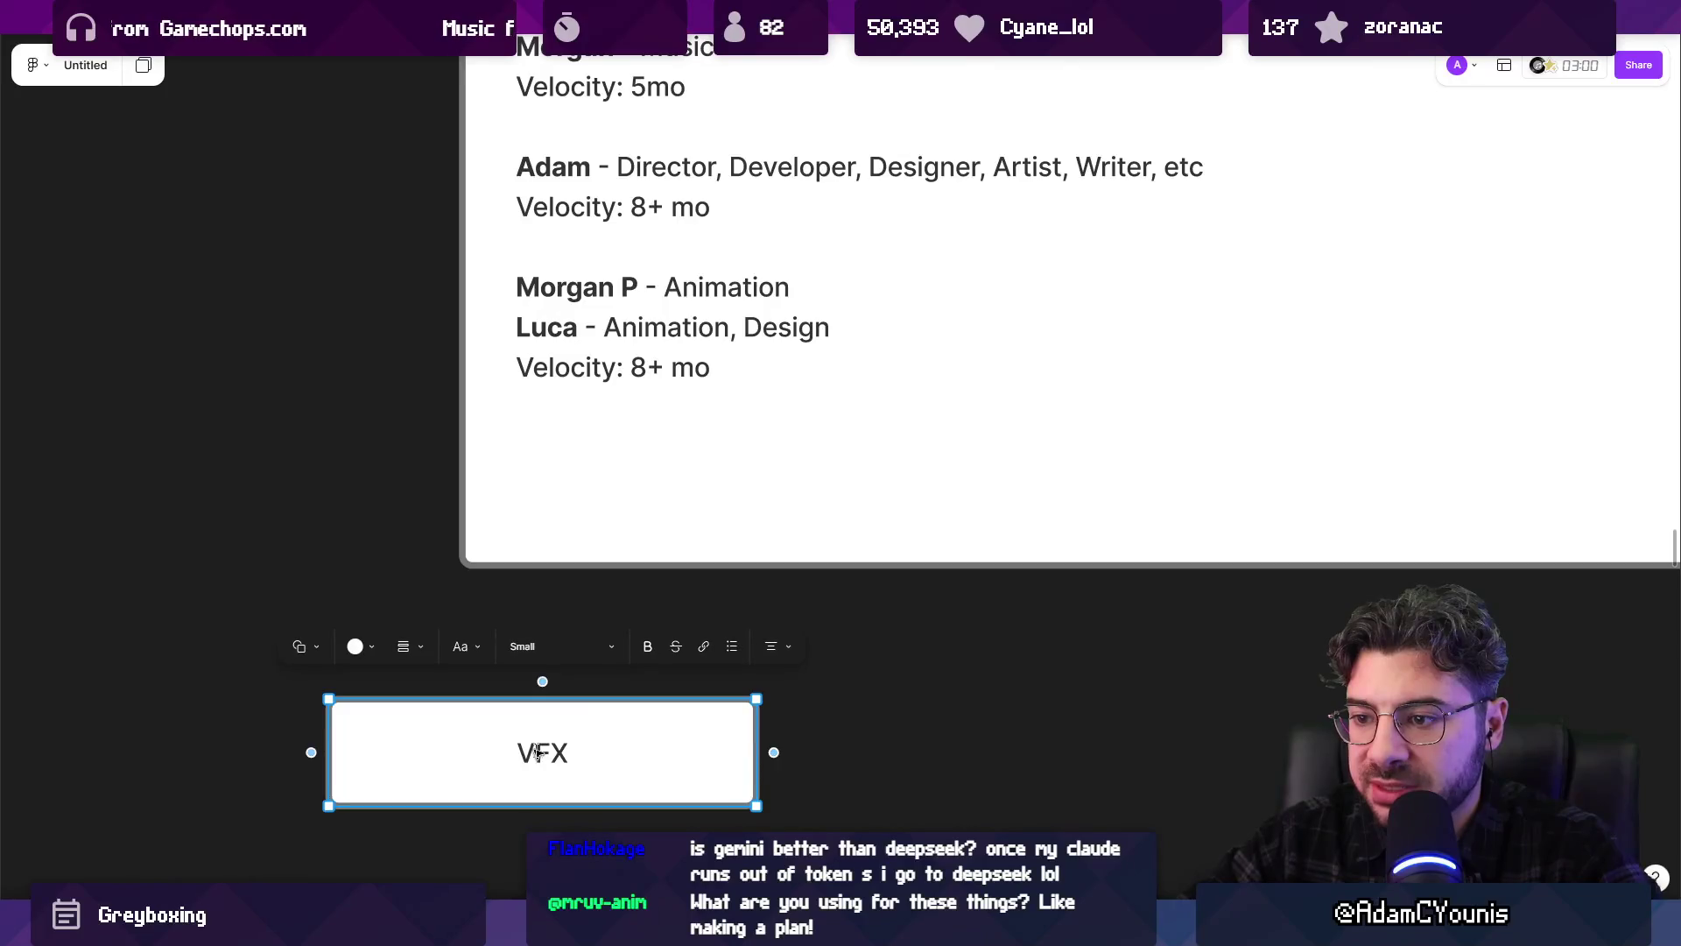
{"action": "double_click", "coordinate": [543, 751]}
{"action": "key", "text": "Escape"}
{"action": "scroll", "coordinate": [578, 647], "scroll_direction": "down", "scroll_amount": 2}
{"action": "scroll", "coordinate": [578, 647], "scroll_direction": "down", "scroll_amount": 5}
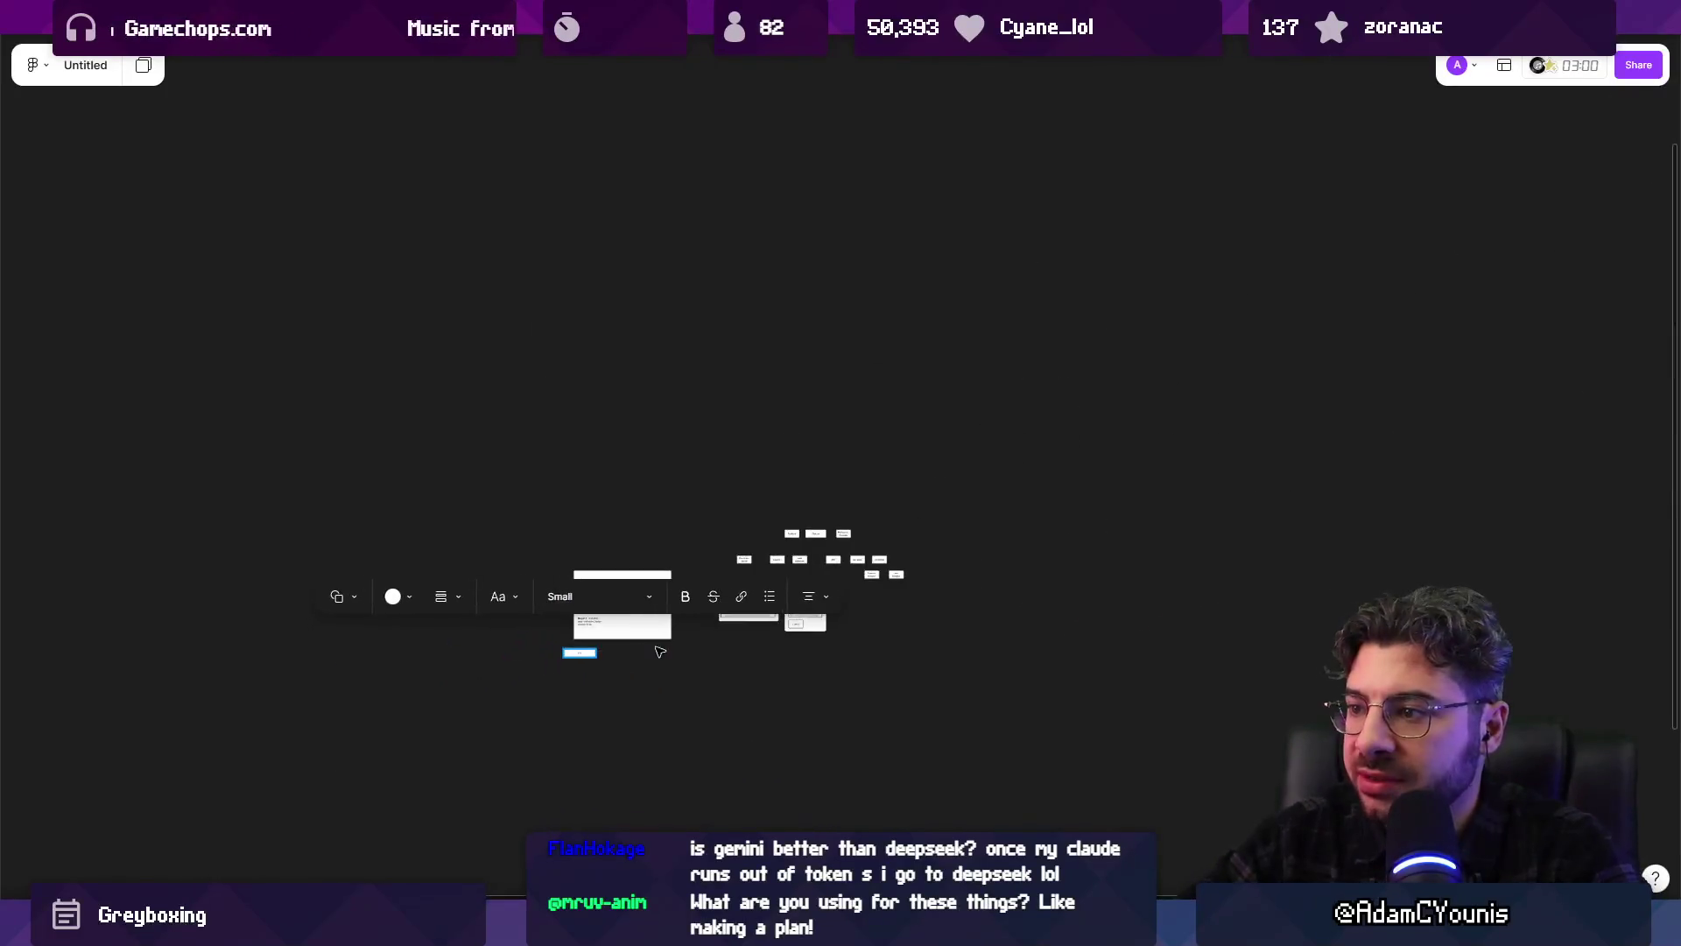
Open Insignia Sequence World Layout and switch to its Dependency Chain page
{"action": "left_click", "coordinate": [901, 18]}
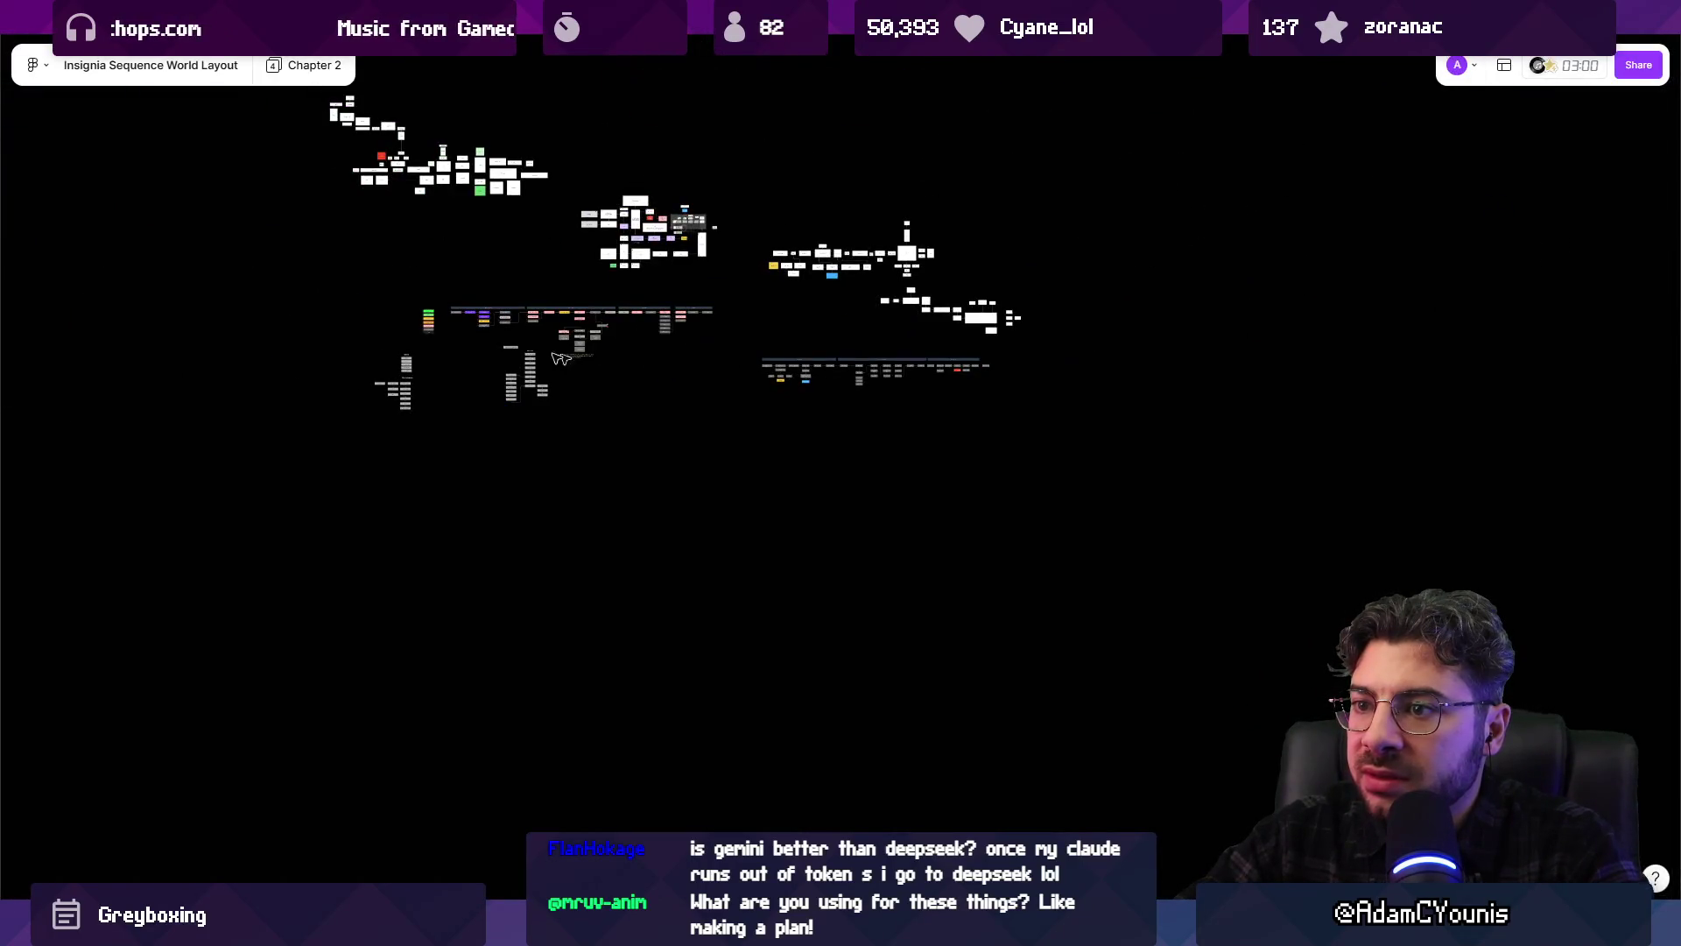
{"action": "scroll", "coordinate": [443, 152], "scroll_direction": "up", "scroll_amount": 5}
{"action": "scroll", "coordinate": [1041, 455], "scroll_direction": "up", "scroll_amount": 3}
{"action": "scroll", "coordinate": [1041, 455], "scroll_direction": "down", "scroll_amount": 10}
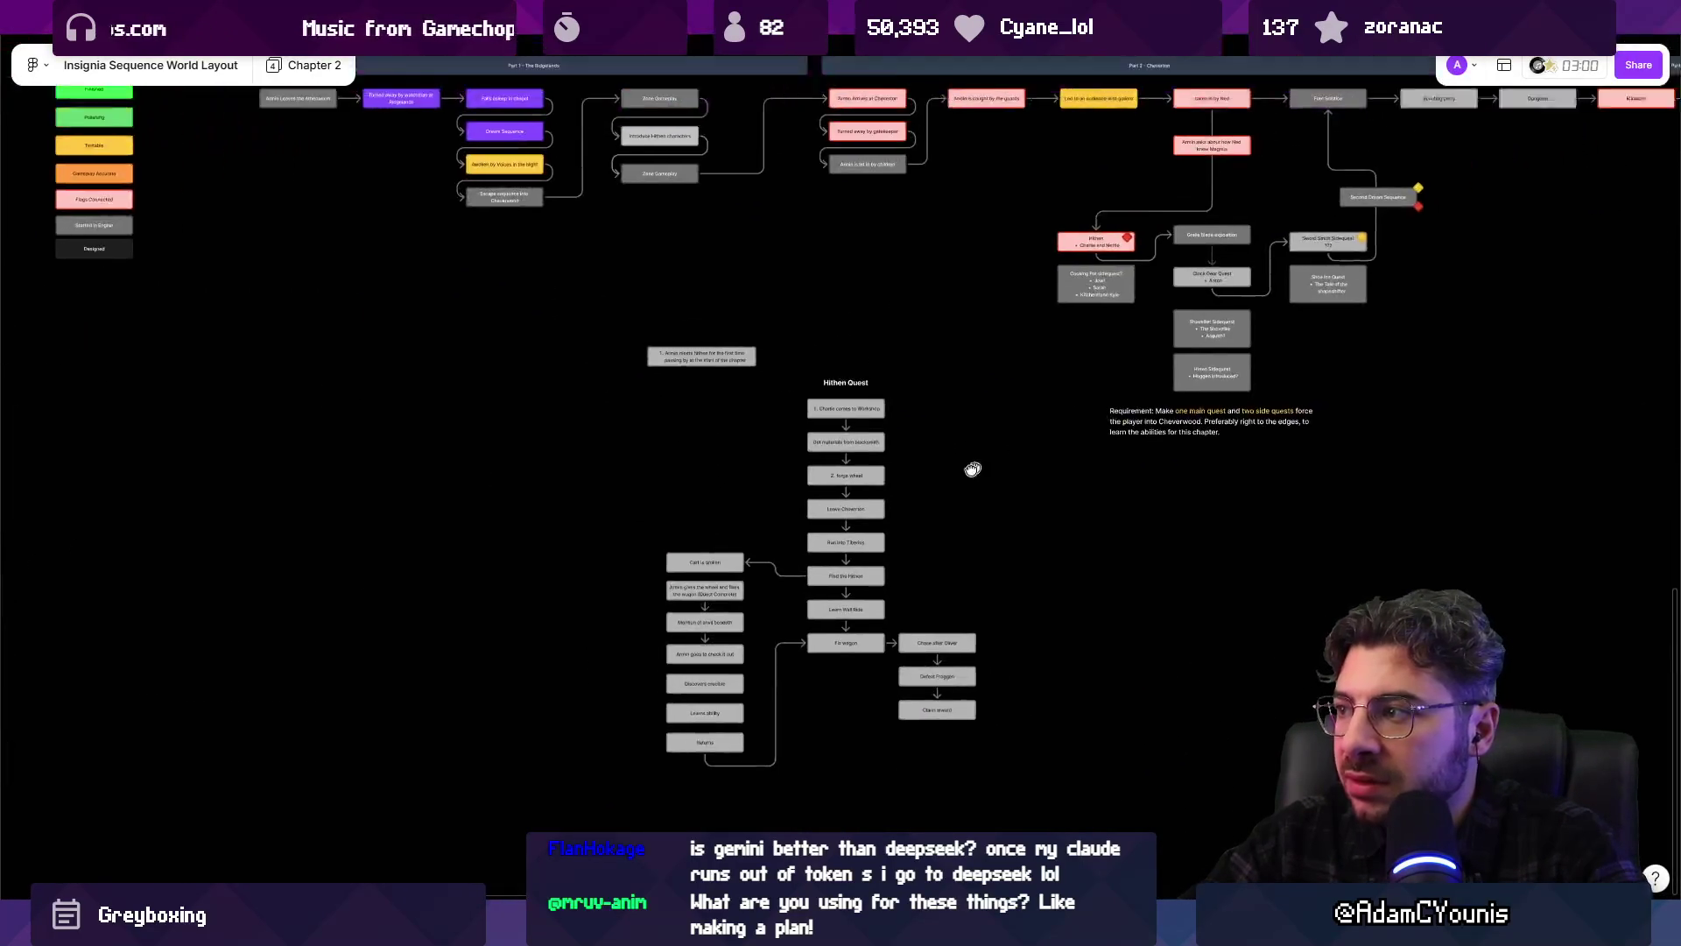
{"action": "scroll", "coordinate": [844, 456], "scroll_direction": "up", "scroll_amount": 3}
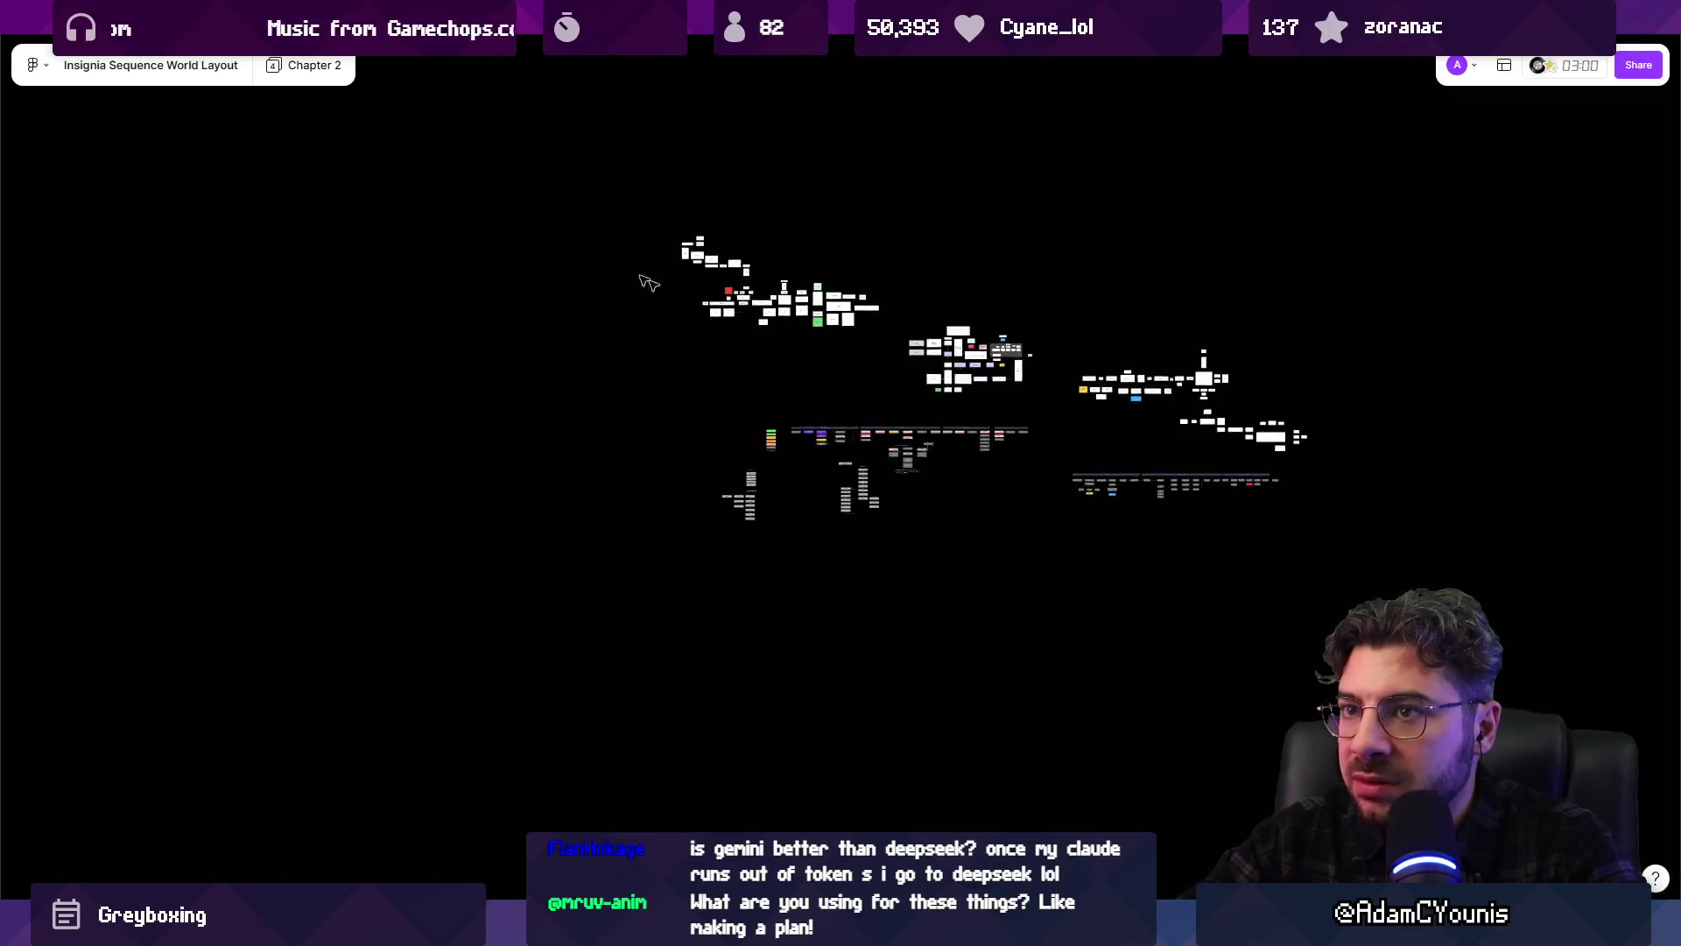
{"action": "left_click", "coordinate": [302, 64]}
{"action": "left_click", "coordinate": [313, 229]}
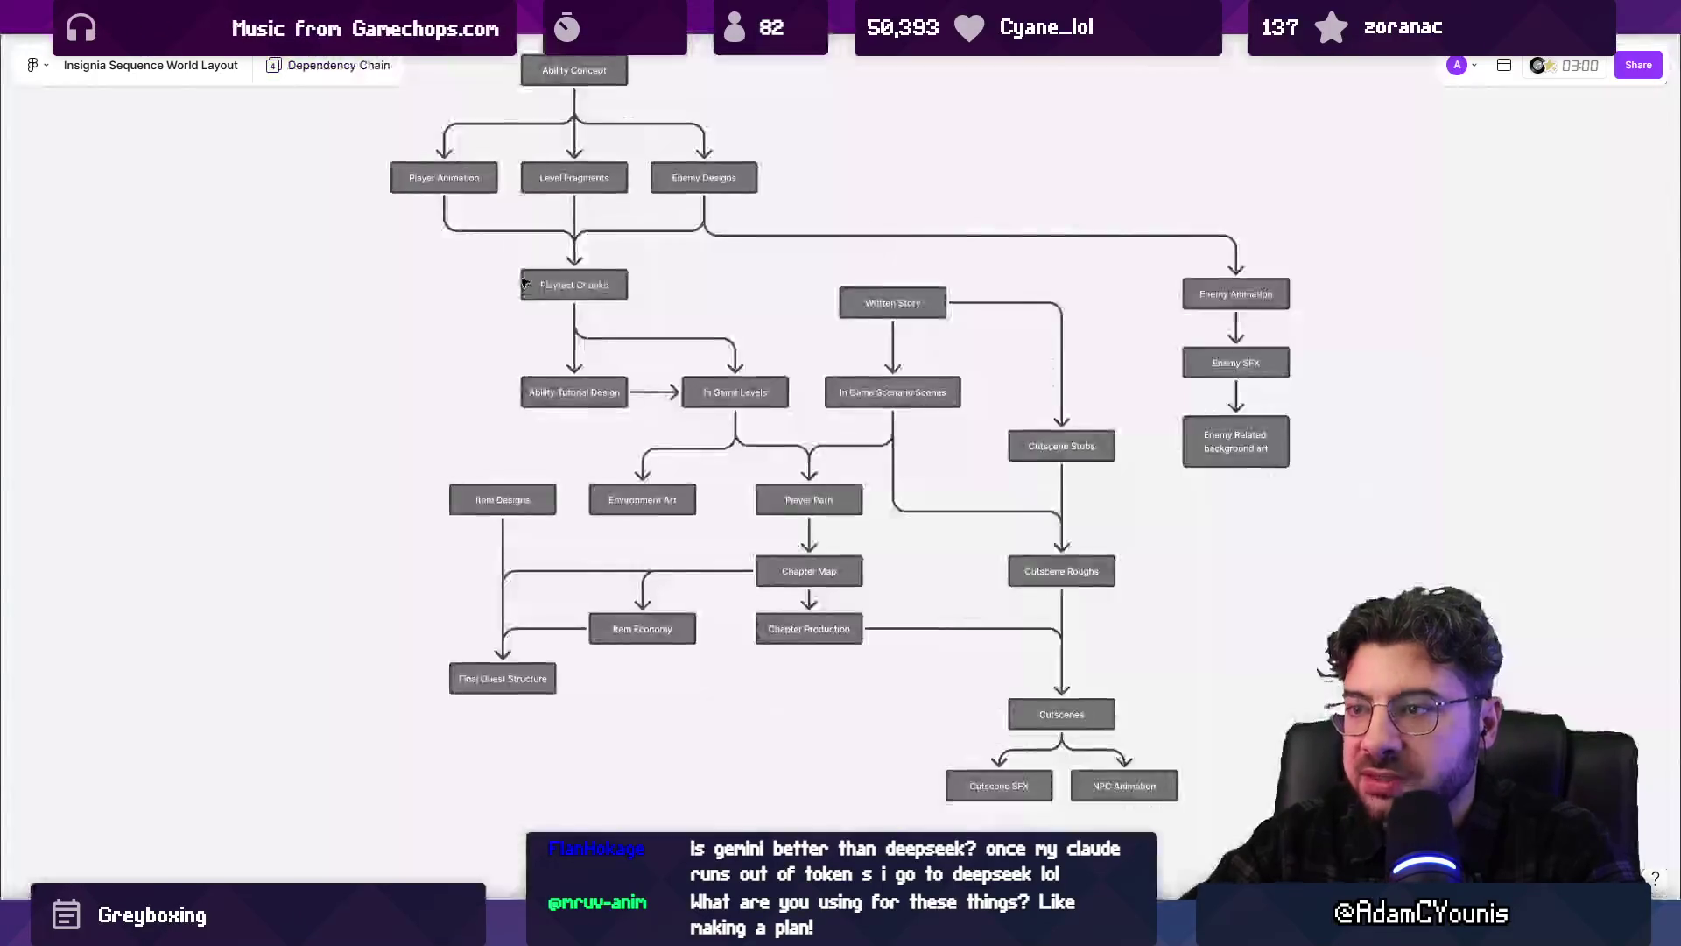
Marquee-select the whole dependency flowchart, then switch to the Untitled board
{"action": "scroll", "coordinate": [609, 300], "scroll_direction": "down", "scroll_amount": 3}
{"action": "left_click_drag", "start_coordinate": [404, 140], "coordinate": [1204, 696]}
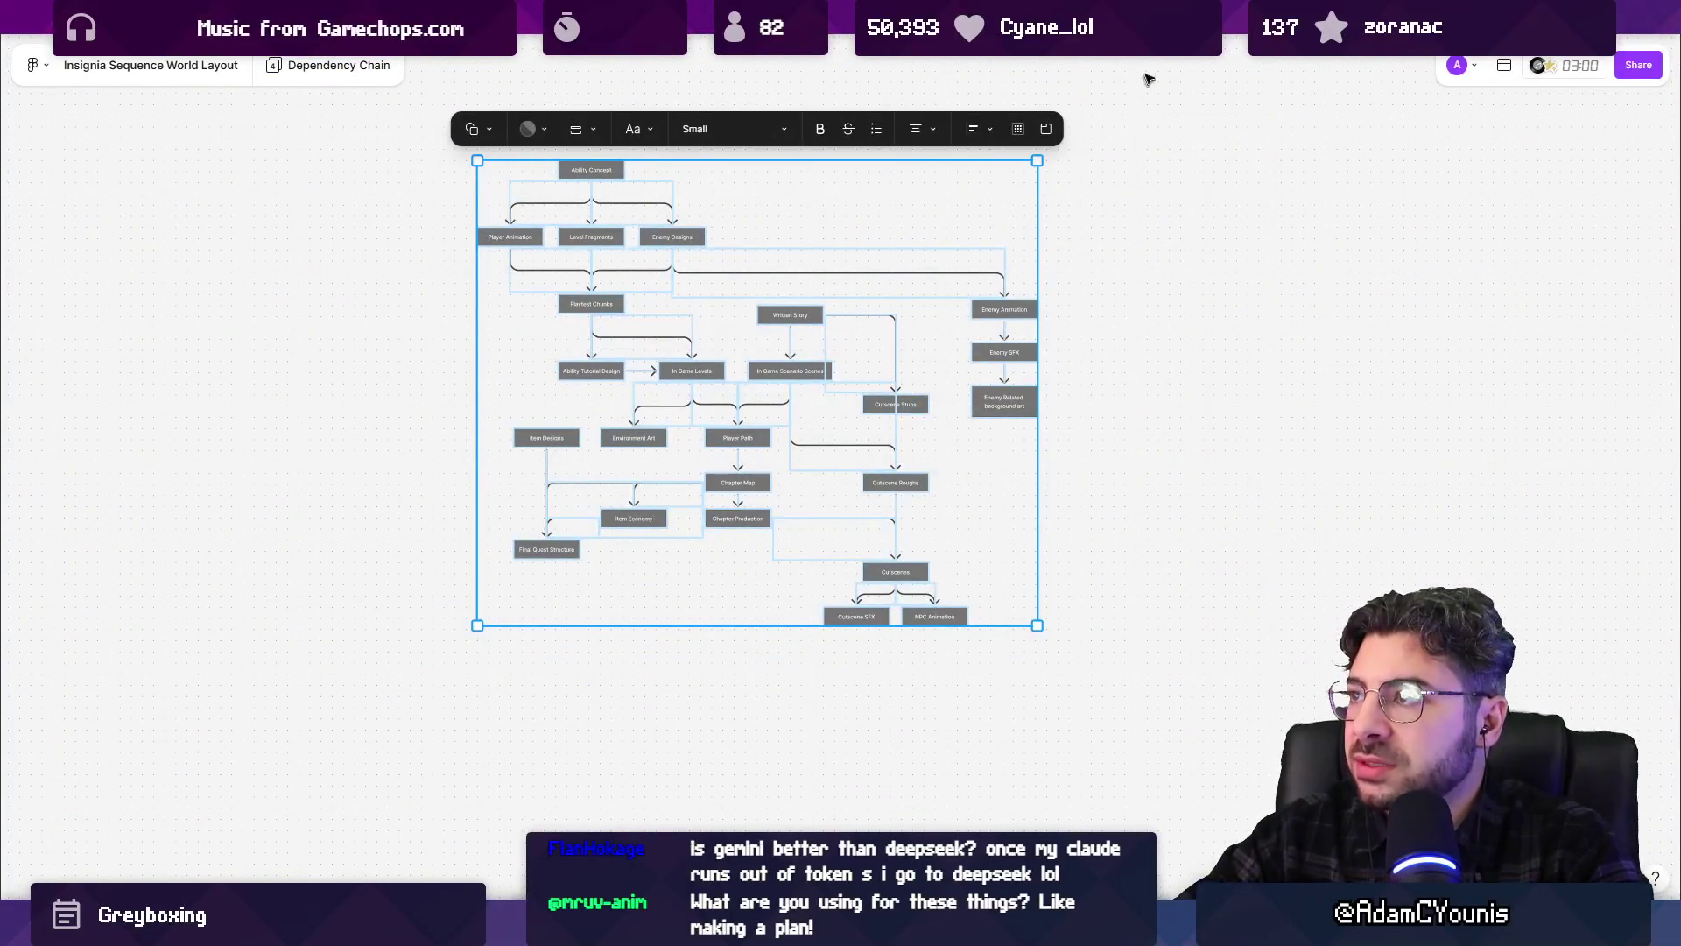
{"action": "key", "text": "ctrl+Tab"}
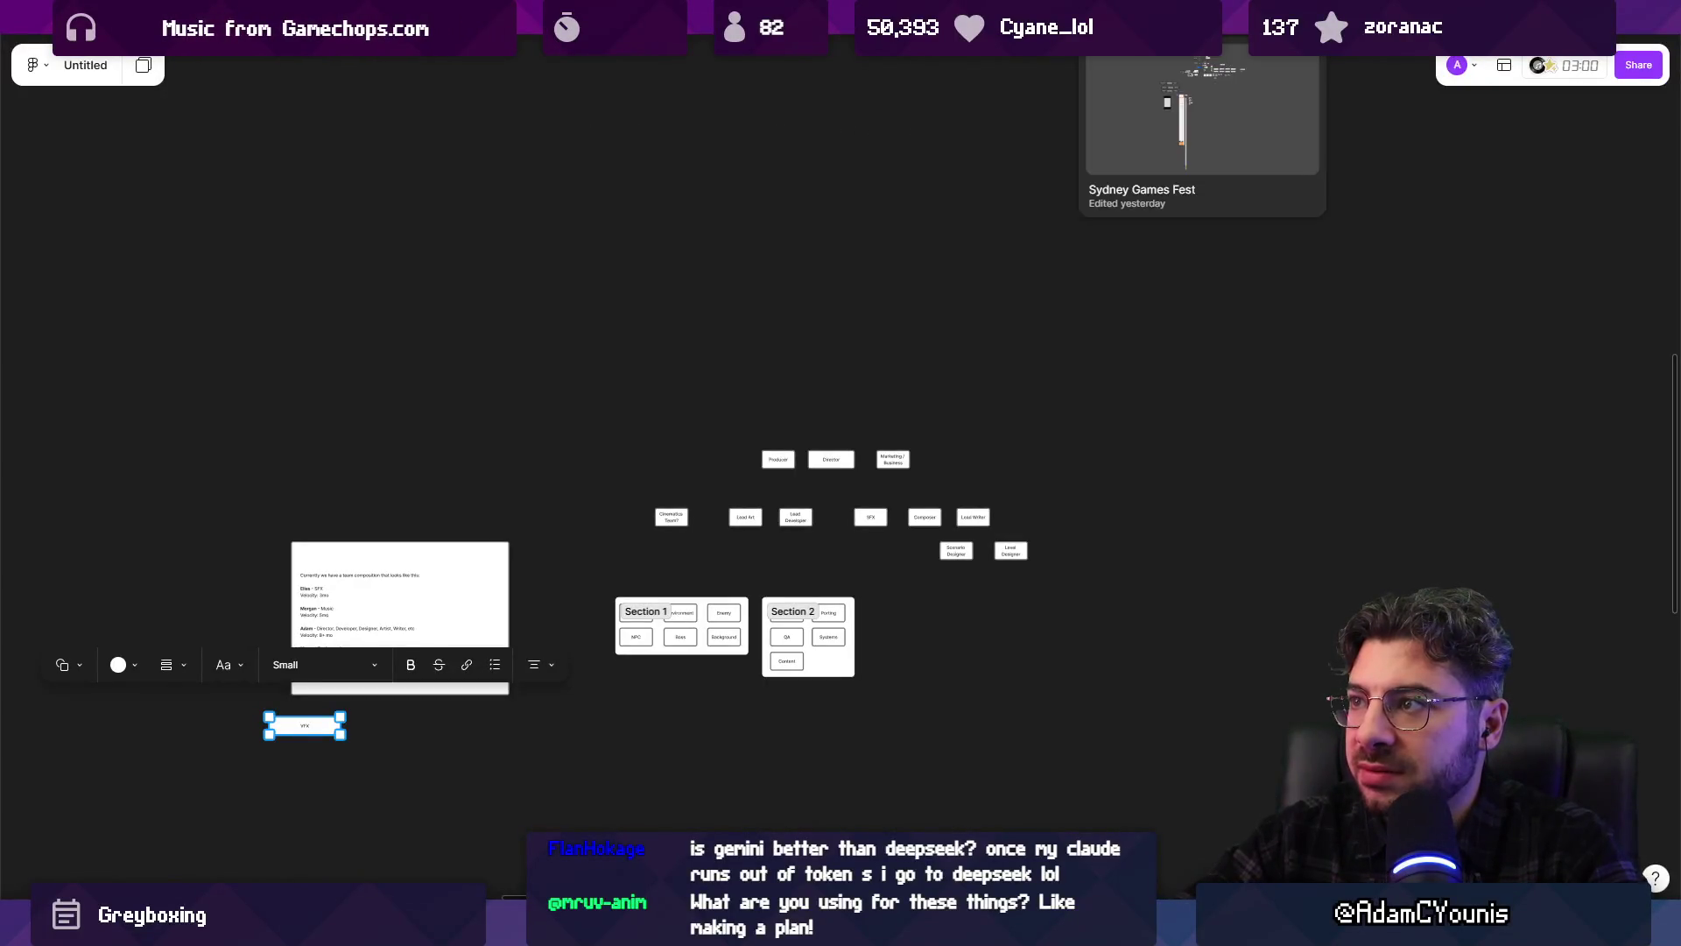
Paste the flowchart onto the Untitled board with Ctrl+V and fit it in view
{"action": "scroll", "coordinate": [676, 518], "scroll_direction": "down", "scroll_amount": 5}
{"action": "key", "text": "ctrl+v"}
{"action": "key", "text": "shift+2"}
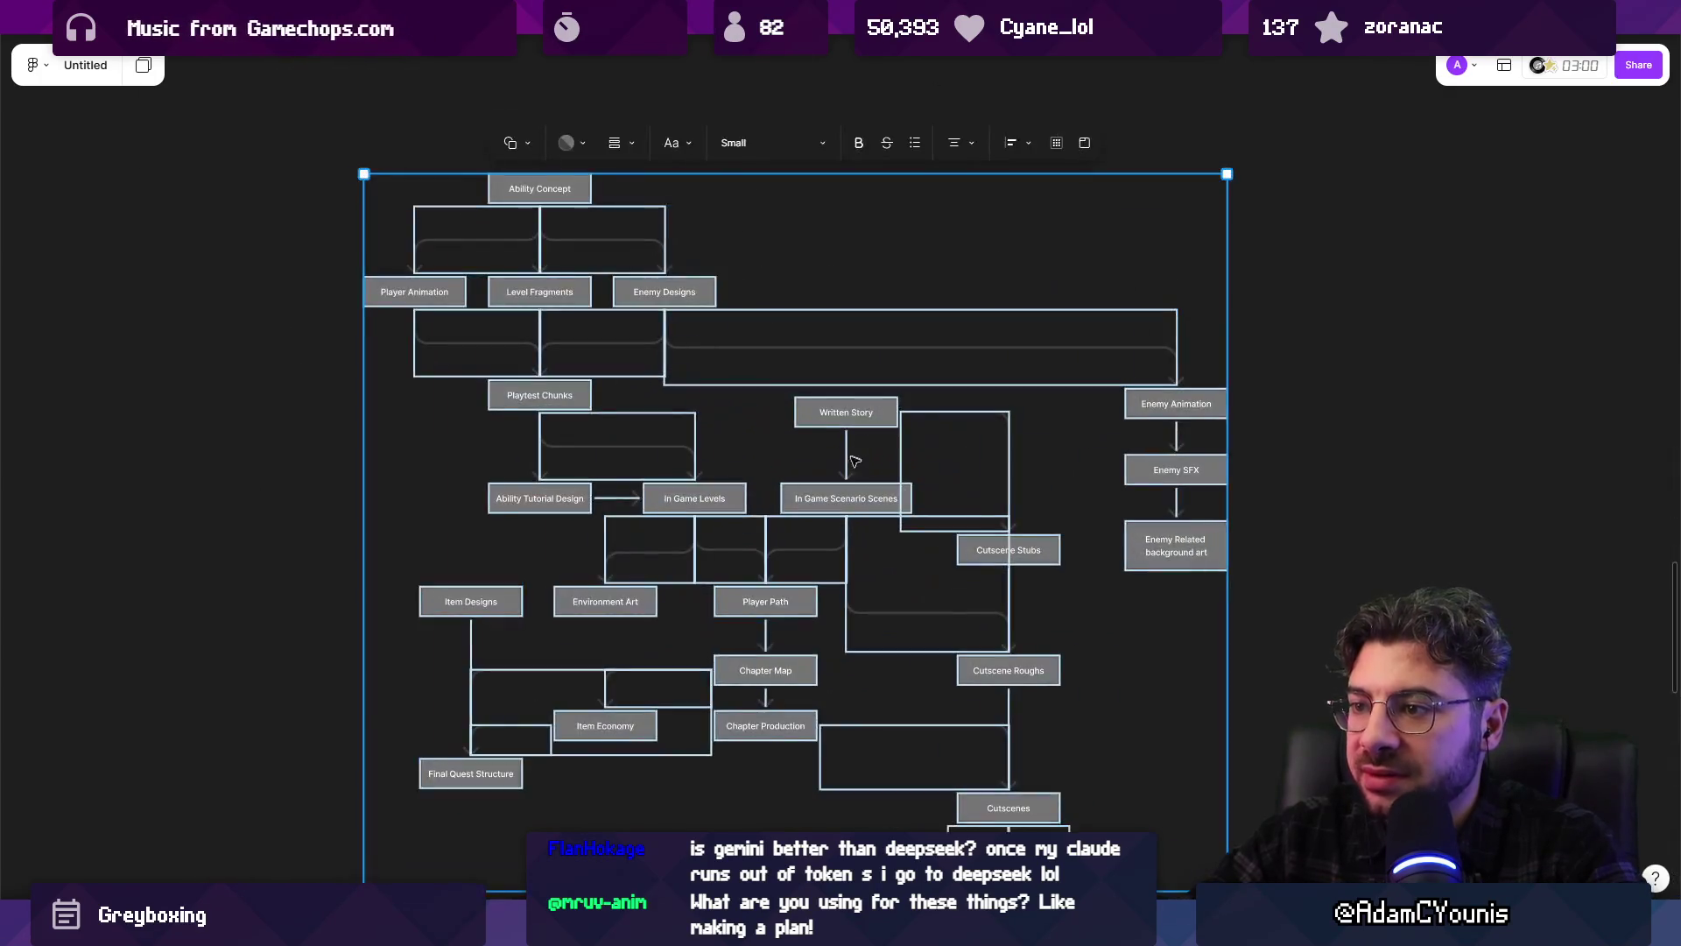
{"action": "left_click", "coordinate": [1375, 465]}
{"action": "scroll", "coordinate": [1348, 465], "scroll_direction": "down", "scroll_amount": 1}
{"action": "left_click_drag", "start_coordinate": [407, 214], "coordinate": [1295, 770]}
{"action": "scroll", "coordinate": [1295, 769], "scroll_direction": "down", "scroll_amount": 2}
{"action": "key", "text": "Escape"}
{"action": "scroll", "coordinate": [979, 458], "scroll_direction": "up", "scroll_amount": 2}
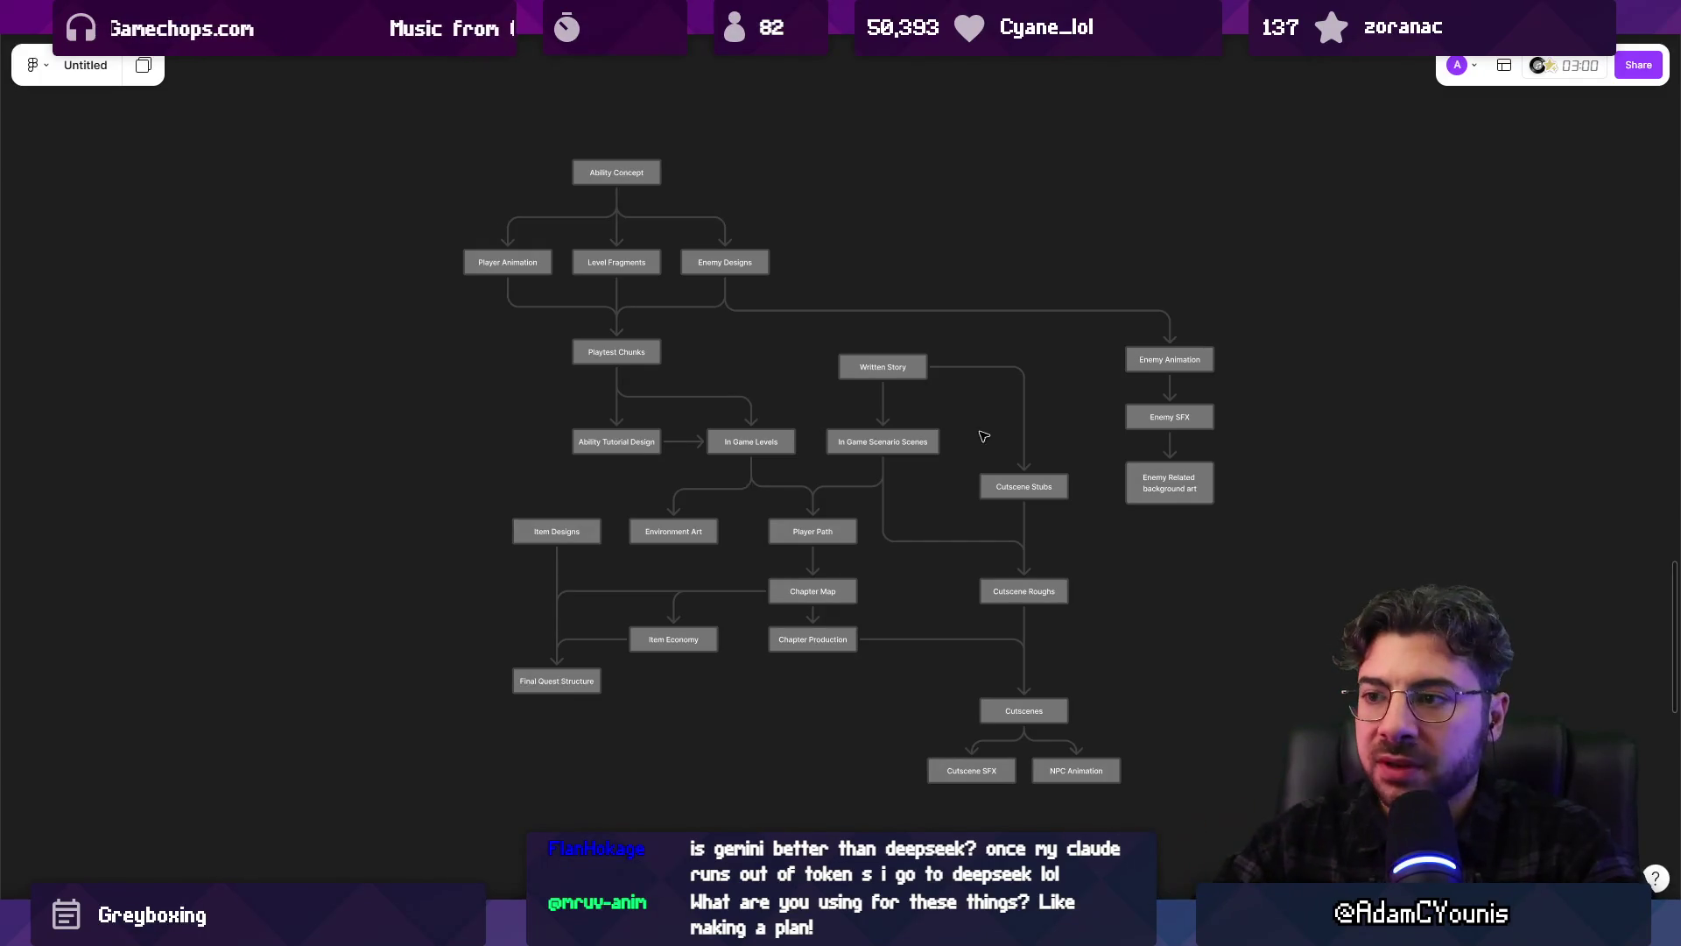
{"action": "scroll", "coordinate": [651, 209], "scroll_direction": "up", "scroll_amount": 10}
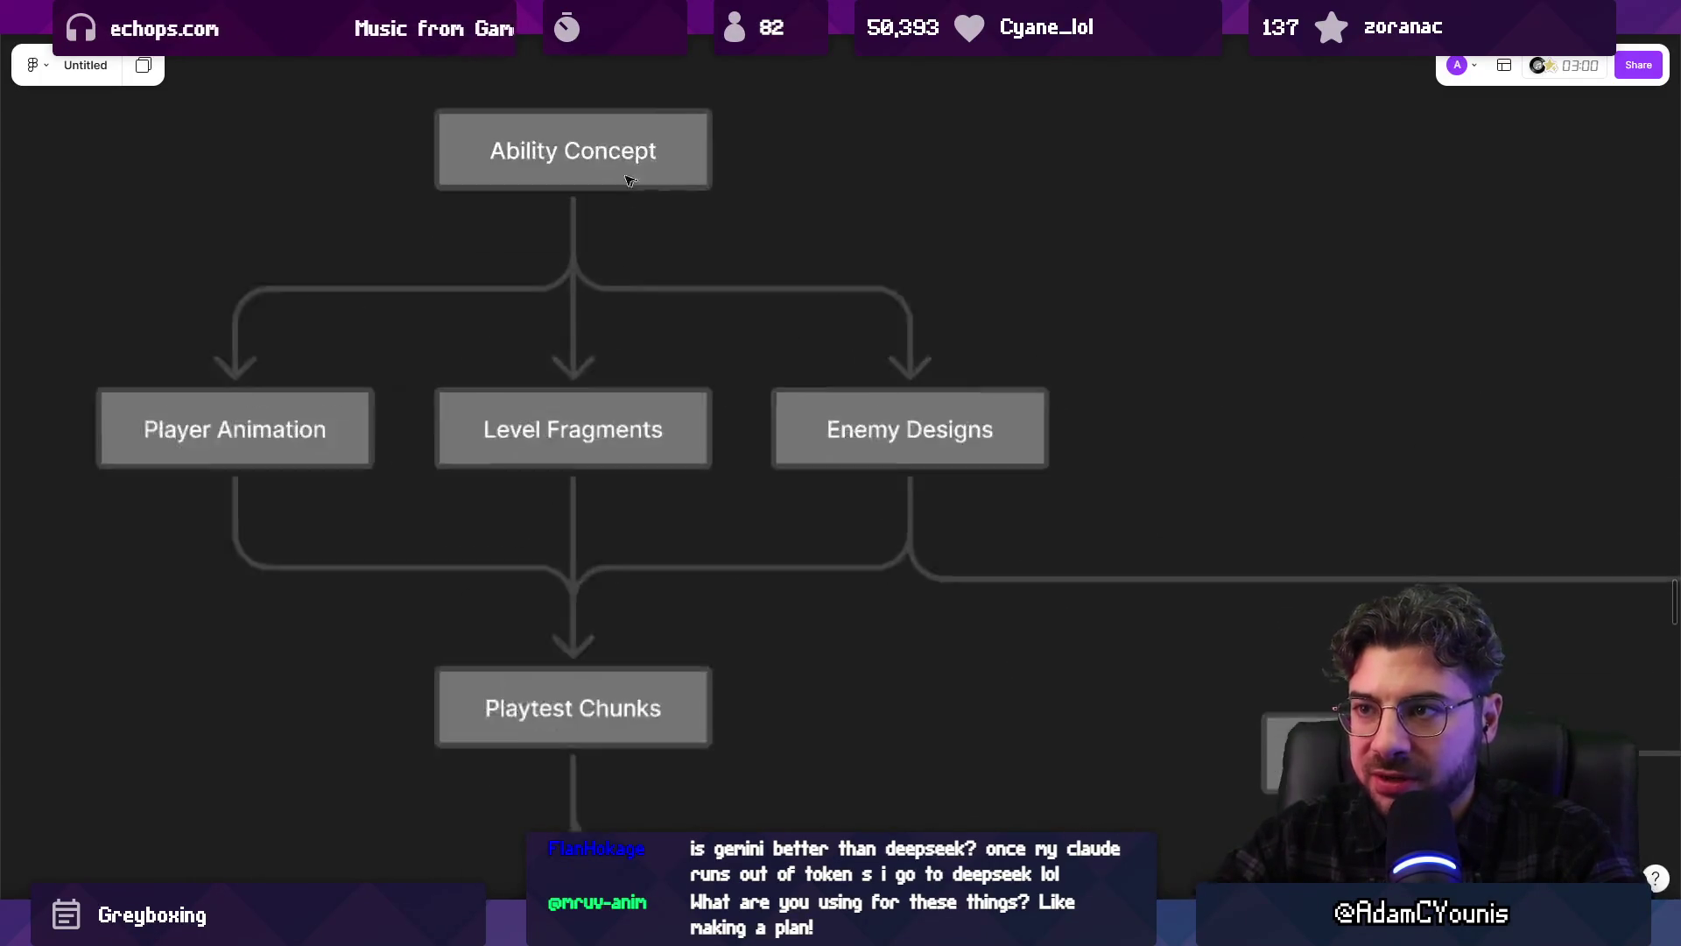
{"action": "left_click", "coordinate": [657, 224]}
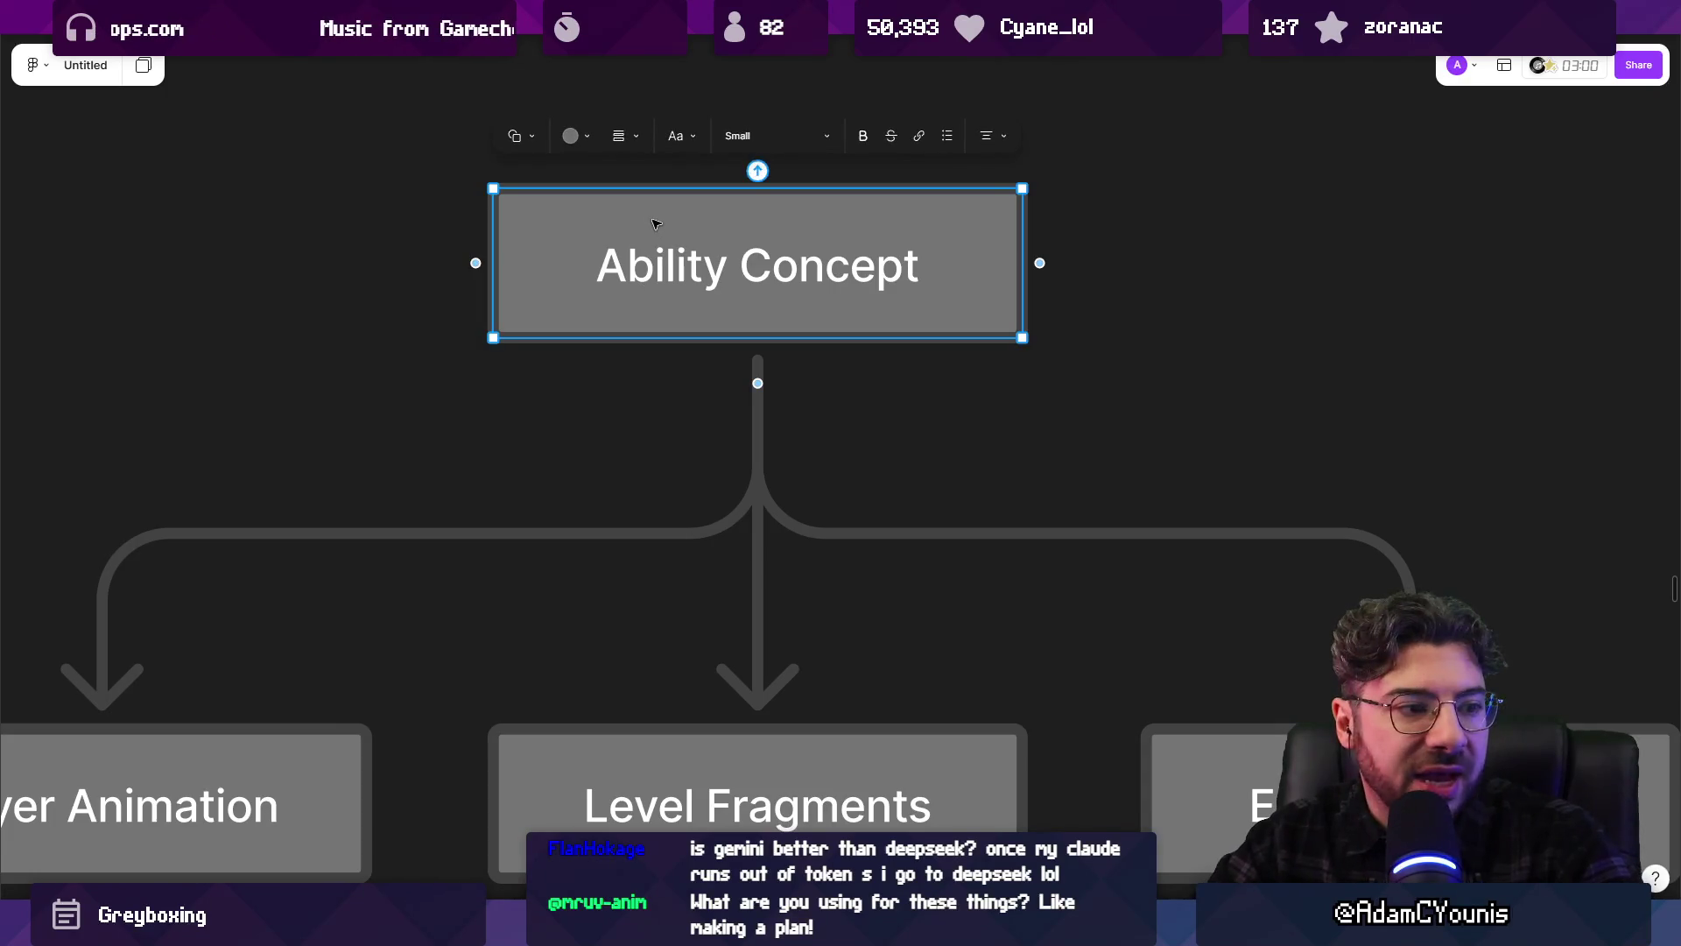
{"action": "scroll", "coordinate": [656, 226], "scroll_direction": "down", "scroll_amount": 2}
{"action": "scroll", "coordinate": [656, 225], "scroll_direction": "down", "scroll_amount": 2}
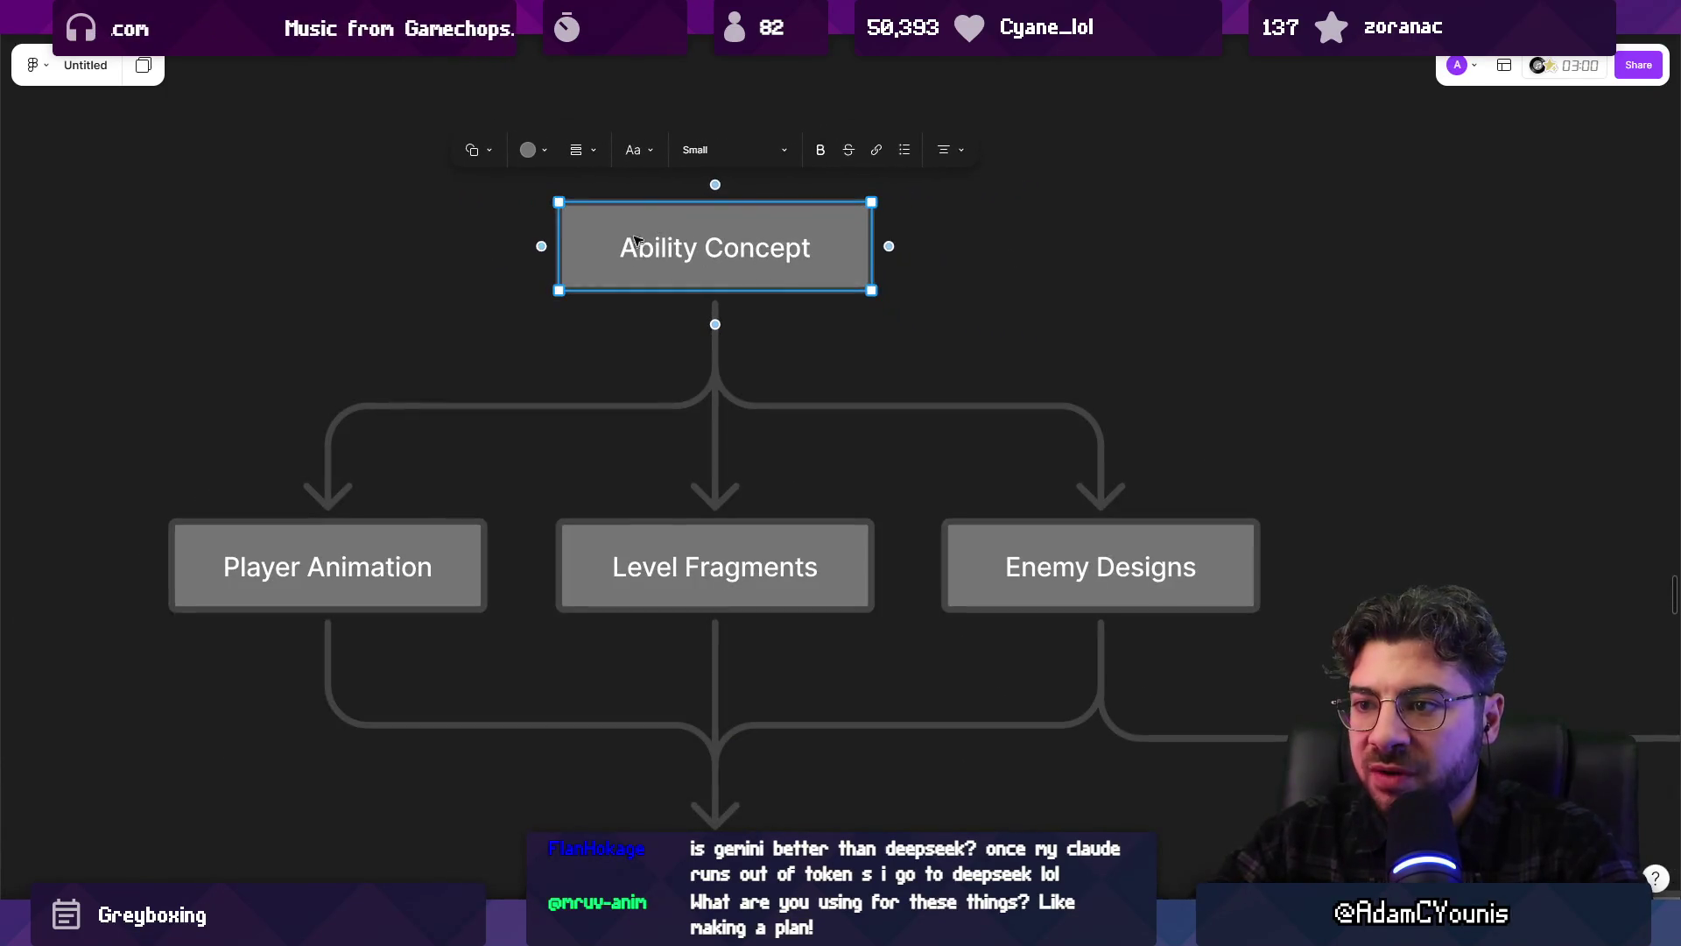
{"action": "scroll", "coordinate": [464, 407], "scroll_direction": "down", "scroll_amount": 3}
{"action": "left_click", "coordinate": [359, 372]}
{"action": "scroll", "coordinate": [376, 377], "scroll_direction": "down", "scroll_amount": 2}
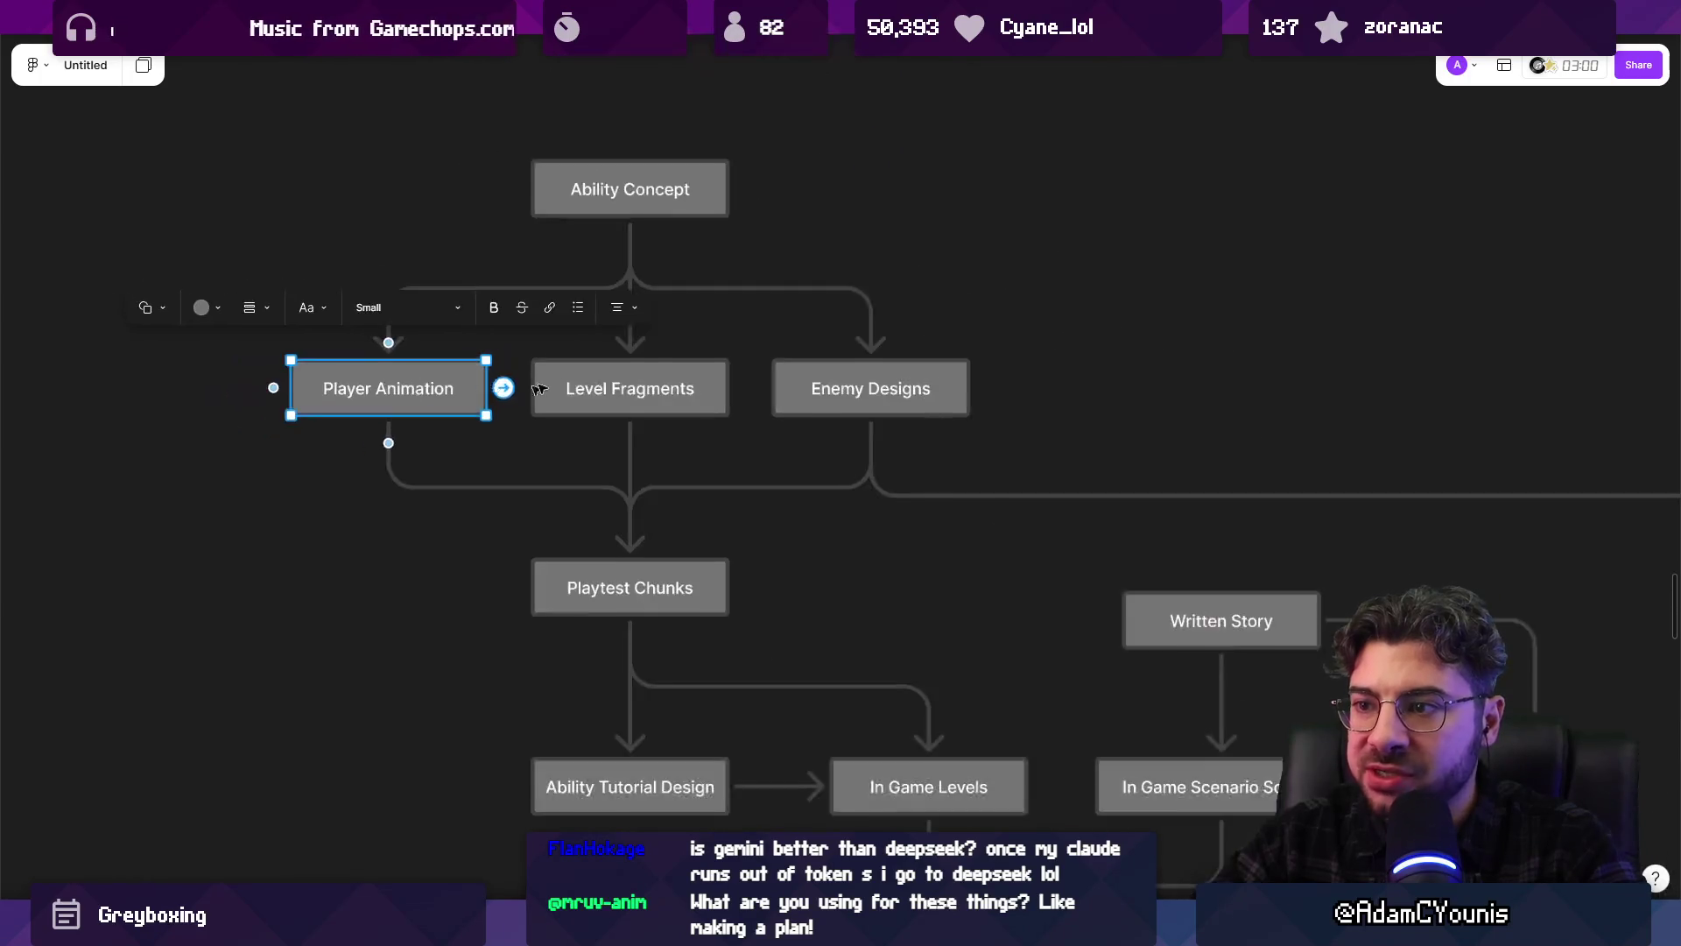
{"action": "scroll", "coordinate": [437, 420], "scroll_direction": "up", "scroll_amount": 2}
{"action": "left_click", "coordinate": [618, 451]}
{"action": "left_click", "coordinate": [771, 453]}
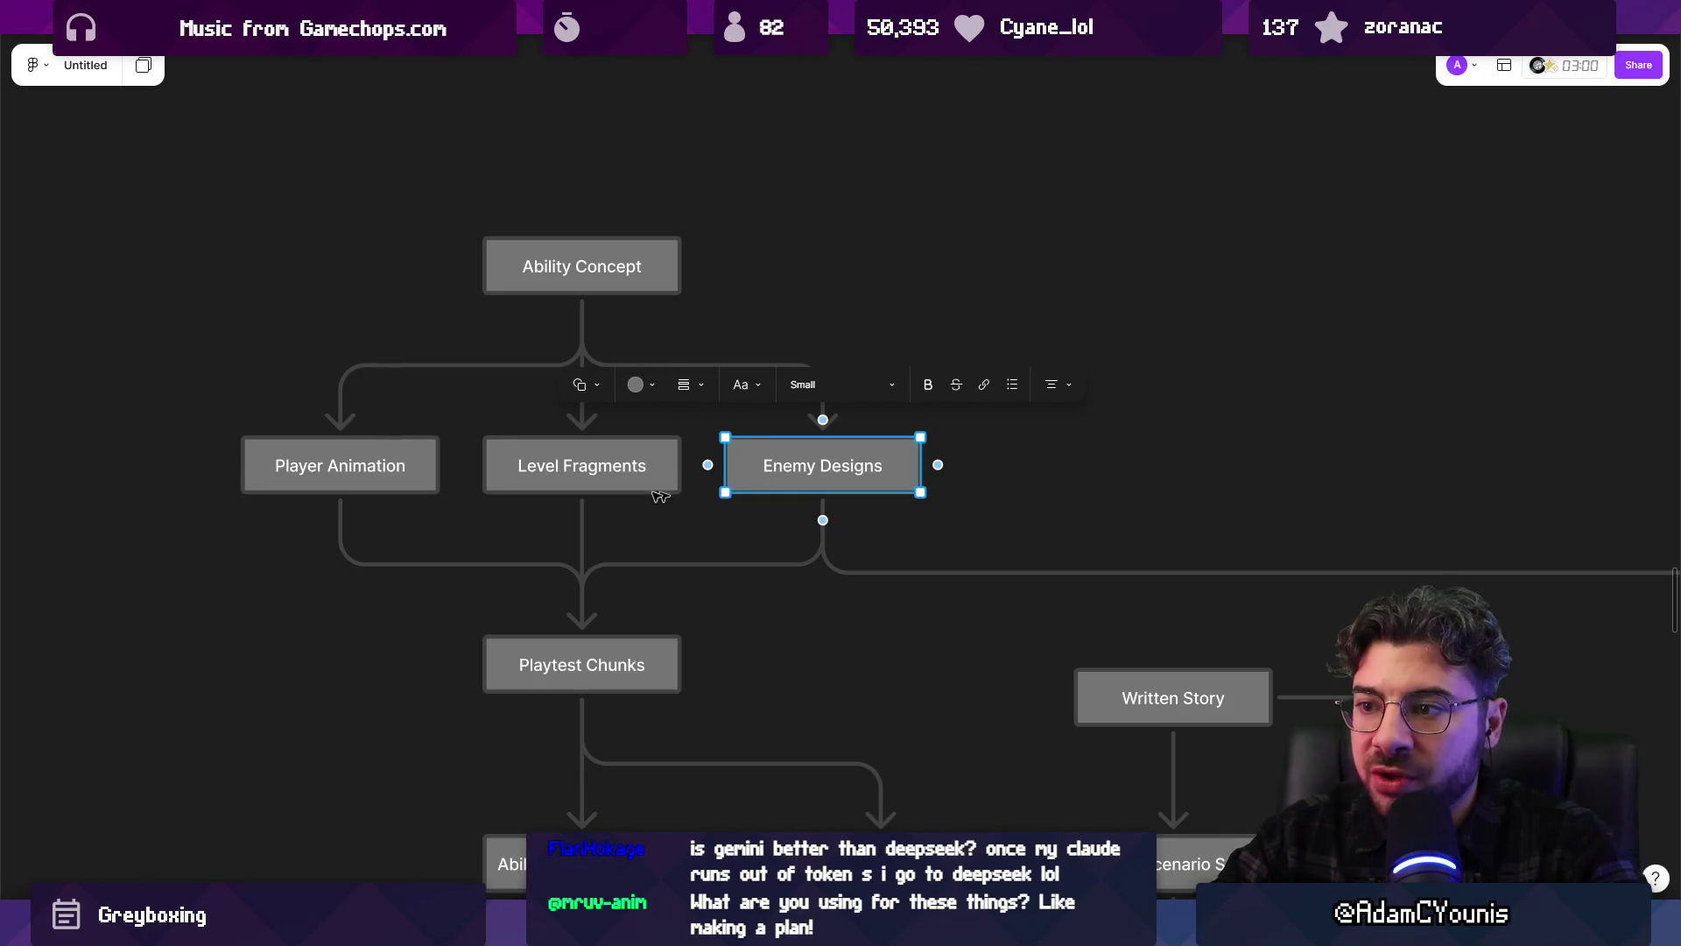
{"action": "scroll", "coordinate": [683, 524], "scroll_direction": "down", "scroll_amount": 2}
{"action": "left_click", "coordinate": [602, 520]}
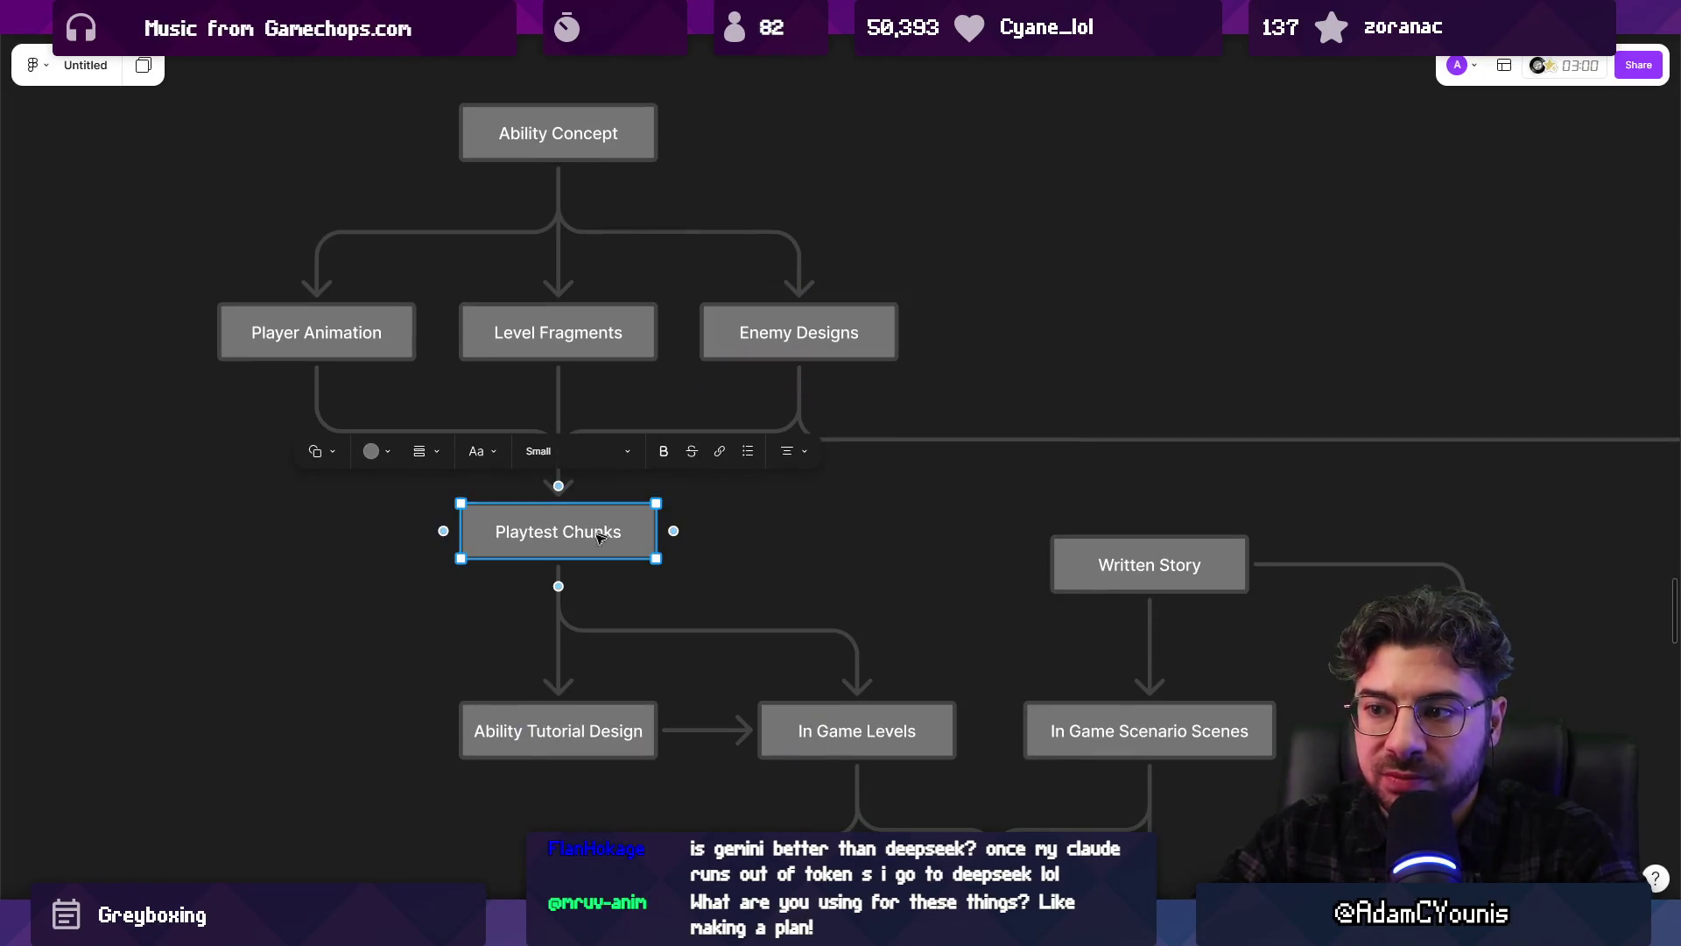
{"action": "left_click", "coordinate": [718, 540]}
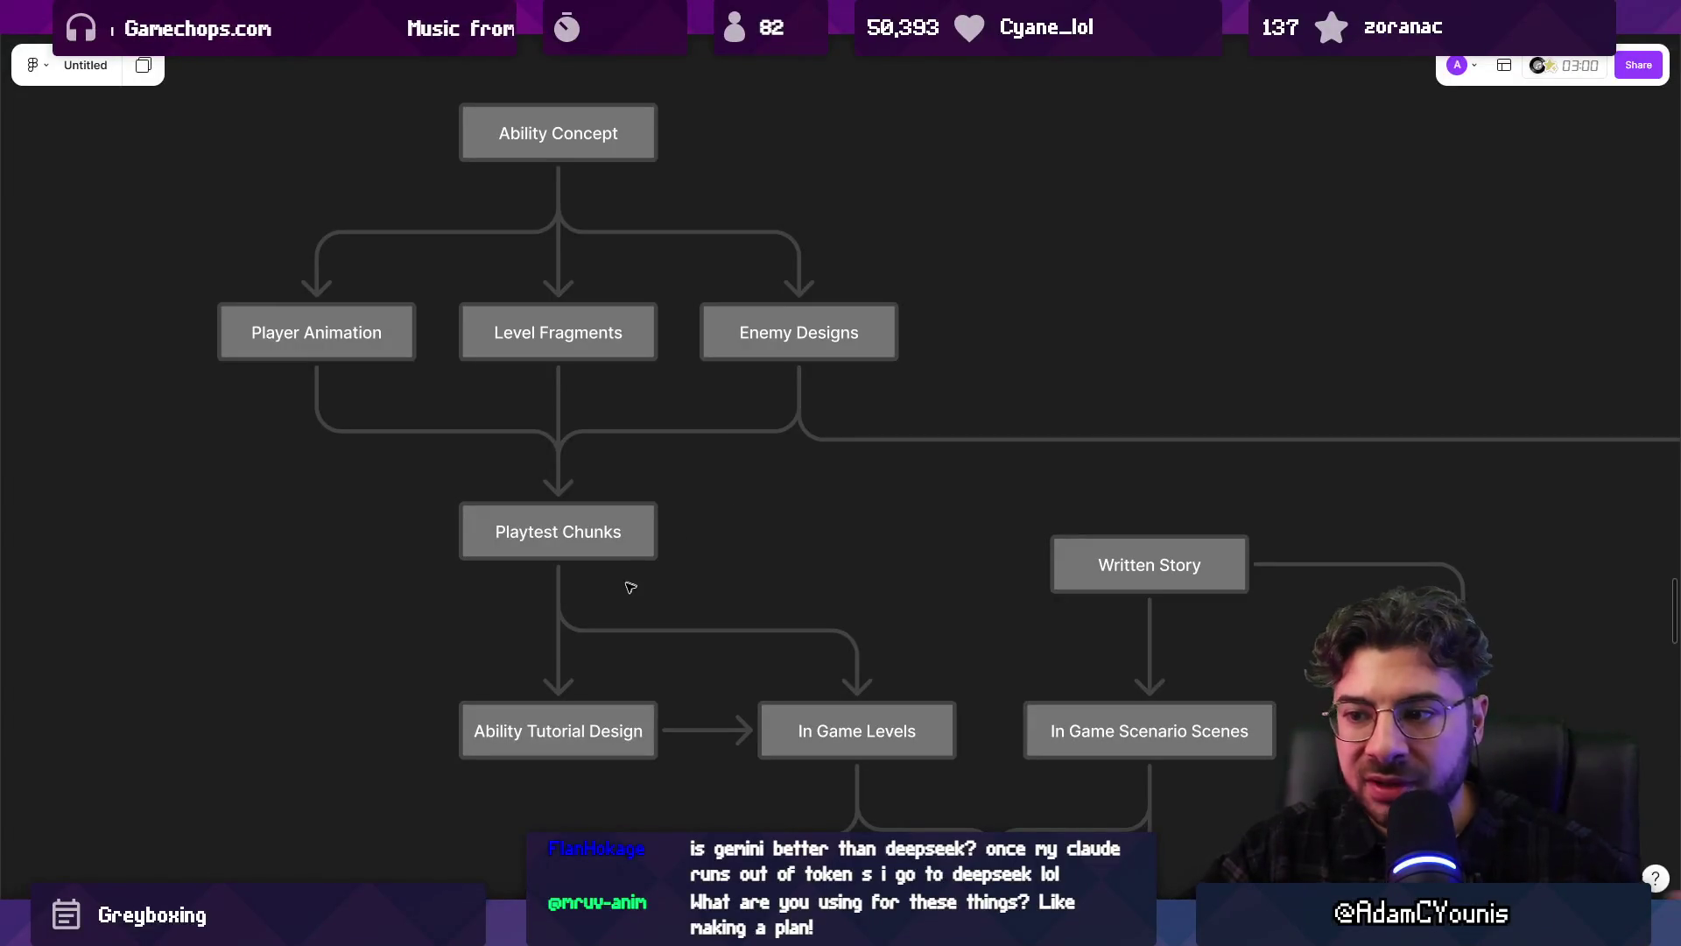
{"action": "scroll", "coordinate": [630, 586], "scroll_direction": "down", "scroll_amount": 2}
{"action": "left_click", "coordinate": [572, 561]}
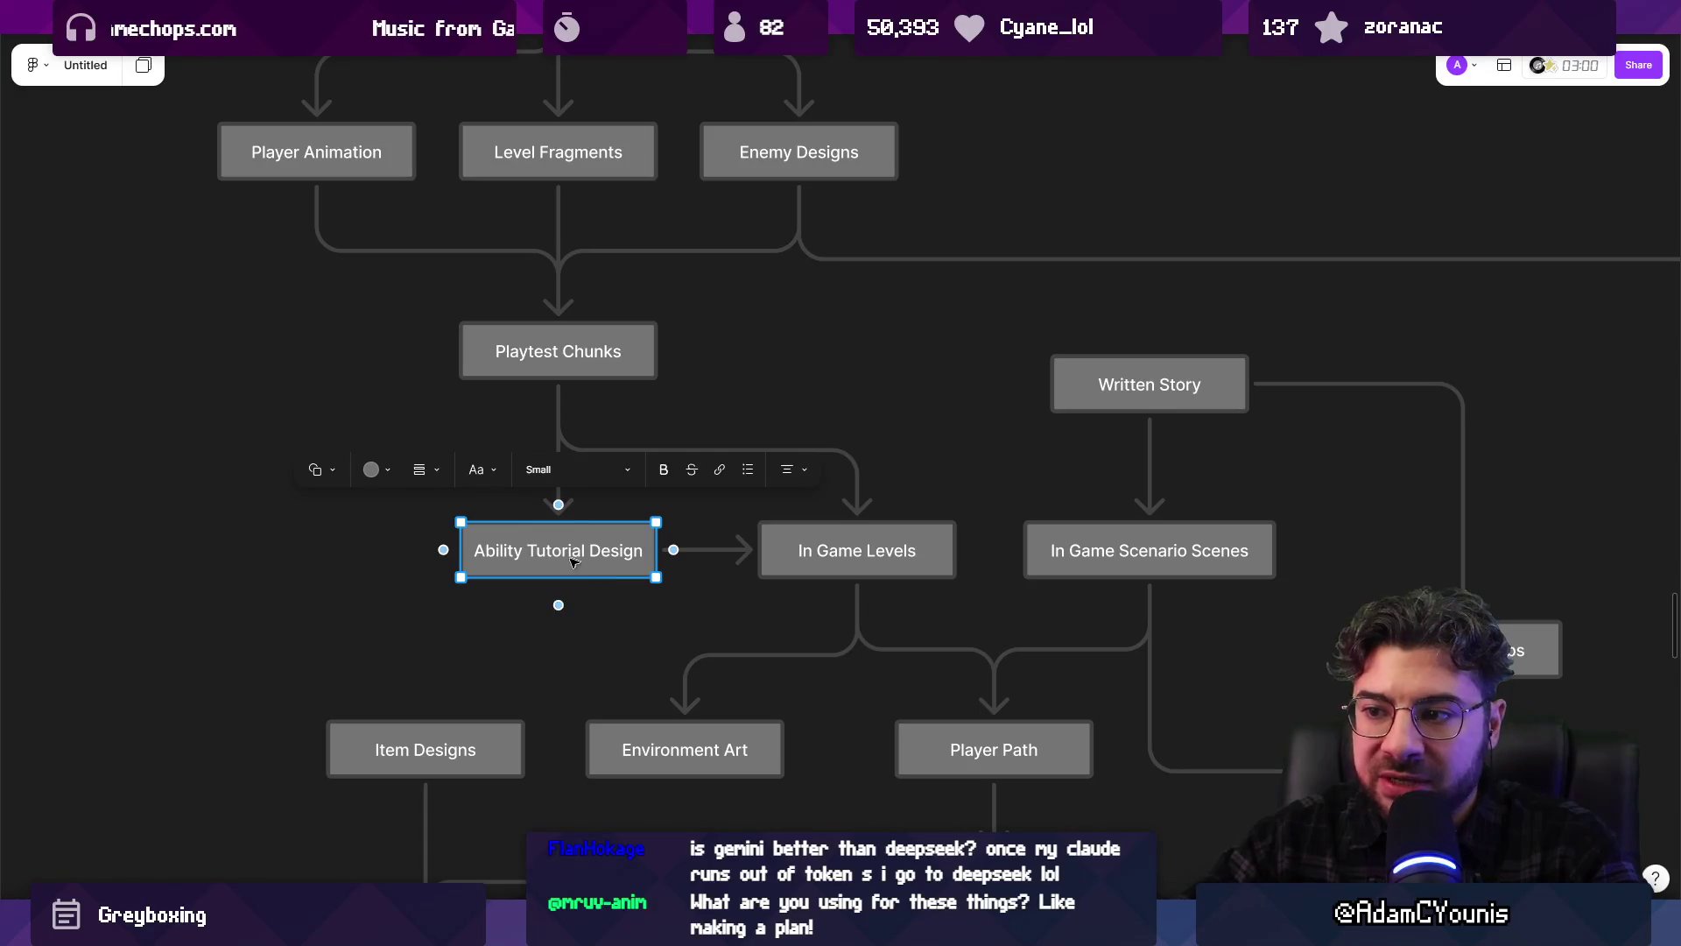
{"action": "scroll", "coordinate": [838, 541], "scroll_direction": "right", "scroll_amount": 2}
{"action": "left_click", "coordinate": [653, 535]}
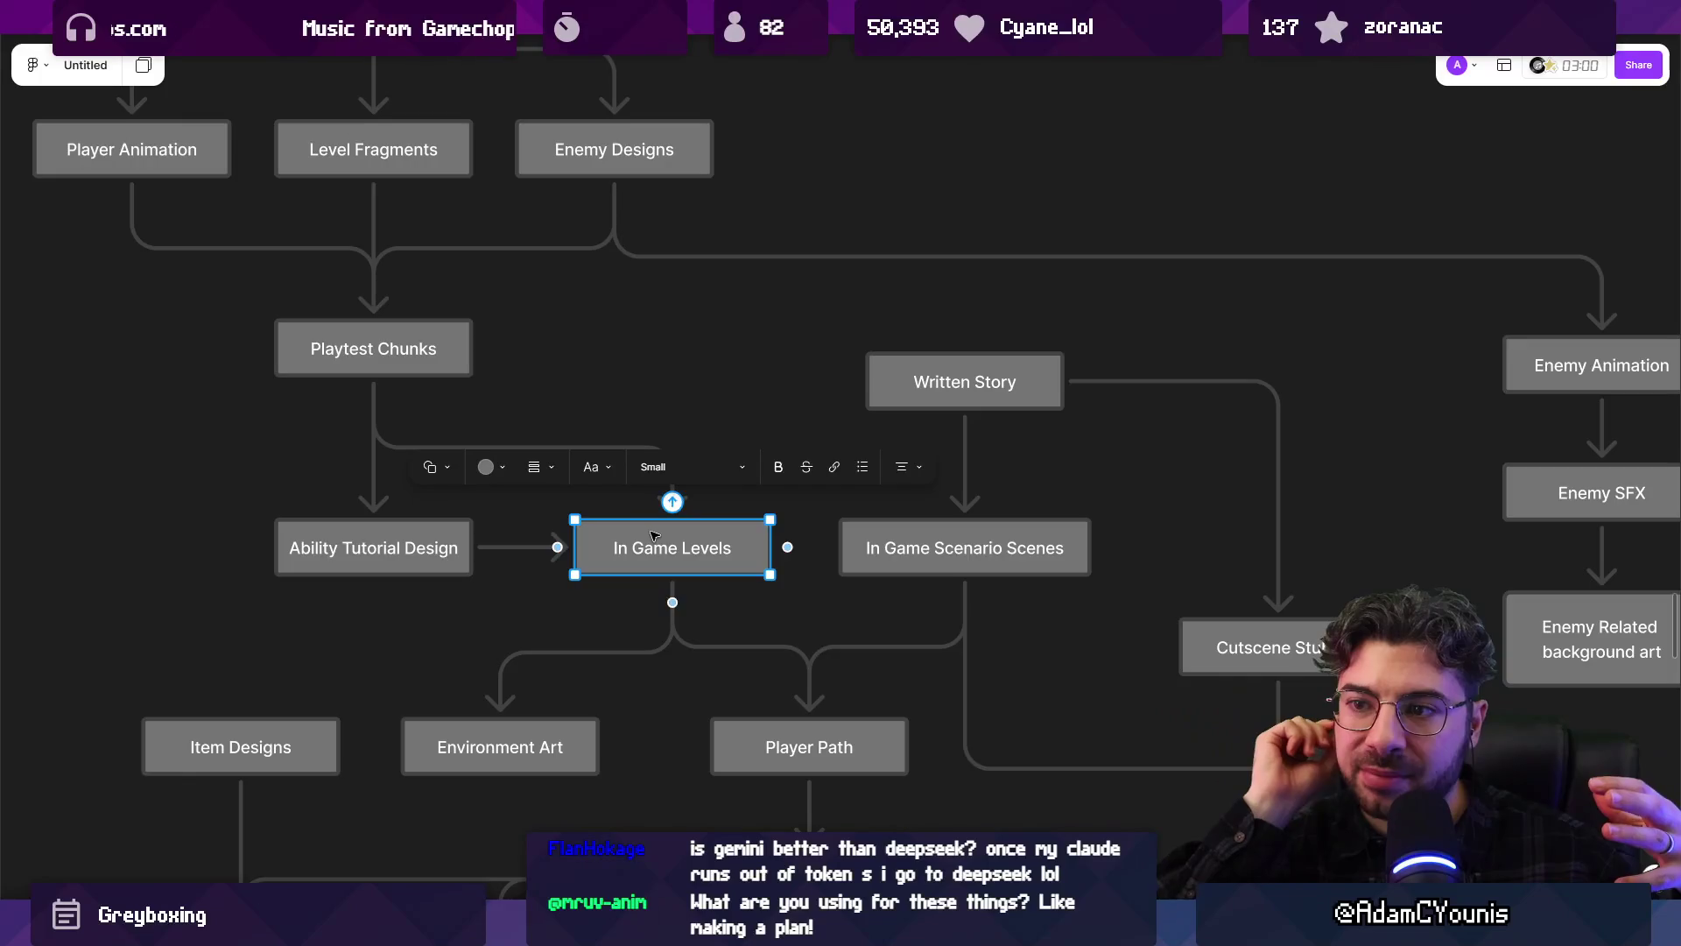
{"action": "left_click", "coordinate": [610, 393]}
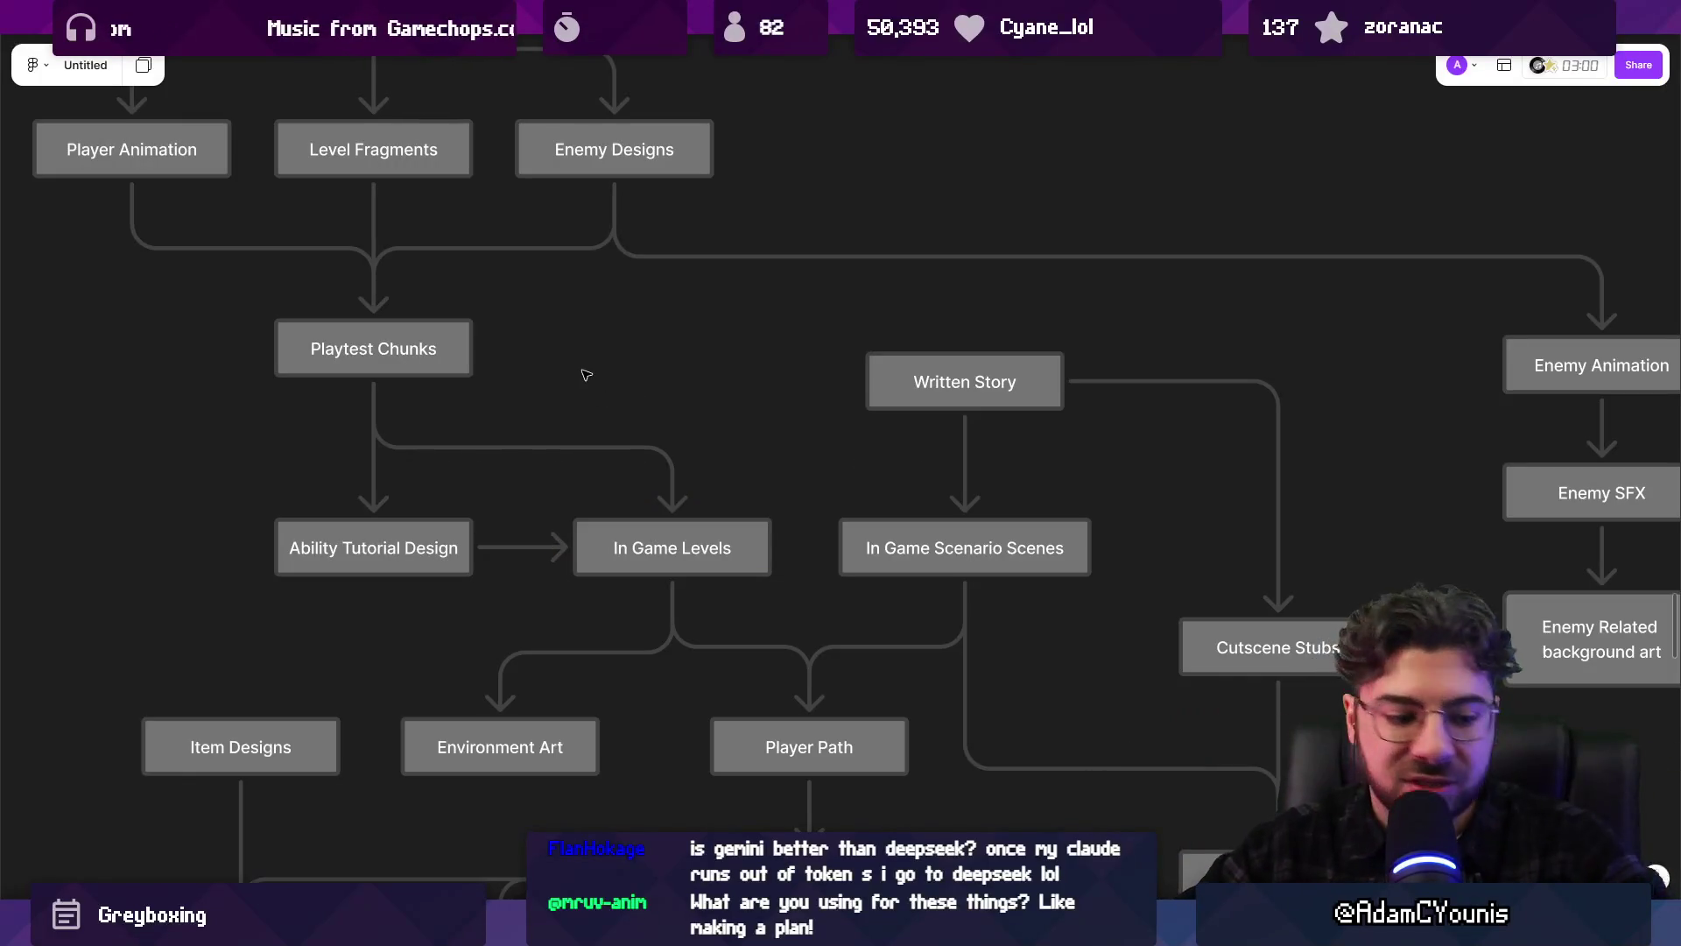
{"action": "scroll", "coordinate": [791, 397], "scroll_direction": "down", "scroll_amount": 3}
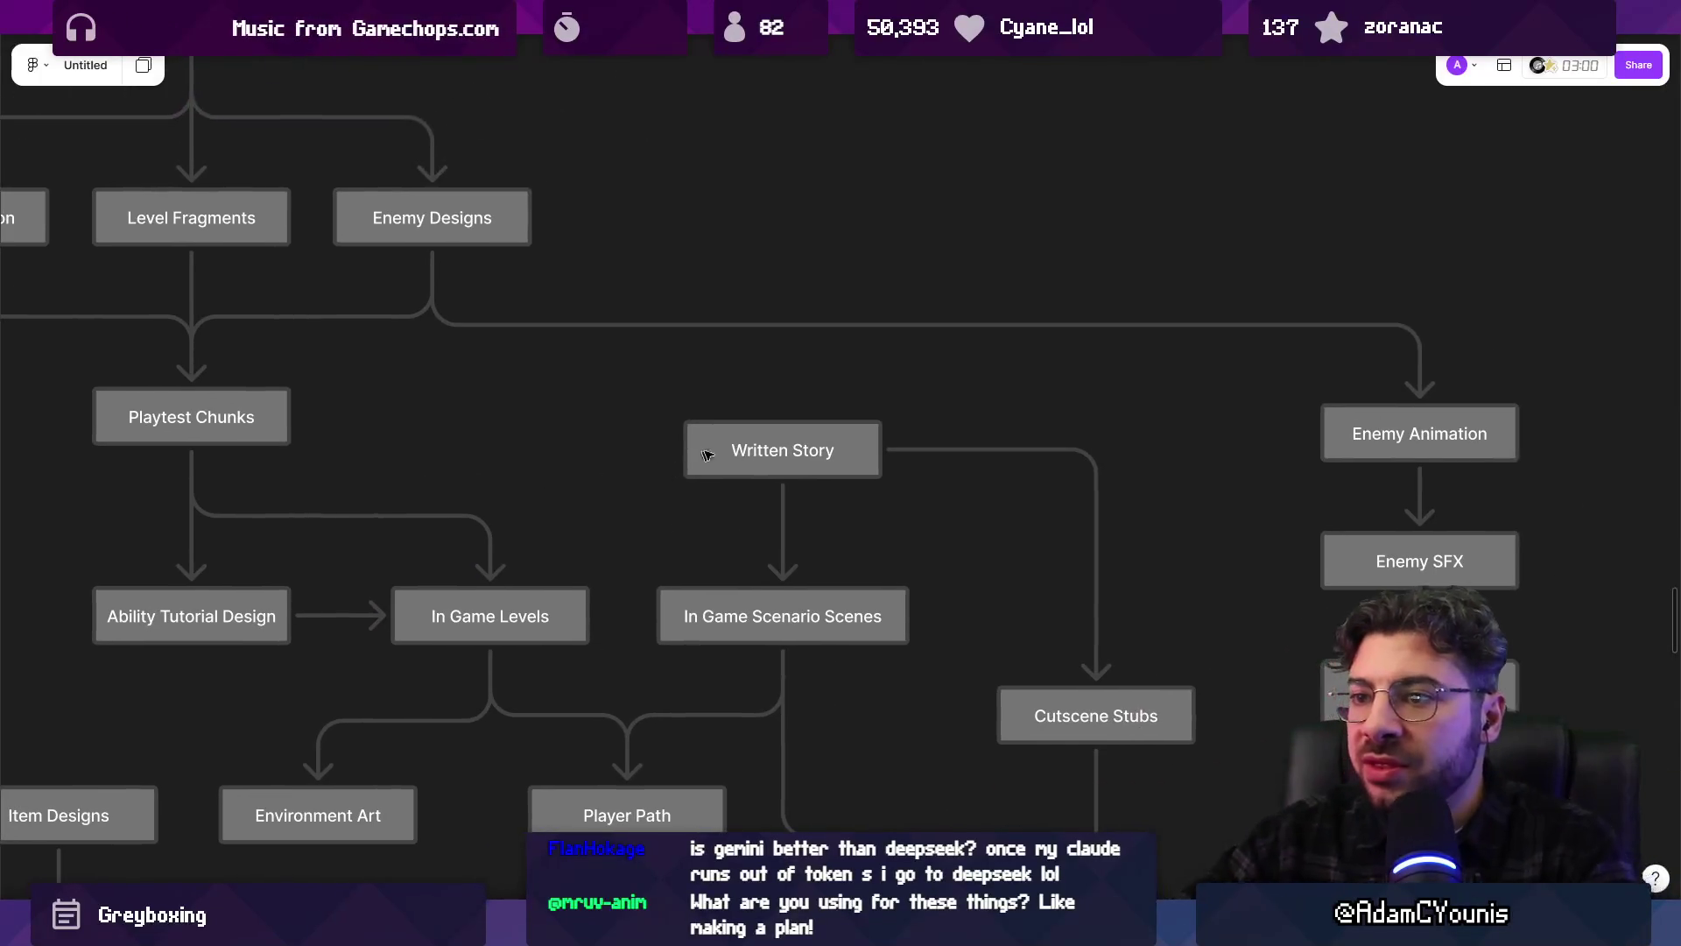
{"action": "left_click", "coordinate": [775, 447]}
{"action": "scroll", "coordinate": [748, 449], "scroll_direction": "down", "scroll_amount": 2}
{"action": "left_click", "coordinate": [495, 251]}
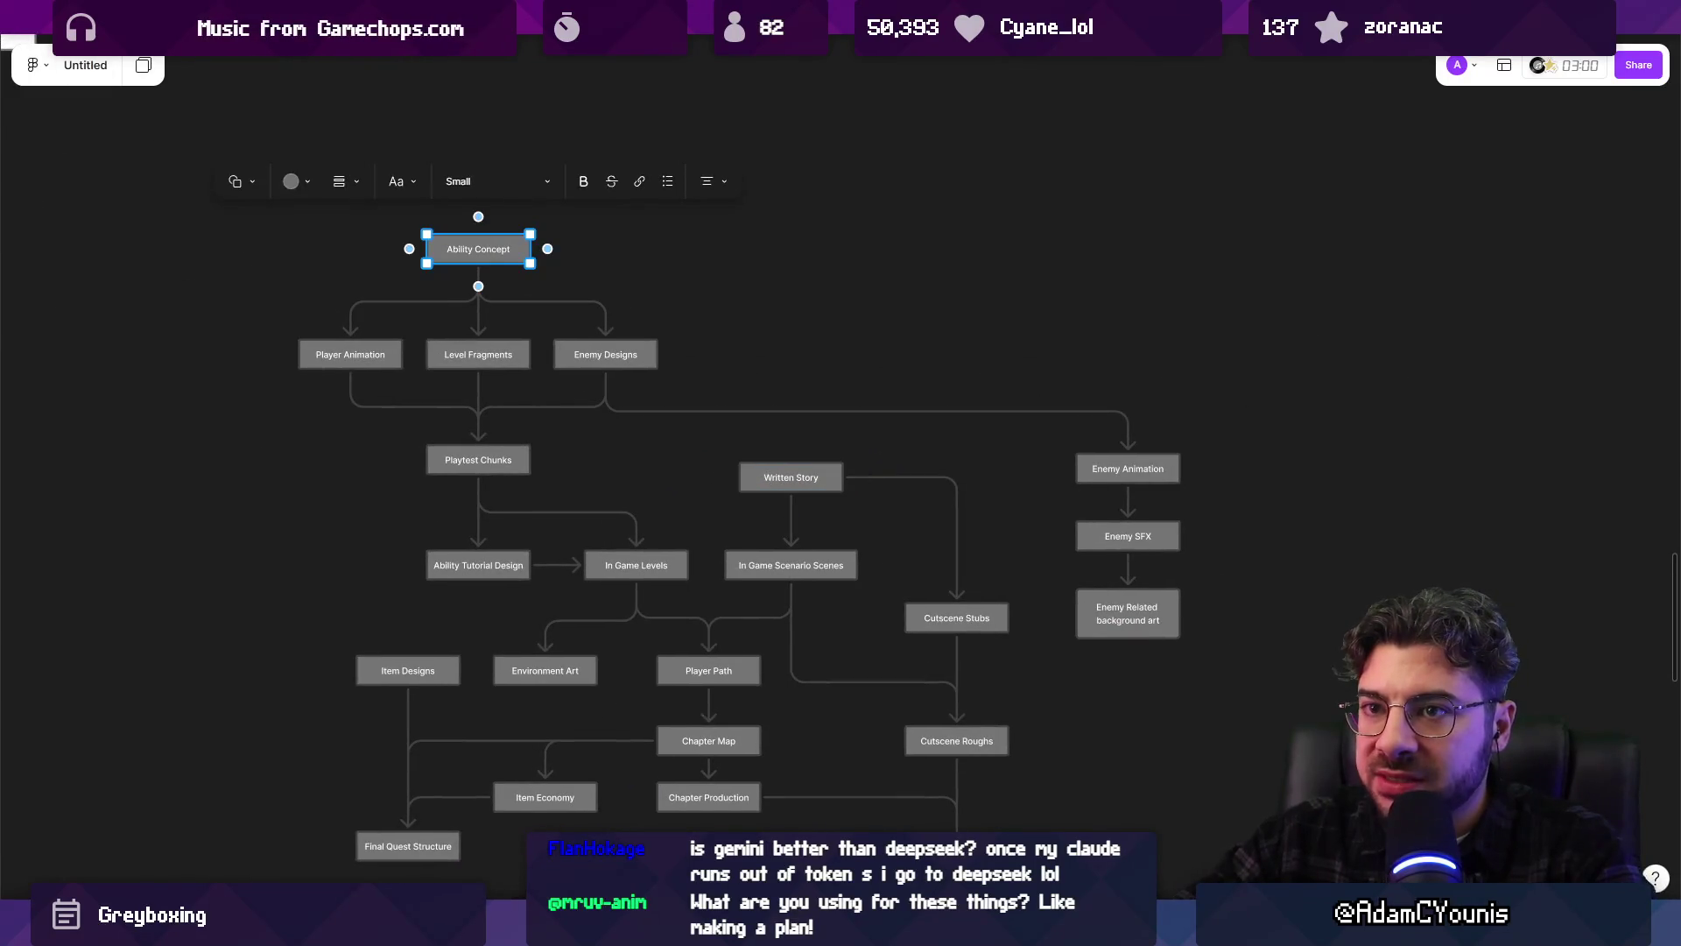
{"action": "left_click", "coordinate": [298, 182]}
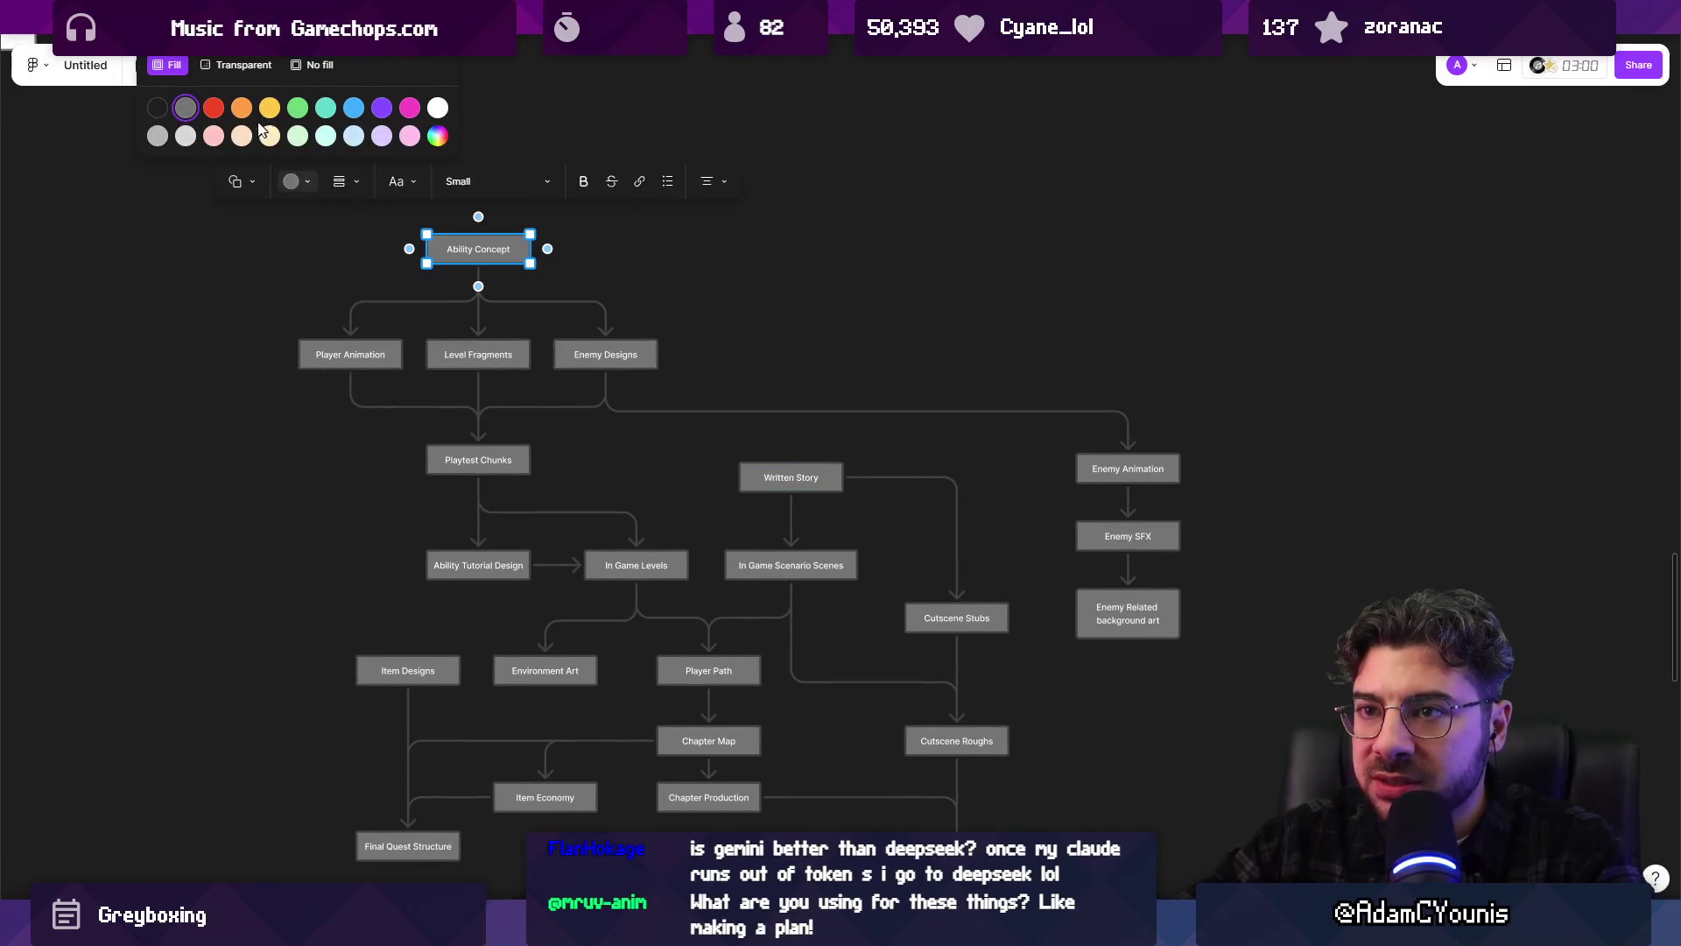
{"action": "left_click", "coordinate": [185, 135]}
{"action": "left_click", "coordinate": [768, 482]}
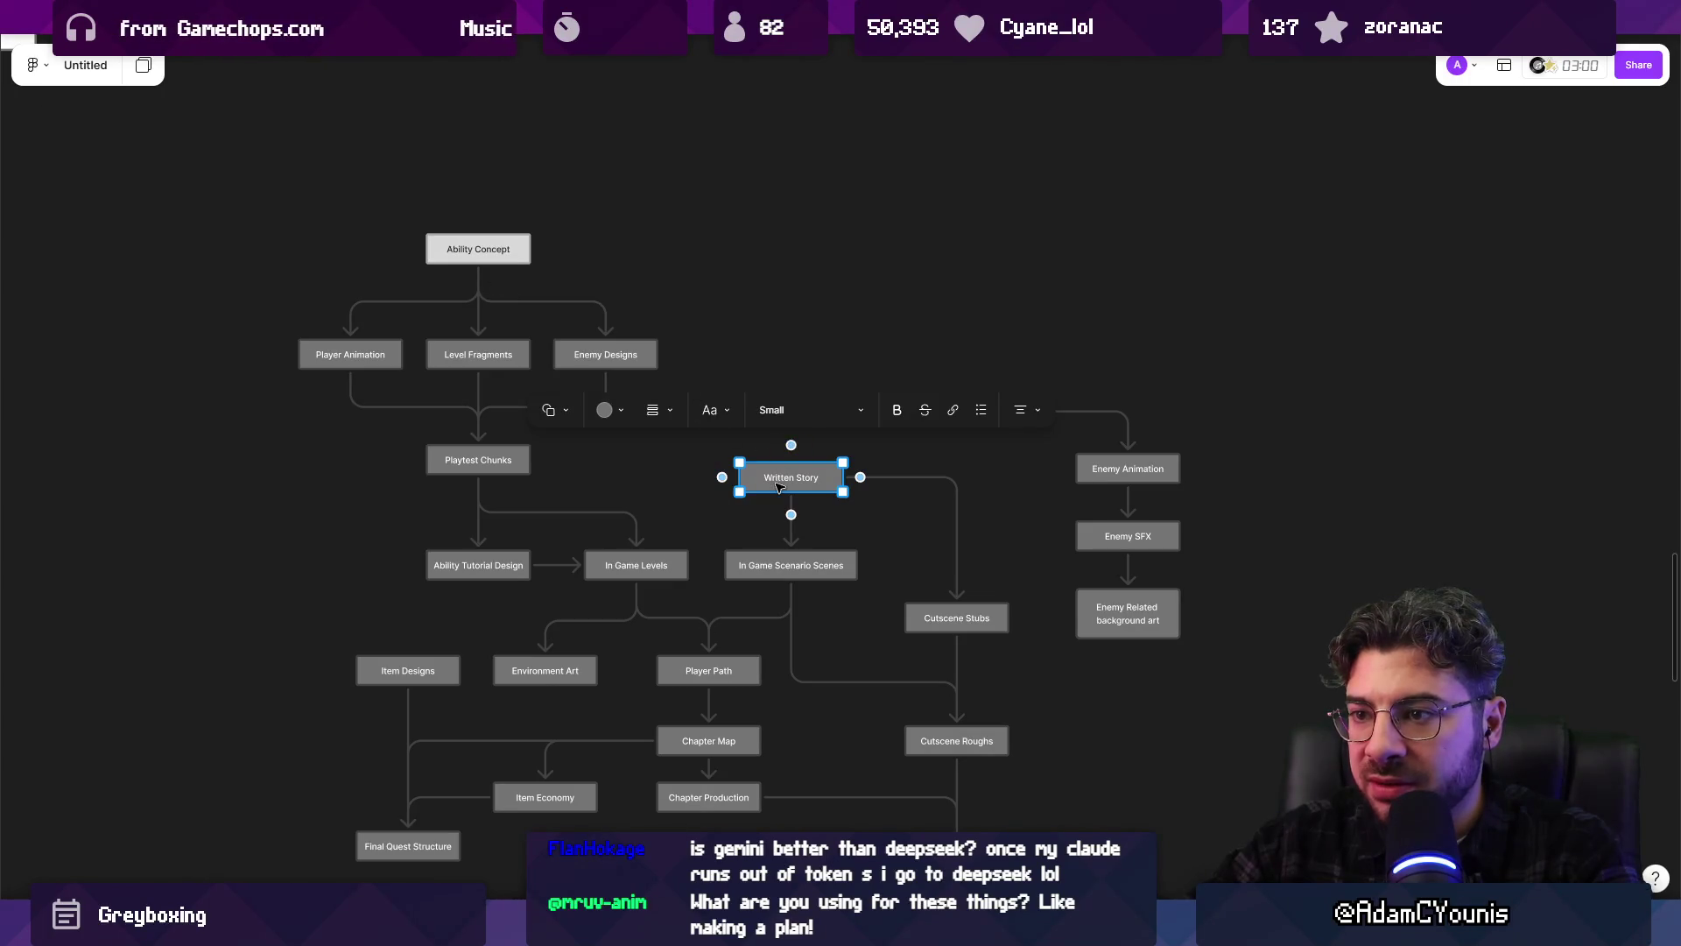
{"action": "left_click", "coordinate": [604, 410]}
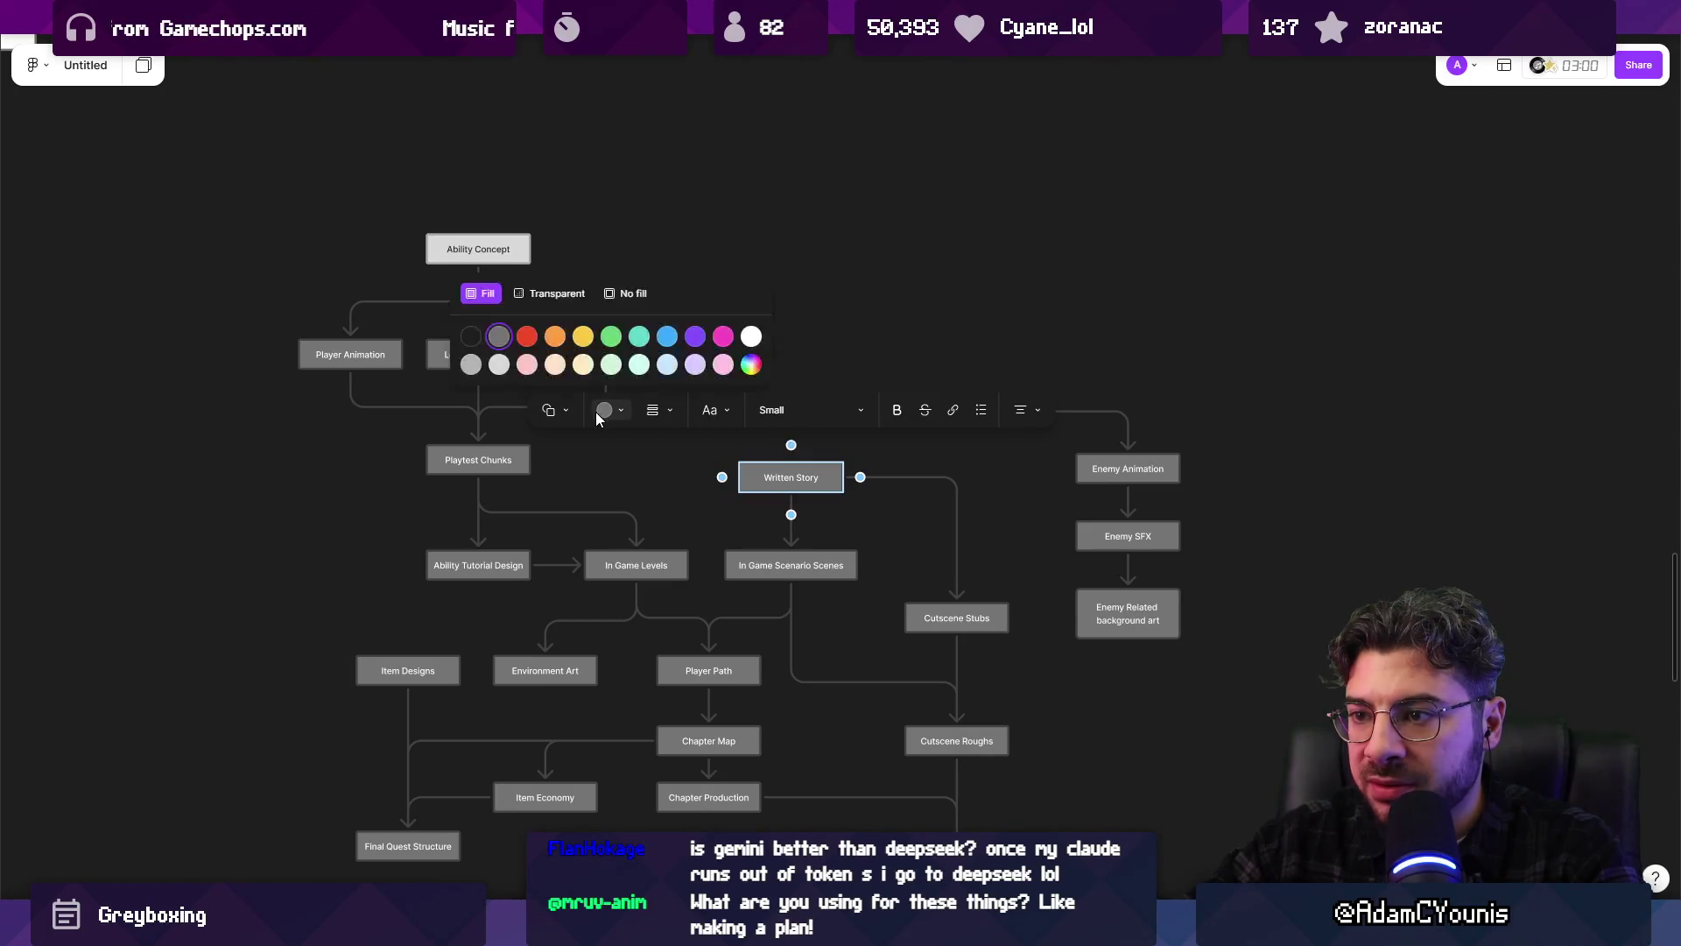
{"action": "left_click", "coordinate": [751, 336]}
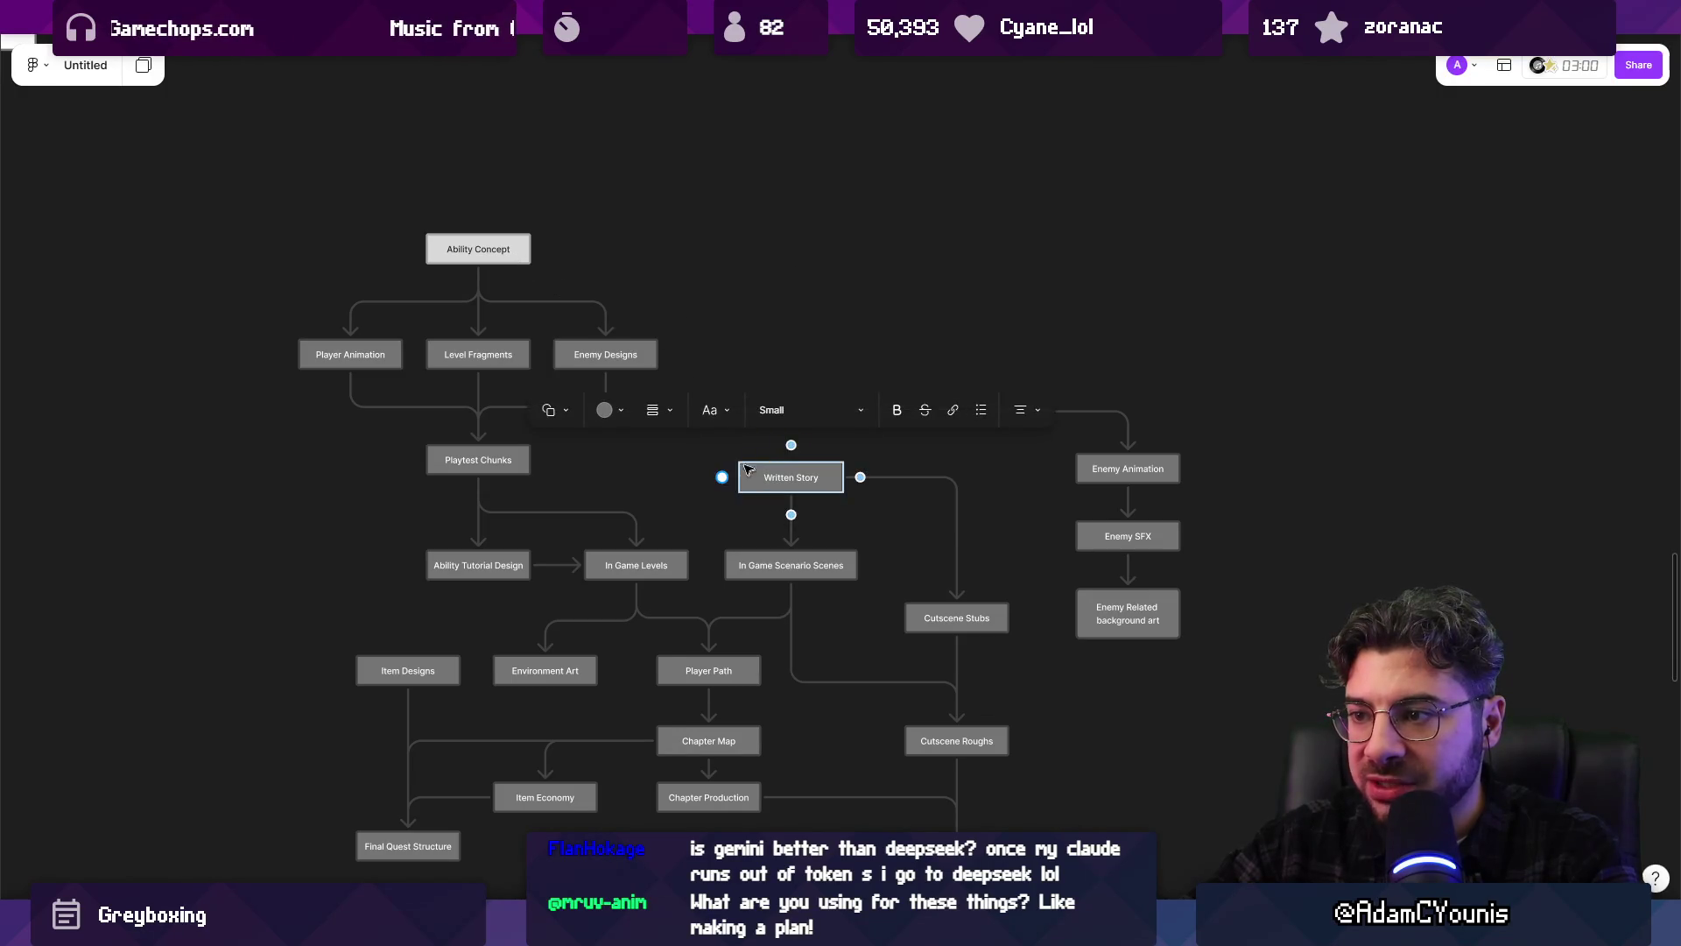
{"action": "left_click", "coordinate": [604, 410]}
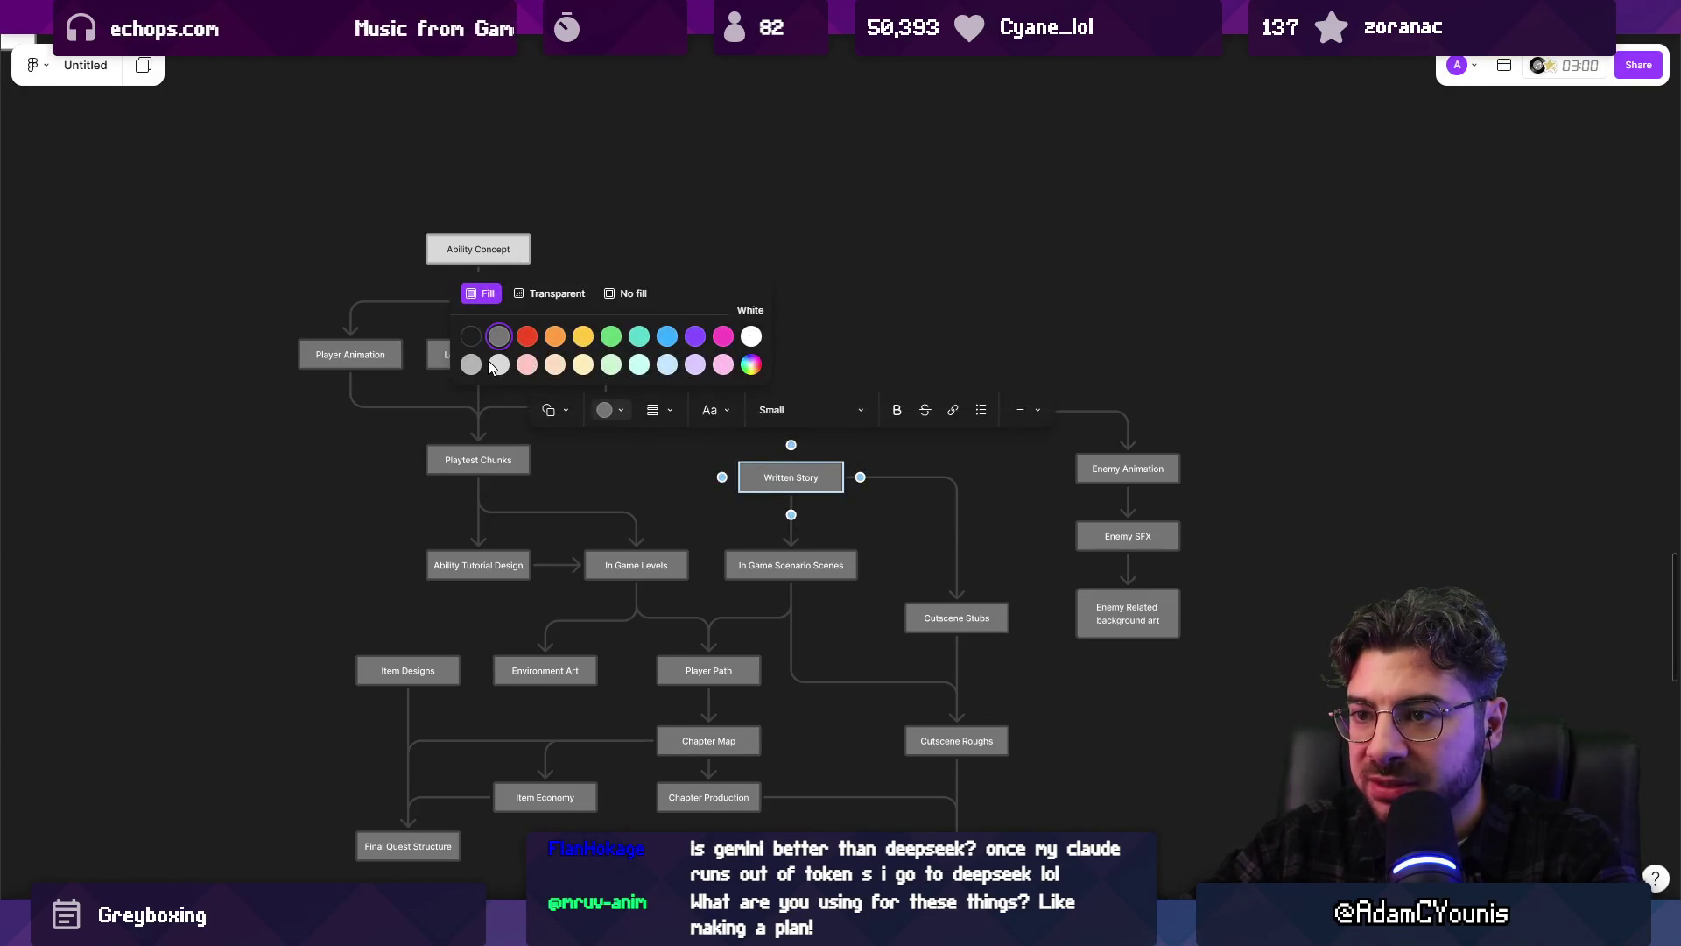
{"action": "left_click", "coordinate": [752, 337]}
{"action": "left_click", "coordinate": [517, 258]}
{"action": "left_click", "coordinate": [751, 467]}
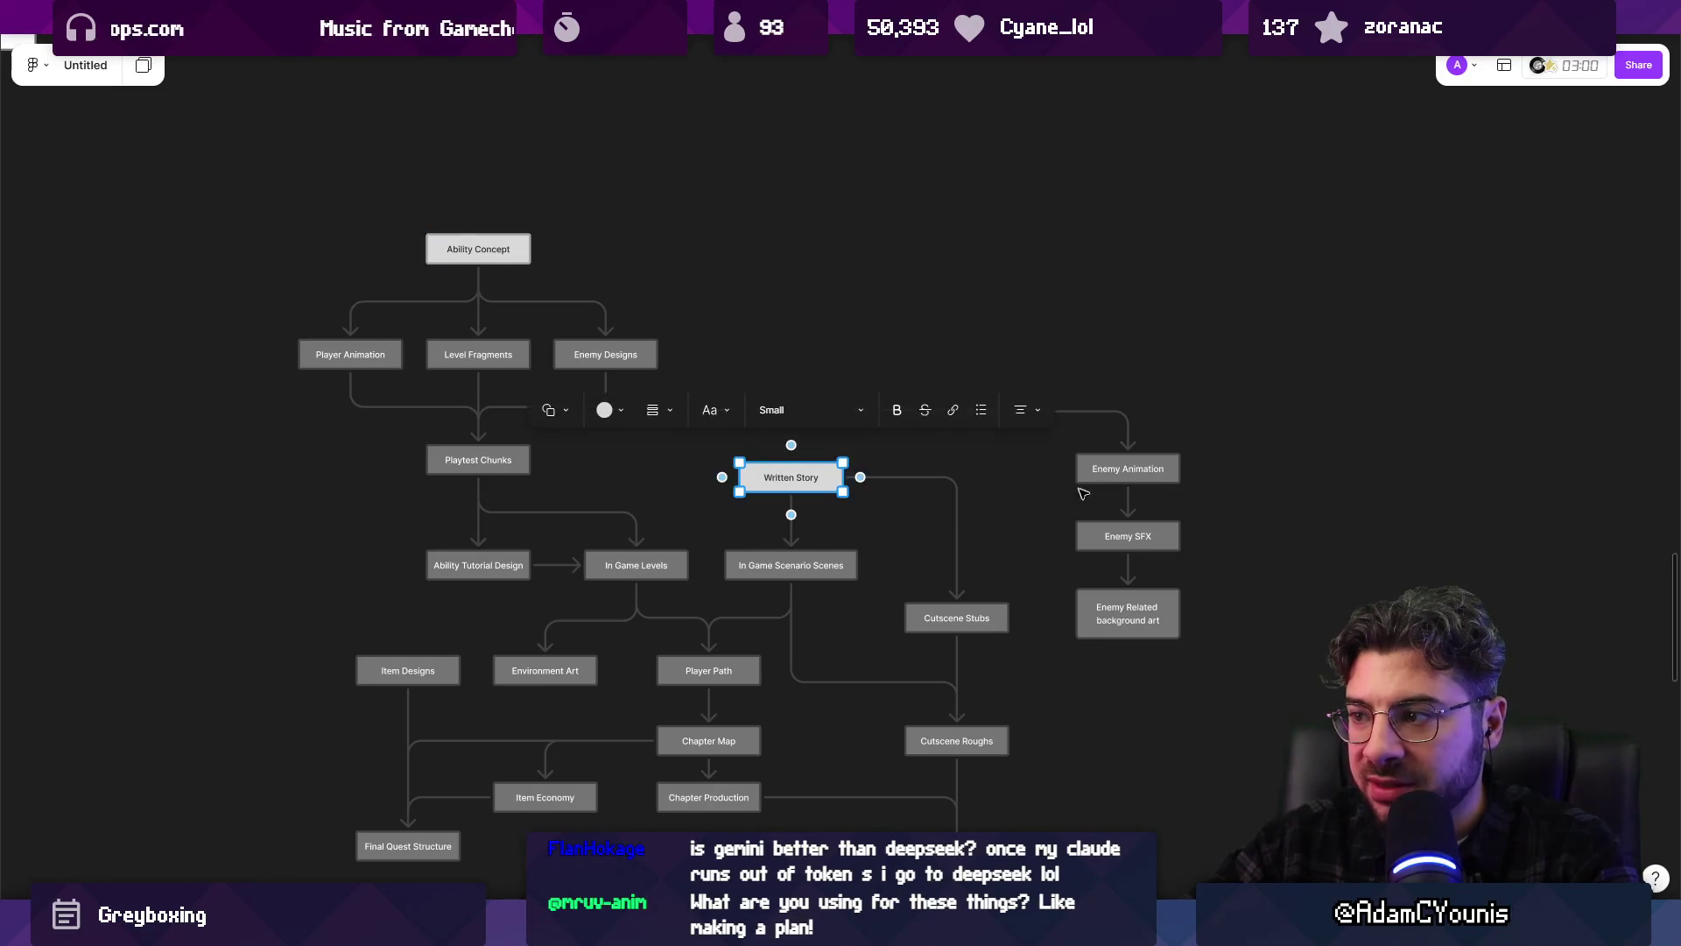
{"action": "scroll", "coordinate": [875, 351], "scroll_direction": "down", "scroll_amount": 3}
{"action": "left_click", "coordinate": [957, 225]}
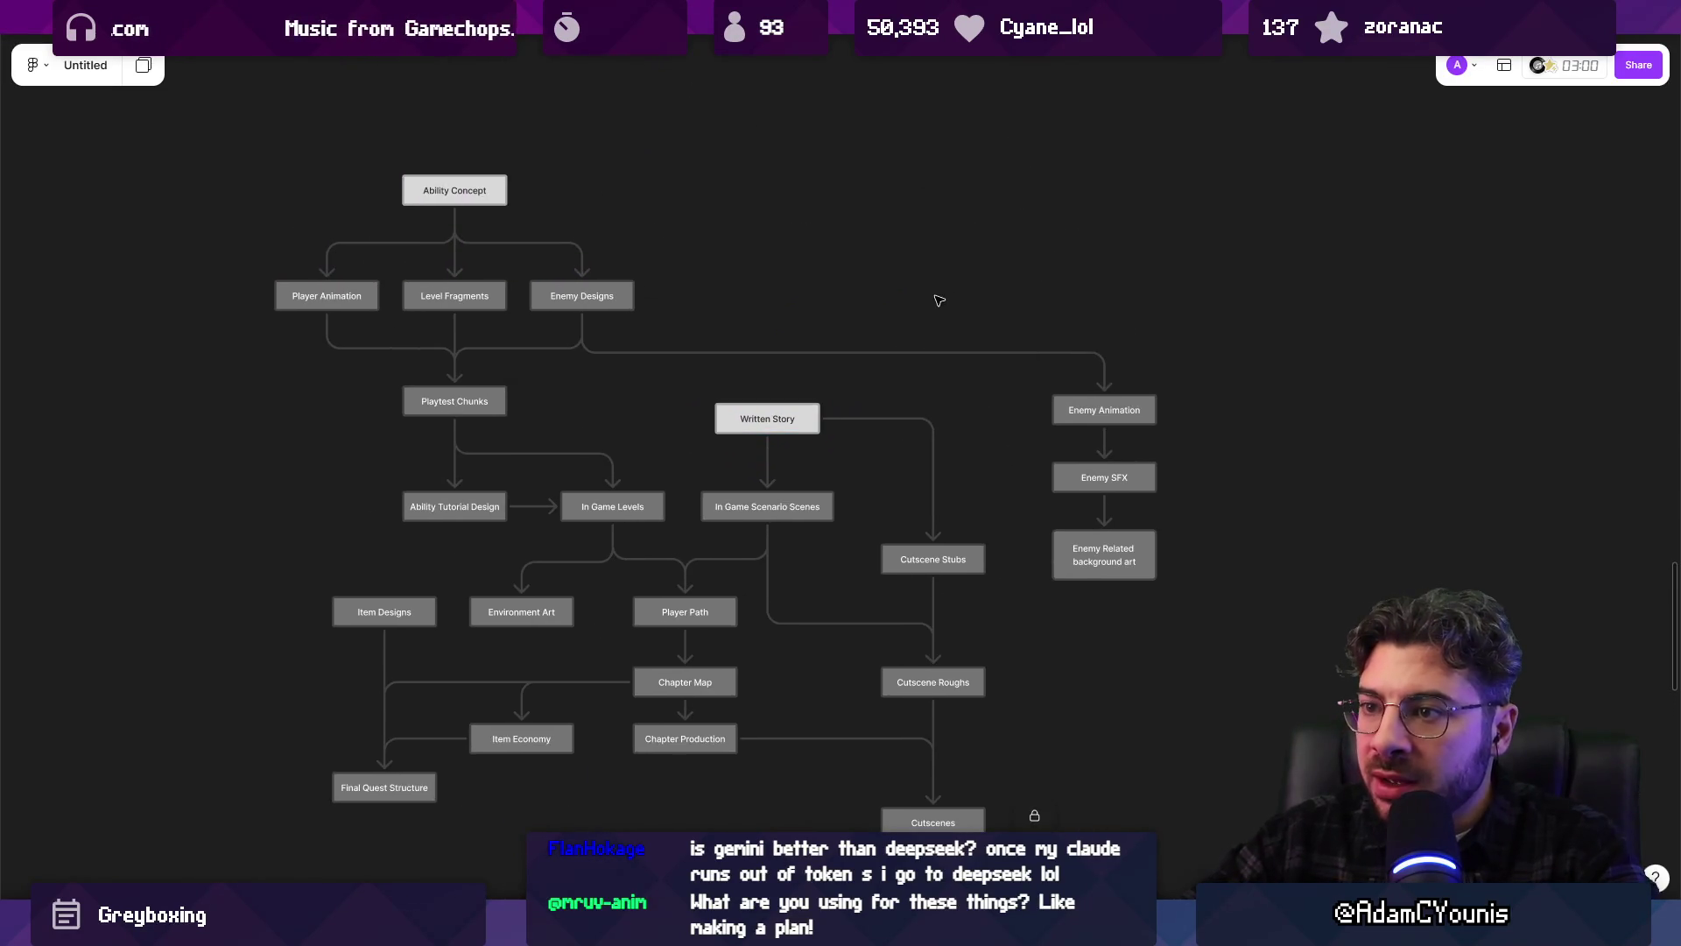
{"action": "scroll", "coordinate": [698, 538], "scroll_direction": "down", "scroll_amount": 2}
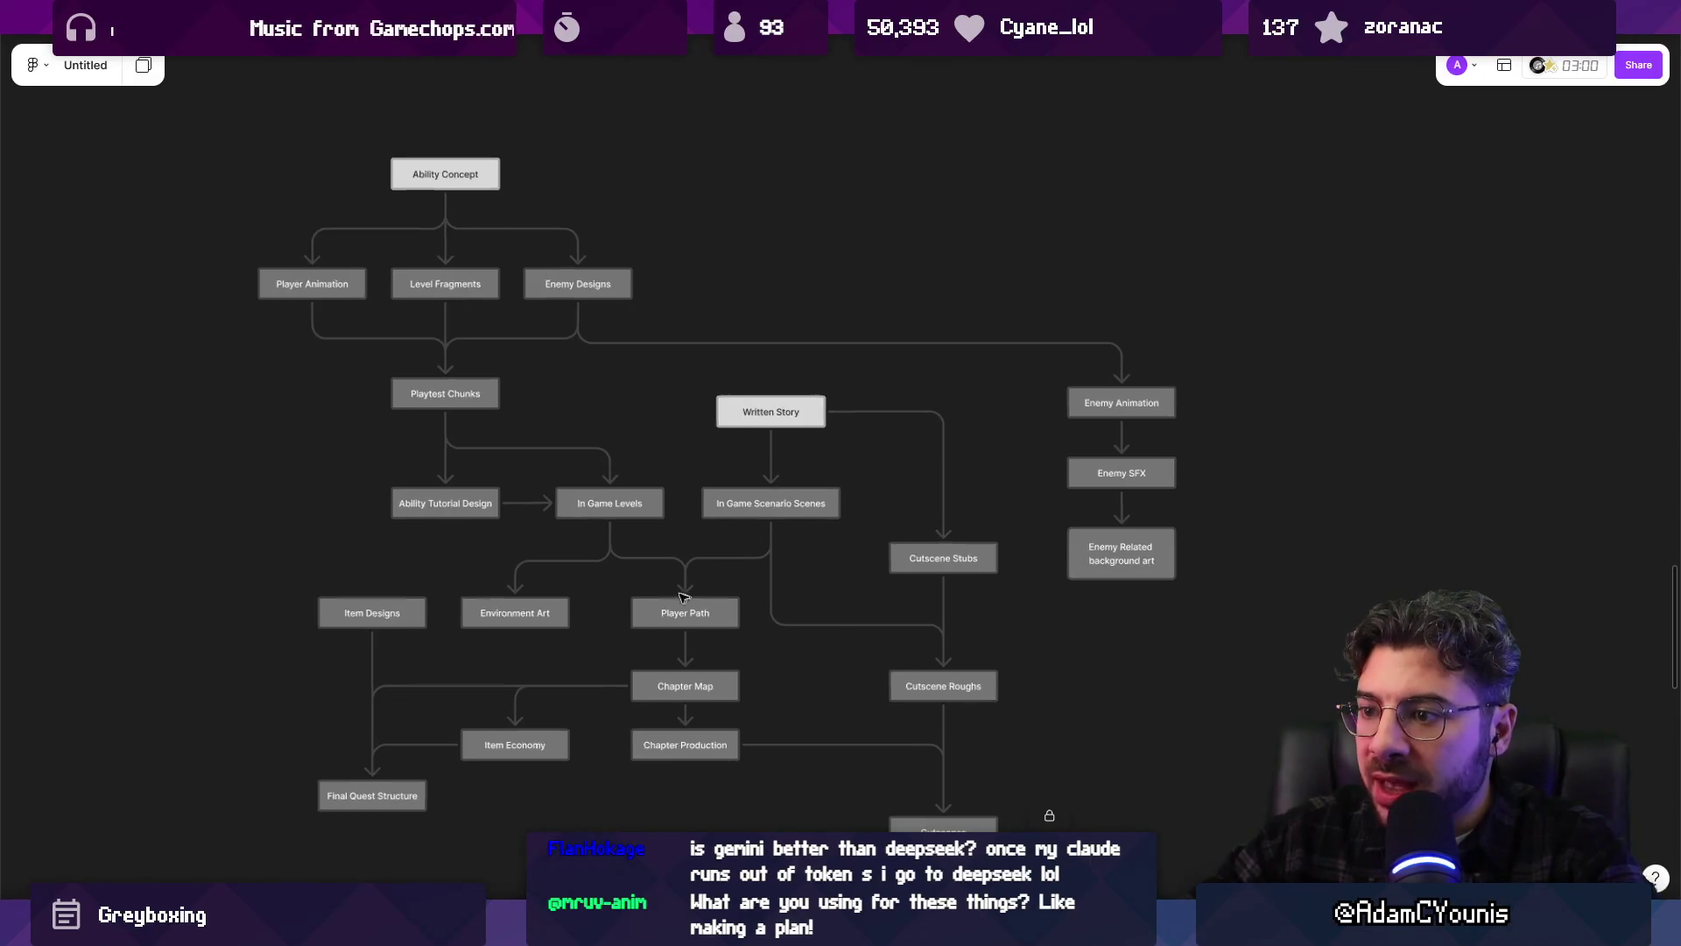
{"action": "left_click", "coordinate": [698, 538]}
{"action": "left_click", "coordinate": [563, 549]}
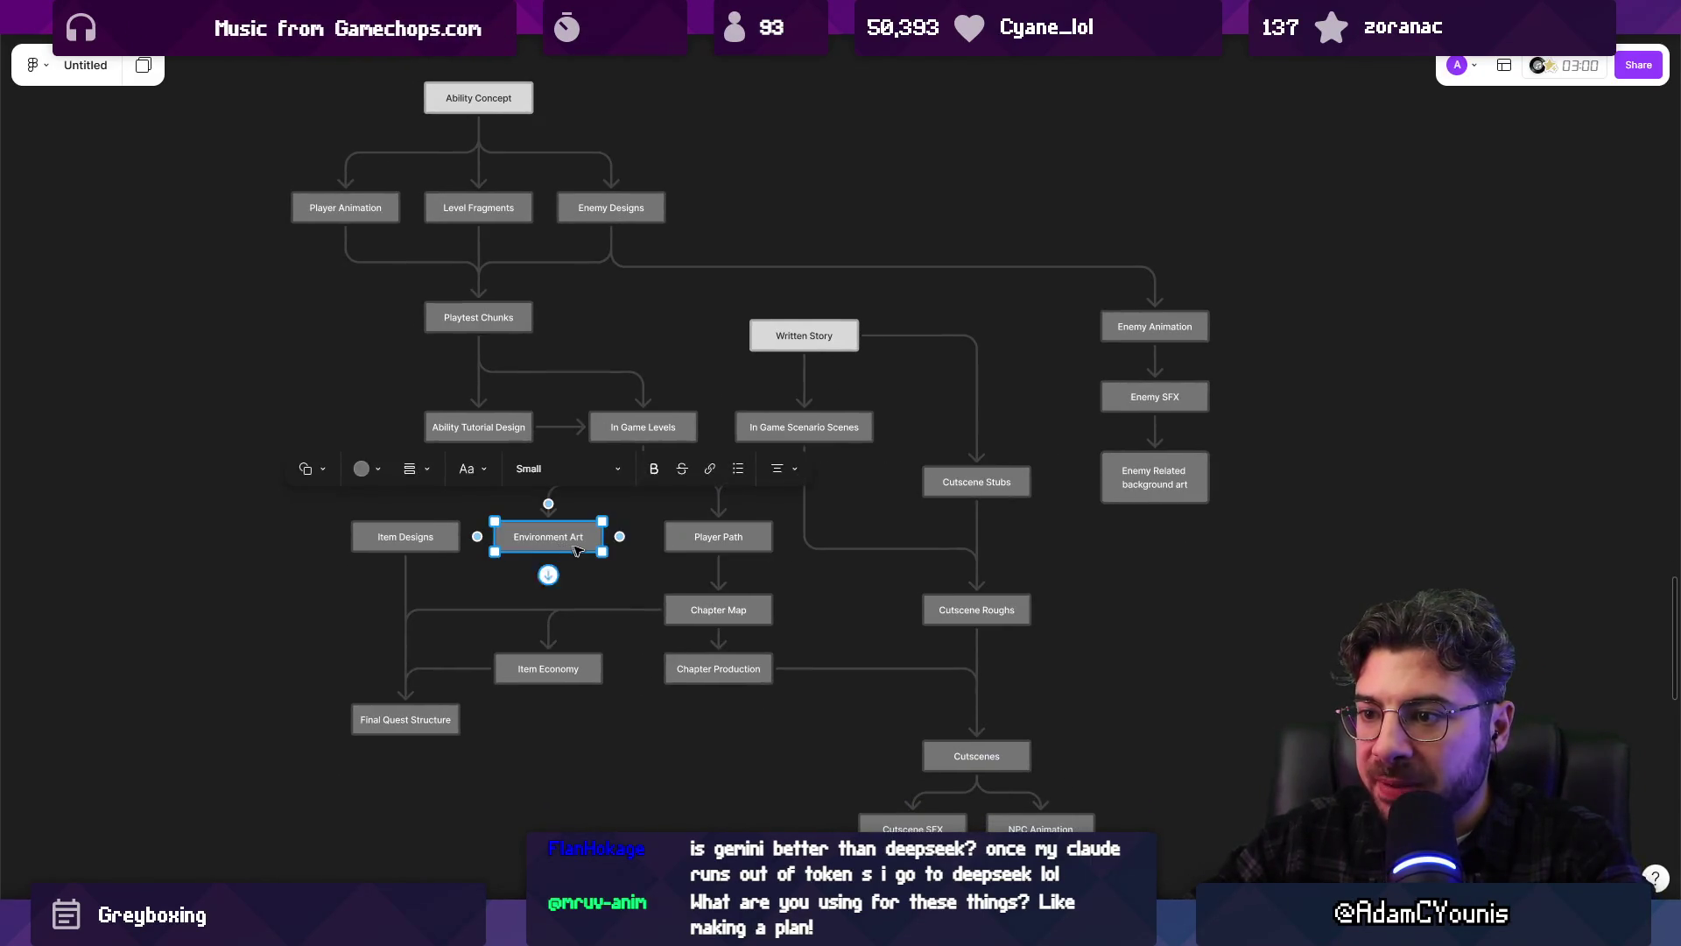
{"action": "left_click", "coordinate": [718, 537]}
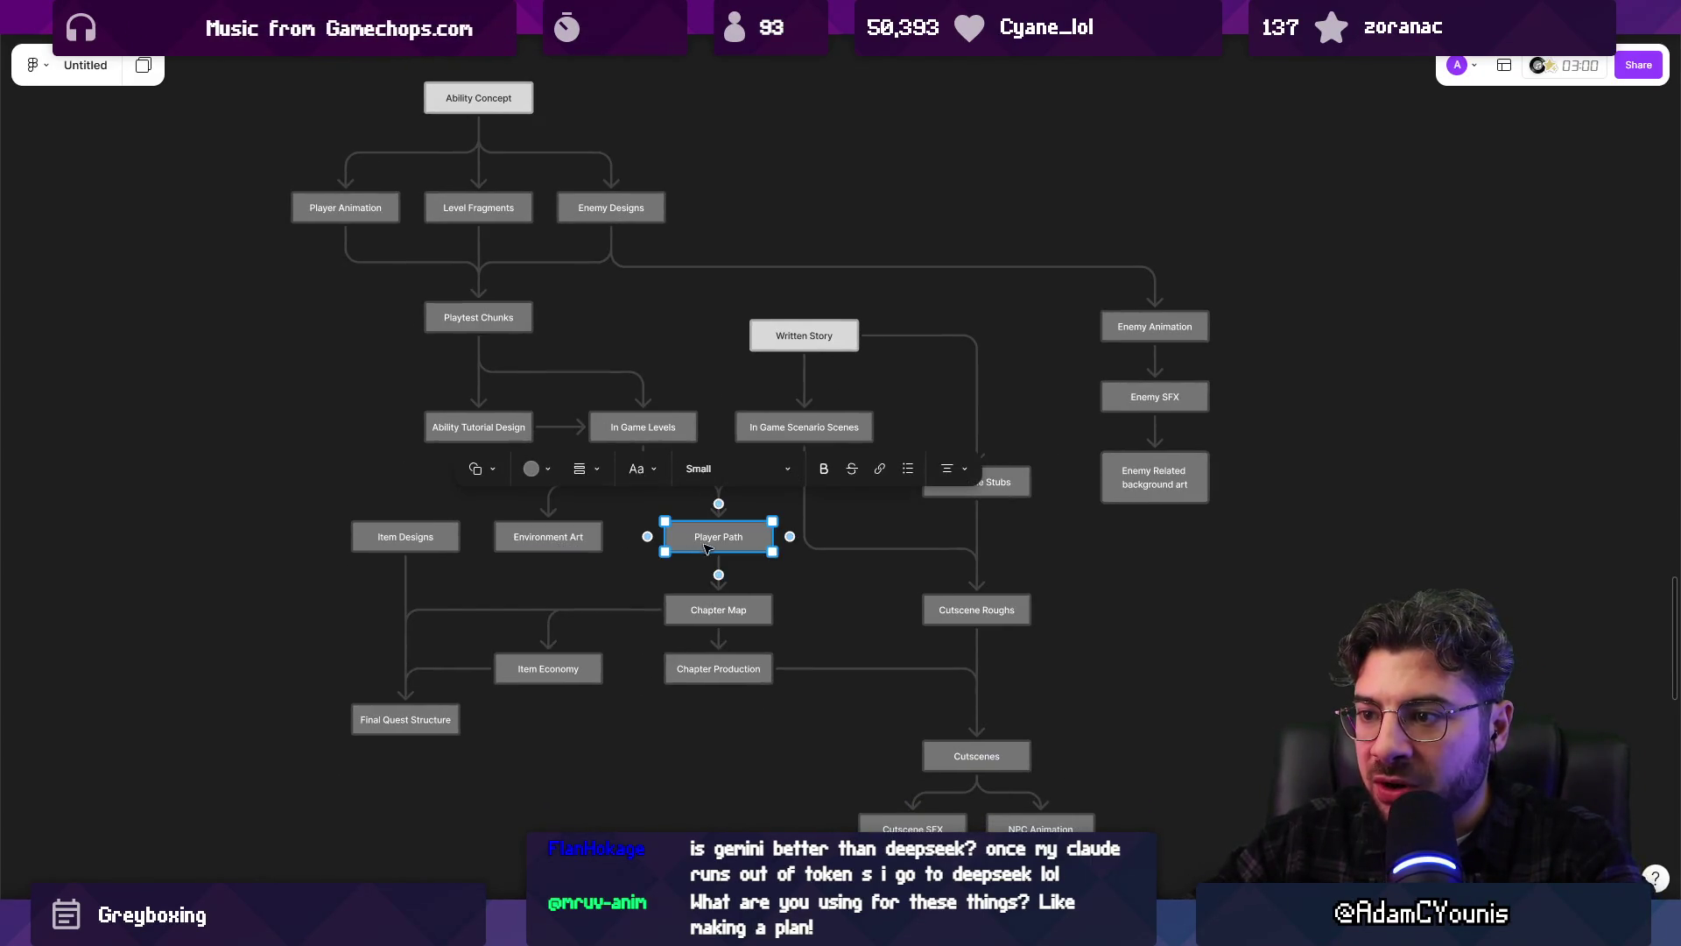
{"action": "left_click", "coordinate": [604, 537]}
{"action": "left_click", "coordinate": [705, 536]}
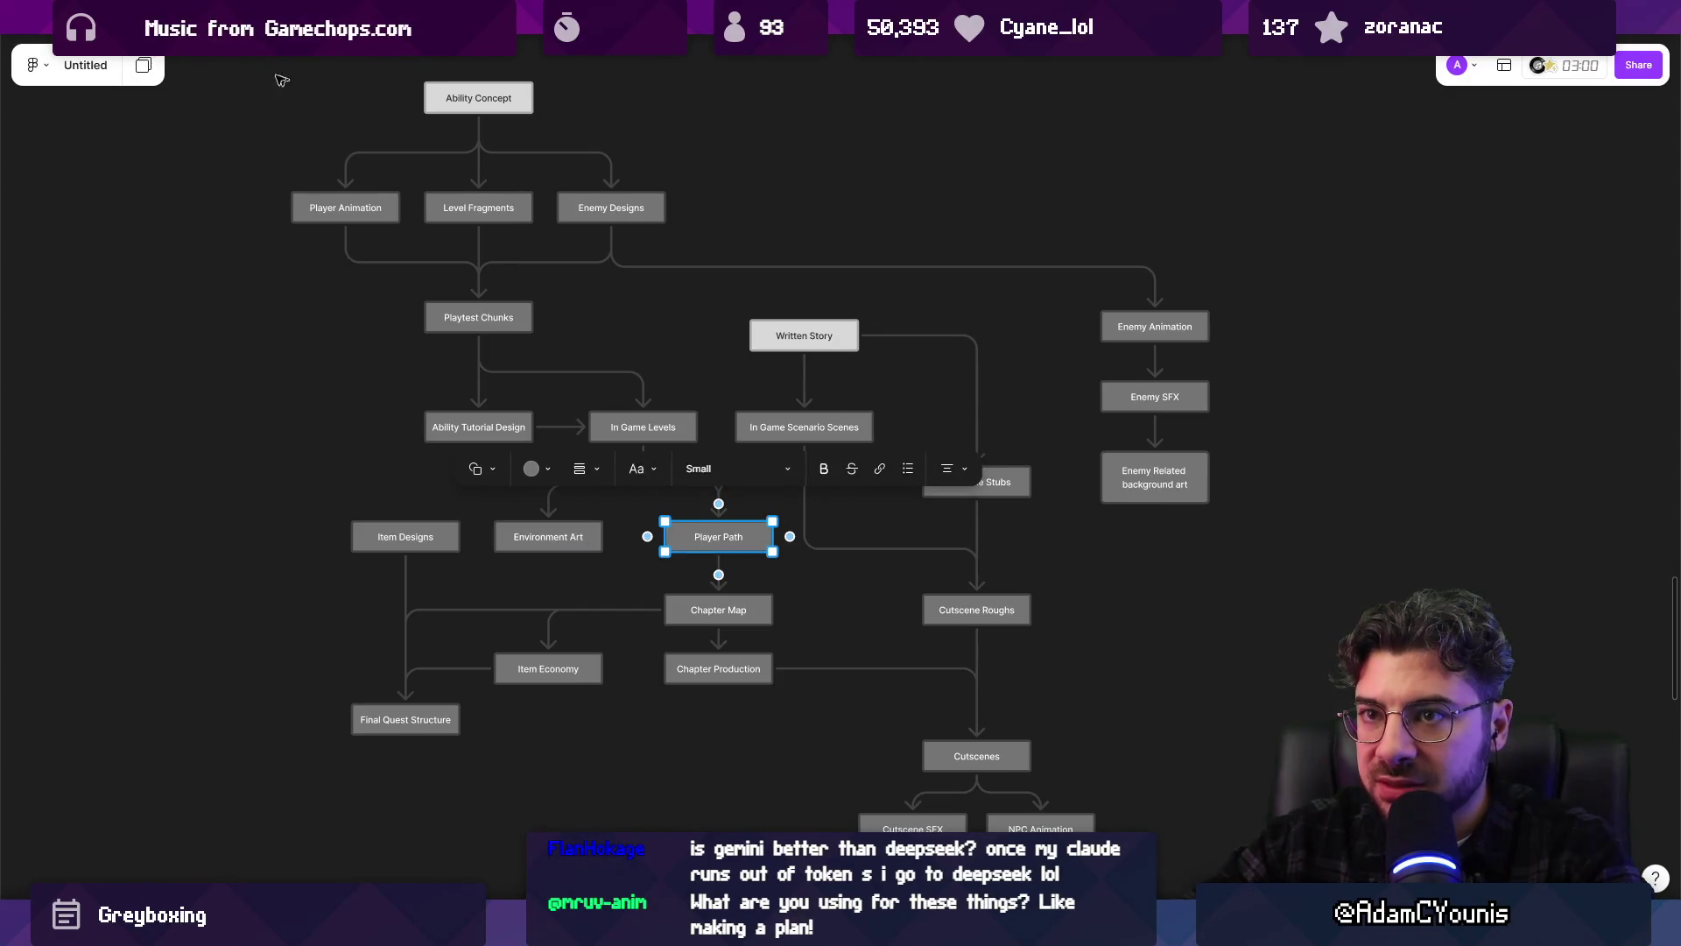
{"action": "left_click", "coordinate": [534, 468]}
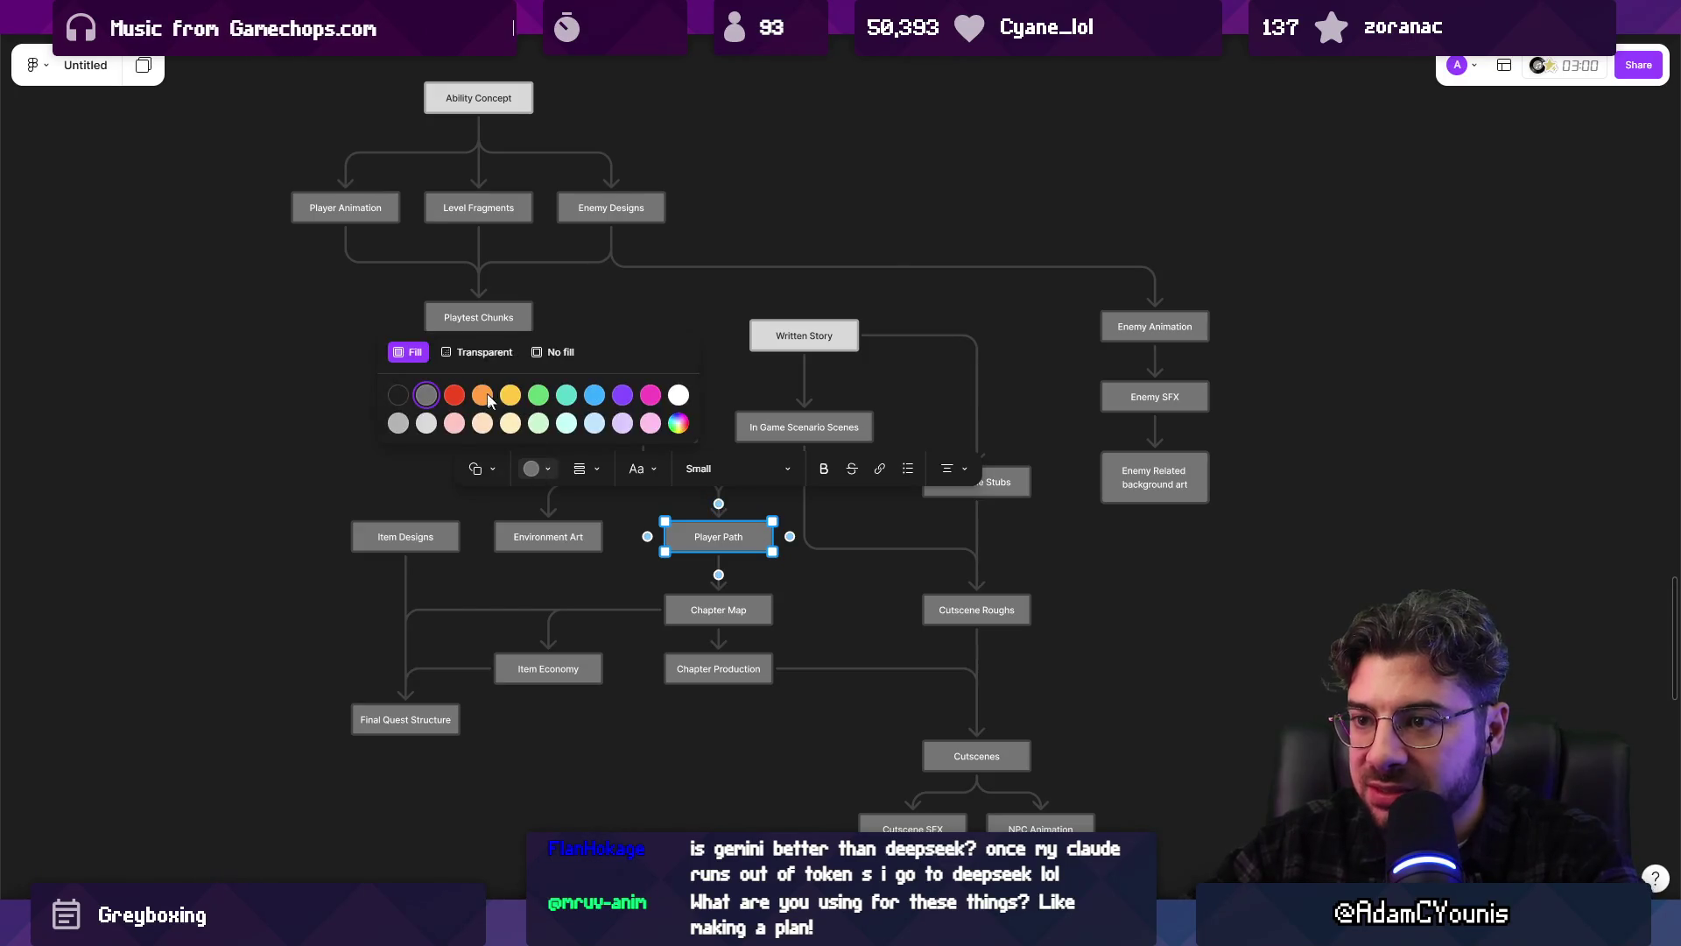
{"action": "left_click", "coordinate": [462, 395]}
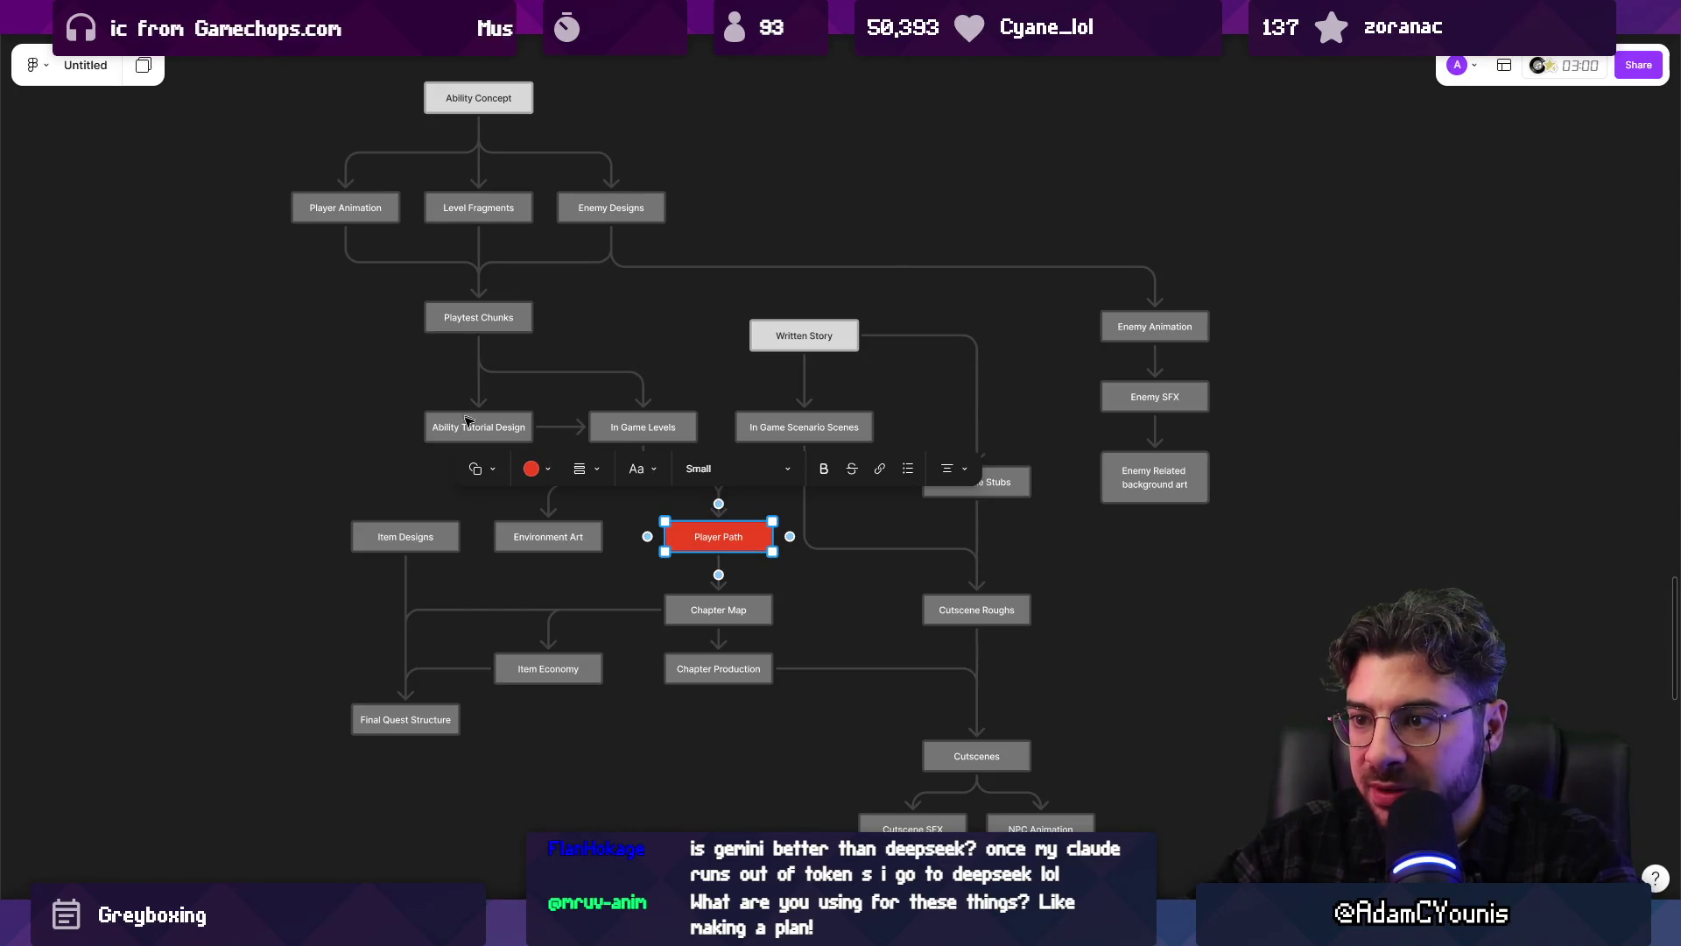
{"action": "left_click", "coordinate": [248, 483]}
{"action": "scroll", "coordinate": [942, 445], "scroll_direction": "down", "scroll_amount": 3}
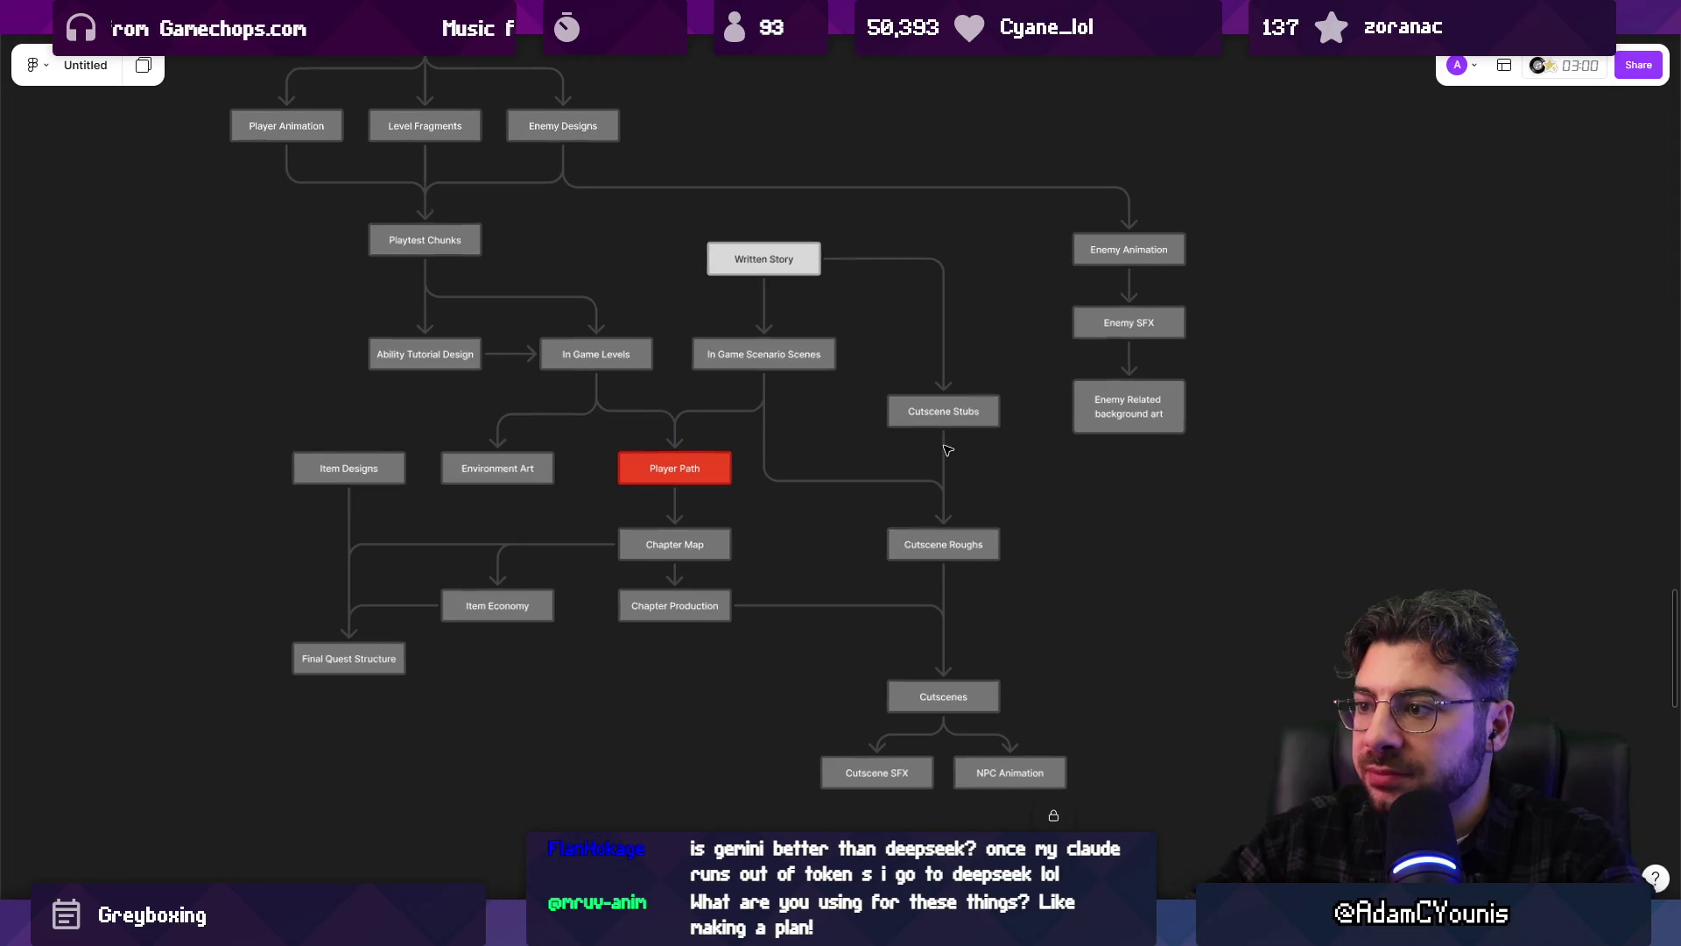
{"action": "scroll", "coordinate": [946, 449], "scroll_direction": "down", "scroll_amount": 5}
{"action": "scroll", "coordinate": [885, 473], "scroll_direction": "up", "scroll_amount": 5}
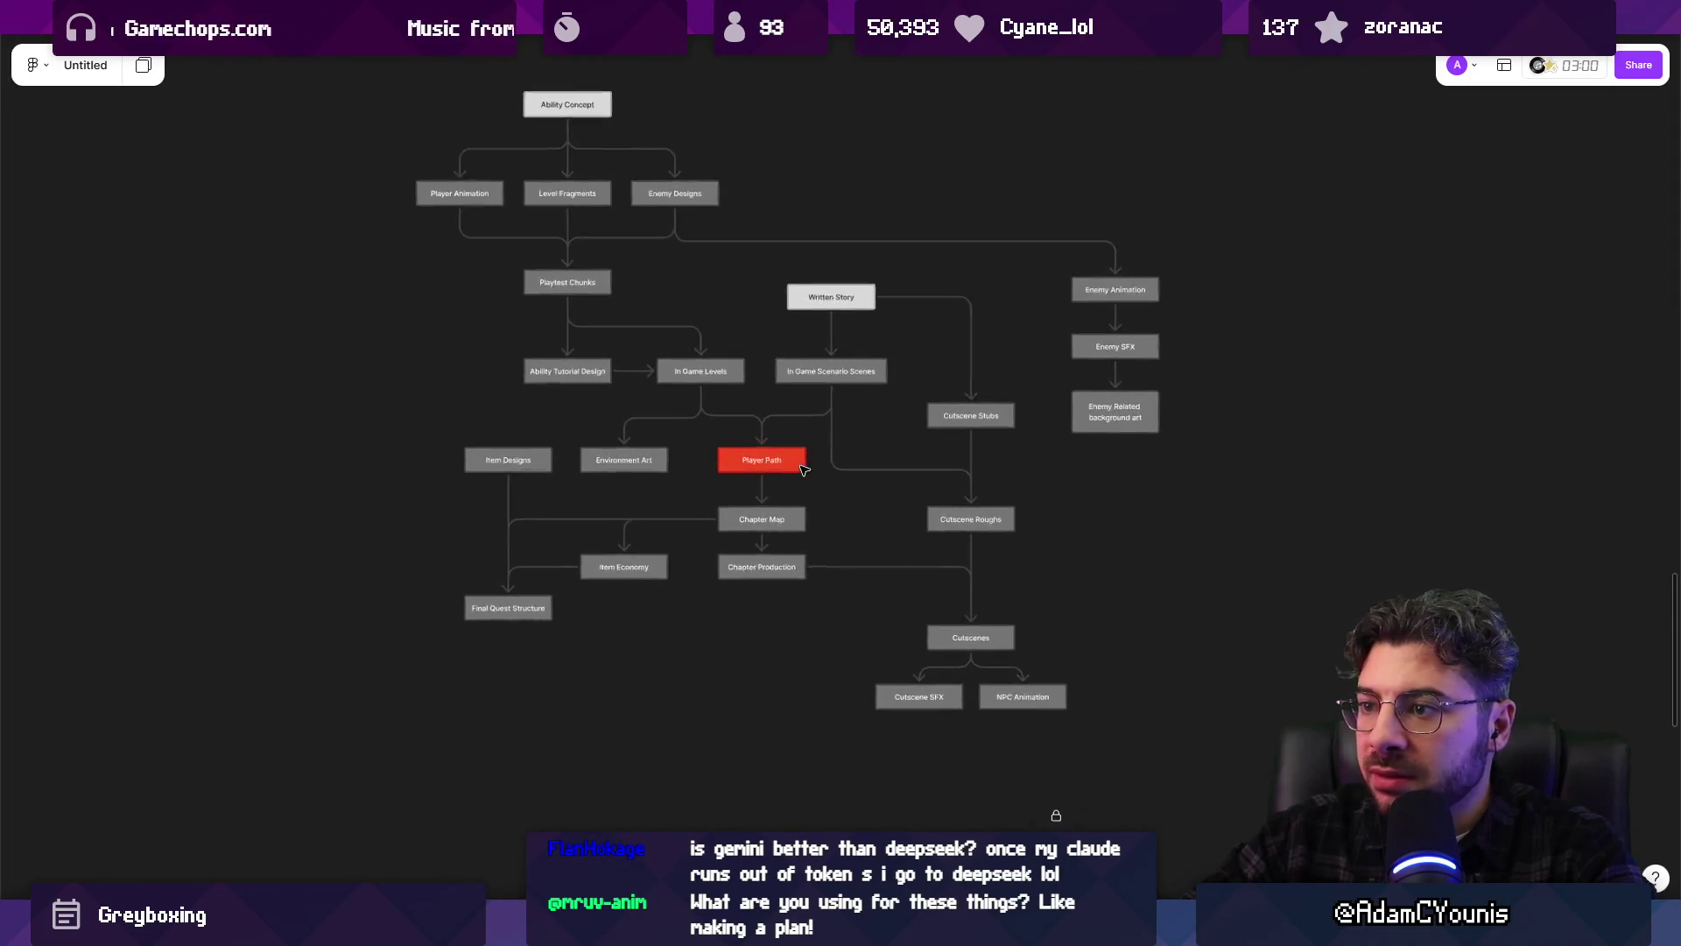
{"action": "scroll", "coordinate": [648, 316], "scroll_direction": "down", "scroll_amount": 3}
{"action": "scroll", "coordinate": [580, 274], "scroll_direction": "up", "scroll_amount": 2}
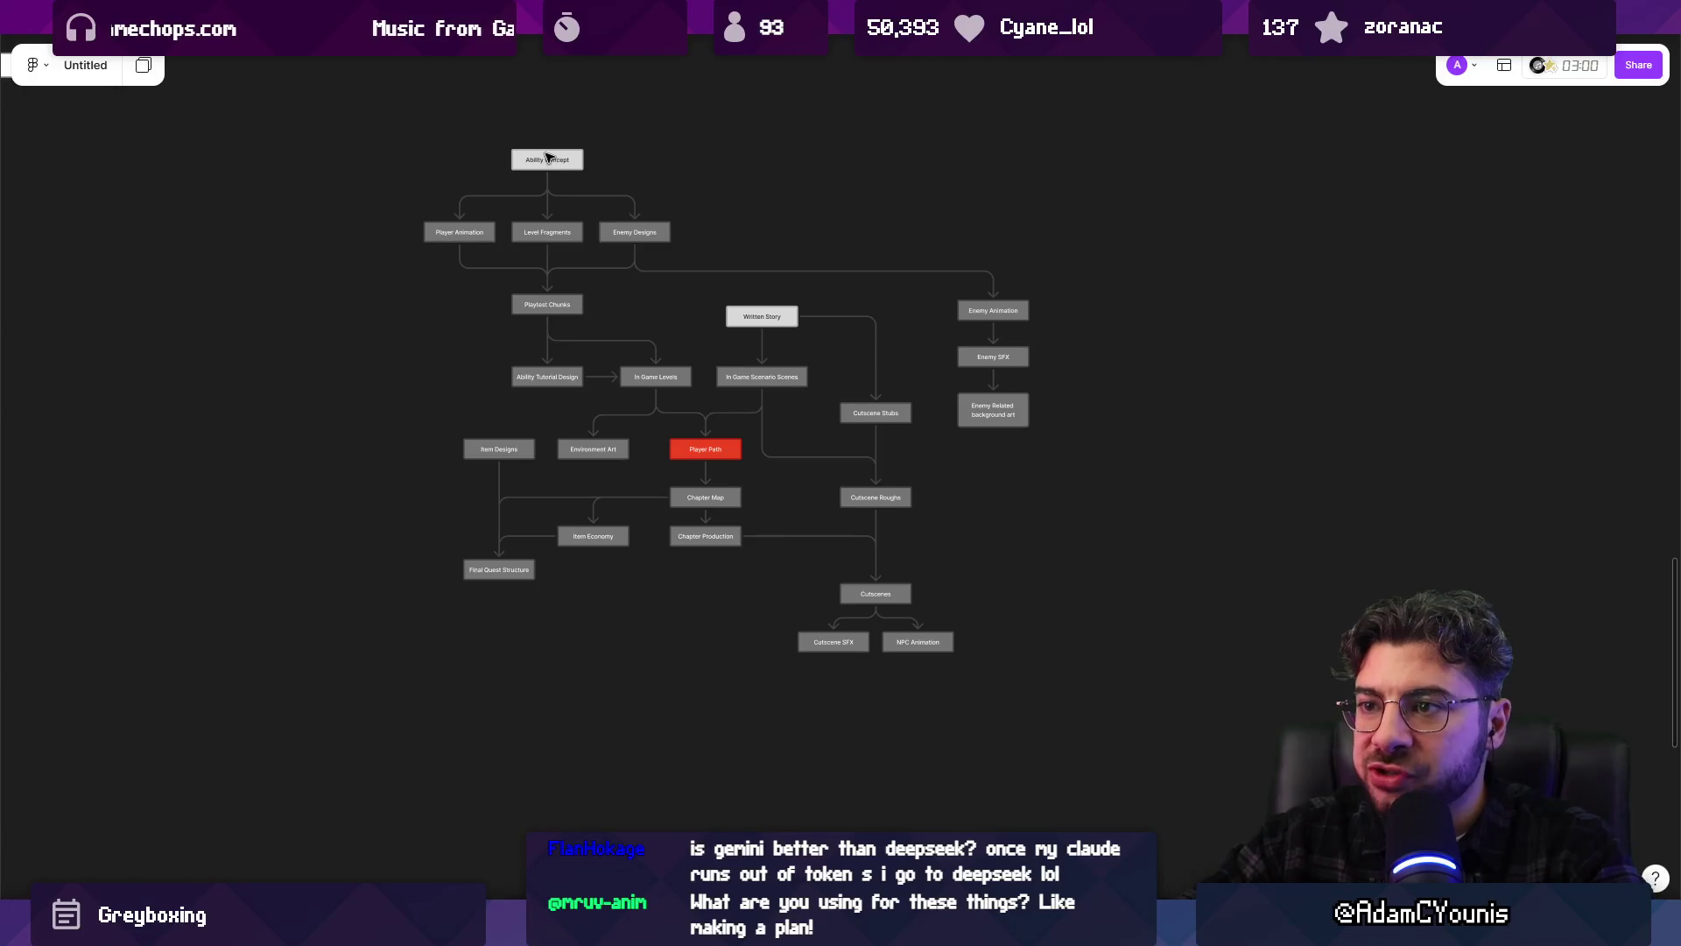
{"action": "left_click", "coordinate": [550, 164]}
{"action": "left_click", "coordinate": [749, 318]}
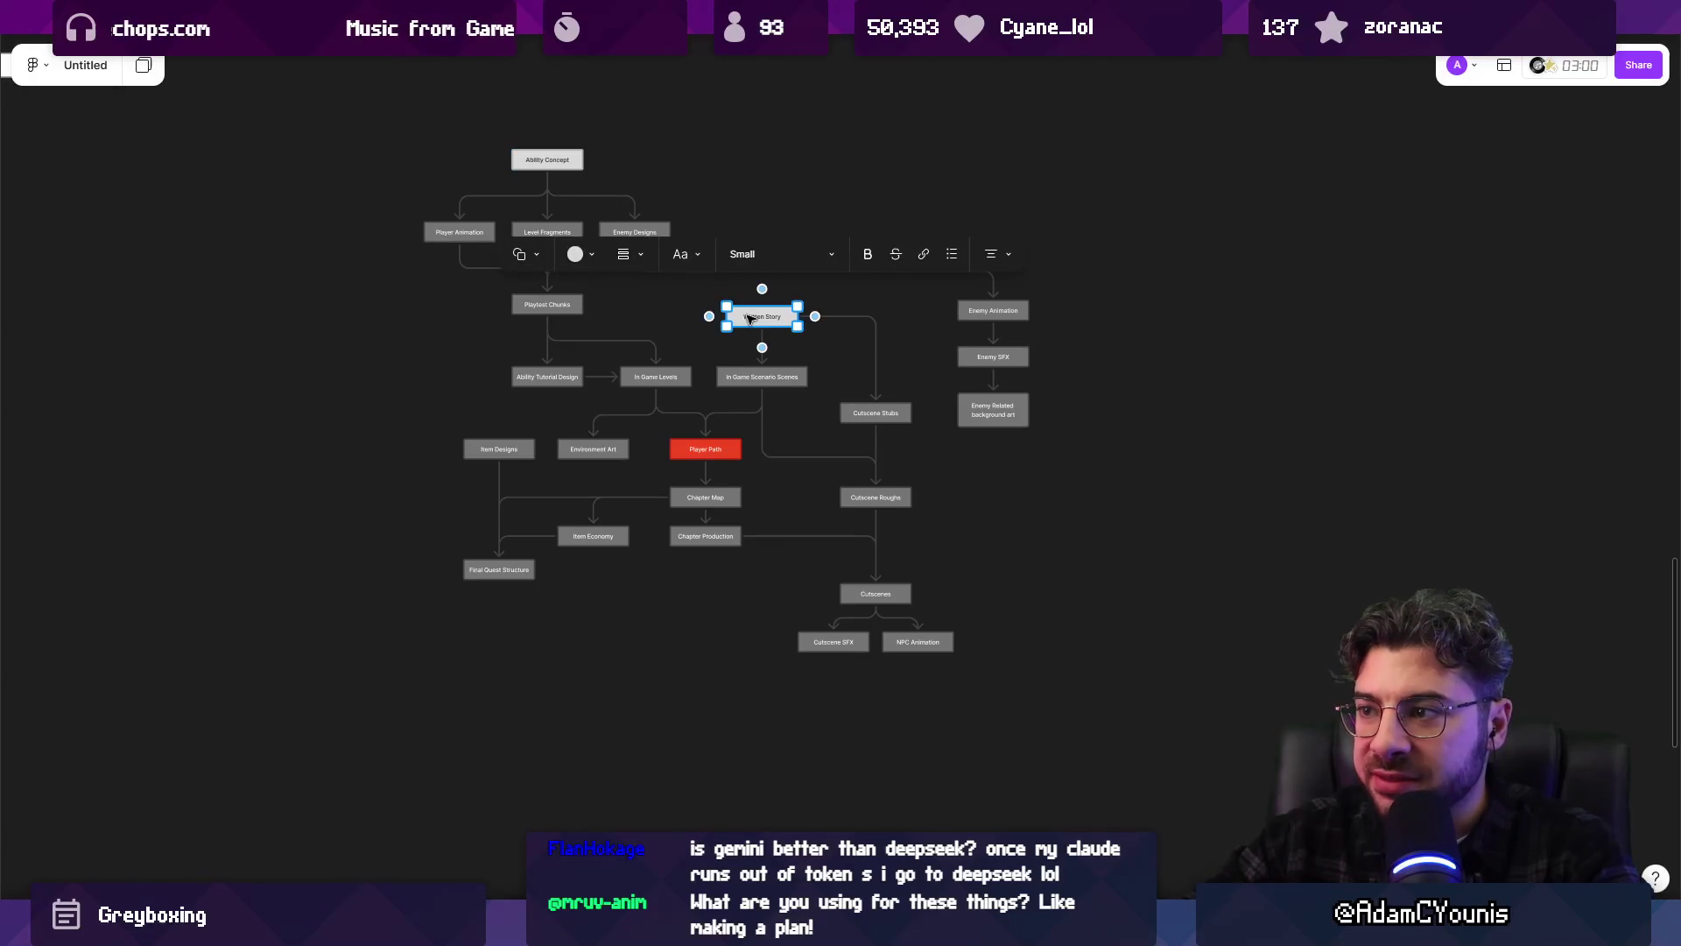
{"action": "left_click", "coordinate": [1087, 530]}
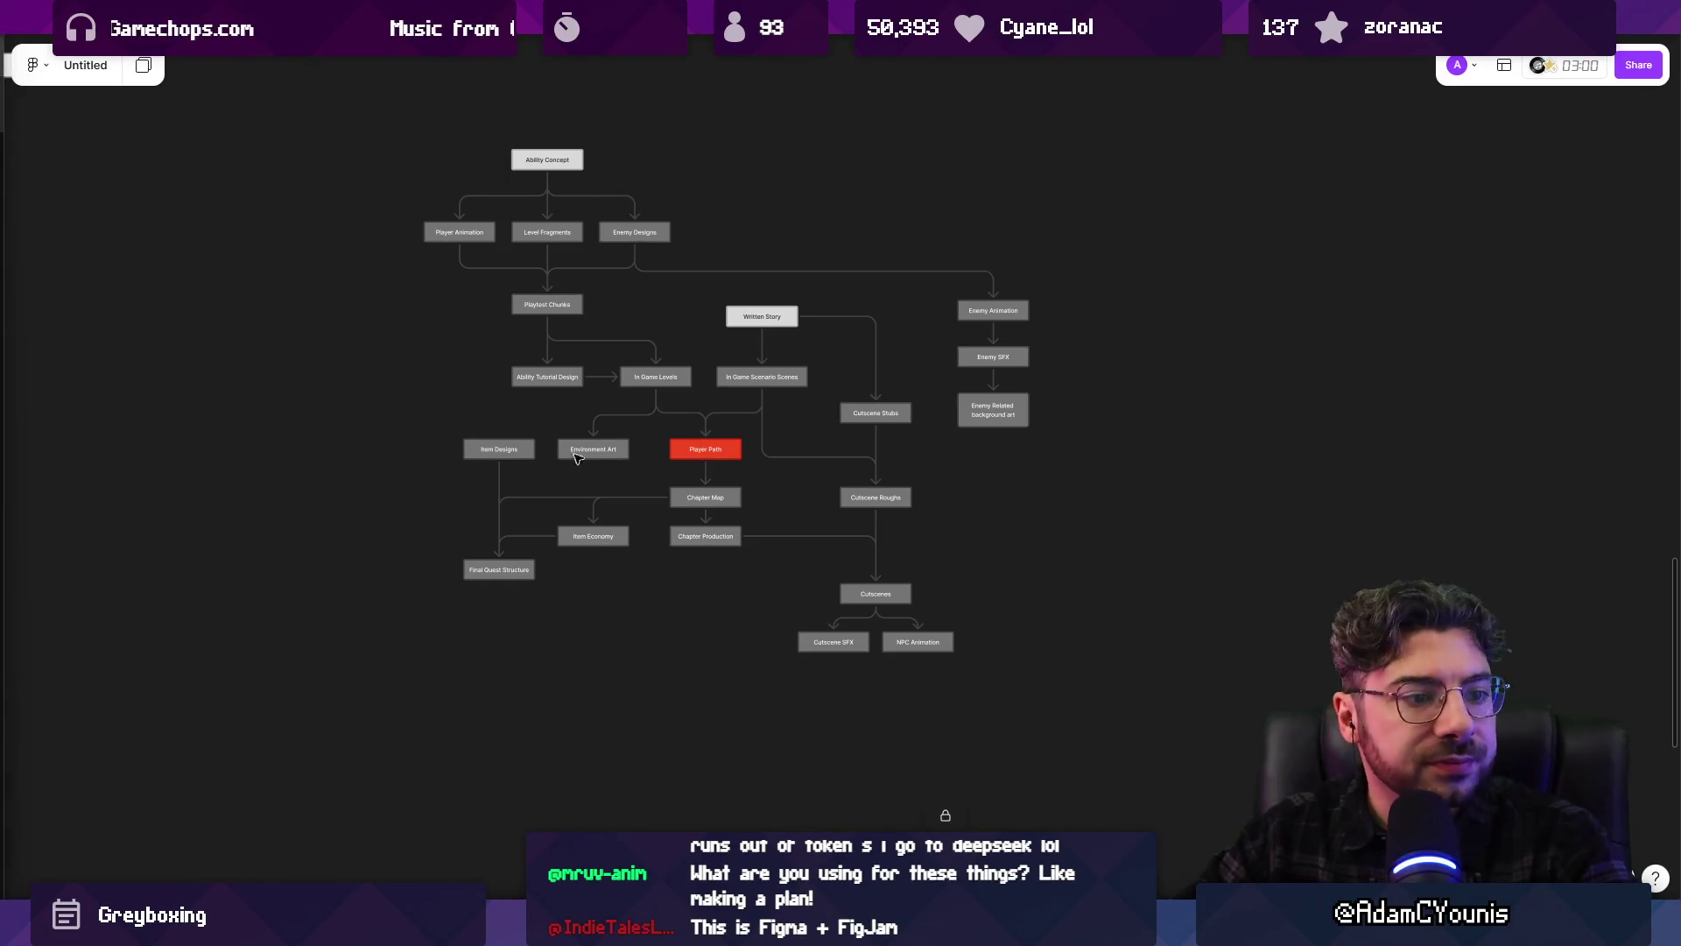
{"action": "scroll", "coordinate": [627, 298], "scroll_direction": "up", "scroll_amount": 3}
{"action": "scroll", "coordinate": [679, 461], "scroll_direction": "down", "scroll_amount": 2}
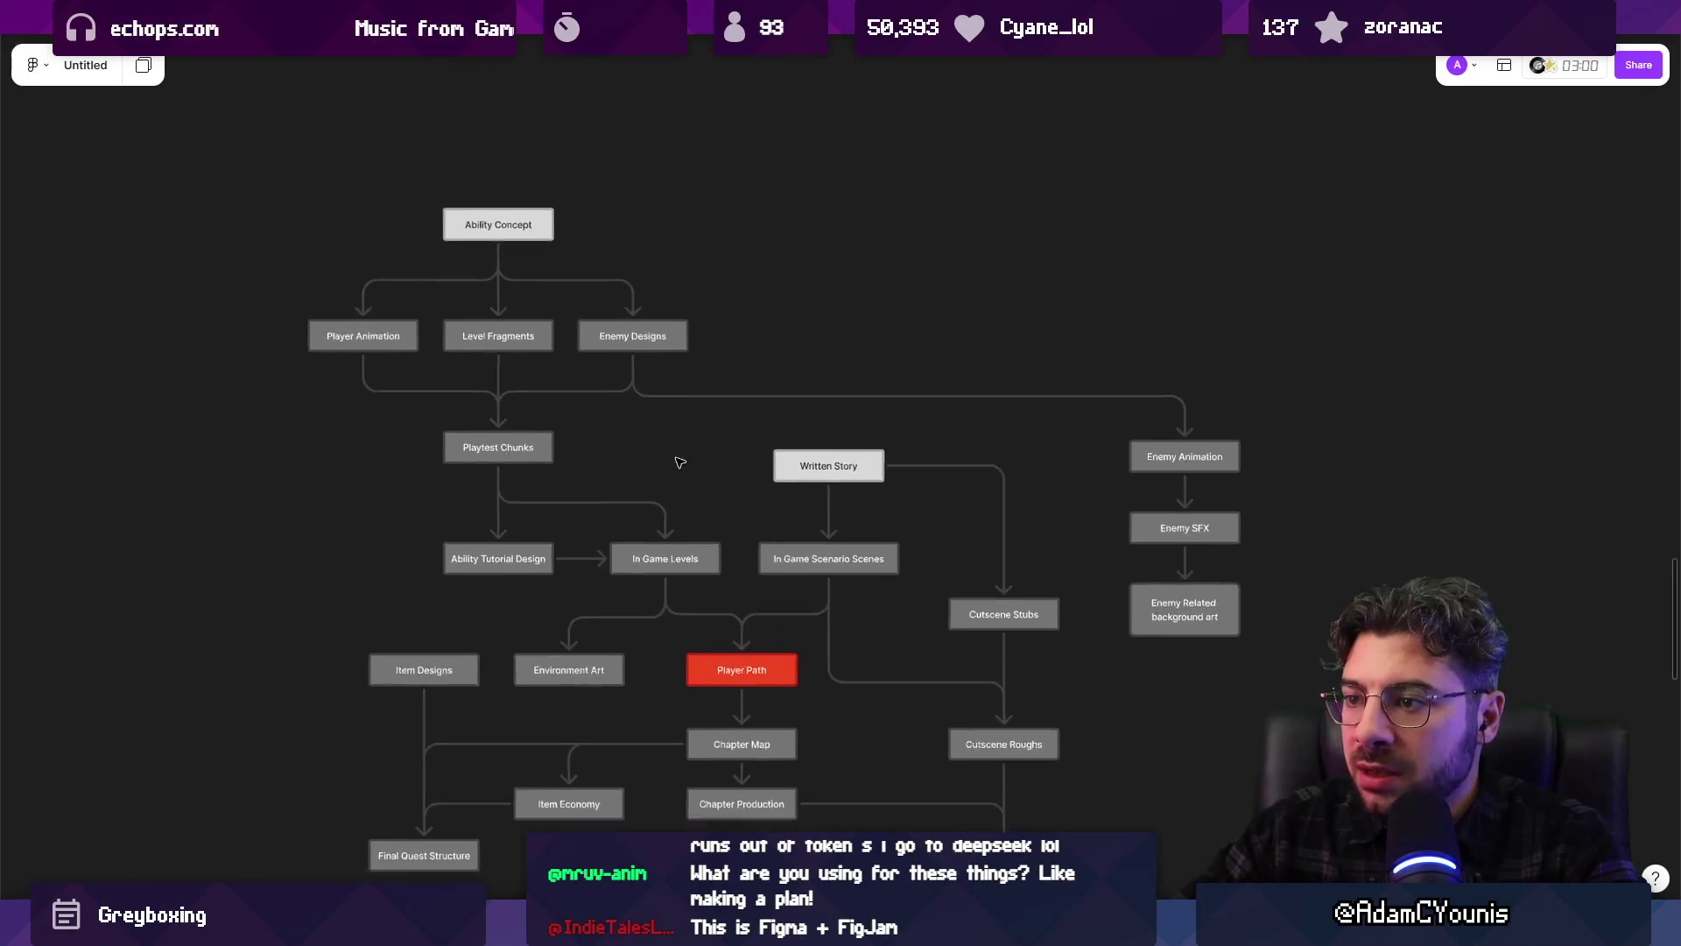
{"action": "left_click", "coordinate": [716, 547]}
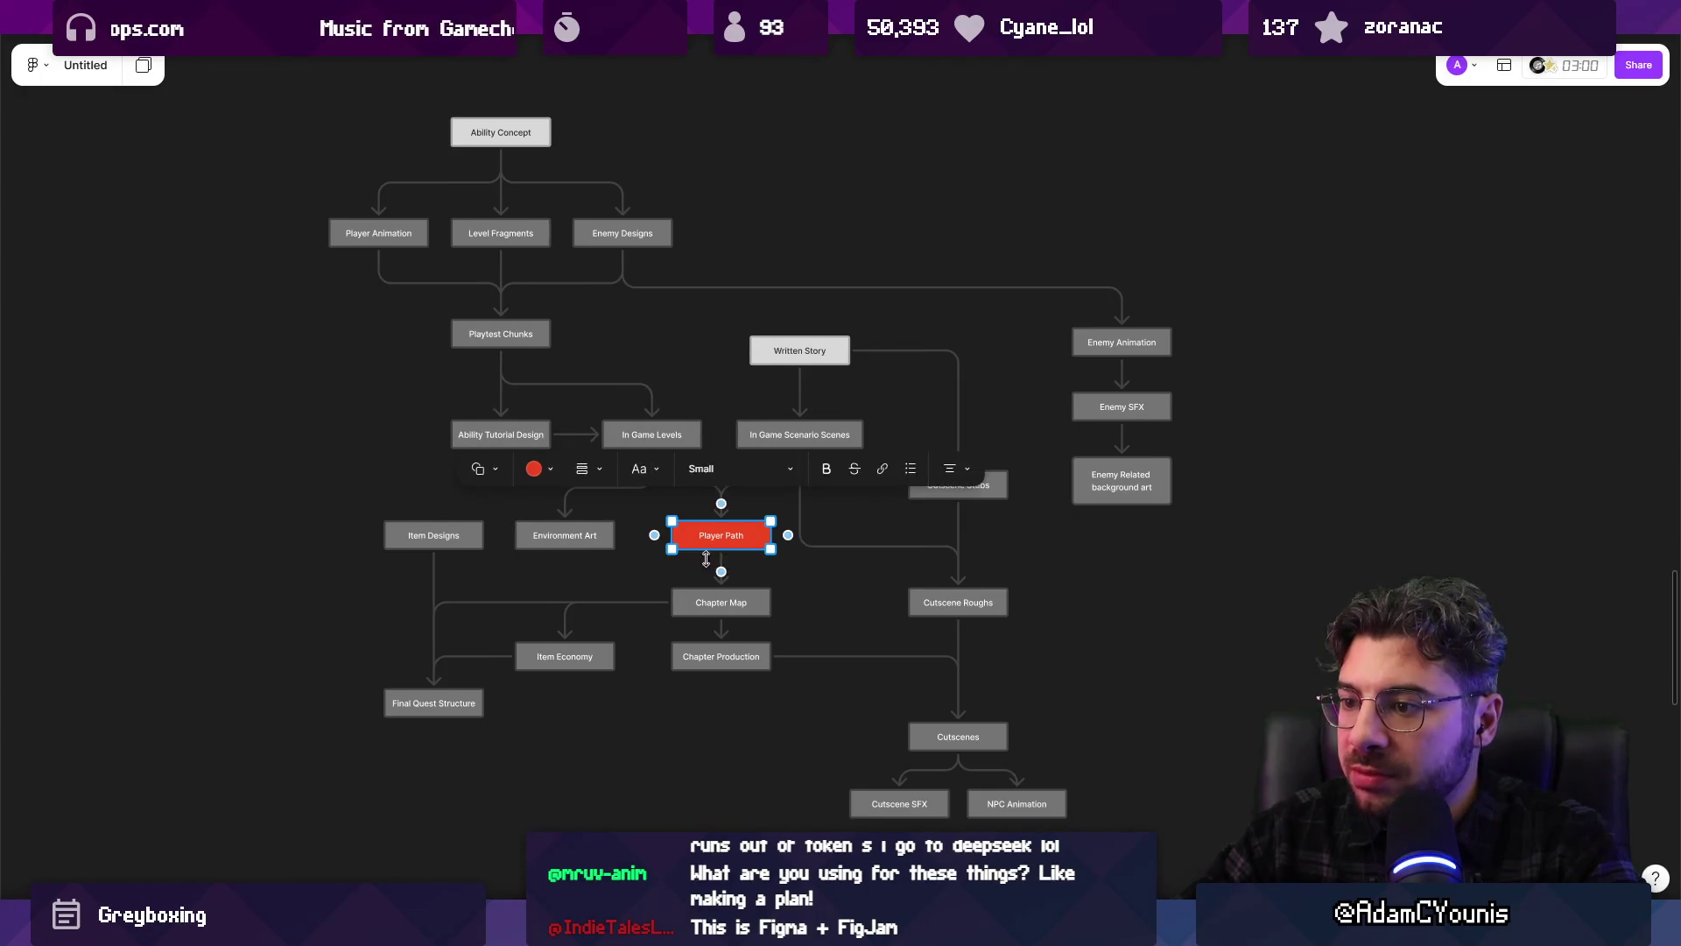
{"action": "scroll", "coordinate": [716, 534], "scroll_direction": "up", "scroll_amount": 3}
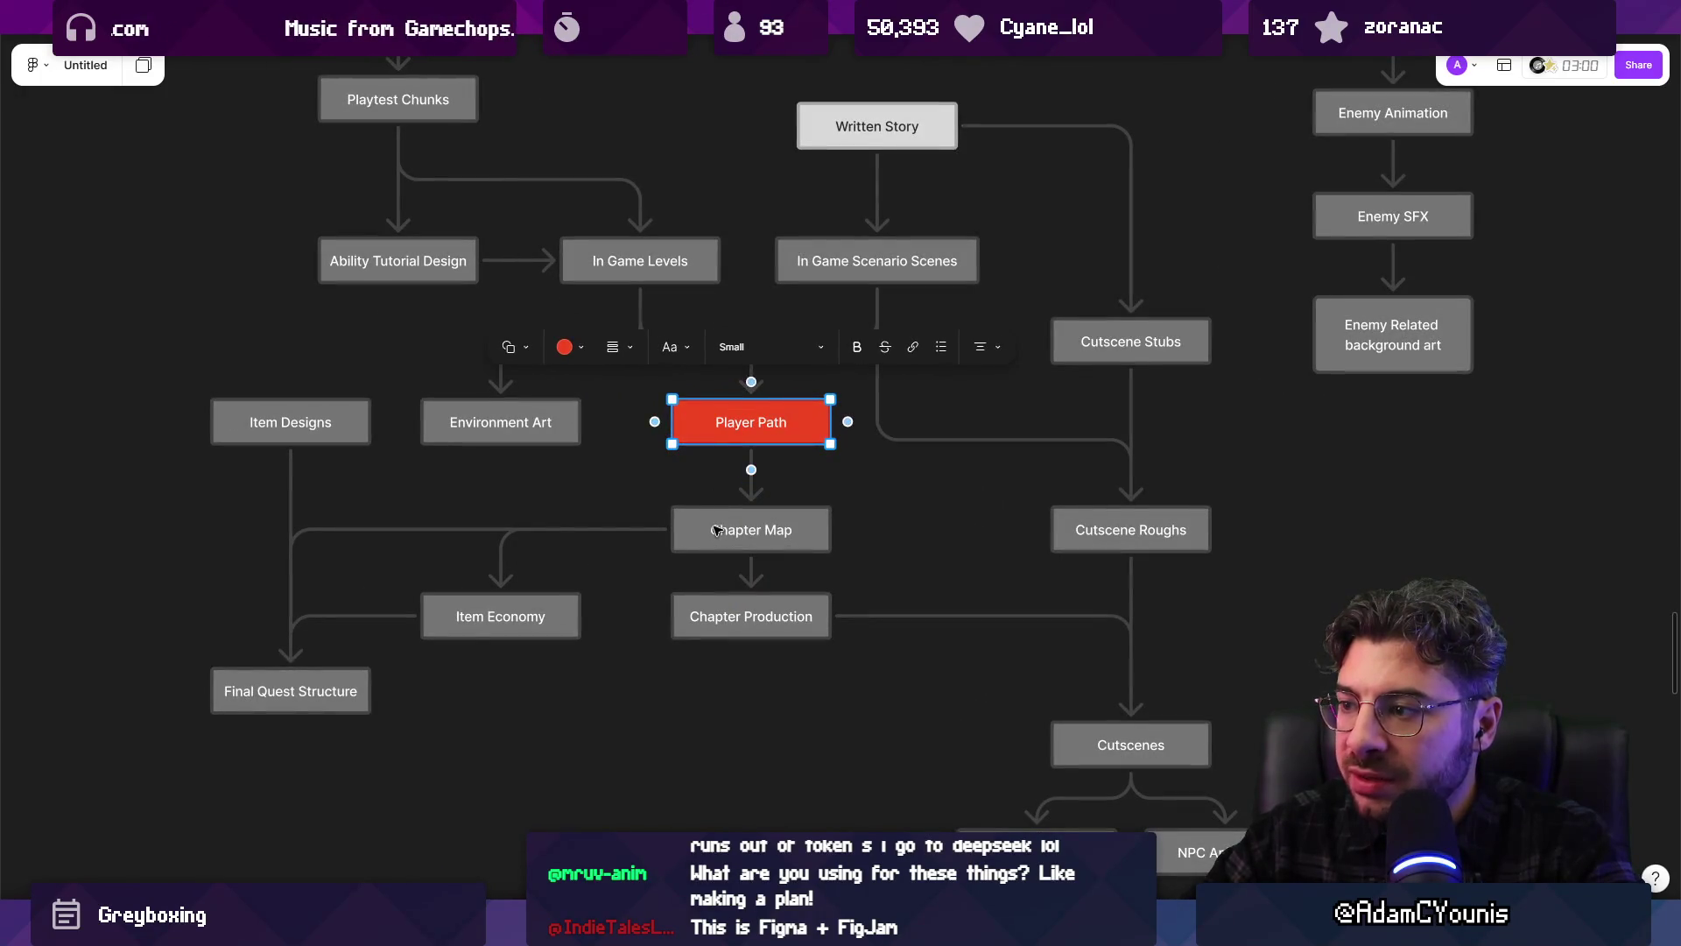
{"action": "scroll", "coordinate": [716, 530], "scroll_direction": "down", "scroll_amount": 2}
{"action": "left_click", "coordinate": [745, 534]}
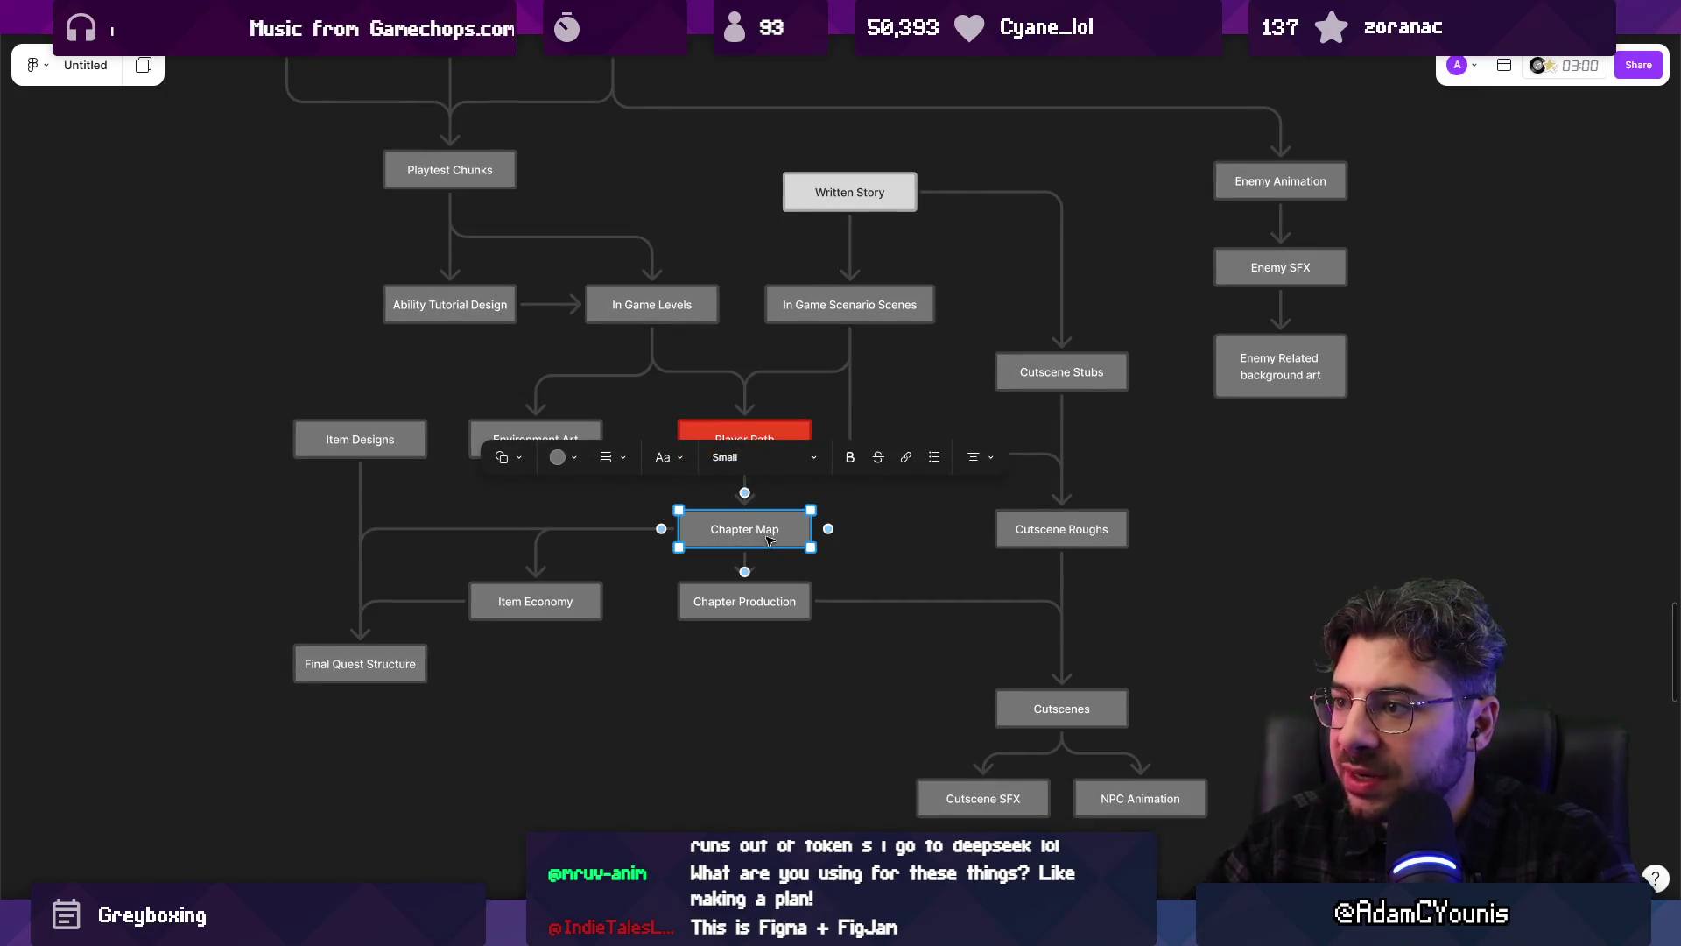
{"action": "scroll", "coordinate": [762, 538], "scroll_direction": "up", "scroll_amount": 3}
{"action": "scroll", "coordinate": [766, 541], "scroll_direction": "down", "scroll_amount": 1}
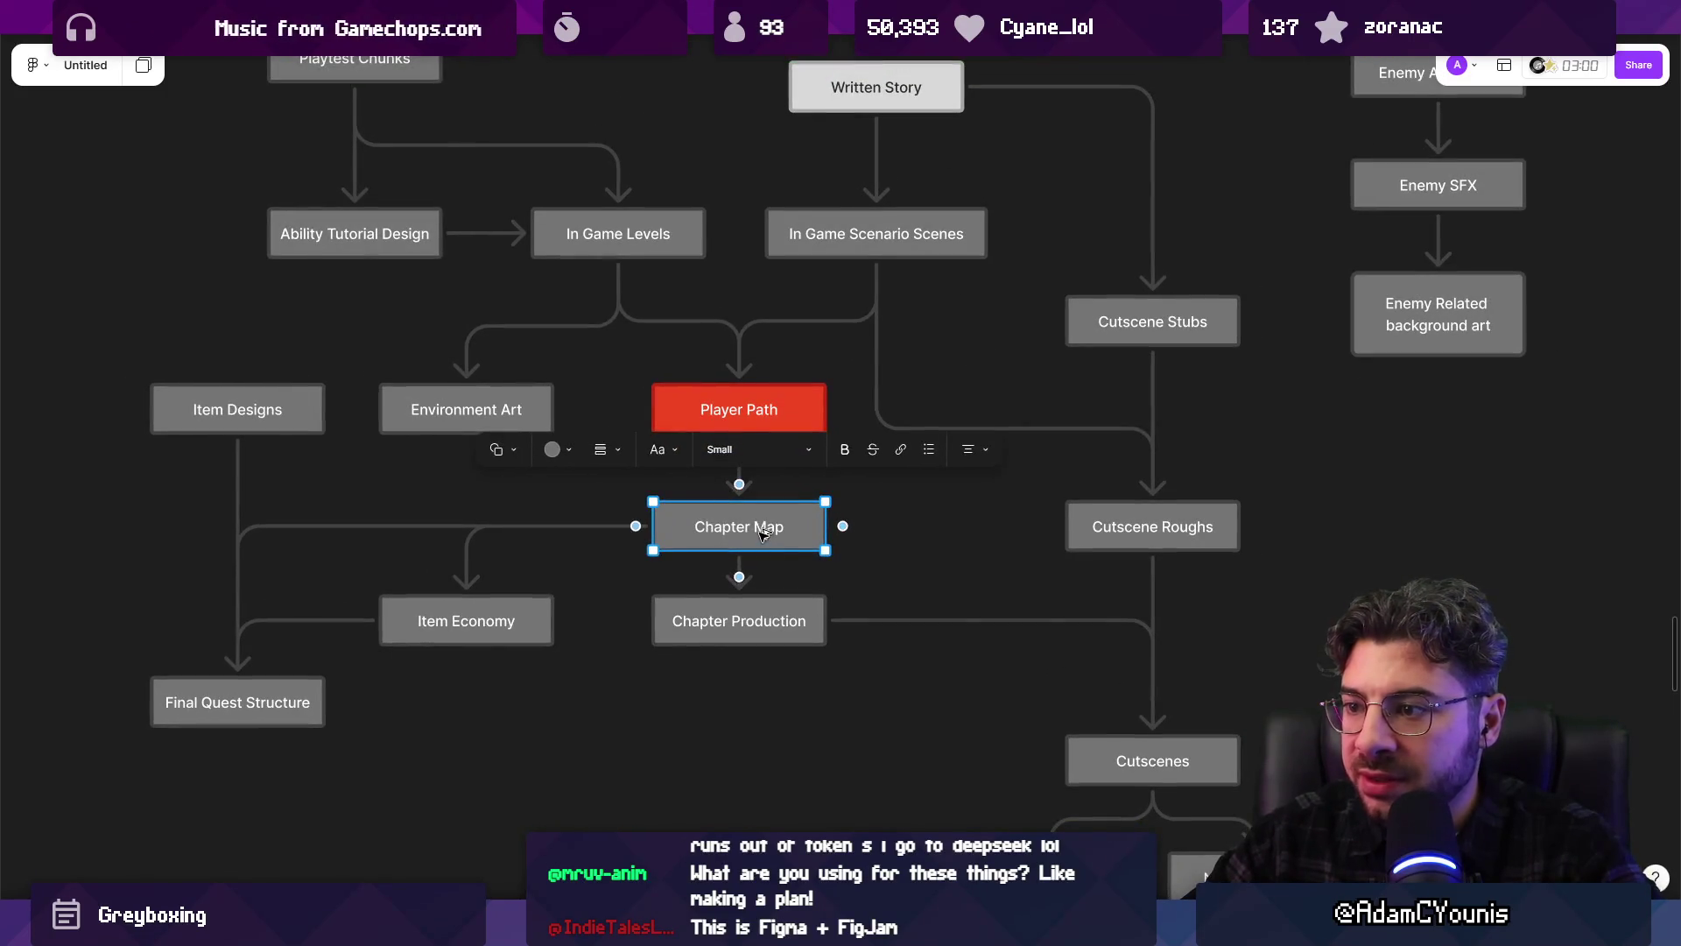
{"action": "left_click_drag", "start_coordinate": [762, 534], "coordinate": [966, 534]}
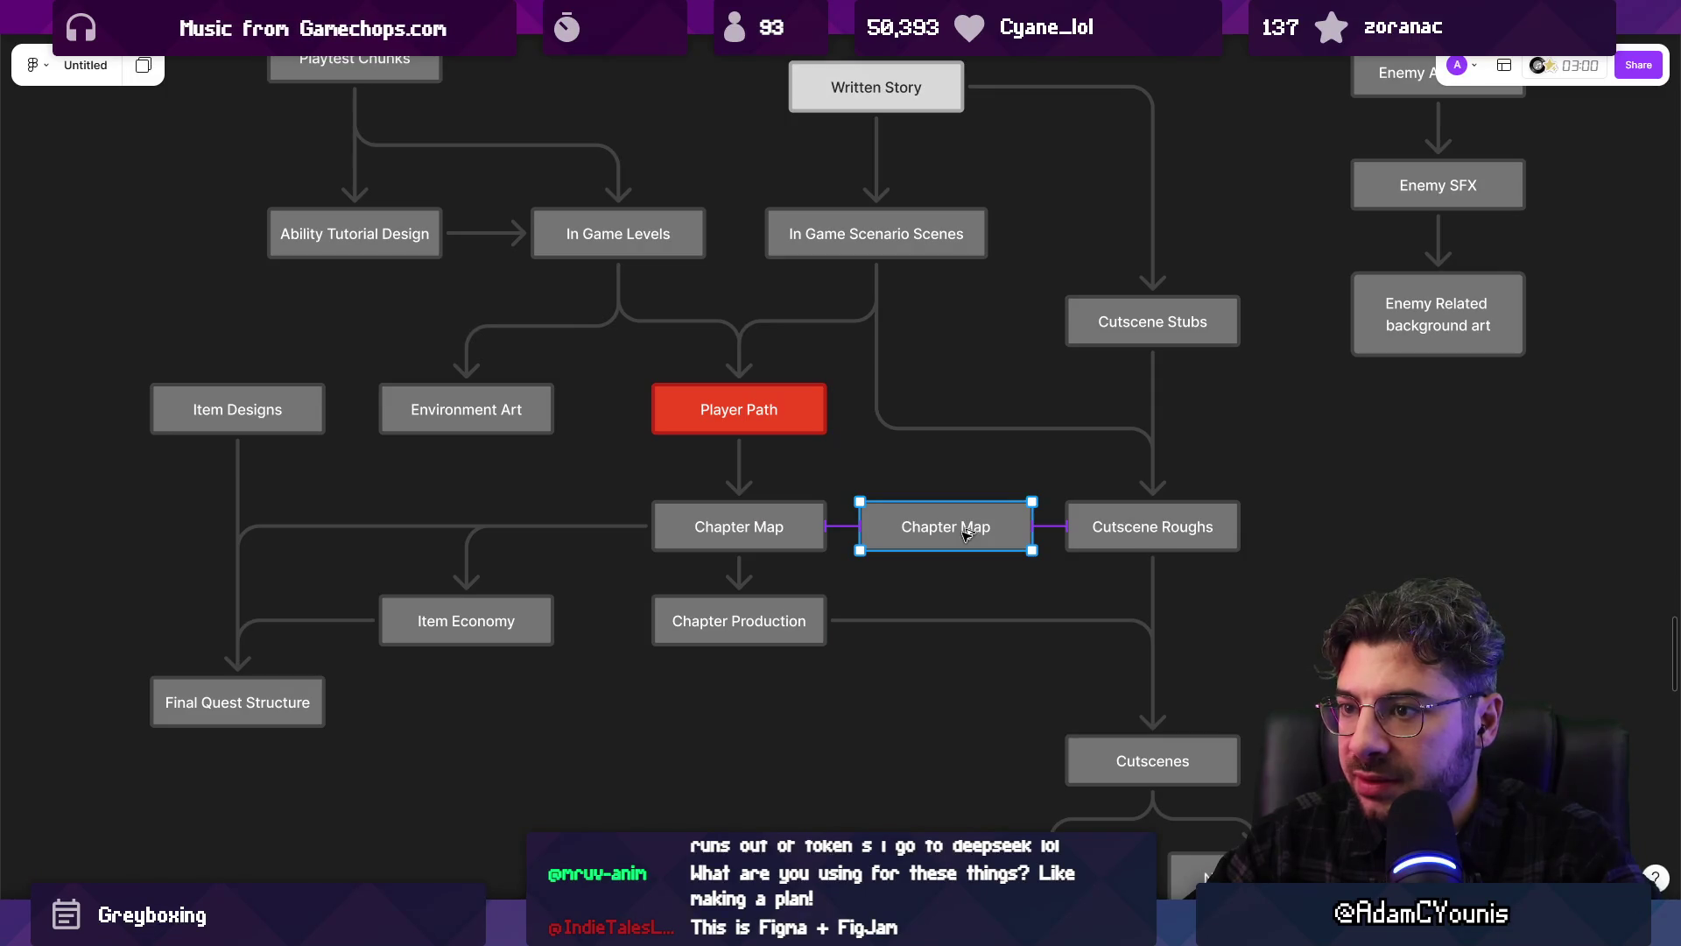
{"action": "key", "text": "ctrl+z"}
{"action": "scroll", "coordinate": [838, 526], "scroll_direction": "down", "scroll_amount": 1}
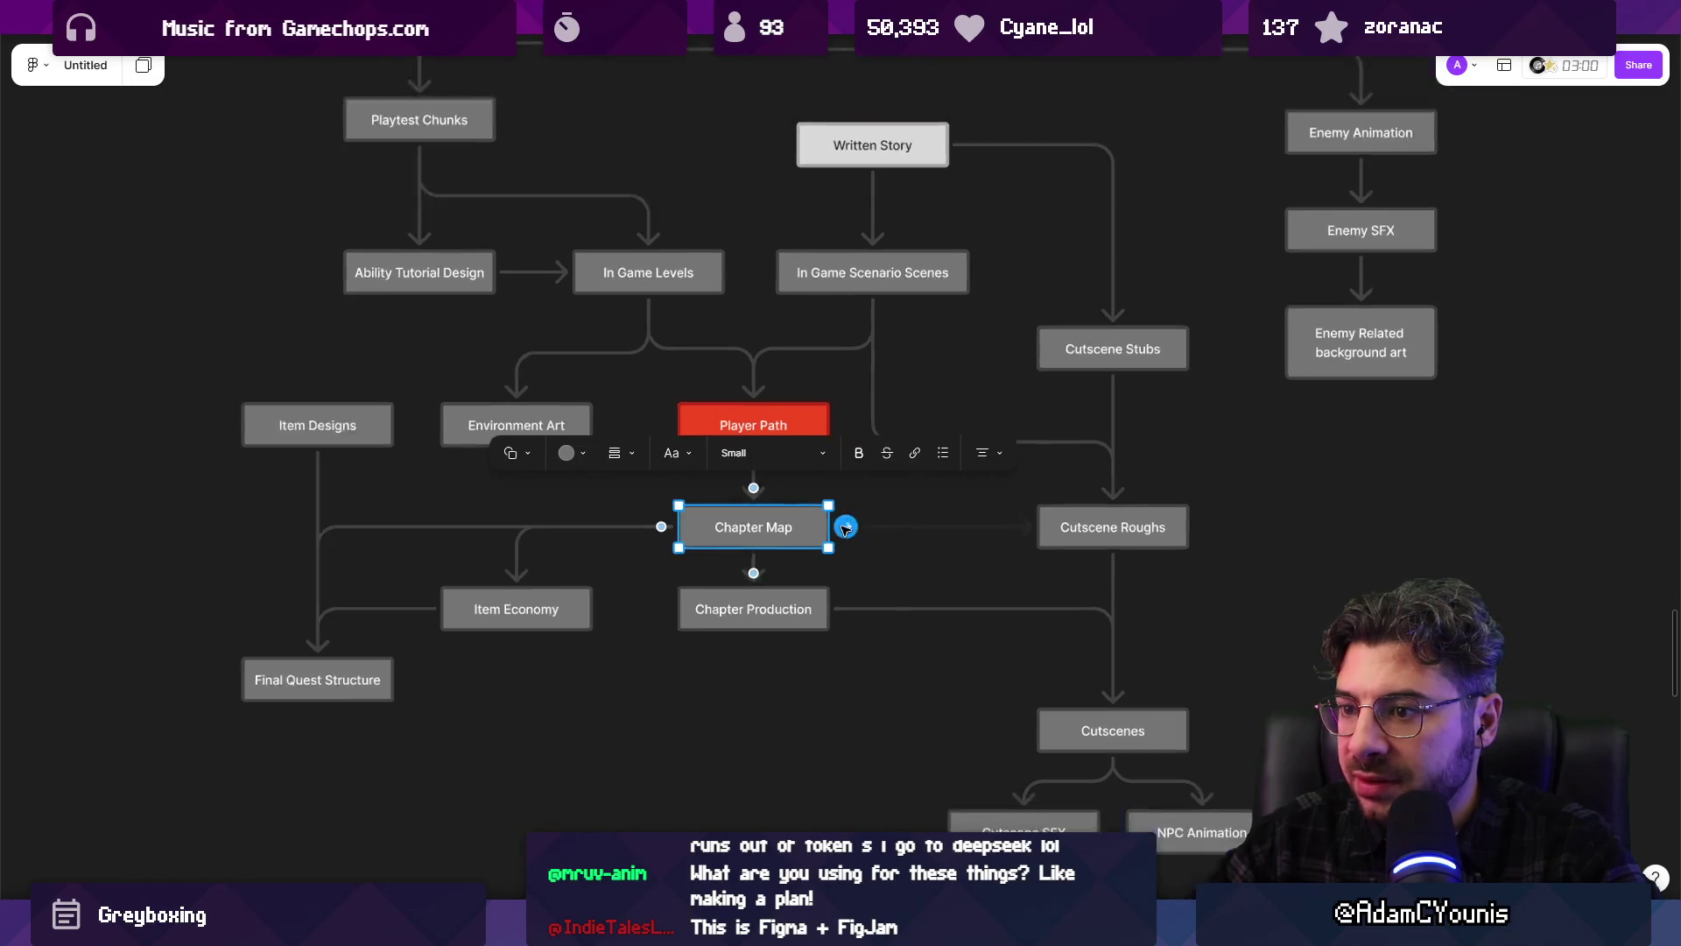
Review the Player Path, In Game Levels, Environment Art, Written Story and In Game Scenario Scenes nodes
{"action": "left_click", "coordinate": [755, 412]}
{"action": "left_click", "coordinate": [647, 289]}
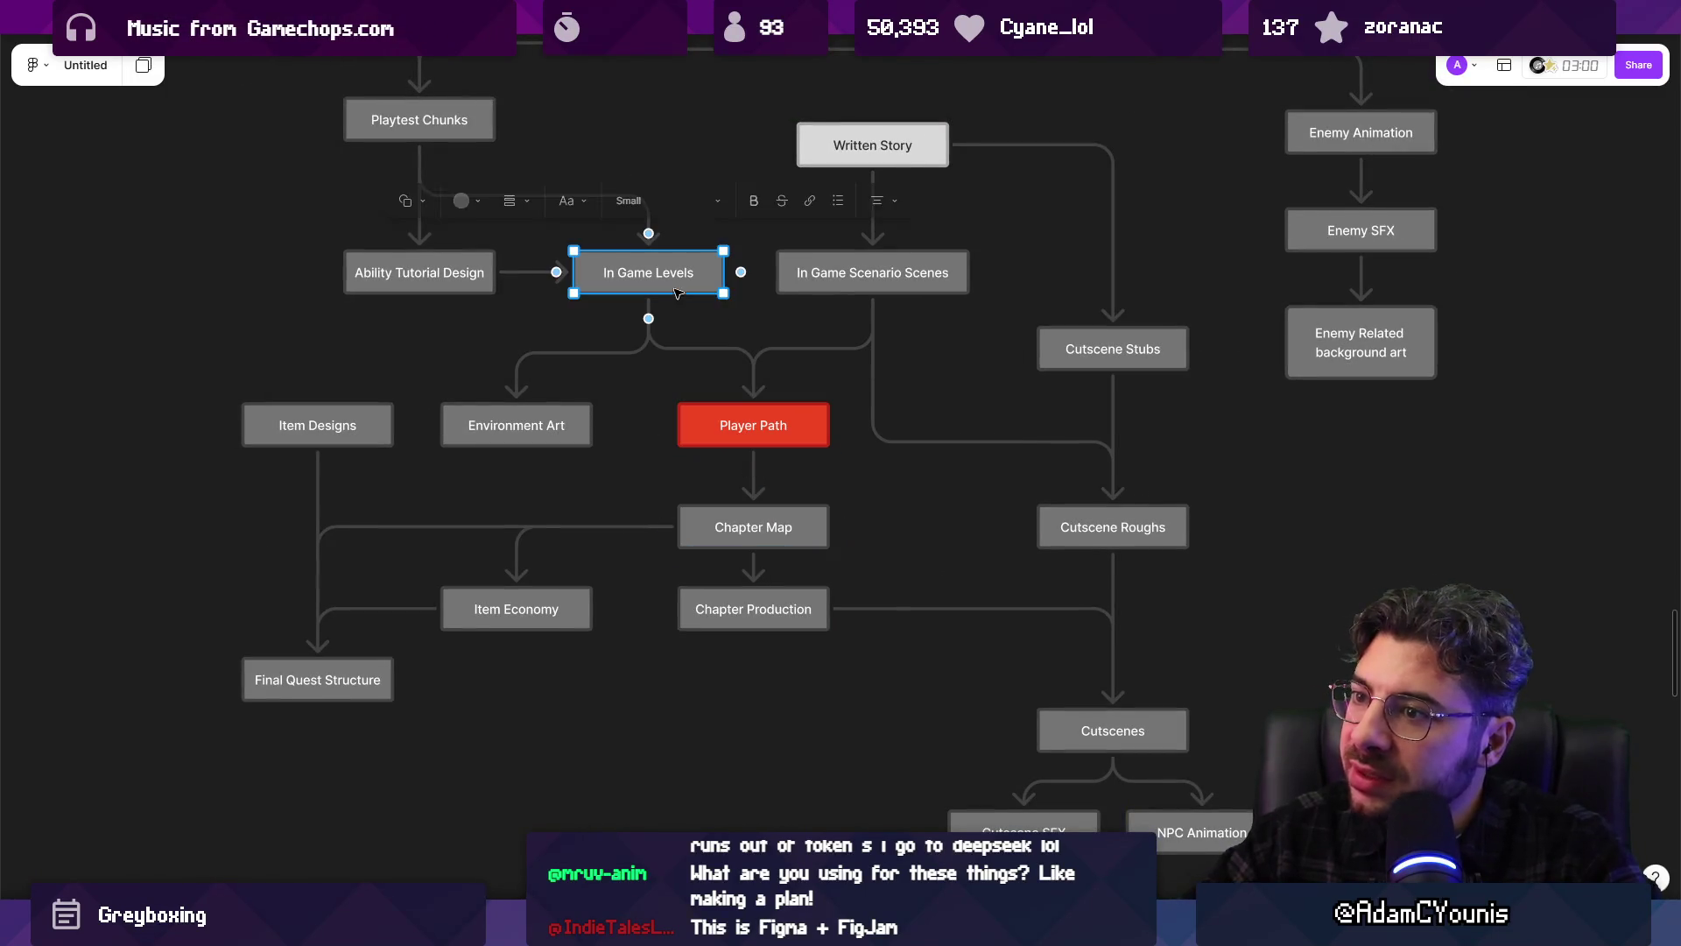
{"action": "left_click", "coordinate": [527, 421]}
{"action": "scroll", "coordinate": [577, 427], "scroll_direction": "left", "scroll_amount": 3}
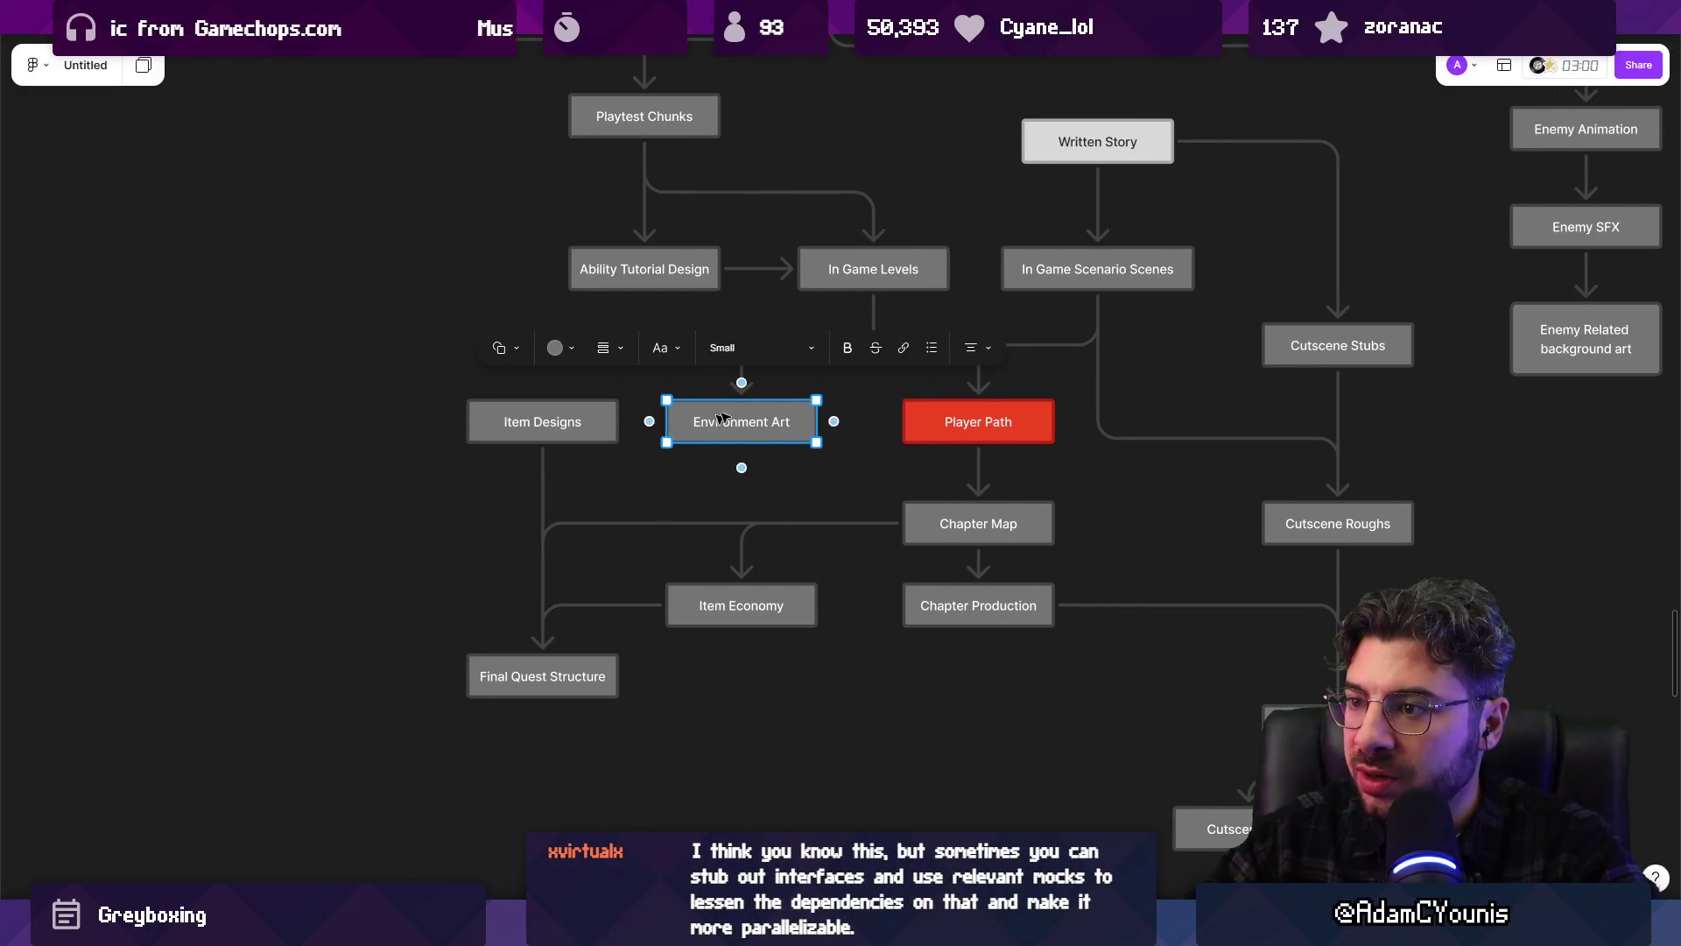
{"action": "scroll", "coordinate": [718, 435], "scroll_direction": "up", "scroll_amount": 3}
{"action": "scroll", "coordinate": [723, 434], "scroll_direction": "down", "scroll_amount": 3}
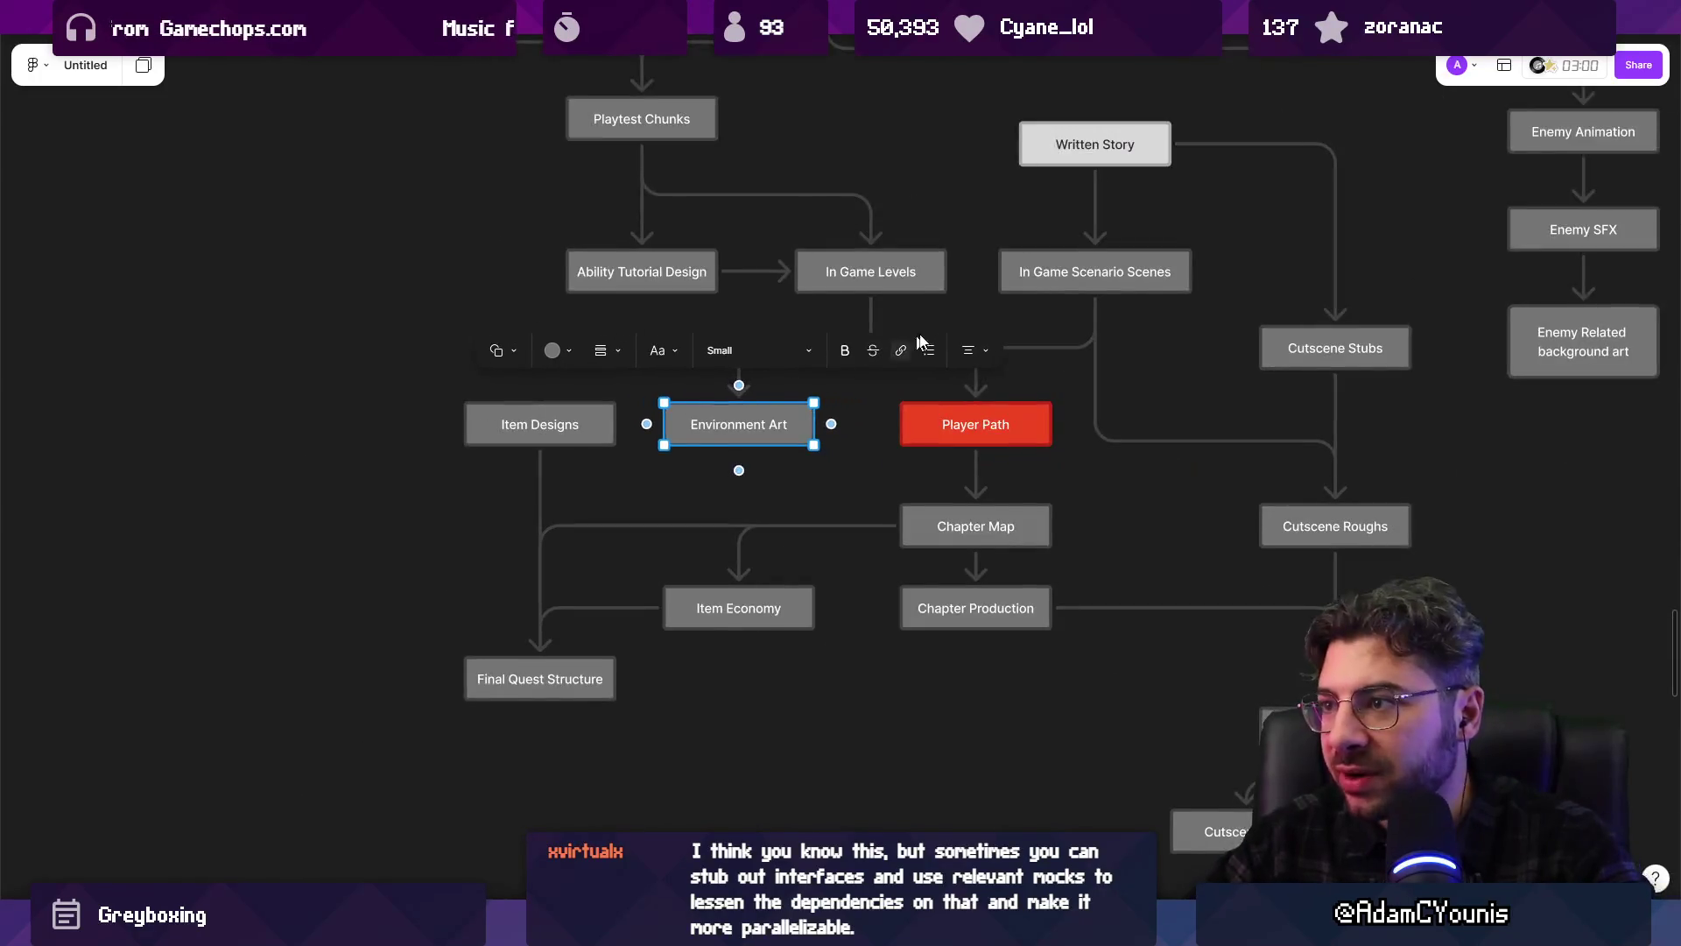
{"action": "scroll", "coordinate": [788, 411], "scroll_direction": "right", "scroll_amount": 2}
{"action": "scroll", "coordinate": [788, 411], "scroll_direction": "up", "scroll_amount": 2}
{"action": "left_click", "coordinate": [845, 397]}
{"action": "scroll", "coordinate": [846, 396], "scroll_direction": "down", "scroll_amount": 1}
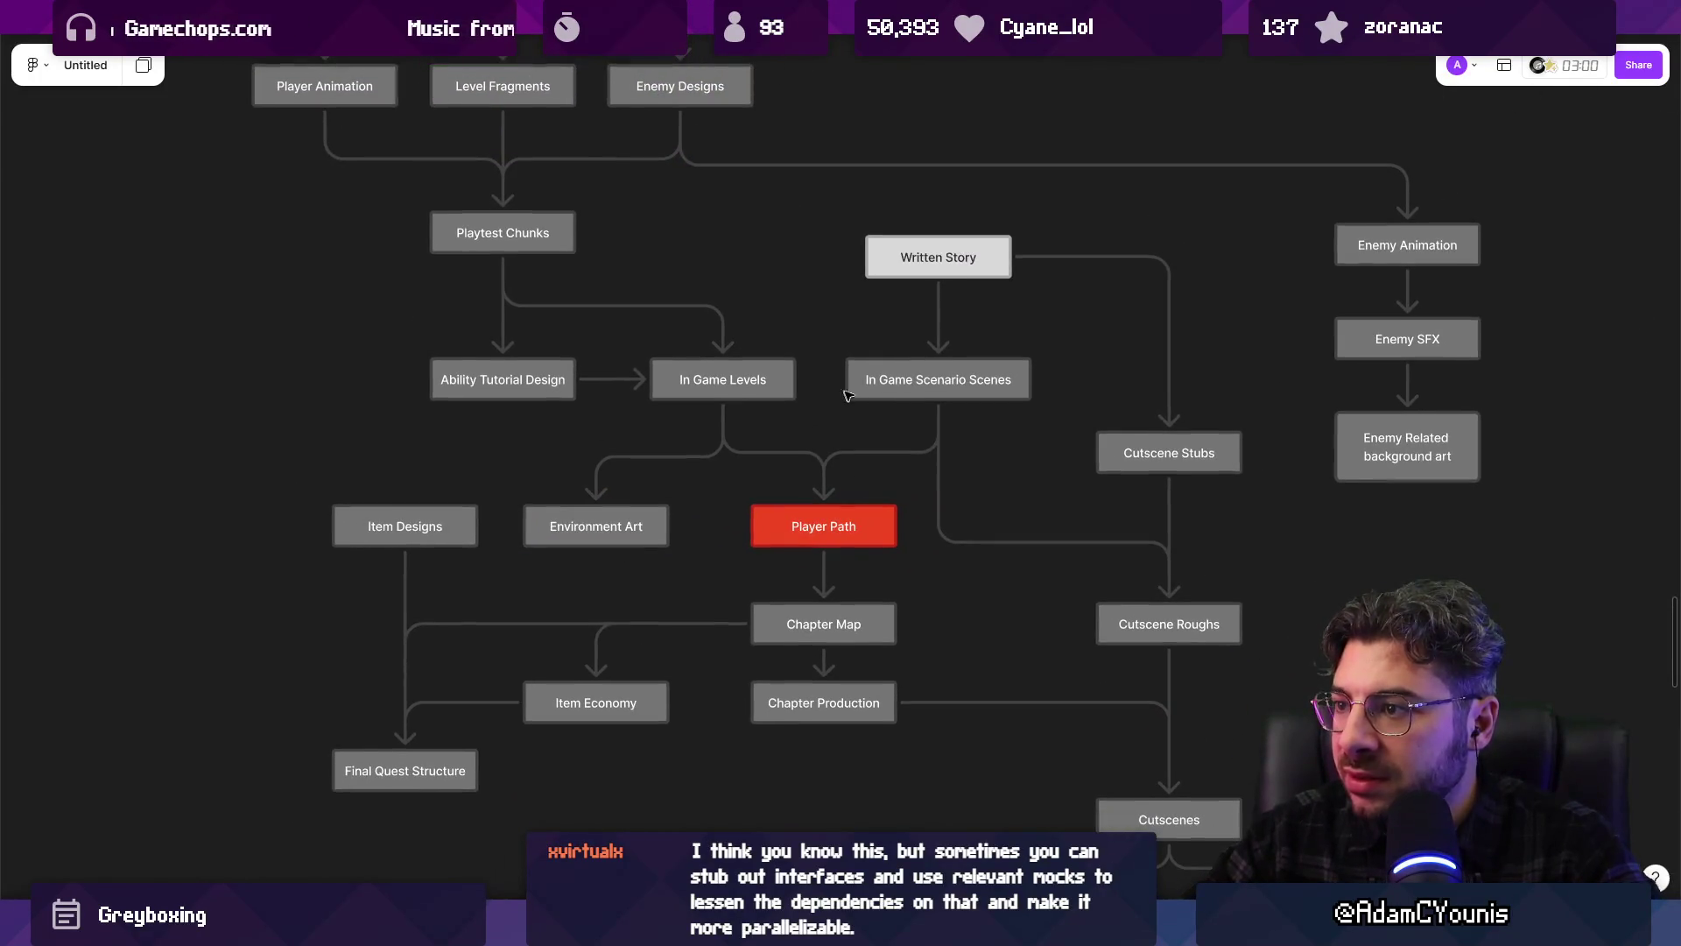
{"action": "left_click", "coordinate": [931, 264]}
{"action": "left_click", "coordinate": [938, 379]}
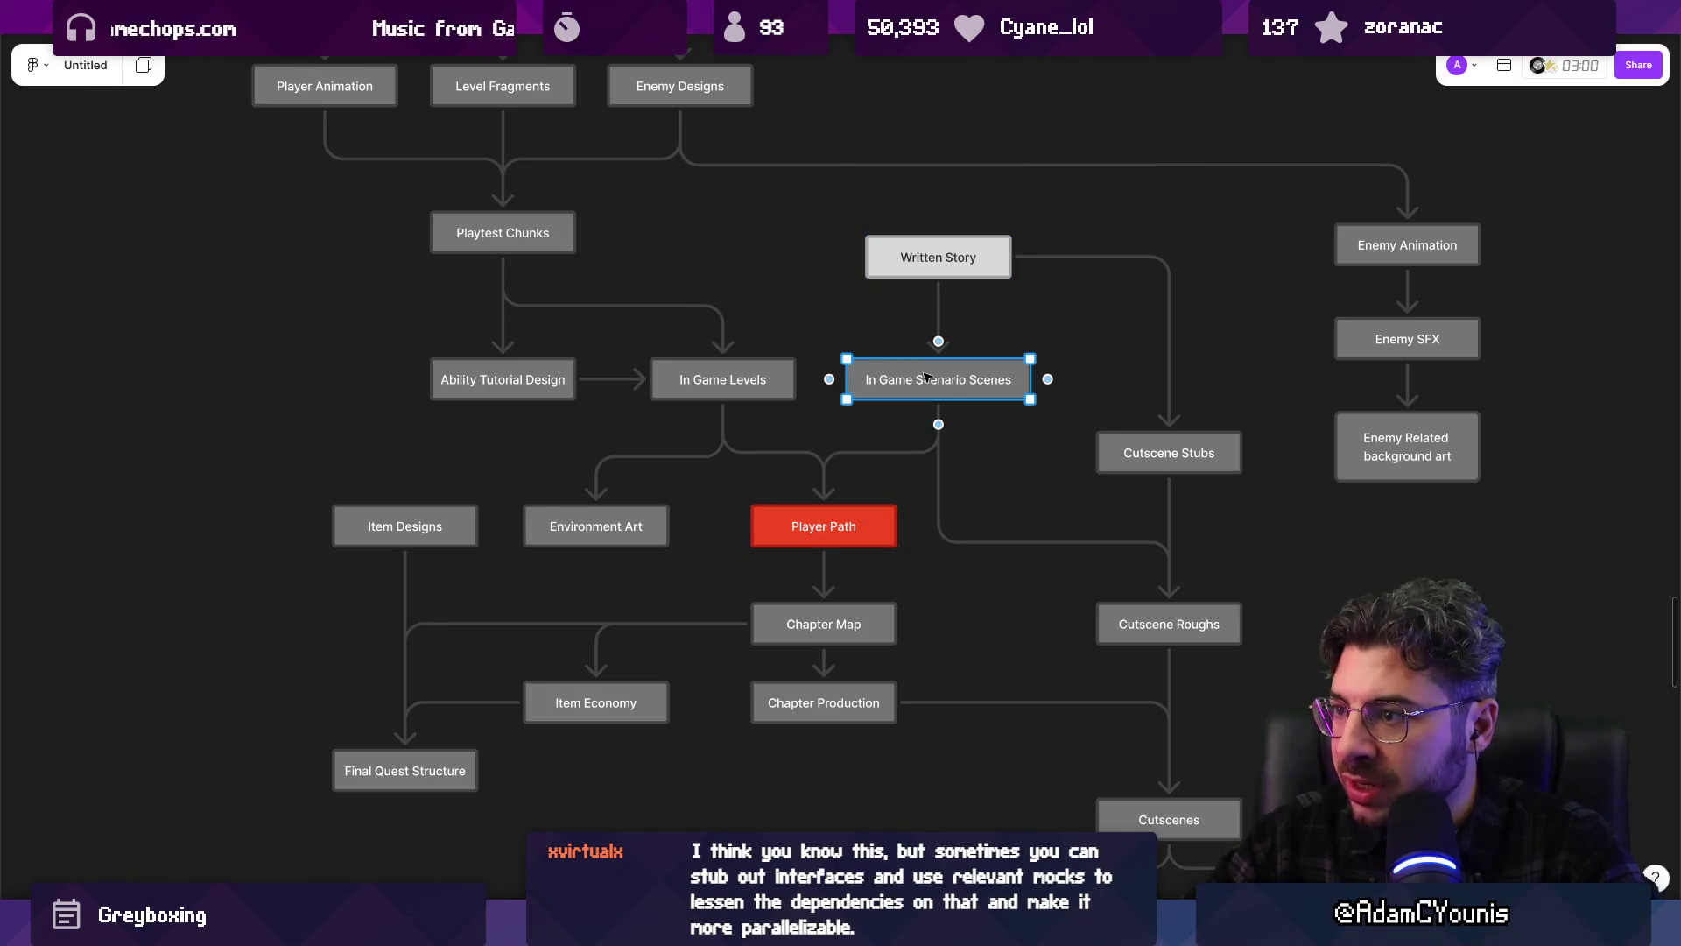
{"action": "scroll", "coordinate": [876, 473], "scroll_direction": "right", "scroll_amount": 2}
{"action": "scroll", "coordinate": [876, 473], "scroll_direction": "down", "scroll_amount": 1}
Raise the Cutscene Roughs connector's horizontal run to just below In Game Scenario Scenes
{"action": "left_click", "coordinate": [807, 480]}
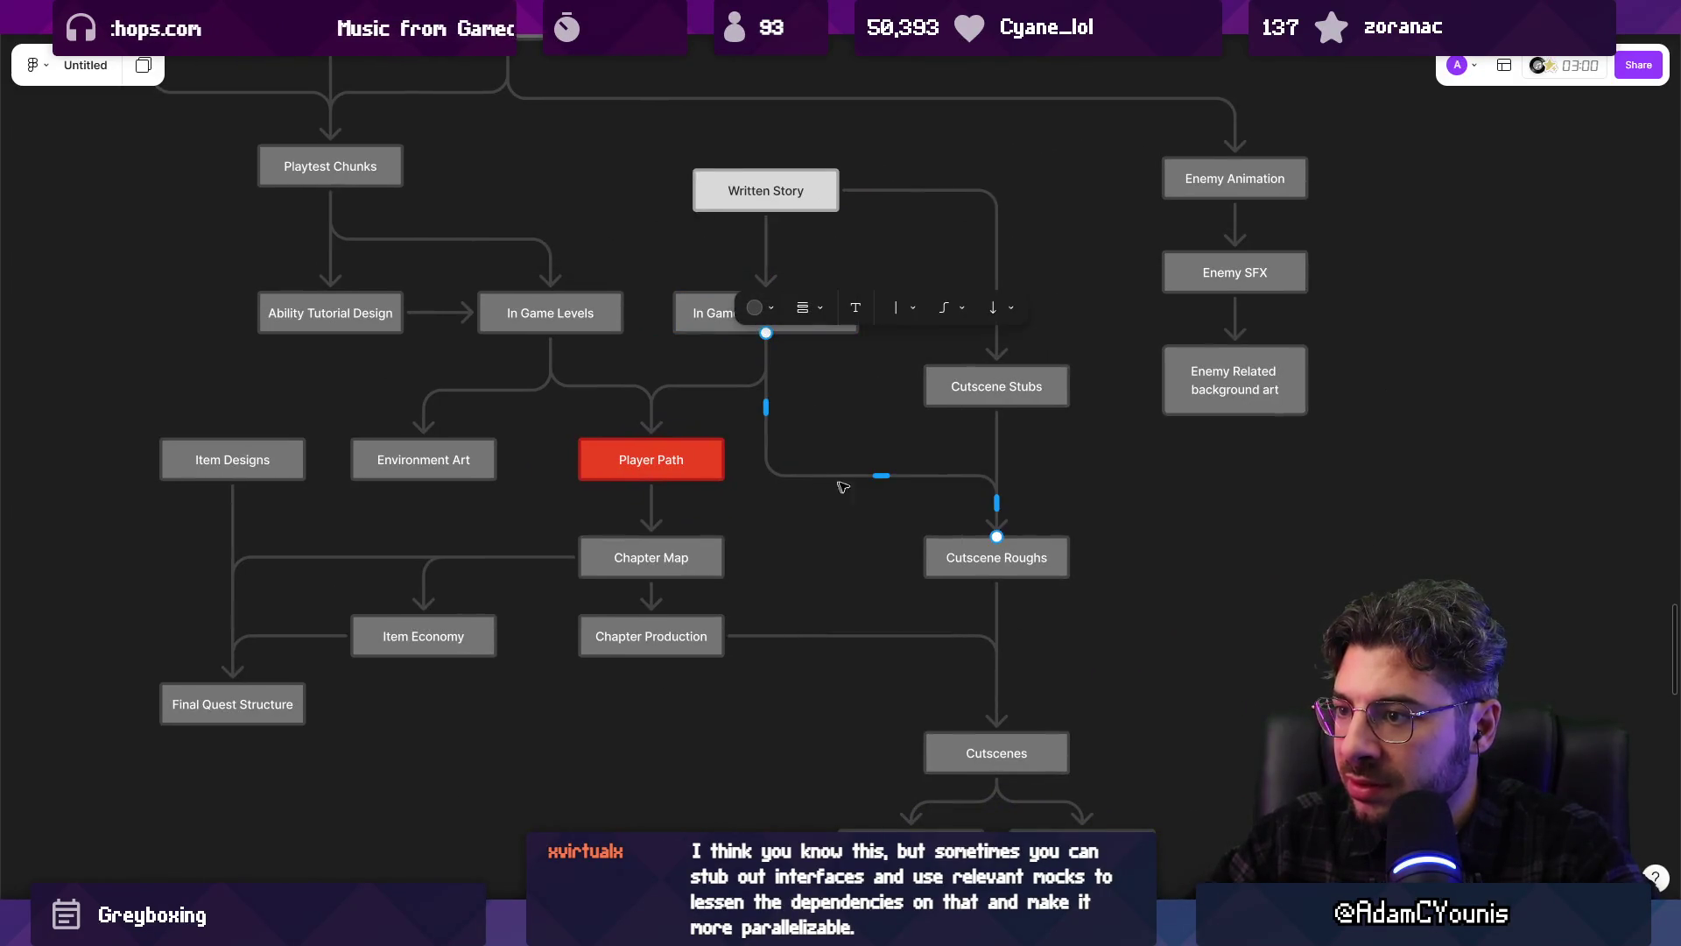
{"action": "mouse_move", "coordinate": [878, 477]}
{"action": "left_mouse_down"}
{"action": "mouse_move", "coordinate": [880, 421]}
{"action": "mouse_move", "coordinate": [954, 316]}
{"action": "left_mouse_up"}
{"action": "left_click", "coordinate": [907, 411]}
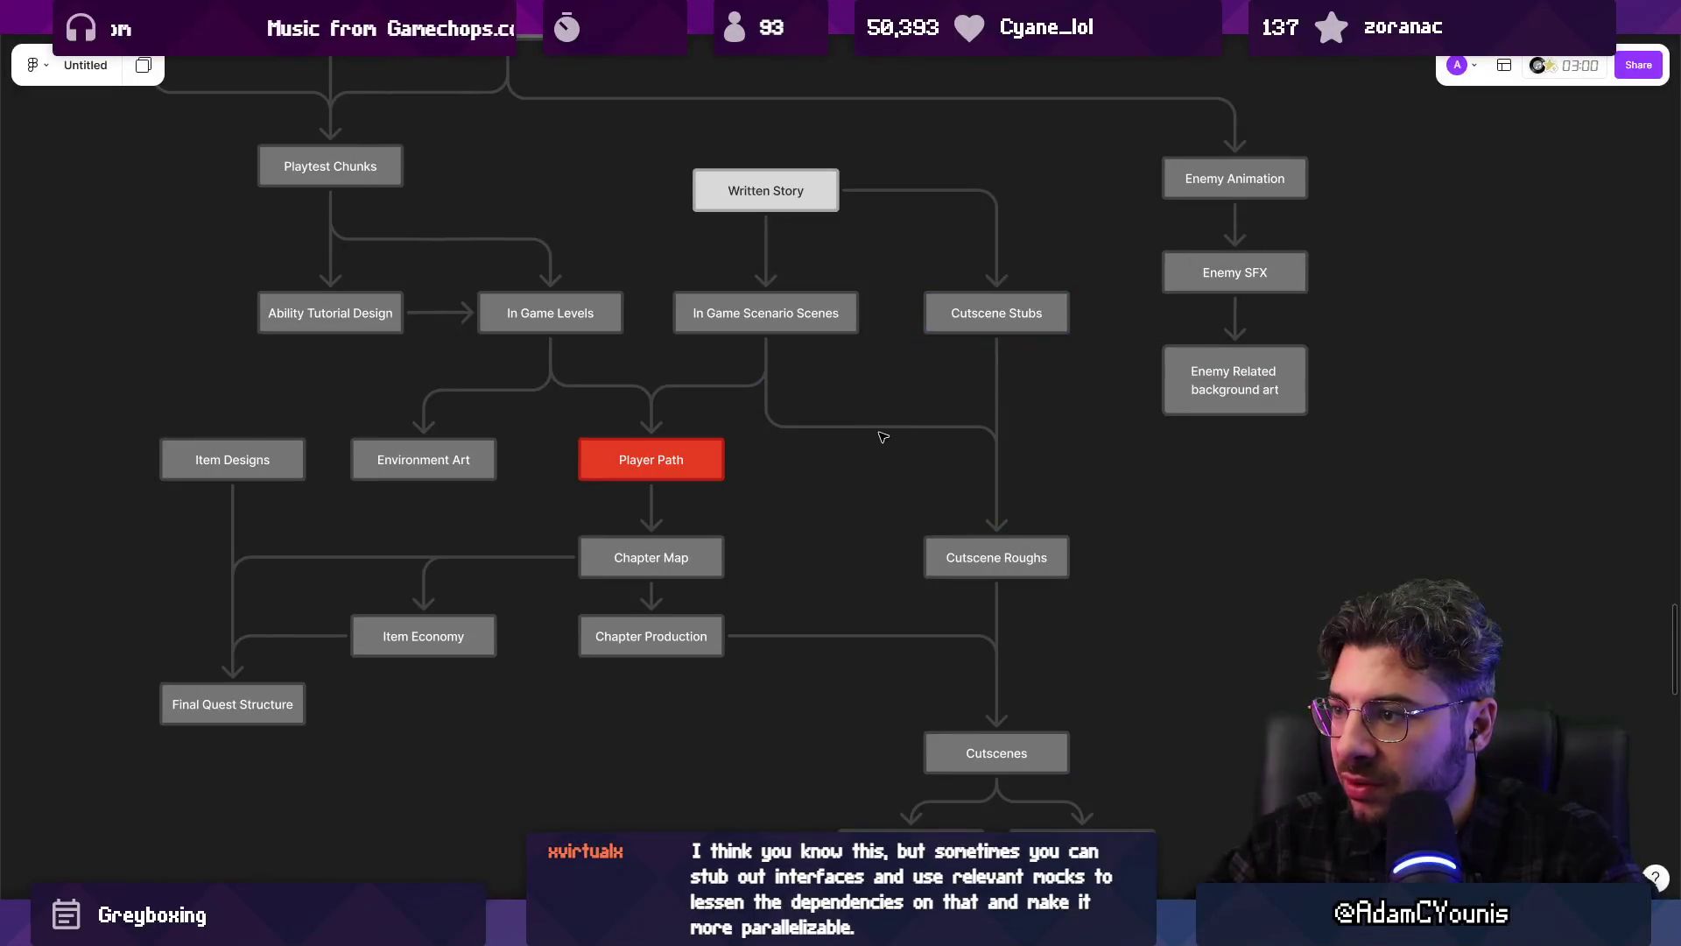
{"action": "left_click", "coordinate": [885, 429]}
{"action": "left_click_drag", "start_coordinate": [880, 426], "coordinate": [885, 390]}
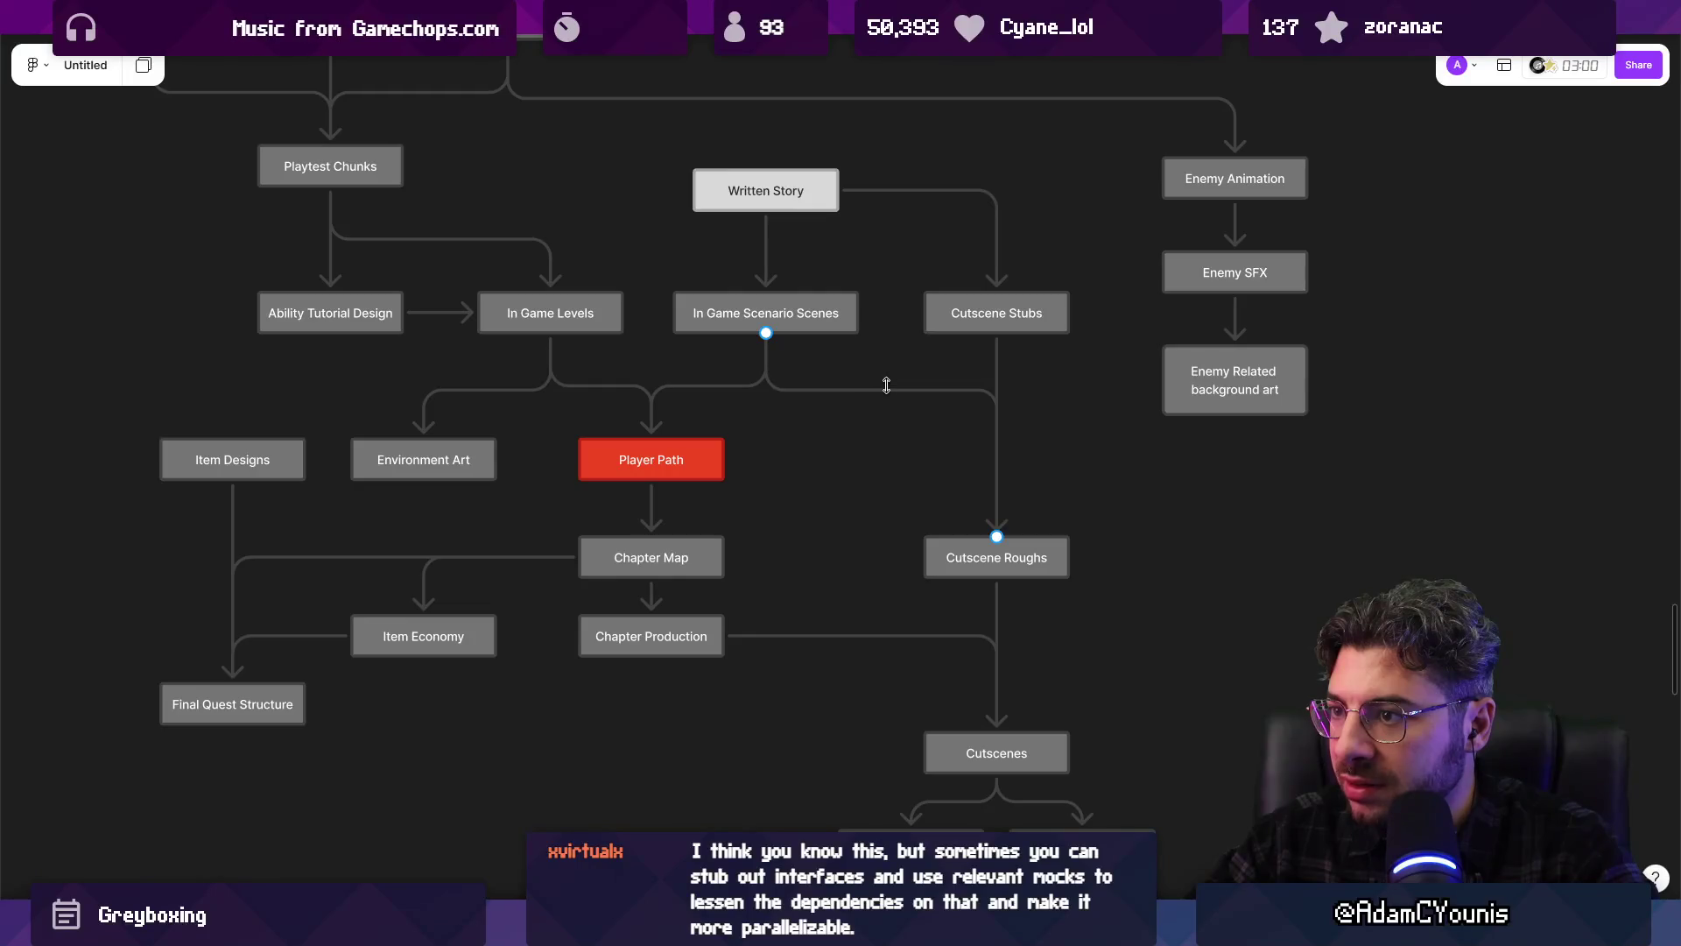
{"action": "left_click", "coordinate": [725, 321]}
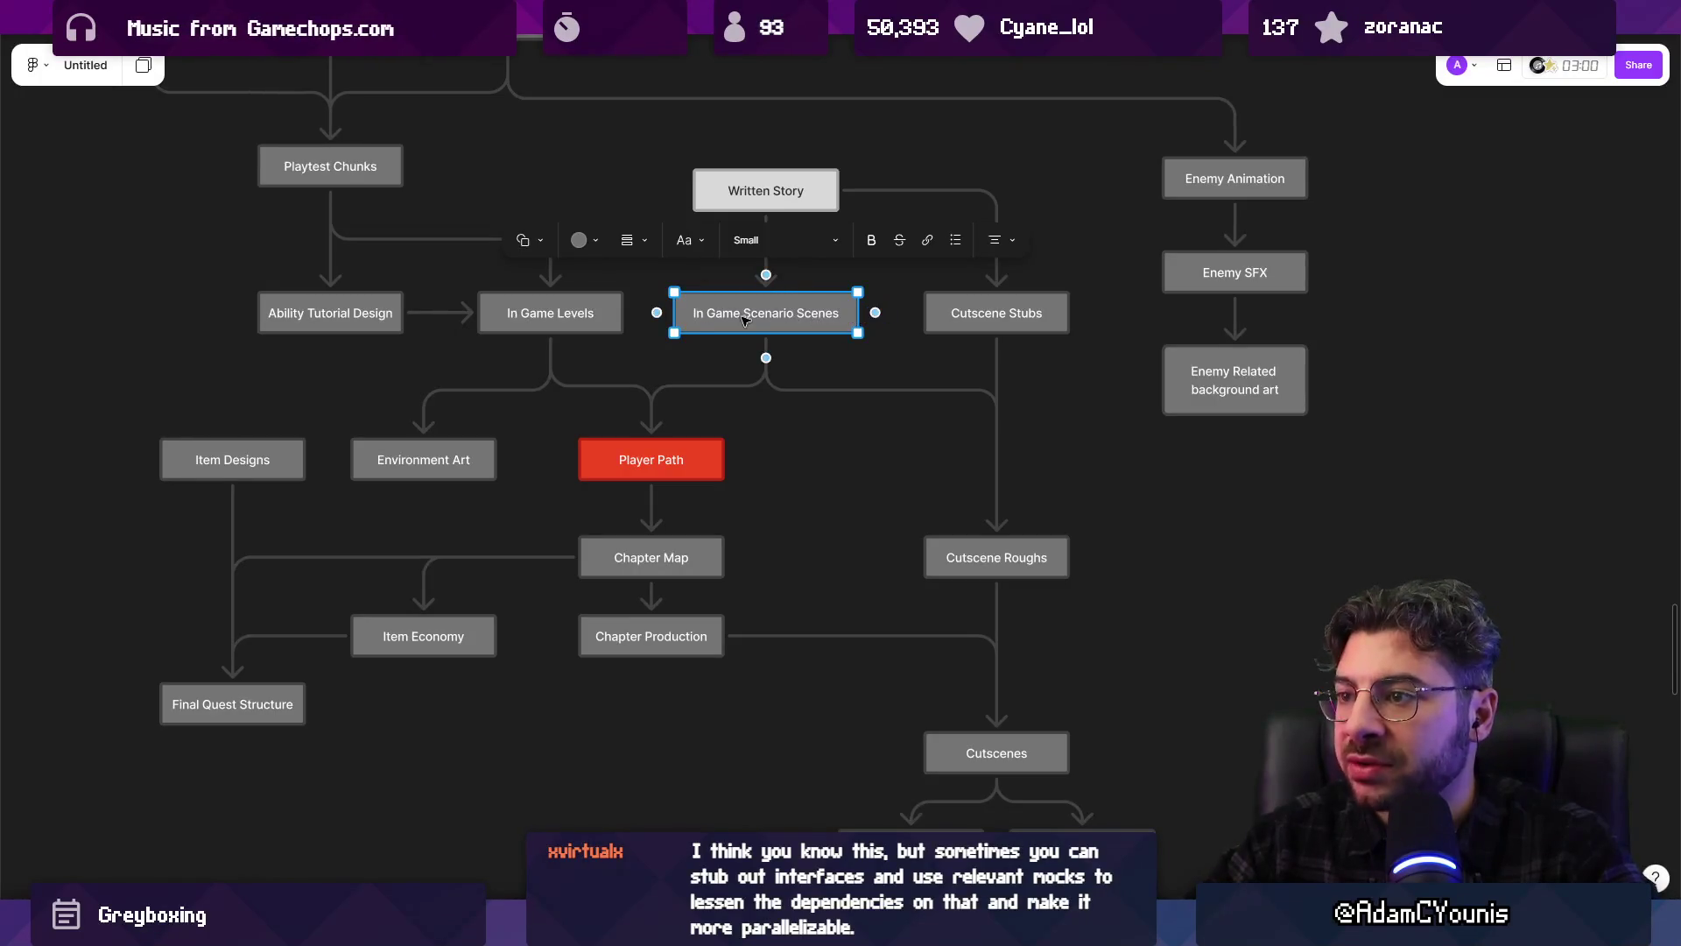
{"action": "scroll", "coordinate": [744, 320], "scroll_direction": "up", "scroll_amount": 3}
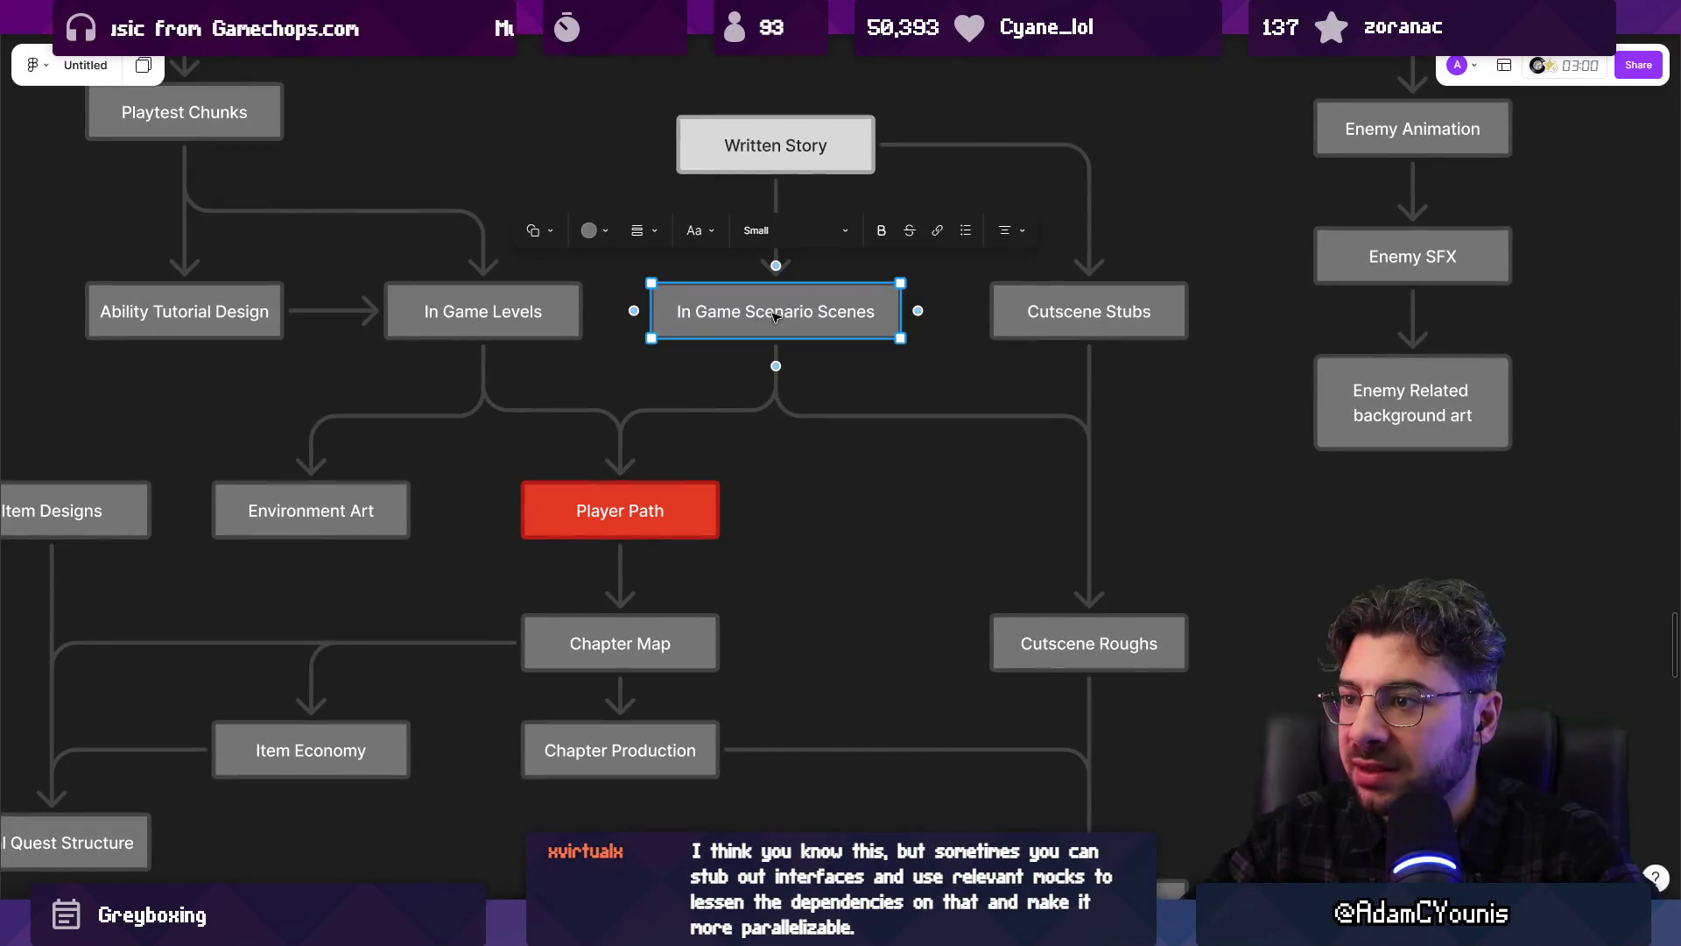
Duplicate In Game Scenario Scenes beside Player Path and relabel the copy 'Background Art'
{"action": "left_click_drag", "start_coordinate": [781, 314], "coordinate": [901, 514]}
{"action": "double_click", "coordinate": [901, 513]}
{"action": "type", "text": "B"}
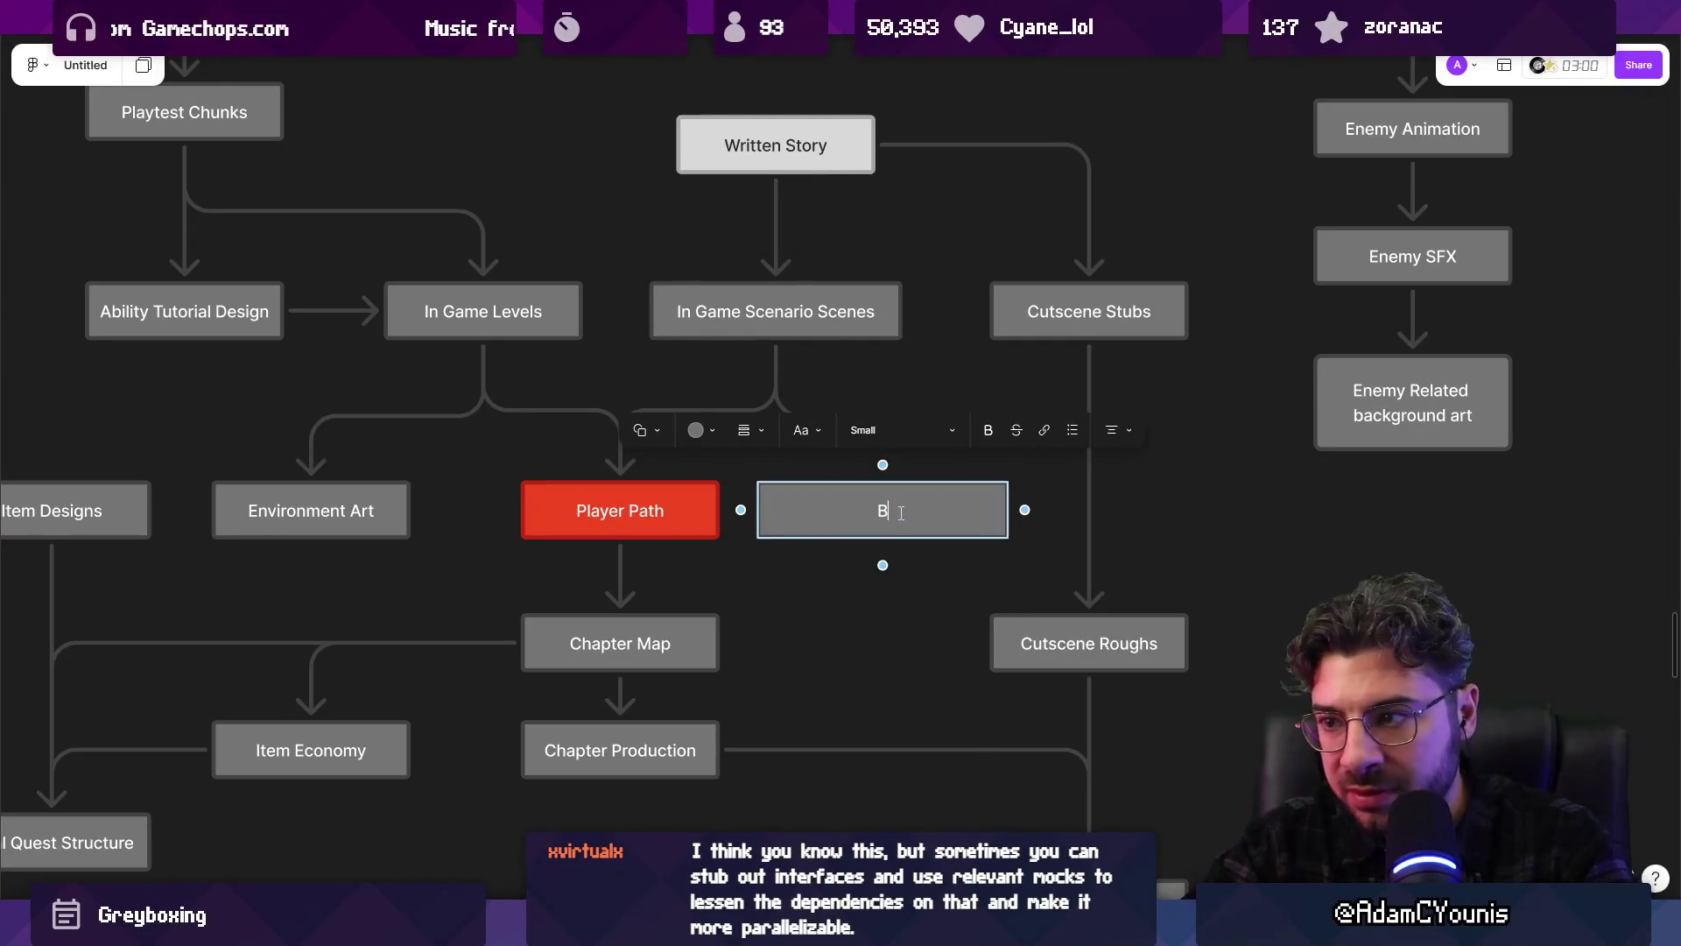
{"action": "key", "text": "BackSpace"}
{"action": "key", "text": "BackSpace"}
{"action": "type", "text": "ackground Art"}
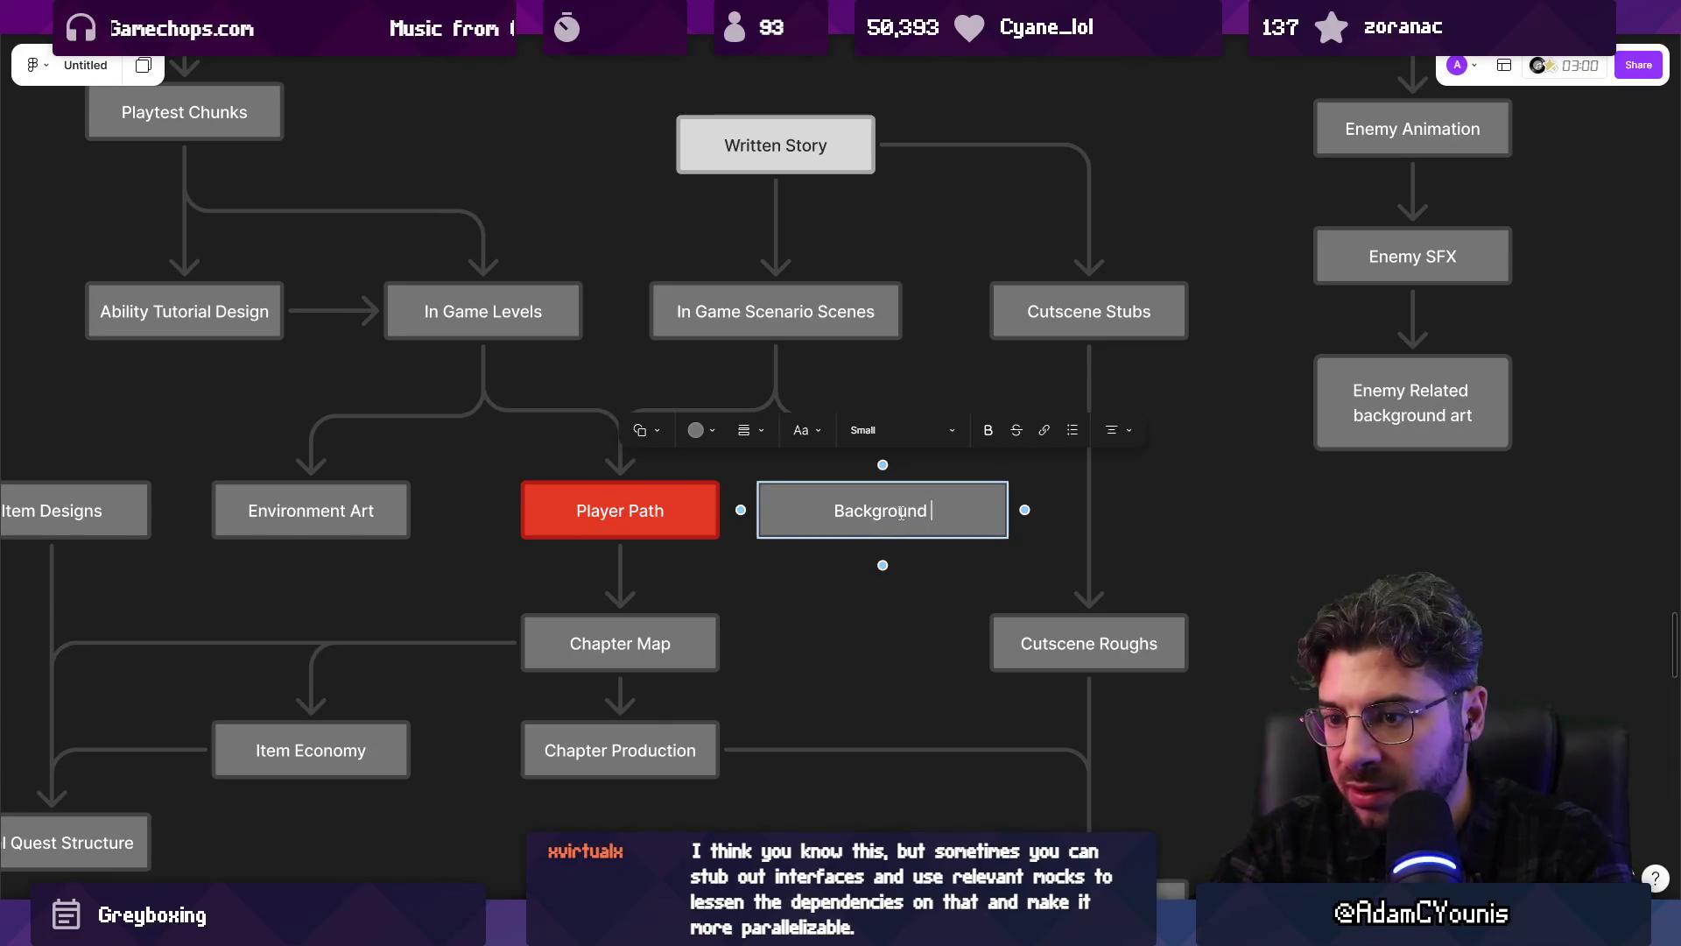
{"action": "key", "text": "Escape"}
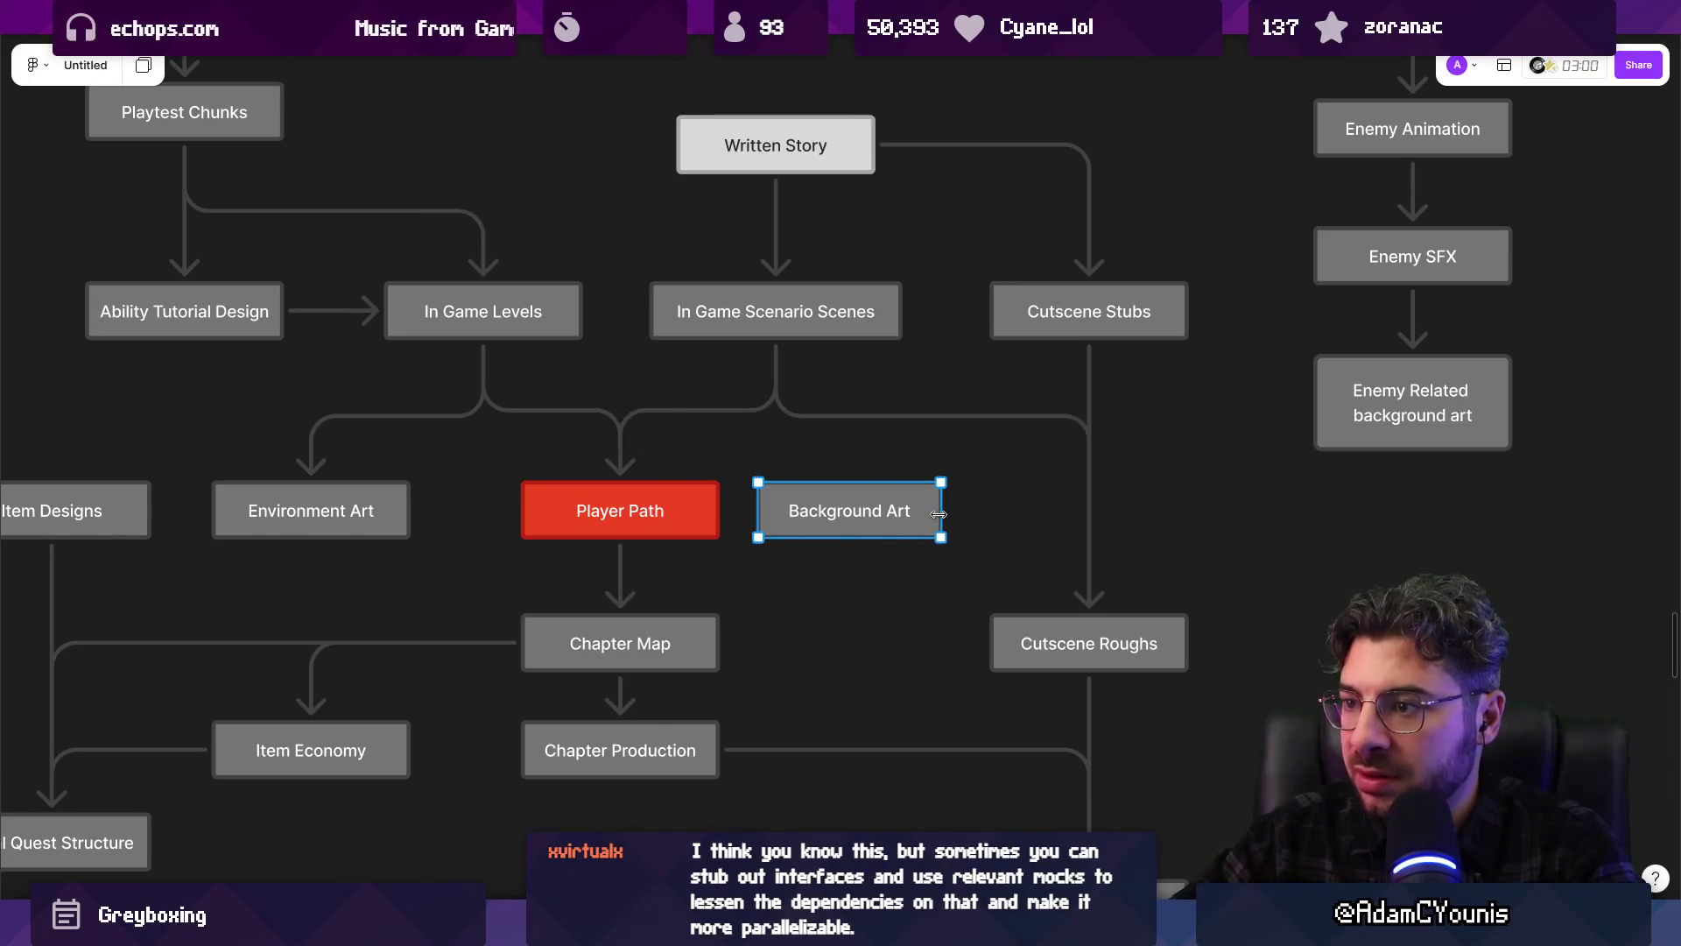
Connect In Game Scenario Scenes down to Background Art and adjust the connector's bend
{"action": "left_click", "coordinate": [791, 337]}
{"action": "left_click_drag", "start_coordinate": [776, 366], "coordinate": [850, 481]}
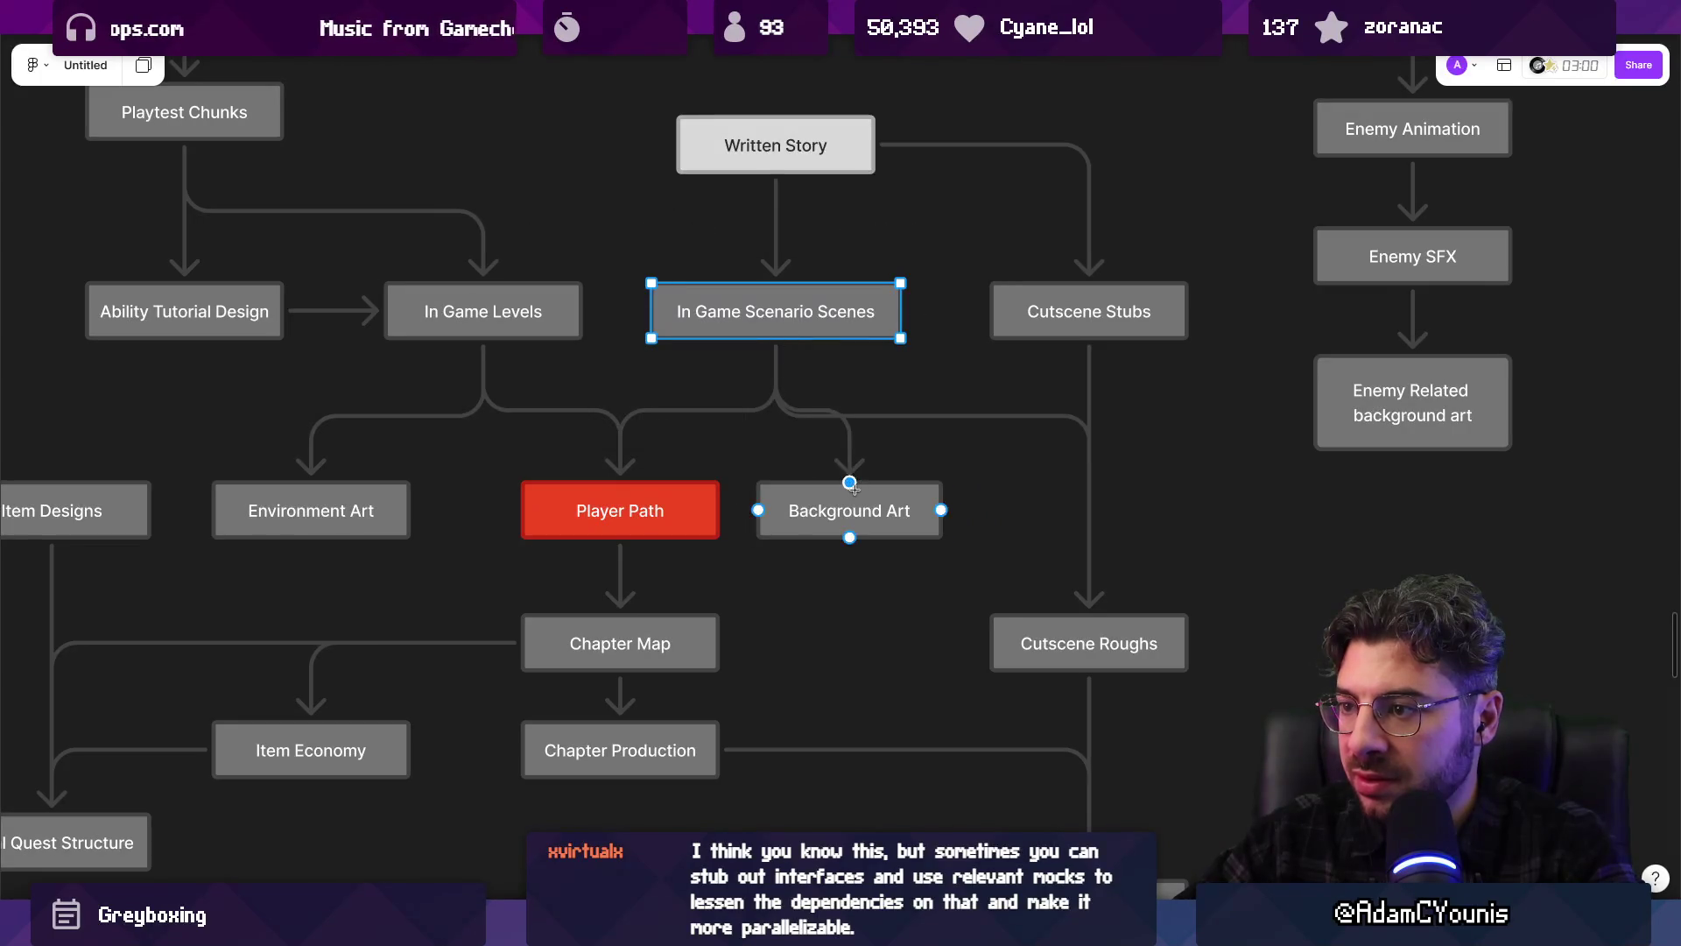
{"action": "left_click", "coordinate": [819, 419]}
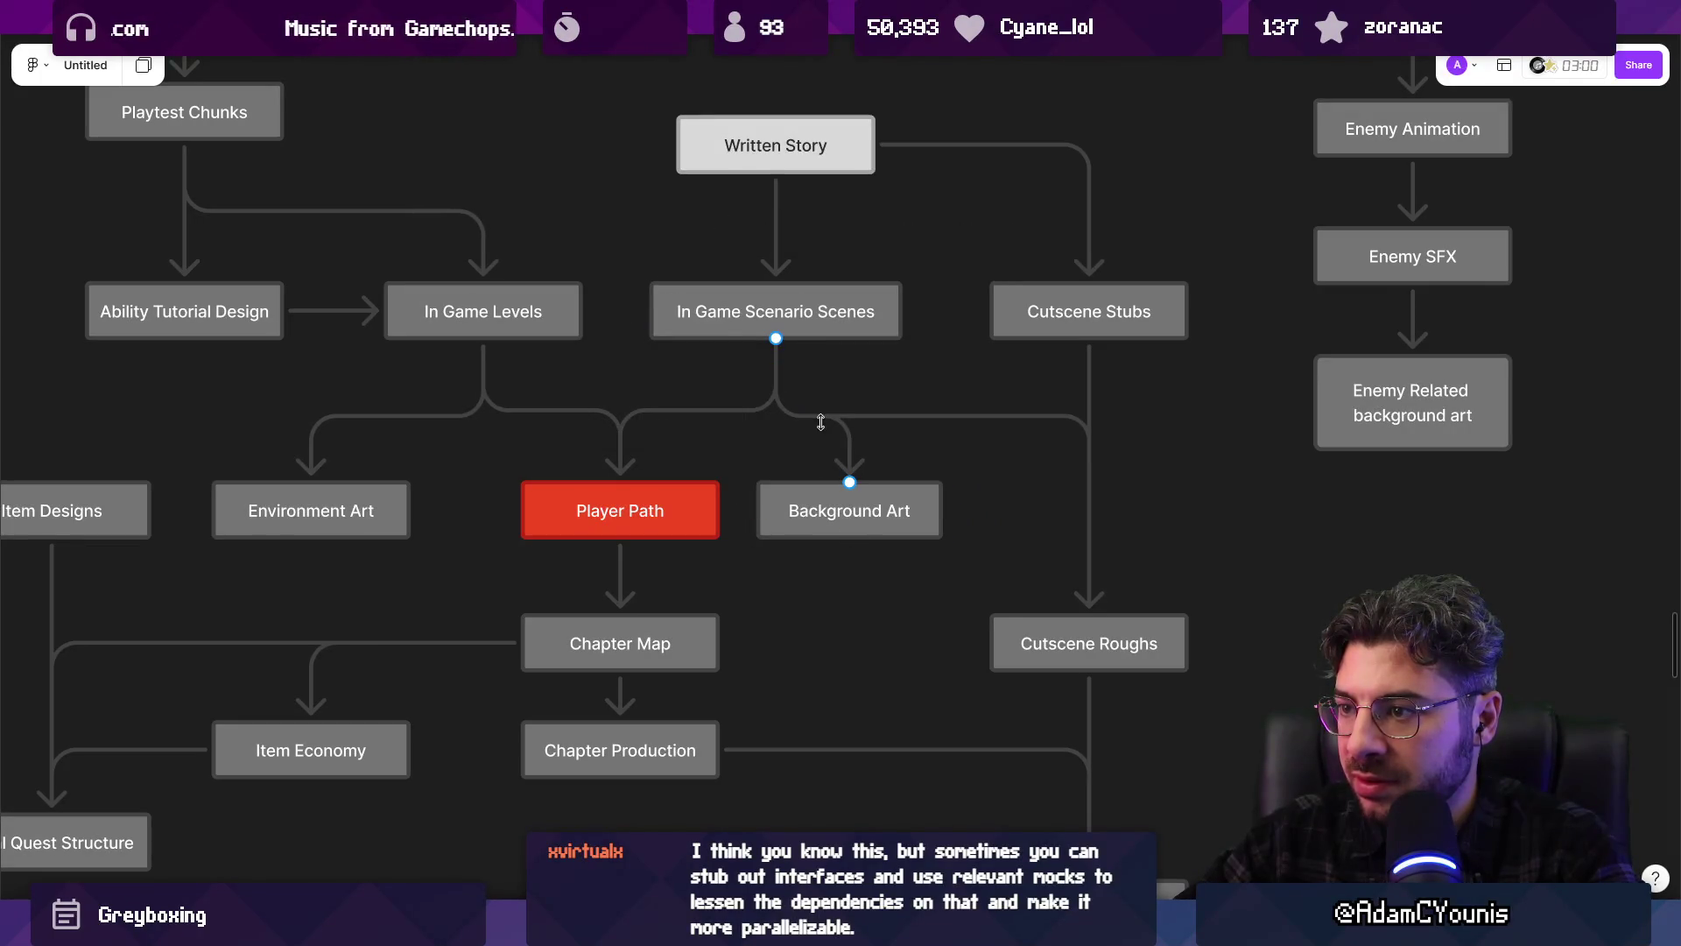
{"action": "scroll", "coordinate": [851, 414], "scroll_direction": "up", "scroll_amount": 3}
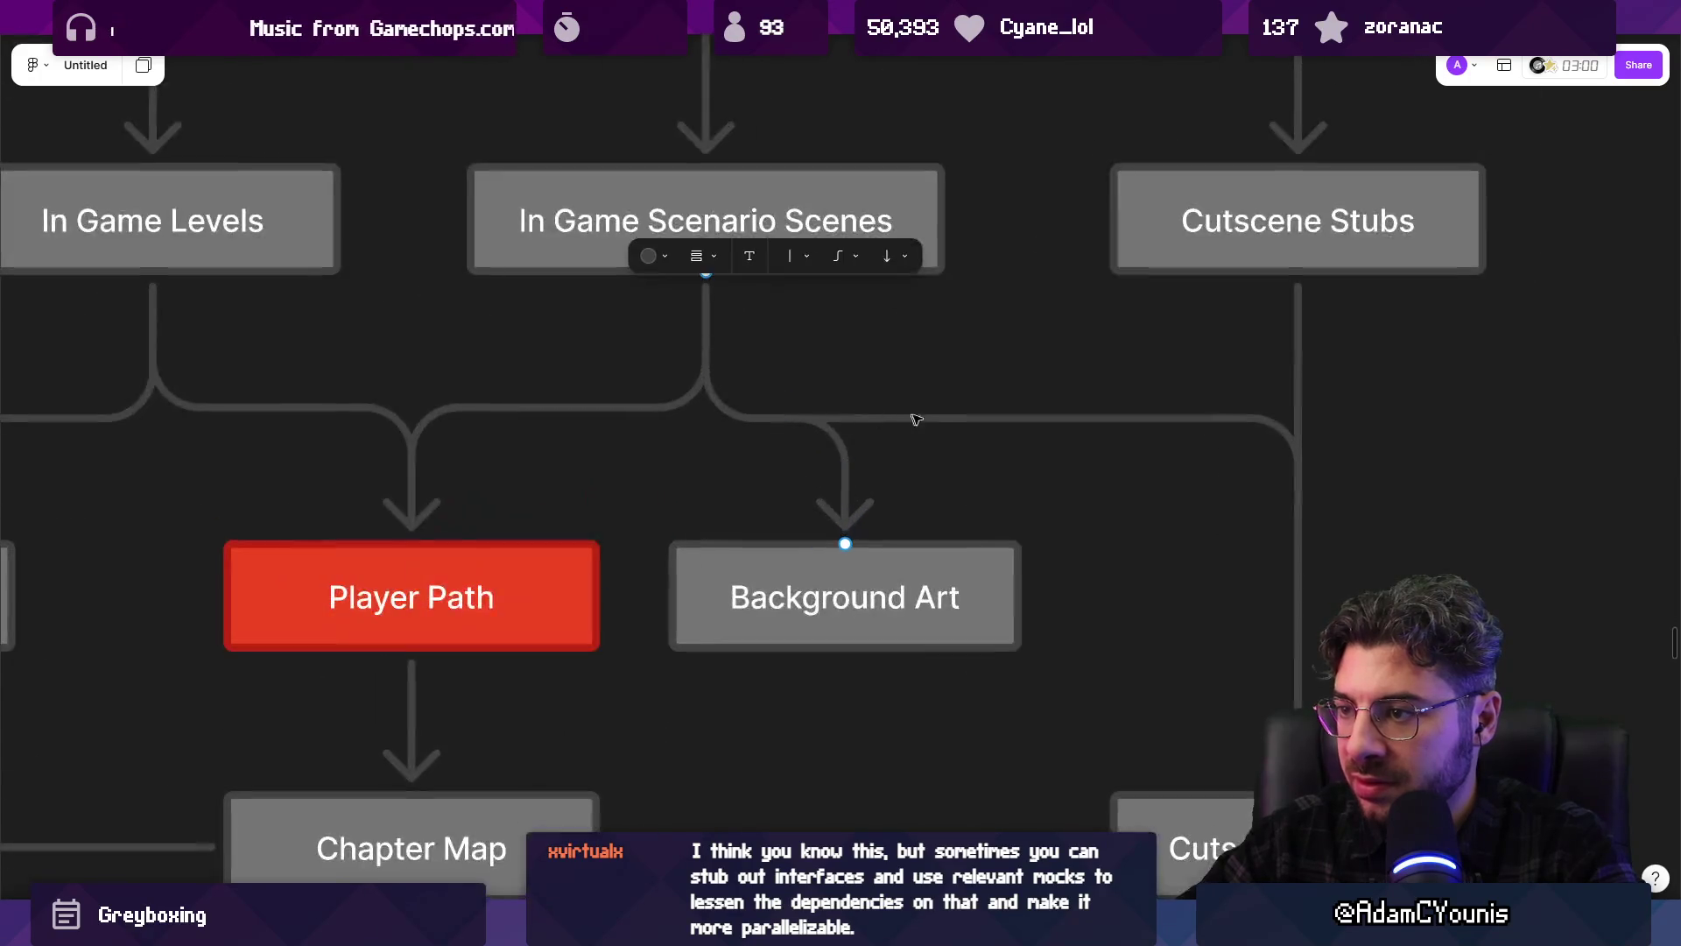
{"action": "left_click_drag", "start_coordinate": [993, 422], "coordinate": [999, 391]}
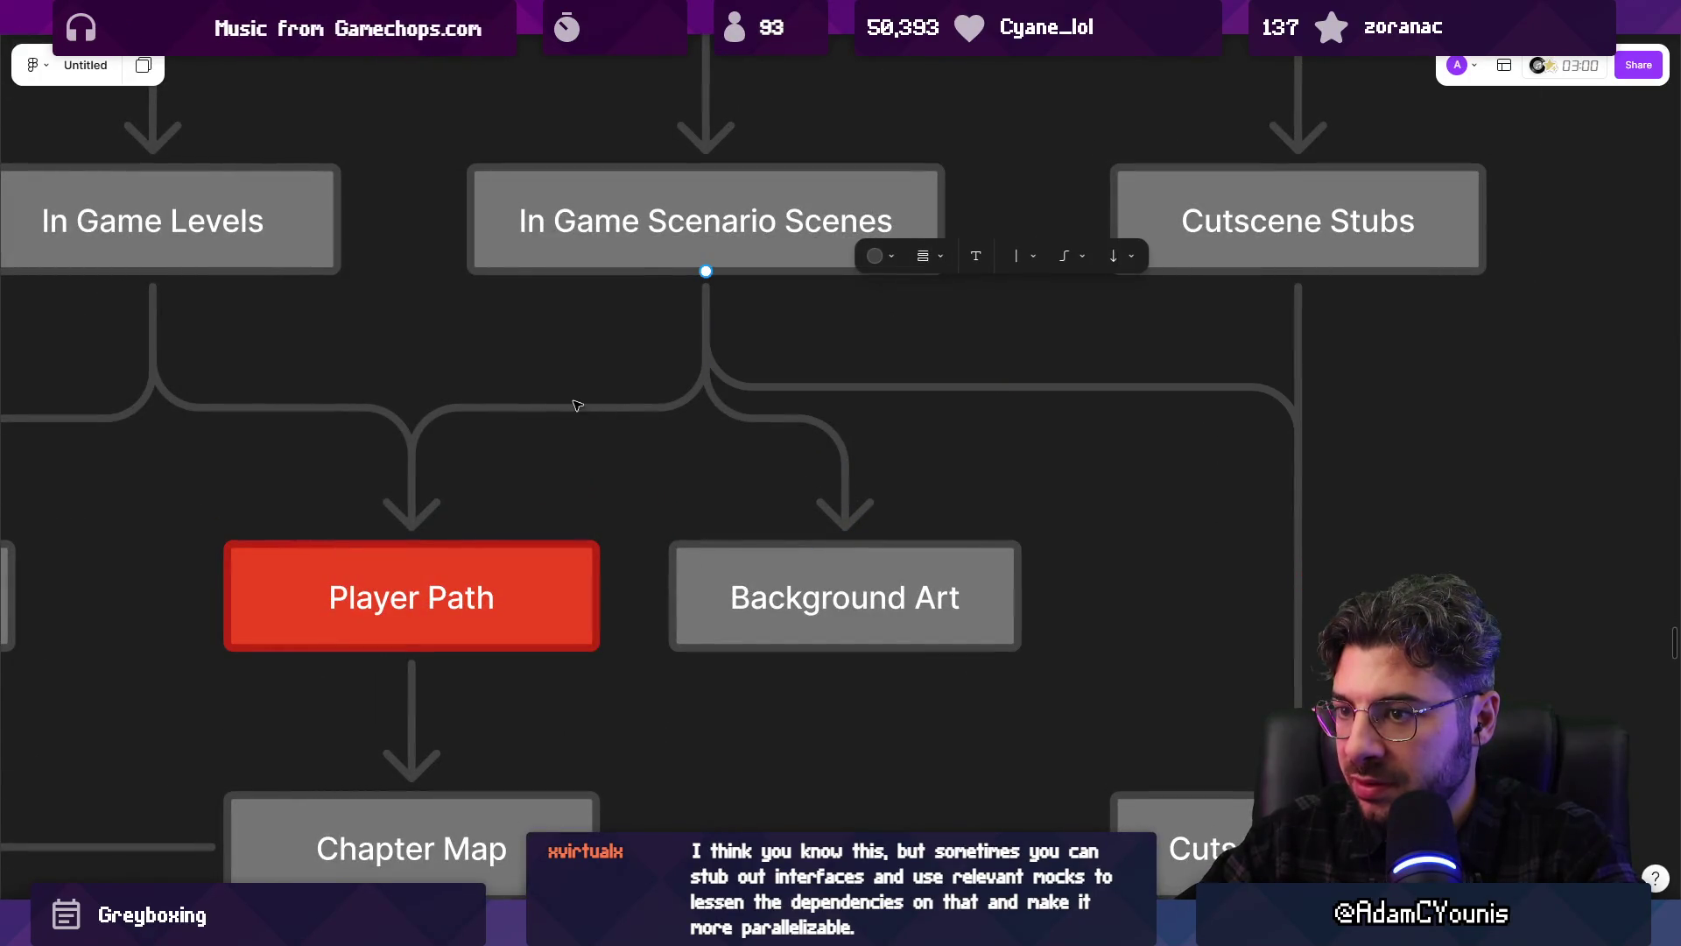
{"action": "scroll", "coordinate": [823, 442], "scroll_direction": "down", "scroll_amount": 3}
{"action": "key", "text": "Escape"}
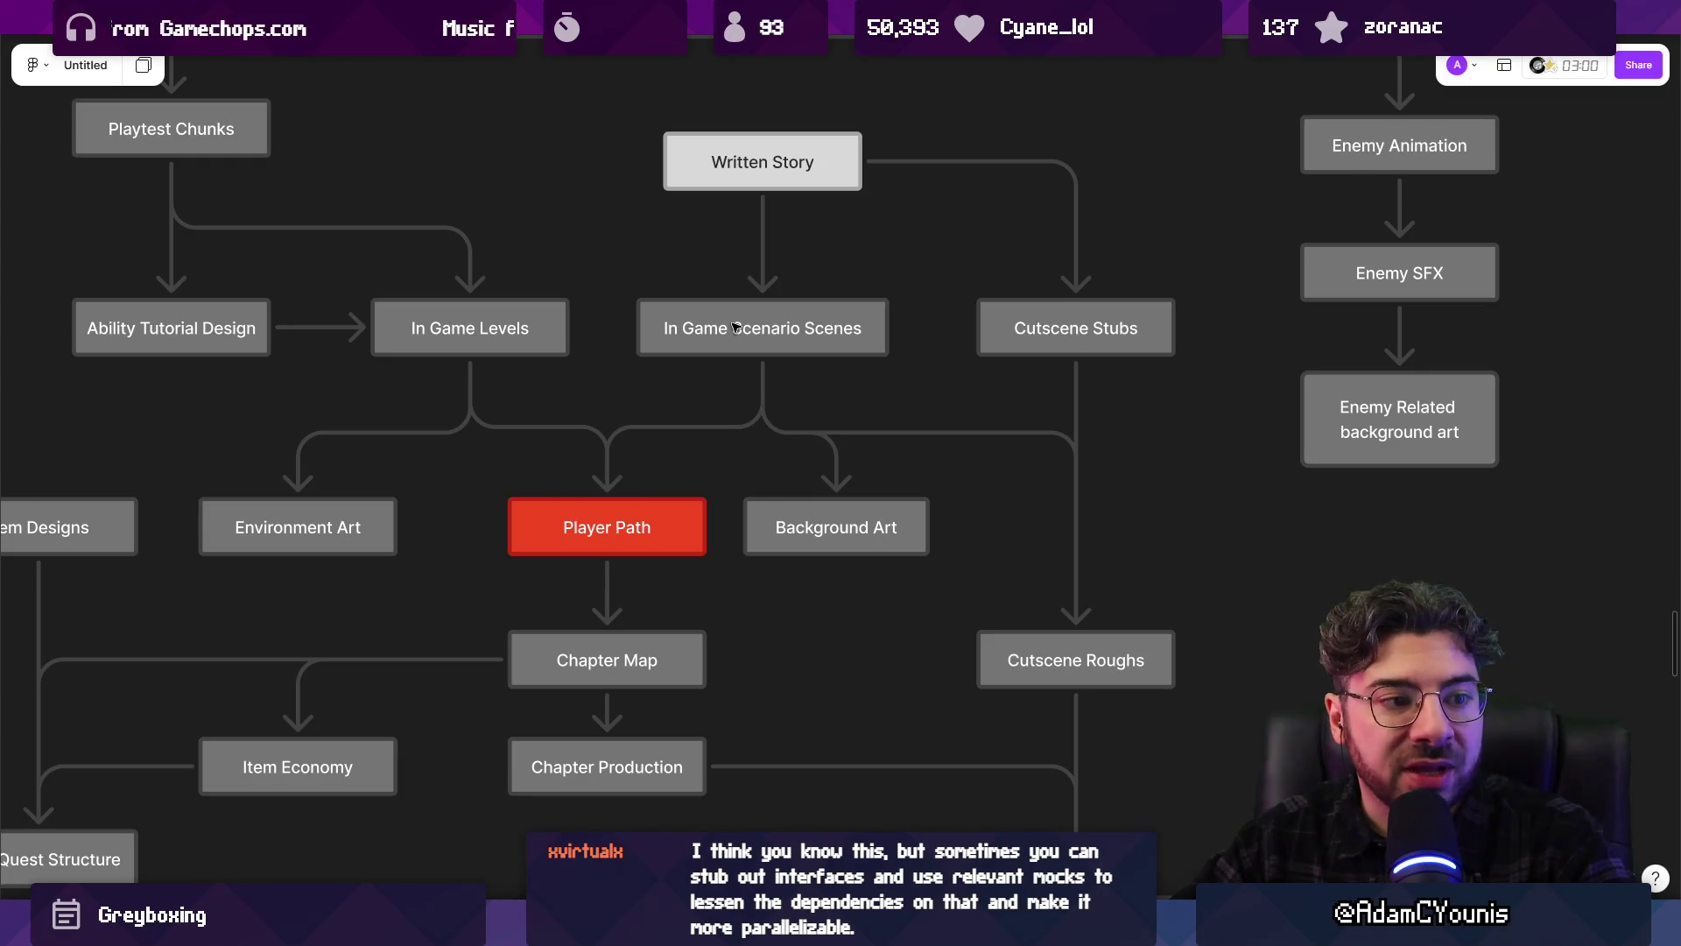
Switch from FigJam to the Unity editor's Insignia scene graph
{"action": "scroll", "coordinate": [867, 345], "scroll_direction": "down", "scroll_amount": 5}
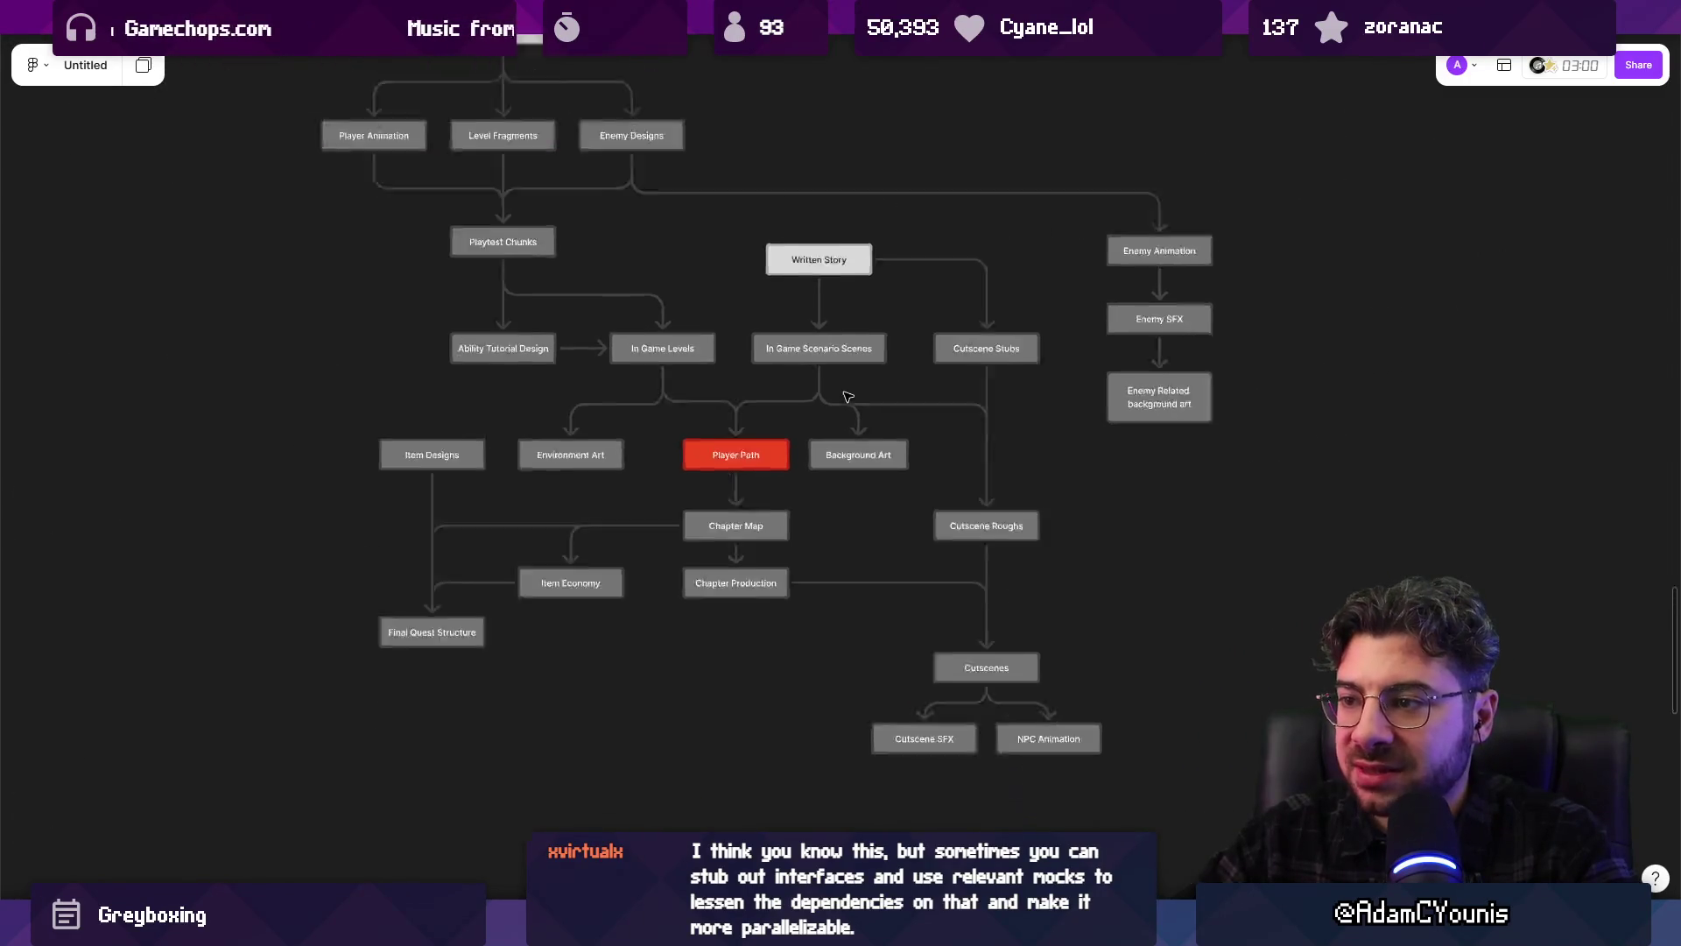
{"action": "scroll", "coordinate": [776, 316], "scroll_direction": "up", "scroll_amount": 3}
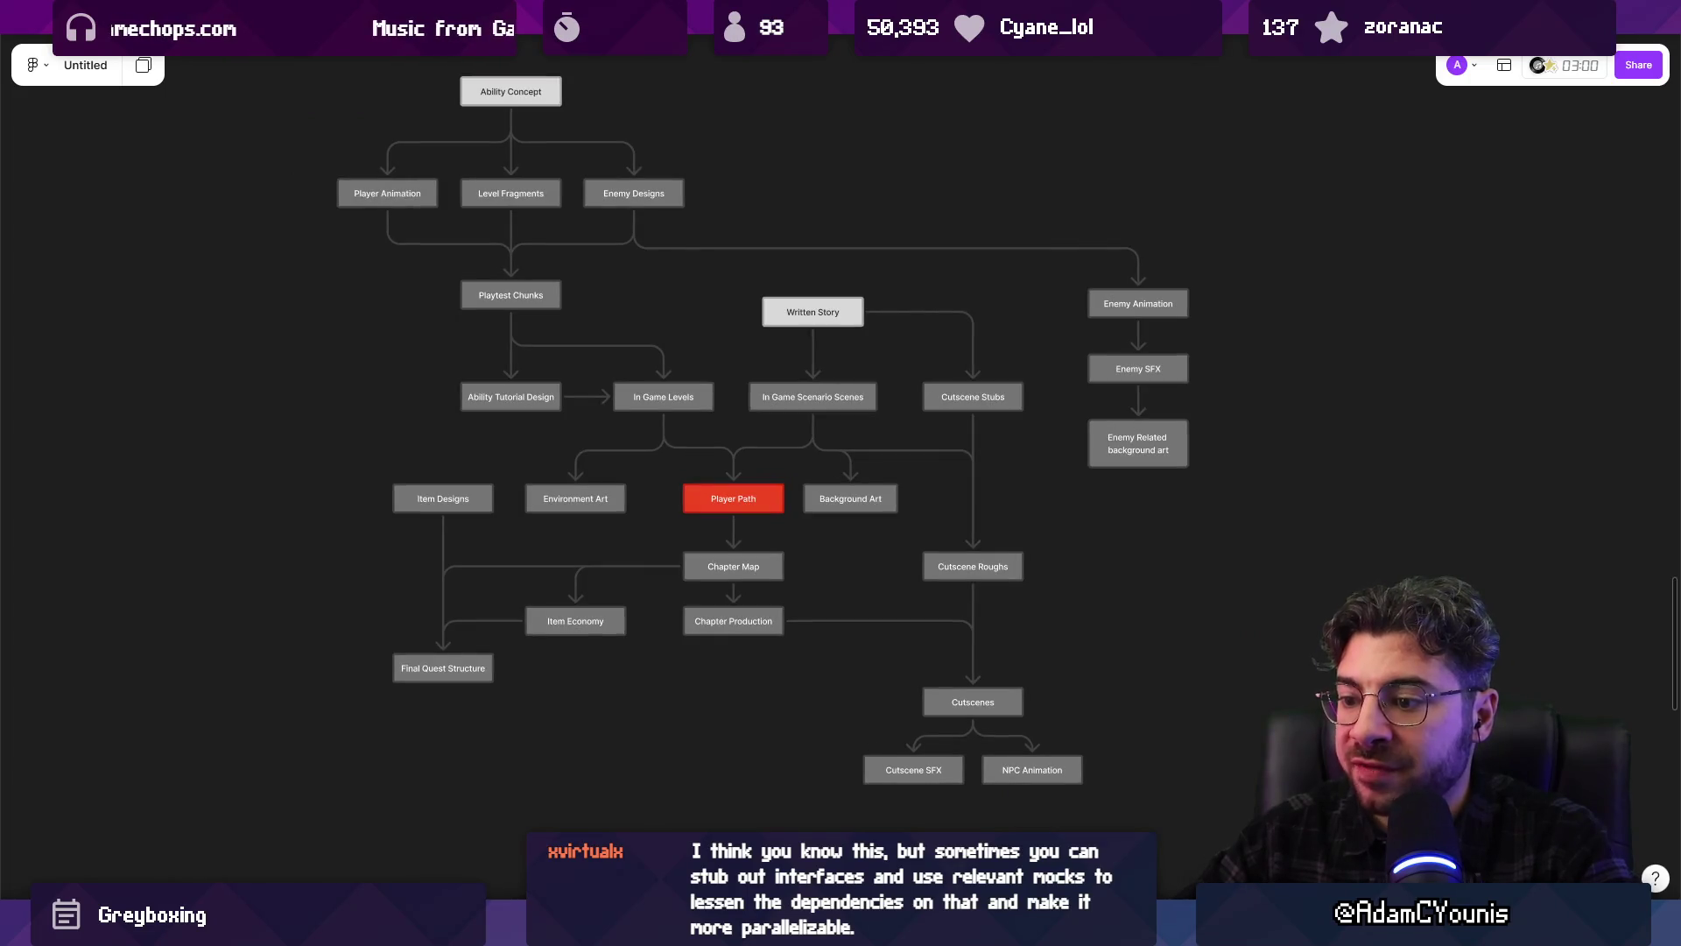
{"action": "key", "text": "alt+Tab"}
{"action": "scroll", "coordinate": [805, 393], "scroll_direction": "up", "scroll_amount": 5}
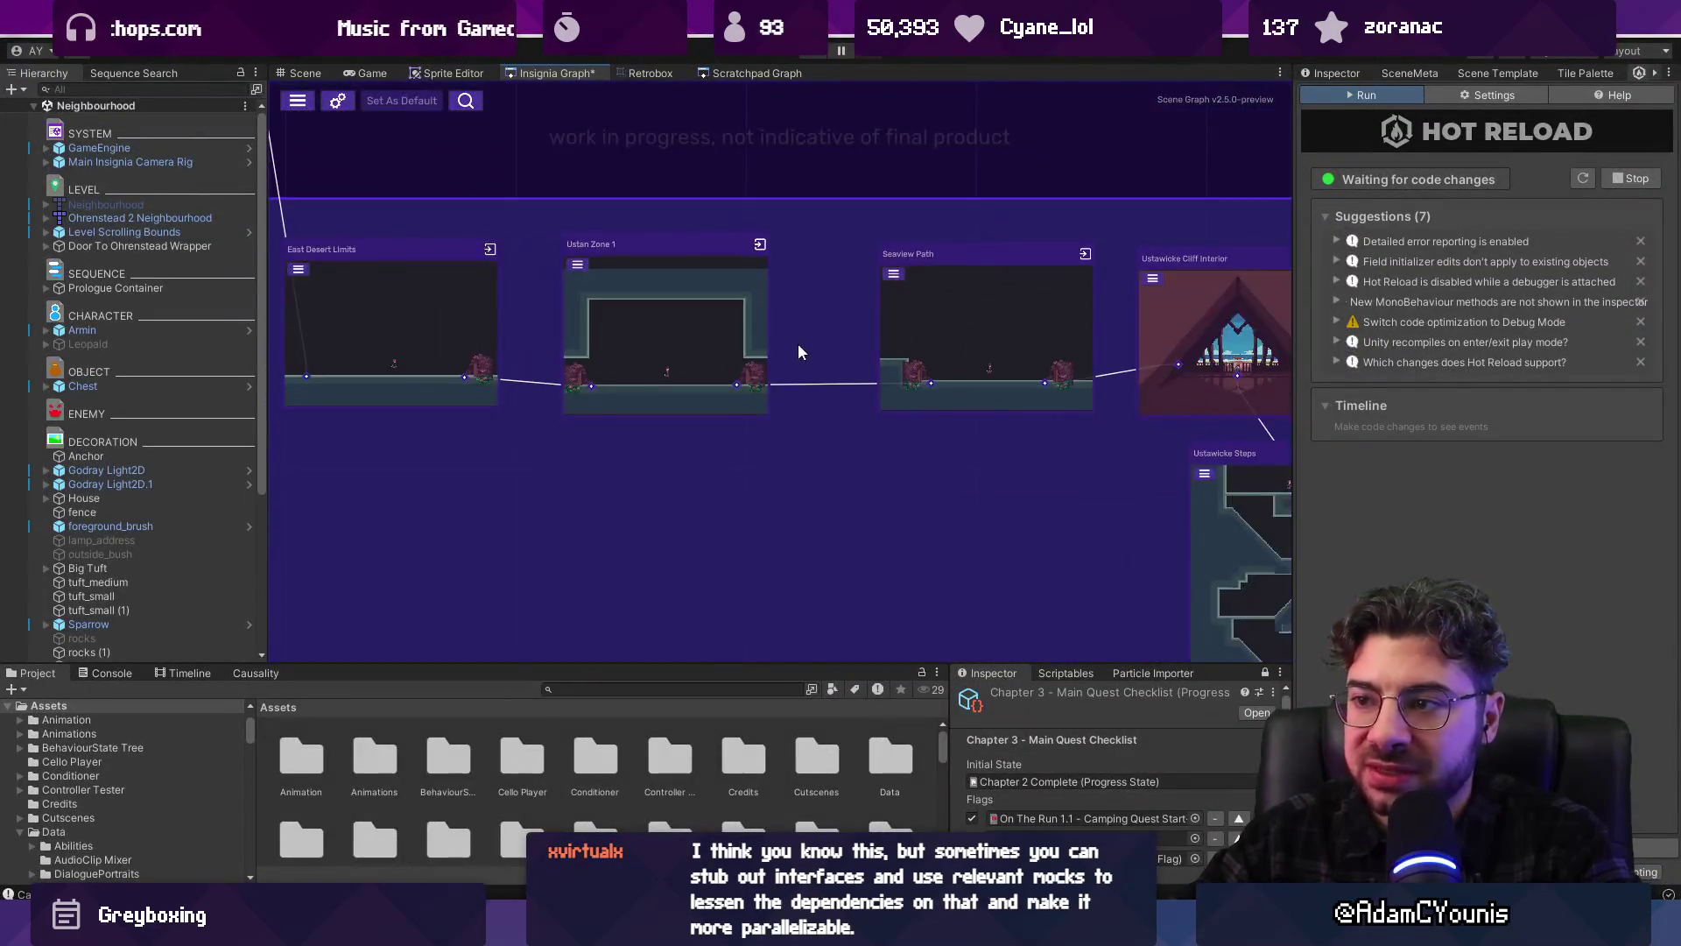
Zoom and pan across the Insignia graph's level regions, then return to FigJam
{"action": "scroll", "coordinate": [798, 343], "scroll_direction": "down", "scroll_amount": 3}
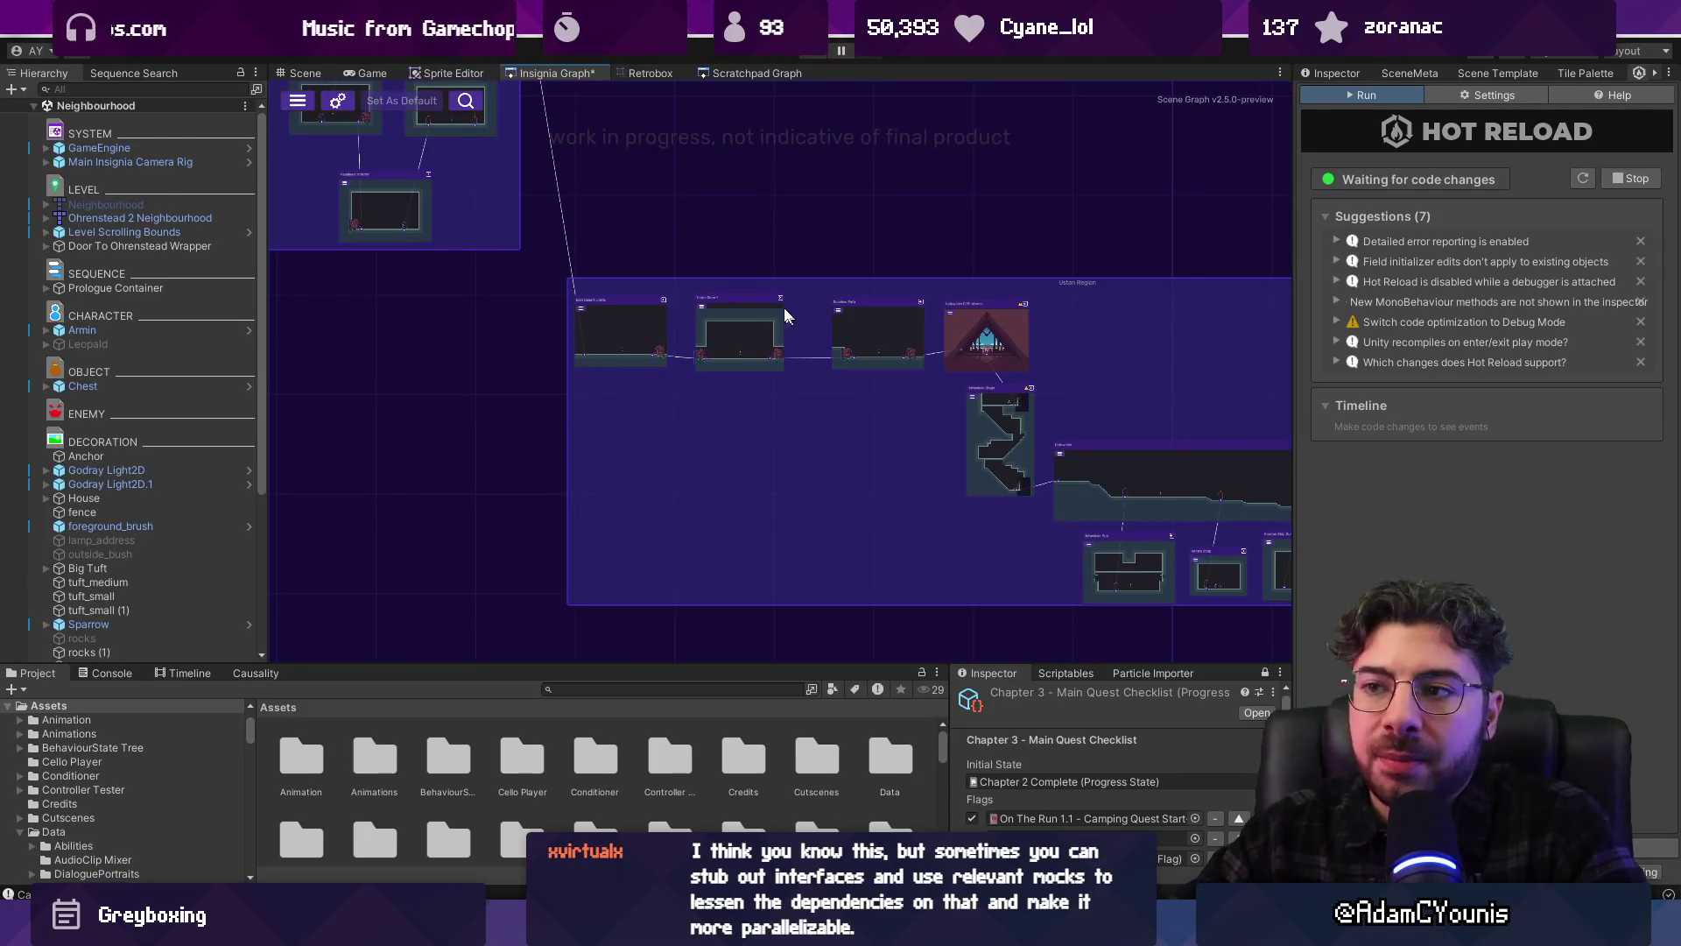
{"action": "left_click_drag", "start_coordinate": [785, 307], "coordinate": [1043, 470]}
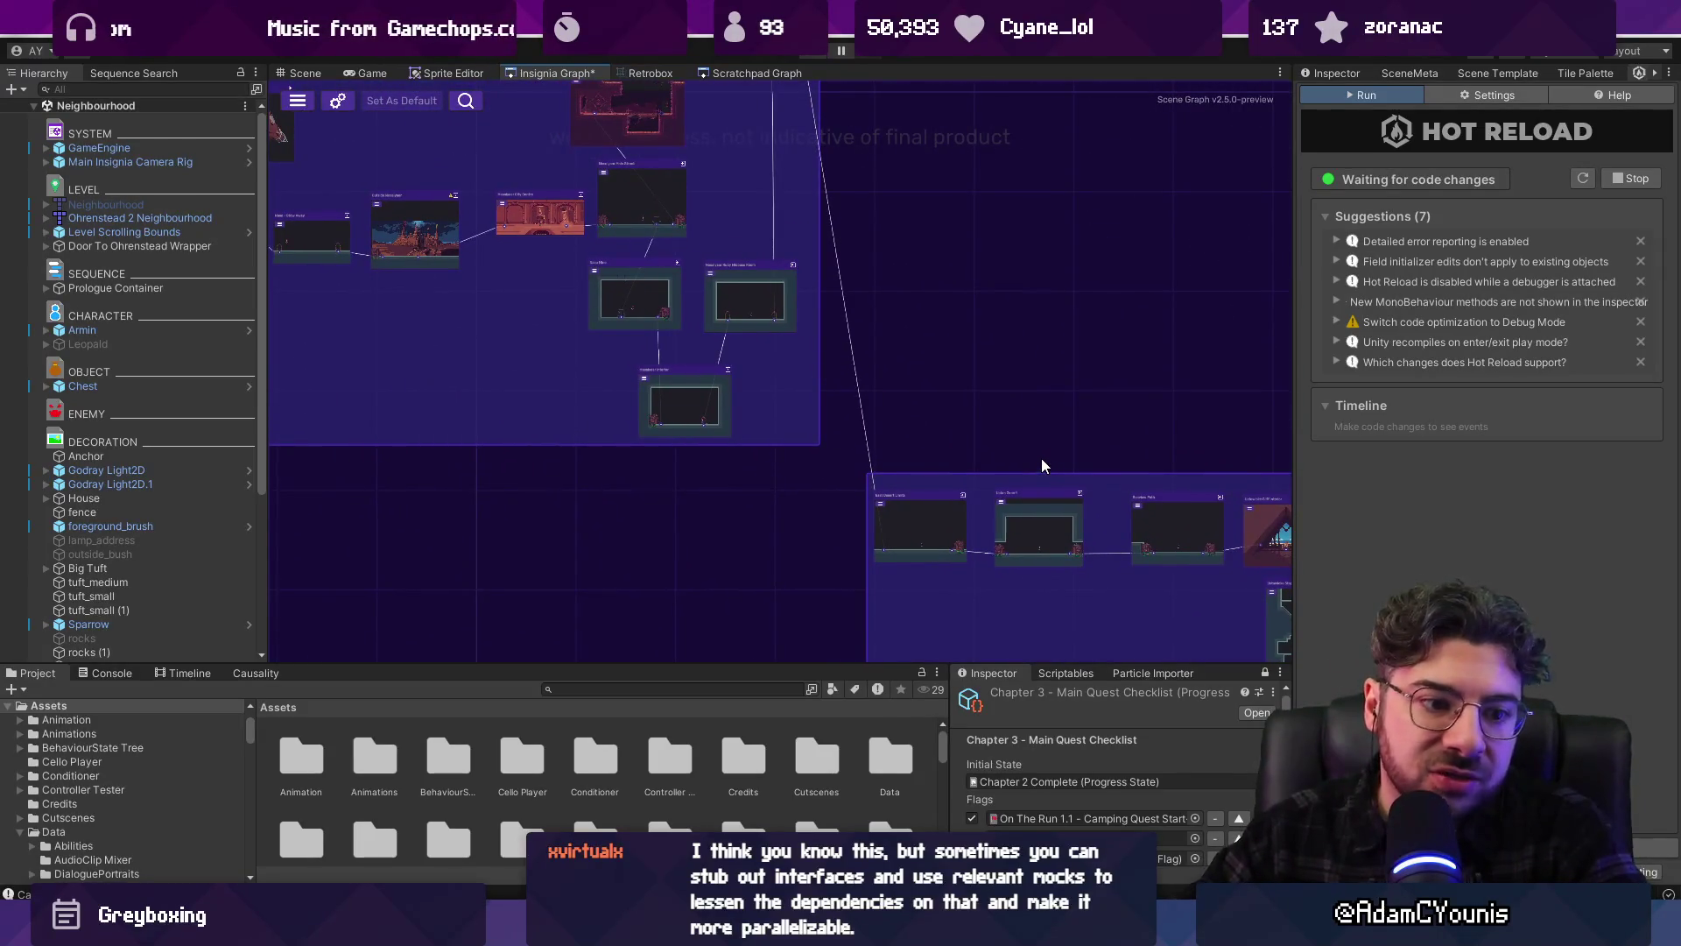
{"action": "scroll", "coordinate": [1042, 459], "scroll_direction": "down", "scroll_amount": 3}
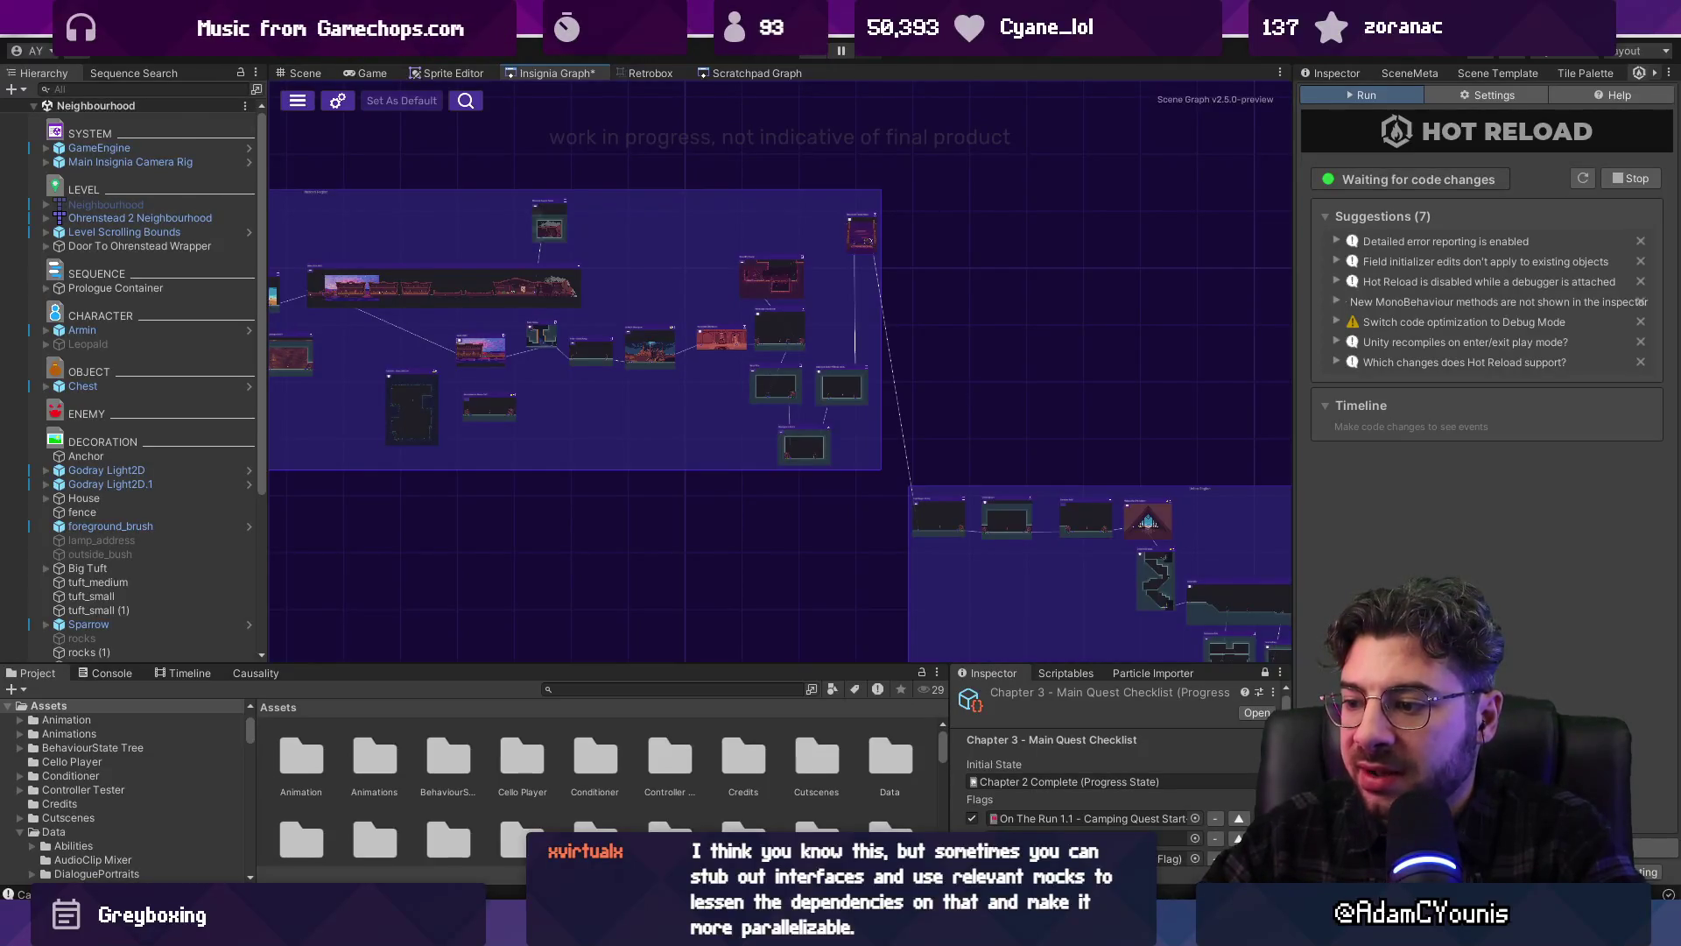
{"action": "key", "text": "alt+Tab"}
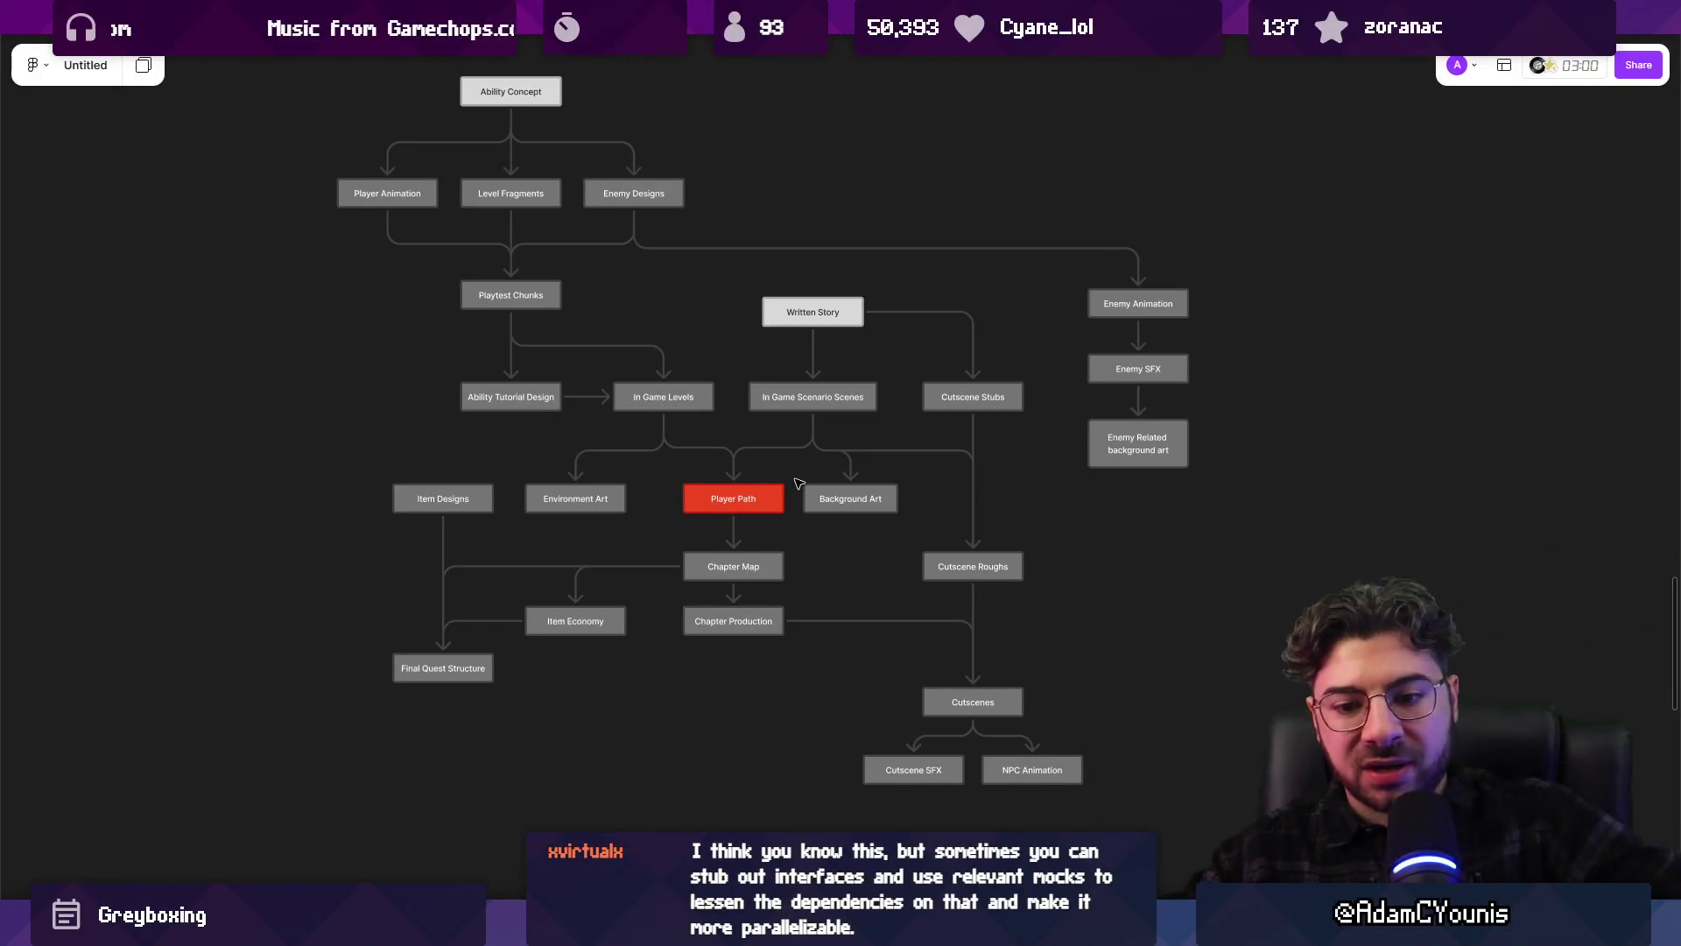
Nudge Background Art slightly right and check its incoming connector
{"action": "left_click_drag", "start_coordinate": [845, 501], "coordinate": [883, 504]}
{"action": "left_click", "coordinate": [873, 452]}
{"action": "scroll", "coordinate": [884, 456], "scroll_direction": "up", "scroll_amount": 5}
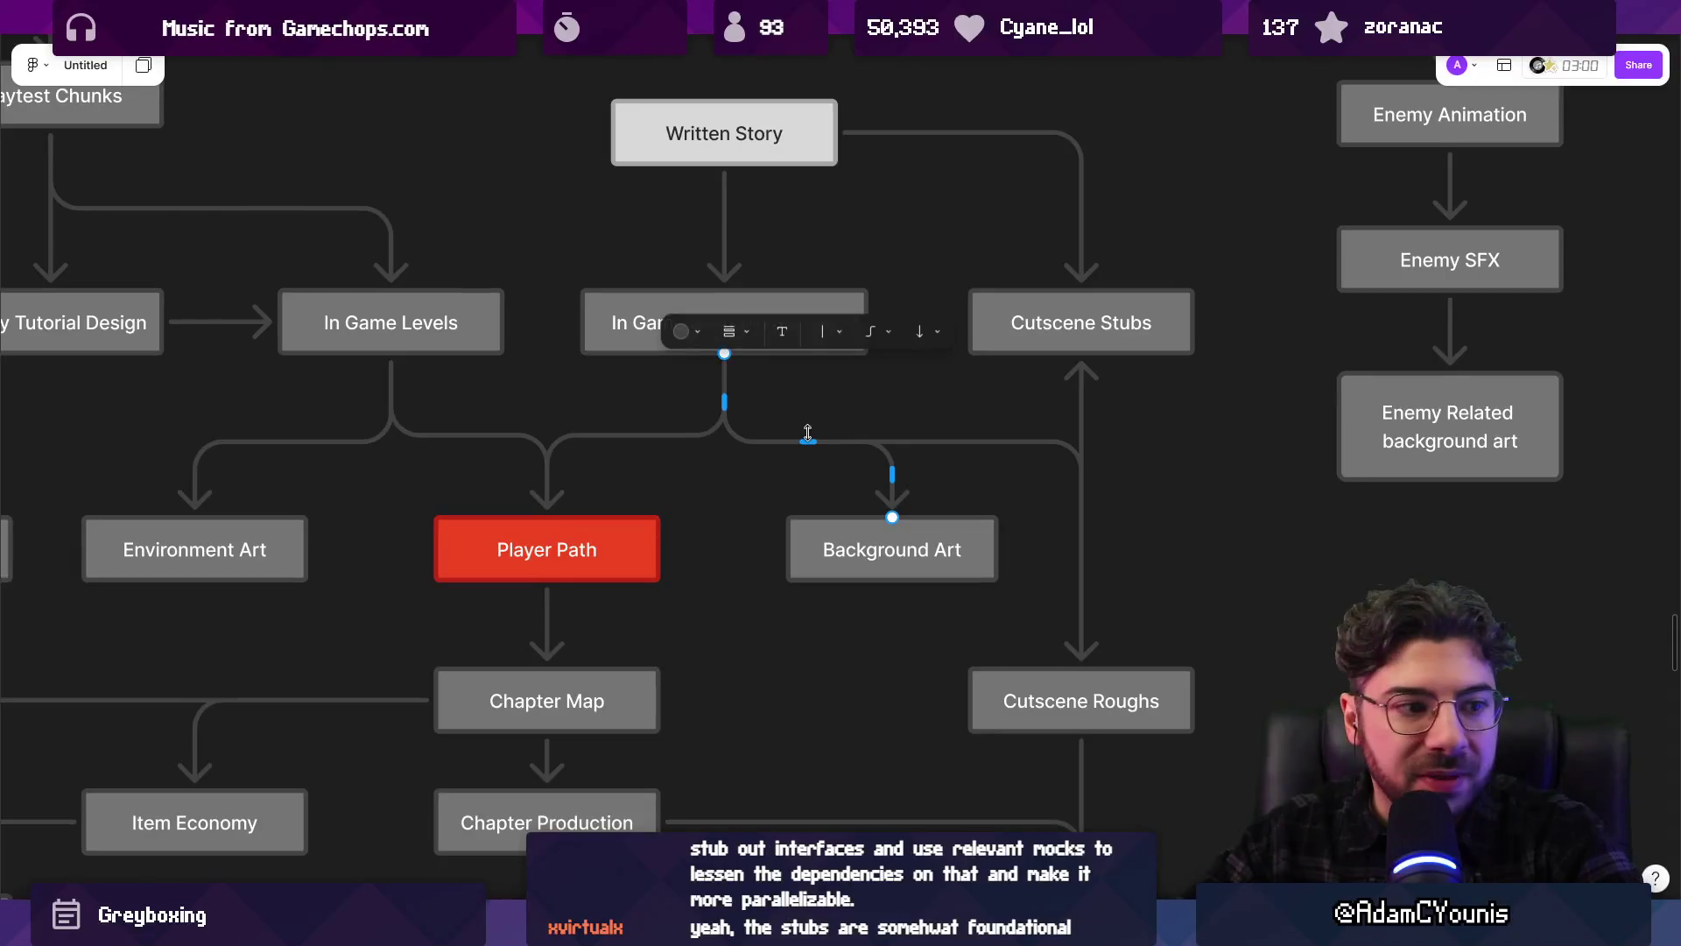
{"action": "scroll", "coordinate": [858, 469], "scroll_direction": "down", "scroll_amount": 10}
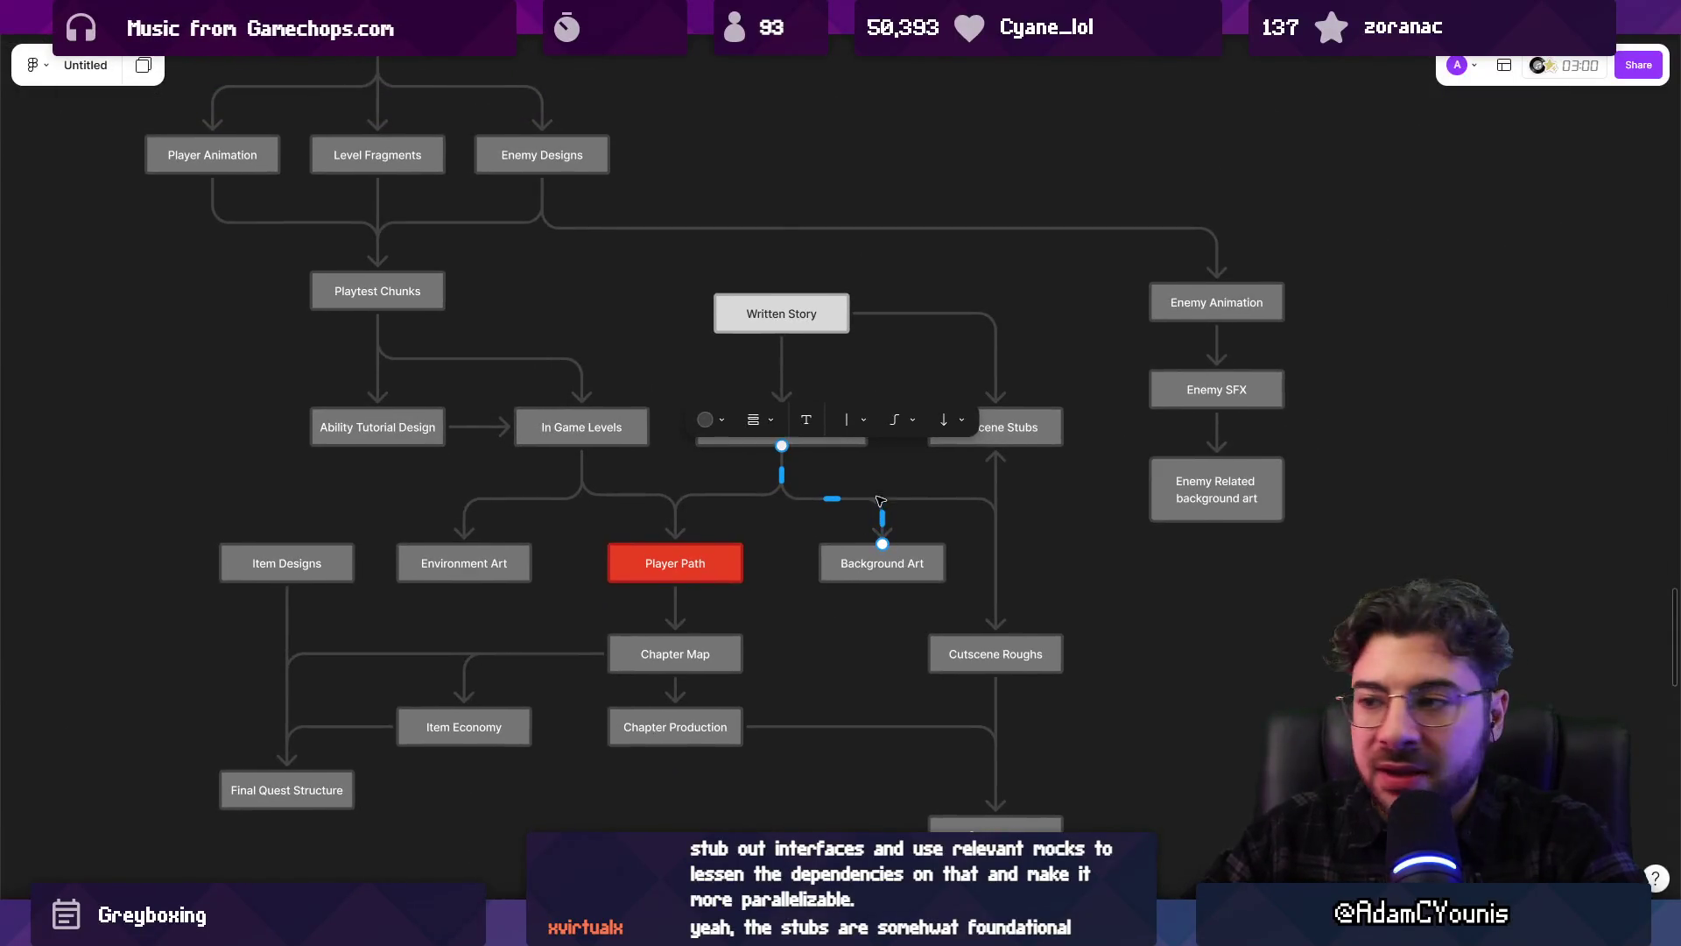
{"action": "left_click", "coordinate": [1020, 514]}
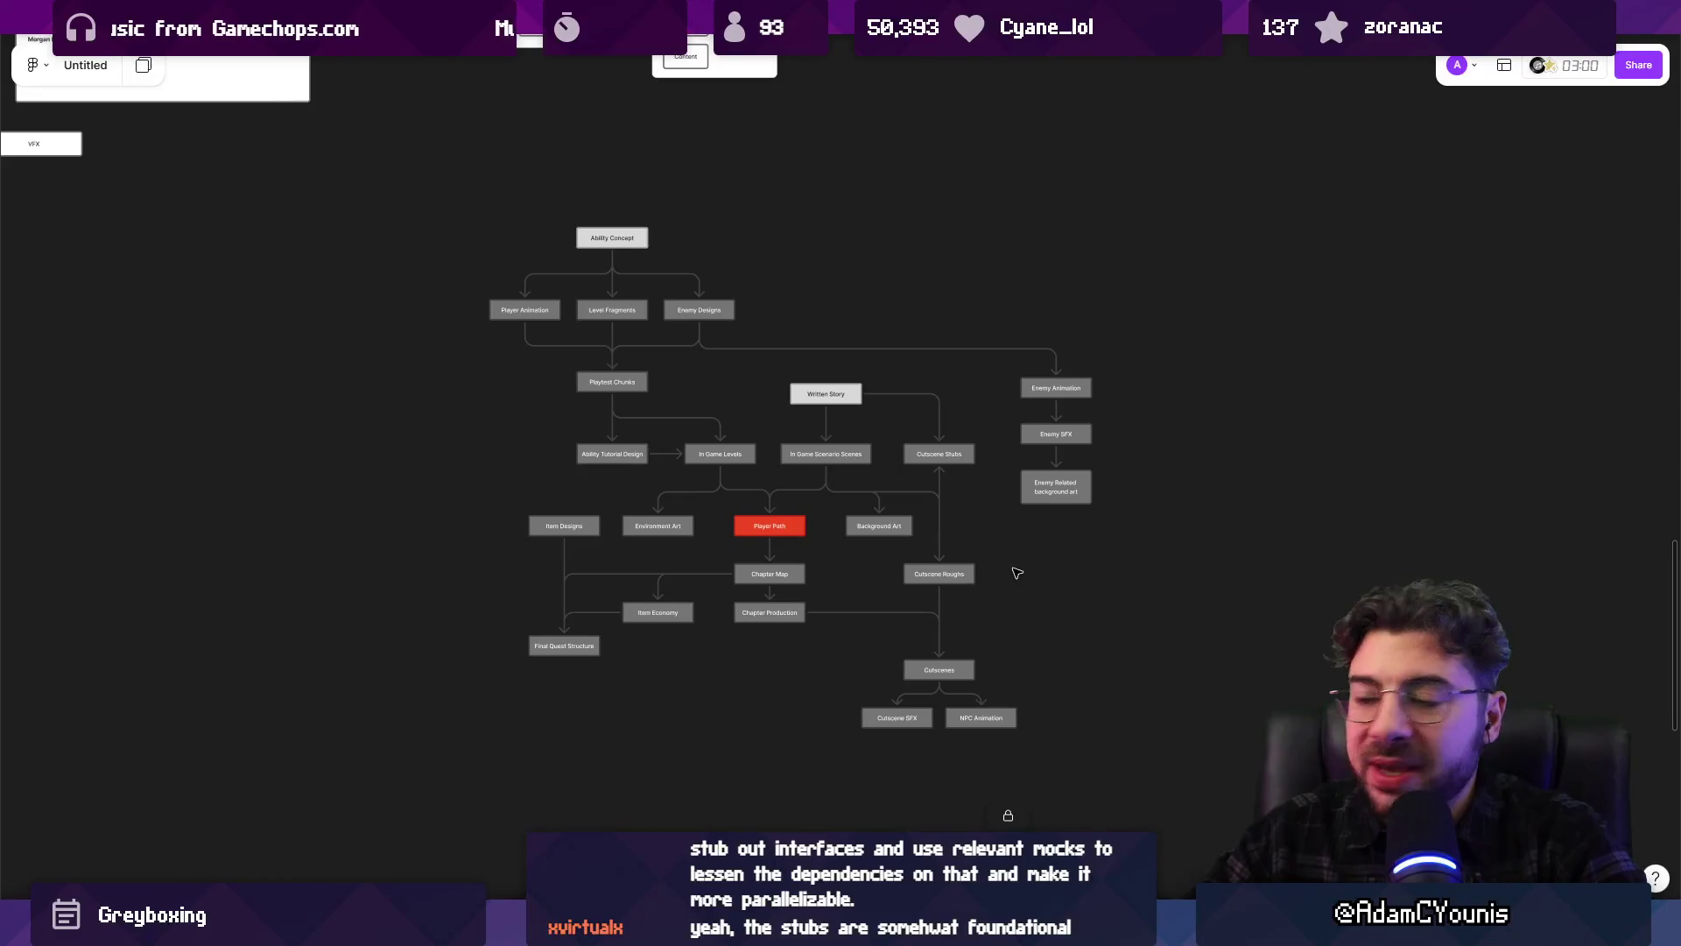
Inspect the connectors into Player Path and Environment Art, then clear the selection
{"action": "scroll", "coordinate": [796, 495], "scroll_direction": "up", "scroll_amount": 5}
{"action": "left_click", "coordinate": [790, 465]}
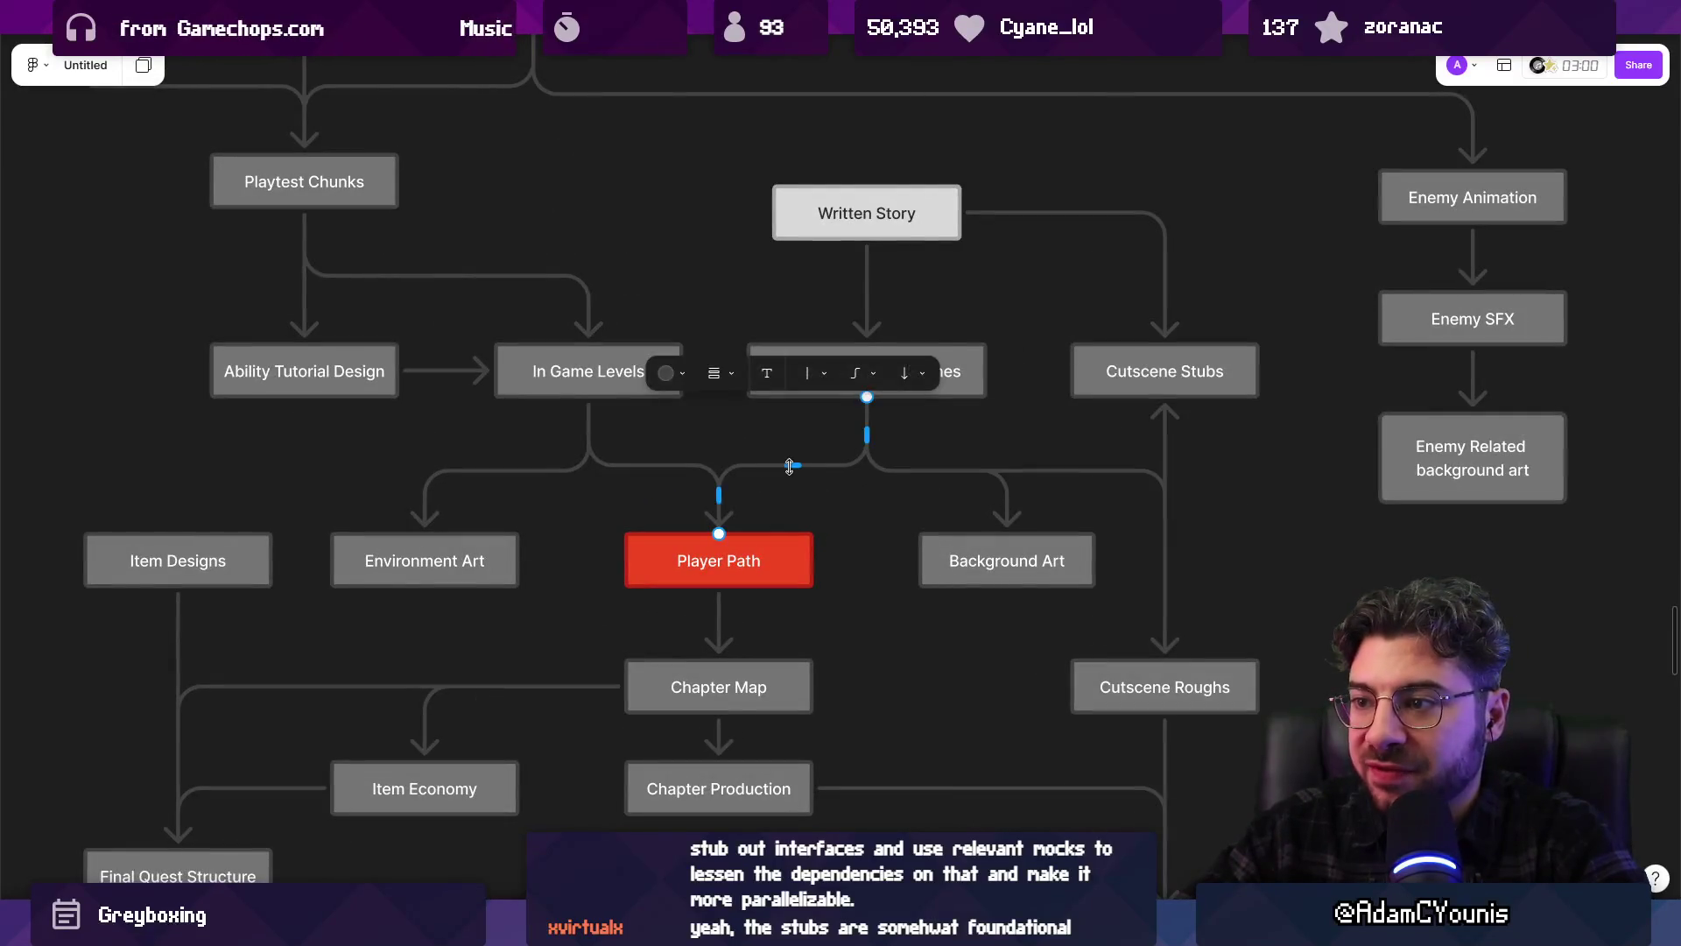
{"action": "left_click", "coordinate": [645, 469]}
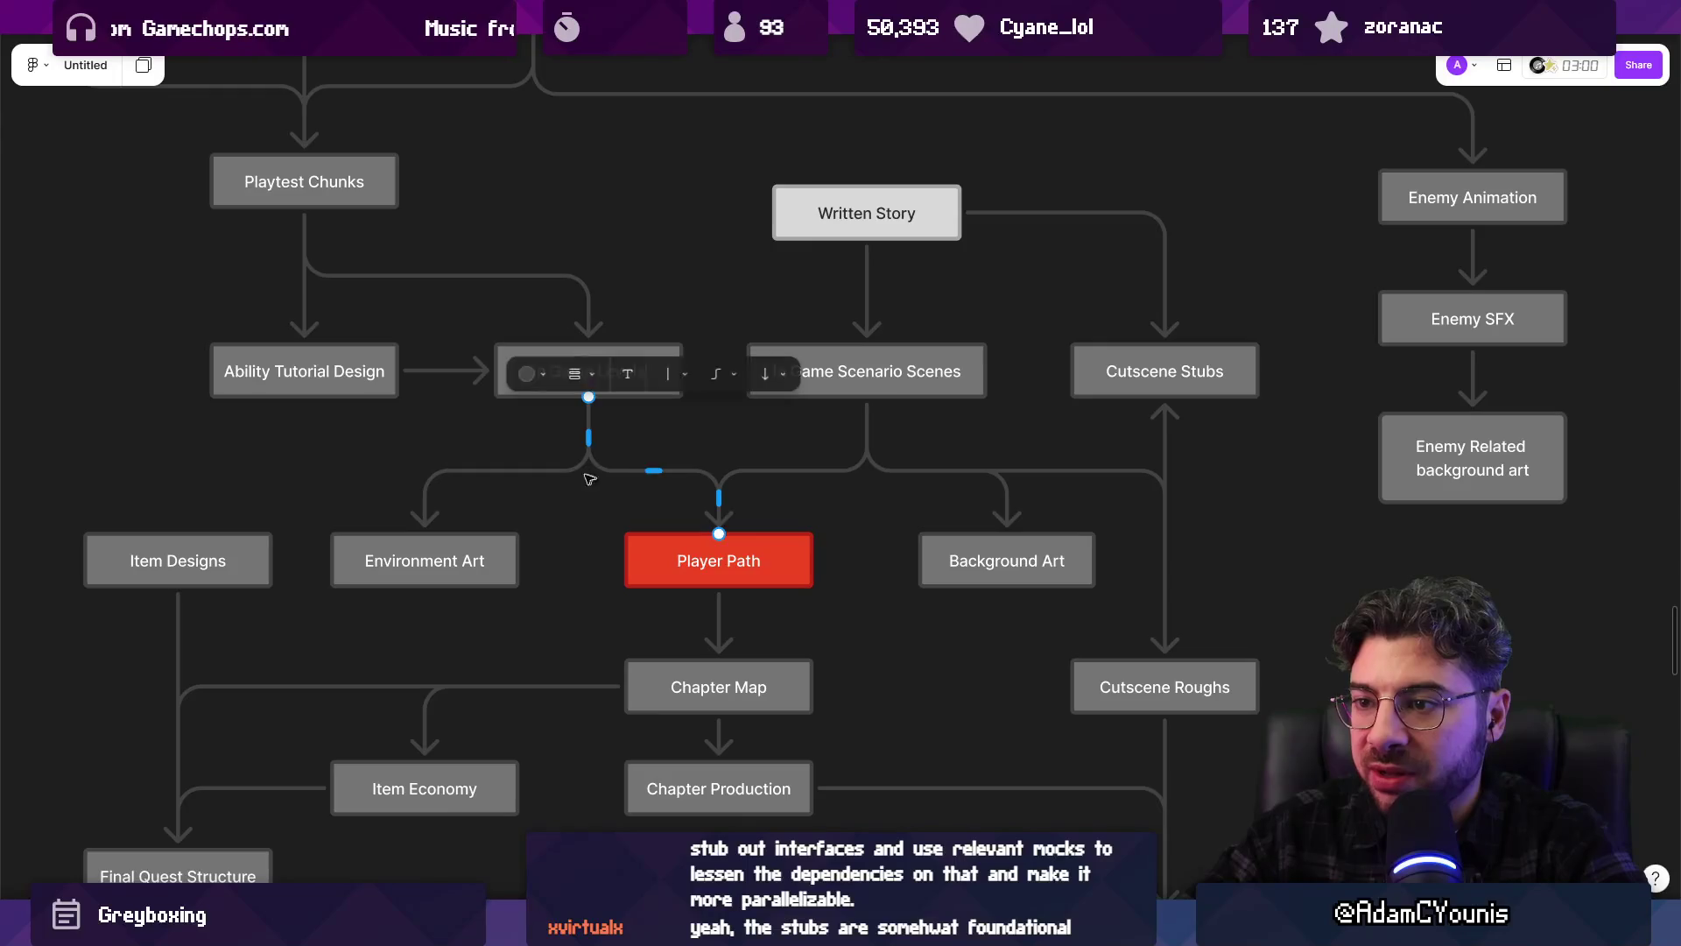
{"action": "left_click", "coordinate": [515, 471]}
{"action": "scroll", "coordinate": [599, 469], "scroll_direction": "down", "scroll_amount": 5}
{"action": "left_click", "coordinate": [295, 470]}
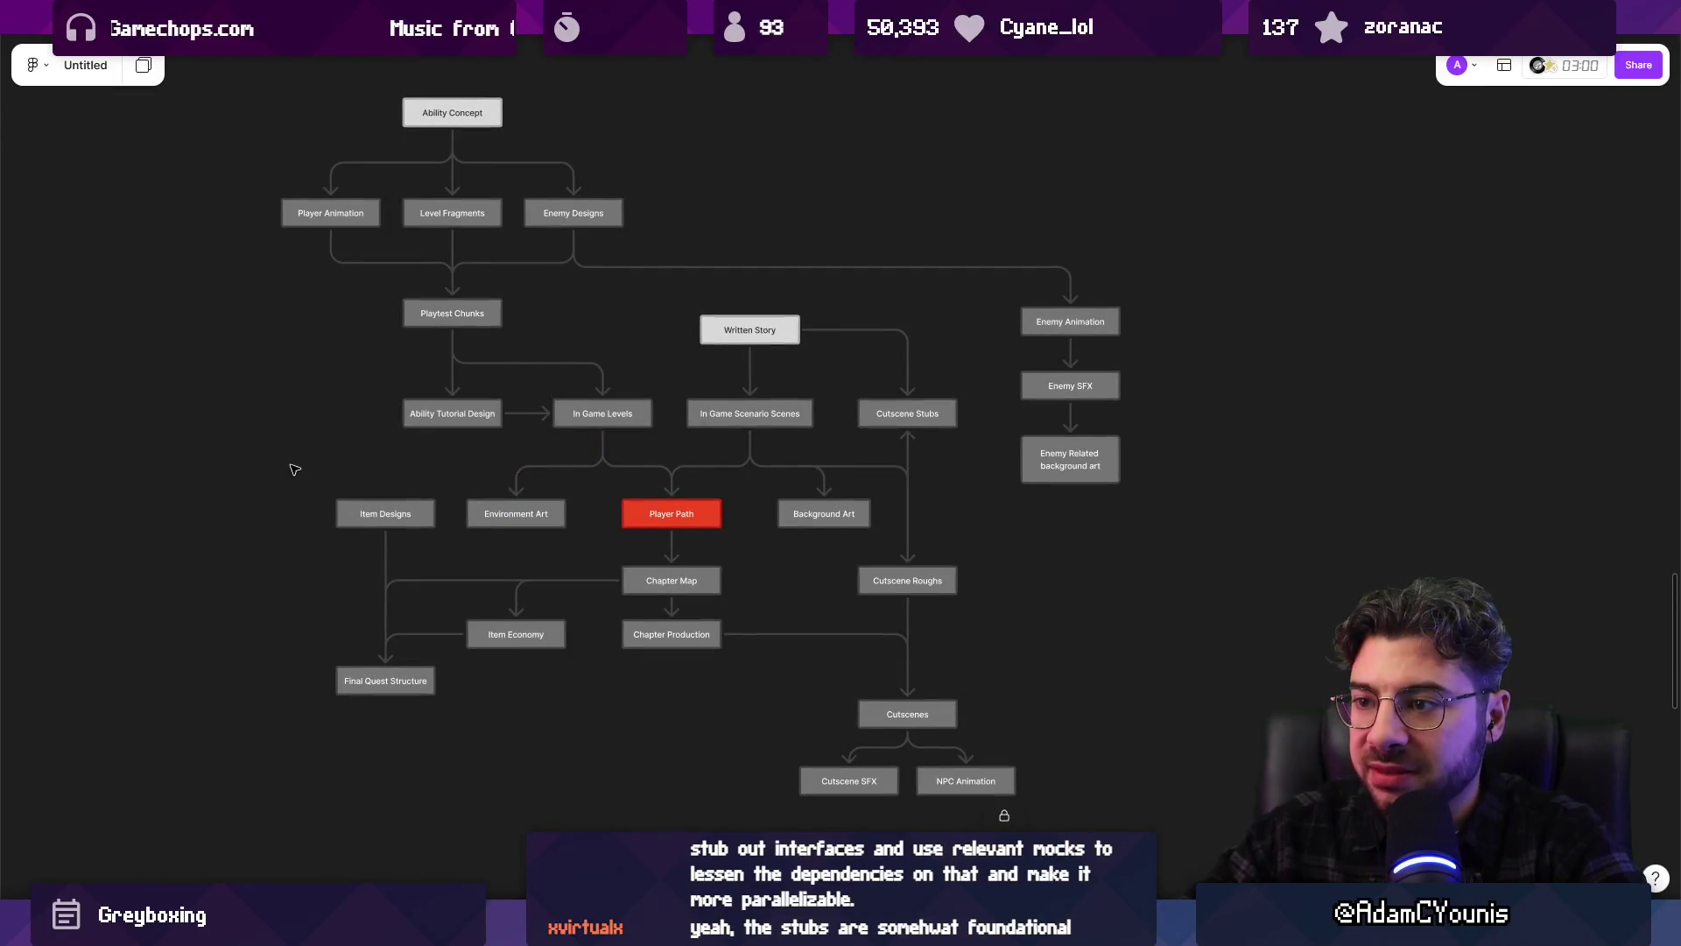
Select Ability Concept, then settle on selecting only the Written Story node
{"action": "left_click", "coordinate": [471, 120]}
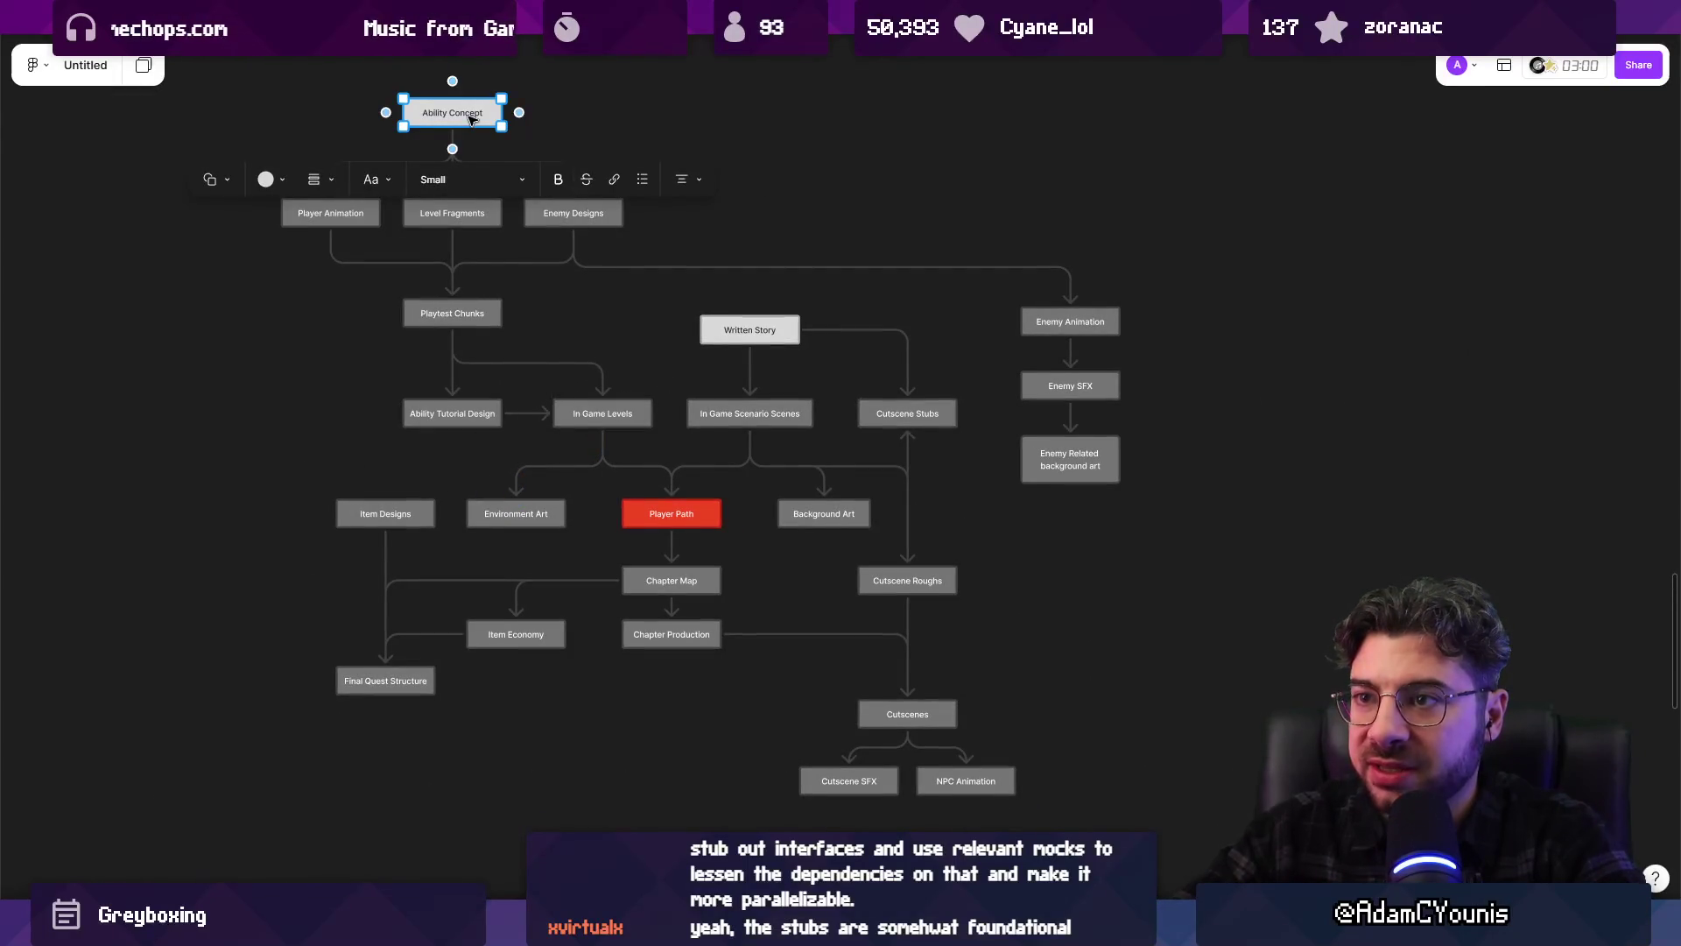
{"action": "left_click", "coordinate": [705, 333], "text": "shift"}
{"action": "left_click", "coordinate": [460, 125]}
{"action": "left_click", "coordinate": [747, 337]}
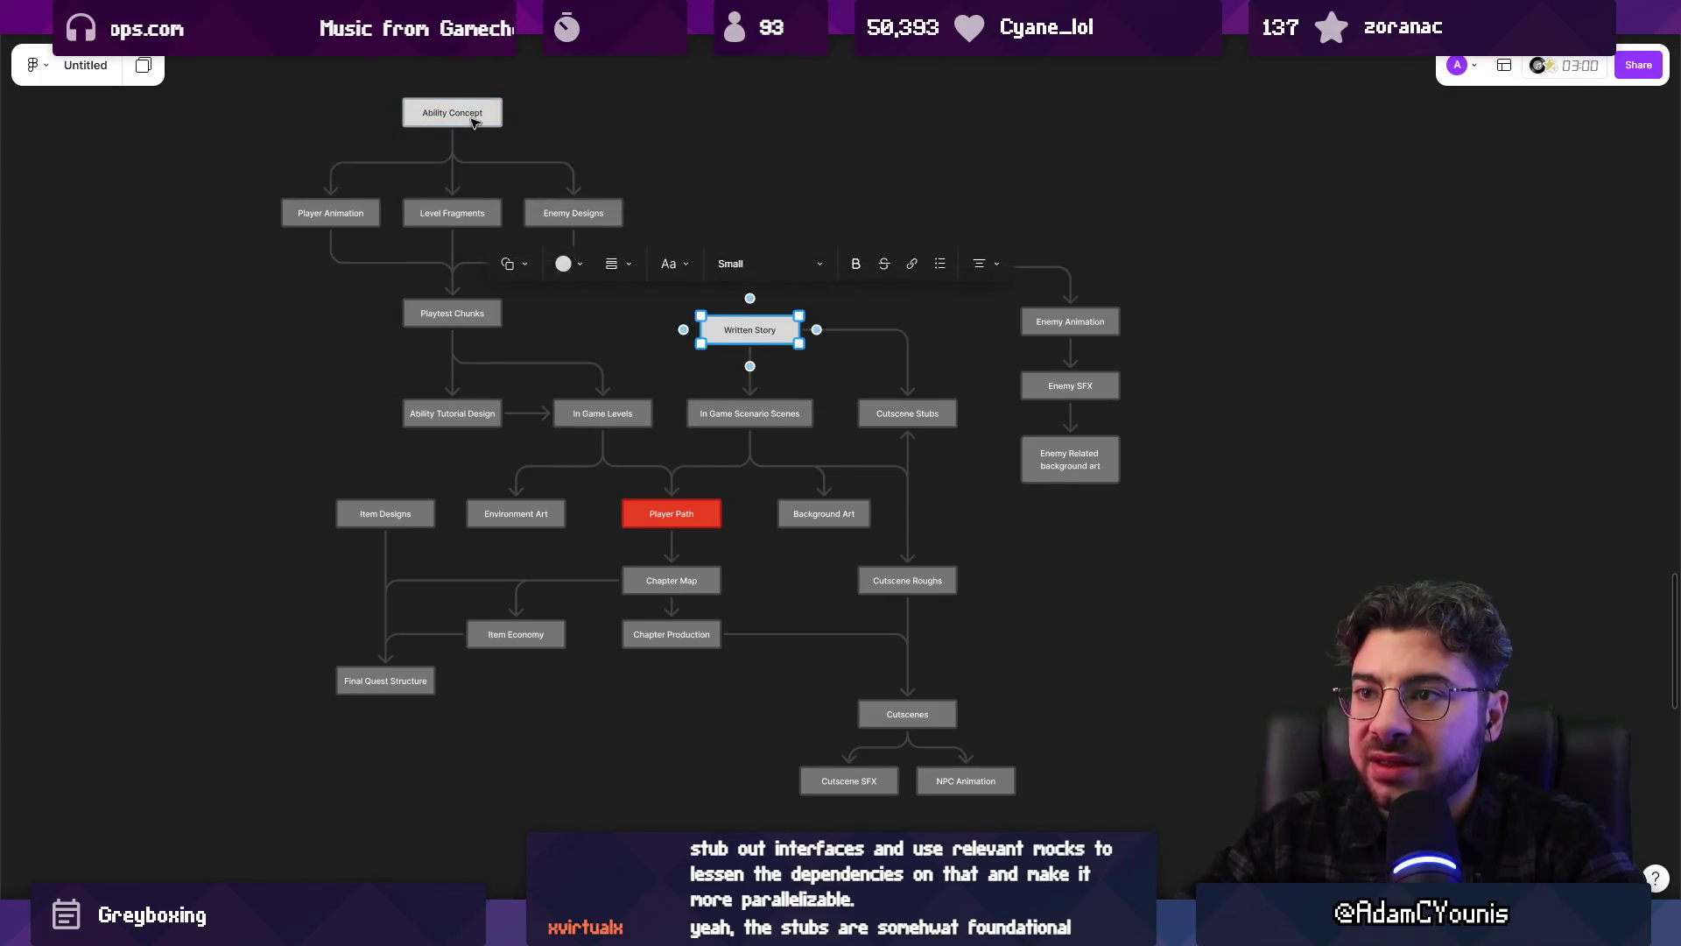
{"action": "left_click", "coordinate": [456, 118]}
{"action": "left_click", "coordinate": [746, 342]}
Box-select a group of flowchart nodes, then clear the selection
{"action": "scroll", "coordinate": [747, 342], "scroll_direction": "up", "scroll_amount": 3}
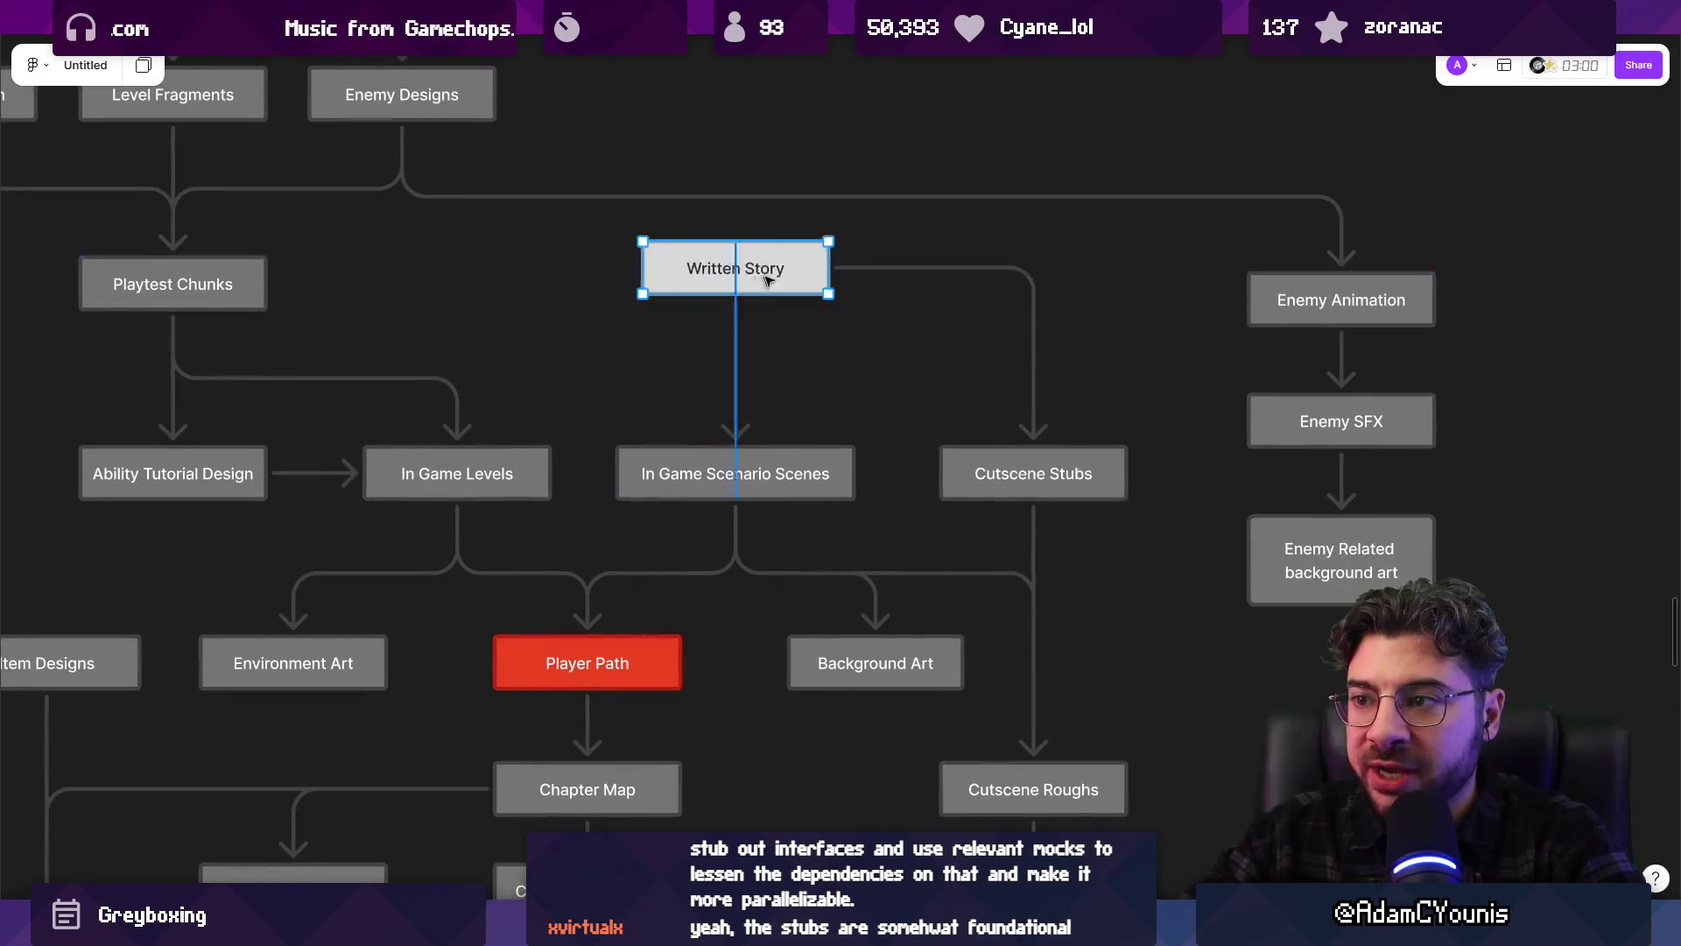
{"action": "scroll", "coordinate": [749, 354], "scroll_direction": "down", "scroll_amount": 3}
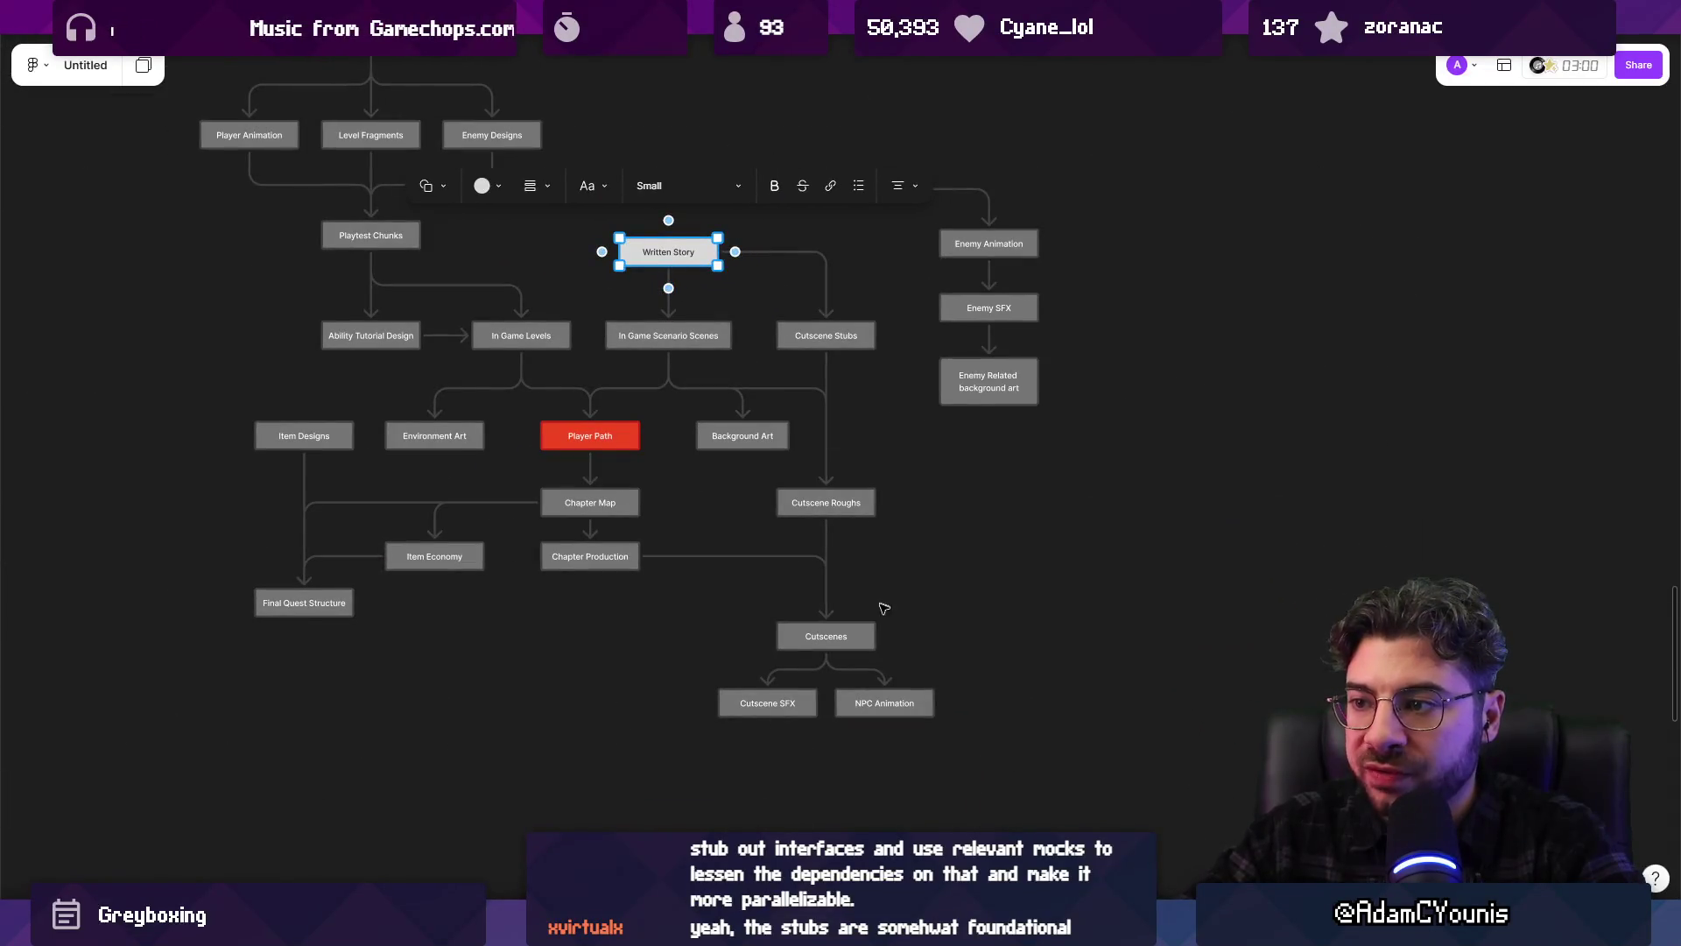
{"action": "mouse_move", "coordinate": [949, 772]}
{"action": "left_mouse_down"}
{"action": "mouse_move", "coordinate": [636, 514]}
{"action": "mouse_move", "coordinate": [638, 345]}
{"action": "left_mouse_up"}
{"action": "left_click", "coordinate": [997, 500]}
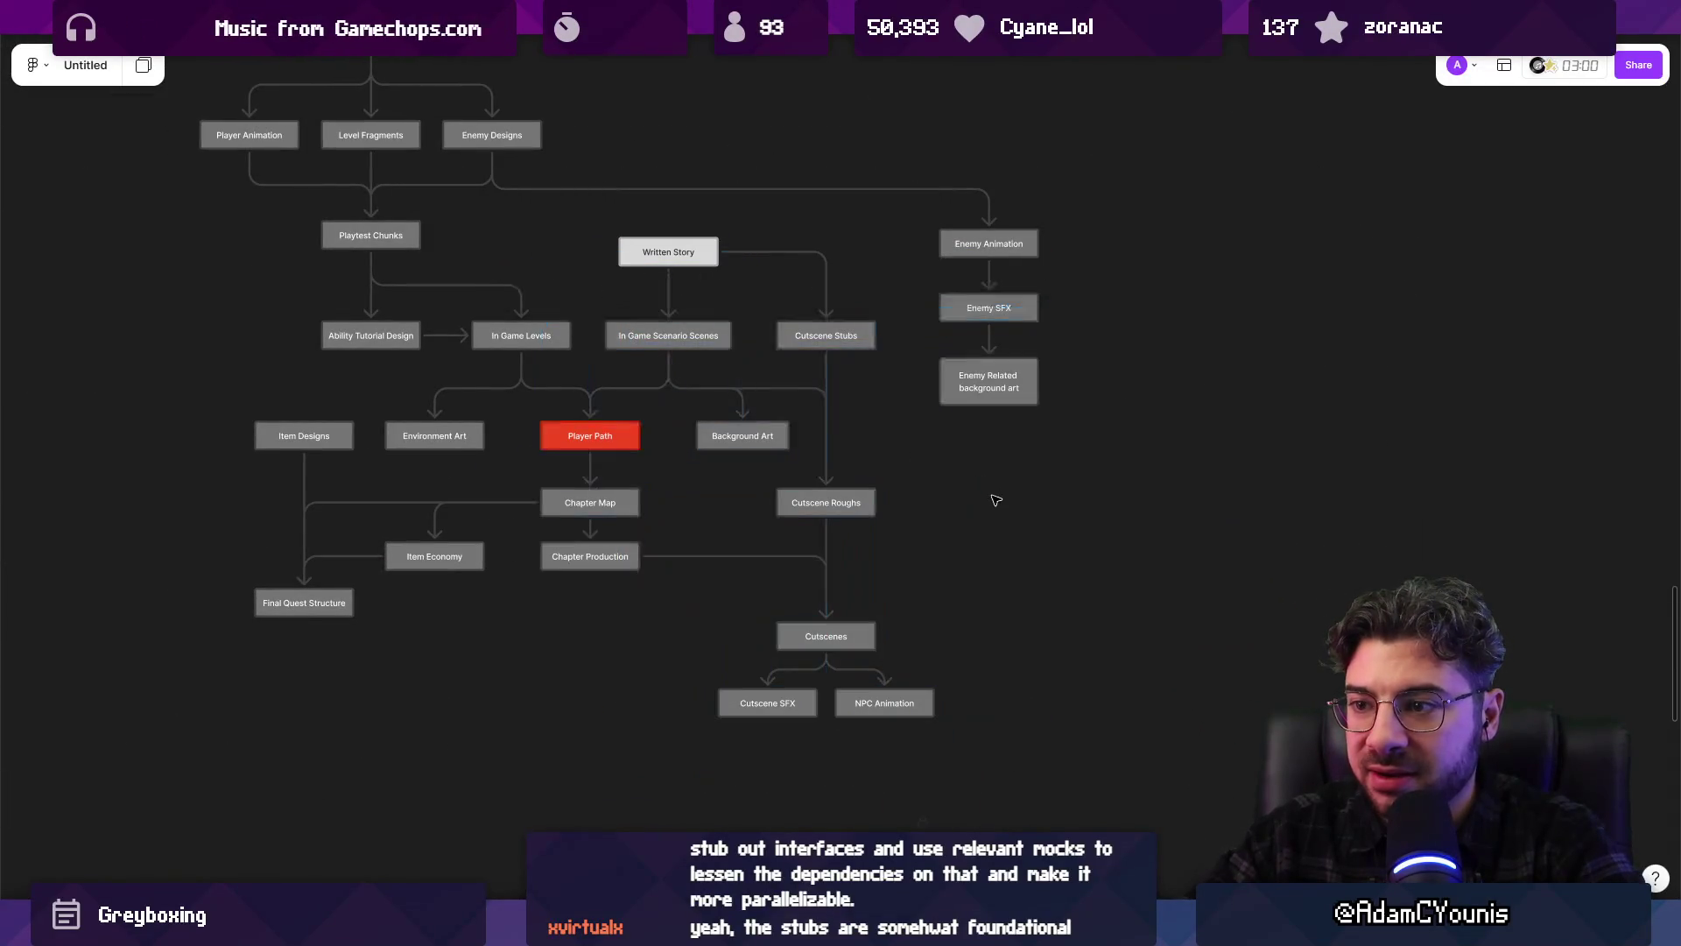
{"action": "scroll", "coordinate": [726, 273], "scroll_direction": "up", "scroll_amount": 2}
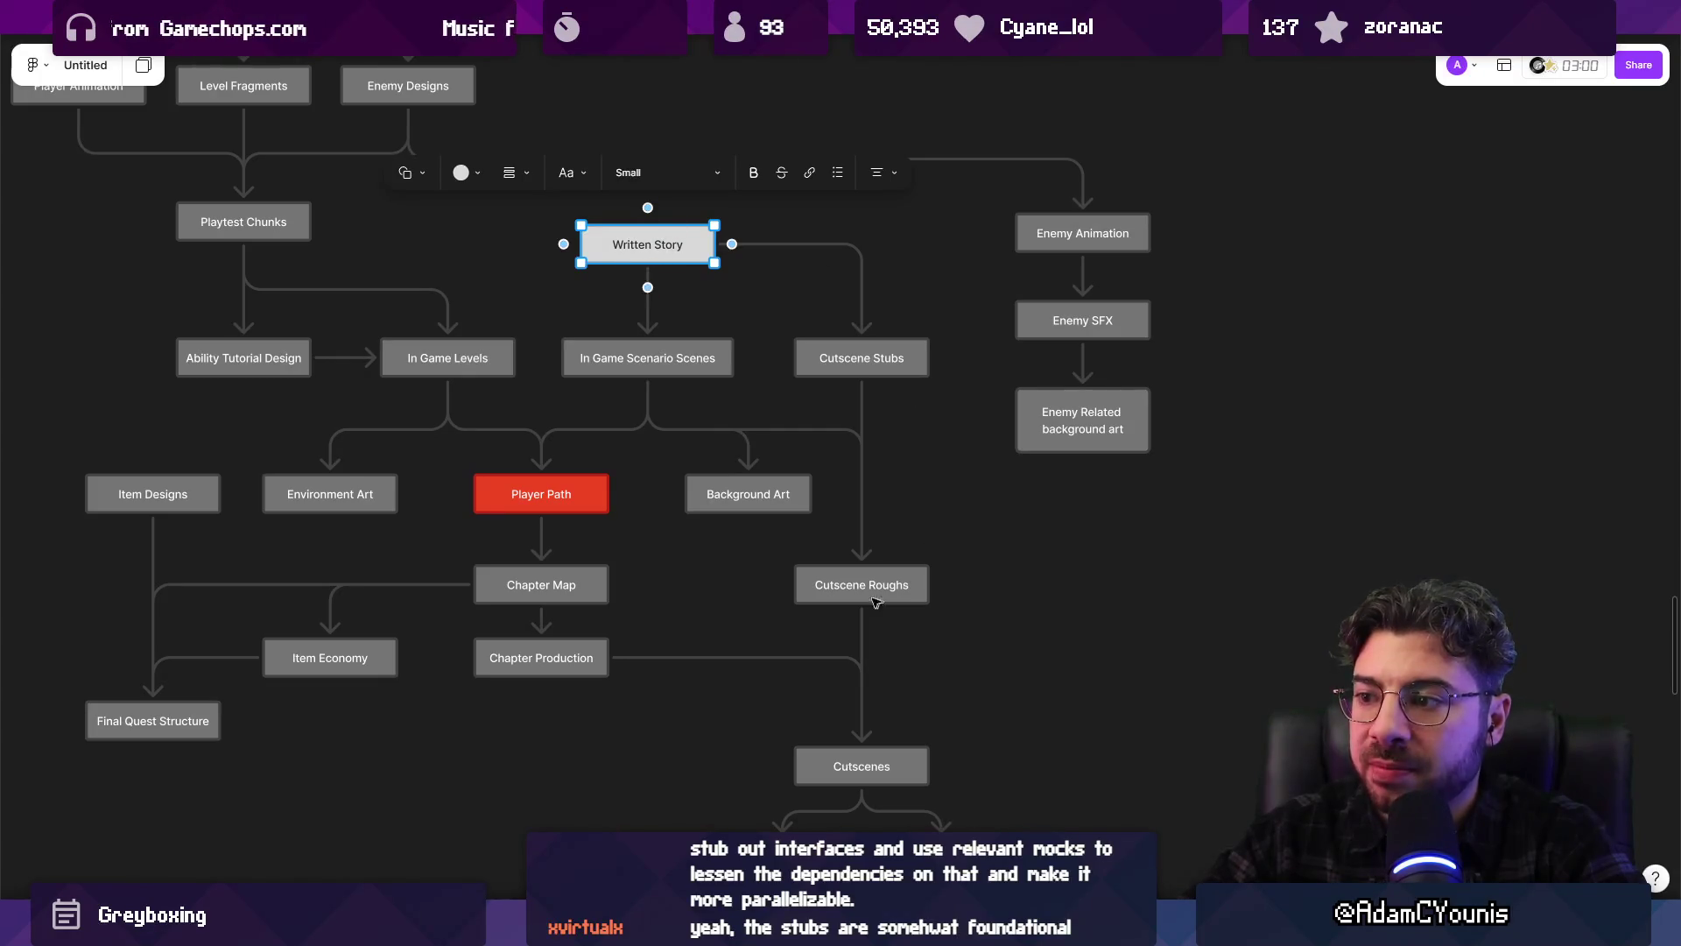
{"action": "scroll", "coordinate": [718, 359], "scroll_direction": "down", "scroll_amount": 3}
{"action": "scroll", "coordinate": [788, 438], "scroll_direction": "up", "scroll_amount": 3}
{"action": "scroll", "coordinate": [809, 462], "scroll_direction": "down", "scroll_amount": 2}
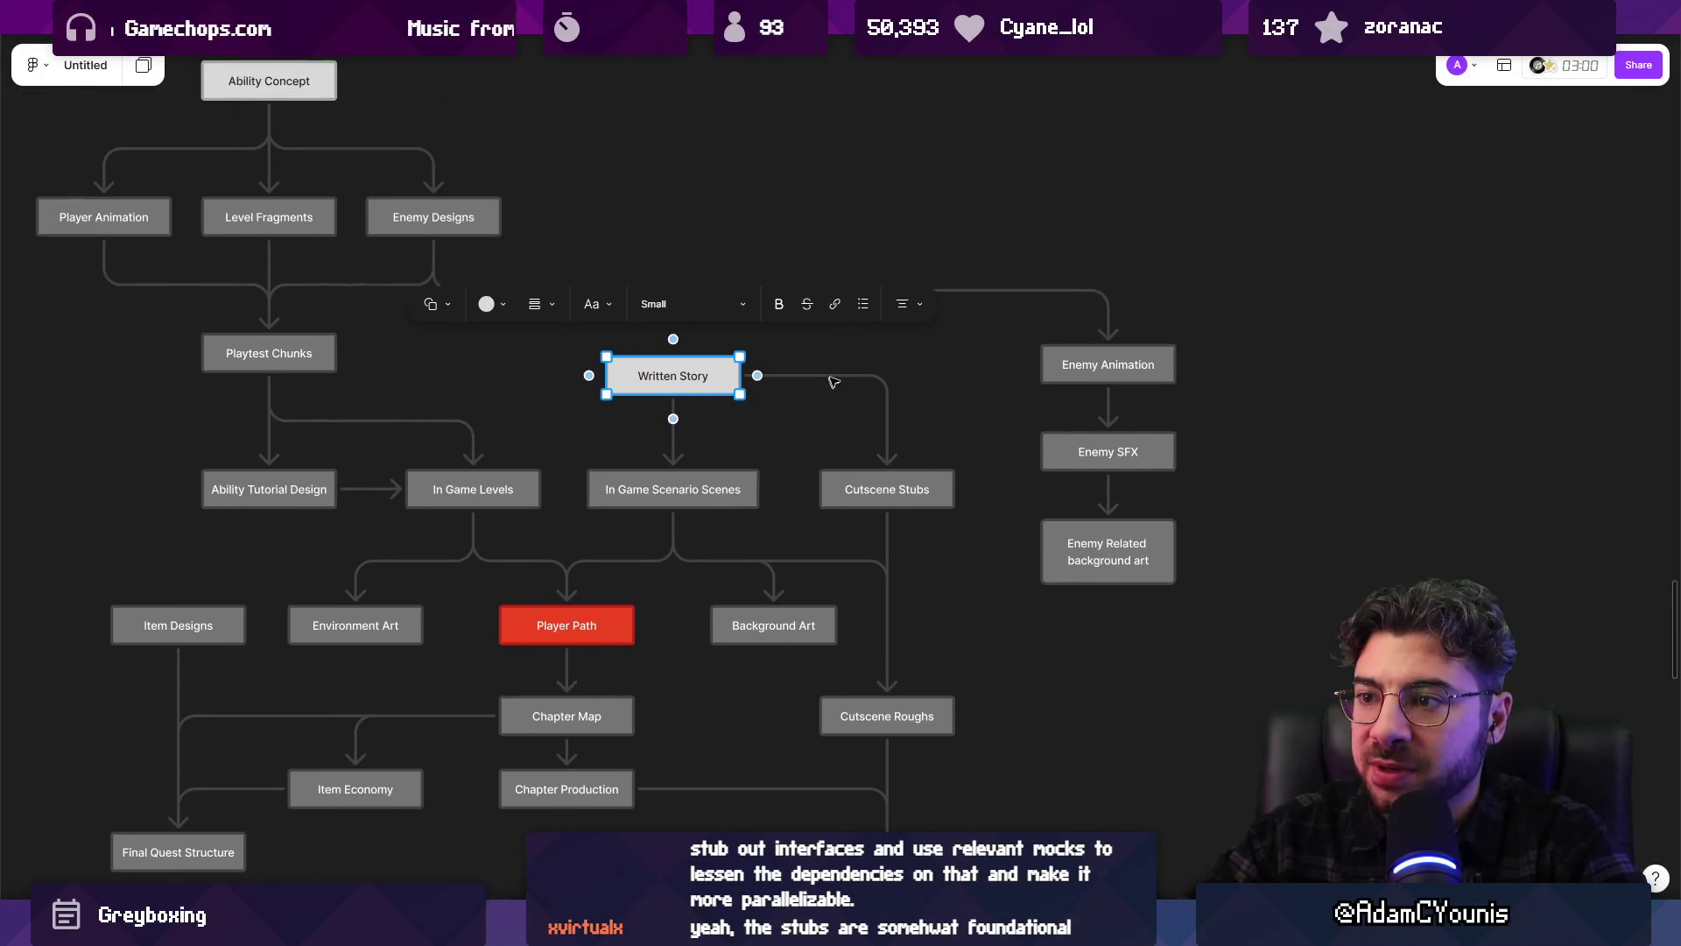
{"action": "key", "text": "Escape"}
Duplicate Written Story below the diagram and relabel the copy 'Play Experience'
{"action": "scroll", "coordinate": [762, 350], "scroll_direction": "down", "scroll_amount": 3}
{"action": "scroll", "coordinate": [711, 208], "scroll_direction": "up", "scroll_amount": 2}
{"action": "left_click_drag", "start_coordinate": [711, 208], "coordinate": [802, 667]}
{"action": "double_click", "coordinate": [803, 667]}
{"action": "key", "text": "ctrl+a"}
{"action": "type", "text": "P"}
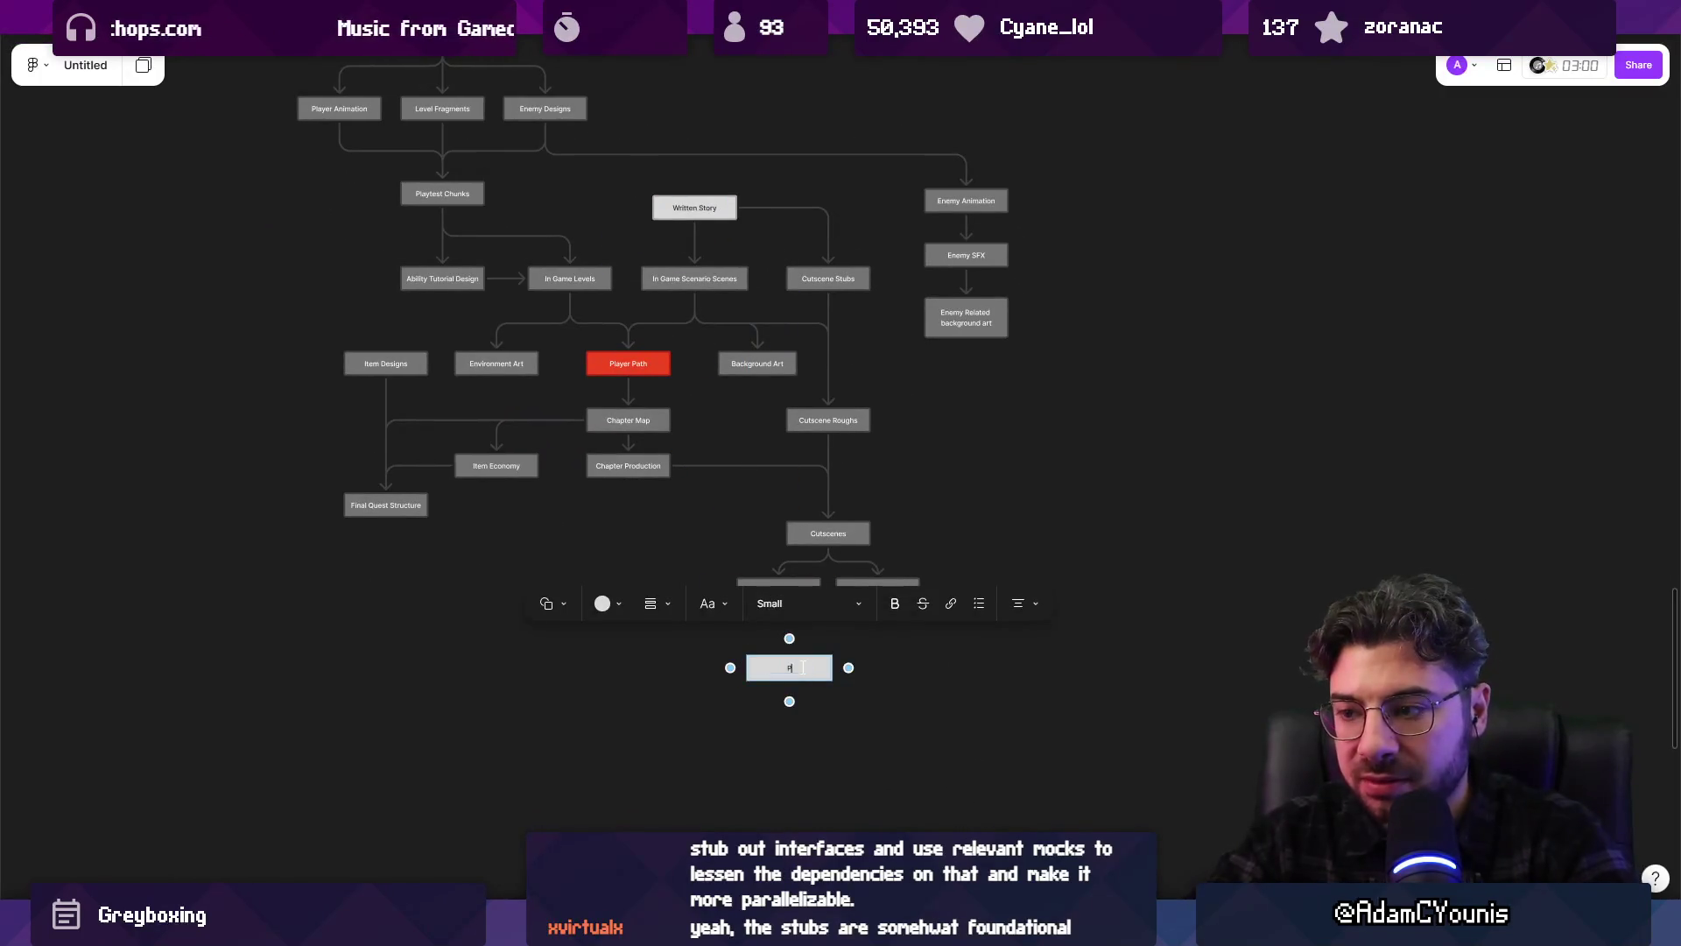
{"action": "type", "text": "lay Experience"}
{"action": "key", "text": "Escape"}
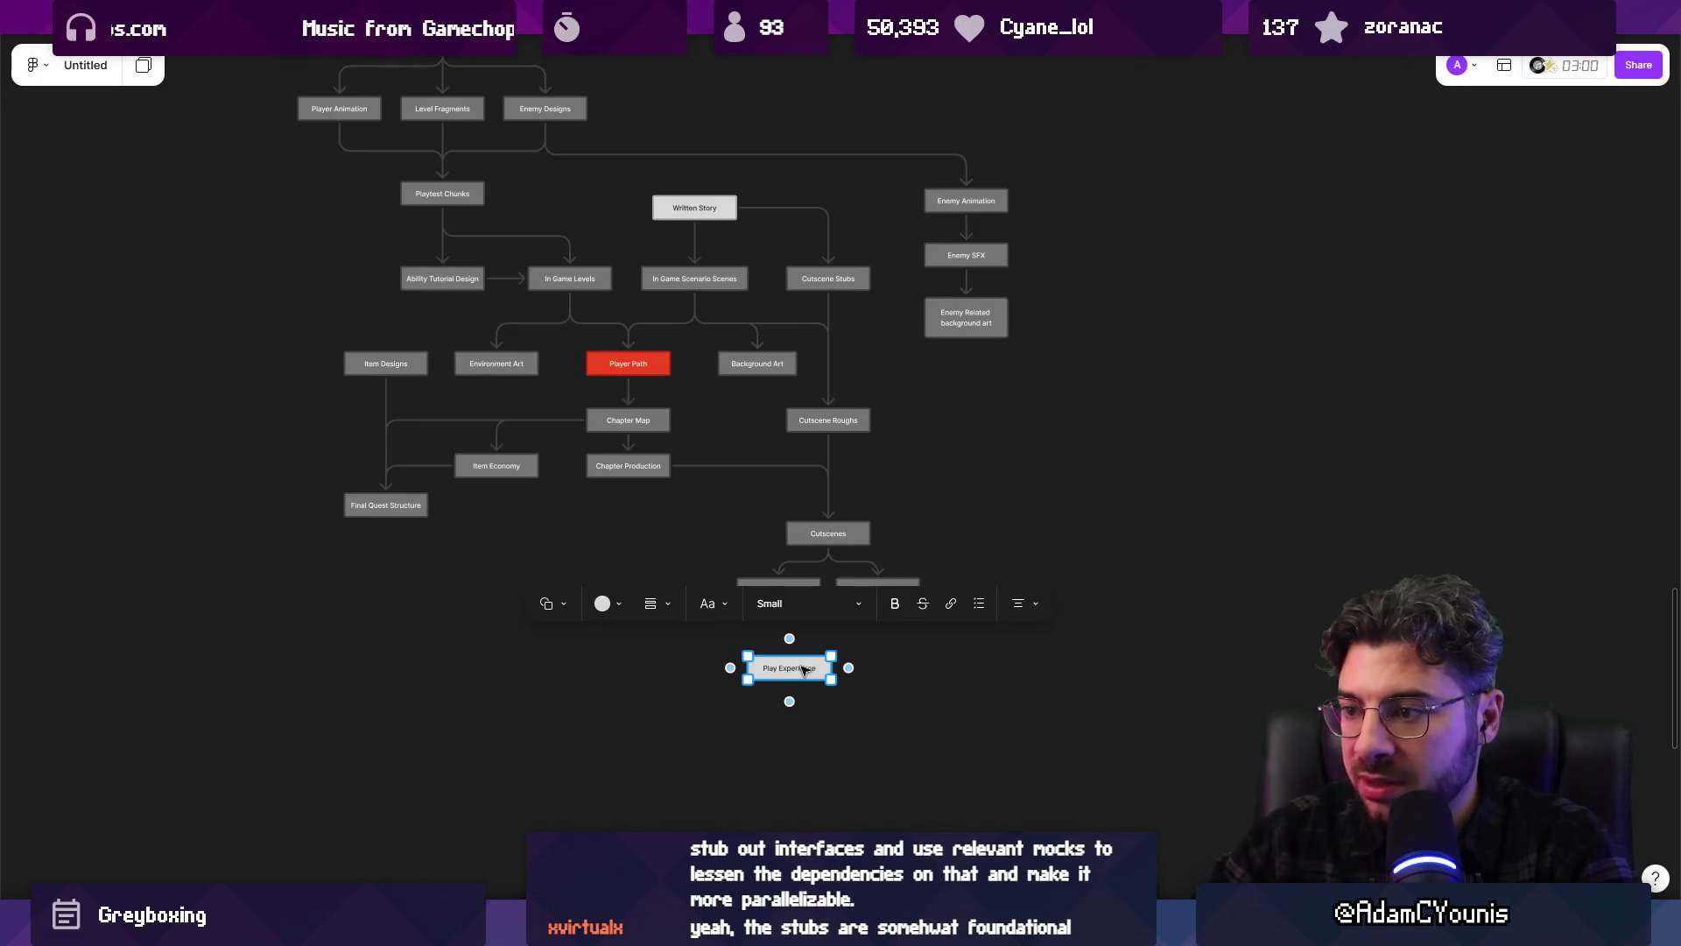
Position Play Experience under Chapter Production, aligned with its neighbouring nodes
{"action": "mouse_move", "coordinate": [783, 668]}
{"action": "left_mouse_down"}
{"action": "mouse_move", "coordinate": [653, 568]}
{"action": "mouse_move", "coordinate": [670, 526]}
{"action": "left_mouse_up"}
{"action": "scroll", "coordinate": [670, 526], "scroll_direction": "up", "scroll_amount": 5}
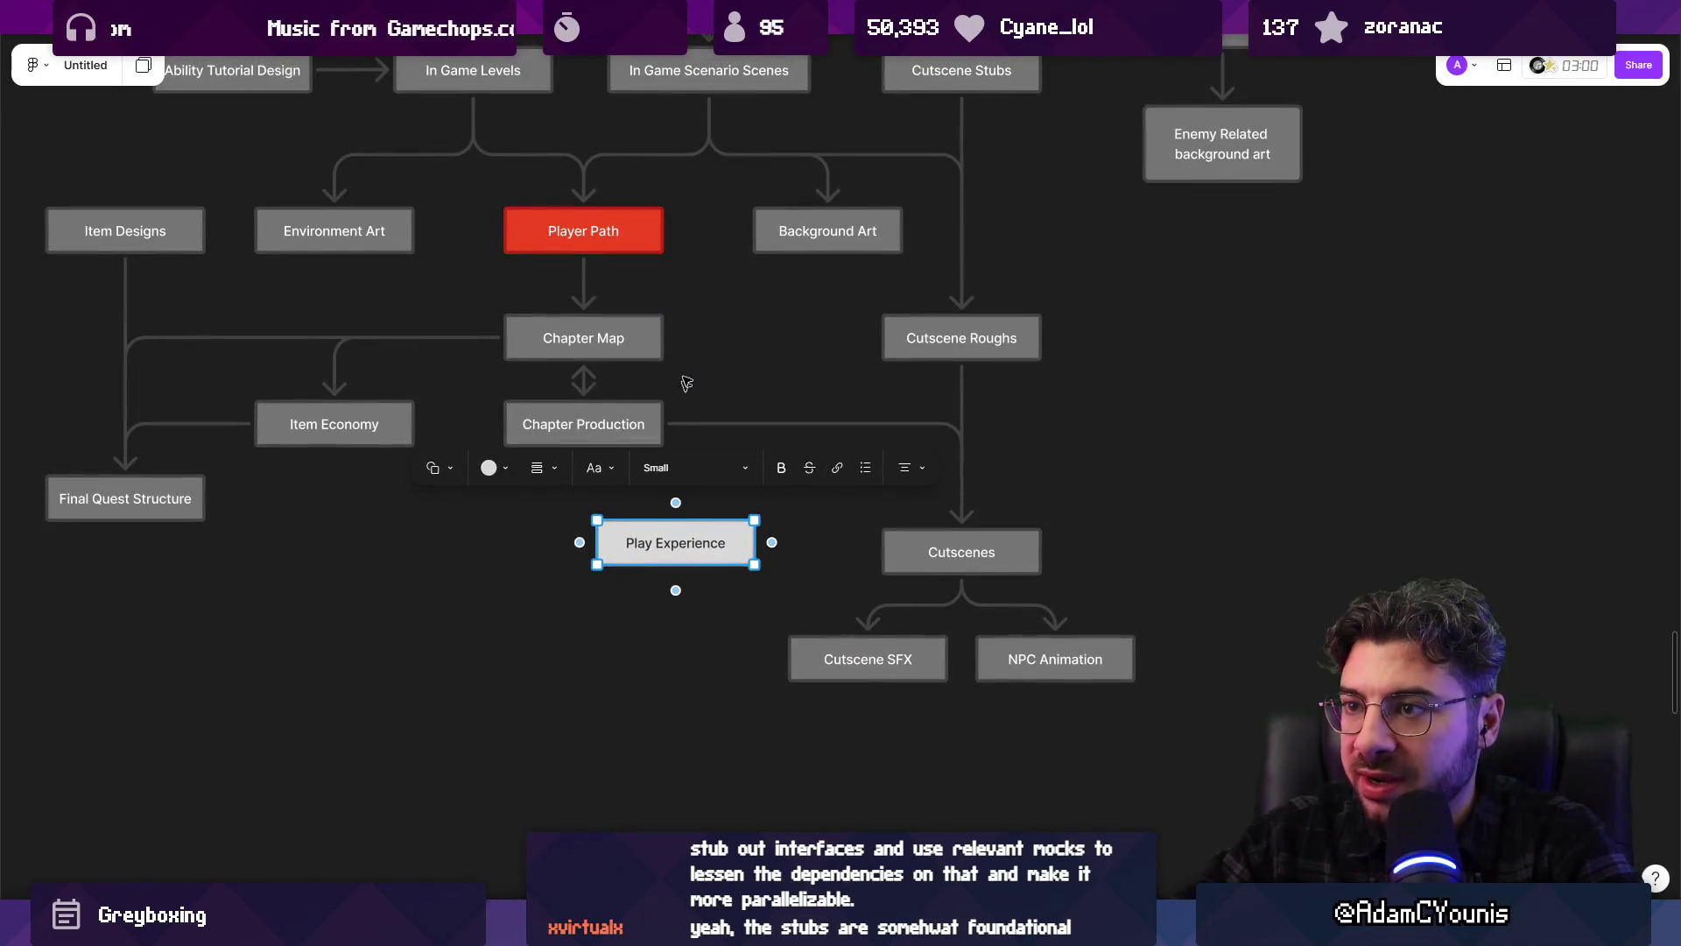
{"action": "left_click", "coordinate": [613, 424]}
{"action": "left_click", "coordinate": [700, 556]}
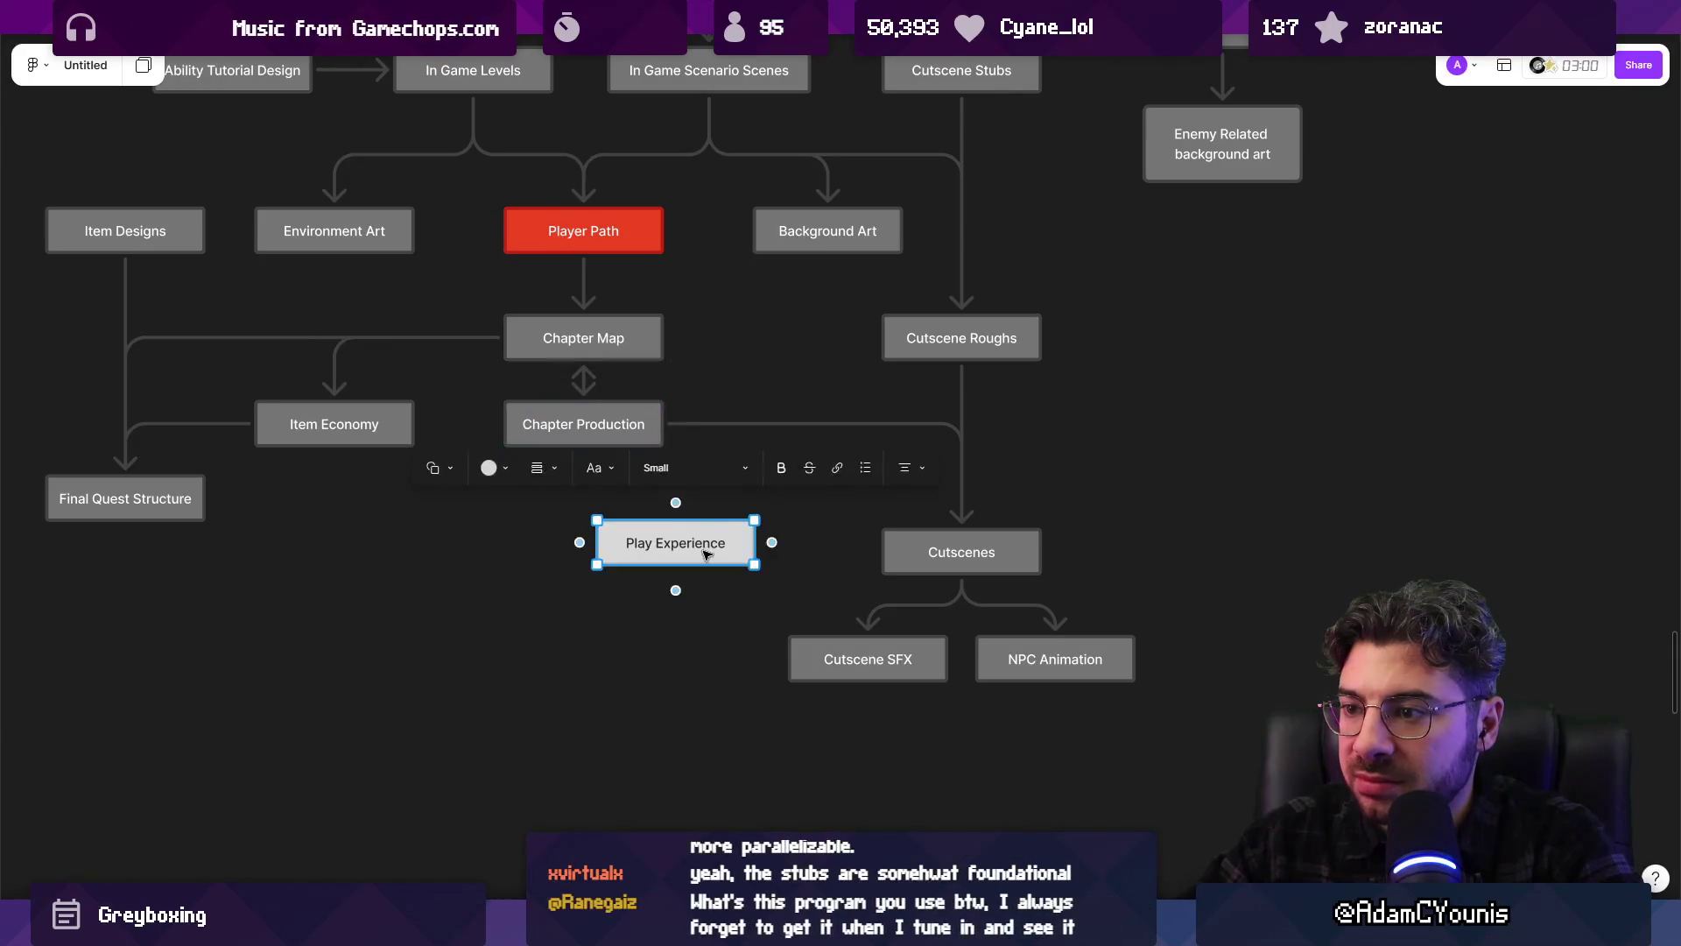
{"action": "mouse_move", "coordinate": [701, 556]}
{"action": "left_mouse_down"}
{"action": "mouse_move", "coordinate": [767, 556]}
{"action": "mouse_move", "coordinate": [682, 554]}
{"action": "left_mouse_up"}
{"action": "scroll", "coordinate": [765, 556], "scroll_direction": "down", "scroll_amount": 5}
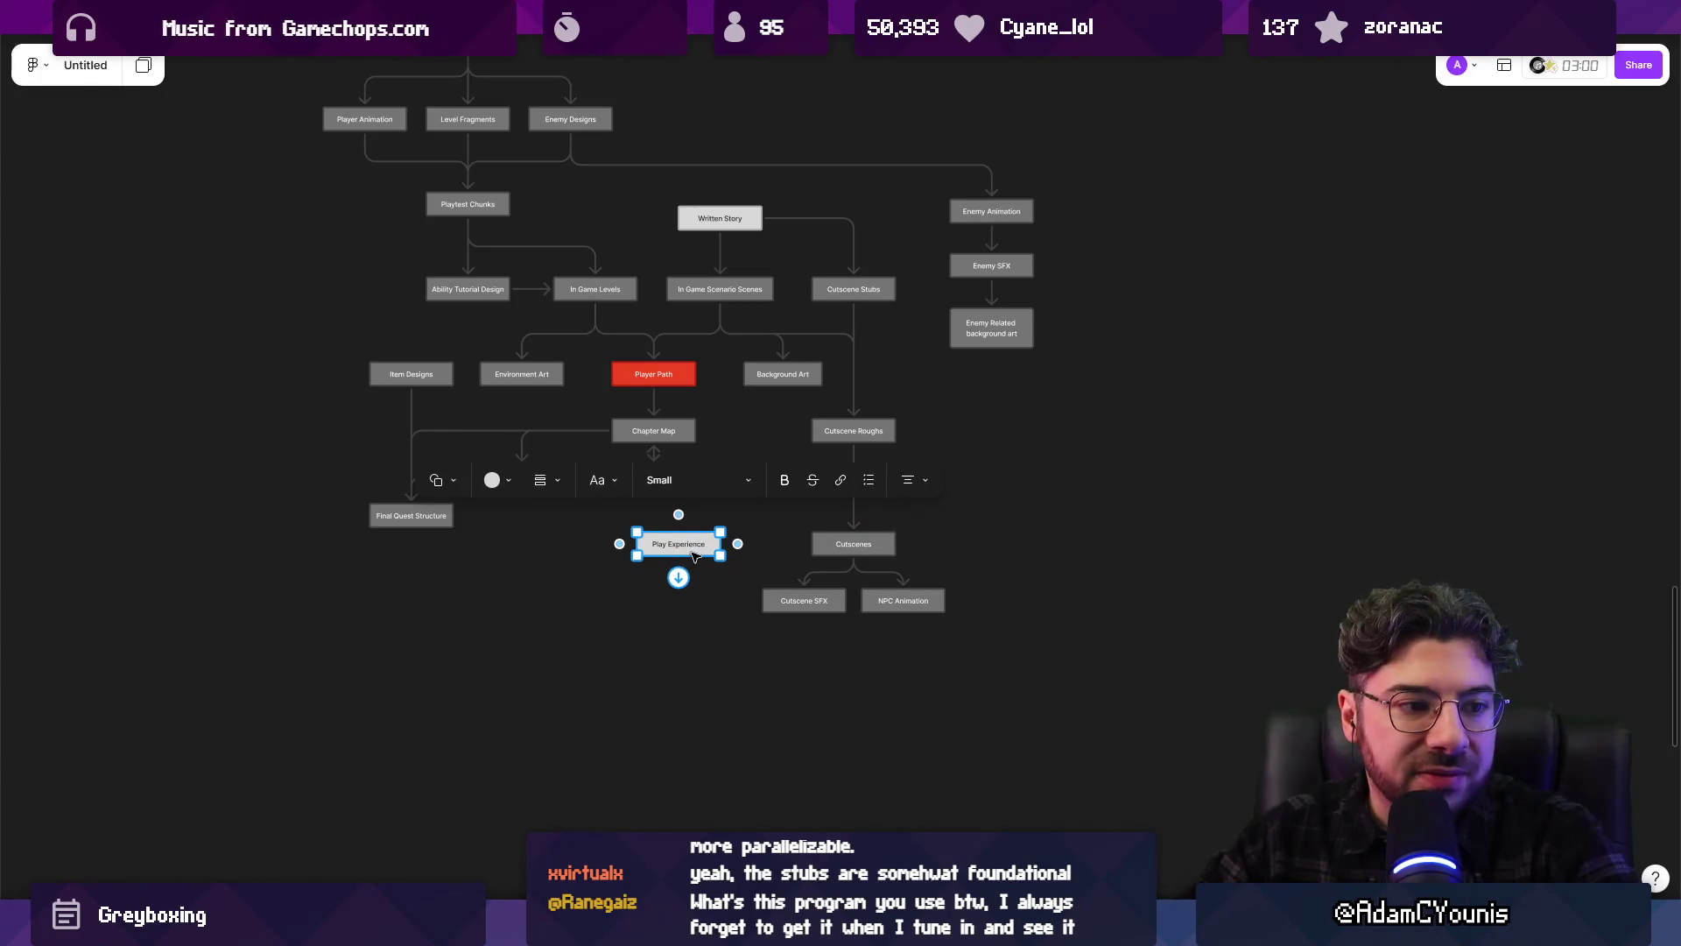
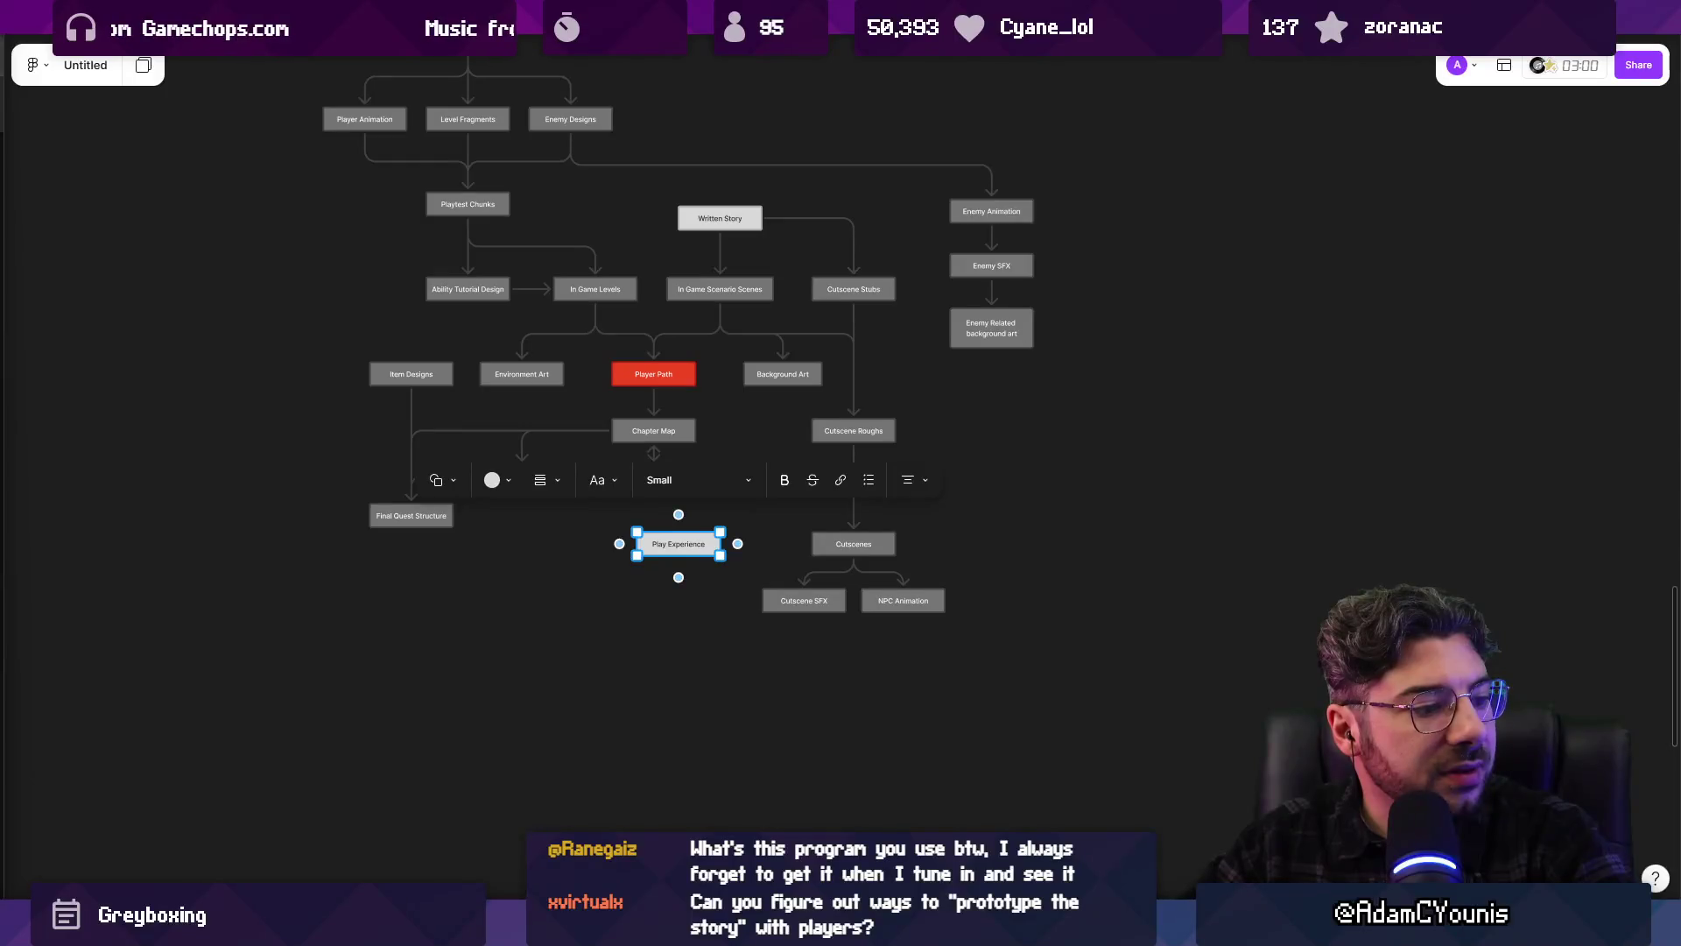
Nudge the Play Experience box slightly up and right below Chapter Production
{"action": "scroll", "coordinate": [563, 319], "scroll_direction": "up", "scroll_amount": 3}
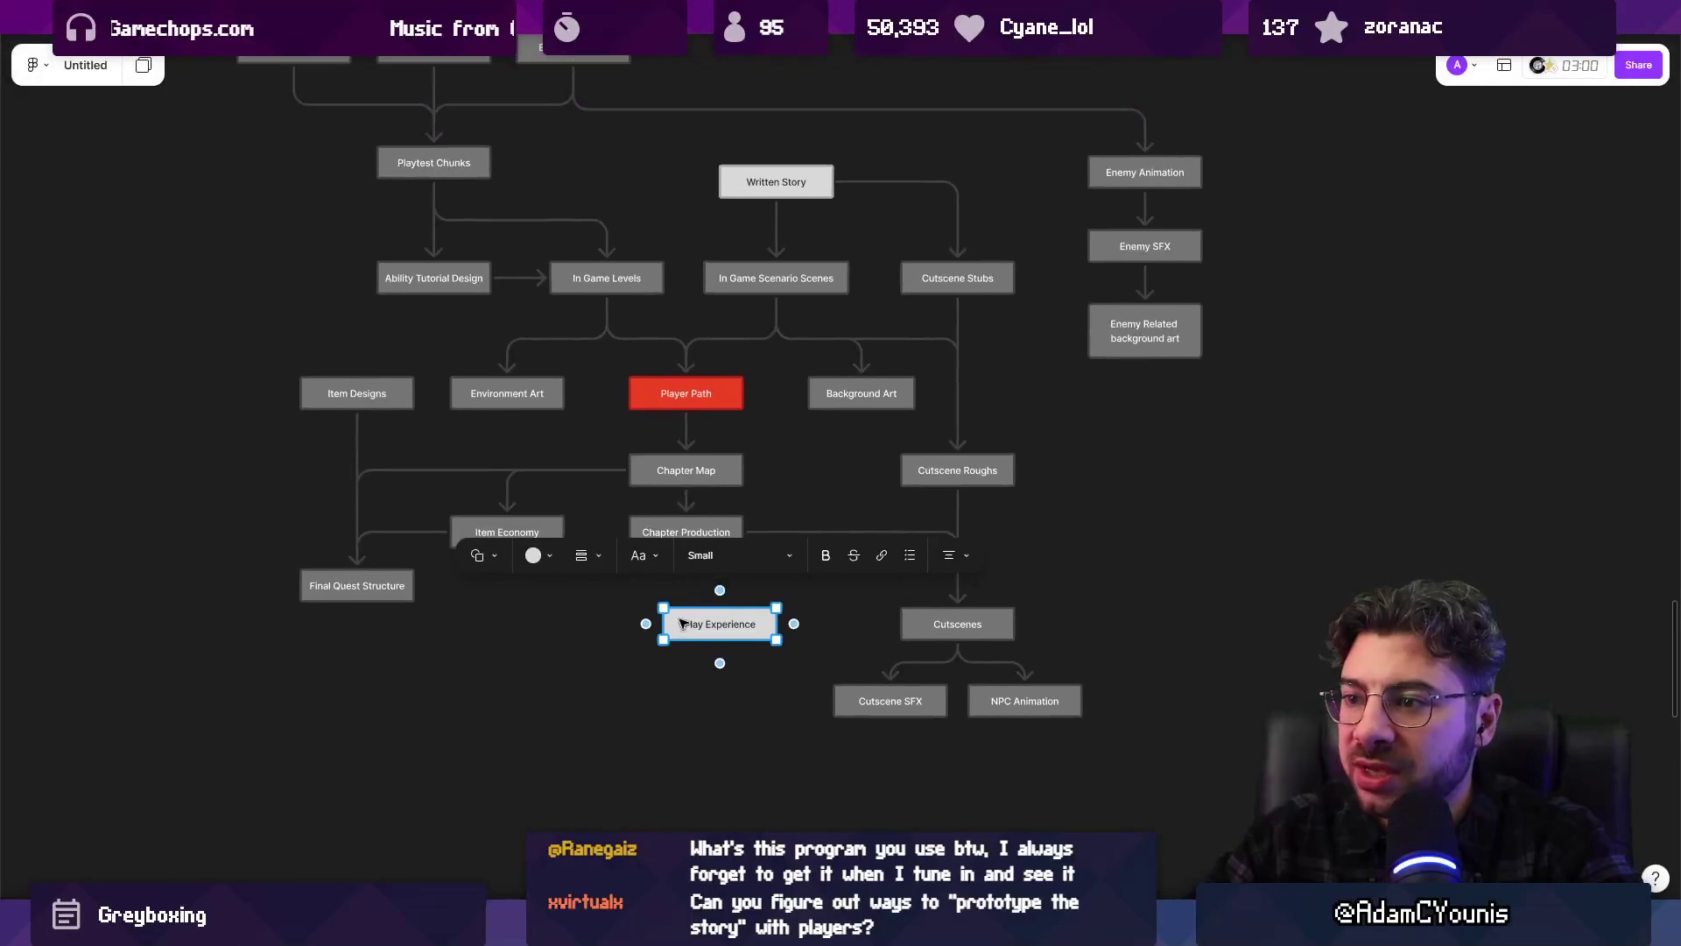
{"action": "left_click", "coordinate": [582, 680]}
{"action": "scroll", "coordinate": [582, 680], "scroll_direction": "down", "scroll_amount": 3}
{"action": "left_click", "coordinate": [485, 187]}
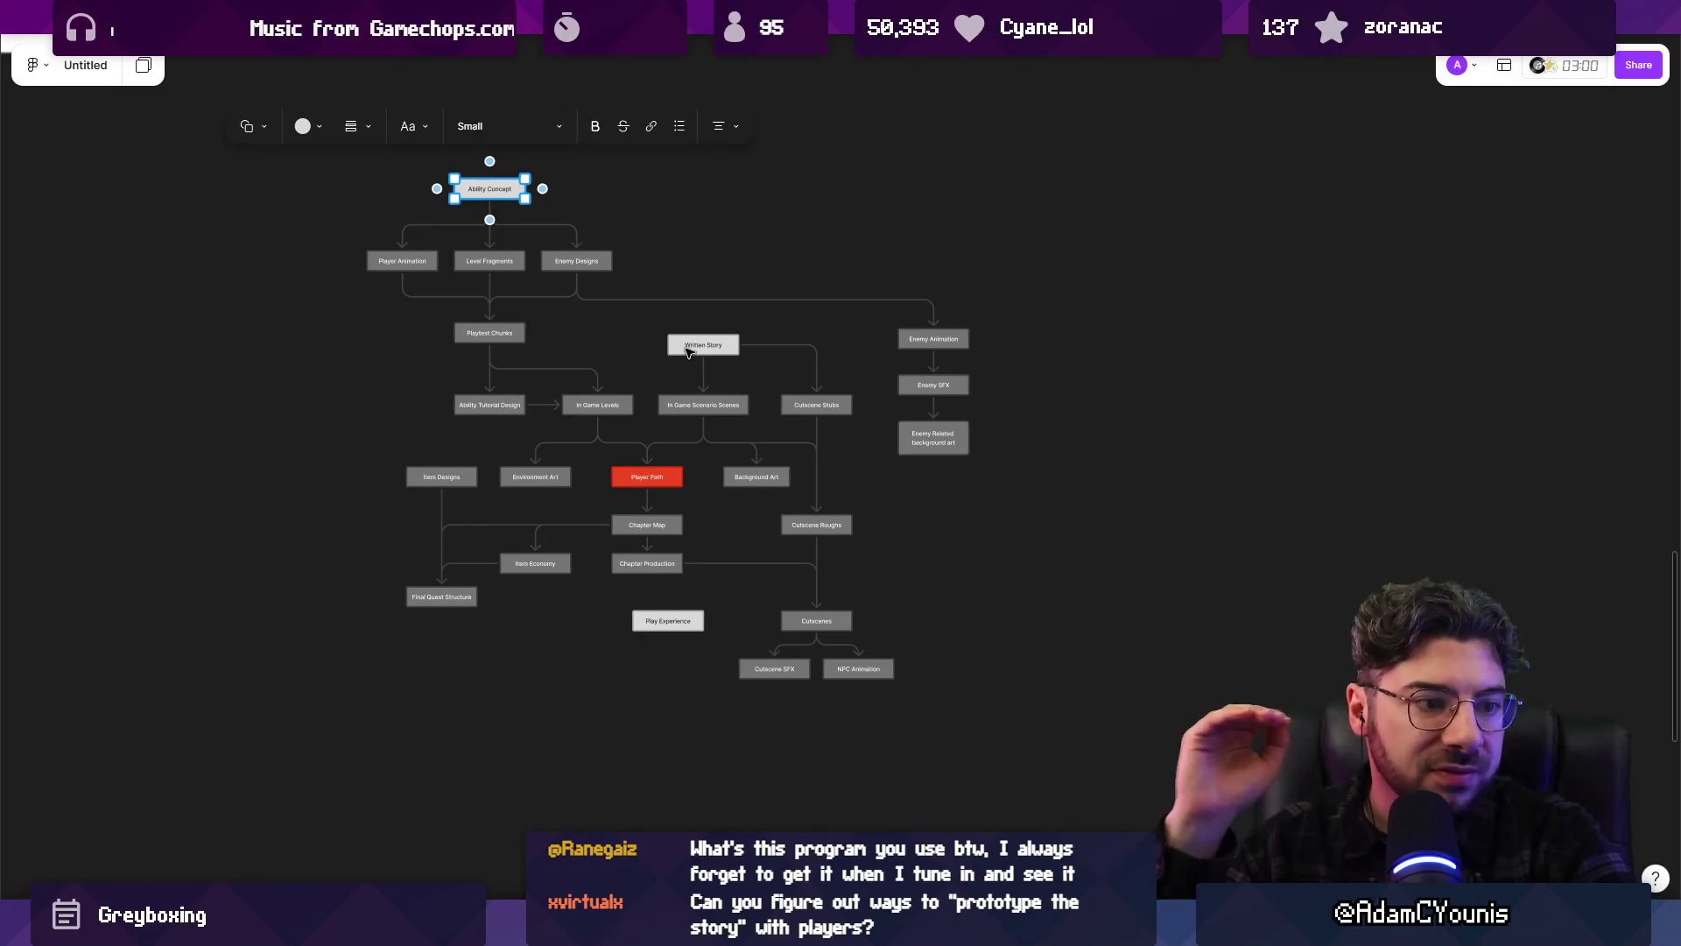
{"action": "scroll", "coordinate": [700, 630], "scroll_direction": "up", "scroll_amount": 3}
{"action": "left_click", "coordinate": [652, 623]}
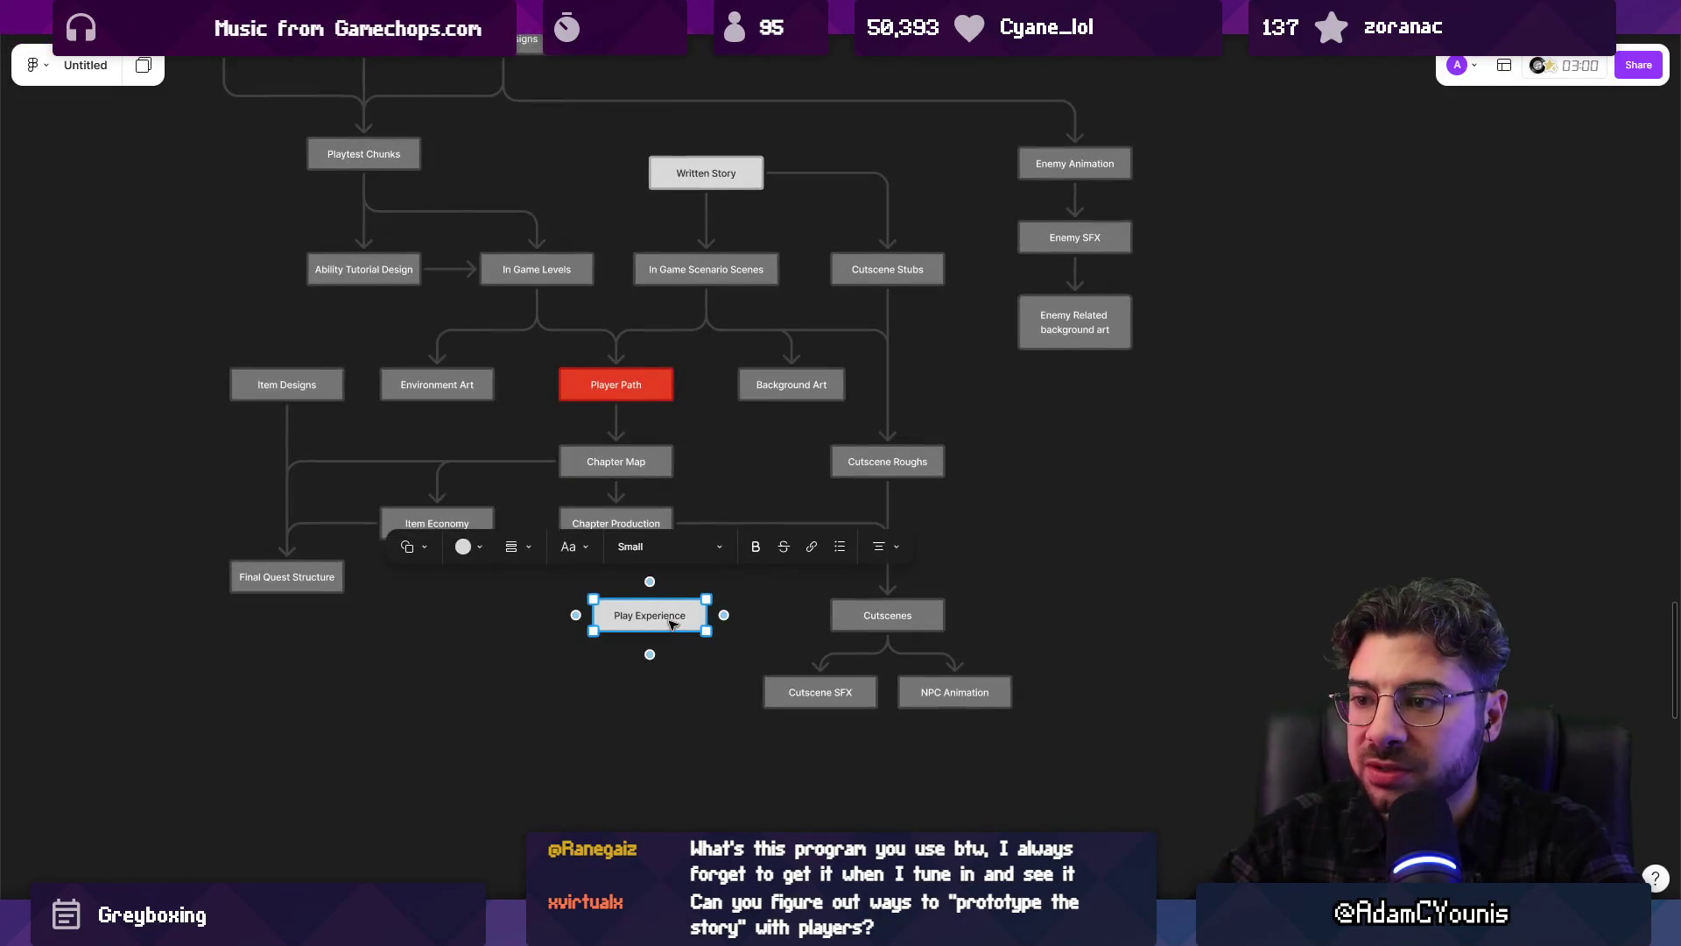
{"action": "scroll", "coordinate": [652, 625], "scroll_direction": "up", "scroll_amount": 1}
{"action": "mouse_move", "coordinate": [653, 625]}
{"action": "left_mouse_down"}
{"action": "mouse_move", "coordinate": [581, 618]}
{"action": "mouse_move", "coordinate": [660, 619]}
{"action": "left_mouse_up"}
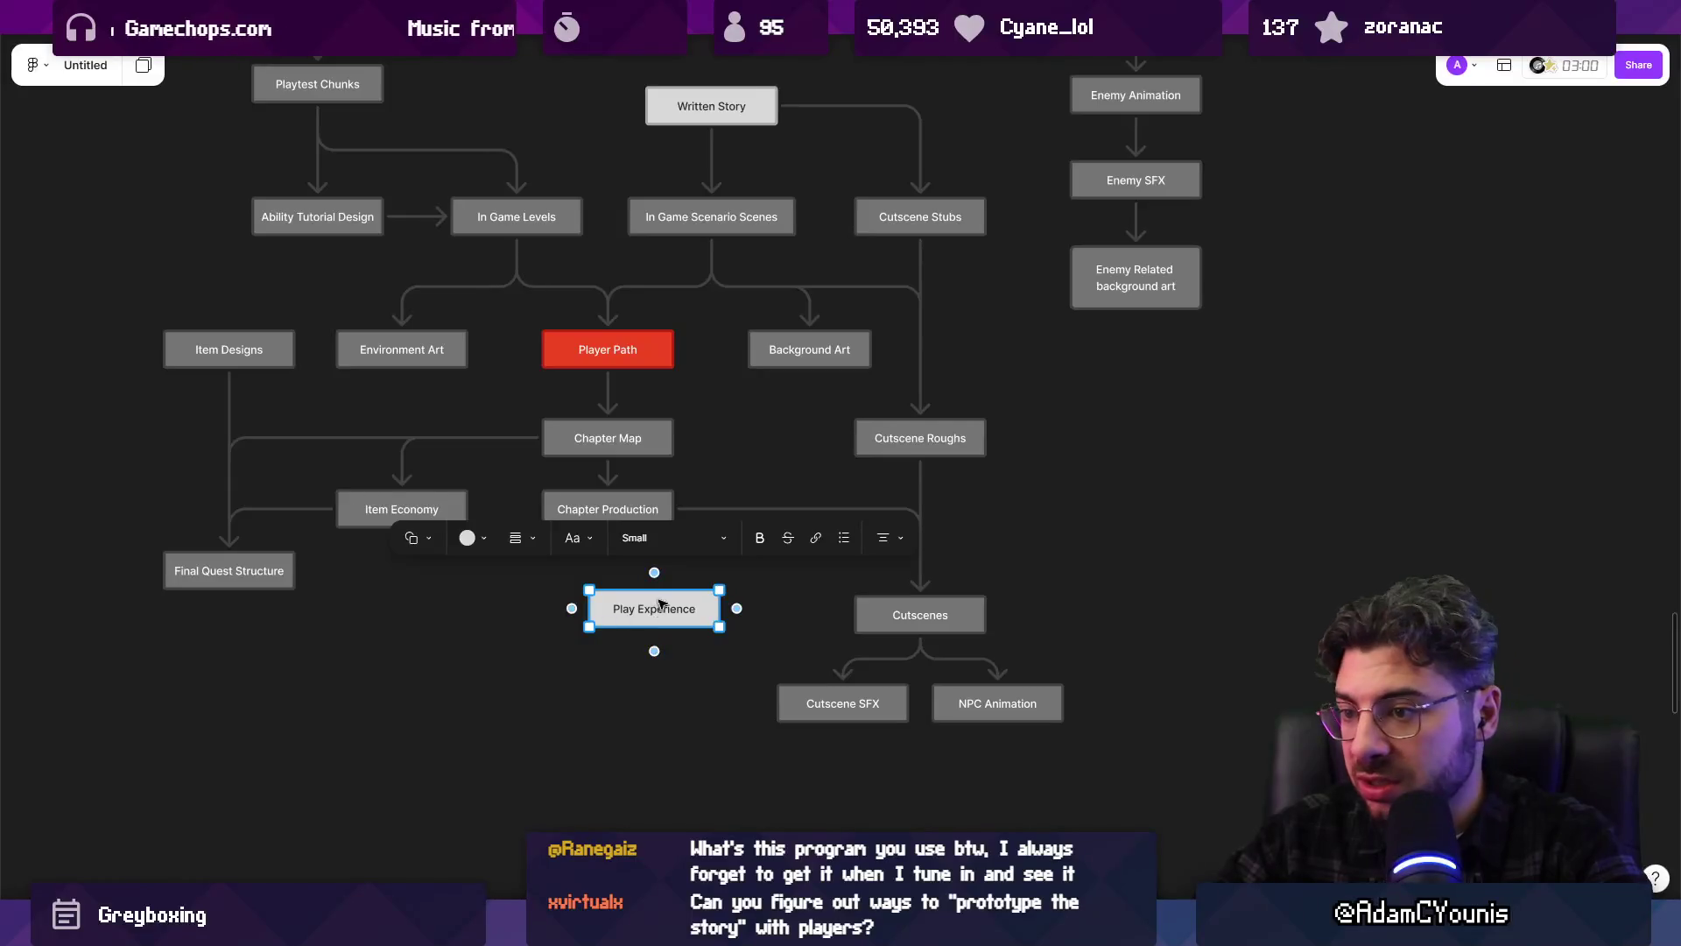
{"action": "scroll", "coordinate": [663, 610], "scroll_direction": "up", "scroll_amount": 5}
{"action": "scroll", "coordinate": [700, 574], "scroll_direction": "down", "scroll_amount": 3}
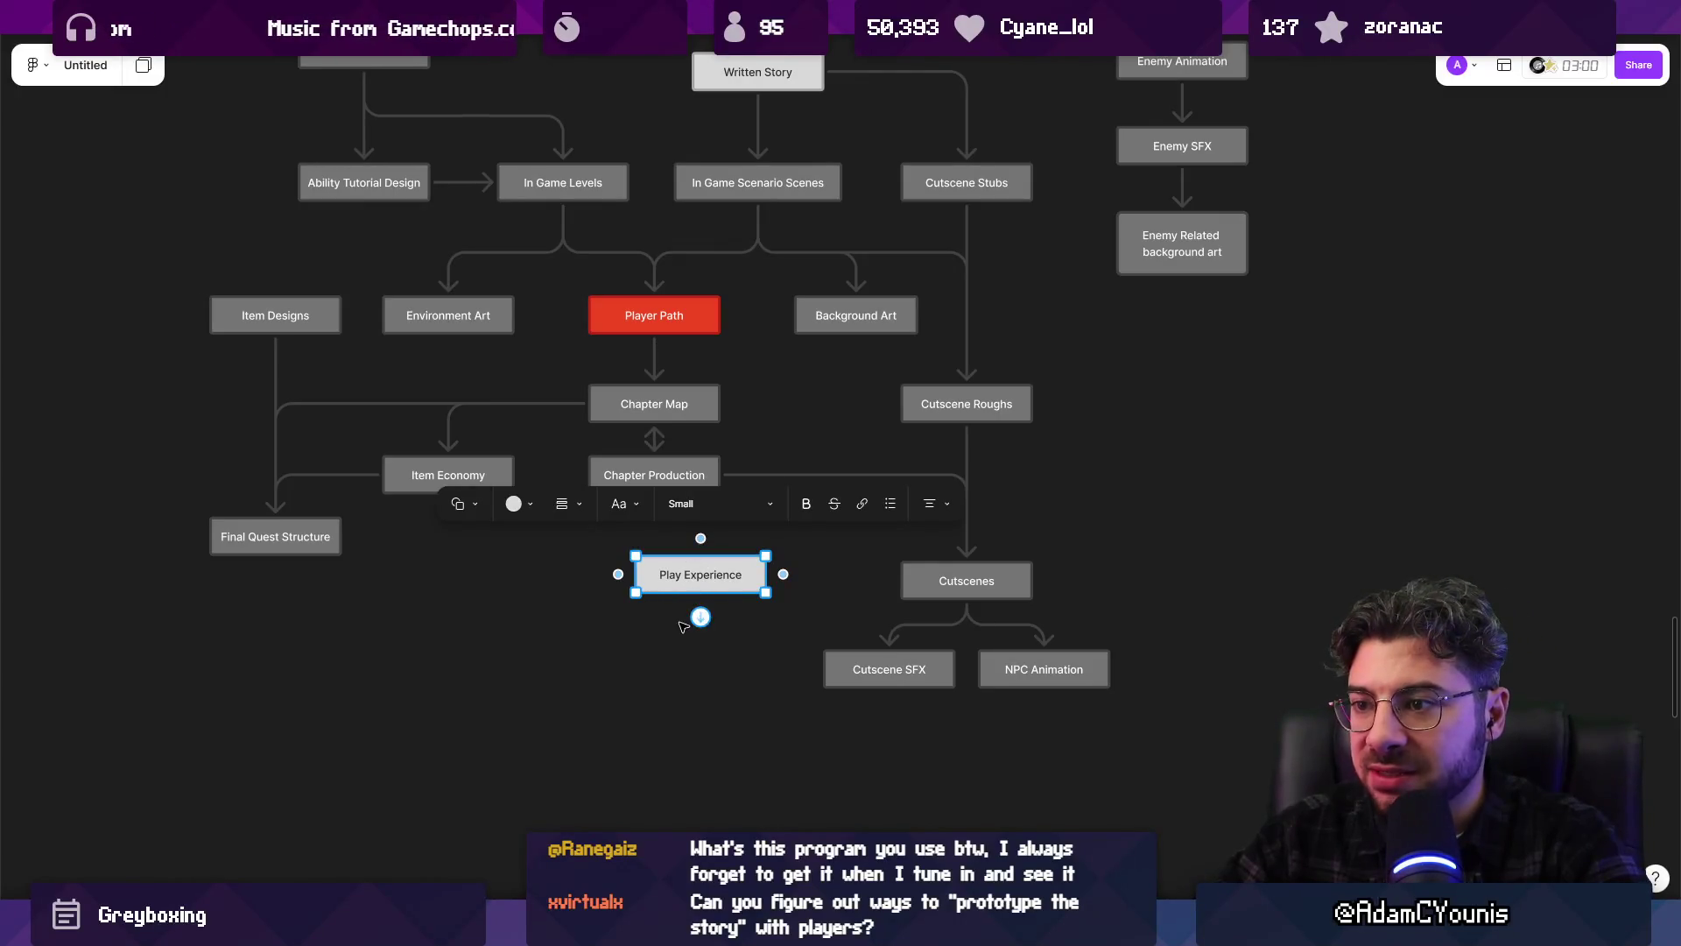
Deselect, then reselect the repositioned Play Experience box
{"action": "left_click", "coordinate": [684, 632]}
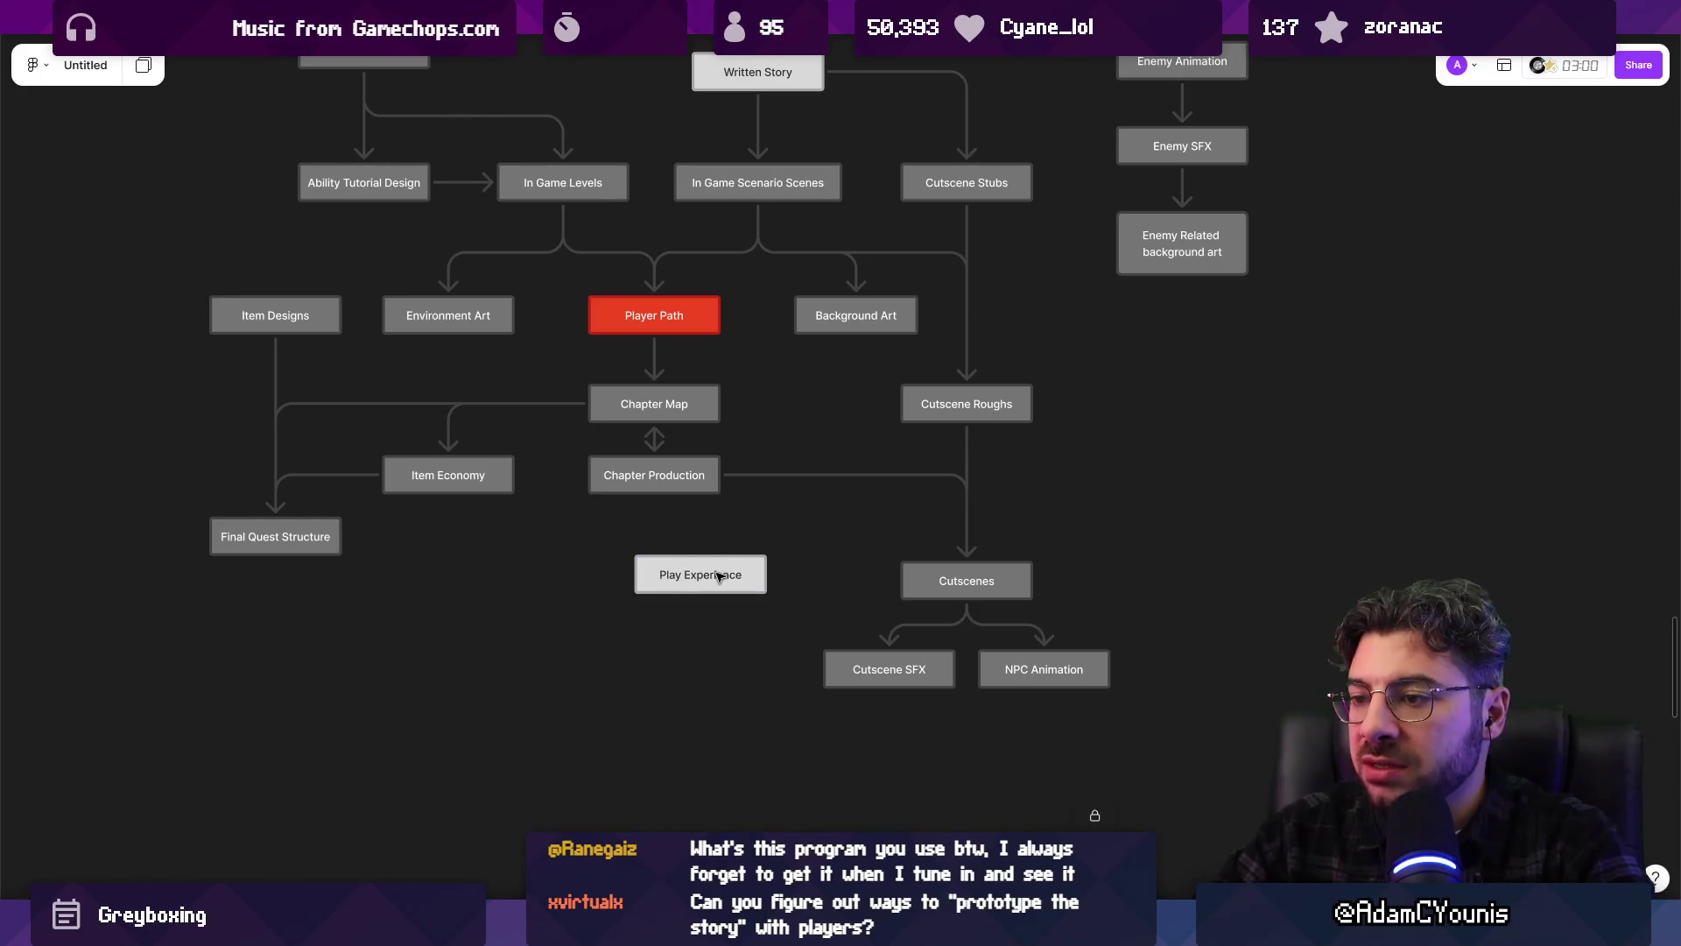
{"action": "left_click", "coordinate": [722, 579]}
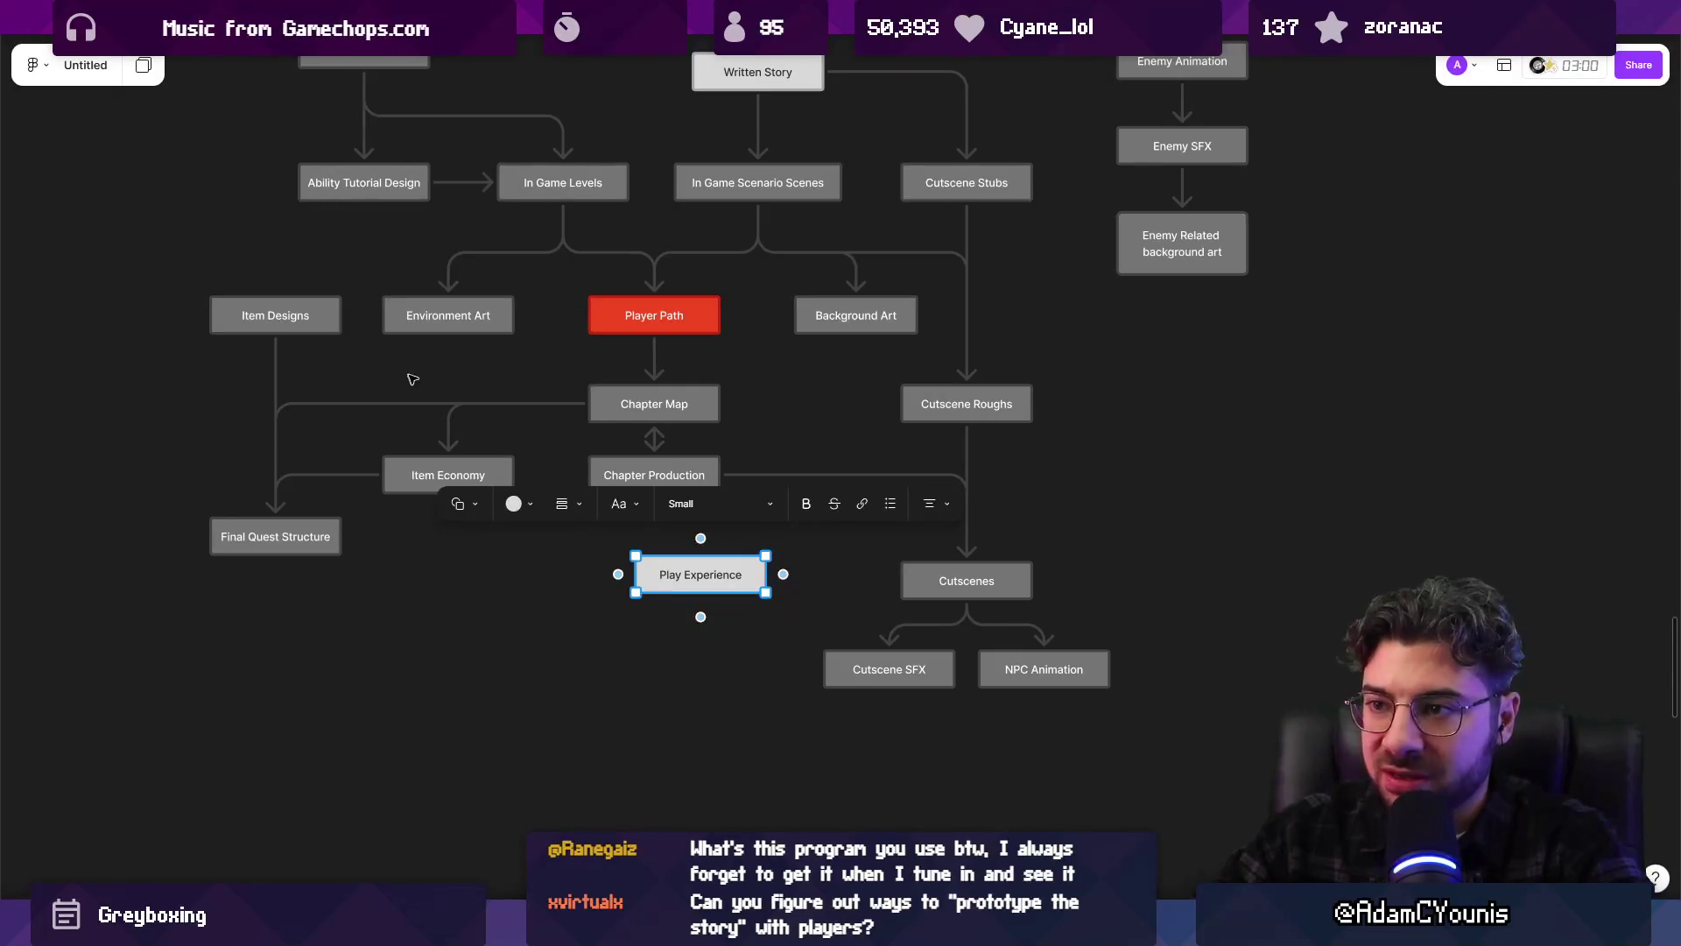
{"action": "left_click", "coordinate": [417, 381]}
{"action": "left_click", "coordinate": [696, 575]}
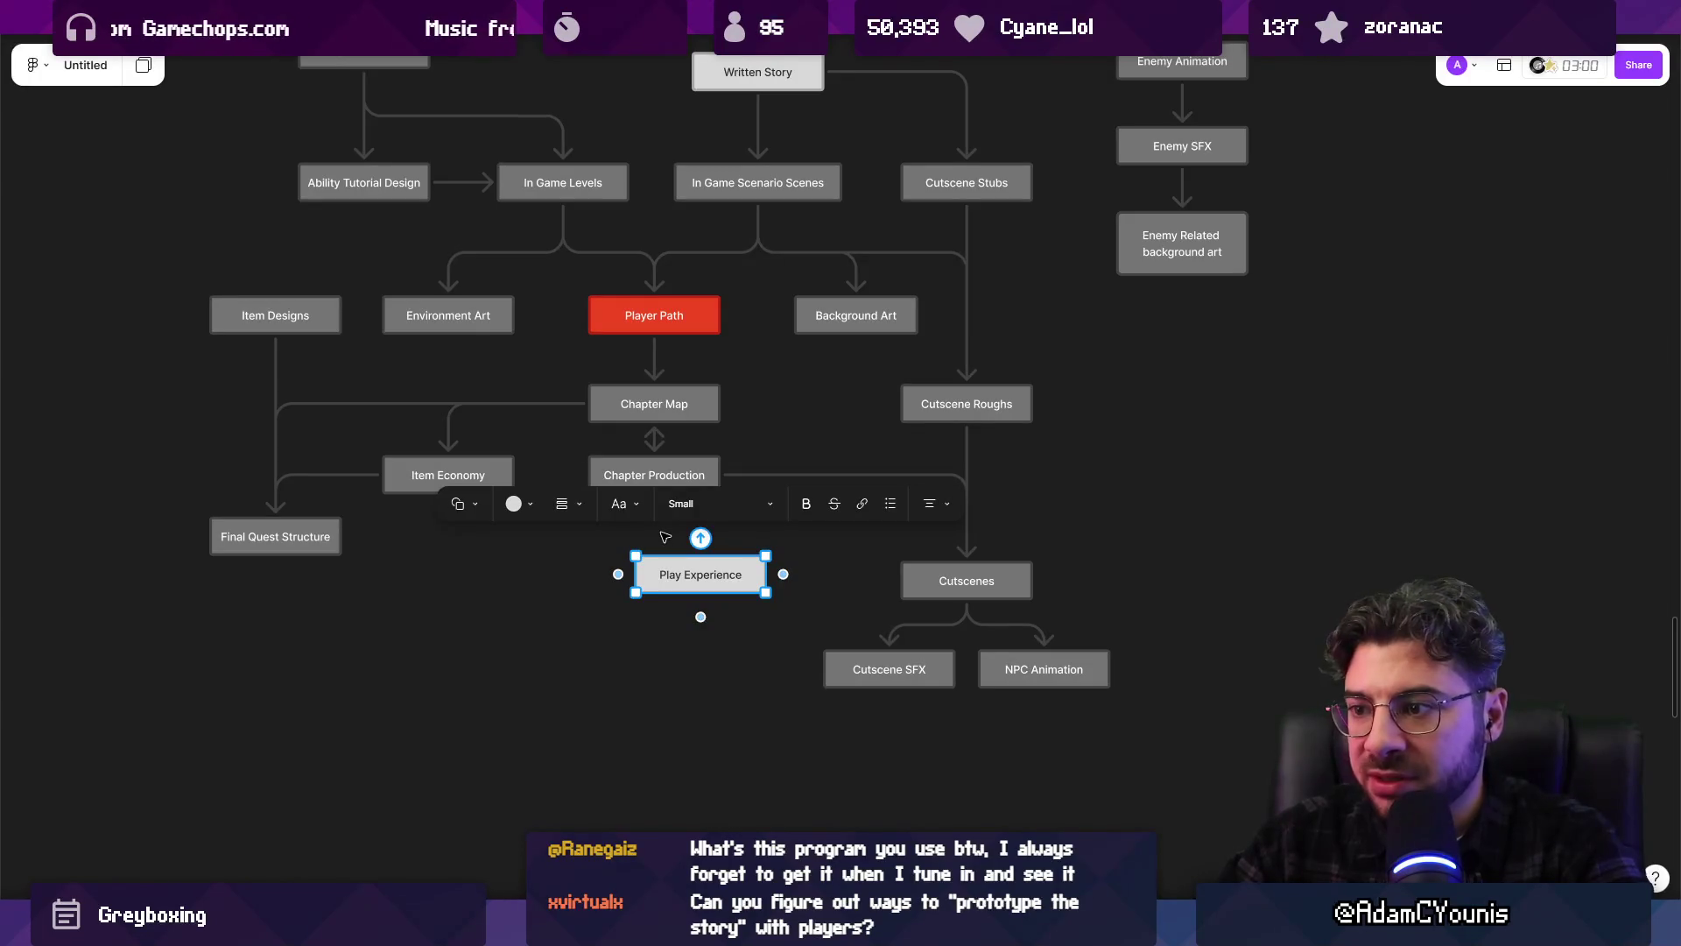
Delete the Play Experience box from the flowchart
{"action": "key", "text": "Delete"}
{"action": "left_click", "coordinate": [702, 315]}
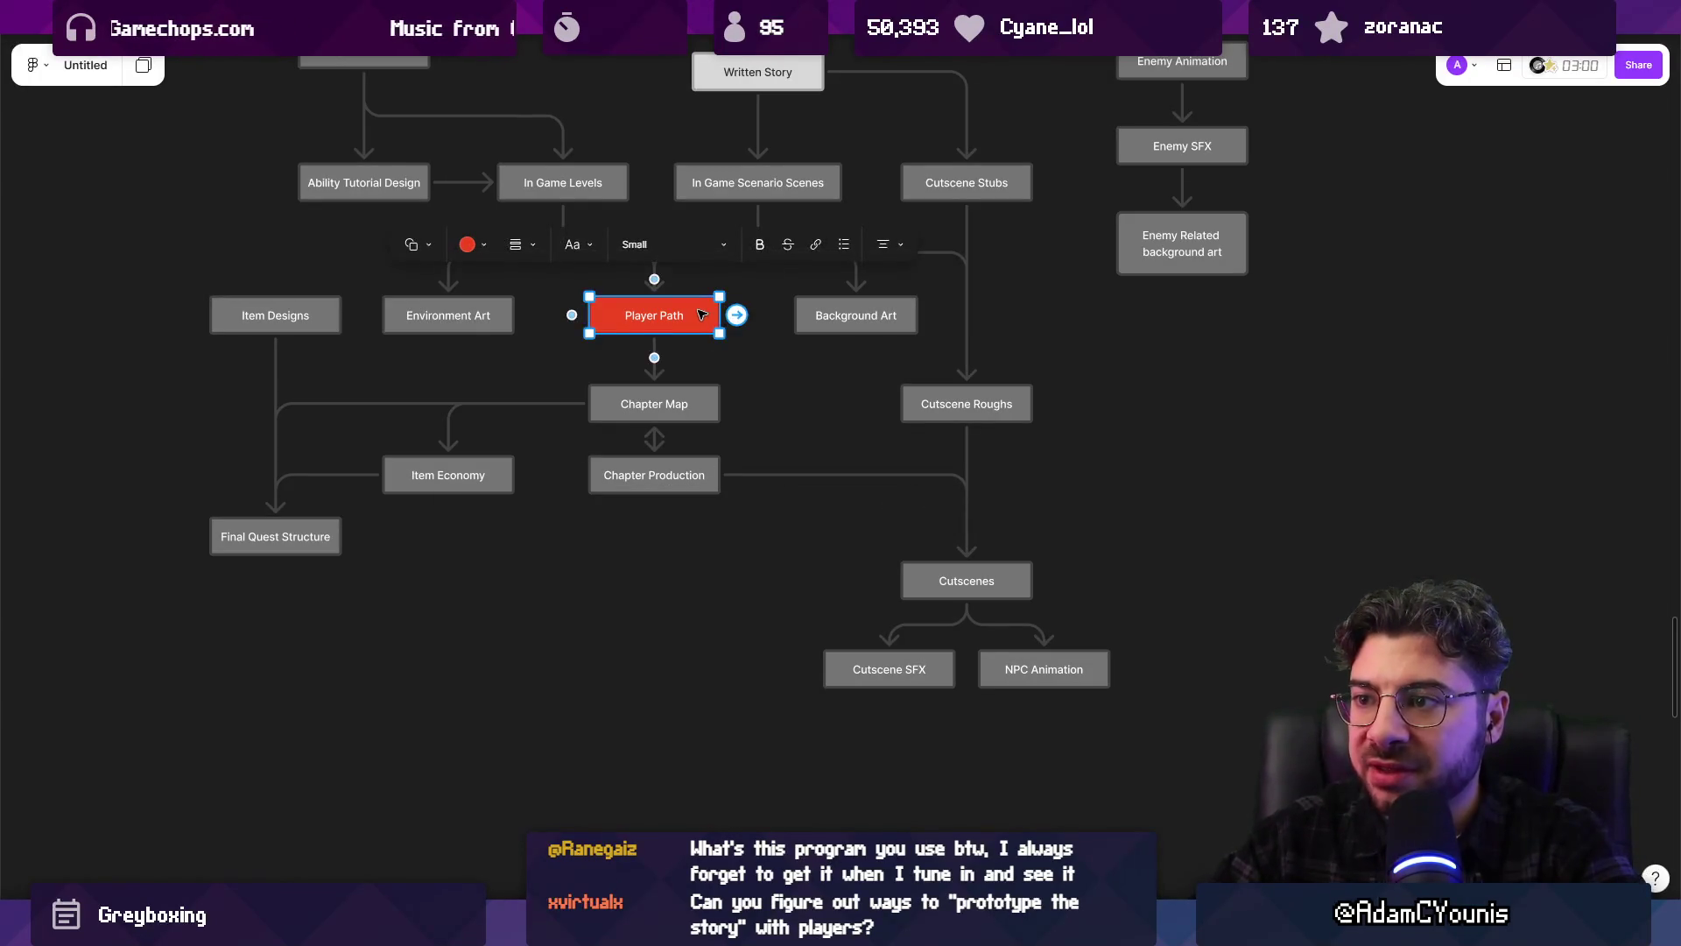
{"action": "scroll", "coordinate": [827, 412], "scroll_direction": "up", "scroll_amount": 2}
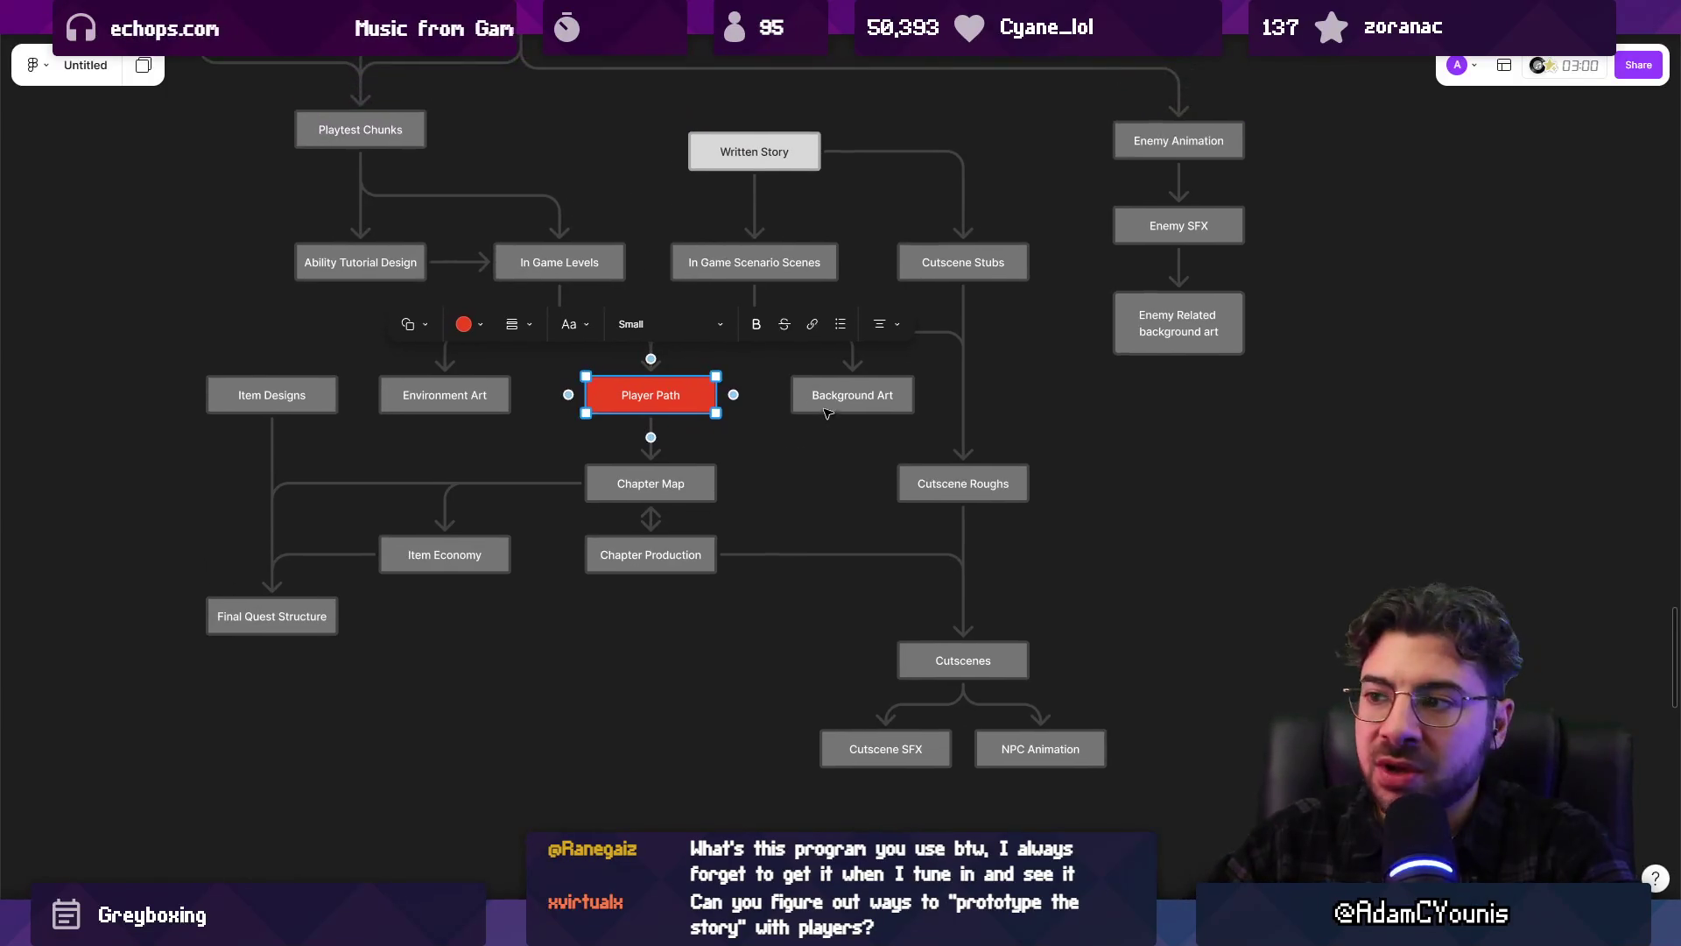
Align the Background Art box with its row, shifting it slightly right
{"action": "left_click", "coordinate": [827, 409]}
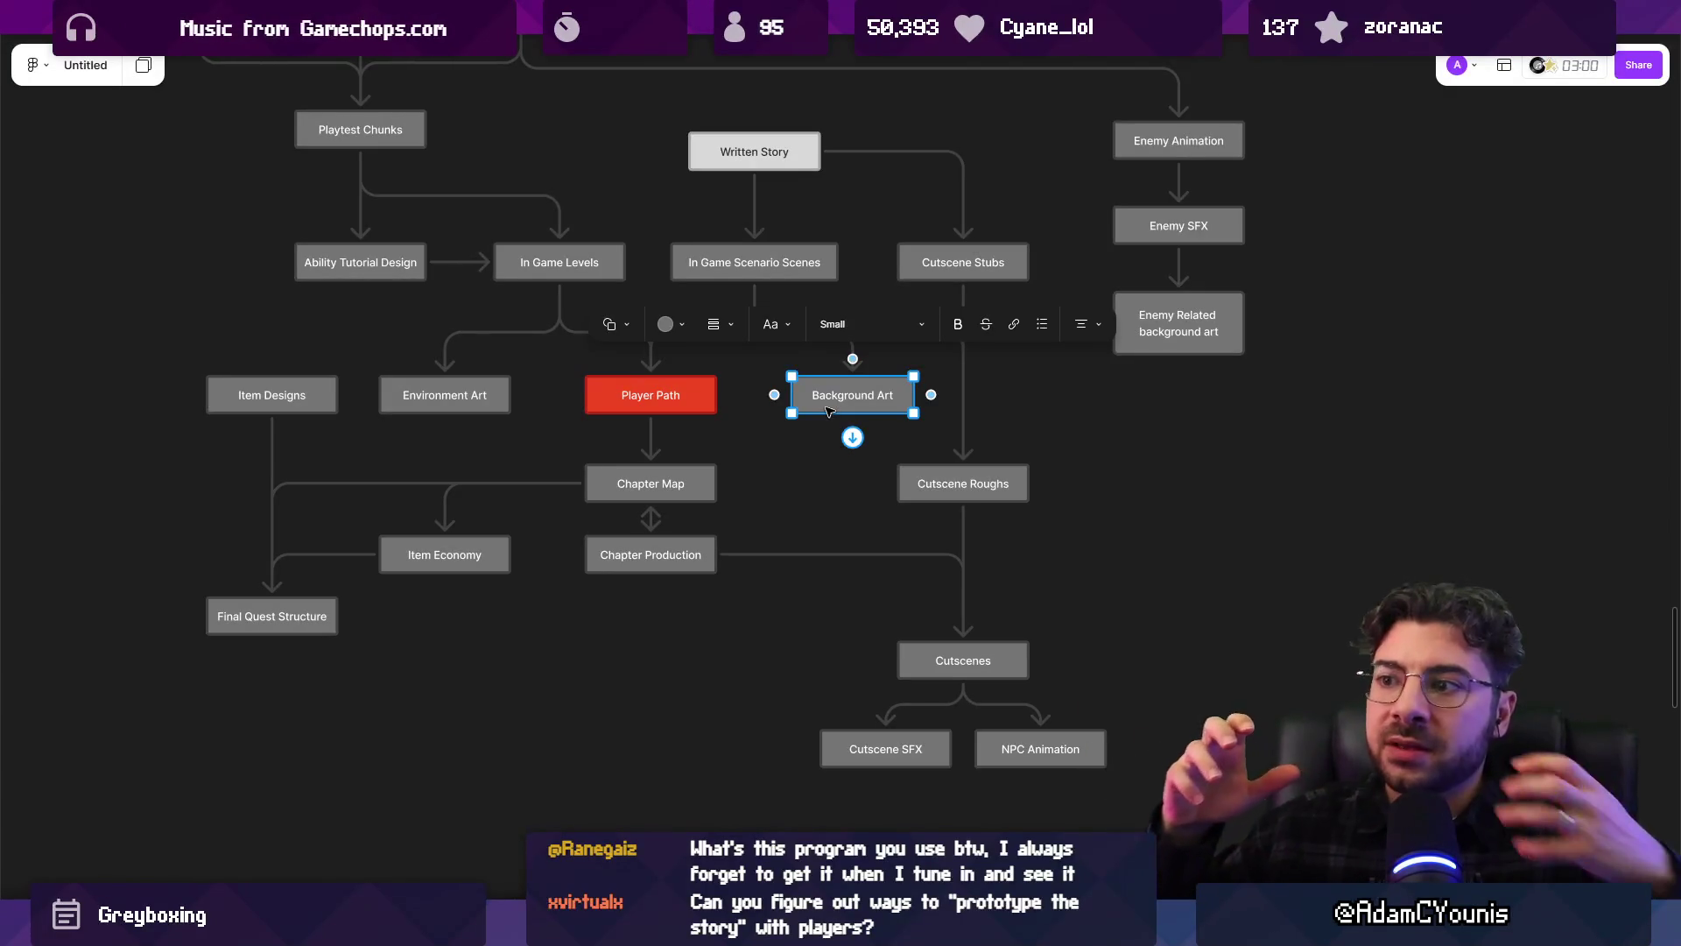
{"action": "key", "text": "Escape"}
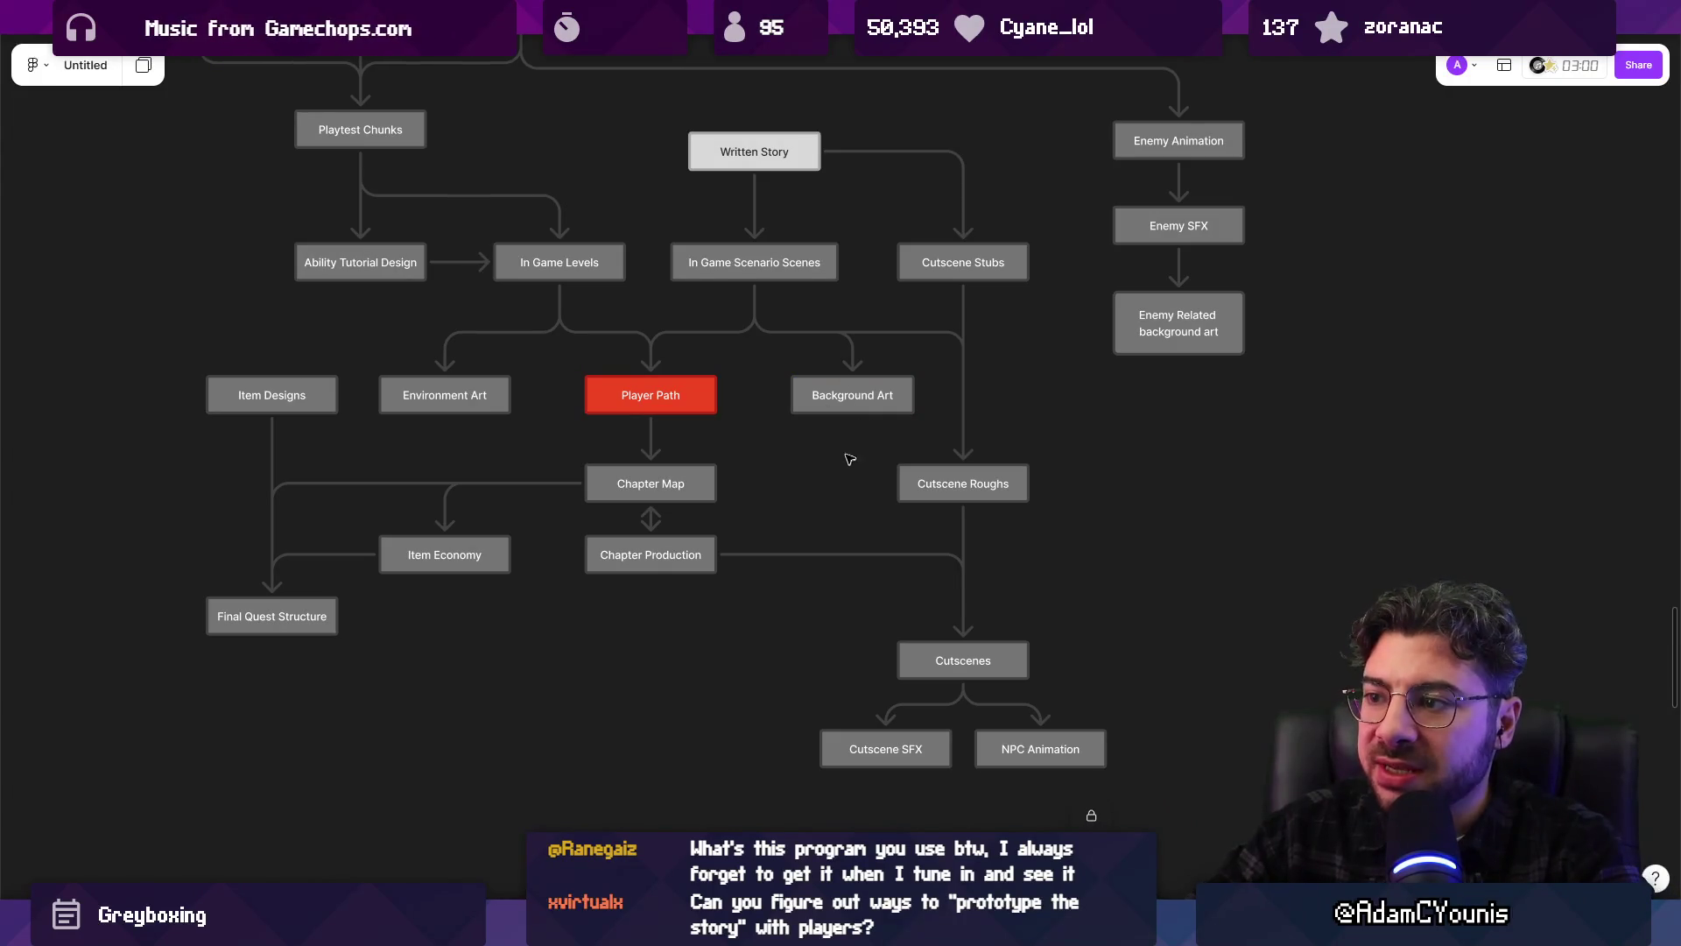
{"action": "left_click", "coordinate": [846, 404]}
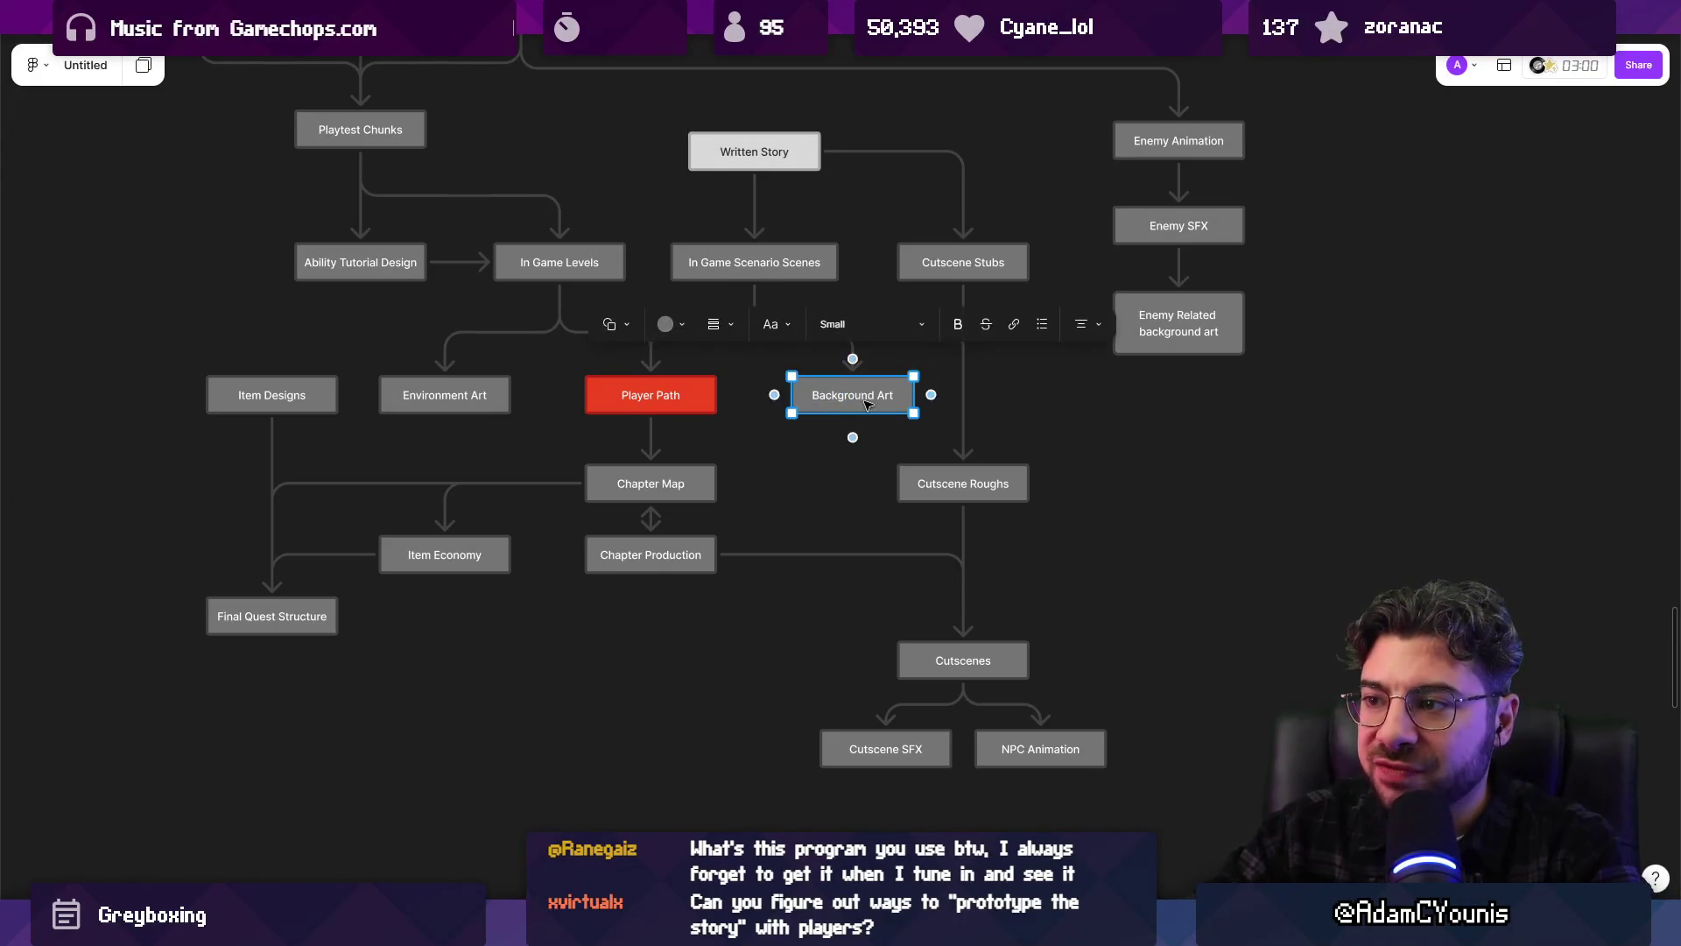
{"action": "mouse_move", "coordinate": [853, 401]}
{"action": "left_mouse_down"}
{"action": "mouse_move", "coordinate": [816, 312]}
{"action": "mouse_move", "coordinate": [854, 399]}
{"action": "left_mouse_up"}
{"action": "left_click", "coordinate": [1139, 467]}
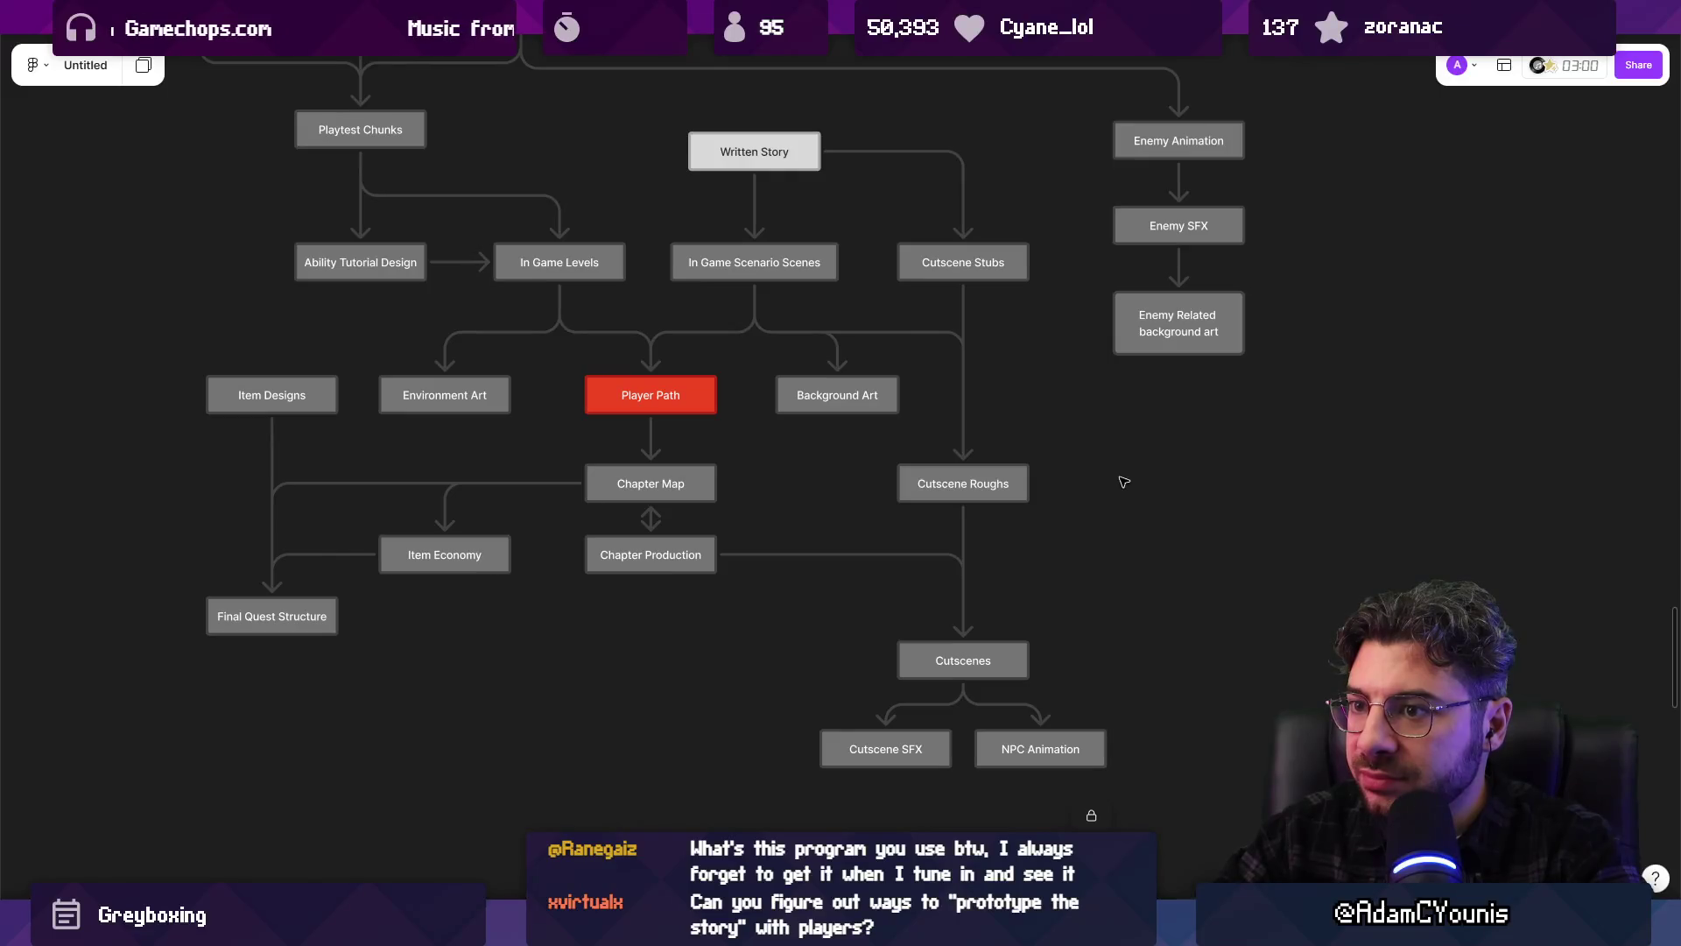
{"action": "mouse_move", "coordinate": [880, 403]}
{"action": "left_mouse_down"}
{"action": "mouse_move", "coordinate": [862, 401]}
{"action": "mouse_move", "coordinate": [898, 401]}
{"action": "left_mouse_up"}
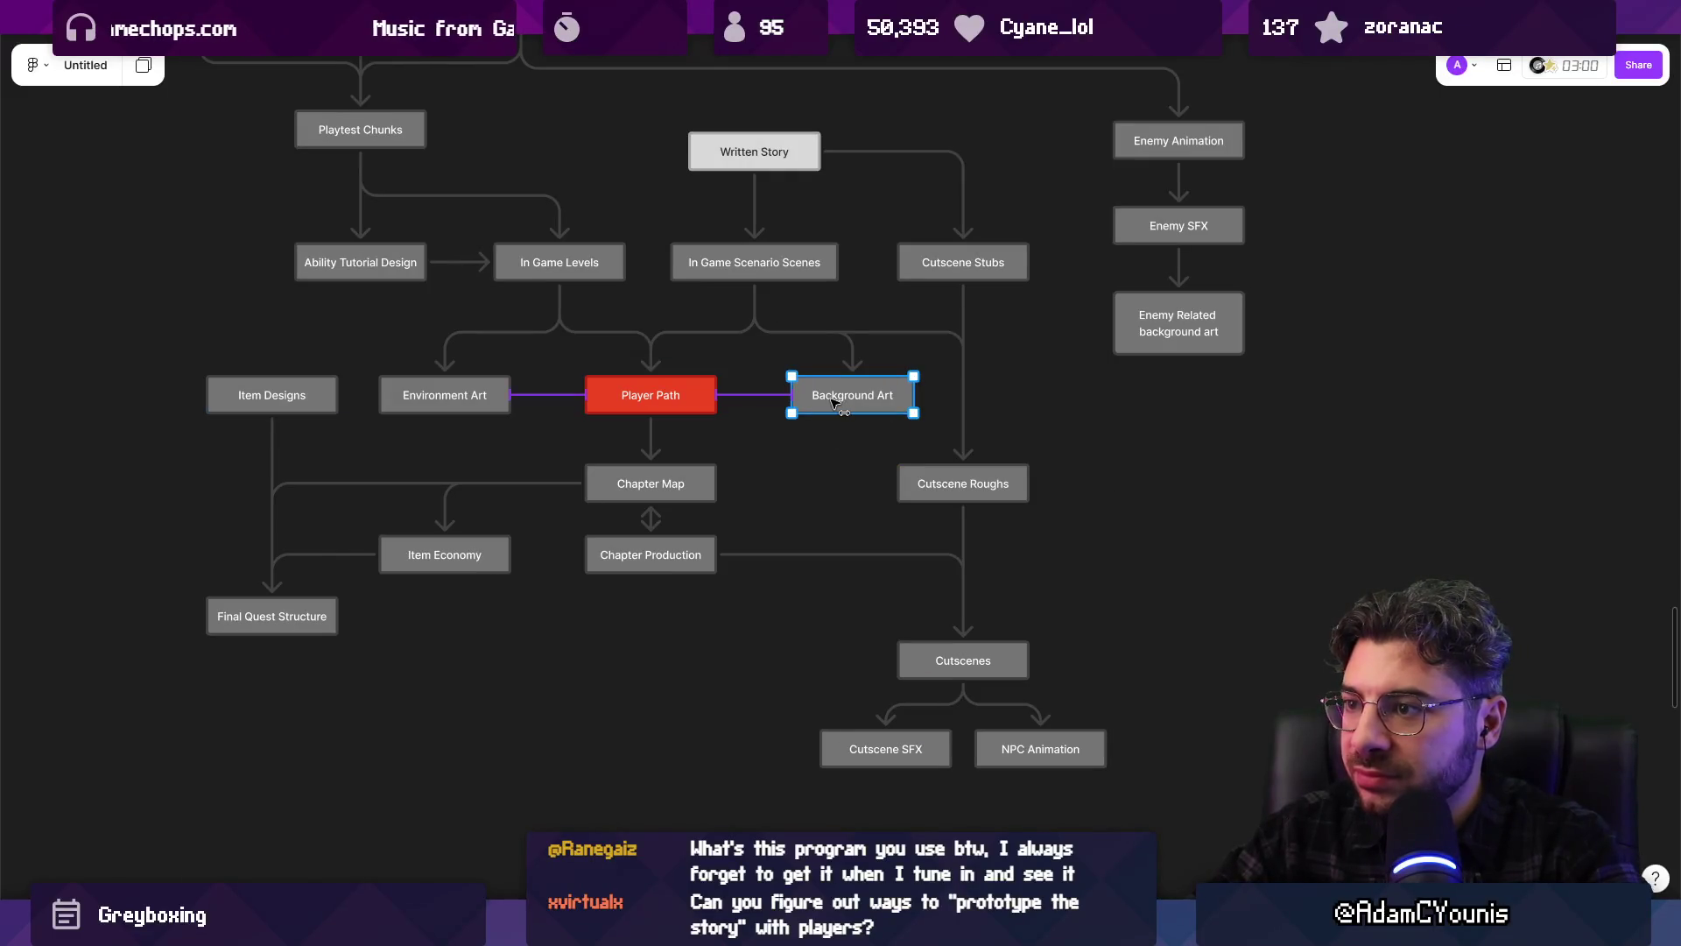
{"action": "left_click", "coordinate": [956, 412]}
{"action": "scroll", "coordinate": [955, 412], "scroll_direction": "down", "scroll_amount": 5}
{"action": "scroll", "coordinate": [953, 508], "scroll_direction": "up", "scroll_amount": 3}
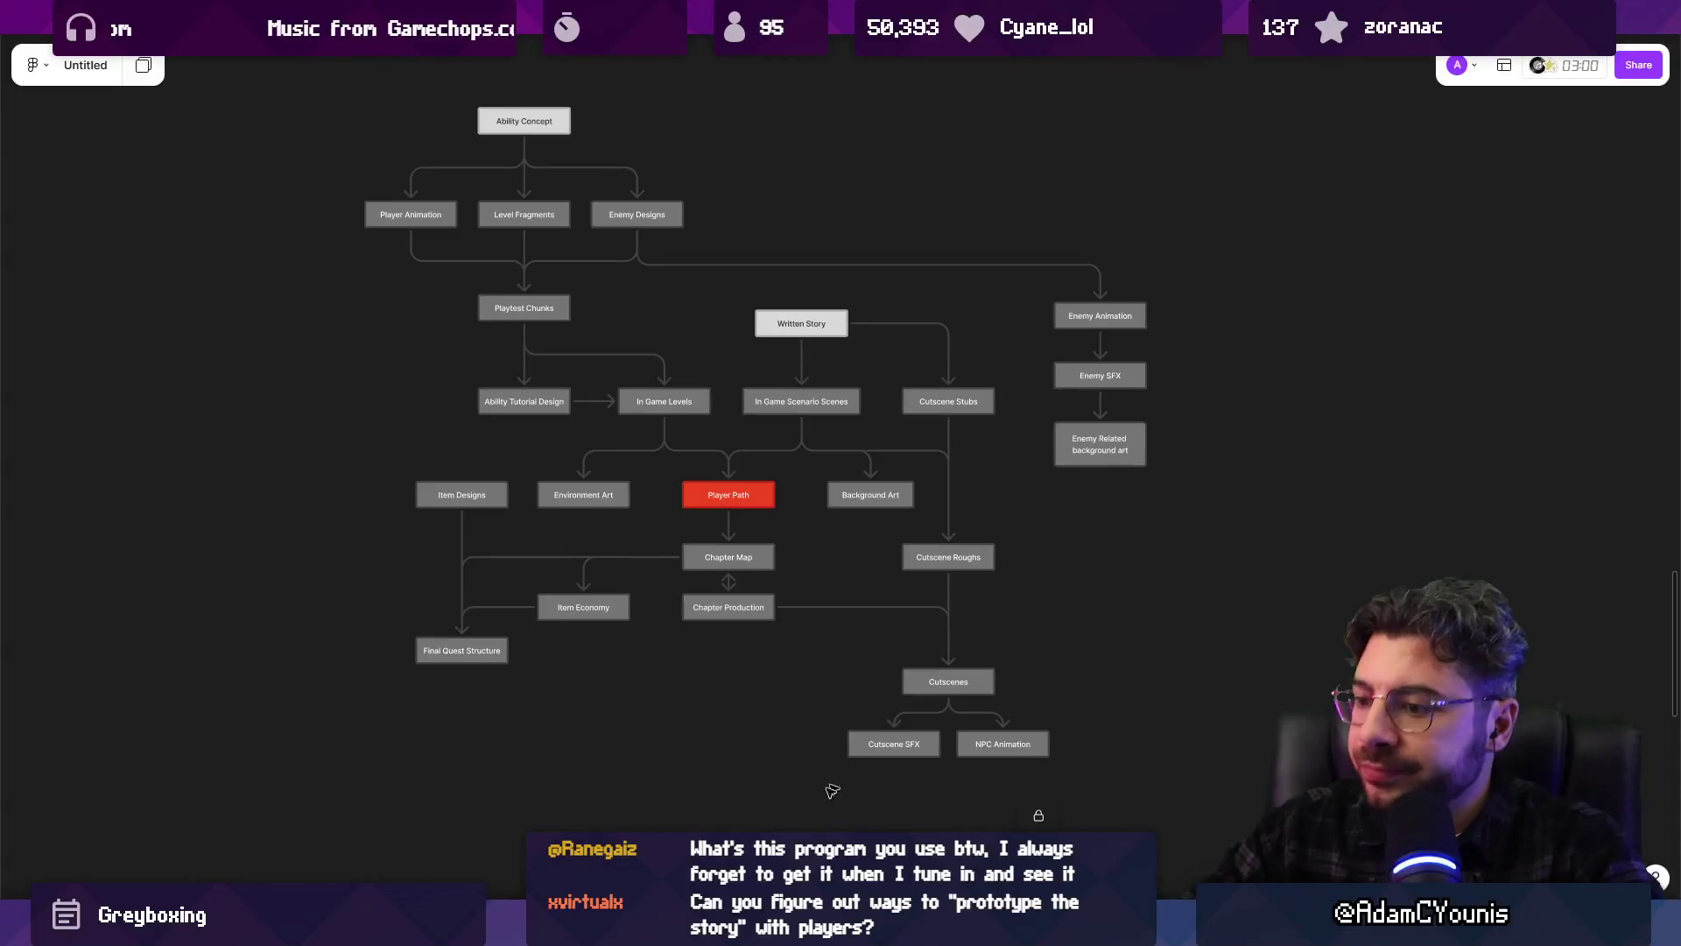
{"action": "mouse_move", "coordinate": [764, 928]}
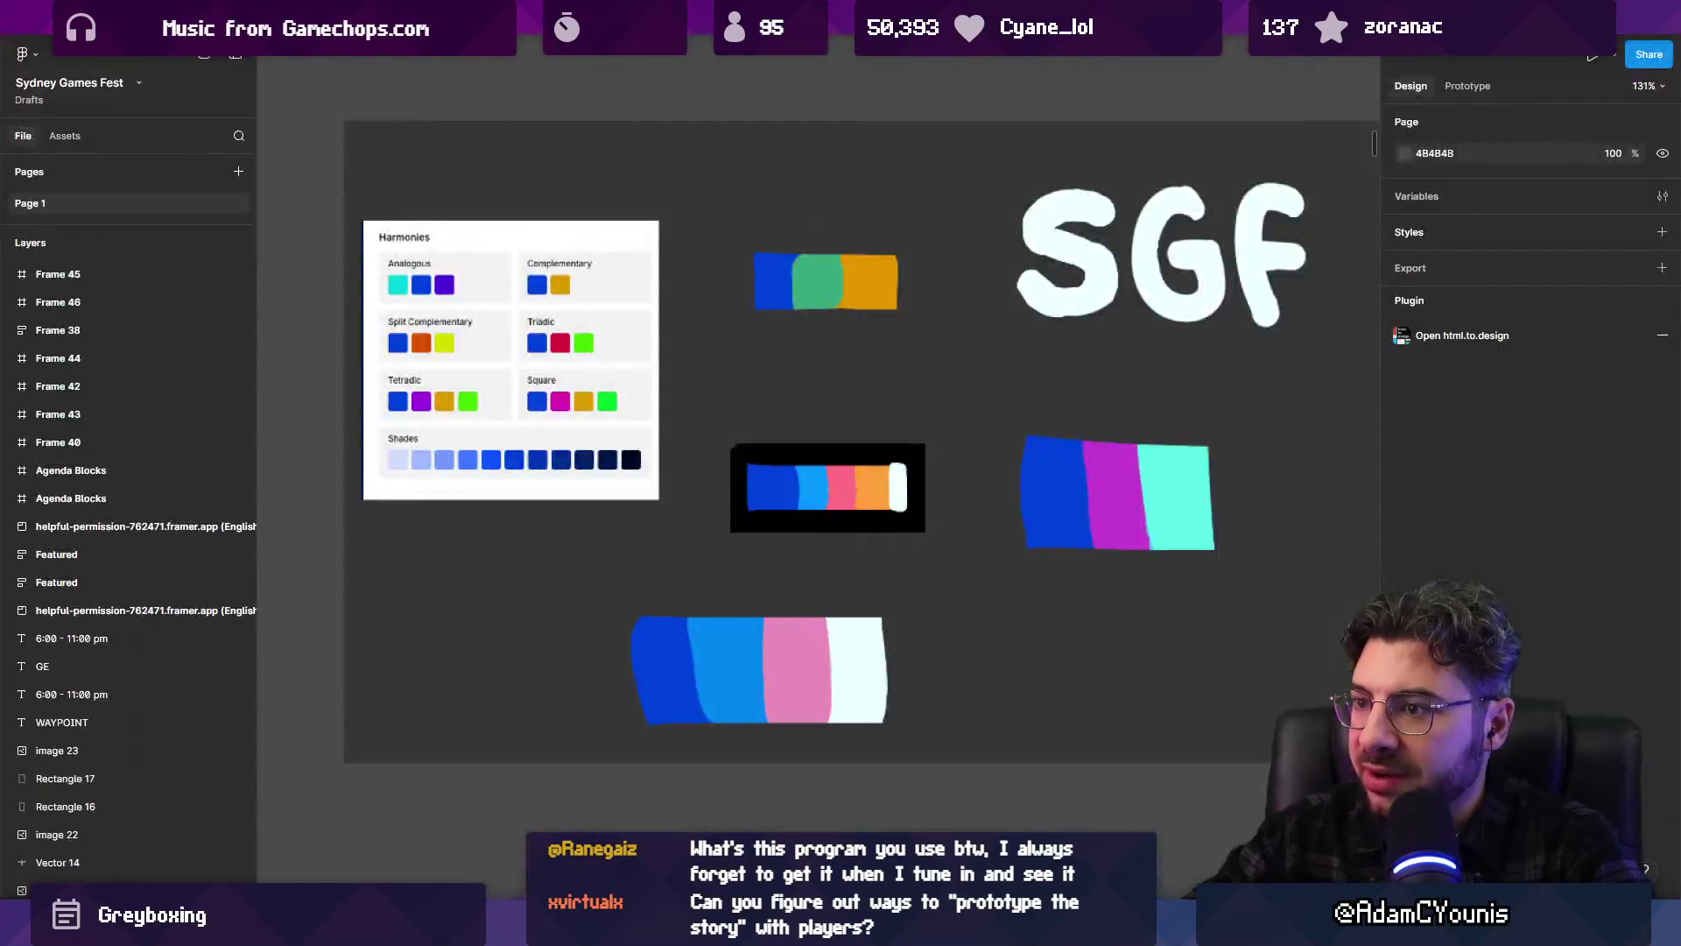
{"action": "scroll", "coordinate": [1049, 363], "scroll_direction": "down", "scroll_amount": 5}
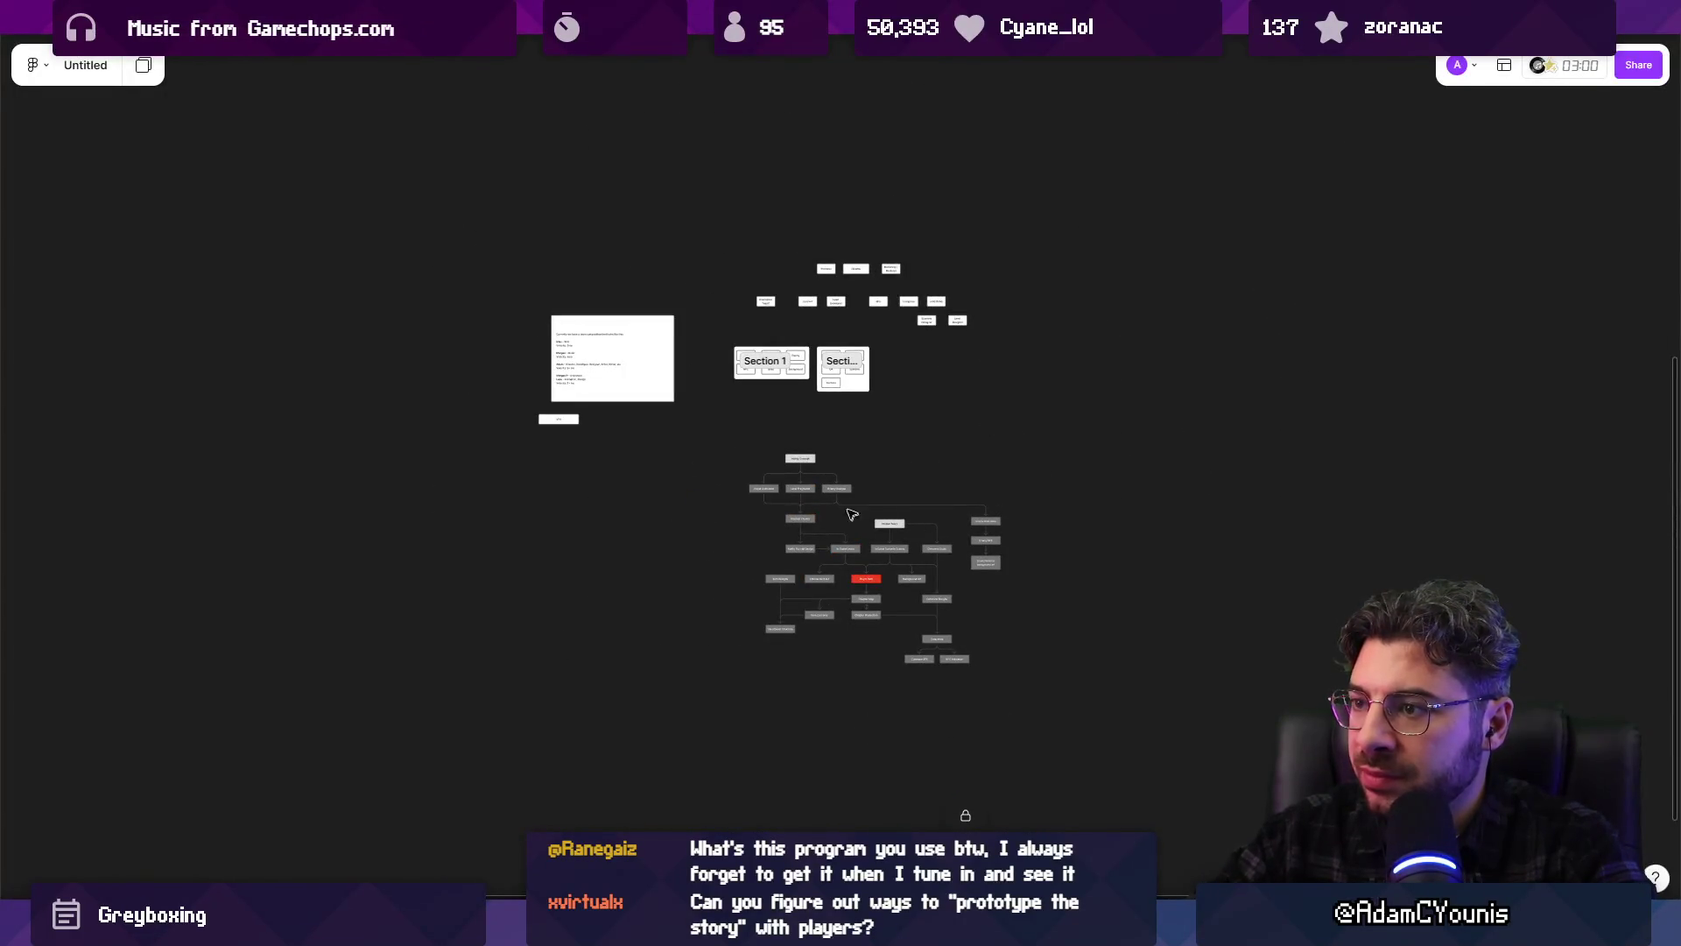
{"action": "scroll", "coordinate": [767, 569], "scroll_direction": "up", "scroll_amount": 4}
{"action": "scroll", "coordinate": [675, 337], "scroll_direction": "up", "scroll_amount": 10}
{"action": "scroll", "coordinate": [675, 337], "scroll_direction": "left", "scroll_amount": 5}
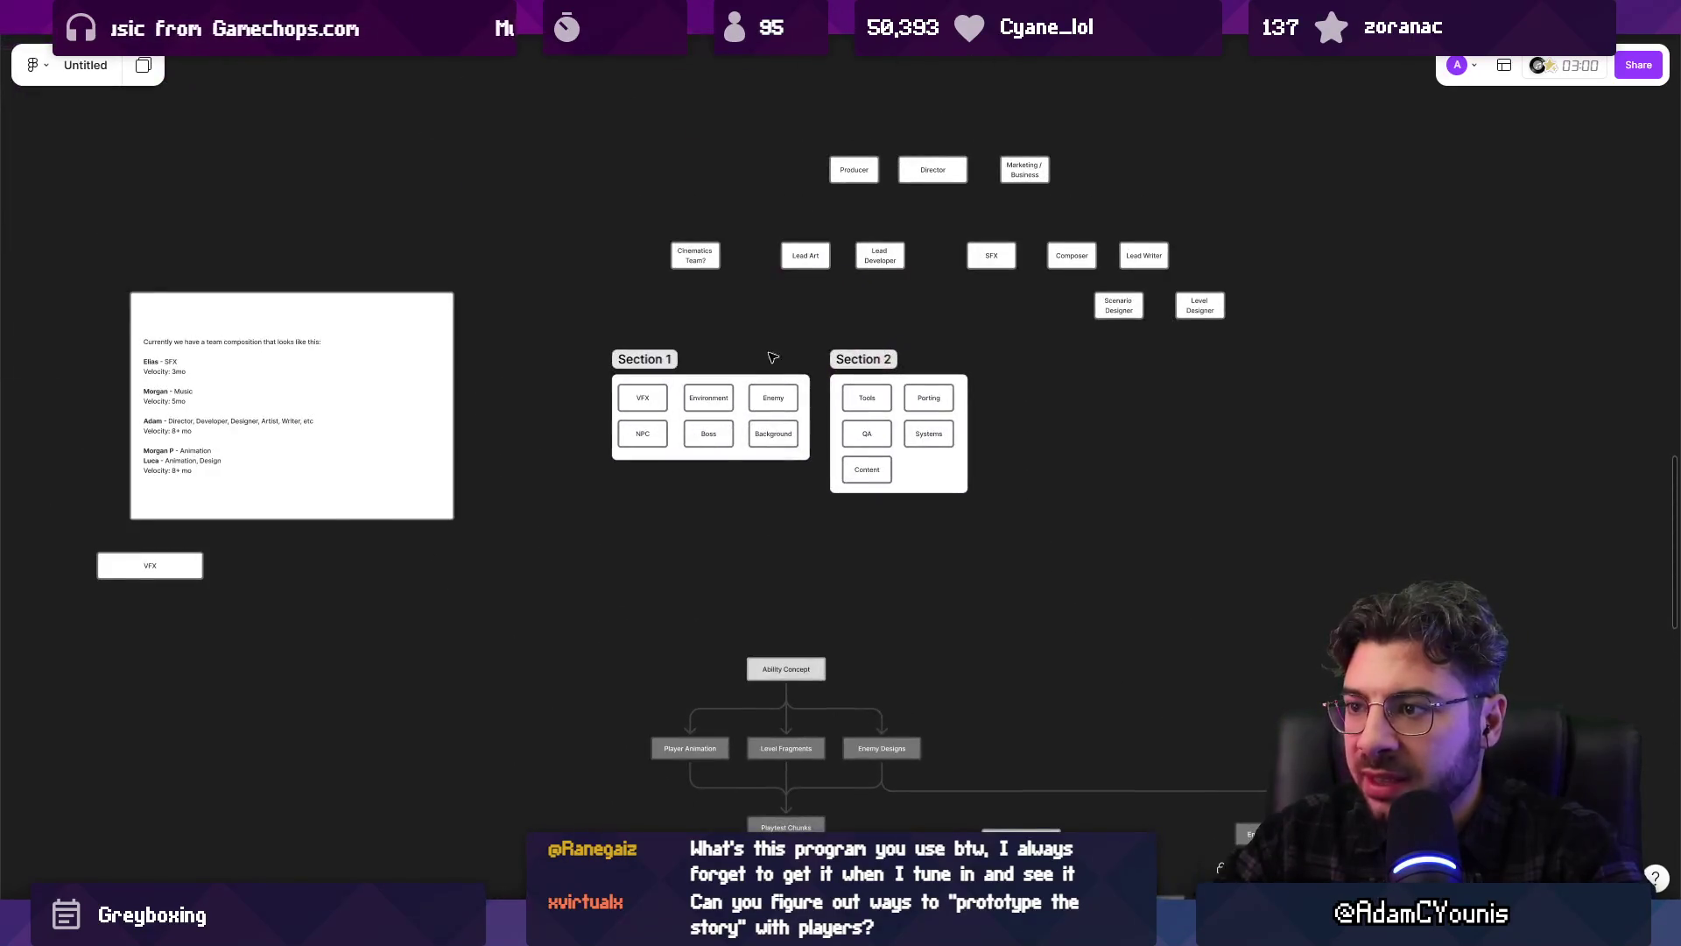
{"action": "scroll", "coordinate": [525, 356], "scroll_direction": "left", "scroll_amount": 3}
{"action": "scroll", "coordinate": [646, 477], "scroll_direction": "up", "scroll_amount": 3}
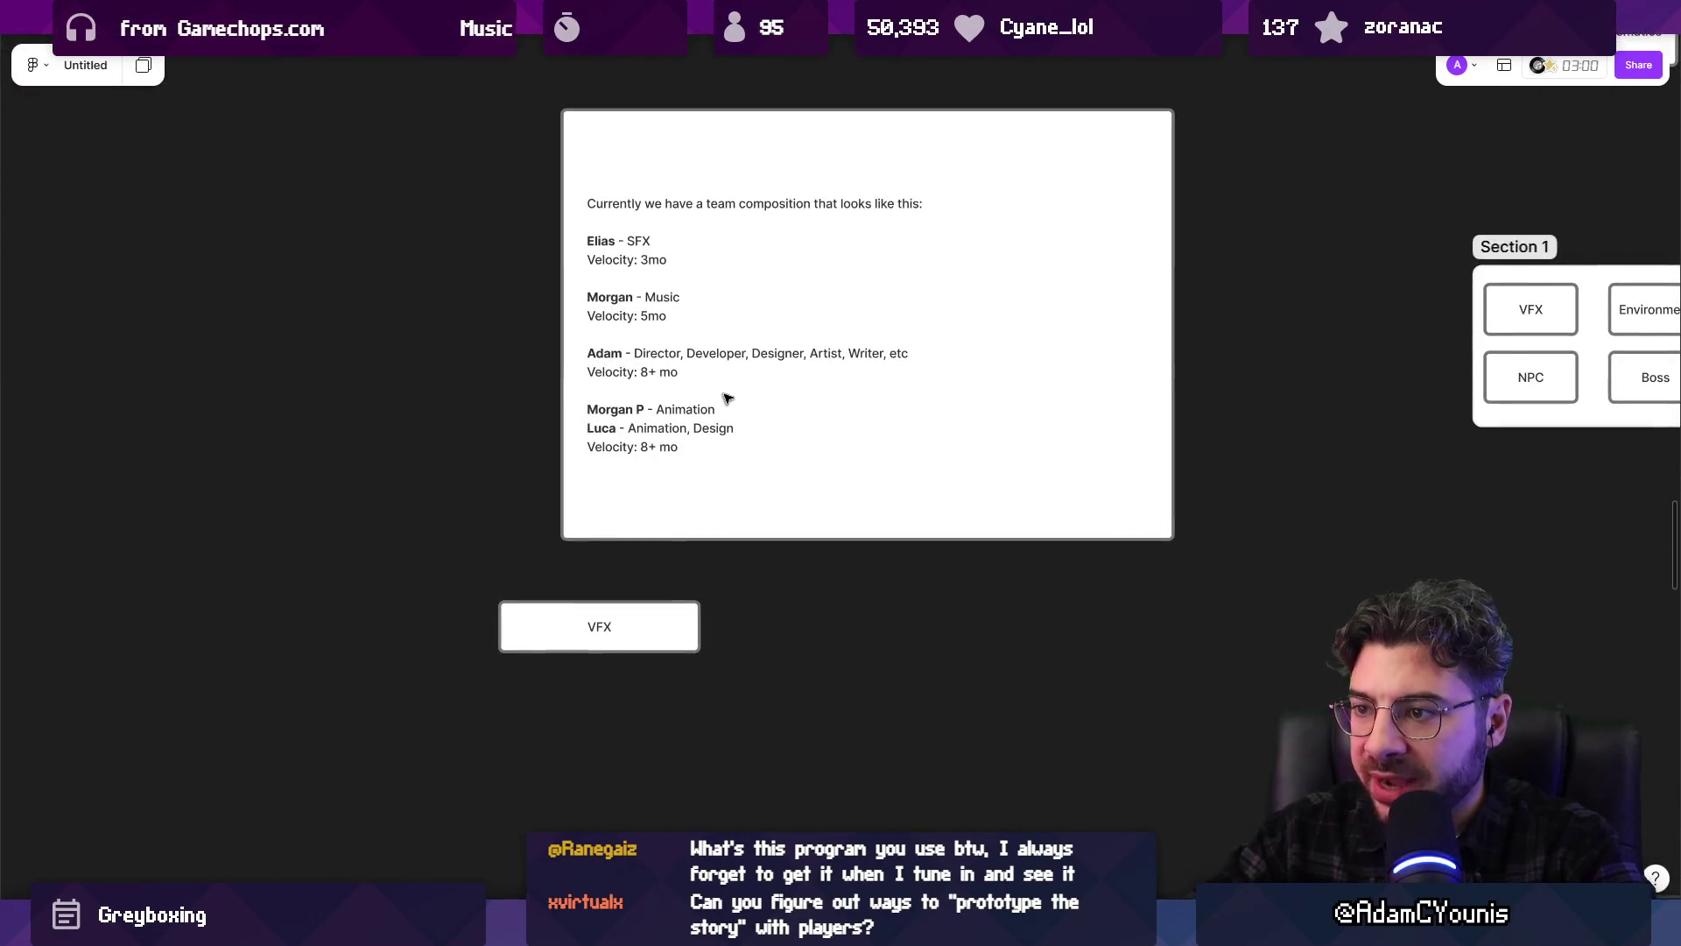
{"action": "scroll", "coordinate": [556, 474], "scroll_direction": "up", "scroll_amount": 3}
{"action": "scroll", "coordinate": [556, 475], "scroll_direction": "down", "scroll_amount": 3}
{"action": "left_click", "coordinate": [473, 706]}
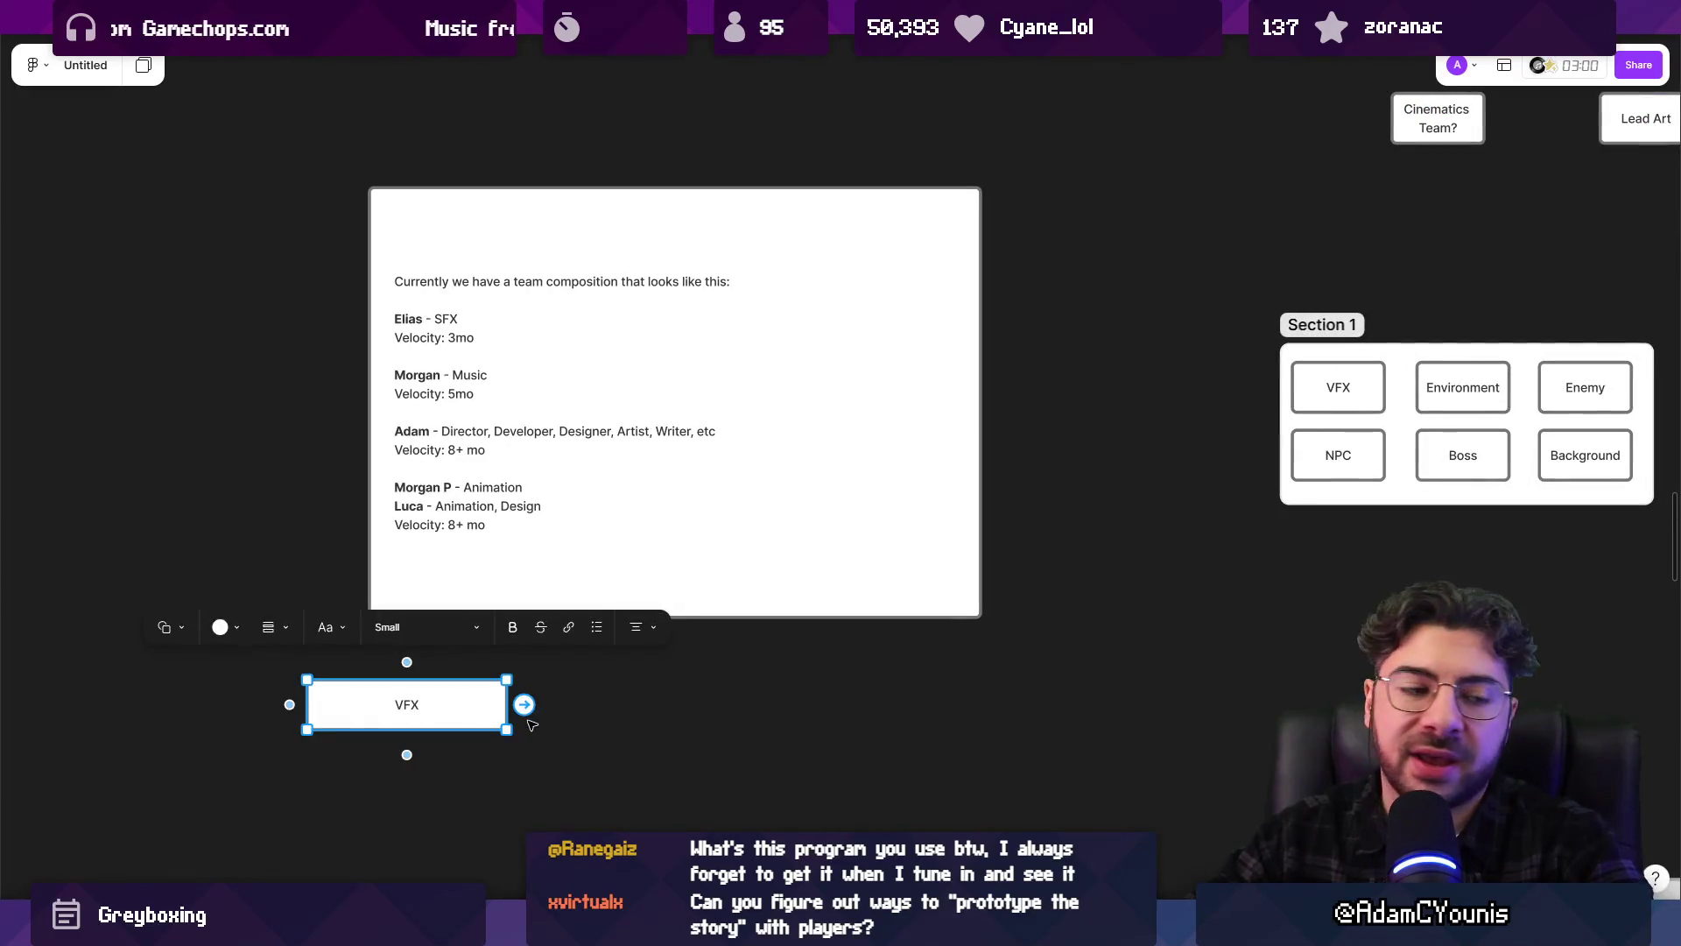
{"action": "key", "text": "Delete"}
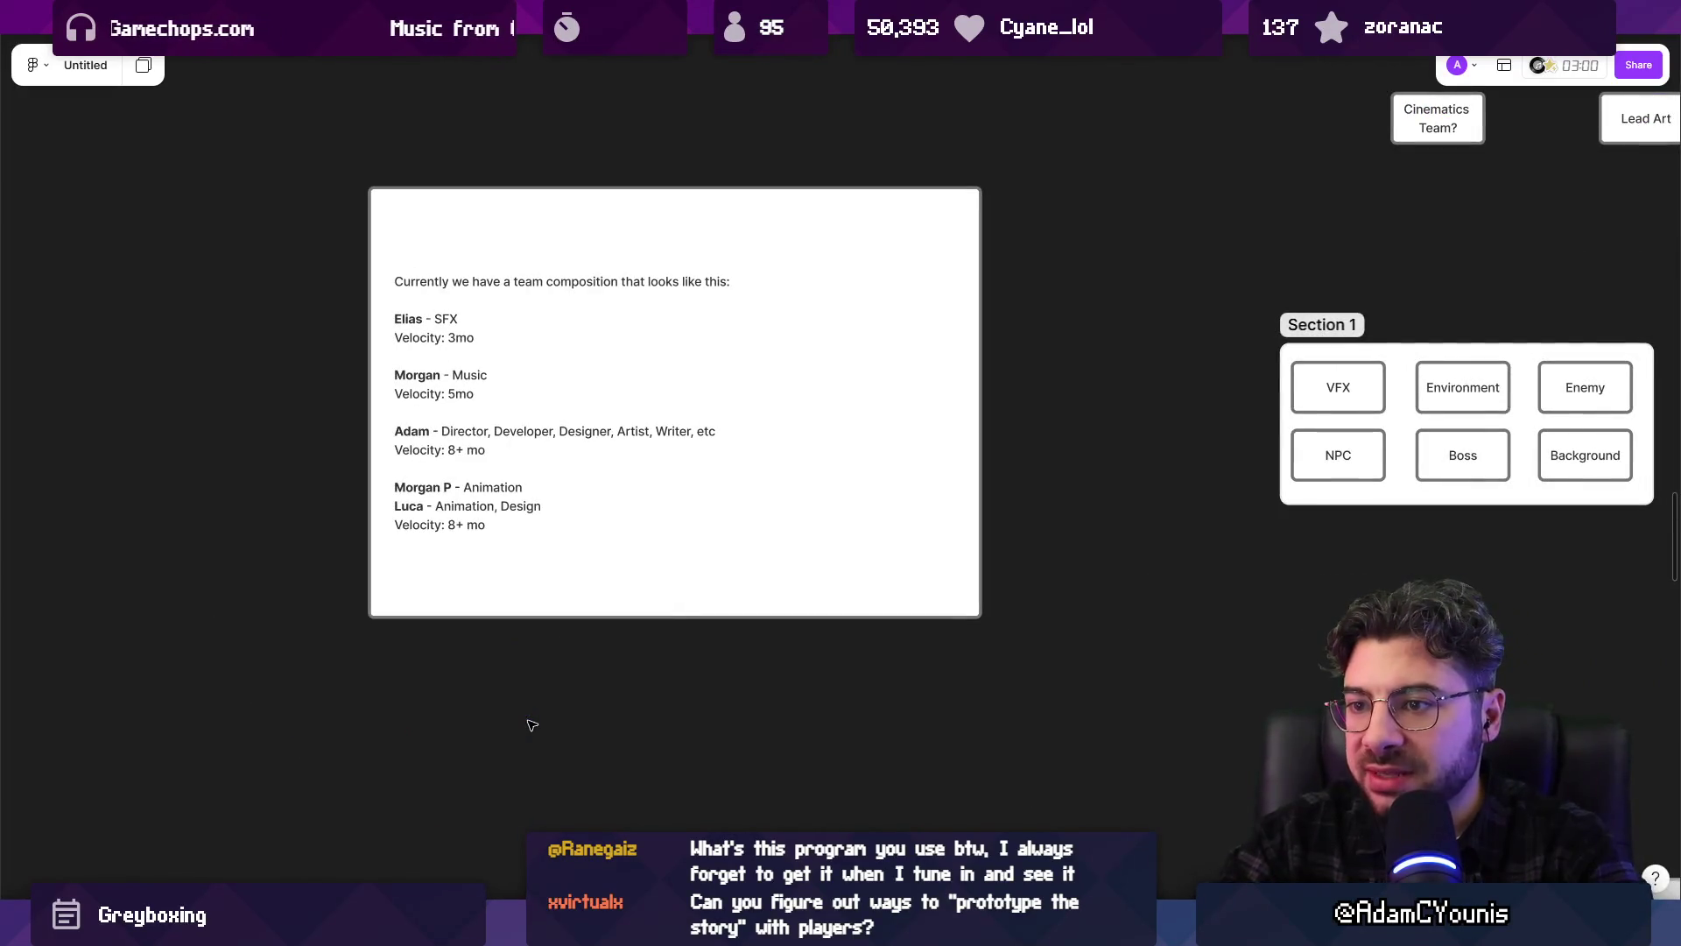
{"action": "key", "text": "ctrl+z"}
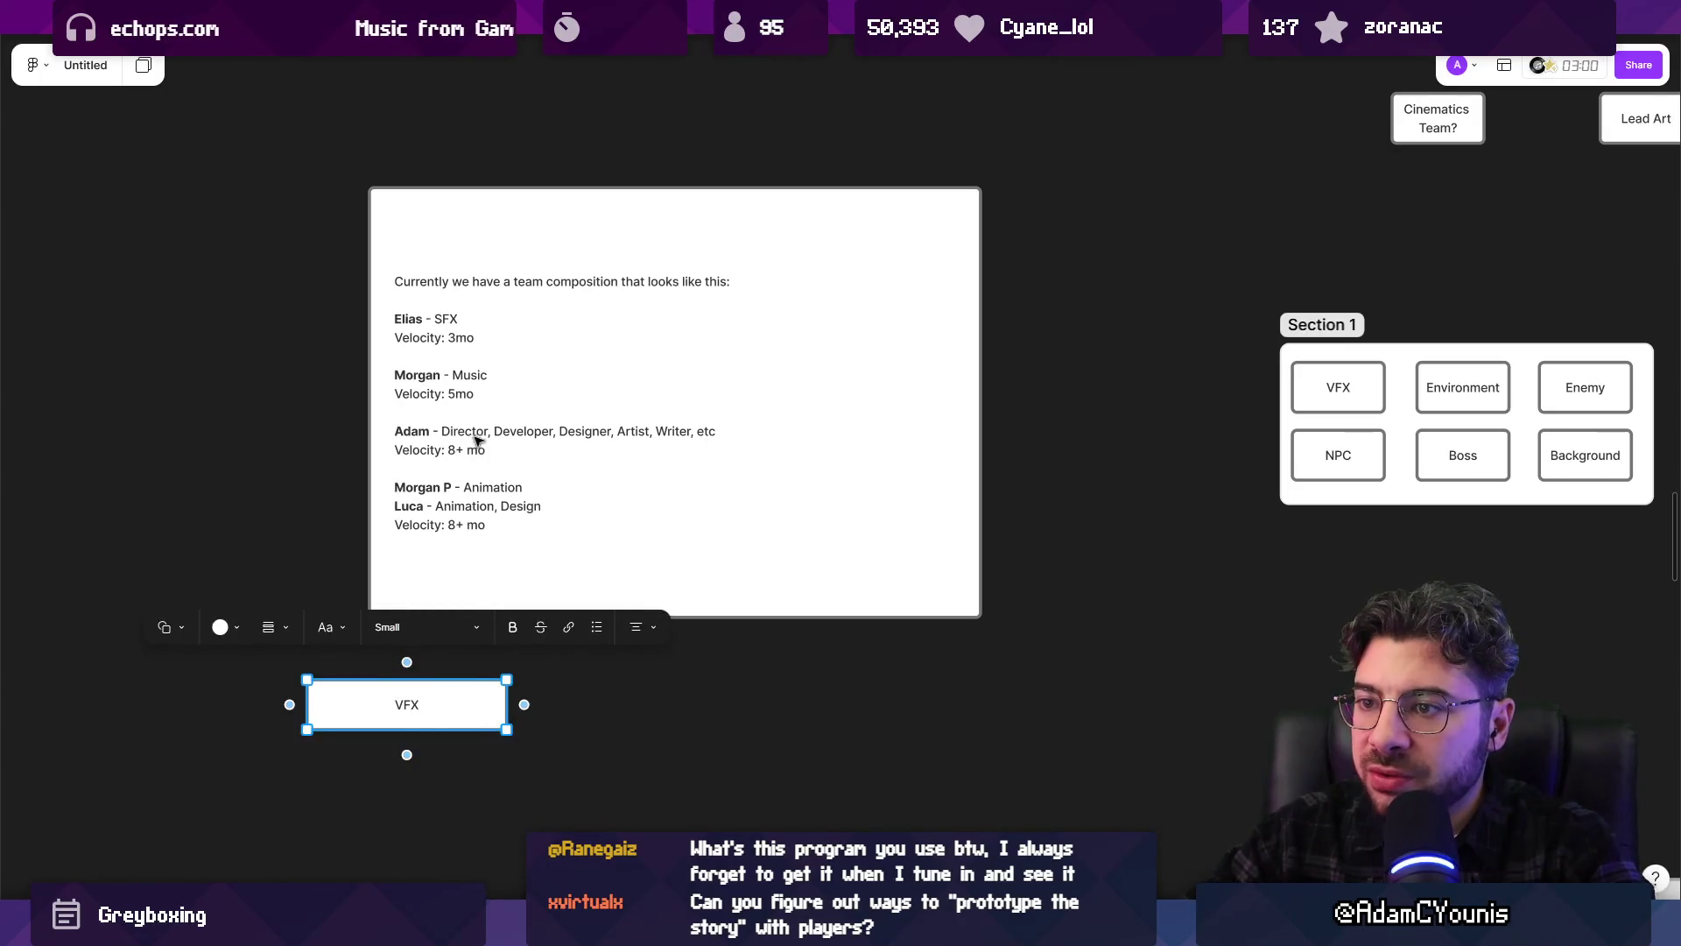
{"action": "scroll", "coordinate": [465, 492], "scroll_direction": "down", "scroll_amount": 2}
{"action": "double_click", "coordinate": [526, 611]}
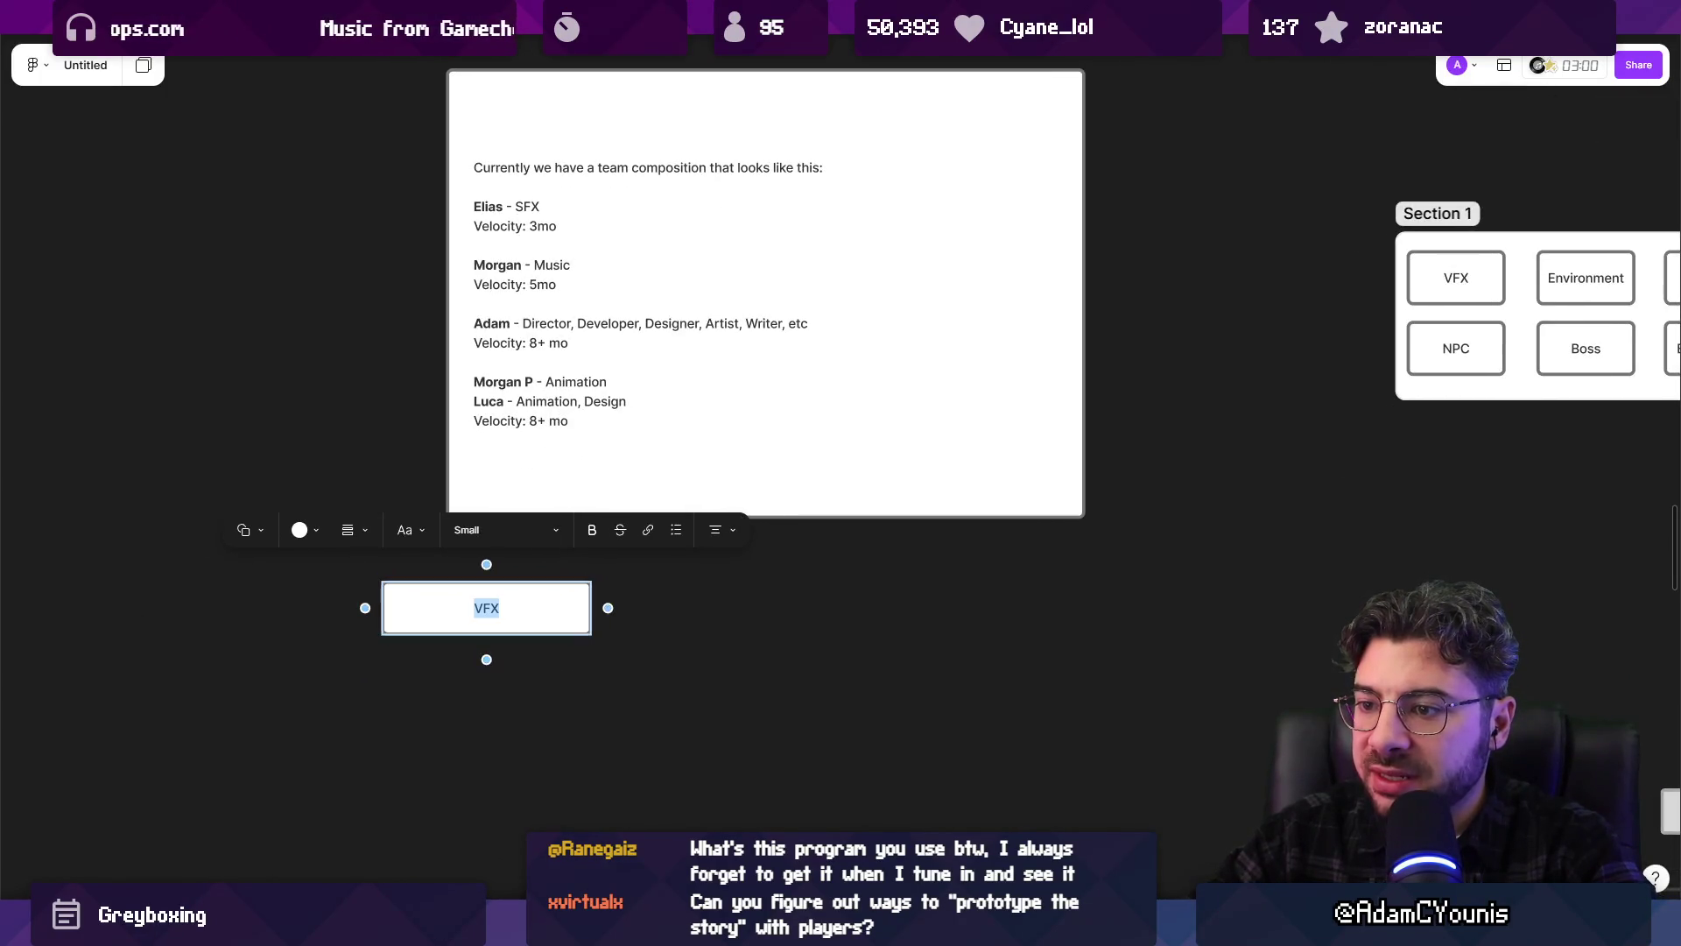
{"action": "left_click", "coordinate": [619, 484]}
{"action": "left_click", "coordinate": [514, 591]}
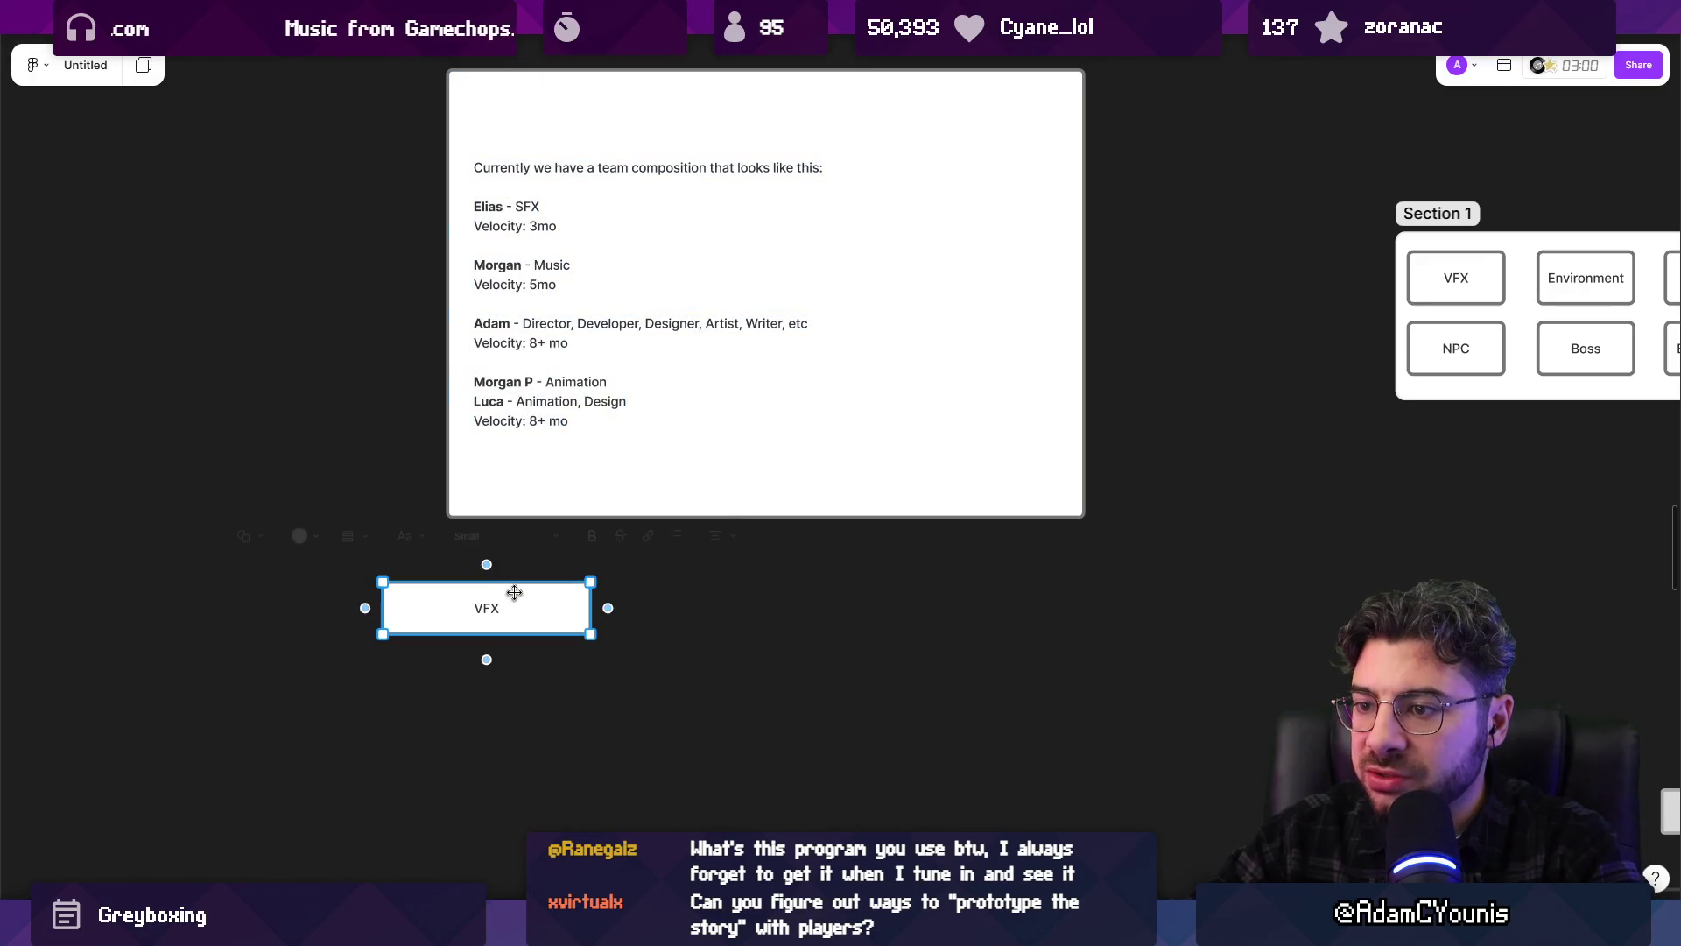
{"action": "key", "text": "Delete"}
{"action": "left_click", "coordinate": [646, 477]}
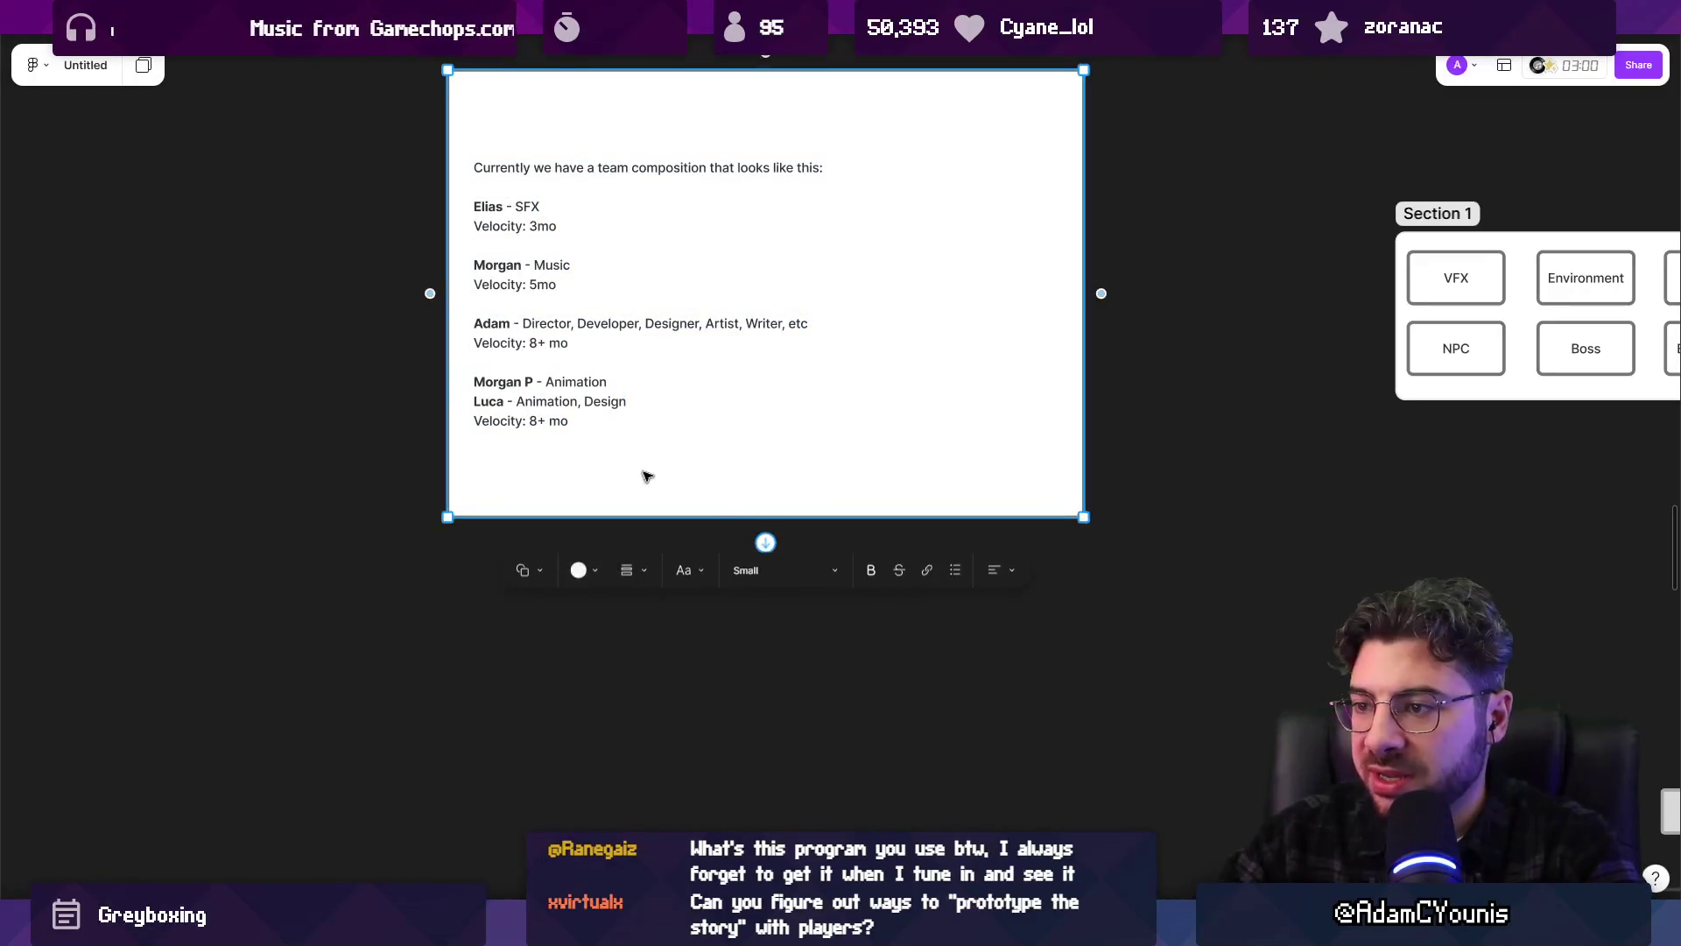
{"action": "left_click_drag", "start_coordinate": [765, 540], "coordinate": [765, 831]}
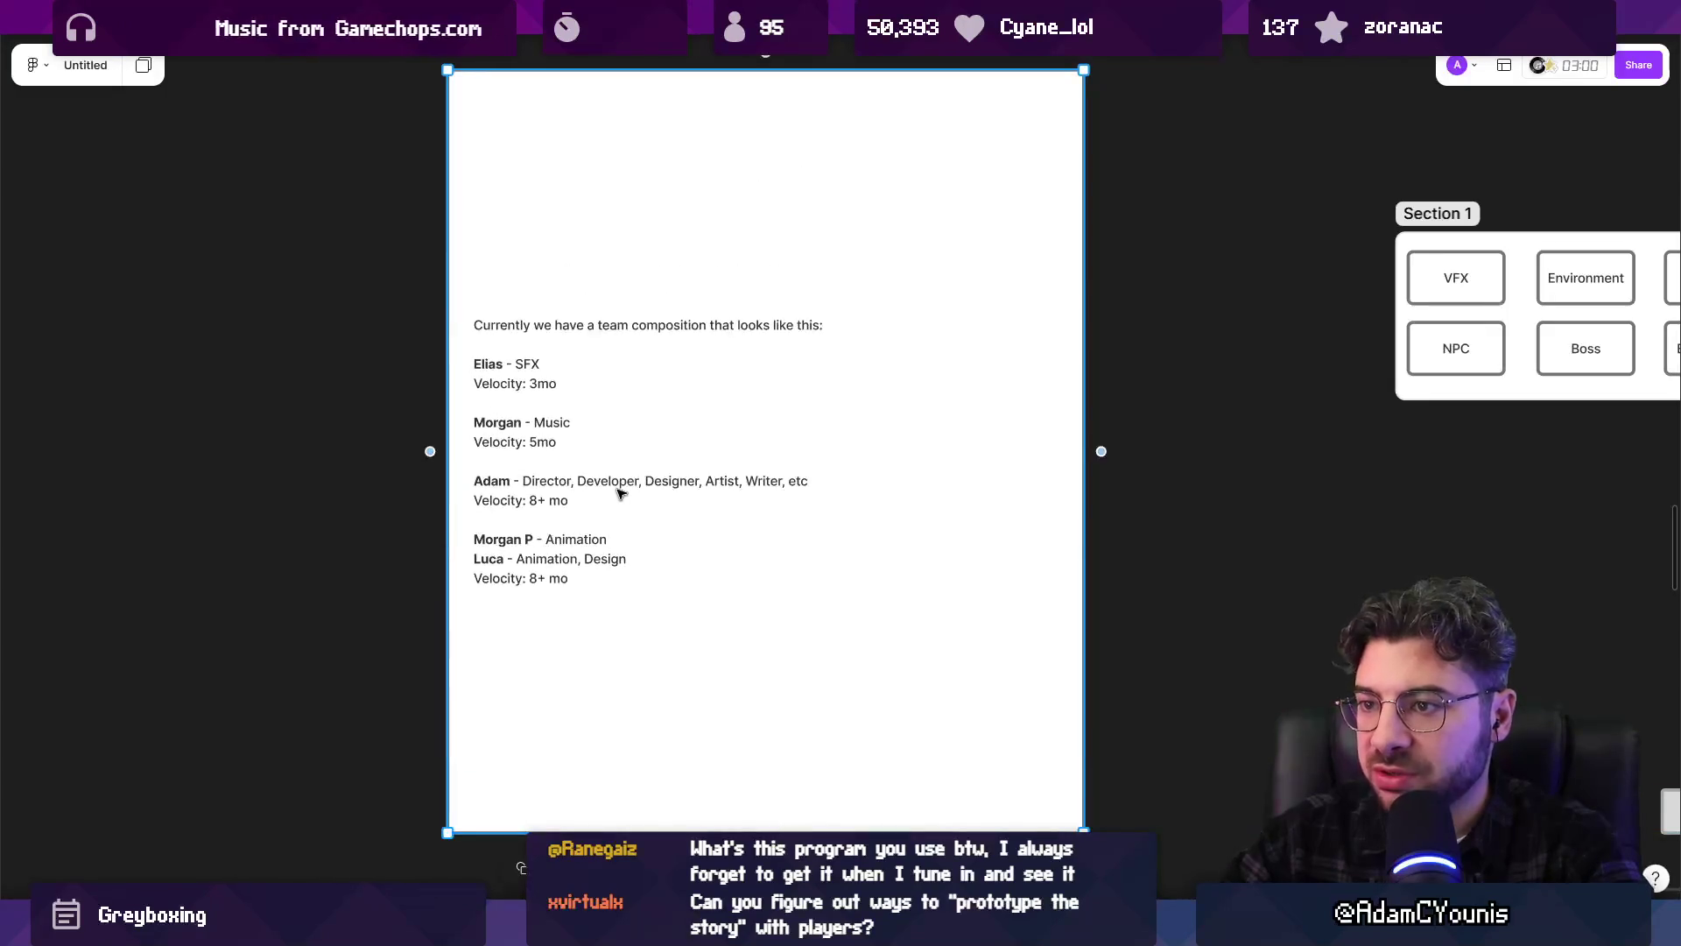
{"action": "left_click", "coordinate": [632, 454]}
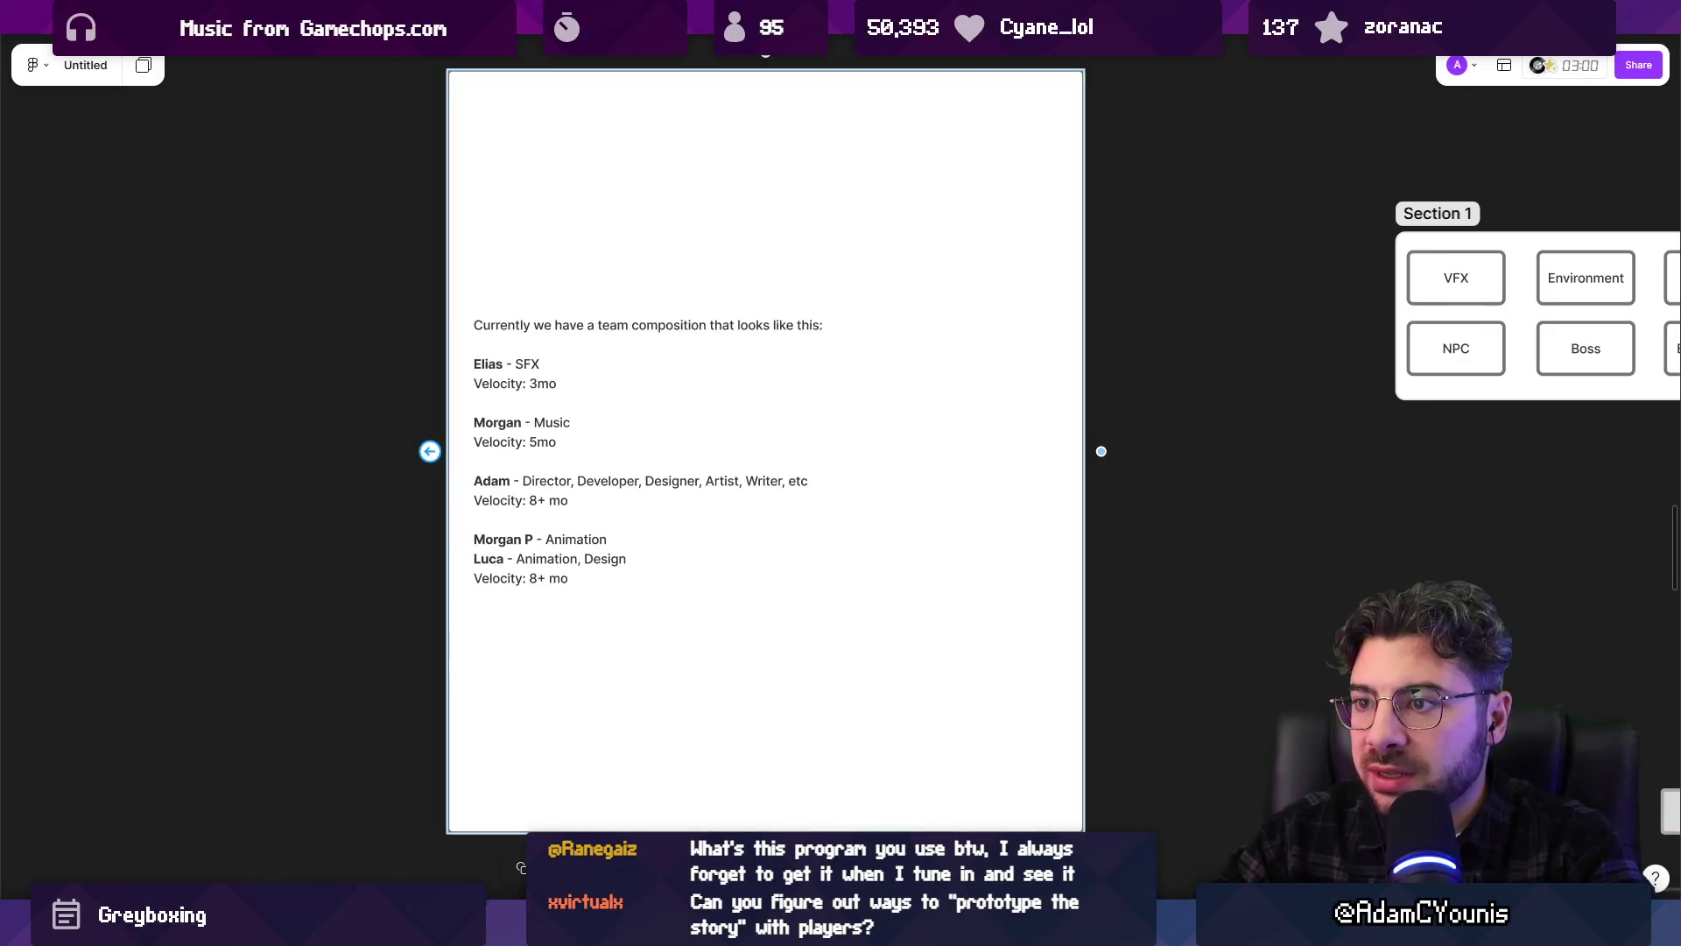
{"action": "left_click", "coordinate": [655, 408]}
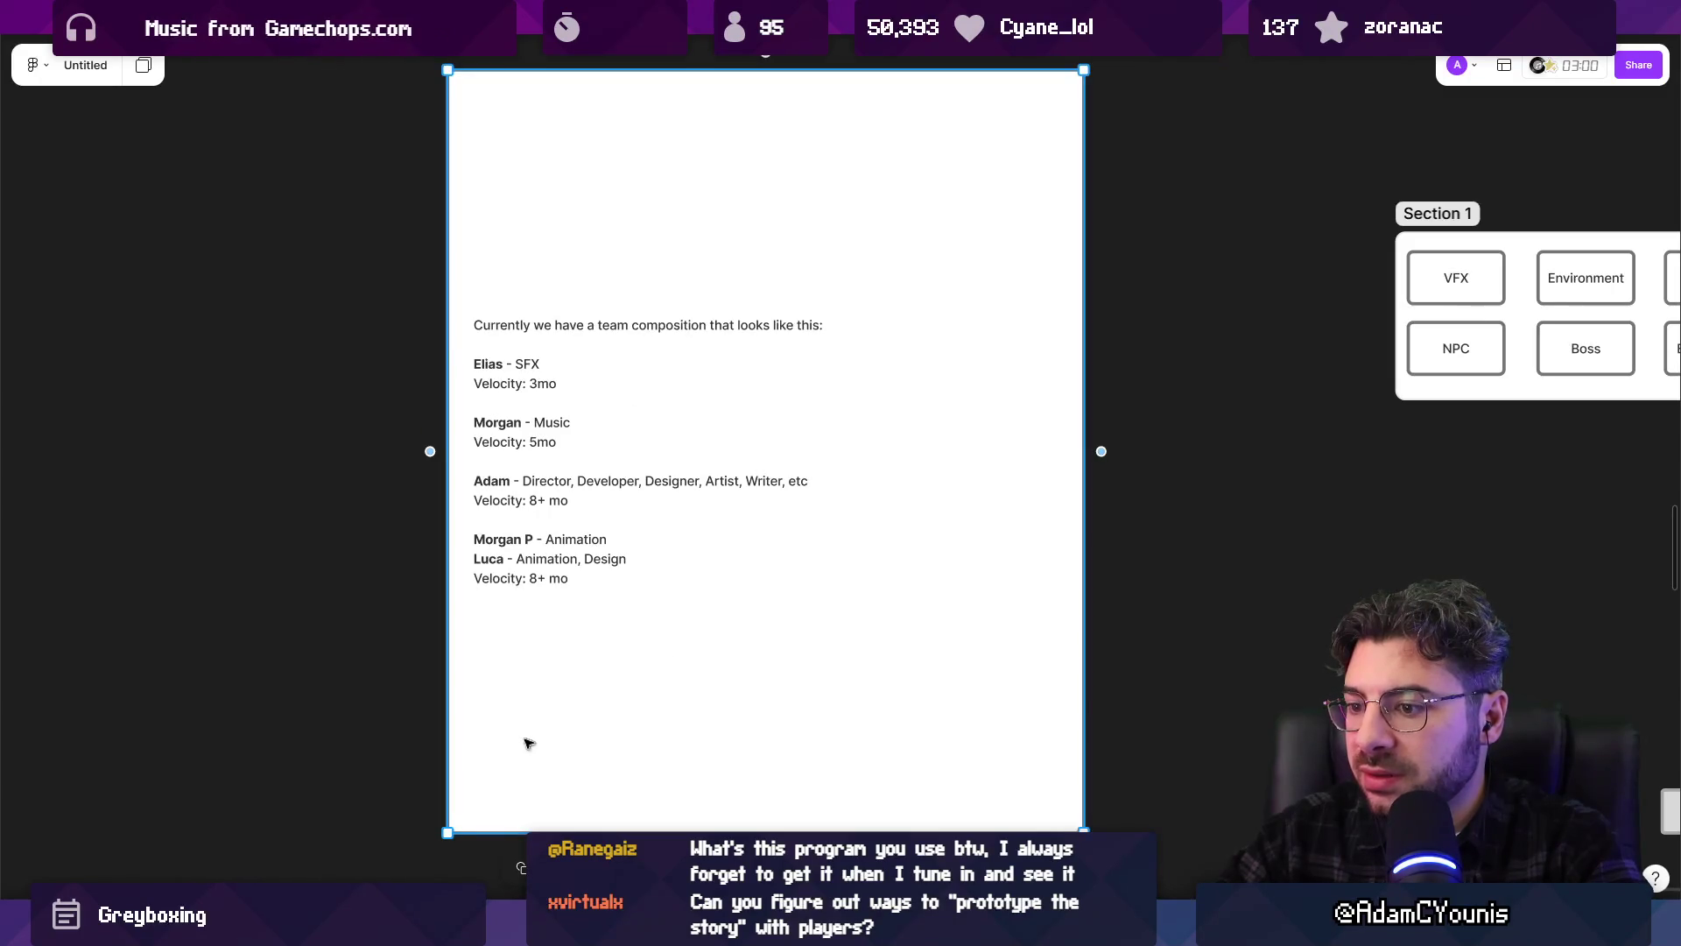
{"action": "scroll", "coordinate": [575, 681], "scroll_direction": "down", "scroll_amount": 5}
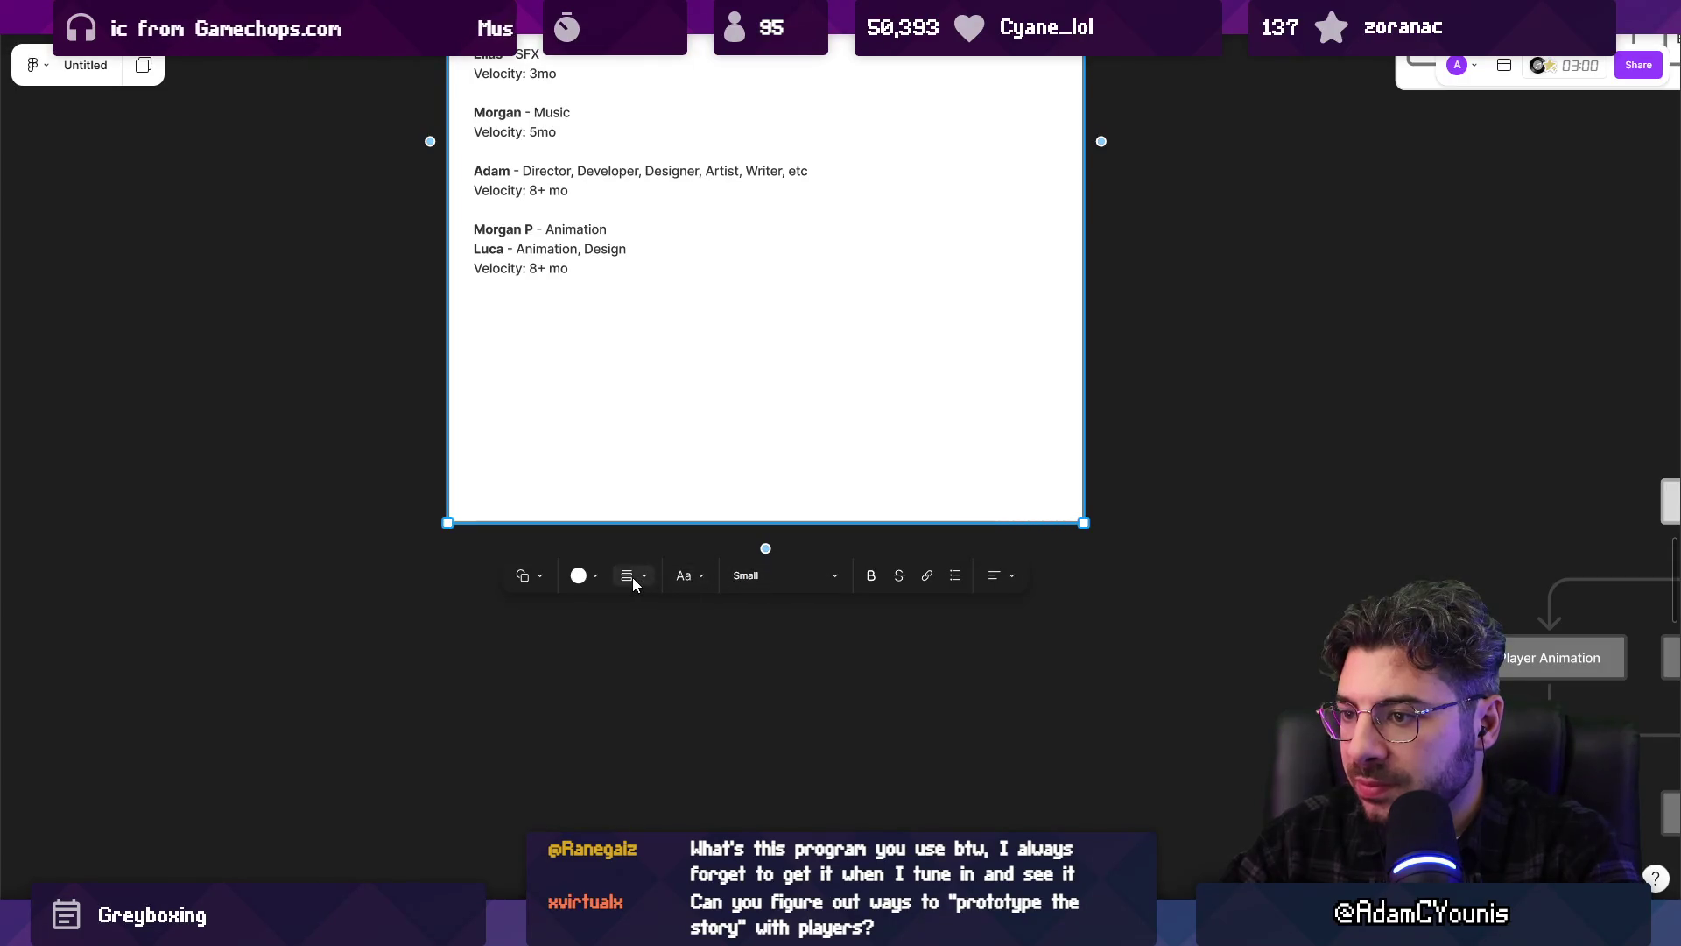
{"action": "left_click", "coordinate": [1002, 575]}
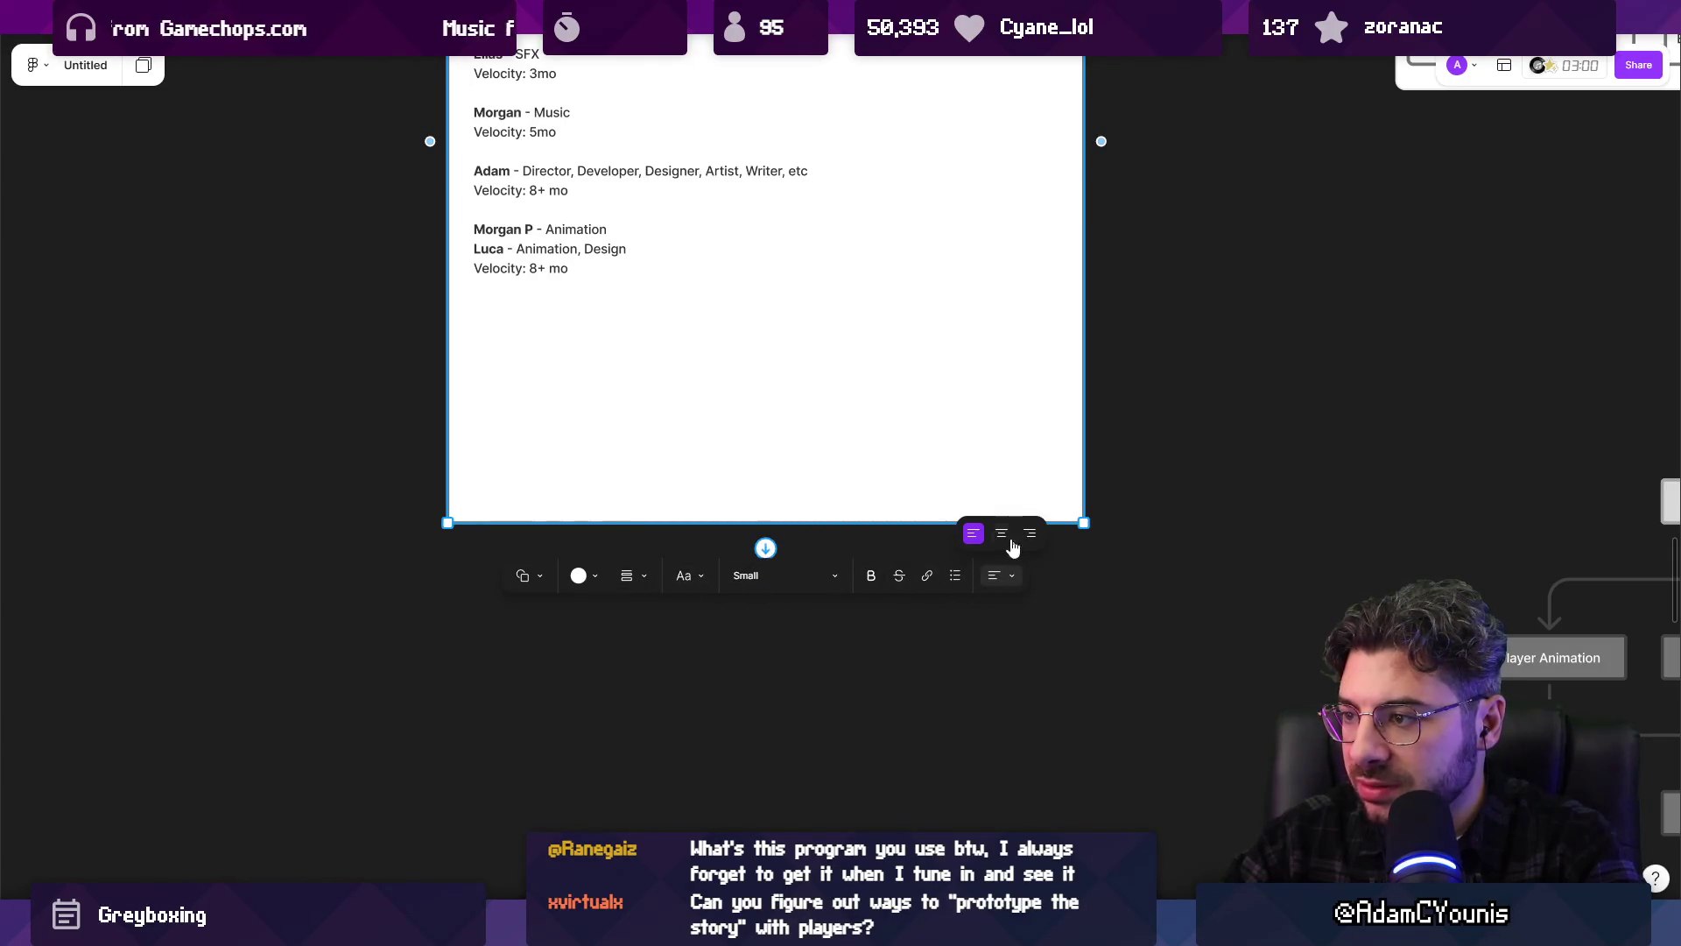
Below the Velocity lines, type bullets Director, Developer, Designer, Artist and Writer
{"action": "scroll", "coordinate": [713, 532], "scroll_direction": "up", "scroll_amount": 3}
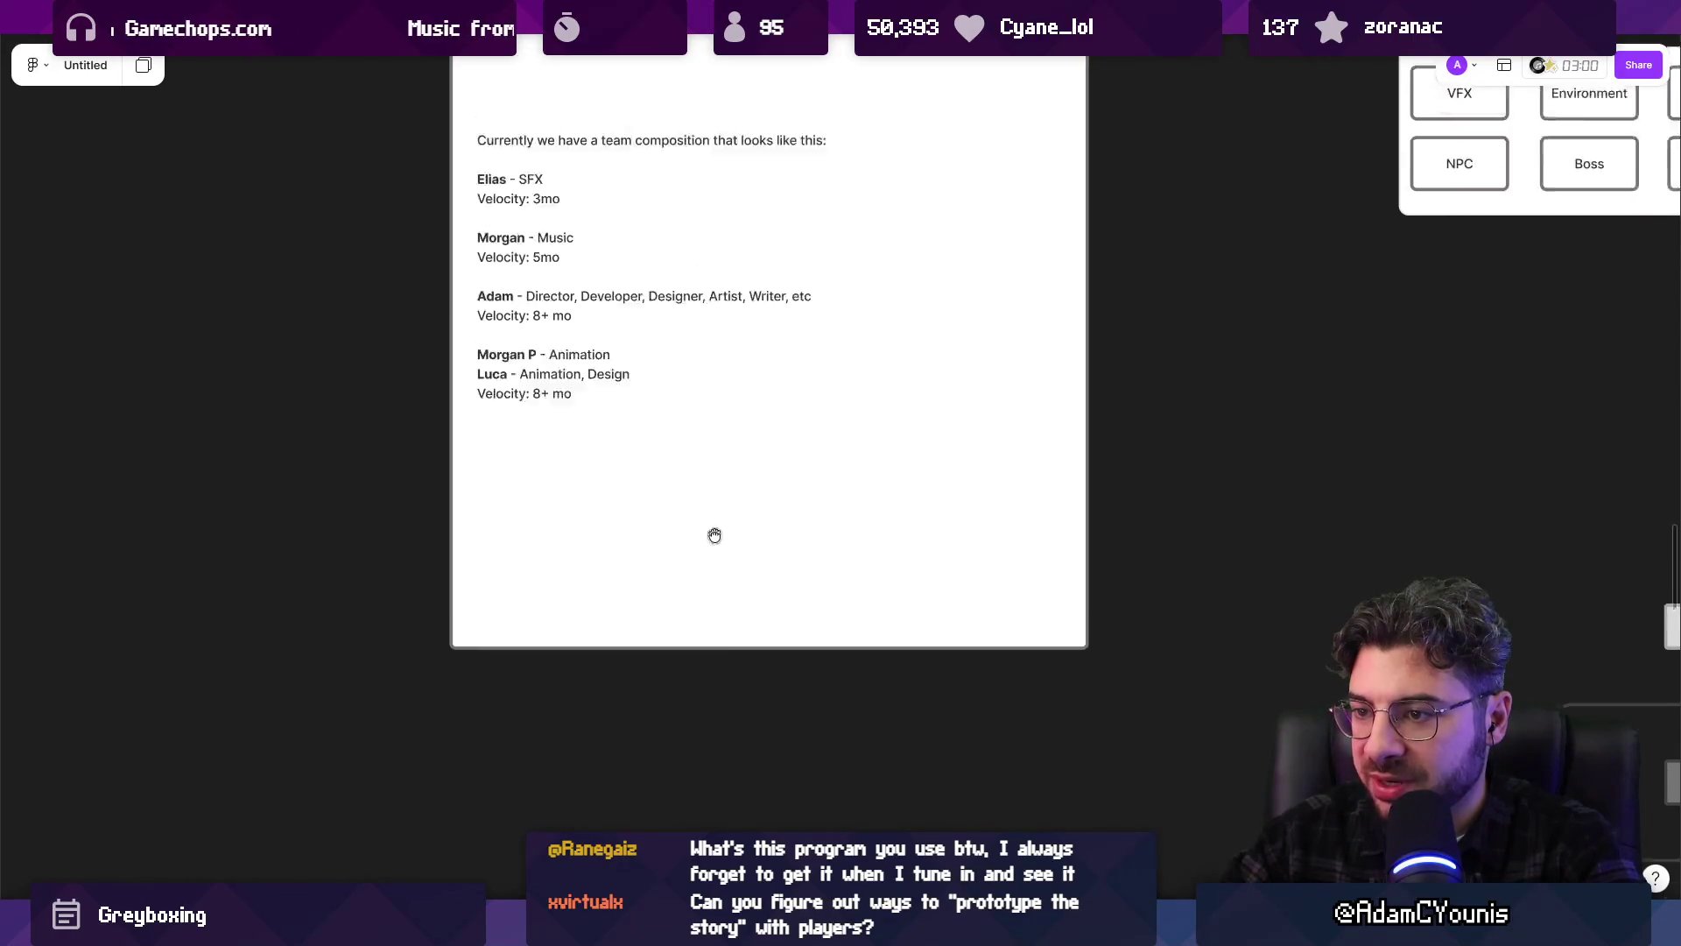
{"action": "double_click", "coordinate": [558, 458]}
{"action": "key", "text": "Right"}
{"action": "key", "text": "Return"}
{"action": "key", "text": "Return"}
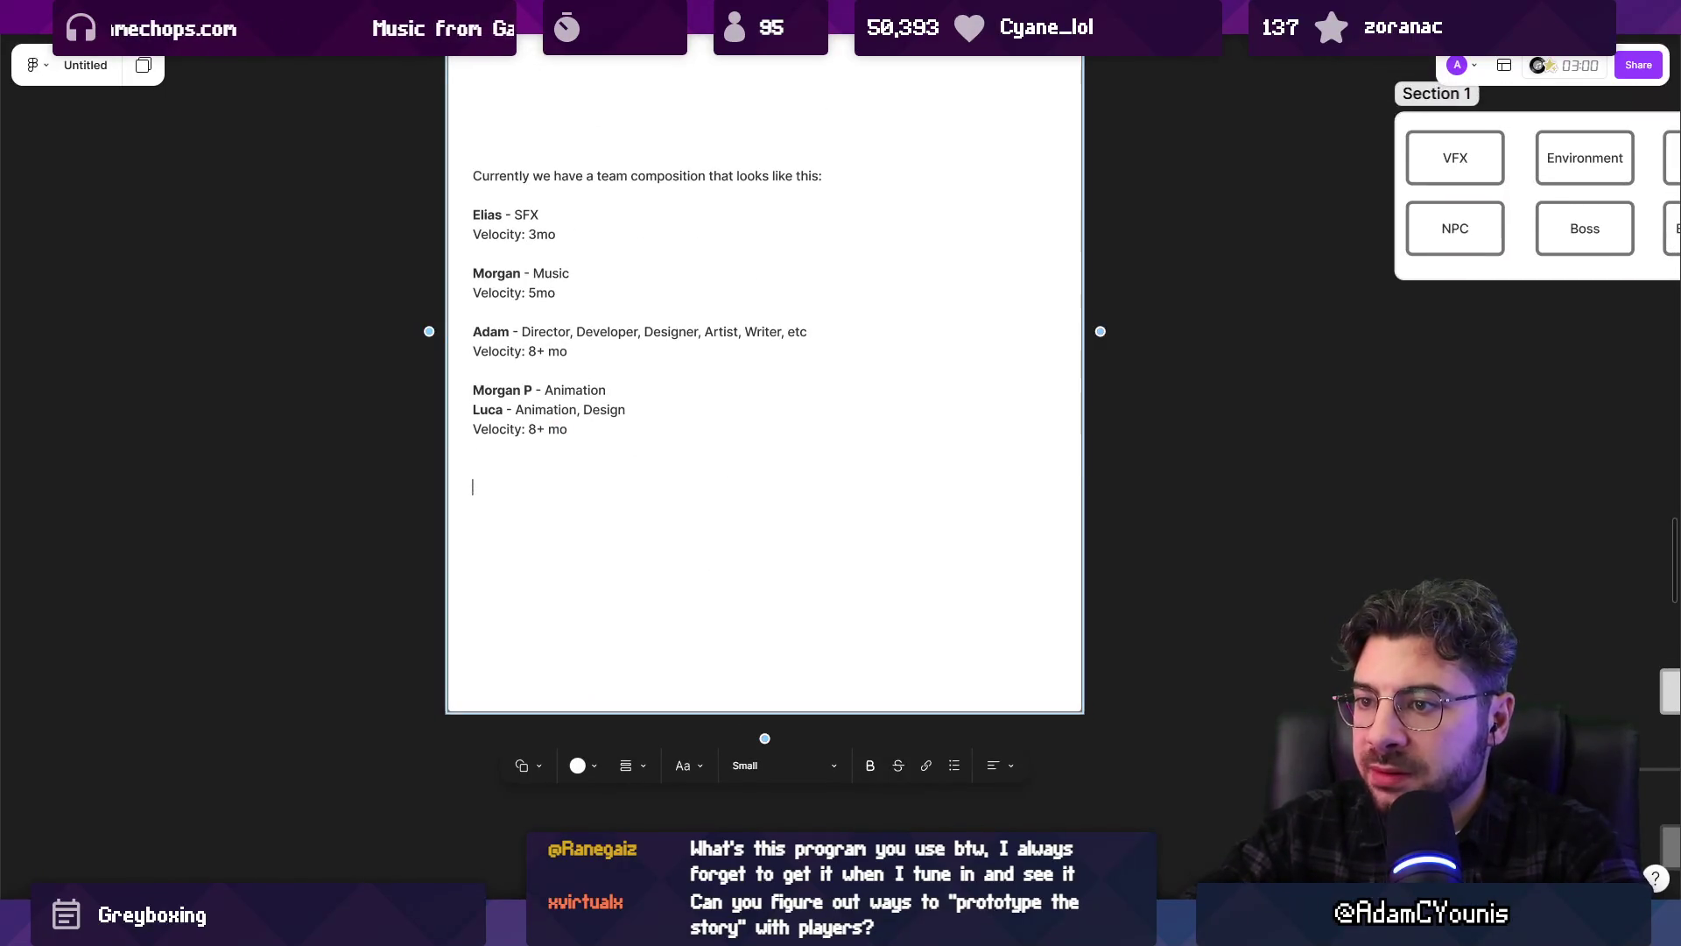
{"action": "type", "text": "- "}
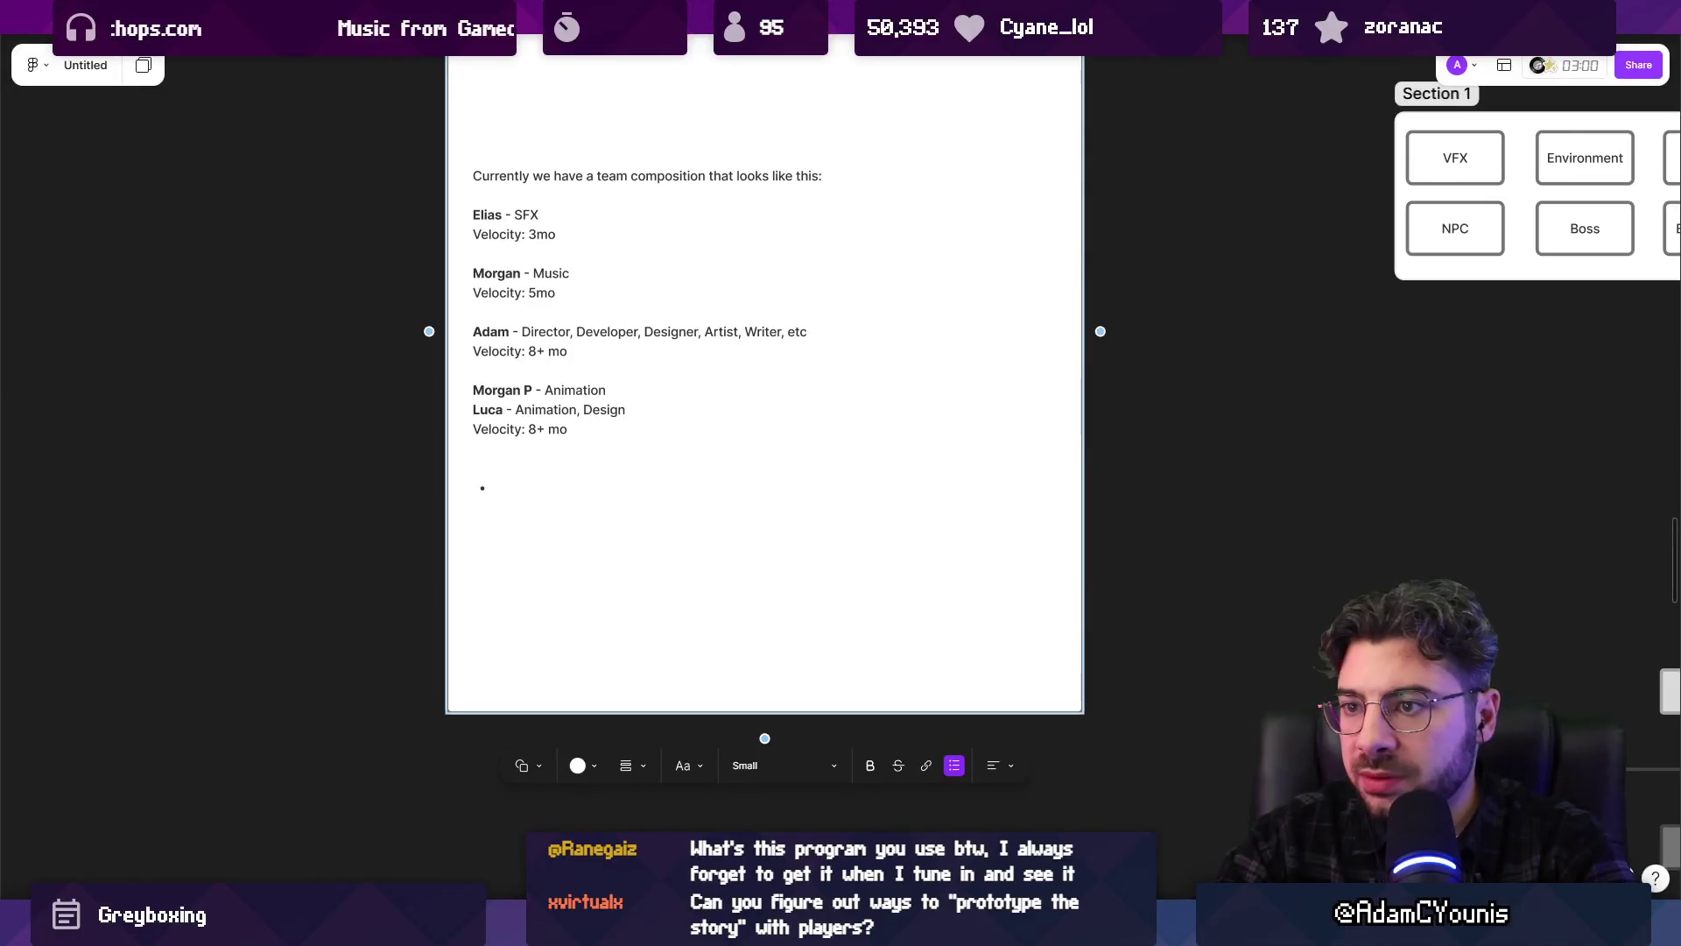
{"action": "type", "text": "irector"}
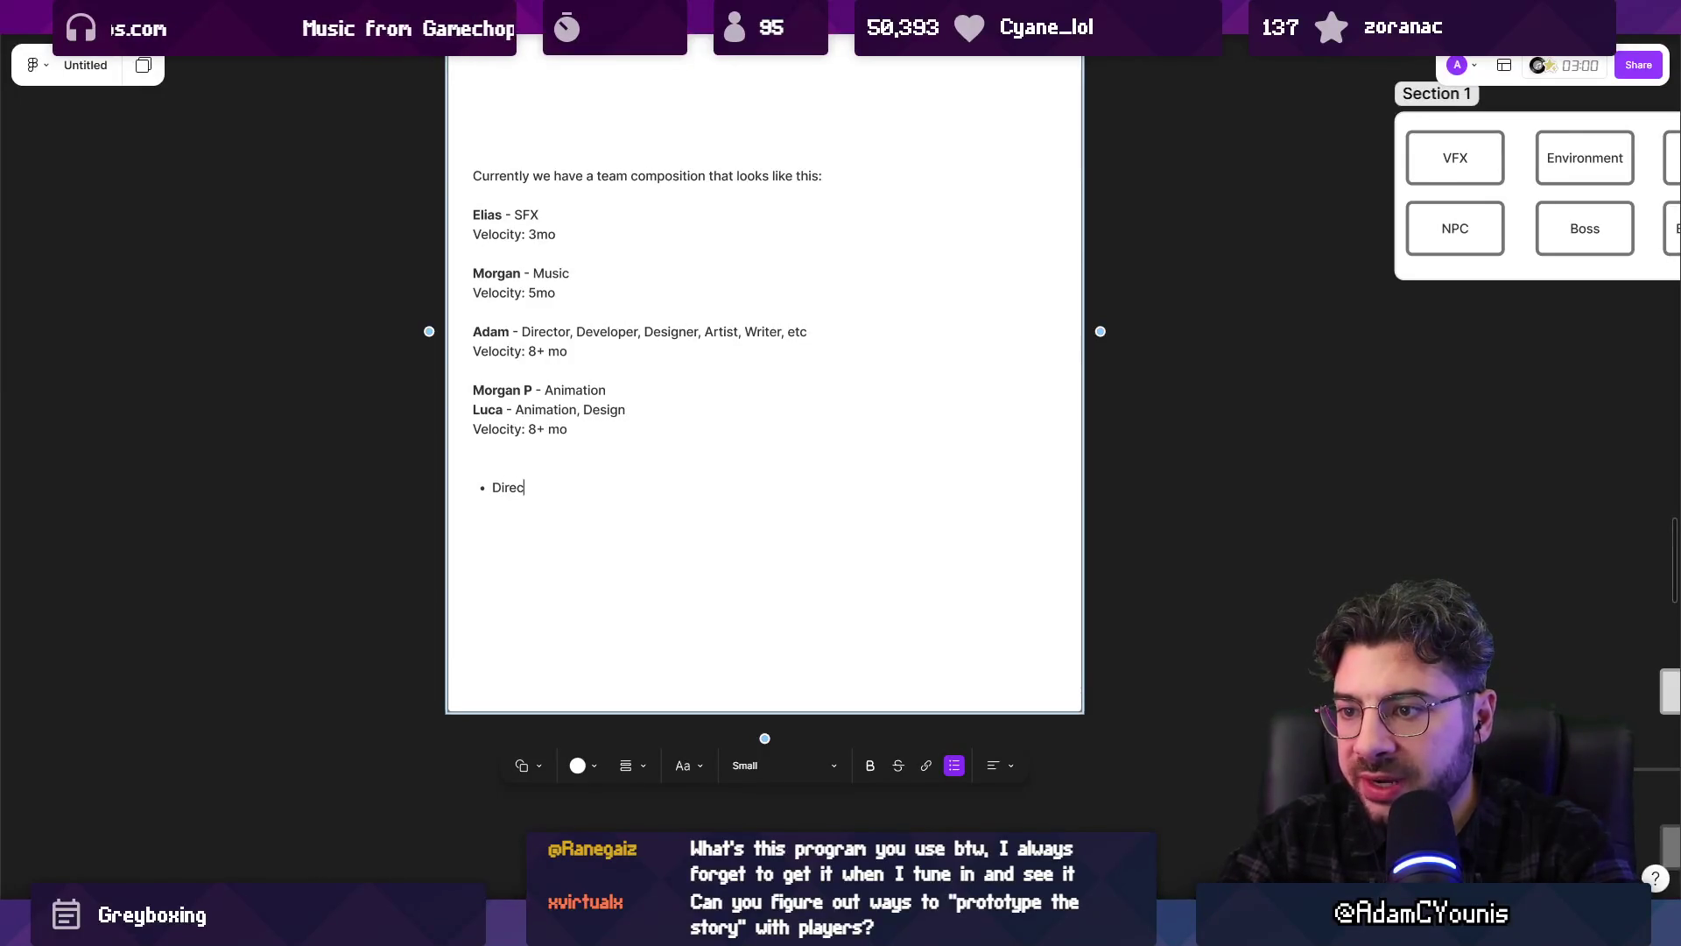
{"action": "key", "text": "Return"}
{"action": "type", "text": "veloper"}
{"action": "key", "text": "Return"}
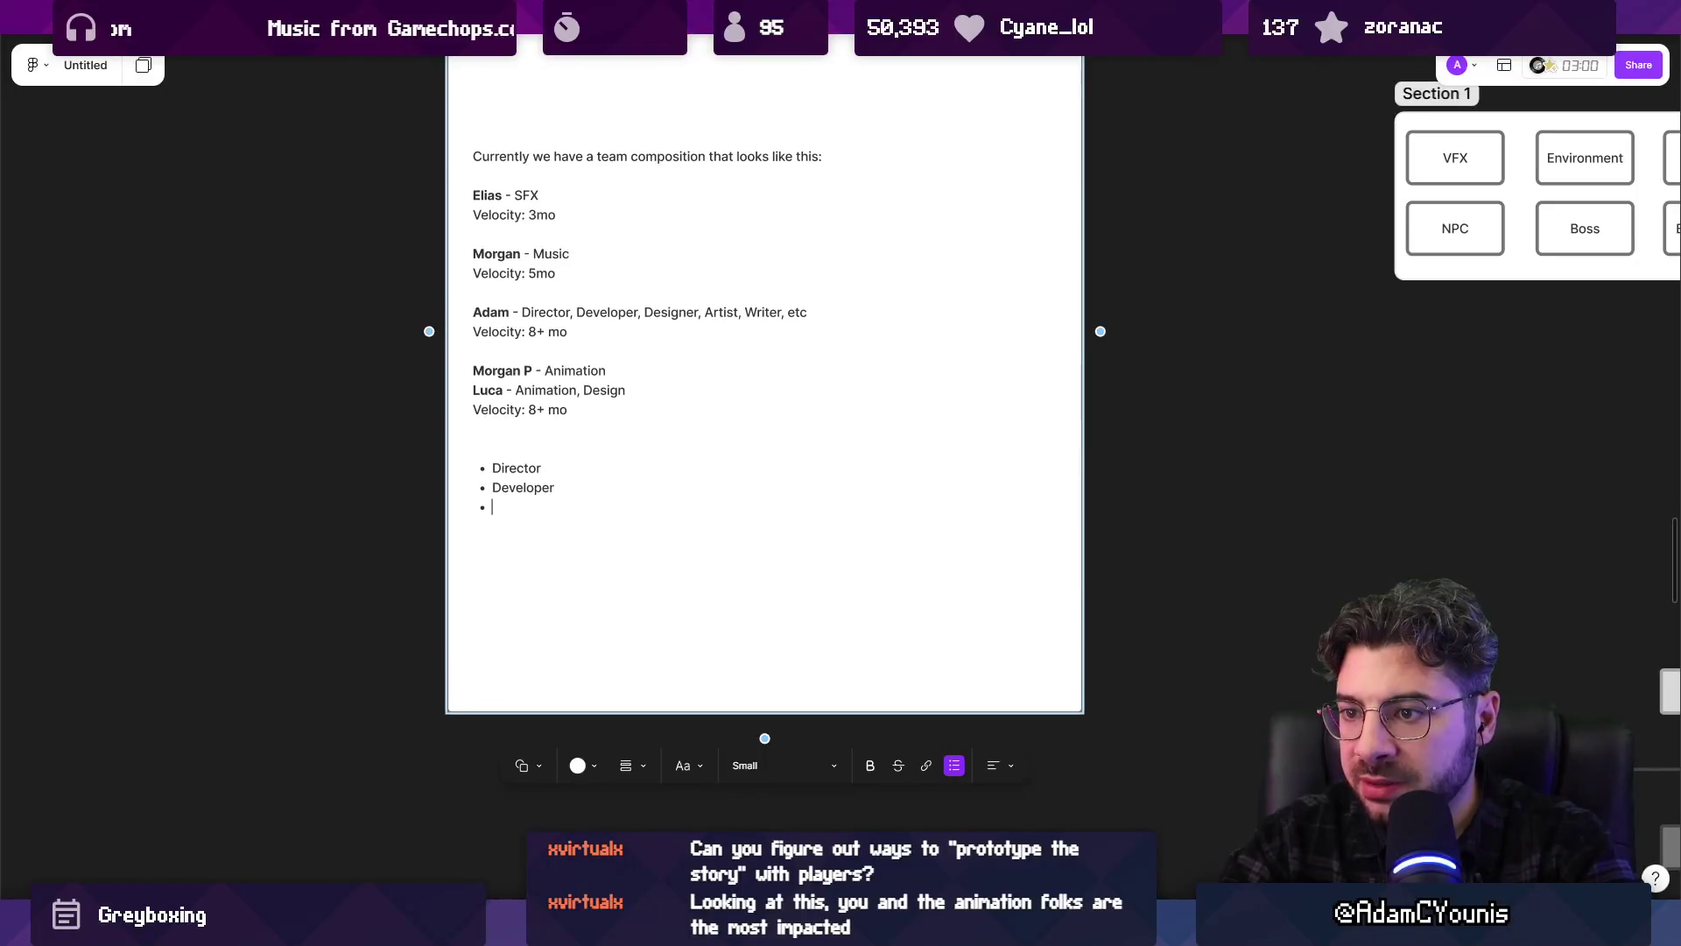
{"action": "type", "text": "Designer"}
{"action": "key", "text": "Return"}
{"action": "type", "text": "Artist"}
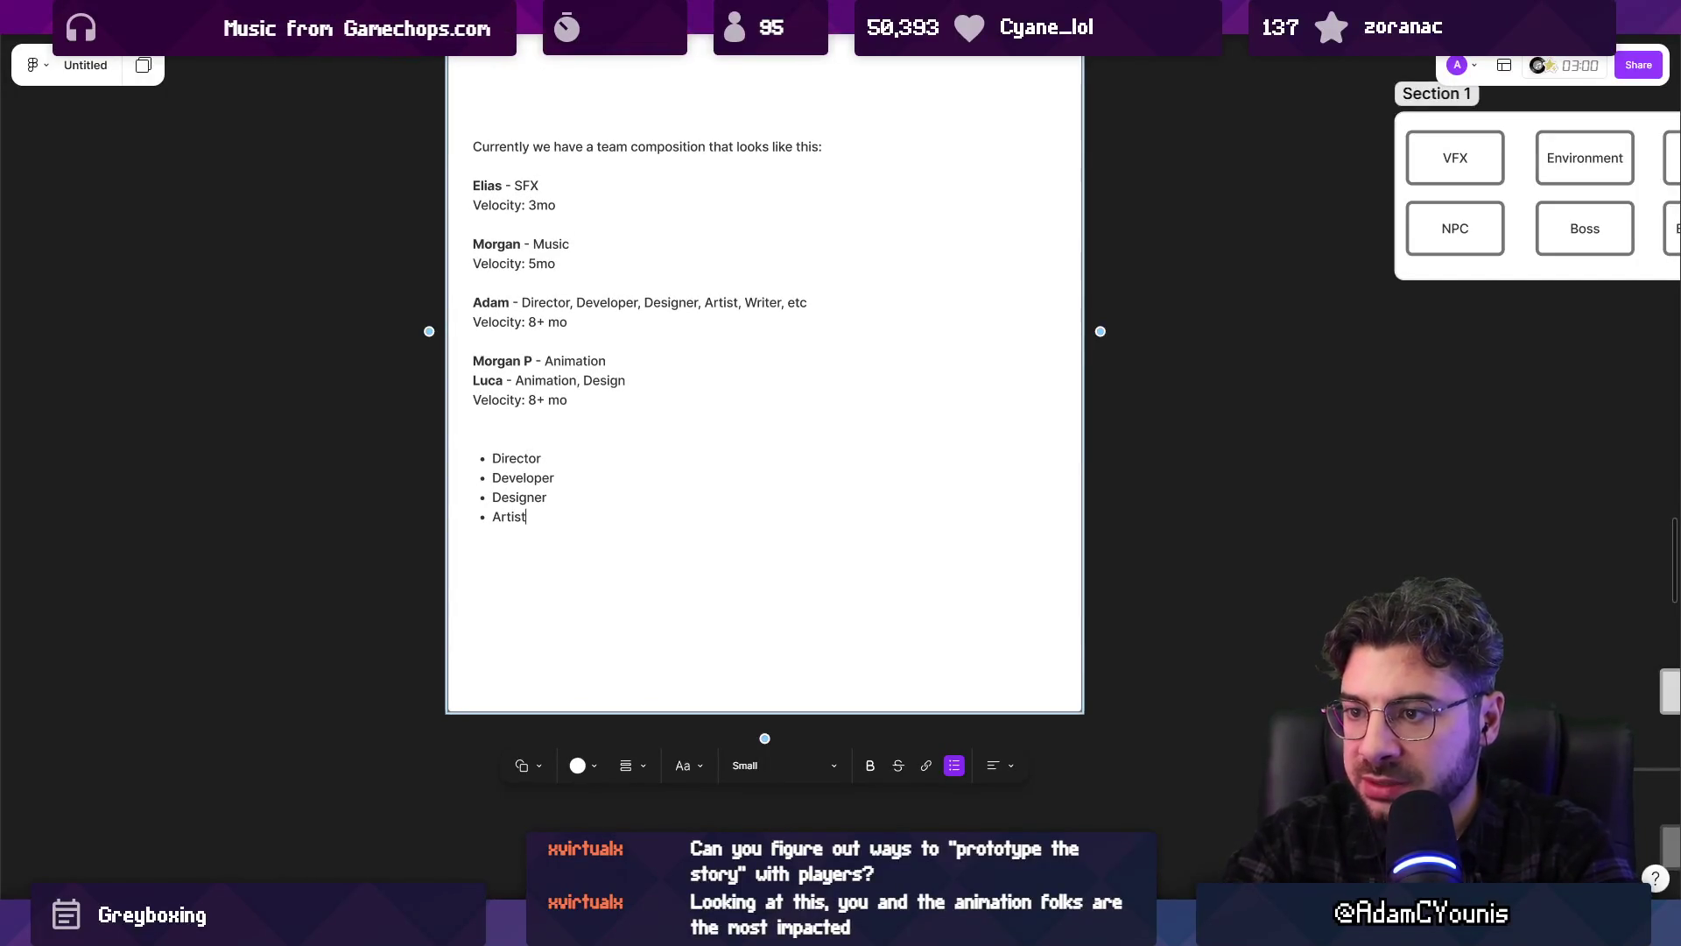
{"action": "key", "text": "Return"}
{"action": "type", "text": "Writer"}
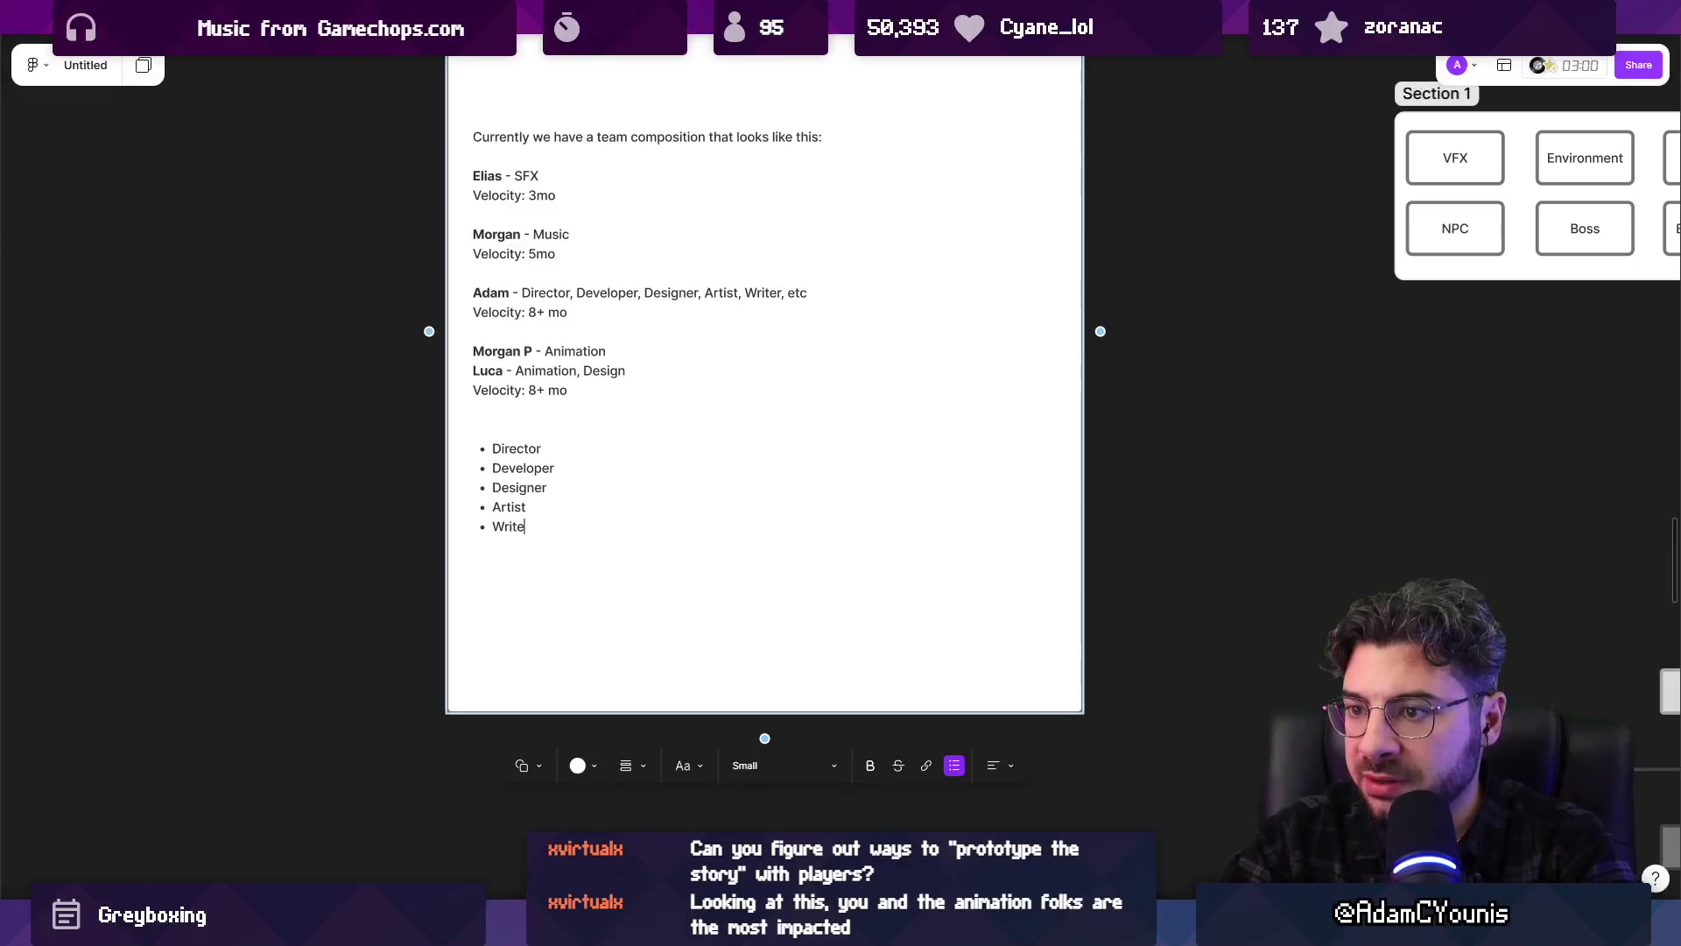
{"action": "scroll", "coordinate": [506, 552], "scroll_direction": "up", "scroll_amount": 5}
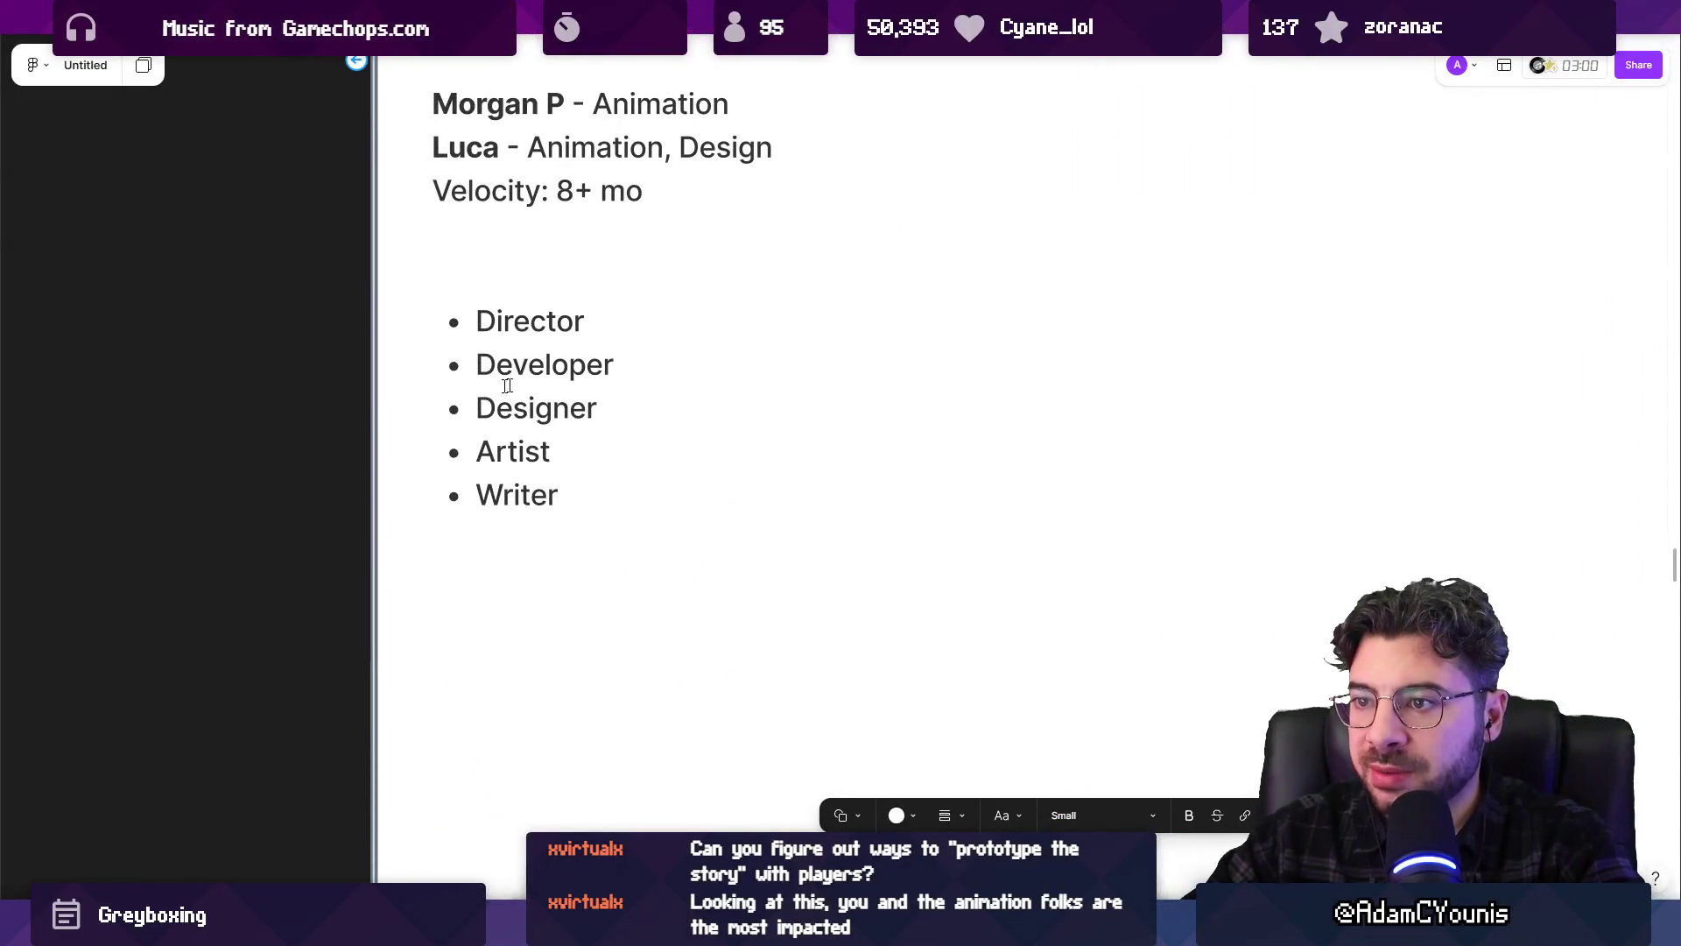
Add indented sub-items VFX and Tile Artist under Artist
{"action": "key", "text": "Return"}
{"action": "key", "text": "Tab"}
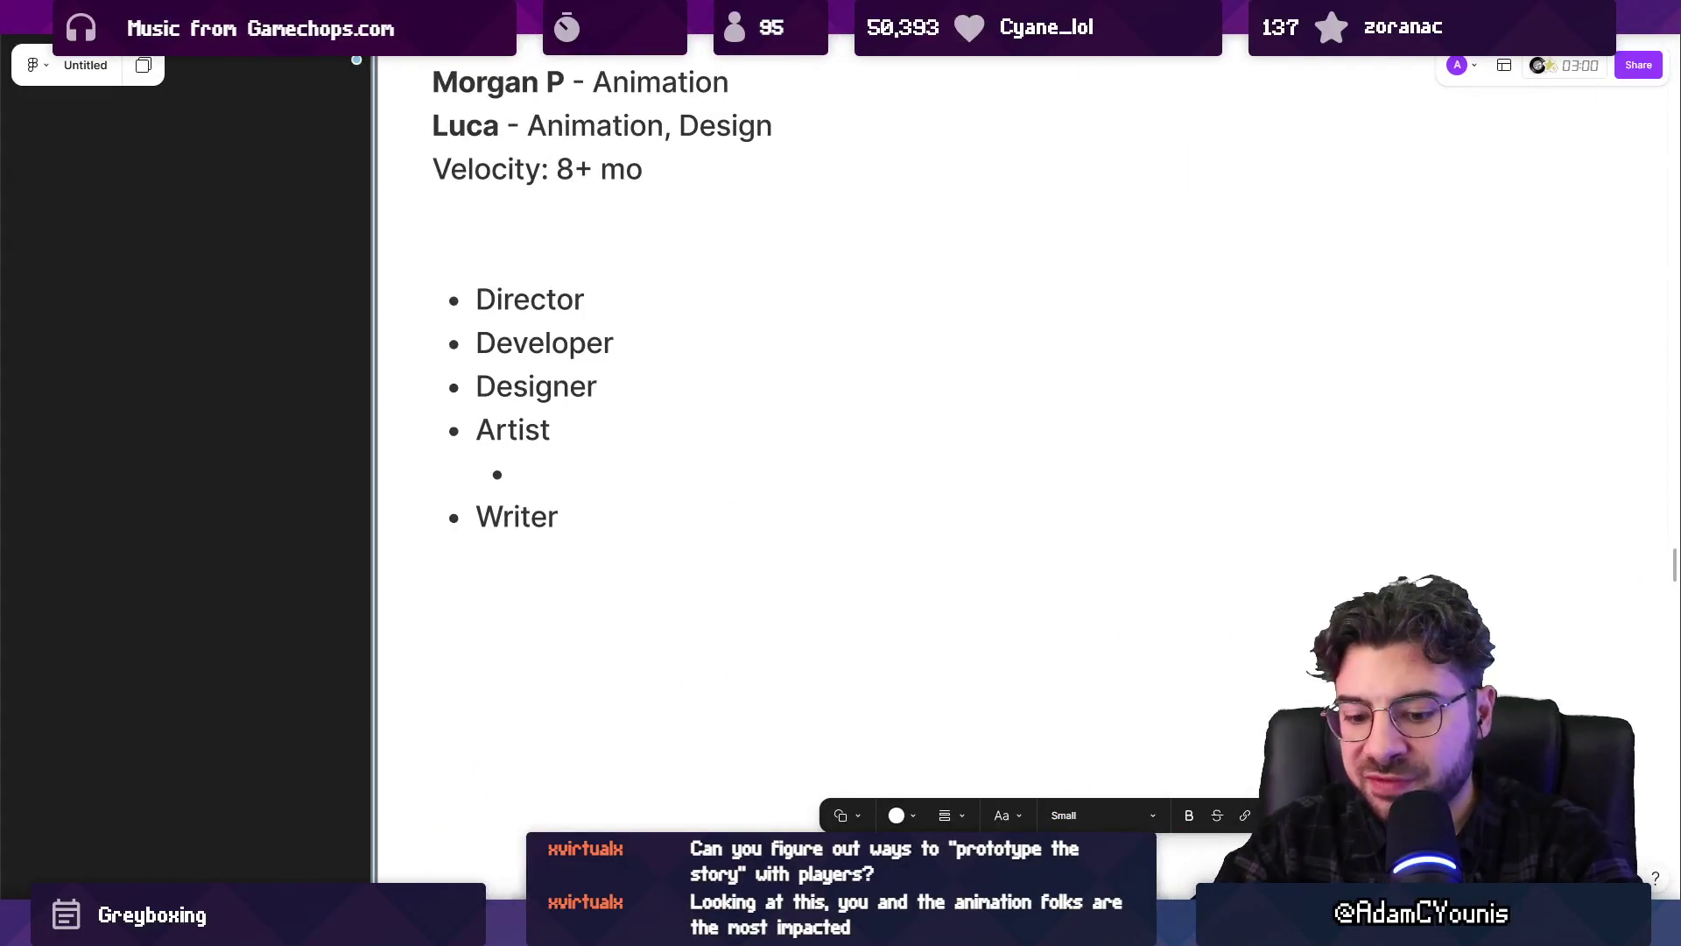
{"action": "type", "text": "VFX"}
{"action": "key", "text": "Return"}
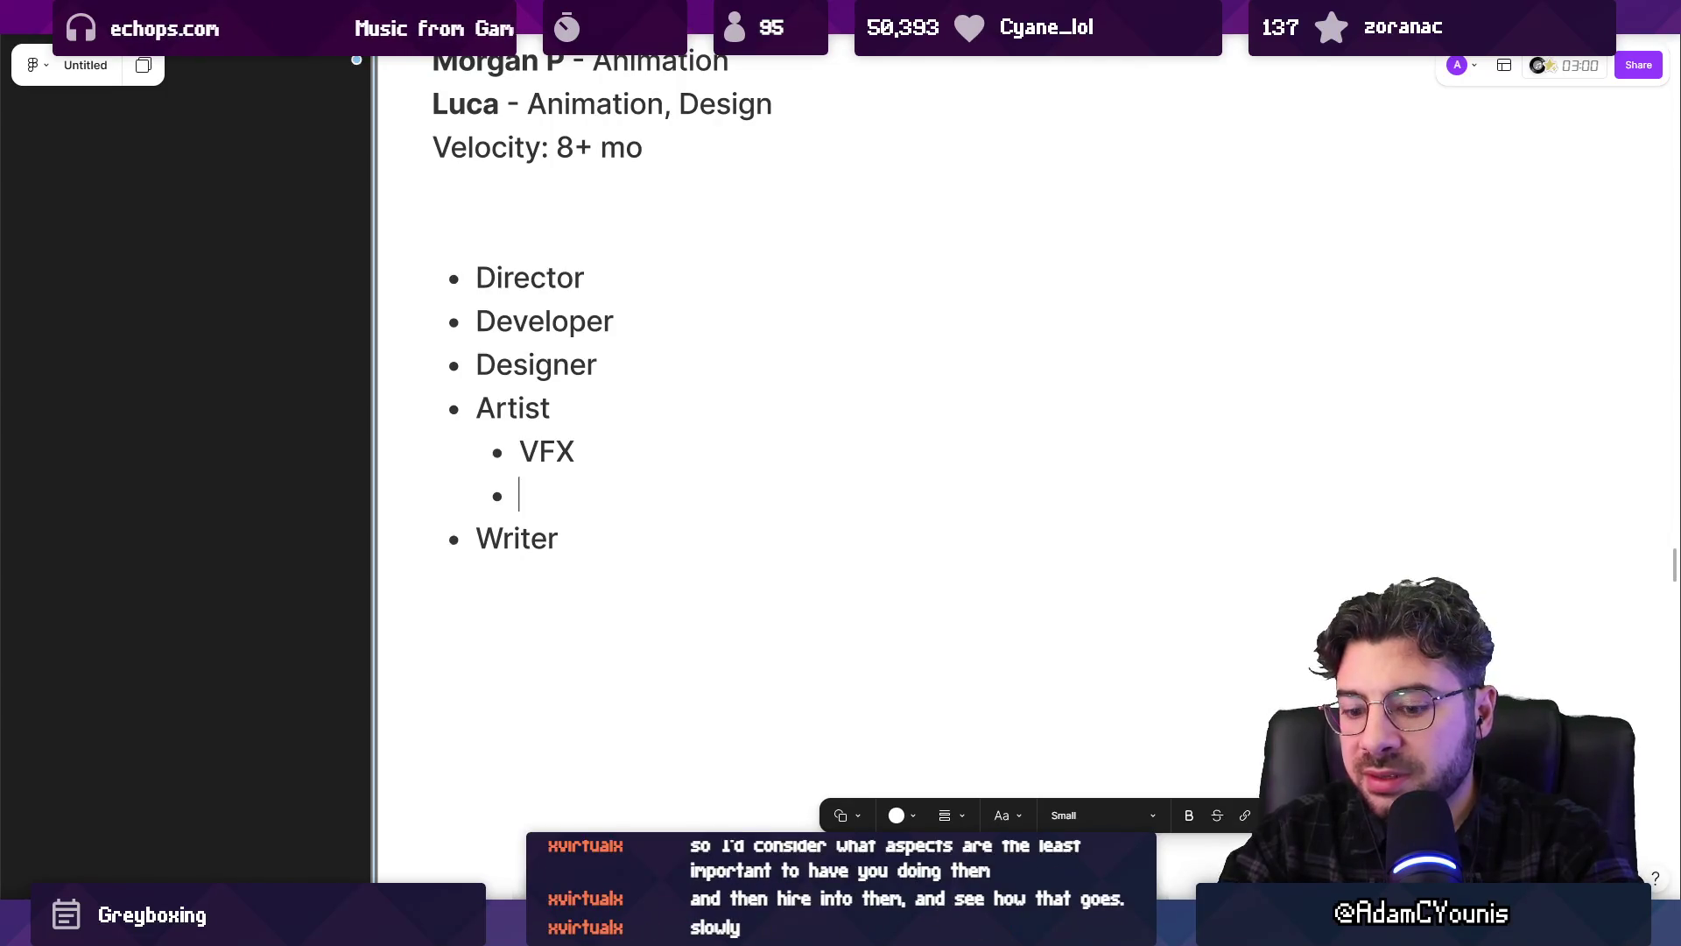
{"action": "type", "text": "Tile As"}
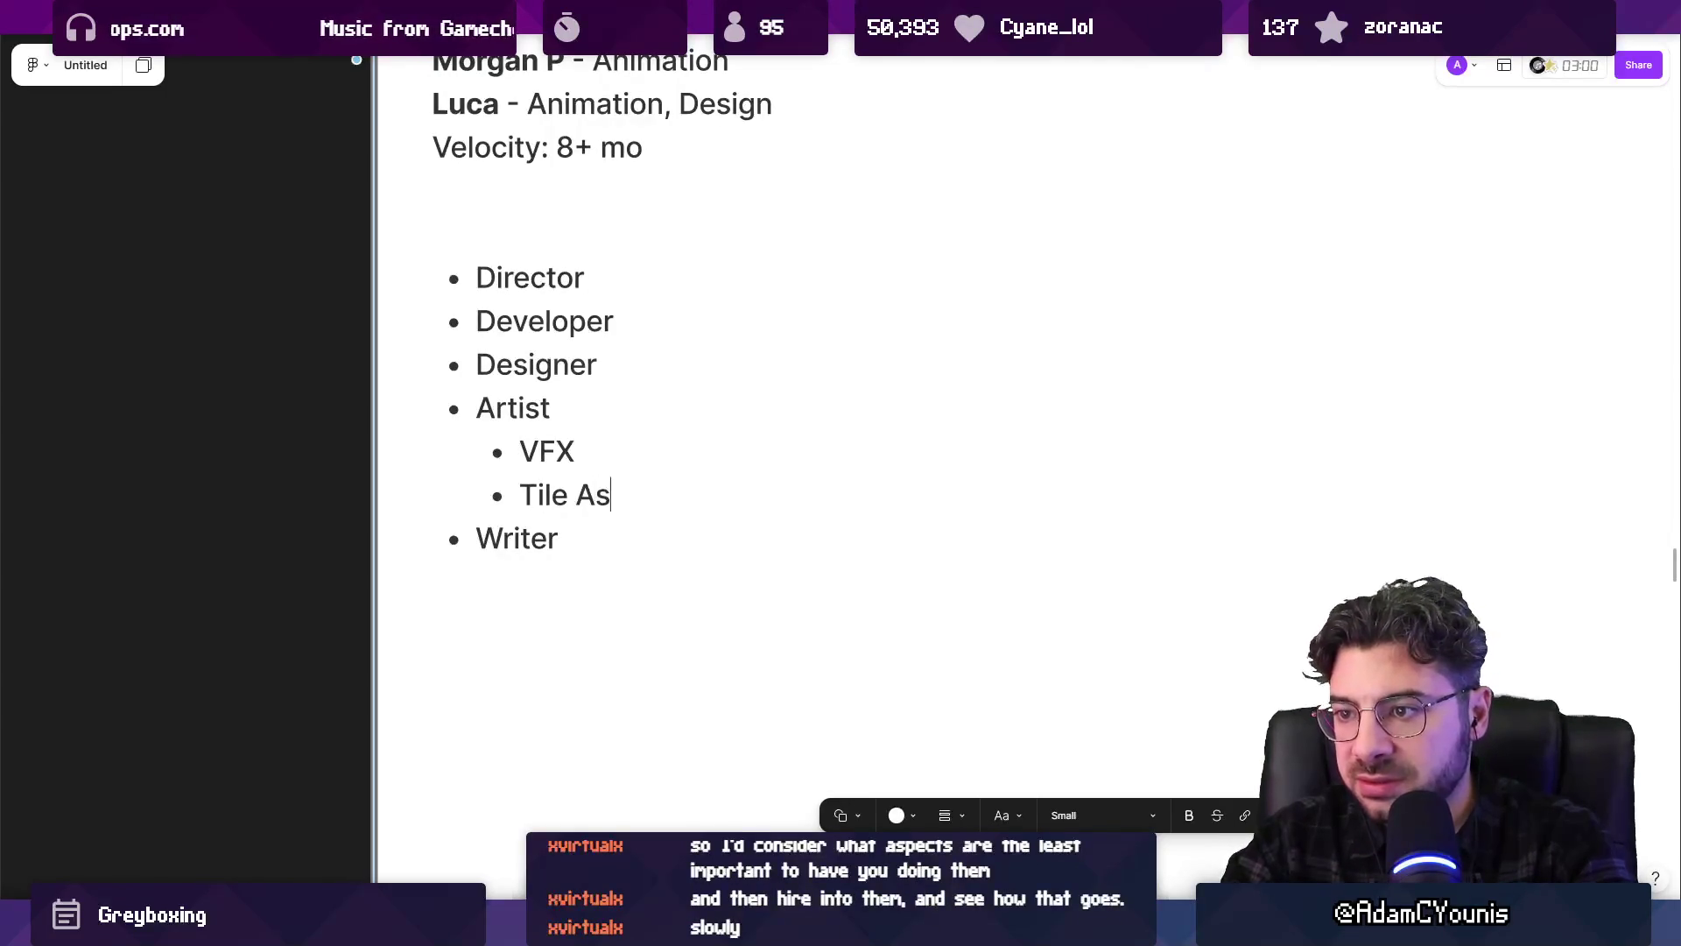
{"action": "key", "text": "BackSpace"}
{"action": "type", "text": "riu"}
{"action": "key", "text": "BackSpace"}
{"action": "key", "text": "BackSpace"}
{"action": "type", "text": "tust"}
{"action": "key", "text": "BackSpace"}
{"action": "key", "text": "BackSpace"}
{"action": "key", "text": "BackSpace"}
{"action": "type", "text": "is"}
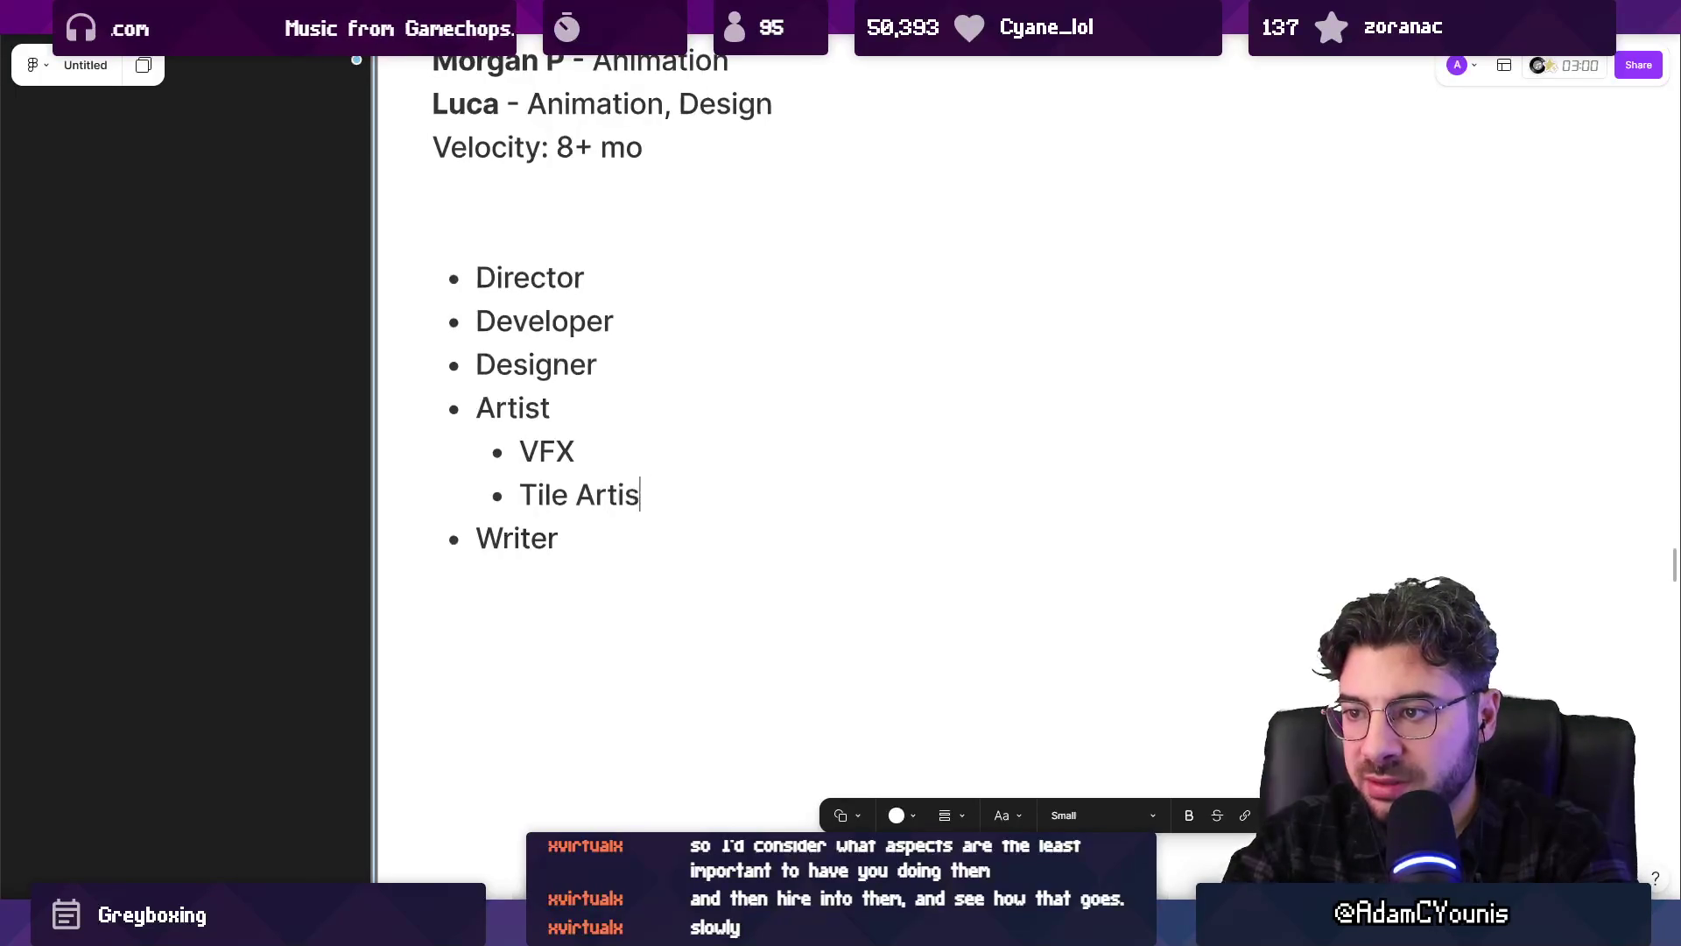
{"action": "type", "text": "t"}
{"action": "key", "text": "Return"}
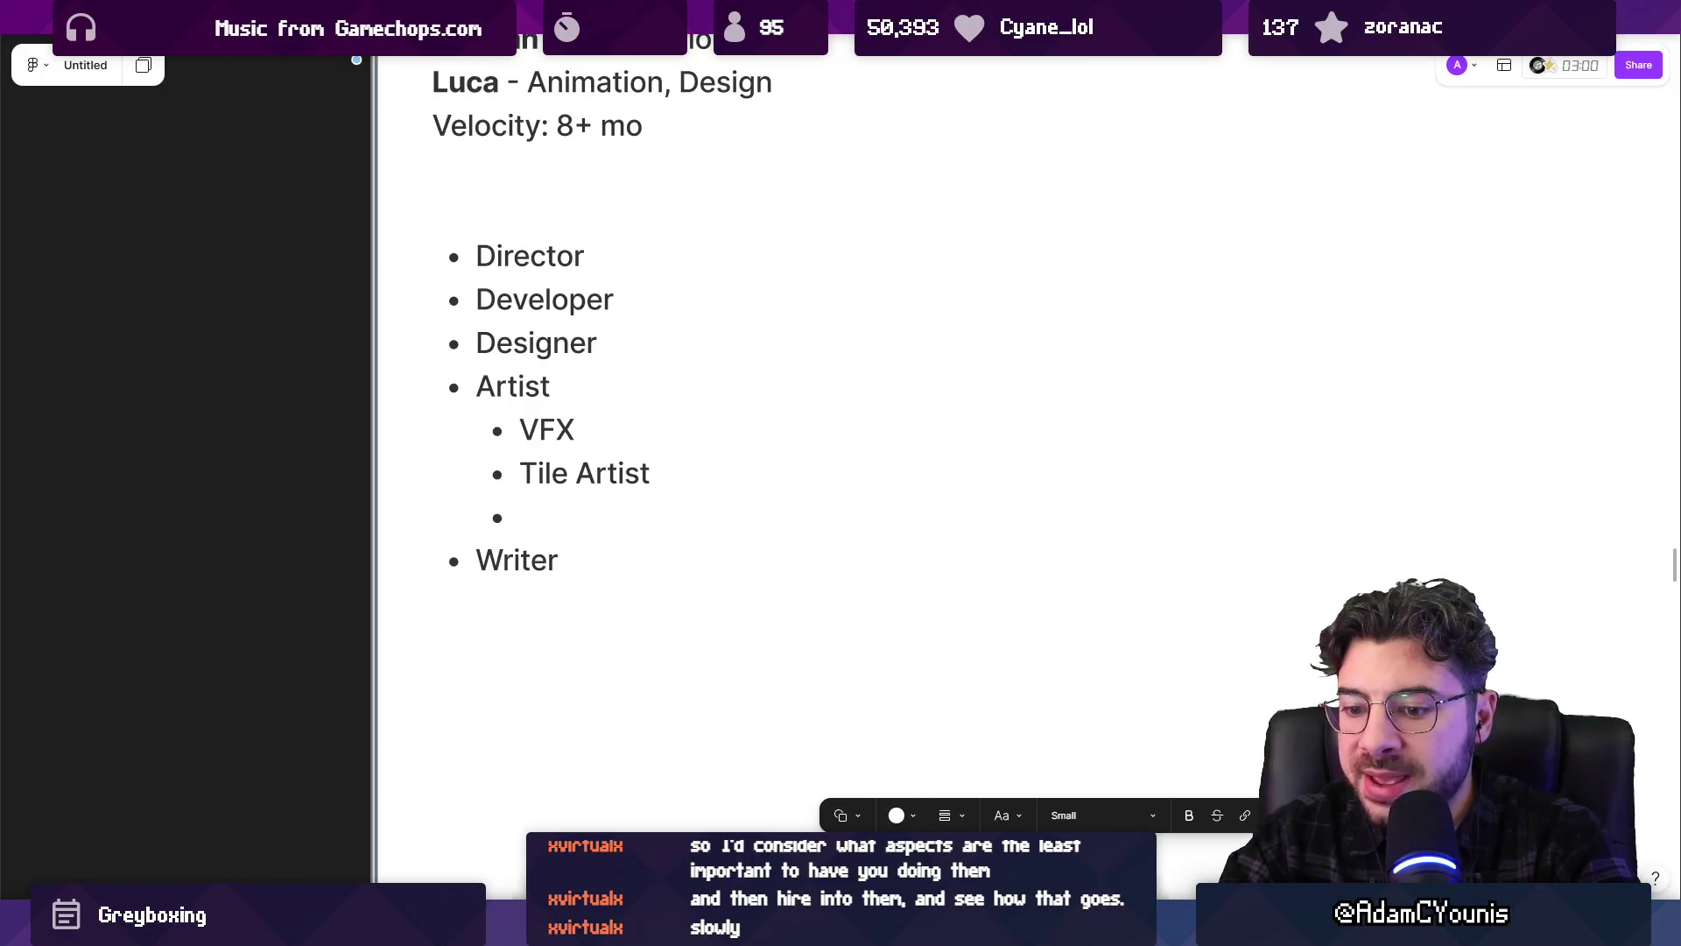
Move Concept Lead out of Artist and add it as a sub-item under Designer
{"action": "type", "text": "Concept Lead"}
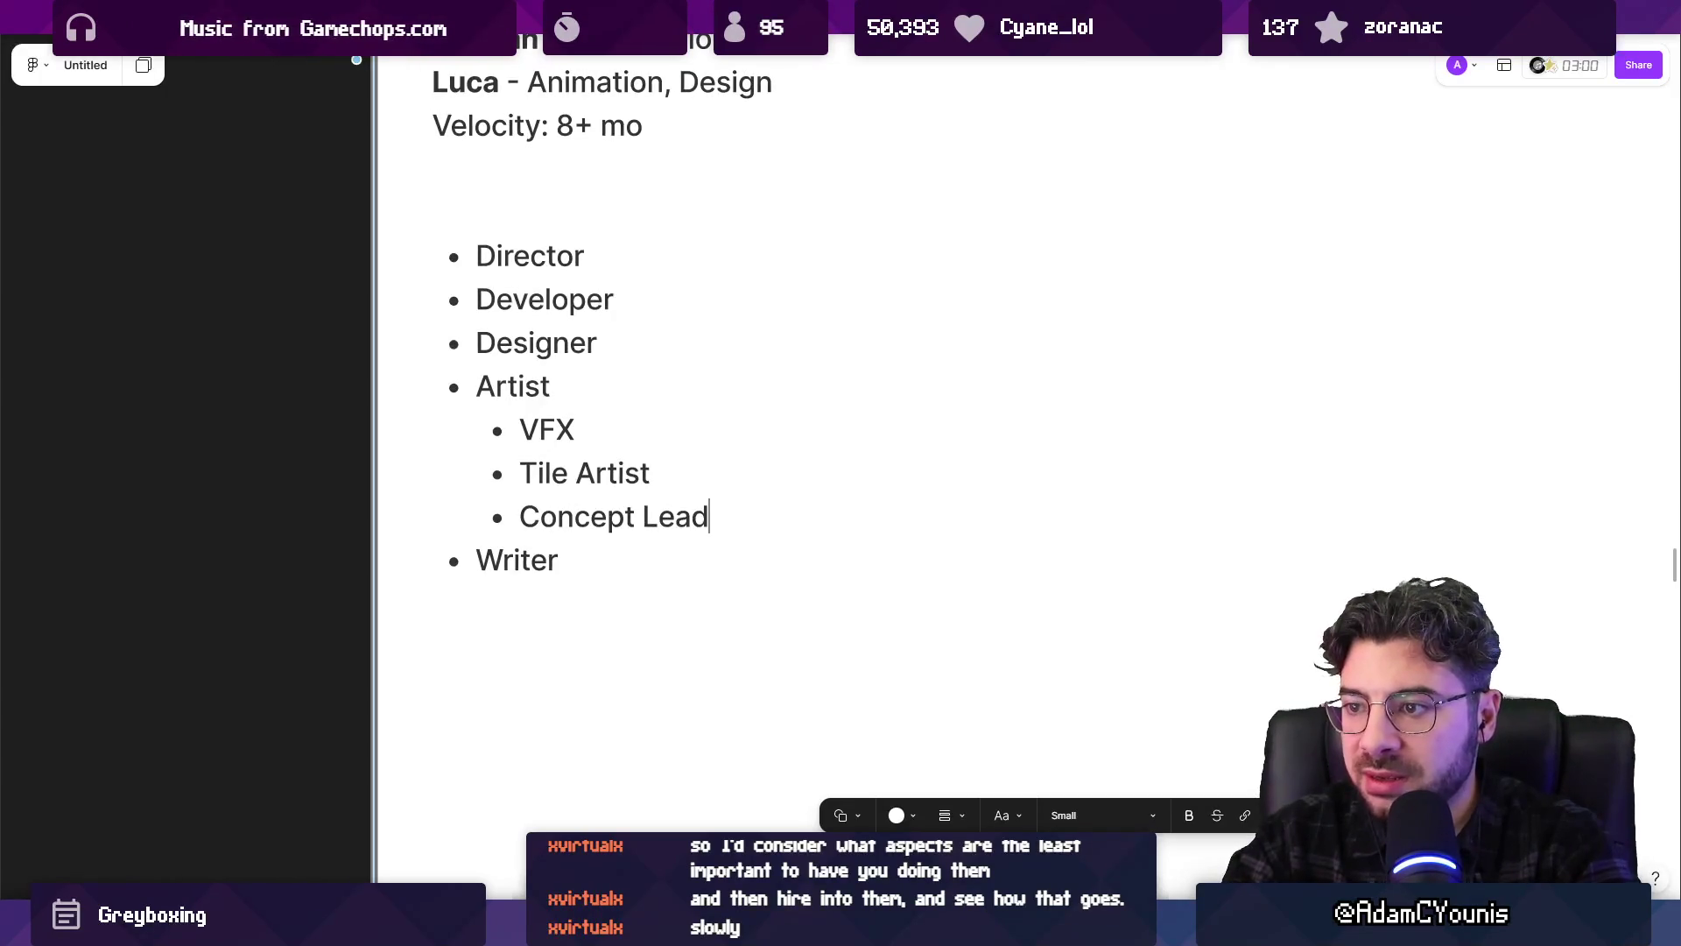
{"action": "key", "text": "shift+Home"}
{"action": "key", "text": "ctrl+x"}
{"action": "key", "text": "Up"}
{"action": "key", "text": "Up"}
{"action": "key", "text": "Return"}
{"action": "key", "text": "Up"}
{"action": "key", "text": "ctrl+v"}
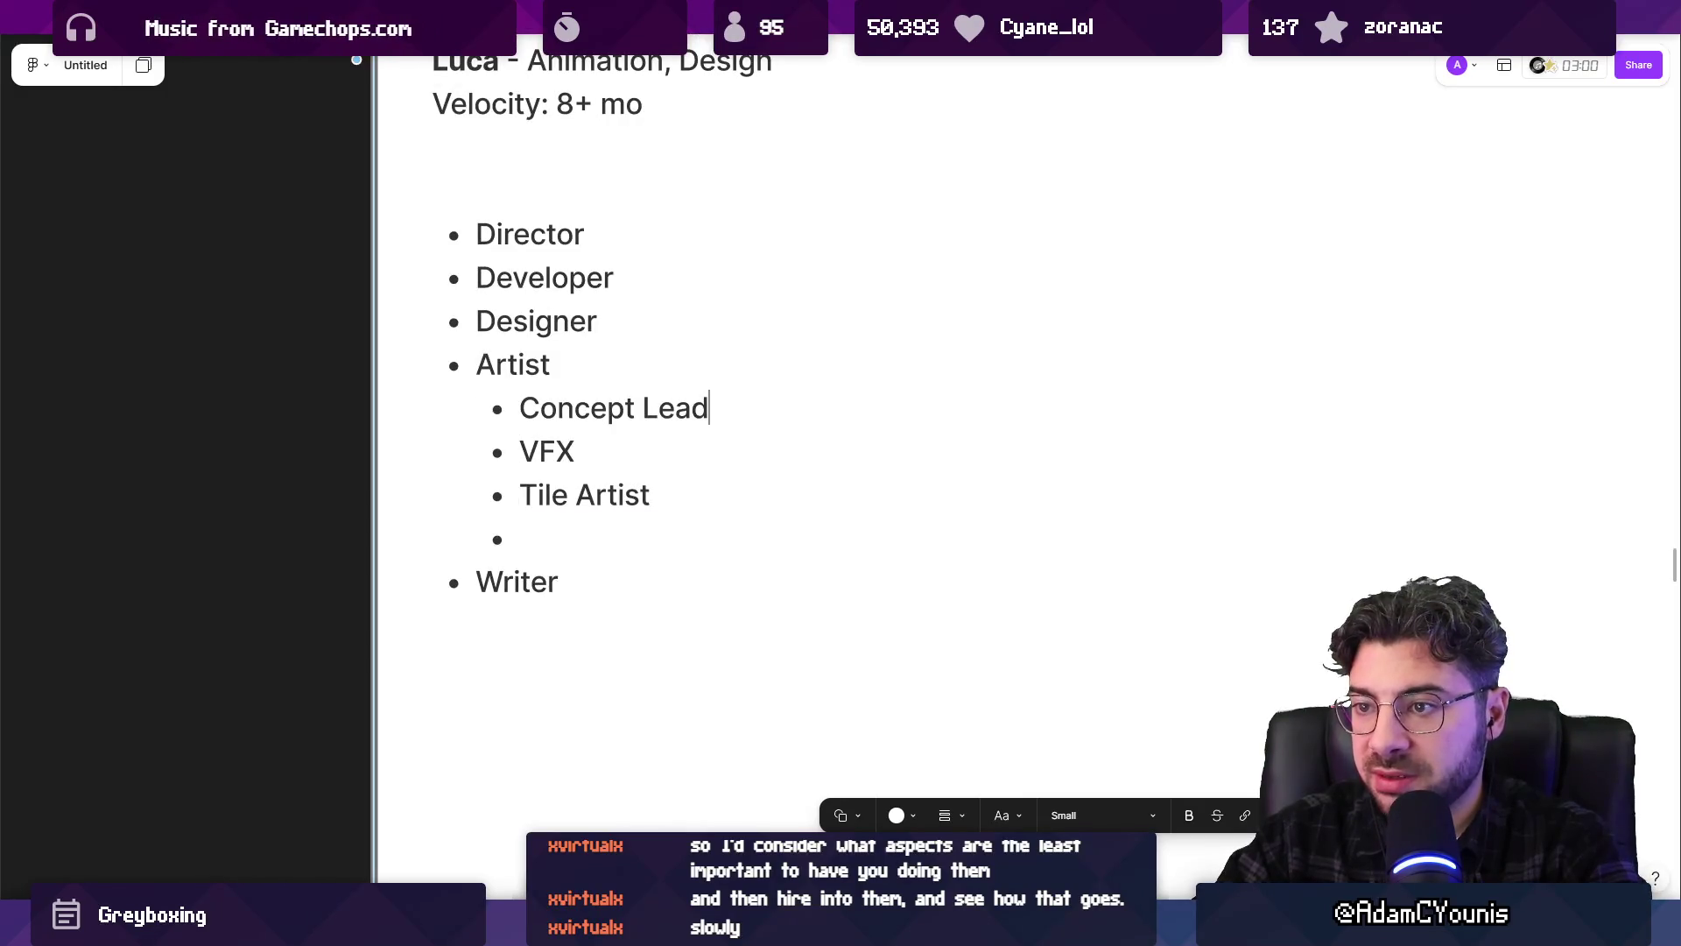
{"action": "key", "text": "Down"}
{"action": "key", "text": "Down"}
{"action": "key", "text": "Down"}
{"action": "key", "text": "BackSpace"}
{"action": "key", "text": "BackSpace"}
{"action": "key", "text": "Up"}
{"action": "key", "text": "Up"}
{"action": "key", "text": "Up"}
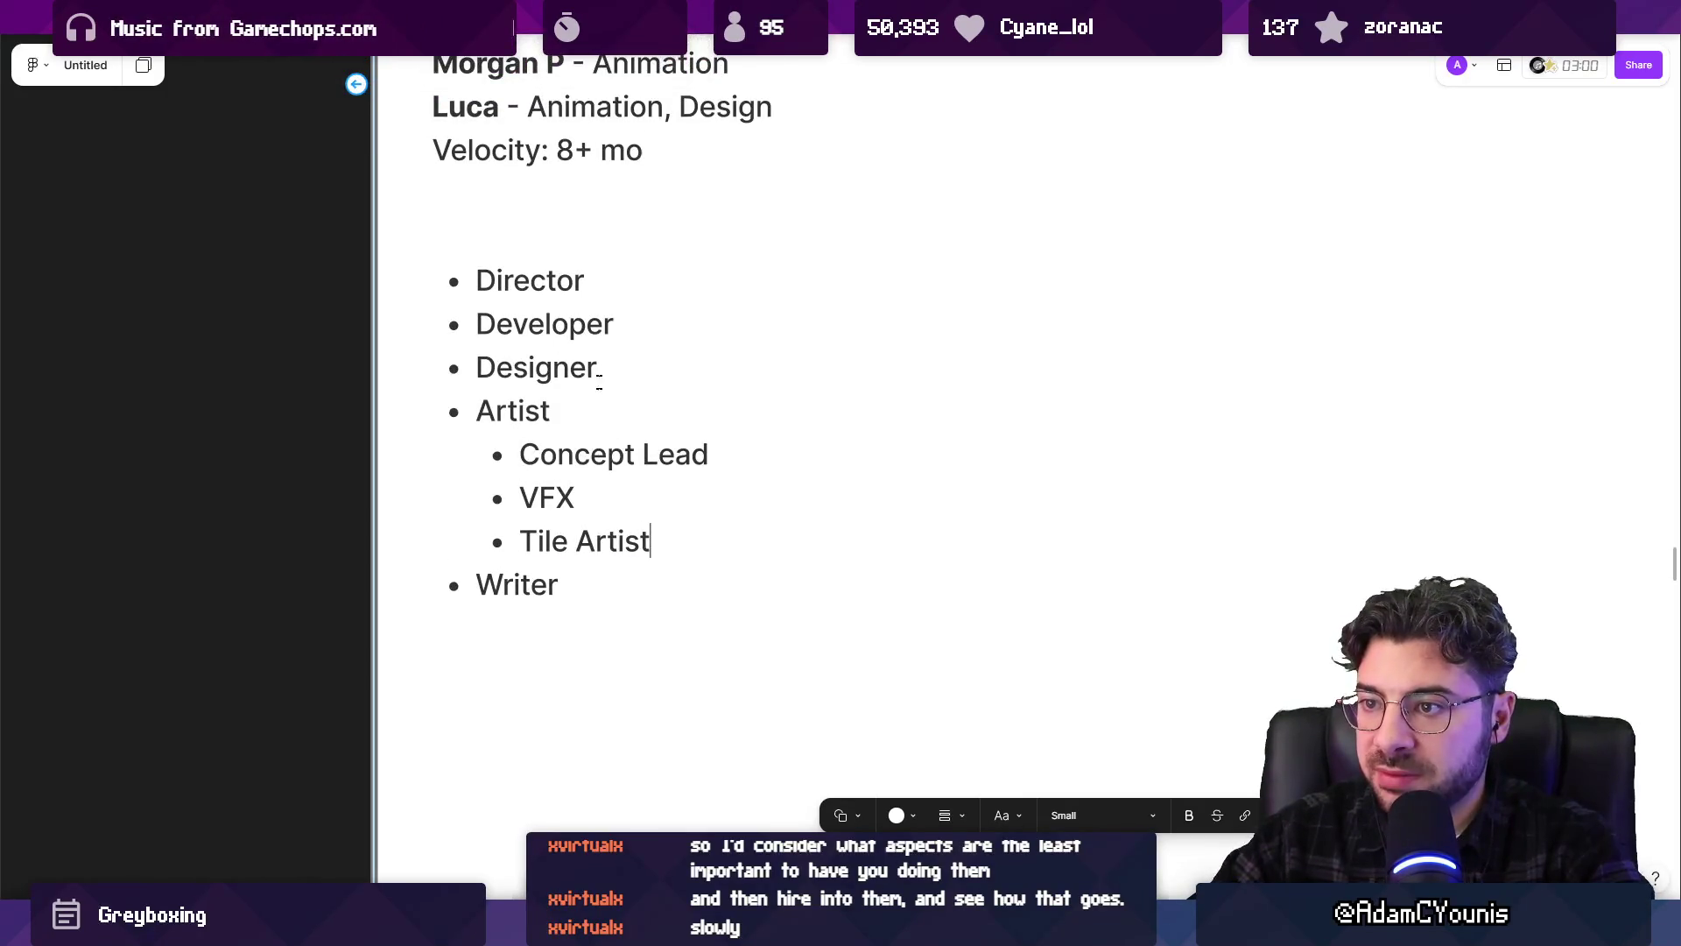
{"action": "key", "text": "Return"}
{"action": "key", "text": "Tab"}
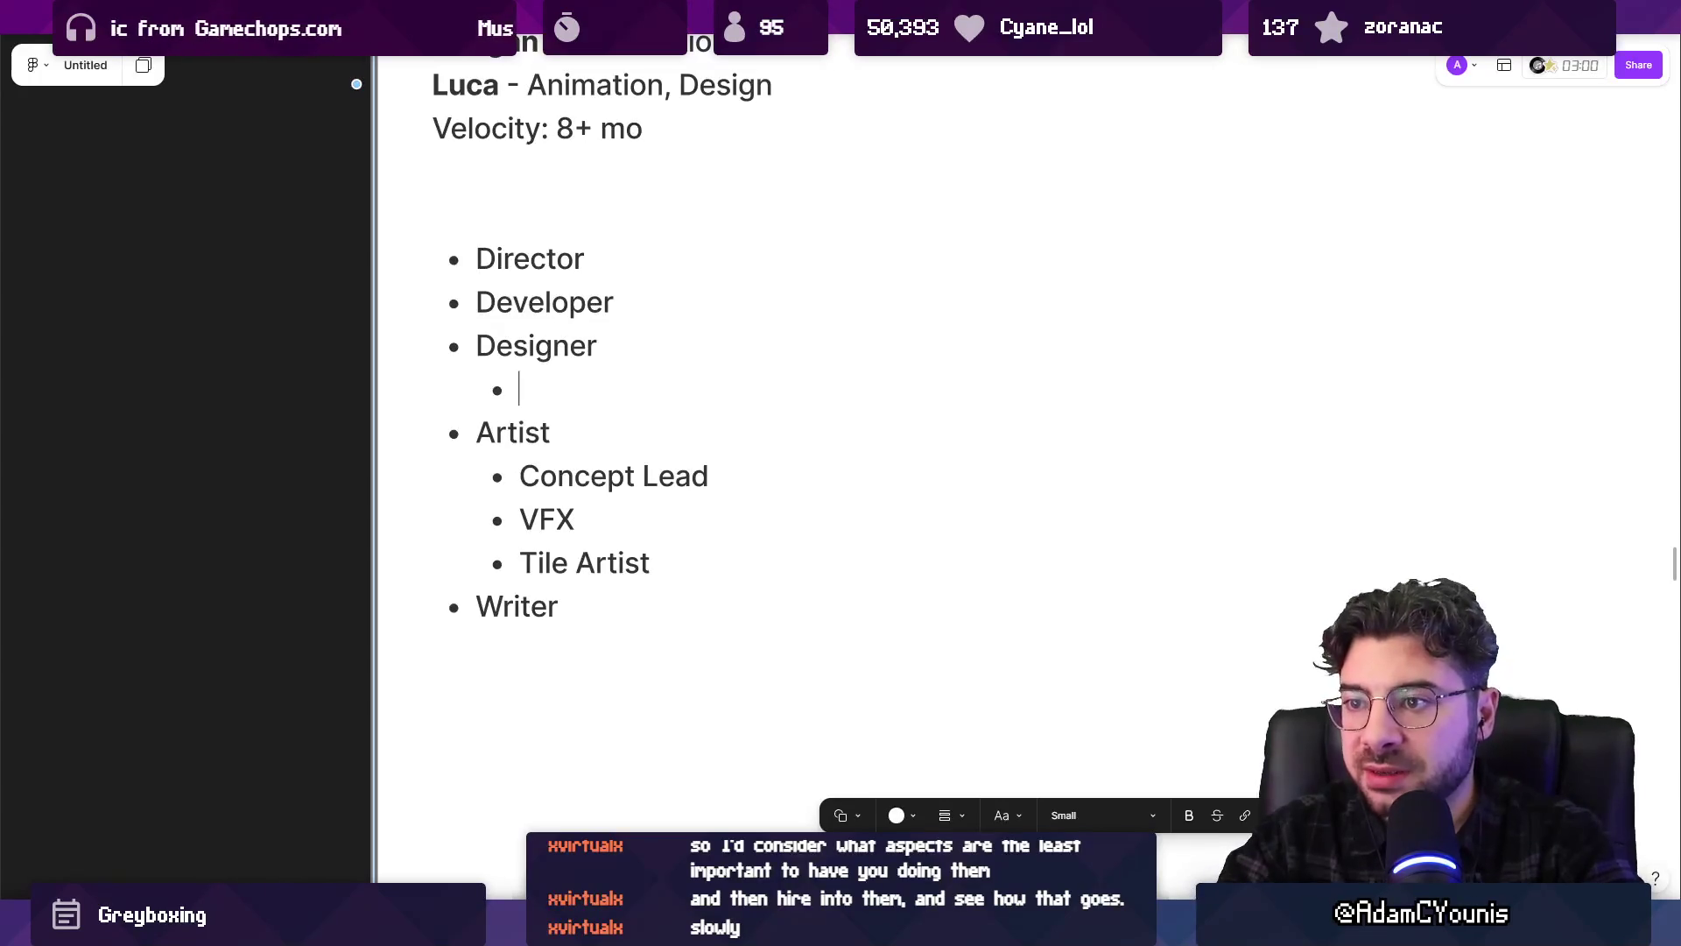
{"action": "type", "text": "Concept Lead"}
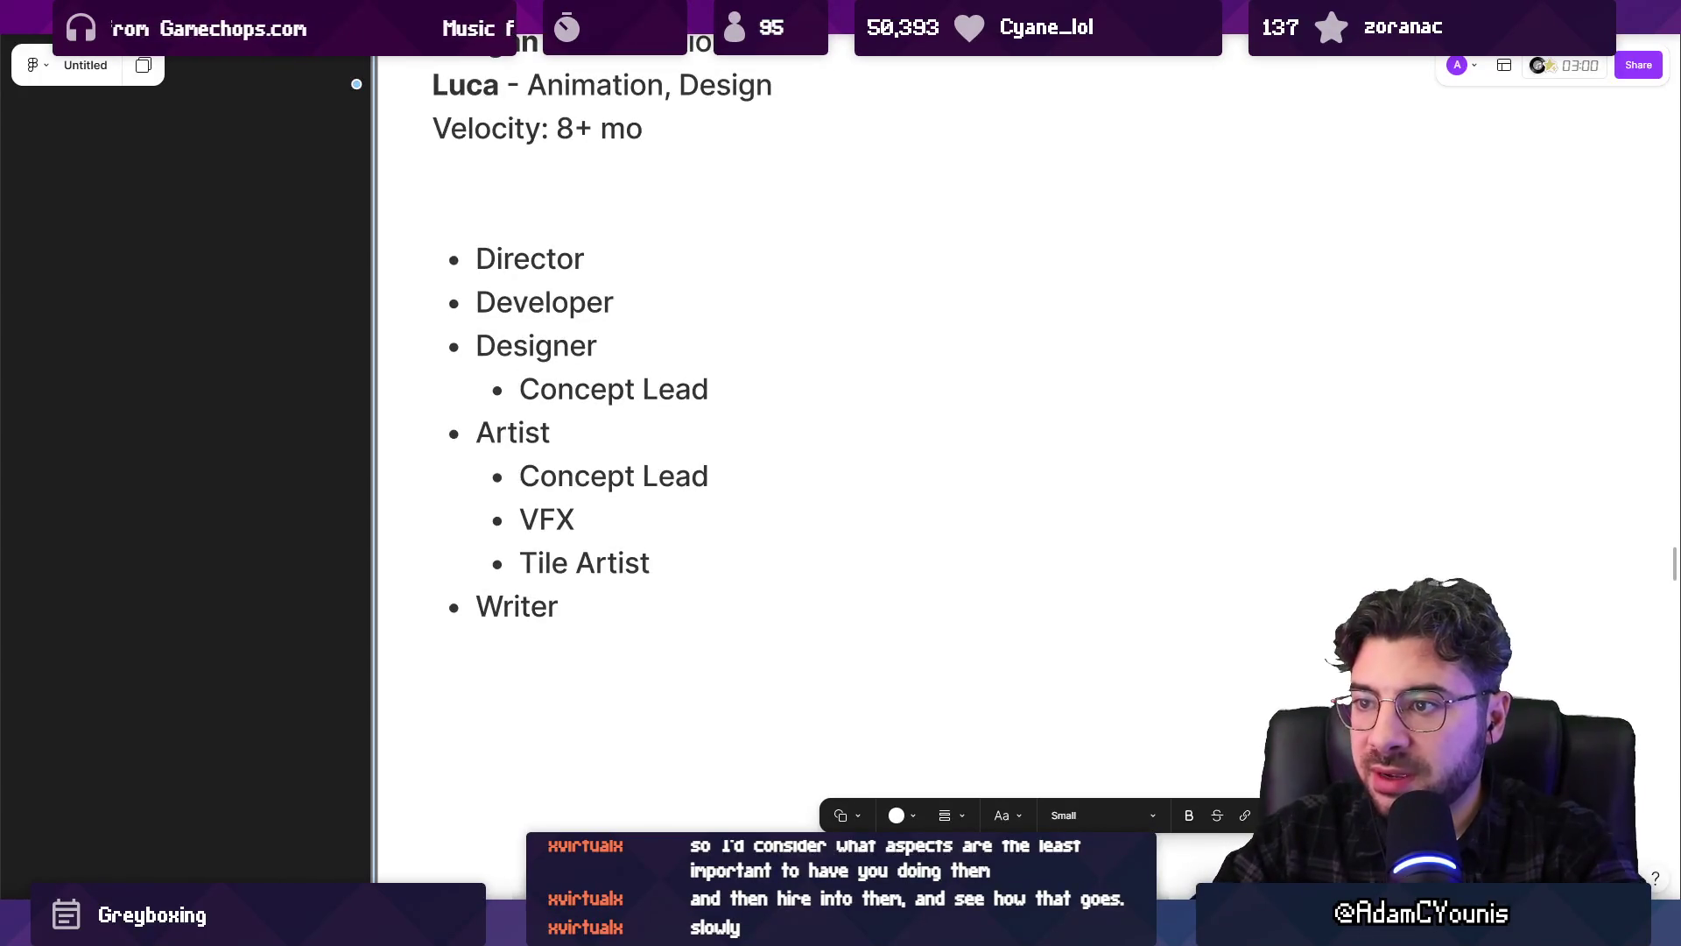
{"action": "key", "text": "ctrl+shift+Left"}
{"action": "key", "text": "ctrl+shift+Left"}
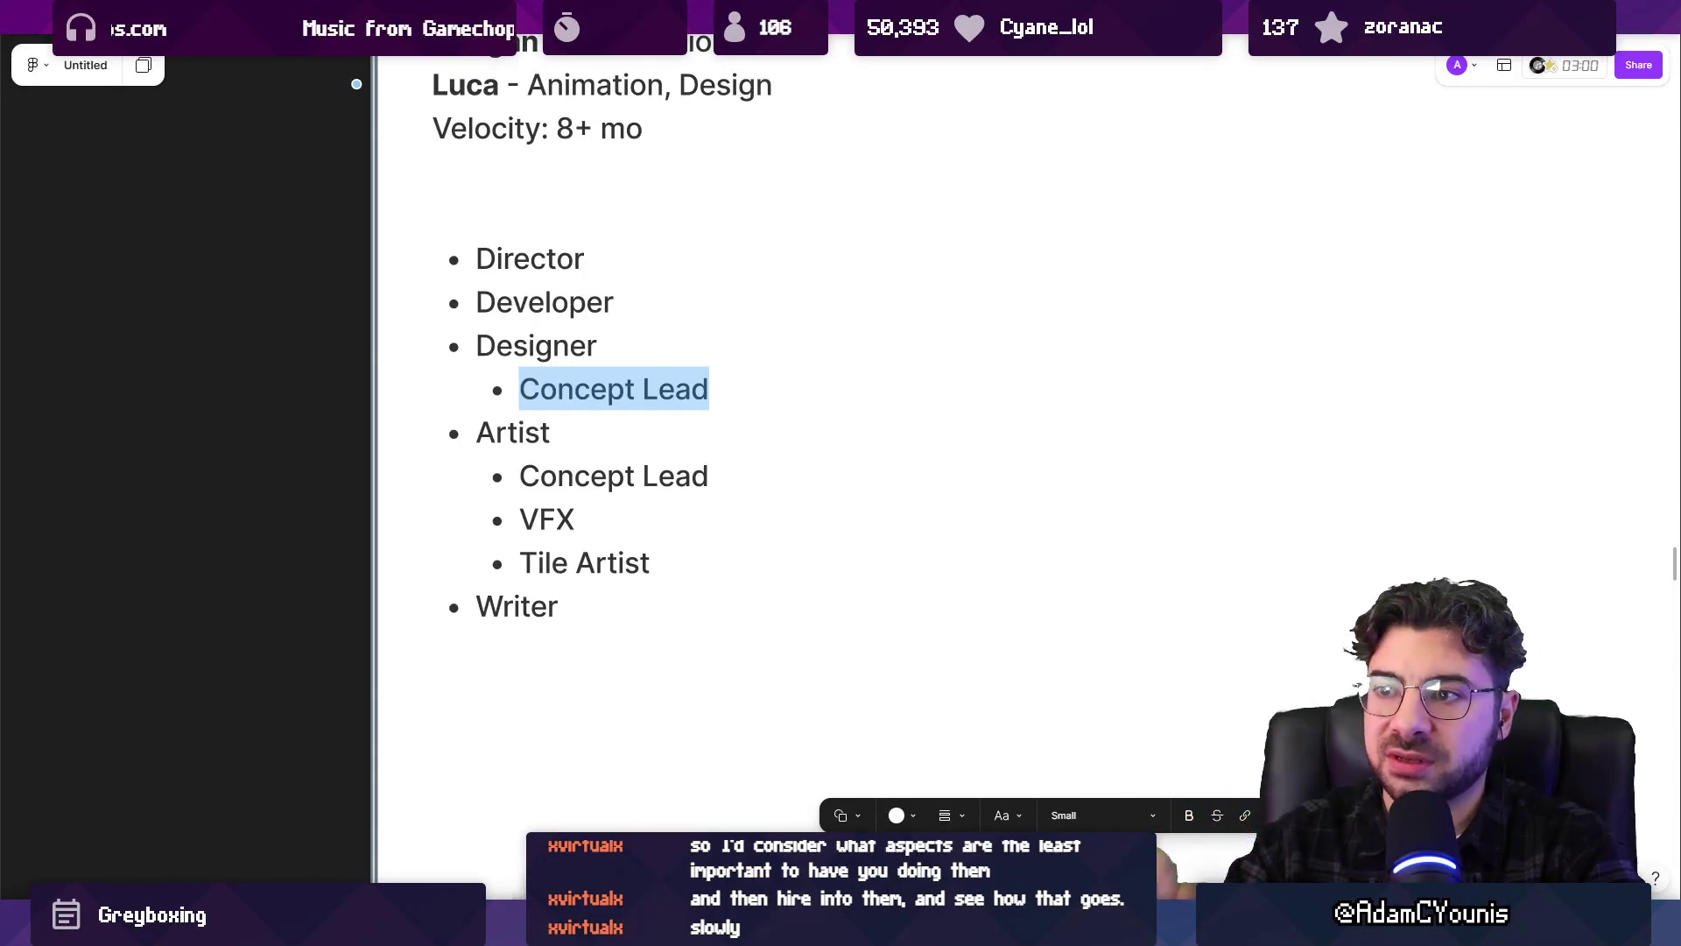
Add Tools, Content and Systems sub-items under Developer
{"action": "left_click", "coordinate": [513, 345]}
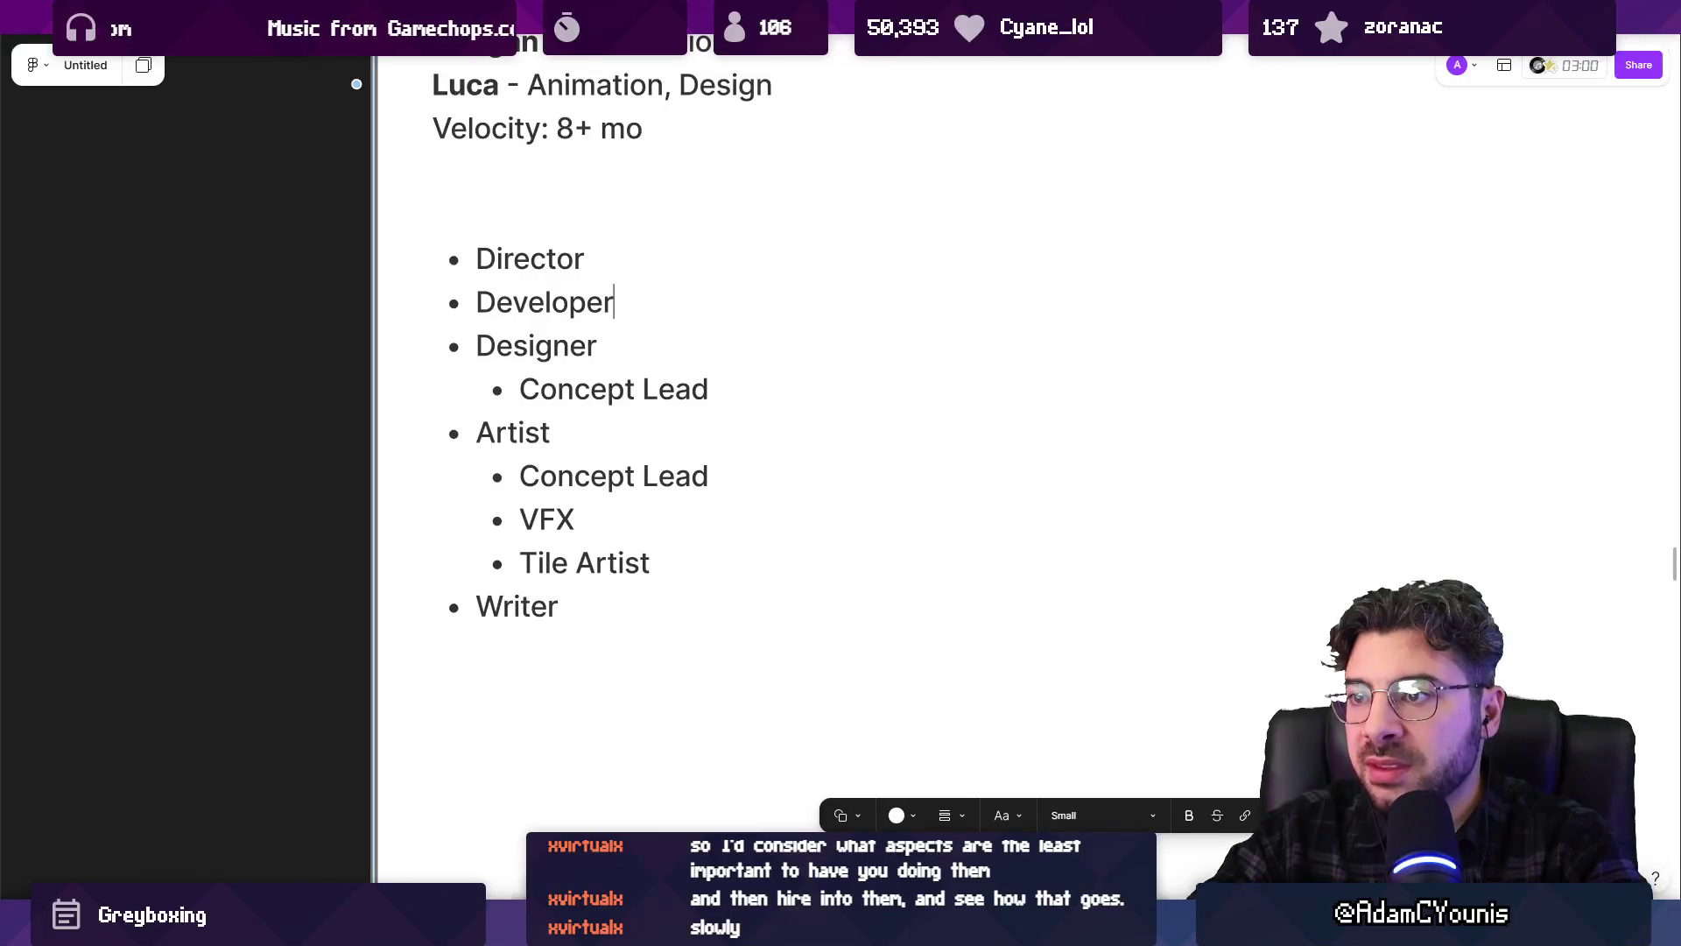
{"action": "key", "text": "Return"}
{"action": "key", "text": "Tab"}
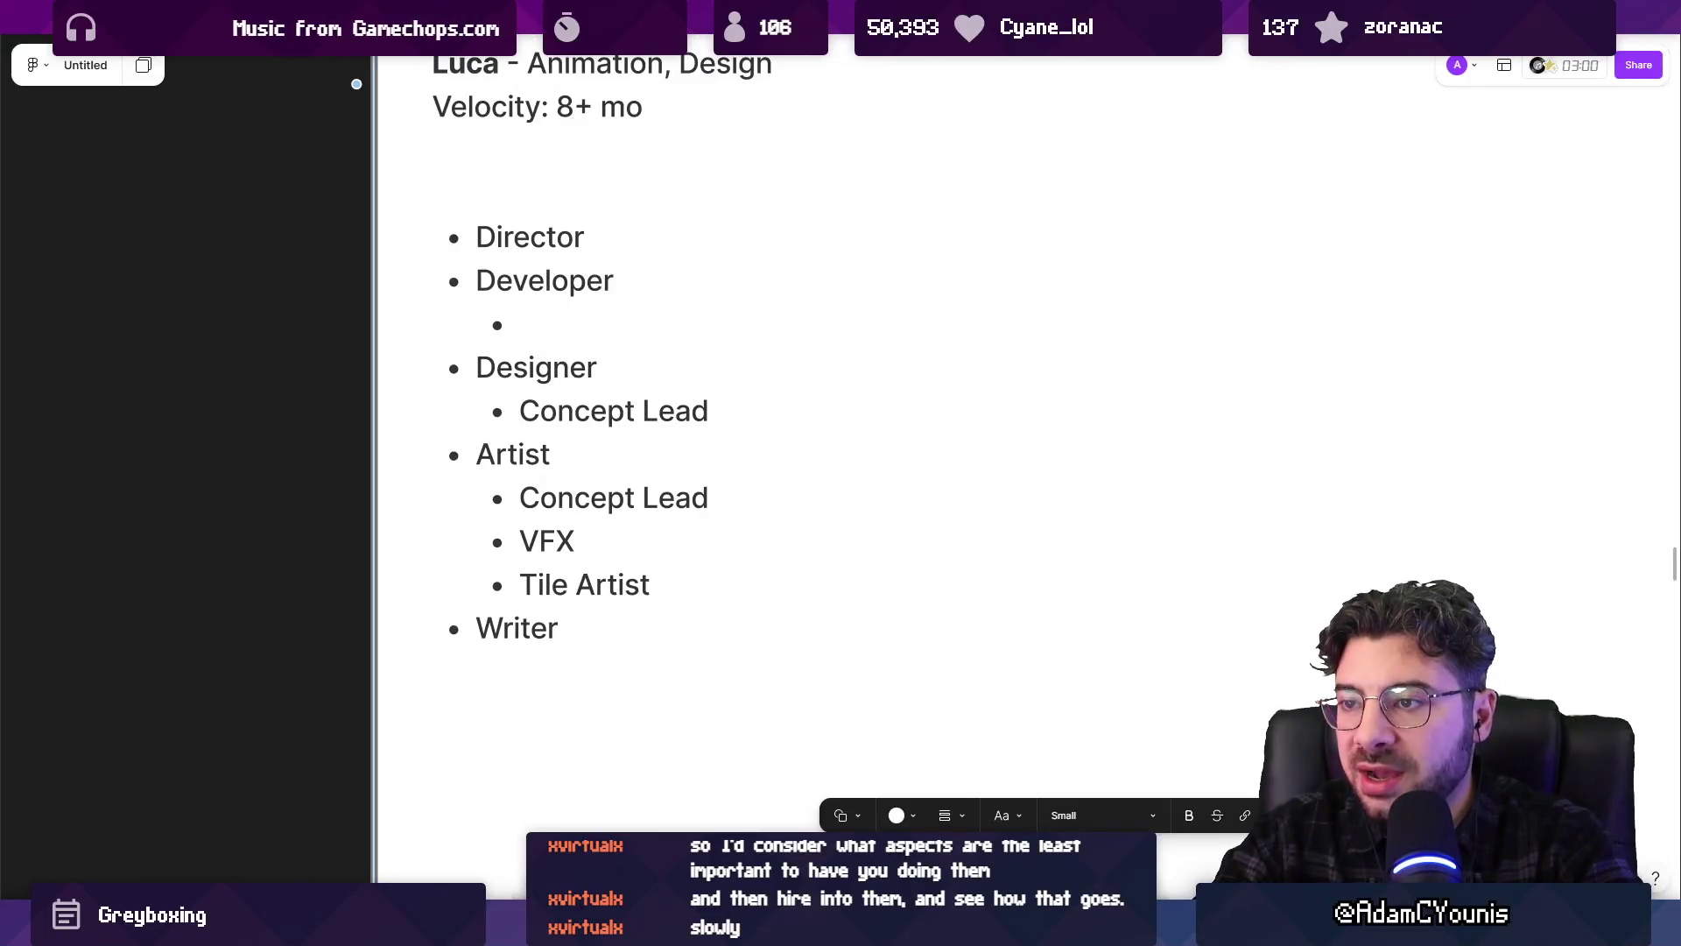
{"action": "type", "text": "ools"}
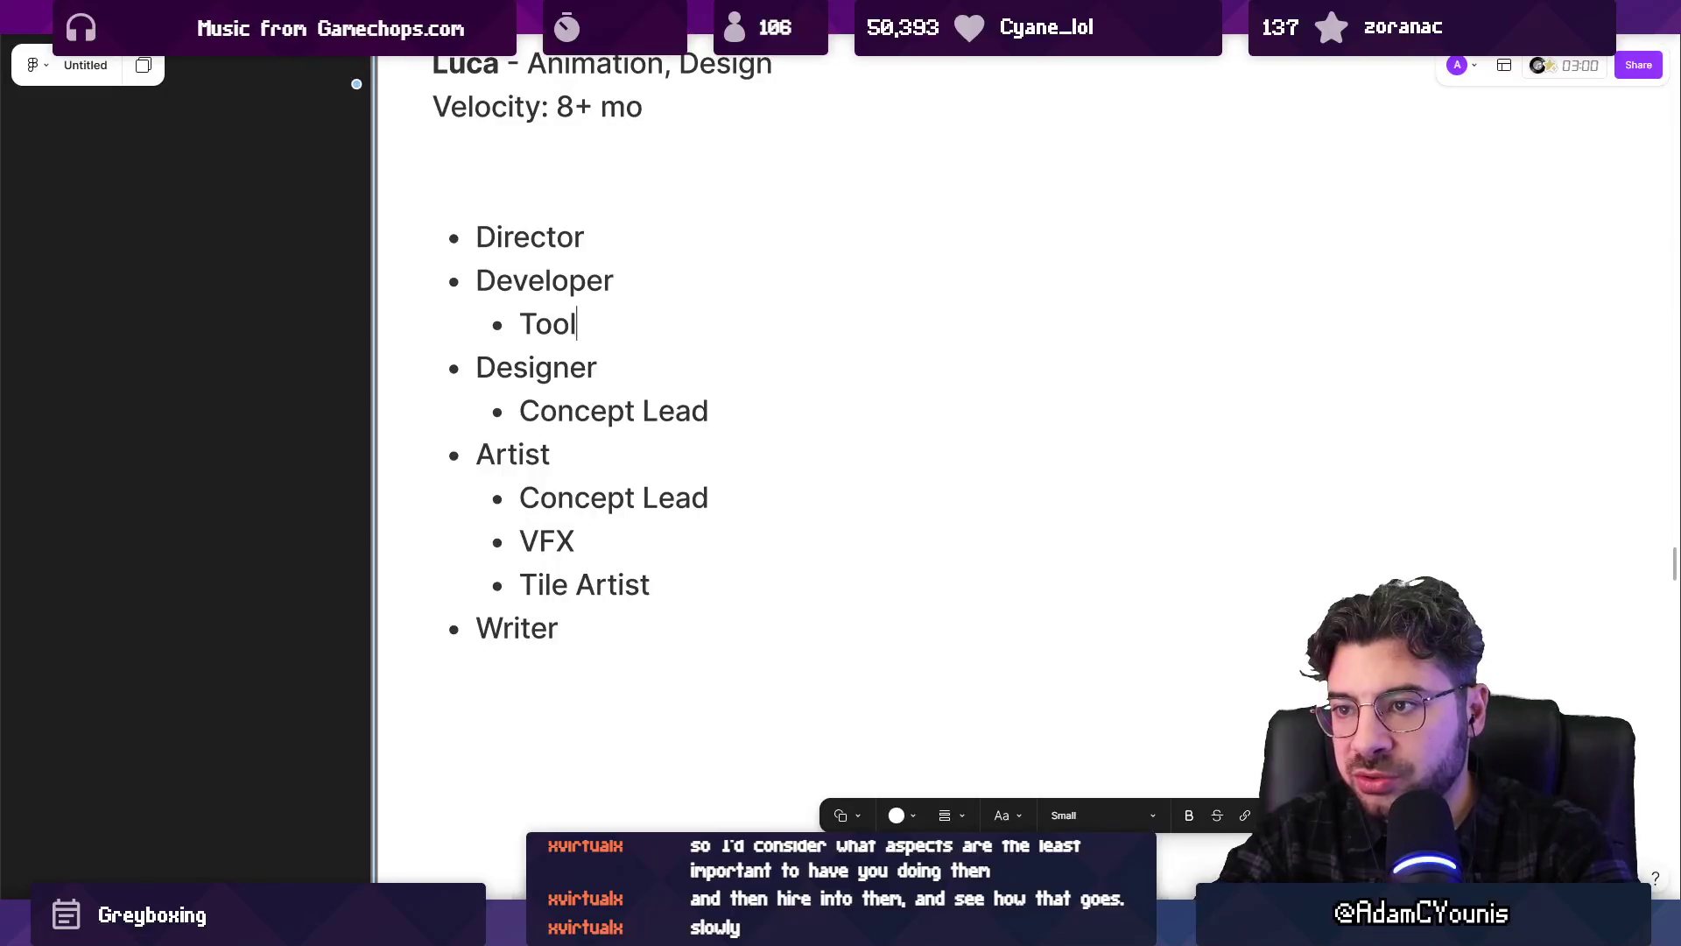
{"action": "key", "text": "Return"}
{"action": "type", "text": "Content"}
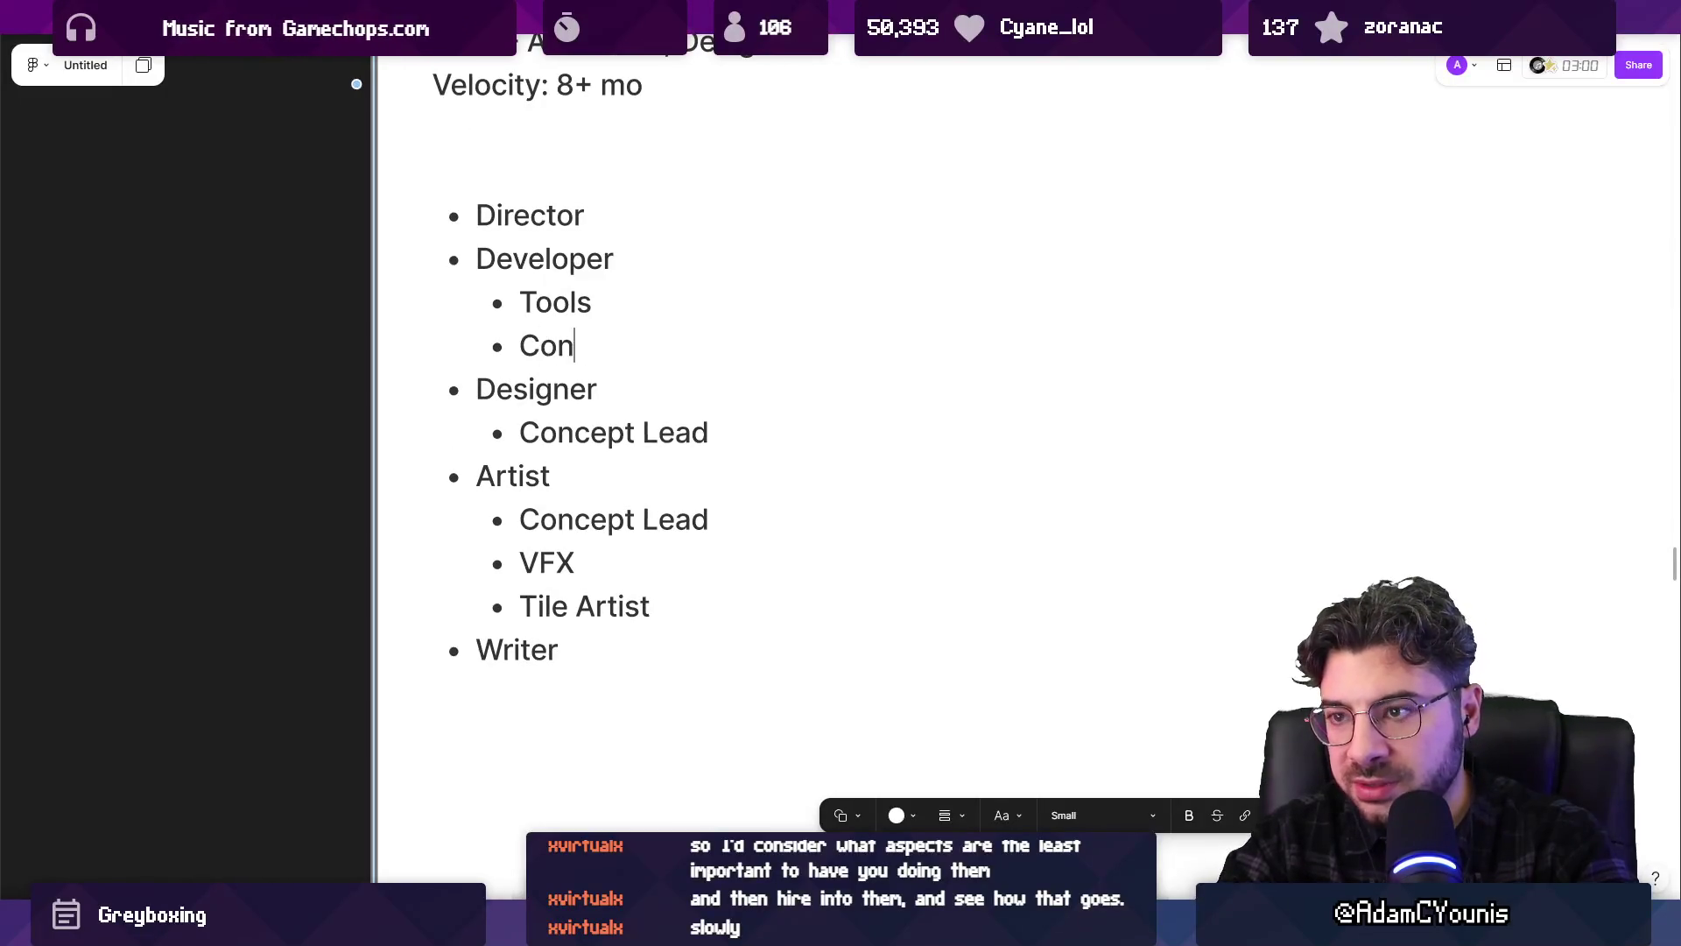
{"action": "key", "text": "Return"}
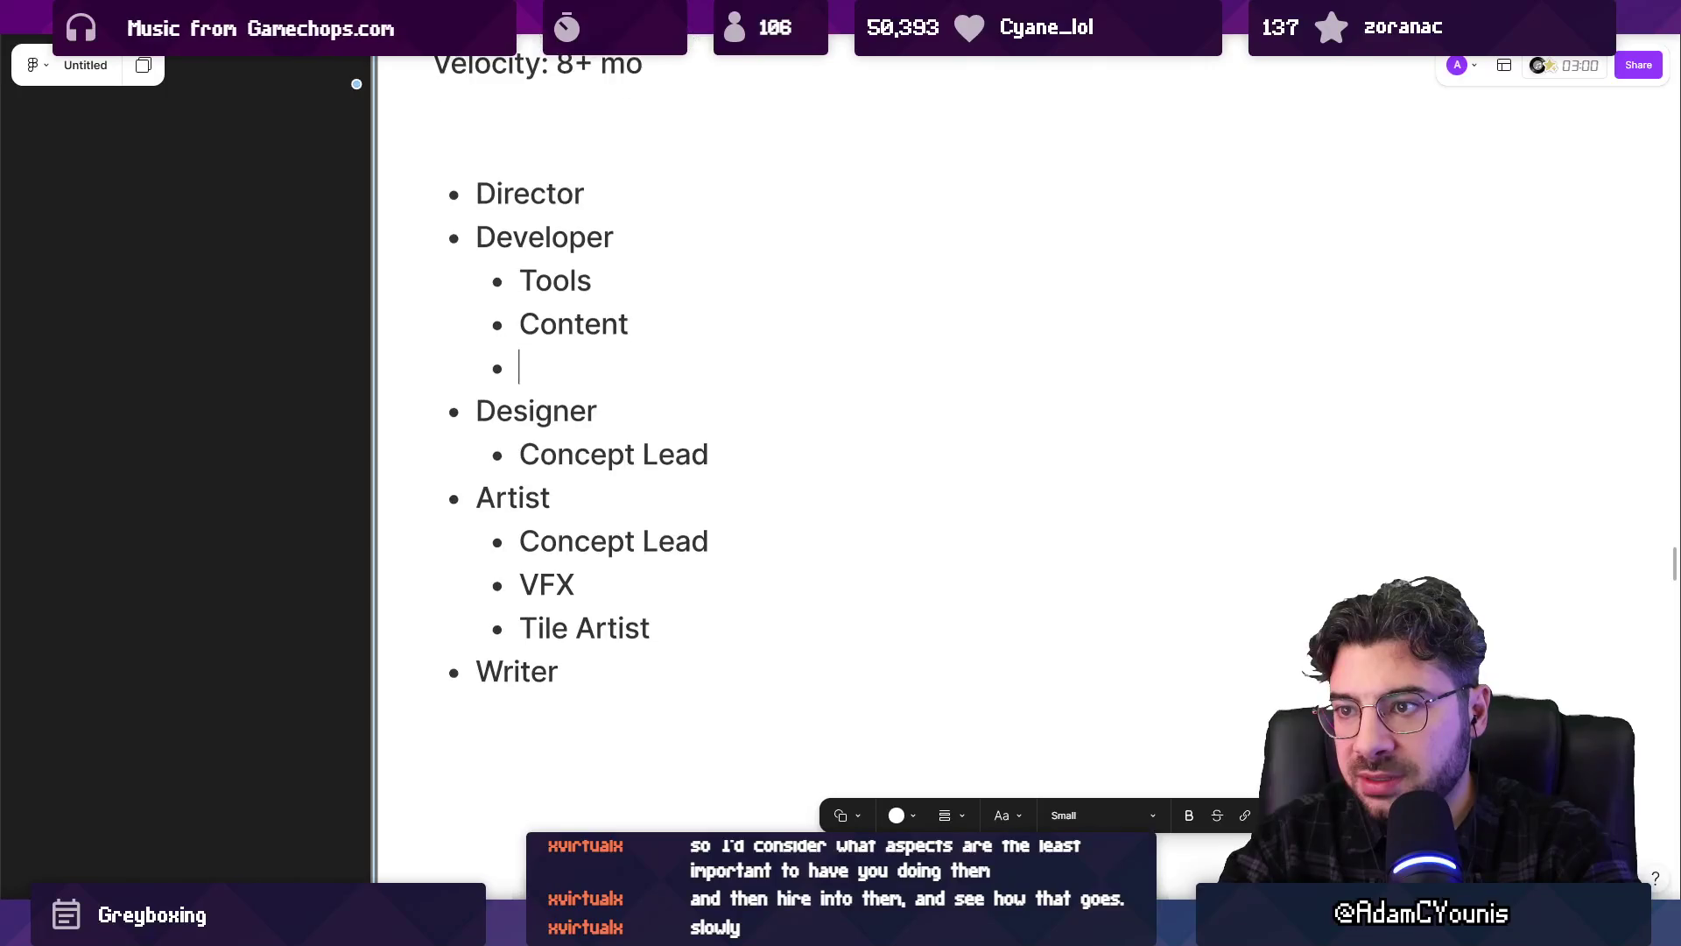
{"action": "type", "text": "Systems"}
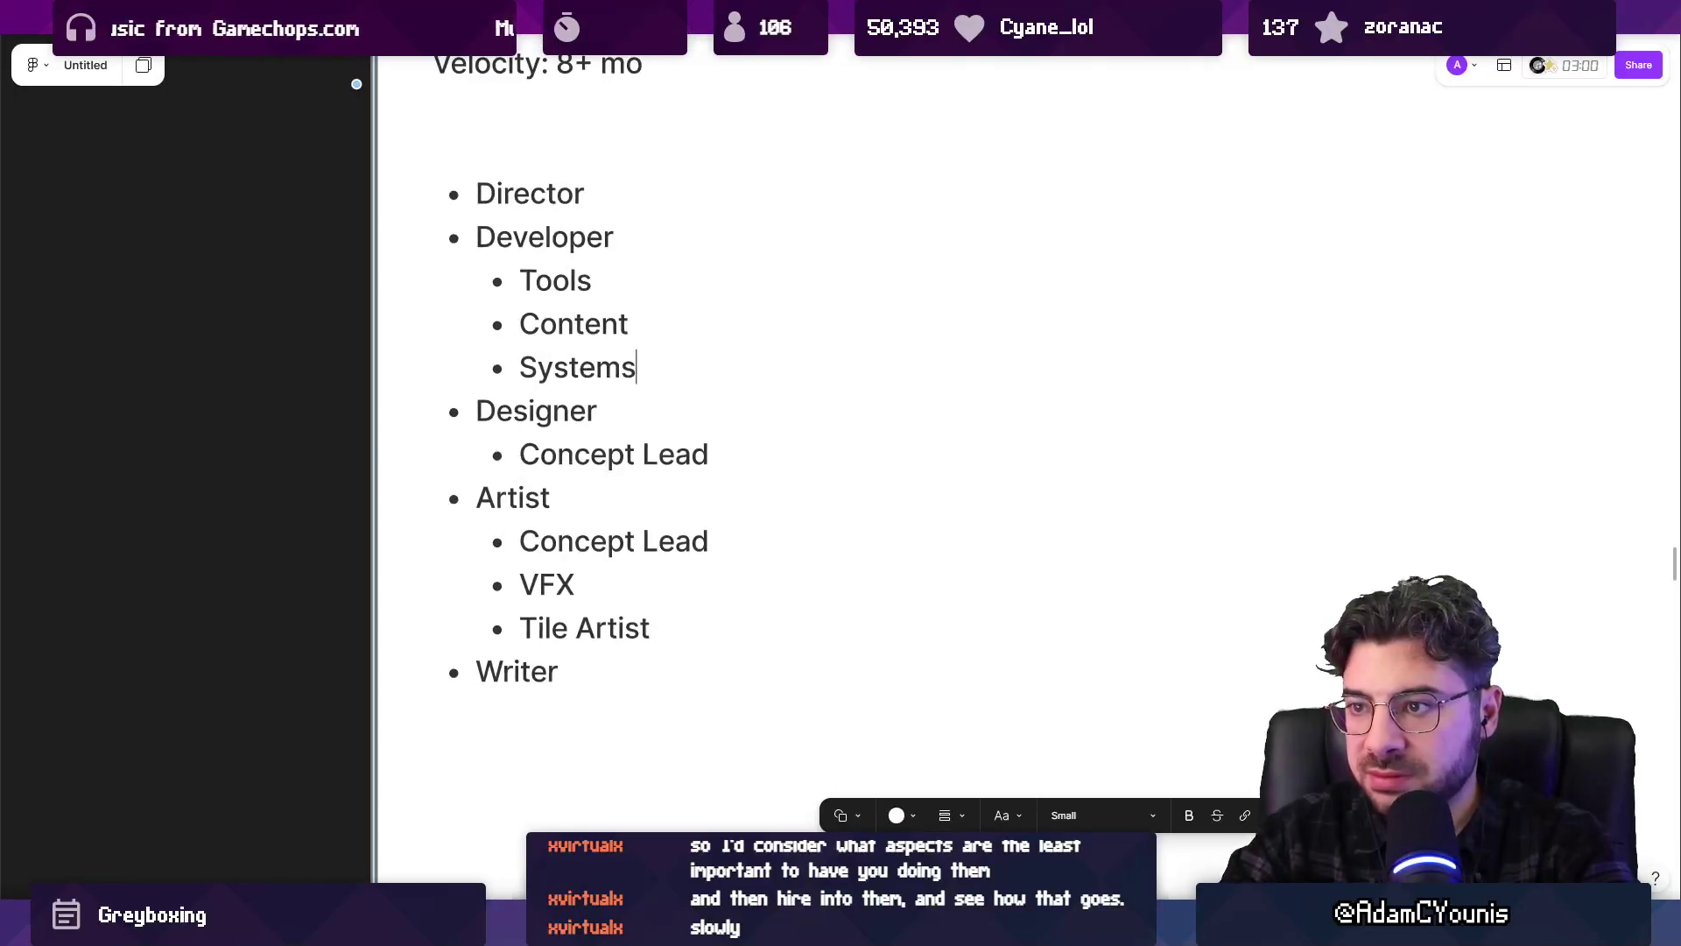
Reorder Developer's sub-items to Tools, Systems, Content, and start a bullet under Director
{"action": "key", "text": "Home"}
{"action": "key", "text": "shift+Up"}
{"action": "key", "text": "BackSpace"}
{"action": "left_click", "coordinate": [638, 345]}
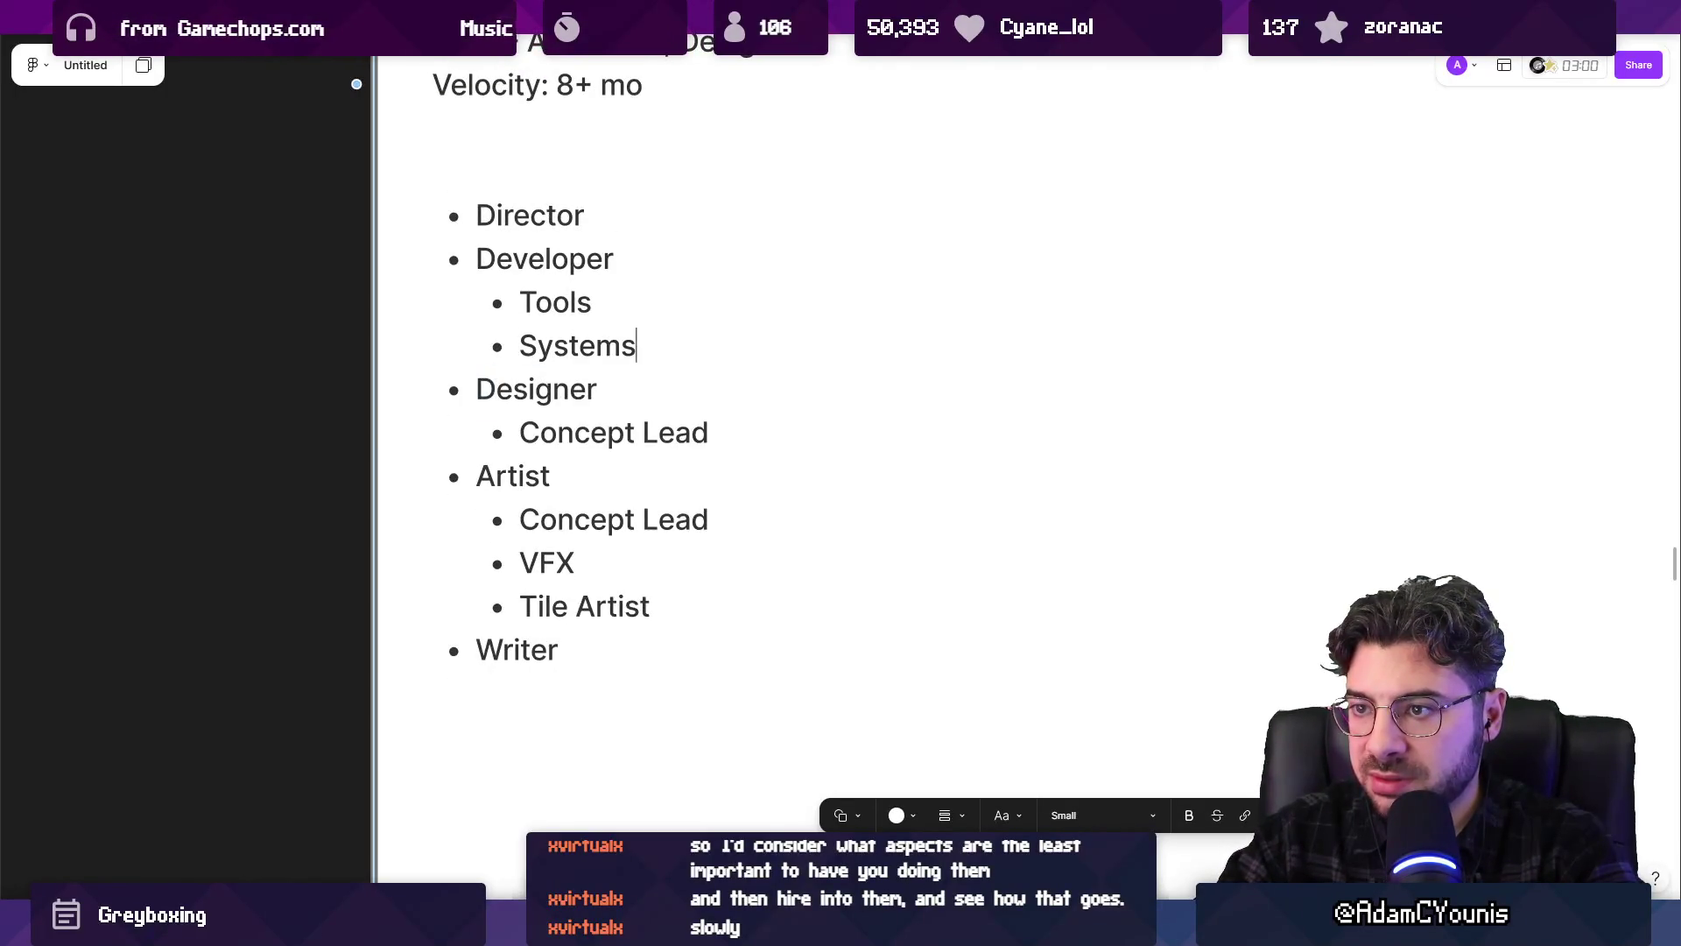
{"action": "key", "text": "Return"}
{"action": "type", "text": "Content"}
{"action": "key", "text": "Return"}
{"action": "key", "text": "BackSpace"}
{"action": "key", "text": "BackSpace"}
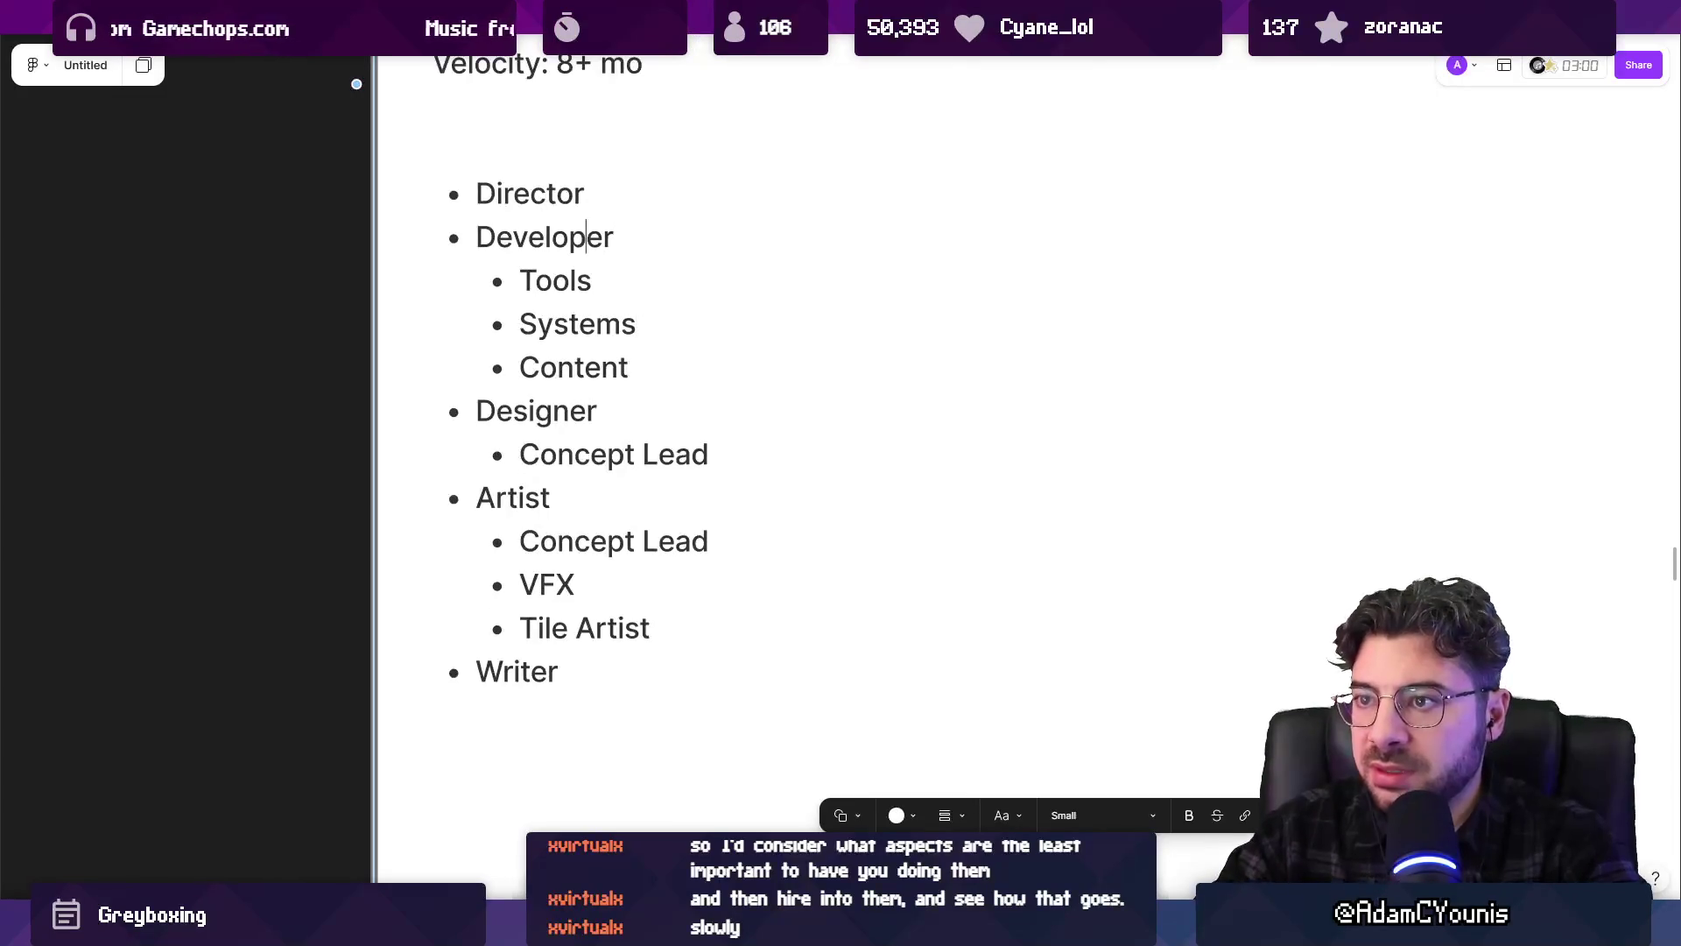
{"action": "key", "text": "Return"}
Add Vision and Signoff as sub-items under Director
{"action": "key", "text": "Tab"}
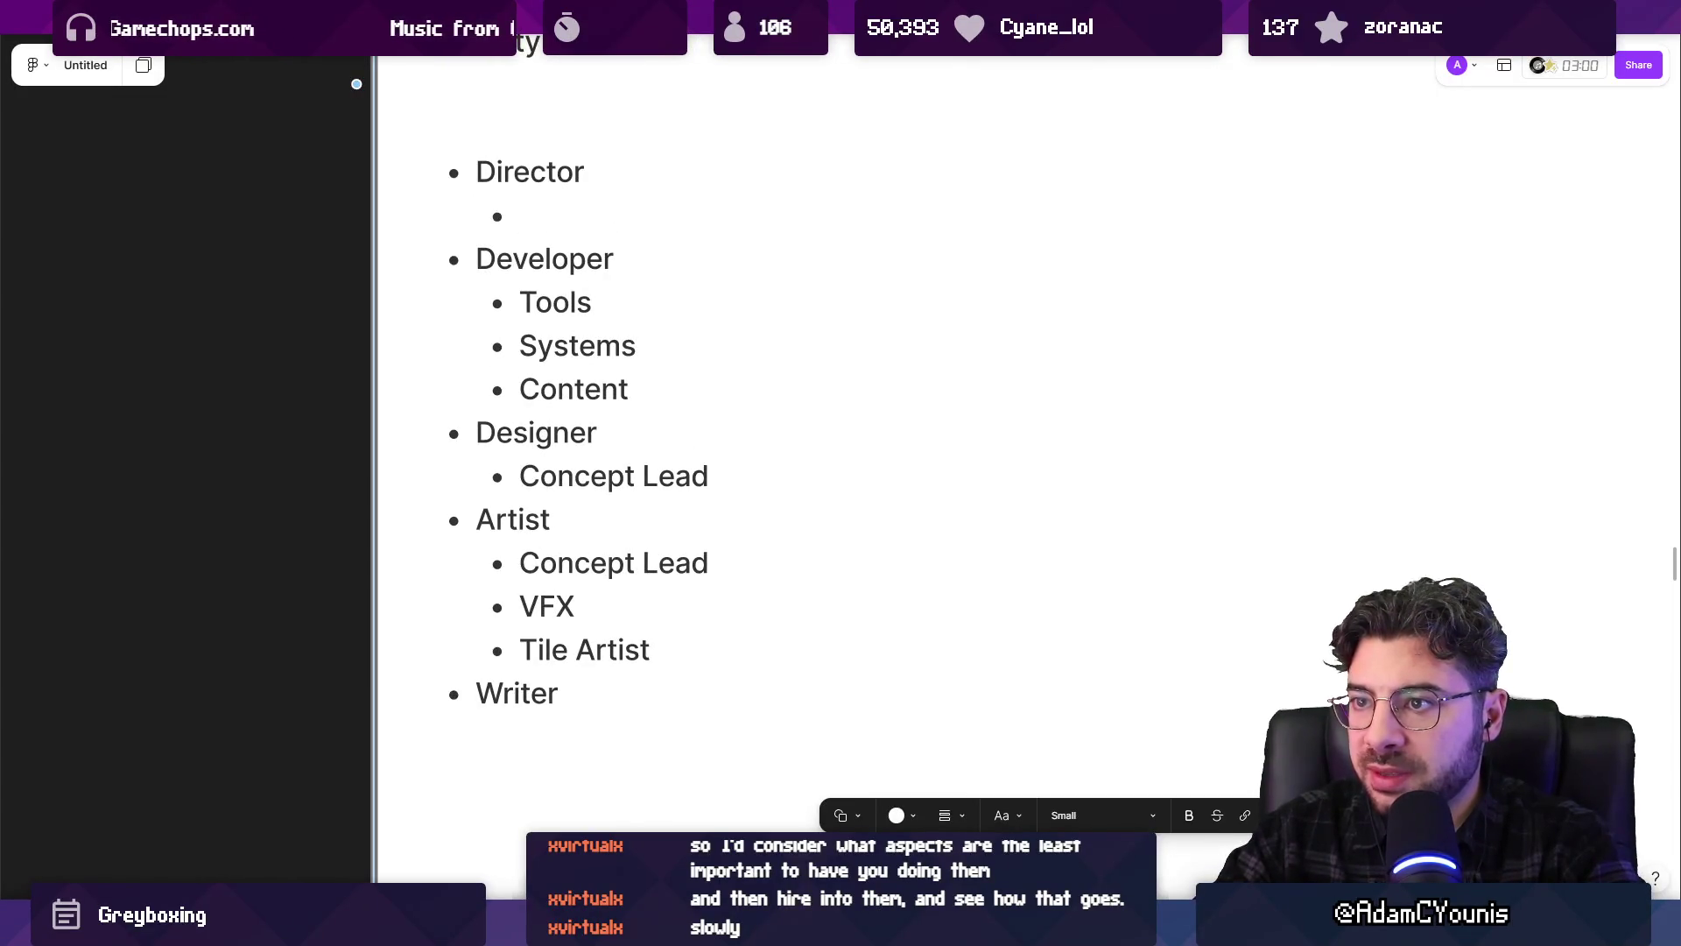
{"action": "type", "text": "Viso"}
{"action": "key", "text": "BackSpace"}
{"action": "type", "text": "ion"}
{"action": "key", "text": "Return"}
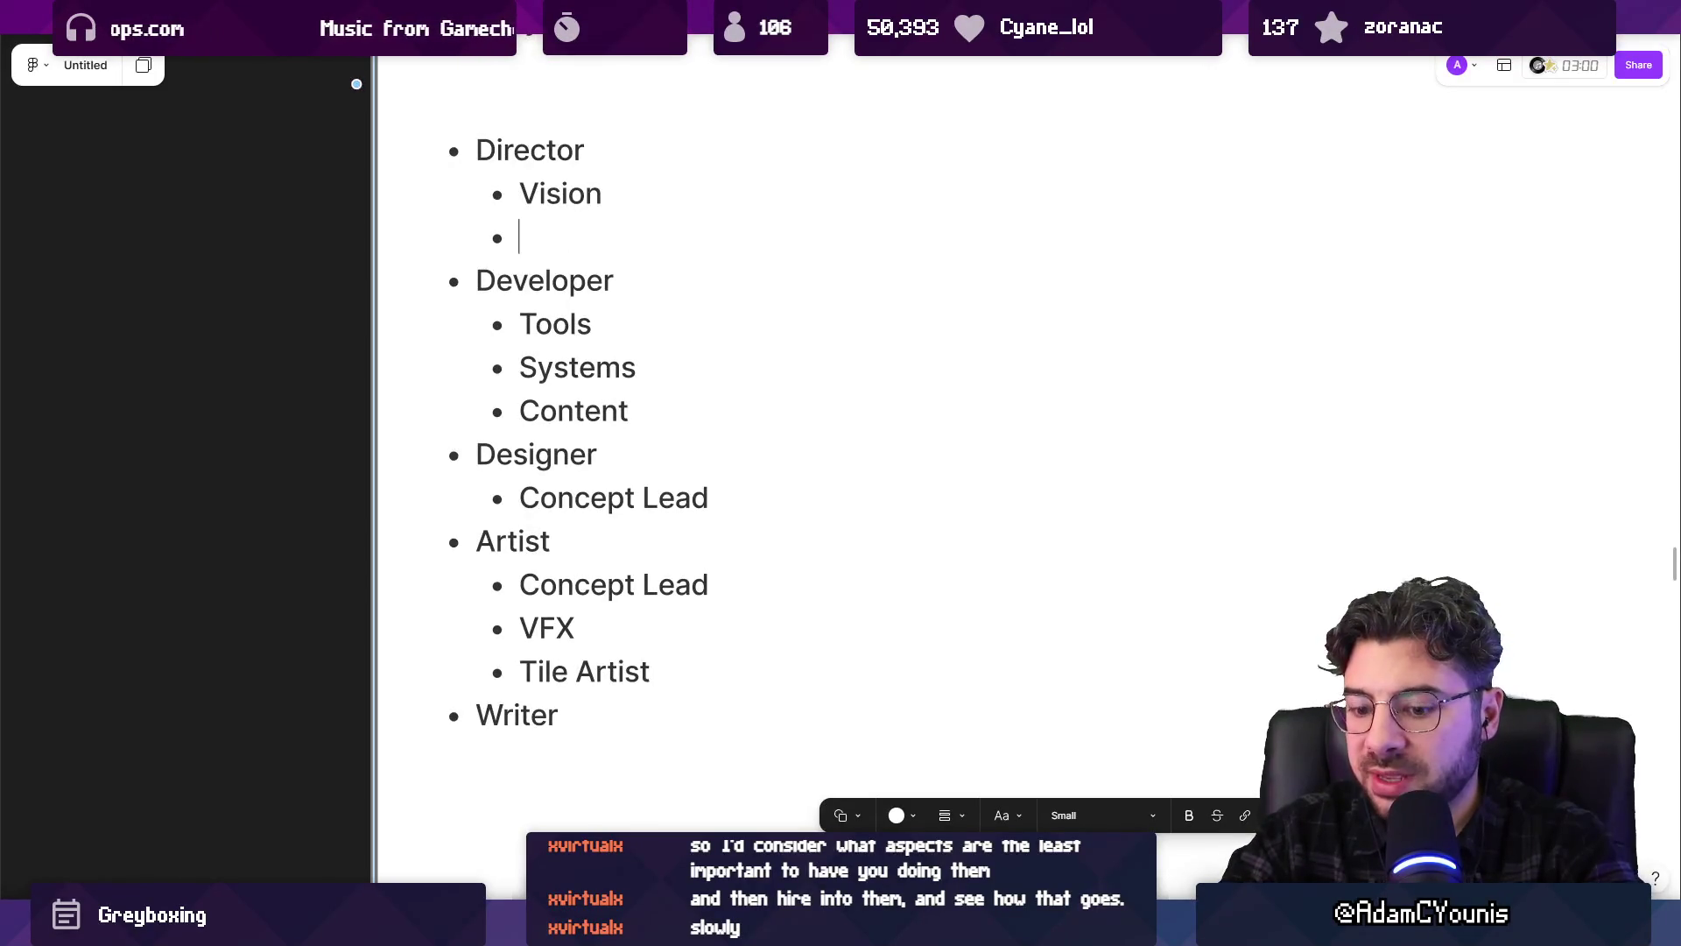
{"action": "type", "text": "Signoff"}
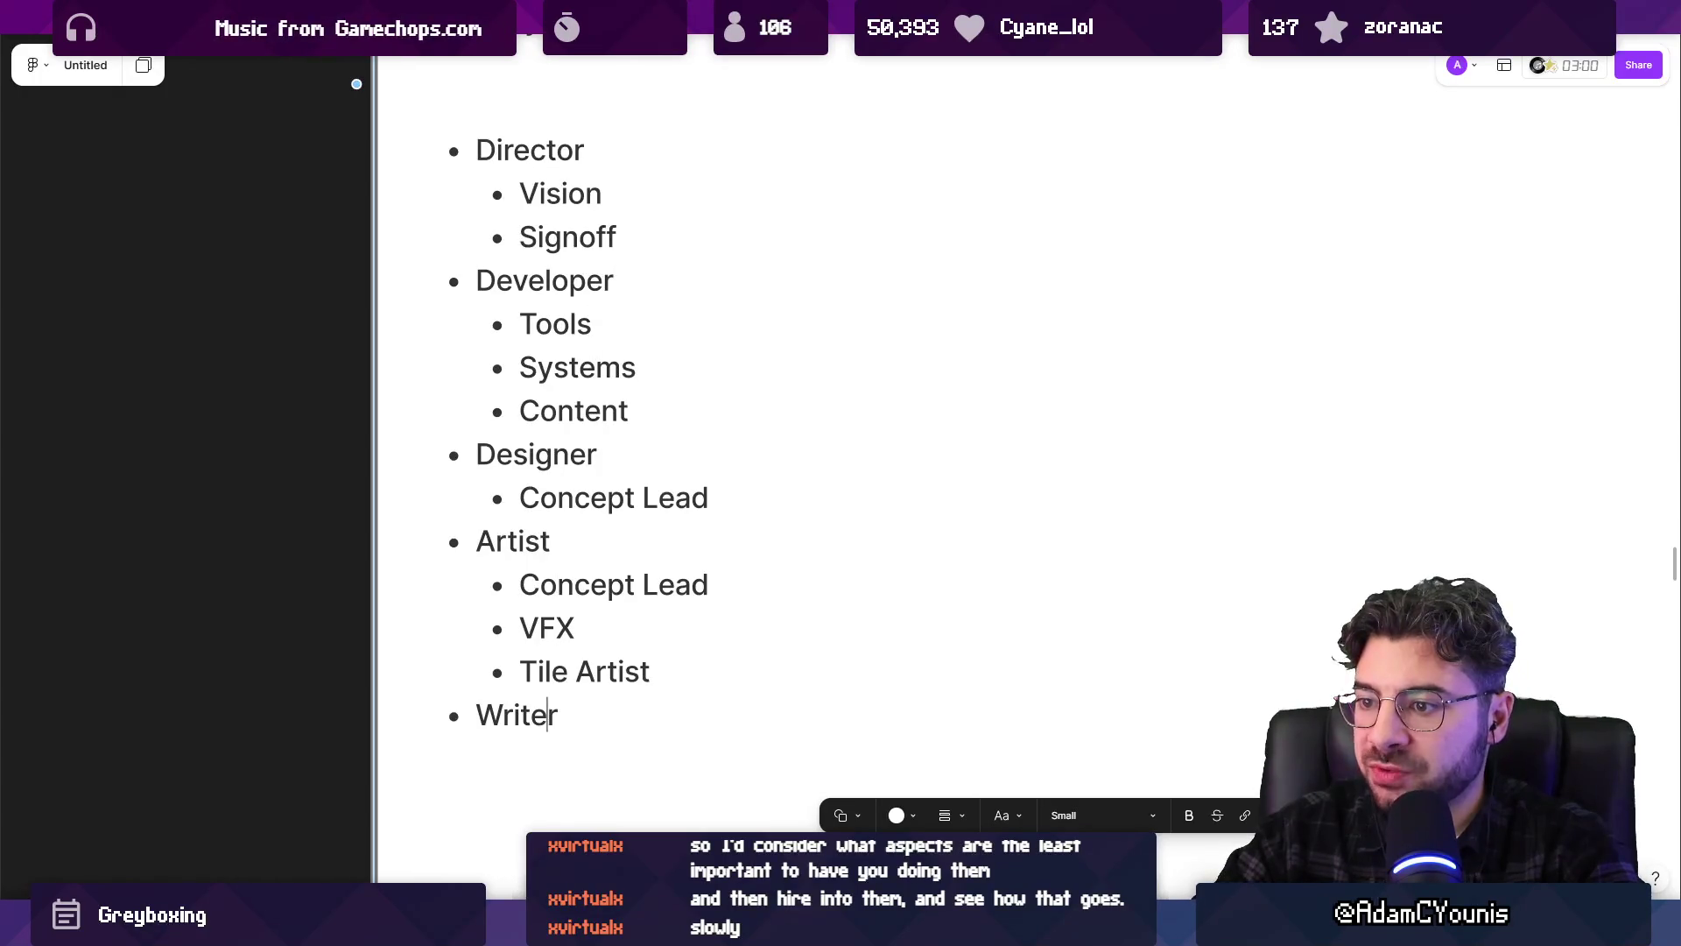
Add a Scenario sub-item under Writer
{"action": "key", "text": "Right"}
{"action": "key", "text": "Return"}
{"action": "key", "text": "Tab"}
{"action": "type", "text": "Scena"}
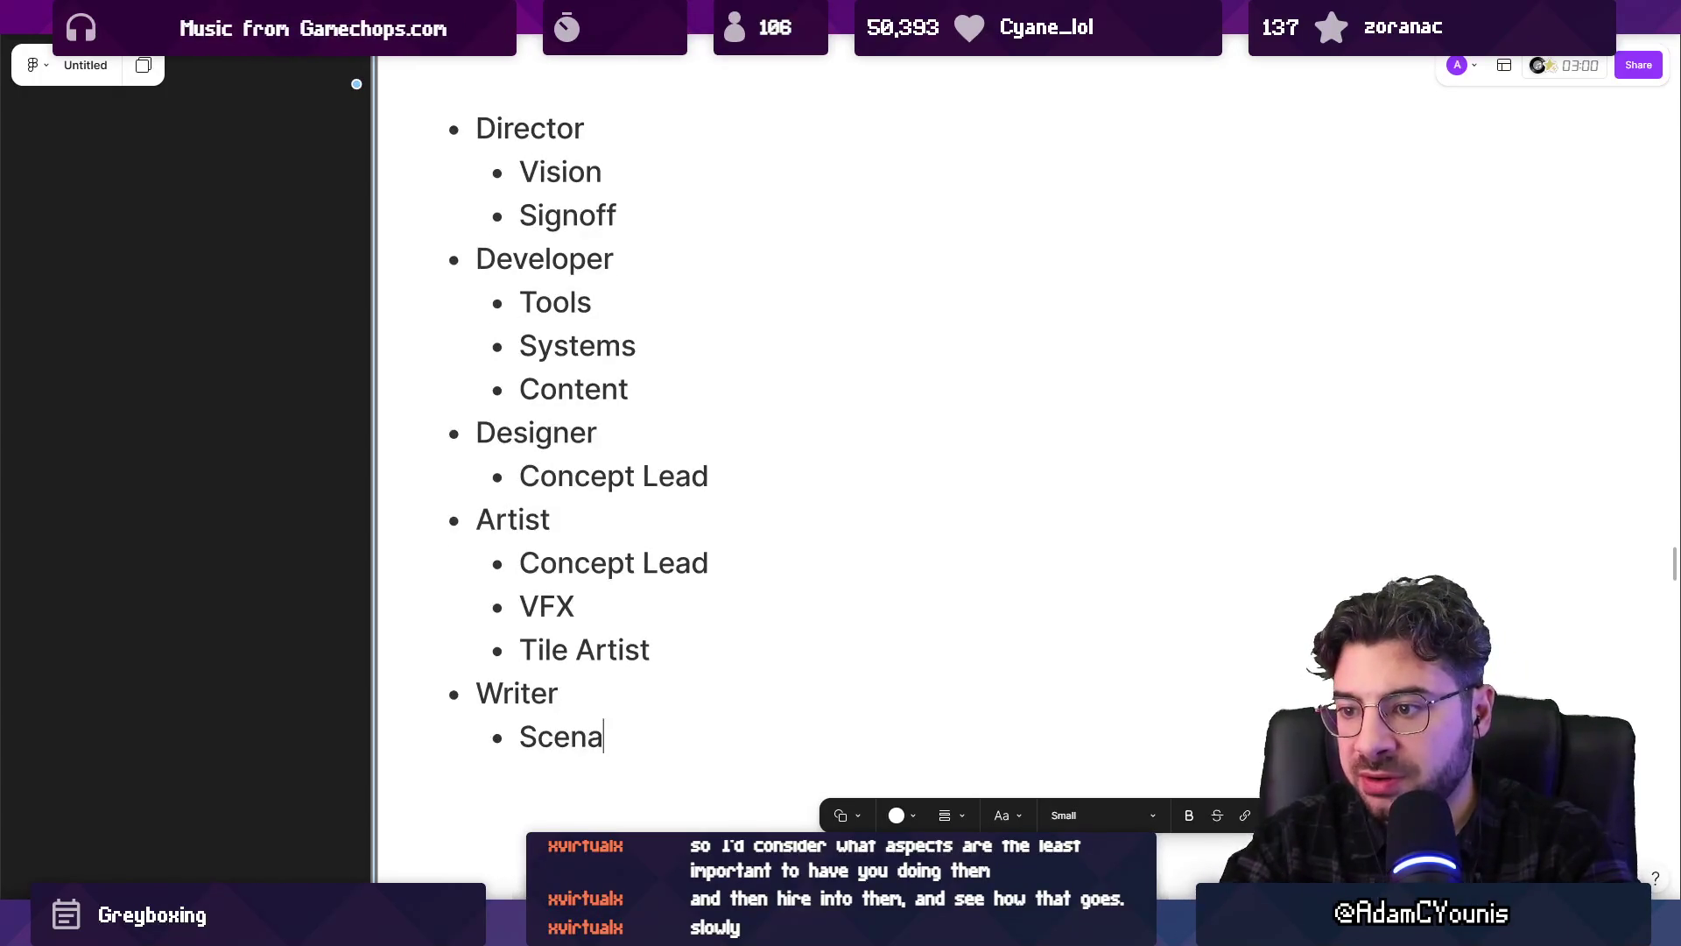
{"action": "type", "text": "rio"}
{"action": "key", "text": "Return"}
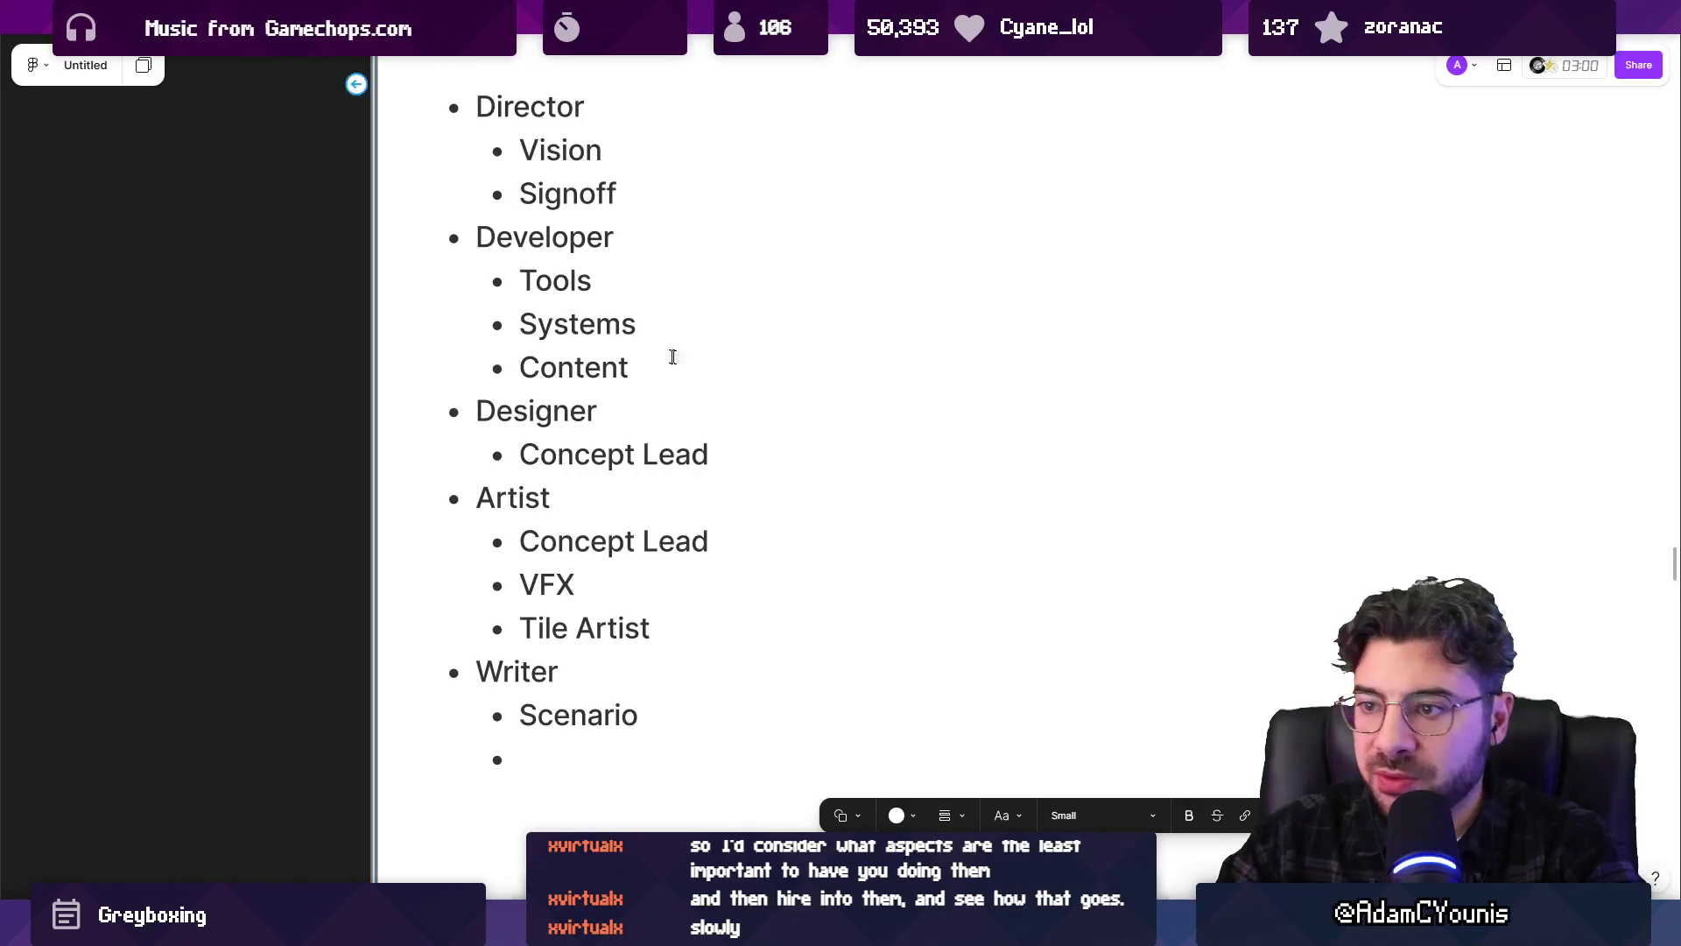
Add an Implementation item nested one level under Scenario
{"action": "scroll", "coordinate": [671, 357], "scroll_direction": "down", "scroll_amount": 2}
{"action": "type", "text": "Level"}
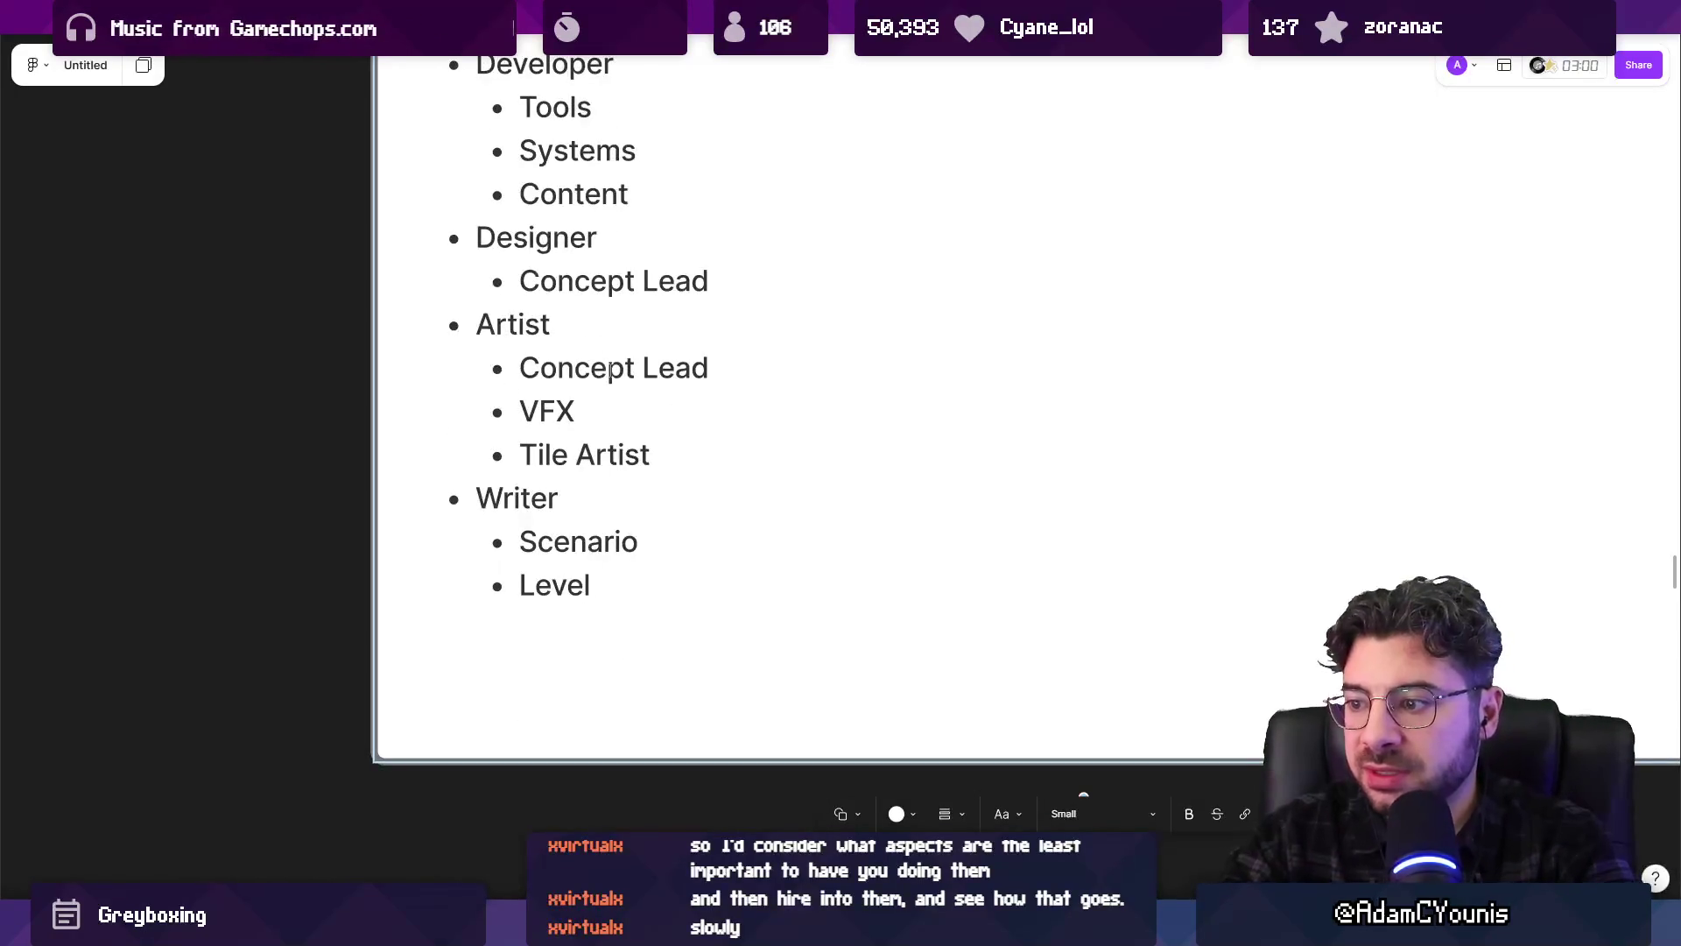
{"action": "key", "text": "ctrl+shift+Left"}
{"action": "type", "text": "Player p"}
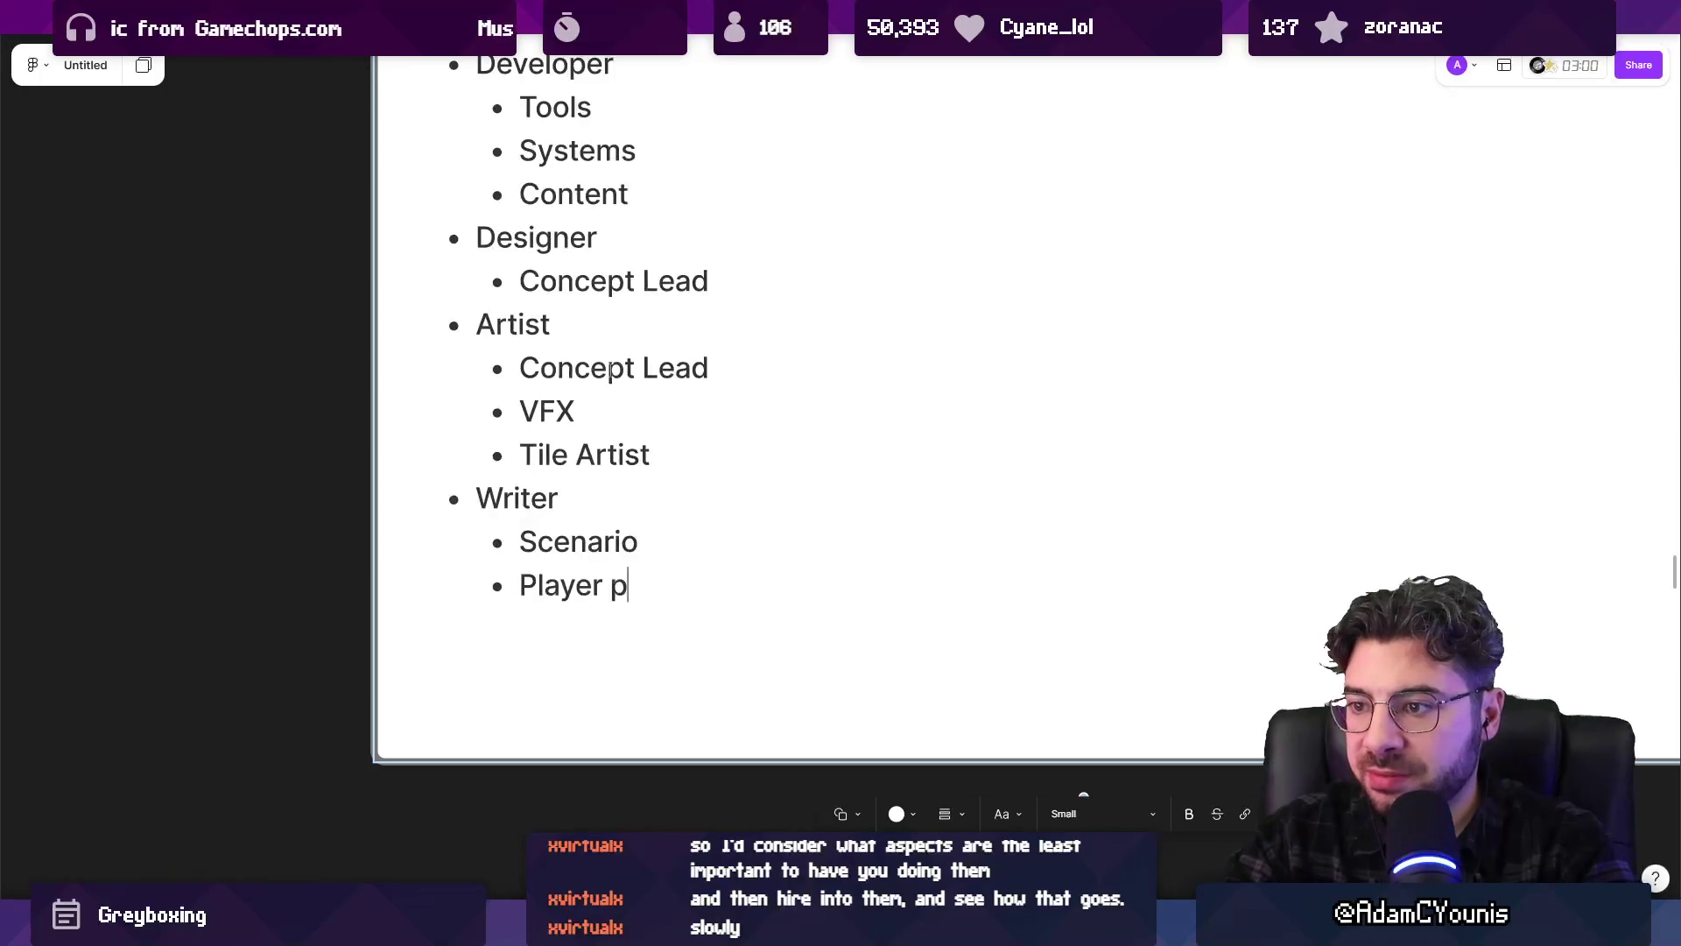
{"action": "type", "text": "ath"}
{"action": "key", "text": "shift+Home"}
{"action": "key", "text": "BackSpace"}
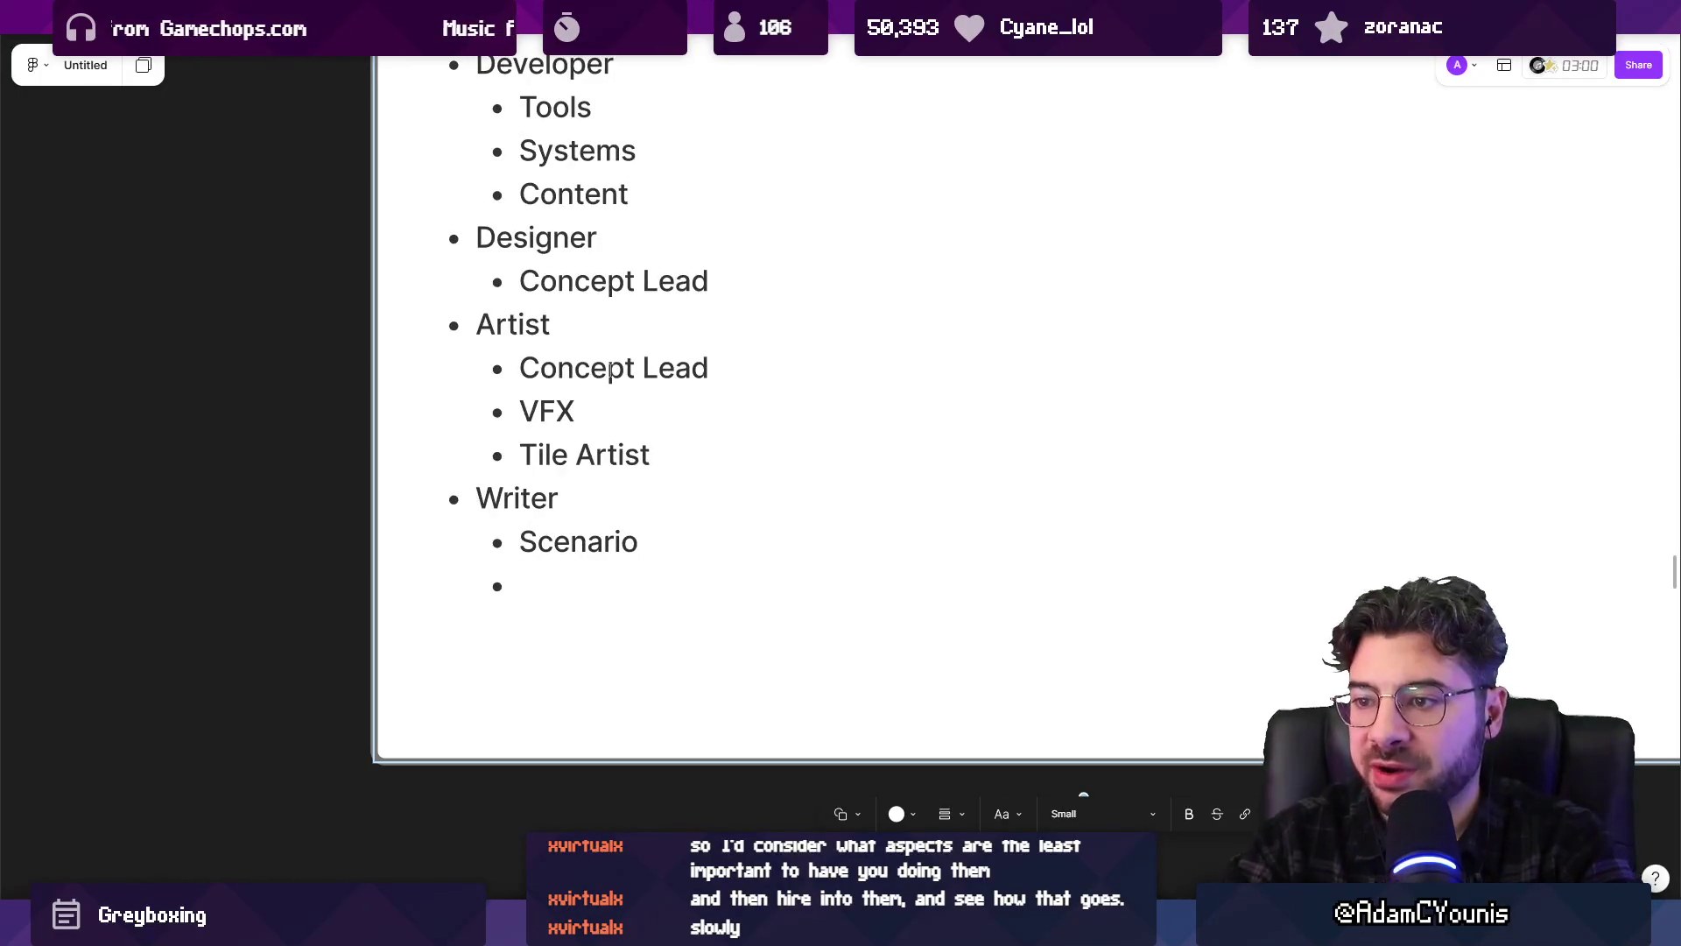
{"action": "type", "text": "Implement"}
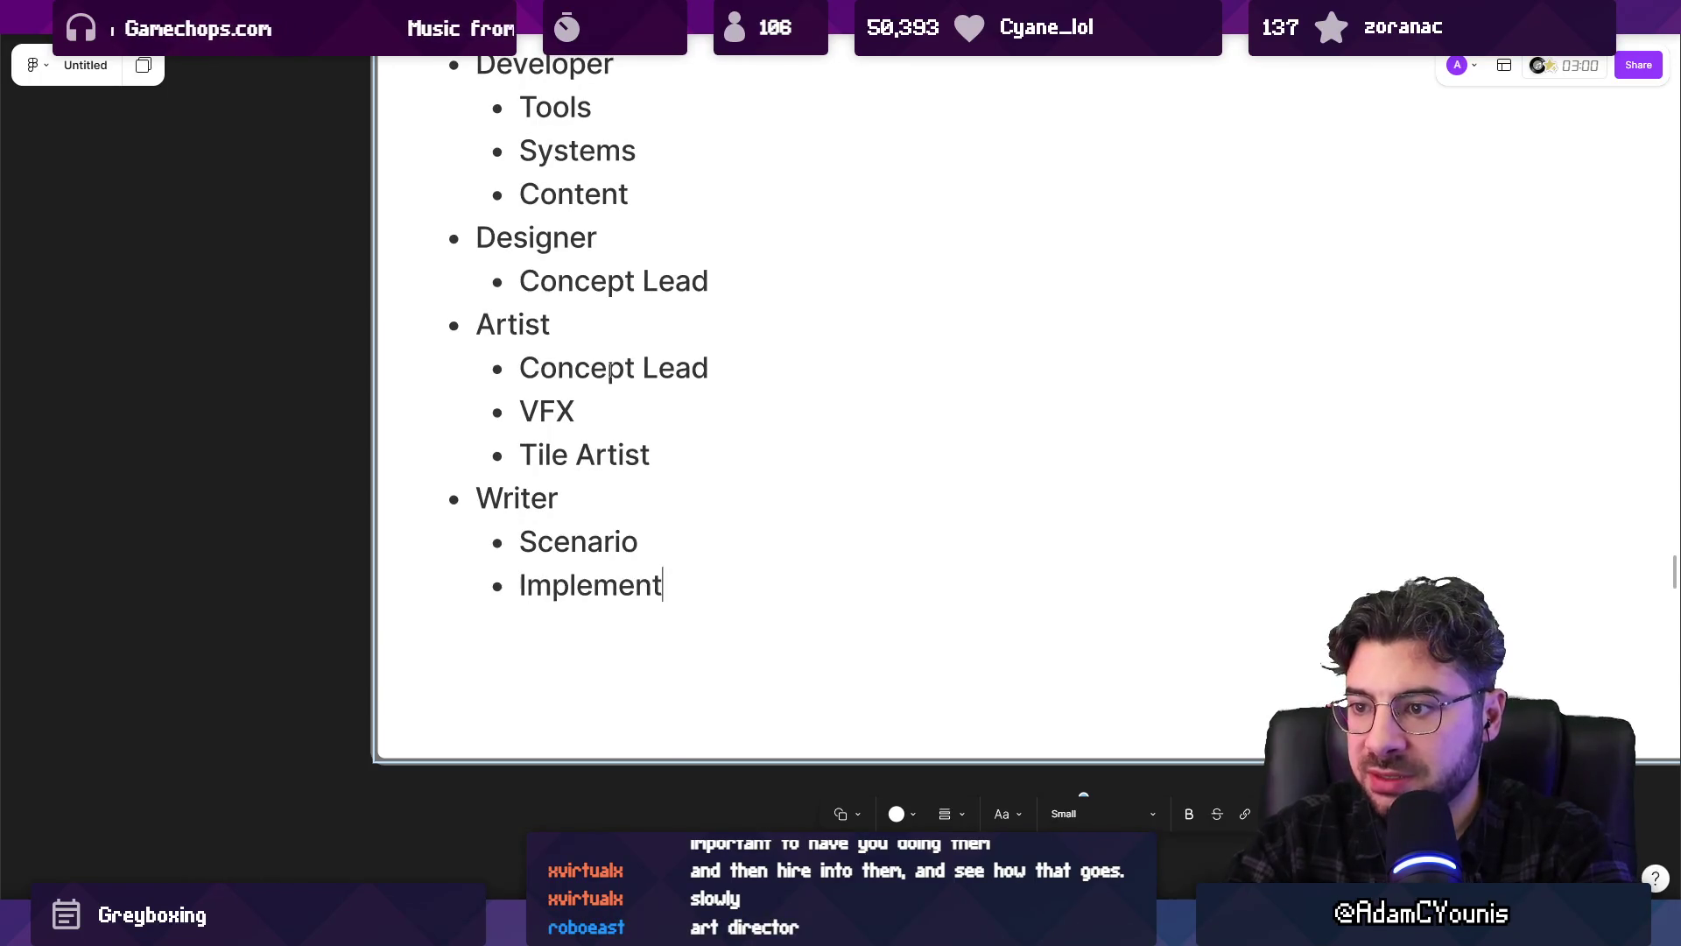
{"action": "type", "text": "ed"}
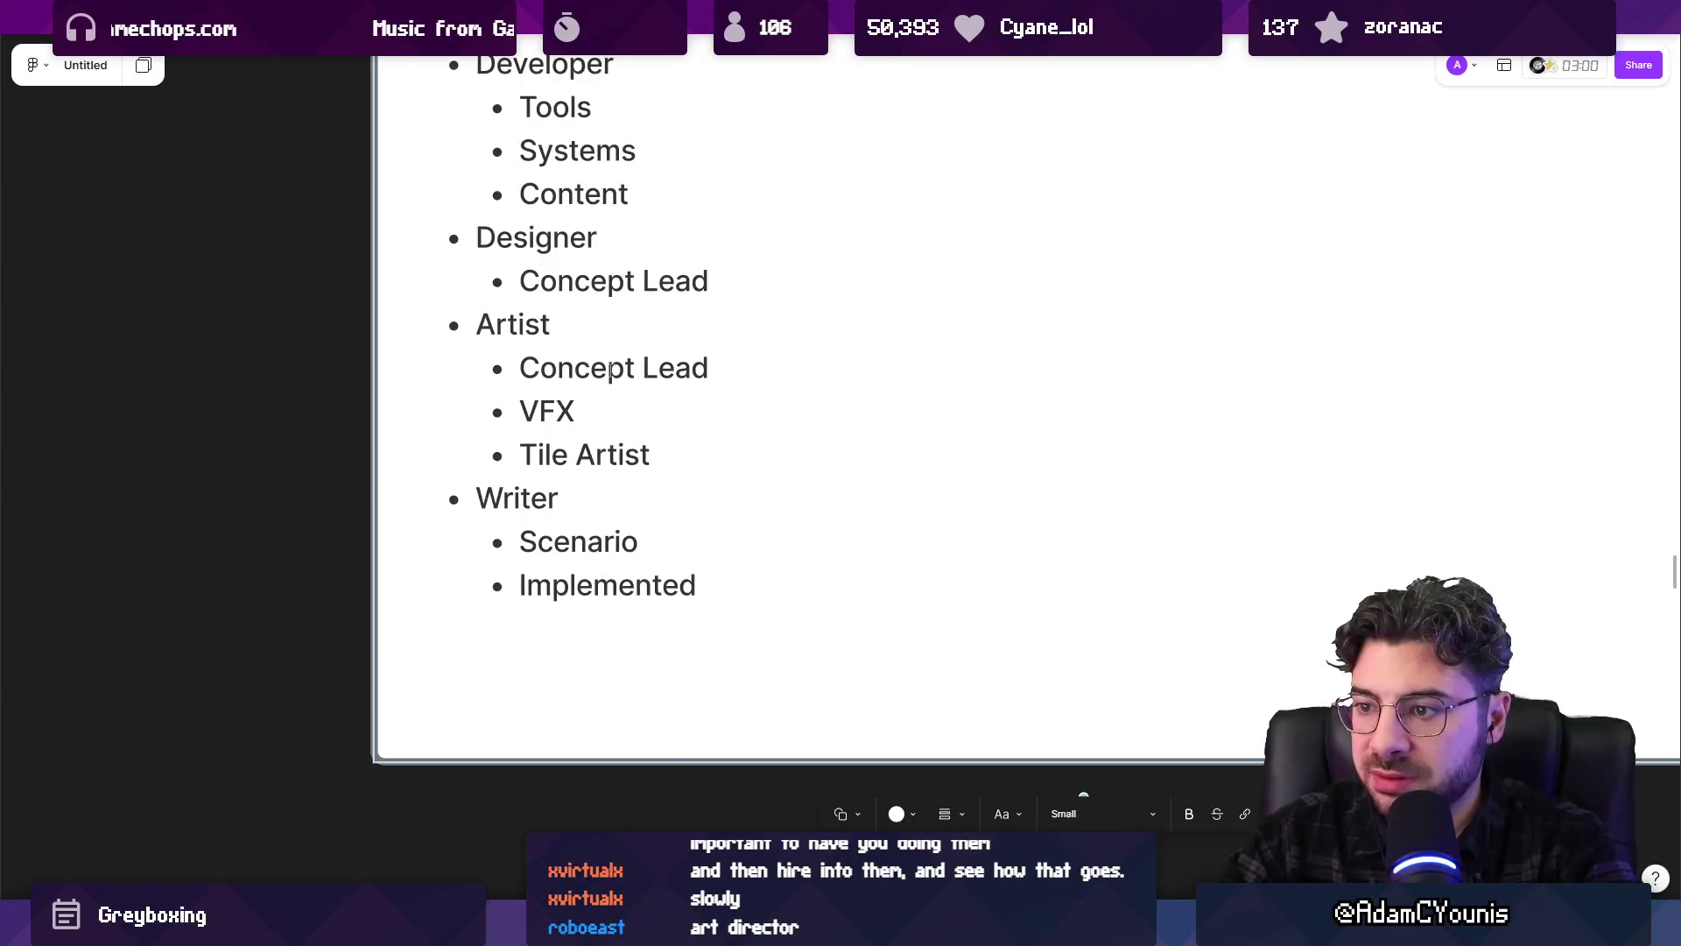
{"action": "key", "text": "BackSpace"}
{"action": "key", "text": "BackSpace"}
{"action": "type", "text": "ation"}
{"action": "key", "text": "Tab"}
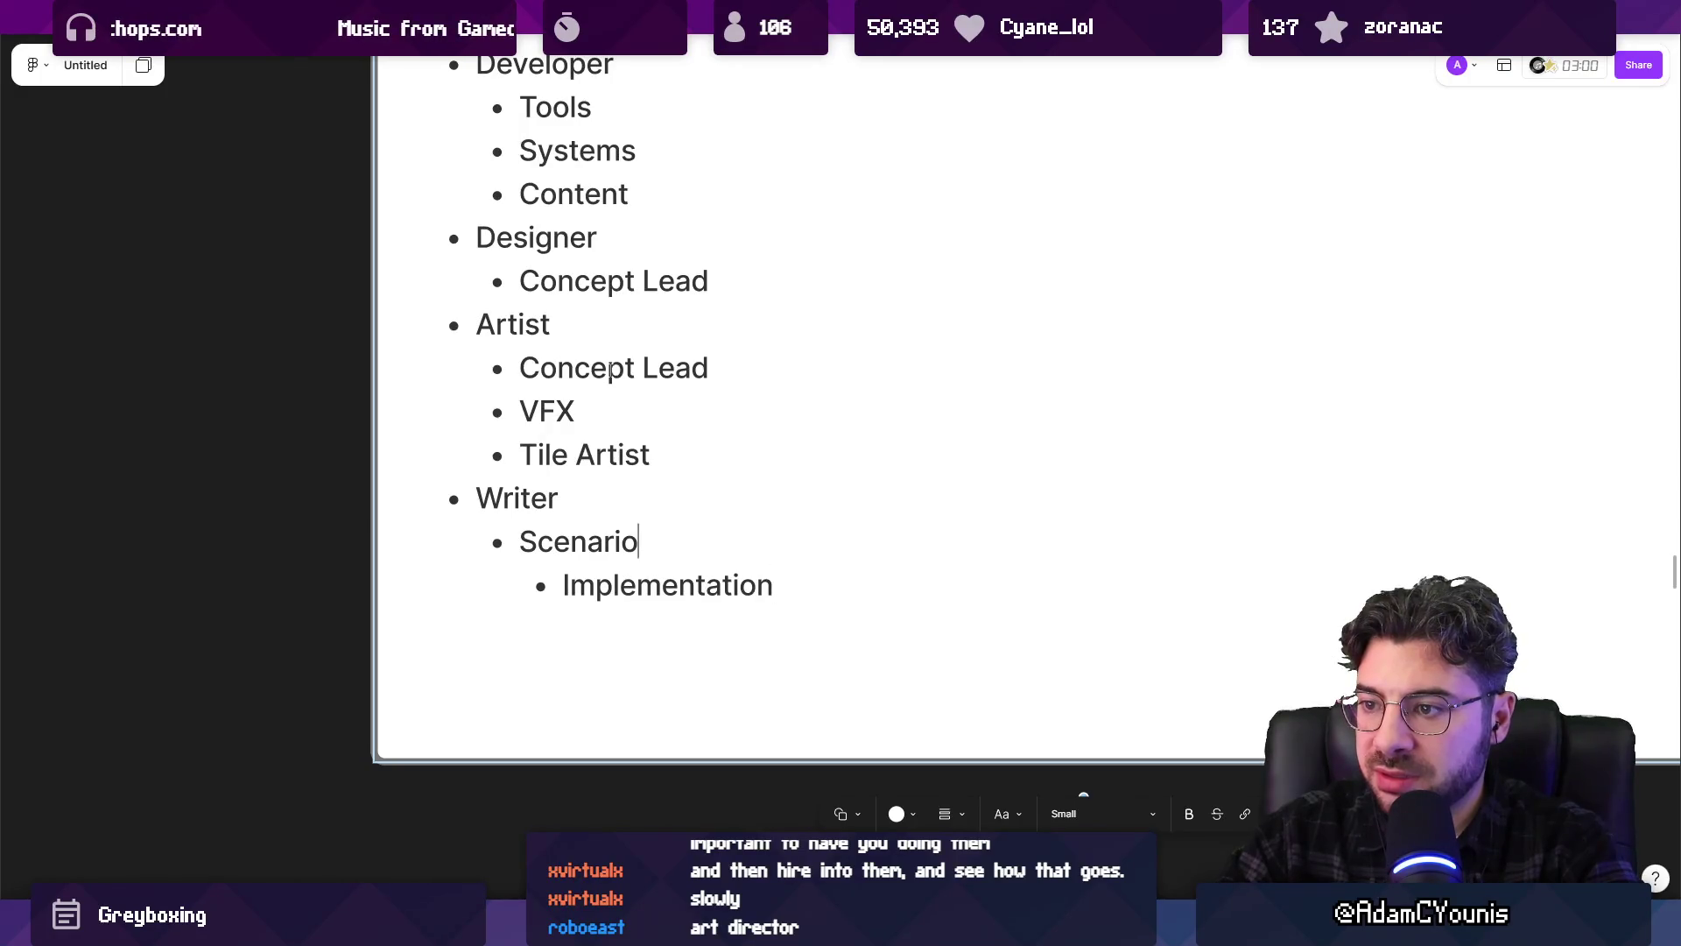
Add Concept under Scenario and a Dialogue writer bullet at Scenario's level
{"action": "key", "text": "Return"}
{"action": "key", "text": "Tab"}
{"action": "type", "text": "Concept"}
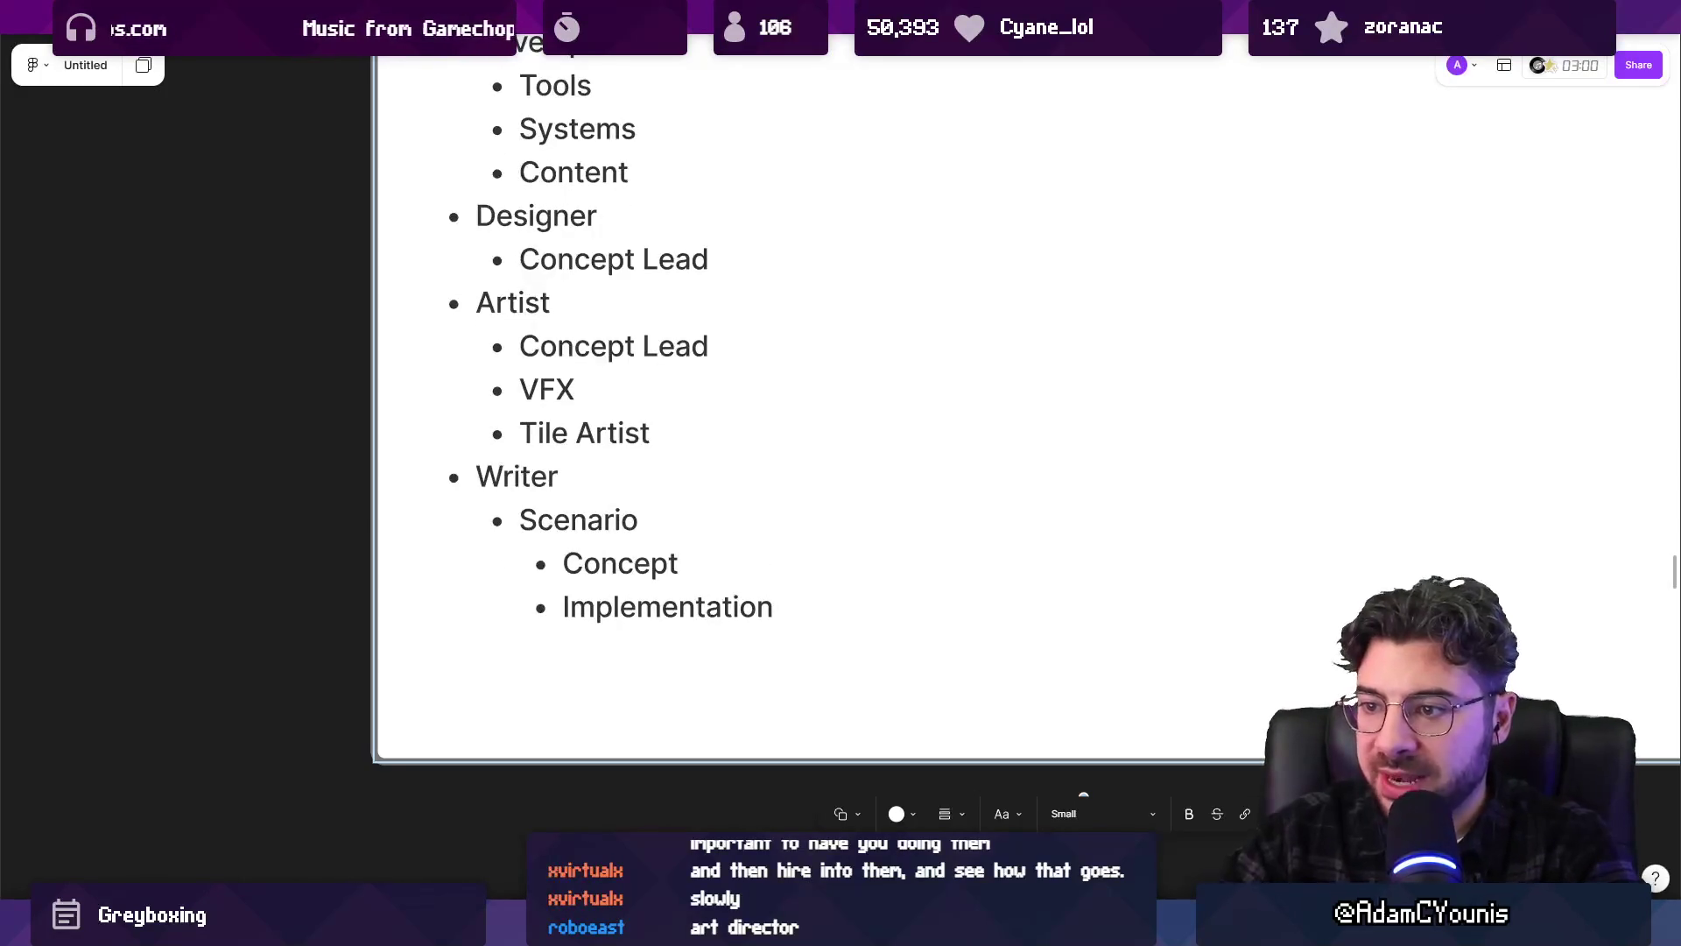
{"action": "key", "text": "Return"}
{"action": "key", "text": "shift+Tab"}
{"action": "type", "text": "Diol"}
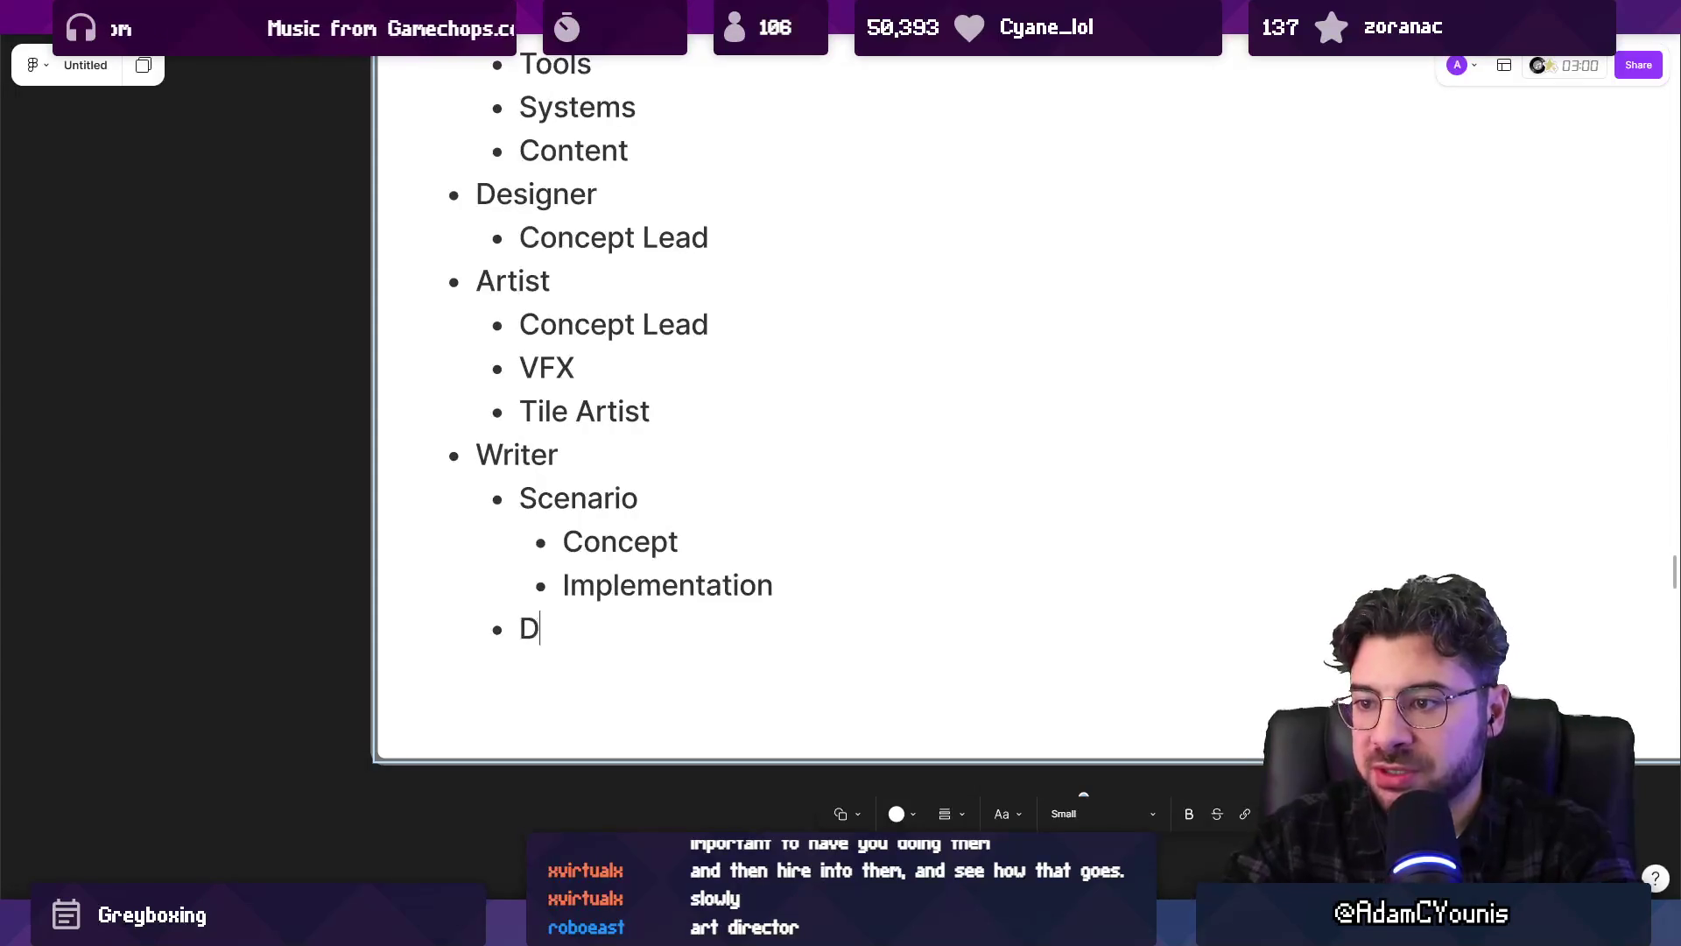
{"action": "key", "text": "BackSpace"}
{"action": "key", "text": "BackSpace"}
{"action": "type", "text": "alogue wr"}
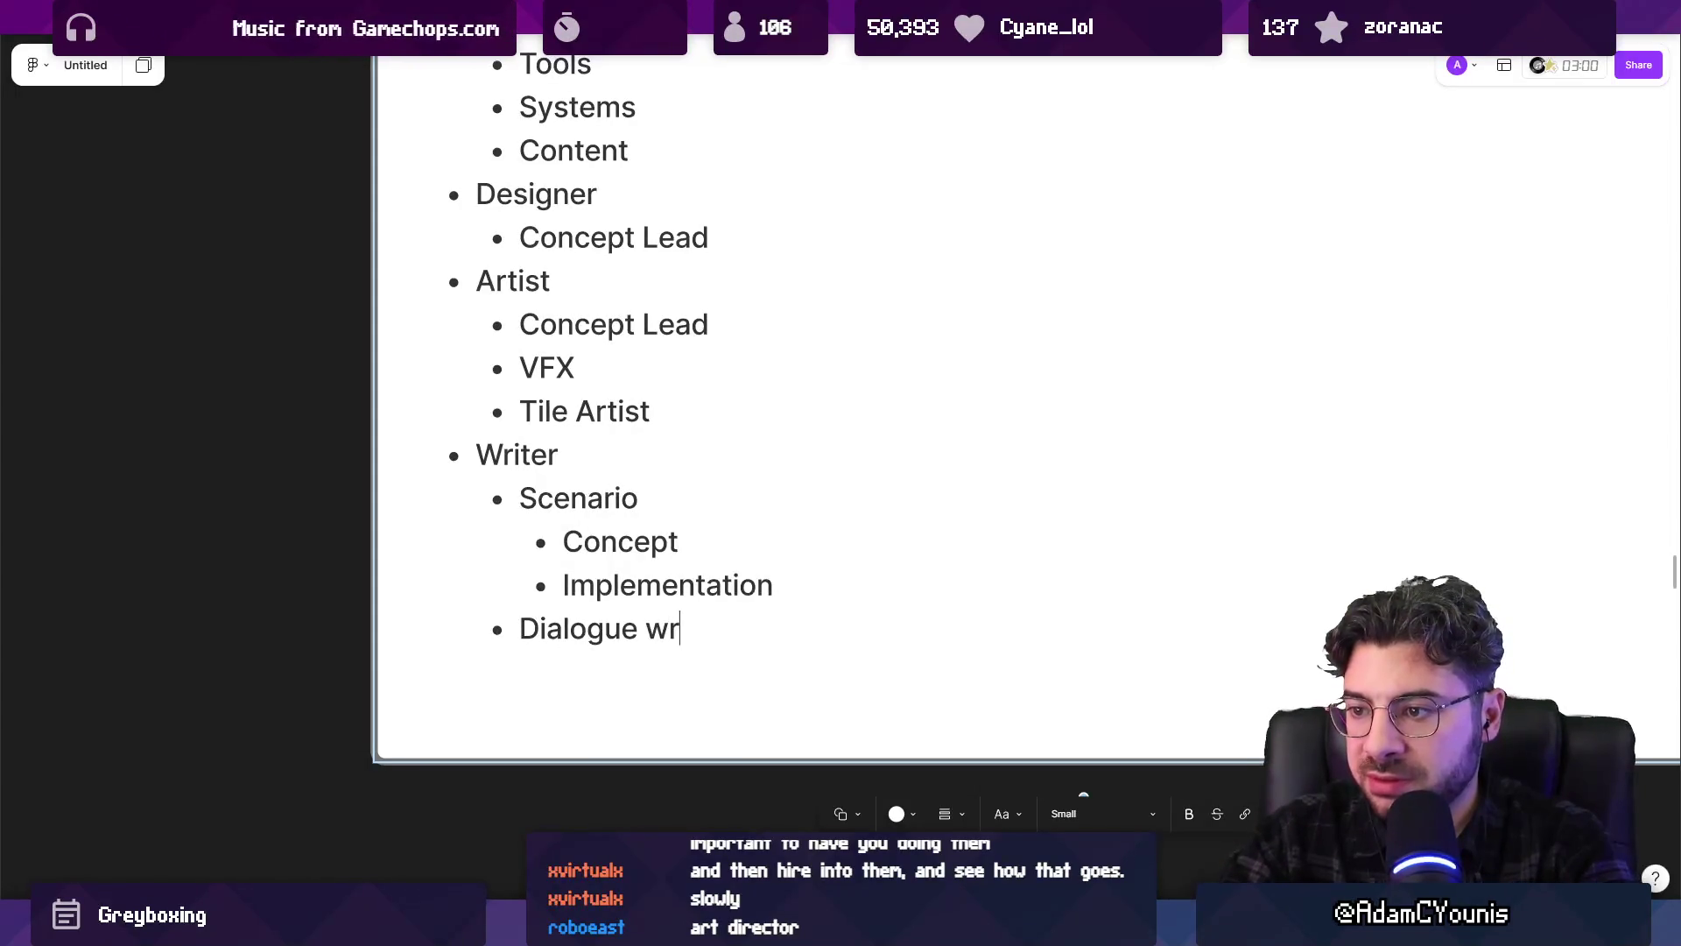
{"action": "type", "text": "iter"}
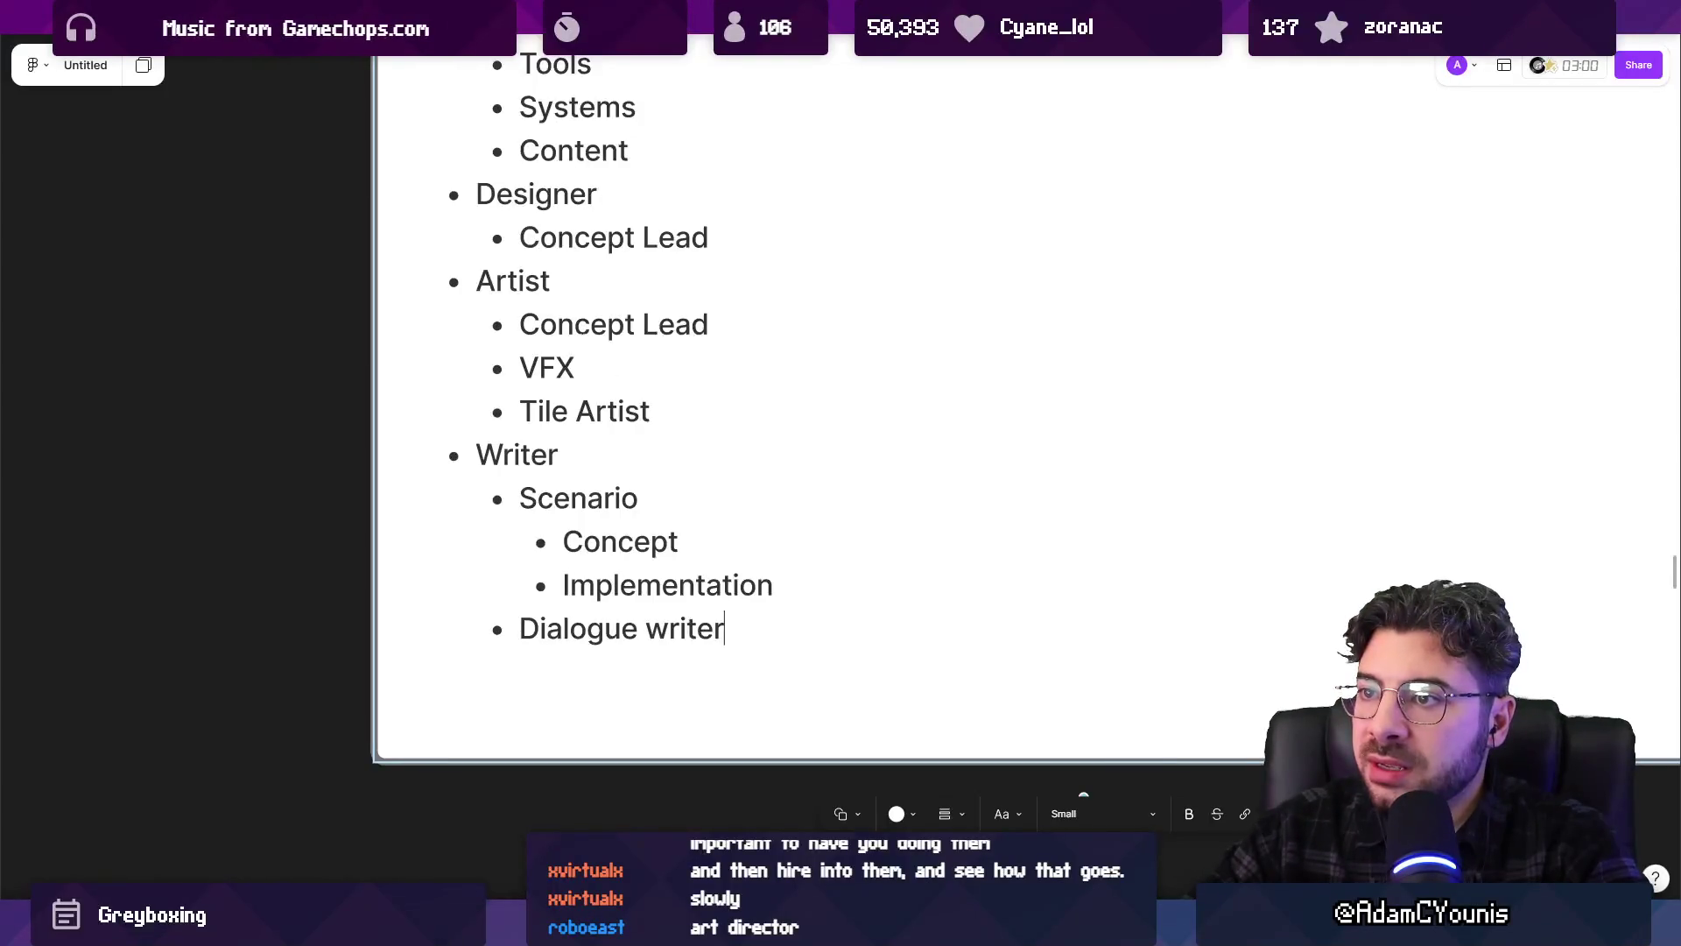
Shorten Dialogue writer to Dialogue, then add World lore and Copy writer bullets
{"action": "scroll", "coordinate": [592, 611], "scroll_direction": "down", "scroll_amount": 3}
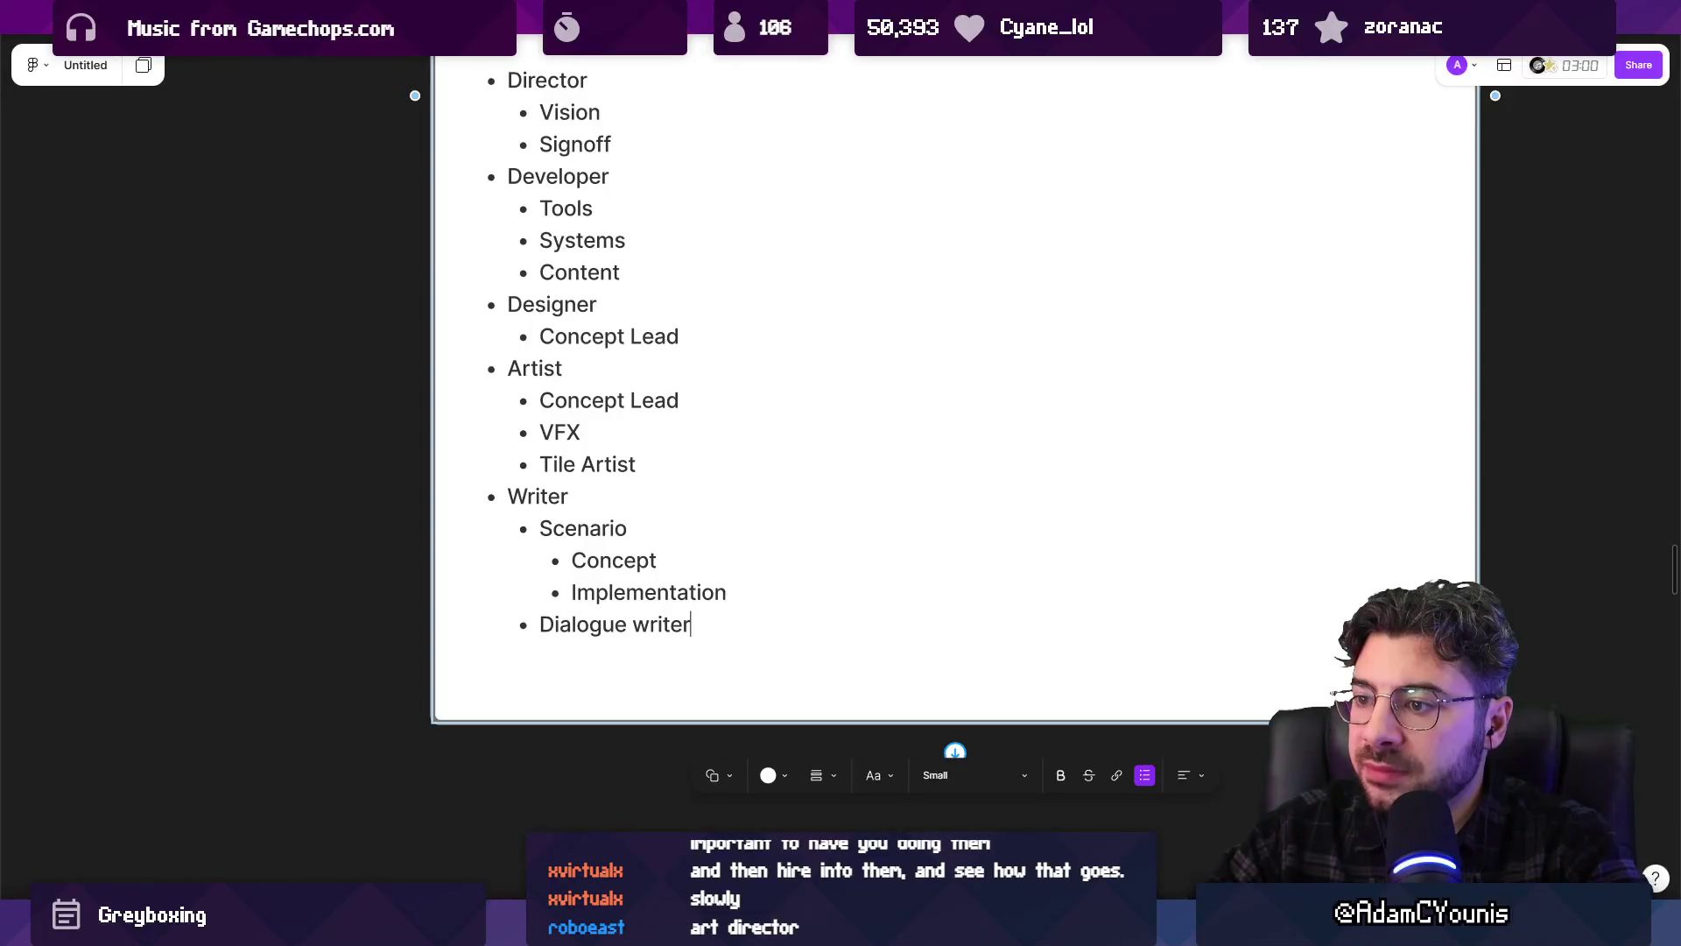
{"action": "key", "text": "BackSpace"}
{"action": "key", "text": "BackSpace"}
{"action": "key", "text": "BackSpace"}
{"action": "key", "text": "Return"}
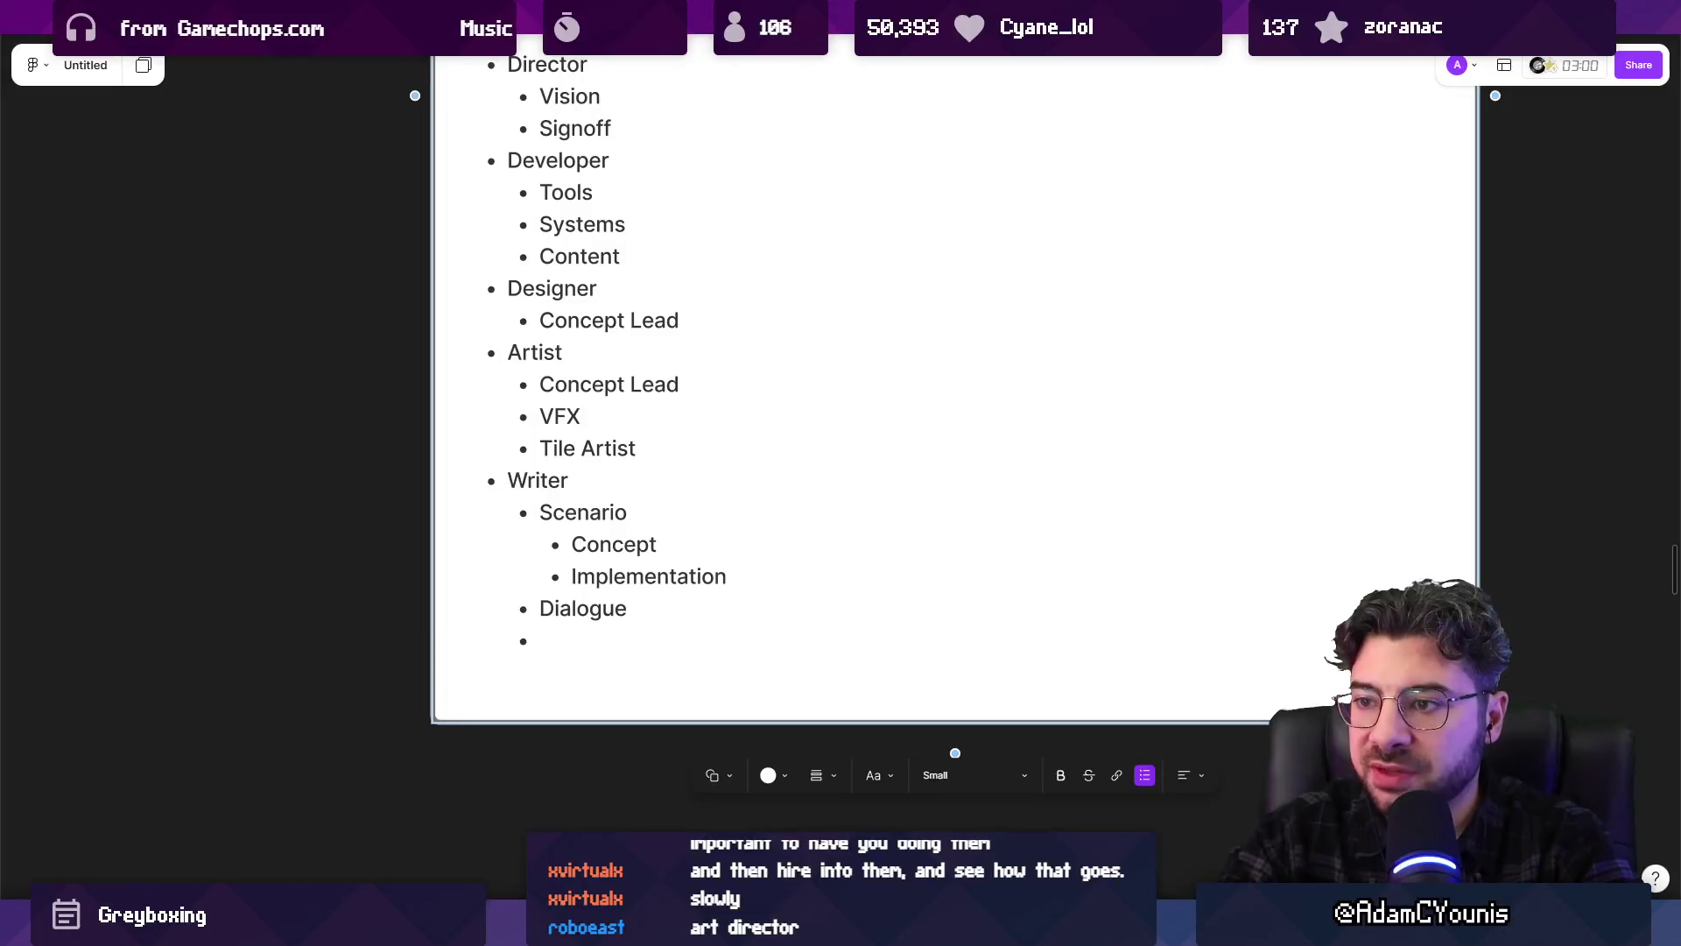
{"action": "type", "text": "World lore"}
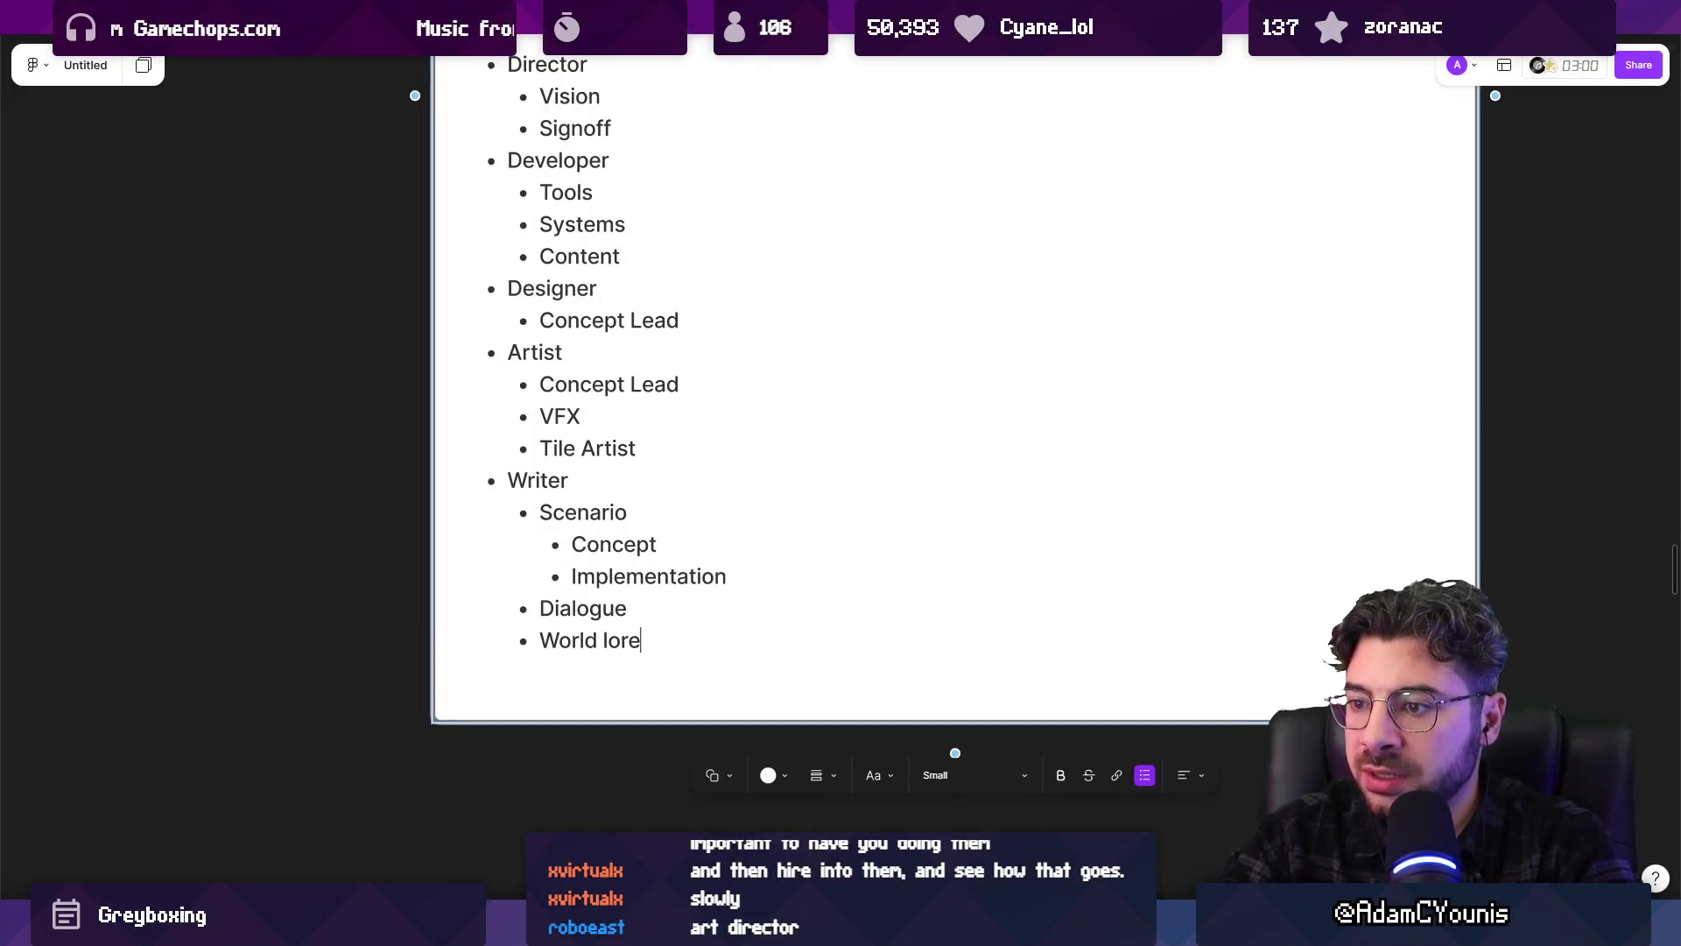
{"action": "key", "text": "Return"}
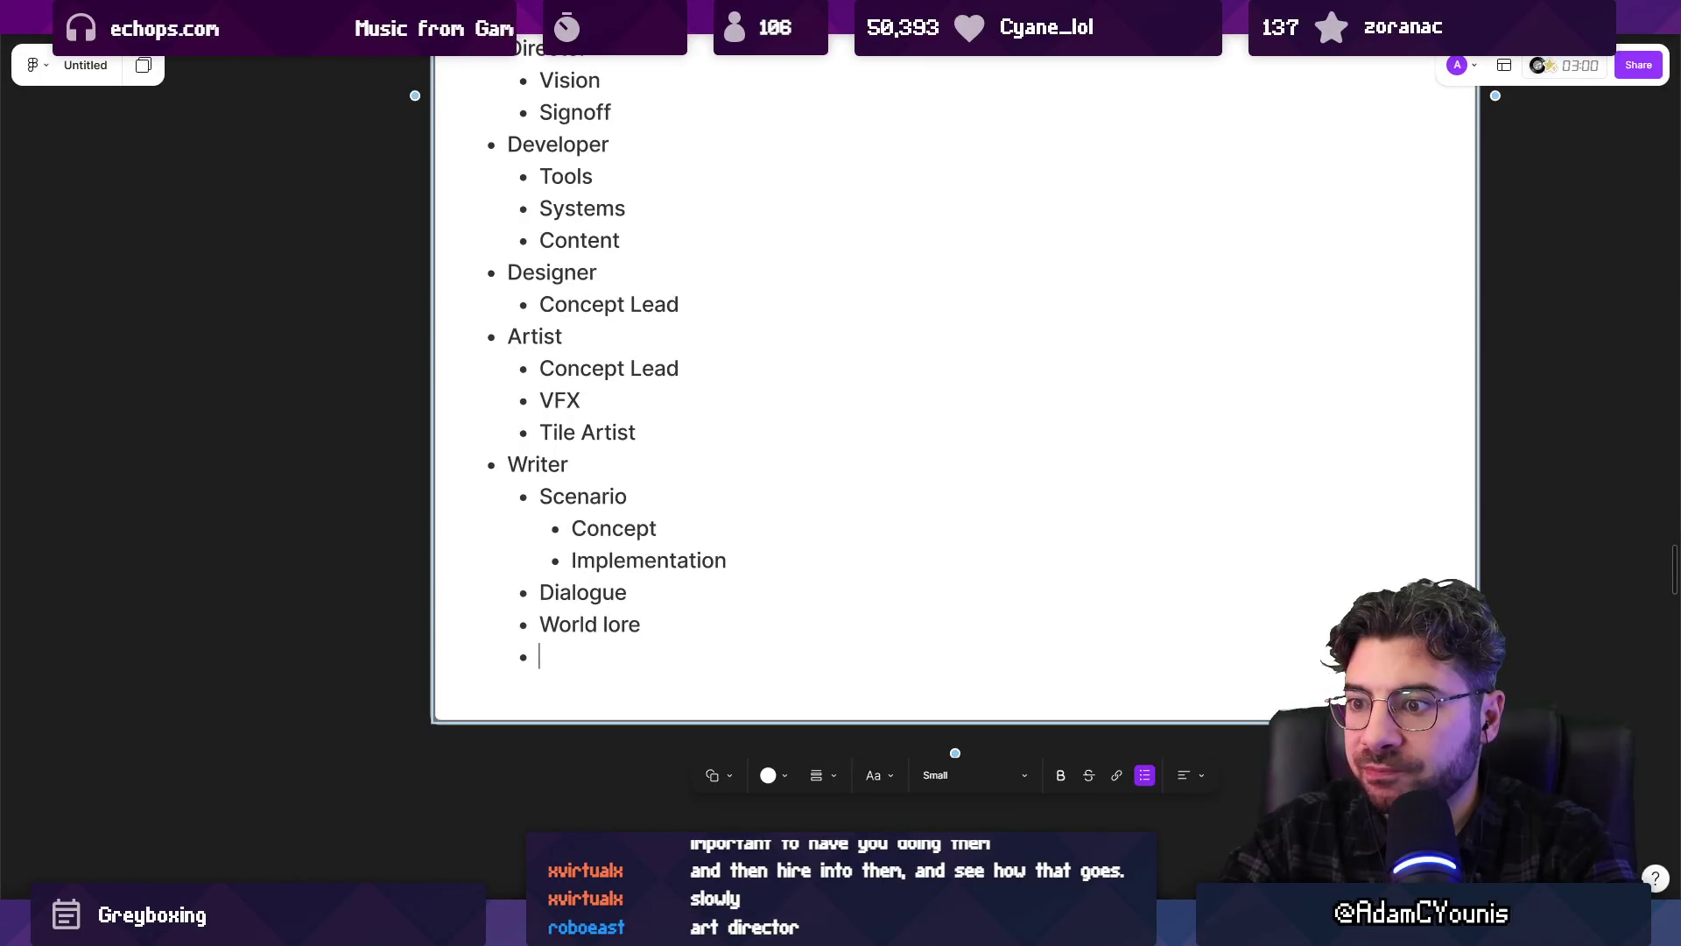
{"action": "type", "text": "tem description"}
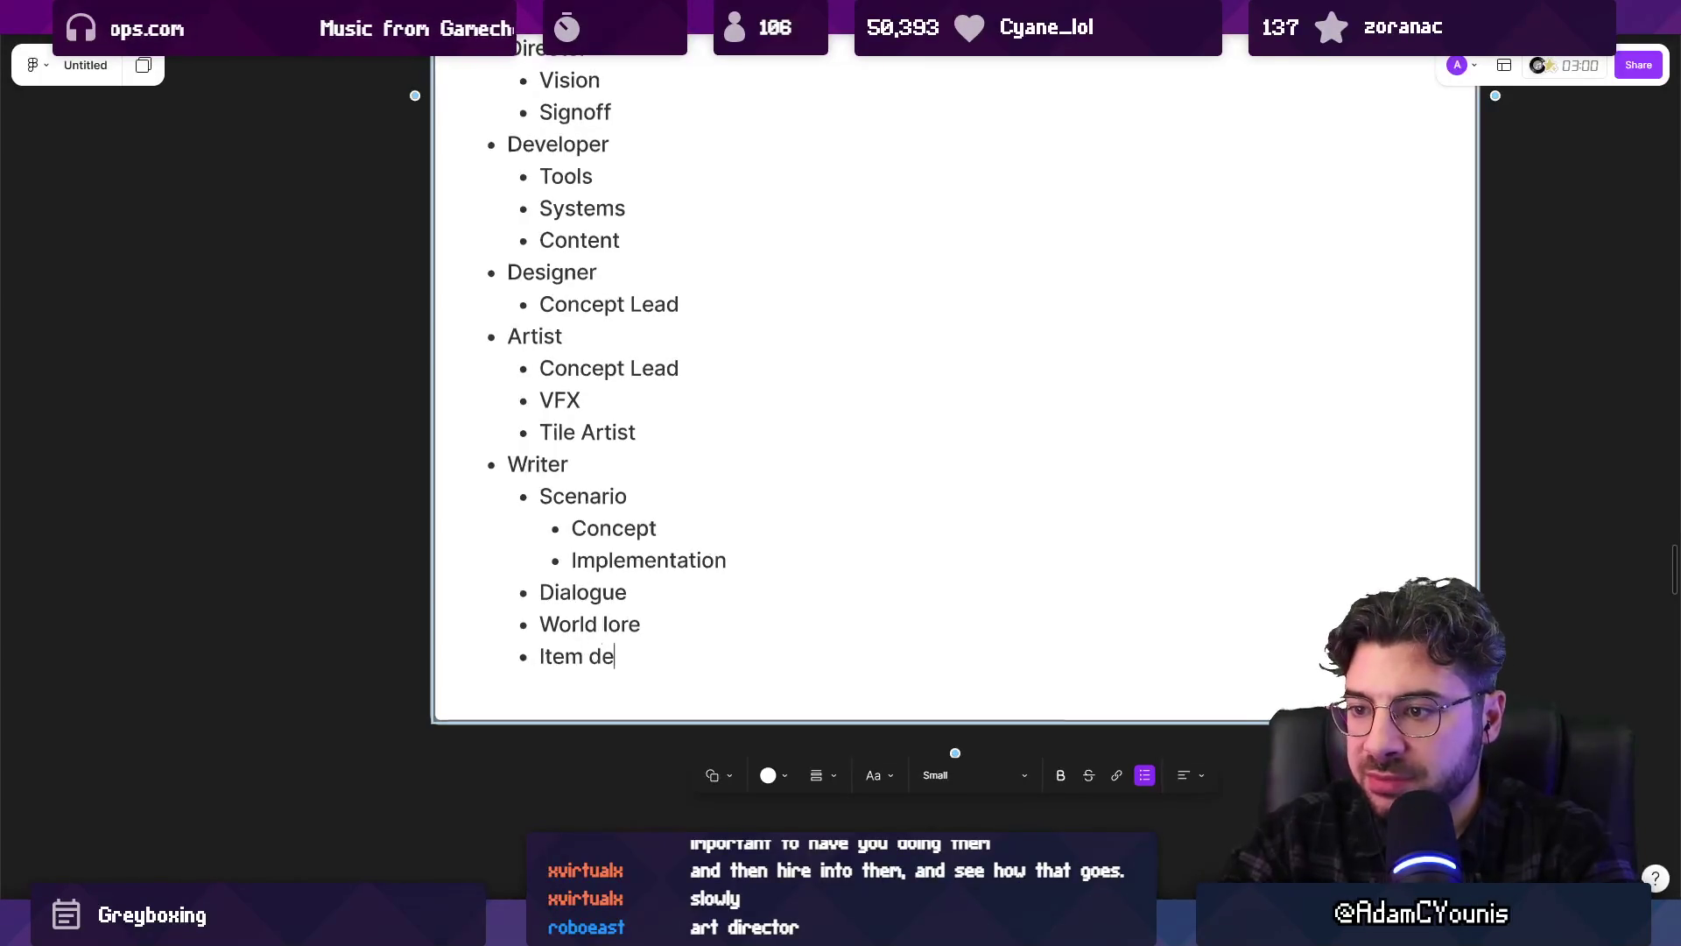
{"action": "key", "text": "ctrl+shift+Left"}
{"action": "key", "text": "ctrl+shift+Left"}
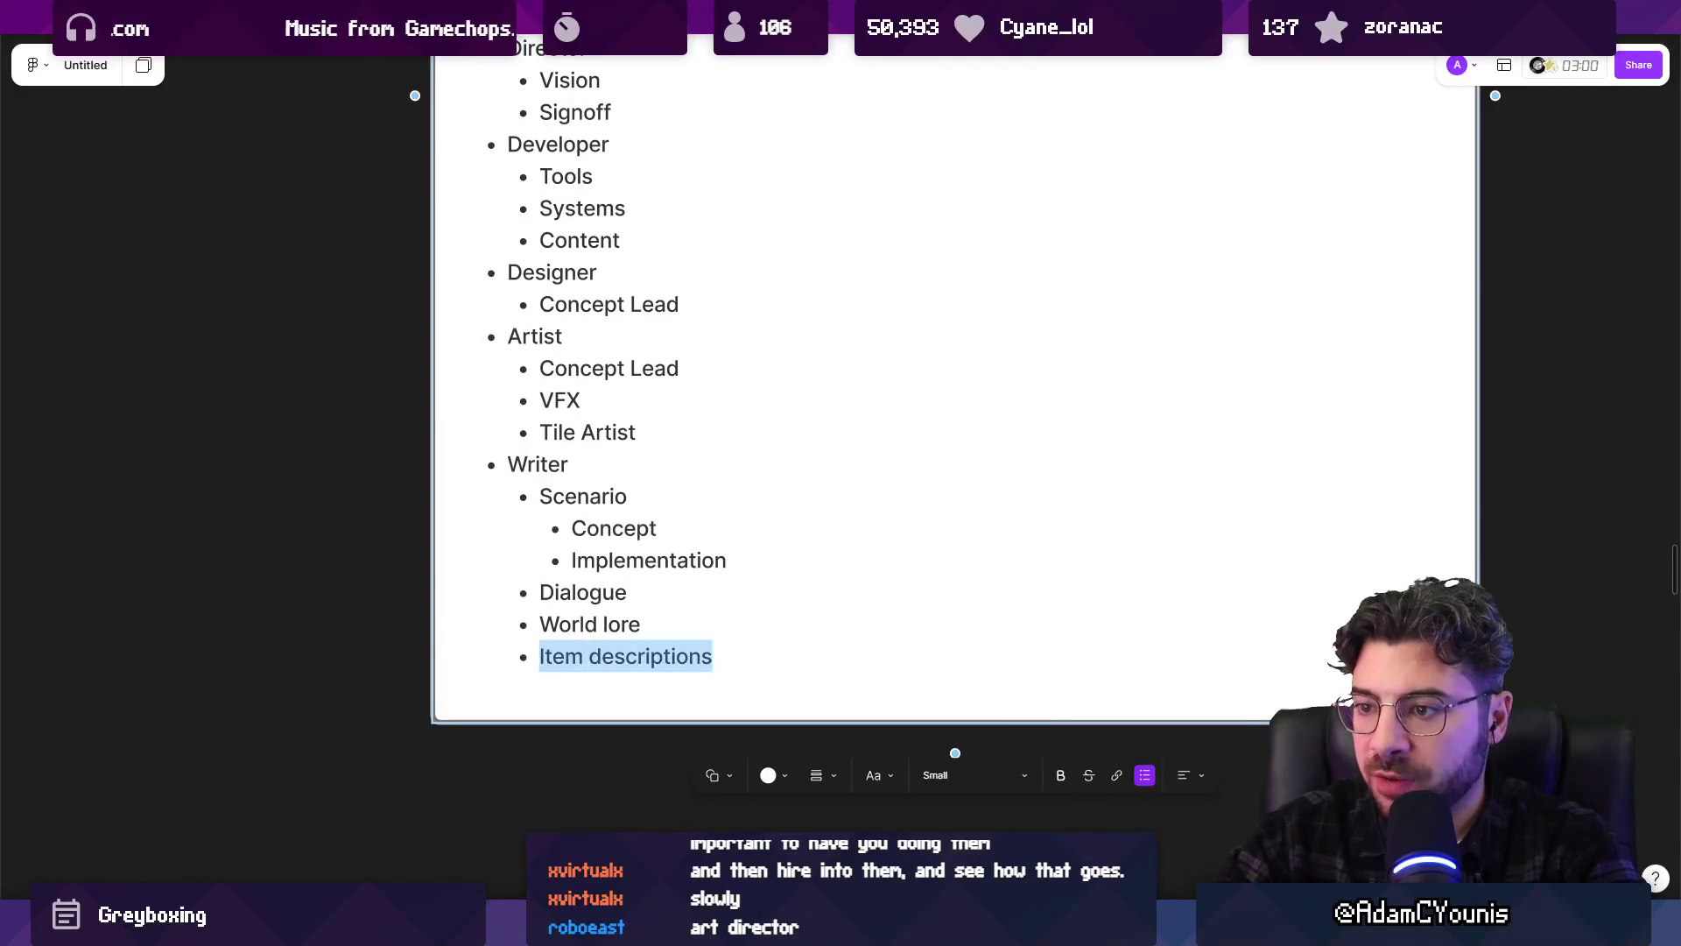
{"action": "type", "text": "Copy writer"}
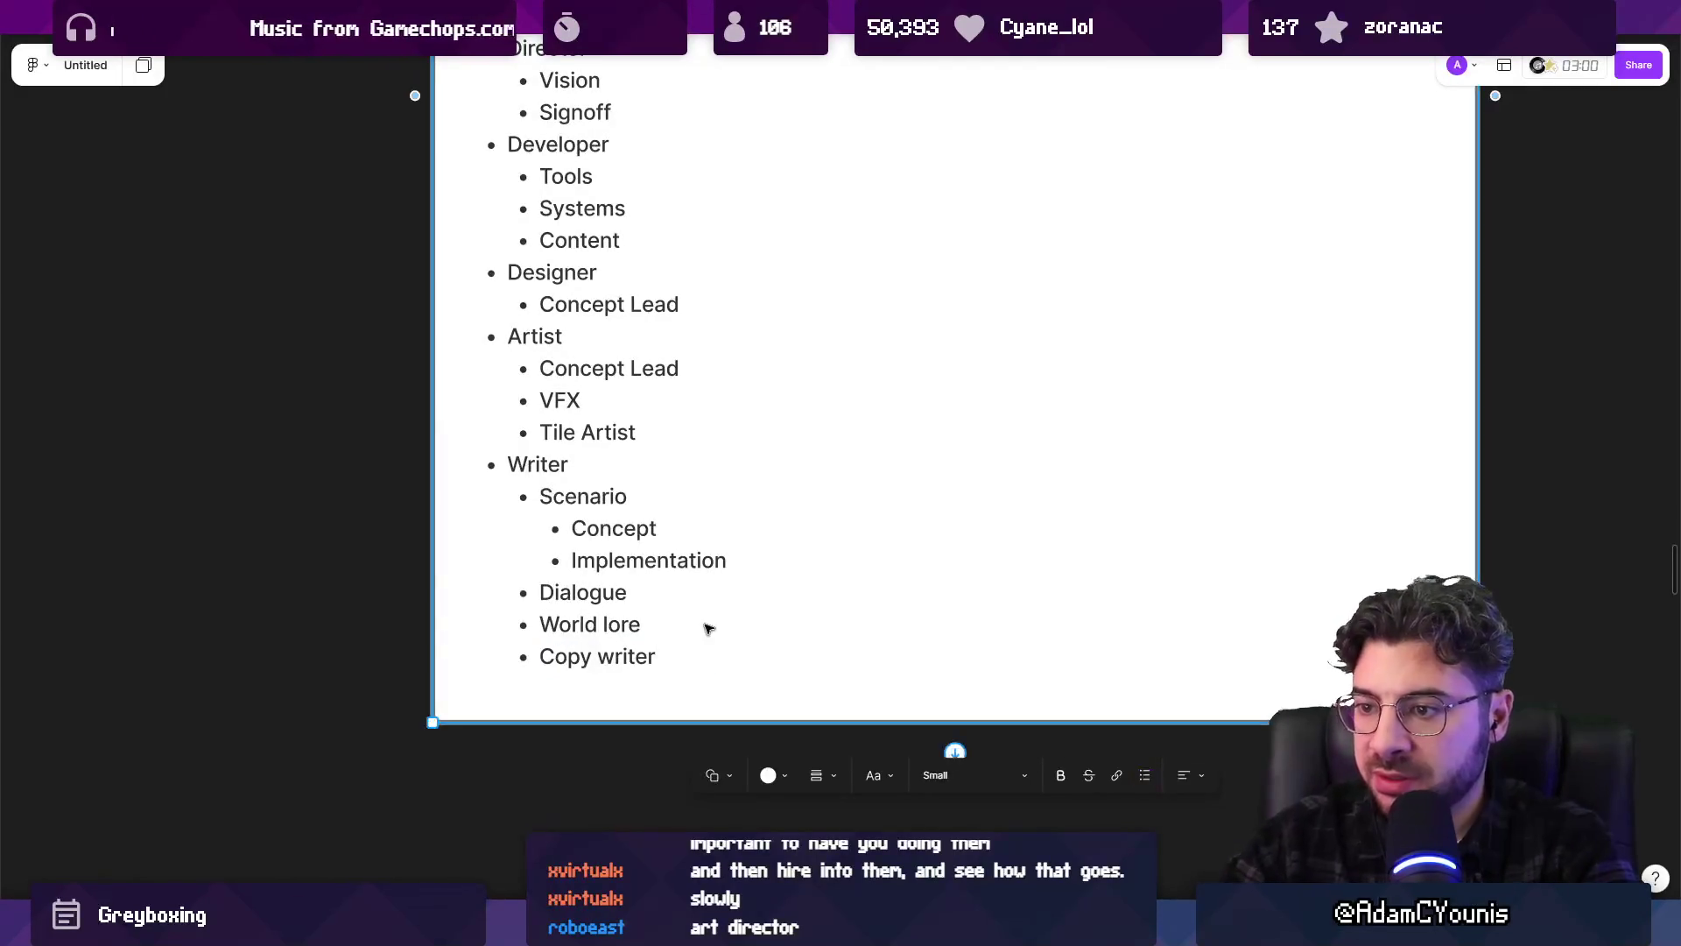
{"action": "scroll", "coordinate": [706, 627], "scroll_direction": "down", "scroll_amount": 5}
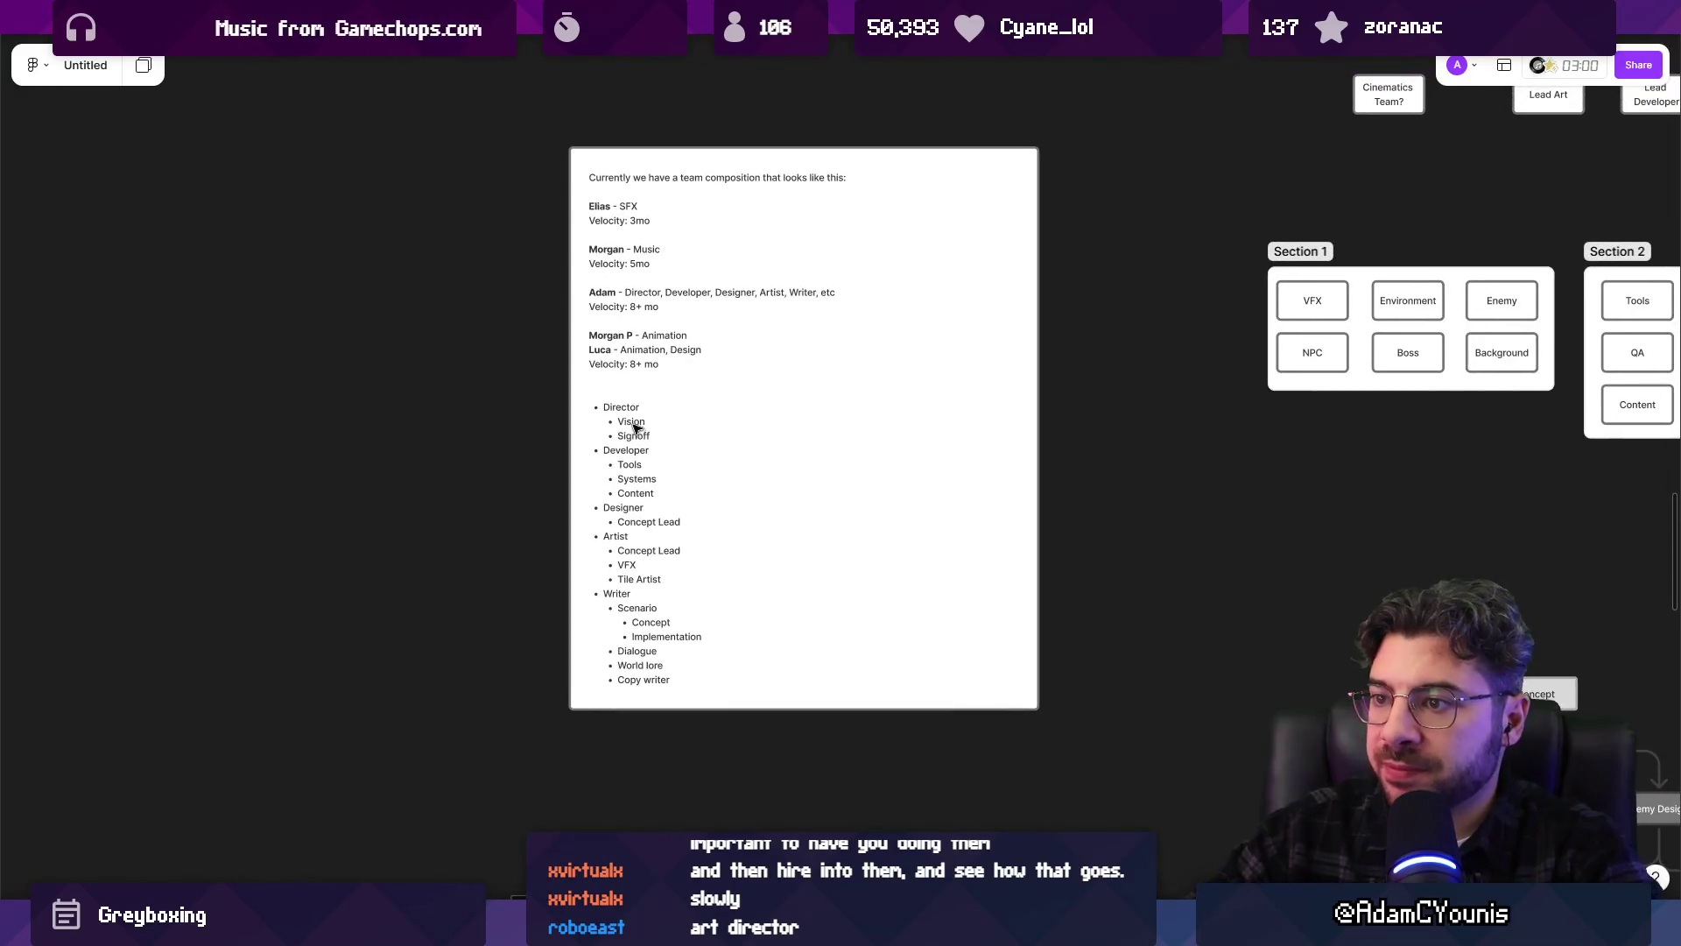
{"action": "scroll", "coordinate": [631, 424], "scroll_direction": "up", "scroll_amount": 3}
Type a name heading above Director and make it bold
{"action": "left_click", "coordinate": [574, 377]}
{"action": "type", "text": "Adam"}
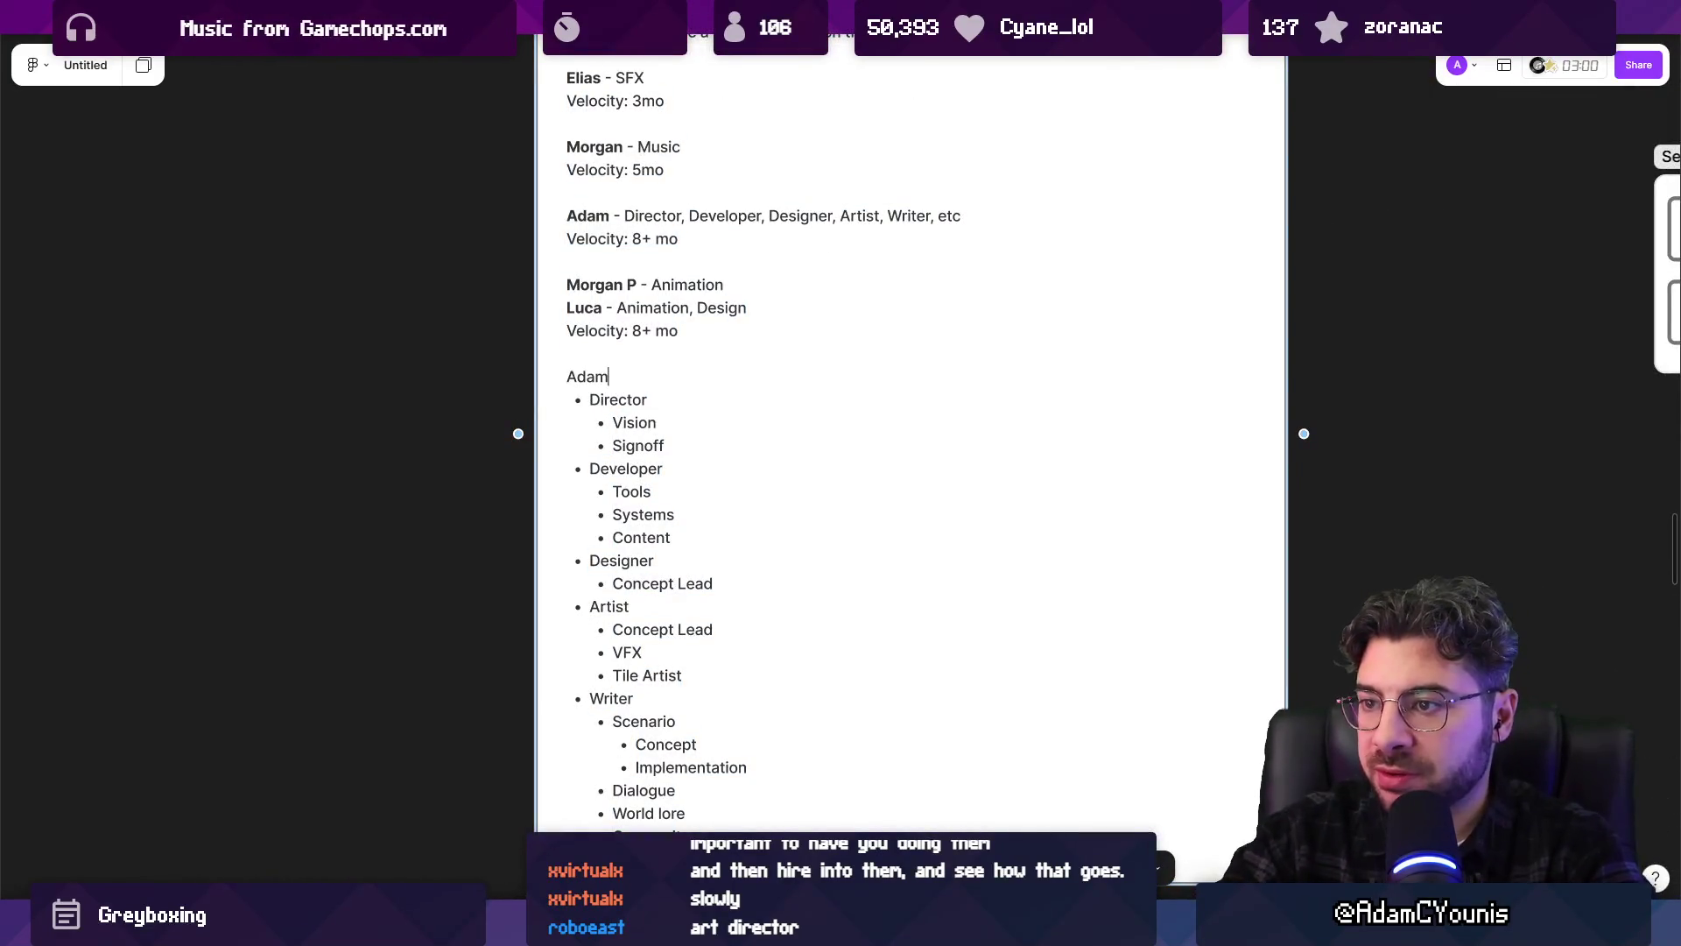
{"action": "key", "text": "ctrl+shift+Left"}
{"action": "key", "text": "ctrl+b"}
{"action": "key", "text": "Right"}
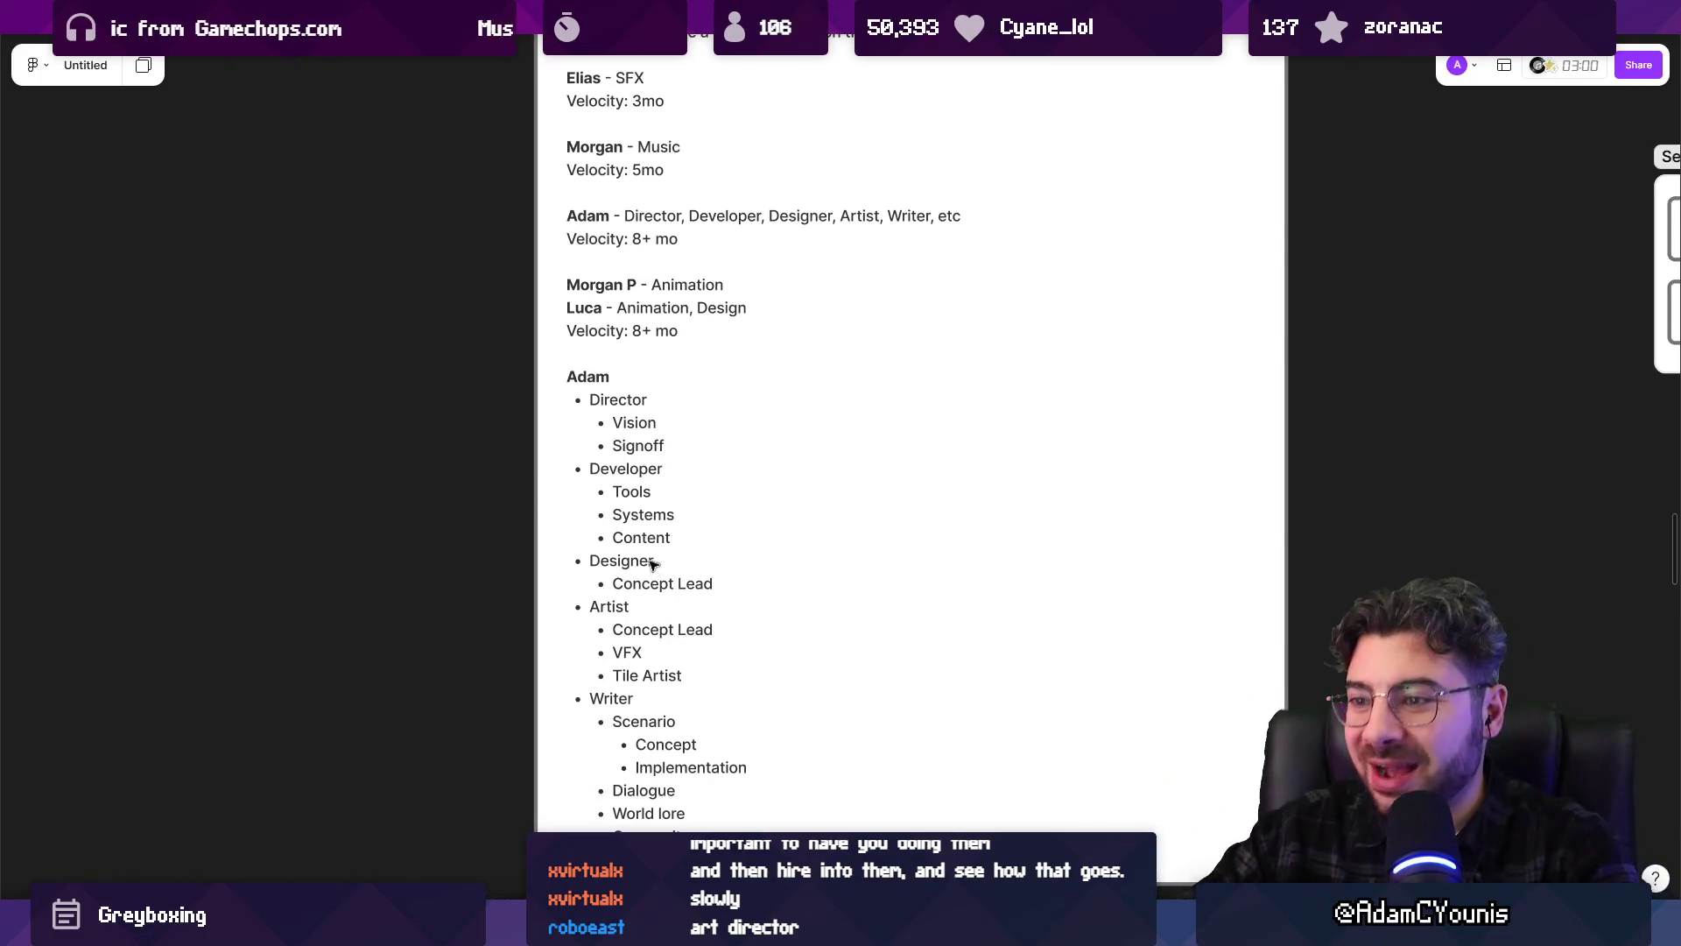
Add Lead Animator below VFX and start a new bullet below Tile Artist
{"action": "scroll", "coordinate": [670, 631], "scroll_direction": "up", "scroll_amount": 3}
{"action": "key", "text": "Return"}
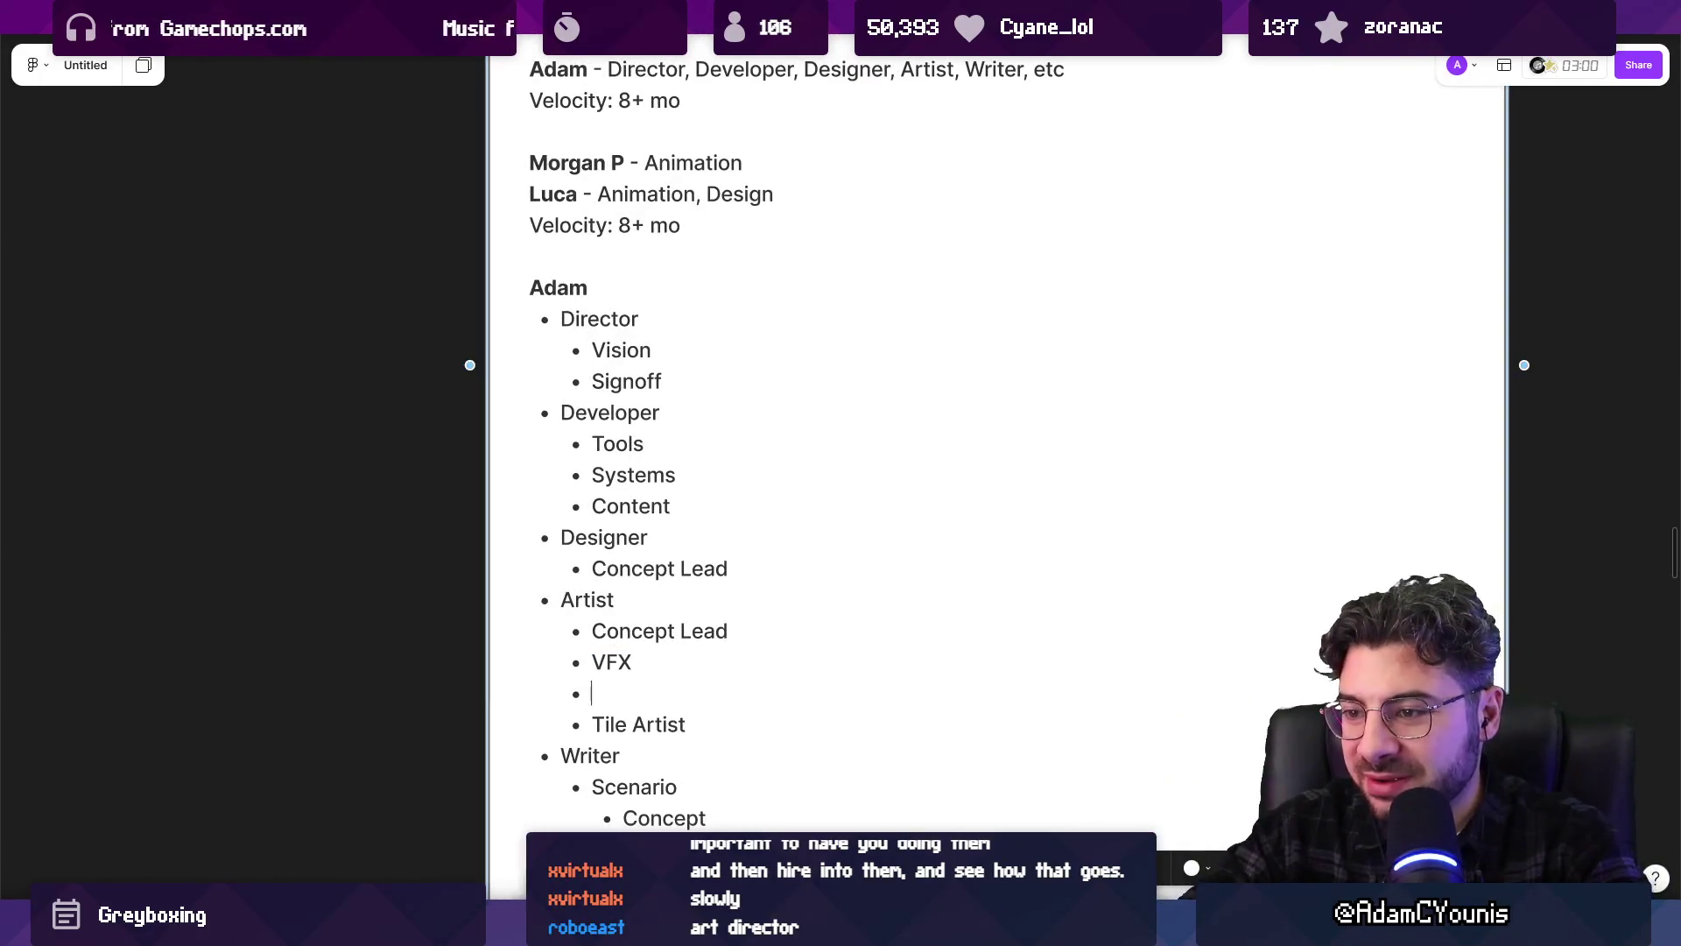
{"action": "type", "text": "Lead Animator"}
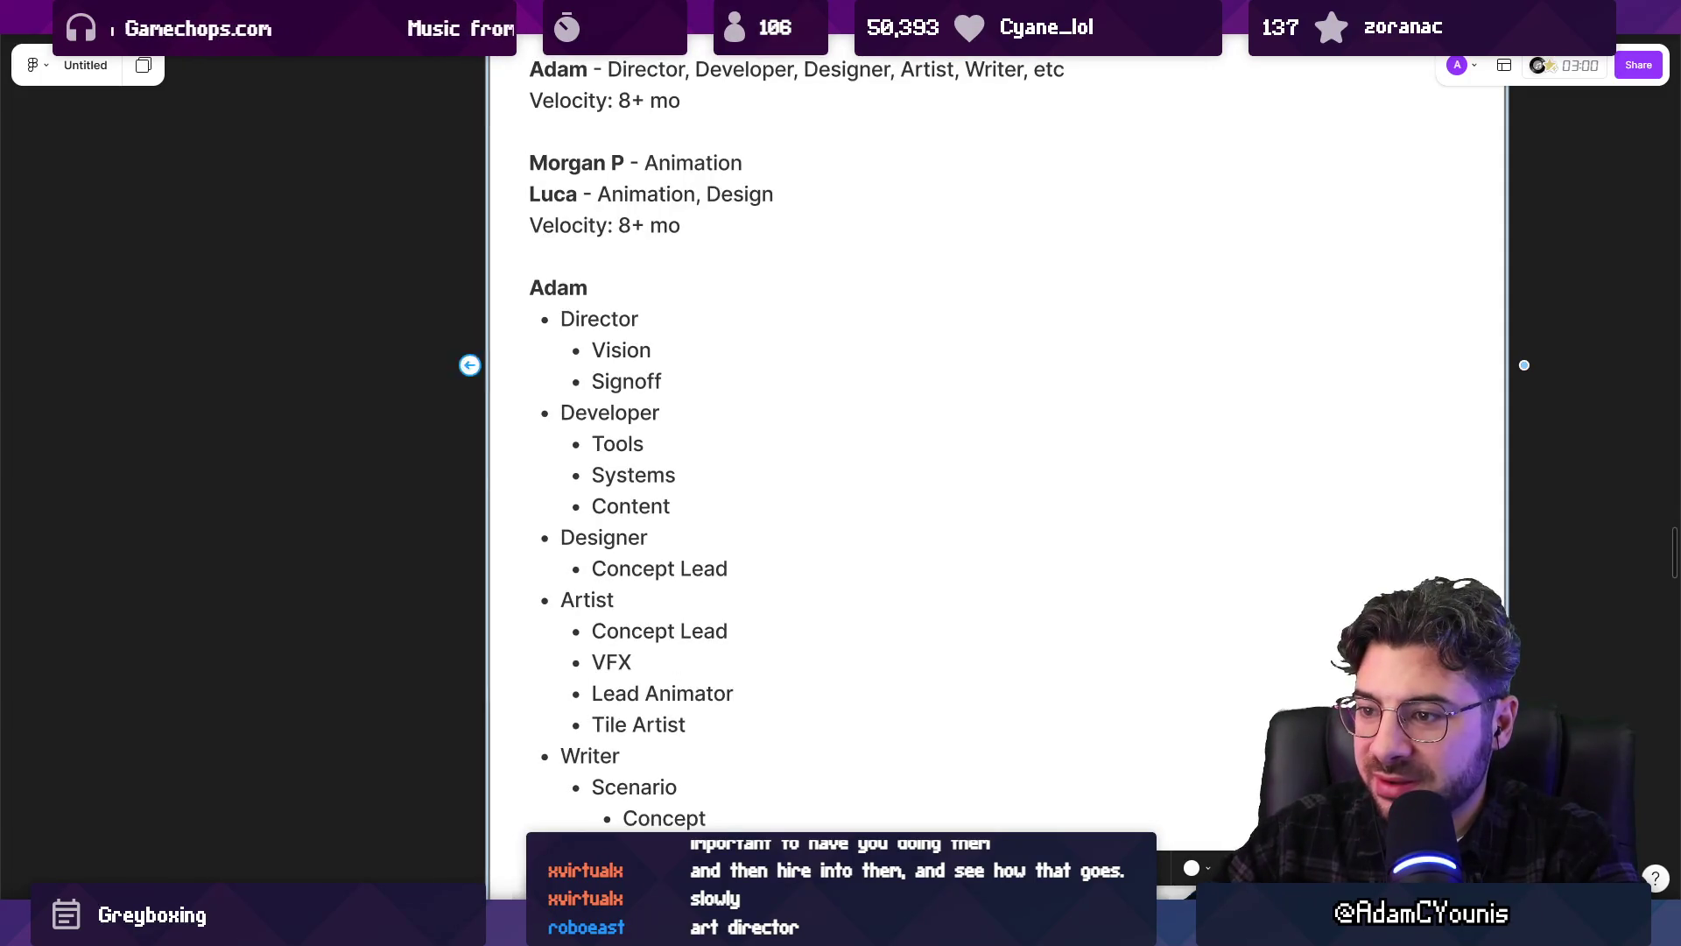
{"action": "key", "text": "Down"}
{"action": "key", "text": "Return"}
Finish the UI Artist entry and add an Items sub-role below it
{"action": "type", "text": "Artist"}
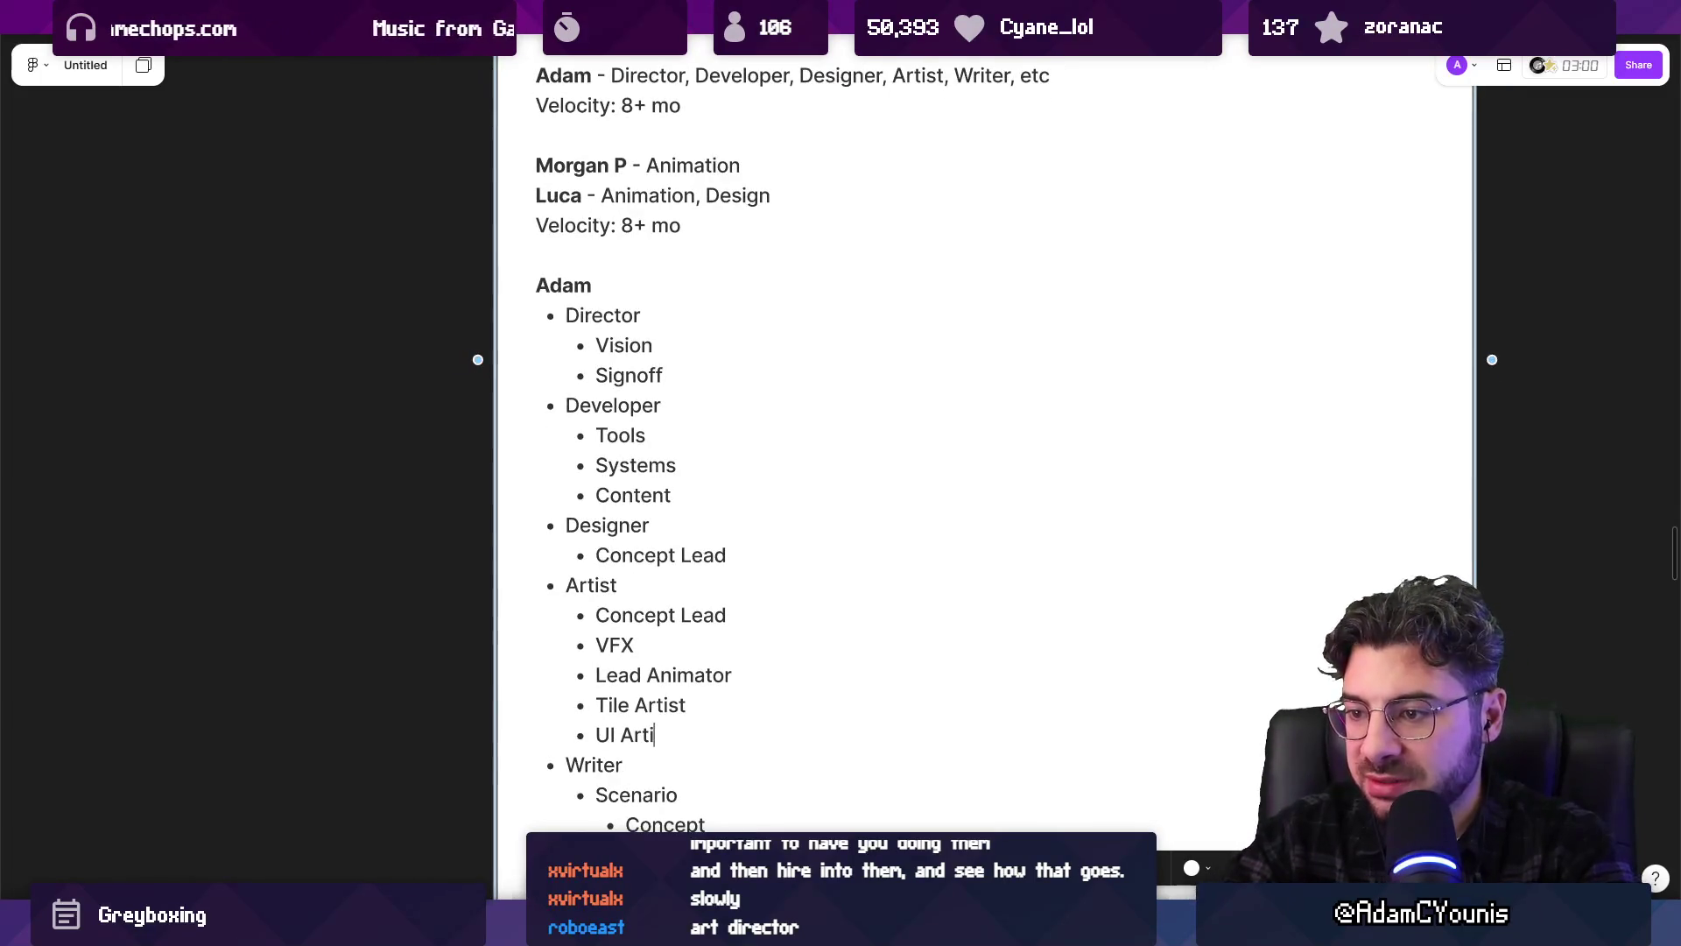
{"action": "key", "text": "Return"}
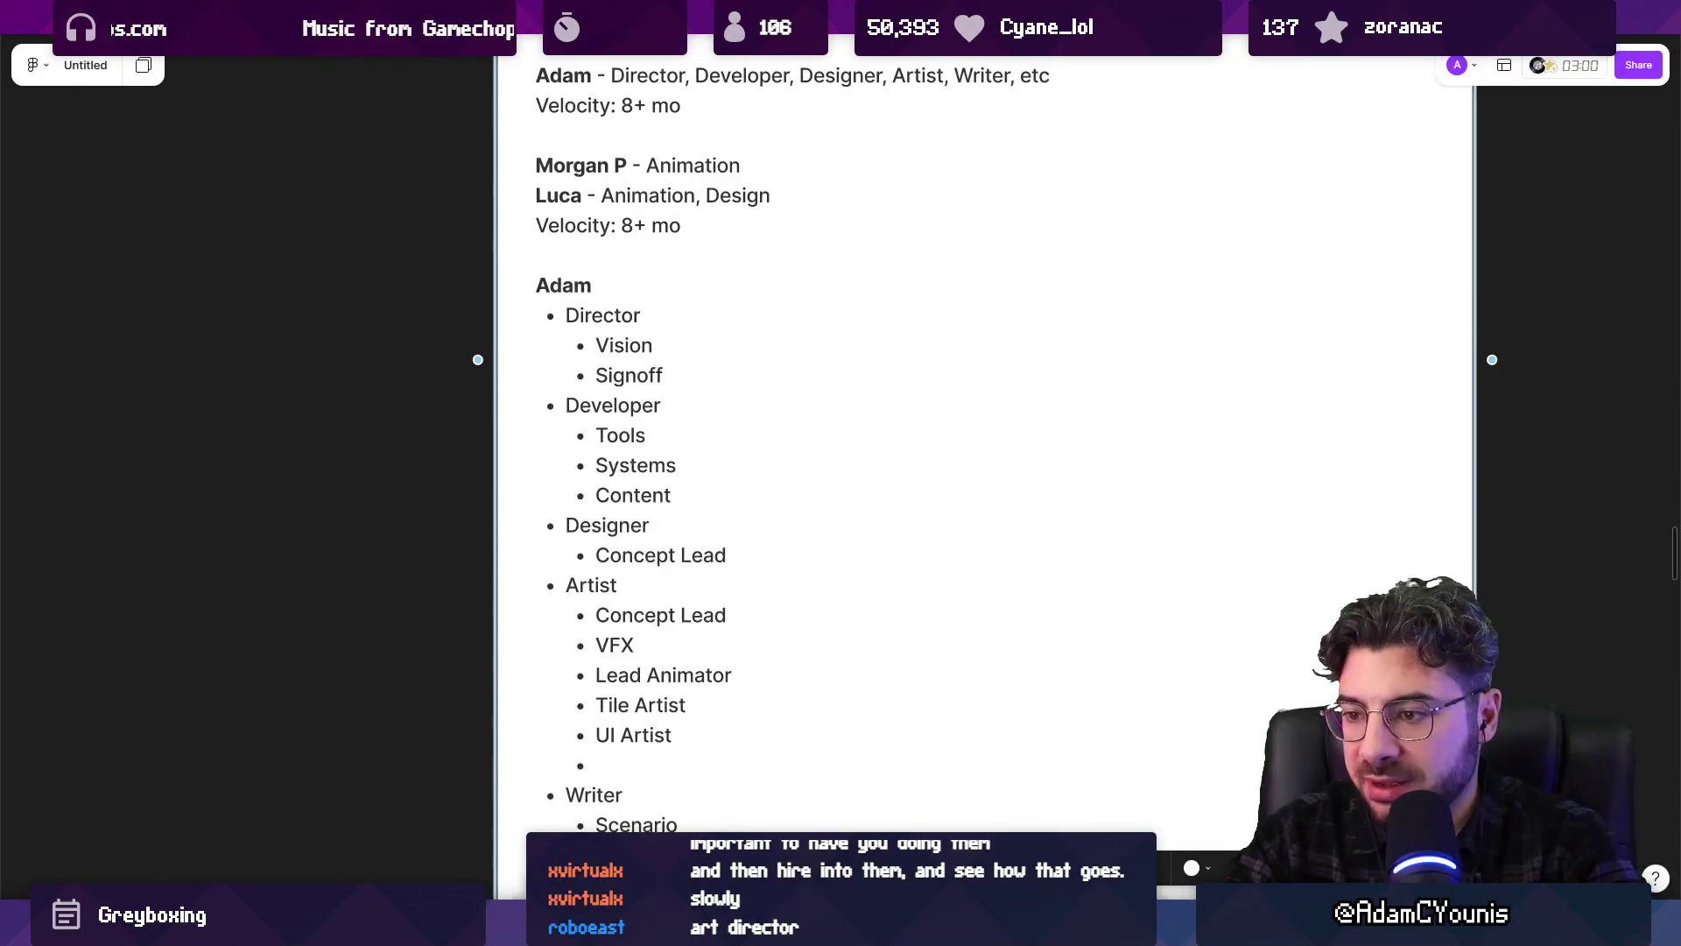
{"action": "type", "text": "m"}
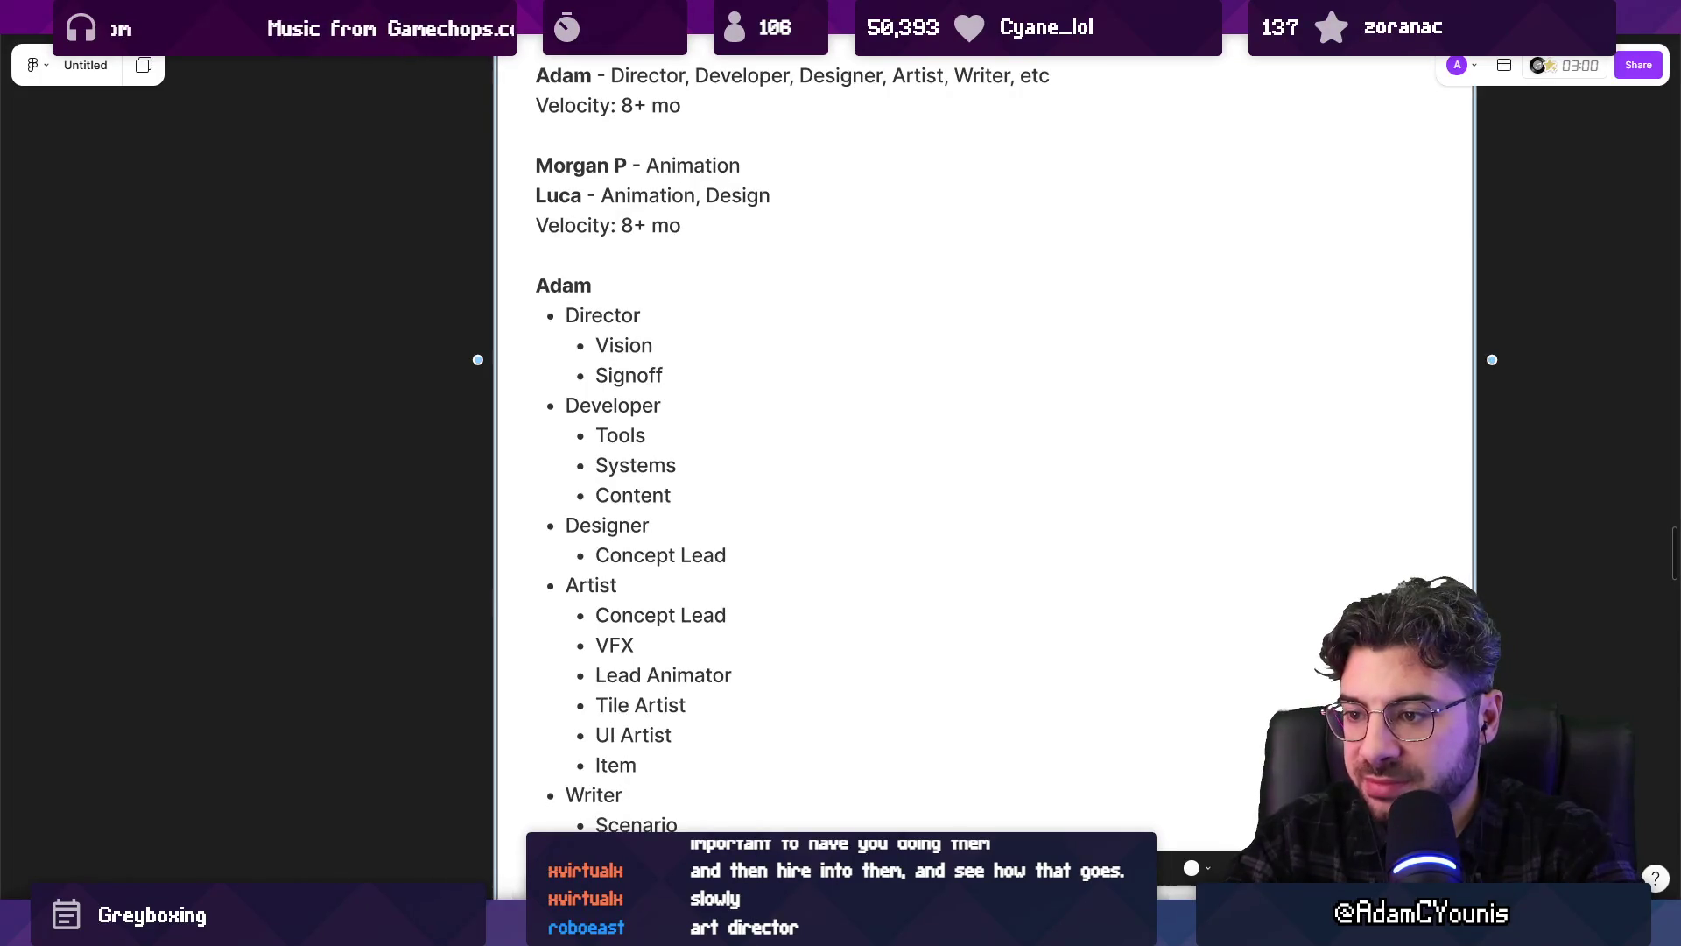
{"action": "type", "text": " artist"}
{"action": "key", "text": "ctrl+shift+Left"}
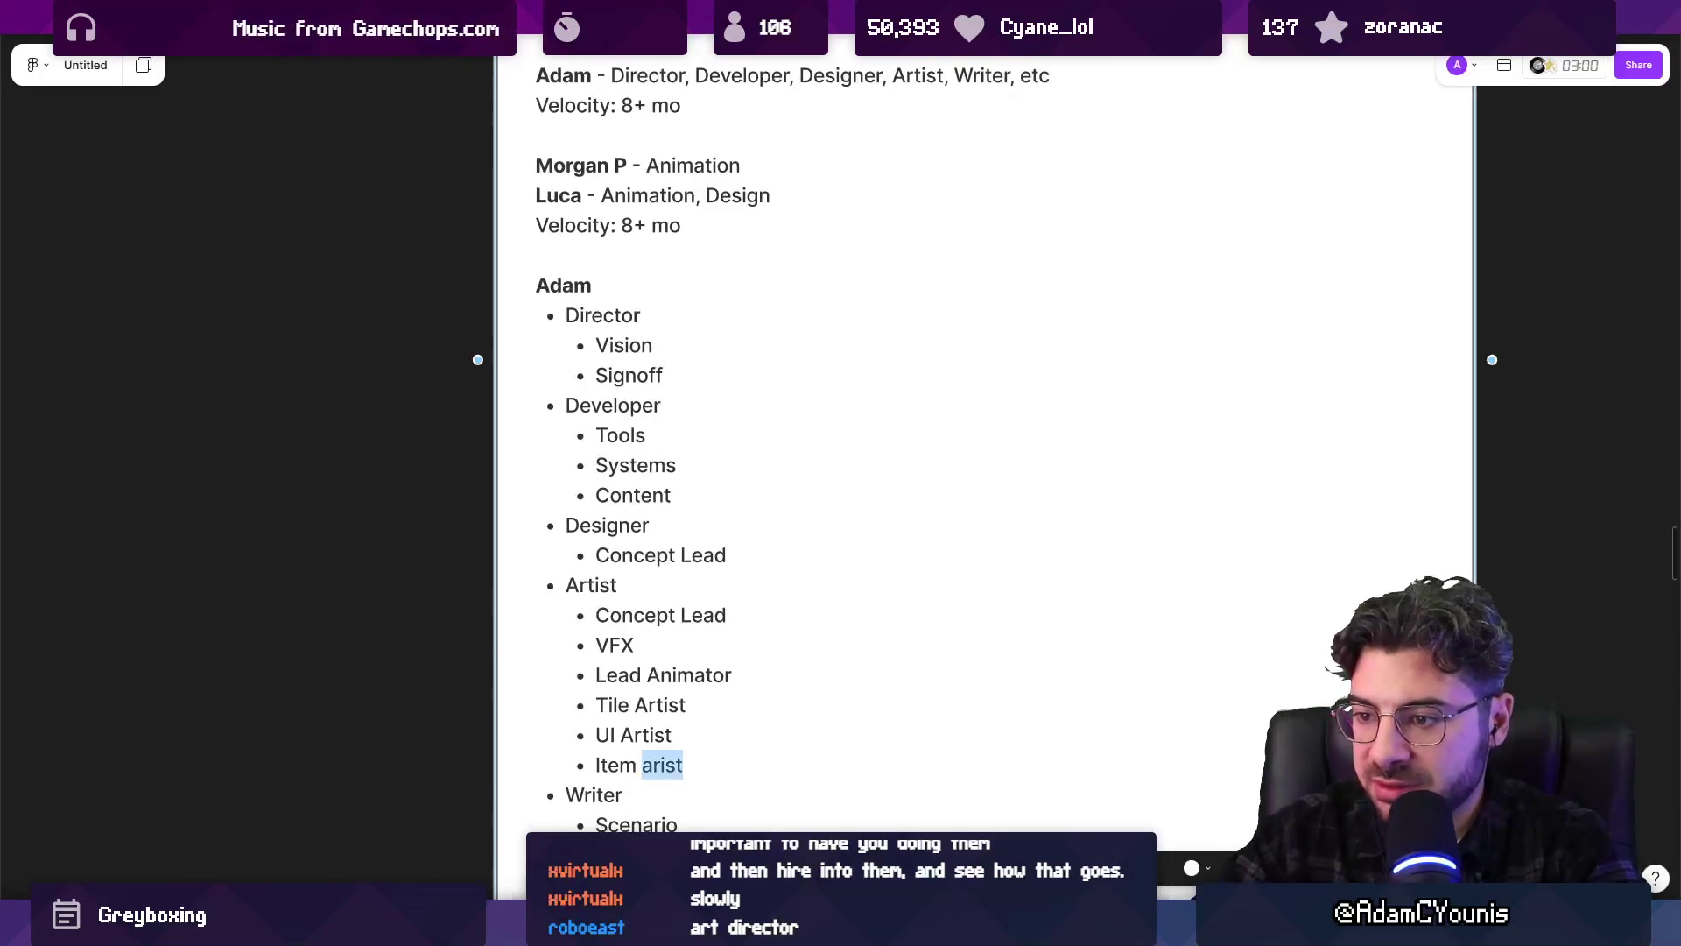
{"action": "key", "text": "BackSpace"}
{"action": "key", "text": "BackSpace"}
{"action": "type", "text": "s"}
Add Mess below Items under Artist and show the whole note
{"action": "key", "text": "Return"}
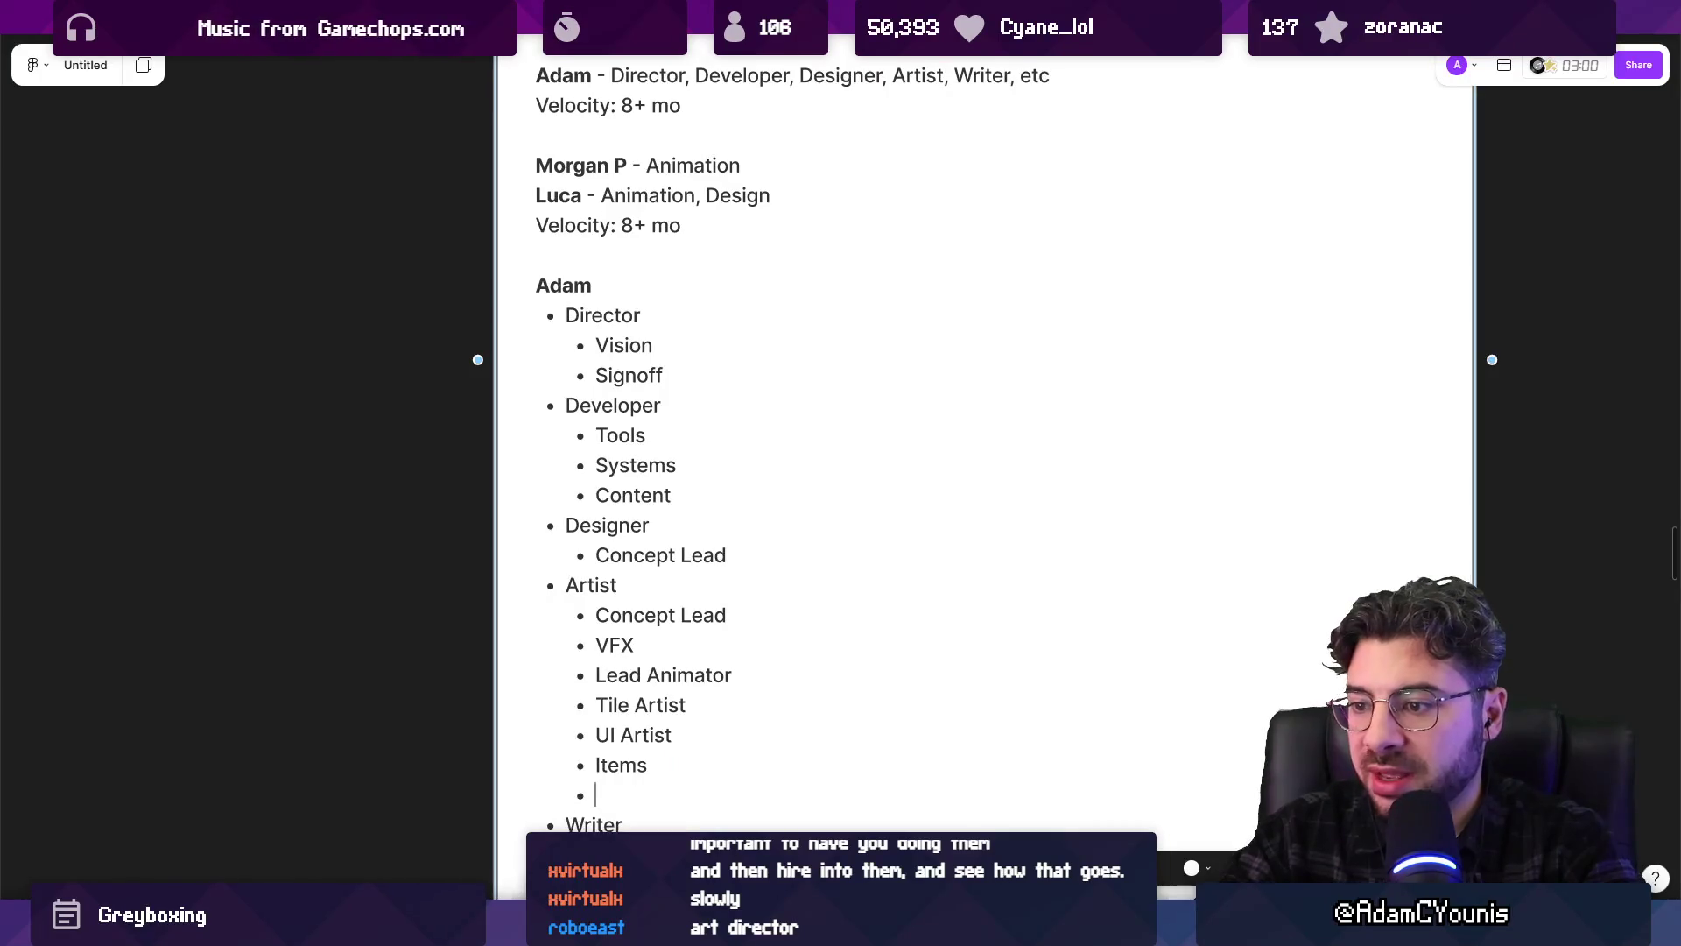
{"action": "type", "text": "Mess"}
{"action": "scroll", "coordinate": [710, 690], "scroll_direction": "down", "scroll_amount": 1}
{"action": "scroll", "coordinate": [710, 691], "scroll_direction": "down", "scroll_amount": 3}
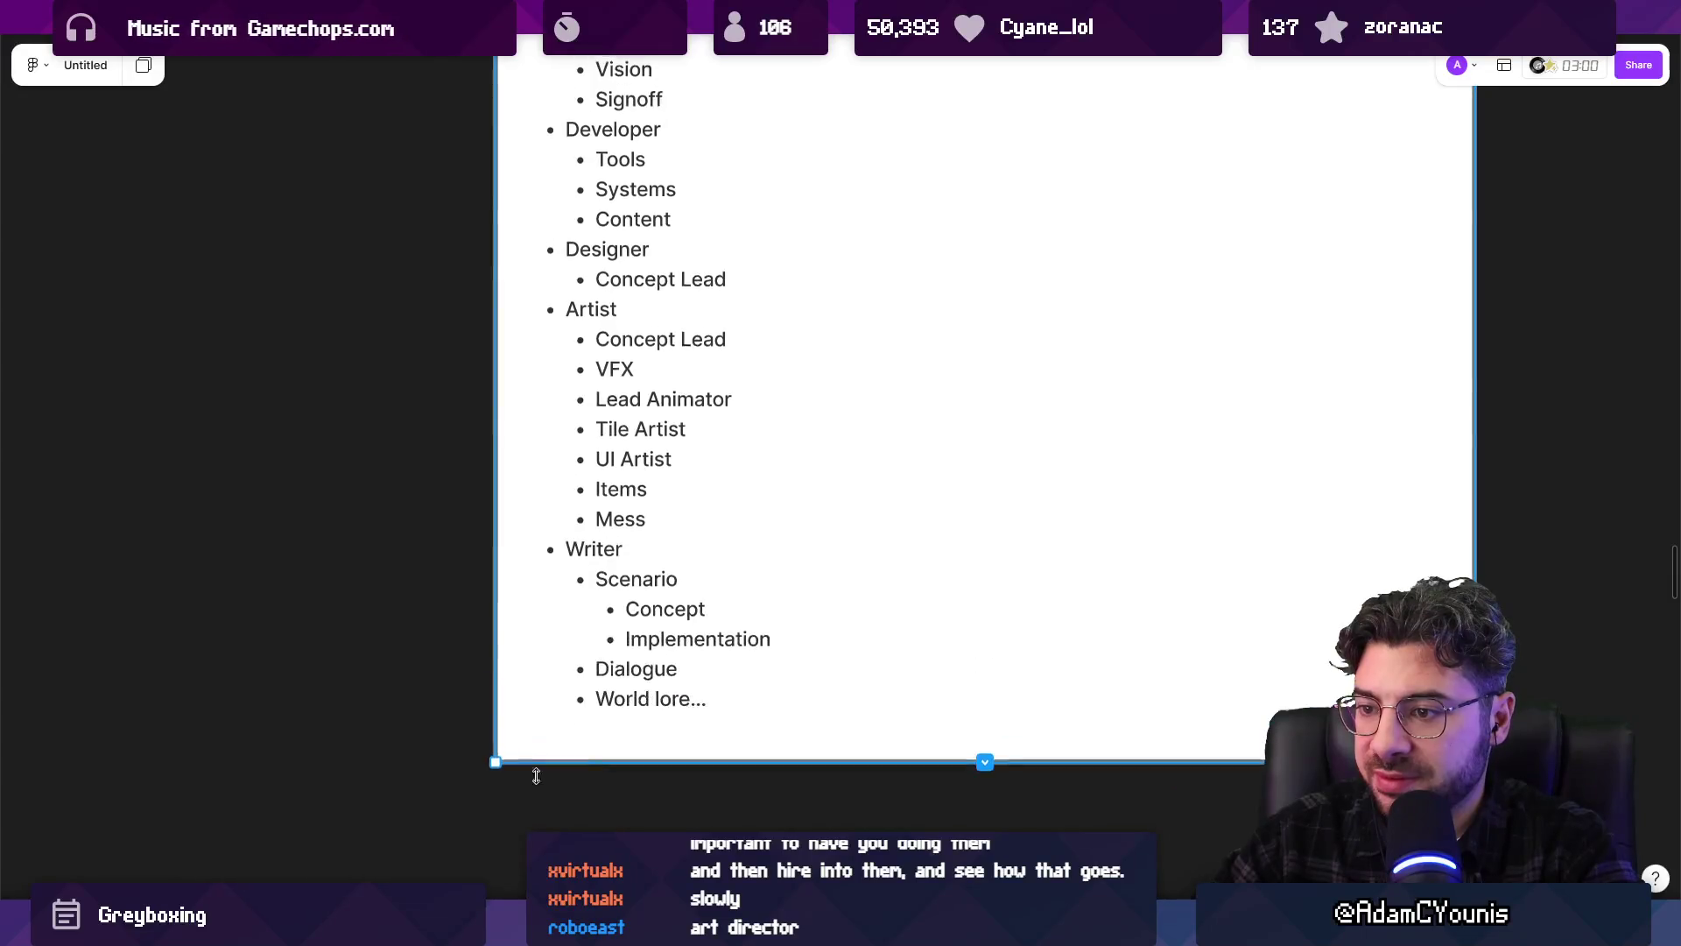
{"action": "scroll", "coordinate": [610, 560], "scroll_direction": "down", "scroll_amount": 2}
{"action": "double_click", "coordinate": [618, 526]}
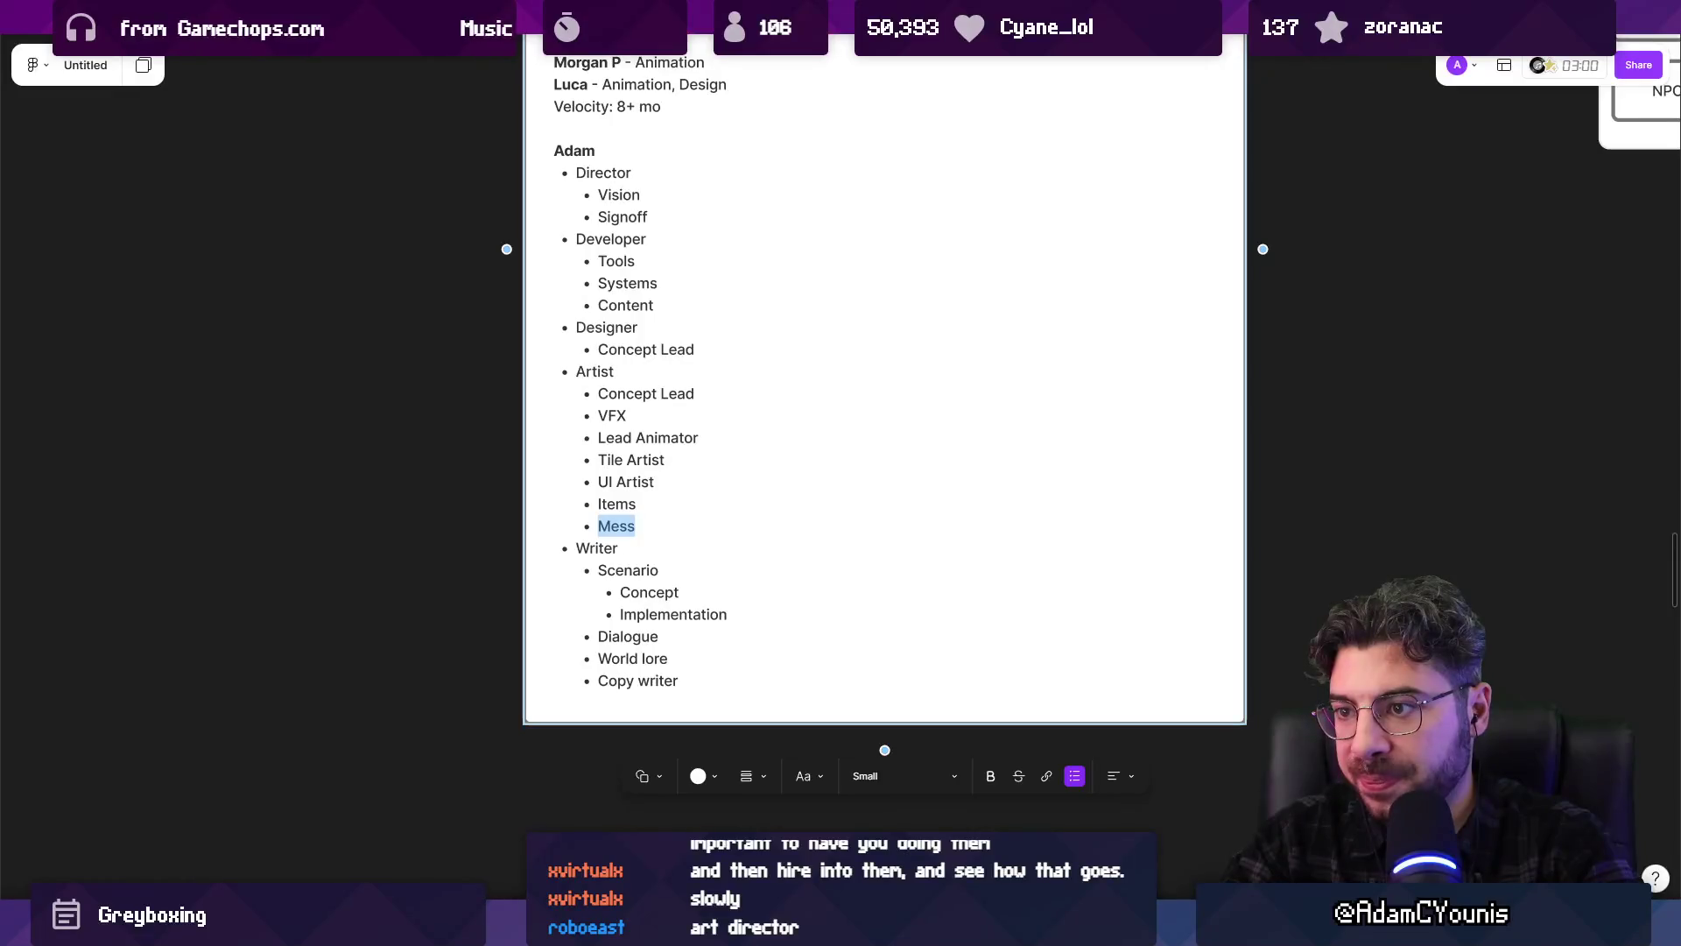
{"action": "key", "text": "Escape"}
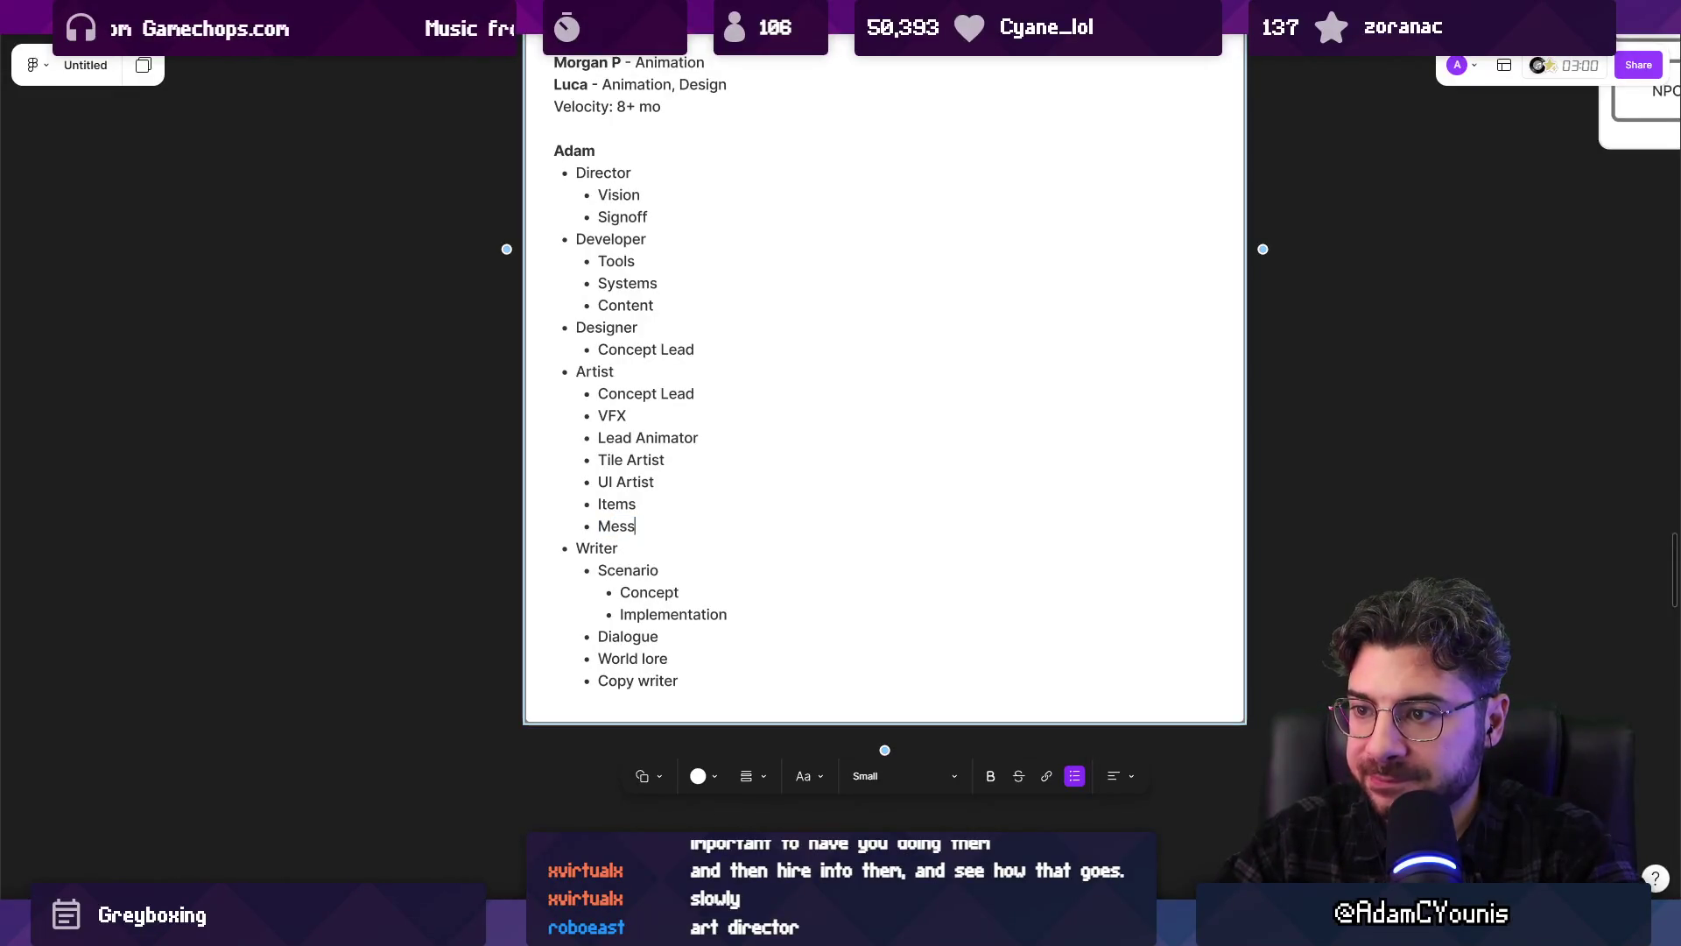
{"action": "scroll", "coordinate": [558, 374], "scroll_direction": "down", "scroll_amount": 3}
Cut Adam's whole role list out of the team-composition note
{"action": "left_click", "coordinate": [701, 332]}
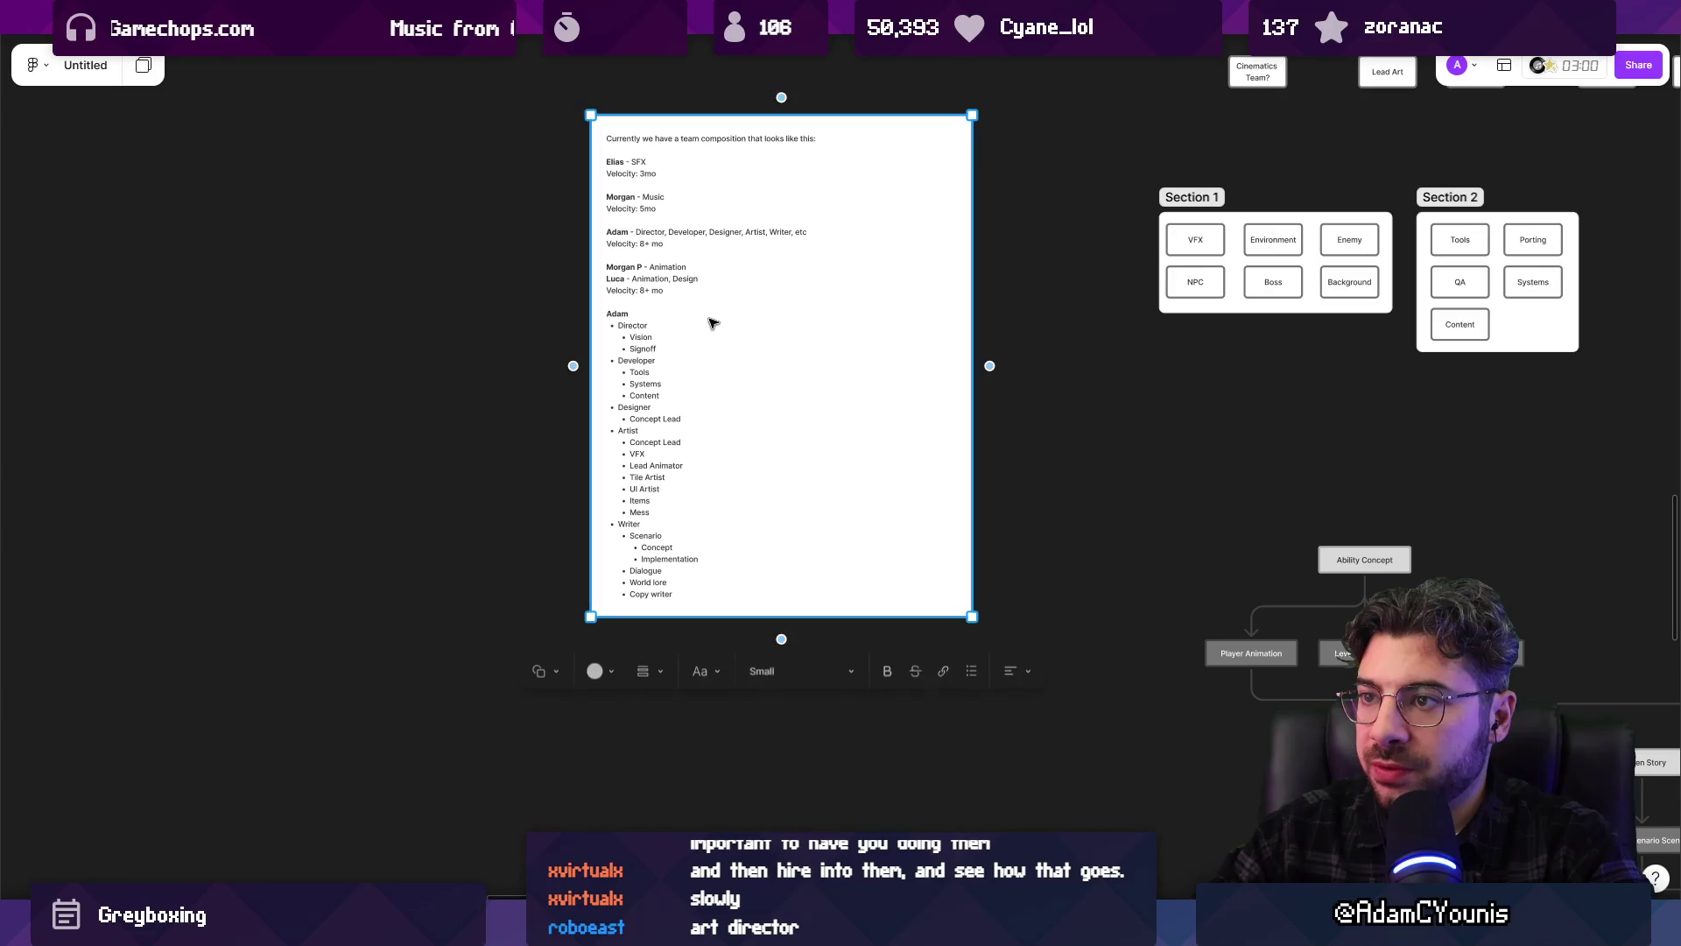
{"action": "scroll", "coordinate": [635, 385], "scroll_direction": "up", "scroll_amount": 2}
{"action": "double_click", "coordinate": [634, 306]}
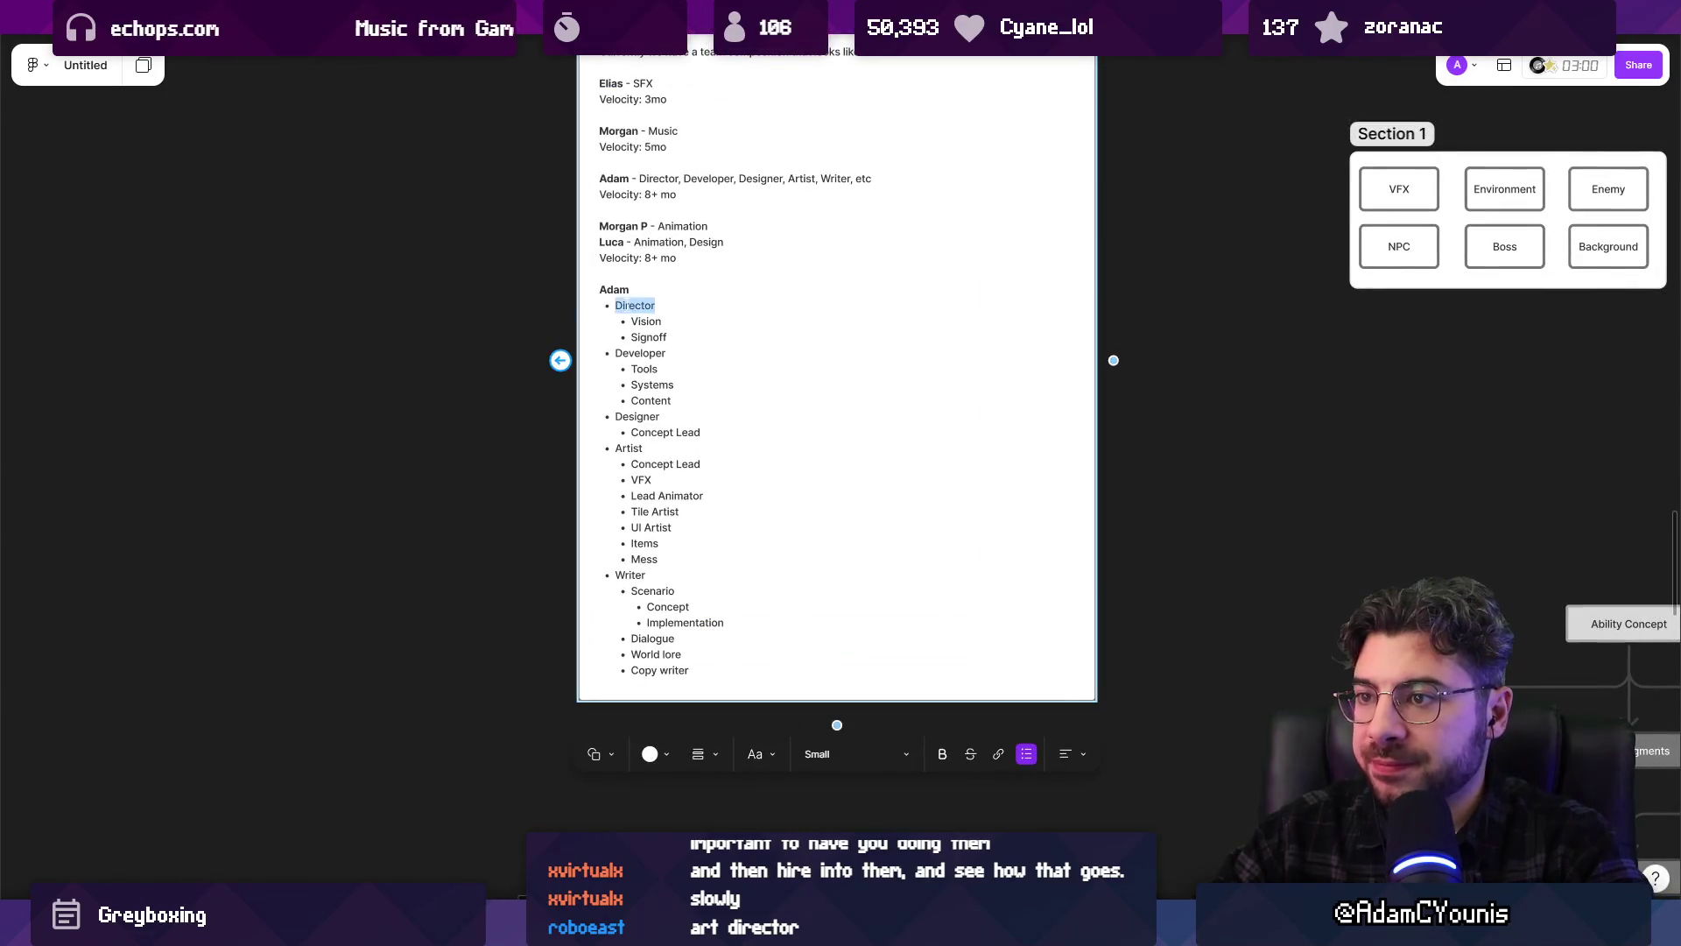
{"action": "left_click", "coordinate": [600, 274]}
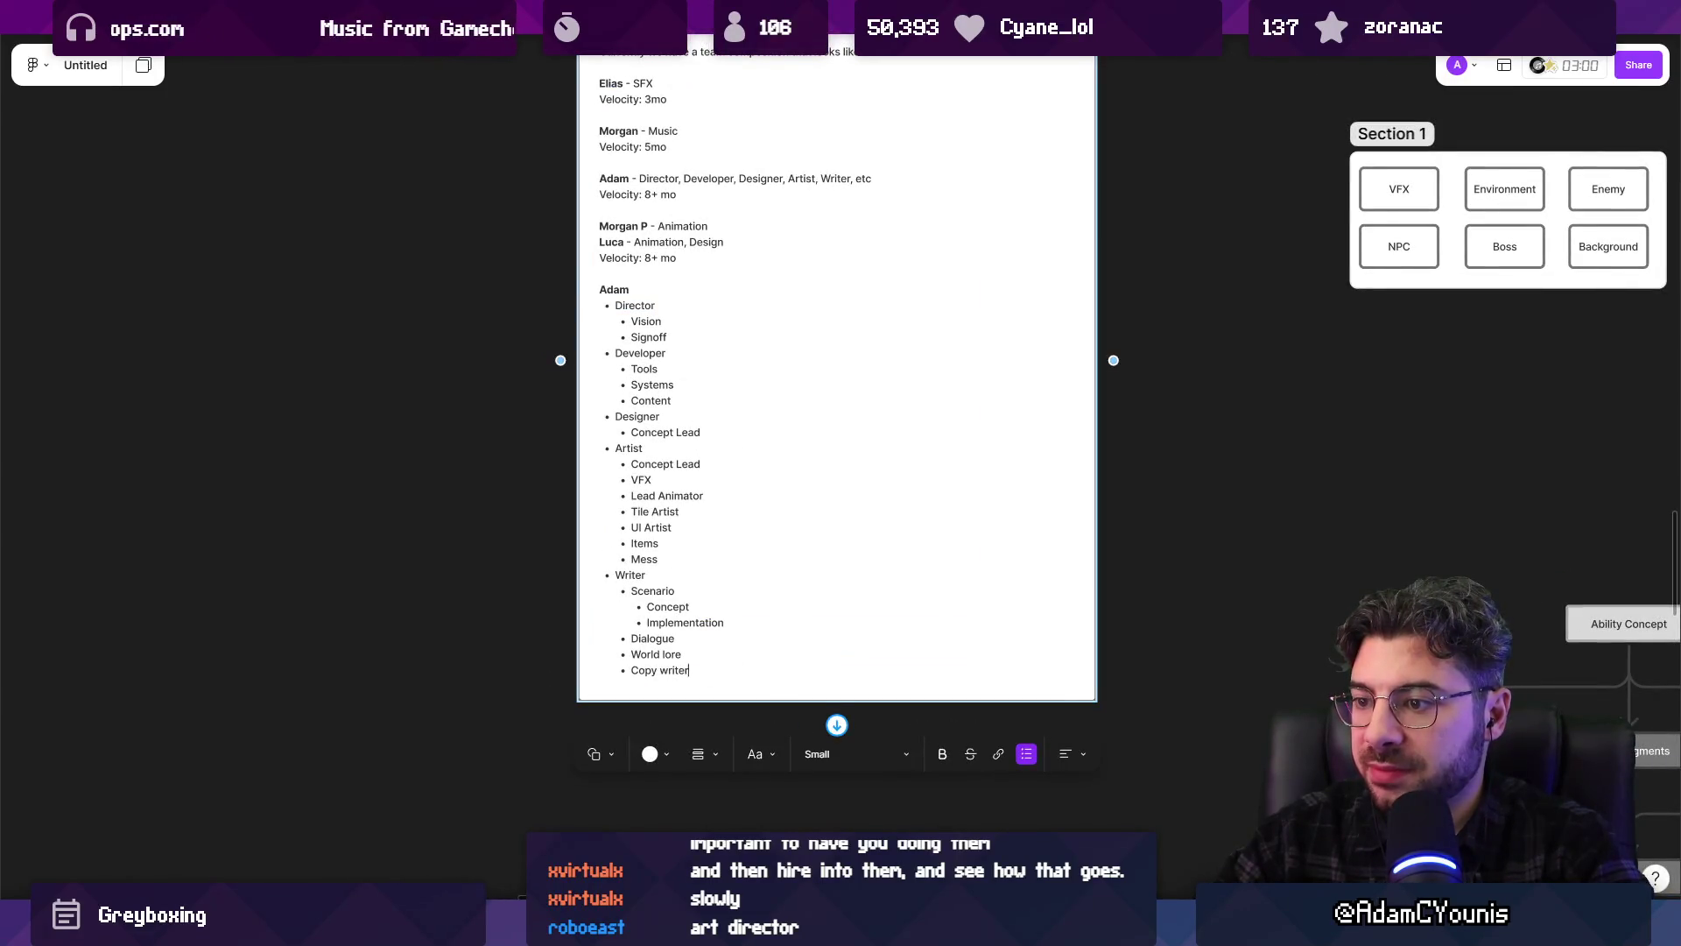
{"action": "left_click_drag", "start_coordinate": [779, 683], "coordinate": [530, 289]}
{"action": "key", "text": "BackSpace"}
Shorten the team-composition note to fit its remaining text
{"action": "key", "text": "Escape"}
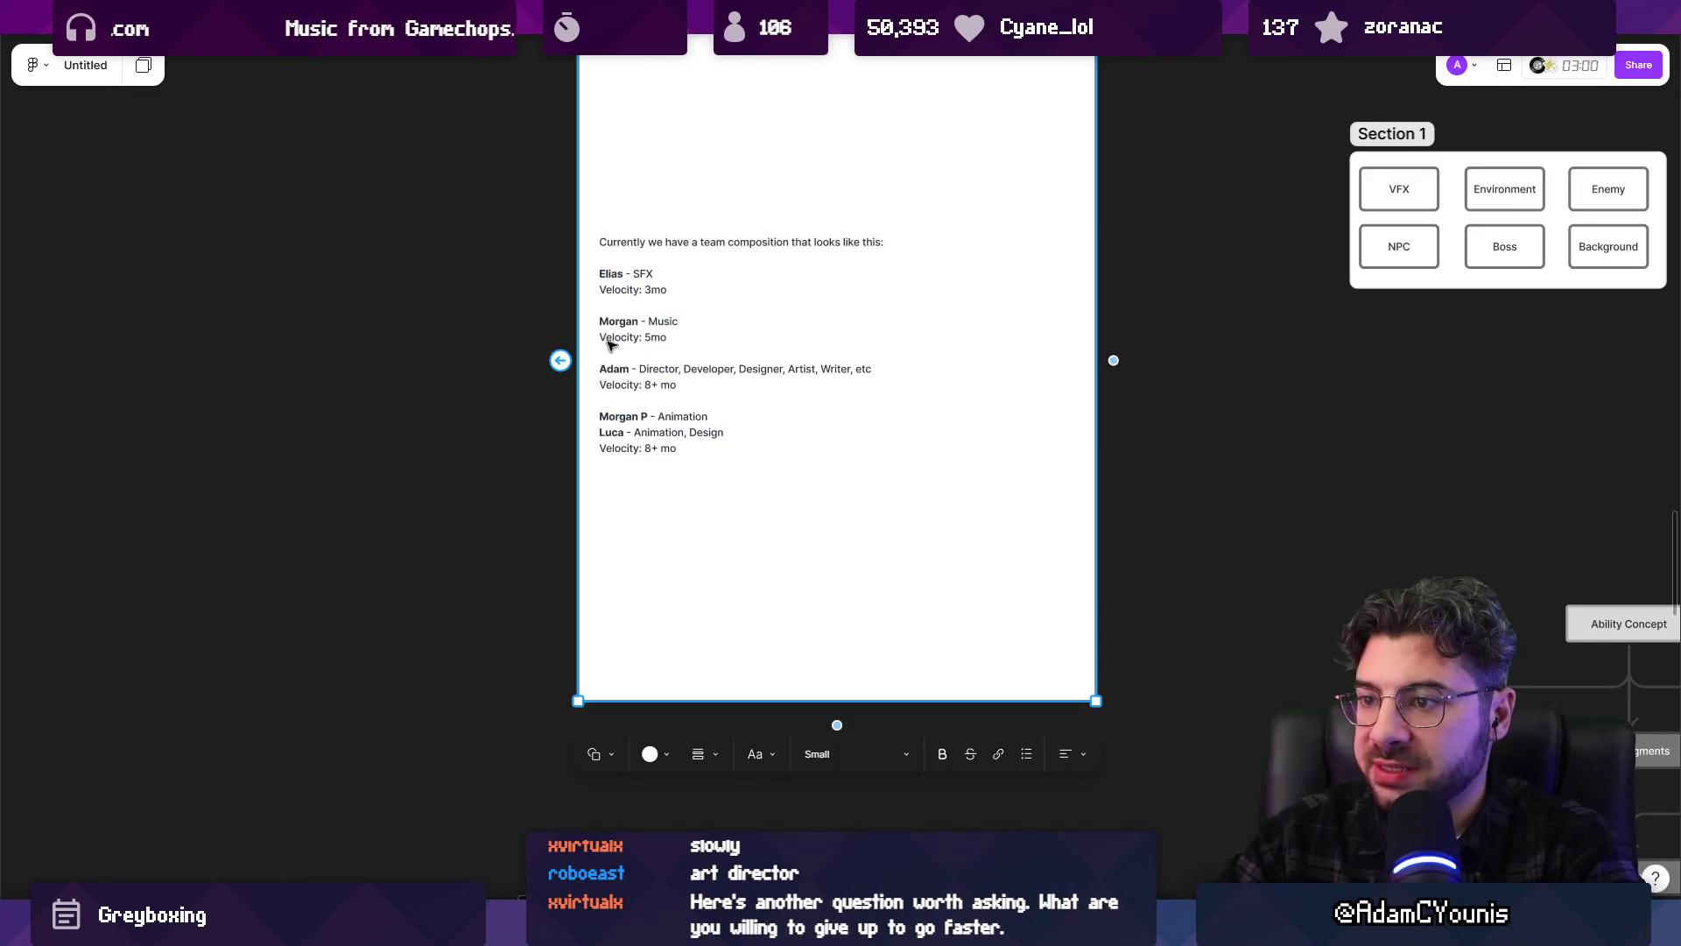
{"action": "scroll", "coordinate": [711, 455], "scroll_direction": "down", "scroll_amount": 3}
{"action": "left_click_drag", "start_coordinate": [713, 652], "coordinate": [706, 413]}
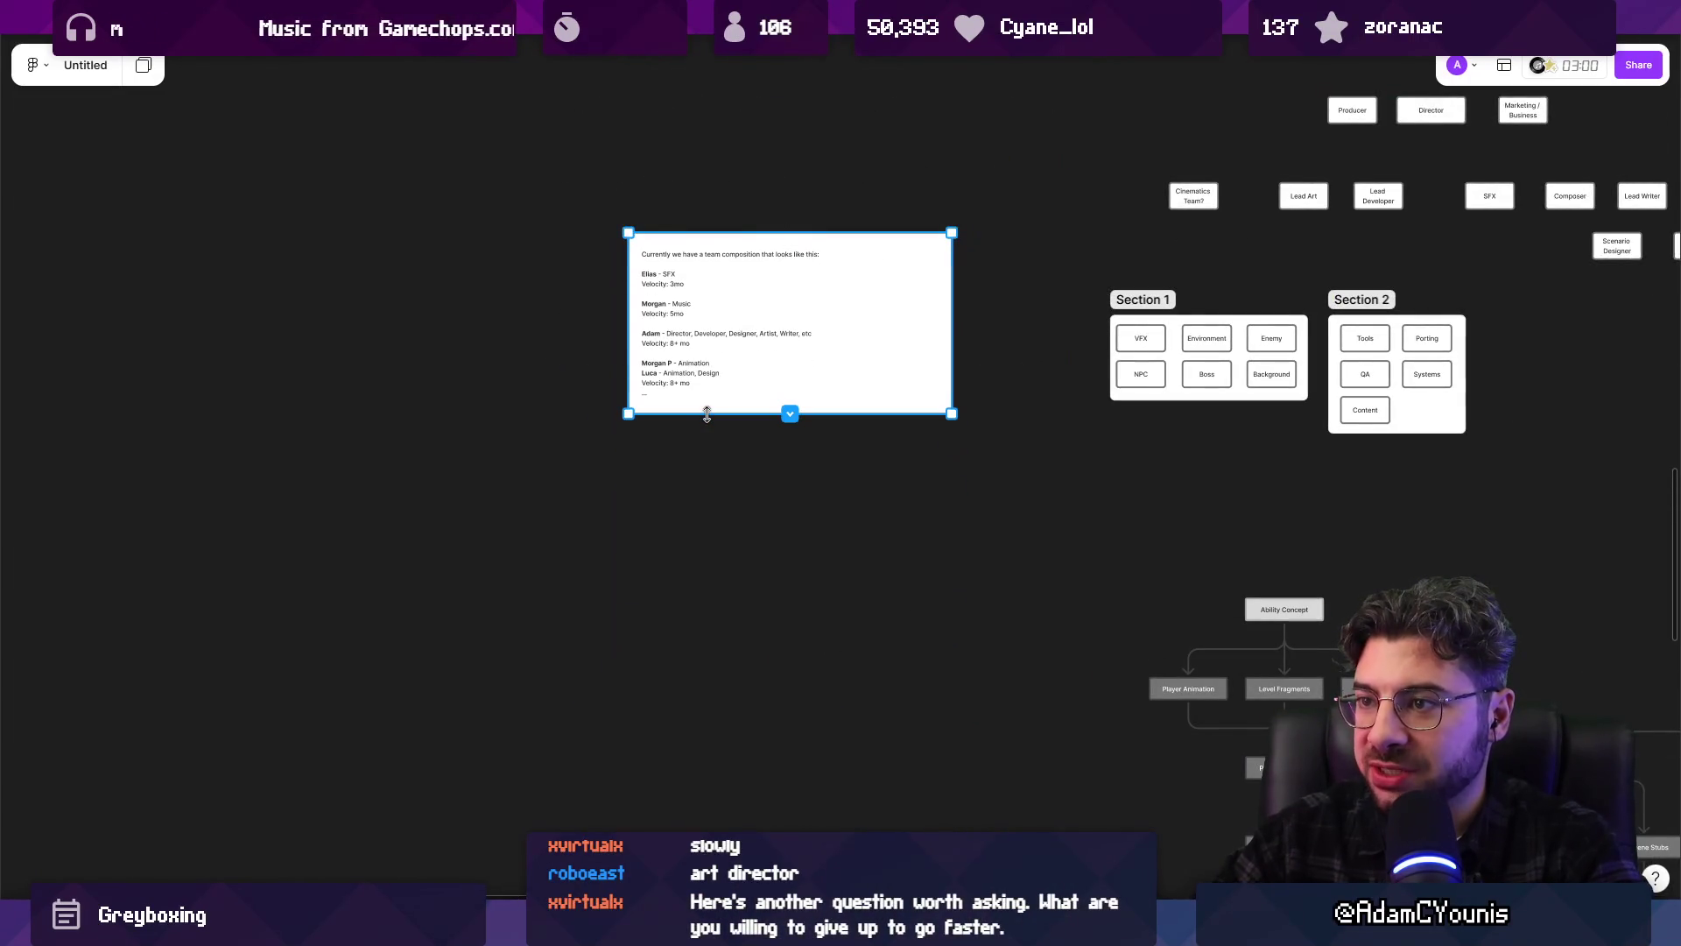
{"action": "left_click", "coordinate": [634, 435]}
Paste Adam's role list as a new note and lengthen it so every role fits
{"action": "scroll", "coordinate": [702, 376], "scroll_direction": "left", "scroll_amount": 5}
{"action": "key", "text": "ctrl+v"}
{"action": "double_click", "coordinate": [648, 561]}
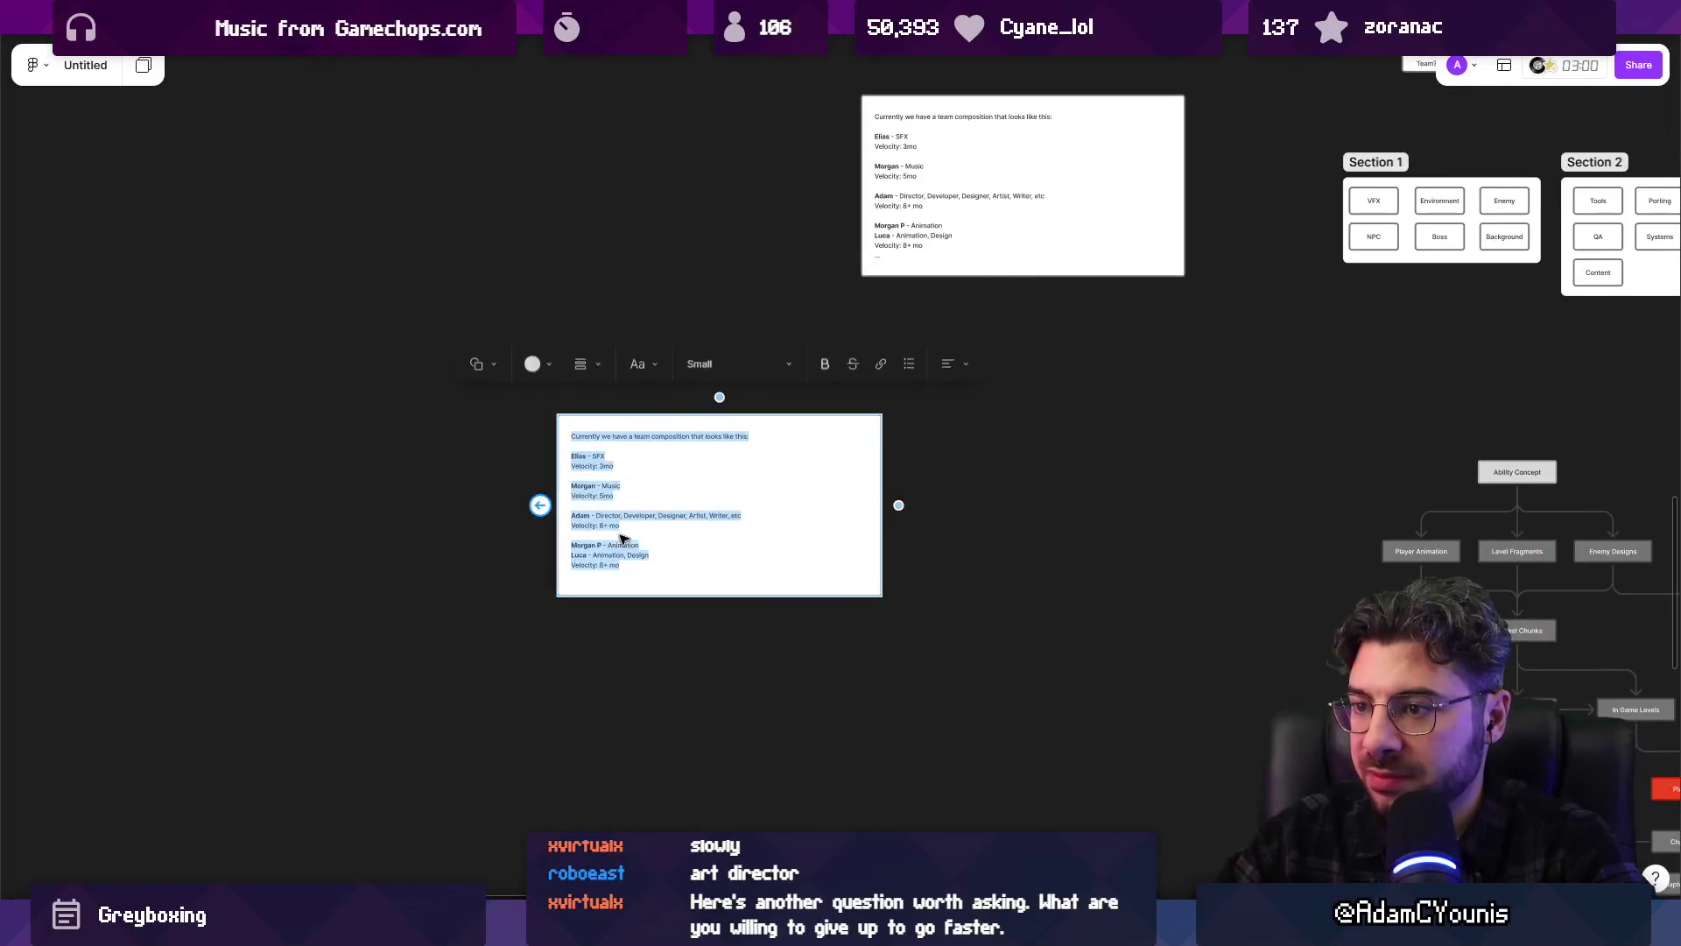
{"action": "left_click", "coordinate": [648, 544]}
{"action": "key", "text": "Escape"}
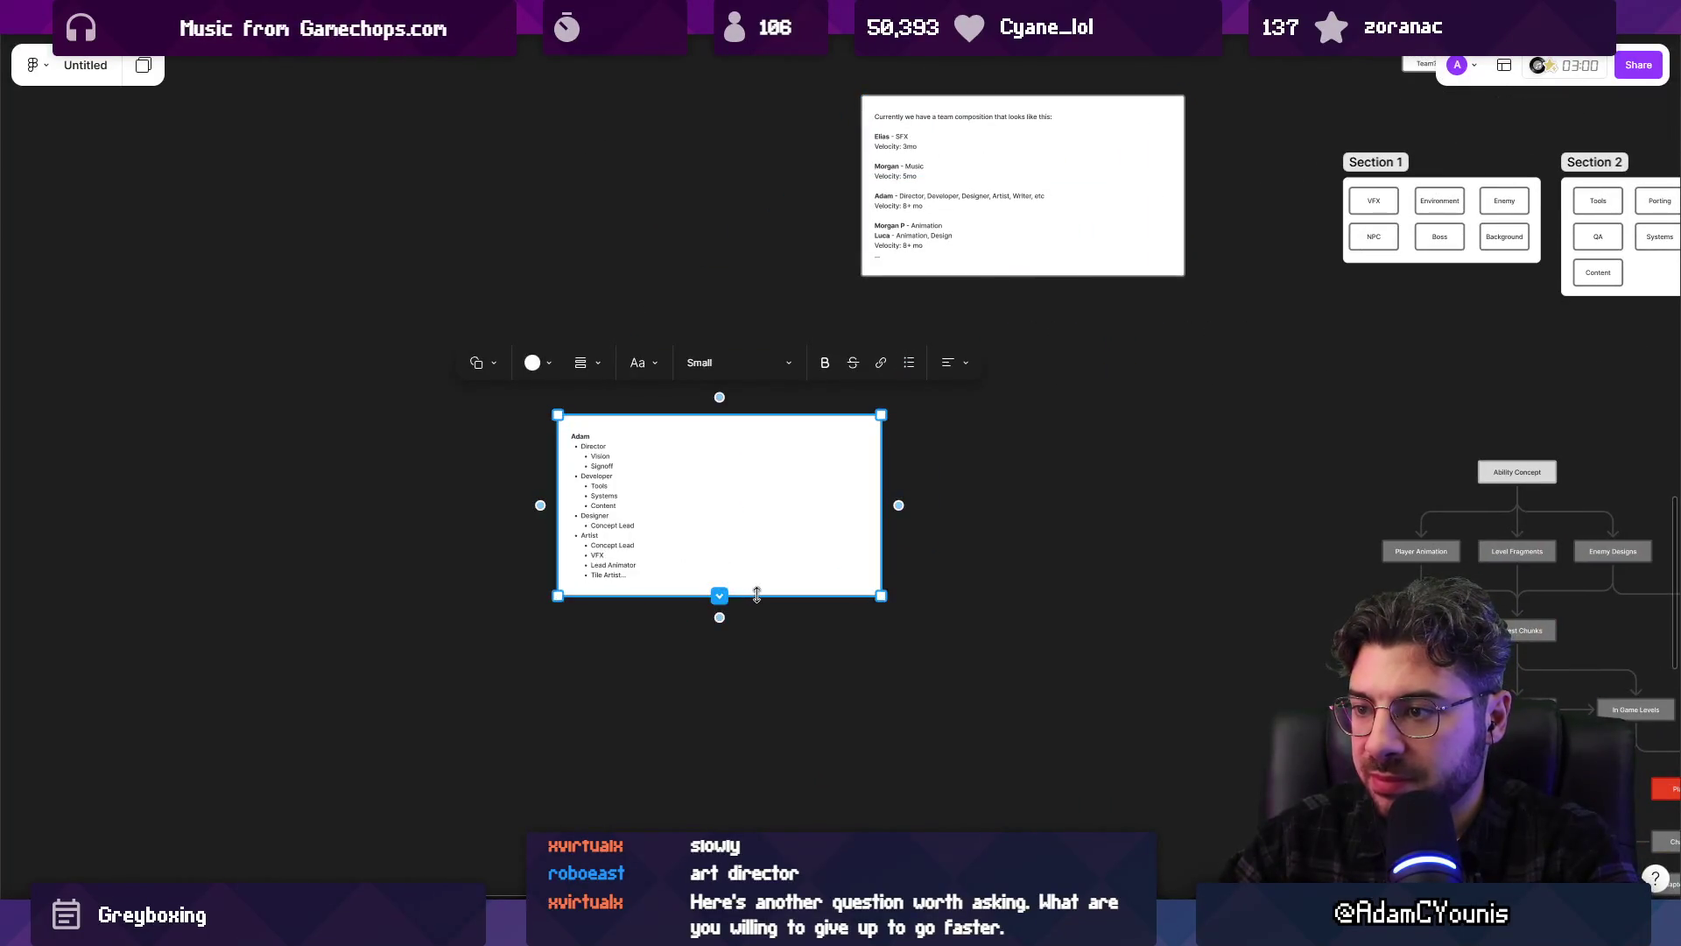
{"action": "left_click_drag", "start_coordinate": [749, 598], "coordinate": [758, 701]}
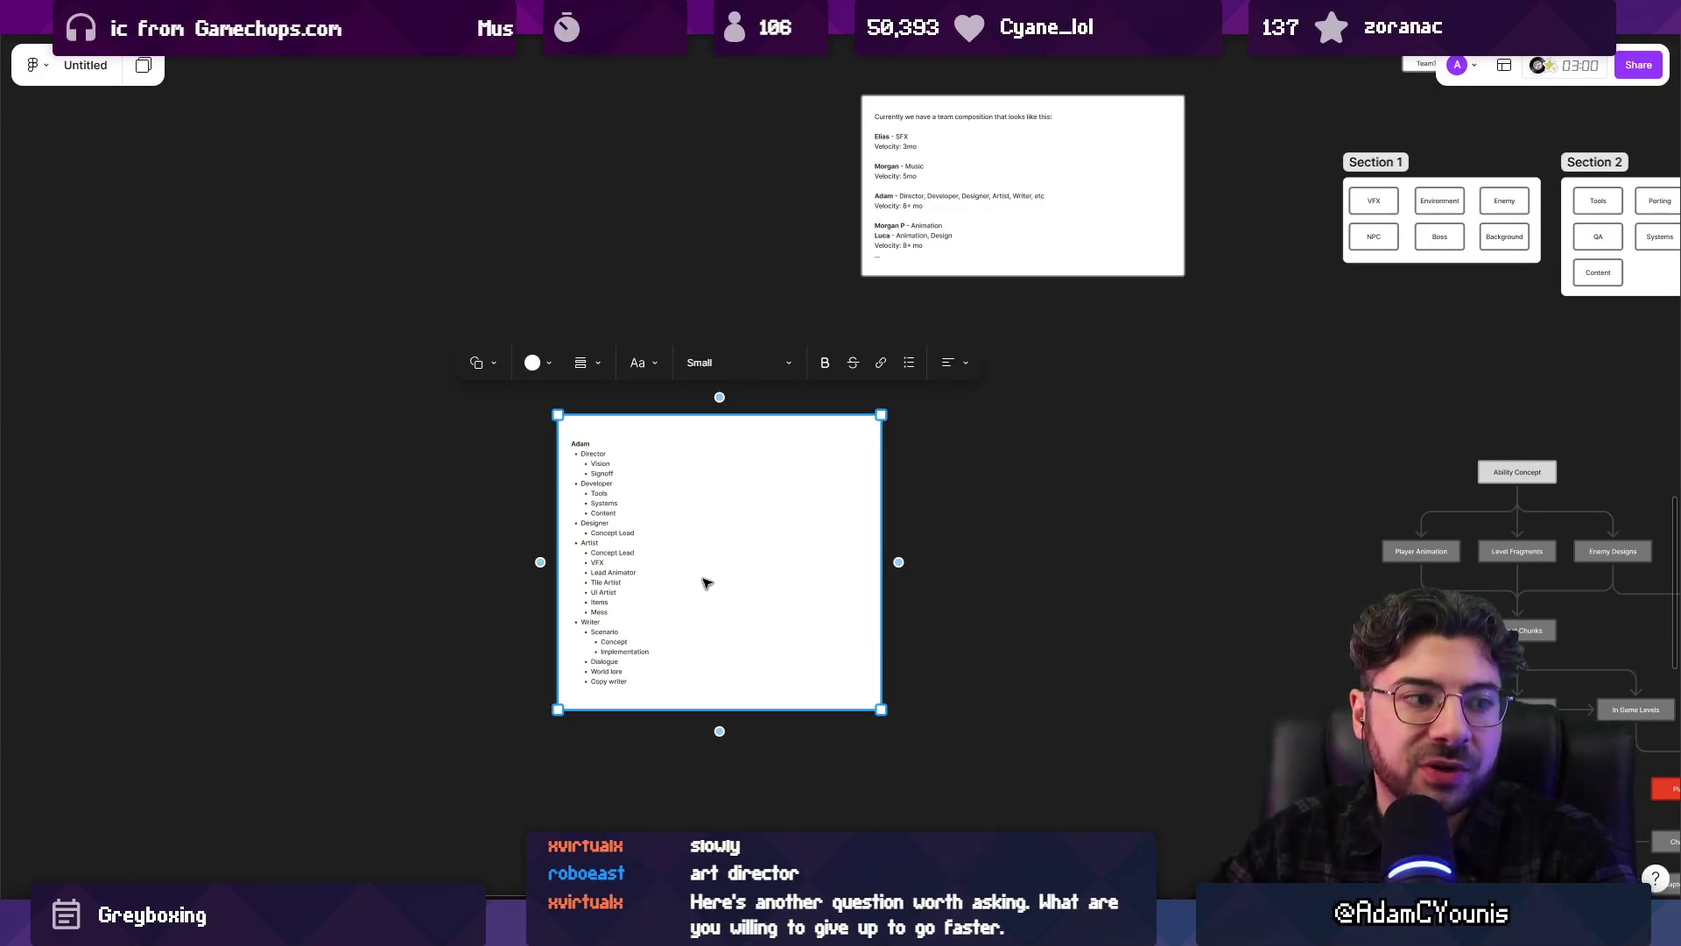
Insert blank lines between the Director, Developer, Designer and Artist groups in Adam's list
{"action": "scroll", "coordinate": [707, 583], "scroll_direction": "up", "scroll_amount": 5}
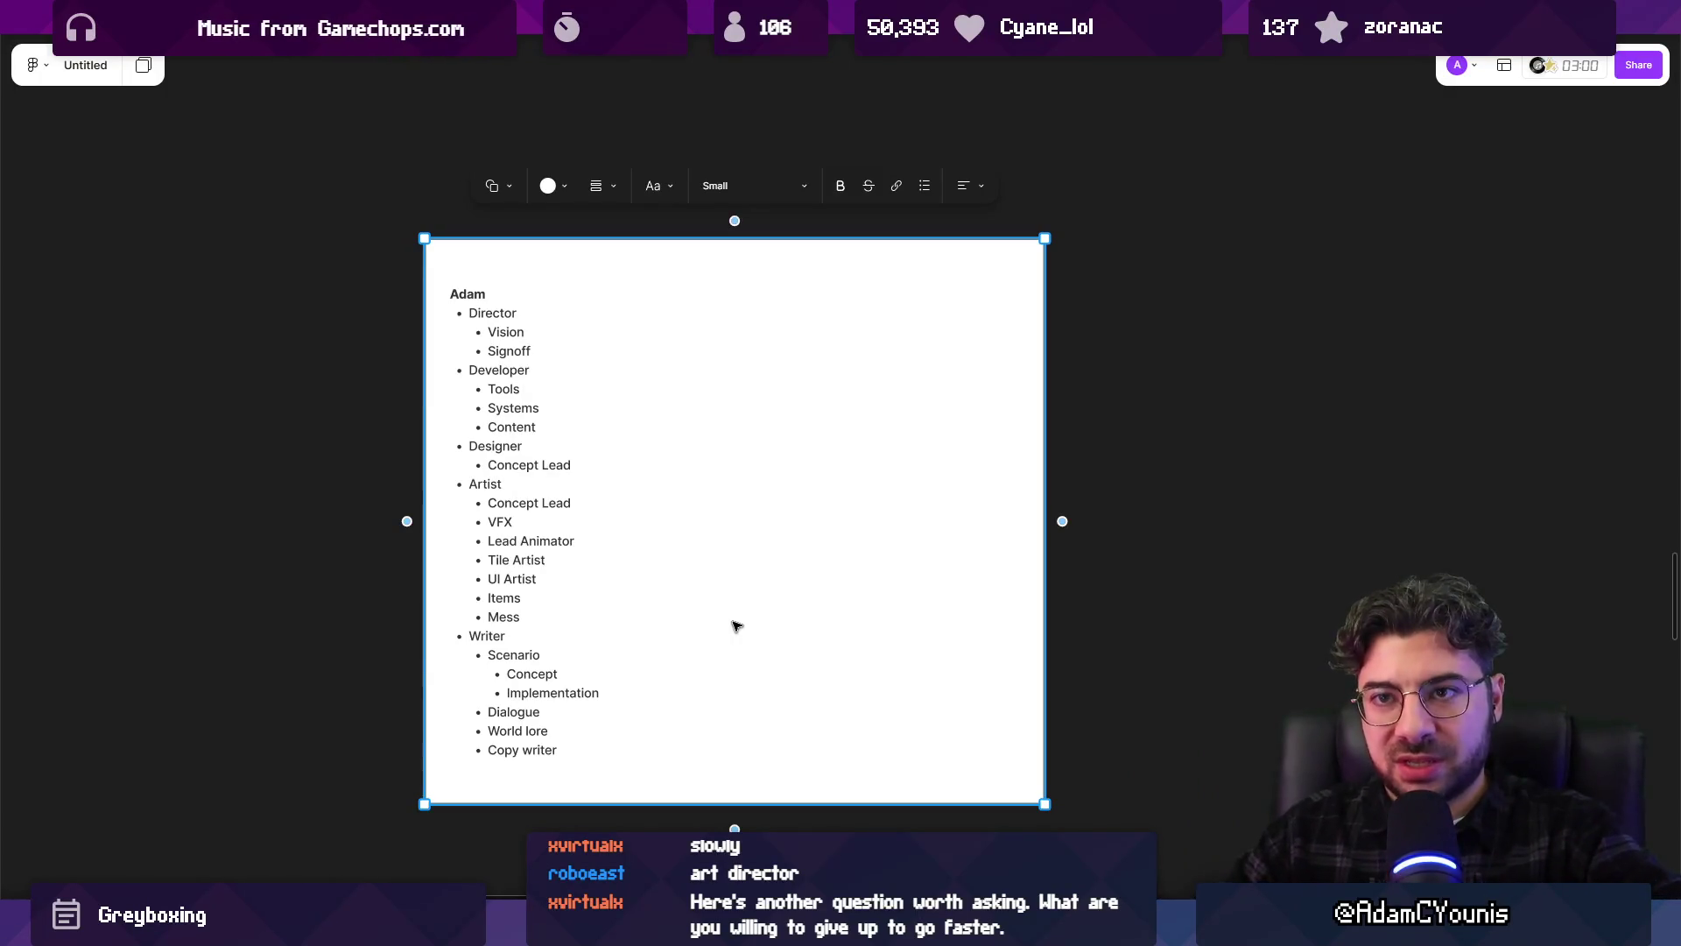
{"action": "scroll", "coordinate": [544, 499], "scroll_direction": "up", "scroll_amount": 5}
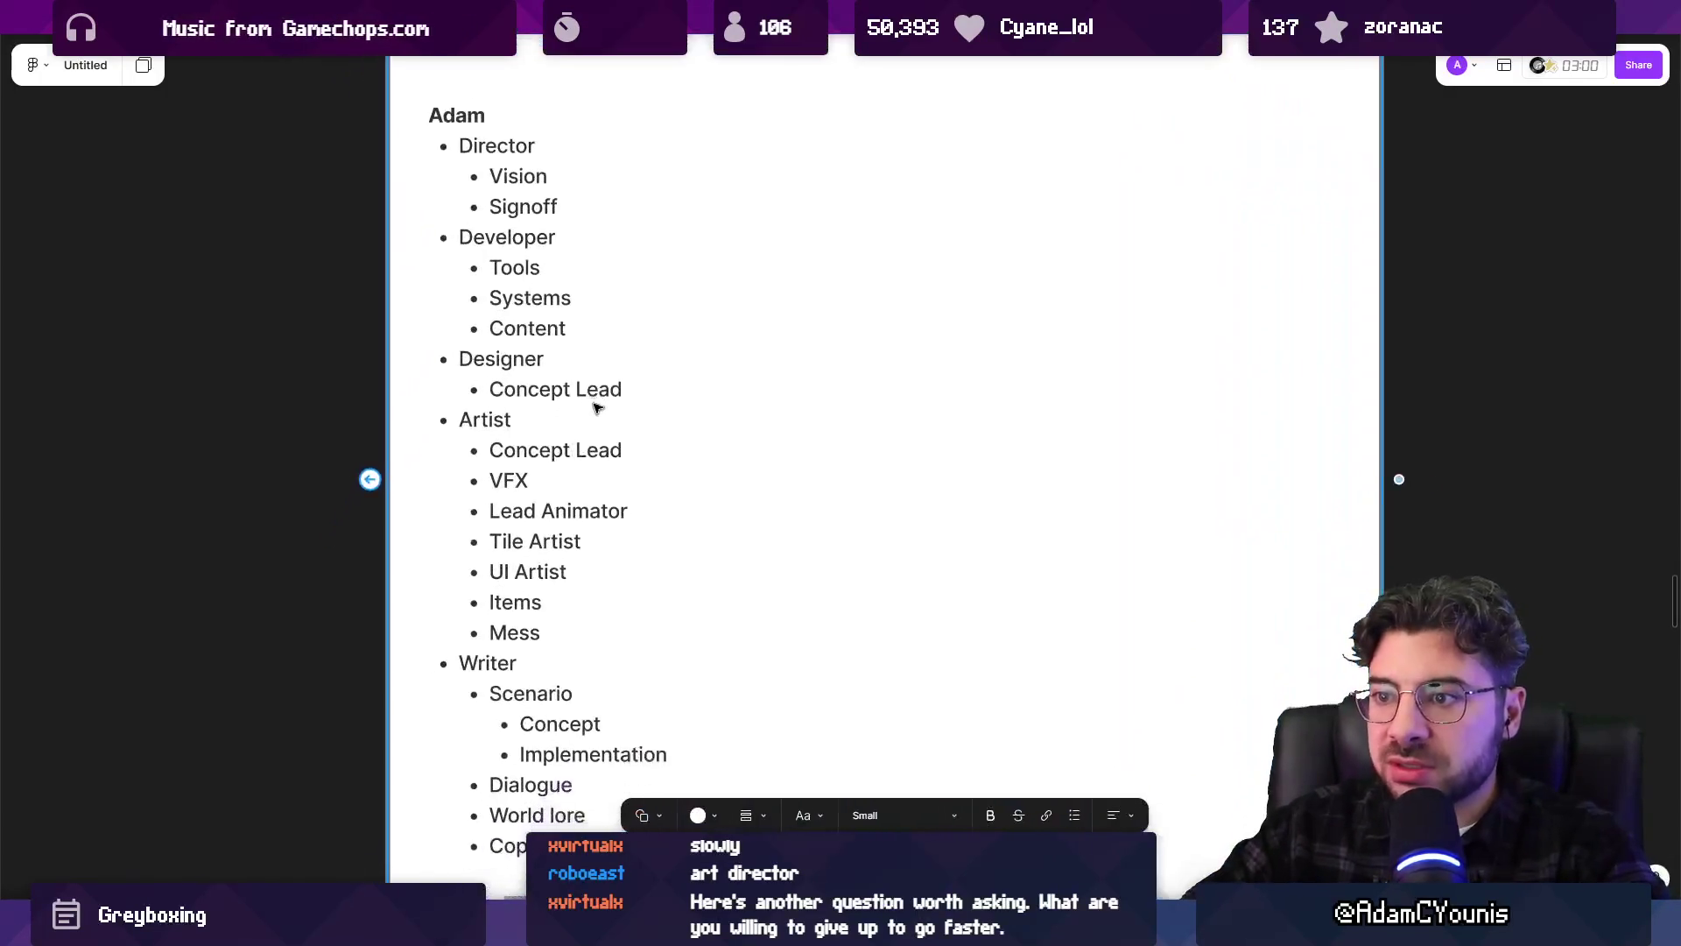
{"action": "scroll", "coordinate": [589, 419], "scroll_direction": "down", "scroll_amount": 2}
{"action": "double_click", "coordinate": [591, 407]}
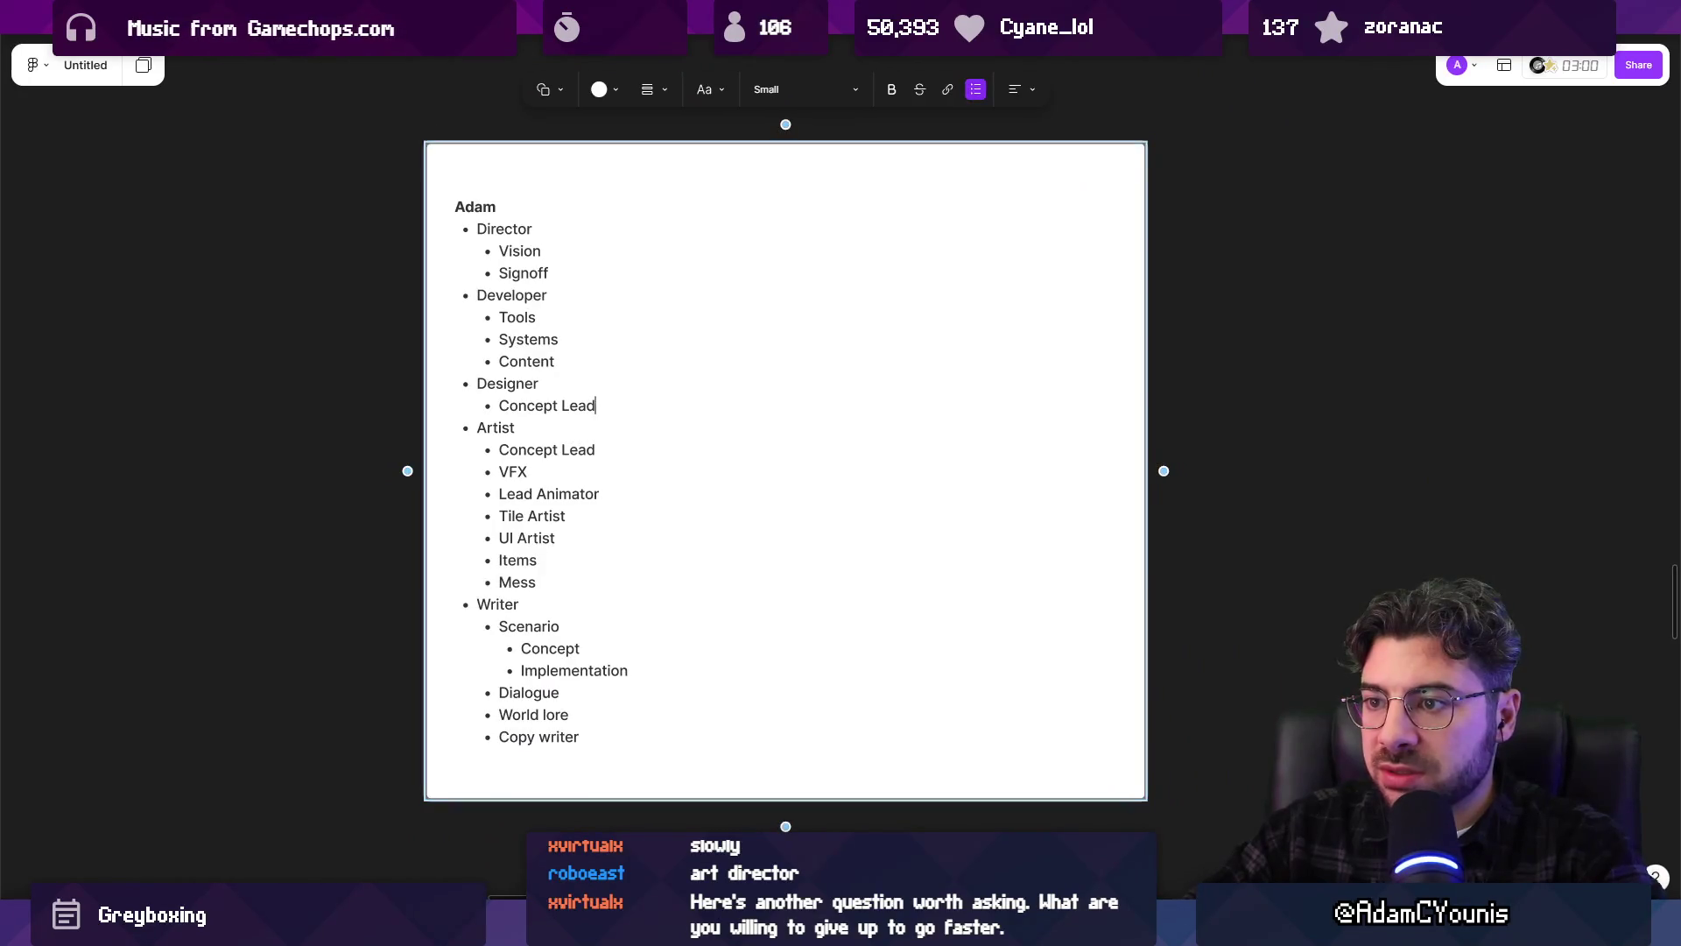
{"action": "key", "text": "Return"}
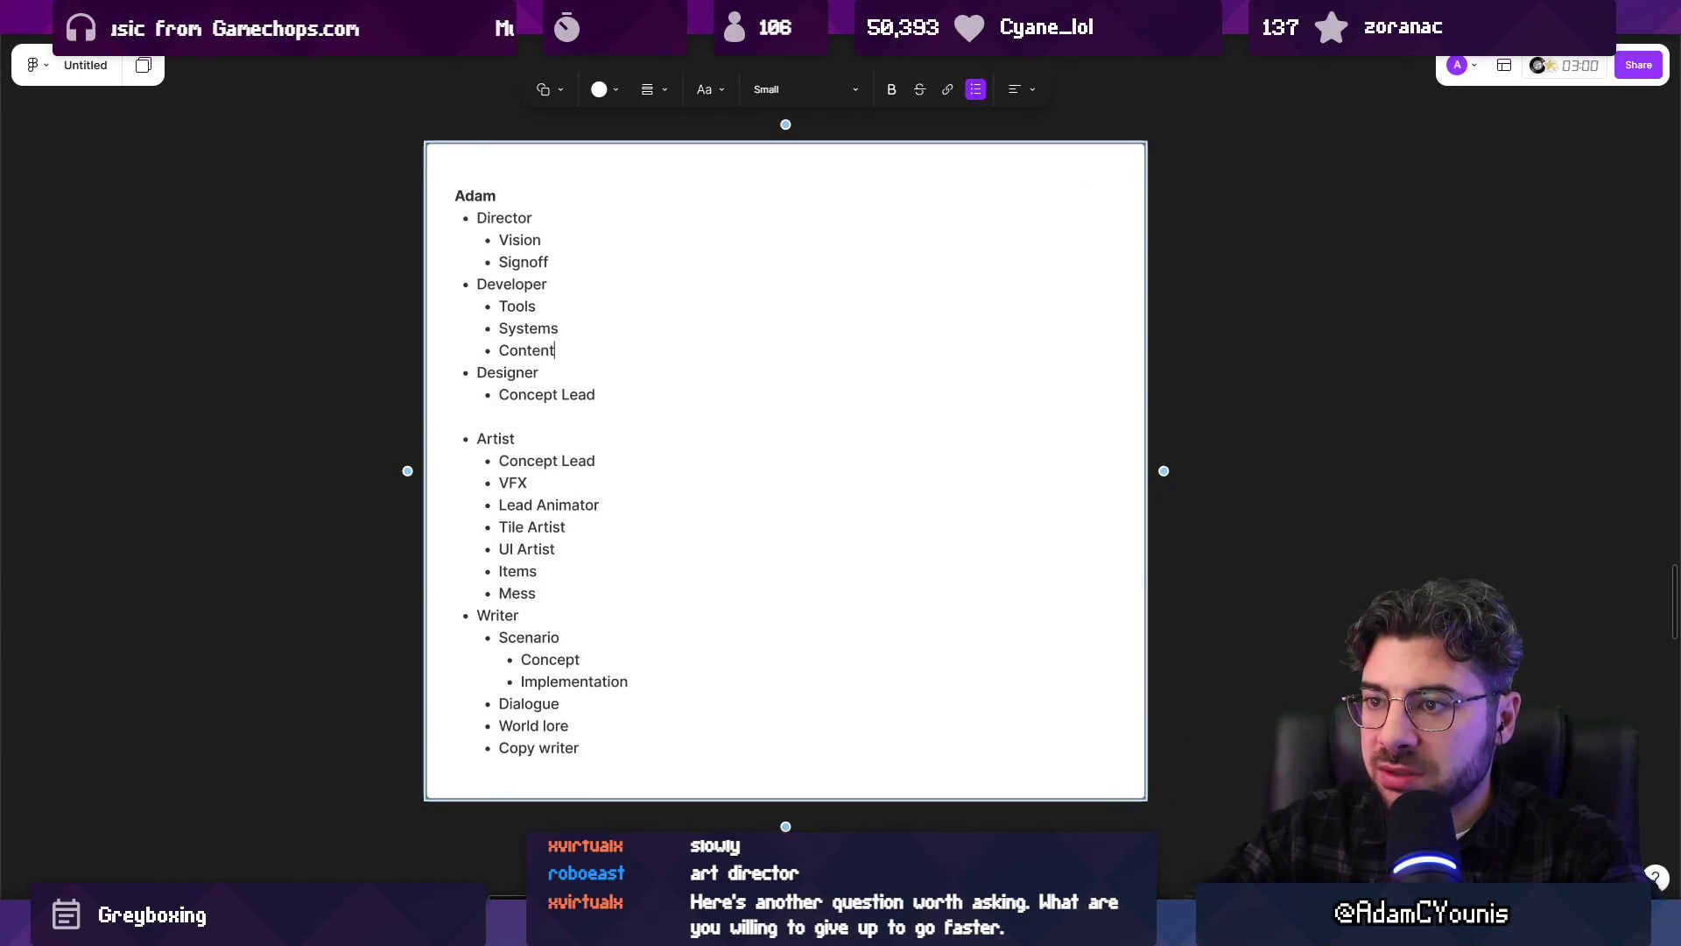
{"action": "key", "text": "Return"}
{"action": "key", "text": "Up"}
{"action": "key", "text": "Up"}
{"action": "key", "text": "Up"}
{"action": "key", "text": "Home"}
{"action": "key", "text": "Return"}
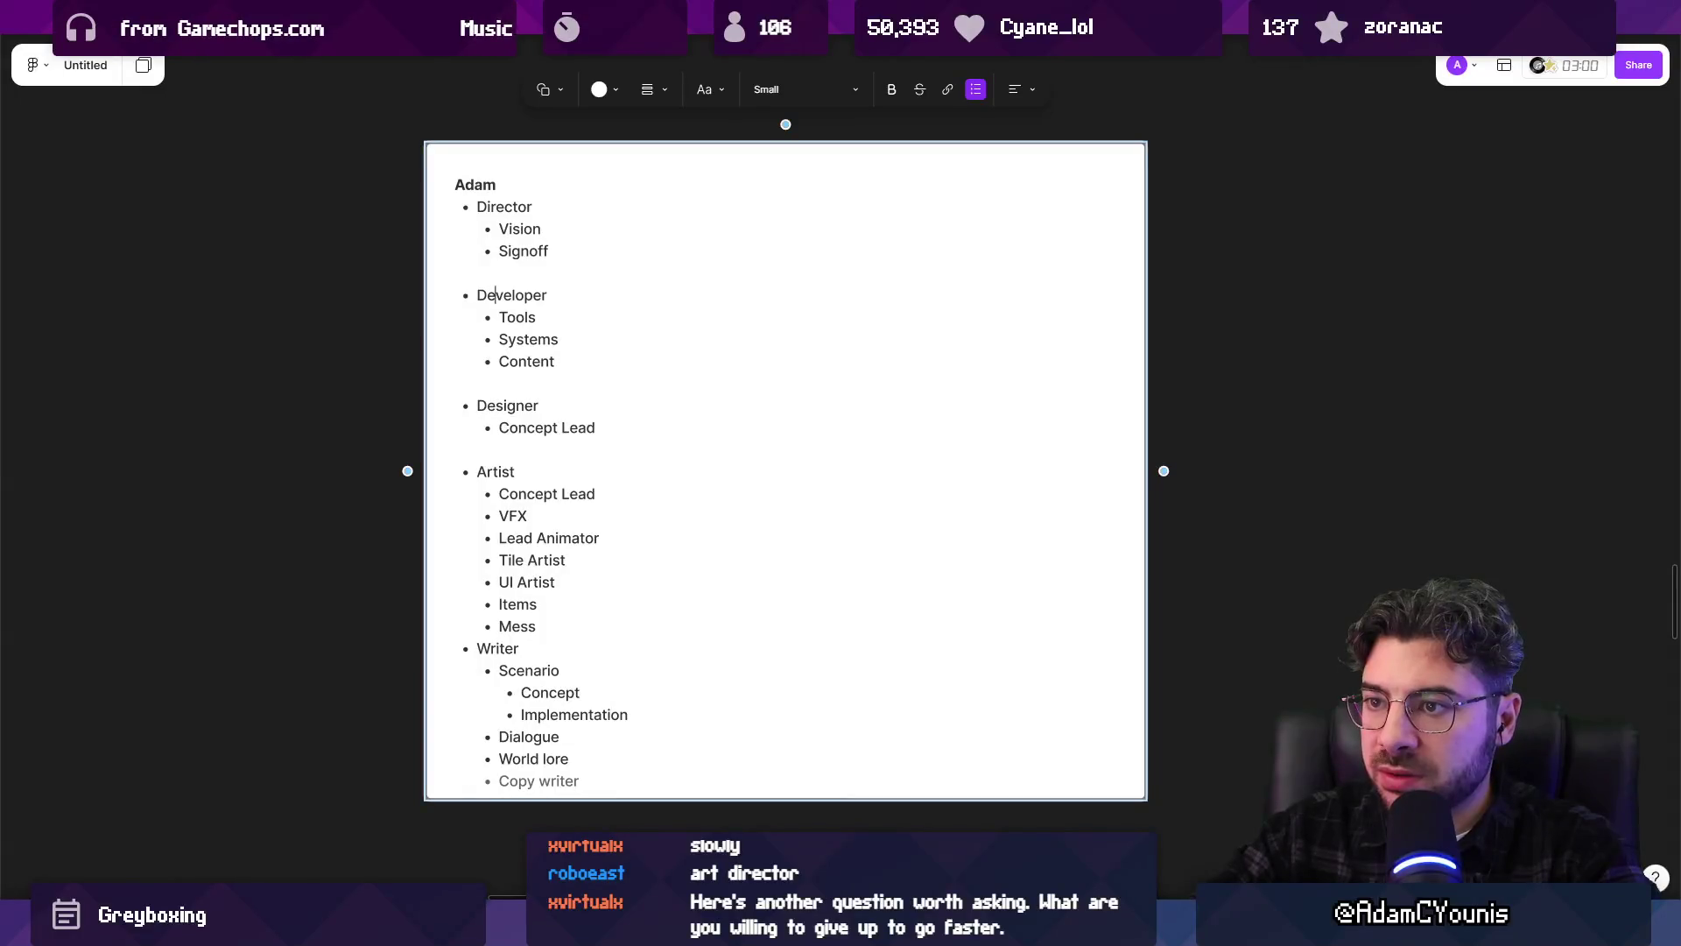
Bold the Vision and Signoff lines, then undo it so they stay plain
{"action": "key", "text": "Up"}
{"action": "key", "text": "Up"}
{"action": "key", "text": "Up"}
{"action": "key", "text": "shift+Down"}
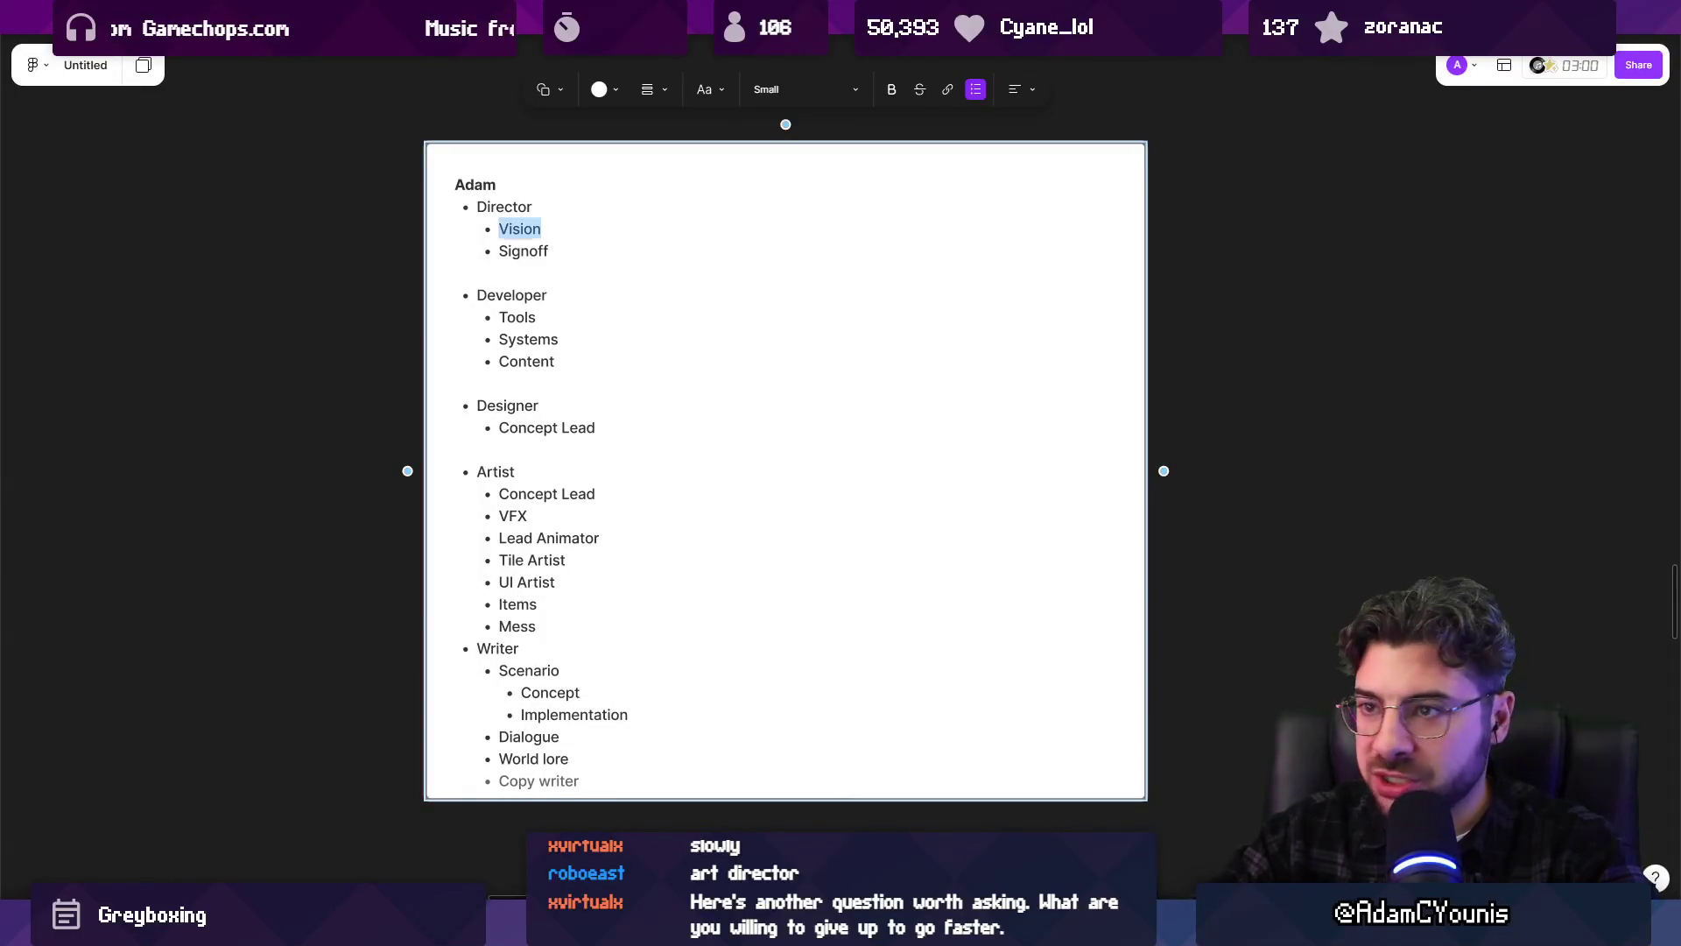
{"action": "key", "text": "shift+End"}
{"action": "key", "text": "ctrl+b"}
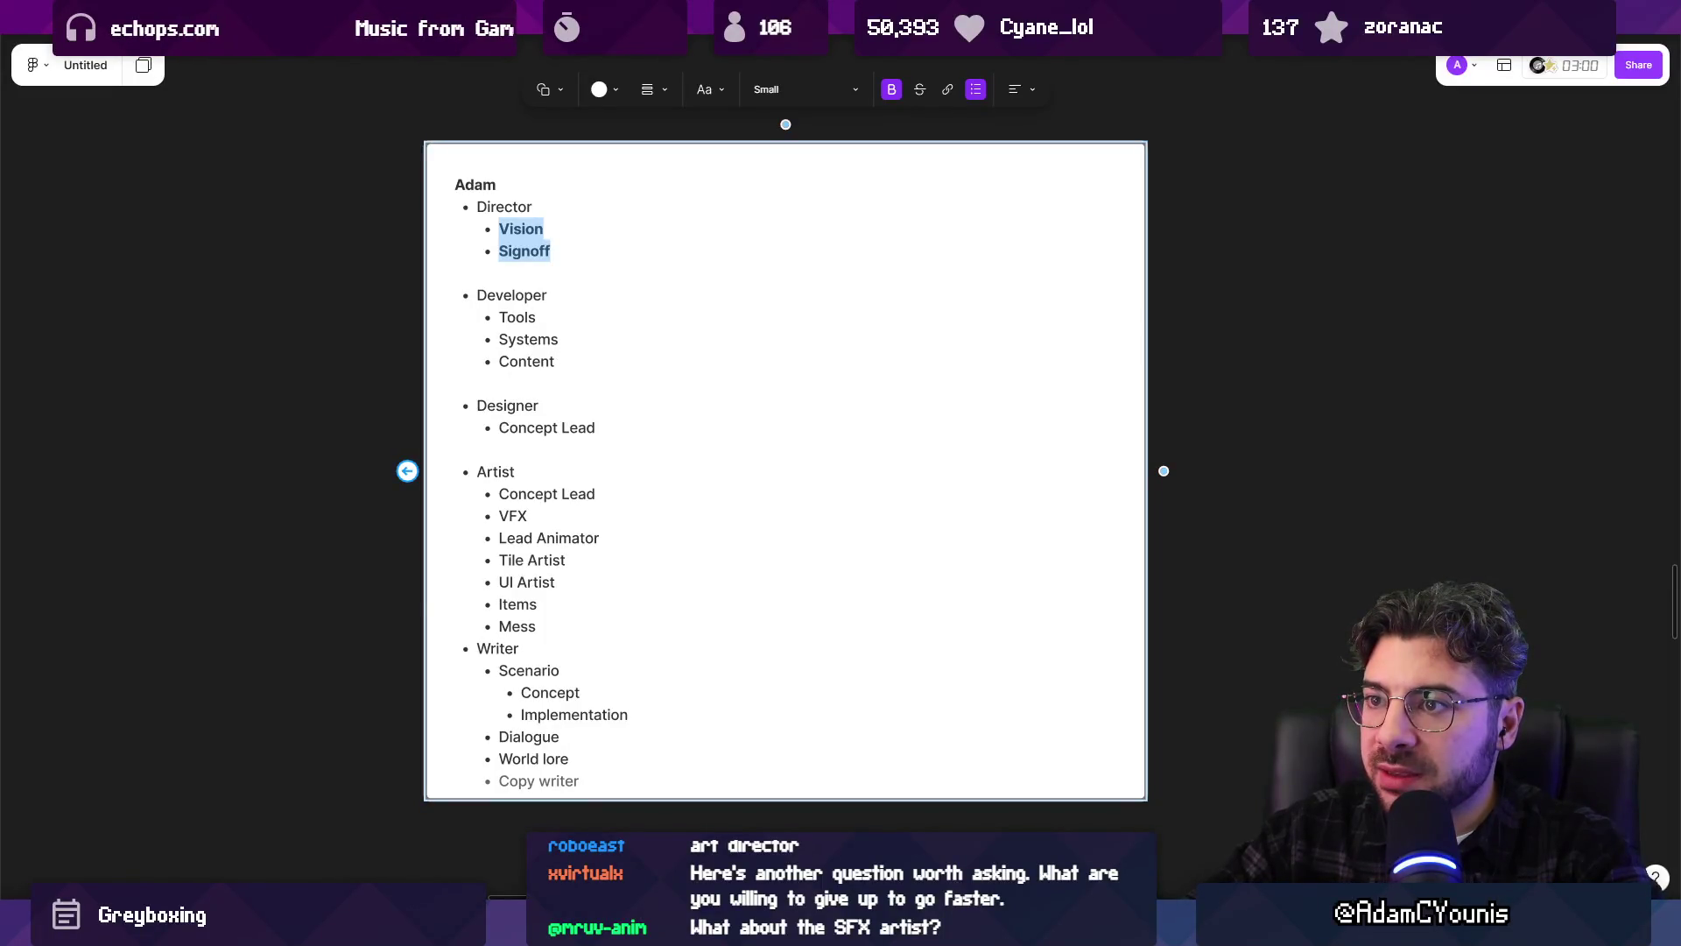
{"action": "key", "text": "ctrl+z"}
{"action": "scroll", "coordinate": [786, 140], "scroll_direction": "up", "scroll_amount": 1}
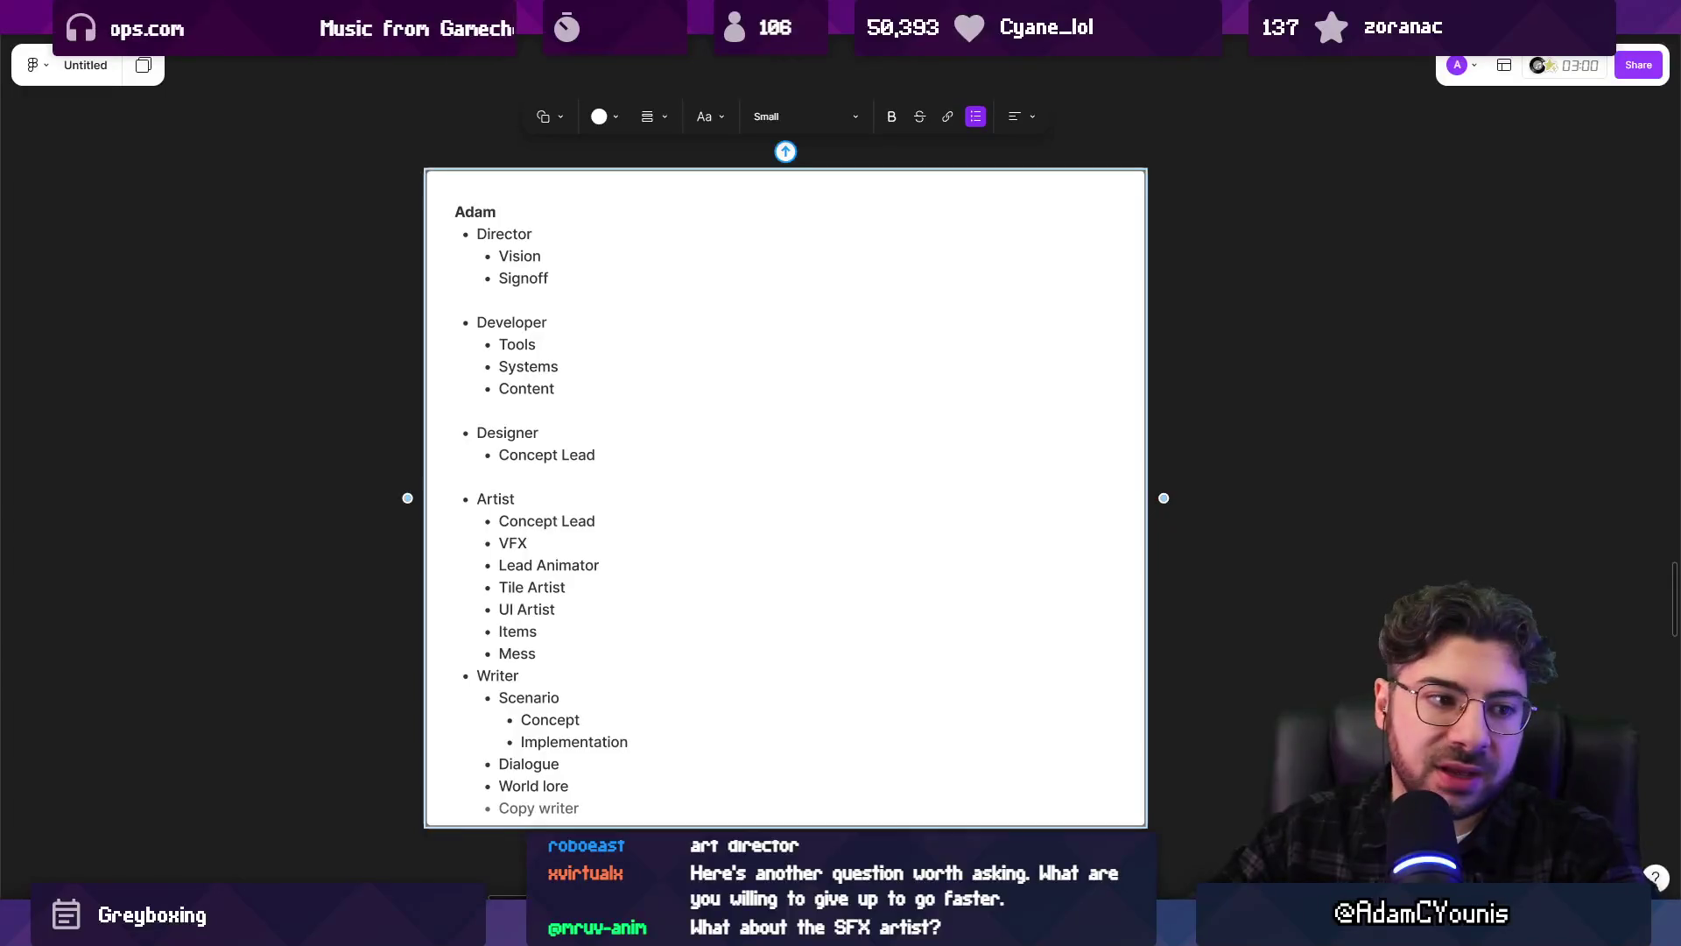
{"action": "scroll", "coordinate": [665, 316], "scroll_direction": "up", "scroll_amount": 2, "text": "ctrl"}
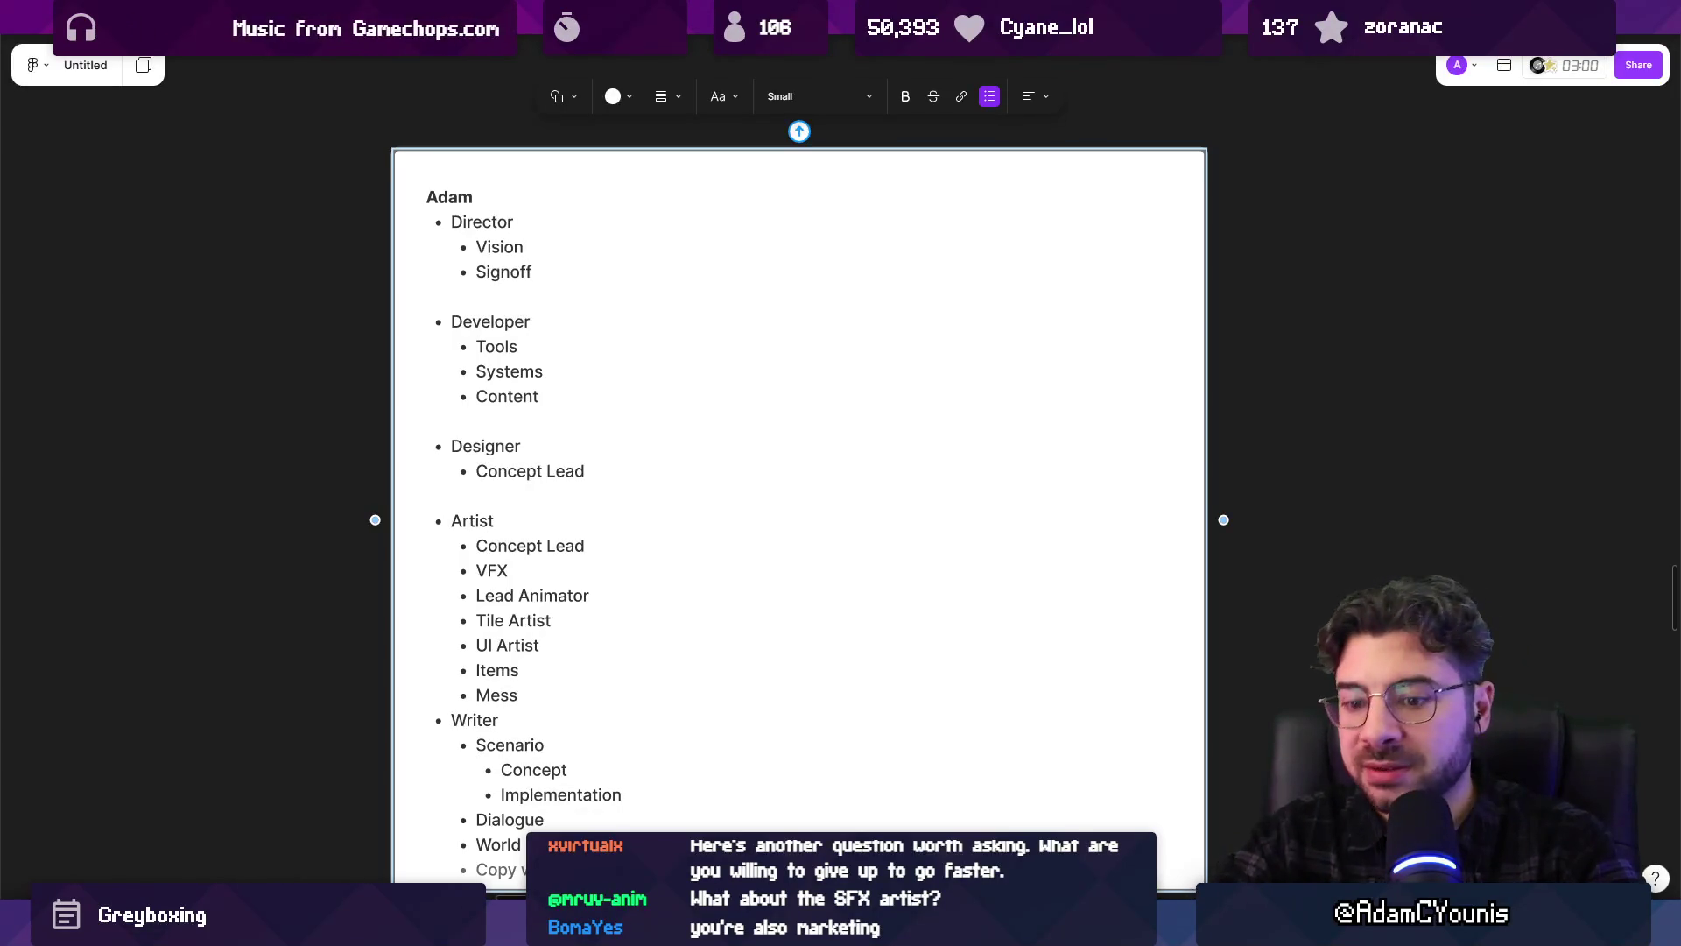
Rate the Director items: 5 for Vision and 4 for Signoff
{"action": "double_click", "coordinate": [499, 247]}
{"action": "left_click", "coordinate": [476, 246]}
{"action": "type", "text": "5-"}
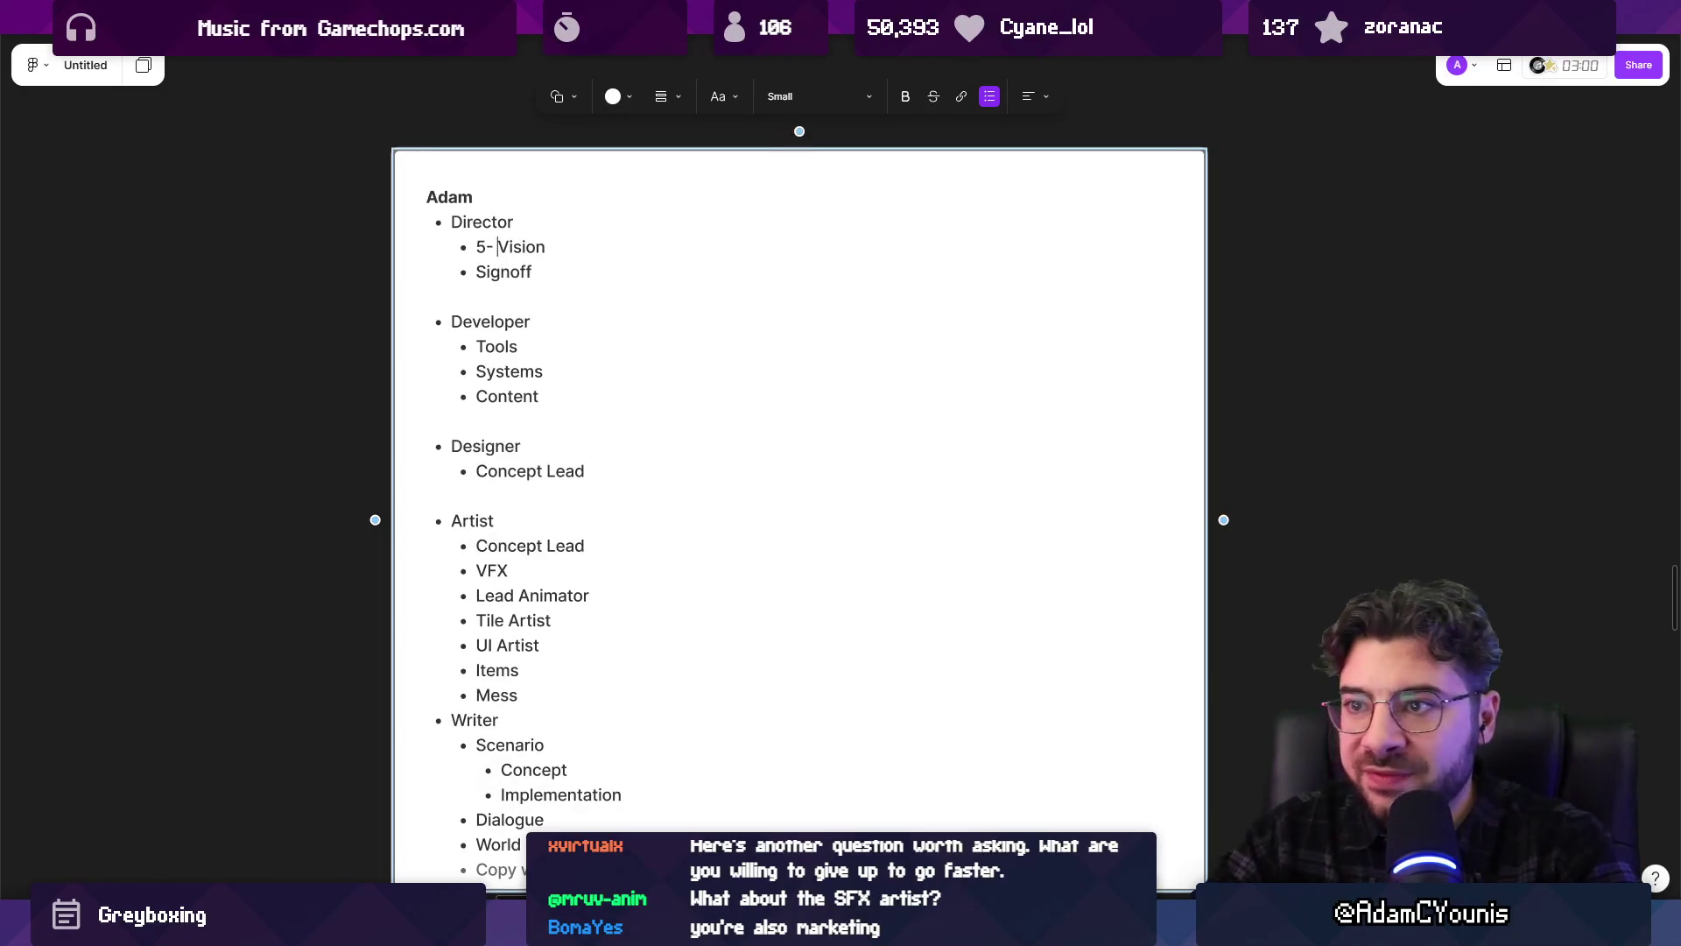
{"action": "left_click", "coordinate": [475, 271]}
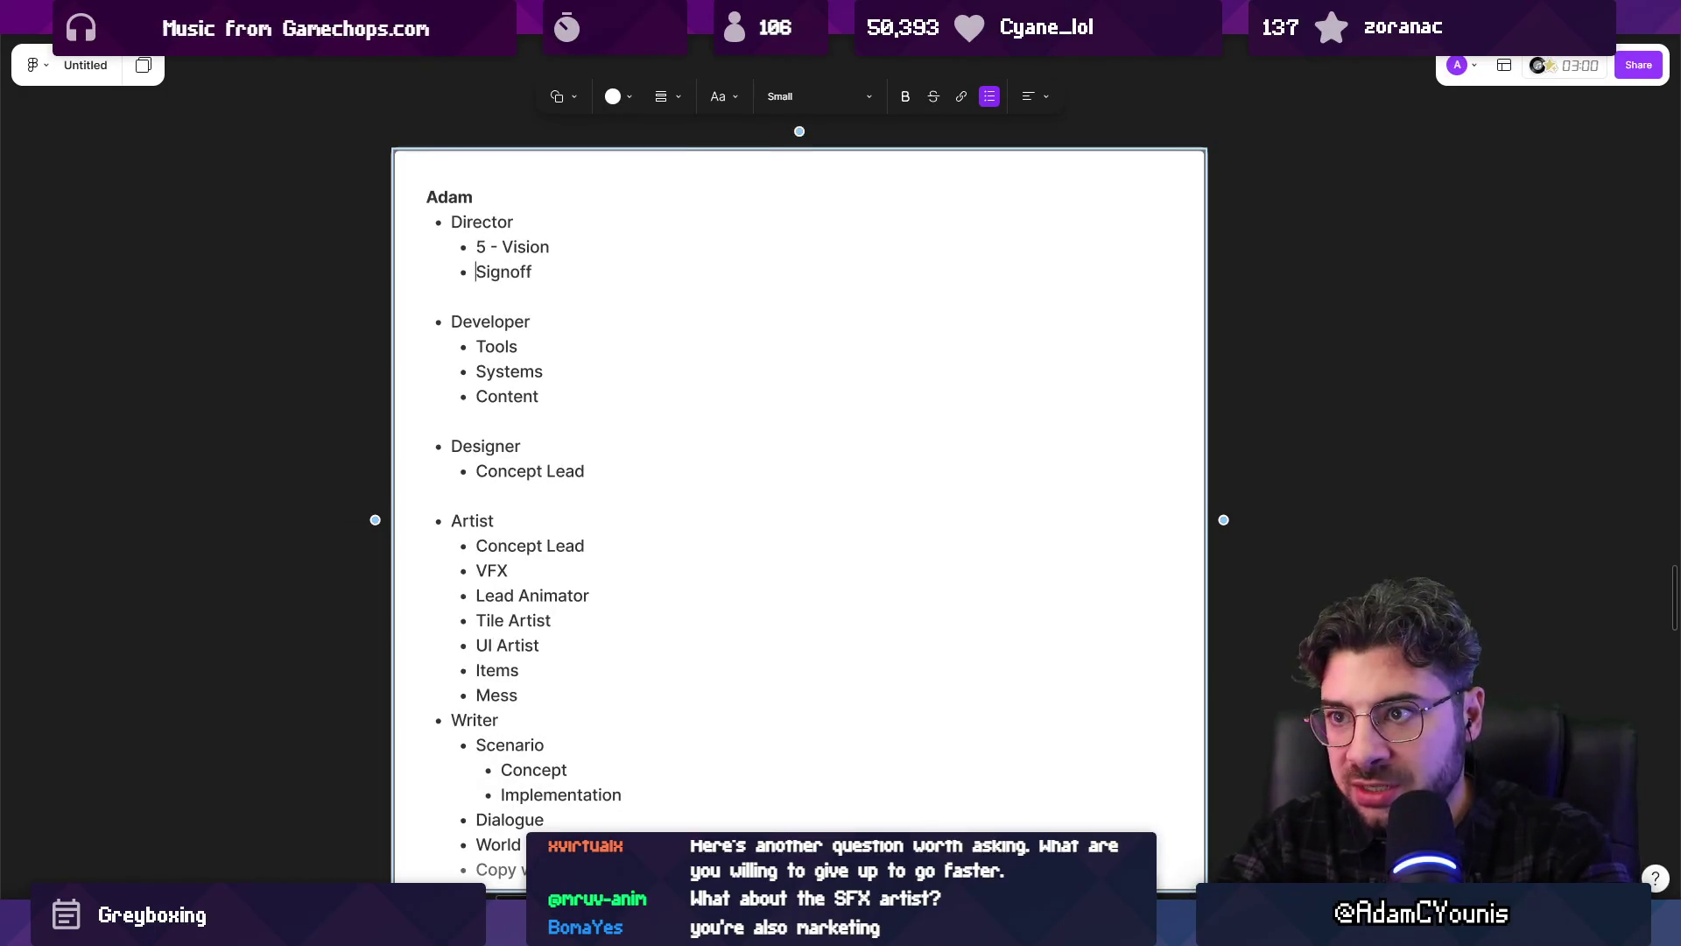
{"action": "type", "text": "5 -"}
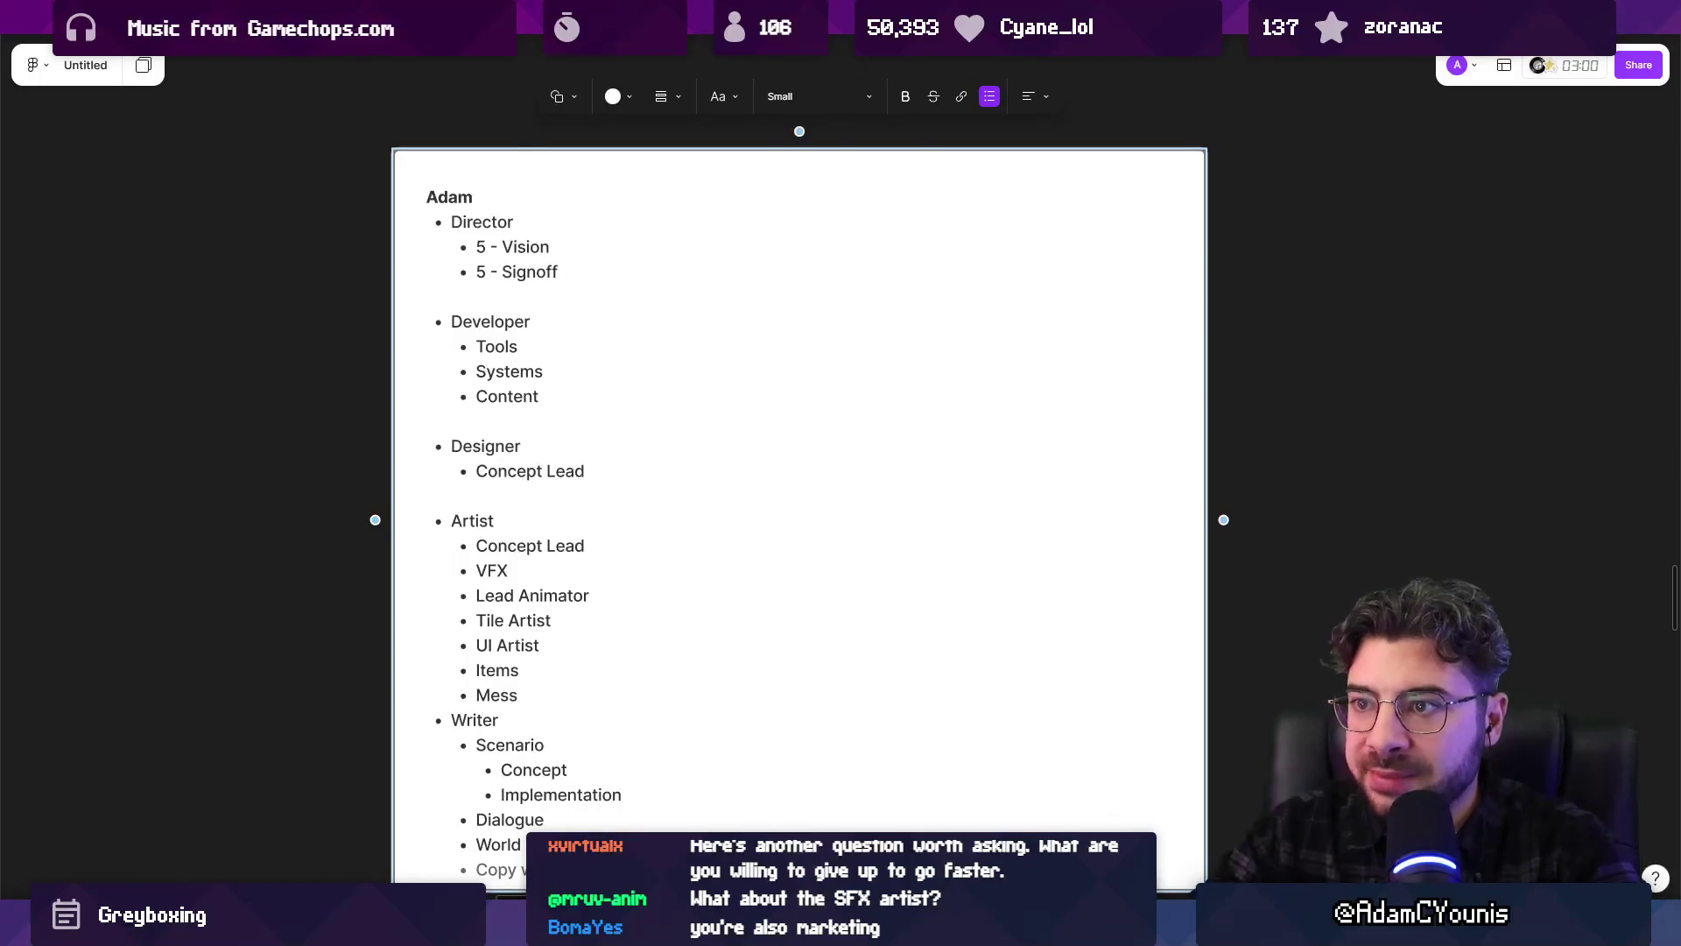
{"action": "key", "text": "BackSpace"}
{"action": "type", "text": "4"}
{"action": "scroll", "coordinate": [510, 257], "scroll_direction": "up", "scroll_amount": 5, "text": "ctrl"}
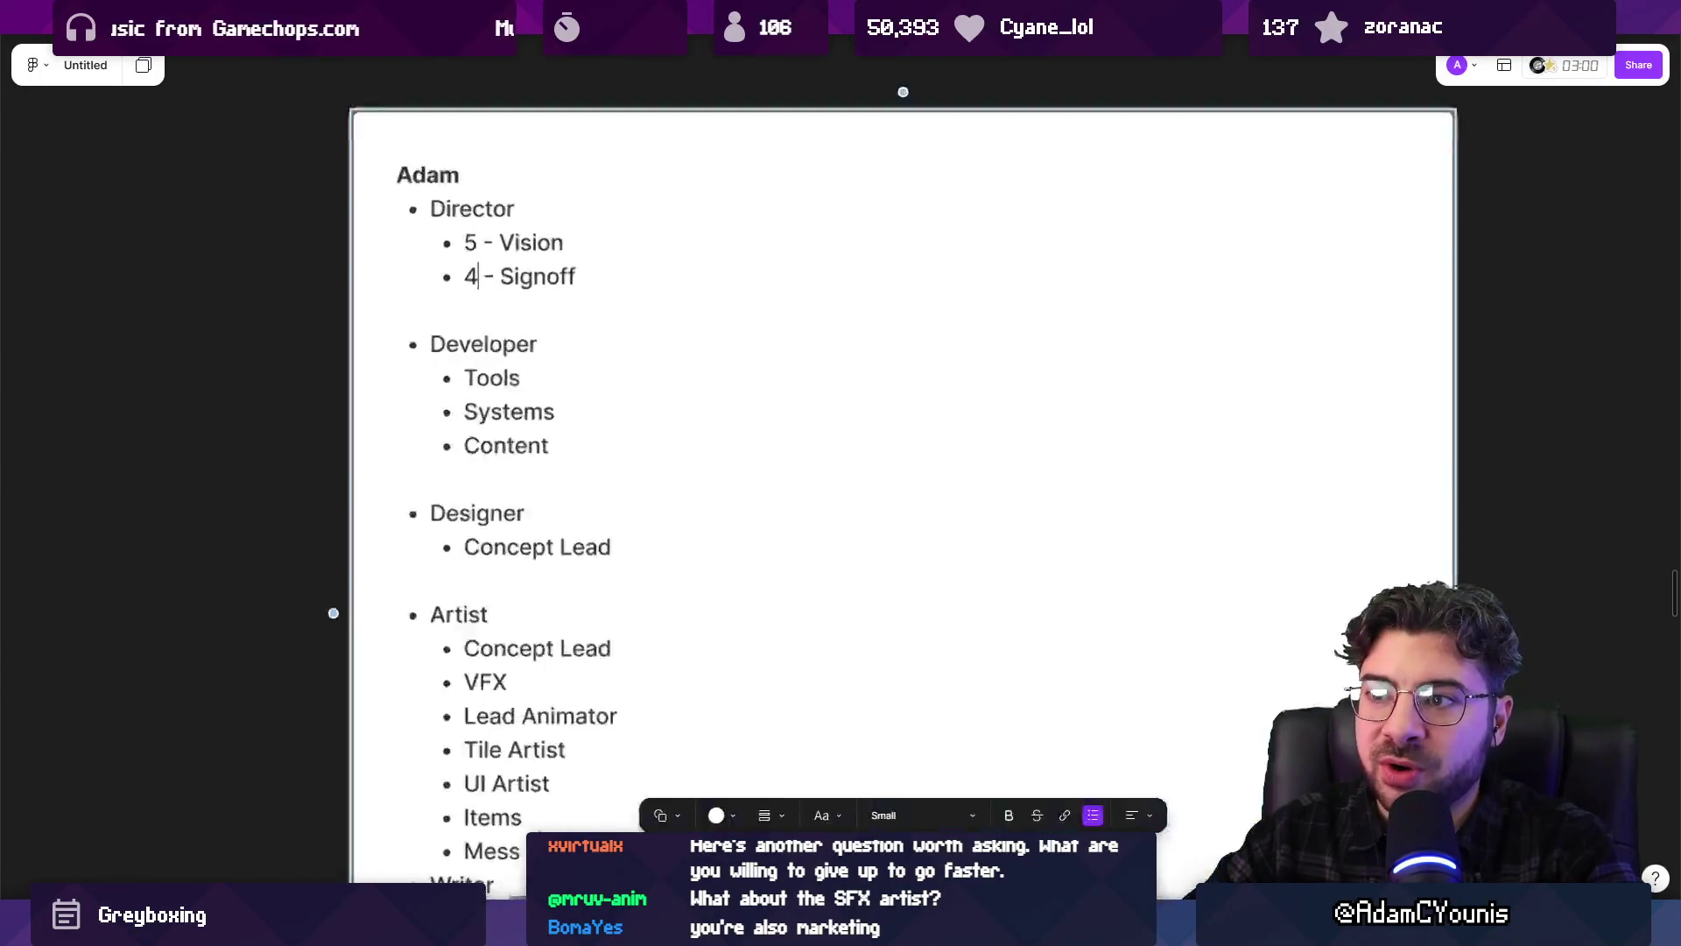
{"action": "key", "text": "shift+Left"}
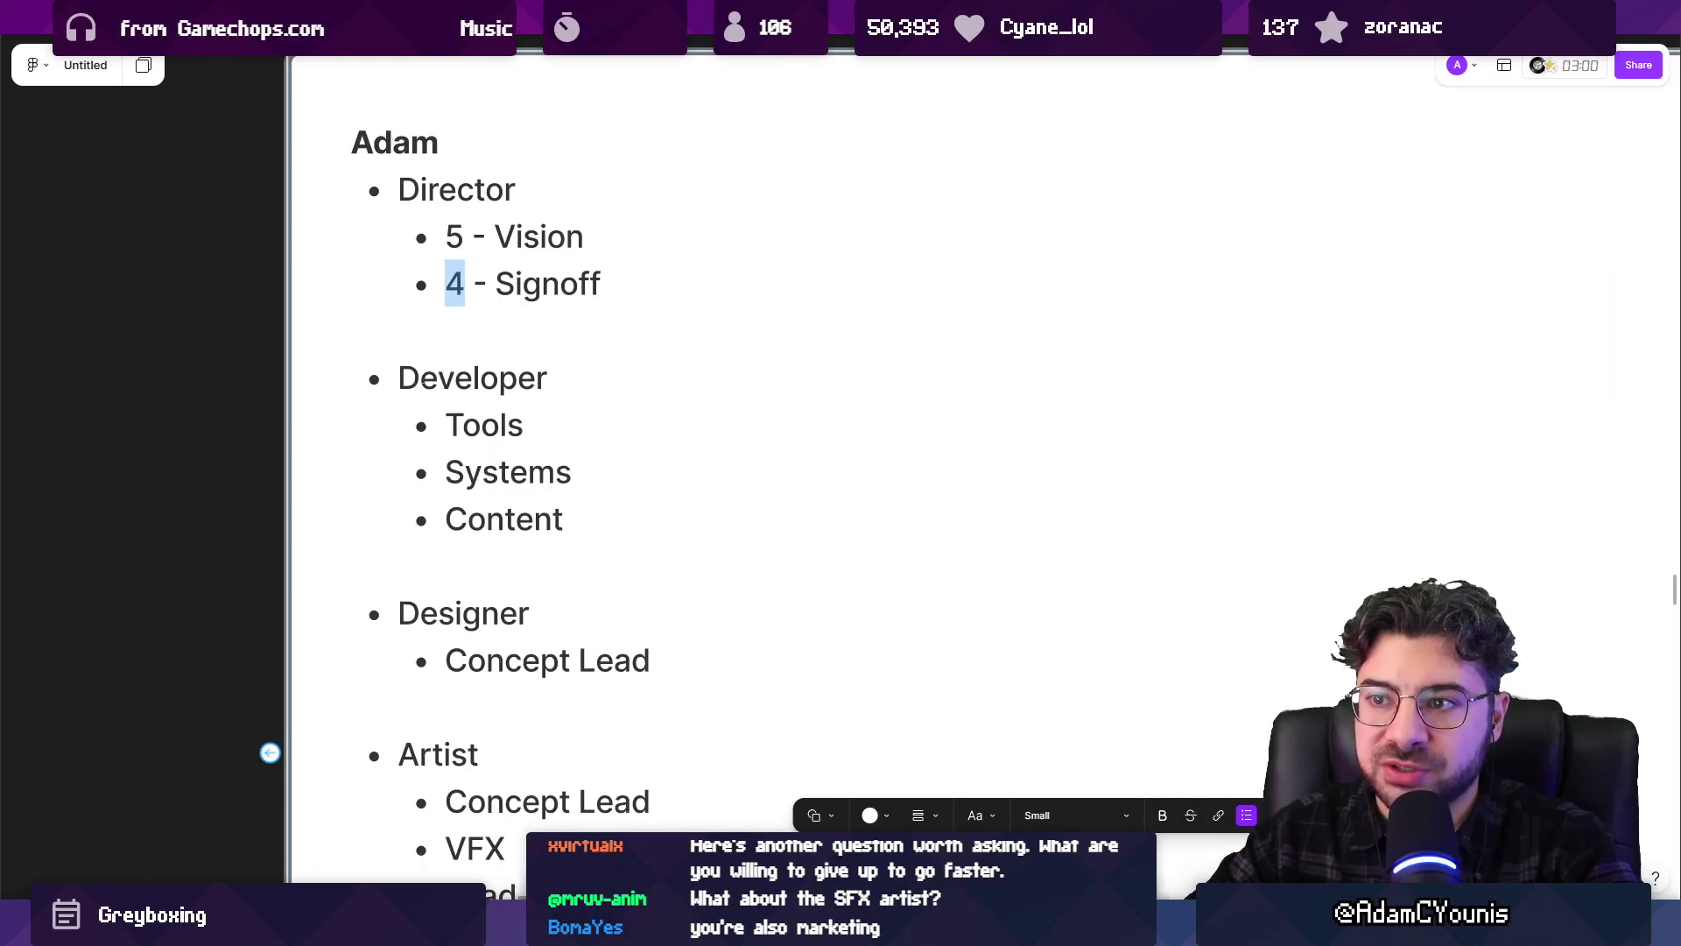
{"action": "key", "text": "Down"}
{"action": "key", "text": "Down"}
{"action": "key", "text": "Down"}
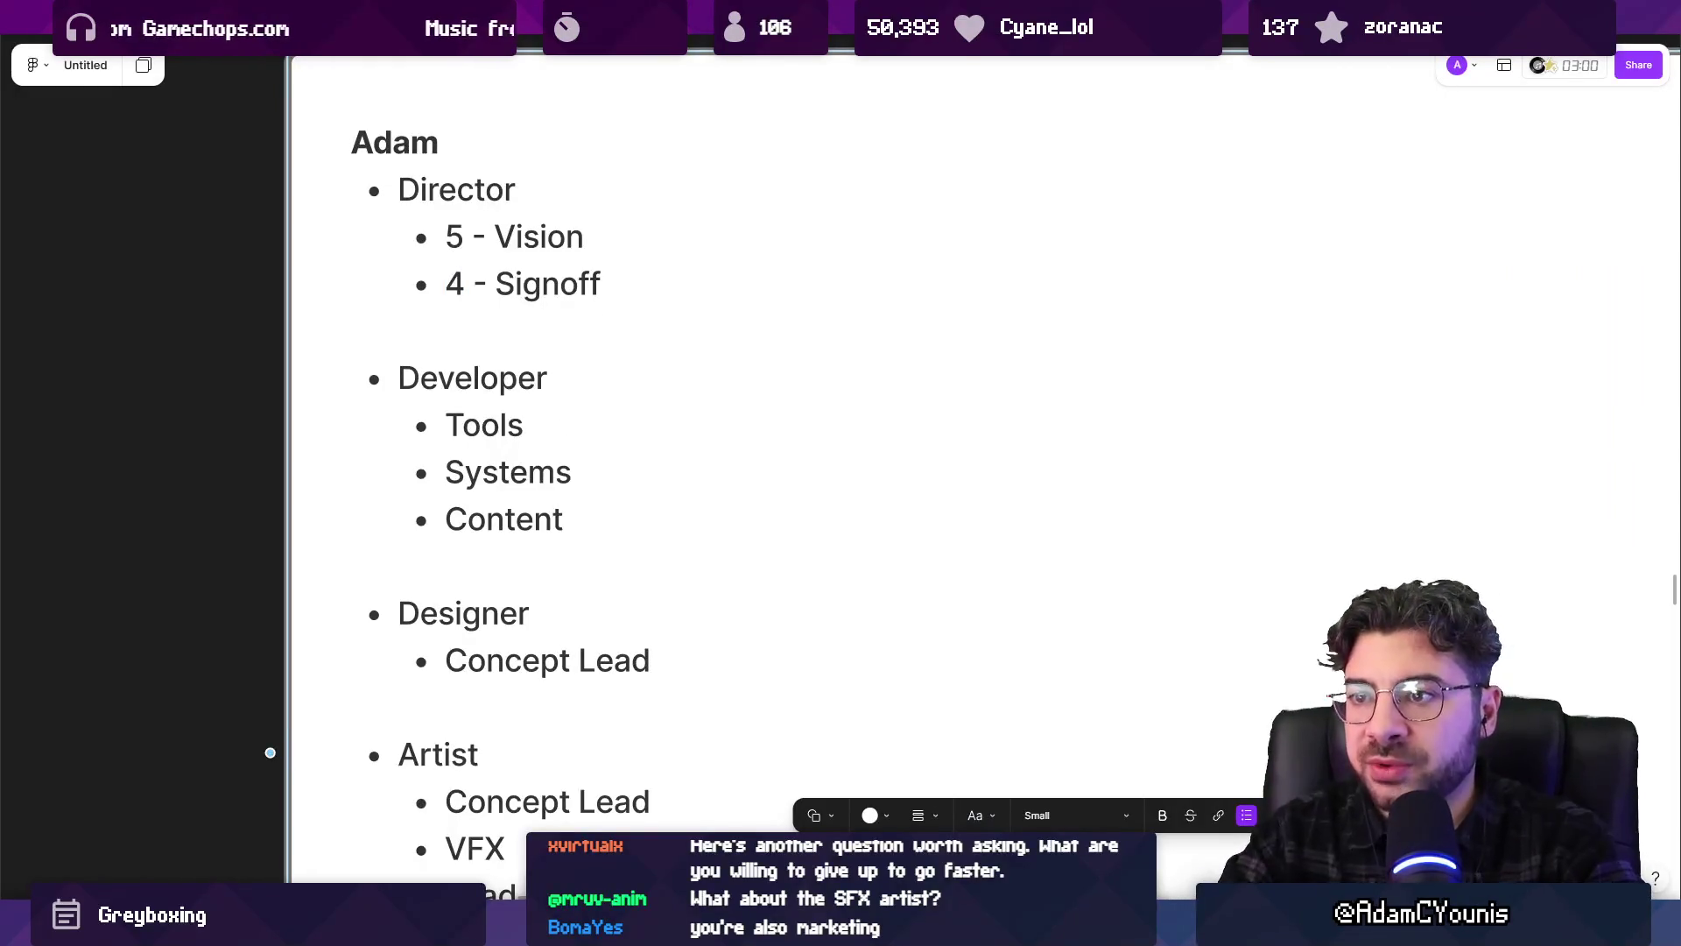
{"action": "key", "text": "shift+End"}
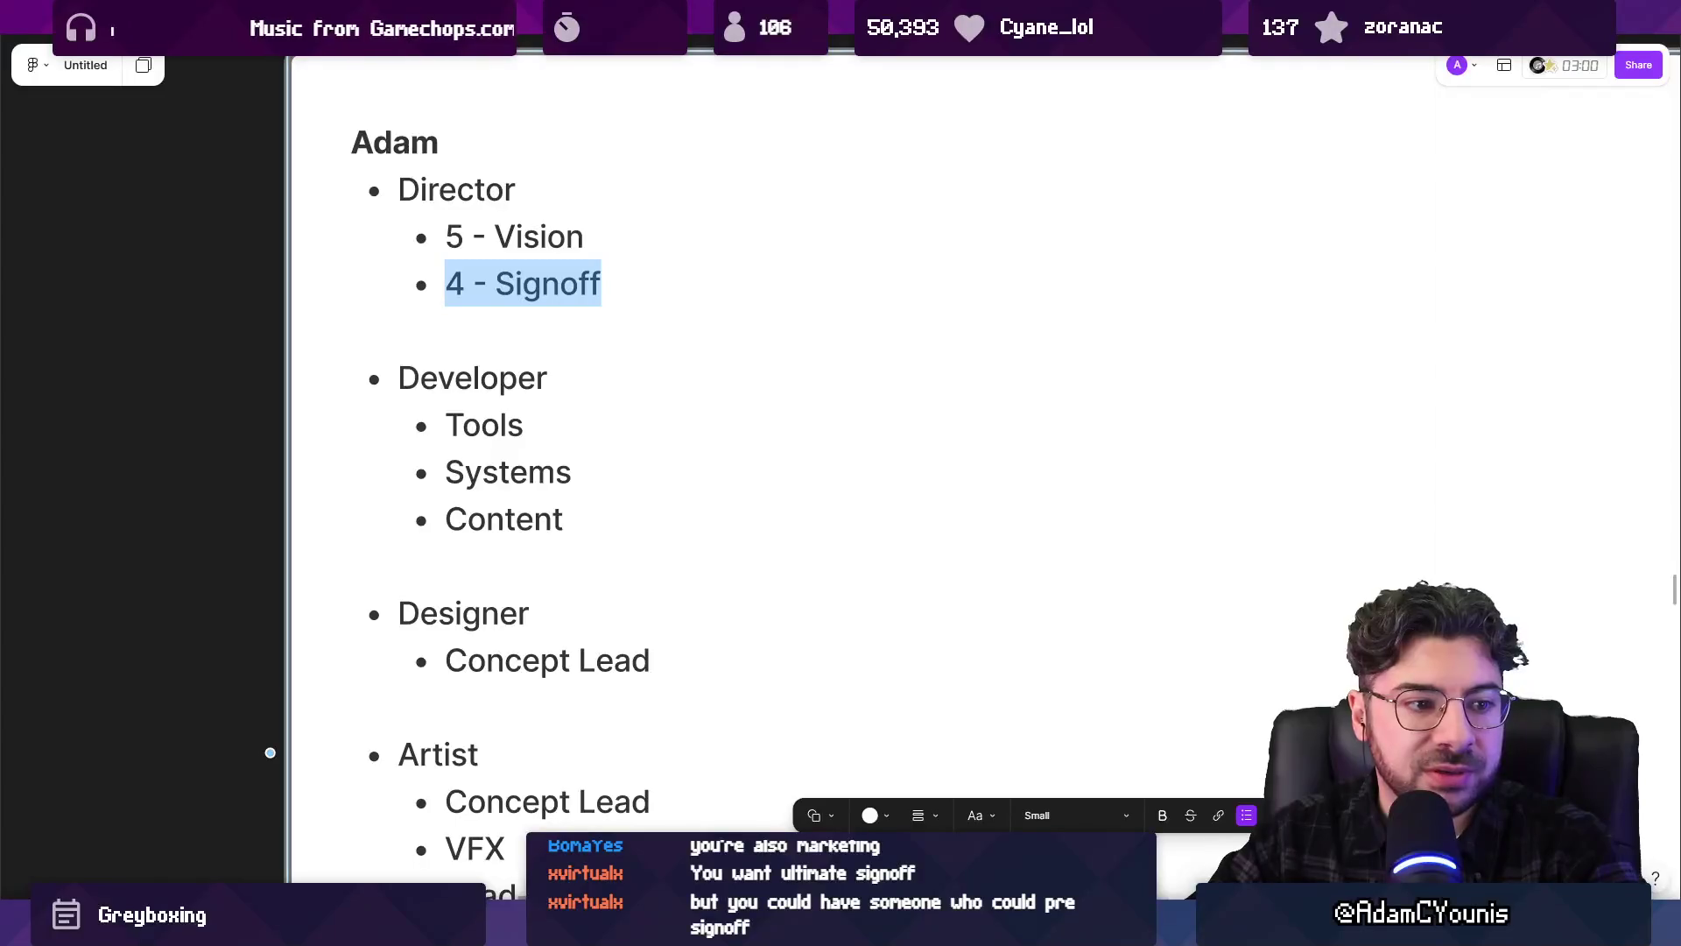
Rate Tools 2 and Systems 3.5, and label Signoff '(producer / assistant director)'
{"action": "left_click", "coordinate": [462, 425]}
{"action": "key", "text": "Left"}
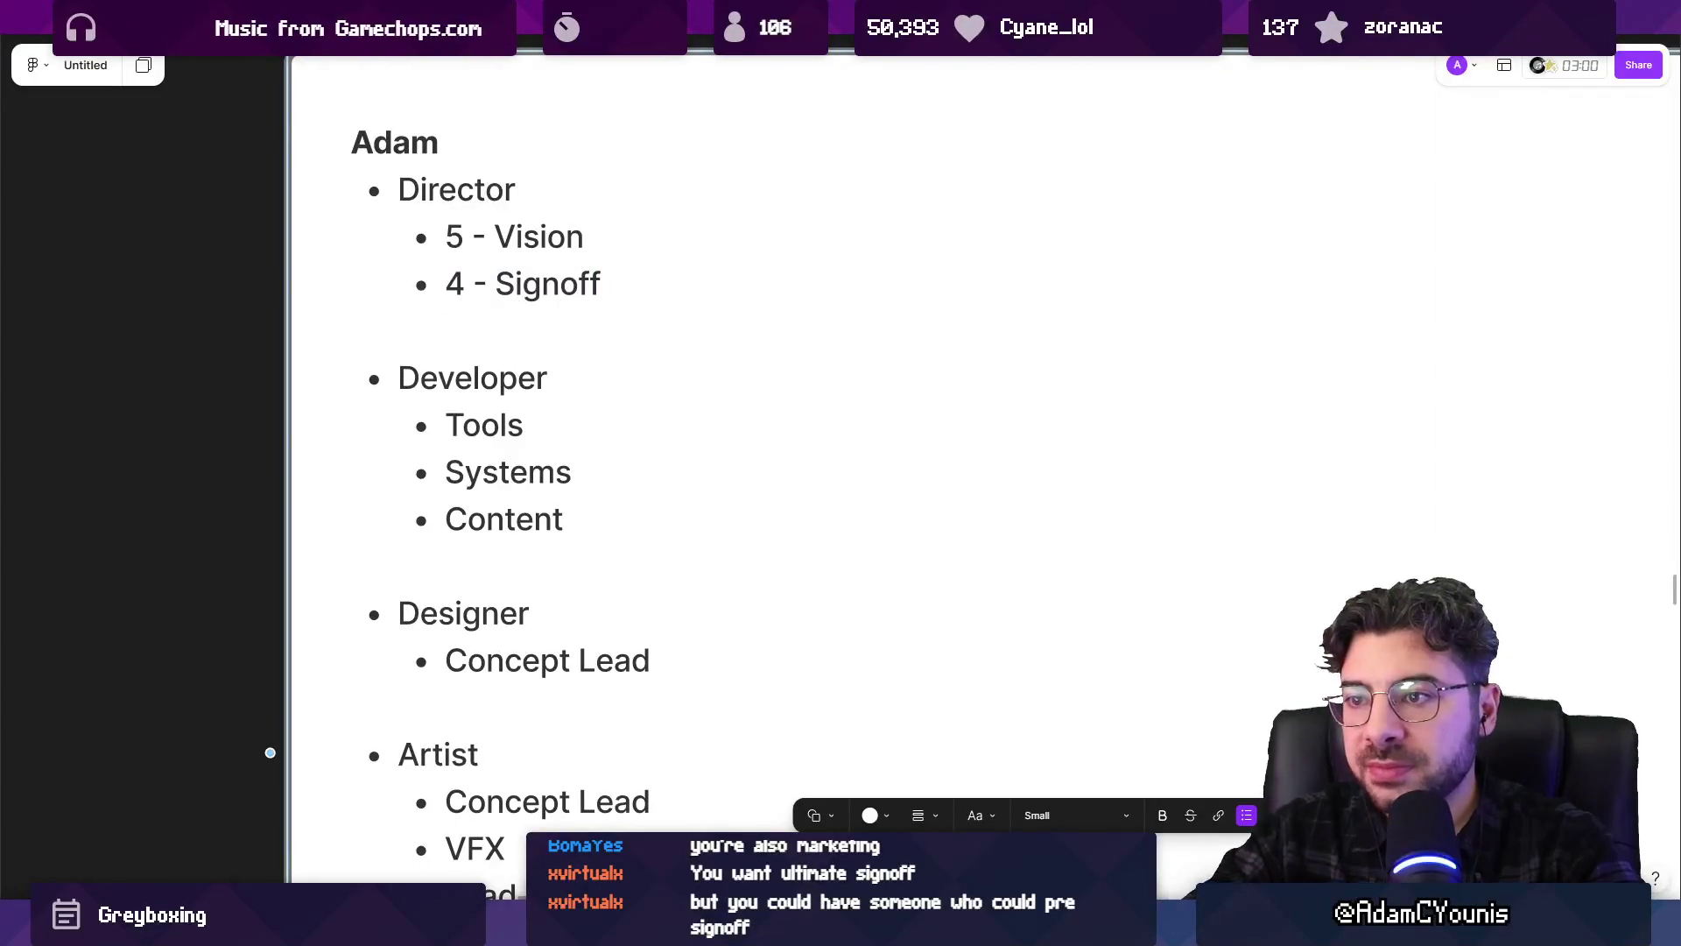
{"action": "type", "text": "2-"}
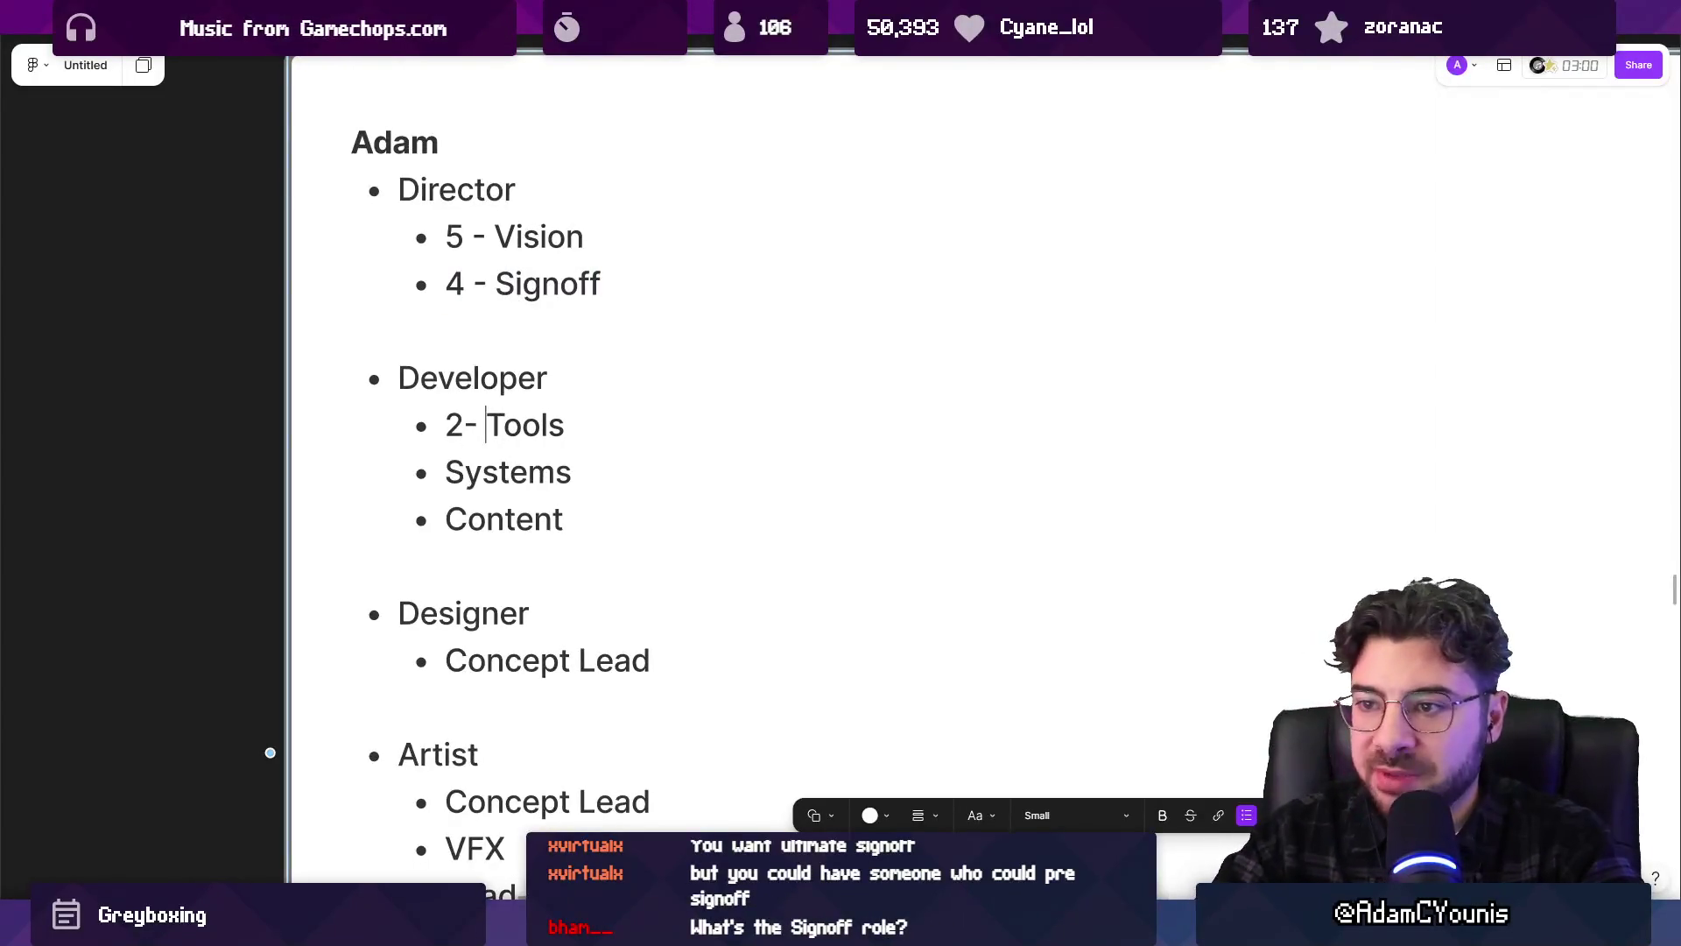
{"action": "left_click", "coordinate": [446, 472]}
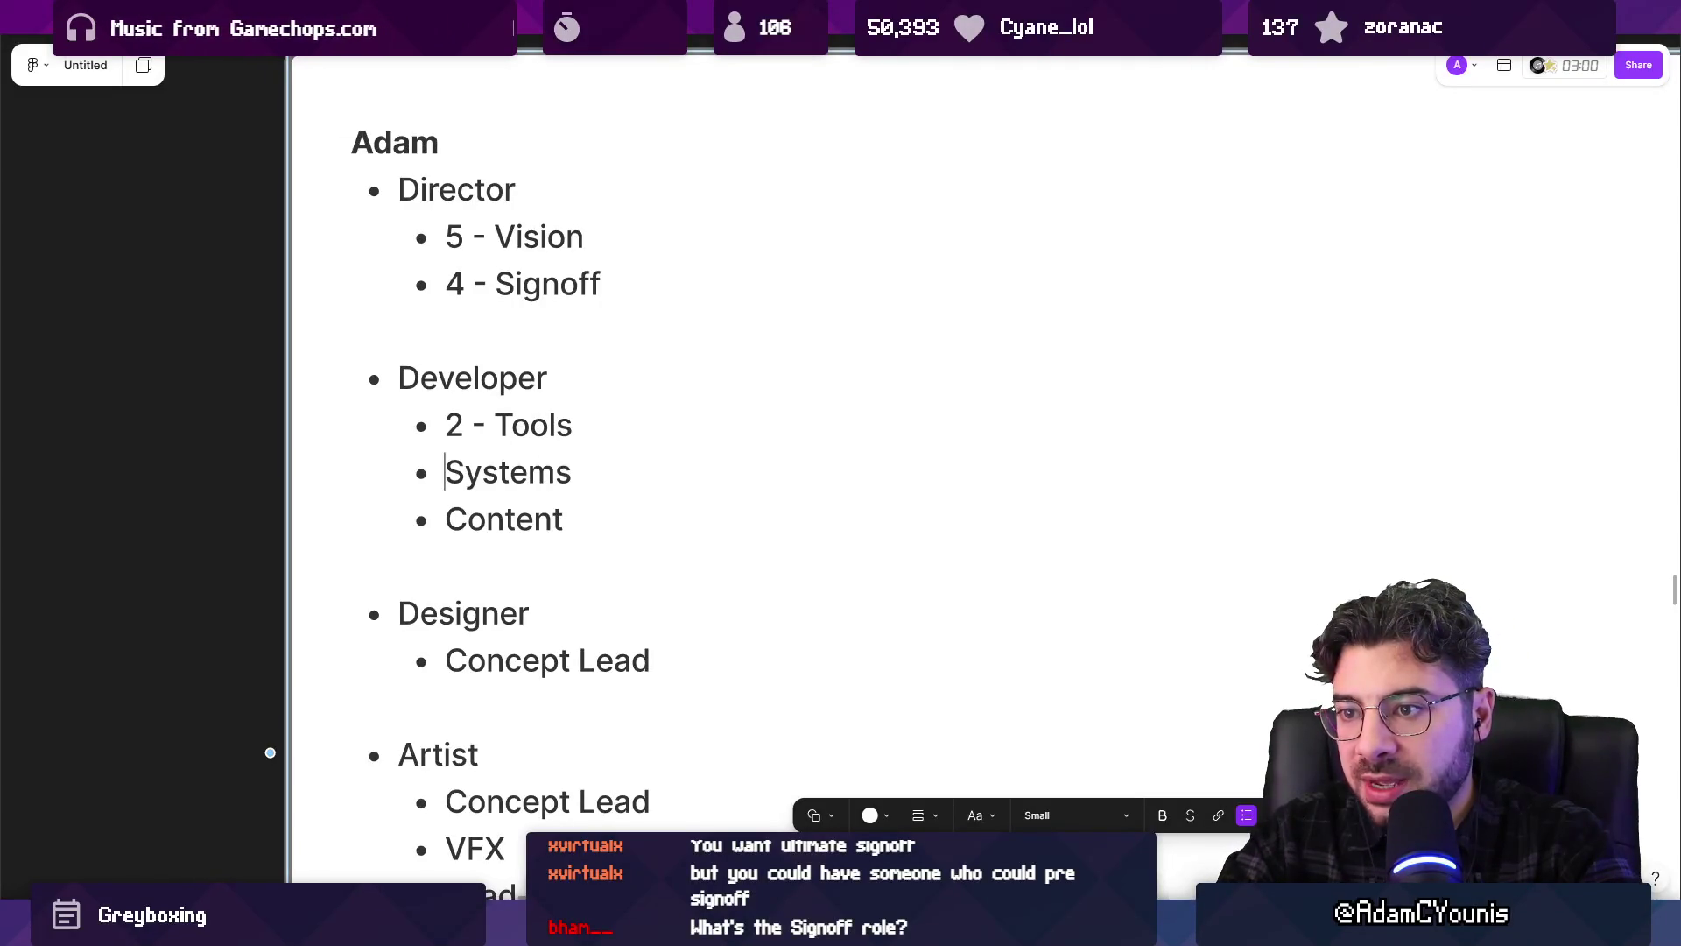
{"action": "type", "text": "3.5 -"}
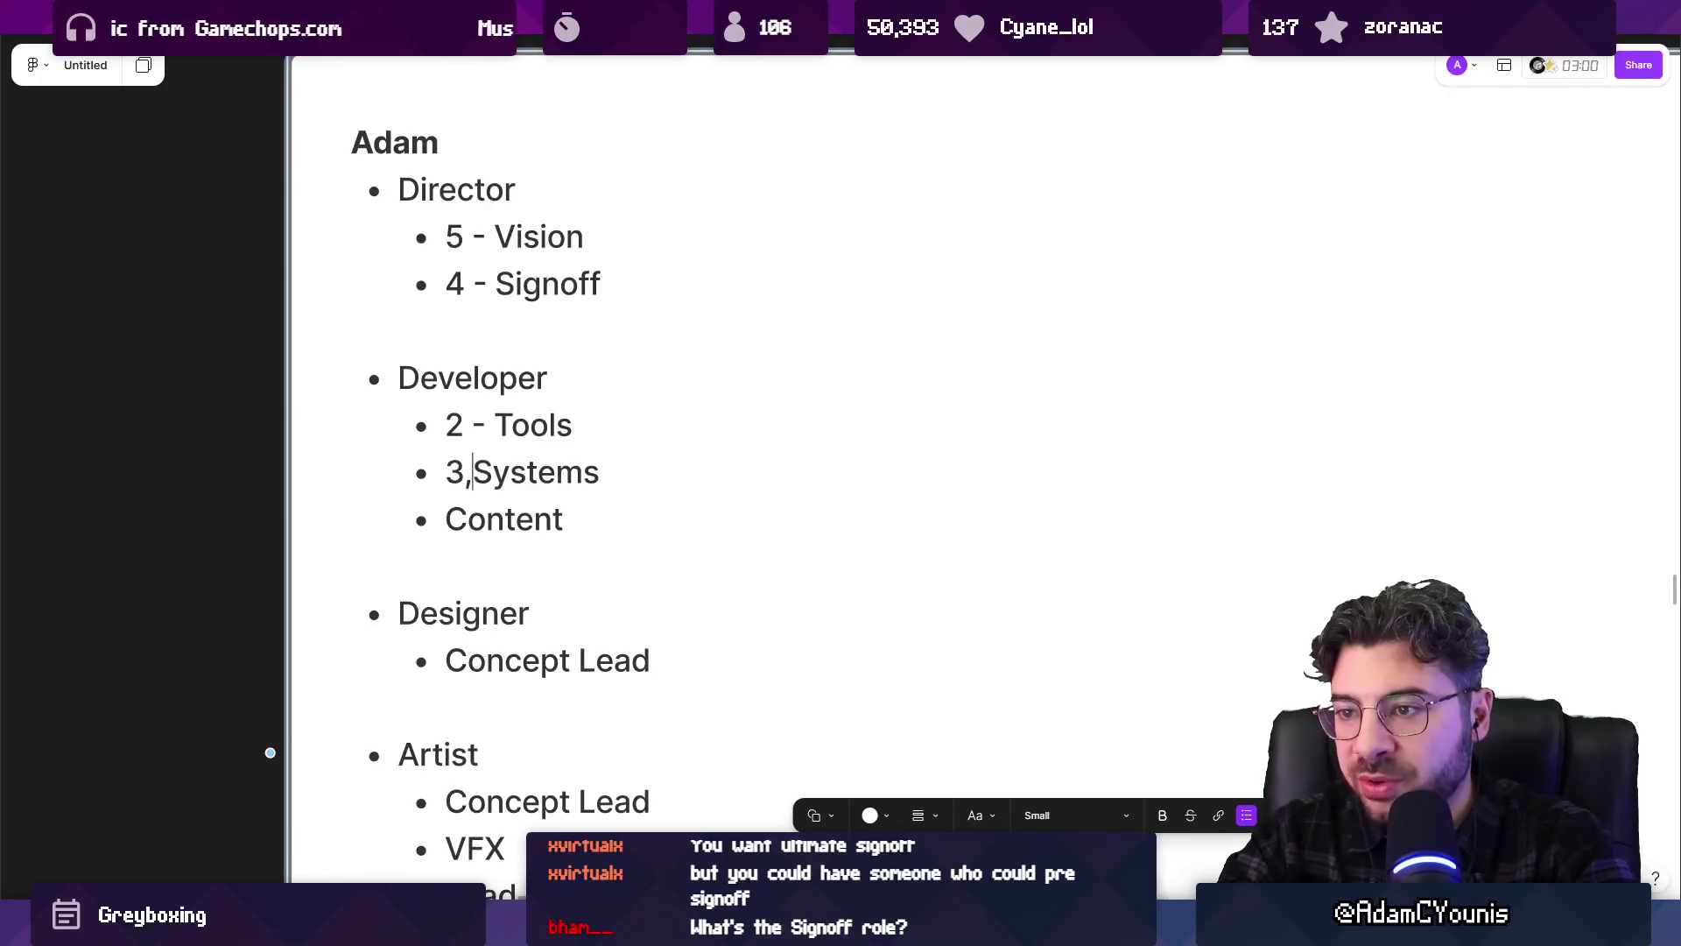
{"action": "key", "text": "Down"}
{"action": "key", "text": "Left"}
{"action": "key", "text": "Left"}
{"action": "key", "text": "Left"}
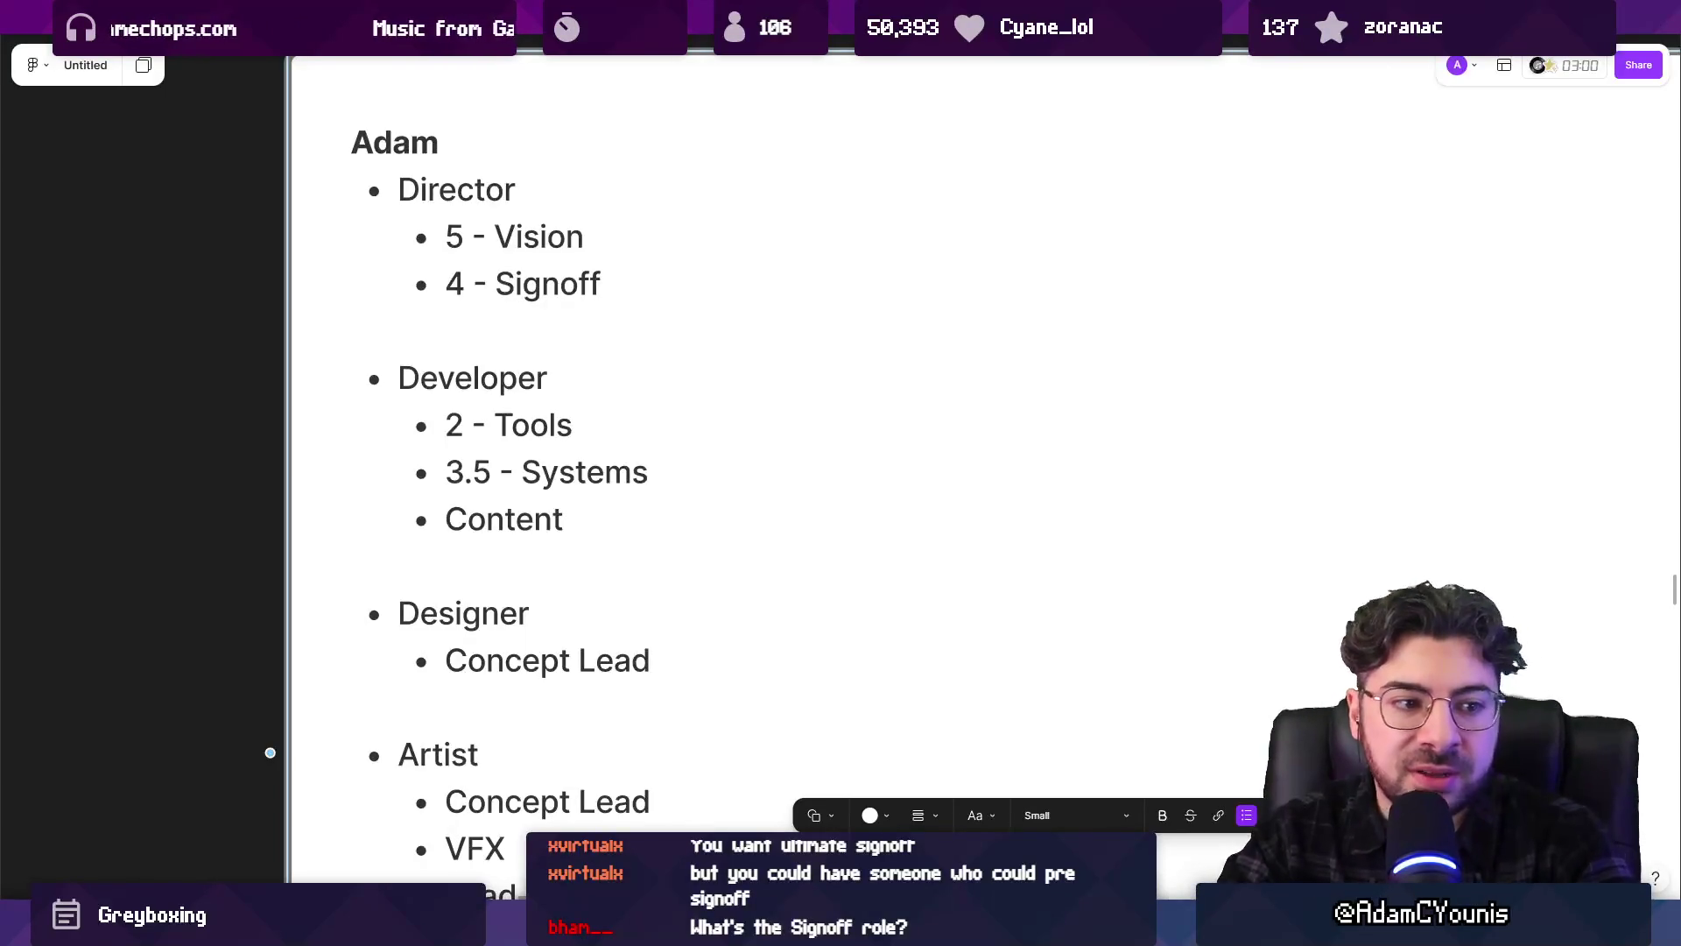
{"action": "left_click", "coordinate": [613, 283]}
{"action": "type", "text": "("}
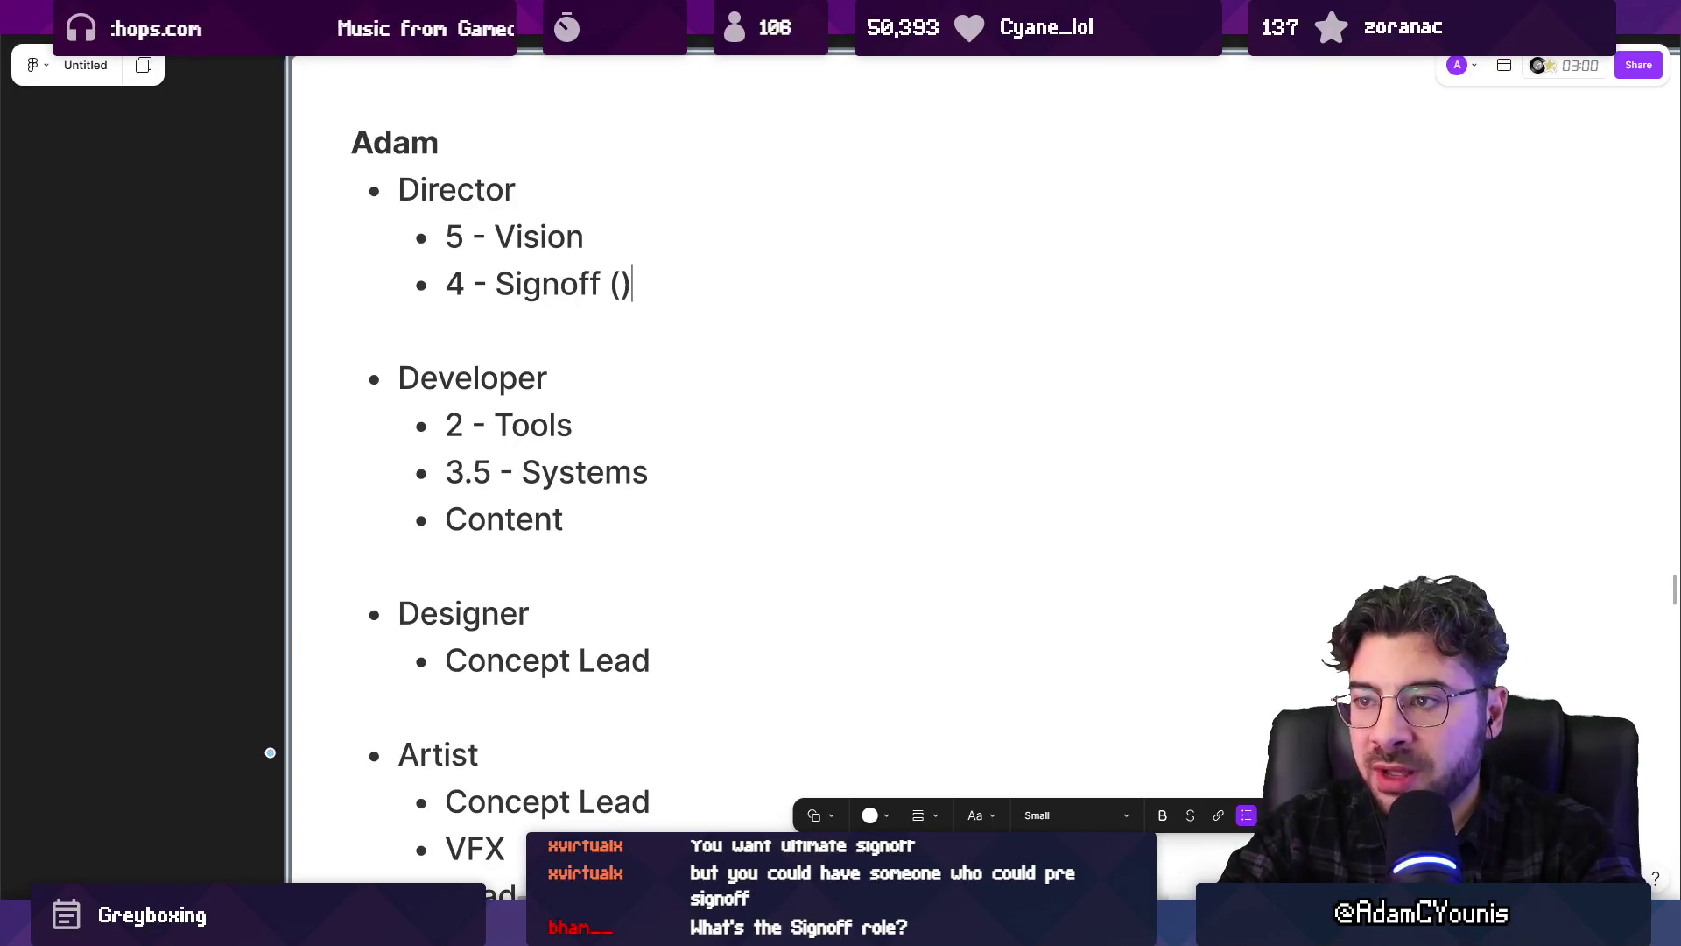
{"action": "type", "text": "producer / "}
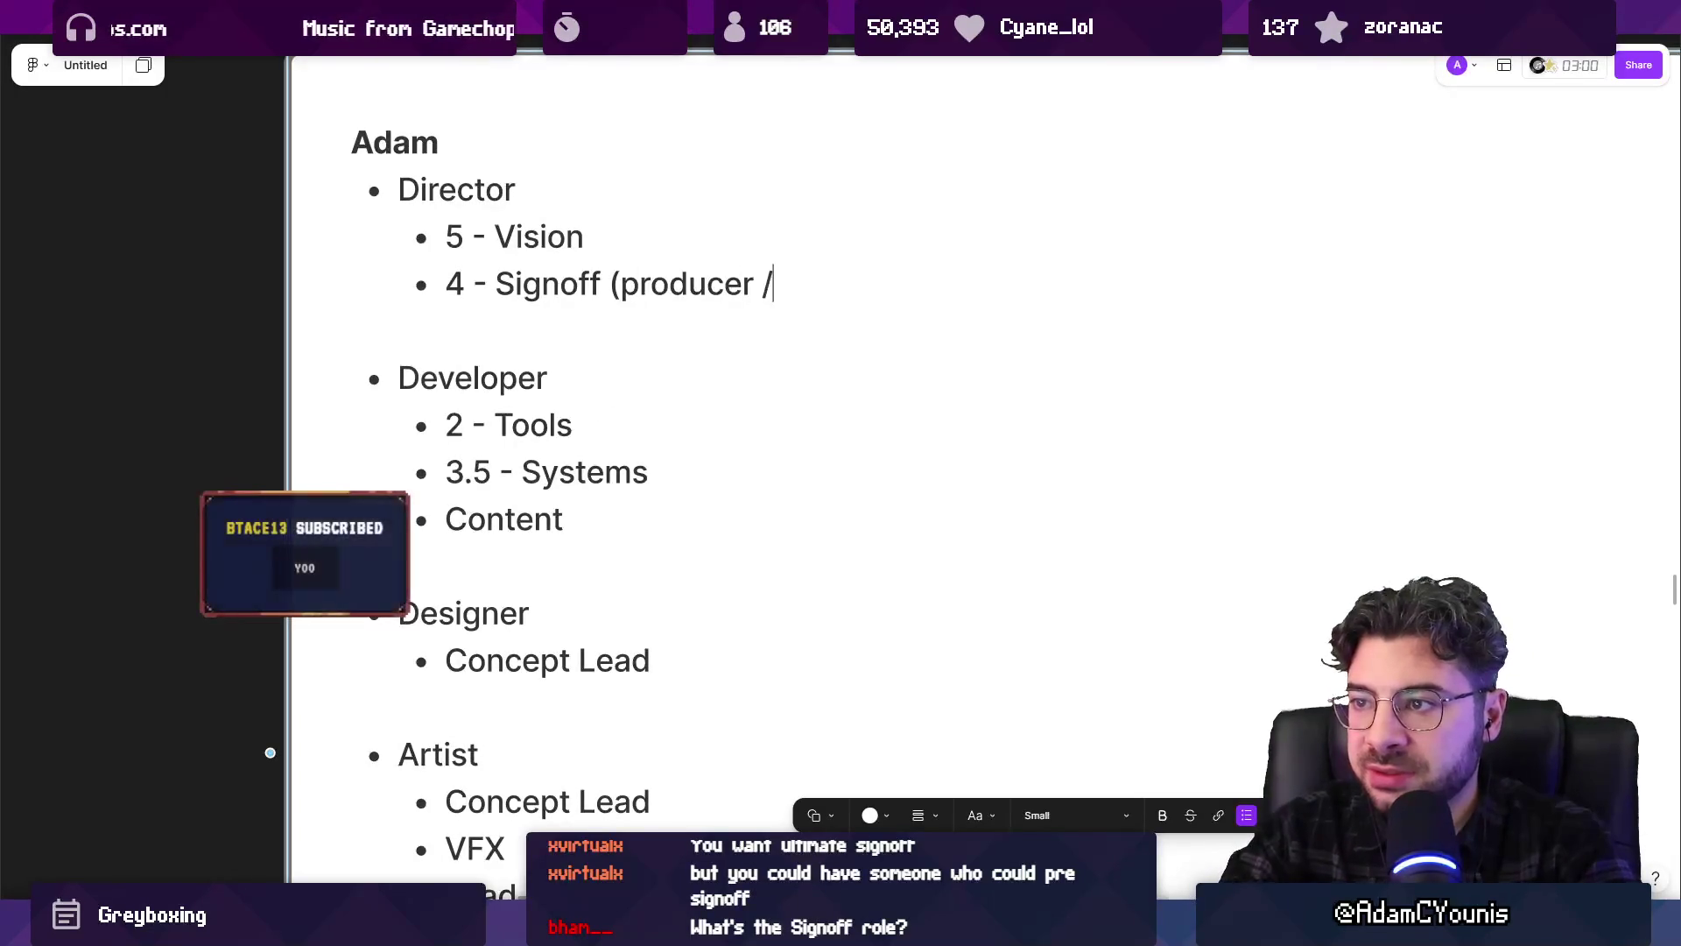
{"action": "type", "text": "assist"}
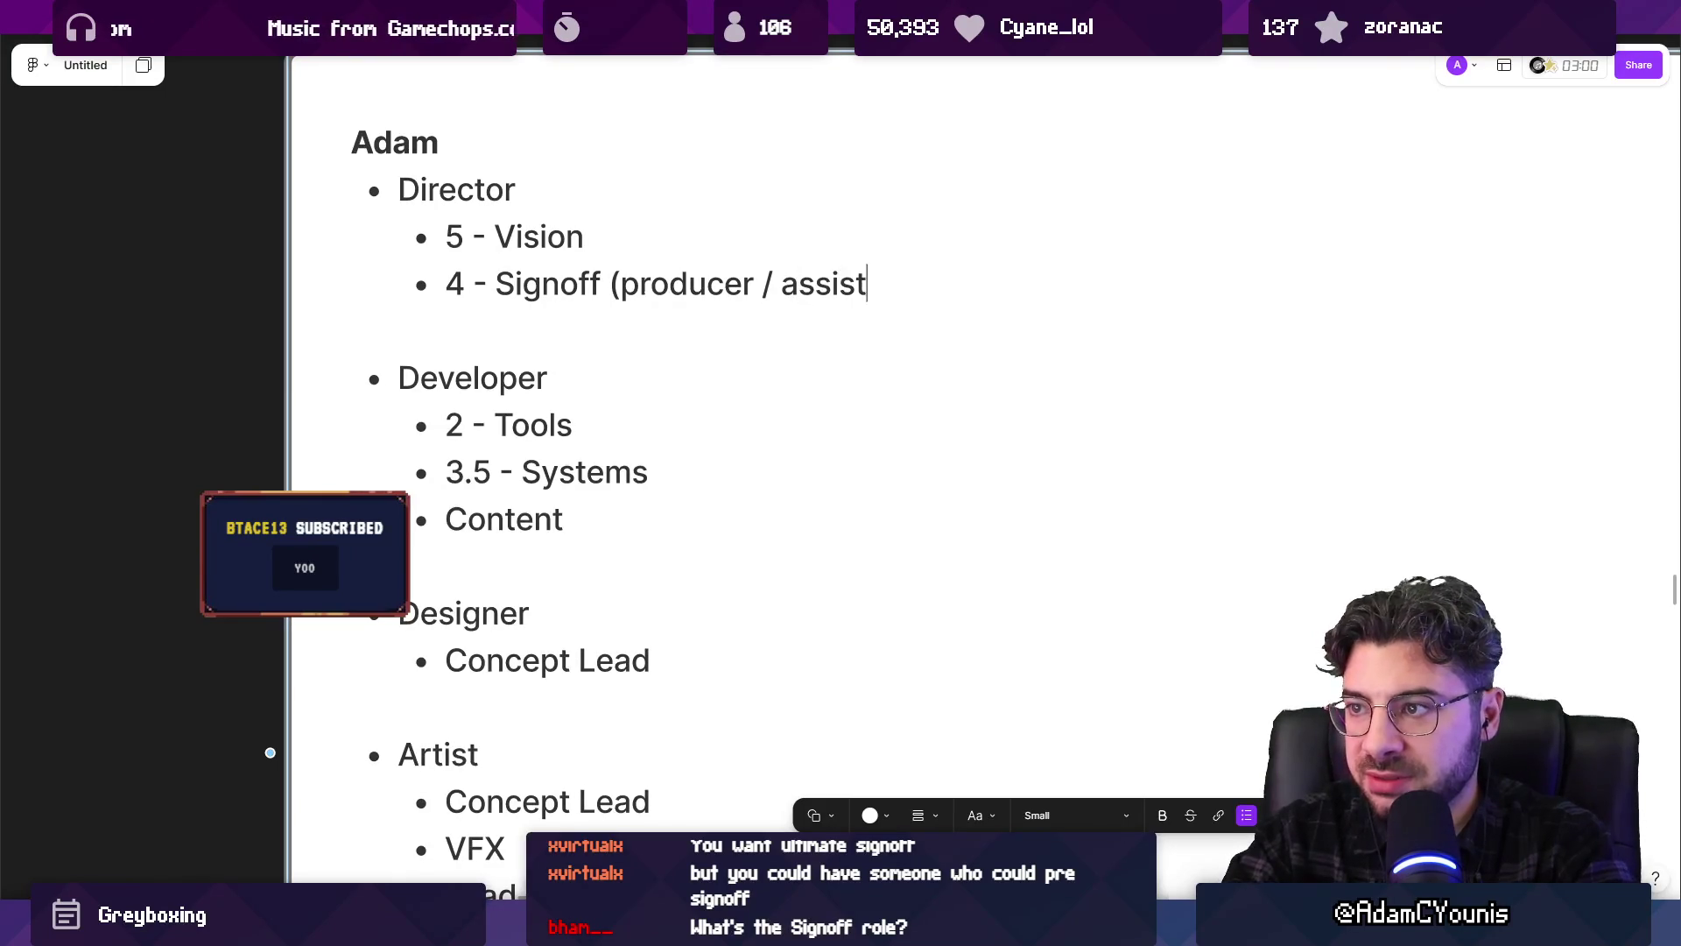
{"action": "type", "text": "ant director)"}
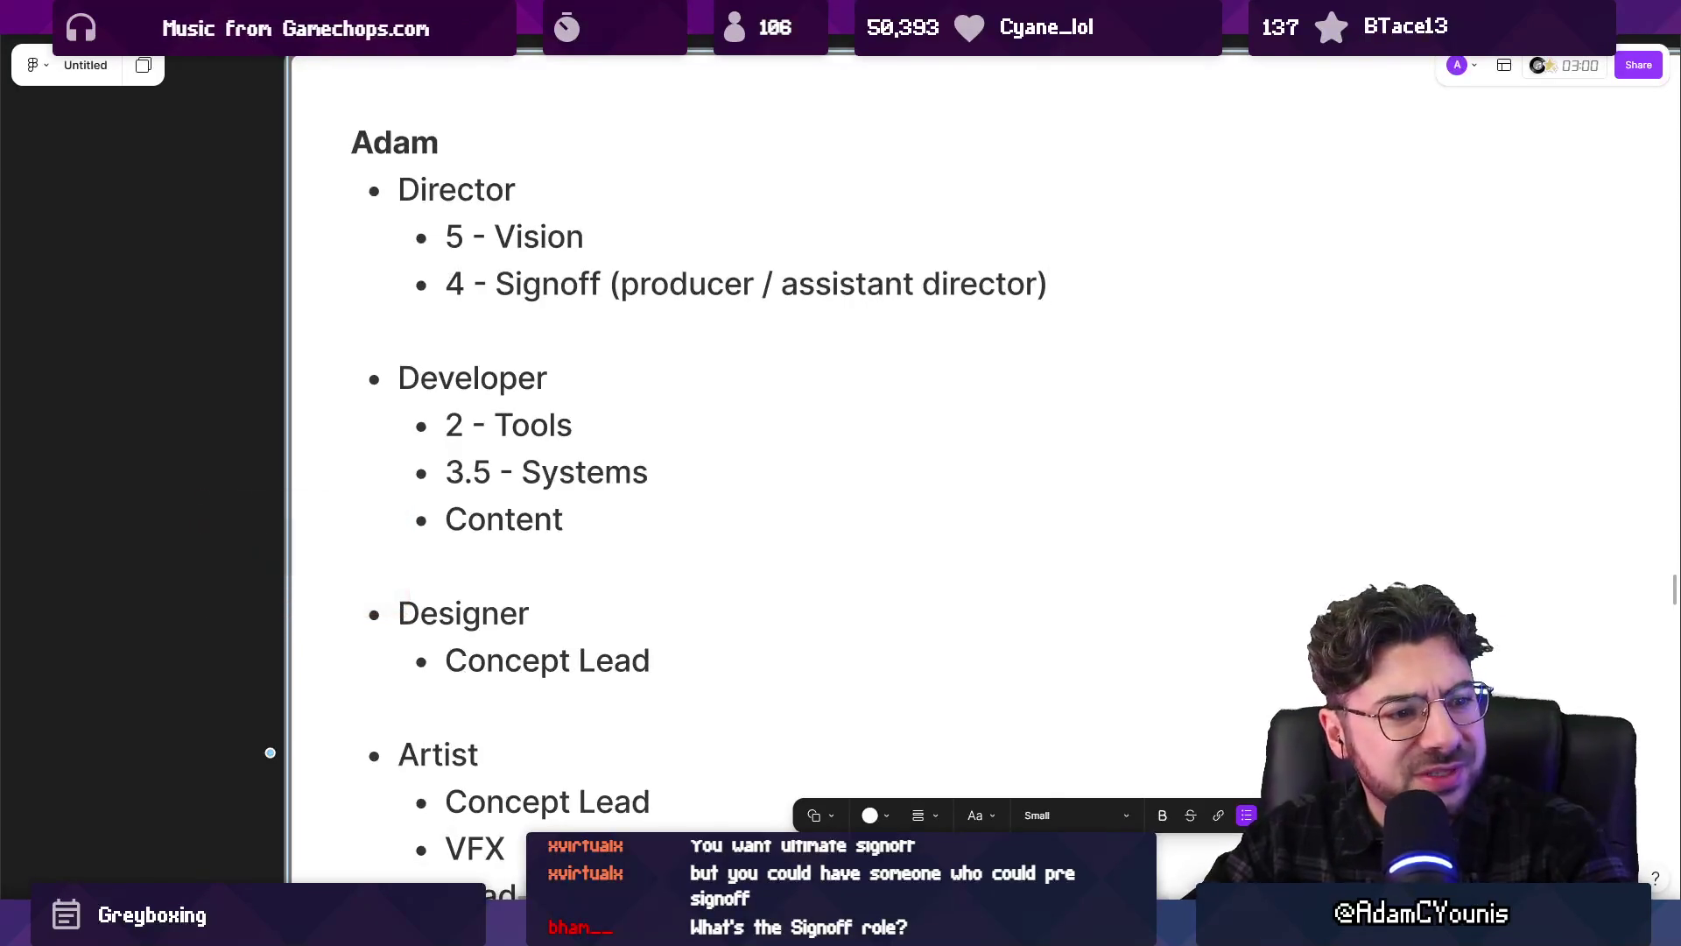
Add a '(programmer)' label after both Tools and Systems
{"action": "left_click", "coordinate": [444, 472]}
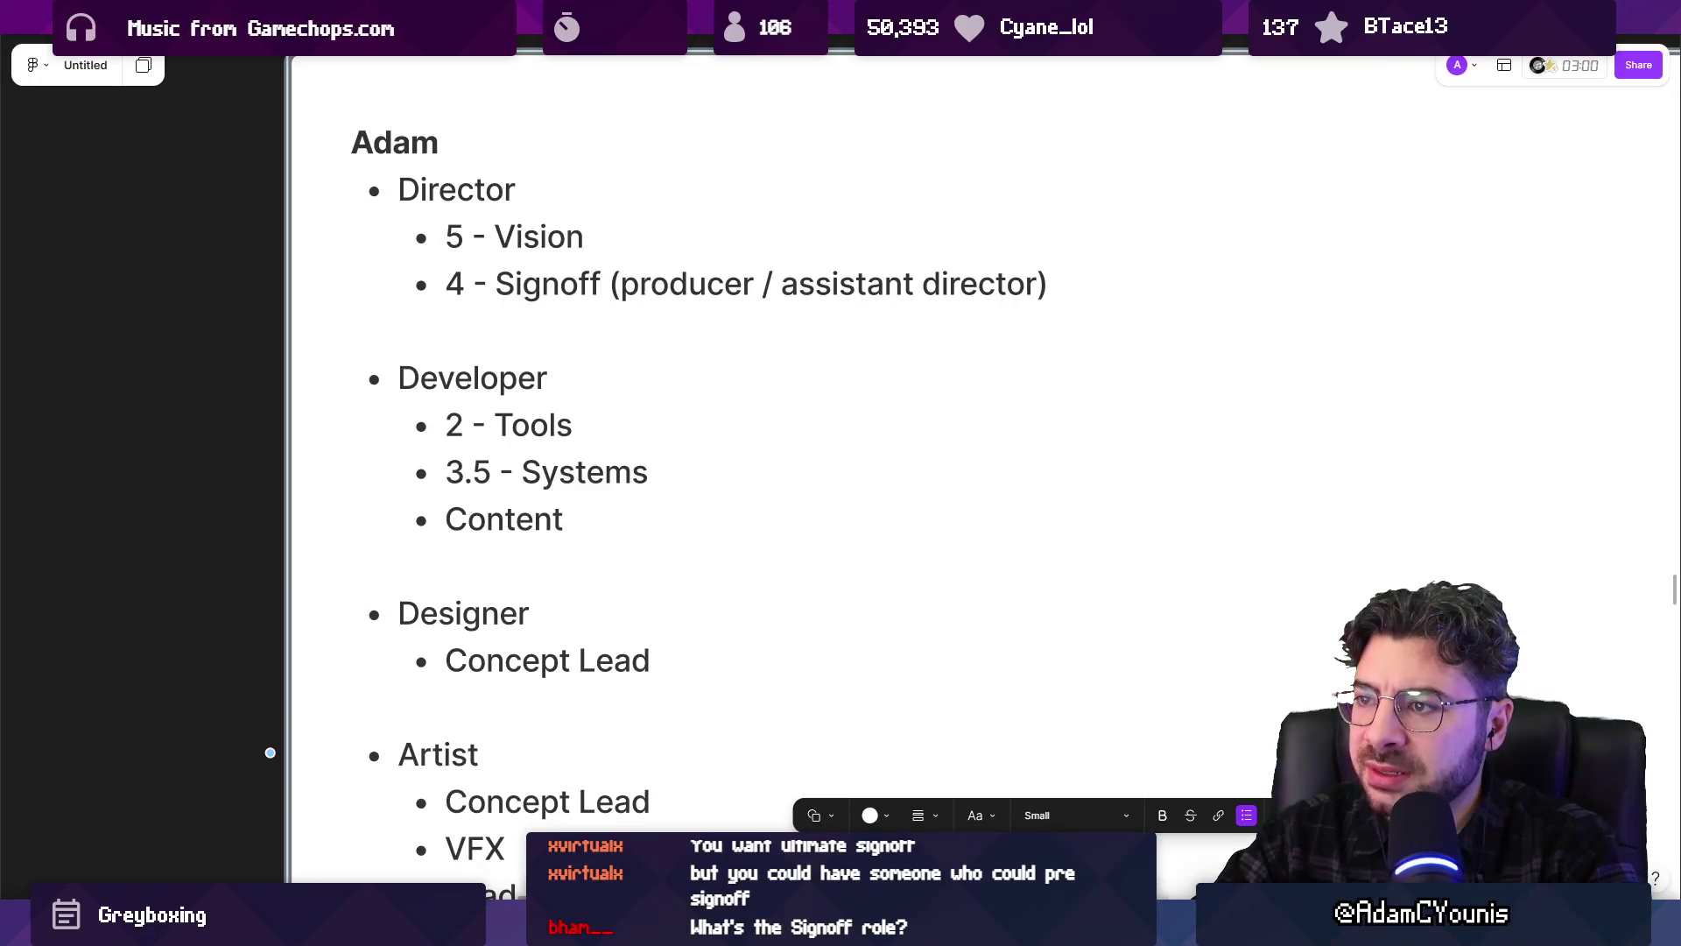
{"action": "key", "text": "Left"}
{"action": "type", "text": "*("}
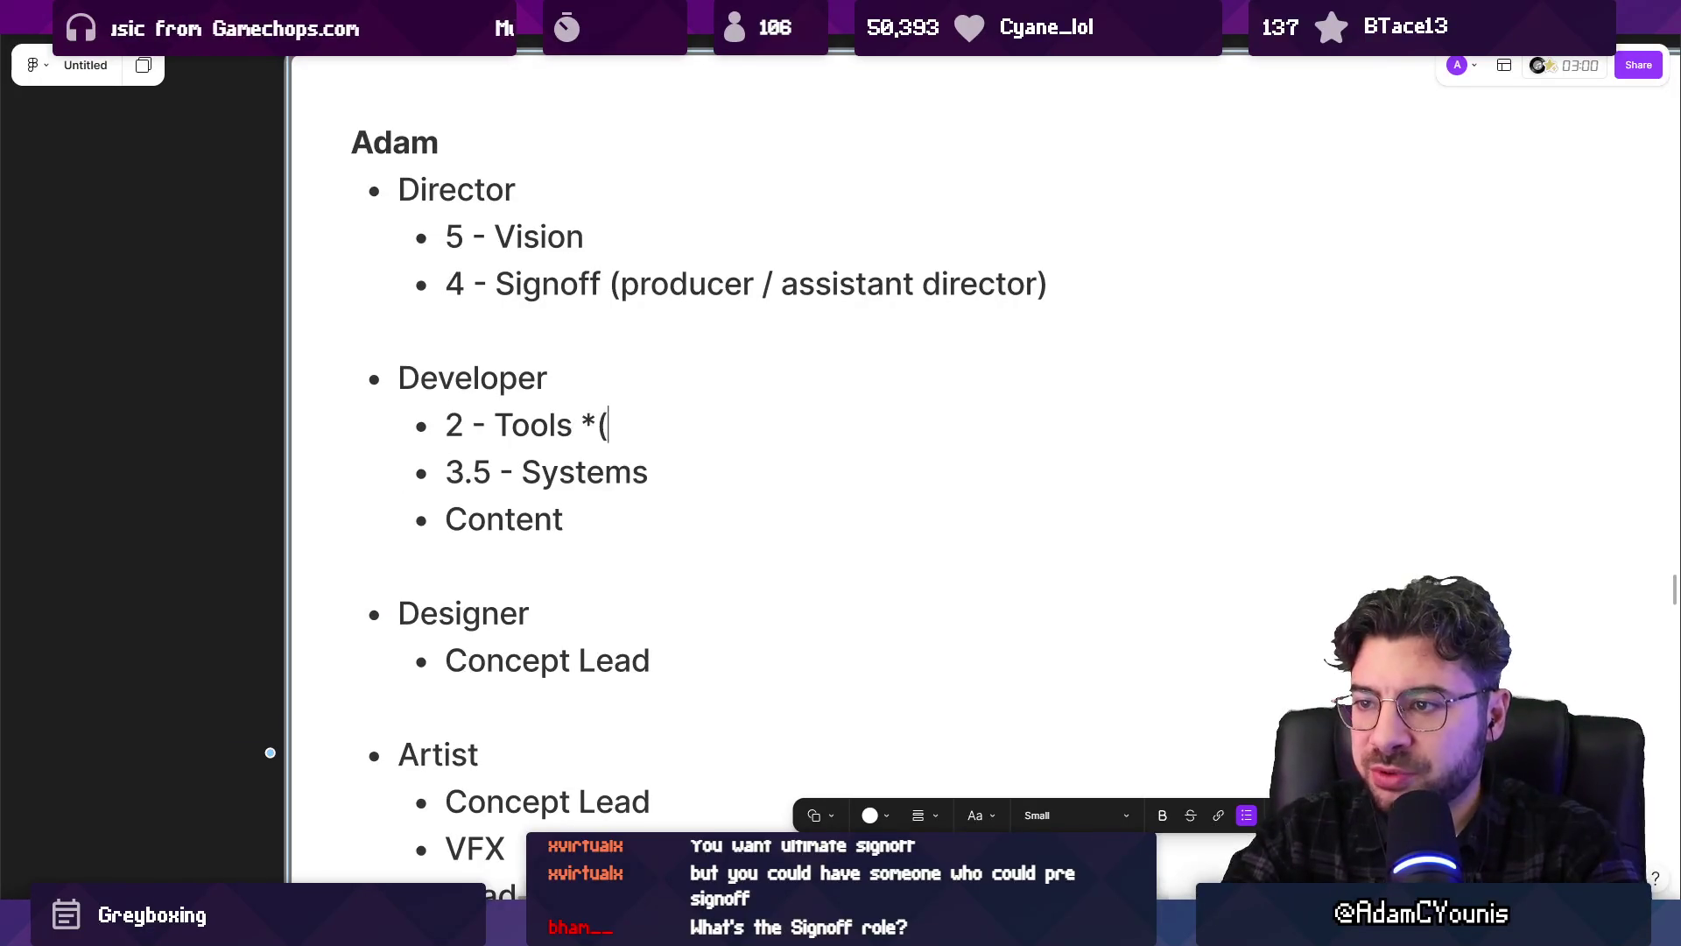
{"action": "key", "text": "BackSpace"}
{"action": "key", "text": "BackSpace"}
{"action": "type", "text": "I"}
{"action": "key", "text": "BackSpace"}
{"action": "type", "text": "(programmer)"}
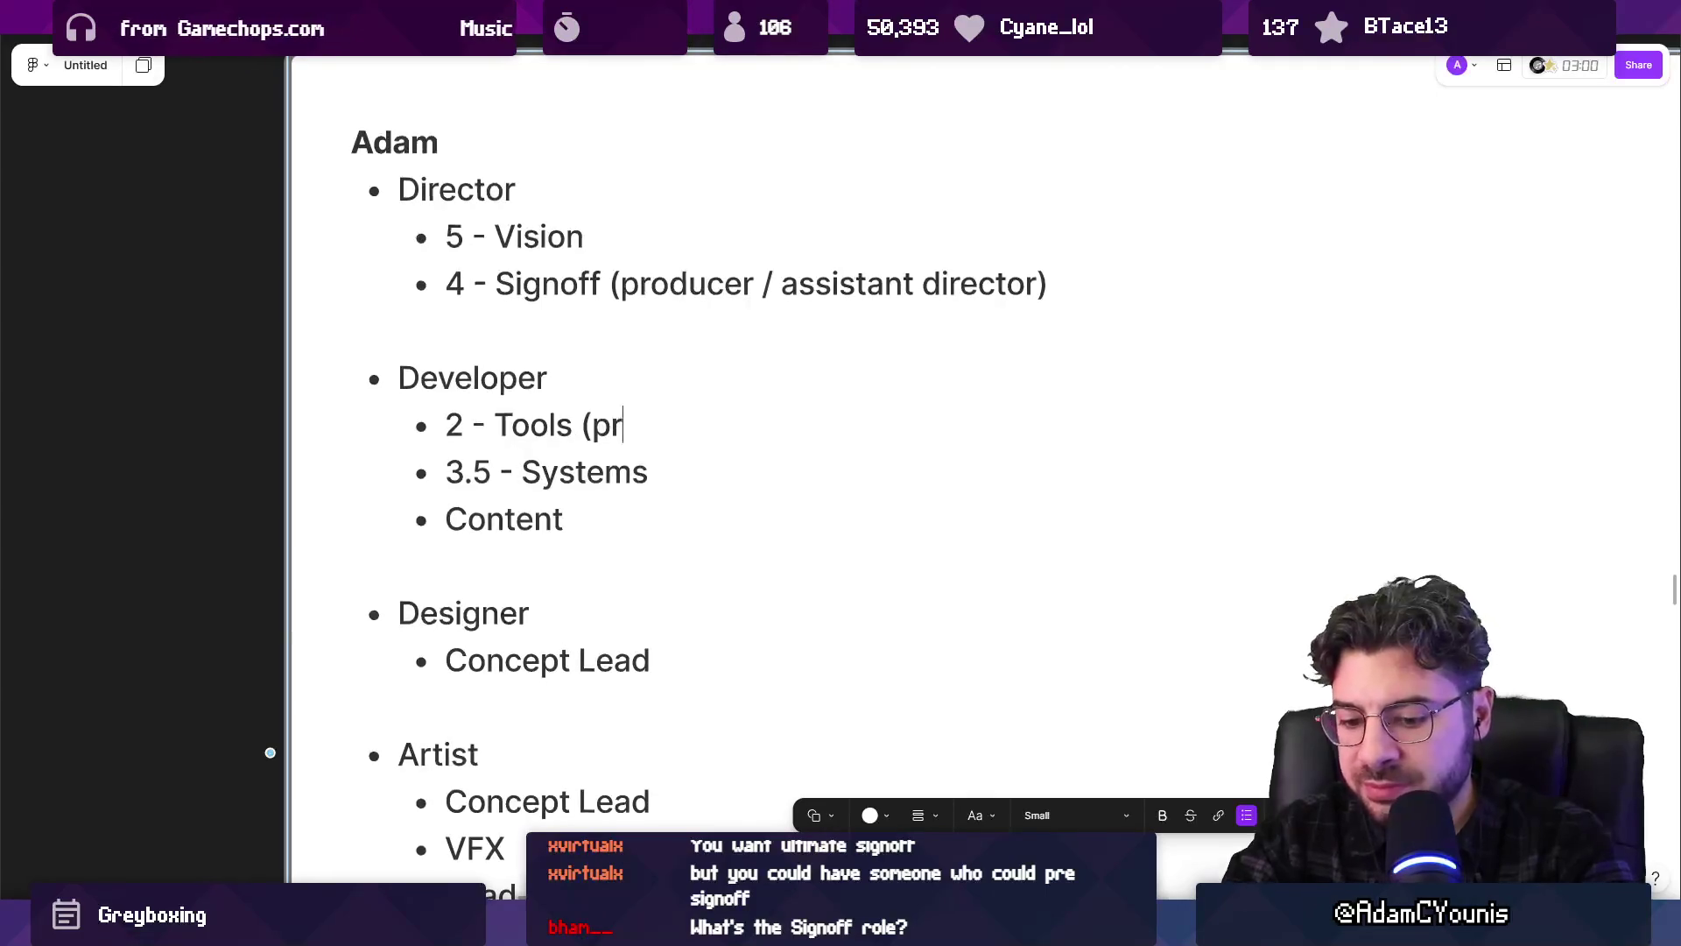
{"action": "mouse_move", "coordinate": [786, 425]}
{"action": "left_mouse_down"}
{"action": "mouse_move", "coordinate": [512, 424]}
{"action": "mouse_move", "coordinate": [574, 424]}
{"action": "left_mouse_up"}
{"action": "key", "text": "ctrl+c"}
{"action": "left_click", "coordinate": [445, 520]}
{"action": "left_click", "coordinate": [648, 472]}
{"action": "key", "text": "ctrl+v"}
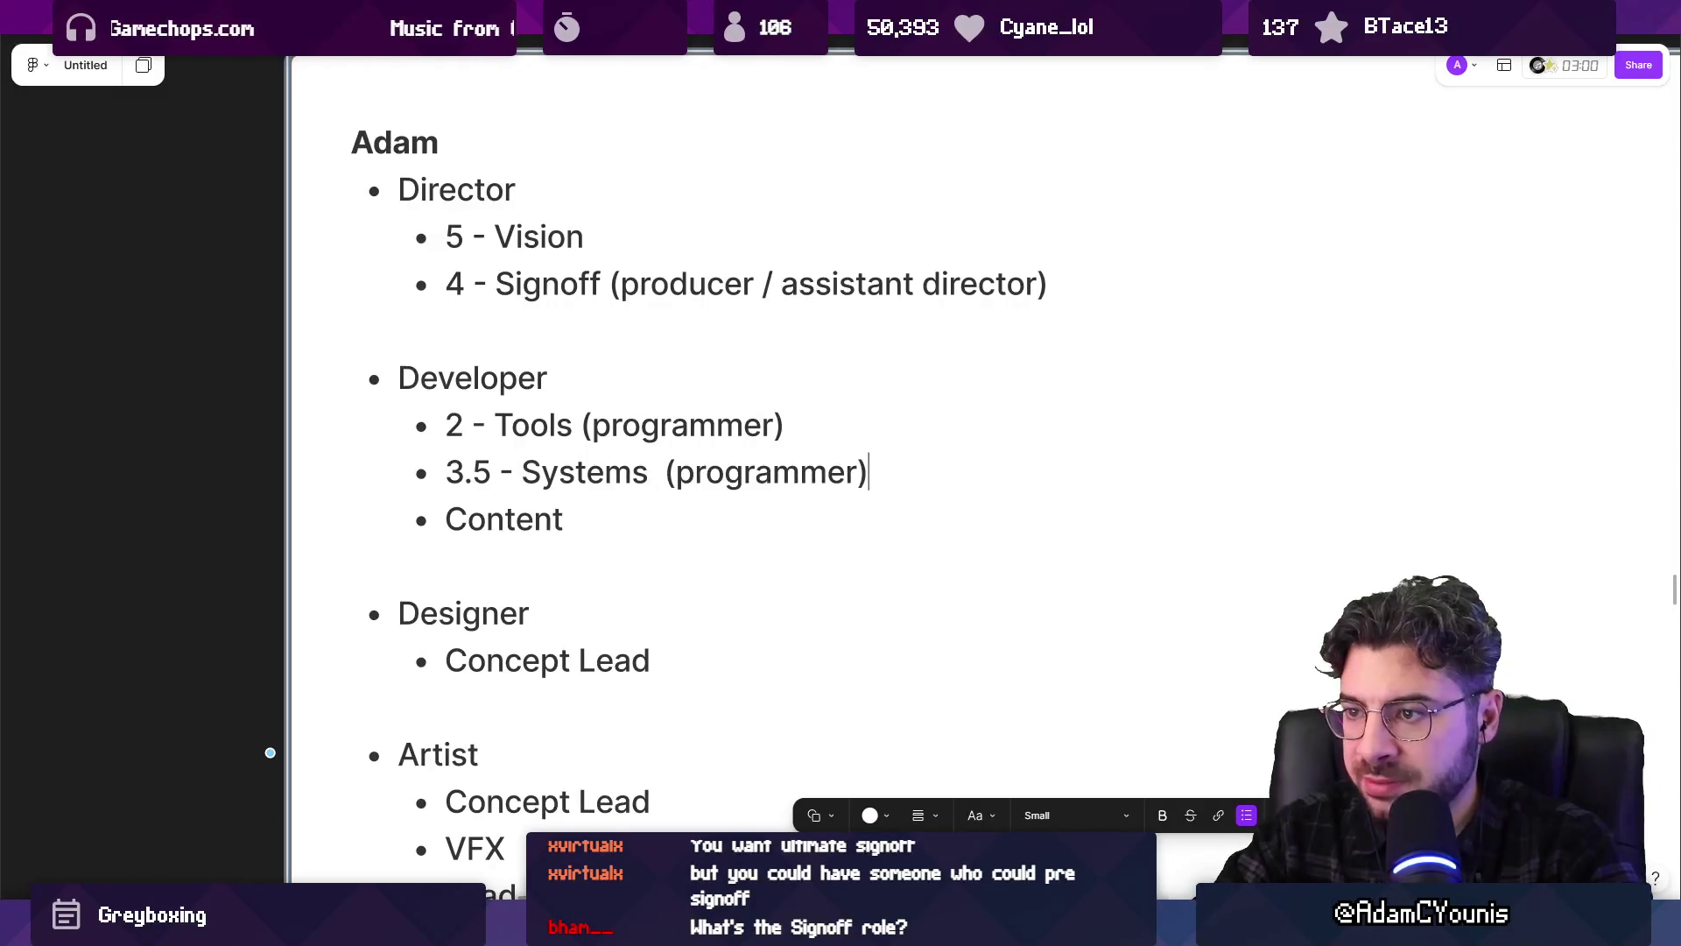
{"action": "left_click", "coordinate": [445, 519]}
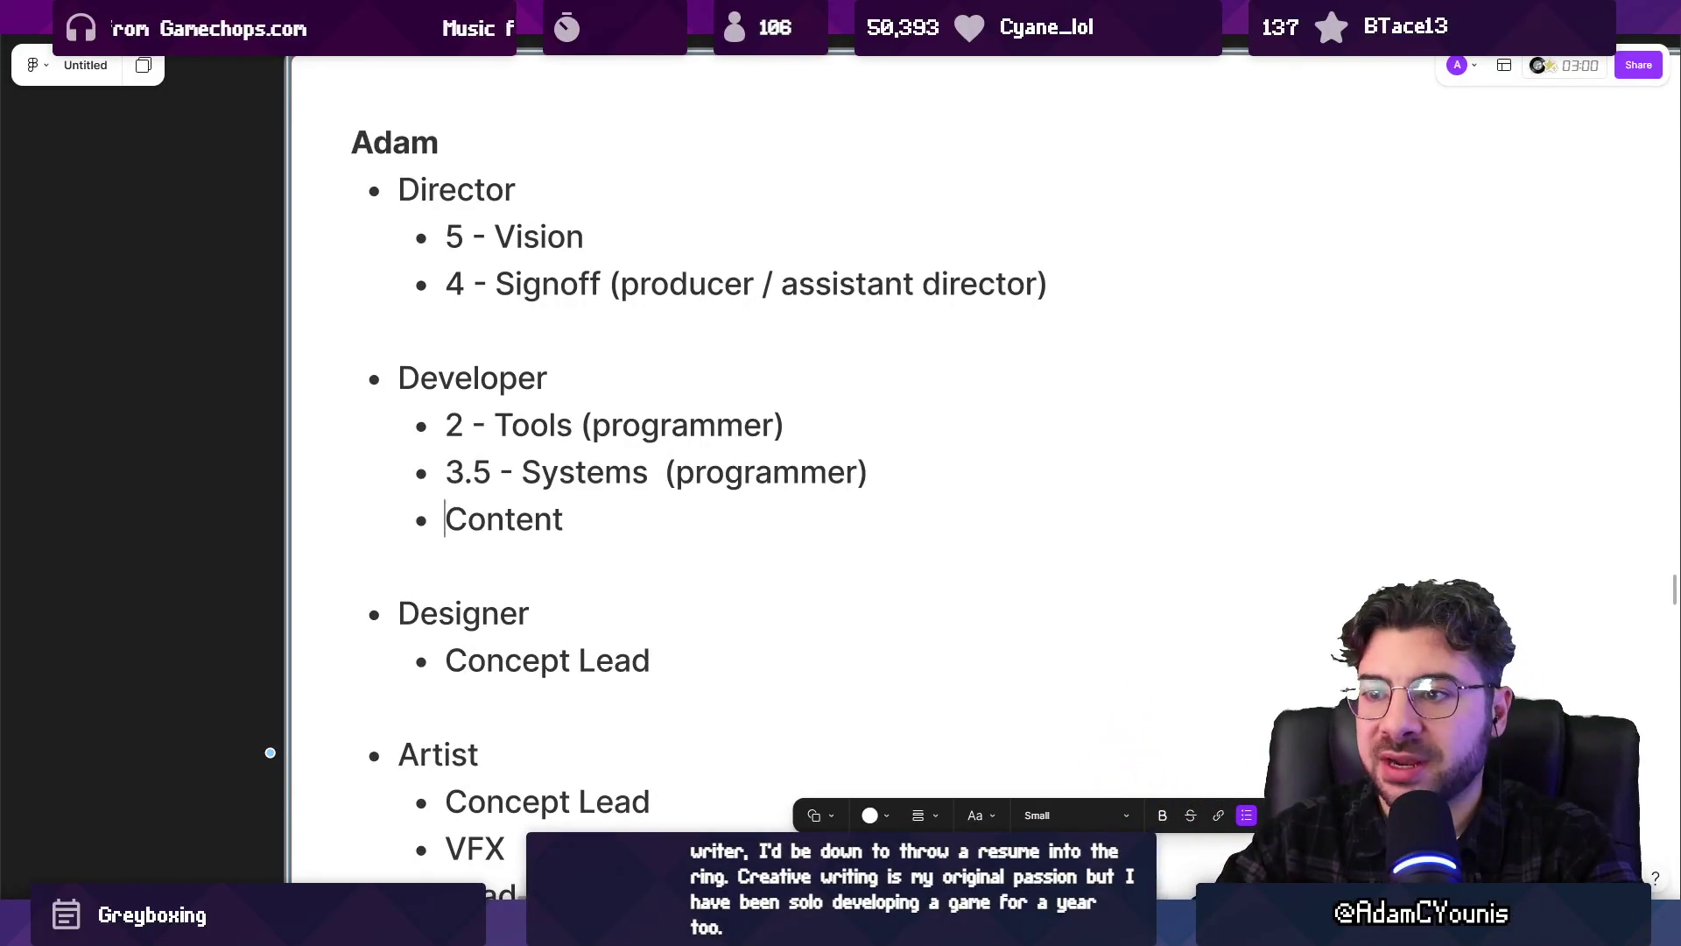
Add indented Content items Enemy AI, Interactable Level Elements and Boss fight programming
{"action": "key", "text": "shift+End"}
{"action": "key", "text": "End"}
{"action": "key", "text": "Return"}
{"action": "key", "text": "Tab"}
{"action": "type", "text": "Enemy AI"}
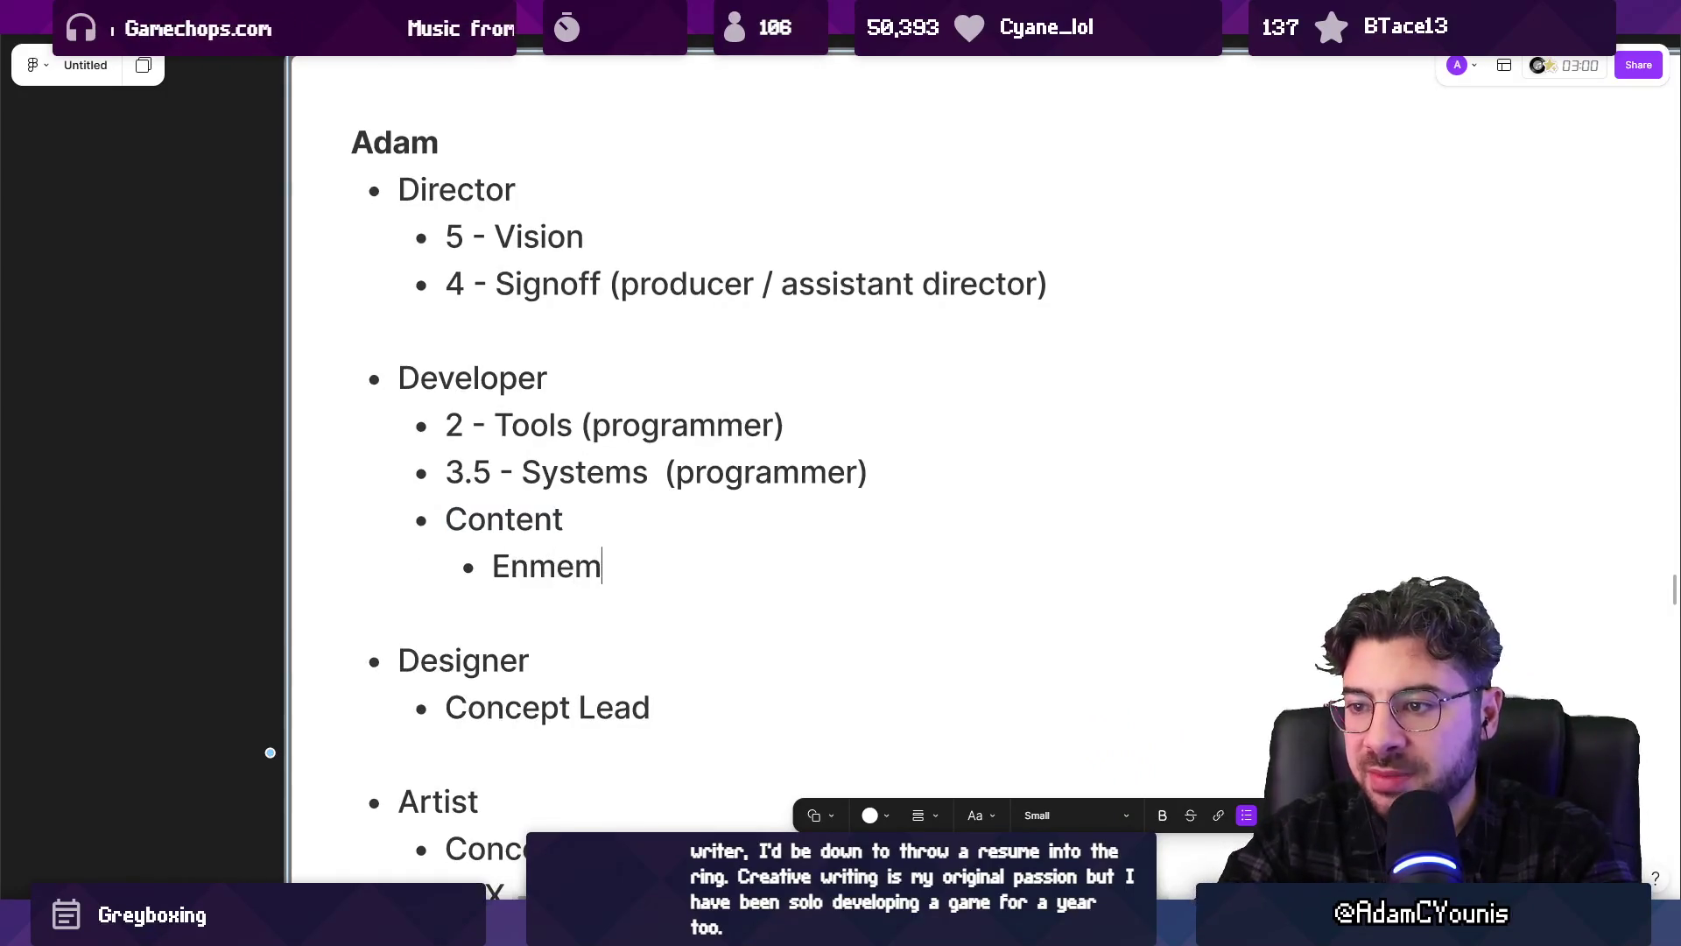
{"action": "key", "text": "Return"}
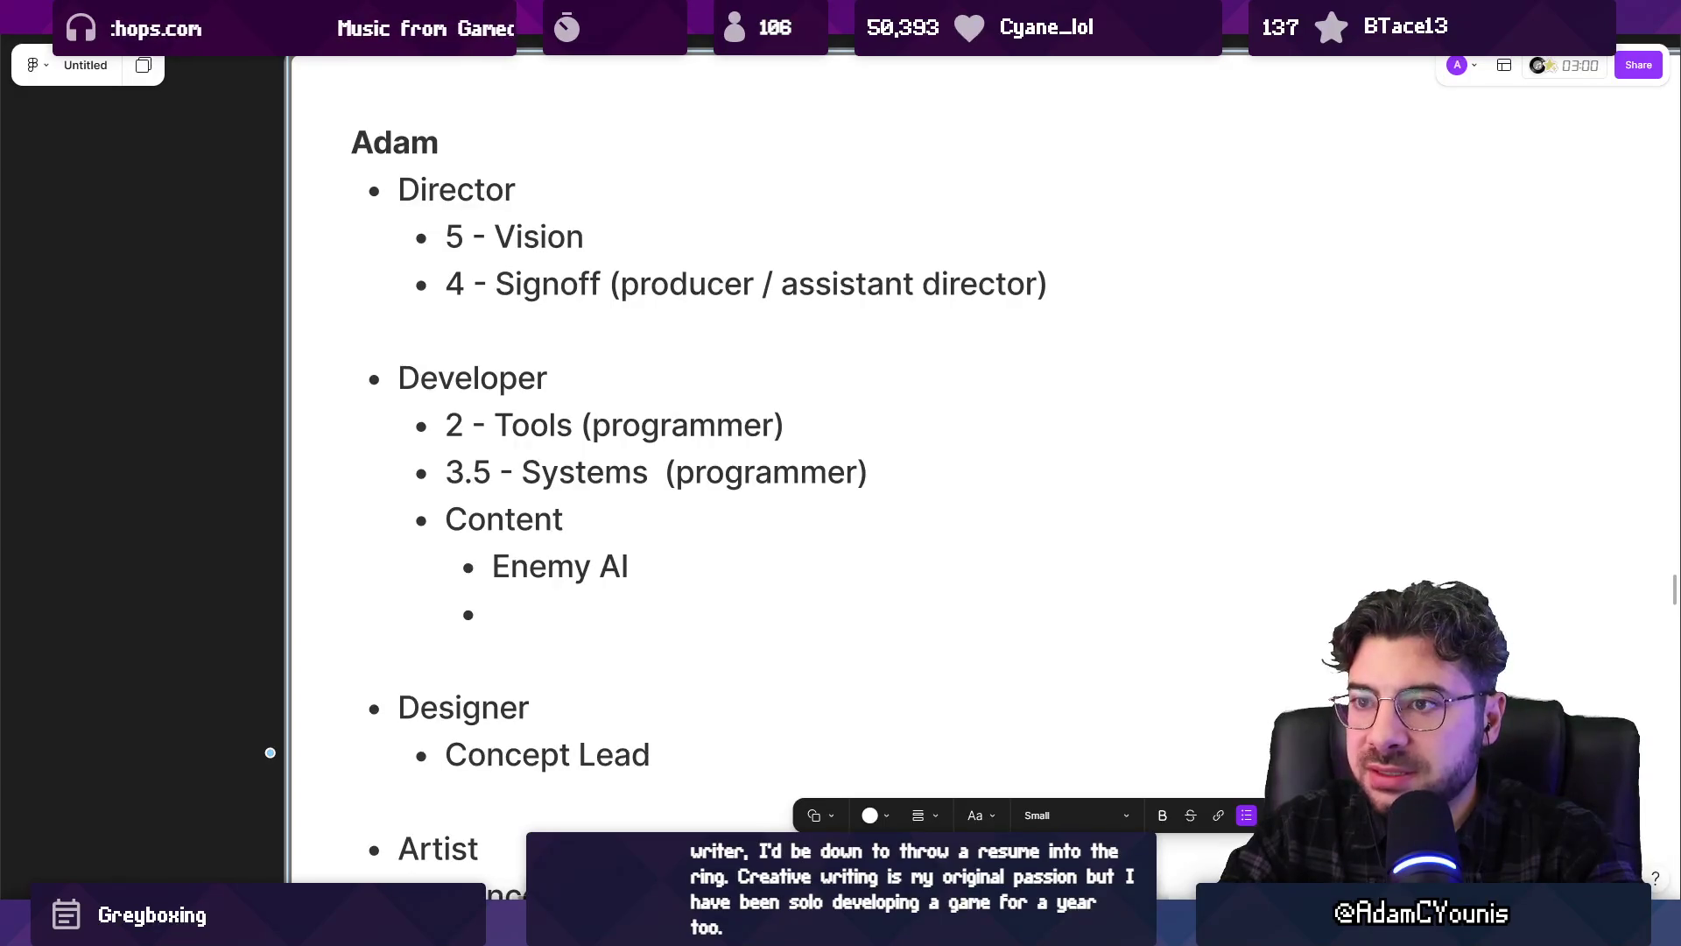
{"action": "type", "text": "Inter"}
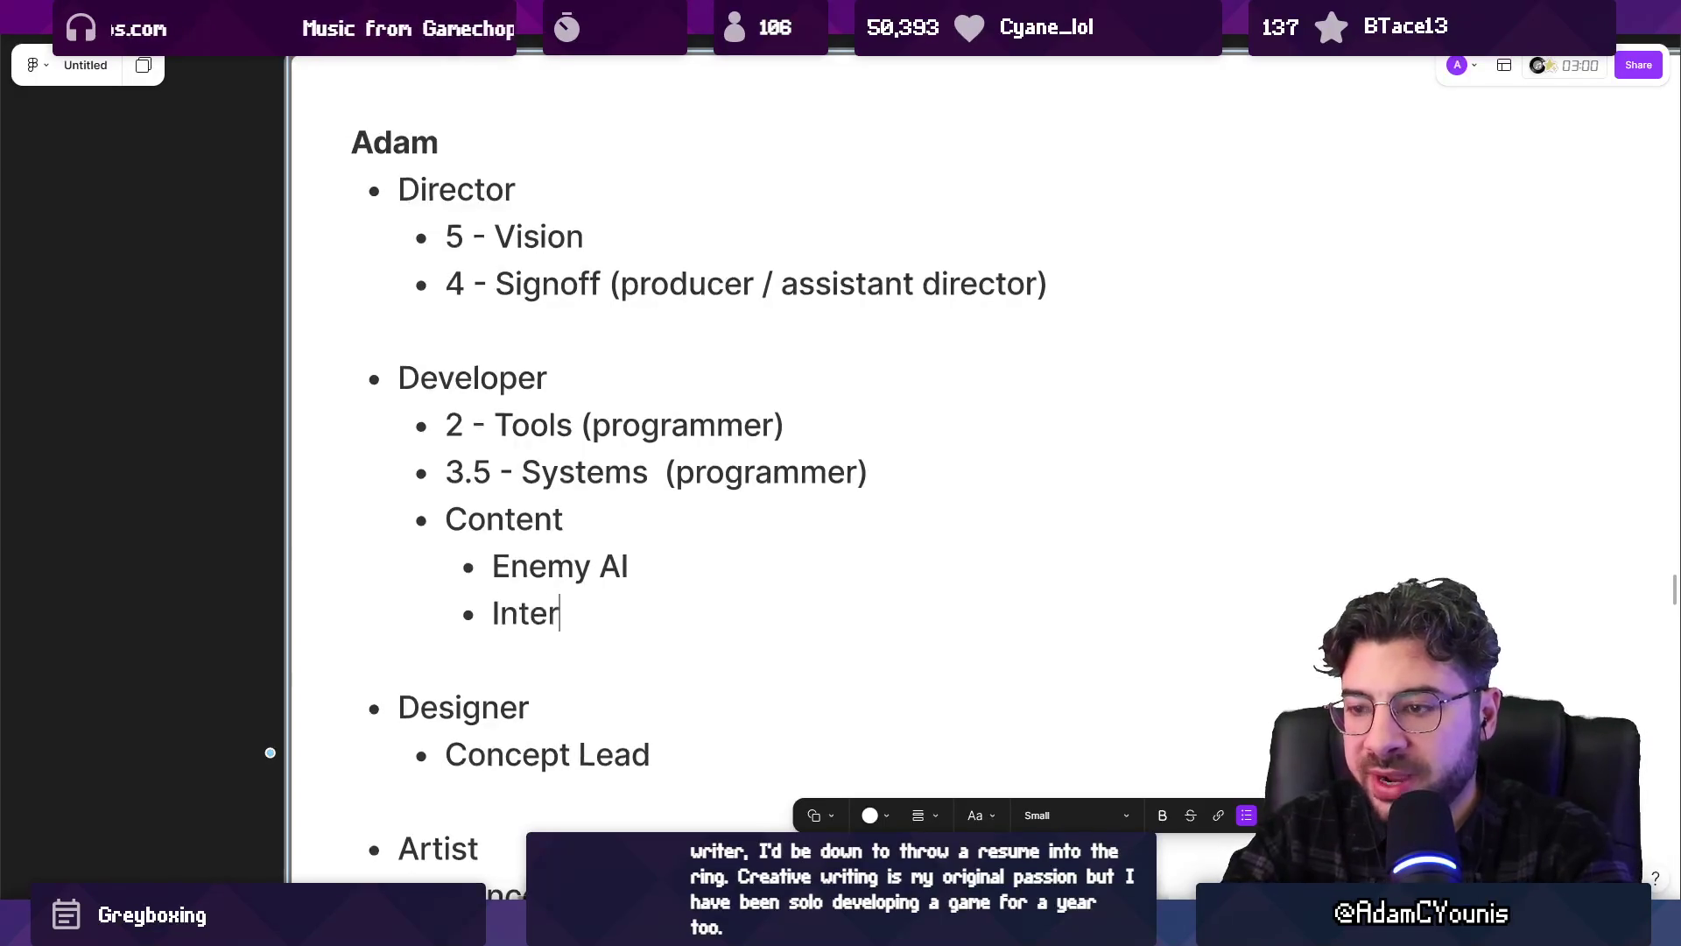
{"action": "type", "text": "actable Level Elements"}
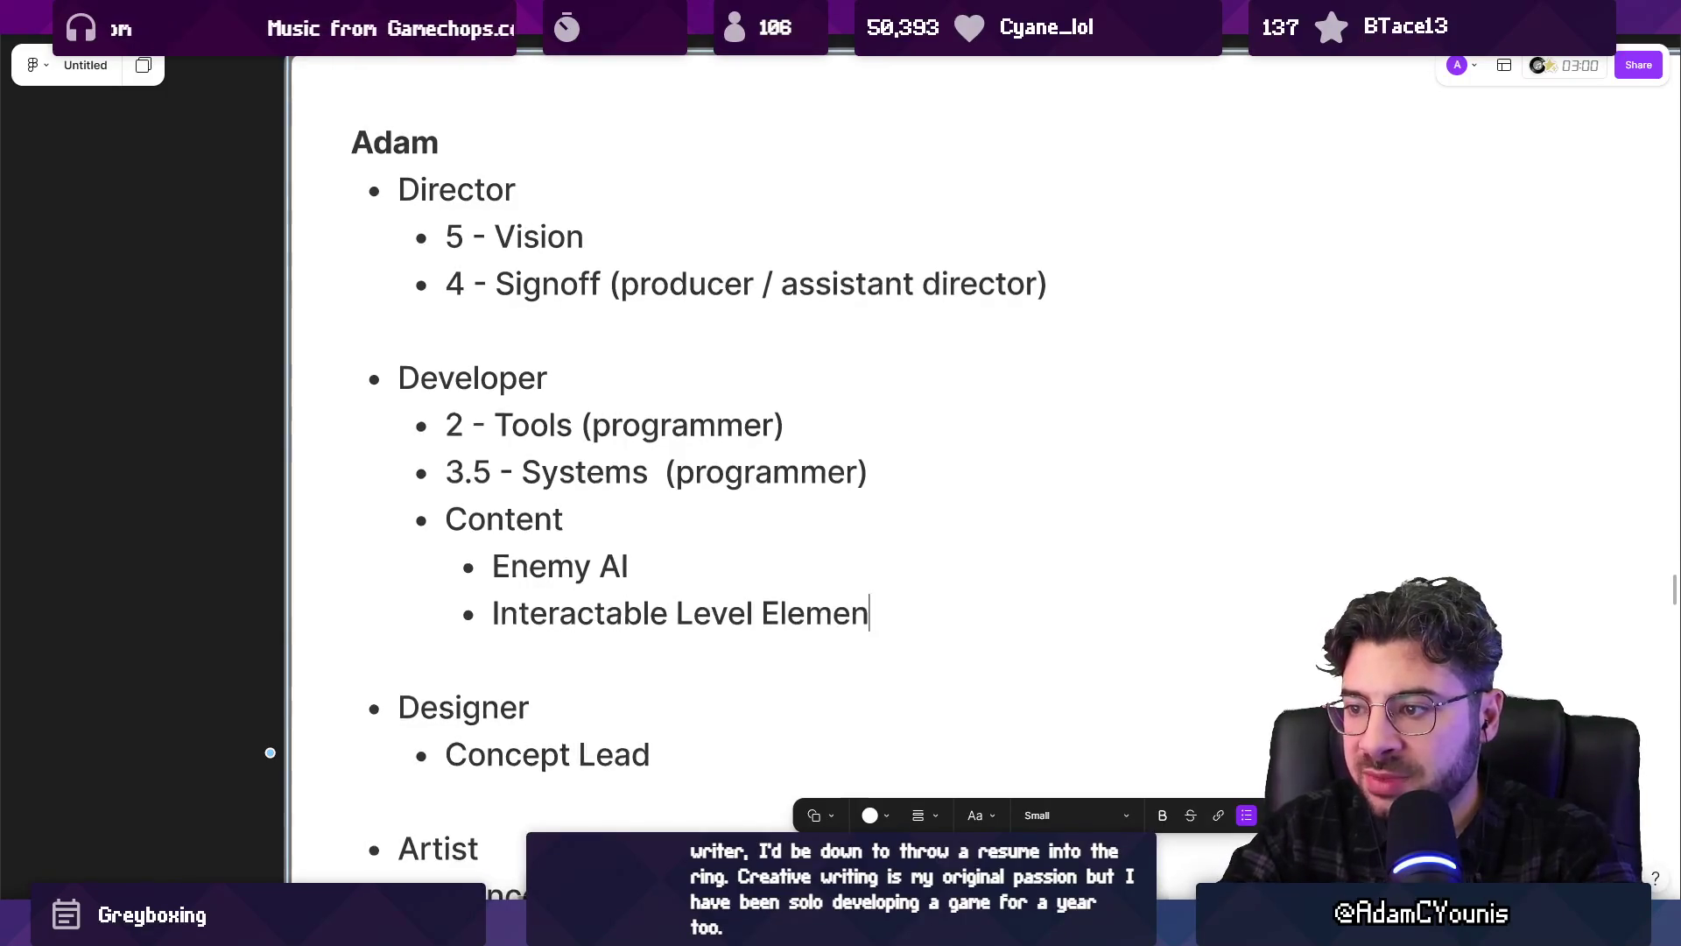
{"action": "key", "text": "Return"}
{"action": "type", "text": "Boss fic"}
{"action": "key", "text": "BackSpace"}
{"action": "type", "text": "ght"}
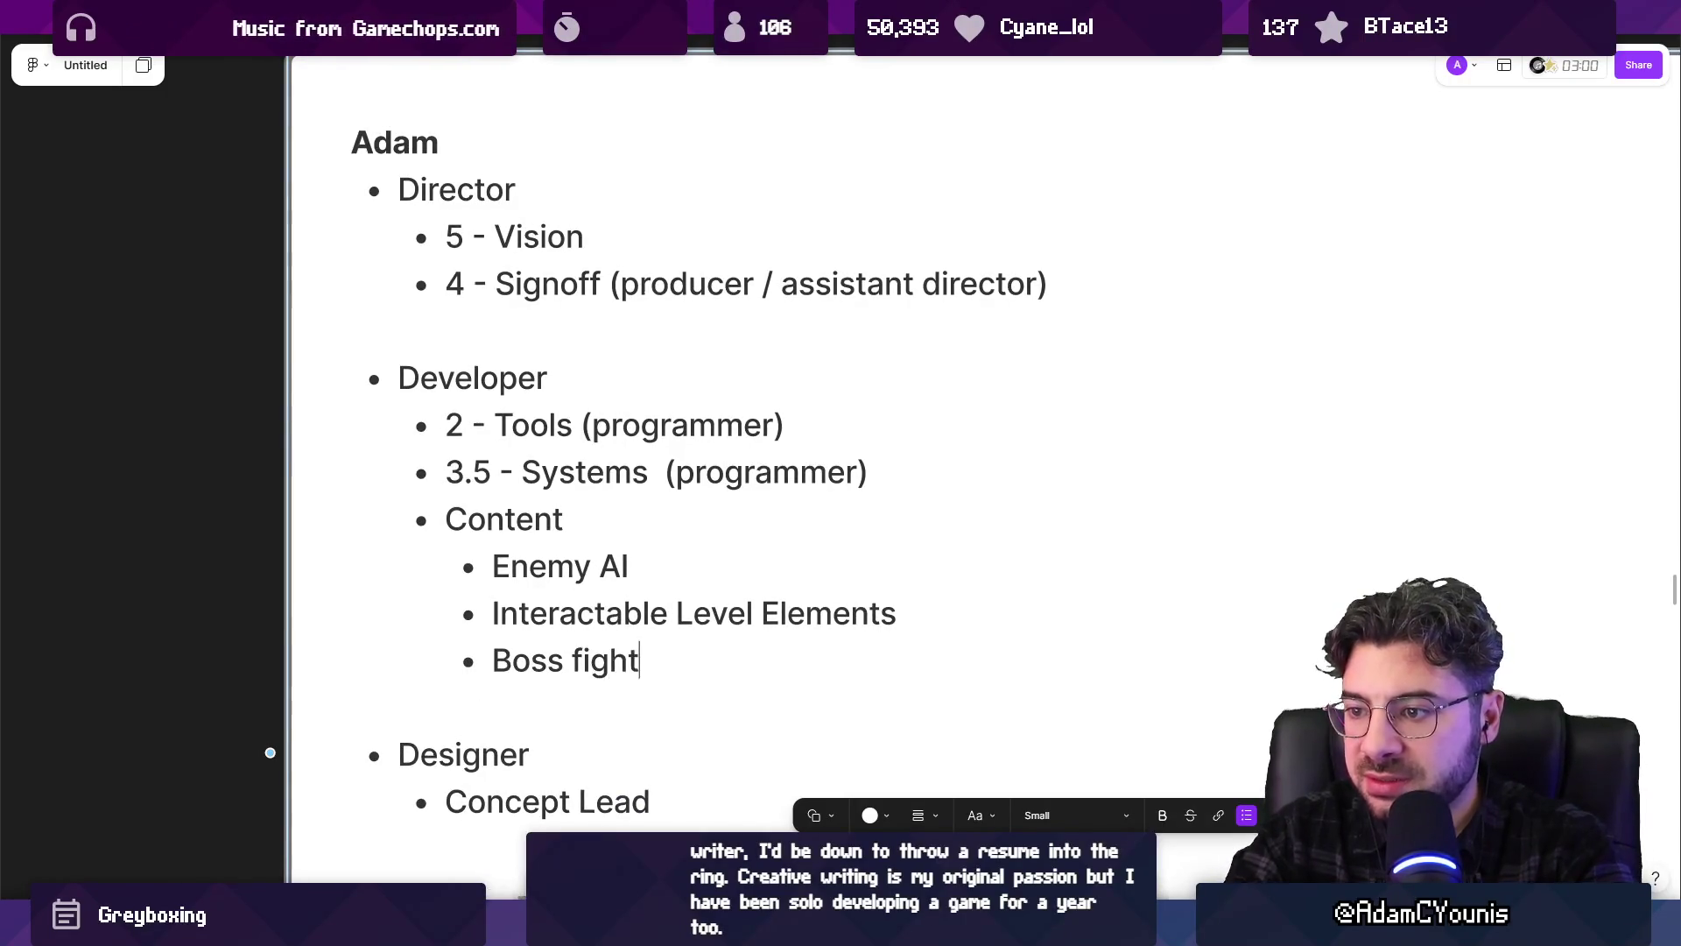
{"action": "type", "text": " programming"}
Continue the Content list with Accessibility, Achievements, Localisation and QA / bug fixing
{"action": "key", "text": "Return"}
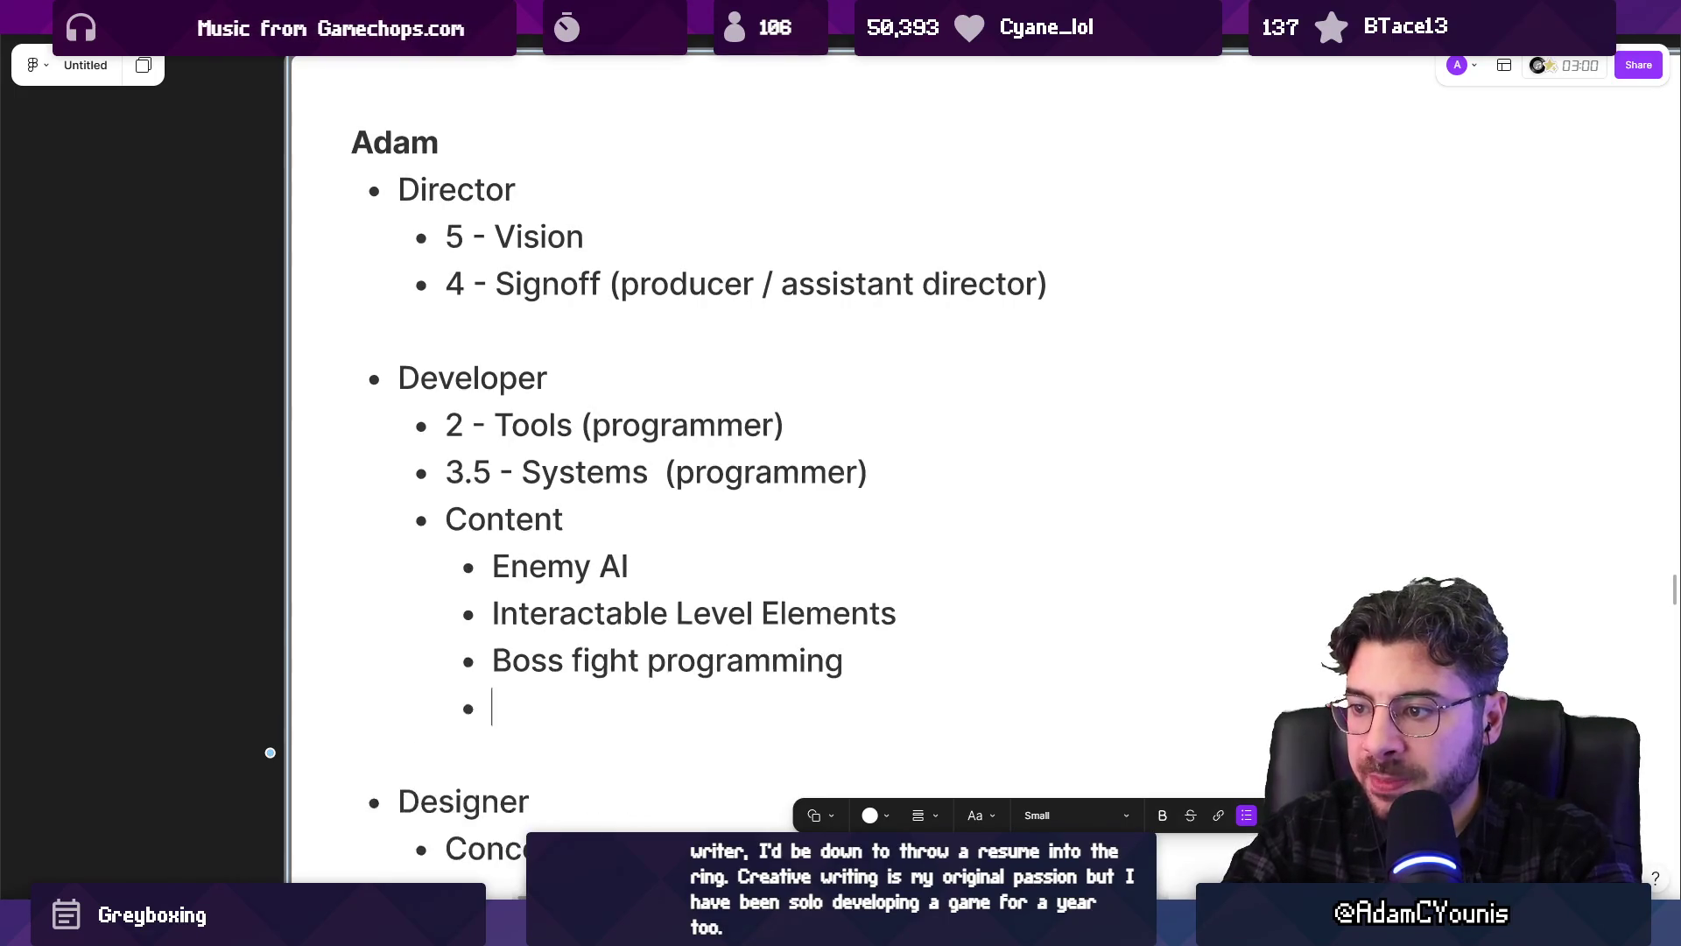
{"action": "type", "text": "Ac"}
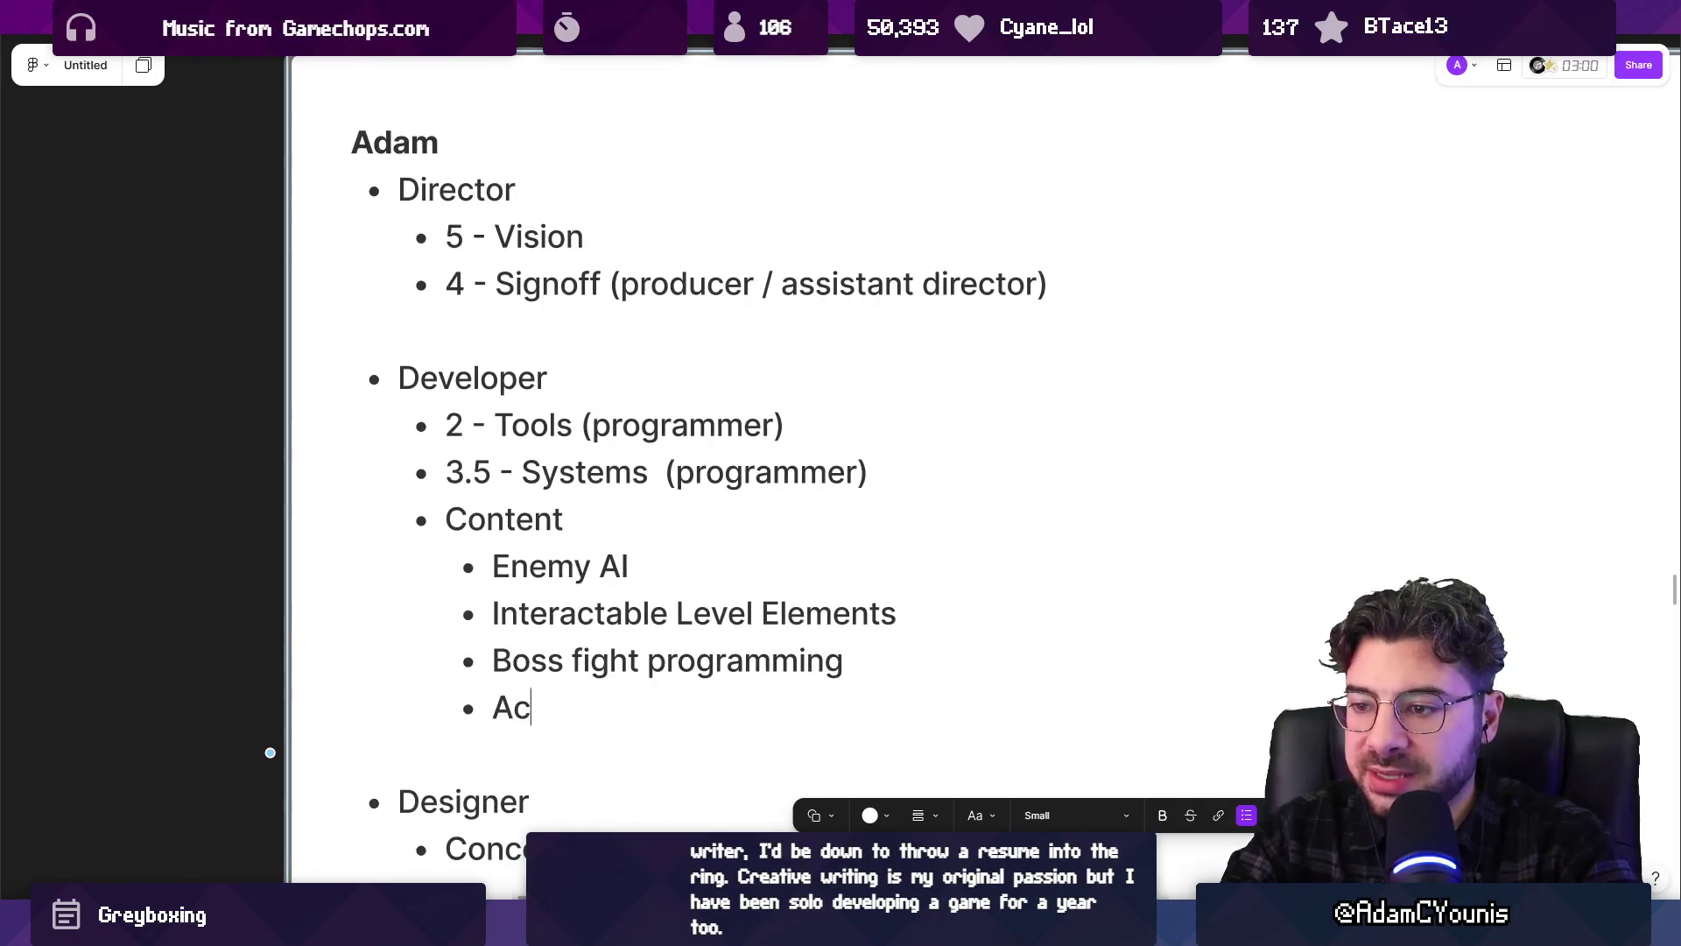
{"action": "type", "text": "cessibility"}
{"action": "key", "text": "Return"}
{"action": "type", "text": "Achievements"}
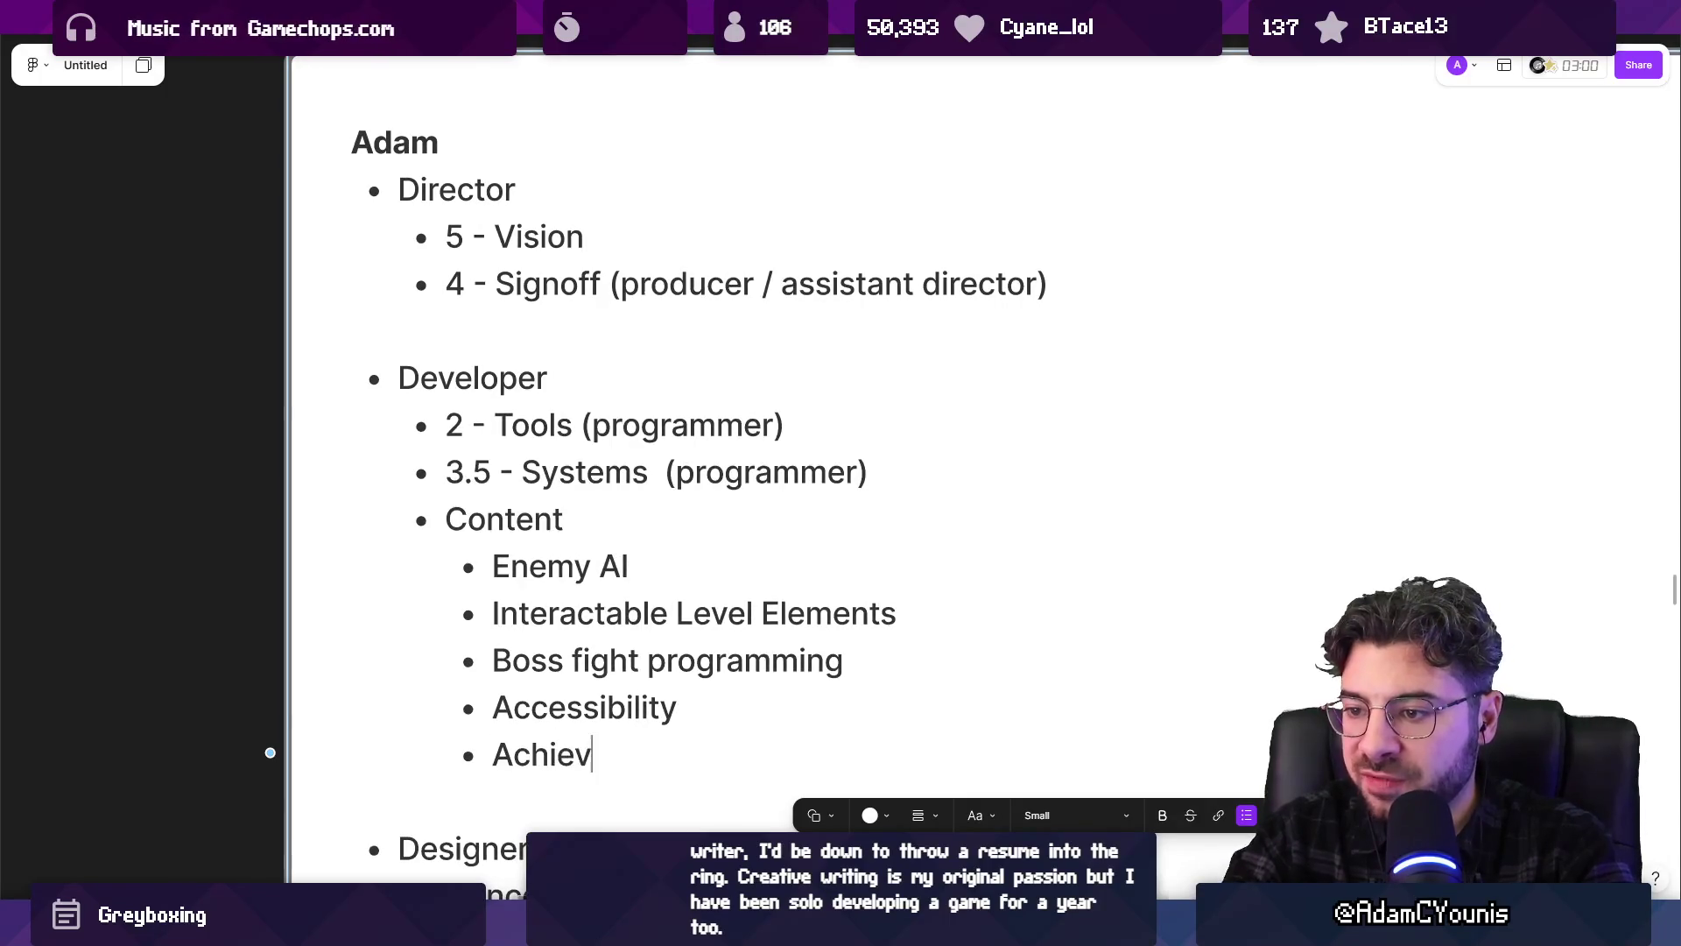
{"action": "key", "text": "Return"}
{"action": "type", "text": "Lo"}
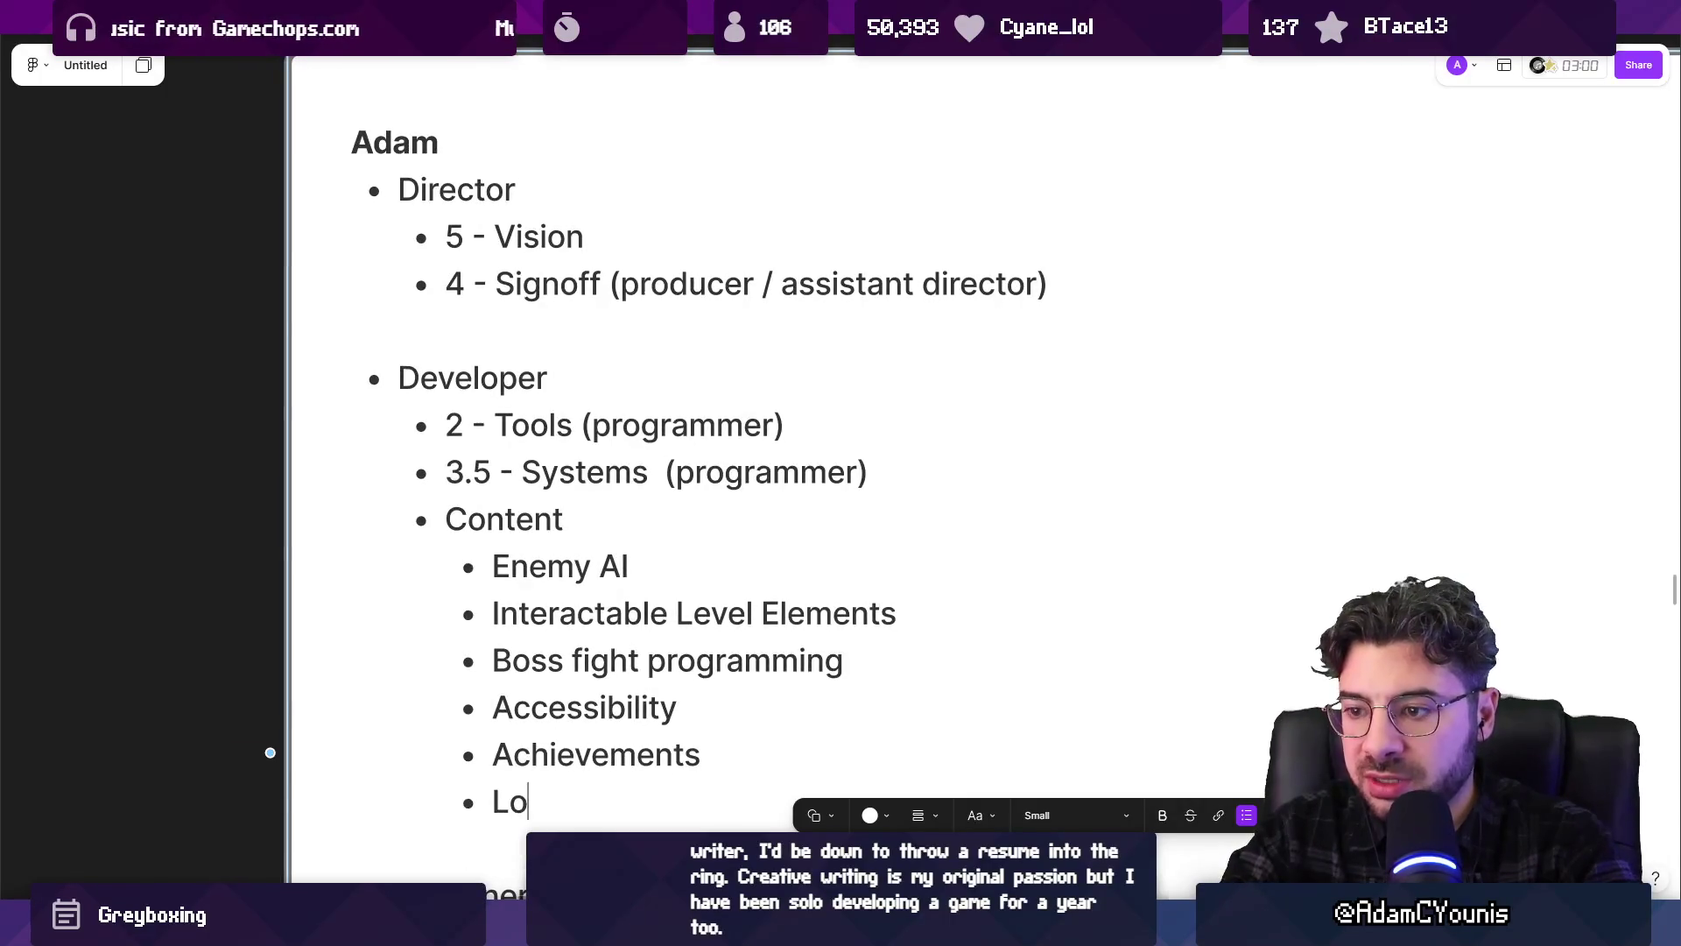
{"action": "type", "text": "calisation"}
{"action": "key", "text": "Return"}
{"action": "type", "text": "QA"}
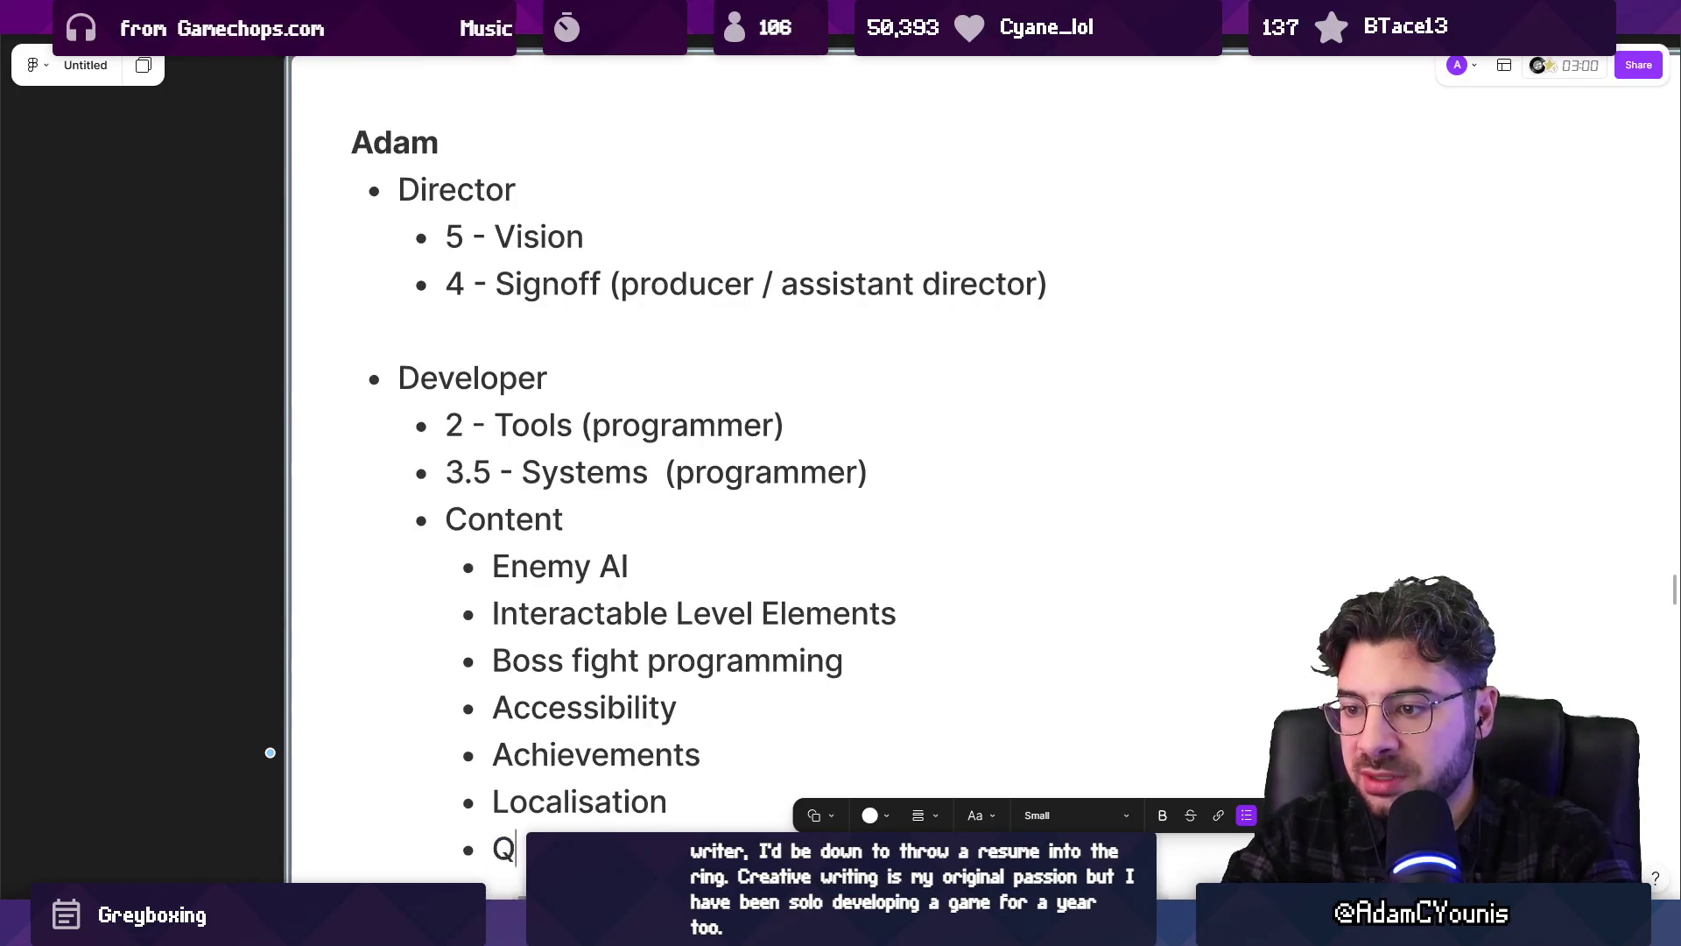
{"action": "scroll", "coordinate": [841, 472], "scroll_direction": "down", "scroll_amount": 1}
{"action": "scroll", "coordinate": [840, 473], "scroll_direction": "down", "scroll_amount": 1}
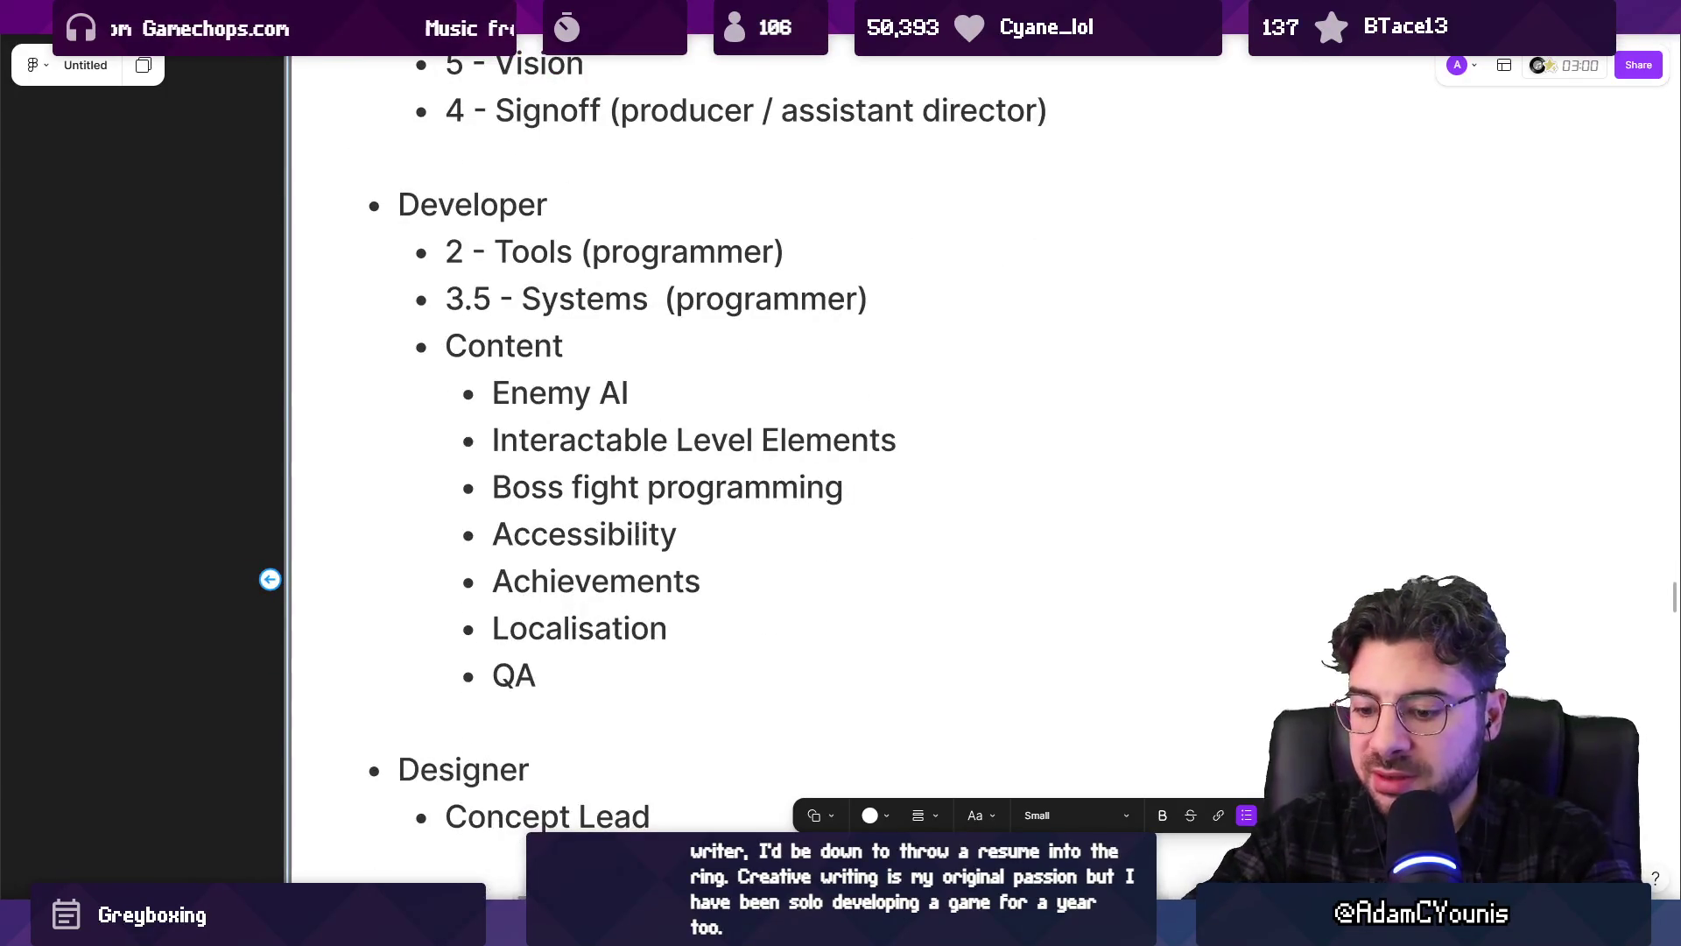
{"action": "type", "text": "/ bug fixing"}
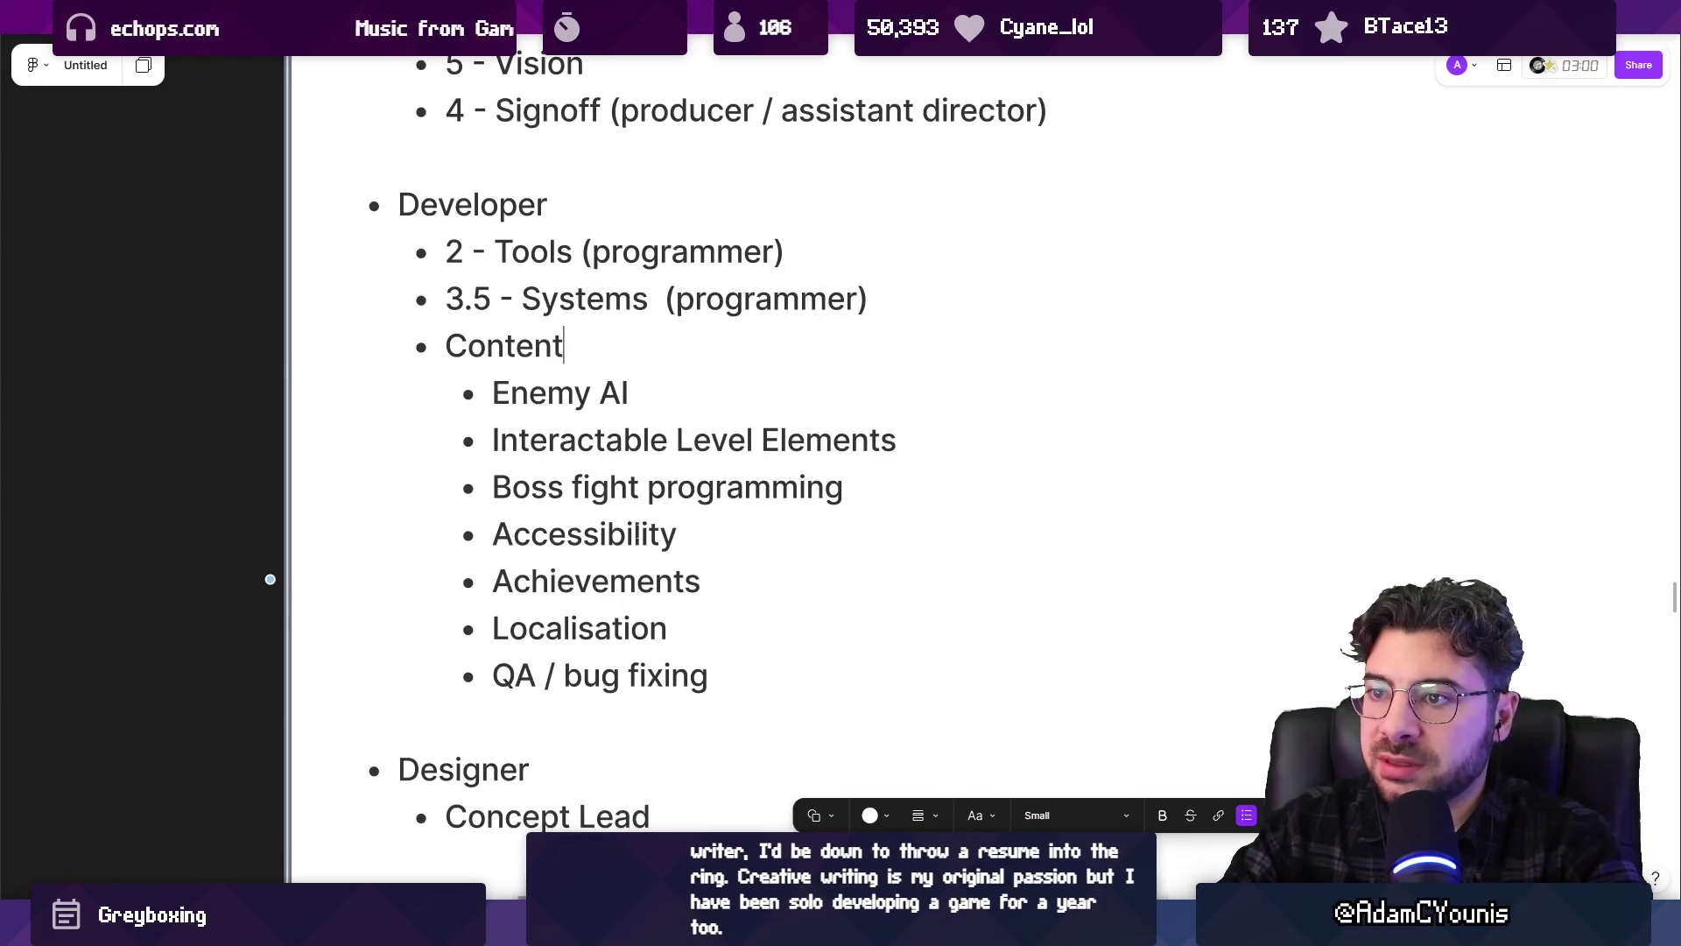
Rate the Enemy AI item as [3.5 - 4]
{"action": "left_click", "coordinate": [486, 345]}
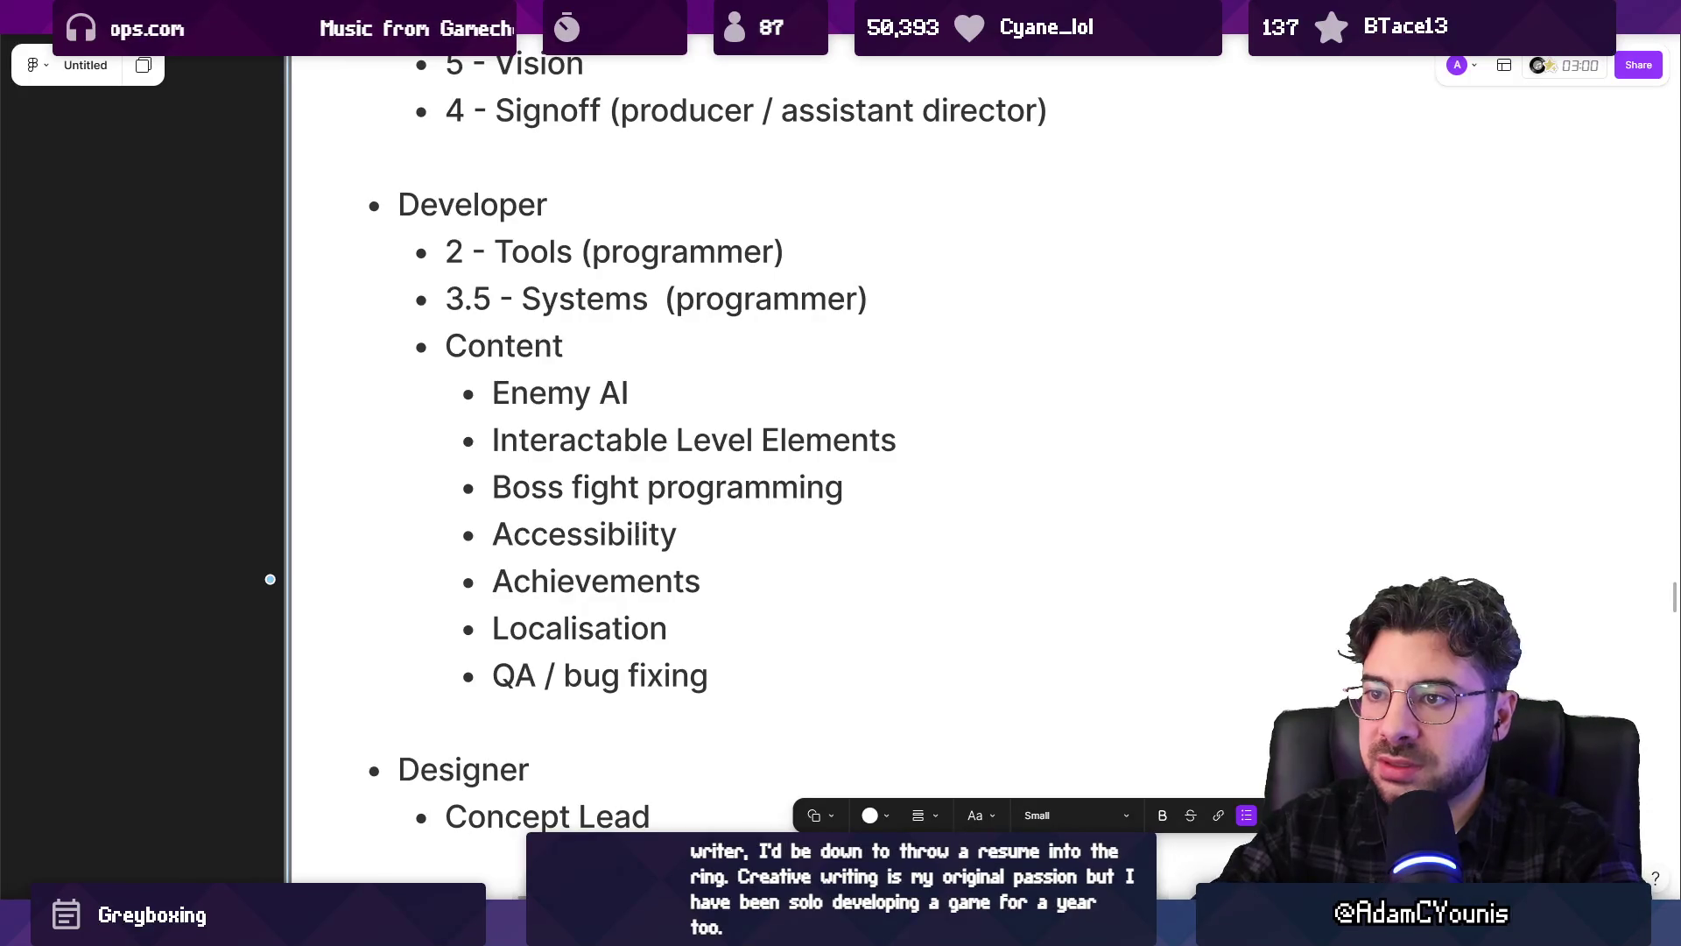
{"action": "type", "text": "4 -"}
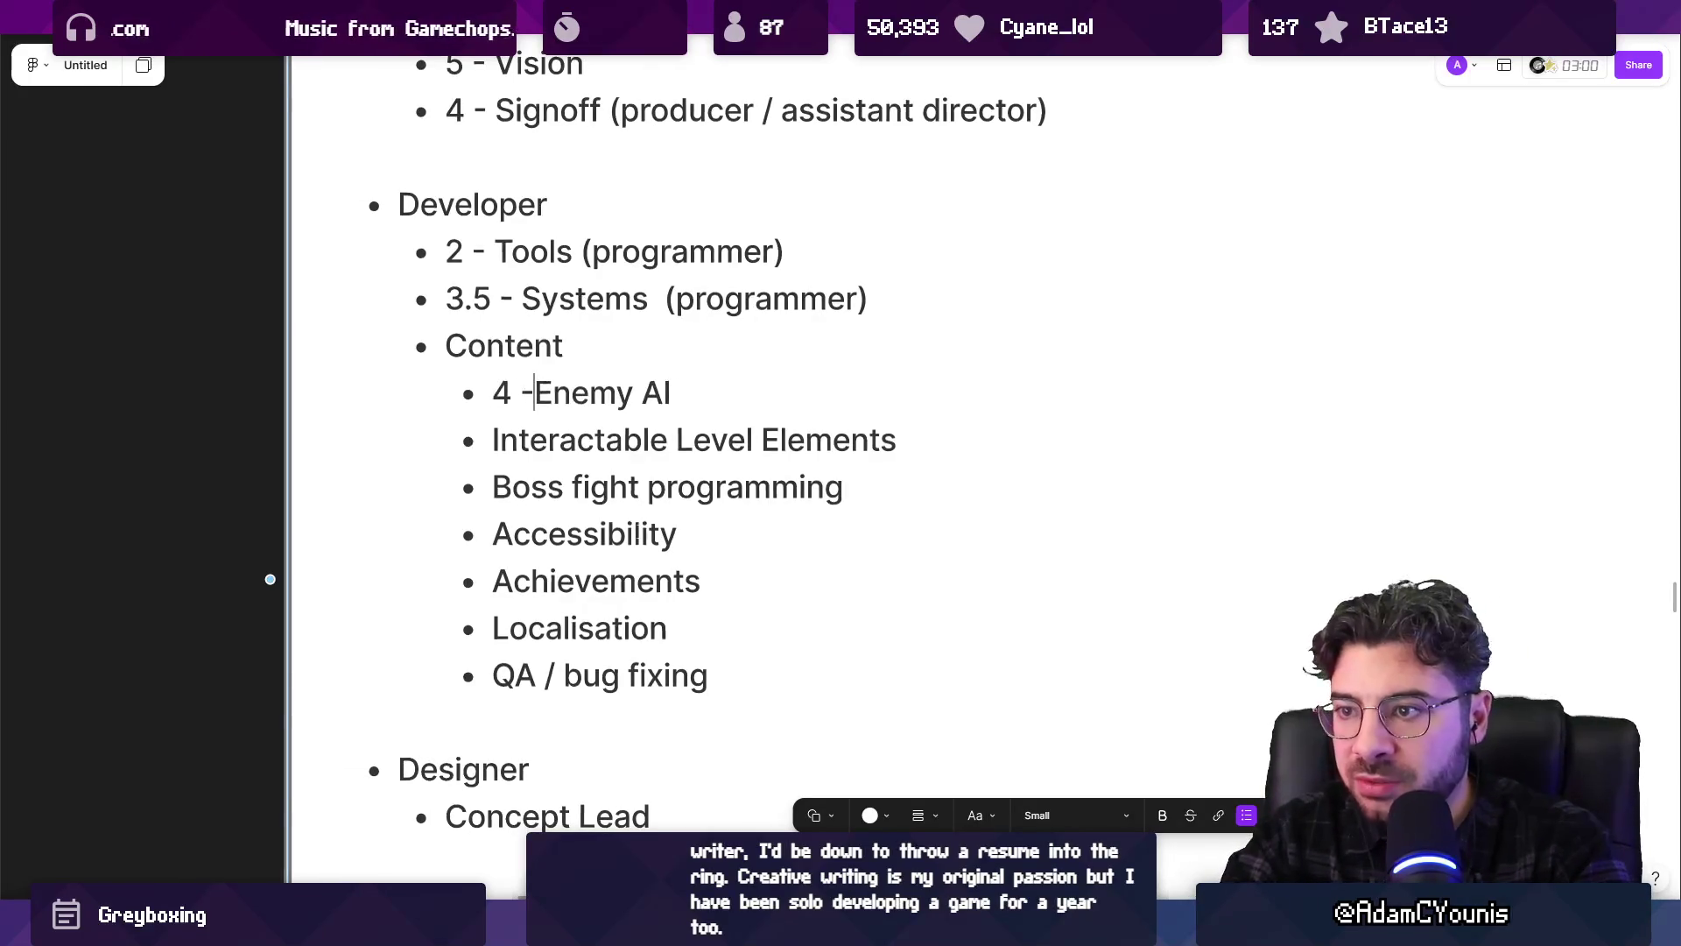
{"action": "key", "text": "Down"}
{"action": "key", "text": "Home"}
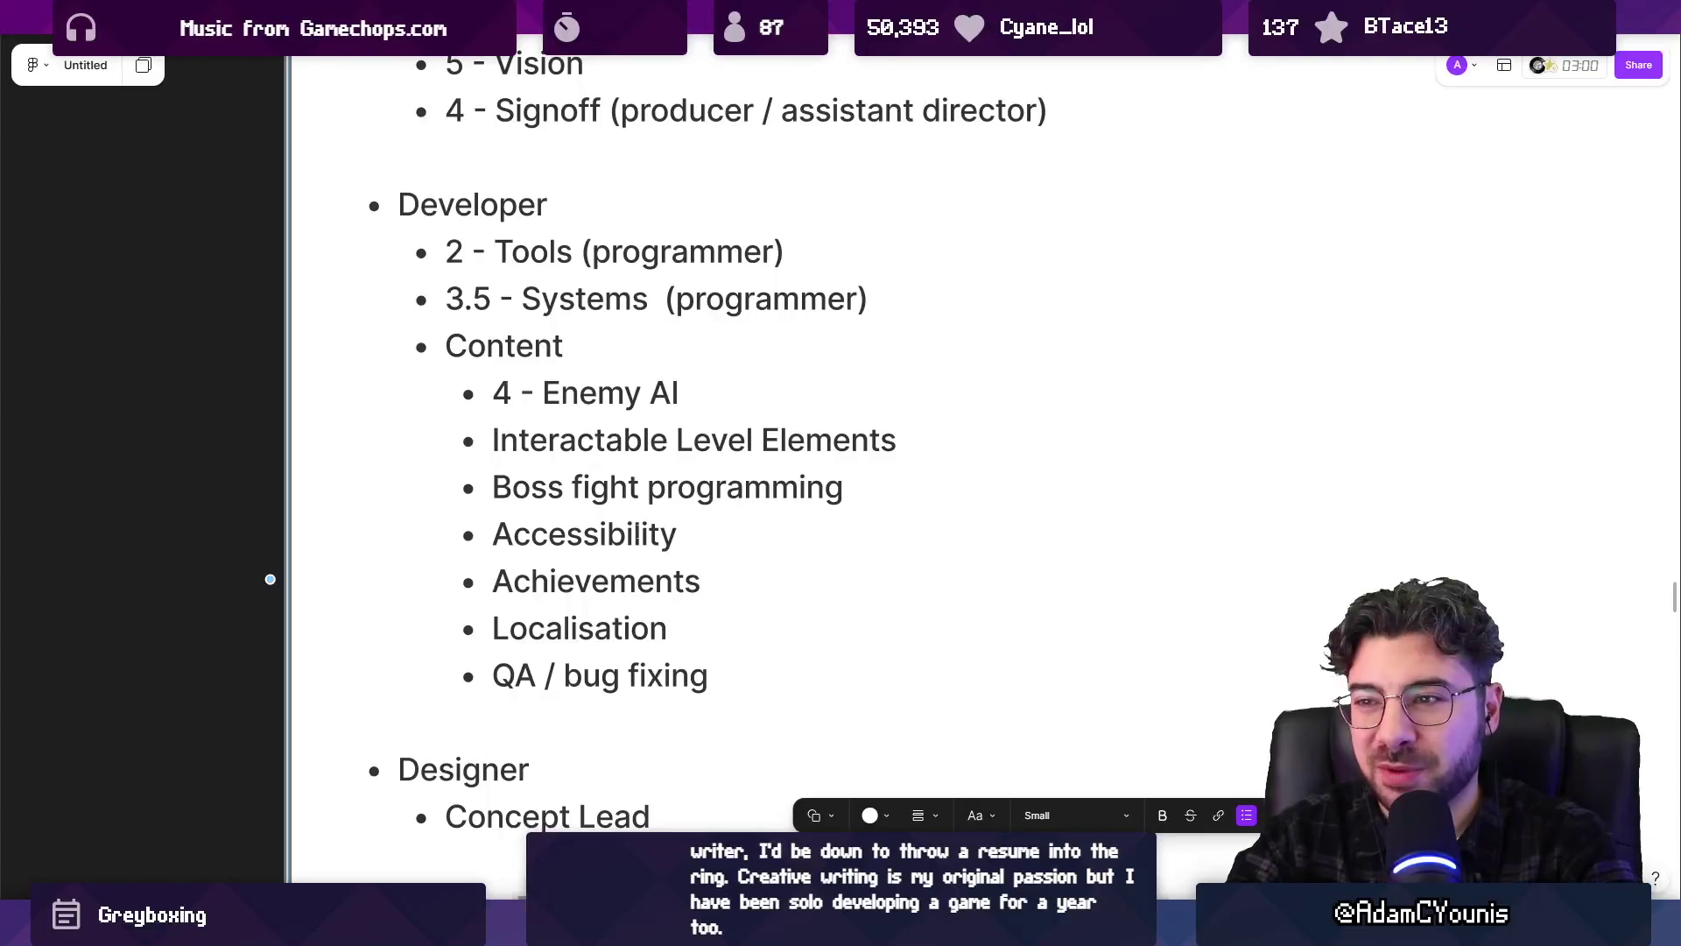
{"action": "key", "text": "Up"}
{"action": "key", "text": "Right"}
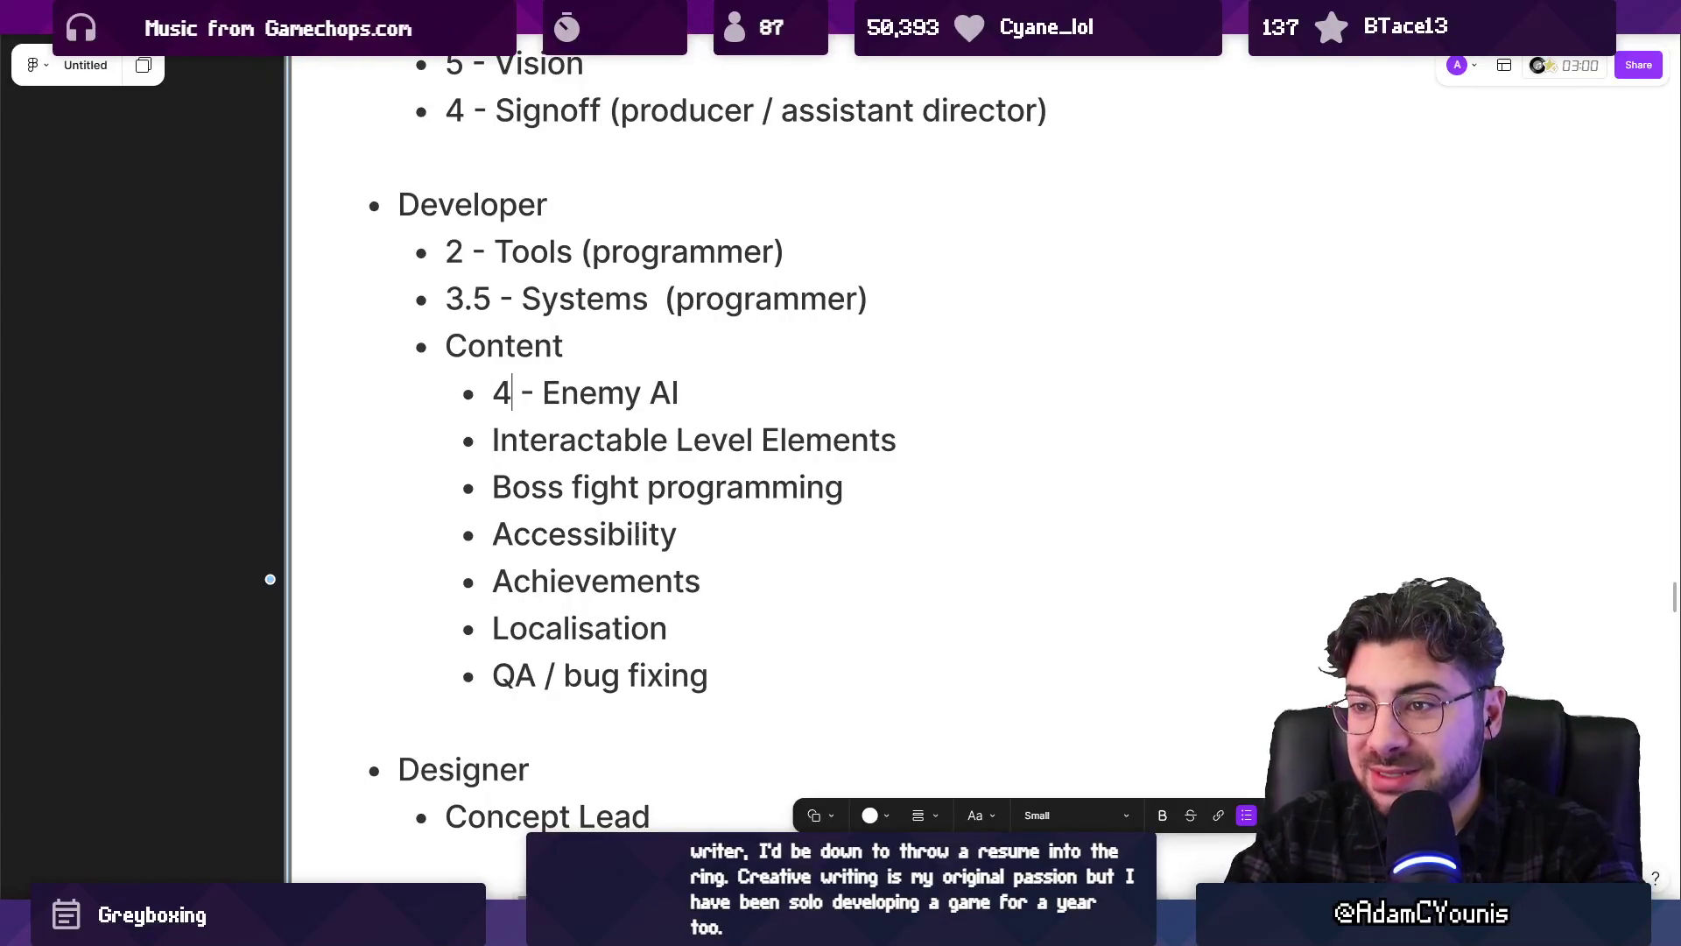
{"action": "key", "text": "Left"}
{"action": "type", "text": "3.5 "}
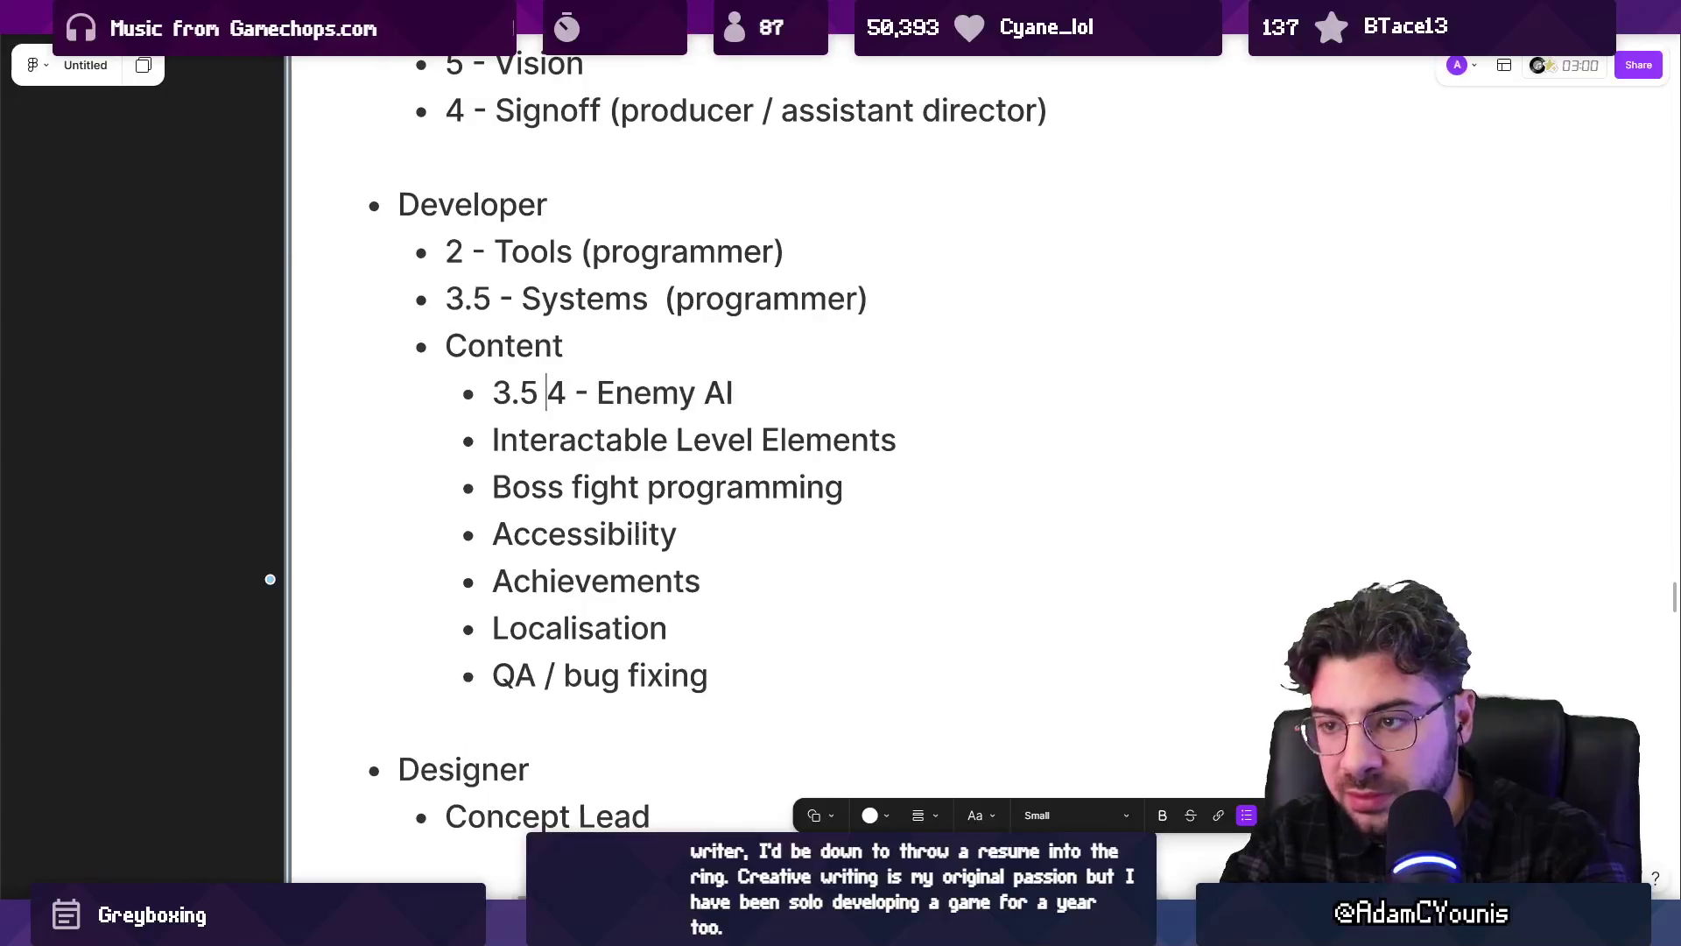
{"action": "type", "text": "-"}
{"action": "key", "text": "Right"}
{"action": "type", "text": "]"}
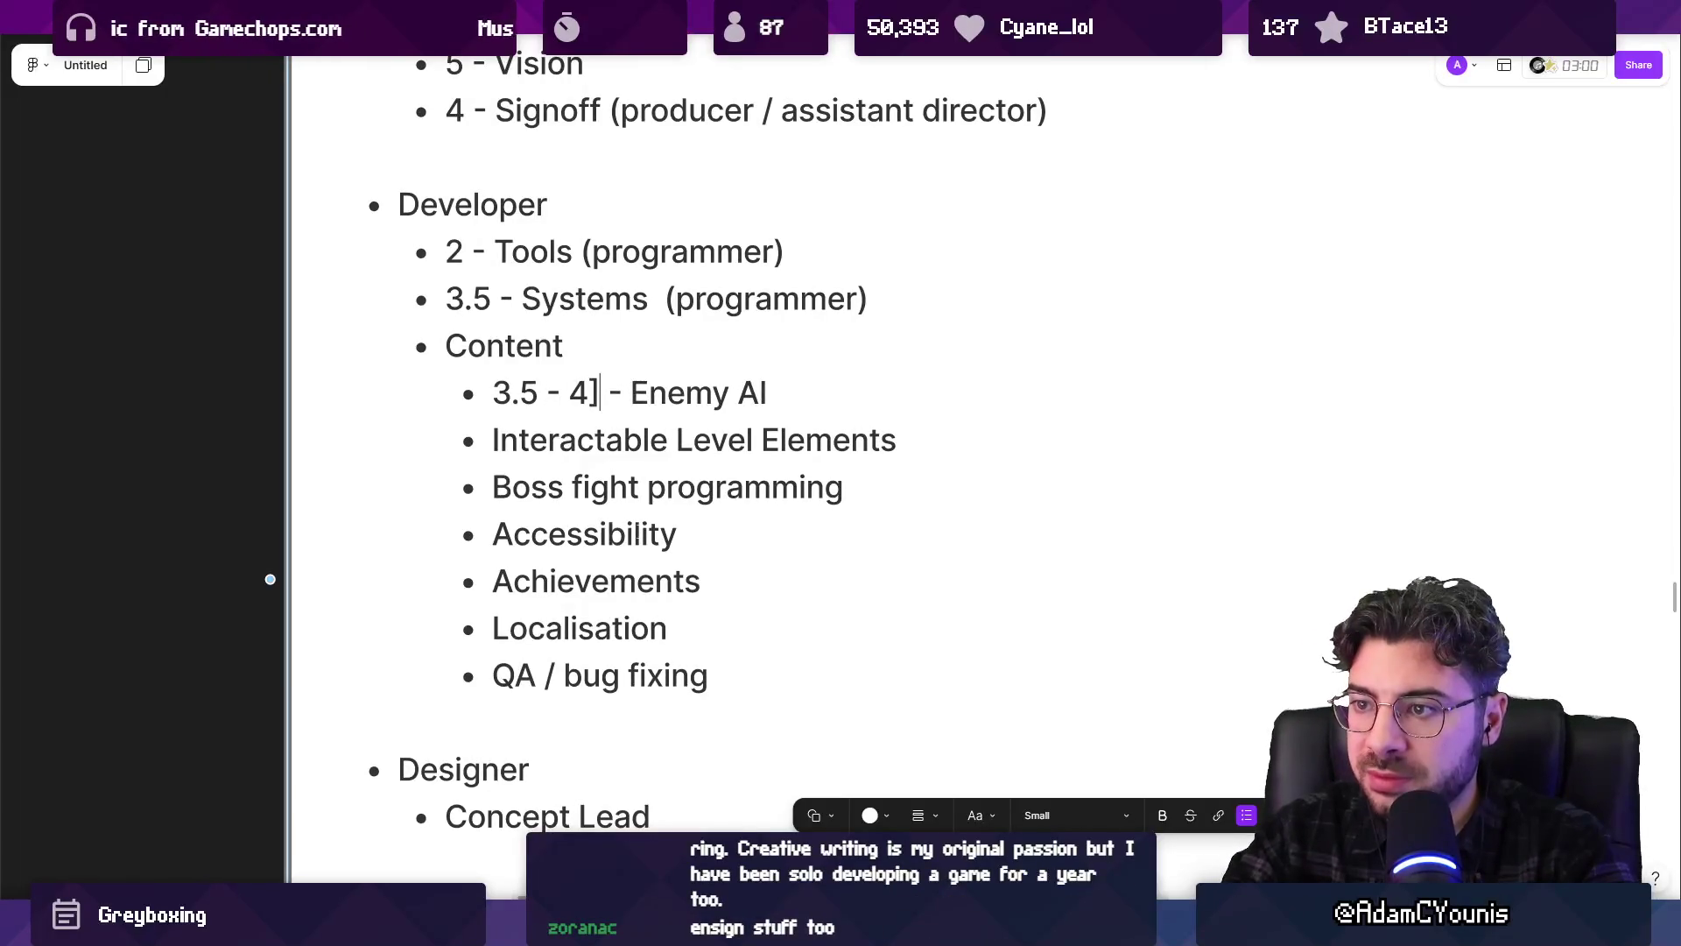
{"action": "key", "text": "shift+Left"}
{"action": "key", "text": "shift+Left"}
{"action": "key", "text": "shift+Left"}
{"action": "type", "text": "["}
Copy the [3.5 - 4] rating and paste it before Interactable Level Elements
{"action": "key", "text": "Down"}
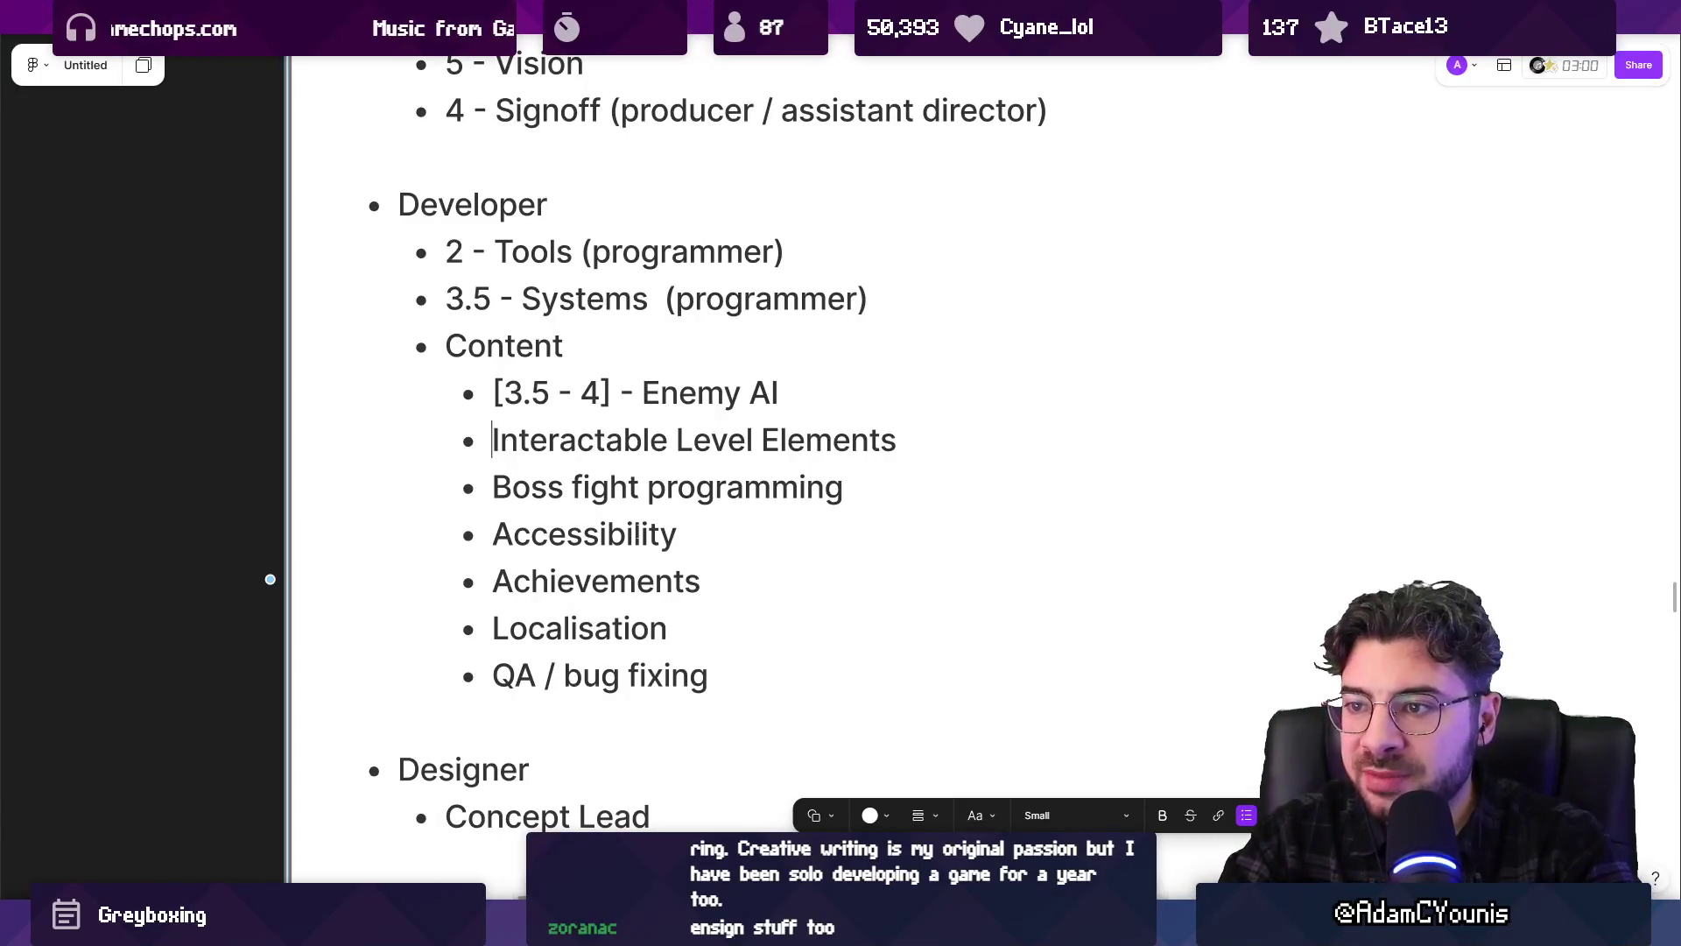
{"action": "key", "text": "shift+Up"}
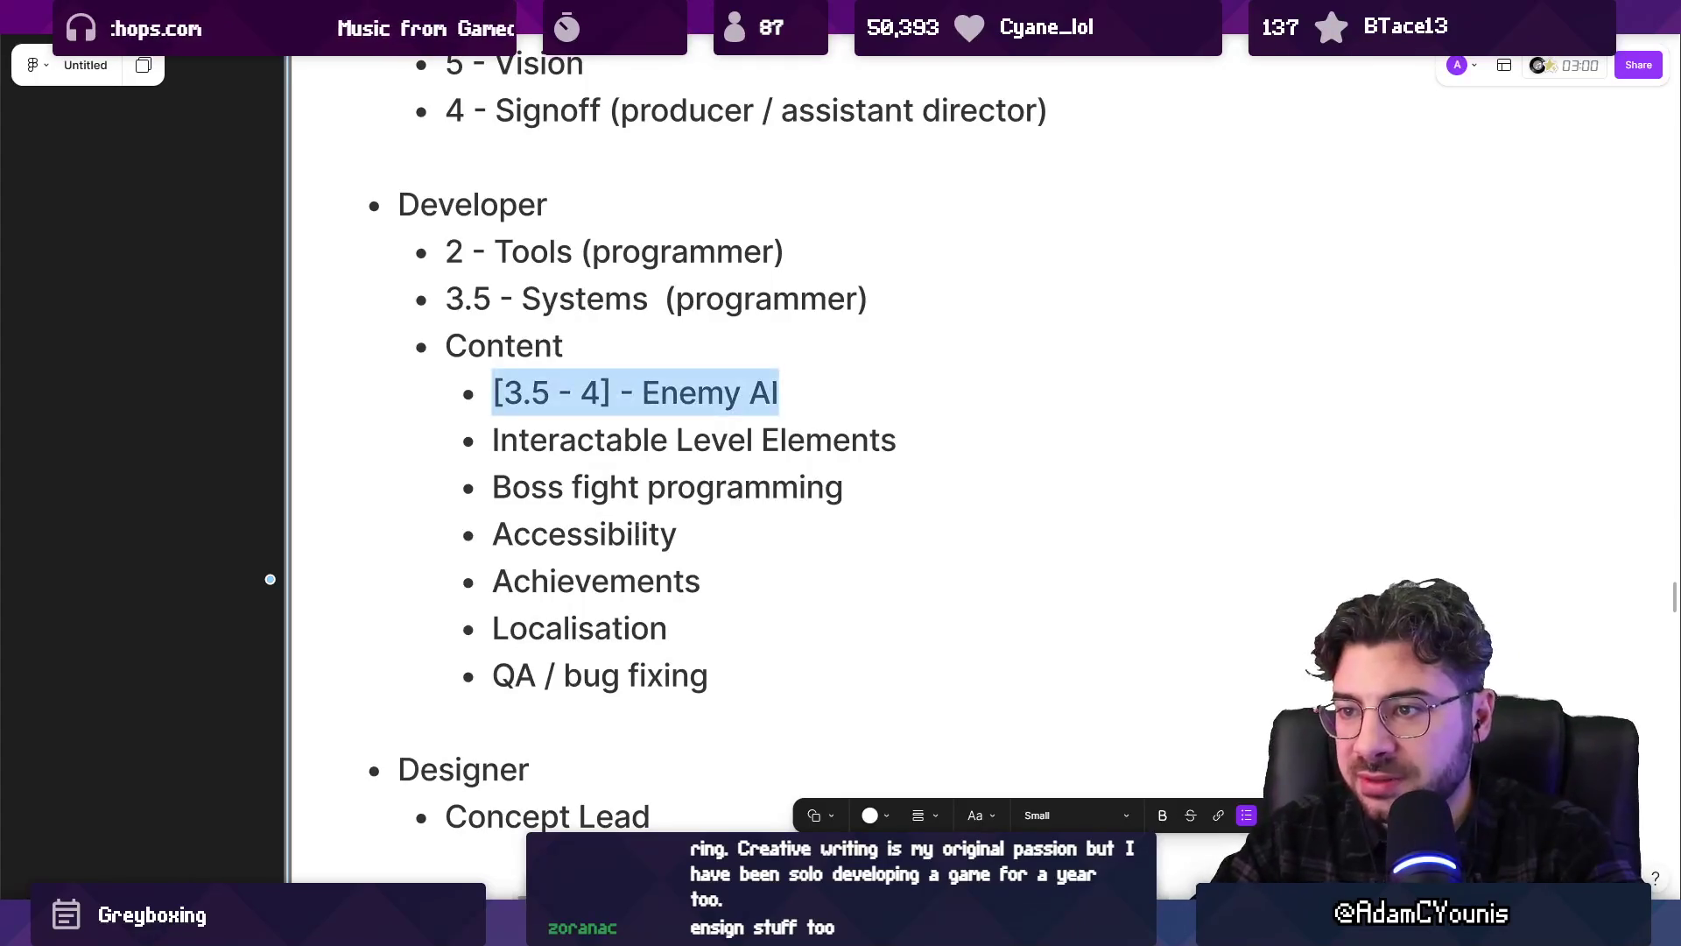
{"action": "key", "text": "Left"}
{"action": "key", "text": "shift+Right"}
{"action": "key", "text": "shift+Right"}
{"action": "key", "text": "shift+Right"}
{"action": "key", "text": "shift+Right"}
{"action": "key", "text": "shift+Right"}
{"action": "key", "text": "shift+Right"}
{"action": "key", "text": "shift+Right"}
{"action": "key", "text": "shift+Left"}
{"action": "key", "text": "ctrl+c"}
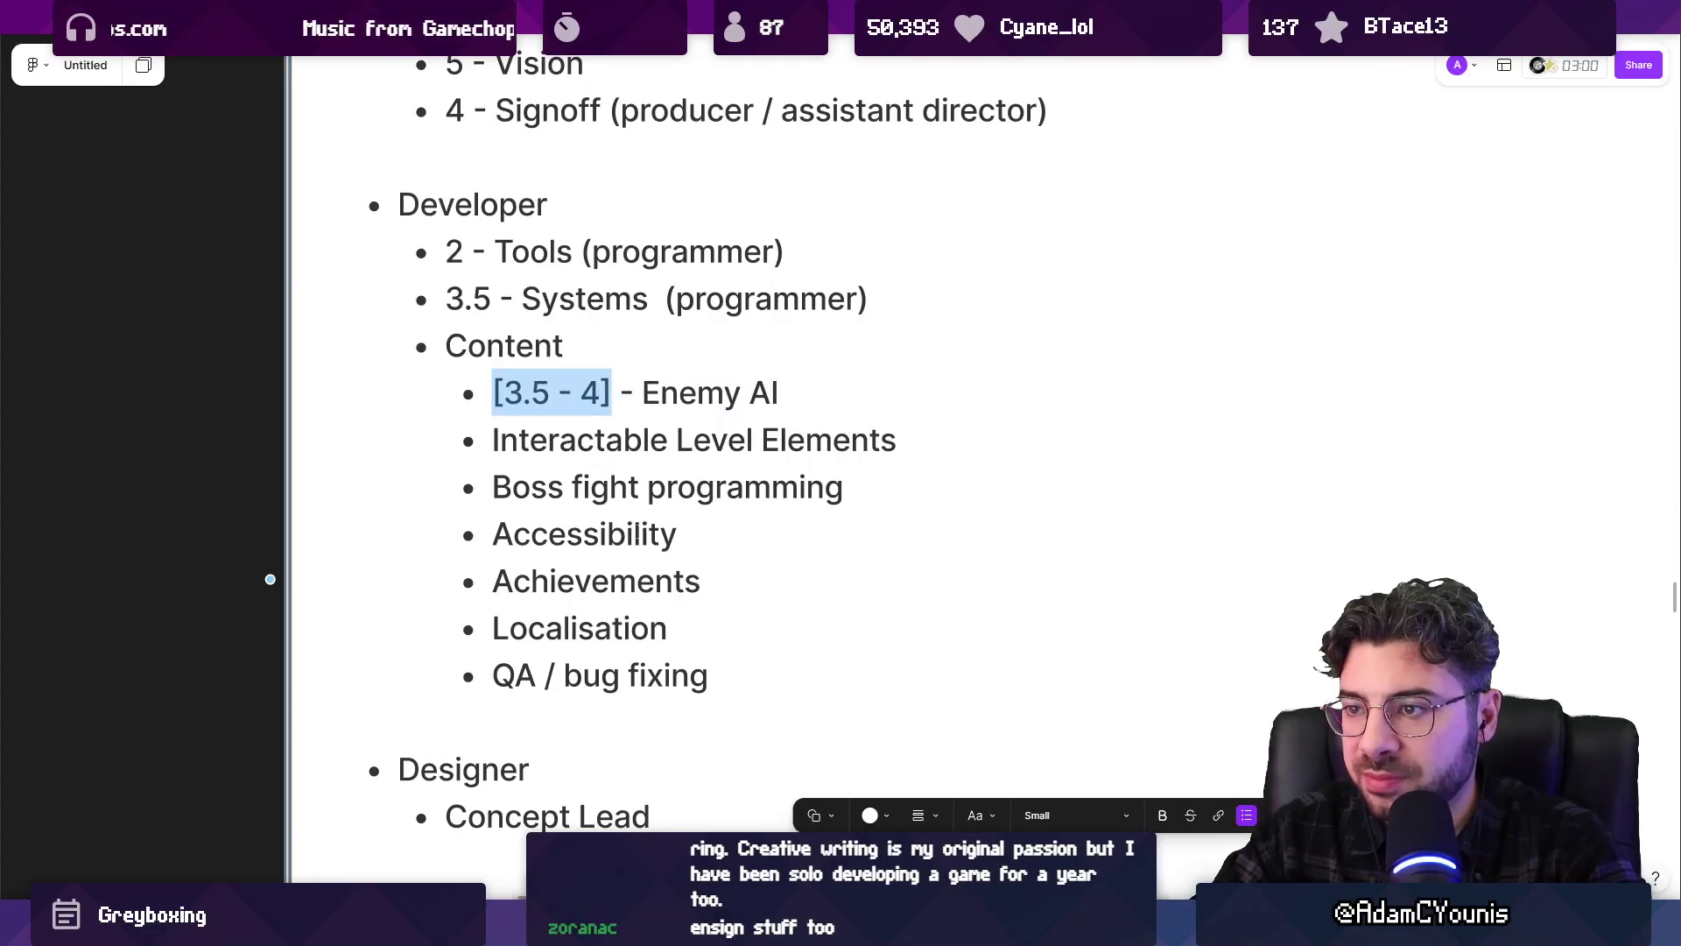
{"action": "left_click", "coordinate": [492, 440]}
{"action": "key", "text": "ctrl+v"}
{"action": "type", "text": "-"}
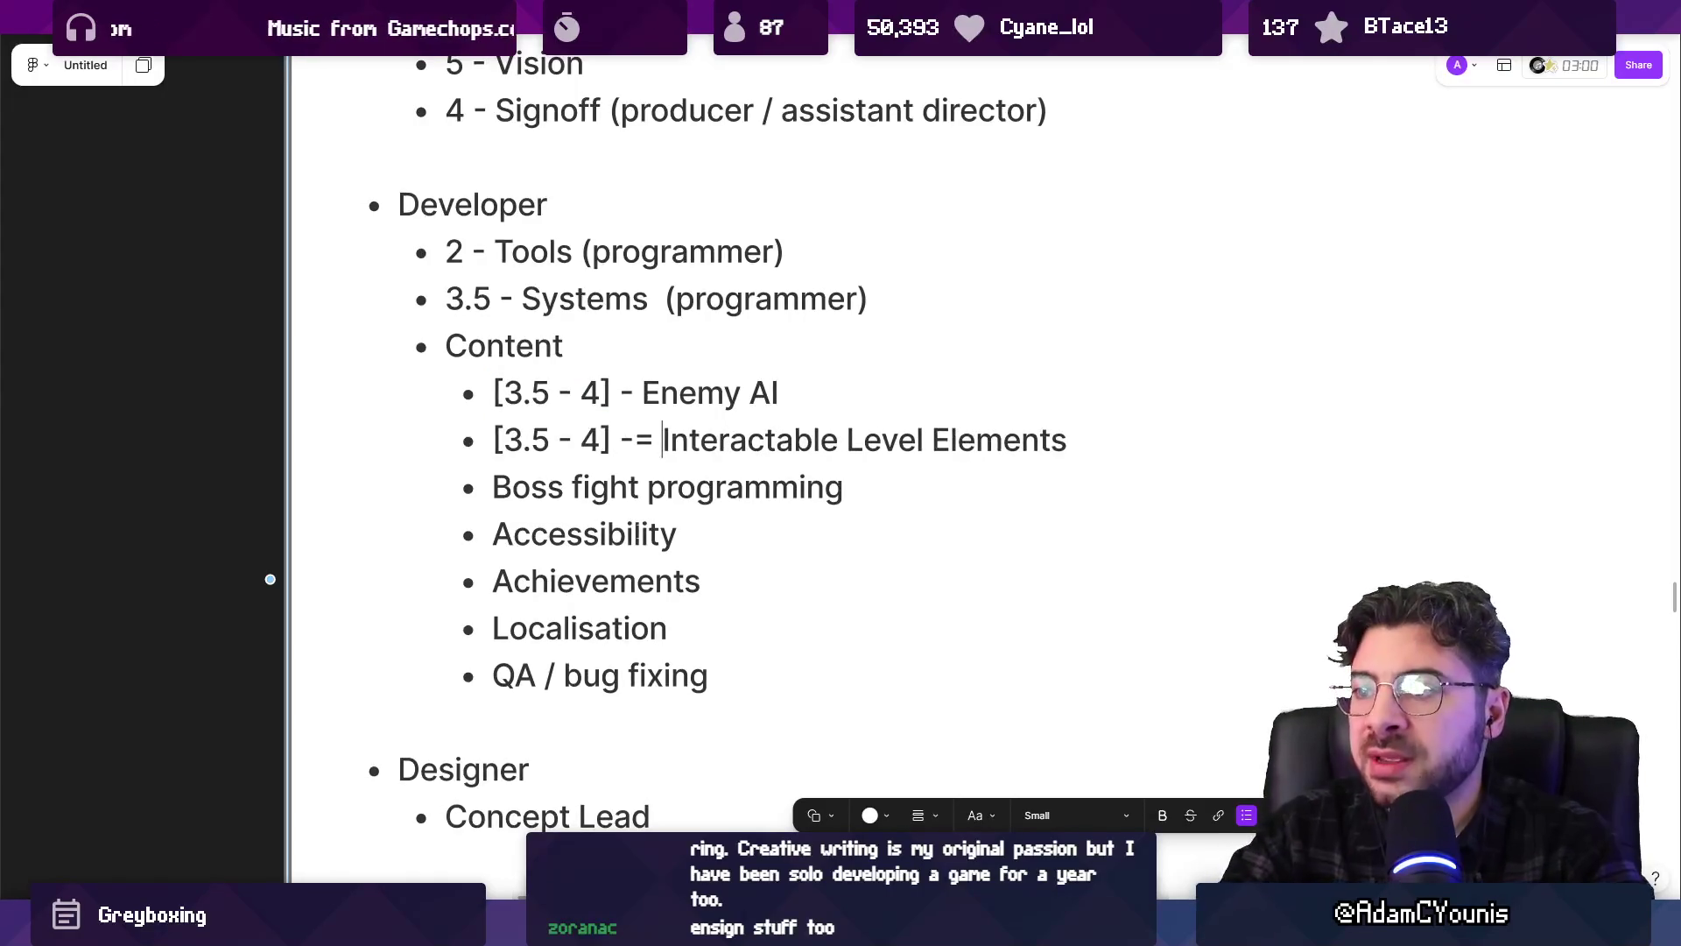
Copy the '[3.5 - 4] - ' prefix and paste it before Boss fight programming
{"action": "key", "text": "Down"}
{"action": "key", "text": "shift+Home"}
{"action": "key", "text": "Up"}
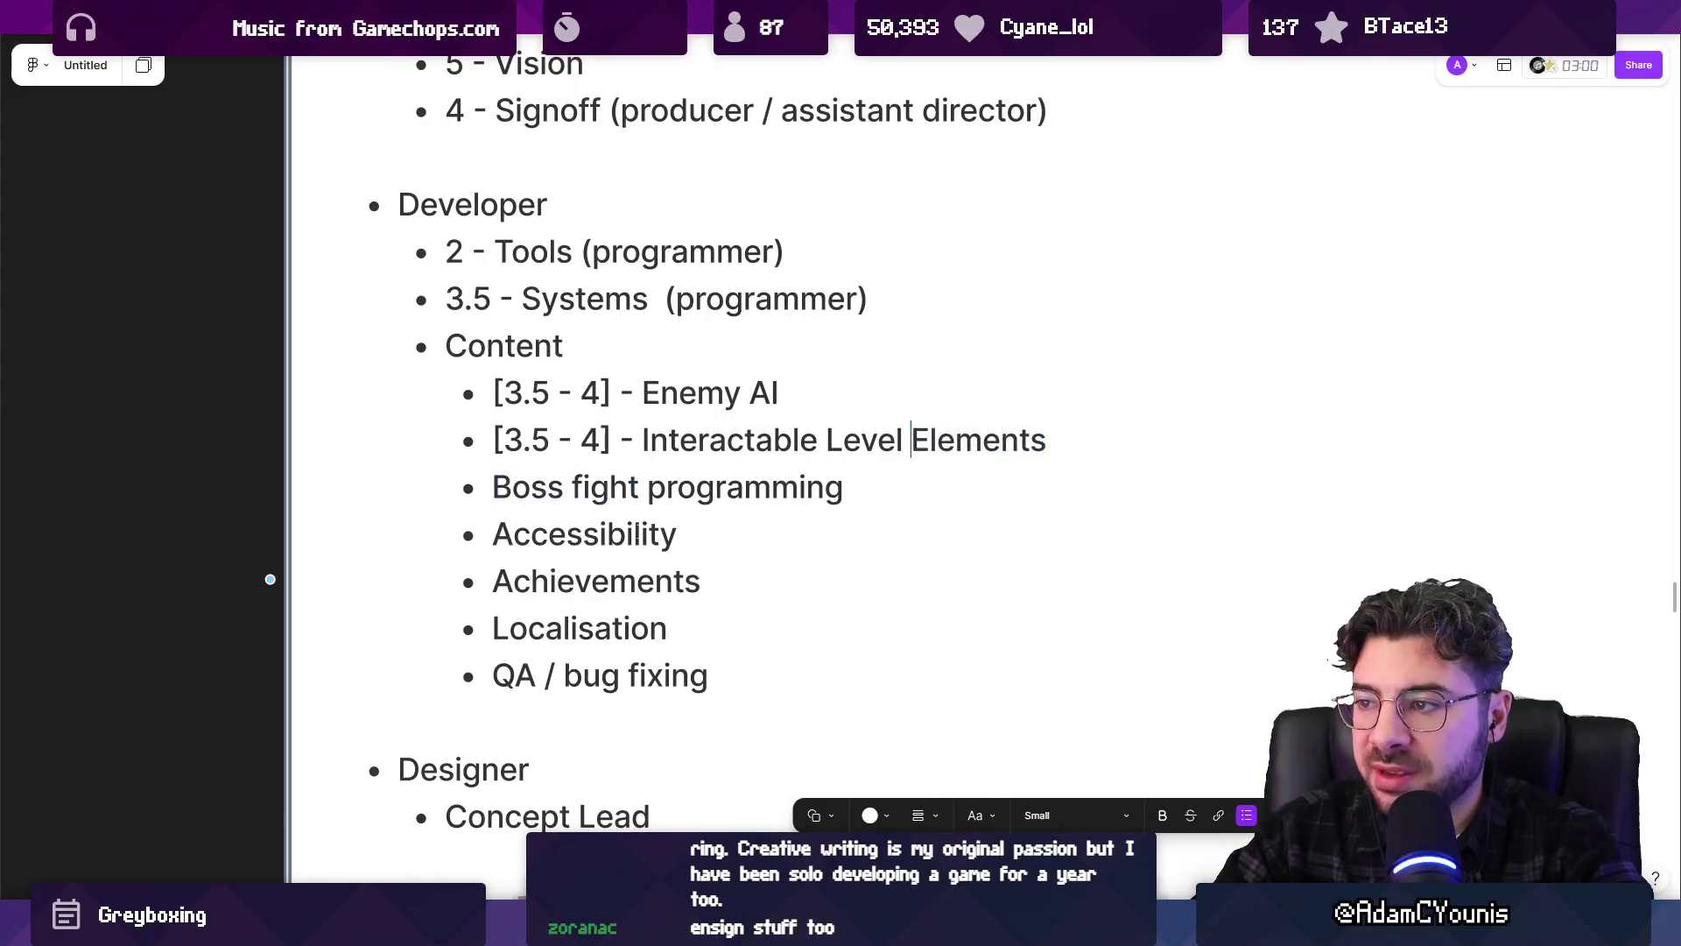
{"action": "key", "text": "End"}
{"action": "key", "text": "Right"}
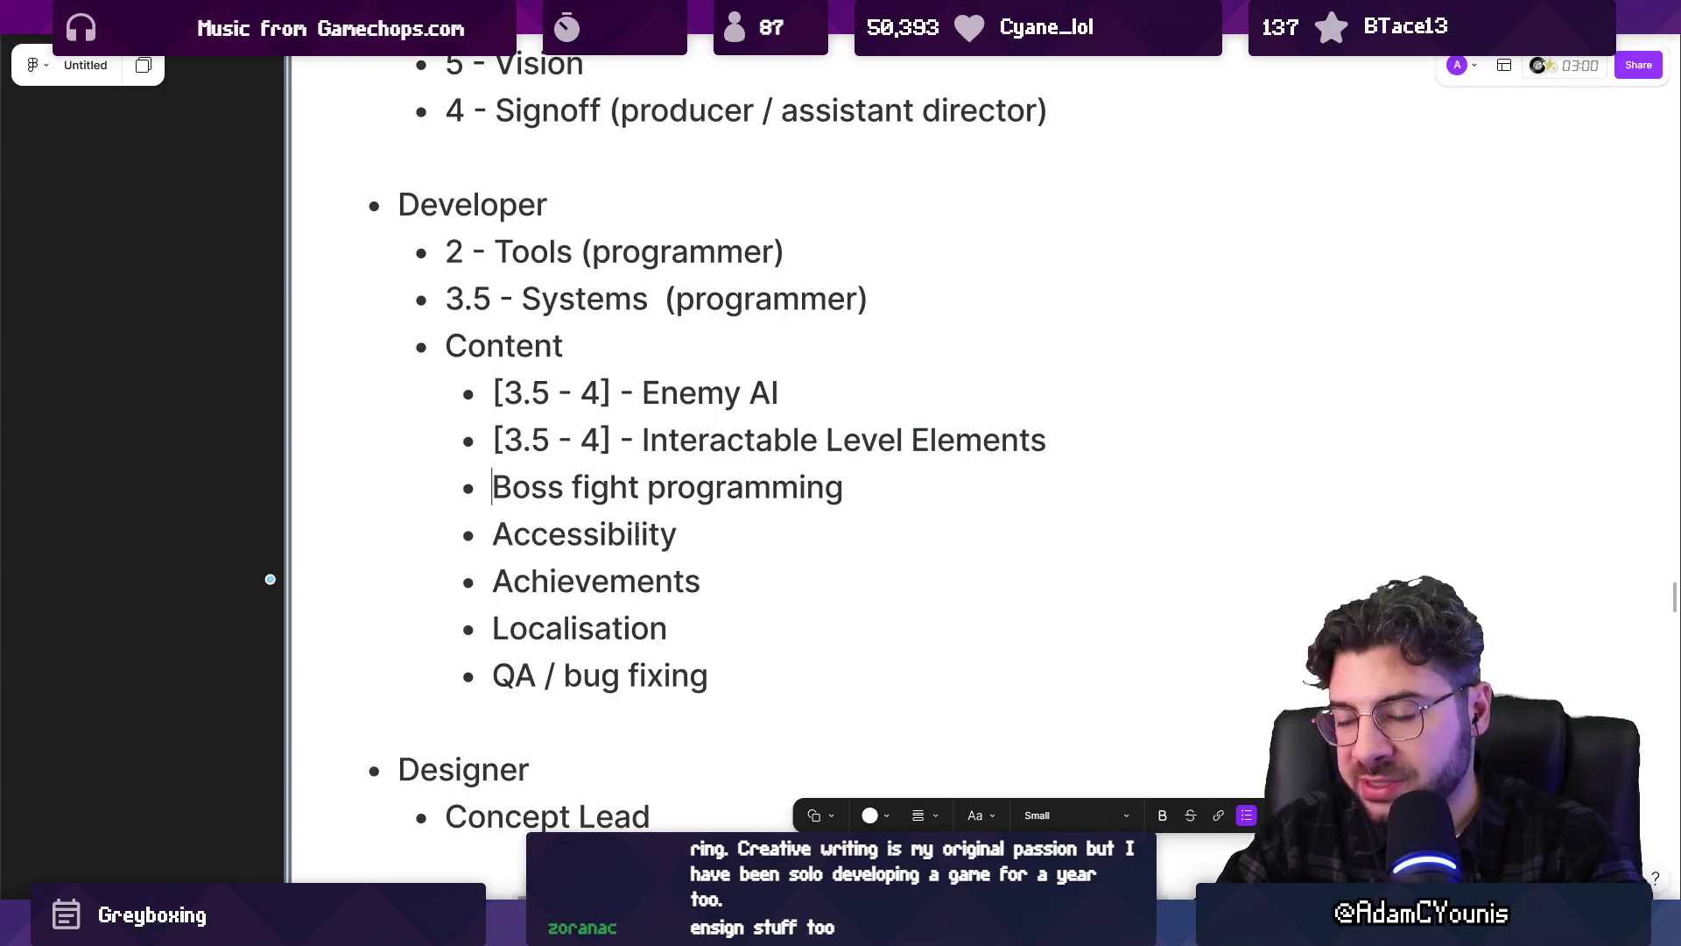
{"action": "key", "text": "Up"}
{"action": "key", "text": "shift+Right"}
{"action": "key", "text": "shift+Right"}
{"action": "key", "text": "shift+Right"}
{"action": "key", "text": "shift+Down"}
{"action": "key", "text": "shift+Left"}
{"action": "key", "text": "shift+Left"}
{"action": "key", "text": "shift+Left"}
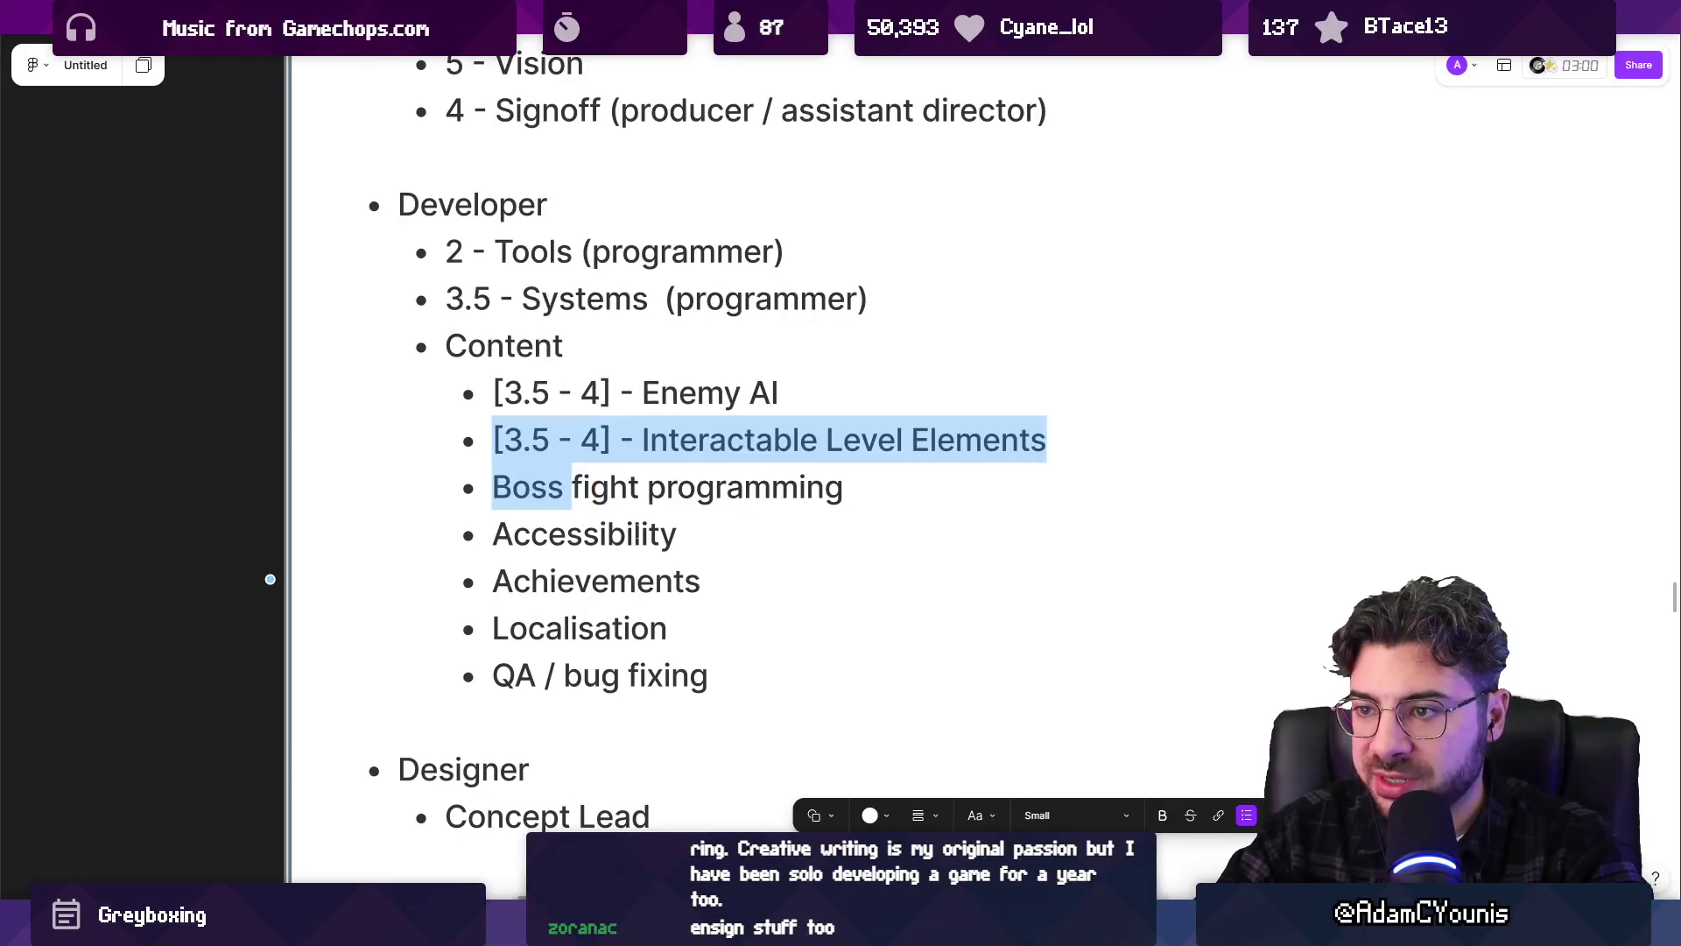
{"action": "key", "text": "shift+Left"}
{"action": "key", "text": "Left"}
{"action": "key", "text": "Down"}
{"action": "key", "text": "Left"}
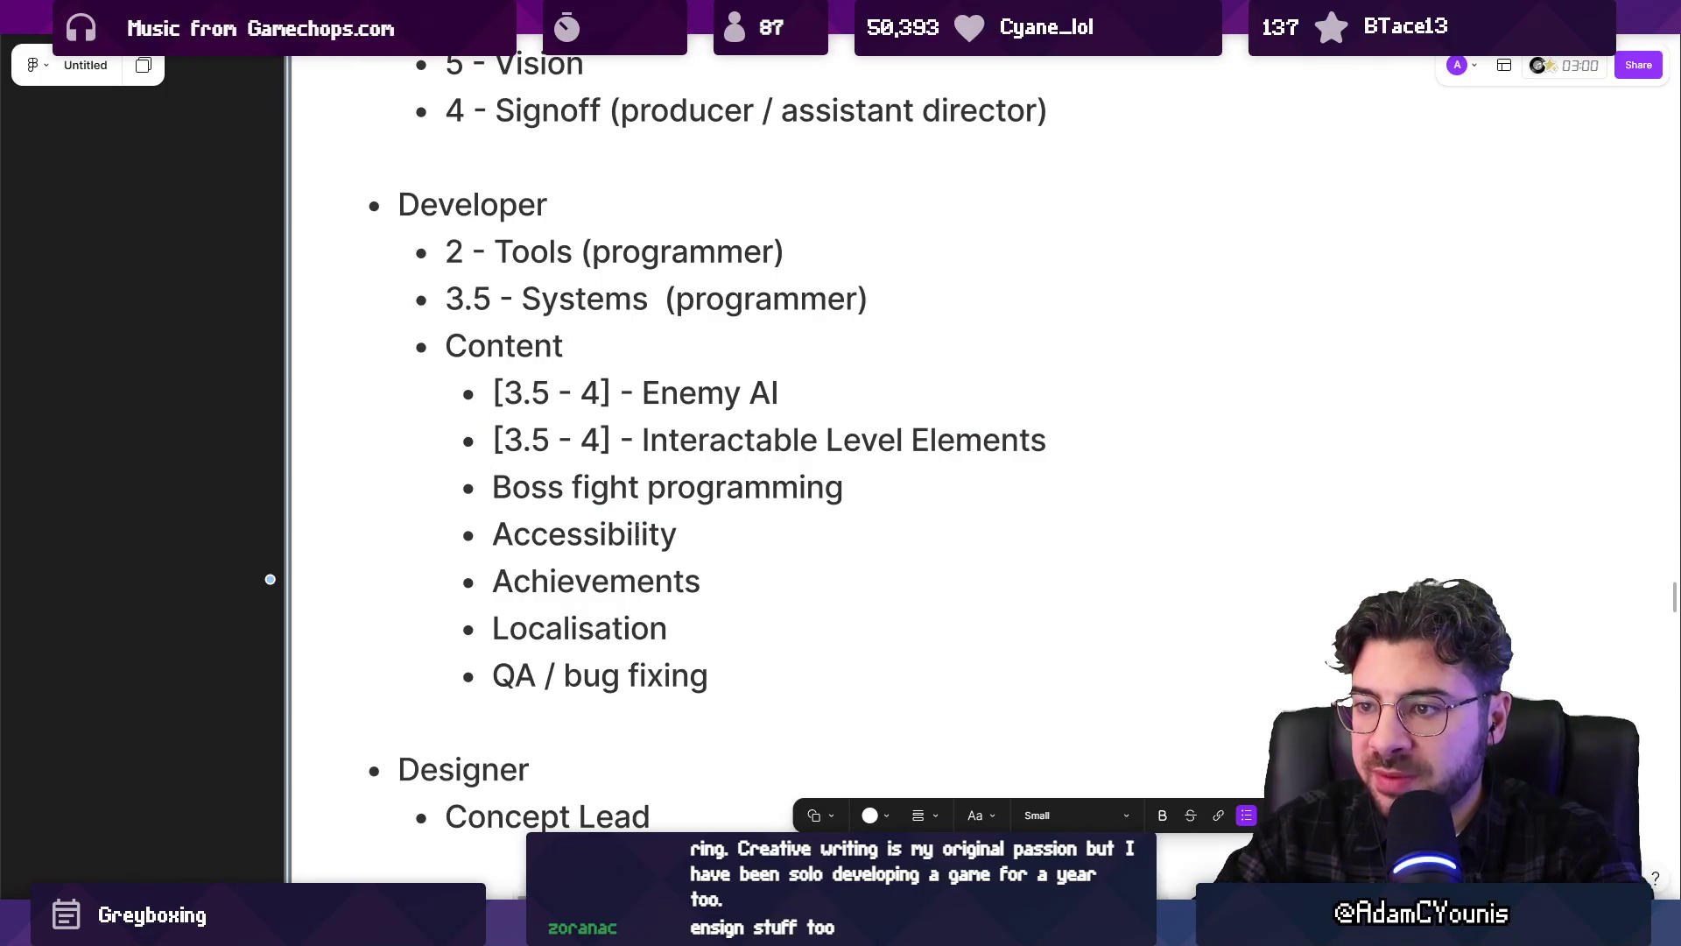
{"action": "key", "text": "Up"}
{"action": "key", "text": "shift+Right"}
{"action": "key", "text": "shift+Right"}
{"action": "key", "text": "shift+Right"}
{"action": "key", "text": "shift+Right"}
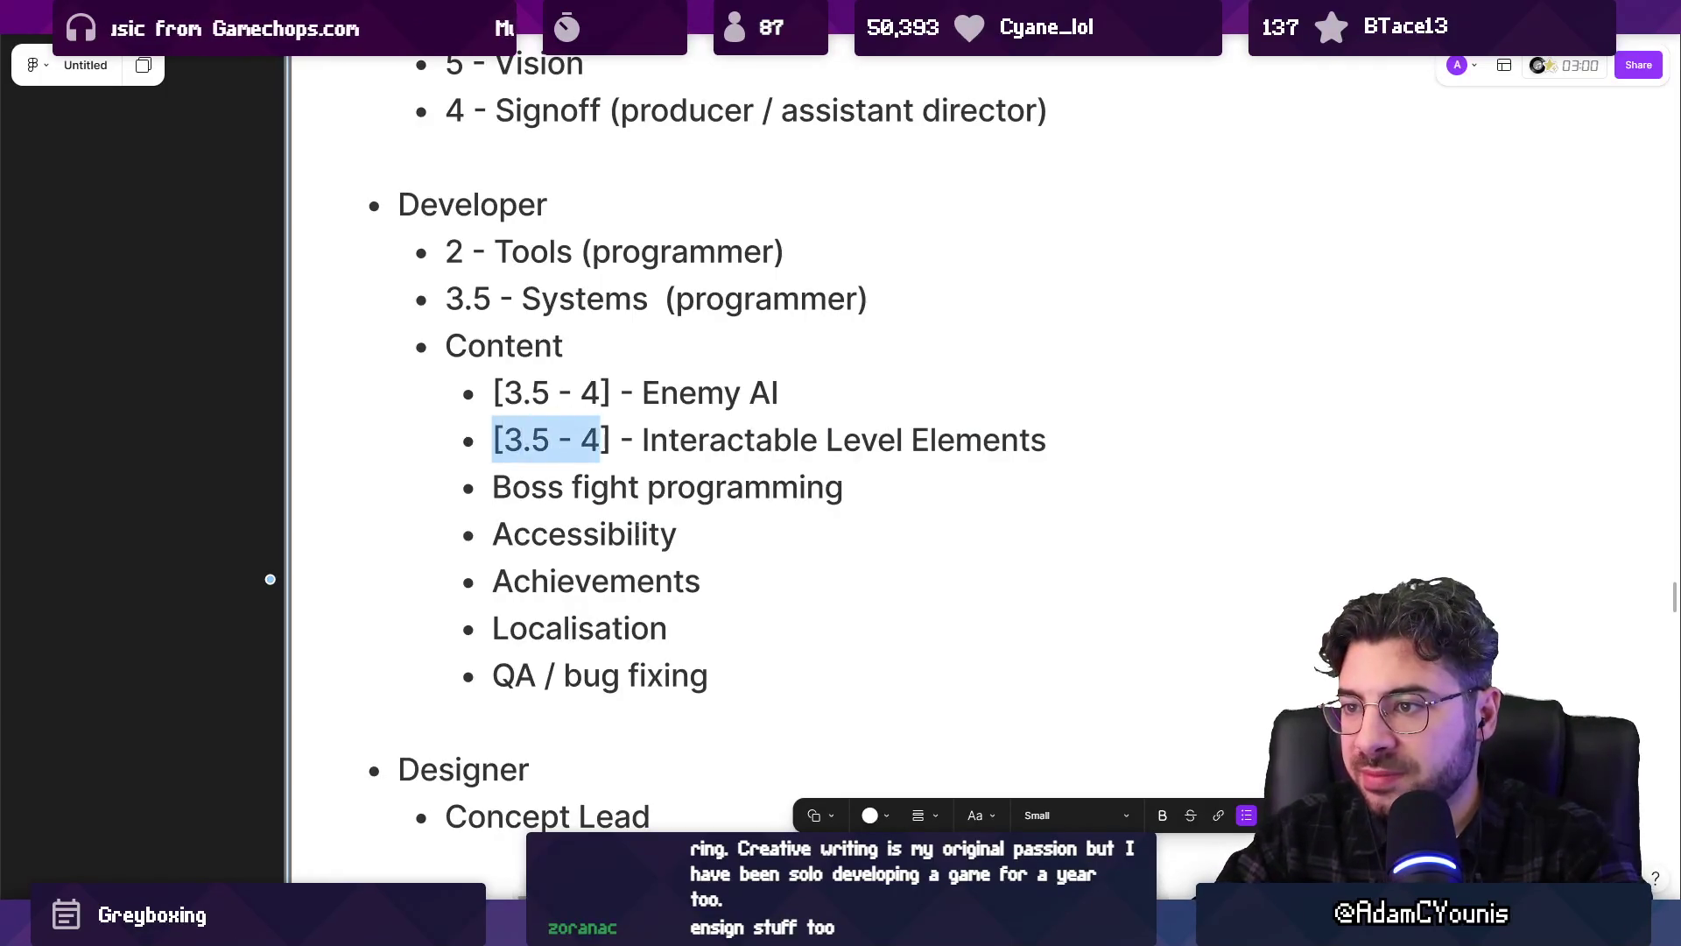
{"action": "key", "text": "ctrl+shift+Right"}
{"action": "key", "text": "ctrl+shift+Right"}
{"action": "key", "text": "ctrl+shift+Left"}
{"action": "key", "text": "ctrl+c"}
{"action": "key", "text": "End"}
{"action": "key", "text": "Right"}
{"action": "key", "text": "ctrl+v"}
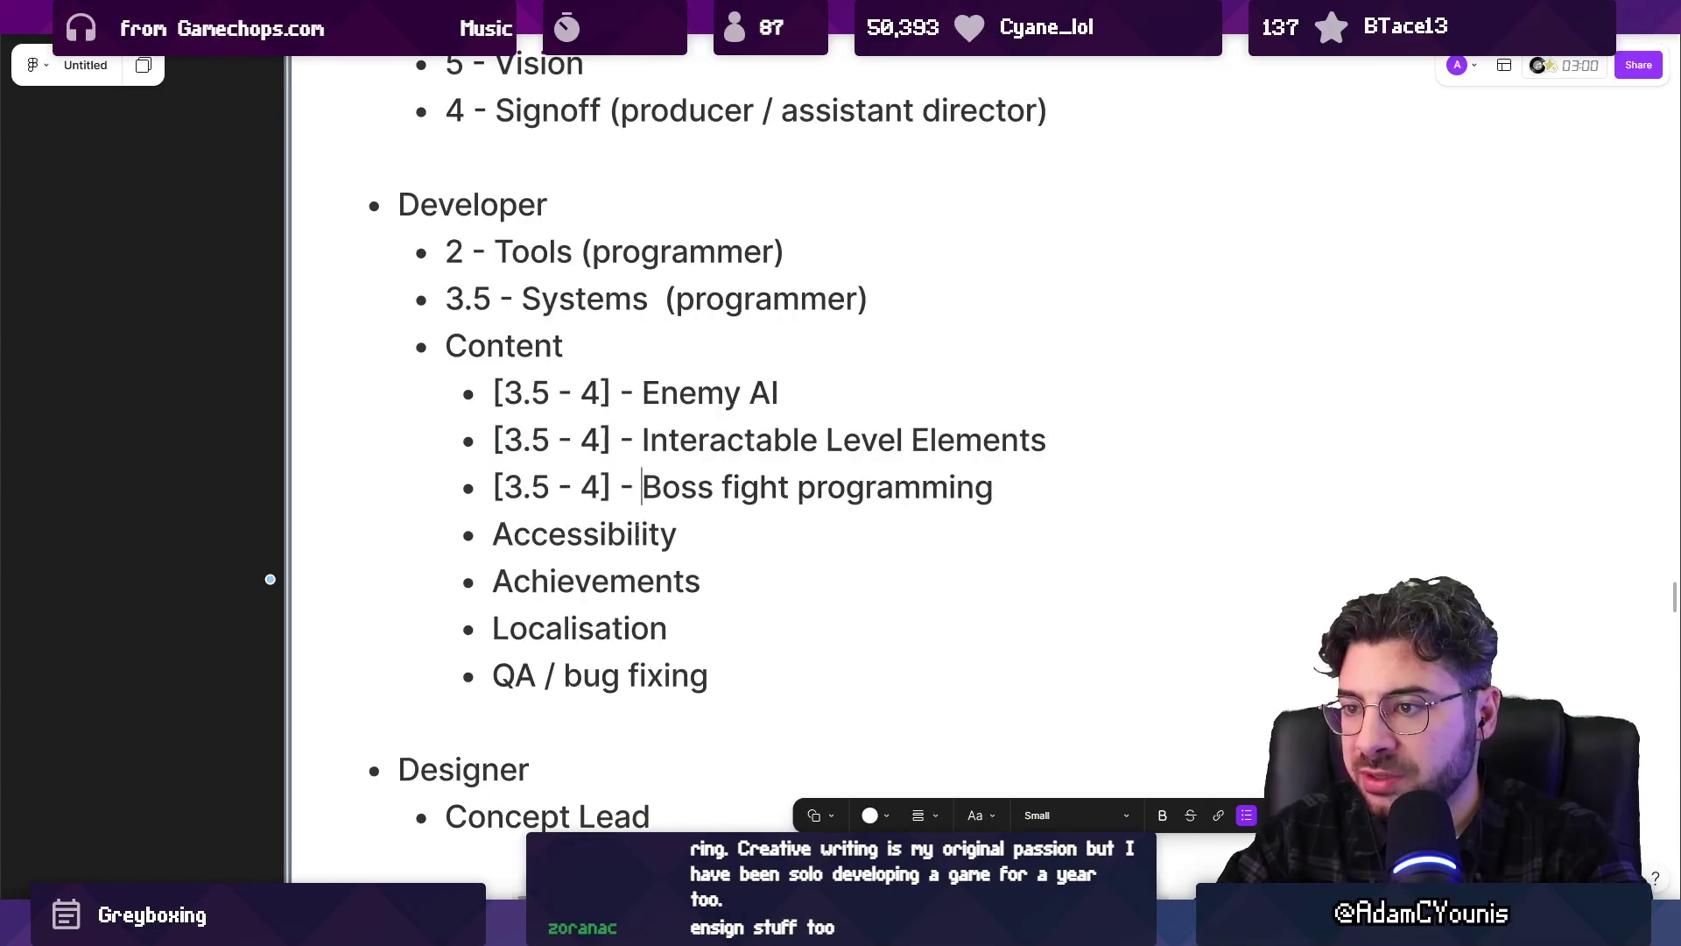
{"action": "key", "text": "Down"}
{"action": "key", "text": "Home"}
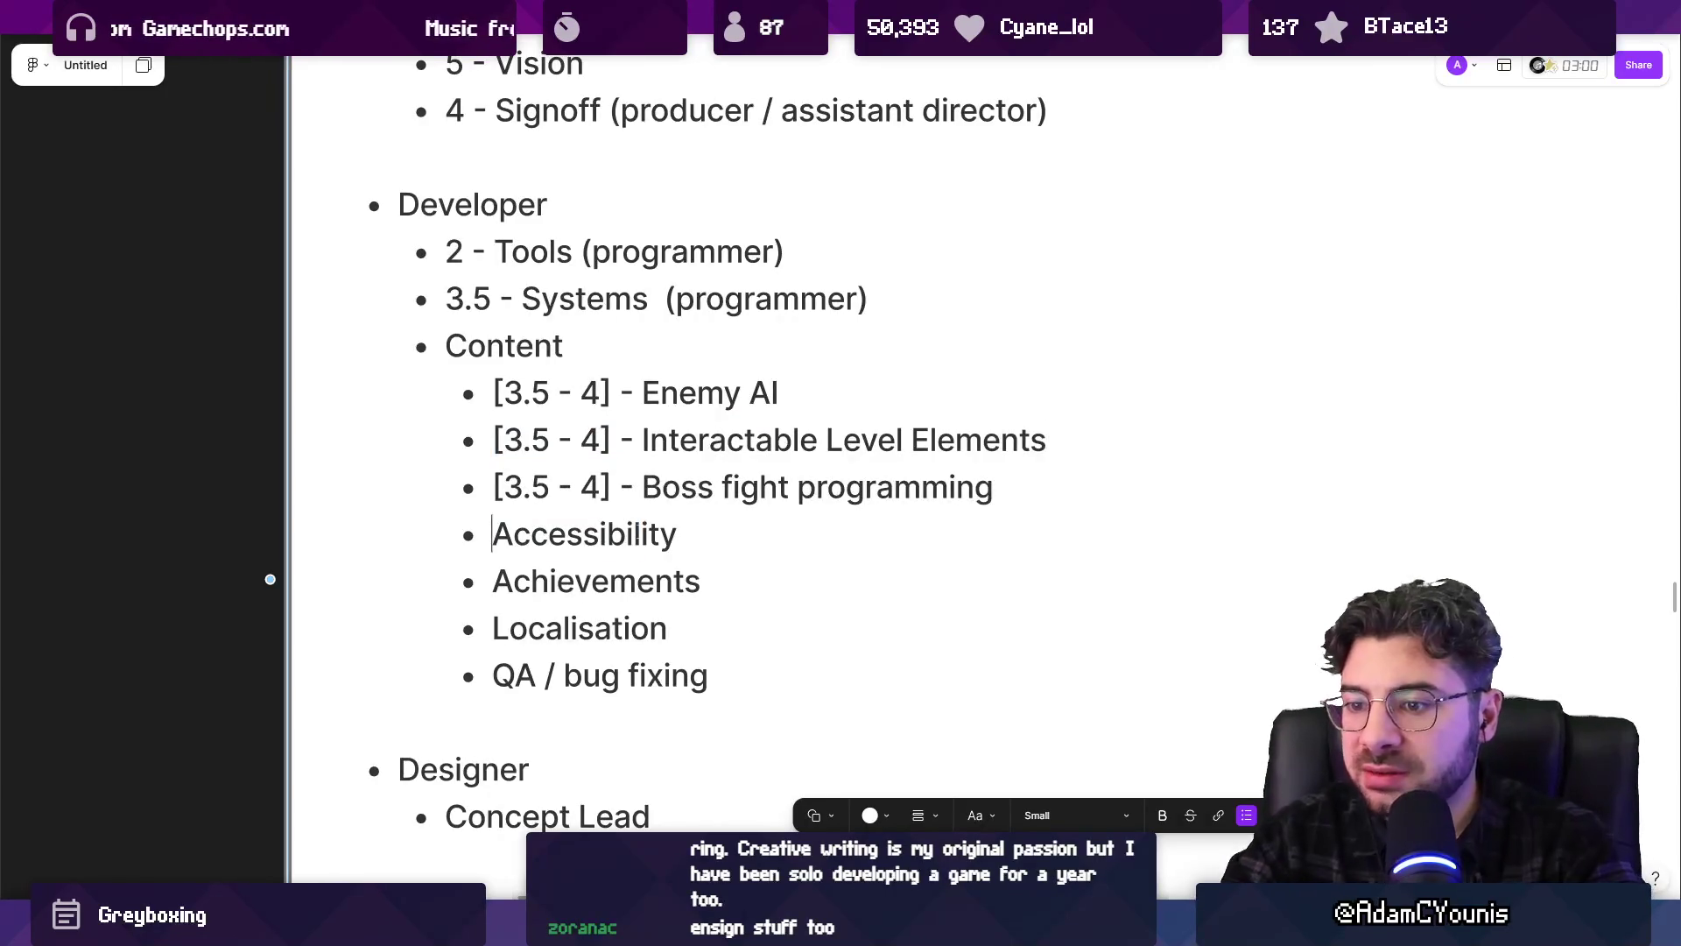
Rate Accessibility 3 and Achievements 1
{"action": "type", "text": "30"}
{"action": "key", "text": "BackSpace"}
{"action": "key", "text": "BackSpace"}
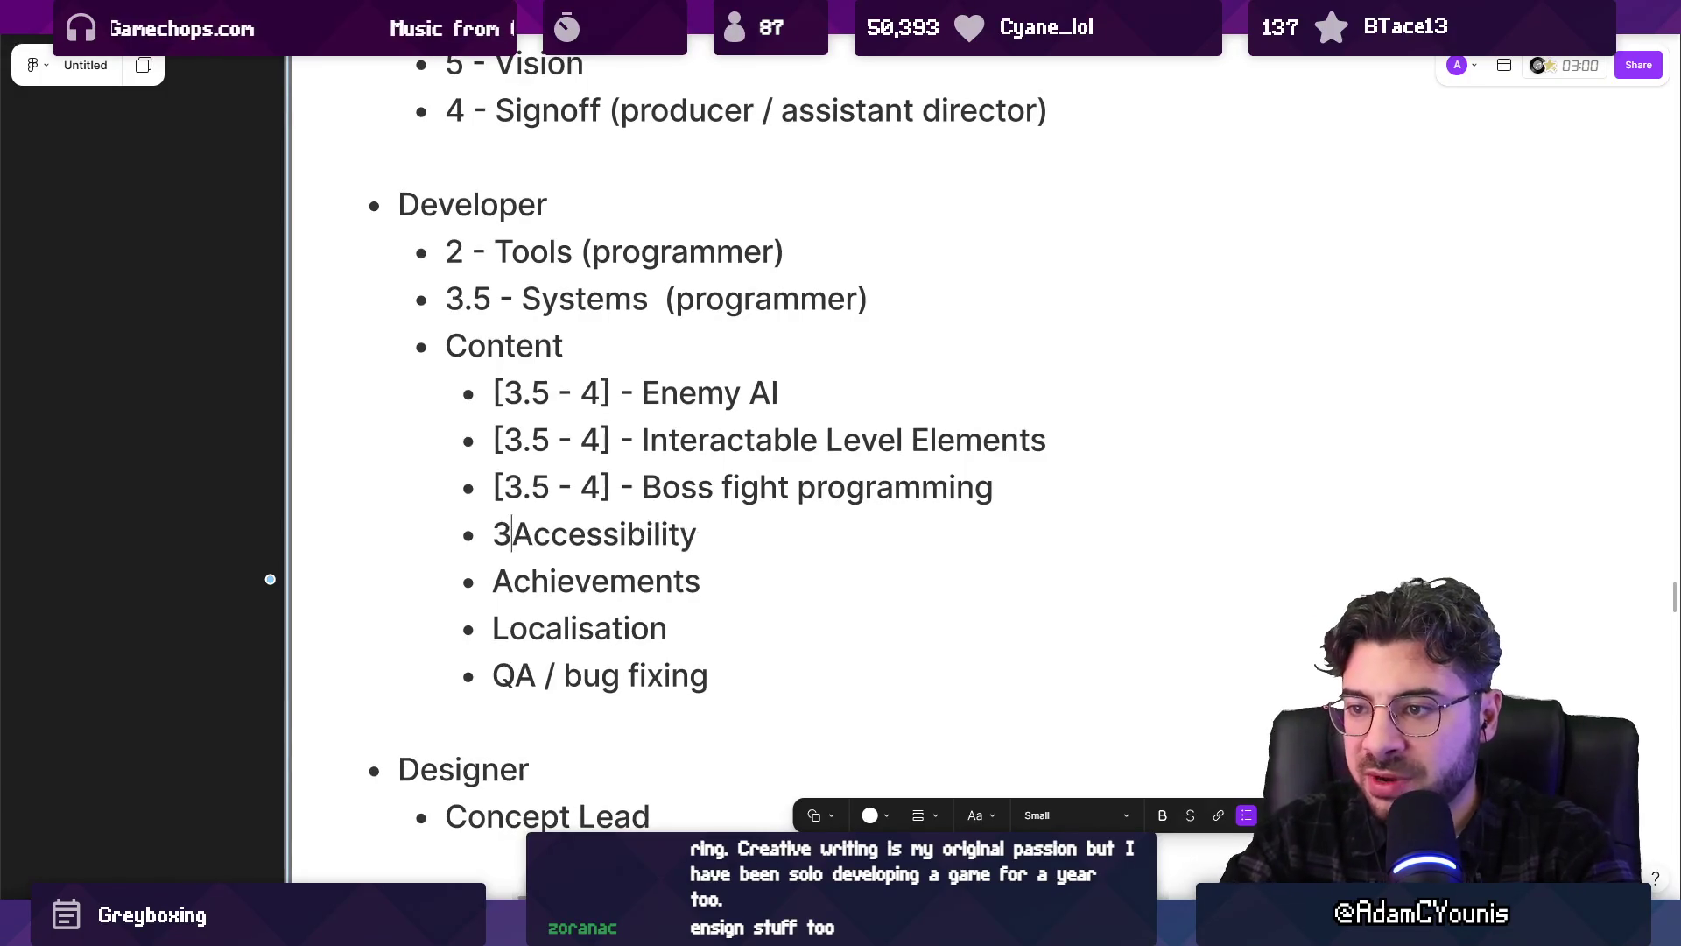
{"action": "type", "text": "-"}
{"action": "key", "text": "Down"}
{"action": "key", "text": "Left"}
{"action": "key", "text": "Left"}
{"action": "key", "text": "Left"}
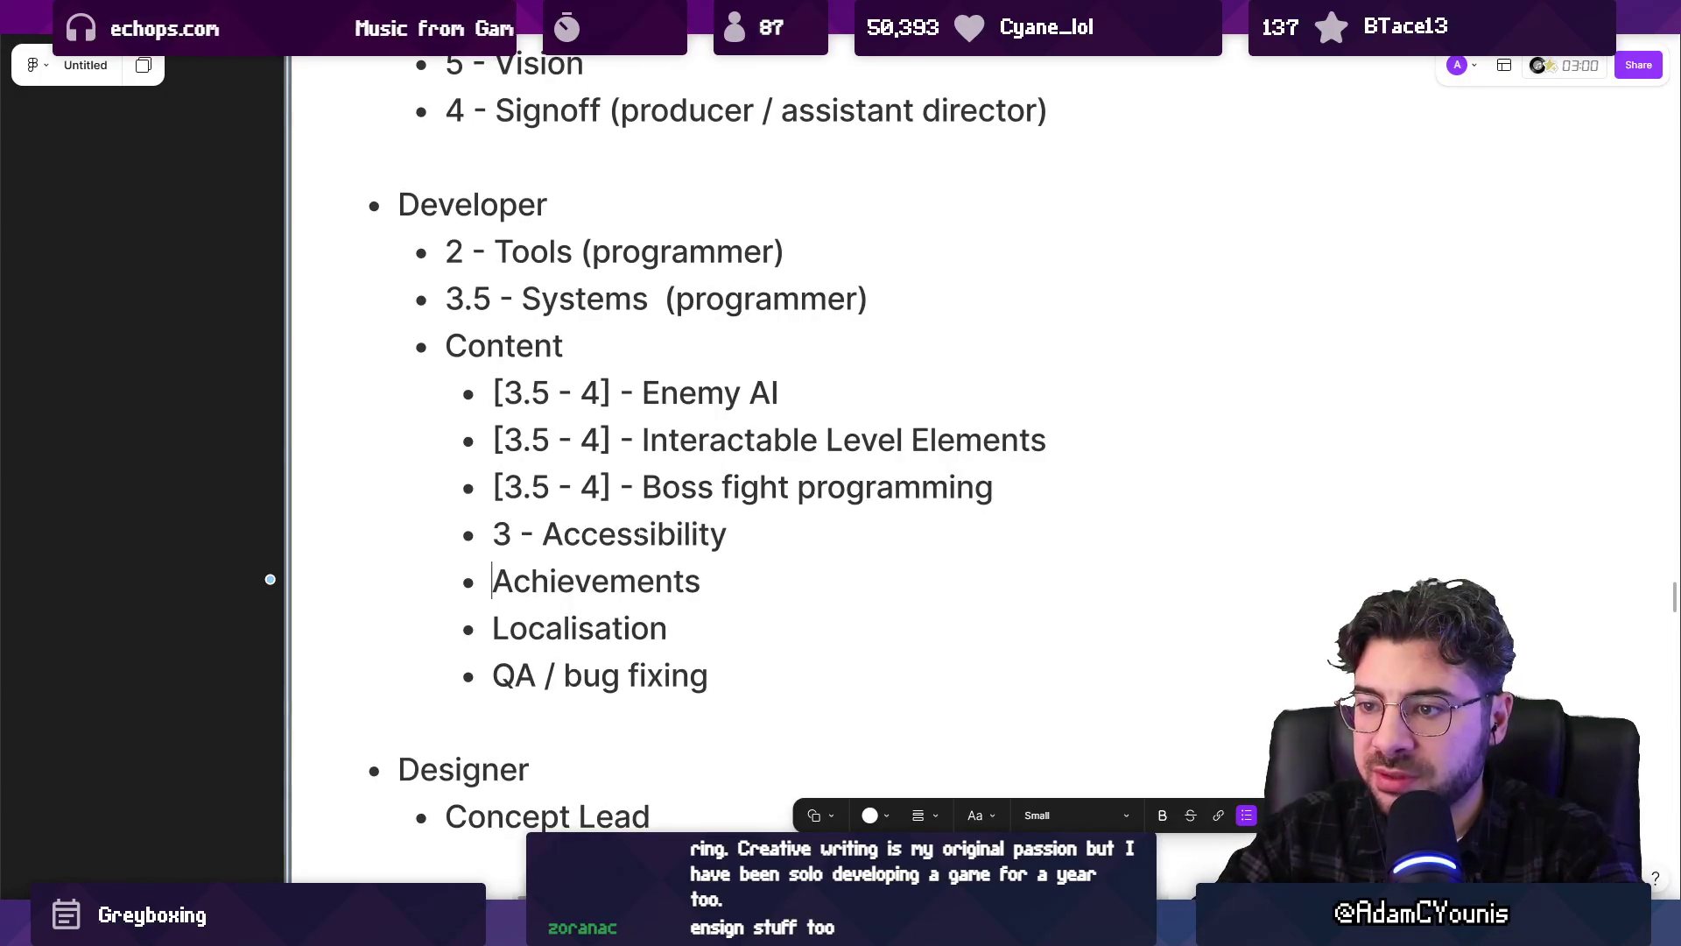
{"action": "key", "text": "Right"}
{"action": "key", "text": "Up"}
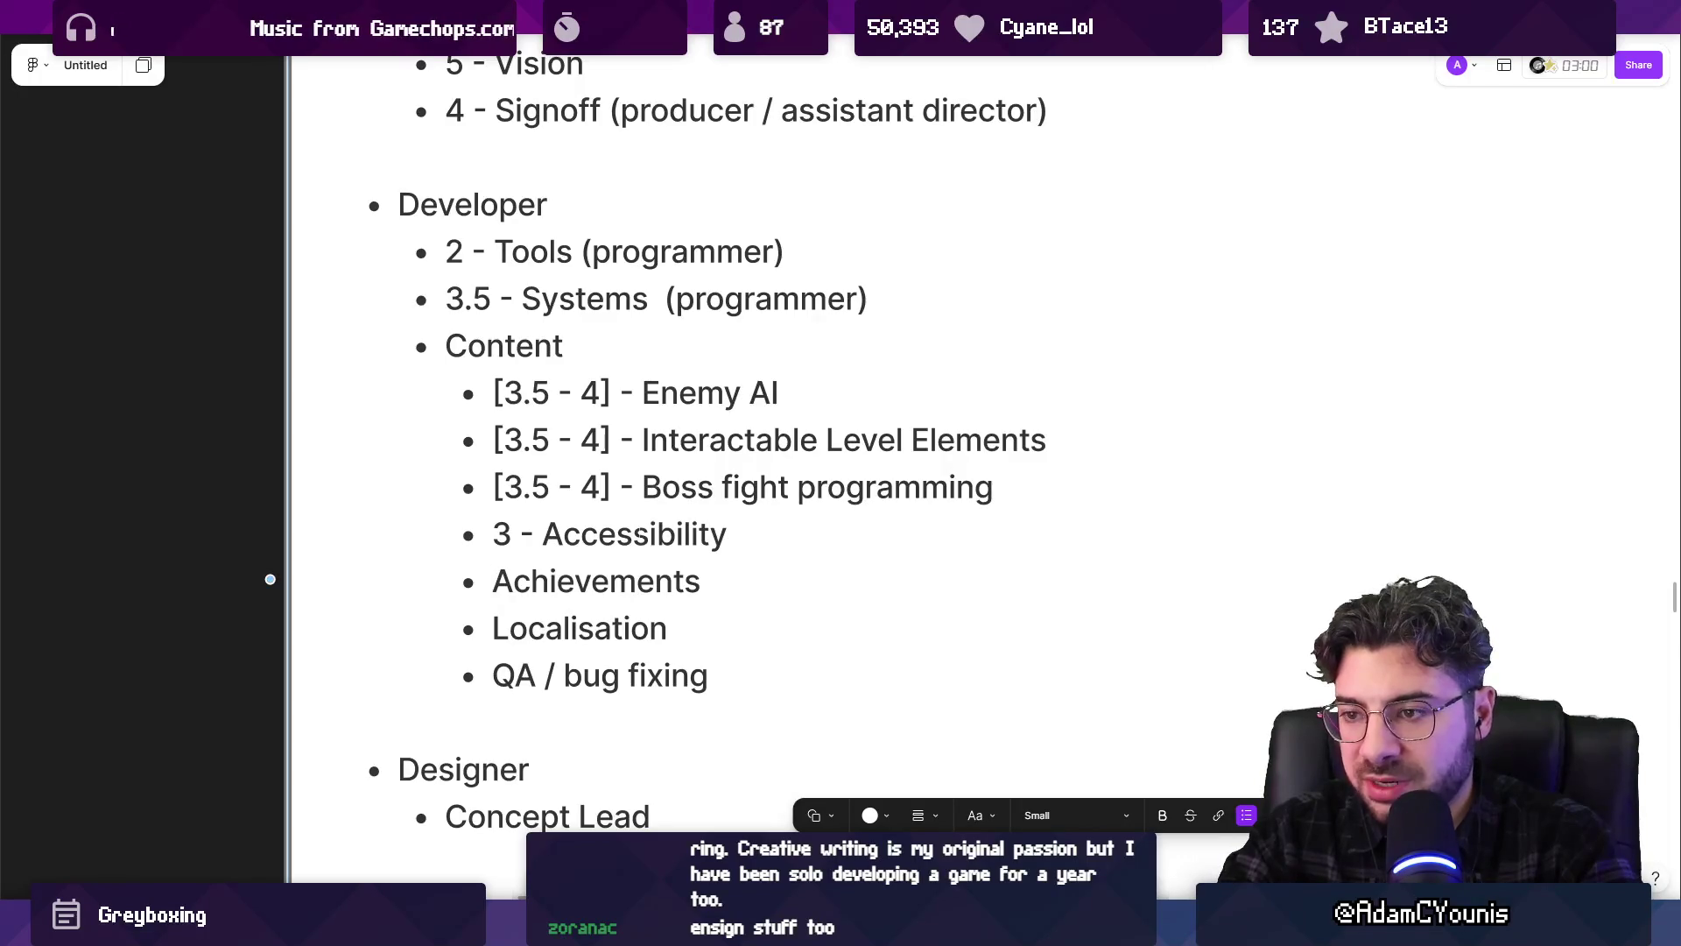
{"action": "type", "text": "1-"}
{"action": "key", "text": "BackSpace"}
{"action": "key", "text": "BackSpace"}
{"action": "type", "text": "-"}
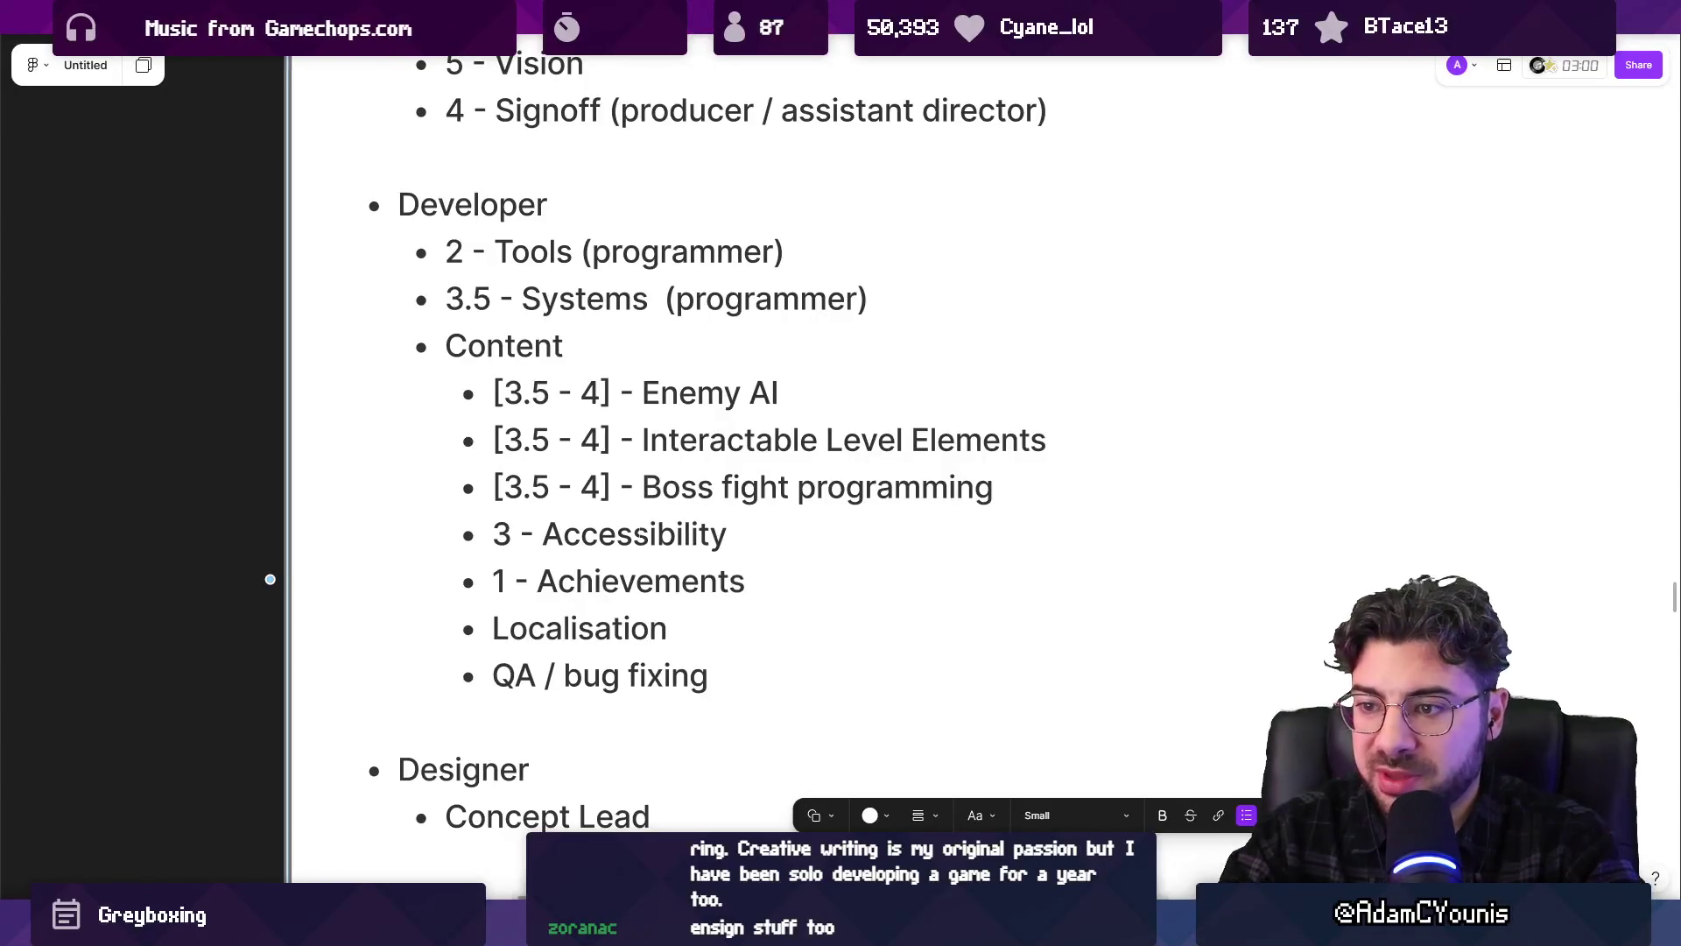
Rate Localisation [2.5 - 3] and QA / bug fixing 3
{"action": "left_click", "coordinate": [492, 628]}
{"action": "type", "text": "1"}
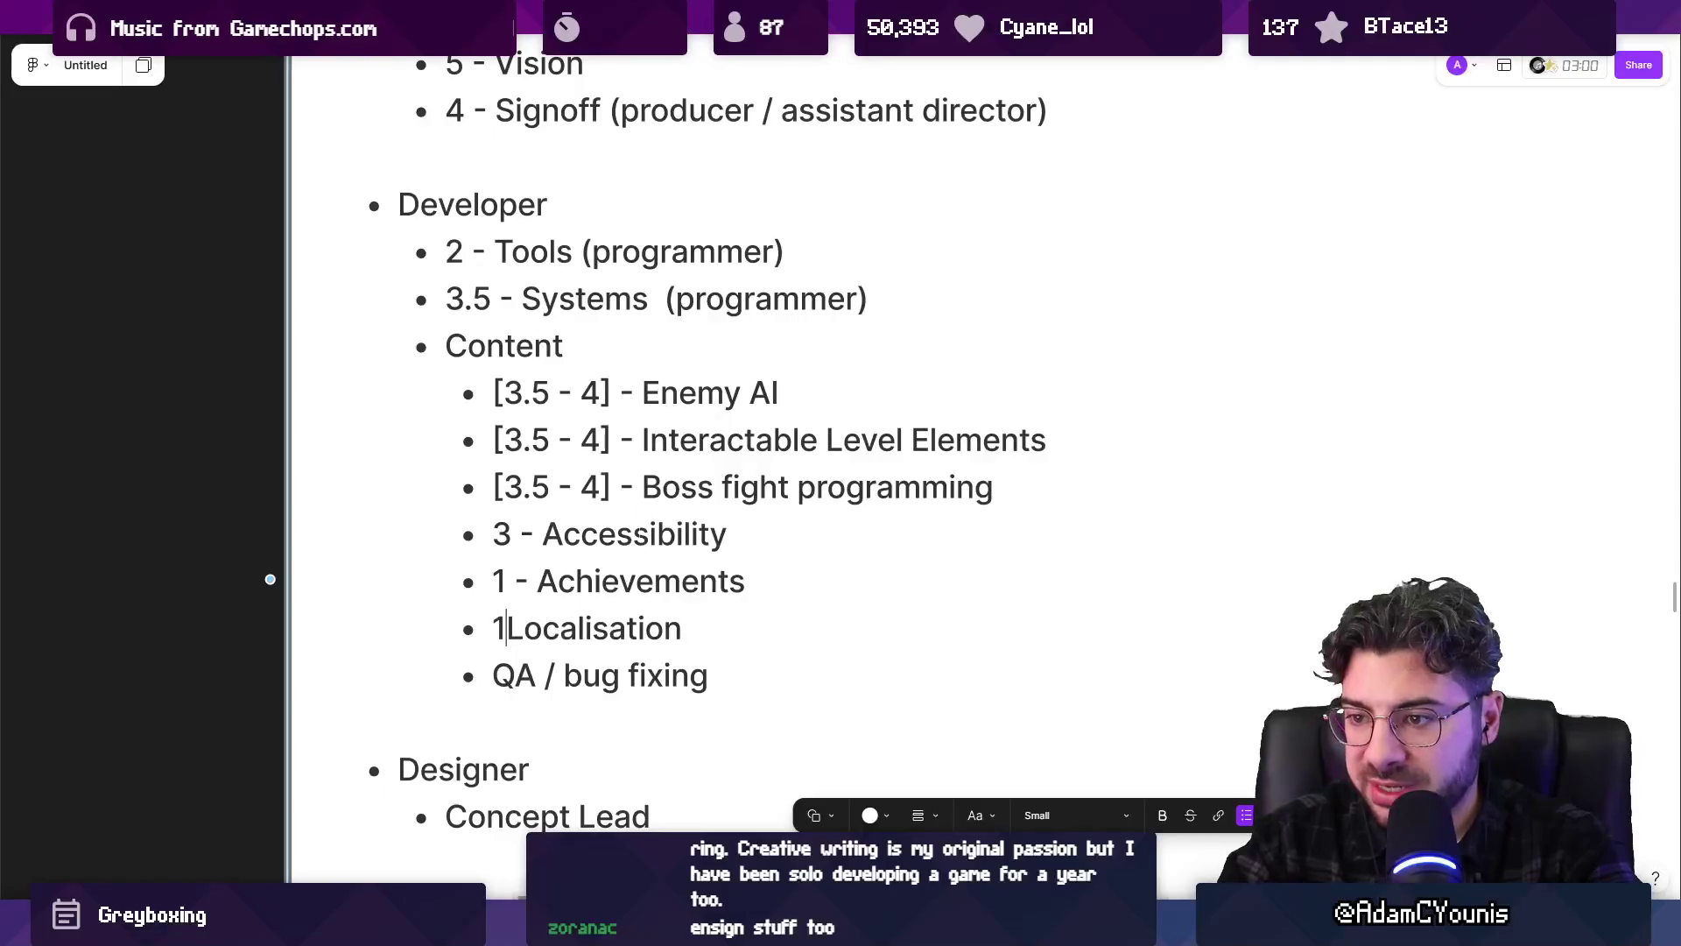
{"action": "key", "text": "BackSpace"}
{"action": "type", "text": "2 -"}
{"action": "left_click", "coordinate": [518, 628]}
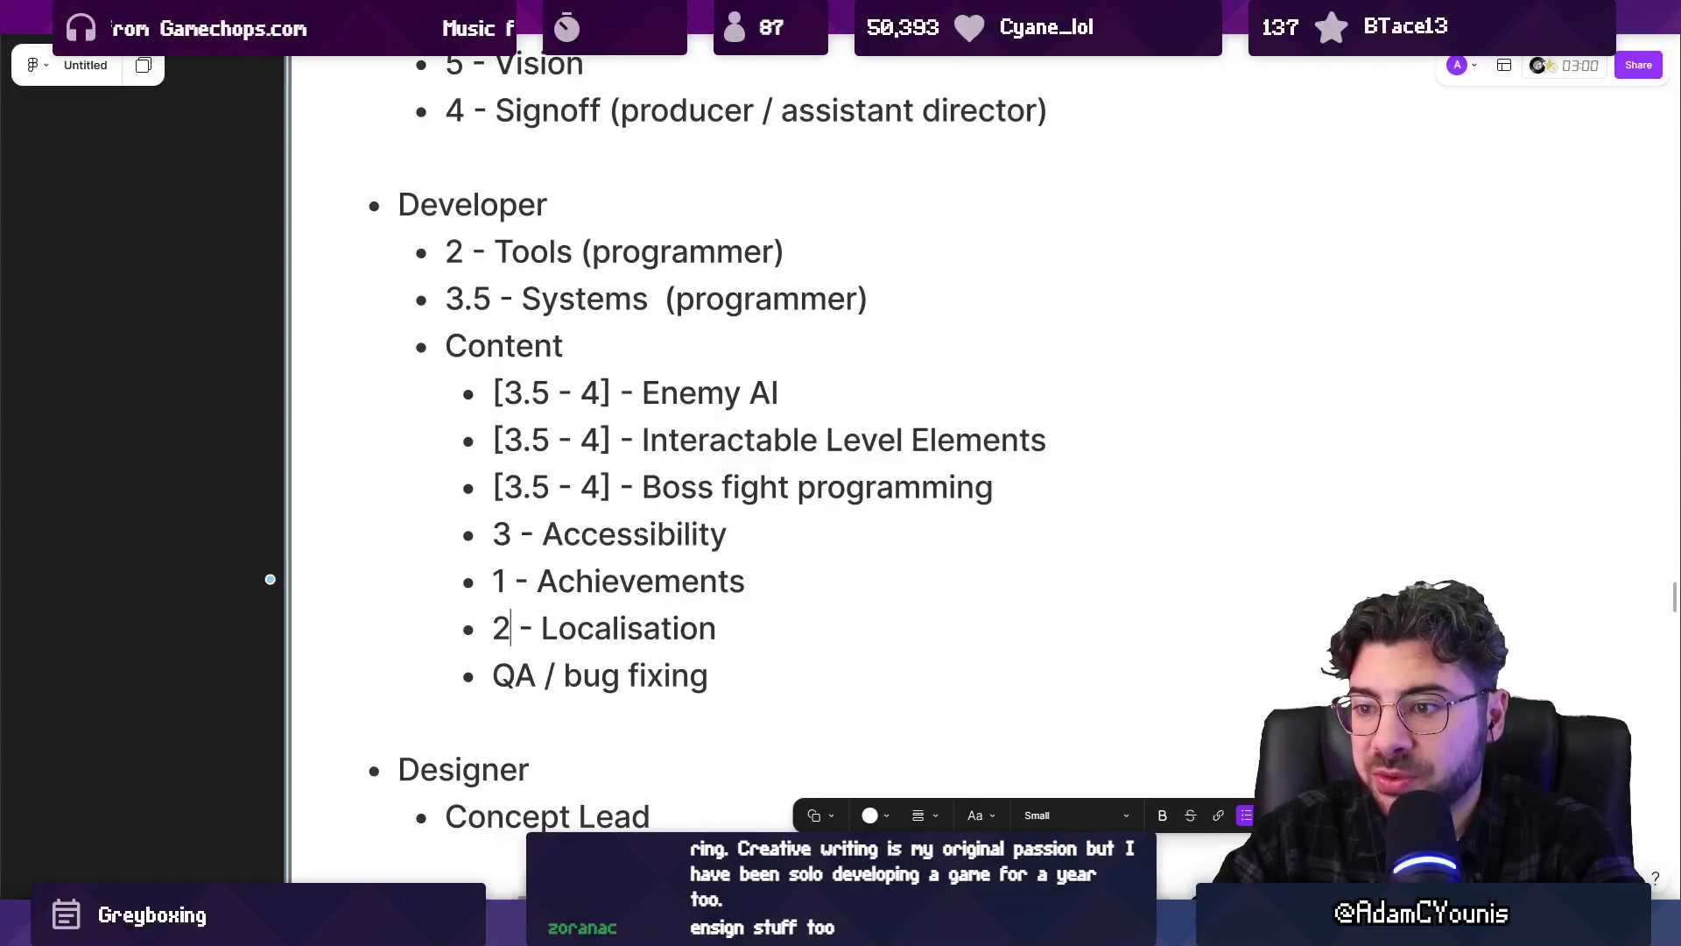
{"action": "left_click", "coordinate": [515, 581]}
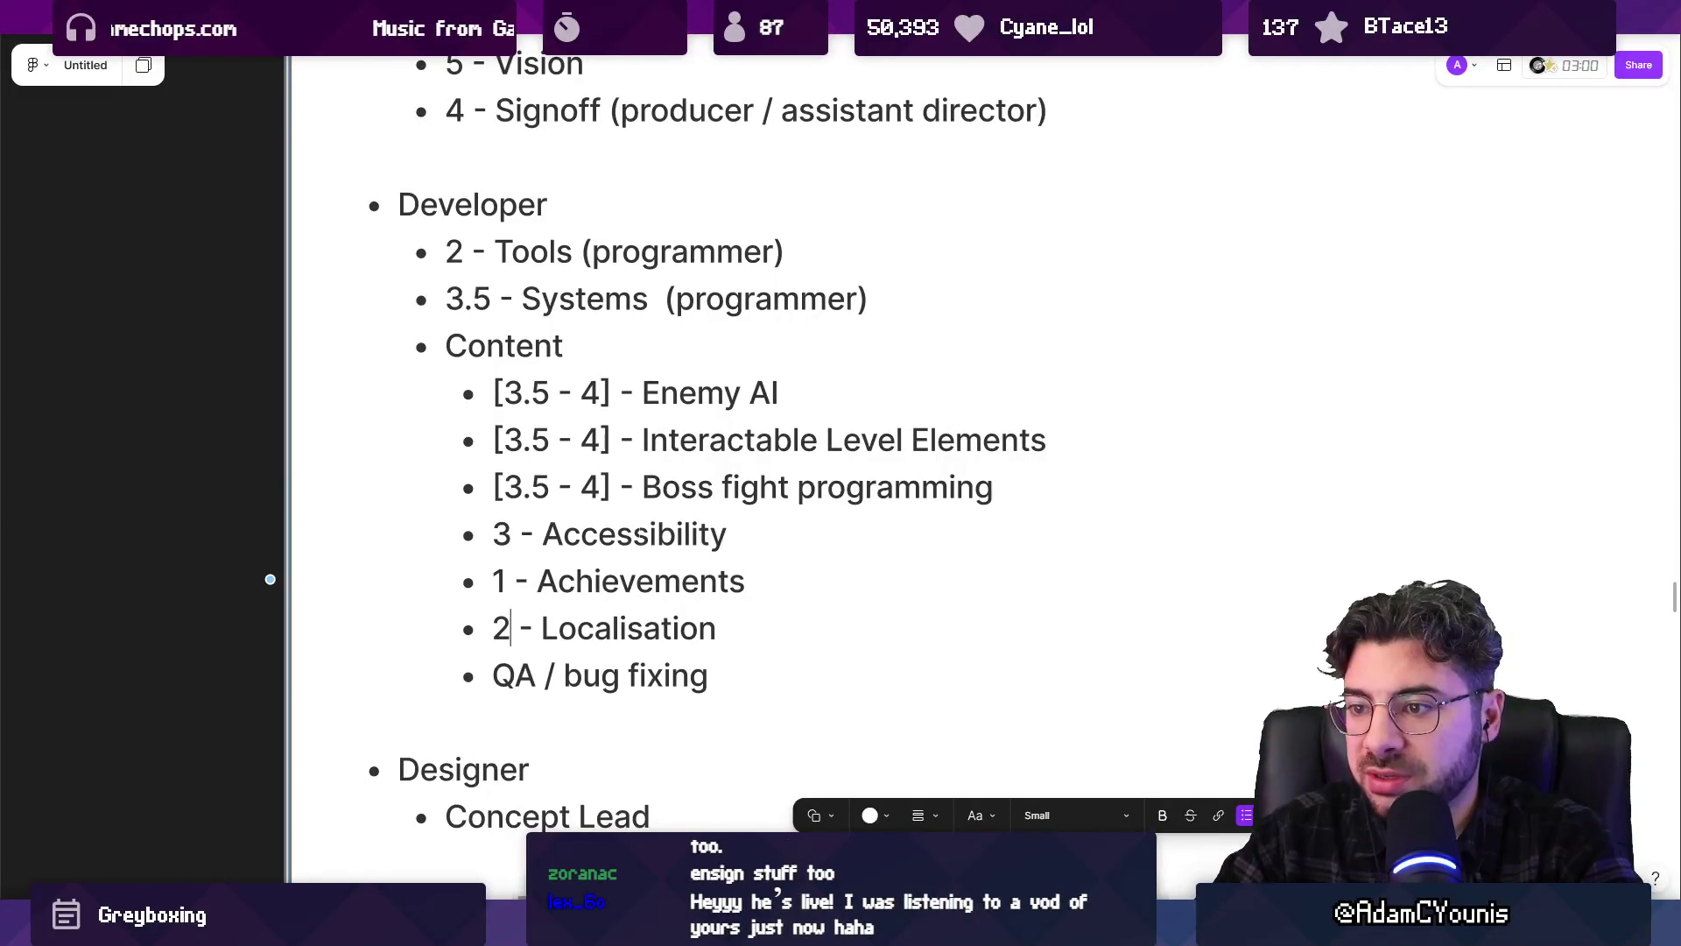
{"action": "type", "text": ".5 - 3"}
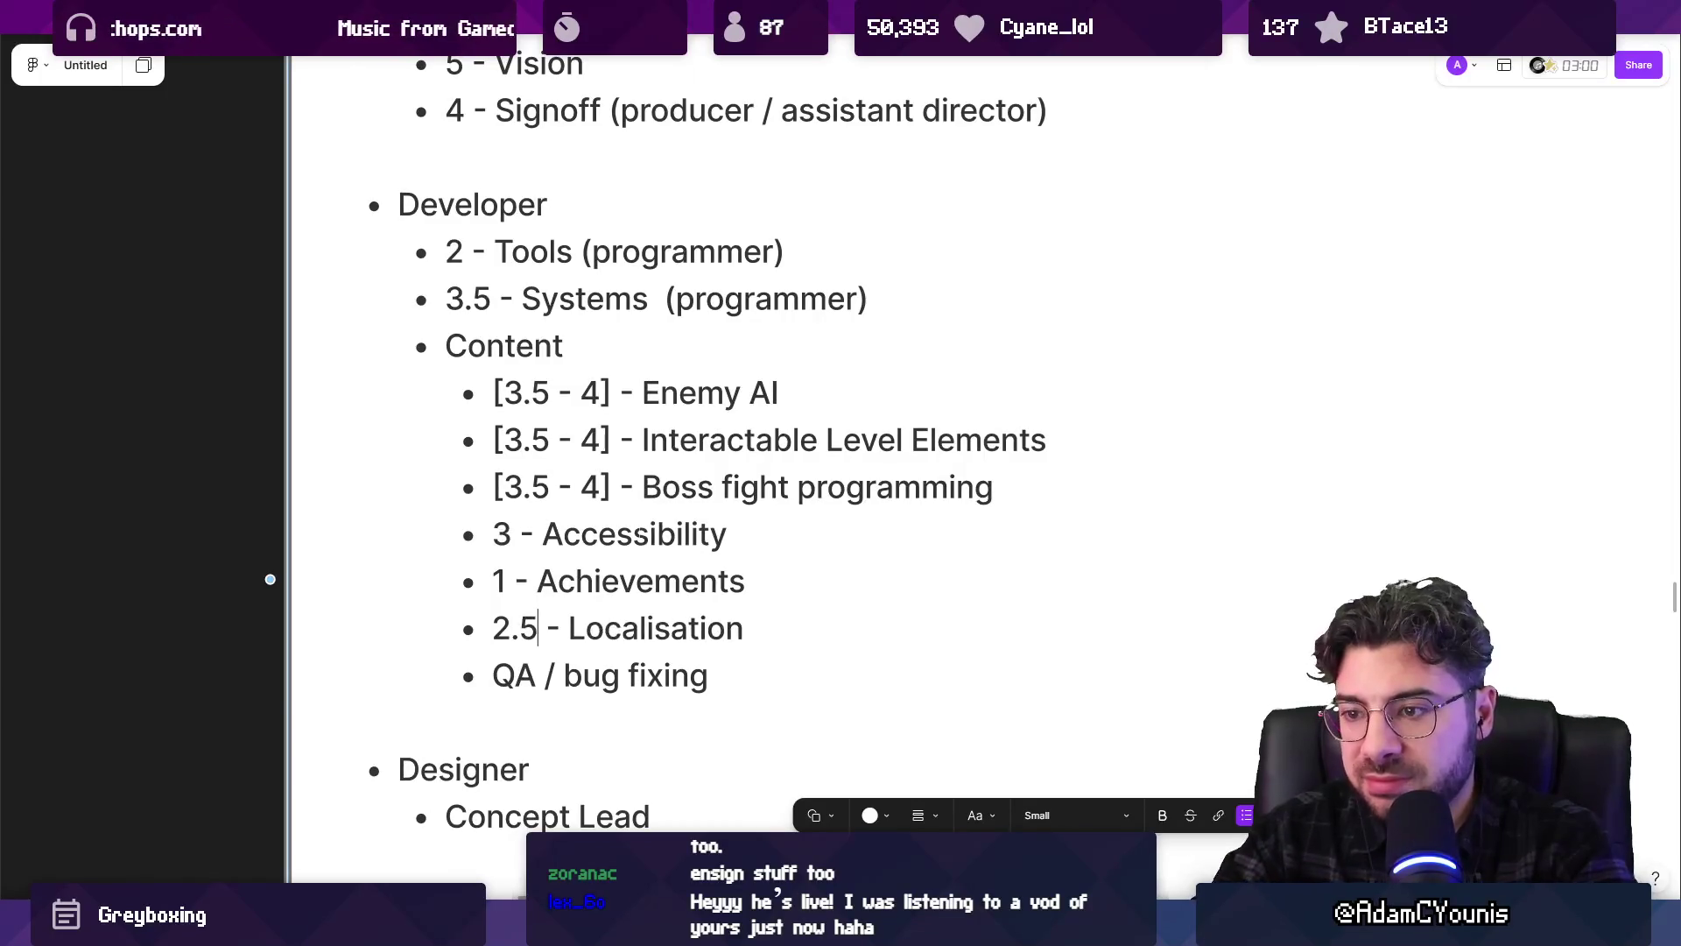
{"action": "type", "text": "]"}
{"action": "left_click", "coordinate": [493, 628]}
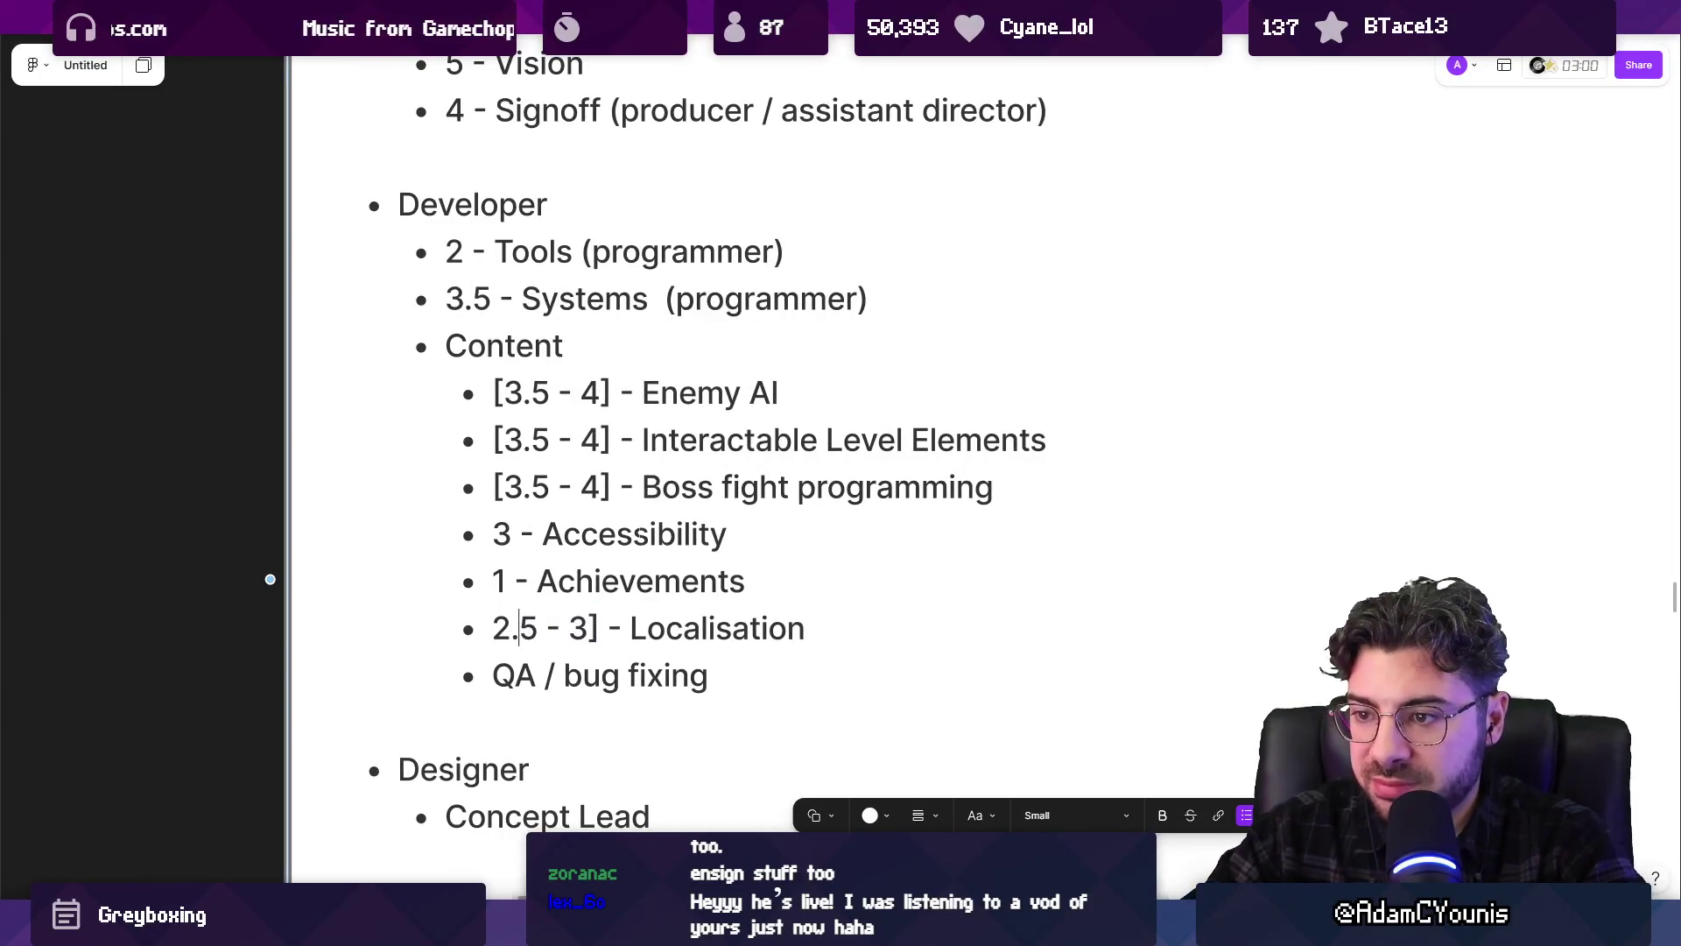
{"action": "type", "text": "["}
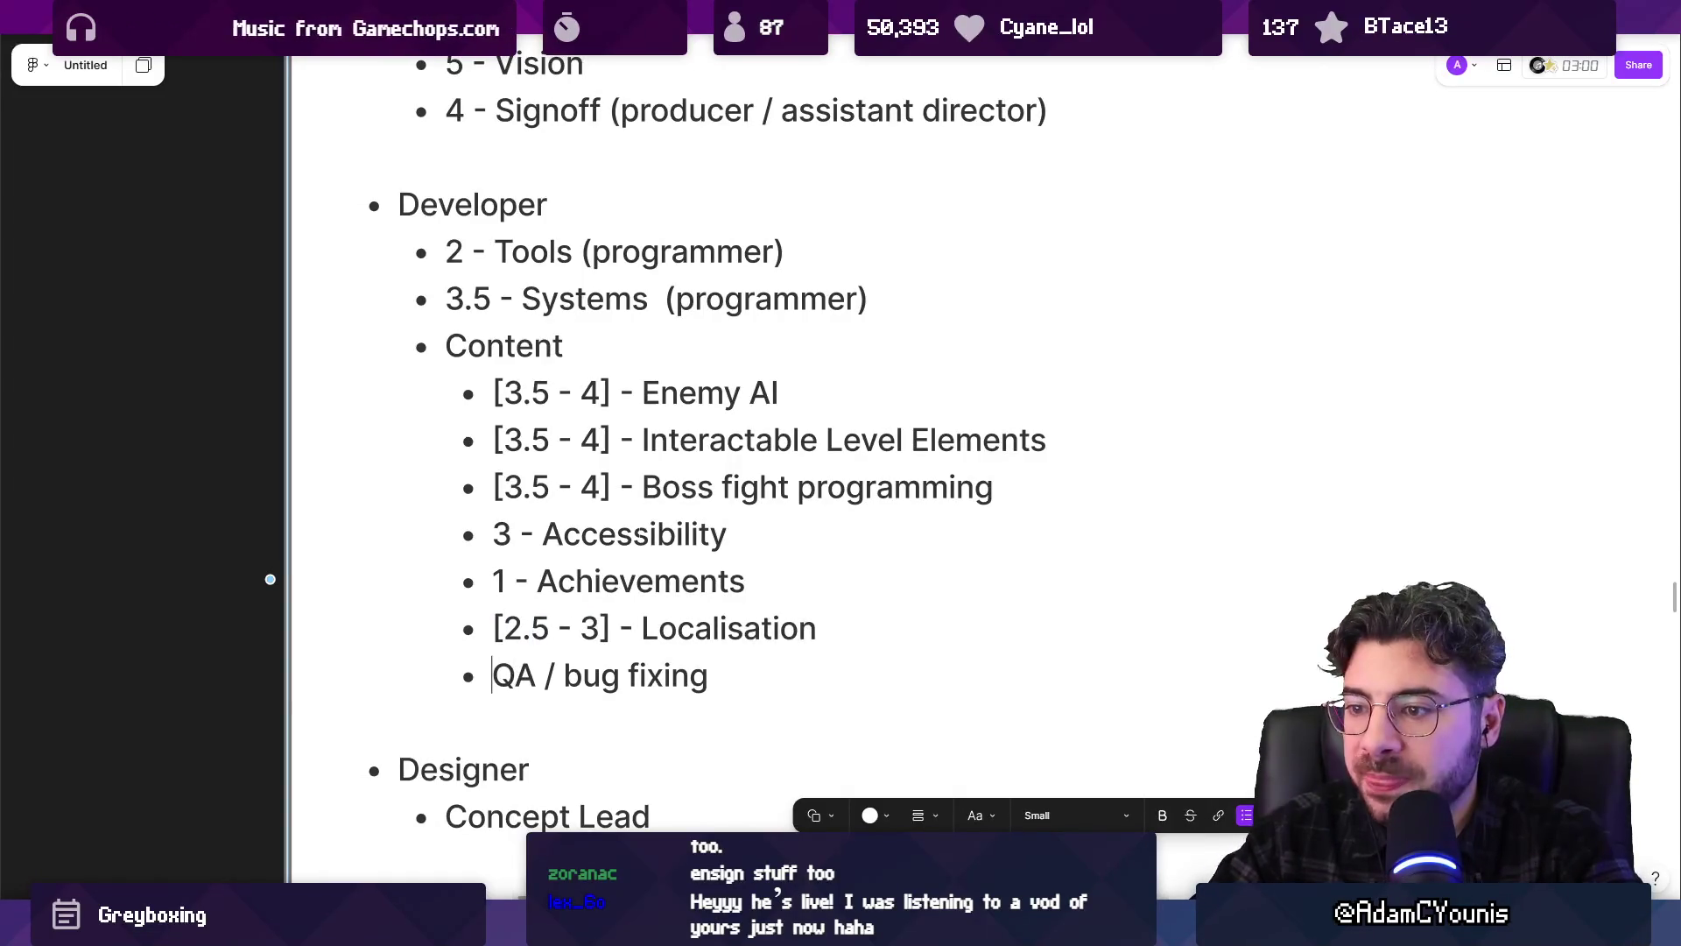
{"action": "type", "text": "3 -"}
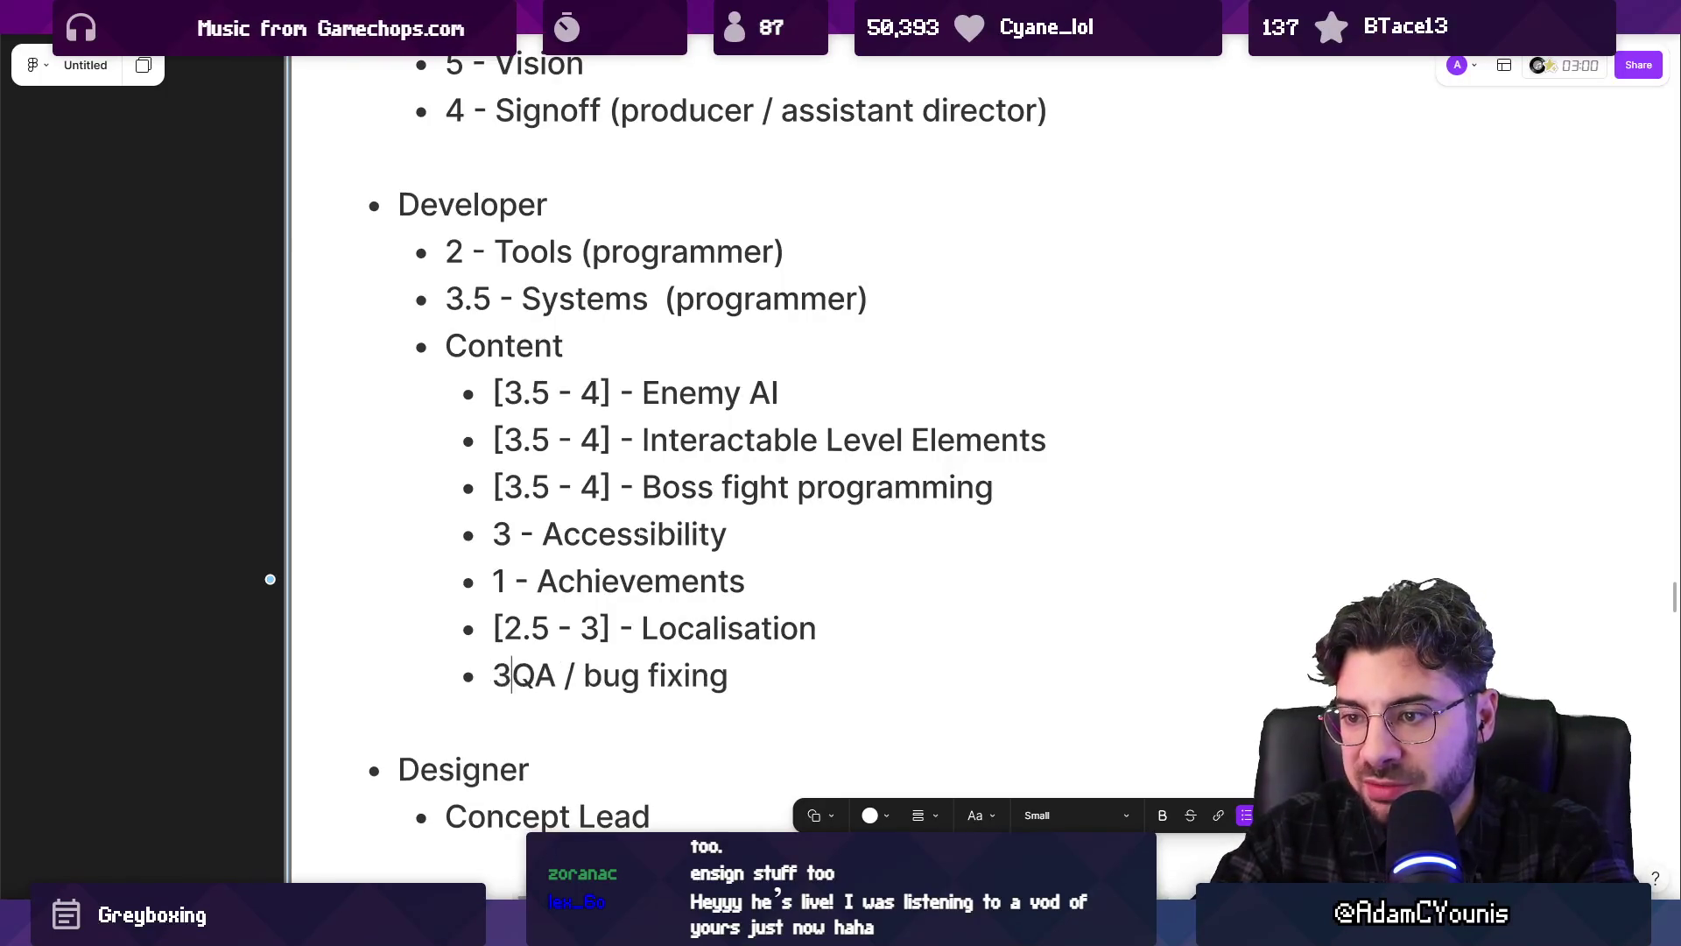
{"action": "scroll", "coordinate": [911, 473], "scroll_direction": "down", "scroll_amount": 2}
Drag the role-rating note's bottom edge down so the Writer list fits inside
{"action": "scroll", "coordinate": [912, 472], "scroll_direction": "down", "scroll_amount": 2}
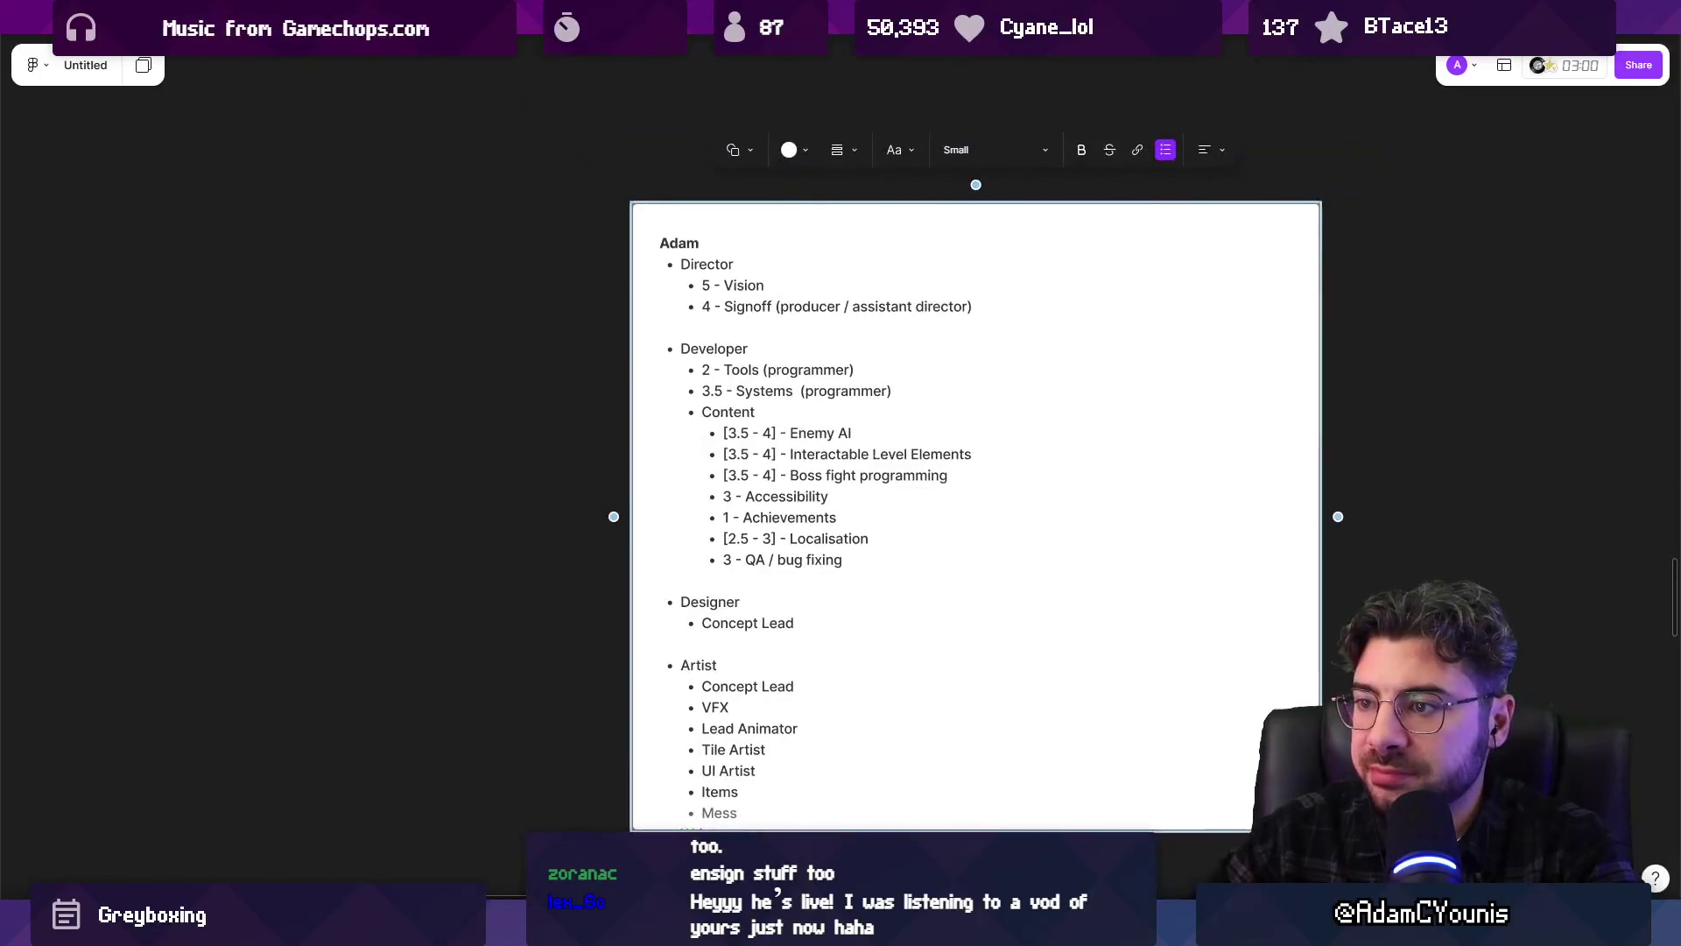
{"action": "scroll", "coordinate": [766, 583], "scroll_direction": "up", "scroll_amount": 3}
{"action": "scroll", "coordinate": [601, 526], "scroll_direction": "down", "scroll_amount": 2}
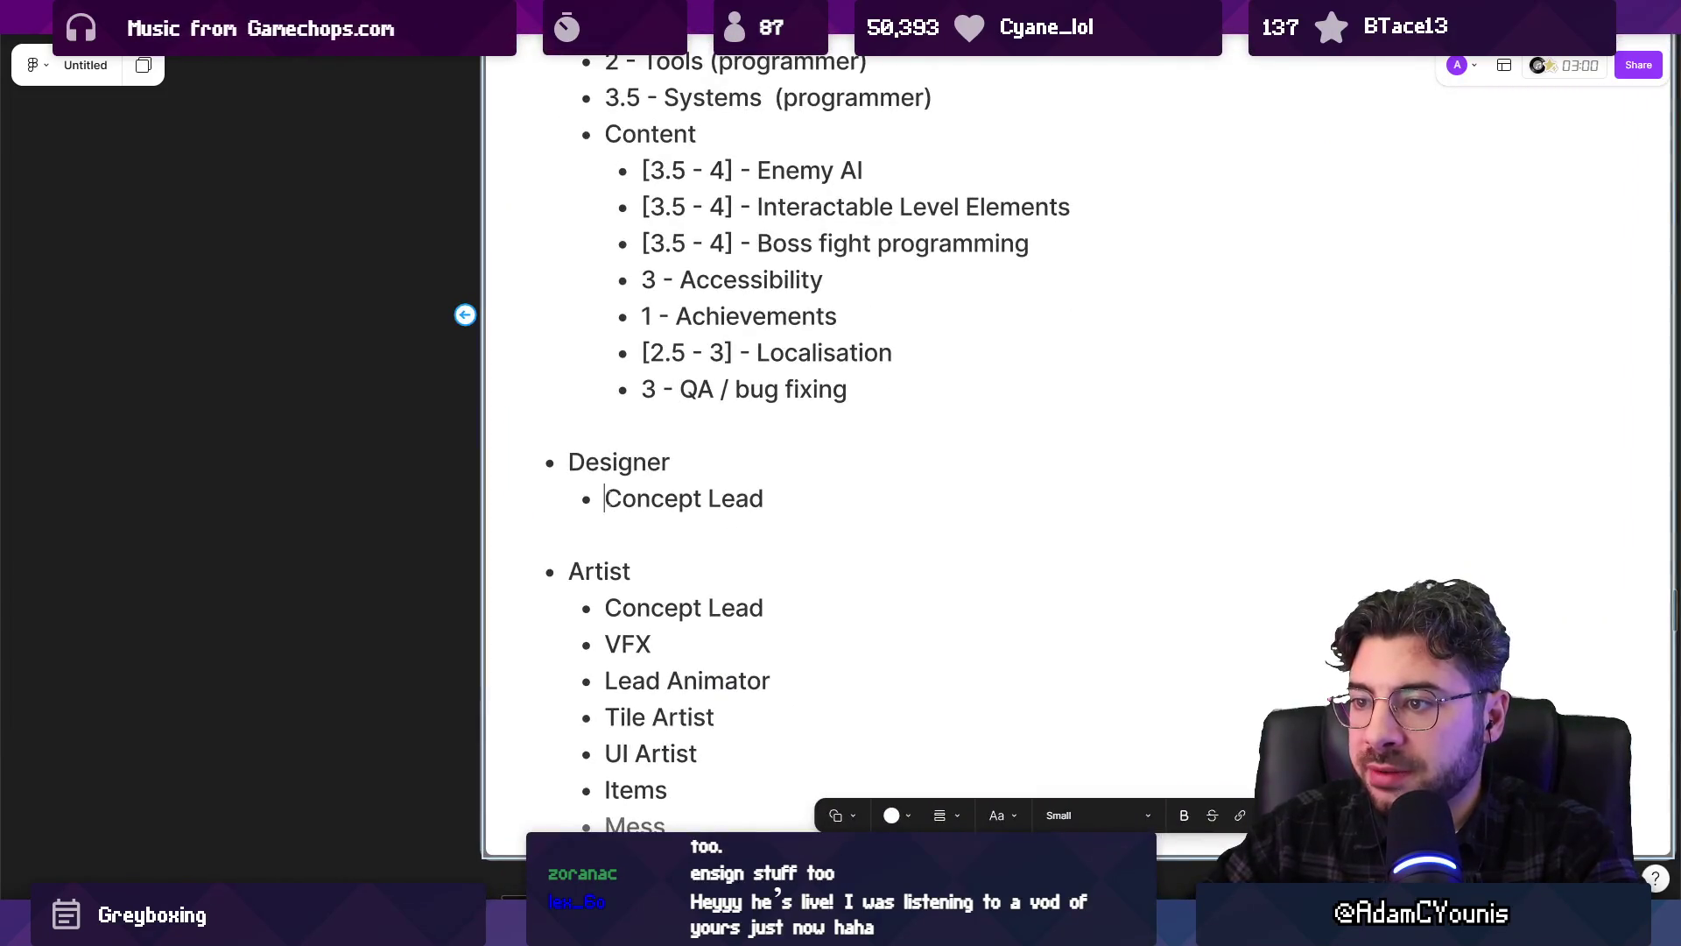
{"action": "left_click", "coordinate": [788, 499]}
{"action": "scroll", "coordinate": [673, 580], "scroll_direction": "down", "scroll_amount": 2}
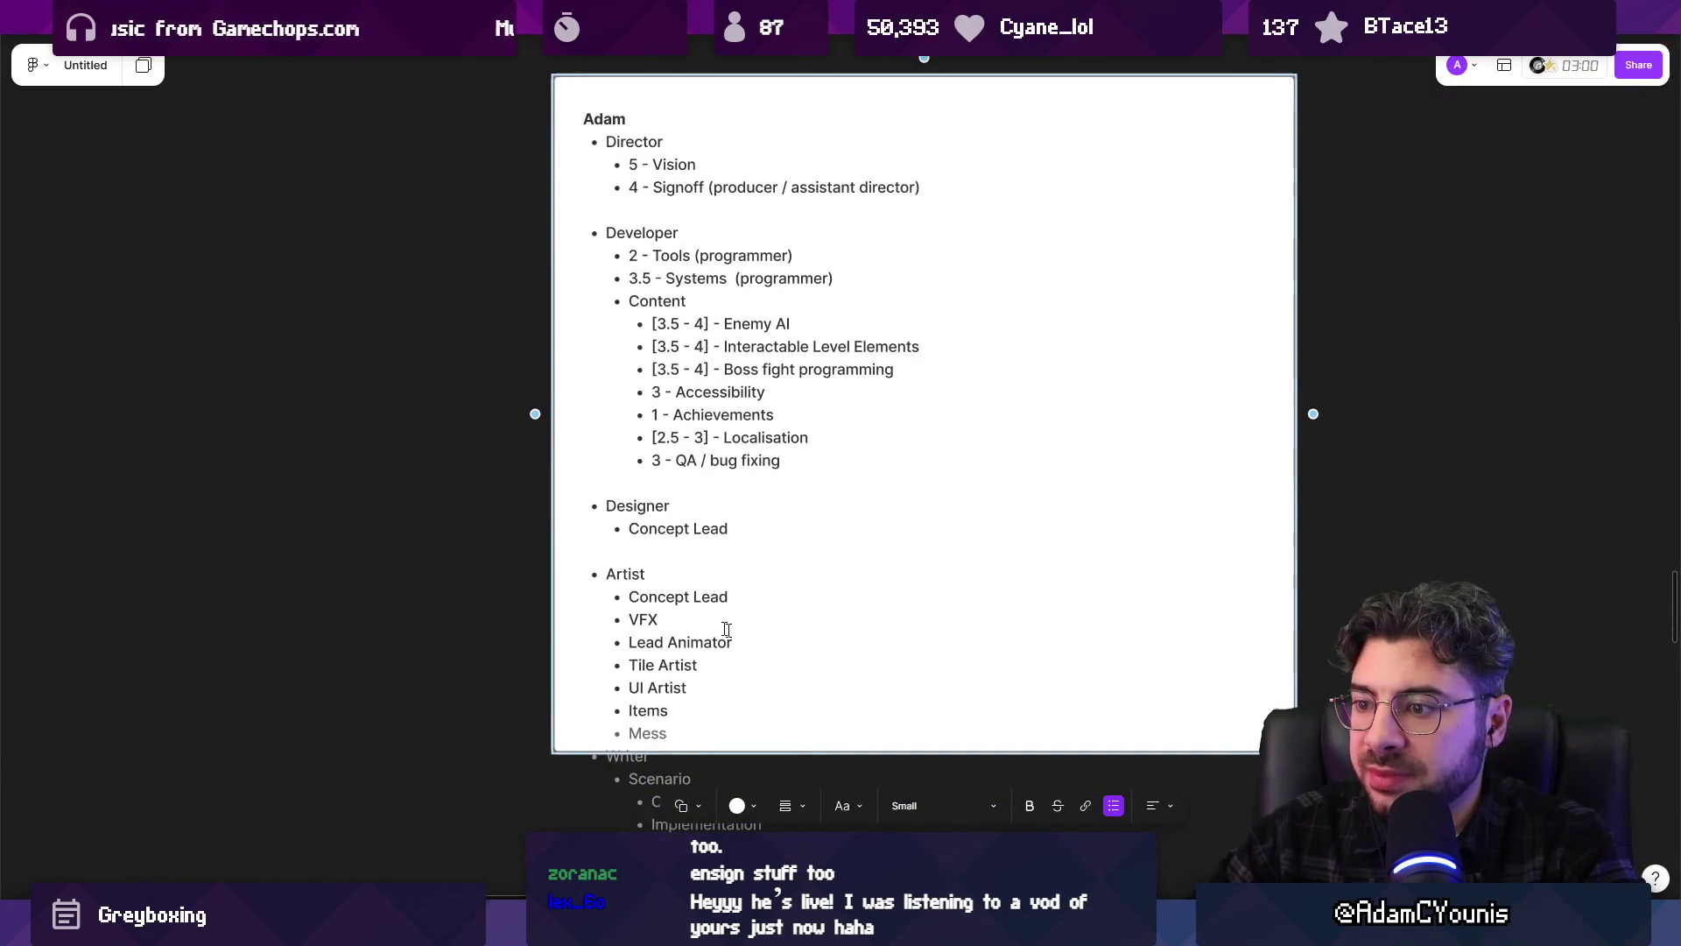
{"action": "scroll", "coordinate": [588, 579], "scroll_direction": "down", "scroll_amount": 3}
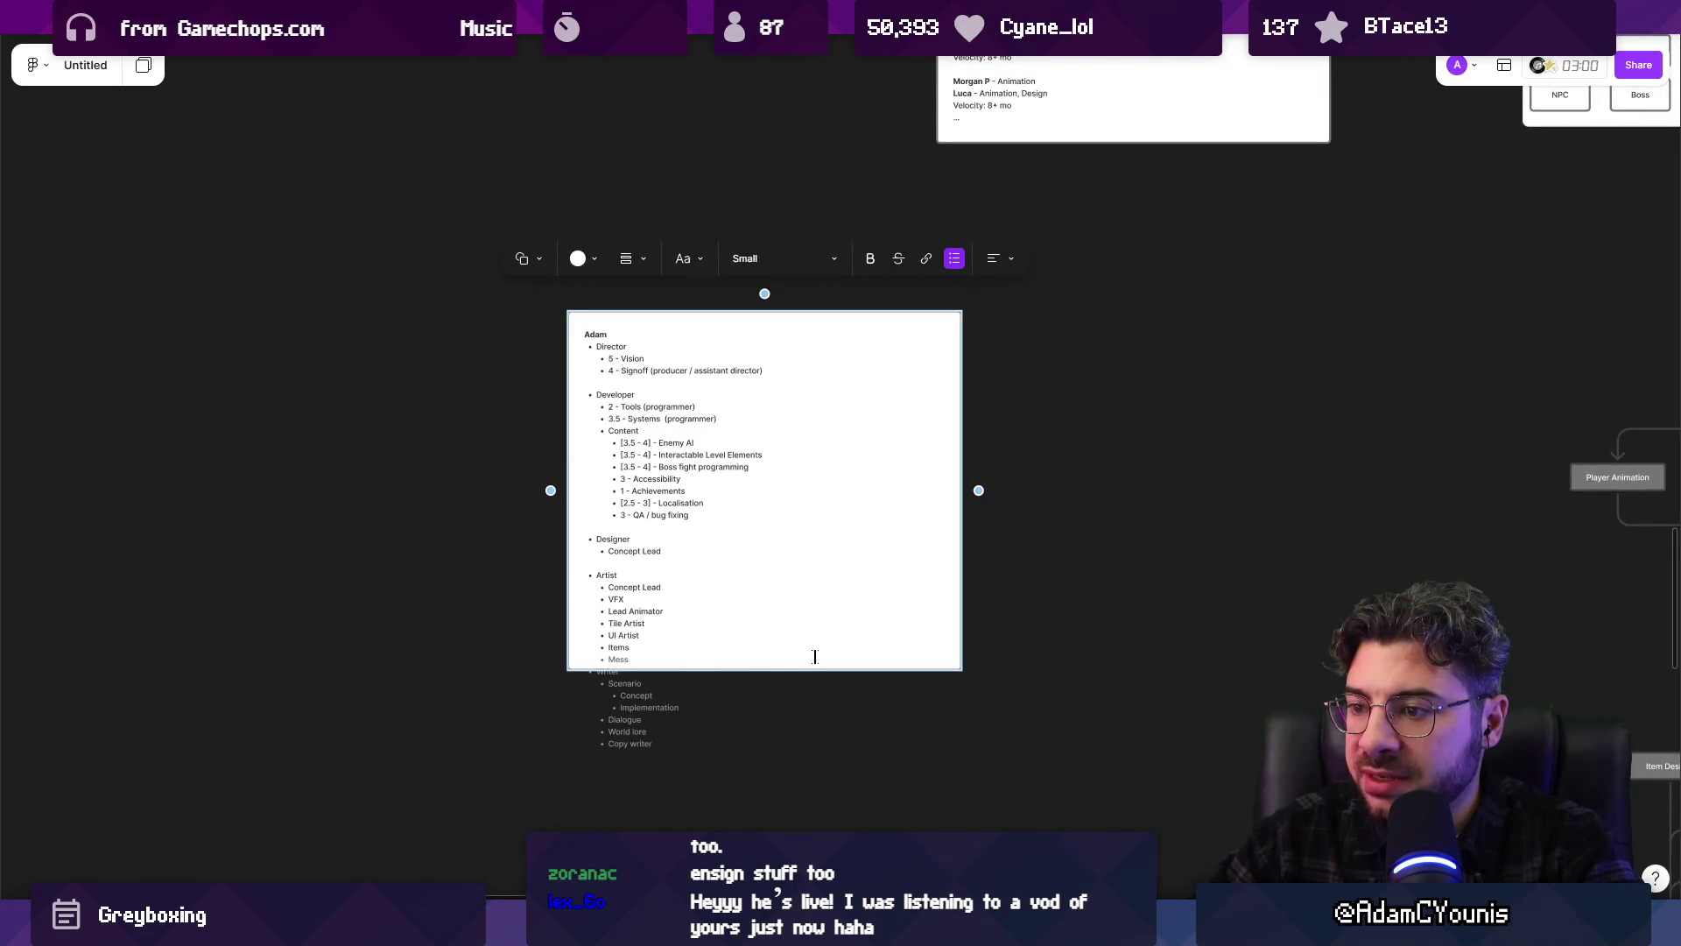
{"action": "left_click_drag", "start_coordinate": [849, 671], "coordinate": [849, 792]}
{"action": "scroll", "coordinate": [611, 535], "scroll_direction": "up", "scroll_amount": 3}
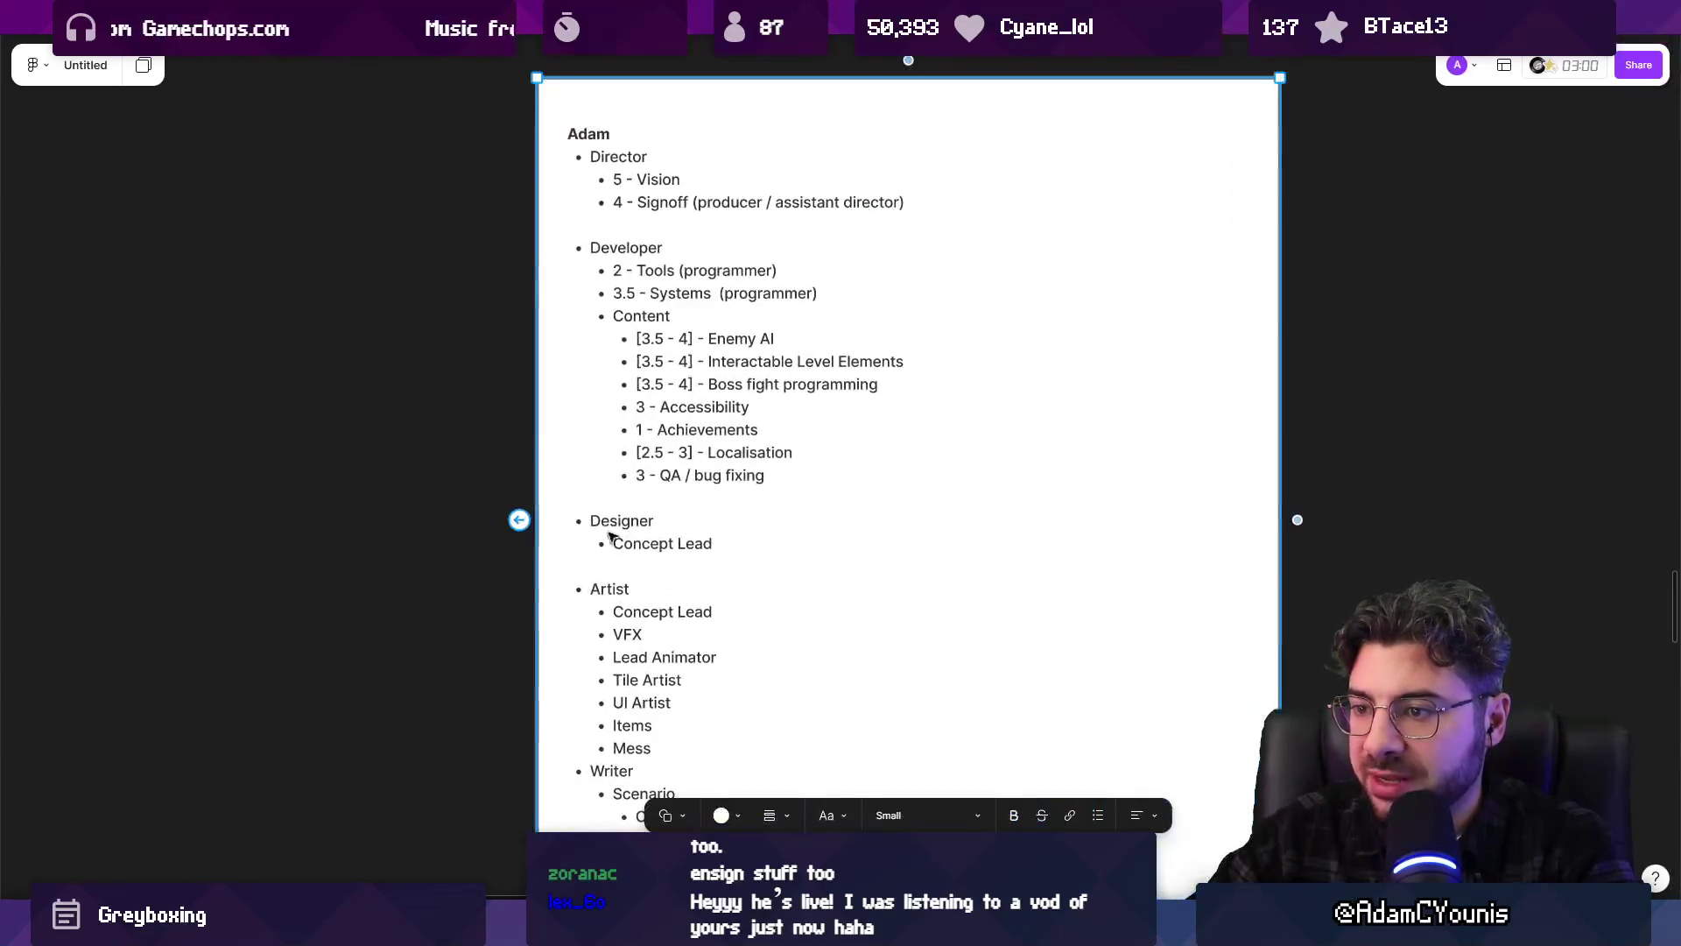
{"action": "left_click", "coordinate": [711, 546]}
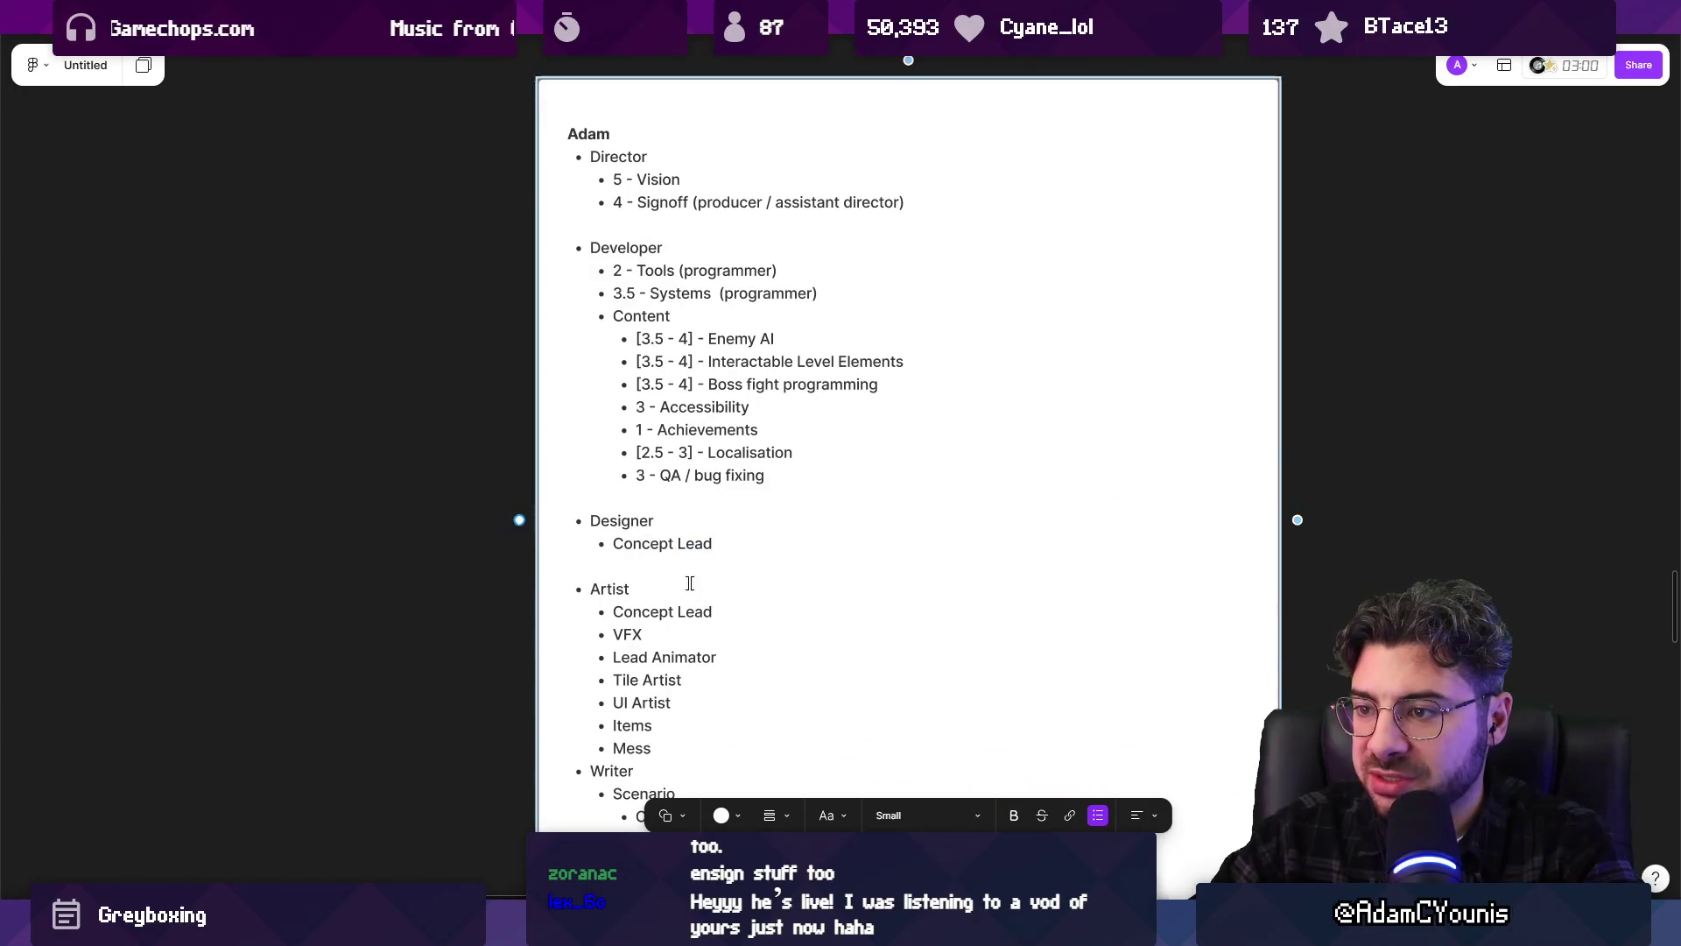
{"action": "scroll", "coordinate": [660, 840], "scroll_direction": "up", "scroll_amount": 5}
Rate the Artist's Concept Lead 5 and VFX 3
{"action": "key", "text": "Down"}
{"action": "key", "text": "Down"}
{"action": "key", "text": "Down"}
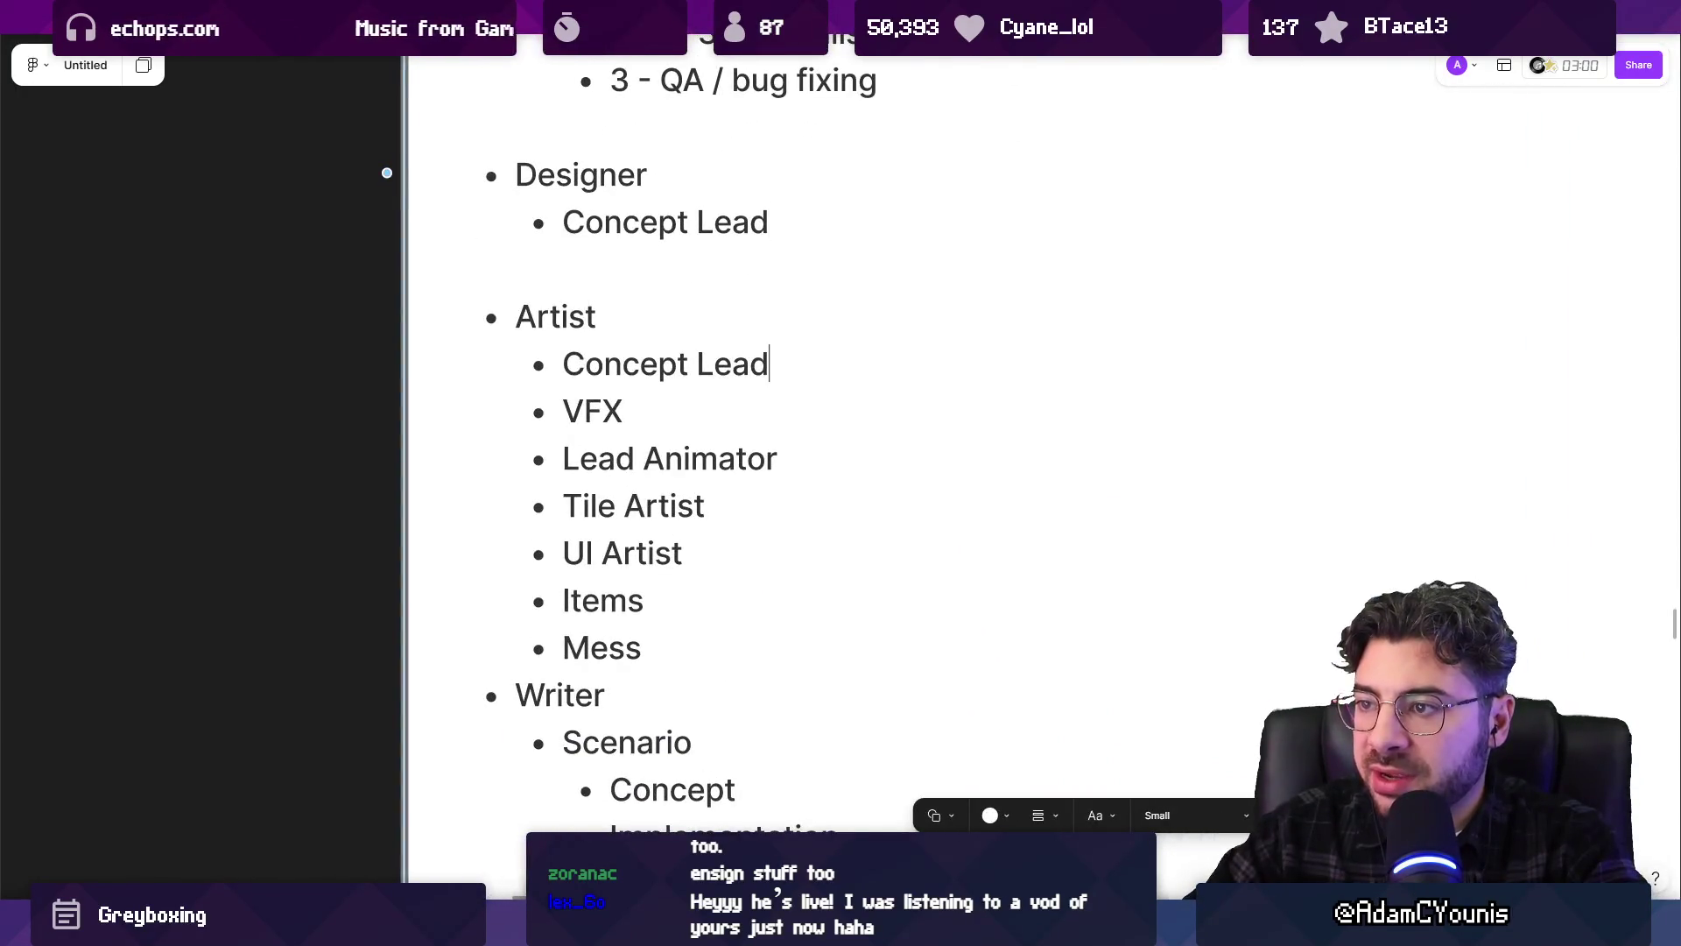
{"action": "key", "text": "Up"}
{"action": "key", "text": "Right"}
{"action": "type", "text": "4"}
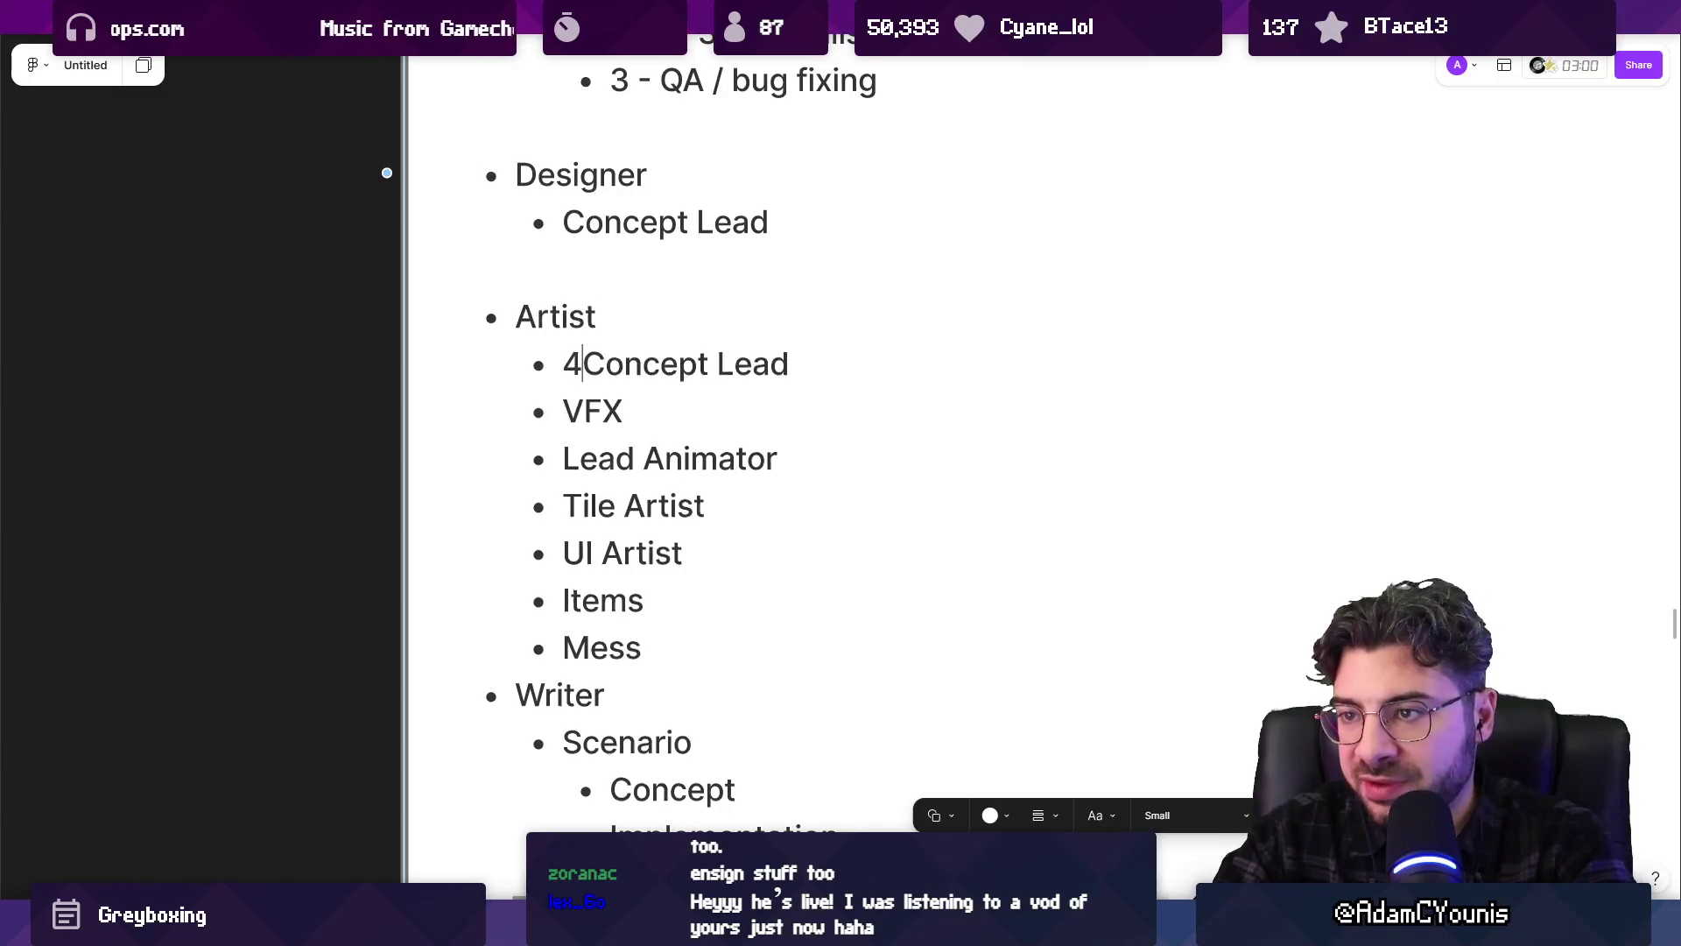
{"action": "key", "text": "BackSpace"}
{"action": "type", "text": "5 -"}
{"action": "key", "text": "Down"}
{"action": "key", "text": "Home"}
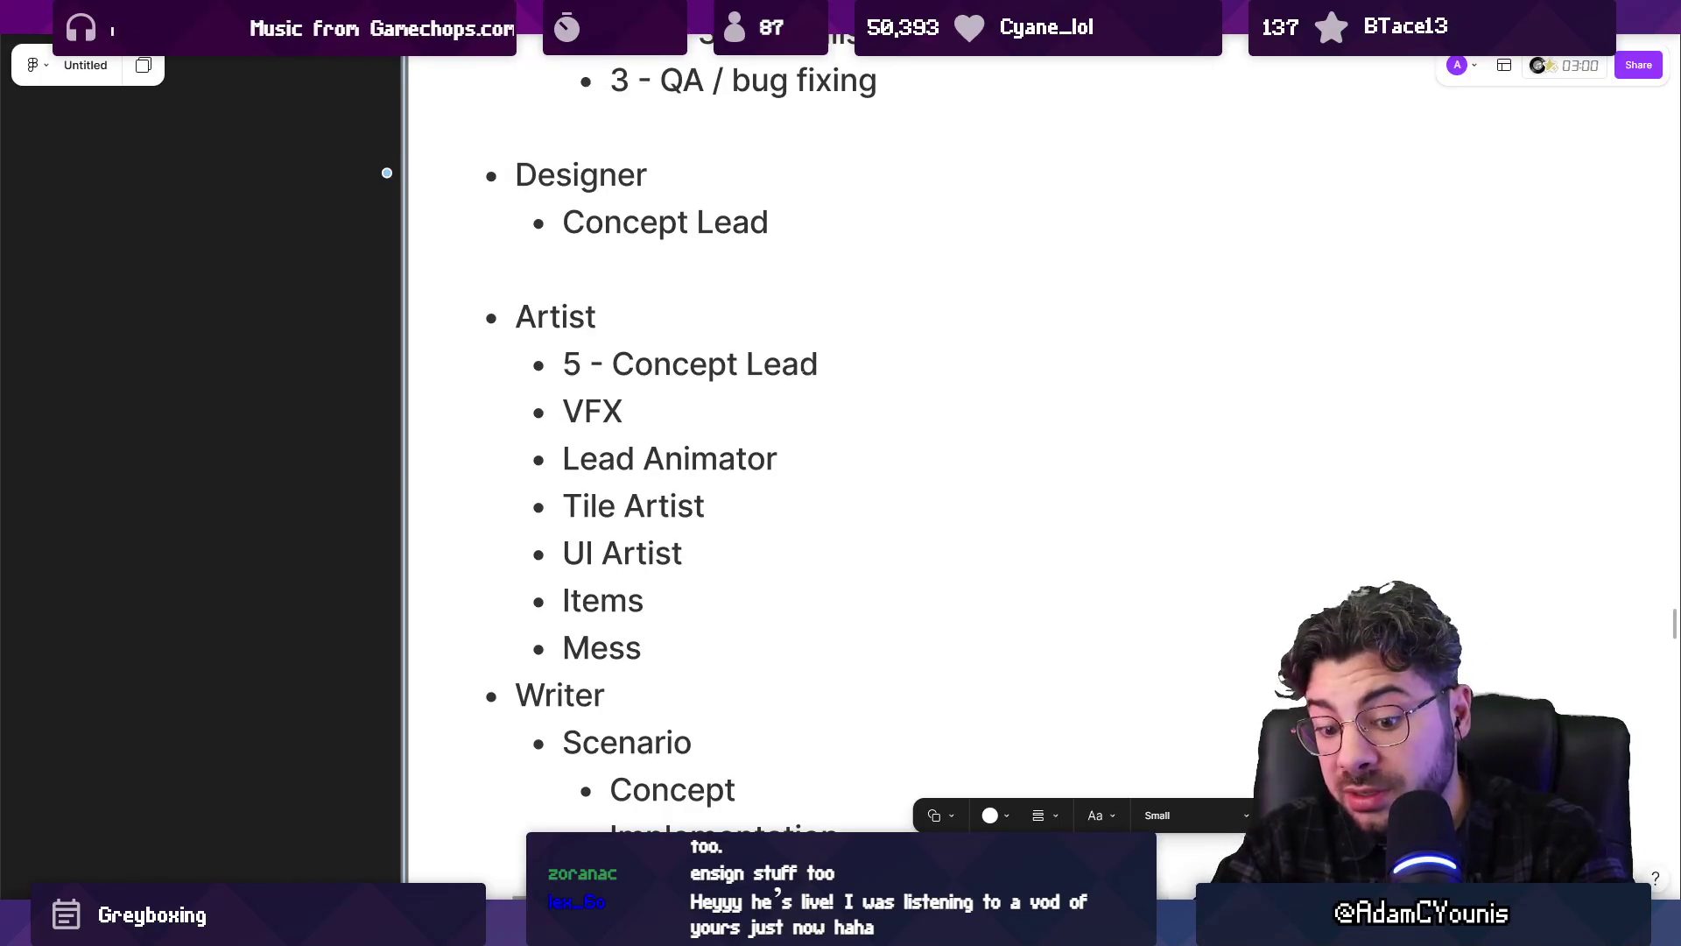
{"action": "type", "text": "3 -"}
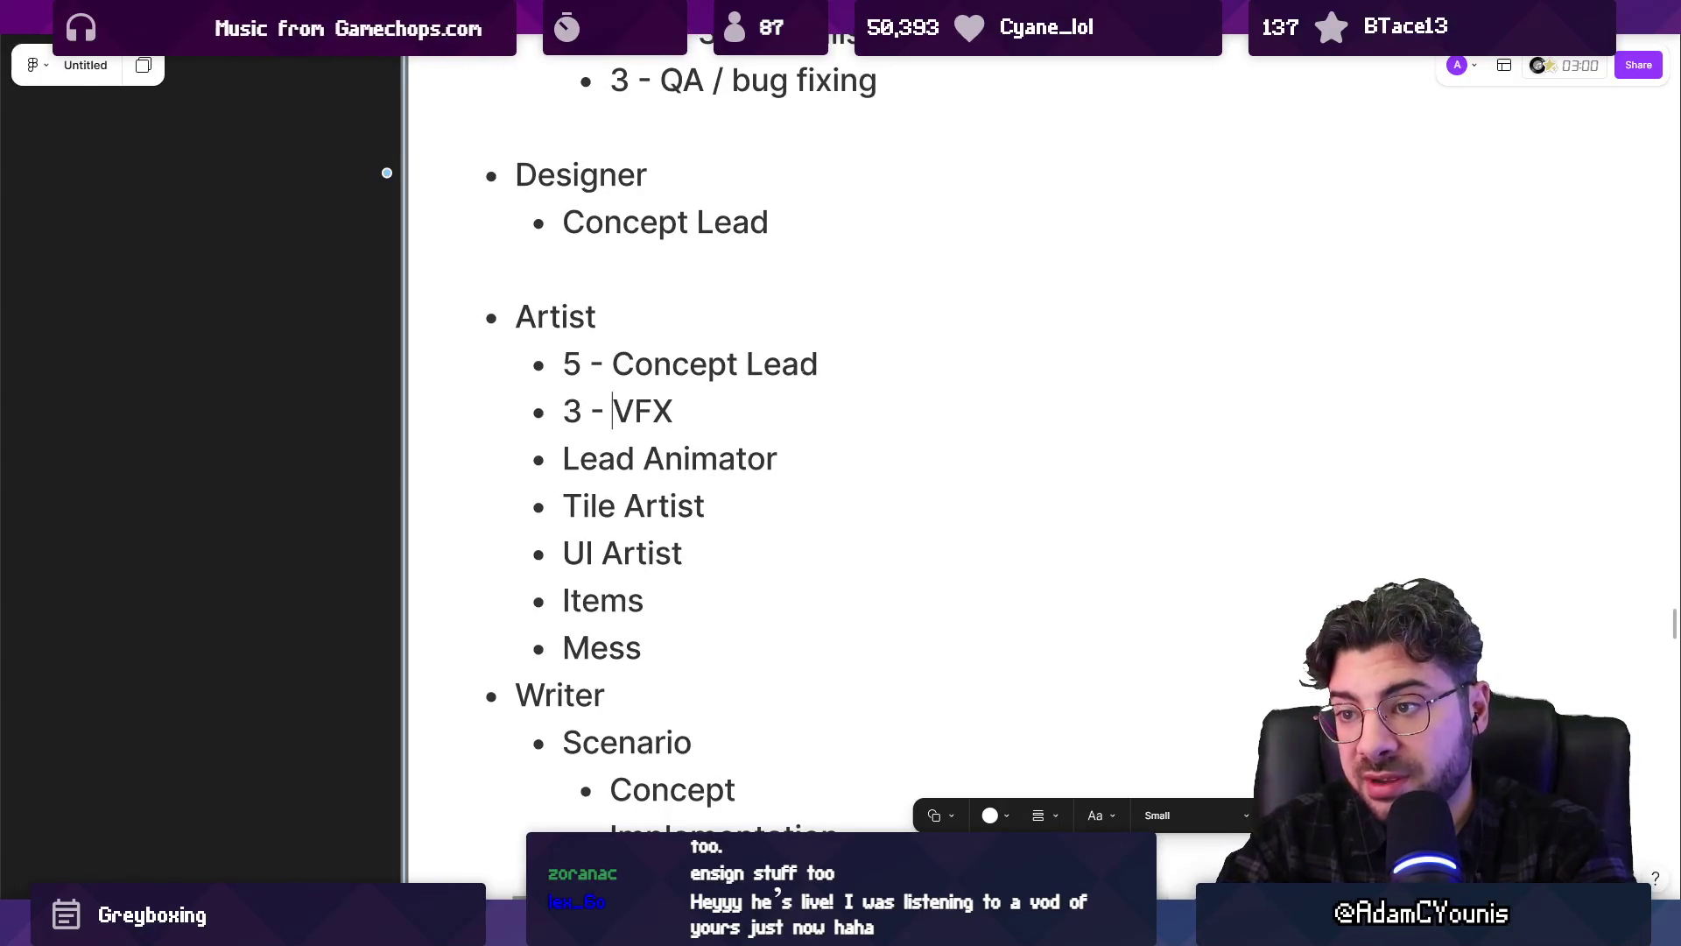
Turn the 4 on Lead Animator into a '4 - ' rating
{"action": "key", "text": "Down"}
{"action": "key", "text": "Left"}
{"action": "key", "text": "Left"}
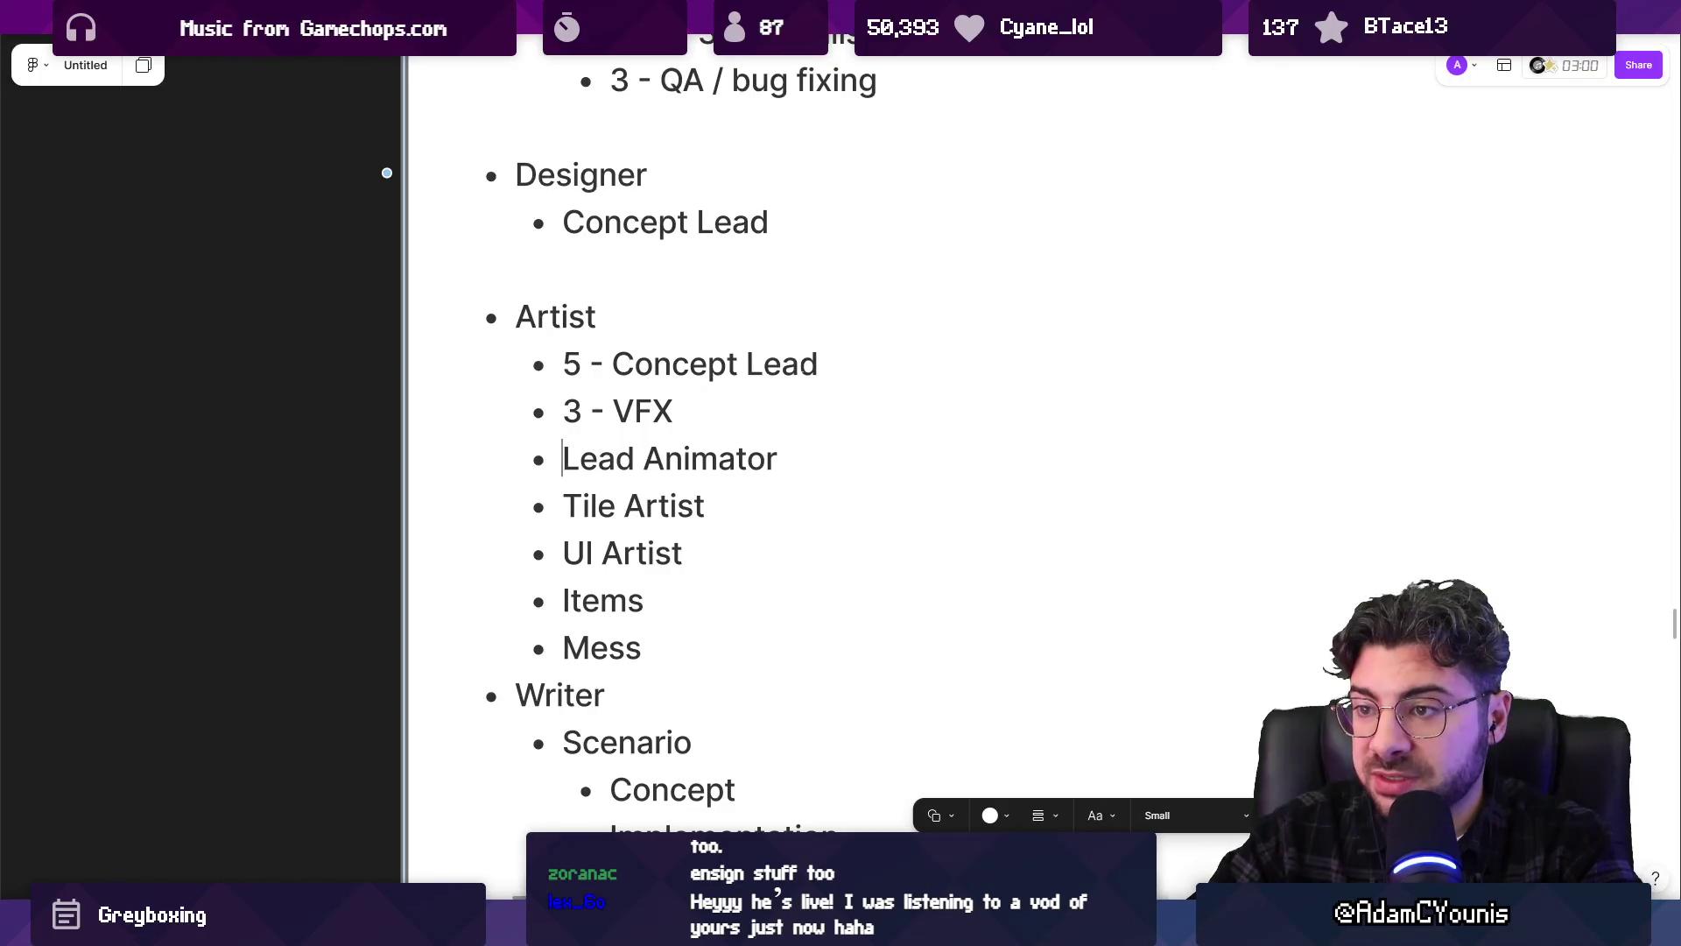
{"action": "key", "text": "shift+Up"}
{"action": "key", "text": "shift+Down"}
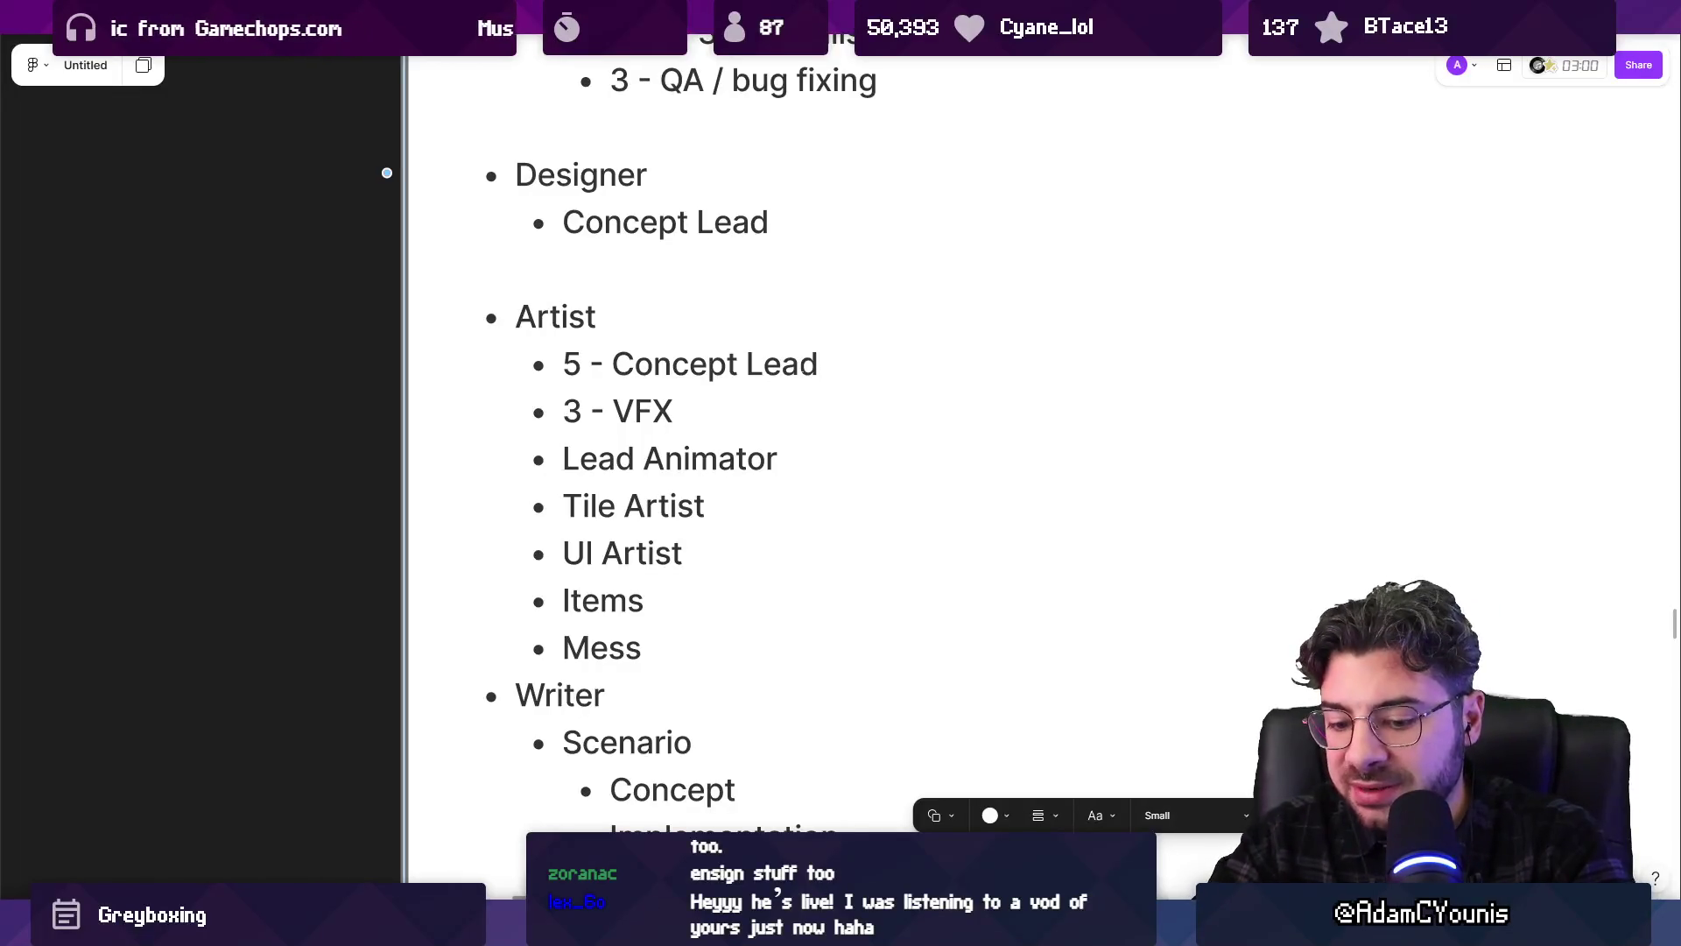
{"action": "type", "text": "4-"}
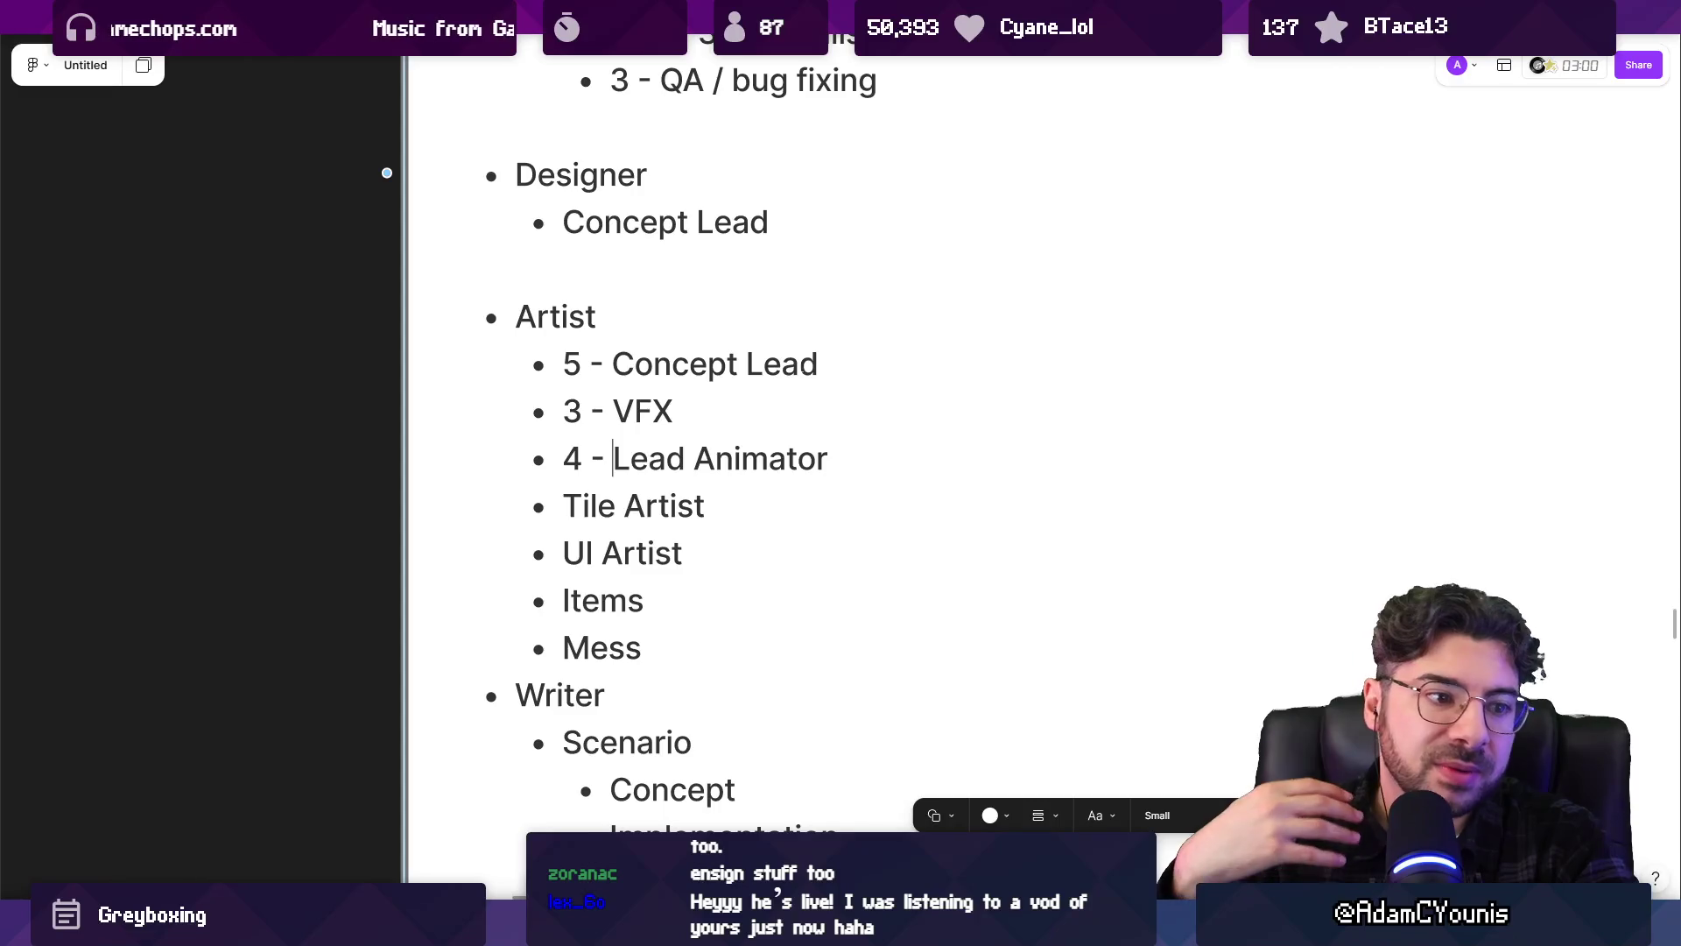
{"action": "key", "text": "Down"}
{"action": "key", "text": "Home"}
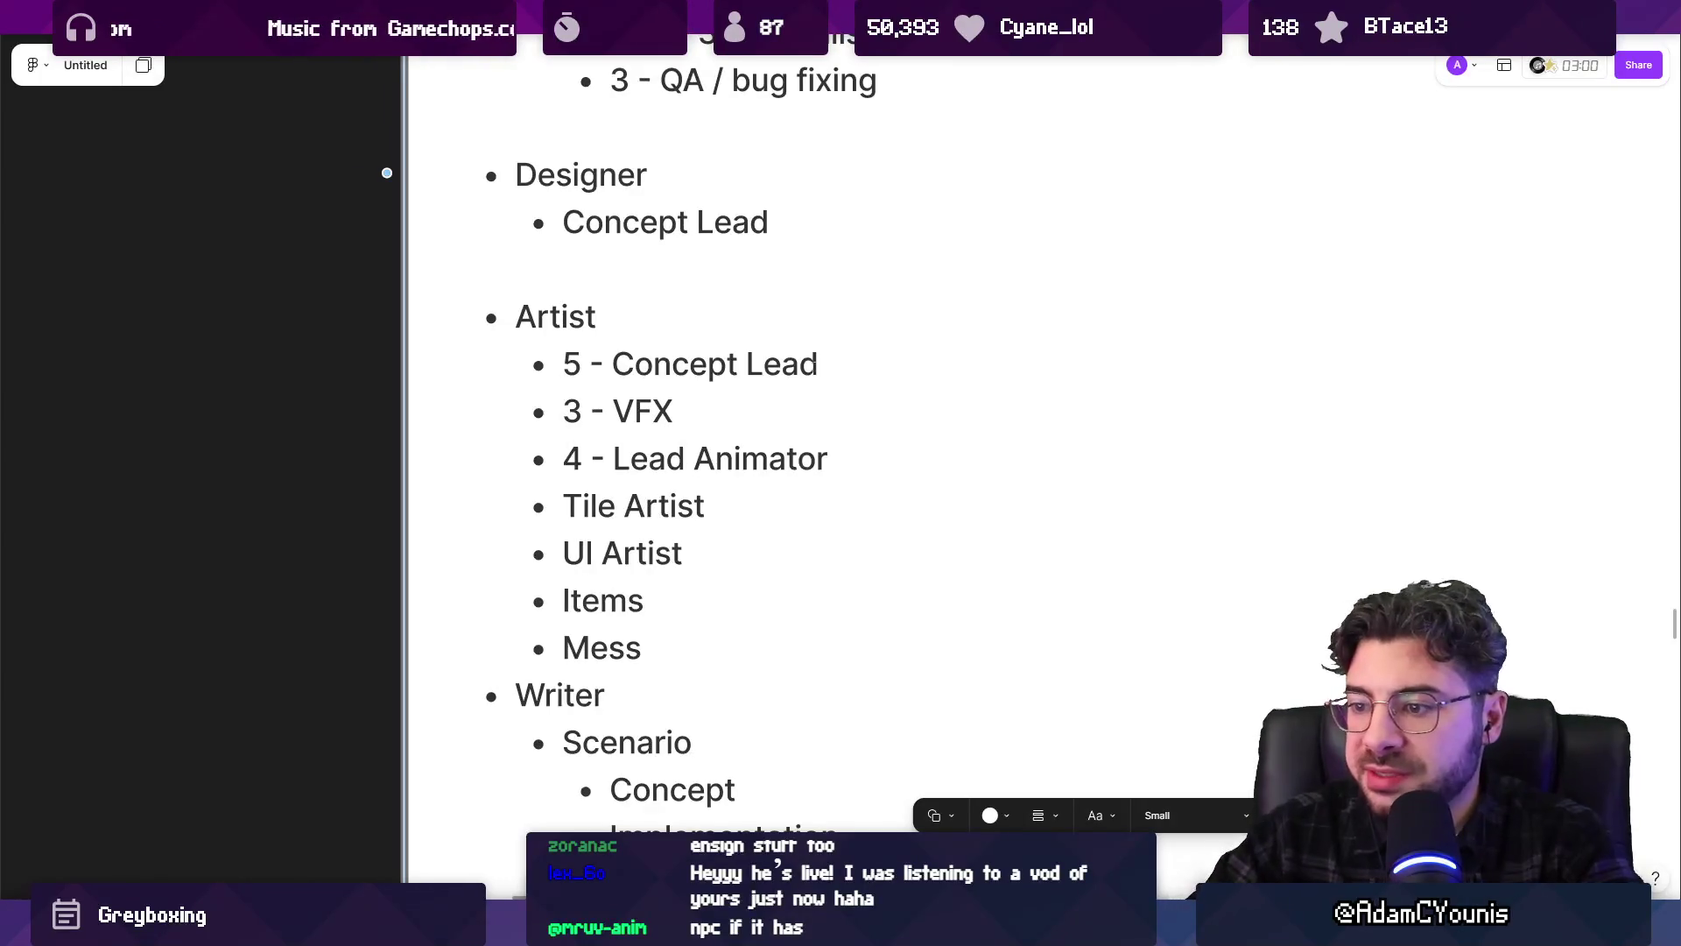
Add indented sub-bullets NPC, Enemy and Boss under Lead Animator
{"action": "key", "text": "Return"}
{"action": "key", "text": "Tab"}
{"action": "type", "text": "NPC"}
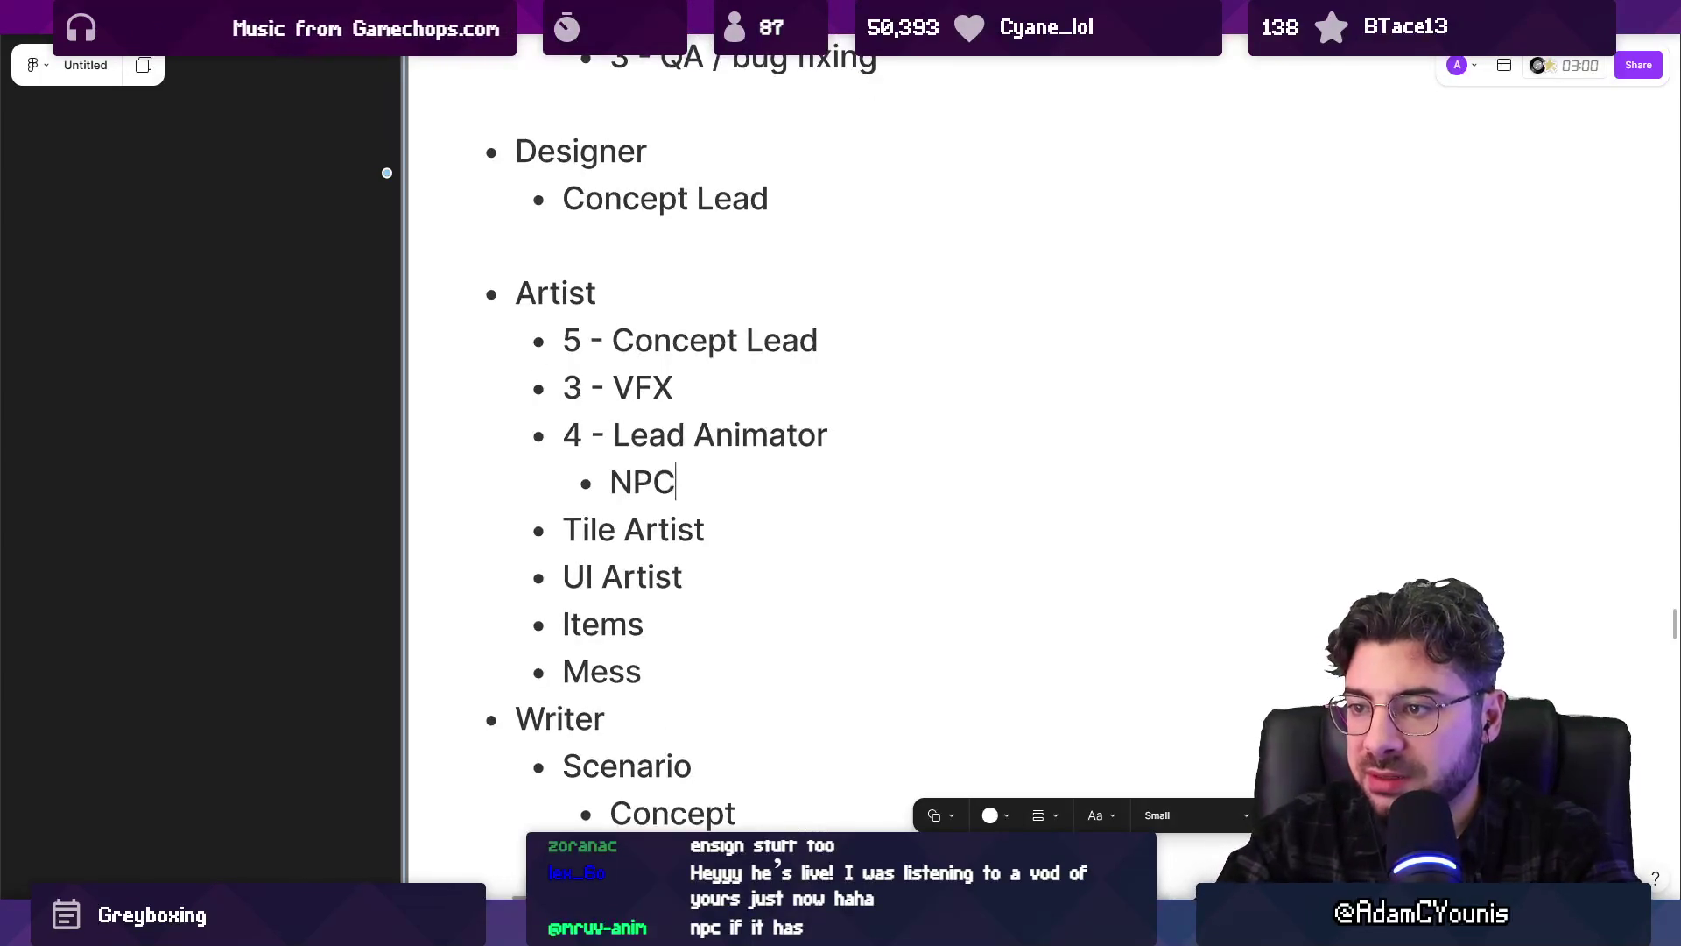
{"action": "key", "text": "Return"}
{"action": "type", "text": "Enemy"}
{"action": "key", "text": "Return"}
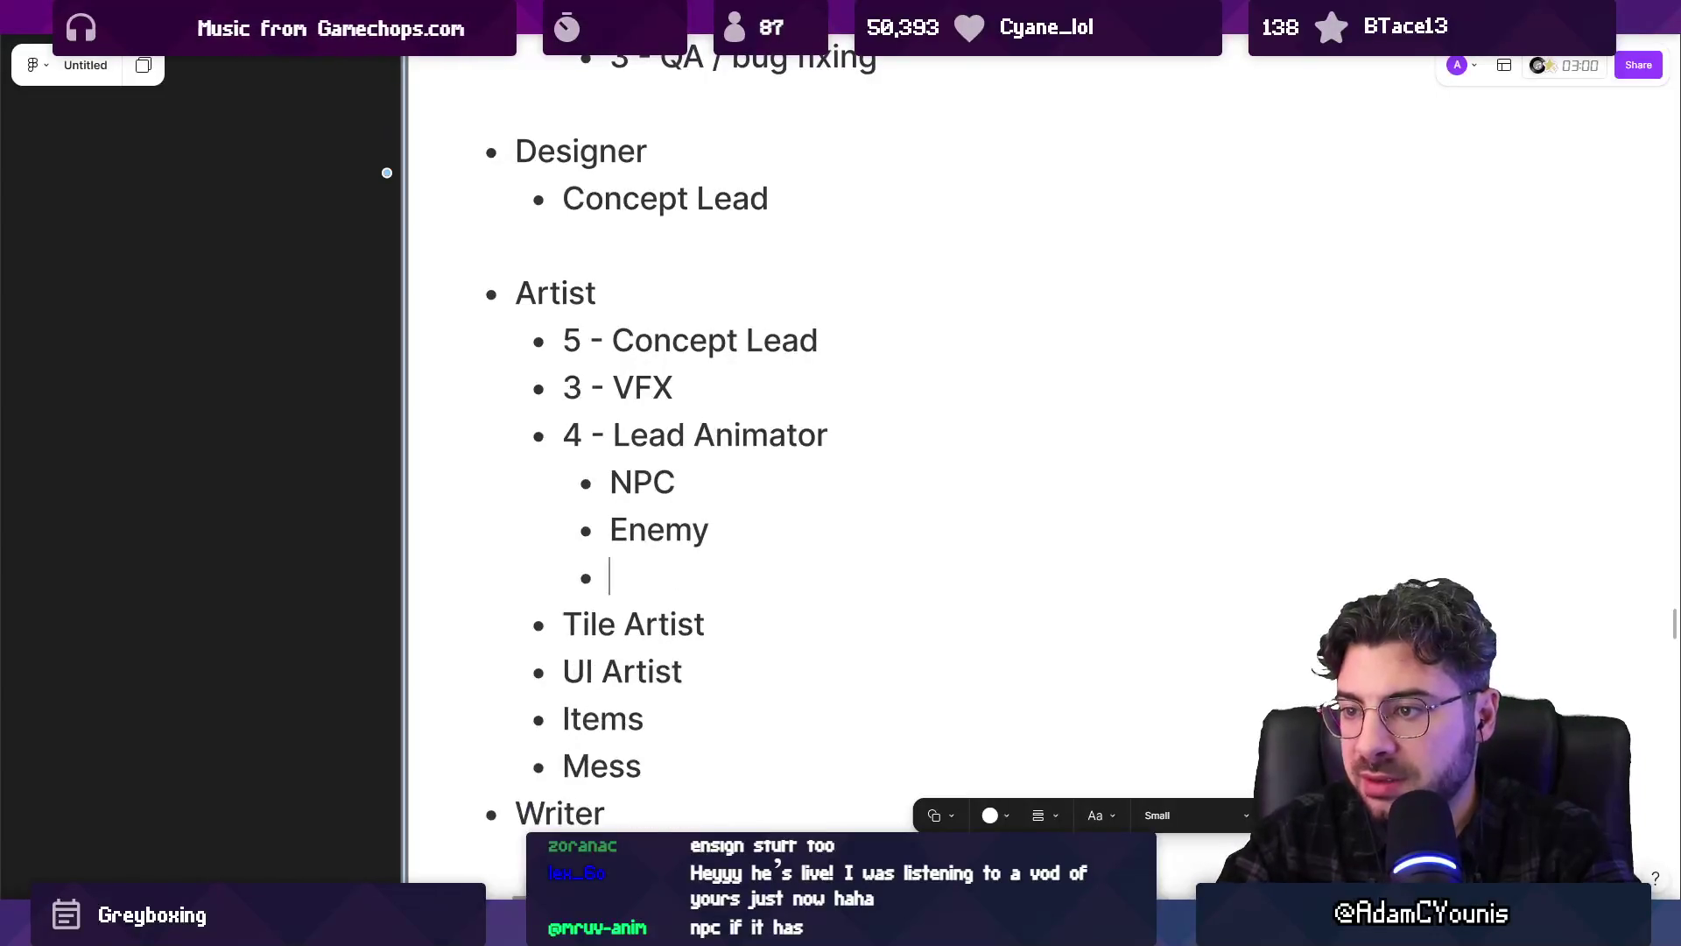
{"action": "type", "text": "Boss"}
Rate the NPC sub-item 2.5
{"action": "key", "text": "Up"}
{"action": "key", "text": "Left"}
{"action": "key", "text": "Left"}
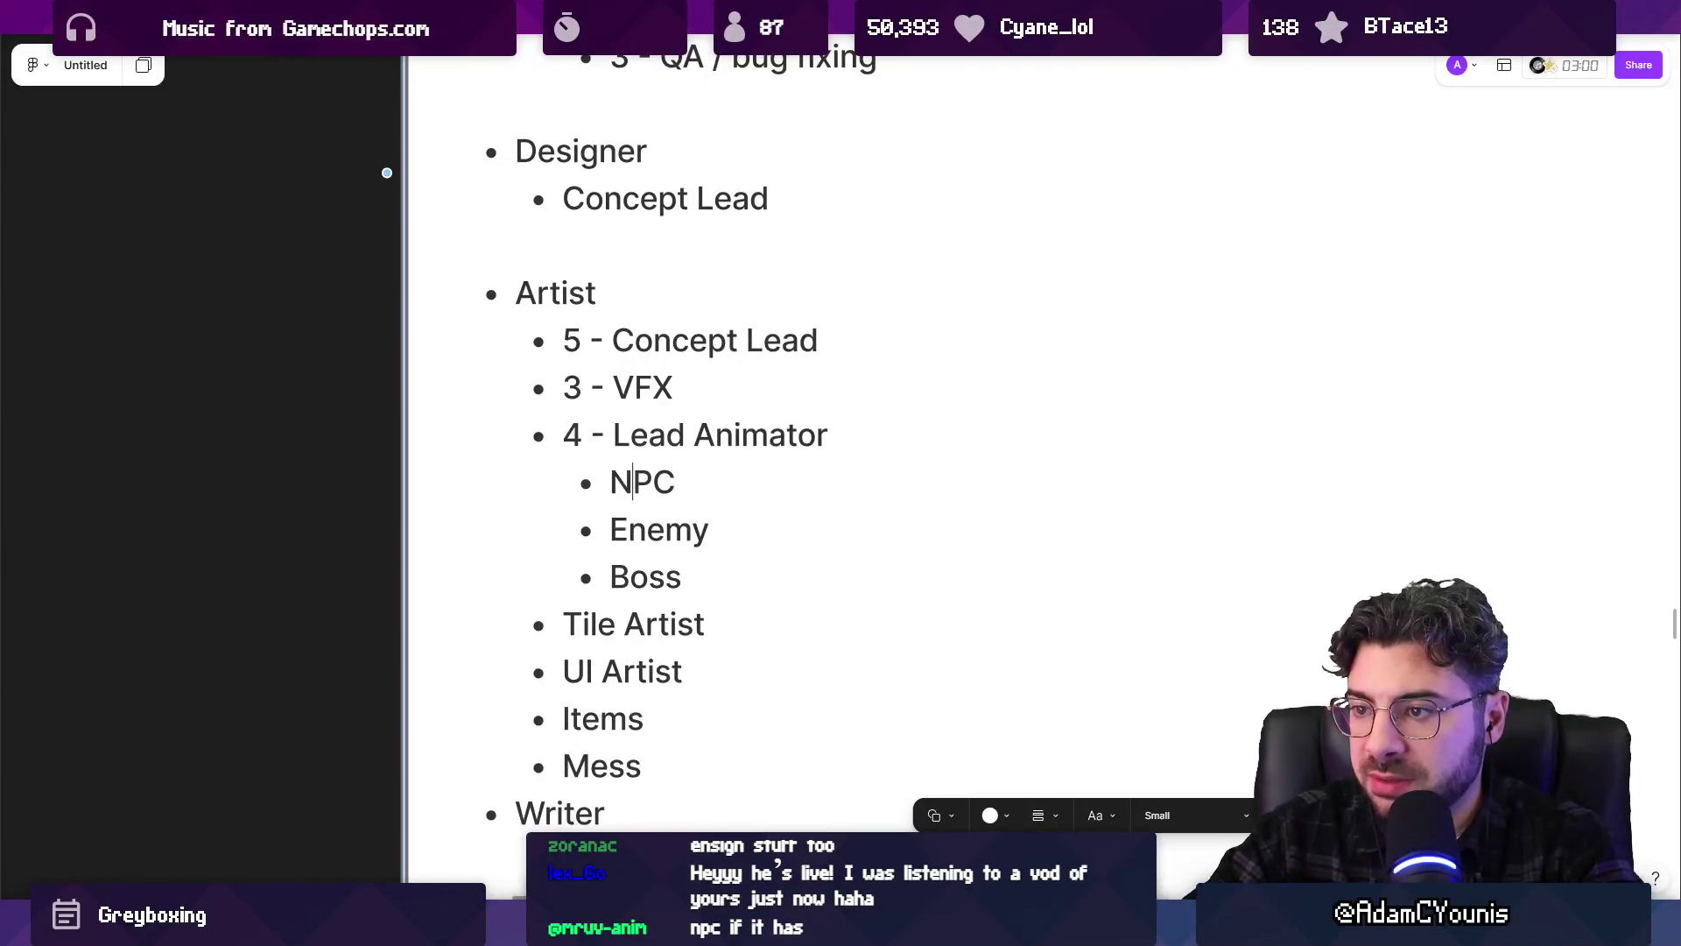
{"action": "key", "text": "Left"}
{"action": "type", "text": "23"}
{"action": "key", "text": "BackSpace"}
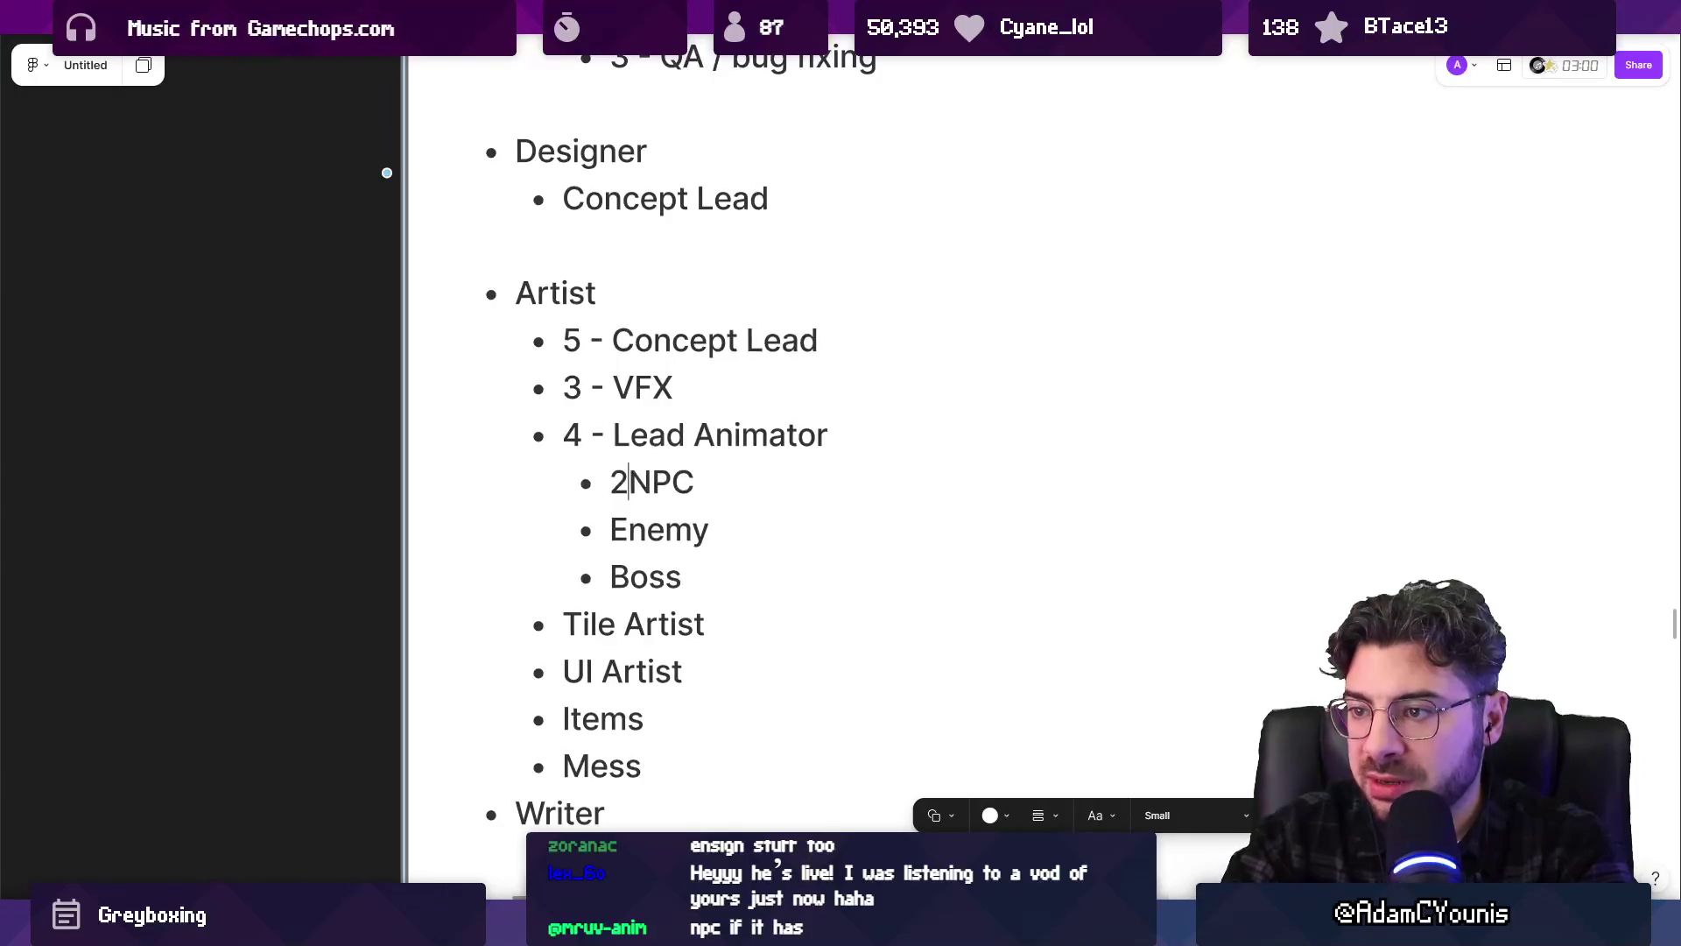
{"action": "type", "text": "-3-"}
{"action": "key", "text": "BackSpace"}
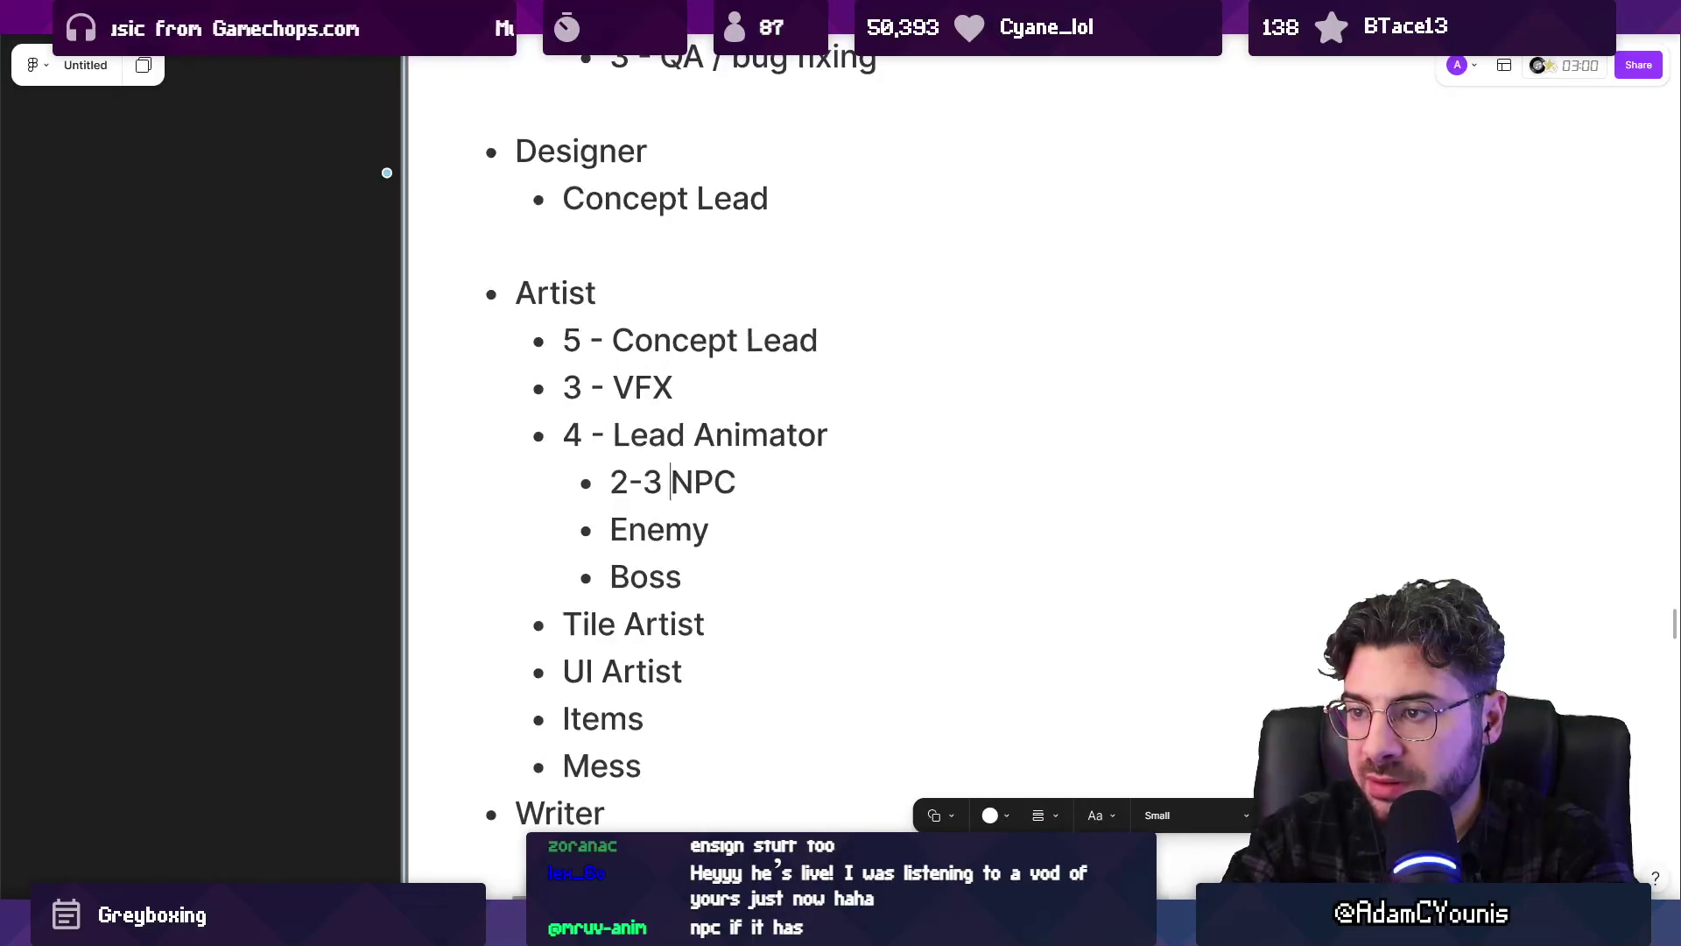
{"action": "type", "text": "-"}
{"action": "key", "text": "Left"}
{"action": "key", "text": "Left"}
{"action": "key", "text": "Left"}
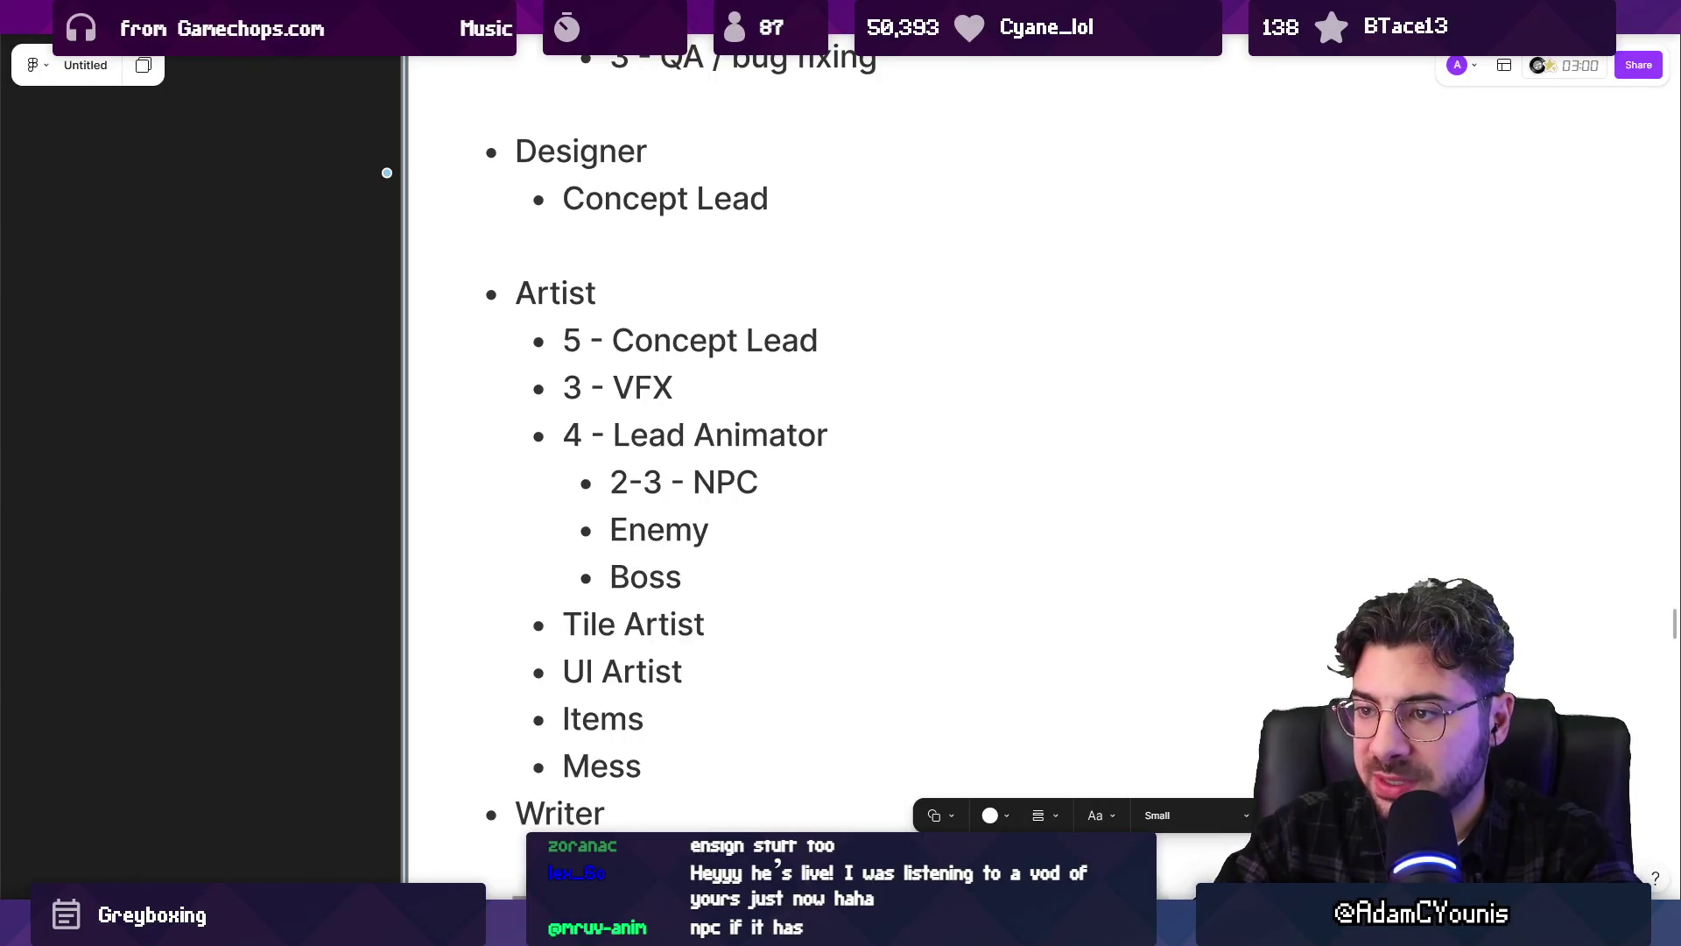
{"action": "key", "text": "BackSpace"}
{"action": "key", "text": "BackSpace"}
{"action": "type", "text": ".5"}
Rate Enemy 3.5 and Boss 4.5
{"action": "key", "text": "Down"}
{"action": "key", "text": "Left"}
{"action": "key", "text": "Left"}
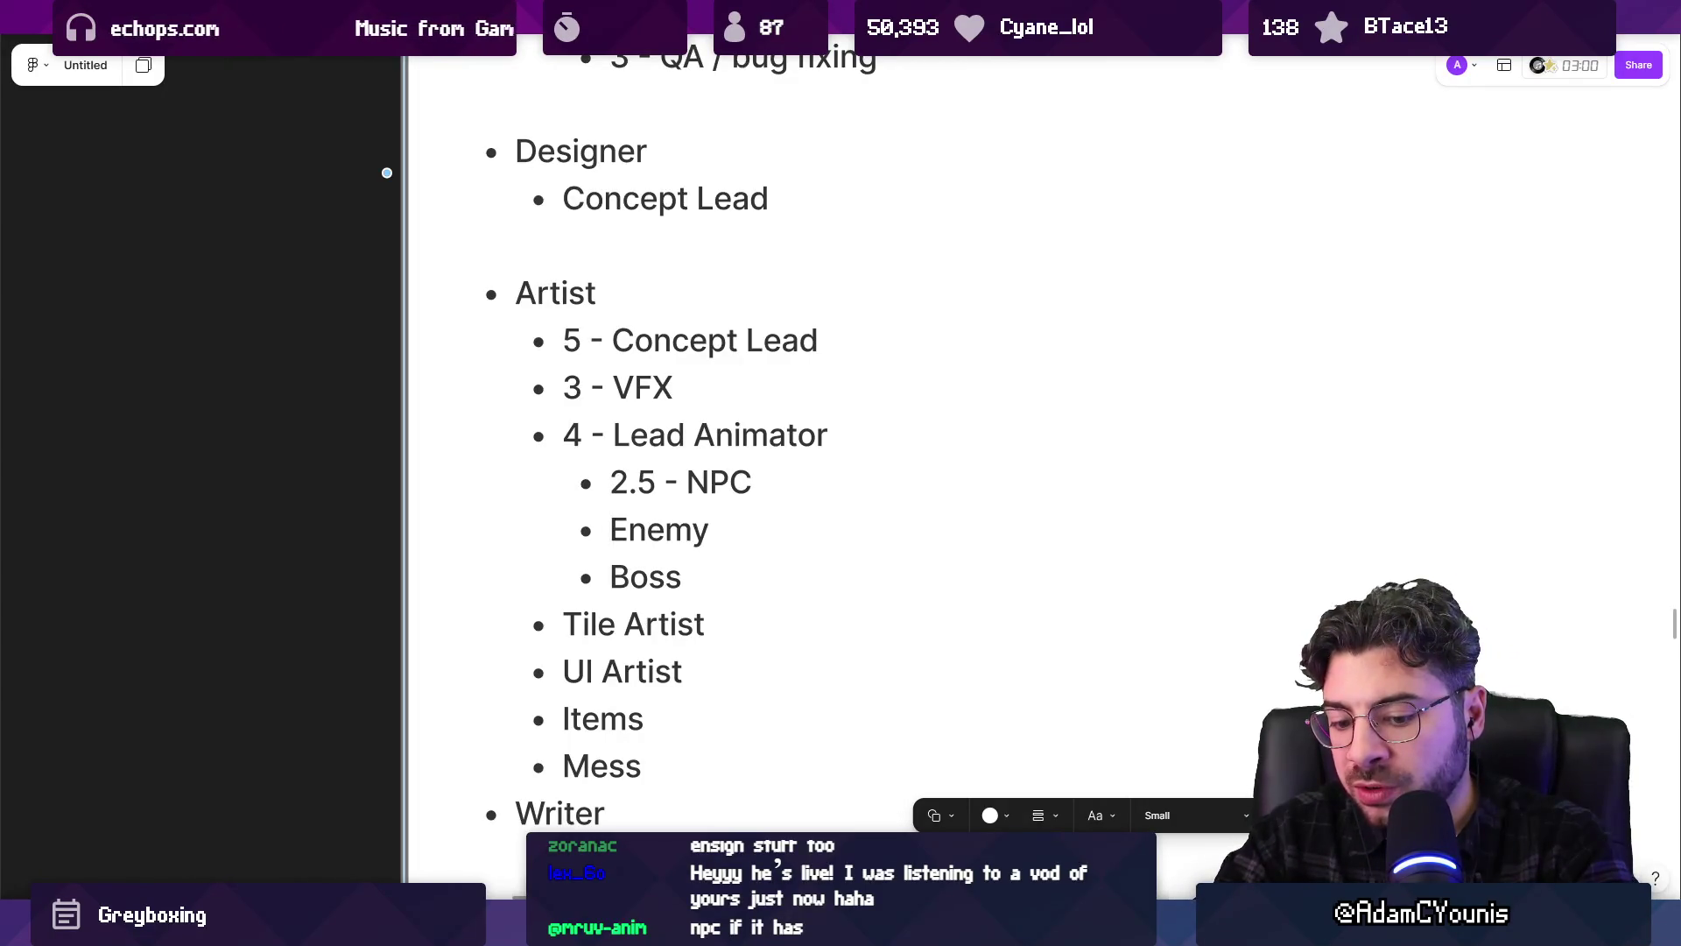
{"action": "type", "text": "3.5 -"}
{"action": "key", "text": "Down"}
{"action": "key", "text": "Left"}
{"action": "key", "text": "Left"}
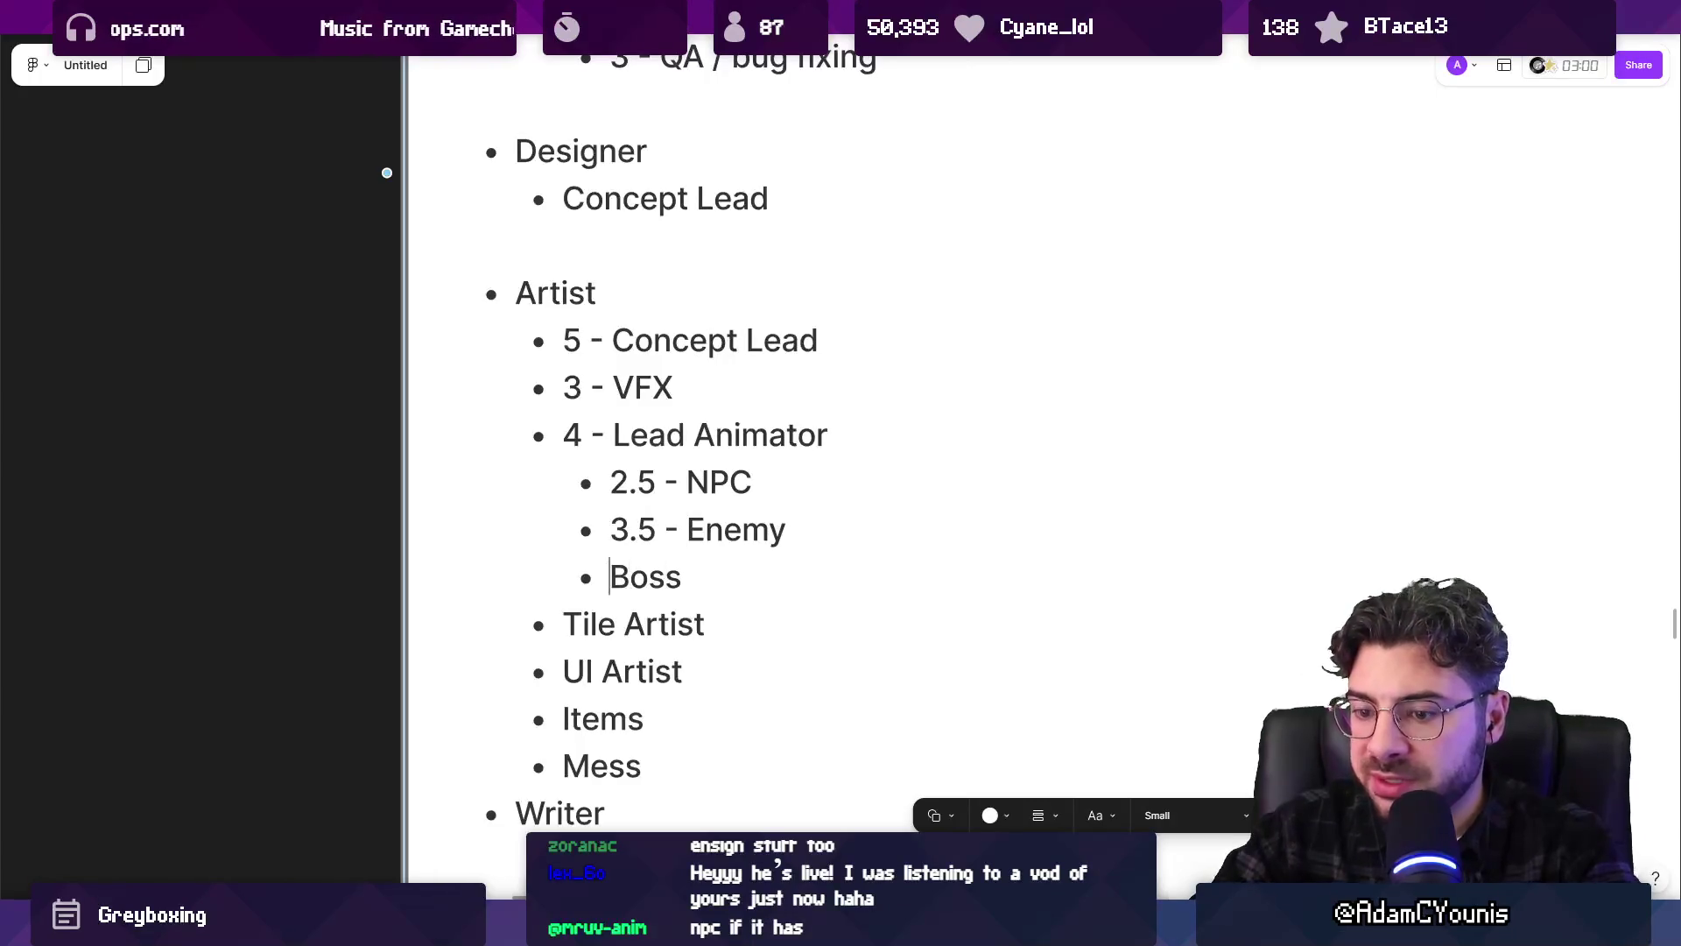
{"action": "type", "text": "4.5 -"}
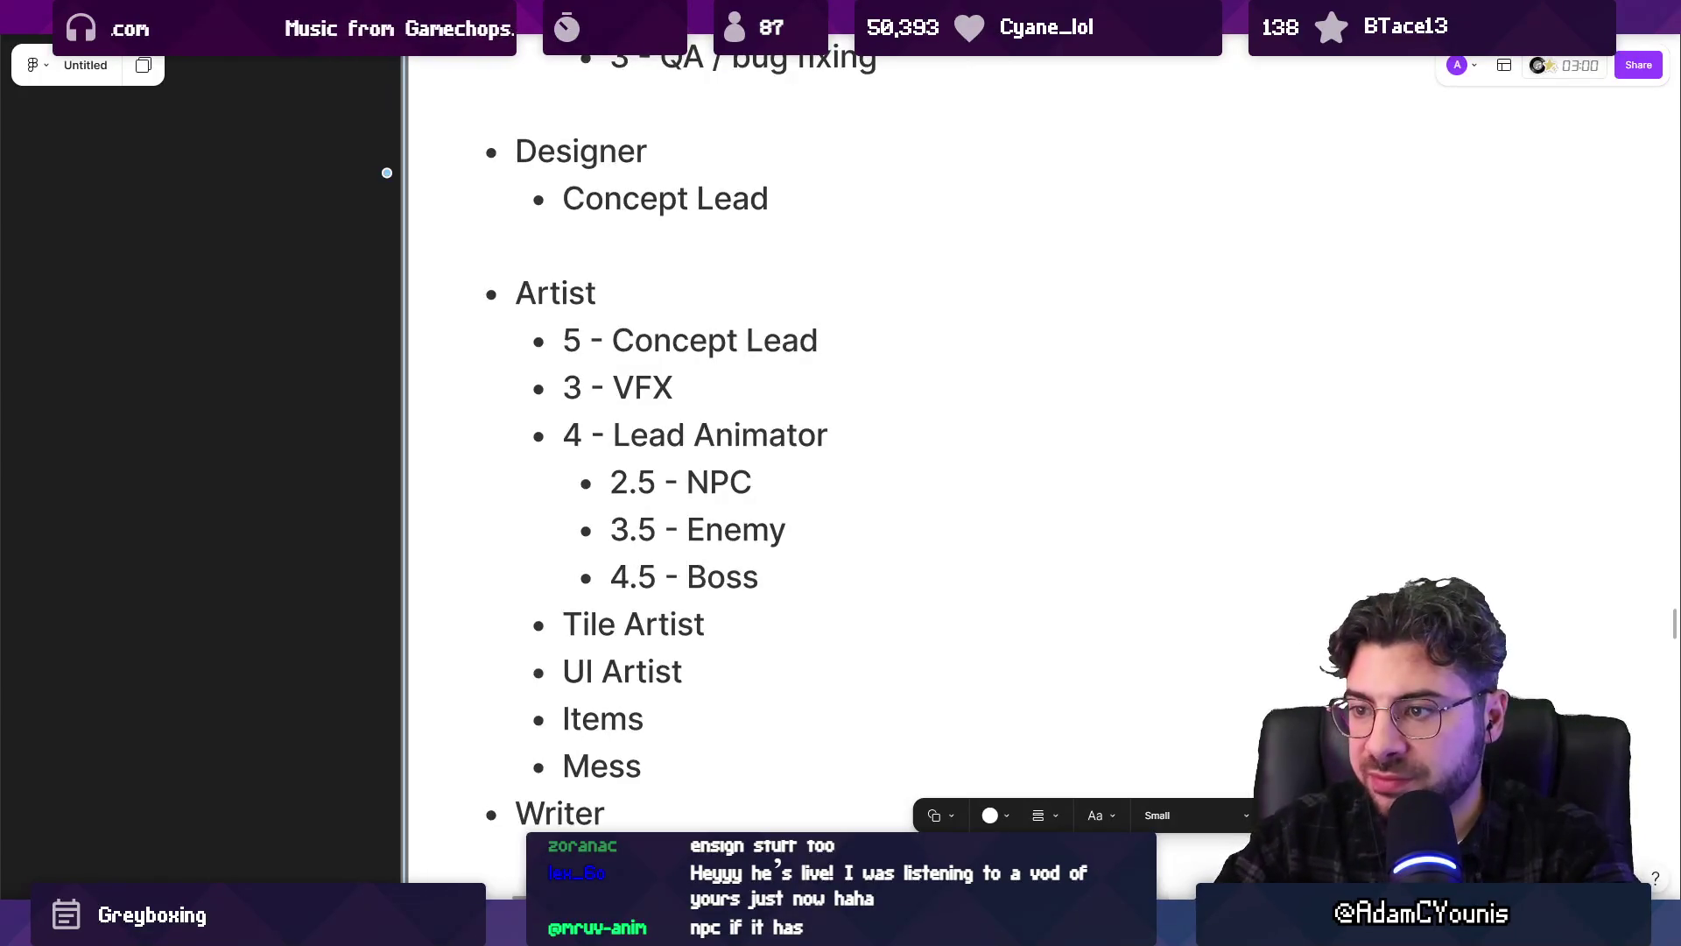
{"action": "key", "text": "ctrl+shift+Left"}
{"action": "key", "text": "ctrl+shift+Left"}
{"action": "key", "text": "Left"}
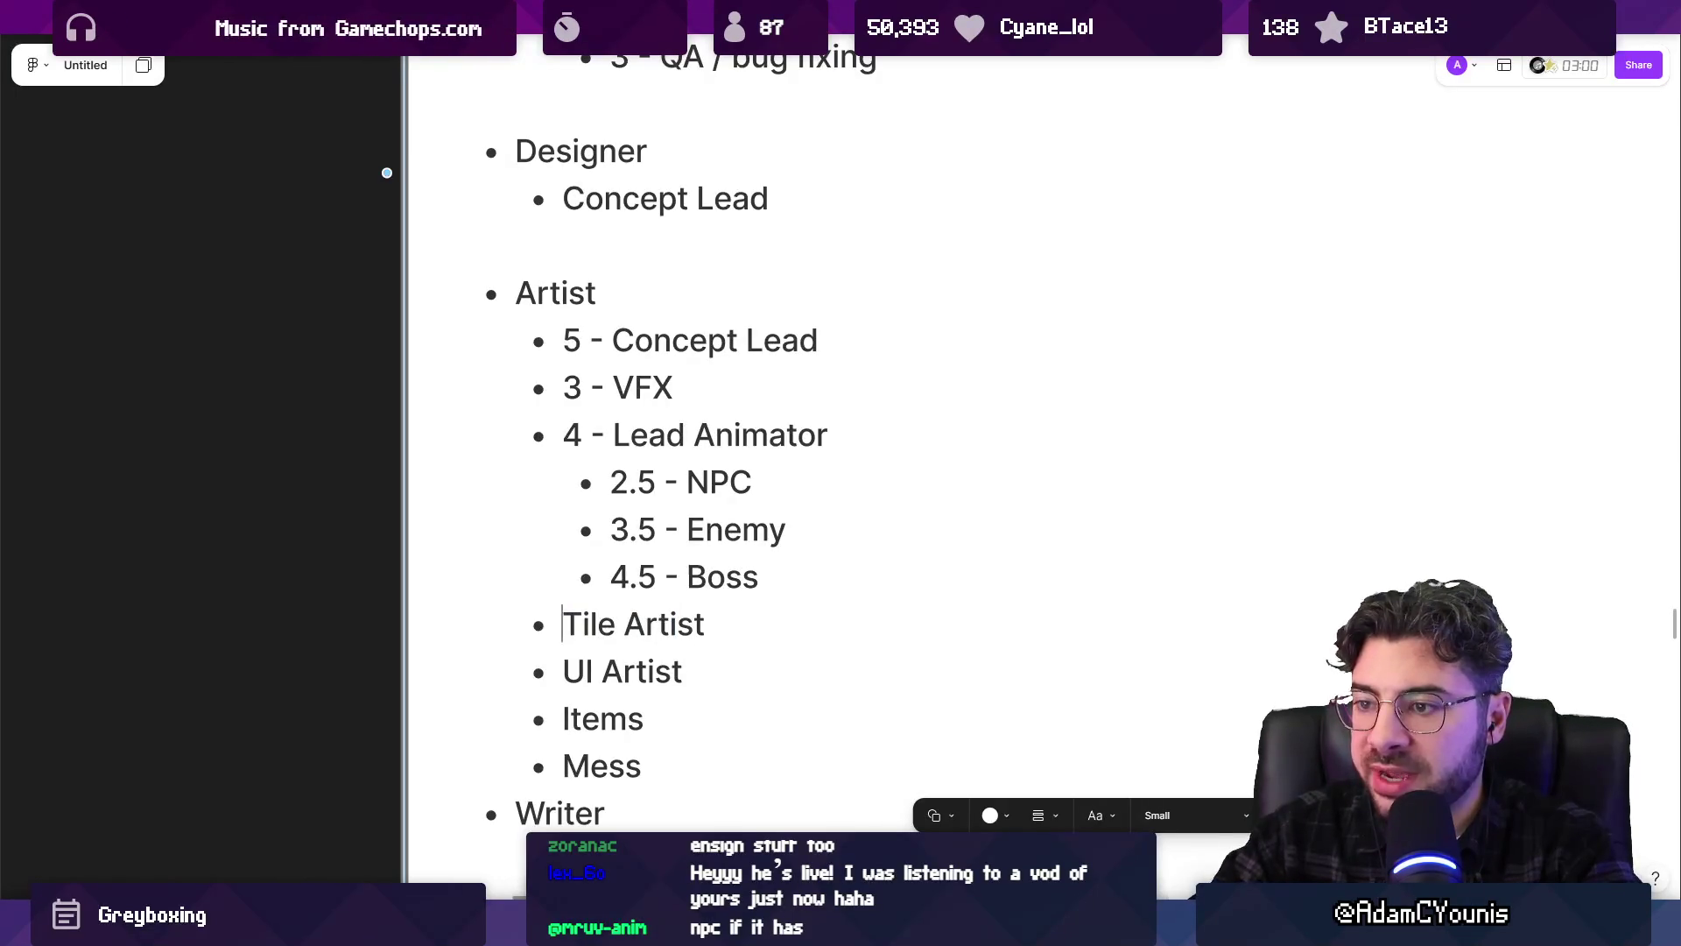
Rate Tile Artist 3.5 and UI Artist 2
{"action": "type", "text": "3.5 -"}
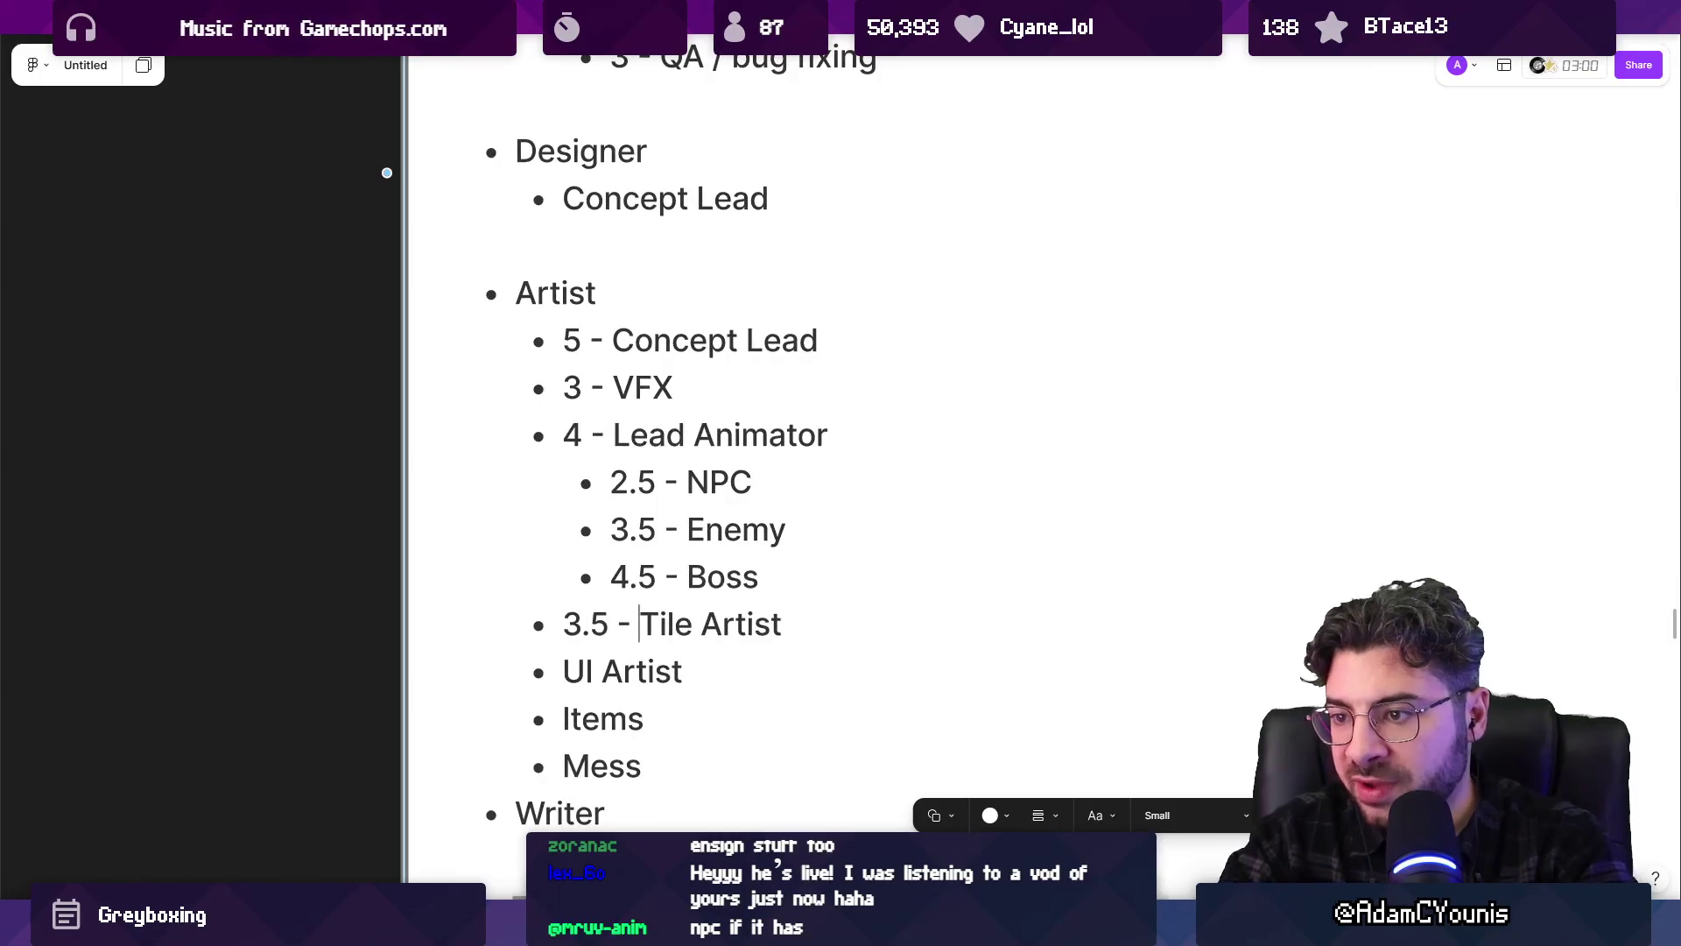
{"action": "key", "text": "Down"}
{"action": "key", "text": "Left"}
{"action": "key", "text": "Left"}
{"action": "key", "text": "Left"}
{"action": "type", "text": "2 -"}
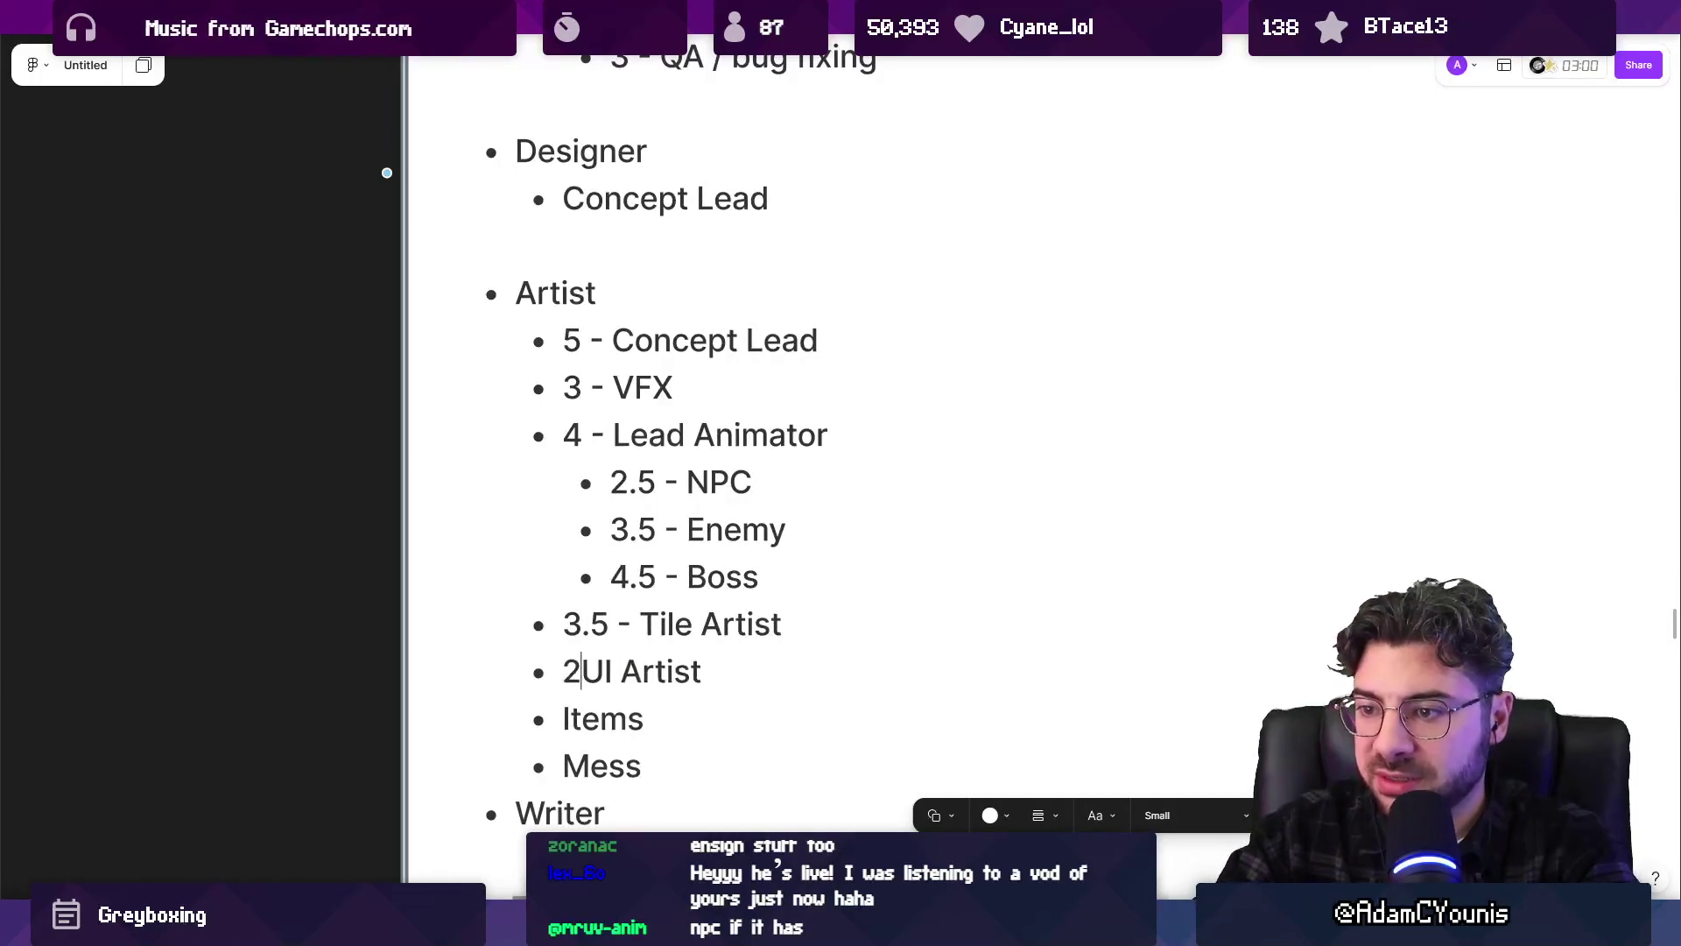
Rate Items 1 and edit the rating text before Mess
{"action": "key", "text": "Left"}
{"action": "key", "text": "Left"}
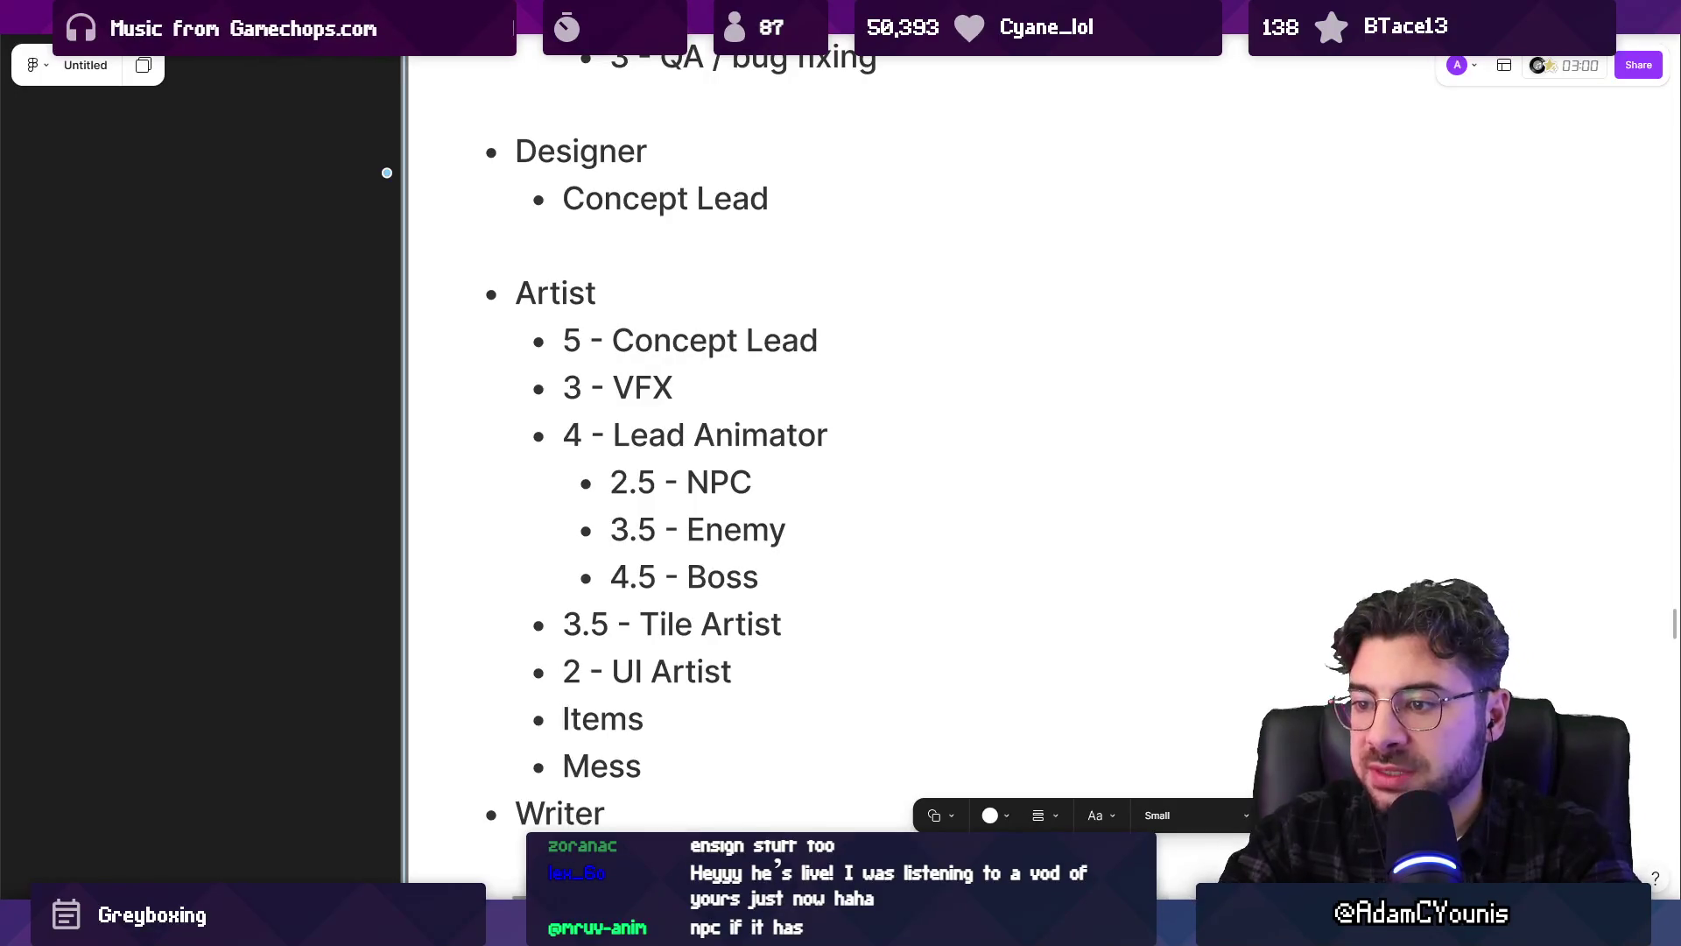
{"action": "type", "text": "1 -"}
{"action": "key", "text": "Down"}
{"action": "key", "text": "Left"}
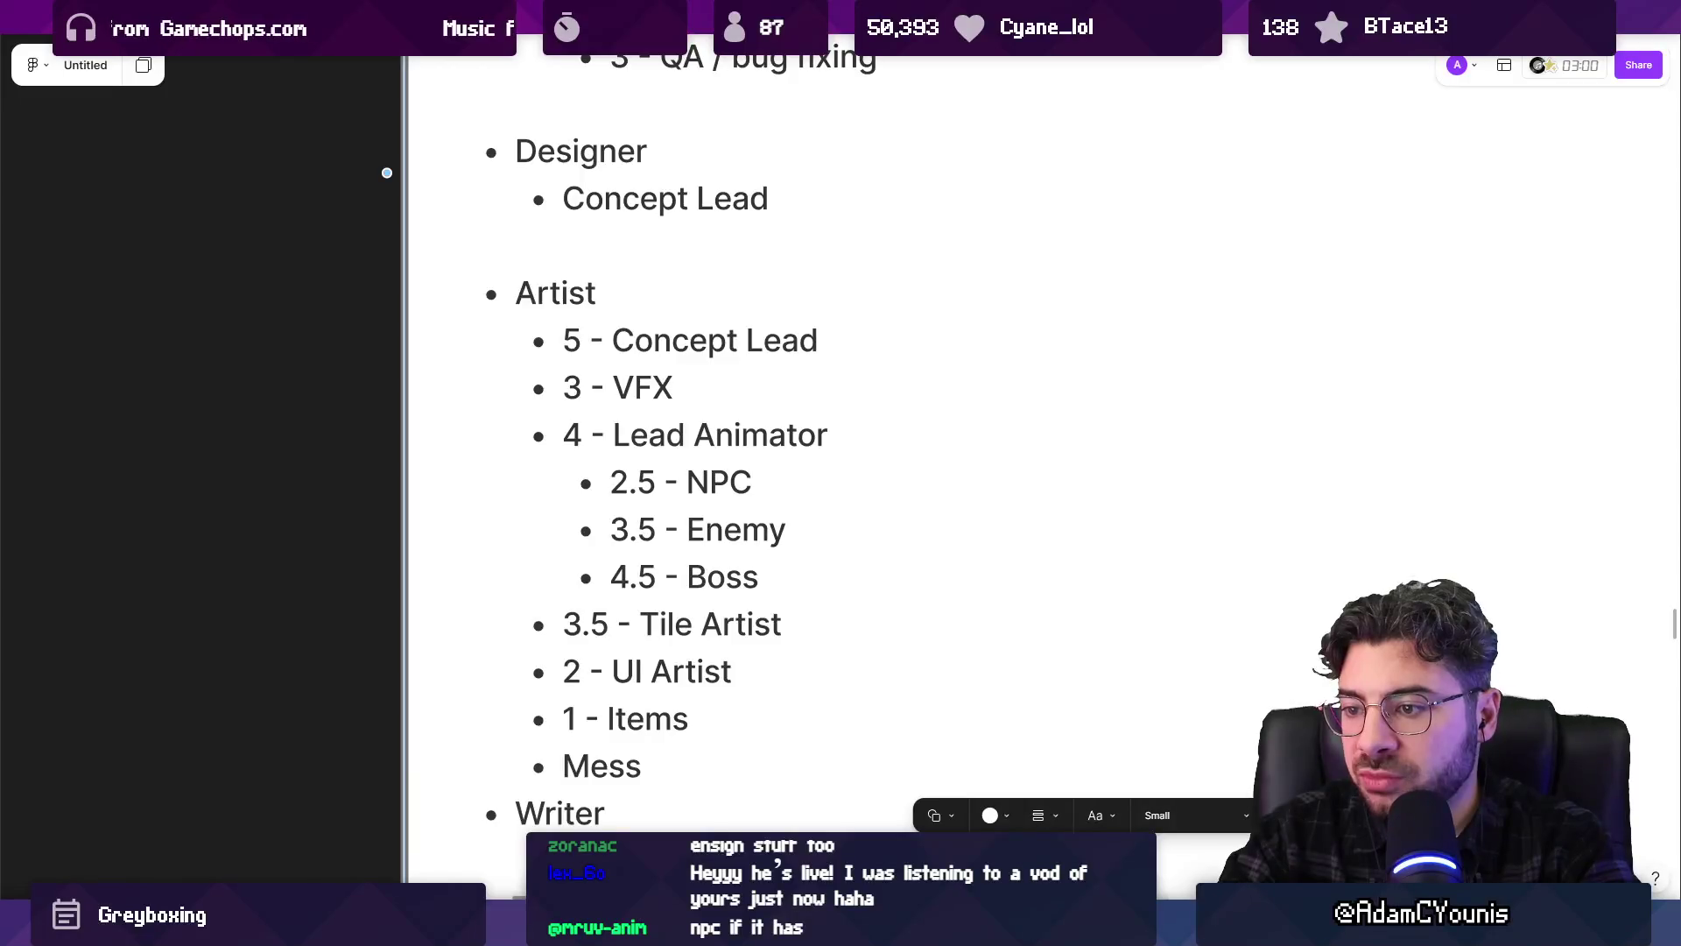
{"action": "type", "text": "2.5"}
{"action": "key", "text": "BackSpace"}
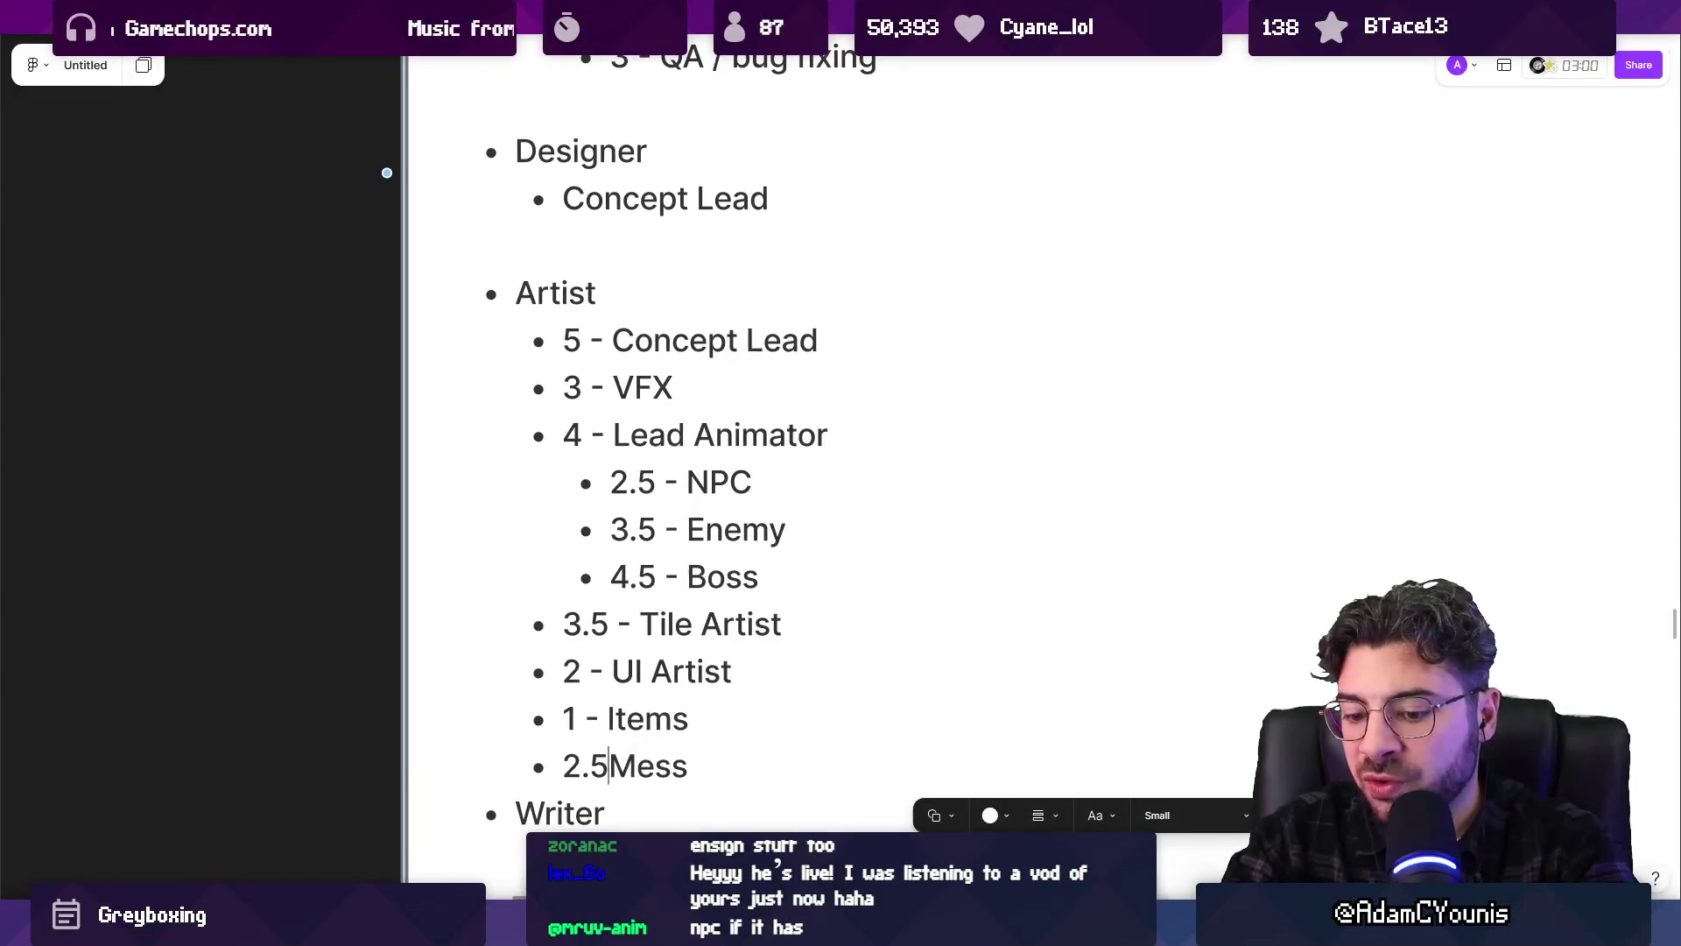
{"action": "type", "text": "-4]"}
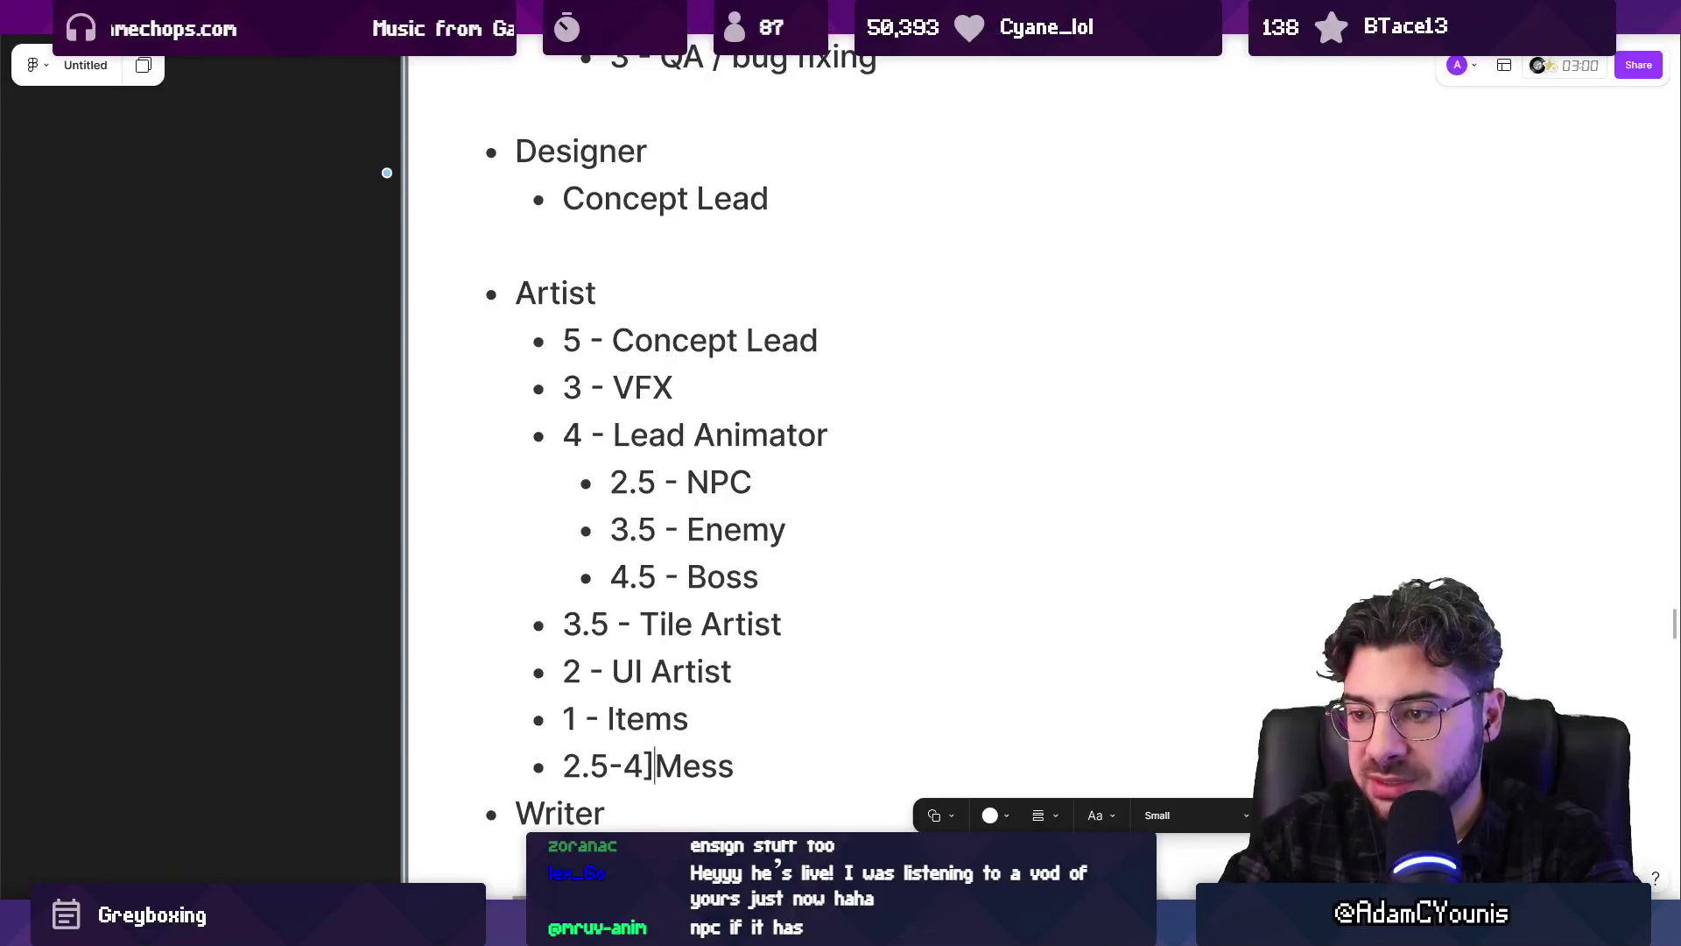
{"action": "key", "text": "Home"}
{"action": "key", "text": "shift+Right"}
{"action": "key", "text": "shift+Right"}
{"action": "key", "text": "shift+Right"}
{"action": "key", "text": "shift+Right"}
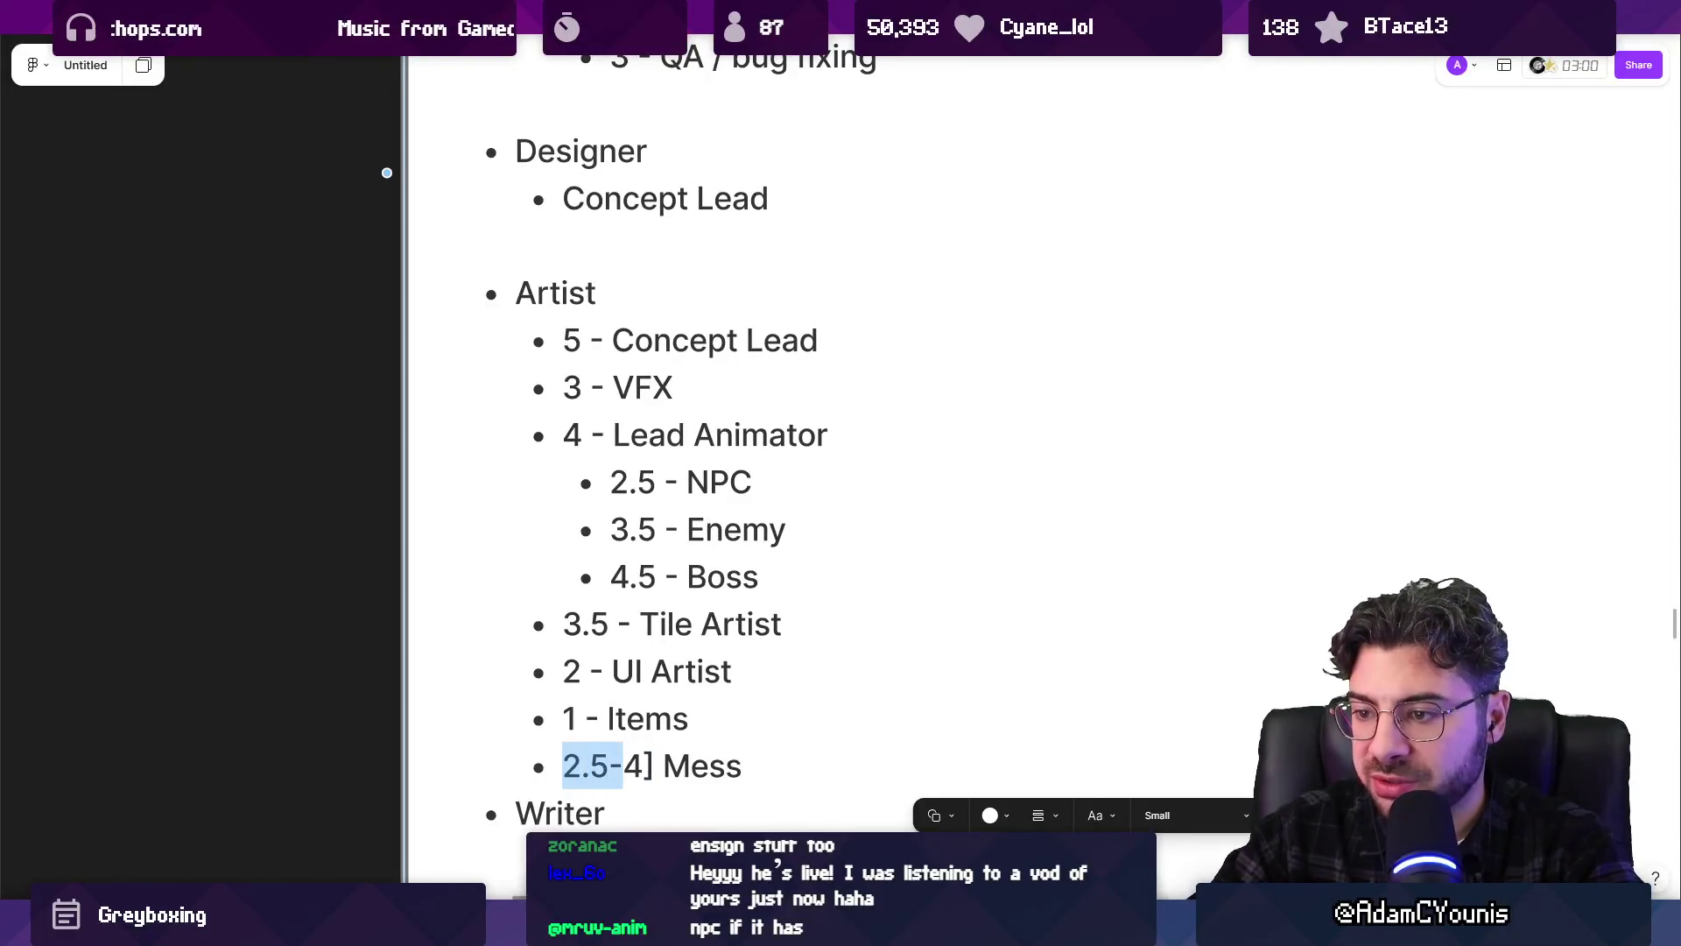
Finish the previous rating with '3 -' and close the role-rating note
{"action": "type", "text": "3 -"}
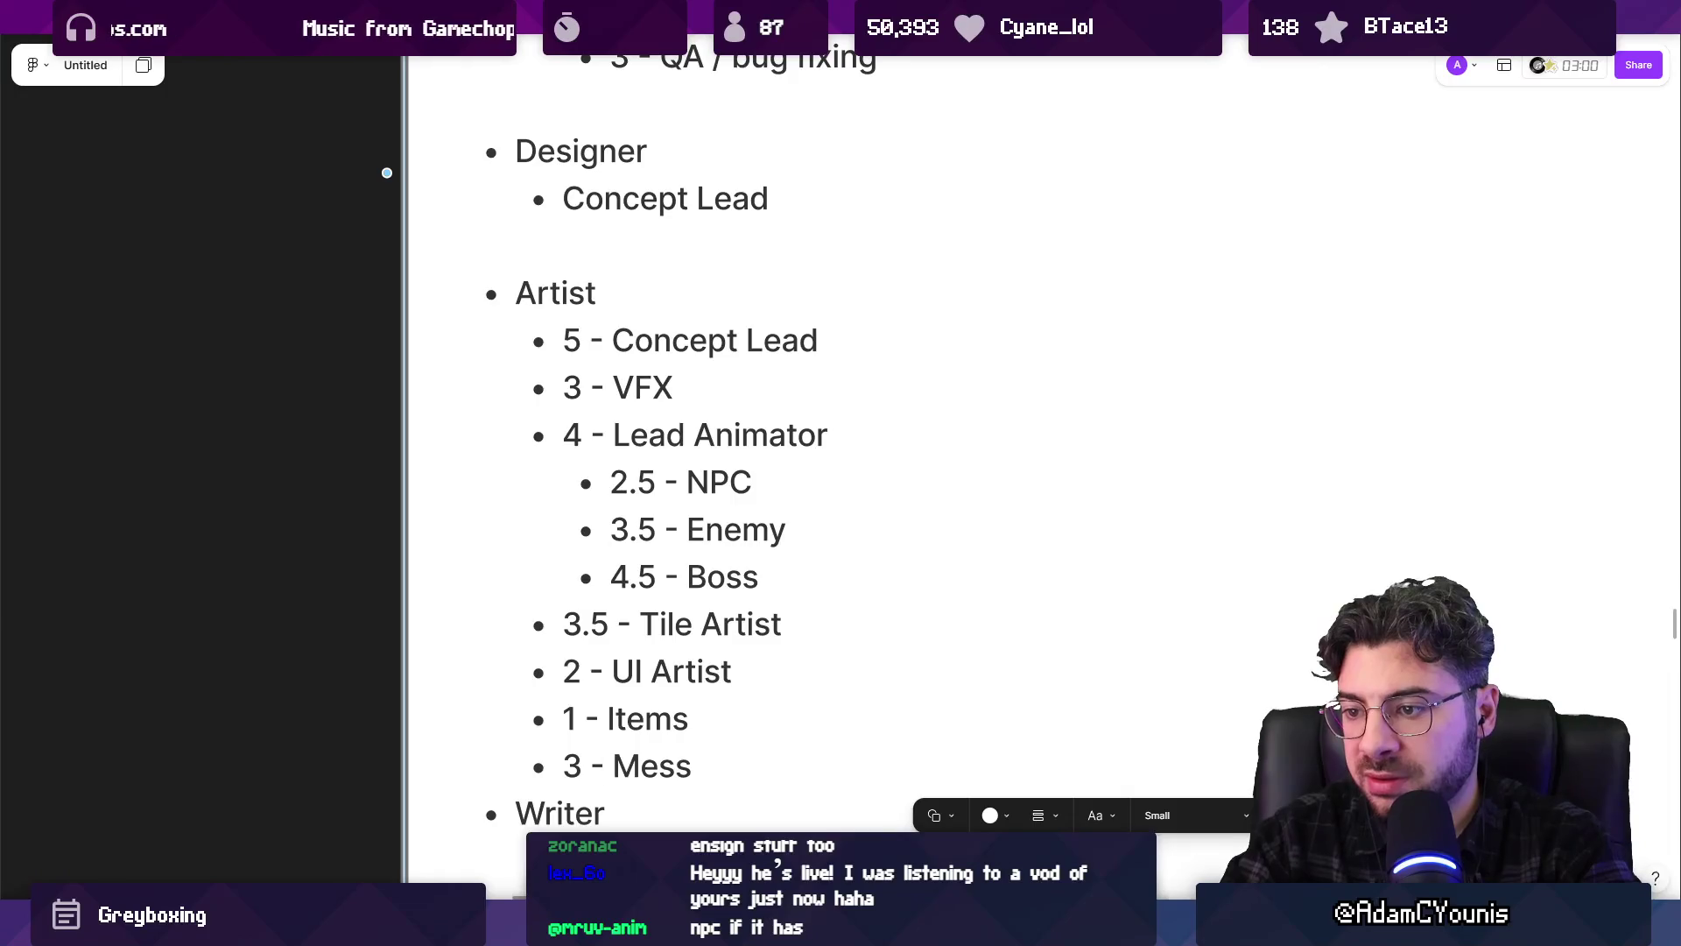
{"action": "scroll", "coordinate": [840, 473], "scroll_direction": "down", "scroll_amount": 3}
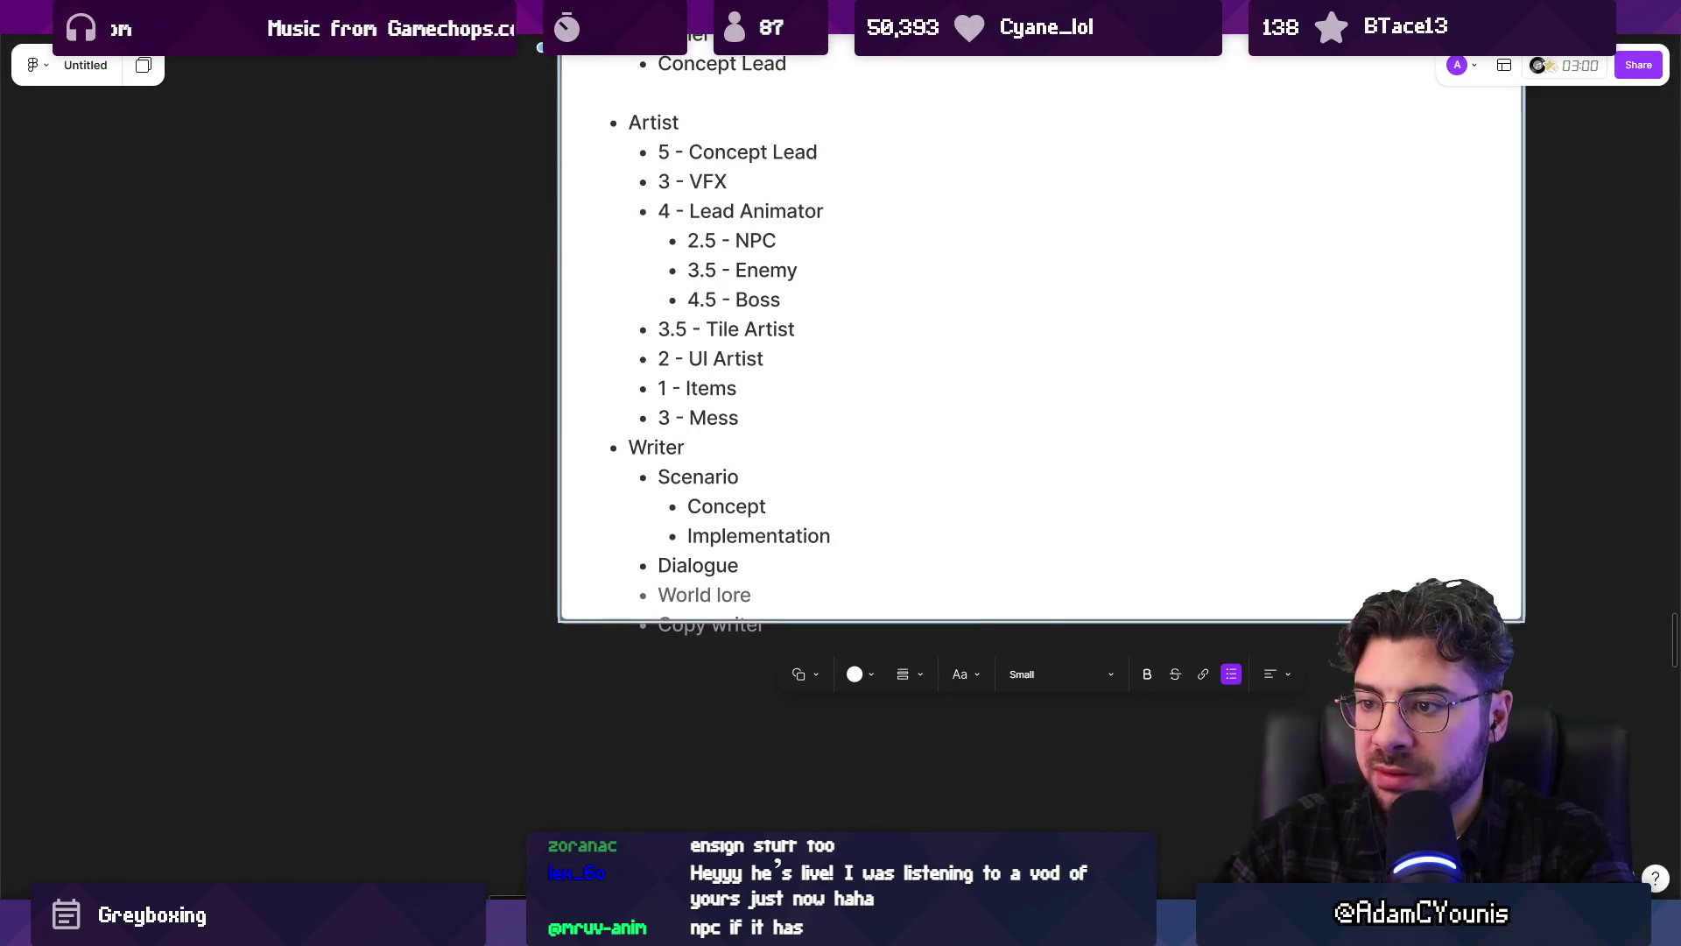
{"action": "key", "text": "Escape"}
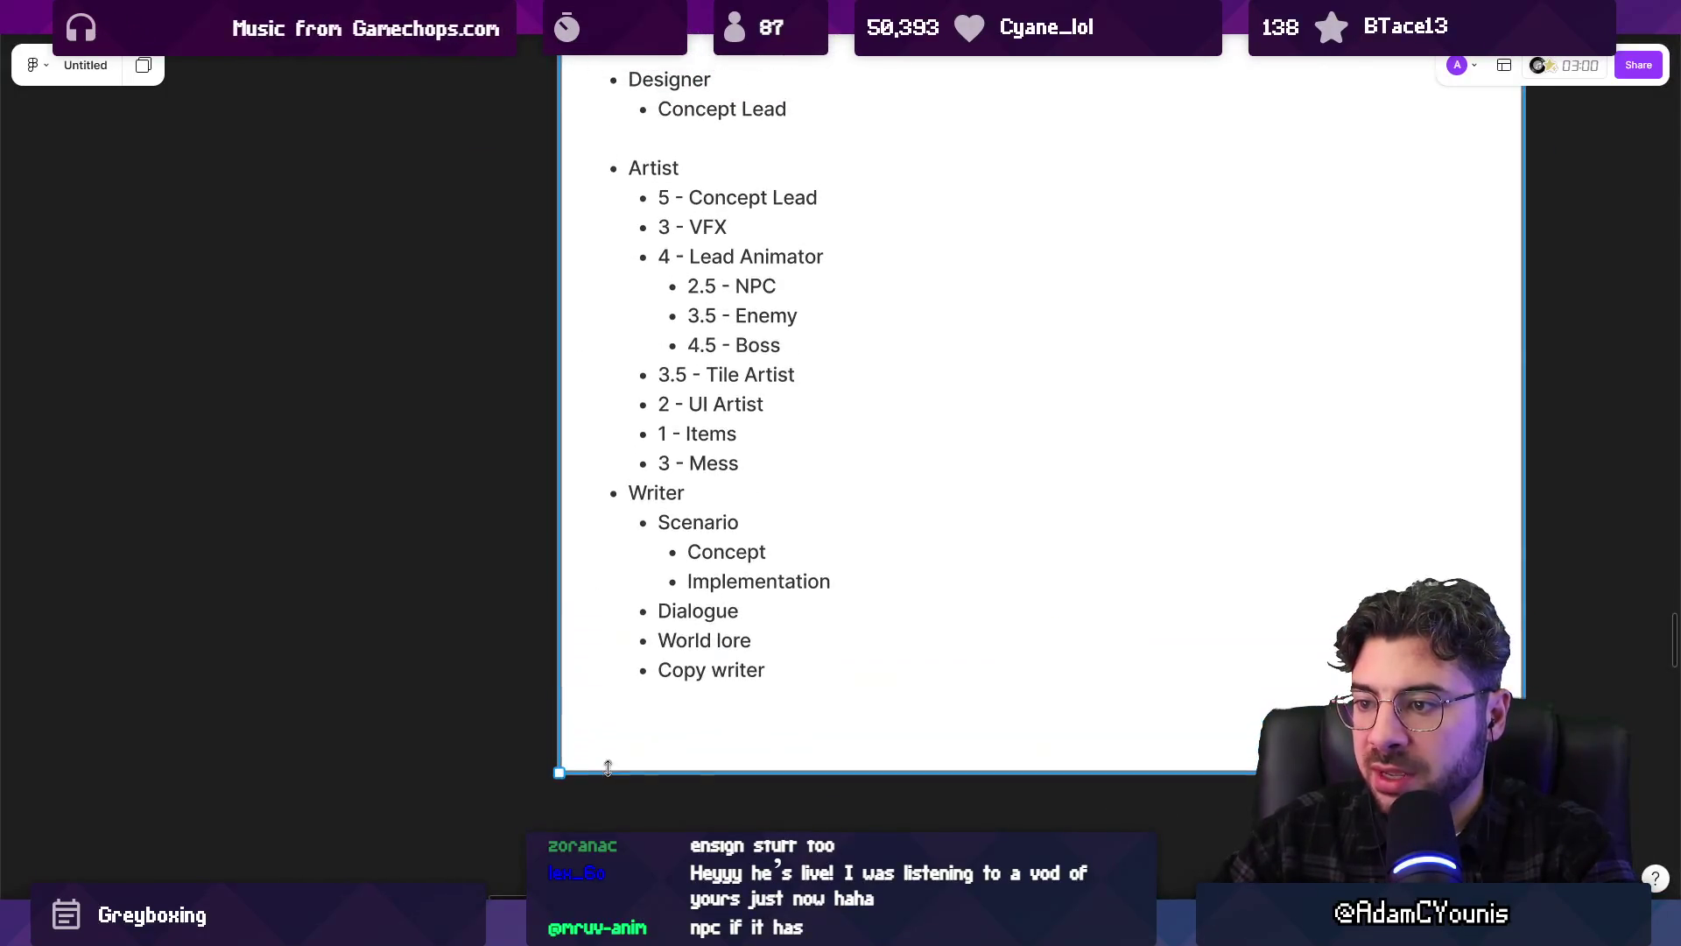
{"action": "scroll", "coordinate": [691, 540], "scroll_direction": "up", "scroll_amount": 3}
{"action": "scroll", "coordinate": [692, 540], "scroll_direction": "down", "scroll_amount": 1}
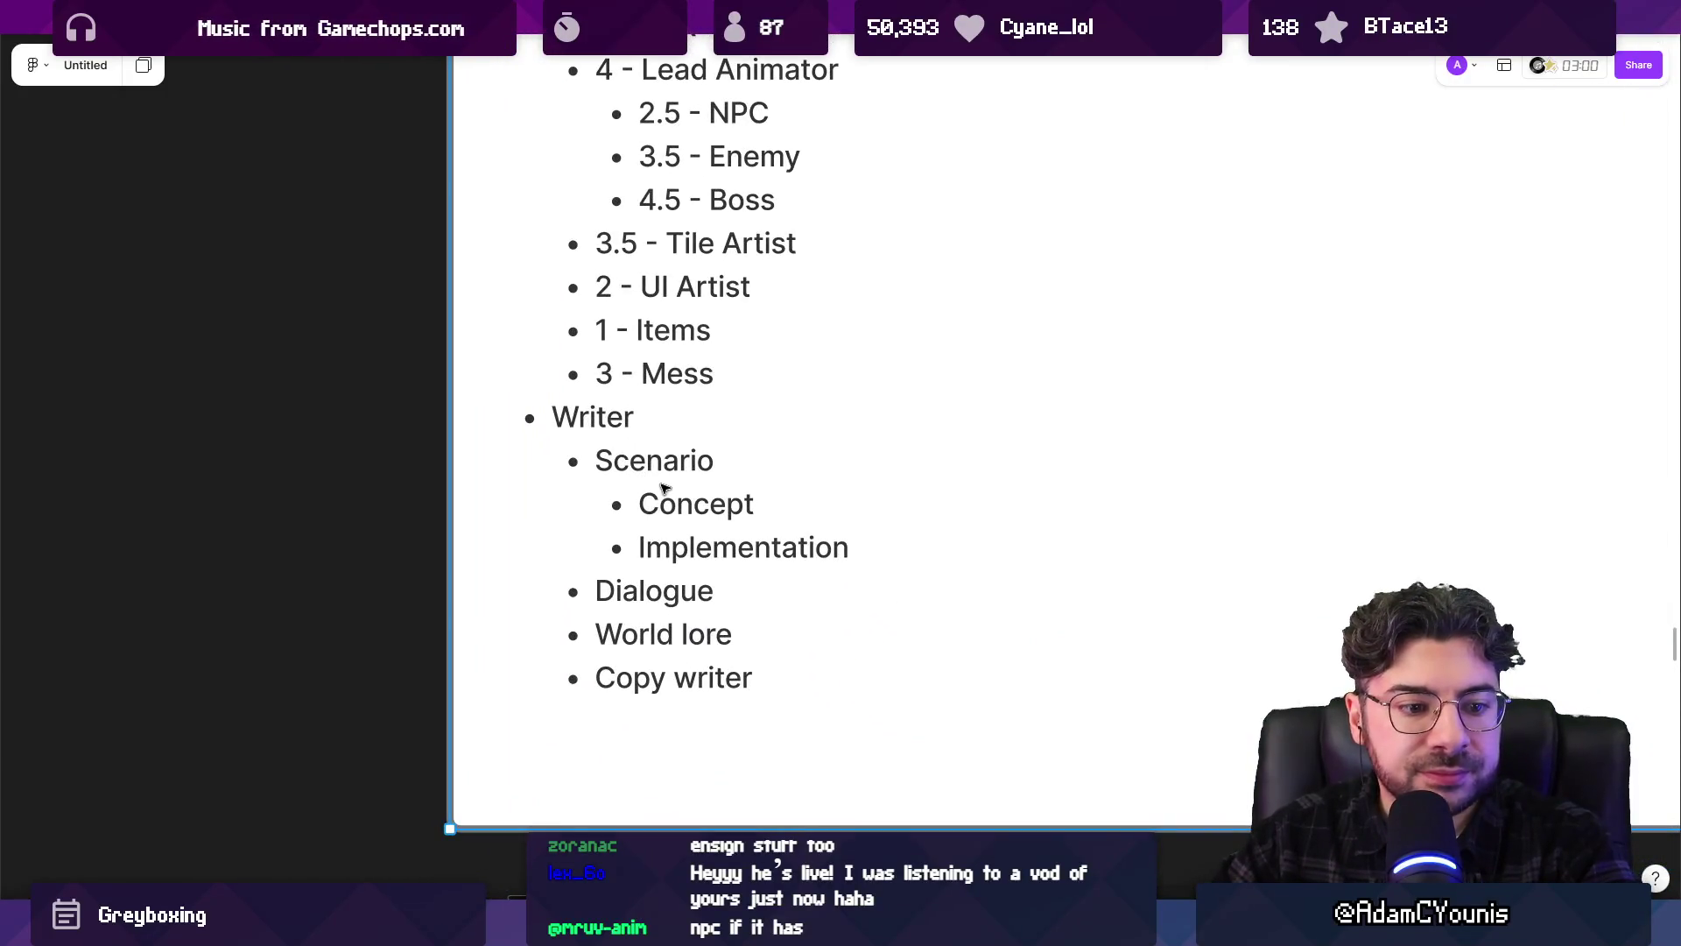
{"action": "scroll", "coordinate": [667, 465], "scroll_direction": "up", "scroll_amount": 3}
{"action": "scroll", "coordinate": [723, 550], "scroll_direction": "down", "scroll_amount": 2}
Rate Concept 5 and Implementation 2, clearing the rating from Scenario
{"action": "double_click", "coordinate": [625, 526]}
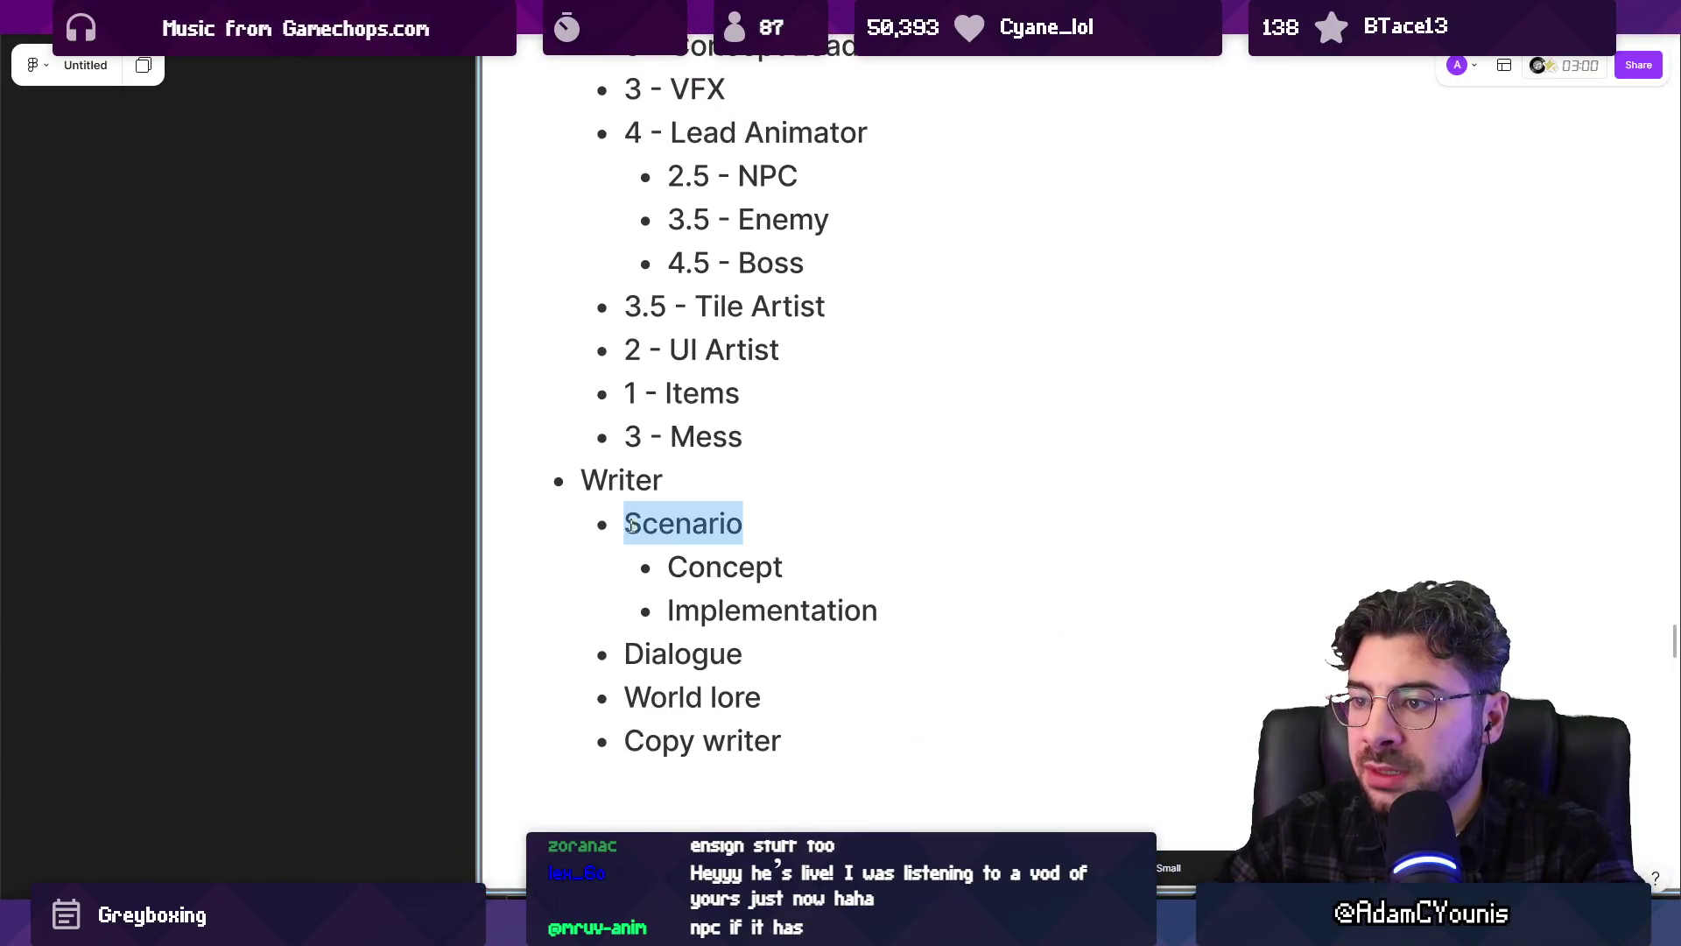
{"action": "left_click", "coordinate": [642, 524]}
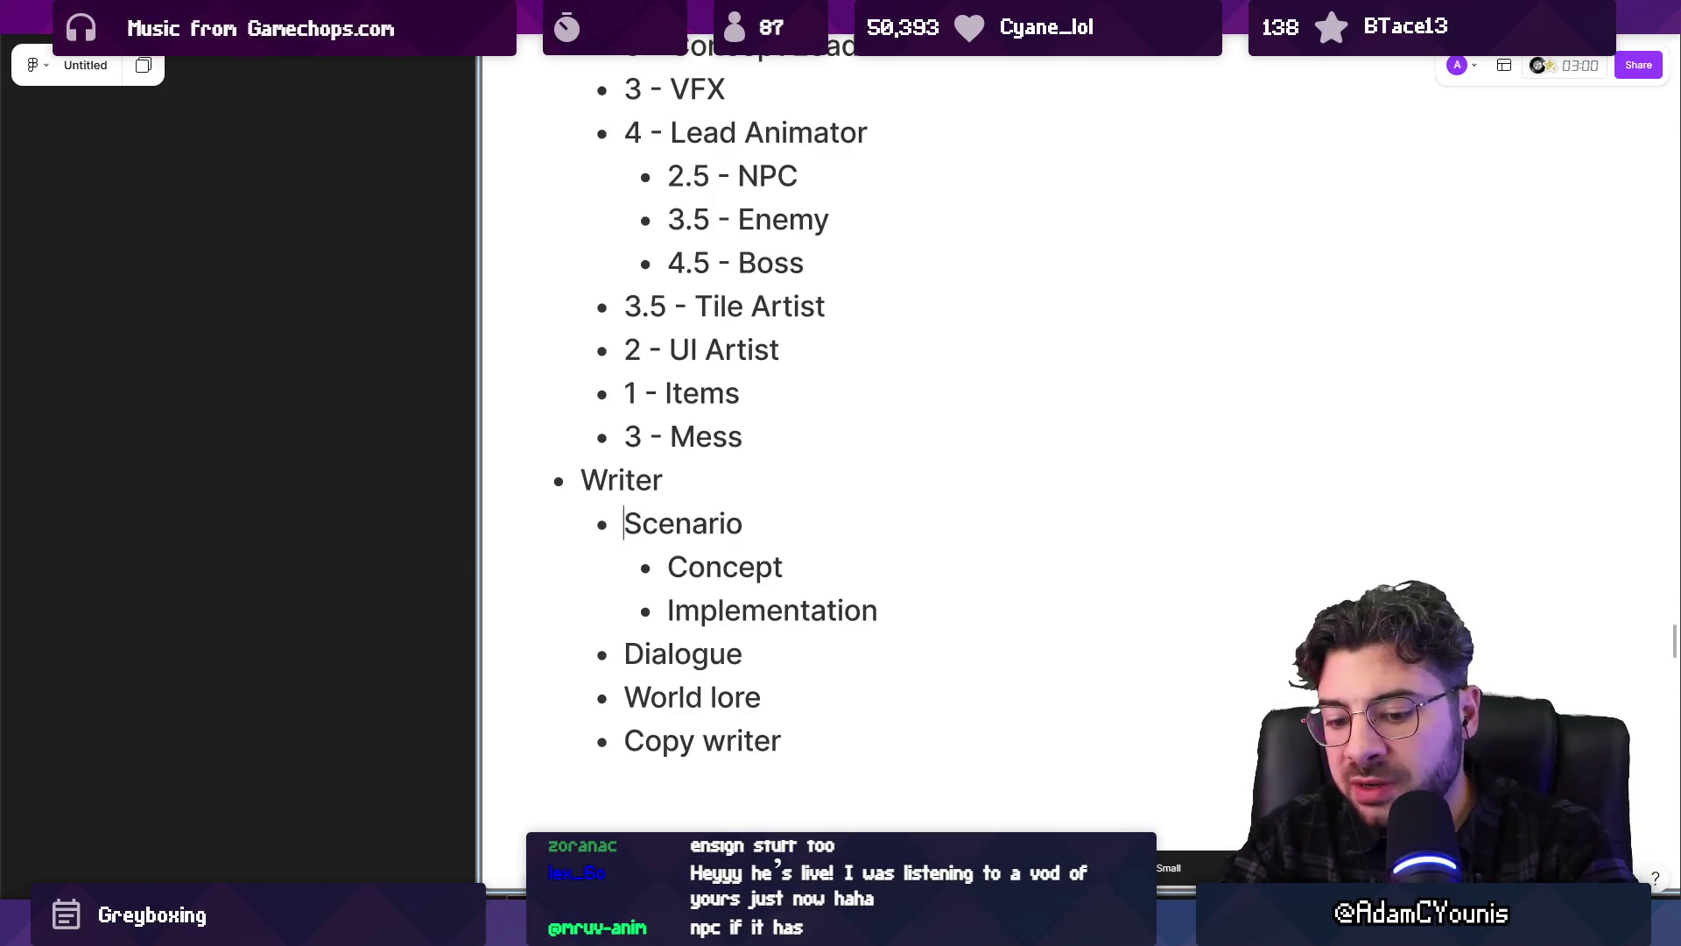
{"action": "type", "text": "5 -"}
{"action": "key", "text": "Down"}
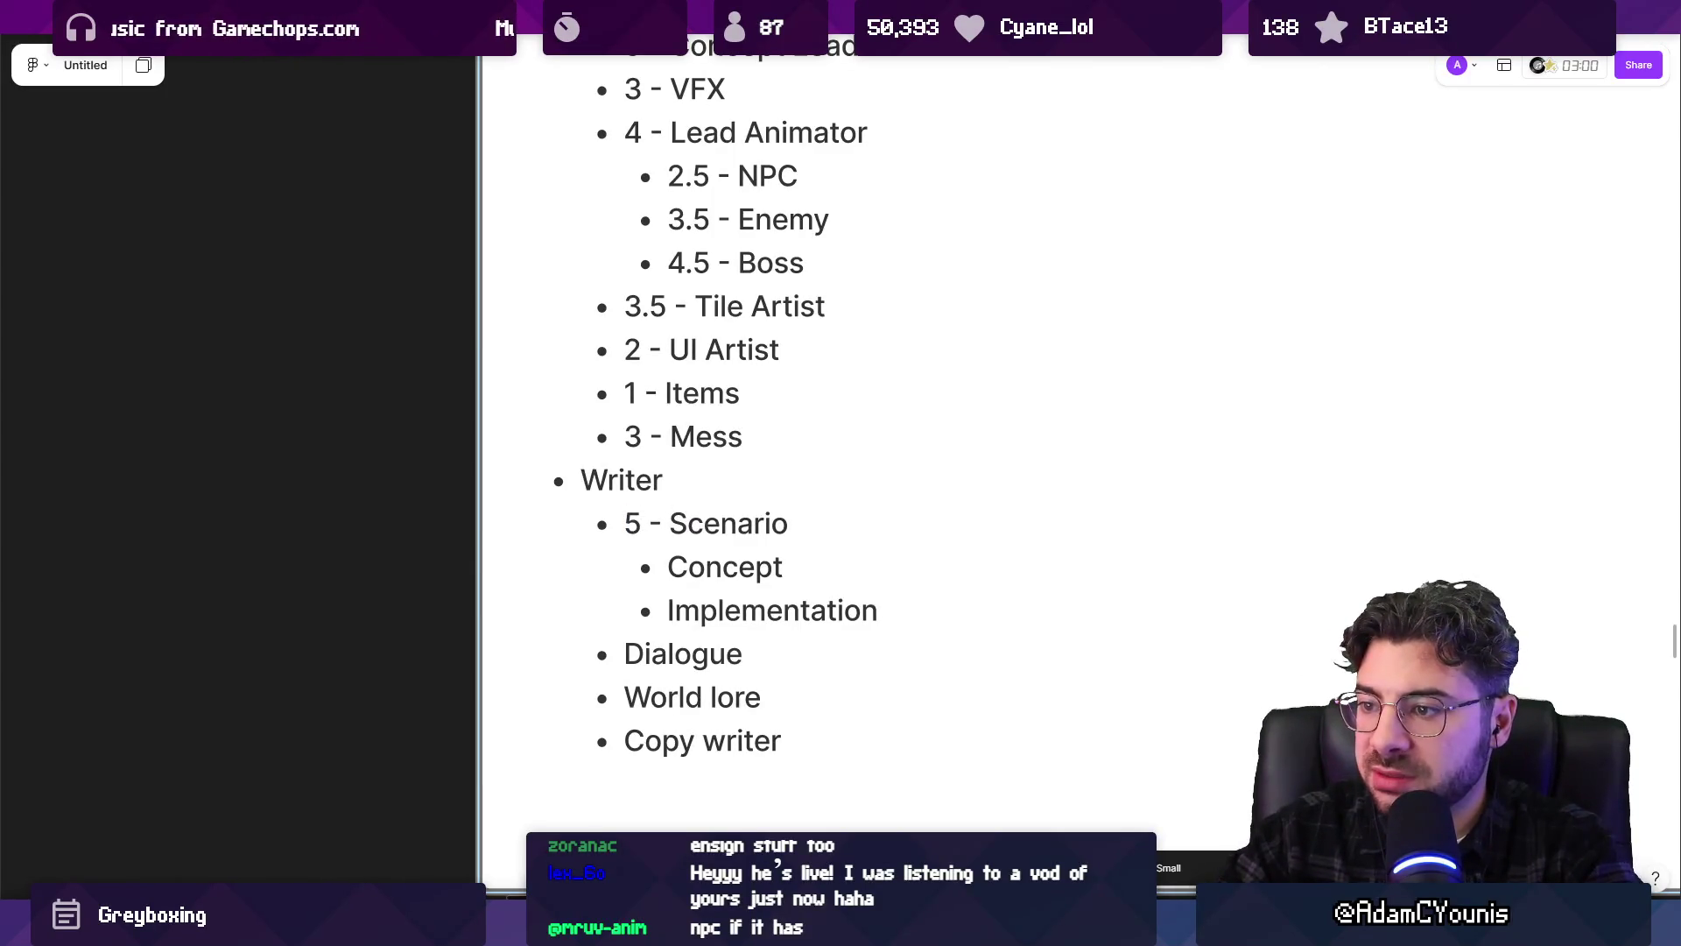
{"action": "left_click", "coordinate": [667, 611]}
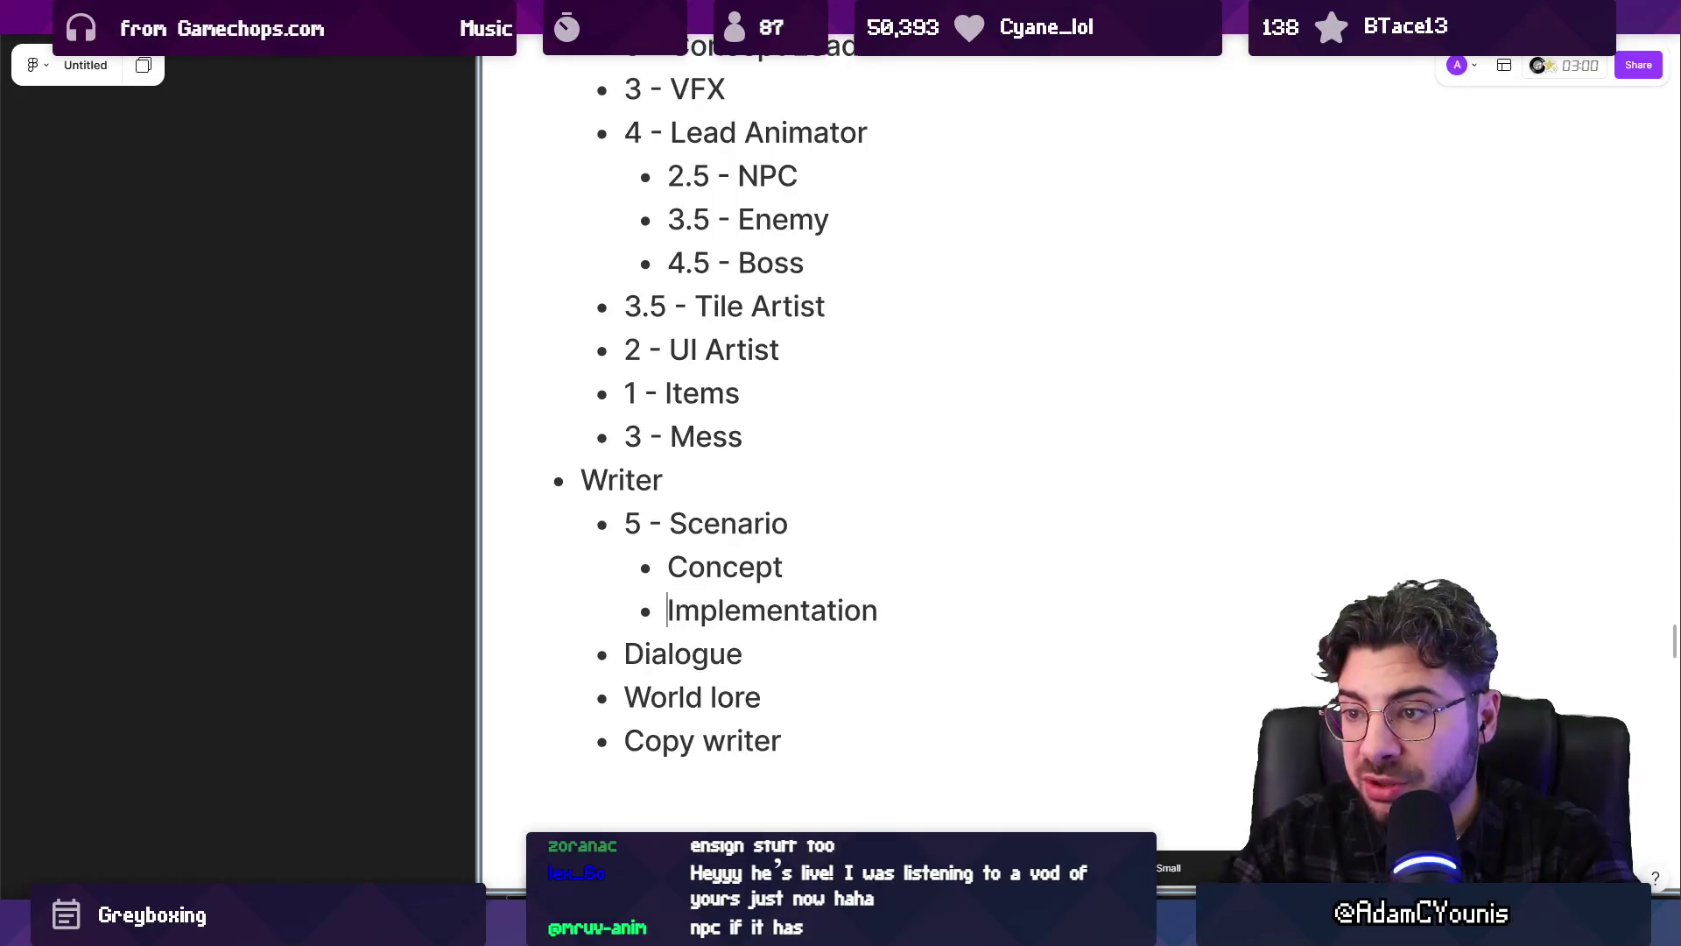
{"action": "left_click", "coordinate": [667, 567]}
{"action": "type", "text": "5 -"}
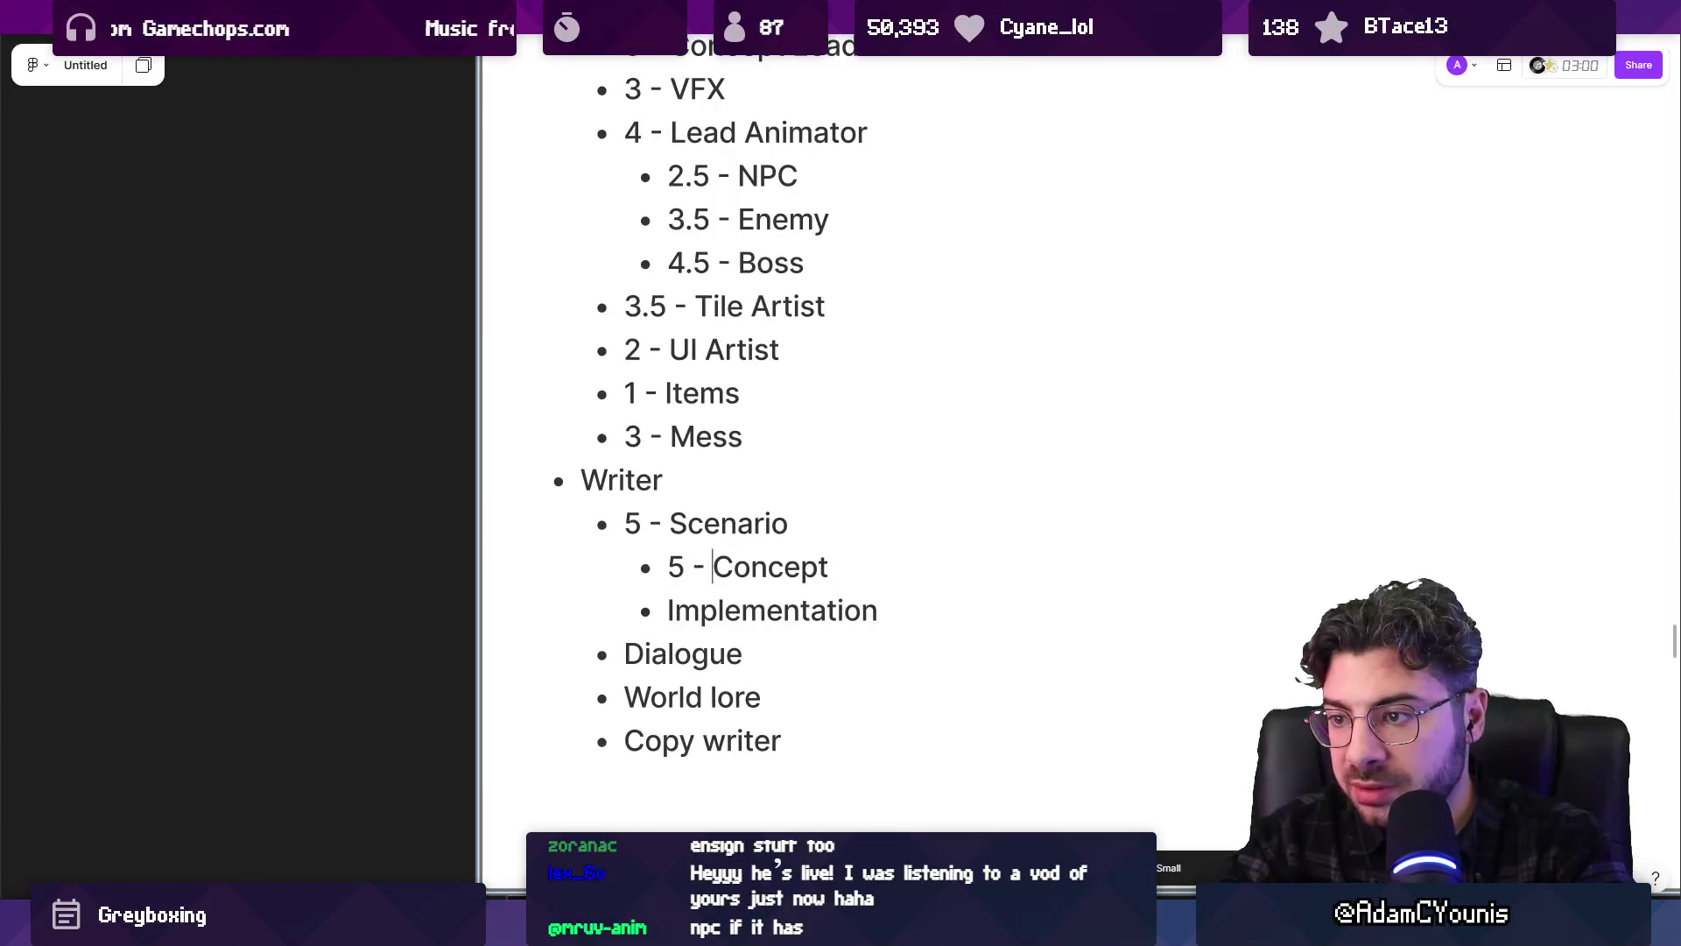
{"action": "key", "text": "Up"}
{"action": "key", "text": "shift+Home"}
{"action": "key", "text": "BackSpace"}
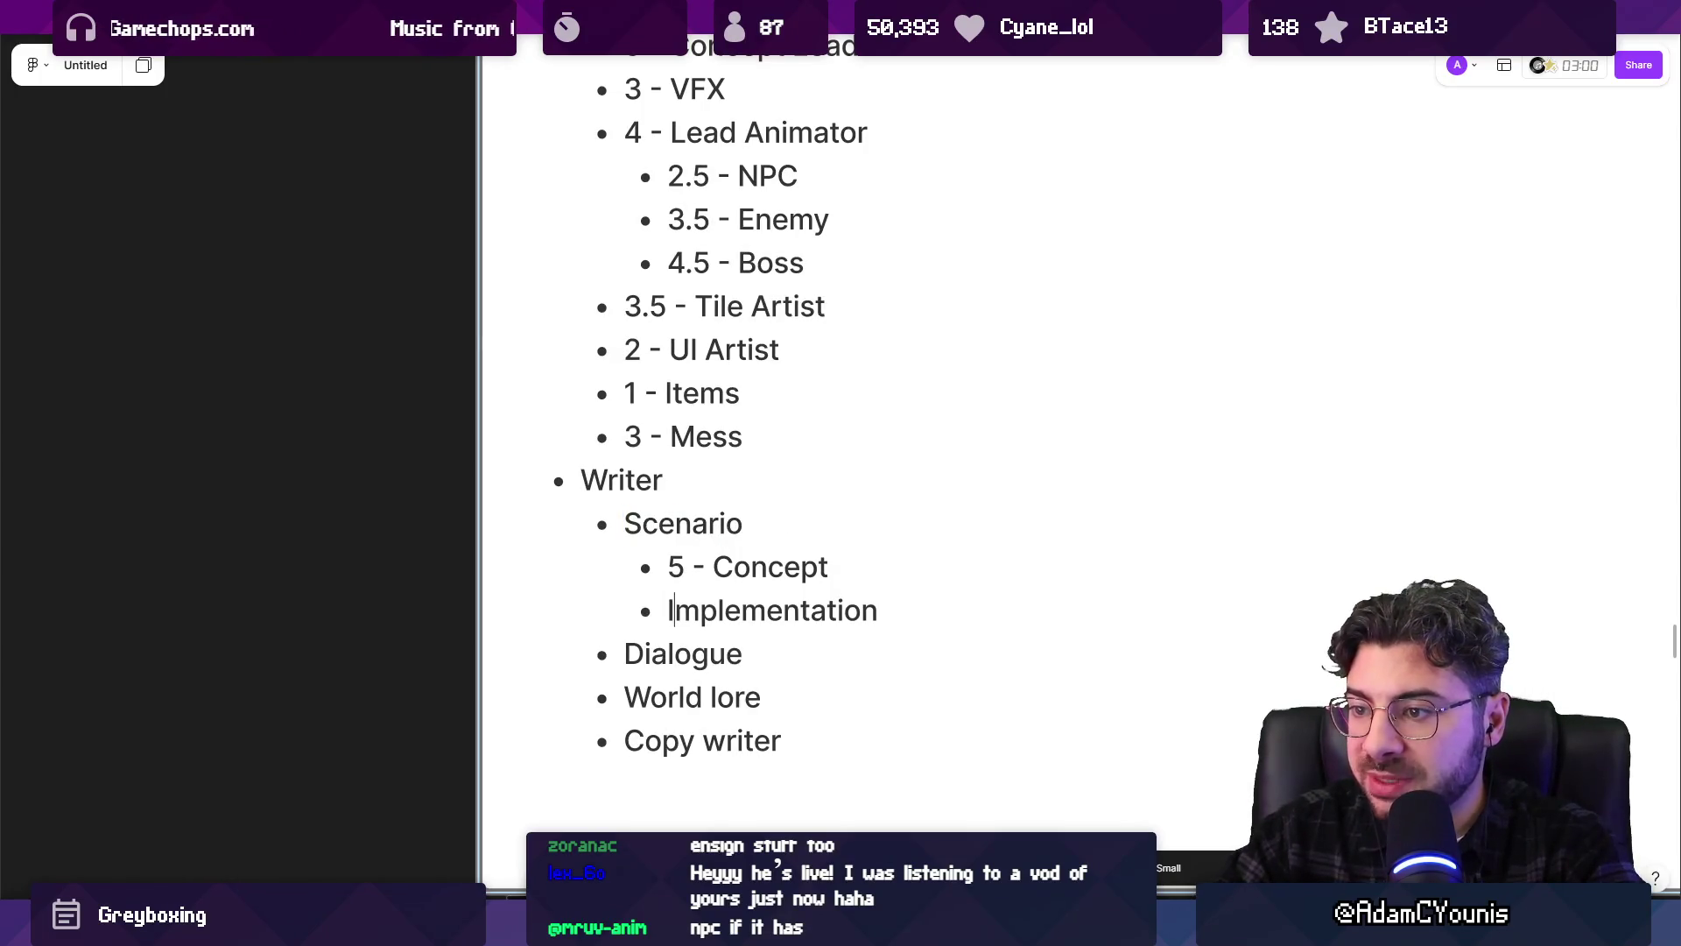
{"action": "type", "text": "2 -"}
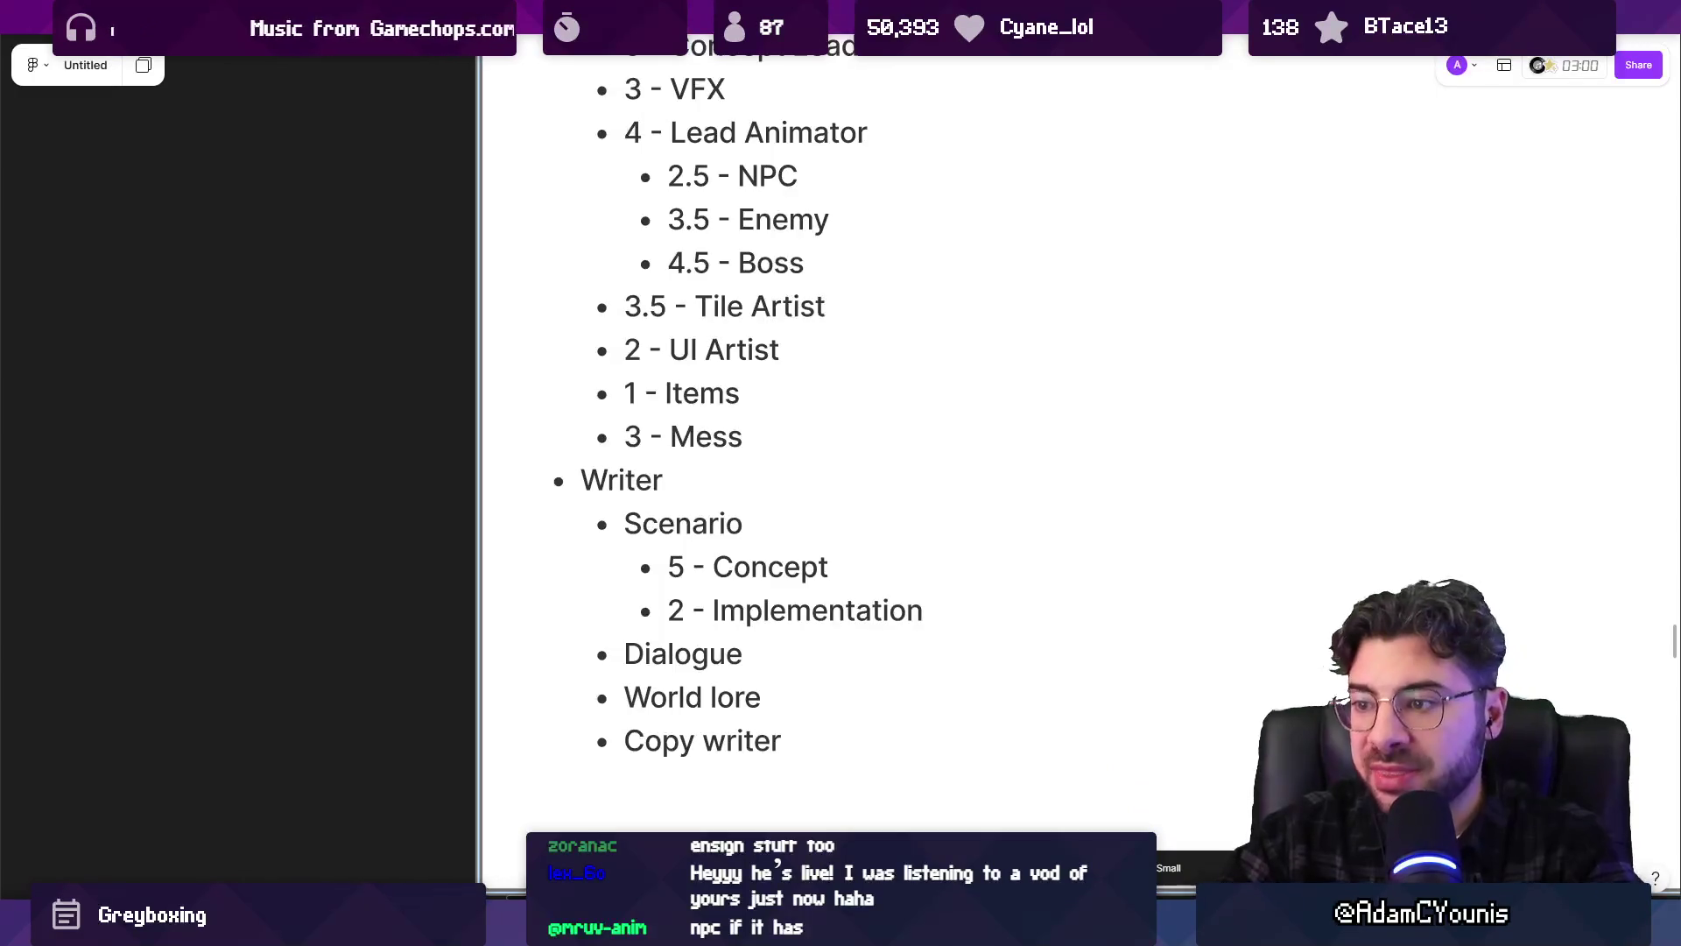
Rate Dialogue 3.5, World lore 5 and Copy writer 2, then leave the text box
{"action": "key", "text": "Home"}
{"action": "key", "text": "shift+End"}
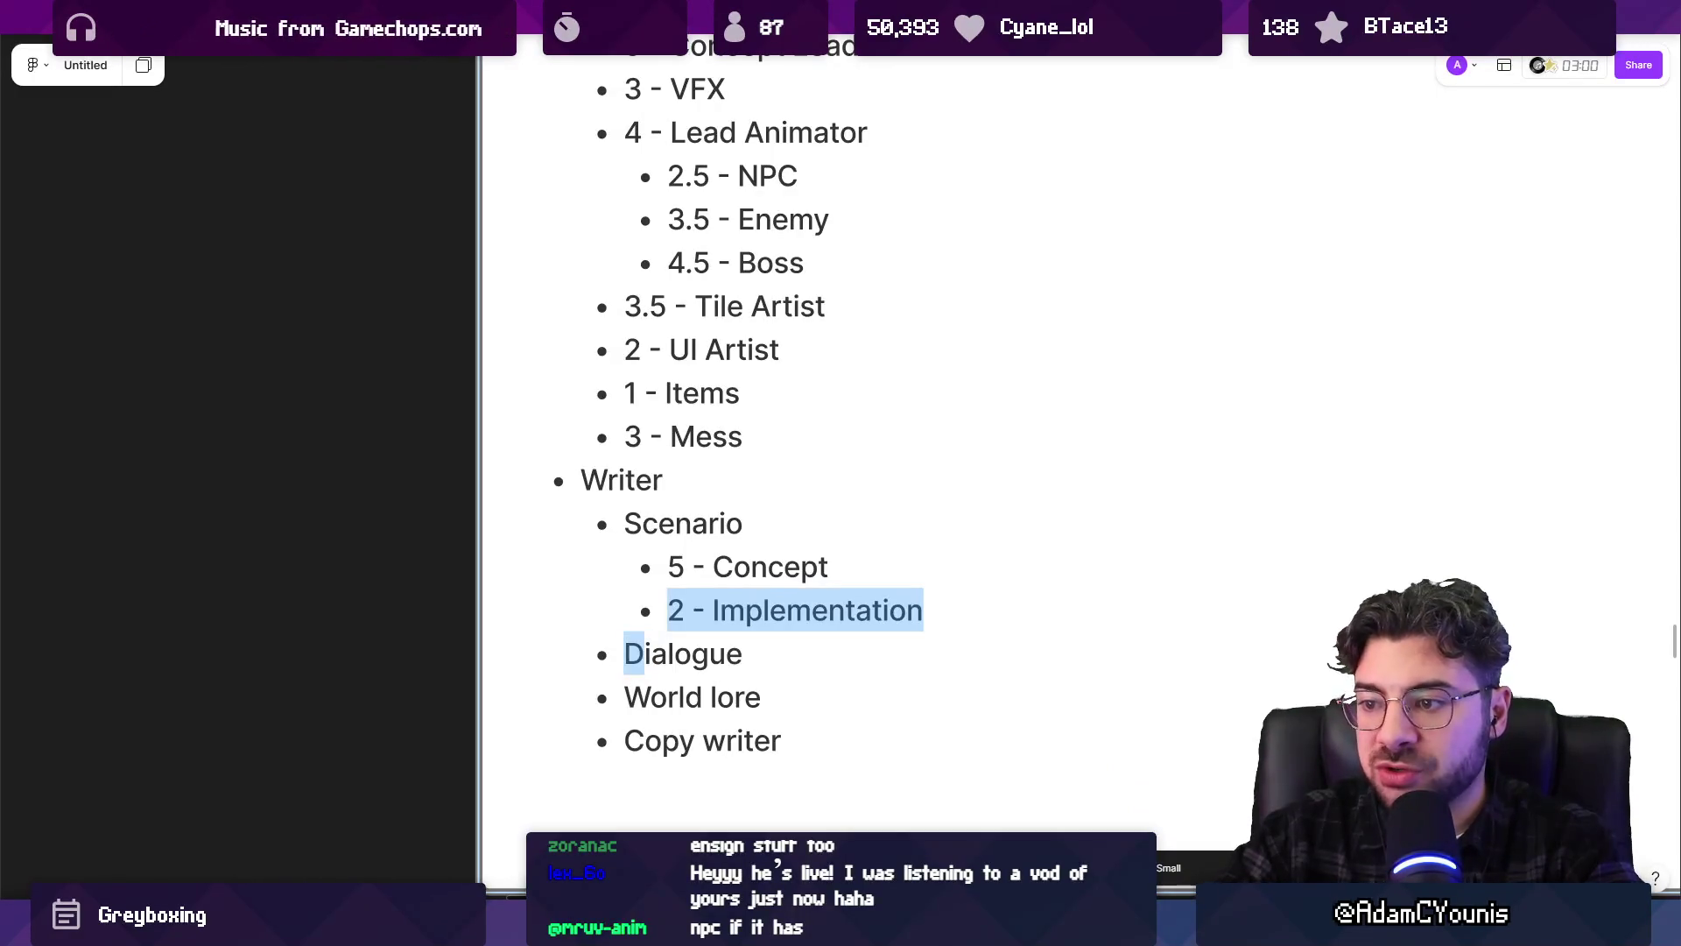
{"action": "key", "text": "shift+Left"}
{"action": "key", "text": "Down"}
{"action": "key", "text": "Right"}
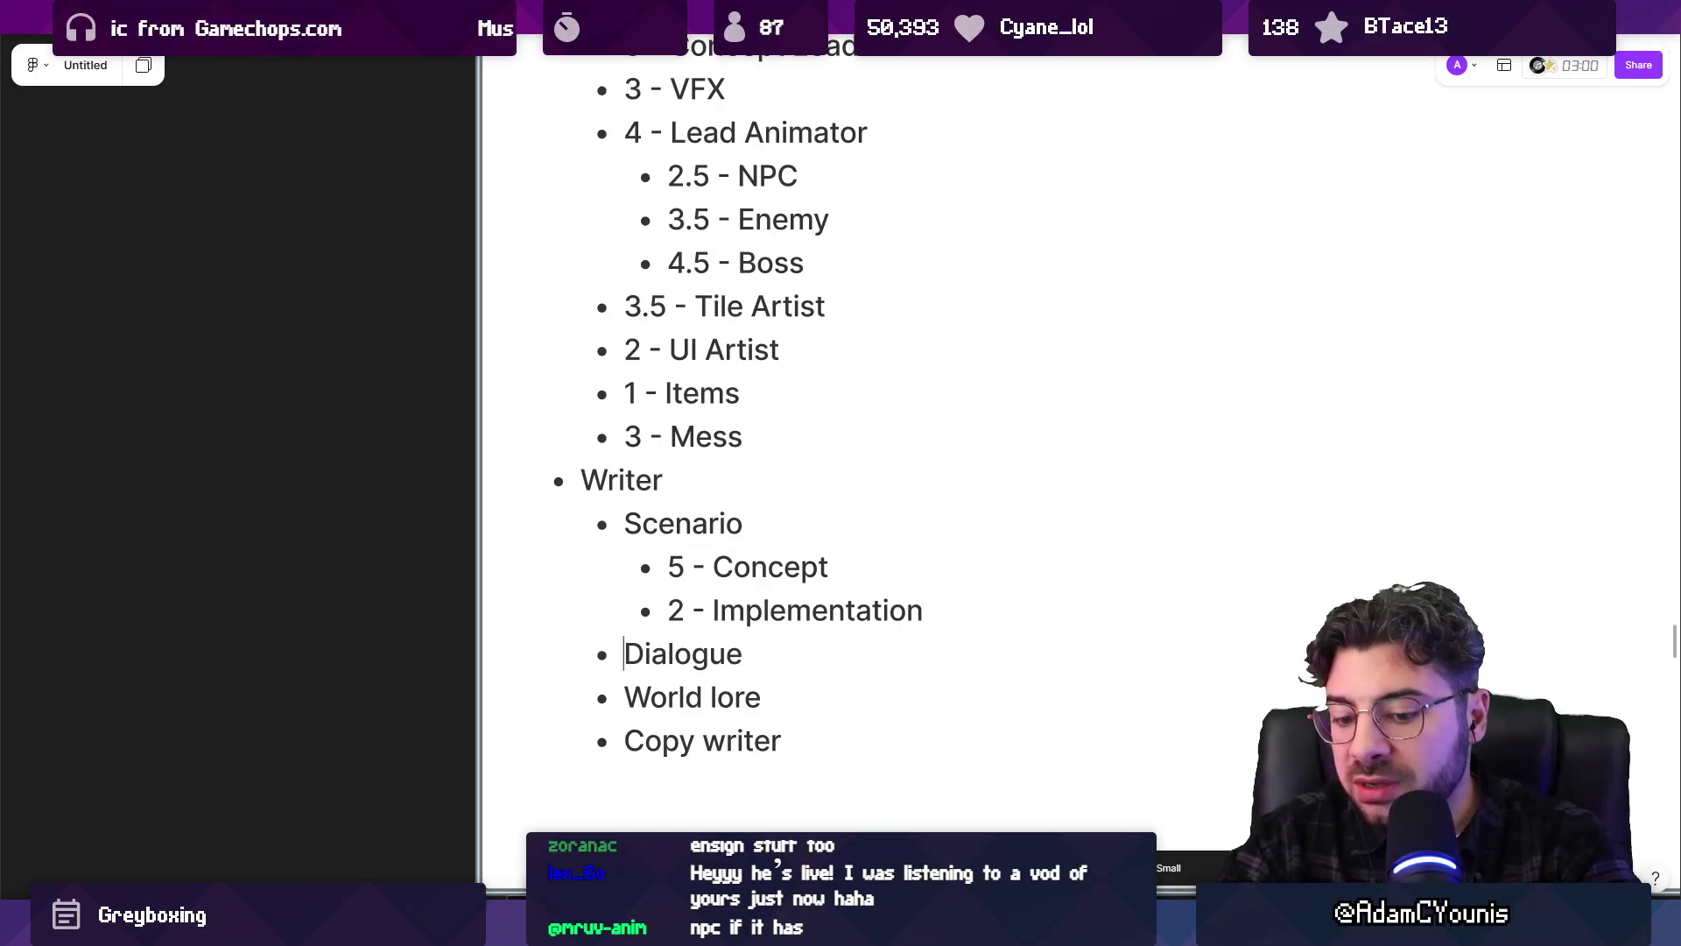
{"action": "type", "text": "3.5 -"}
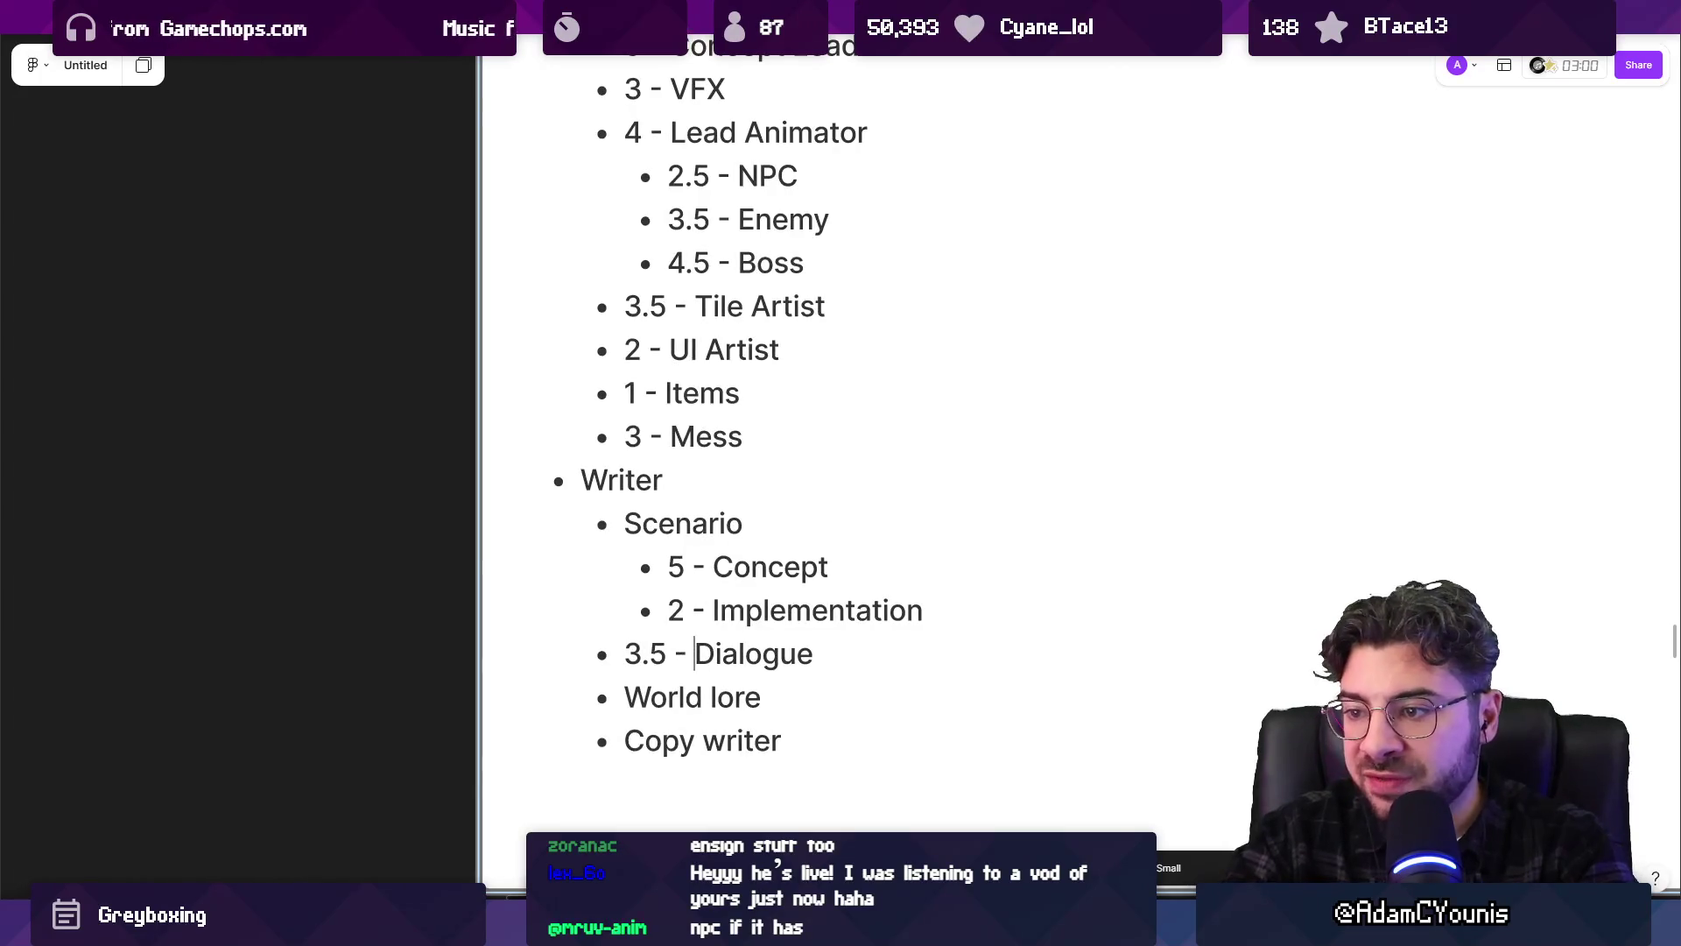
{"action": "key", "text": "Down"}
{"action": "key", "text": "Left"}
{"action": "key", "text": "Left"}
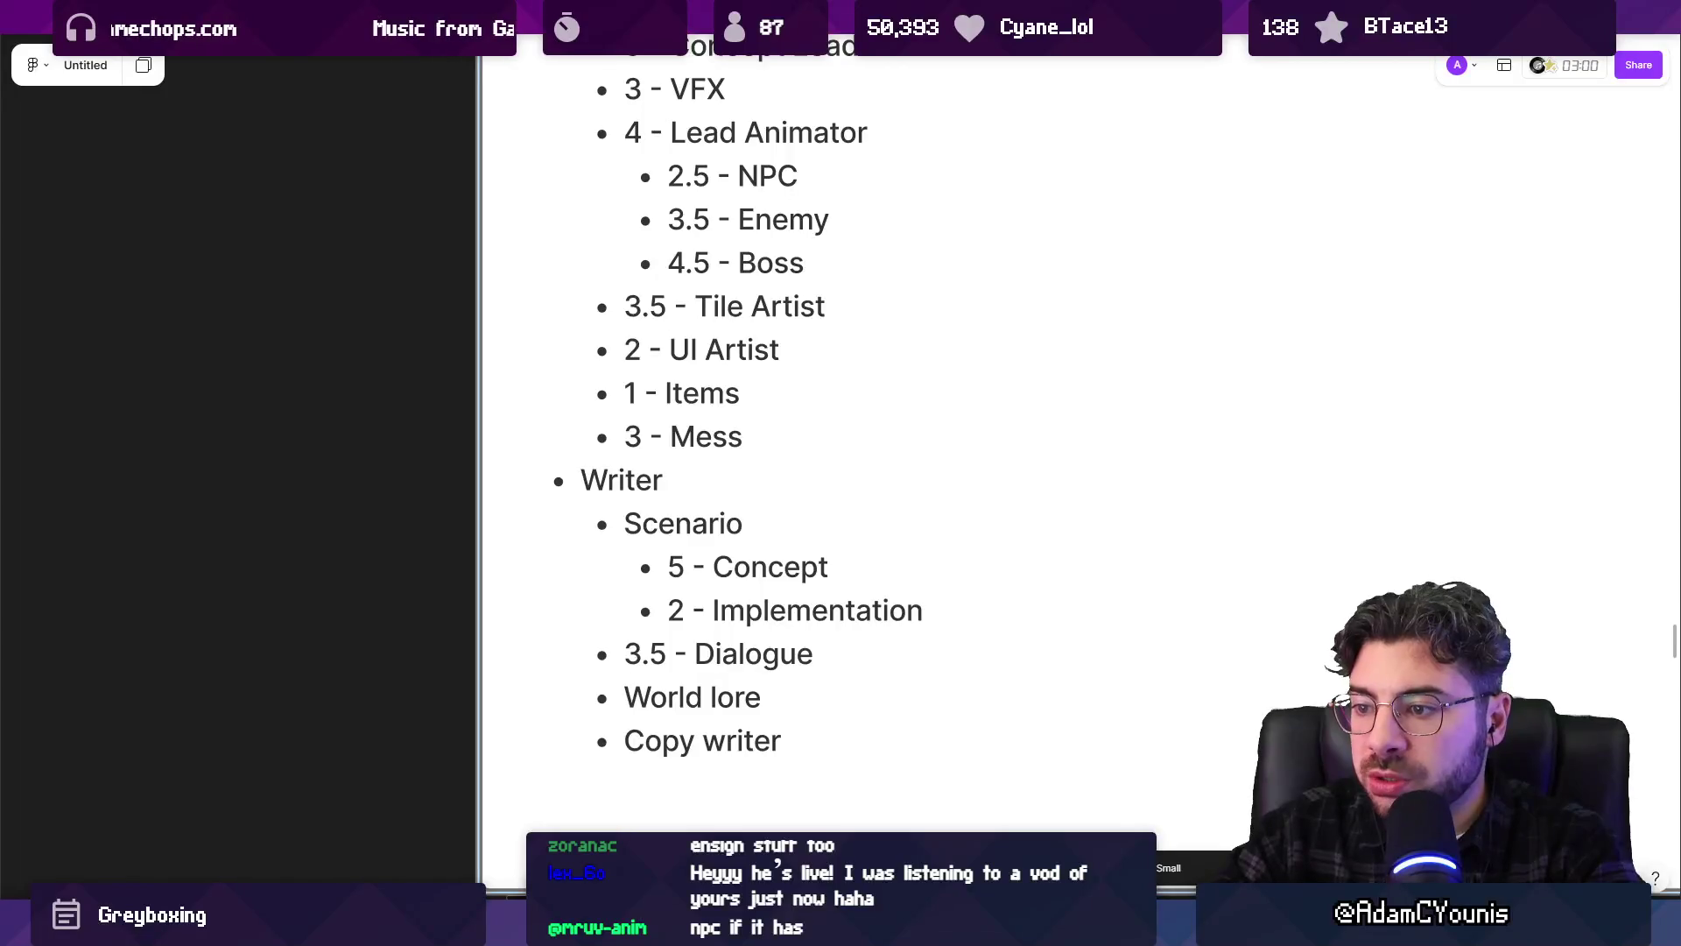
{"action": "type", "text": "5 -"}
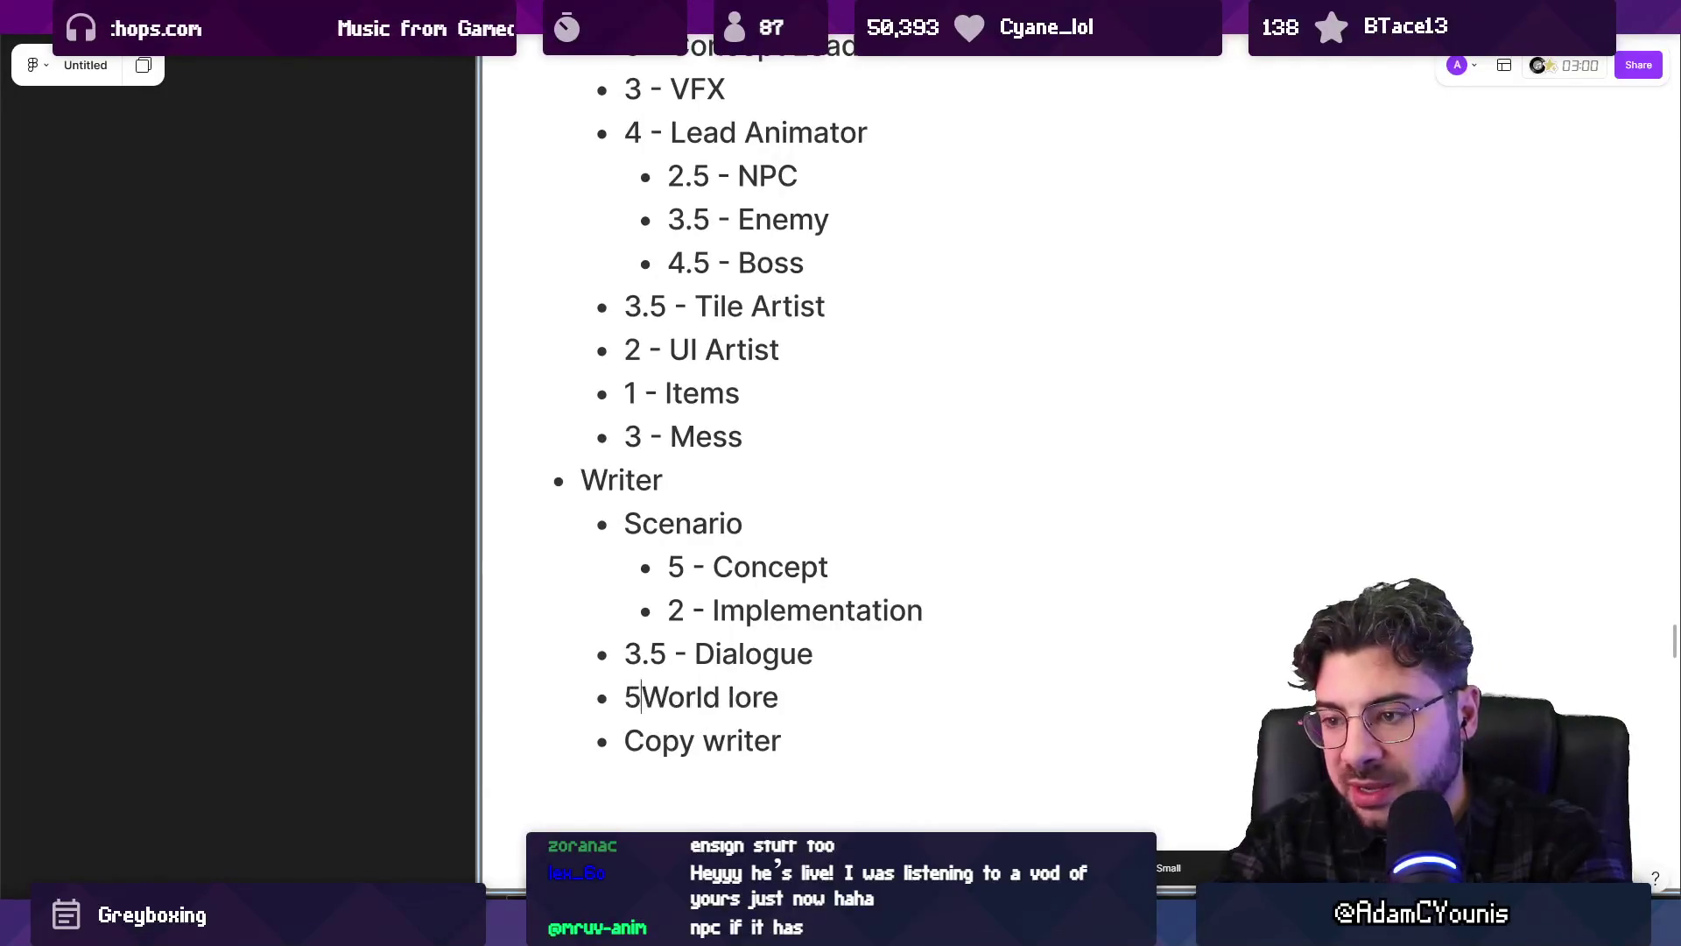
{"action": "key", "text": "End"}
{"action": "left_click", "coordinate": [624, 740]}
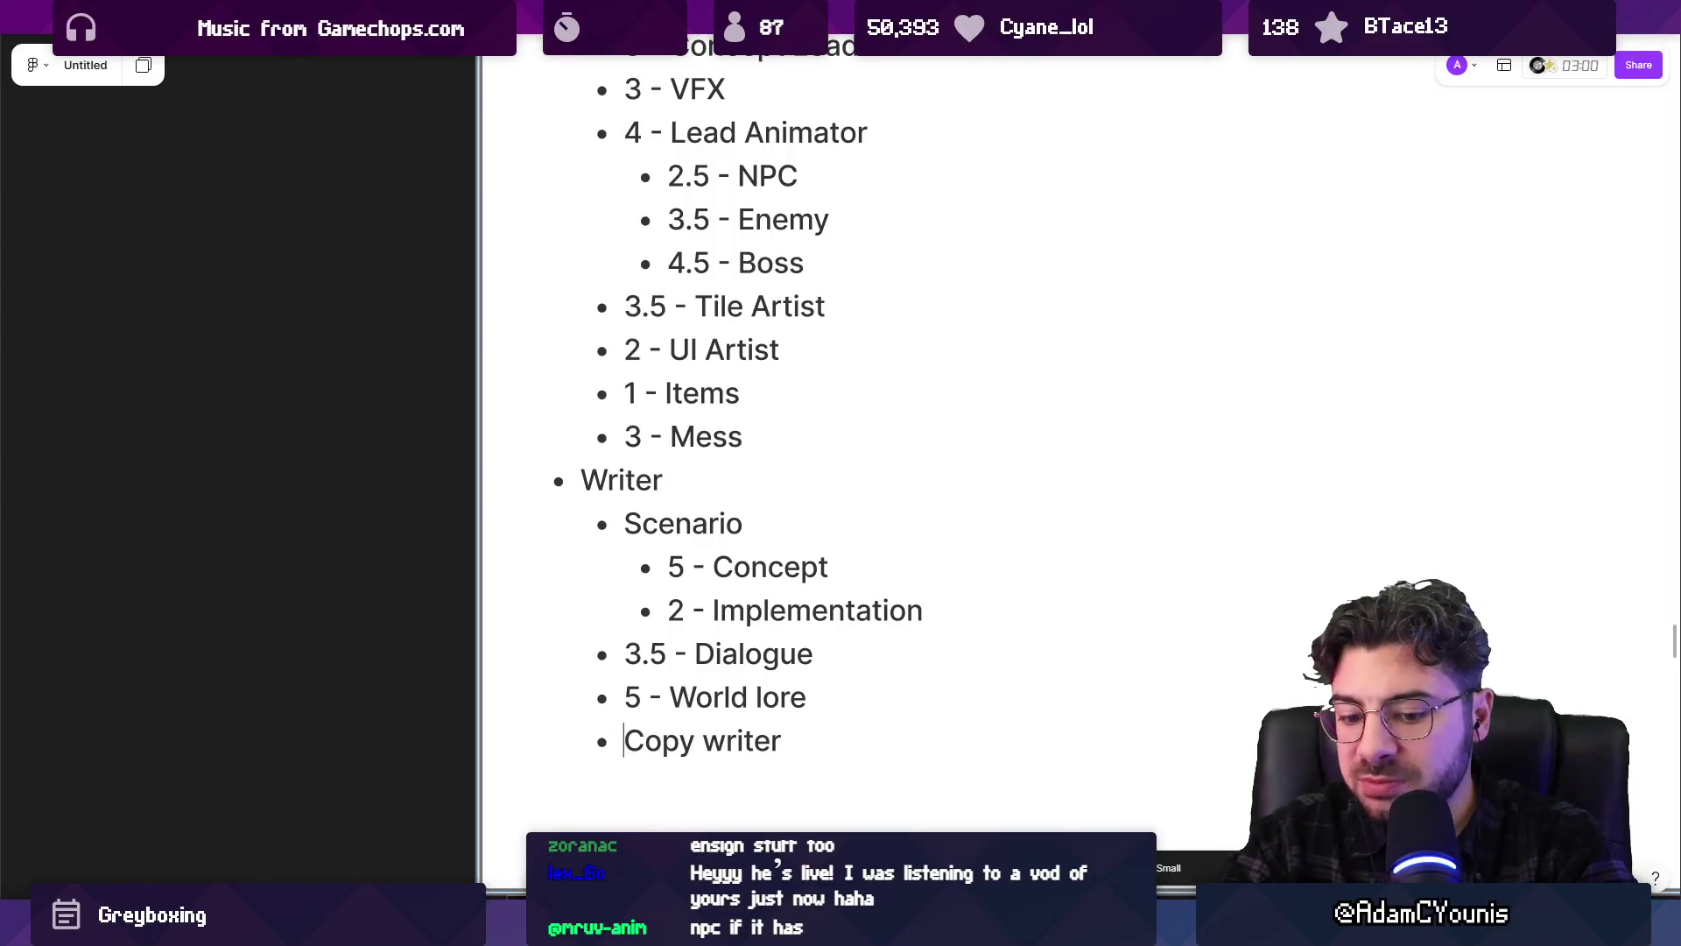
{"action": "type", "text": "2 -"}
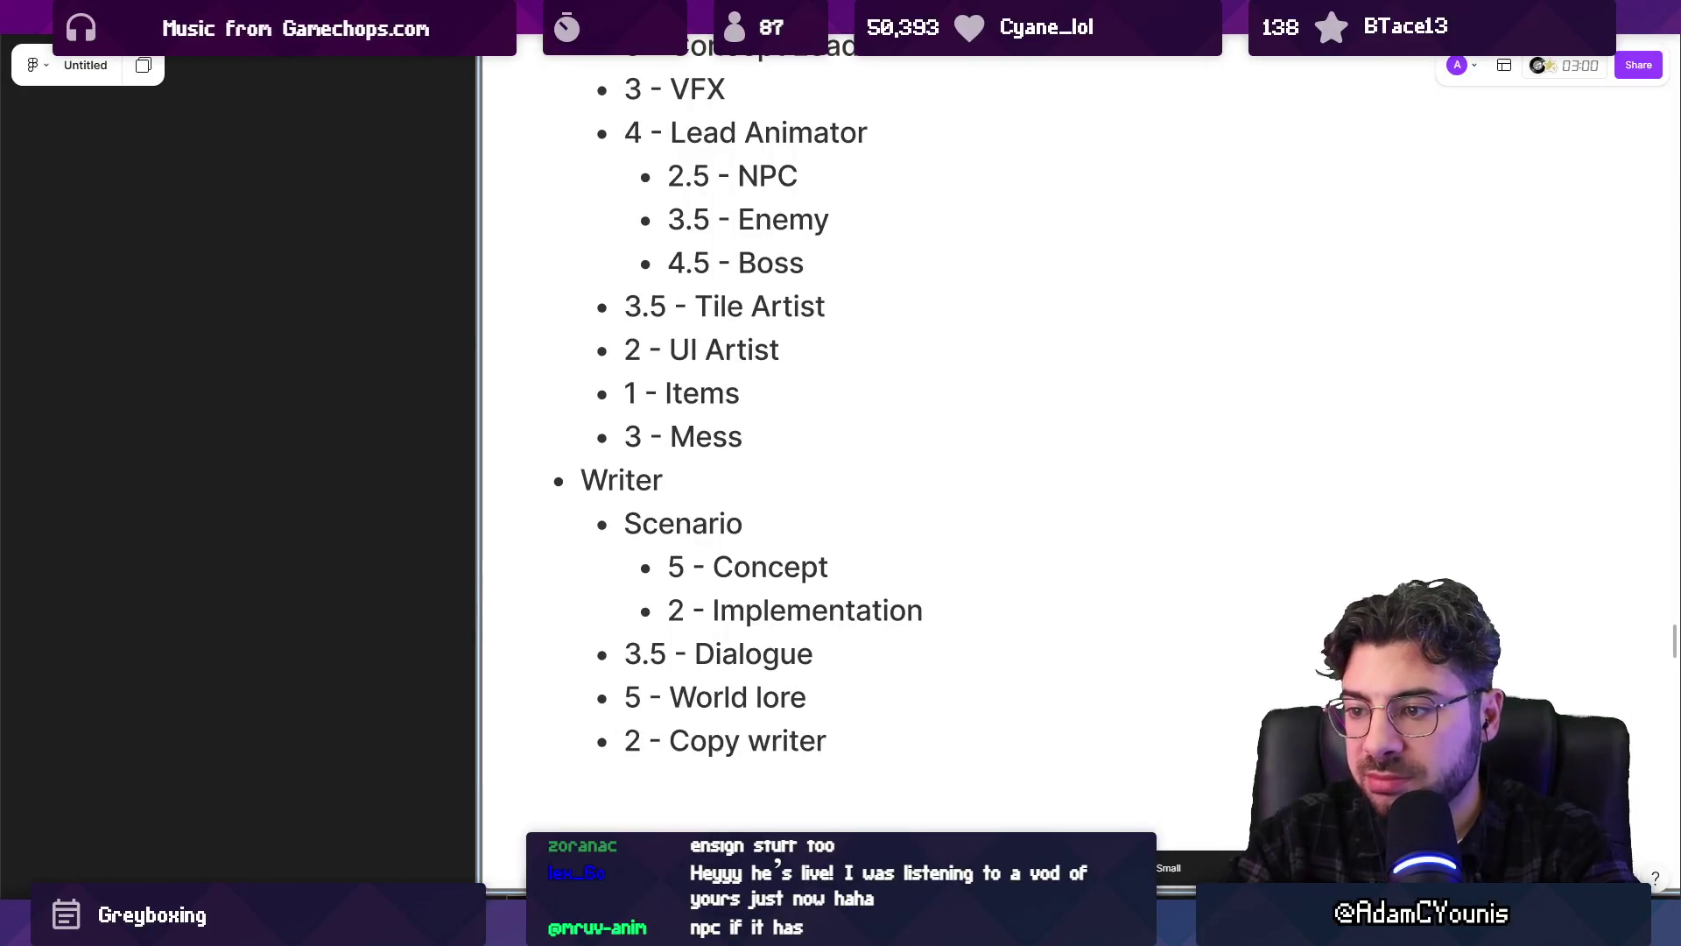
{"action": "key", "text": "Escape"}
{"action": "scroll", "coordinate": [706, 418], "scroll_direction": "down", "scroll_amount": 5}
Insert a blank line between the Writer and Artist groups
{"action": "scroll", "coordinate": [707, 417], "scroll_direction": "down", "scroll_amount": 3}
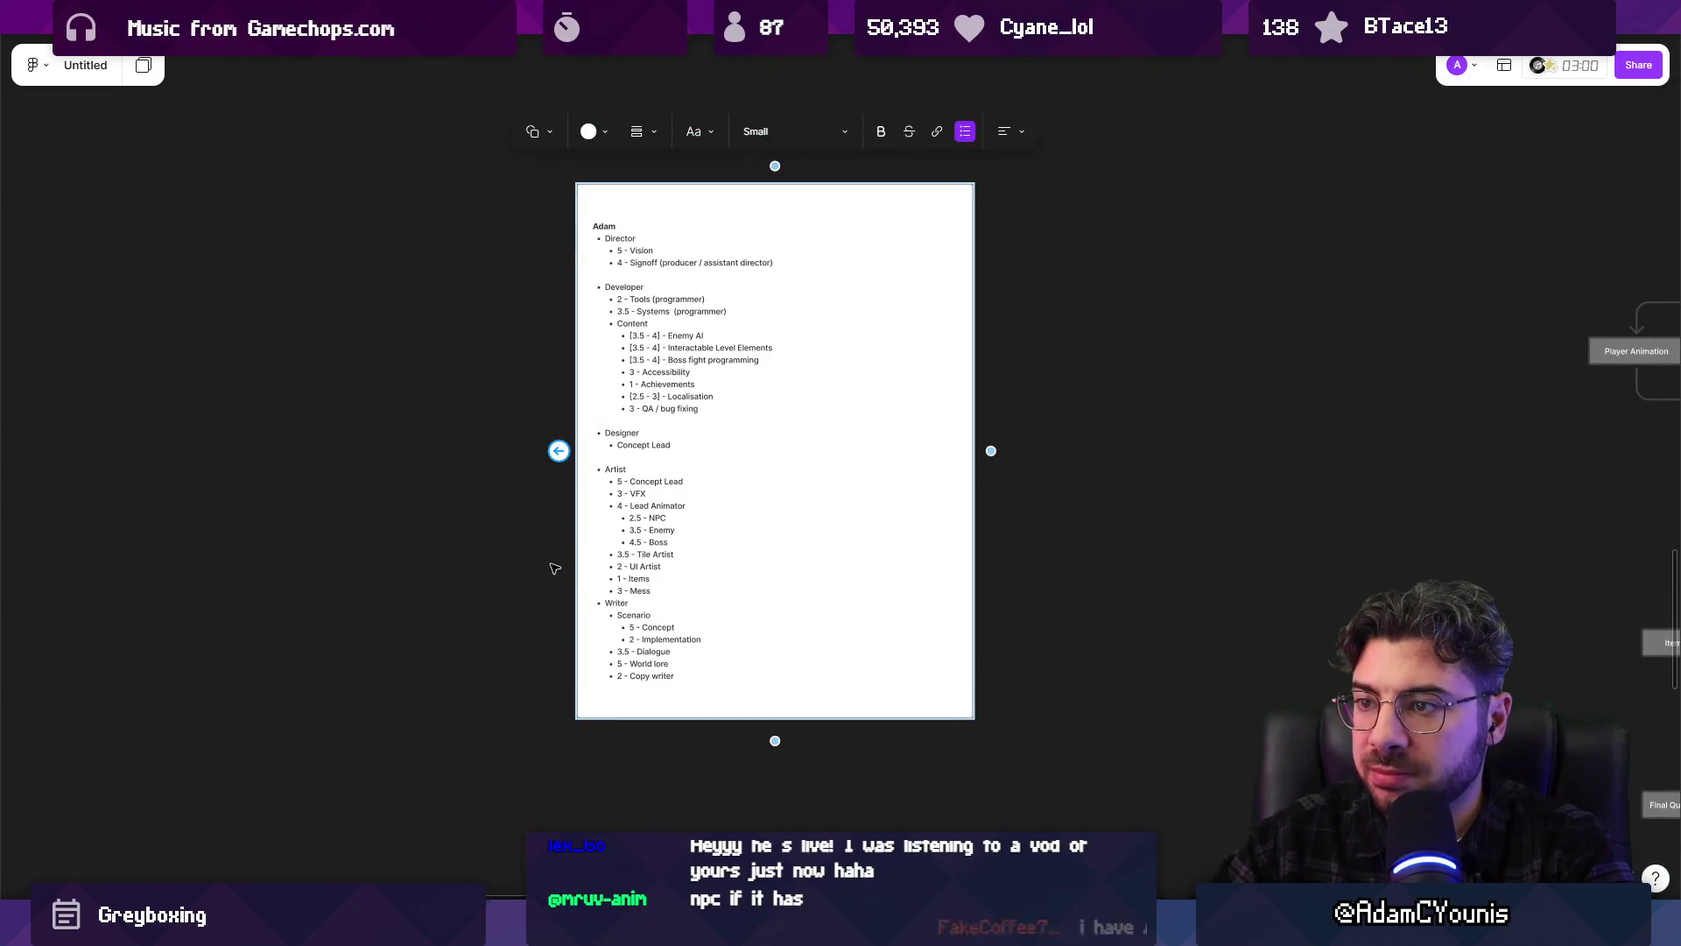
{"action": "key", "text": "Escape"}
{"action": "scroll", "coordinate": [627, 570], "scroll_direction": "up", "scroll_amount": 3}
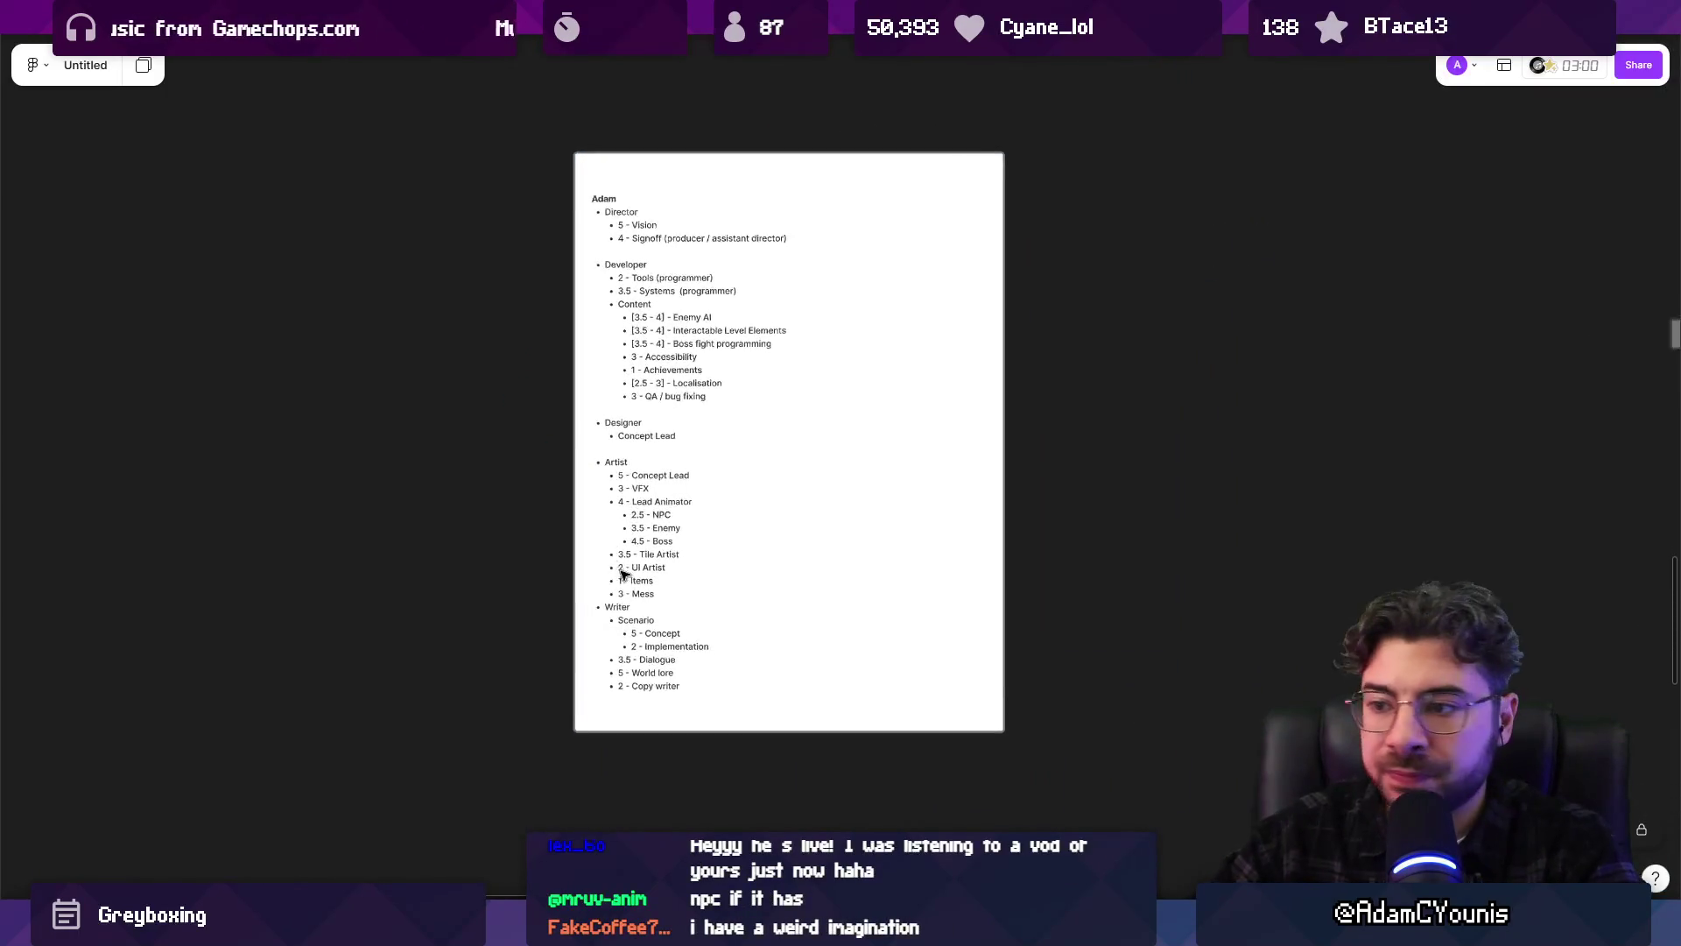
{"action": "double_click", "coordinate": [640, 601]}
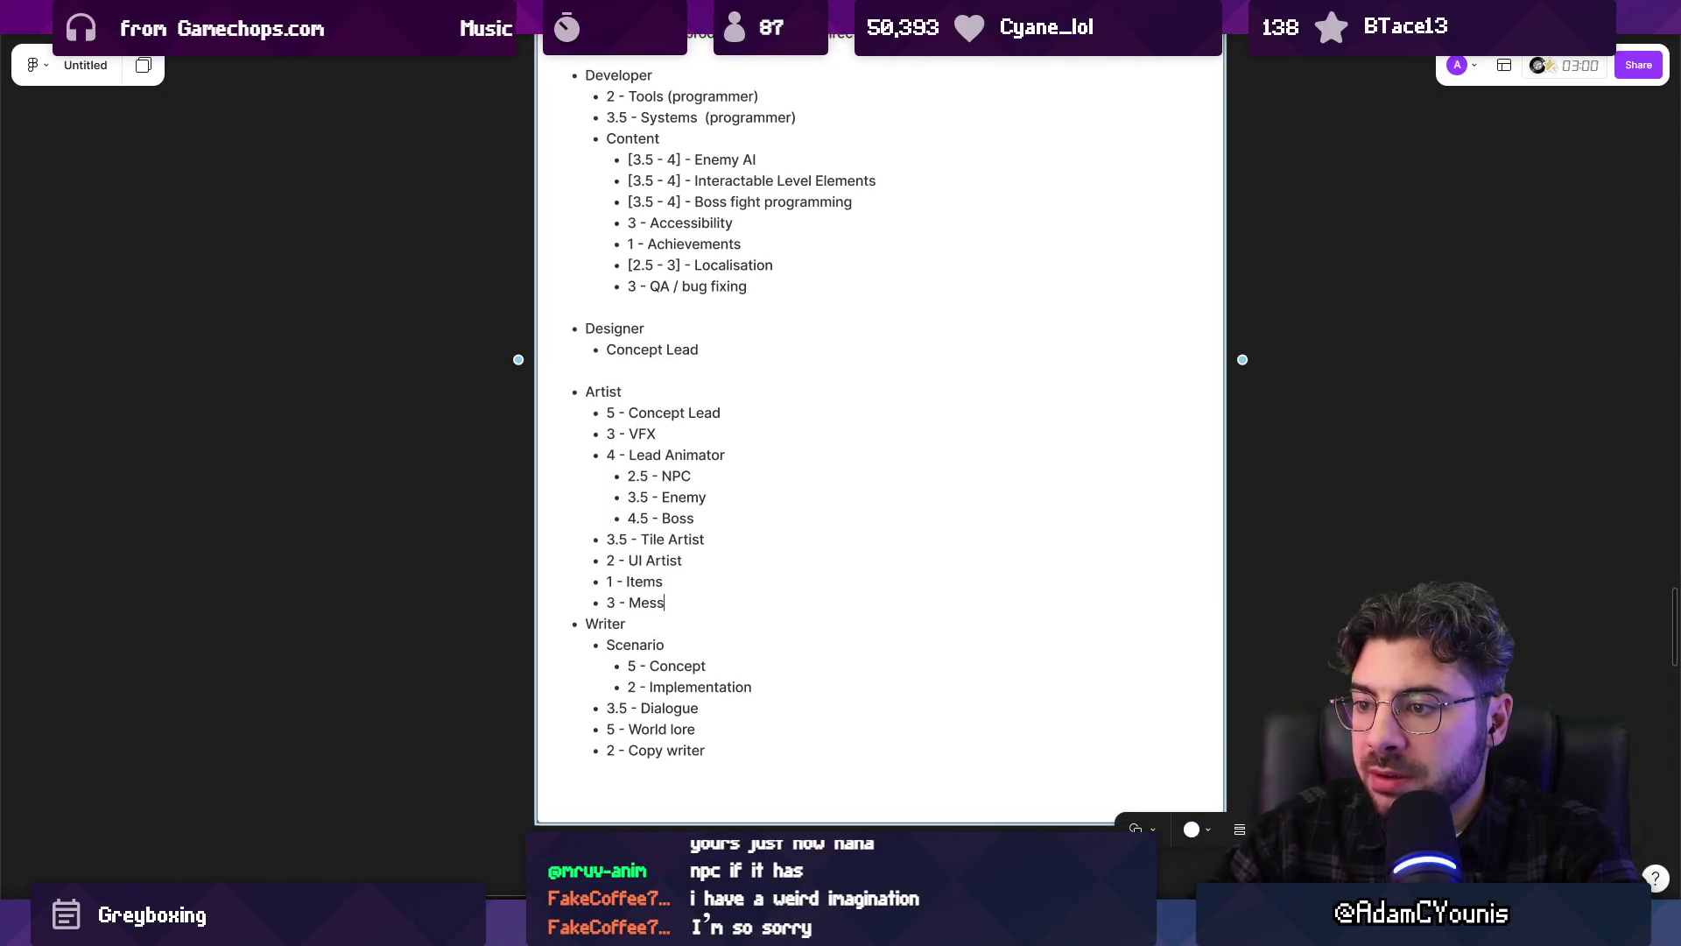
{"action": "key", "text": "Return"}
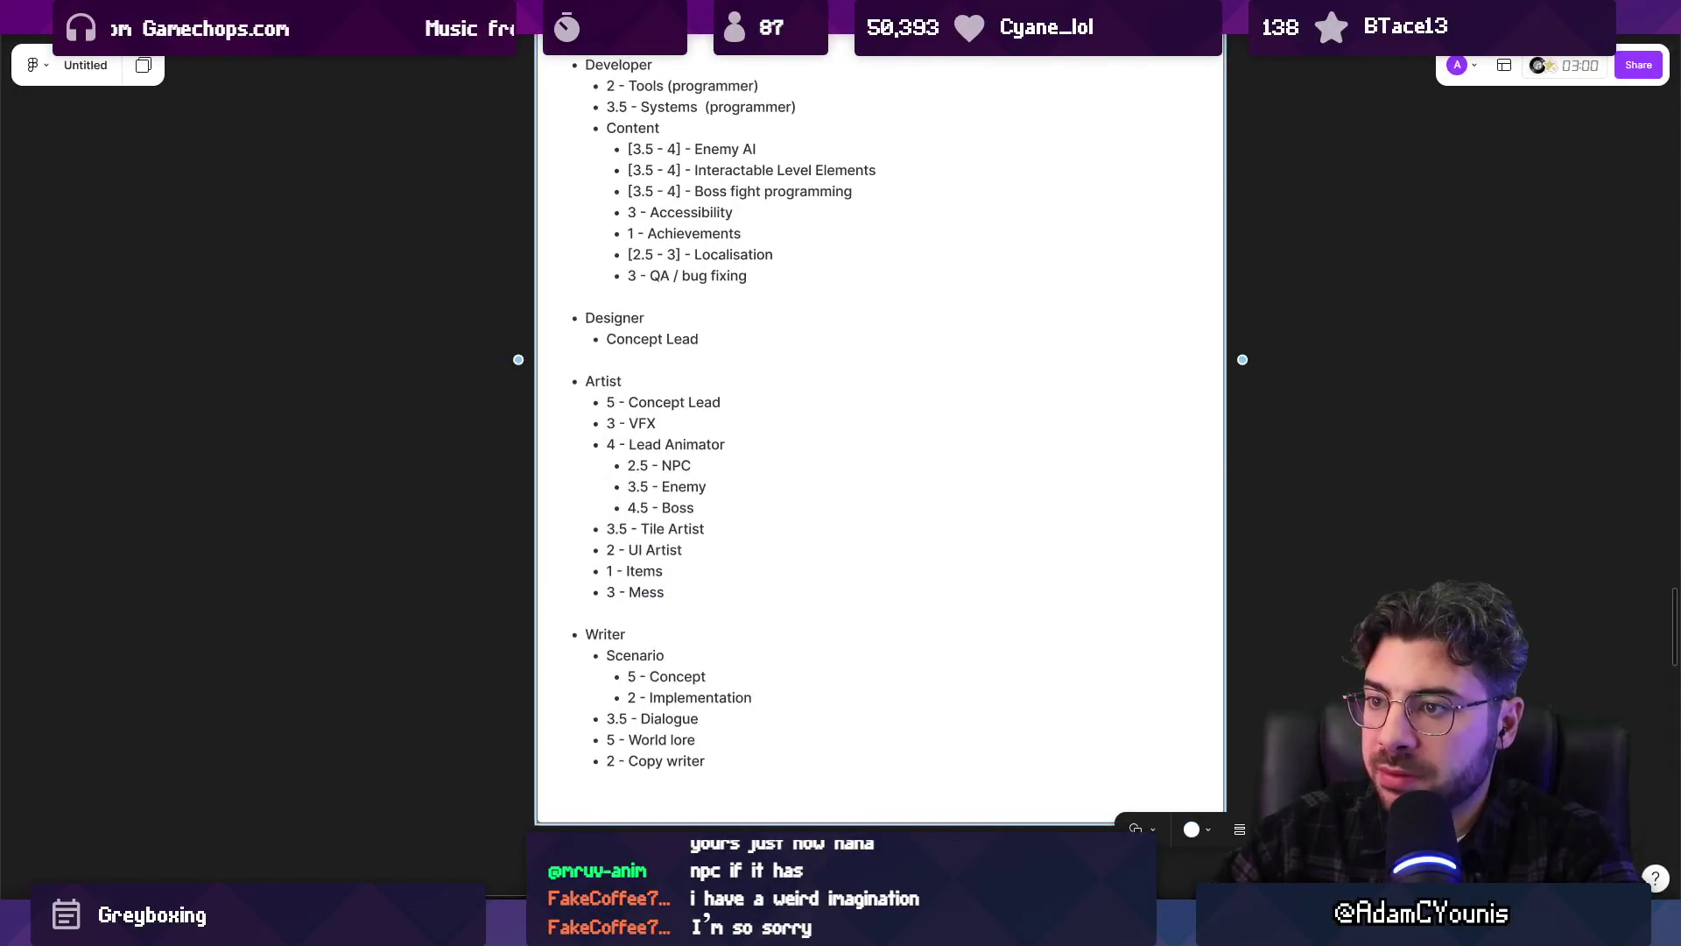
Fit the note in view and add an empty line above the Adam heading
{"action": "key", "text": "shift+1"}
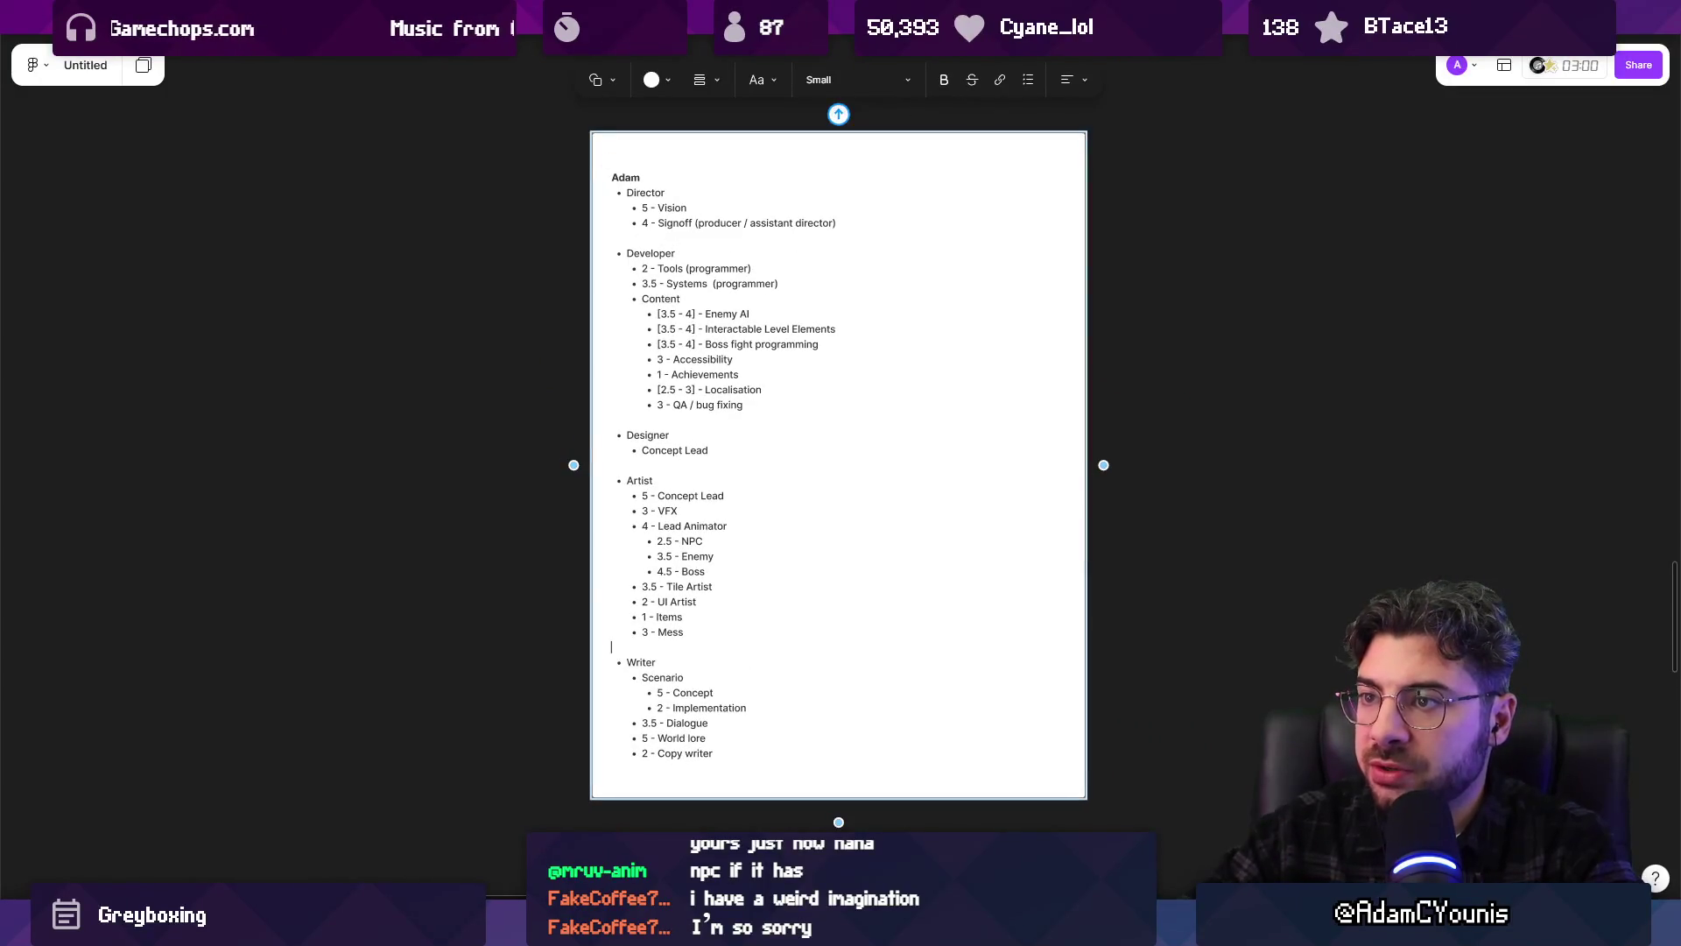
{"action": "key", "text": "ctrl+Home"}
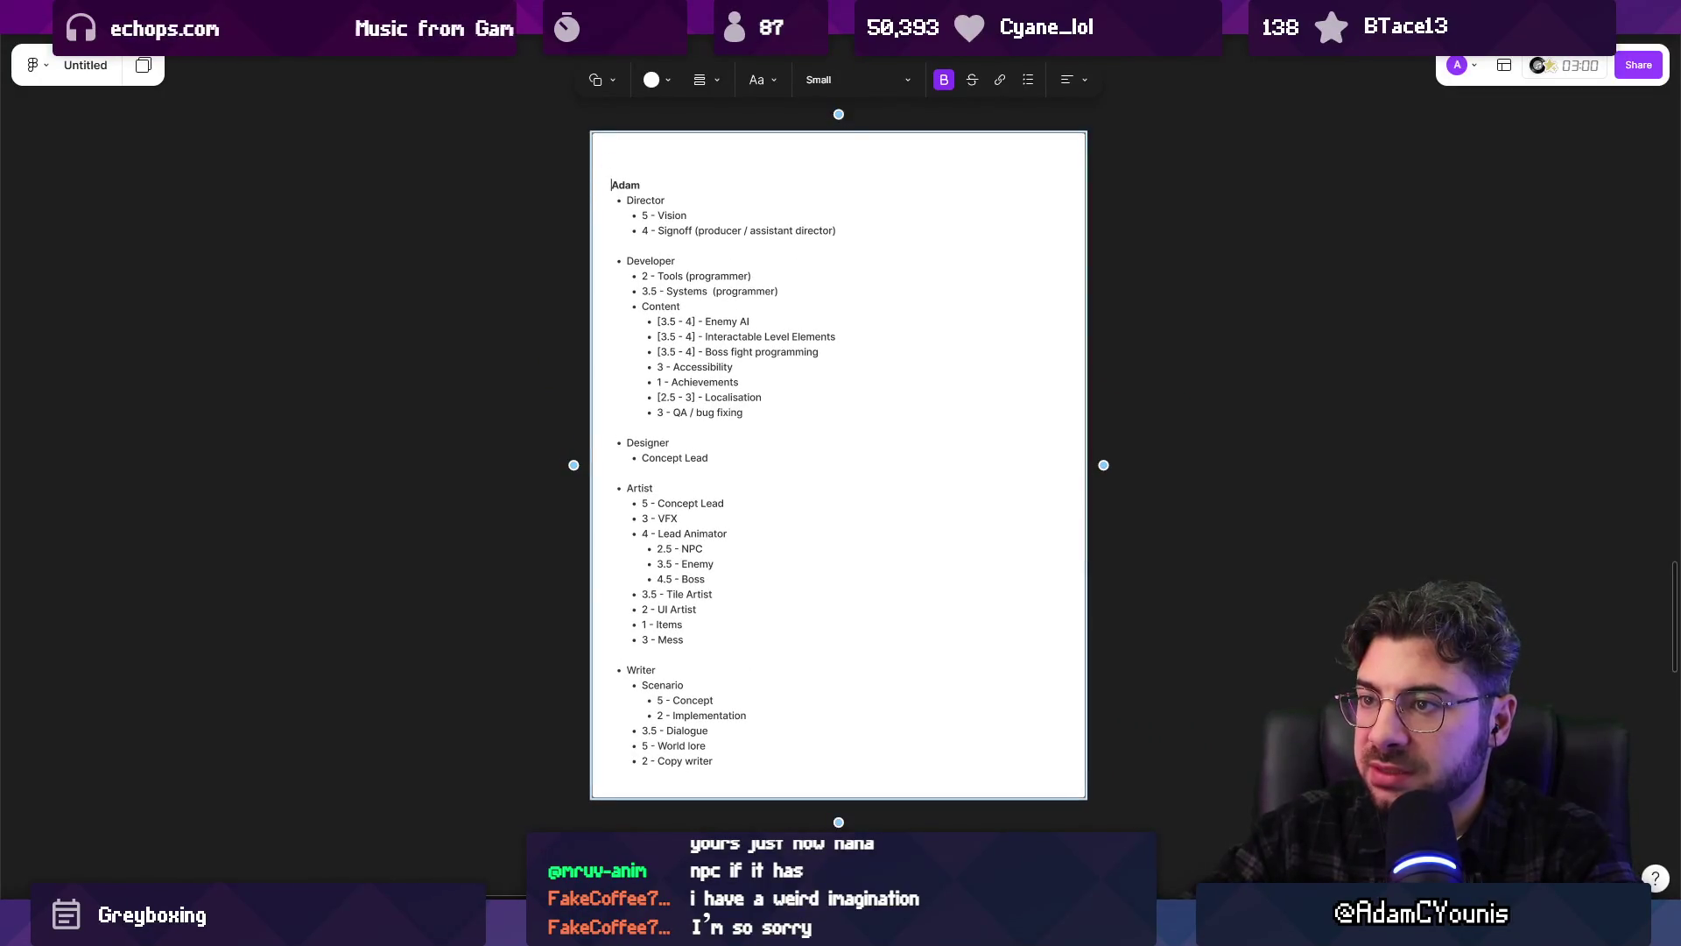
{"action": "key", "text": "Return"}
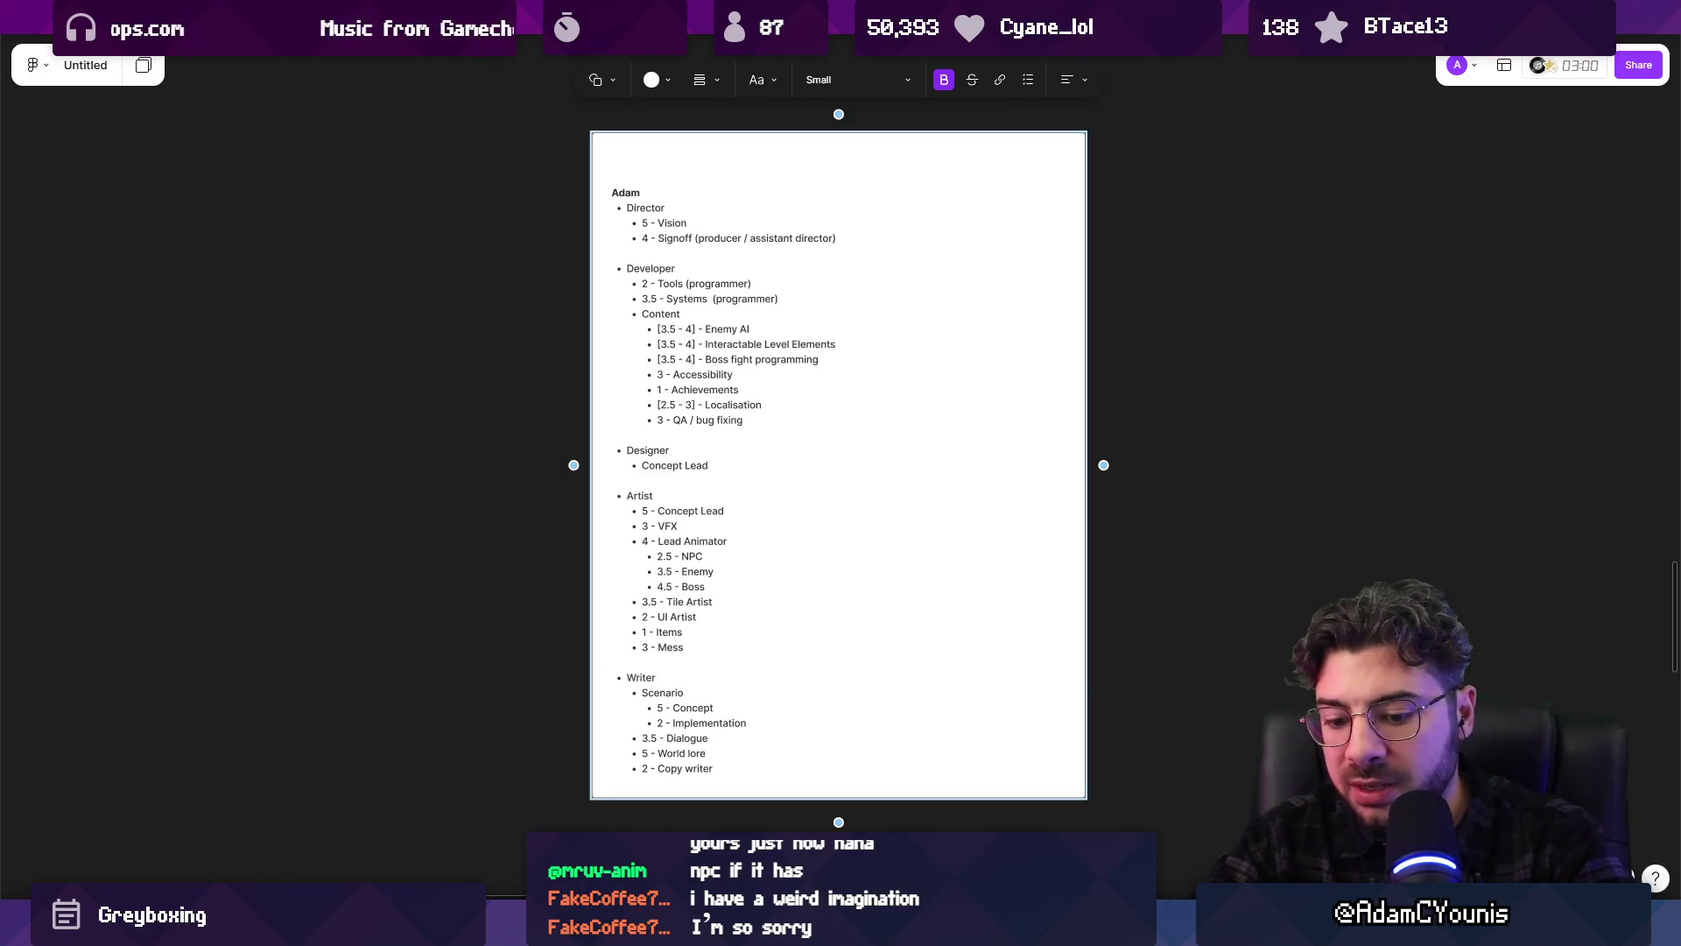
Finish the Outsource Index heading and write level 5 as 'Only Adam can do it'
{"action": "type", "text": "Outsour"}
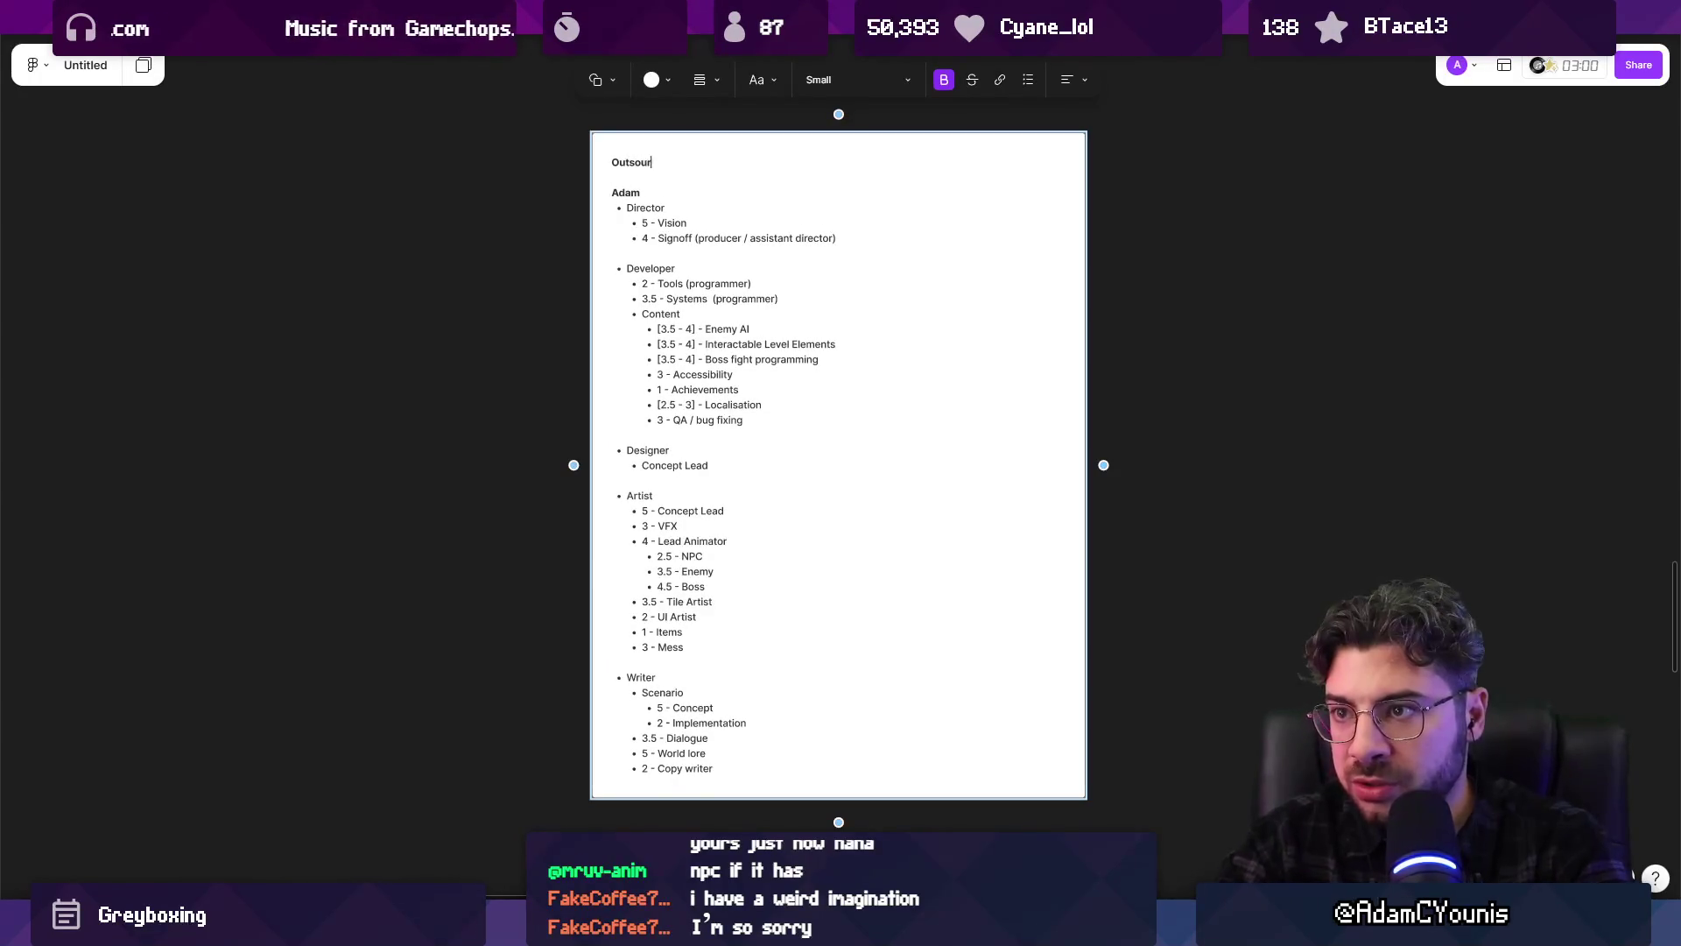
{"action": "type", "text": "ce Index"}
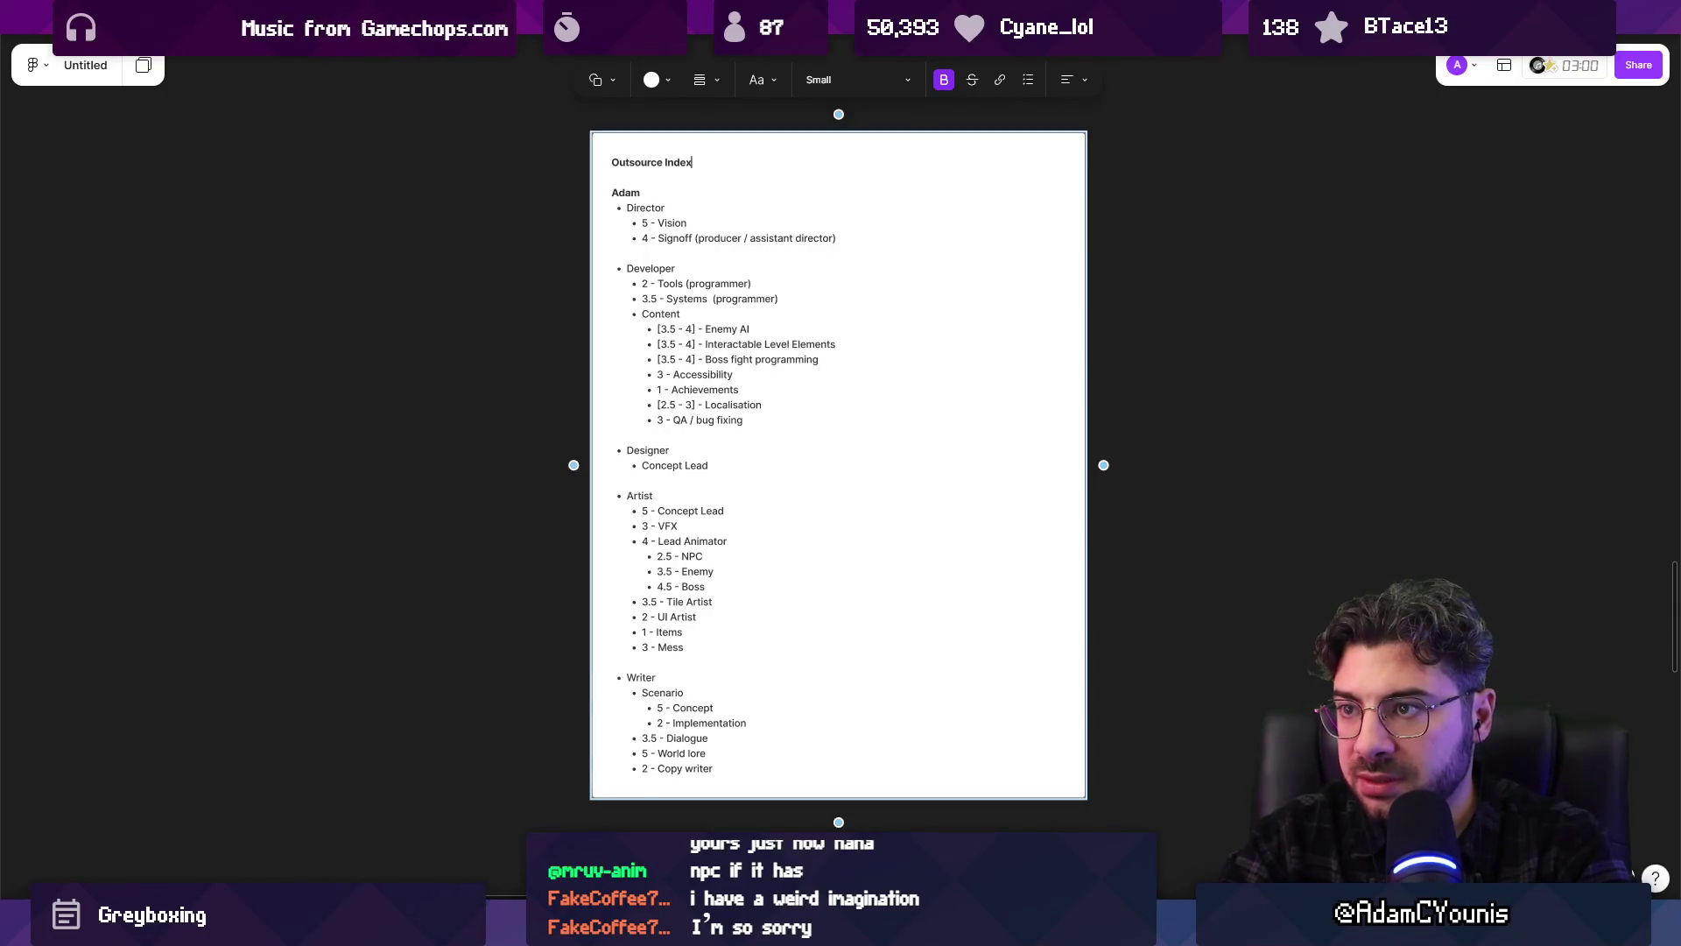
{"action": "key", "text": "Return"}
{"action": "scroll", "coordinate": [647, 120], "scroll_direction": "up", "scroll_amount": 5}
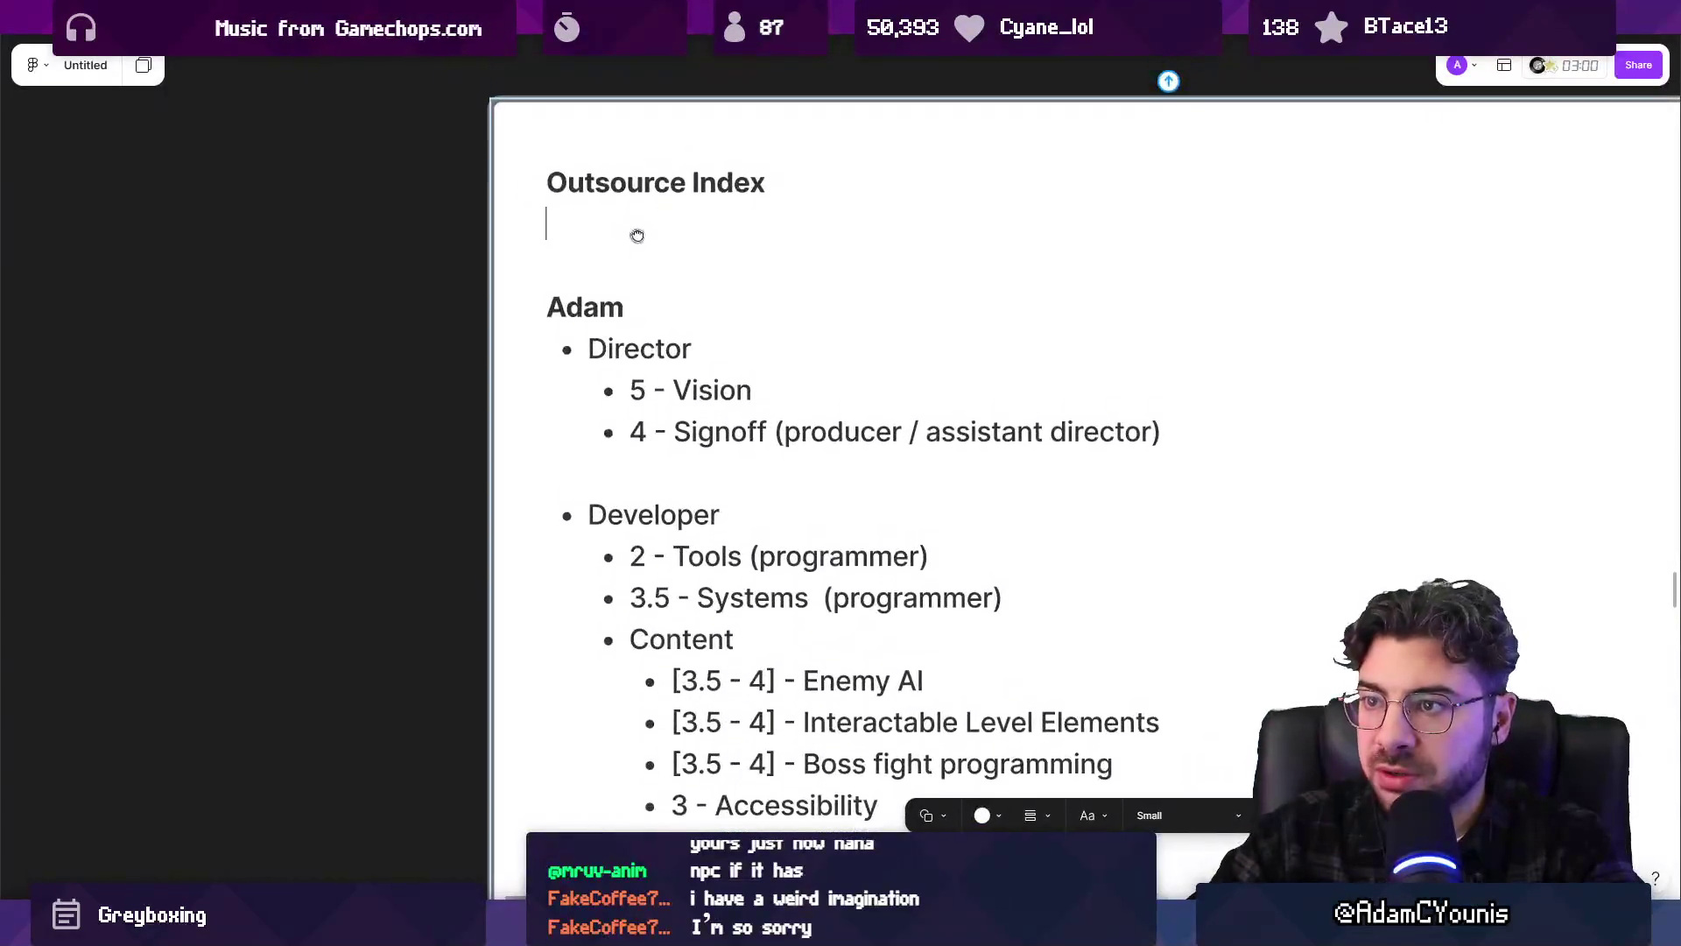
{"action": "type", "text": "5 - Only"}
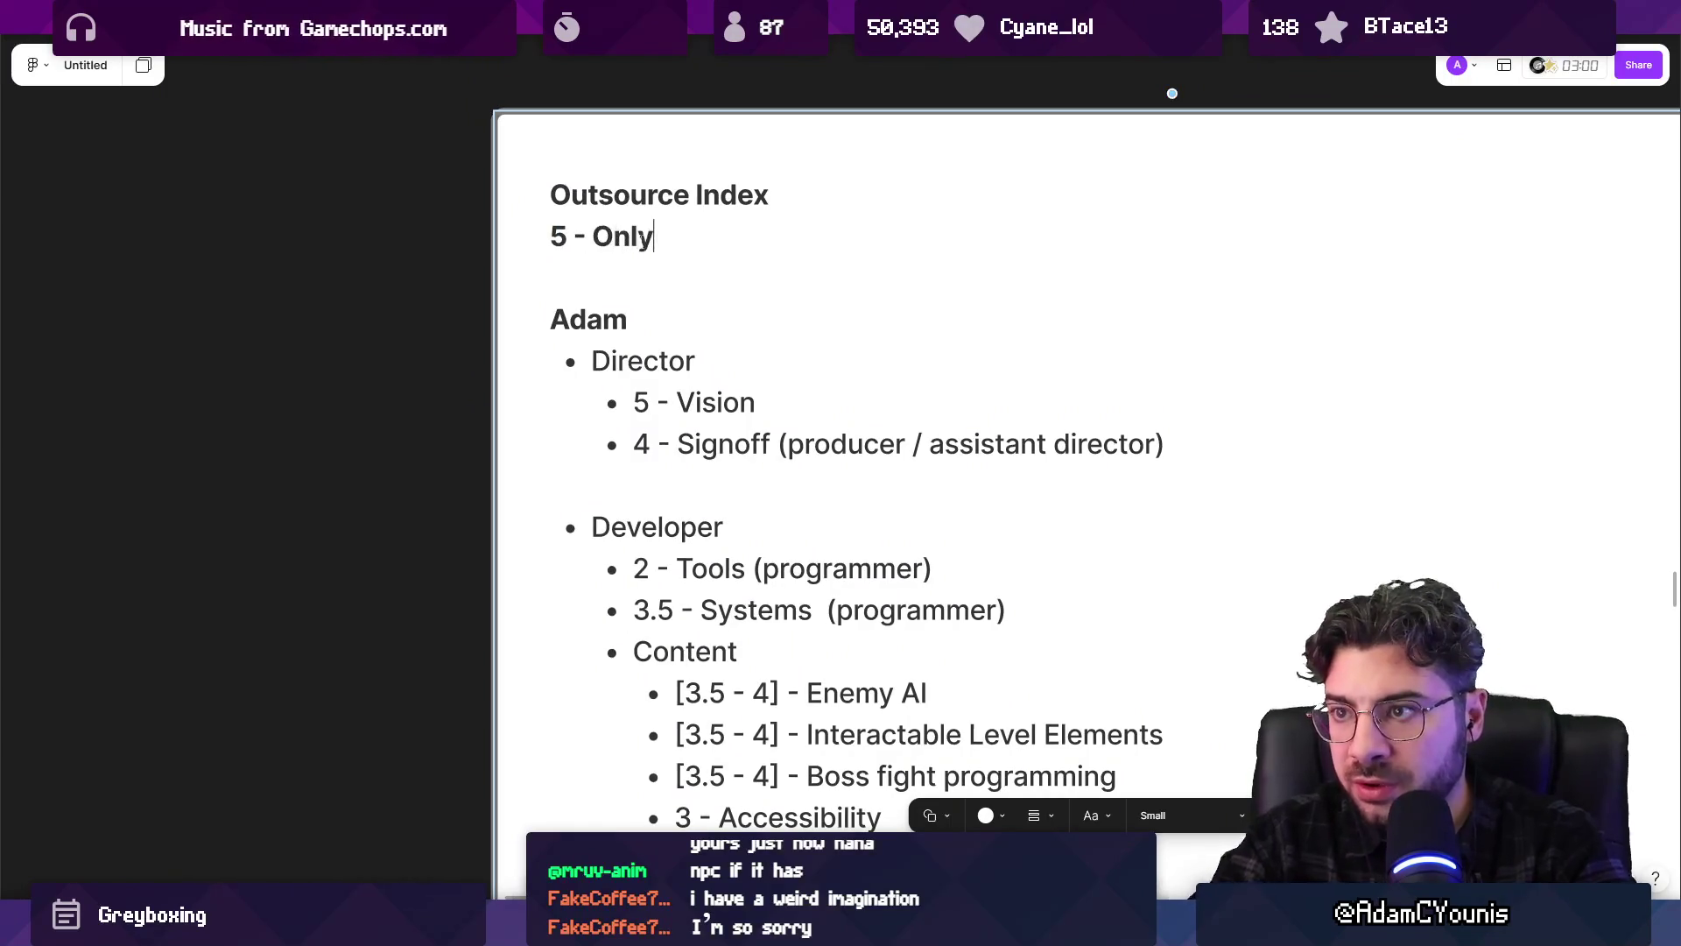
{"action": "type", "text": " Adam can dfo"}
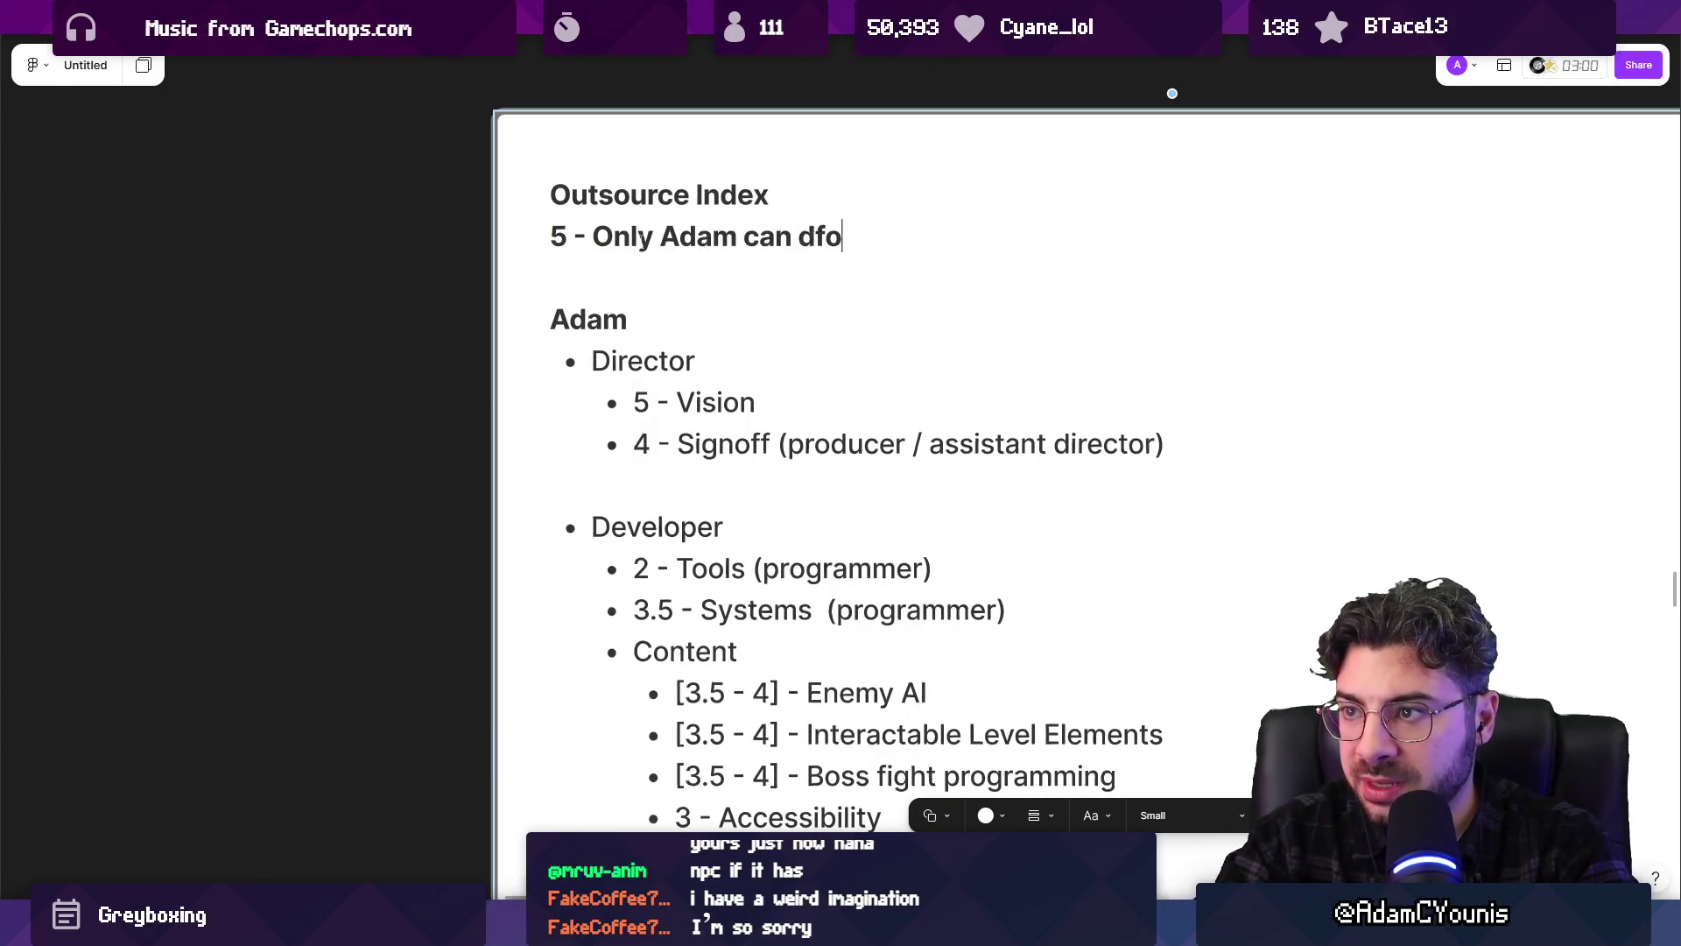
{"action": "key", "text": "BackSpace"}
{"action": "key", "text": "BackSpace"}
{"action": "type", "text": "o i"}
{"action": "key", "text": "BackSpace"}
{"action": "key", "text": "BackSpace"}
{"action": "key", "text": "BackSpace"}
{"action": "key", "text": "BackSpace"}
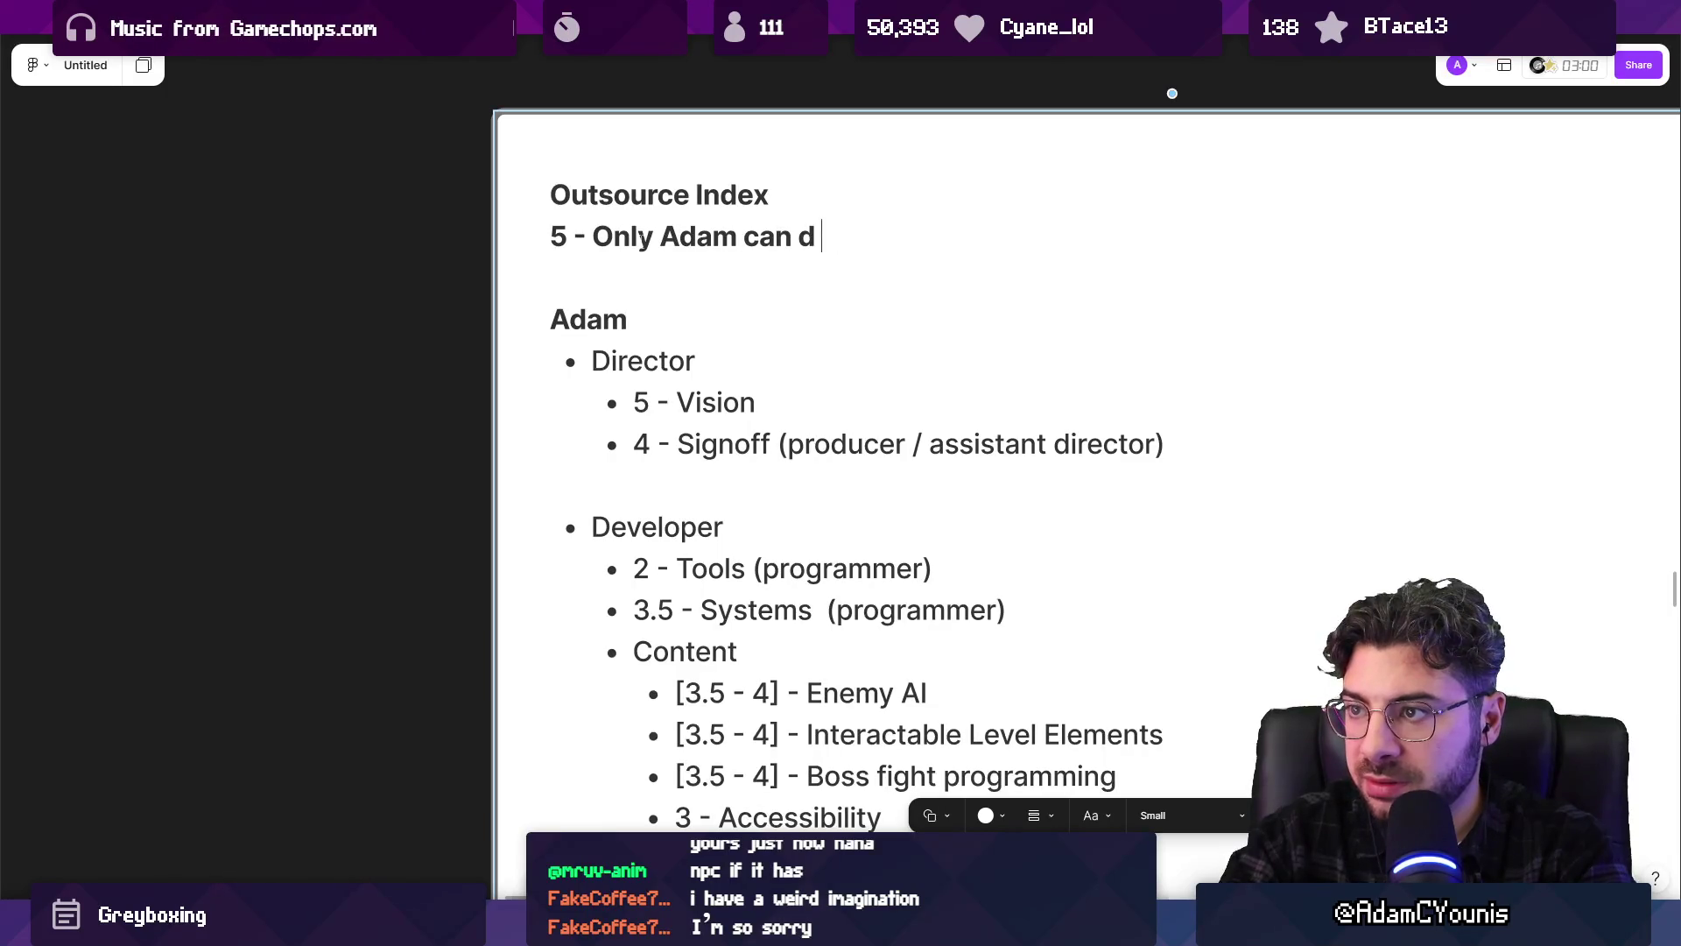
{"action": "type", "text": "o it"}
Start the '4 -' line below level 5, keeping a blank line before Adam
{"action": "left_click", "coordinate": [768, 195]}
{"action": "key", "text": "Down"}
{"action": "key", "text": "Right"}
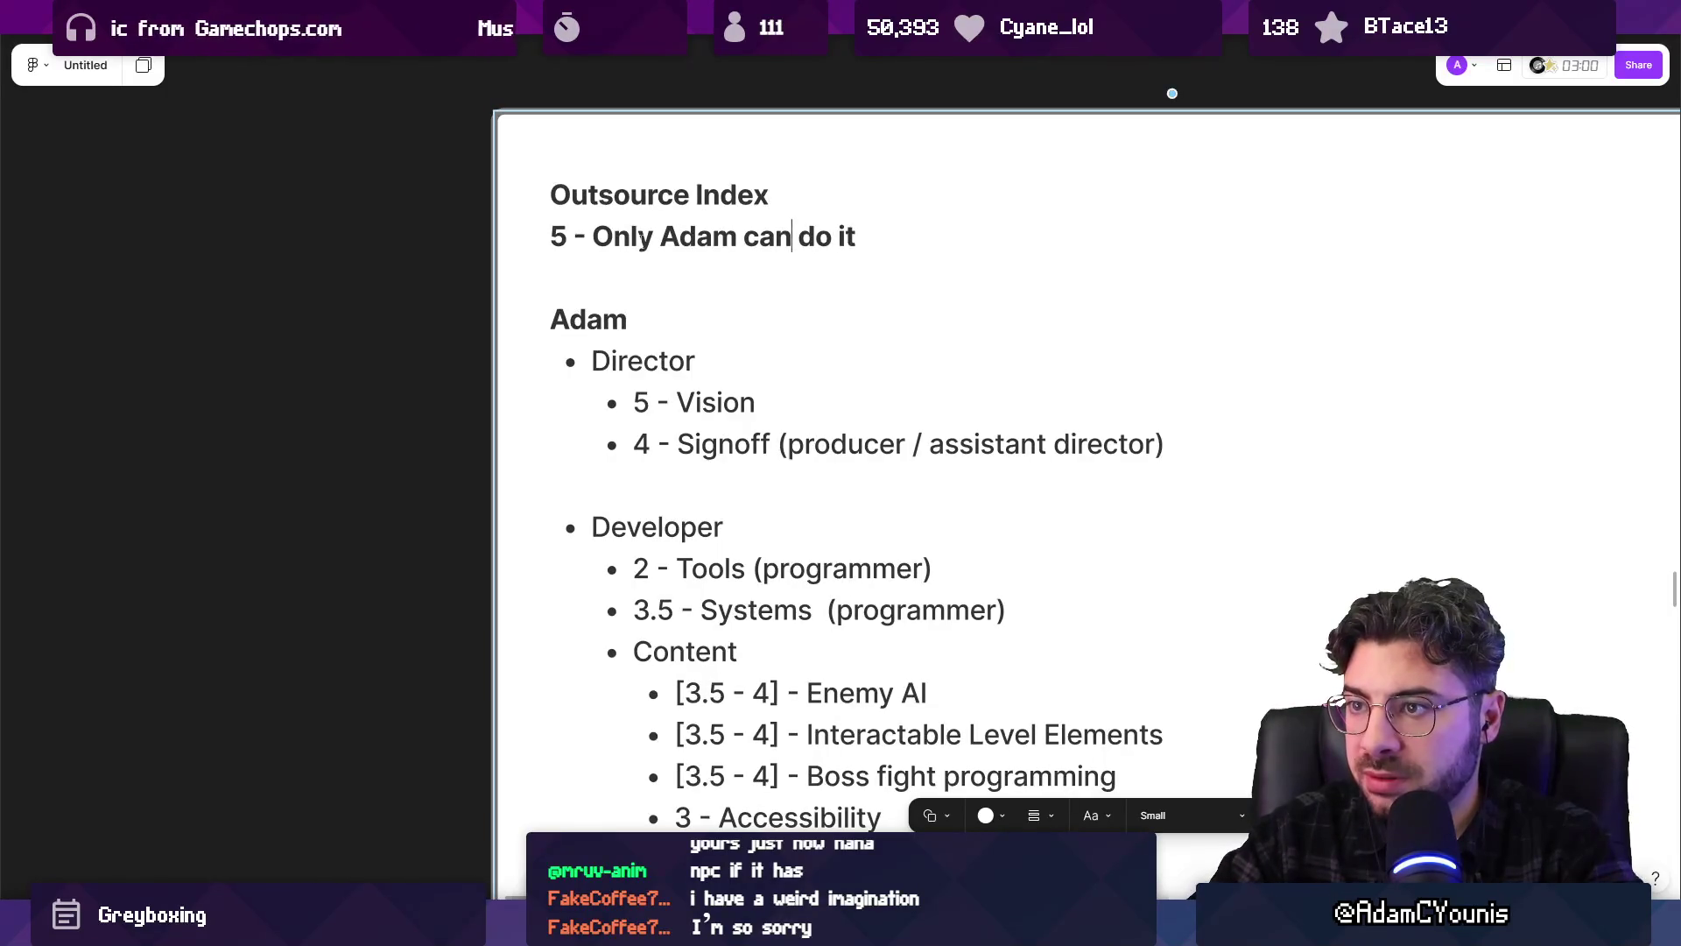
{"action": "key", "text": "Up"}
{"action": "key", "text": "Down"}
{"action": "key", "text": "Home"}
{"action": "key", "text": "Right"}
{"action": "key", "text": "Right"}
{"action": "key", "text": "Right"}
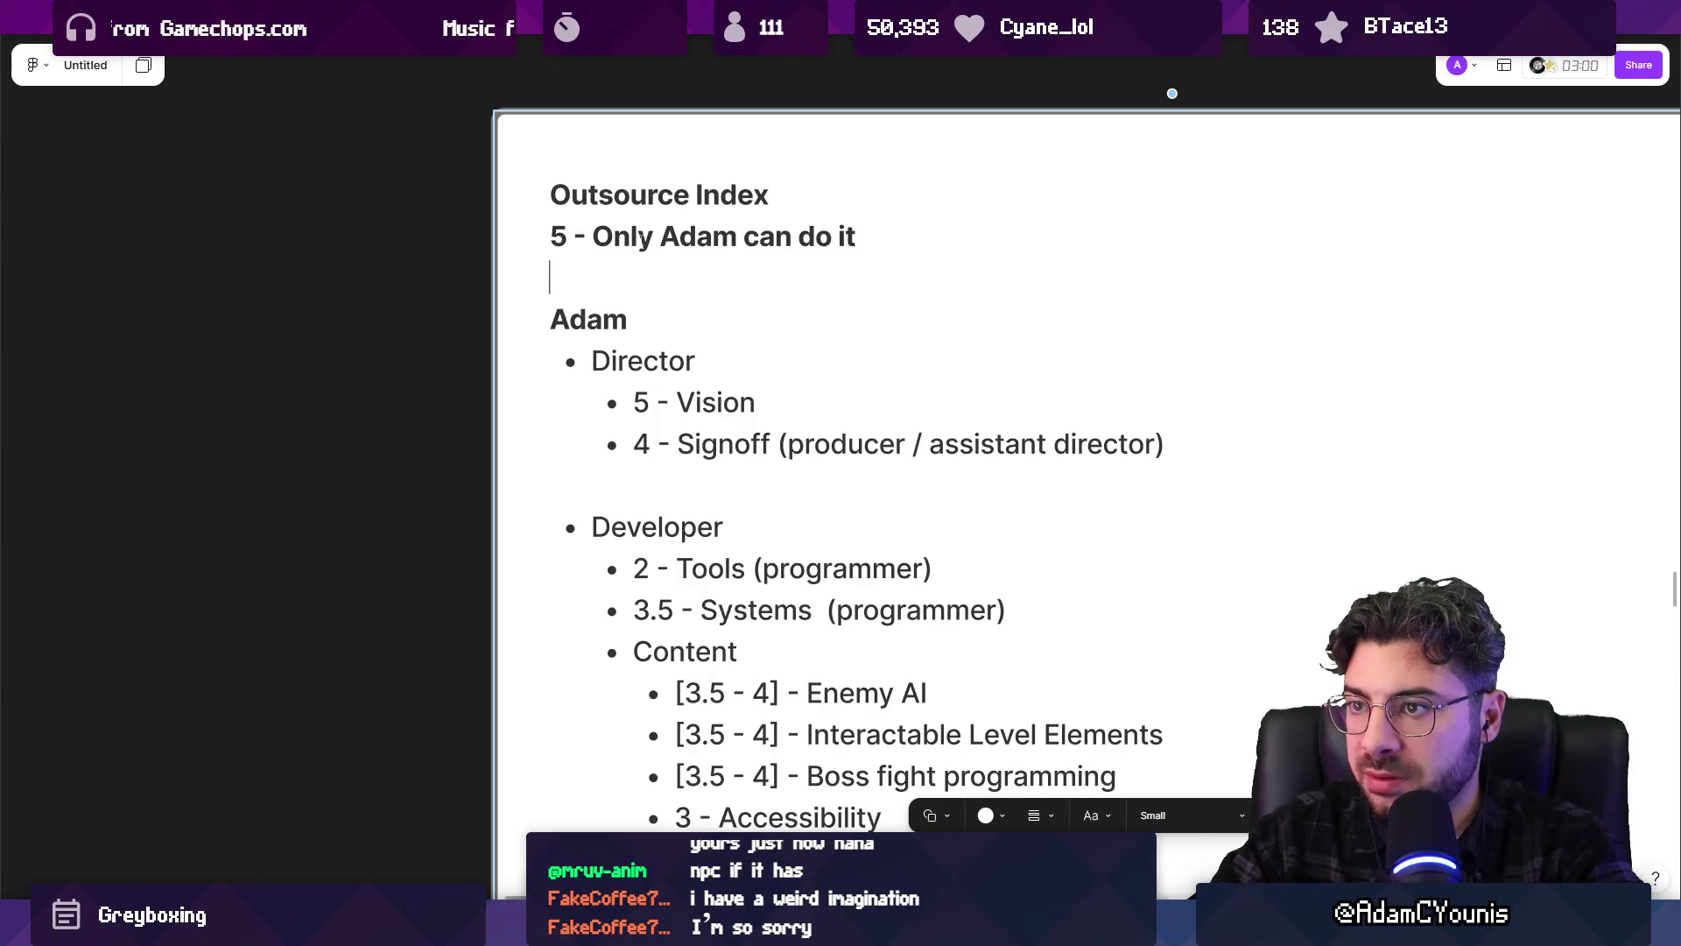
{"action": "type", "text": "4 -"}
{"action": "key", "text": "Return"}
{"action": "key", "text": "Left"}
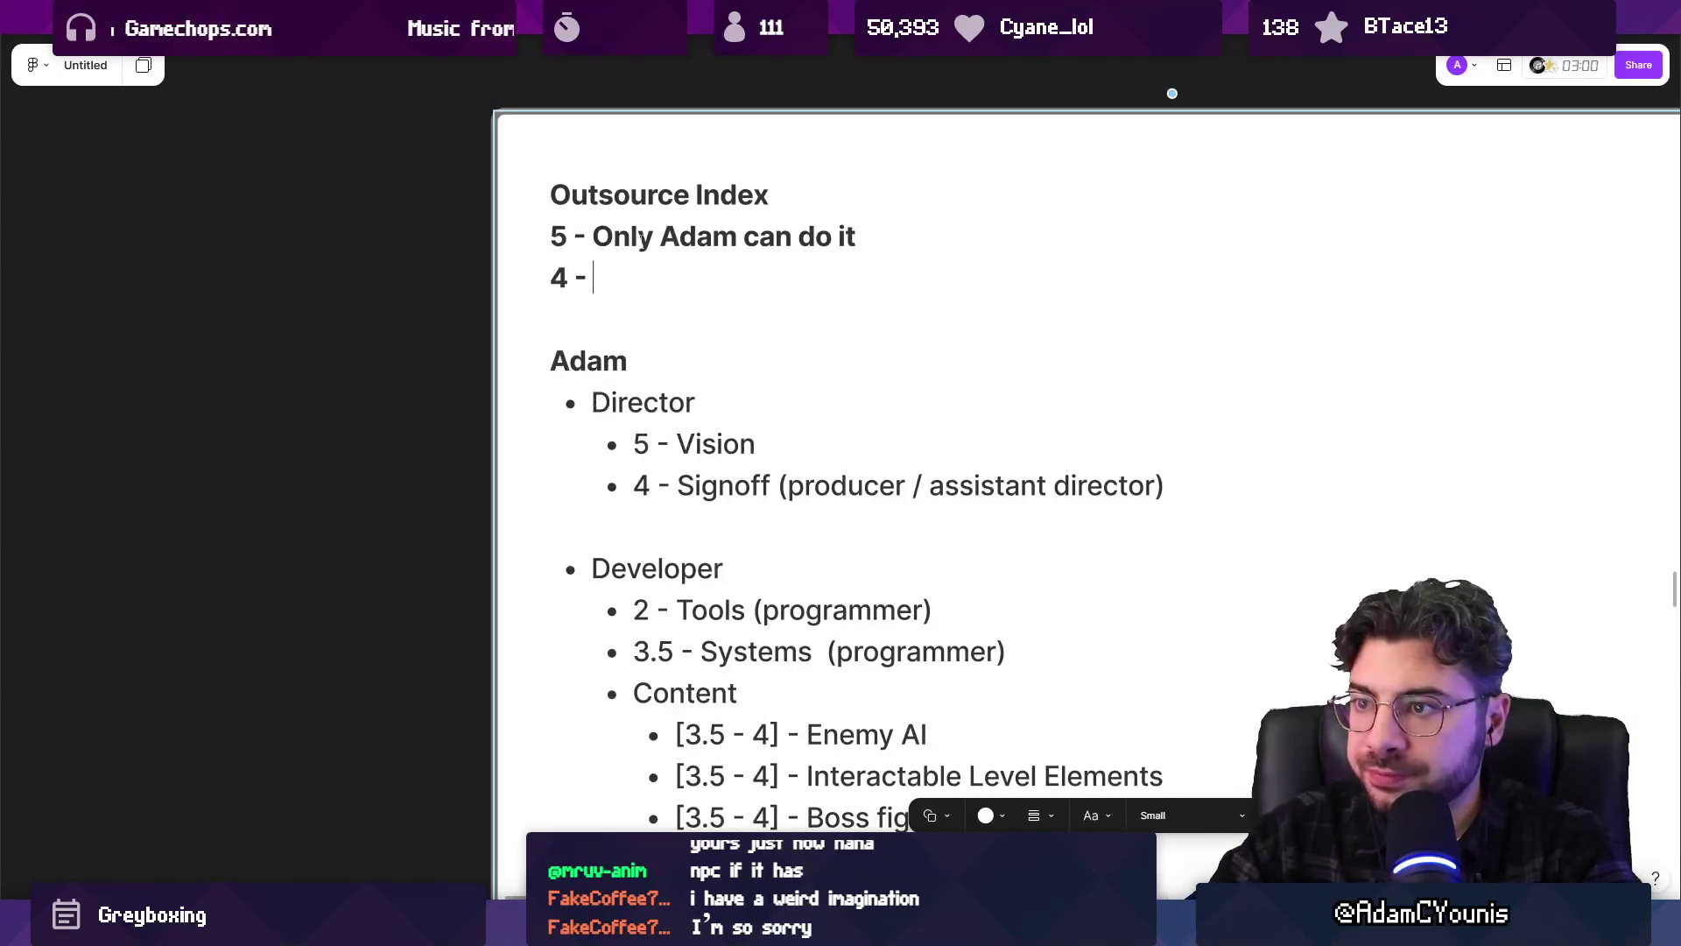
Complete level 4 as 'Principle or very close to project' and open a new line
{"action": "type", "text": "Someone very"}
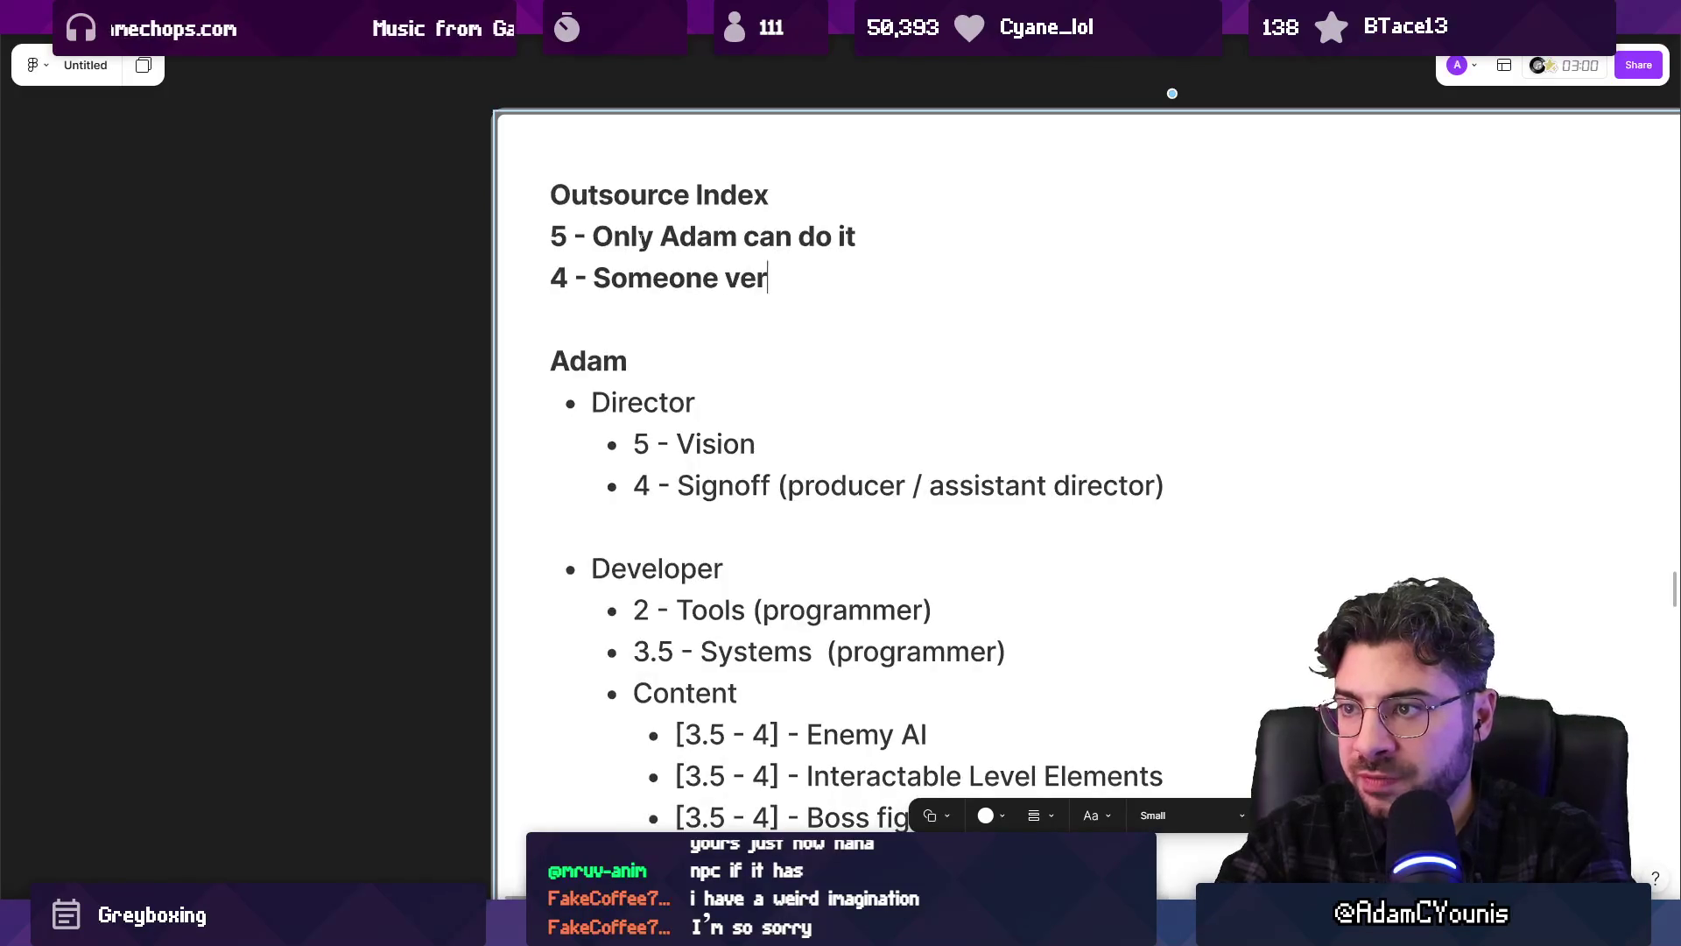
{"action": "key", "text": "ctrl+BackSpace"}
{"action": "key", "text": "ctrl+BackSpace"}
{"action": "type", "text": "Principle"}
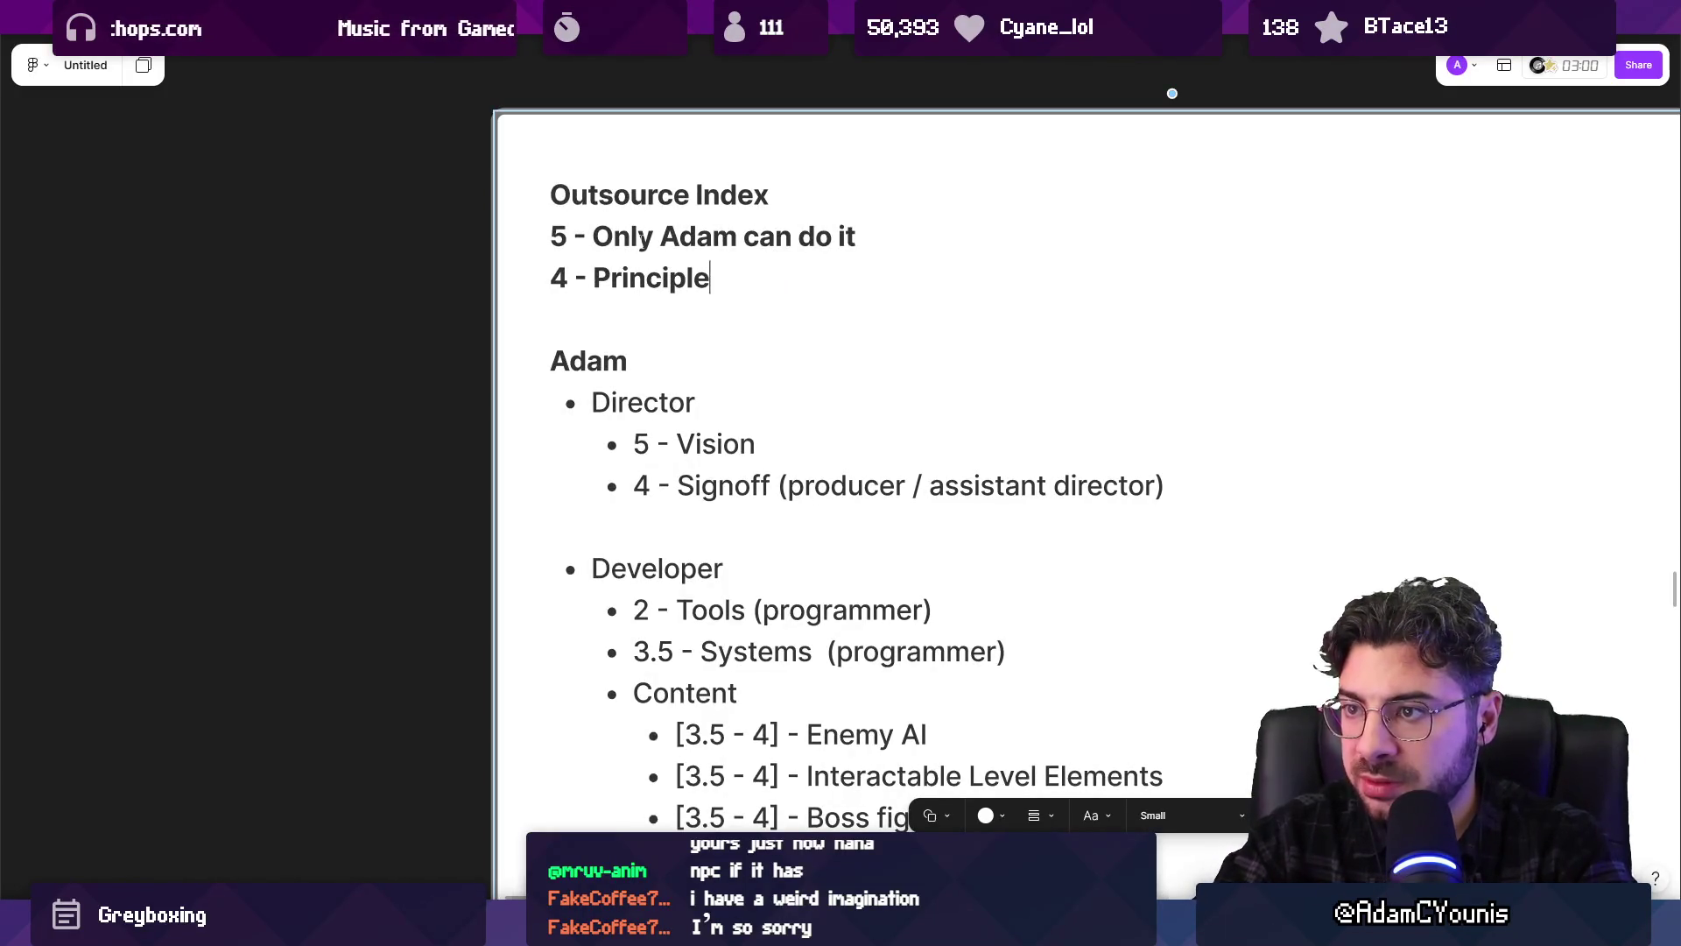
{"action": "type", "text": " or clo"}
{"action": "key", "text": "BackSpace"}
{"action": "key", "text": "BackSpace"}
{"action": "key", "text": "BackSpace"}
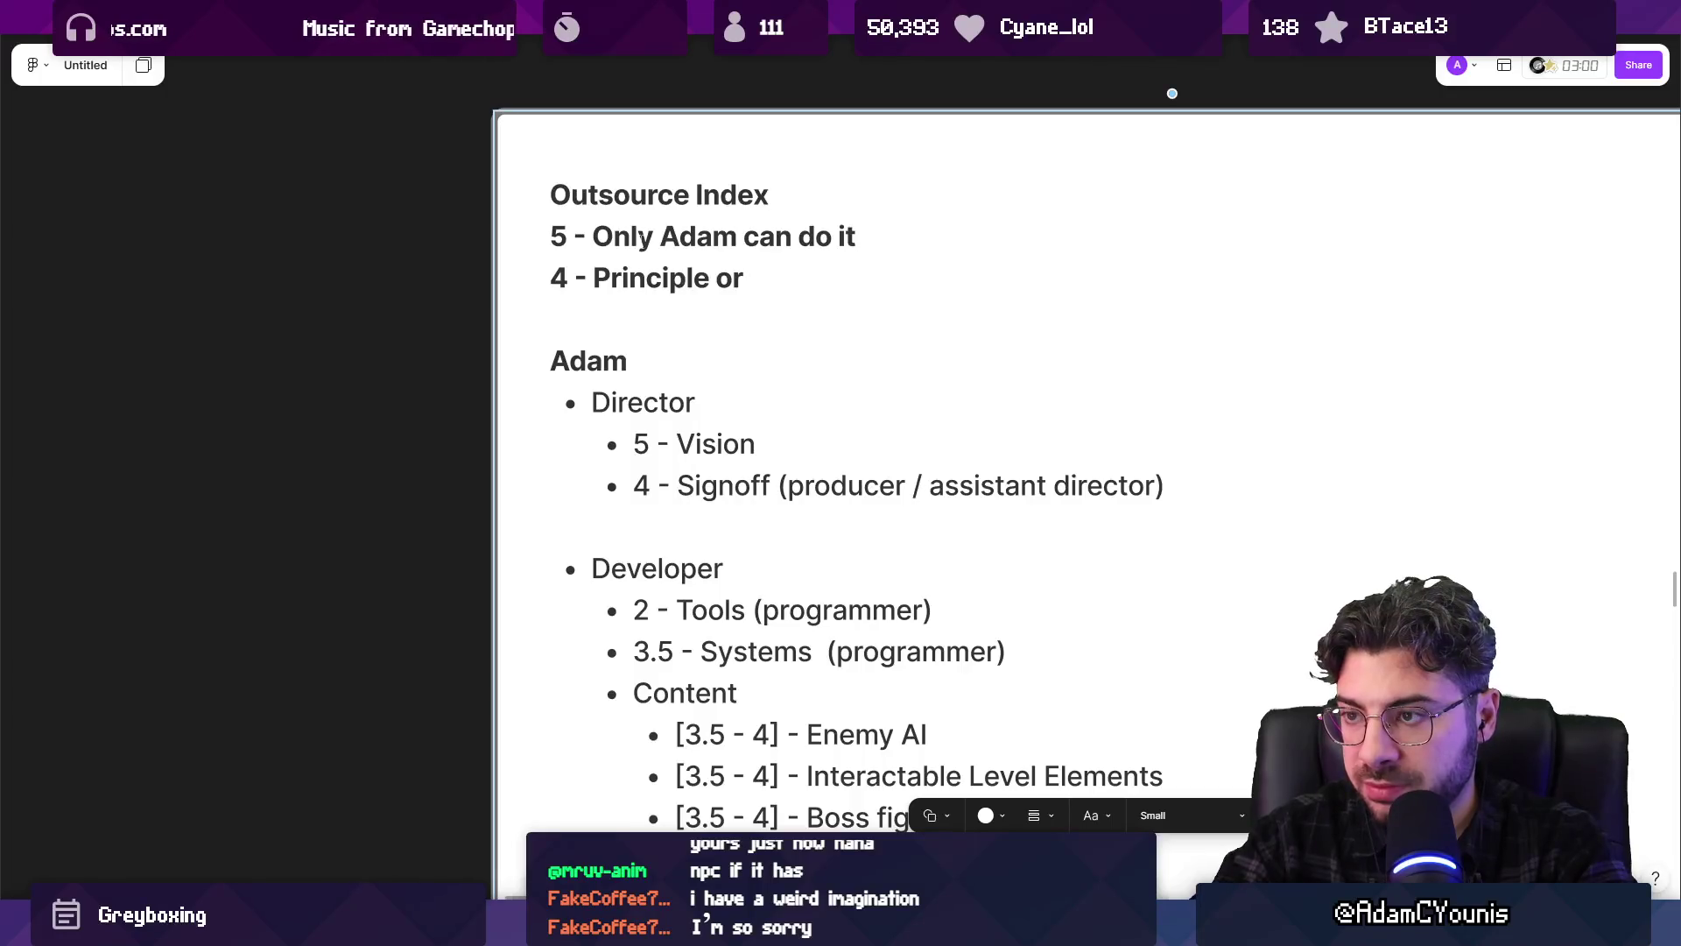
{"action": "type", "text": "very clos"}
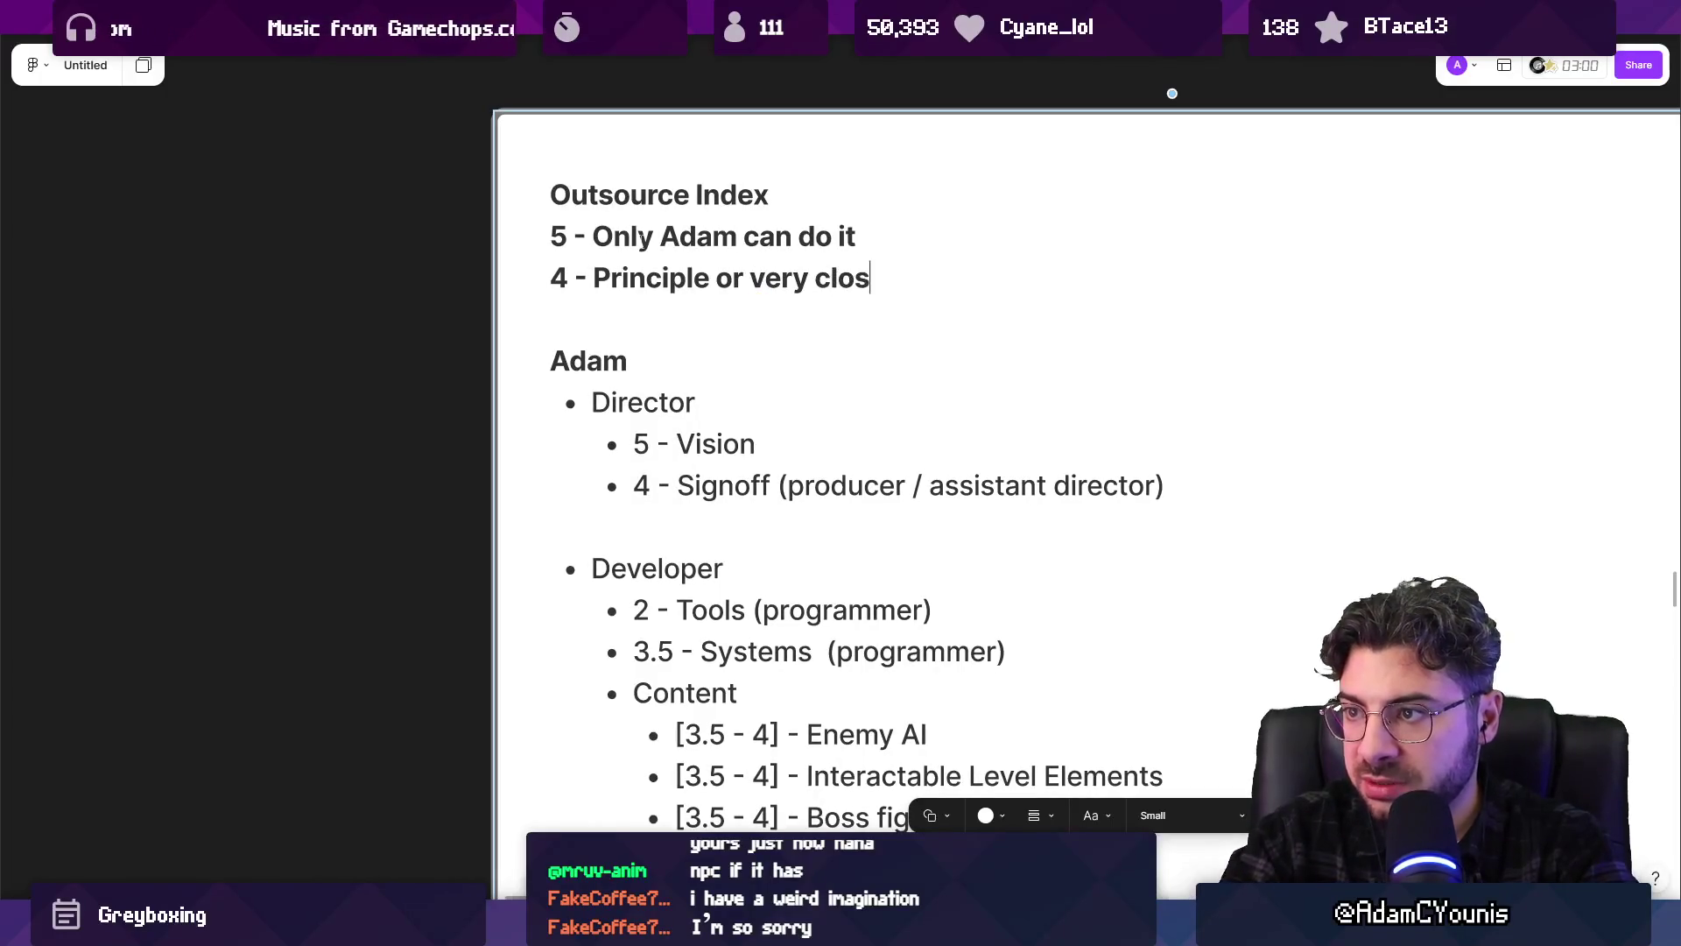
{"action": "type", "text": "e to project"}
{"action": "key", "text": "Return"}
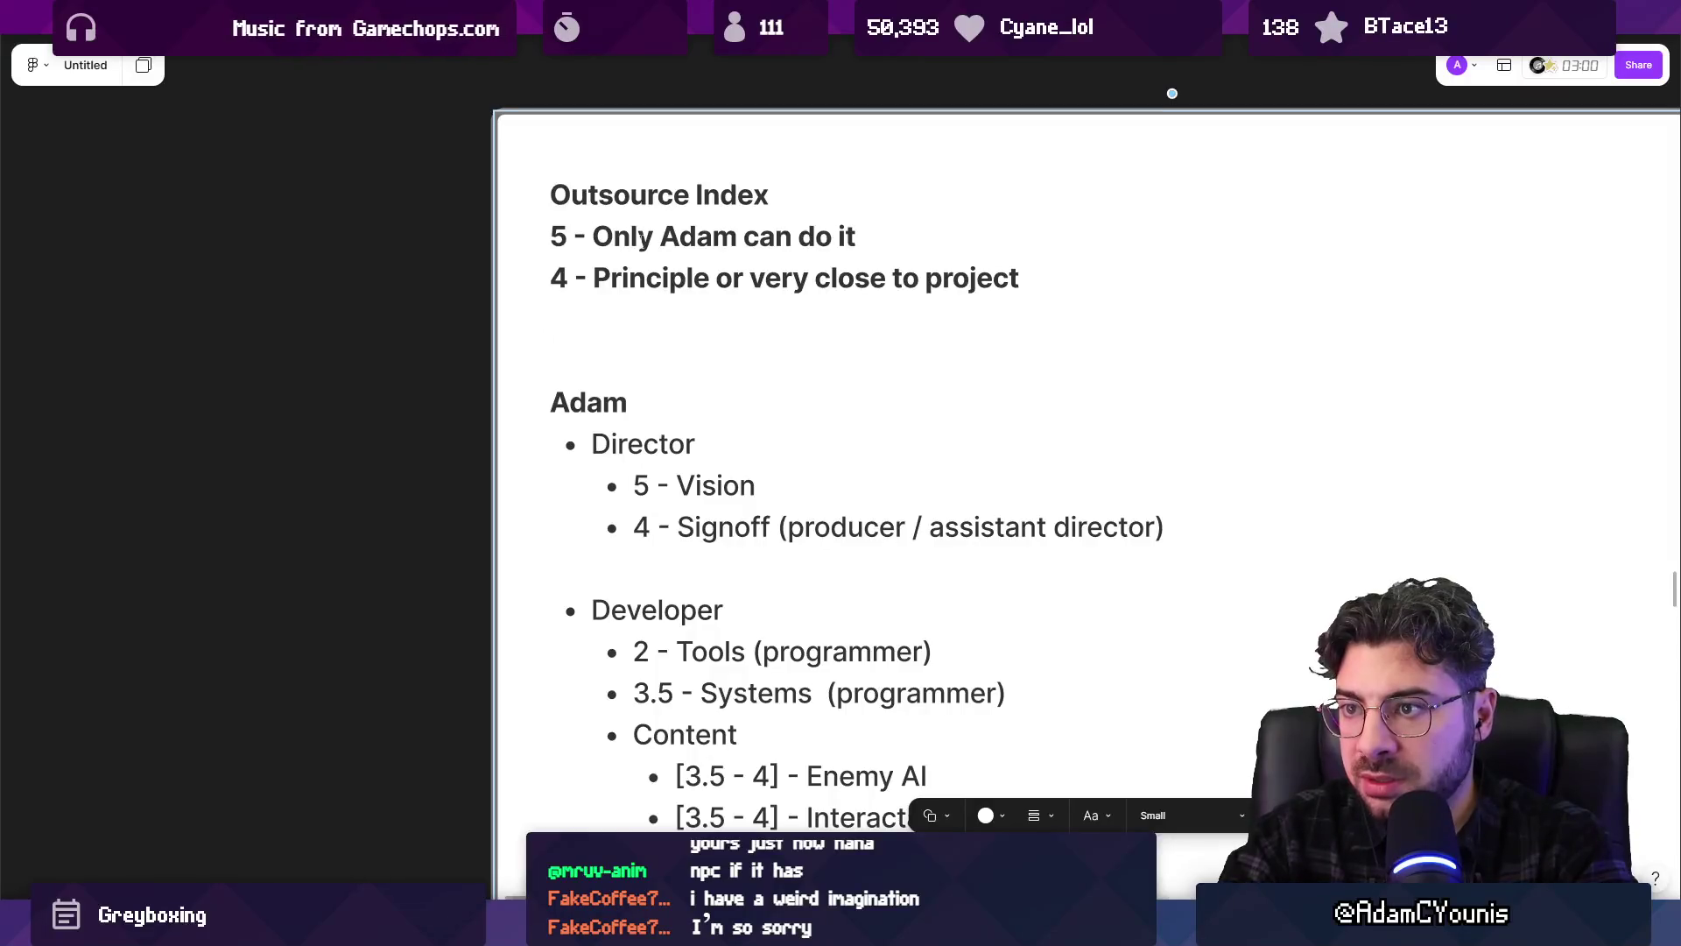
{"action": "type", "text": "4"}
{"action": "key", "text": "BackSpace"}
Correct 'Principle' to 'Principal' and write level 3 as 'Experienced Developer'
{"action": "type", "text": "3 -"}
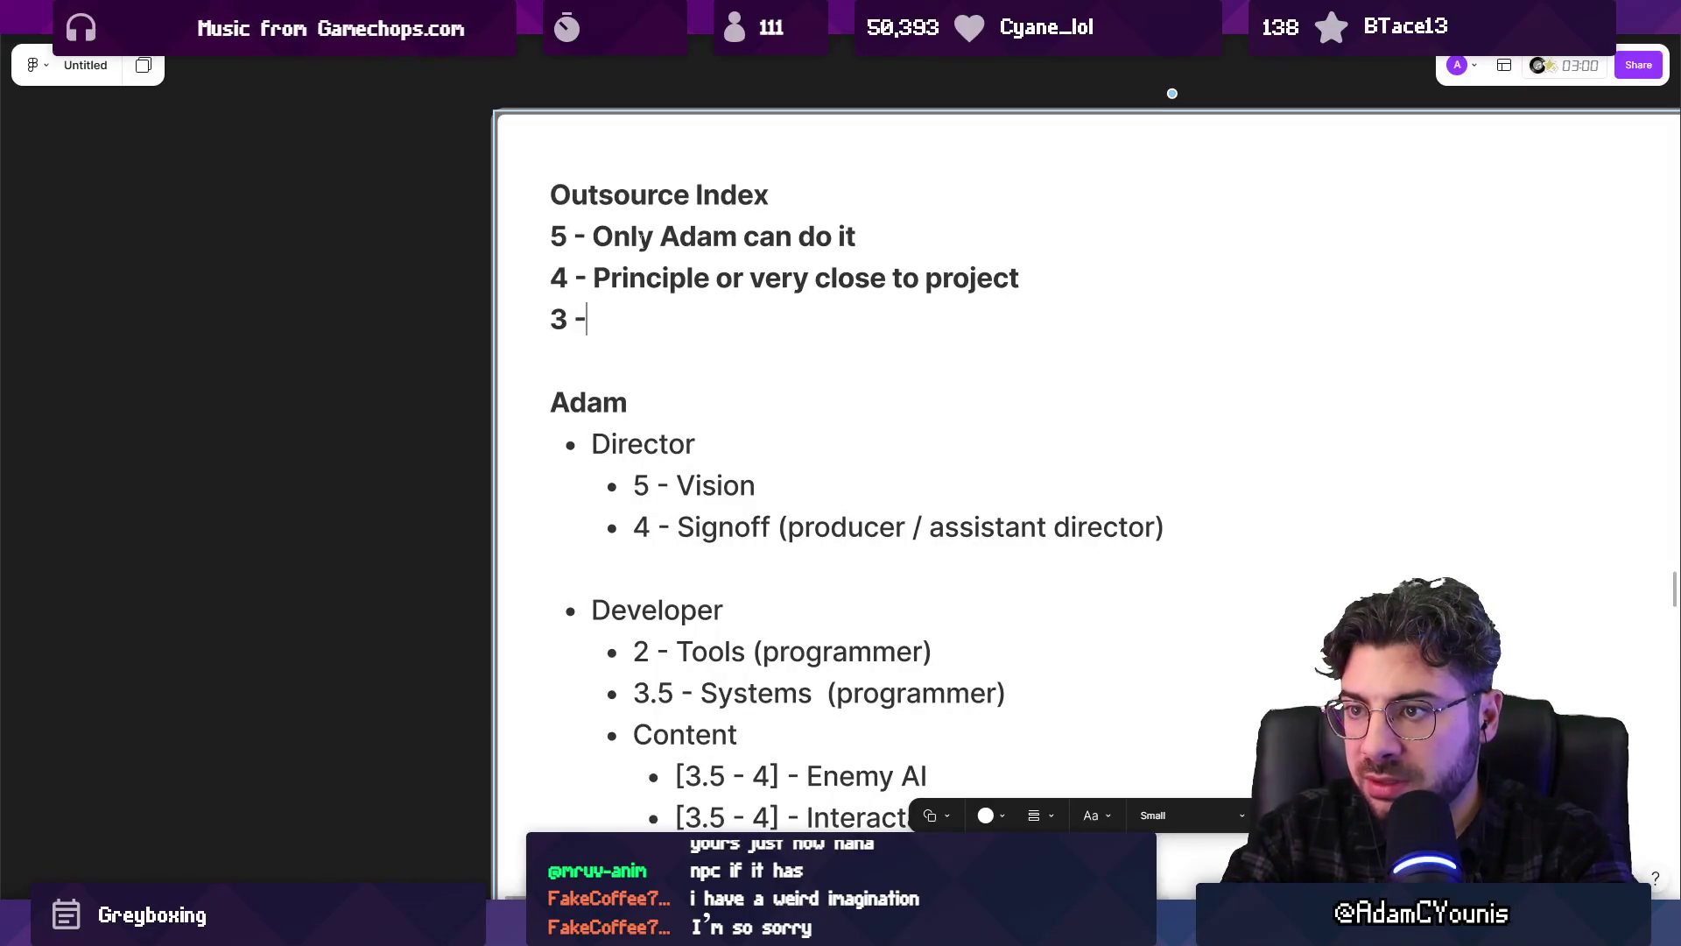
{"action": "key", "text": "Up"}
{"action": "key", "text": "ctrl+Right"}
{"action": "key", "text": "BackSpace"}
{"action": "key", "text": "BackSpace"}
{"action": "type", "text": "al"}
{"action": "key", "text": "Down"}
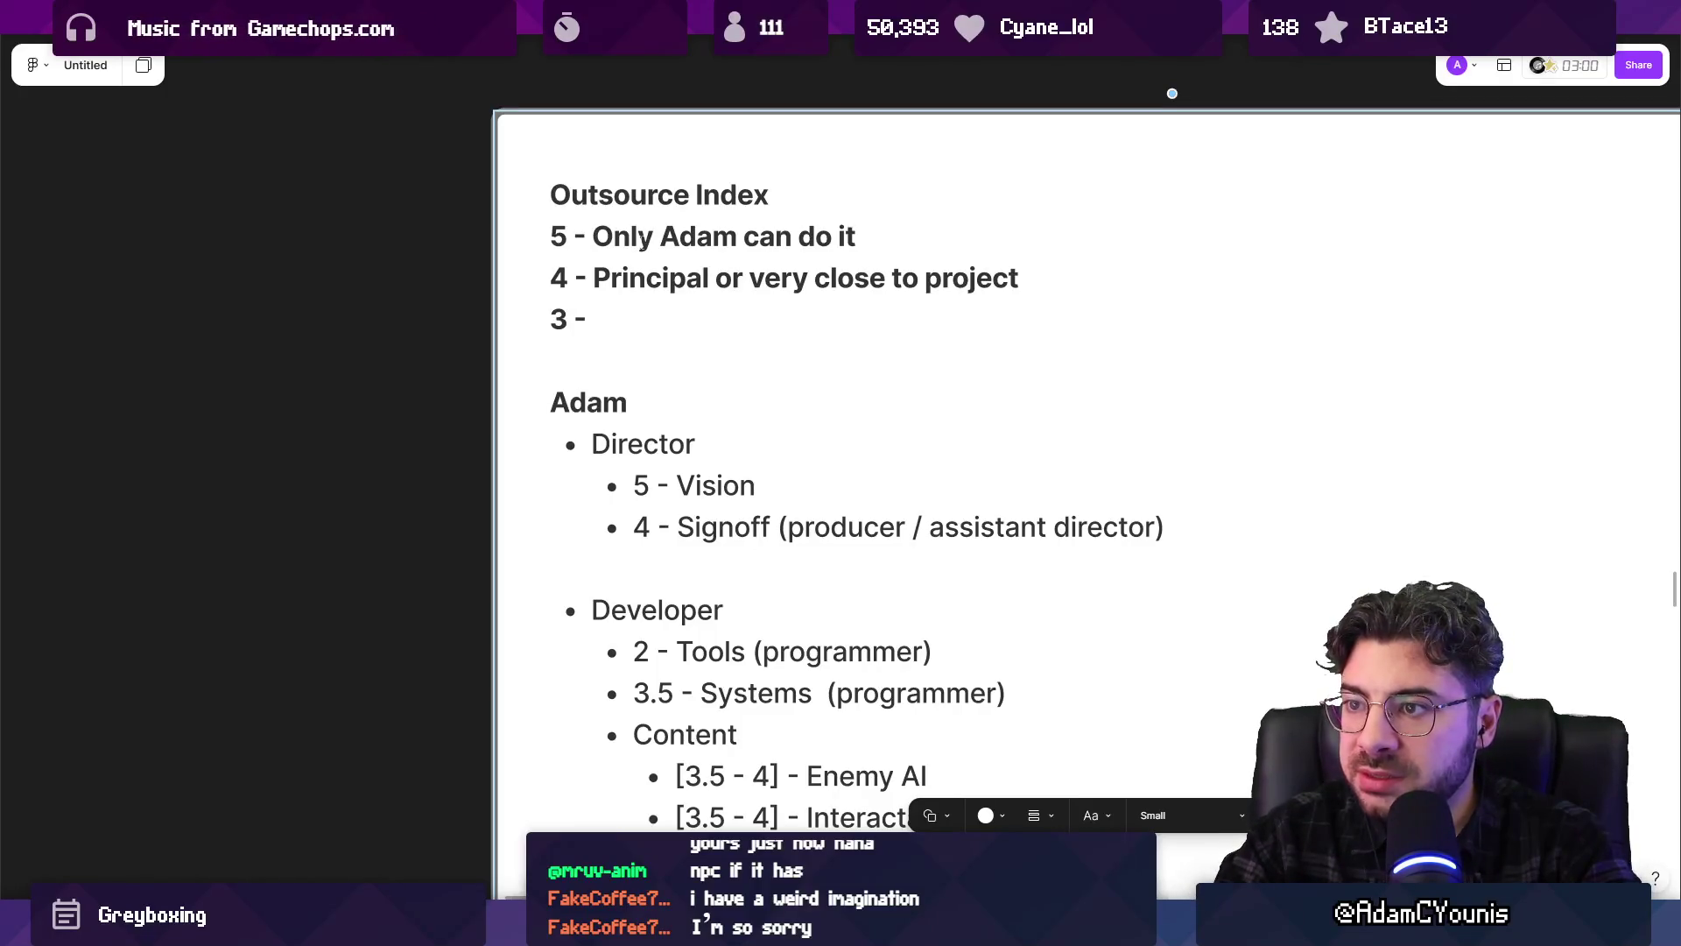
{"action": "type", "text": "Experien"}
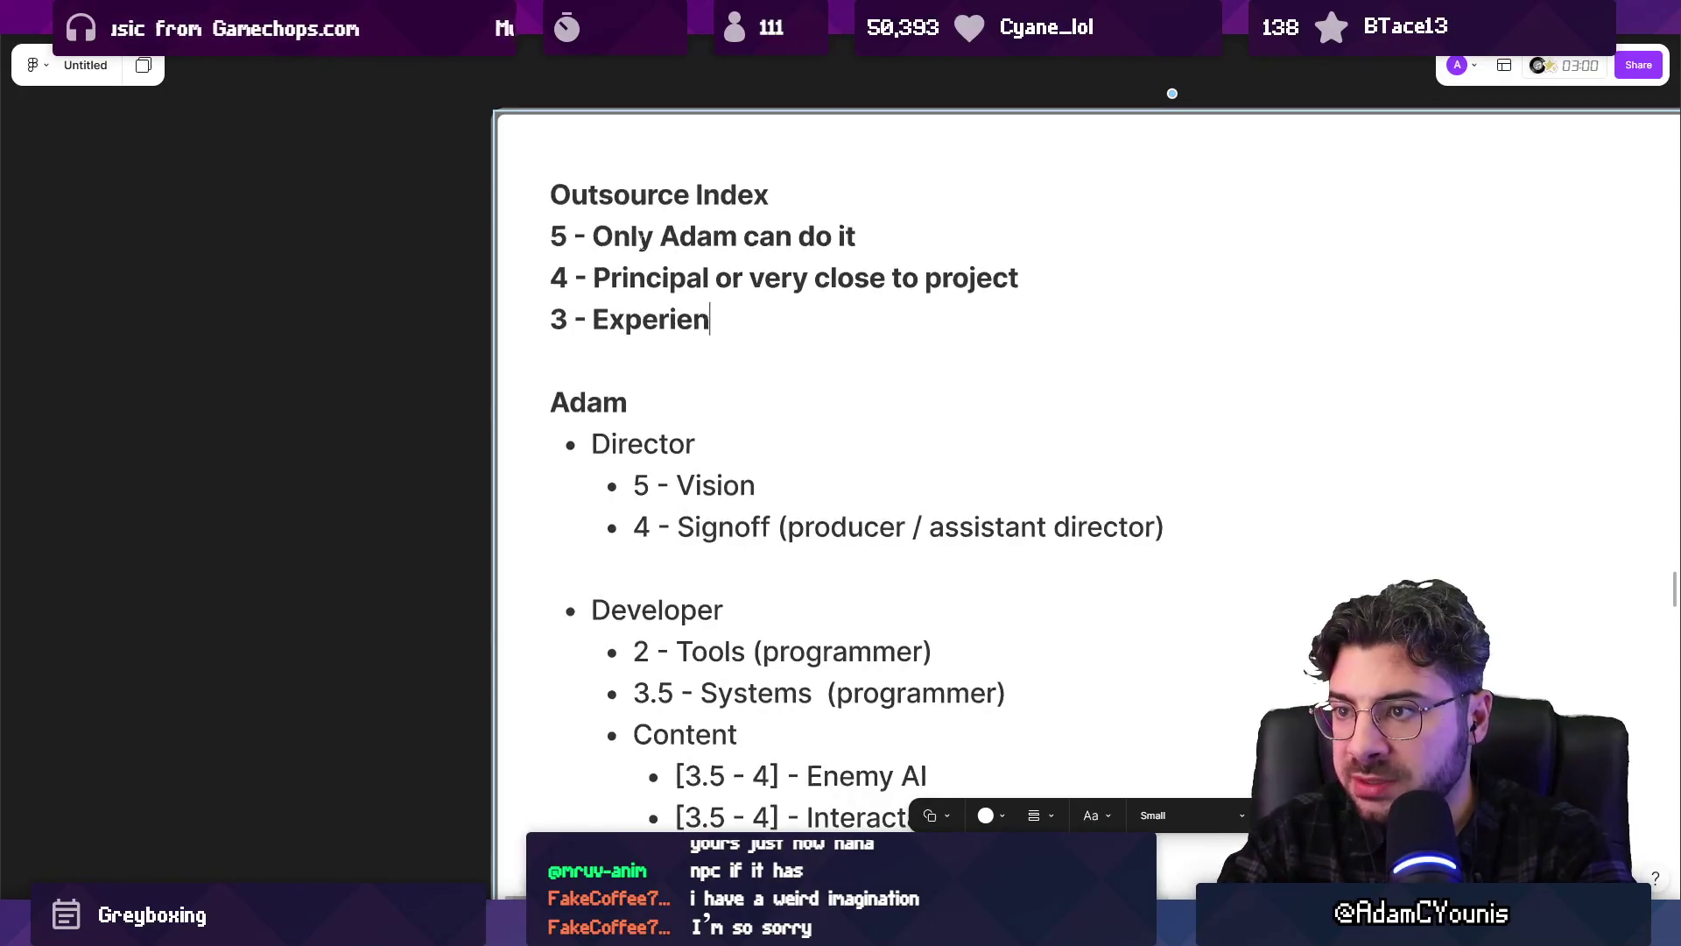
{"action": "type", "text": "ced Developer"}
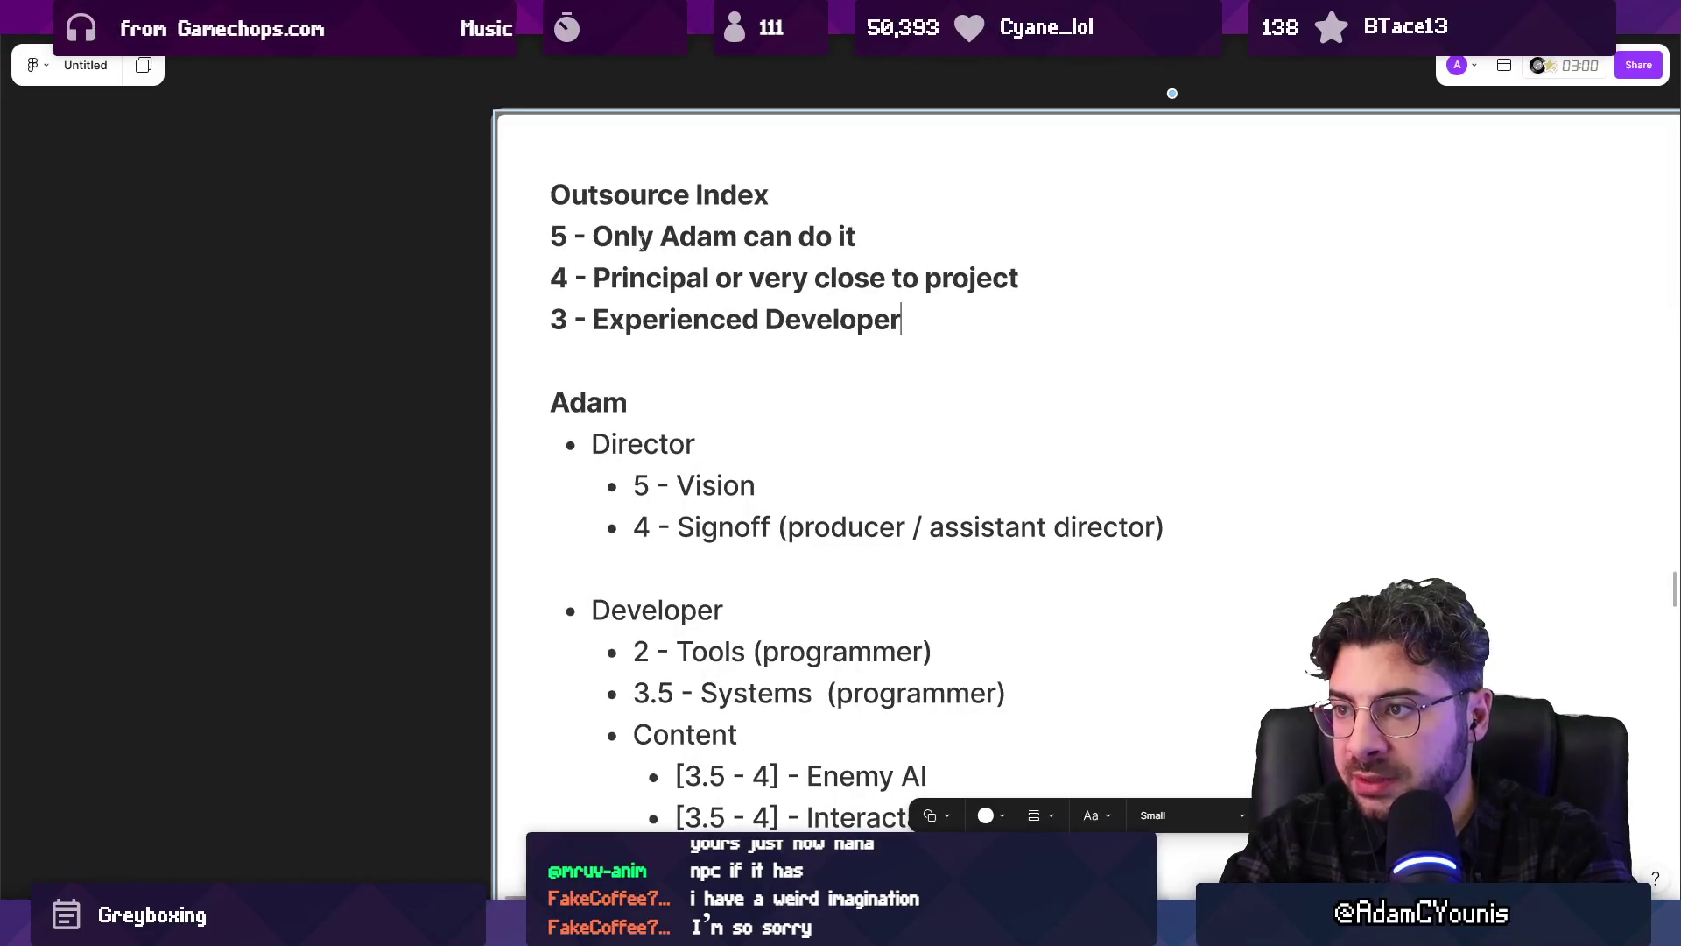
Add level 2 'Junior + training / oversight' and level 1 'Junior'
{"action": "key", "text": "Return"}
{"action": "type", "text": "2 - "}
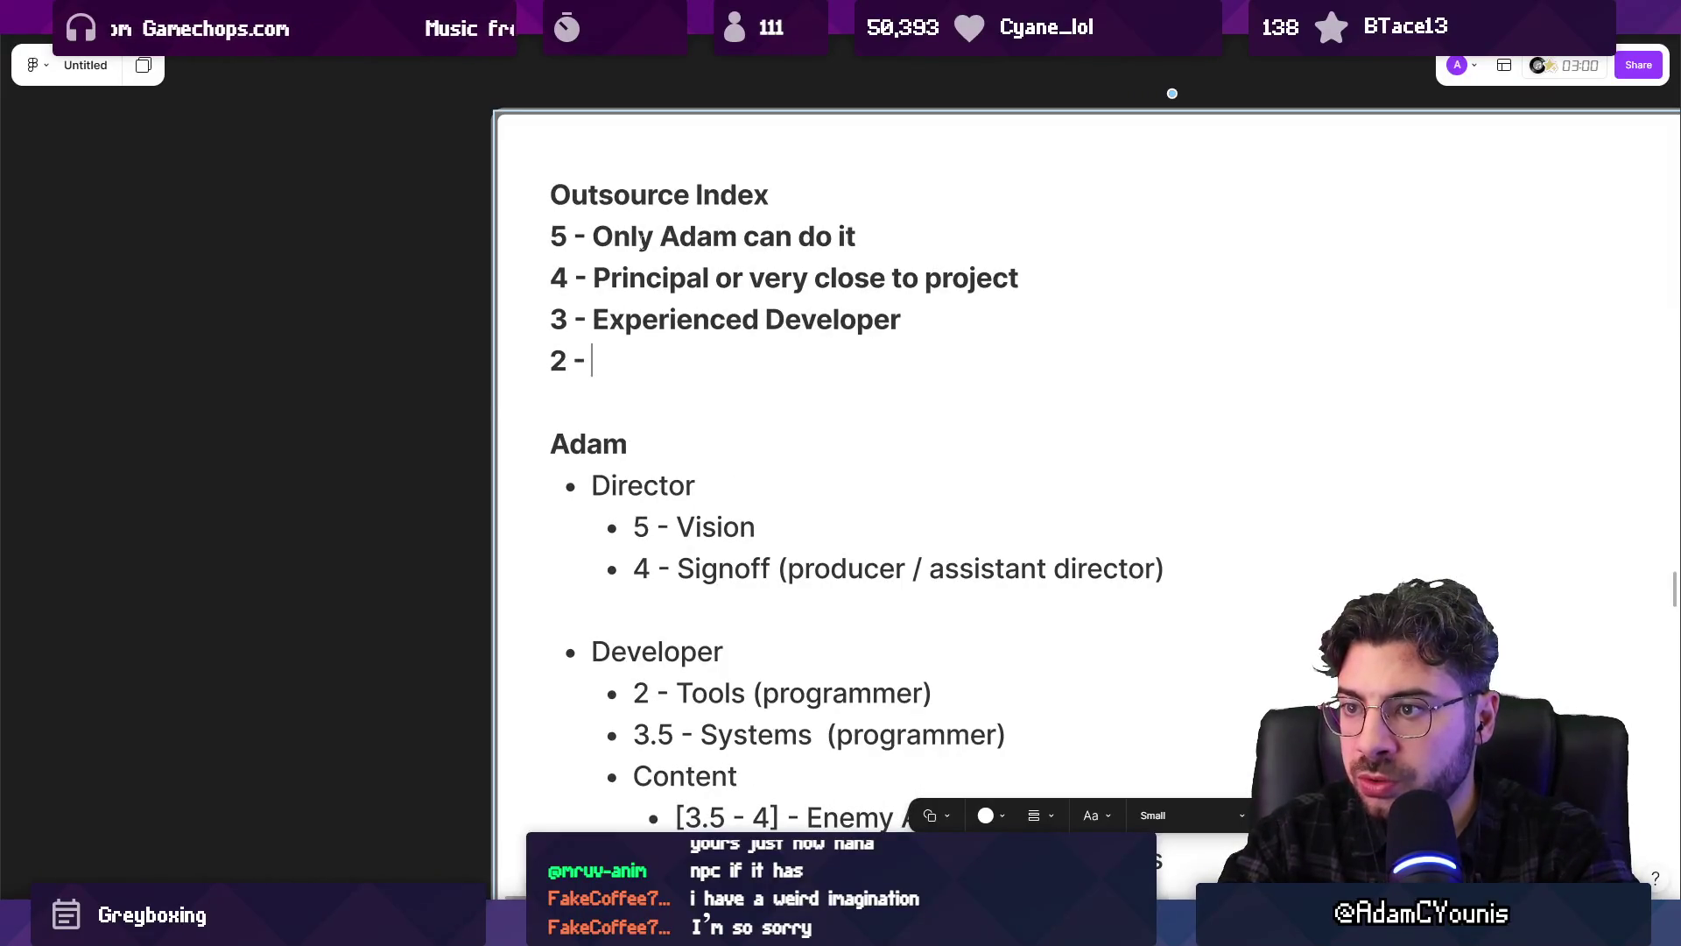
{"action": "type", "text": "Junior "}
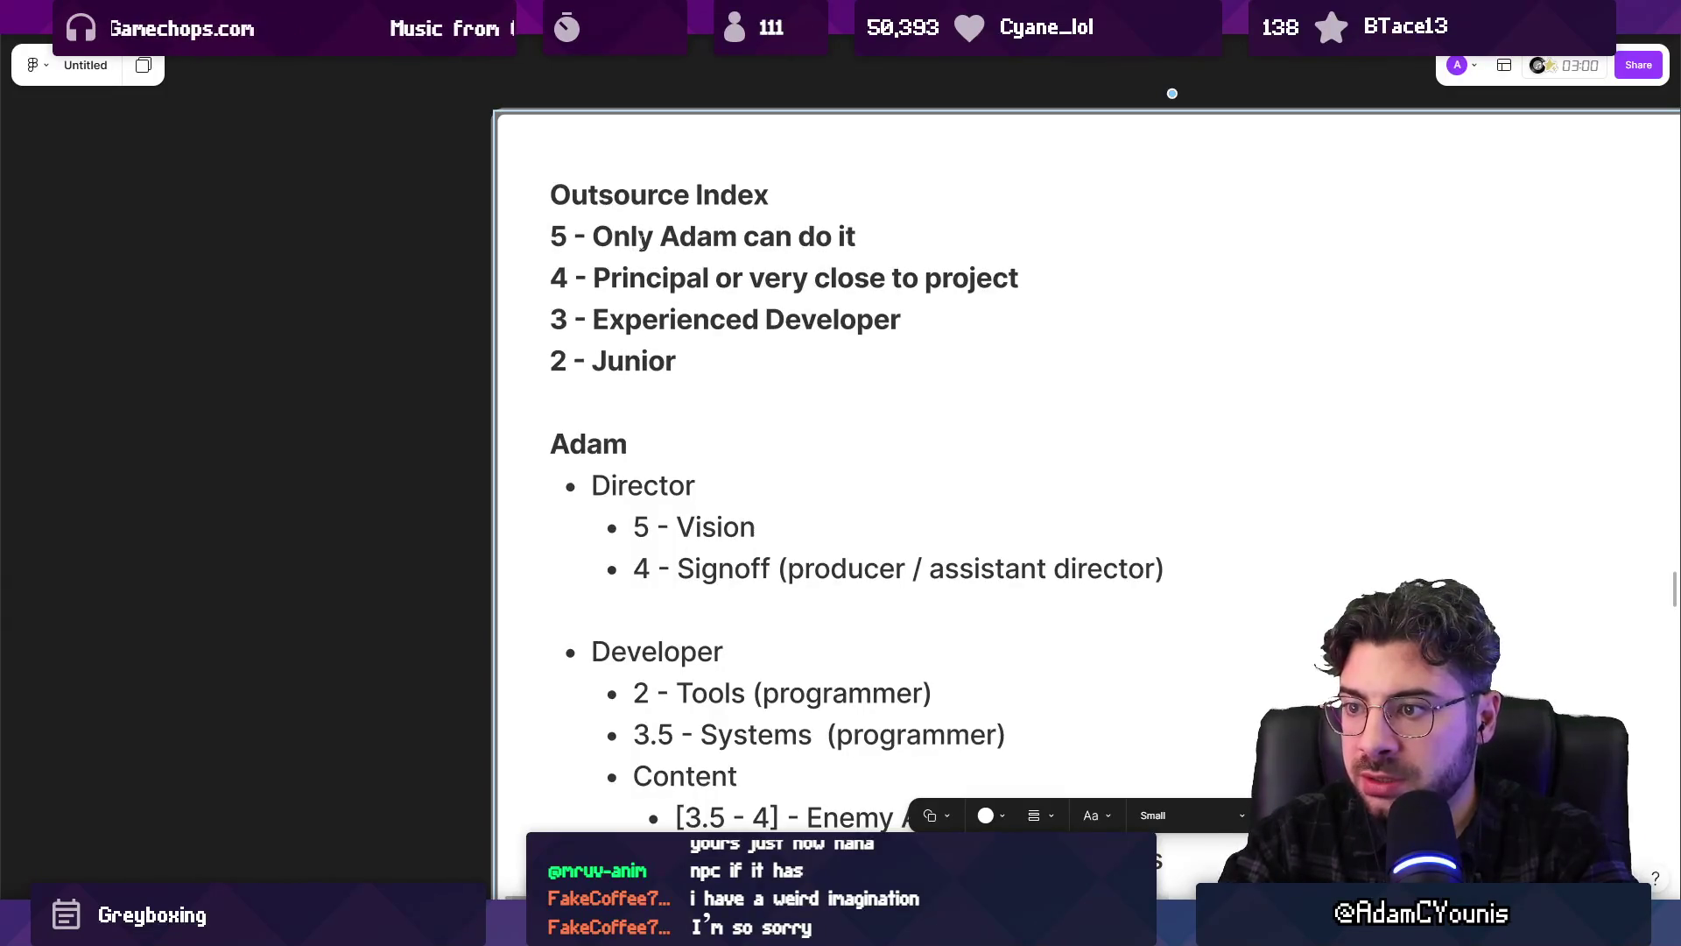
{"action": "type", "text": "+ training"}
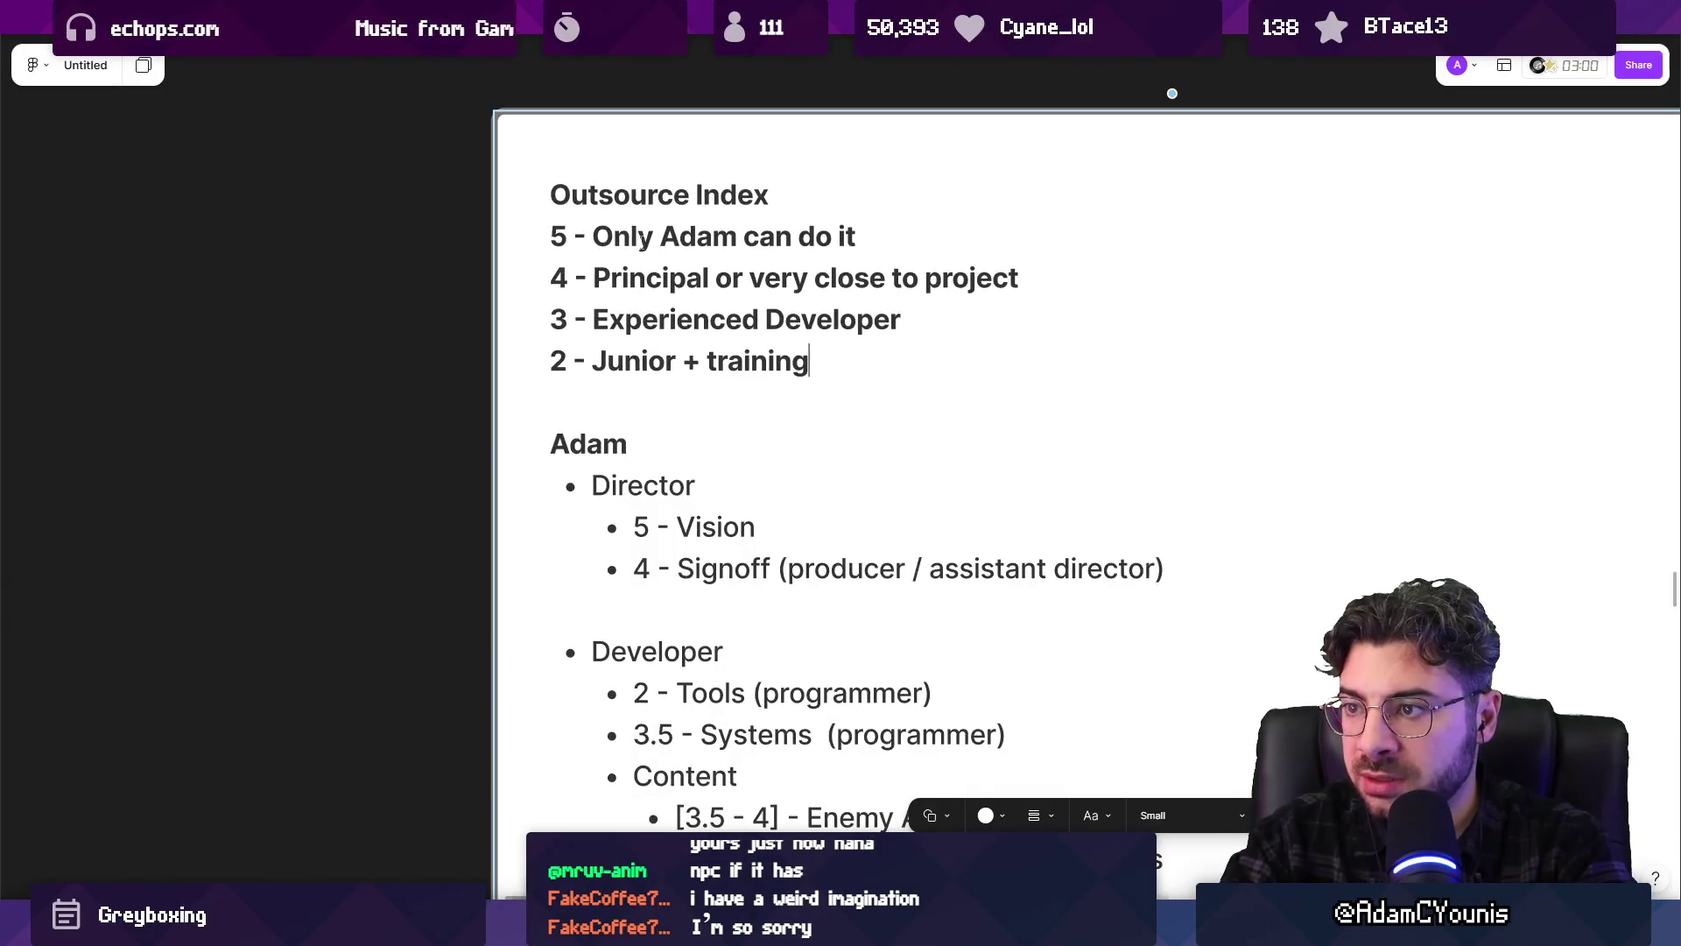
{"action": "key", "text": "Return"}
{"action": "type", "text": "1 - Junior"}
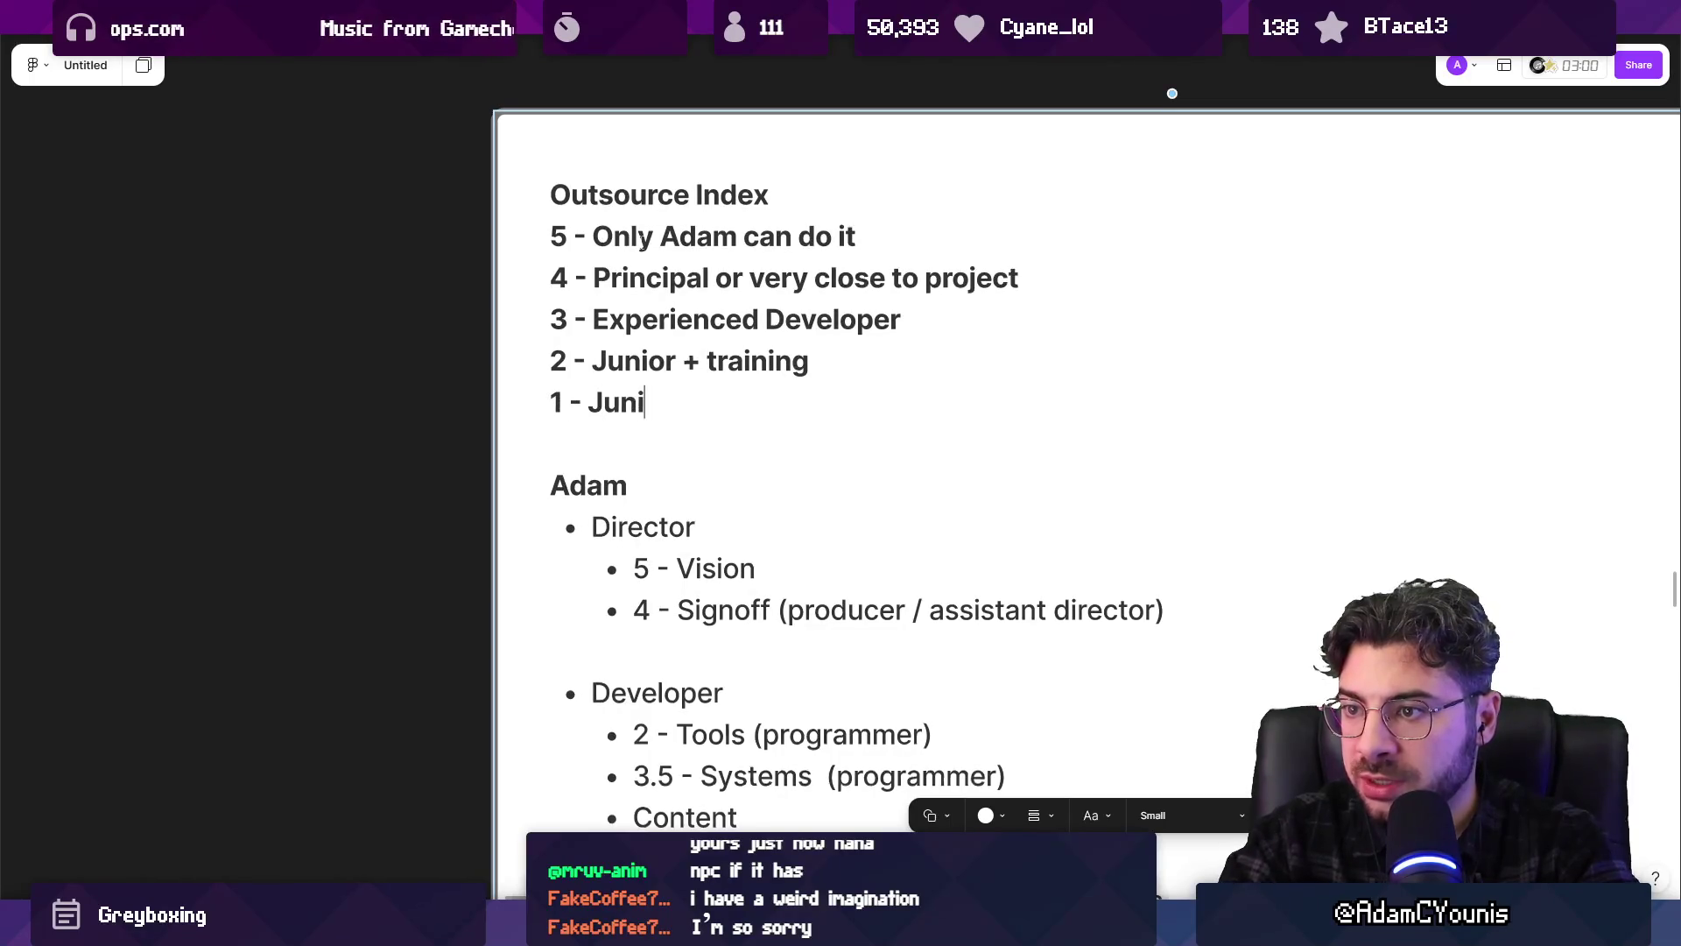
{"action": "key", "text": "Up"}
{"action": "key", "text": "shift+End"}
{"action": "key", "text": "Right"}
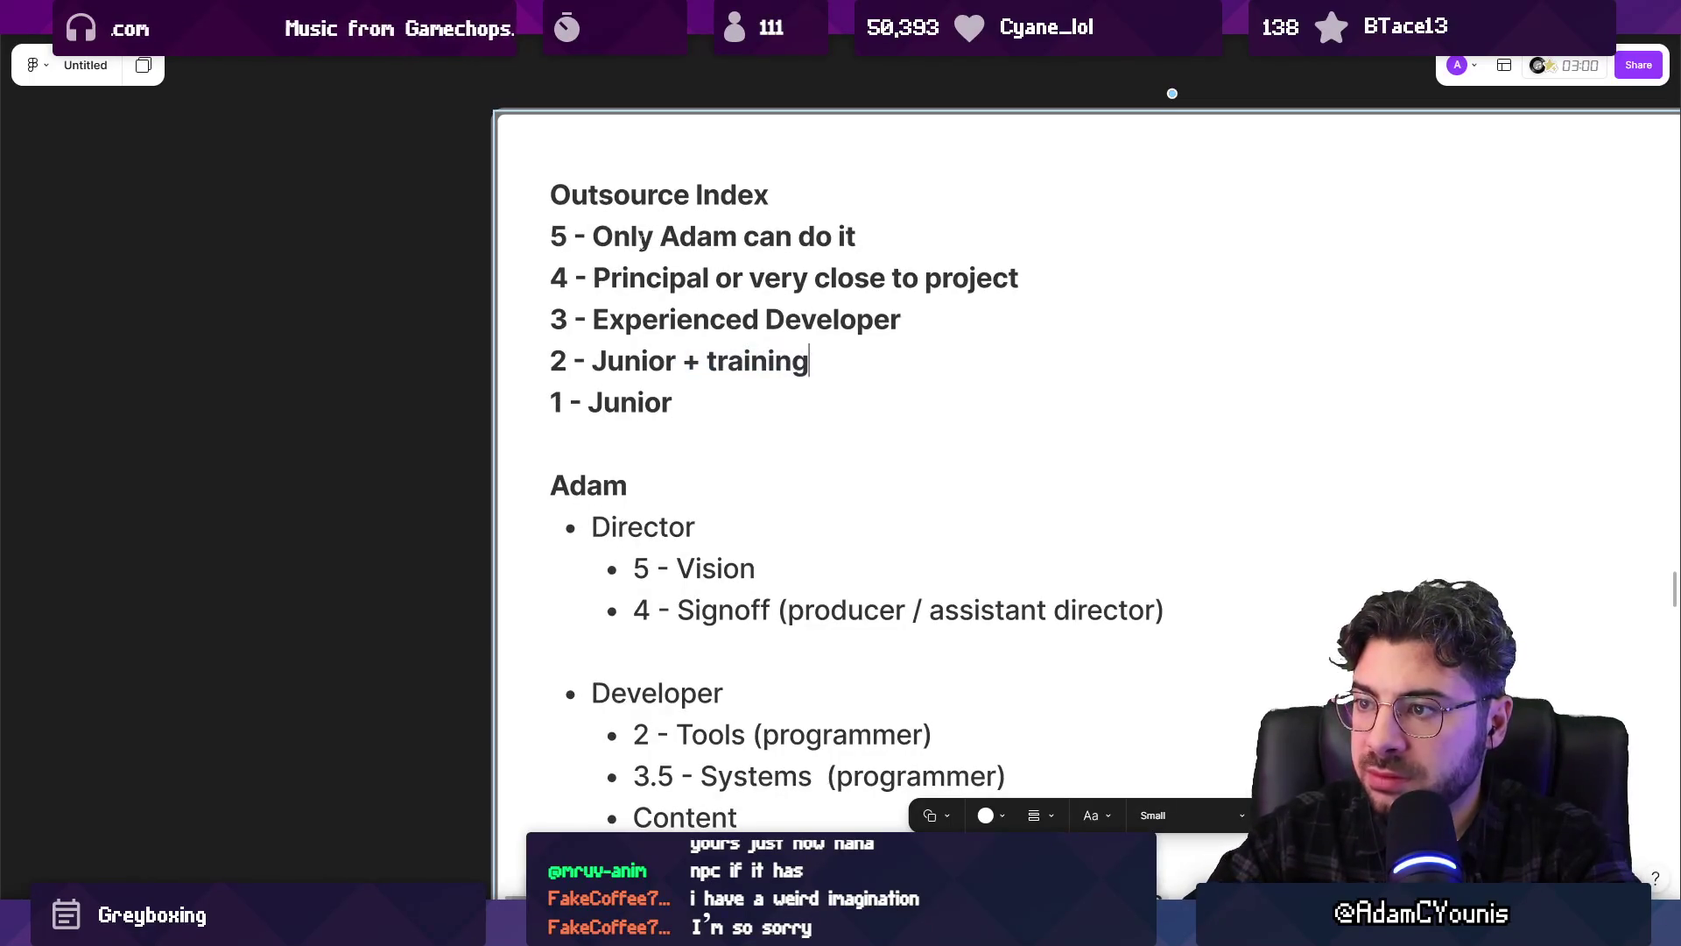
{"action": "type", "text": "+"}
{"action": "key", "text": "BackSpace"}
{"action": "key", "text": "BackSpace"}
{"action": "key", "text": "BackSpace"}
{"action": "type", "text": "/ Over"}
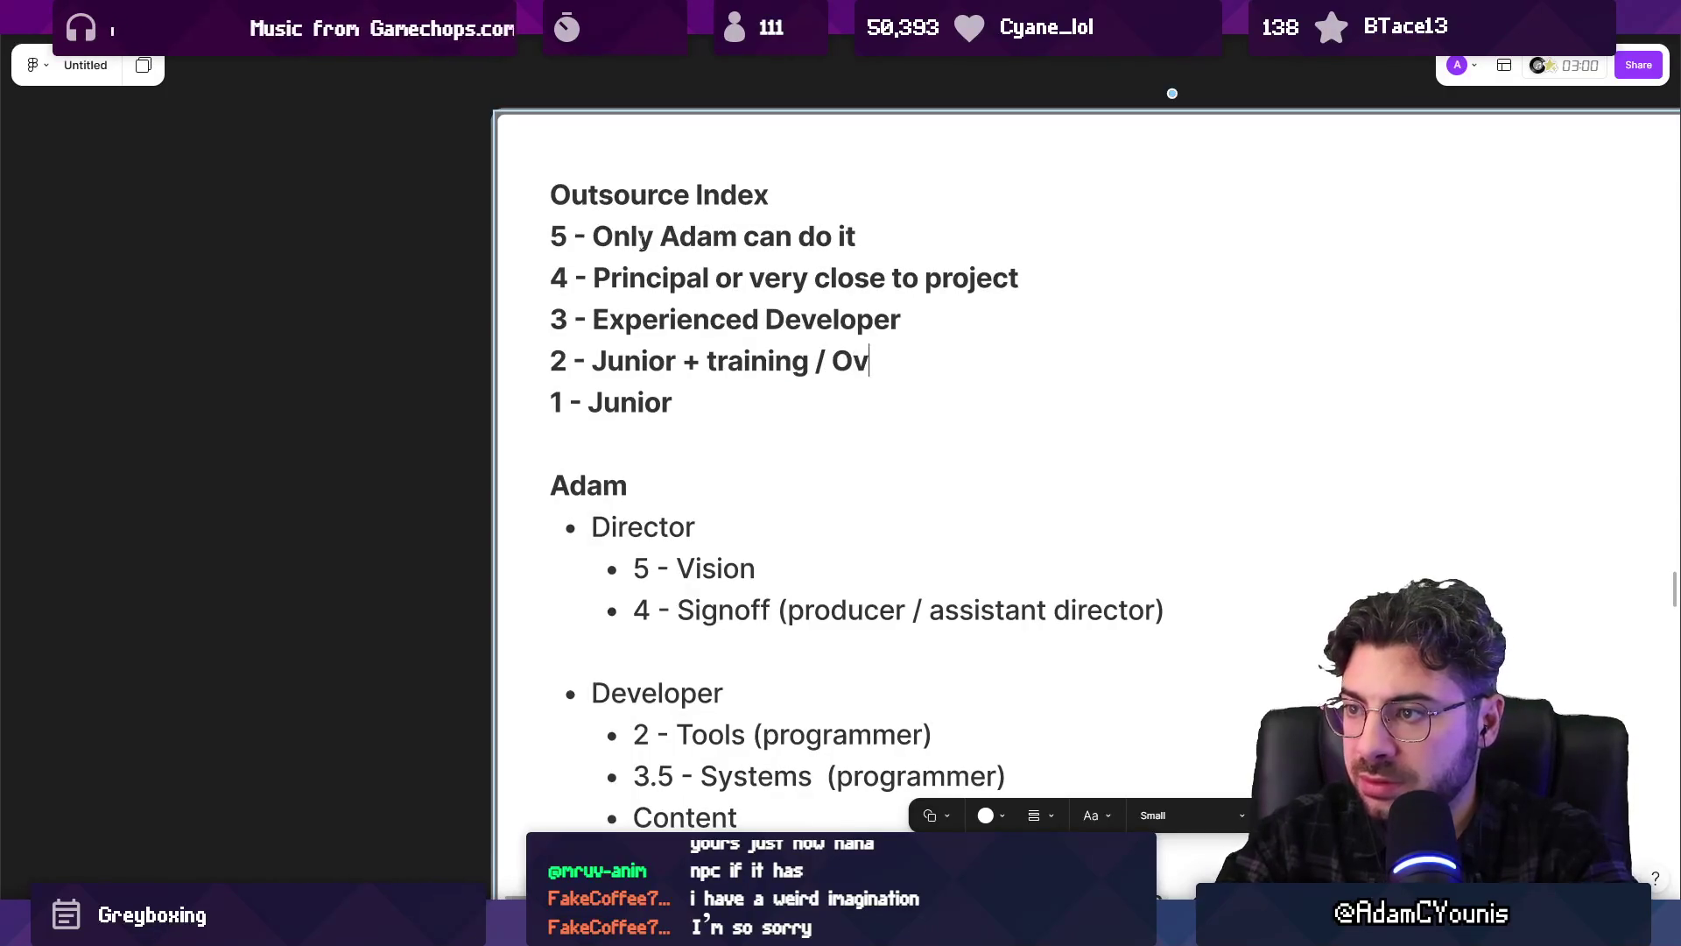
{"action": "key", "text": "BackSpace"}
{"action": "key", "text": "BackSpace"}
{"action": "key", "text": "BackSpace"}
{"action": "type", "text": "overside"}
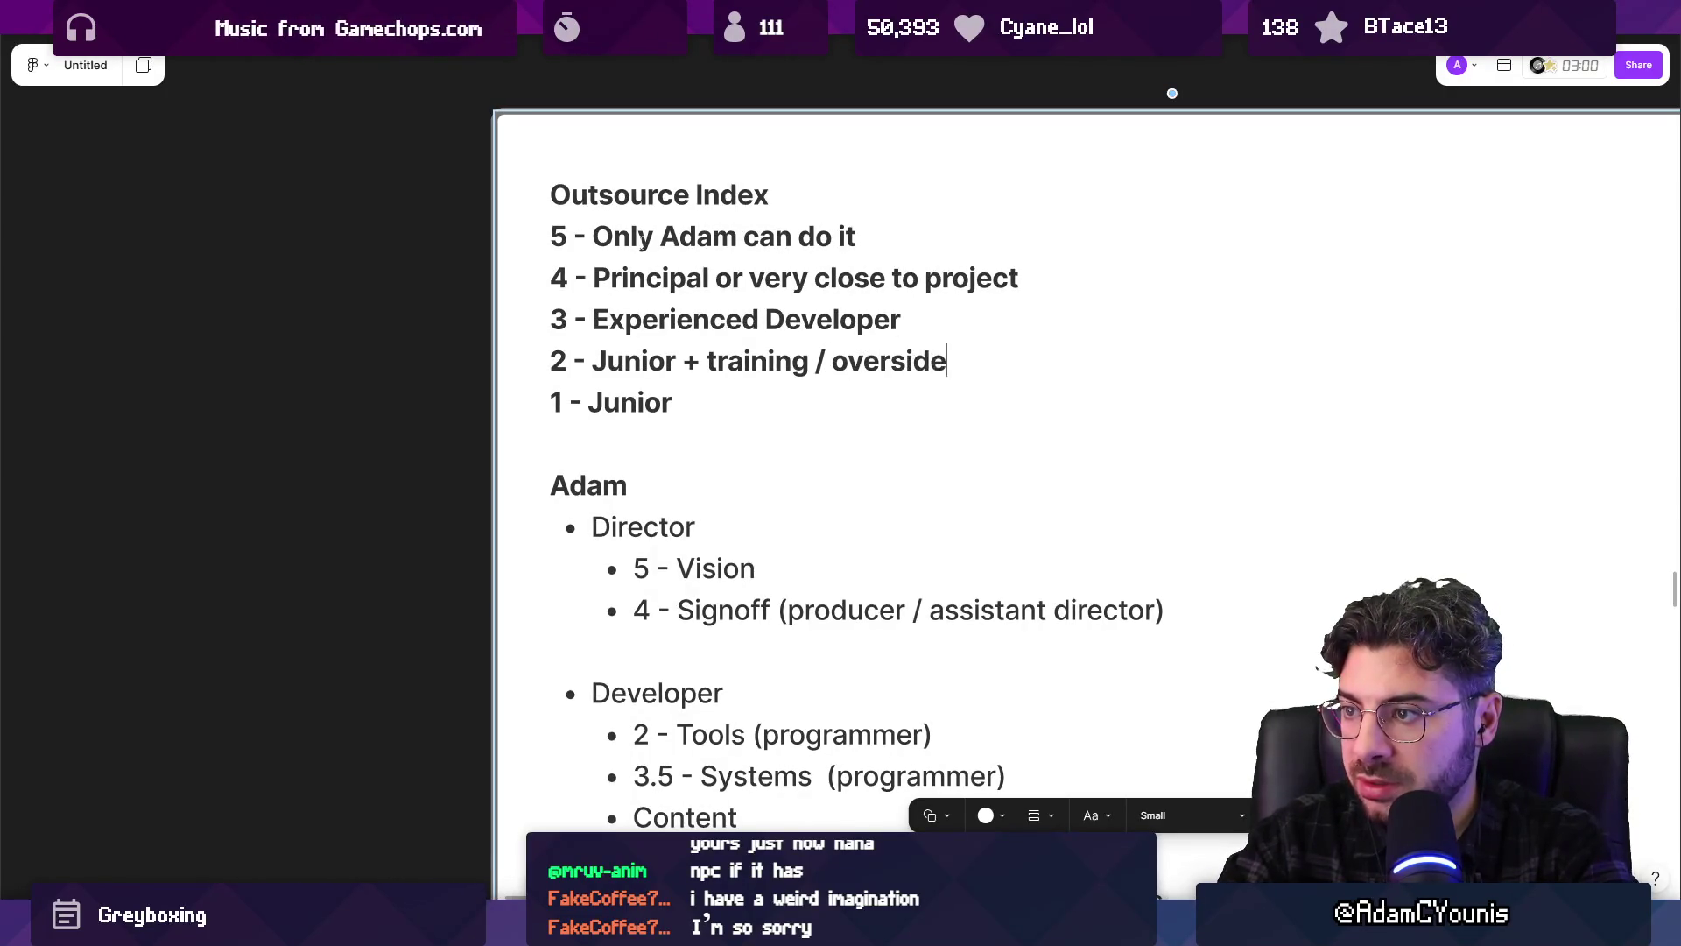
{"action": "key", "text": "BackSpace"}
{"action": "key", "text": "BackSpace"}
{"action": "key", "text": "BackSpace"}
{"action": "type", "text": "ight"}
Change level 3 to 'Mid Developer' and select the level lines from 4 to 1
{"action": "key", "text": "Down"}
{"action": "key", "text": "ctrl+shift+Left"}
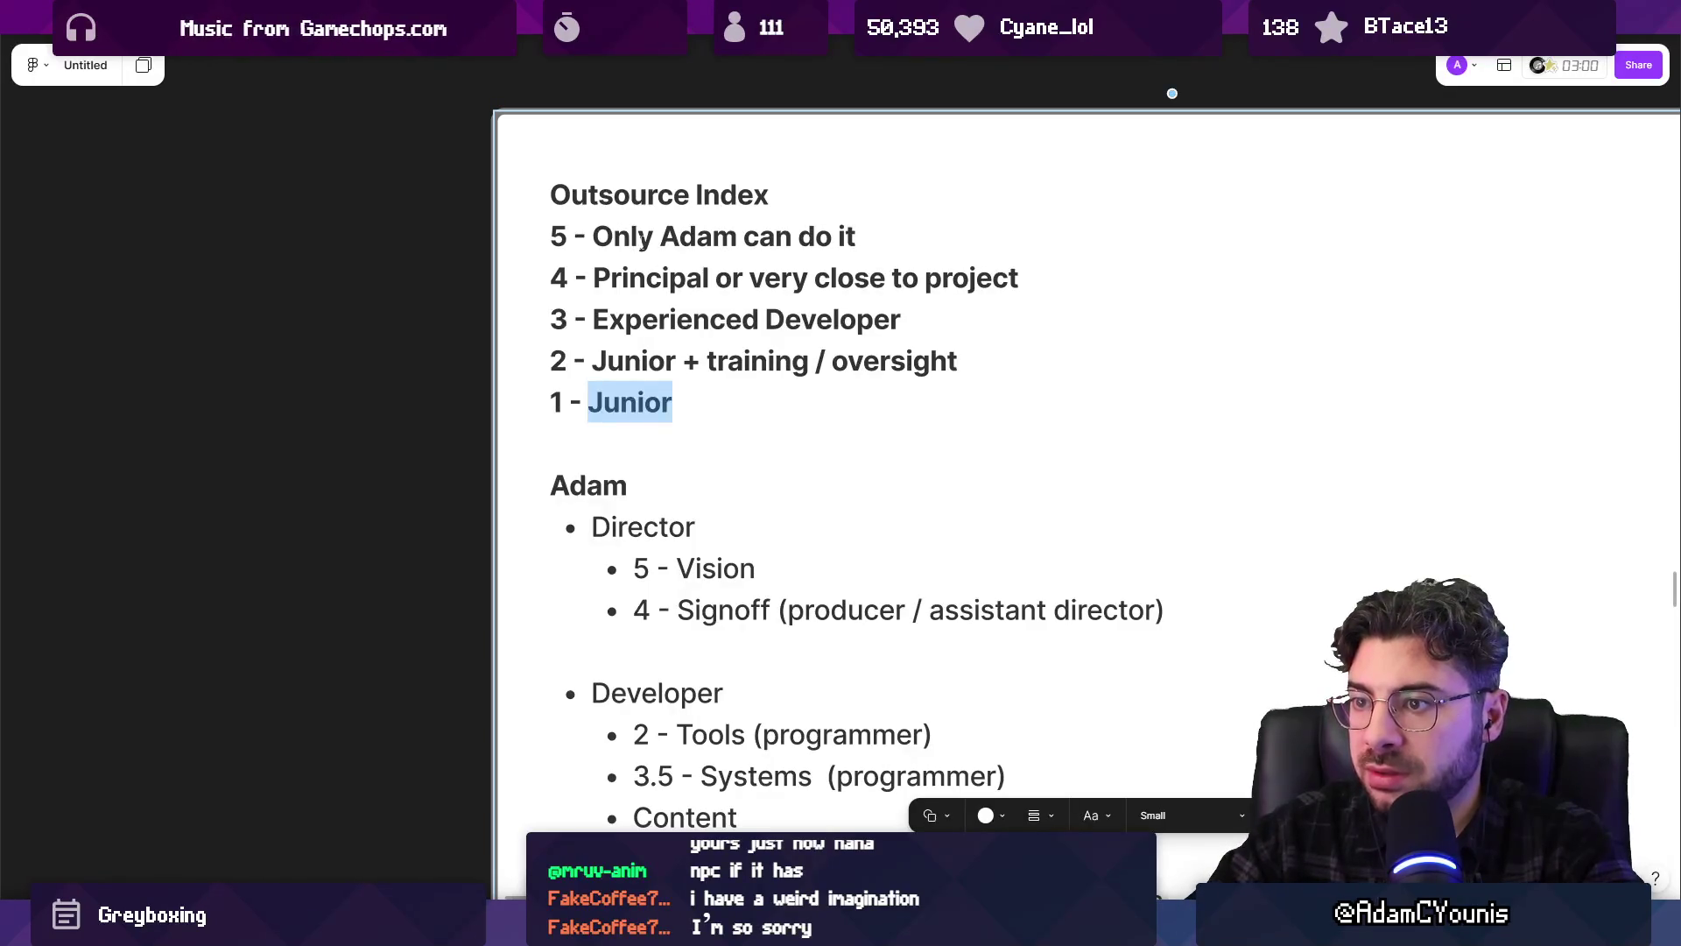
{"action": "key", "text": "Up"}
{"action": "key", "text": "Up"}
{"action": "key", "text": "Right"}
{"action": "key", "text": "ctrl+shift+Right"}
{"action": "key", "text": "Right"}
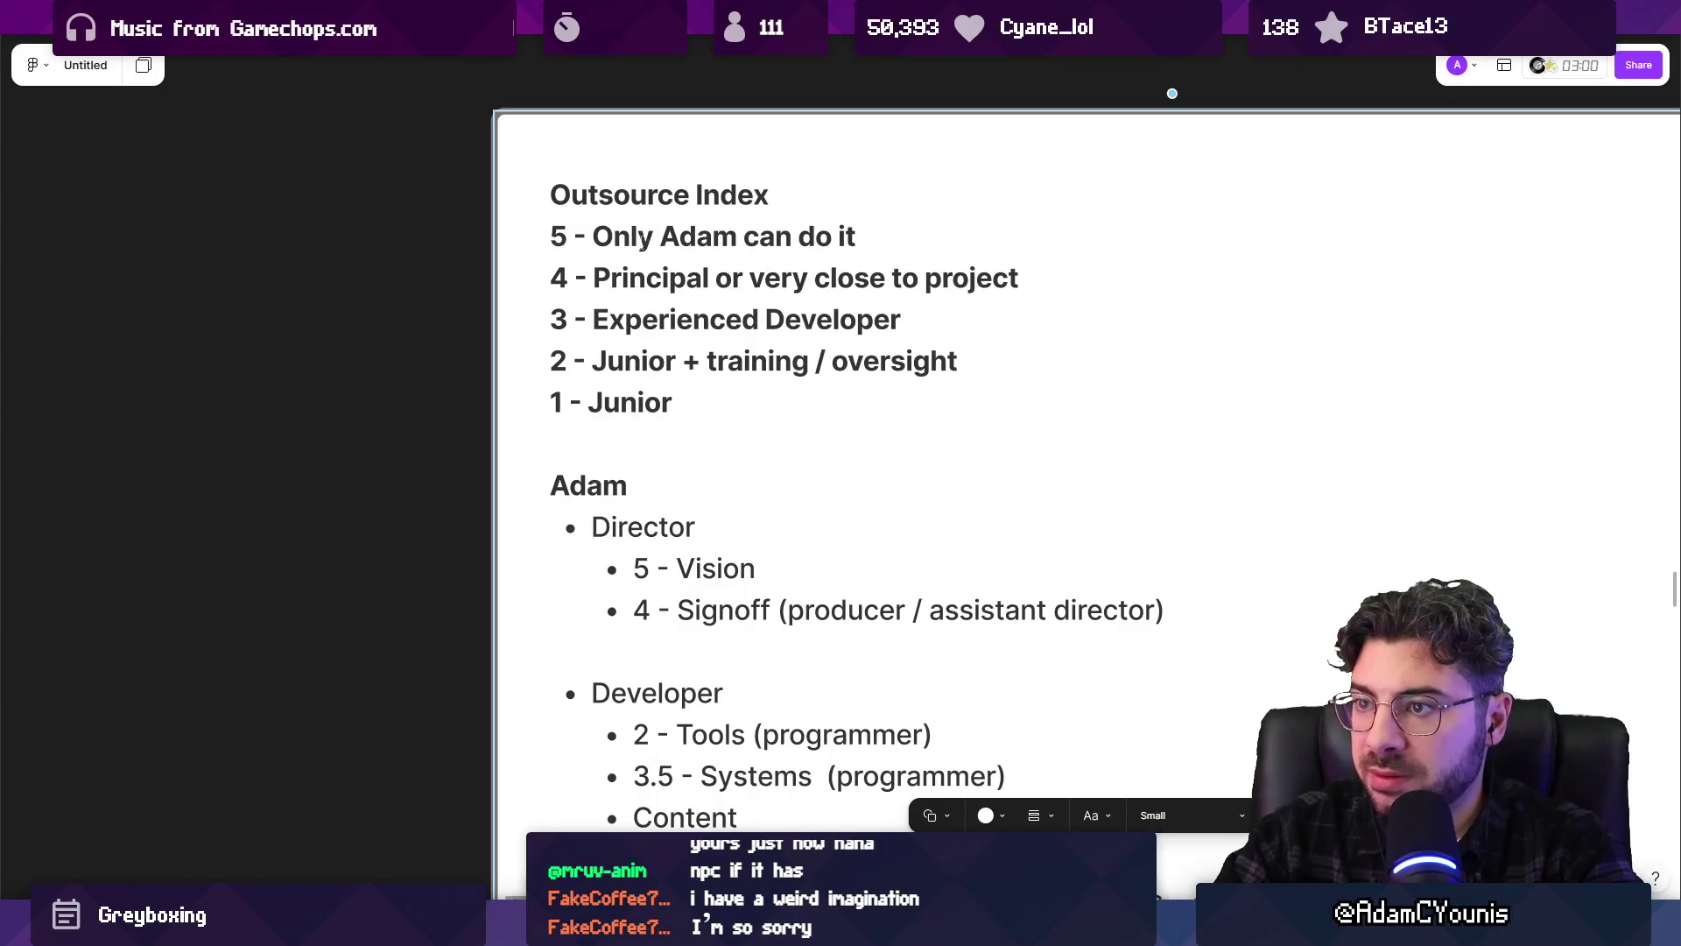
{"action": "key", "text": "ctrl+shift+Left"}
{"action": "type", "text": "Mid"}
{"action": "key", "text": "Down"}
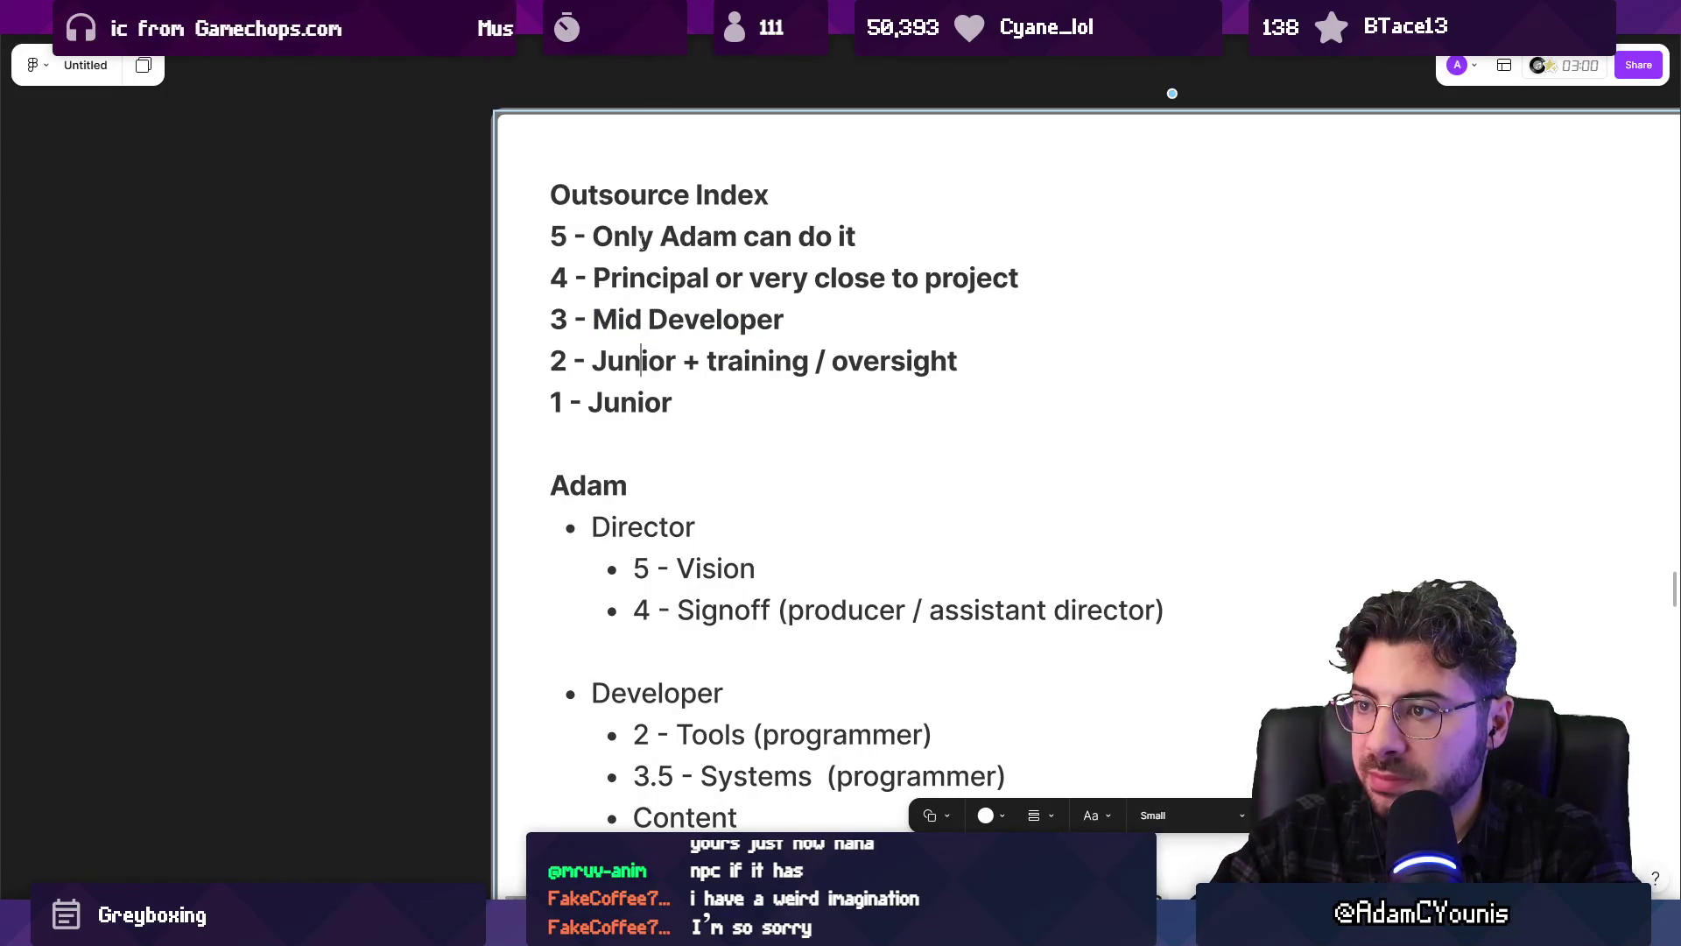
{"action": "key", "text": "Right"}
{"action": "left_click", "coordinate": [672, 402]}
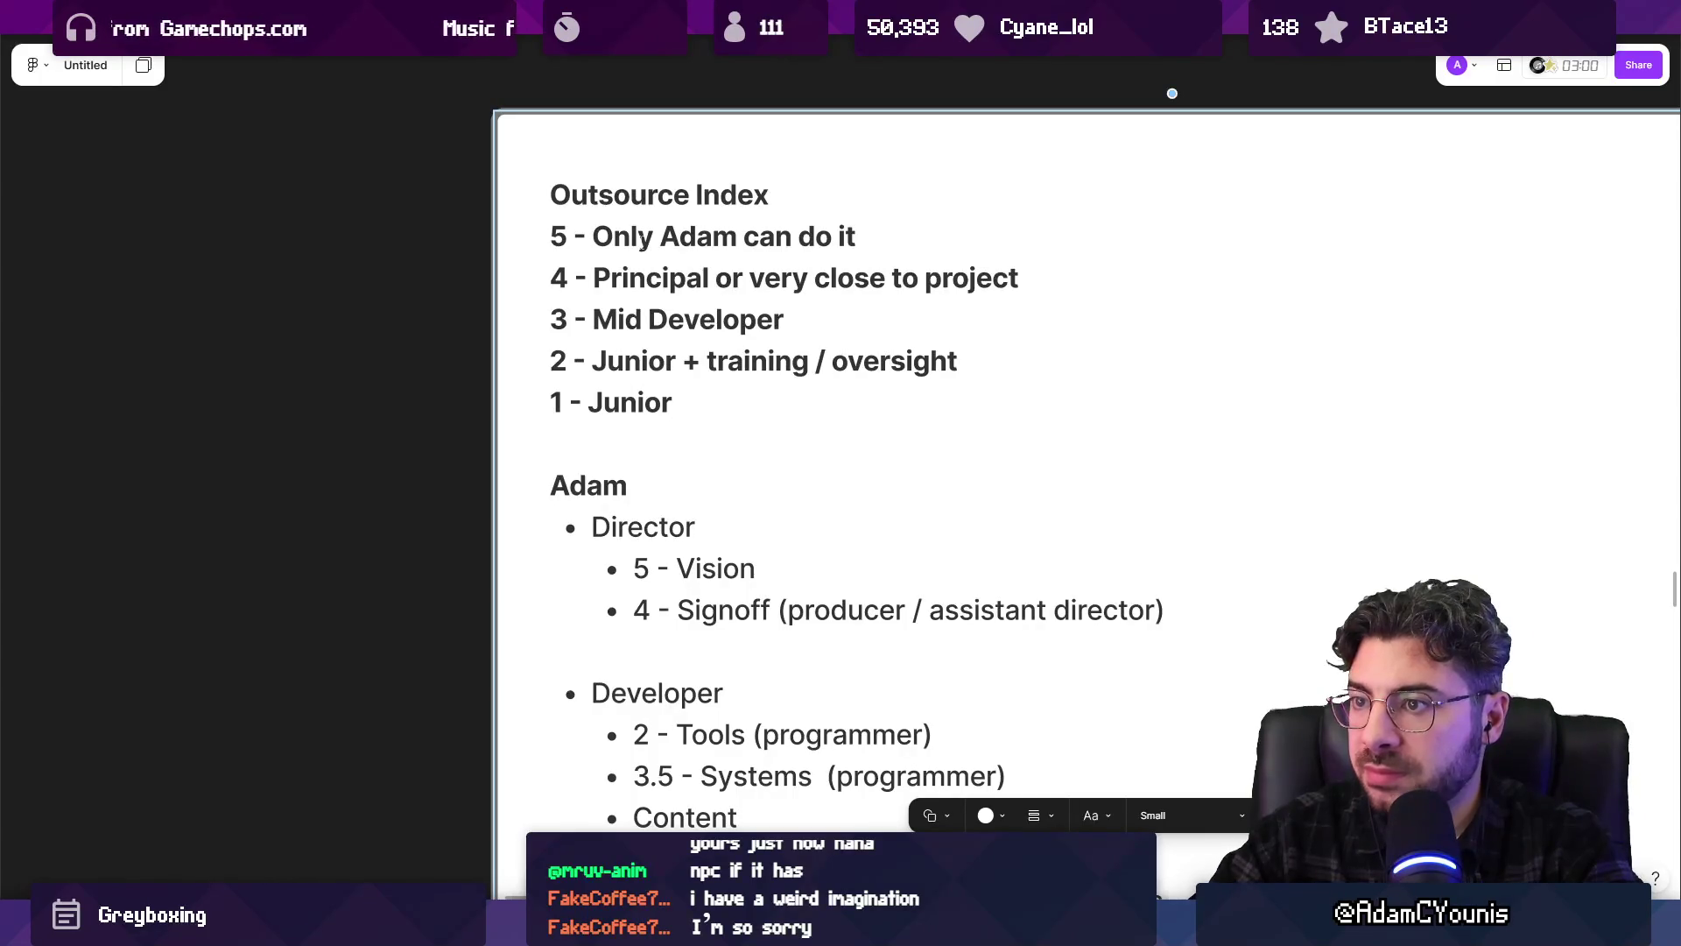
{"action": "key", "text": "shift+Up"}
{"action": "key", "text": "shift+Up"}
{"action": "key", "text": "shift+Up"}
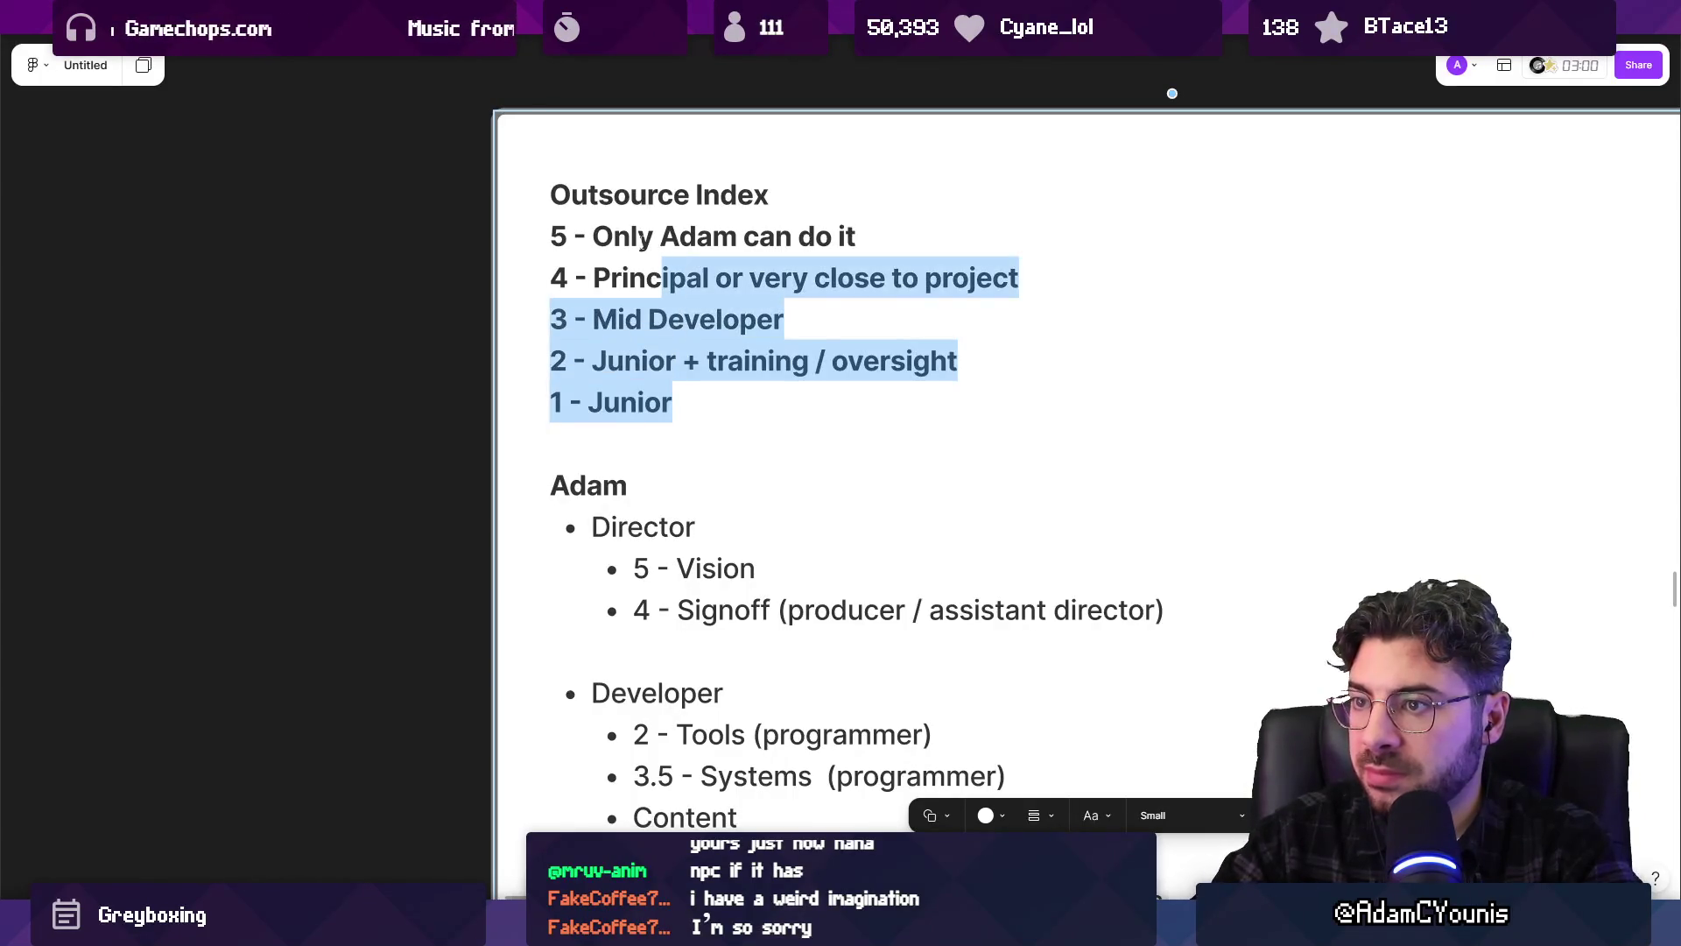
{"action": "key", "text": "shift+Home"}
Unbold the level 1 through 5 descriptions, from 'Junior' up to 'Only Adam can do it'
{"action": "key", "text": "Right"}
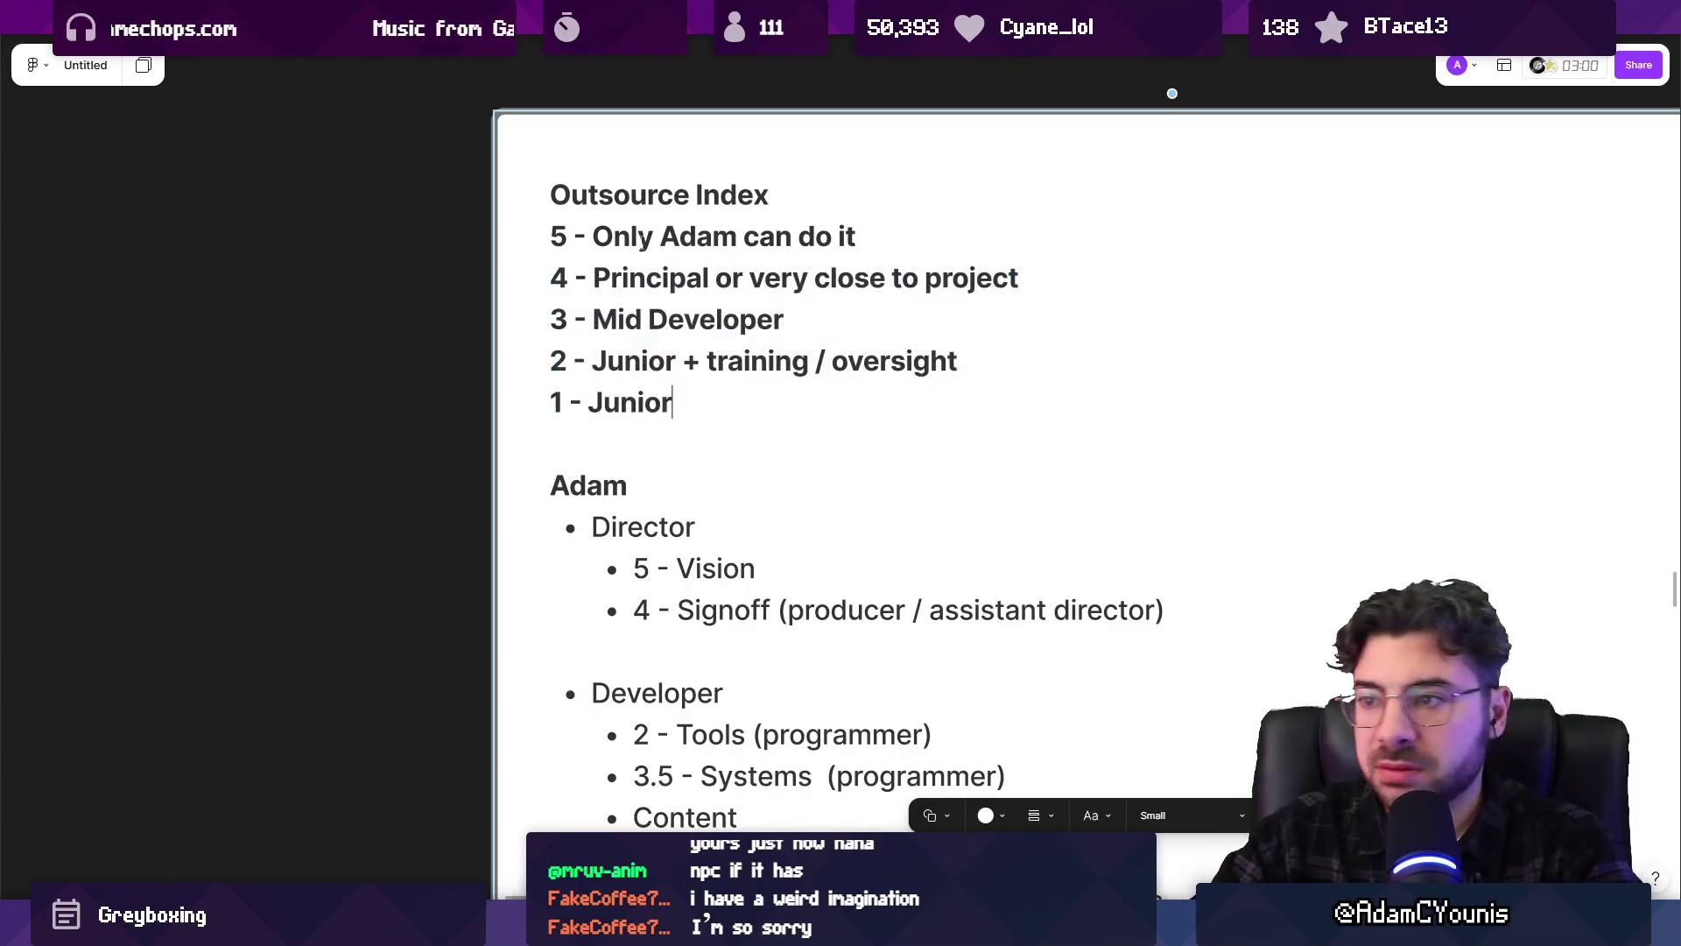
{"action": "key", "text": "ctrl+shift+Left"}
{"action": "key", "text": "ctrl+b"}
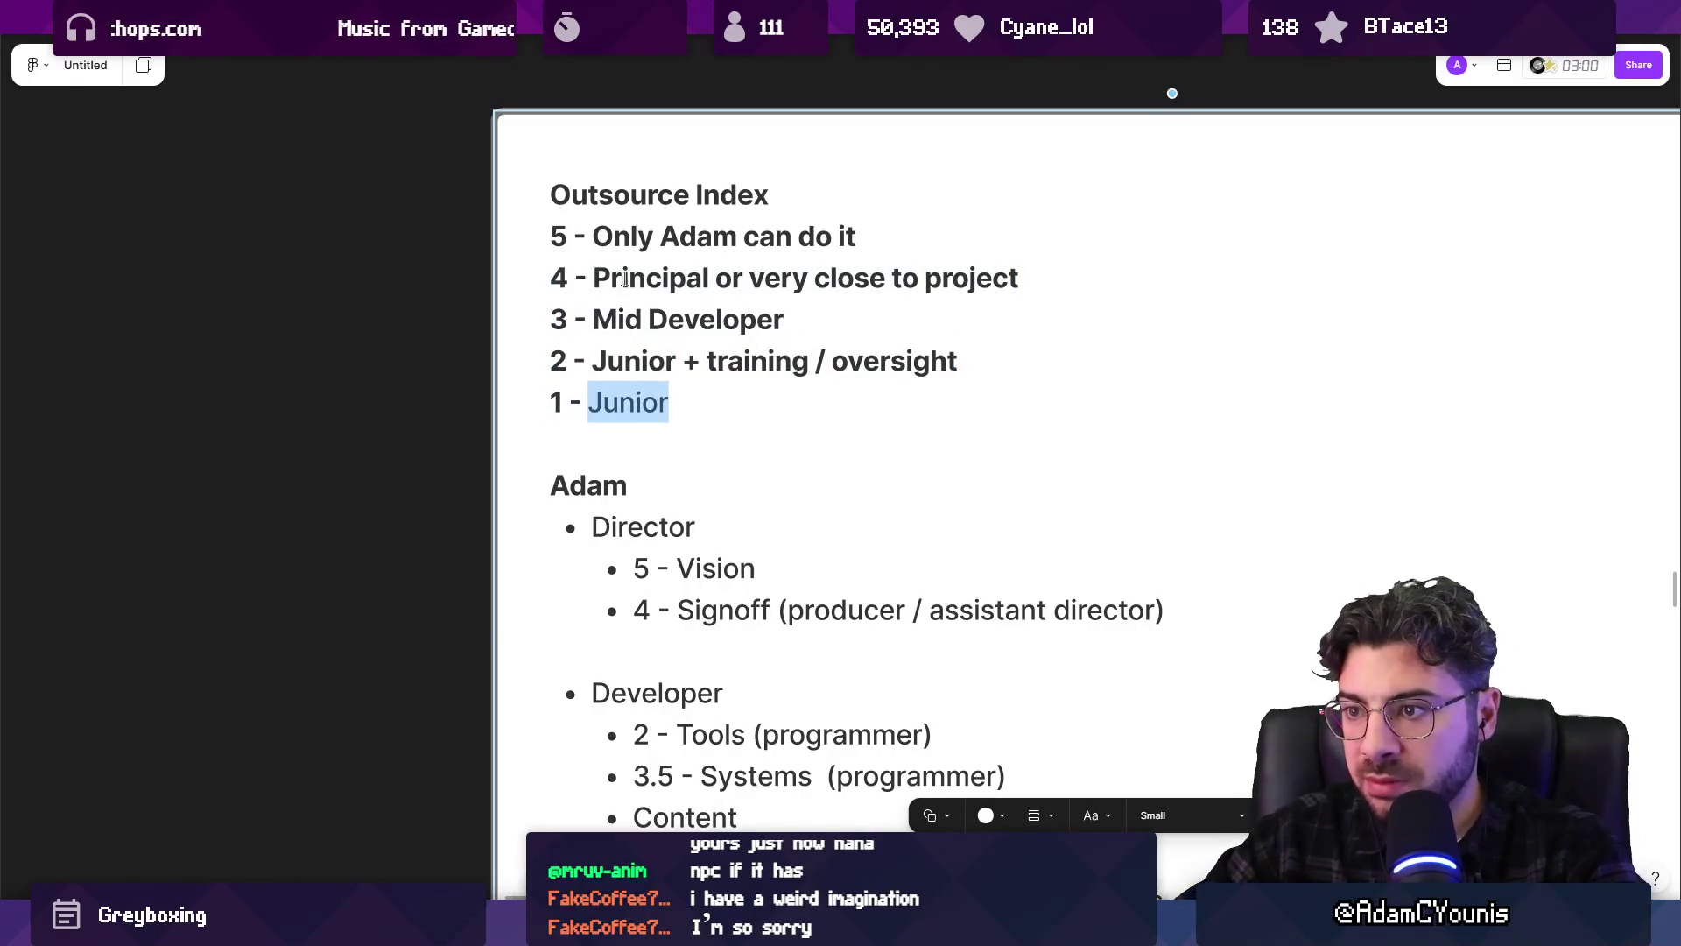
{"action": "left_click_drag", "start_coordinate": [592, 361], "coordinate": [963, 362]}
{"action": "key", "text": "ctrl+b"}
{"action": "left_click_drag", "start_coordinate": [592, 318], "coordinate": [781, 318]}
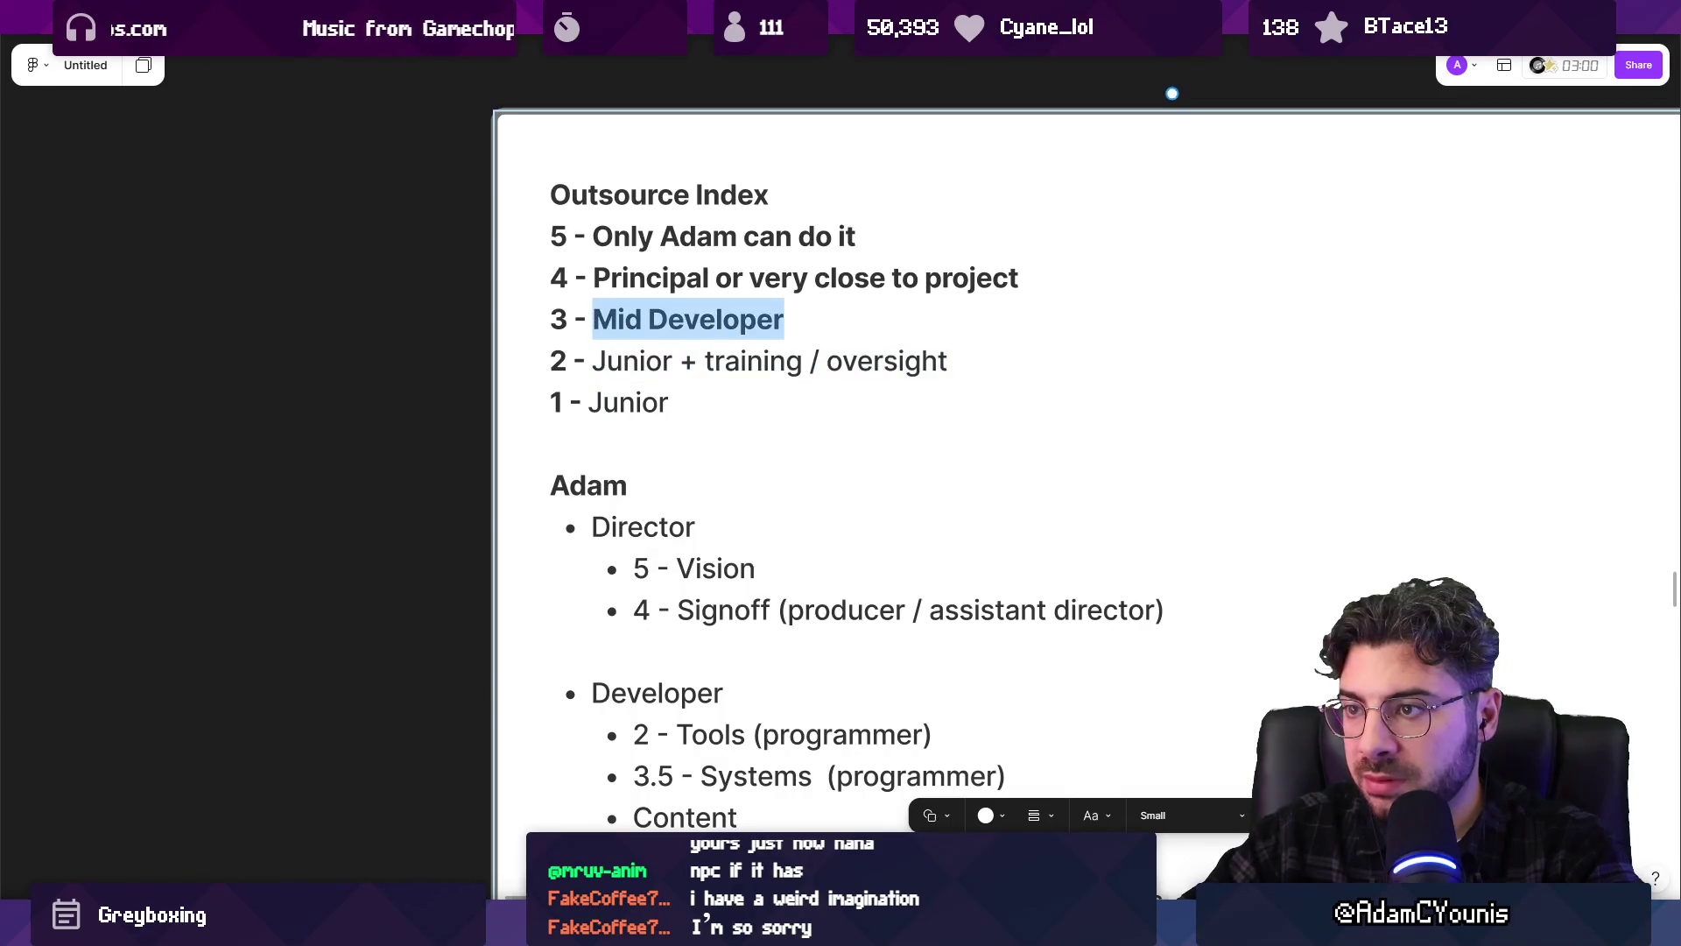
{"action": "key", "text": "ctrl+b"}
{"action": "left_click_drag", "start_coordinate": [593, 278], "coordinate": [1018, 278]}
{"action": "key", "text": "ctrl+b"}
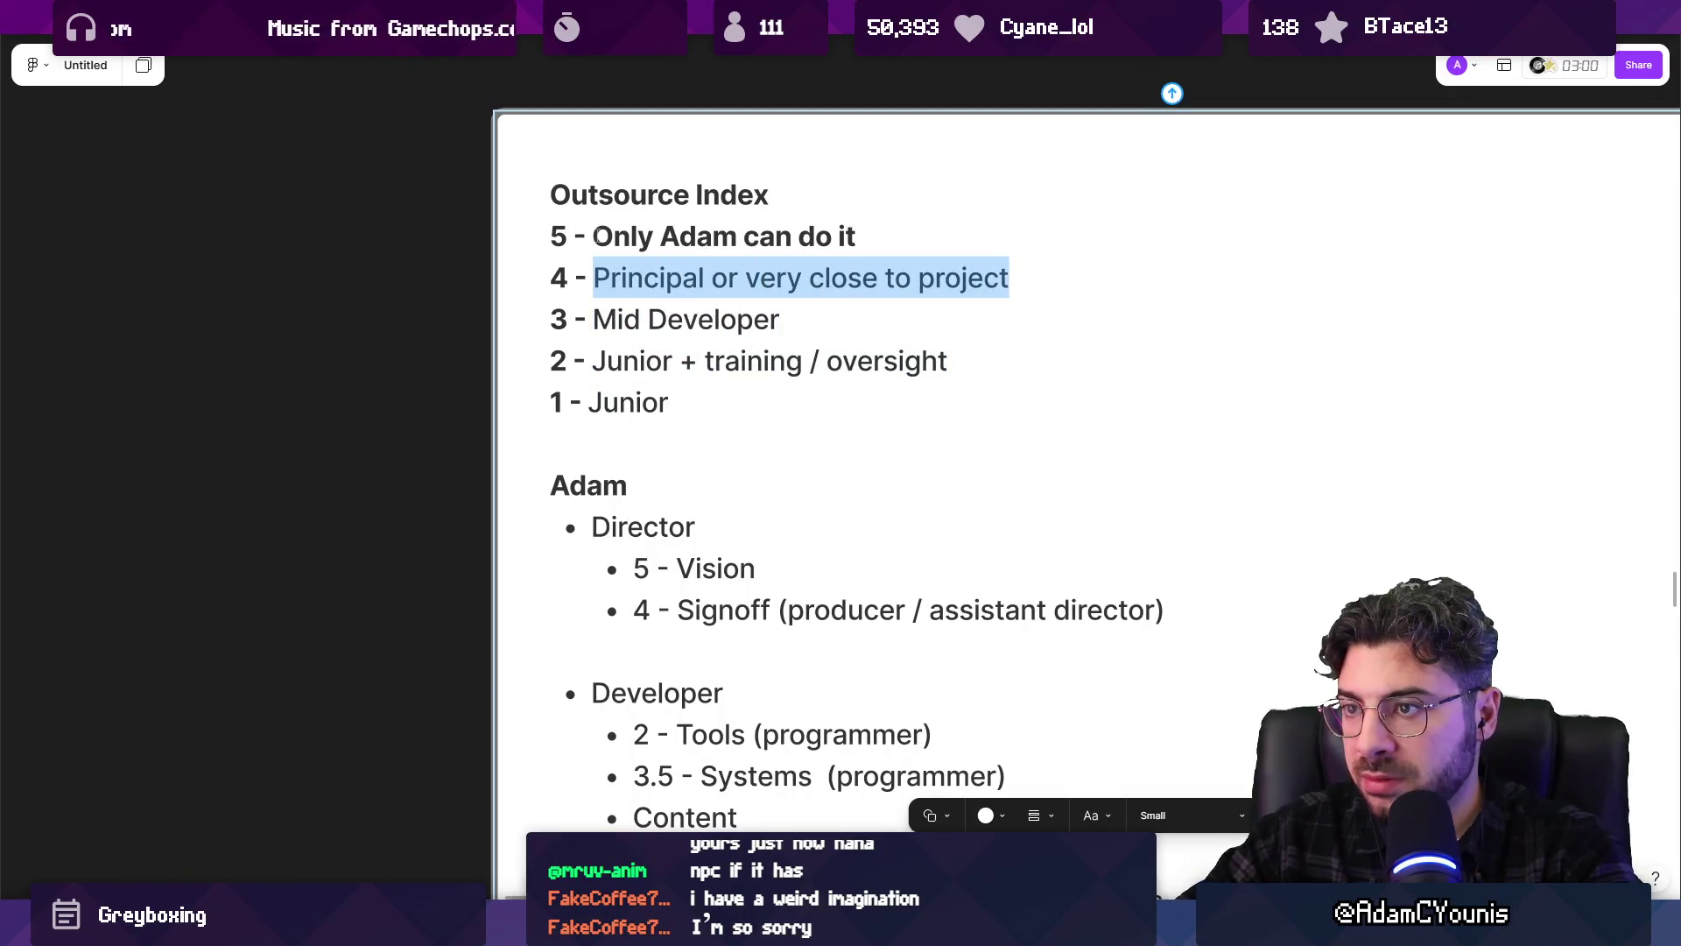
{"action": "left_click_drag", "start_coordinate": [593, 237], "coordinate": [856, 237]}
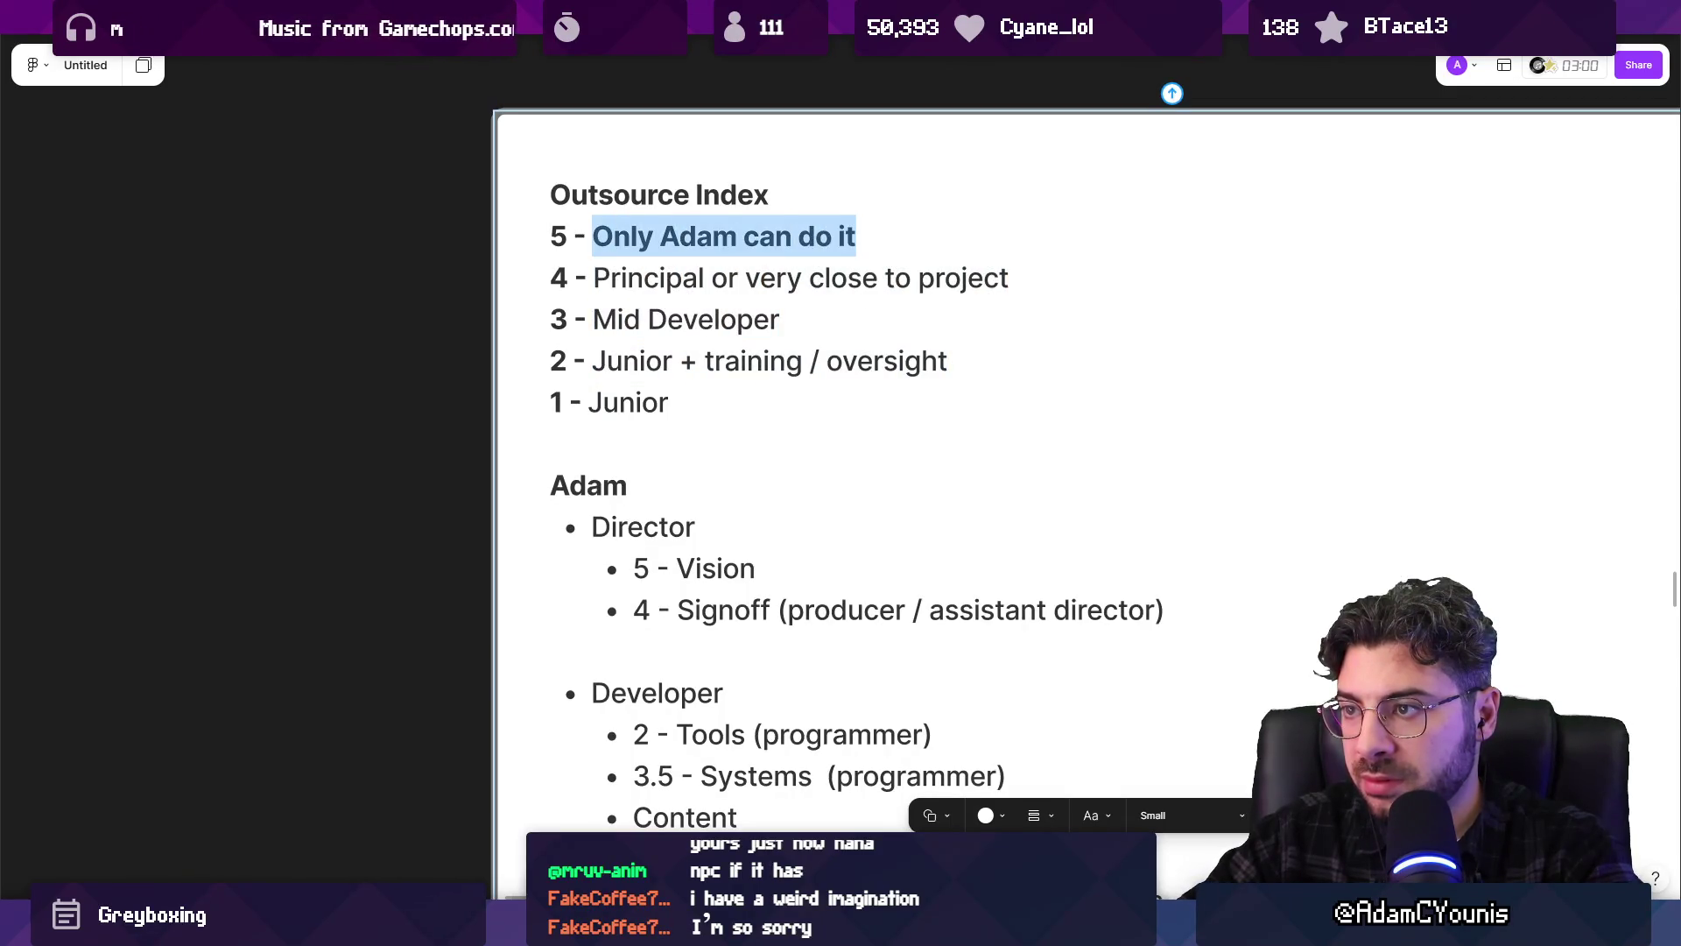
{"action": "key", "text": "ctrl+b"}
{"action": "left_click", "coordinate": [420, 299]}
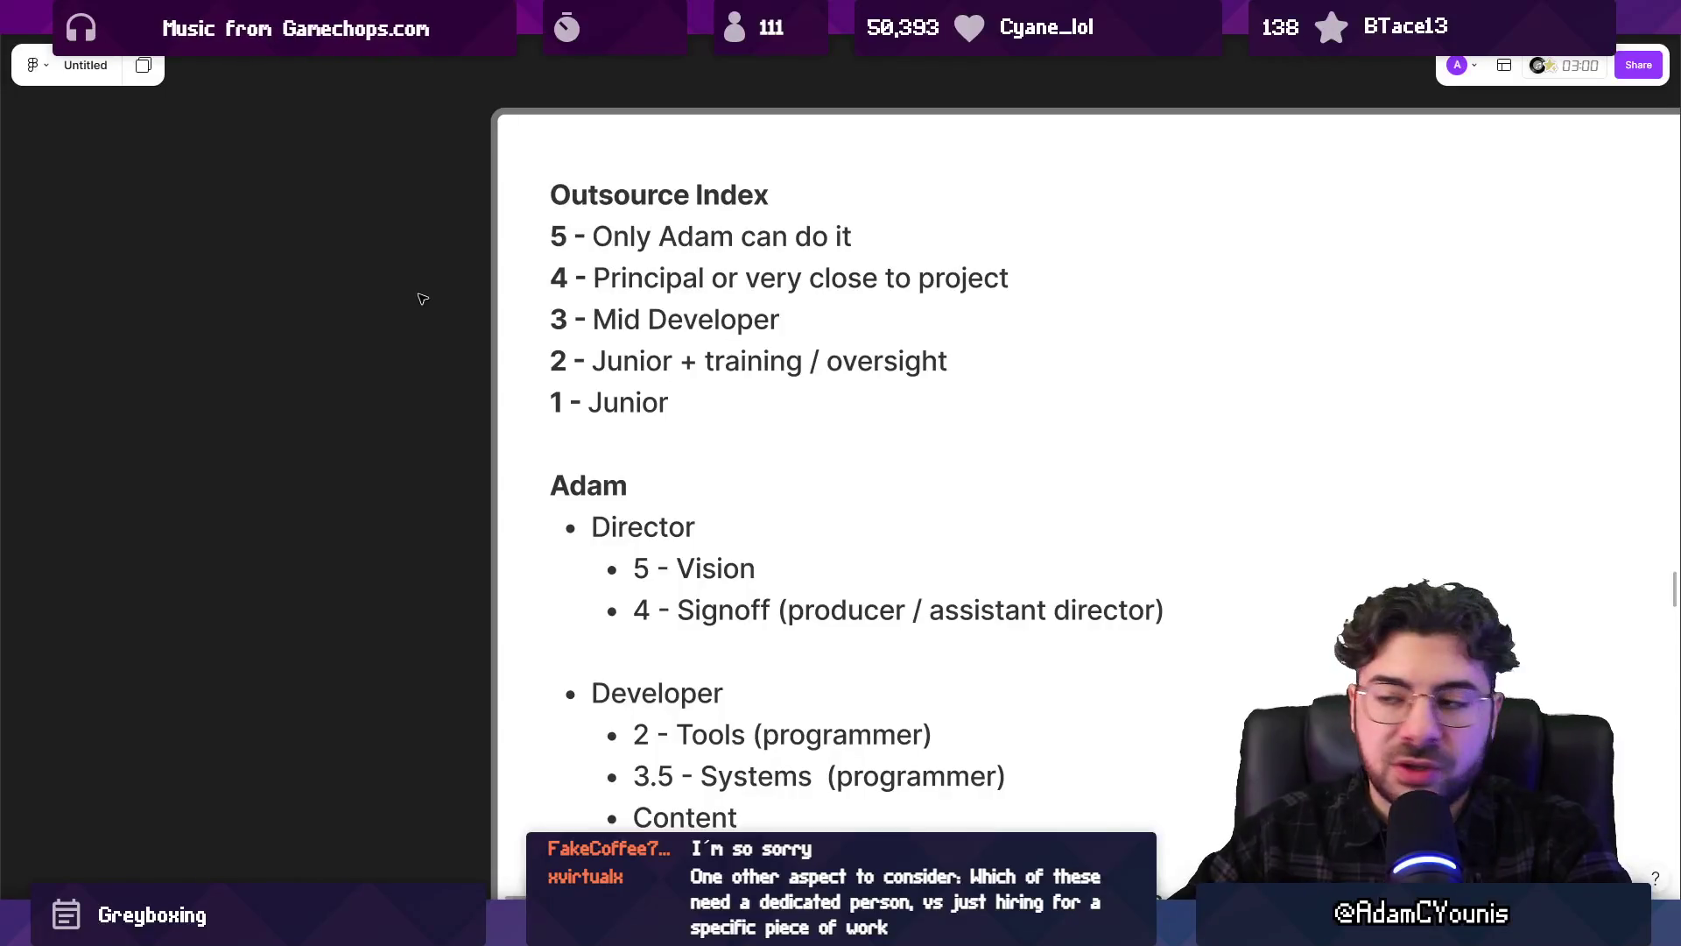
{"action": "scroll", "coordinate": [455, 303], "scroll_direction": "down", "scroll_amount": 5}
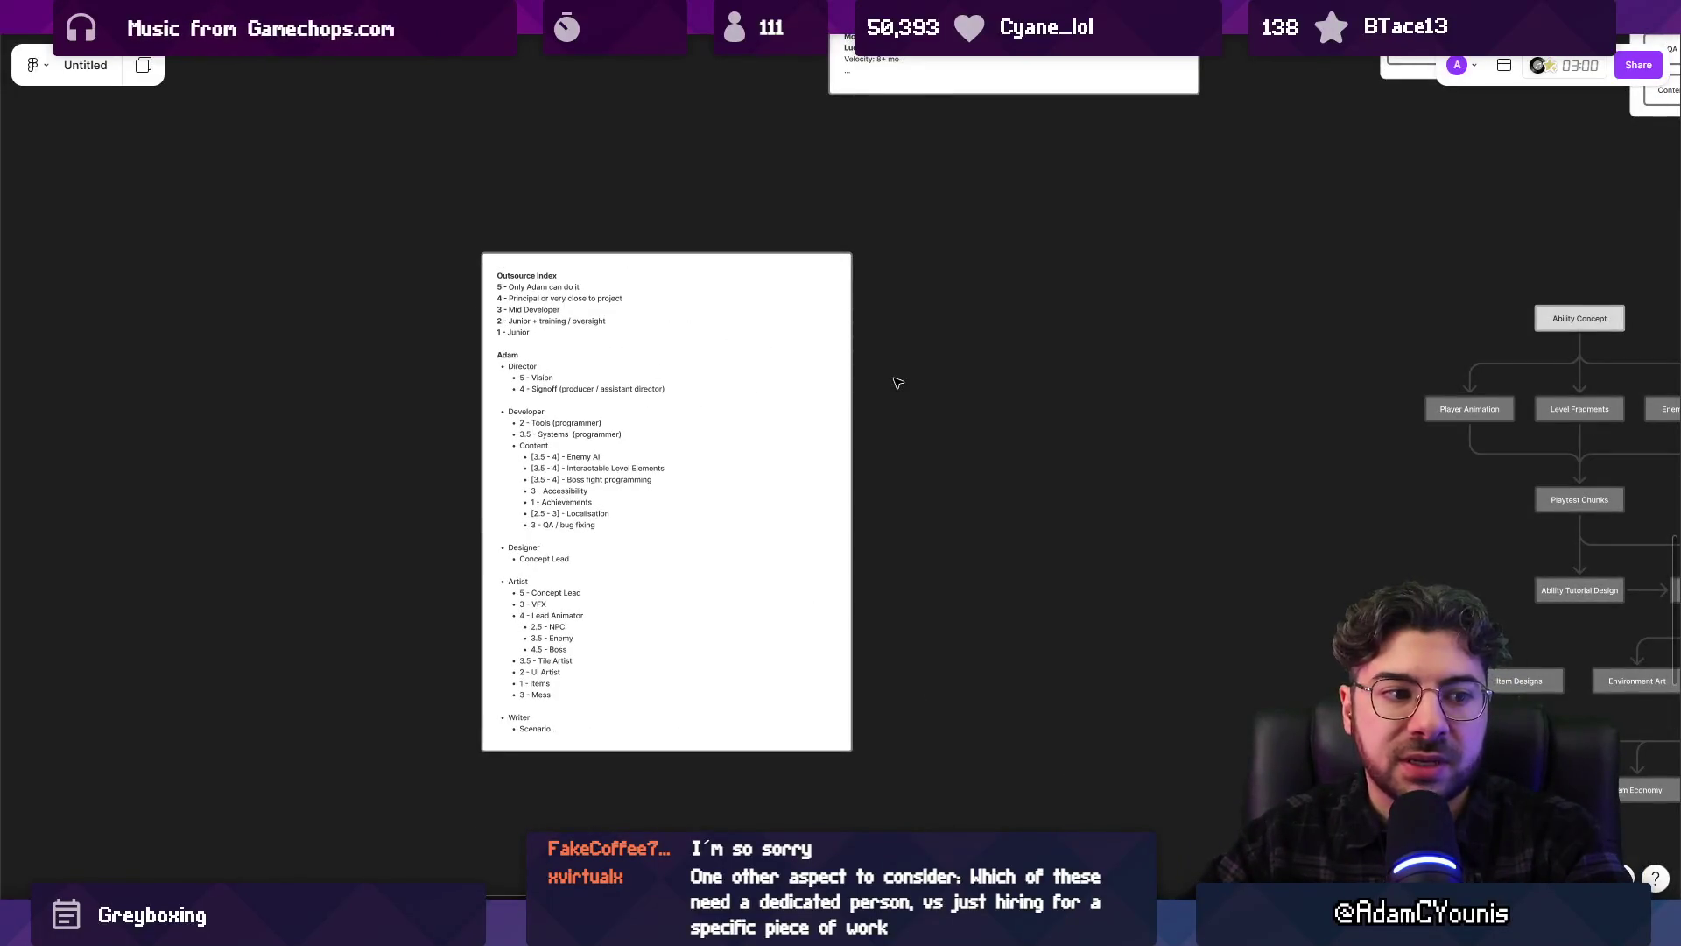
{"action": "scroll", "coordinate": [708, 456], "scroll_direction": "up", "scroll_amount": 3}
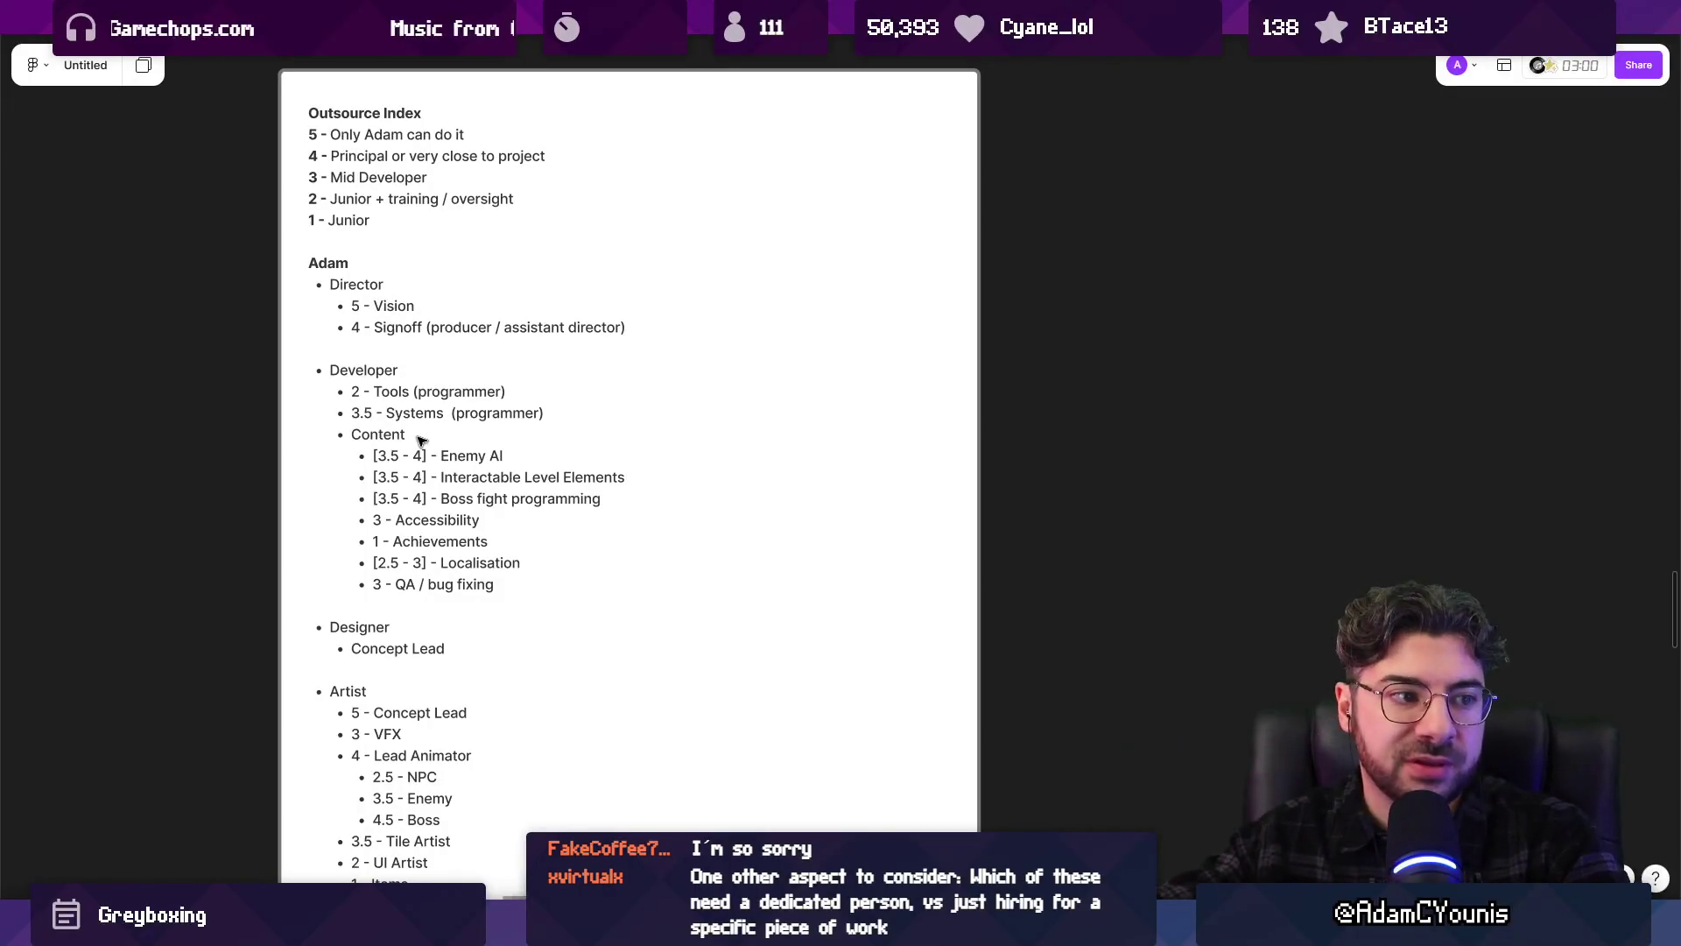
{"action": "scroll", "coordinate": [419, 441], "scroll_direction": "down", "scroll_amount": 5}
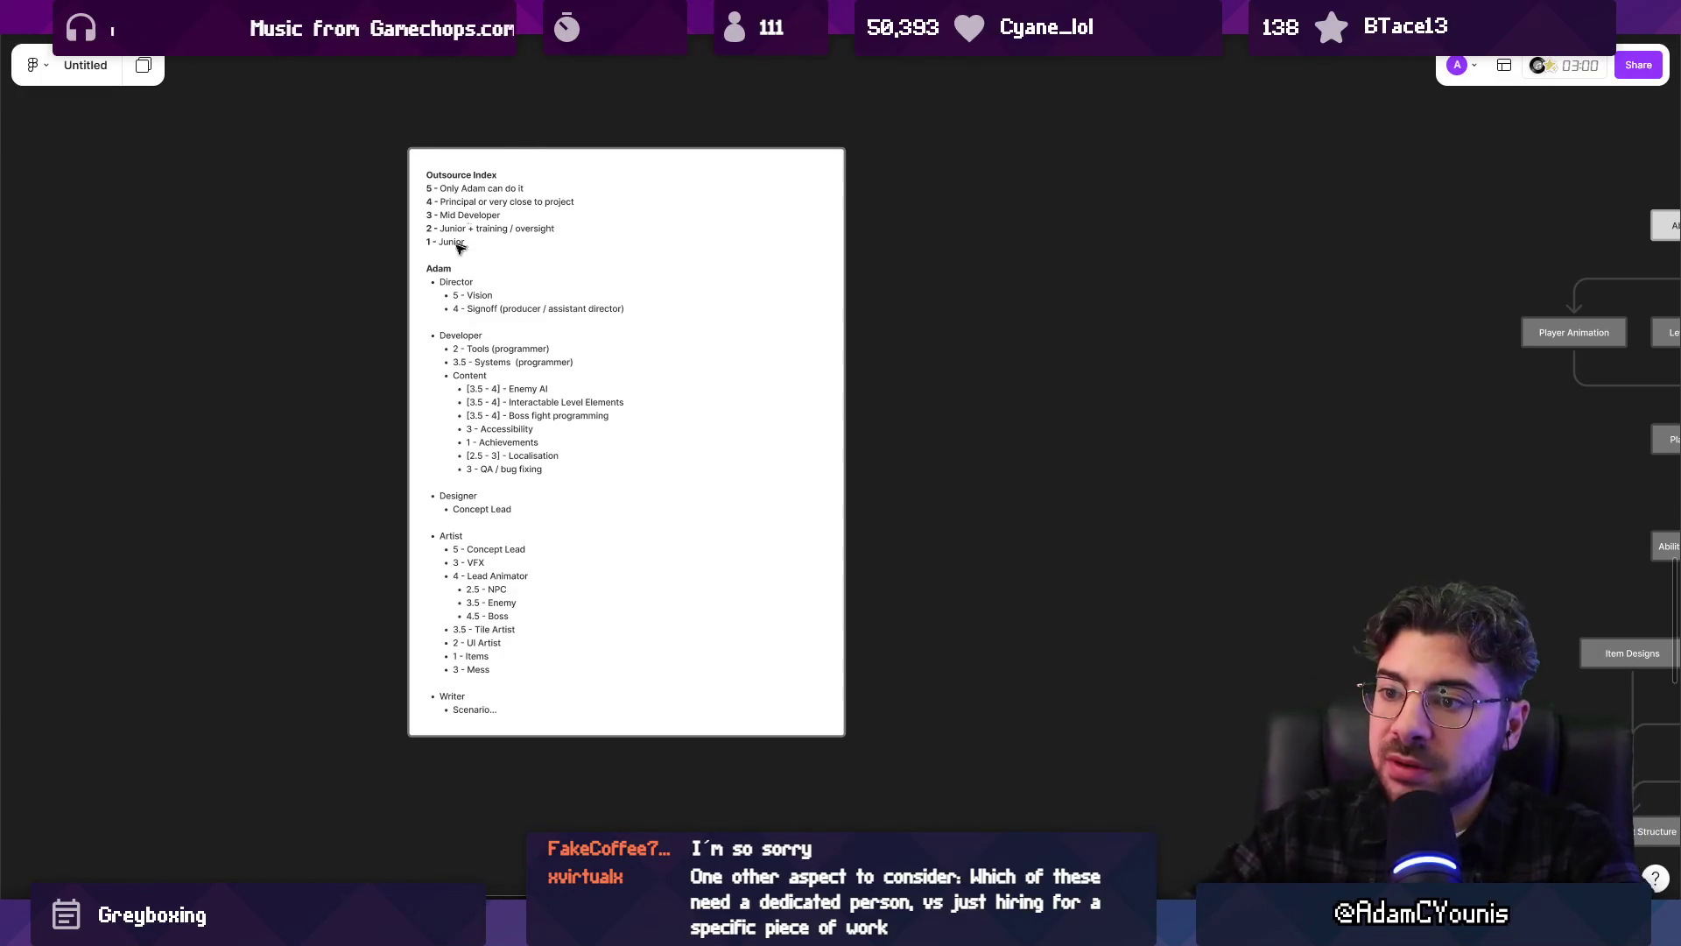
{"action": "scroll", "coordinate": [408, 242], "scroll_direction": "up", "scroll_amount": 5}
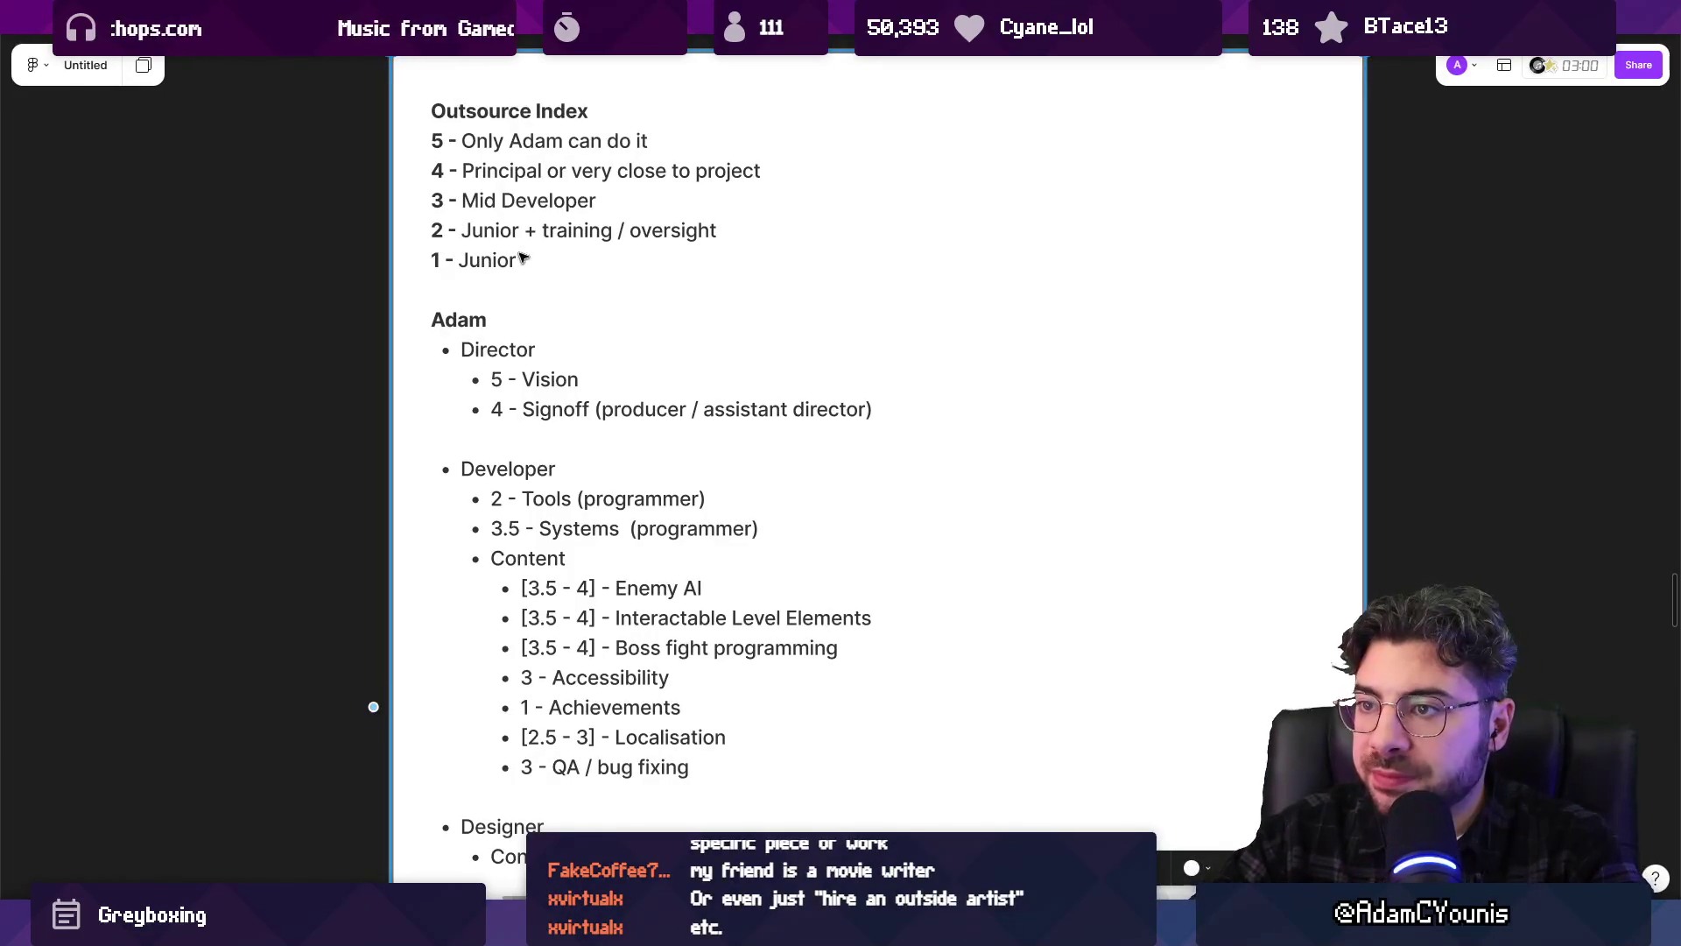
{"action": "scroll", "coordinate": [525, 246], "scroll_direction": "up", "scroll_amount": 3}
{"action": "scroll", "coordinate": [549, 231], "scroll_direction": "up", "scroll_amount": 2}
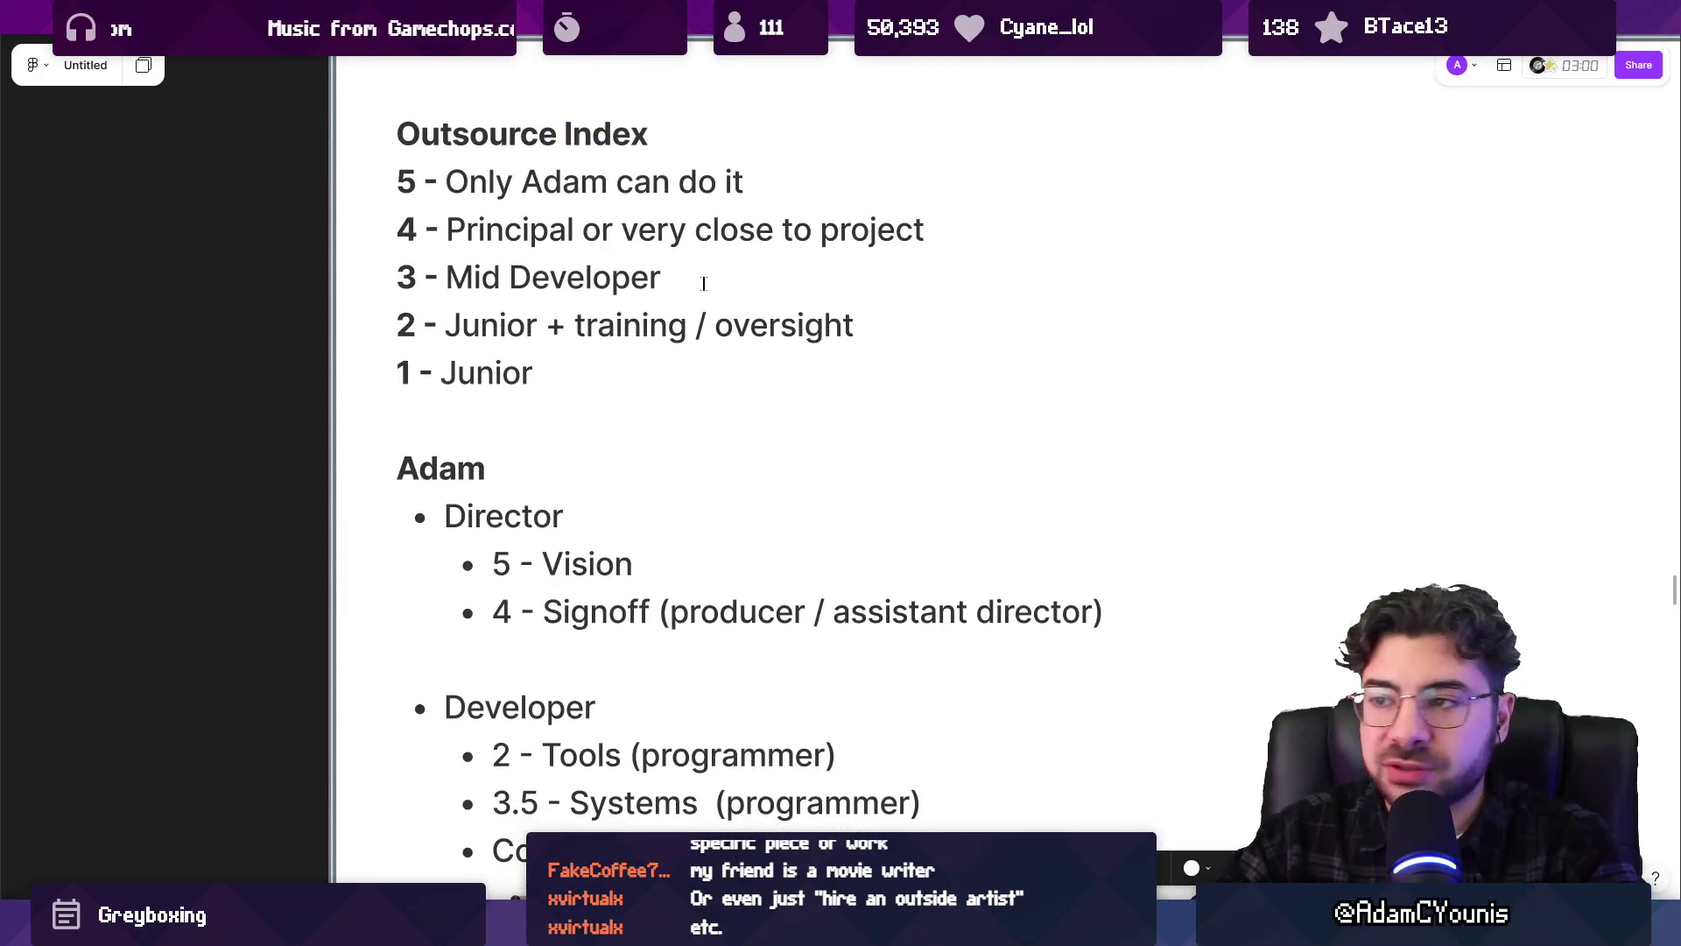
Label level 2 of the Outsource Index as 'Expensive Outsource' after its '||' separator
{"action": "key", "text": "shift+Left"}
{"action": "key", "text": "shift+Left"}
{"action": "key", "text": "shift+Left"}
{"action": "key", "text": "shift+Right"}
{"action": "key", "text": "shift+Right"}
{"action": "key", "text": "shift+Right"}
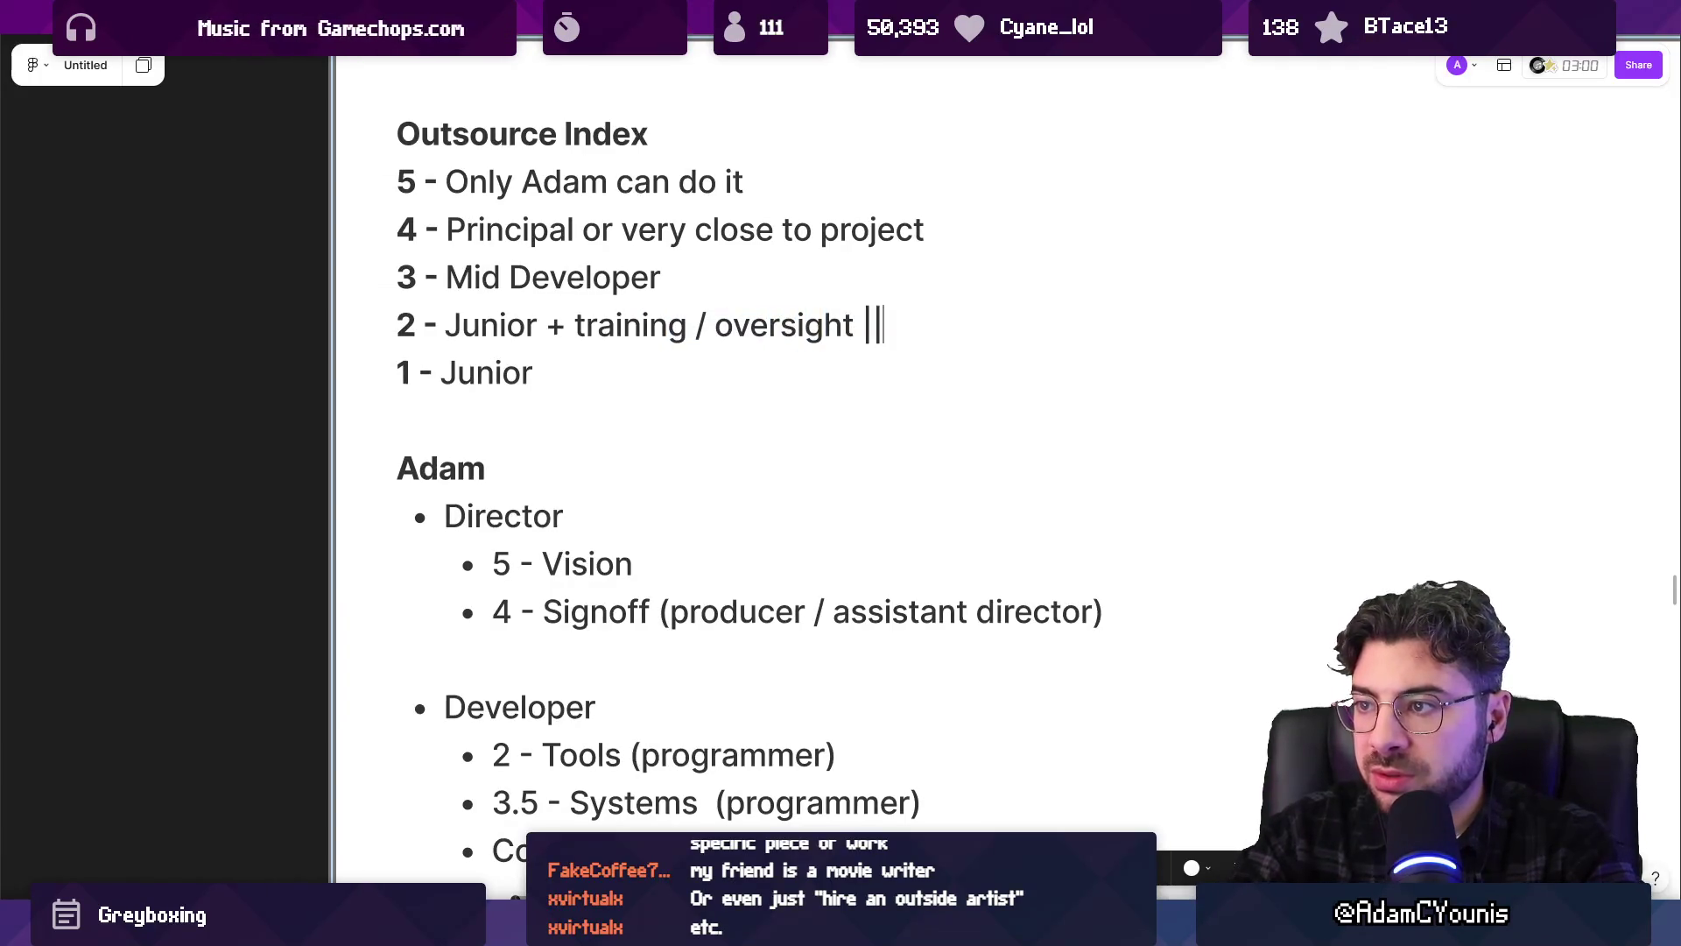
{"action": "key", "text": "BackSpace"}
{"action": "key", "text": "BackSpace"}
{"action": "key", "text": "BackSpace"}
{"action": "type", "text": "Outs"}
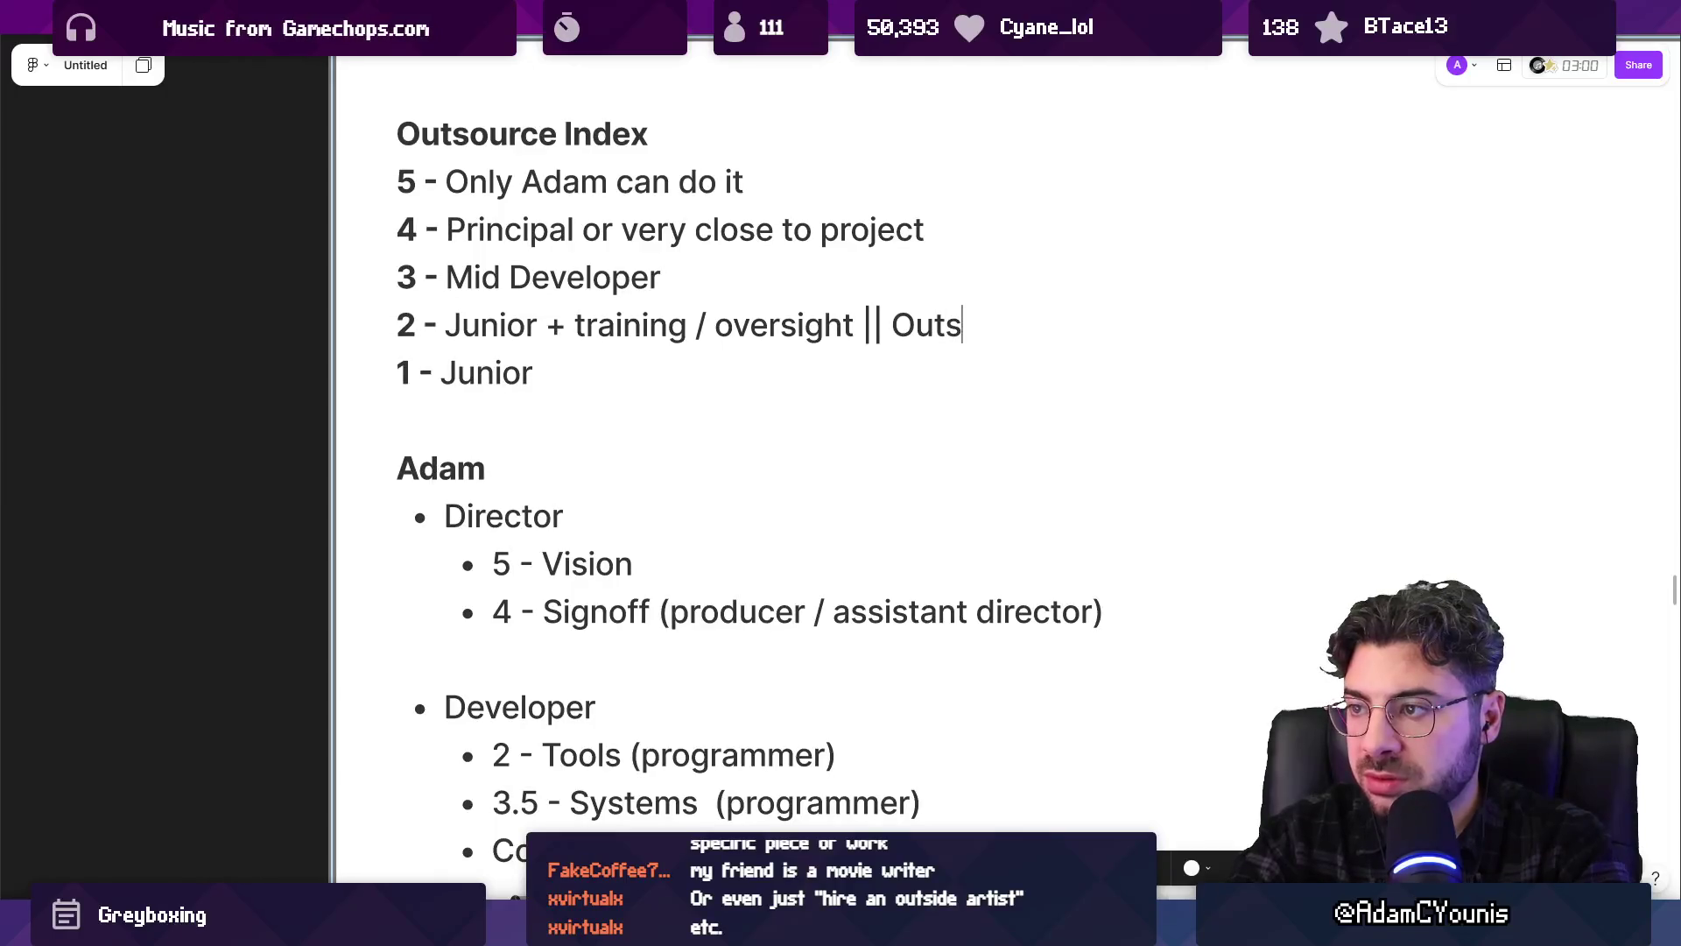
{"action": "type", "text": "ource"}
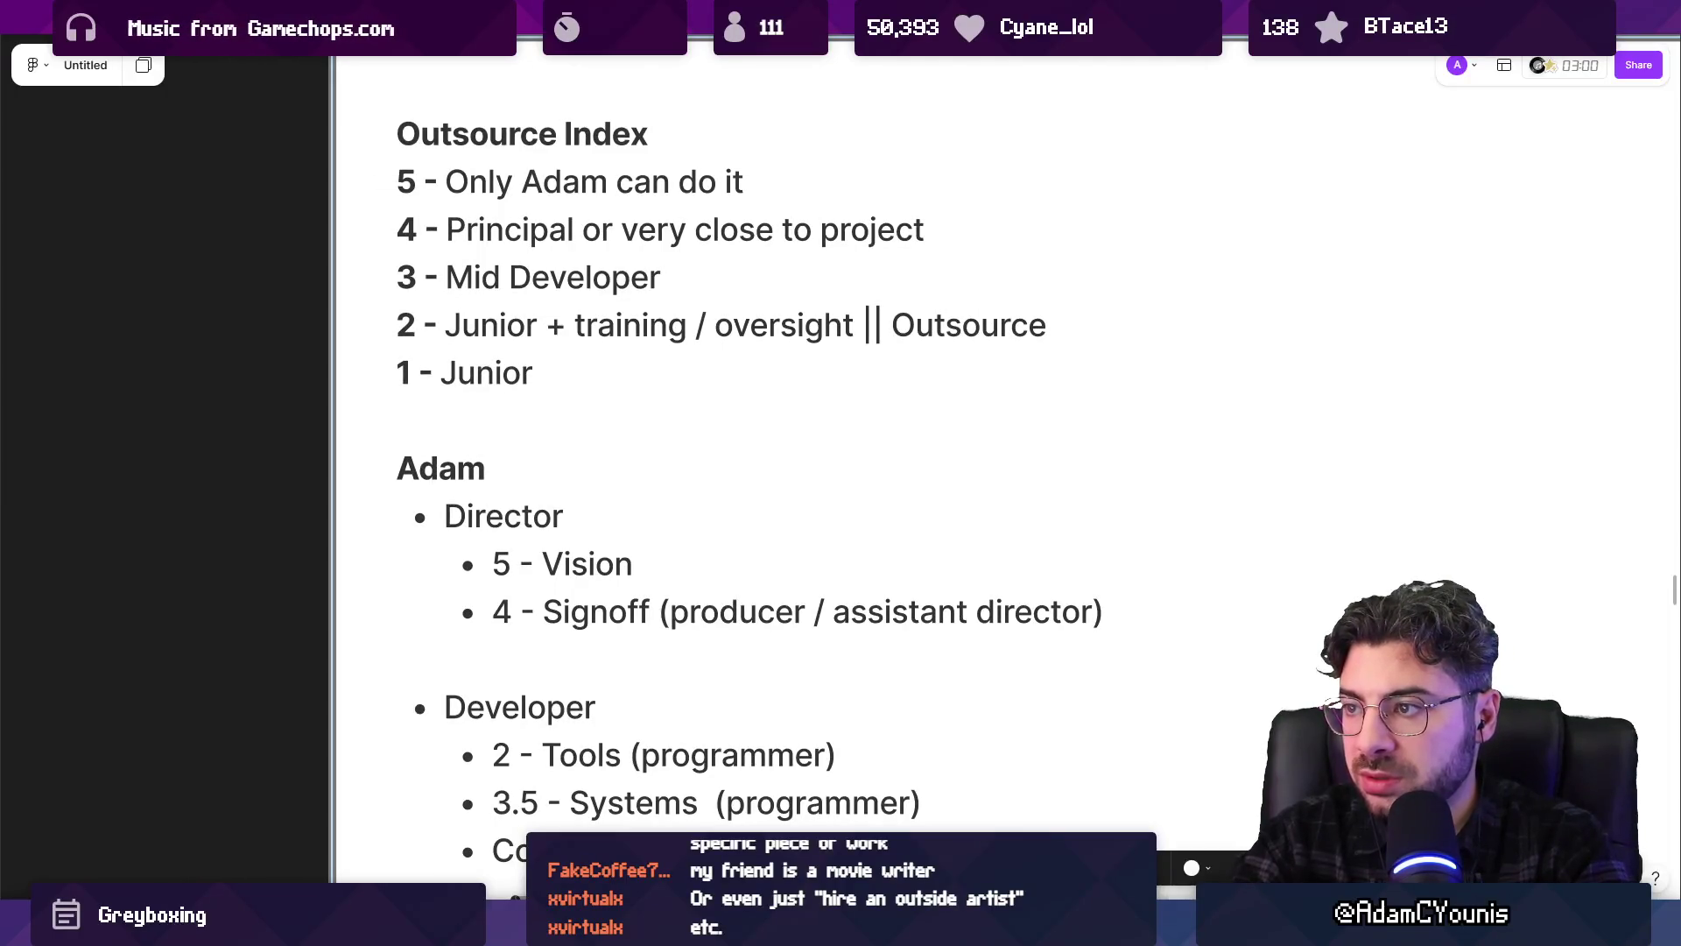
{"action": "key", "text": "ctrl+shift+Left"}
{"action": "key", "text": "Left"}
{"action": "type", "text": "Expensive Outs"}
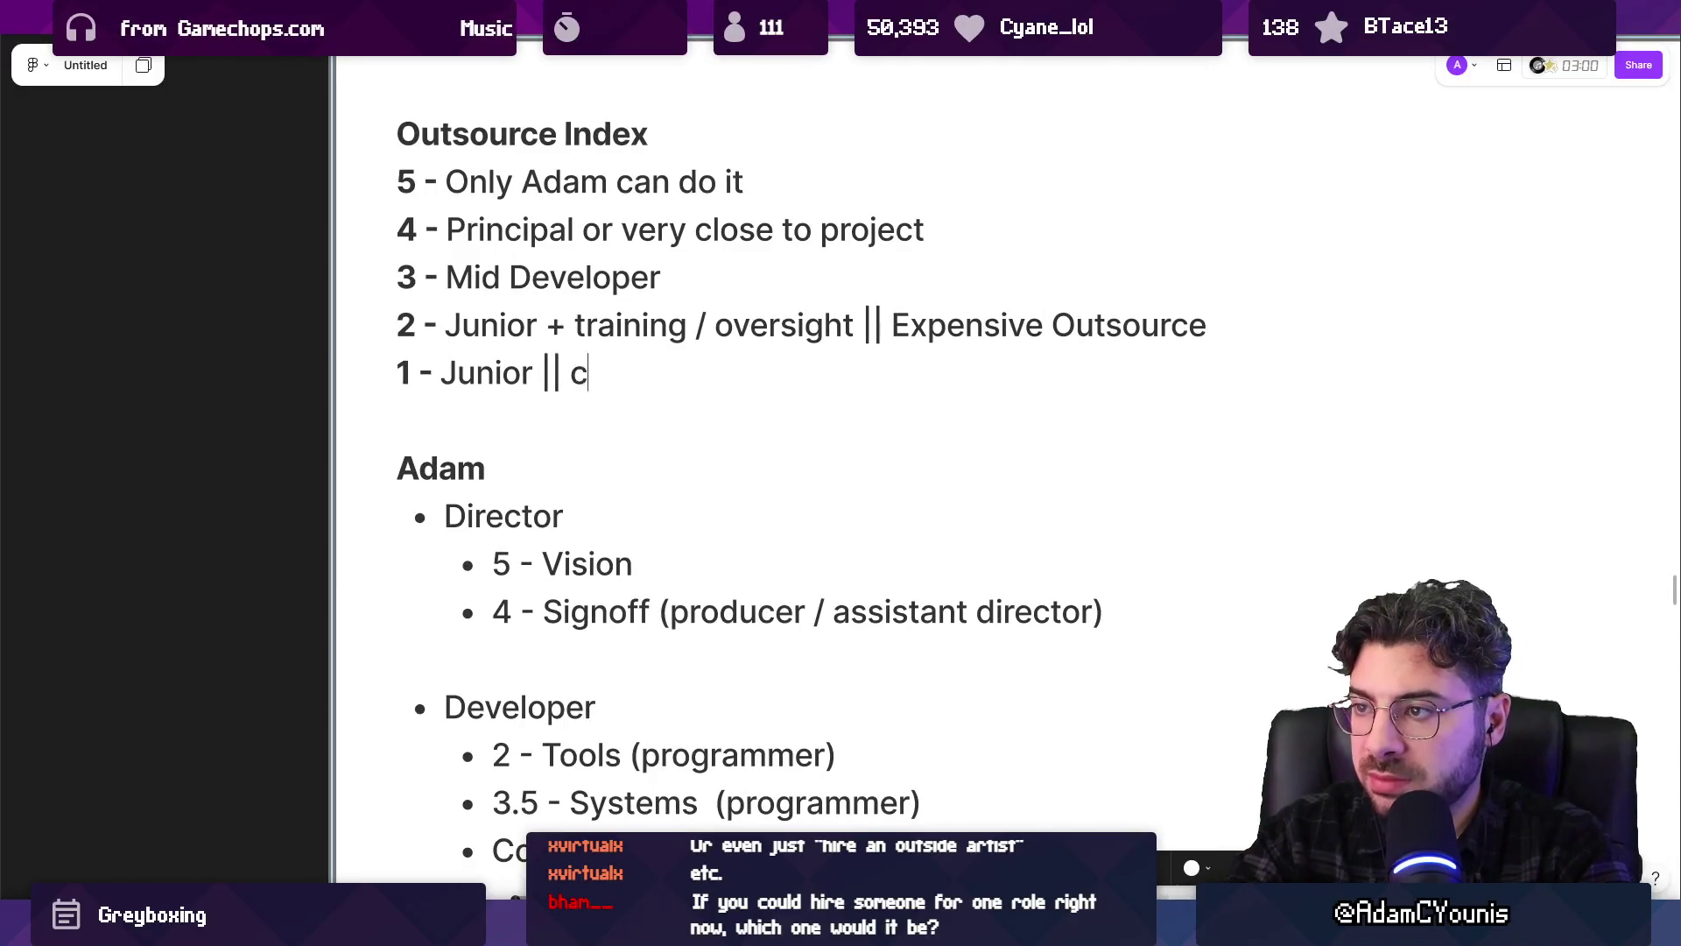
{"action": "type", "text": "ource"}
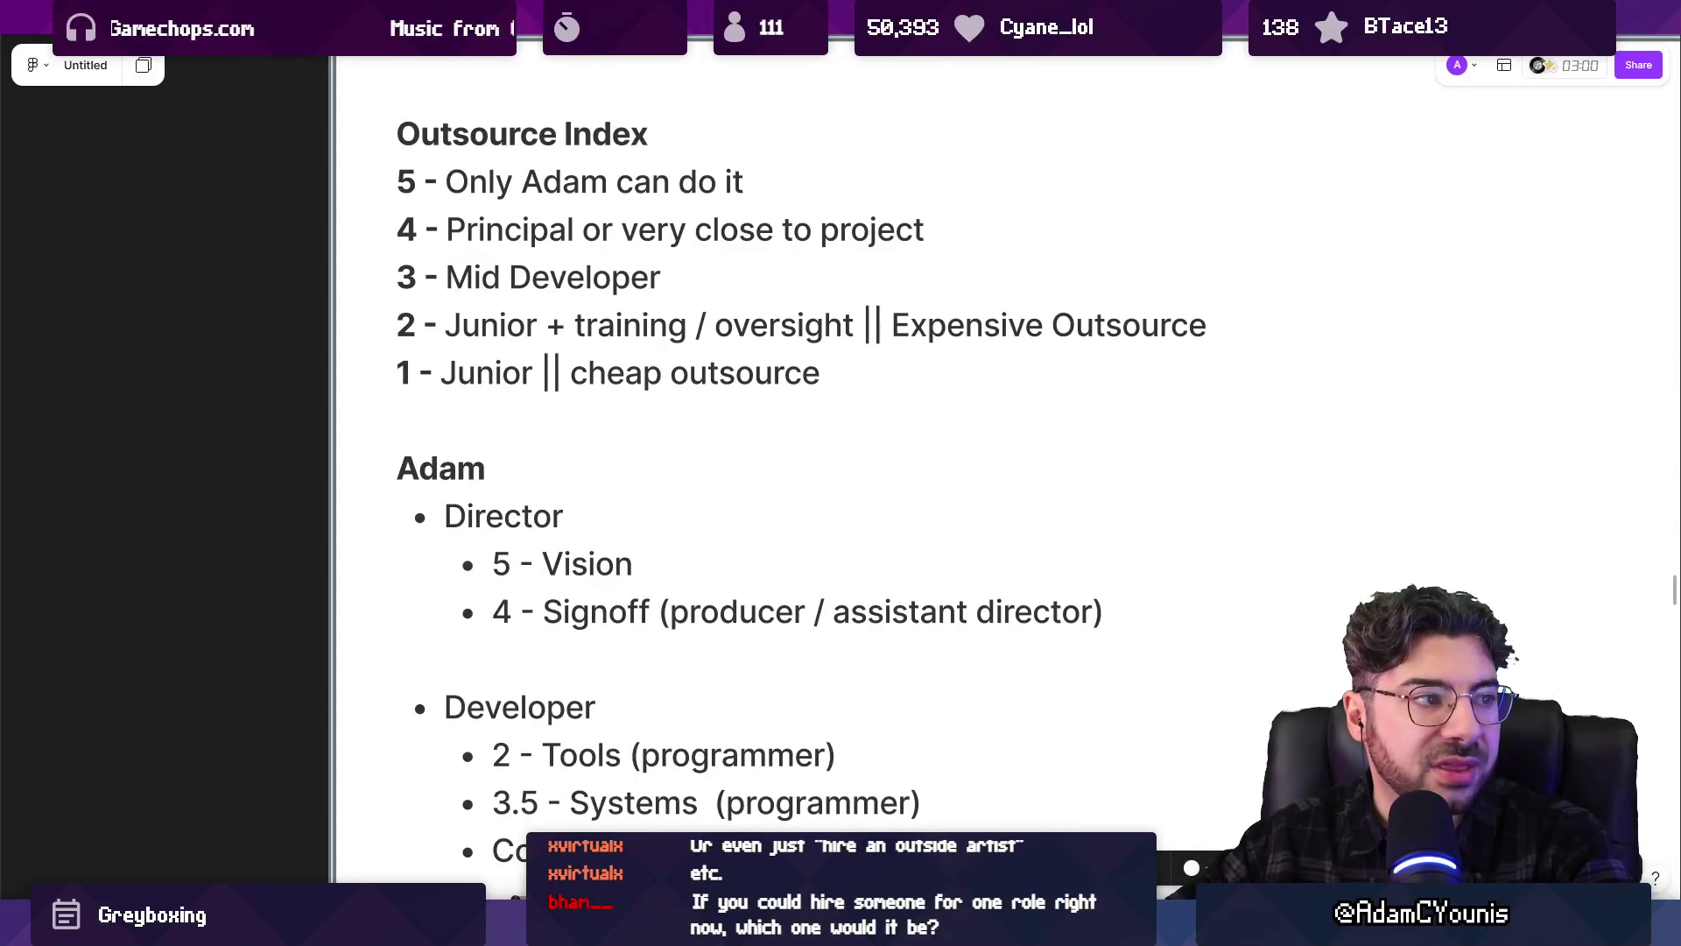
Make level 1 read '|| Cheap Outsource', capitalising Cheap and Outsource
{"action": "mouse_move", "coordinate": [820, 373]}
{"action": "left_mouse_down"}
{"action": "mouse_move", "coordinate": [571, 325]}
{"action": "mouse_move", "coordinate": [425, 321]}
{"action": "left_mouse_up"}
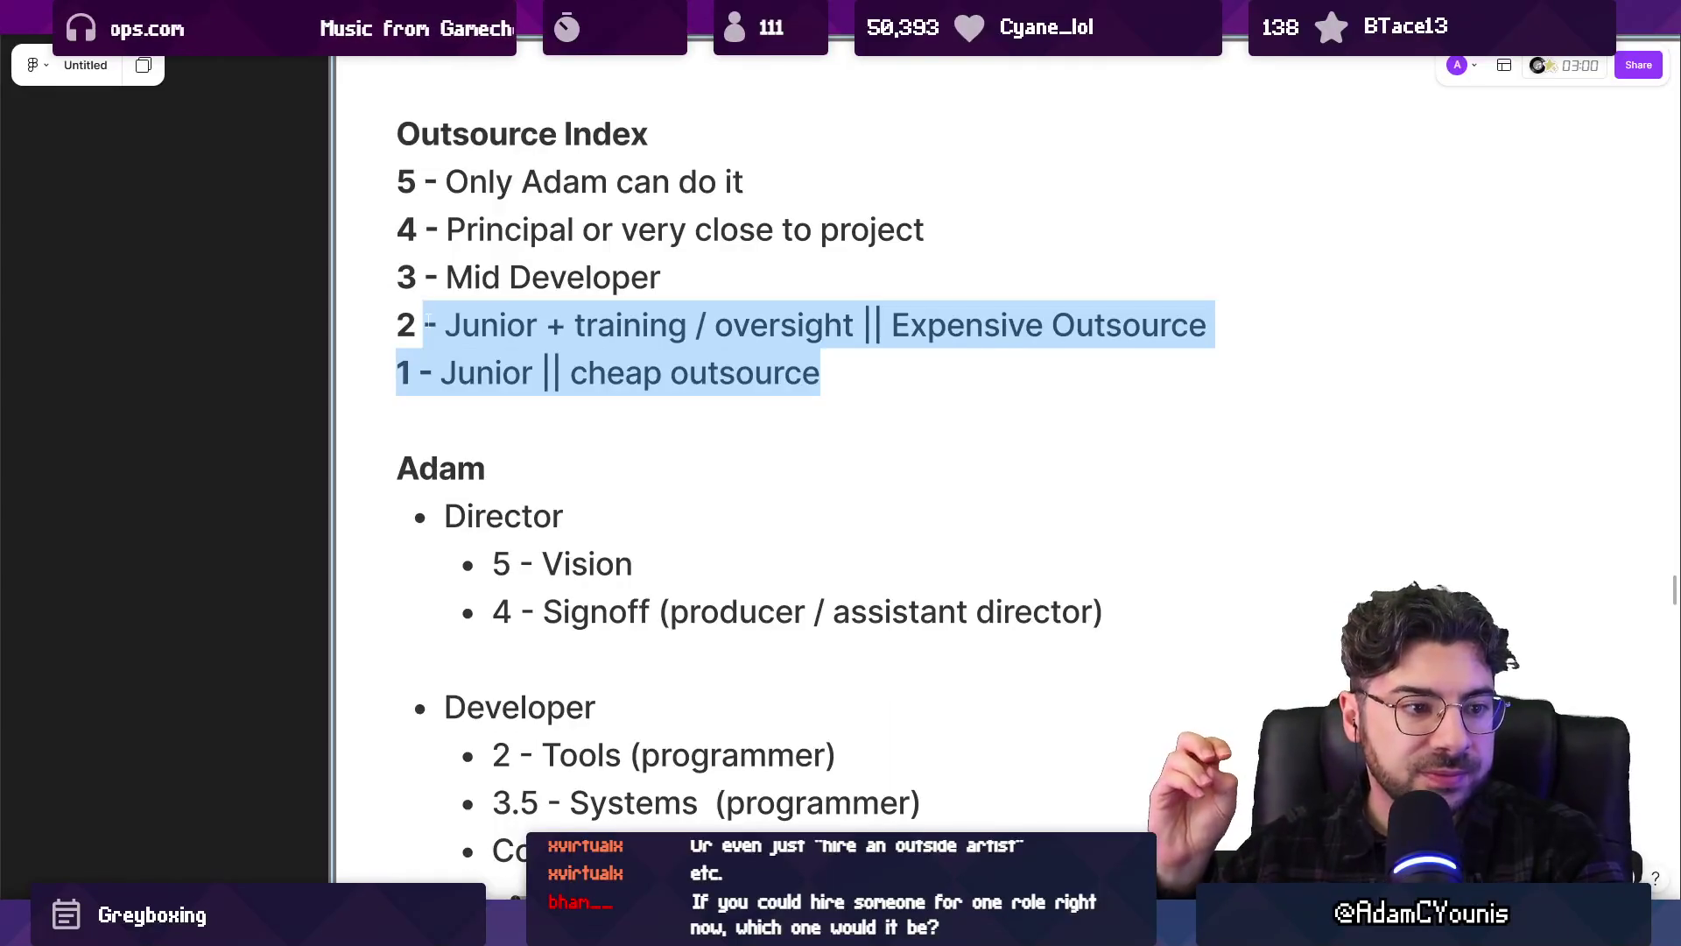
{"action": "left_click", "coordinate": [433, 322]}
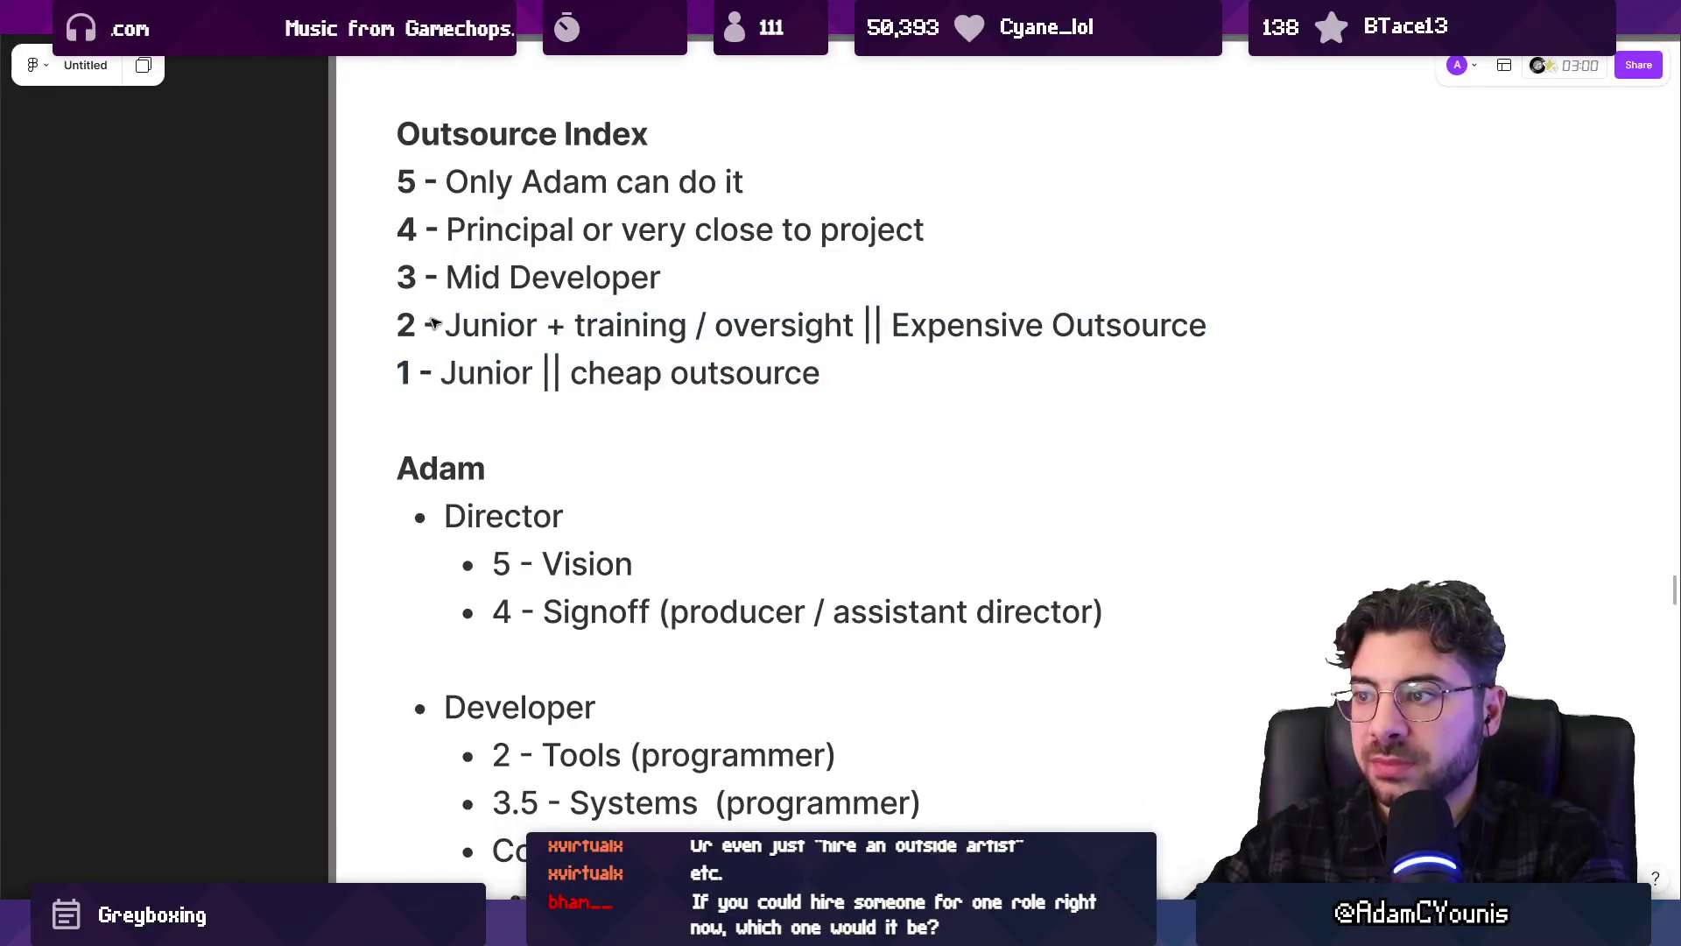
{"action": "scroll", "coordinate": [863, 334], "scroll_direction": "down", "scroll_amount": 5}
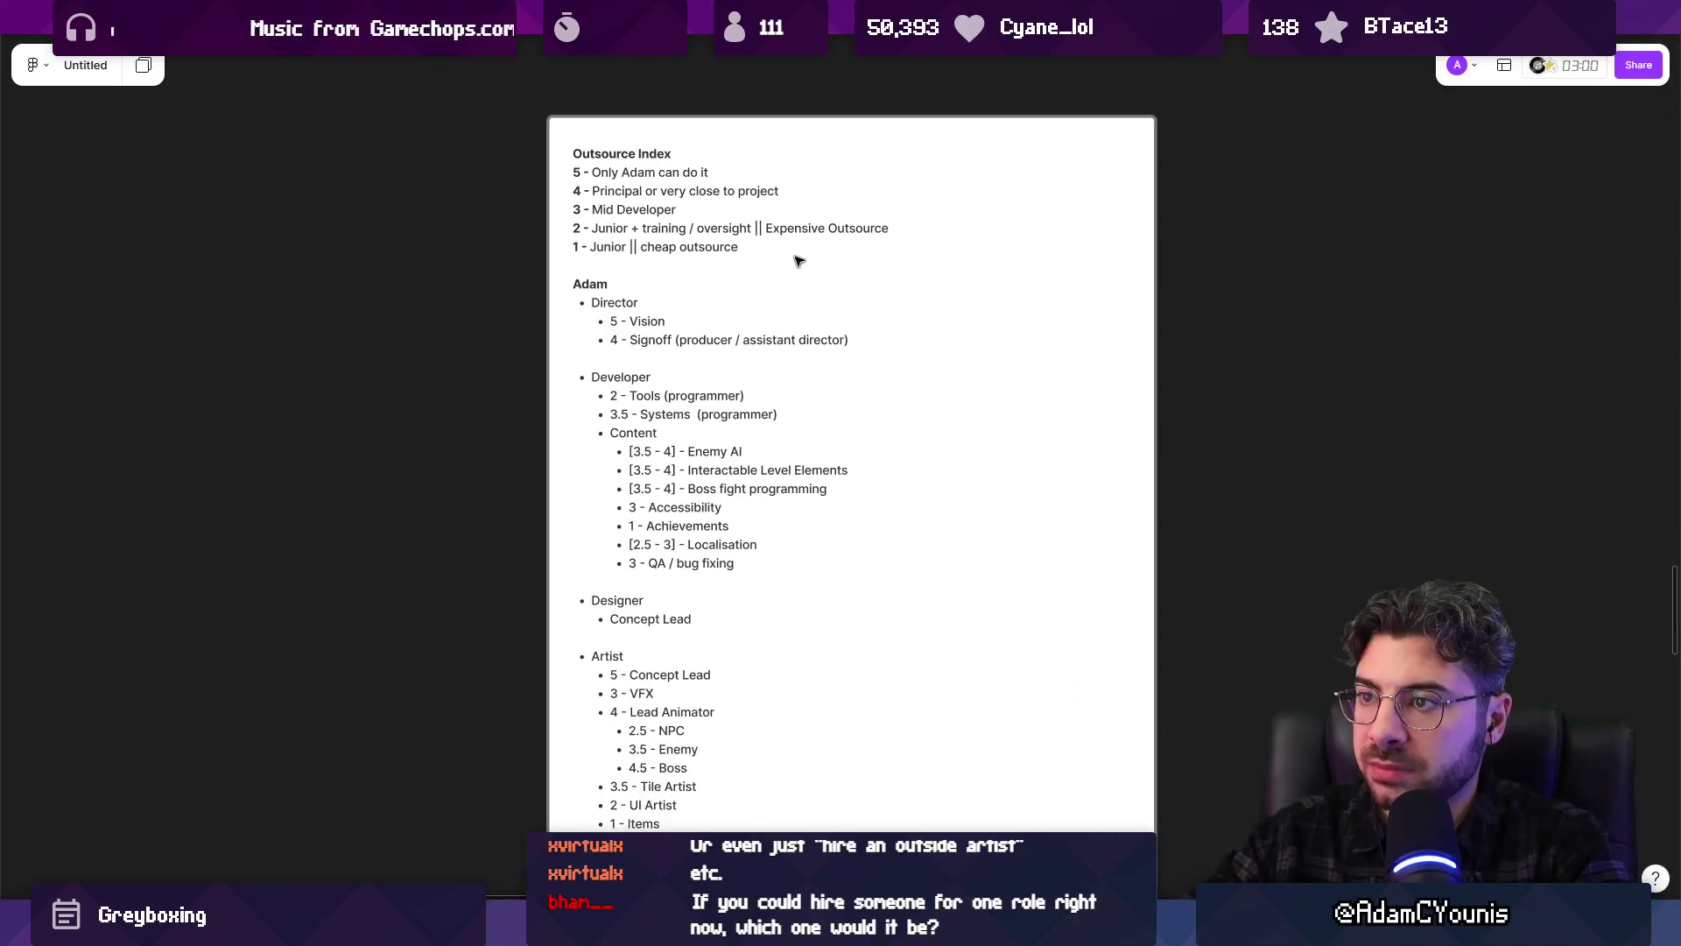
{"action": "scroll", "coordinate": [771, 243], "scroll_direction": "up", "scroll_amount": 3}
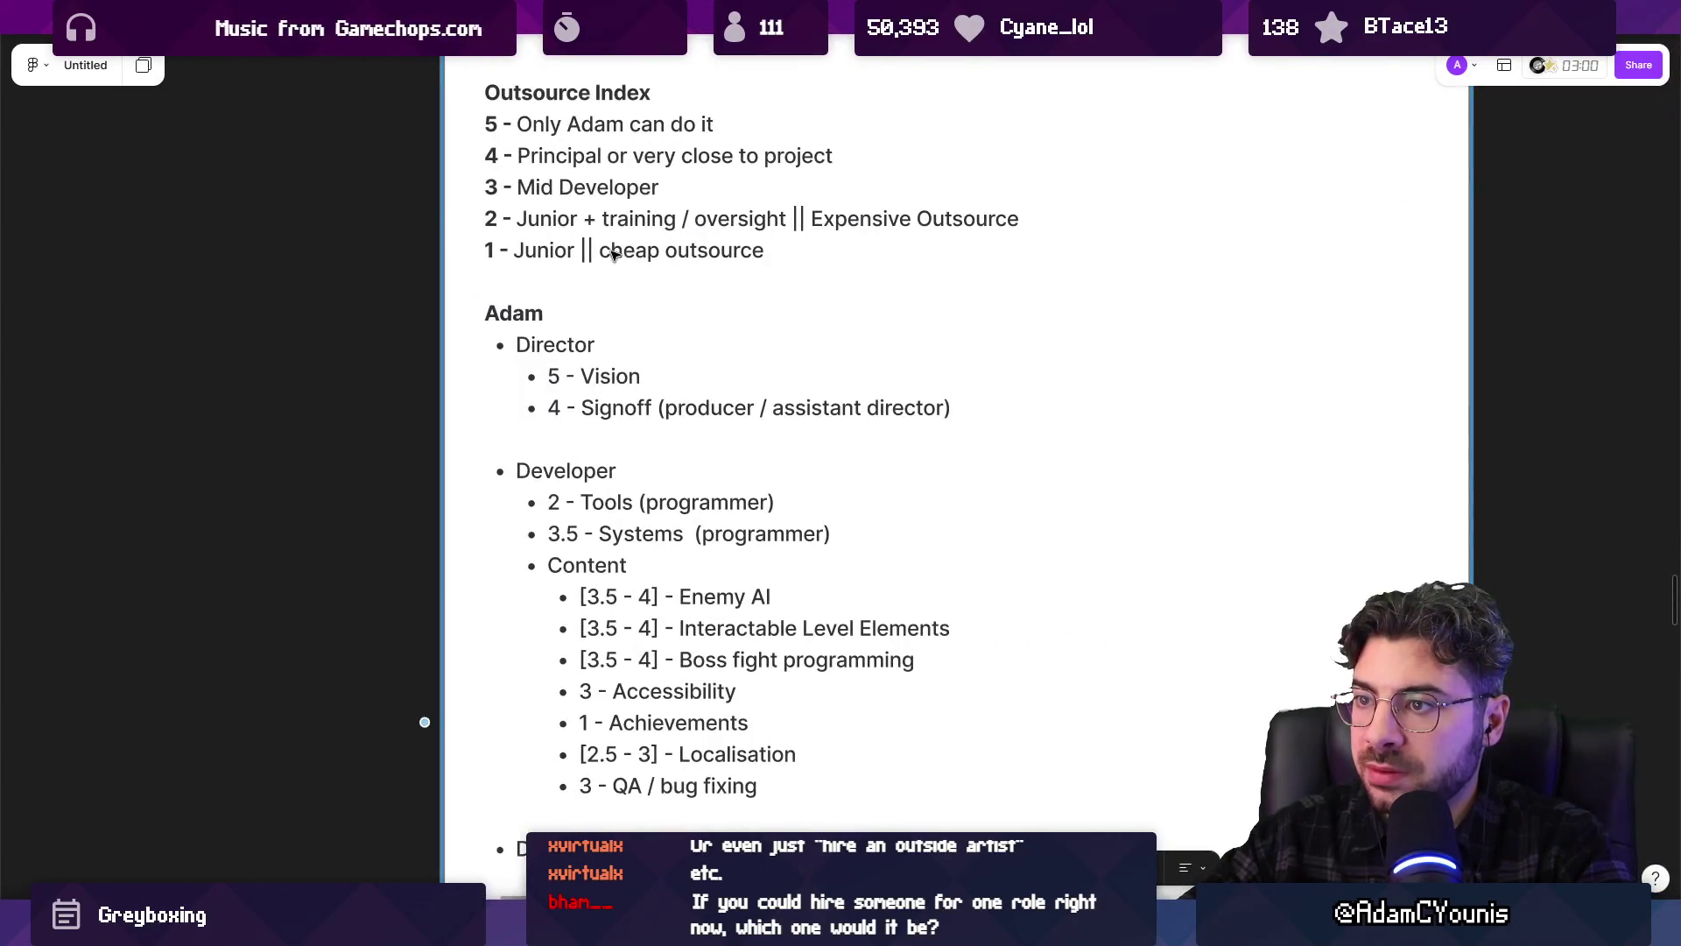
{"action": "triple_click", "coordinate": [609, 253]}
{"action": "double_click", "coordinate": [629, 250]}
{"action": "type", "text": "Cheap"}
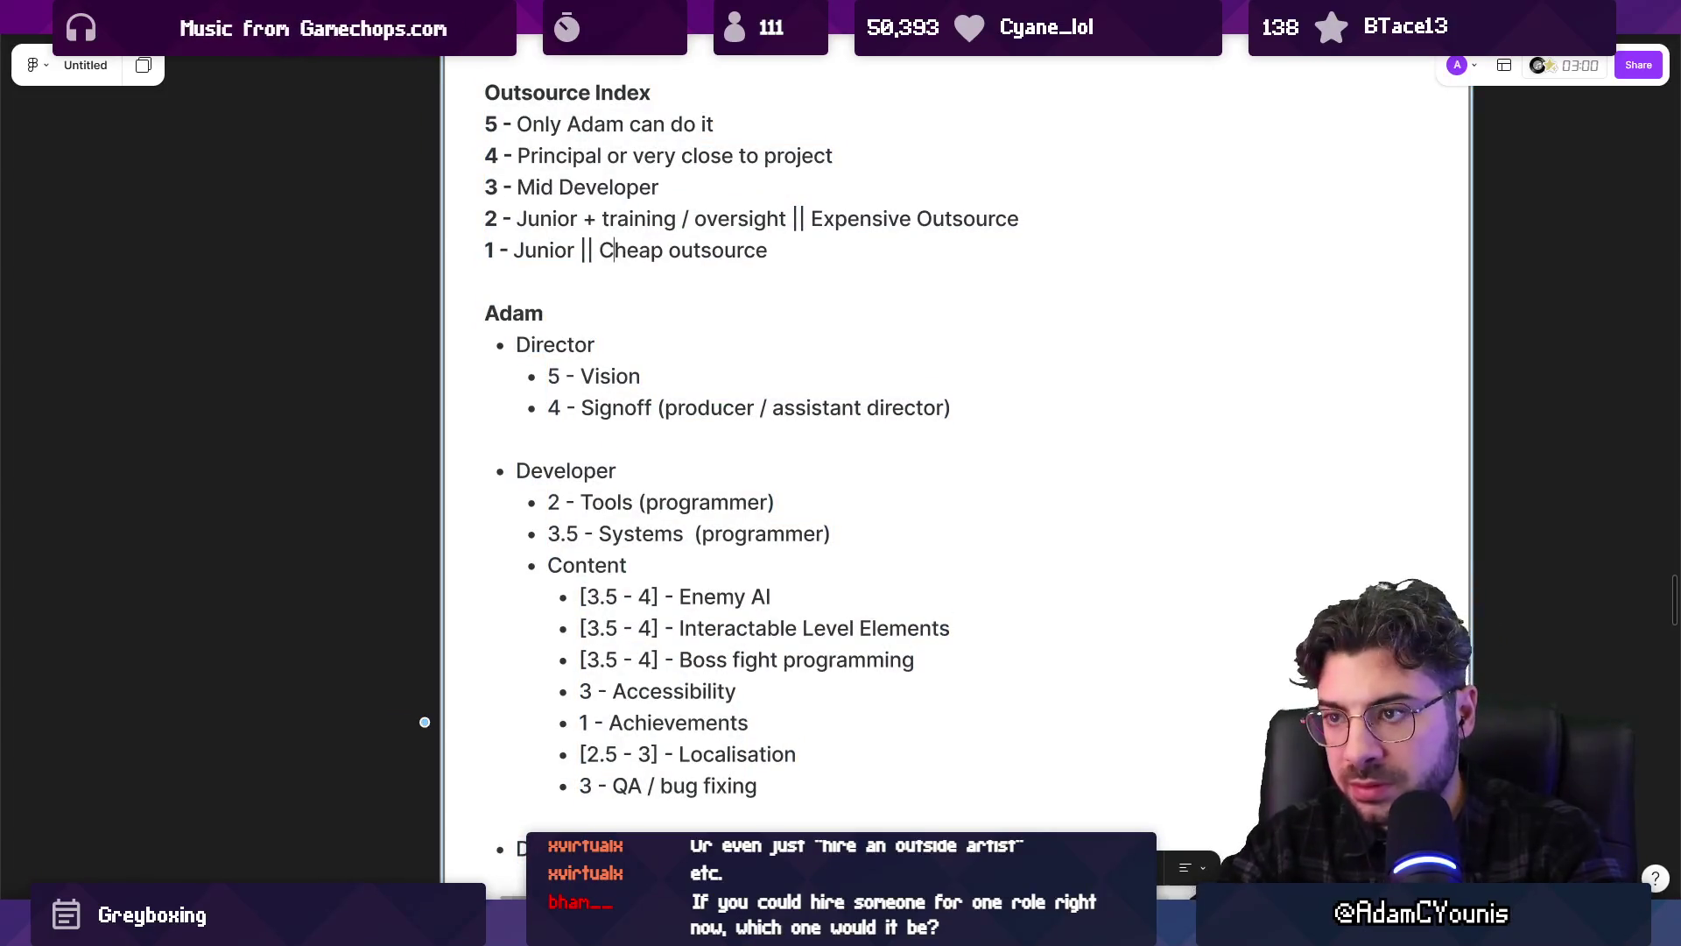
{"action": "scroll", "coordinate": [692, 238], "scroll_direction": "down", "scroll_amount": 2}
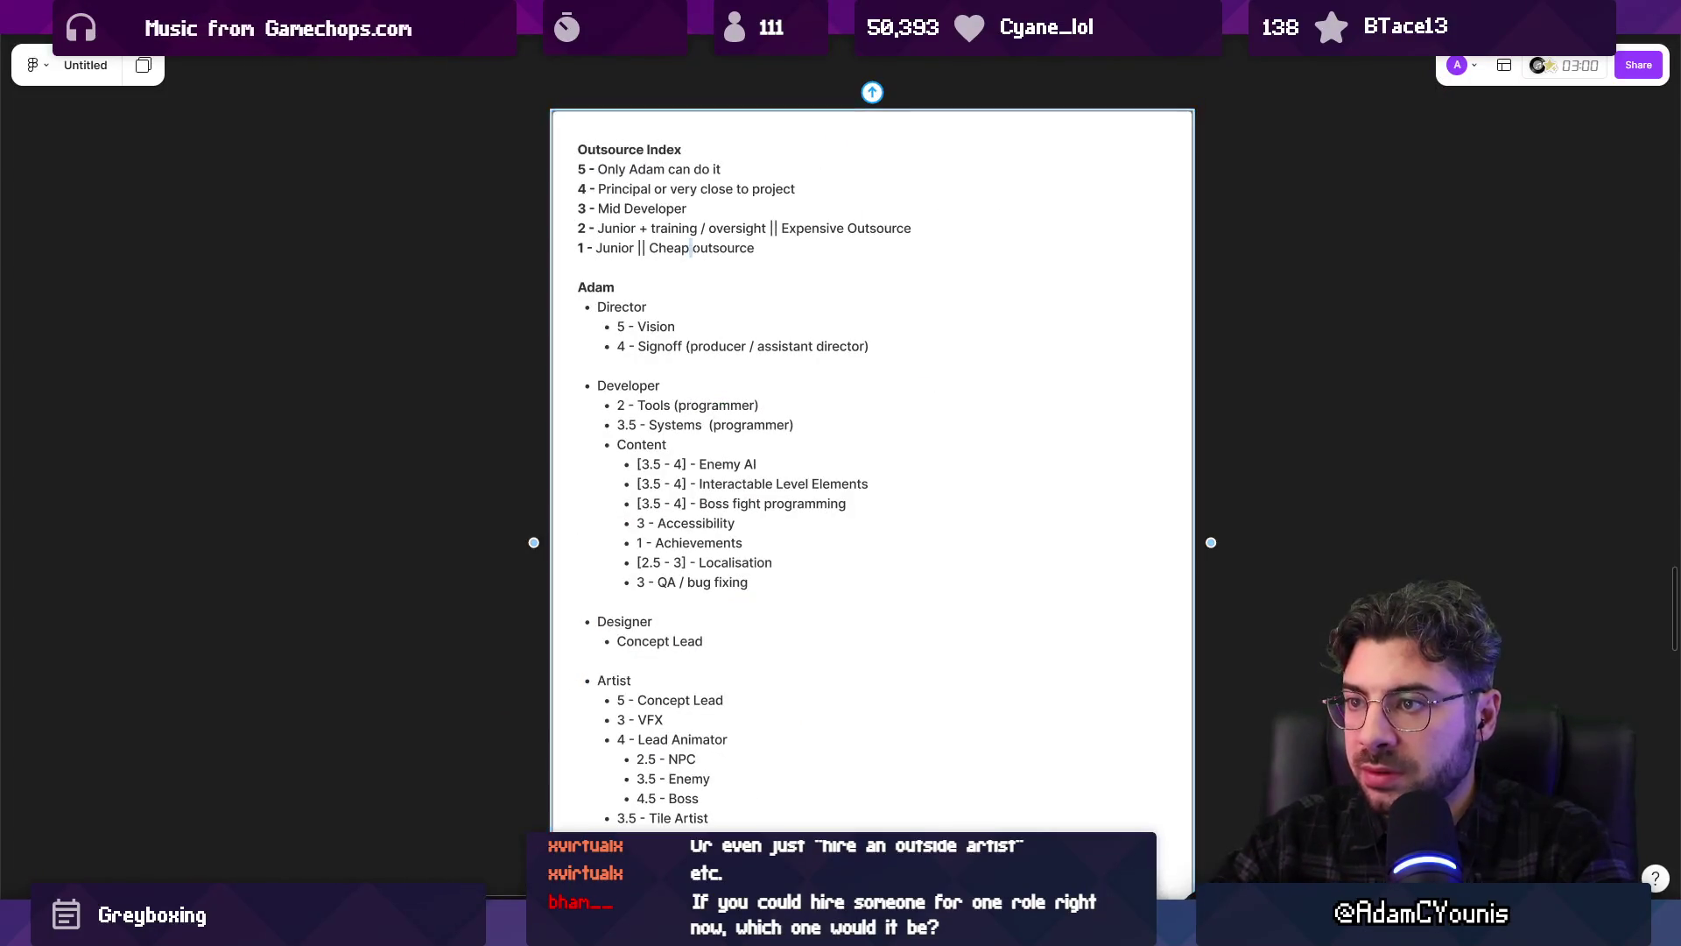
{"action": "type", "text": "O"}
{"action": "key", "text": "Escape"}
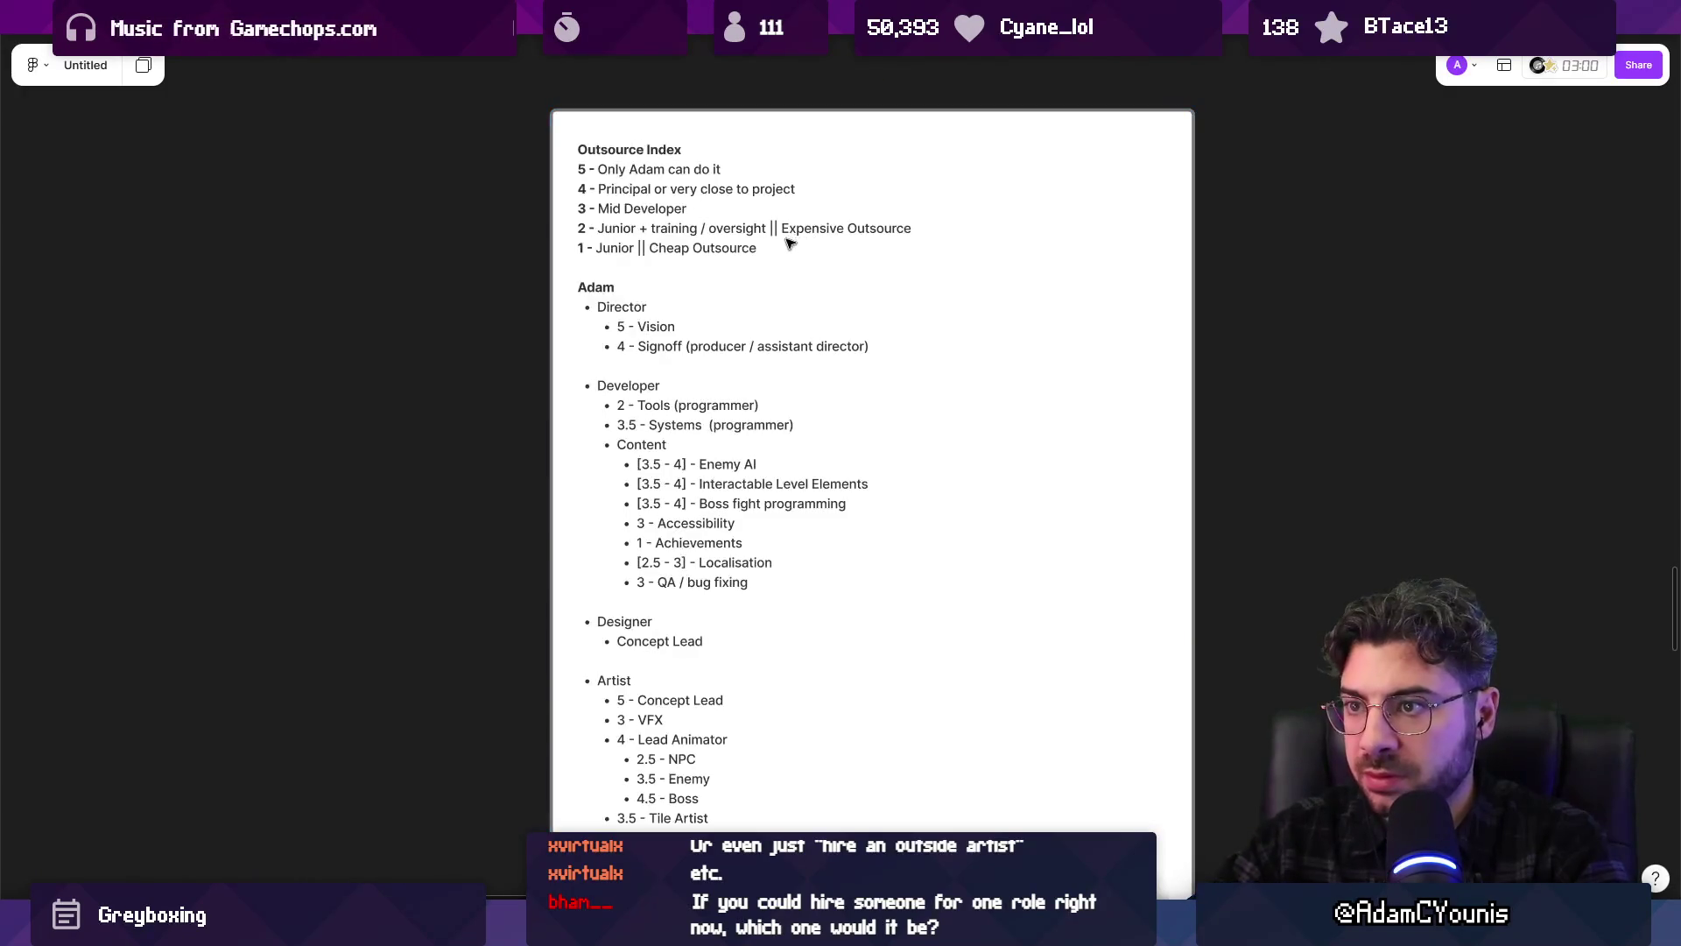
{"action": "scroll", "coordinate": [788, 244], "scroll_direction": "down", "scroll_amount": 2}
{"action": "scroll", "coordinate": [810, 499], "scroll_direction": "up", "scroll_amount": 1}
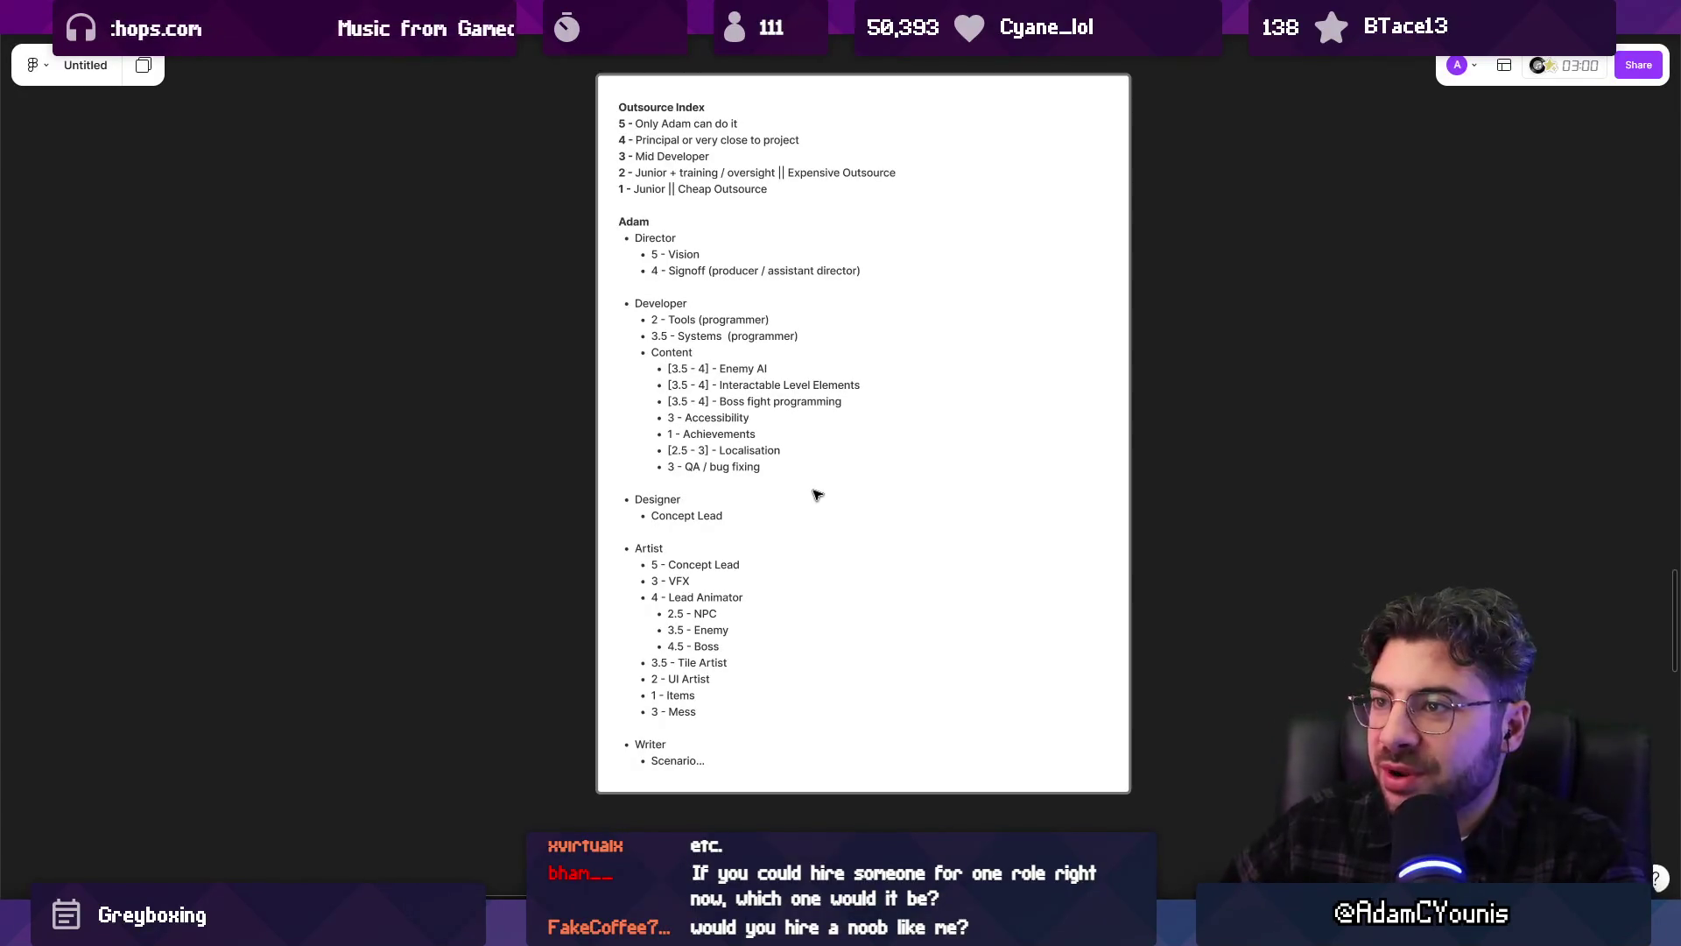
{"action": "left_click", "coordinate": [945, 442]}
Make Adam's note narrower and taller so all its text shows
{"action": "left_click_drag", "start_coordinate": [1129, 394], "coordinate": [977, 400]}
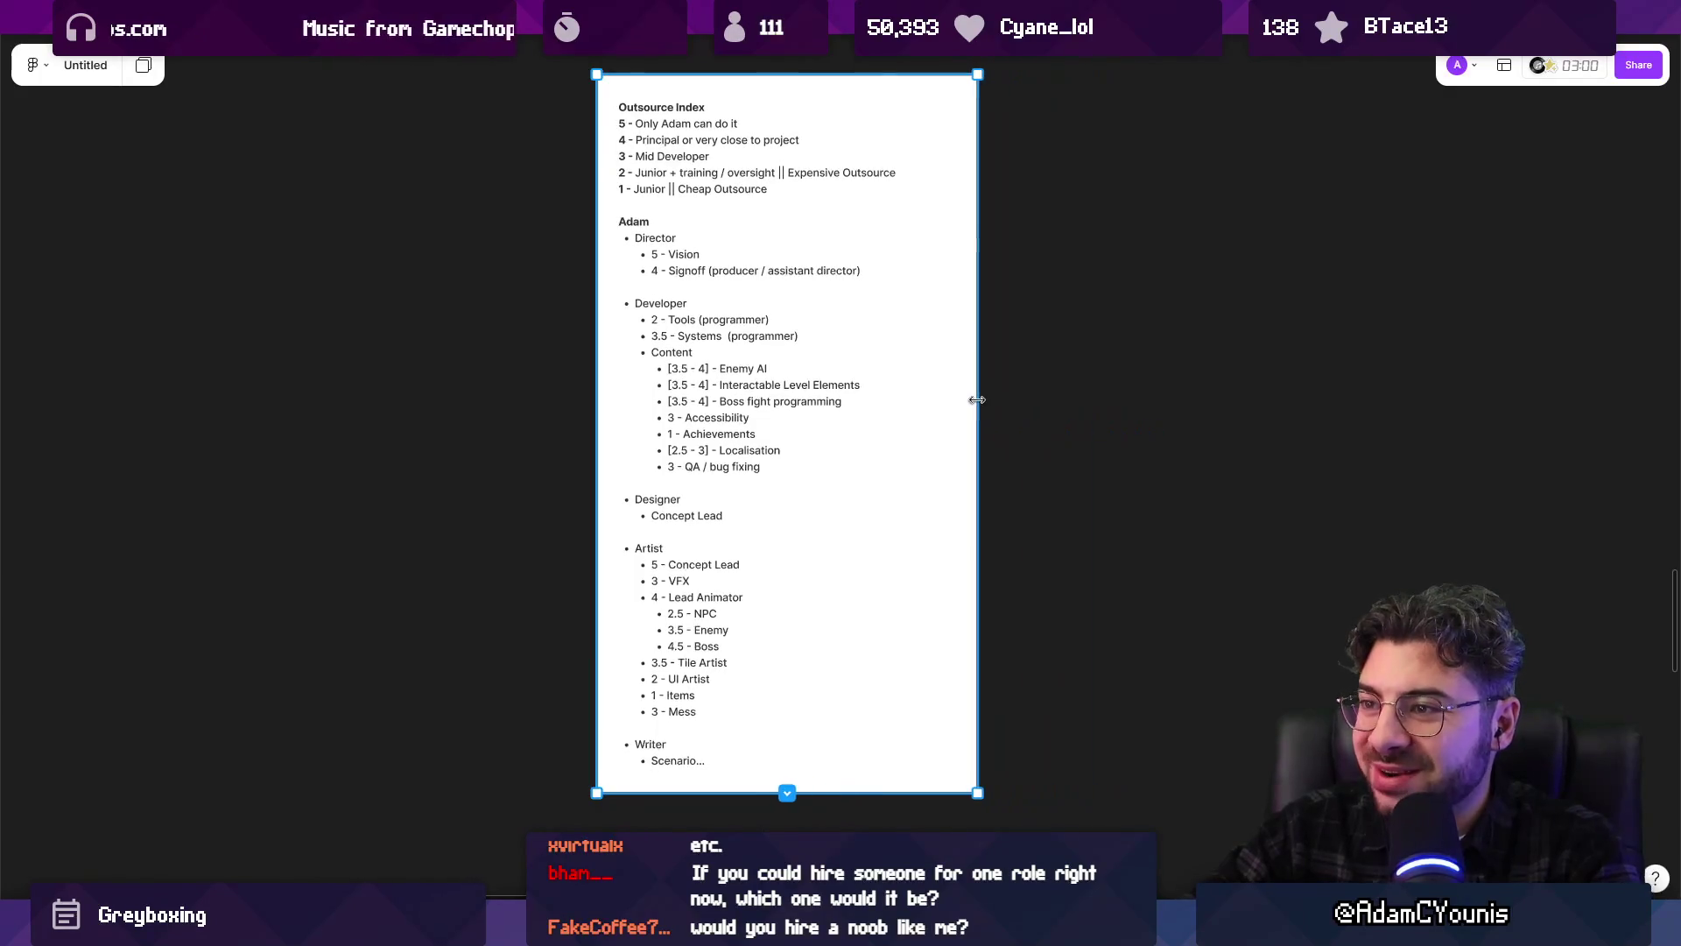
{"action": "scroll", "coordinate": [870, 356], "scroll_direction": "down", "scroll_amount": 3}
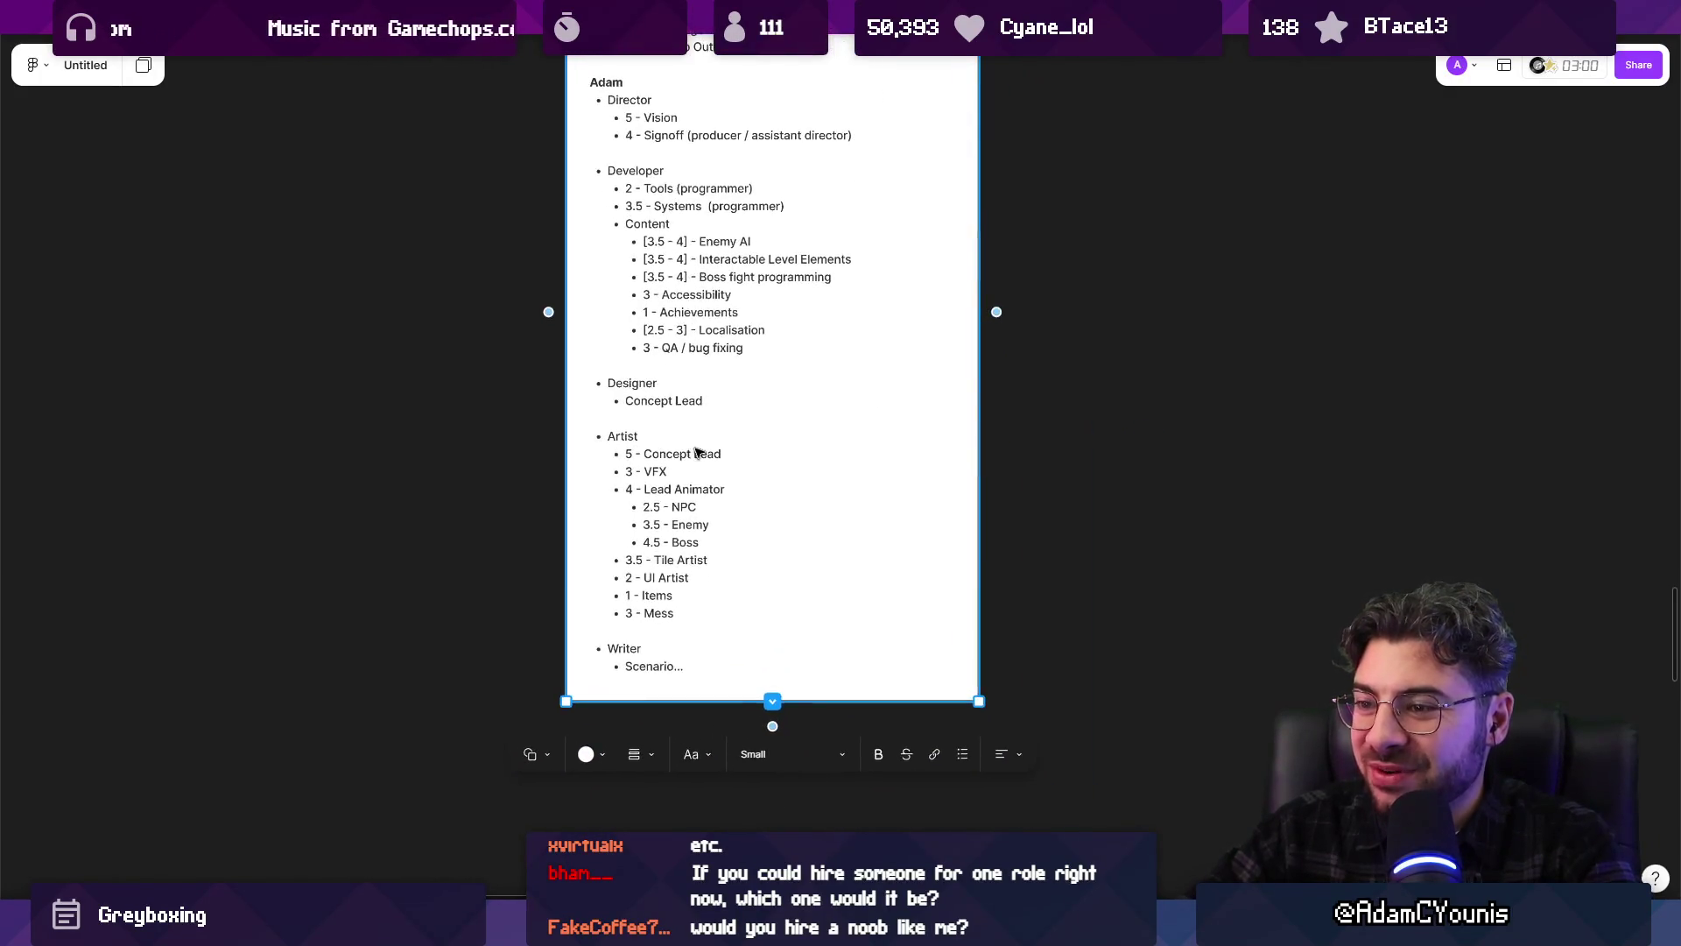
{"action": "scroll", "coordinate": [698, 450], "scroll_direction": "up", "scroll_amount": 1, "text": "ctrl"}
{"action": "scroll", "coordinate": [634, 630], "scroll_direction": "up", "scroll_amount": 2, "text": "ctrl"}
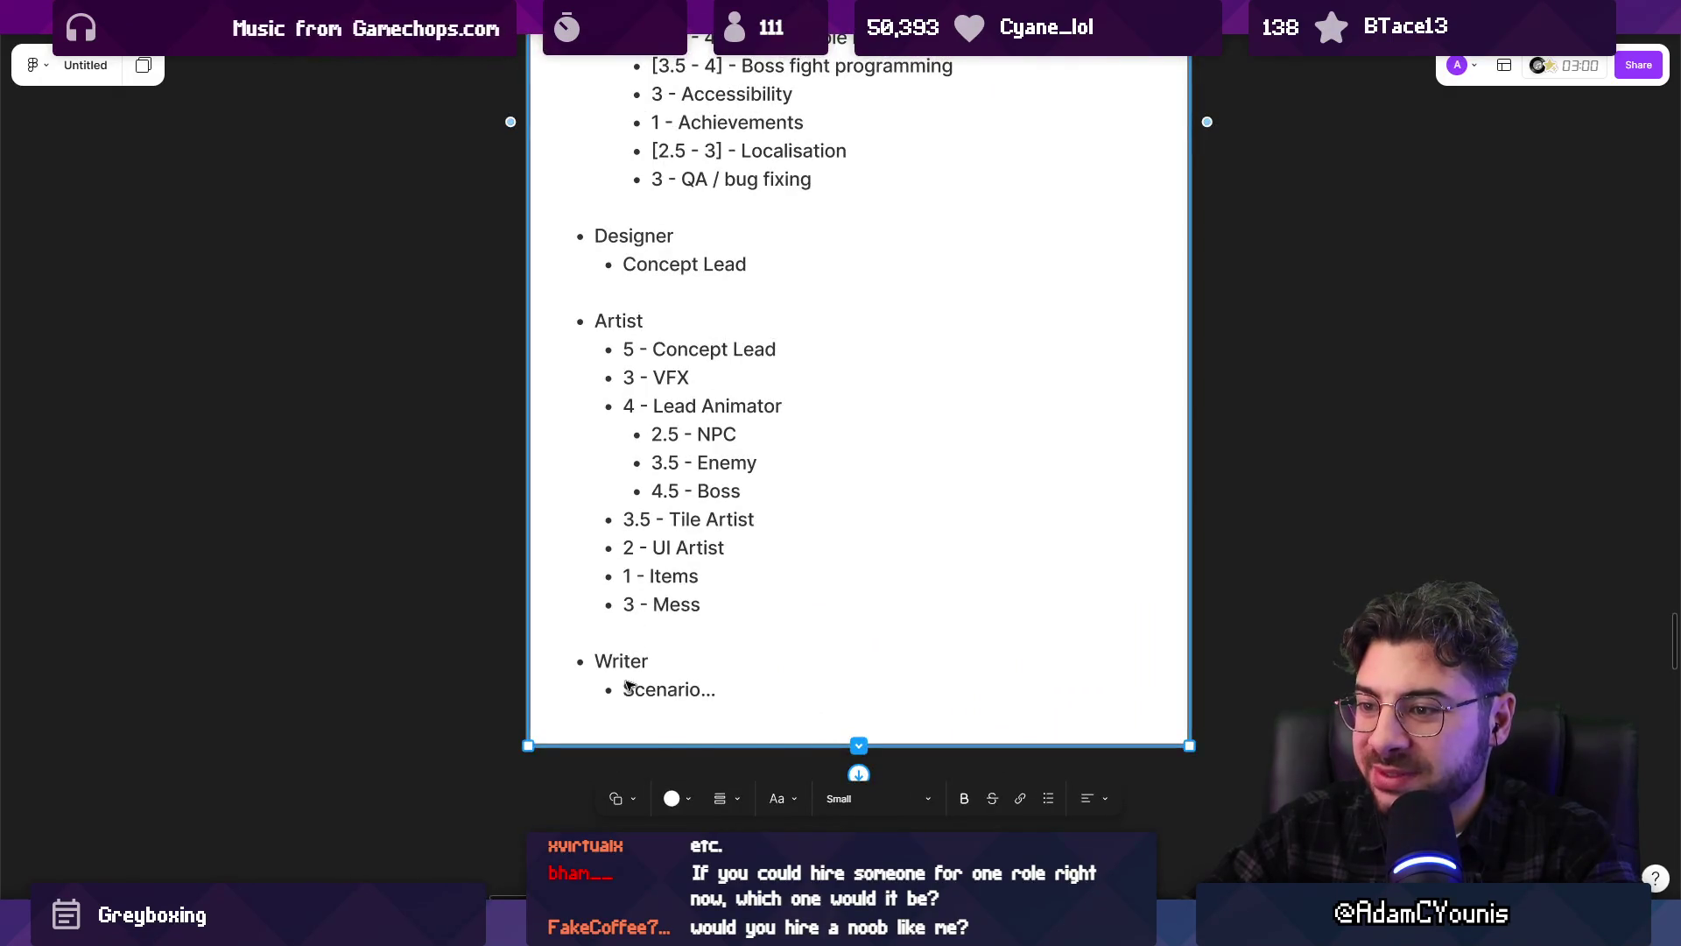
{"action": "scroll", "coordinate": [626, 685], "scroll_direction": "down", "scroll_amount": 3, "text": "ctrl"}
{"action": "scroll", "coordinate": [806, 532], "scroll_direction": "down", "scroll_amount": 2}
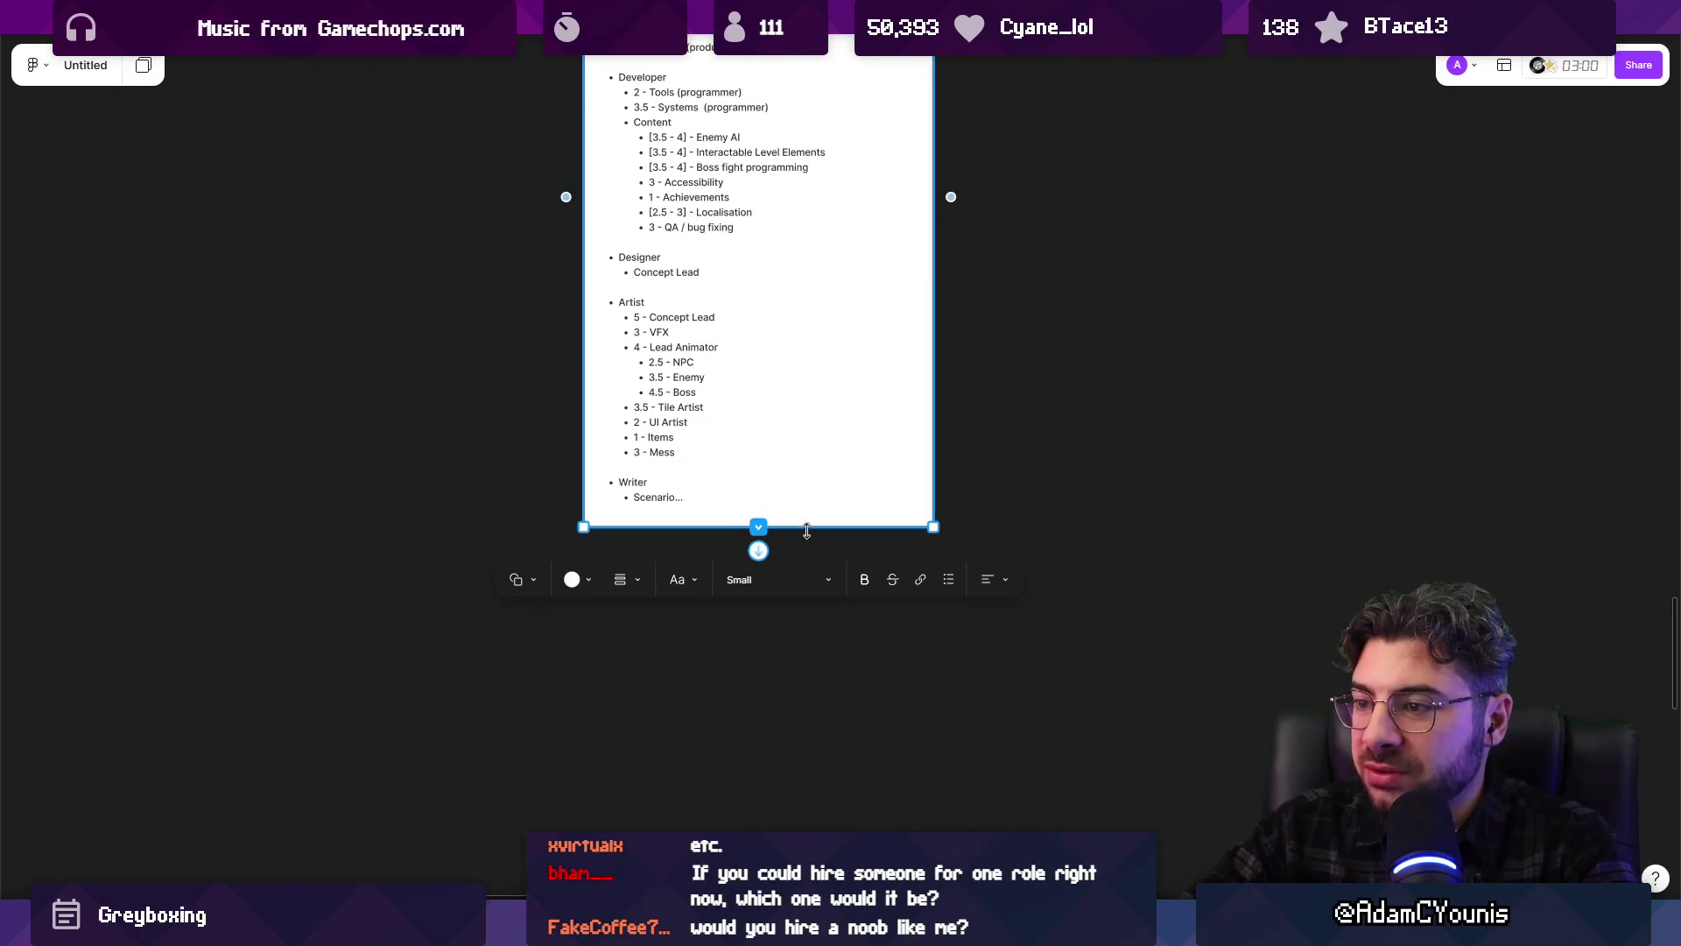
{"action": "left_click_drag", "start_coordinate": [807, 532], "coordinate": [799, 823]}
{"action": "scroll", "coordinate": [771, 573], "scroll_direction": "down", "scroll_amount": 2}
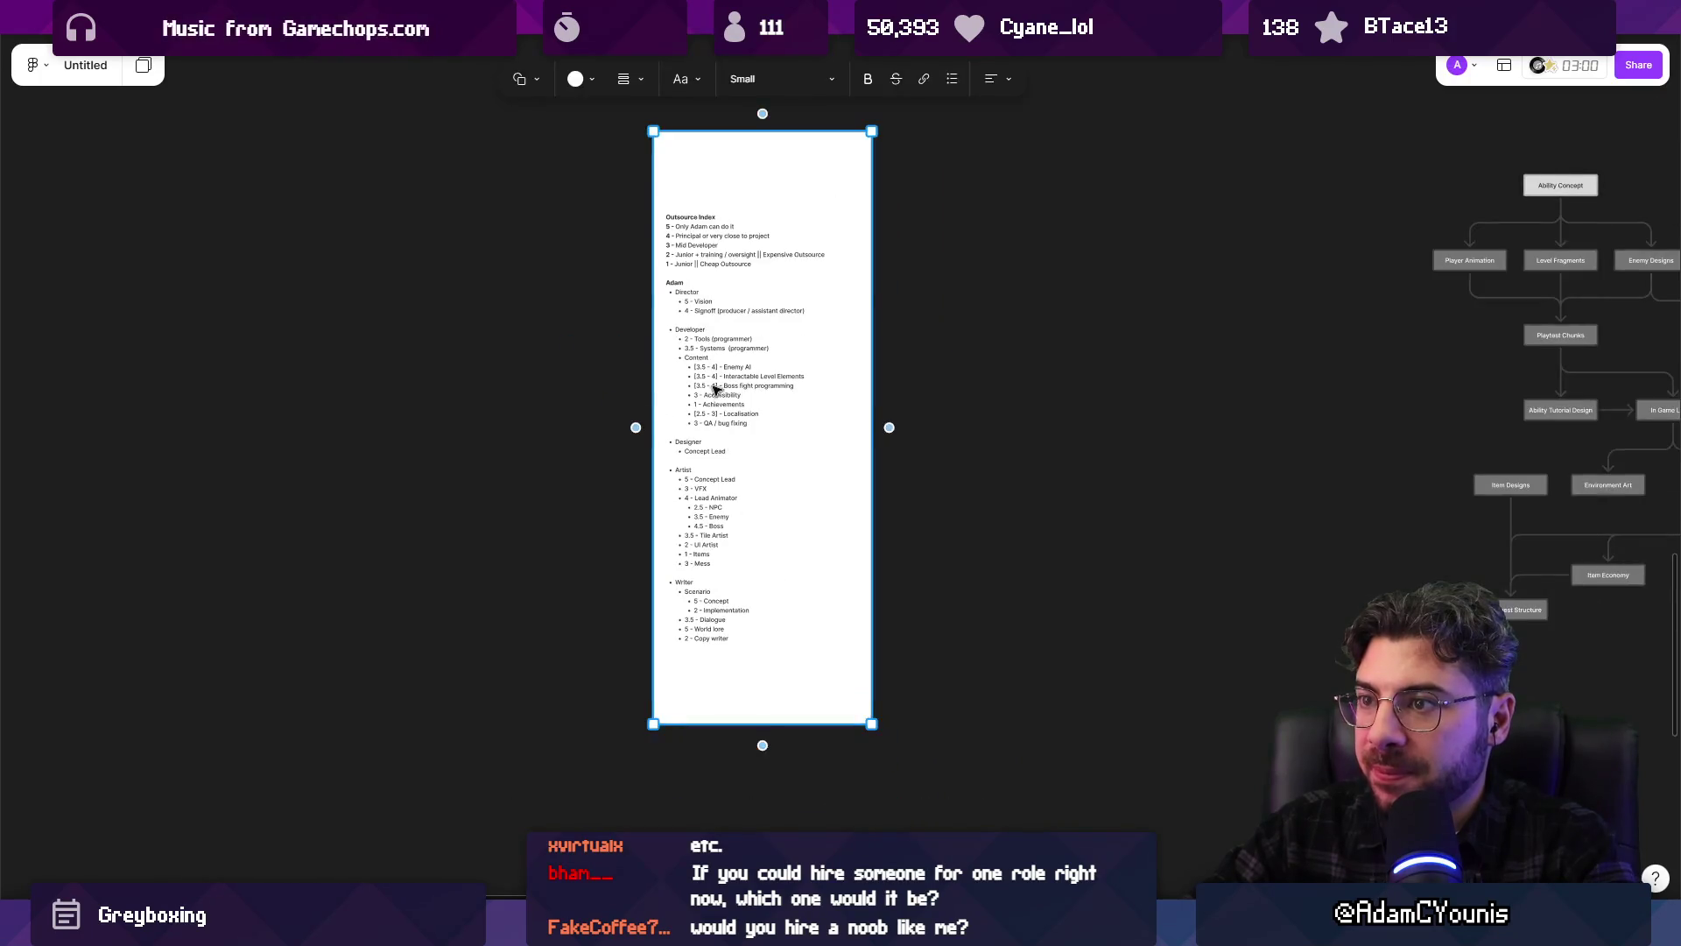
{"action": "scroll", "coordinate": [714, 389], "scroll_direction": "up", "scroll_amount": 2, "text": "ctrl"}
{"action": "scroll", "coordinate": [698, 214], "scroll_direction": "up", "scroll_amount": 3, "text": "ctrl"}
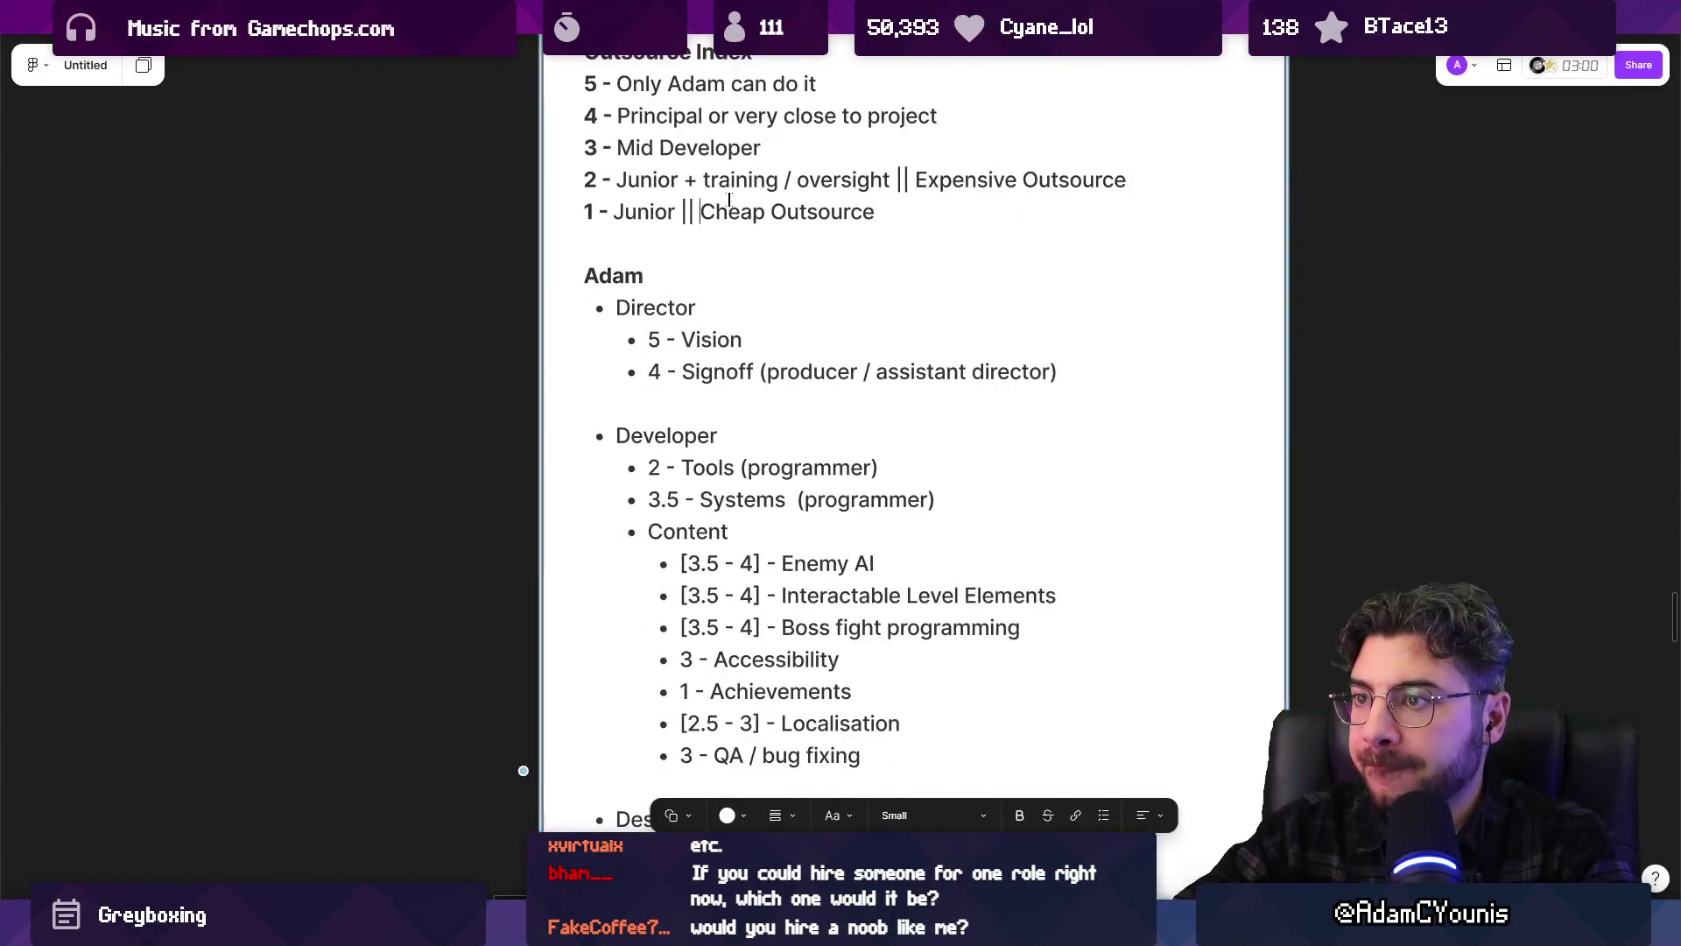
{"action": "scroll", "coordinate": [706, 210], "scroll_direction": "down", "scroll_amount": 2, "text": "ctrl"}
Move the six Outsource Index lines into a small duplicate note and trim Adam's empty top
{"action": "left_click_drag", "start_coordinate": [841, 337], "coordinate": [679, 254]}
{"action": "key", "text": "BackSpace"}
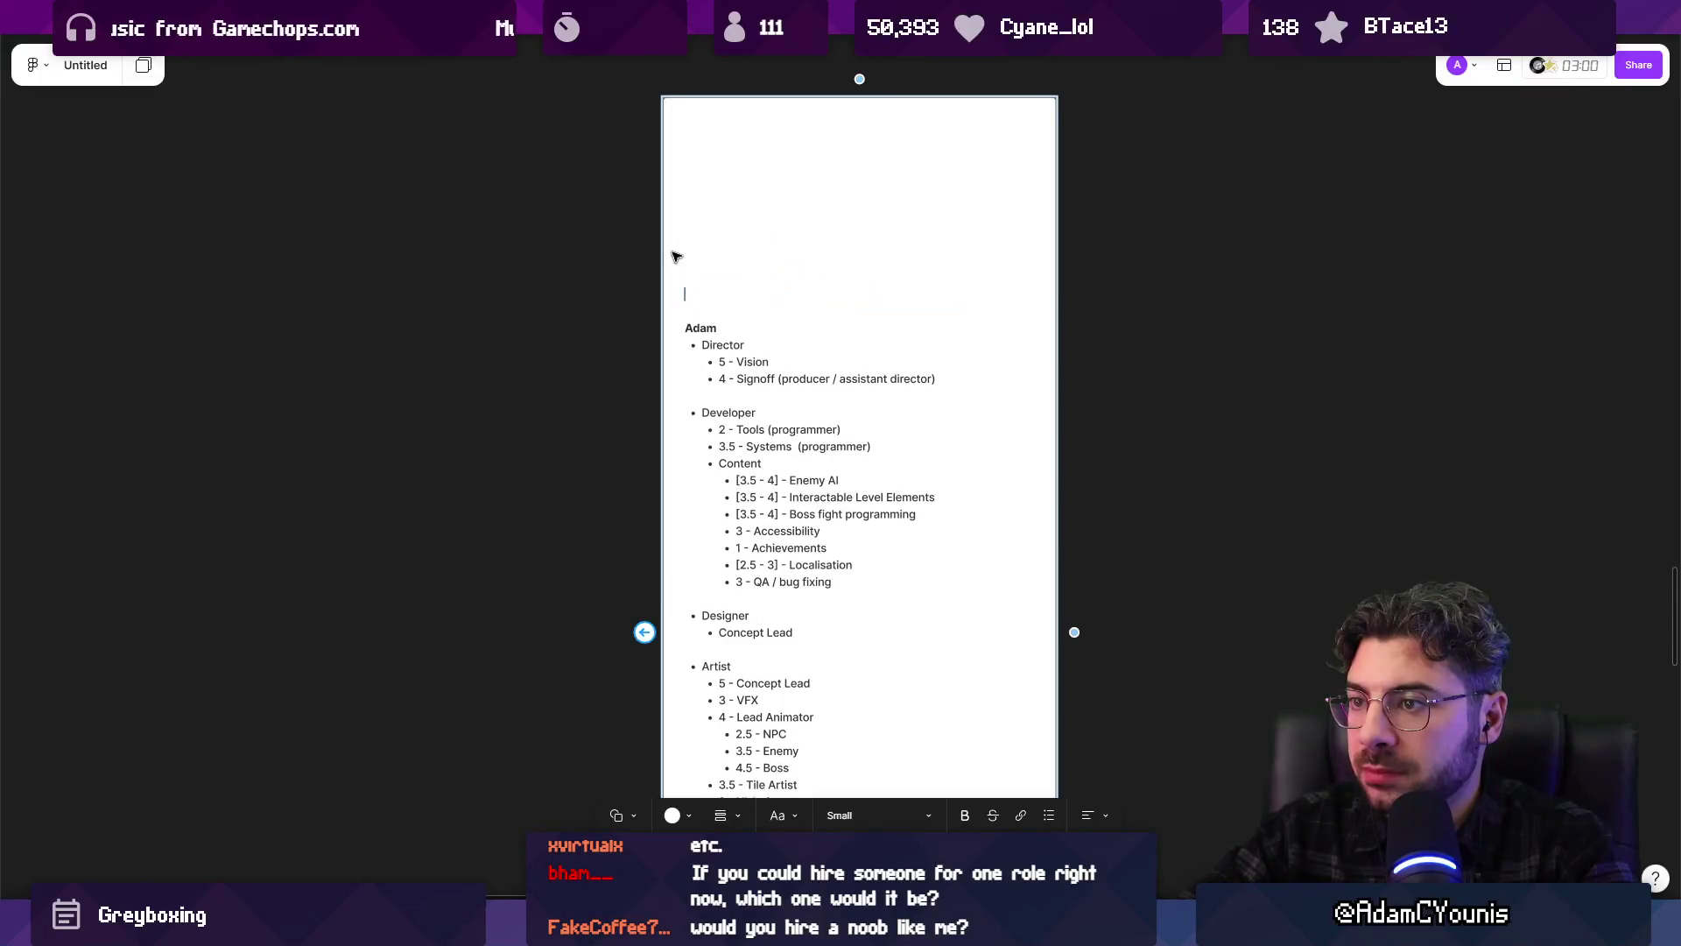
{"action": "key", "text": "ctrl+d"}
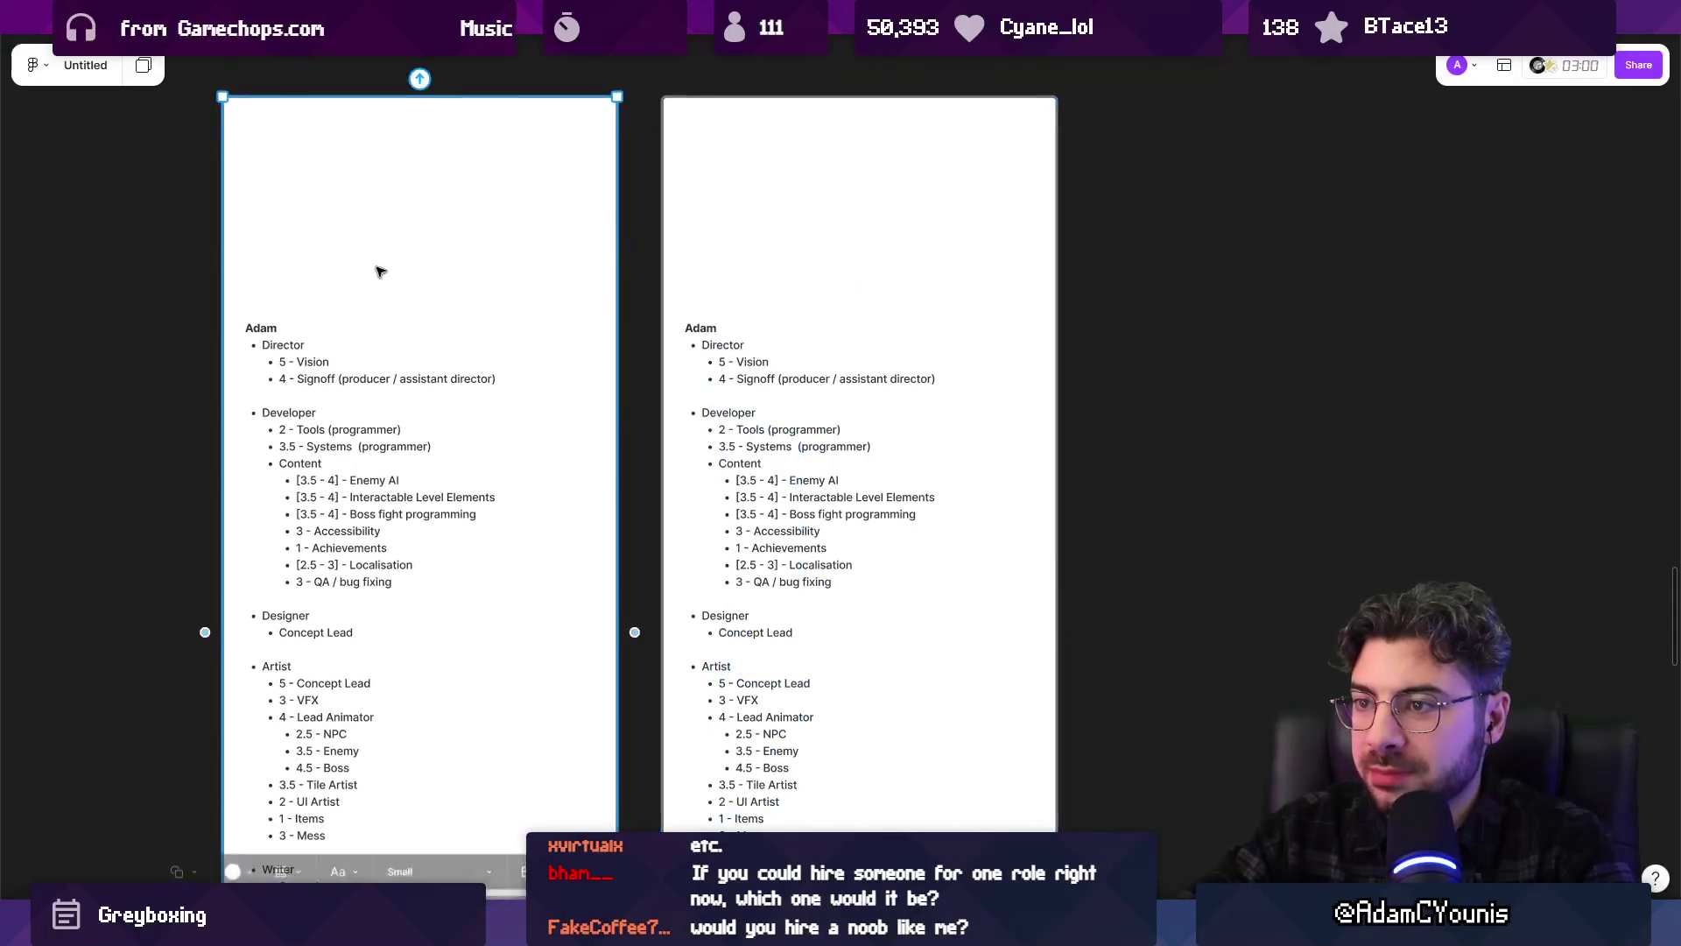
{"action": "key", "text": "ctrl+v"}
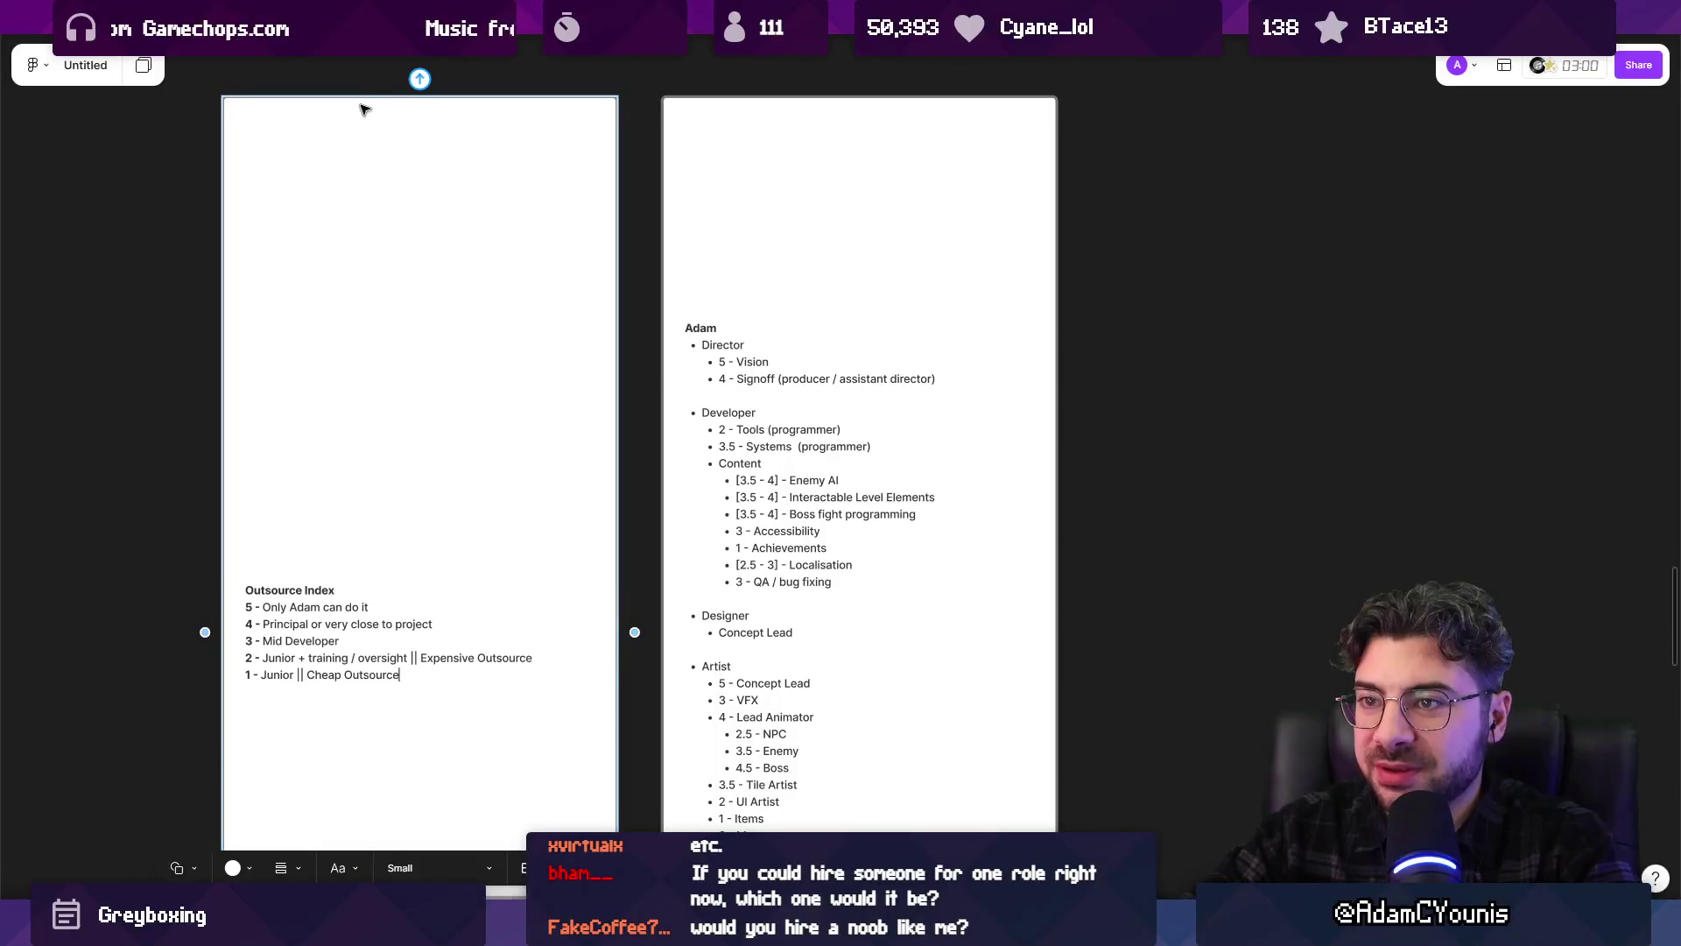
{"action": "mouse_move", "coordinate": [363, 98]}
{"action": "left_mouse_down"}
{"action": "mouse_move", "coordinate": [380, 549]}
{"action": "mouse_move", "coordinate": [432, 297]}
{"action": "mouse_move", "coordinate": [387, 199]}
{"action": "left_mouse_up"}
{"action": "left_click", "coordinate": [732, 259]}
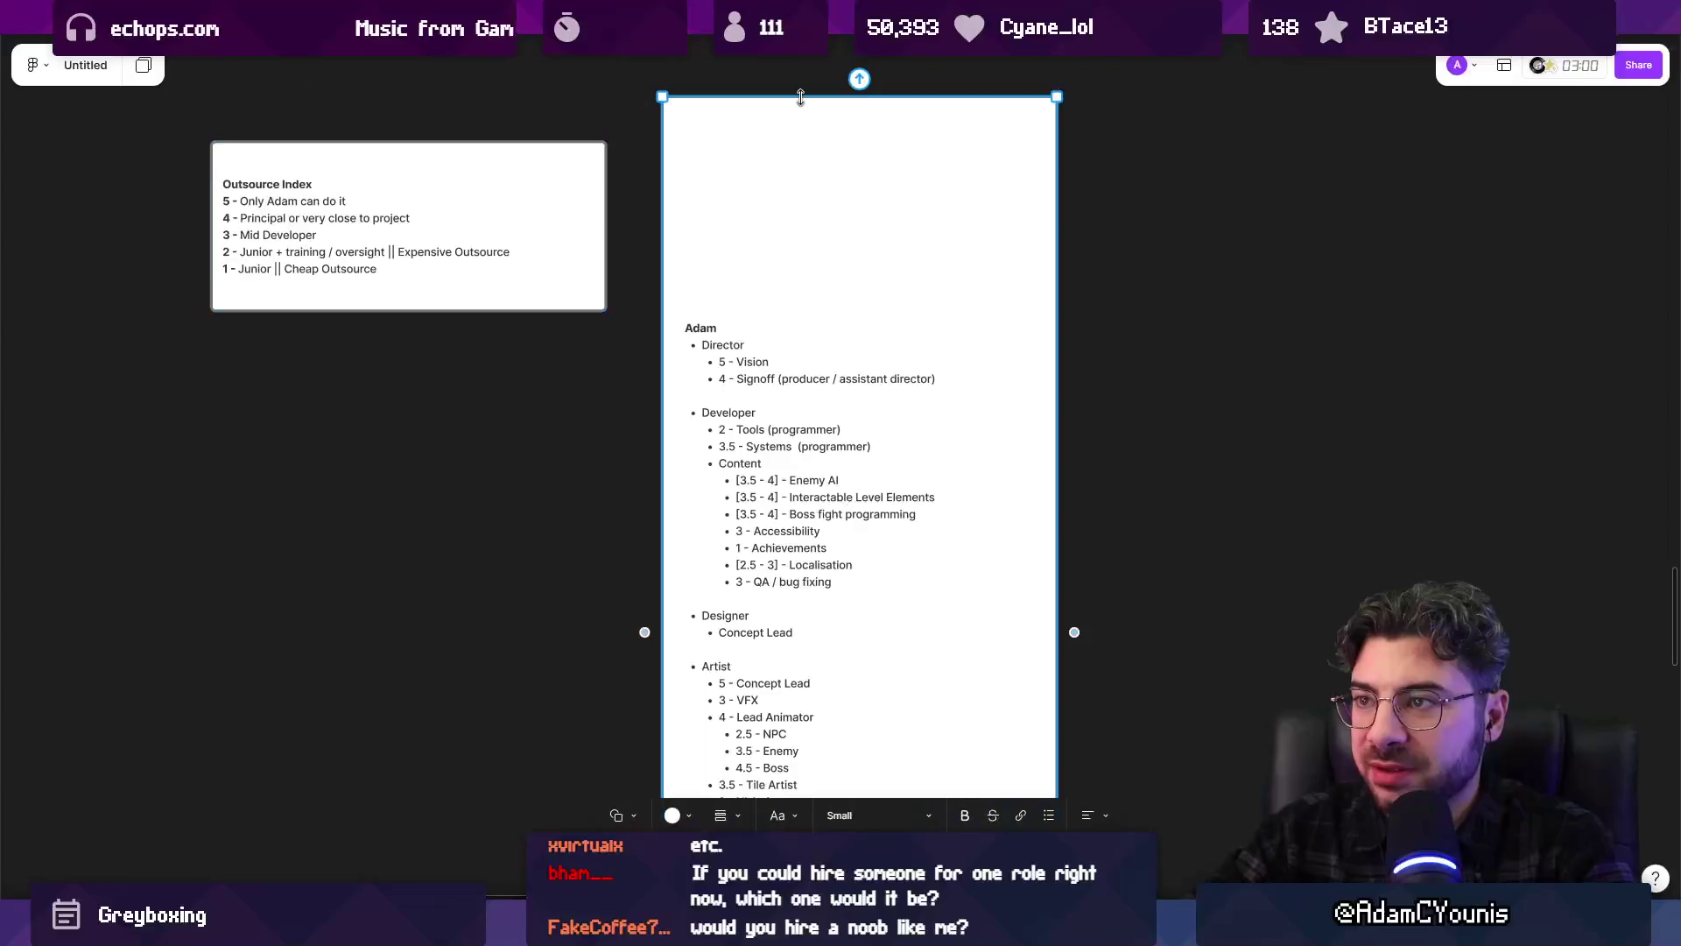
{"action": "mouse_move", "coordinate": [800, 99]}
{"action": "left_mouse_down"}
{"action": "mouse_move", "coordinate": [800, 395]}
{"action": "mouse_move", "coordinate": [804, 363]}
{"action": "left_mouse_up"}
Delete the blank line above Adam's role list and shorten his note slightly
{"action": "scroll", "coordinate": [809, 492], "scroll_direction": "down", "scroll_amount": 3}
{"action": "double_click", "coordinate": [752, 400]}
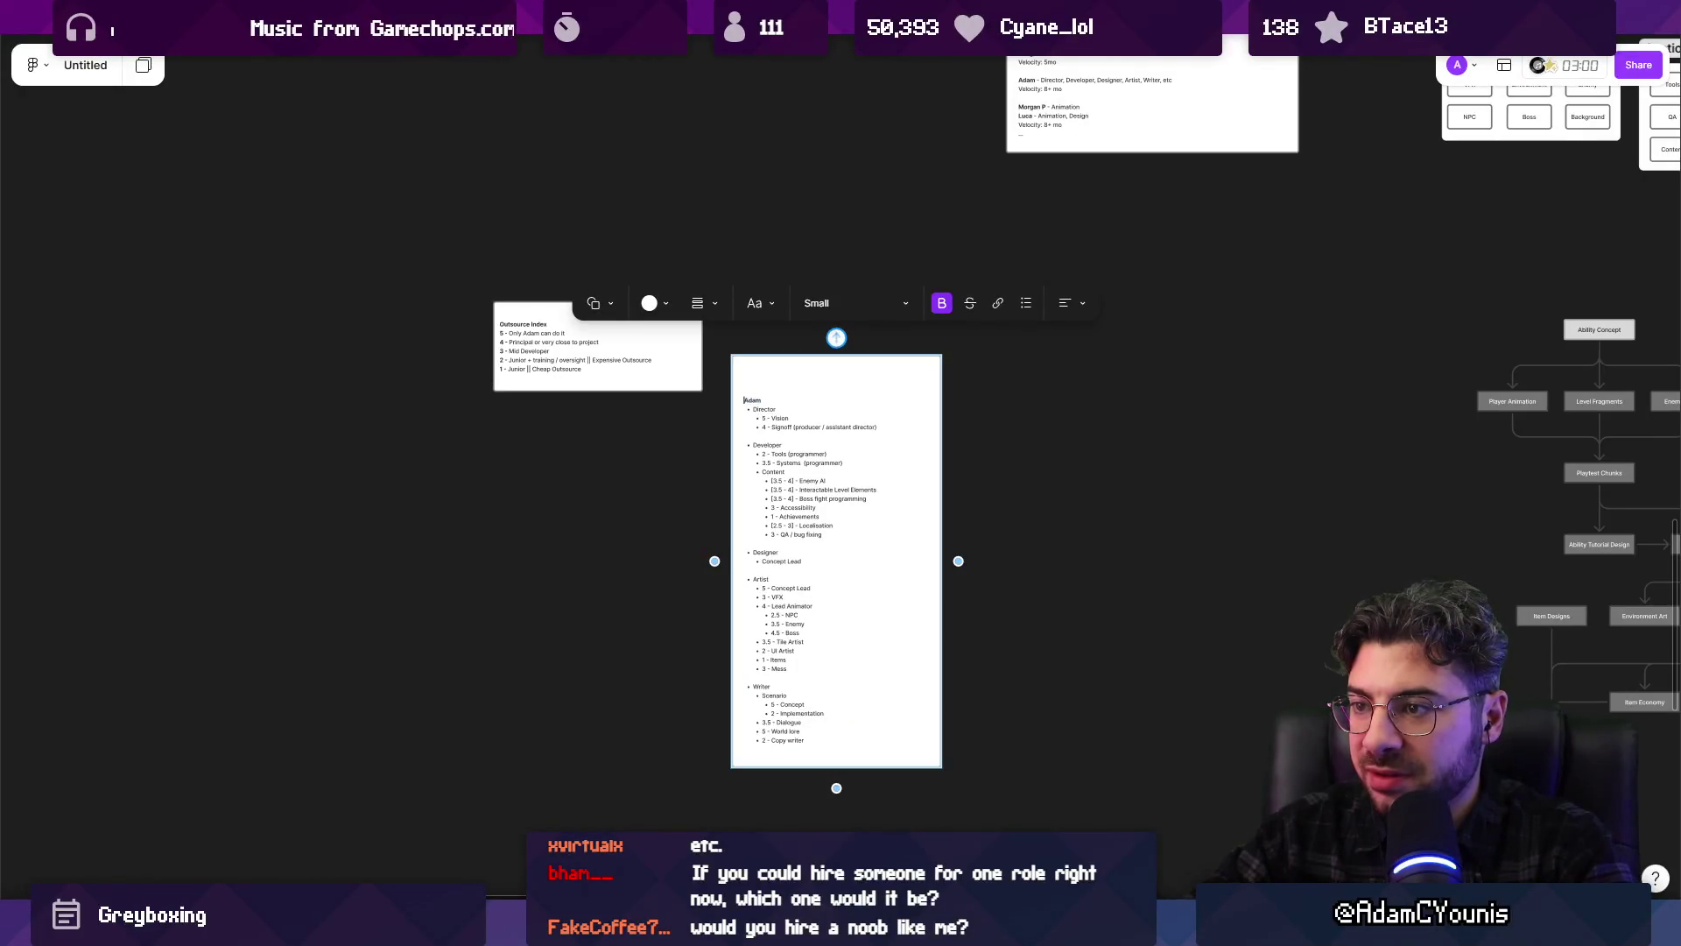
{"action": "key", "text": "BackSpace"}
{"action": "key", "text": "Escape"}
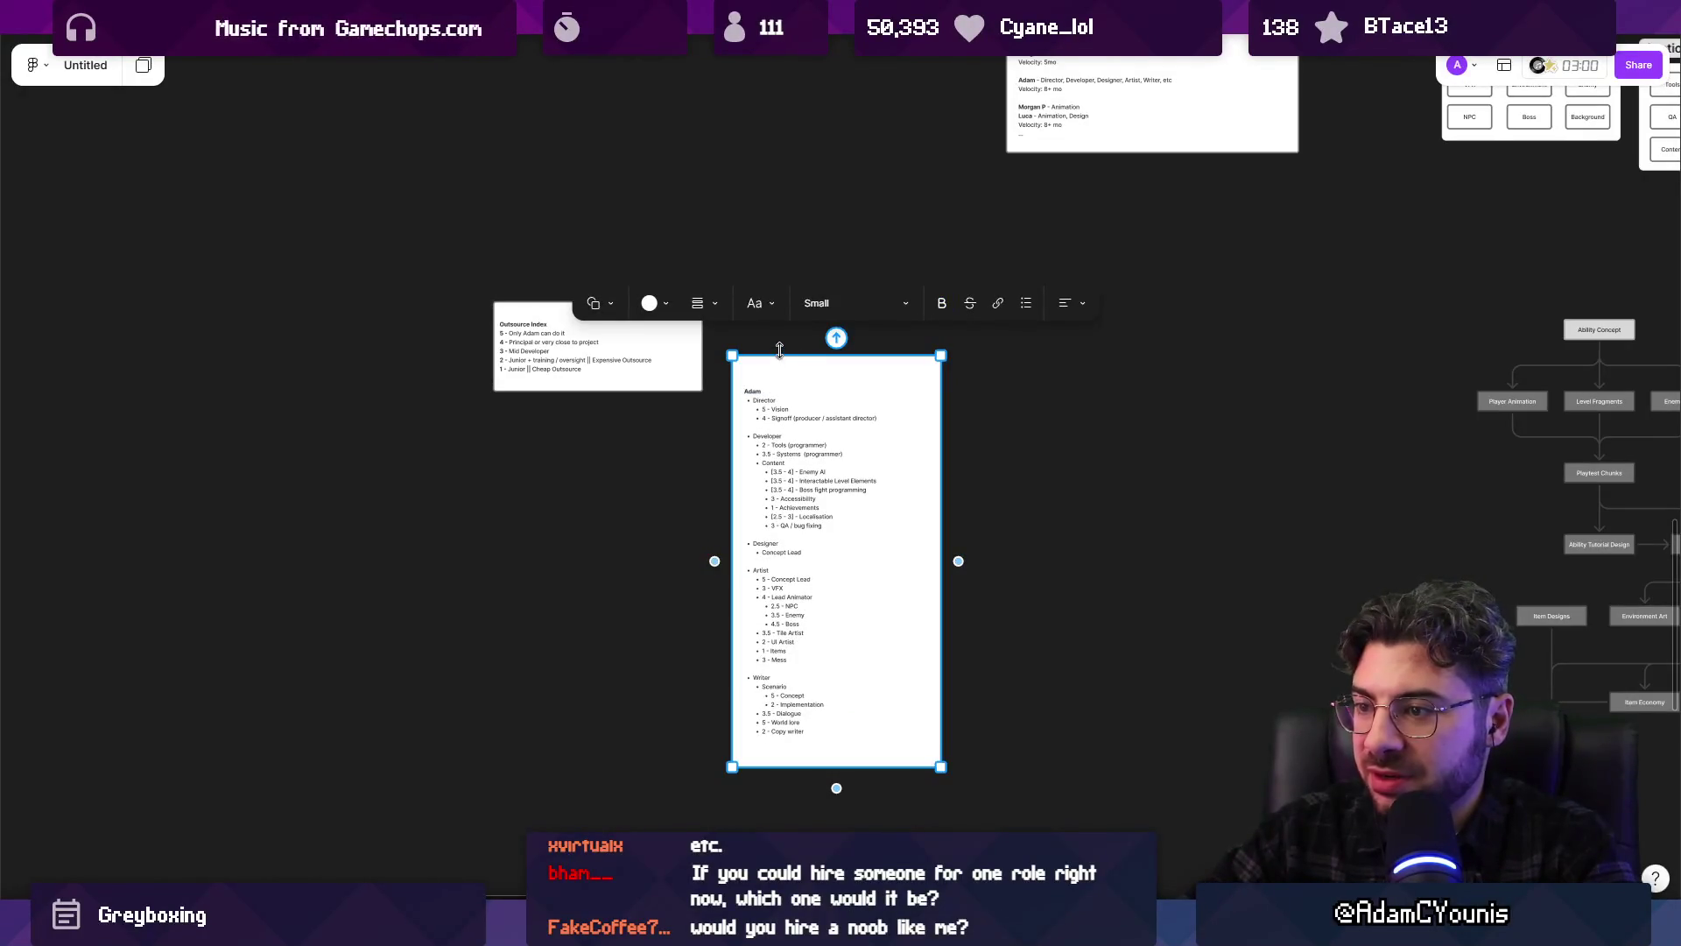
{"action": "left_click_drag", "start_coordinate": [779, 350], "coordinate": [780, 367]}
Place Adam's note level with the Outsource Index note and closer beside it
{"action": "mouse_move", "coordinate": [782, 466]}
{"action": "left_mouse_down"}
{"action": "mouse_move", "coordinate": [782, 396]}
{"action": "mouse_move", "coordinate": [565, 339]}
{"action": "mouse_move", "coordinate": [683, 354]}
{"action": "left_mouse_up"}
{"action": "scroll", "coordinate": [685, 398], "scroll_direction": "up", "scroll_amount": 5}
{"action": "left_click", "coordinate": [724, 348]}
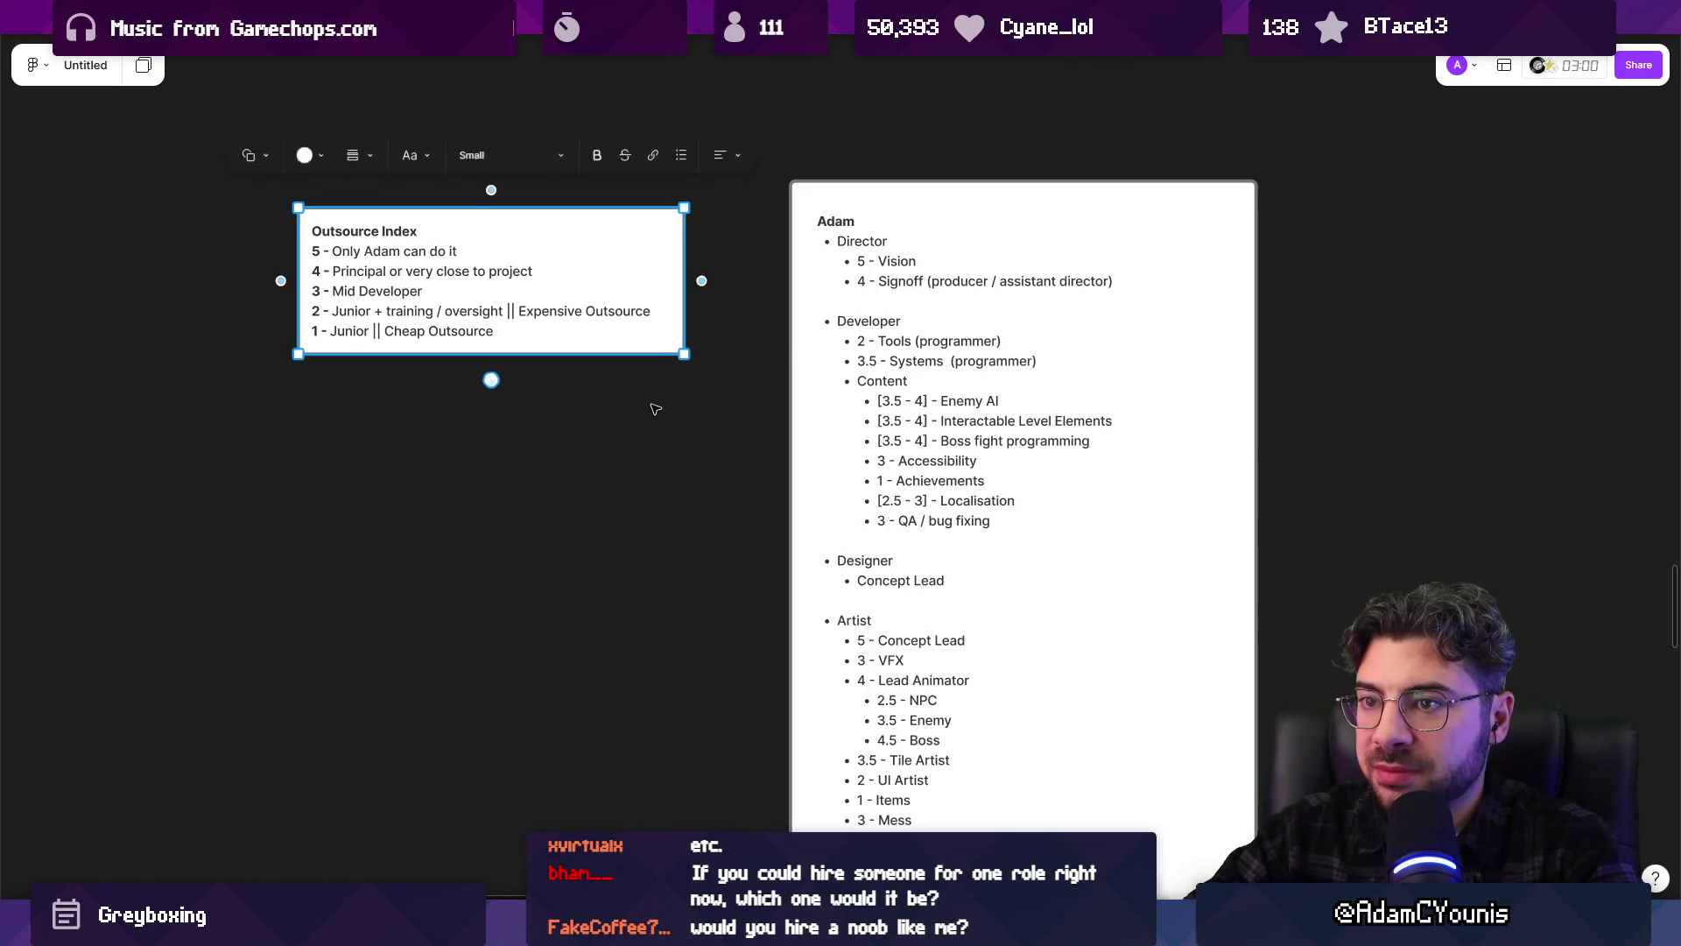
{"action": "scroll", "coordinate": [655, 409], "scroll_direction": "down", "scroll_amount": 3}
{"action": "scroll", "coordinate": [698, 435], "scroll_direction": "right", "scroll_amount": 2}
{"action": "left_click", "coordinate": [629, 379]}
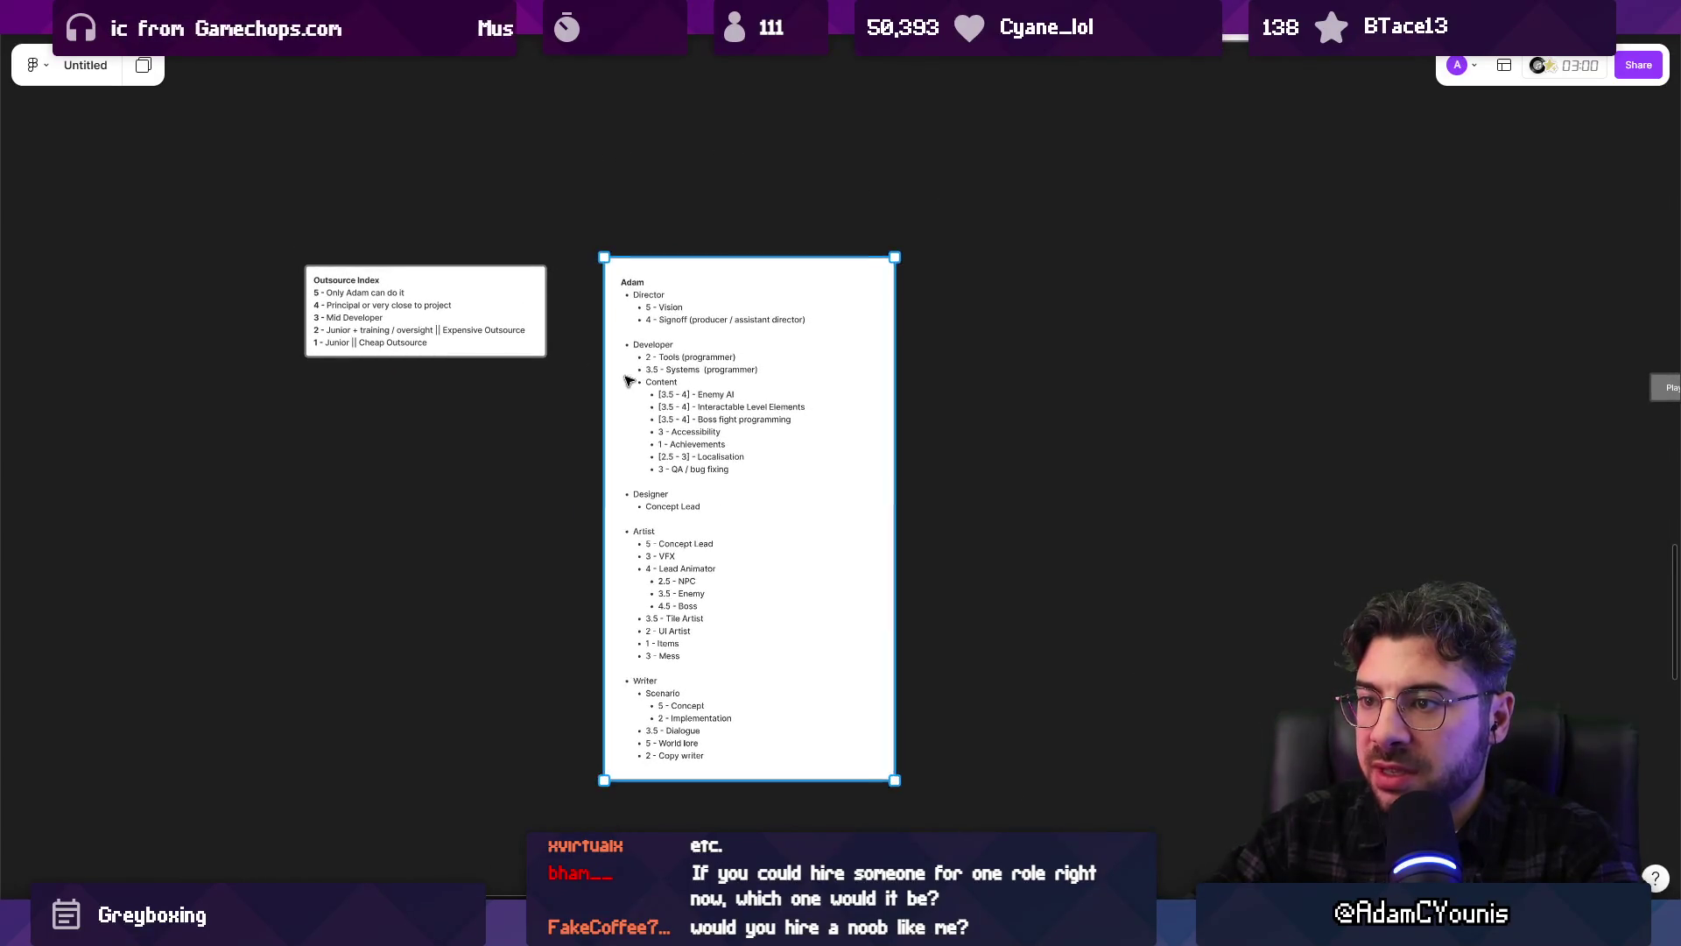
{"action": "left_click_drag", "start_coordinate": [628, 380], "coordinate": [603, 387]}
{"action": "scroll", "coordinate": [608, 418], "scroll_direction": "up", "scroll_amount": 3}
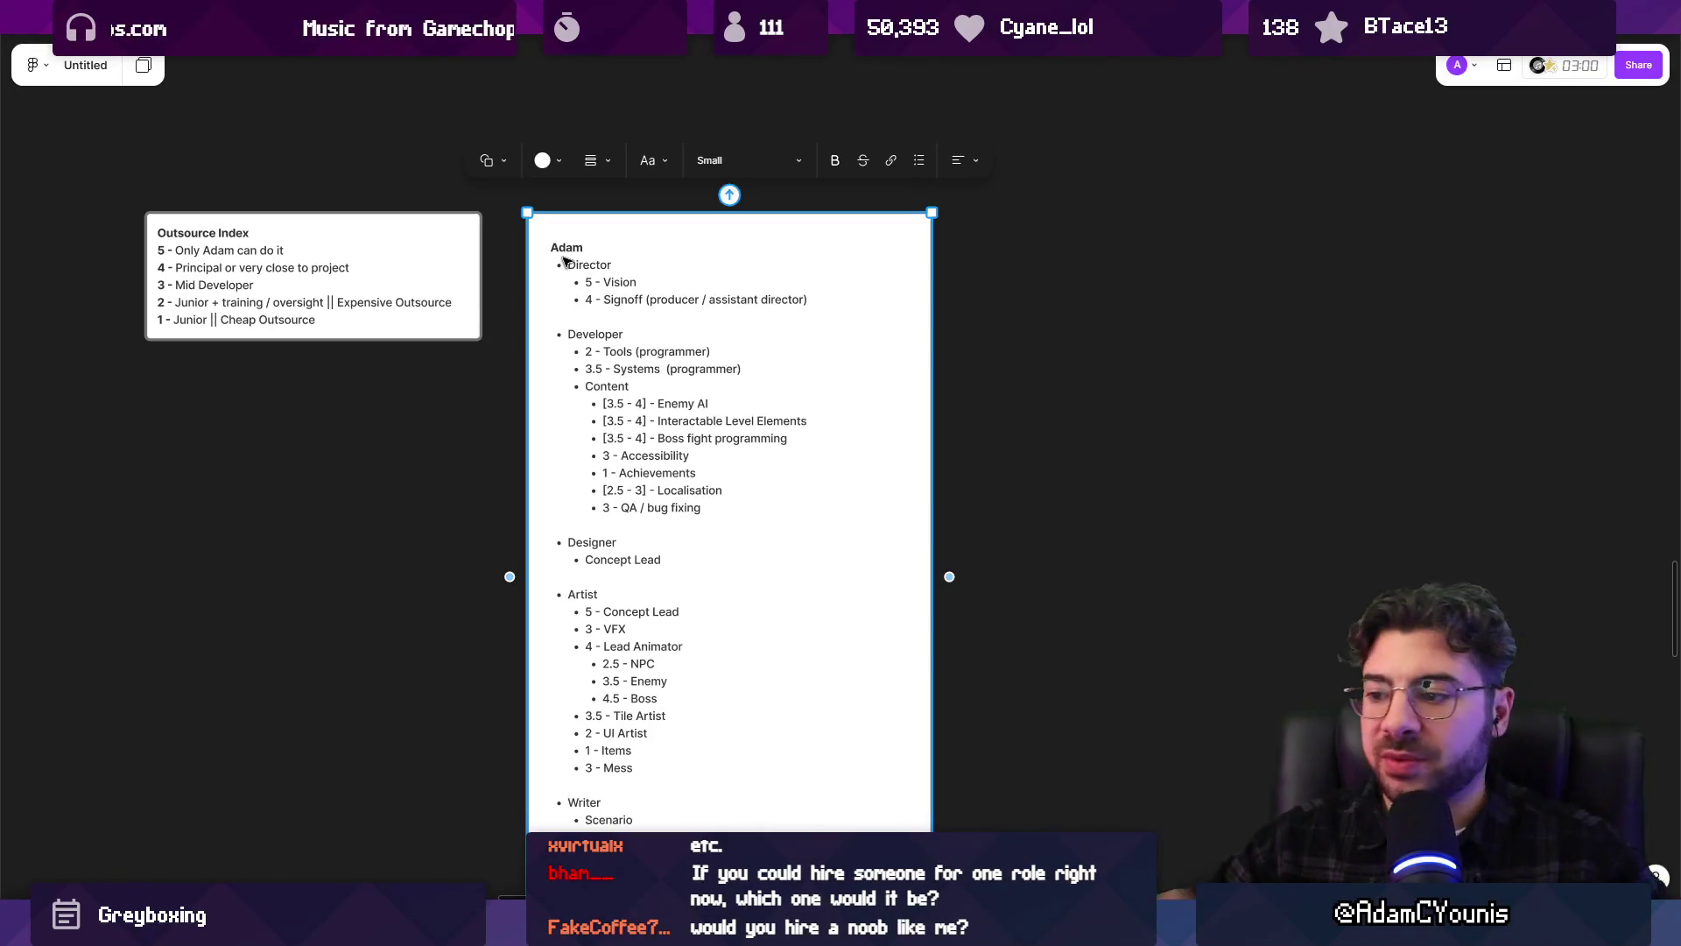
{"action": "mouse_move", "coordinate": [764, 930]}
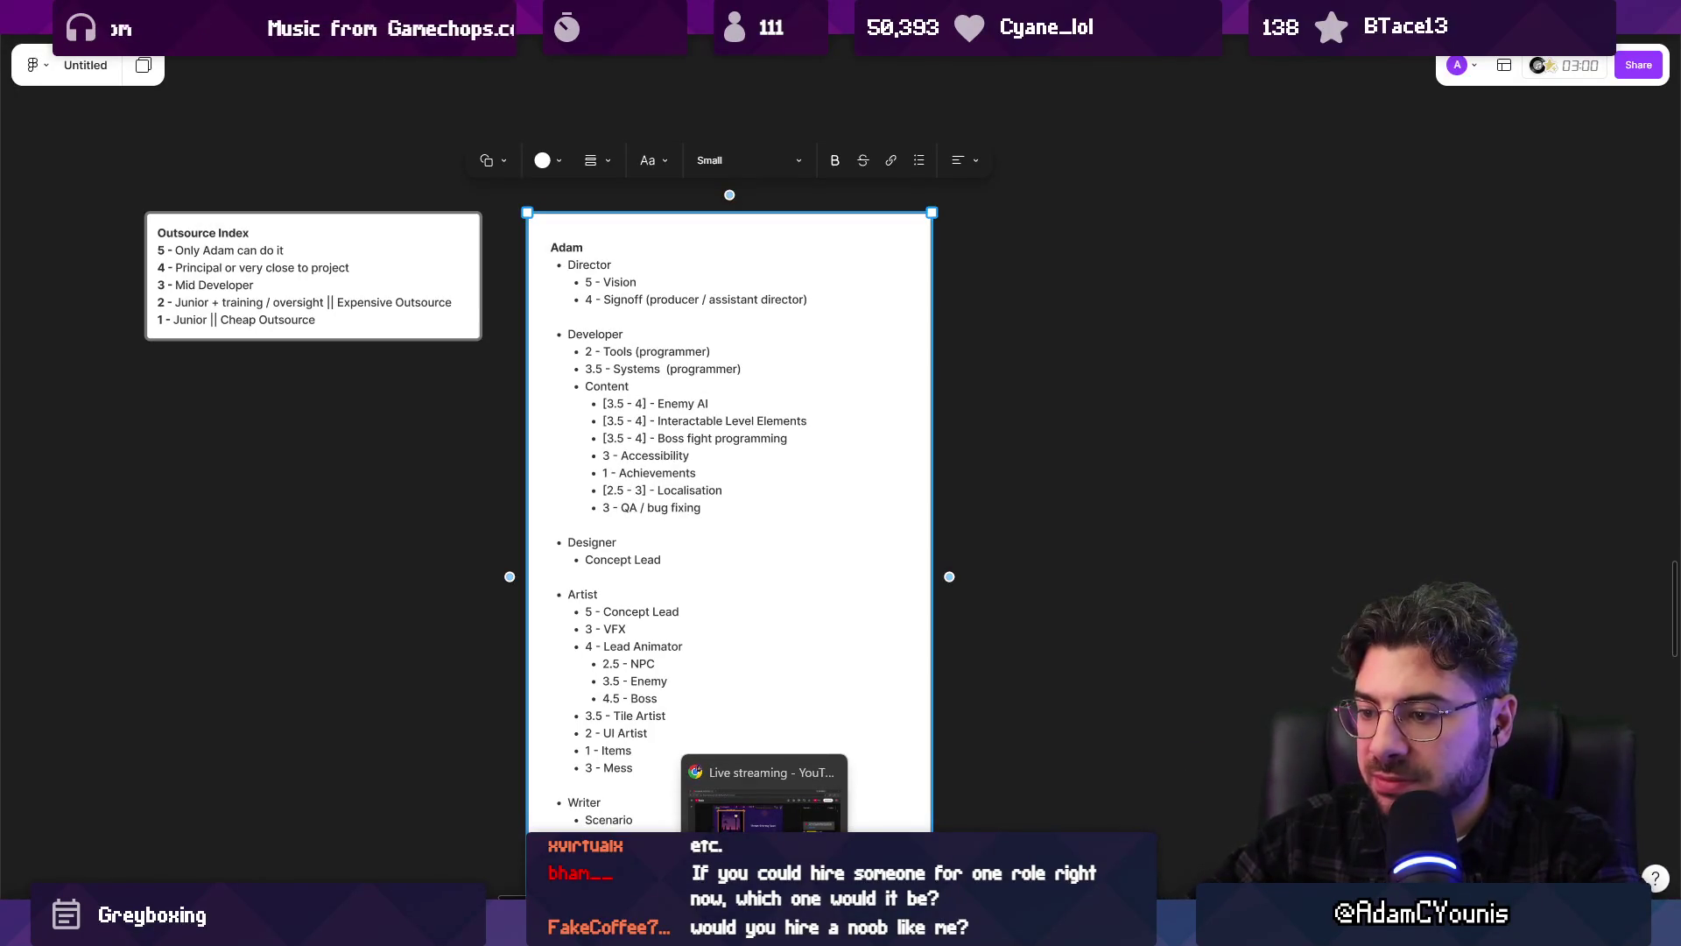
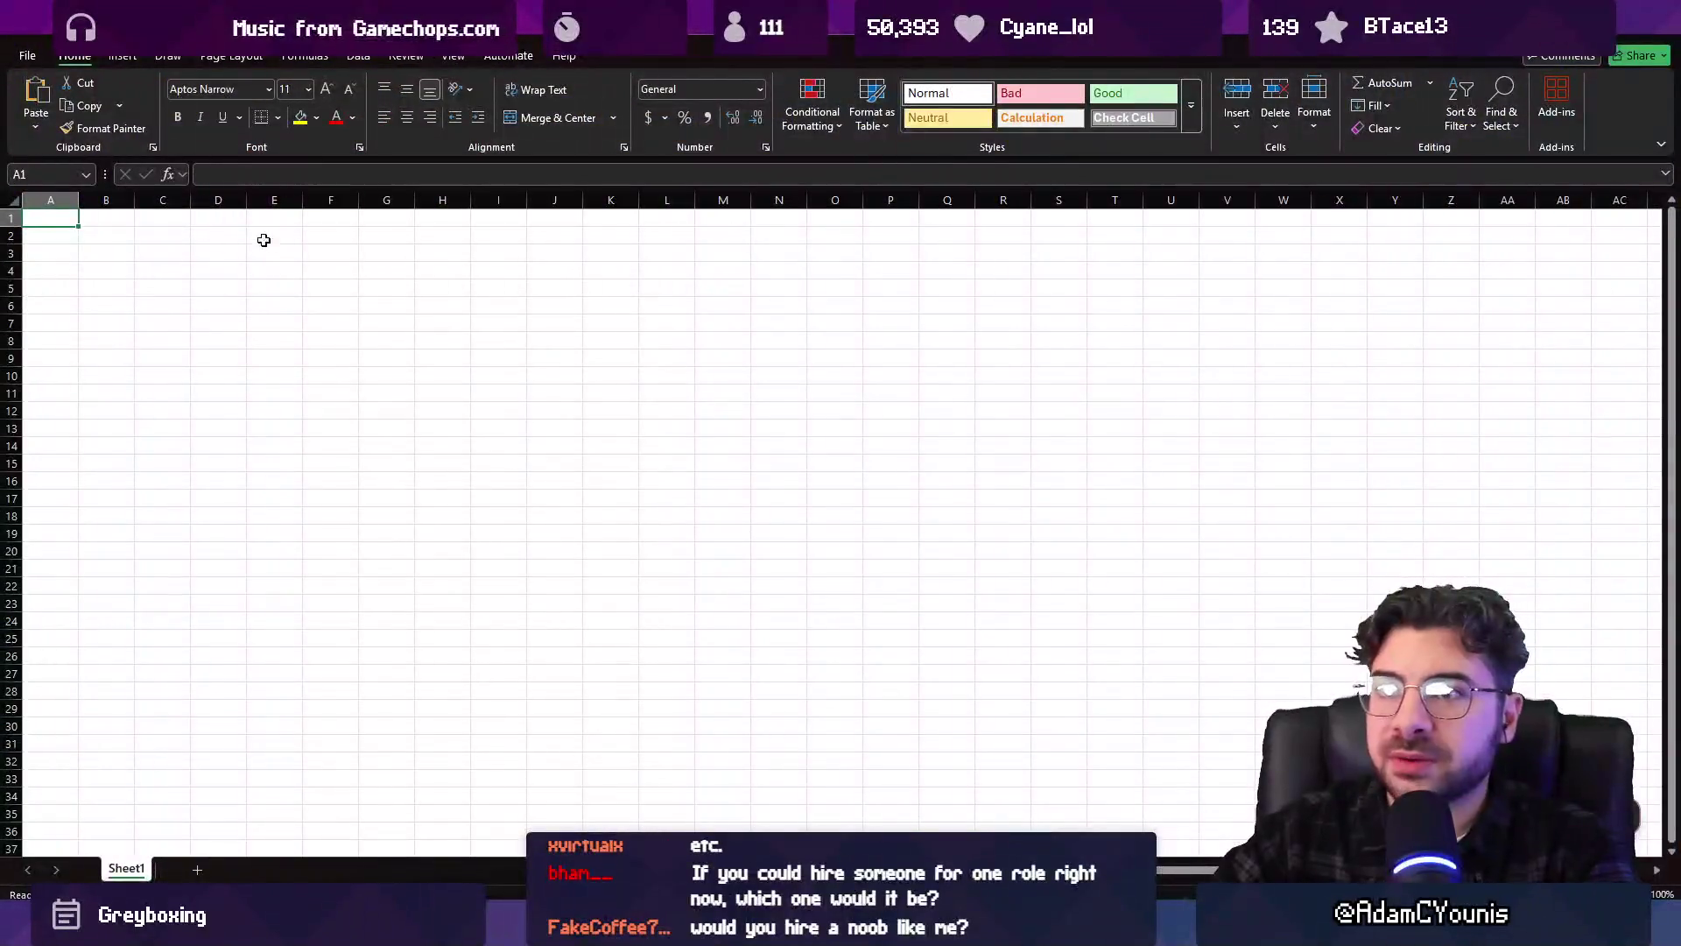
Select the whole Excel worksheet and browse the Page Layout and Formulas ribbon options
{"action": "key", "text": "ctrl+a"}
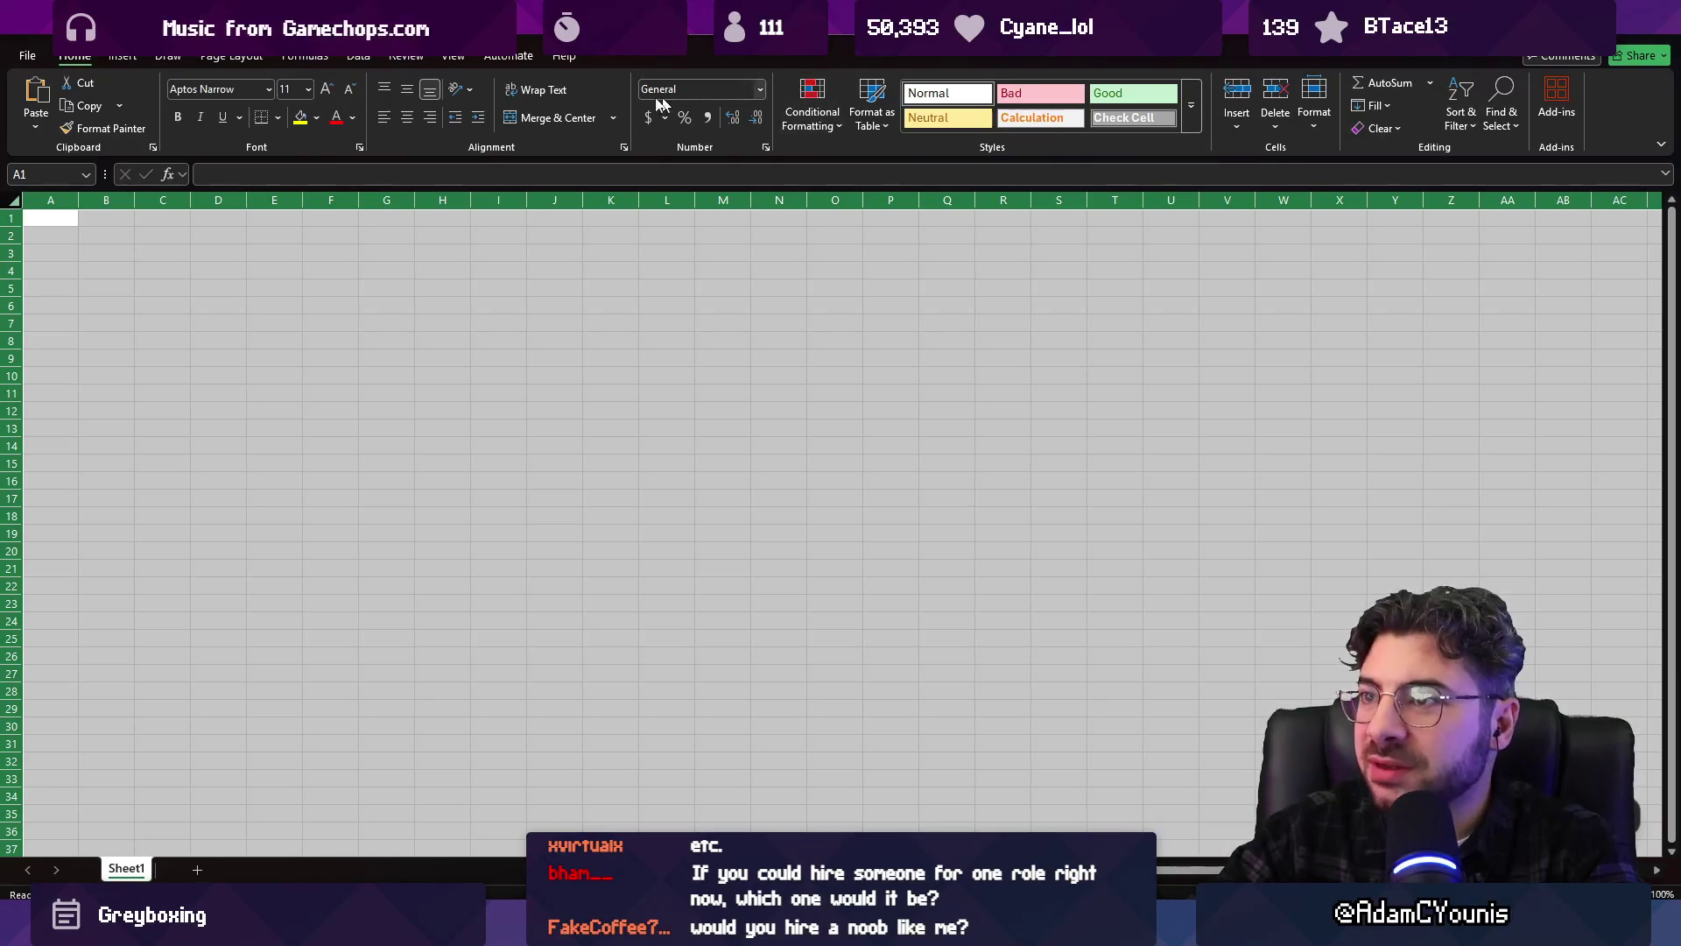
{"action": "left_click", "coordinate": [169, 56]}
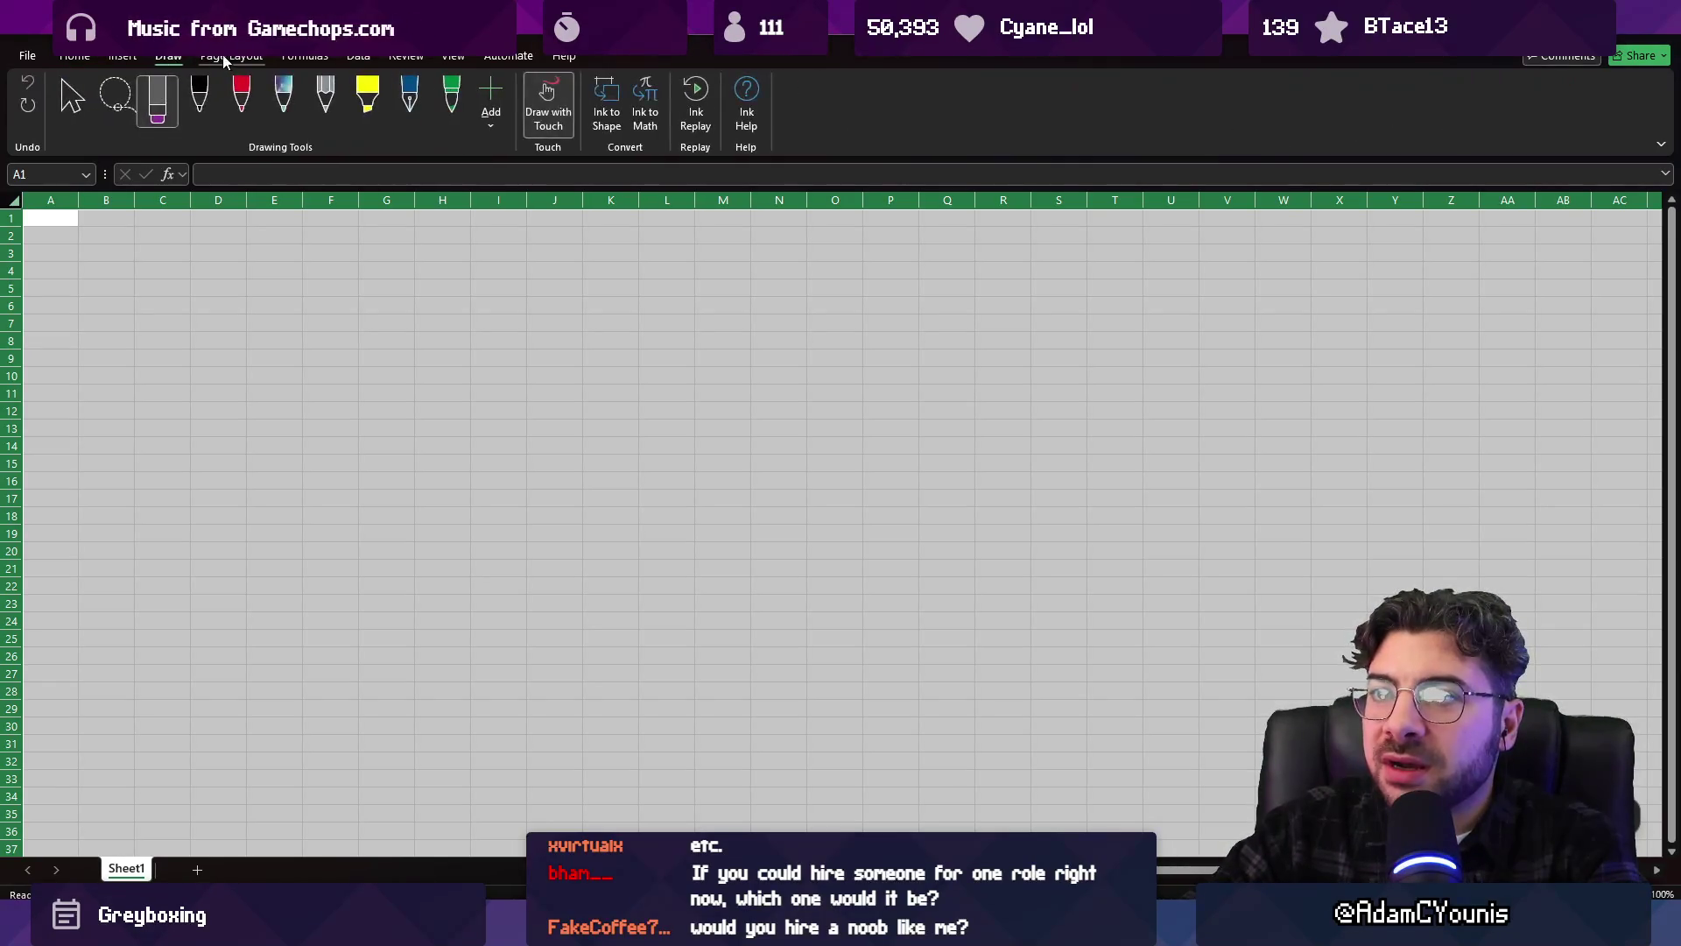
{"action": "left_click", "coordinate": [231, 56]}
{"action": "left_click", "coordinate": [87, 56]}
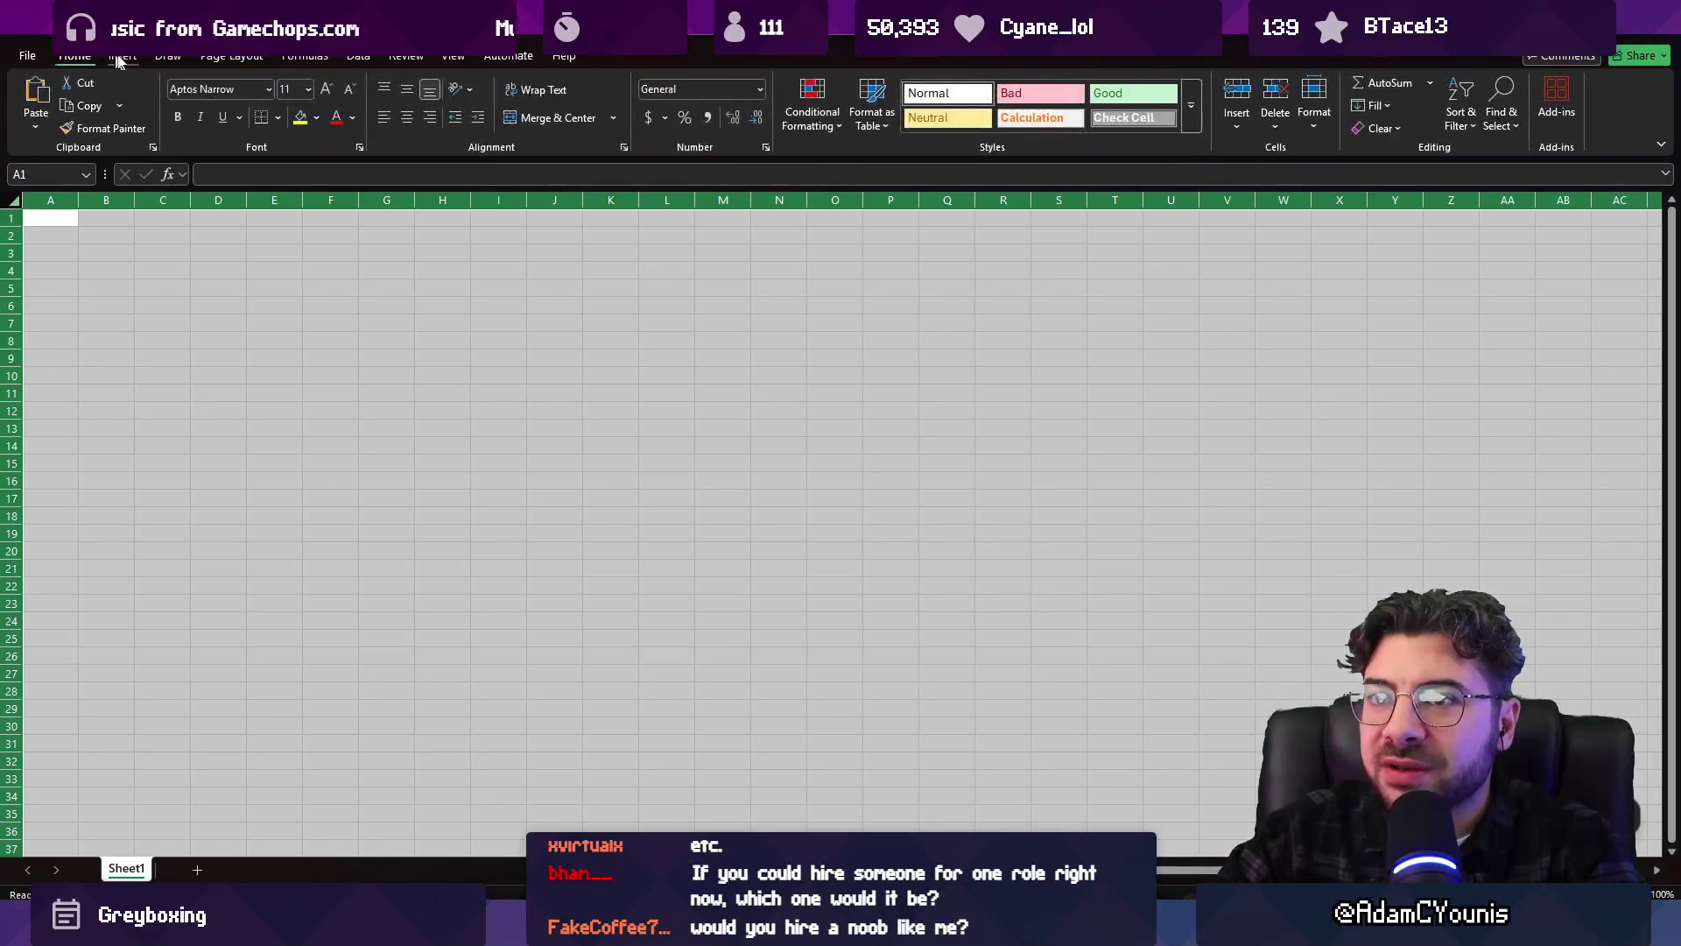
{"action": "left_click", "coordinate": [358, 56]}
{"action": "left_click", "coordinate": [305, 56]}
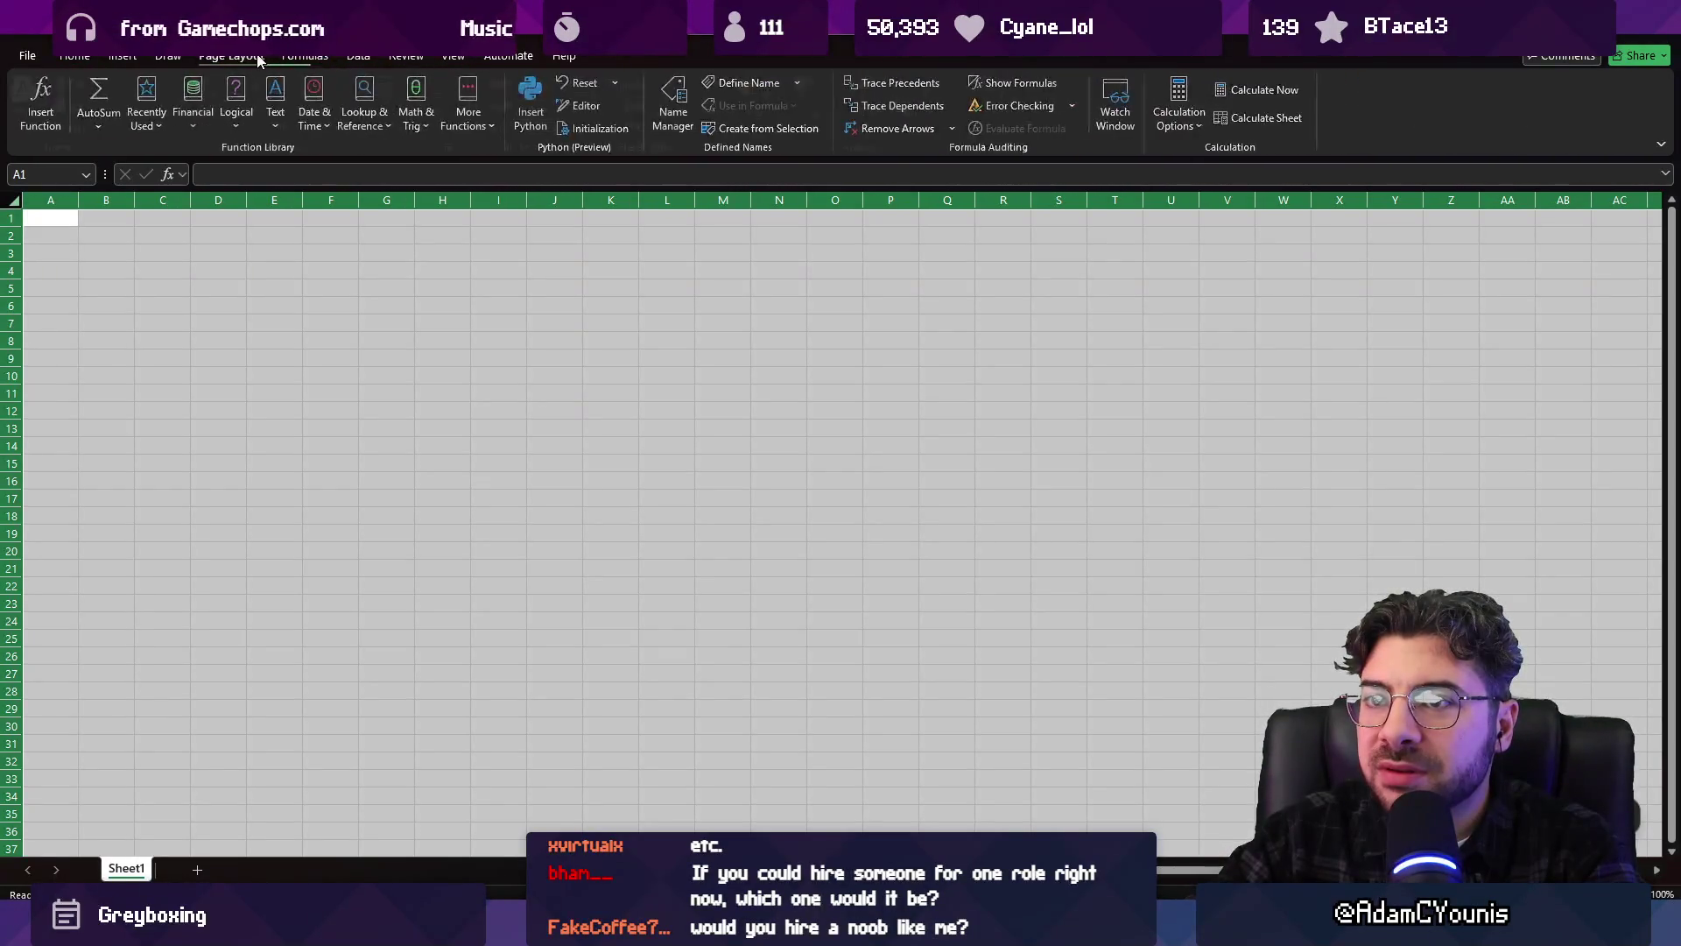
Browse the theme colour schemes, apply the Vapor Trail theme, and return to Google Sheets
{"action": "left_click", "coordinate": [232, 56]}
{"action": "left_click", "coordinate": [98, 82]}
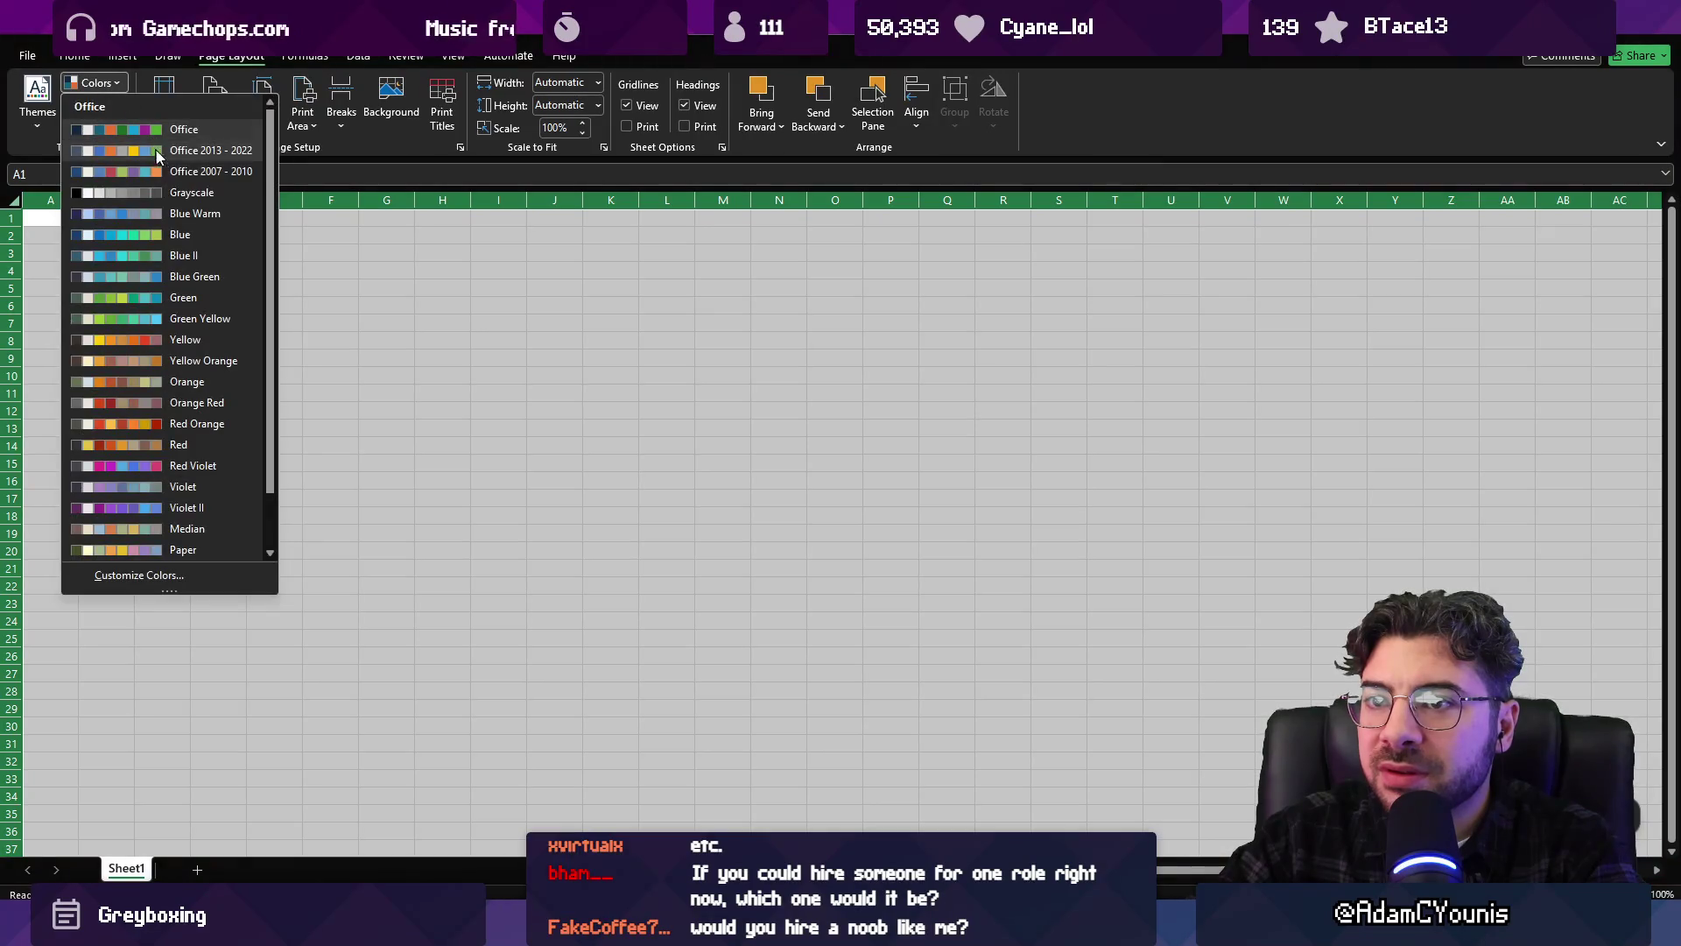
{"action": "left_click", "coordinate": [98, 82]}
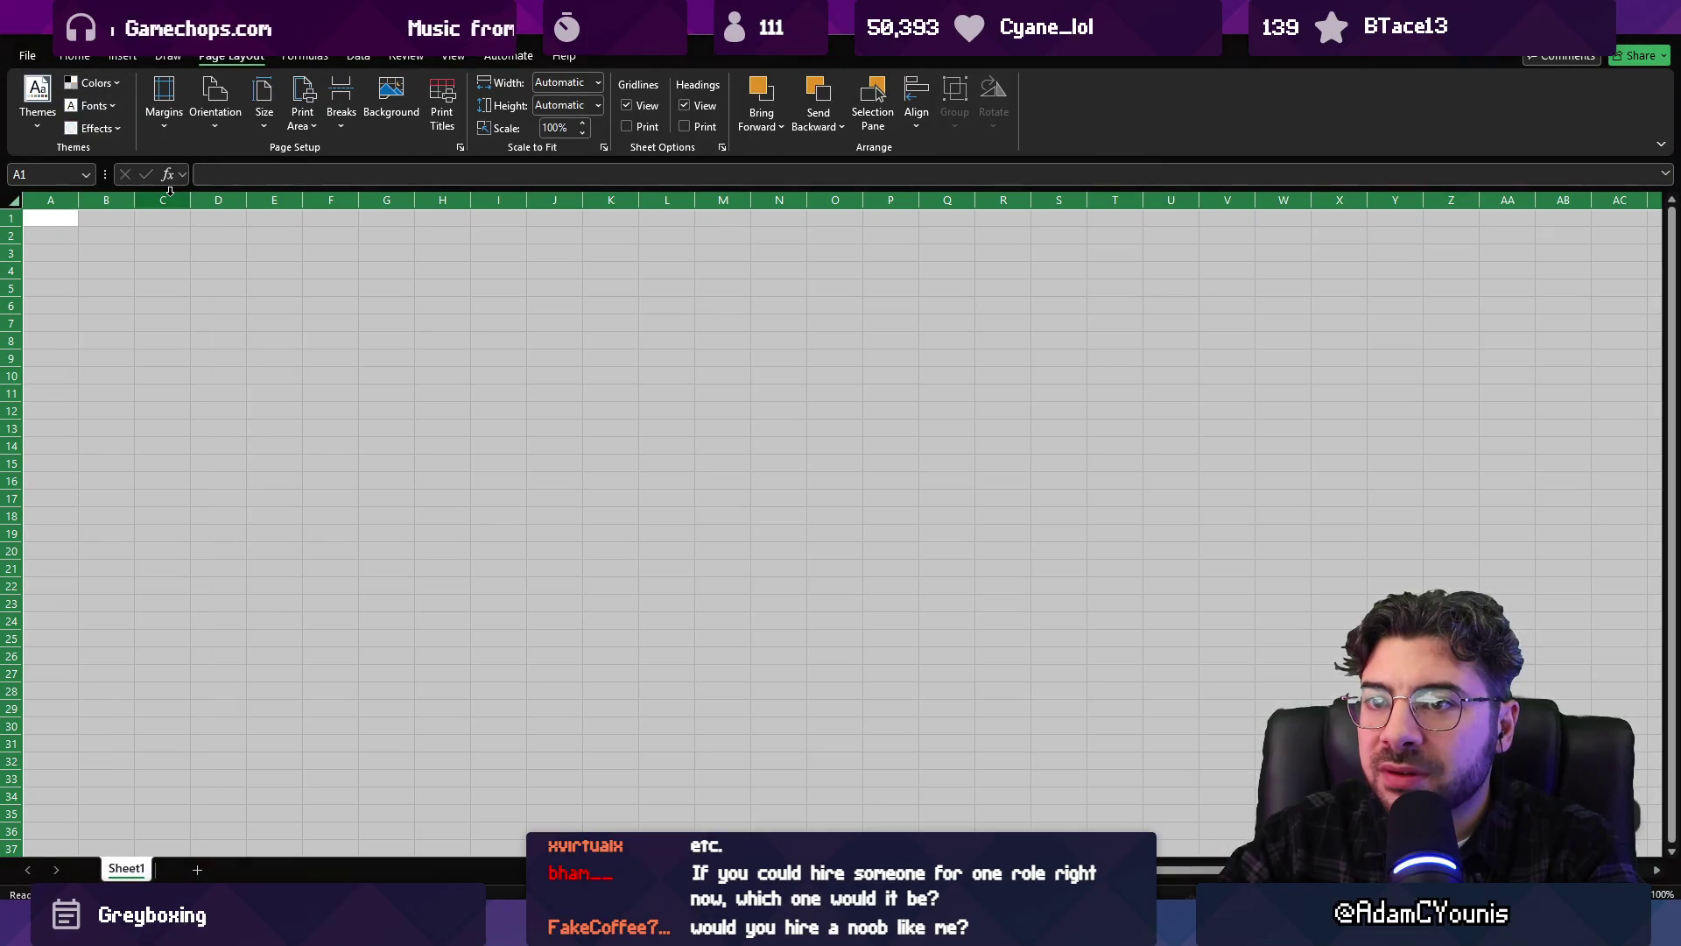
{"action": "left_click", "coordinate": [112, 82]}
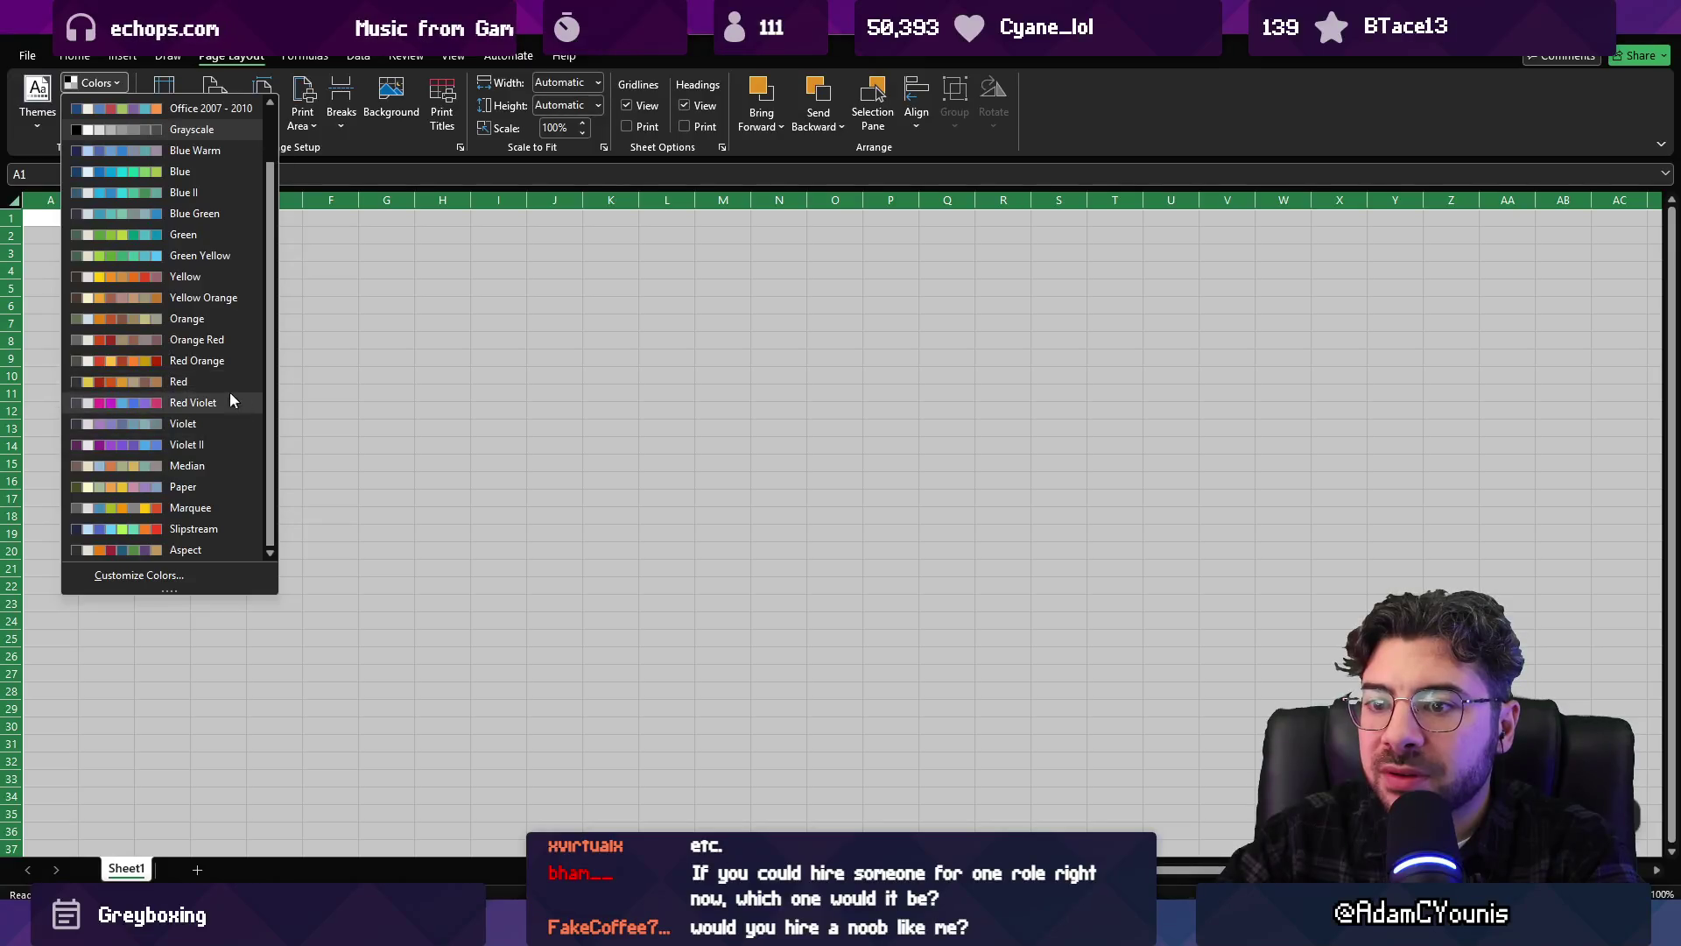
{"action": "scroll", "coordinate": [219, 385], "scroll_direction": "up", "scroll_amount": 3}
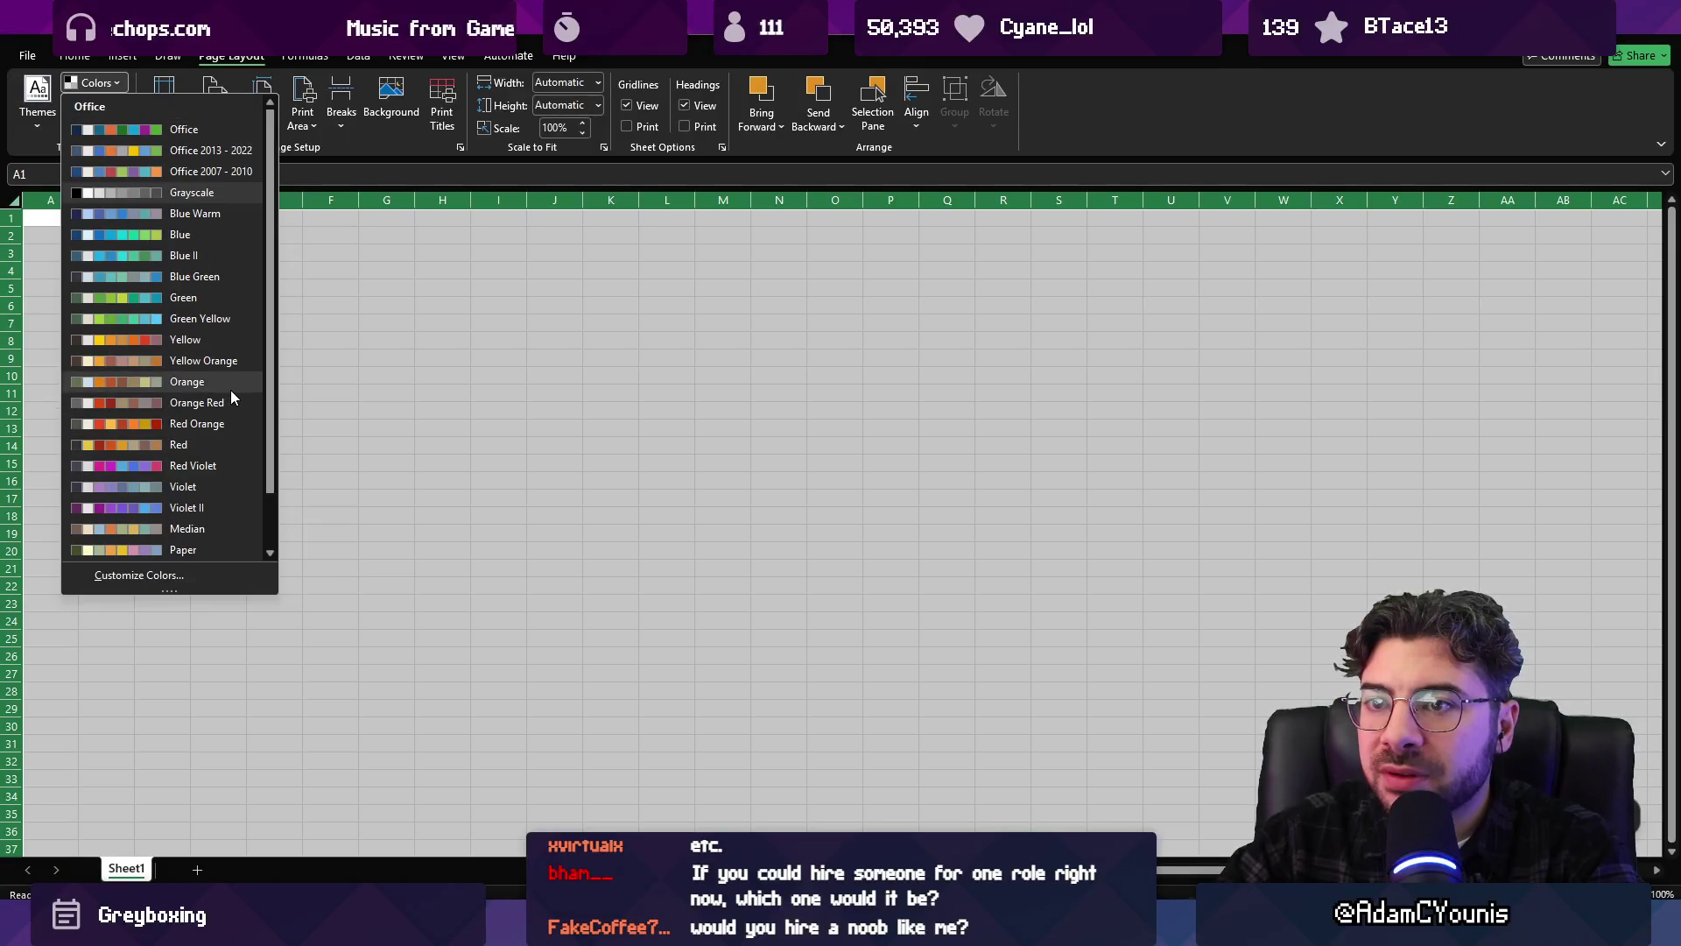
{"action": "left_click", "coordinate": [175, 131]}
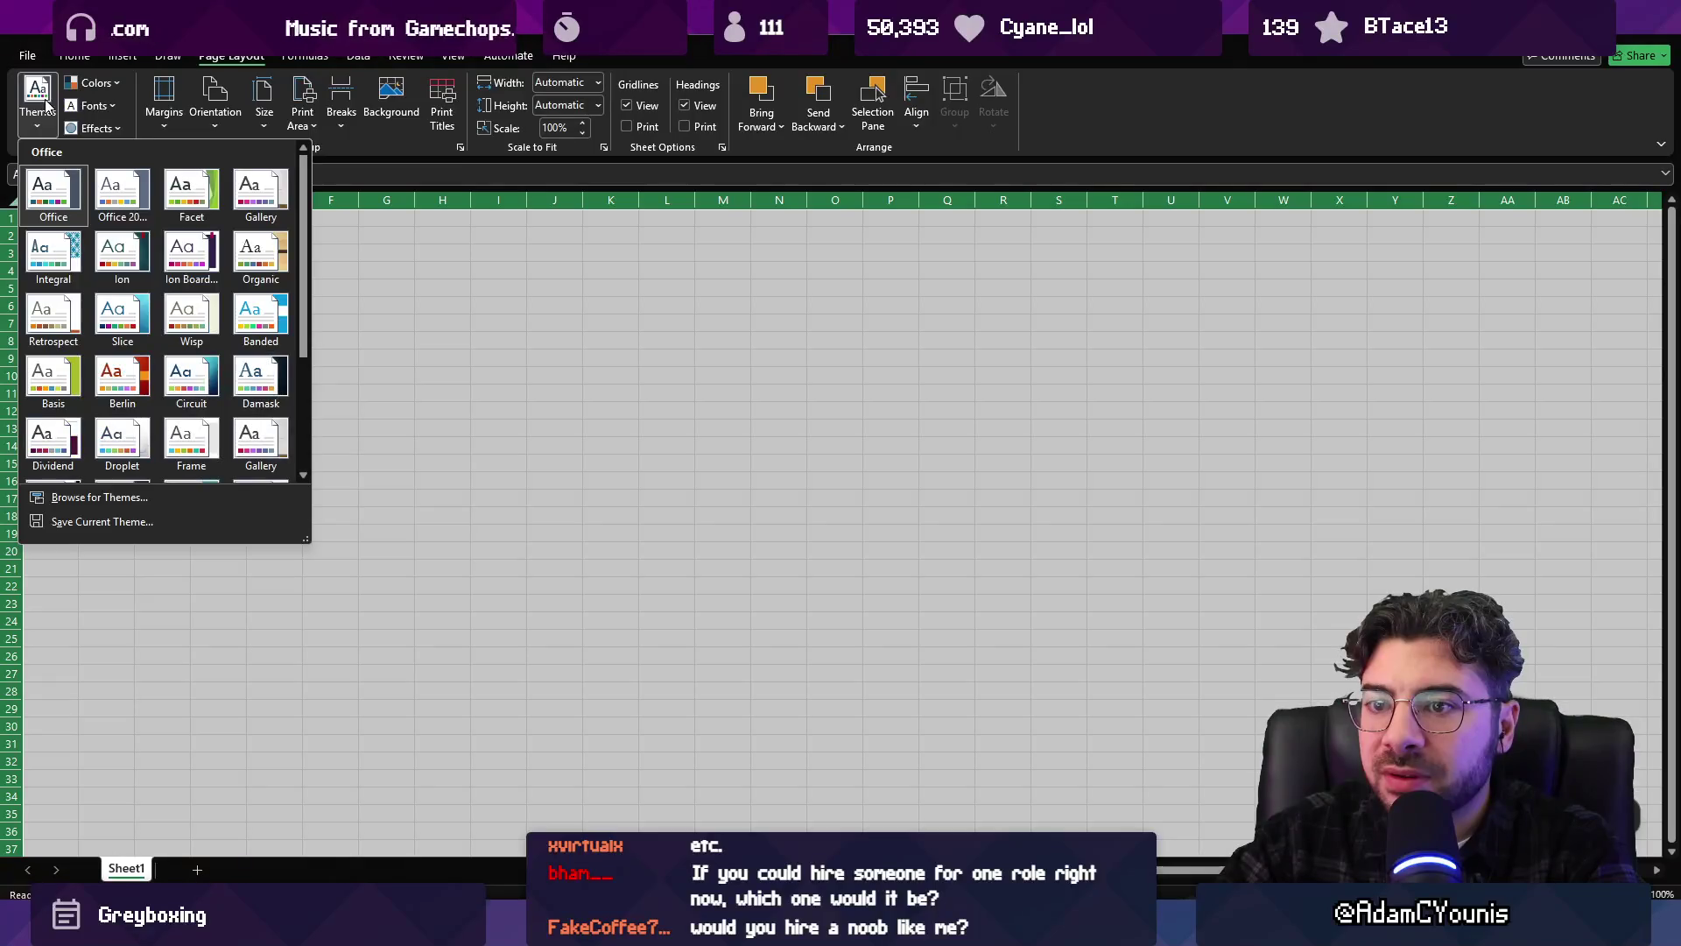
{"action": "scroll", "coordinate": [172, 327], "scroll_direction": "down", "scroll_amount": 3}
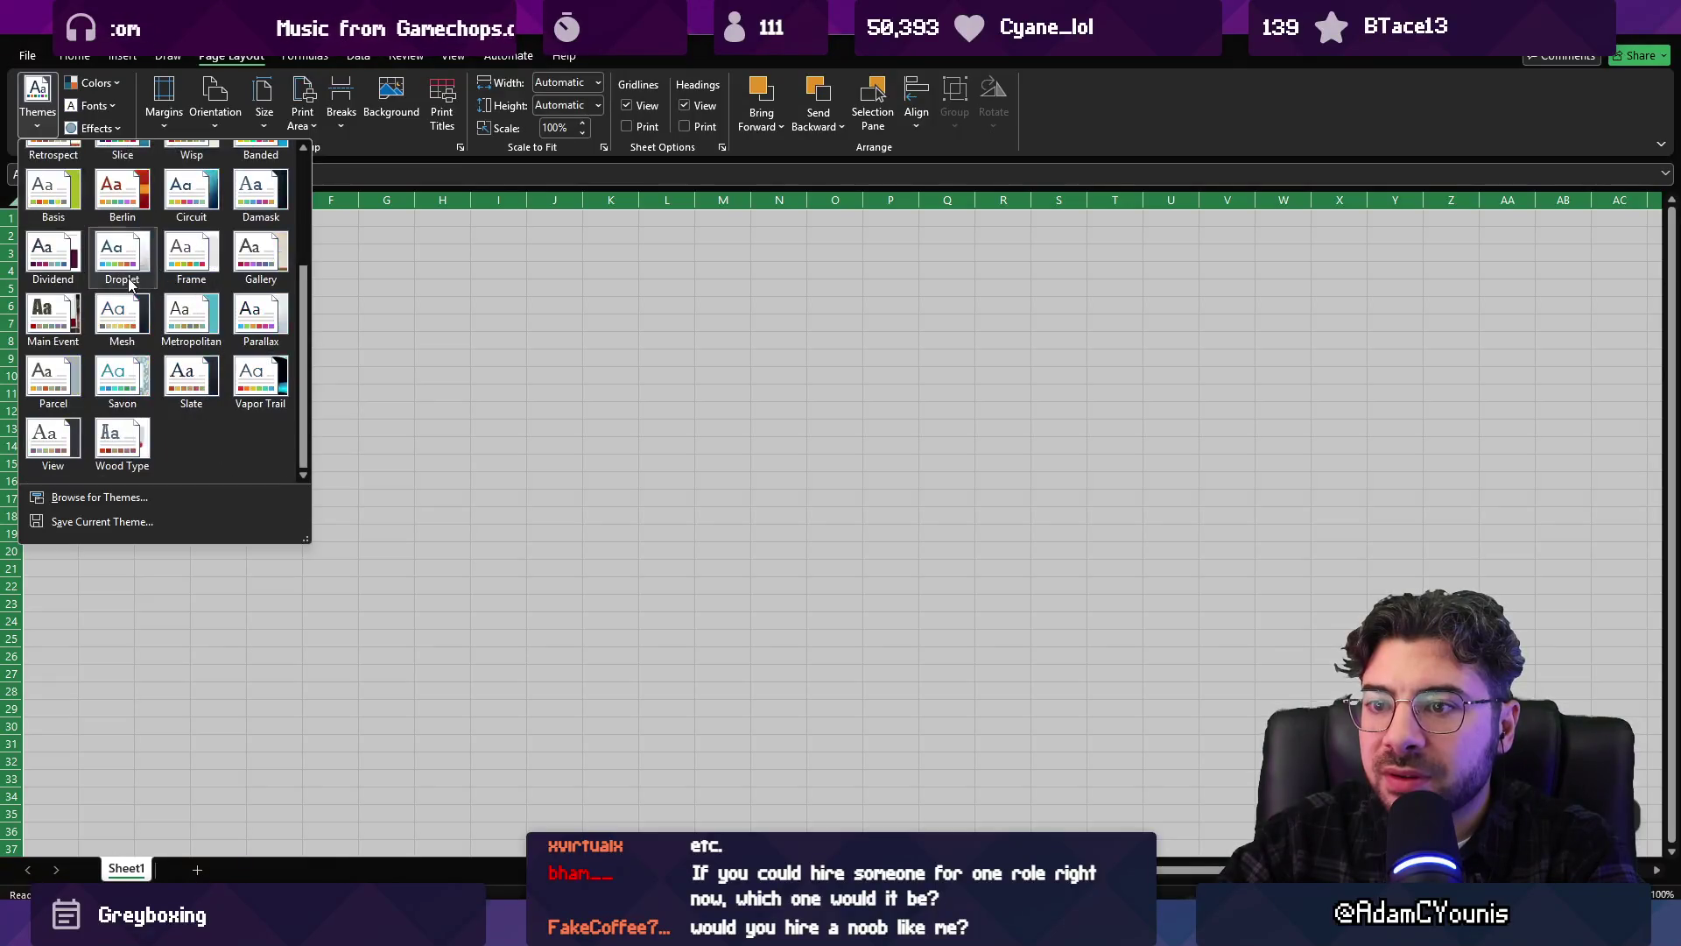
{"action": "left_click", "coordinate": [256, 372]}
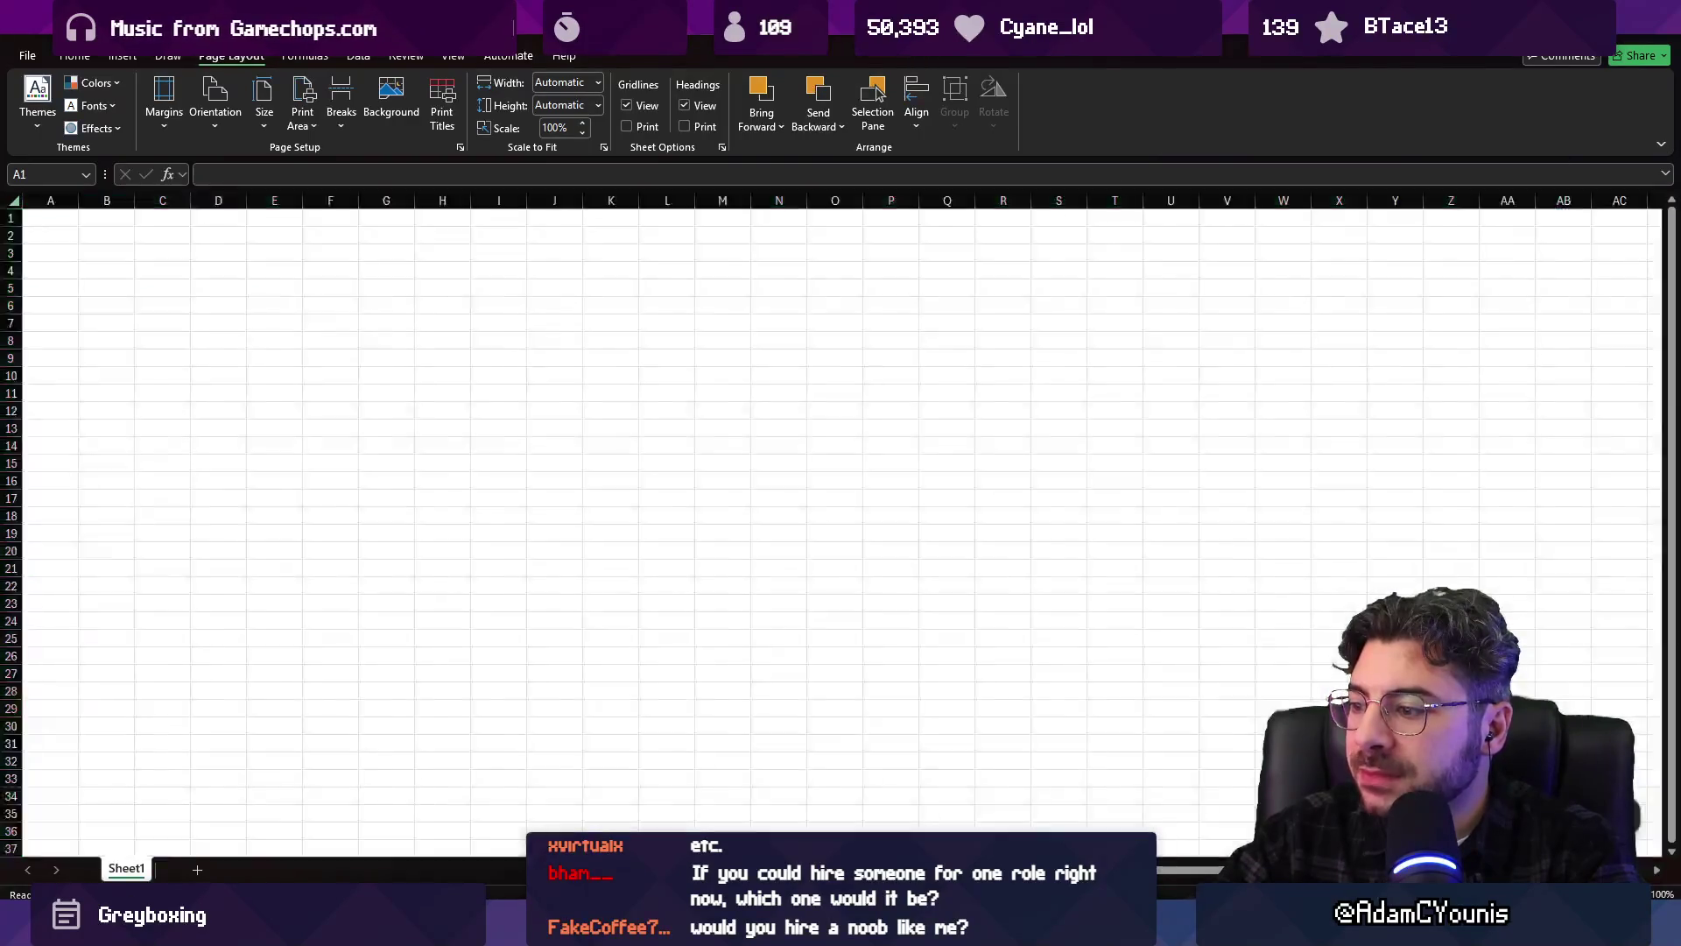
{"action": "key", "text": "alt+Tab"}
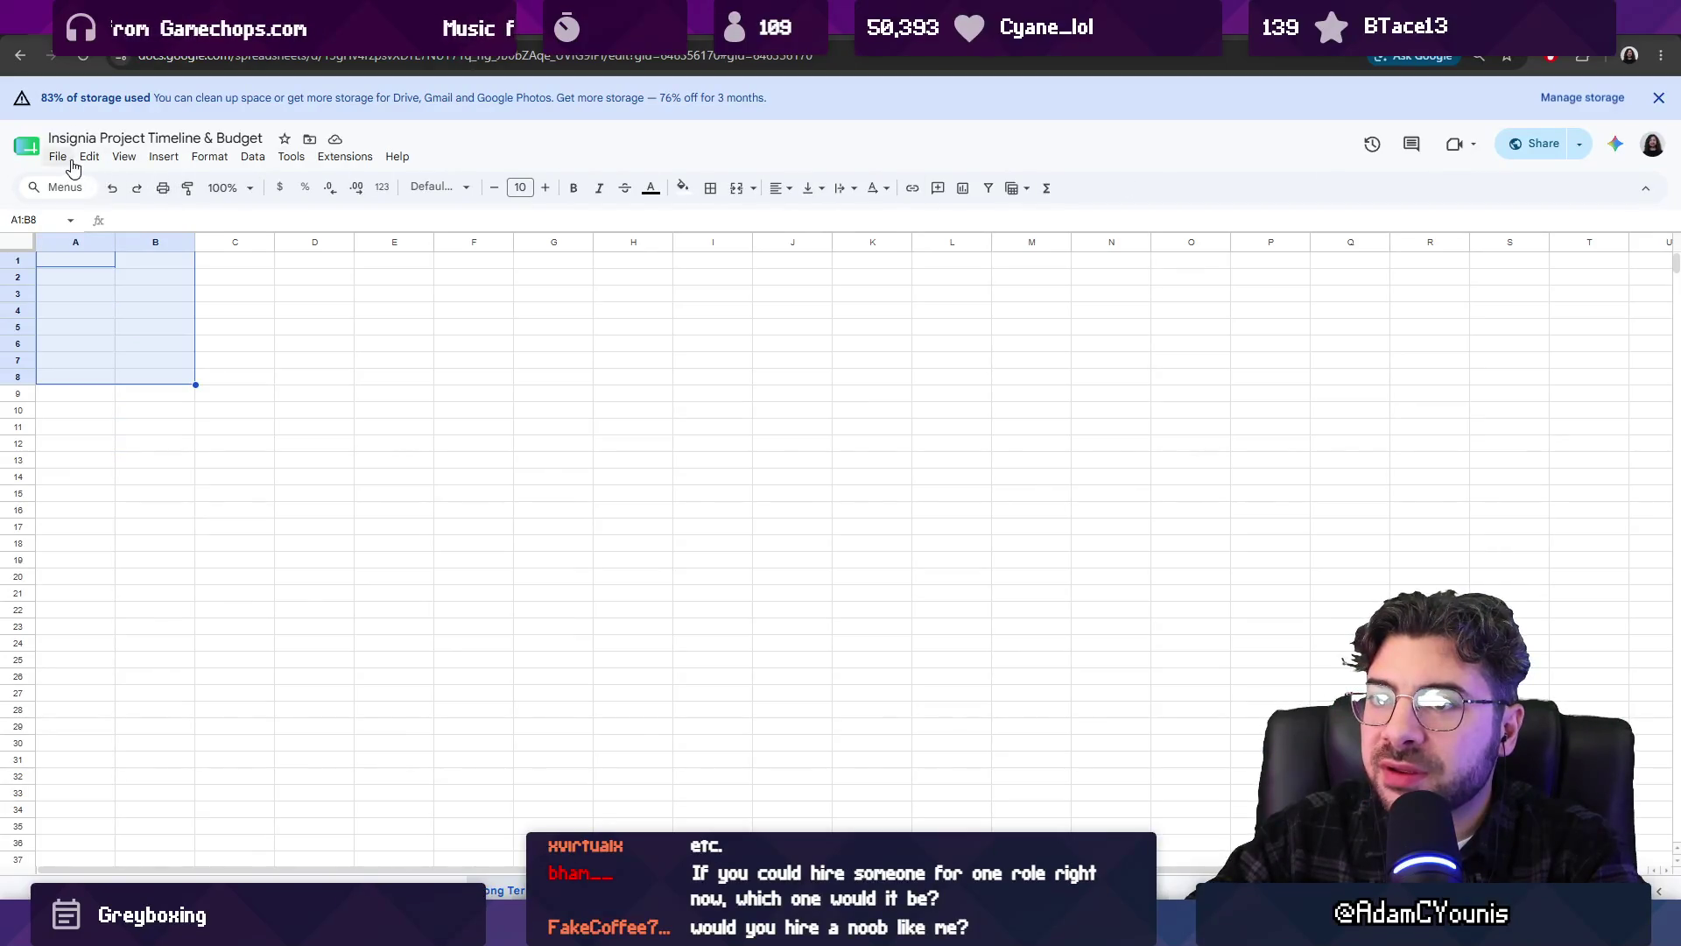
{"action": "left_click", "coordinate": [122, 157]}
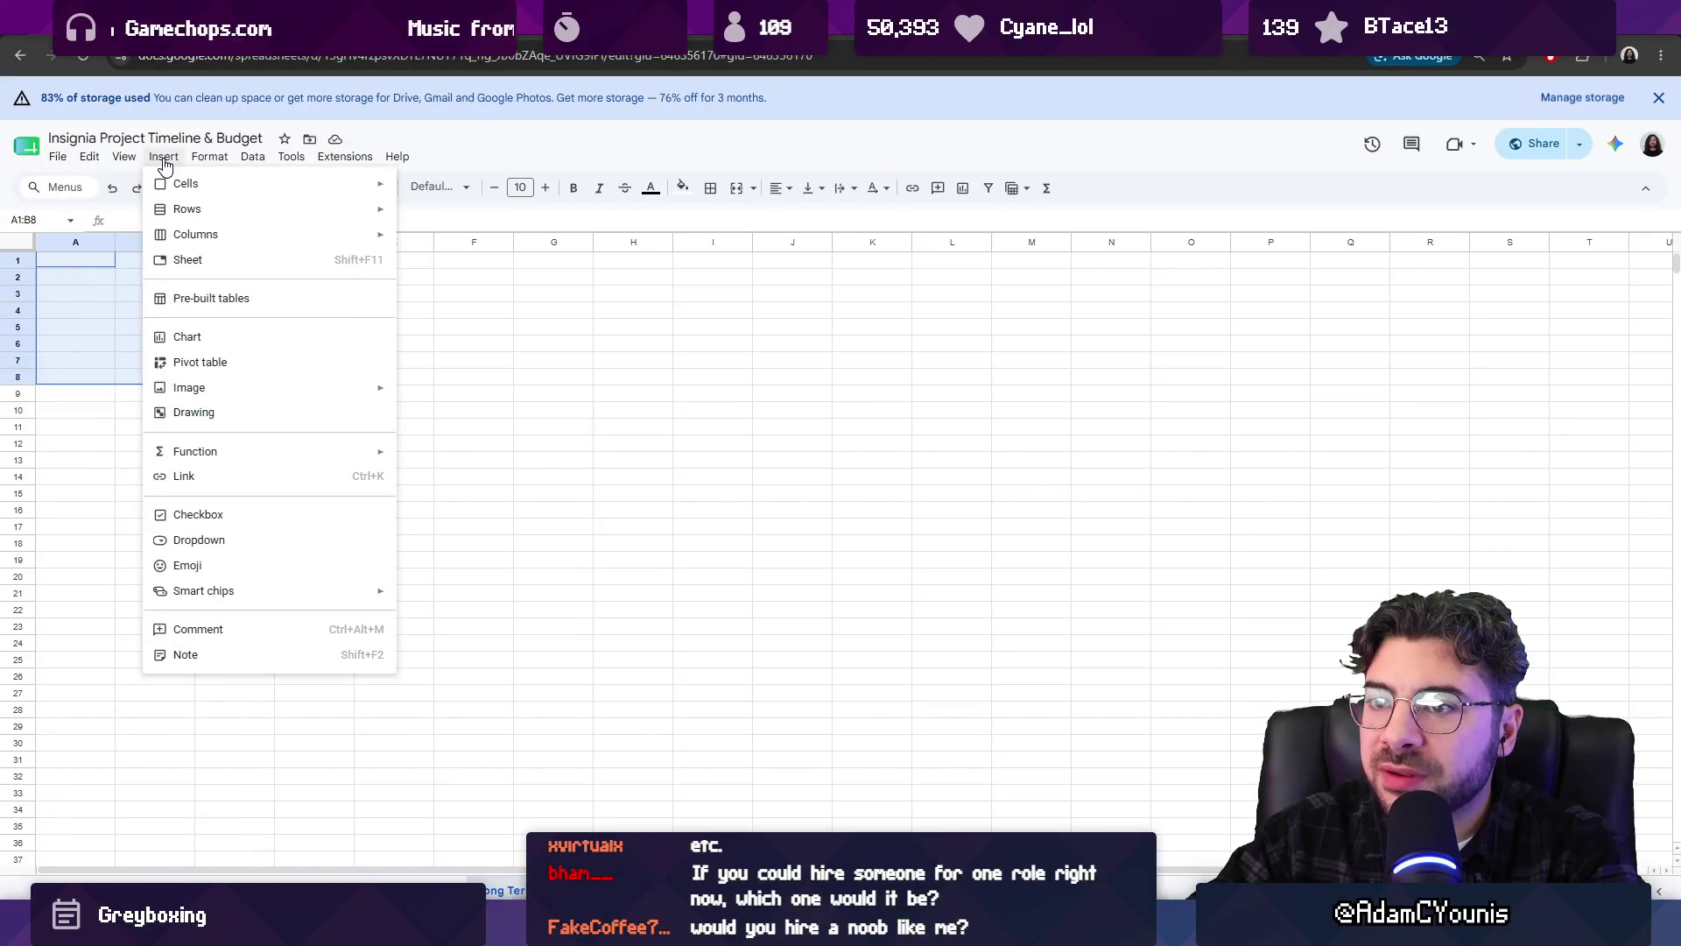
{"action": "mouse_move", "coordinate": [215, 164]}
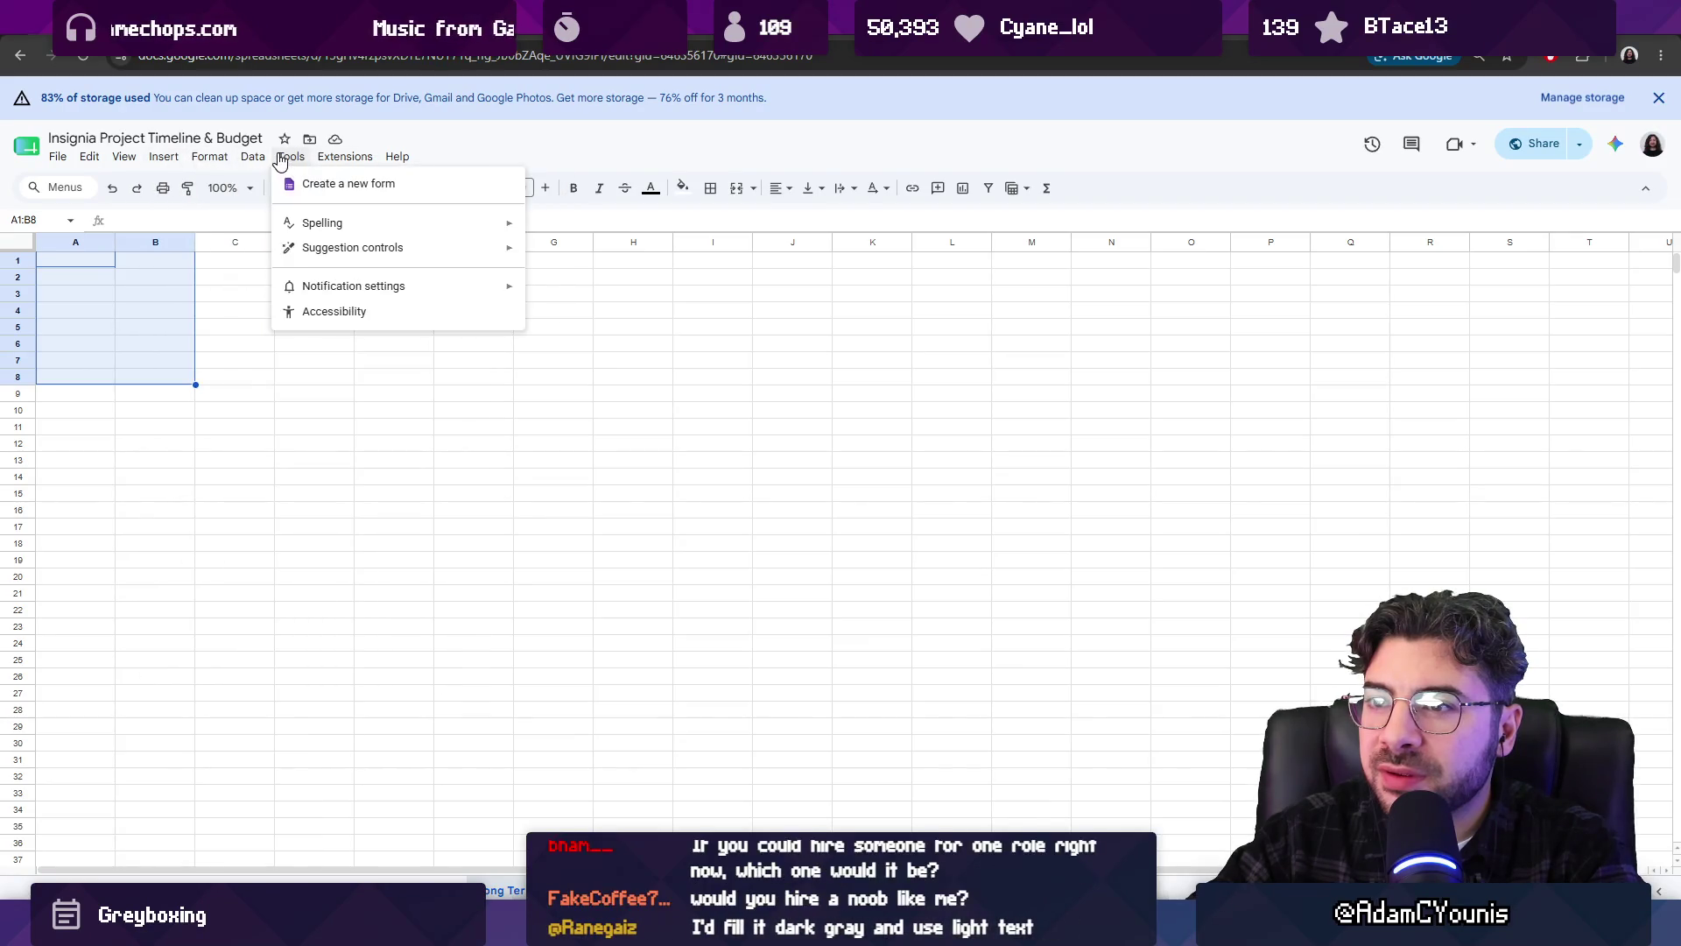
{"action": "mouse_move", "coordinate": [345, 158]}
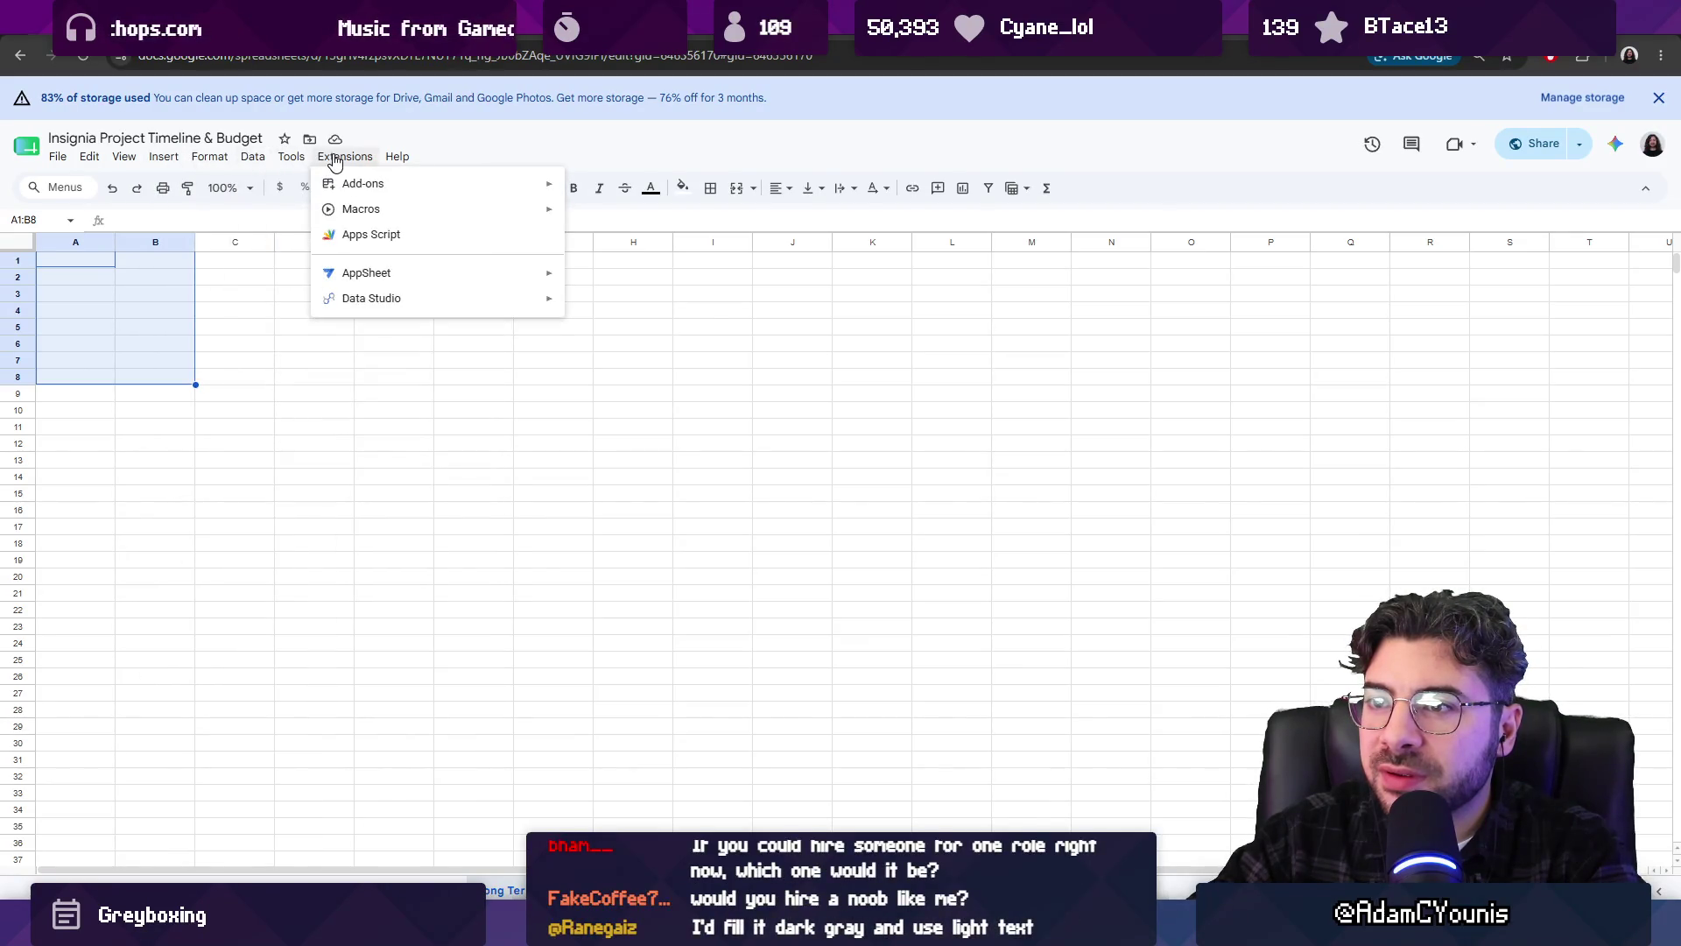
{"action": "mouse_move", "coordinate": [354, 185]}
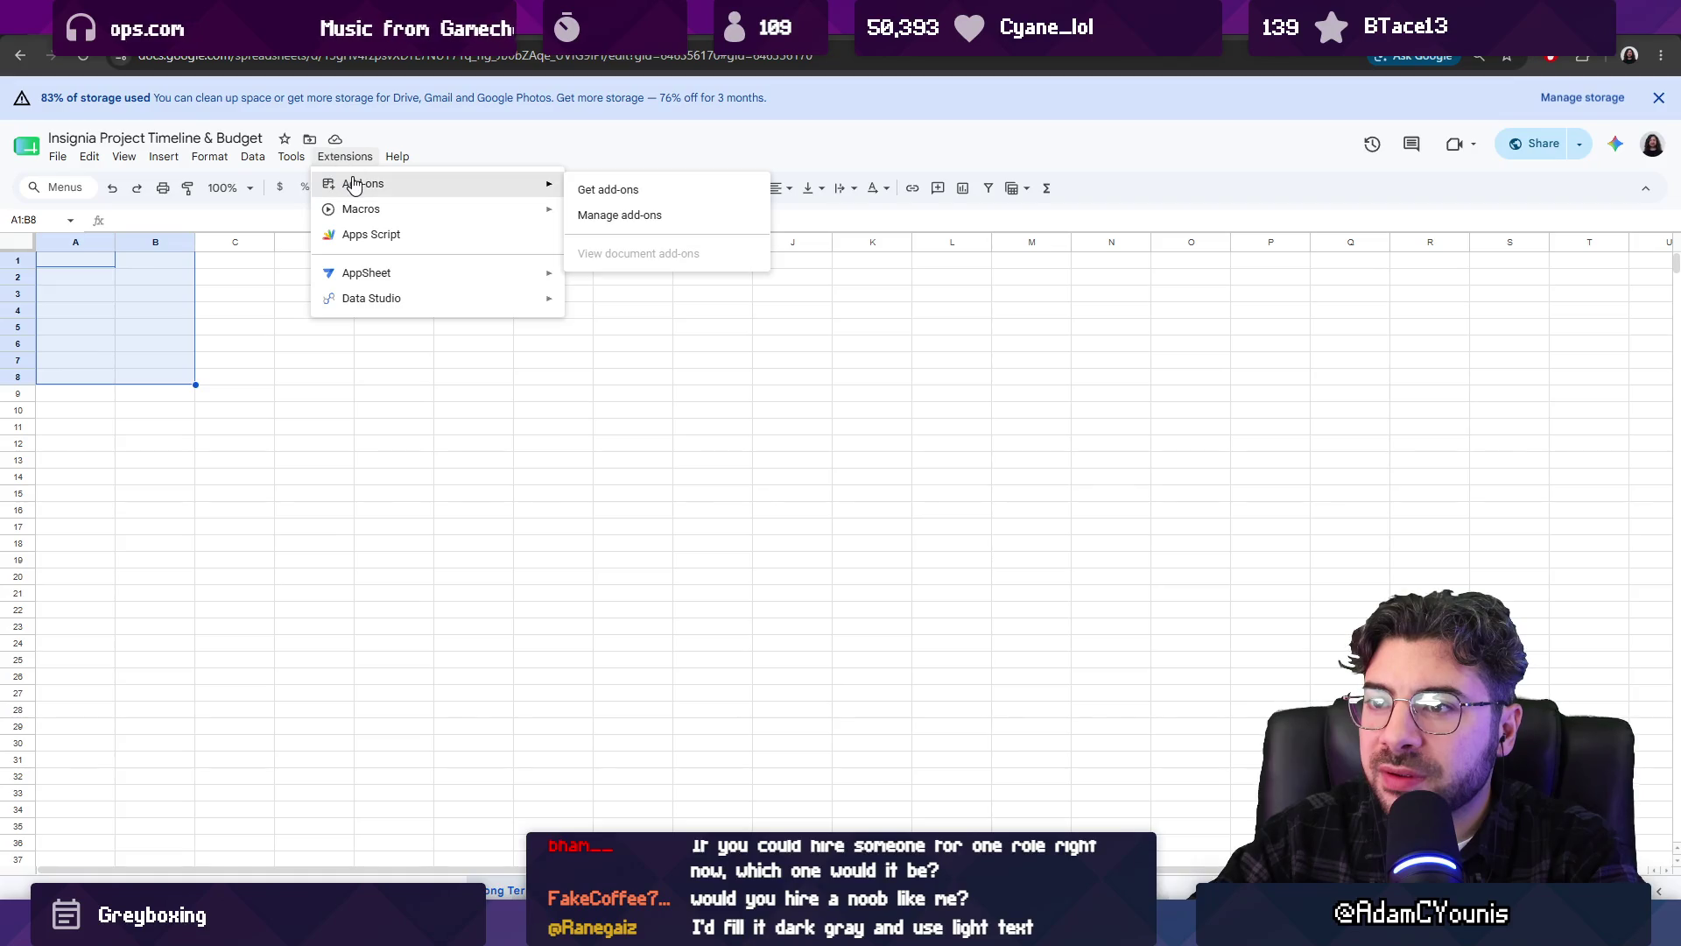
{"action": "left_click", "coordinate": [638, 189]}
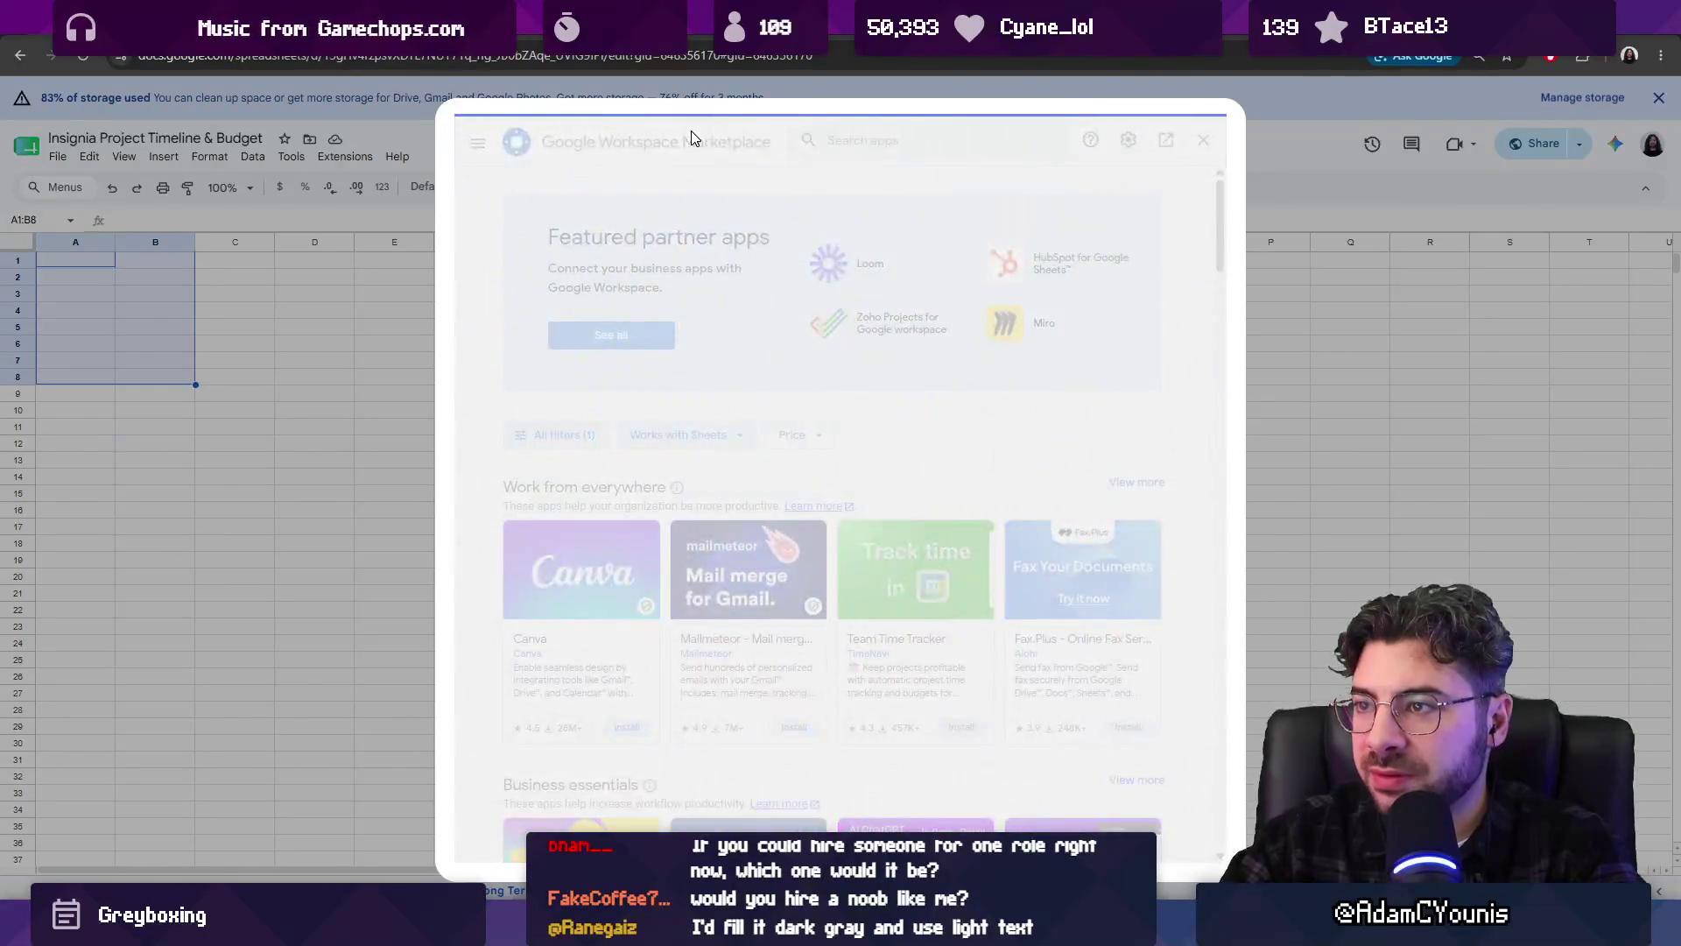
{"action": "left_click", "coordinate": [856, 133]}
{"action": "type", "text": "da"}
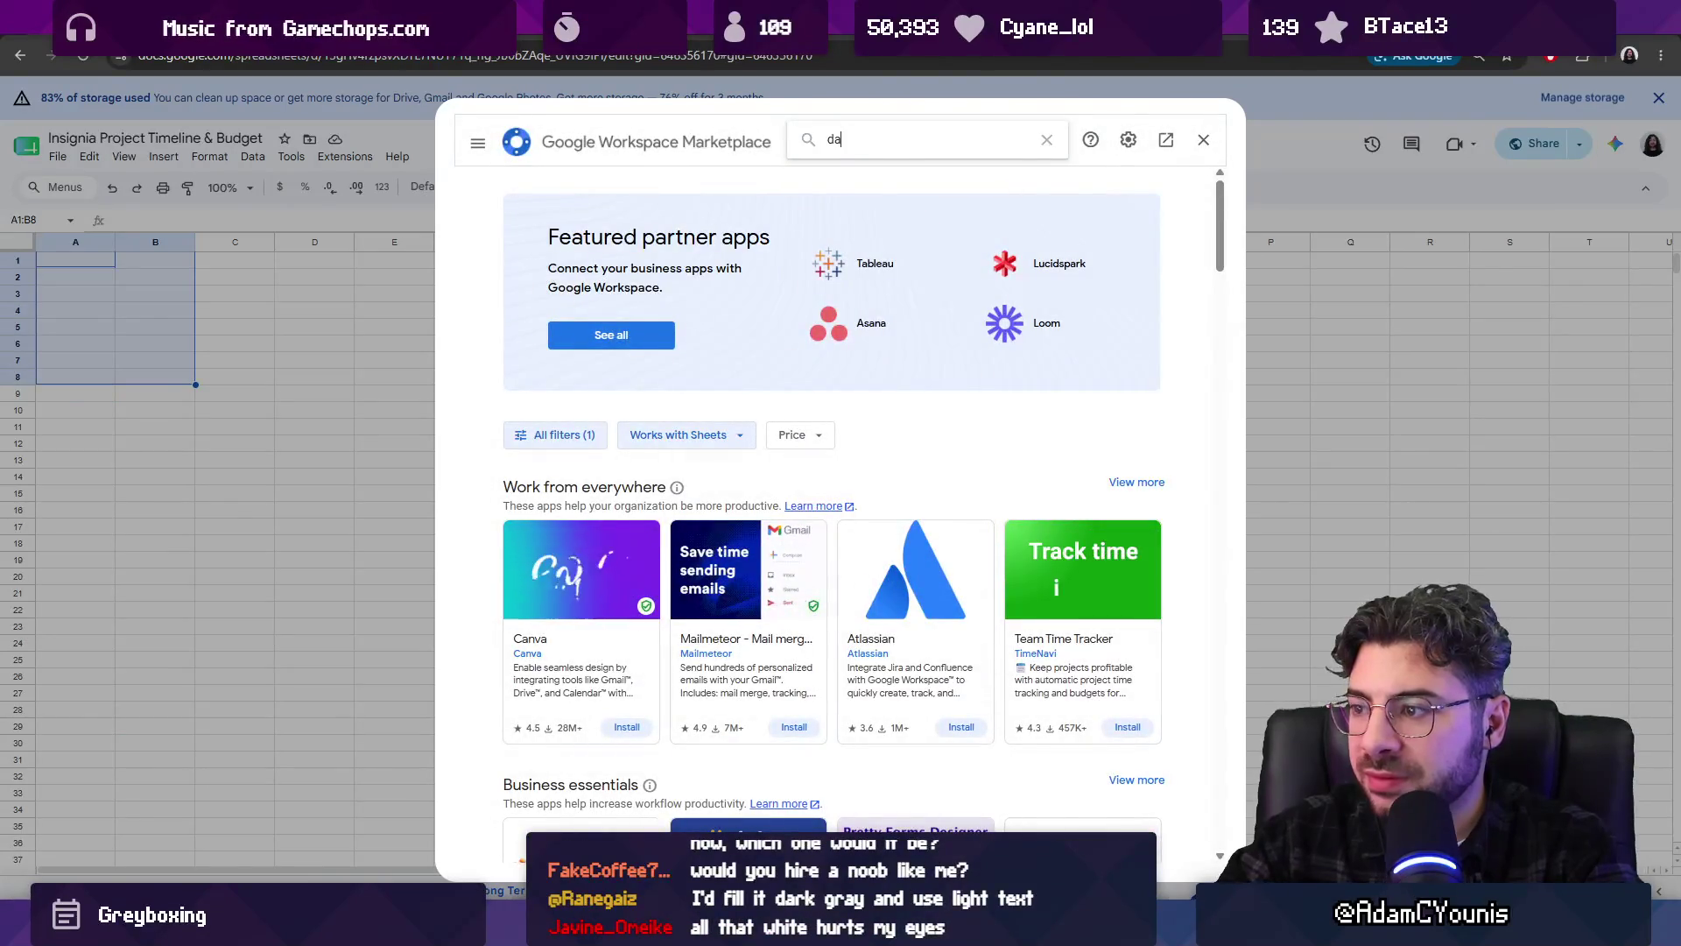
{"action": "type", "text": "rk mode sheets"}
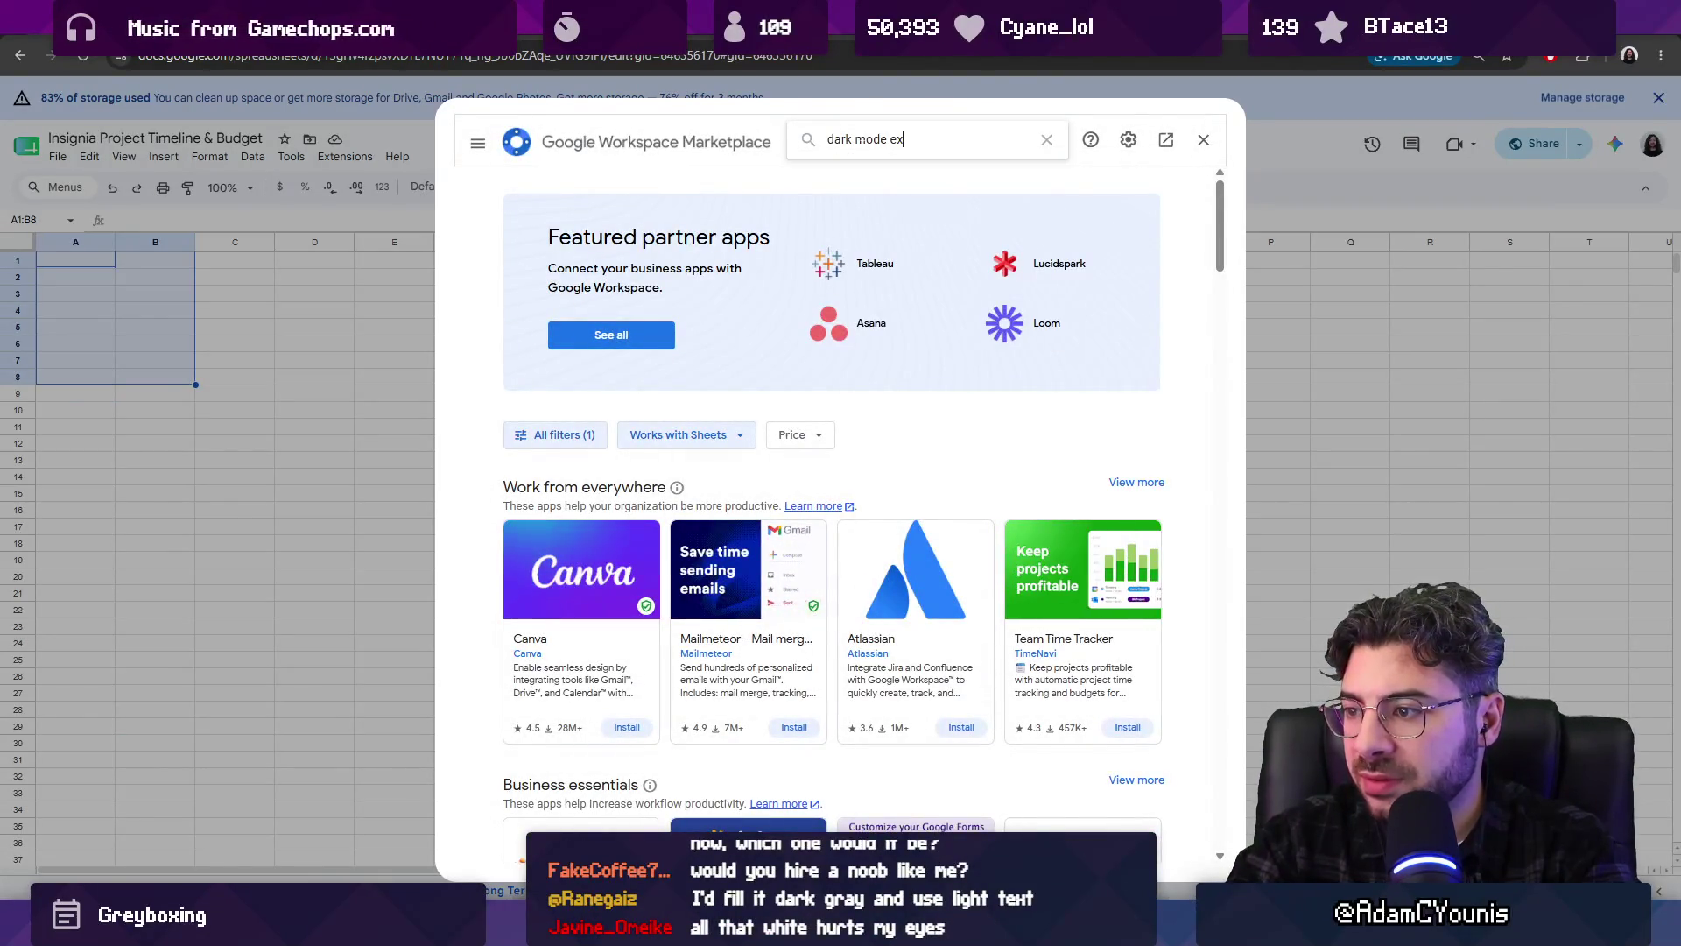
{"action": "key", "text": "Return"}
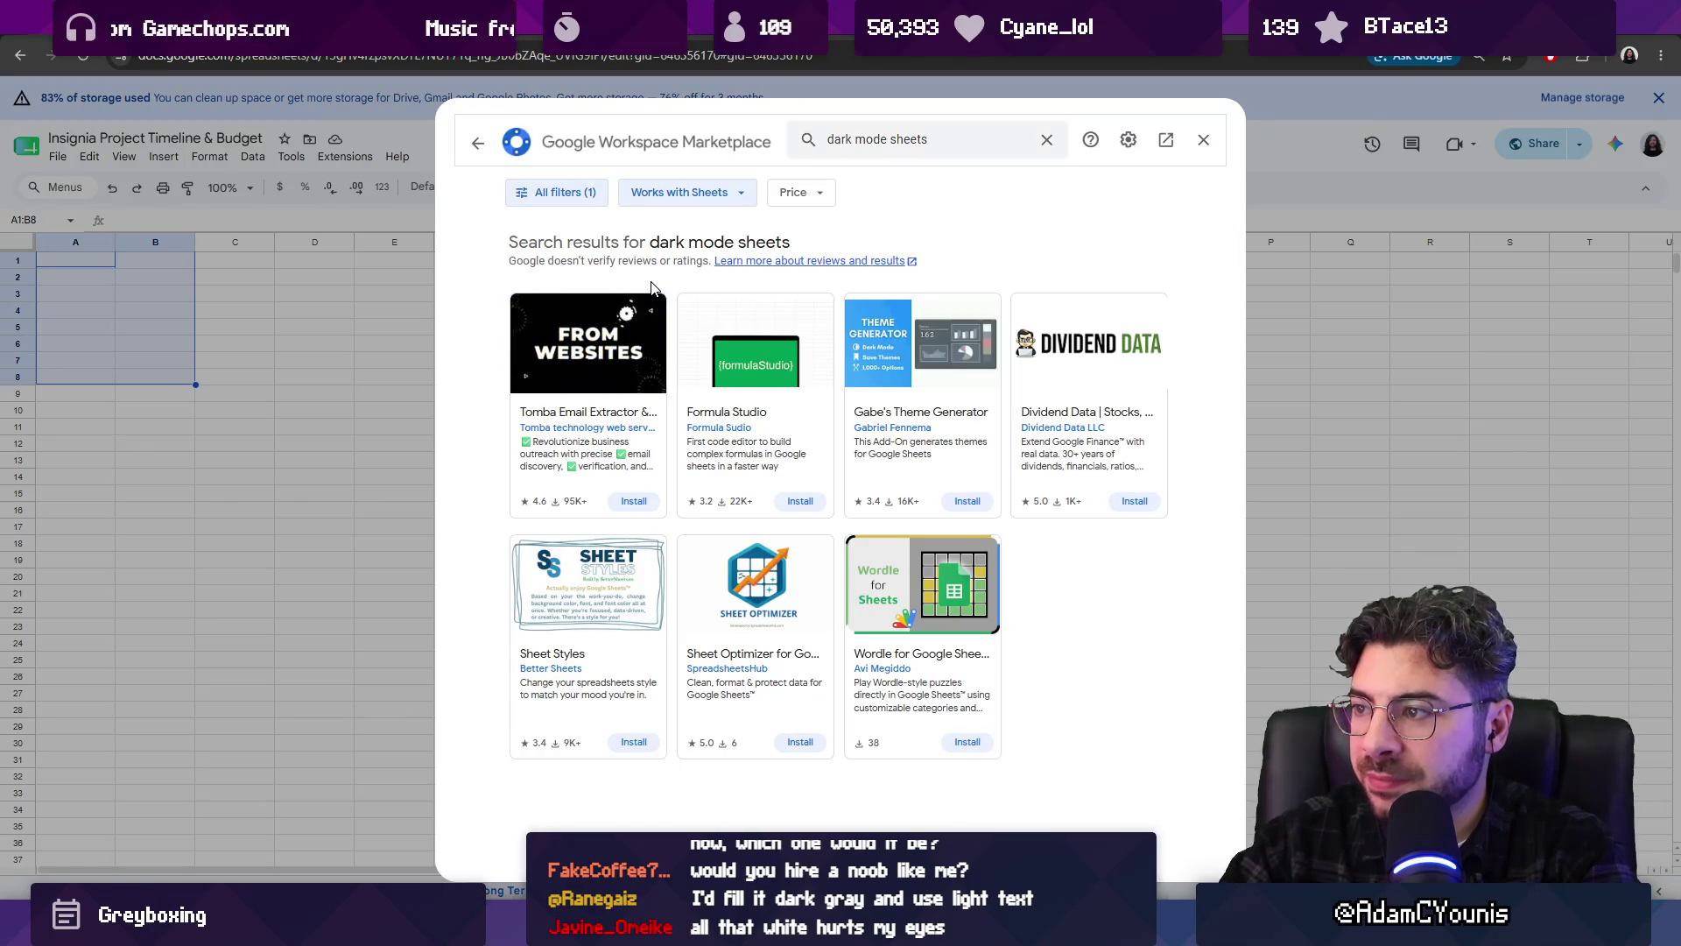
{"action": "left_click", "coordinate": [1203, 139]}
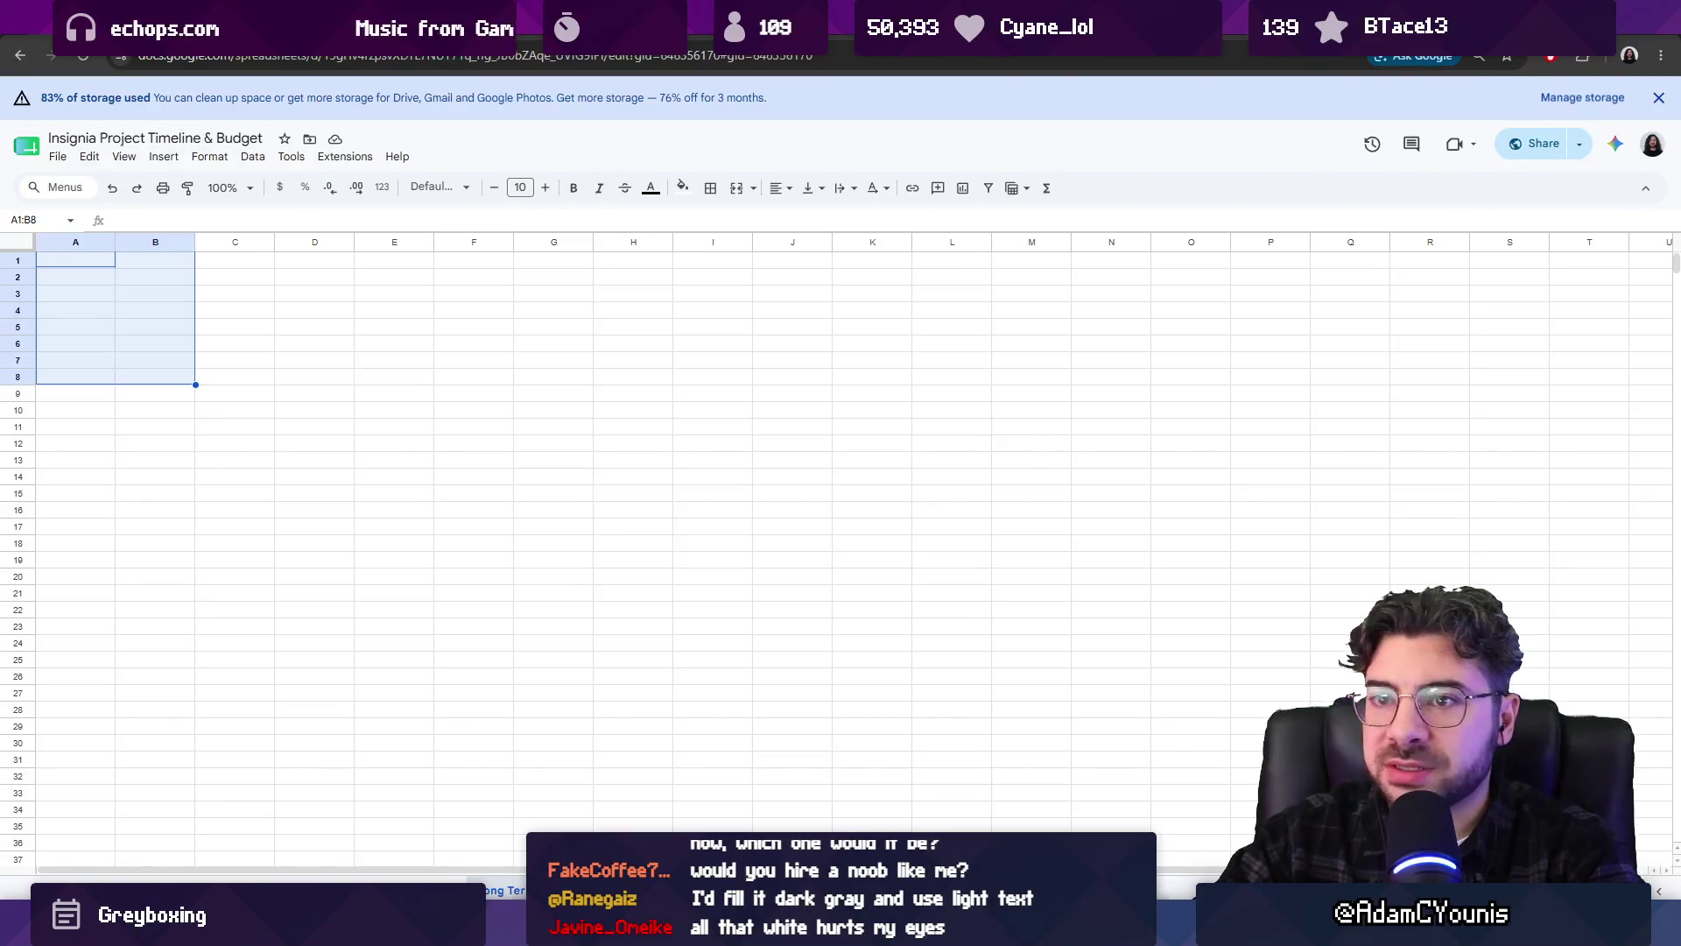
Fill the entire sheet with a dark gray background
{"action": "left_click", "coordinate": [22, 244]}
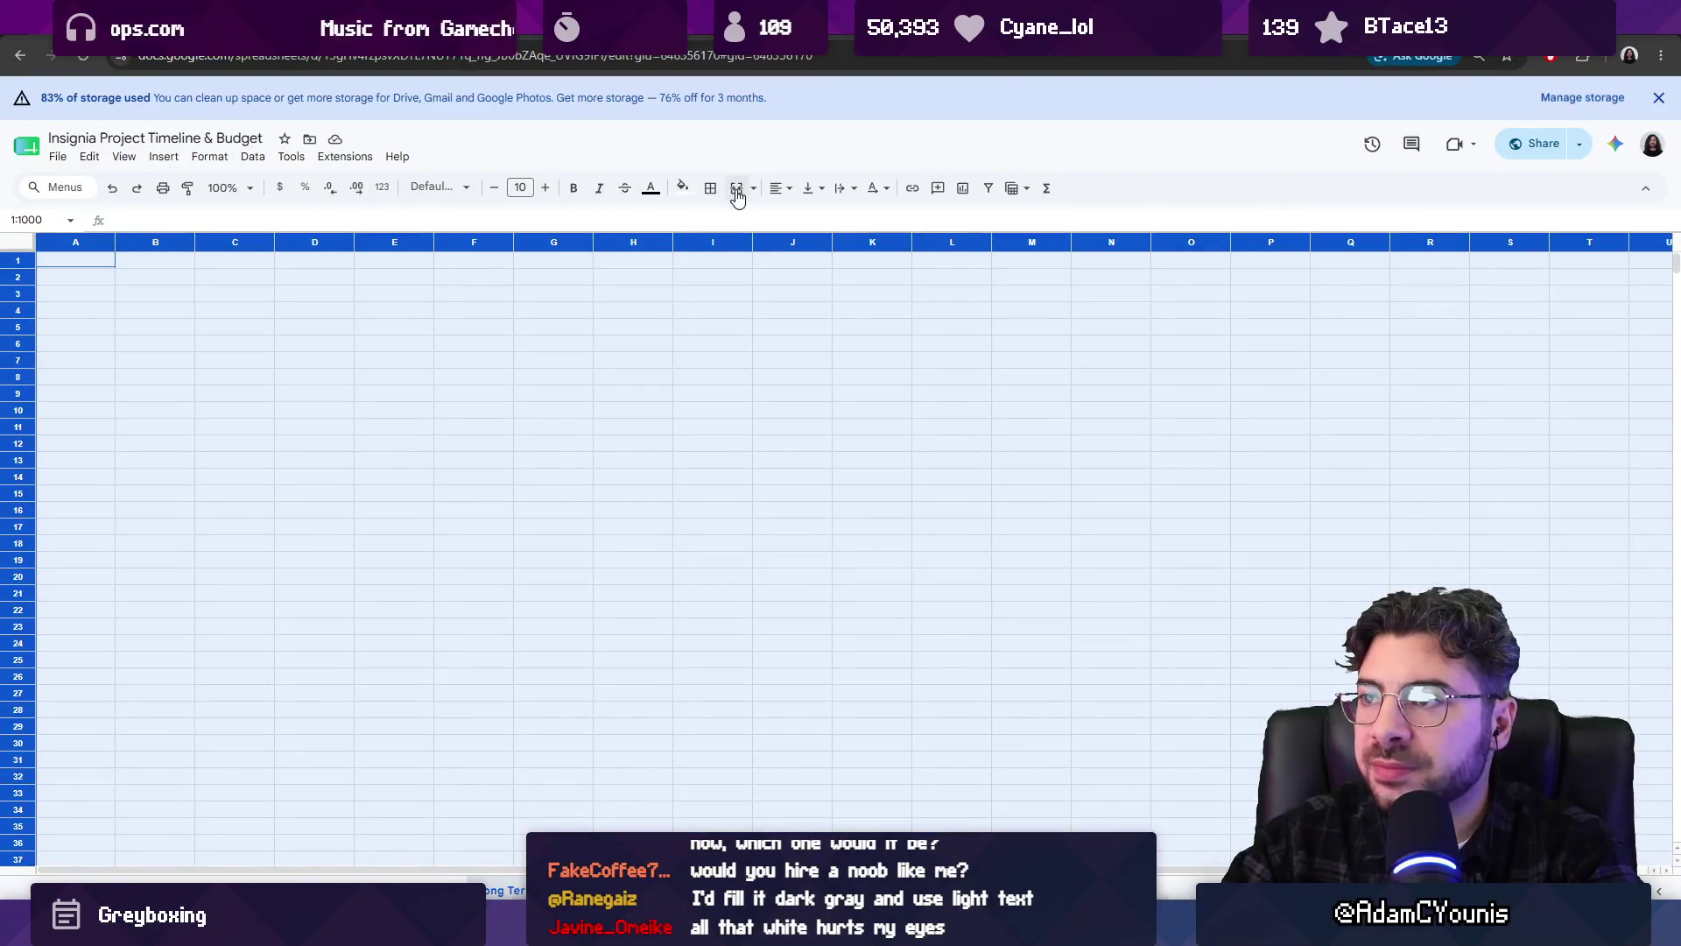
{"action": "left_click", "coordinate": [689, 192]}
{"action": "left_click", "coordinate": [718, 245]}
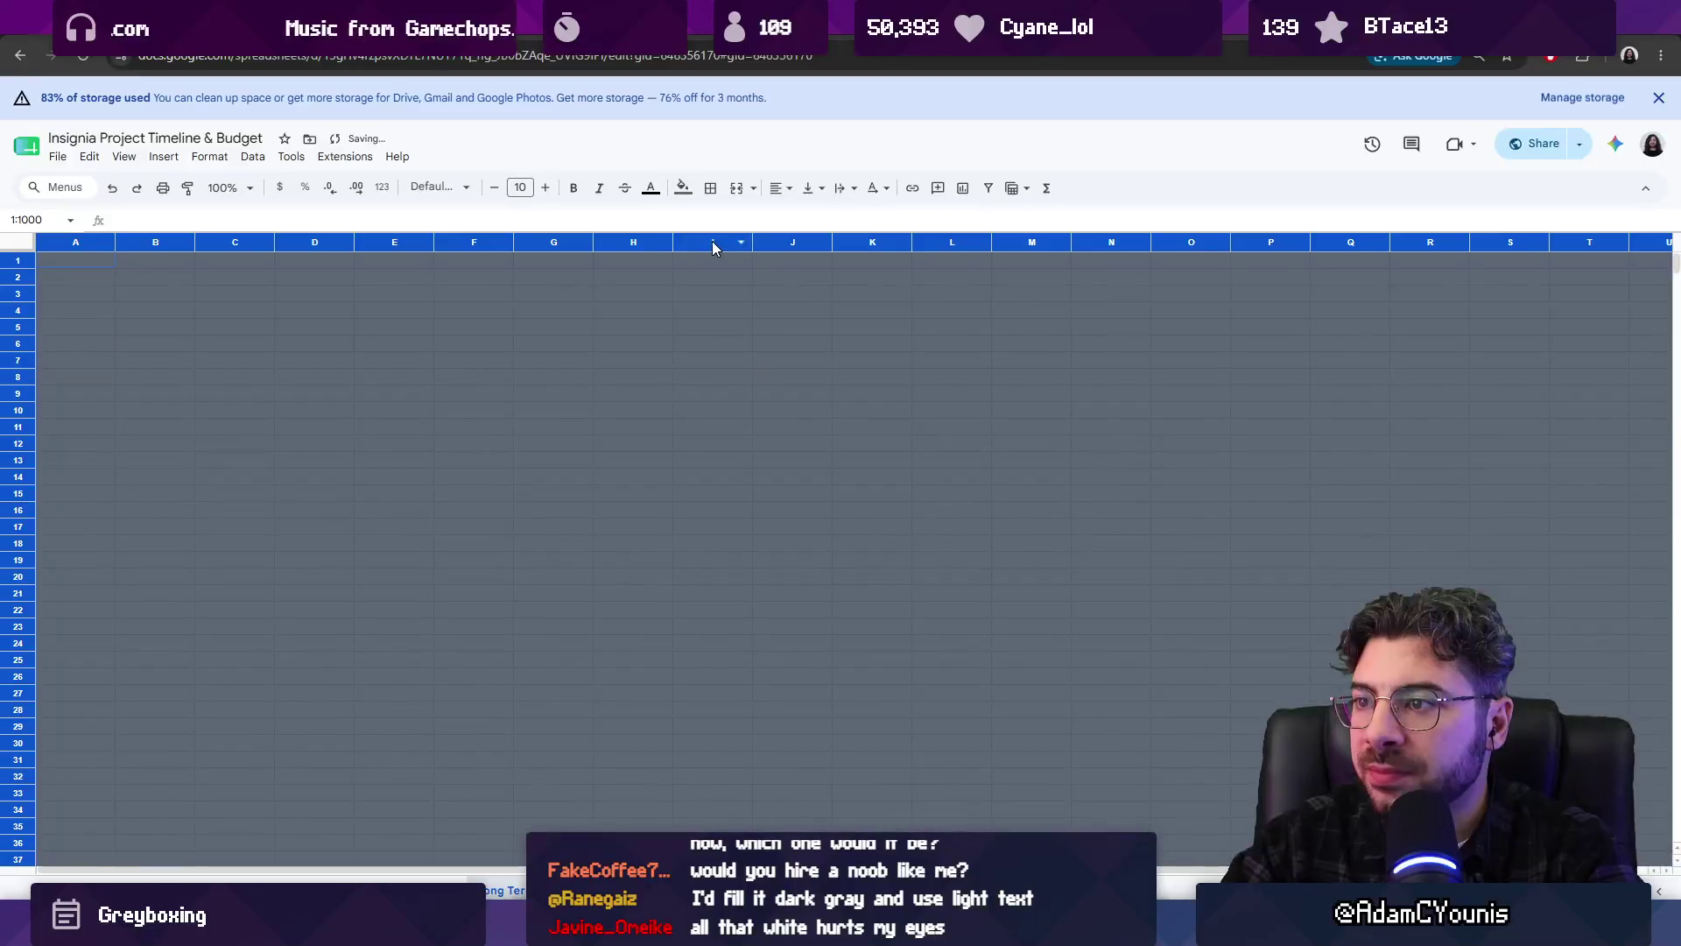
{"action": "left_click", "coordinate": [682, 187]}
{"action": "left_click", "coordinate": [704, 242]}
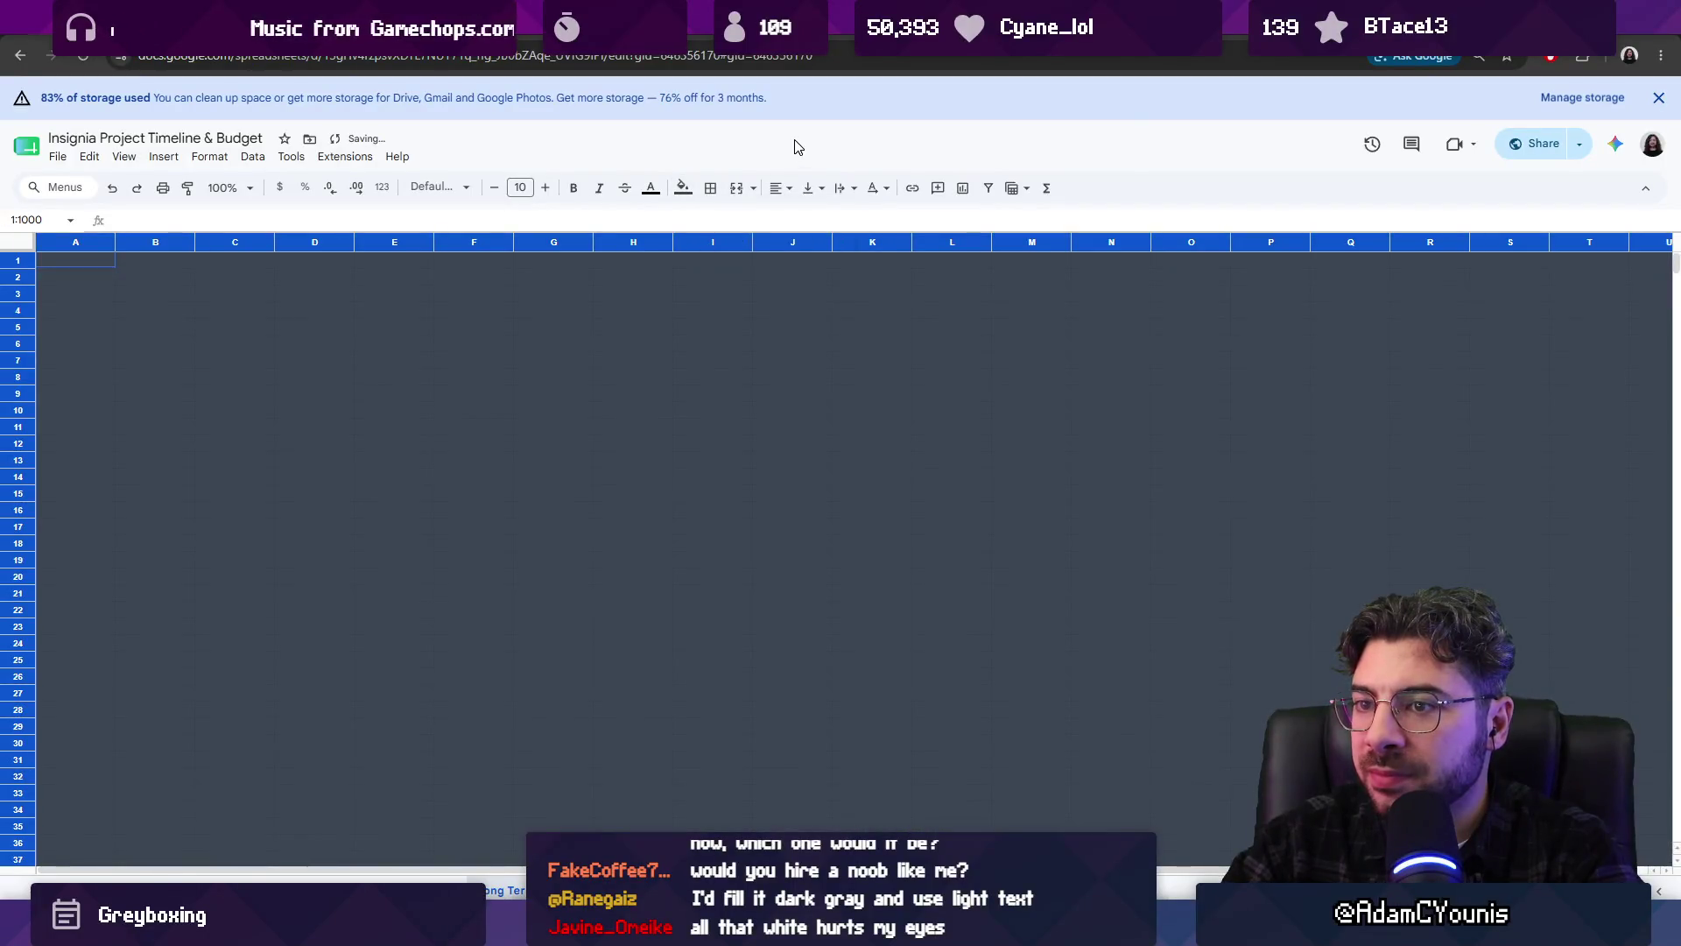
{"action": "left_click", "coordinate": [652, 329]}
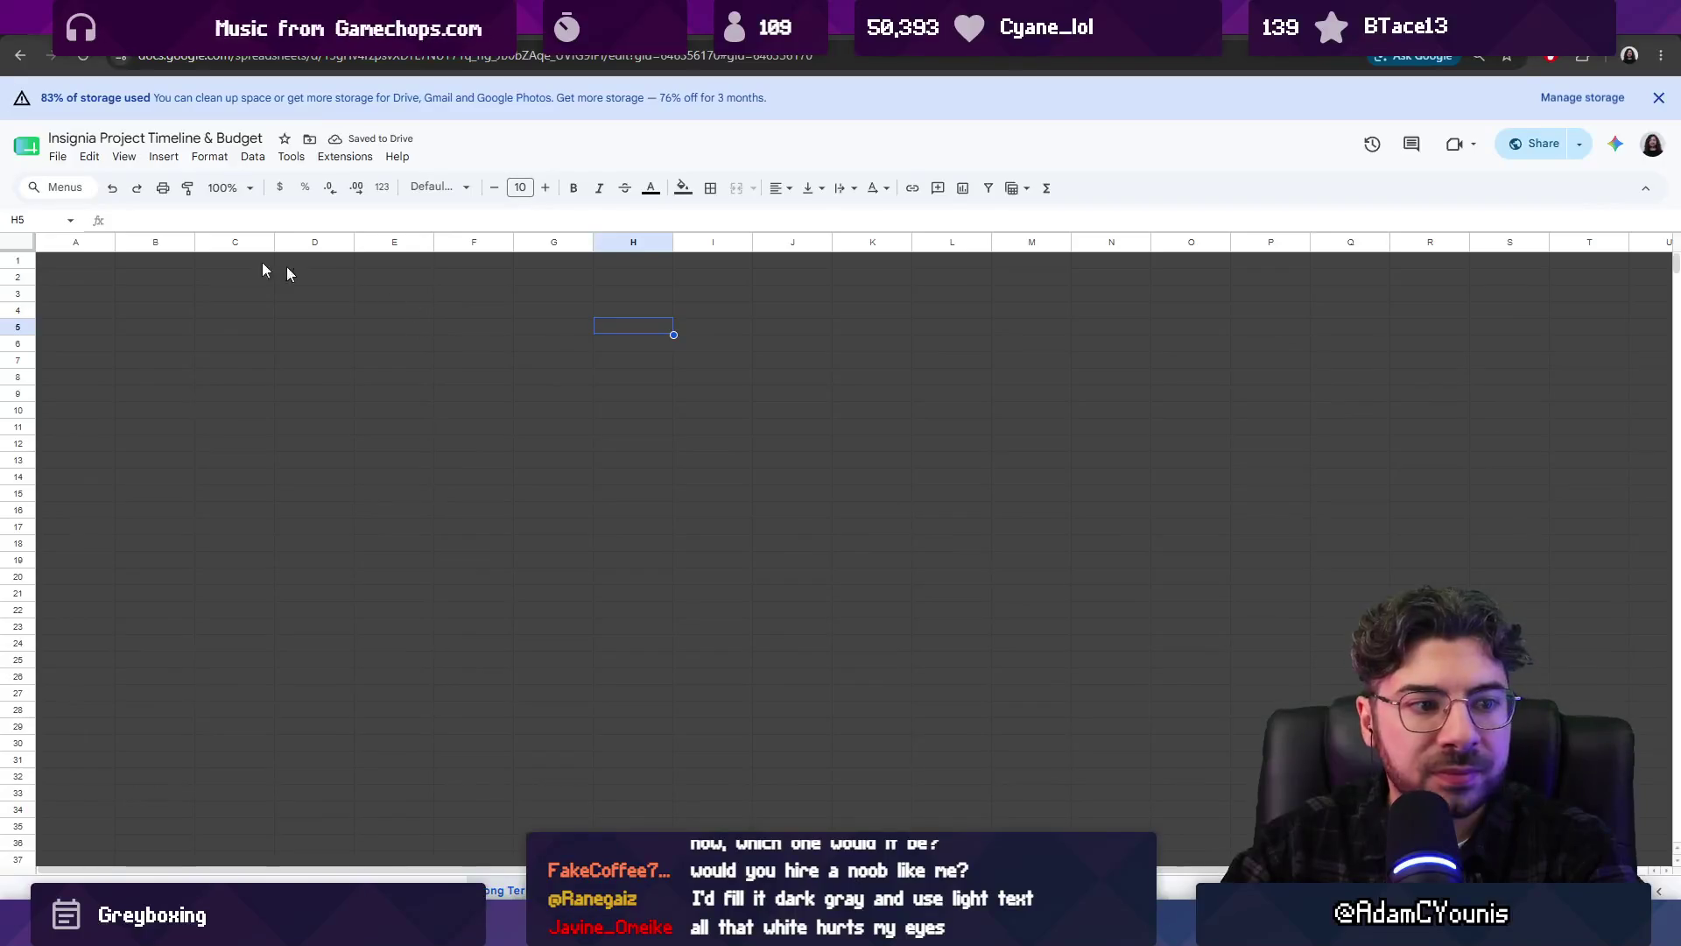
Give every cell dark grey borders, replacing an initial light grey choice
{"action": "left_click", "coordinate": [22, 243]}
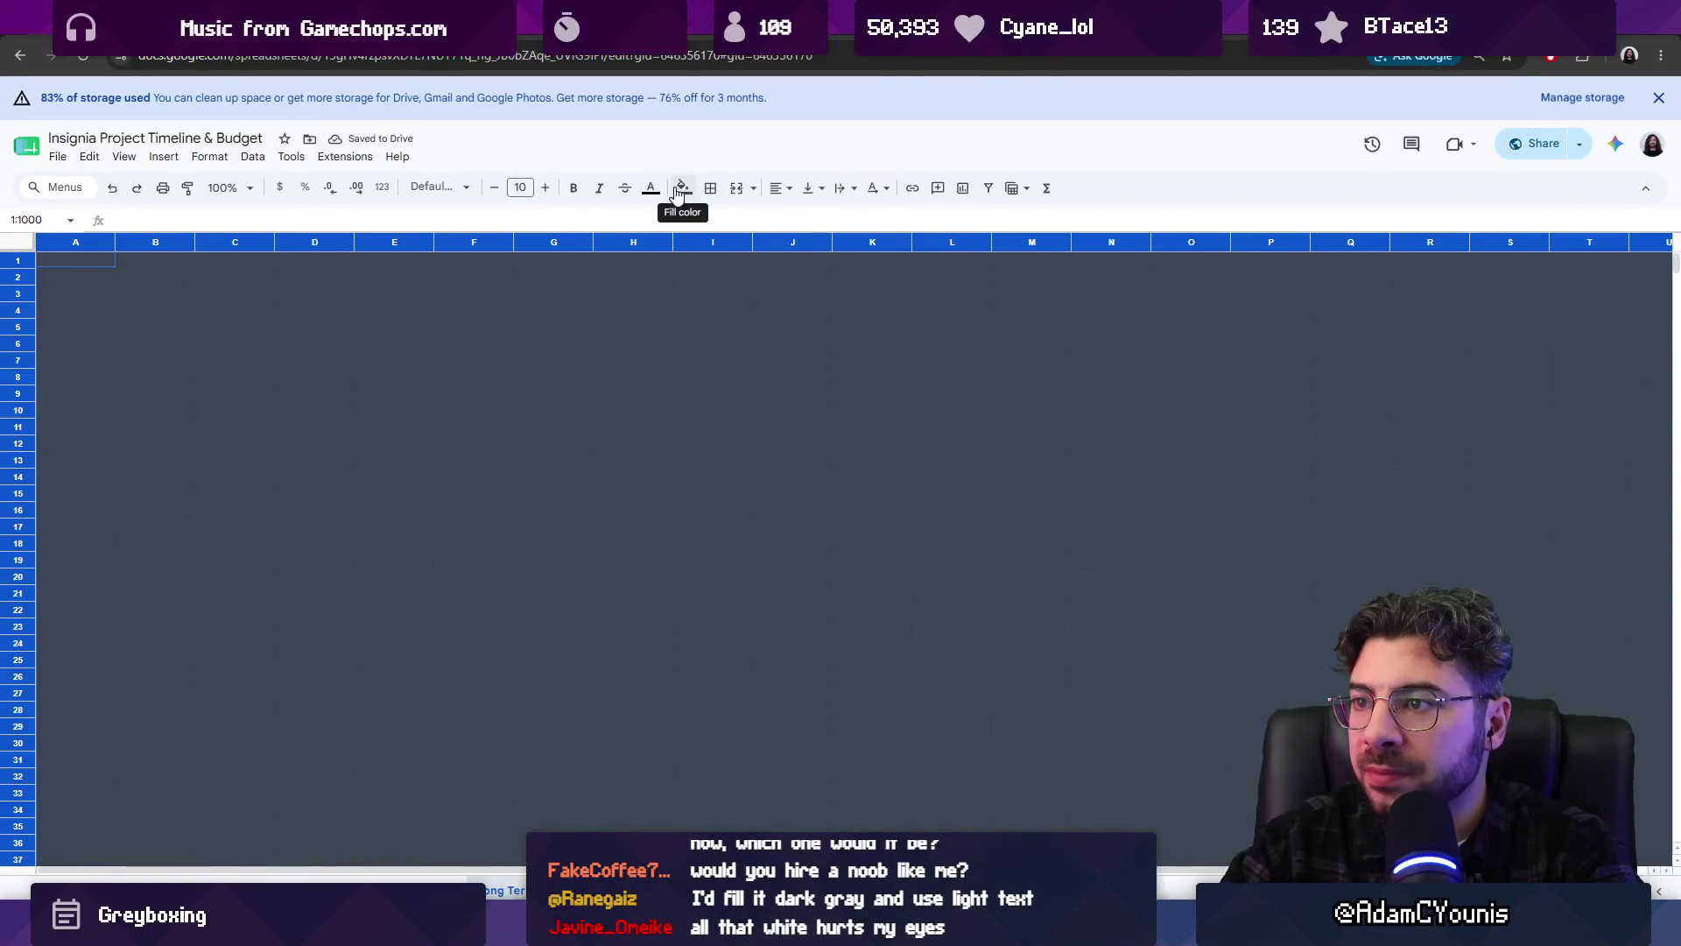
{"action": "left_click", "coordinate": [711, 189]}
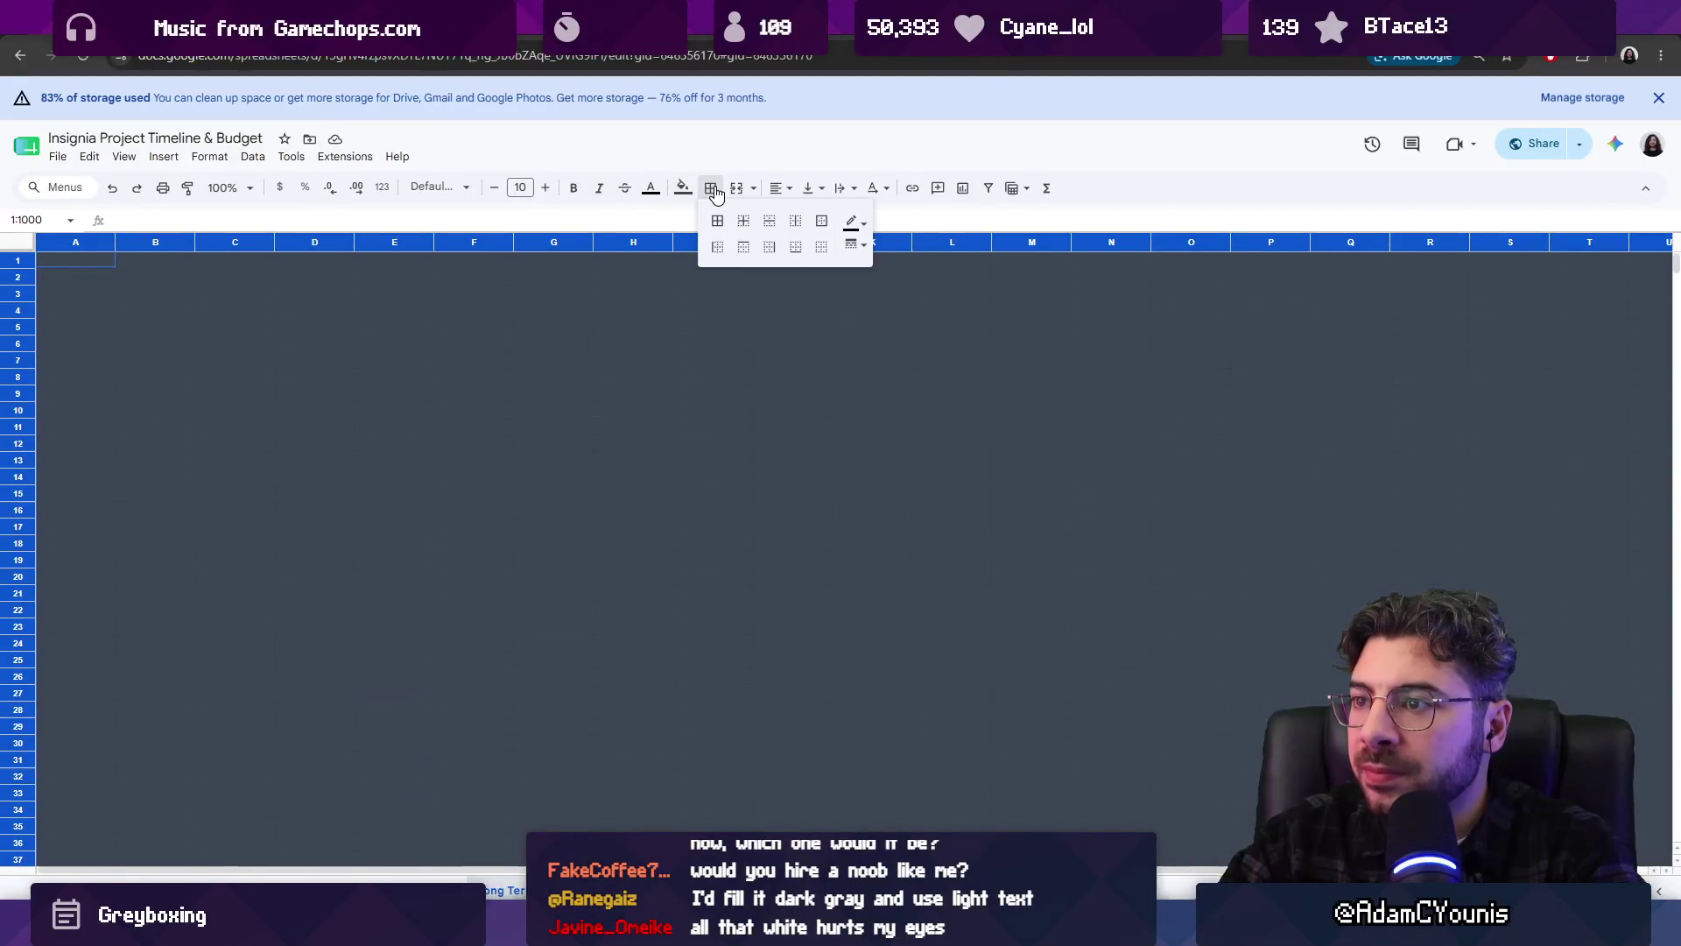
{"action": "left_click", "coordinate": [862, 229]}
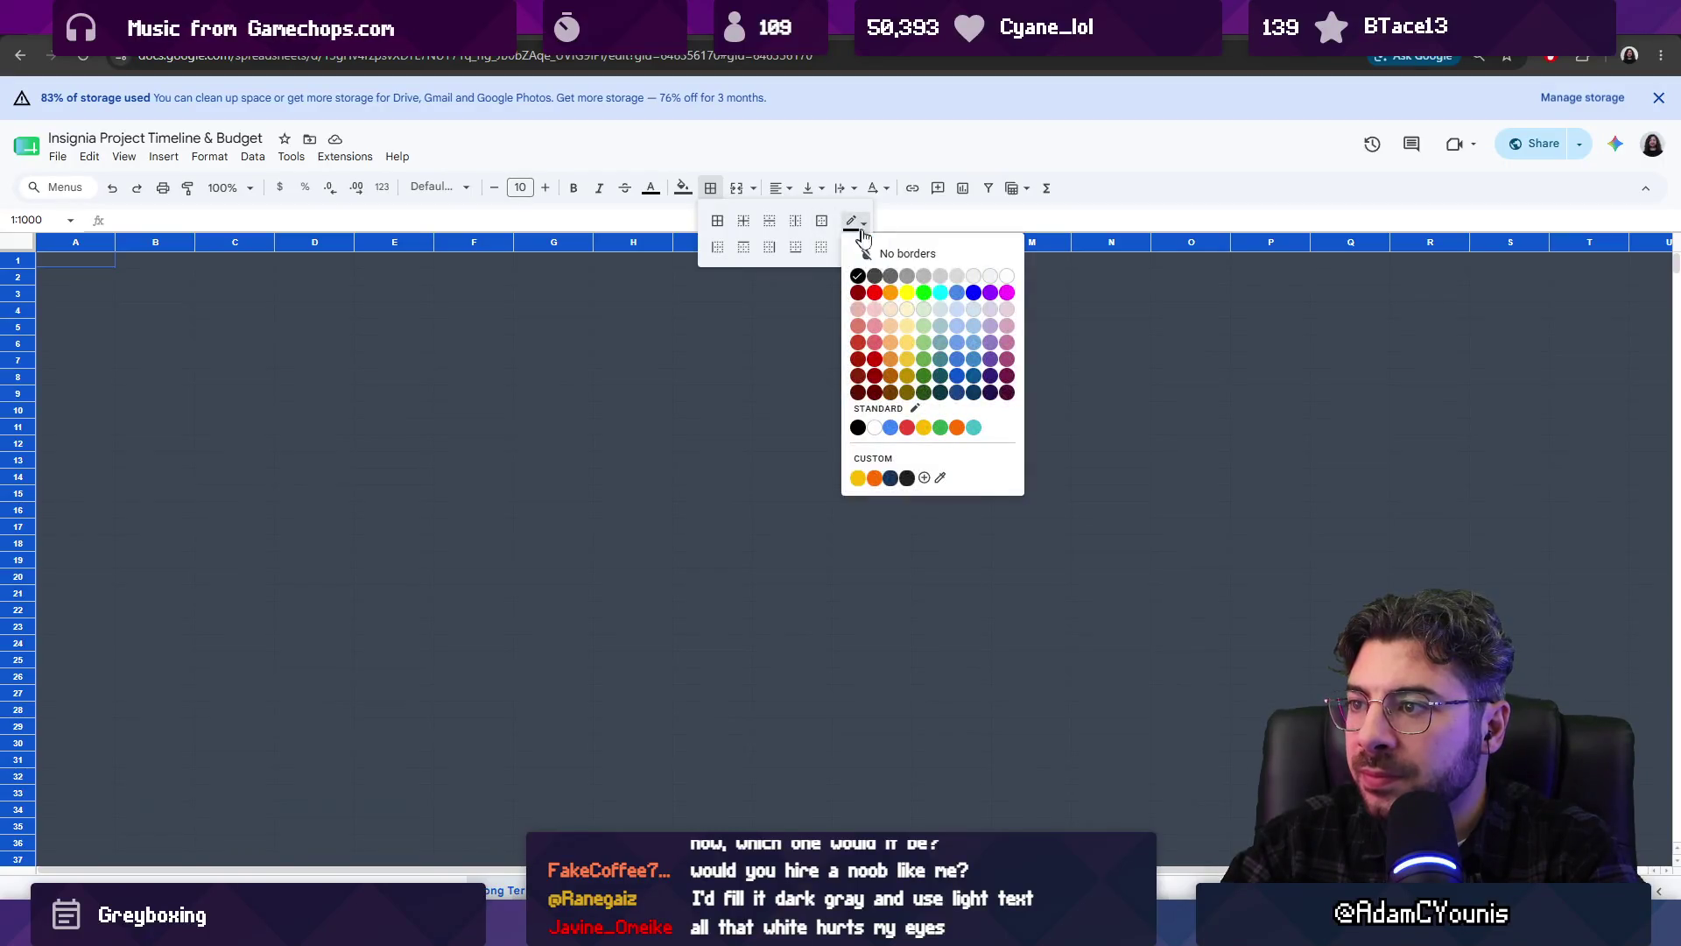
{"action": "left_click", "coordinate": [990, 278]}
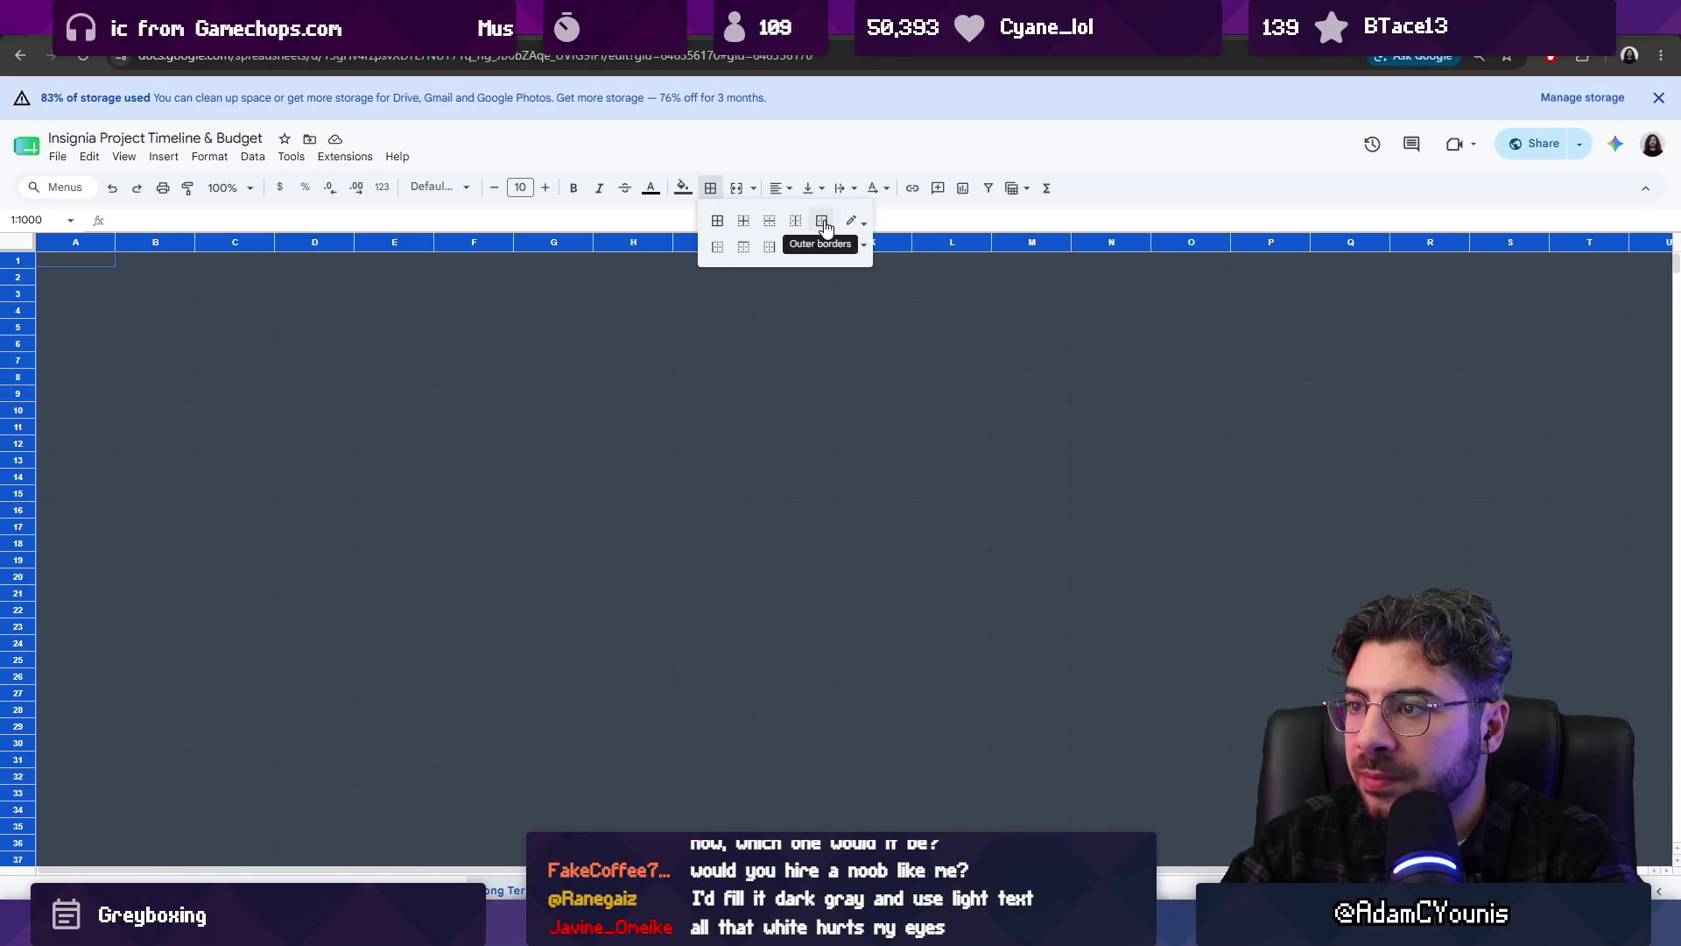
{"action": "left_click", "coordinate": [721, 224]}
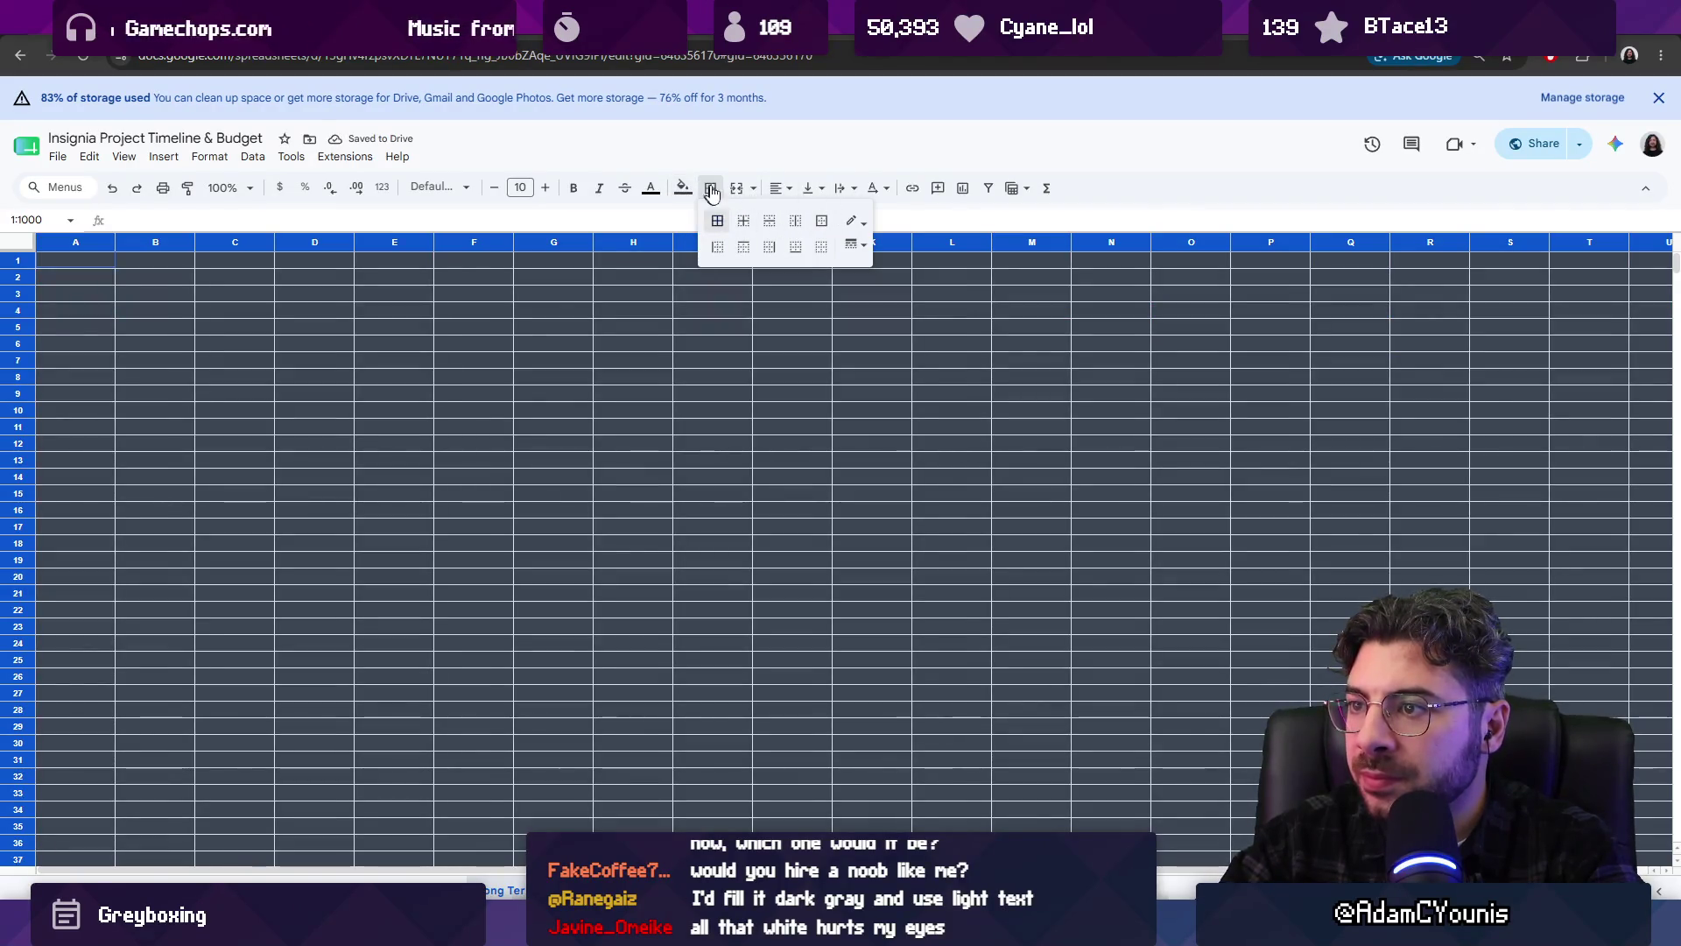
{"action": "left_click", "coordinate": [862, 230]}
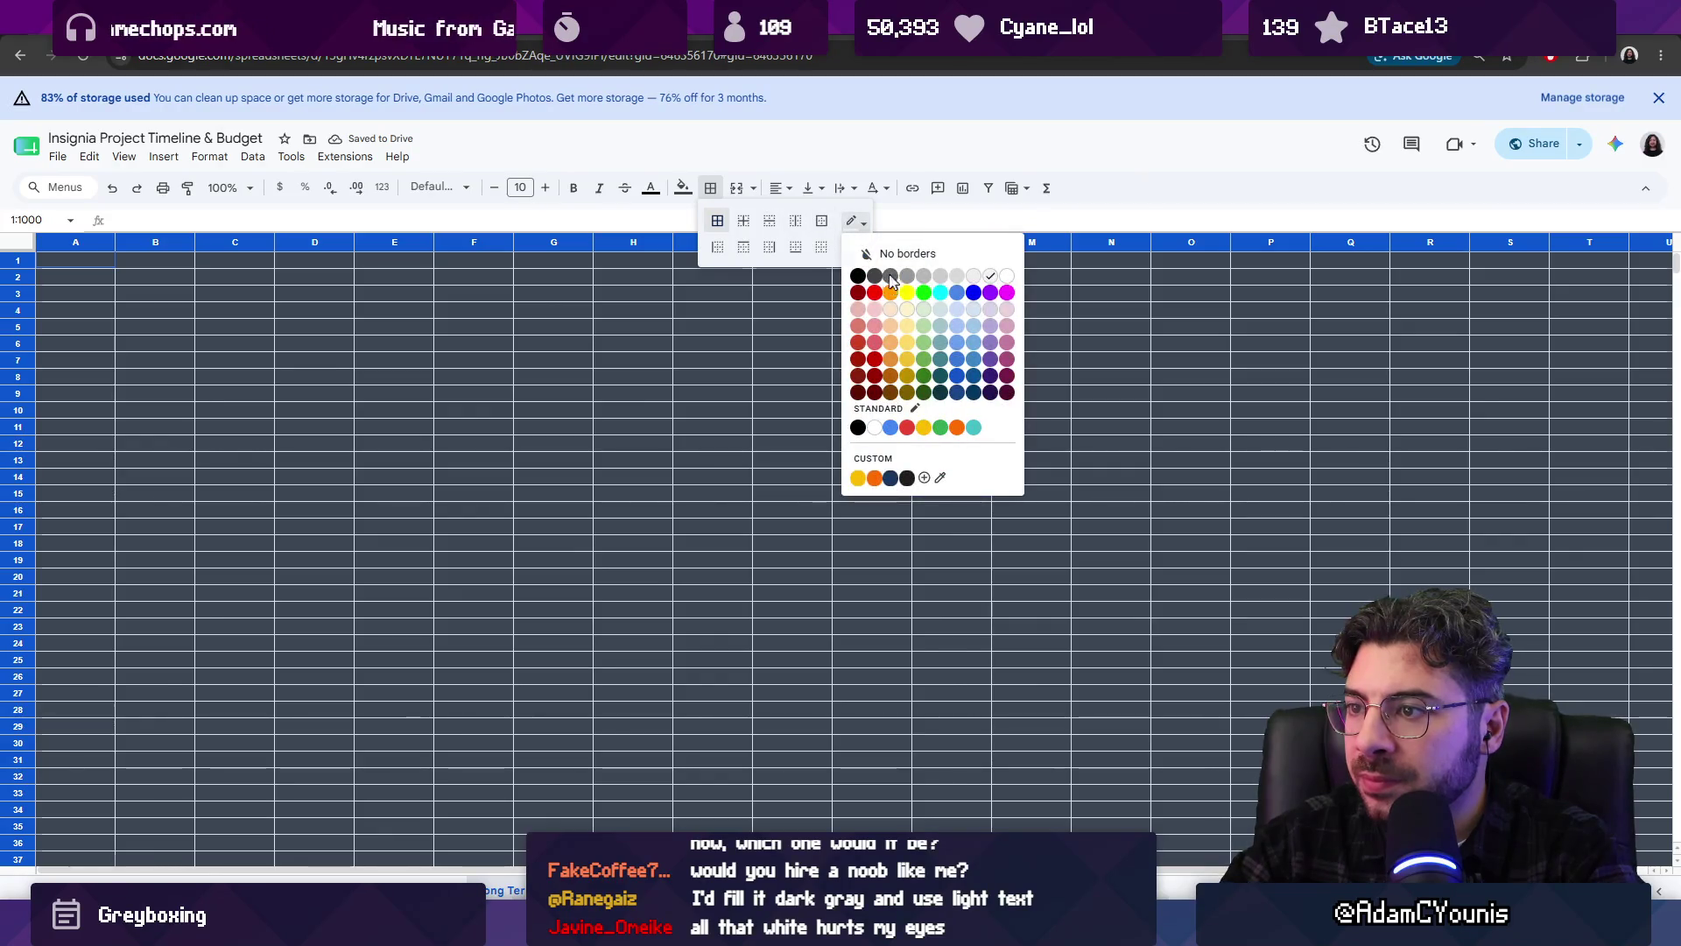
{"action": "left_click", "coordinate": [891, 277]}
{"action": "left_click", "coordinate": [747, 349]}
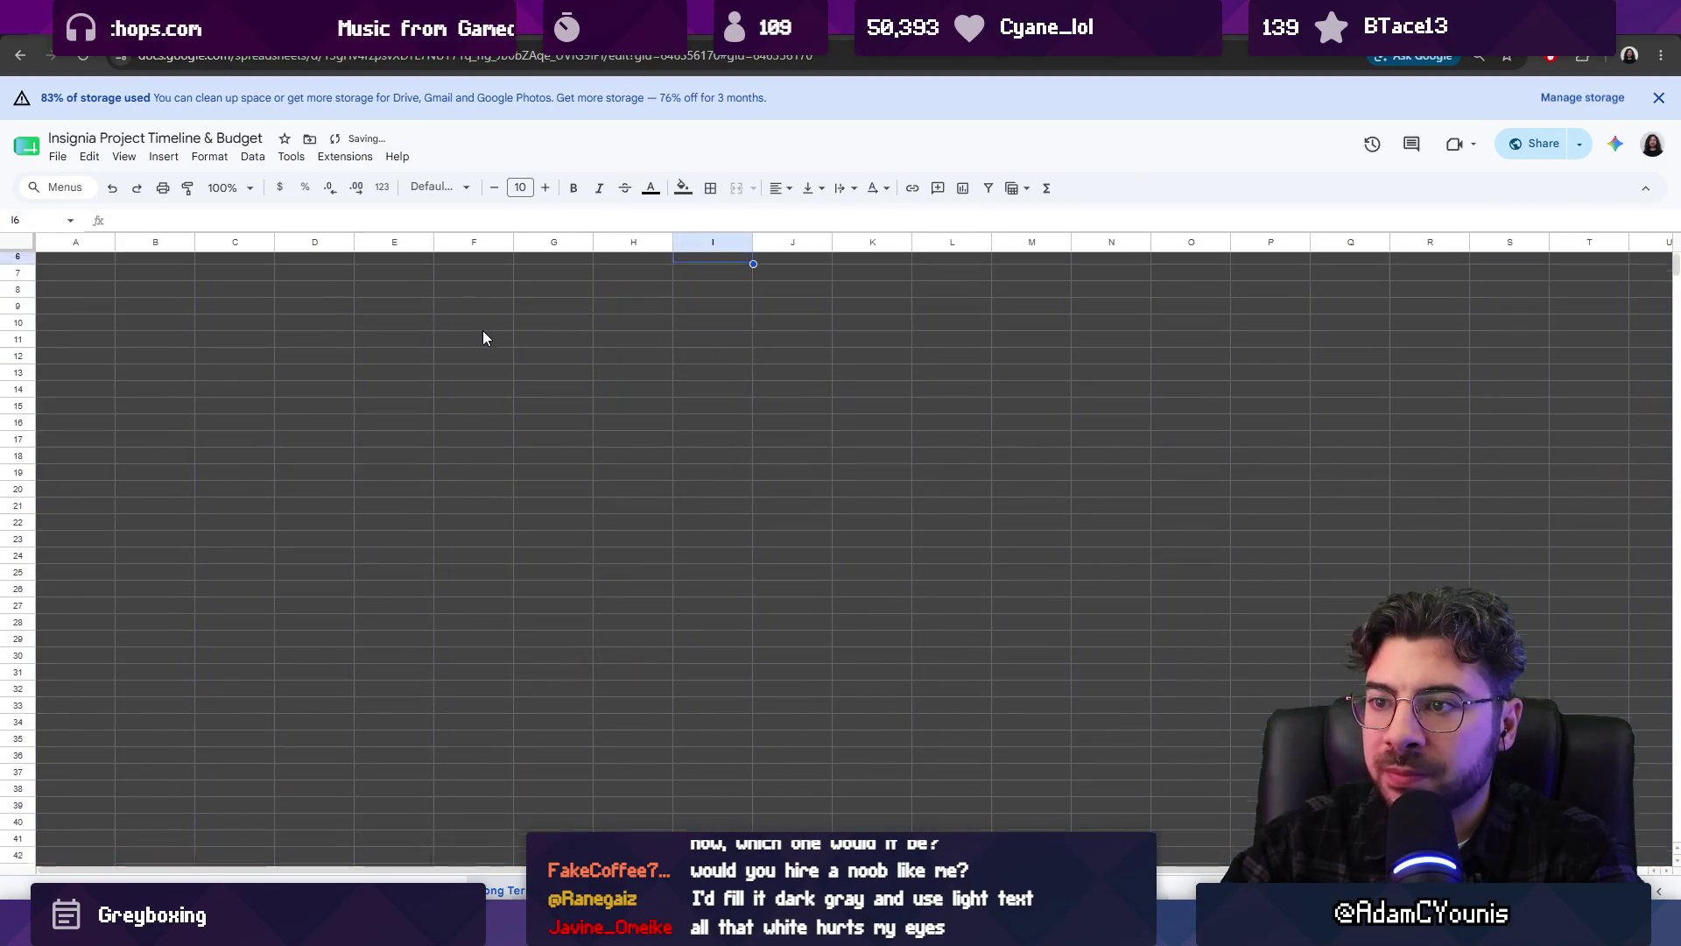
{"action": "left_click", "coordinate": [16, 246]}
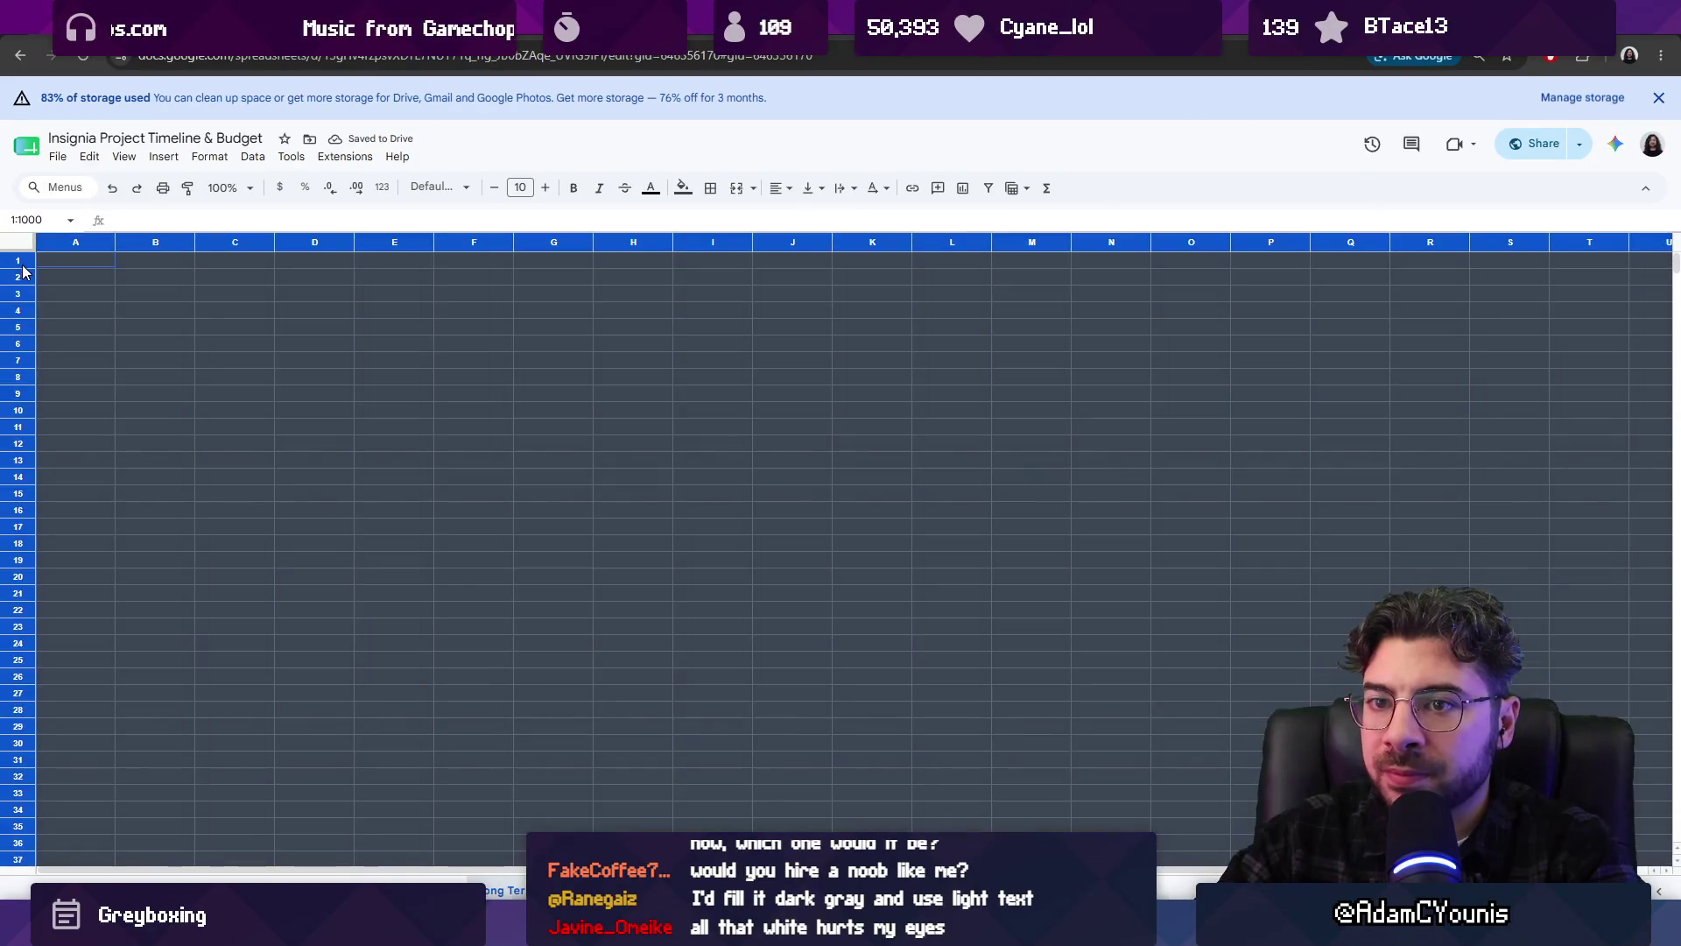
Widen all columns and make all rows slightly taller
{"action": "left_click_drag", "start_coordinate": [21, 268], "coordinate": [26, 284]}
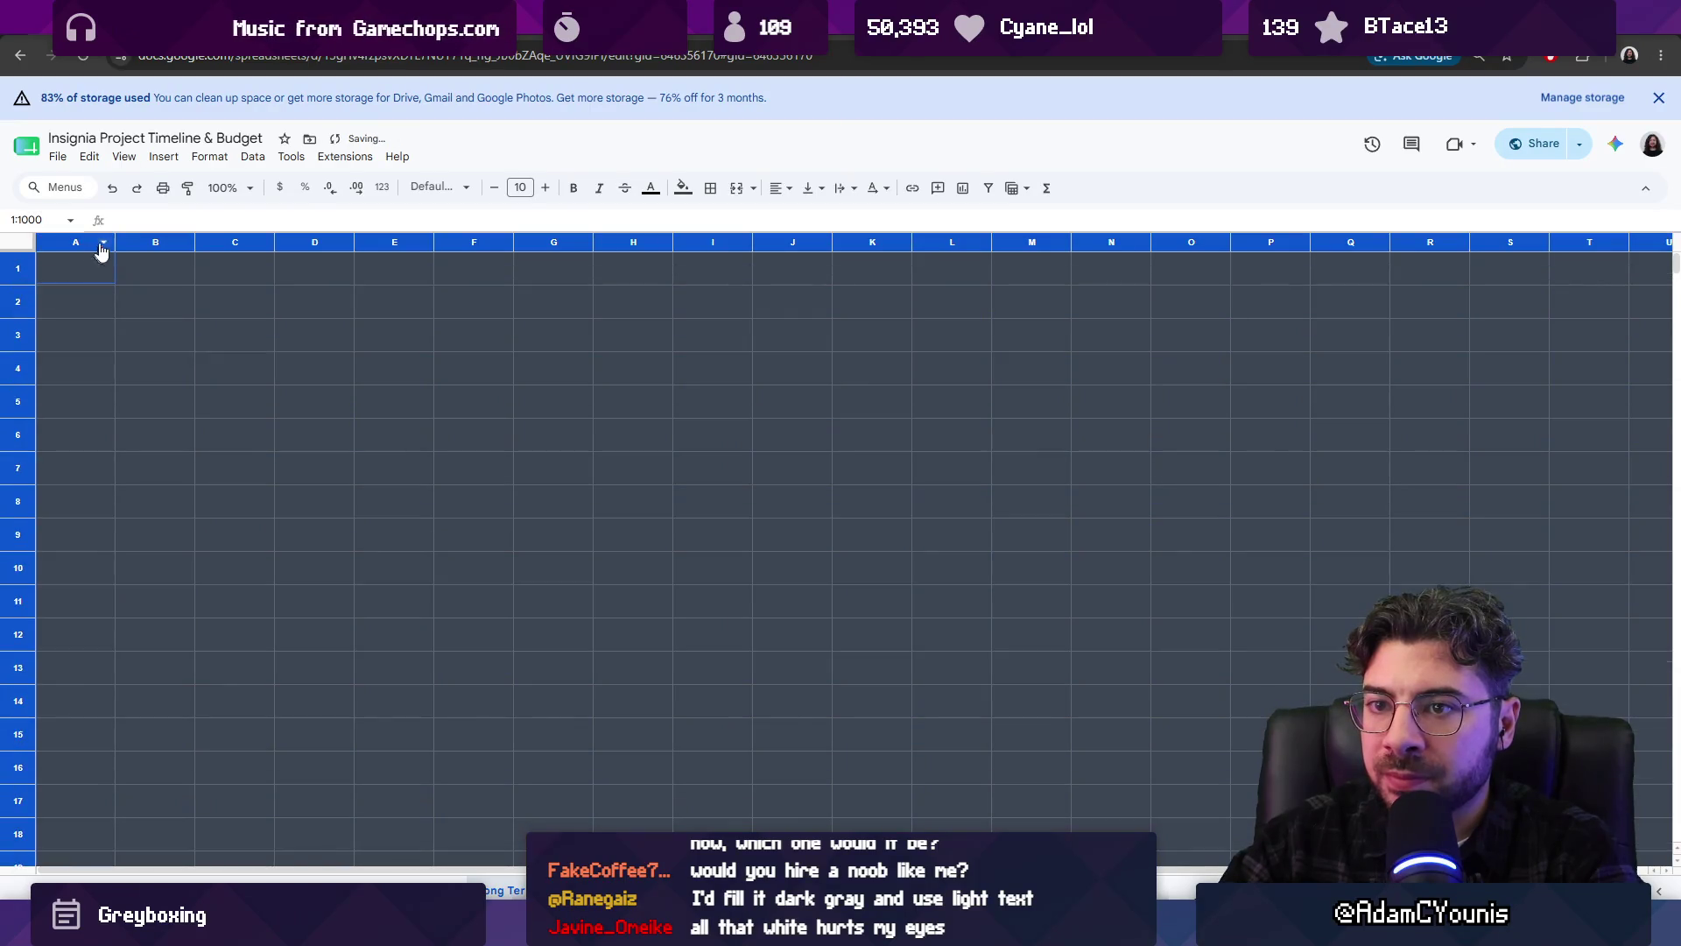
{"action": "left_click_drag", "start_coordinate": [117, 237], "coordinate": [139, 238]}
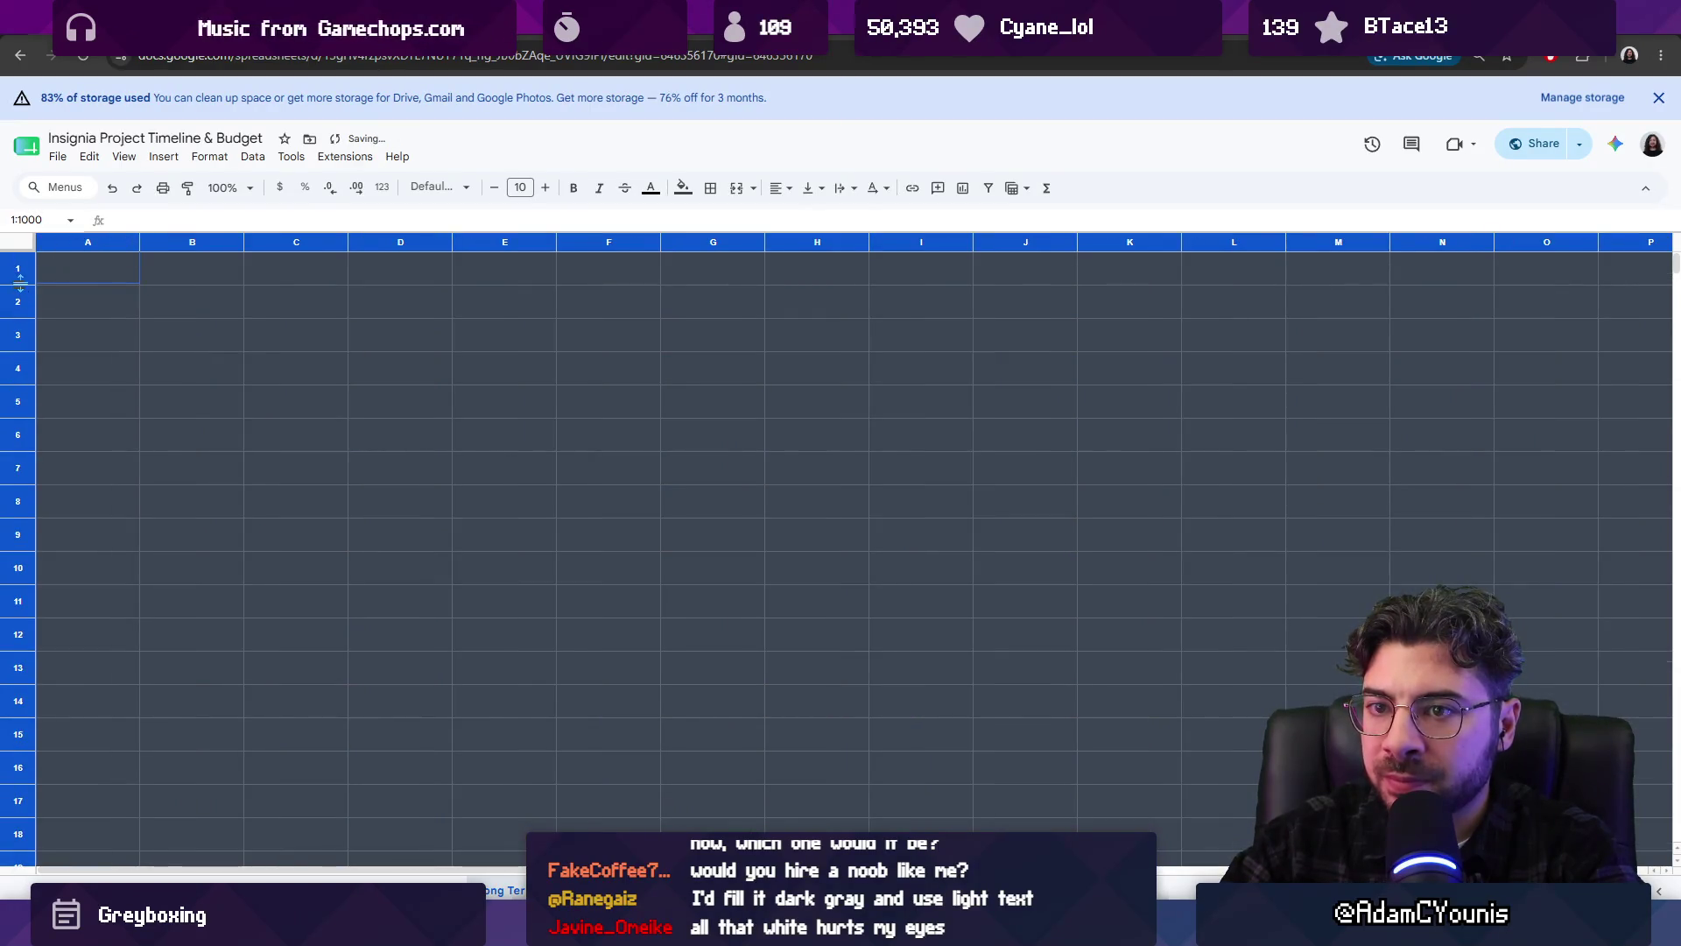
{"action": "left_click_drag", "start_coordinate": [20, 280], "coordinate": [20, 277]}
{"action": "left_click", "coordinate": [229, 319]}
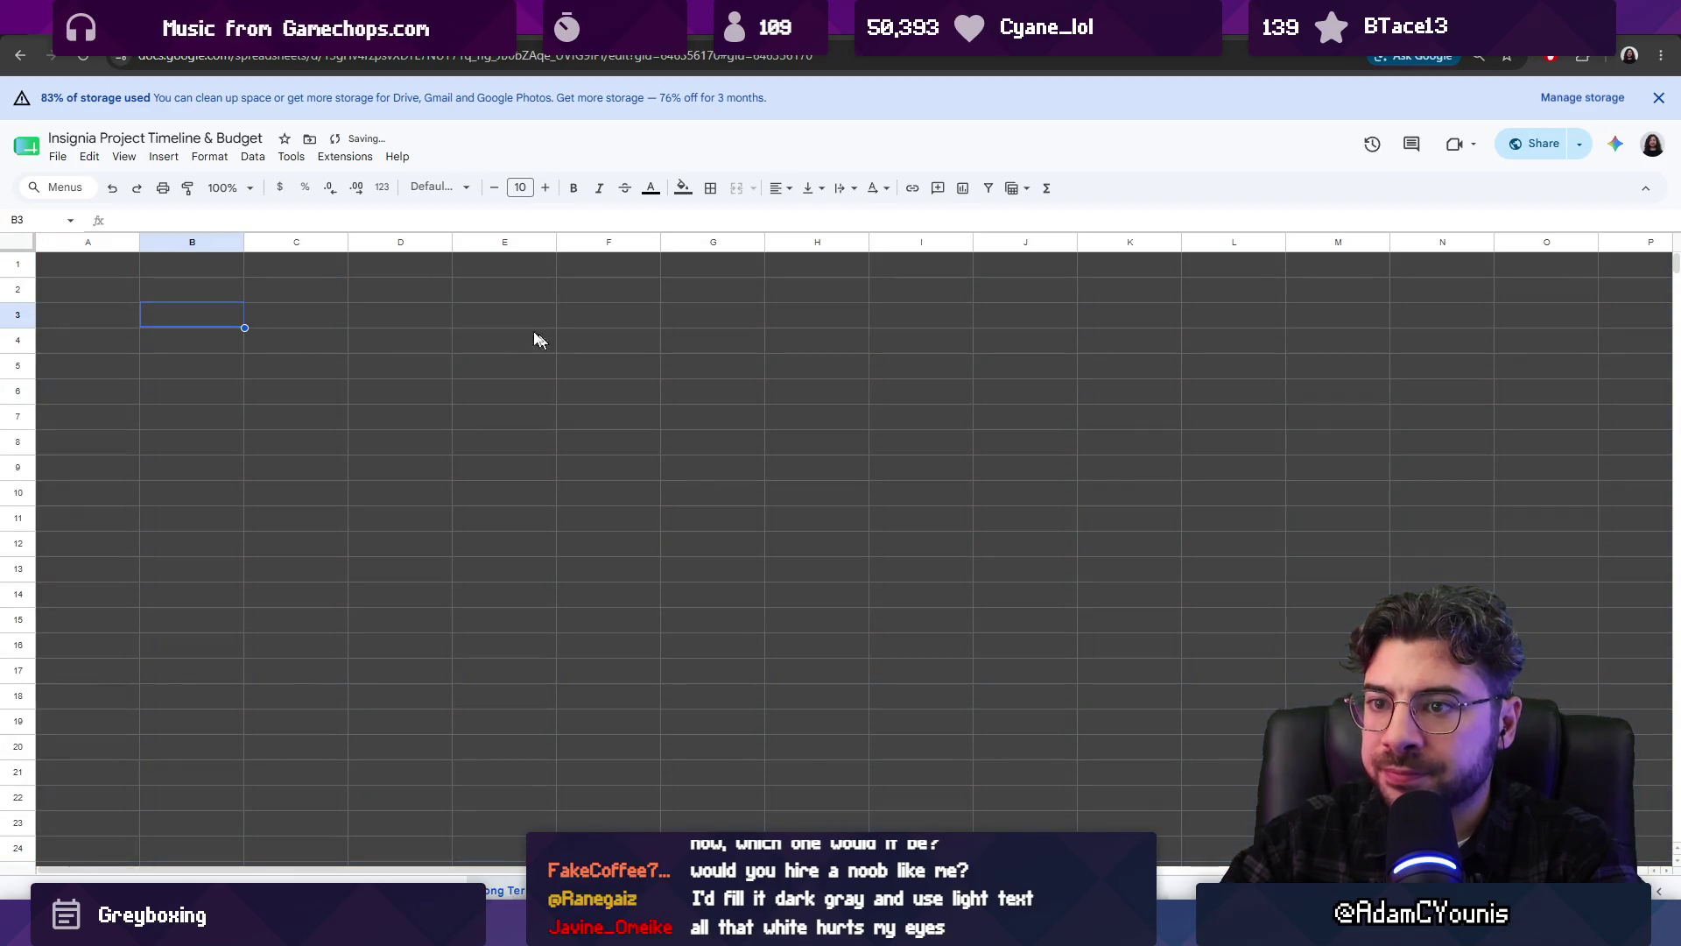
Go to cell A1 and bring up the whiteboard with the role list
{"action": "left_click", "coordinate": [129, 273]}
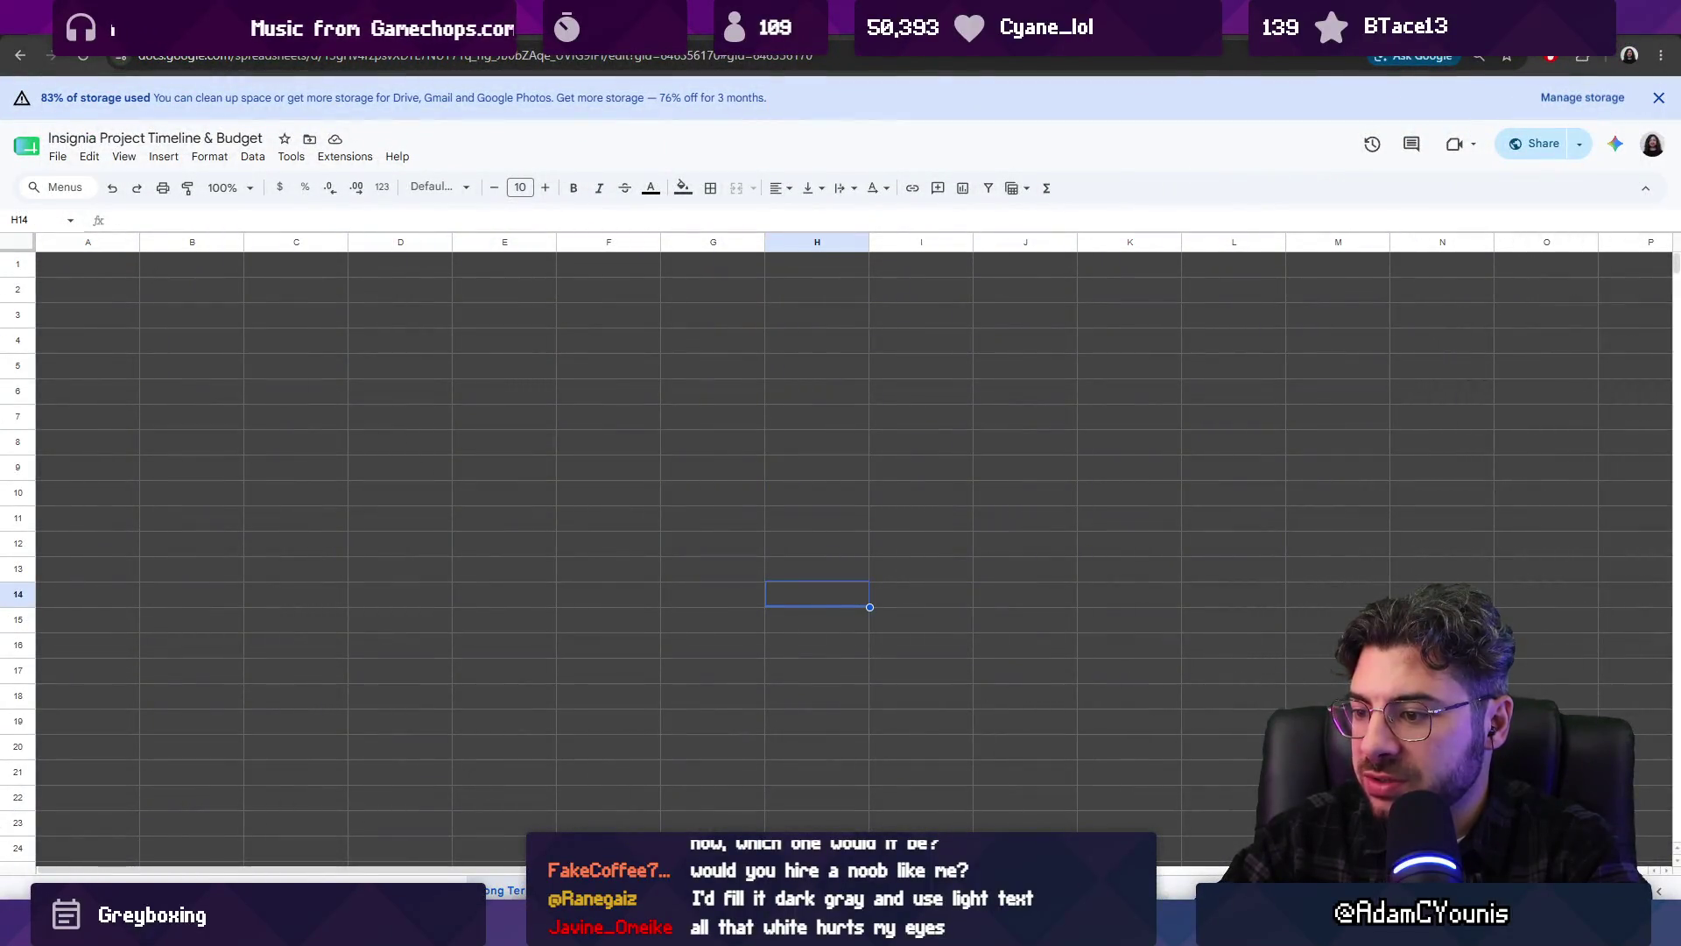
{"action": "mouse_move", "coordinate": [744, 929]}
{"action": "mouse_move", "coordinate": [1053, 930]}
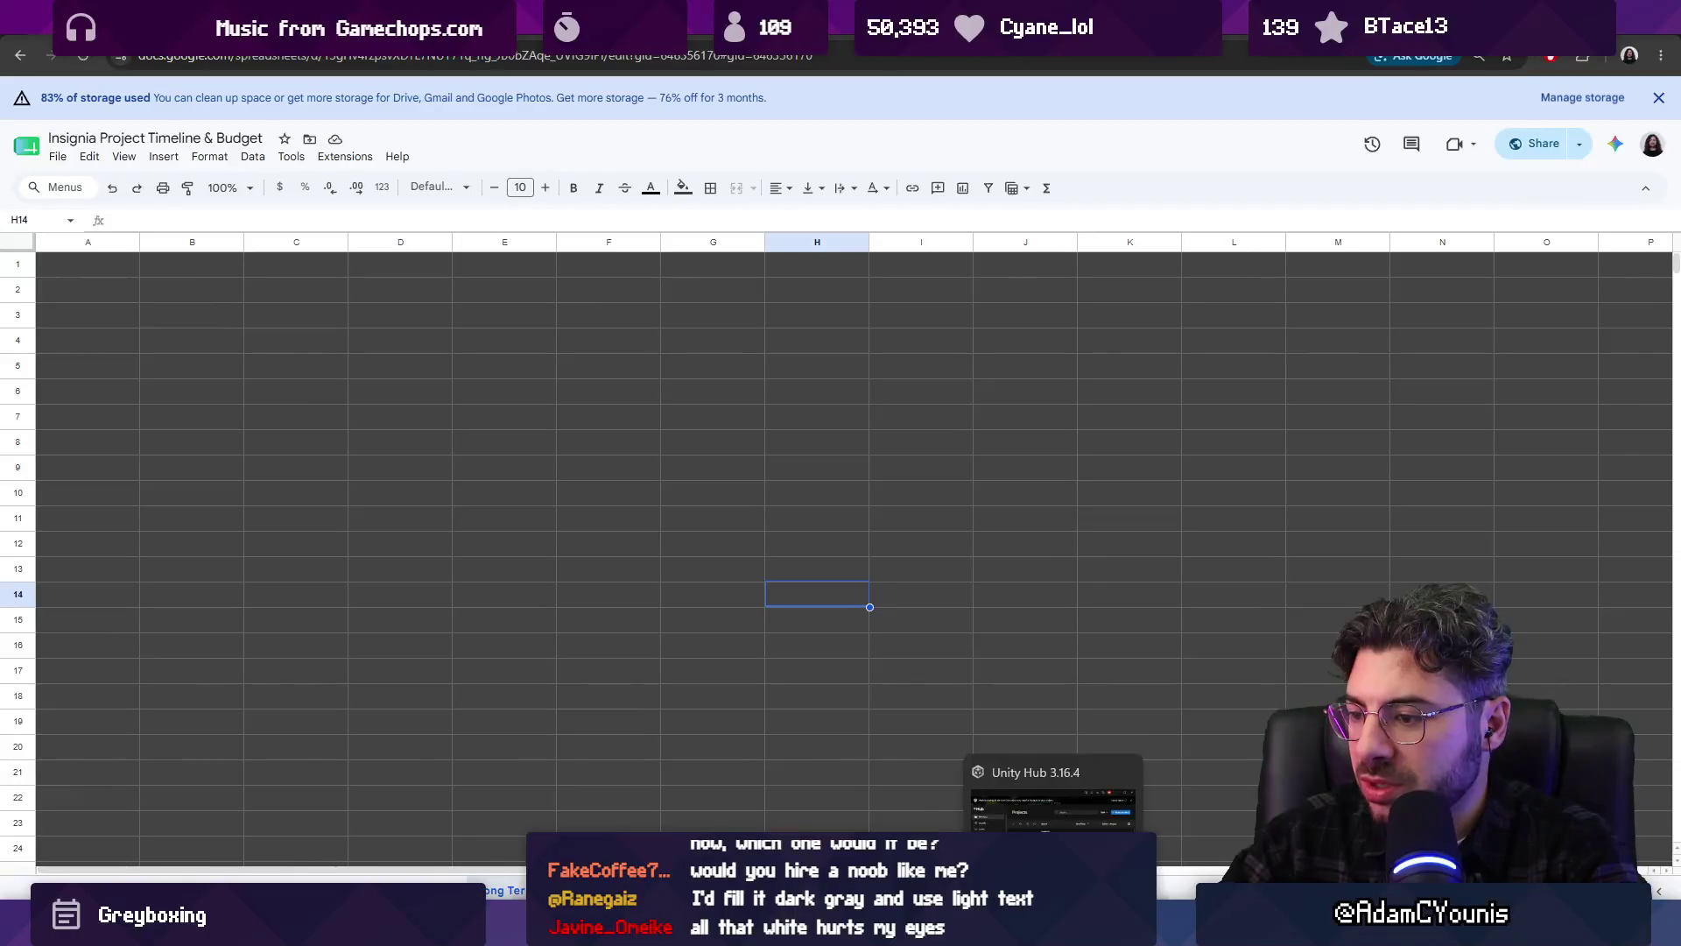
{"action": "left_click", "coordinate": [823, 930]}
Copy the whiteboard role list, paste it into A1, and widen column A to fit
{"action": "double_click", "coordinate": [614, 352]}
{"action": "key", "text": "ctrl+a"}
{"action": "key", "text": "alt+Tab"}
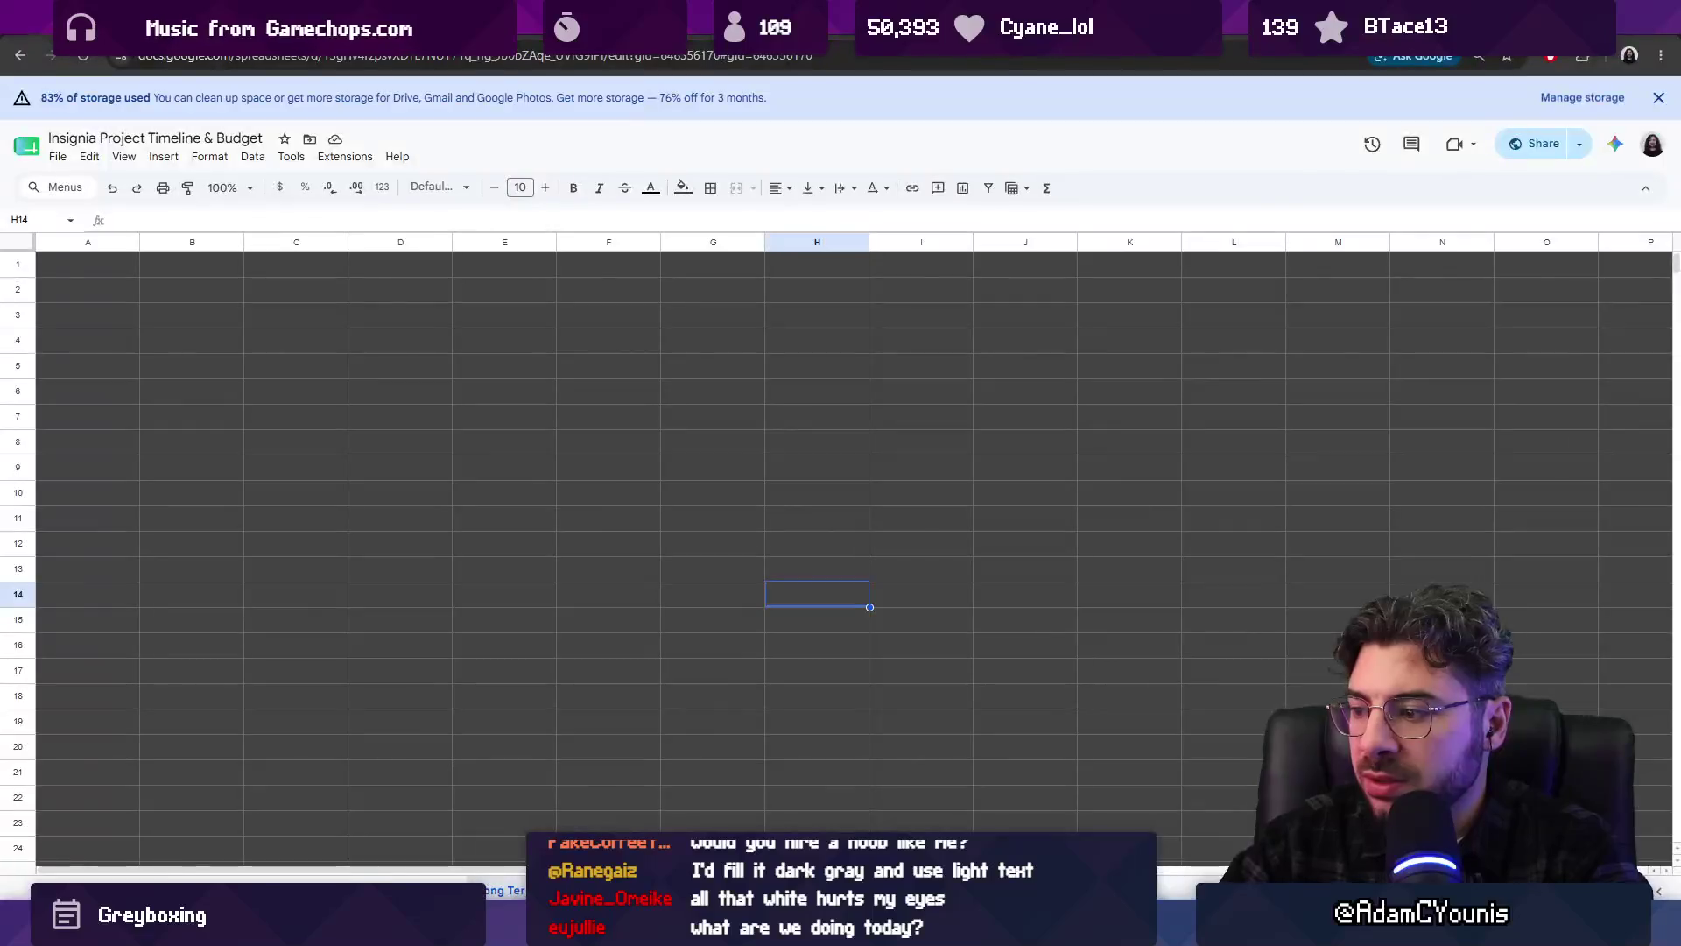
{"action": "left_click", "coordinate": [86, 270]}
{"action": "key", "text": "ctrl+v"}
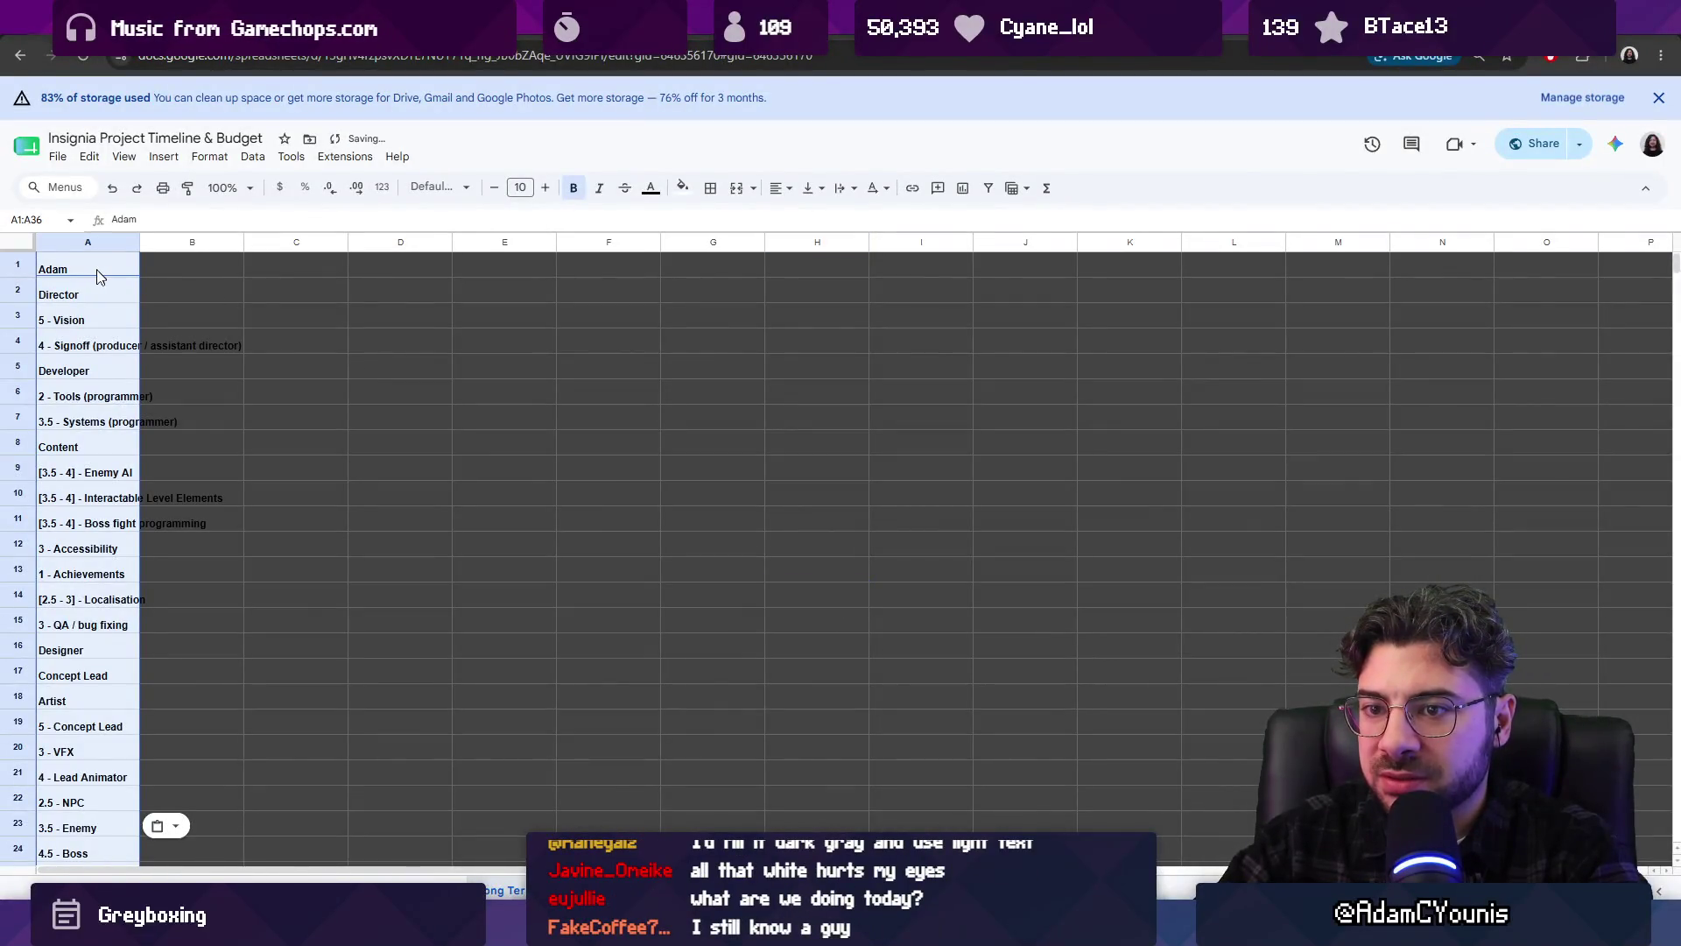
{"action": "left_click_drag", "start_coordinate": [141, 242], "coordinate": [254, 241]}
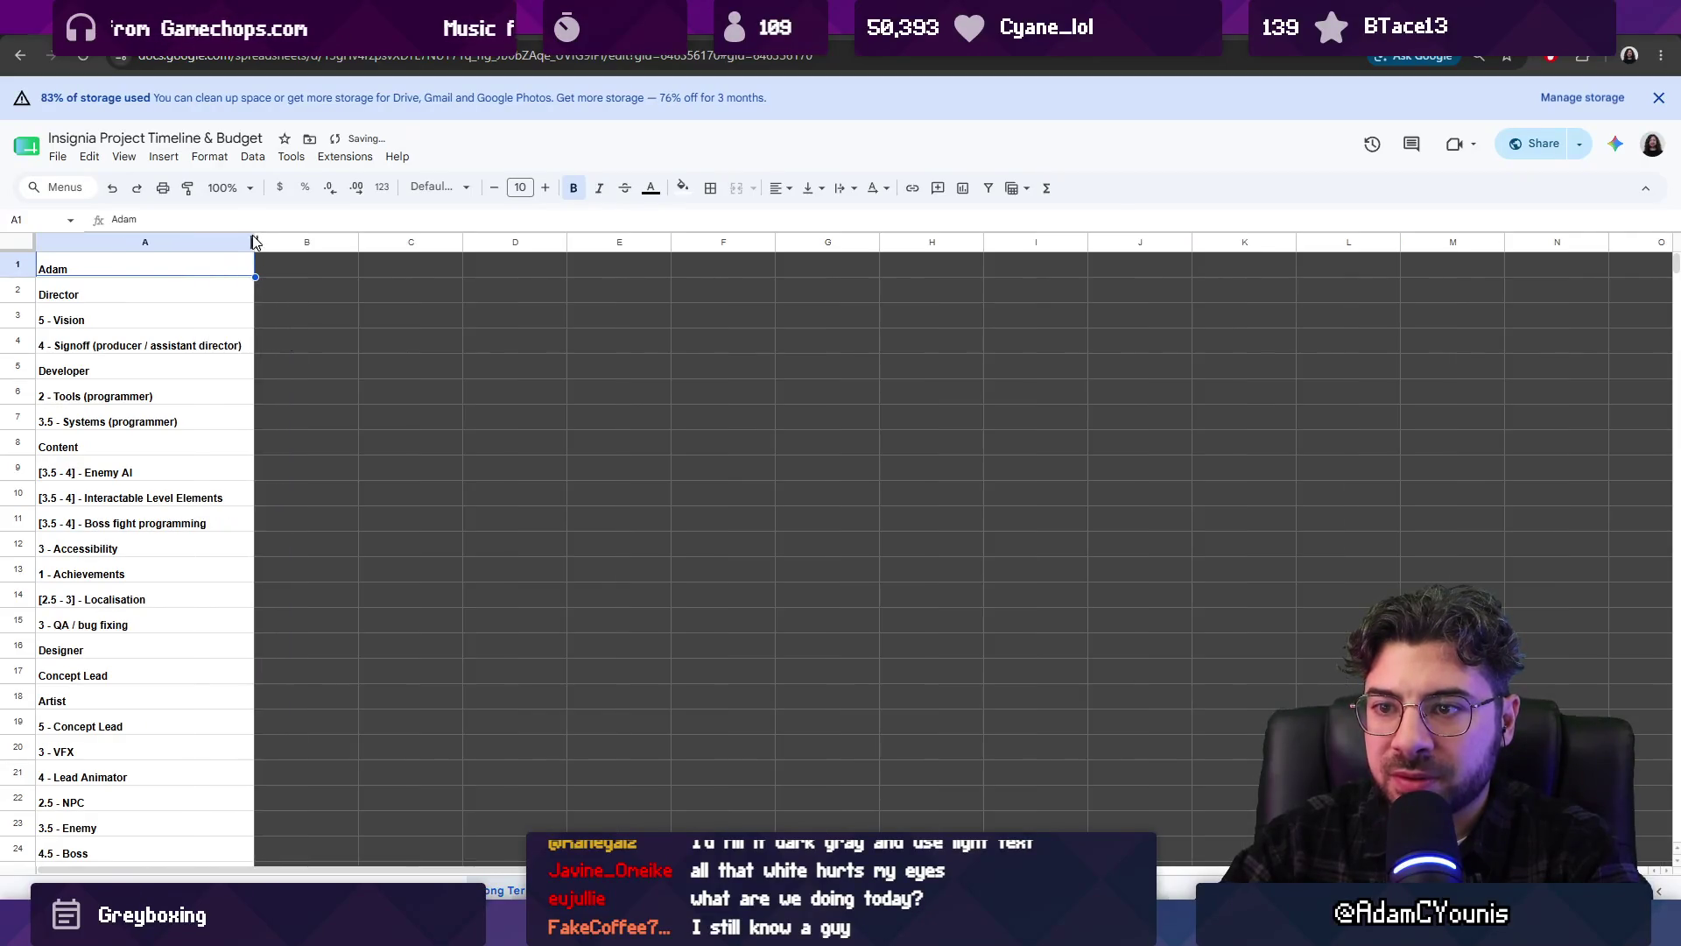
{"action": "left_click", "coordinate": [61, 245]}
{"action": "left_click", "coordinate": [27, 247]}
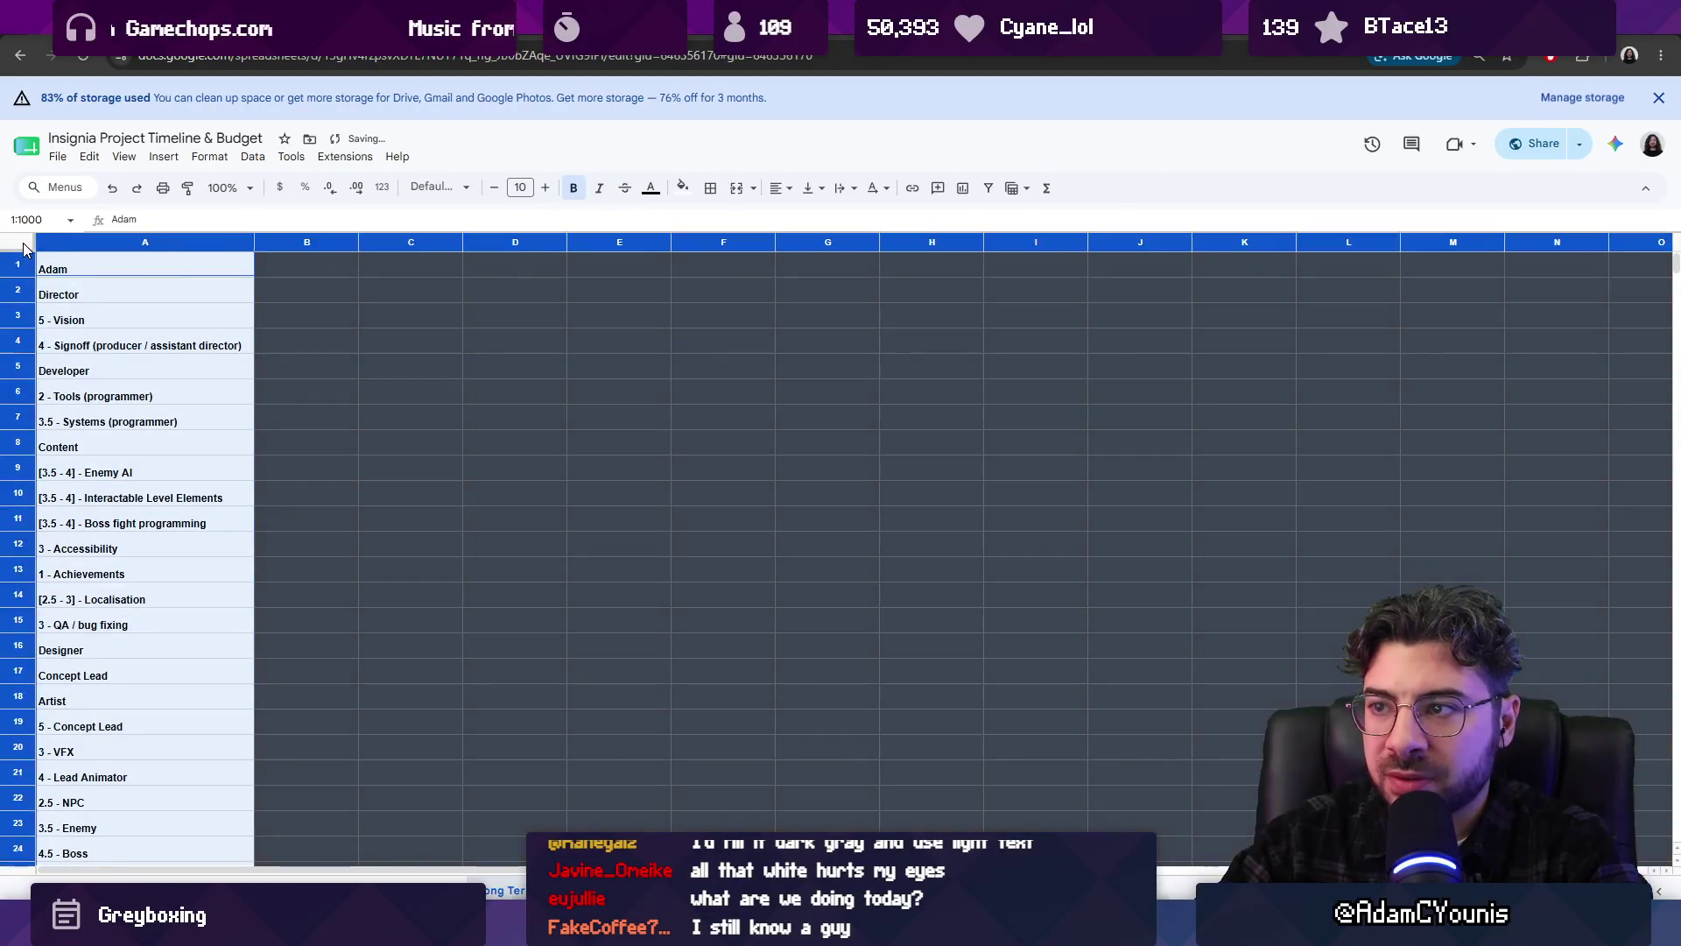
Make all text white and fill the sheet with dark slate gray
{"action": "left_click", "coordinate": [661, 193]}
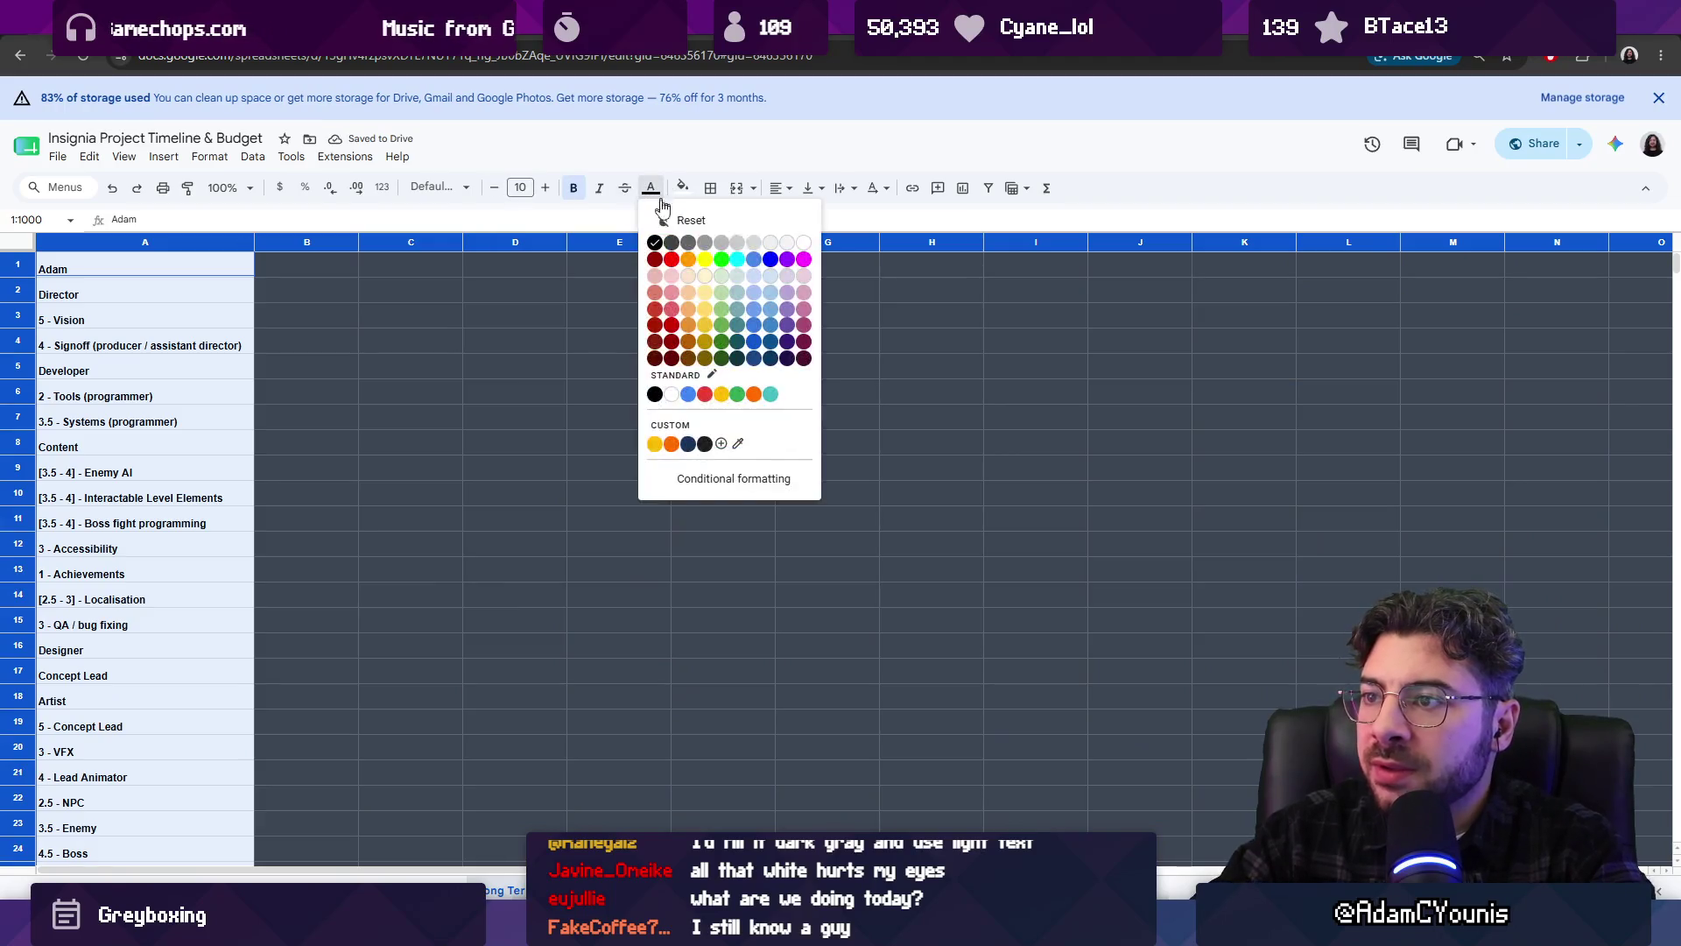
{"action": "left_click", "coordinate": [799, 249]}
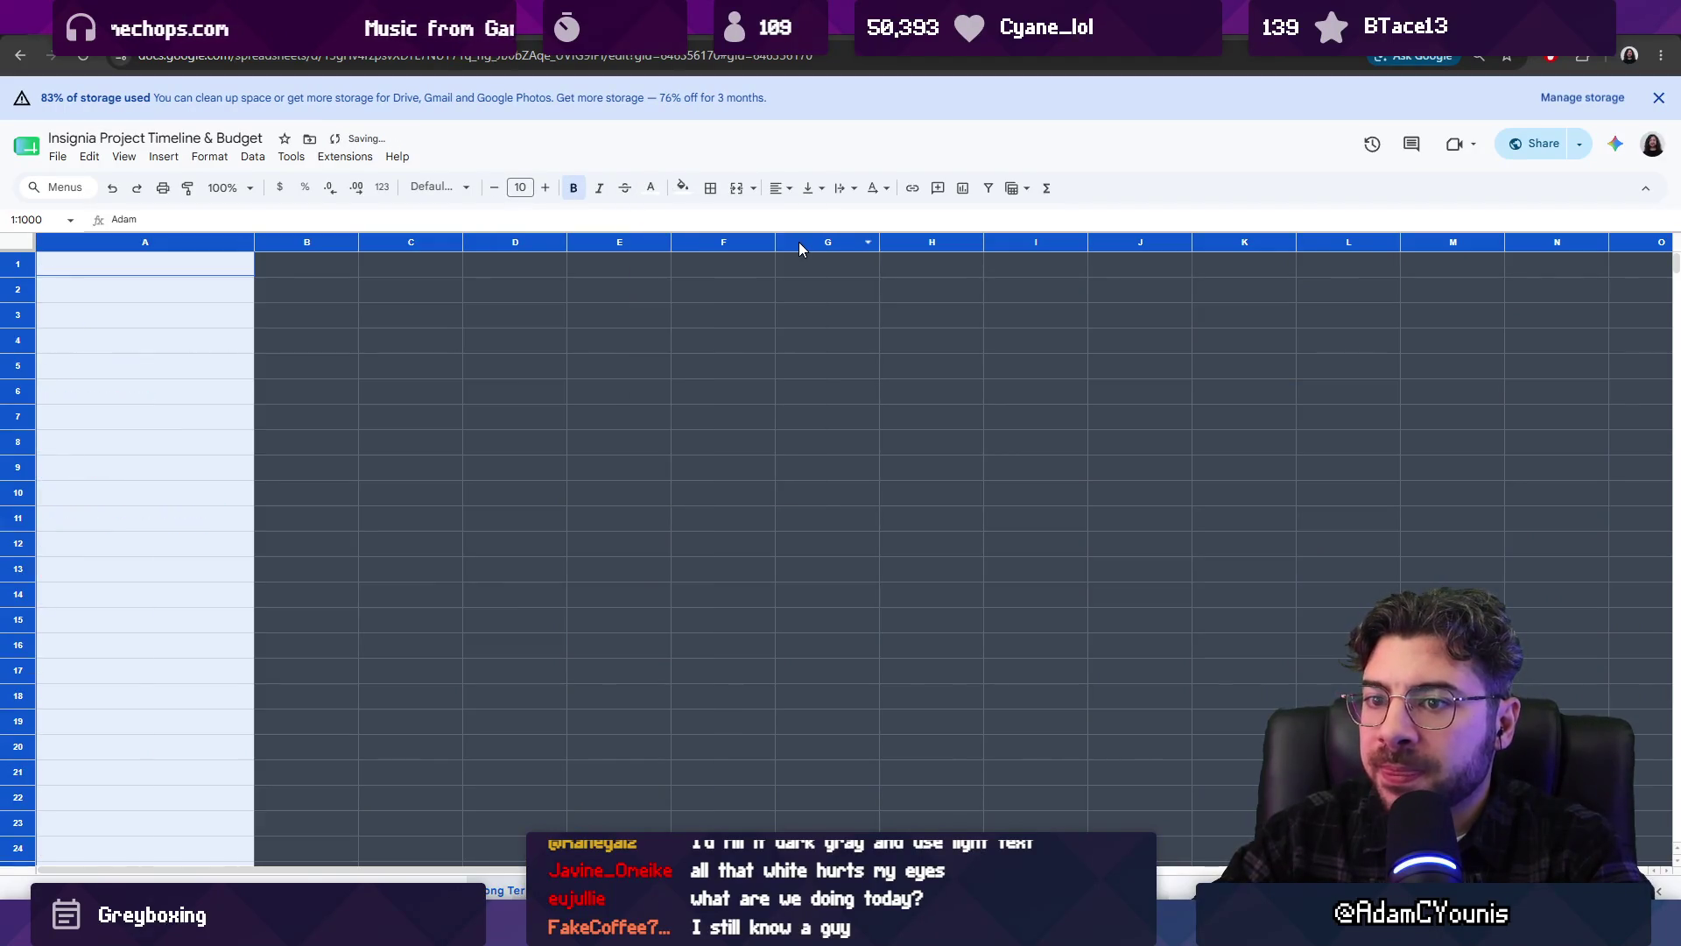
{"action": "left_click", "coordinate": [682, 188]}
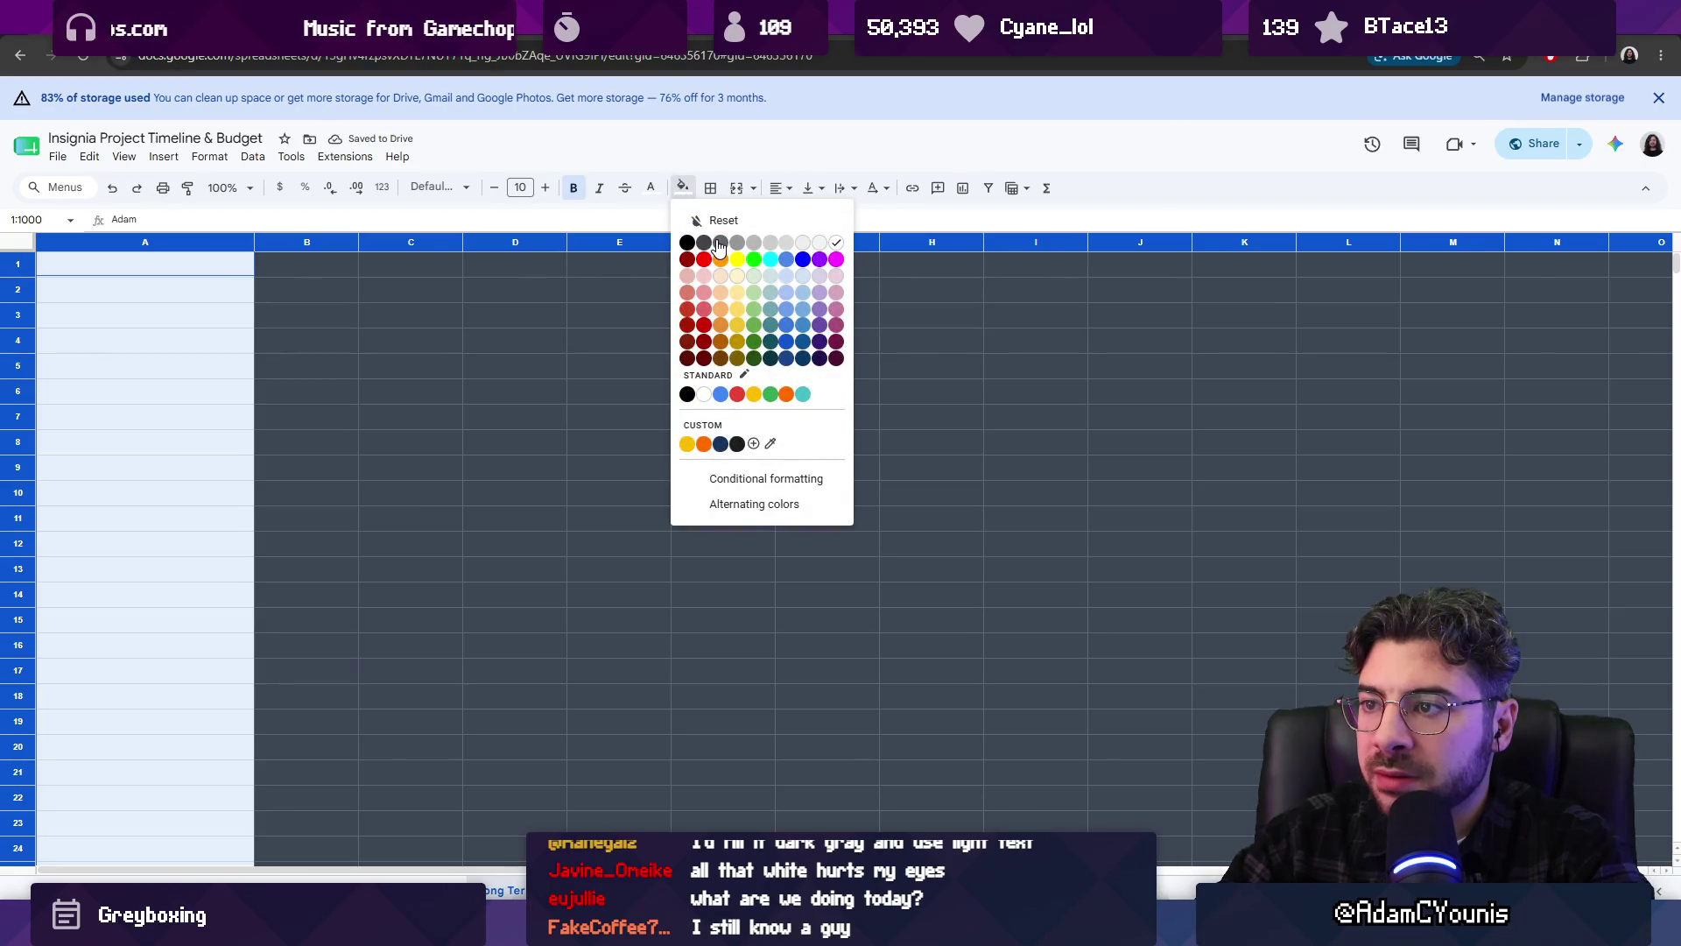
{"action": "left_click", "coordinate": [719, 244]}
{"action": "left_click", "coordinate": [684, 189]}
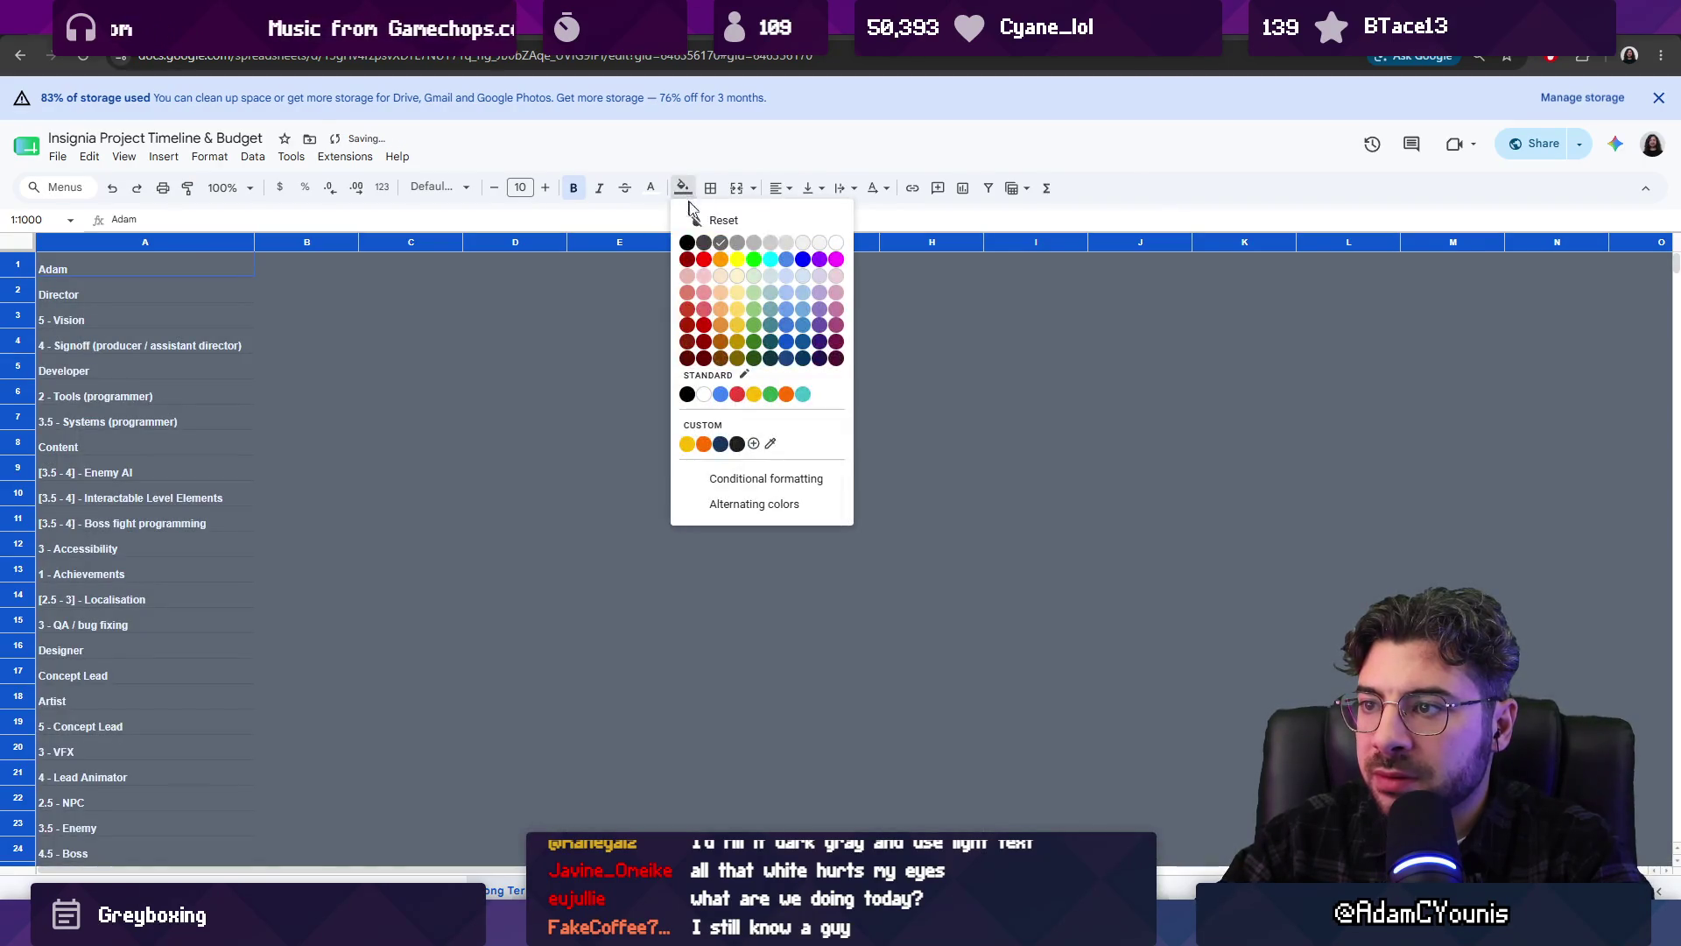
{"action": "left_click", "coordinate": [703, 244]}
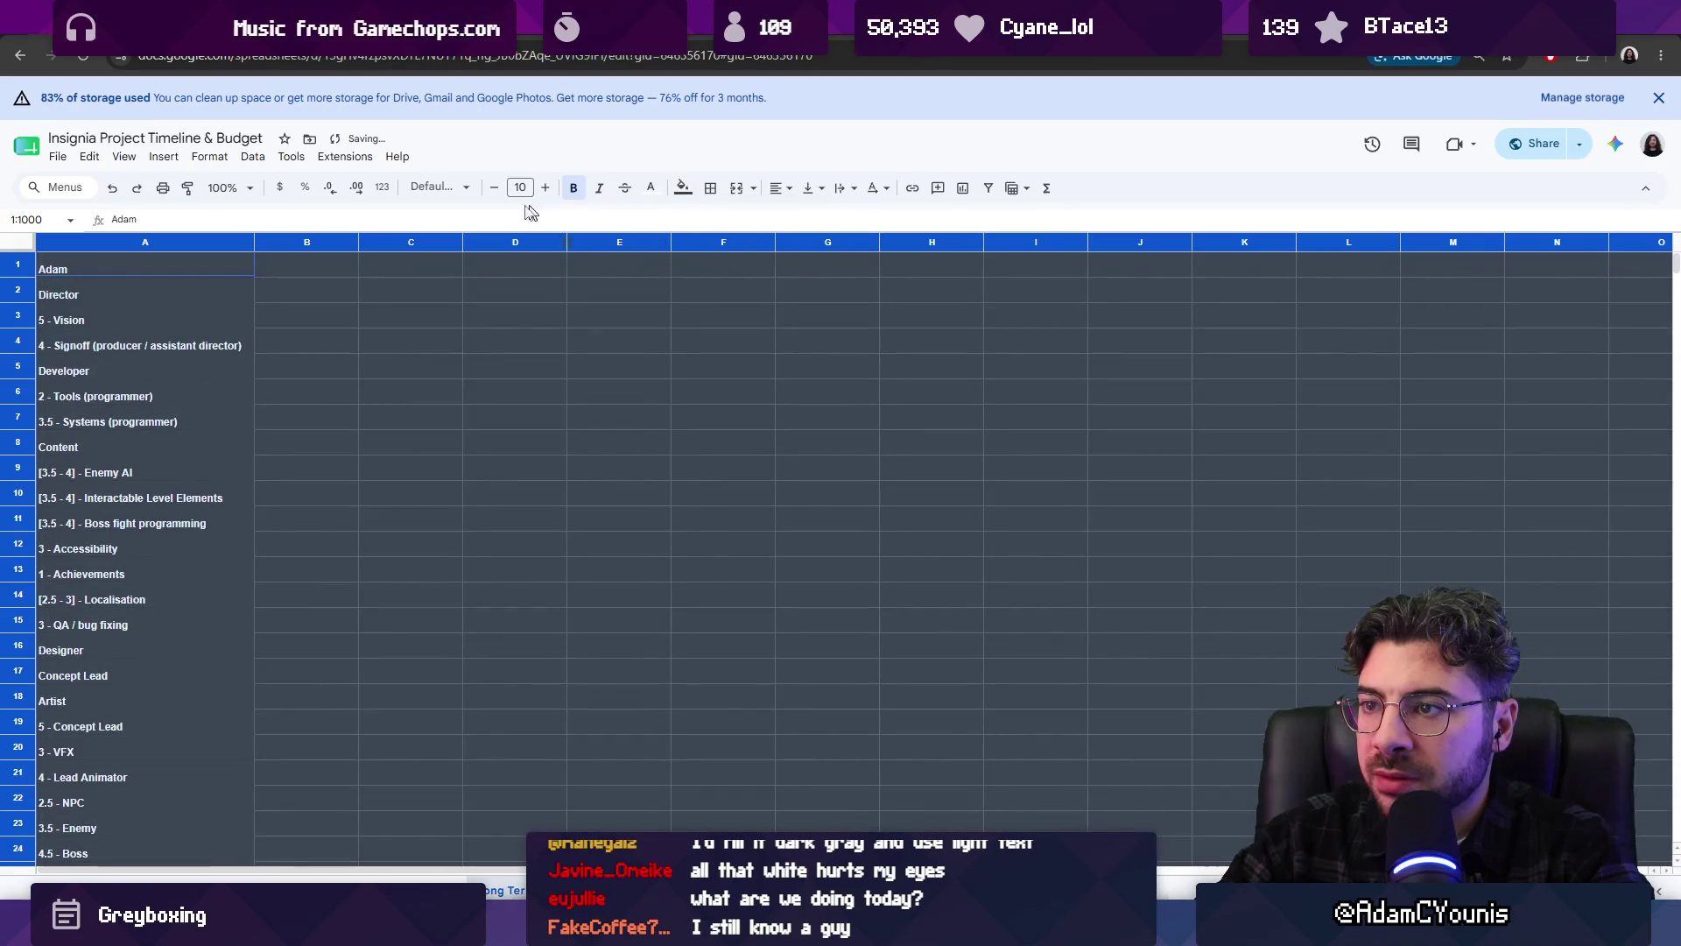
Apply lighter grey borders to every cell, then return to cell A1
{"action": "left_click", "coordinate": [710, 189]}
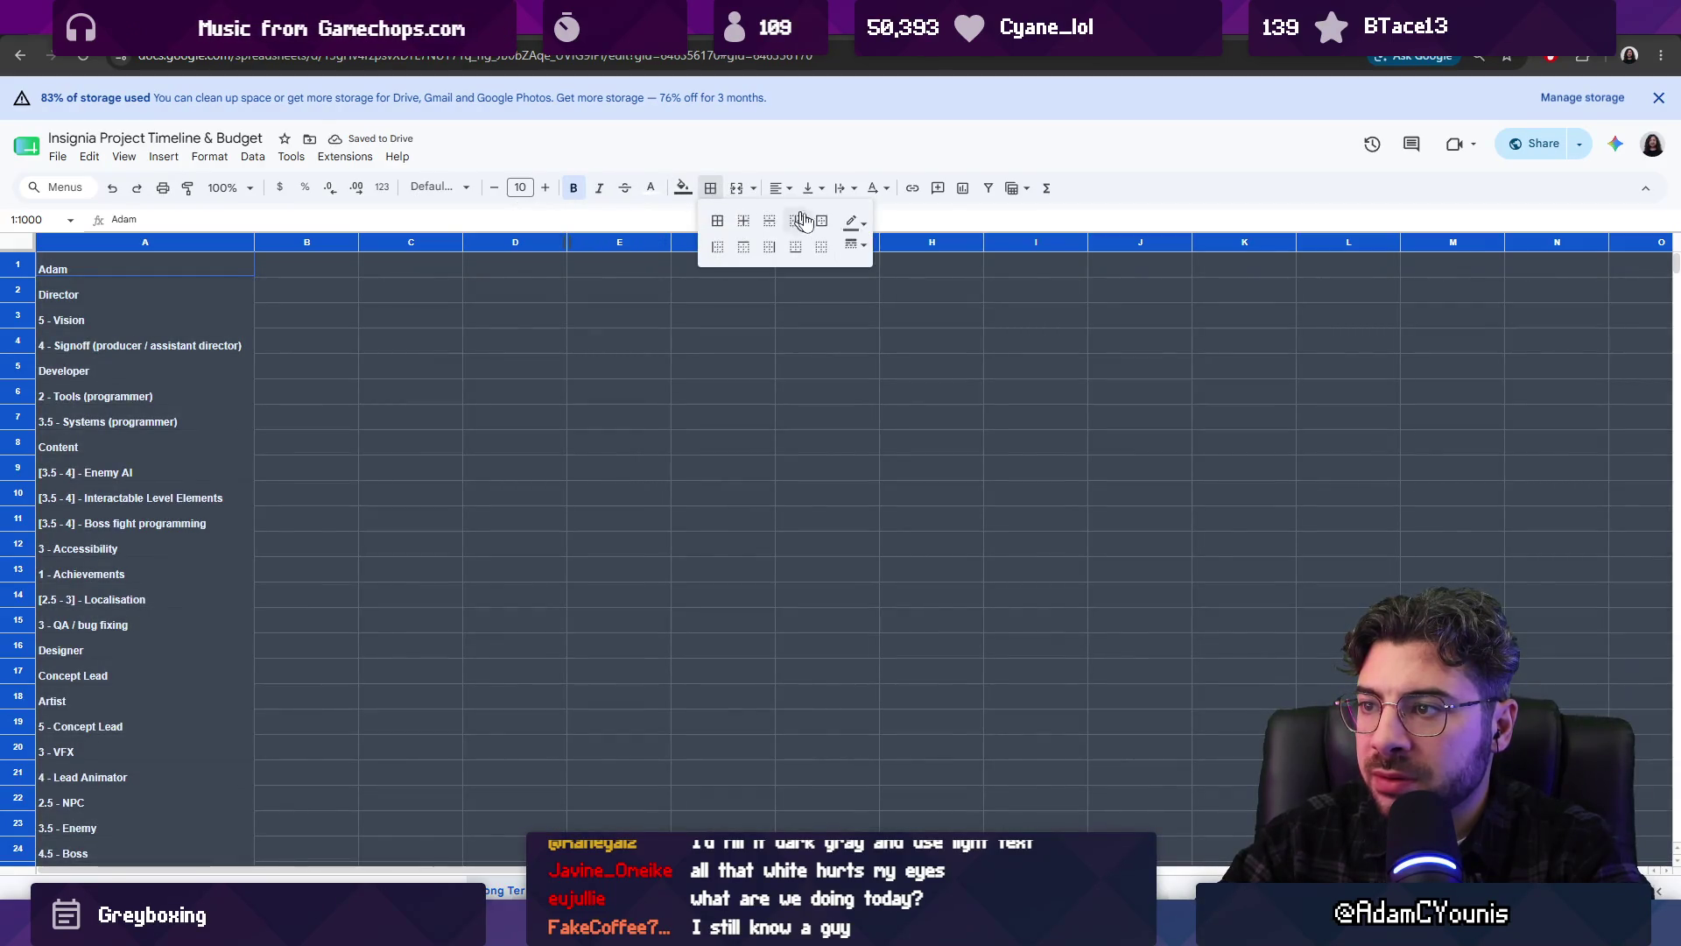
{"action": "left_click", "coordinate": [857, 229]}
{"action": "left_click", "coordinate": [976, 274]}
{"action": "left_click", "coordinate": [717, 225]}
{"action": "left_click", "coordinate": [434, 320]}
{"action": "left_click", "coordinate": [140, 270]}
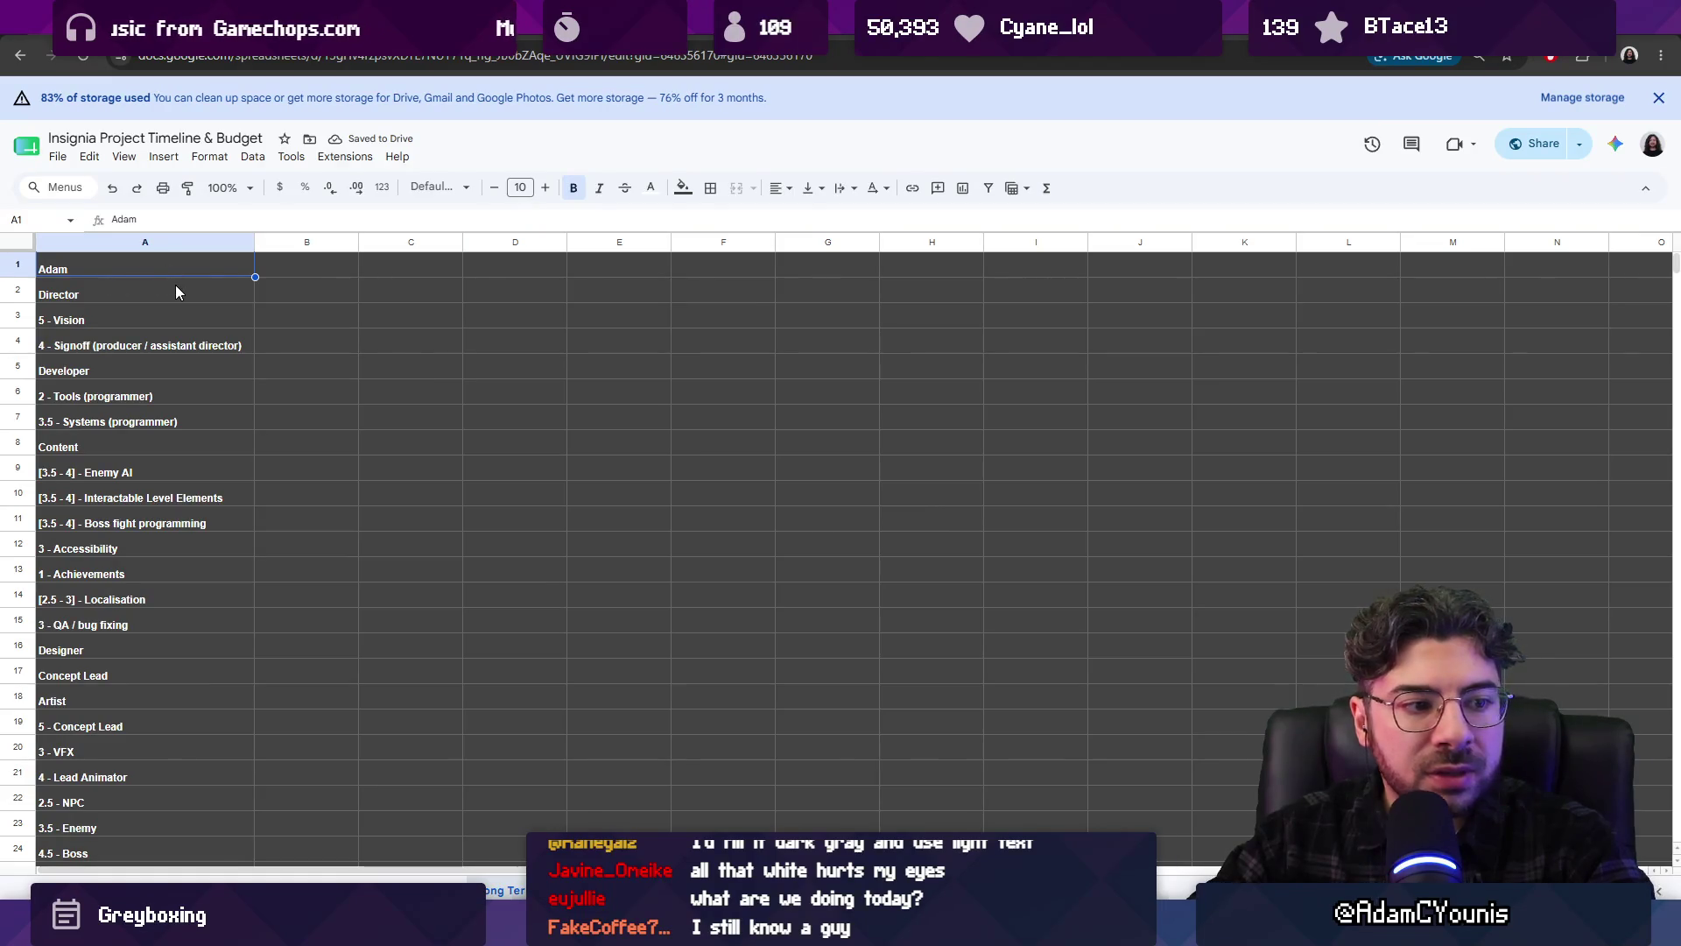
{"action": "right_click", "coordinate": [17, 264]}
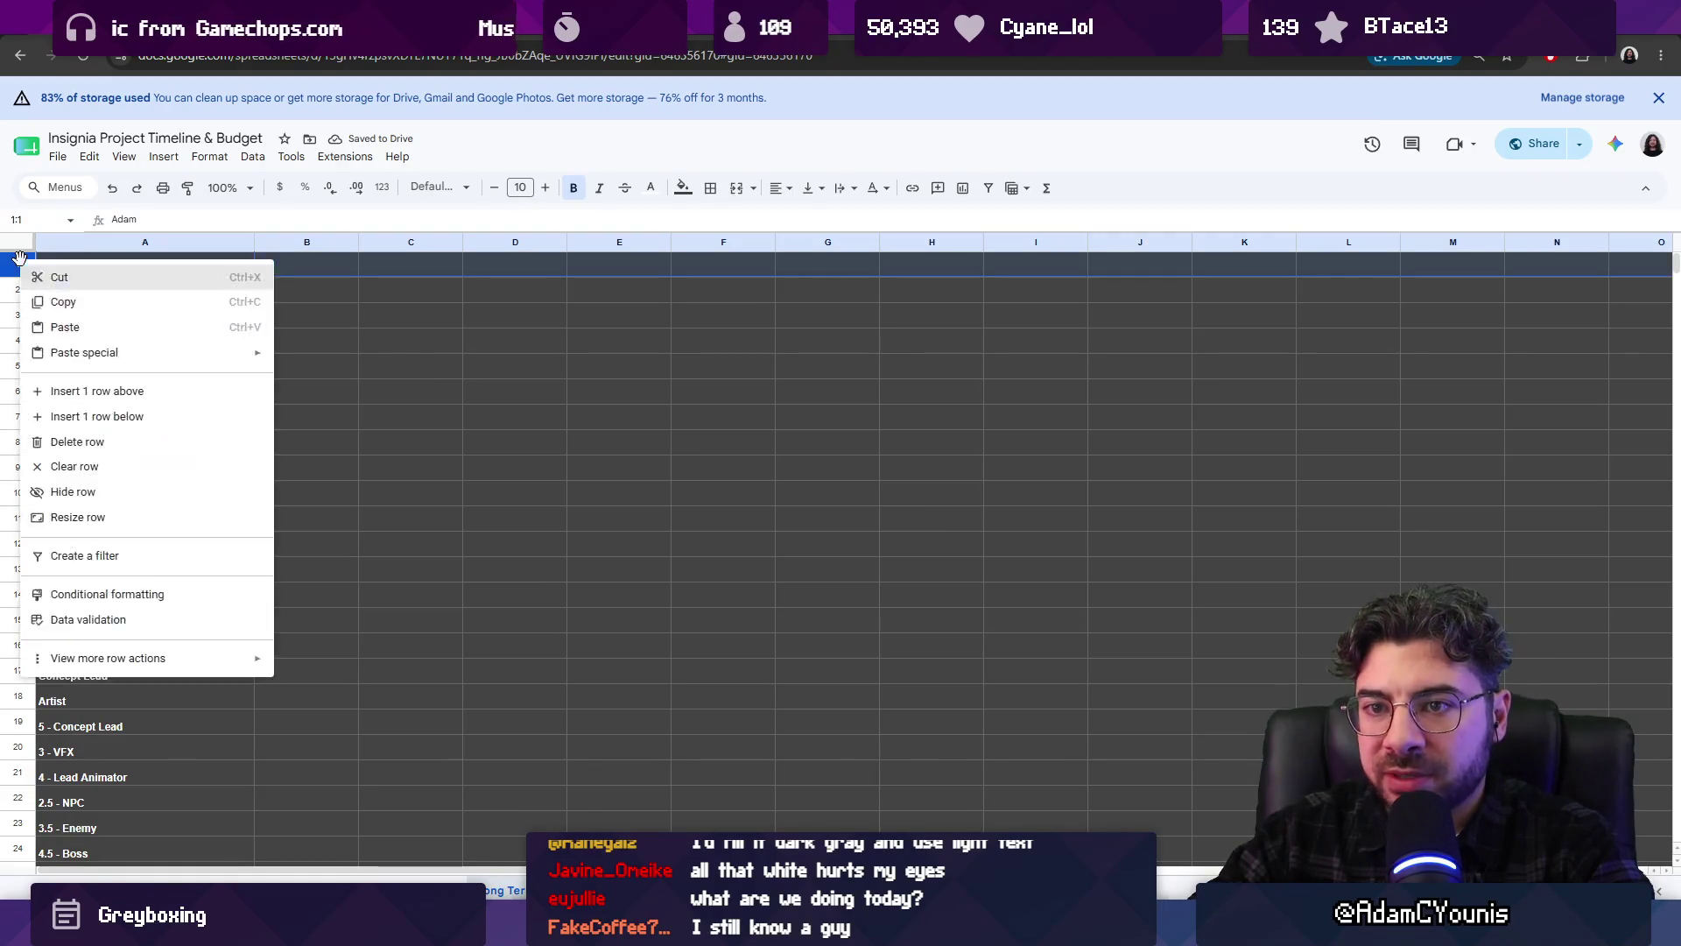
Insert a row above the list with a 'Role' heading in font size 16
{"action": "left_click", "coordinate": [141, 400]}
{"action": "type", "text": "Role"}
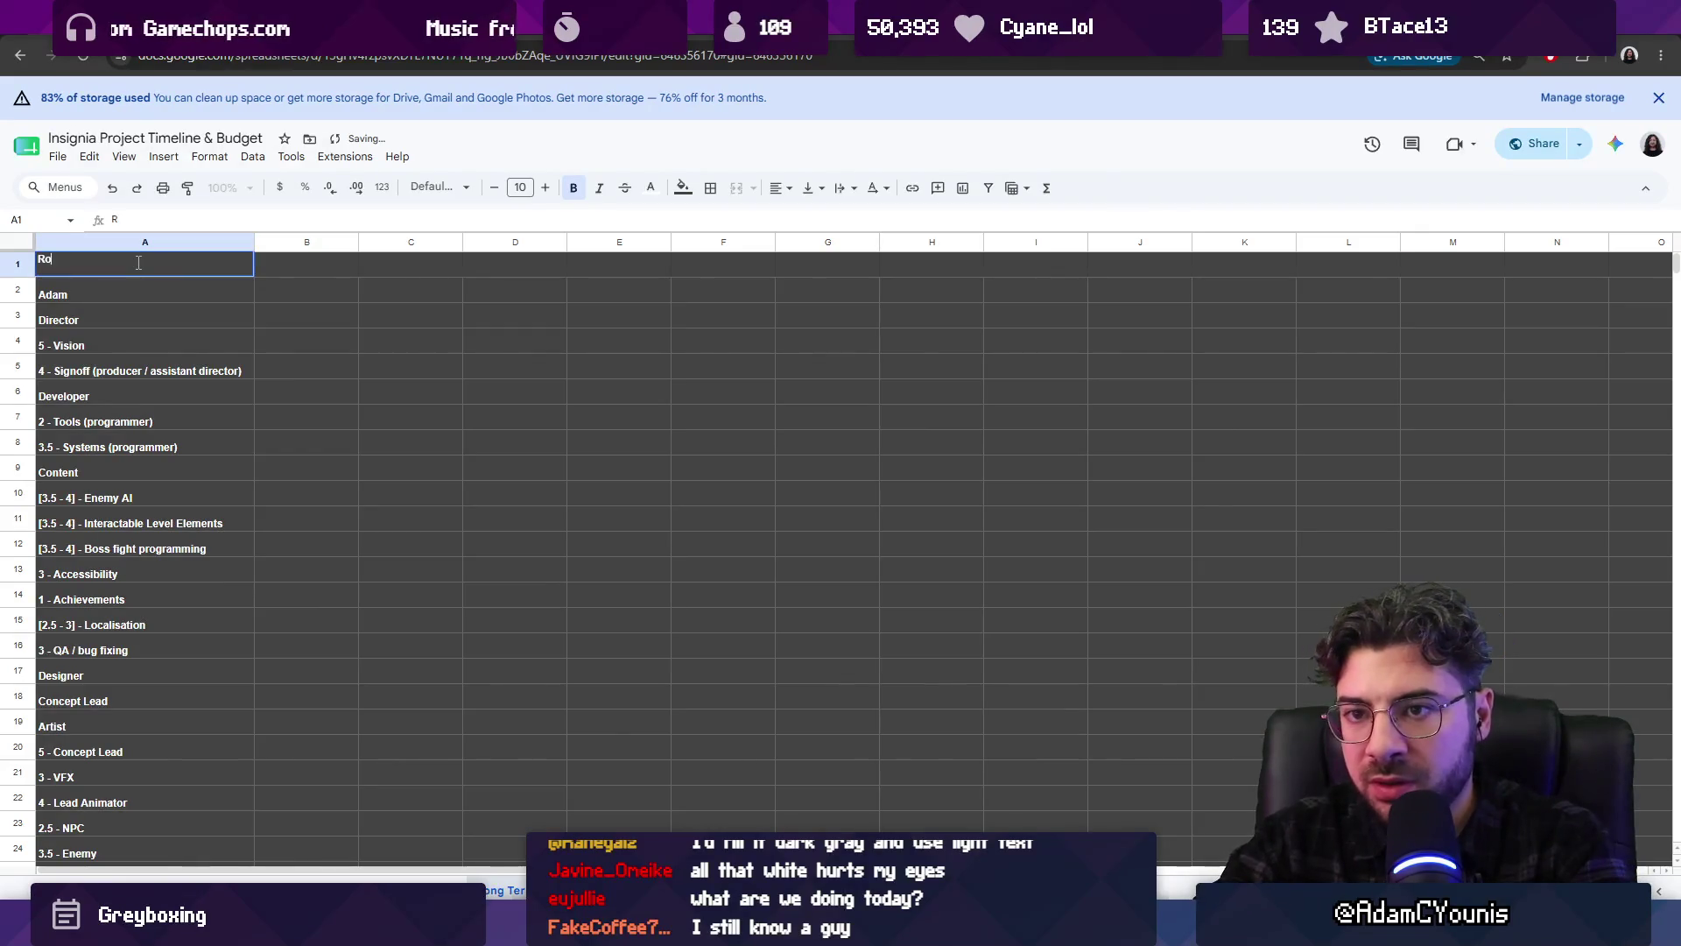
{"action": "key", "text": "Return"}
{"action": "left_click", "coordinate": [22, 260]}
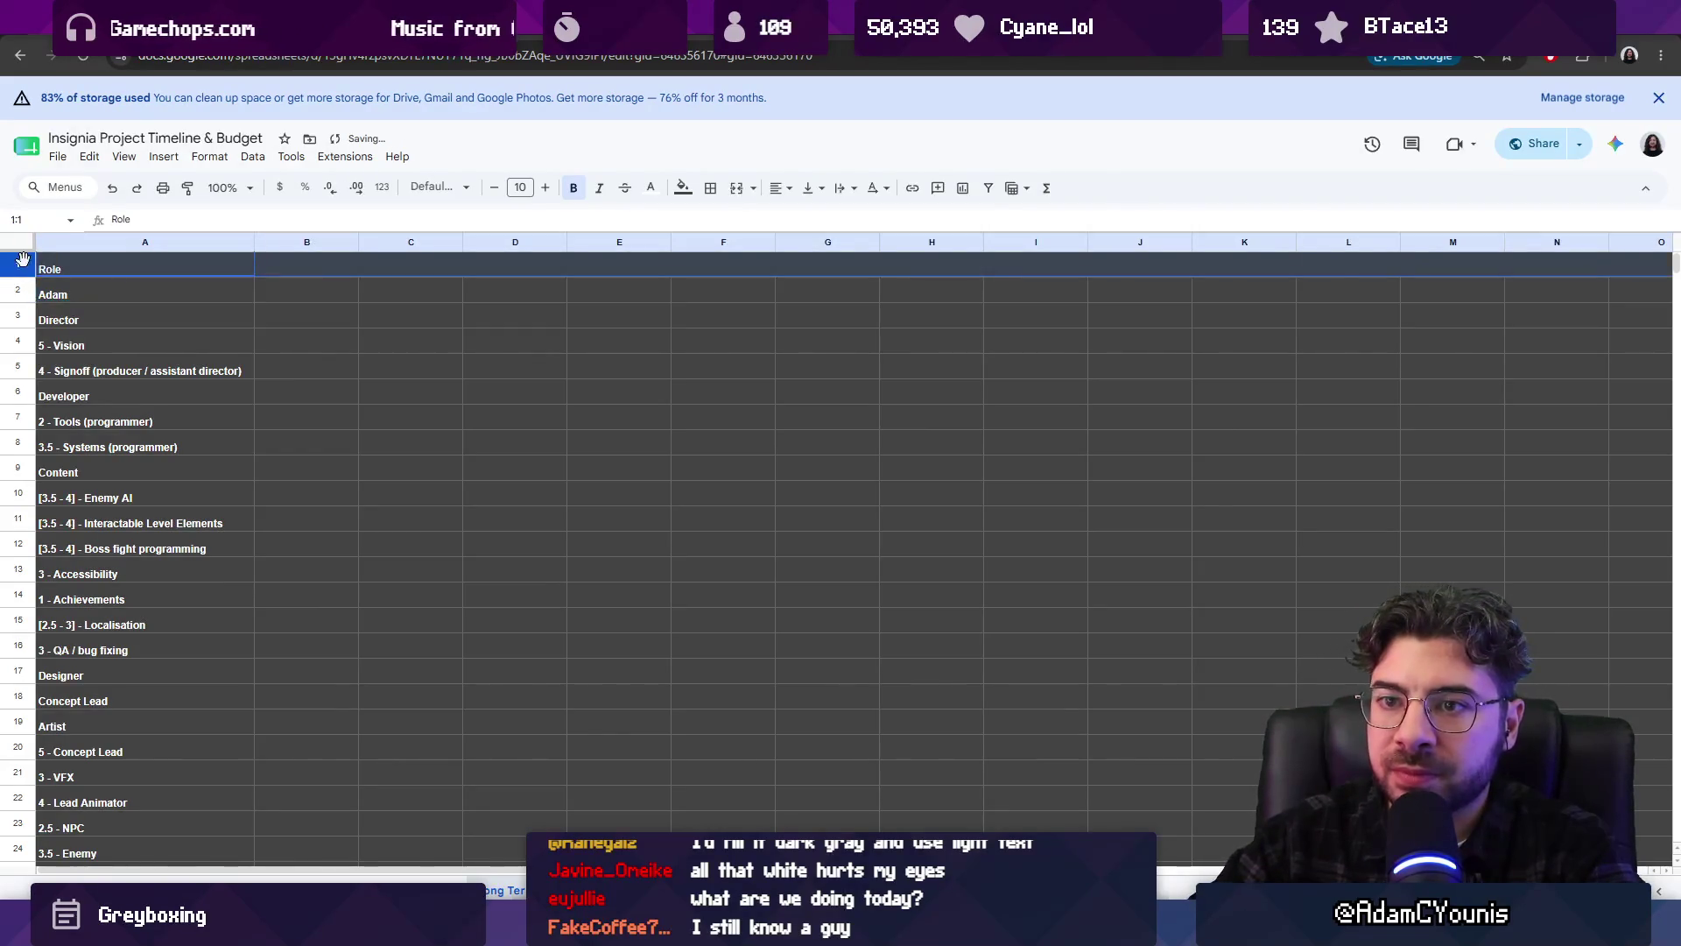
{"action": "left_click", "coordinate": [520, 188]}
{"action": "type", "text": "15"}
{"action": "key", "text": "BackSpace"}
{"action": "type", "text": "6"}
{"action": "key", "text": "Return"}
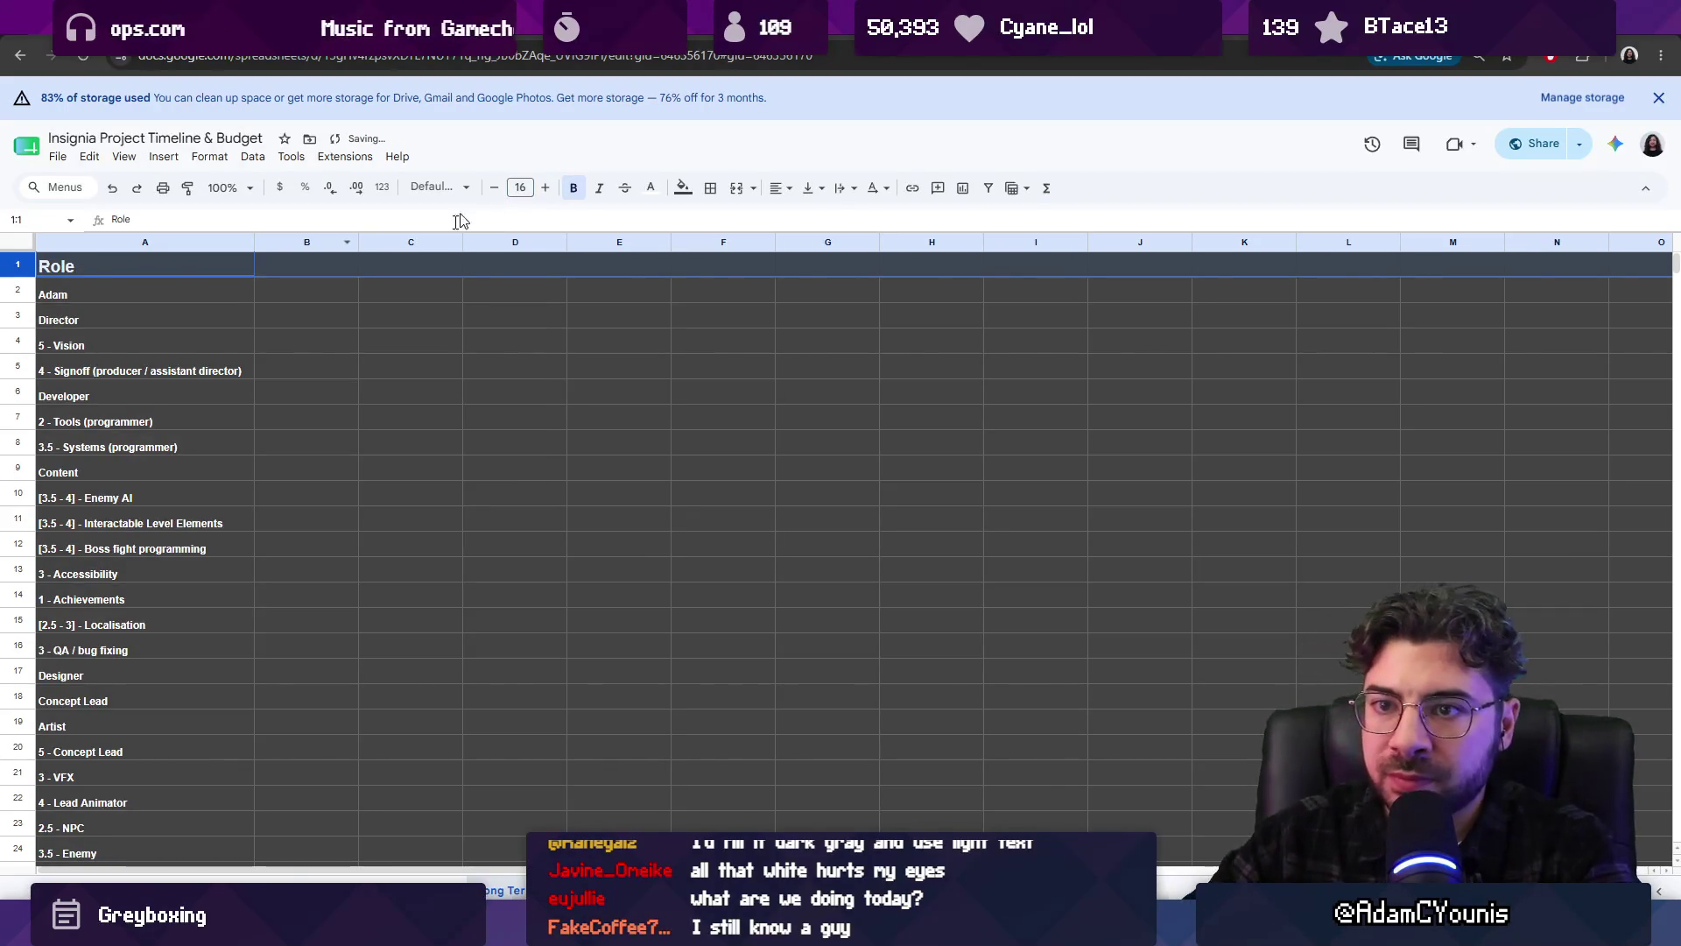
{"action": "left_click", "coordinate": [124, 288]}
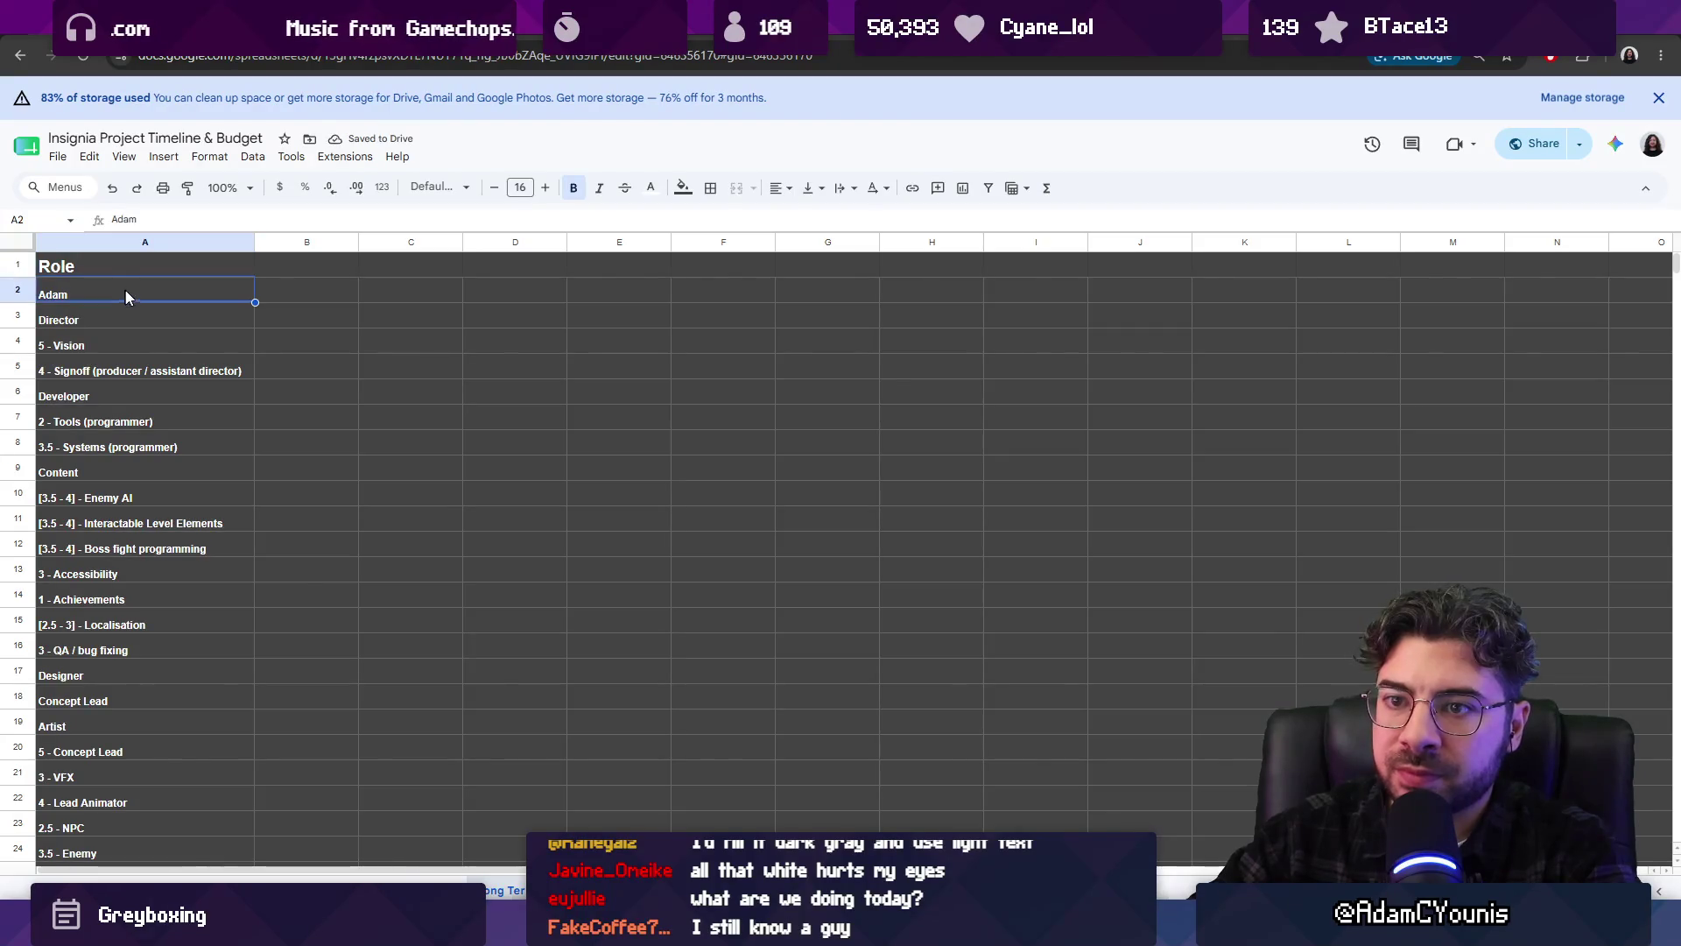
{"action": "left_click", "coordinate": [145, 344]}
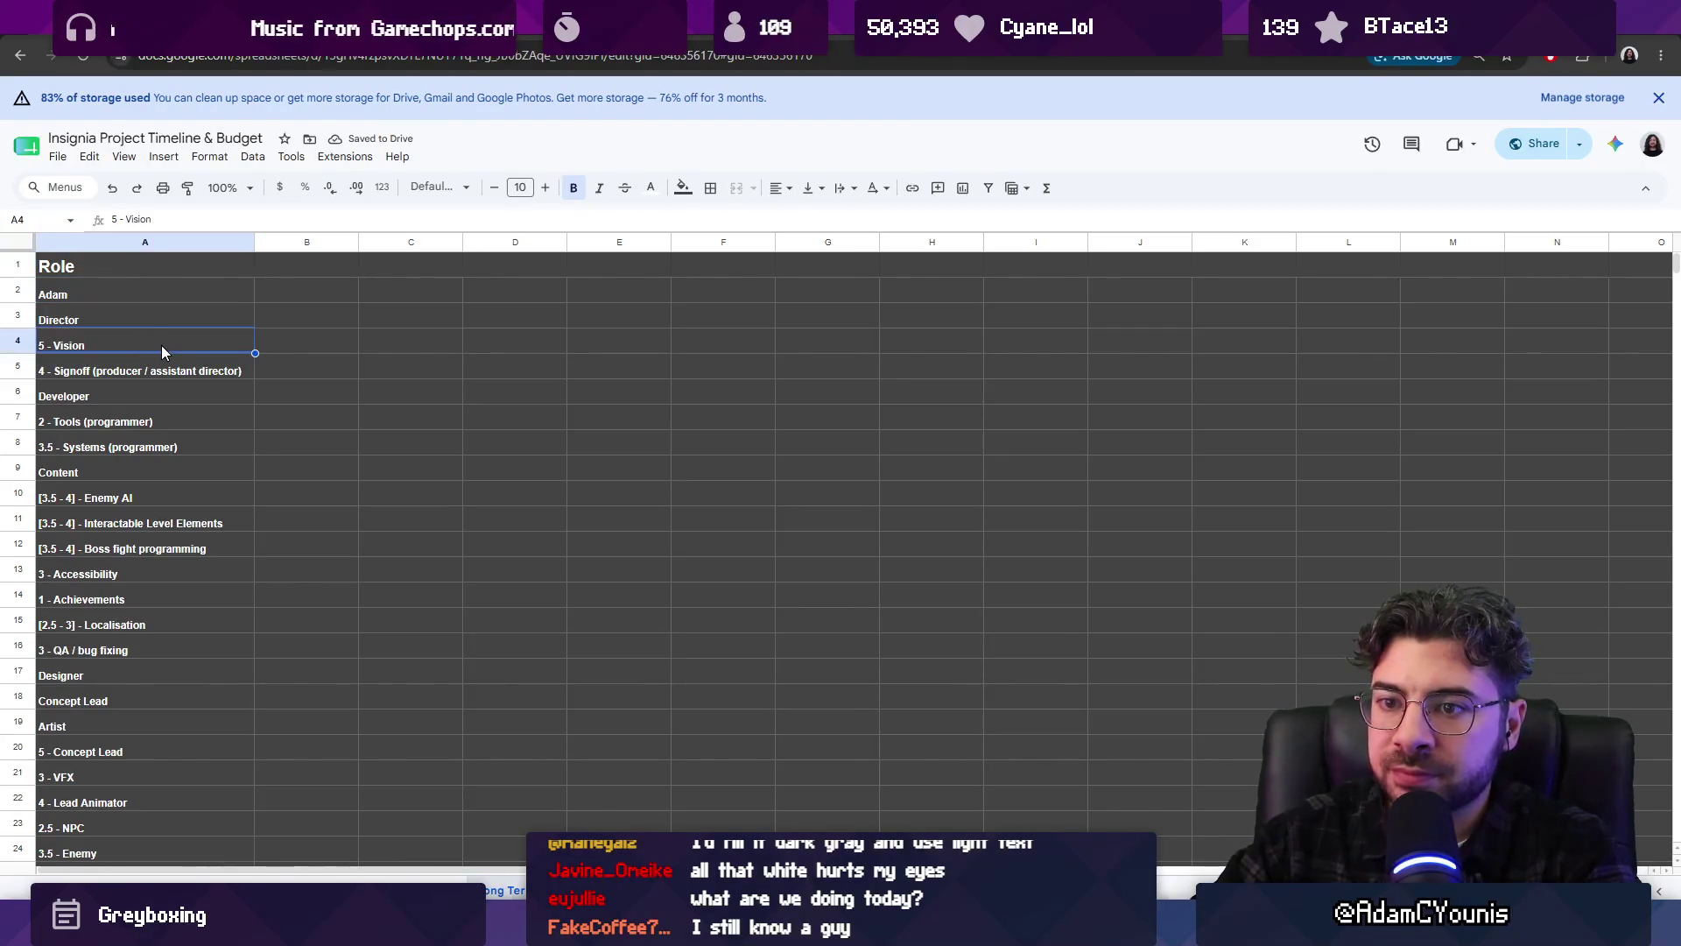
Insert another blank row above the Role heading
{"action": "right_click", "coordinate": [28, 274]}
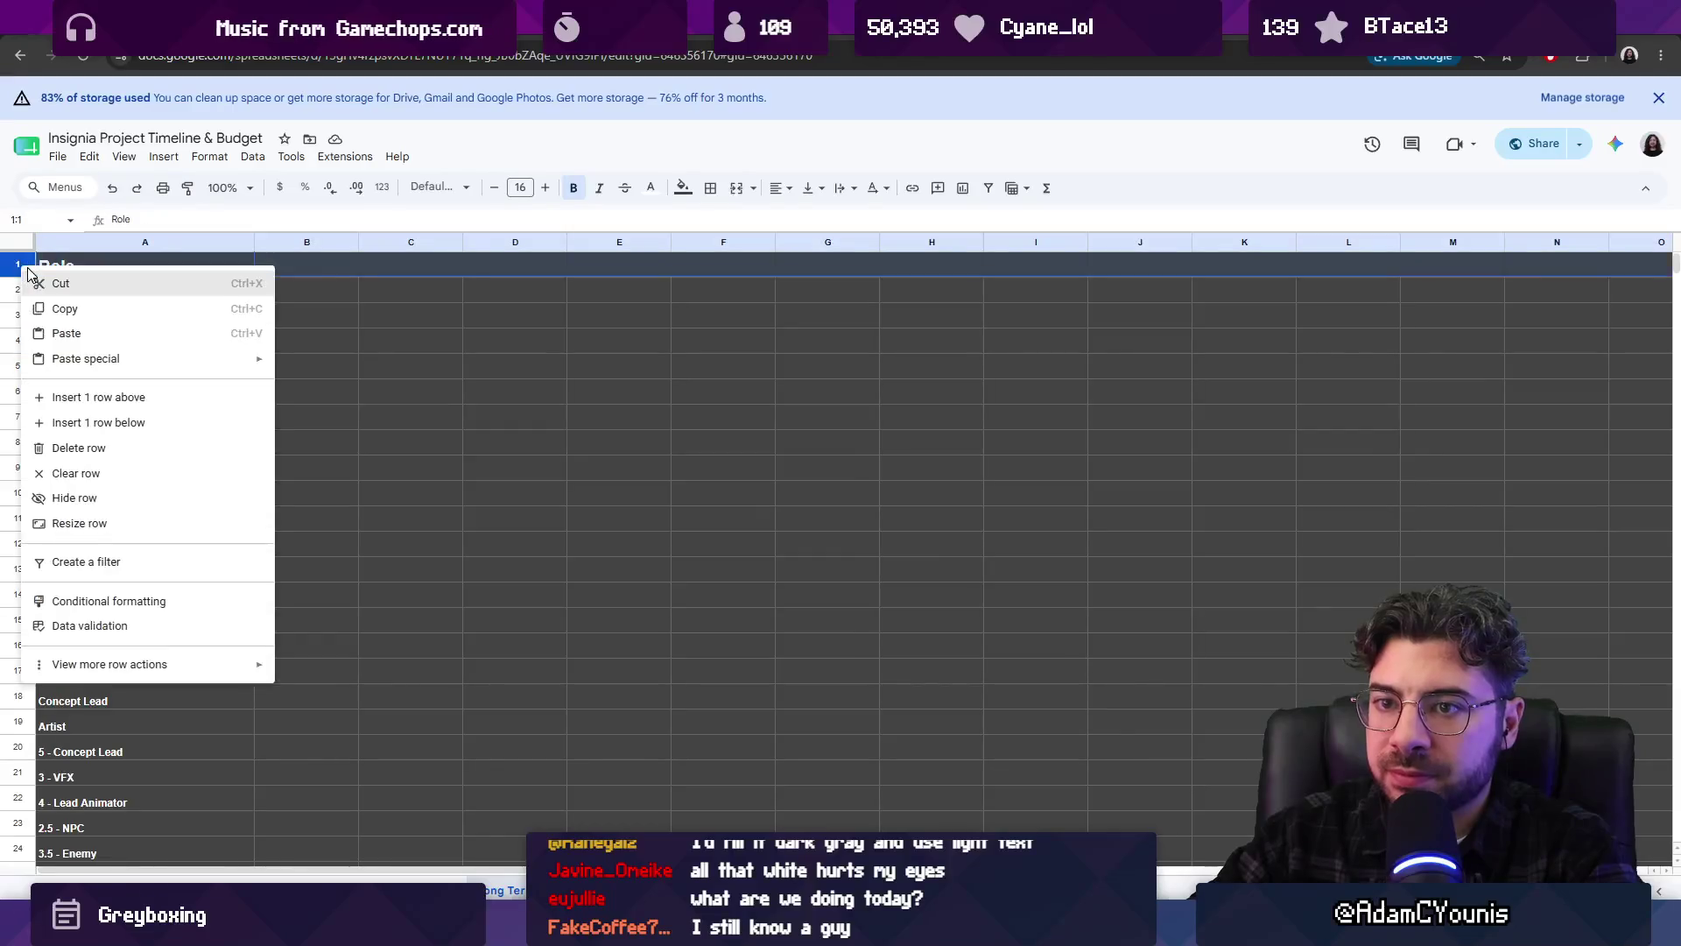
{"action": "left_click", "coordinate": [201, 398]}
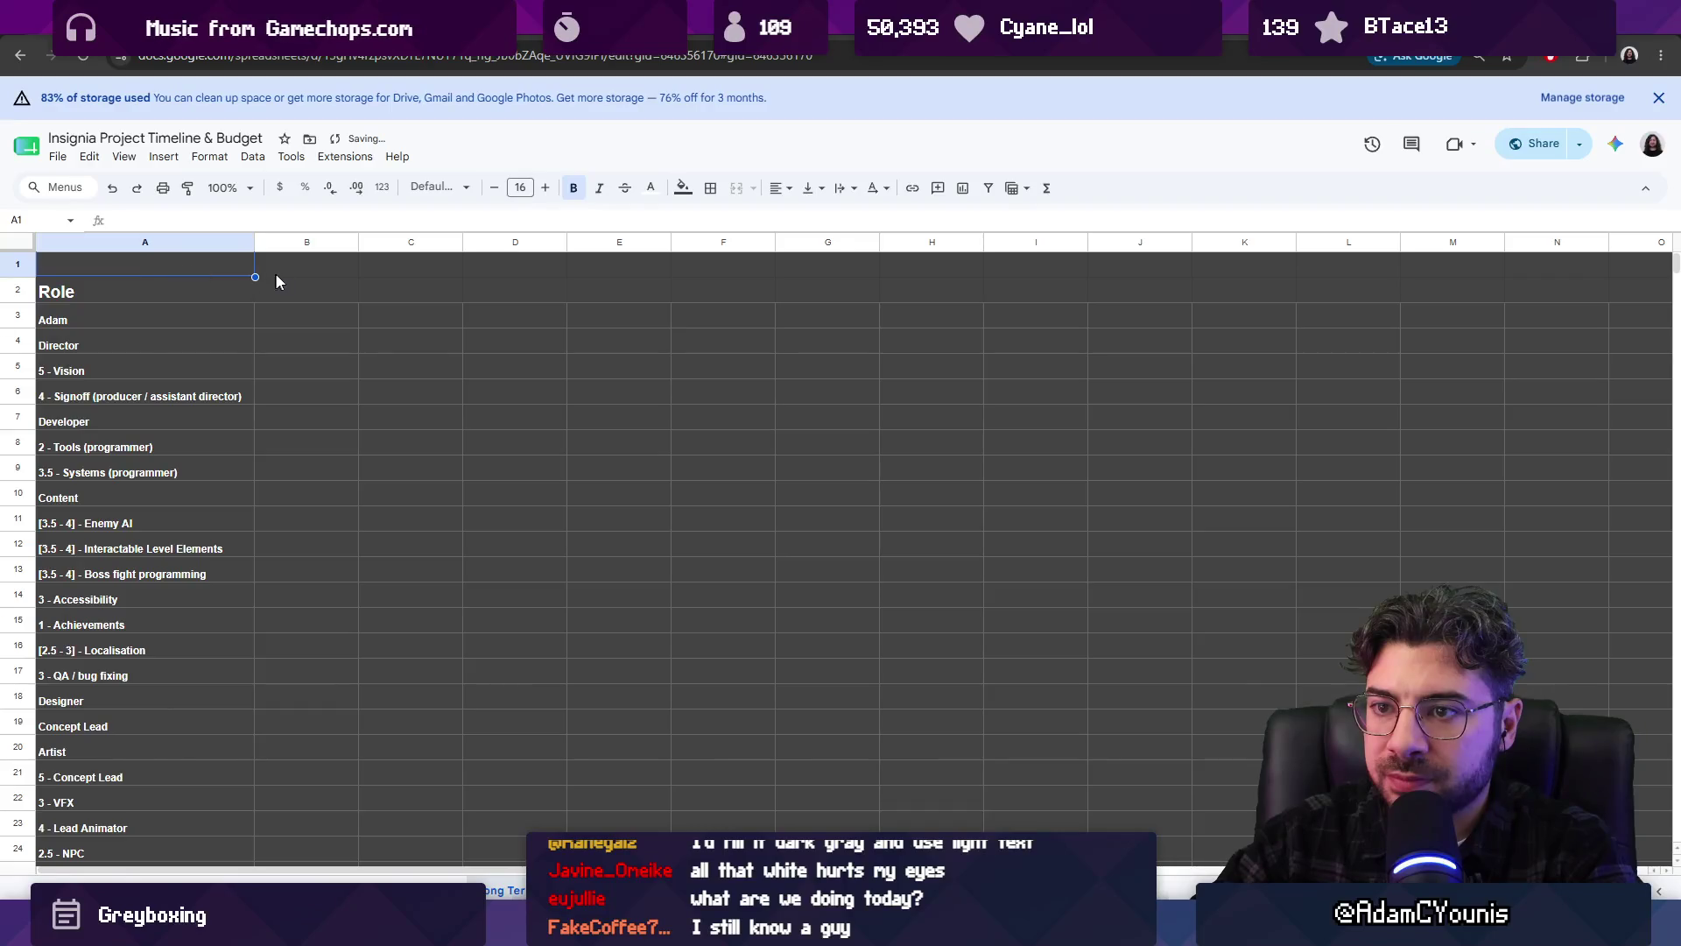
{"action": "left_click_drag", "start_coordinate": [26, 292], "coordinate": [26, 265]}
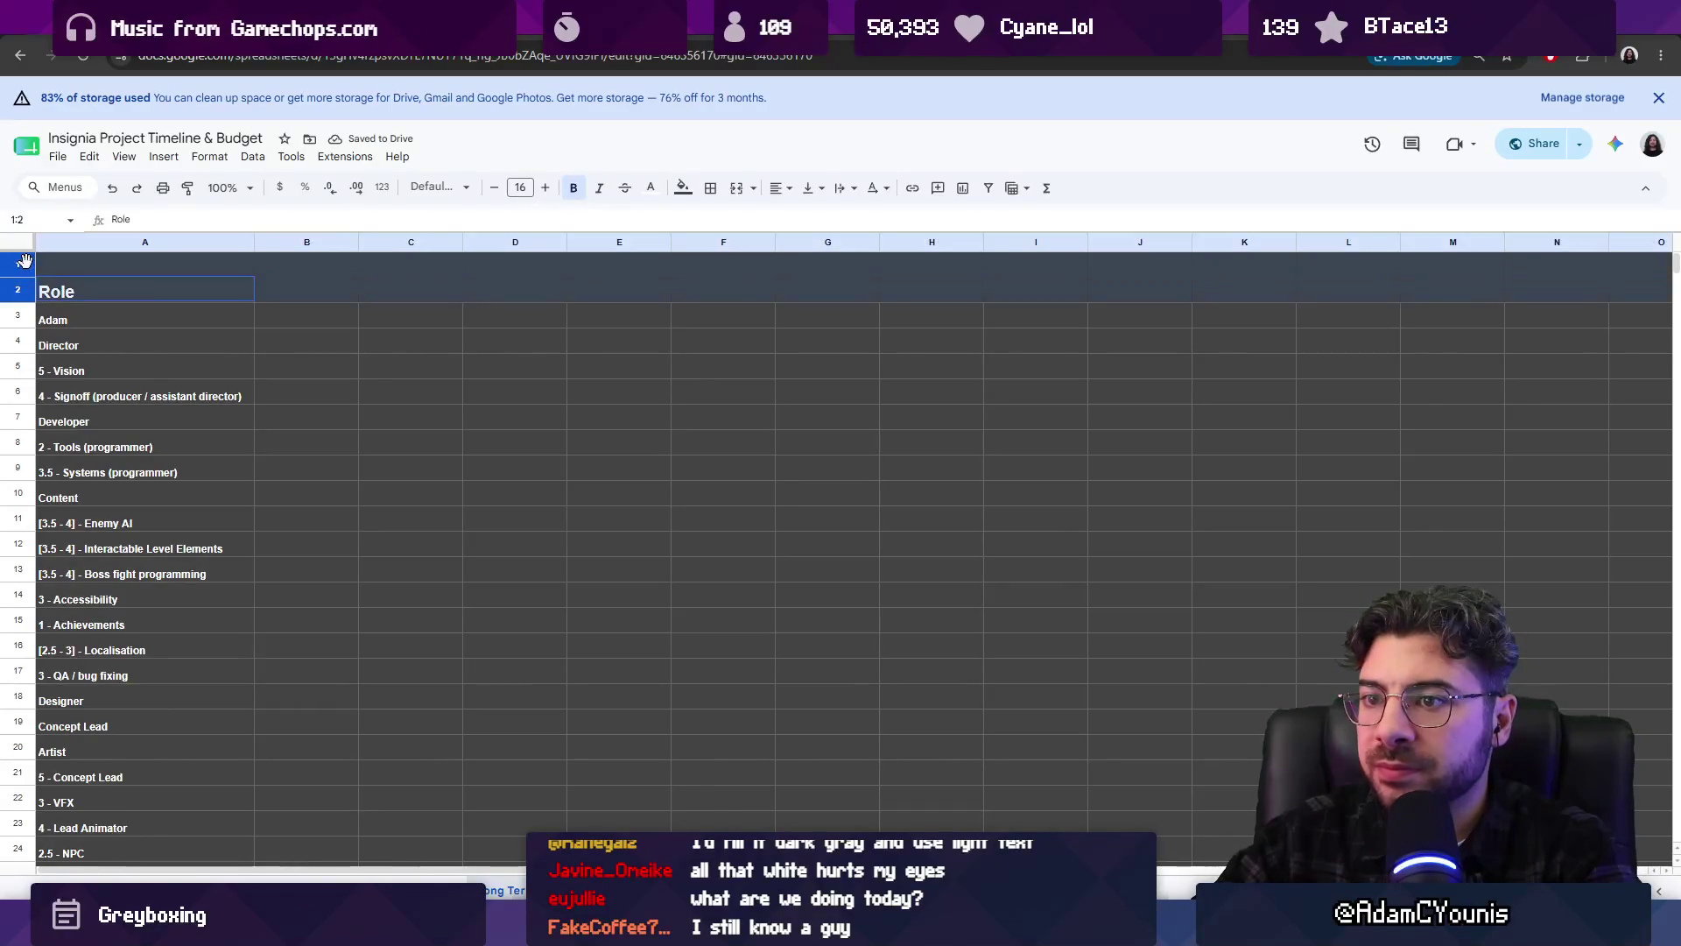
{"action": "left_click", "coordinate": [711, 189]}
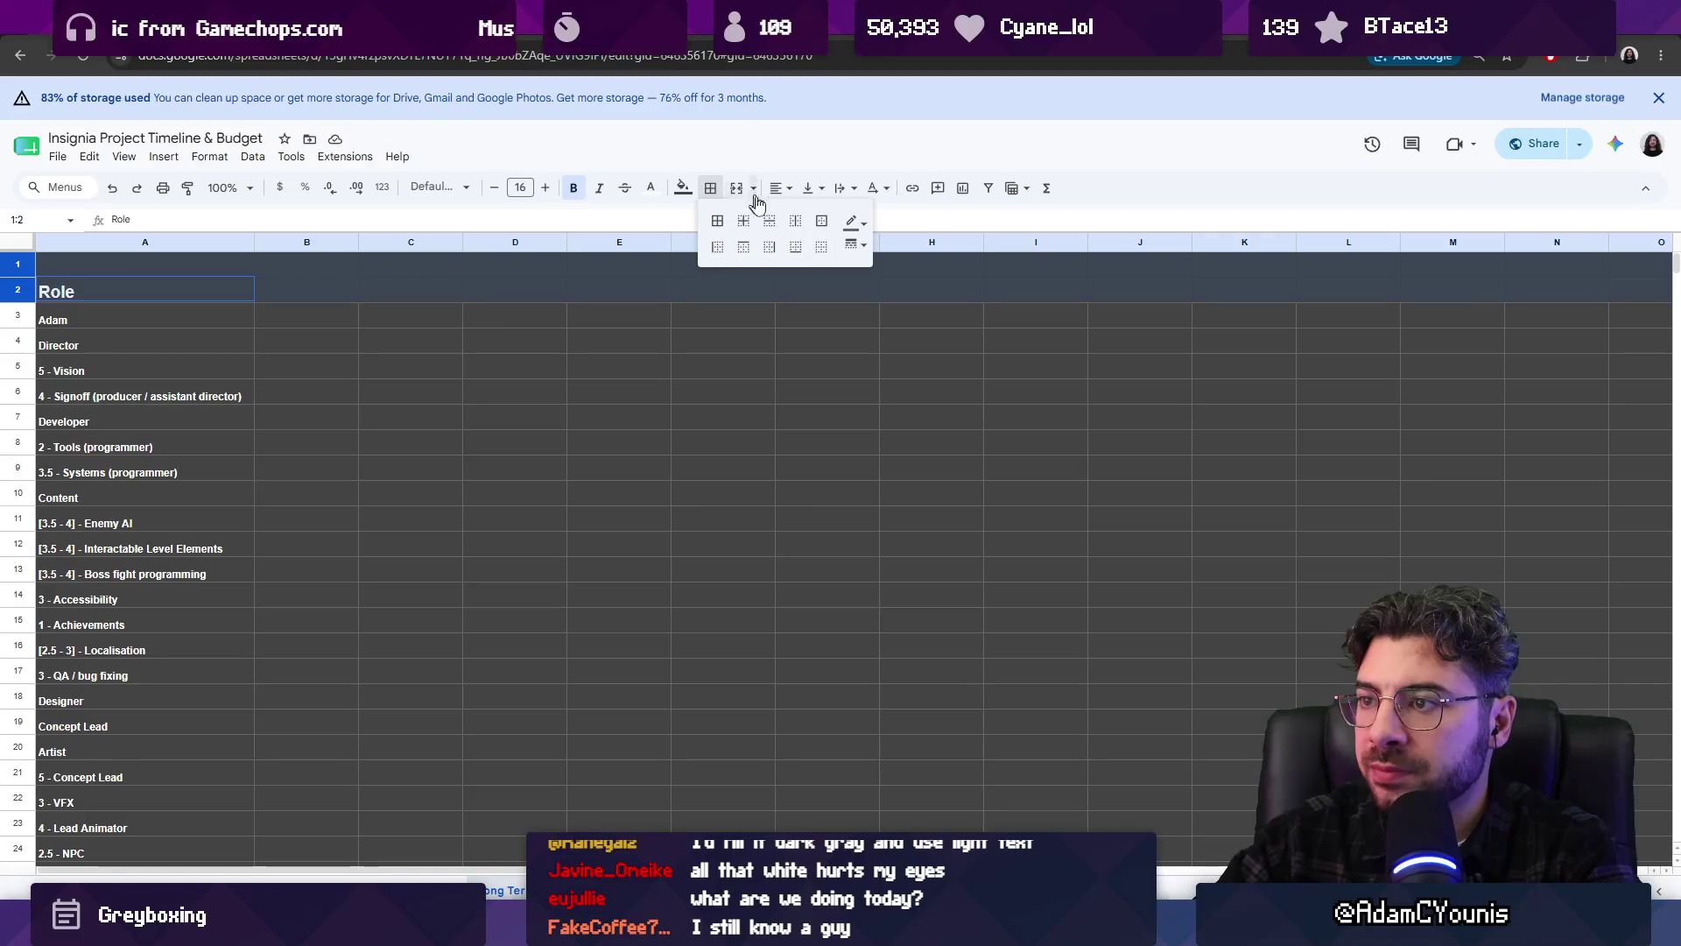
{"action": "left_click", "coordinate": [853, 225]}
{"action": "left_click", "coordinate": [854, 225]}
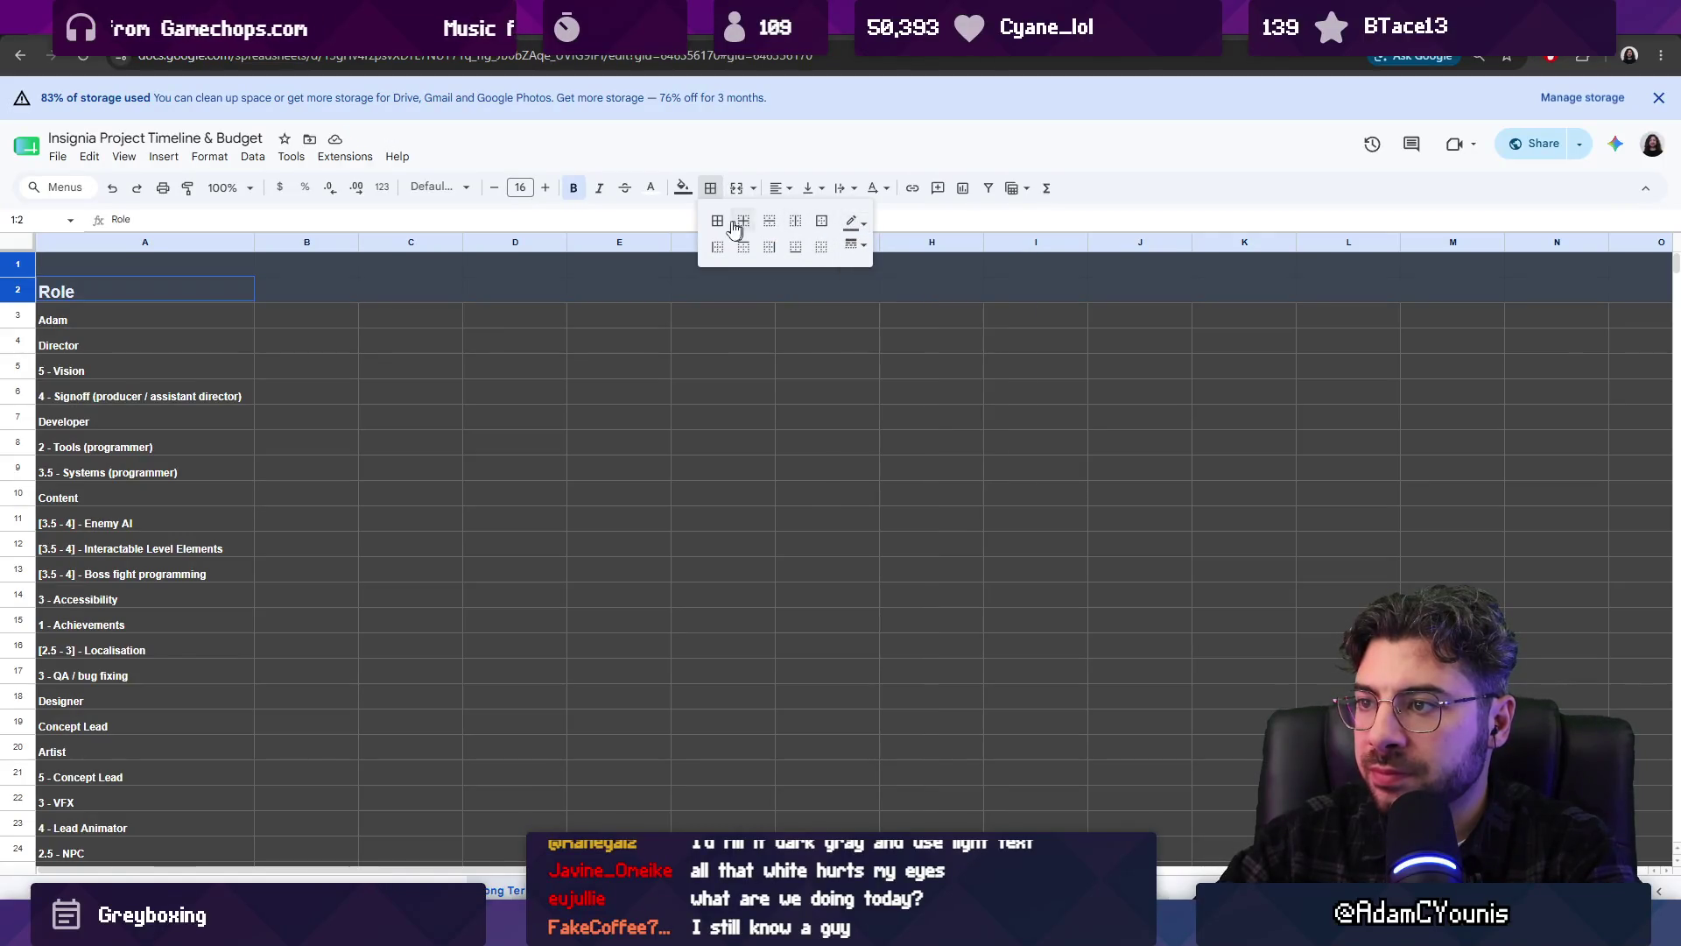
{"action": "left_click", "coordinate": [515, 314]}
Fill header rows 1 and 2 with black
{"action": "left_click_drag", "start_coordinate": [17, 291], "coordinate": [17, 265]}
{"action": "left_click", "coordinate": [683, 187]}
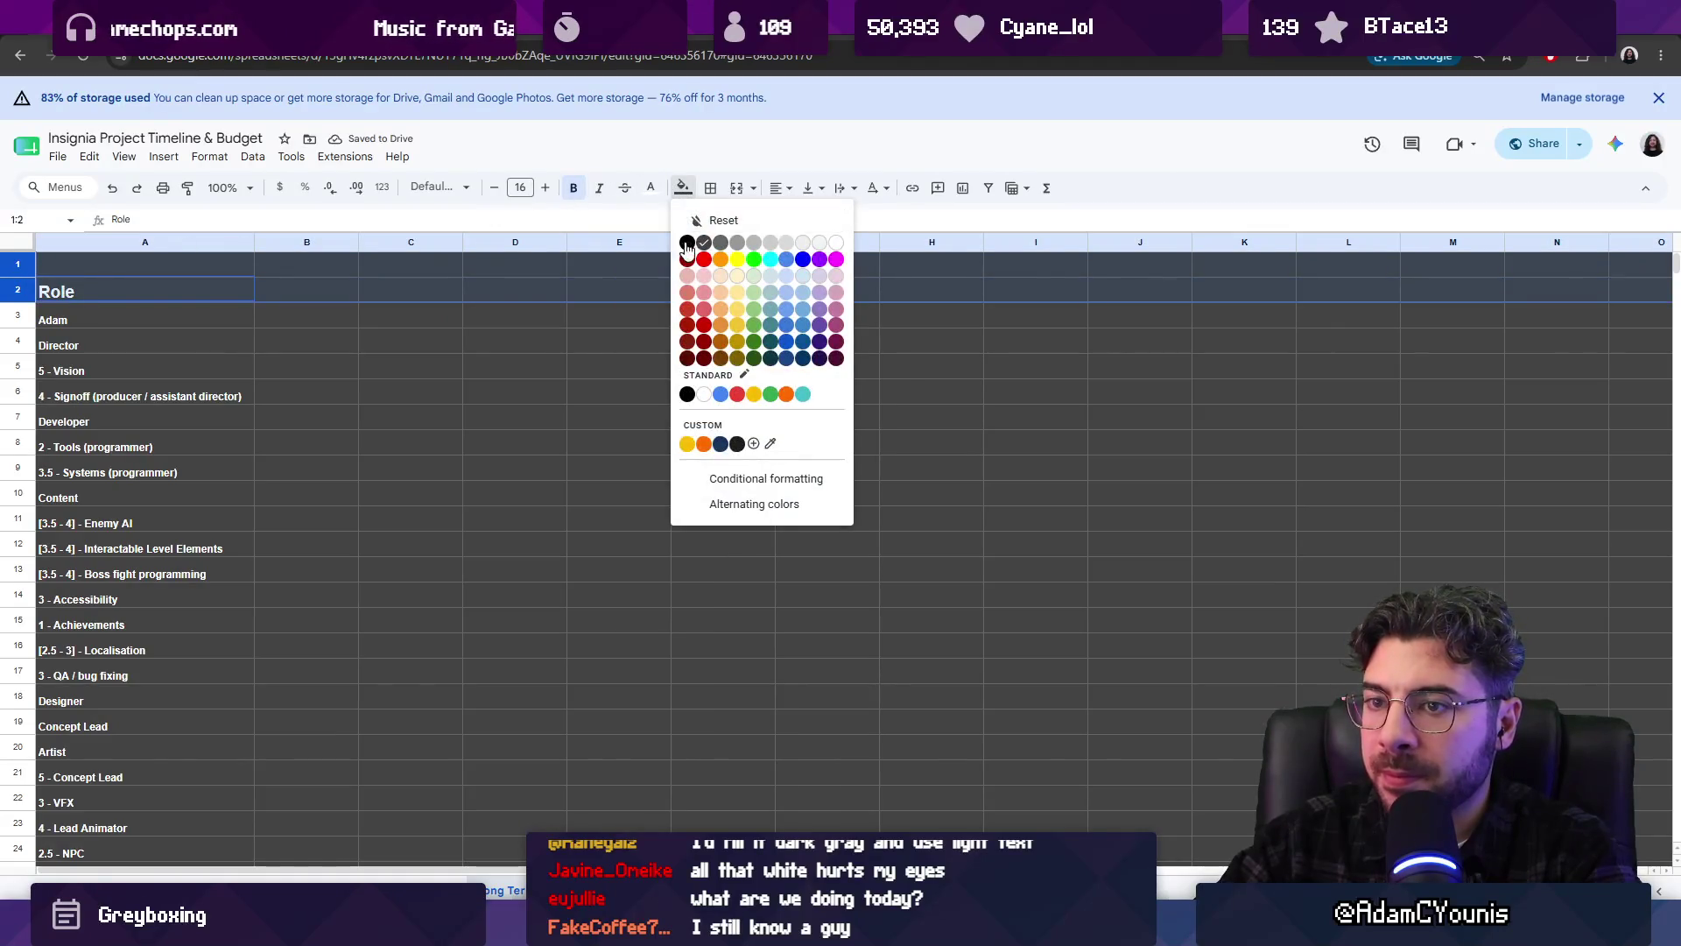
{"action": "left_click", "coordinate": [687, 244]}
{"action": "left_click", "coordinate": [541, 324]}
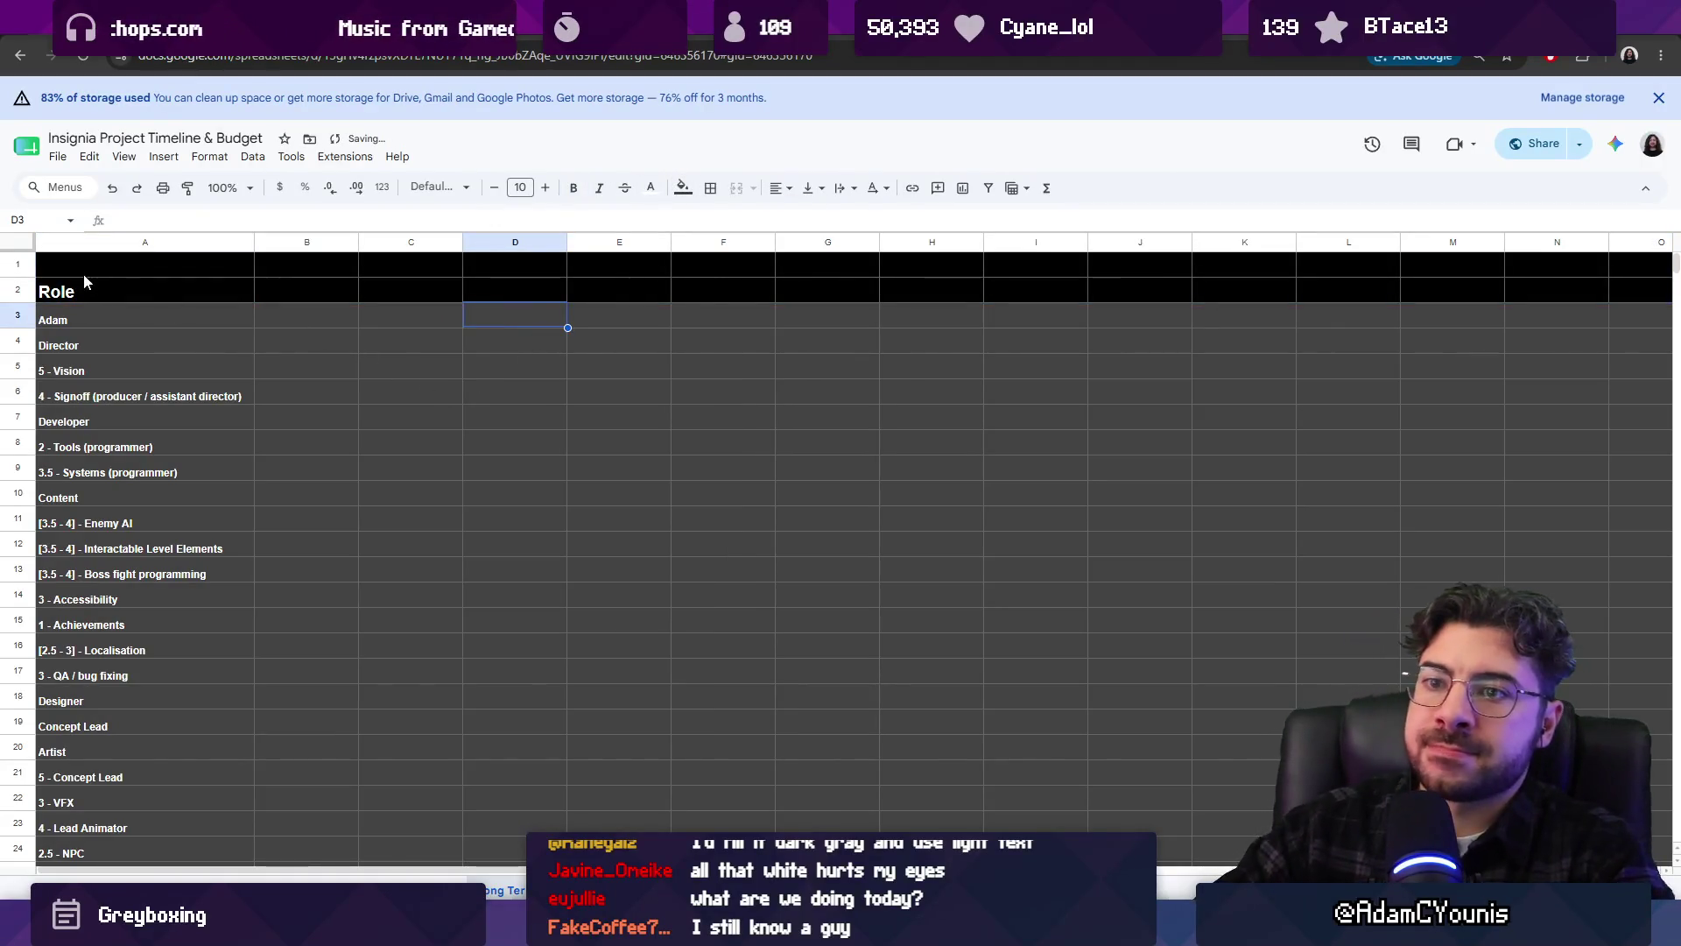
Enter ratings 5, 4, 2 and 3.5 in B5, B6, B8 and B9
{"action": "scroll", "coordinate": [452, 426], "scroll_direction": "down", "scroll_amount": 5}
{"action": "scroll", "coordinate": [450, 421], "scroll_direction": "up", "scroll_amount": 5}
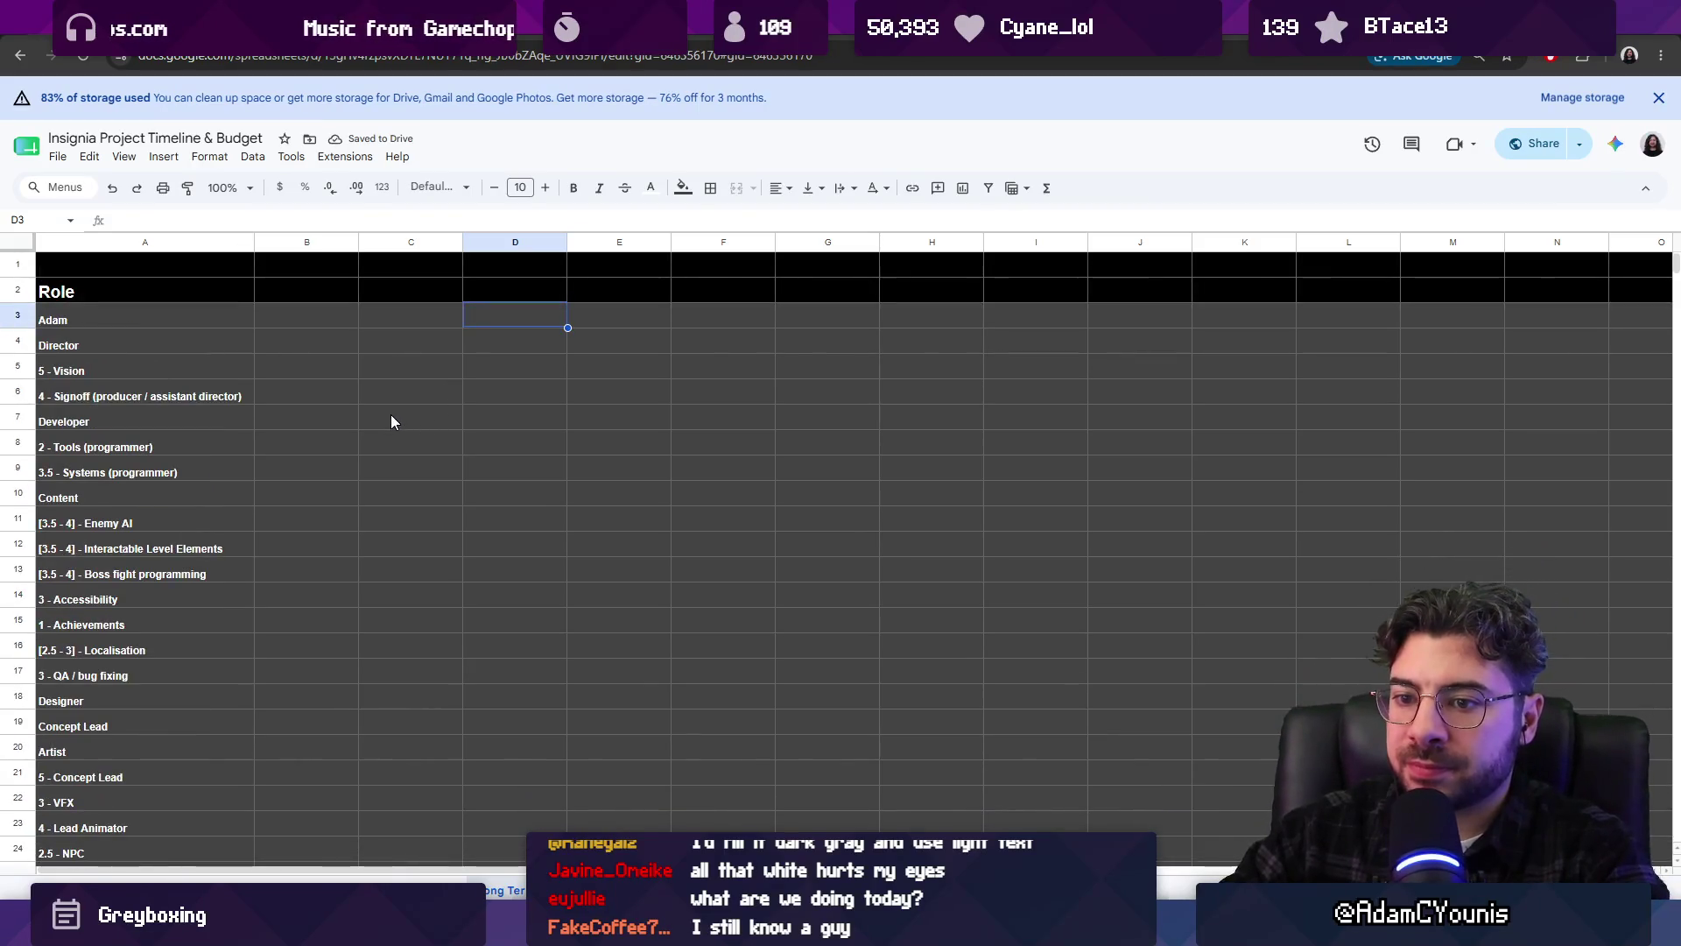
{"action": "left_click", "coordinate": [294, 368]}
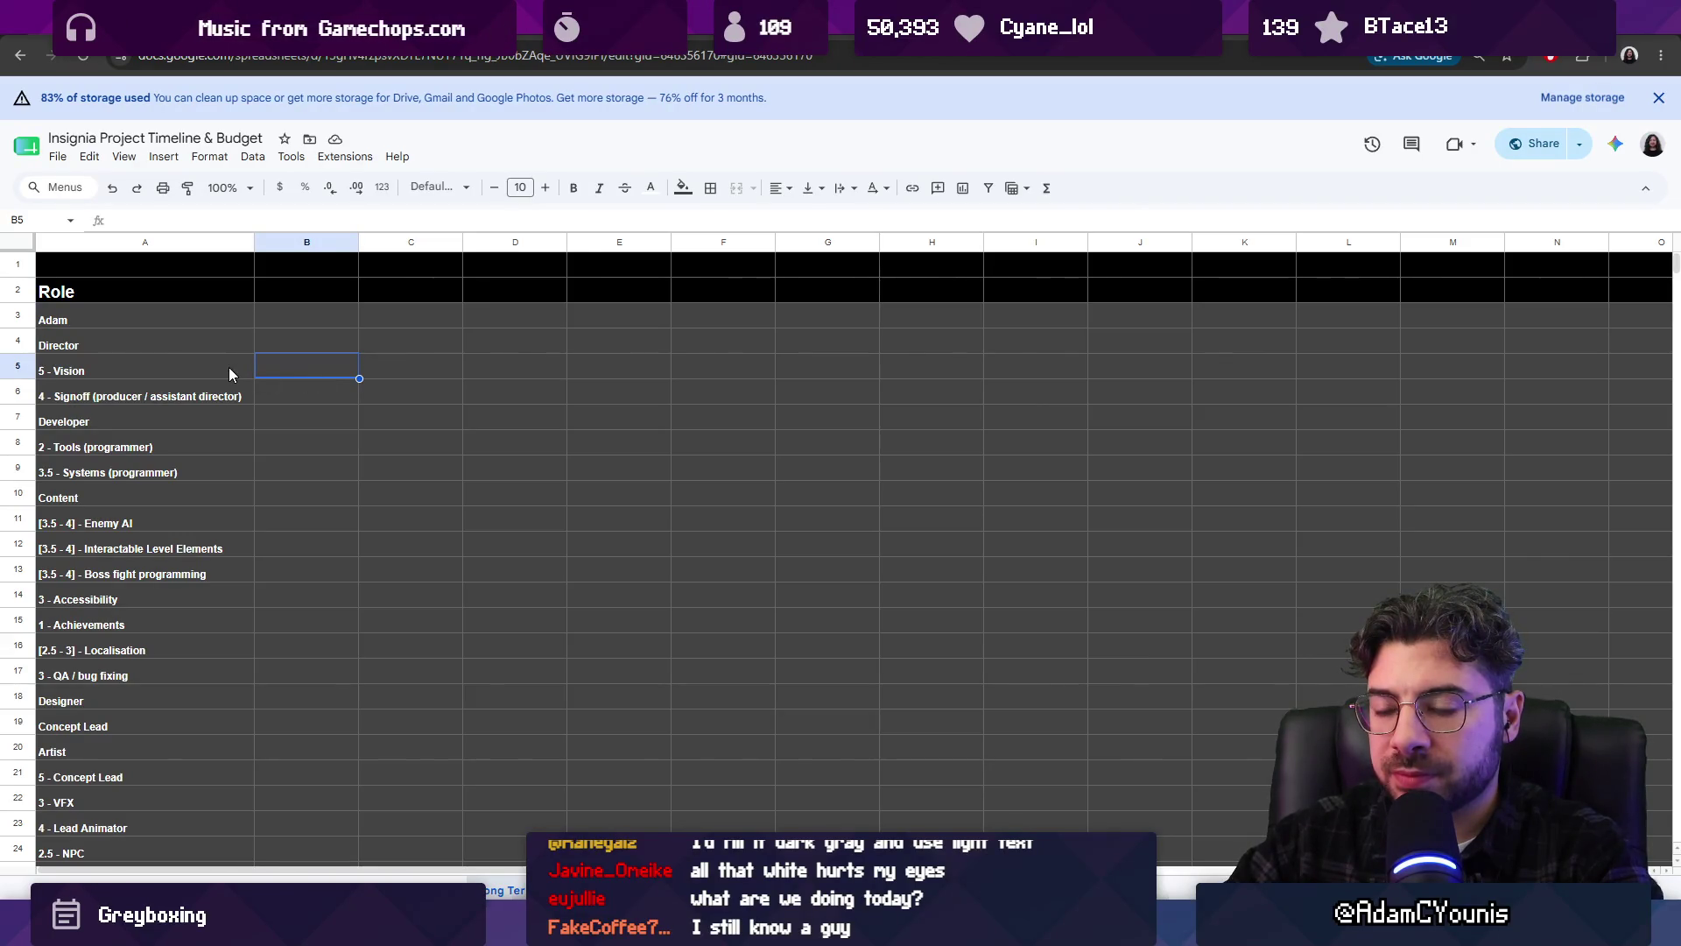
{"action": "type", "text": "5"}
{"action": "key", "text": "Return"}
{"action": "type", "text": "4"}
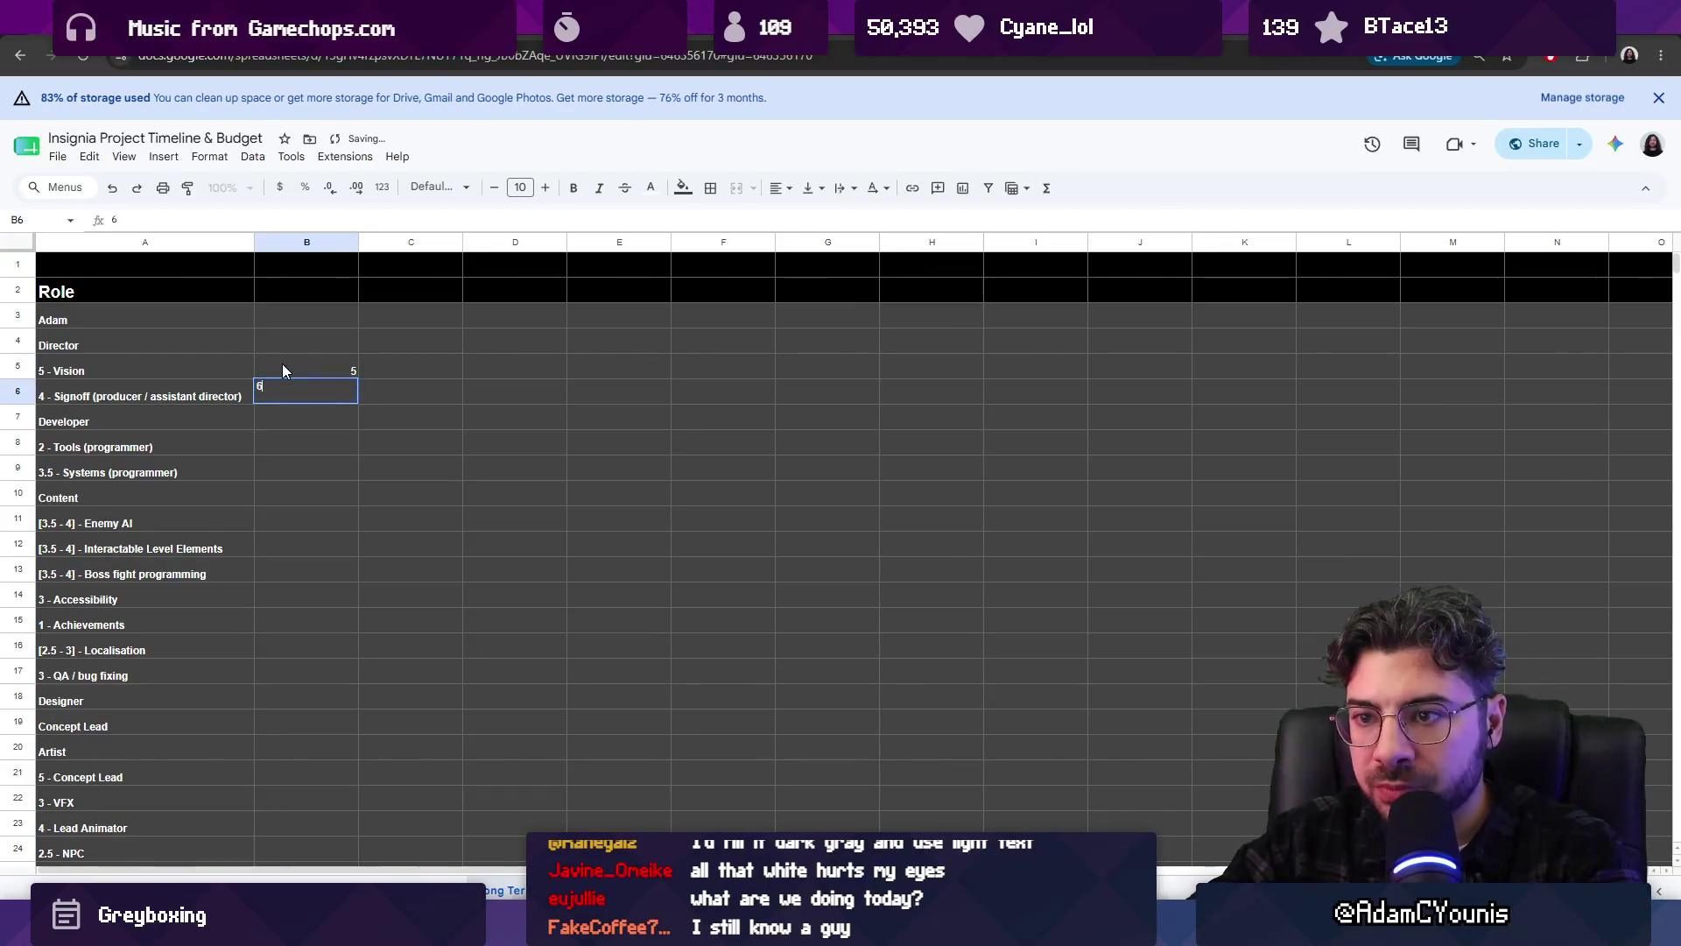
{"action": "key", "text": "Return"}
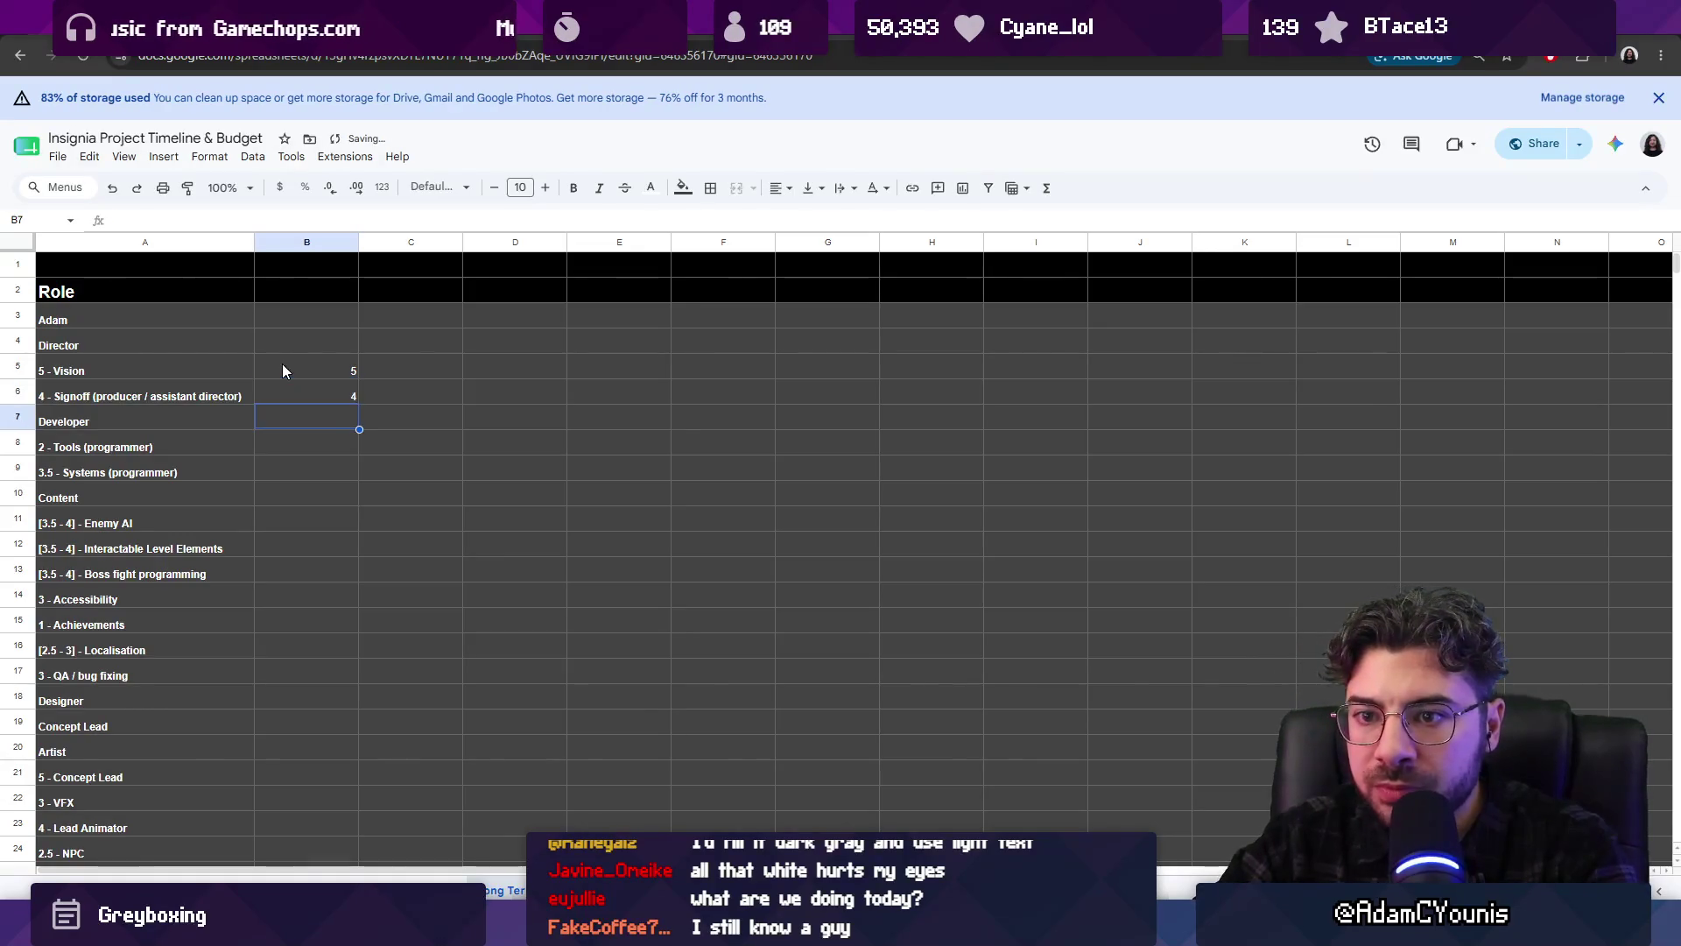
{"action": "key", "text": "Down"}
{"action": "type", "text": "2"}
{"action": "key", "text": "Return"}
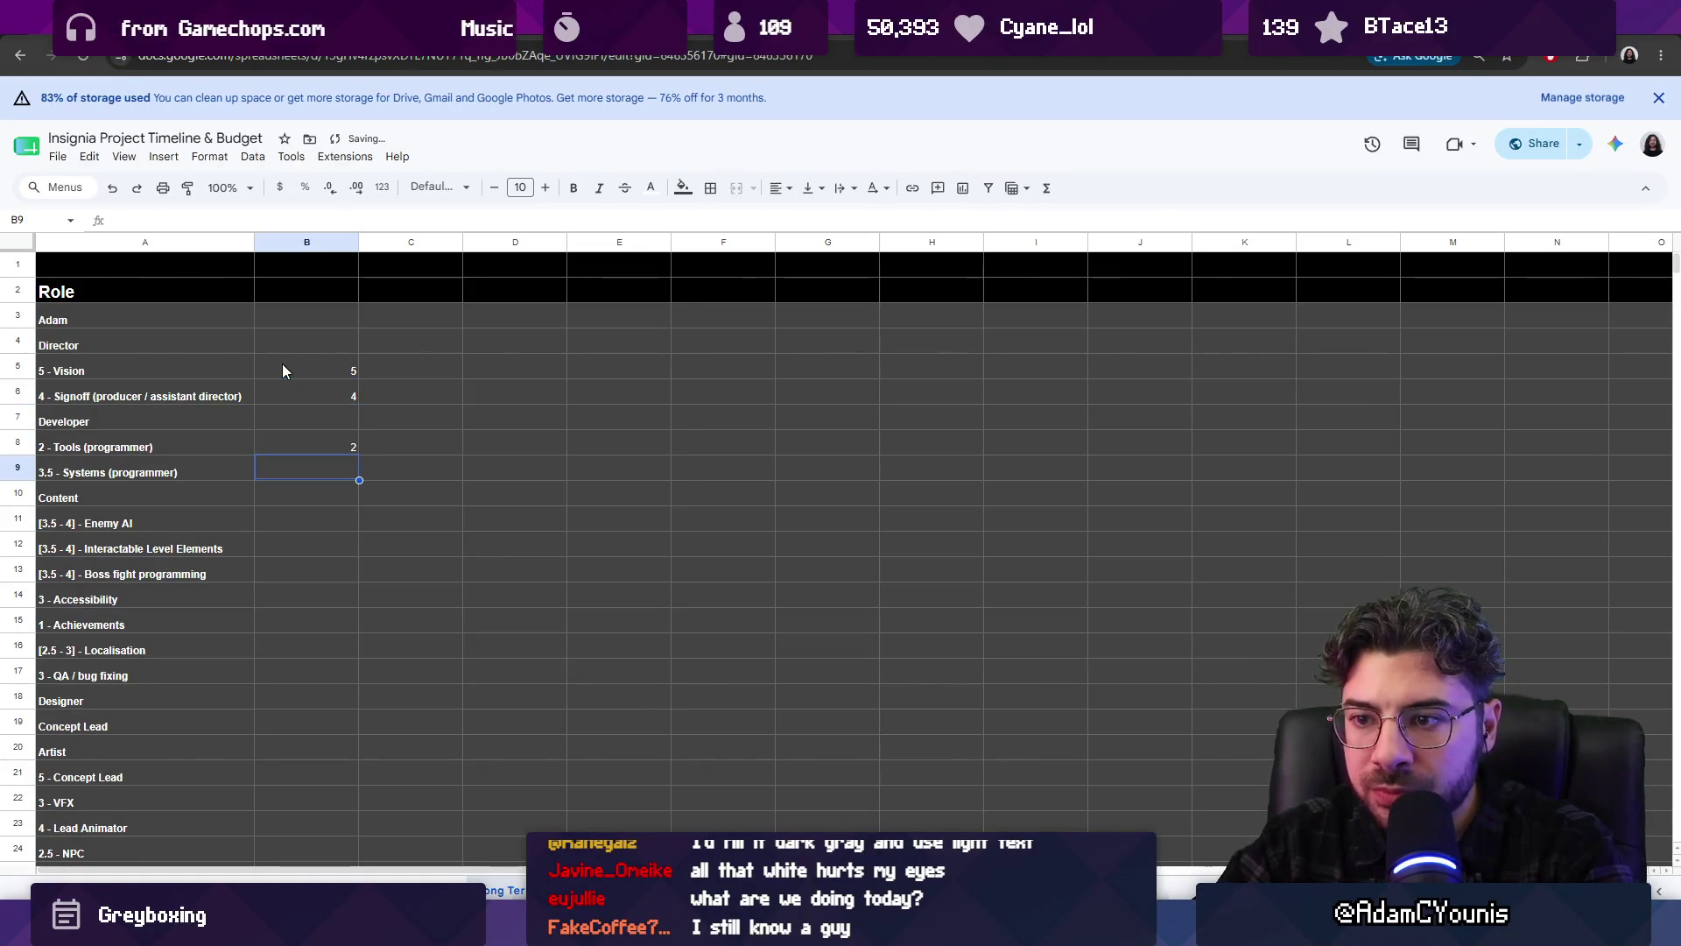
{"action": "type", "text": "3.5"}
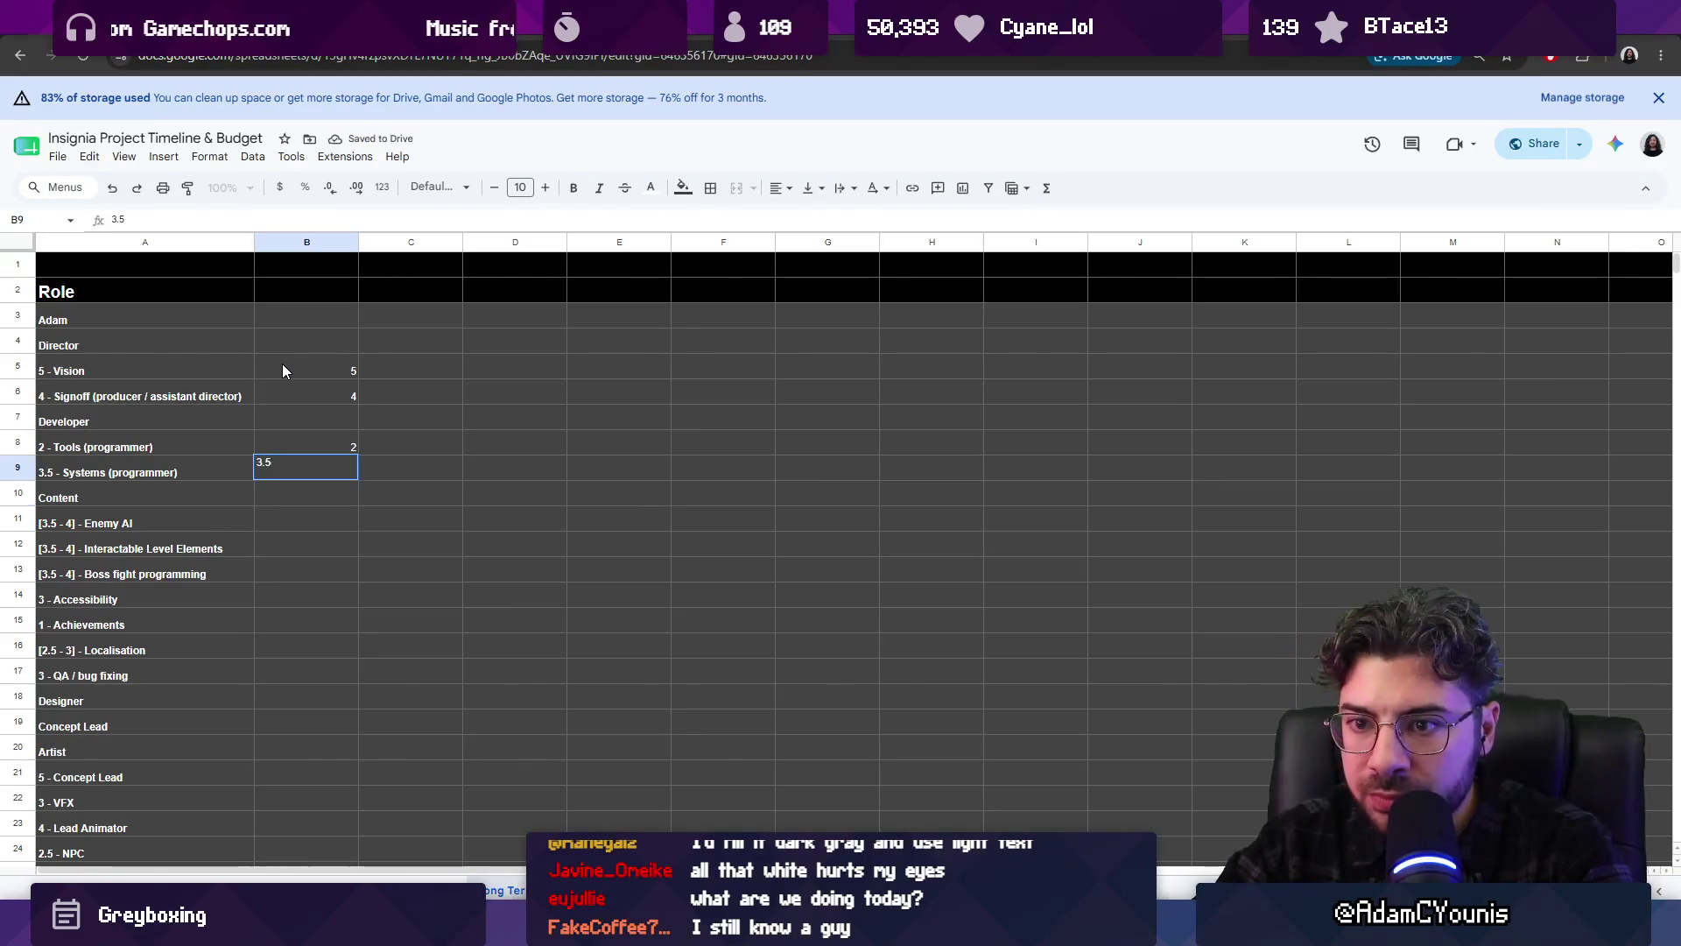
{"action": "key", "text": "Return"}
Discard a draft 3.5 in B11 and switch to the Whimsical role list
{"action": "key", "text": "Down"}
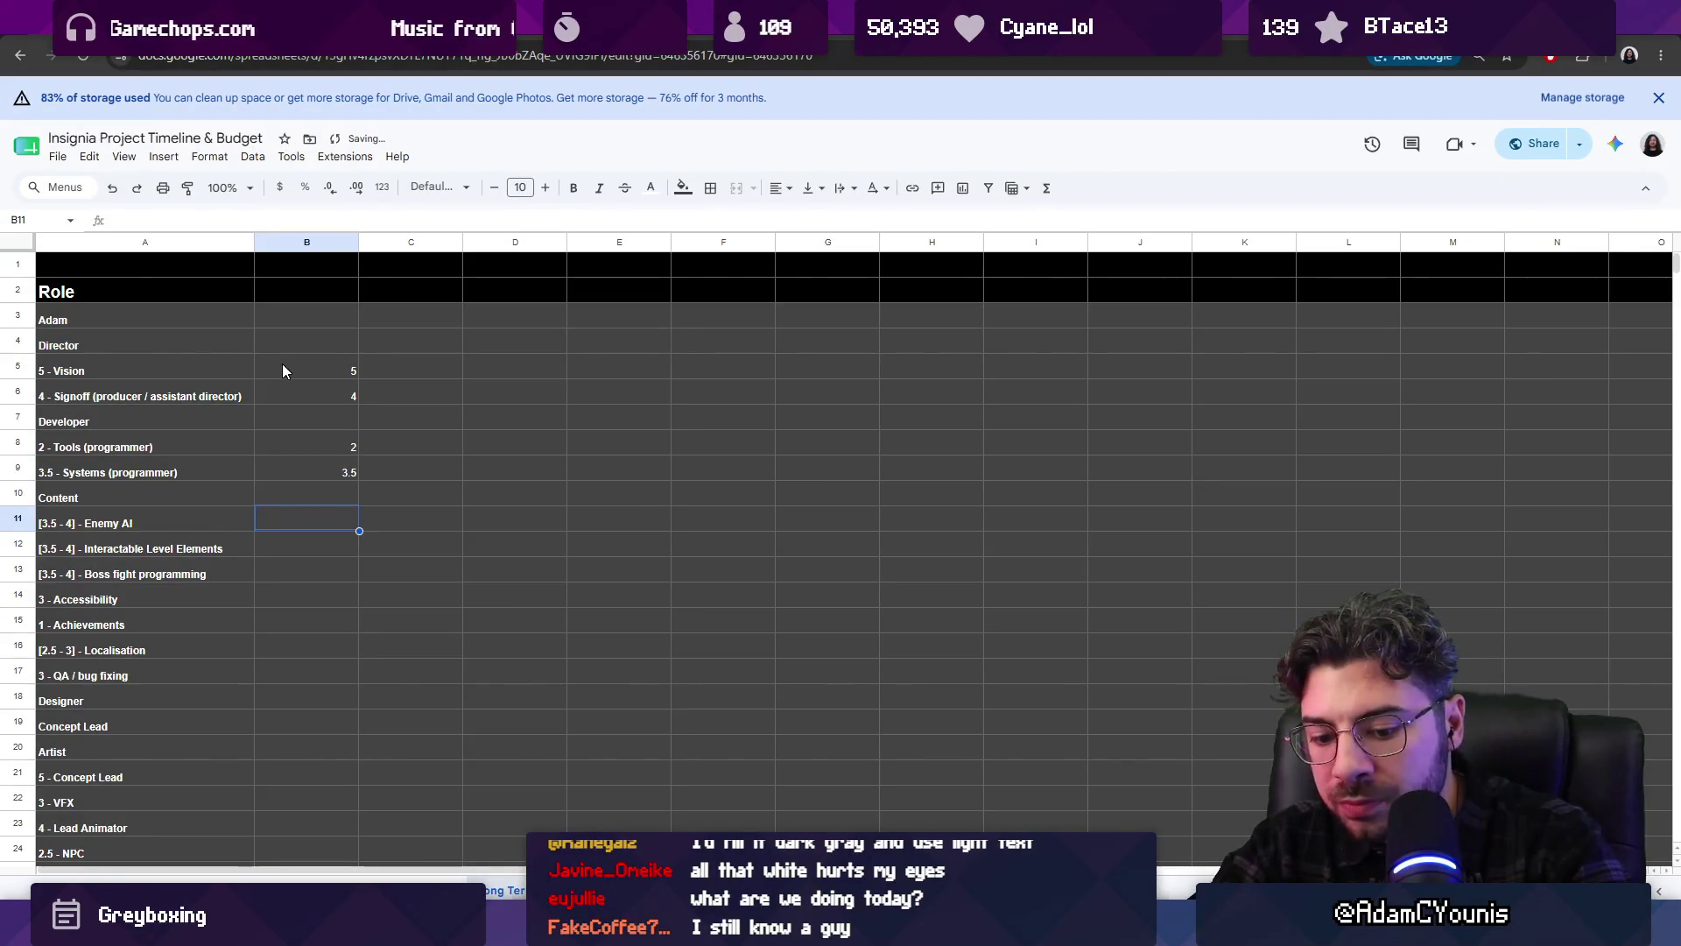
{"action": "type", "text": "3.5"}
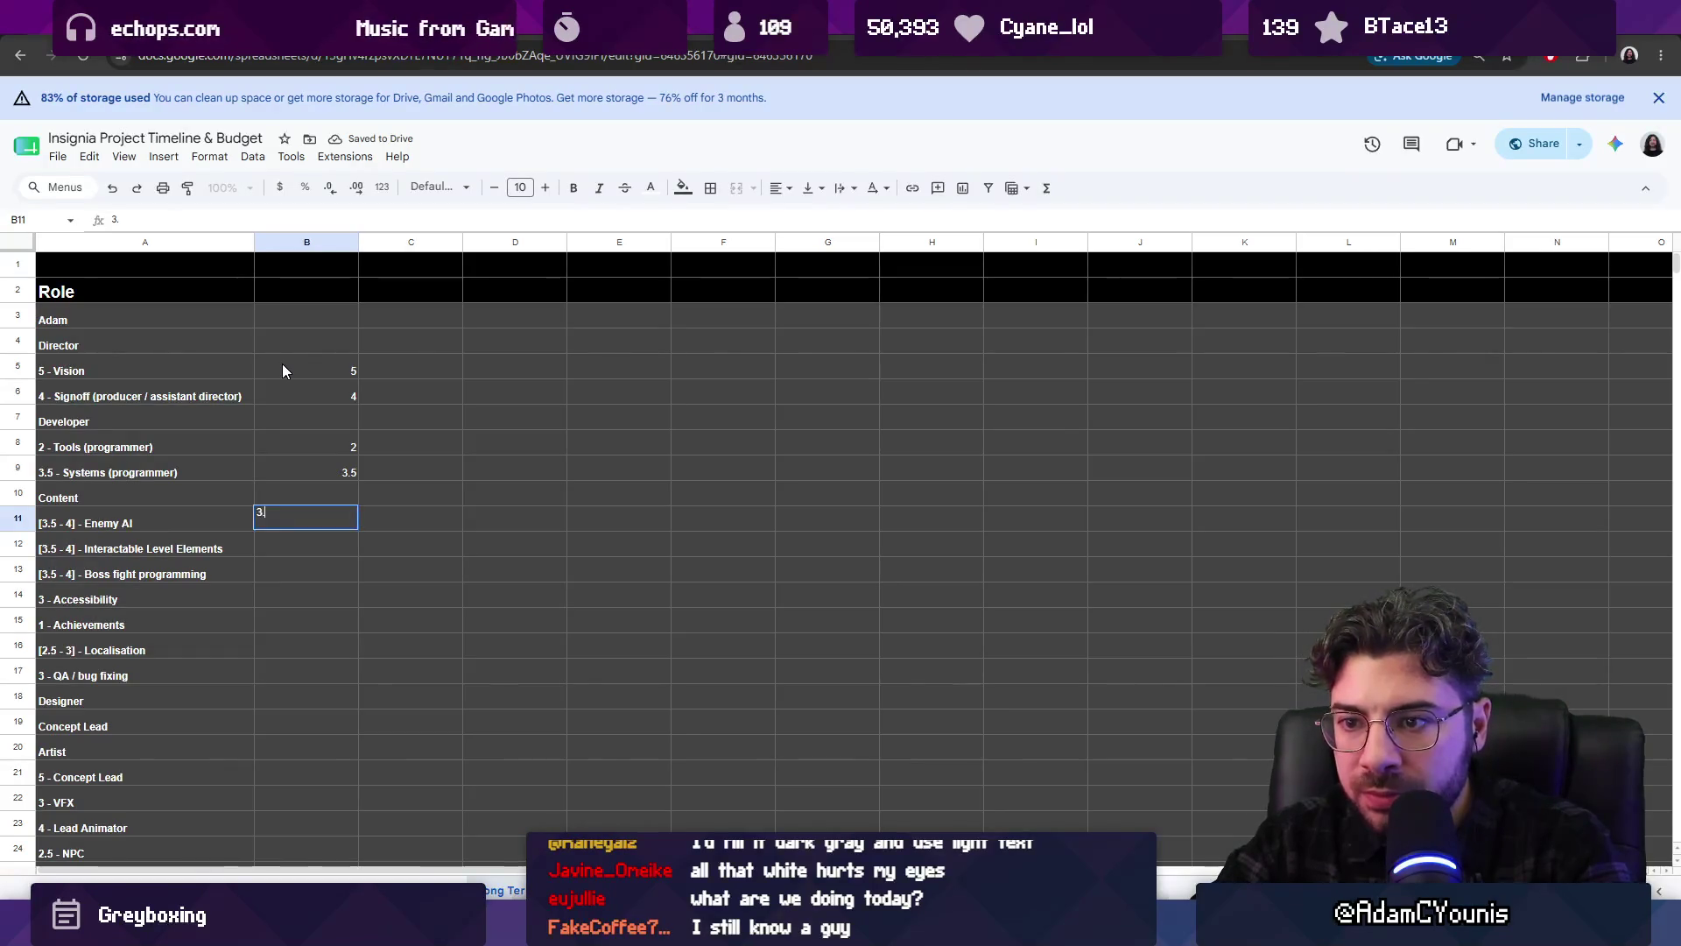
{"action": "key", "text": "Escape"}
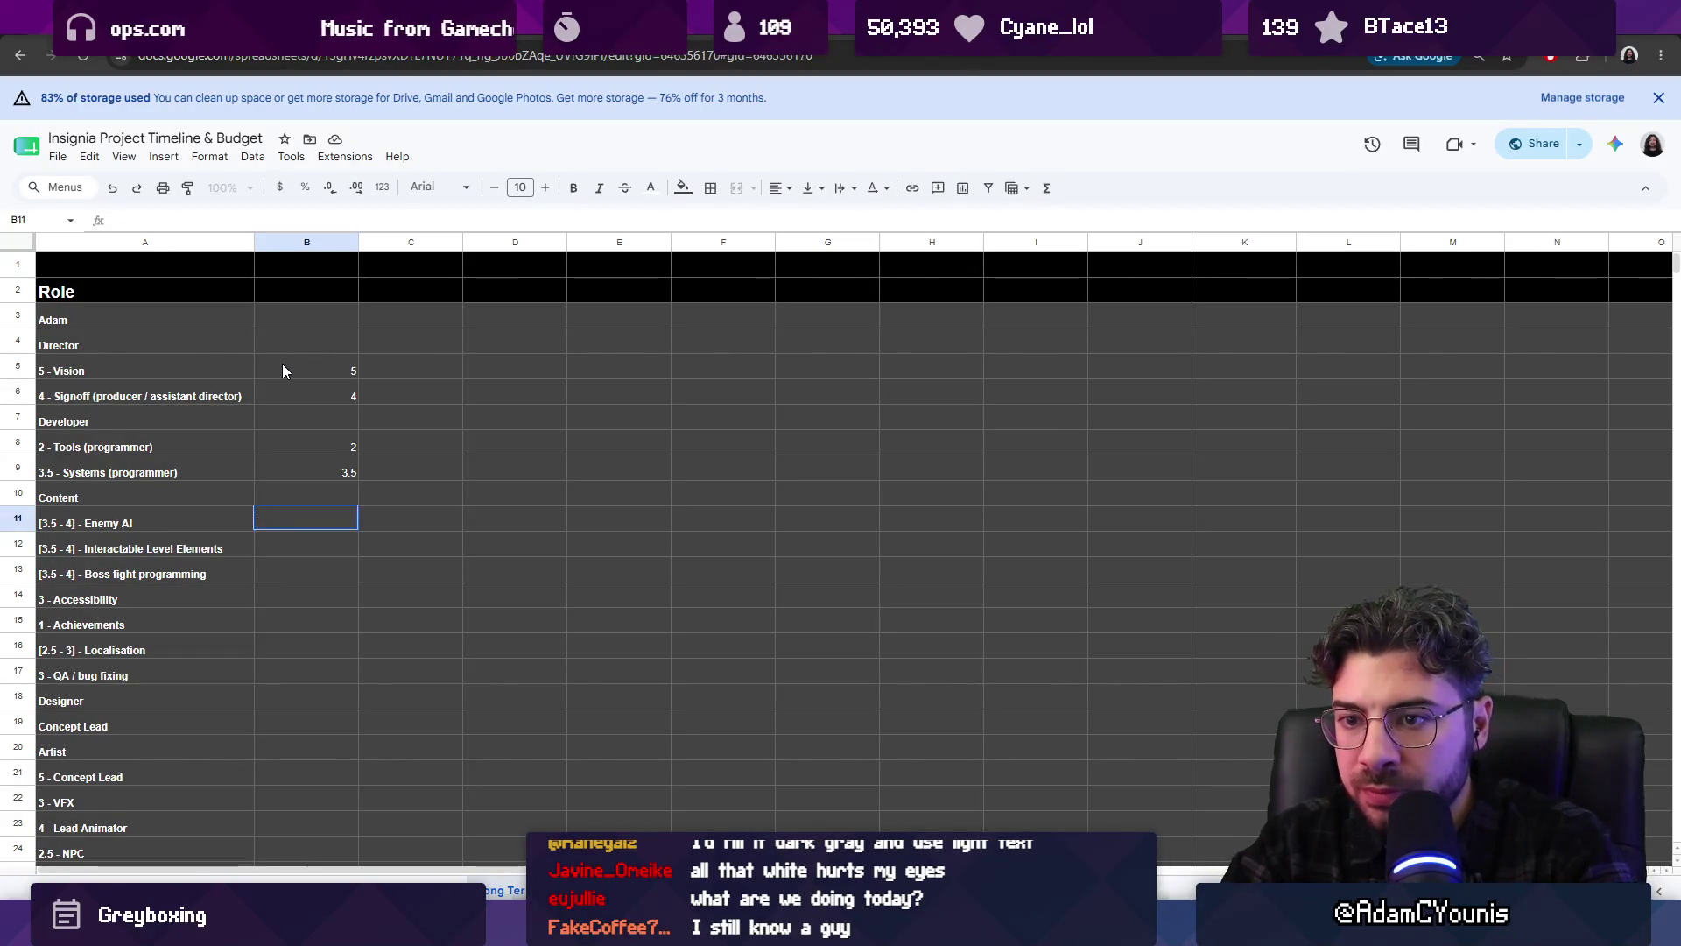
{"action": "key", "text": "Up"}
{"action": "key", "text": "Up"}
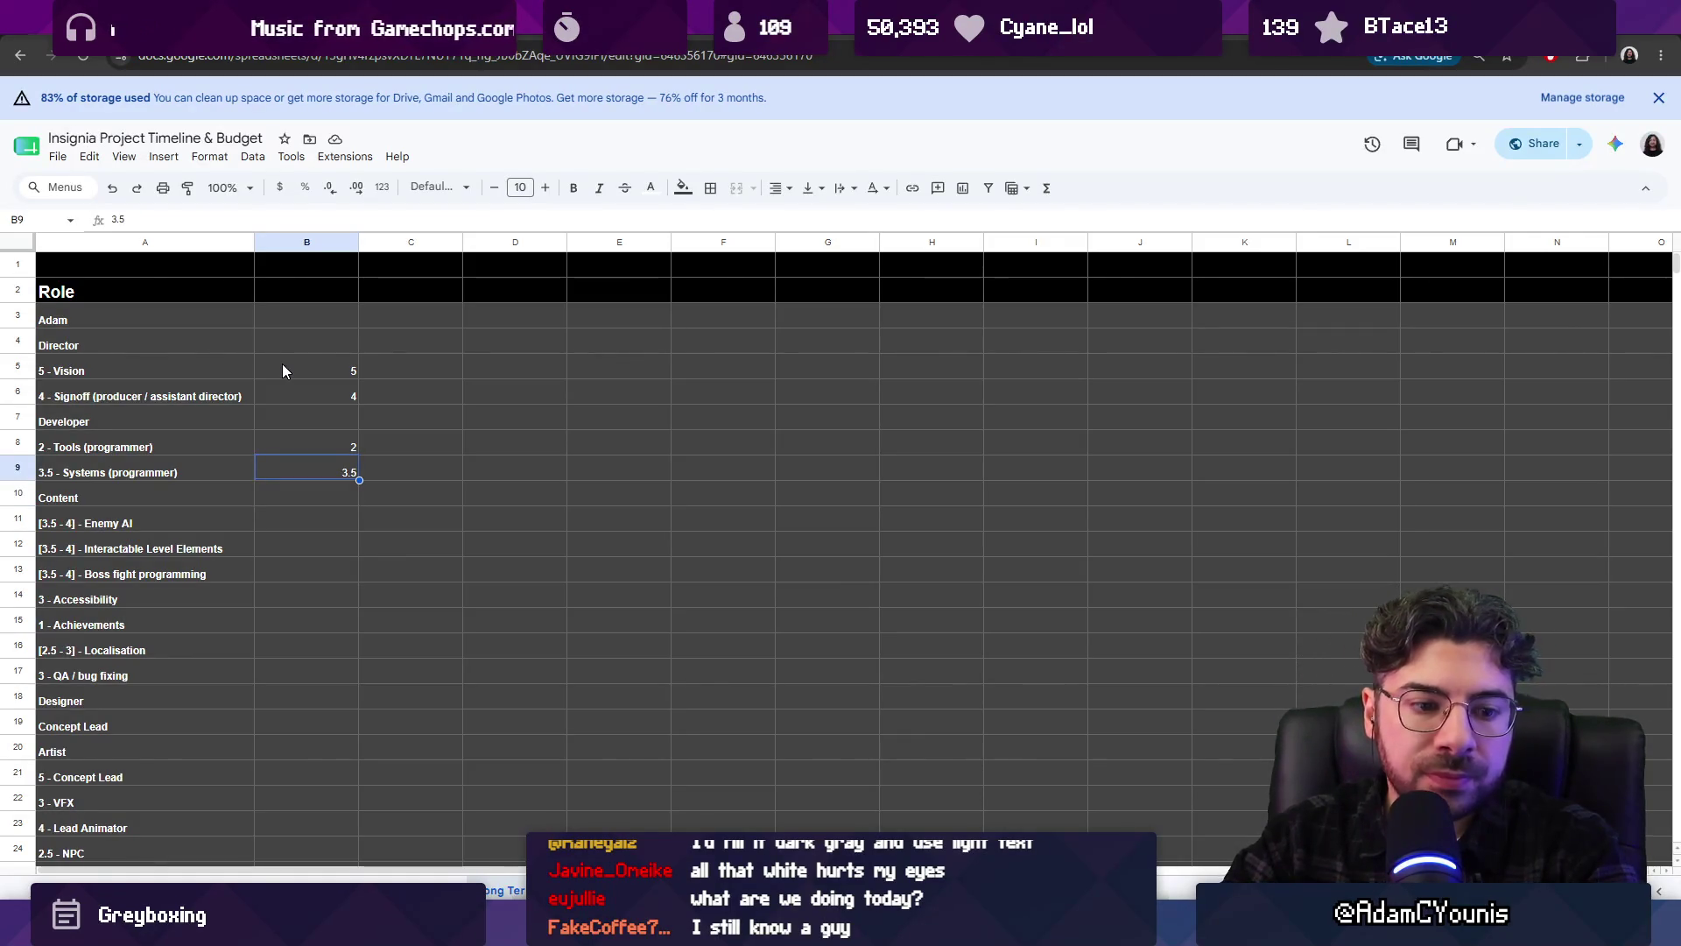
{"action": "key", "text": "Down"}
{"action": "key", "text": "Down"}
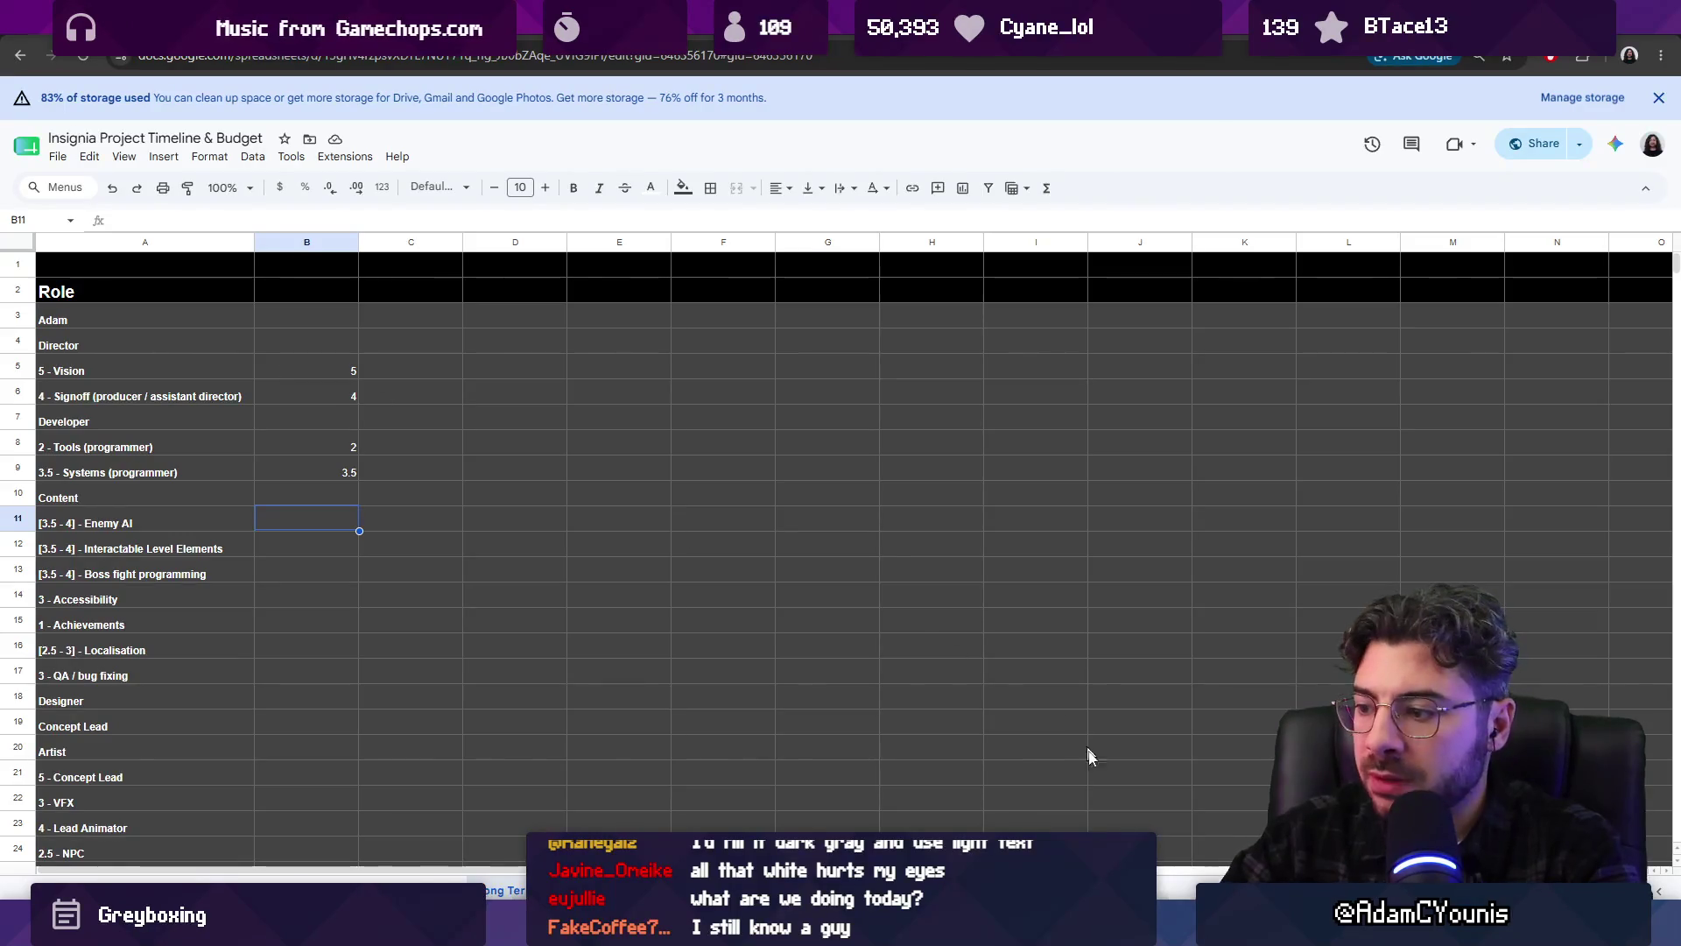
{"action": "key", "text": "alt+Tab"}
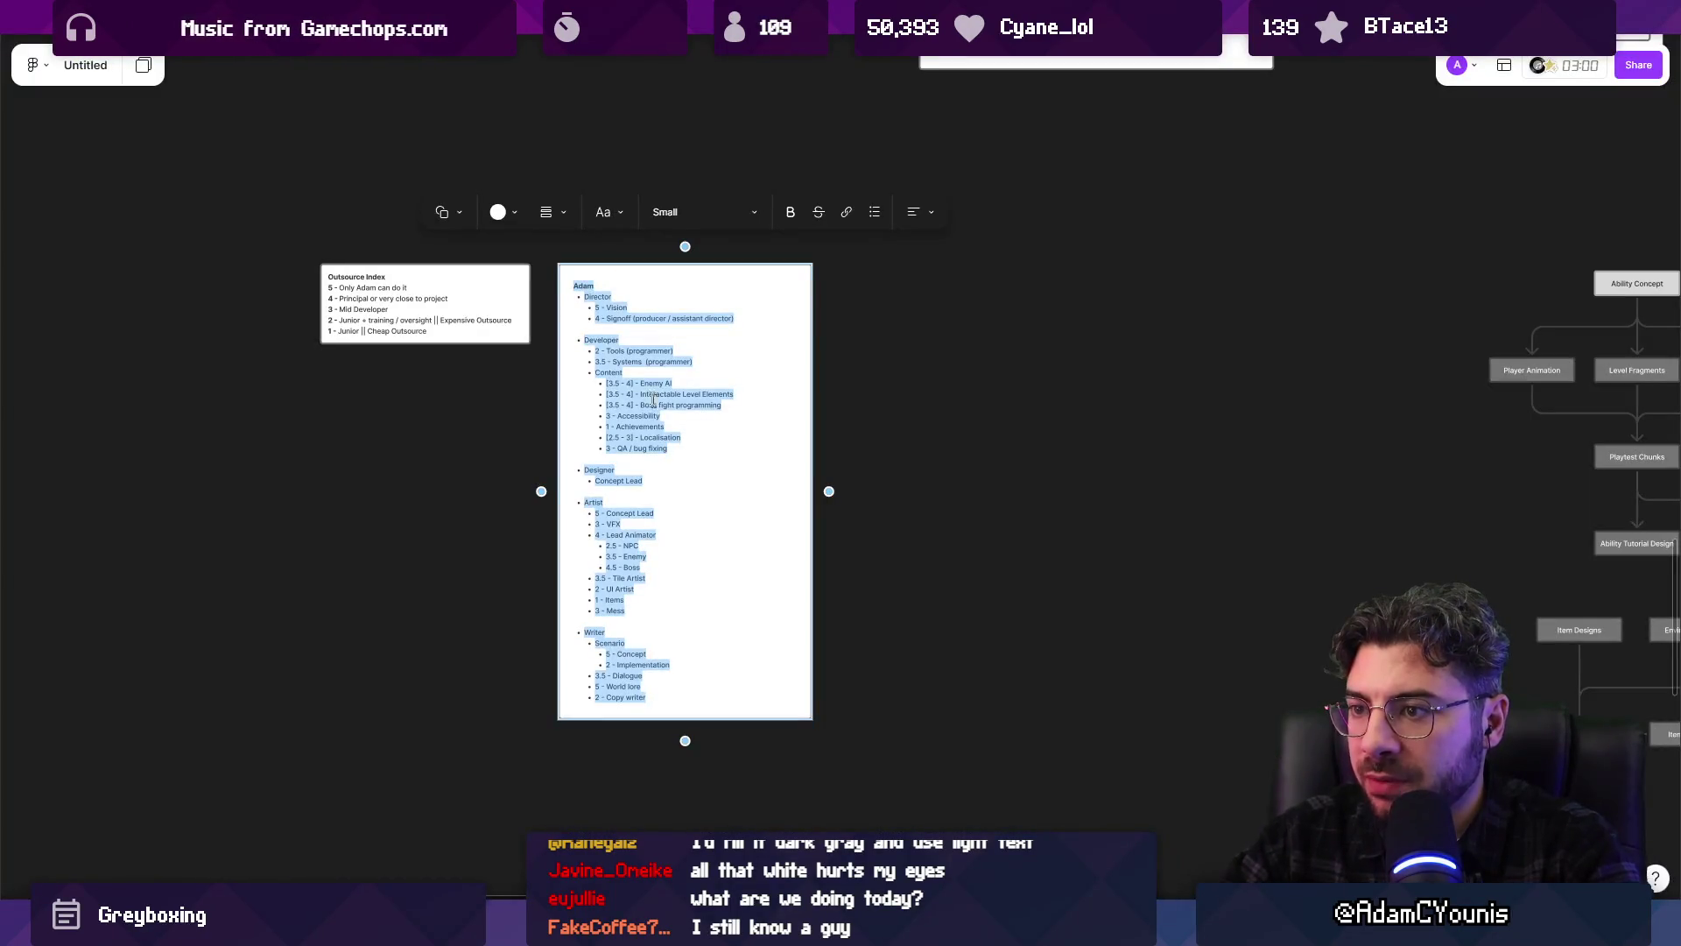
Check the ratings on the Whimsical note, then enter '3.5 - 4' in B10 beside Content
{"action": "scroll", "coordinate": [625, 400], "scroll_direction": "up", "scroll_amount": 5}
{"action": "left_click", "coordinate": [435, 428]}
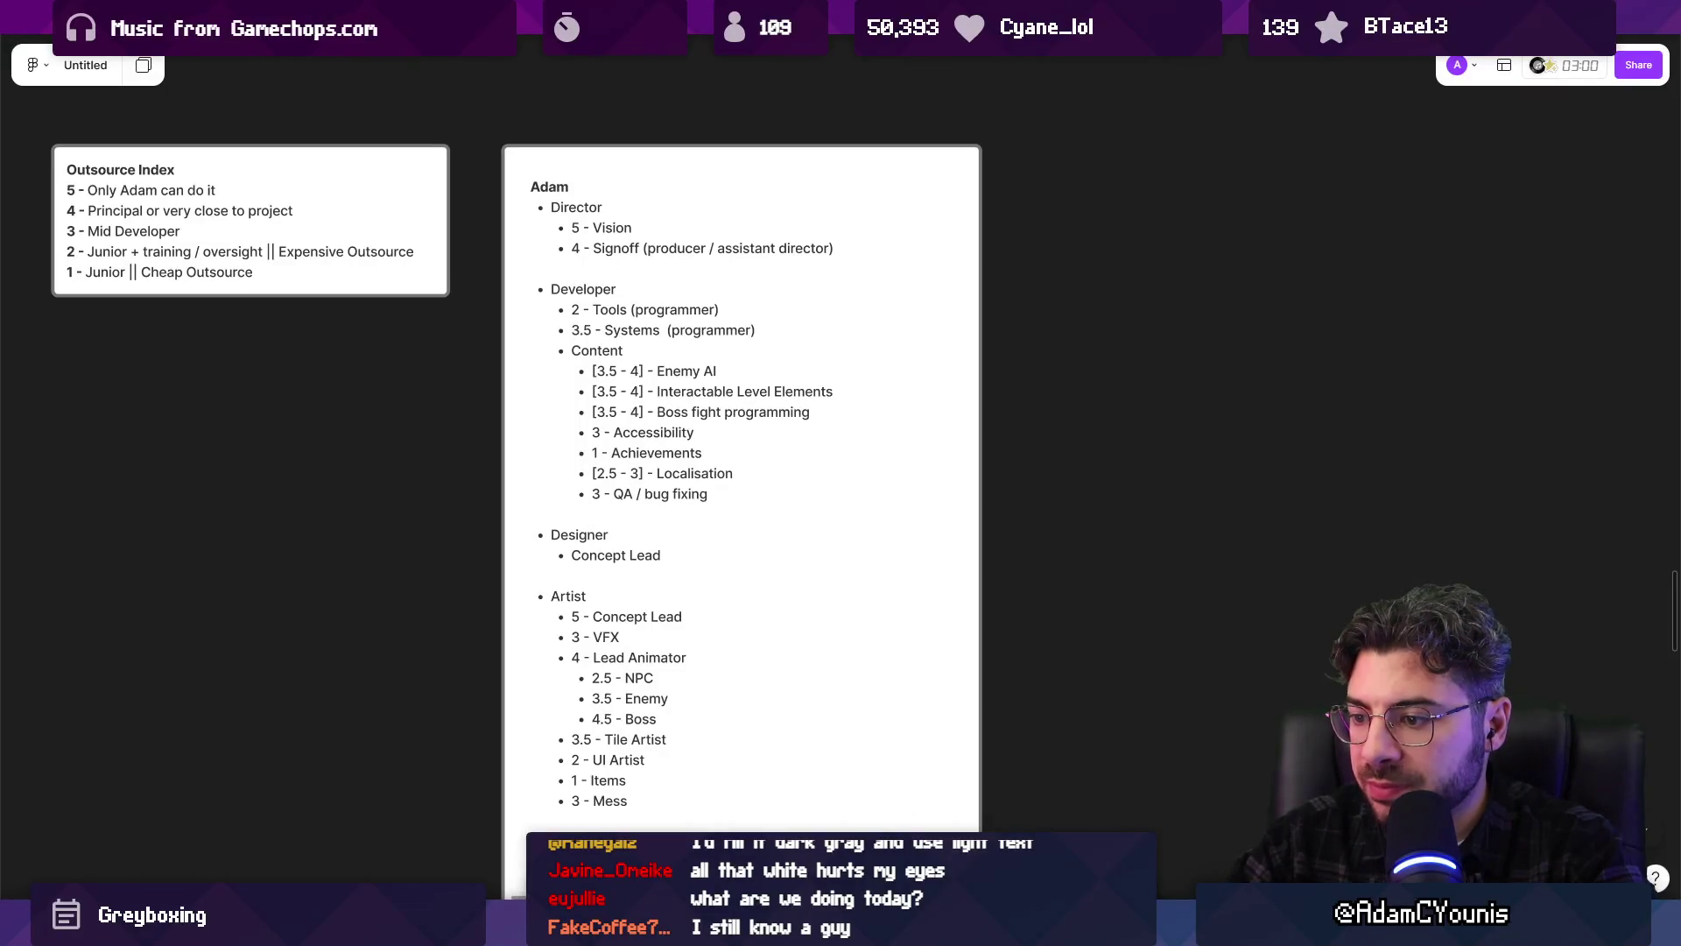
{"action": "key", "text": "alt+Tab"}
{"action": "left_click", "coordinate": [338, 496]}
{"action": "type", "text": "3.5 - 4"}
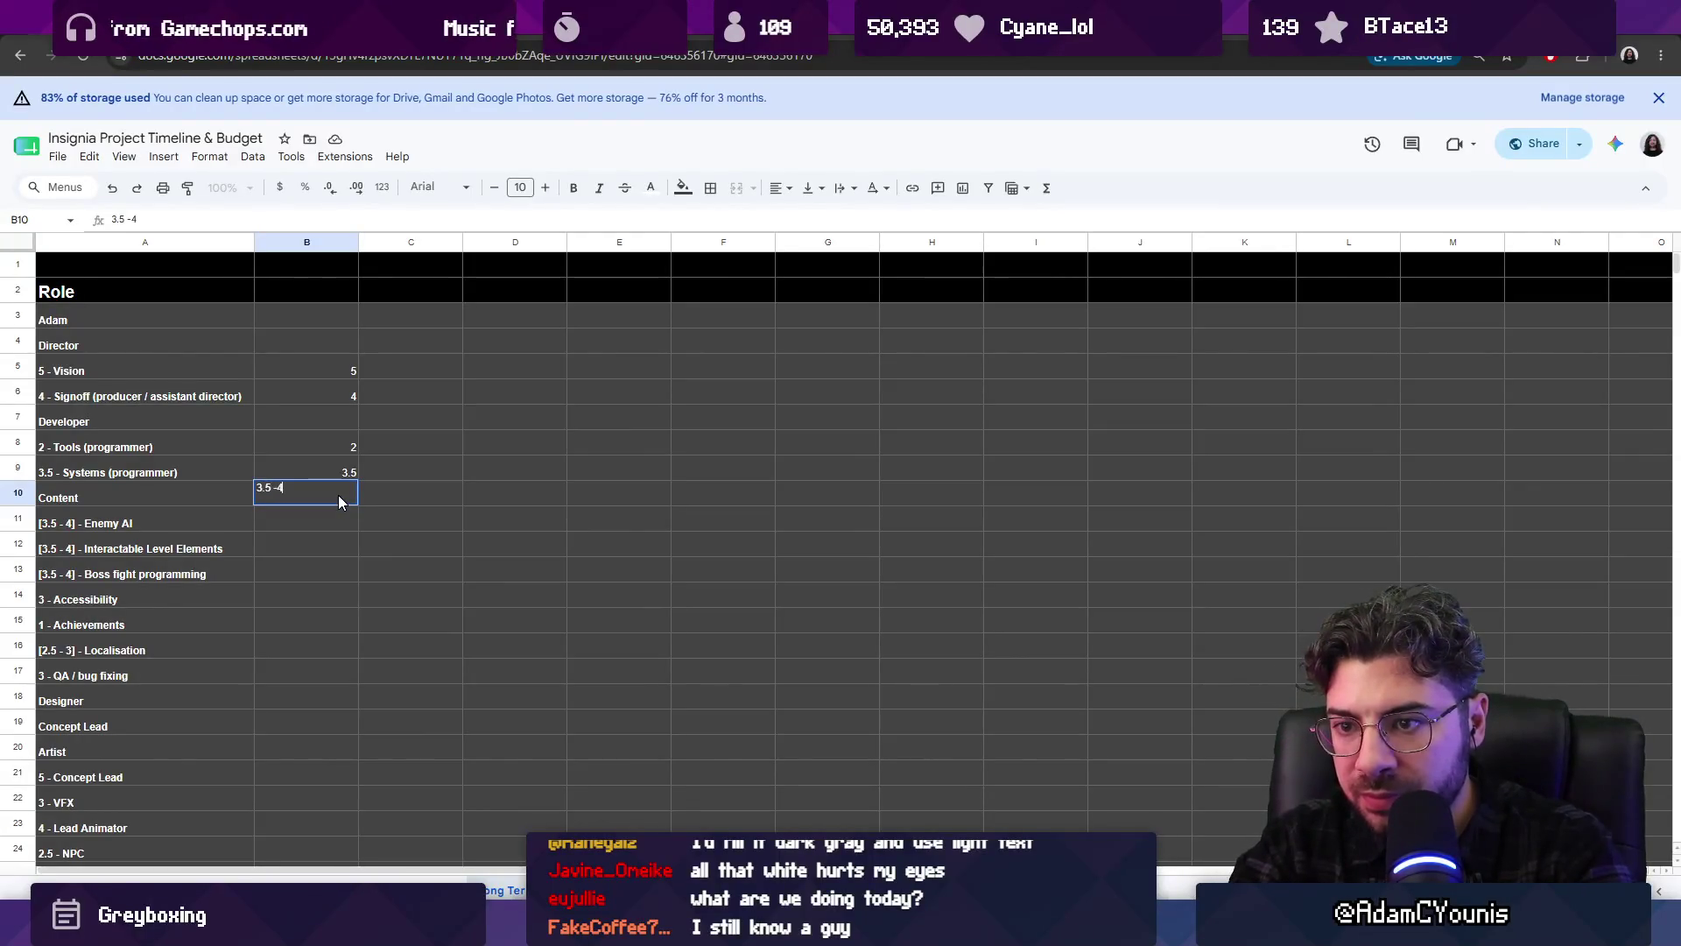
Clear the '3.5 - 4' entry from B10 and undo a mistaken paste
{"action": "key", "text": "Return"}
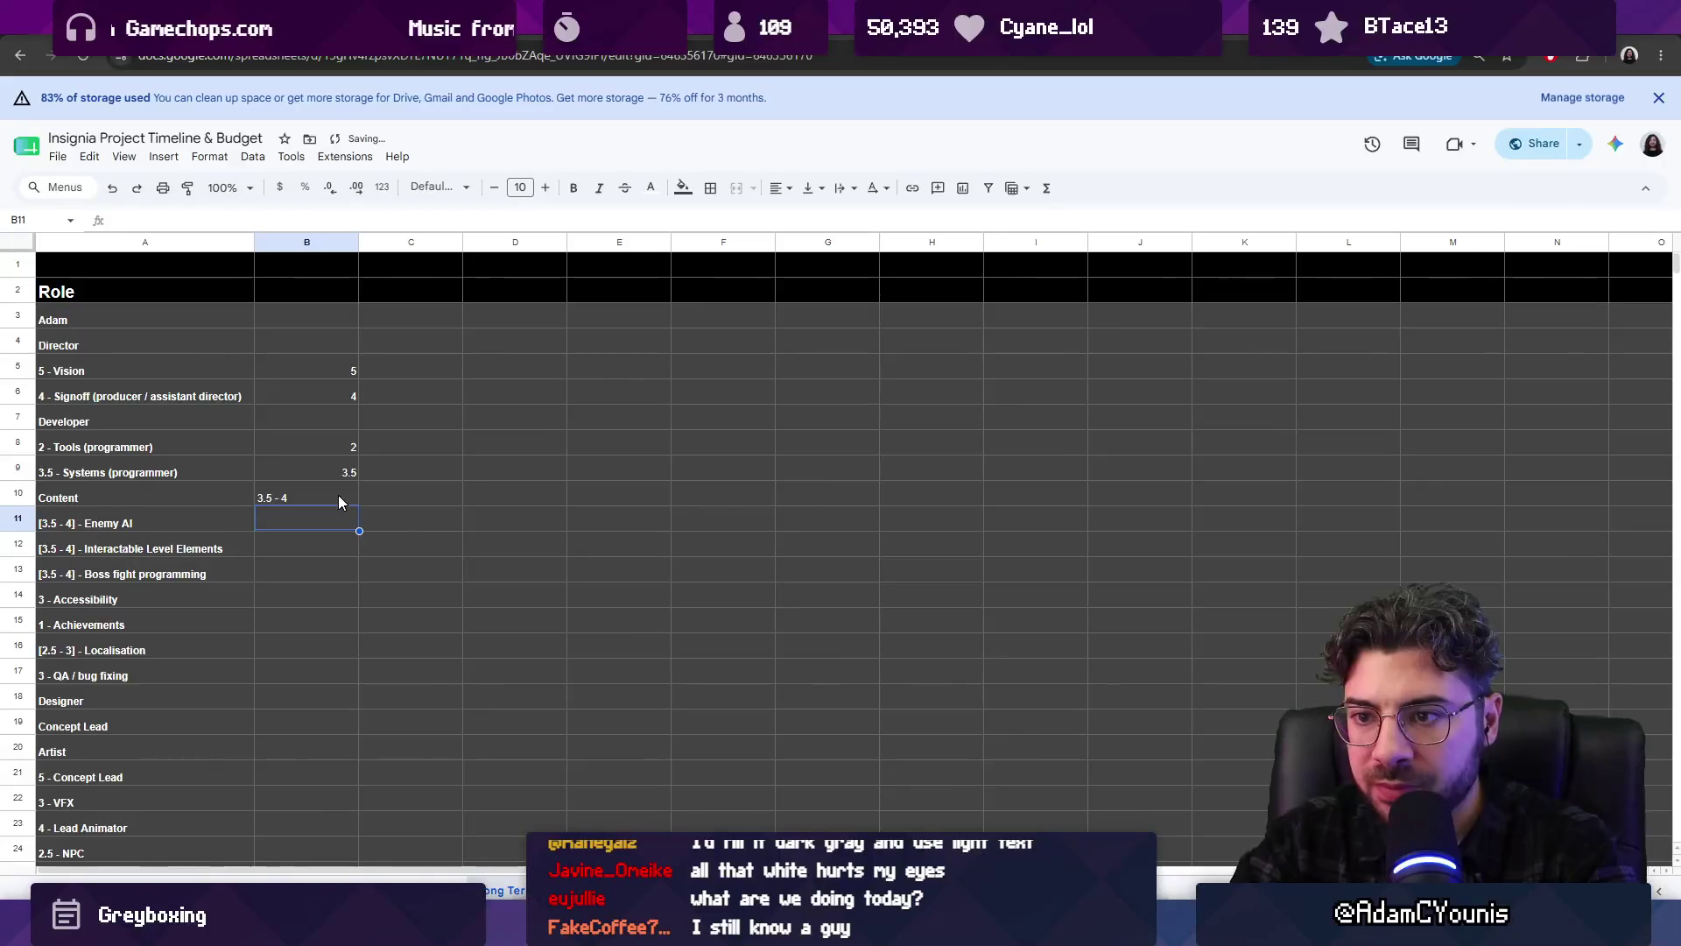
{"action": "left_click", "coordinate": [339, 500]}
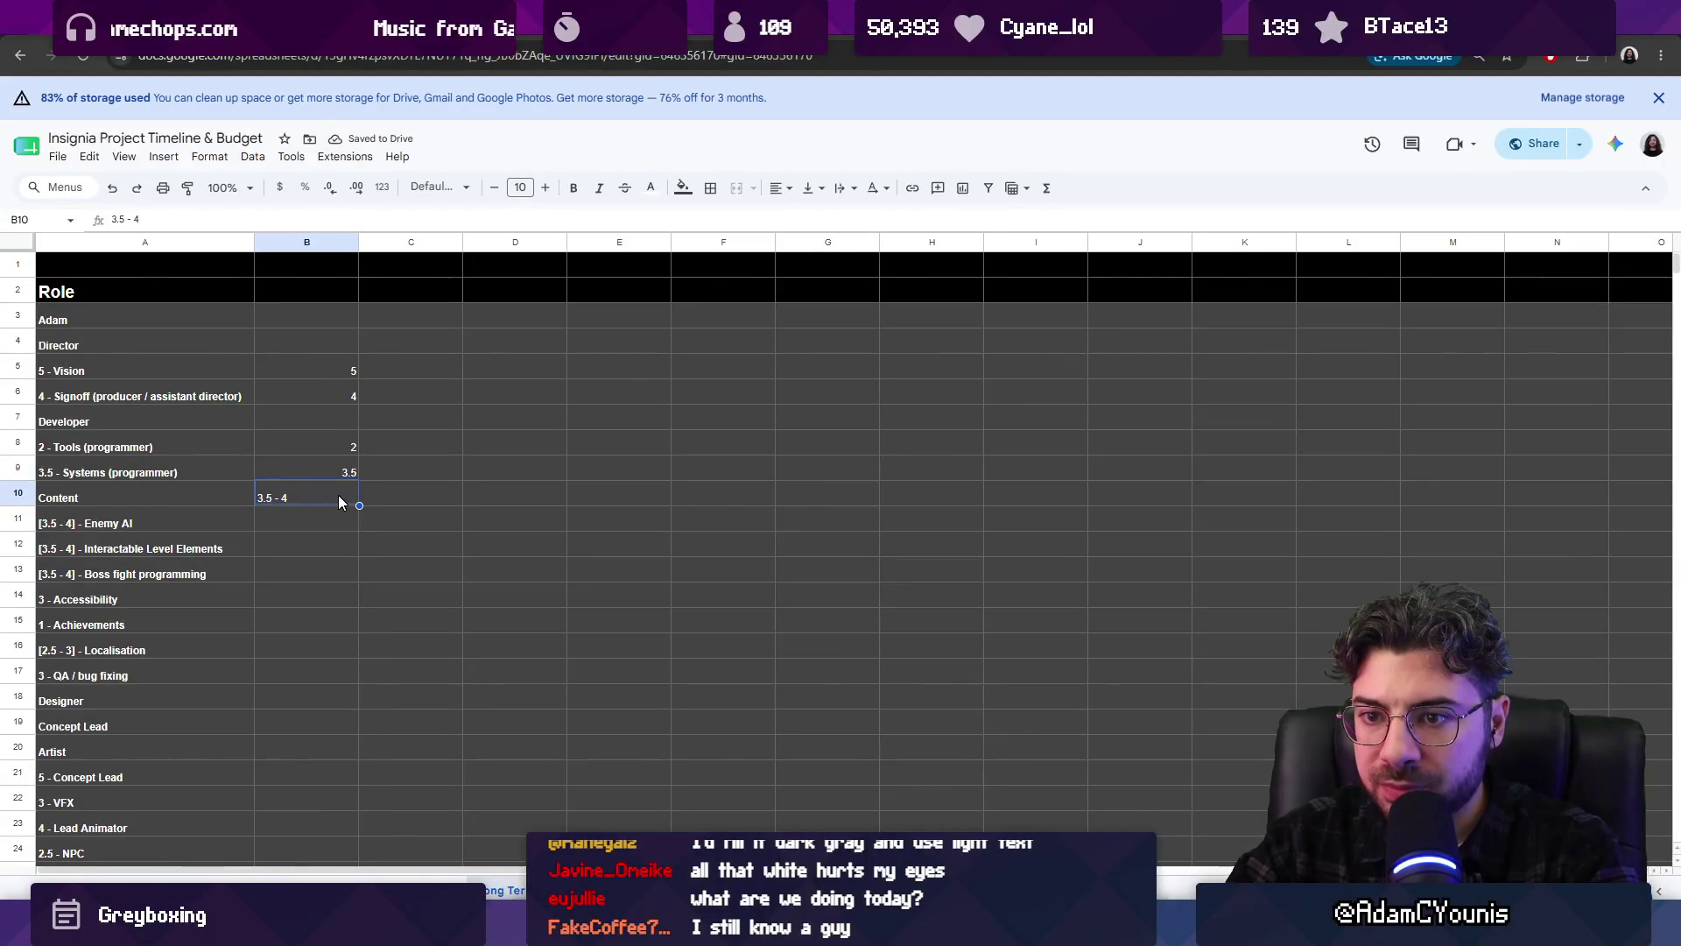
{"action": "key", "text": "Delete"}
{"action": "key", "text": "Down"}
{"action": "key", "text": "ctrl+v"}
{"action": "key", "text": "ctrl+z"}
Copy the 3.5 from B9 into B11, B12 and B13
{"action": "left_click", "coordinate": [334, 465]}
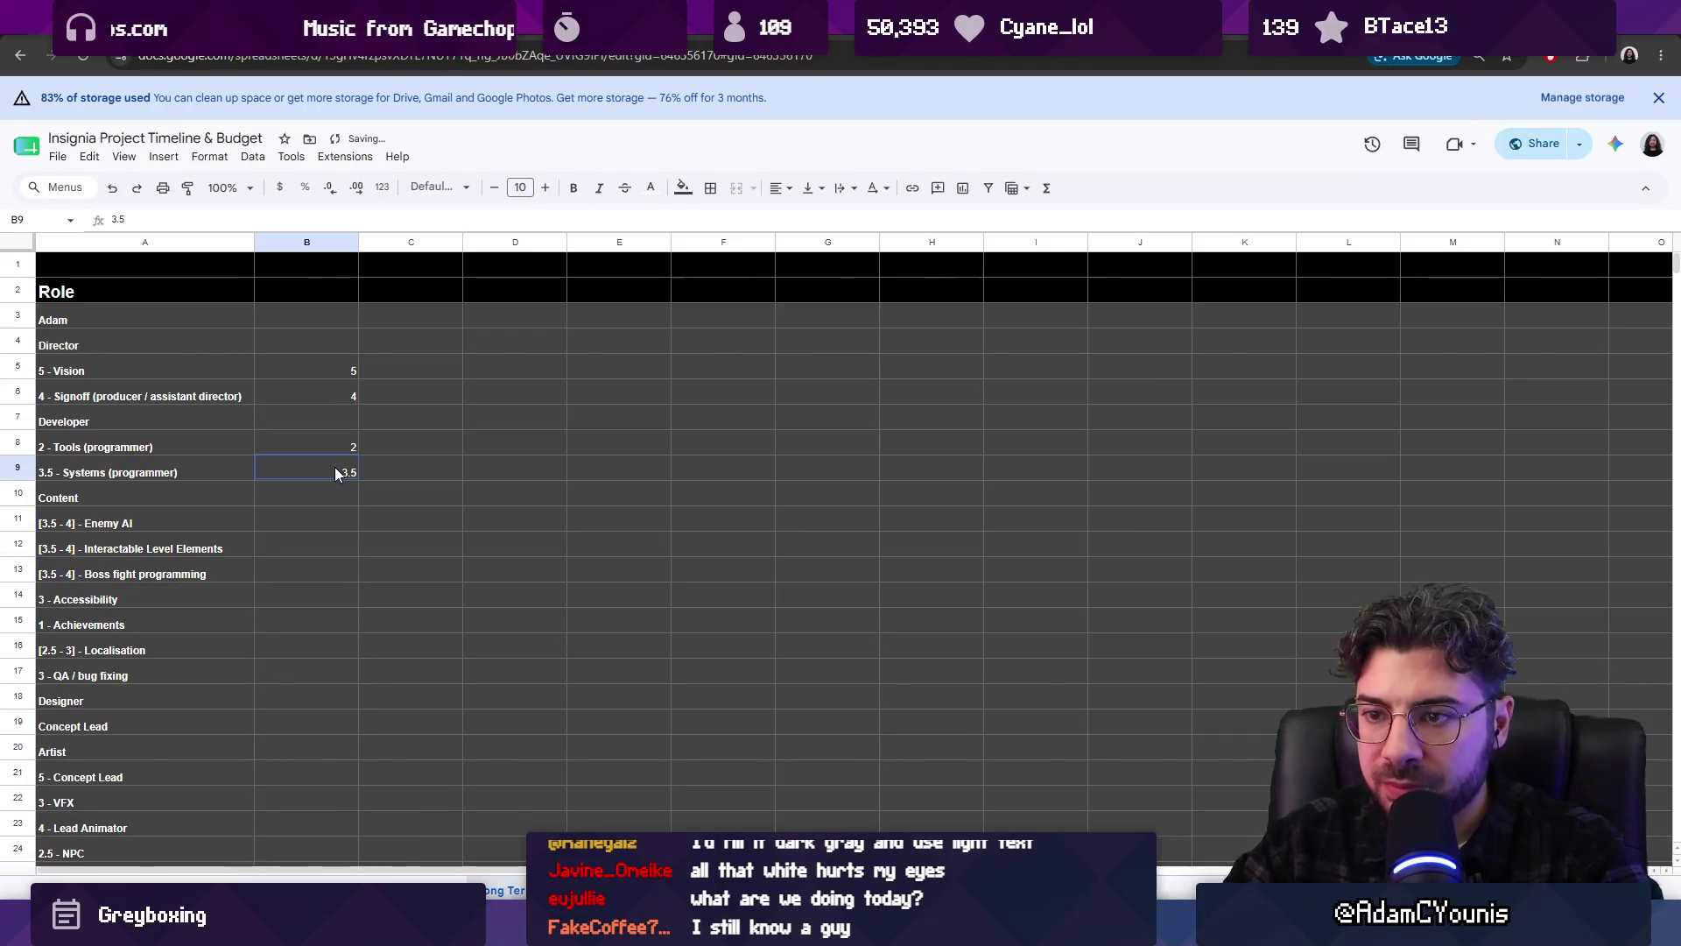
{"action": "left_click", "coordinate": [333, 522]}
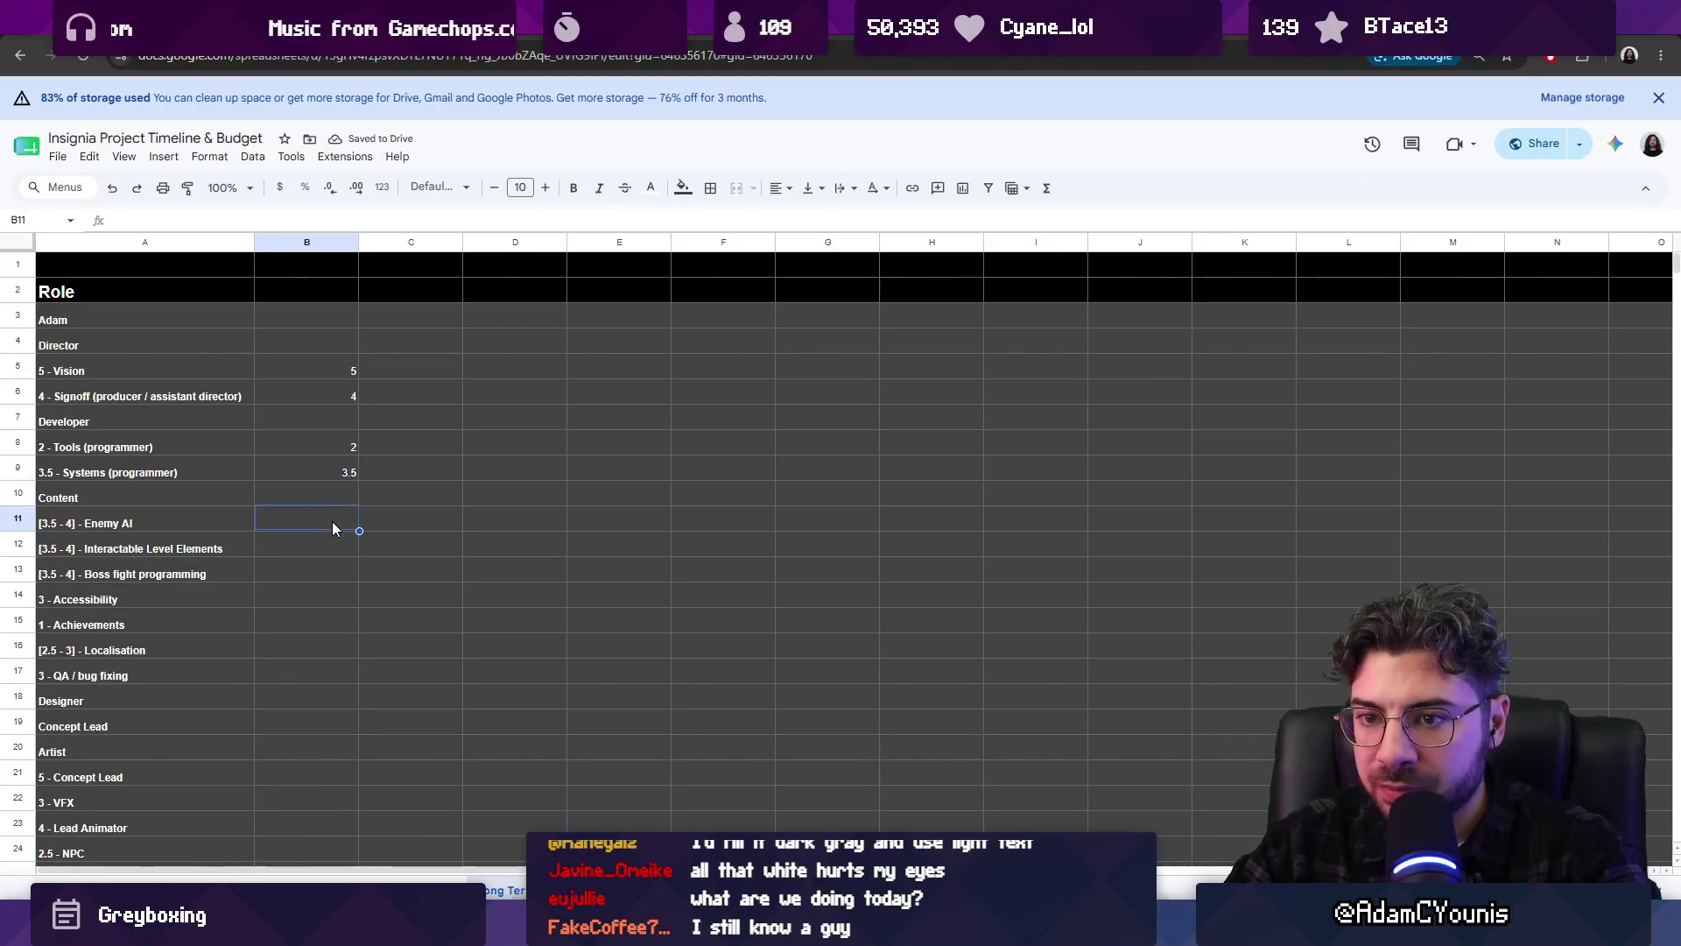
{"action": "type", "text": "3.5"}
{"action": "key", "text": "Down"}
{"action": "type", "text": "3.5"}
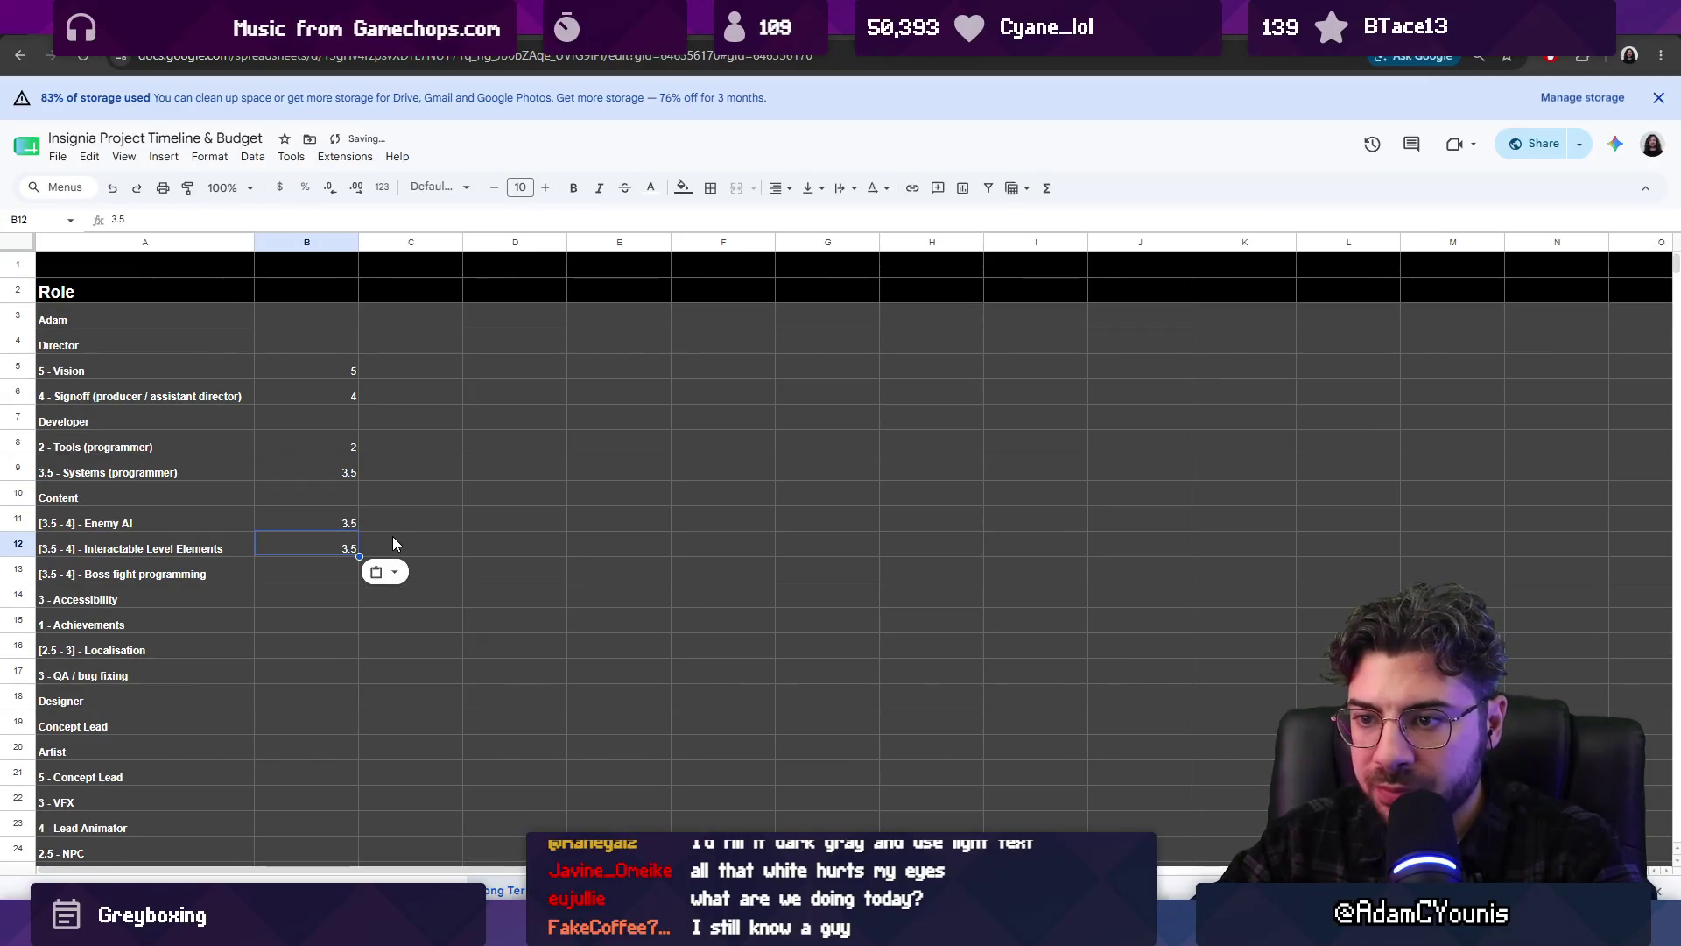
{"action": "key", "text": "Down"}
{"action": "type", "text": "3.5"}
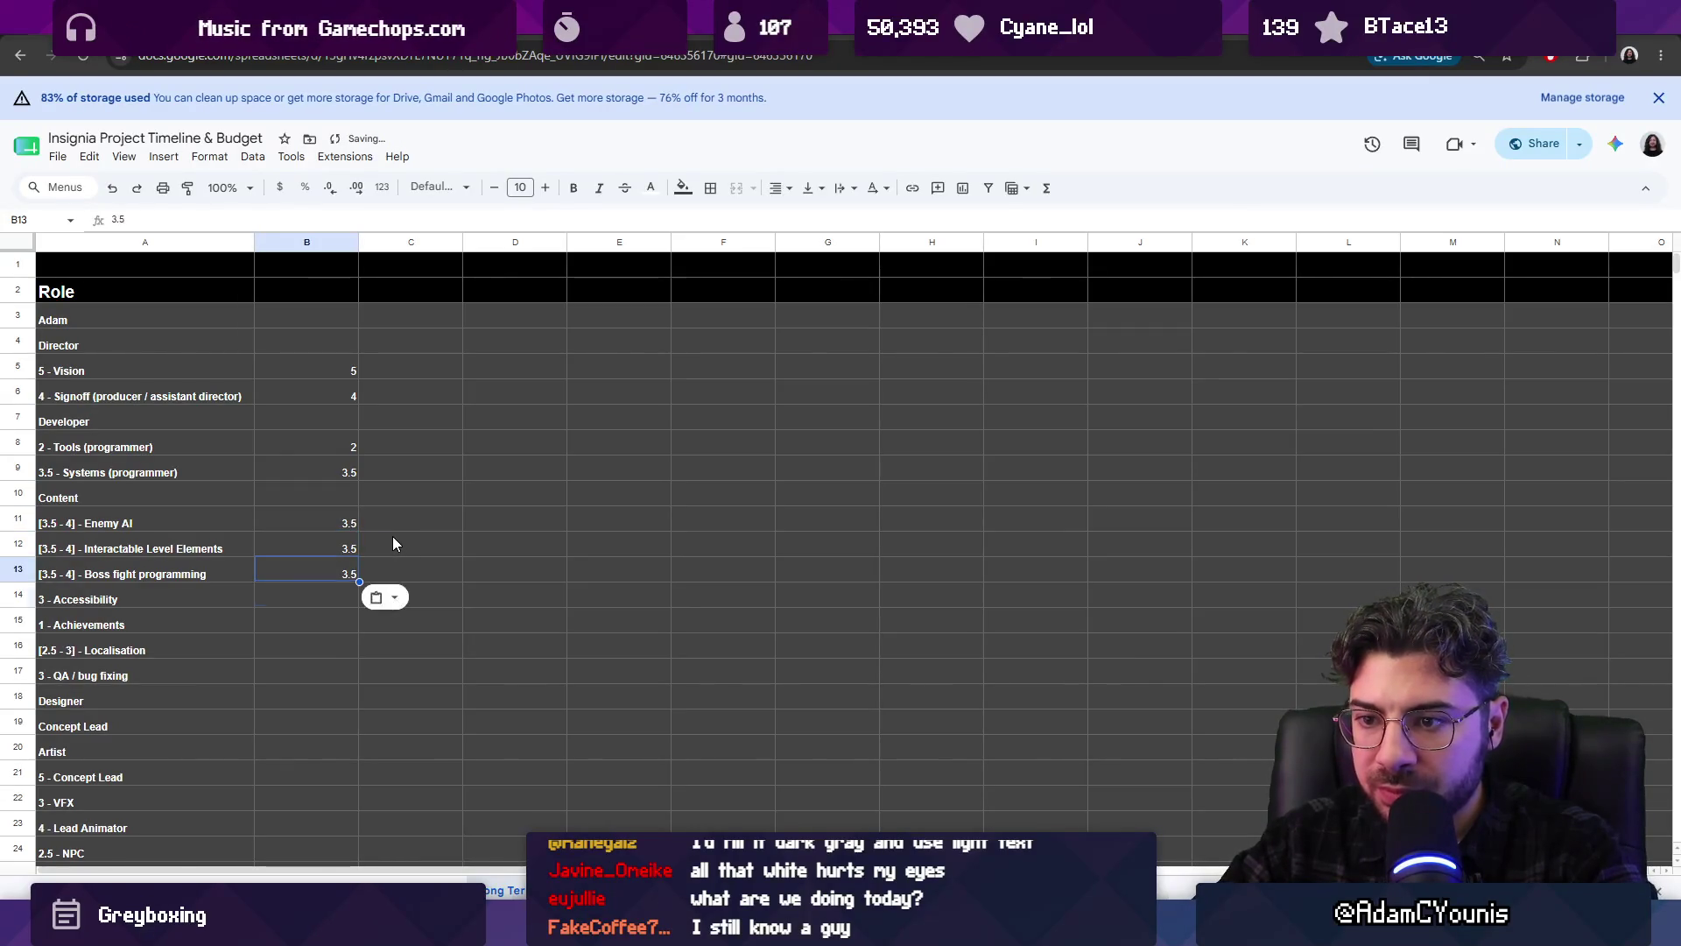
{"action": "key", "text": "Down"}
Enter estimates 3, 1, 3 and 3 in B14 through B17
{"action": "type", "text": "3"}
{"action": "key", "text": "Return"}
{"action": "type", "text": "1"}
{"action": "key", "text": "Return"}
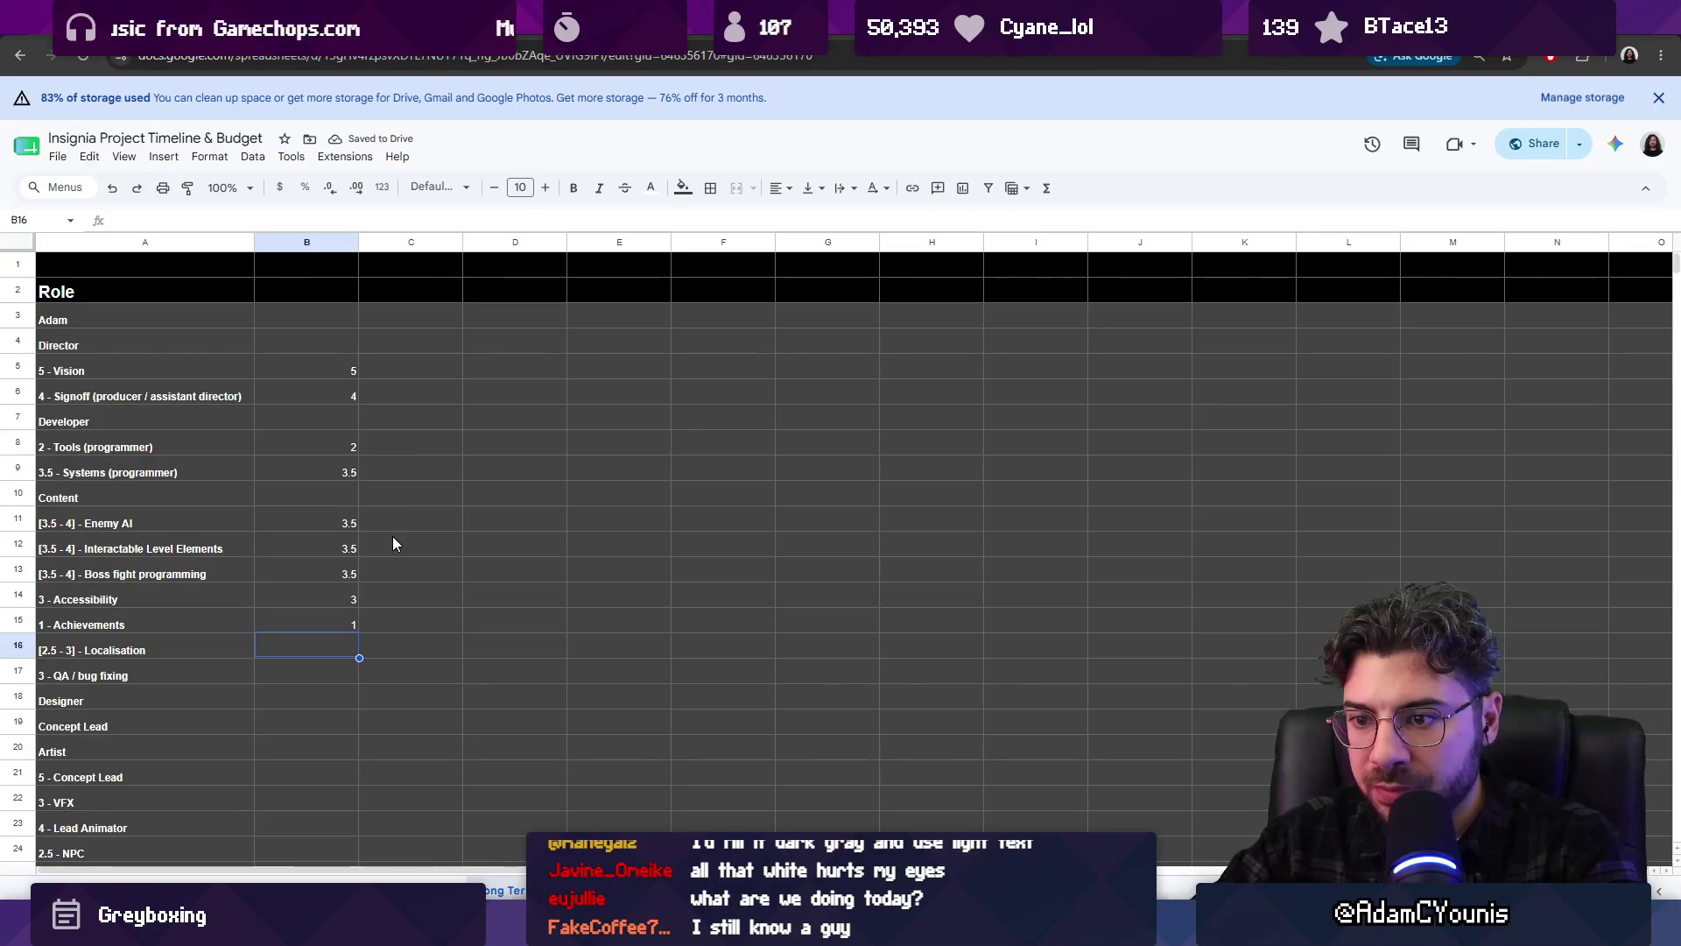
{"action": "type", "text": "3"}
{"action": "key", "text": "Return"}
{"action": "type", "text": "3"}
{"action": "key", "text": "Return"}
Enter estimates 5, 3 and 4 in B21 through B23
{"action": "key", "text": "Down"}
{"action": "key", "text": "Down"}
{"action": "key", "text": "Down"}
{"action": "type", "text": "4"}
{"action": "key", "text": "BackSpace"}
{"action": "type", "text": "5"}
{"action": "key", "text": "Return"}
{"action": "type", "text": "3"}
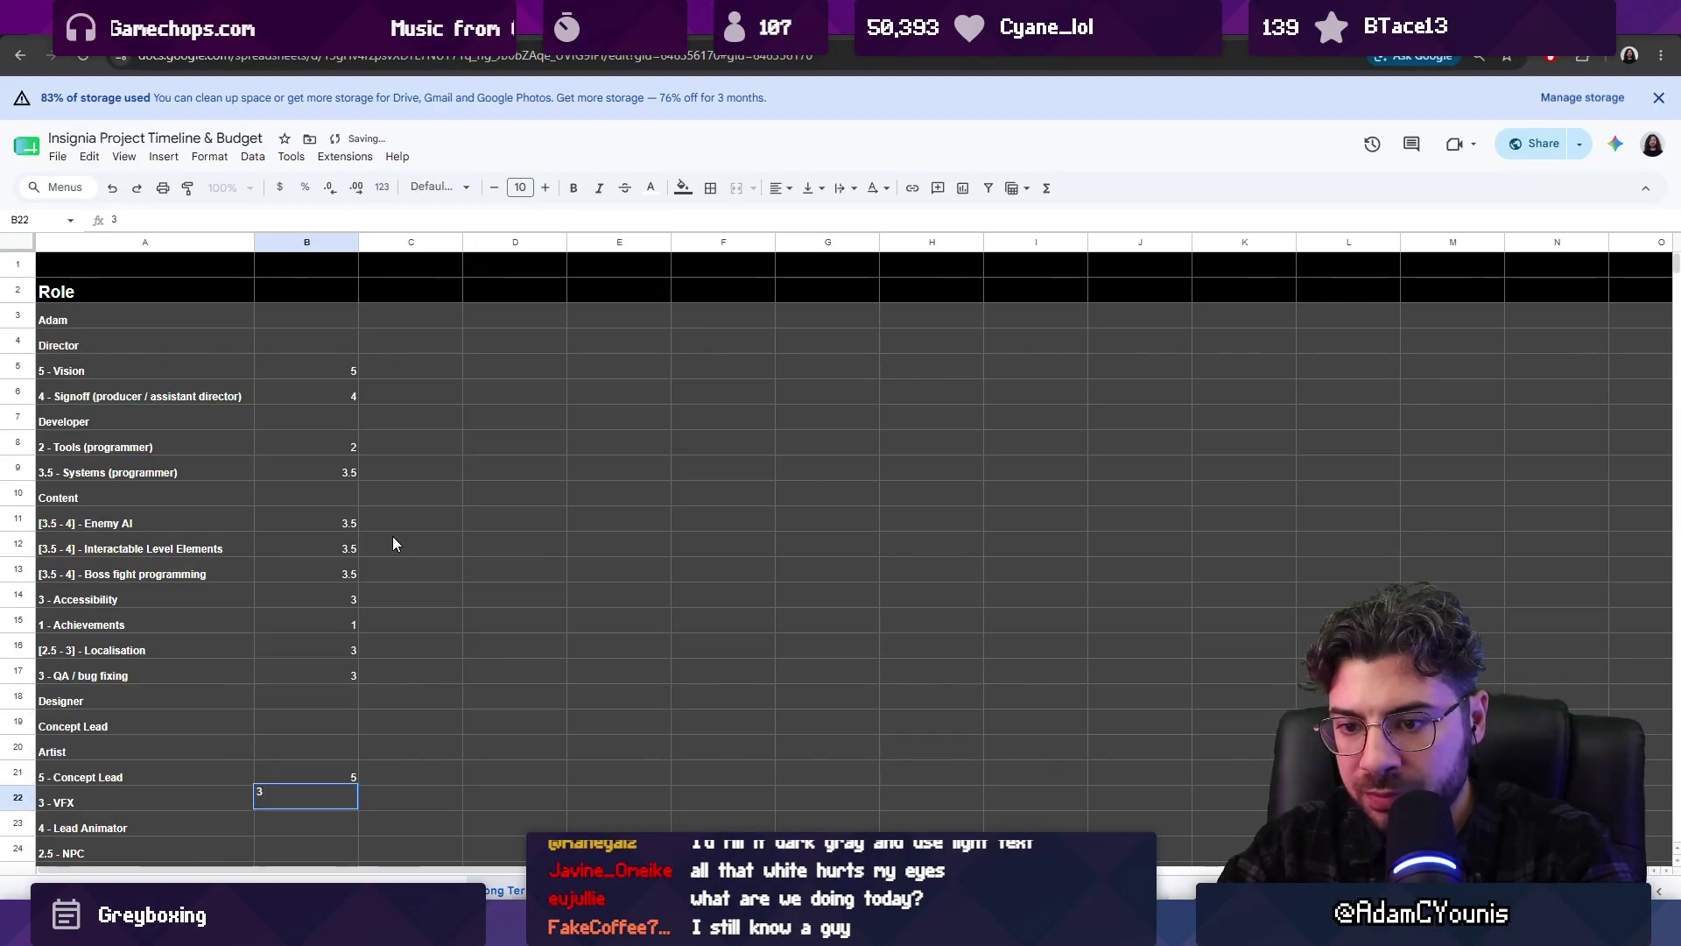
{"action": "key", "text": "Return"}
{"action": "type", "text": "4"}
{"action": "key", "text": "Return"}
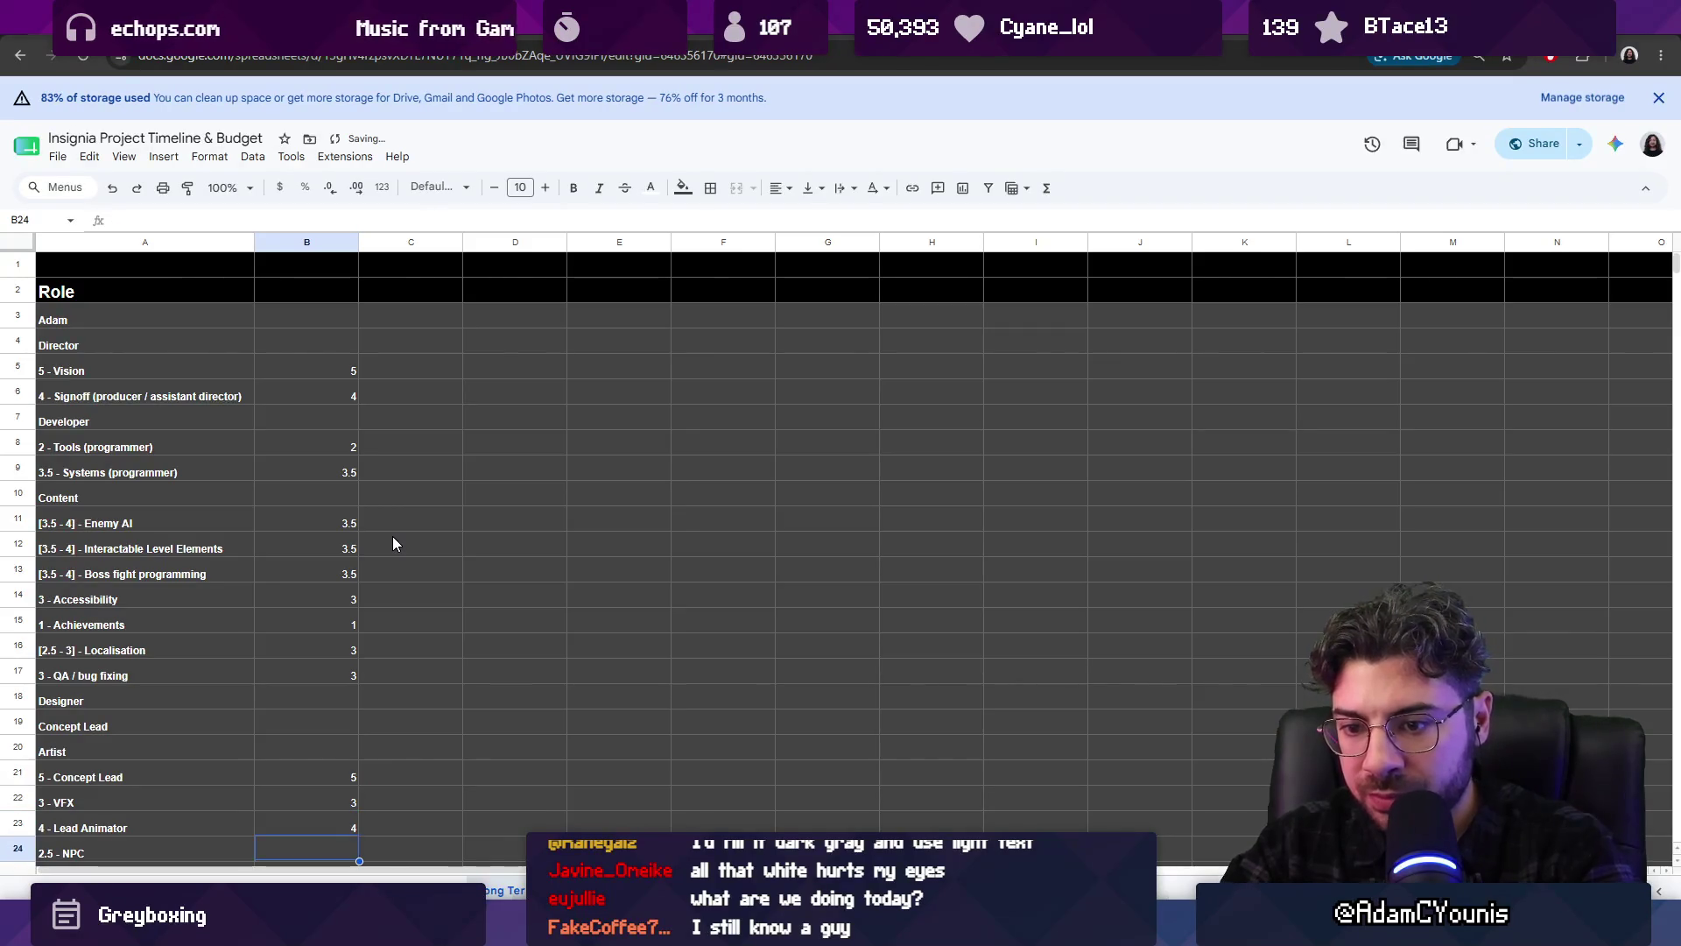
Enter 2.5 in B24 and 3.5 in B25
{"action": "type", "text": "2.5"}
{"action": "scroll", "coordinate": [392, 536], "scroll_direction": "down", "scroll_amount": 5}
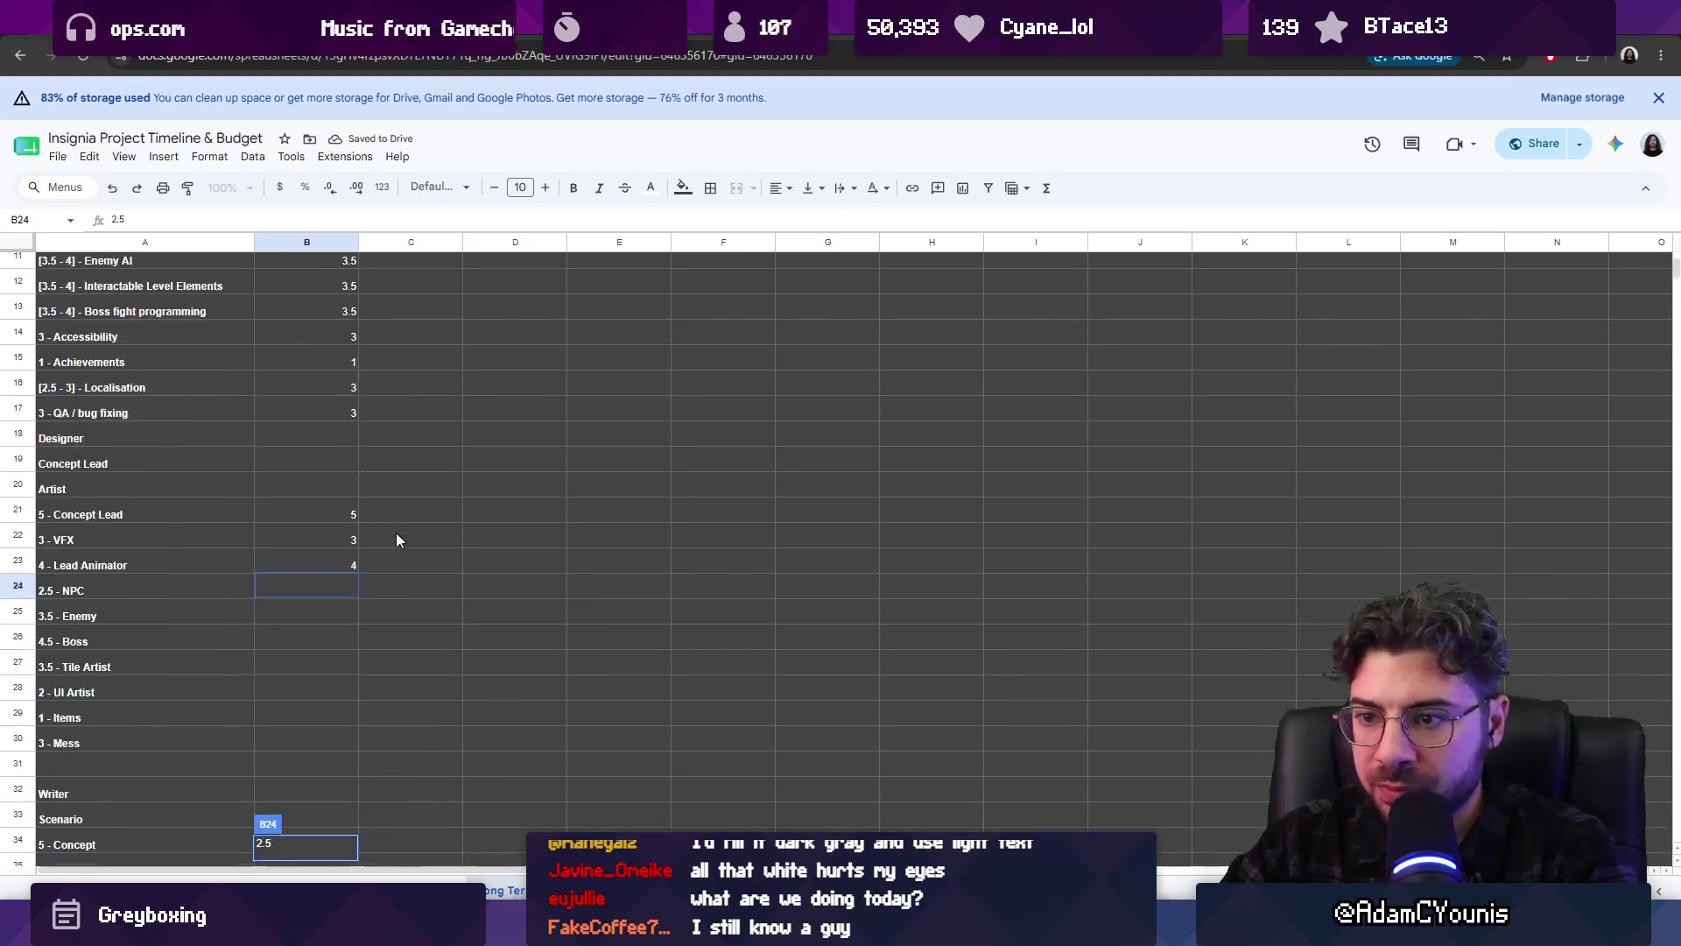
{"action": "left_click", "coordinate": [341, 499]}
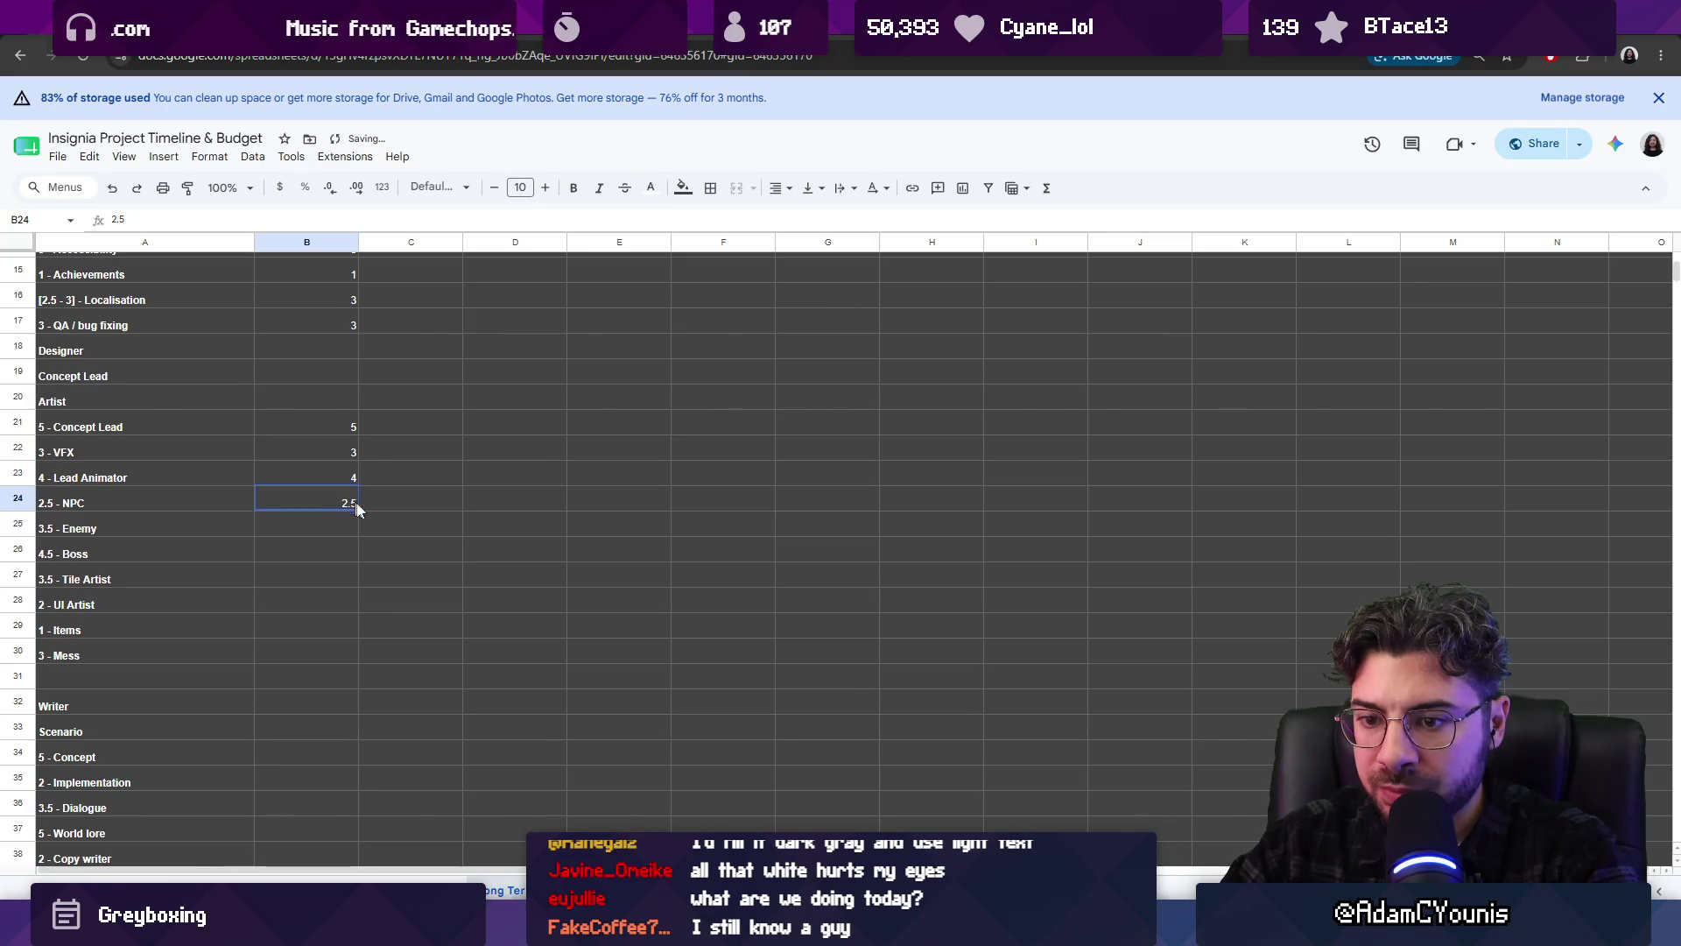
{"action": "left_click", "coordinate": [323, 521]}
{"action": "type", "text": "3.5"}
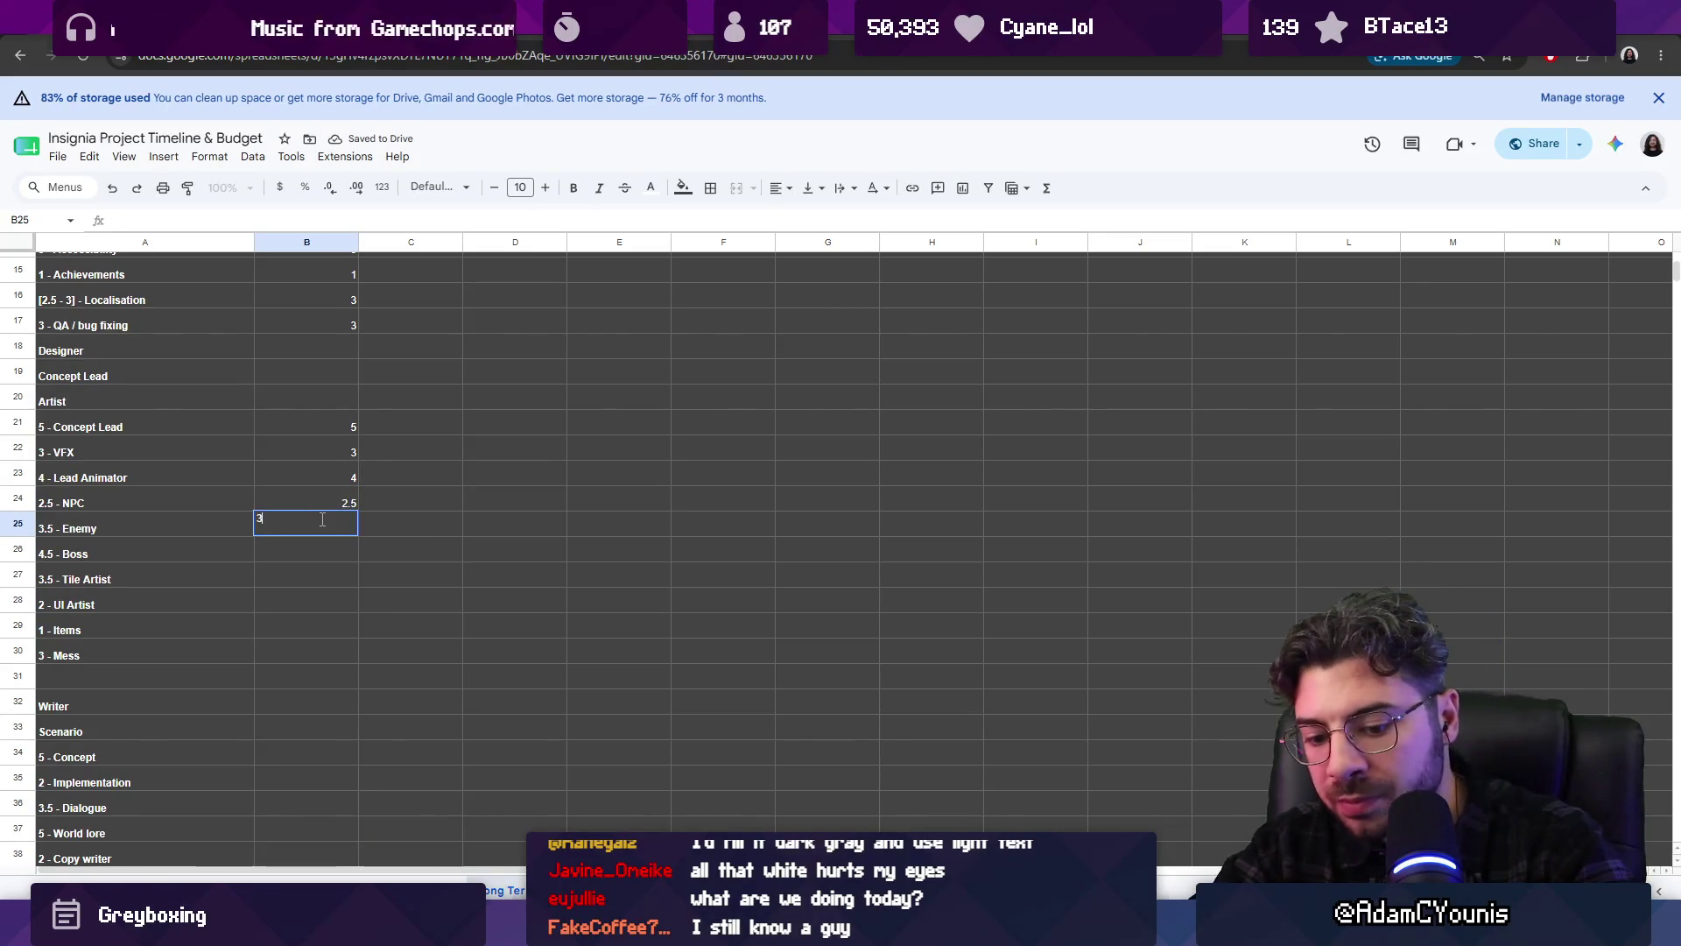
{"action": "key", "text": "Return"}
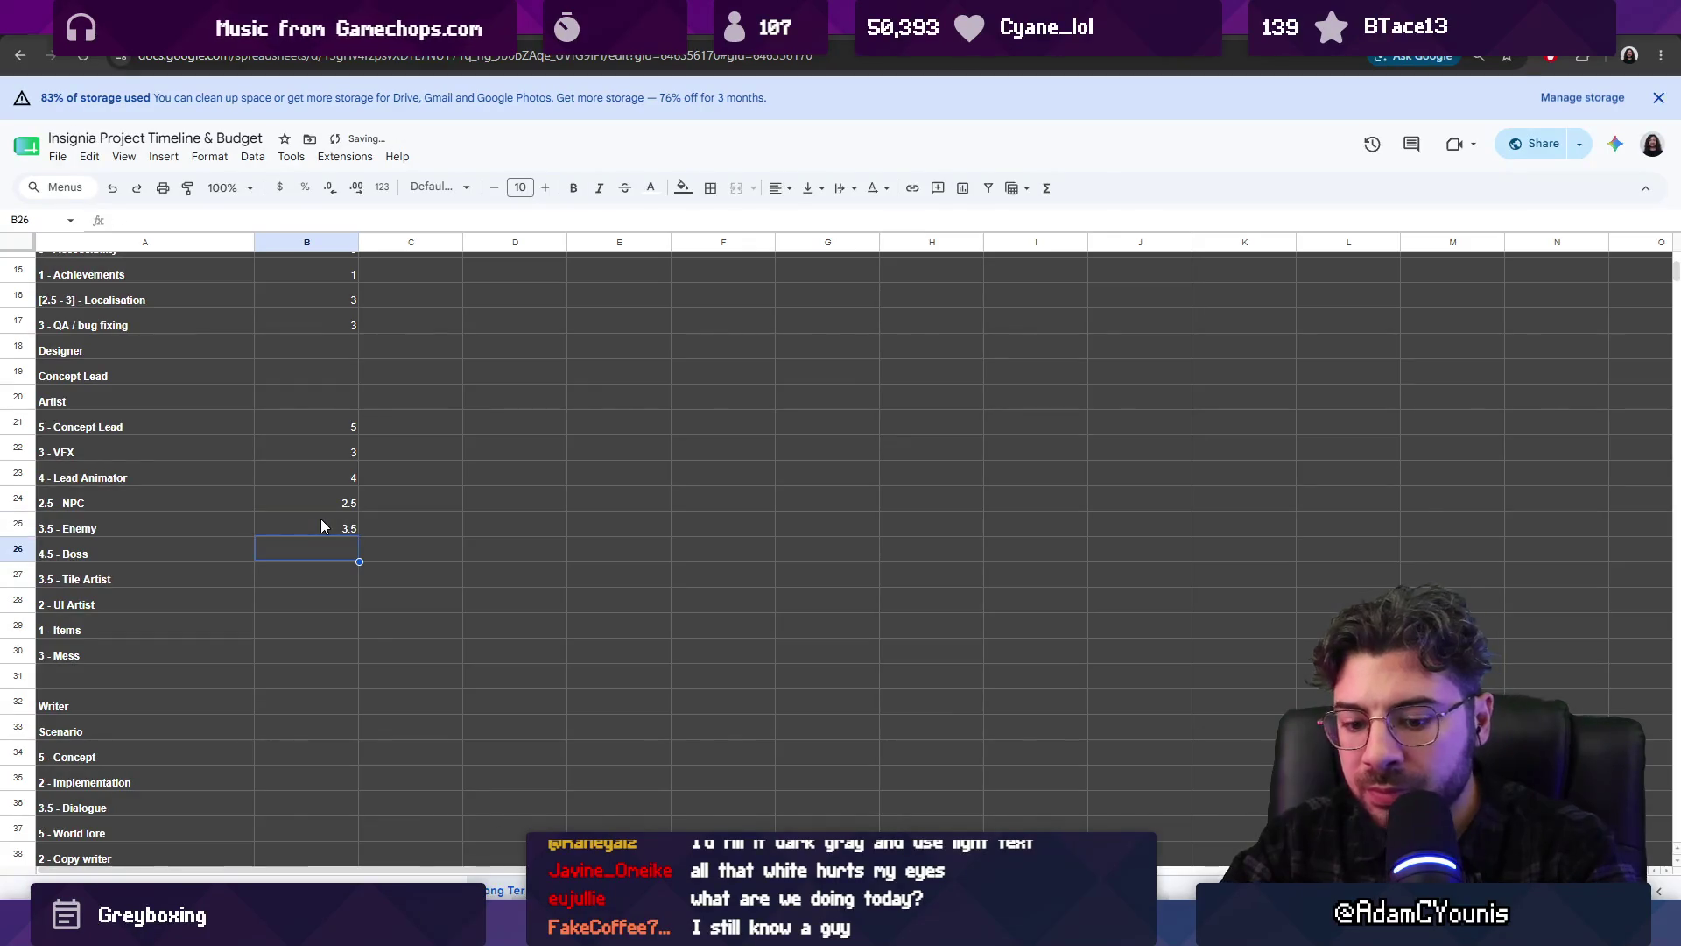
Give Boss 4.5, Tile Artist 3.5 and UI Artist 2
{"action": "type", "text": "43.5"}
{"action": "key", "text": "BackSpace"}
{"action": "key", "text": "BackSpace"}
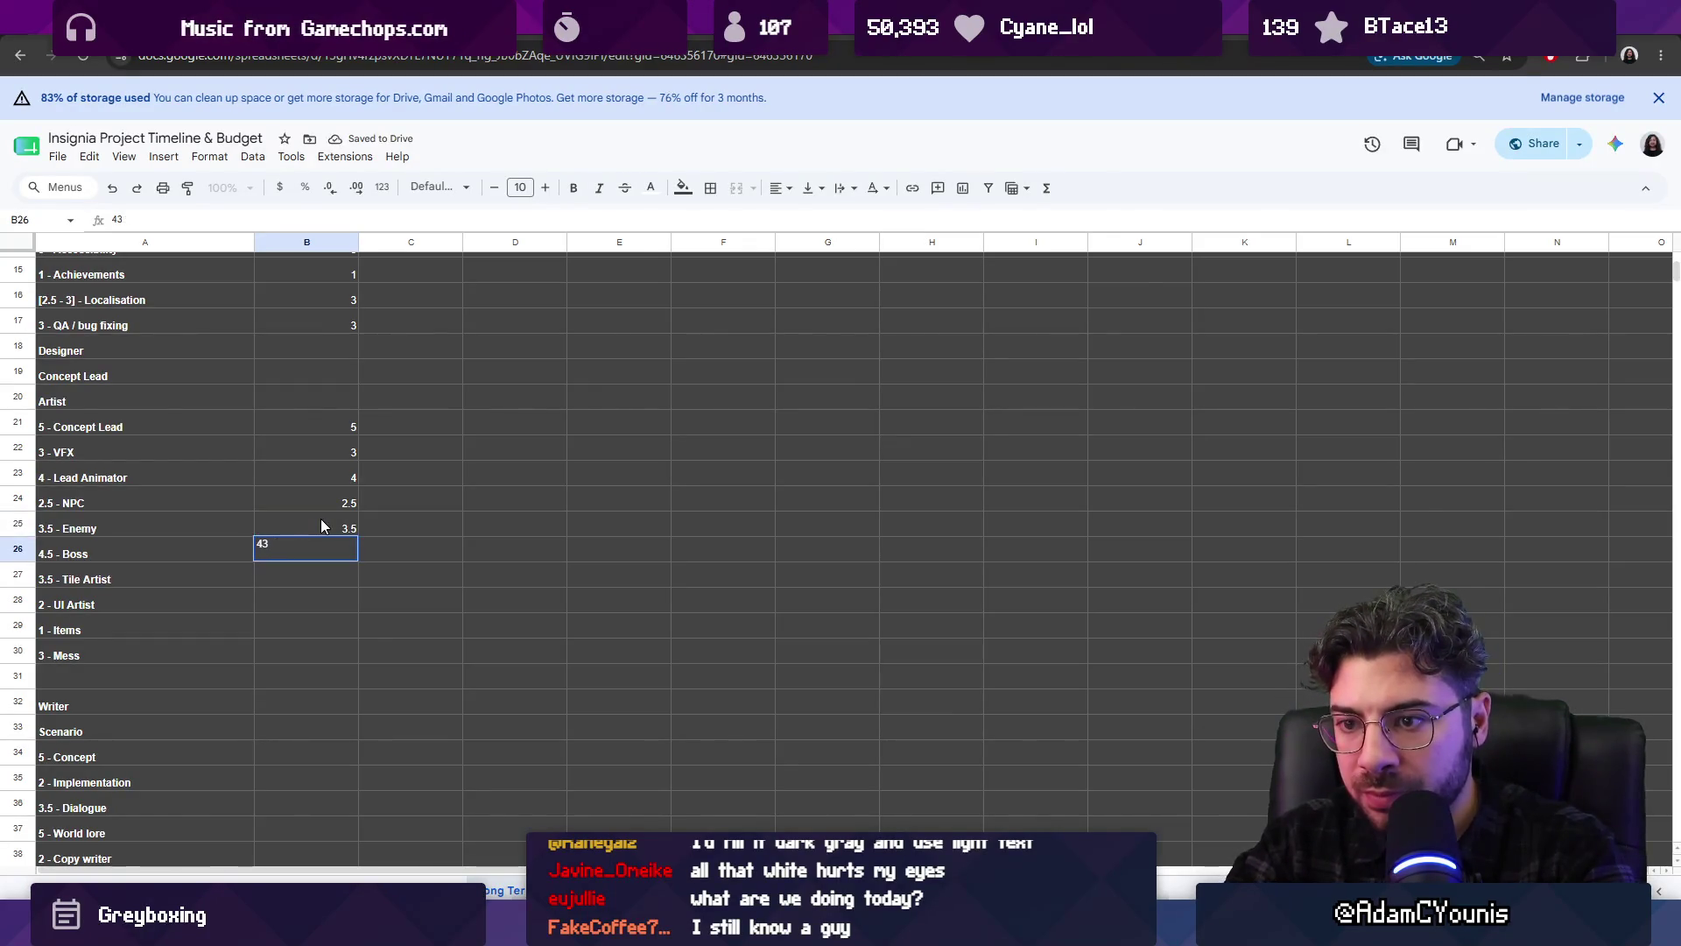
{"action": "type", "text": "5"}
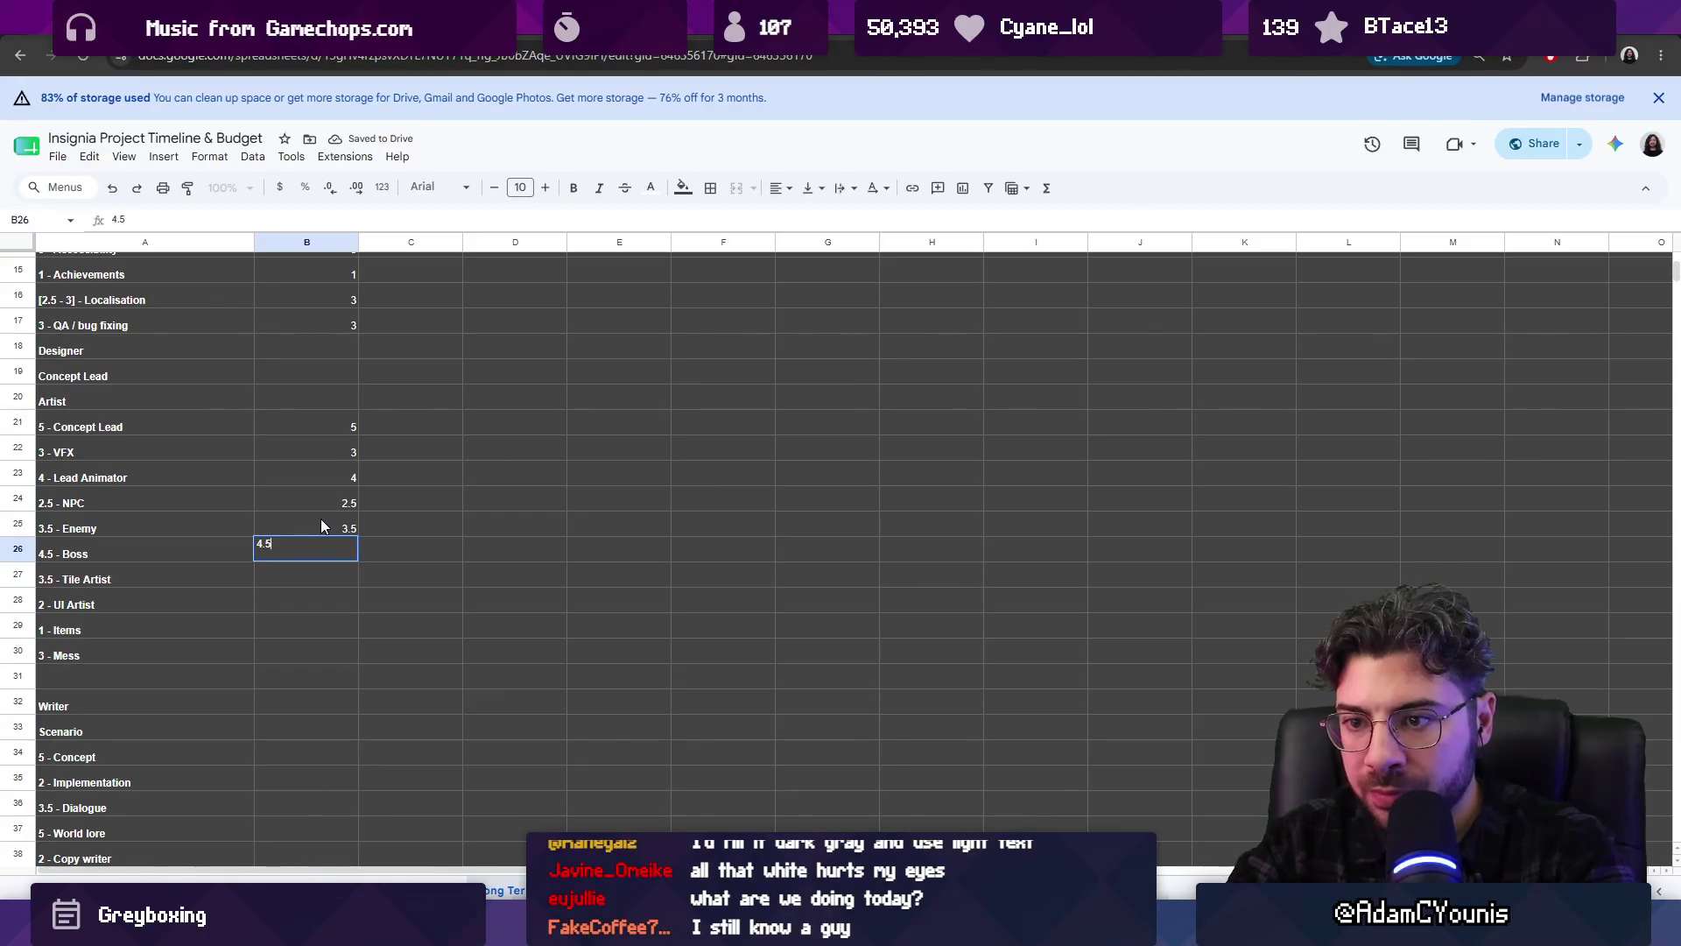
{"action": "key", "text": "Return"}
{"action": "type", "text": "3."}
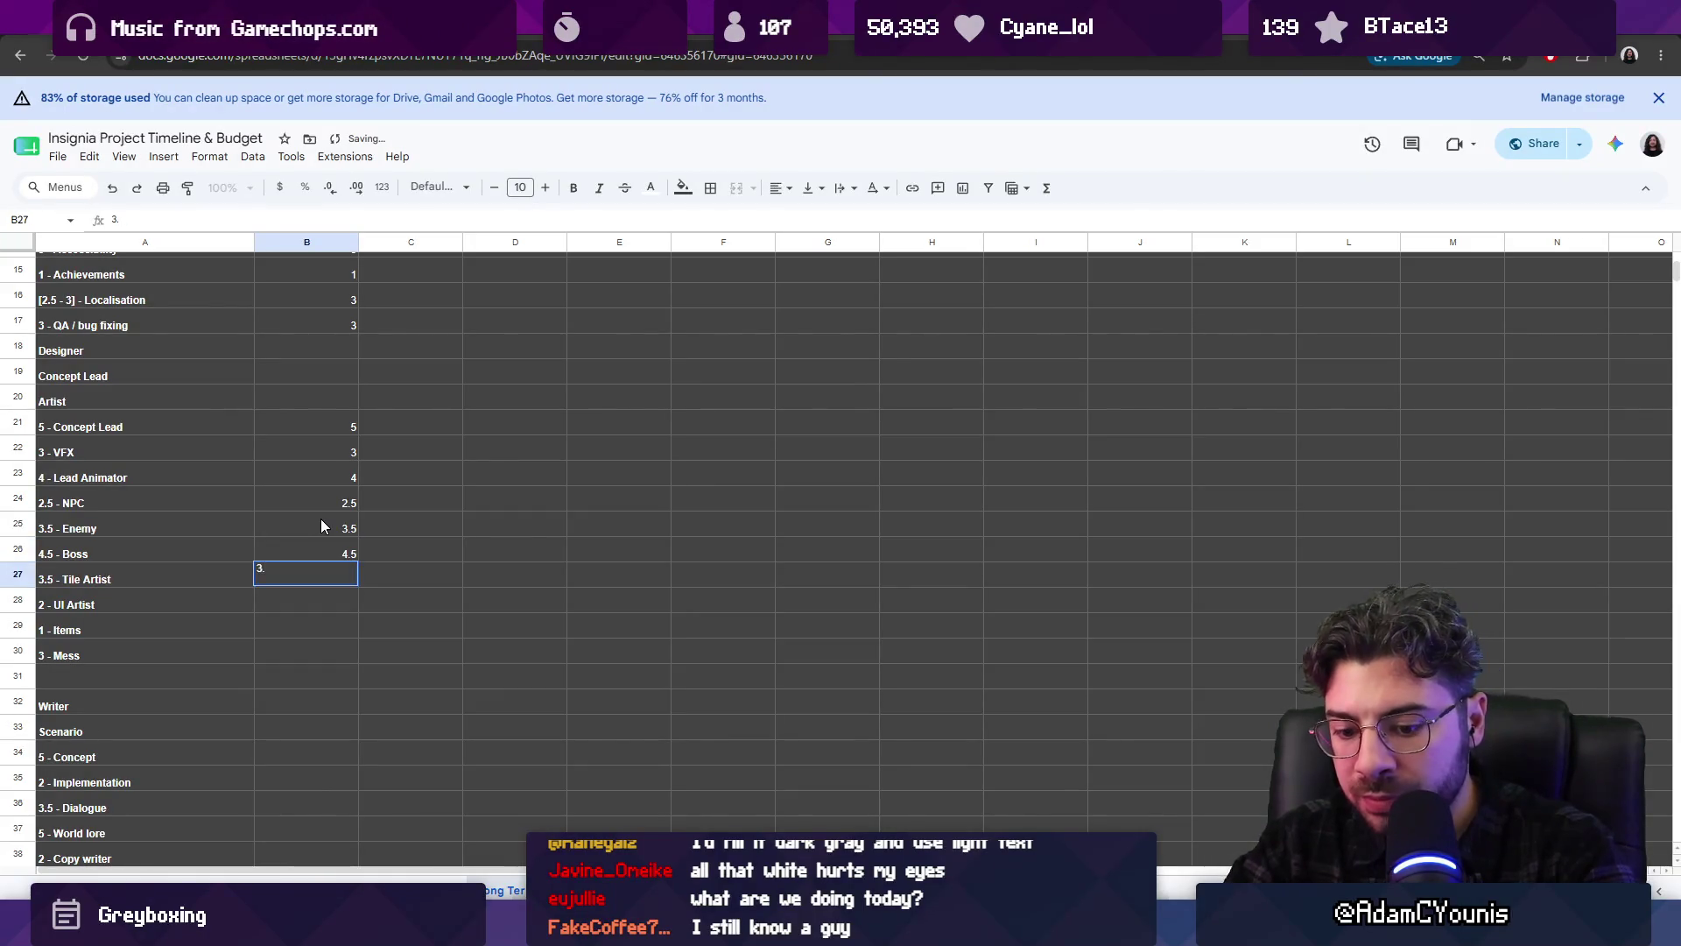
{"action": "type", "text": "5"}
{"action": "key", "text": "Return"}
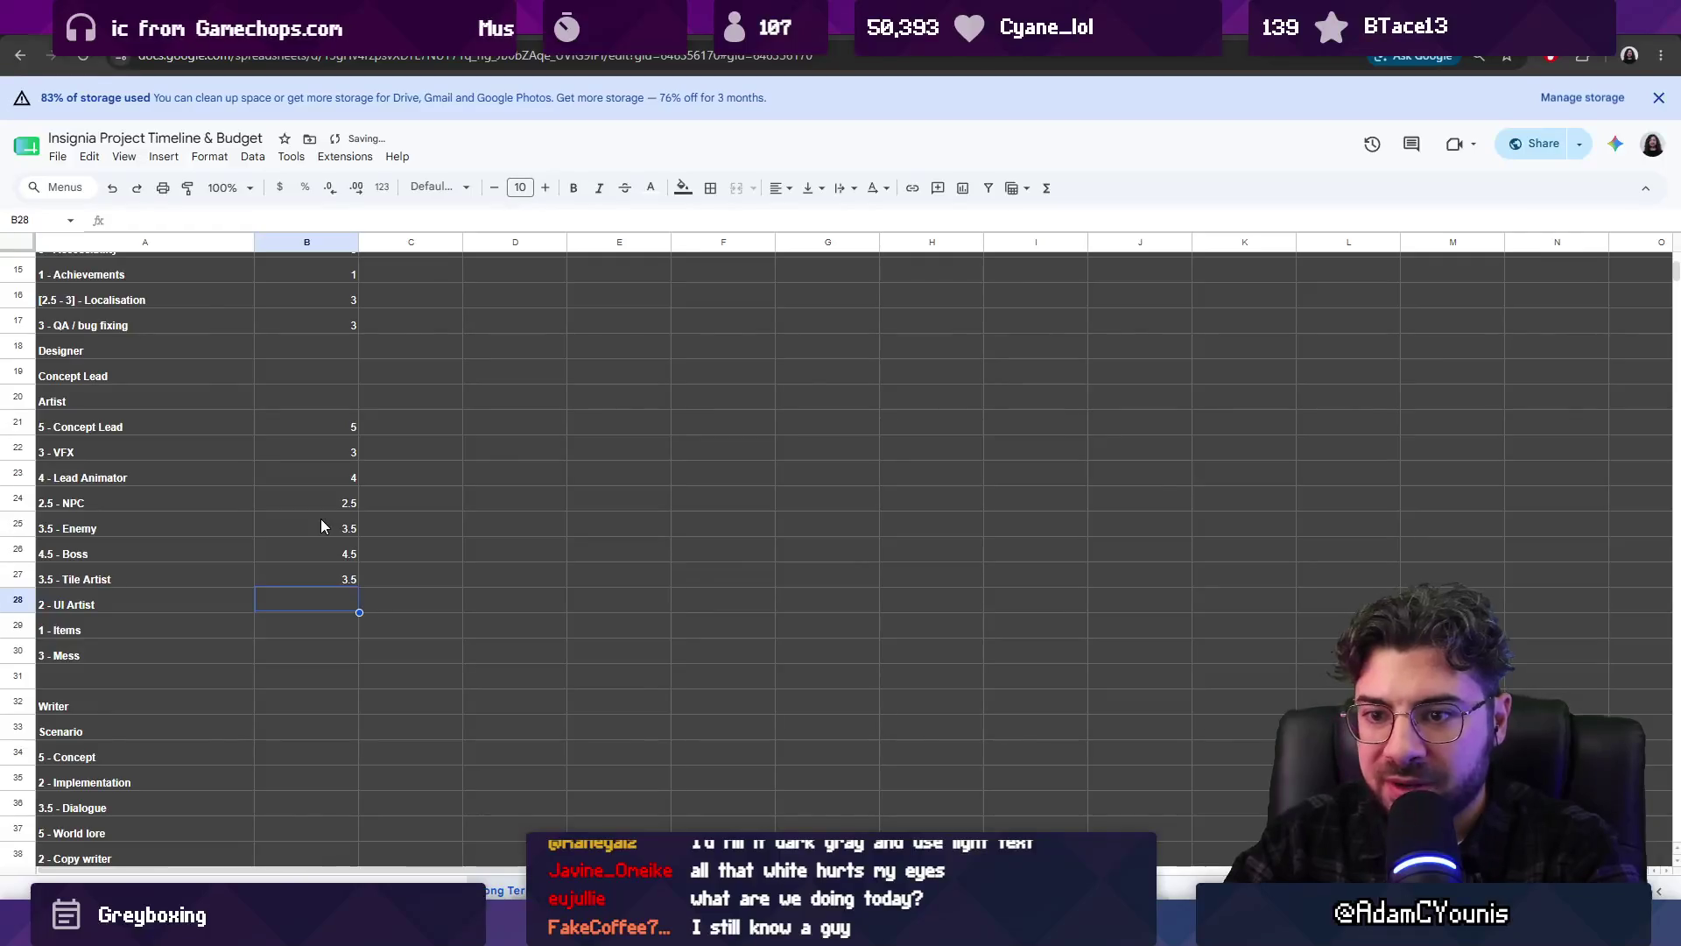
{"action": "scroll", "coordinate": [321, 526], "scroll_direction": "down", "scroll_amount": 1}
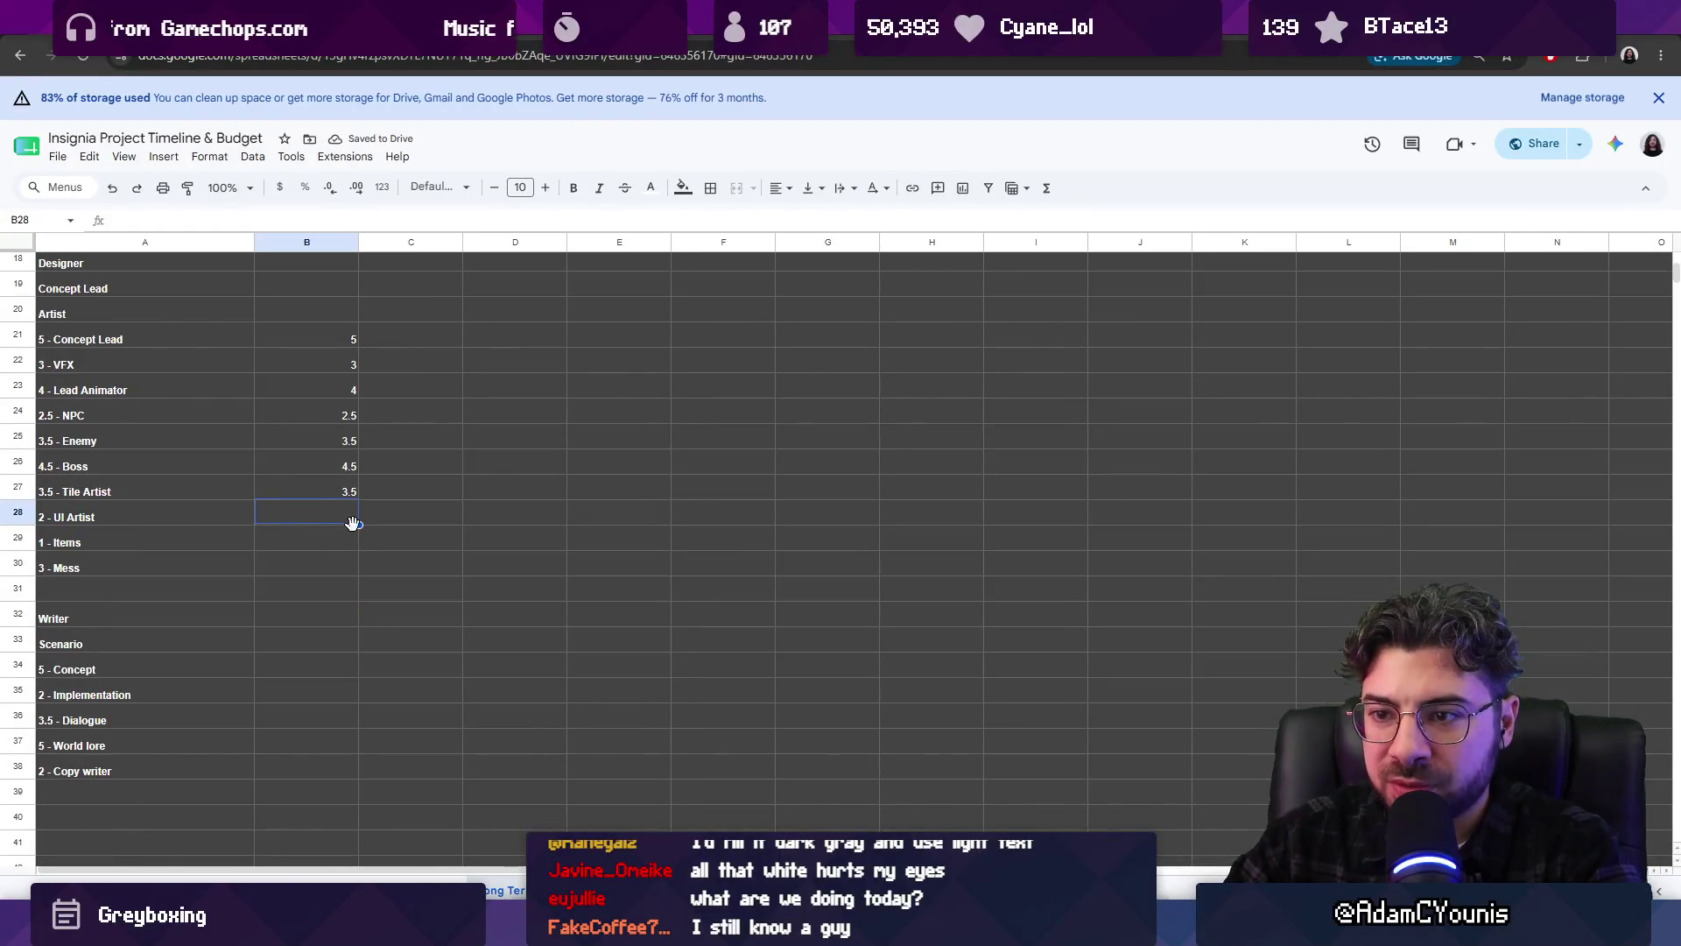
{"action": "type", "text": "2"}
{"action": "key", "text": "Return"}
Give Items 1, Mess 3, Concept 5 and Implementation 2
{"action": "type", "text": "1"}
{"action": "key", "text": "Return"}
{"action": "type", "text": "3"}
{"action": "key", "text": "Return"}
{"action": "key", "text": "Return"}
{"action": "key", "text": "Return"}
{"action": "type", "text": "5"}
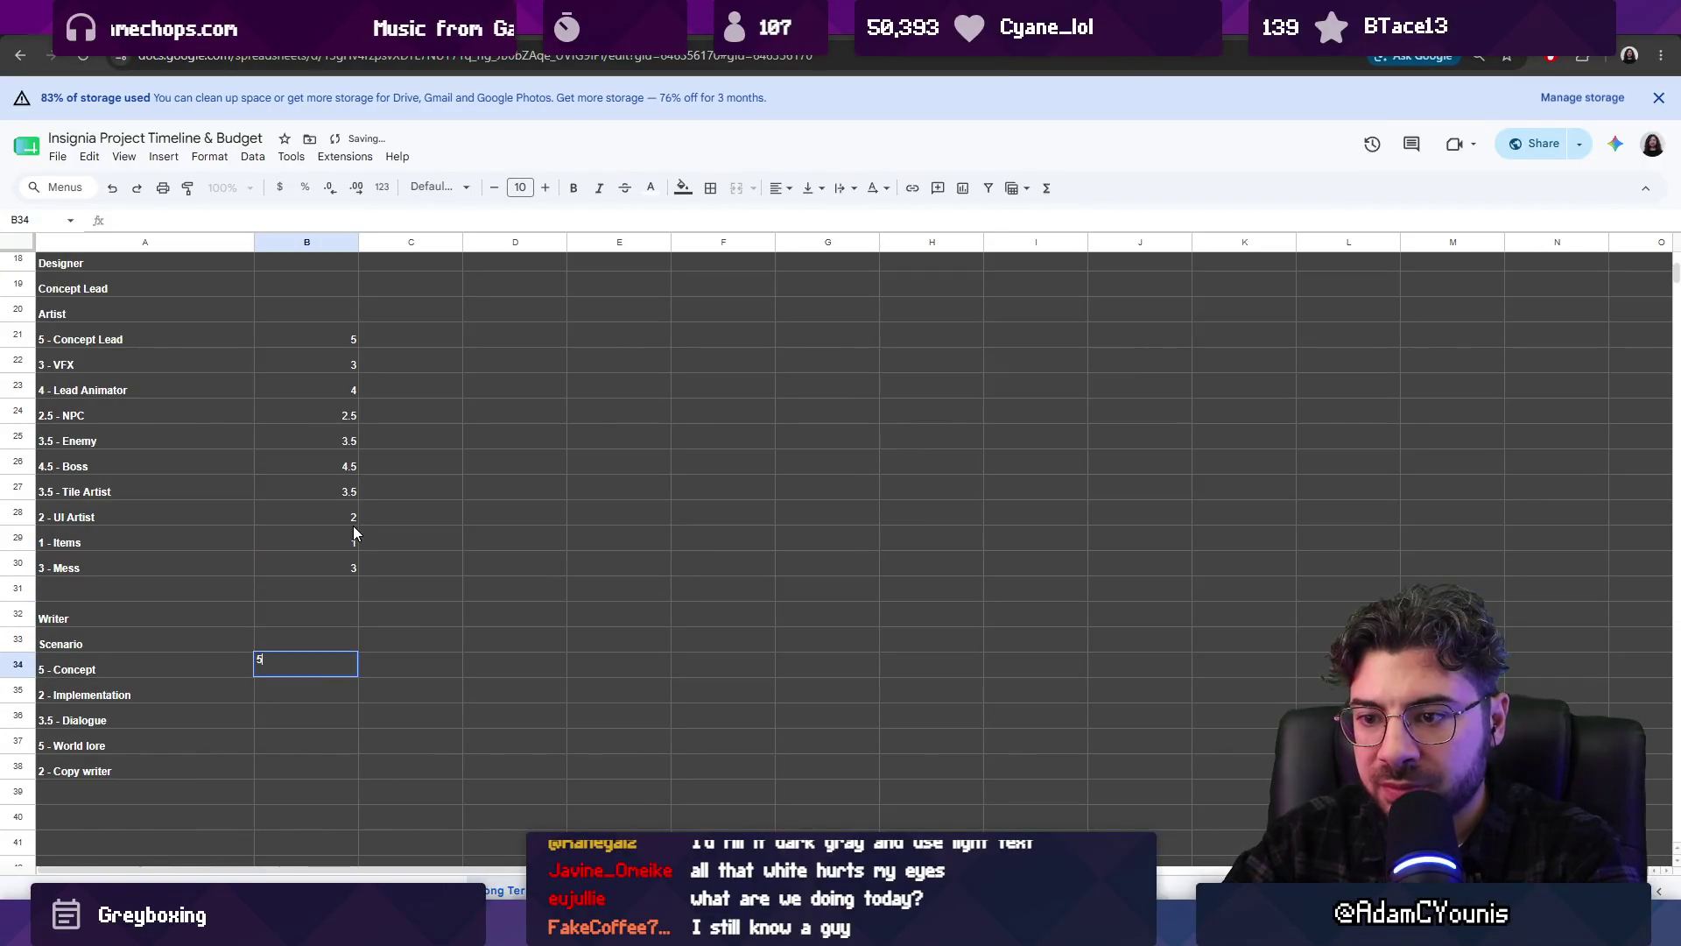
{"action": "key", "text": "Return"}
{"action": "type", "text": "2"}
{"action": "key", "text": "Return"}
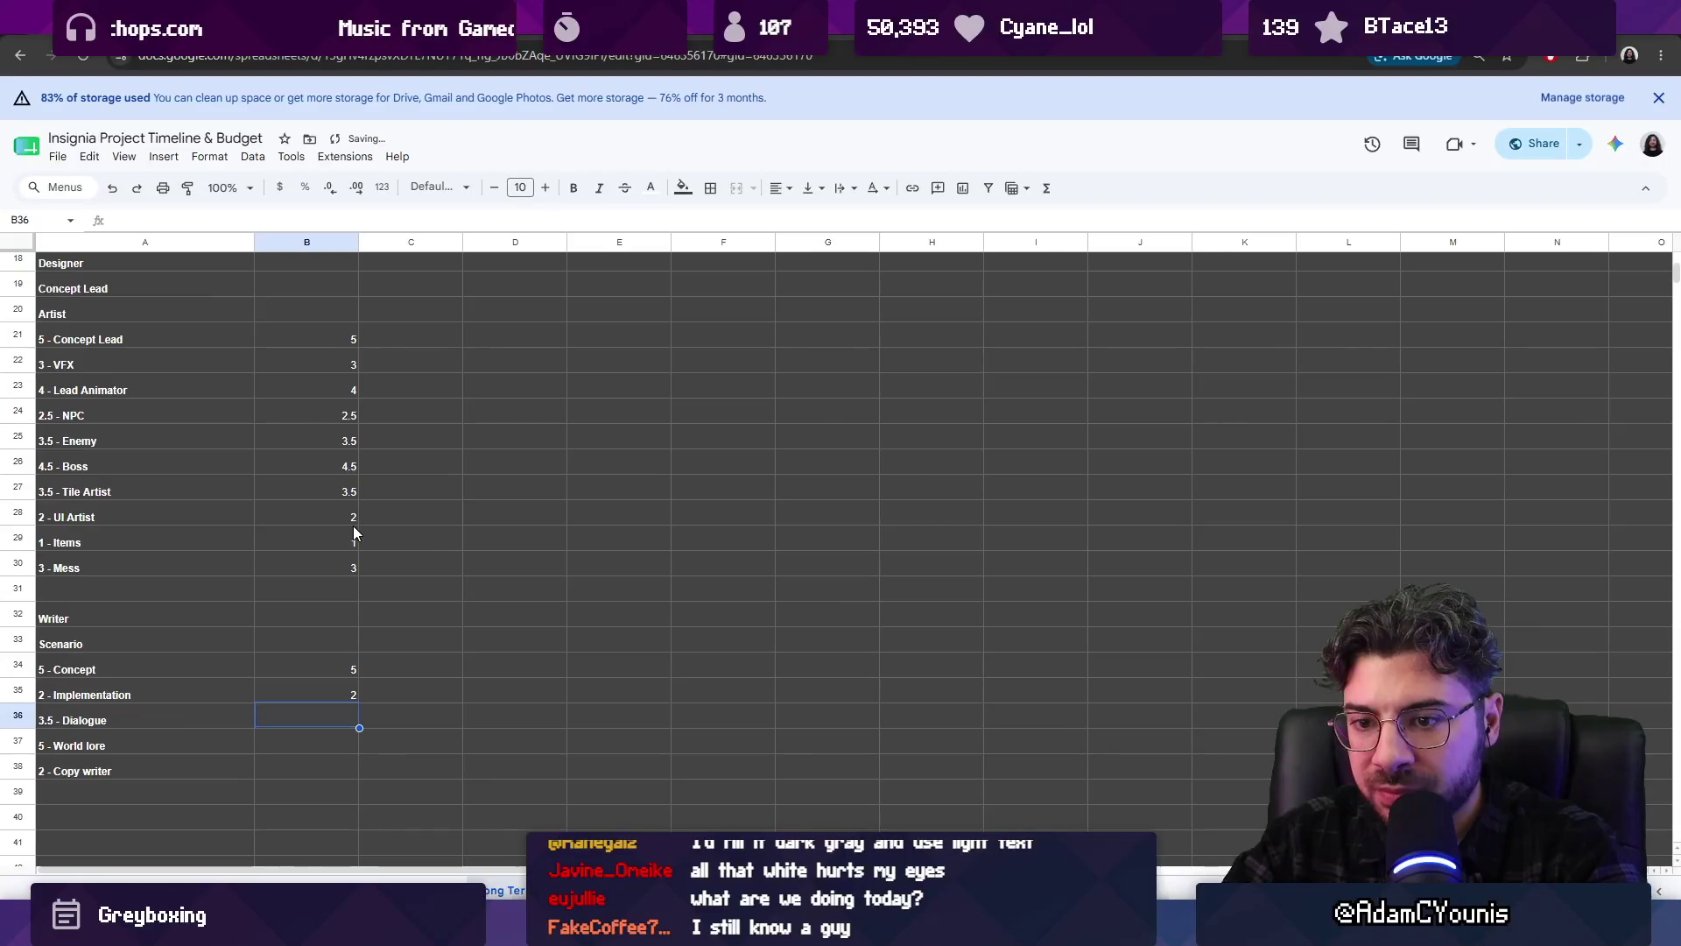
Give Dialogue 3.5, World lore 5 and Copy writer 2
{"action": "type", "text": "3.5"}
{"action": "key", "text": "Return"}
{"action": "type", "text": "5"}
{"action": "key", "text": "Return"}
{"action": "type", "text": "2"}
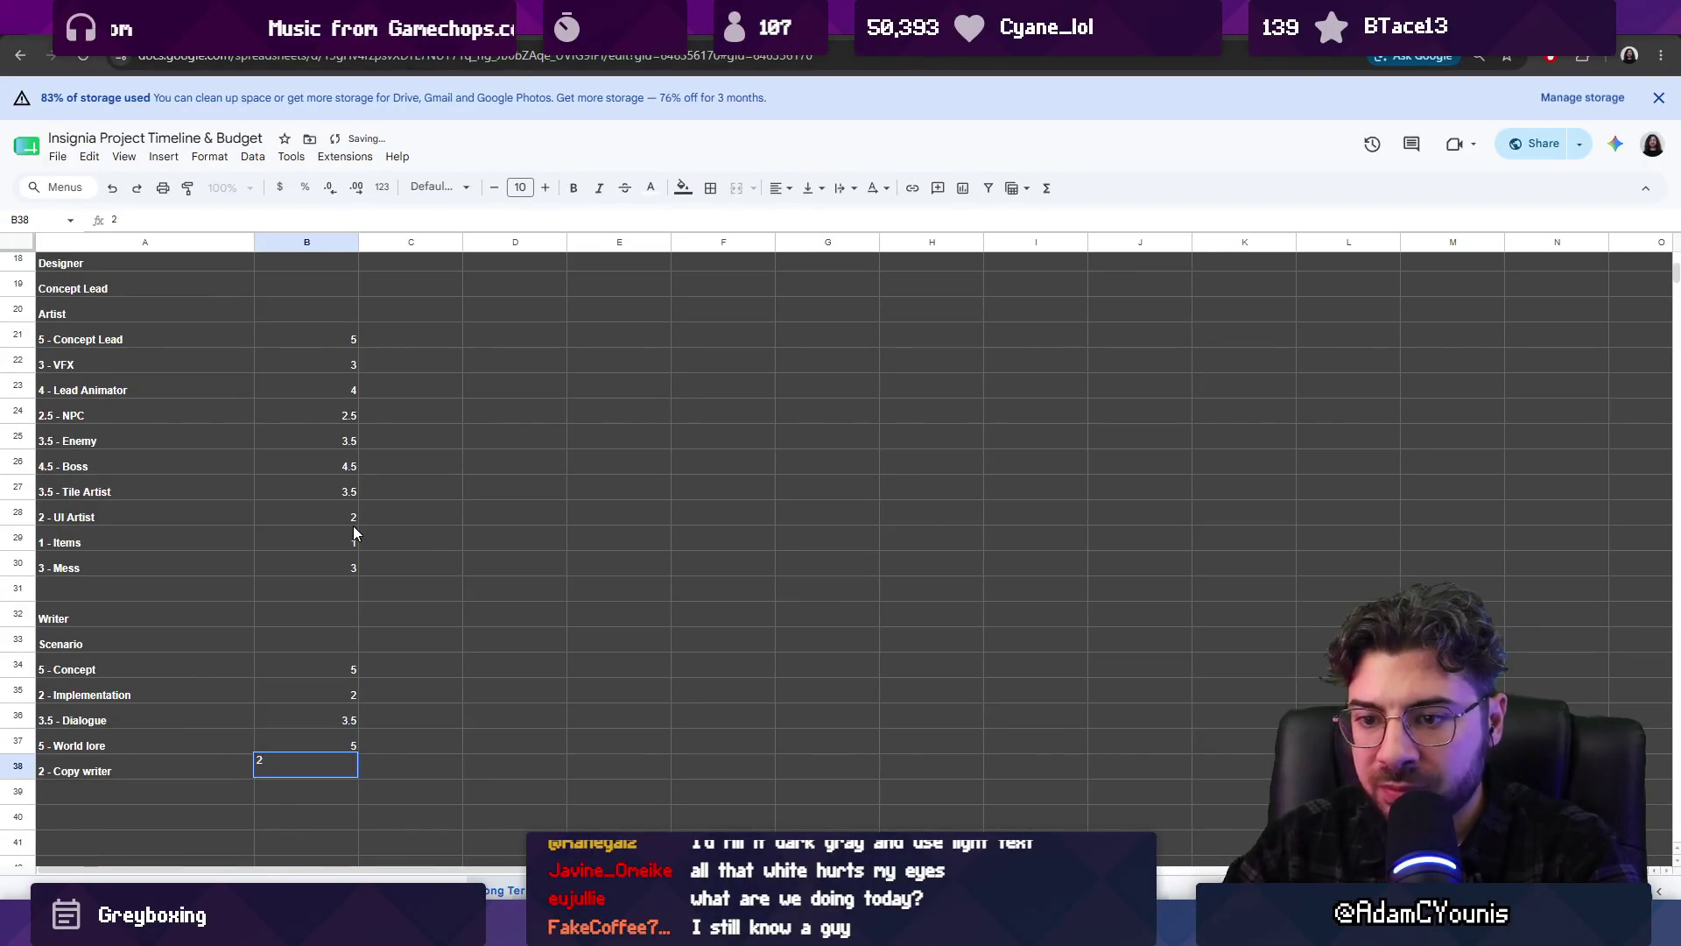
{"action": "left_click", "coordinate": [396, 516]}
{"action": "scroll", "coordinate": [396, 508], "scroll_direction": "up", "scroll_amount": 5}
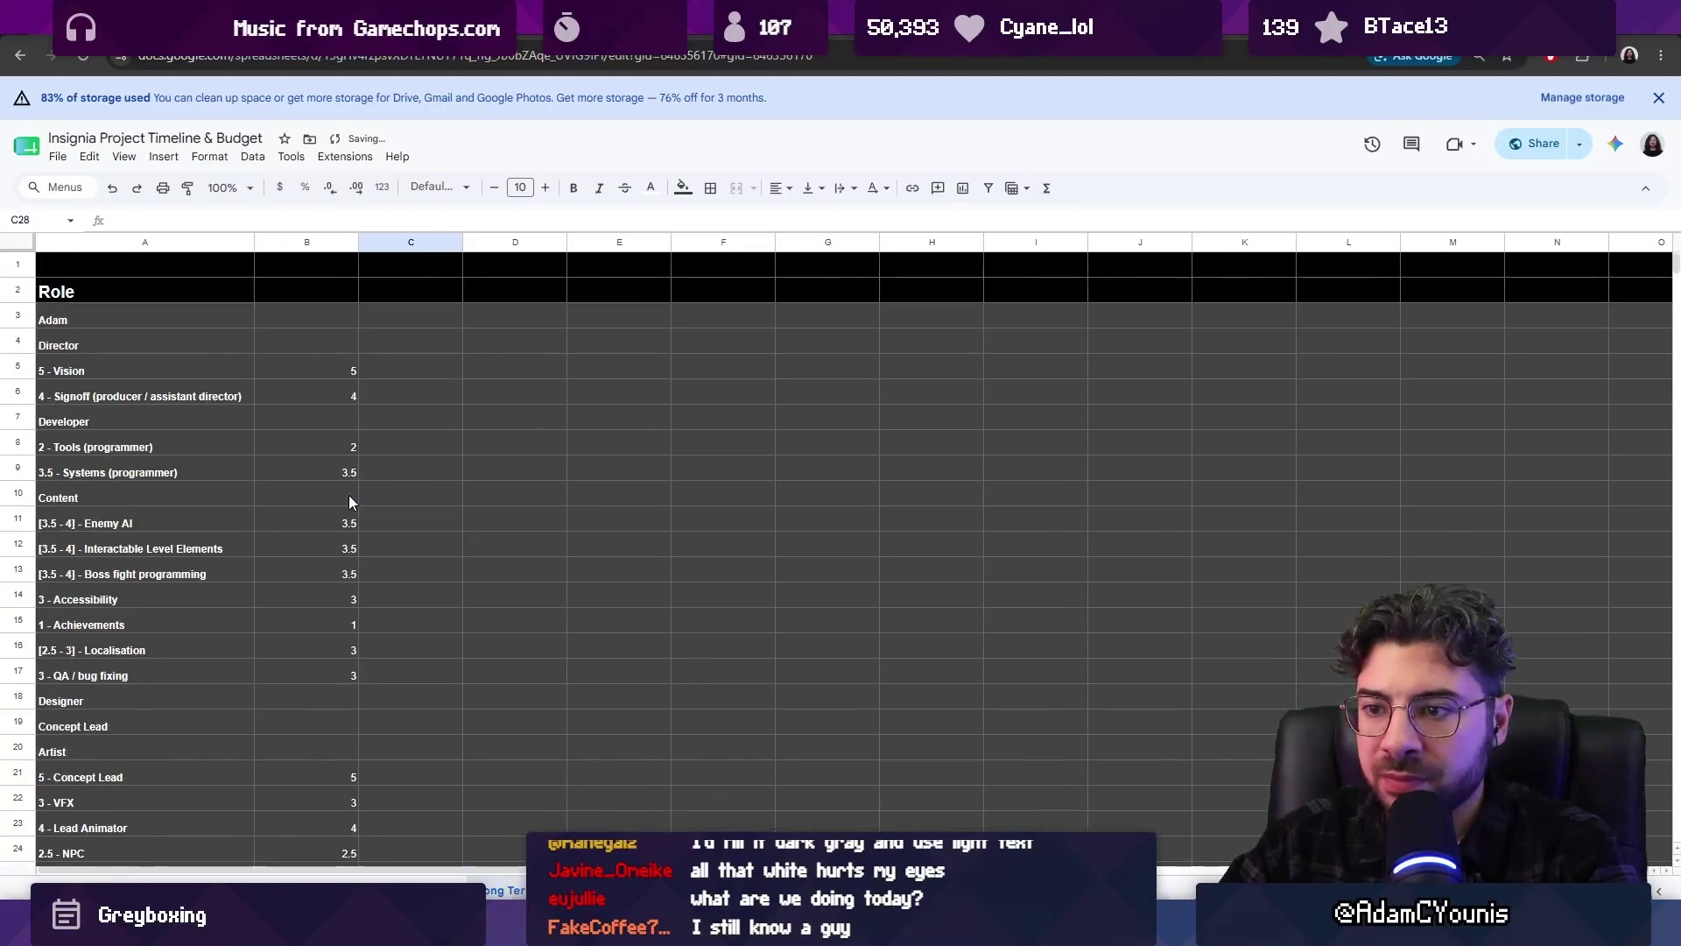
Remove the '5 - ' prefix so A5 reads just 'Vision'
{"action": "left_click", "coordinate": [178, 371]}
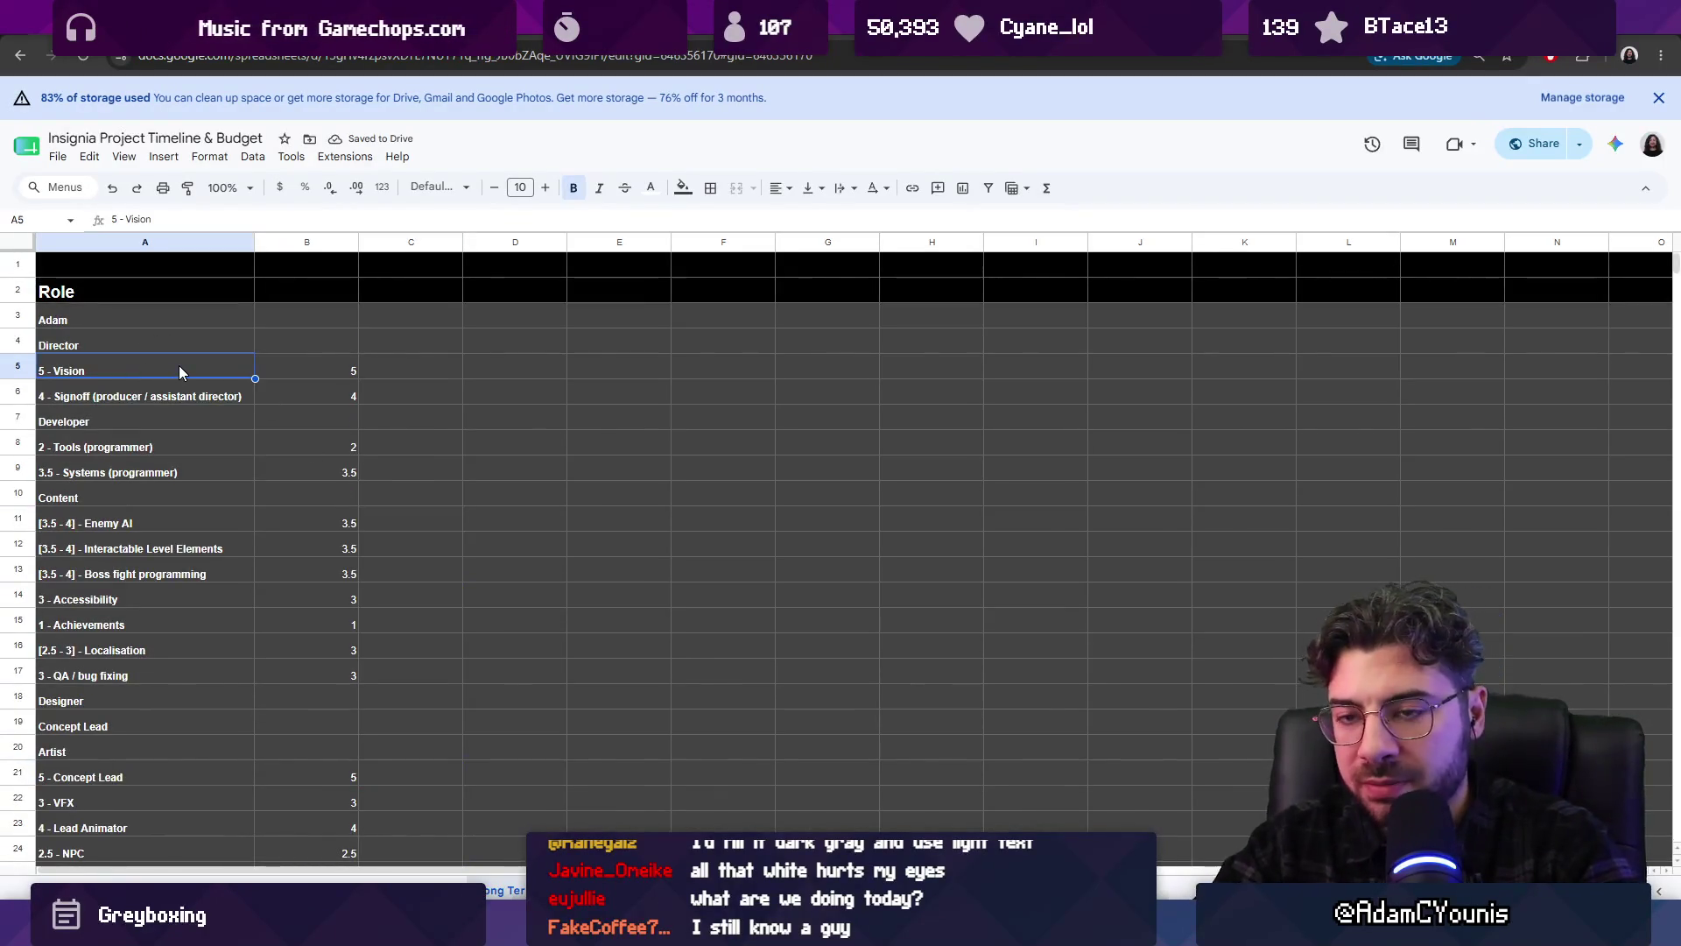
{"action": "double_click", "coordinate": [179, 366]}
{"action": "key", "text": "Home"}
{"action": "key", "text": "Delete"}
{"action": "key", "text": "Delete"}
{"action": "key", "text": "Delete"}
{"action": "key", "text": "End"}
{"action": "key", "text": "Return"}
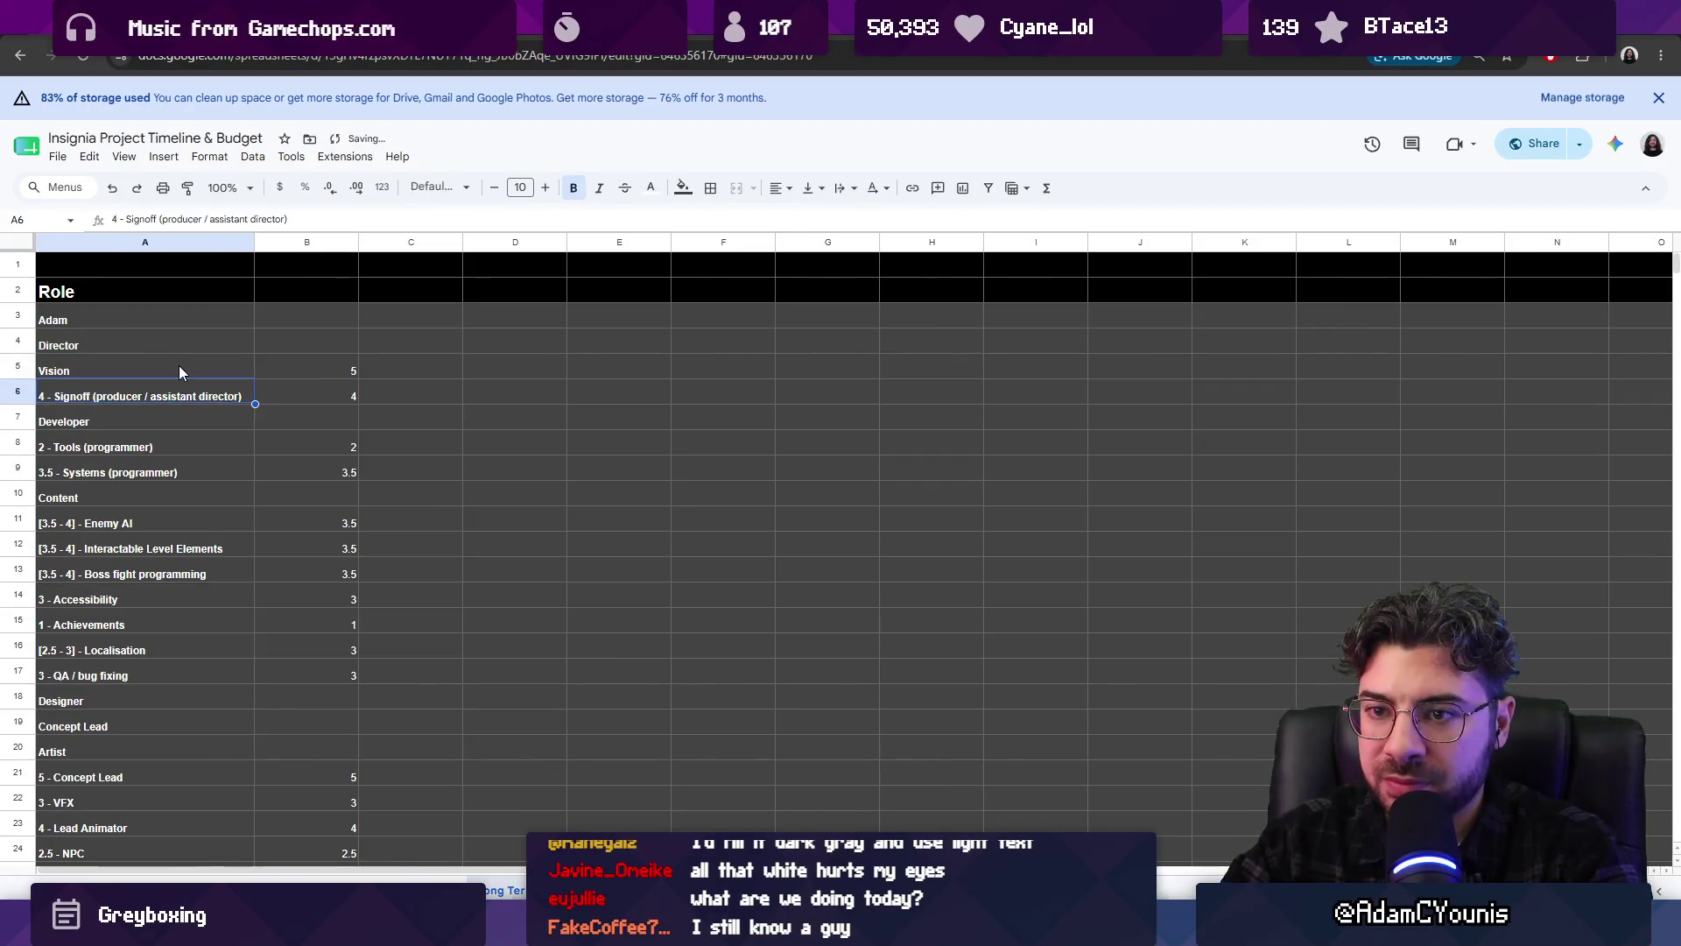
Remove the '4 - ' prefix so A6 reads 'Signoff (producer / assistant director)'
{"action": "key", "text": "Return"}
{"action": "key", "text": "Home"}
{"action": "key", "text": "Right"}
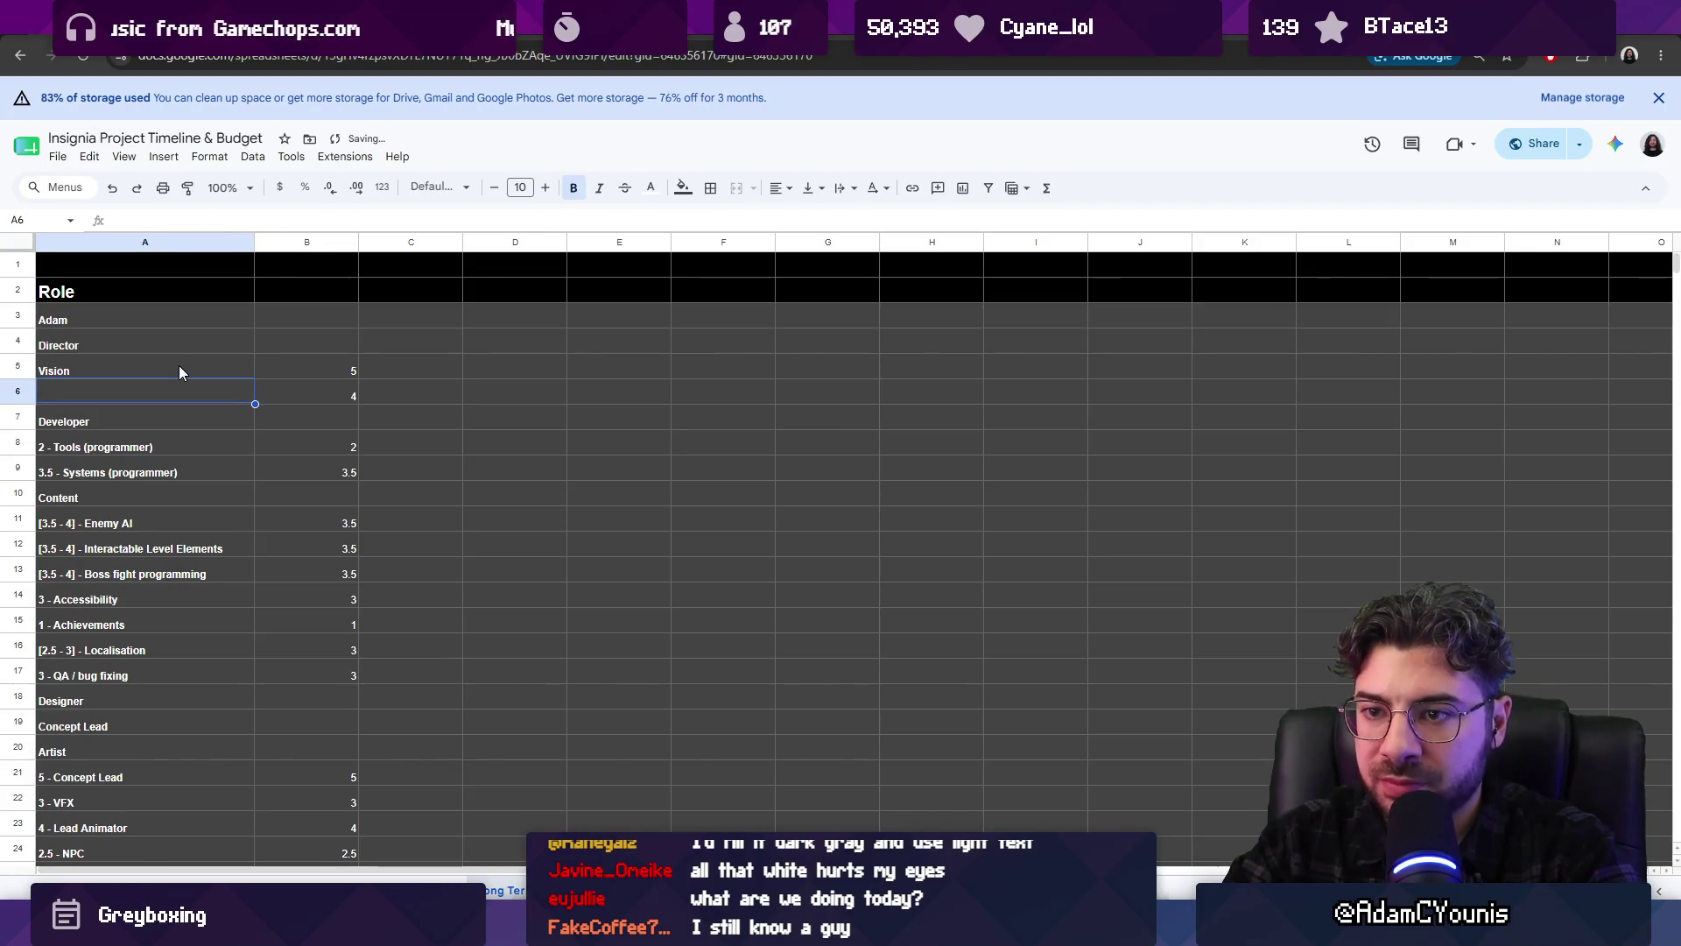
{"action": "key", "text": "Escape"}
{"action": "key", "text": "Return"}
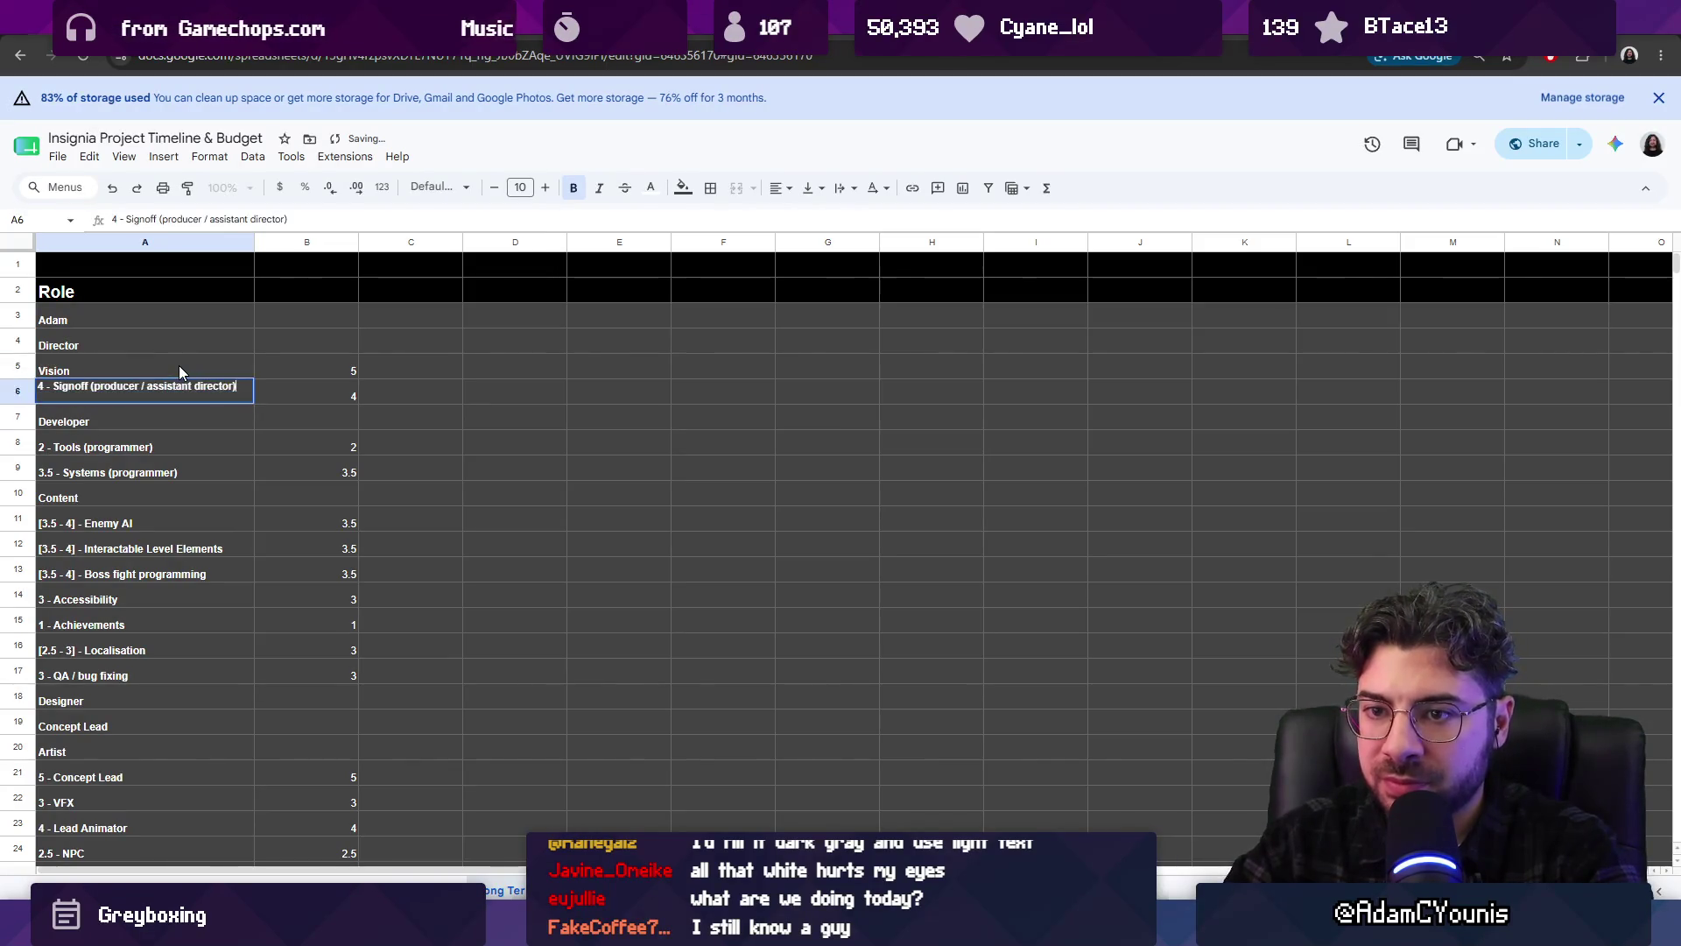
{"action": "key", "text": "Home"}
{"action": "key", "text": "Delete"}
{"action": "key", "text": "Delete"}
{"action": "key", "text": "Delete"}
{"action": "key", "text": "Return"}
{"action": "left_click", "coordinate": [46, 444]}
{"action": "key", "text": "Up"}
{"action": "right_click", "coordinate": [174, 242]}
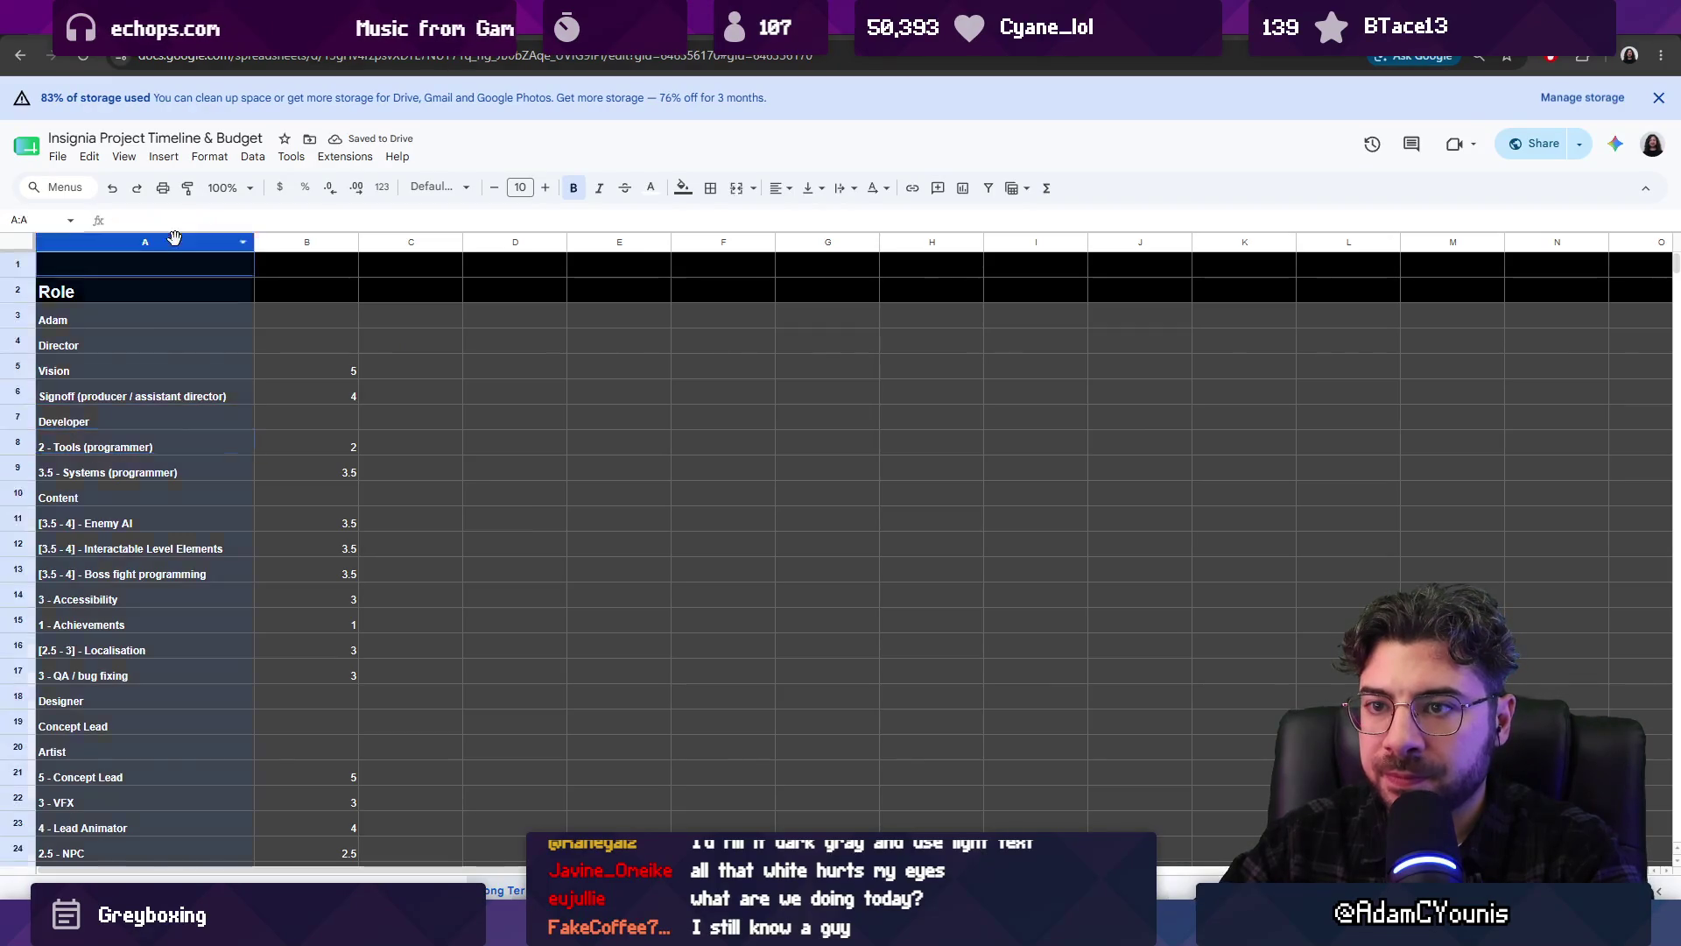
Insert a new column B and copy the Director tasks Vision and Signoff into it
{"action": "left_click", "coordinate": [336, 396]}
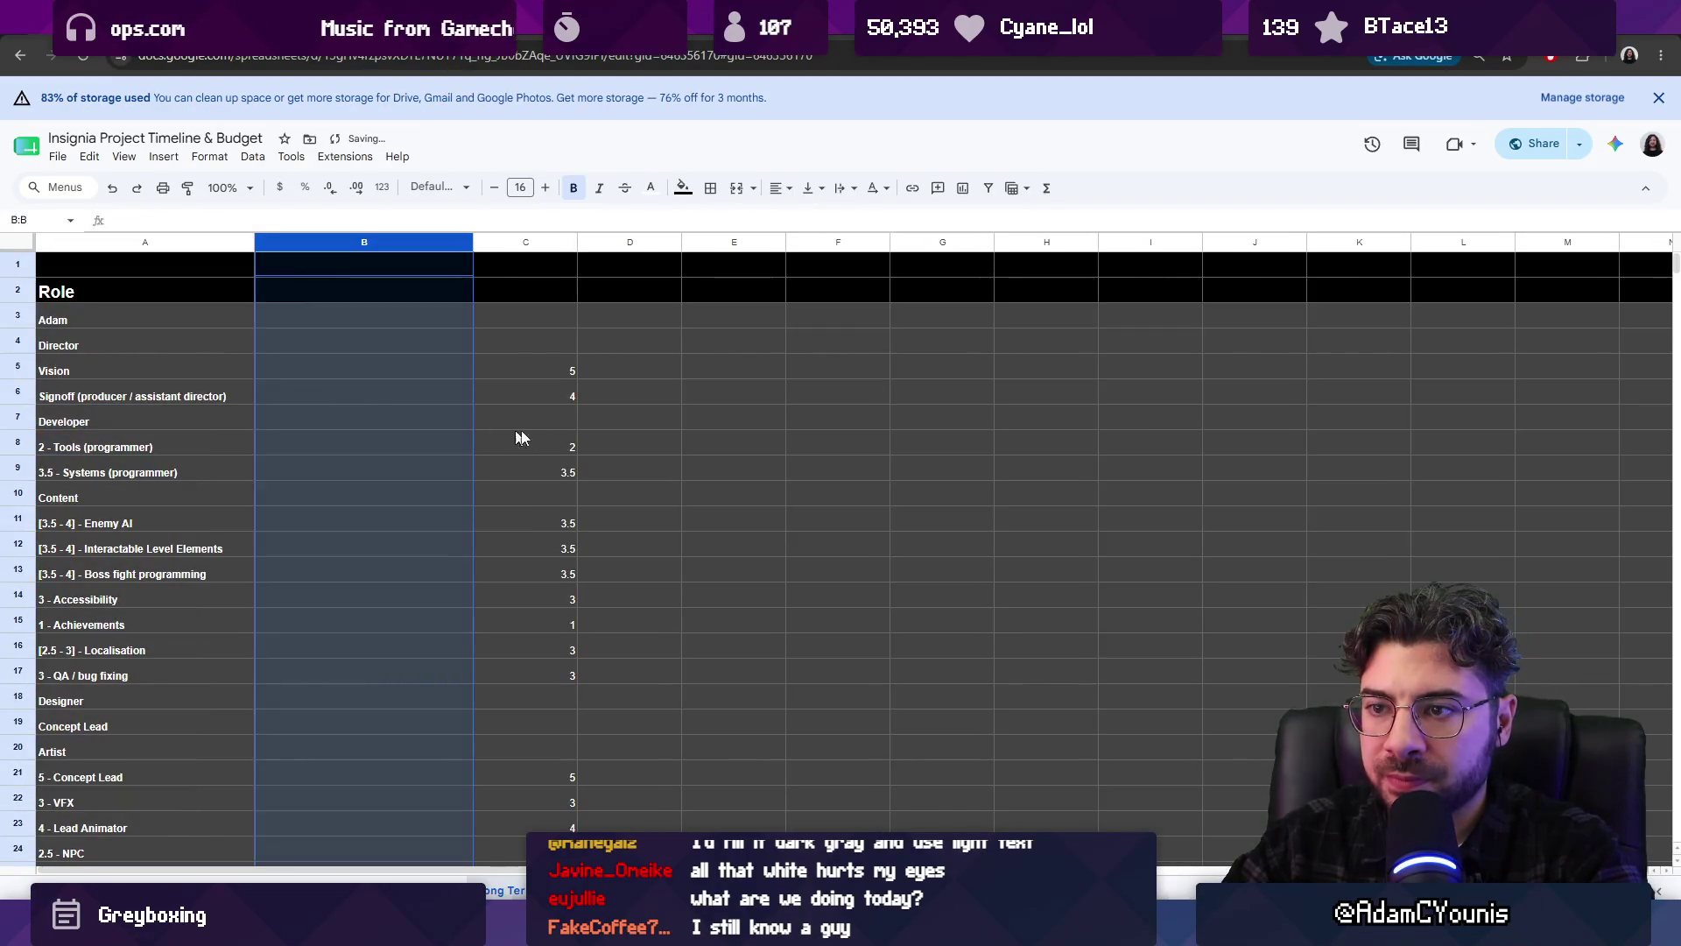
{"action": "left_click", "coordinate": [219, 445]}
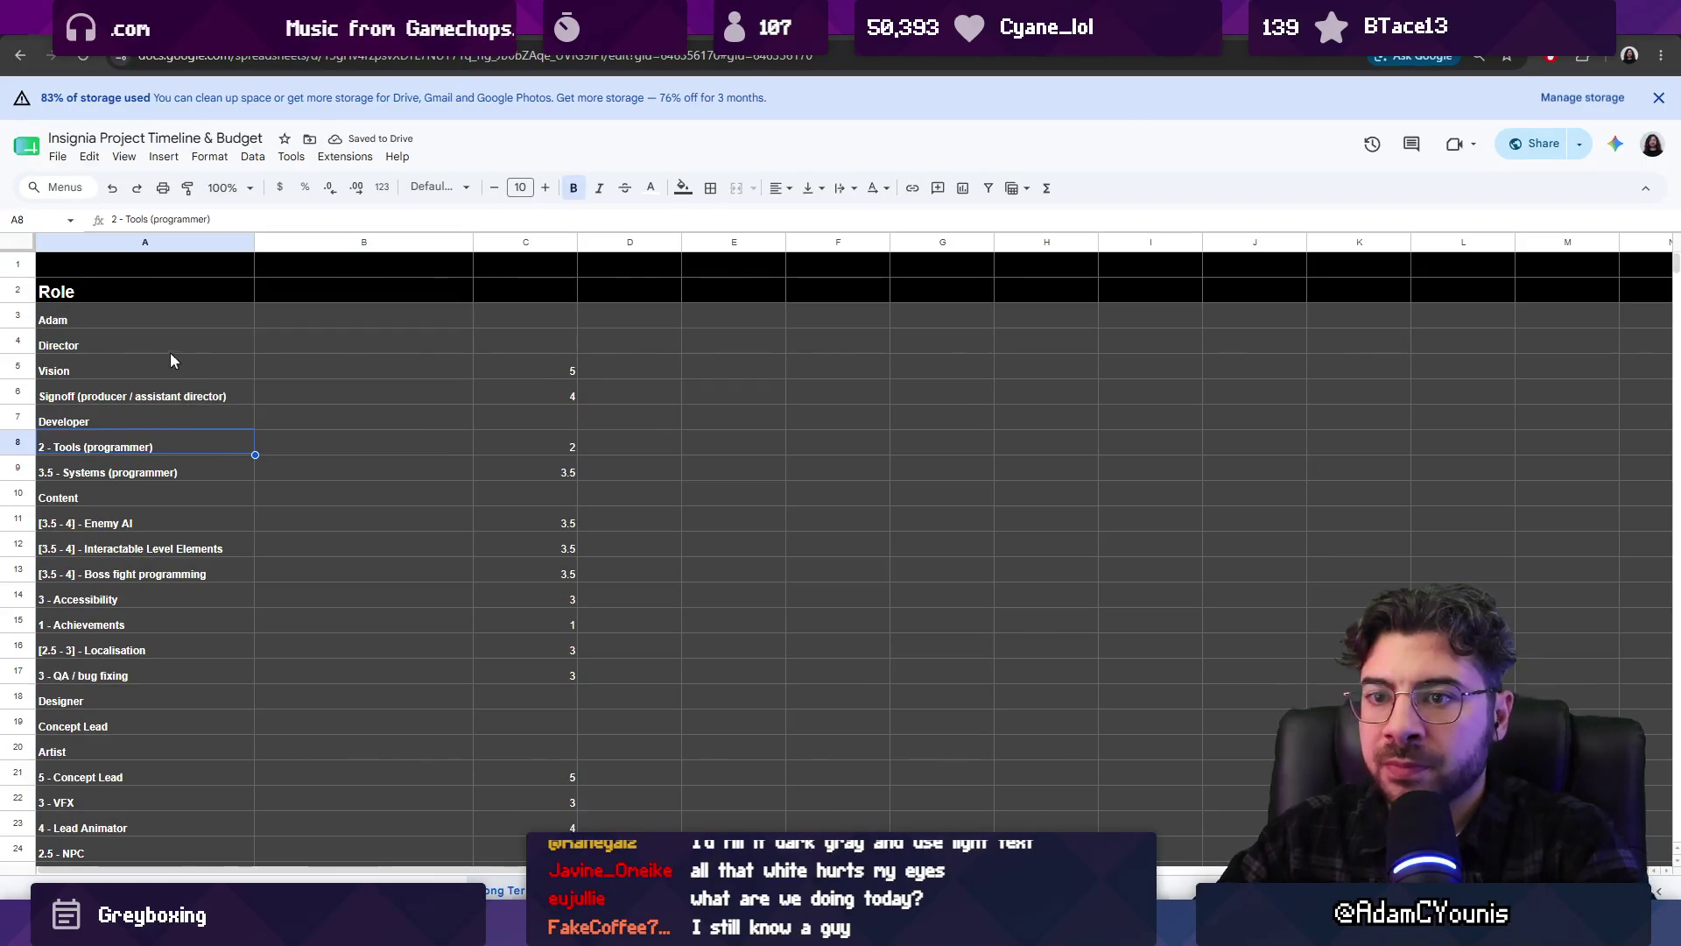
{"action": "left_click", "coordinate": [171, 368]}
{"action": "left_click_drag", "start_coordinate": [253, 377], "coordinate": [310, 368]}
{"action": "key", "text": "ctrl+z"}
{"action": "left_click_drag", "start_coordinate": [193, 384], "coordinate": [203, 400]}
{"action": "key", "text": "ctrl+c"}
Copy the Developer tasks Tools and Systems to column B and clear Director and Developer tasks from column A
{"action": "left_click", "coordinate": [313, 366]}
{"action": "key", "text": "ctrl+v"}
{"action": "left_click", "coordinate": [207, 449]}
{"action": "key", "text": "shift+Down"}
{"action": "key", "text": "ctrl+c"}
{"action": "left_click", "coordinate": [262, 448]}
{"action": "key", "text": "ctrl+v"}
{"action": "left_click_drag", "start_coordinate": [175, 396], "coordinate": [169, 373]}
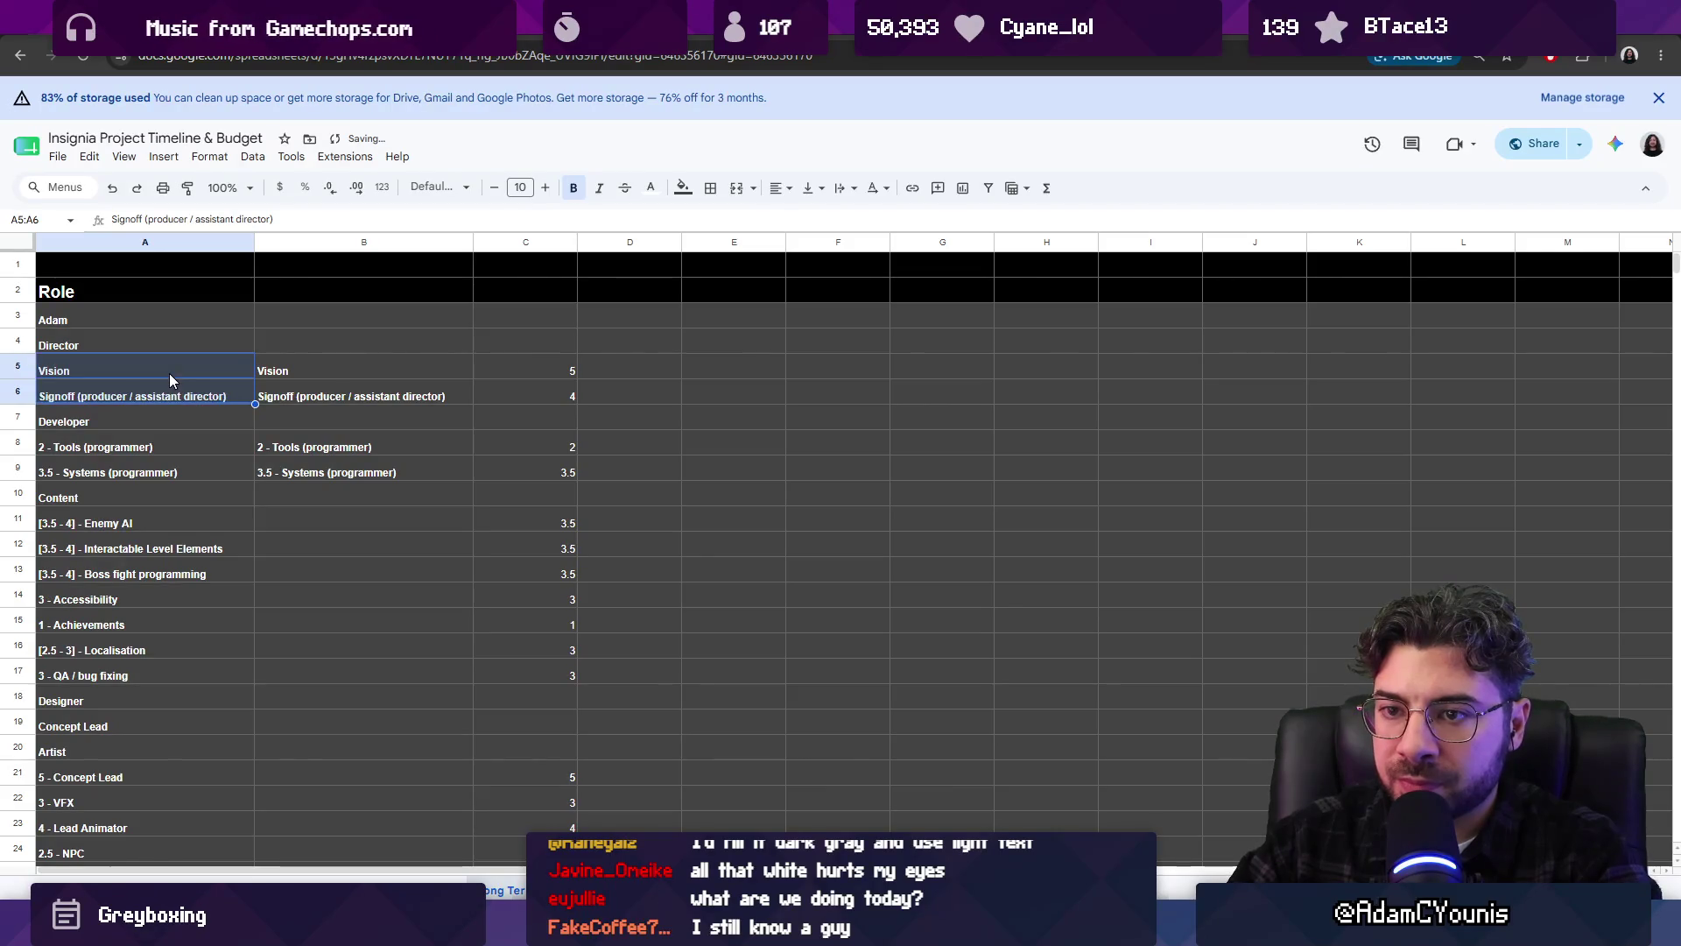
{"action": "key", "text": "Delete"}
{"action": "mouse_move", "coordinate": [156, 444]}
{"action": "left_mouse_down"}
{"action": "mouse_move", "coordinate": [140, 471]}
{"action": "mouse_move", "coordinate": [156, 563]}
{"action": "mouse_move", "coordinate": [182, 565]}
{"action": "left_mouse_up"}
{"action": "key", "text": "Delete"}
Move the Content tasks, through QA / bug fixing, from column A into column B
{"action": "key", "text": "ctrl+c"}
{"action": "left_click", "coordinate": [335, 523]}
{"action": "key", "text": "ctrl+v"}
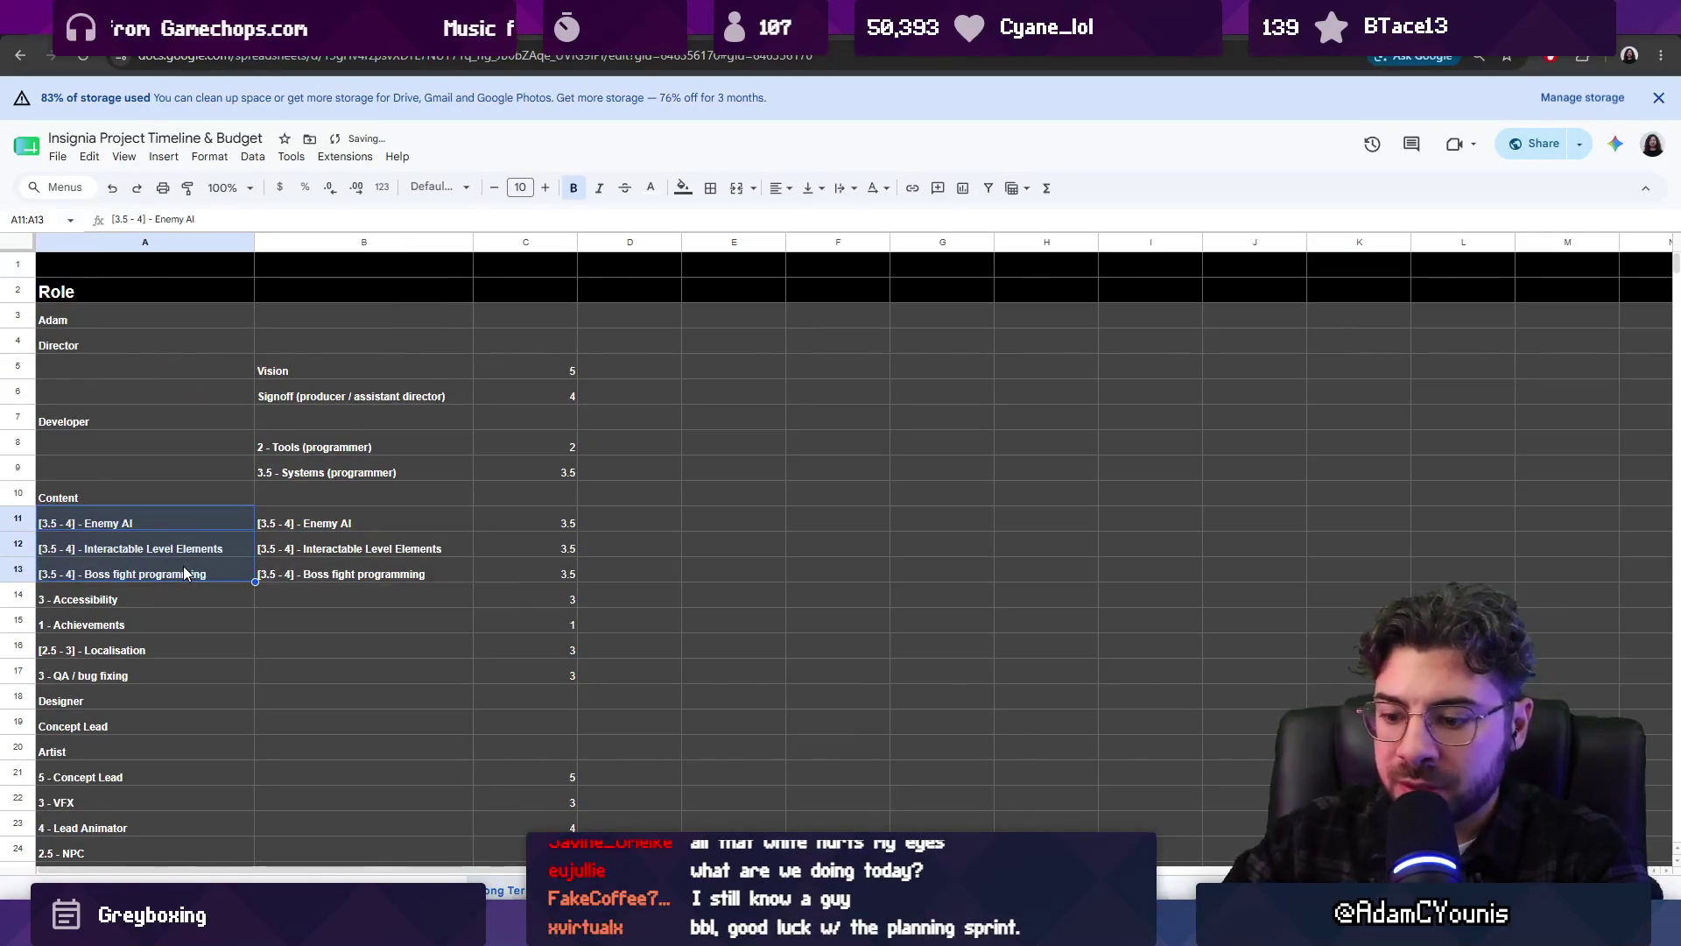
{"action": "key", "text": "Delete"}
{"action": "scroll", "coordinate": [175, 565], "scroll_direction": "down", "scroll_amount": 2}
{"action": "mouse_move", "coordinate": [160, 443]}
{"action": "left_mouse_down"}
{"action": "mouse_move", "coordinate": [166, 465]}
{"action": "mouse_move", "coordinate": [168, 425]}
{"action": "left_mouse_up"}
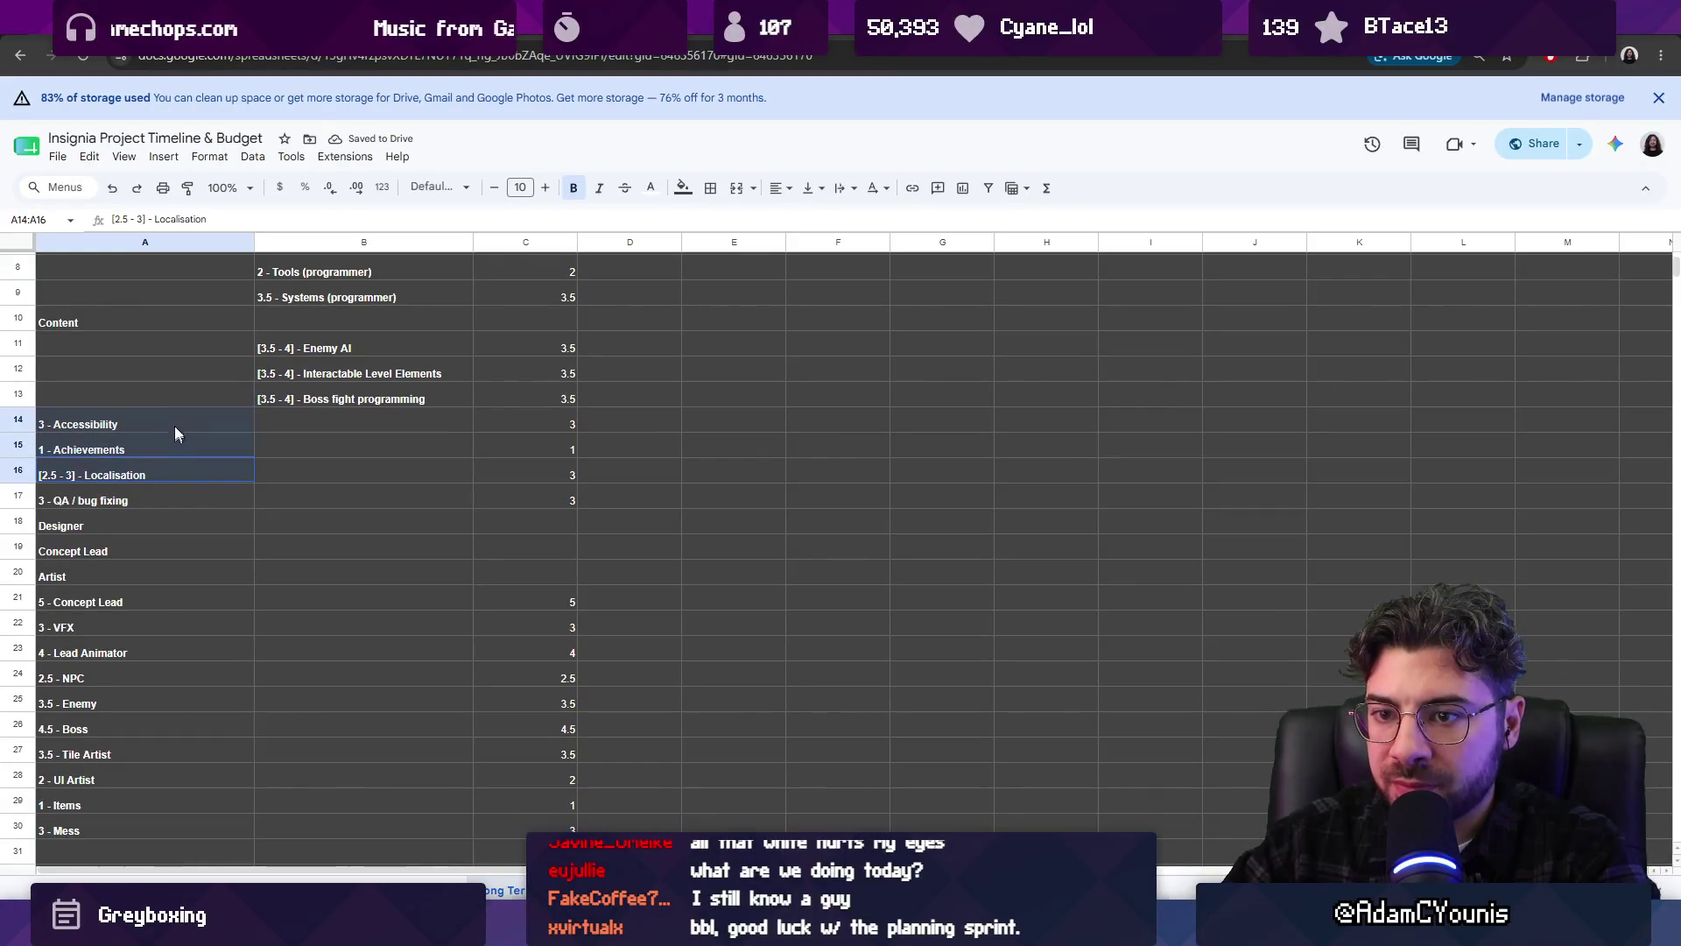
{"action": "mouse_move", "coordinate": [168, 521]}
{"action": "left_mouse_down"}
{"action": "mouse_move", "coordinate": [165, 448]}
{"action": "mouse_move", "coordinate": [202, 530]}
{"action": "left_mouse_up"}
{"action": "key", "text": "ctrl+c"}
{"action": "left_click", "coordinate": [323, 420]}
{"action": "key", "text": "ctrl+v"}
{"action": "left_click_drag", "start_coordinate": [145, 424], "coordinate": [147, 514]}
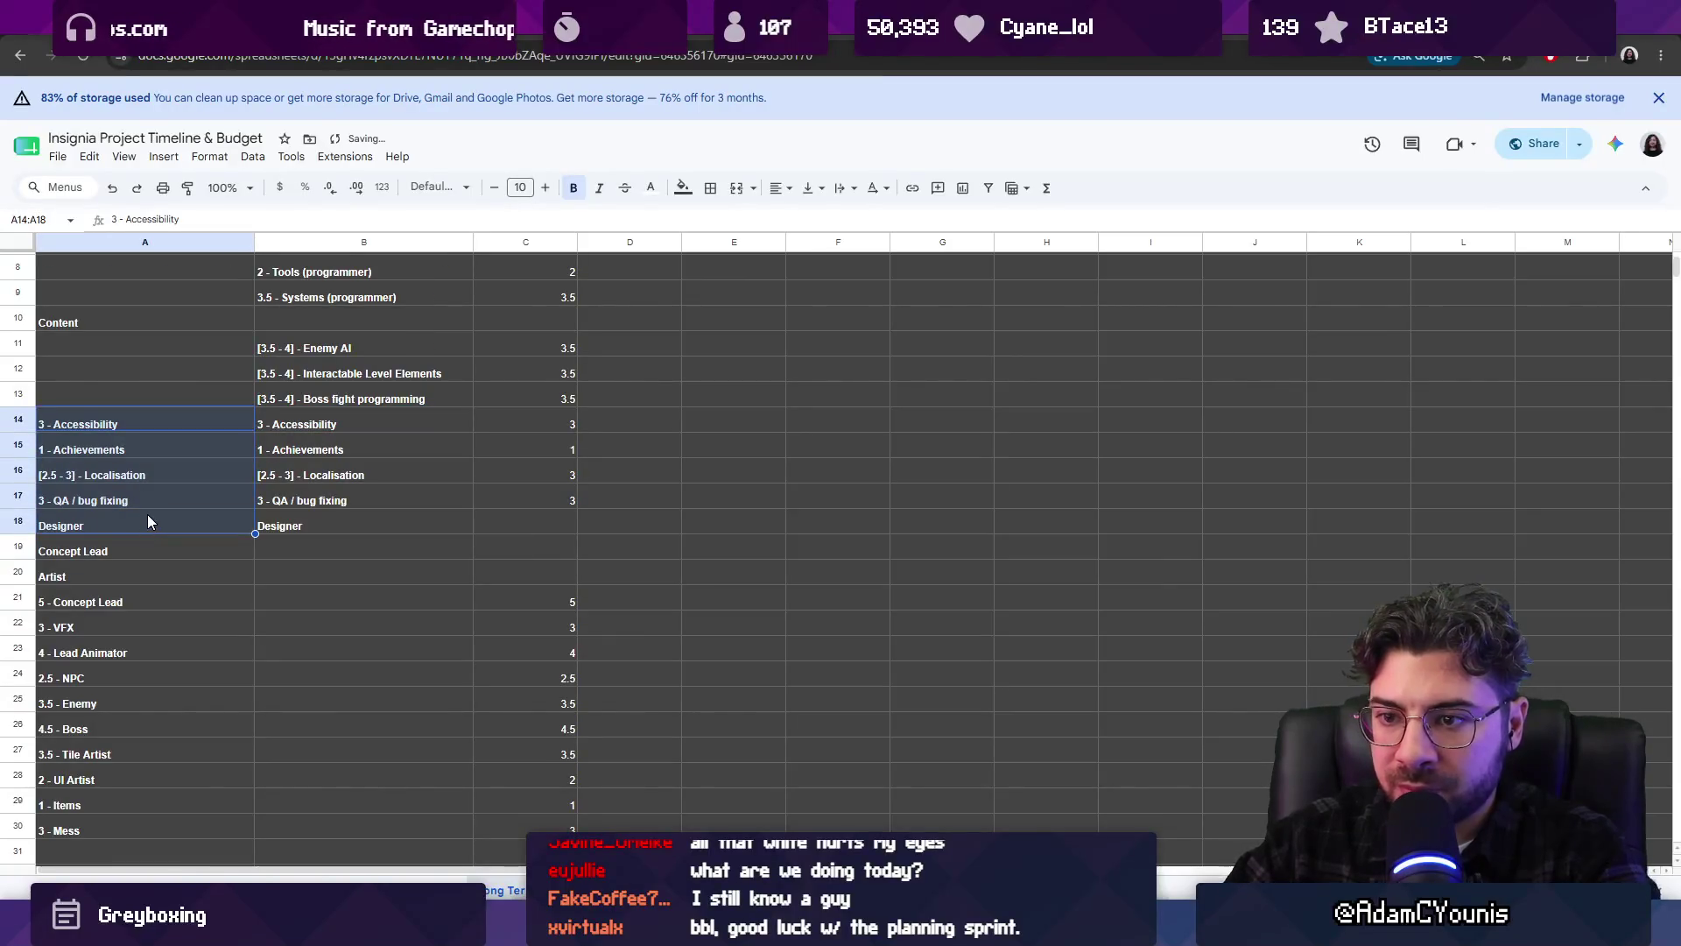
{"action": "key", "text": "Delete"}
Put the Designer heading back in column A and remove the Concept Lead entry
{"action": "left_click", "coordinate": [265, 523]}
{"action": "key", "text": "ctrl+x"}
{"action": "left_click", "coordinate": [211, 515]}
{"action": "key", "text": "ctrl+v"}
{"action": "left_click", "coordinate": [293, 518]}
{"action": "left_click_drag", "start_coordinate": [149, 557], "coordinate": [167, 572]}
{"action": "key", "text": "ctrl+c"}
{"action": "left_click", "coordinate": [308, 546]}
{"action": "key", "text": "ctrl+v"}
{"action": "left_click", "coordinate": [143, 545]}
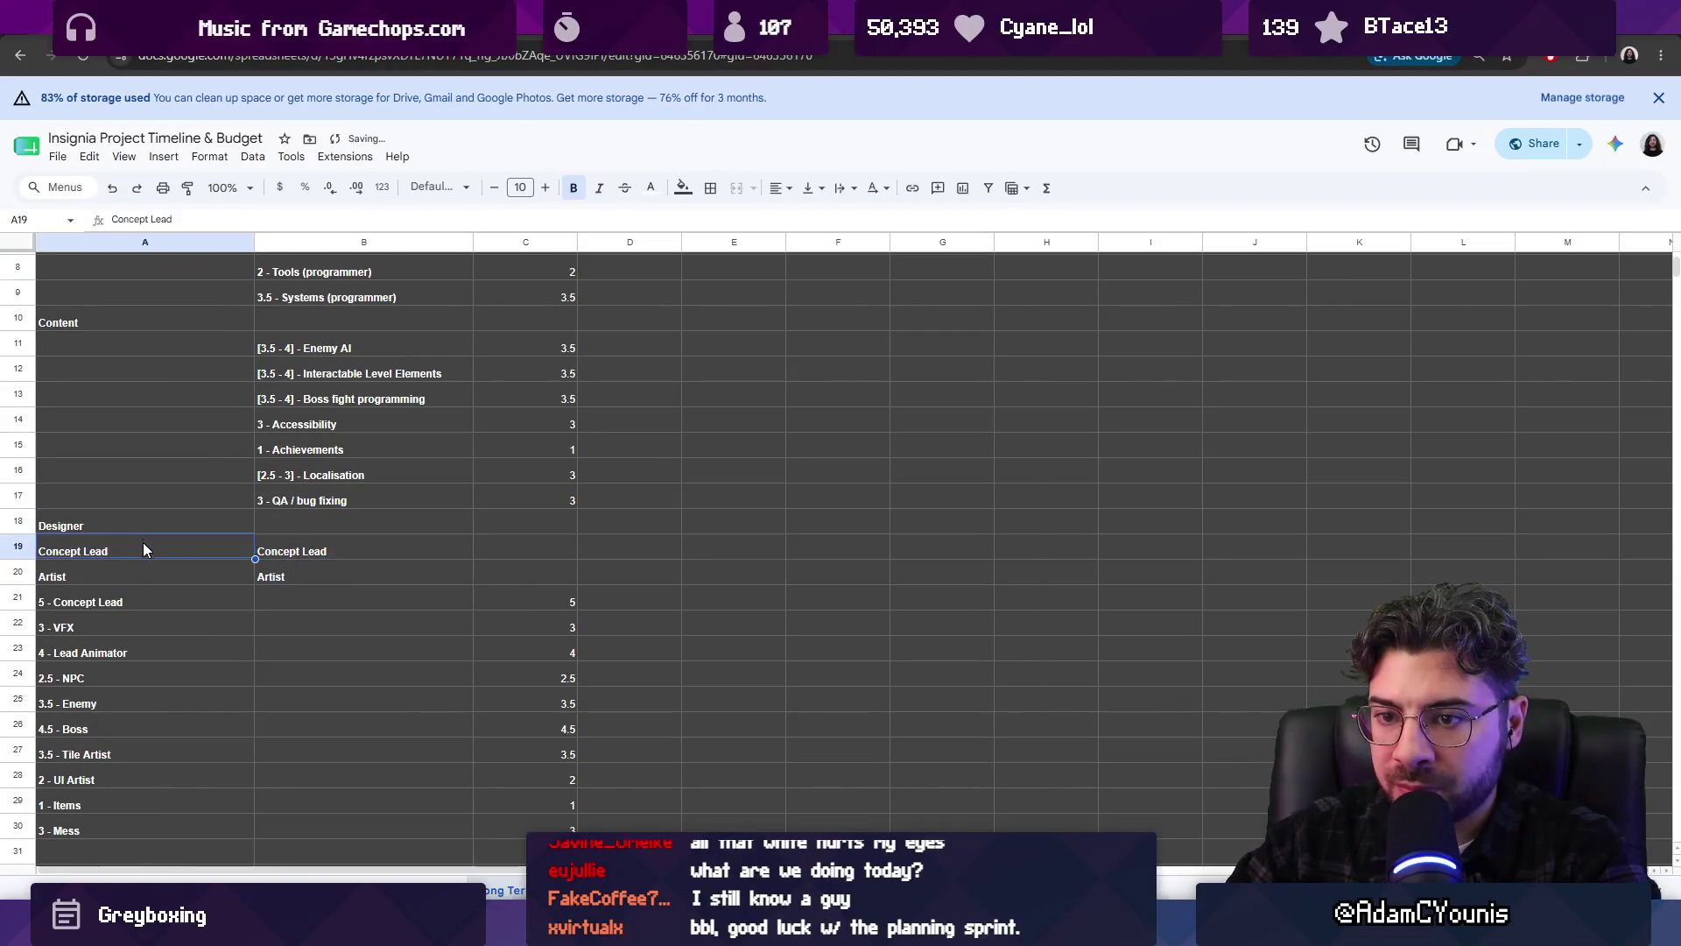
{"action": "key", "text": "Delete"}
{"action": "key", "text": "Down"}
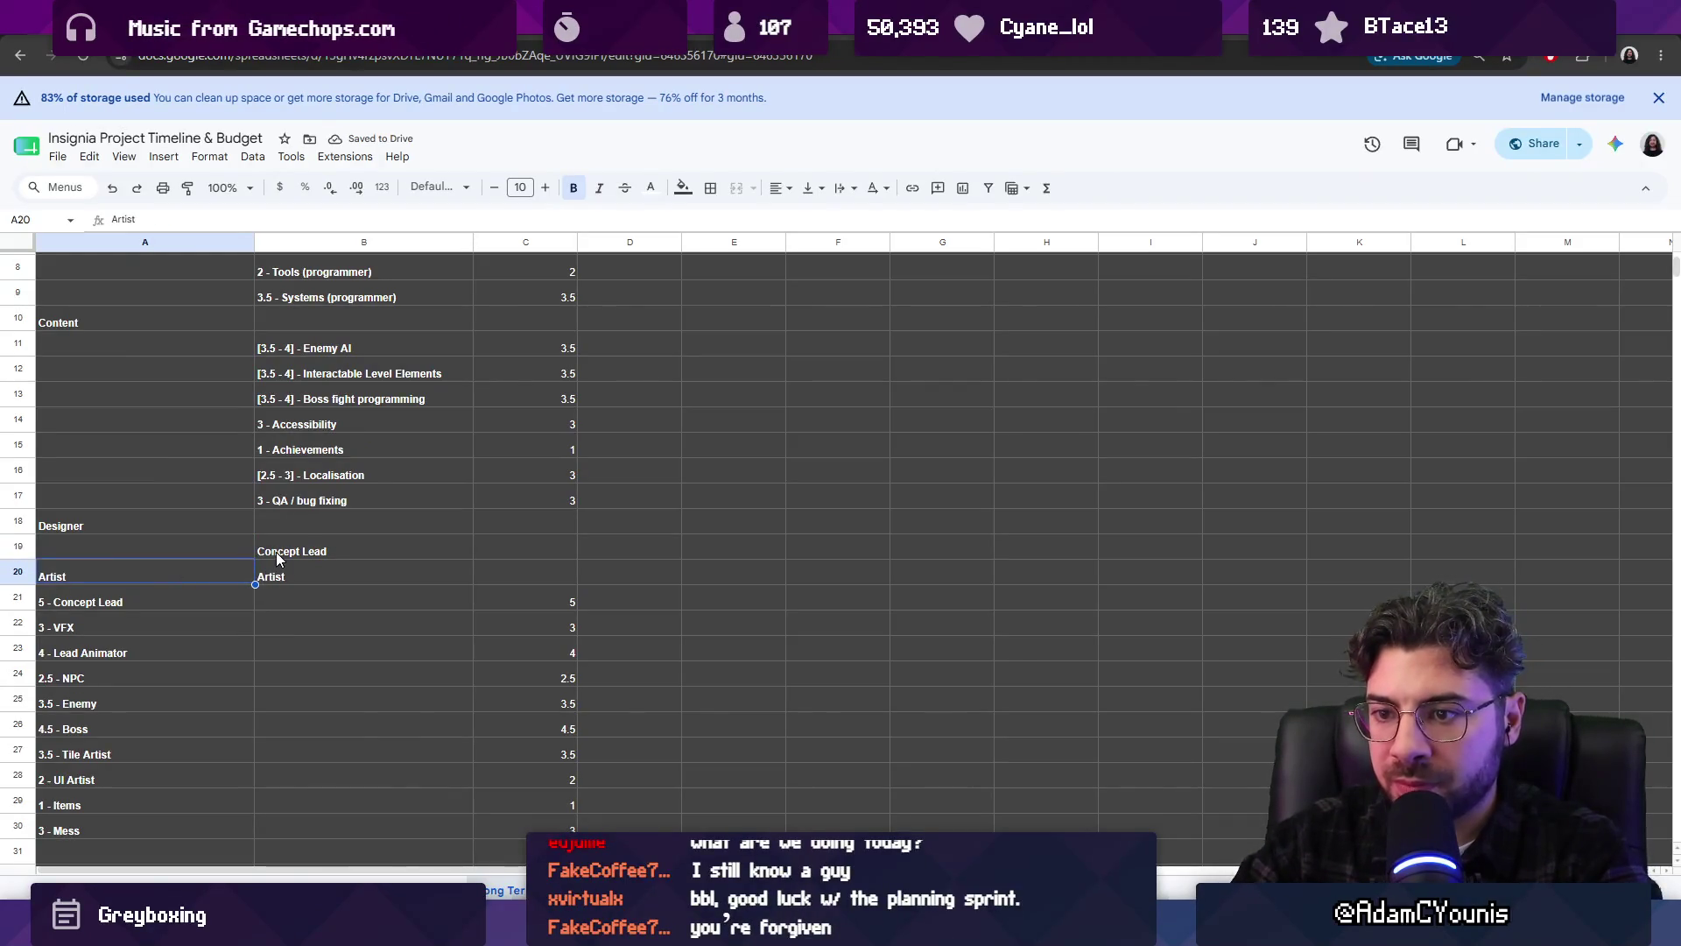
{"action": "left_click", "coordinate": [289, 548]}
{"action": "key", "text": "Delete"}
Move the Artist tasks, Concept Lead through Mess, from column A into column B
{"action": "left_click", "coordinate": [136, 602]}
{"action": "left_click_drag", "start_coordinate": [136, 603], "coordinate": [135, 822]}
{"action": "left_click", "coordinate": [103, 603]}
{"action": "key", "text": "ctrl+c"}
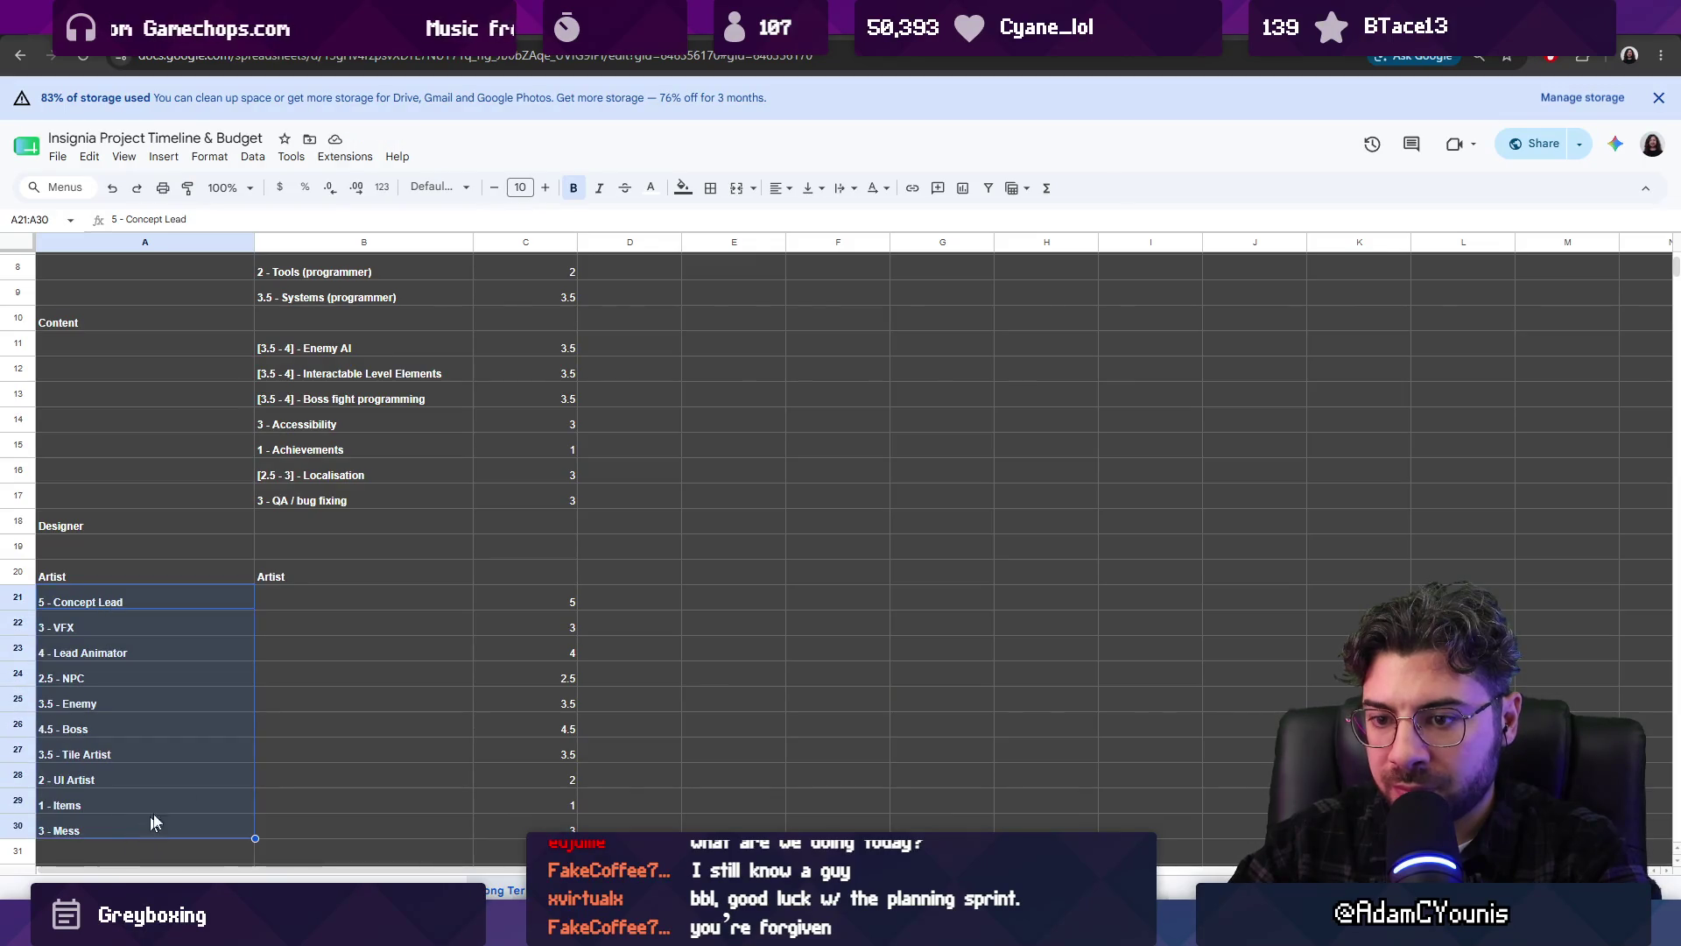
{"action": "left_click", "coordinate": [290, 601]}
{"action": "key", "text": "ctrl+v"}
{"action": "key", "text": "ctrl+z"}
{"action": "left_click_drag", "start_coordinate": [219, 605], "coordinate": [181, 816]}
{"action": "key", "text": "Delete"}
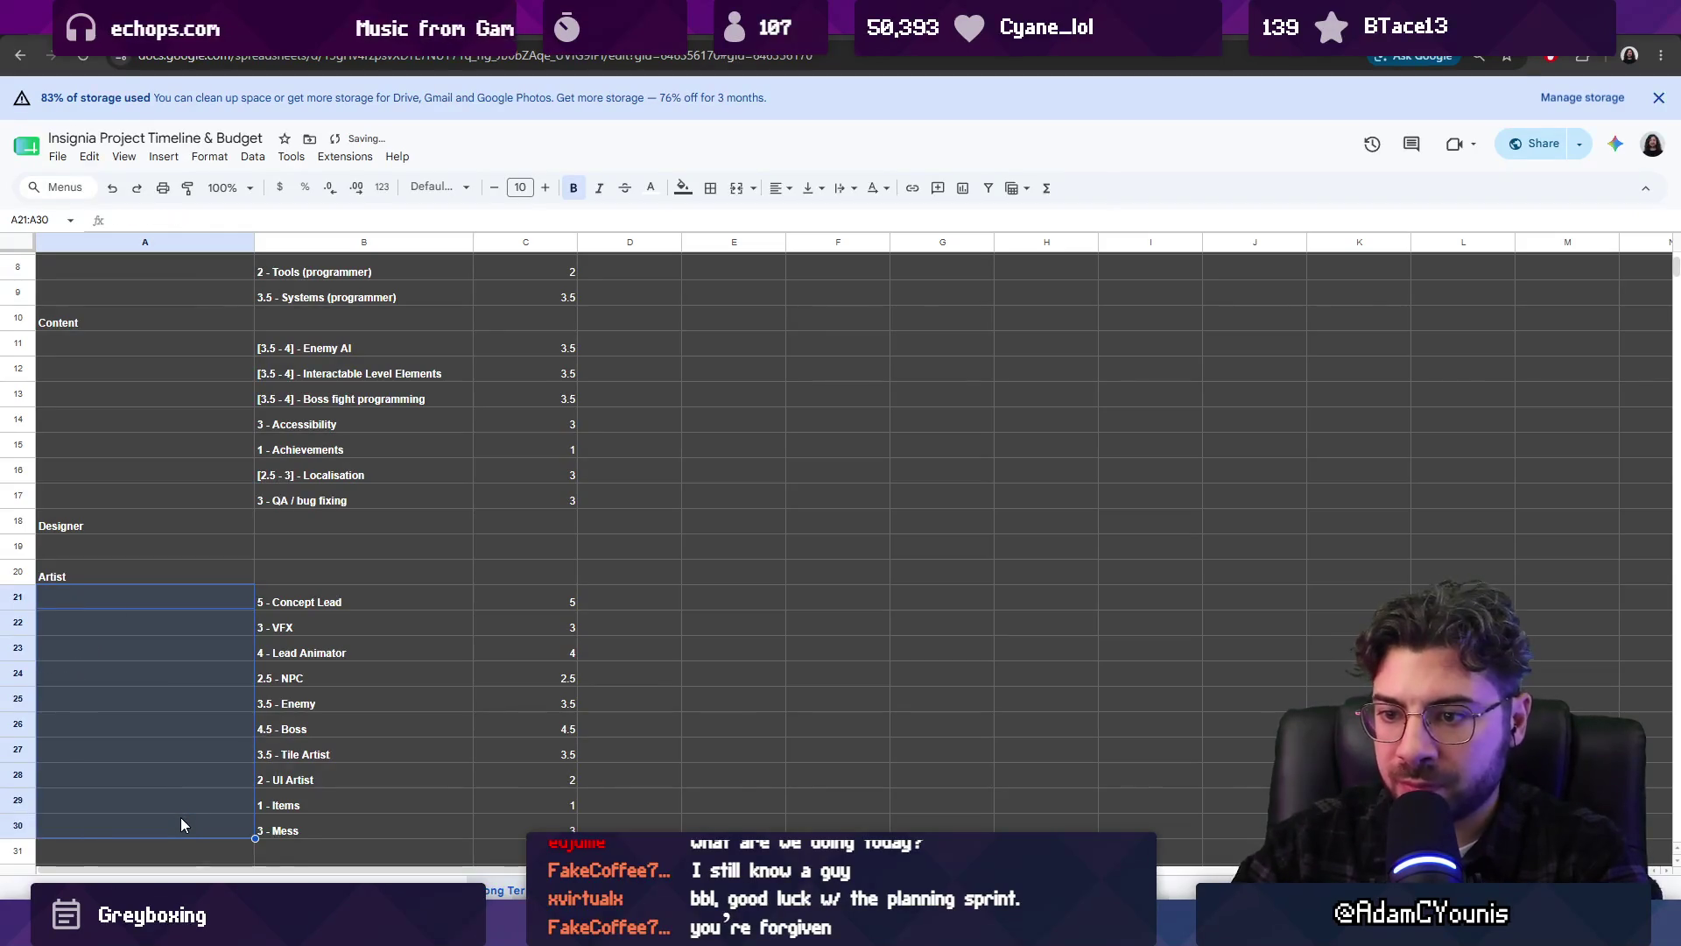
{"action": "scroll", "coordinate": [359, 518], "scroll_direction": "up", "scroll_amount": 3}
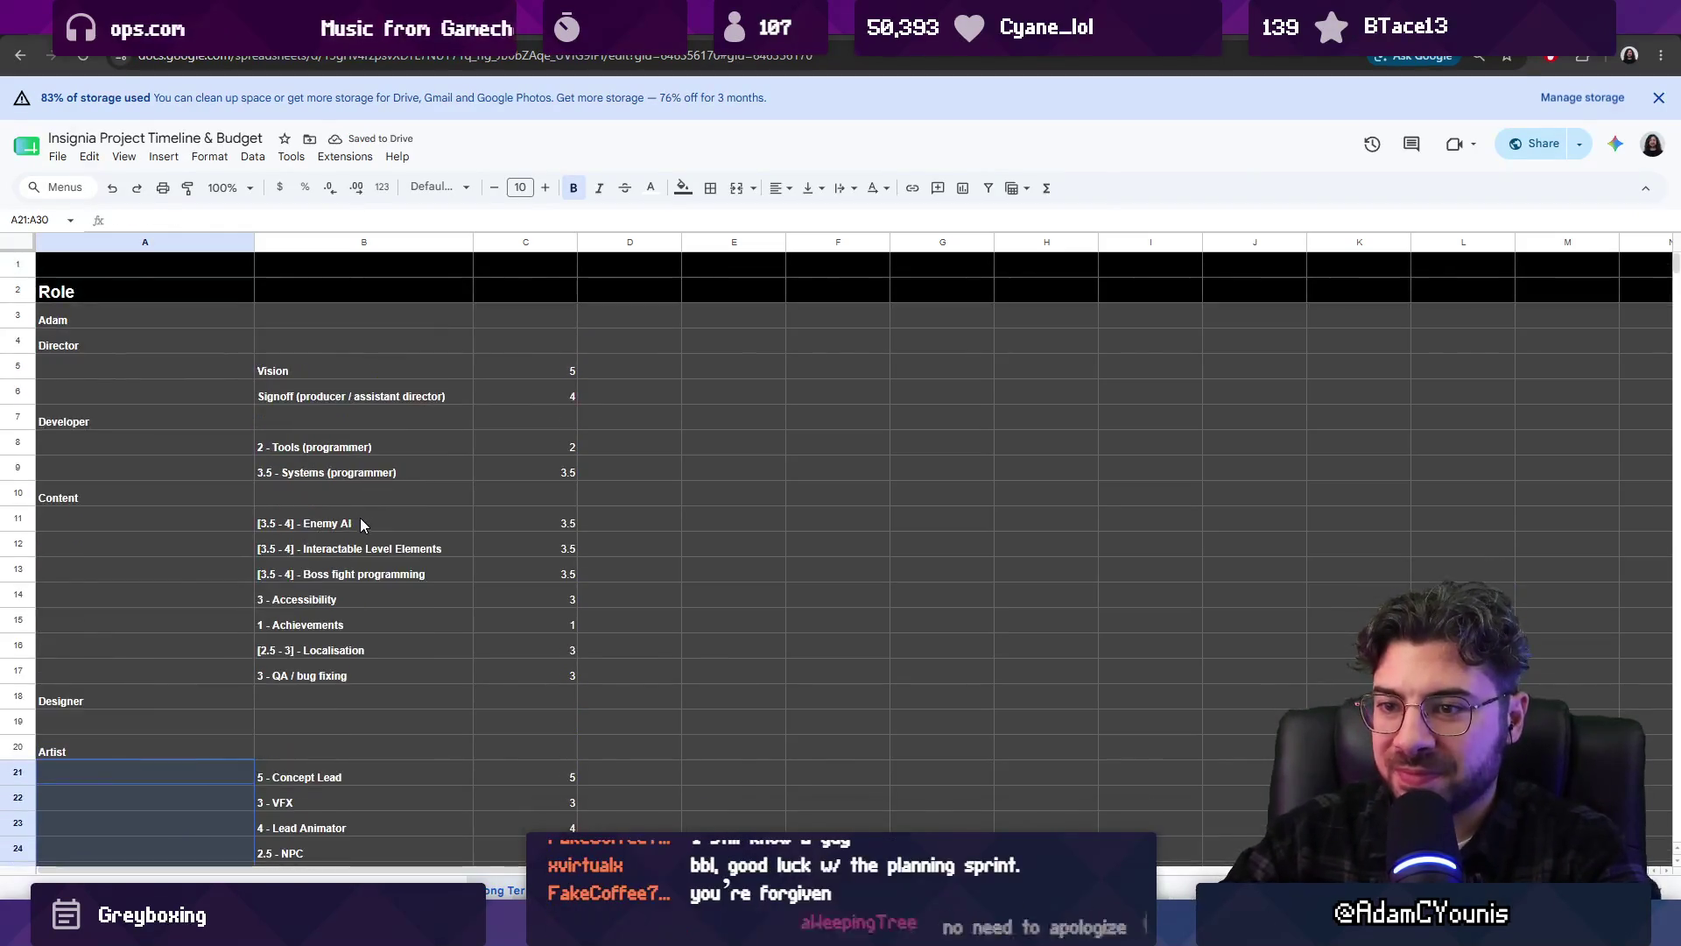
Remove the number prefixes from Tools, Systems, Enemy AI, Interactable Level Elements and Boss fight programming
{"action": "double_click", "coordinate": [275, 450]}
{"action": "key", "text": "BackSpace"}
{"action": "key", "text": "BackSpace"}
{"action": "key", "text": "BackSpace"}
{"action": "left_click", "coordinate": [283, 478]}
{"action": "double_click", "coordinate": [285, 473]}
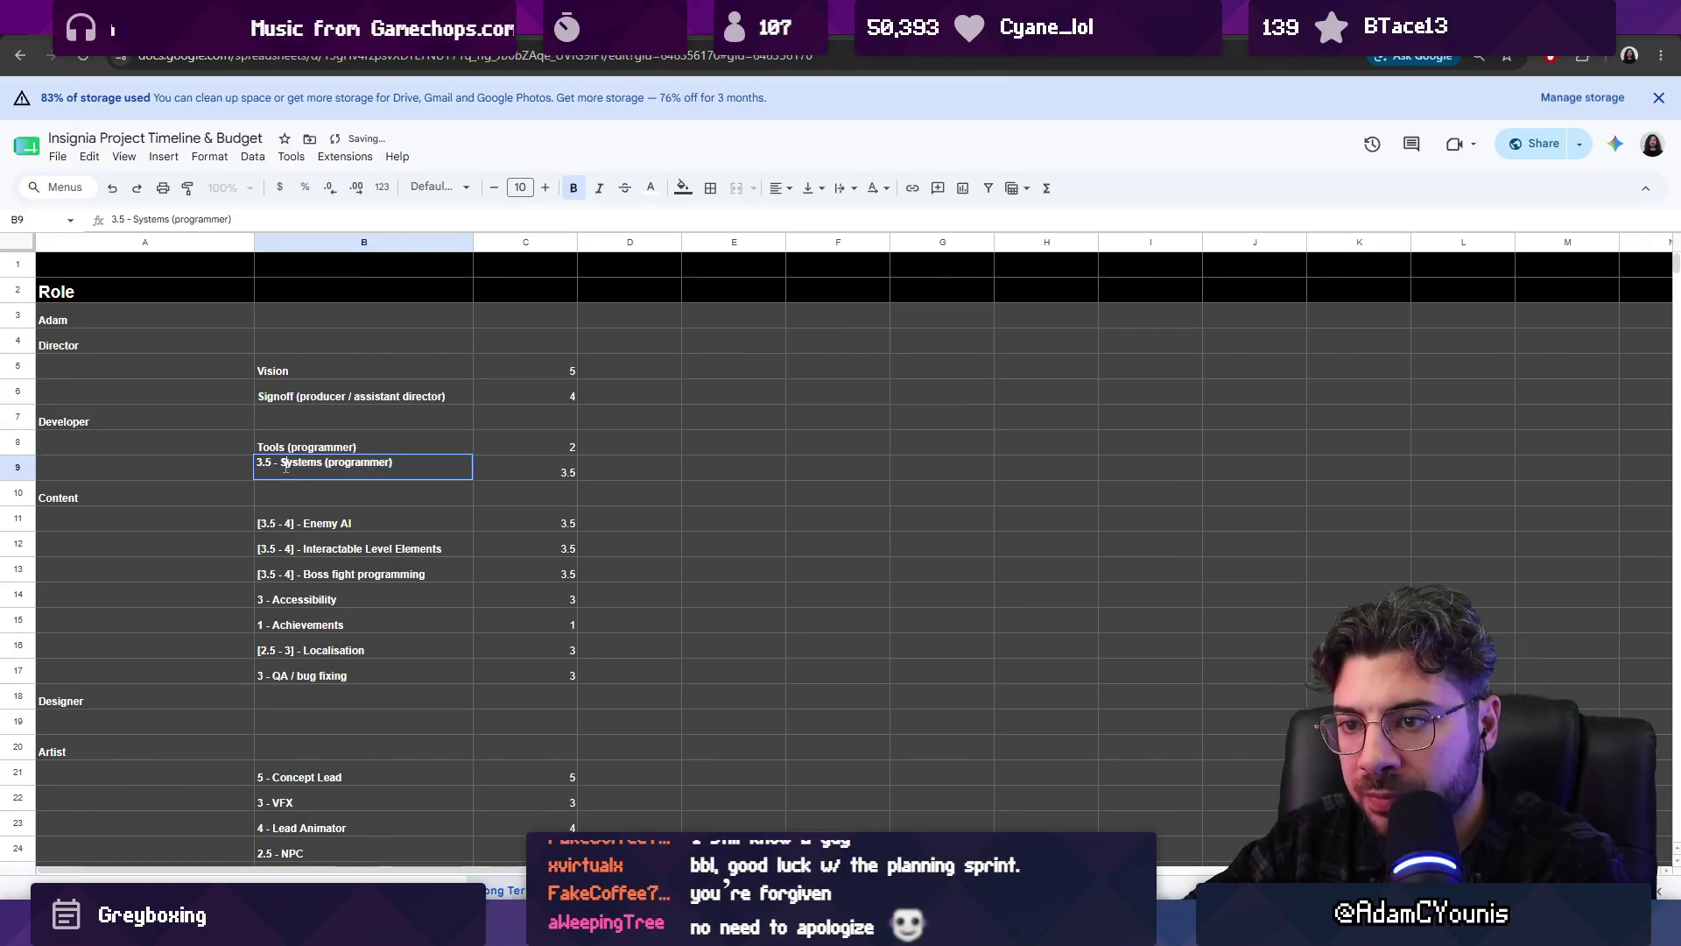
{"action": "key", "text": "BackSpace"}
{"action": "key", "text": "BackSpace"}
{"action": "key", "text": "BackSpace"}
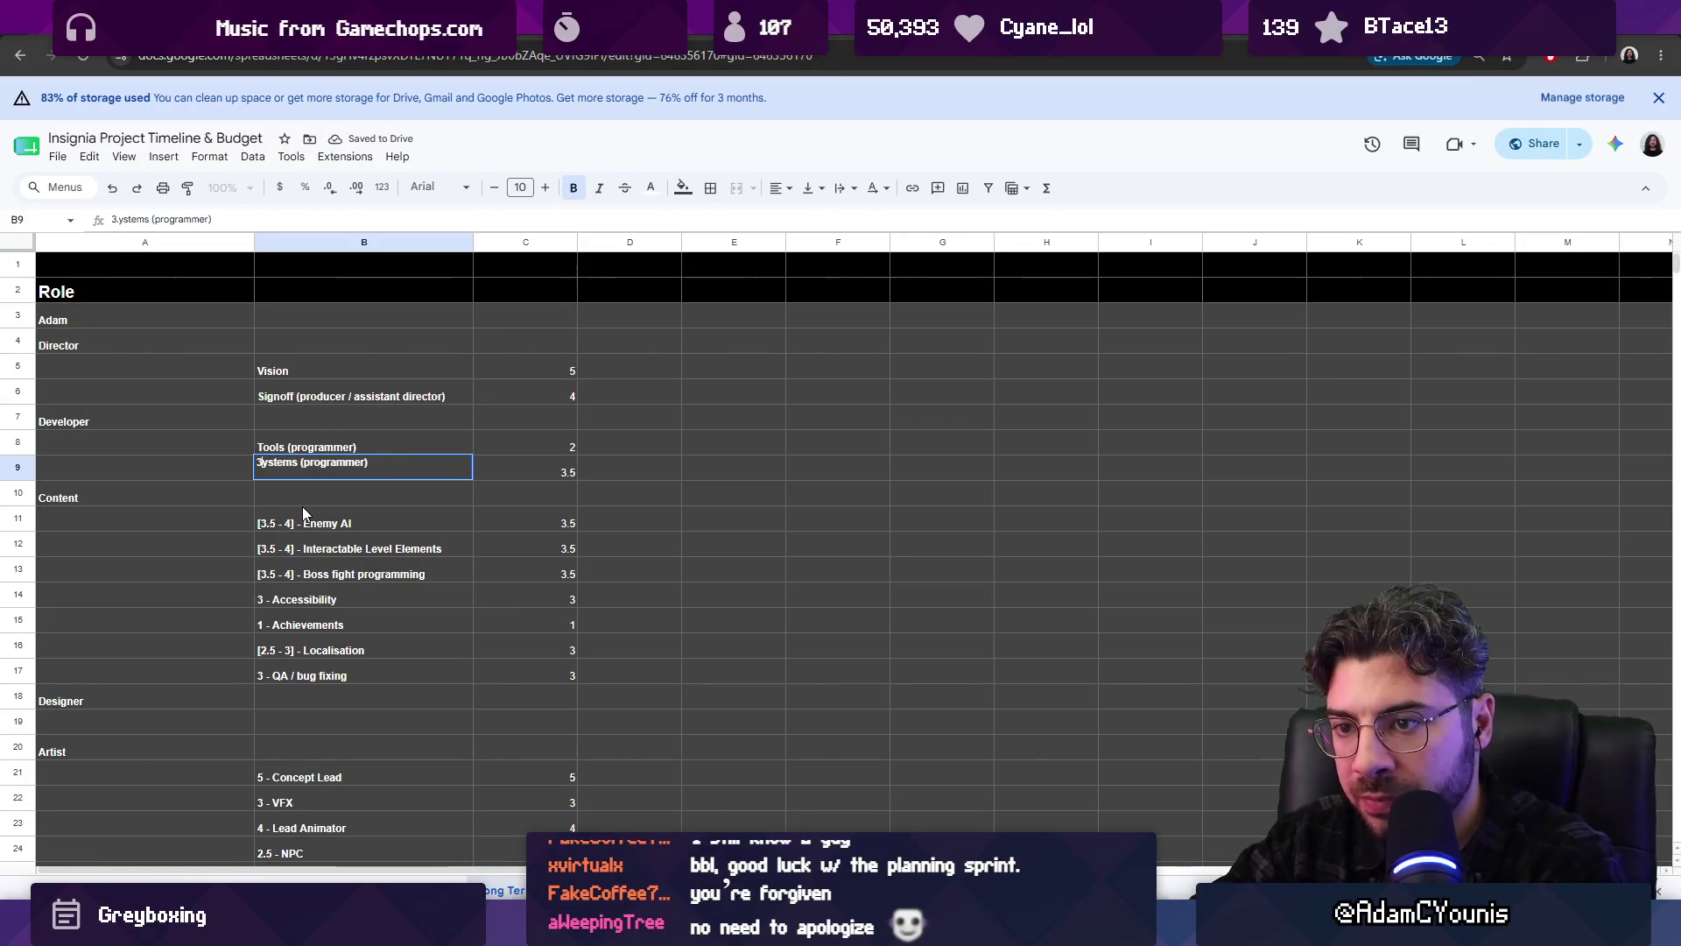
{"action": "type", "text": "S"}
{"action": "left_click", "coordinate": [302, 507]}
{"action": "double_click", "coordinate": [302, 509]}
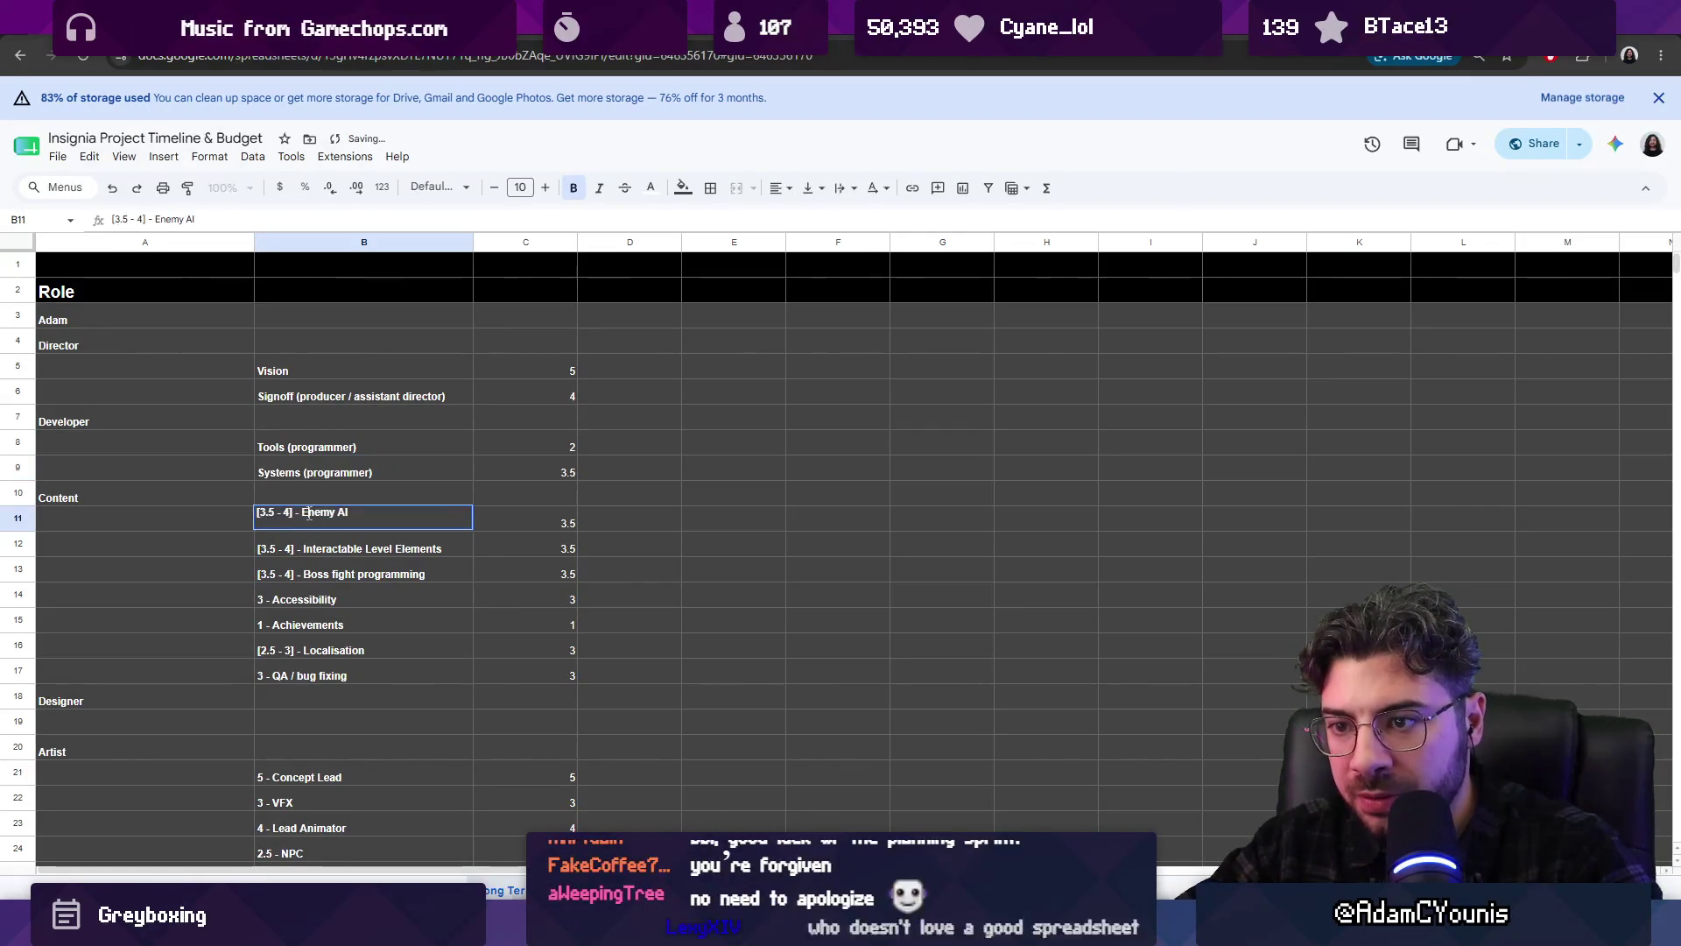
{"action": "key", "text": "shift+Home"}
{"action": "key", "text": "BackSpace"}
{"action": "left_click", "coordinate": [311, 542]}
{"action": "double_click", "coordinate": [312, 542]}
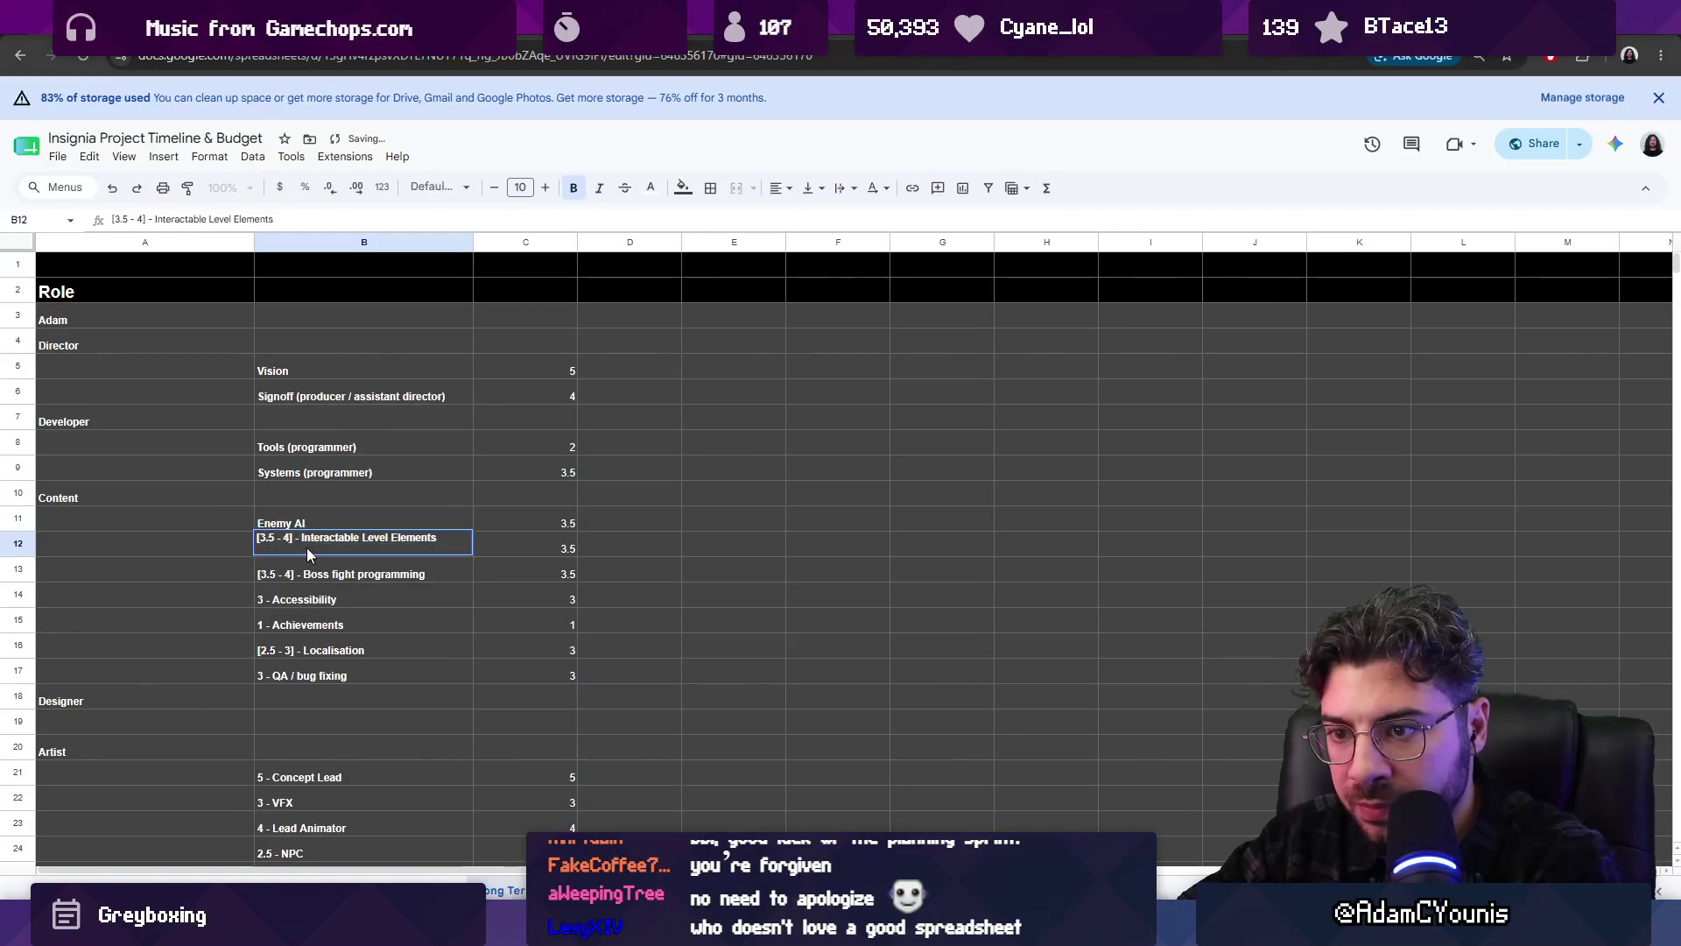
{"action": "key", "text": "shift+Home"}
{"action": "key", "text": "BackSpace"}
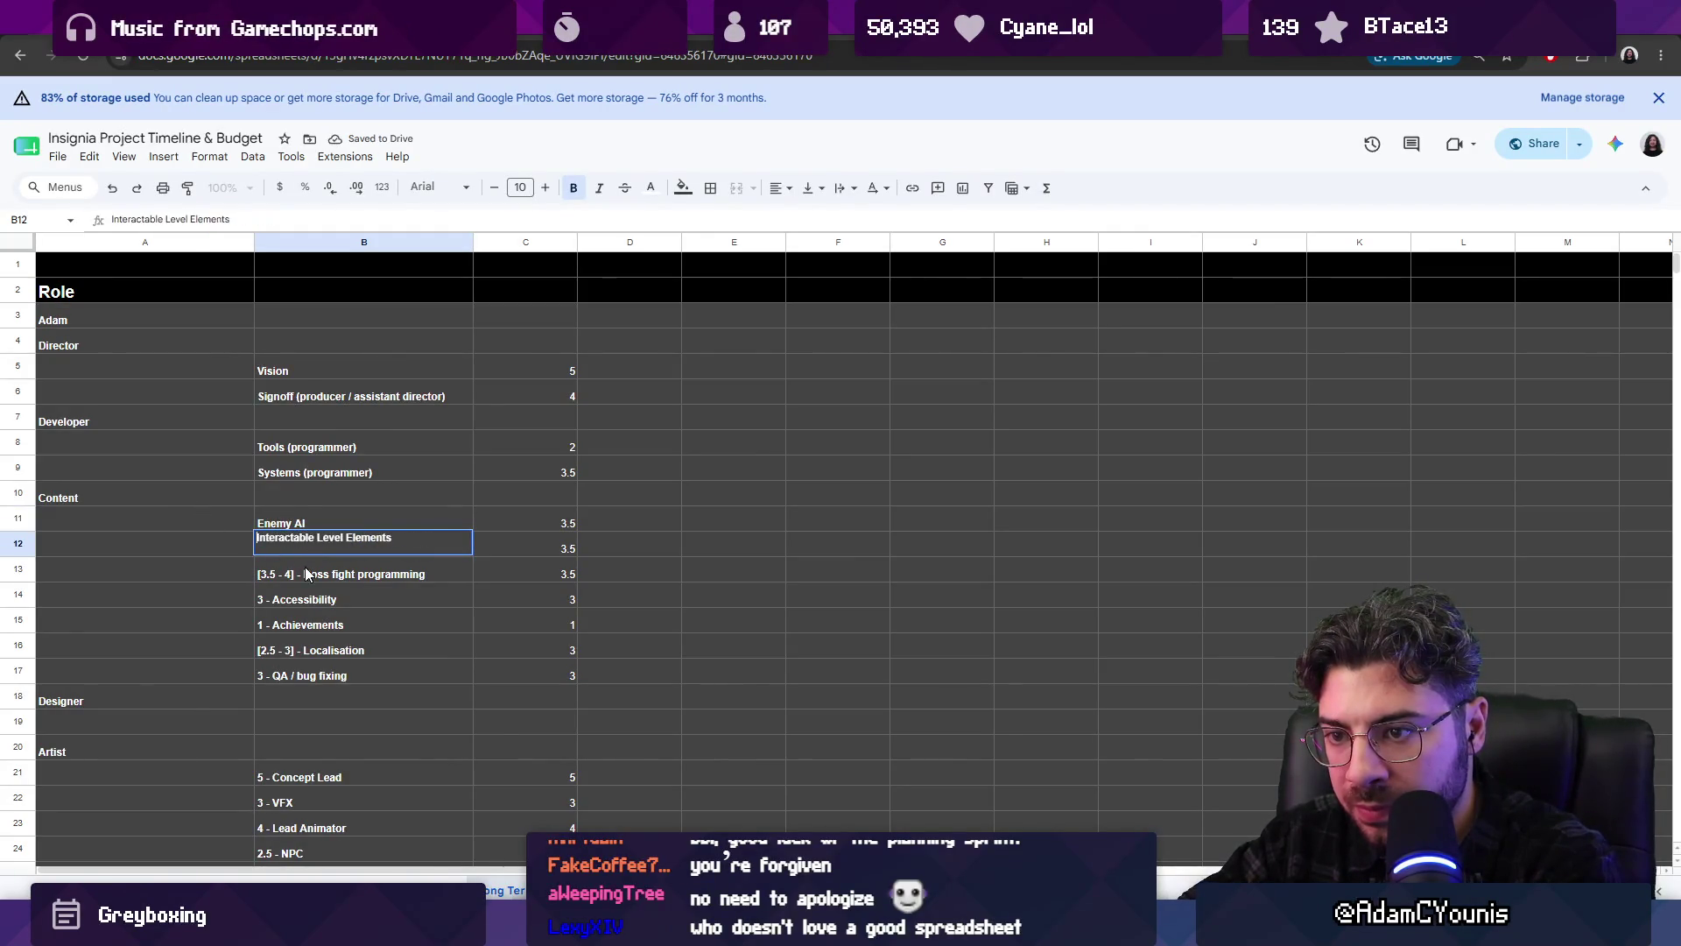
{"action": "double_click", "coordinate": [306, 577]}
{"action": "key", "text": "BackSpace"}
Strip the prefixes from Accessibility, Achievements, Localisation and QA / bug fixing
{"action": "double_click", "coordinate": [274, 592]}
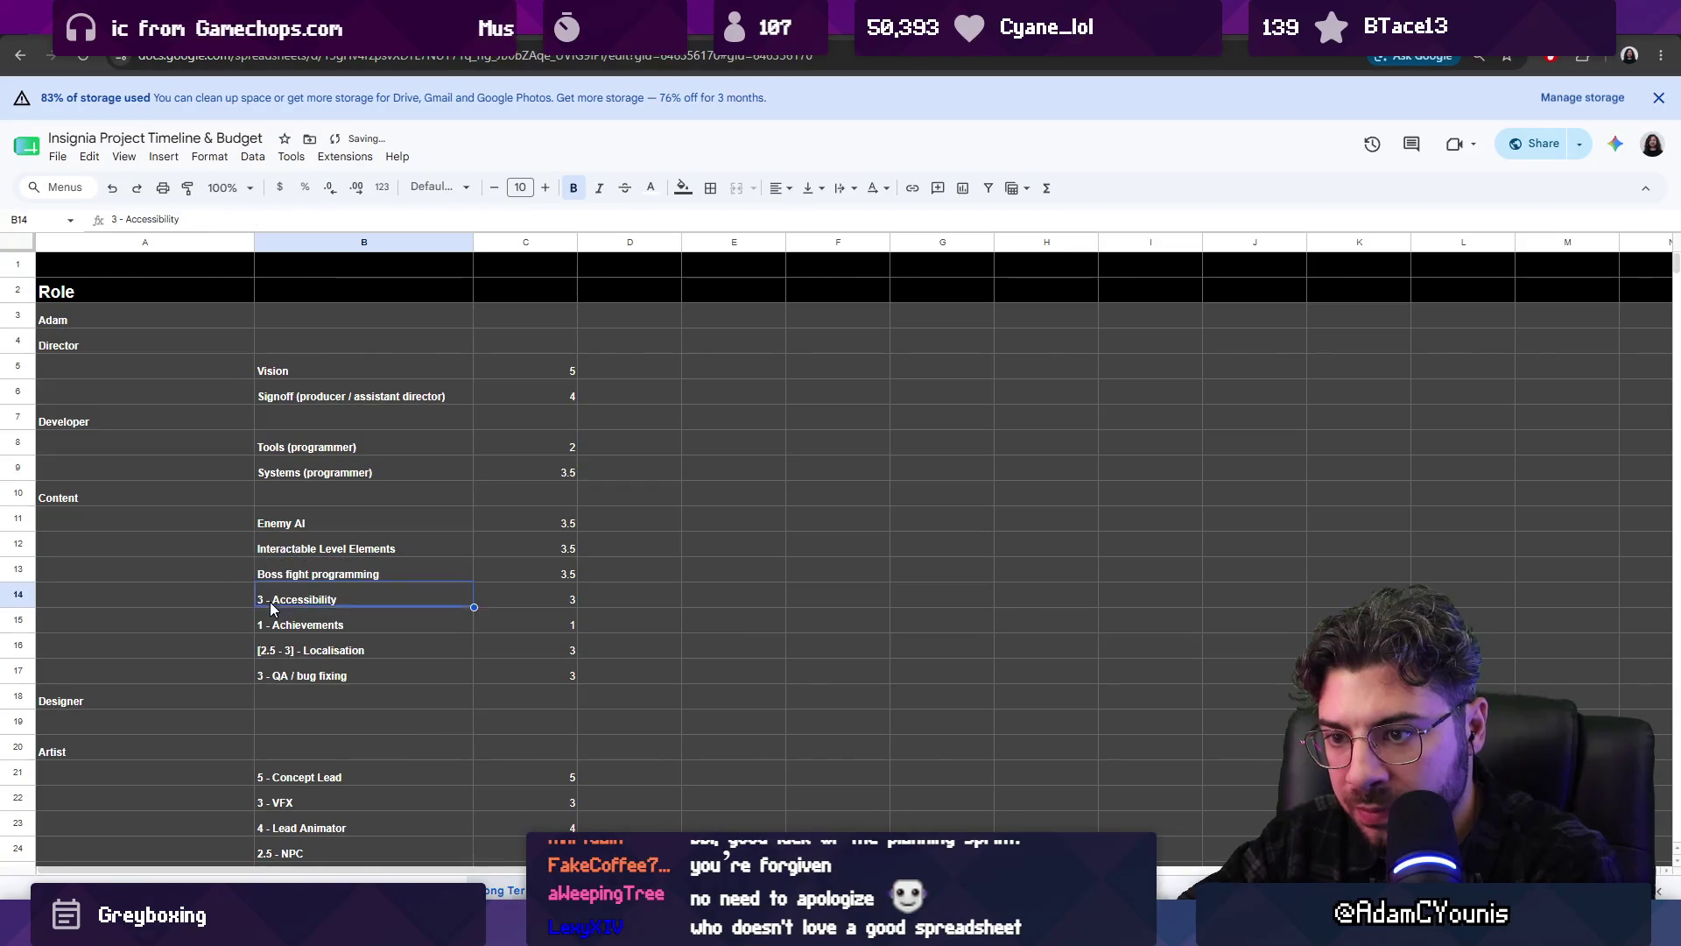
{"action": "key", "text": "shift+Home"}
{"action": "key", "text": "BackSpace"}
{"action": "double_click", "coordinate": [285, 617]}
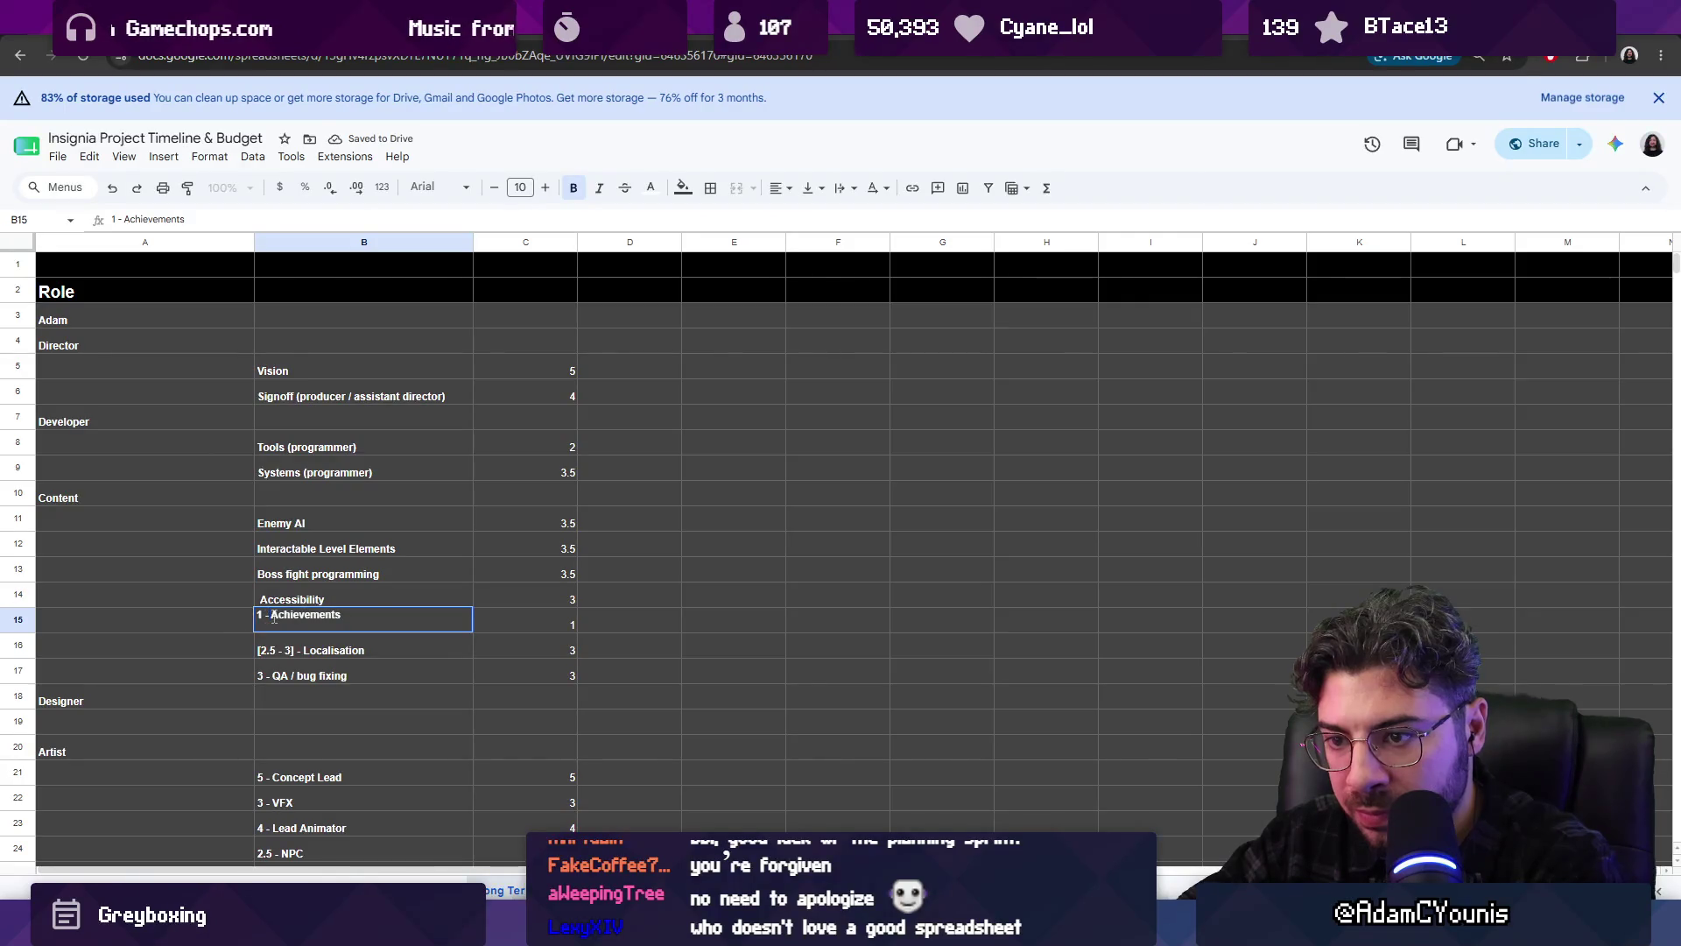
{"action": "key", "text": "BackSpace"}
{"action": "double_click", "coordinate": [301, 644]}
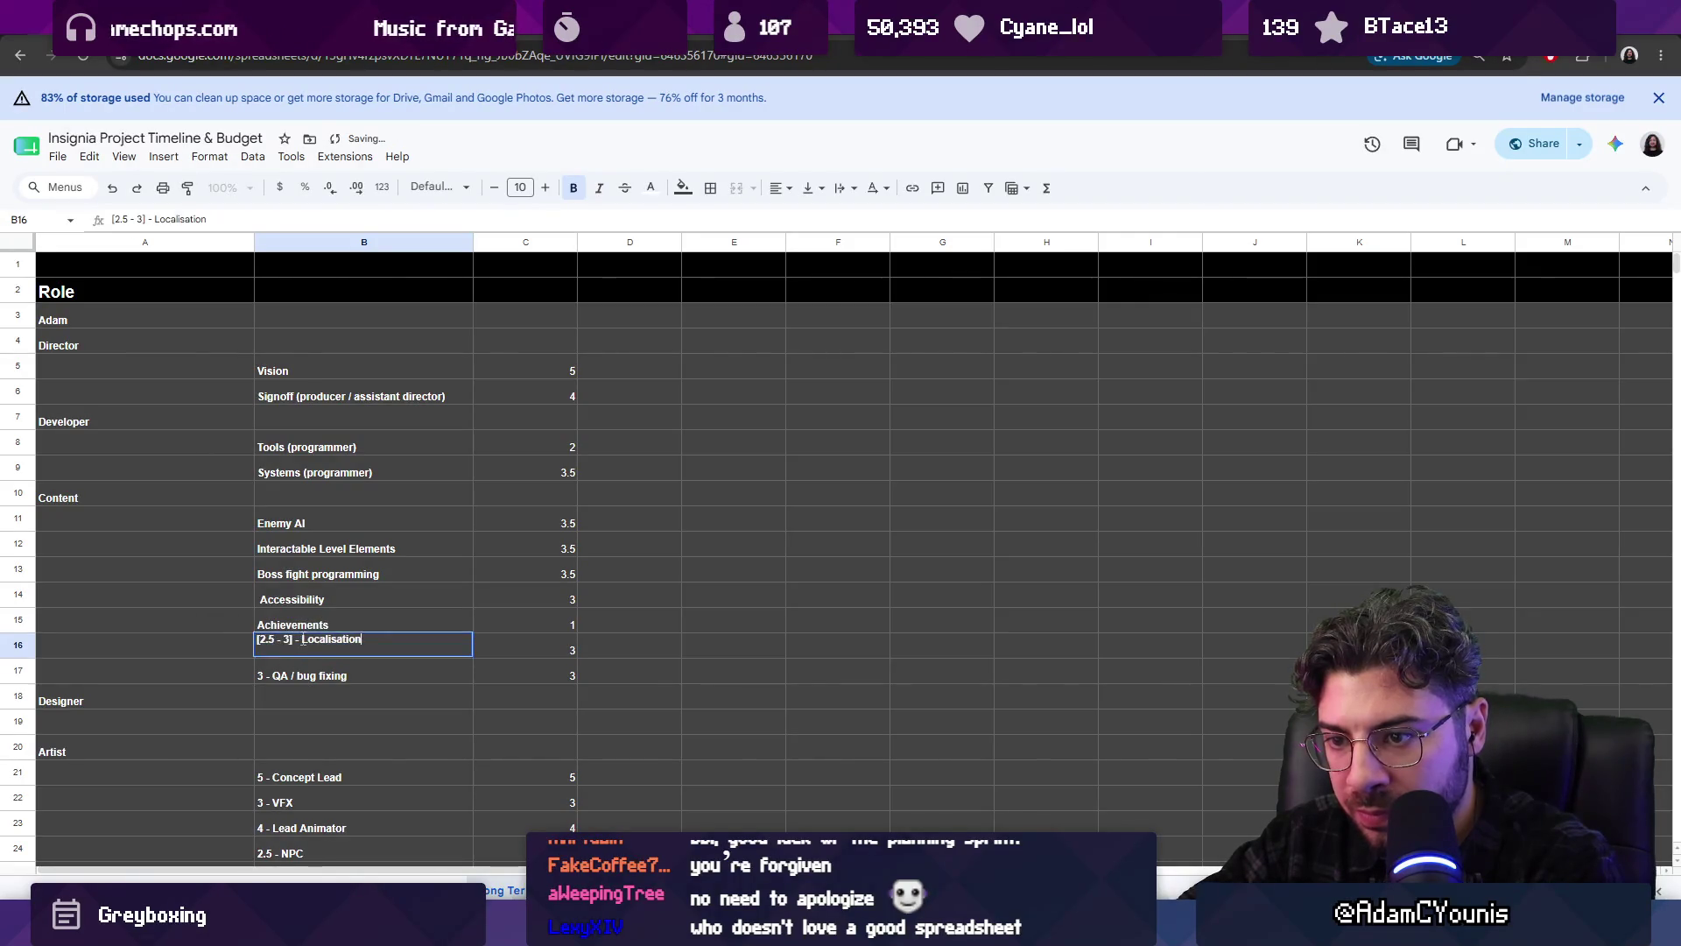
{"action": "key", "text": "BackSpace"}
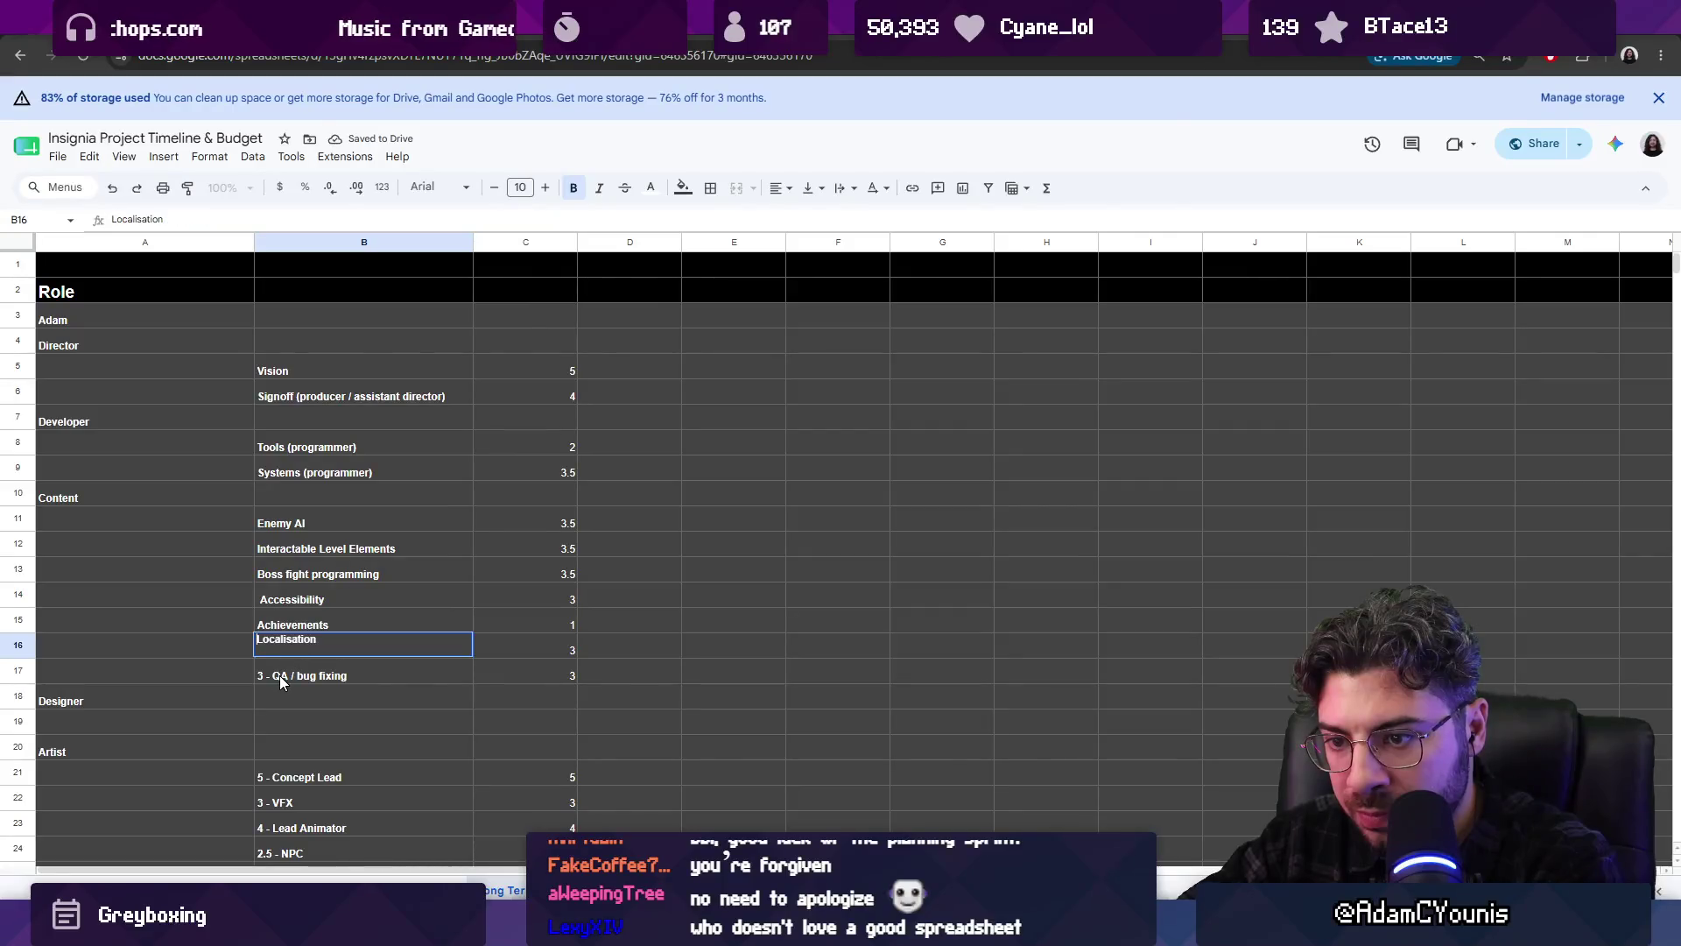
{"action": "double_click", "coordinate": [277, 675]}
{"action": "key", "text": "shift+Home"}
{"action": "key", "text": "BackSpace"}
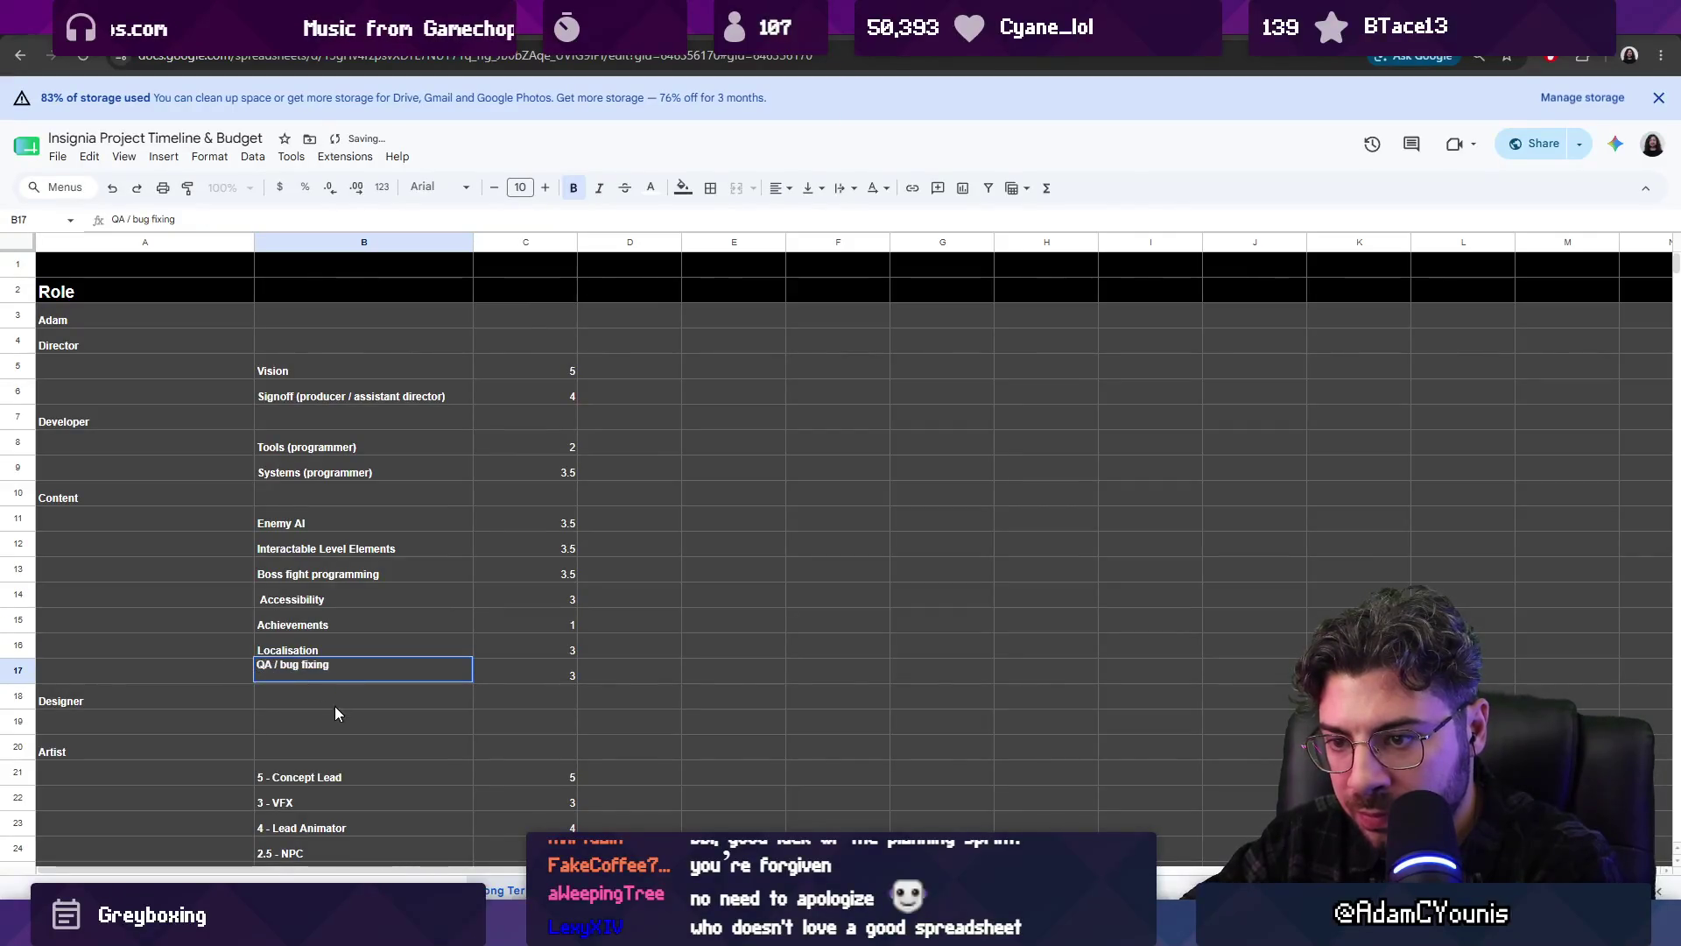
{"action": "left_click", "coordinate": [335, 706]}
Strip the prefixes from Concept Lead, VFX, Lead Animator and NPC, removing Lead Animator's leading space
{"action": "scroll", "coordinate": [334, 706], "scroll_direction": "down", "scroll_amount": 2}
{"action": "double_click", "coordinate": [268, 596]}
{"action": "key", "text": "shift+Home"}
{"action": "key", "text": "BackSpace"}
{"action": "left_click", "coordinate": [270, 616]}
{"action": "left_click", "coordinate": [271, 604]}
{"action": "double_click", "coordinate": [282, 618]}
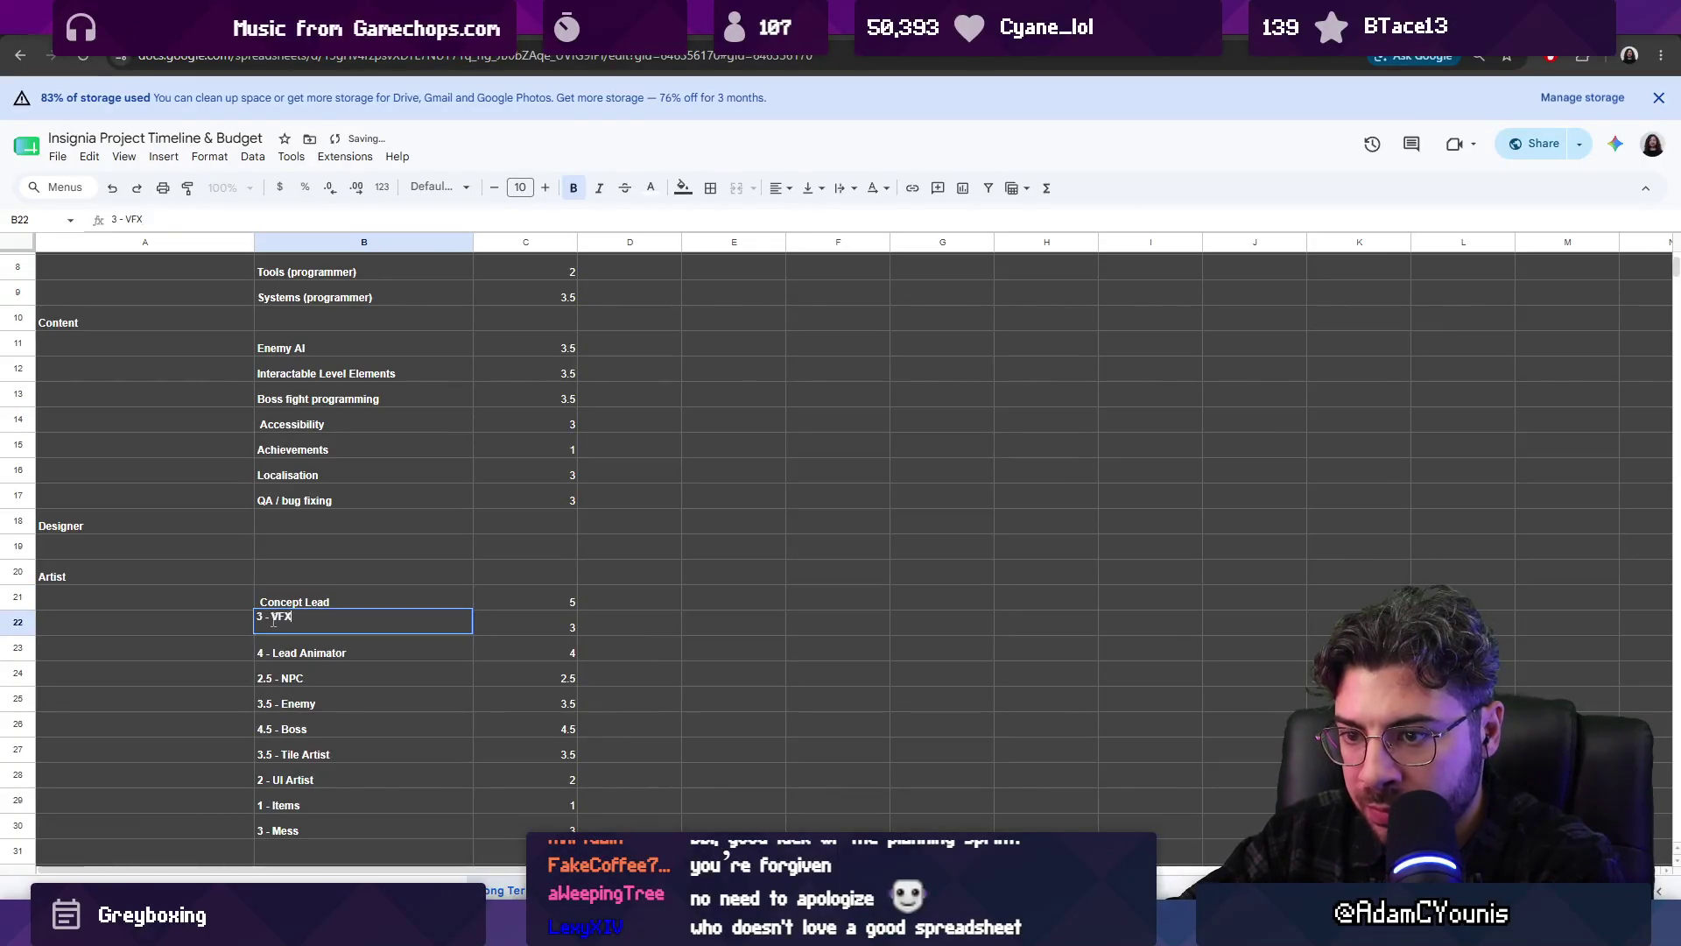
{"action": "key", "text": "shift+Home"}
{"action": "key", "text": "BackSpace"}
{"action": "left_click", "coordinate": [272, 651]}
{"action": "double_click", "coordinate": [271, 651]}
{"action": "left_click", "coordinate": [261, 649]}
{"action": "key", "text": "shift+Home"}
{"action": "key", "text": "BackSpace"}
{"action": "double_click", "coordinate": [271, 678]}
{"action": "left_click", "coordinate": [282, 679]}
{"action": "key", "text": "shift+Home"}
{"action": "key", "text": "BackSpace"}
{"action": "left_click", "coordinate": [266, 653]}
{"action": "left_click", "coordinate": [261, 649]}
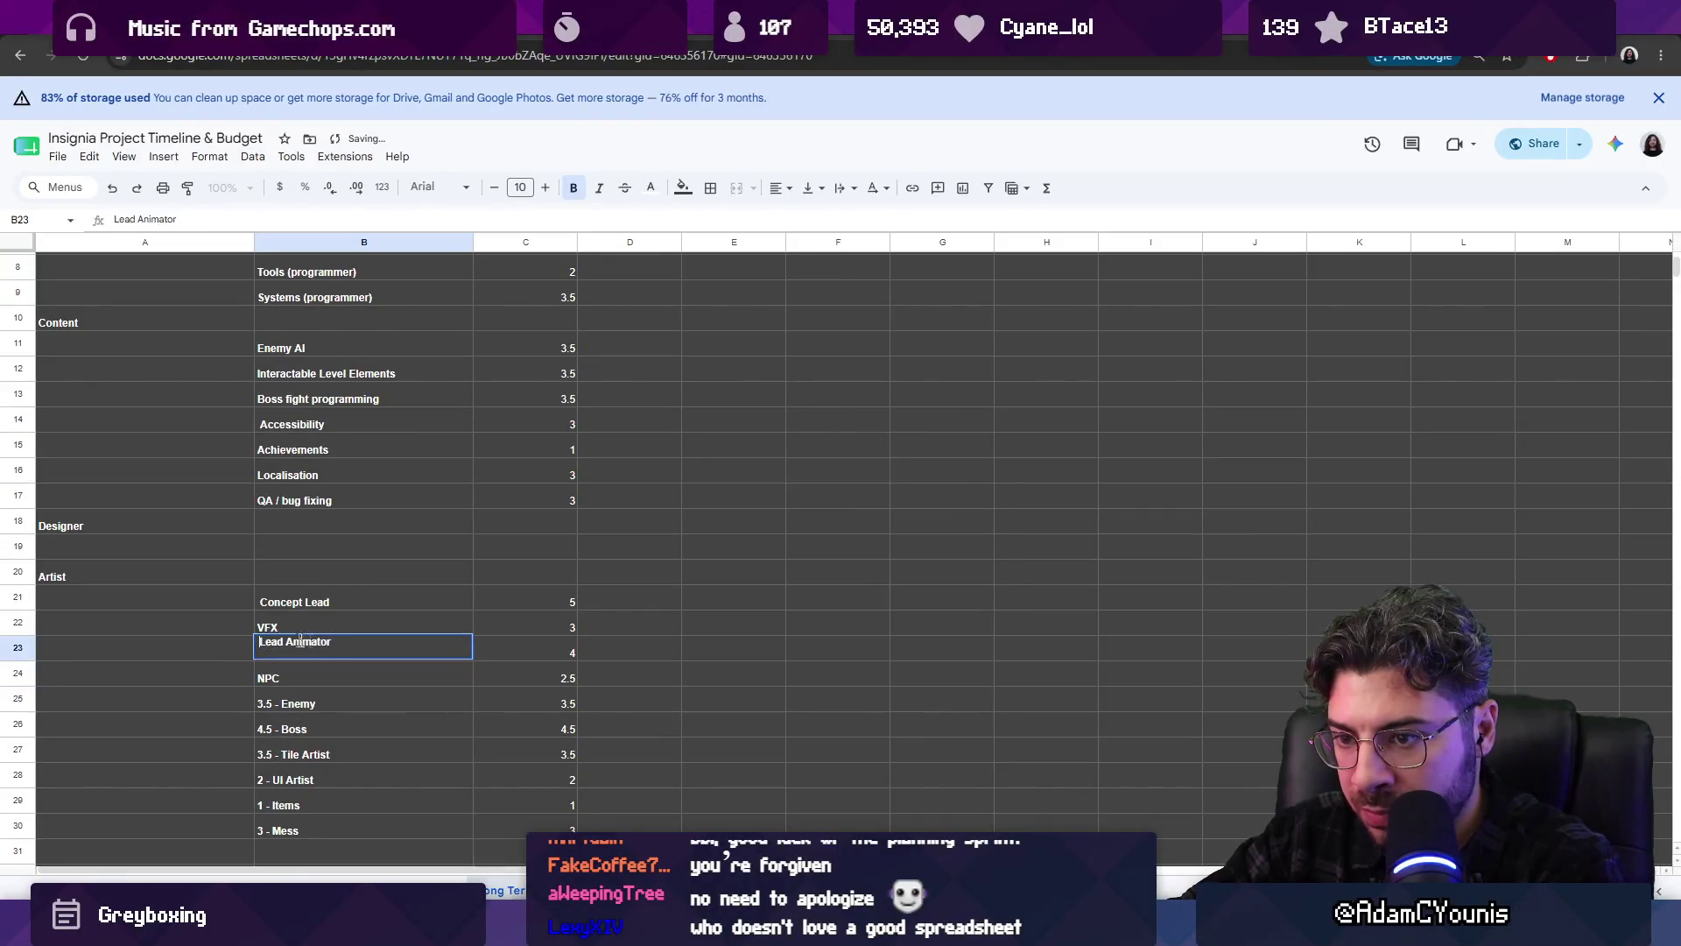
{"action": "key", "text": "BackSpace"}
{"action": "left_click", "coordinate": [295, 702]}
Remove the number prefixes from Enemy, Boss, Tile Artist, UI Artist, Items and Mess
{"action": "double_click", "coordinate": [282, 693]}
{"action": "key", "text": "BackSpace"}
{"action": "left_click", "coordinate": [289, 720]}
{"action": "double_click", "coordinate": [289, 720]}
{"action": "key", "text": "shift+Home"}
{"action": "key", "text": "BackSpace"}
{"action": "double_click", "coordinate": [276, 745]}
{"action": "key", "text": "shift+Home"}
{"action": "key", "text": "BackSpace"}
{"action": "double_click", "coordinate": [278, 771]}
{"action": "key", "text": "shift+Home"}
{"action": "key", "text": "BackSpace"}
{"action": "double_click", "coordinate": [275, 802]}
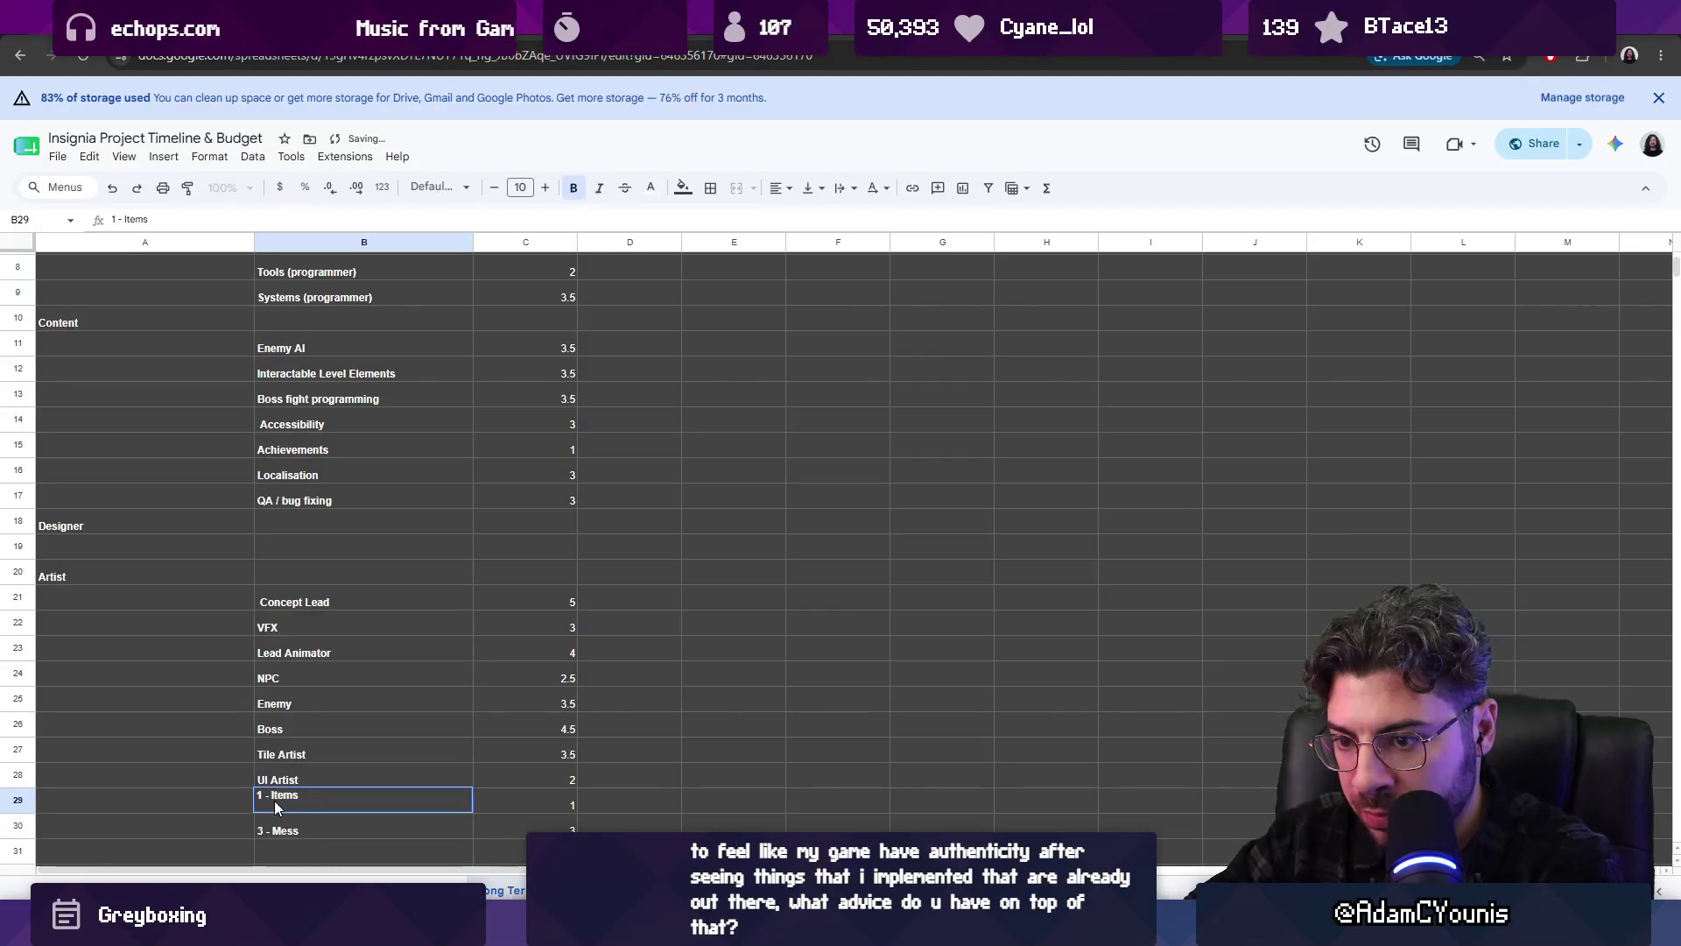
{"action": "key", "text": "BackSpace"}
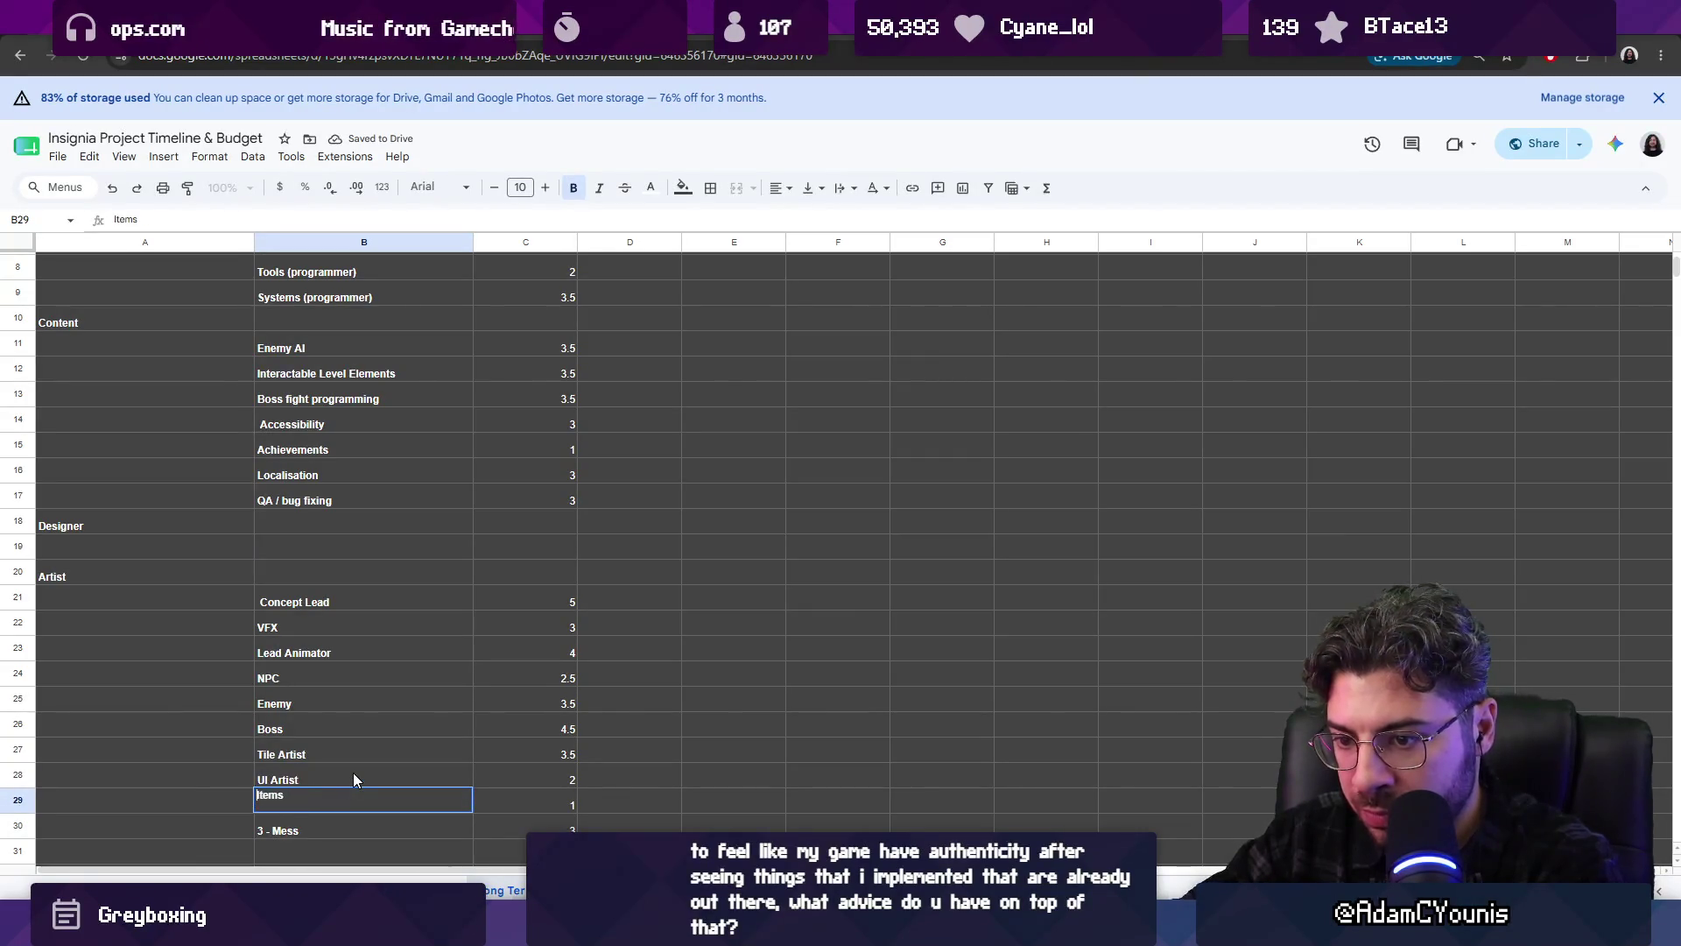
{"action": "double_click", "coordinate": [280, 823]}
{"action": "left_click", "coordinate": [271, 823]}
{"action": "key", "text": "BackSpace"}
{"action": "key", "text": "BackSpace"}
{"action": "key", "text": "BackSpace"}
{"action": "left_click", "coordinate": [261, 648]}
{"action": "scroll", "coordinate": [386, 632], "scroll_direction": "up", "scroll_amount": 2}
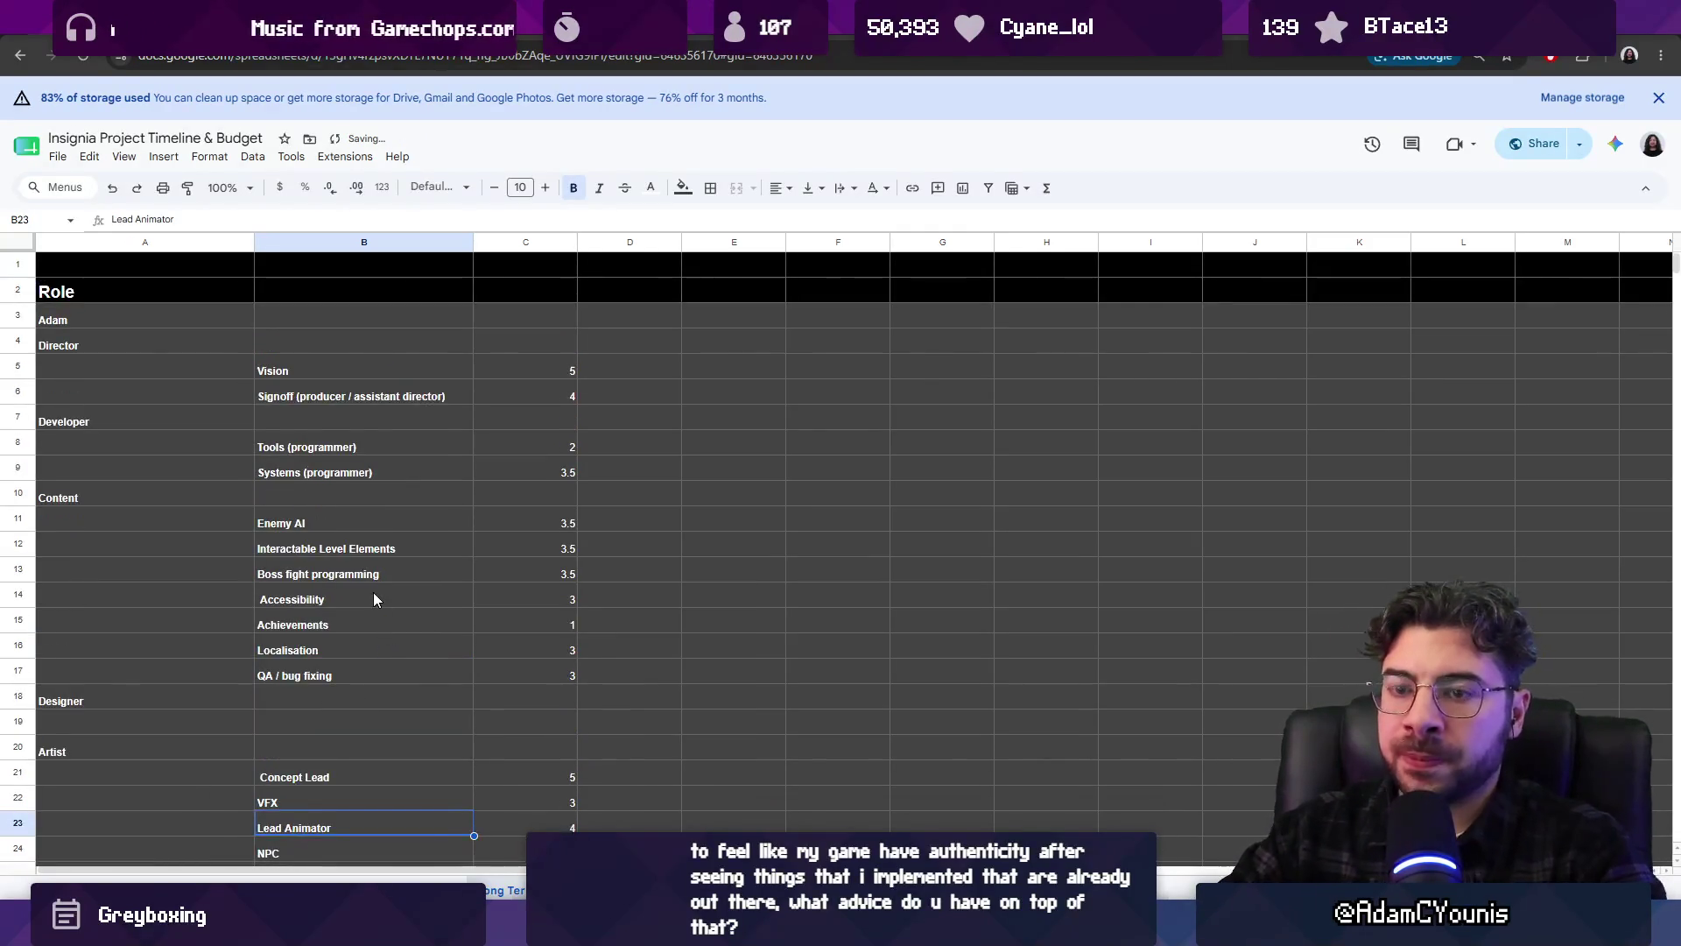
Auto-fit every row height and delete the leading space before Accessibility in column B
{"action": "left_click", "coordinate": [20, 249]}
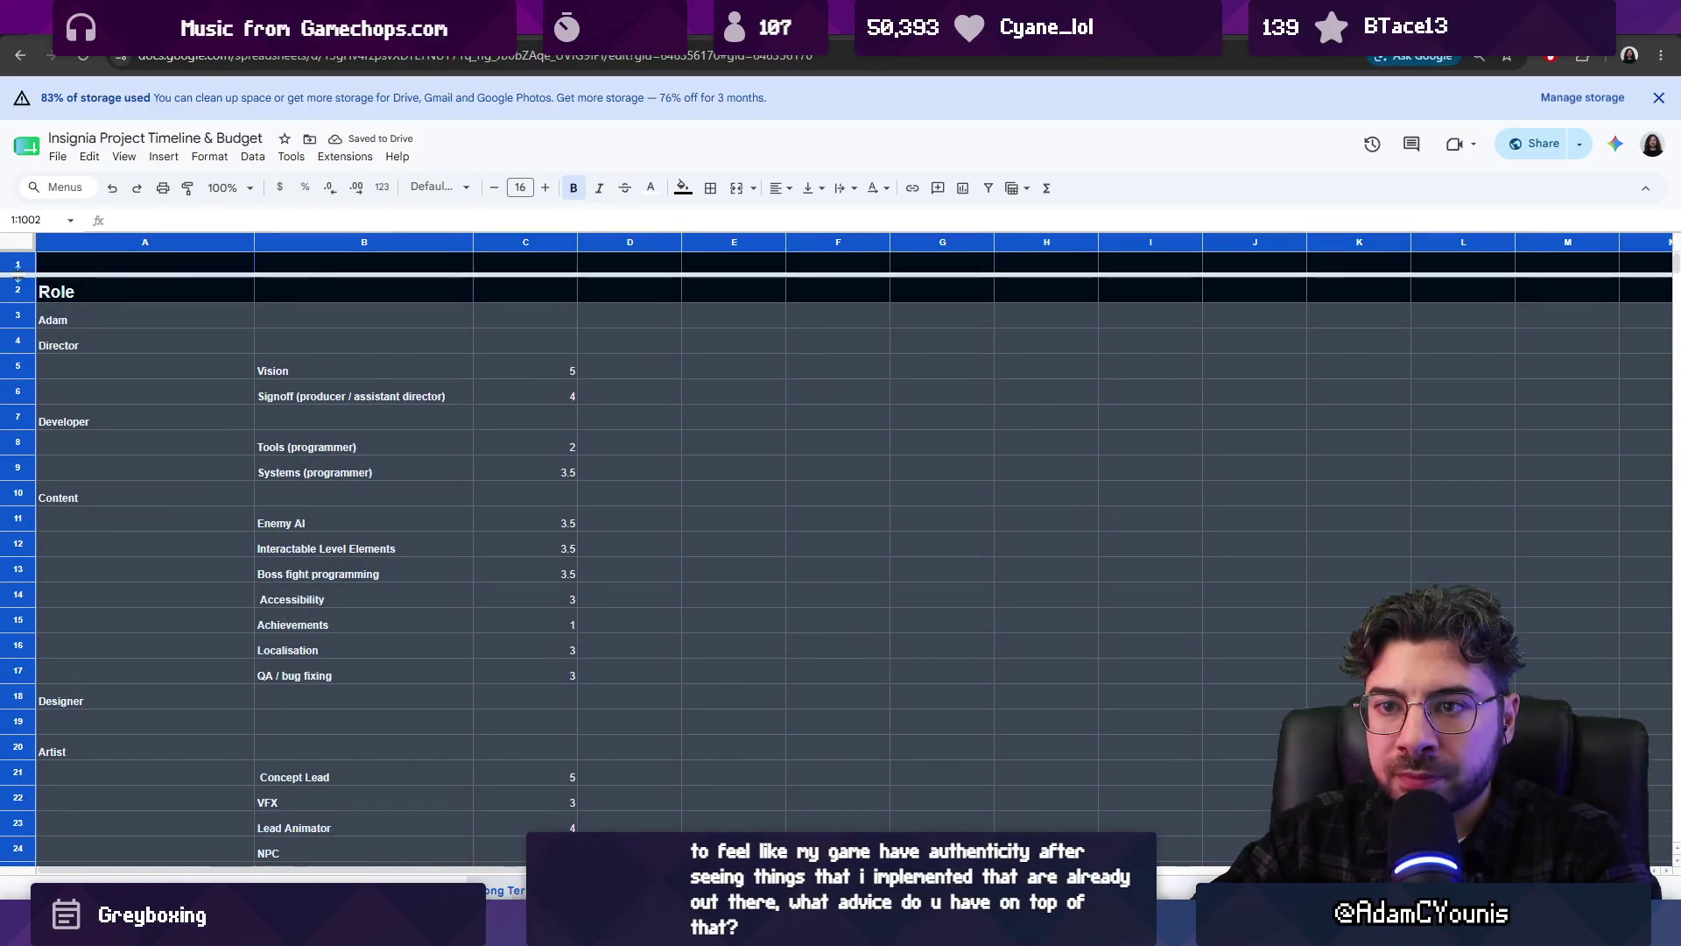
{"action": "double_click", "coordinate": [17, 276]}
{"action": "left_click", "coordinate": [299, 446]}
{"action": "double_click", "coordinate": [271, 555]}
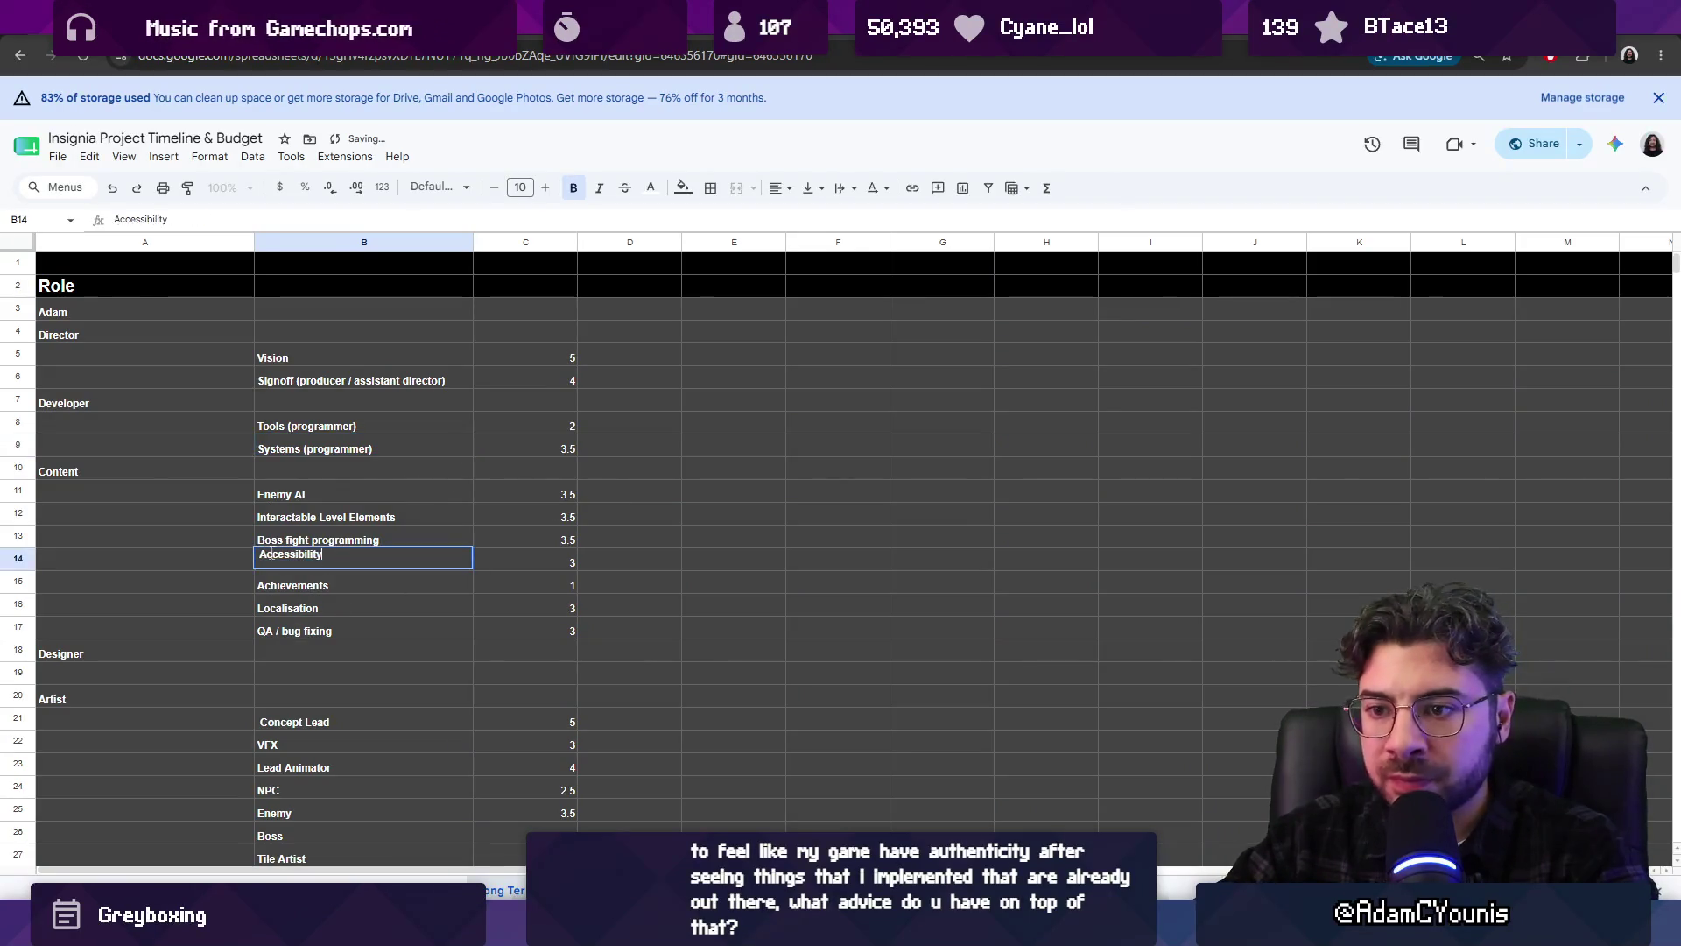
{"action": "key", "text": "Home"}
{"action": "key", "text": "Delete"}
{"action": "key", "text": "Return"}
{"action": "key", "text": "Down"}
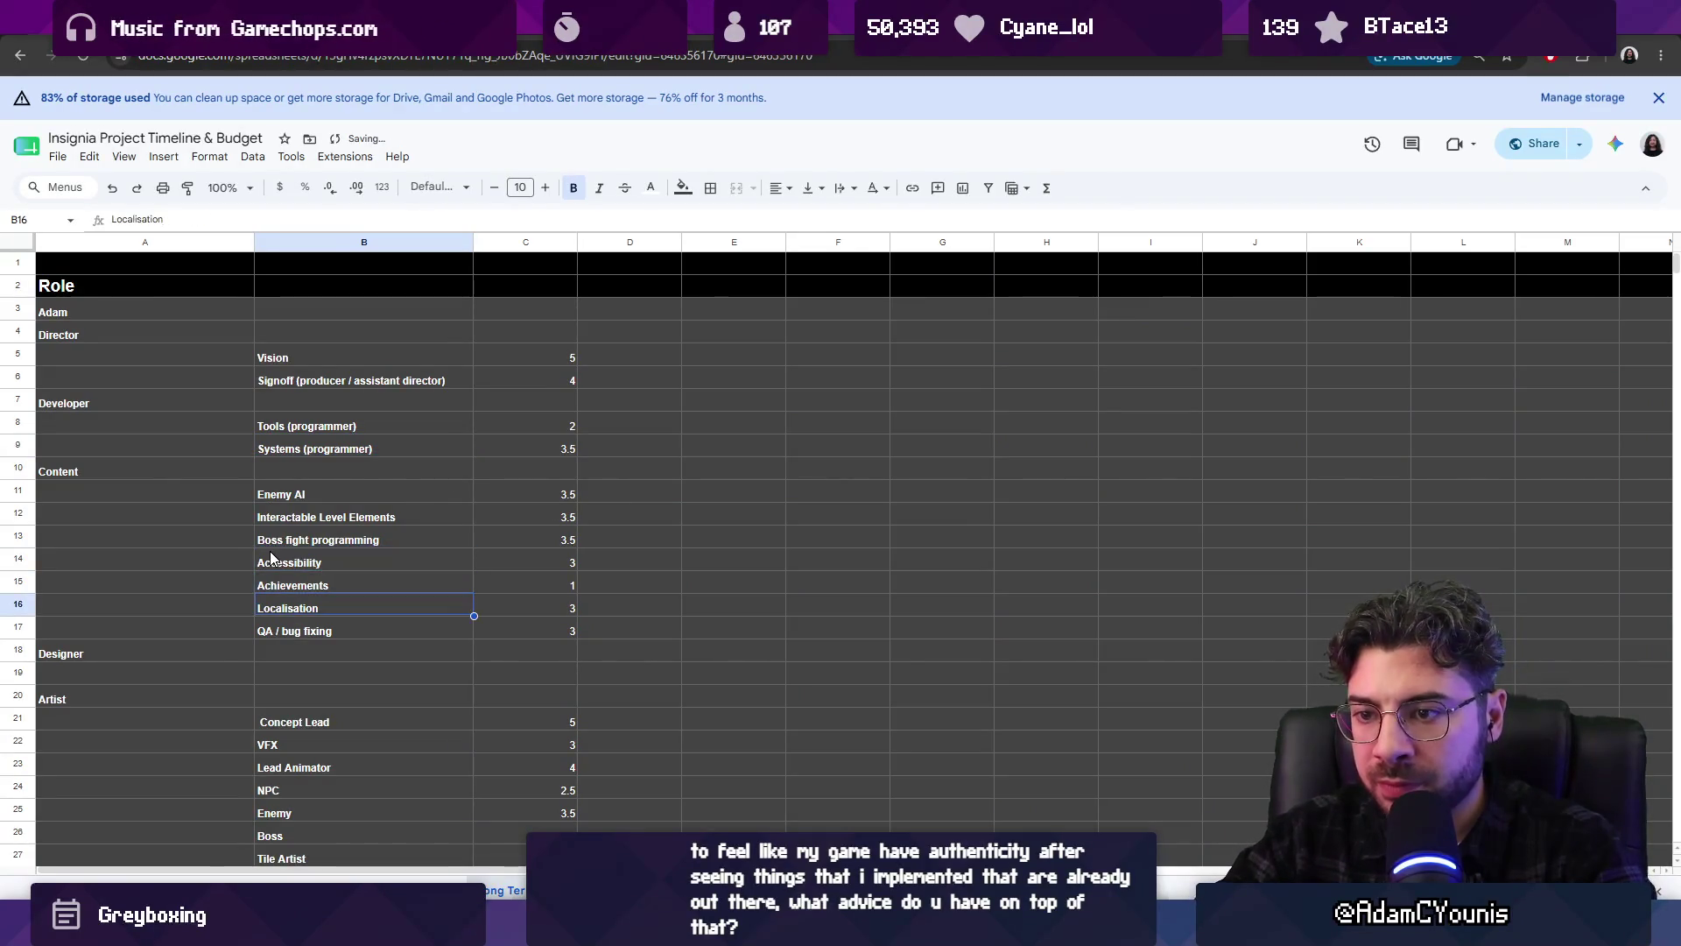
{"action": "key", "text": "Down"}
{"action": "key", "text": "Up"}
{"action": "key", "text": "Up"}
{"action": "key", "text": "Return"}
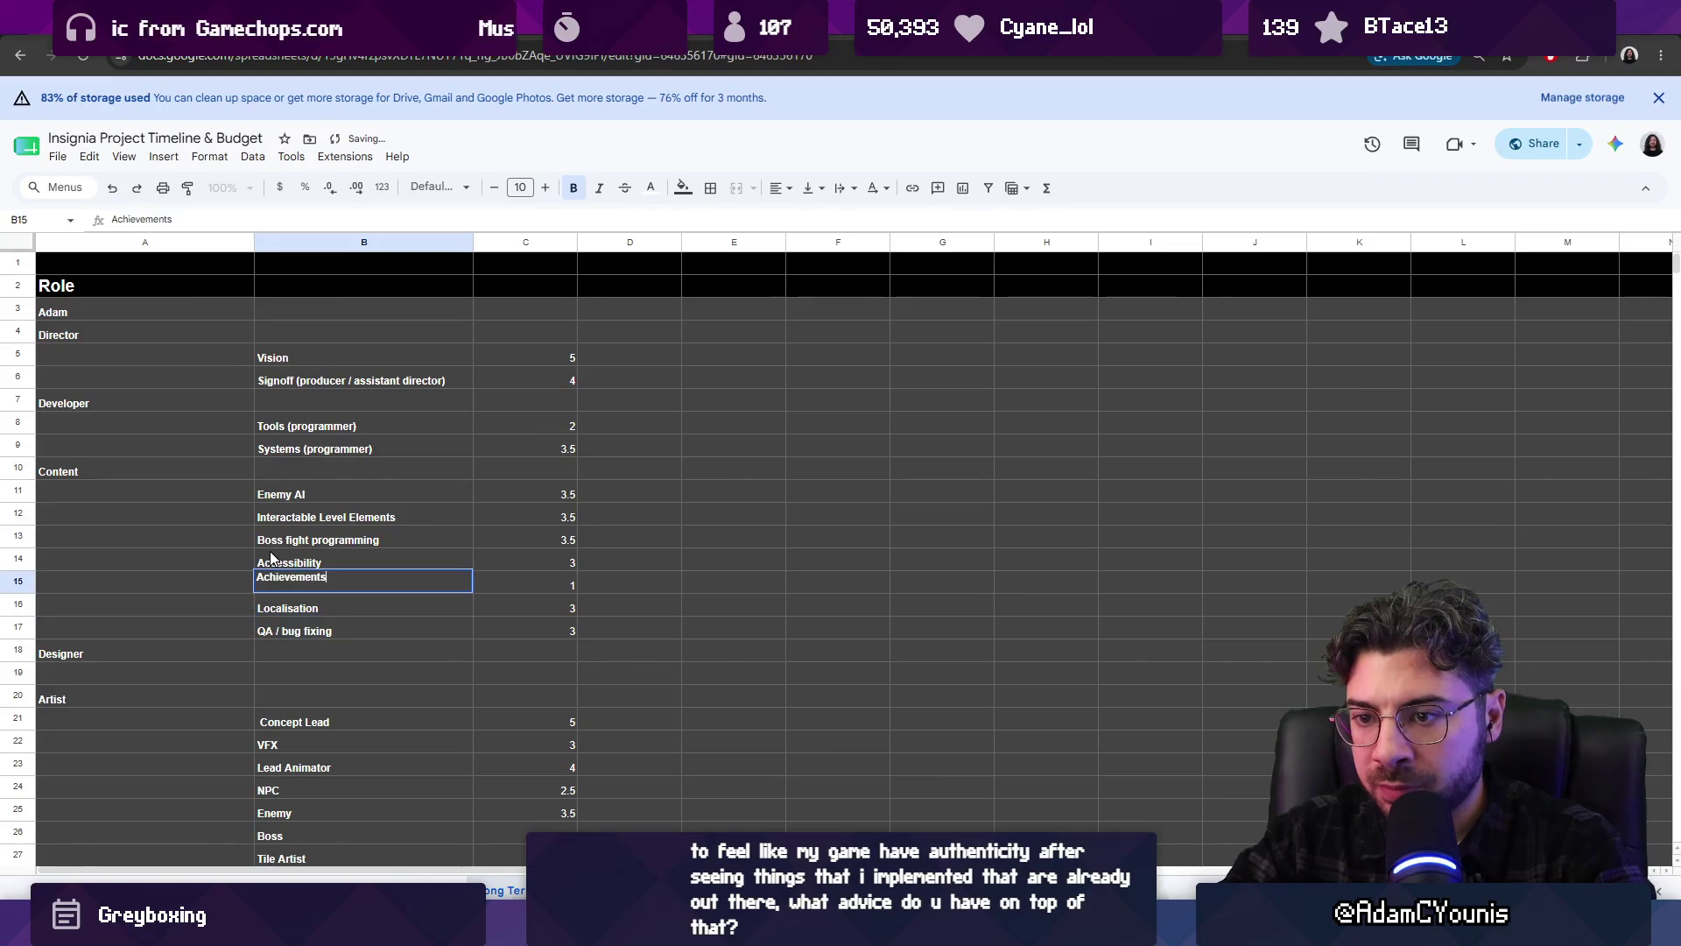
{"action": "left_click", "coordinate": [548, 543]}
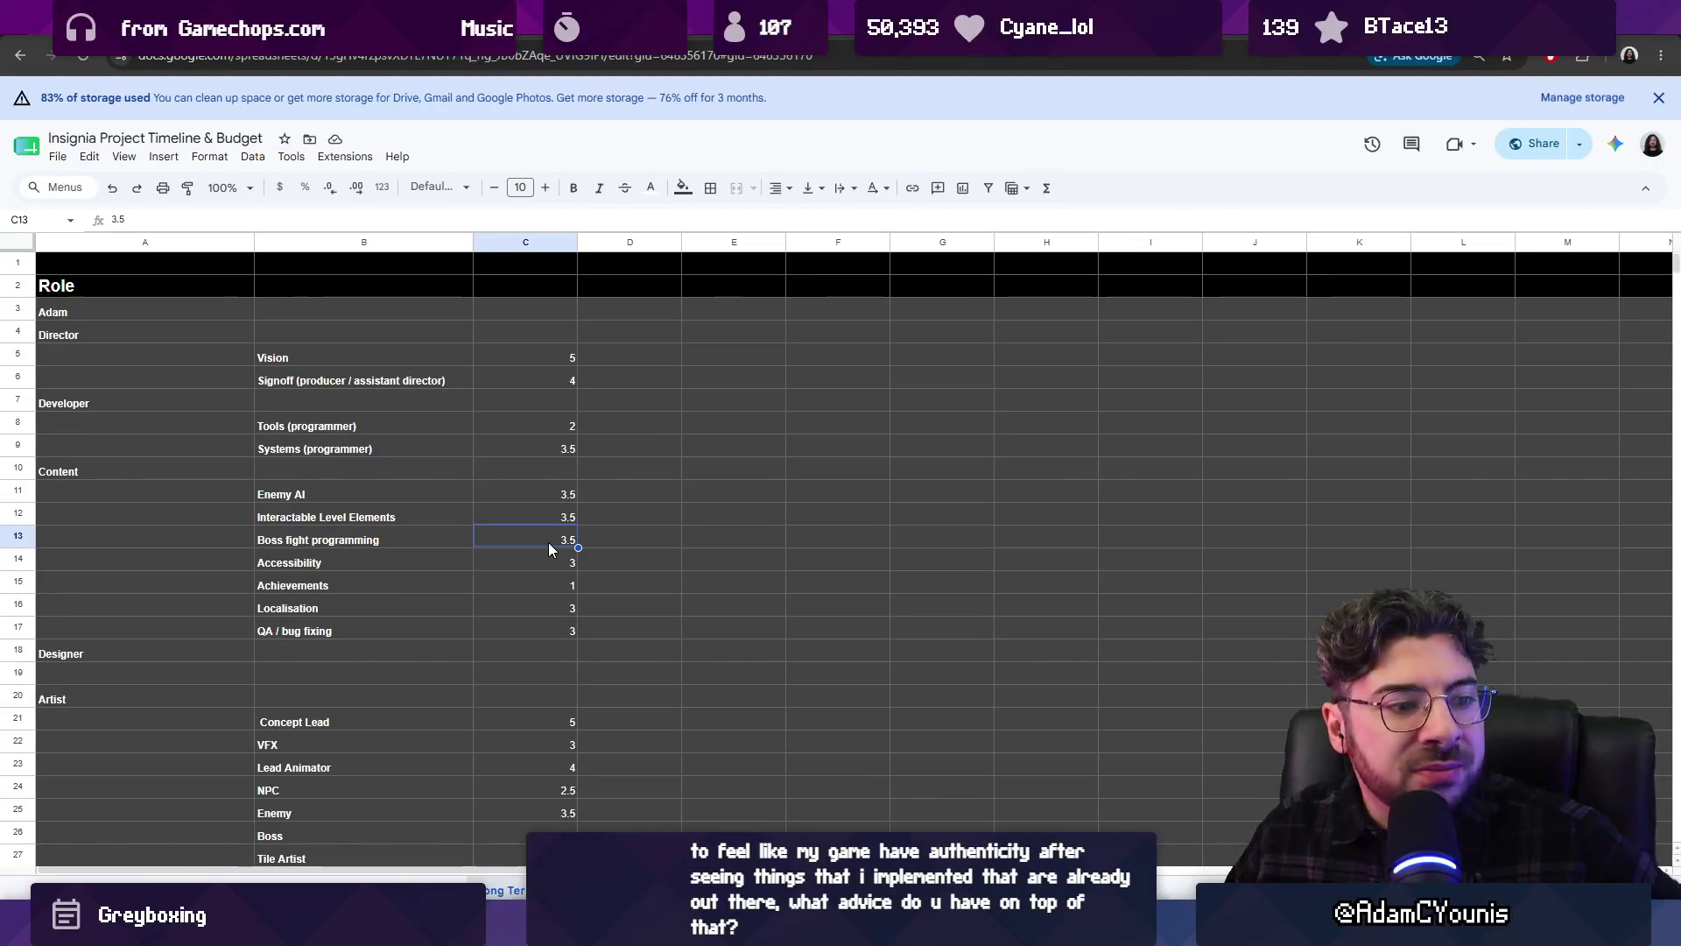
{"action": "left_click", "coordinate": [737, 470]}
Copy the Scenario task names from column A into column B and clear the originals
{"action": "scroll", "coordinate": [616, 437], "scroll_direction": "down", "scroll_amount": 2}
{"action": "scroll", "coordinate": [616, 438], "scroll_direction": "down", "scroll_amount": 5}
{"action": "scroll", "coordinate": [365, 459], "scroll_direction": "up", "scroll_amount": 2}
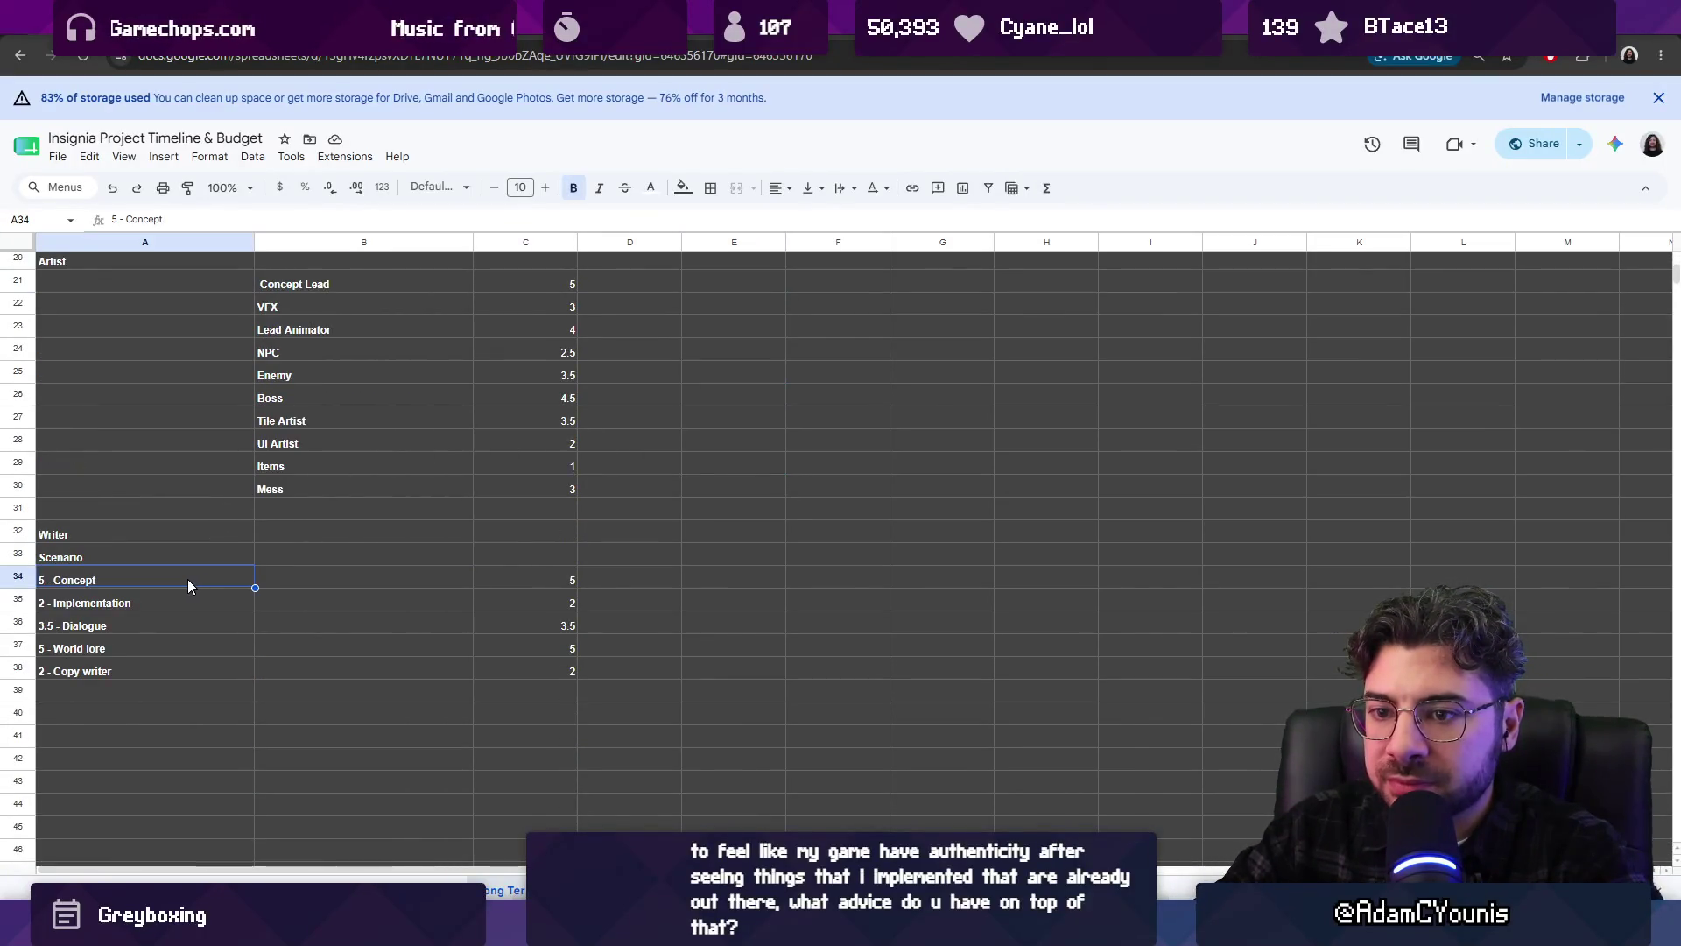
{"action": "mouse_move", "coordinate": [172, 666]}
{"action": "left_mouse_down"}
{"action": "mouse_move", "coordinate": [151, 571]}
{"action": "mouse_move", "coordinate": [175, 689]}
{"action": "left_mouse_up"}
{"action": "key", "text": "ctrl+c"}
{"action": "left_click", "coordinate": [326, 579]}
{"action": "key", "text": "ctrl+v"}
{"action": "left_click", "coordinate": [190, 578]}
{"action": "key", "text": "Delete"}
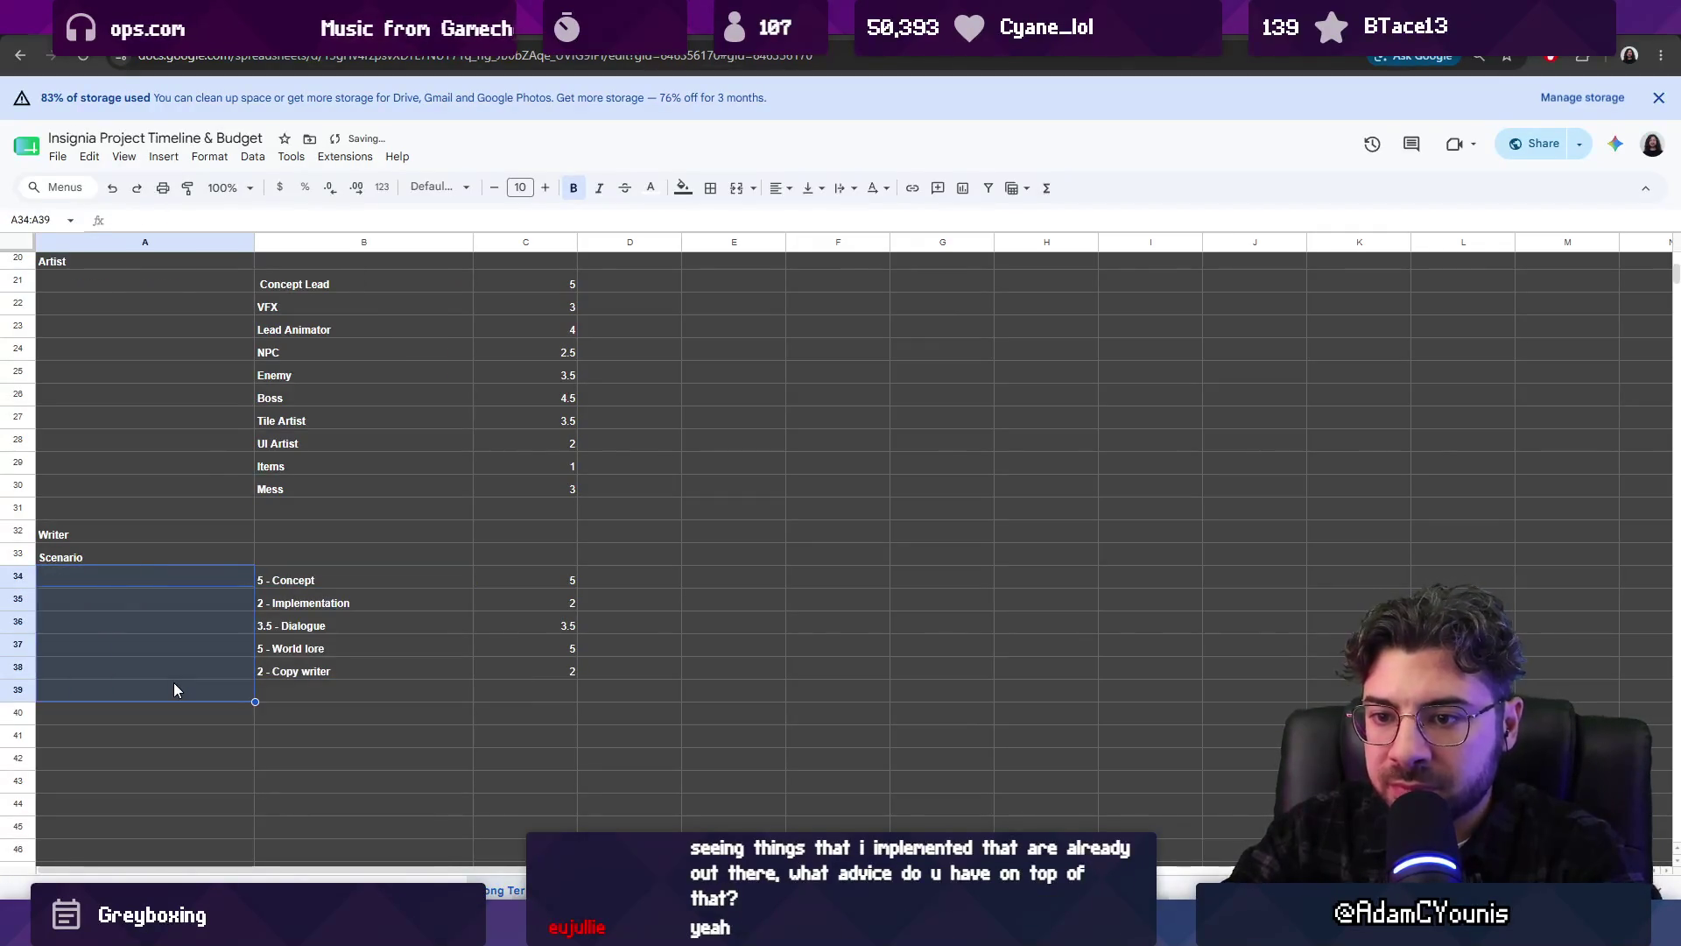
{"action": "scroll", "coordinate": [305, 637], "scroll_direction": "up", "scroll_amount": 4}
{"action": "scroll", "coordinate": [293, 652], "scroll_direction": "down", "scroll_amount": 2}
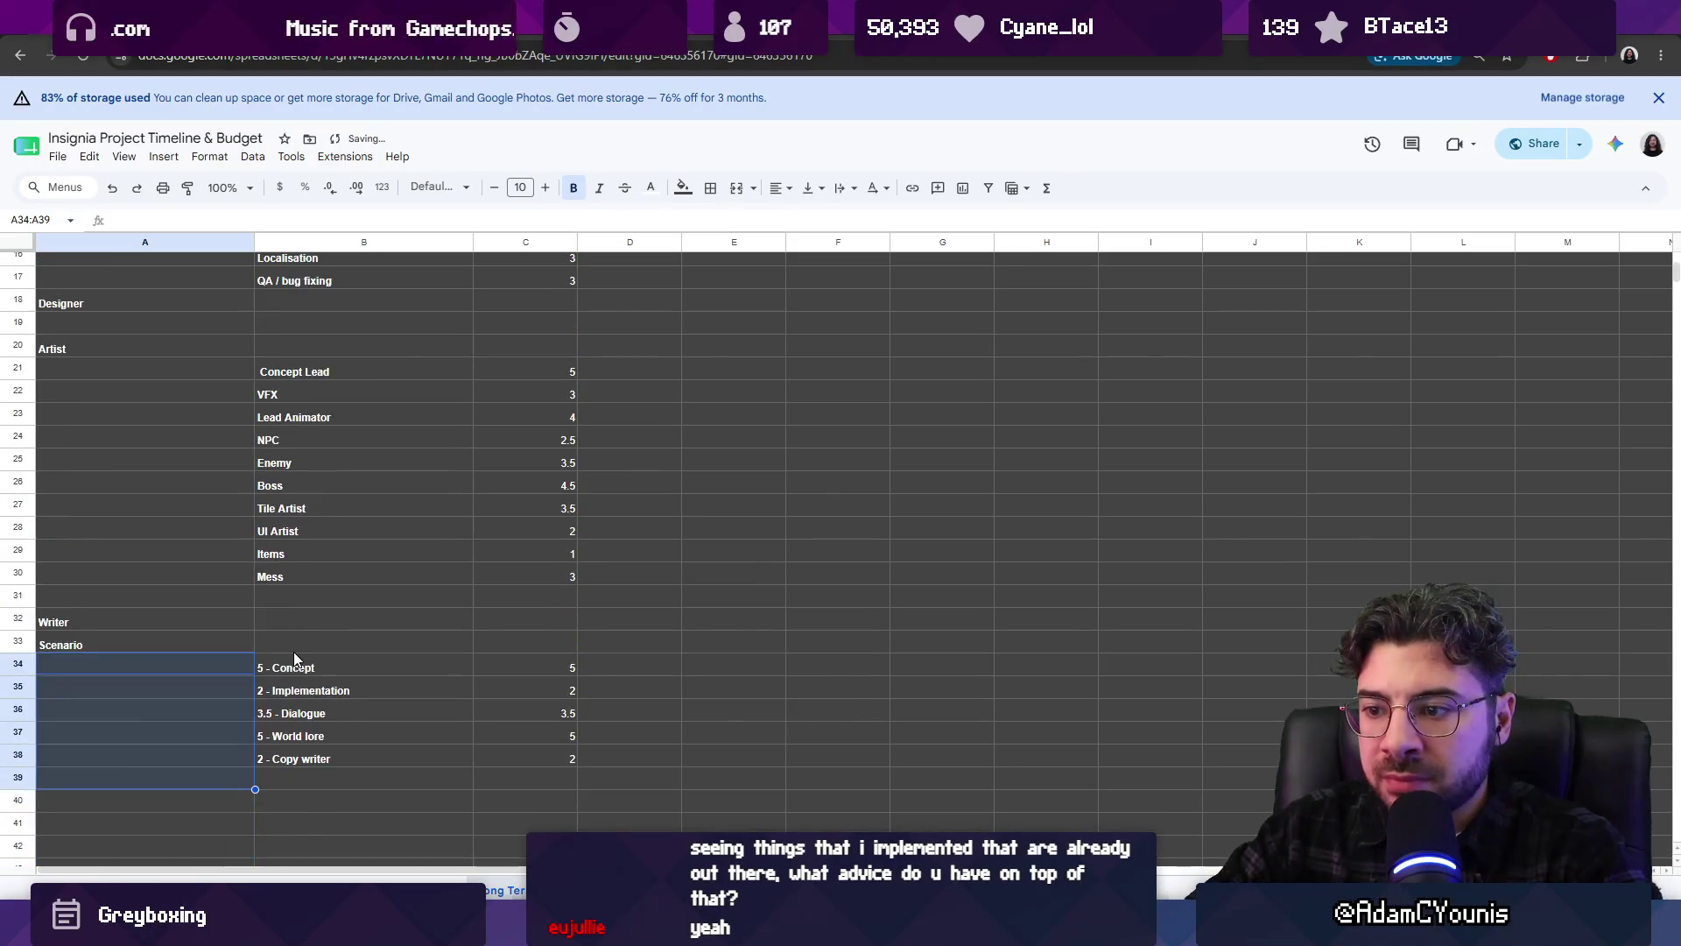
Remove the number prefixes from Concept, Implementation, Dialogue, World lore and Copy writer
{"action": "left_click", "coordinate": [289, 667]}
{"action": "double_click", "coordinate": [289, 668]}
{"action": "key", "text": "Home"}
{"action": "key", "text": "Delete"}
{"action": "key", "text": "Delete"}
{"action": "key", "text": "Delete"}
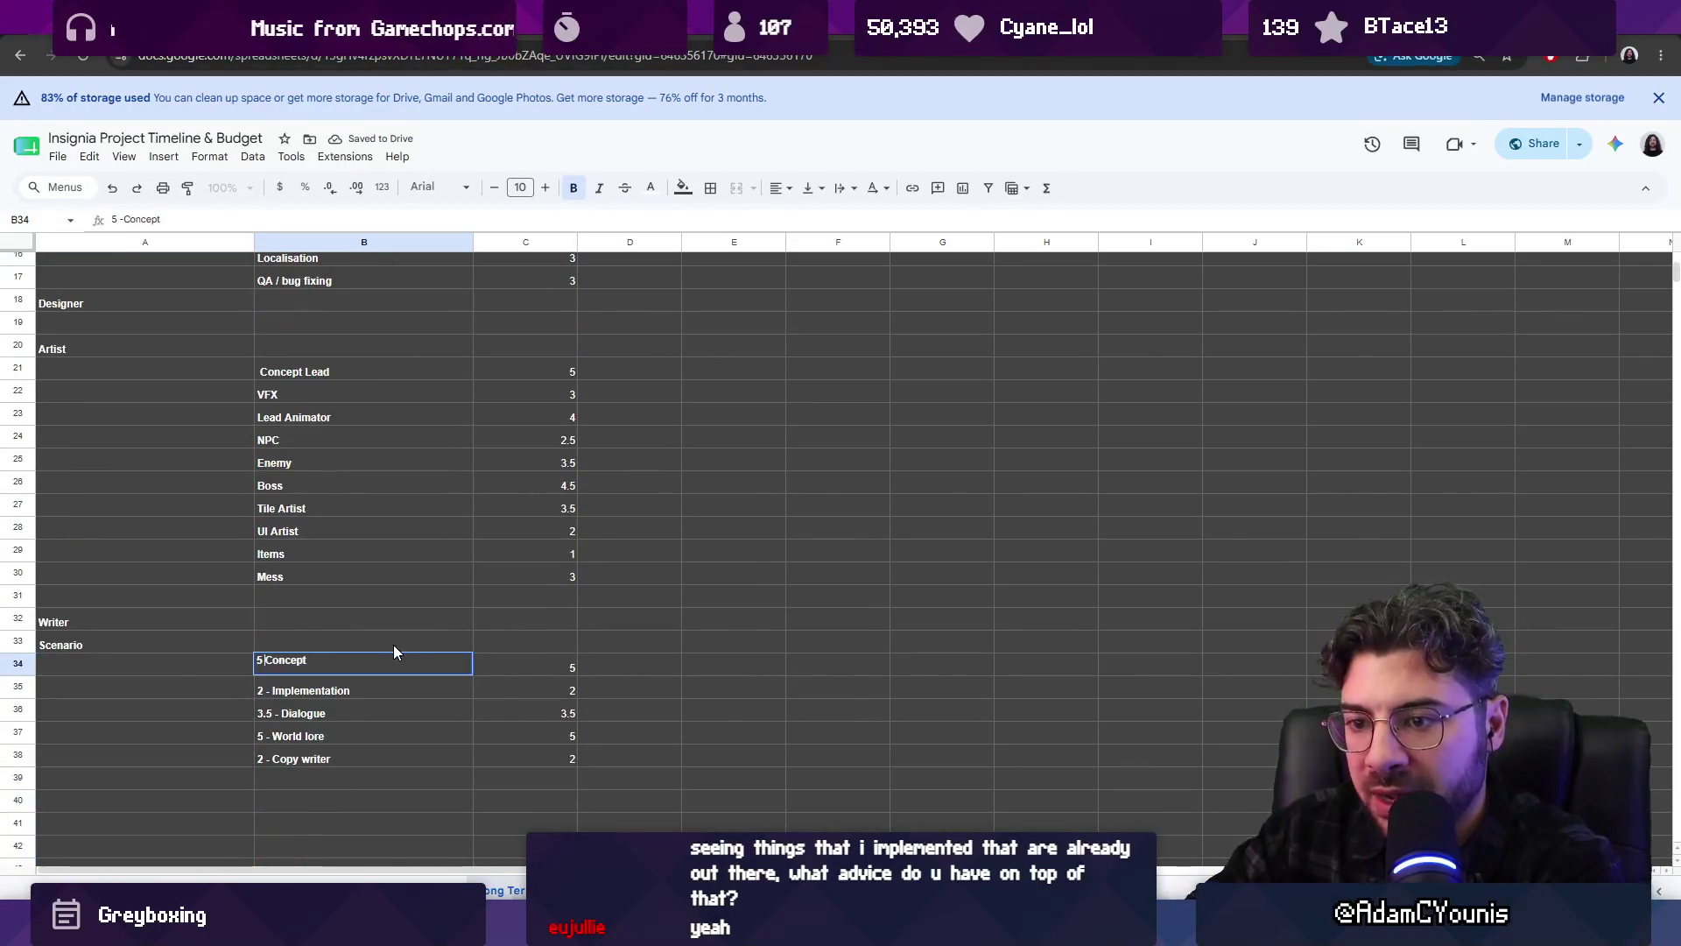
{"action": "left_click", "coordinate": [274, 690]}
{"action": "double_click", "coordinate": [333, 684]}
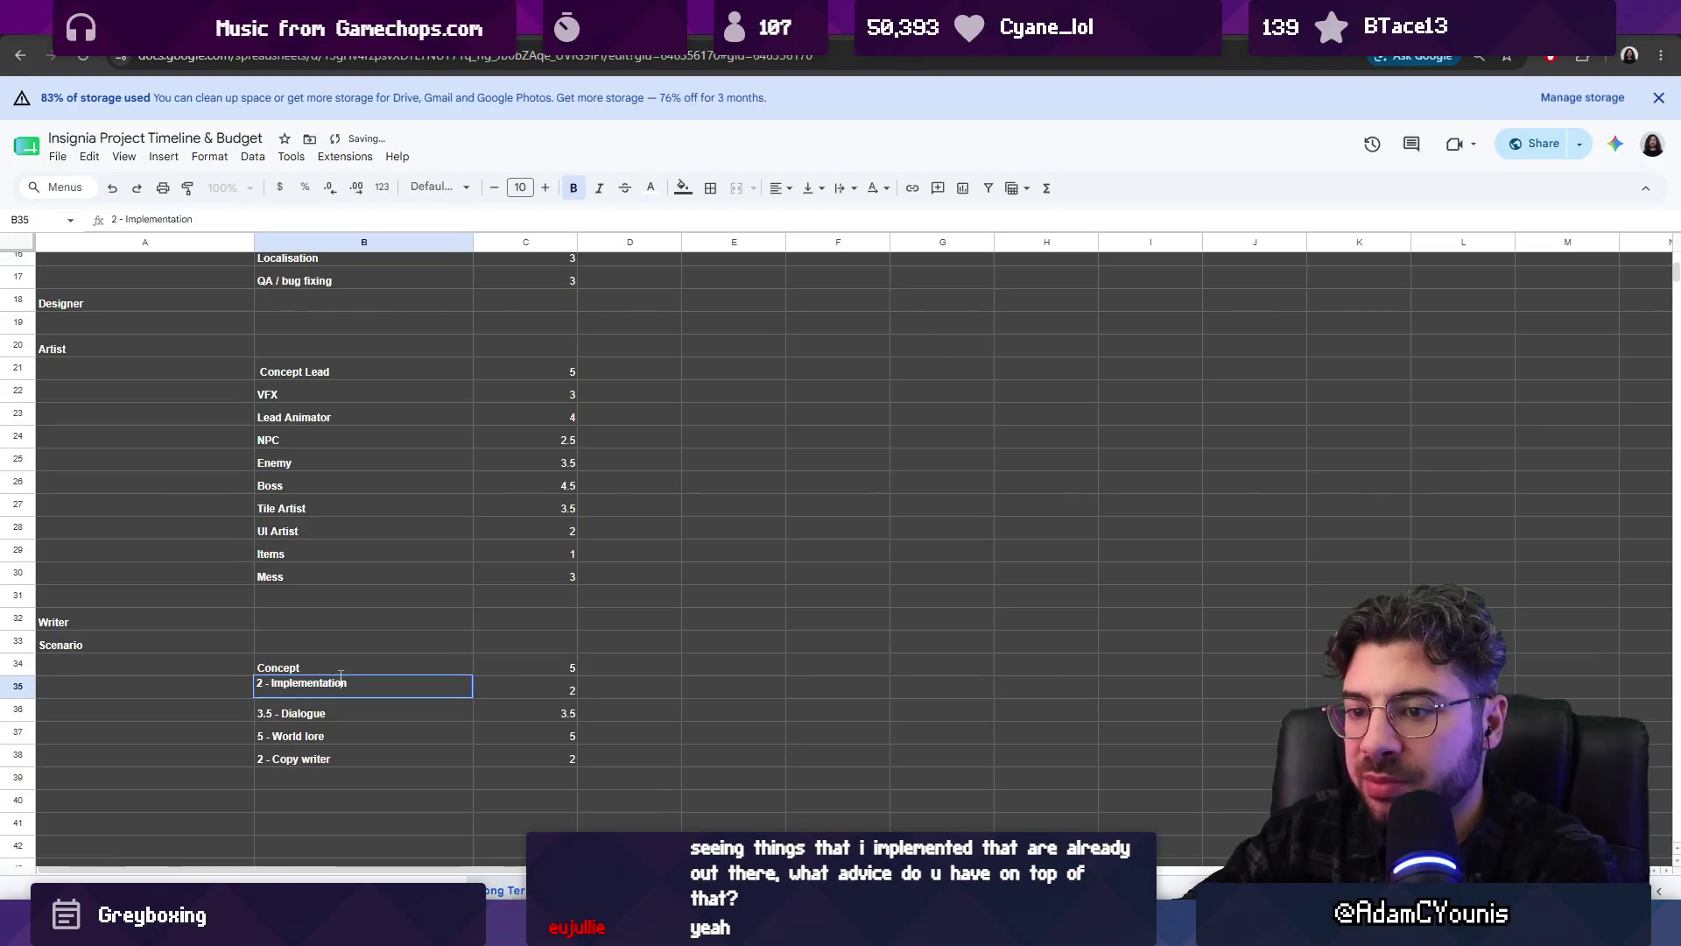
{"action": "key", "text": "Home"}
{"action": "key", "text": "Delete"}
{"action": "key", "text": "Delete"}
{"action": "key", "text": "Delete"}
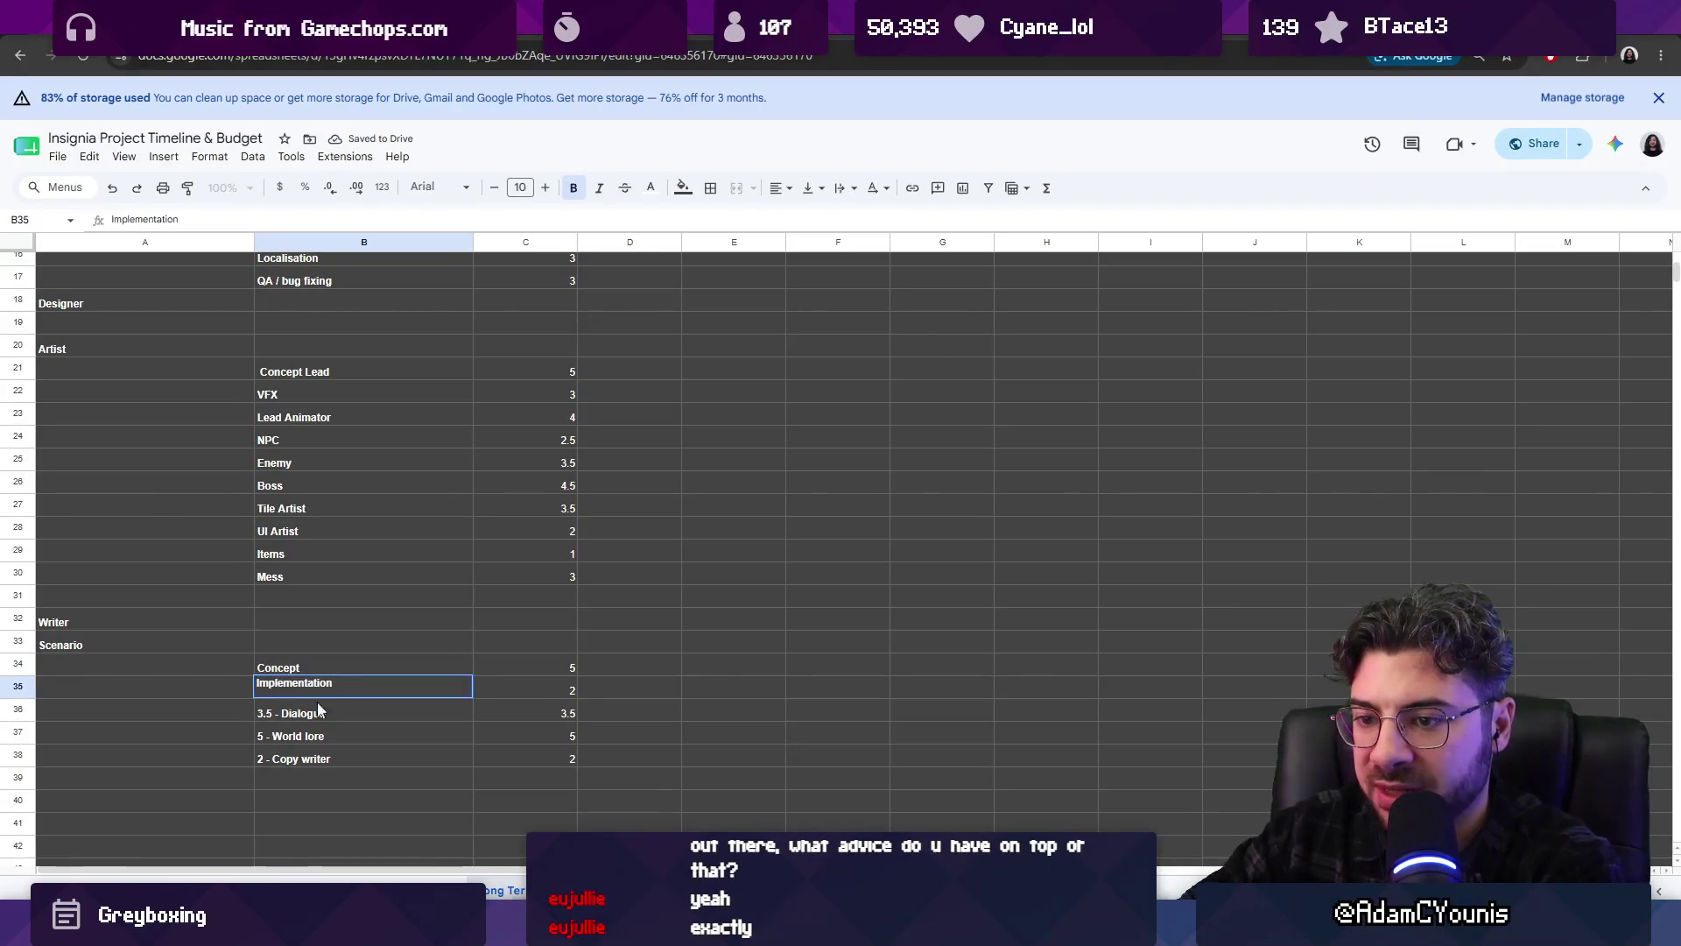
{"action": "double_click", "coordinate": [299, 720]}
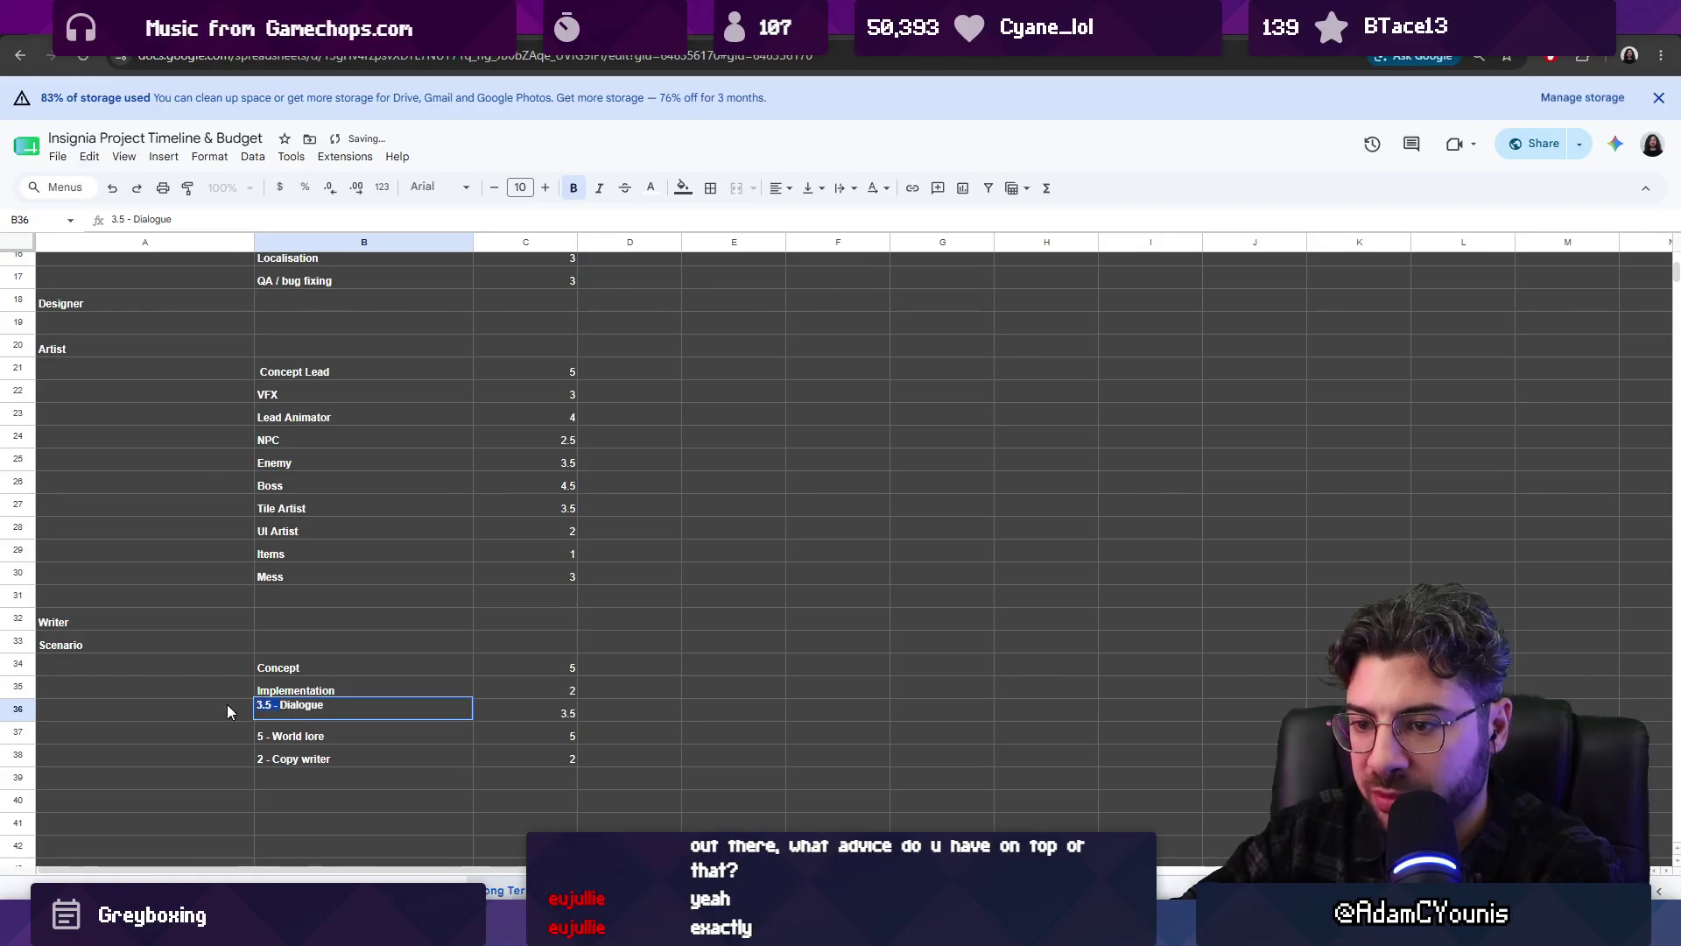
{"action": "key", "text": "BackSpace"}
{"action": "key", "text": "BackSpace"}
{"action": "key", "text": "BackSpace"}
{"action": "double_click", "coordinate": [272, 735]}
{"action": "key", "text": "Delete"}
{"action": "key", "text": "Delete"}
{"action": "key", "text": "Delete"}
{"action": "double_click", "coordinate": [273, 758]}
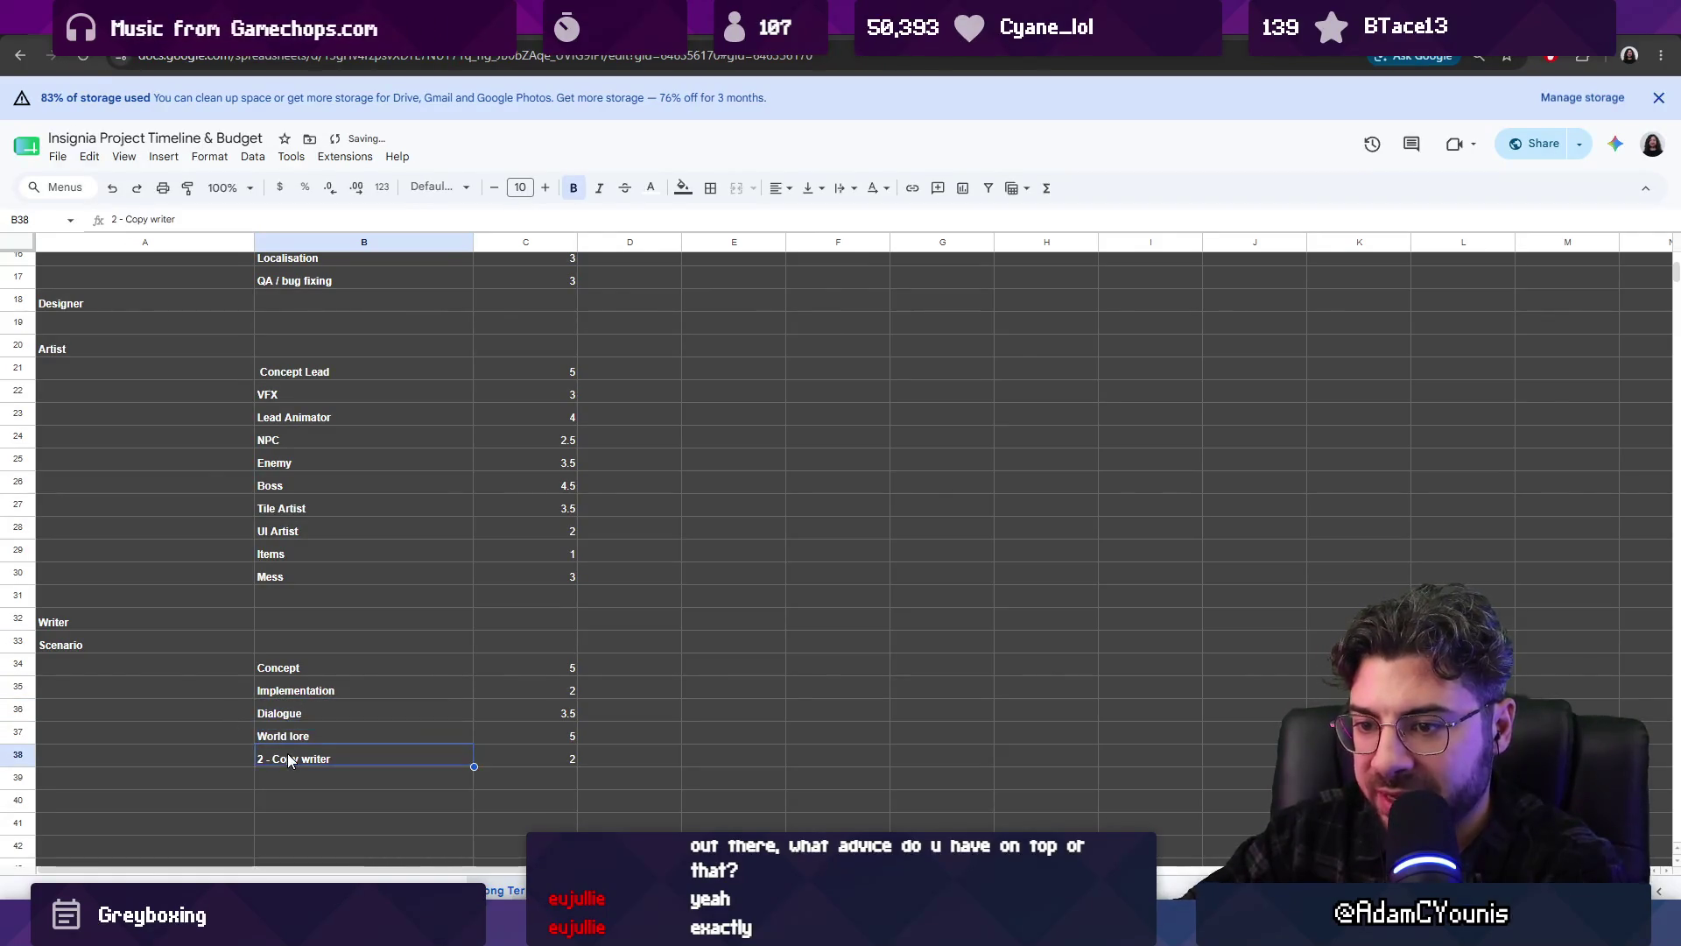
{"action": "key", "text": "BackSpace"}
{"action": "key", "text": "BackSpace"}
{"action": "key", "text": "BackSpace"}
{"action": "left_click", "coordinate": [334, 780]}
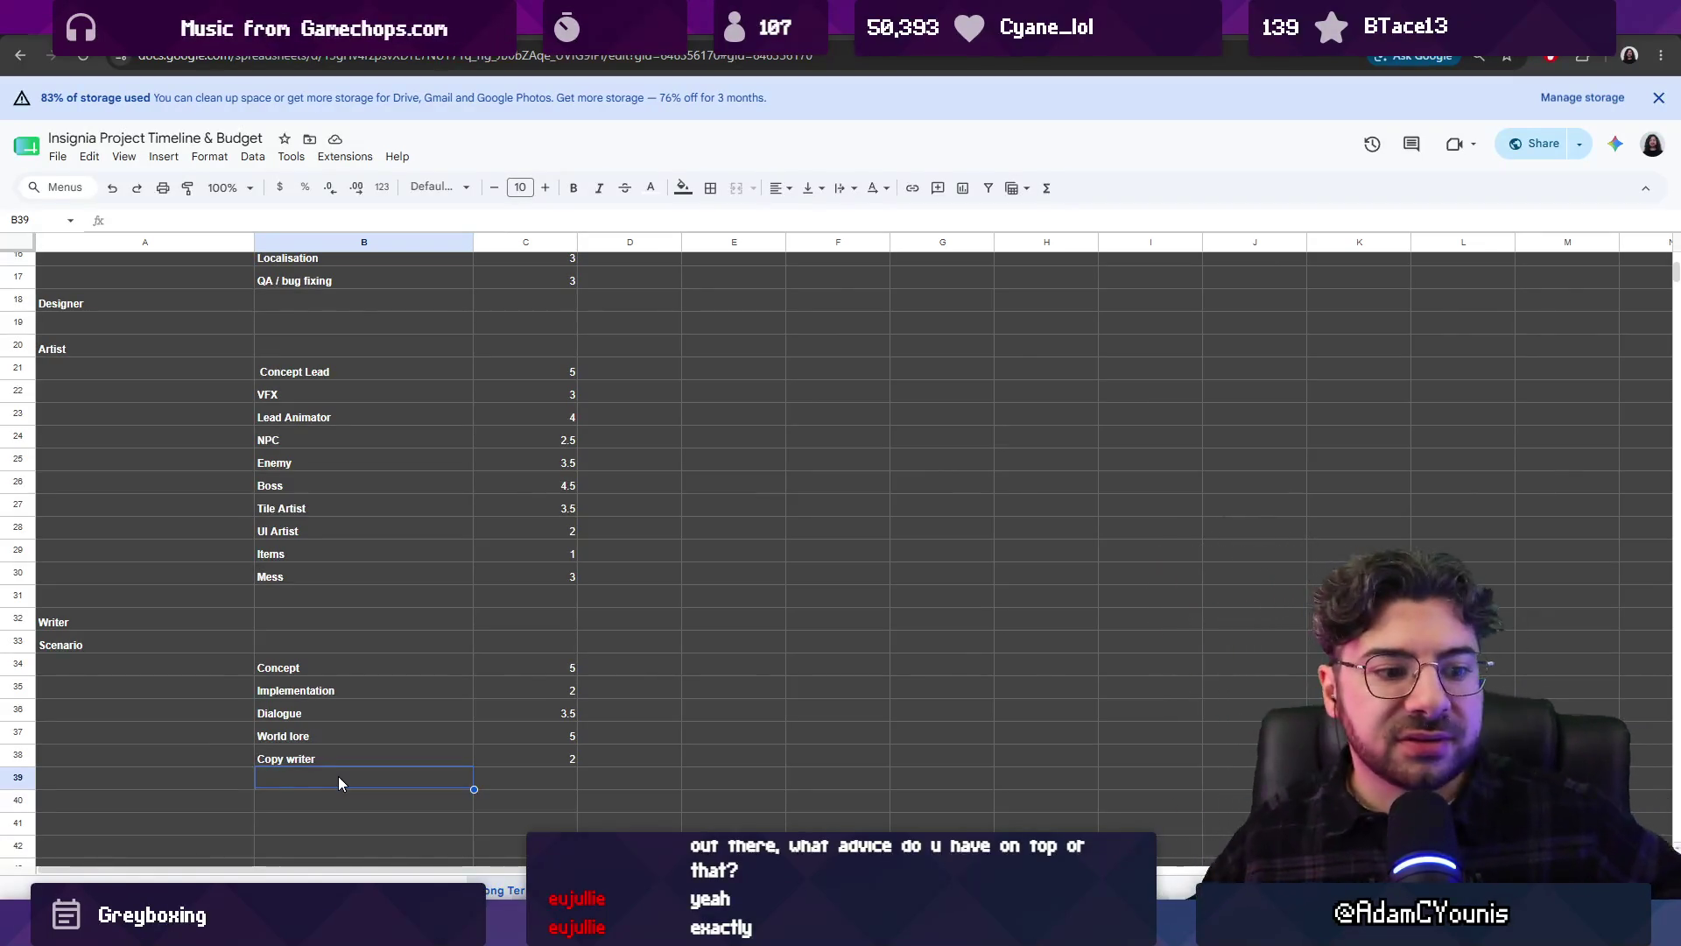
Bold the Director role cell and select the task names and effort values
{"action": "scroll", "coordinate": [377, 561], "scroll_direction": "up", "scroll_amount": 4}
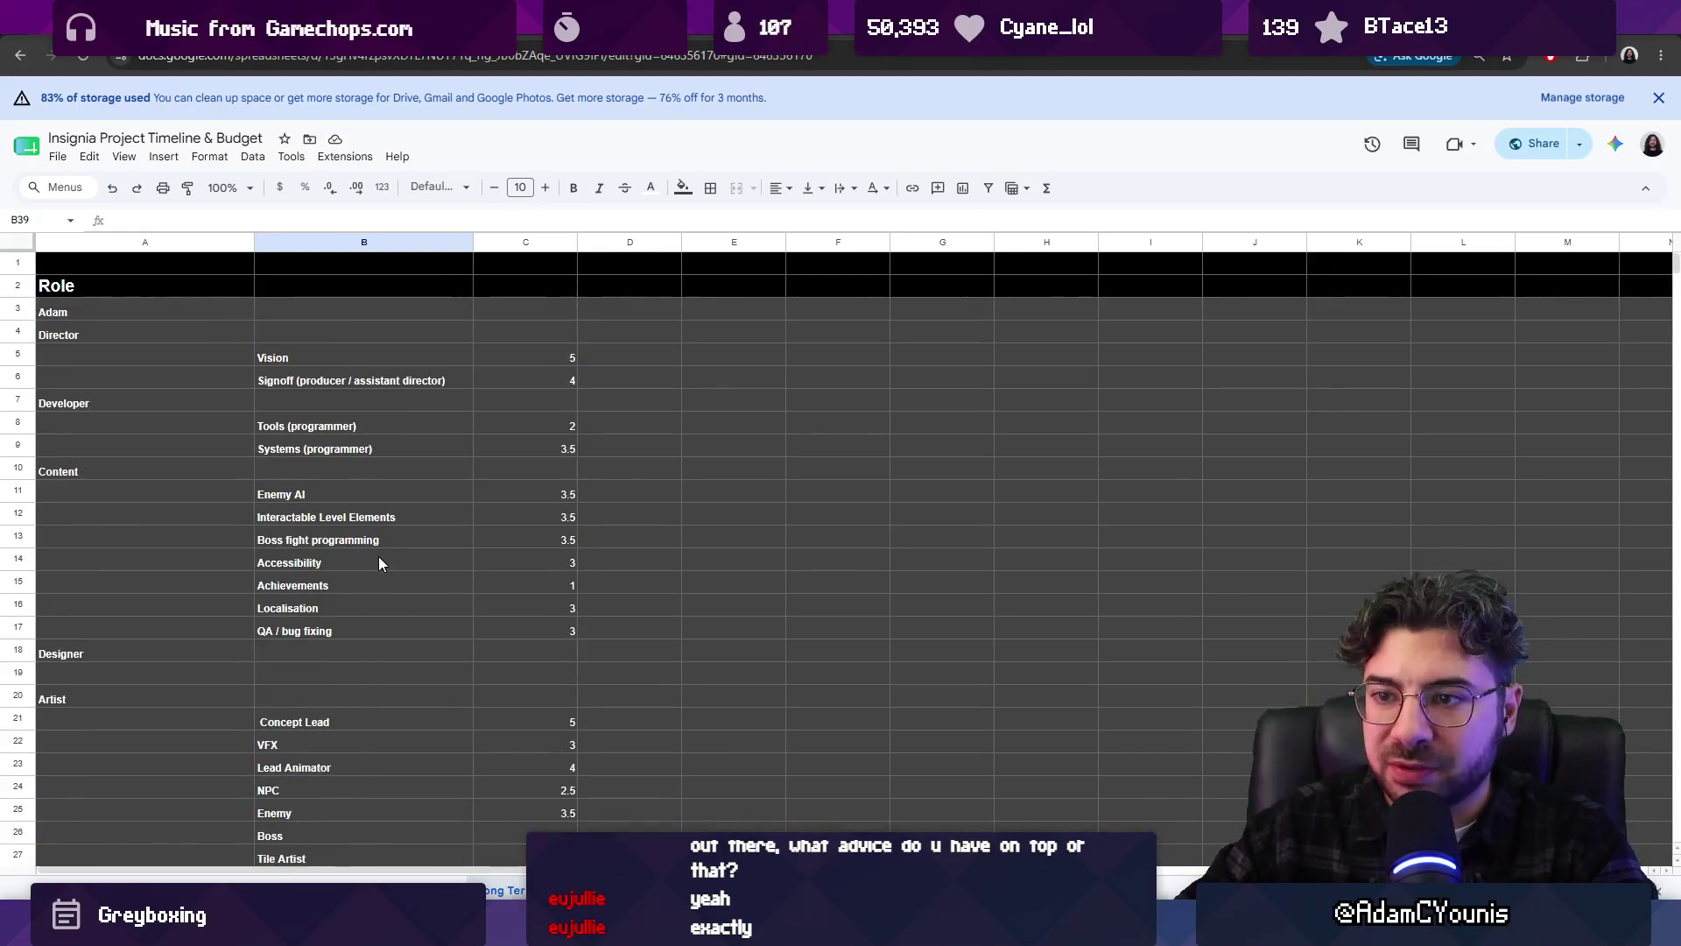
{"action": "left_click", "coordinate": [140, 328]}
{"action": "key", "text": "ctrl+b"}
{"action": "key", "text": "ctrl+b"}
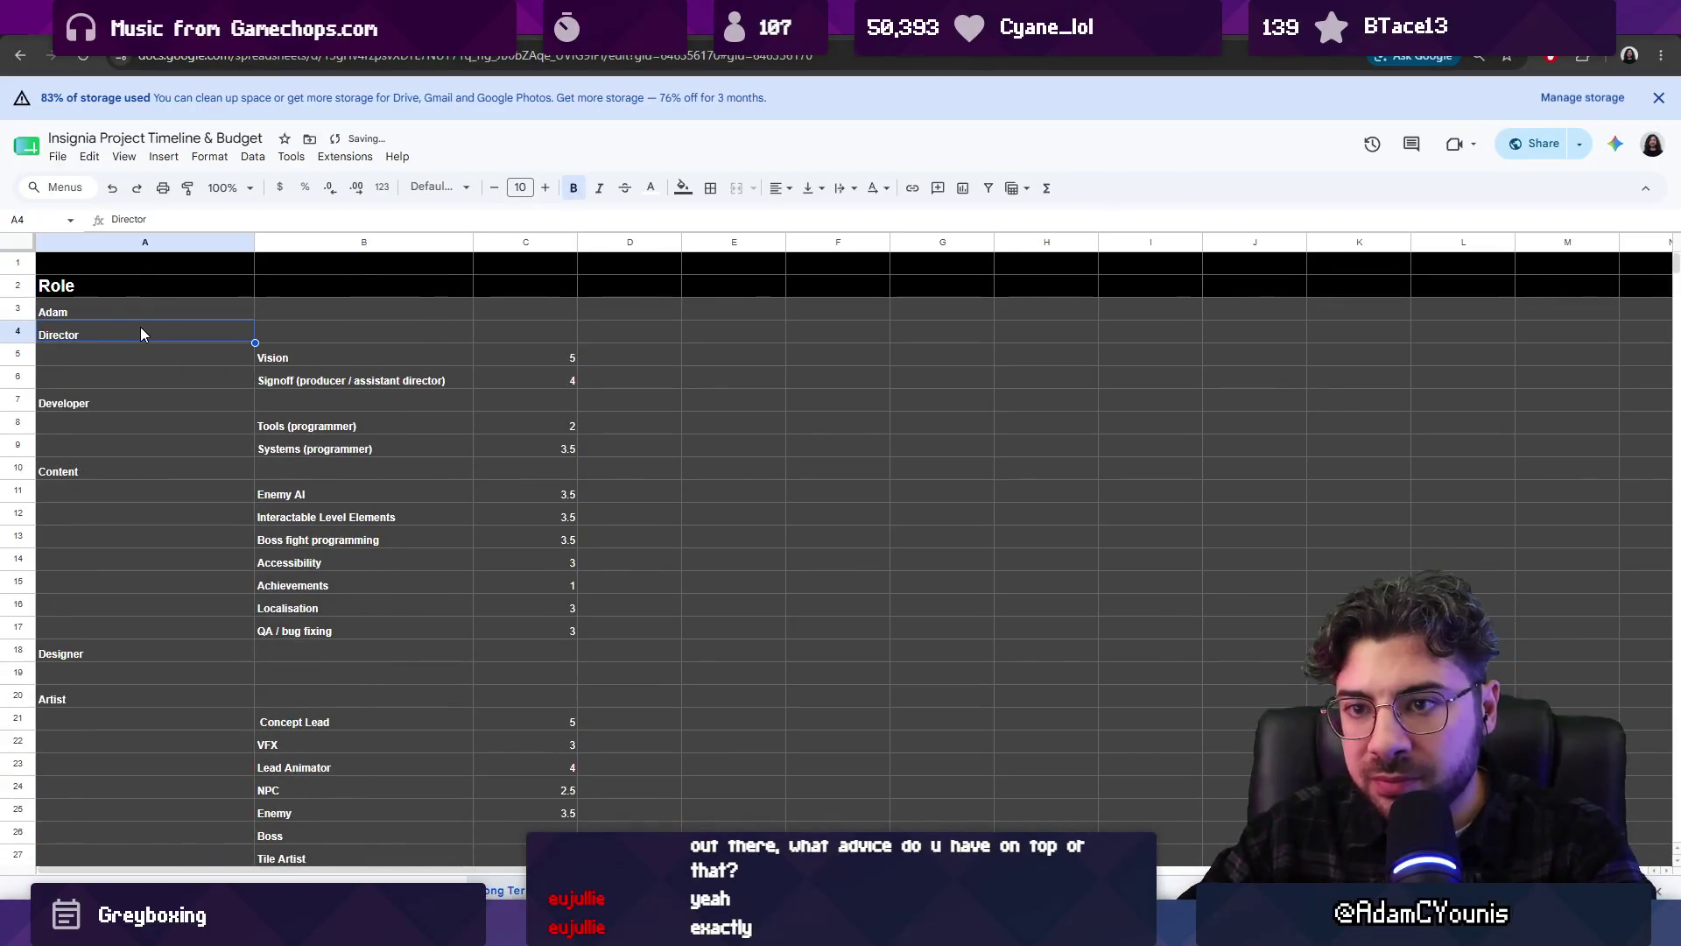
{"action": "mouse_move", "coordinate": [282, 357]}
{"action": "left_mouse_down"}
{"action": "mouse_move", "coordinate": [333, 863]}
{"action": "mouse_move", "coordinate": [333, 791]}
{"action": "left_mouse_up"}
{"action": "scroll", "coordinate": [334, 780], "scroll_direction": "down", "scroll_amount": 4}
{"action": "scroll", "coordinate": [334, 780], "scroll_direction": "right", "scroll_amount": 2}
{"action": "scroll", "coordinate": [304, 752], "scroll_direction": "up", "scroll_amount": 3}
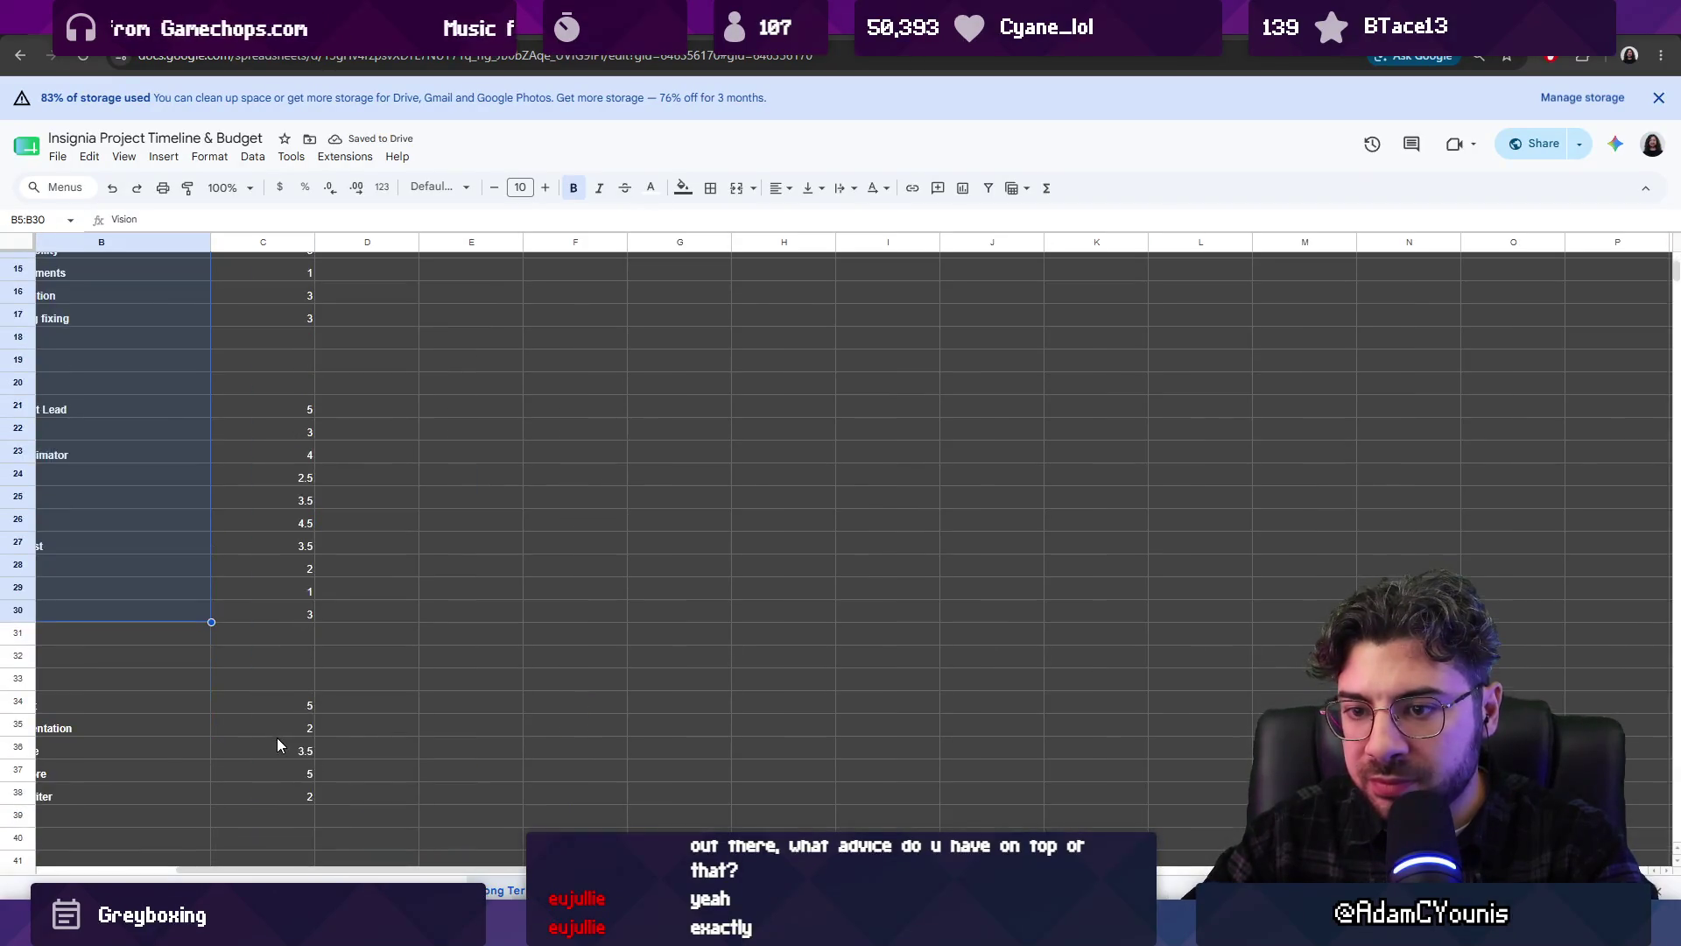
{"action": "scroll", "coordinate": [276, 737], "scroll_direction": "left", "scroll_amount": 2}
{"action": "scroll", "coordinate": [344, 712], "scroll_direction": "down", "scroll_amount": 6}
{"action": "key", "text": "shift+Down"}
{"action": "key", "text": "shift+Down"}
{"action": "key", "text": "shift+Down"}
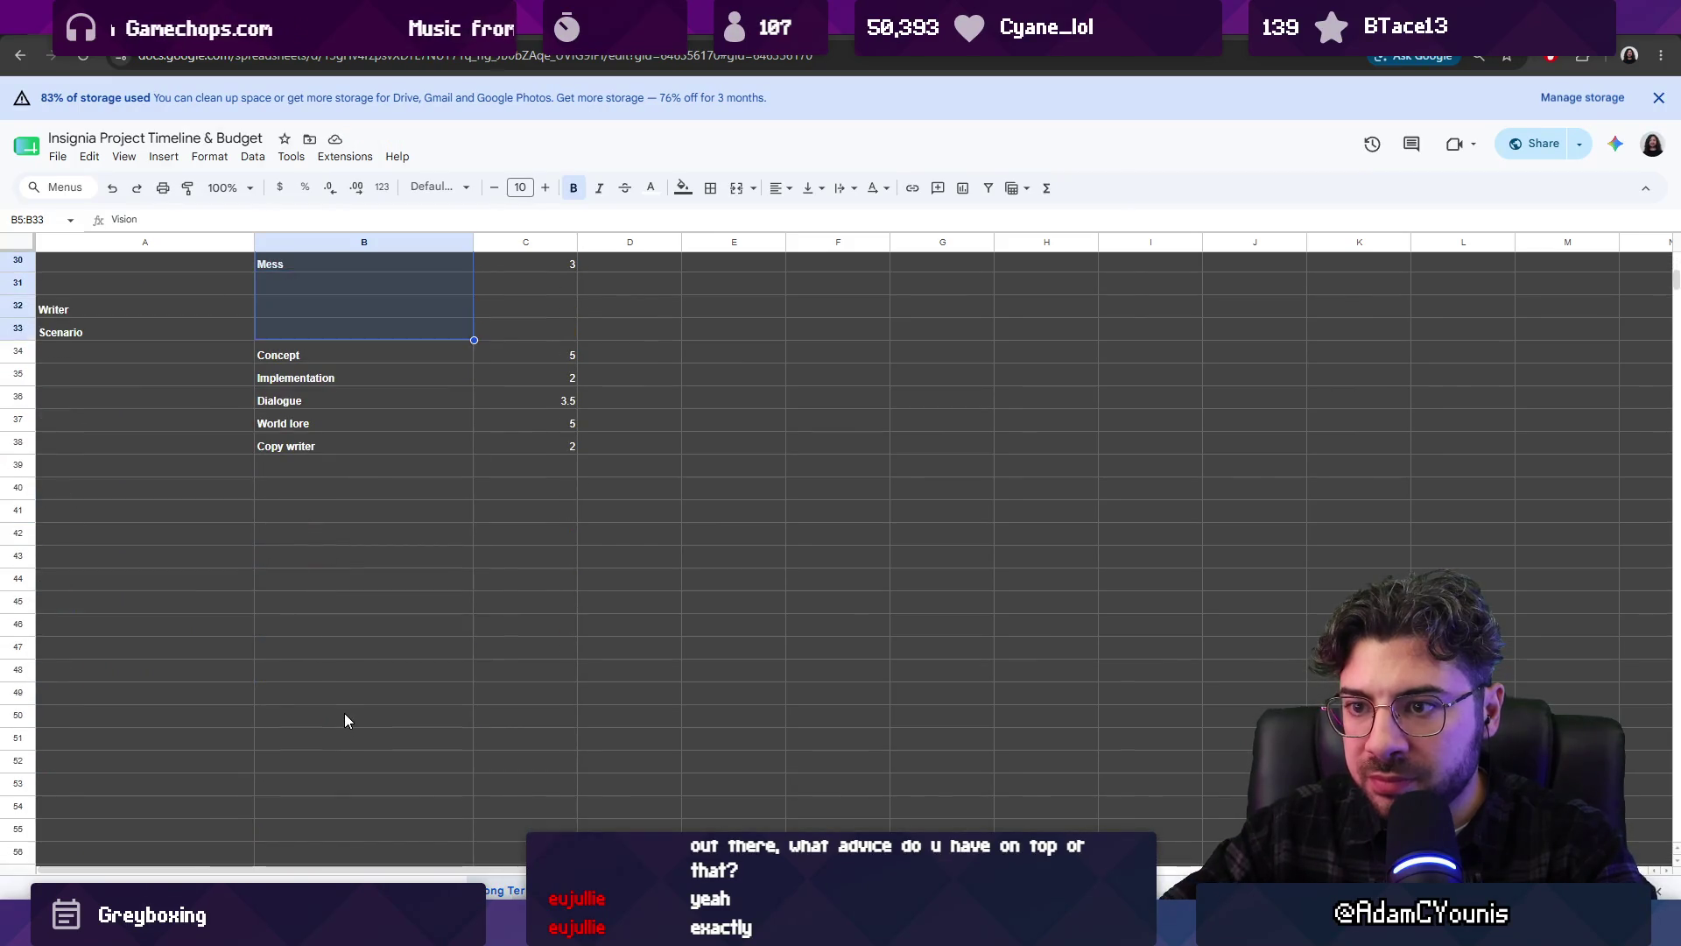
{"action": "key", "text": "shift+Down"}
{"action": "left_click_drag", "start_coordinate": [501, 445], "coordinate": [539, 68]}
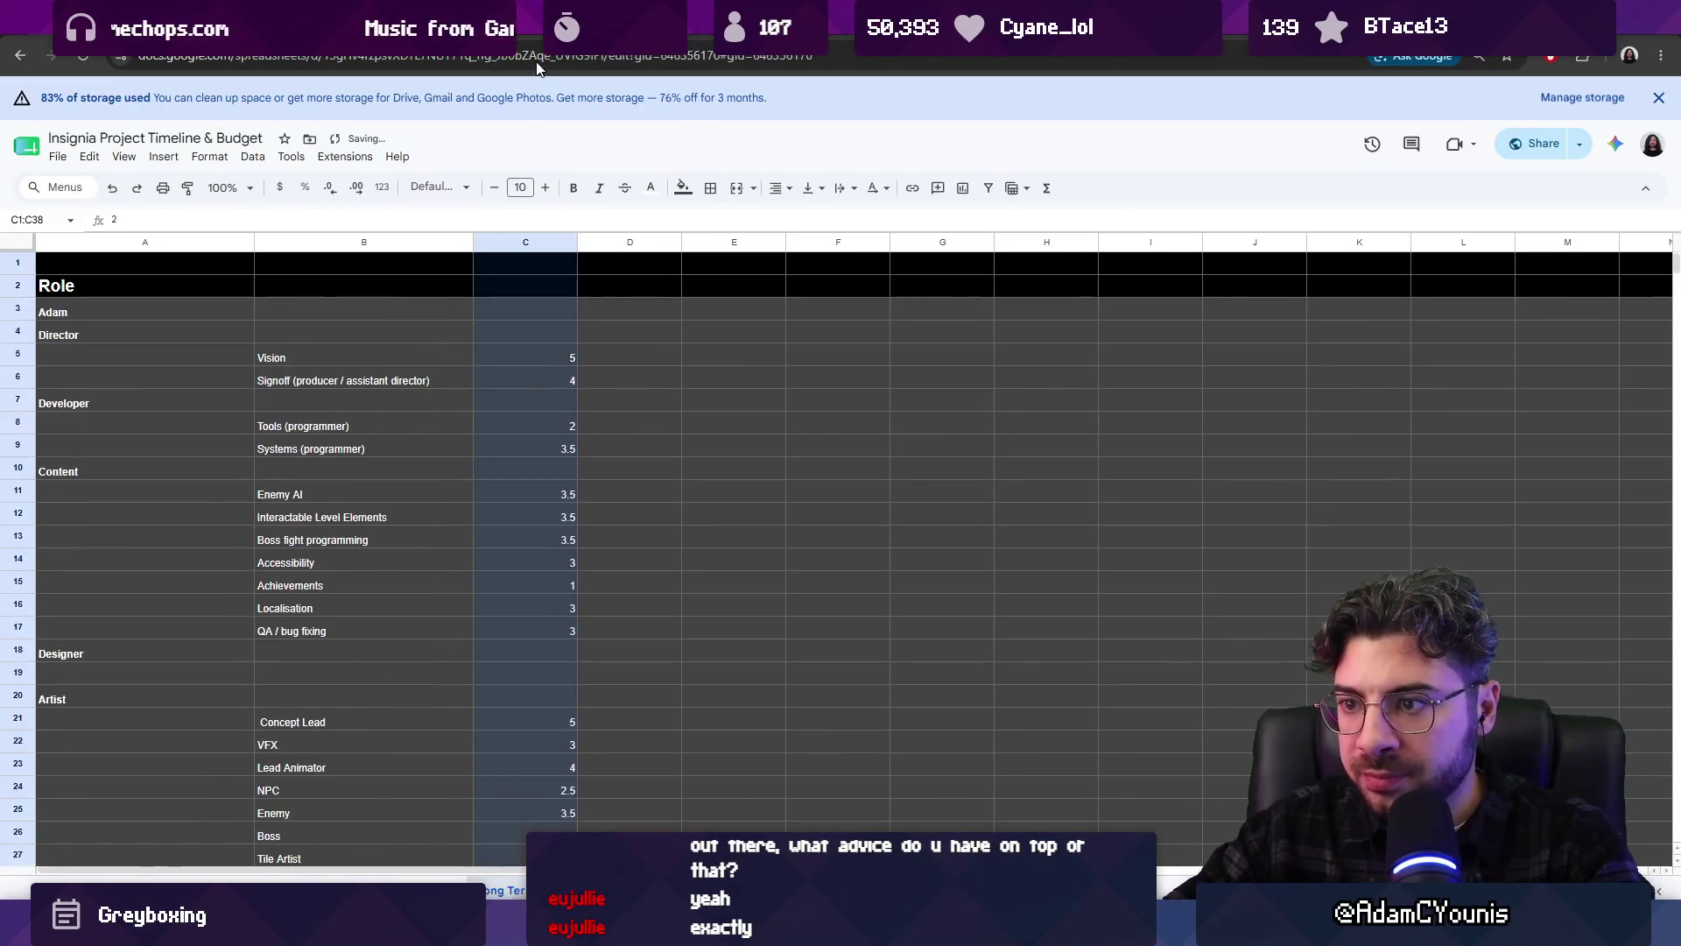
{"action": "left_click", "coordinate": [468, 384]}
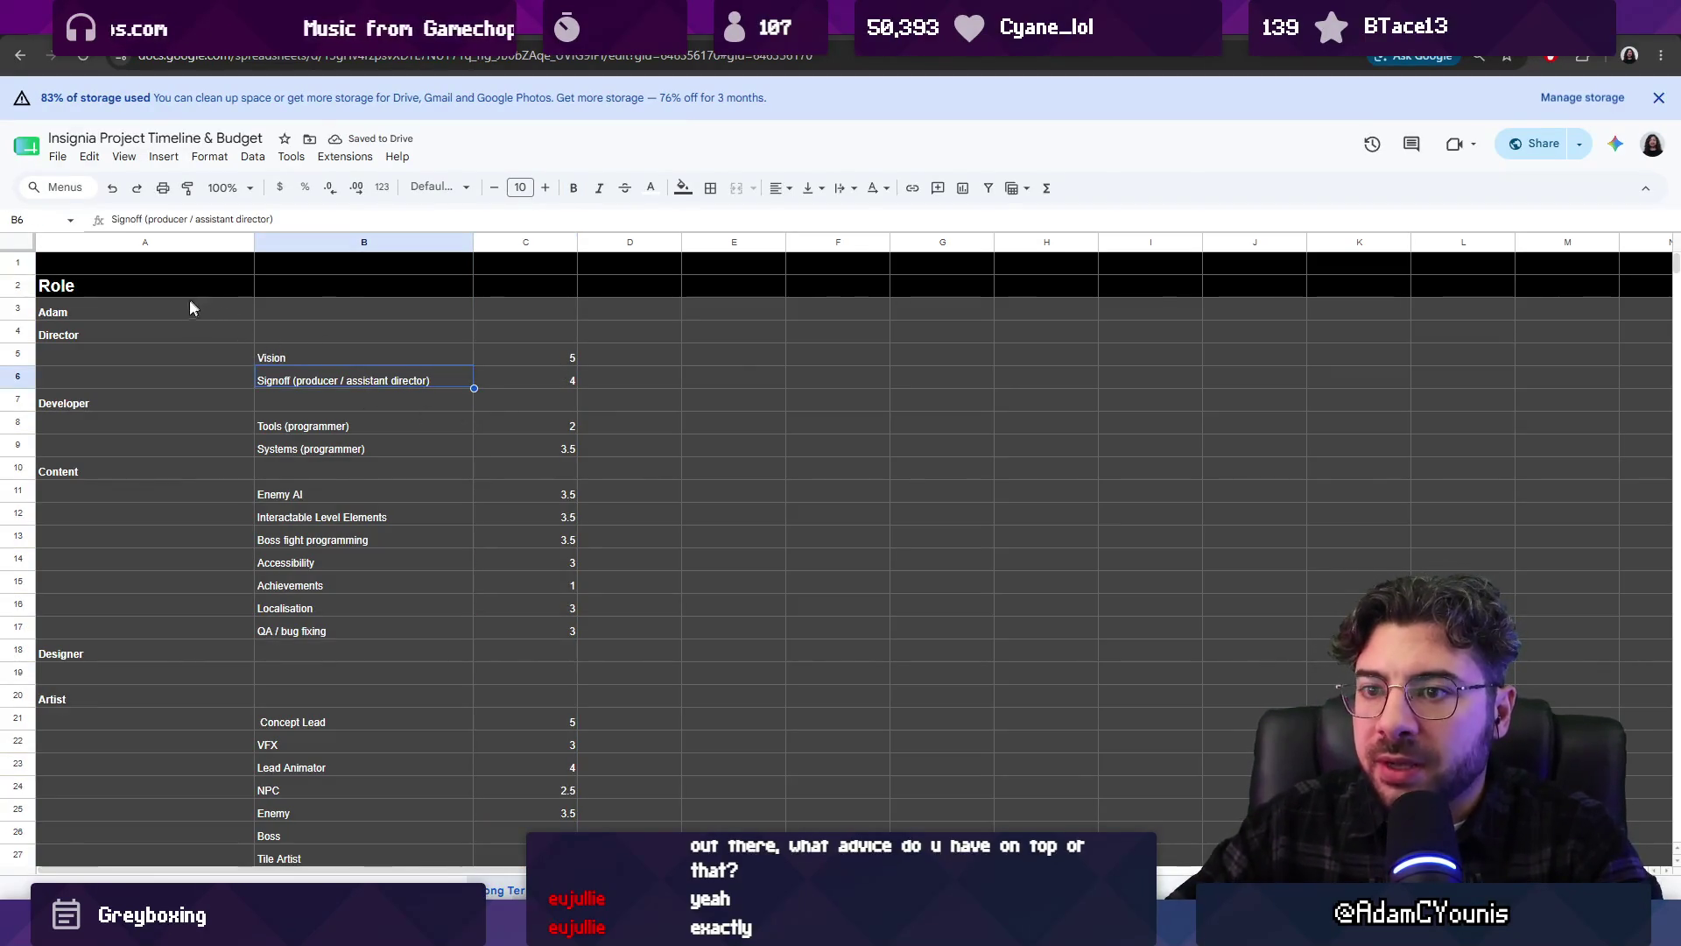
Set the font size of the whole sheet to 12
{"action": "left_click", "coordinate": [18, 242]}
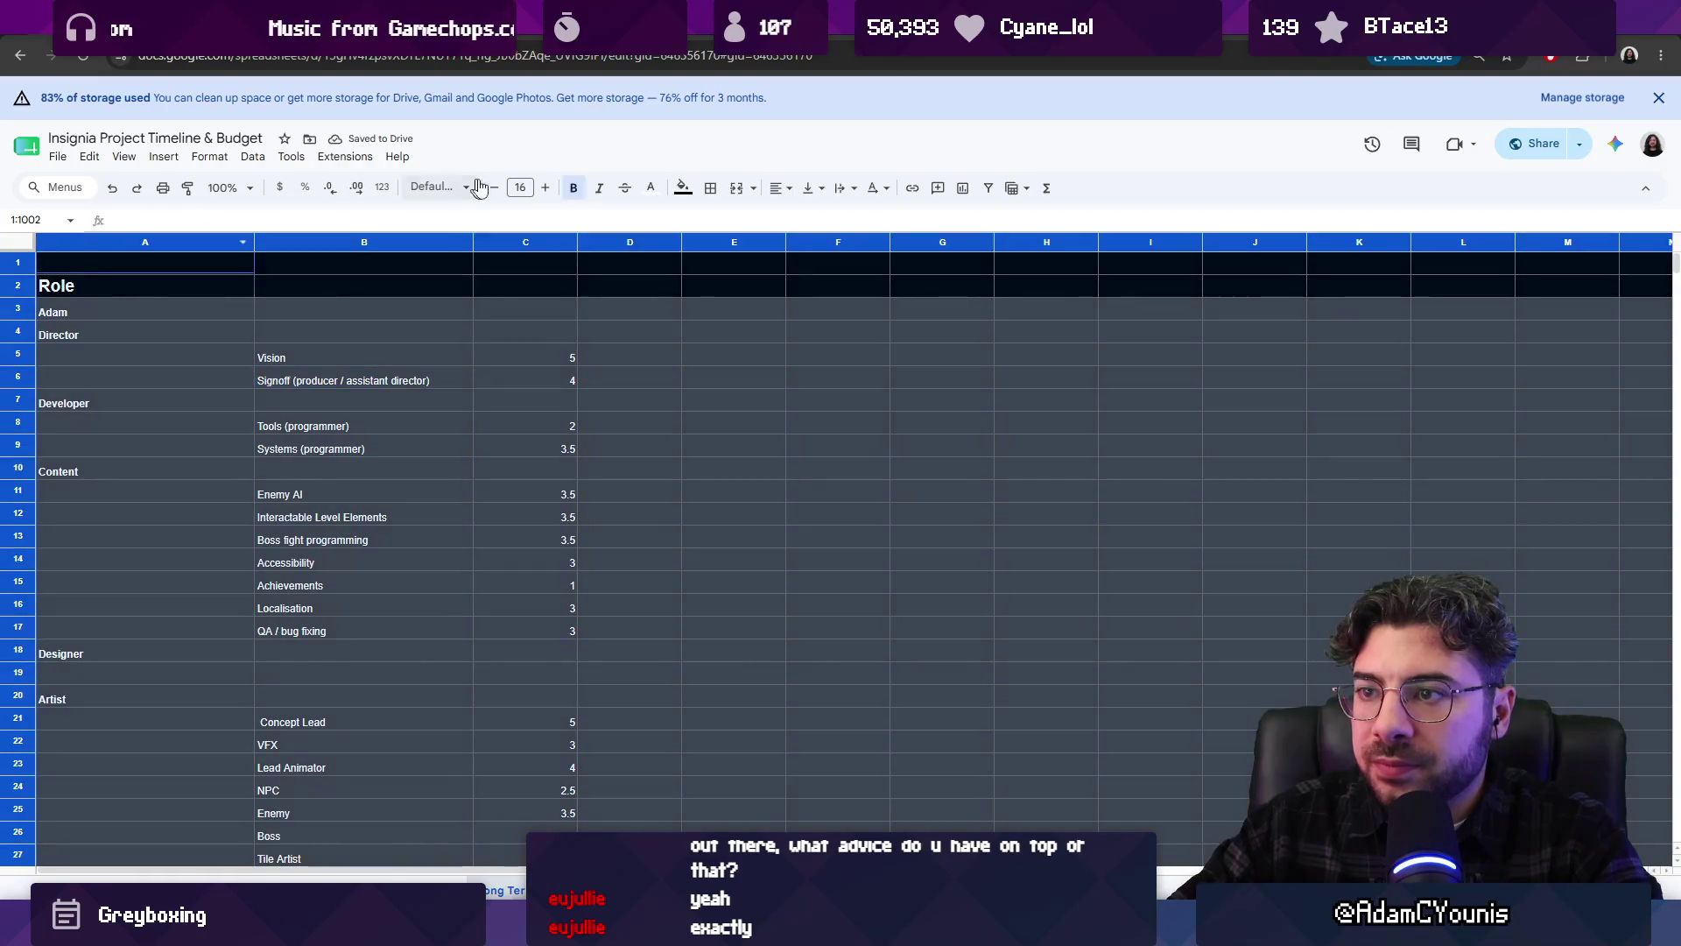
{"action": "left_click", "coordinate": [521, 188]}
{"action": "type", "text": "12"}
{"action": "key", "text": "Return"}
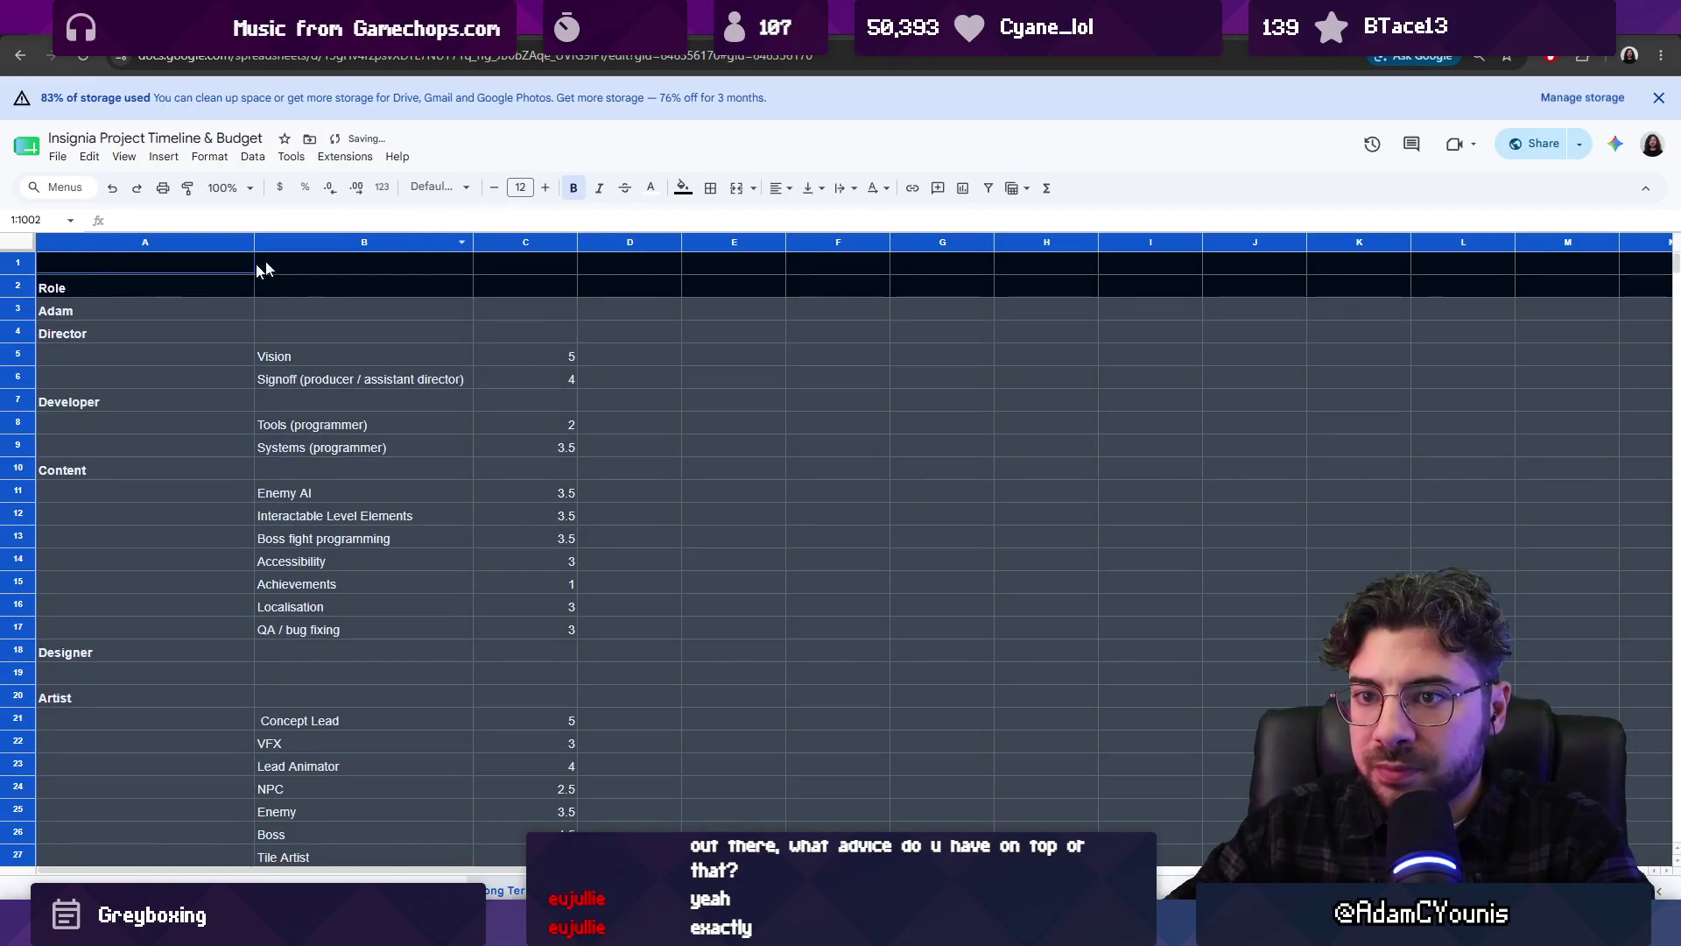
Enlarge the text in header rows 2–3 to font size 18
{"action": "left_click", "coordinate": [80, 336]}
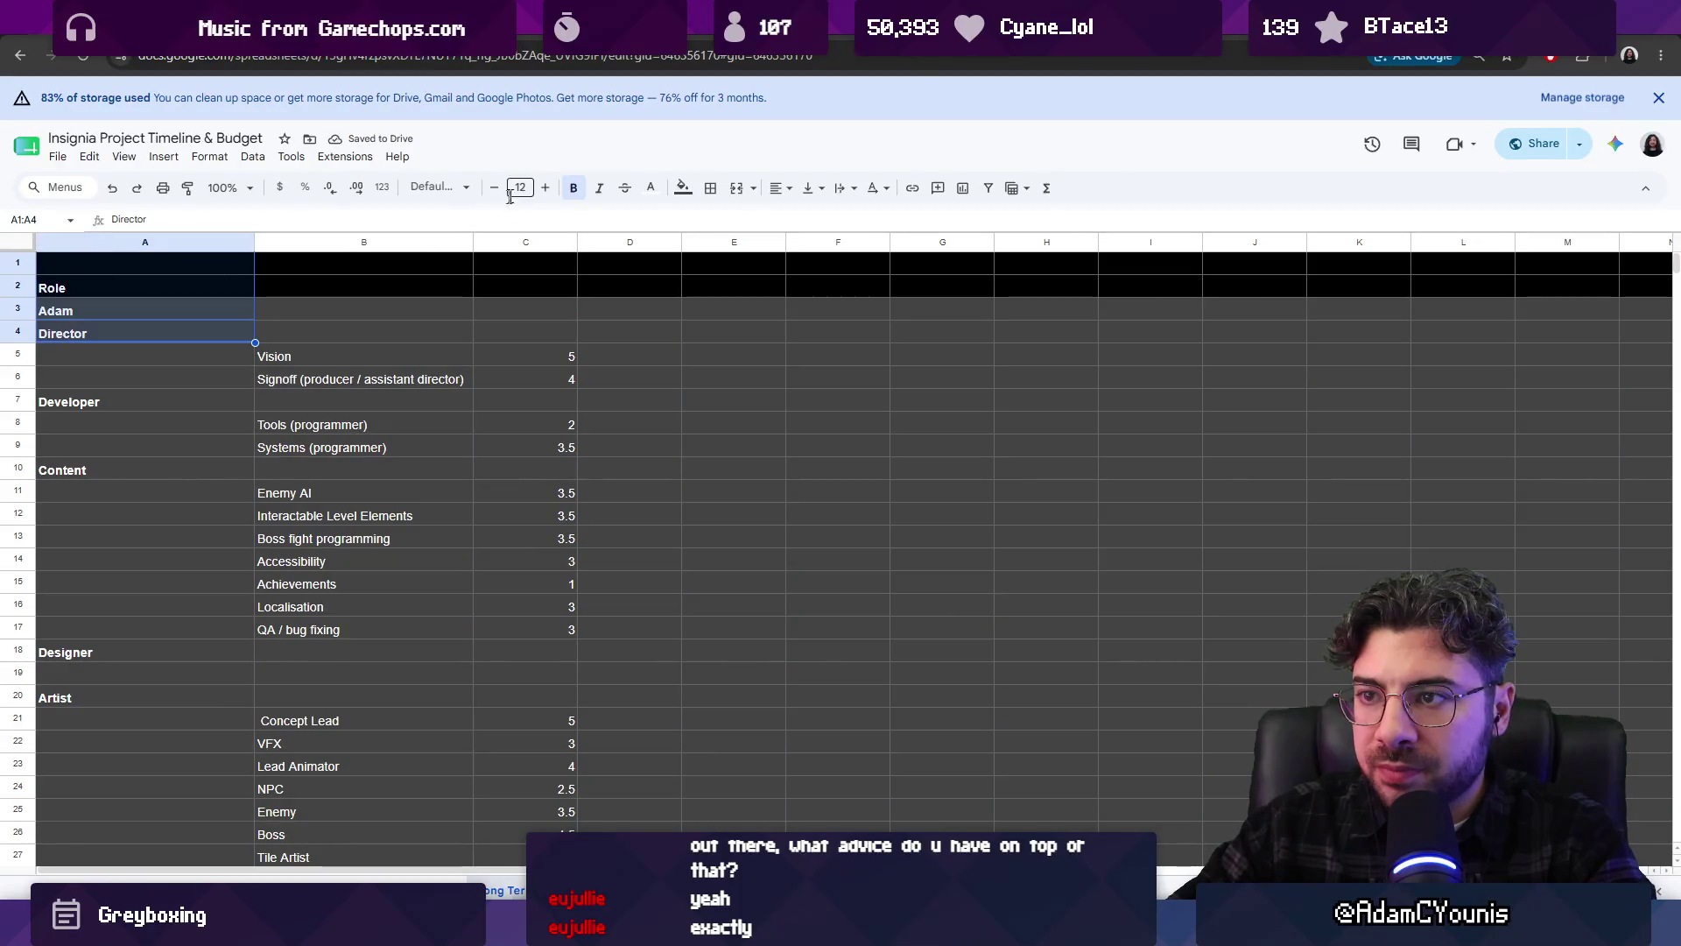
{"action": "left_click", "coordinate": [145, 311]}
{"action": "key", "text": "shift+Up"}
{"action": "key", "text": "shift+space"}
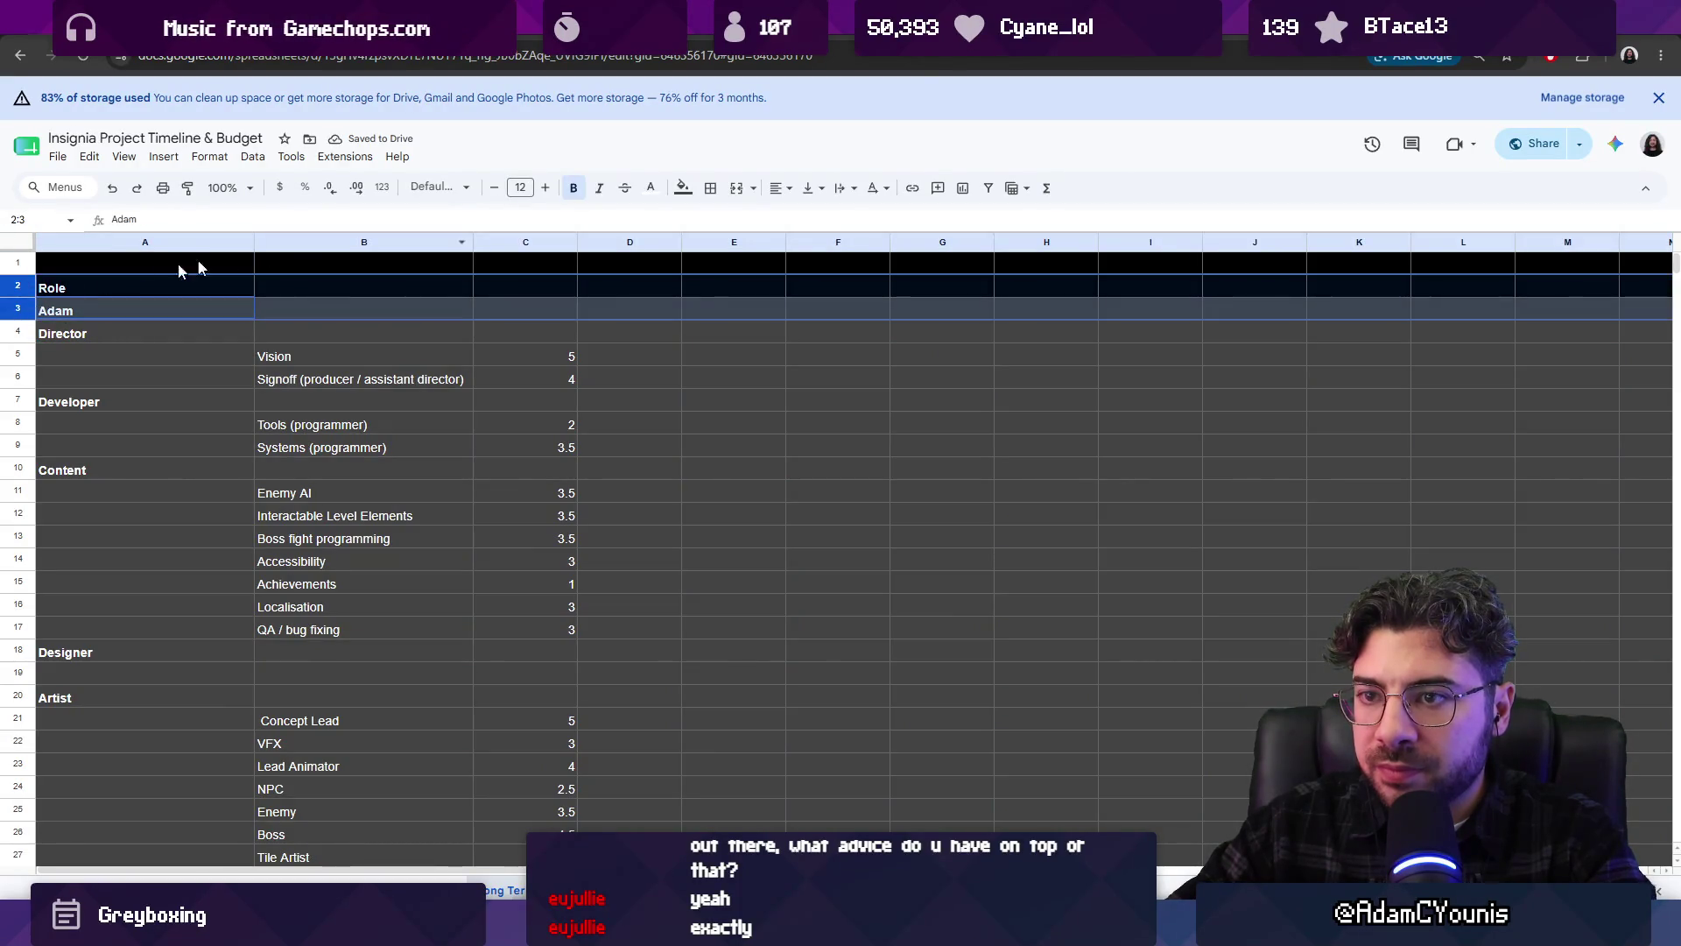
{"action": "left_click", "coordinate": [520, 188]}
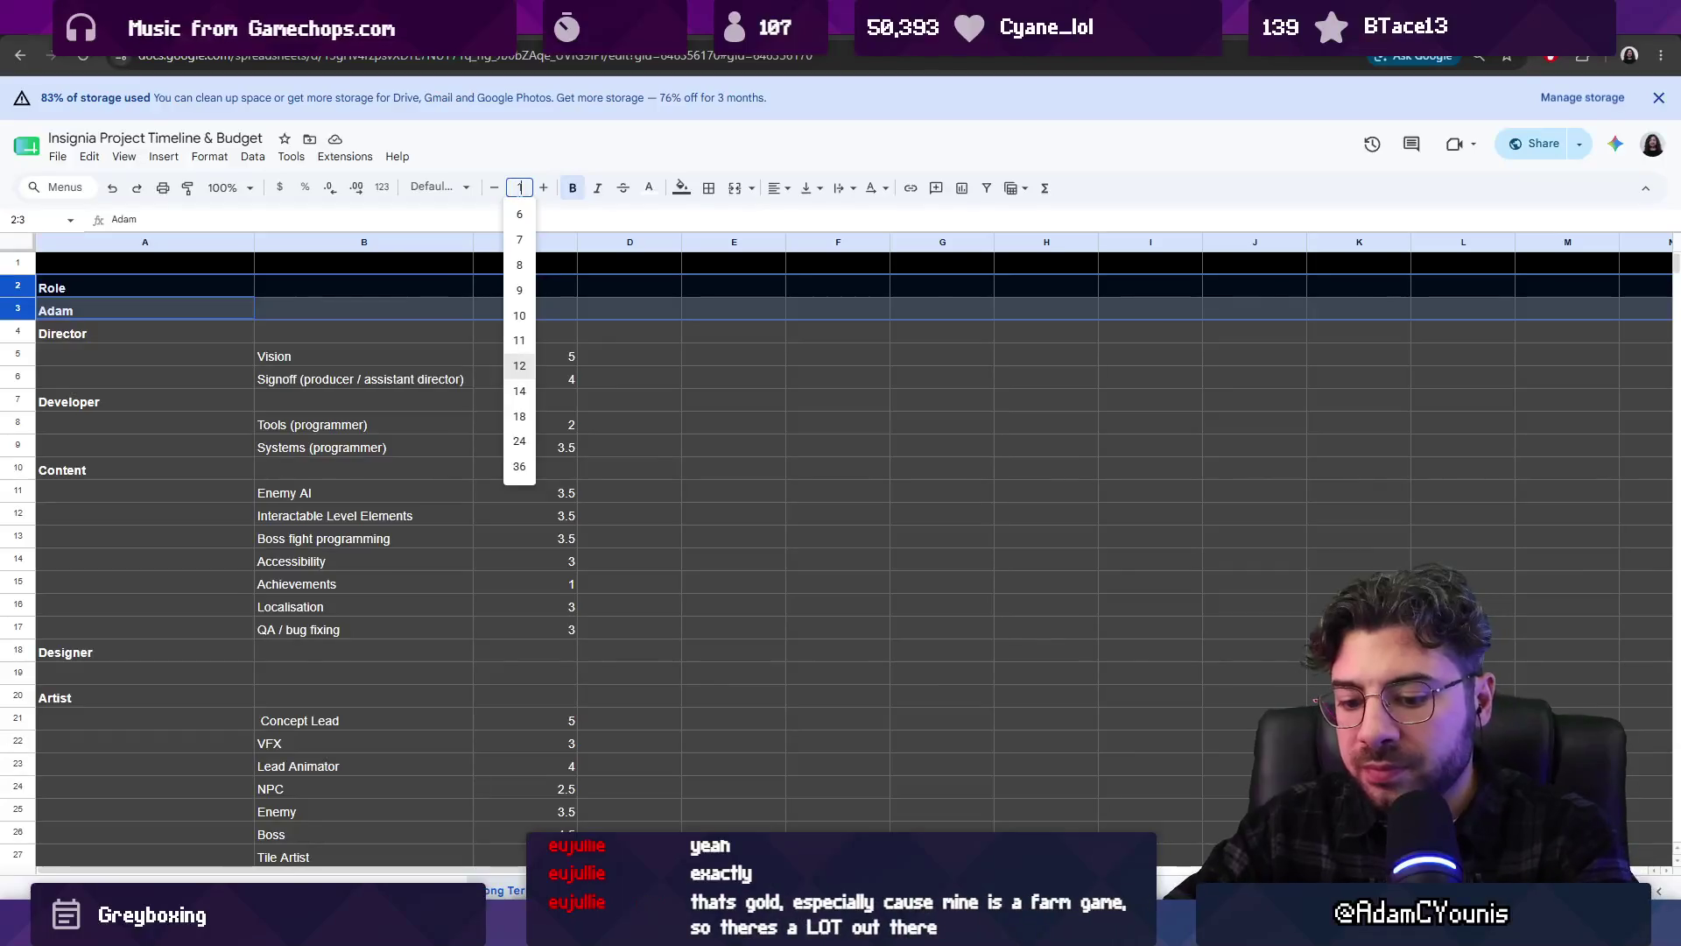
{"action": "type", "text": "18"}
{"action": "key", "text": "Return"}
Clear the name from A3 and add a Task header in B2 beside Role
{"action": "left_click", "coordinate": [114, 312]}
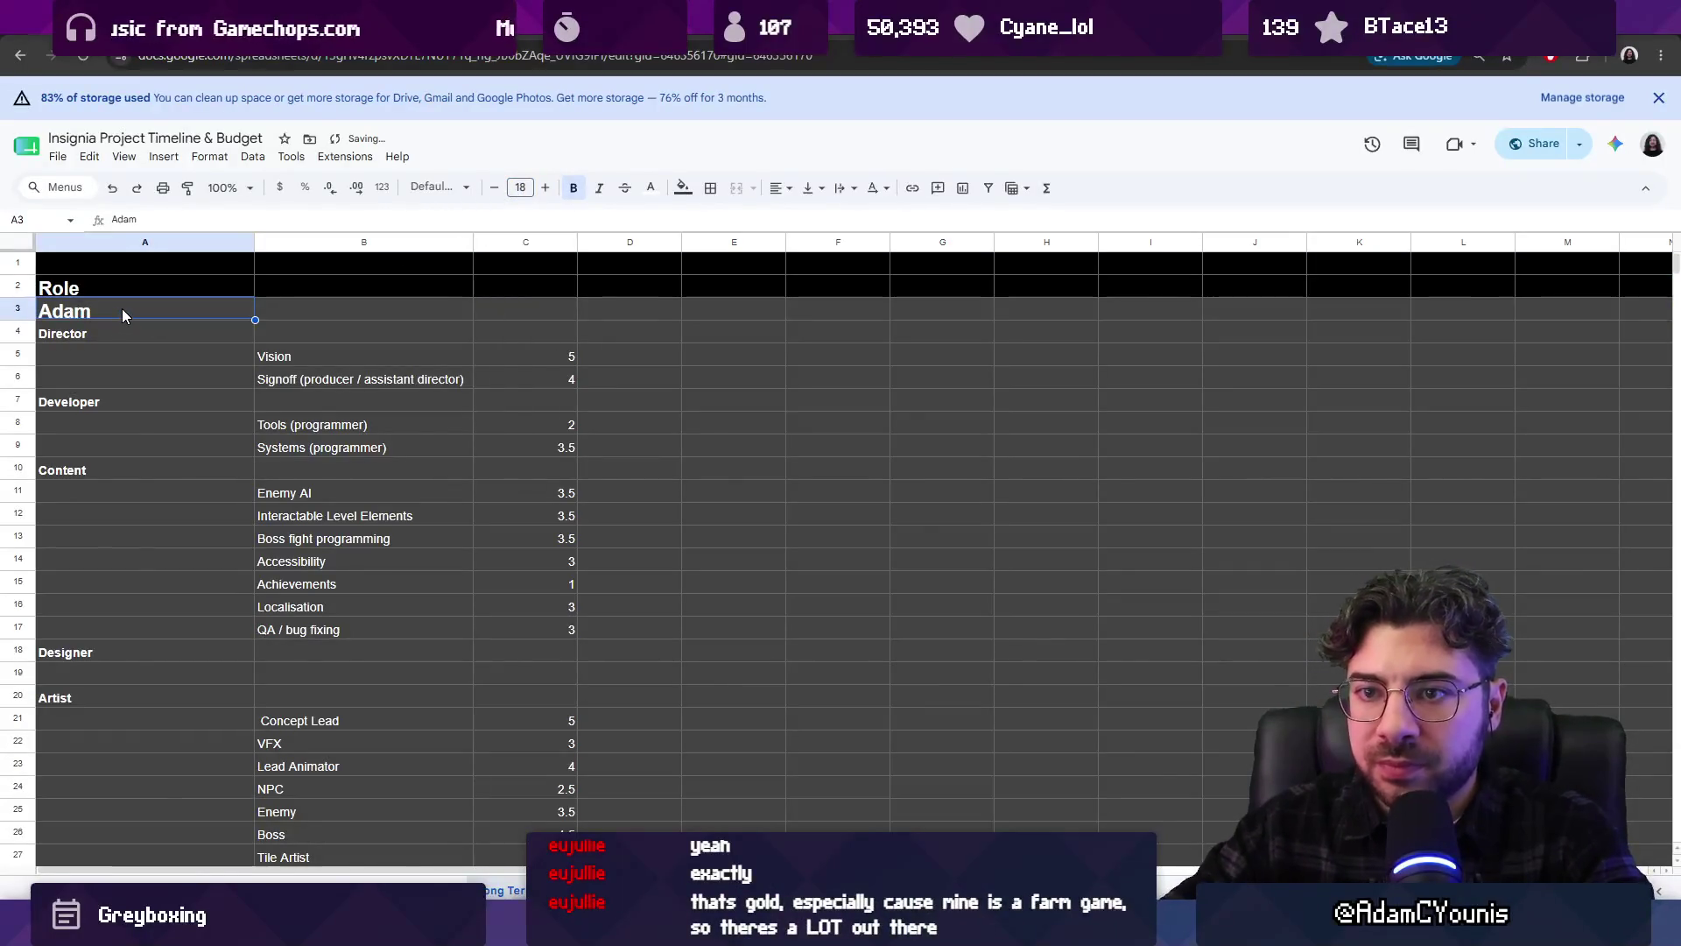
{"action": "key", "text": "Delete"}
{"action": "left_click", "coordinate": [296, 285]}
{"action": "type", "text": "Task"}
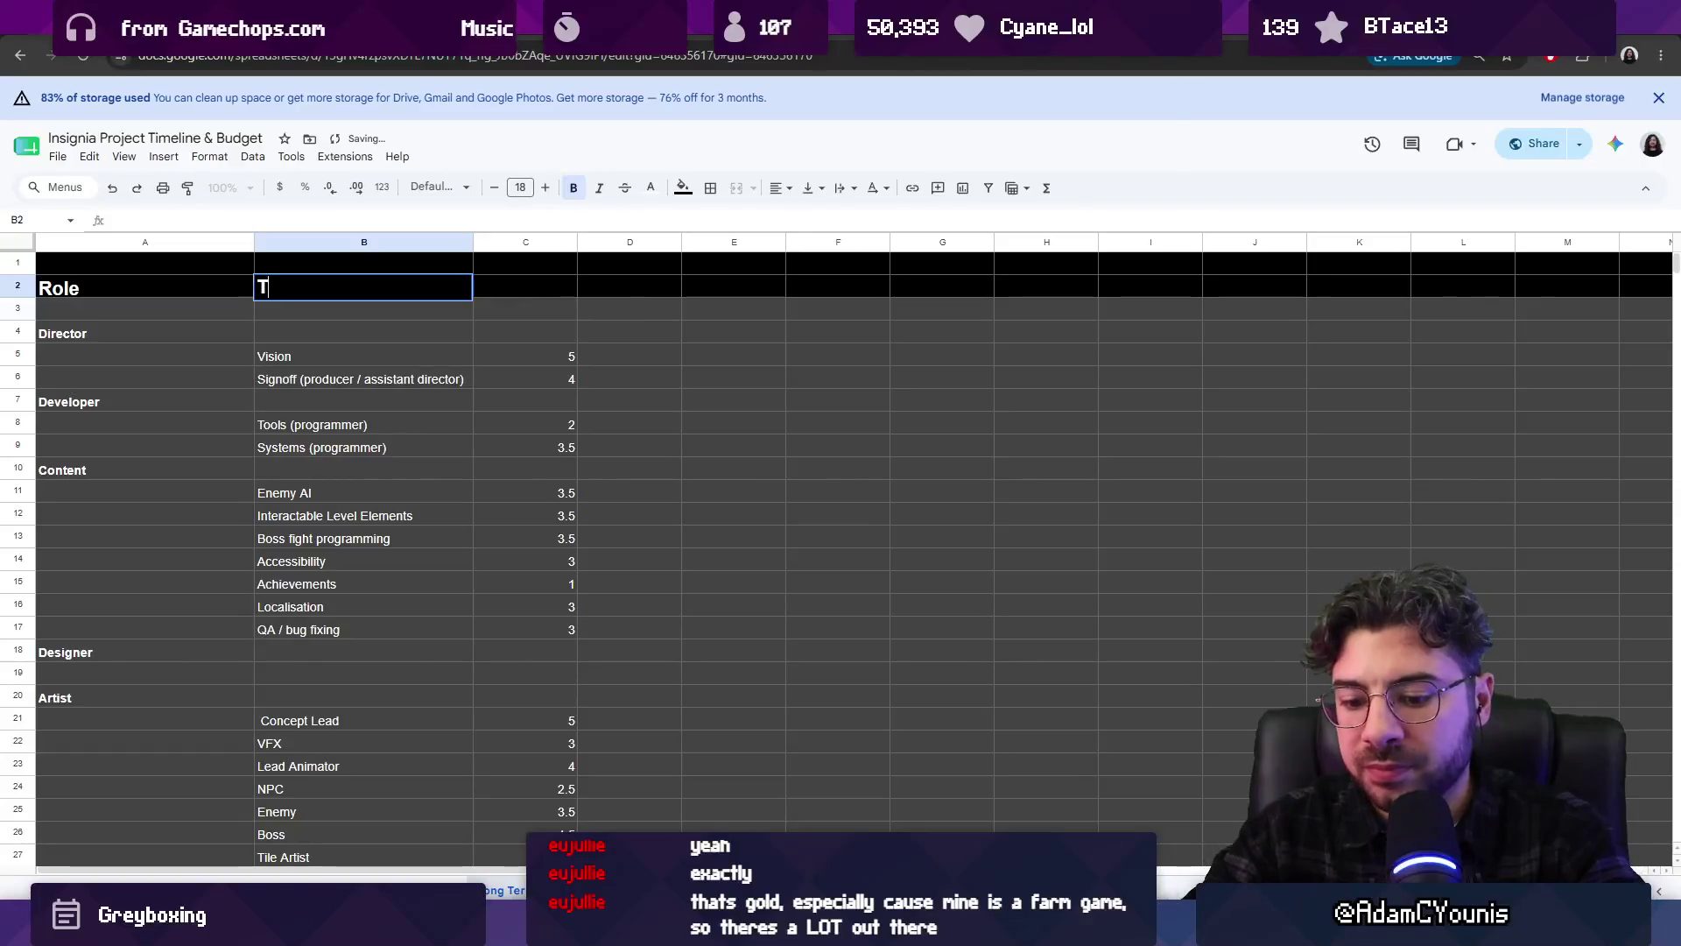
{"action": "key", "text": "Left"}
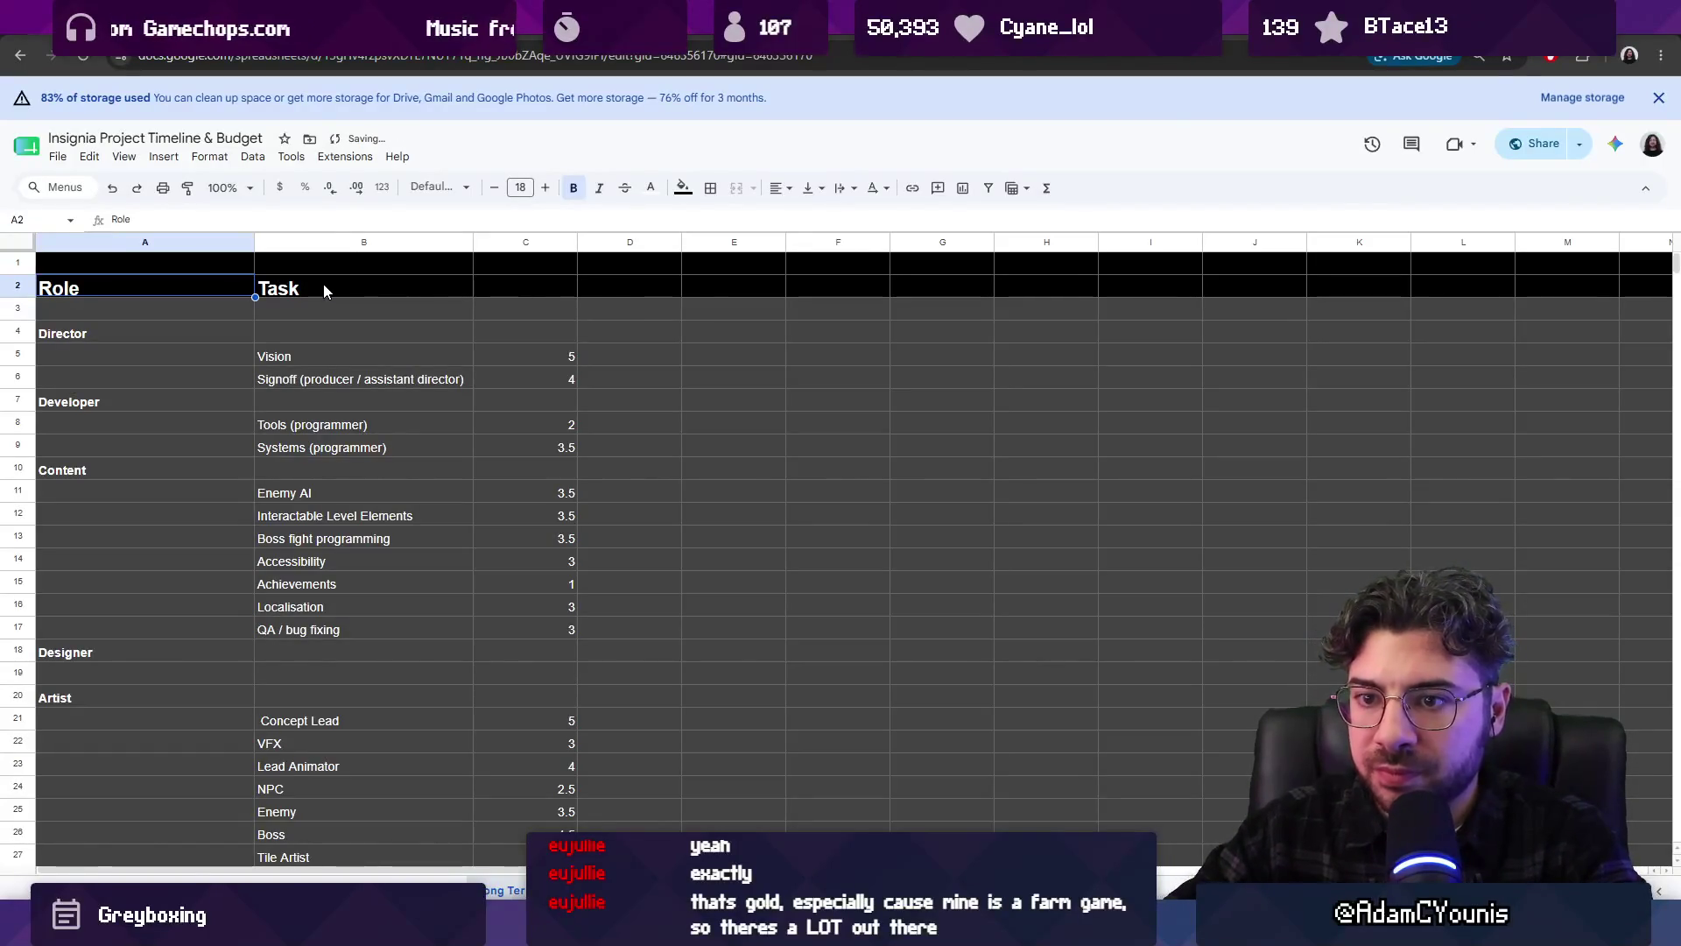
{"action": "left_click", "coordinate": [363, 338]}
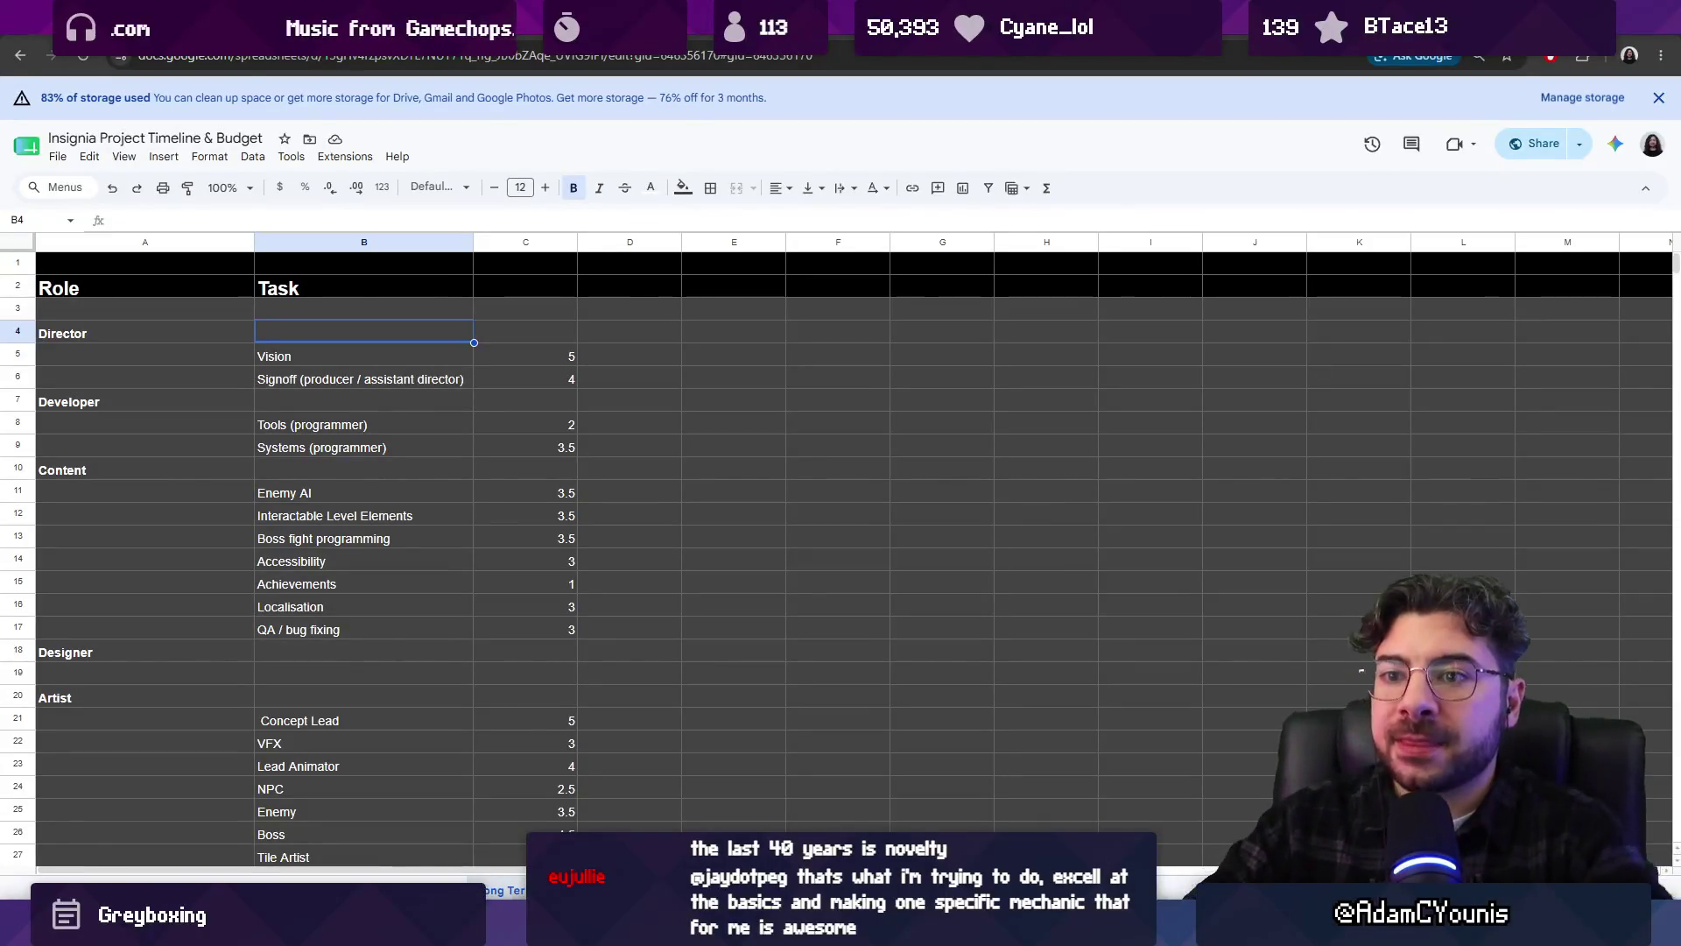
Select and look over the Director task rows in columns A–D
{"action": "left_click", "coordinate": [281, 378]}
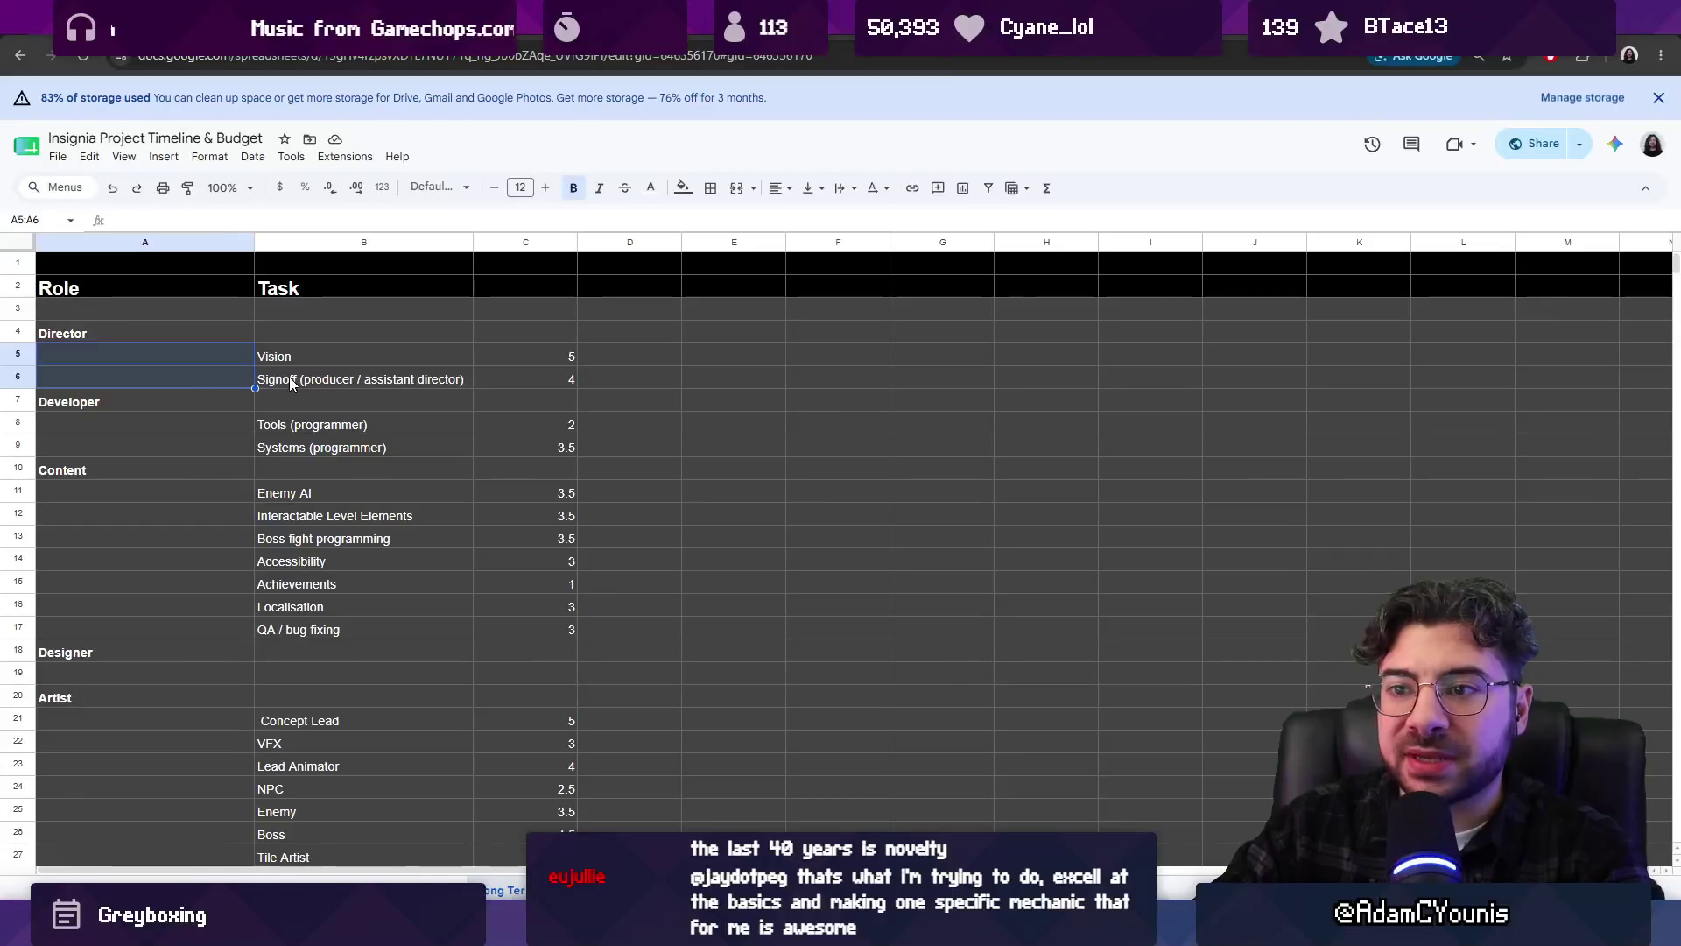
{"action": "left_click", "coordinate": [618, 385]}
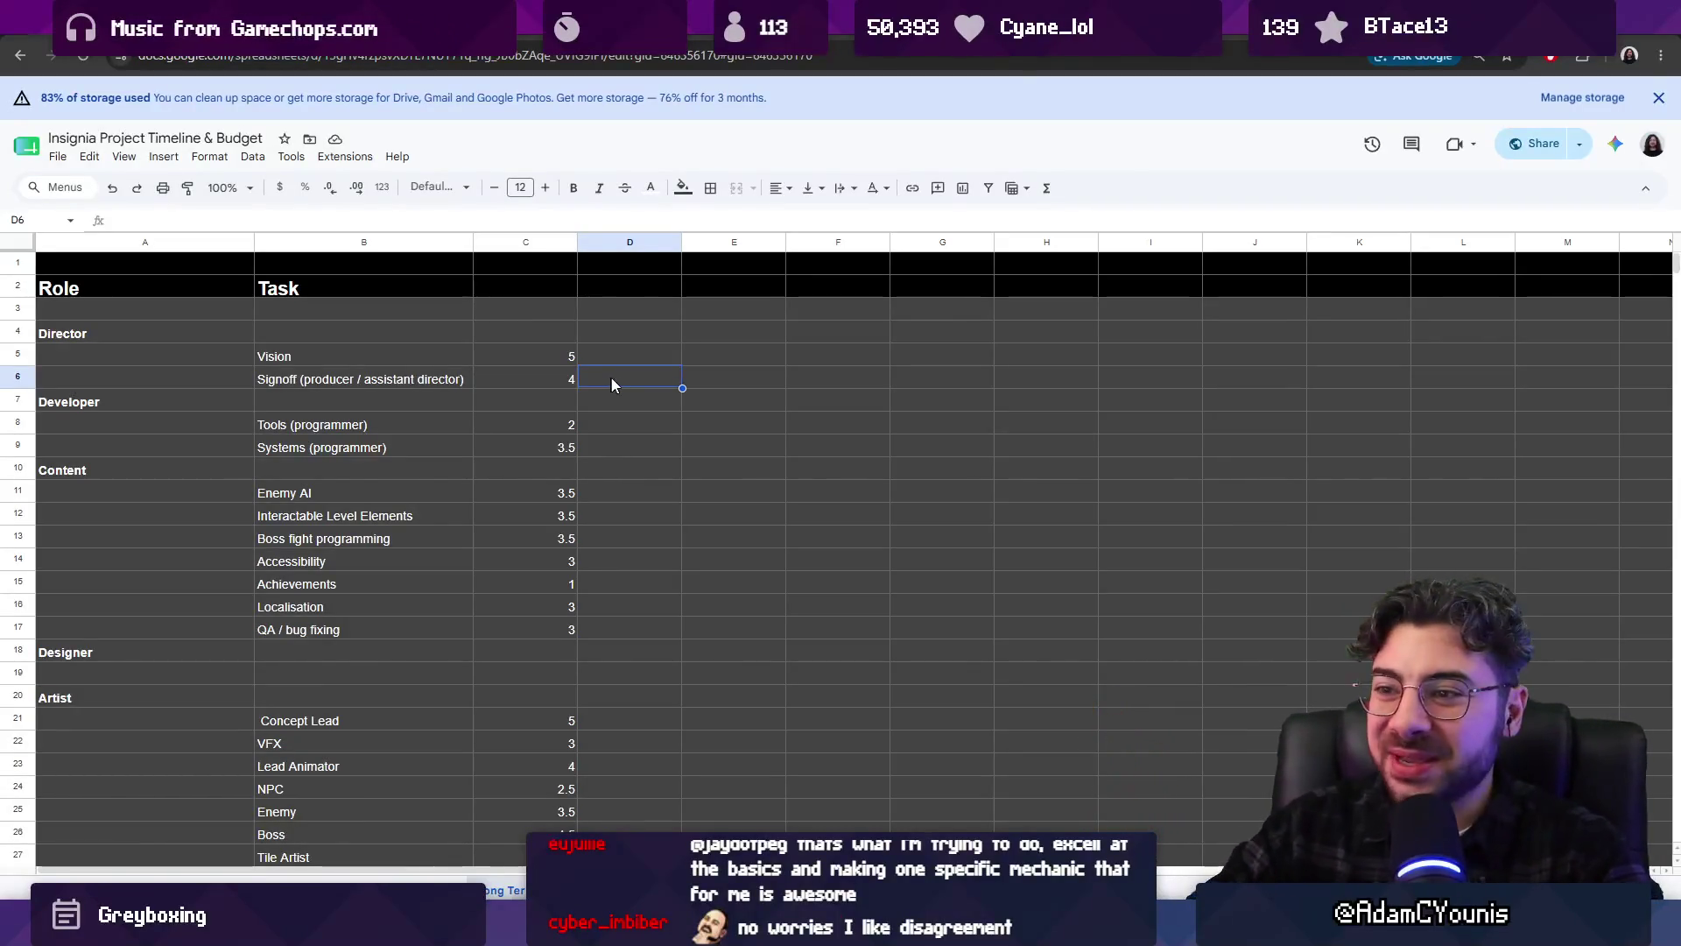
{"action": "left_click", "coordinate": [616, 363]}
{"action": "left_click", "coordinate": [181, 360]}
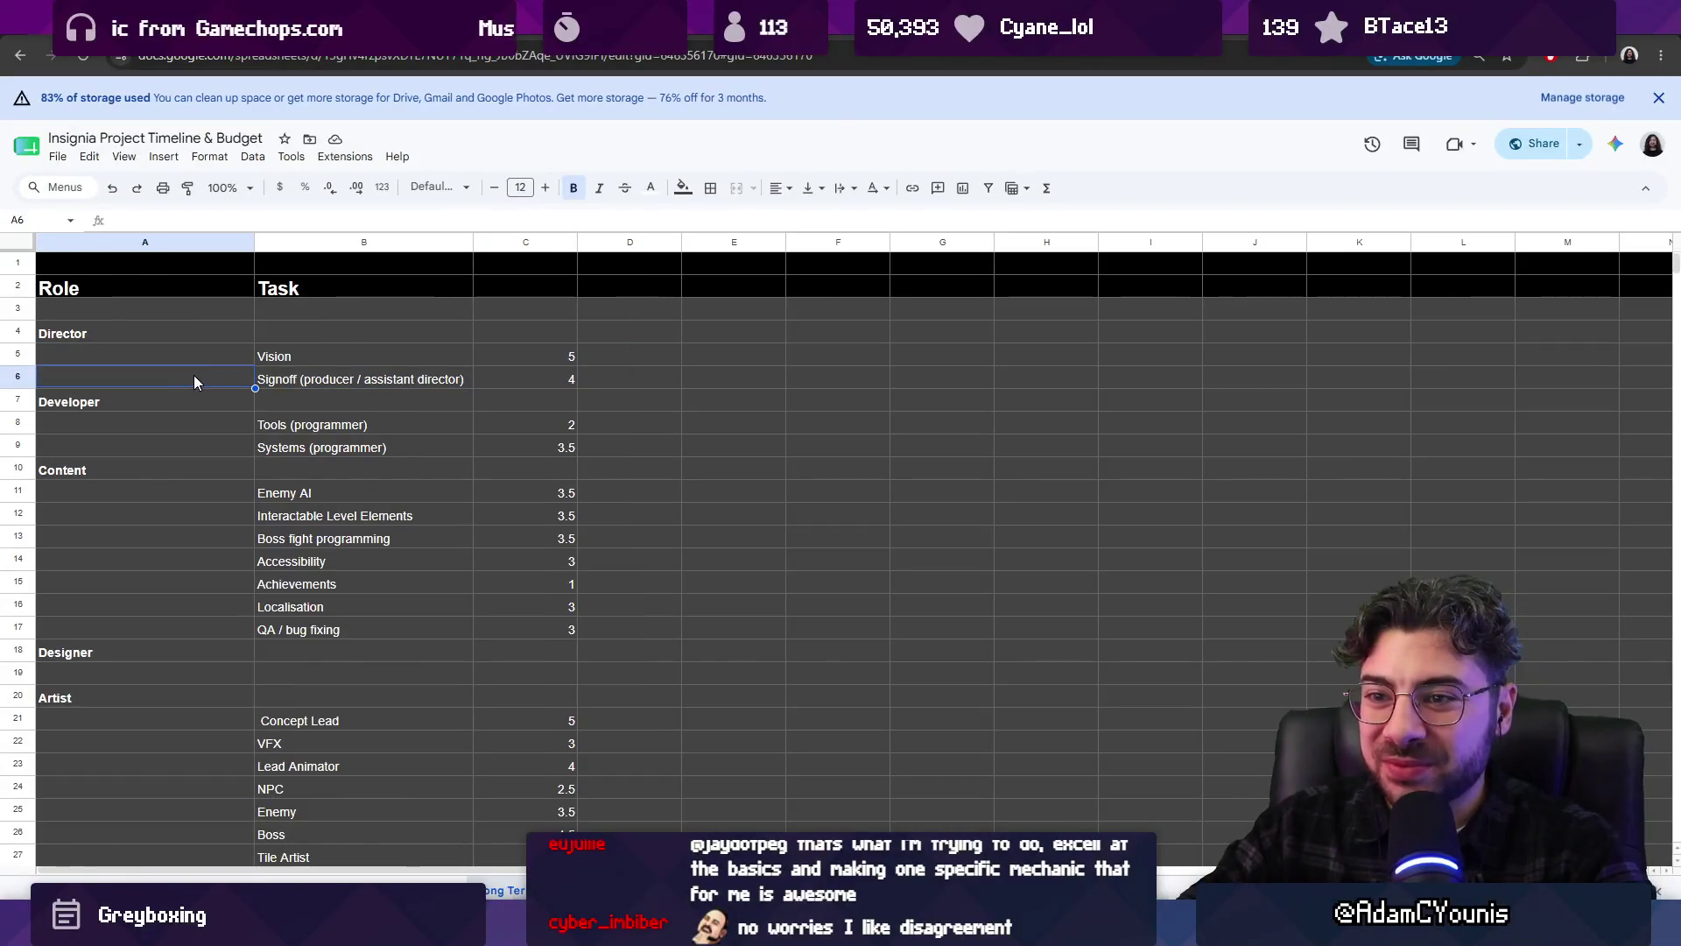
{"action": "key", "text": "shift+Down"}
{"action": "key", "text": "shift+Right"}
{"action": "key", "text": "shift+Right"}
{"action": "key", "text": "shift+Right"}
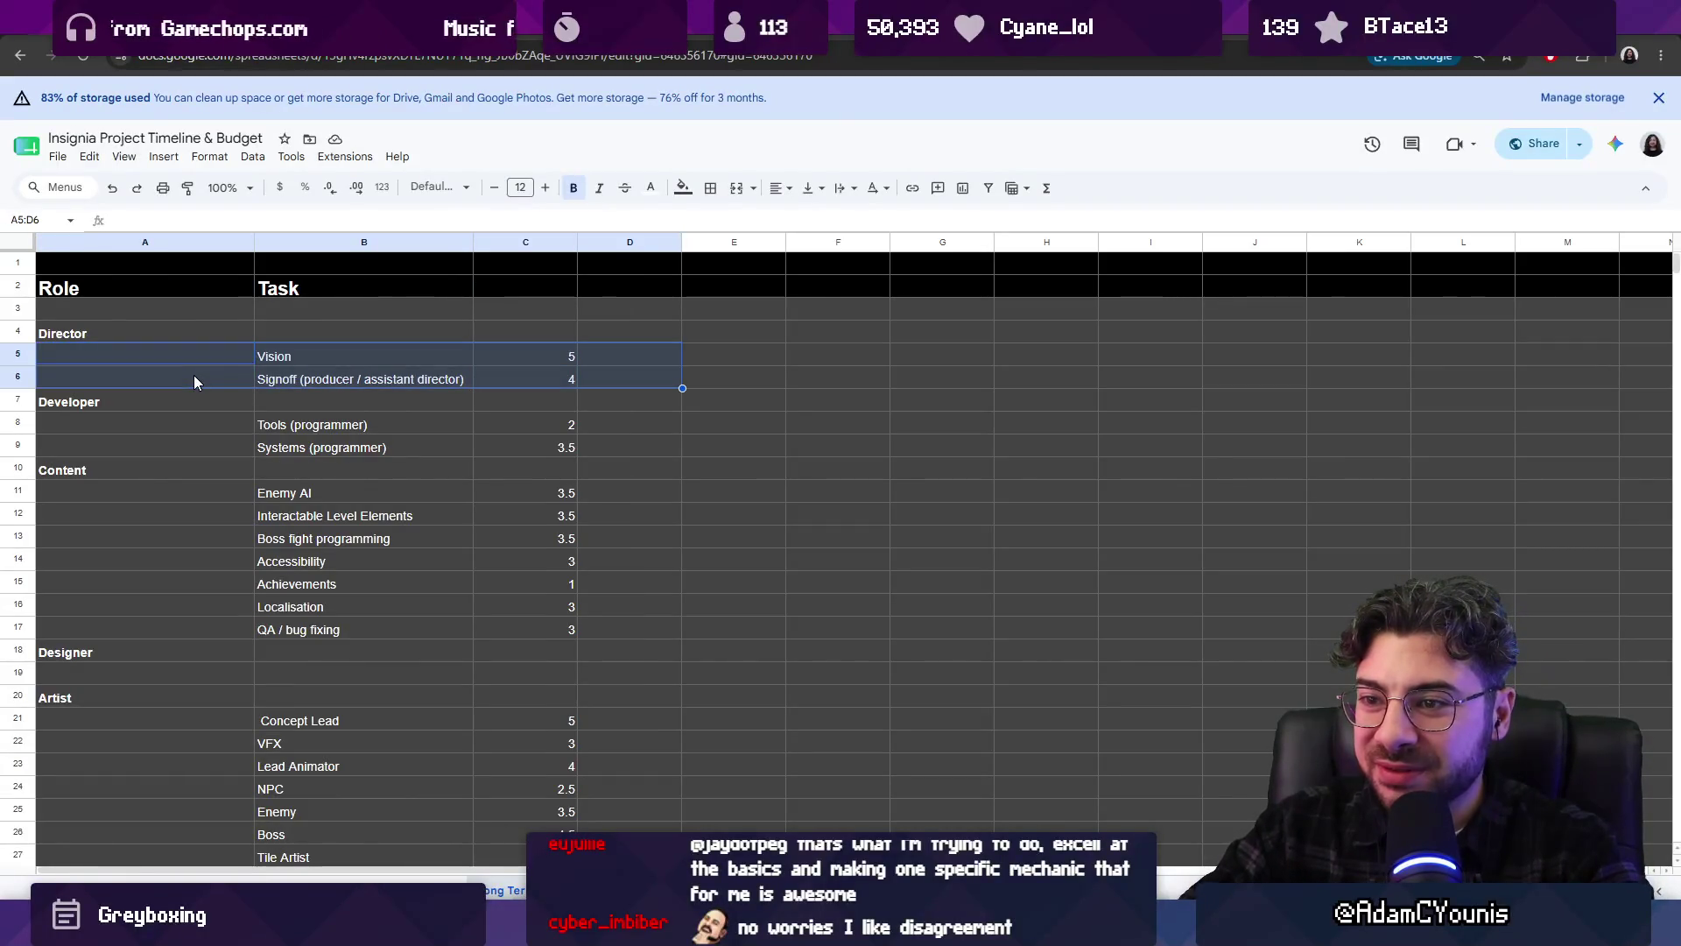
{"action": "key", "text": "Right"}
{"action": "key", "text": "Down"}
{"action": "key", "text": "Down"}
{"action": "key", "text": "Down"}
{"action": "key", "text": "Left"}
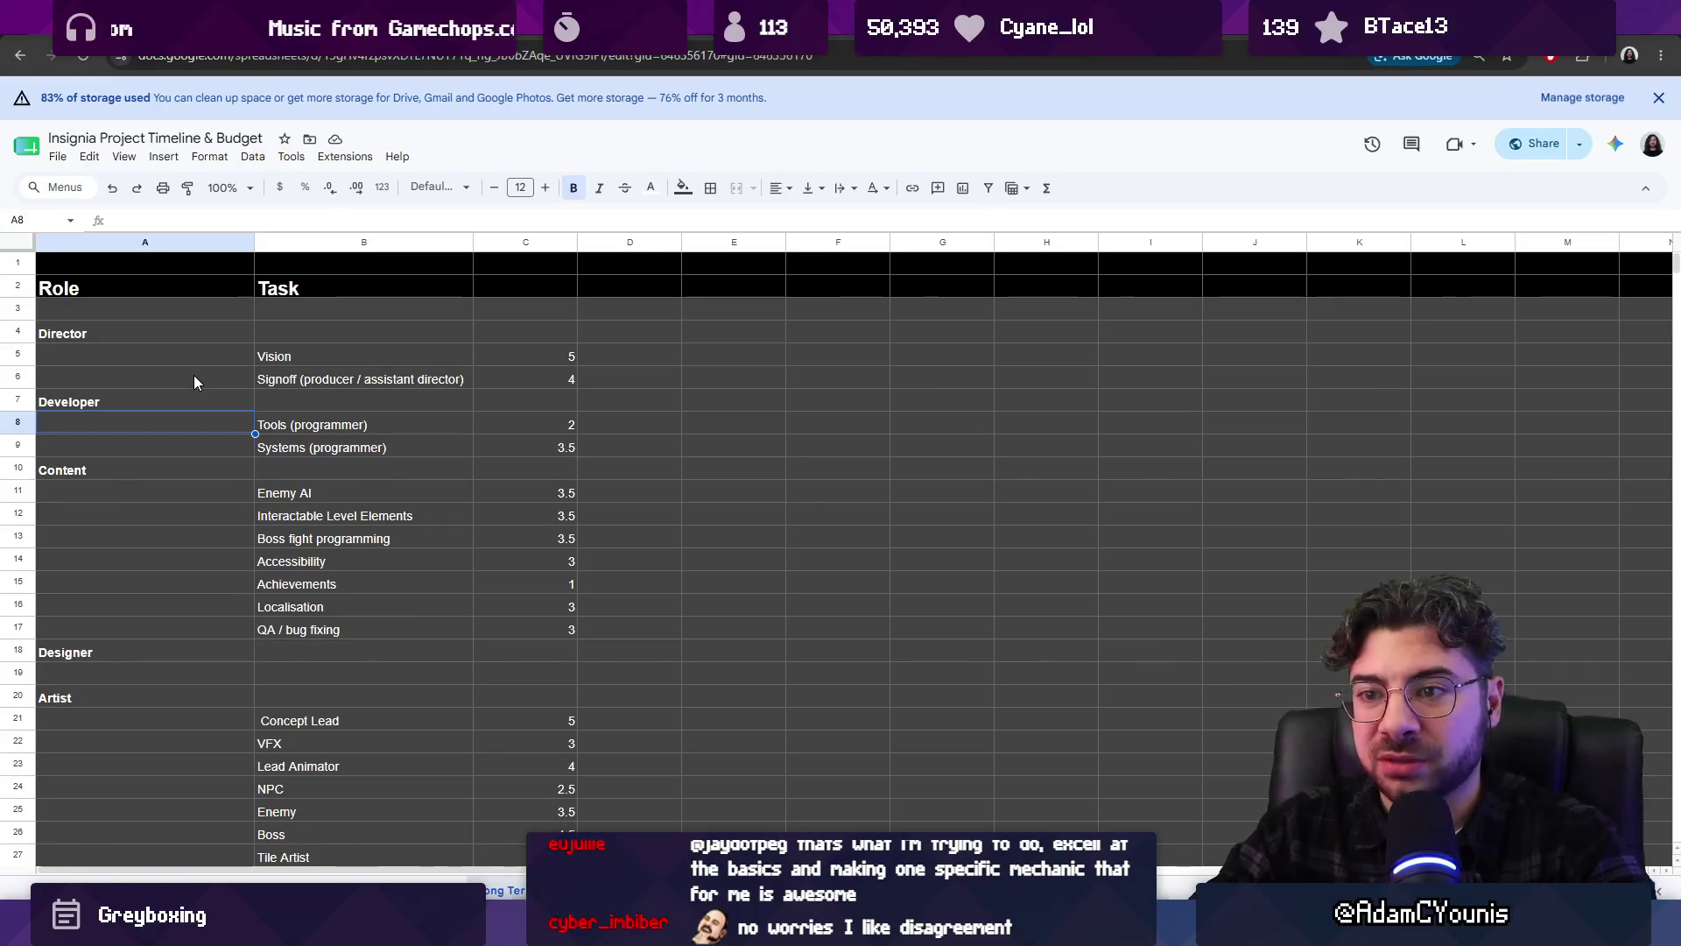
{"action": "left_click", "coordinate": [195, 382]}
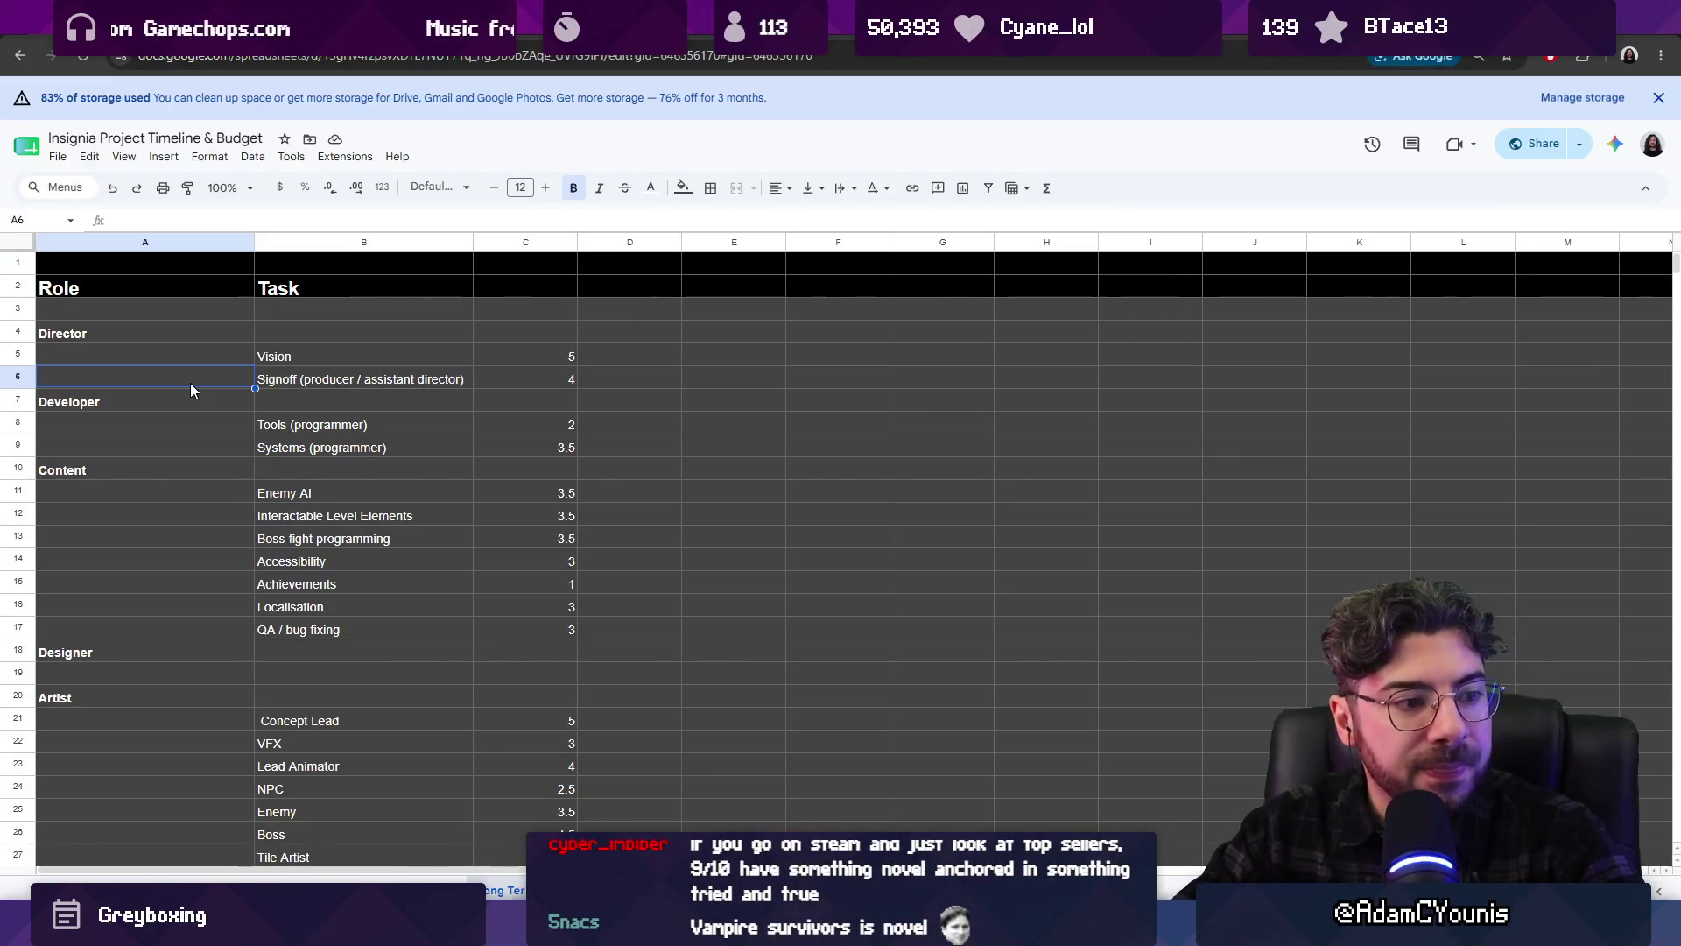
Select the volume values in column C, starting from the Vision row
{"action": "scroll", "coordinate": [193, 386], "scroll_direction": "down", "scroll_amount": 2}
{"action": "scroll", "coordinate": [310, 406], "scroll_direction": "up", "scroll_amount": 2}
{"action": "left_click", "coordinate": [394, 357]}
{"action": "key", "text": "Down"}
{"action": "key", "text": "Down"}
{"action": "key", "text": "Down"}
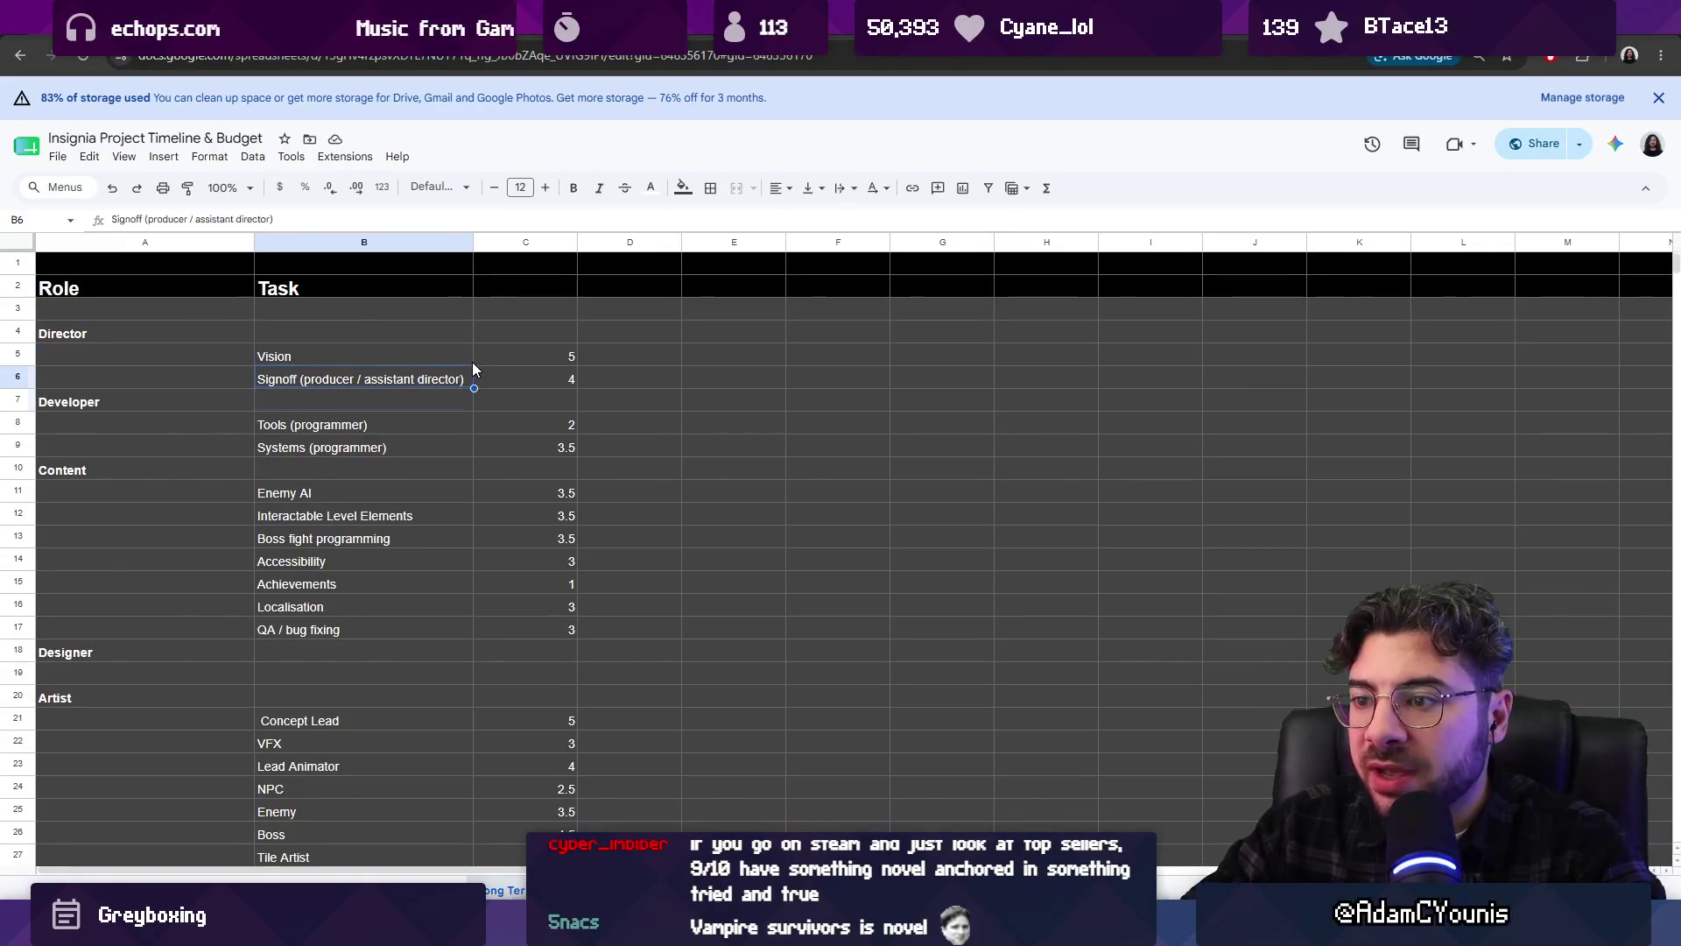
{"action": "mouse_move", "coordinate": [534, 356]}
{"action": "left_mouse_down"}
{"action": "mouse_move", "coordinate": [513, 880]}
{"action": "mouse_move", "coordinate": [547, 652]}
{"action": "left_mouse_up"}
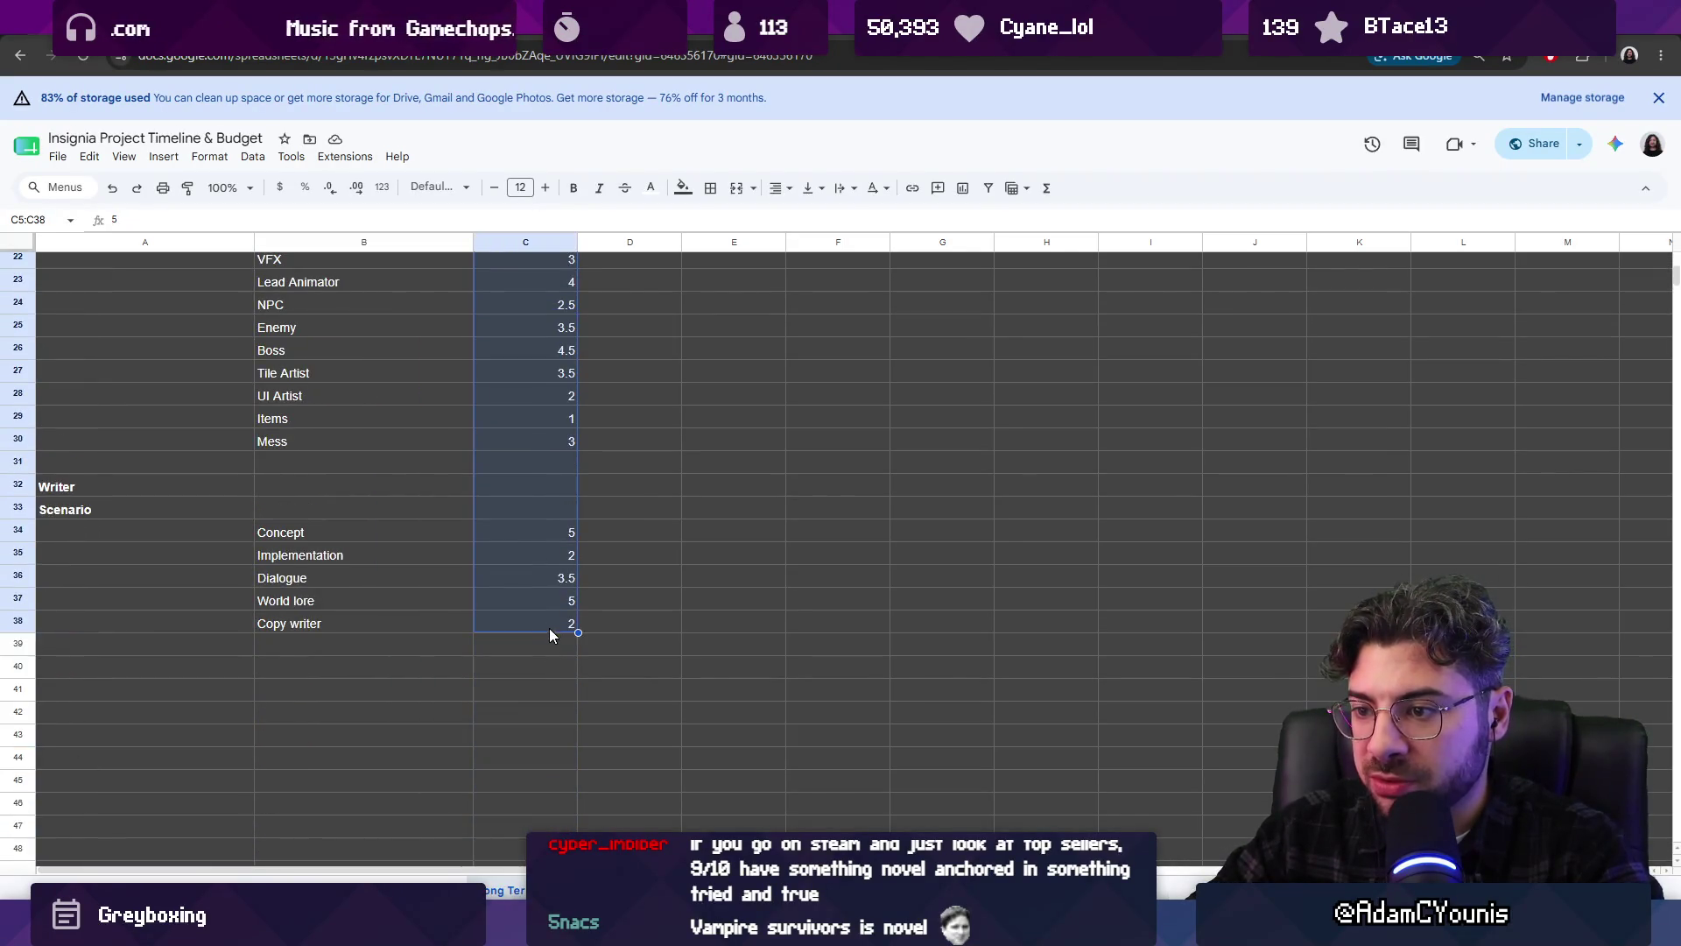
{"action": "scroll", "coordinate": [549, 627], "scroll_direction": "up", "scroll_amount": 7}
Start a MULTIPLY formula in cell D4 using the =mult autocomplete
{"action": "left_click", "coordinate": [601, 331]}
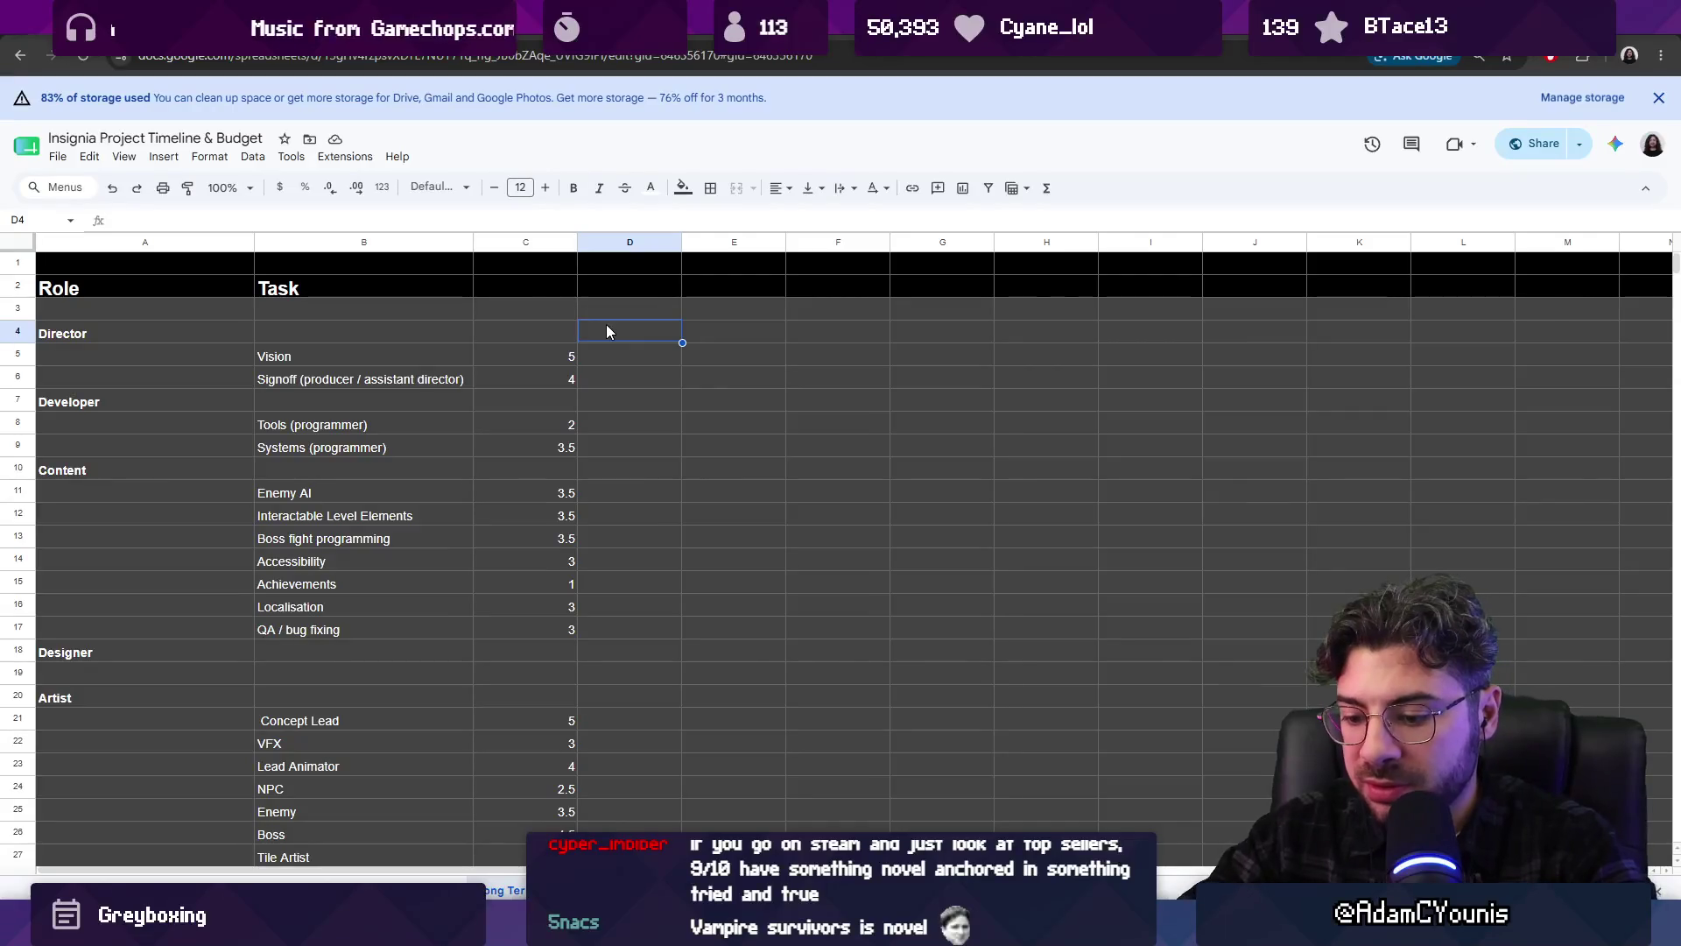
{"action": "type", "text": "=mult"}
{"action": "key", "text": "Tab"}
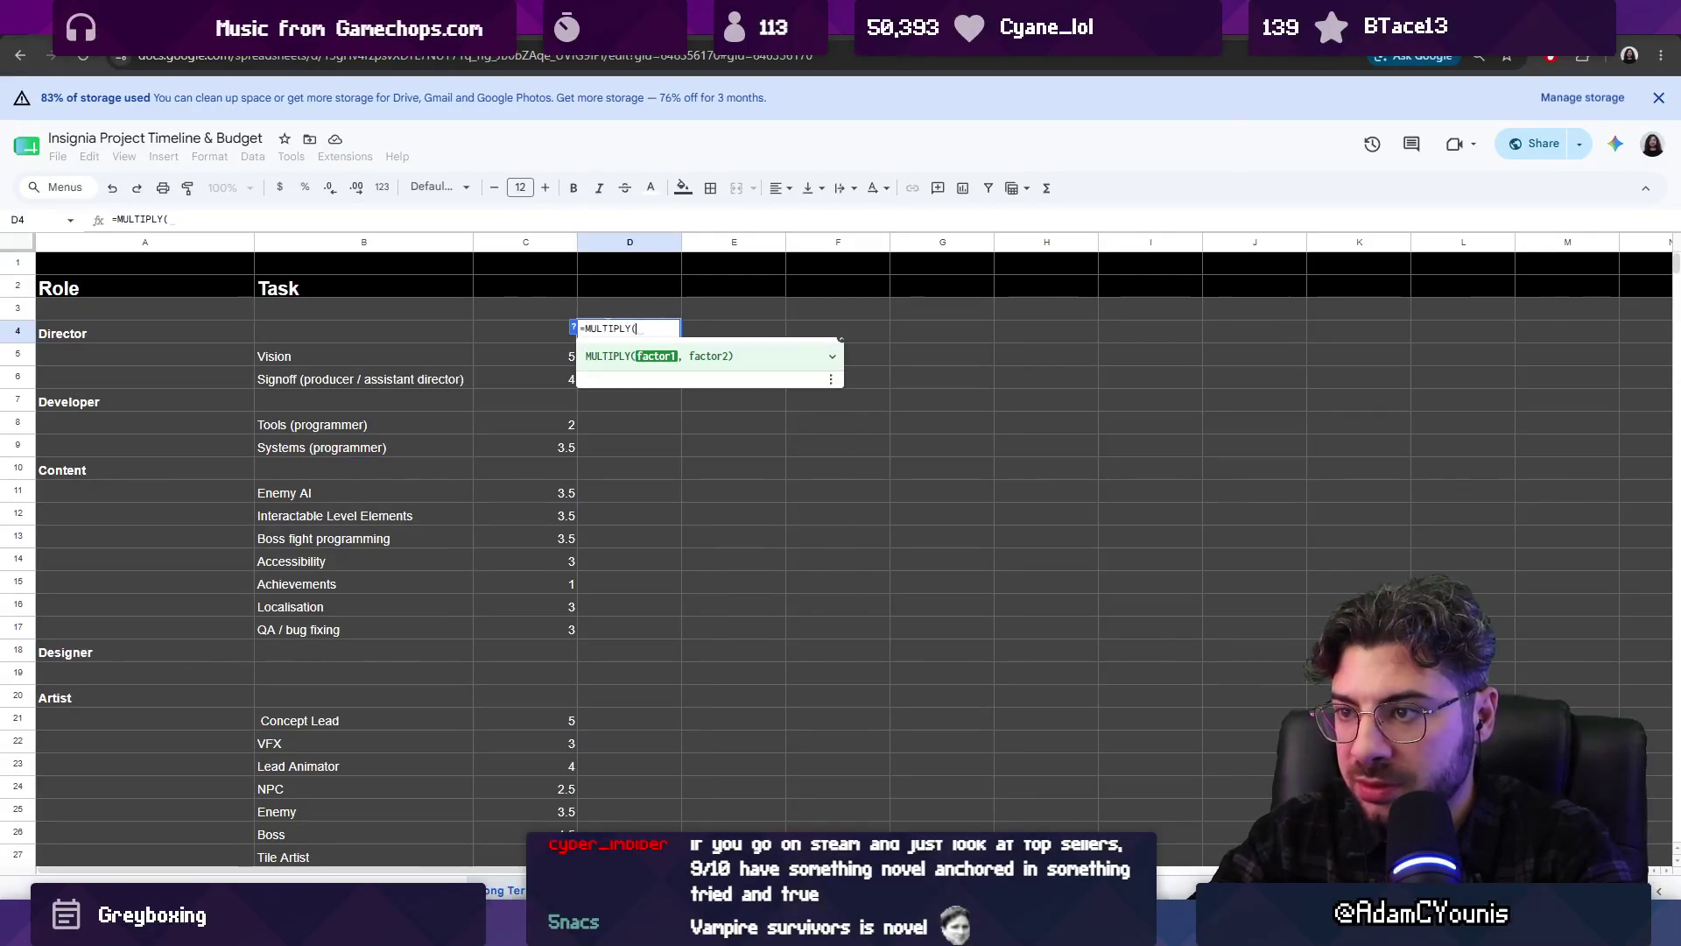
Complete the formula =MULTIPLY(C3,2) in D4 and commit it
{"action": "type", "text": "2"}
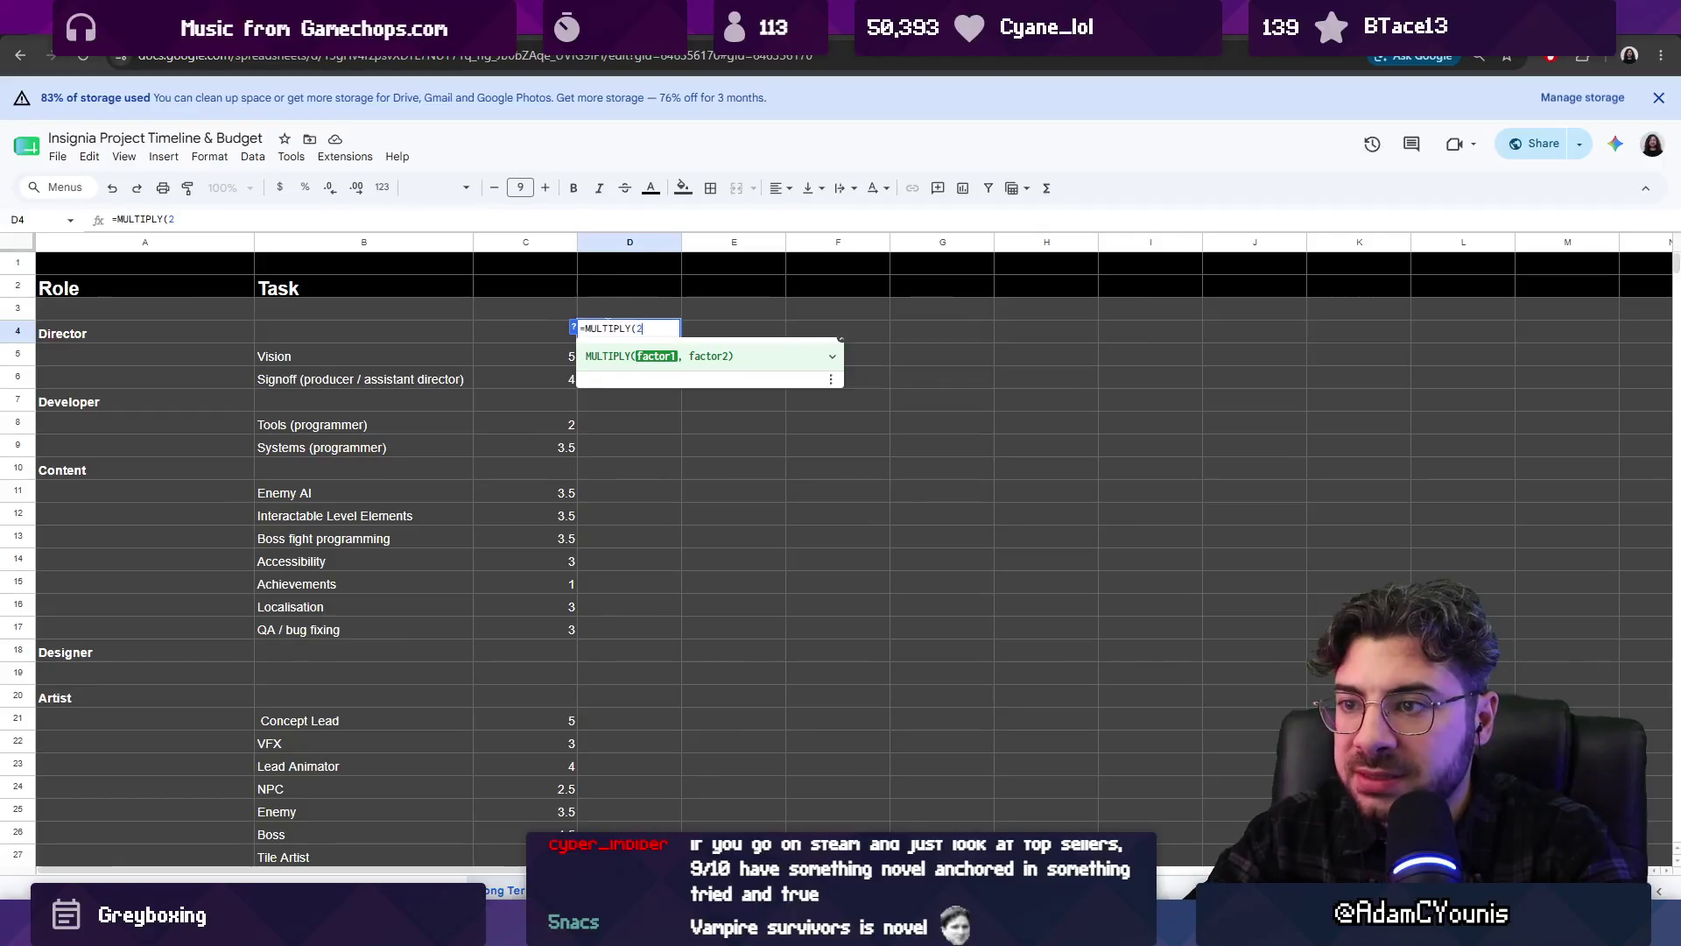
{"action": "key", "text": "BackSpace"}
{"action": "key", "text": "BackSpace"}
{"action": "type", "text": "c3,"}
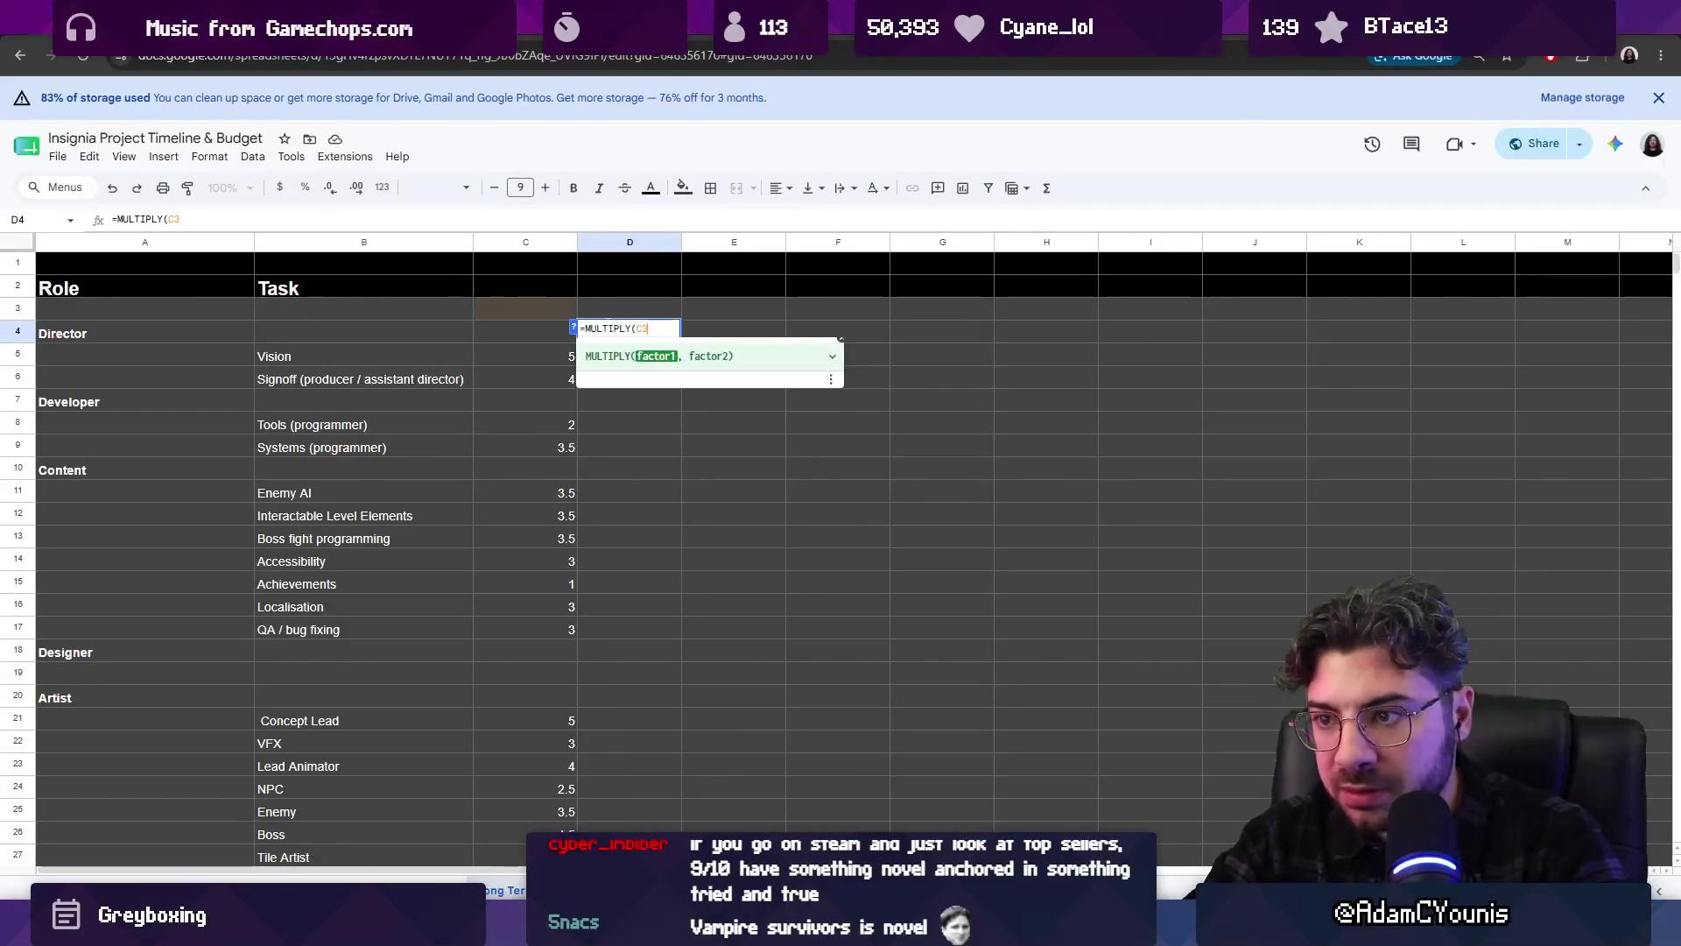
{"action": "type", "text": "2"}
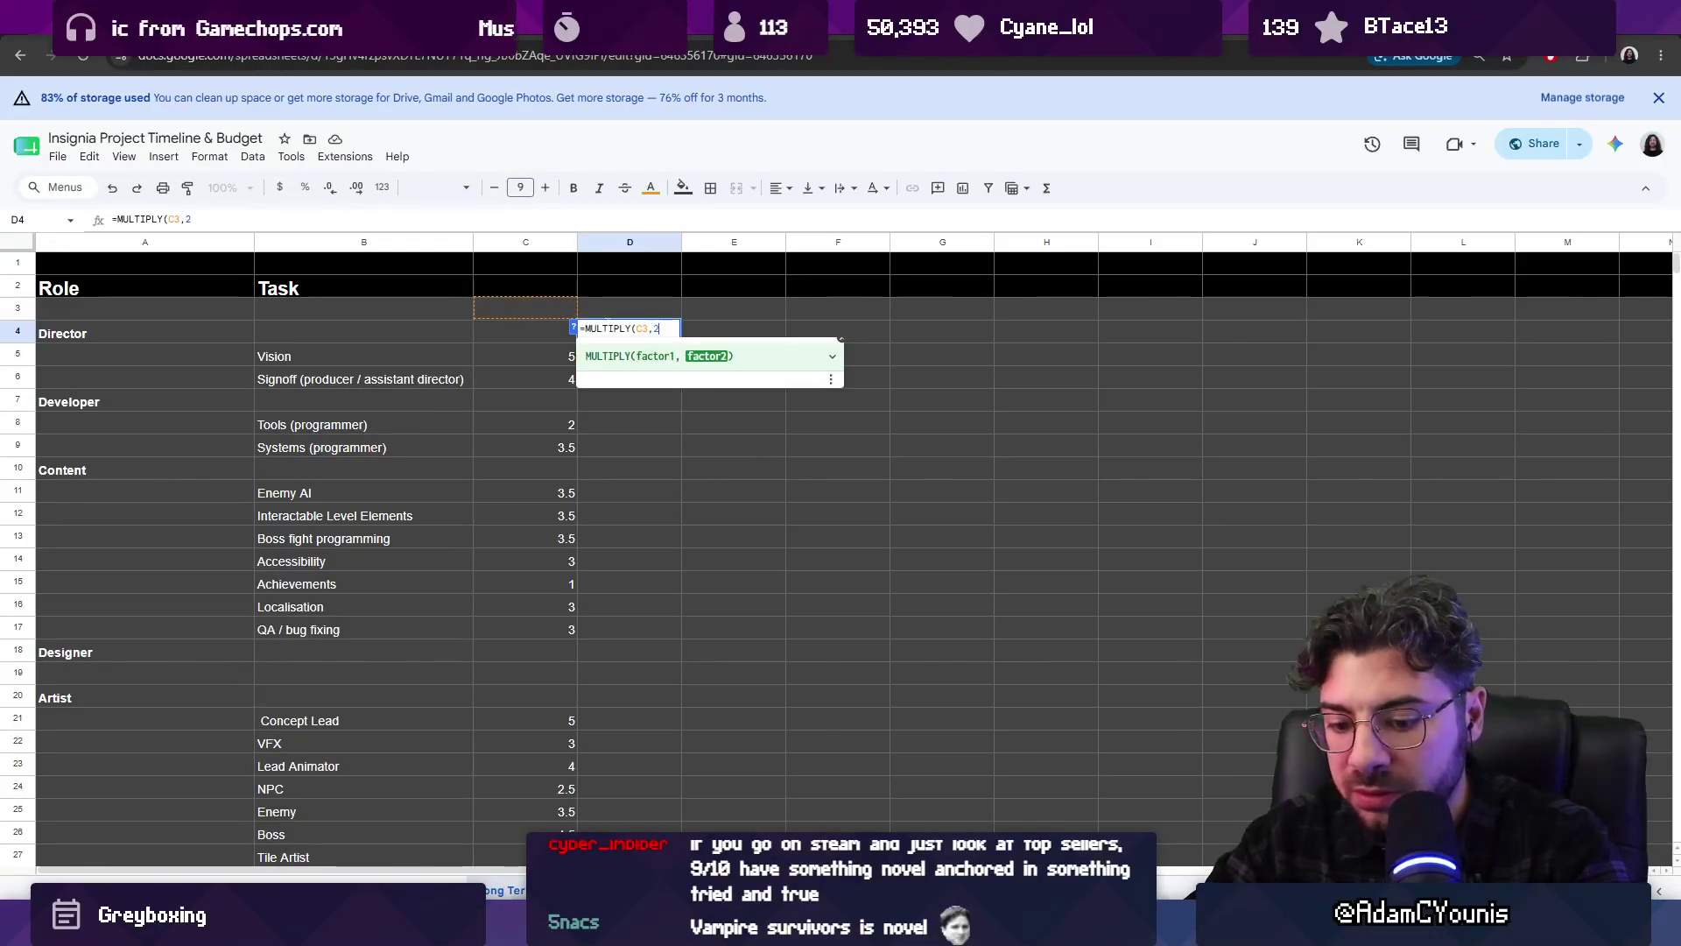
{"action": "left_click", "coordinate": [642, 329]}
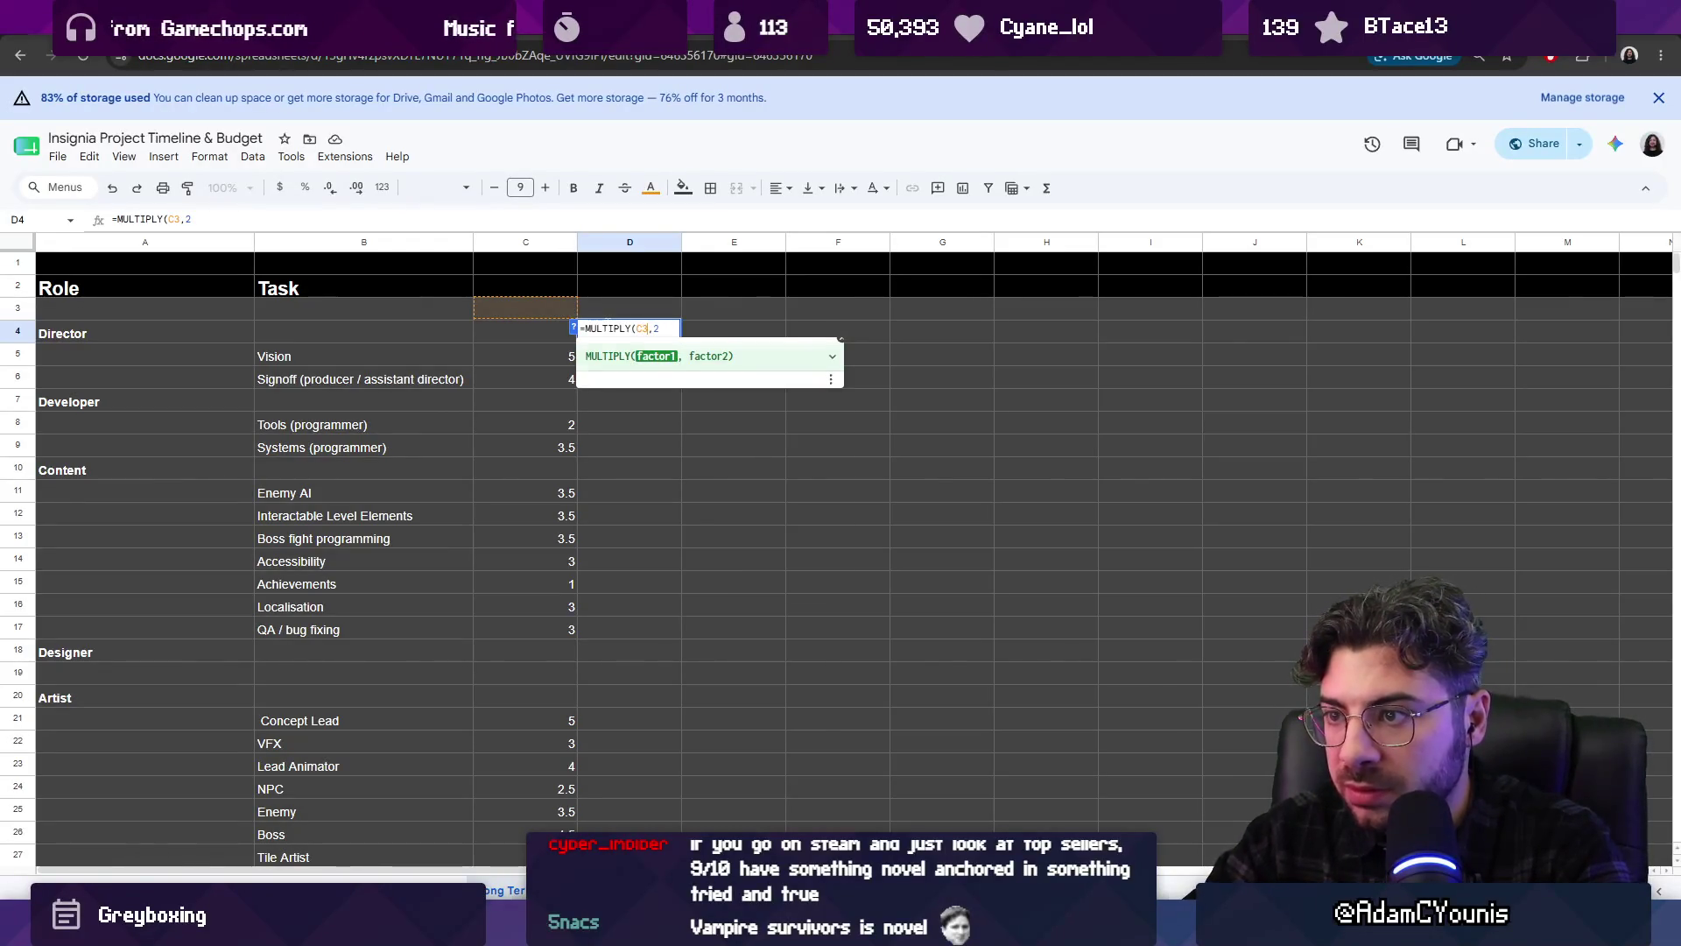
{"action": "type", "text": "4"}
{"action": "key", "text": "Return"}
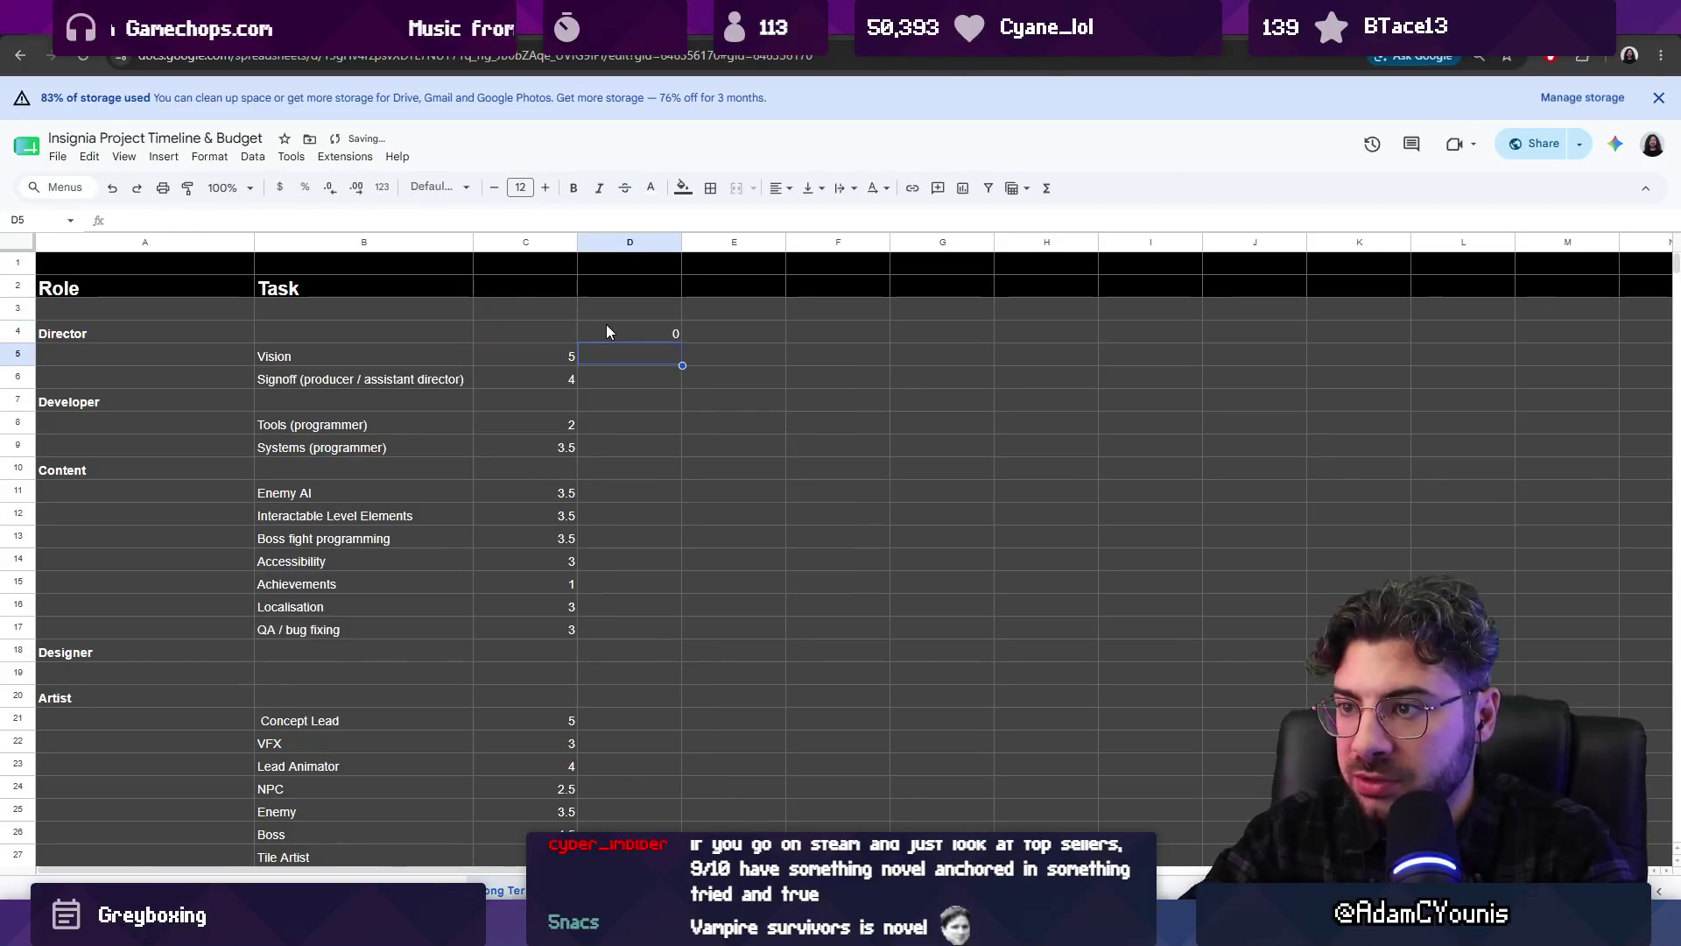
Copy the D4 formula down column D to row 38
{"action": "left_click", "coordinate": [617, 331]}
{"action": "mouse_move", "coordinate": [681, 341]}
{"action": "left_mouse_down"}
{"action": "mouse_move", "coordinate": [676, 289]}
{"action": "mouse_move", "coordinate": [653, 485]}
{"action": "mouse_move", "coordinate": [659, 312]}
{"action": "left_mouse_up"}
{"action": "scroll", "coordinate": [654, 386], "scroll_direction": "up", "scroll_amount": 3}
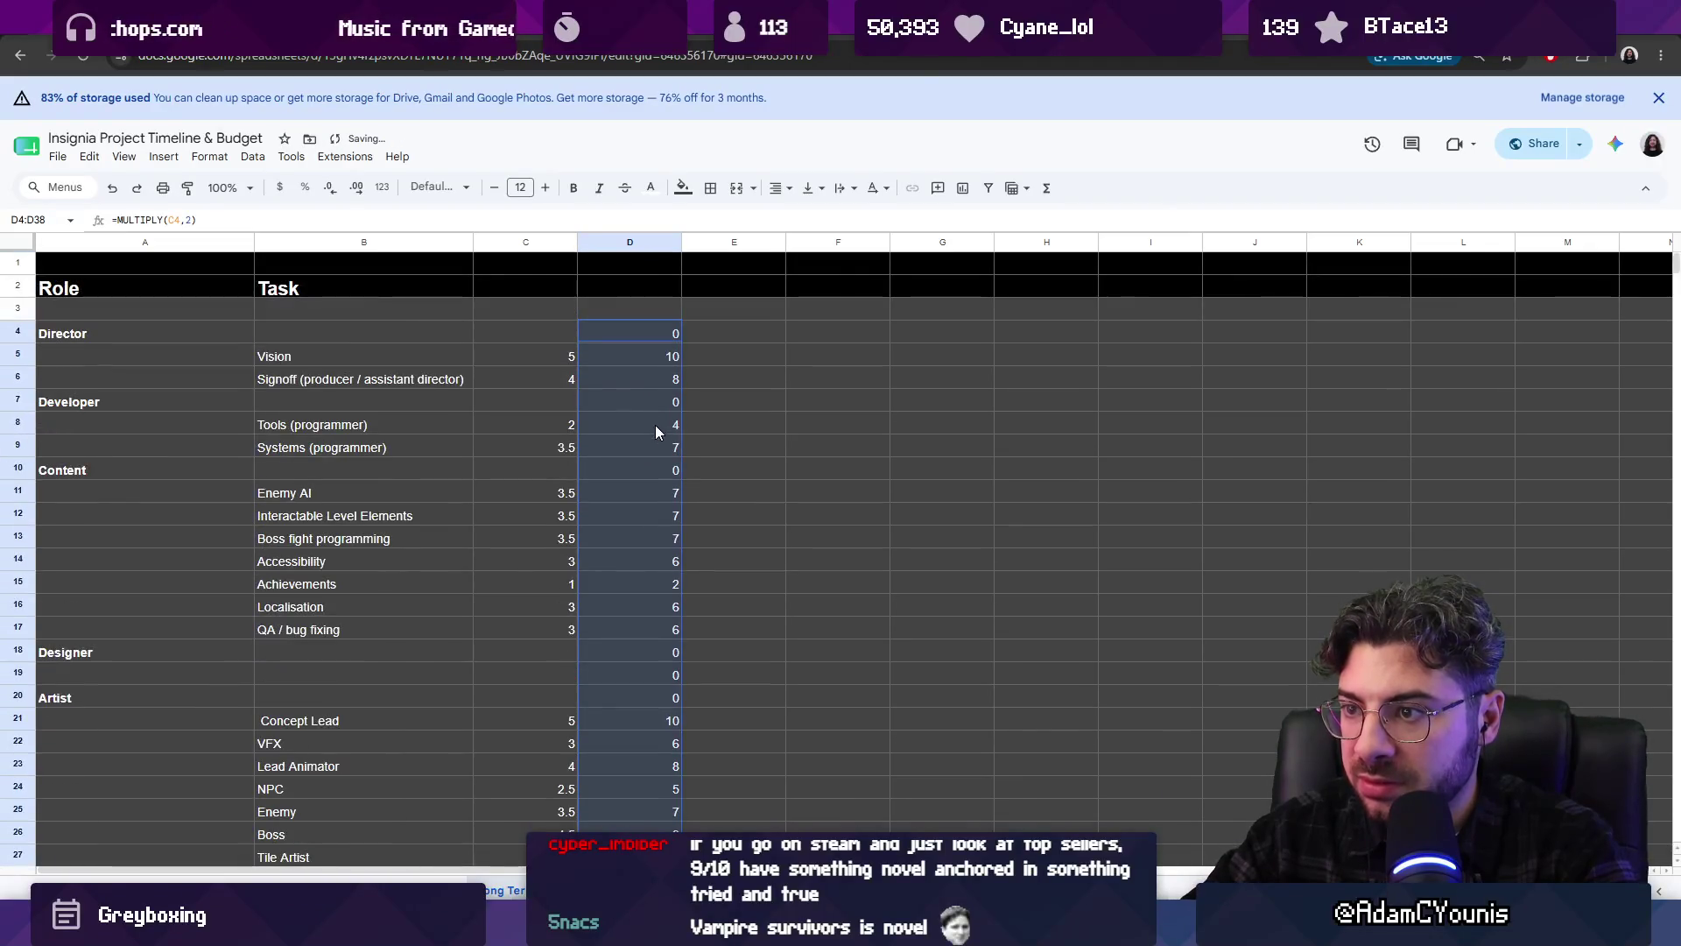
{"action": "left_click", "coordinate": [655, 334]}
Clear the column C values, then undo the deletion to restore them
{"action": "mouse_move", "coordinate": [565, 355]}
{"action": "left_mouse_down"}
{"action": "mouse_move", "coordinate": [560, 840]}
{"action": "mouse_move", "coordinate": [560, 713]}
{"action": "left_mouse_up"}
{"action": "key", "text": "Delete"}
{"action": "scroll", "coordinate": [650, 478], "scroll_direction": "up", "scroll_amount": 5}
{"action": "key", "text": "ctrl+z"}
Select the doubled results in D5:D38 and the matching column C values to compare
{"action": "left_click", "coordinate": [625, 361]}
{"action": "mouse_move", "coordinate": [625, 366]}
{"action": "left_mouse_down"}
{"action": "mouse_move", "coordinate": [634, 854]}
{"action": "mouse_move", "coordinate": [640, 754]}
{"action": "mouse_move", "coordinate": [644, 788]}
{"action": "left_mouse_up"}
{"action": "scroll", "coordinate": [630, 557], "scroll_direction": "up", "scroll_amount": 3}
{"action": "scroll", "coordinate": [631, 557], "scroll_direction": "up", "scroll_amount": 3}
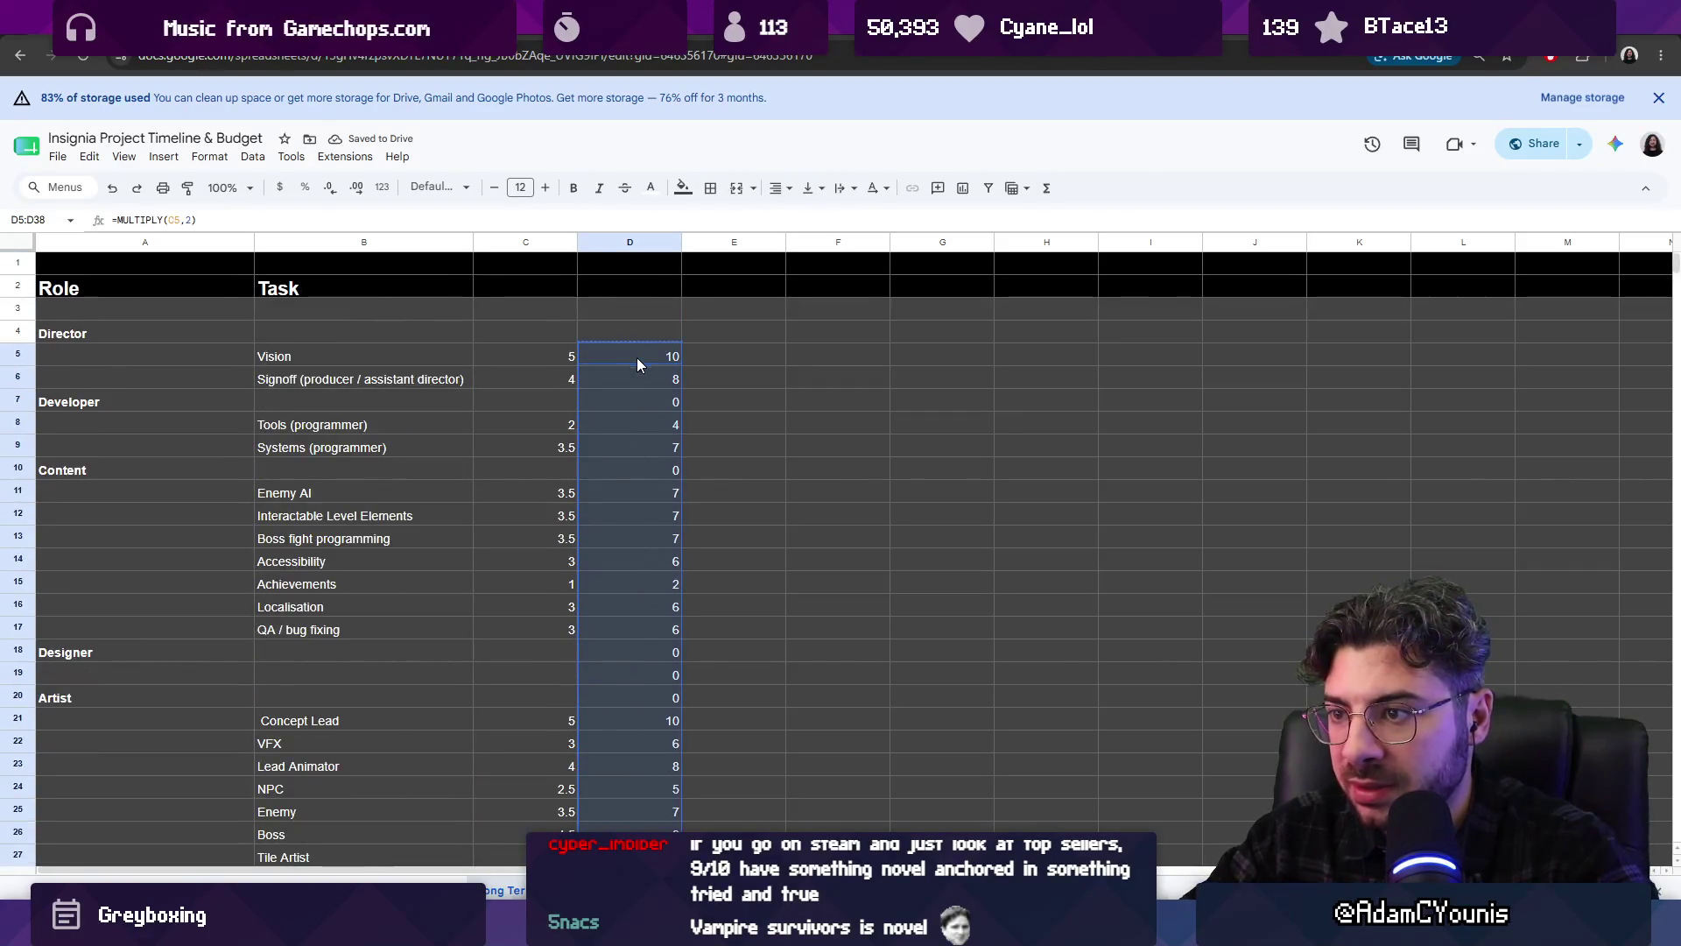
{"action": "left_click_drag", "start_coordinate": [554, 359], "coordinate": [563, 682]}
{"action": "key", "text": "Delete"}
{"action": "key", "text": "Down"}
{"action": "scroll", "coordinate": [559, 679], "scroll_direction": "down", "scroll_amount": 5}
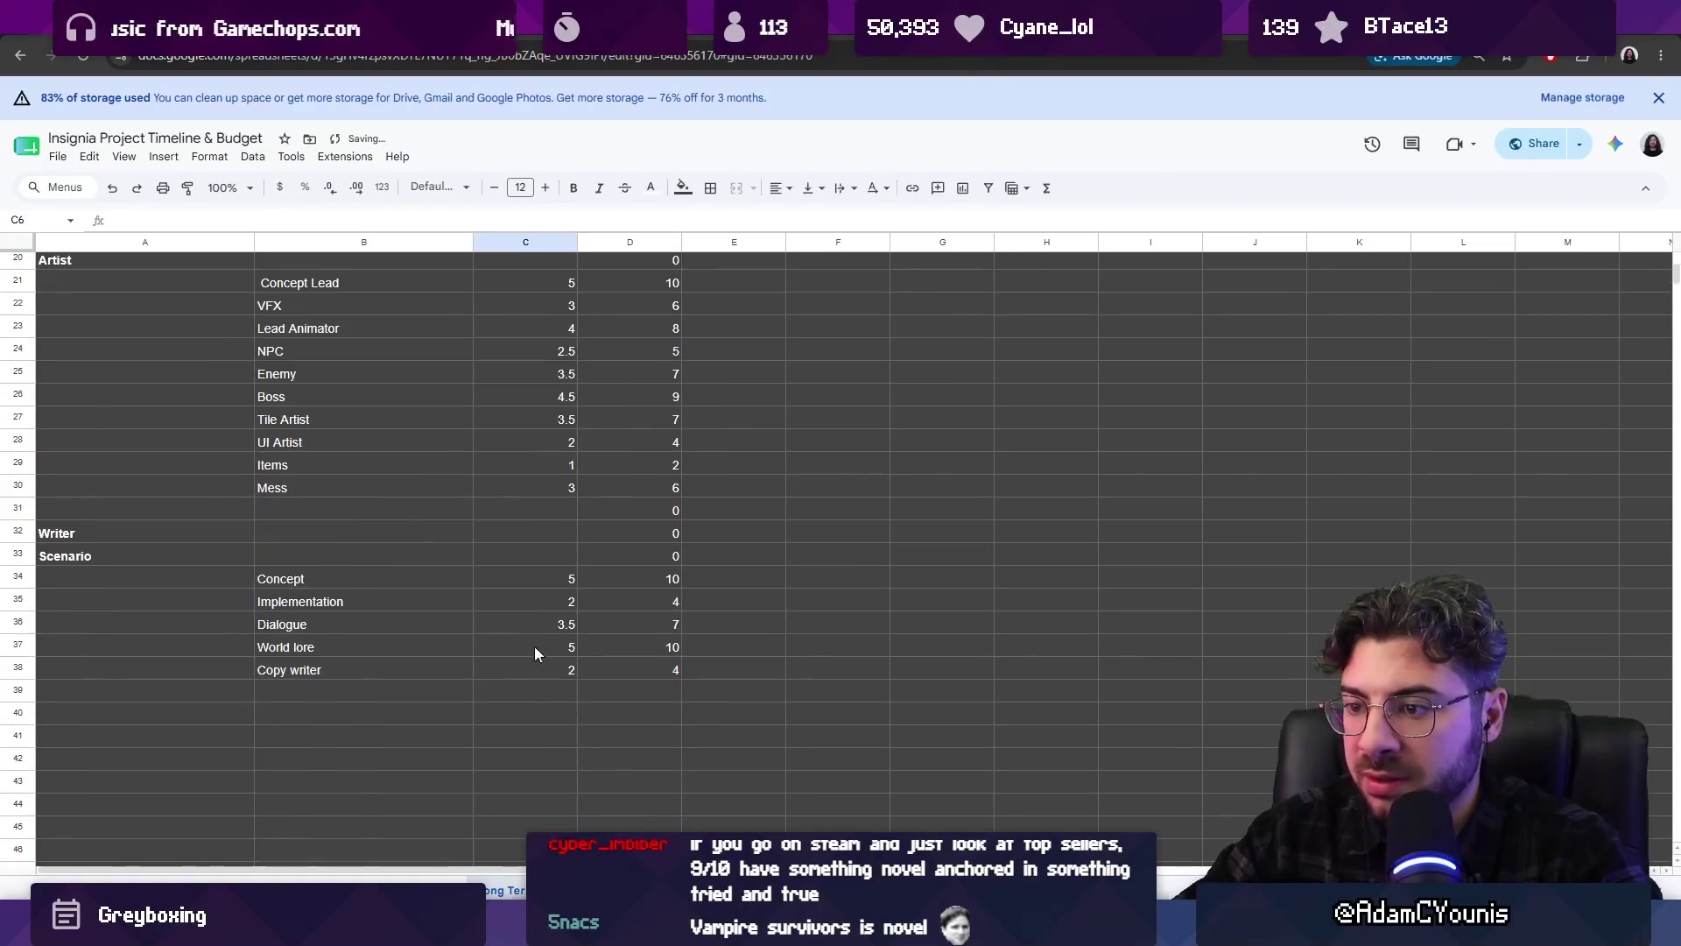
{"action": "mouse_move", "coordinate": [528, 294]}
{"action": "left_mouse_down"}
{"action": "mouse_move", "coordinate": [536, 670]}
{"action": "mouse_move", "coordinate": [622, 625]}
{"action": "mouse_move", "coordinate": [620, 356]}
{"action": "mouse_move", "coordinate": [544, 352]}
{"action": "mouse_move", "coordinate": [624, 398]}
{"action": "mouse_move", "coordinate": [630, 841]}
{"action": "mouse_move", "coordinate": [652, 735]}
{"action": "left_mouse_up"}
{"action": "key", "text": "Delete"}
{"action": "scroll", "coordinate": [622, 626], "scroll_direction": "up", "scroll_amount": 5}
{"action": "left_click", "coordinate": [625, 331]}
{"action": "left_click", "coordinate": [651, 745]}
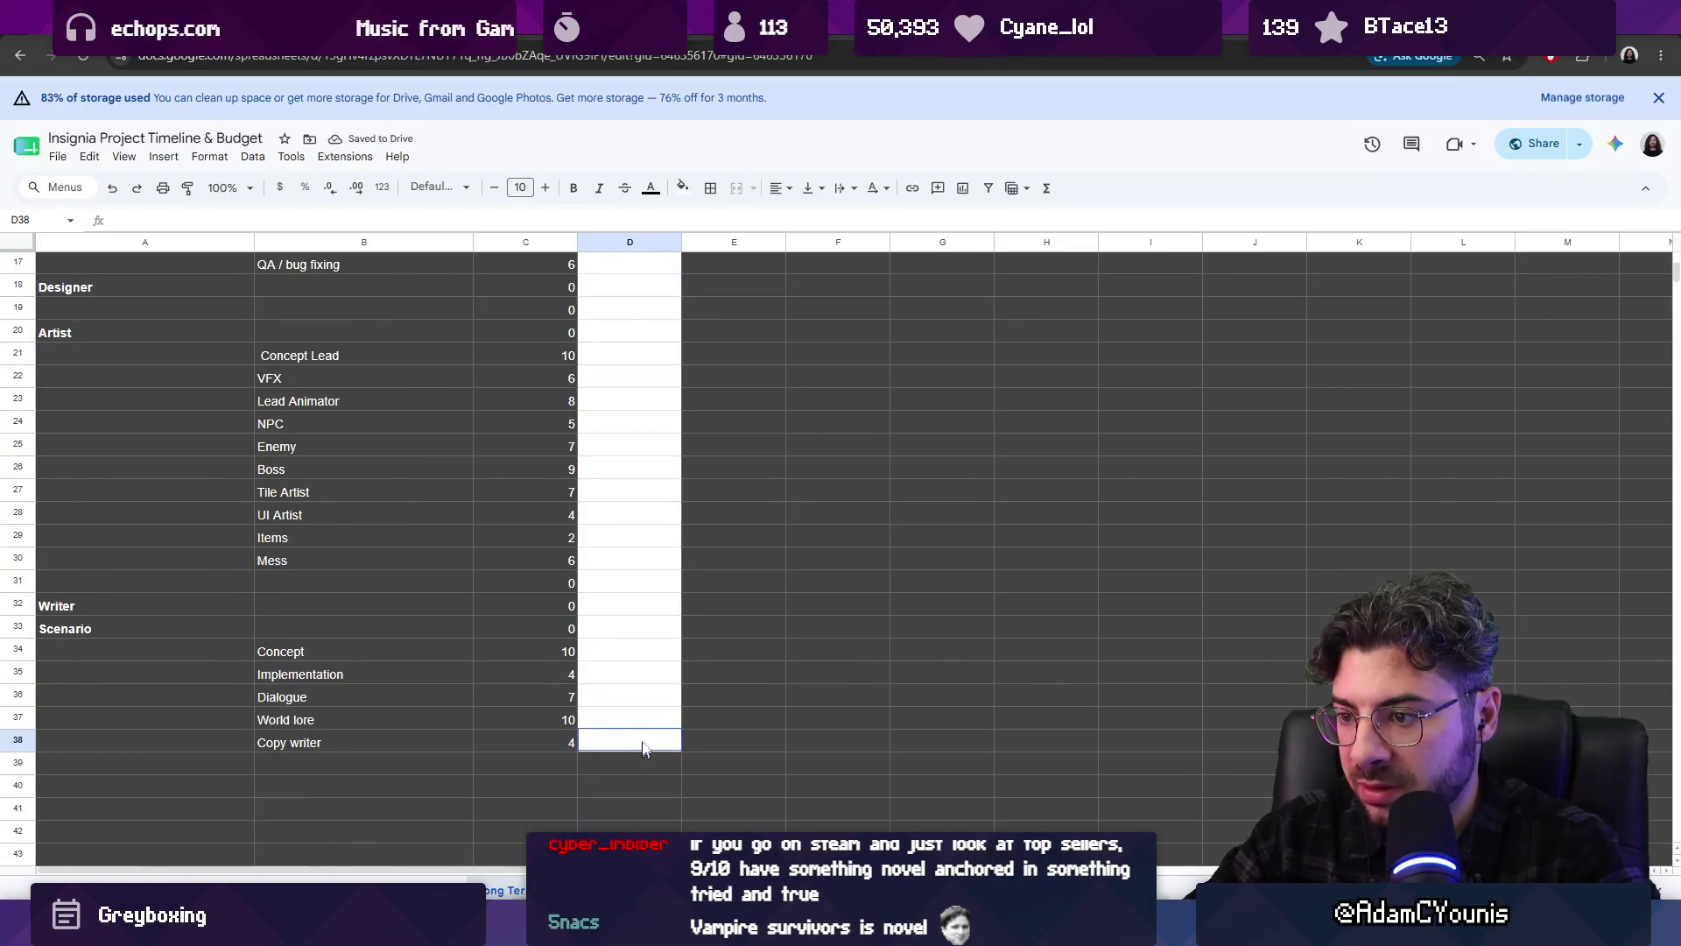
{"action": "scroll", "coordinate": [643, 749], "scroll_direction": "up", "scroll_amount": 5}
{"action": "left_click", "coordinate": [563, 366]}
{"action": "left_click", "coordinate": [553, 401]}
{"action": "key", "text": "Delete"}
{"action": "left_click", "coordinate": [544, 466]}
{"action": "key", "text": "Delete"}
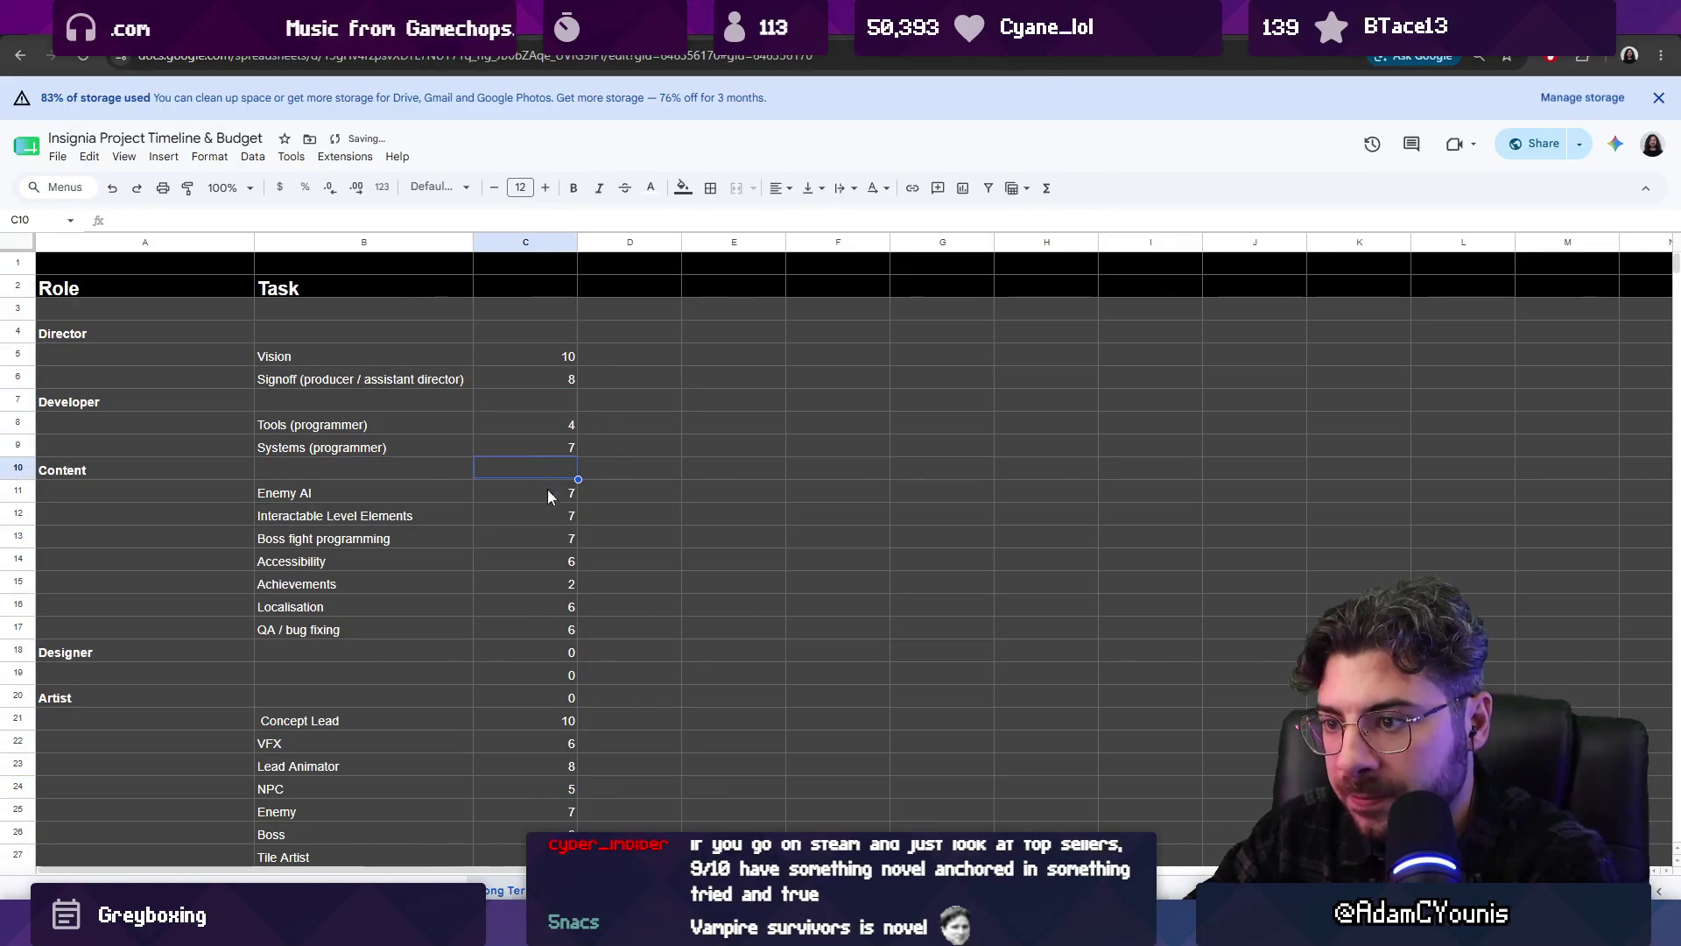
{"action": "left_click", "coordinate": [550, 652]}
{"action": "key", "text": "Delete"}
{"action": "left_click", "coordinate": [549, 675]}
{"action": "key", "text": "Delete"}
{"action": "left_click", "coordinate": [555, 698]}
{"action": "scroll", "coordinate": [548, 613], "scroll_direction": "down", "scroll_amount": 4}
{"action": "key", "text": "Delete"}
{"action": "left_click", "coordinate": [542, 593]}
{"action": "key", "text": "Delete"}
{"action": "left_click", "coordinate": [544, 619]}
{"action": "key", "text": "Delete"}
{"action": "left_click", "coordinate": [552, 643]}
{"action": "key", "text": "Delete"}
{"action": "left_click", "coordinate": [547, 575]}
{"action": "scroll", "coordinate": [691, 567], "scroll_direction": "up", "scroll_amount": 5}
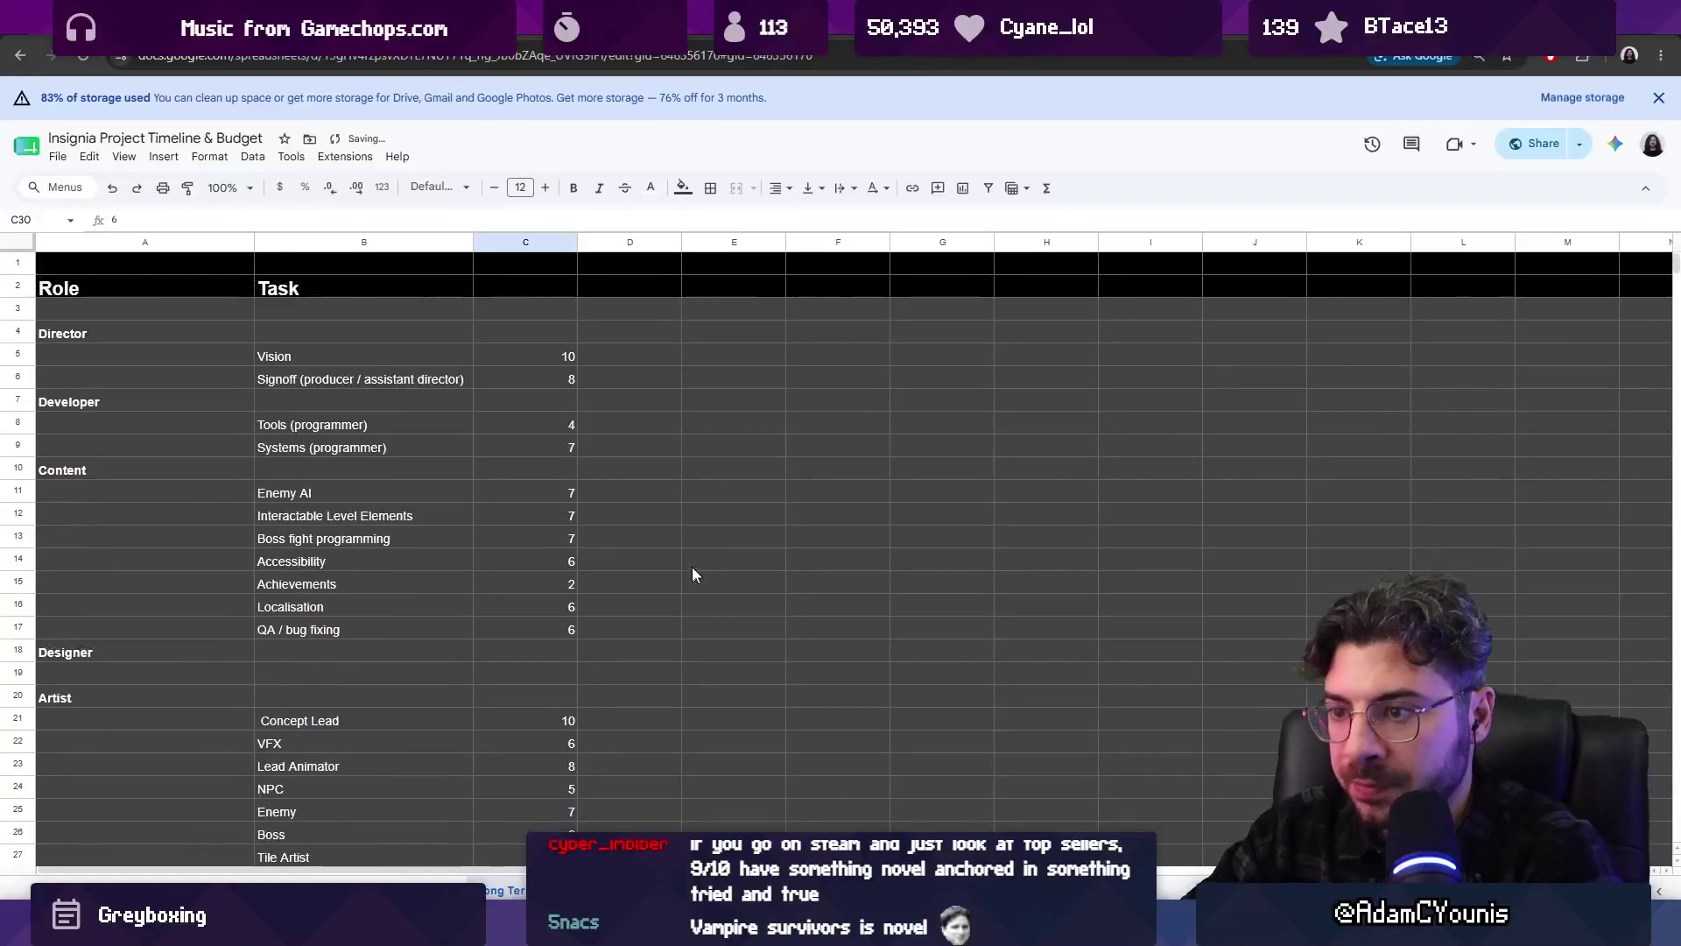
{"action": "left_click", "coordinate": [666, 303]}
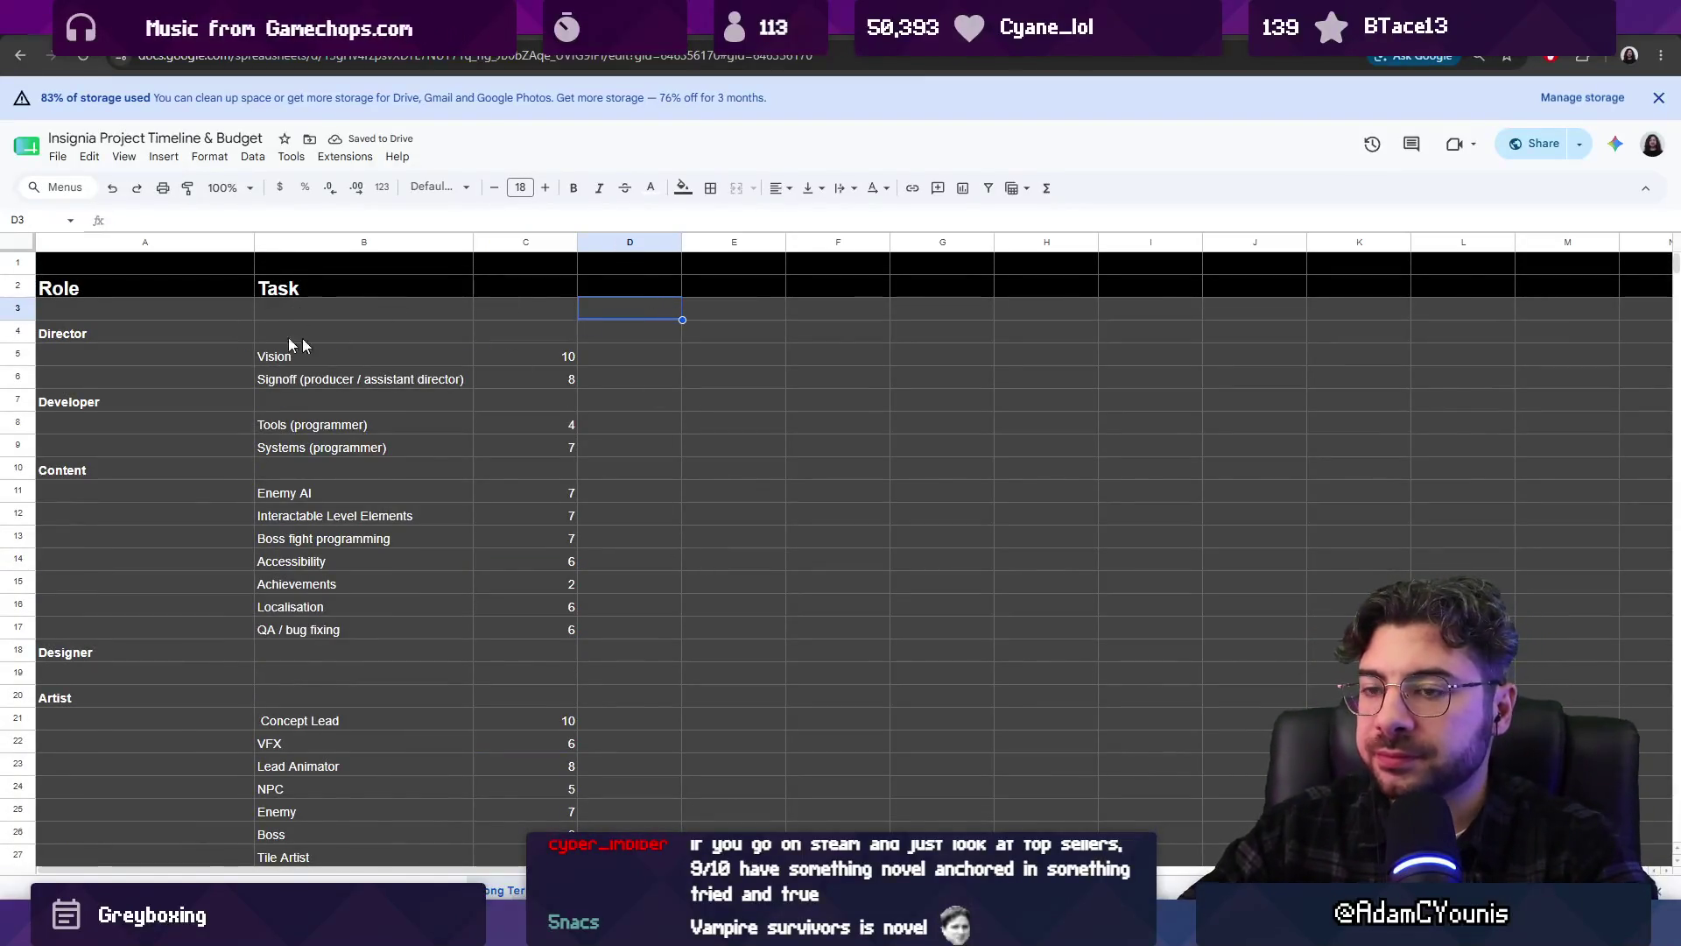
{"action": "left_click", "coordinate": [214, 307]}
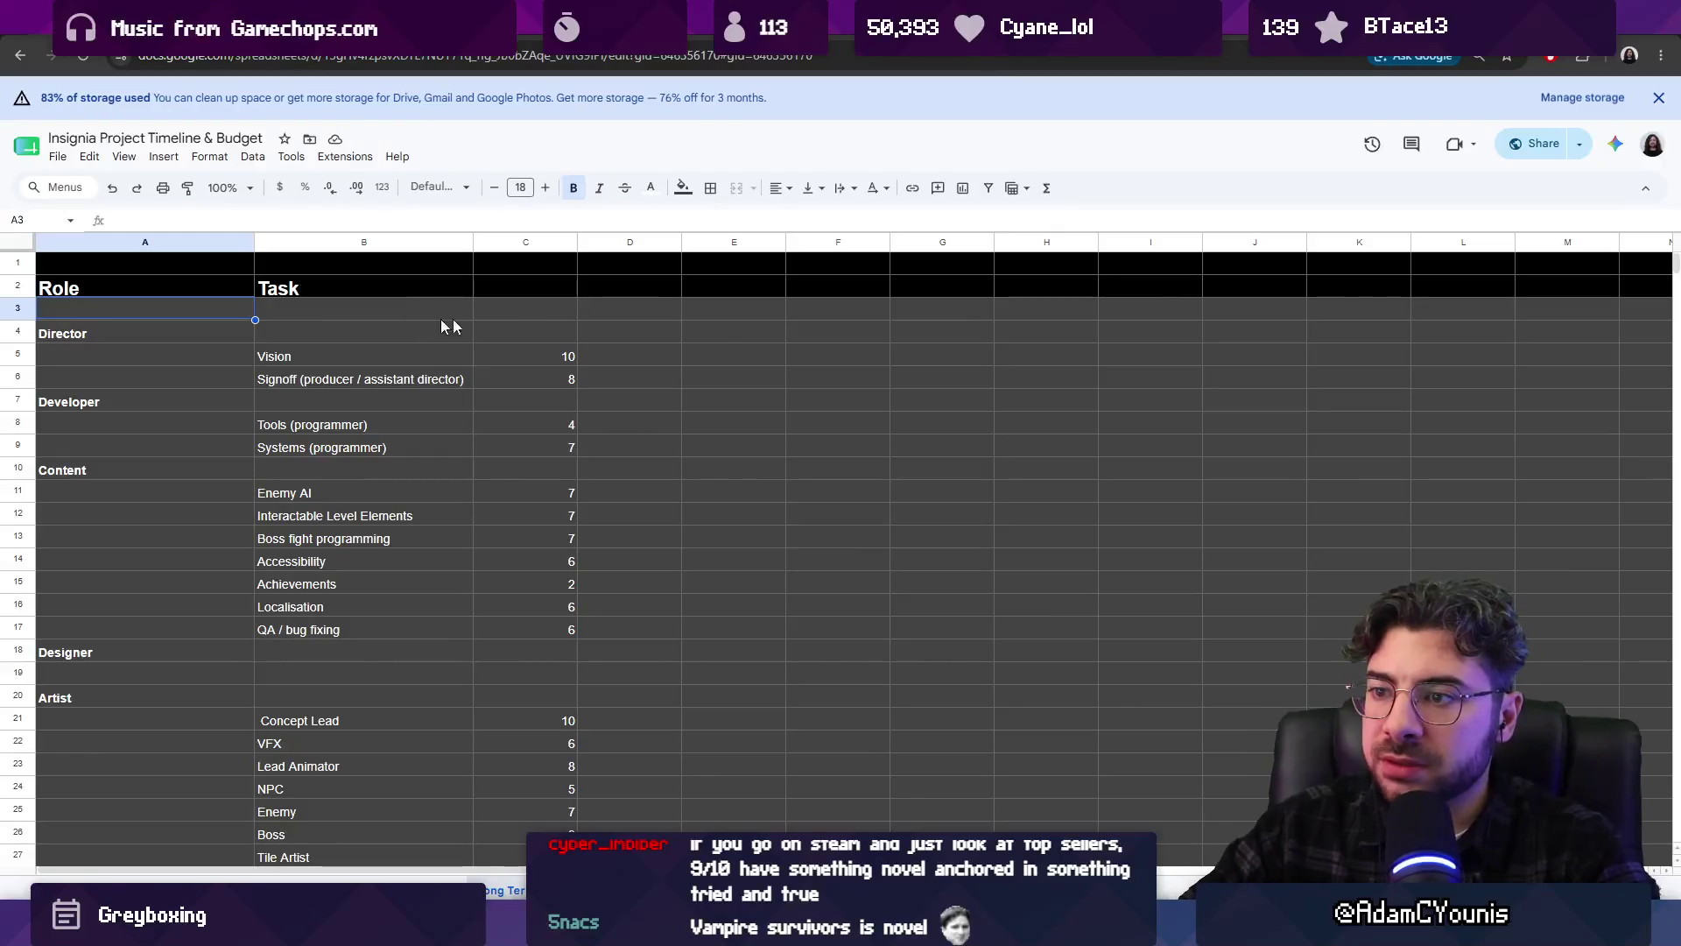
Try an Index label in C3 and 0-2 in D3, then remove both entries
{"action": "scroll", "coordinate": [281, 529], "scroll_direction": "down", "scroll_amount": 5}
{"action": "scroll", "coordinate": [268, 545], "scroll_direction": "up", "scroll_amount": 5}
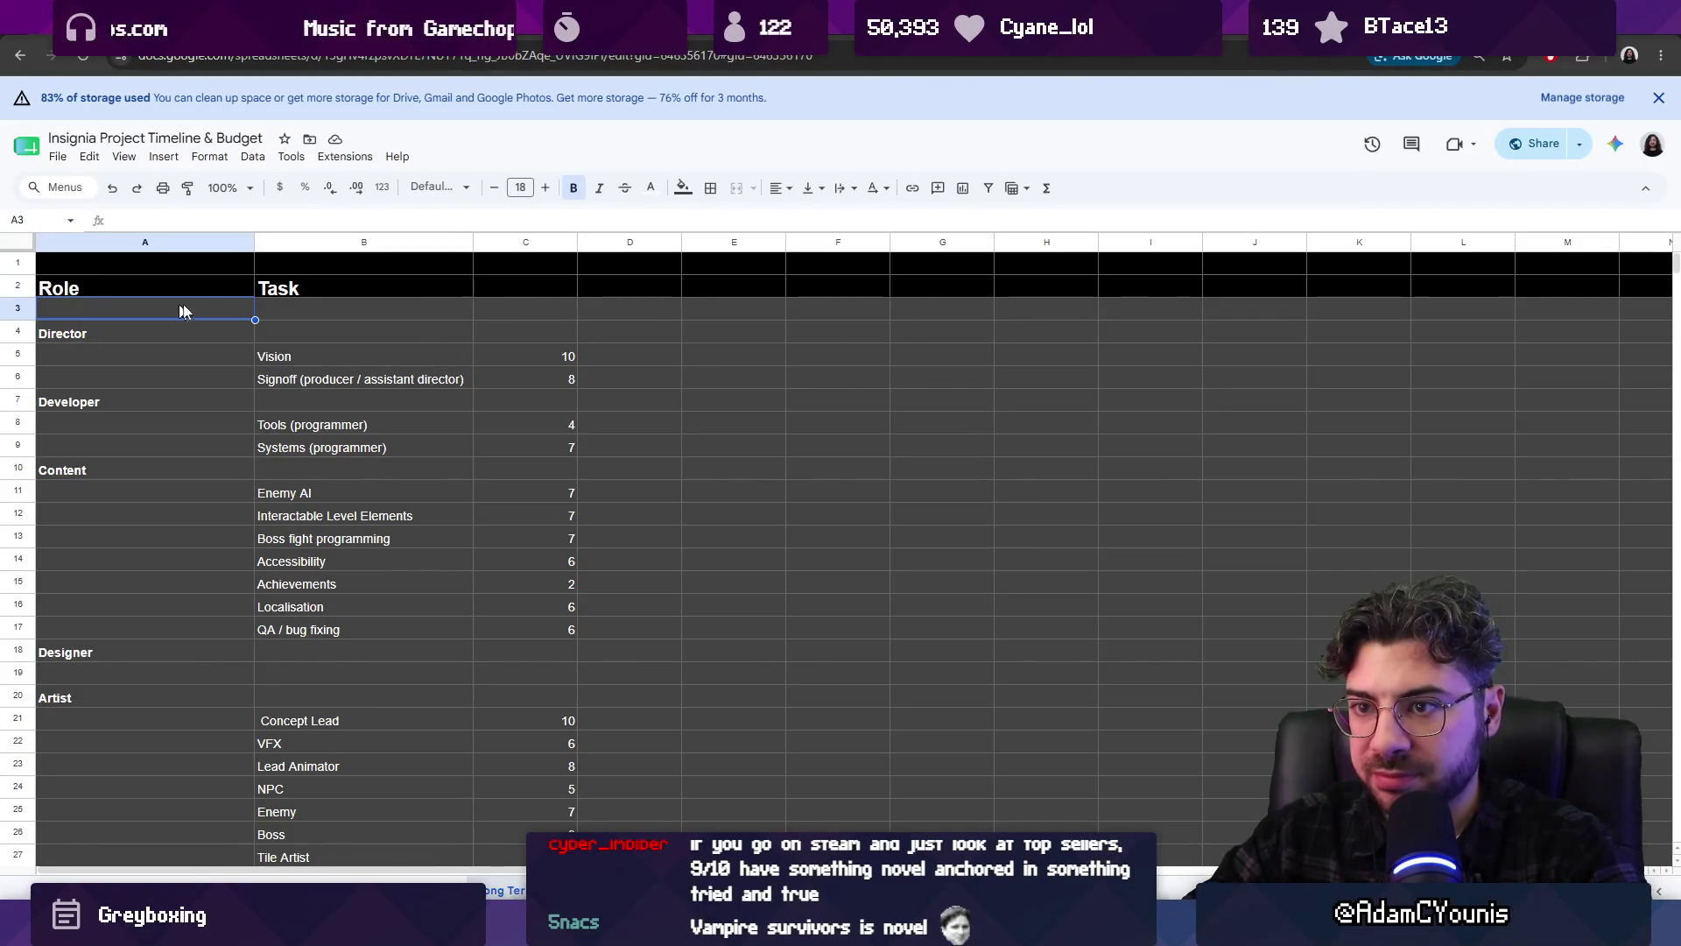
{"action": "left_click", "coordinate": [543, 308]}
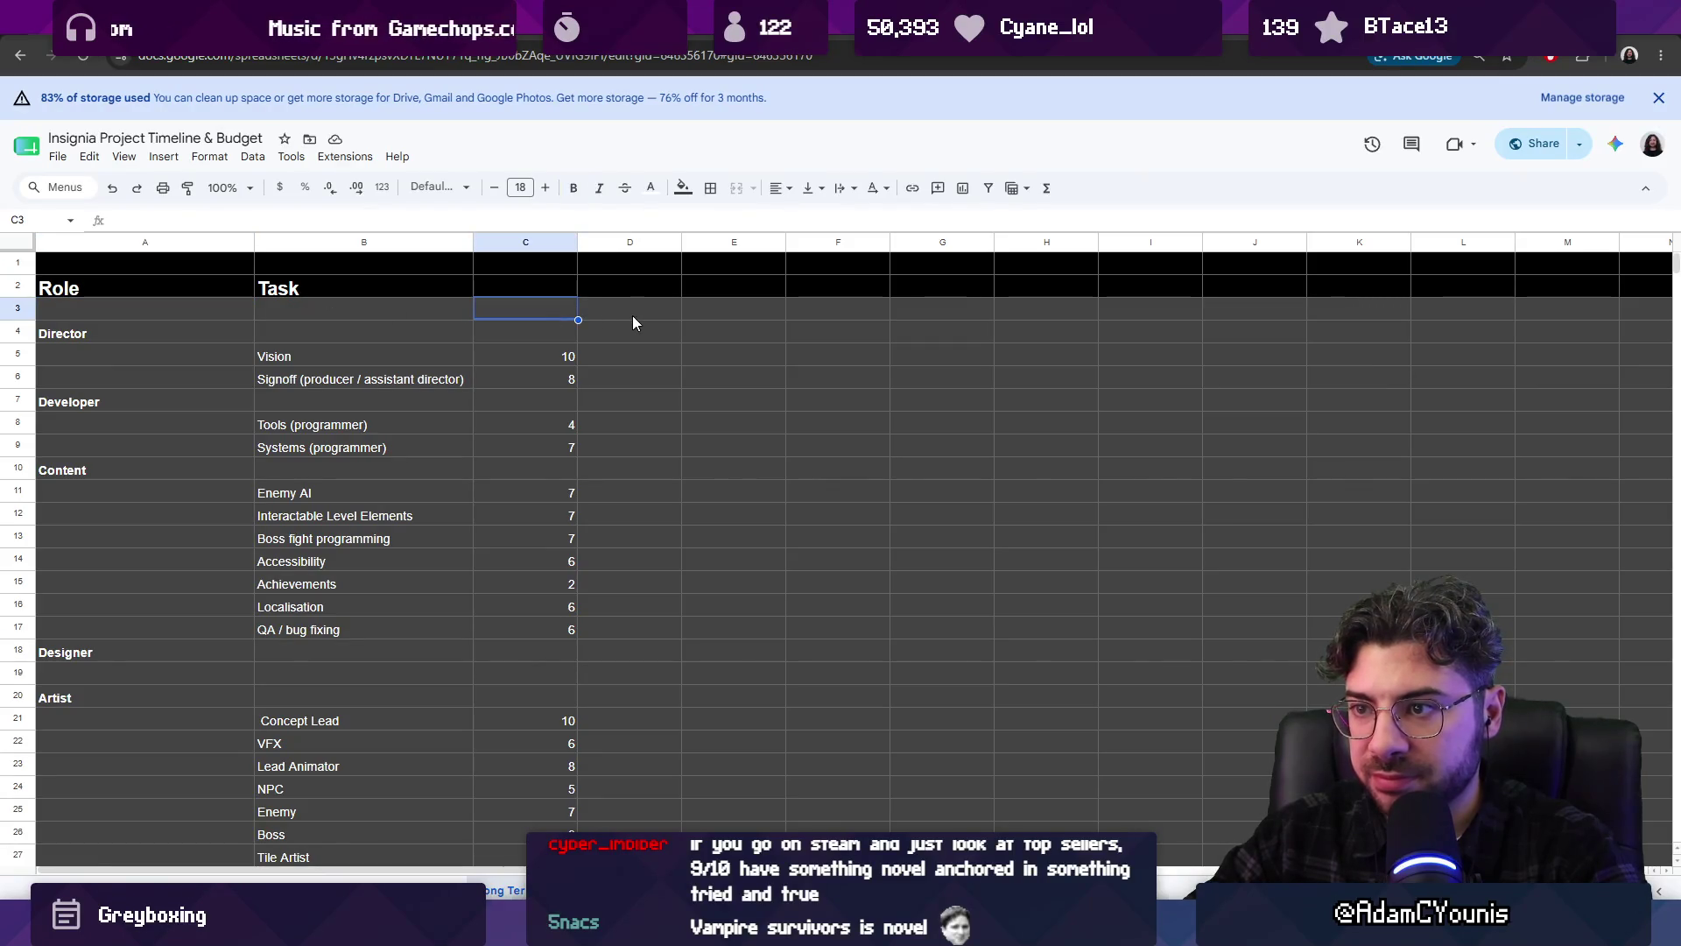
{"action": "type", "text": "Index"}
{"action": "key", "text": "Tab"}
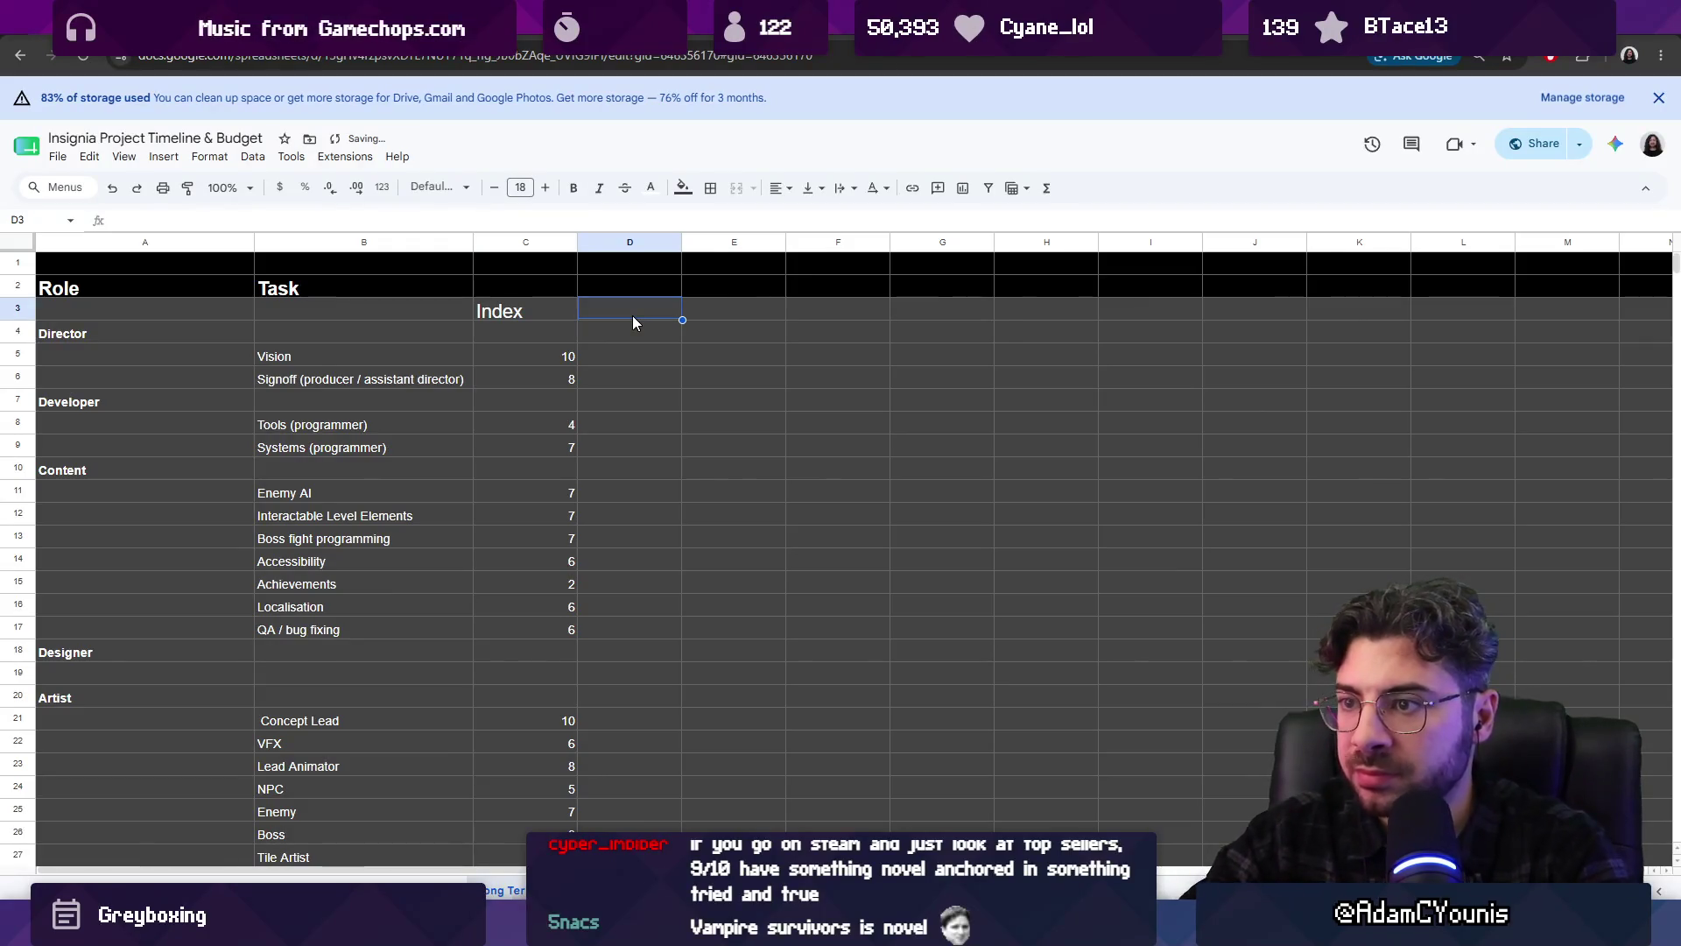
{"action": "type", "text": "-"}
{"action": "key", "text": "BackSpace"}
{"action": "type", "text": "0-2"}
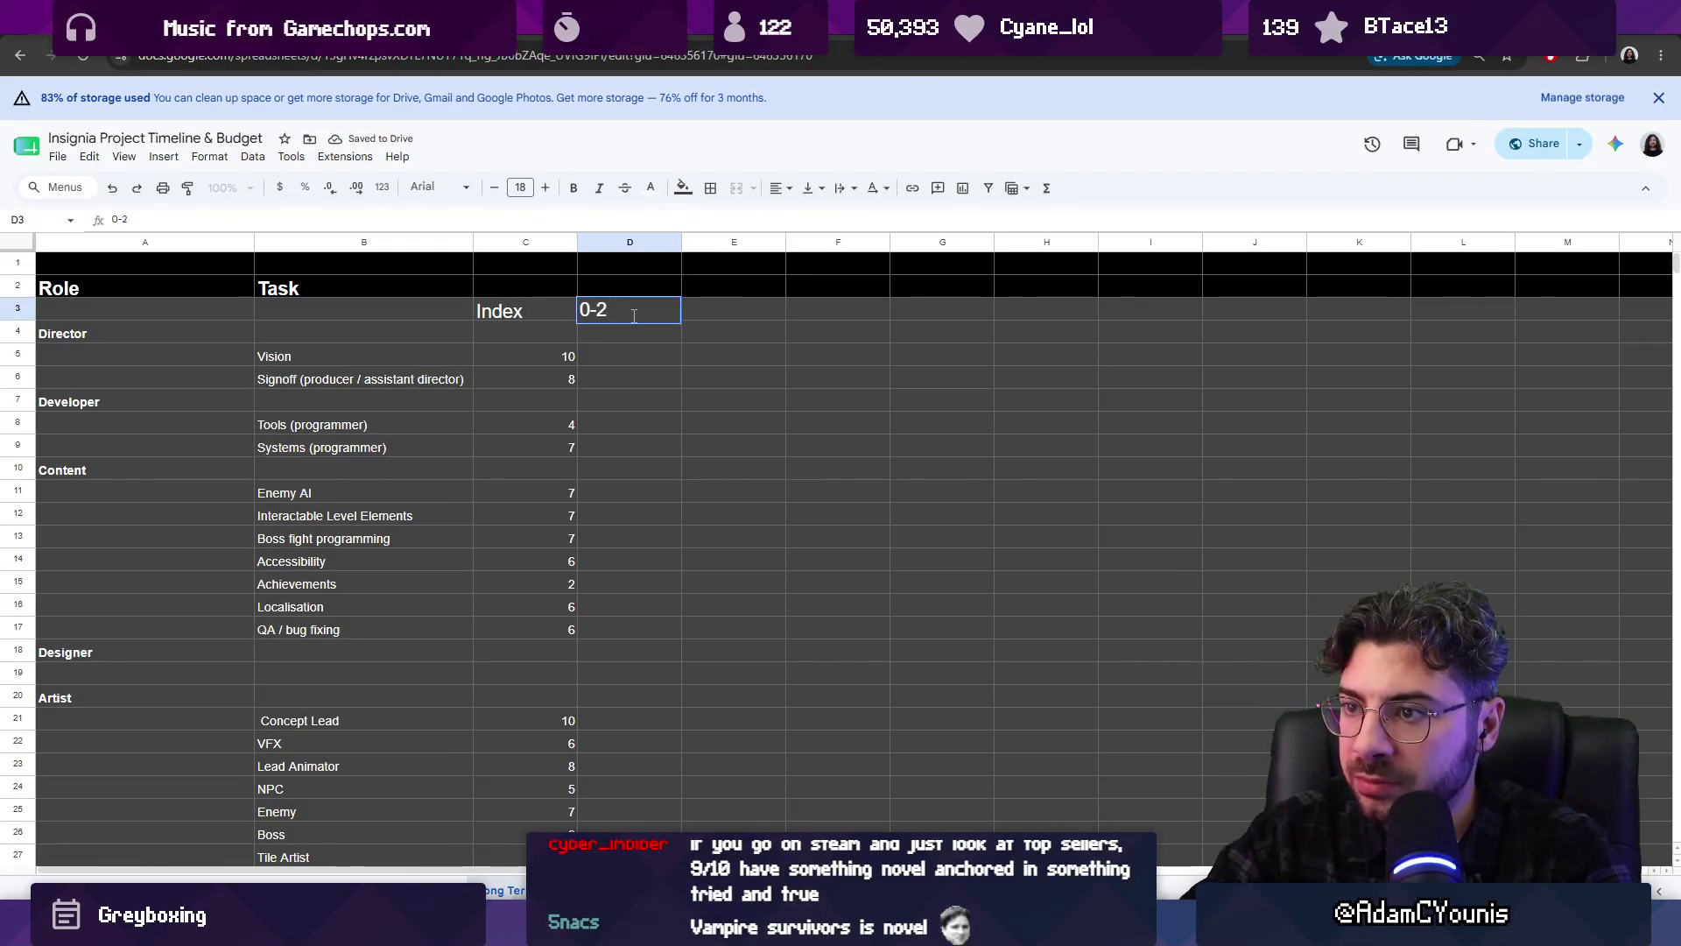
{"action": "key", "text": "Escape"}
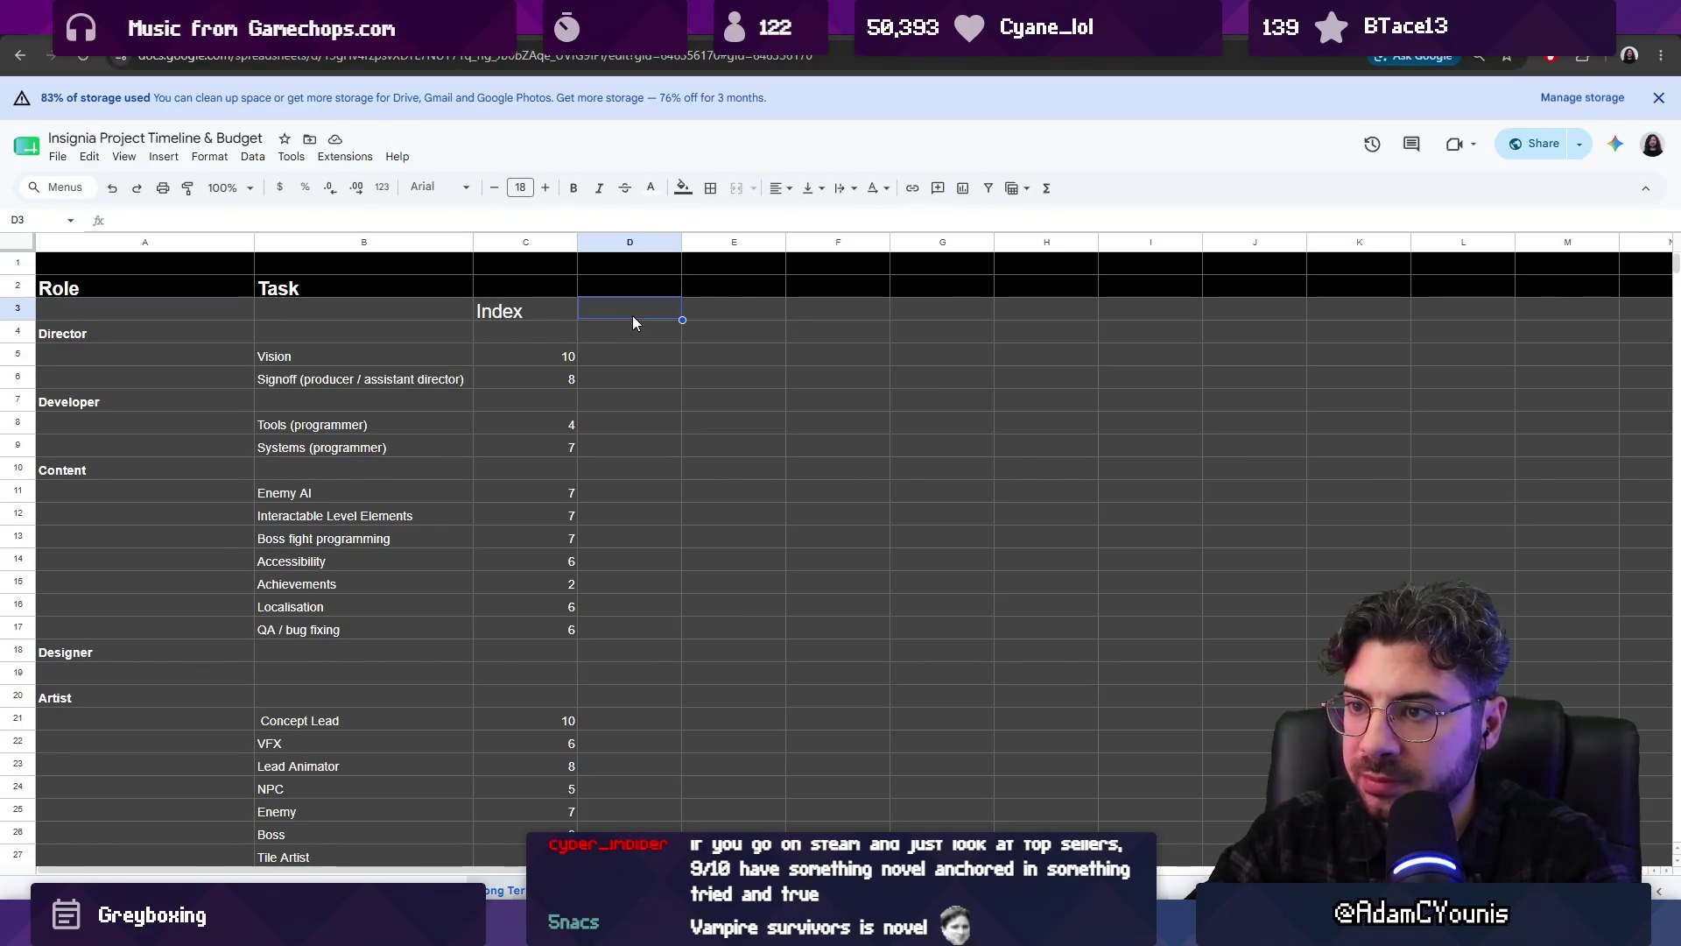
{"action": "key", "text": "Left"}
{"action": "key", "text": "Delete"}
Make row 3 taller, then undo the height change
{"action": "left_click", "coordinate": [623, 326]}
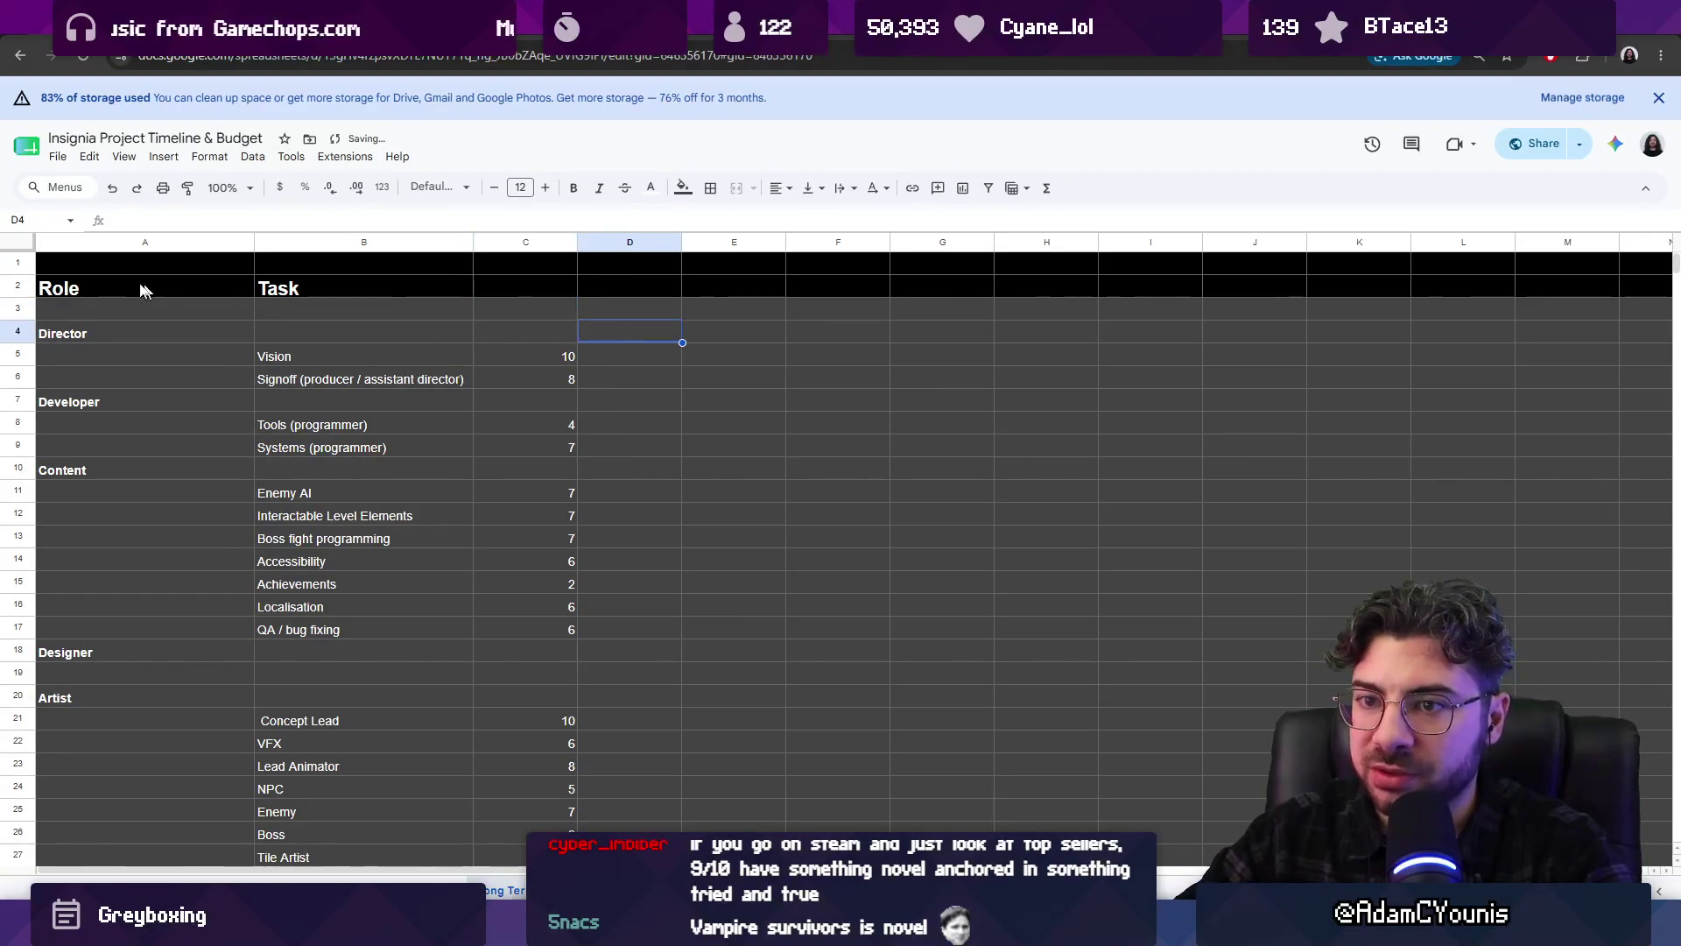
{"action": "left_click_drag", "start_coordinate": [18, 319], "coordinate": [24, 374]}
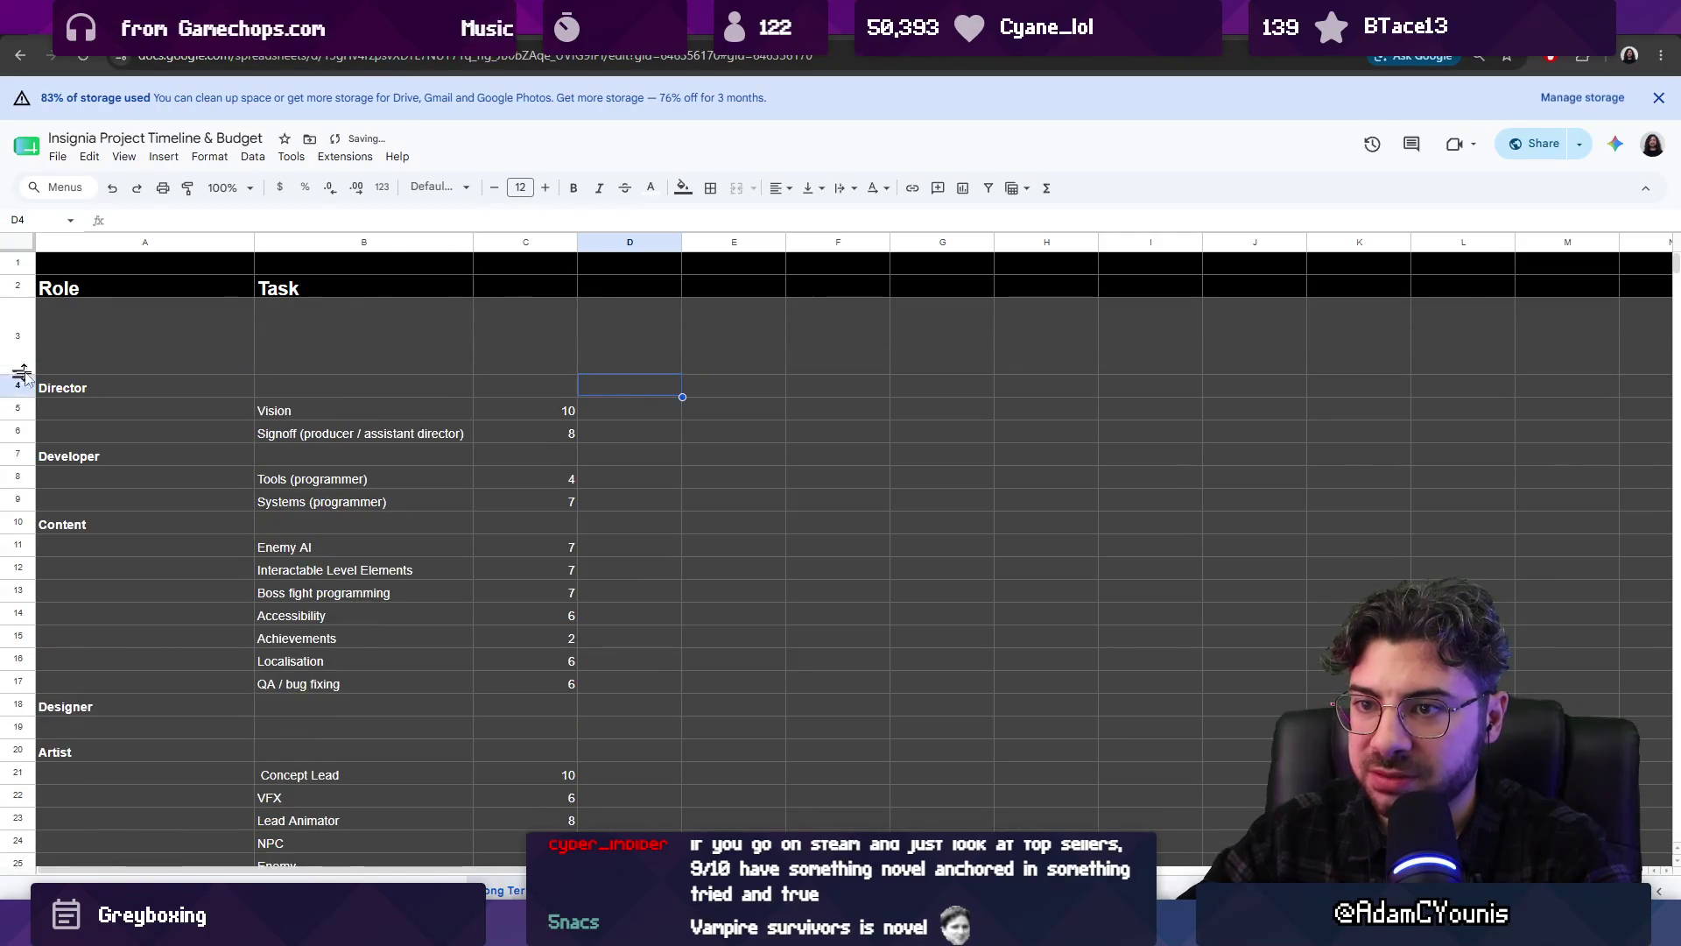
{"action": "key", "text": "ctrl+z"}
Enter 'Index' in cell A3 and try a 0-2 entry in B3
{"action": "double_click", "coordinate": [207, 306]}
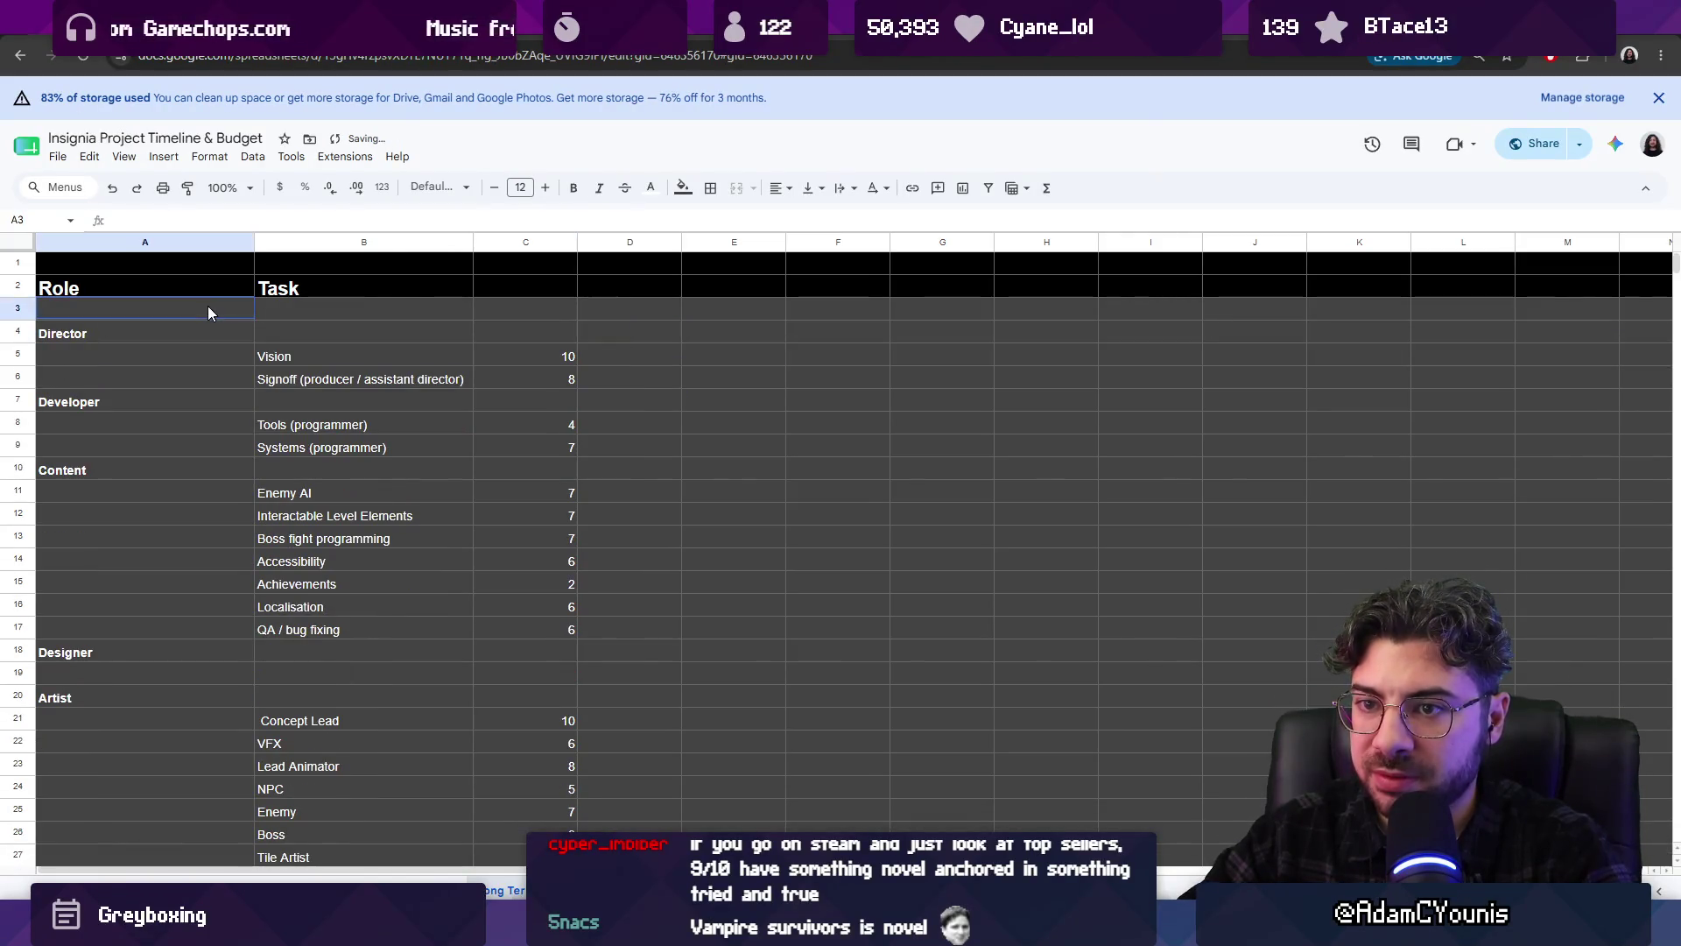
{"action": "type", "text": "Index"}
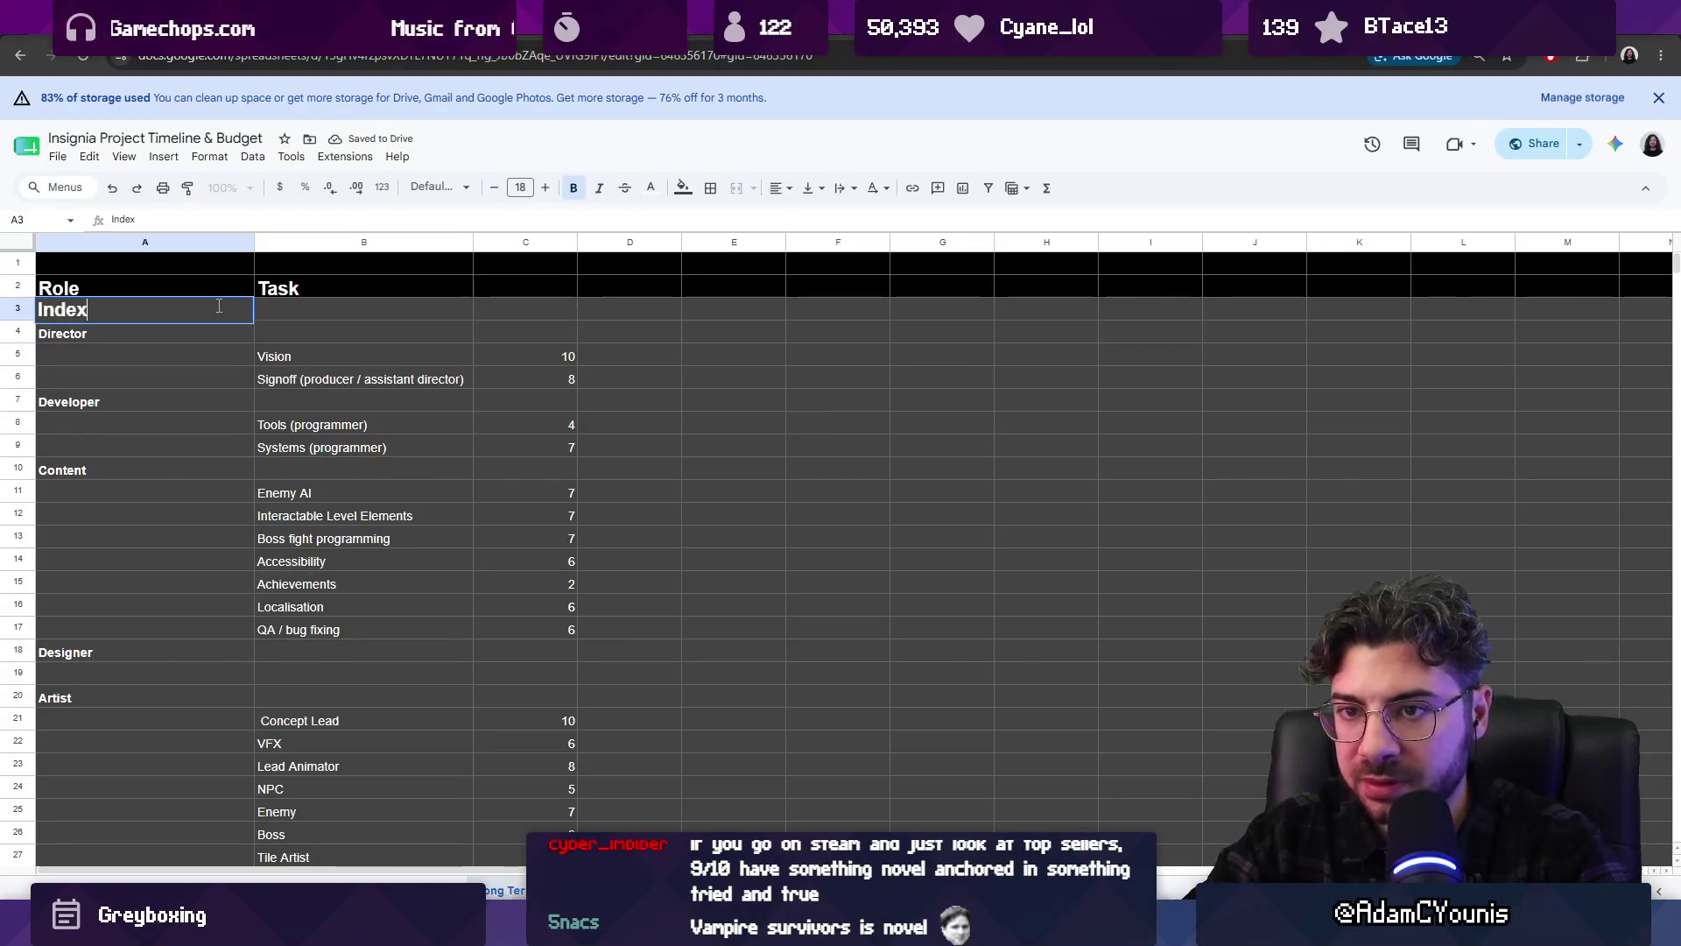
{"action": "key", "text": "Tab"}
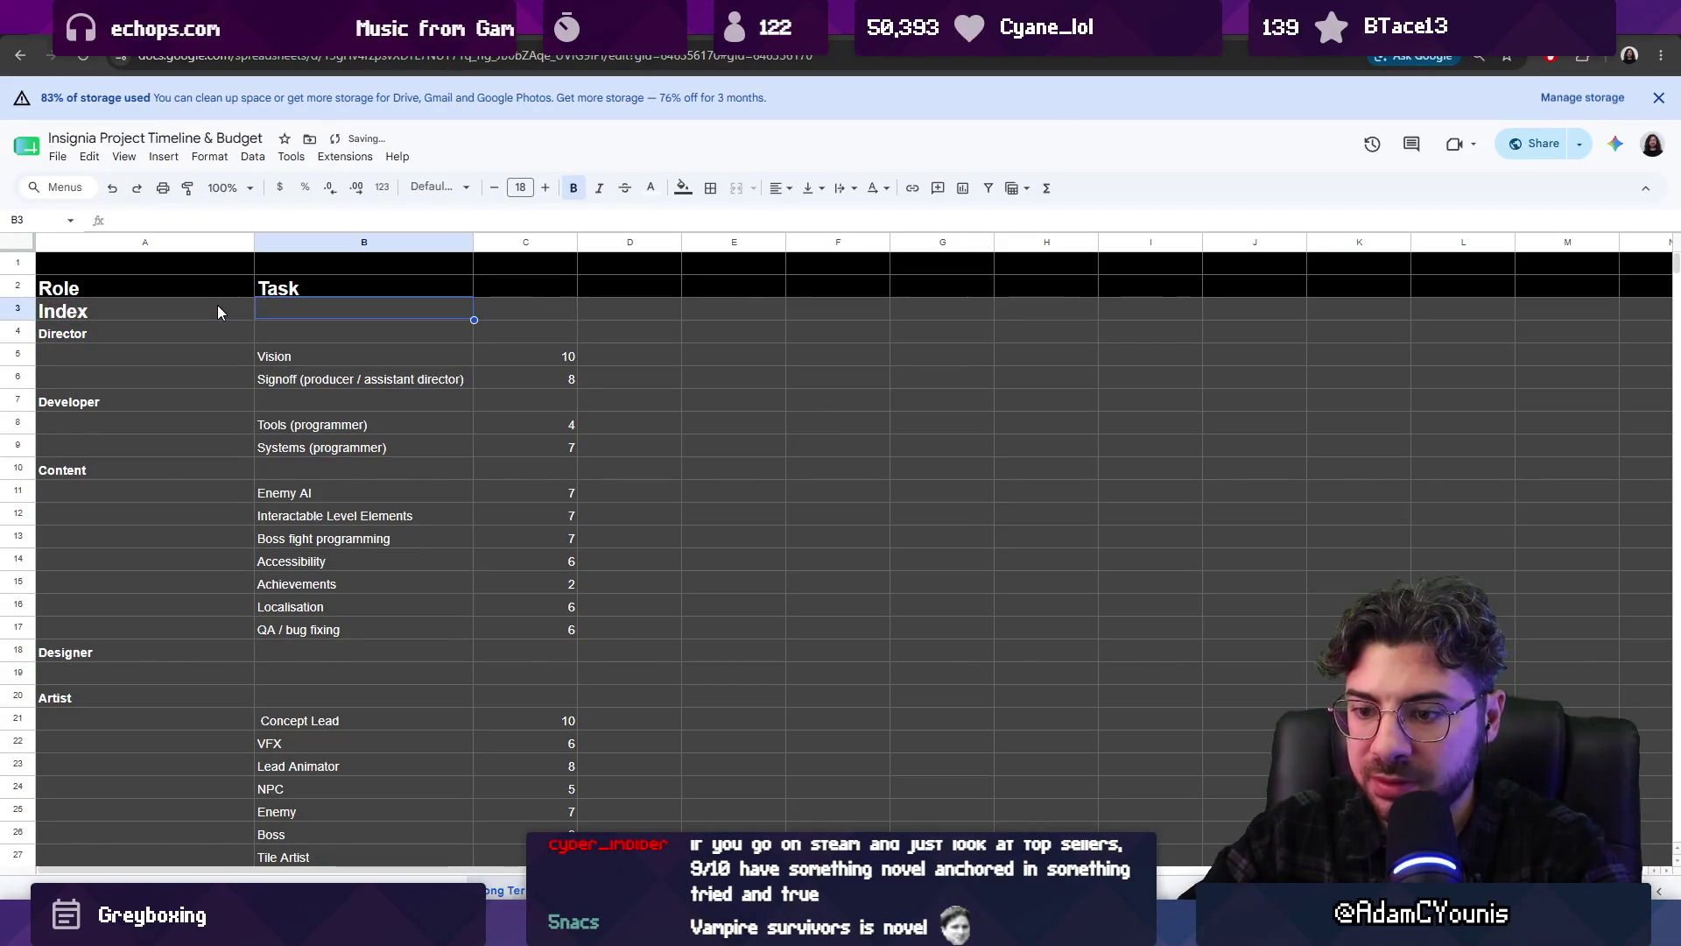
{"action": "type", "text": "0-2"}
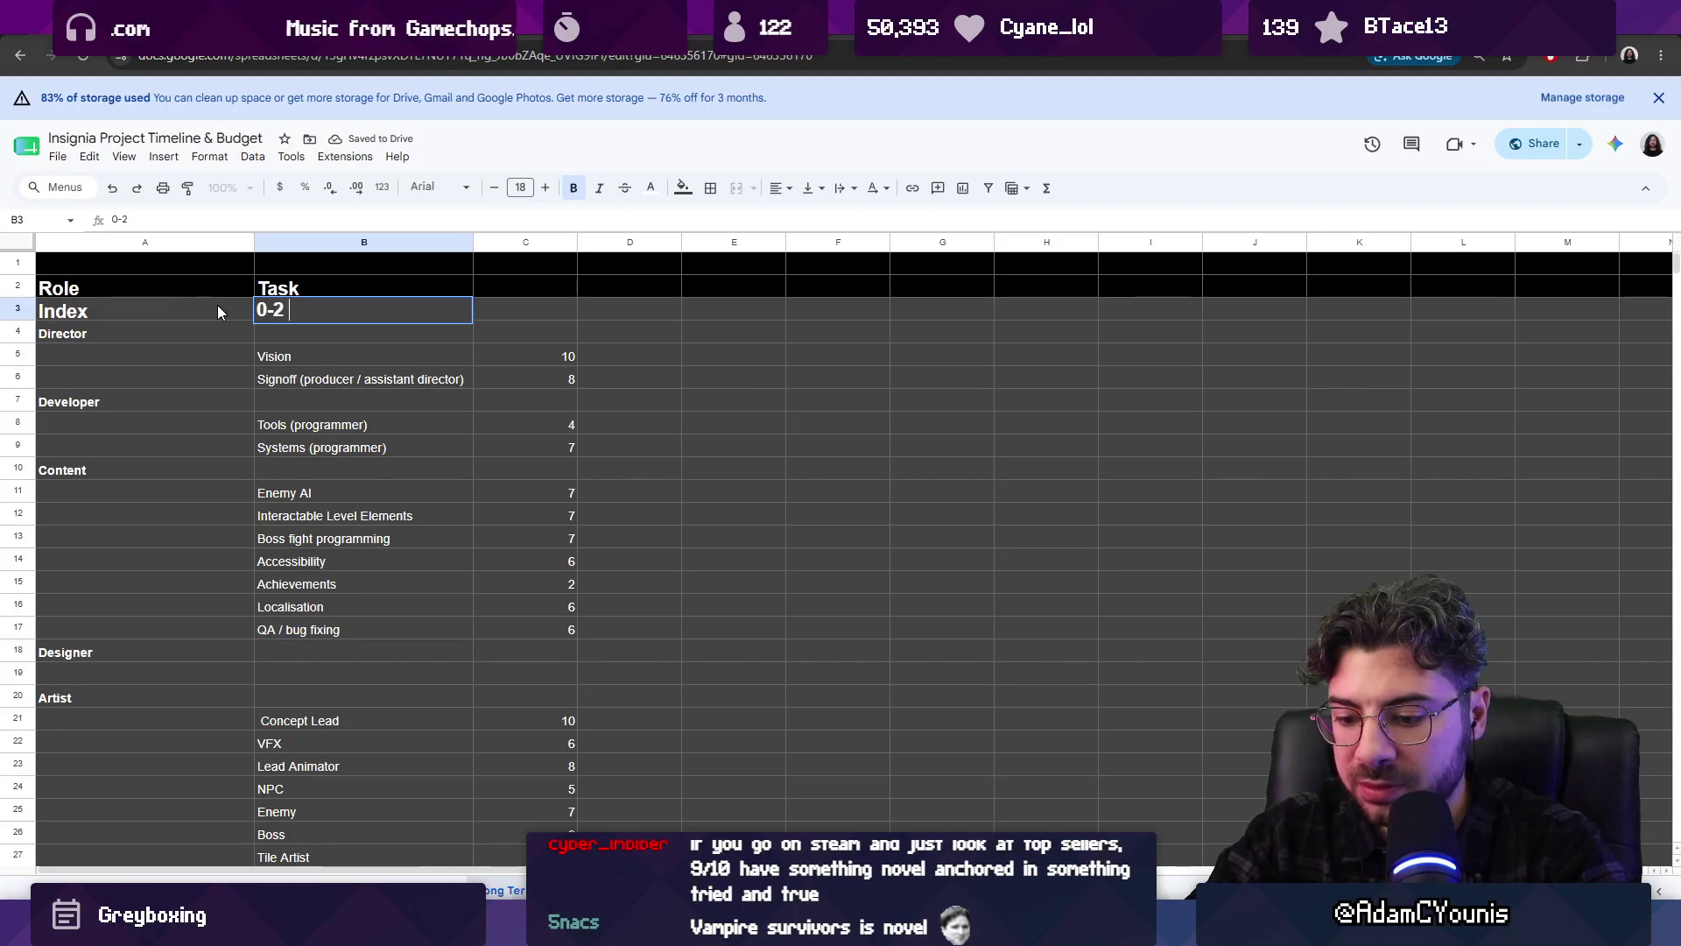
{"action": "key", "text": "BackSpace"}
{"action": "key", "text": "BackSpace"}
{"action": "key", "text": "BackSpace"}
{"action": "left_click", "coordinate": [217, 304]}
{"action": "scroll", "coordinate": [201, 313], "scroll_direction": "down", "scroll_amount": 10}
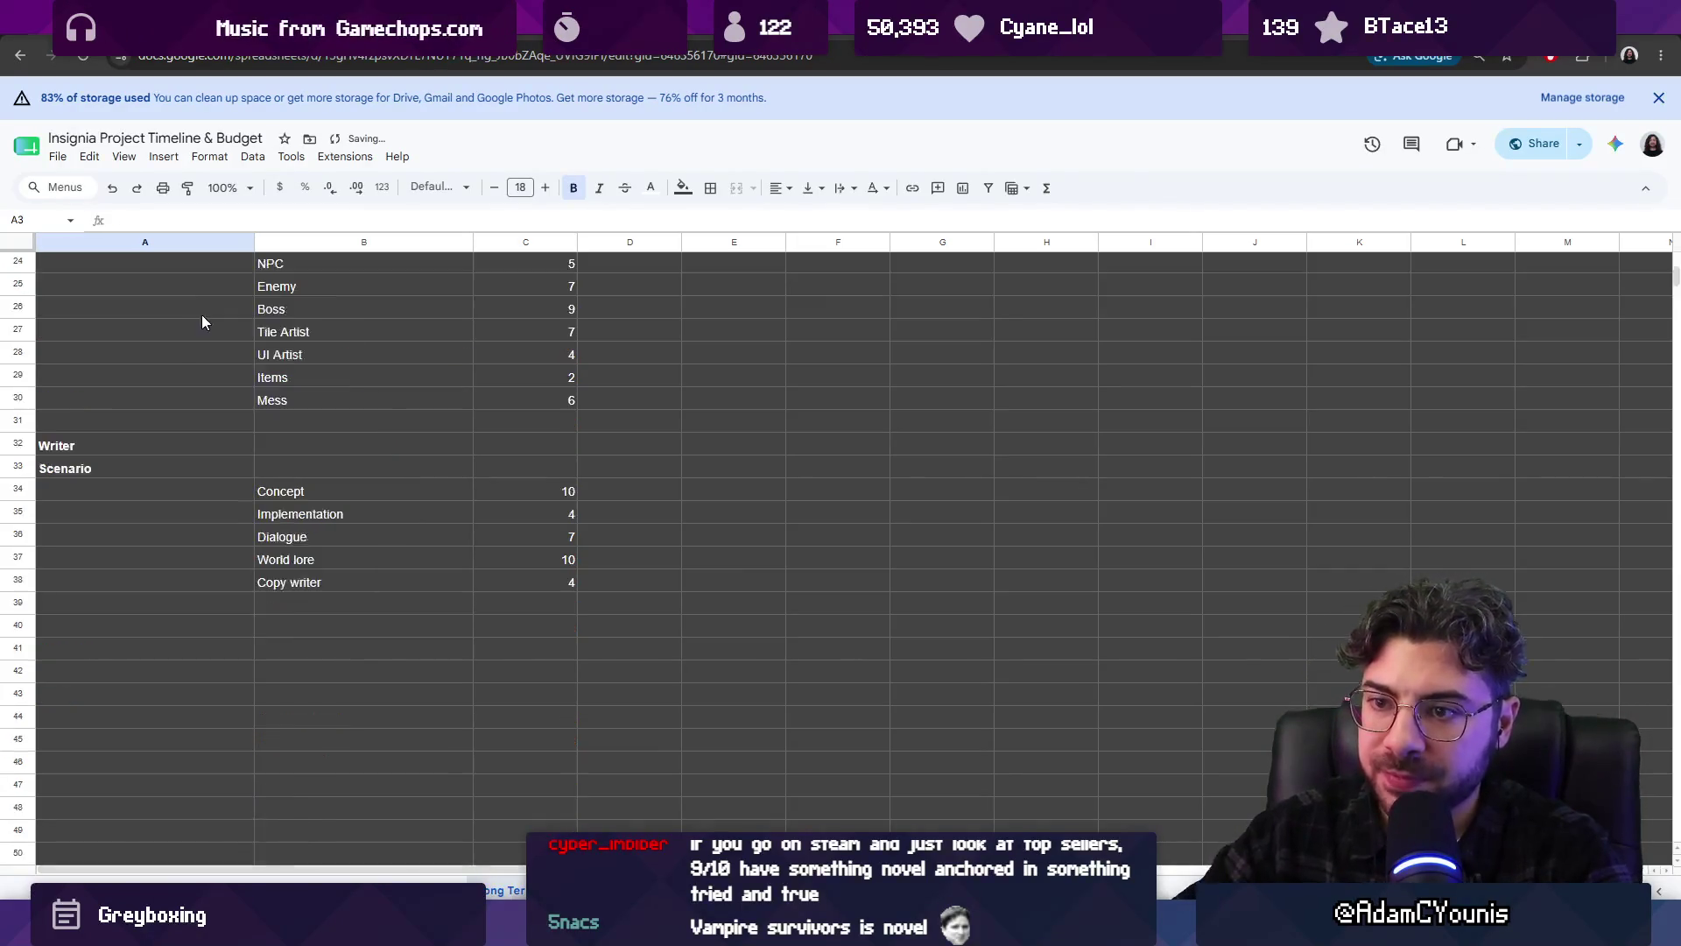
Enter rating tiers Director Only 10 and Principal 8 in A45:B46
{"action": "left_click", "coordinate": [131, 477]}
{"action": "type", "text": "Junior"}
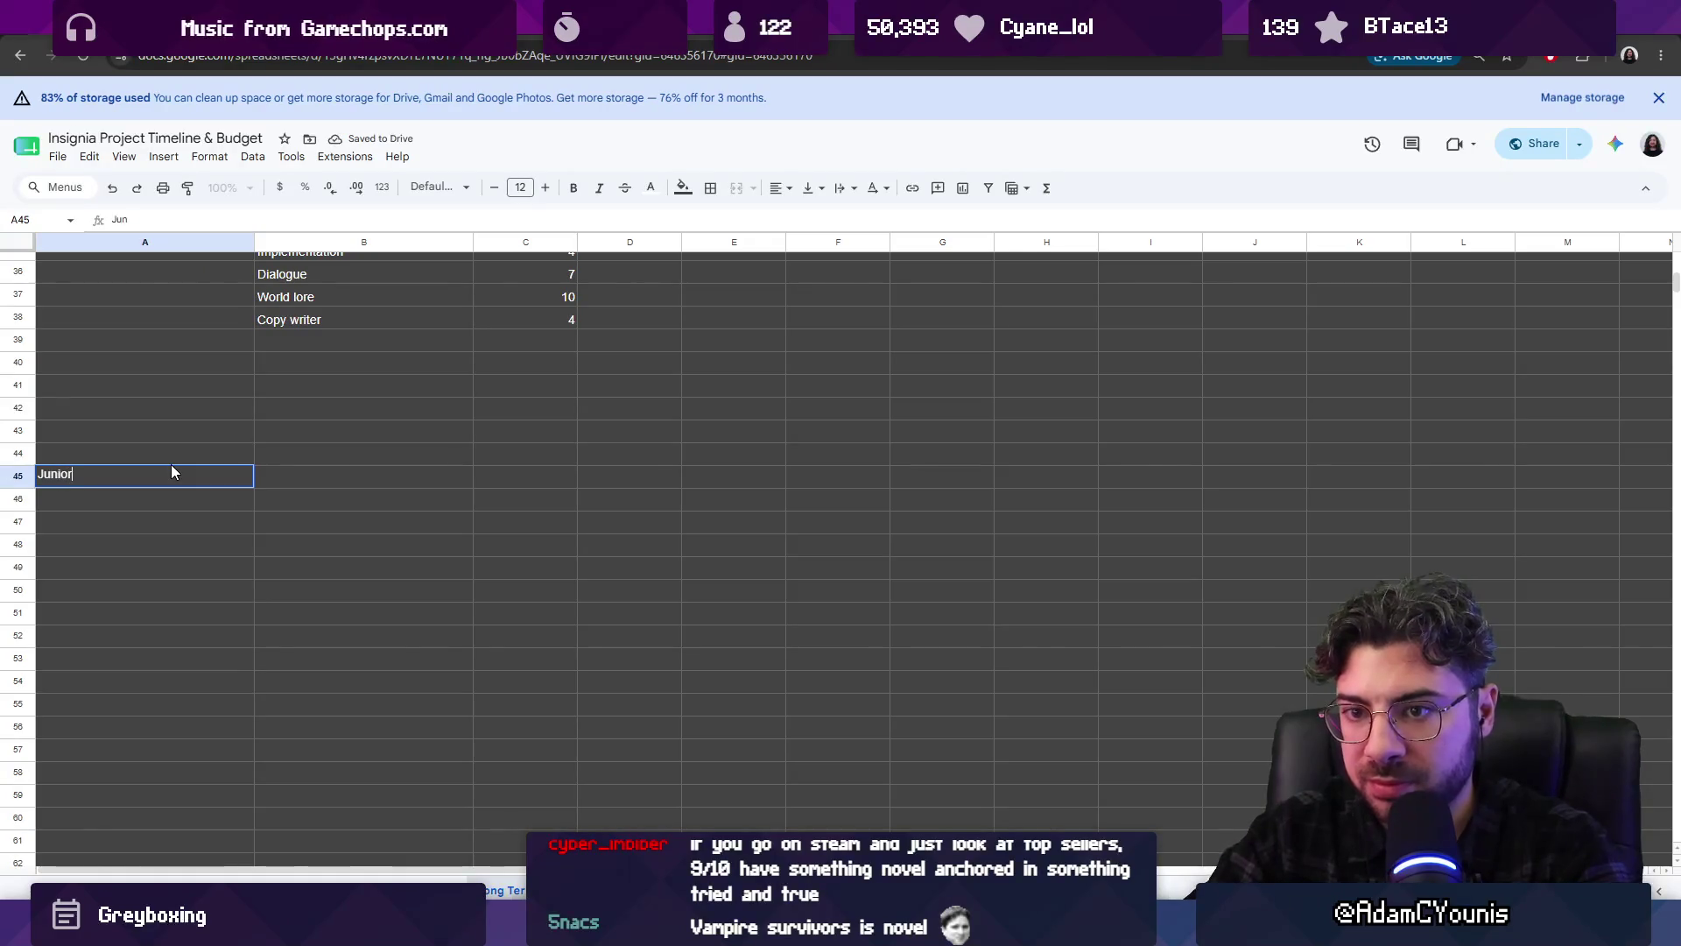
{"action": "key", "text": "BackSpace"}
{"action": "type", "text": "Director Only"}
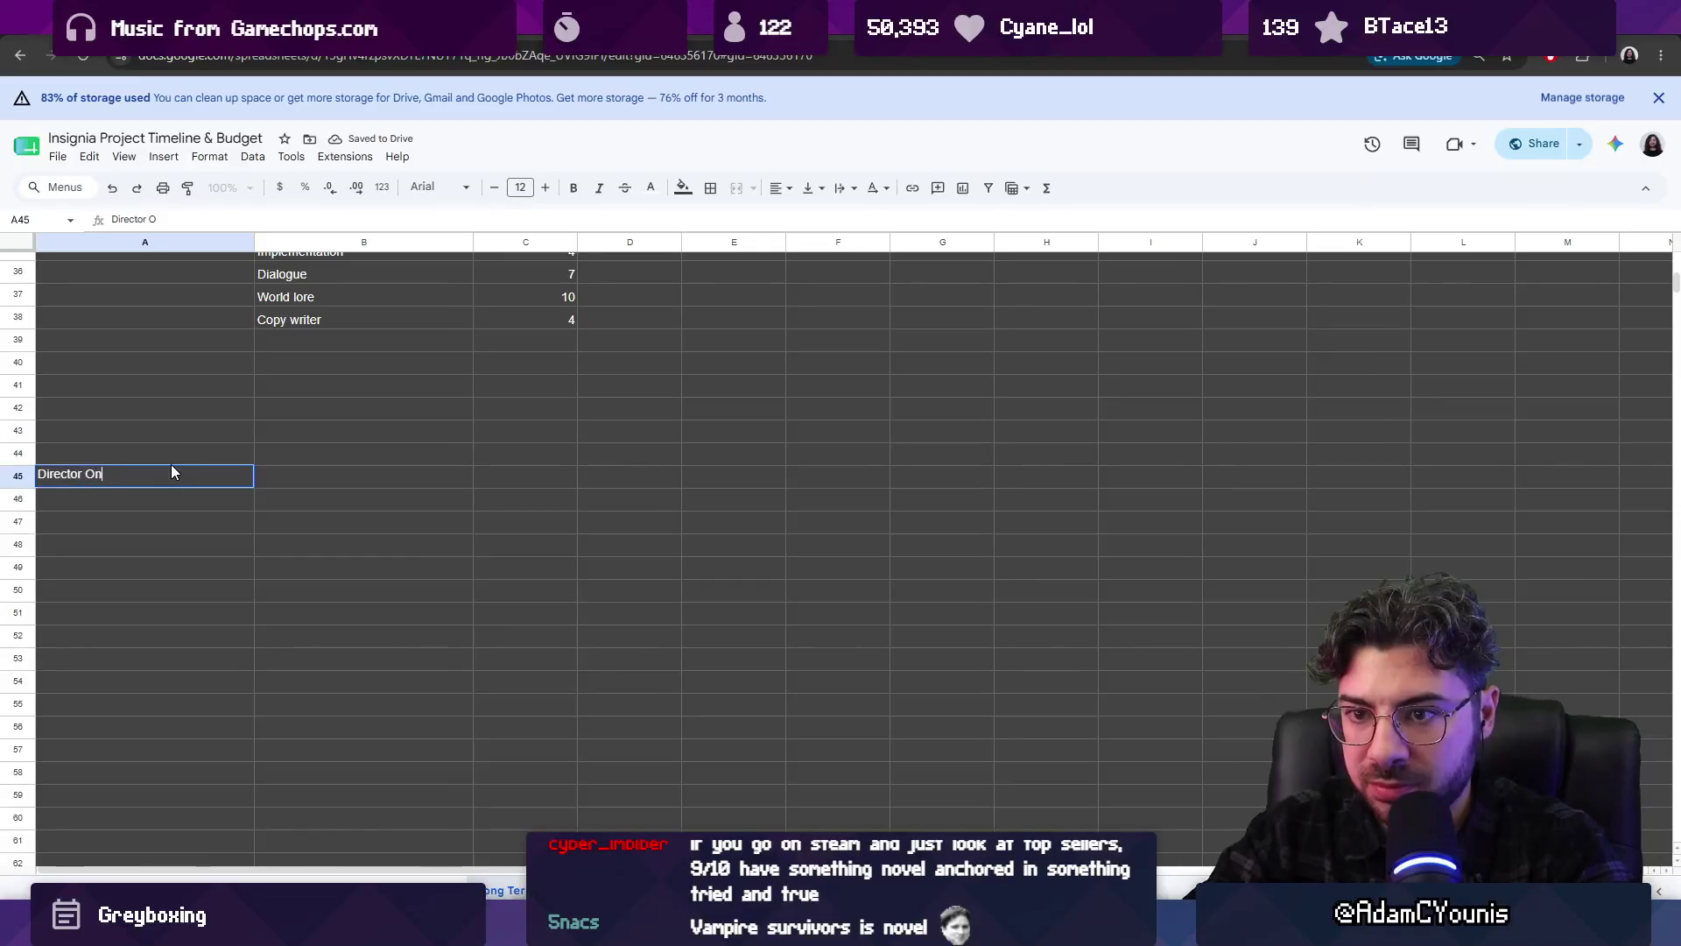
{"action": "key", "text": "Return"}
{"action": "key", "text": "Tab"}
{"action": "key", "text": "Up"}
{"action": "type", "text": "10"}
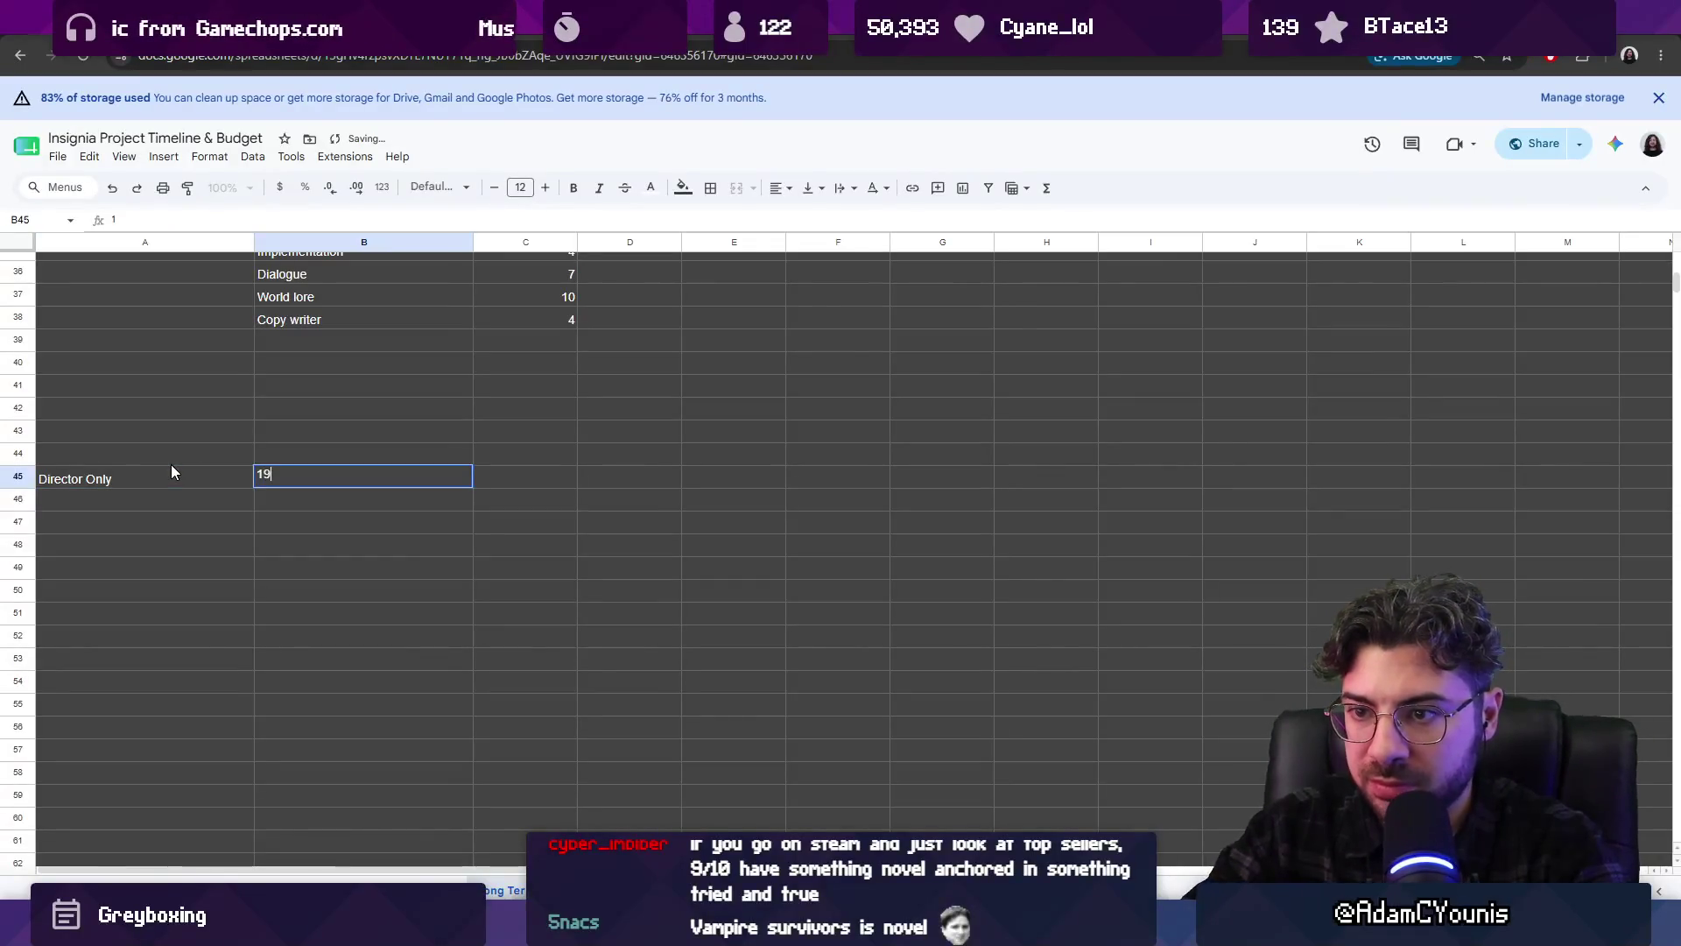
{"action": "type", "text": "0"}
{"action": "key", "text": "BackSpace"}
{"action": "key", "text": "Return"}
{"action": "key", "text": "Left"}
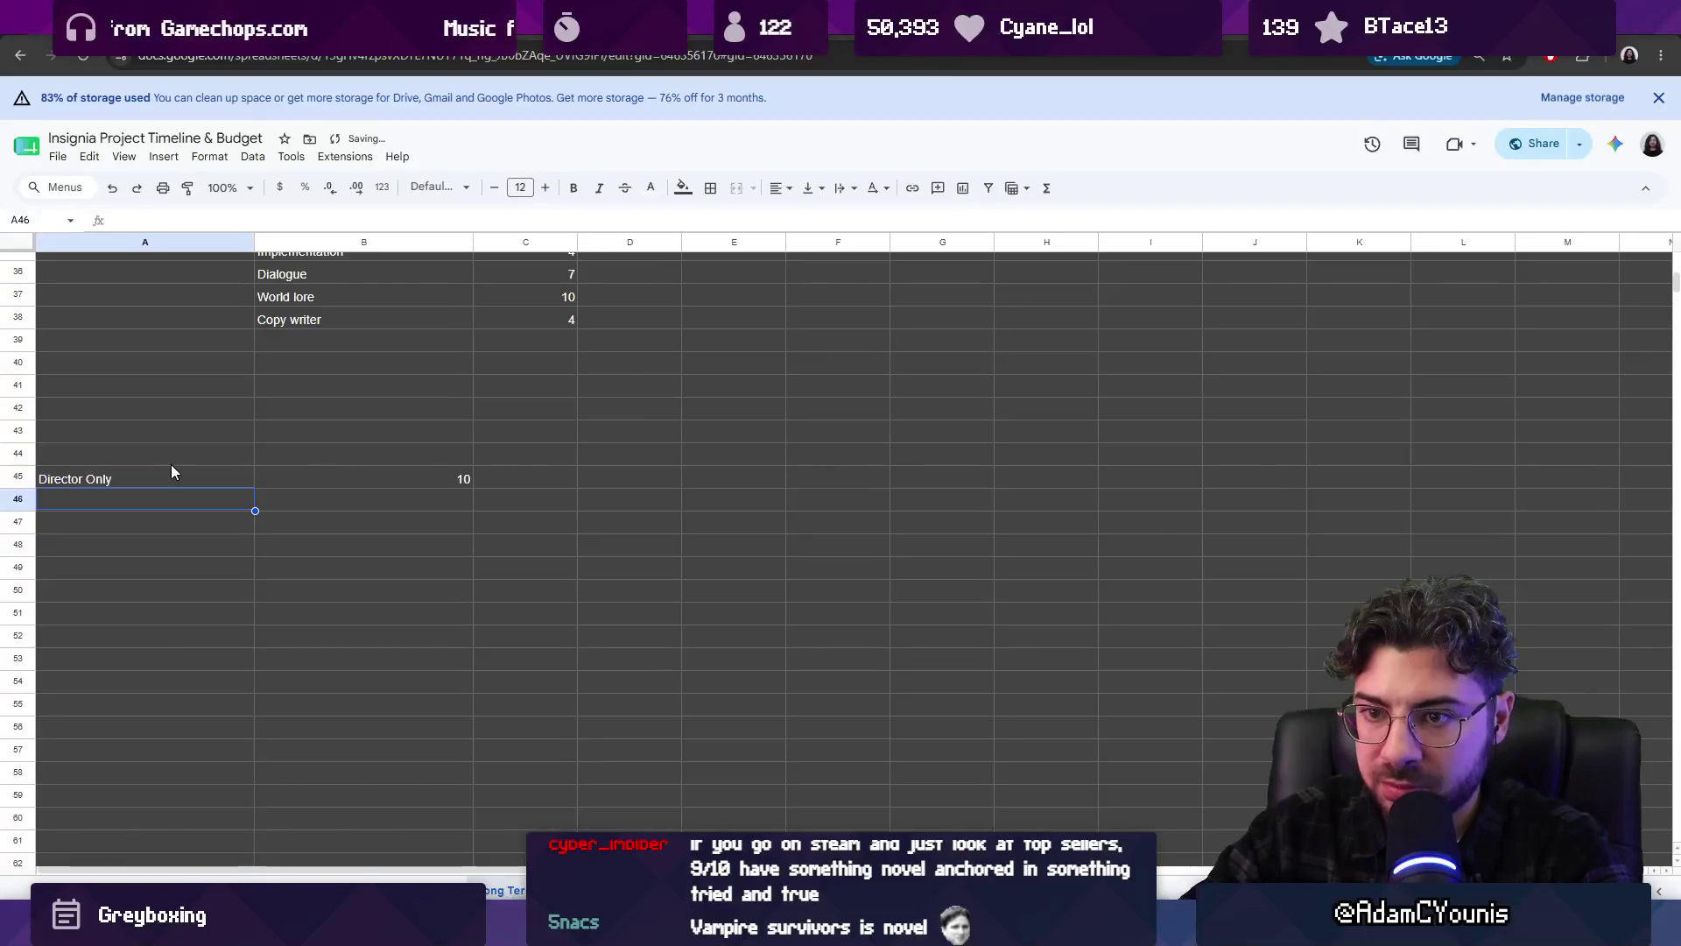
{"action": "type", "text": "Principal"}
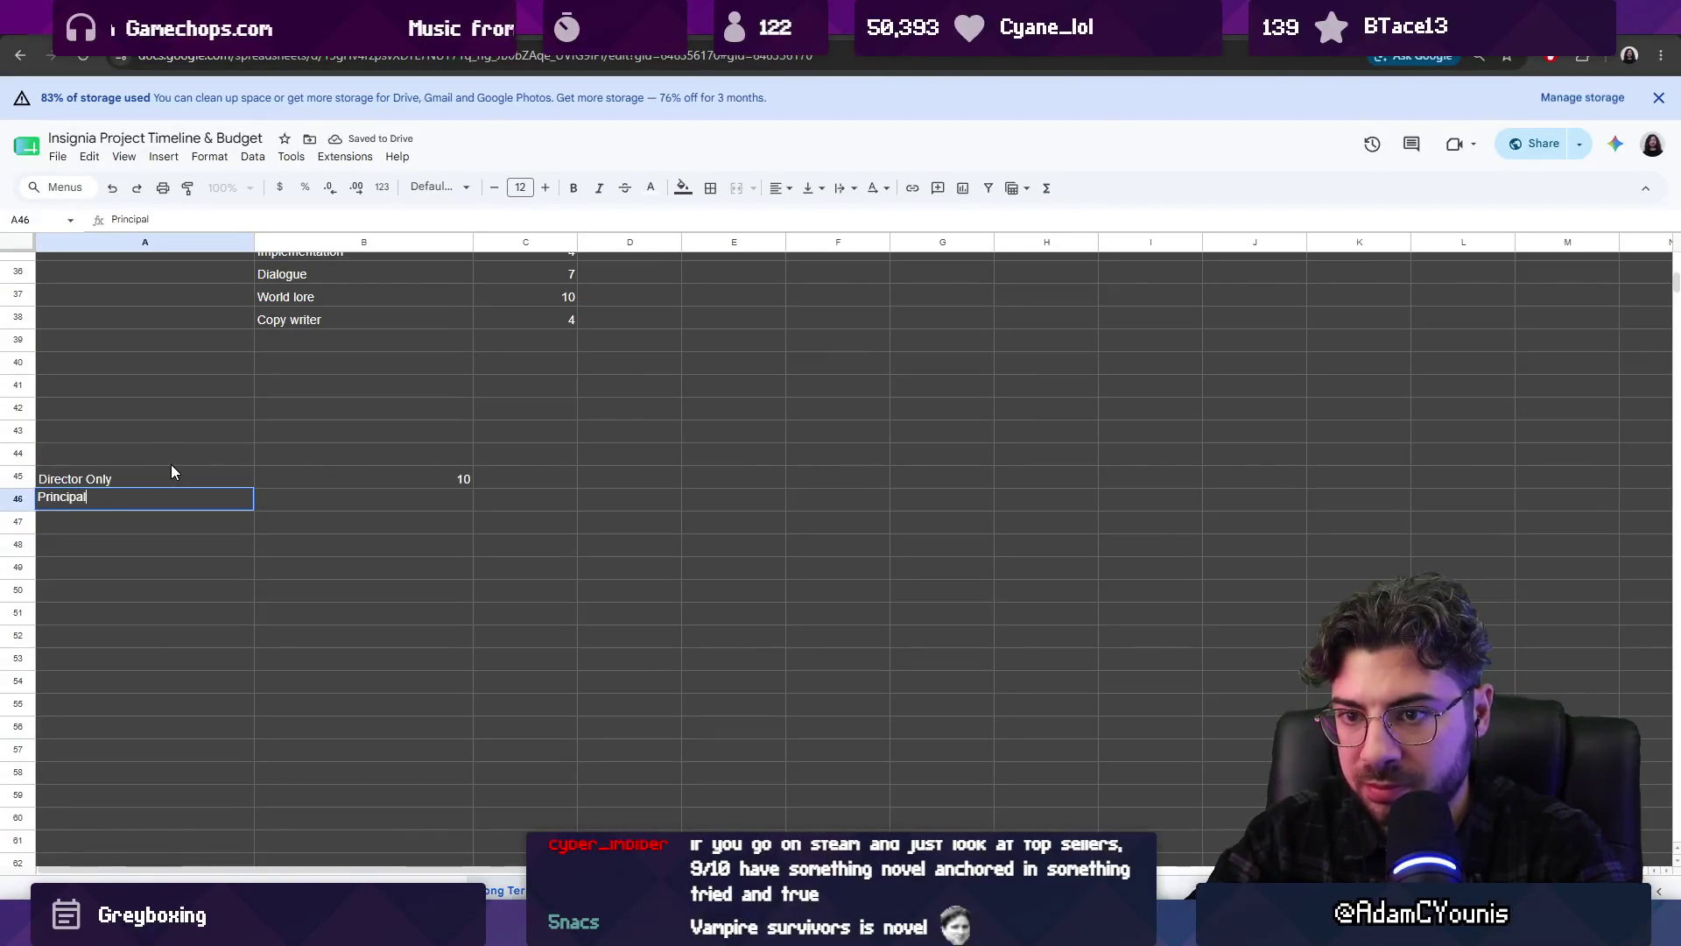
{"action": "key", "text": "Tab"}
{"action": "type", "text": "8"}
{"action": "key", "text": "Return"}
Add tiers Mid 6, Junior / Experienced Outsource 4 and Junior / Cheap Outsource 2 below
{"action": "type", "text": "Moid"}
{"action": "key", "text": "BackSpace"}
{"action": "key", "text": "BackSpace"}
{"action": "key", "text": "BackSpace"}
{"action": "type", "text": "id"}
{"action": "key", "text": "Tab"}
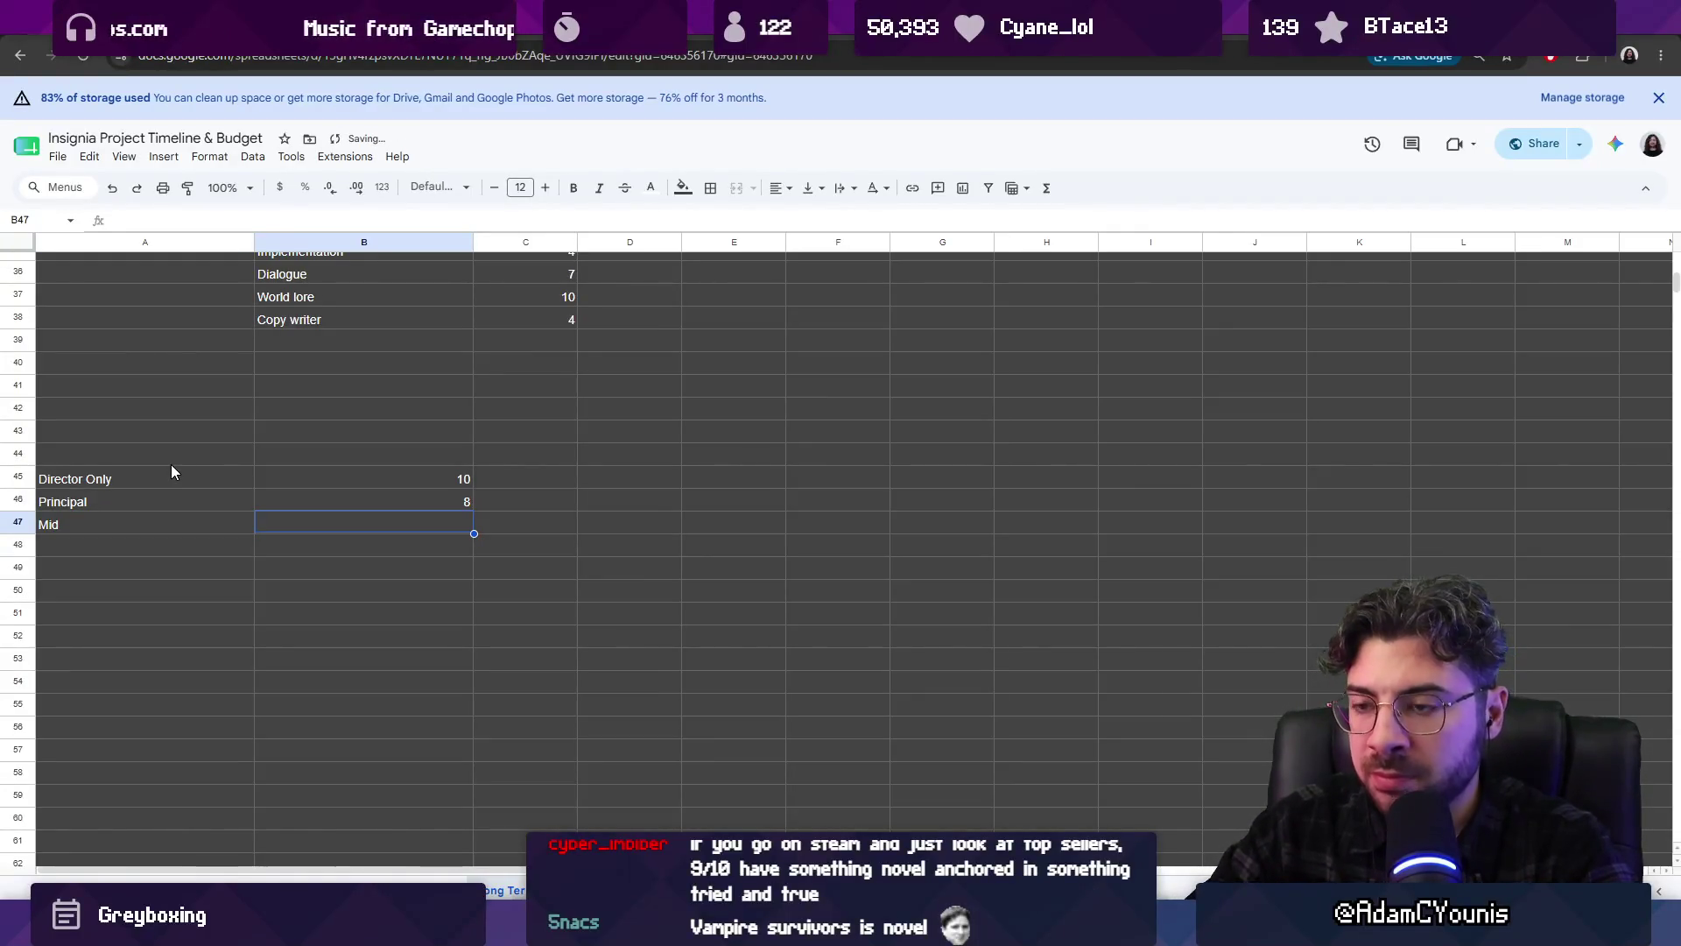
{"action": "type", "text": "6"}
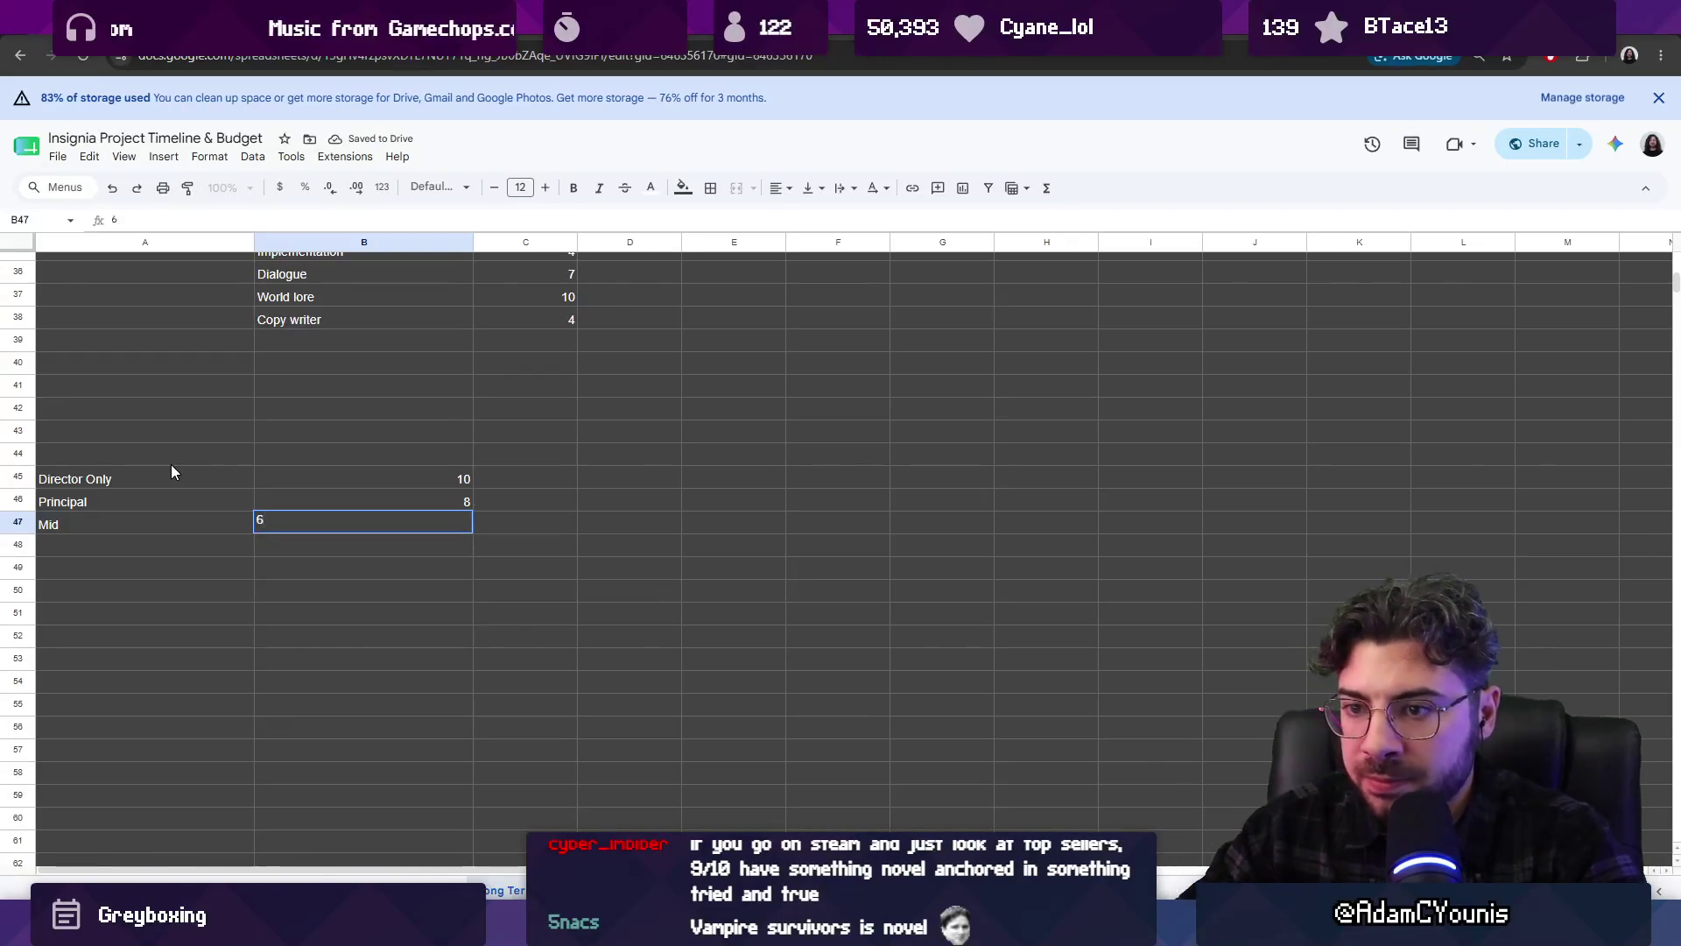
{"action": "key", "text": "Return"}
{"action": "type", "text": "Jun"}
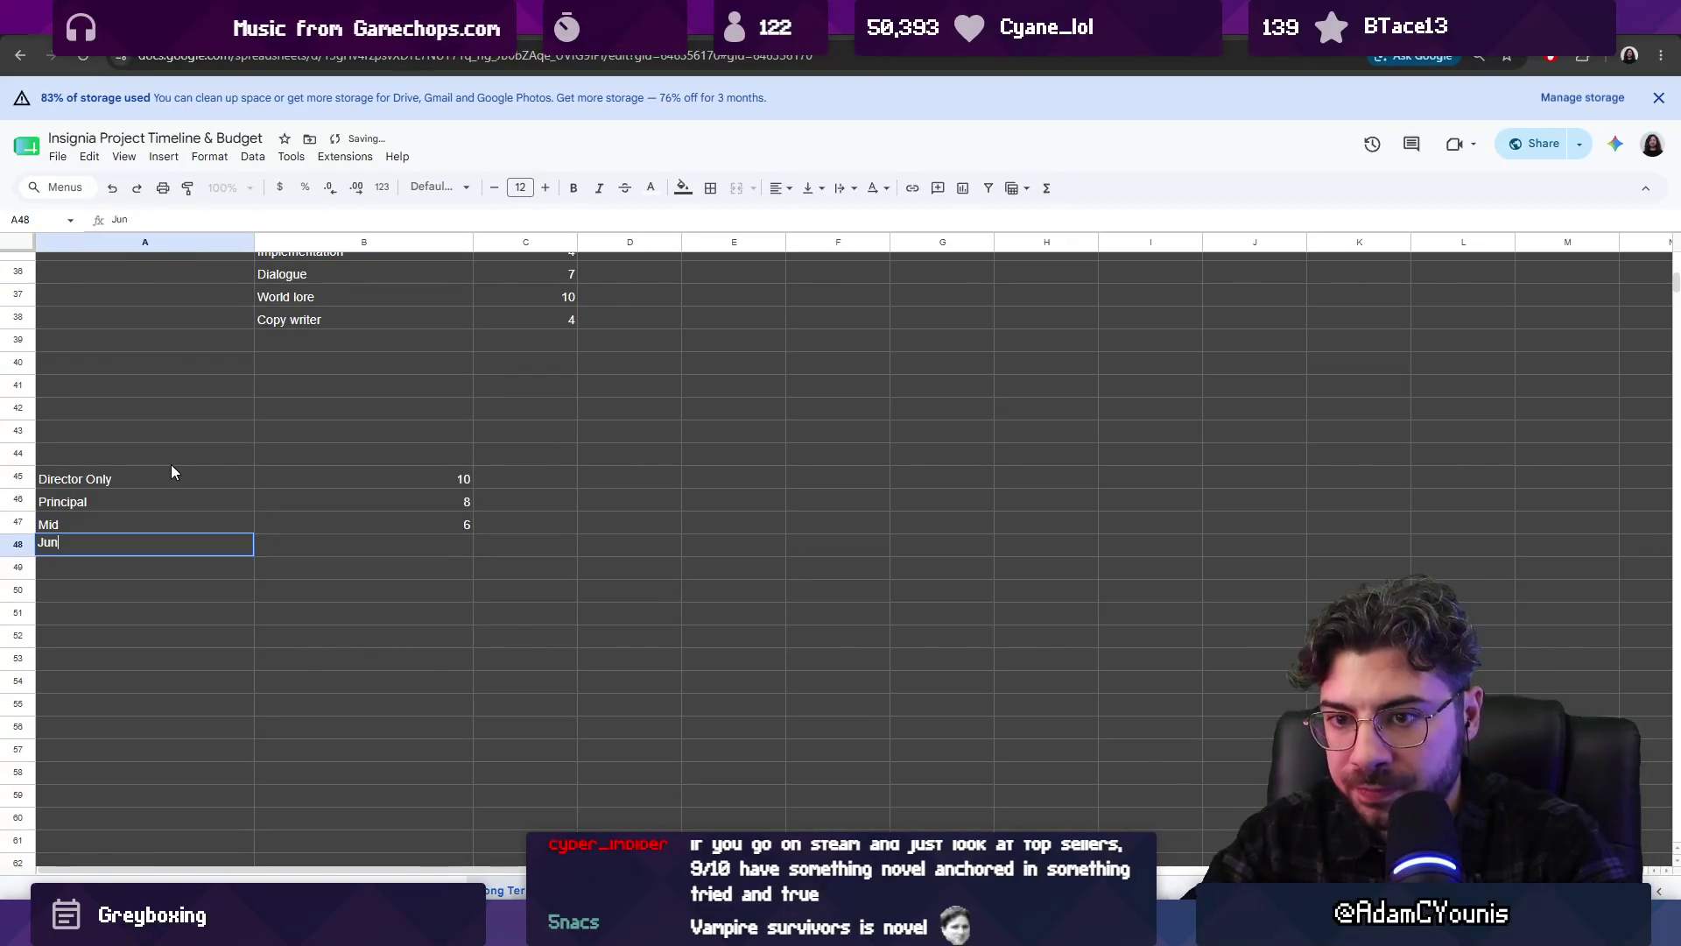
{"action": "type", "text": "ior / Experie"}
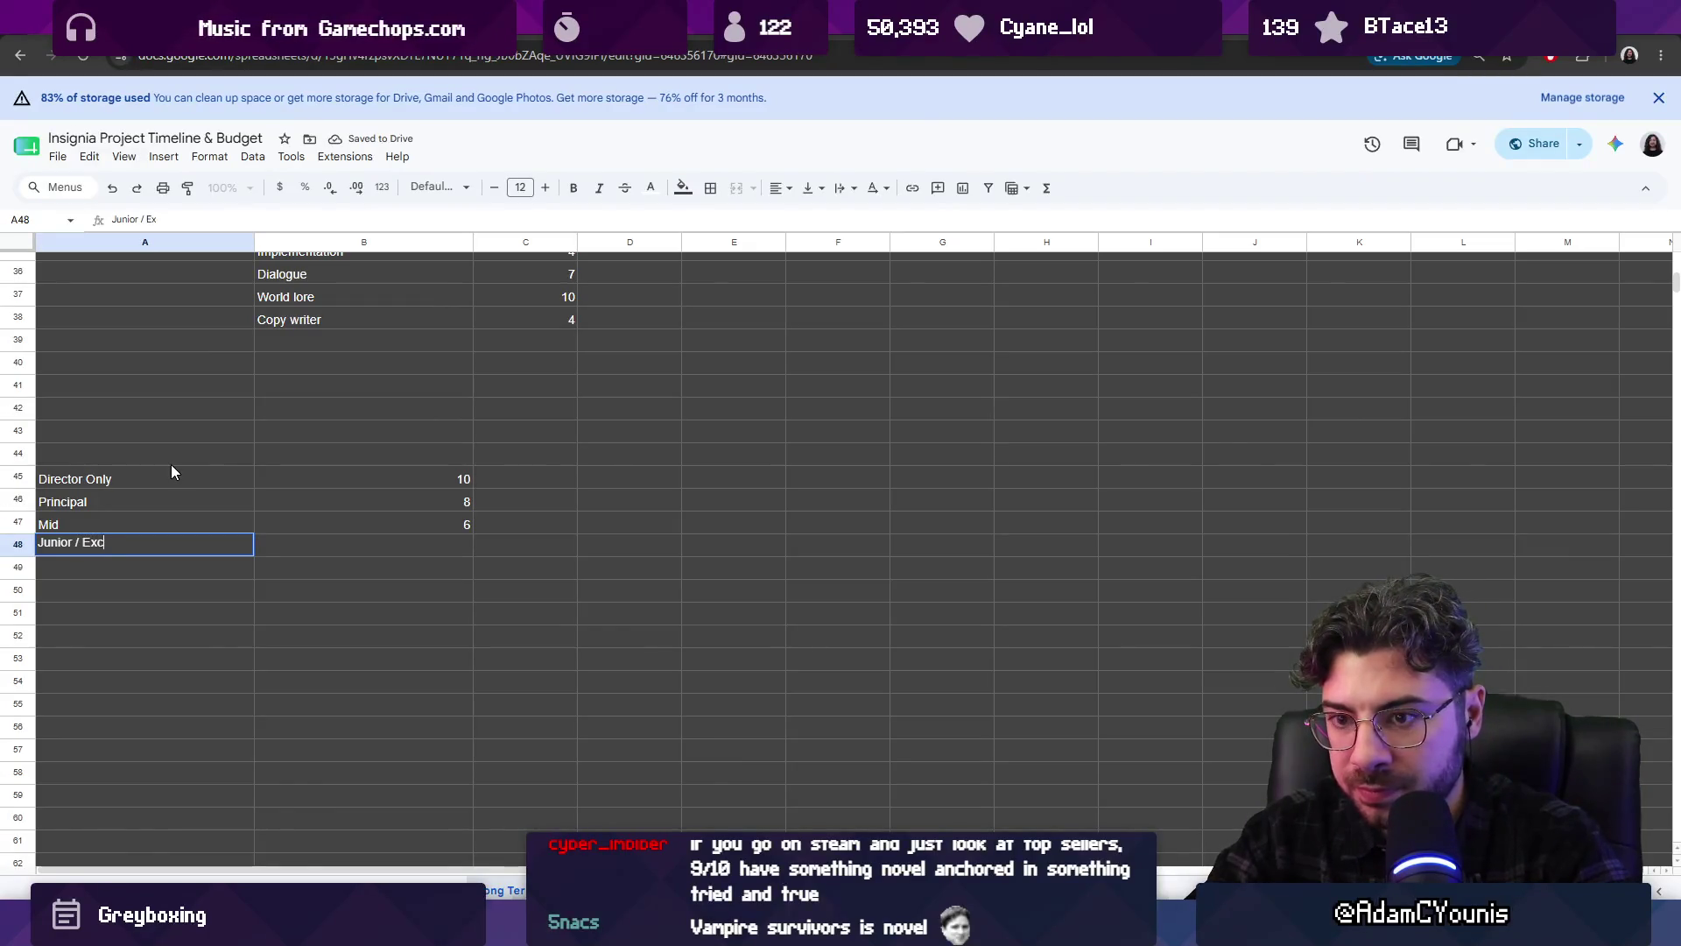
{"action": "type", "text": "nced Outsource"}
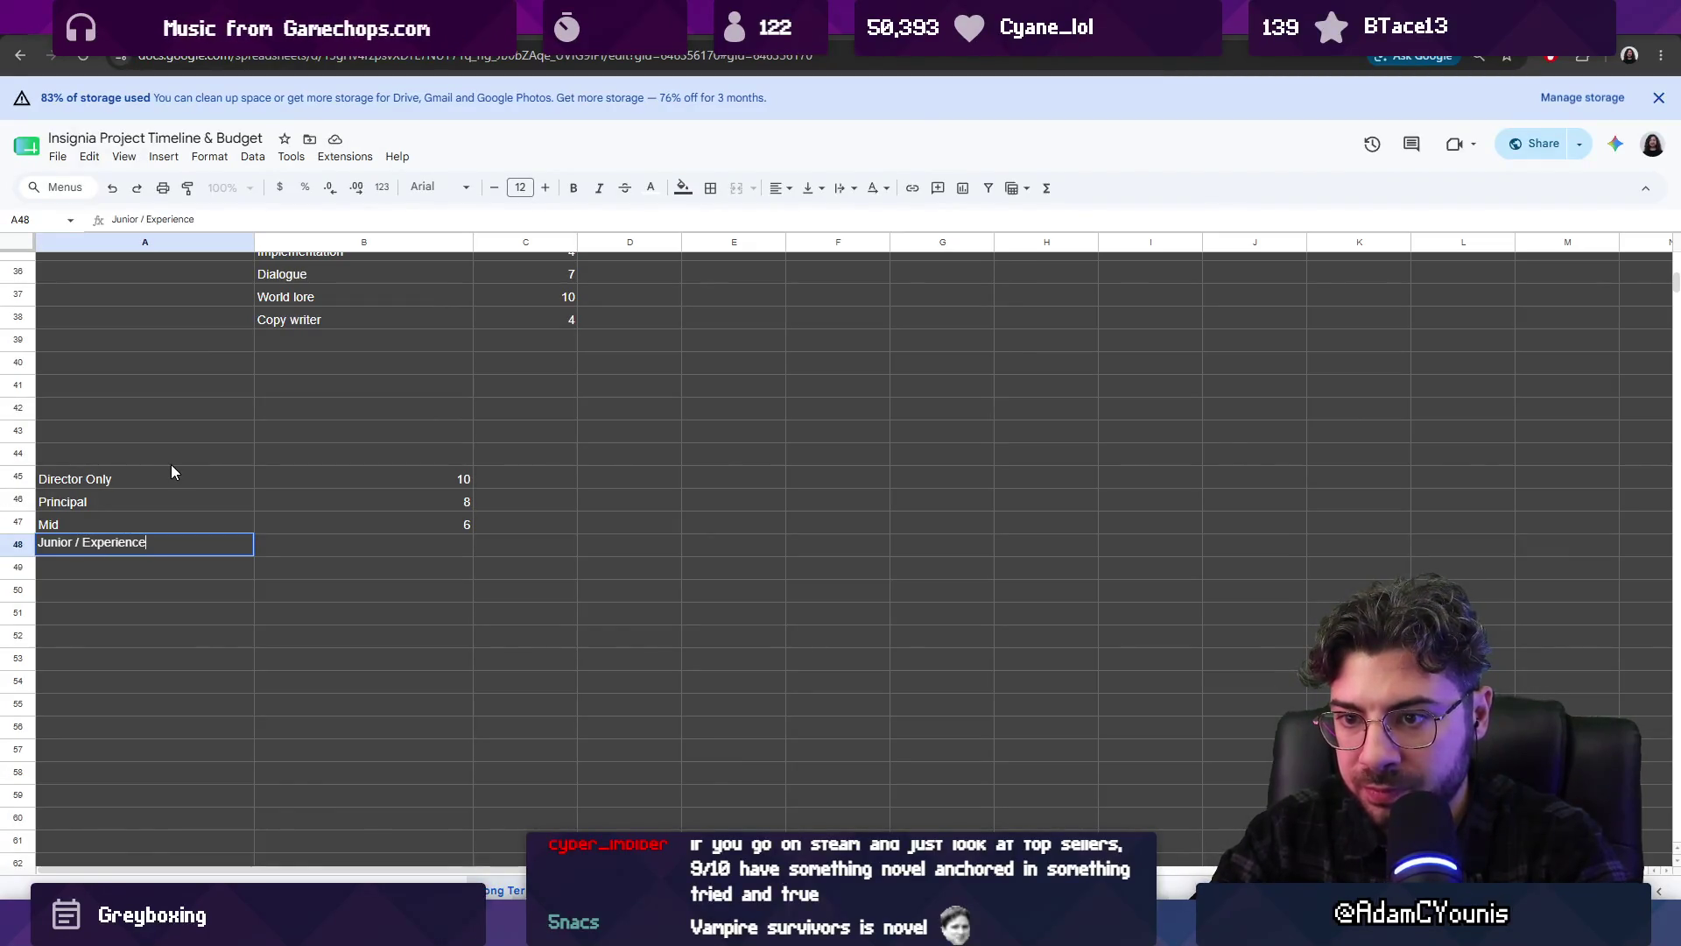
{"action": "key", "text": "Tab"}
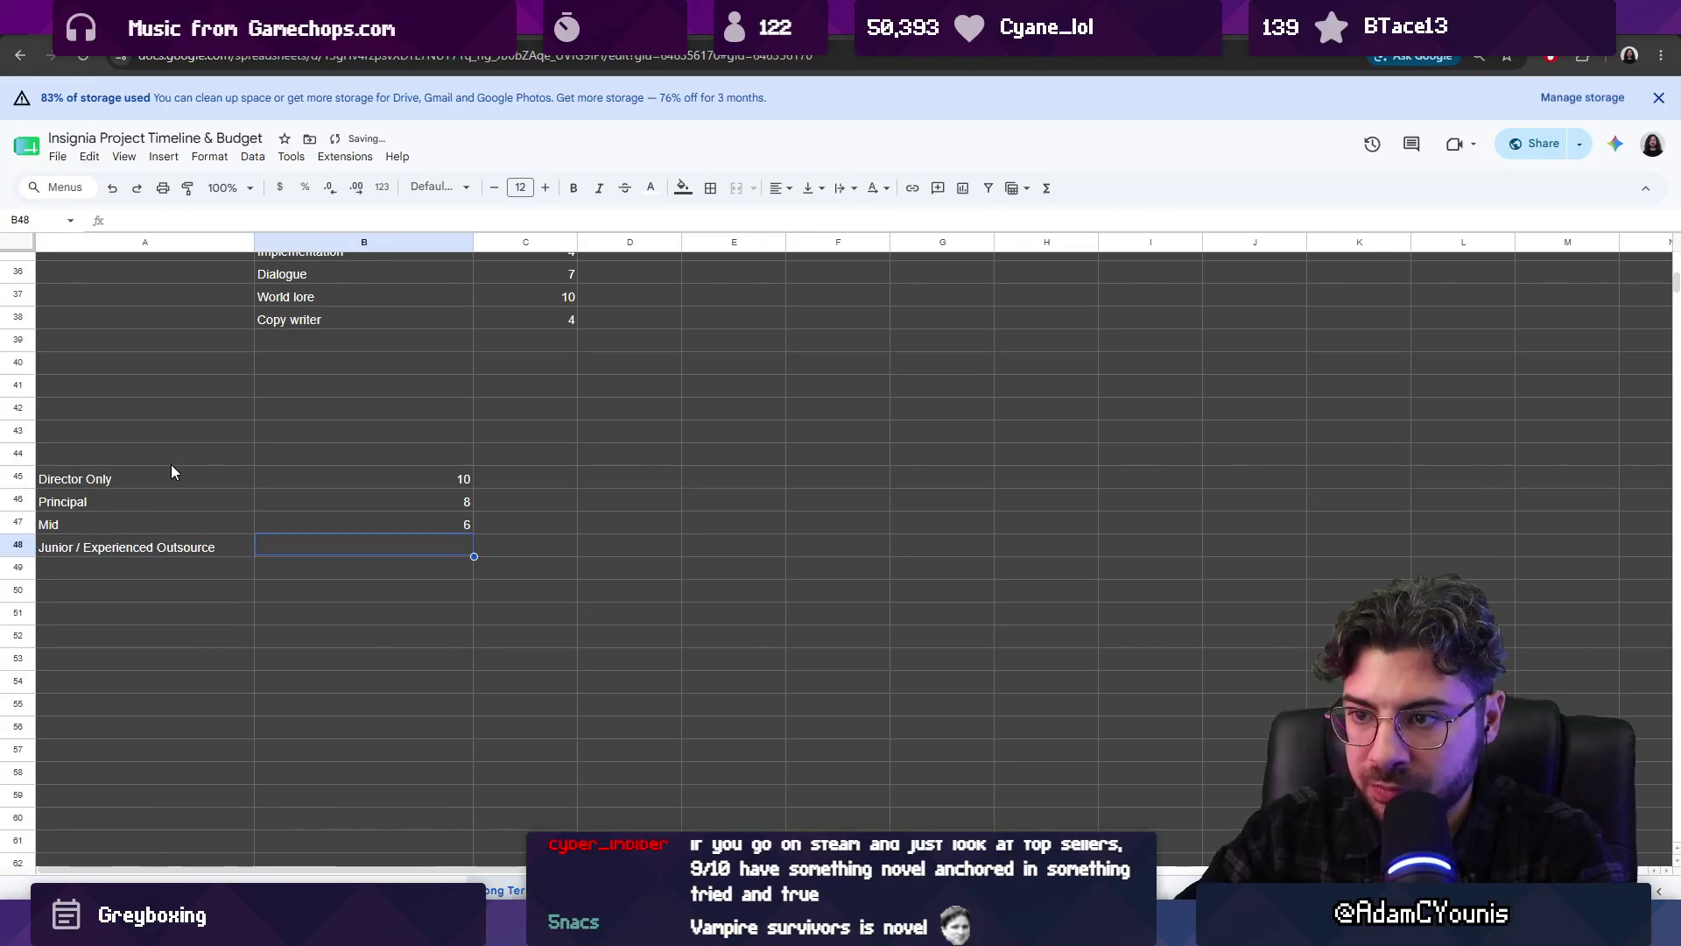
{"action": "type", "text": "4"}
{"action": "key", "text": "Return"}
{"action": "type", "text": "Junior"}
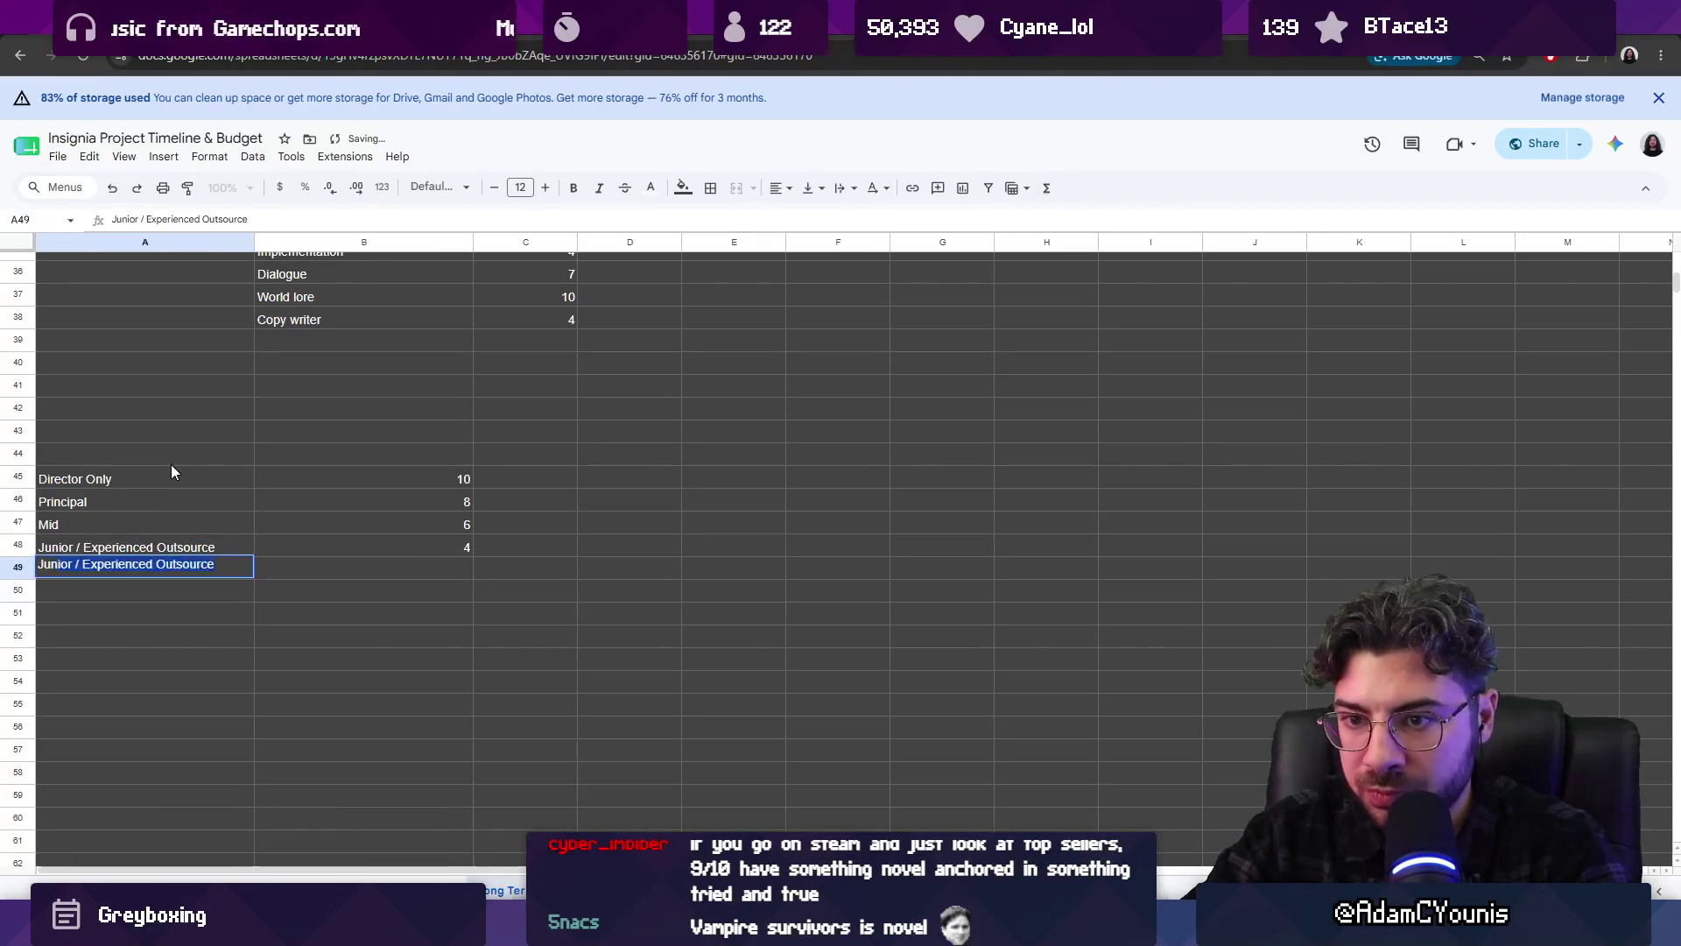
{"action": "type", "text": " / Chea"}
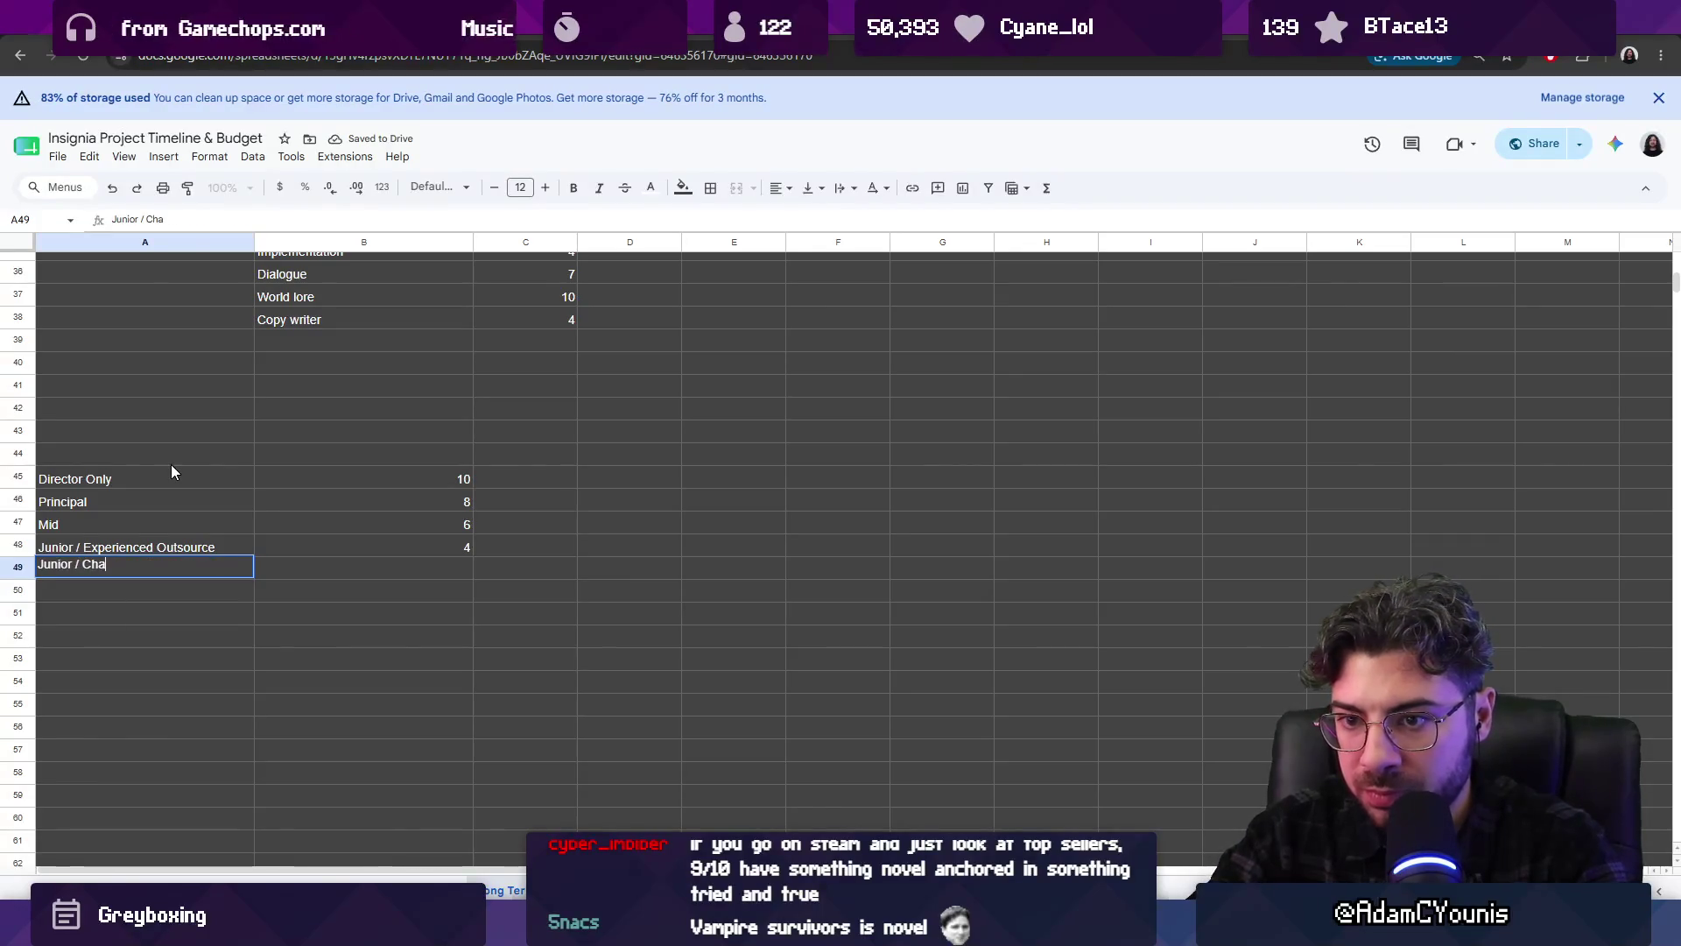
{"action": "type", "text": "p Outsource"}
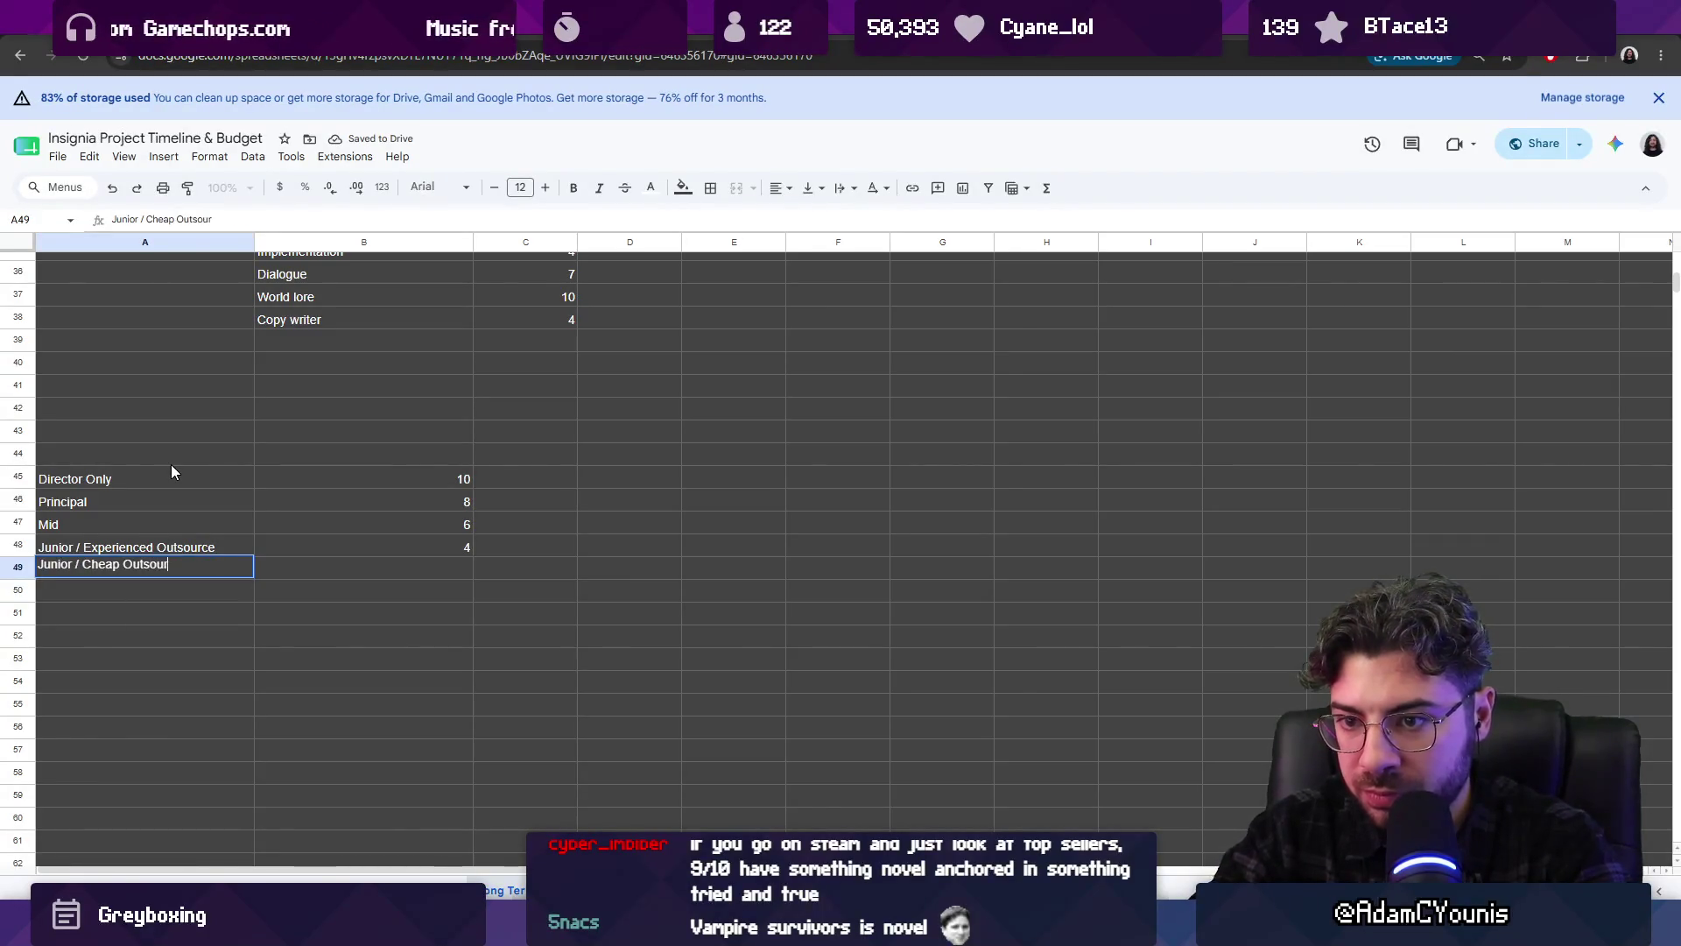
{"action": "key", "text": "Tab"}
{"action": "type", "text": "2"}
Make the five rating tier labels bold
{"action": "left_click", "coordinate": [391, 434]}
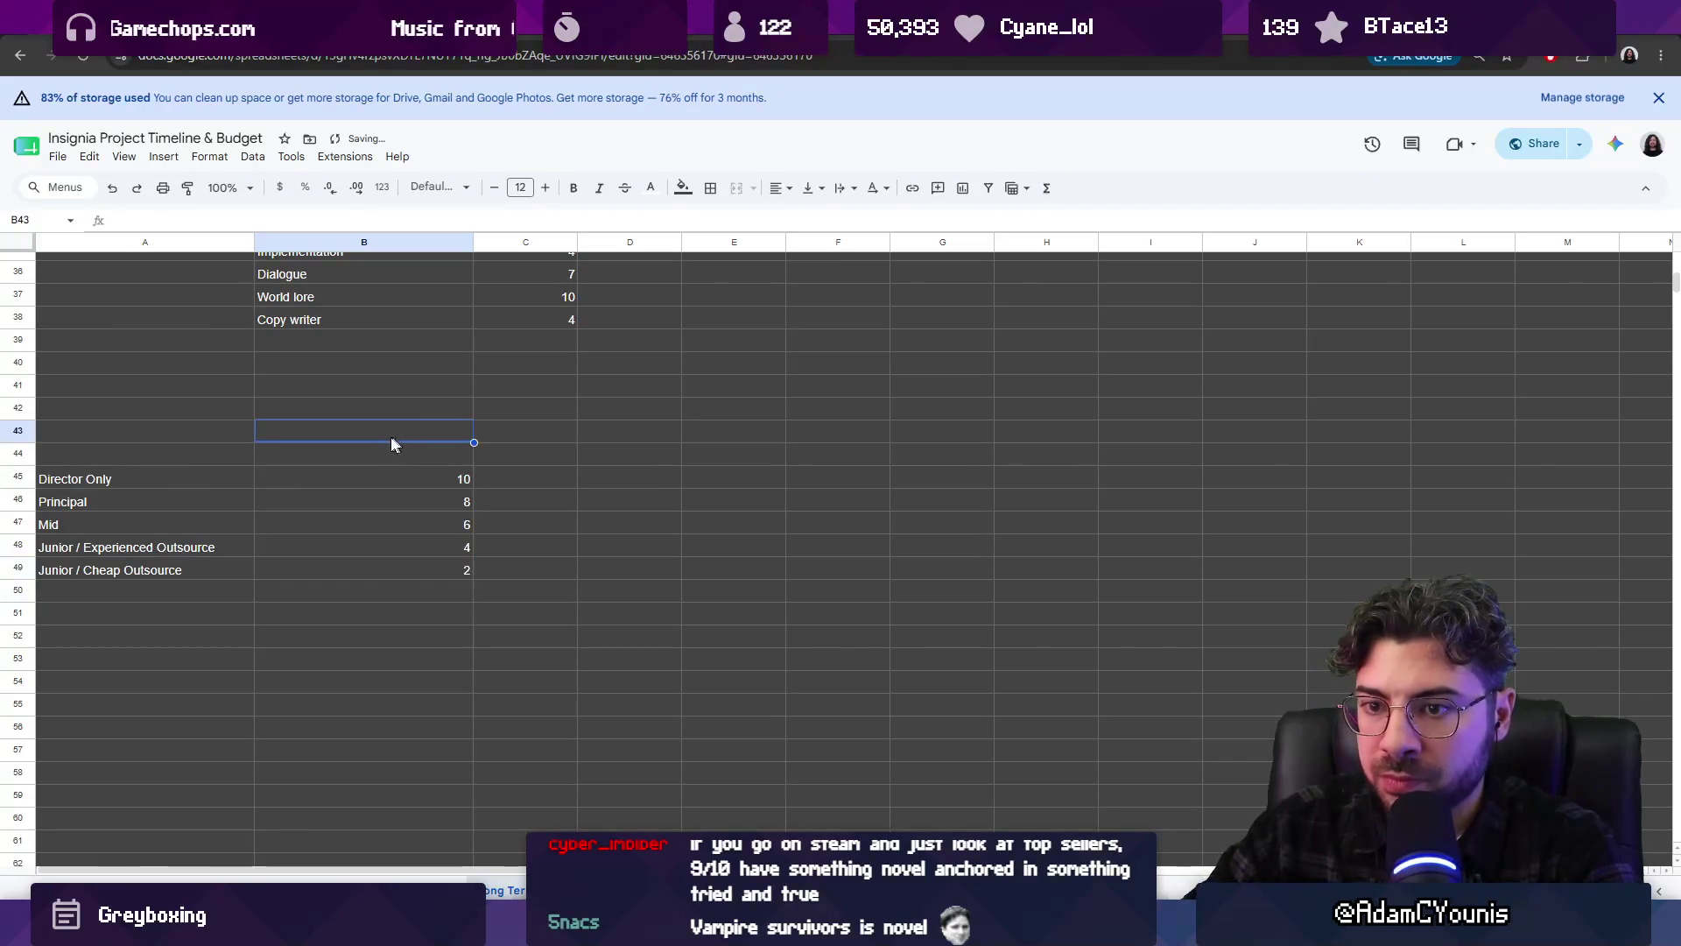
{"action": "scroll", "coordinate": [315, 472], "scroll_direction": "up", "scroll_amount": 2}
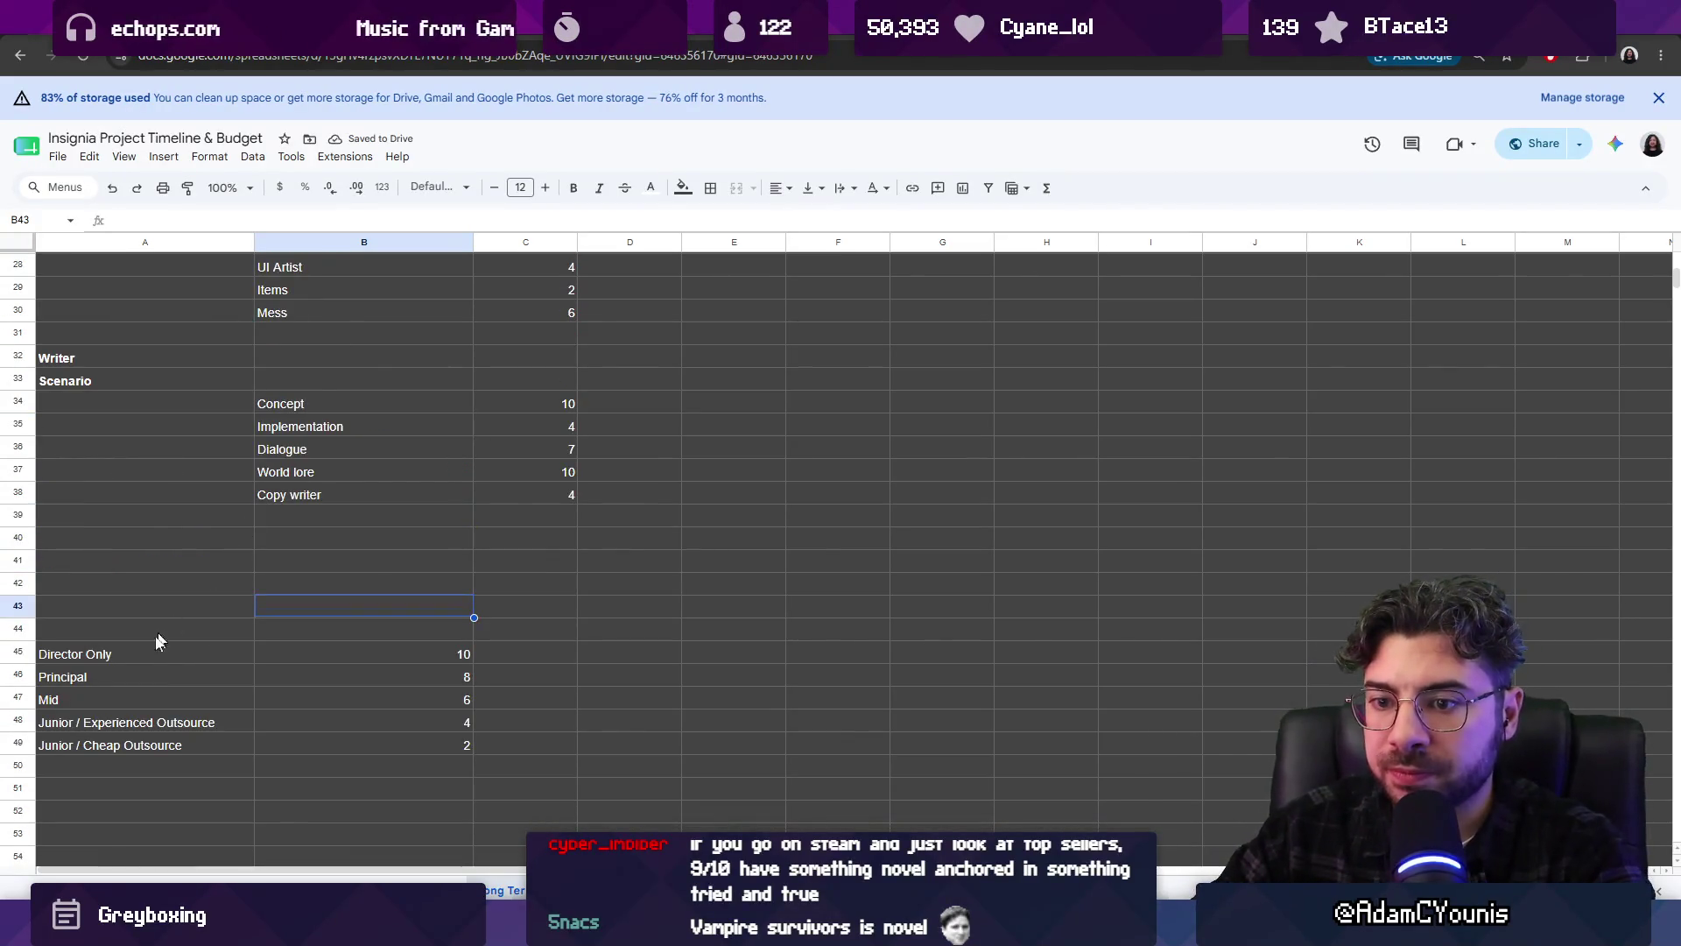
{"action": "left_click_drag", "start_coordinate": [157, 652], "coordinate": [128, 742]}
{"action": "key", "text": "ctrl+b"}
Move the rating list from A45:B49 to B45:C49 and clear column A
{"action": "scroll", "coordinate": [329, 489], "scroll_direction": "up", "scroll_amount": 7}
{"action": "scroll", "coordinate": [329, 488], "scroll_direction": "down", "scroll_amount": 4}
{"action": "scroll", "coordinate": [333, 497], "scroll_direction": "down", "scroll_amount": 4}
{"action": "mouse_move", "coordinate": [210, 655]}
{"action": "left_mouse_down"}
{"action": "mouse_move", "coordinate": [431, 701]}
{"action": "mouse_move", "coordinate": [443, 746]}
{"action": "mouse_move", "coordinate": [212, 668]}
{"action": "mouse_move", "coordinate": [496, 739]}
{"action": "mouse_move", "coordinate": [434, 727]}
{"action": "left_mouse_up"}
{"action": "key", "text": "ctrl+c"}
{"action": "left_click", "coordinate": [391, 652]}
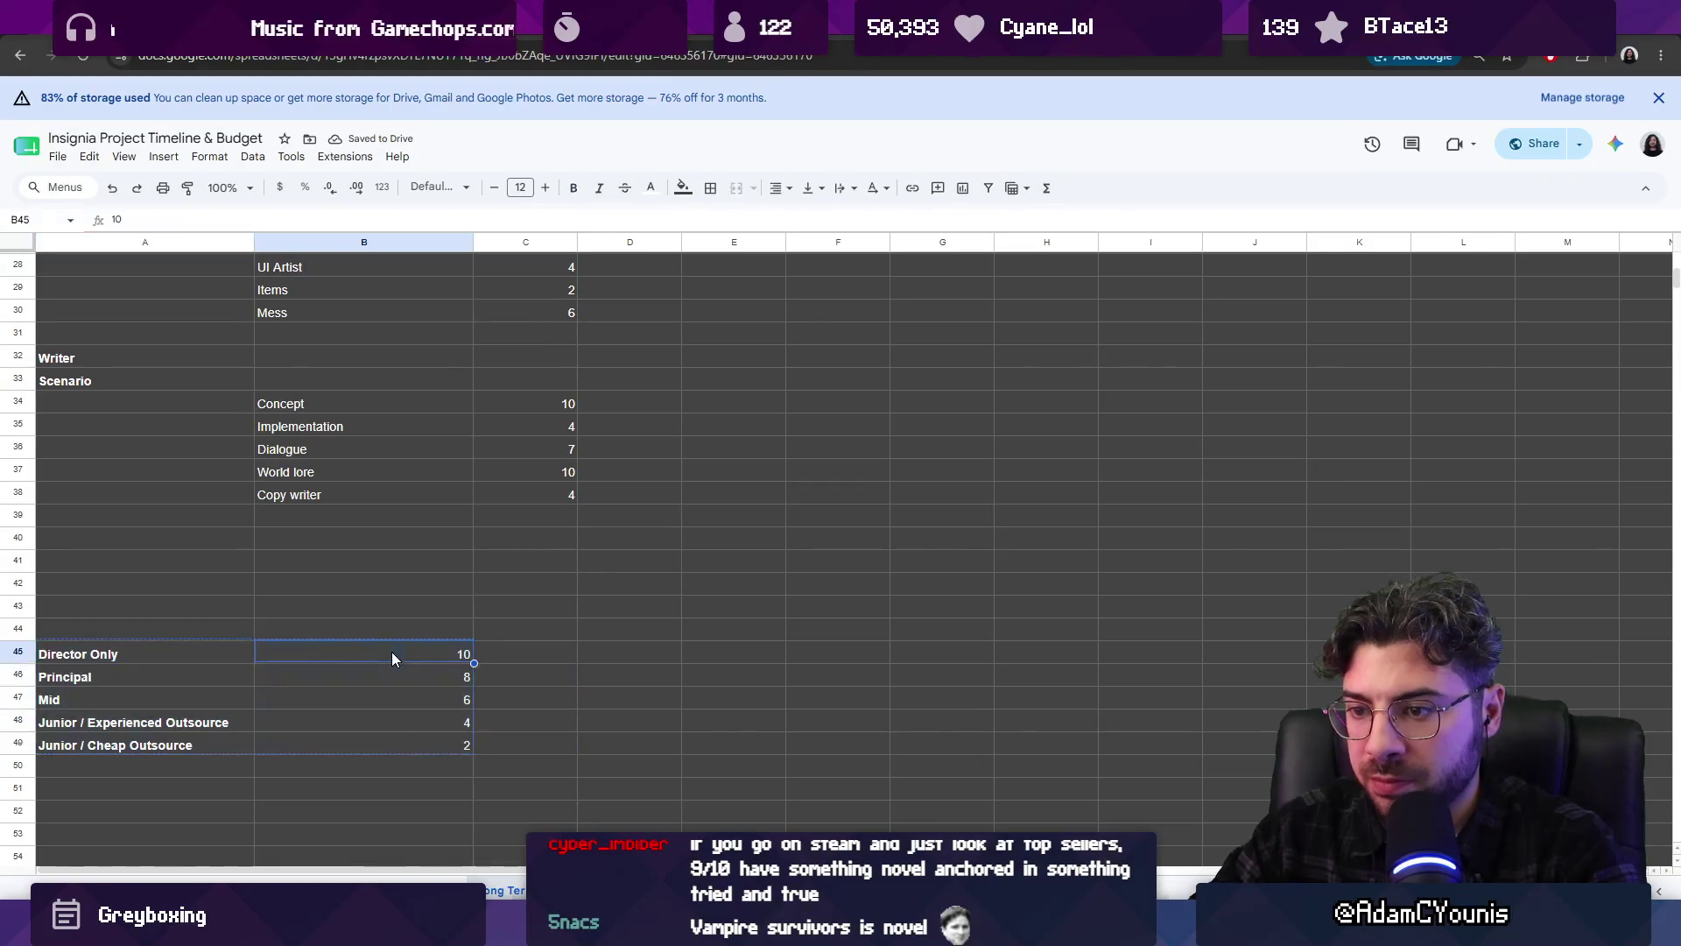
{"action": "key", "text": "ctrl+v"}
{"action": "left_click_drag", "start_coordinate": [161, 652], "coordinate": [200, 734]}
{"action": "key", "text": "Delete"}
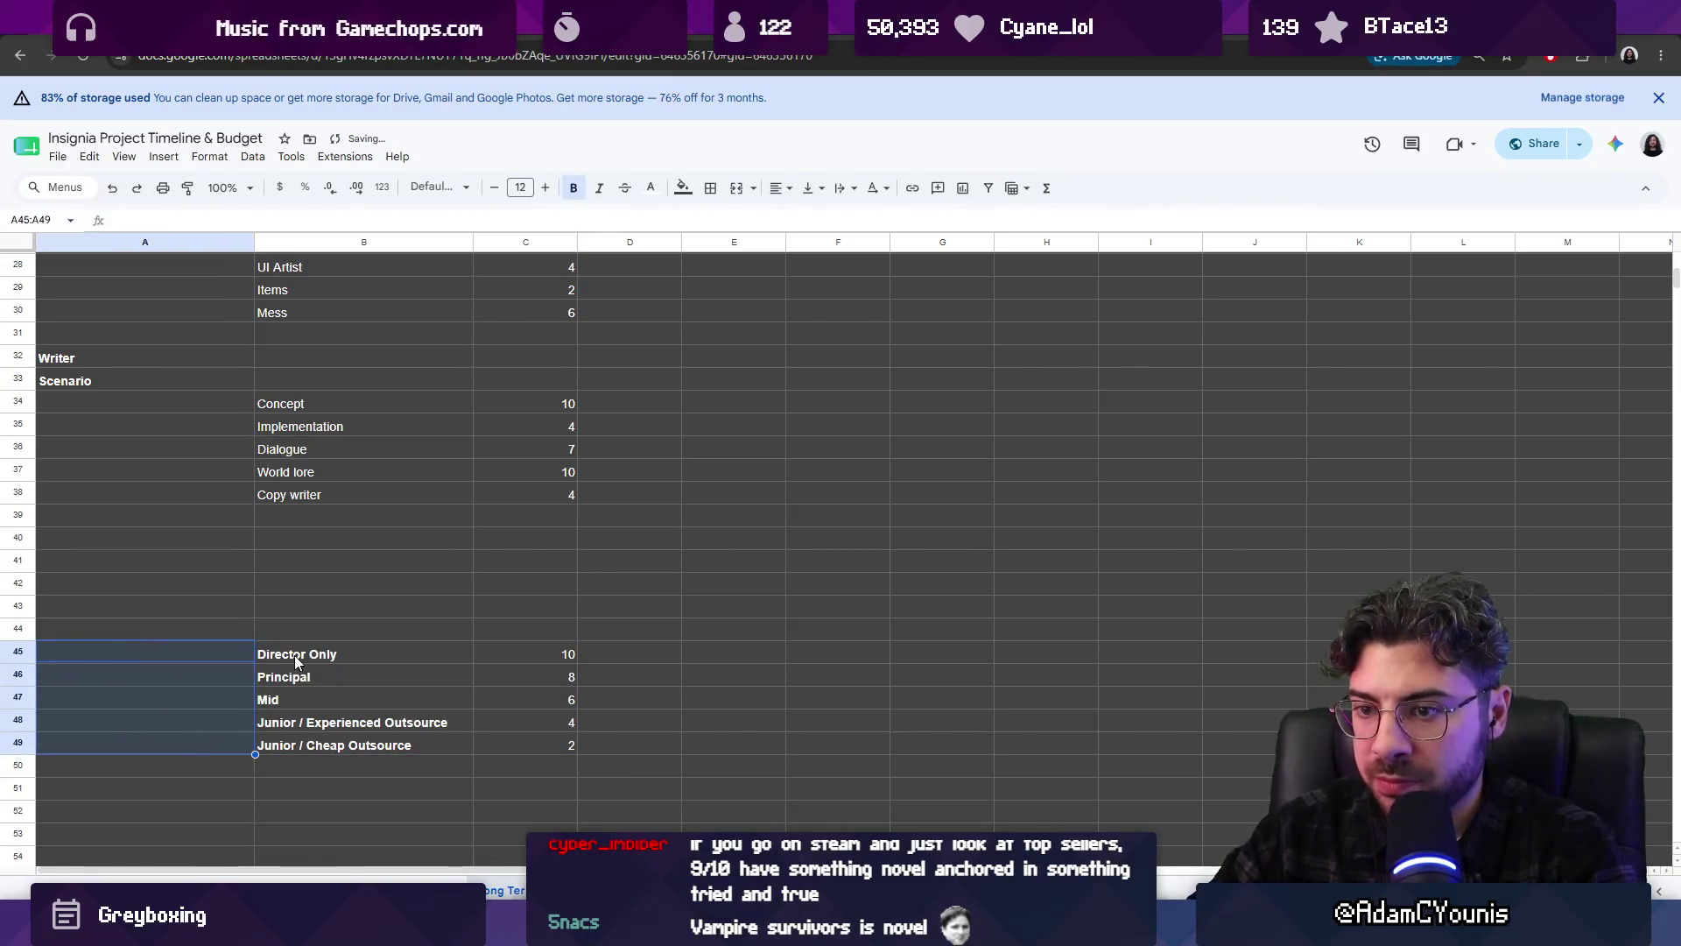
{"action": "left_click_drag", "start_coordinate": [298, 663], "coordinate": [296, 747]}
Type the heading 'Index' in cell A44
{"action": "left_click", "coordinate": [172, 628]}
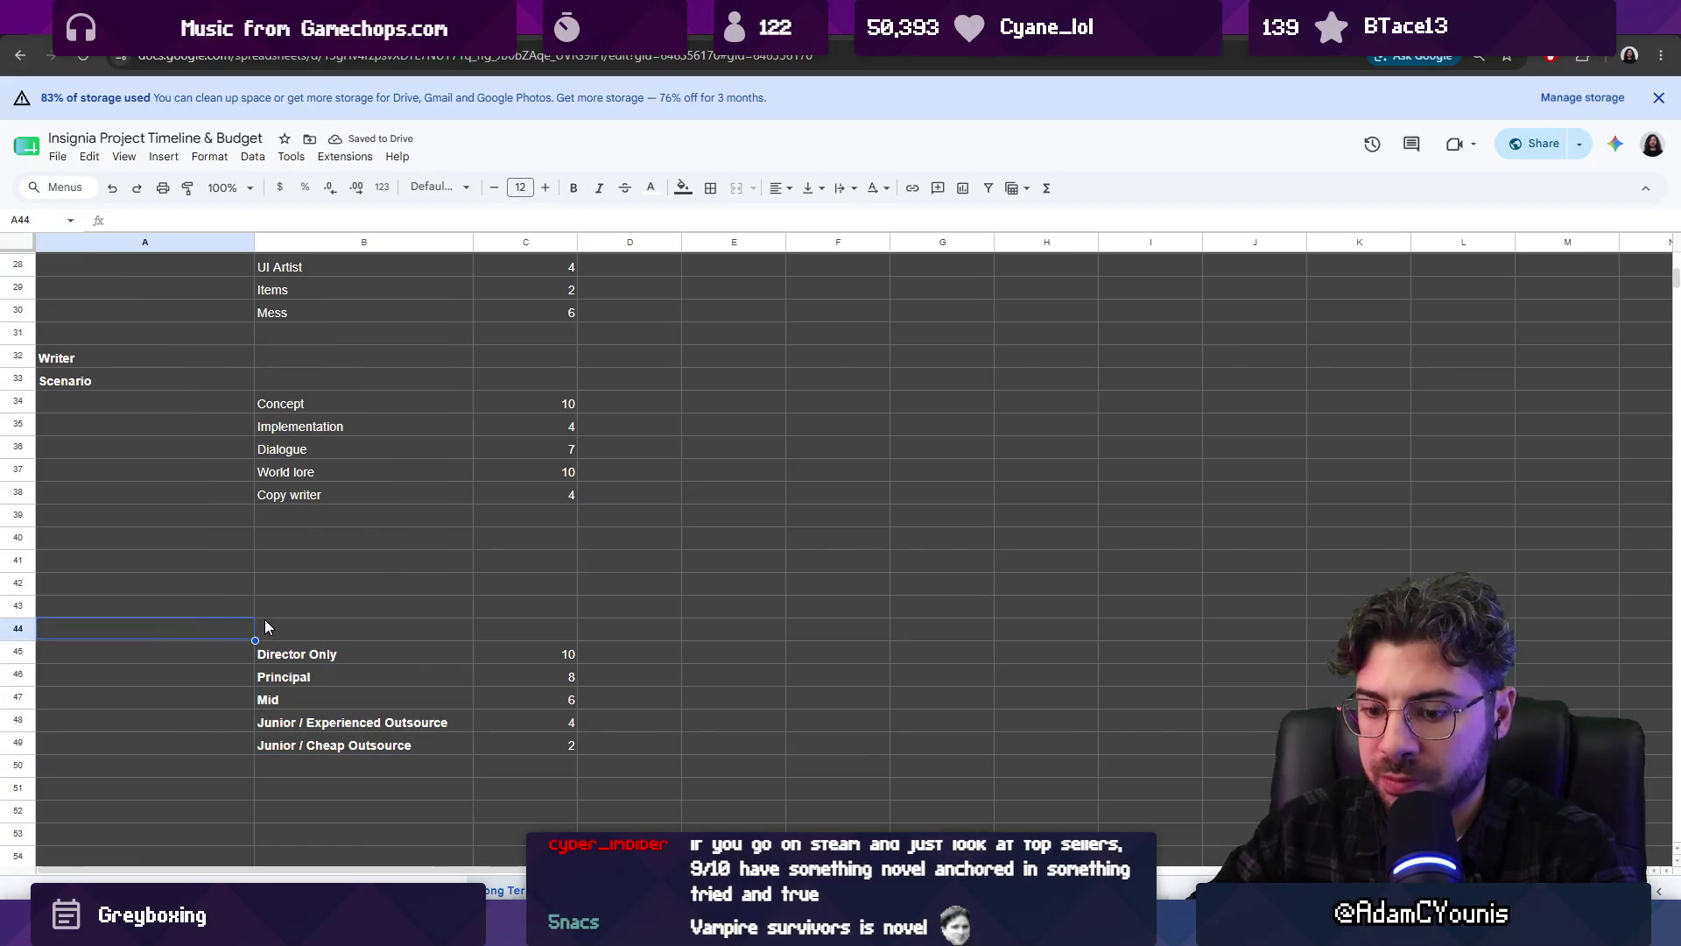
{"action": "type", "text": "Index"}
{"action": "key", "text": "Escape"}
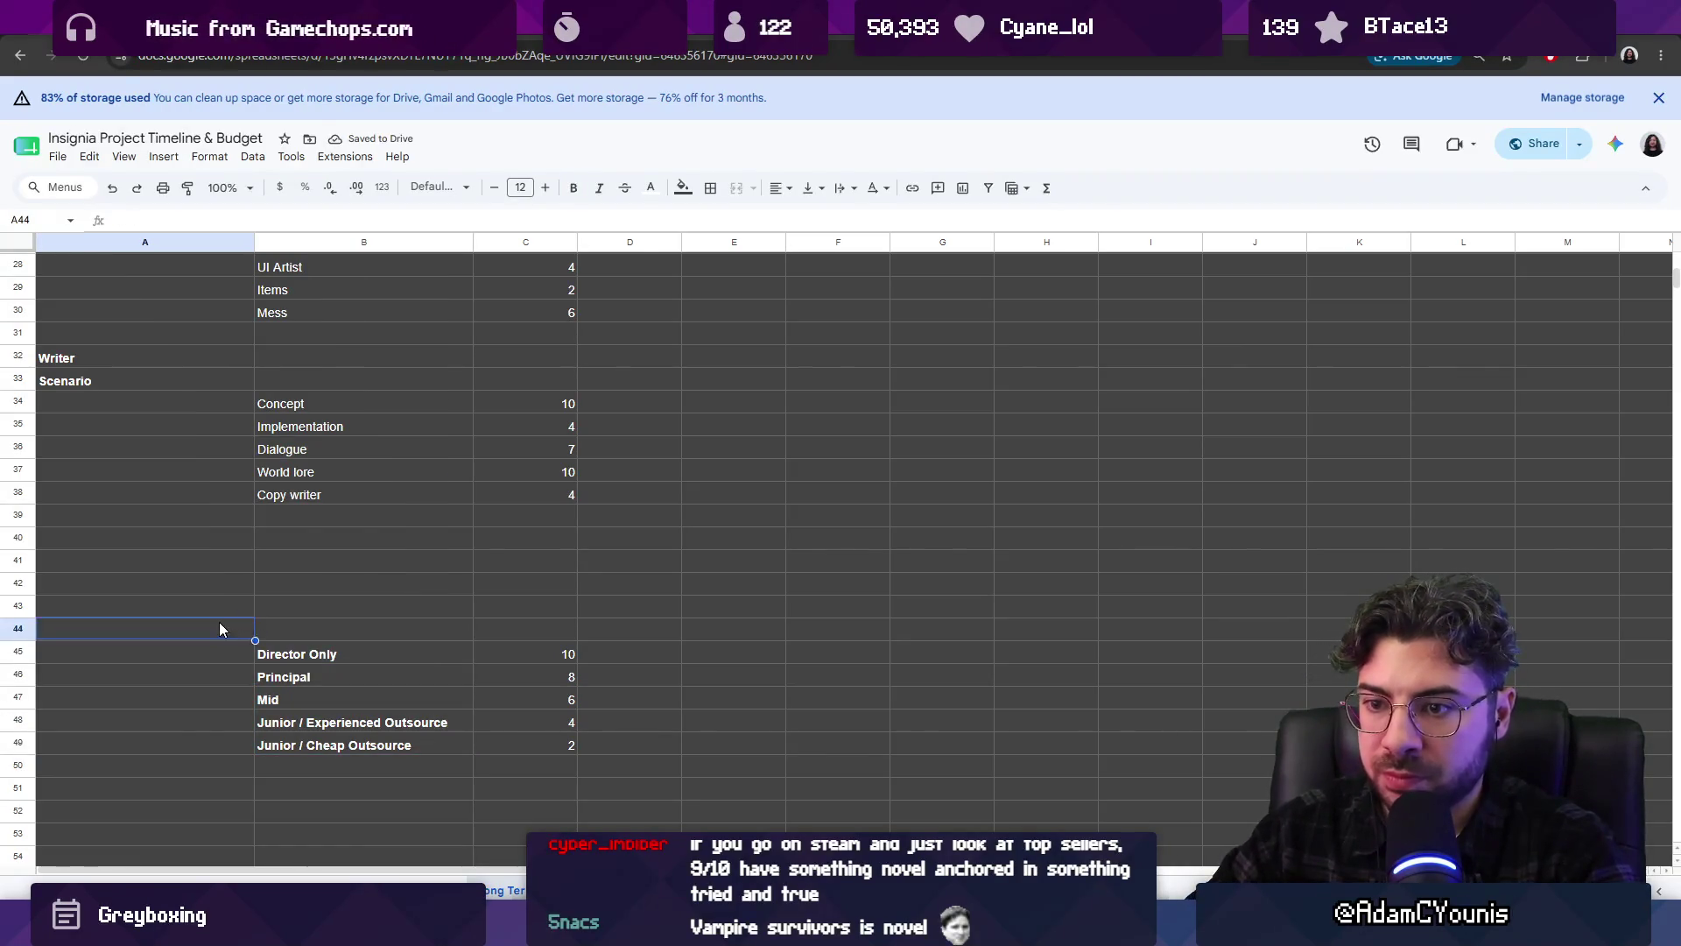
{"action": "type", "text": "Index"}
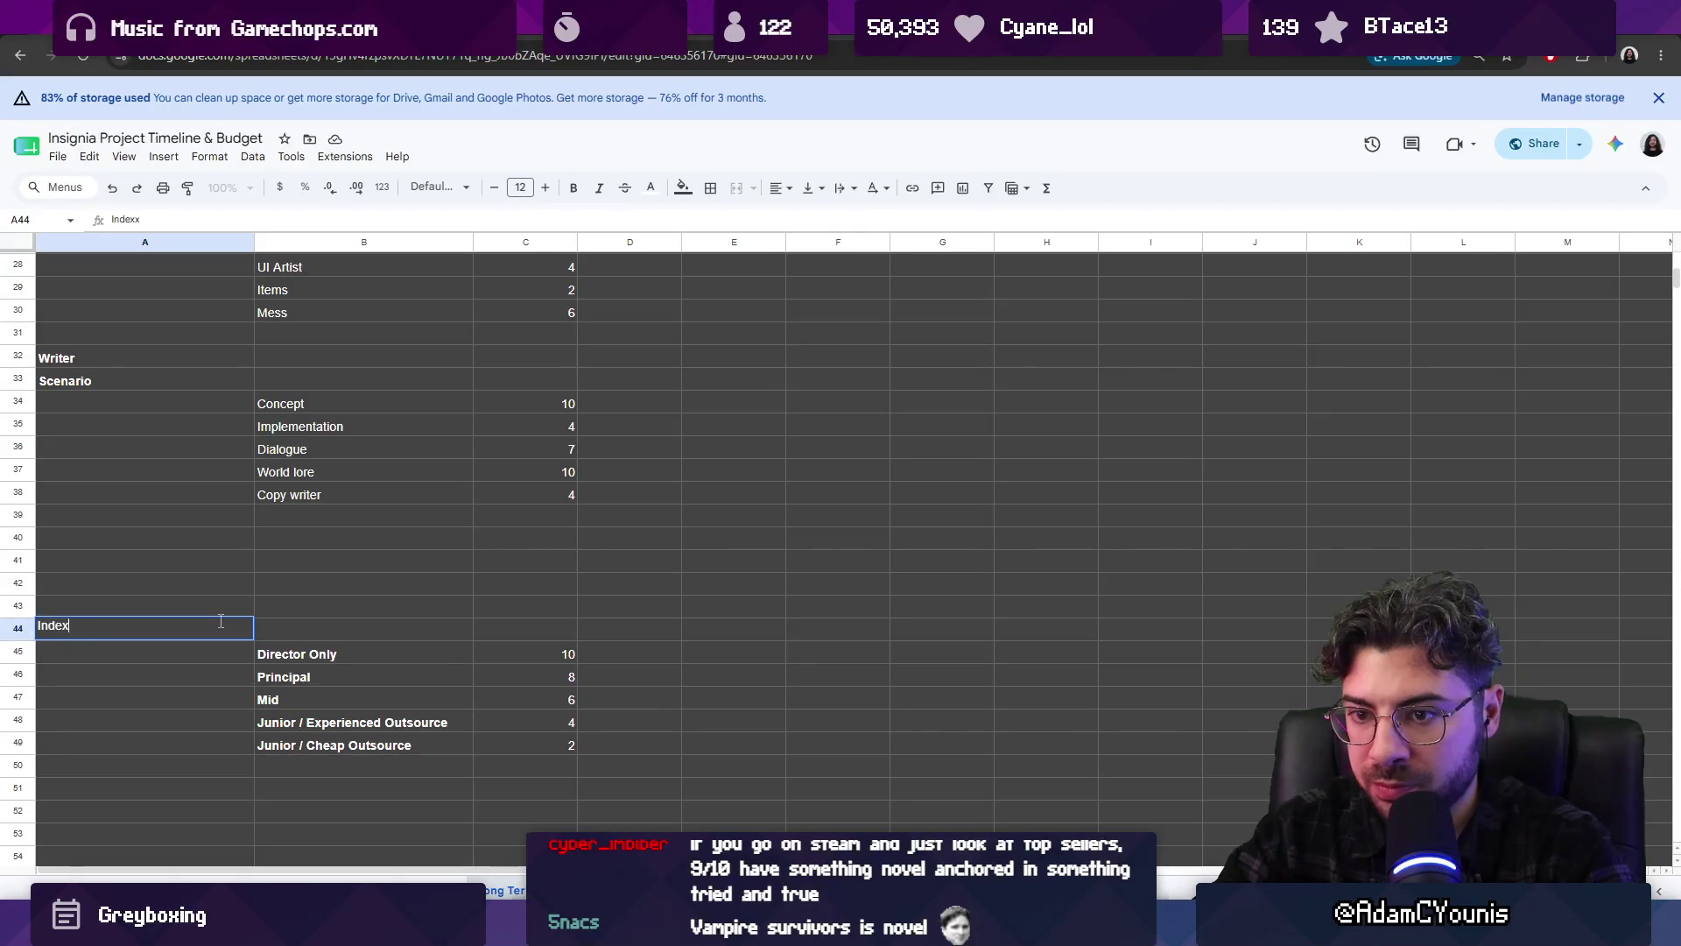
{"action": "key", "text": "Return"}
{"action": "left_click", "coordinate": [218, 620]}
{"action": "key", "text": "Tab"}
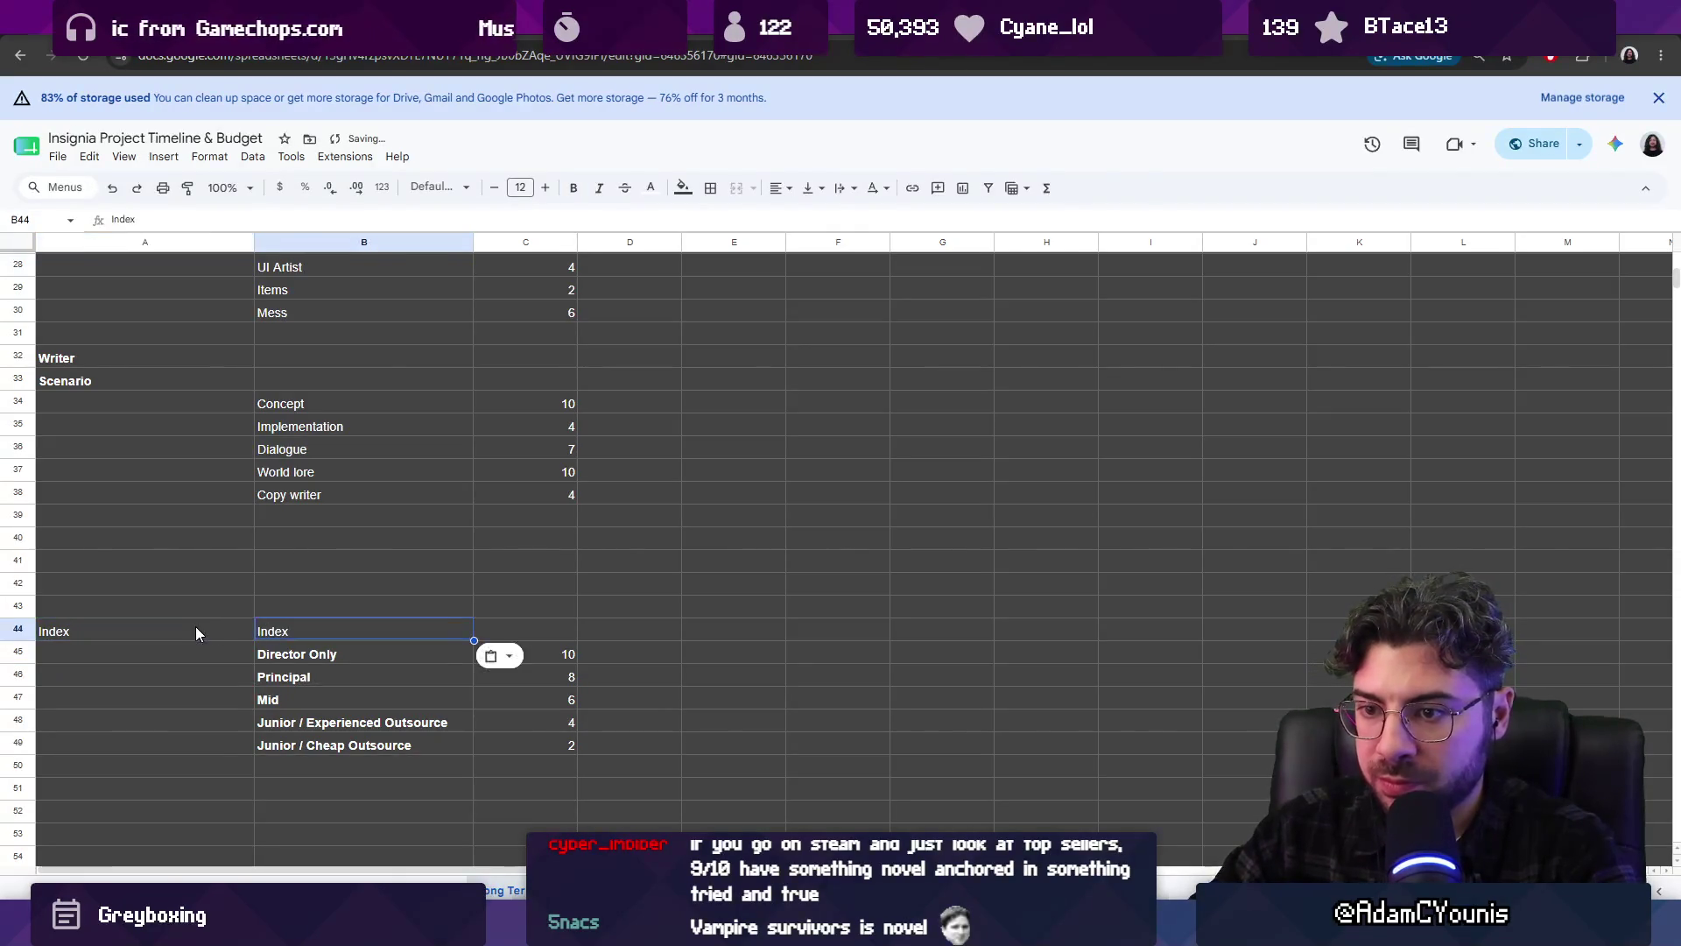
Fill row 44 with black
{"action": "left_click", "coordinate": [18, 628]}
{"action": "left_click", "coordinate": [682, 187]}
{"action": "left_click", "coordinate": [686, 238]}
{"action": "left_click", "coordinate": [157, 558]}
Set row 44's font size to 16
{"action": "left_click", "coordinate": [73, 619]}
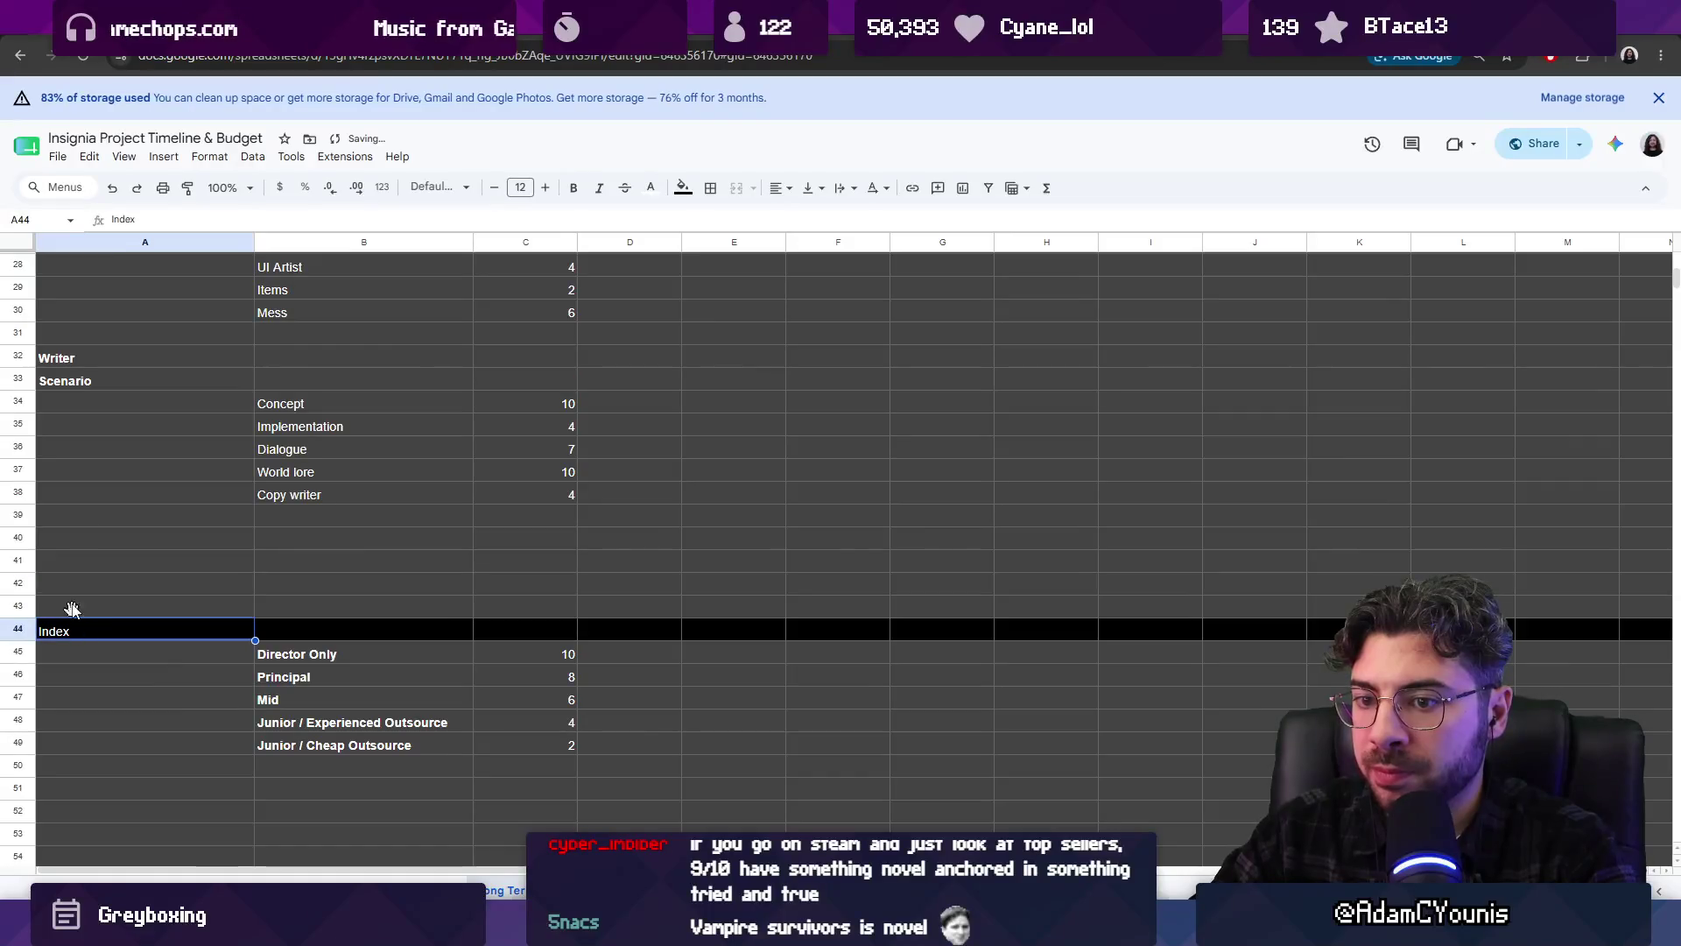
{"action": "left_click", "coordinate": [17, 628]}
{"action": "left_click", "coordinate": [520, 188]}
{"action": "type", "text": "16"}
{"action": "key", "text": "Return"}
{"action": "left_click", "coordinate": [514, 627]}
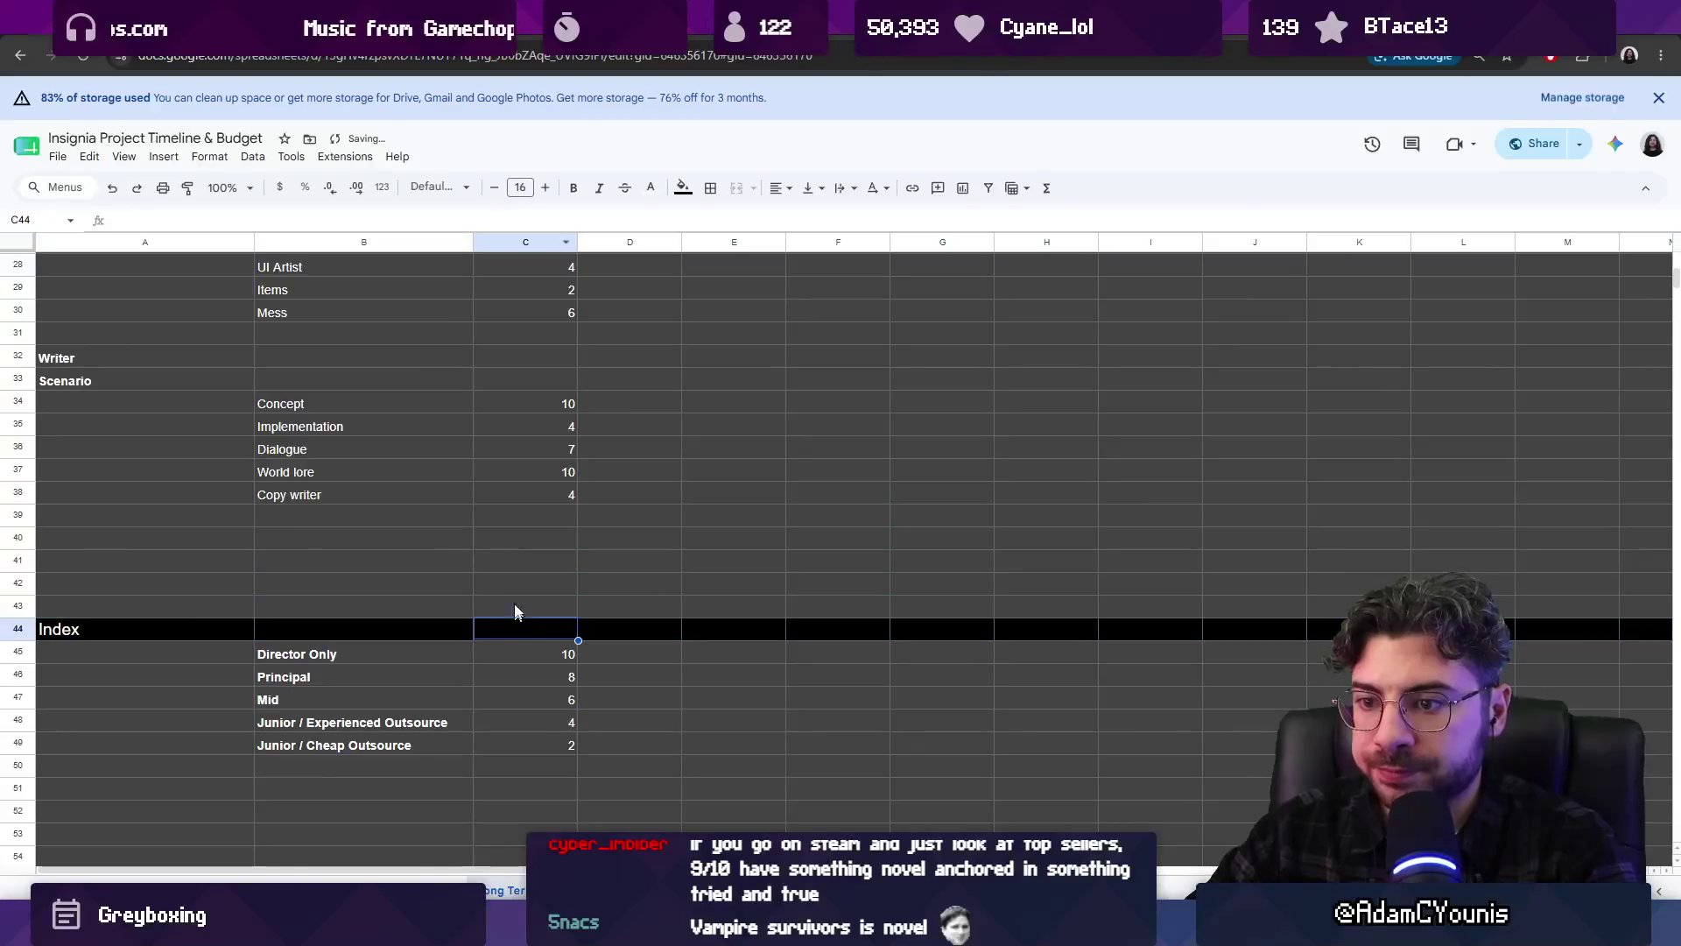
{"action": "scroll", "coordinate": [450, 515], "scroll_direction": "up", "scroll_amount": 8}
{"action": "left_click", "coordinate": [552, 356]}
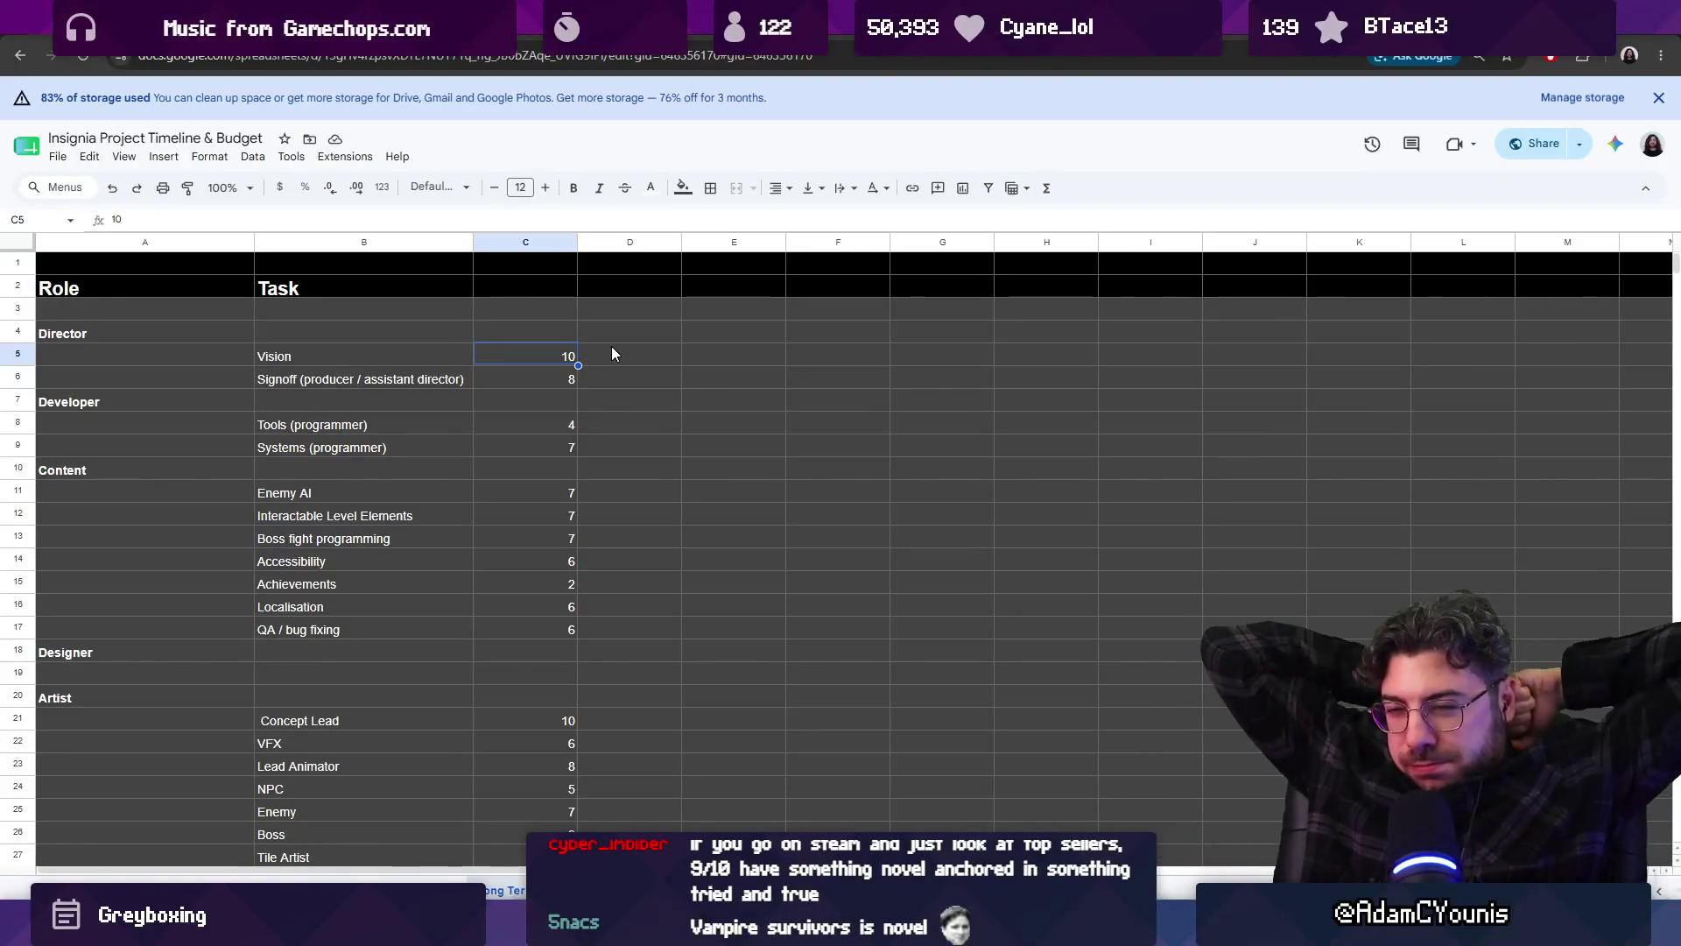
Enter the heading Exp in C2 and Volume in D2
{"action": "left_click", "coordinate": [602, 424]}
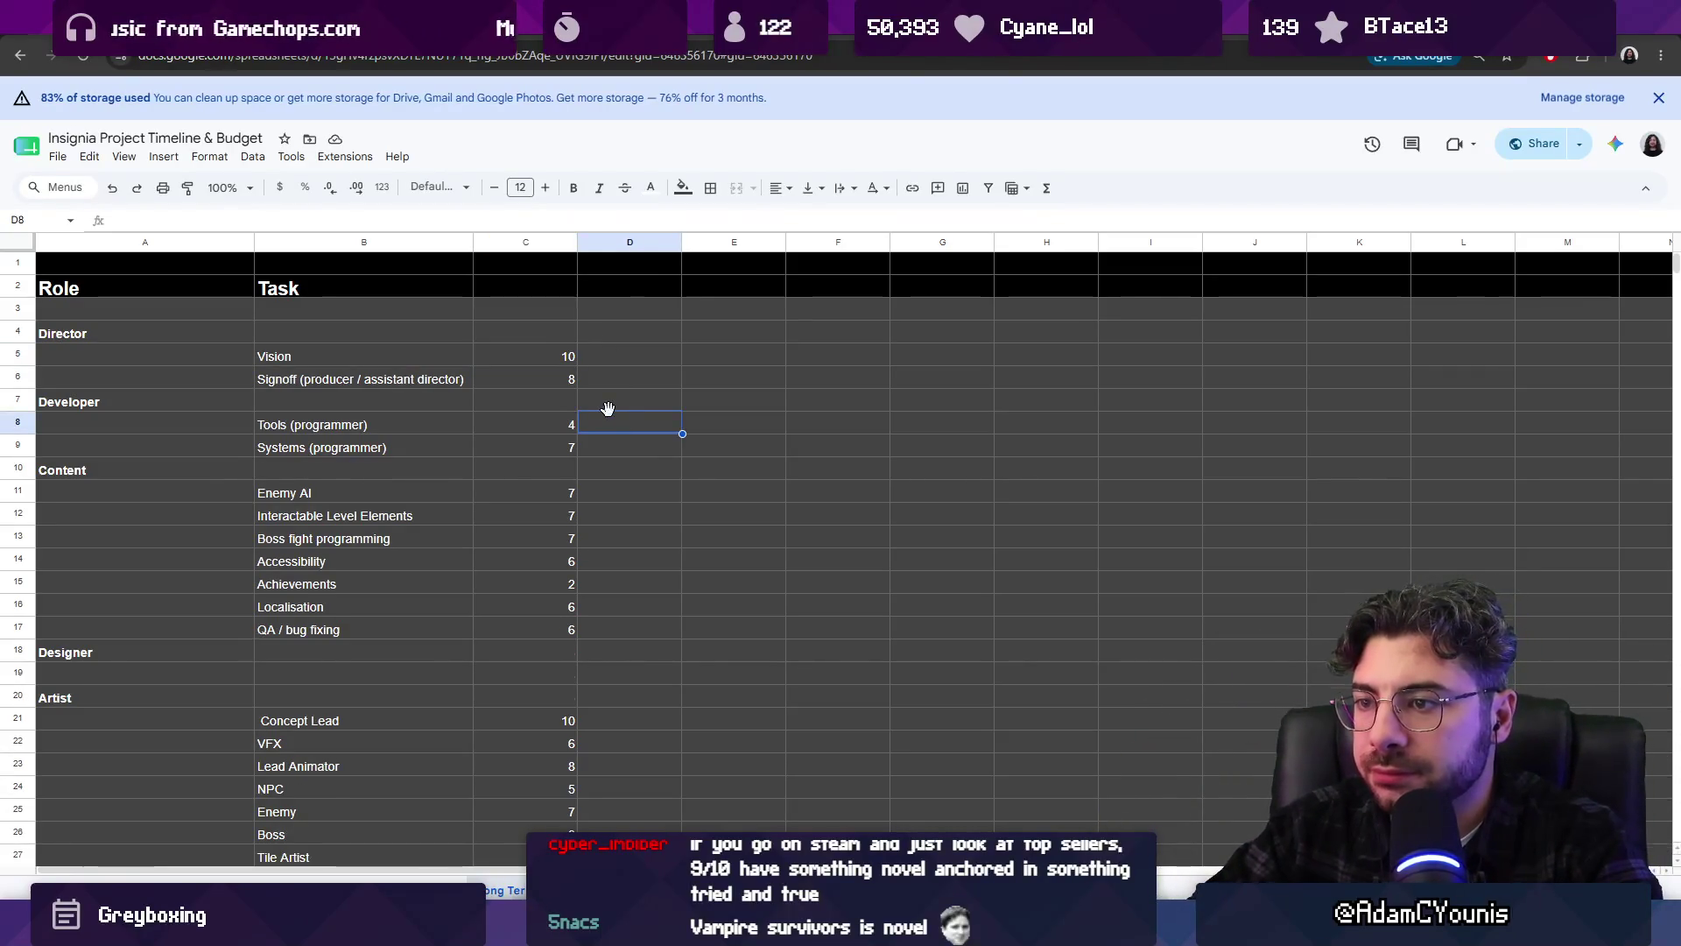
{"action": "scroll", "coordinate": [611, 420], "scroll_direction": "down", "scroll_amount": 3}
{"action": "scroll", "coordinate": [611, 420], "scroll_direction": "down", "scroll_amount": 4}
{"action": "scroll", "coordinate": [618, 437], "scroll_direction": "up", "scroll_amount": 8}
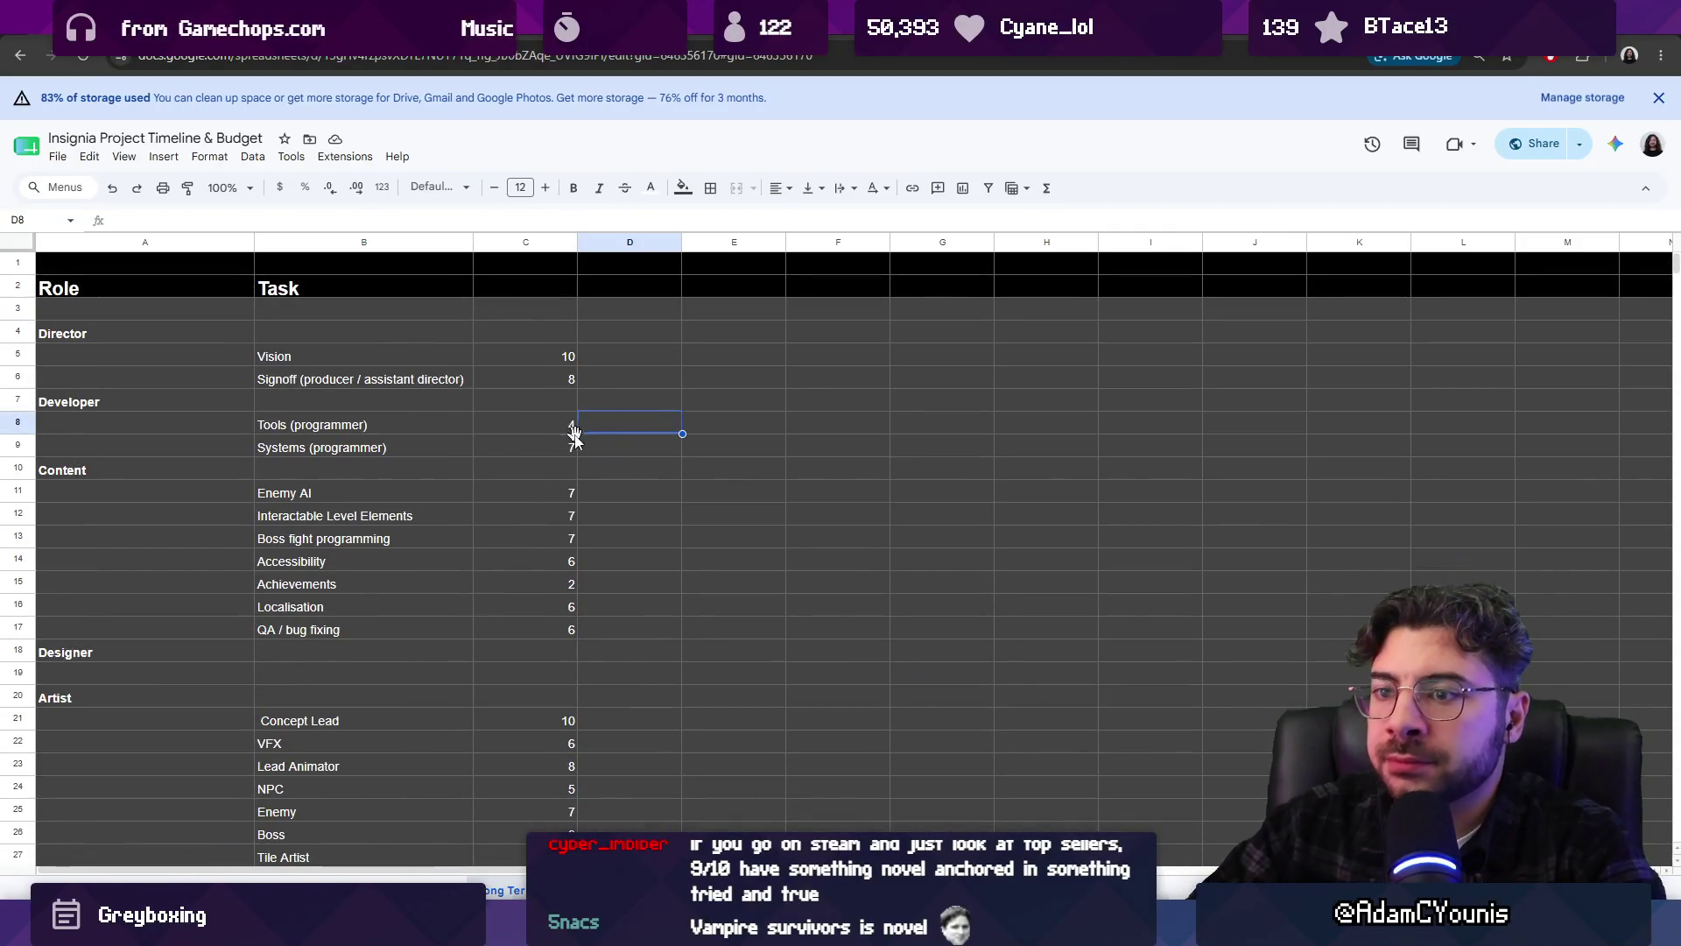
{"action": "left_click", "coordinate": [608, 312]}
{"action": "left_click", "coordinate": [610, 272]}
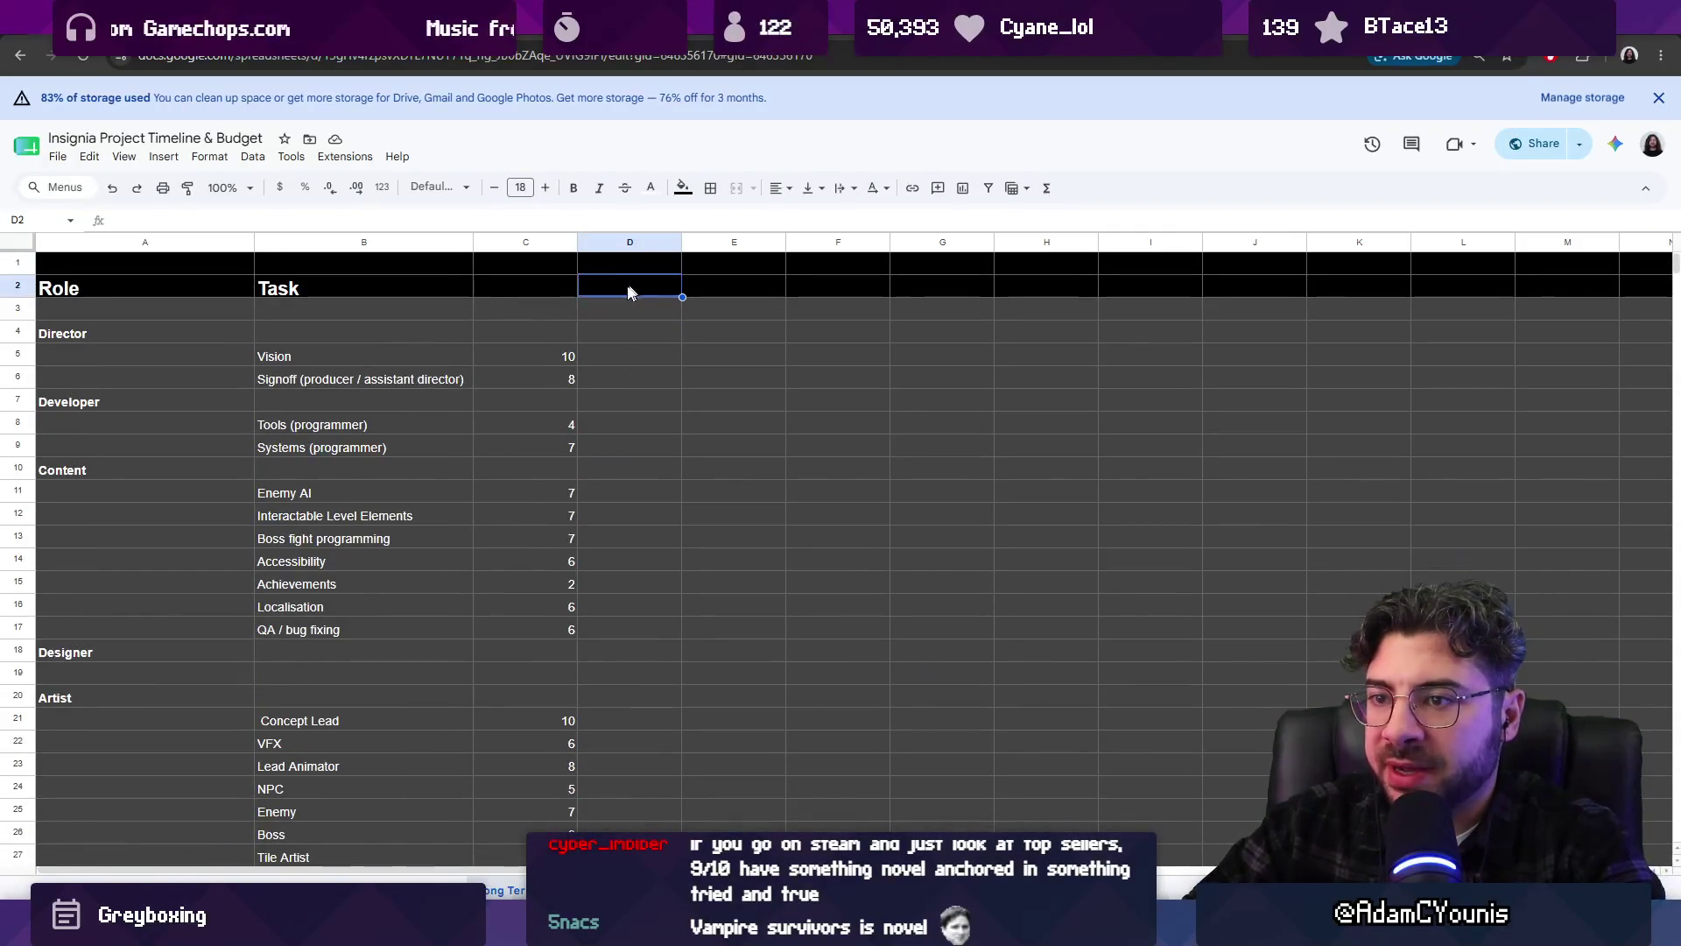
{"action": "left_click", "coordinate": [571, 292]}
{"action": "type", "text": "Indewx"}
{"action": "key", "text": "BackSpace"}
{"action": "key", "text": "BackSpace"}
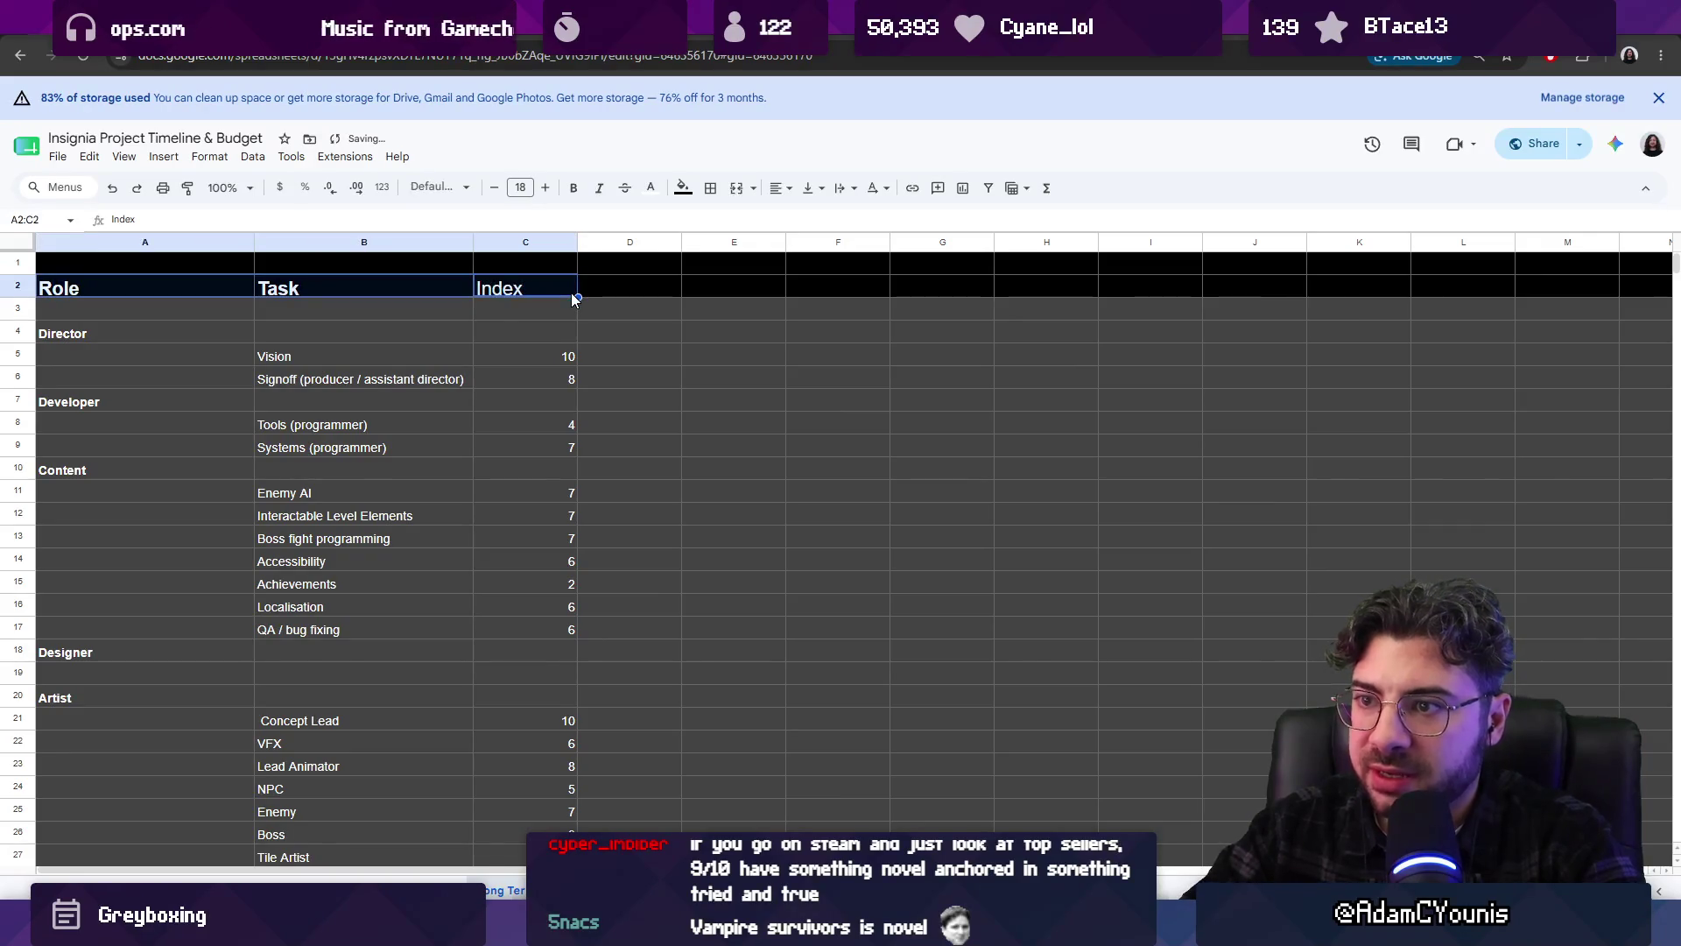
{"action": "key", "text": "BackSpace"}
{"action": "key", "text": "BackSpace"}
{"action": "key", "text": "BackSpace"}
{"action": "type", "text": "Exp"}
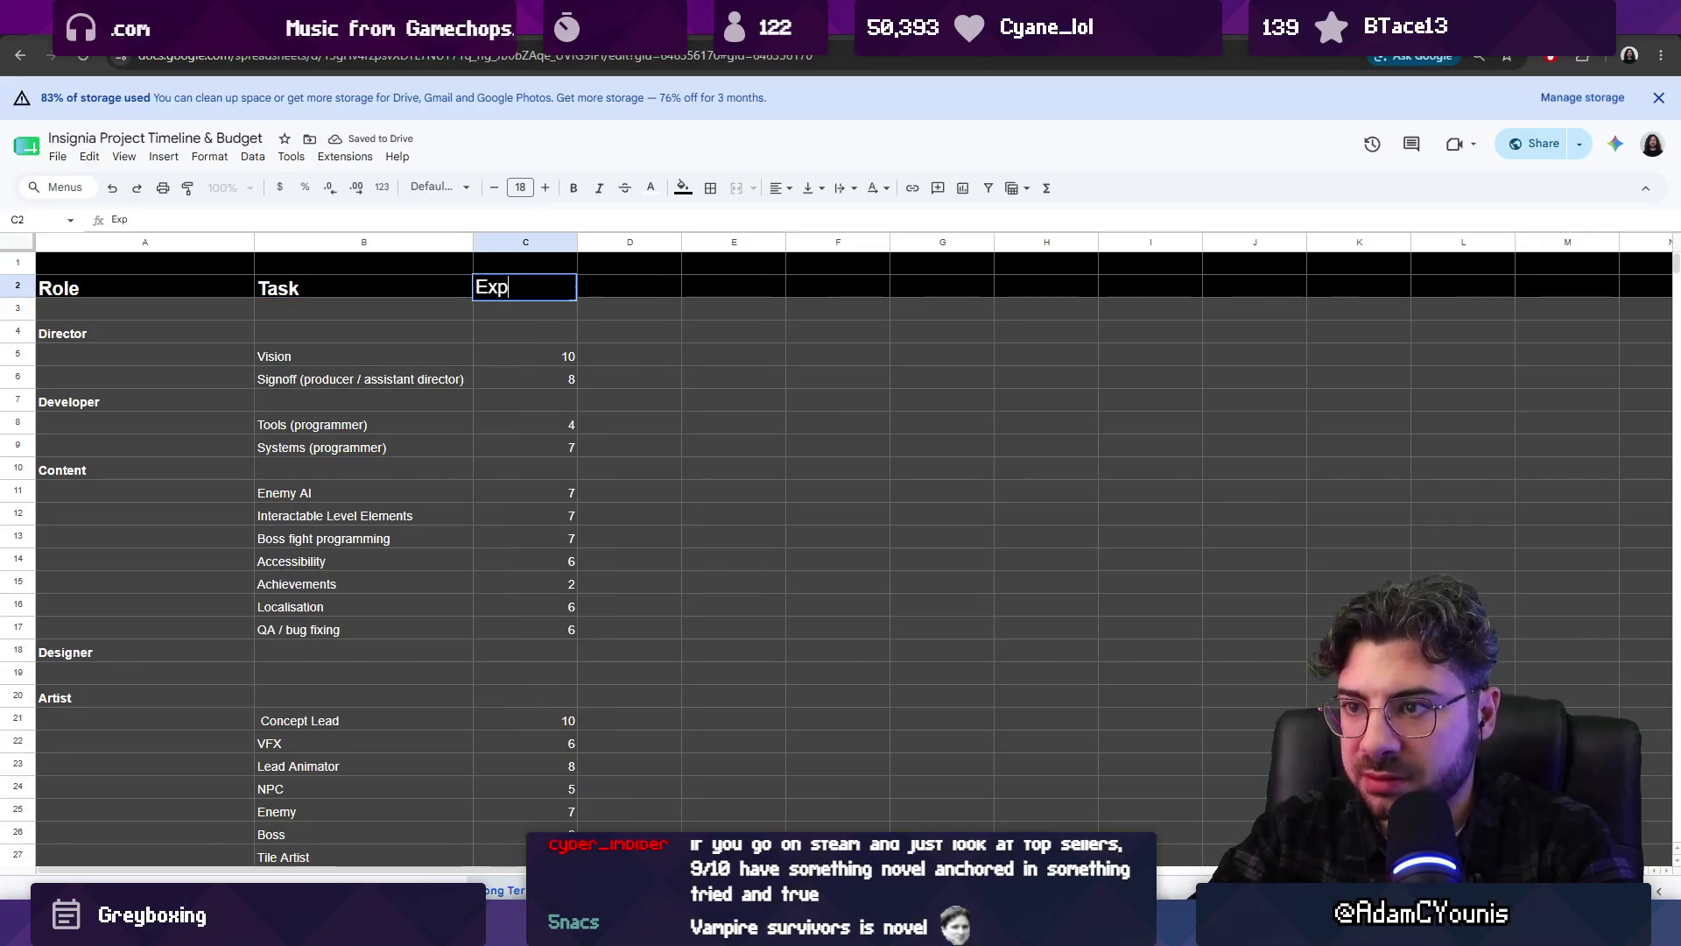
{"action": "key", "text": "Tab"}
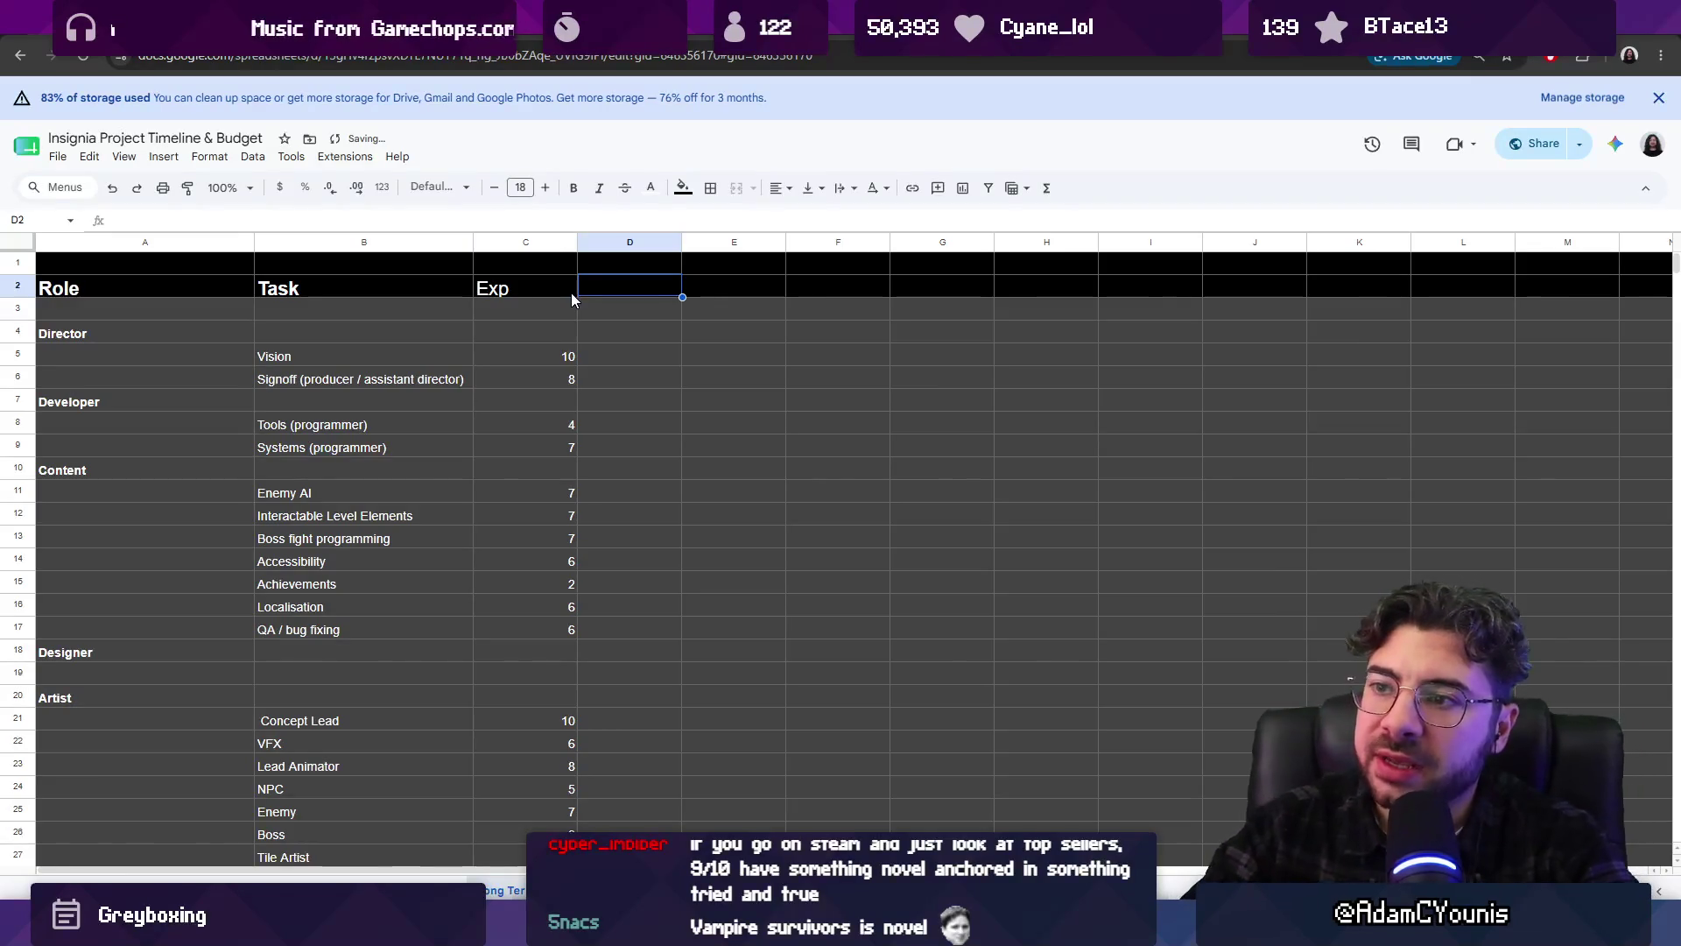
{"action": "type", "text": "Volume"}
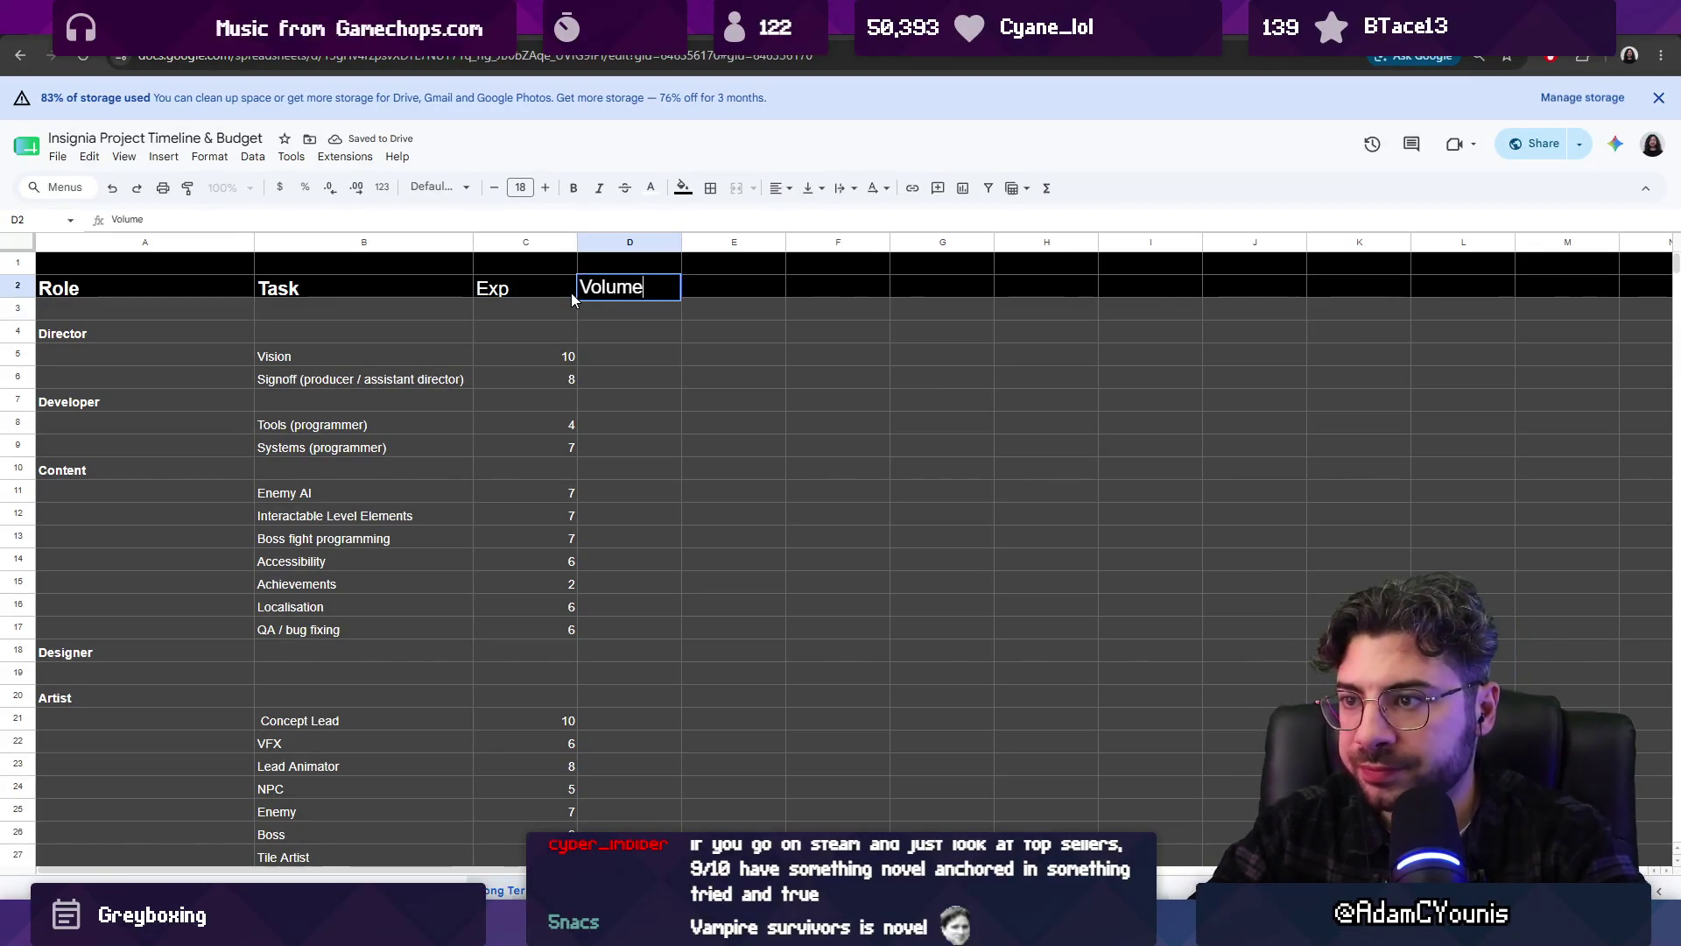
{"action": "key", "text": "Return"}
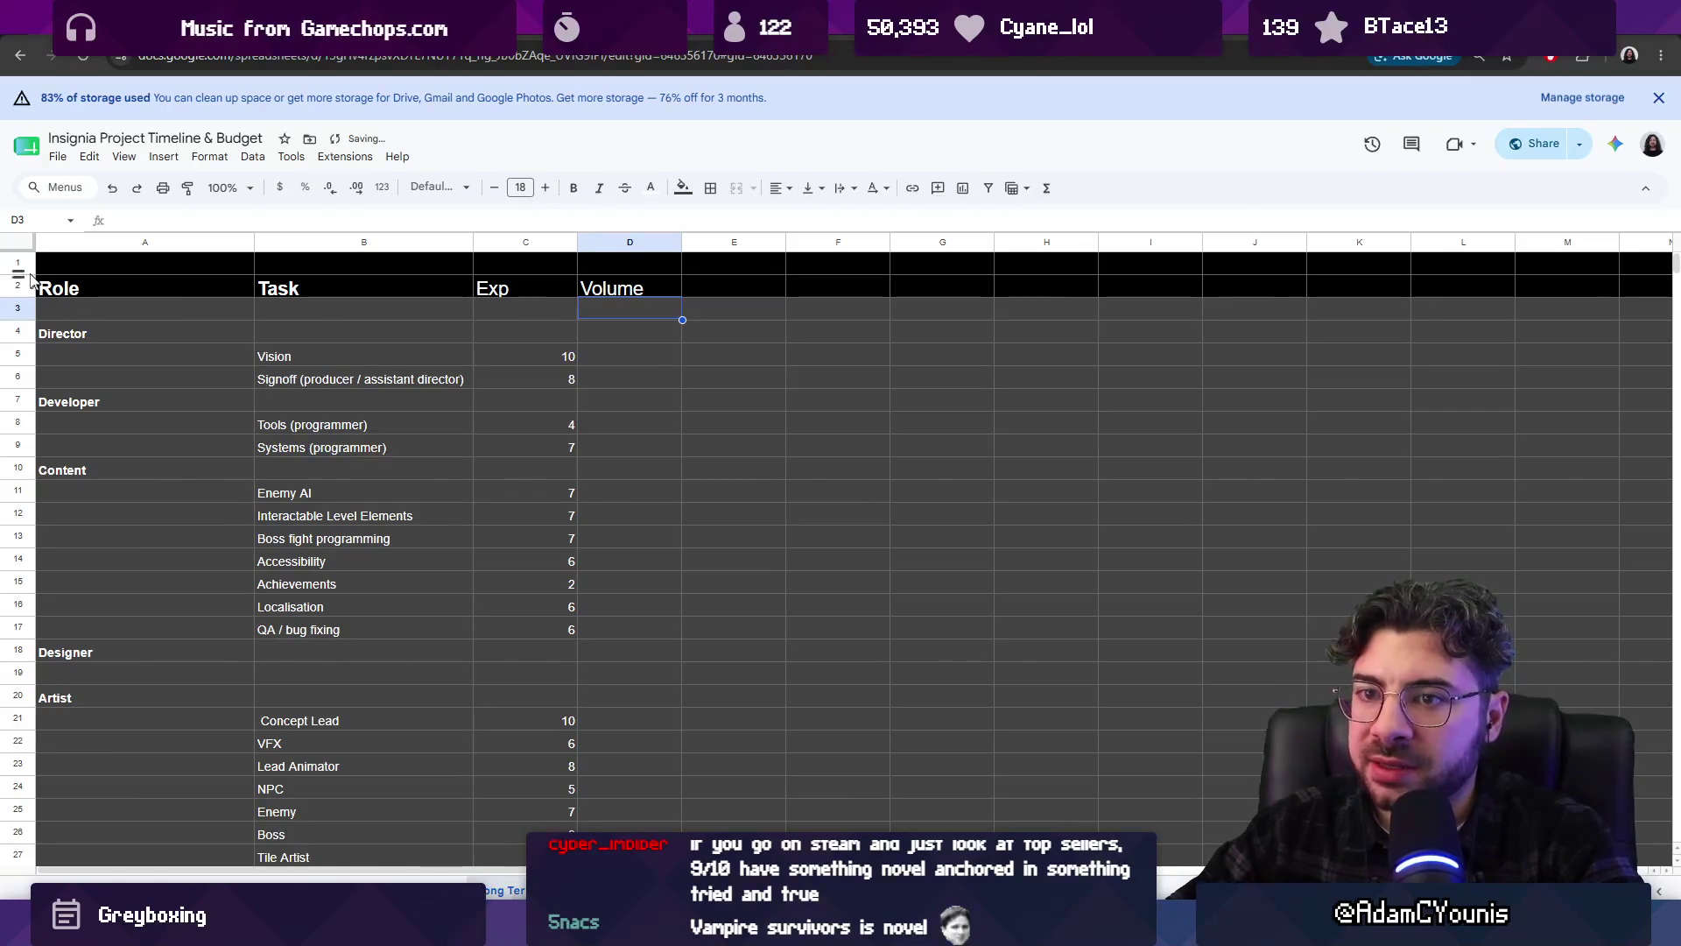
Set row 1's horizontal alignment and centre its contents vertically
{"action": "left_click", "coordinate": [18, 262]}
{"action": "left_click", "coordinate": [814, 188]}
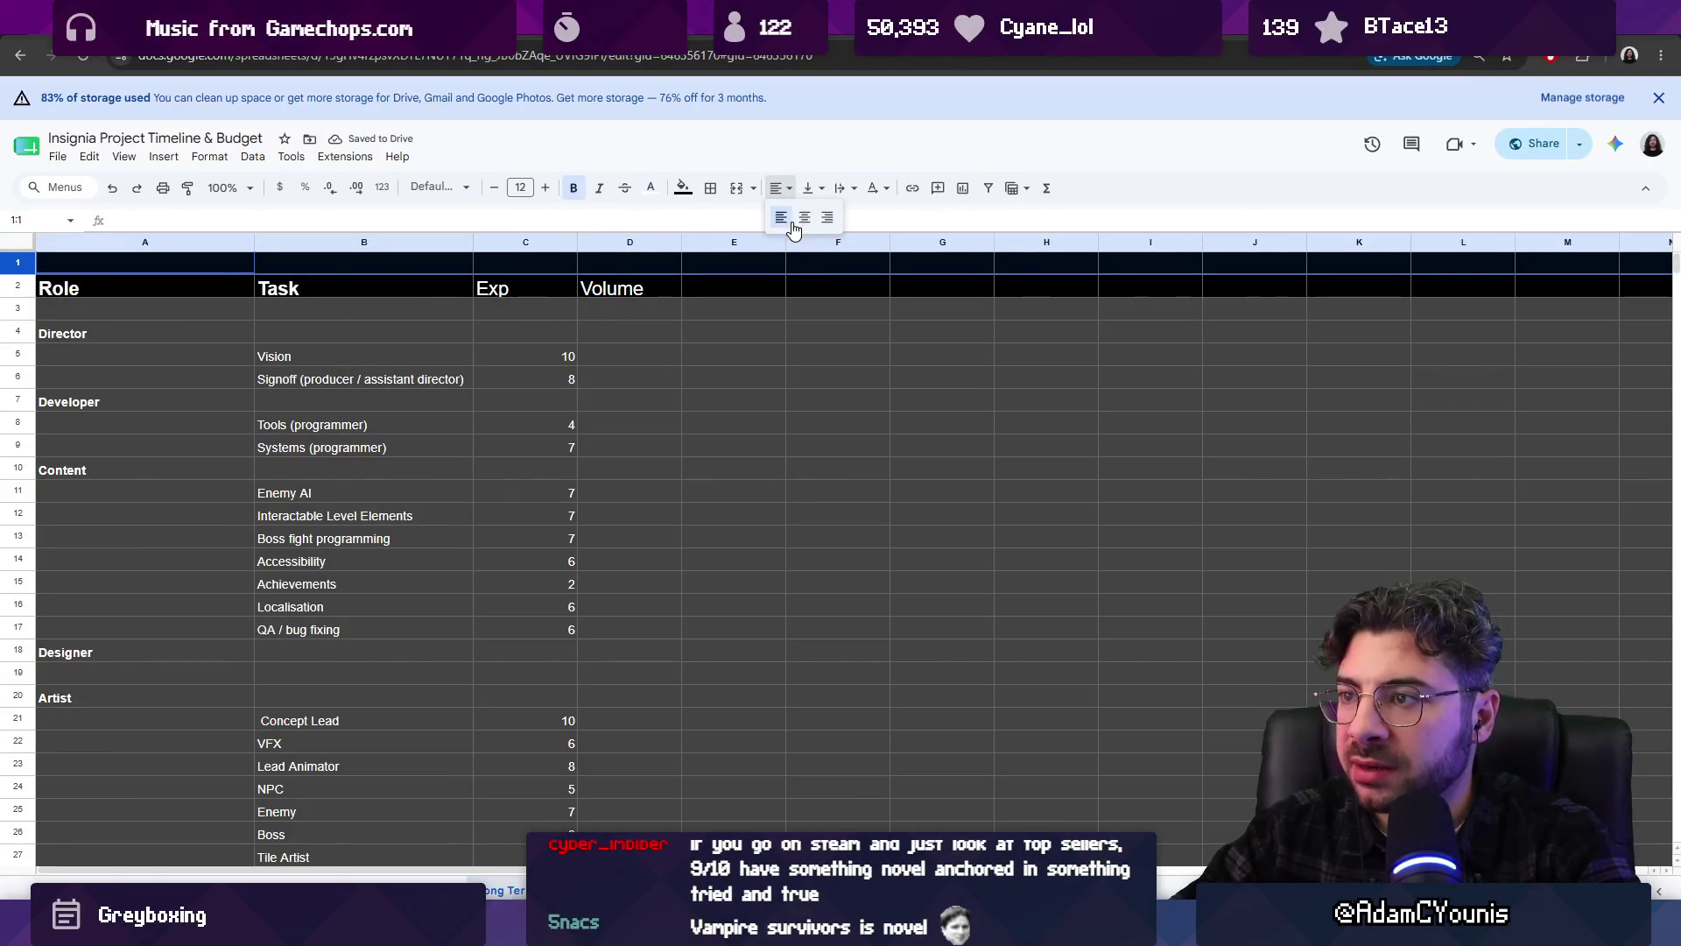
{"action": "left_click", "coordinate": [793, 226]}
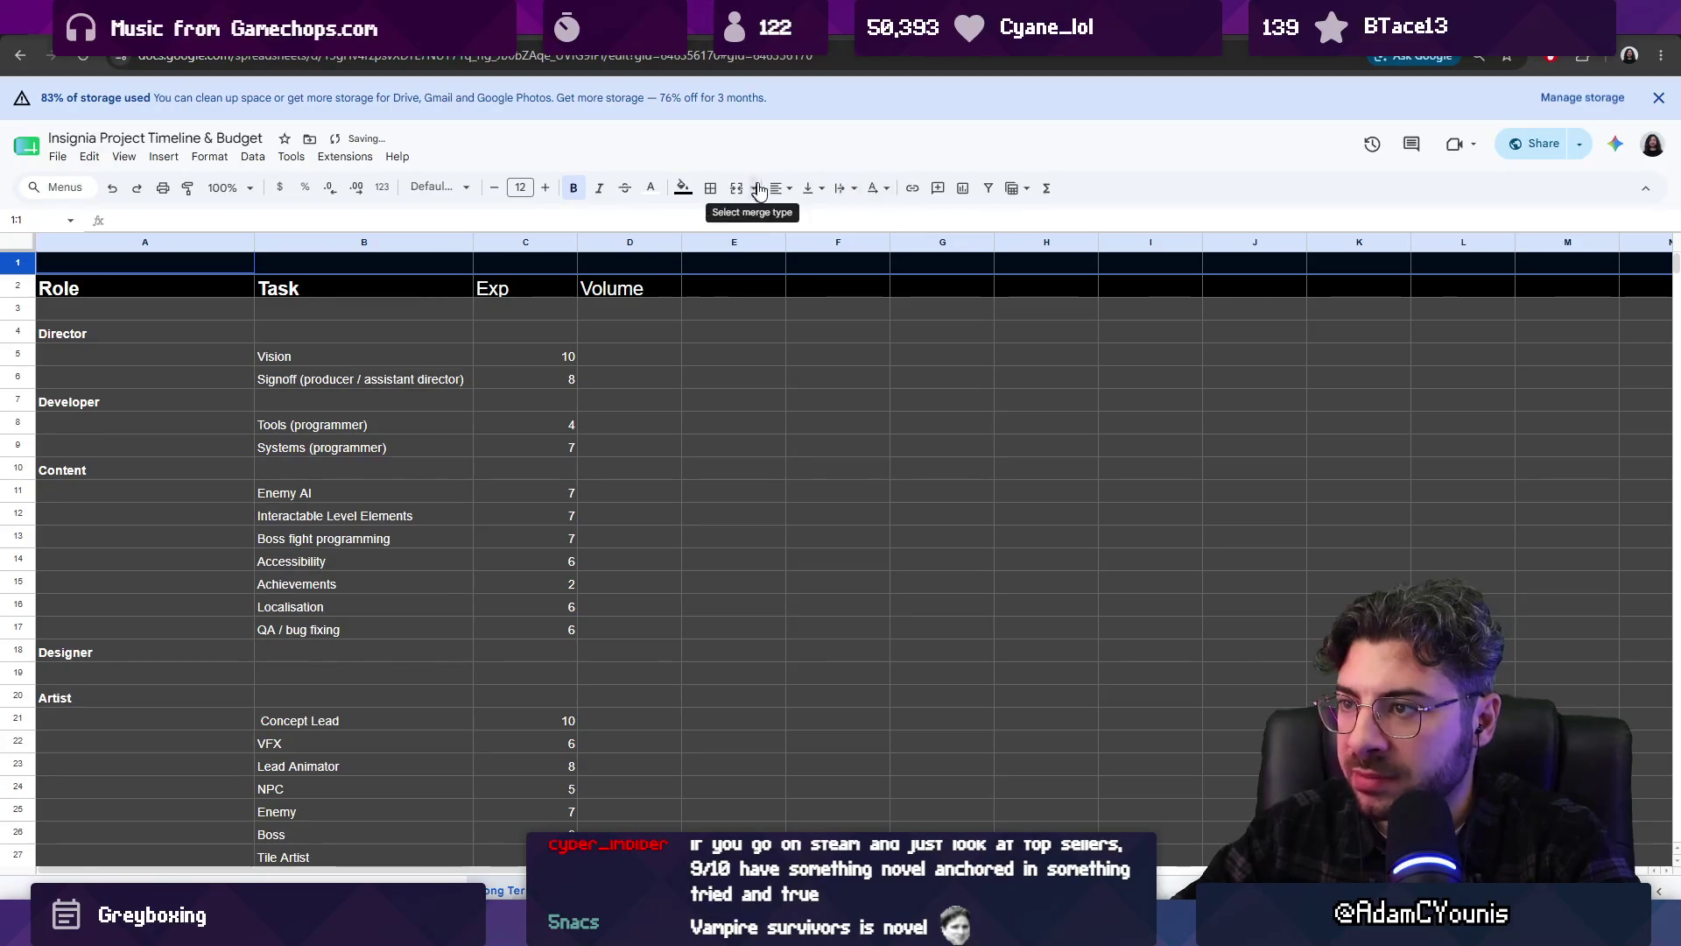
{"action": "left_click", "coordinate": [811, 188]}
{"action": "left_click", "coordinate": [841, 219]}
Select the whole sheet and make every row slightly taller
{"action": "left_click", "coordinate": [539, 378]}
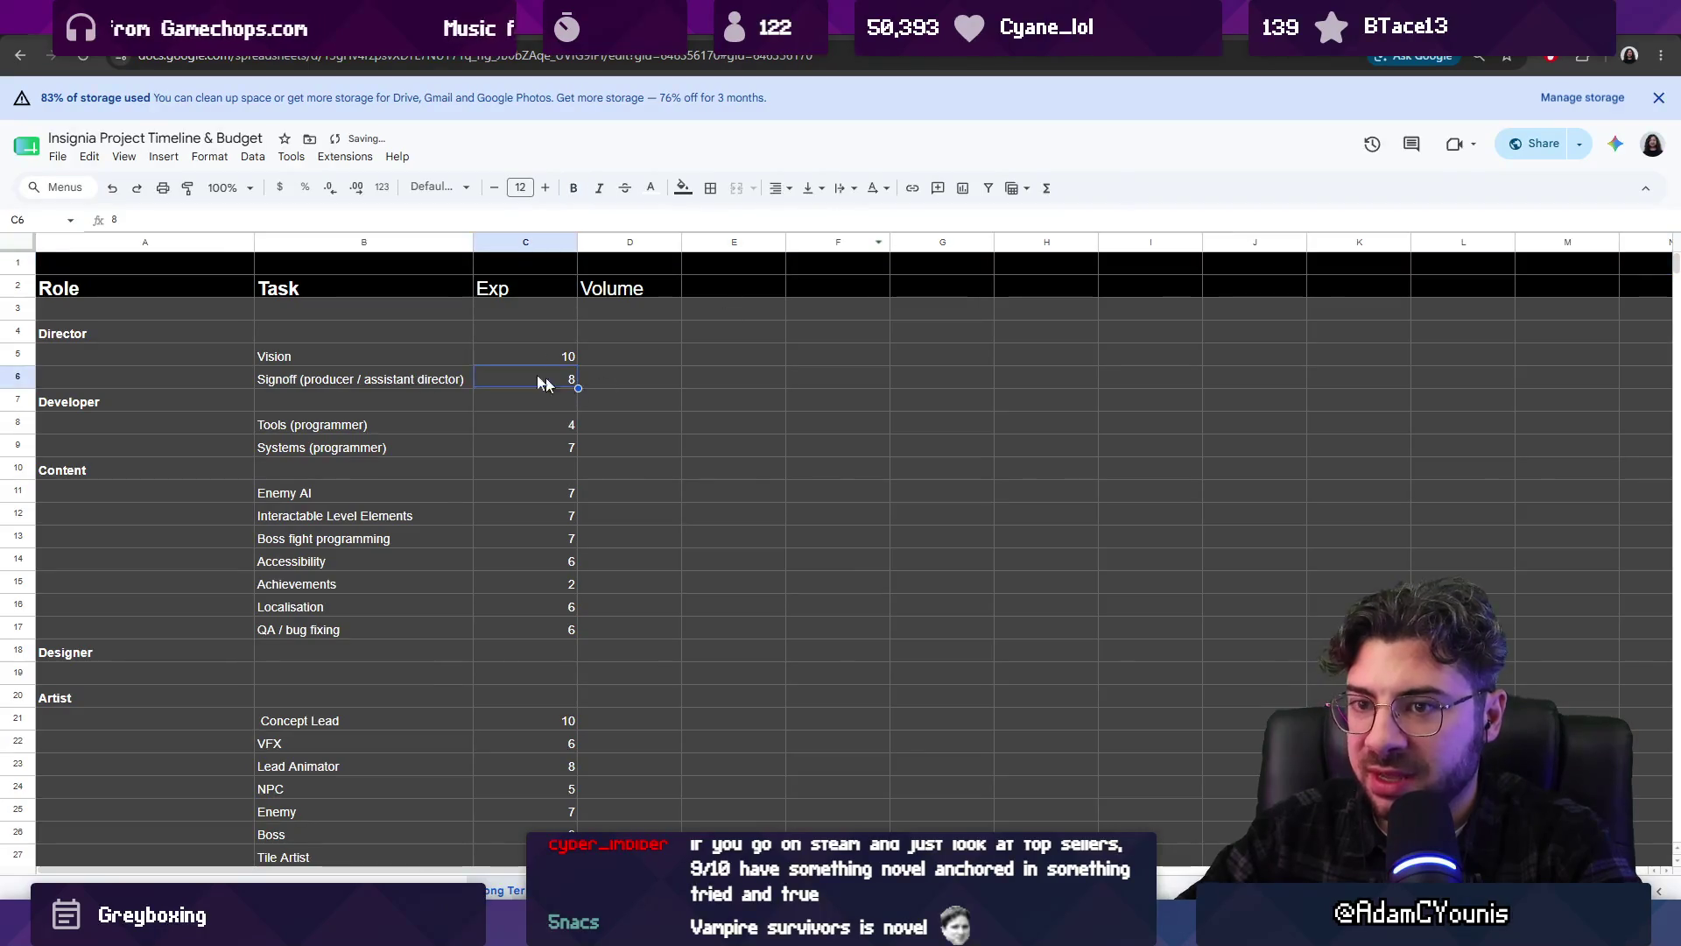
{"action": "left_click", "coordinate": [15, 250]}
{"action": "left_click_drag", "start_coordinate": [21, 298], "coordinate": [27, 307]}
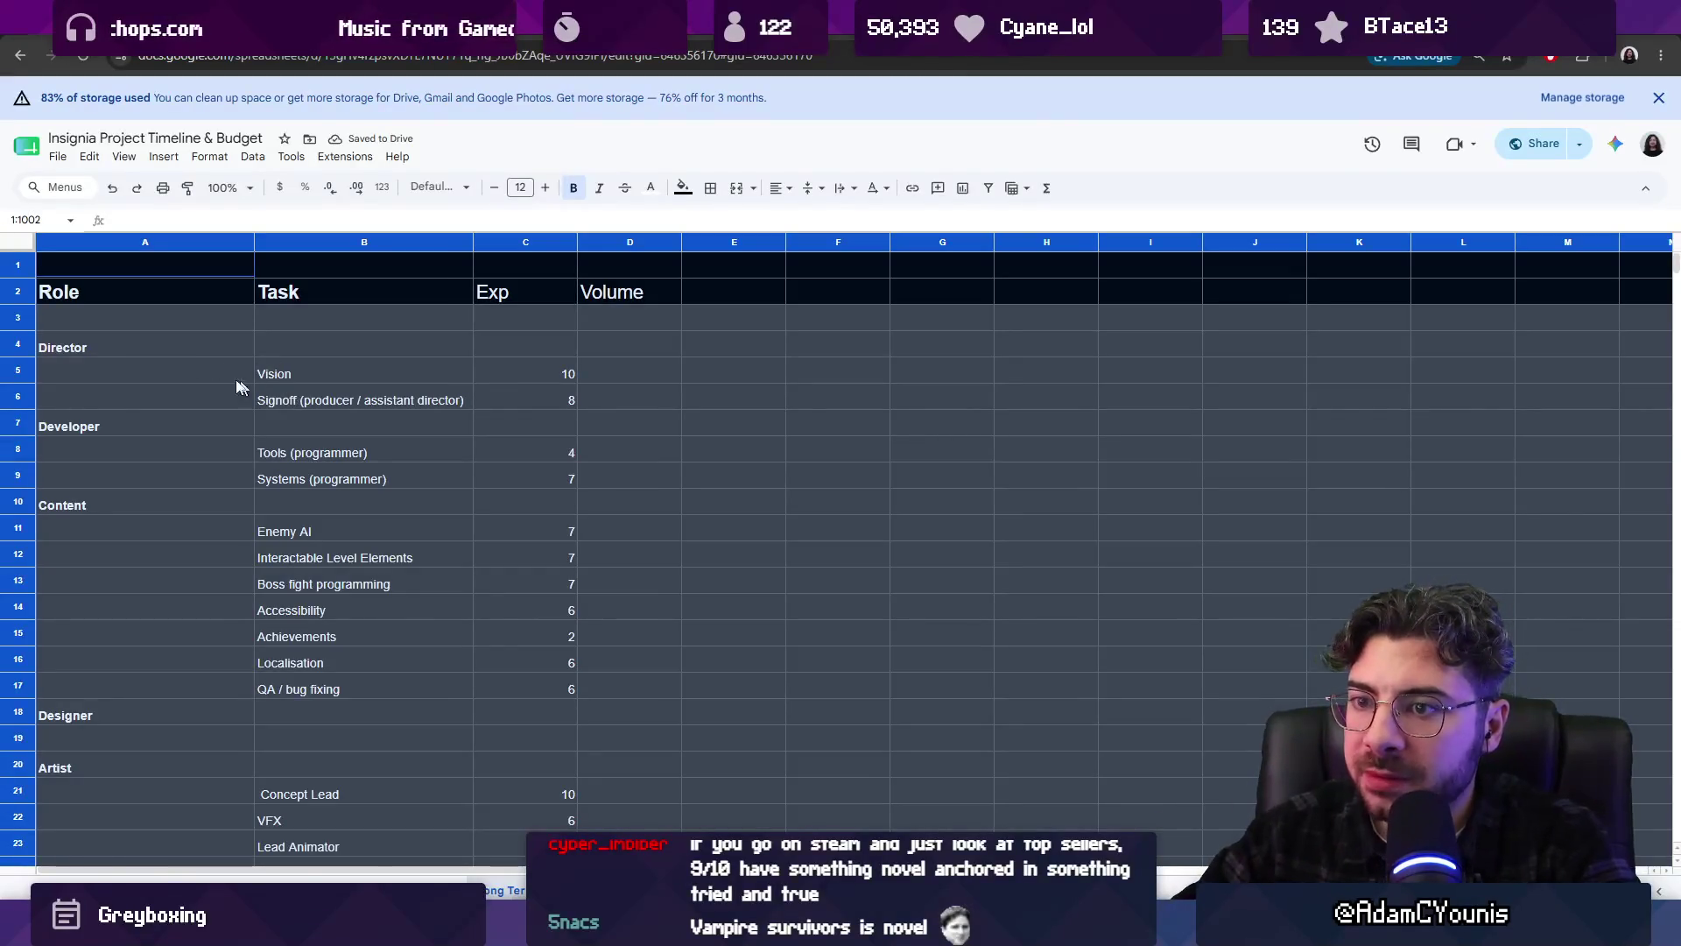
Vertically centre all cell contents and resize every row to a moderate height
{"action": "left_click_drag", "start_coordinate": [17, 278], "coordinate": [30, 303]}
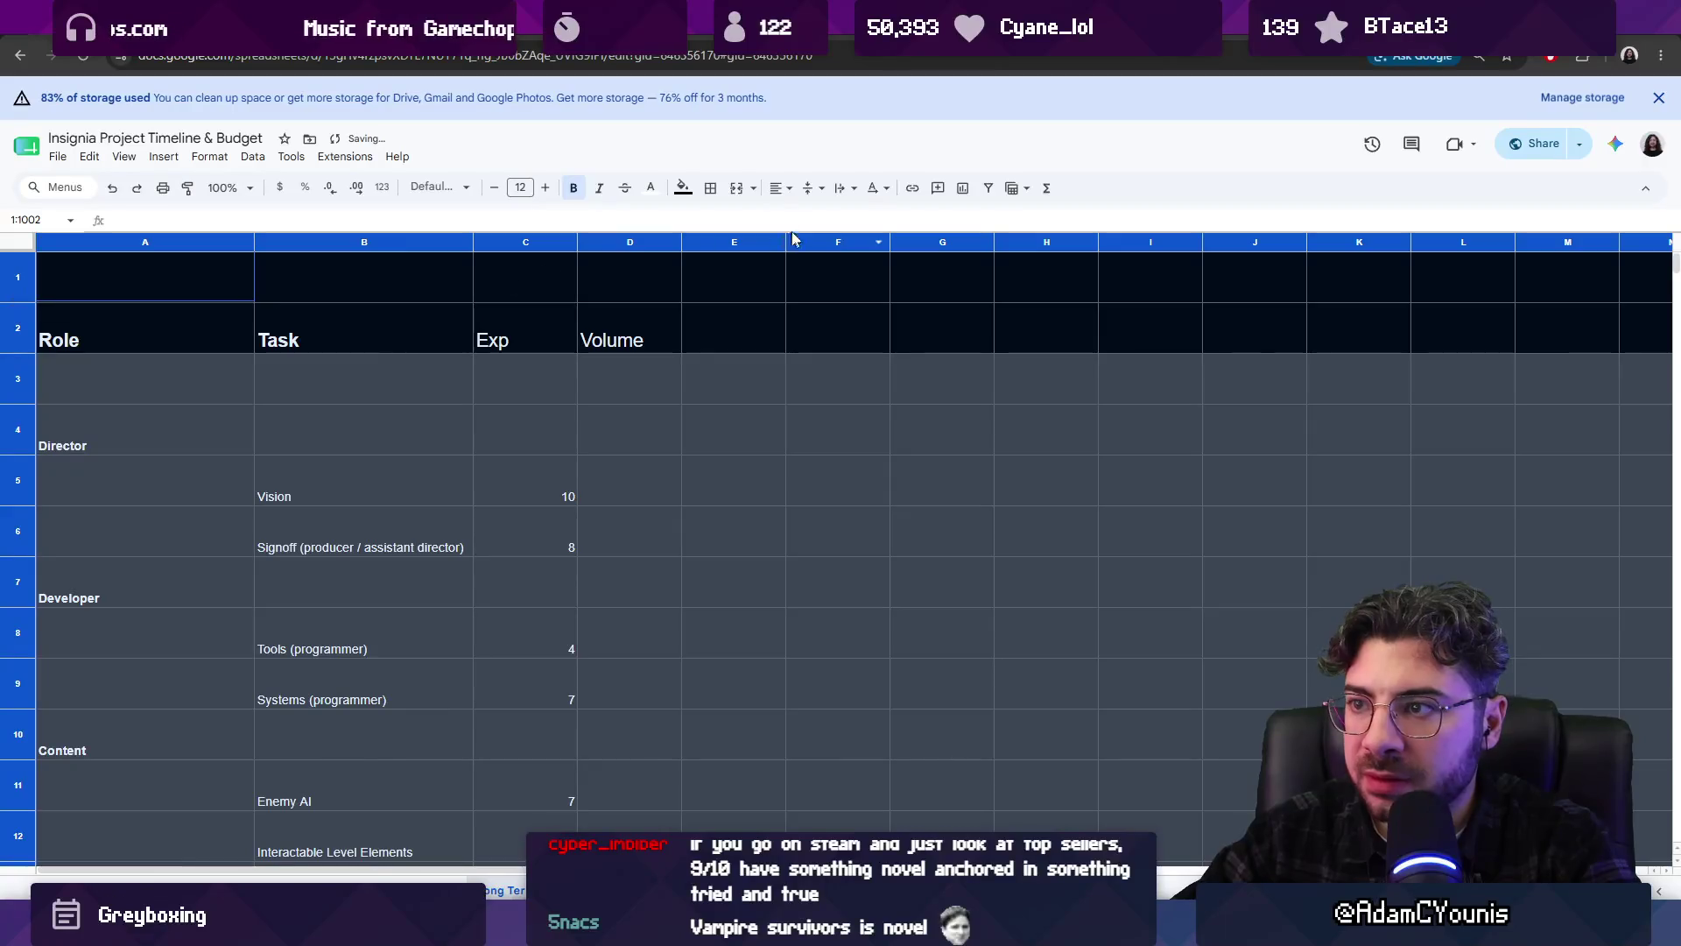
{"action": "left_click", "coordinate": [814, 188]}
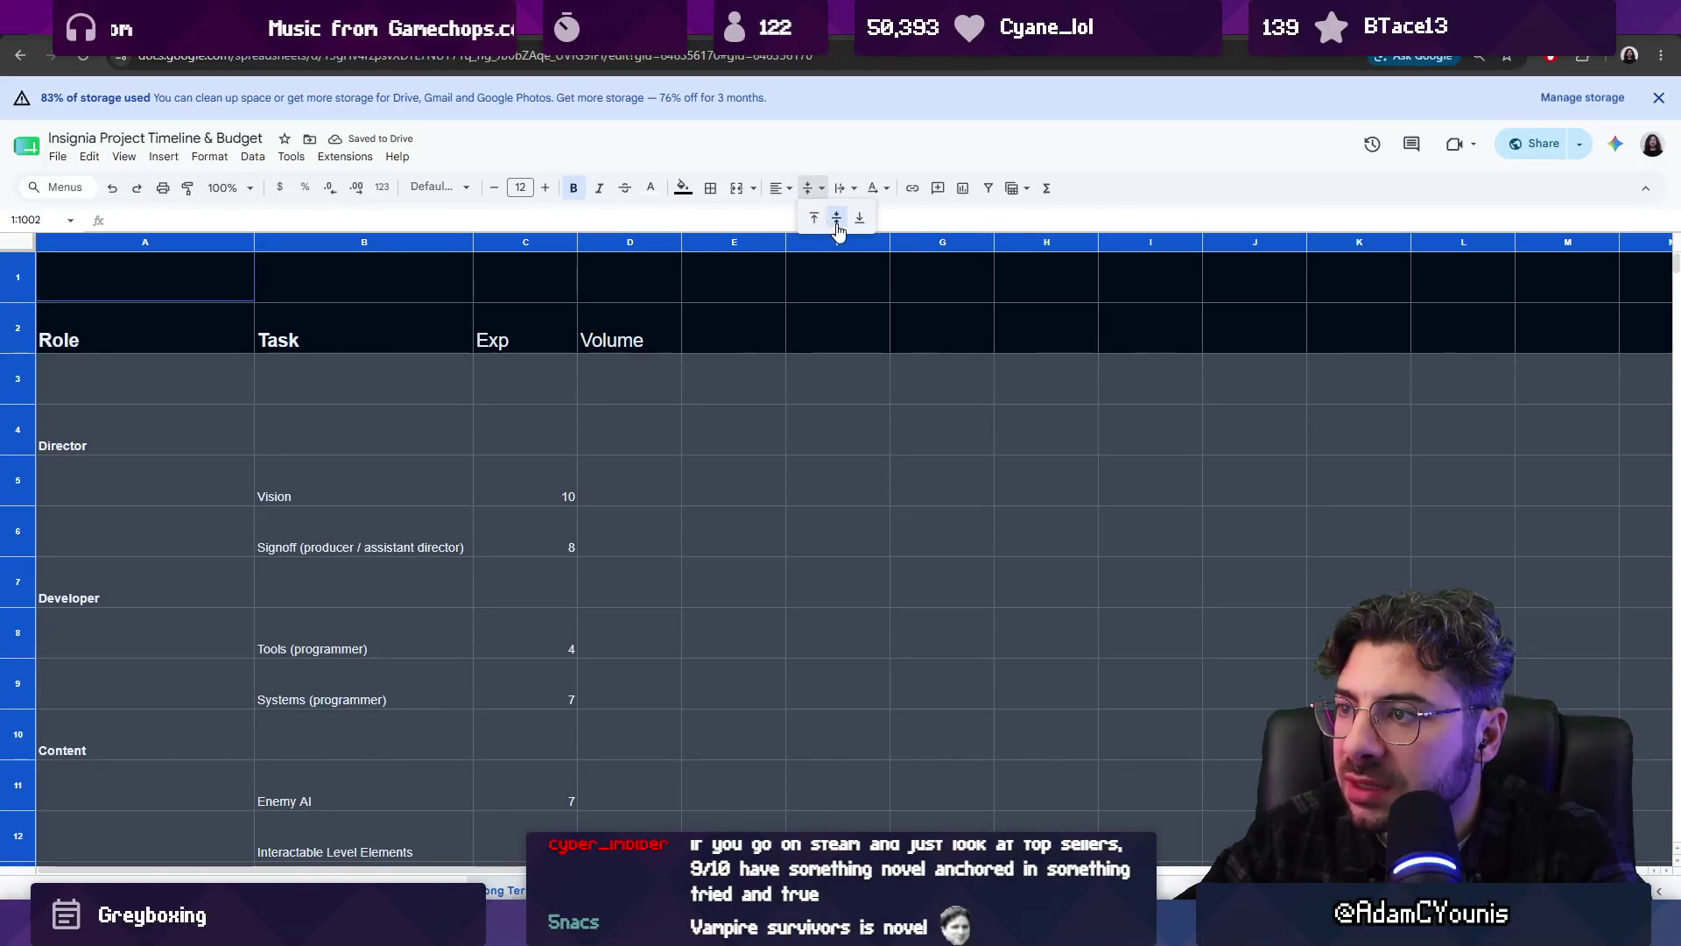
{"action": "left_click", "coordinate": [837, 217]}
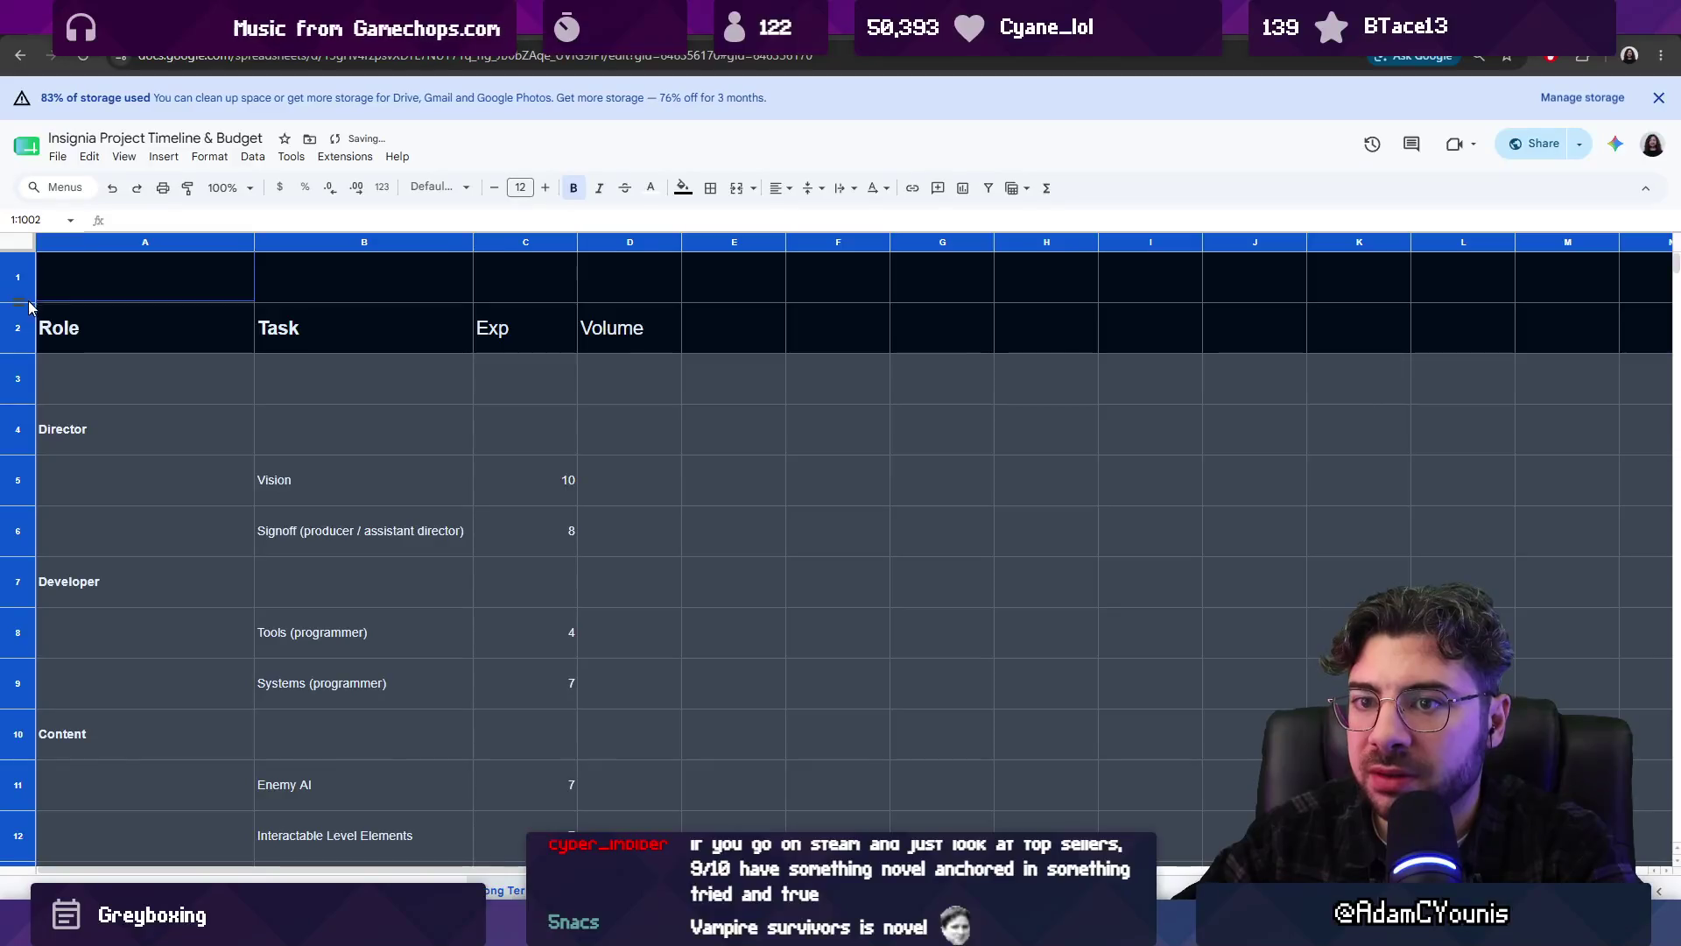
{"action": "left_click_drag", "start_coordinate": [20, 300], "coordinate": [19, 276]}
{"action": "left_click", "coordinate": [525, 422]}
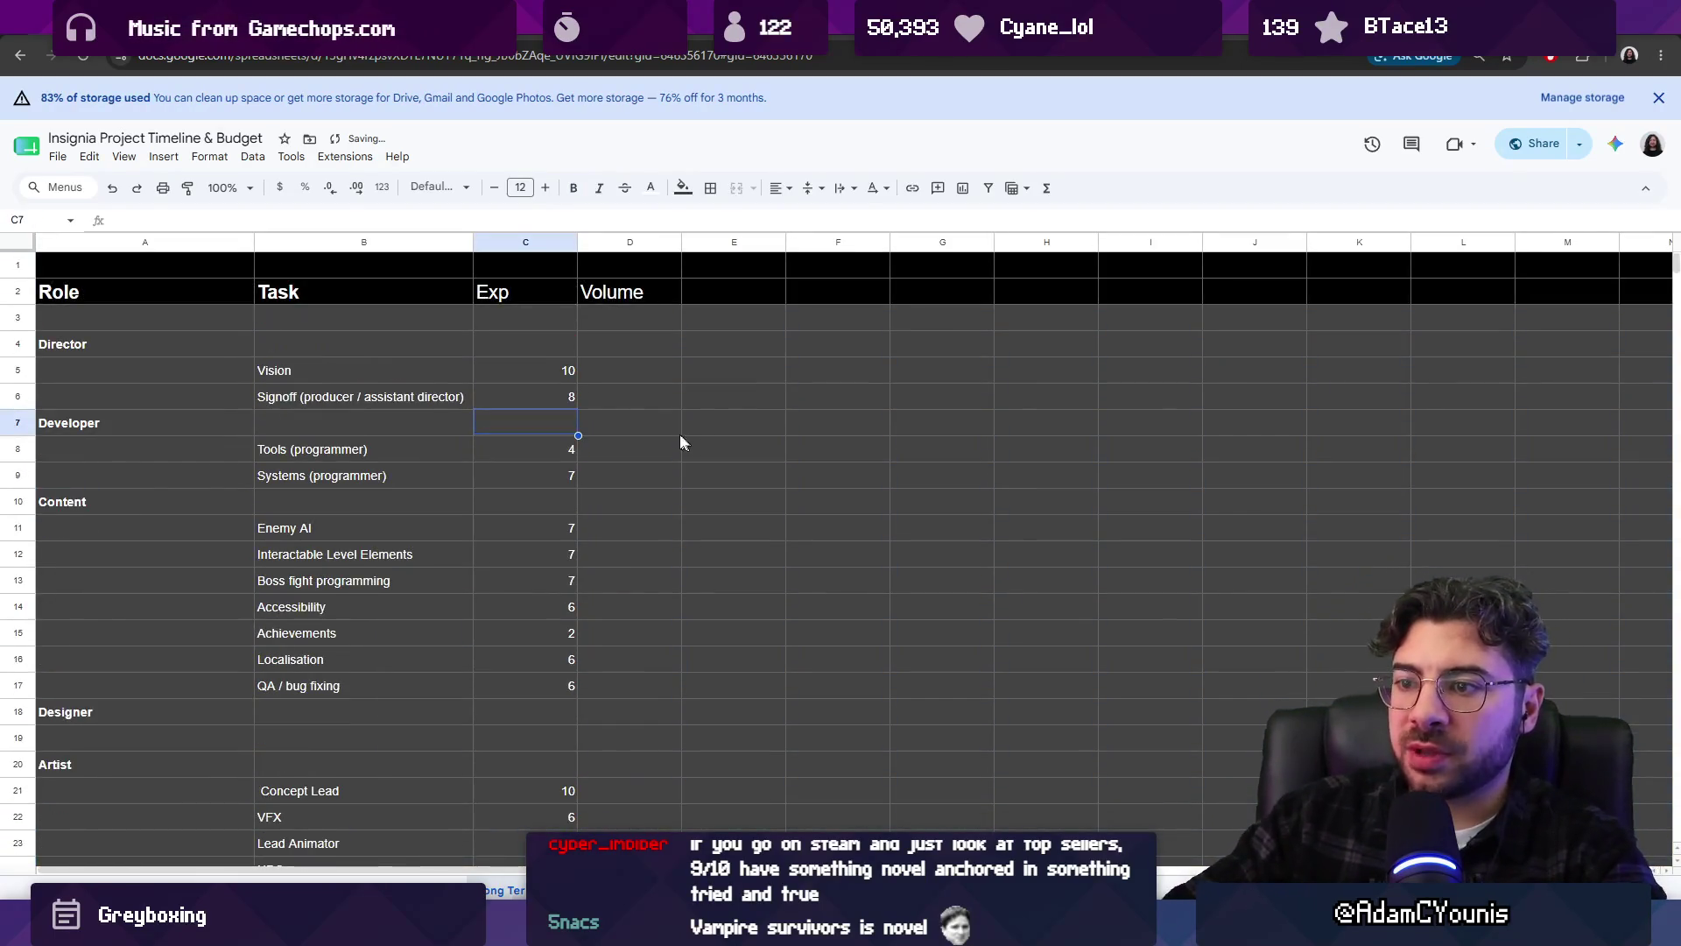
Move through the empty Volume cells and nearby Exp scores, ending on D7
{"action": "left_click", "coordinate": [588, 371]}
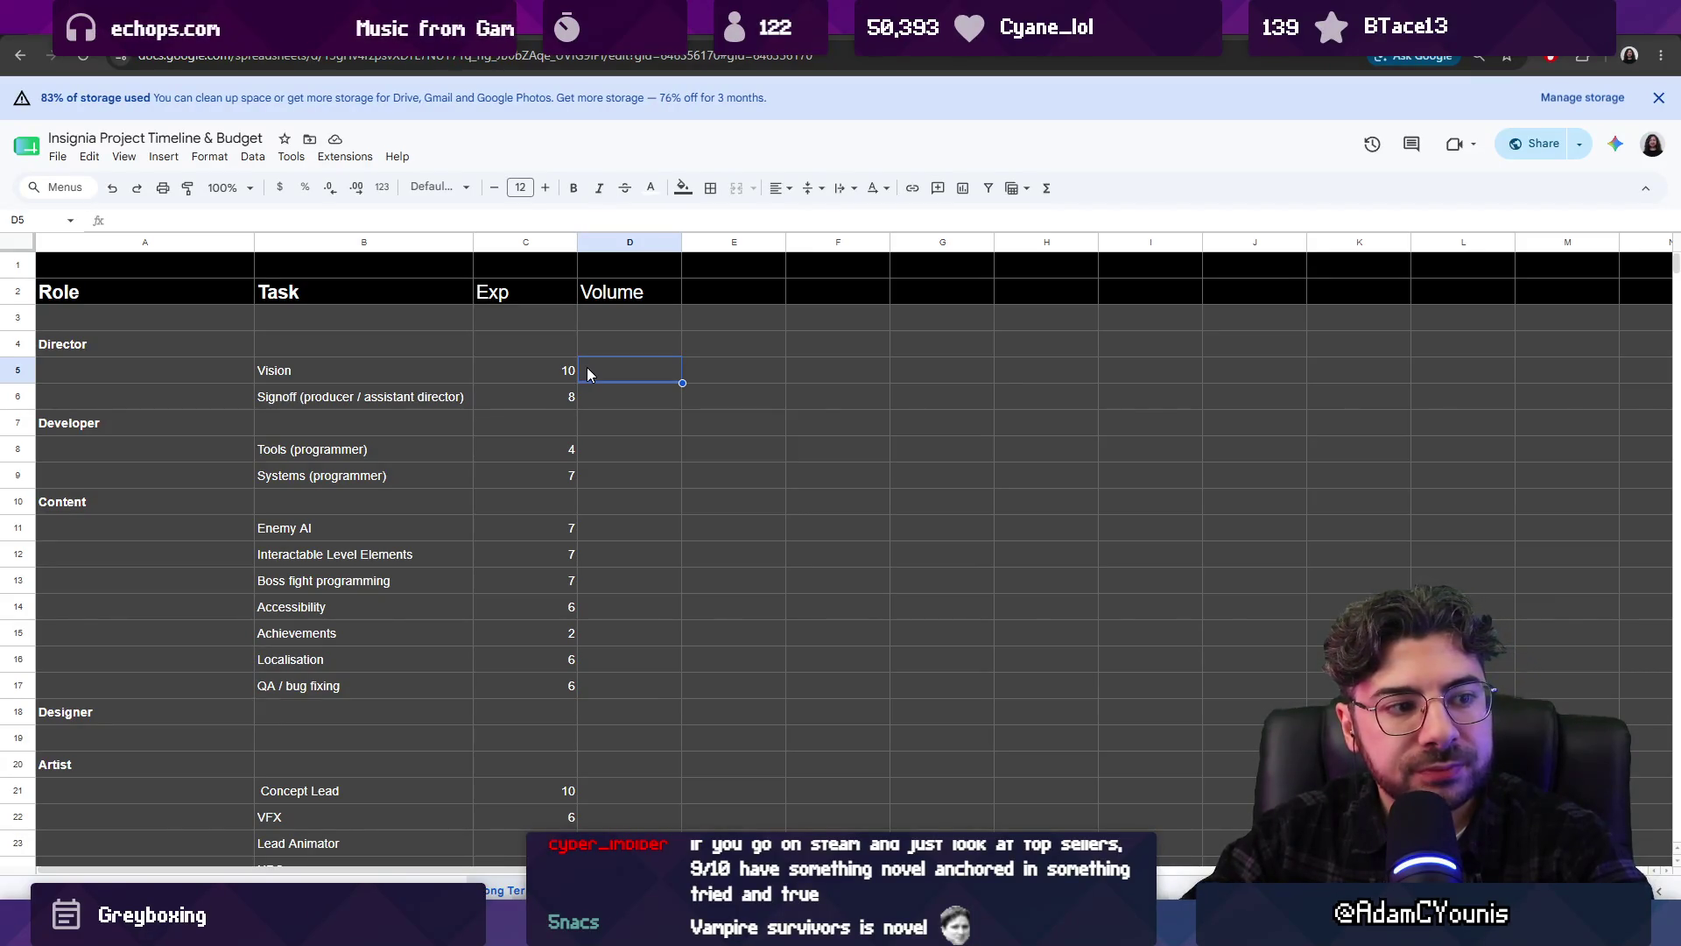
{"action": "key", "text": "Down"}
{"action": "key", "text": "Down"}
{"action": "key", "text": "Down"}
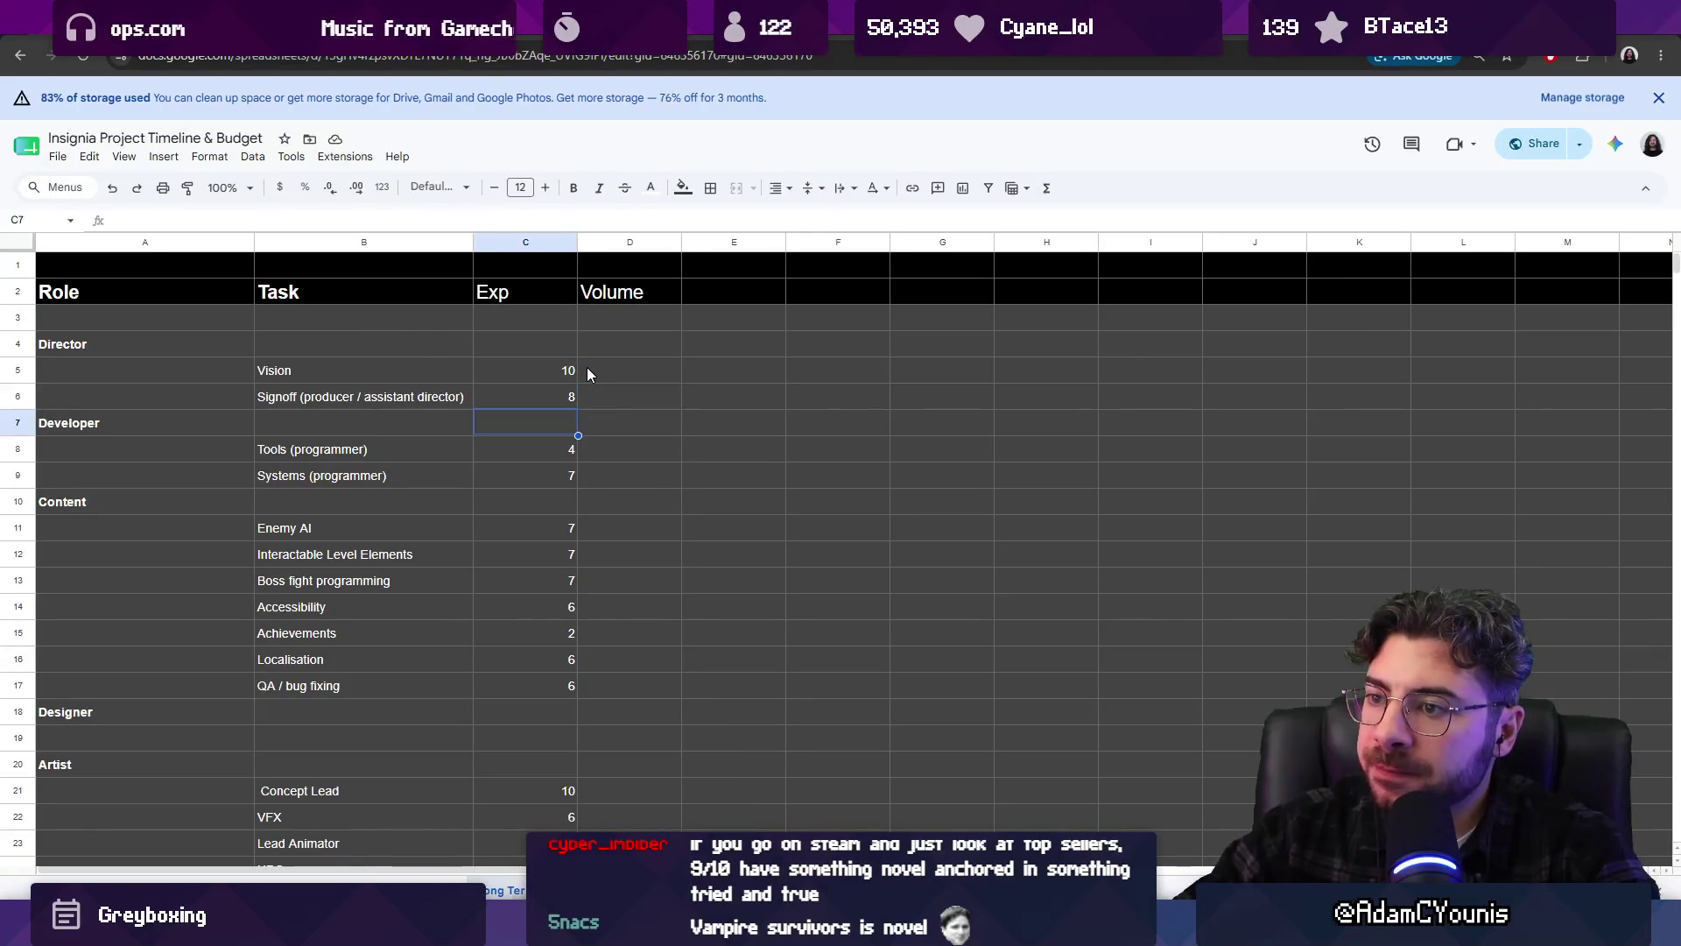
{"action": "key", "text": "Up"}
{"action": "key", "text": "Up"}
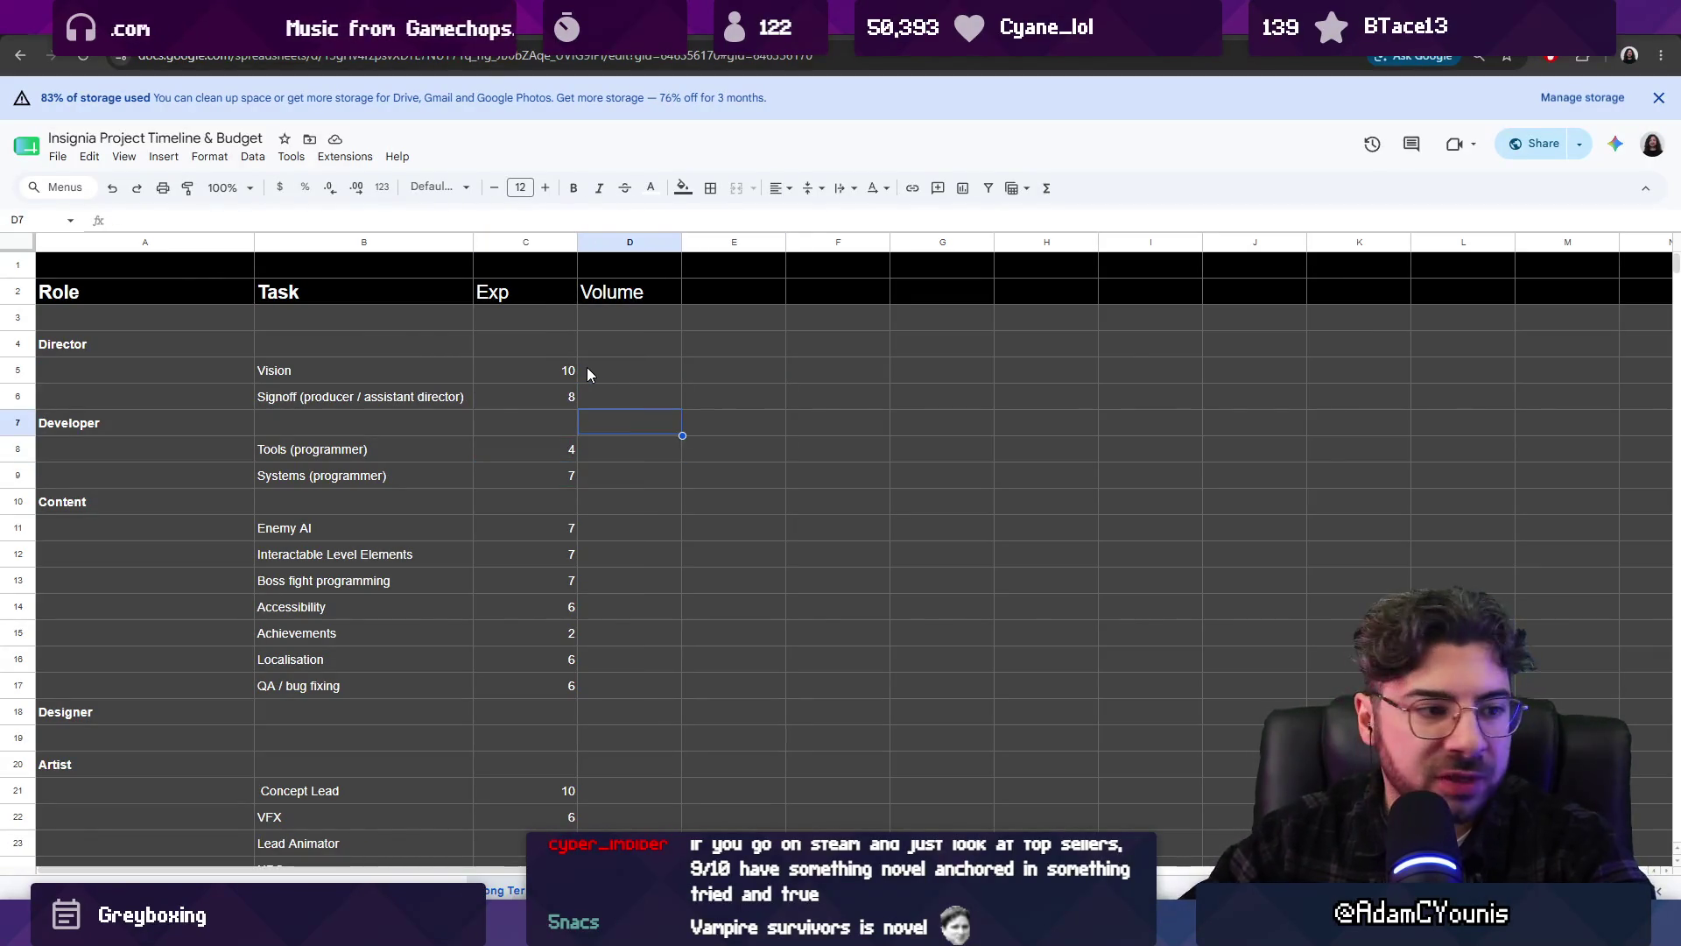
{"action": "key", "text": "Down"}
{"action": "key", "text": "Left"}
{"action": "key", "text": "Right"}
{"action": "key", "text": "Down"}
{"action": "key", "text": "Right"}
{"action": "key", "text": "Left"}
{"action": "key", "text": "Up"}
{"action": "key", "text": "Left"}
{"action": "key", "text": "Right"}
{"action": "key", "text": "Right"}
{"action": "key", "text": "Up"}
{"action": "key", "text": "Left"}
{"action": "key", "text": "Down"}
{"action": "key", "text": "Down"}
{"action": "key", "text": "Left"}
{"action": "key", "text": "Up"}
{"action": "key", "text": "Right"}
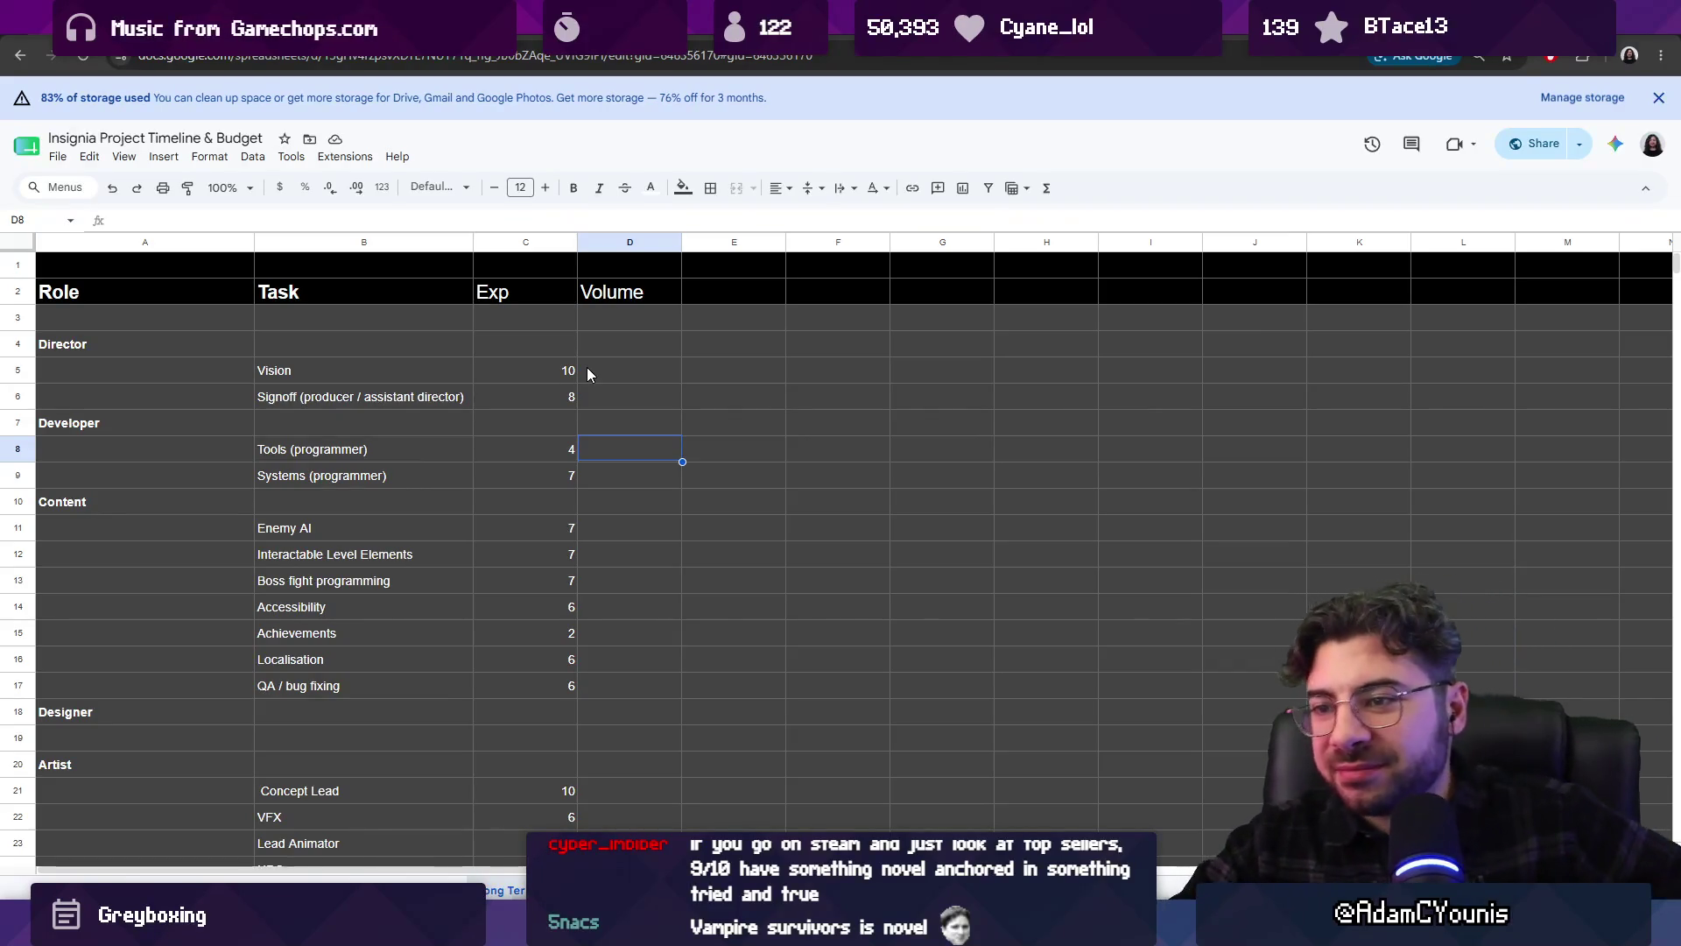
{"action": "key", "text": "Up"}
{"action": "key", "text": "Up"}
{"action": "key", "text": "Up"}
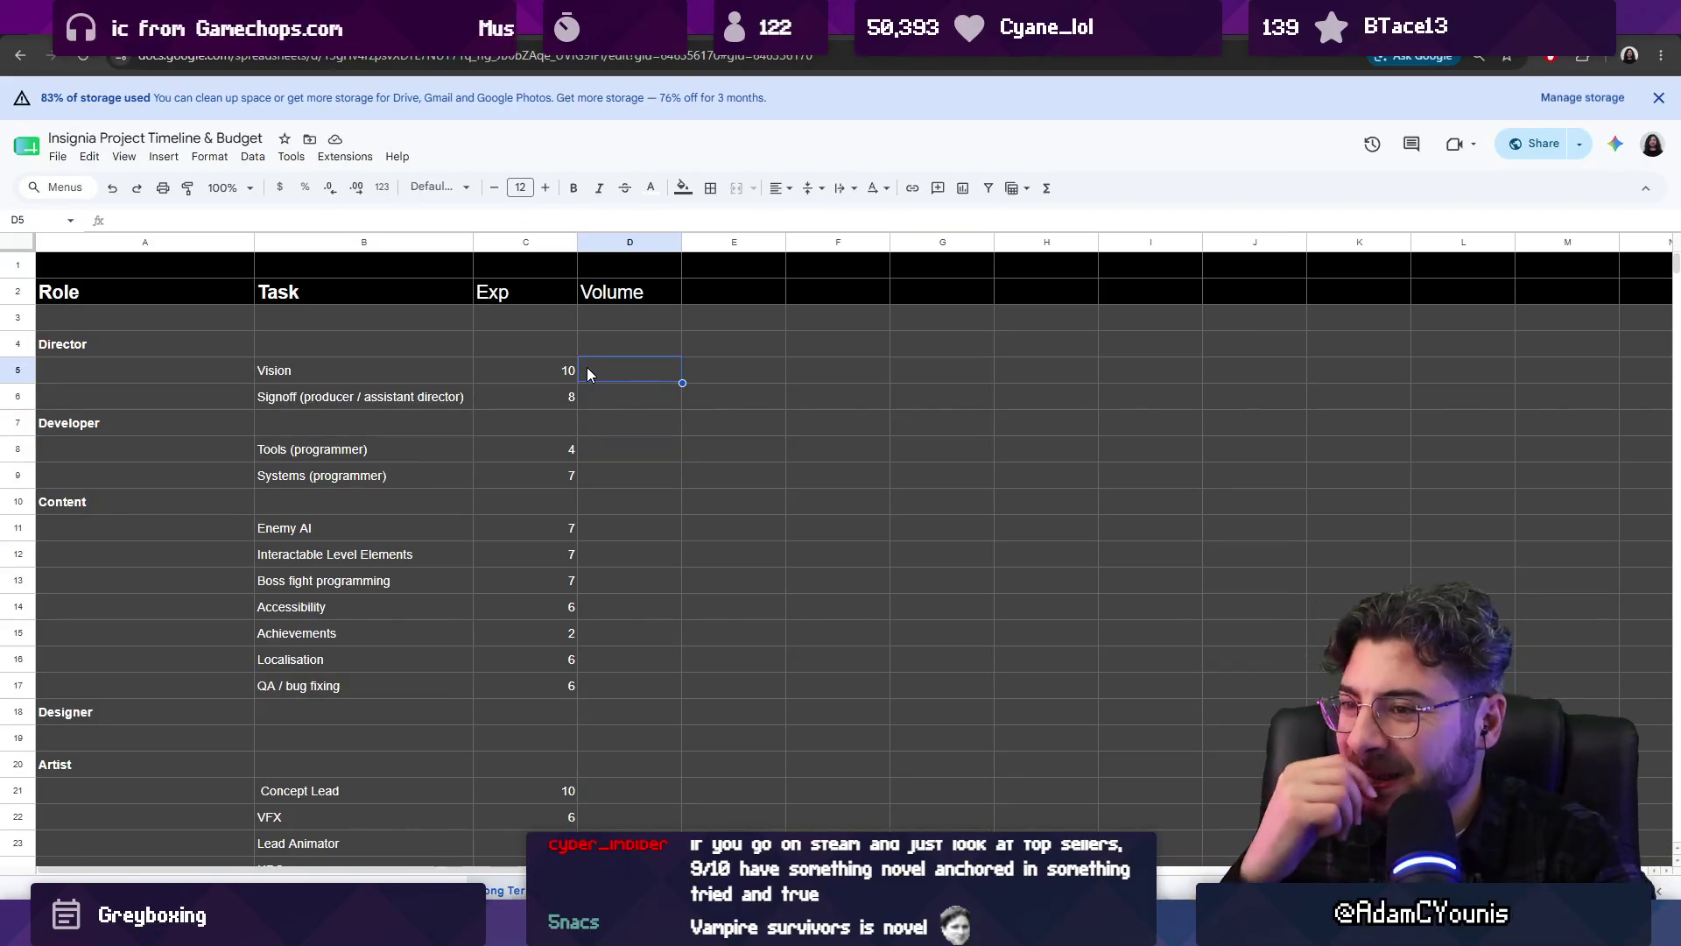
Centre-align column C (Exp) and column D (Volume)
{"action": "left_click", "coordinate": [523, 247]}
{"action": "left_click", "coordinate": [778, 187]}
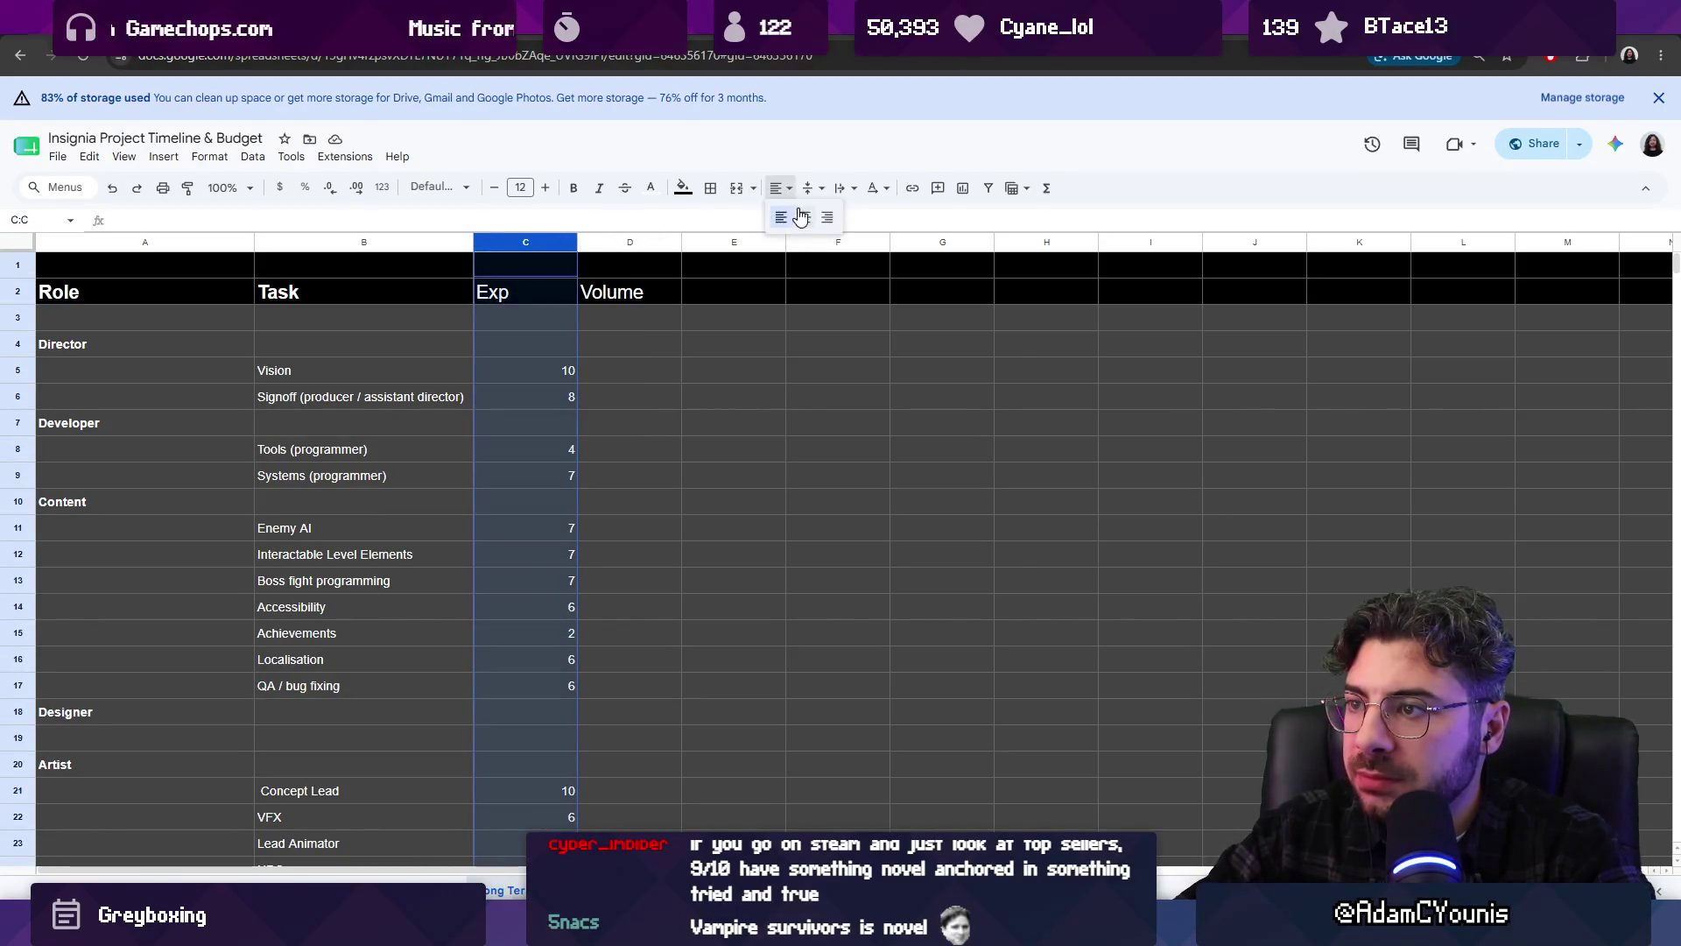
{"action": "left_click", "coordinate": [798, 217]}
{"action": "left_click", "coordinate": [616, 244]}
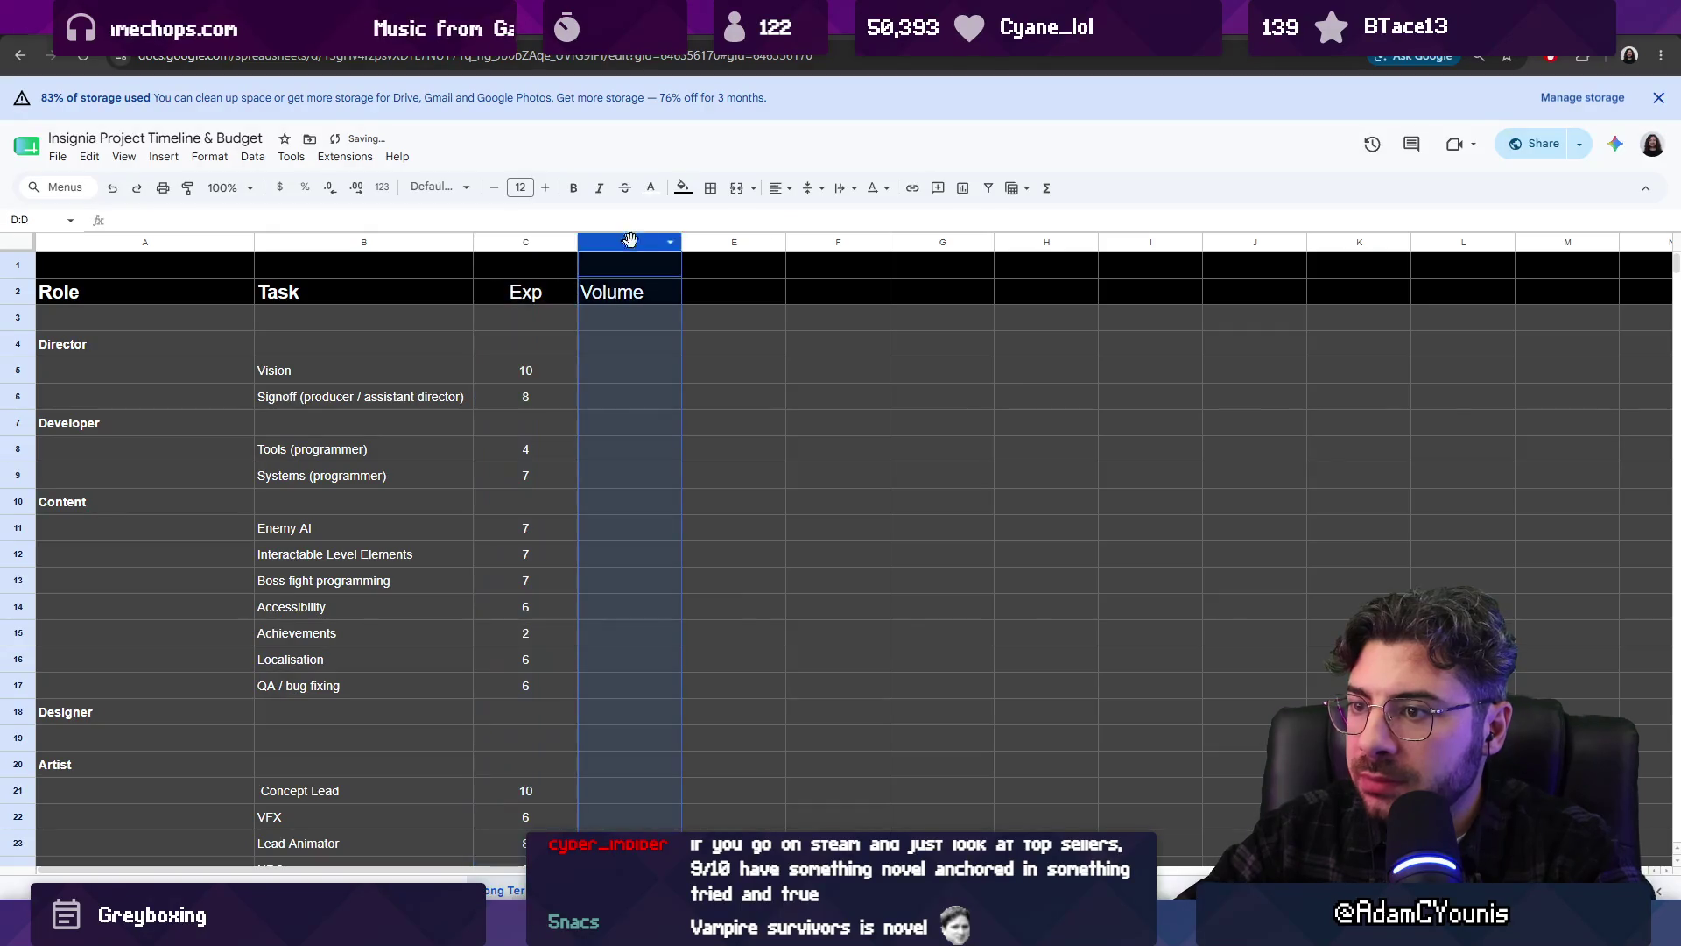
{"action": "left_click", "coordinate": [788, 189]}
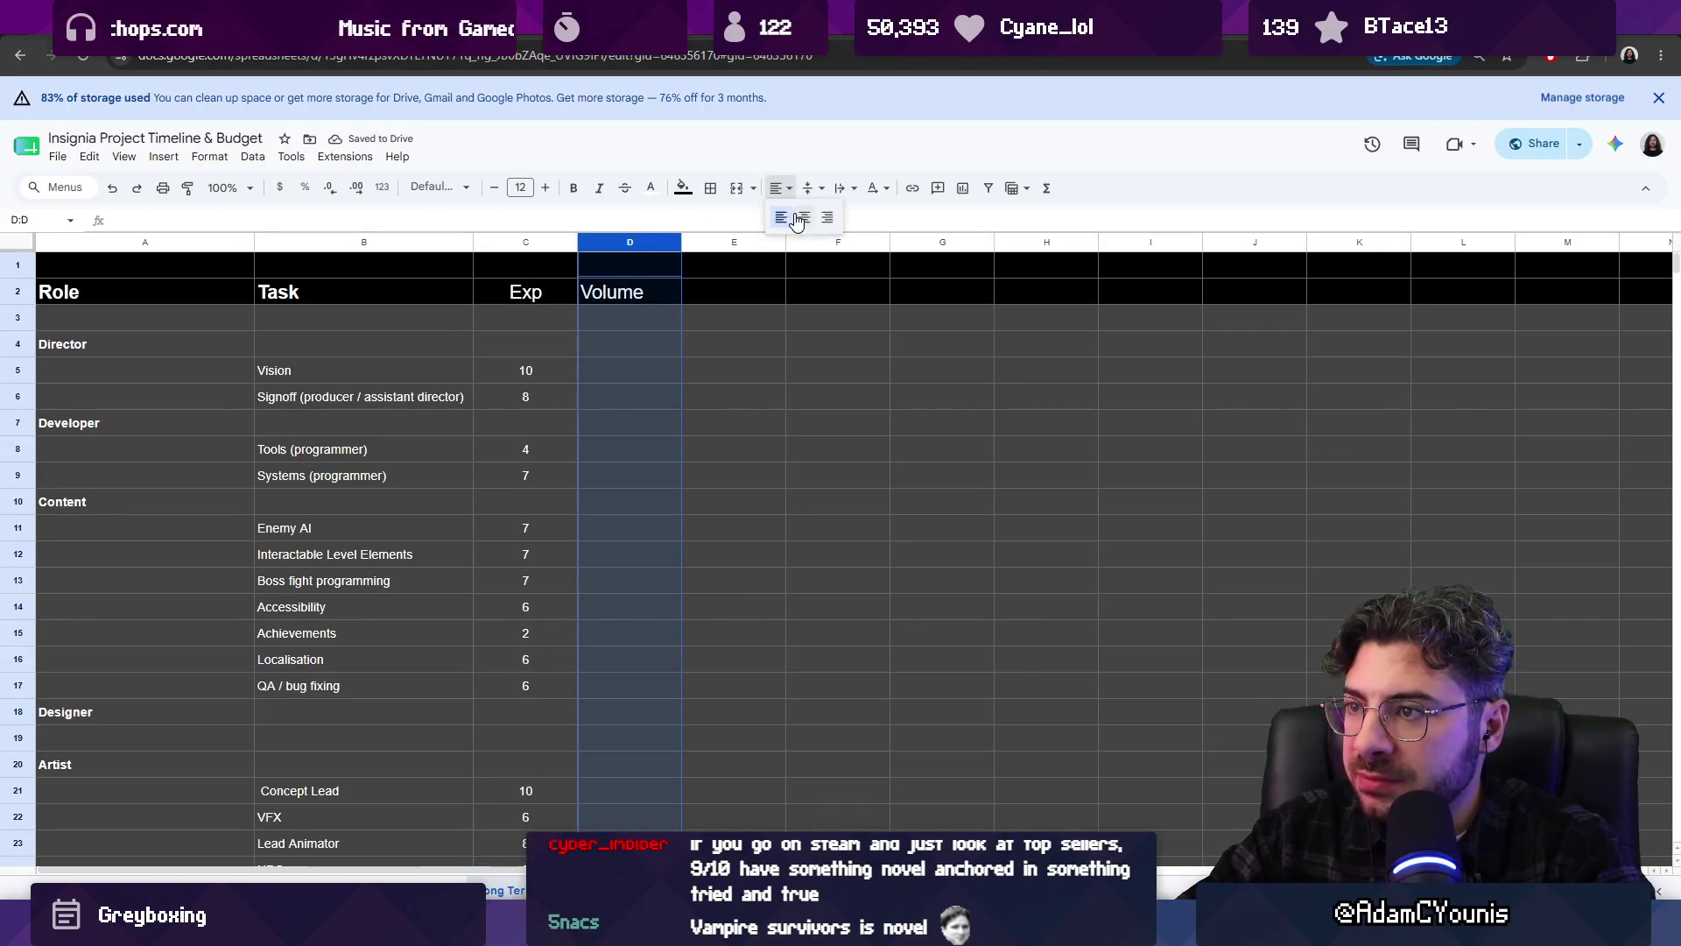
{"action": "left_click", "coordinate": [798, 218]}
Select the Writer/Scenario block A32:C38 further down the sheet
{"action": "left_click", "coordinate": [630, 370]}
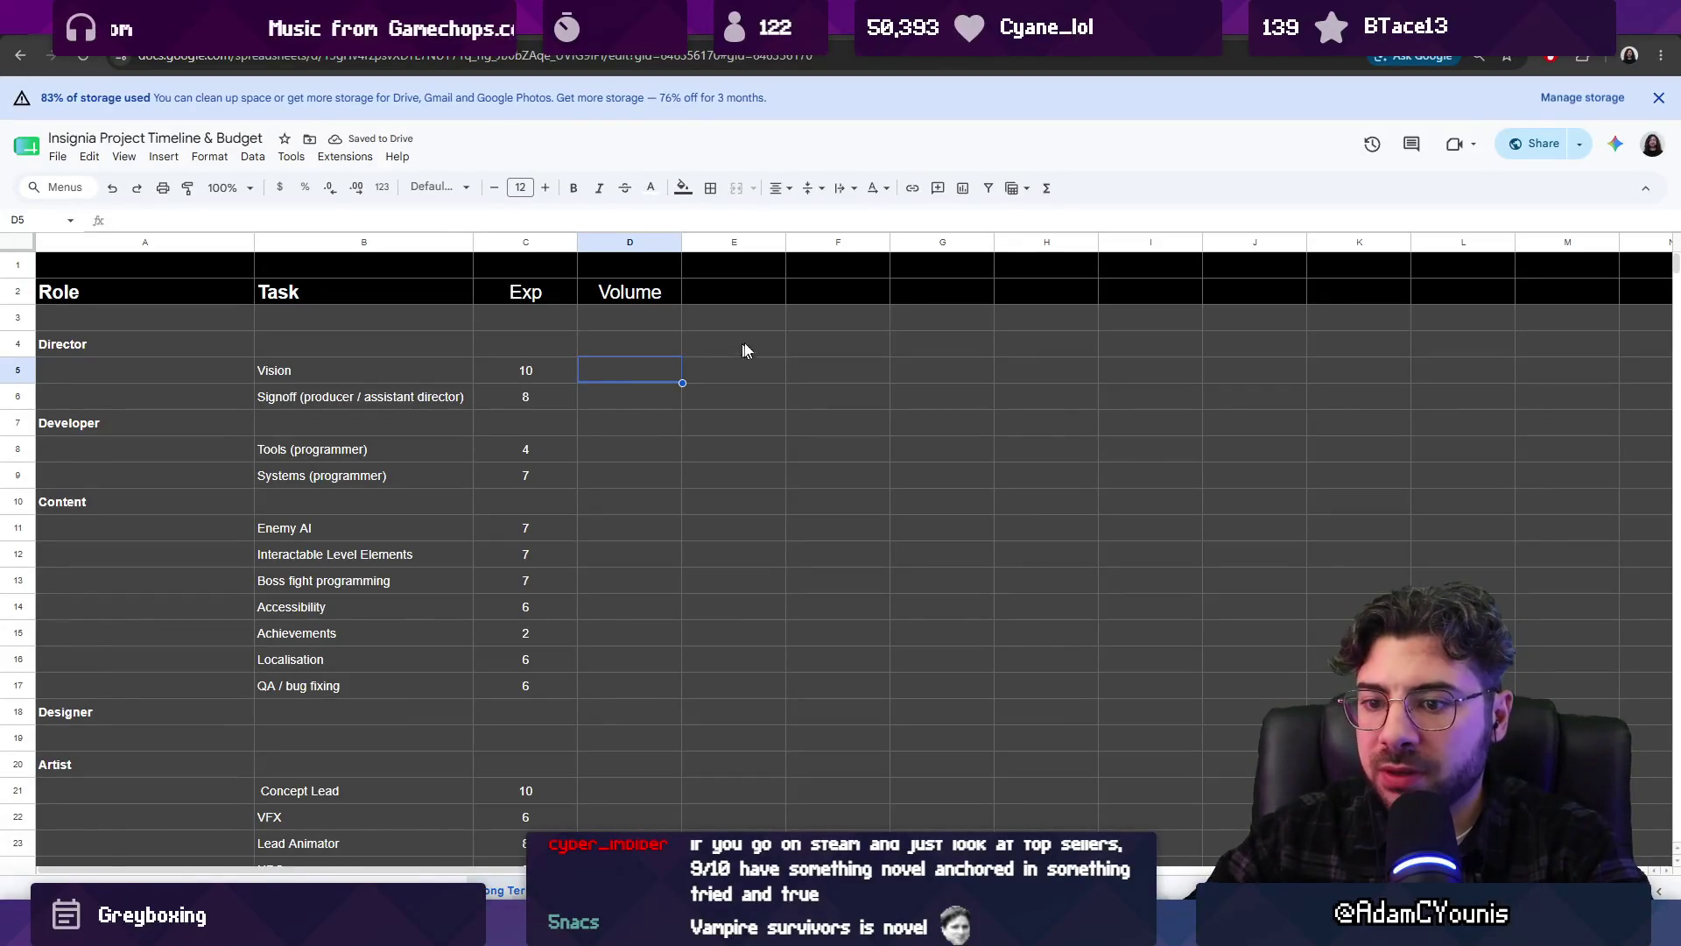
{"action": "scroll", "coordinate": [498, 381], "scroll_direction": "down", "scroll_amount": 5}
{"action": "left_click_drag", "start_coordinate": [129, 647], "coordinate": [532, 790]}
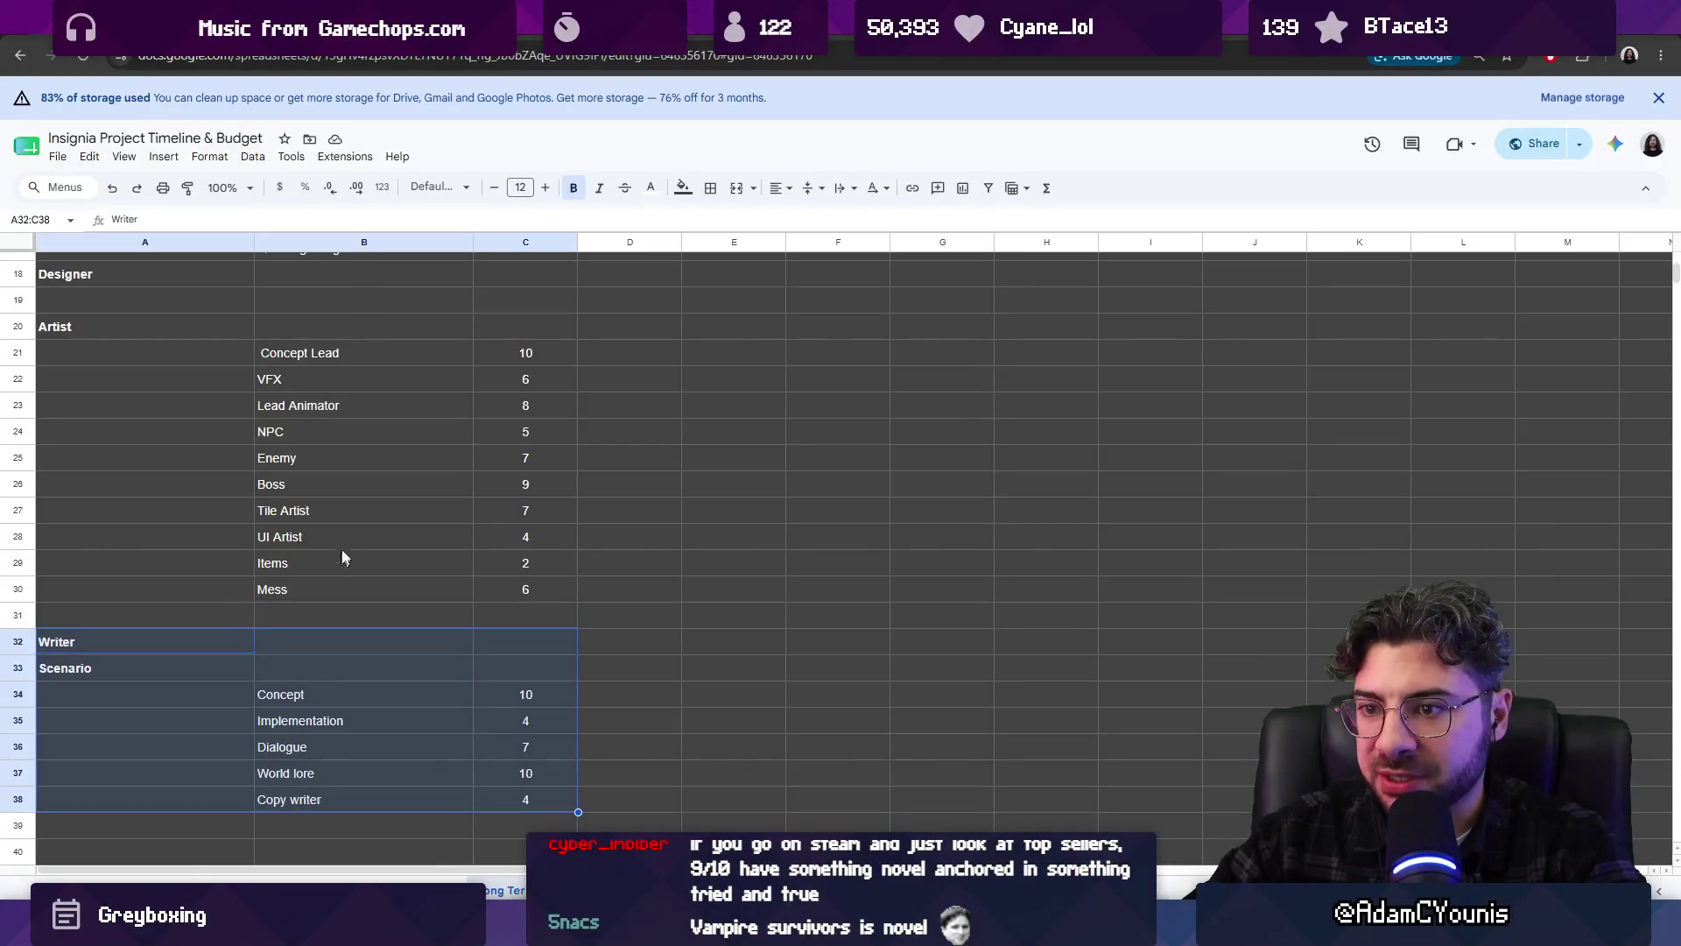
Move rows 32–38 up to row 7, directly beneath Director
{"action": "scroll", "coordinate": [341, 556], "scroll_direction": "up", "scroll_amount": 5}
{"action": "scroll", "coordinate": [353, 528], "scroll_direction": "down", "scroll_amount": 5}
{"action": "scroll", "coordinate": [331, 529], "scroll_direction": "down", "scroll_amount": 2}
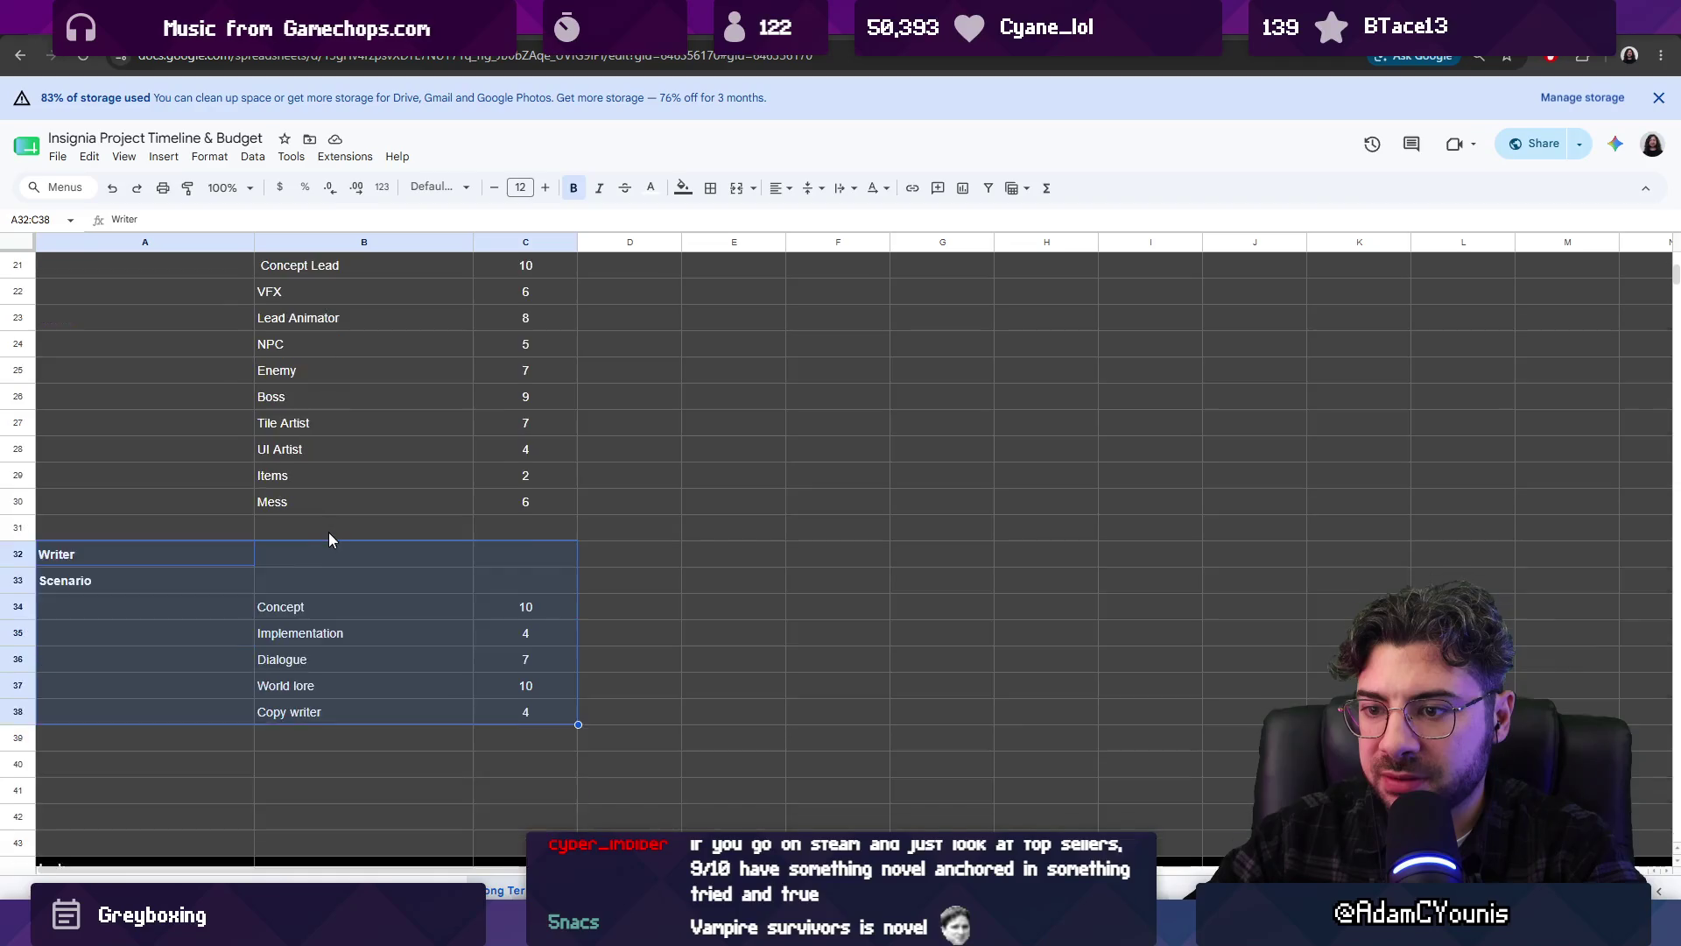
{"action": "scroll", "coordinate": [324, 534], "scroll_direction": "up", "scroll_amount": 4}
{"action": "scroll", "coordinate": [323, 533], "scroll_direction": "down", "scroll_amount": 1}
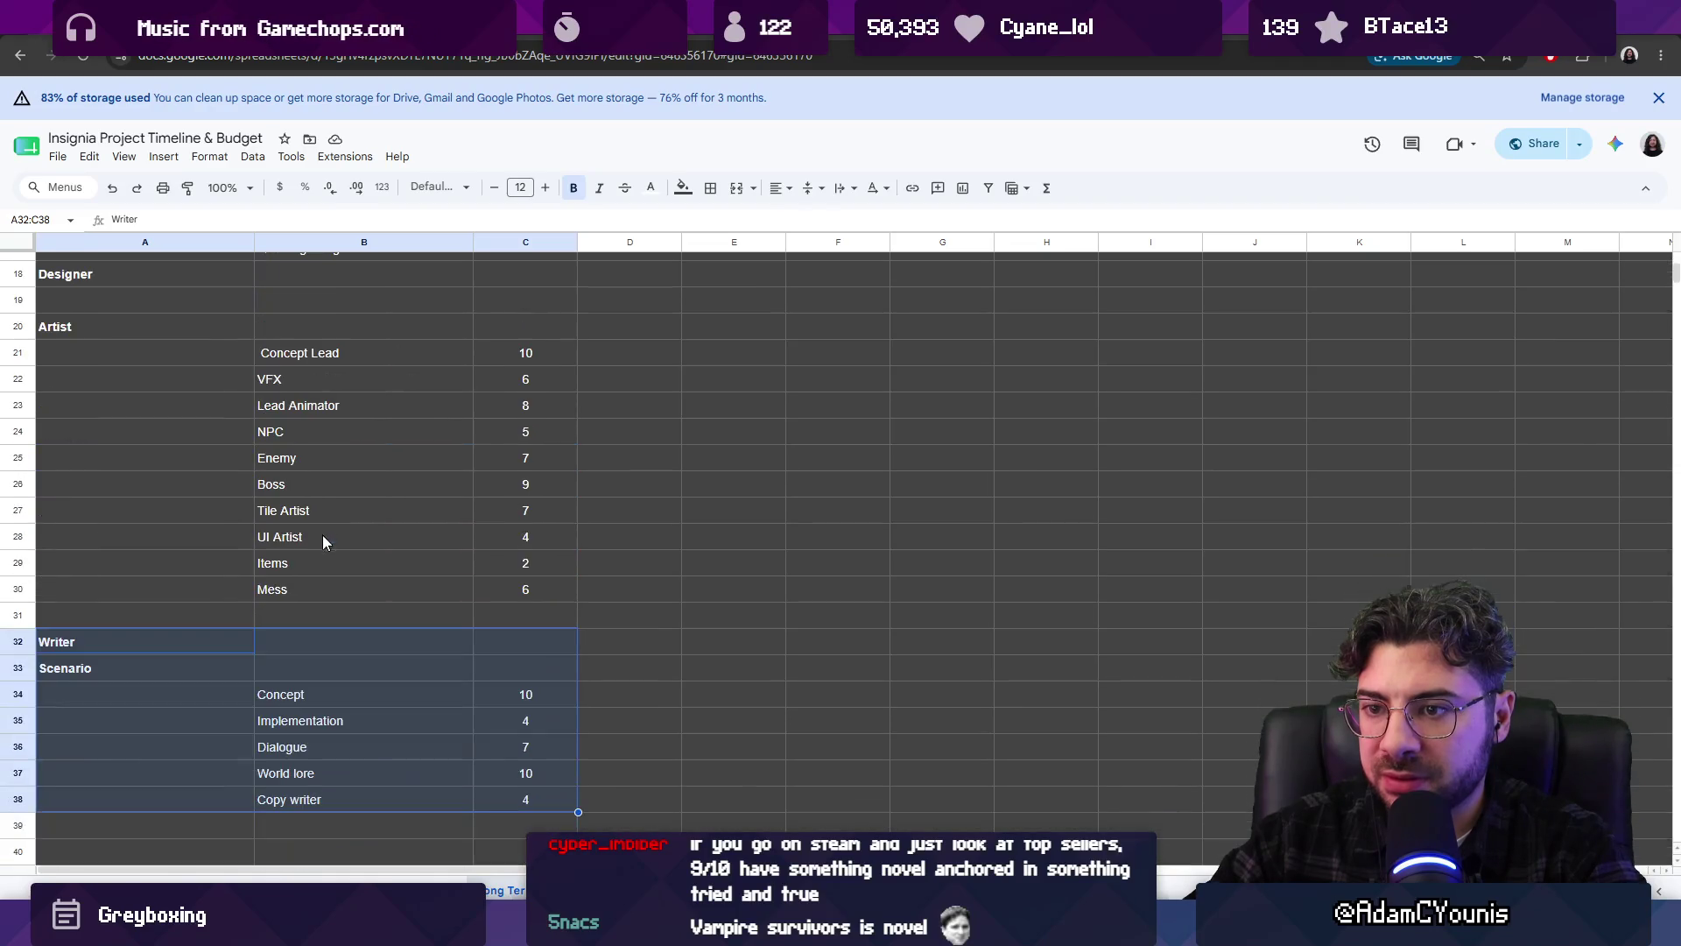
{"action": "left_click", "coordinate": [22, 646]}
{"action": "mouse_move", "coordinate": [17, 799]}
{"action": "left_mouse_down"}
{"action": "mouse_move", "coordinate": [46, 240]}
{"action": "mouse_move", "coordinate": [23, 413]}
{"action": "left_mouse_up"}
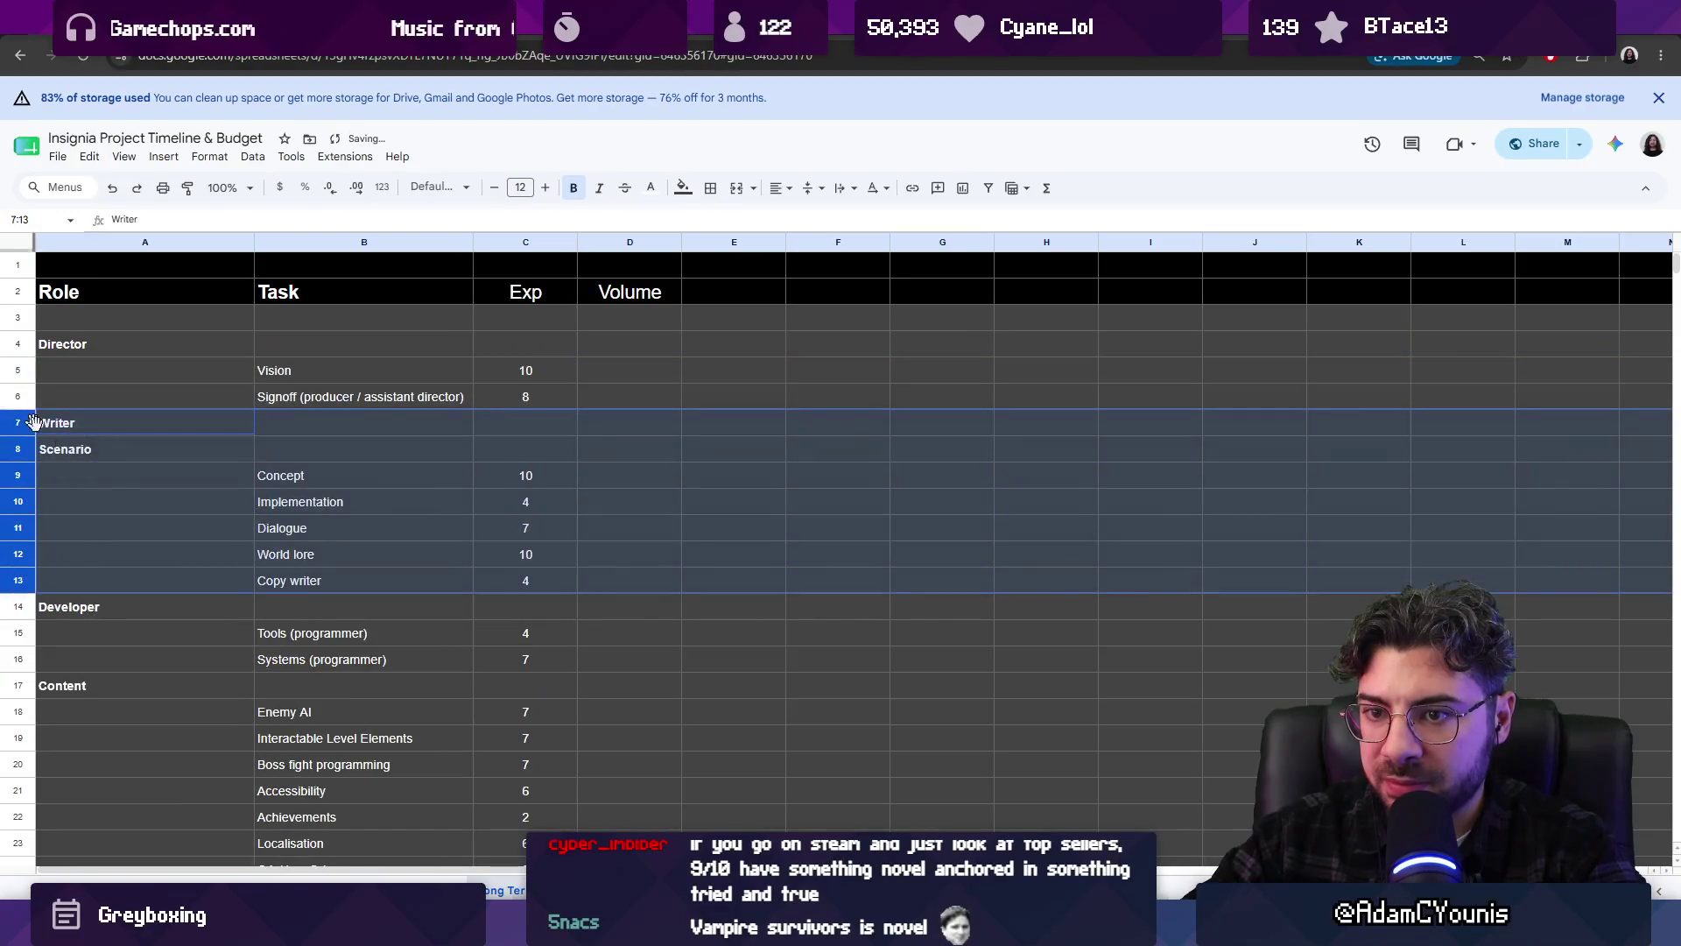
{"action": "left_click", "coordinate": [166, 529]}
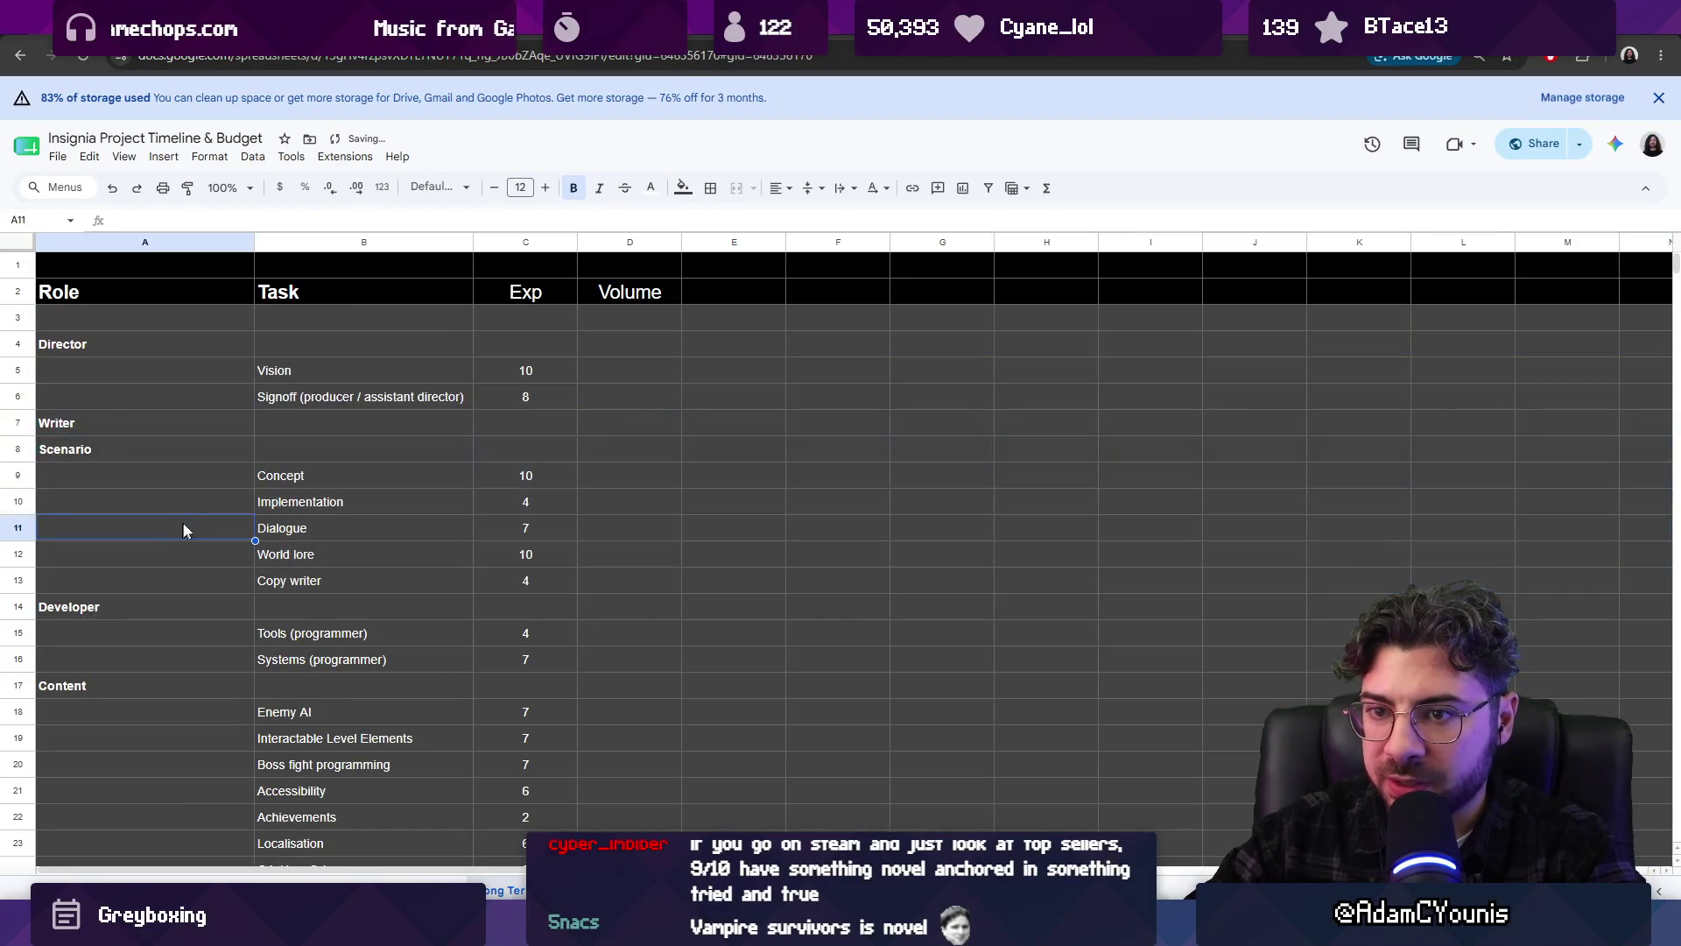
Delete the Scenario label from cell A8
{"action": "left_click", "coordinate": [149, 445]}
{"action": "left_click", "coordinate": [145, 431]}
{"action": "left_click", "coordinate": [151, 453]}
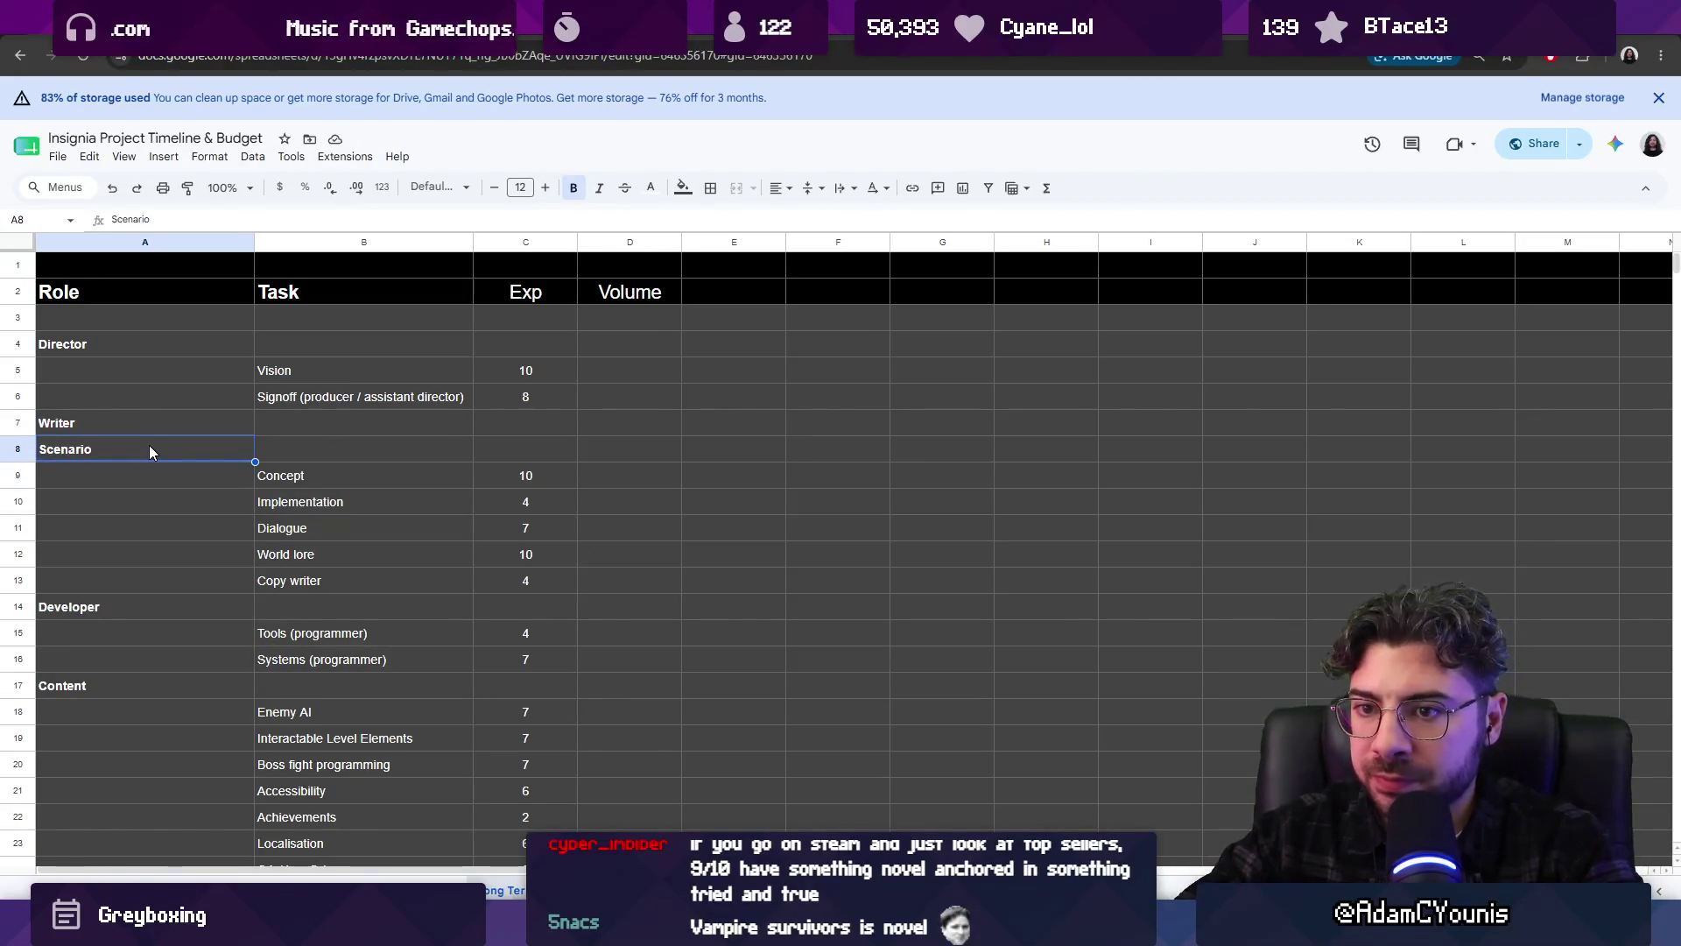
{"action": "key", "text": "Delete"}
Move the Writer label from A7 down into A8, leaving A7 blank
{"action": "left_click", "coordinate": [131, 424]}
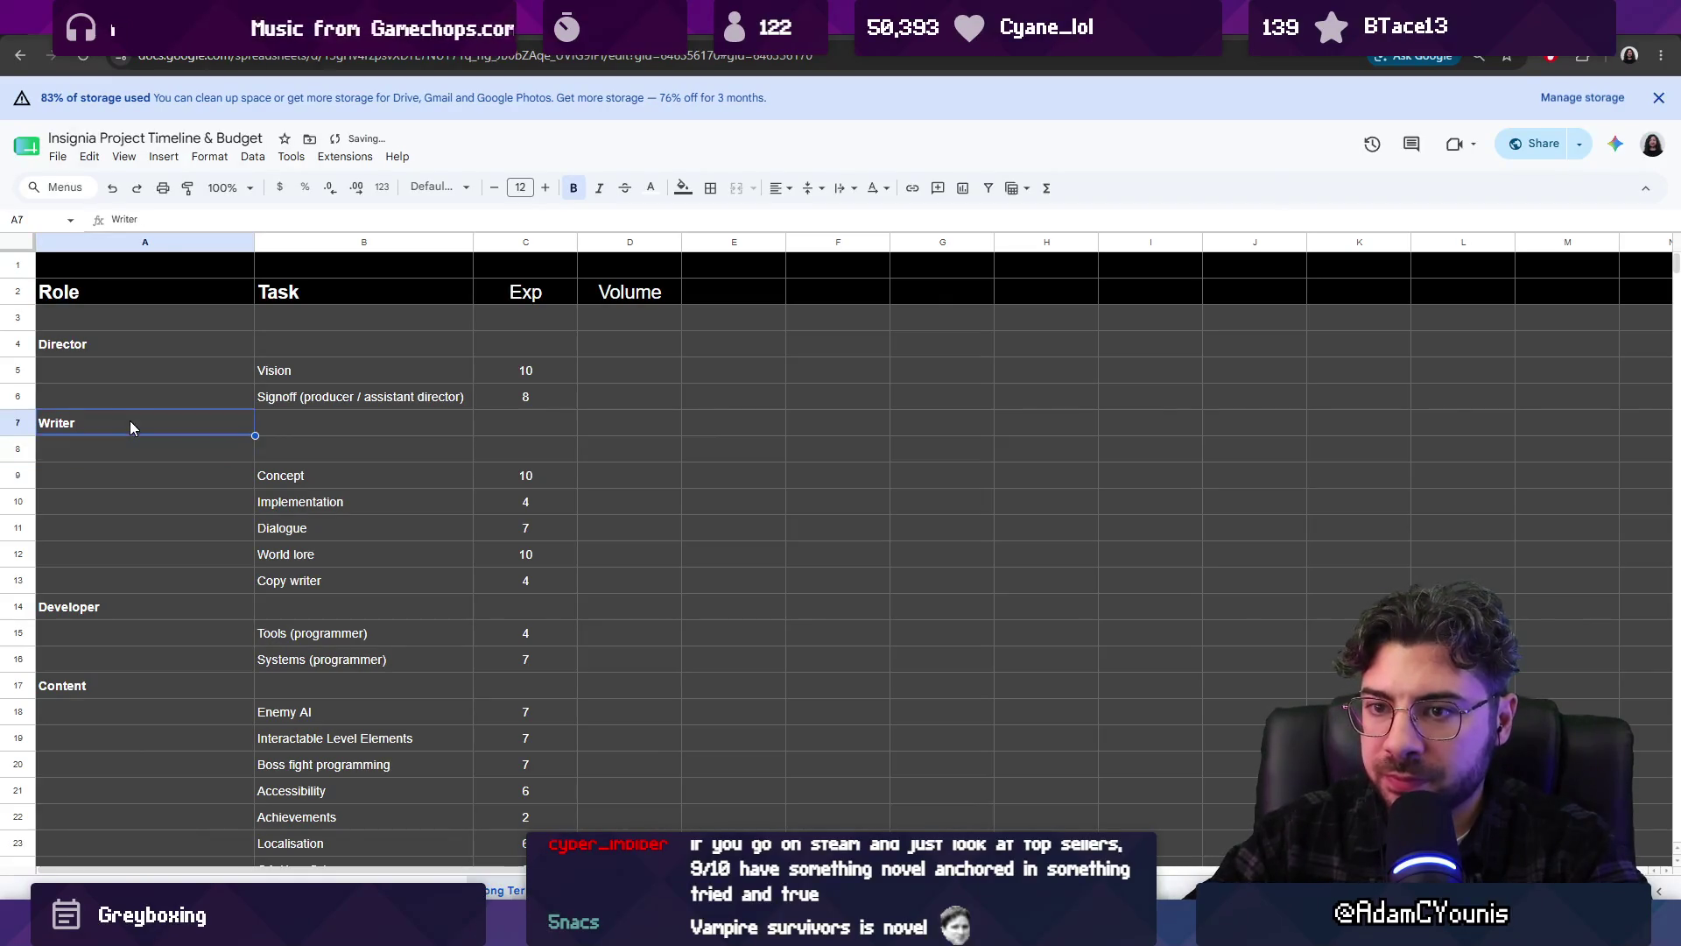
{"action": "left_click", "coordinate": [97, 449]}
{"action": "left_click", "coordinate": [93, 431]}
{"action": "key", "text": "ctrl+c"}
{"action": "left_click", "coordinate": [93, 443]}
{"action": "key", "text": "ctrl+v"}
{"action": "left_click", "coordinate": [98, 422]}
{"action": "type", "text": "\\"}
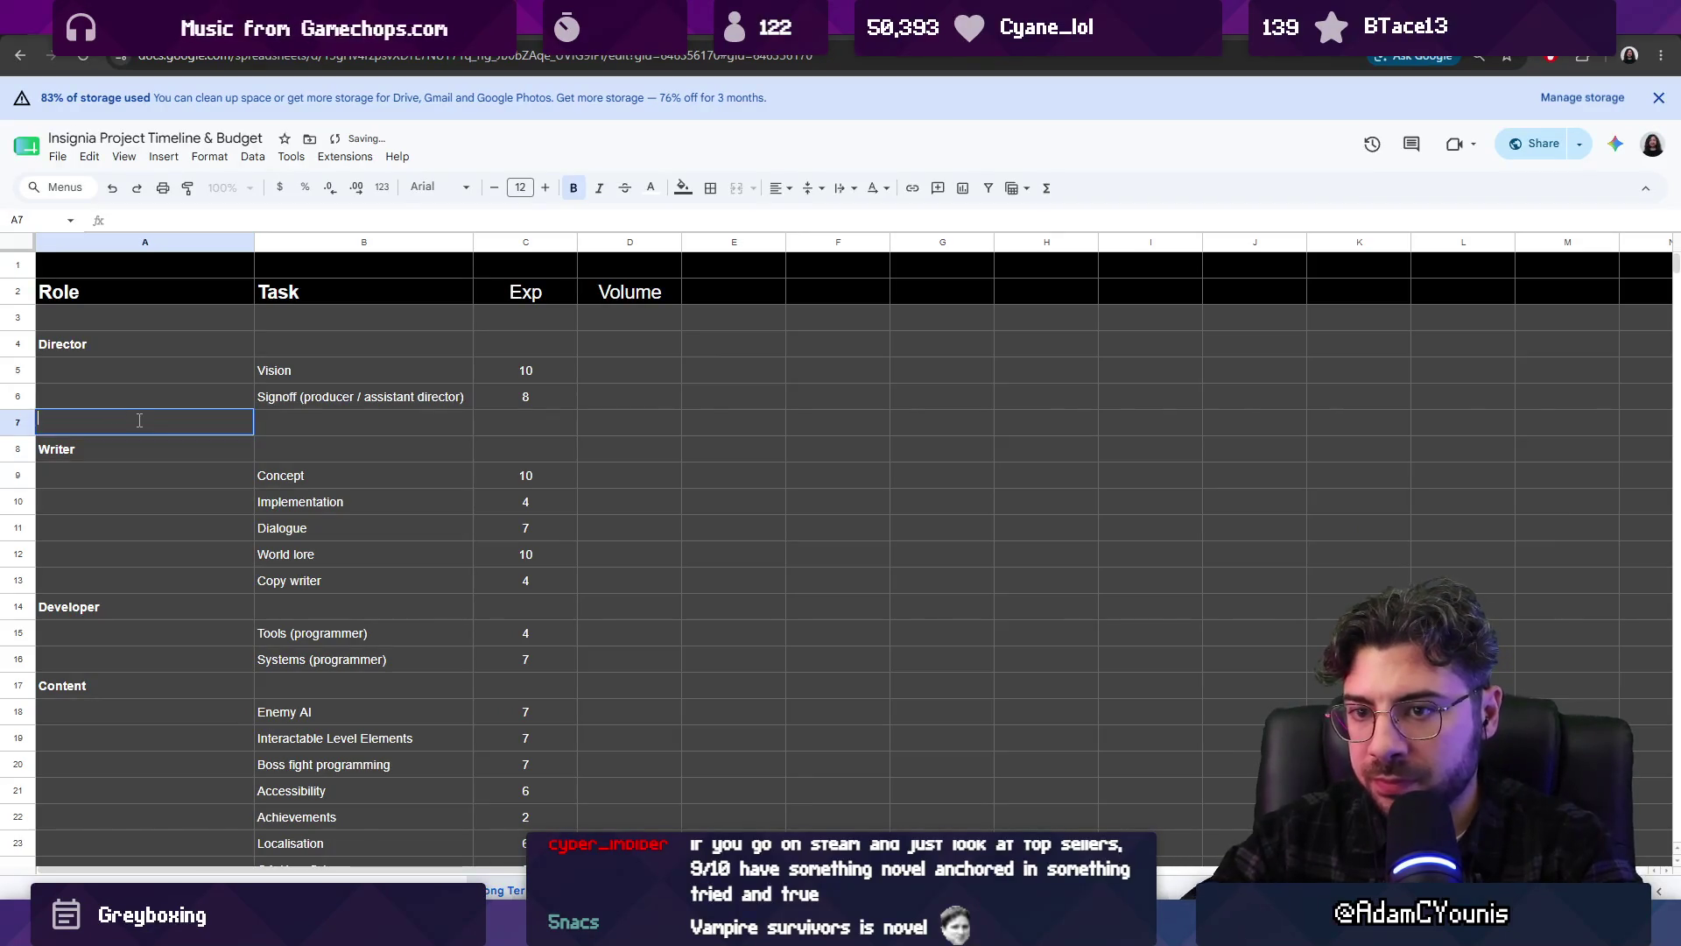
{"action": "double_click", "coordinate": [297, 474]}
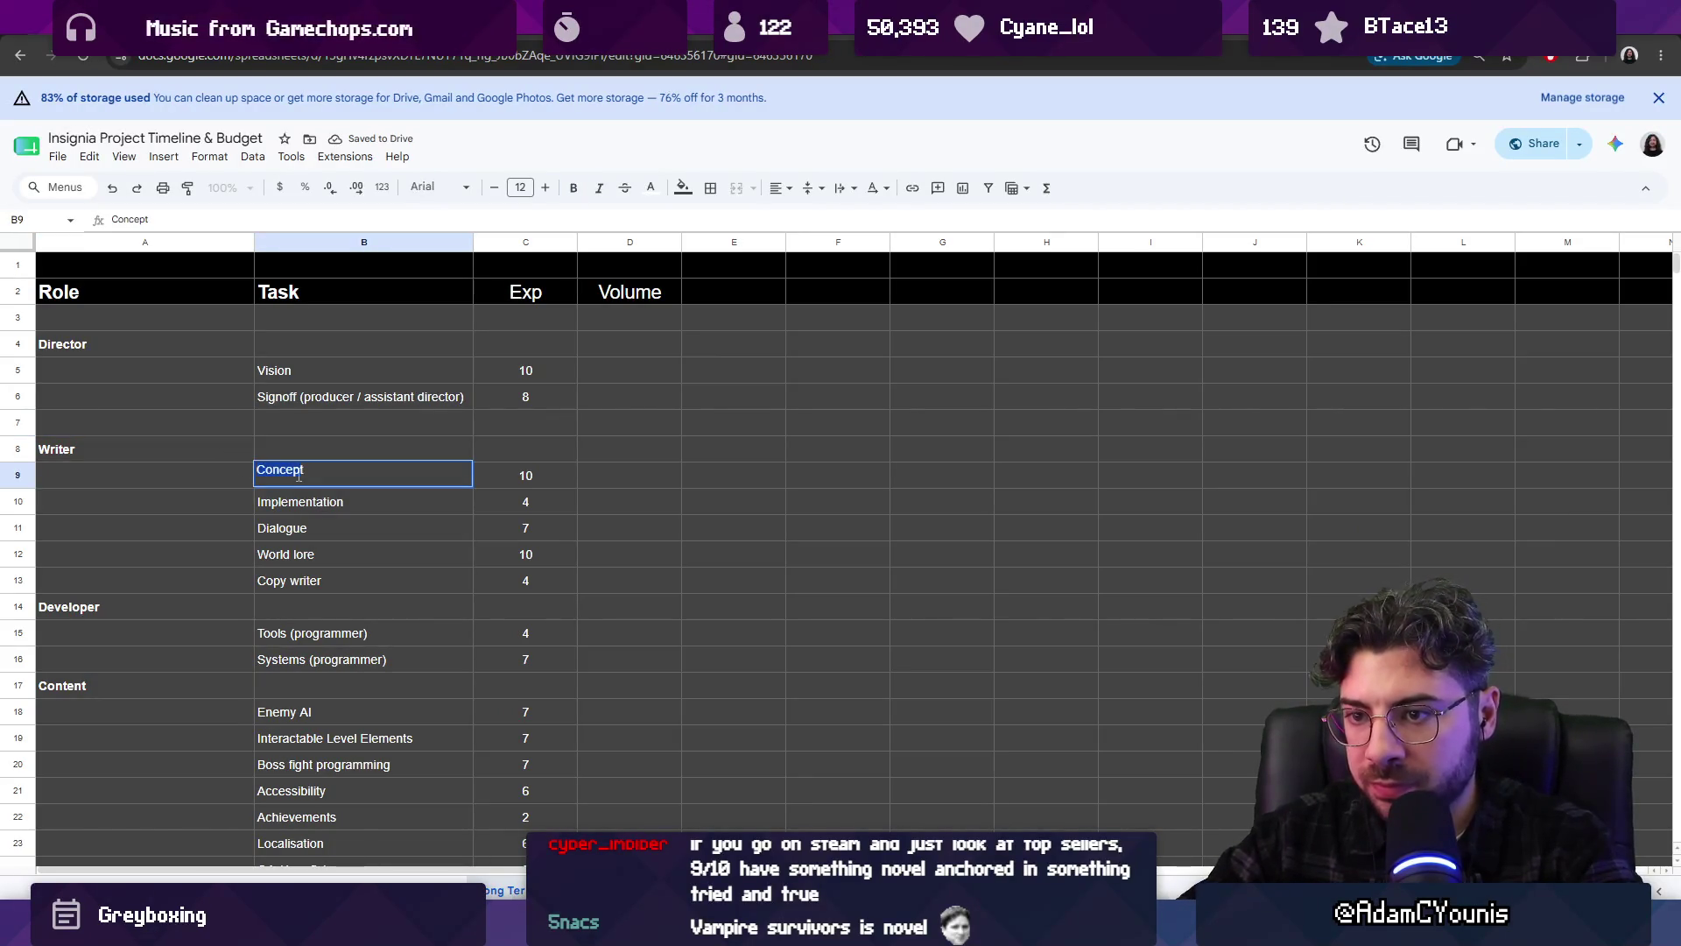
Rename the B9 task to 'Plot' and the B10 task to 'Scenario Implementation'
{"action": "key", "text": "Home"}
{"action": "type", "text": "Scenario "}
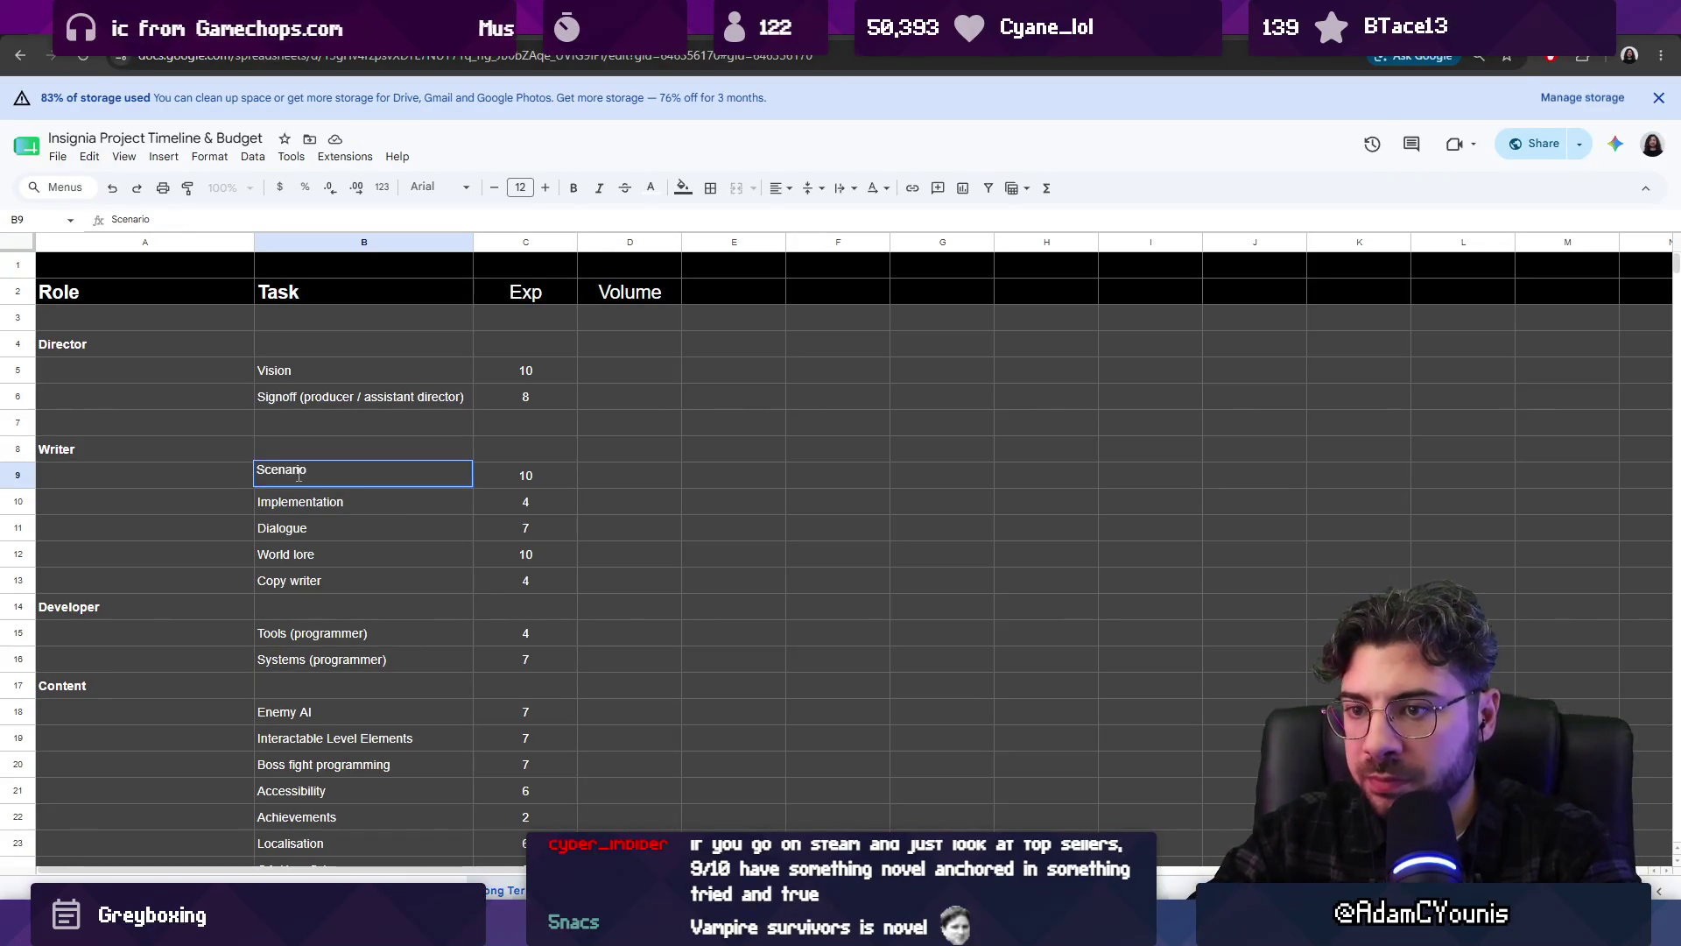
{"action": "type", "text": "Story"}
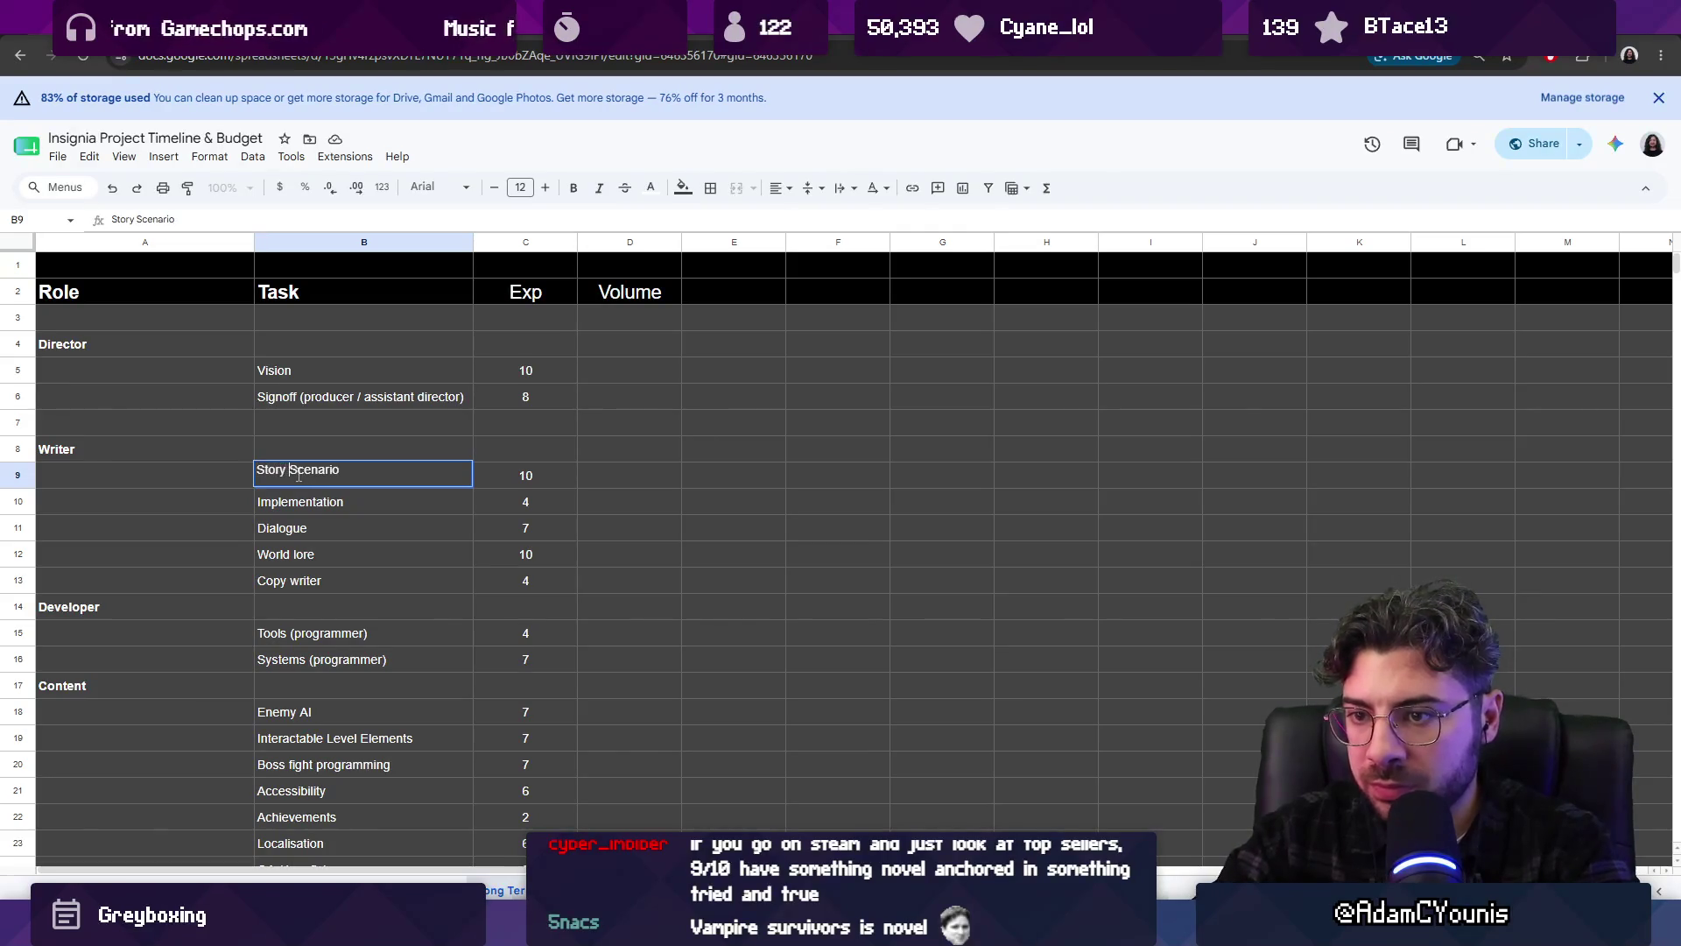
{"action": "key", "text": "Return"}
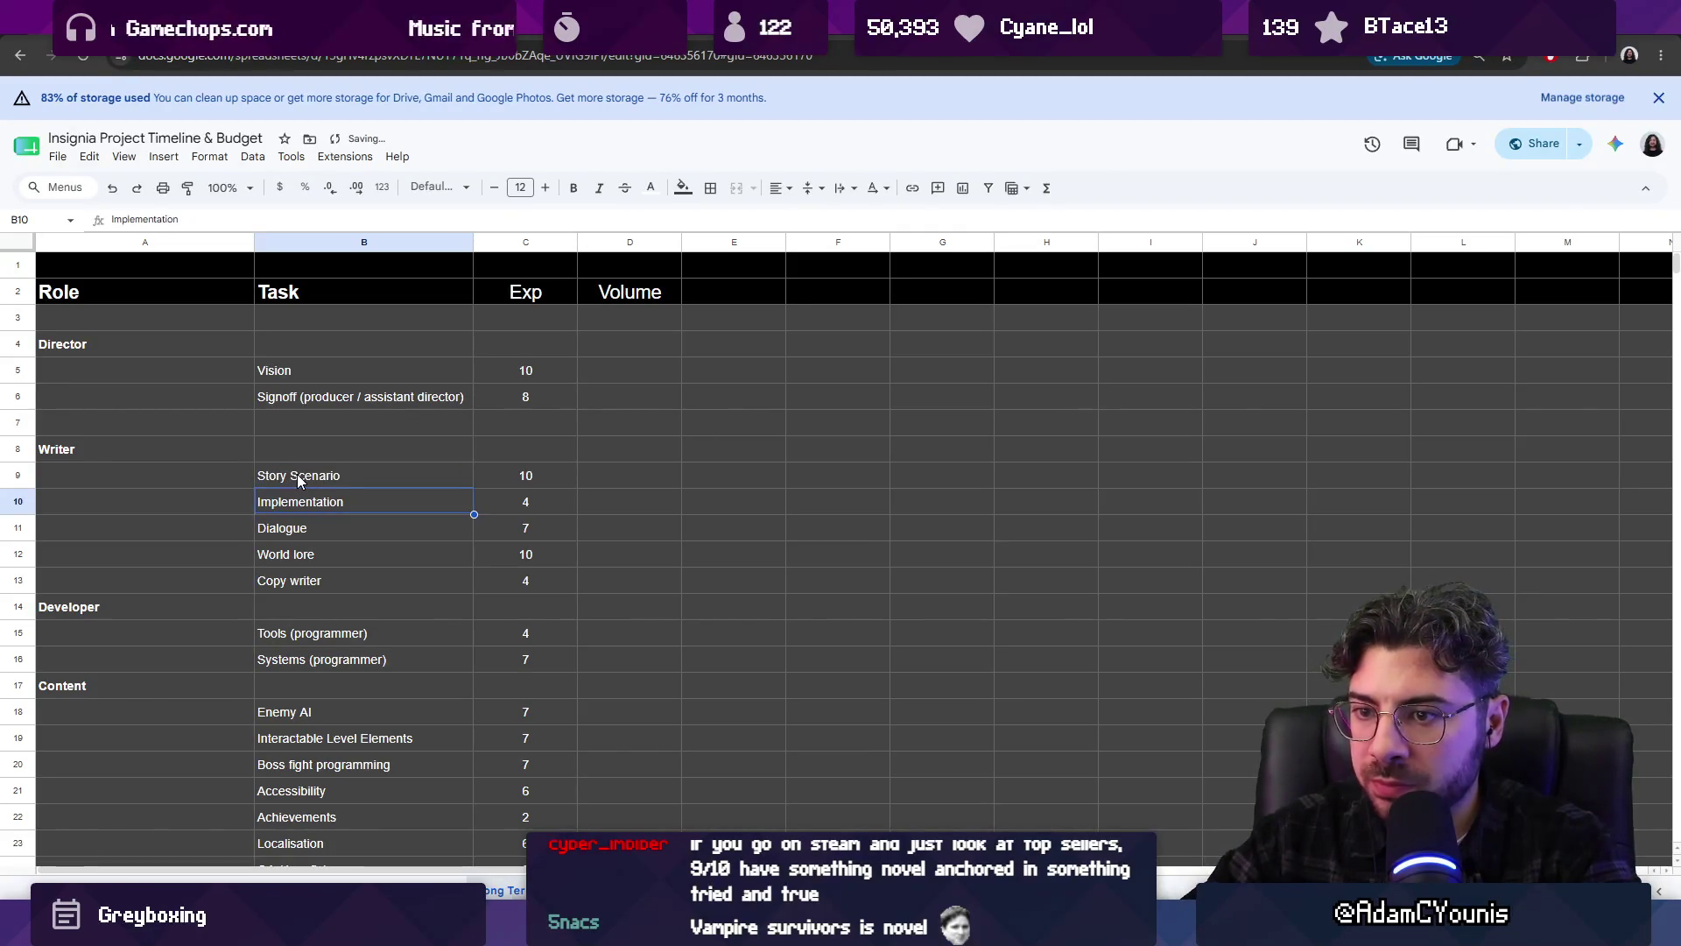
{"action": "key", "text": "Return"}
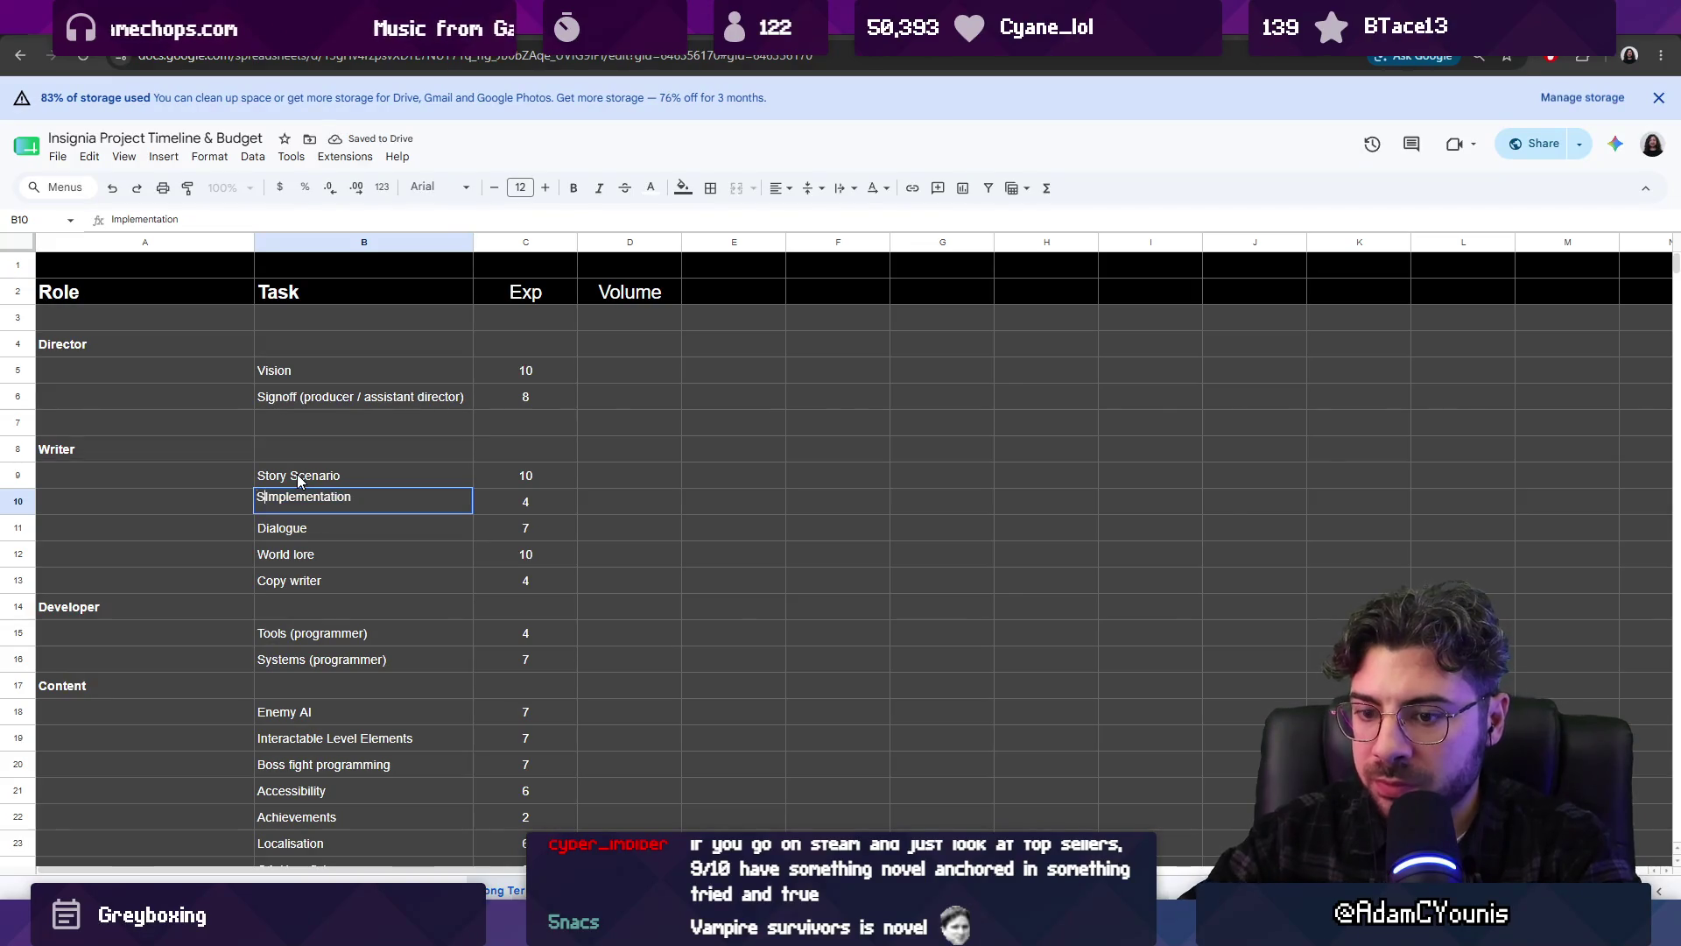
{"action": "type", "text": "cenario"}
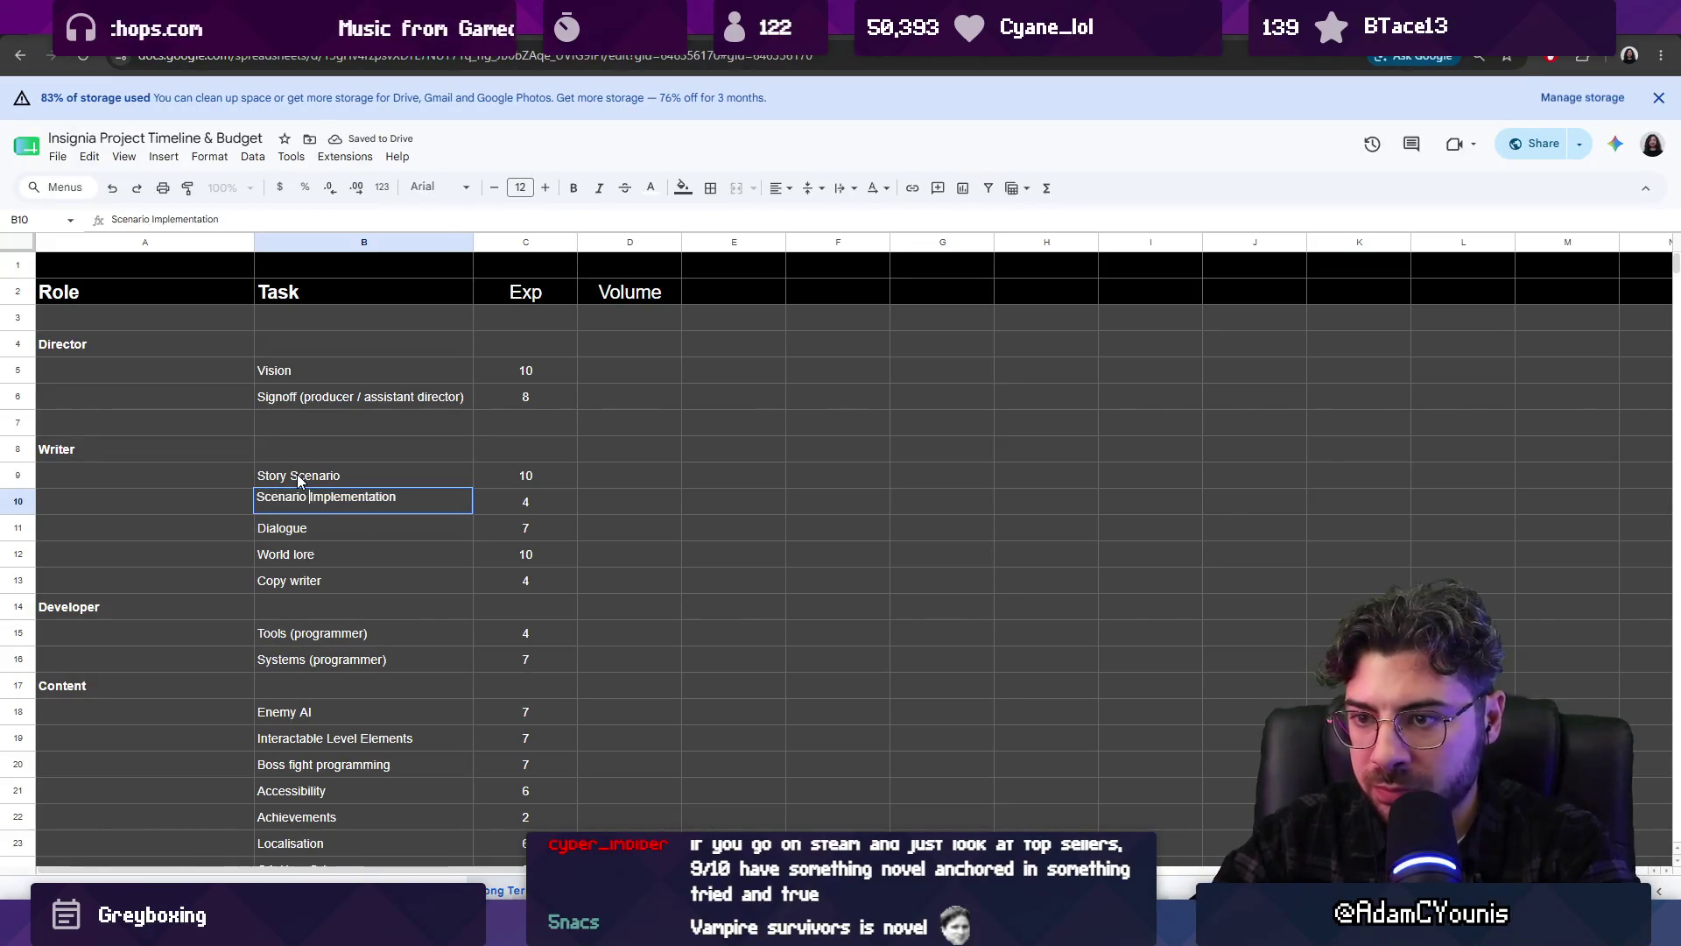
{"action": "key", "text": "Return"}
{"action": "key", "text": "Up"}
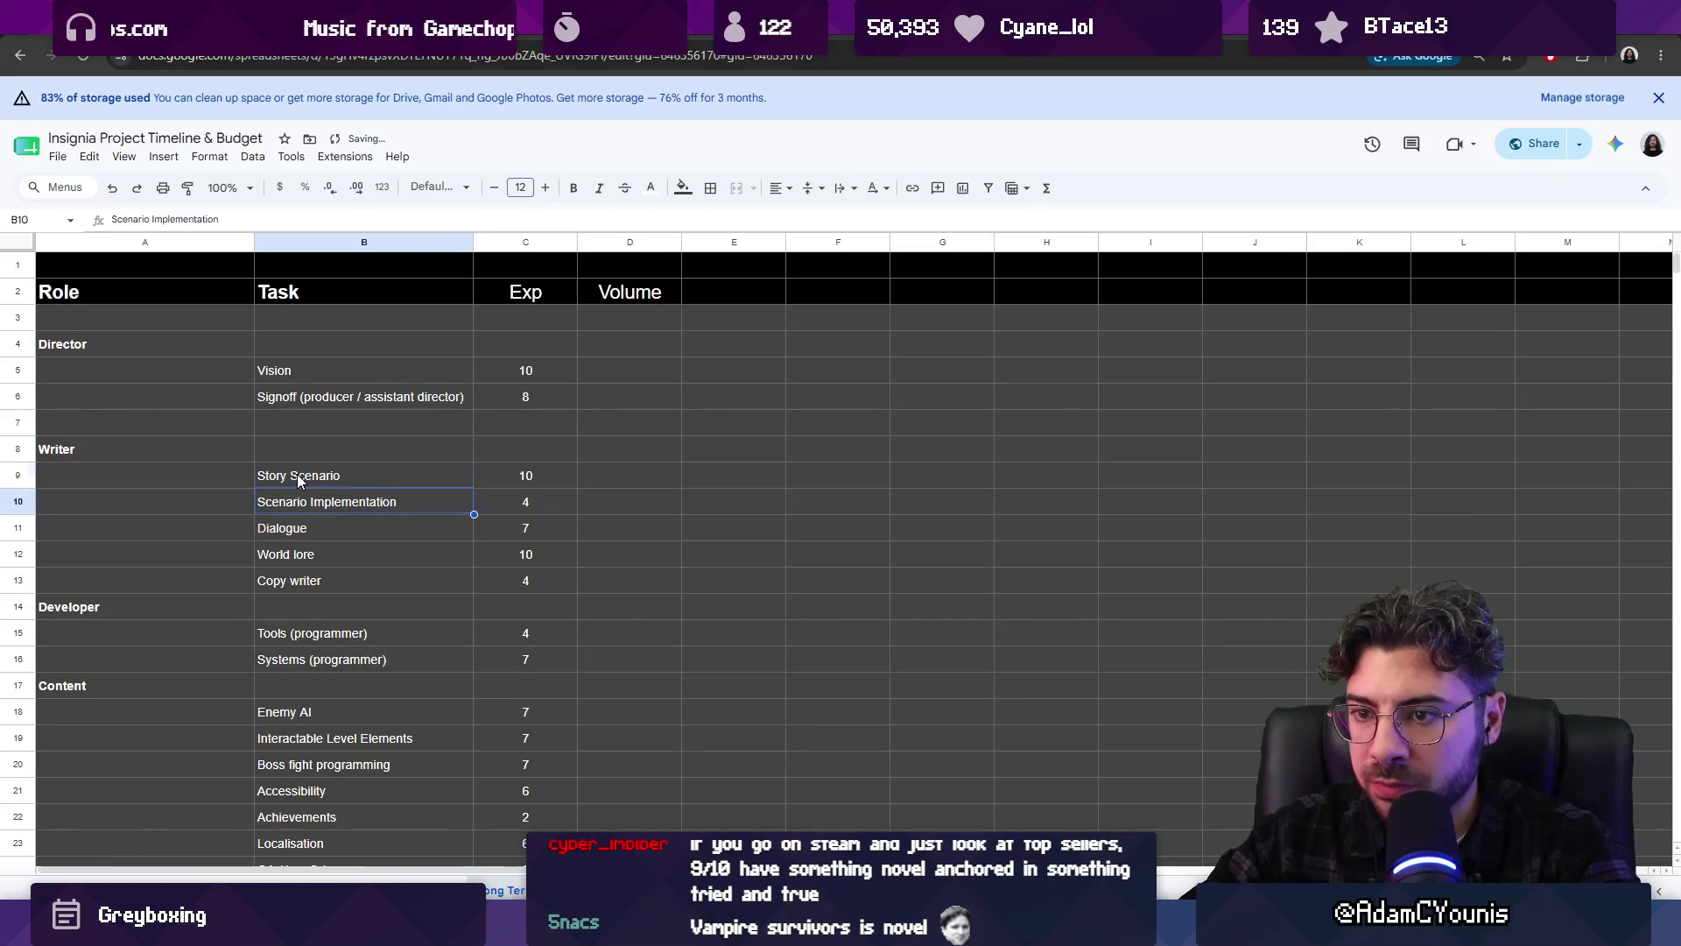
{"action": "key", "text": "Up"}
{"action": "key", "text": "Return"}
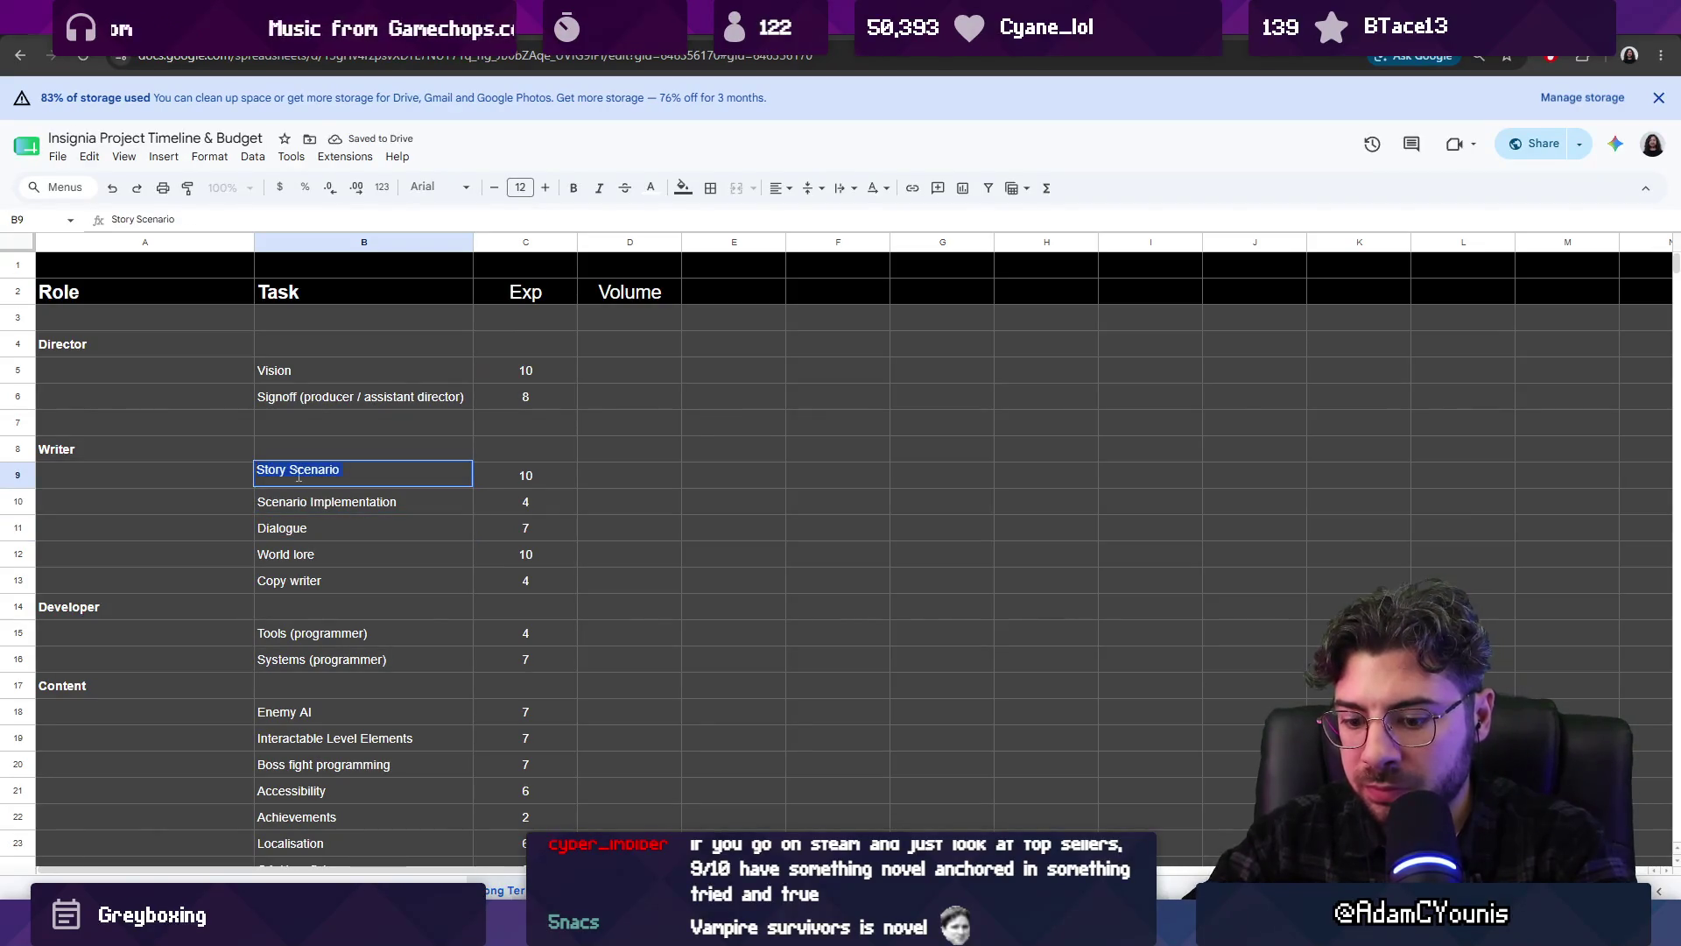
{"action": "type", "text": "Plot"}
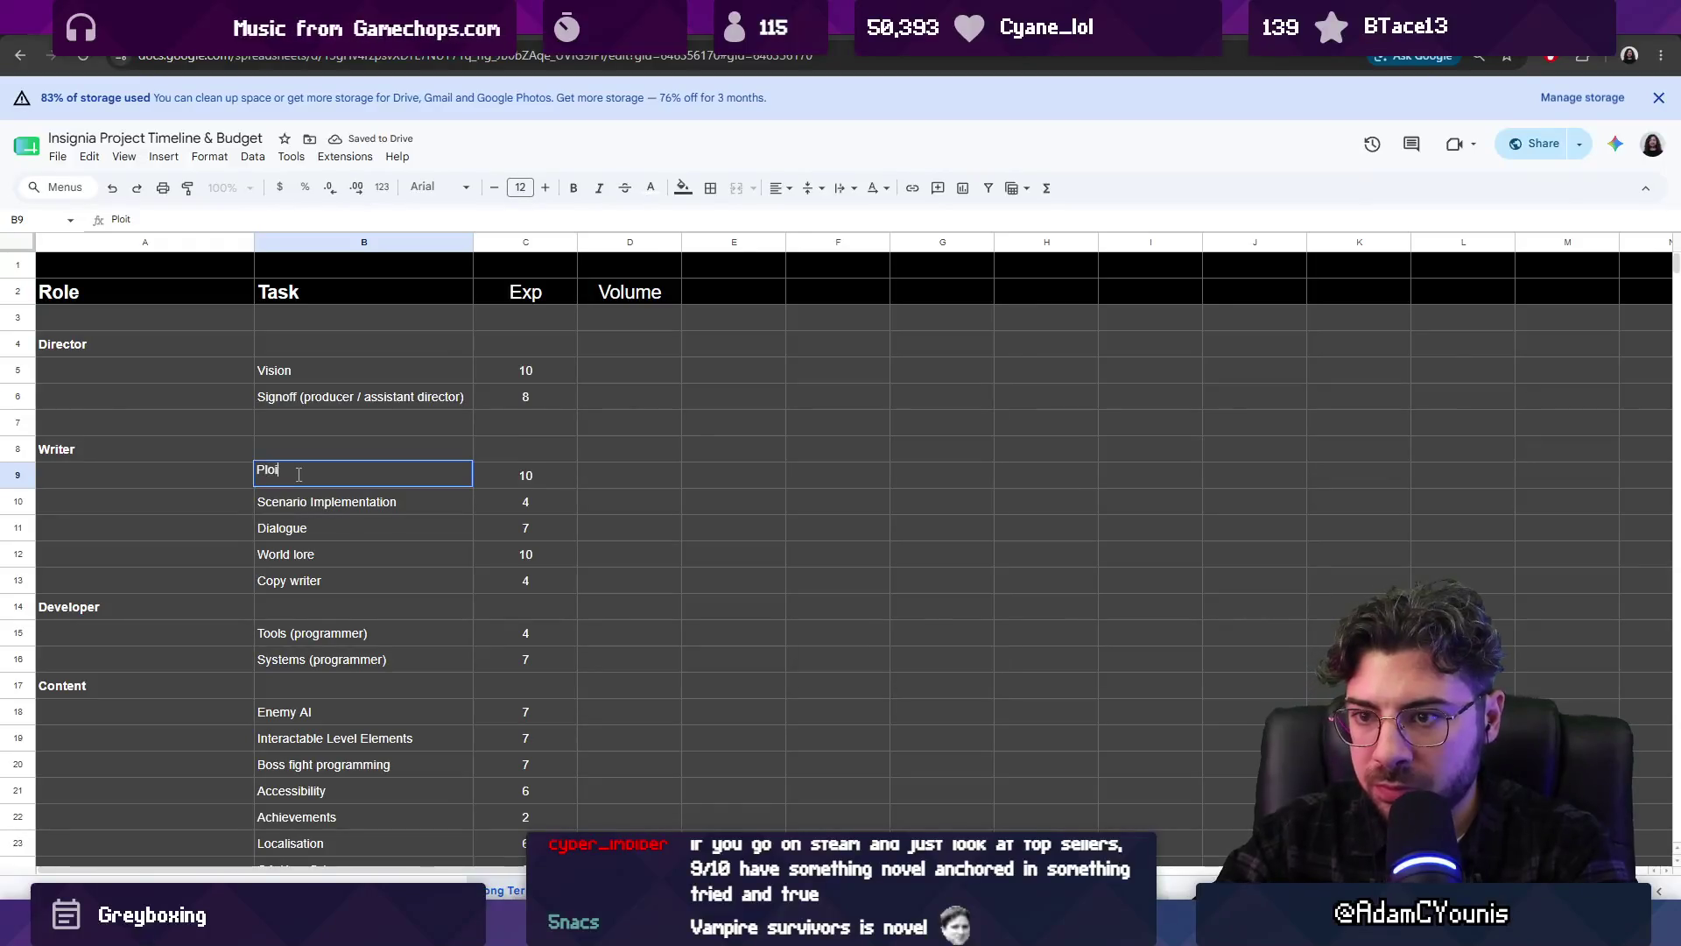
{"action": "right_click", "coordinate": [19, 501]}
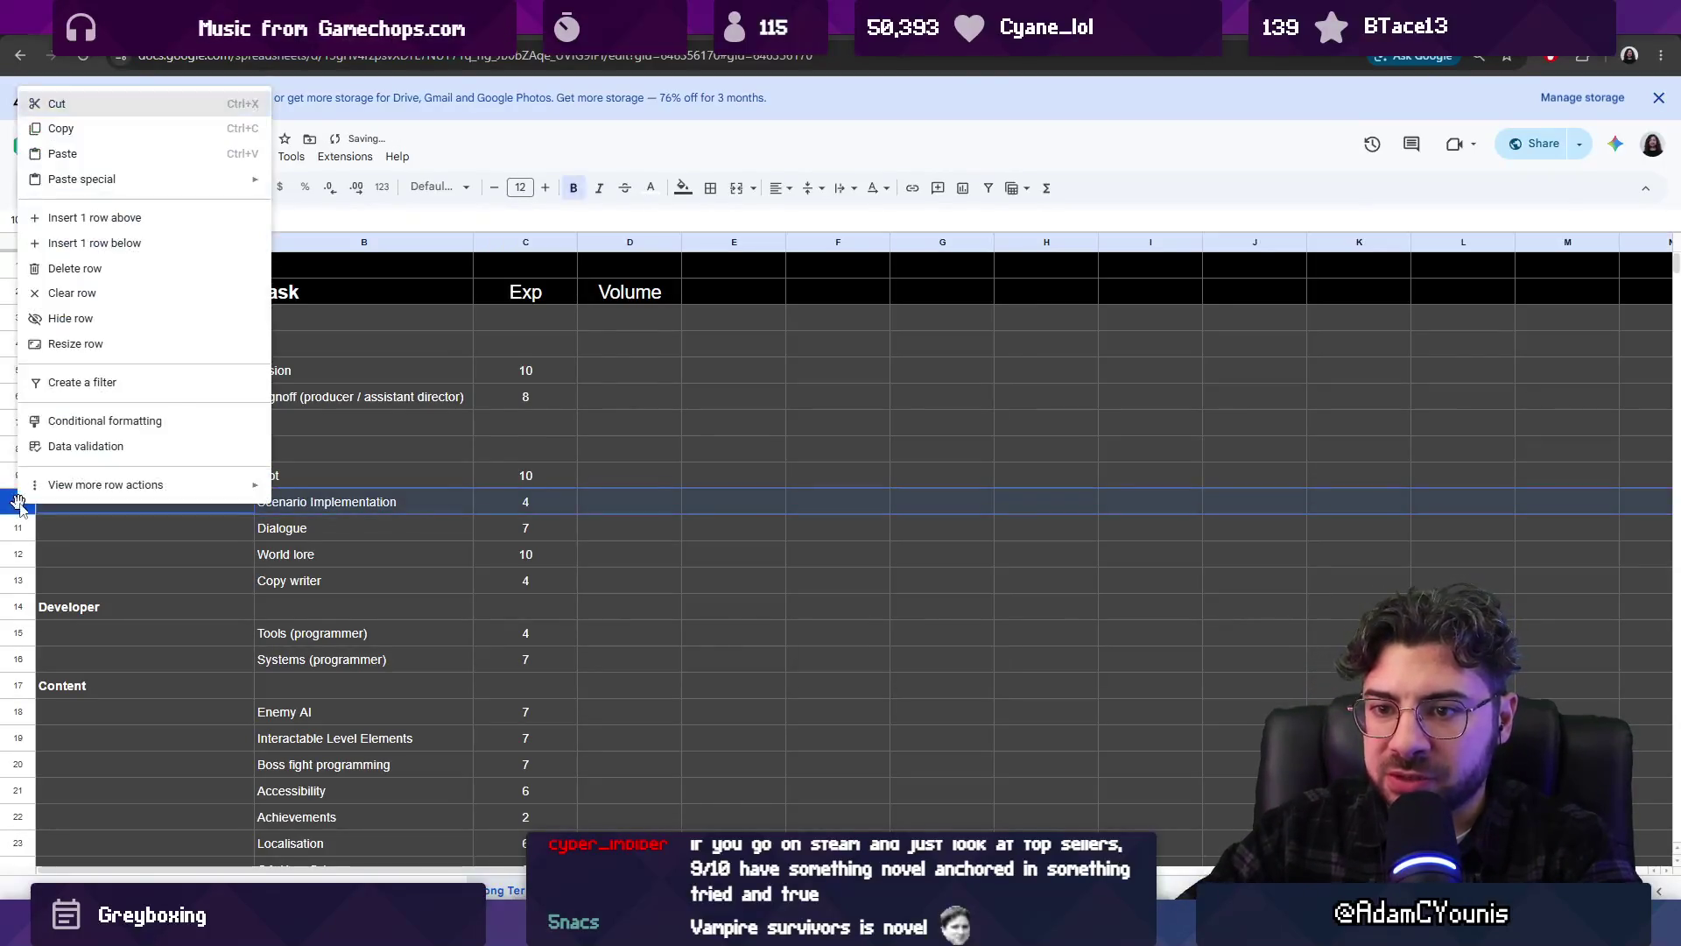
Insert a row below Scenario Implementation and enter 'Side Quest' with Exp 6
{"action": "left_click", "coordinate": [114, 243]}
{"action": "left_click", "coordinate": [287, 523]}
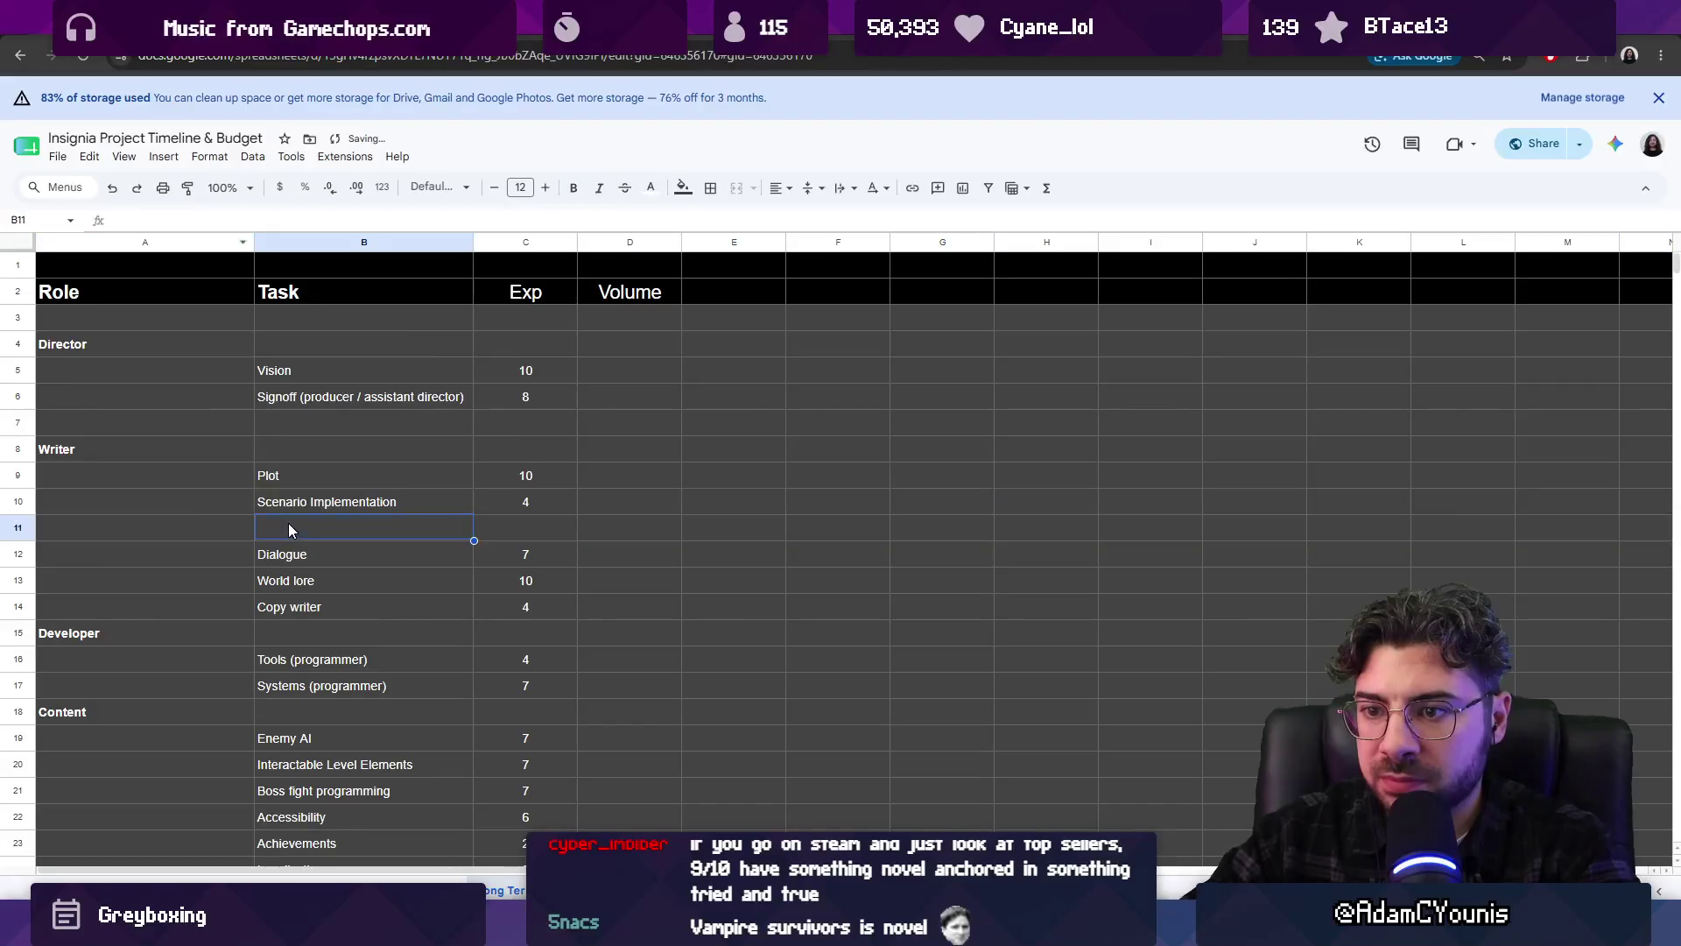
{"action": "type", "text": "Side Quest"}
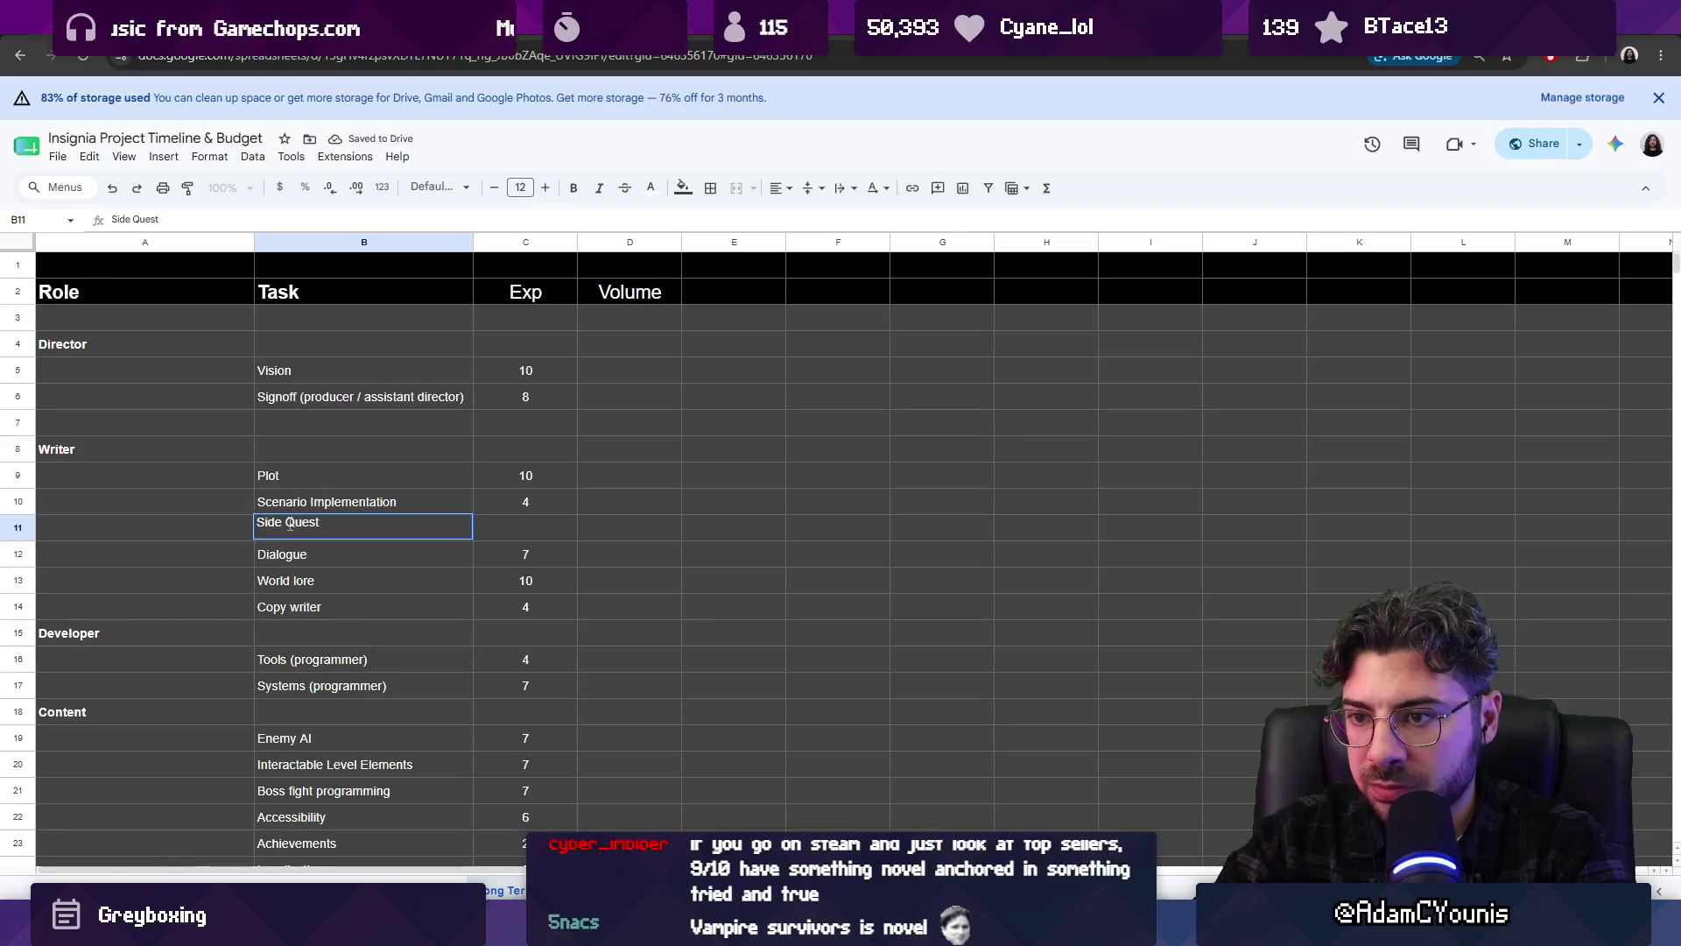
{"action": "key", "text": "Tab"}
{"action": "type", "text": "3"}
{"action": "key", "text": "BackSpace"}
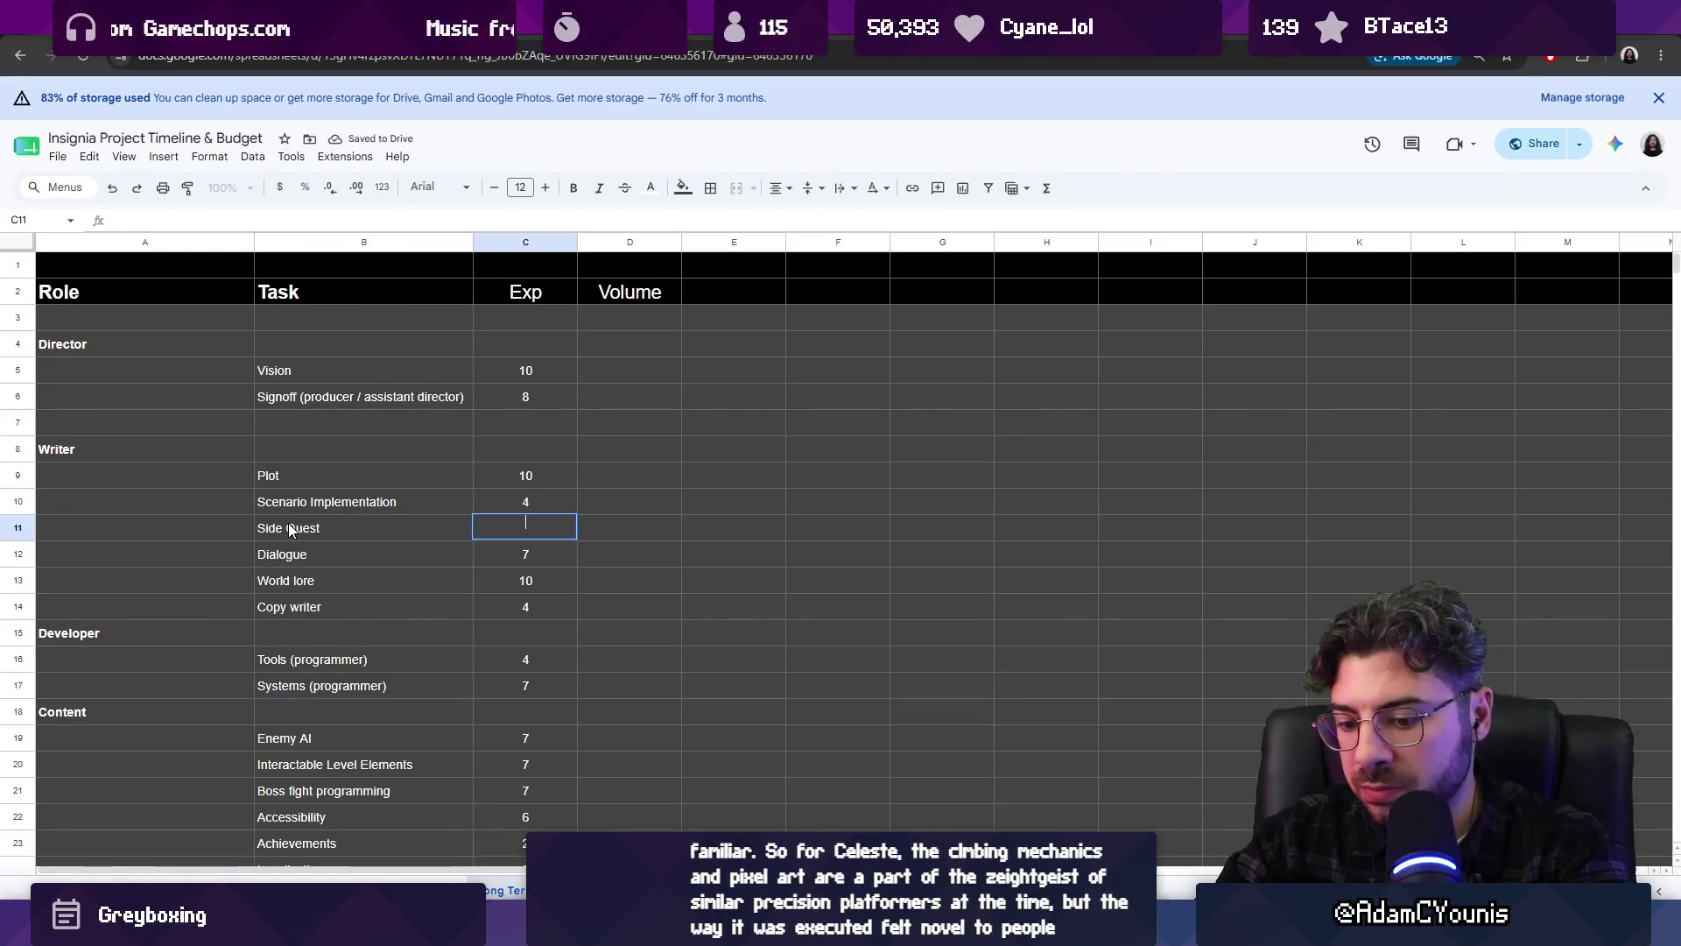
{"action": "type", "text": "6"}
{"action": "key", "text": "Return"}
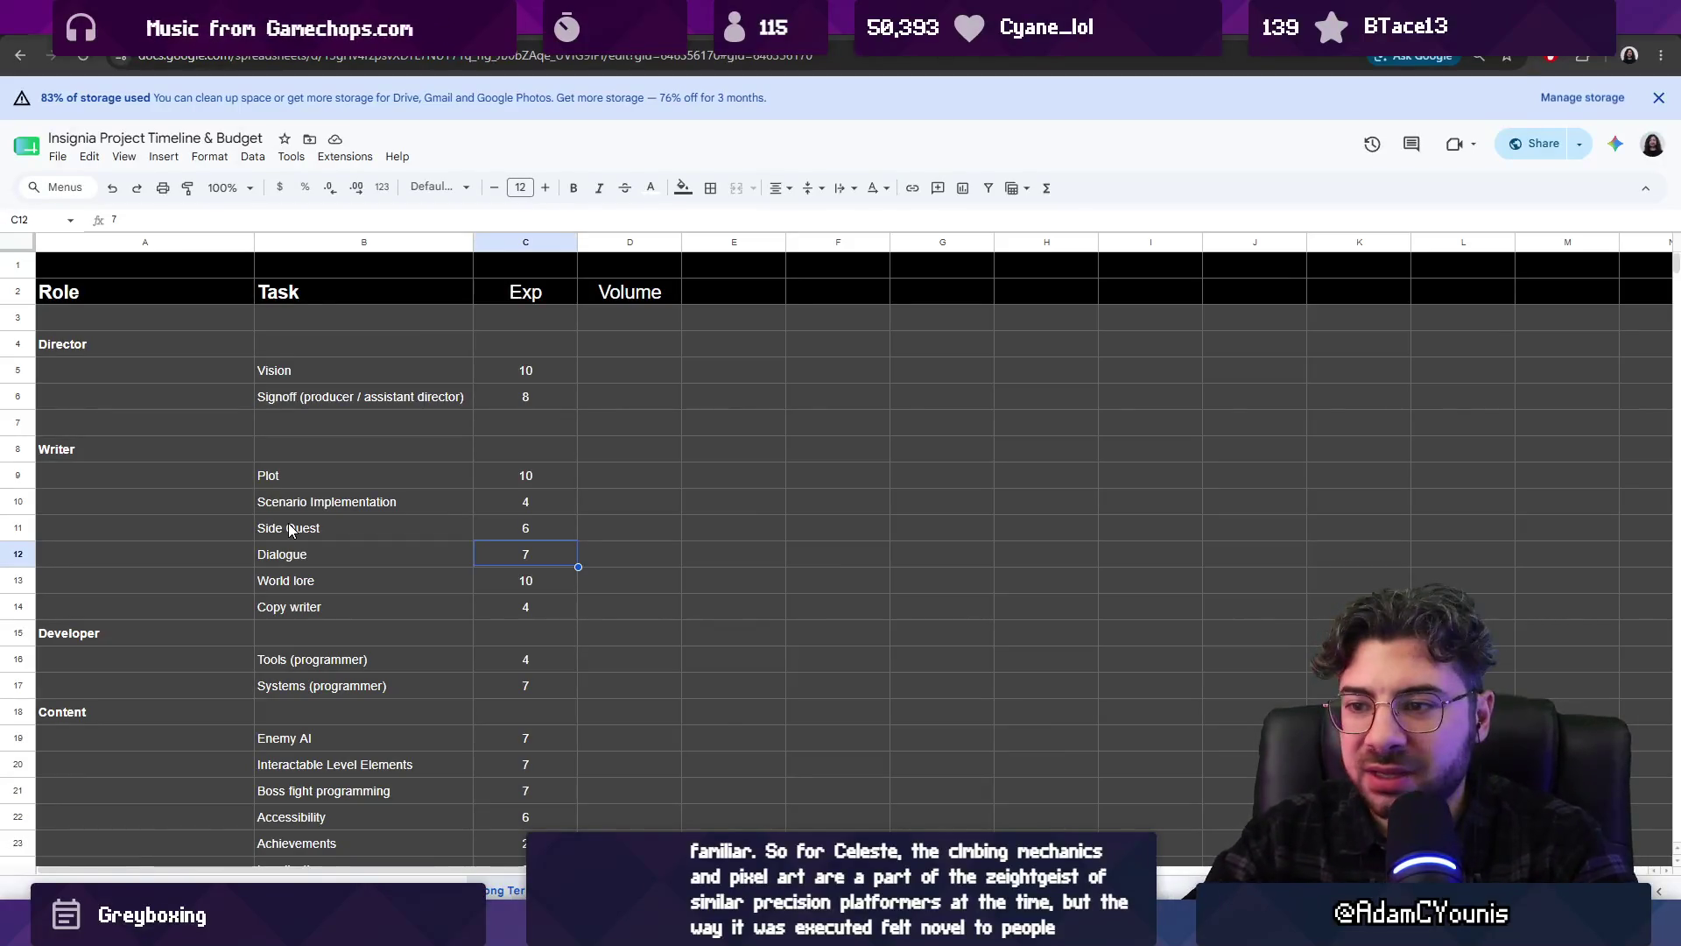
{"action": "key", "text": "Up"}
{"action": "key", "text": "Up"}
{"action": "key", "text": "Up"}
{"action": "key", "text": "Left"}
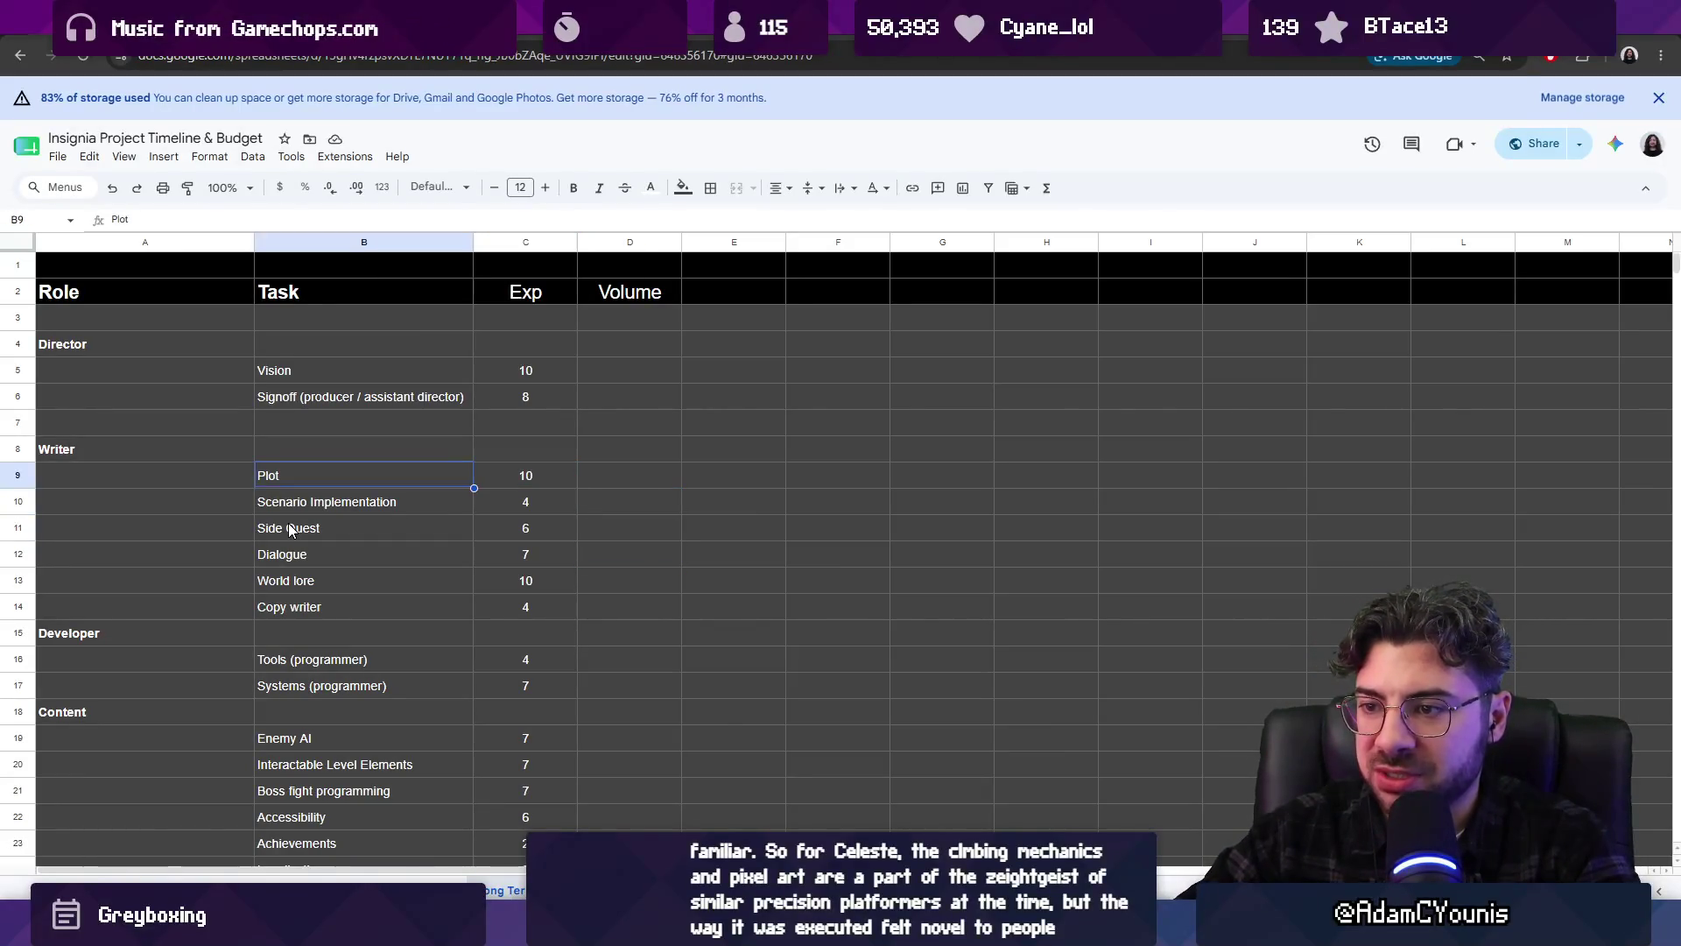
{"action": "key", "text": "Down"}
{"action": "key", "text": "Down"}
{"action": "key", "text": "Down"}
{"action": "key", "text": "Up"}
{"action": "key", "text": "Up"}
{"action": "key", "text": "Up"}
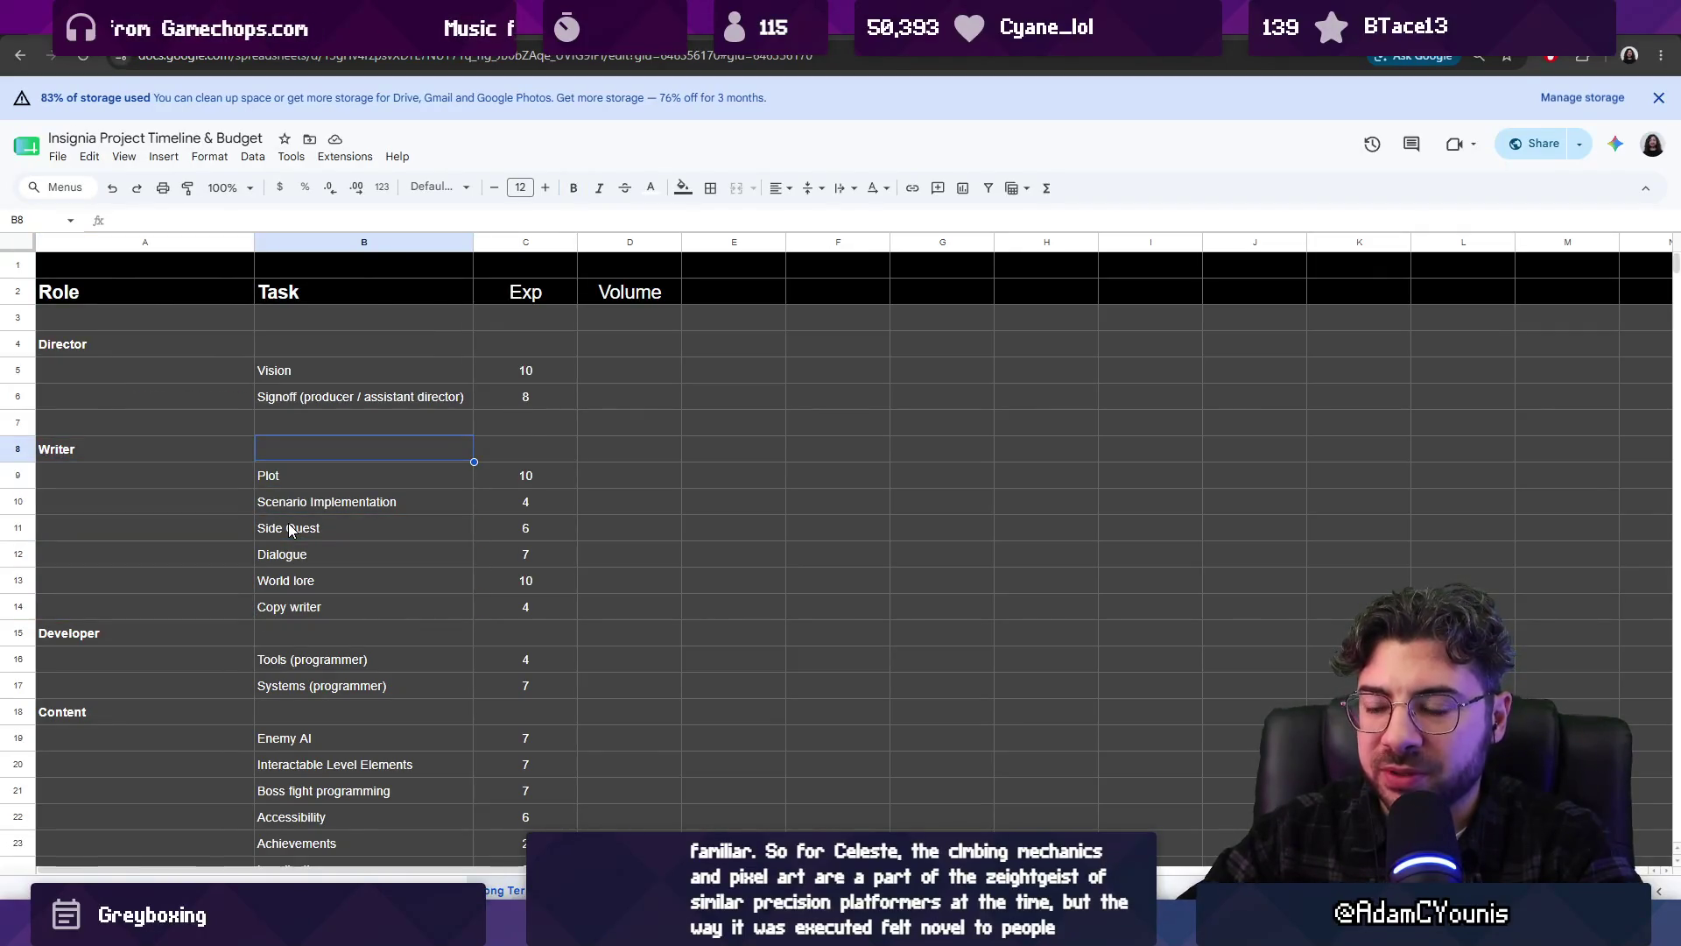
{"action": "key", "text": "Right"}
{"action": "key", "text": "Up"}
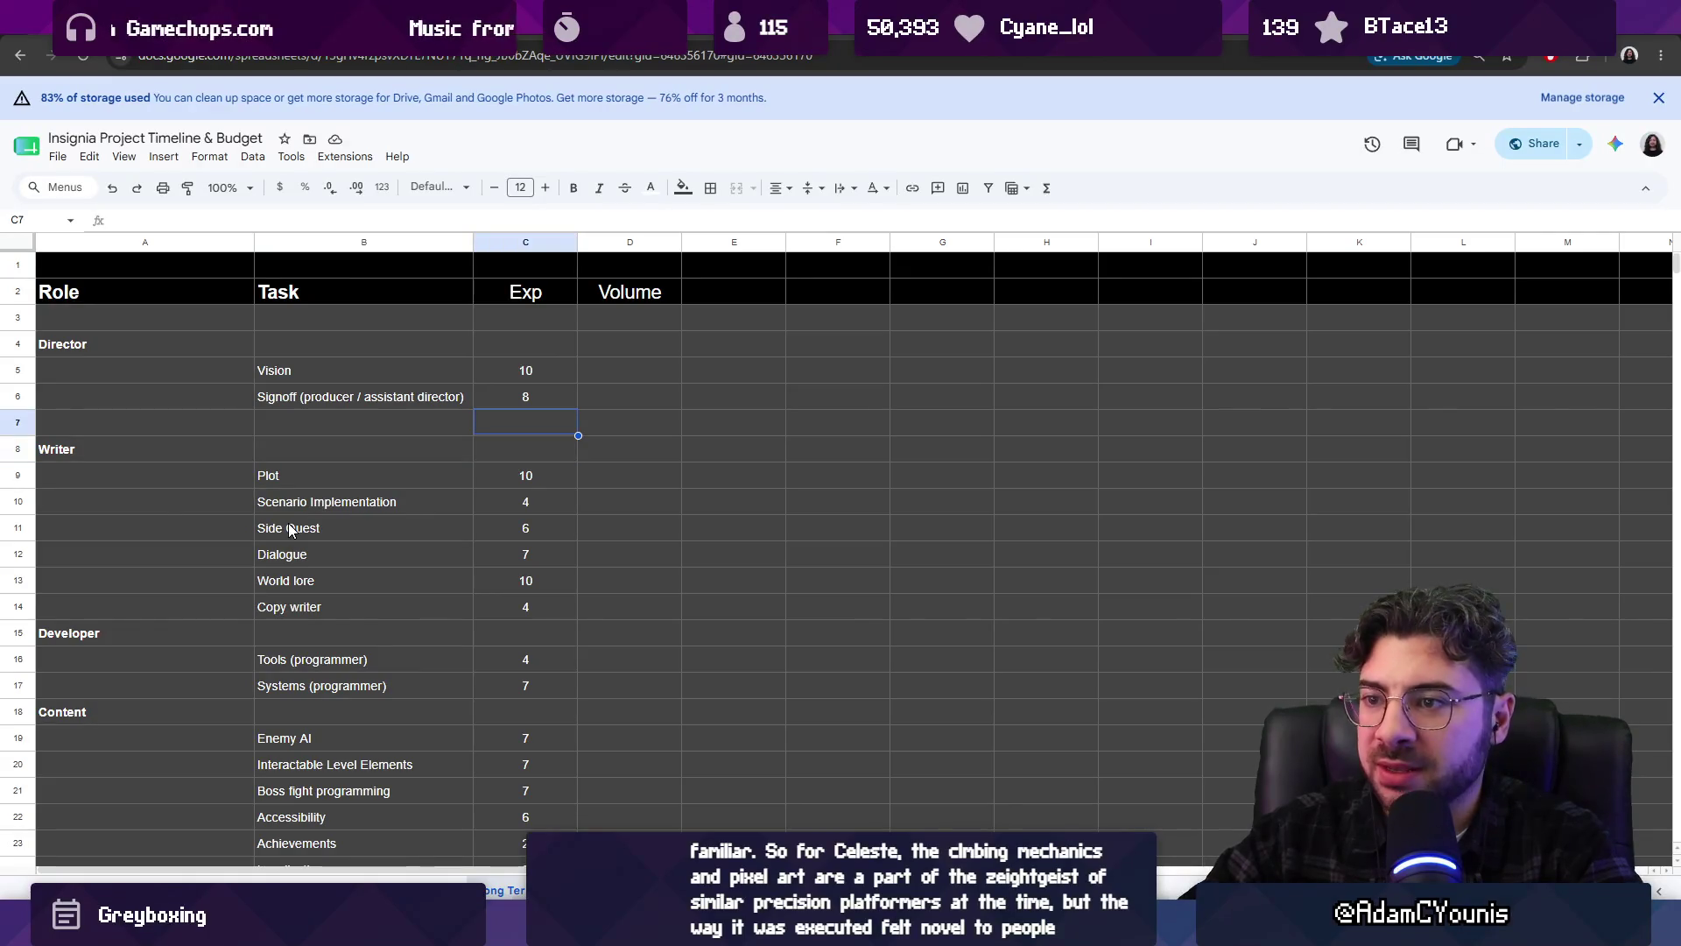
{"action": "left_click_drag", "start_coordinate": [197, 450], "coordinate": [506, 445]}
{"action": "key", "text": "shift+Right"}
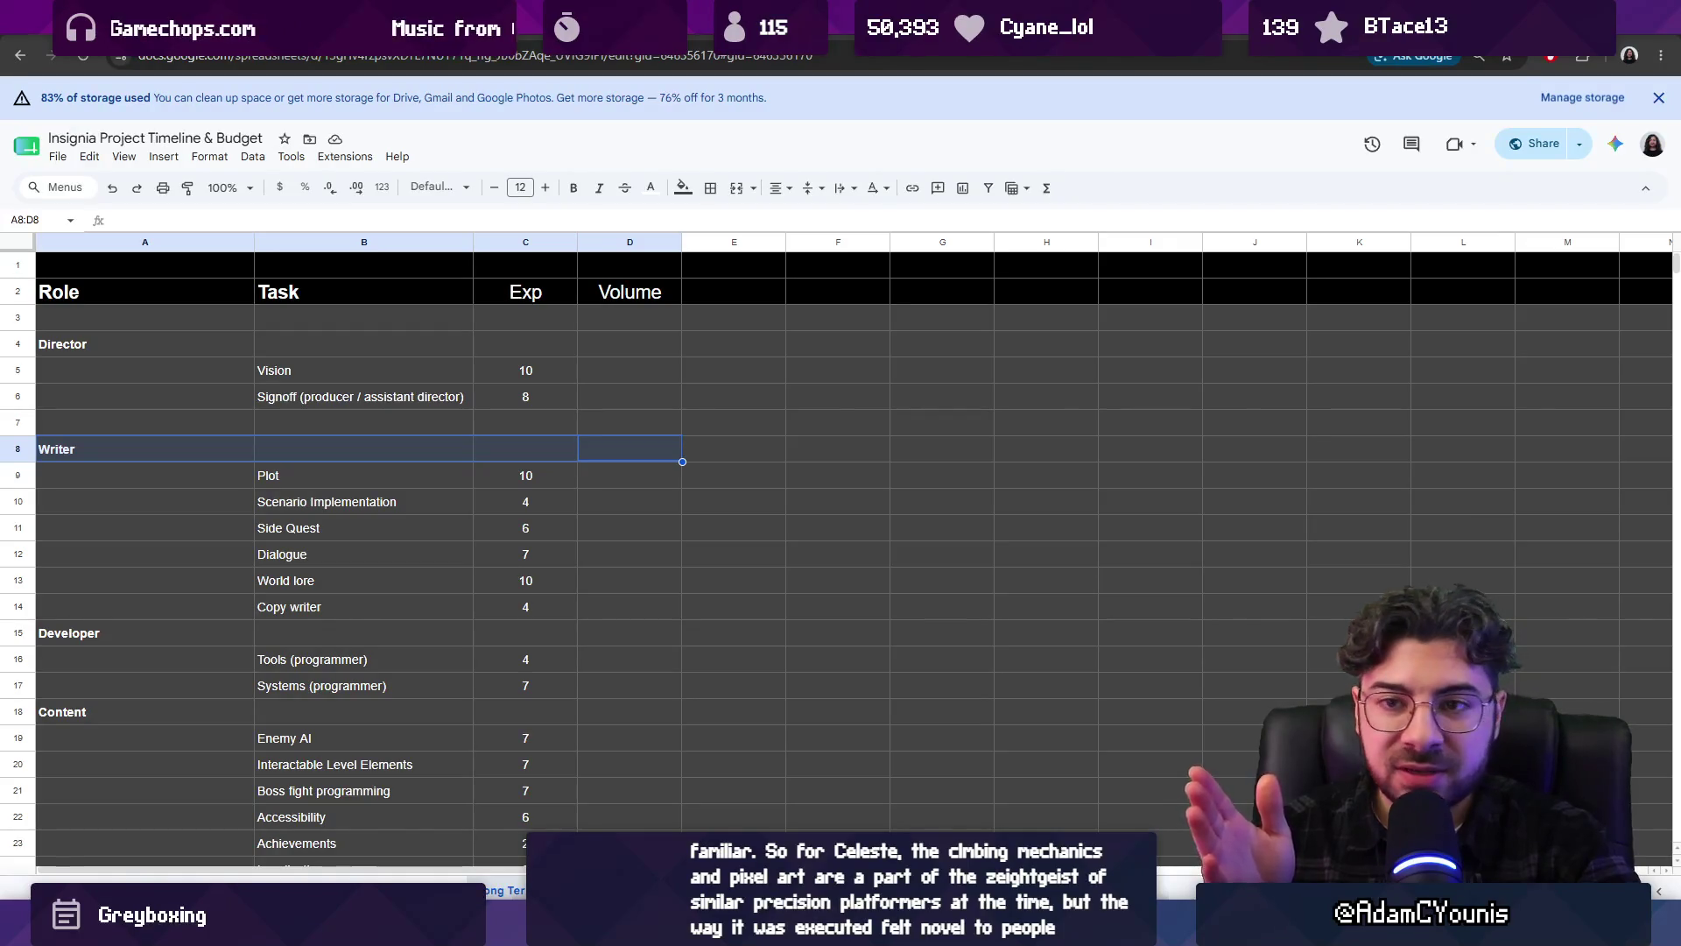
{"action": "left_click", "coordinate": [455, 455]}
{"action": "left_click", "coordinate": [482, 430]}
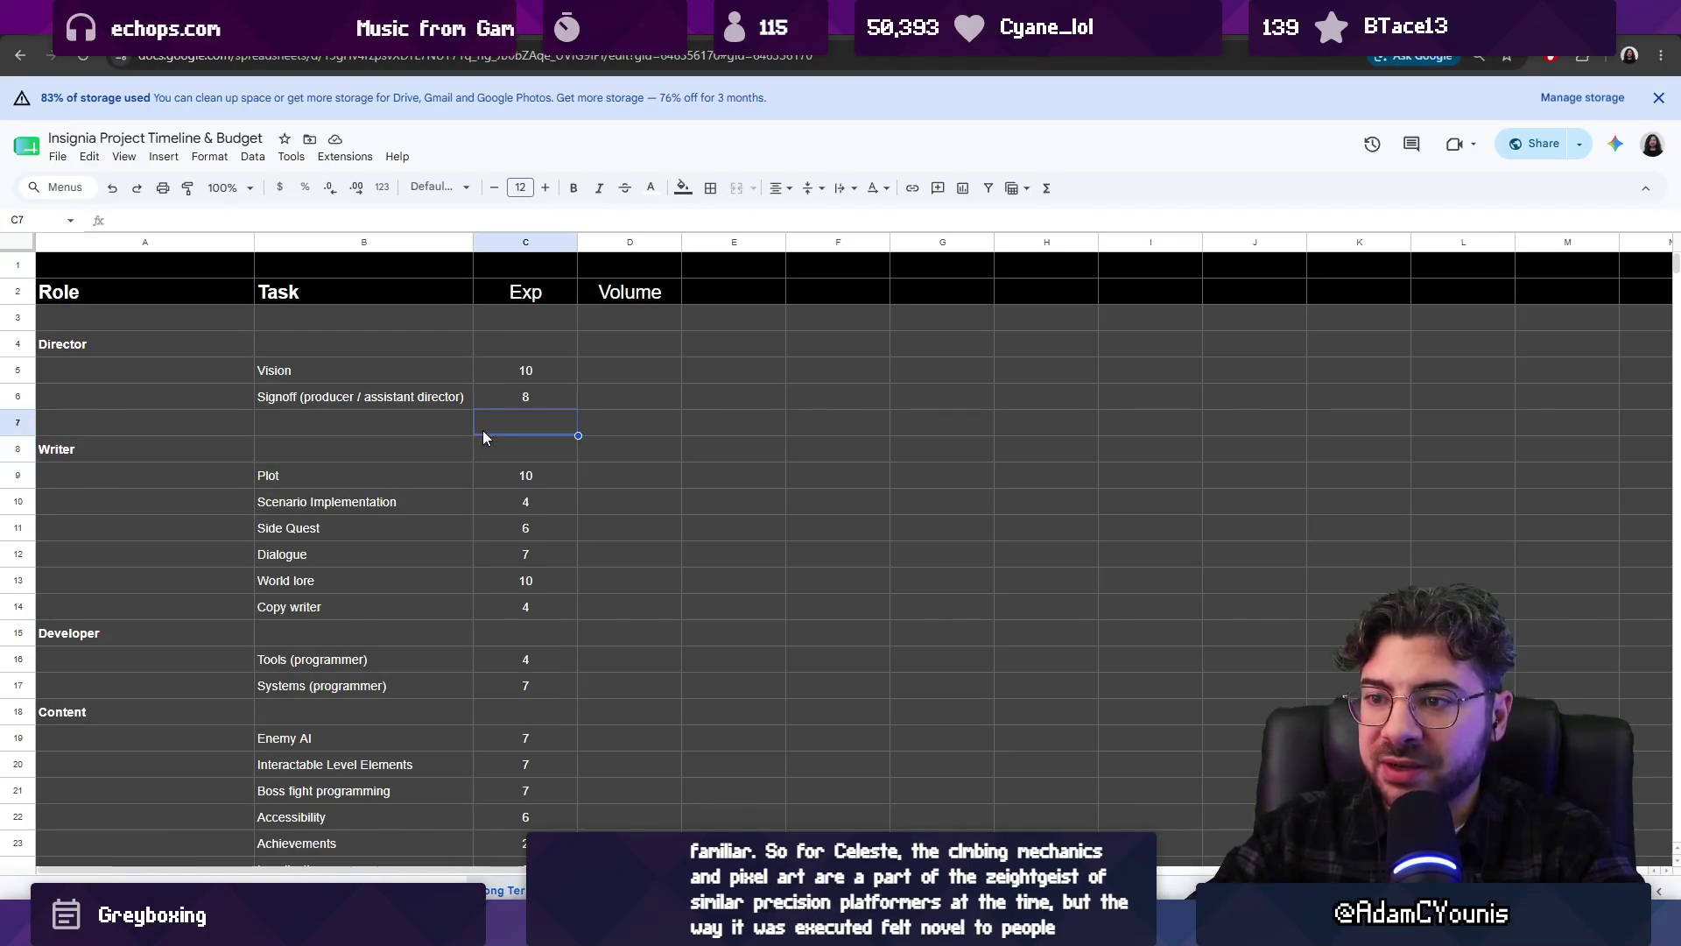
{"action": "key", "text": "Up"}
{"action": "key", "text": "Right"}
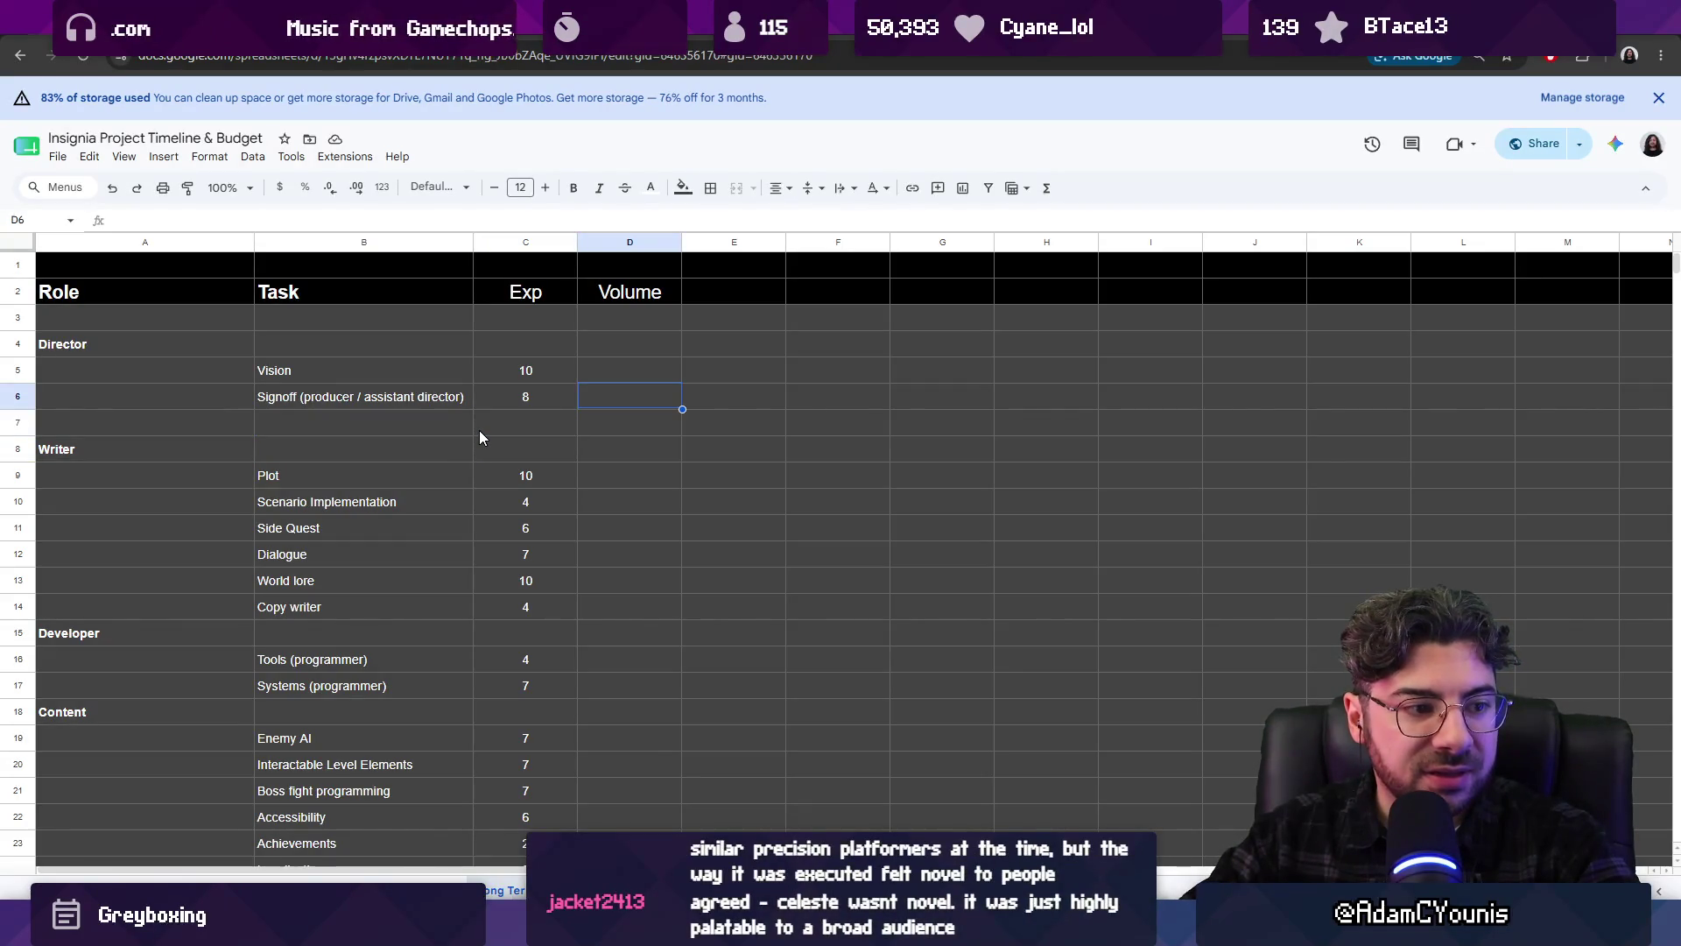
{"action": "left_click", "coordinate": [479, 431]}
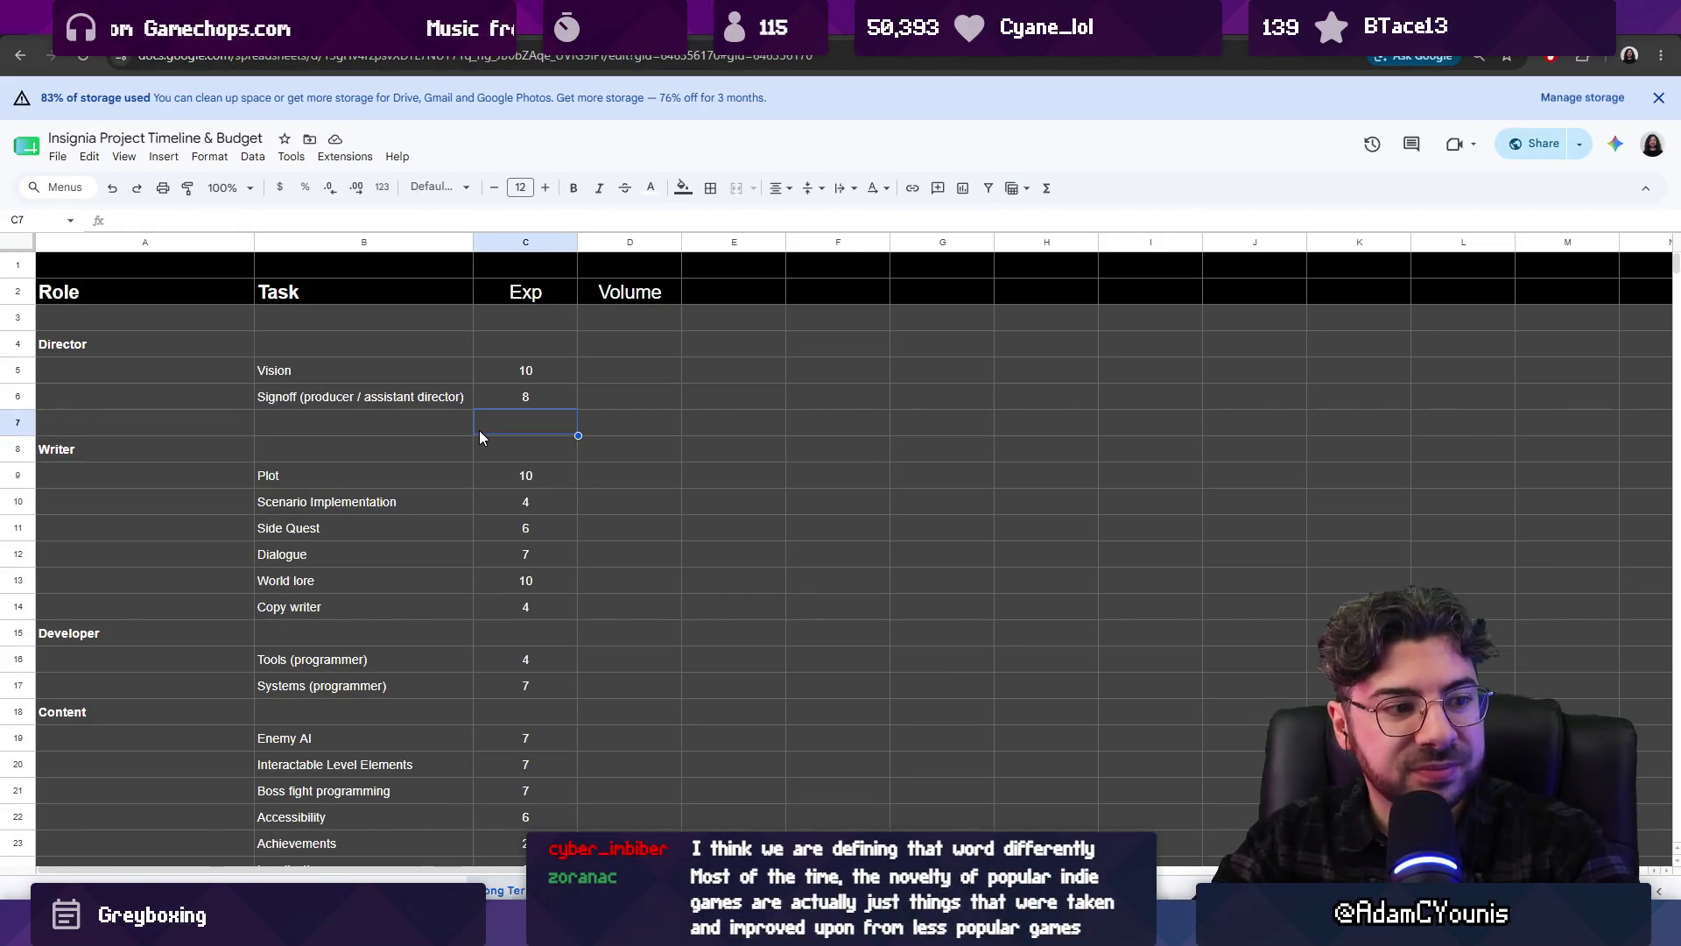
{"action": "key", "text": "Left"}
{"action": "key", "text": "Right"}
{"action": "key", "text": "Left"}
{"action": "key", "text": "Down"}
{"action": "key", "text": "Down"}
{"action": "key", "text": "Right"}
{"action": "key", "text": "Left"}
{"action": "key", "text": "Up"}
{"action": "key", "text": "Left"}
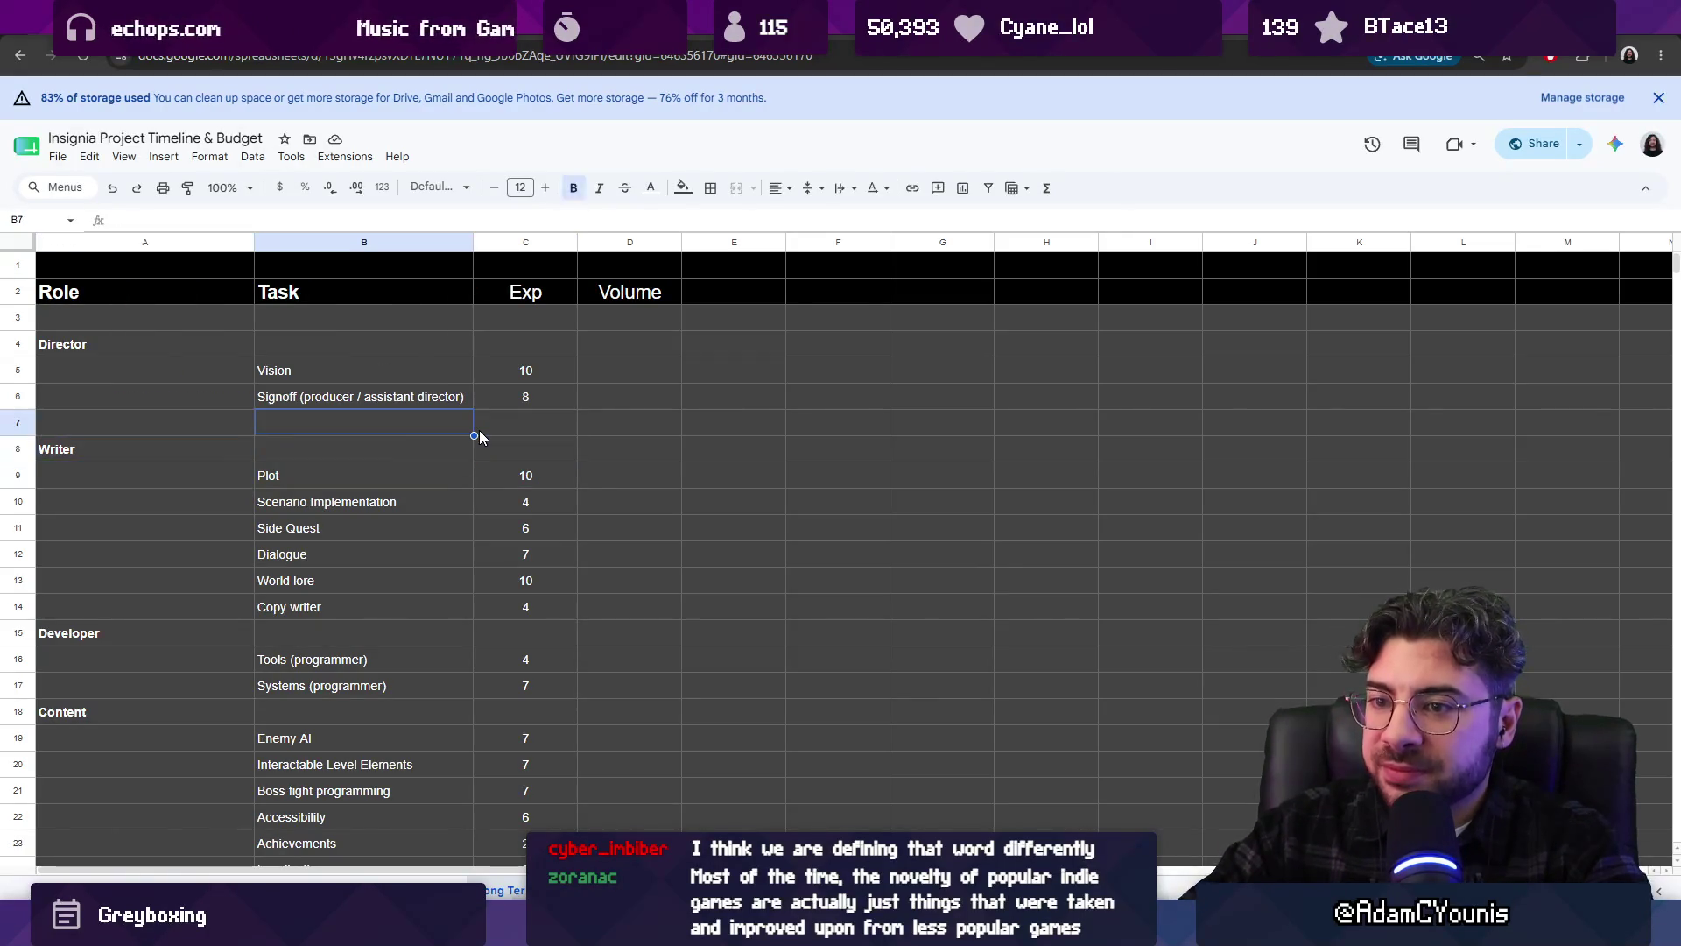
{"action": "key", "text": "Up"}
{"action": "left_click", "coordinate": [9, 426]}
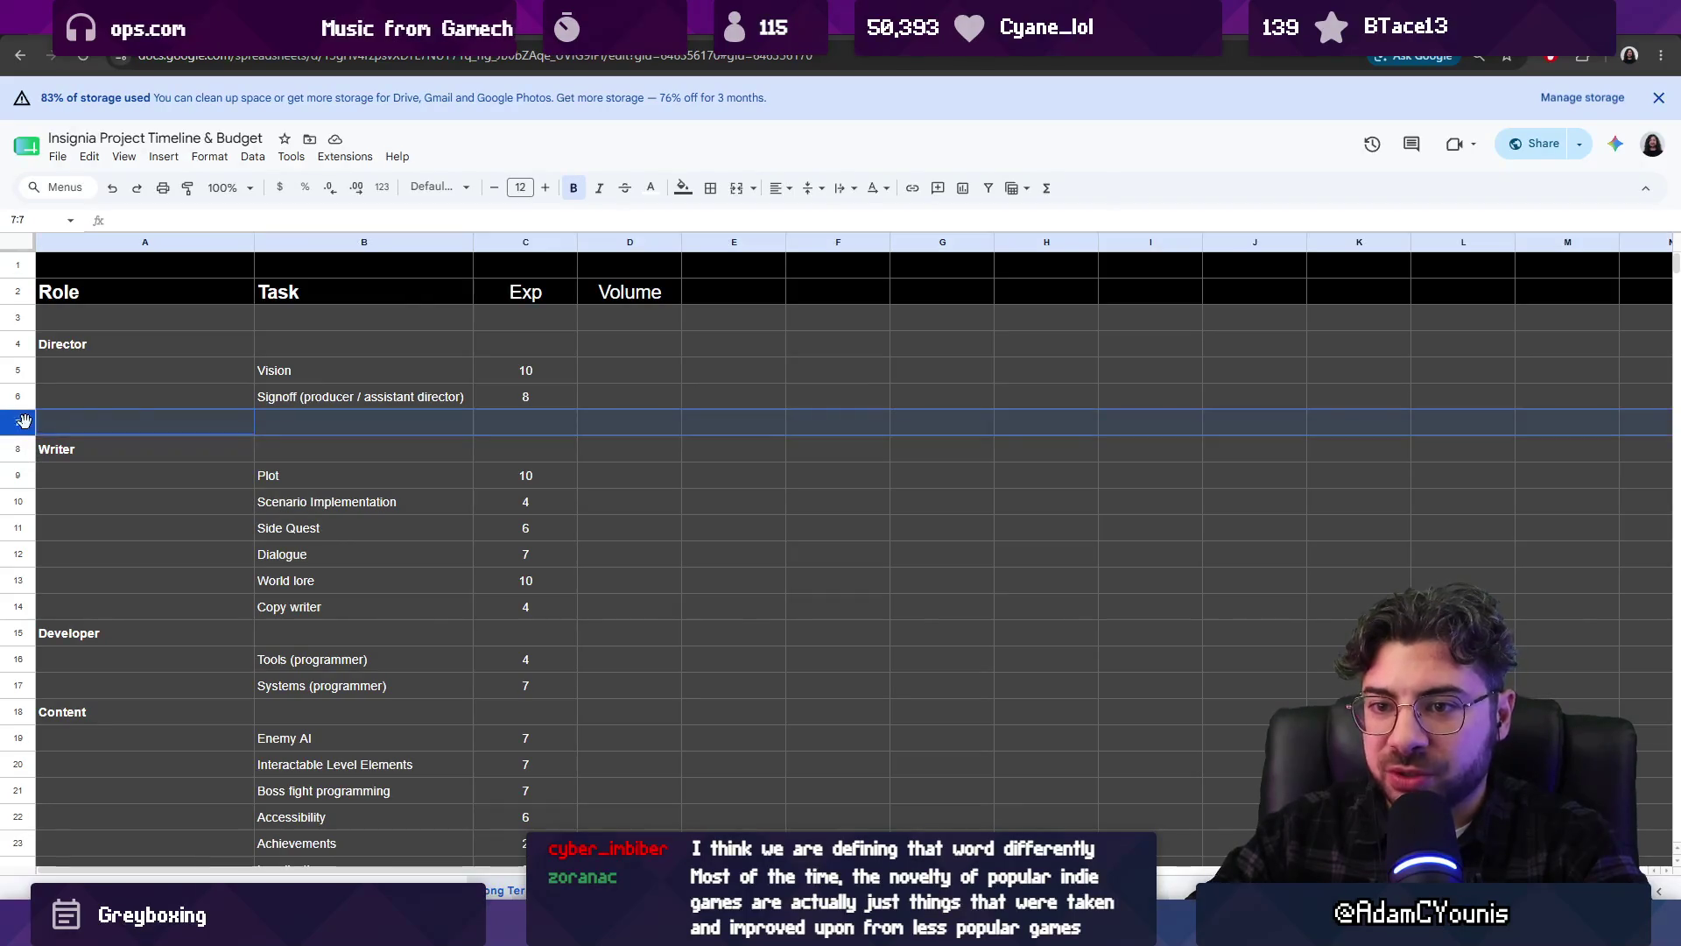
{"action": "left_click", "coordinate": [201, 433]}
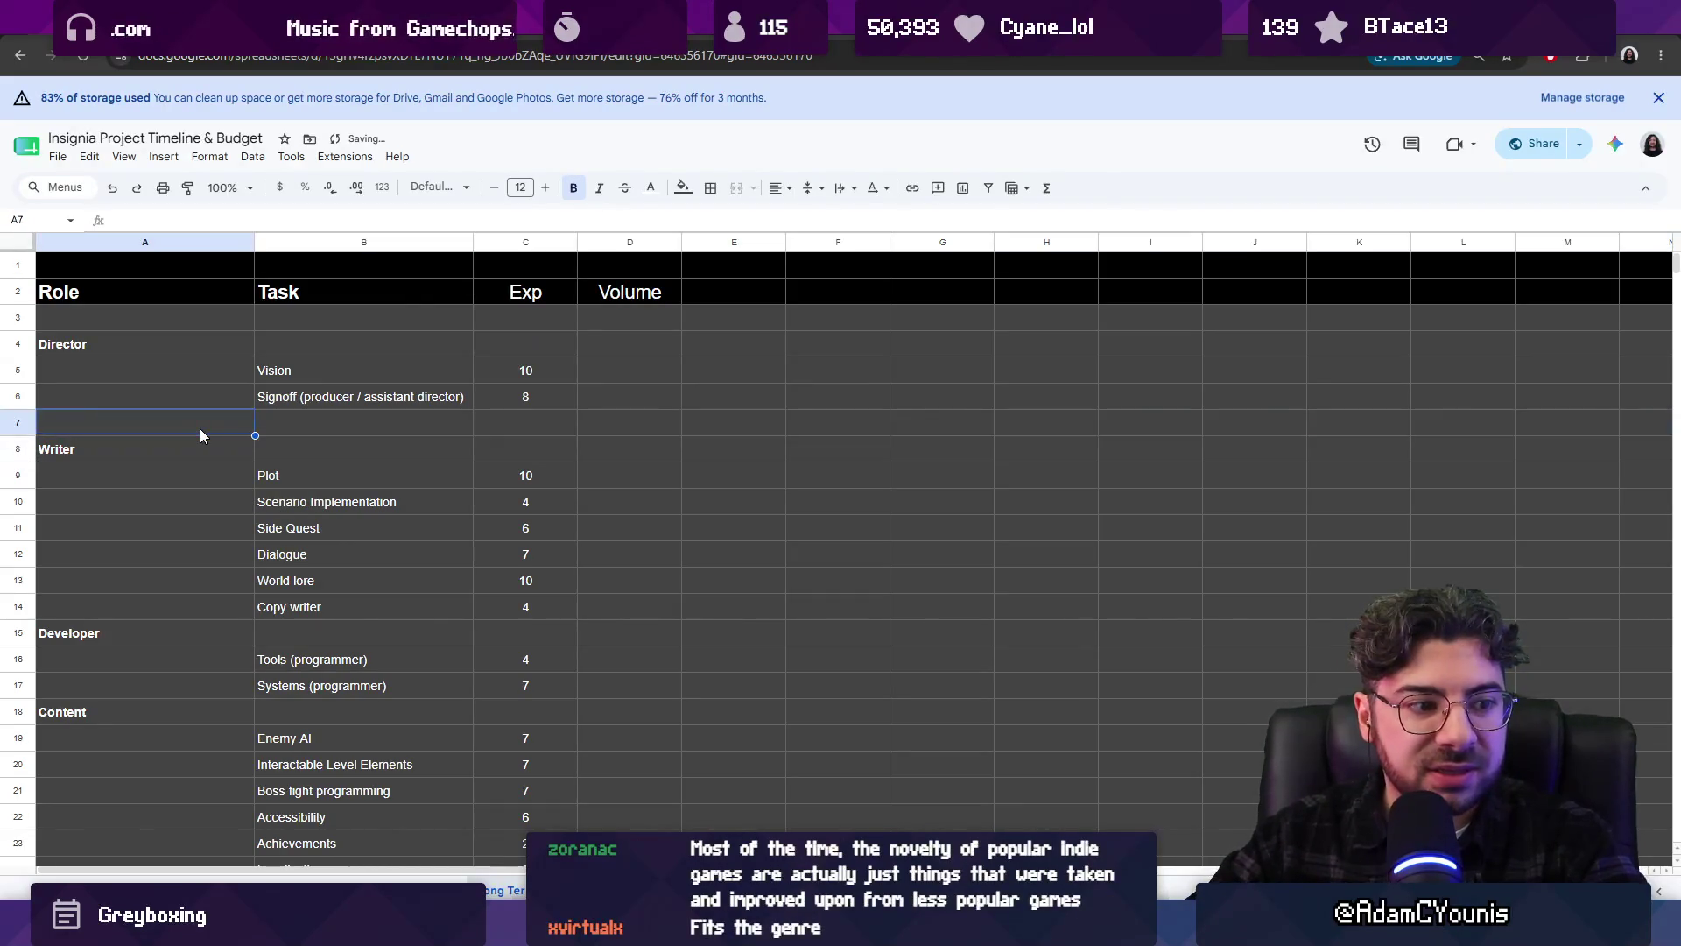
{"action": "key", "text": "Down"}
{"action": "key", "text": "Right"}
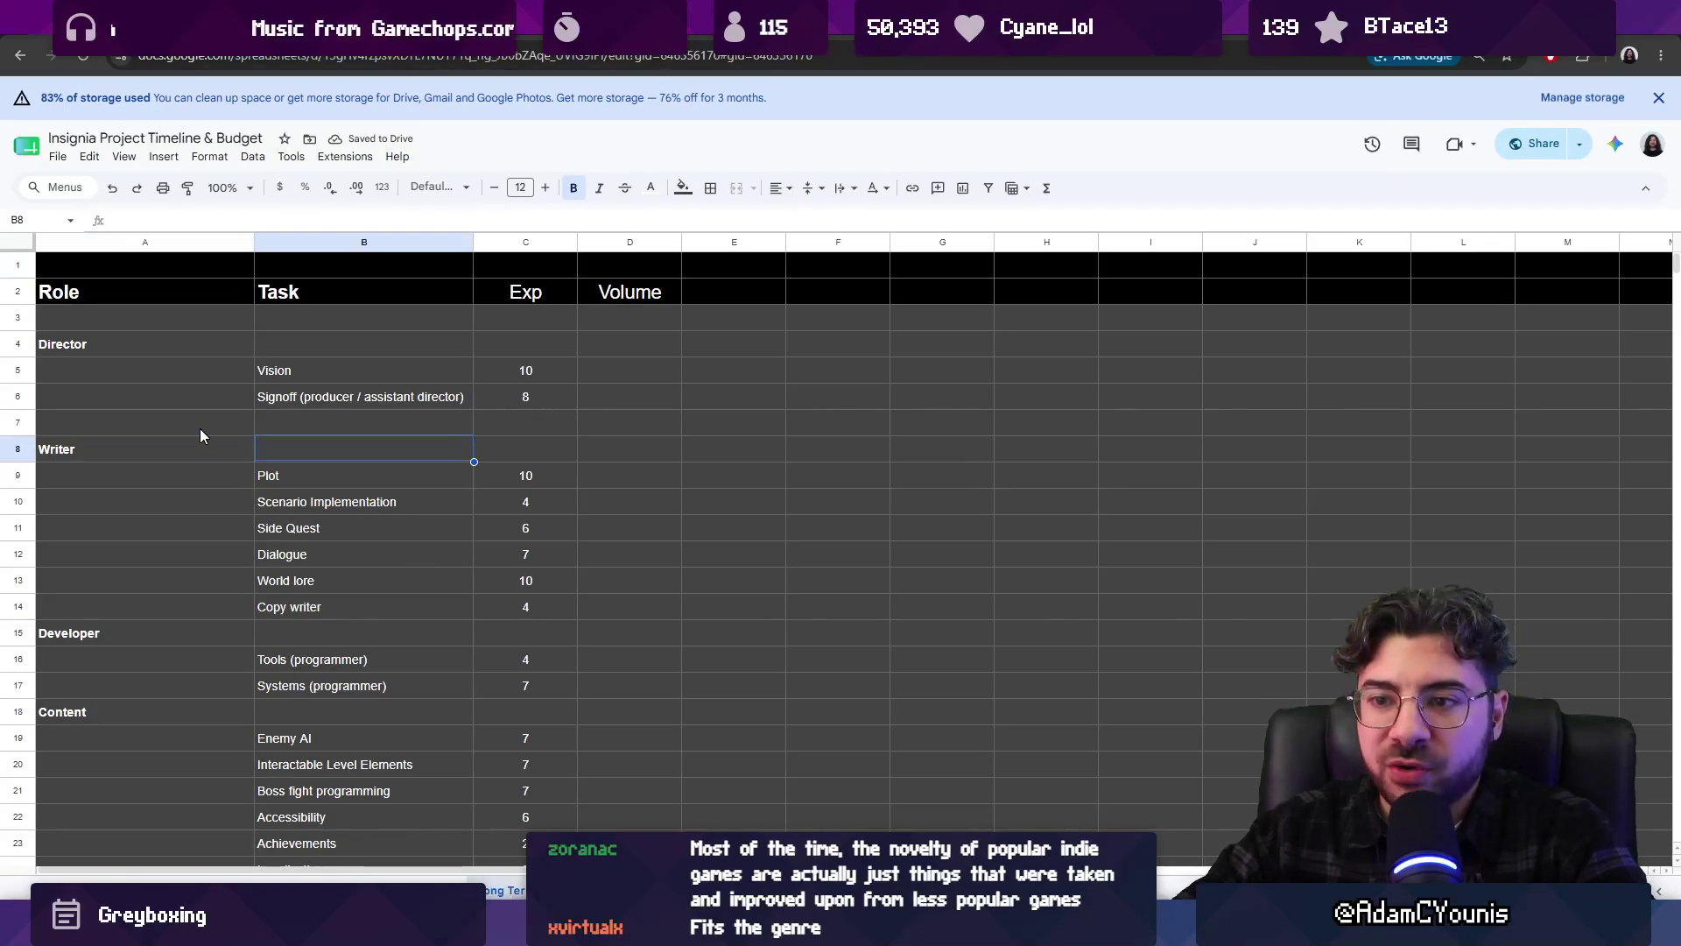
{"action": "key", "text": "Right"}
{"action": "key", "text": "Down"}
{"action": "key", "text": "Down"}
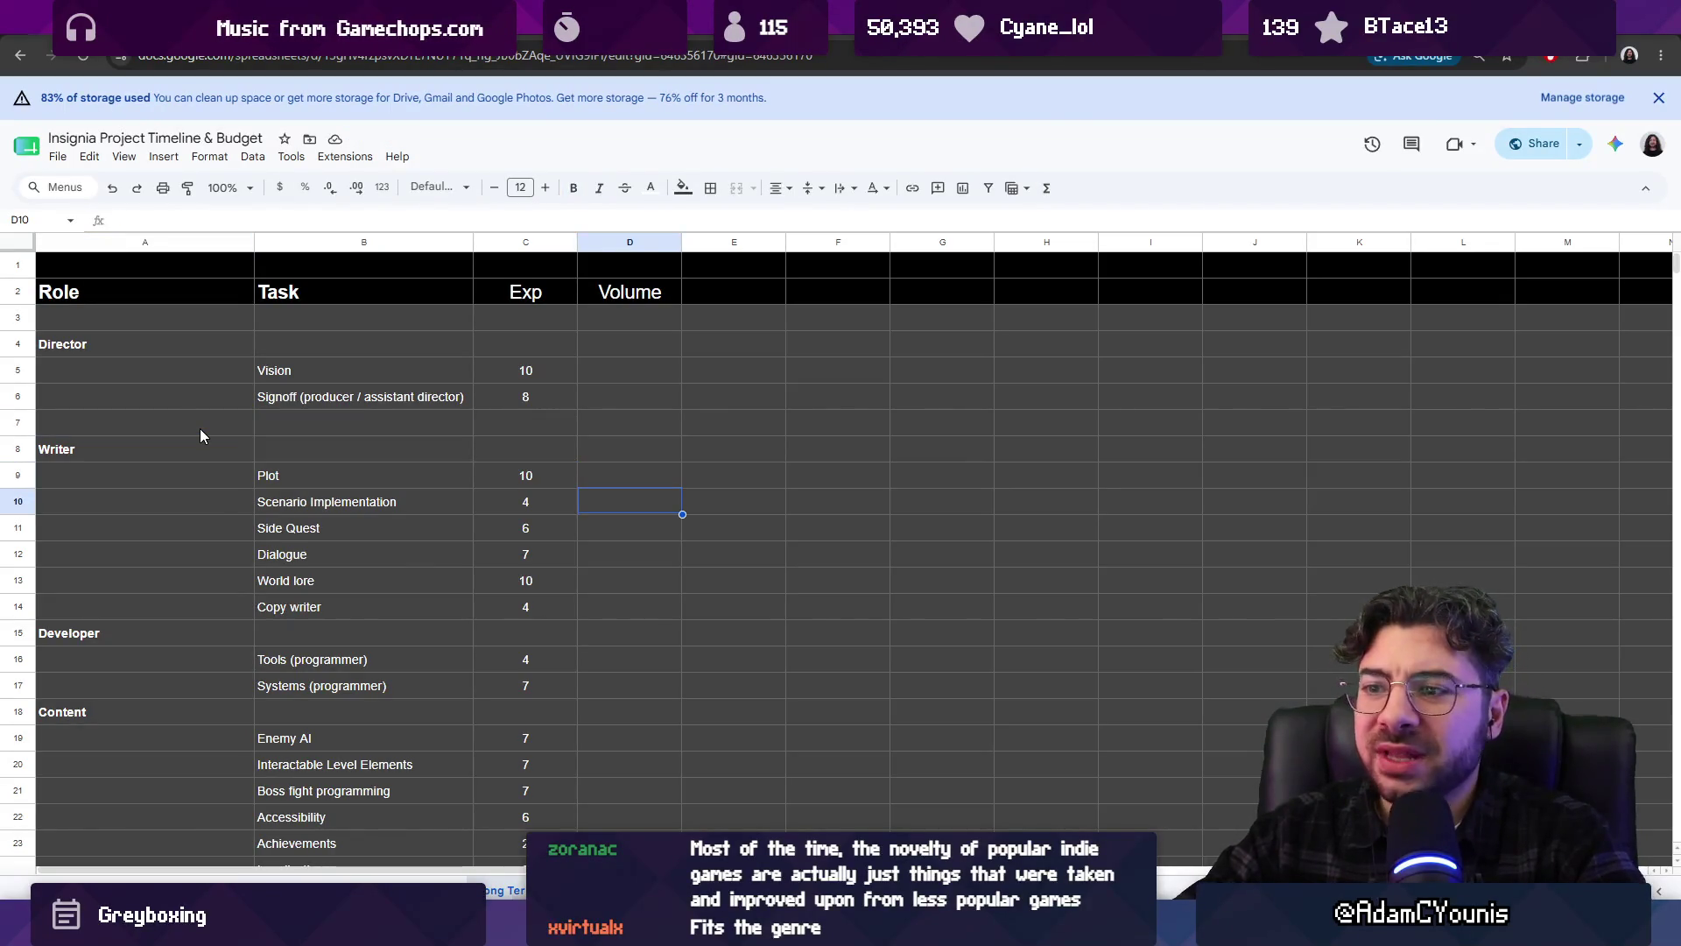
{"action": "key", "text": "Down"}
{"action": "key", "text": "Down"}
{"action": "key", "text": "Left"}
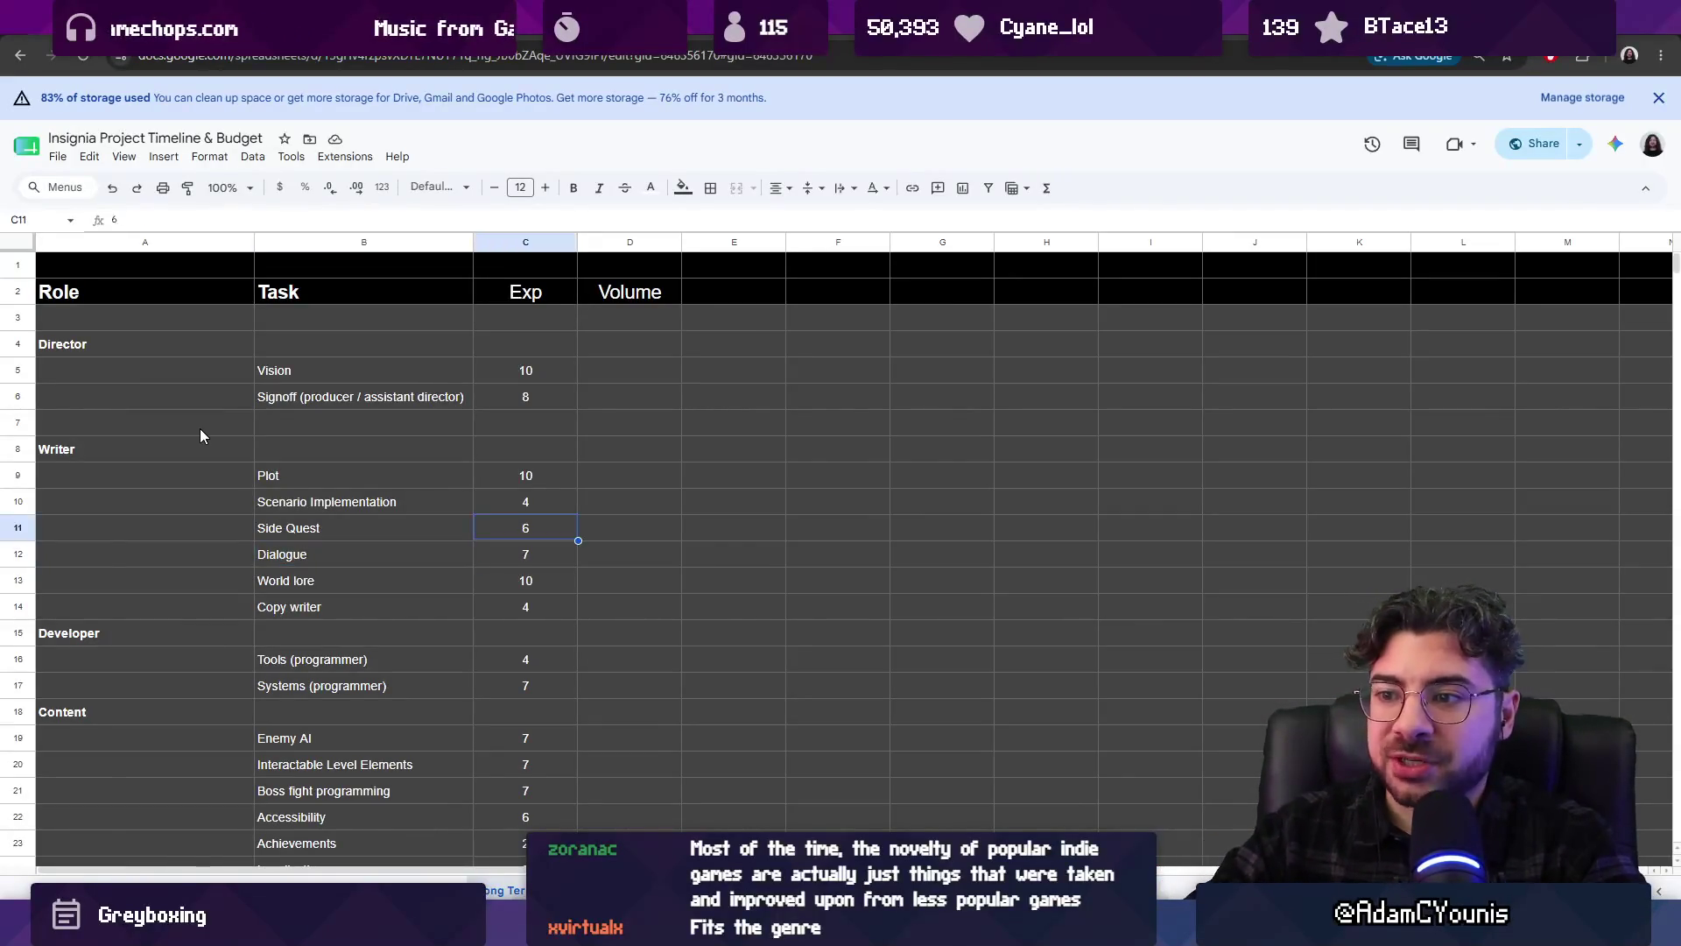
{"action": "key", "text": "Right"}
{"action": "key", "text": "Up"}
{"action": "key", "text": "Up"}
{"action": "key", "text": "Up"}
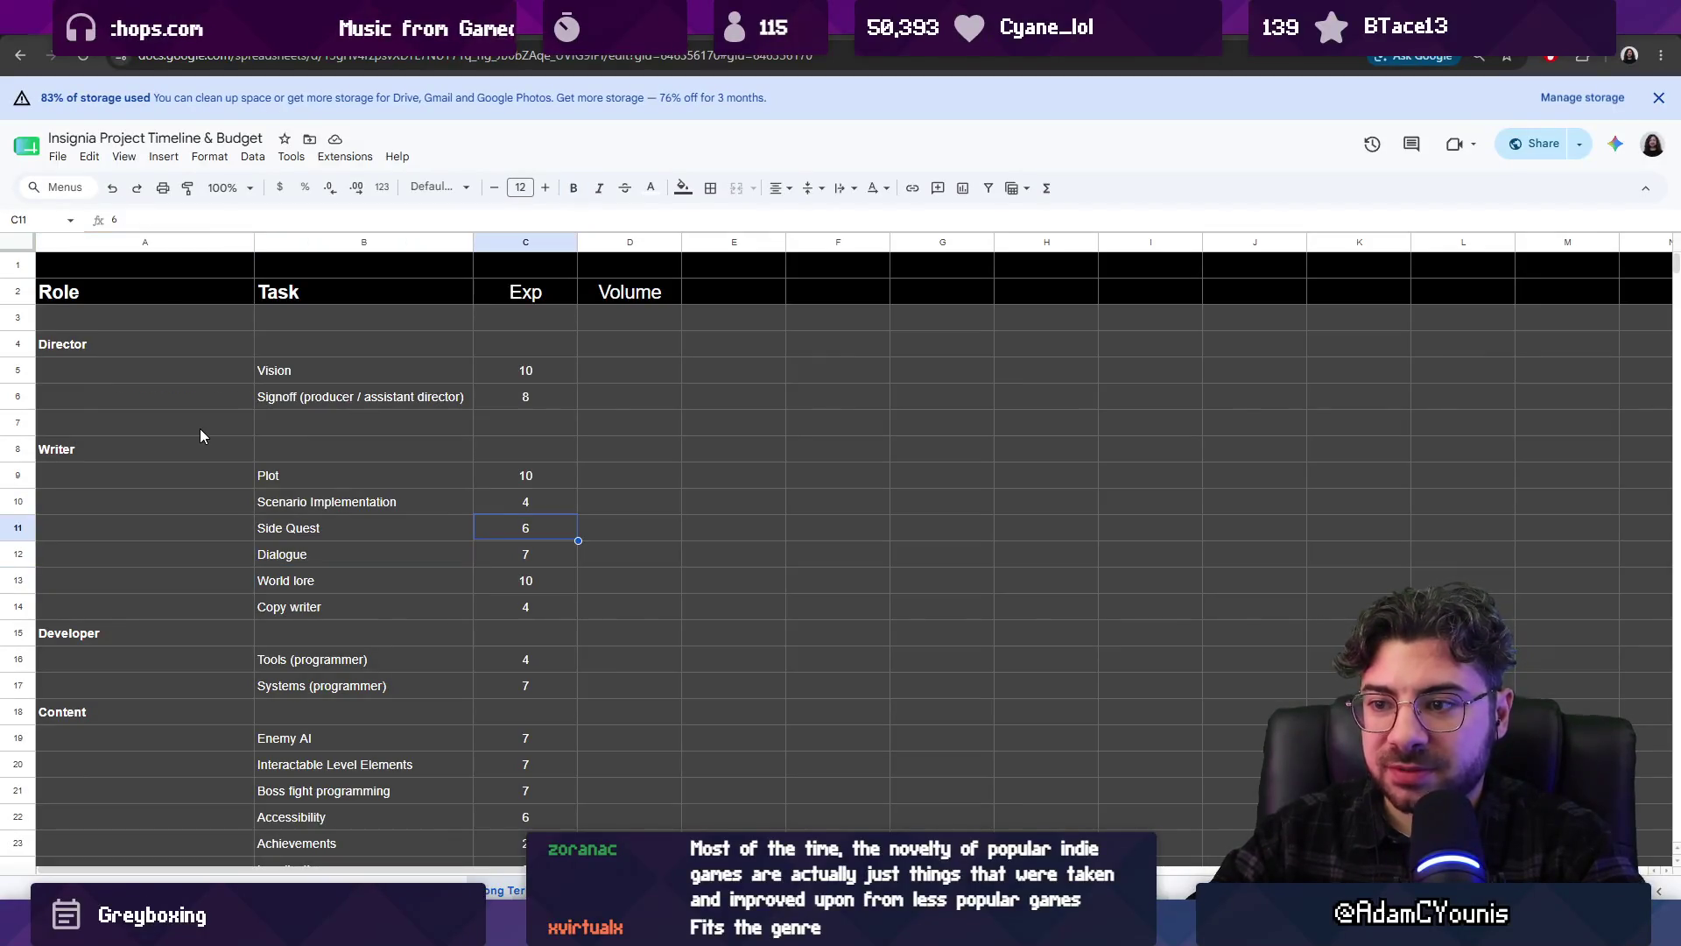
{"action": "left_click", "coordinate": [200, 430]}
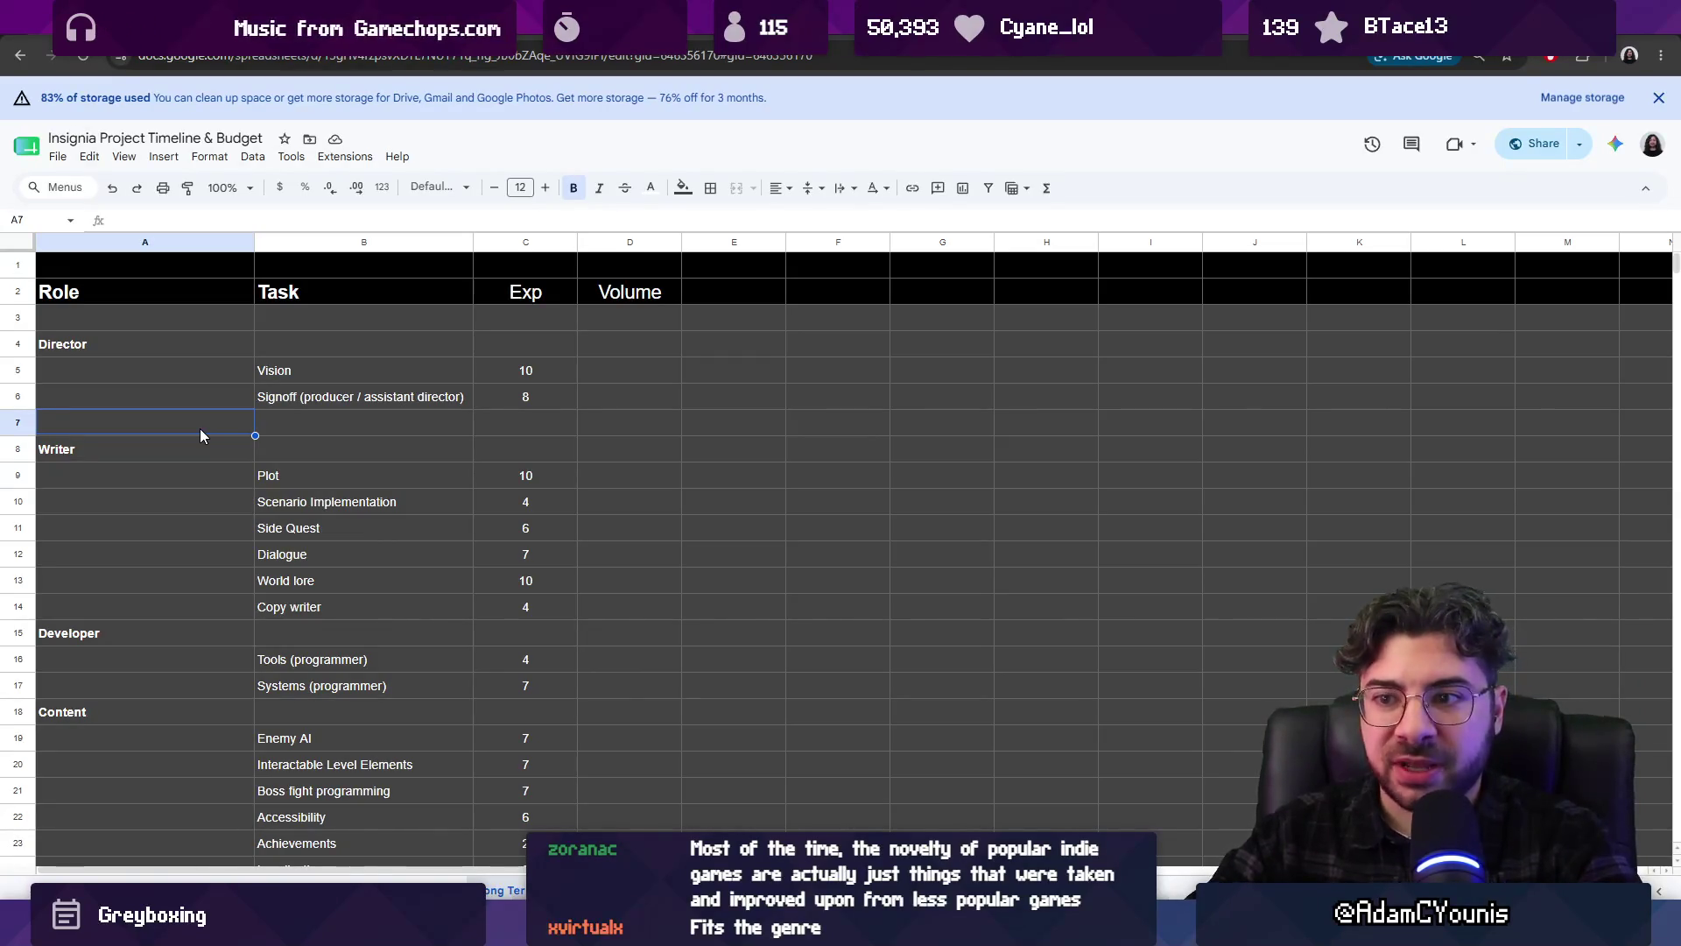
{"action": "key", "text": "Right"}
{"action": "key", "text": "Down"}
{"action": "key", "text": "Right"}
{"action": "key", "text": "Down"}
{"action": "key", "text": "Down"}
{"action": "key", "text": "Down"}
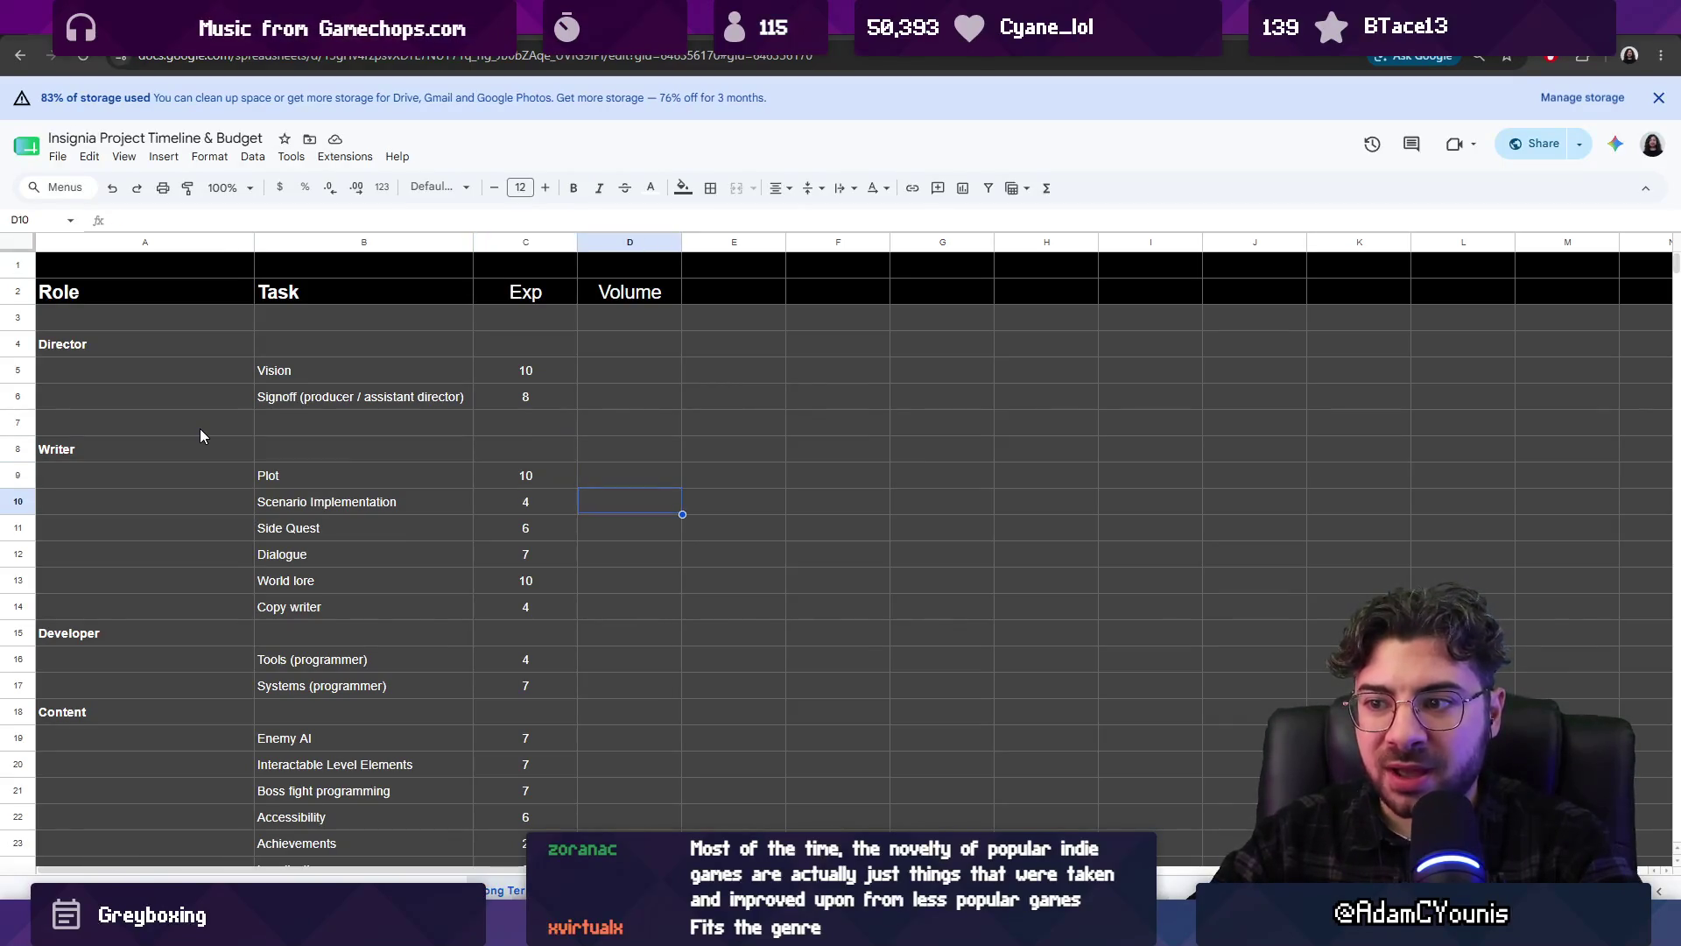
{"action": "key", "text": "Up"}
{"action": "key", "text": "Up"}
{"action": "key", "text": "Up"}
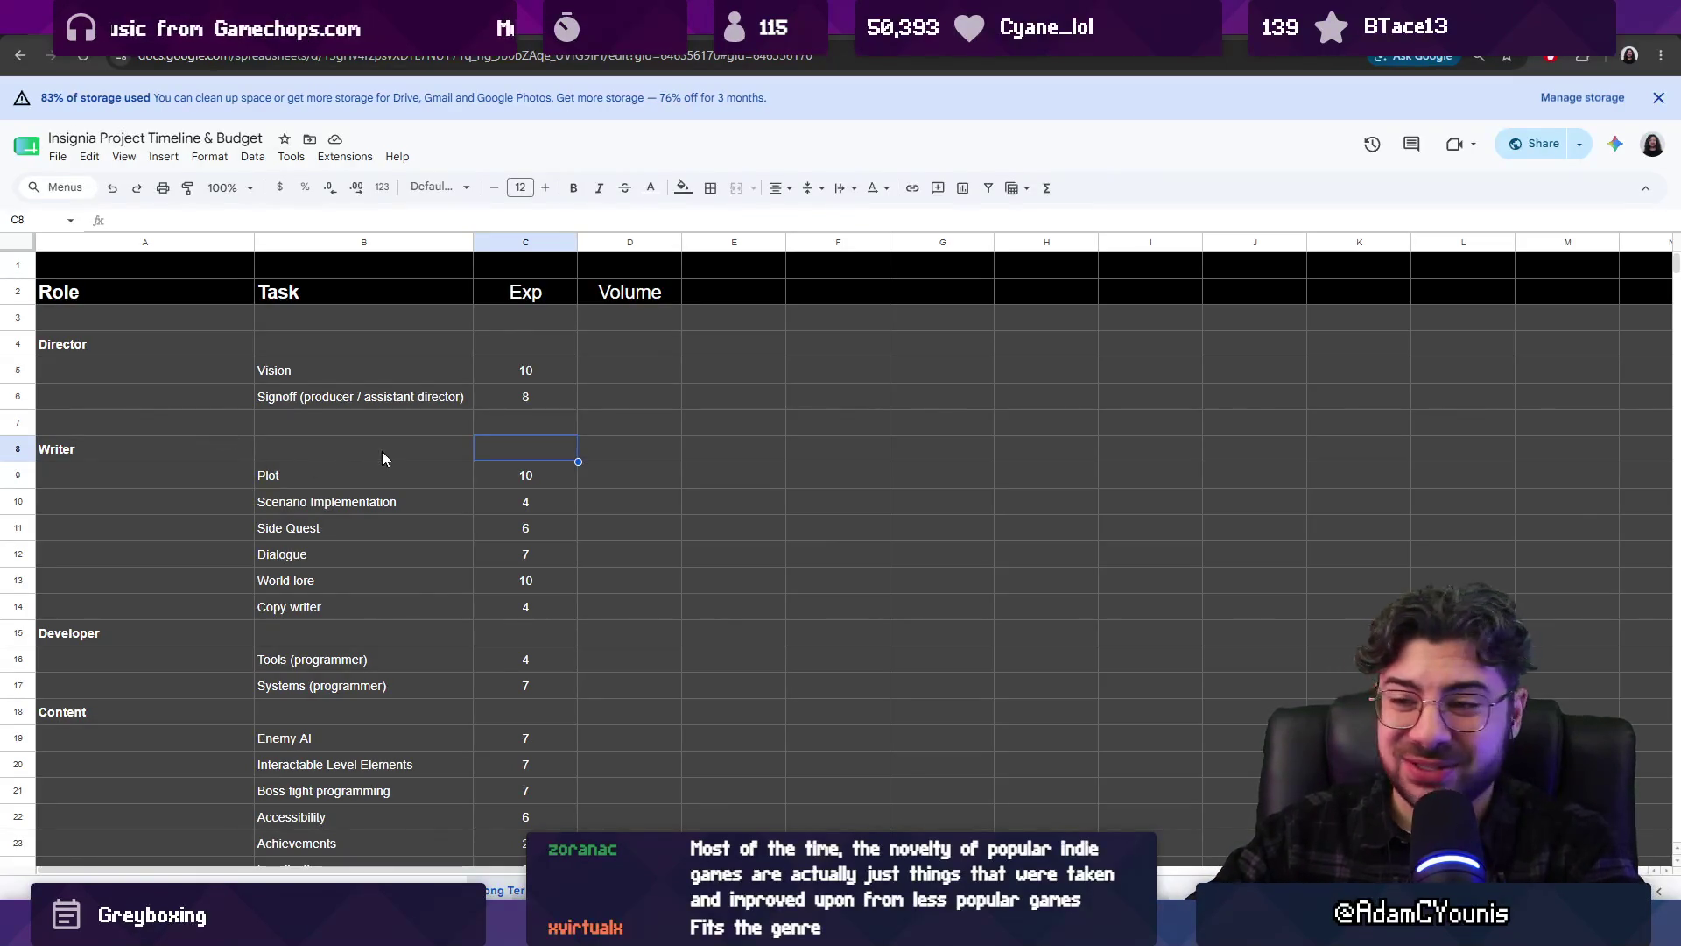
{"action": "left_click", "coordinate": [380, 429]}
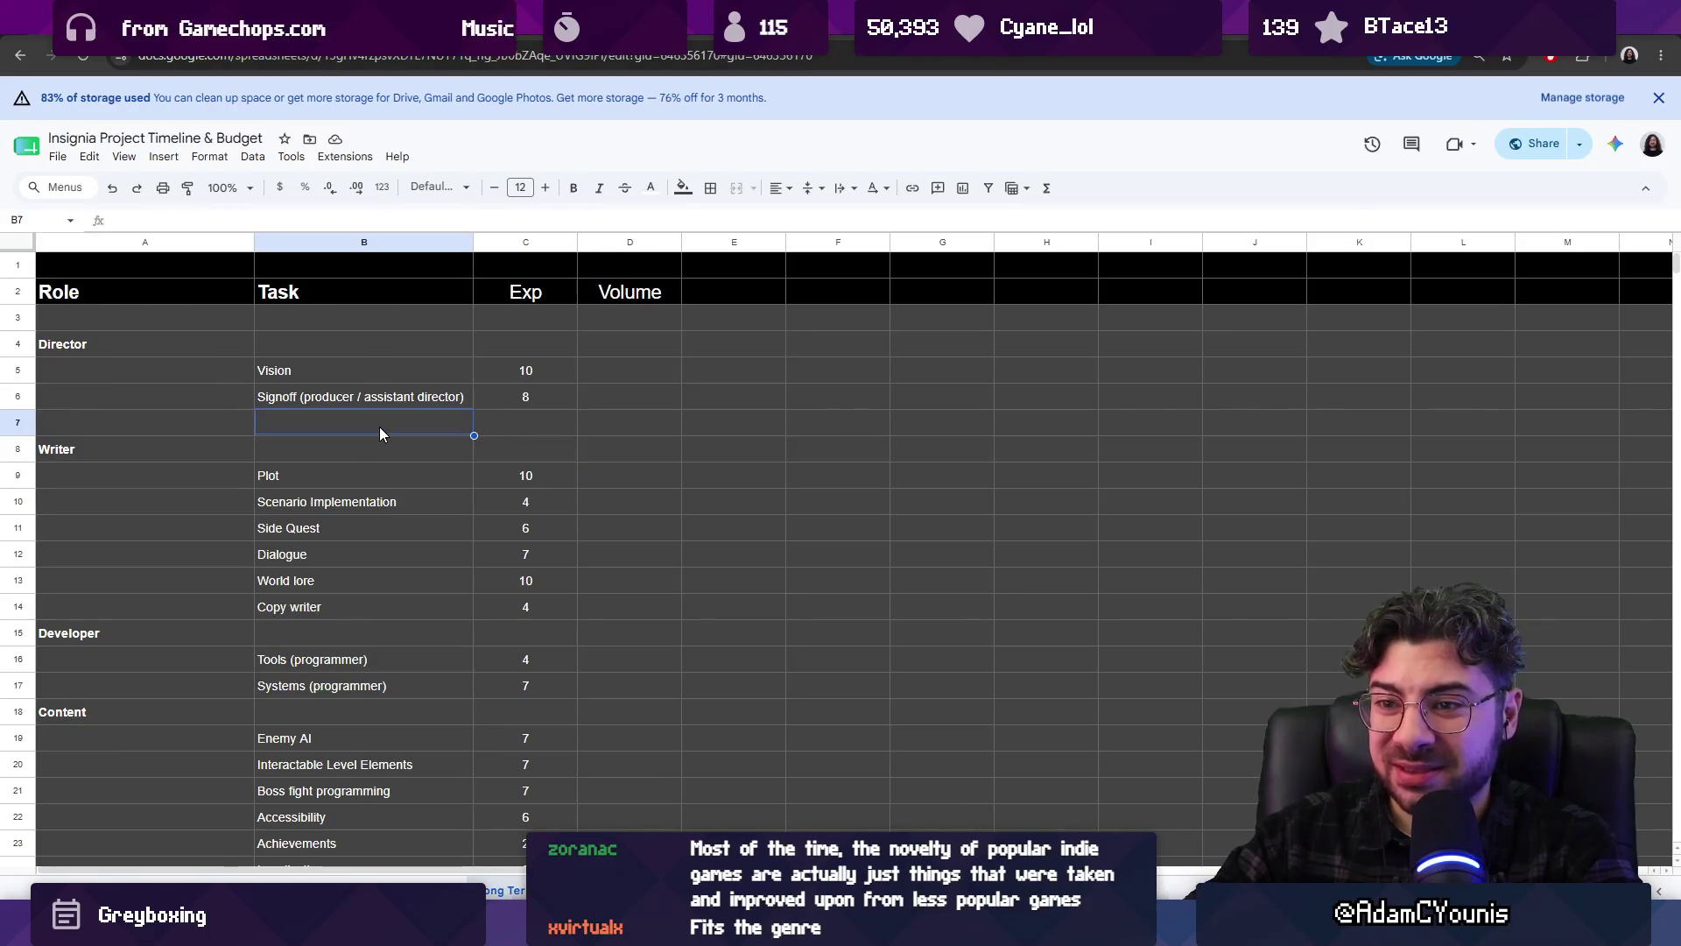
{"action": "key", "text": "Left"}
{"action": "scroll", "coordinate": [372, 424], "scroll_direction": "down", "scroll_amount": 1}
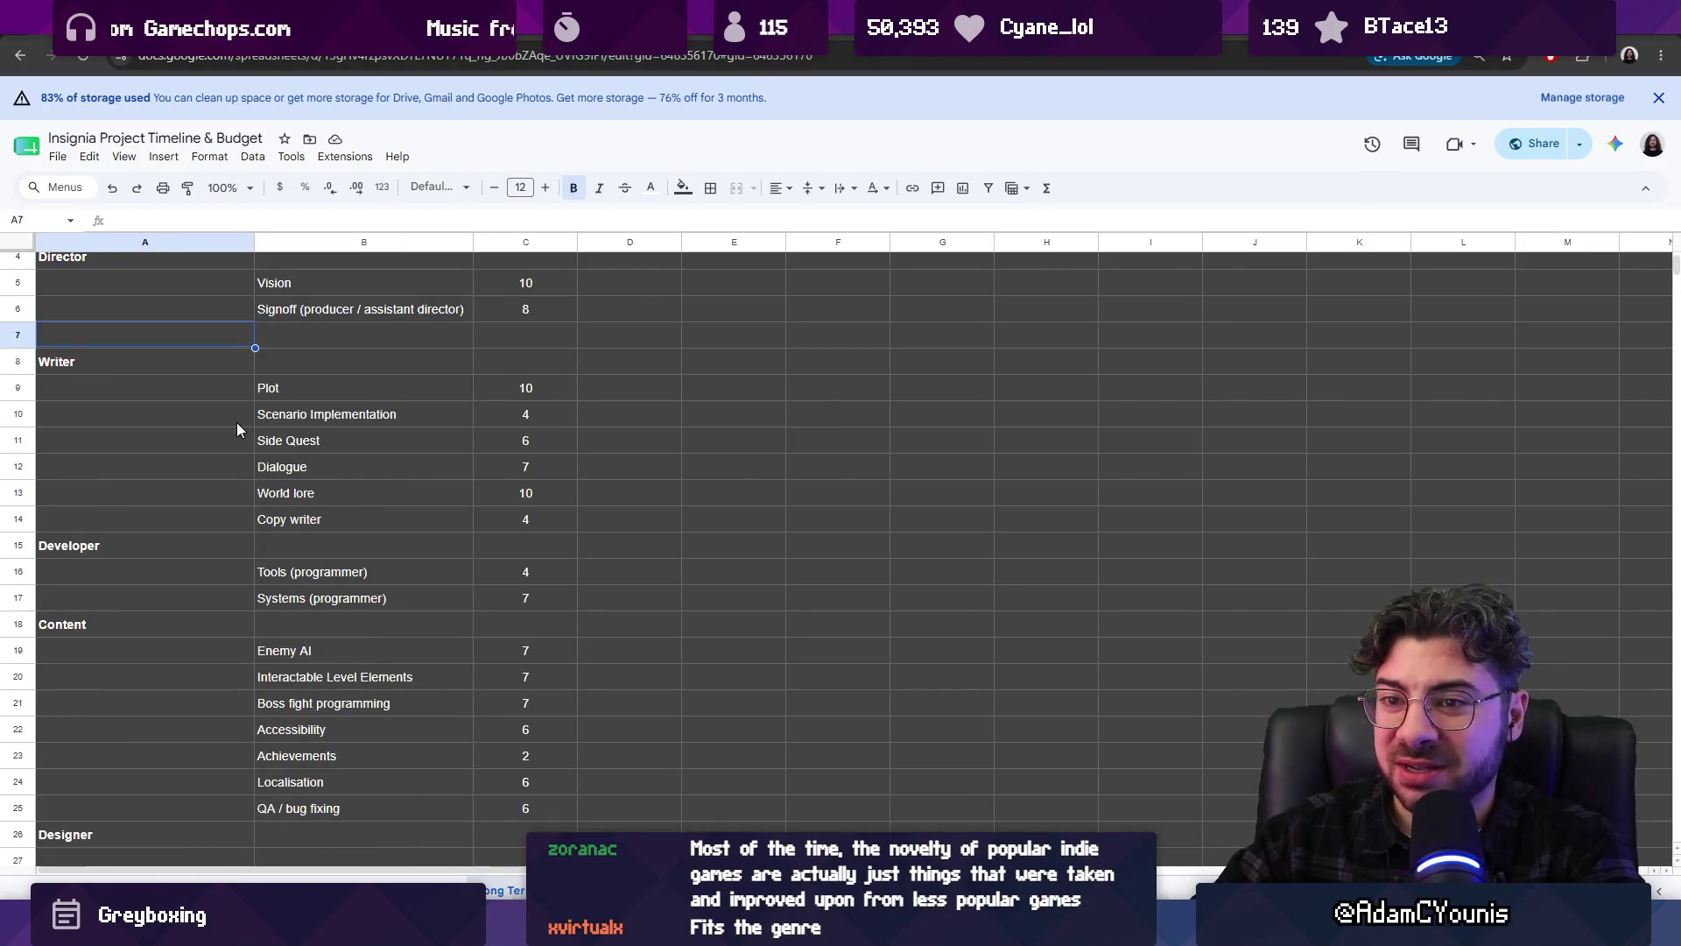
{"action": "scroll", "coordinate": [245, 429], "scroll_direction": "up", "scroll_amount": 1}
{"action": "key", "text": "Down"}
{"action": "key", "text": "Down"}
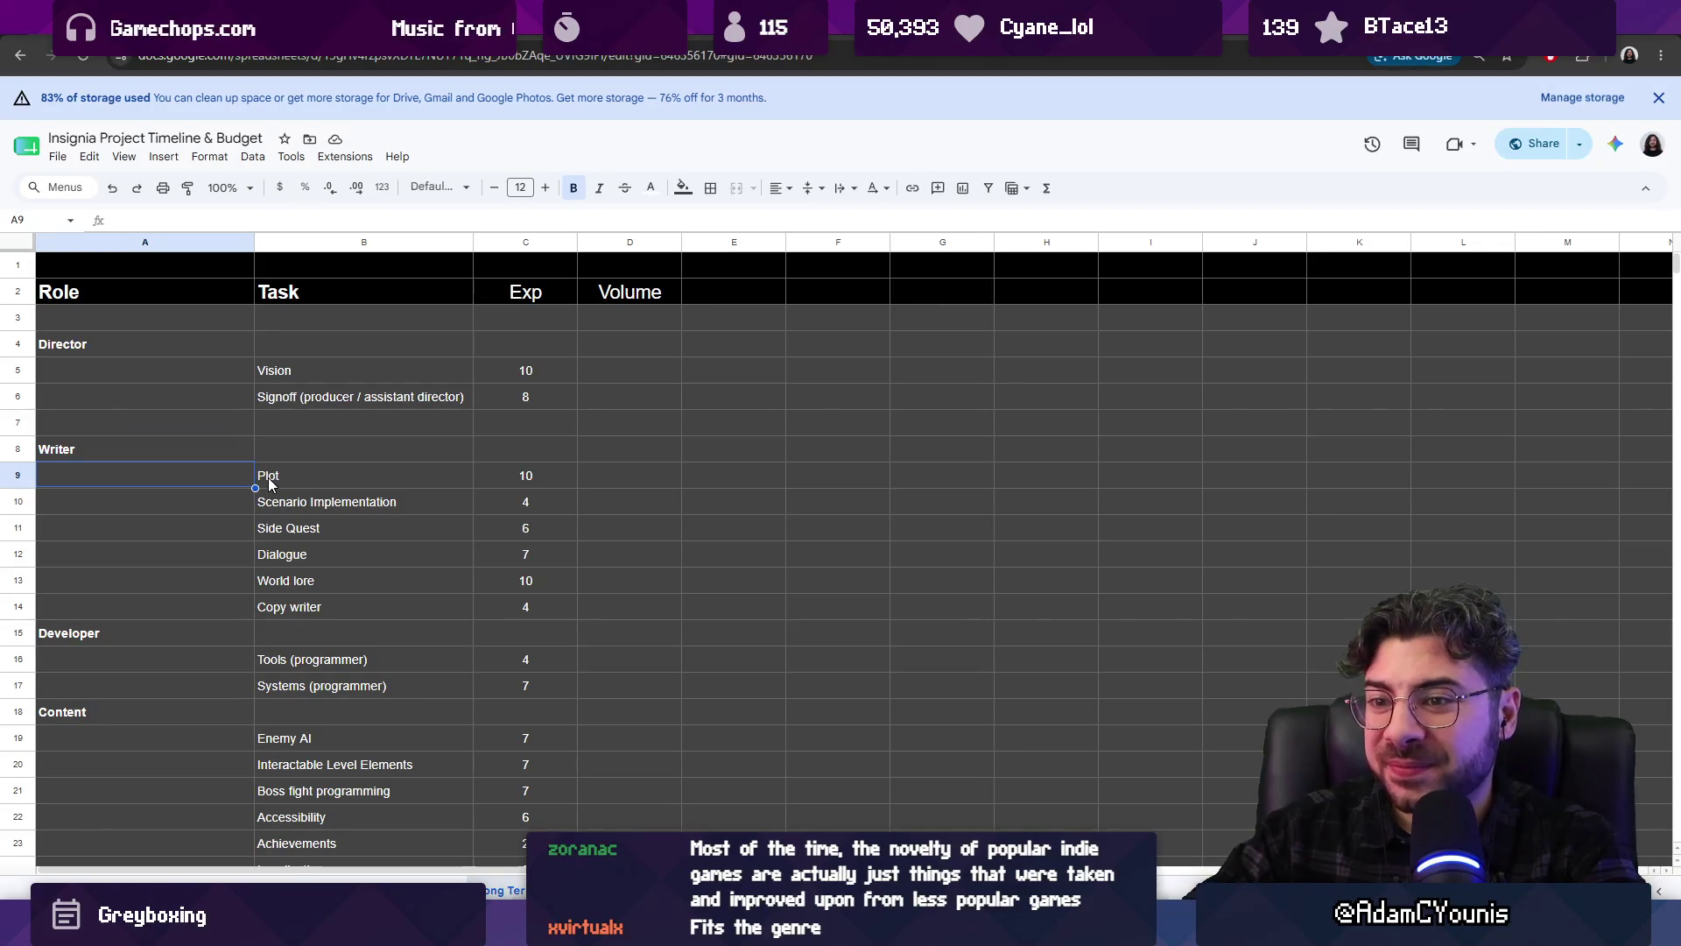
{"action": "key", "text": "Down"}
{"action": "key", "text": "Down"}
{"action": "key", "text": "Down"}
{"action": "key", "text": "Down"}
{"action": "key", "text": "Down"}
{"action": "key", "text": "Down"}
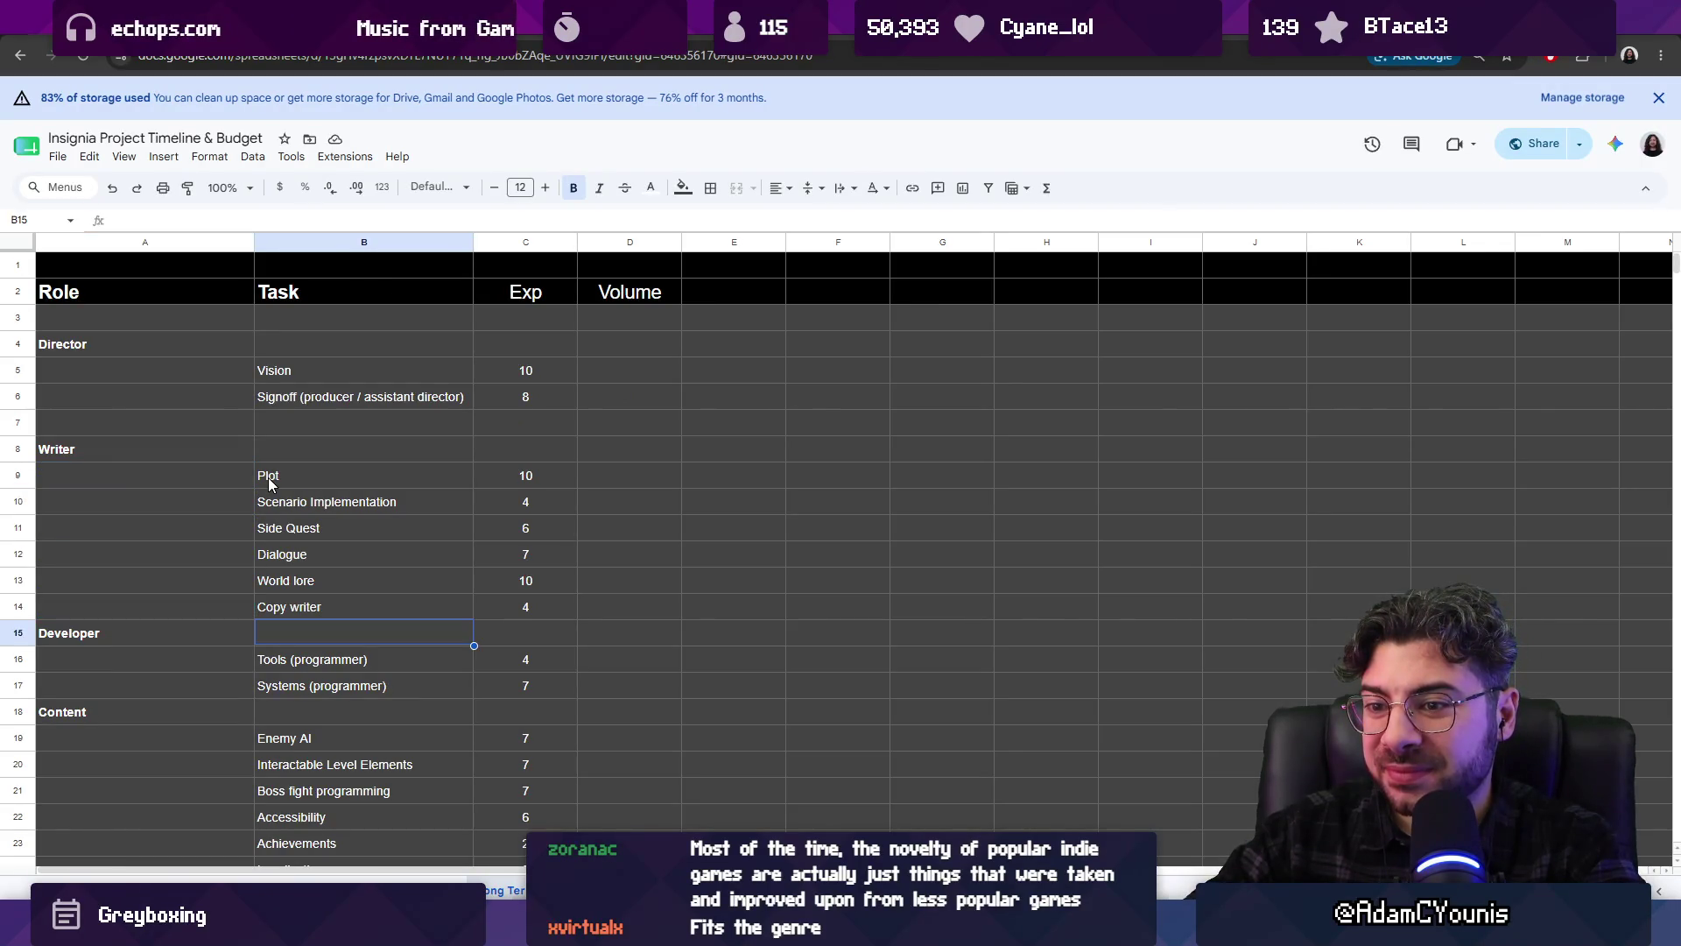
{"action": "key", "text": "Down"}
{"action": "key", "text": "Down"}
{"action": "key", "text": "Up"}
{"action": "key", "text": "Up"}
{"action": "key", "text": "Up"}
{"action": "key", "text": "Up"}
{"action": "key", "text": "Up"}
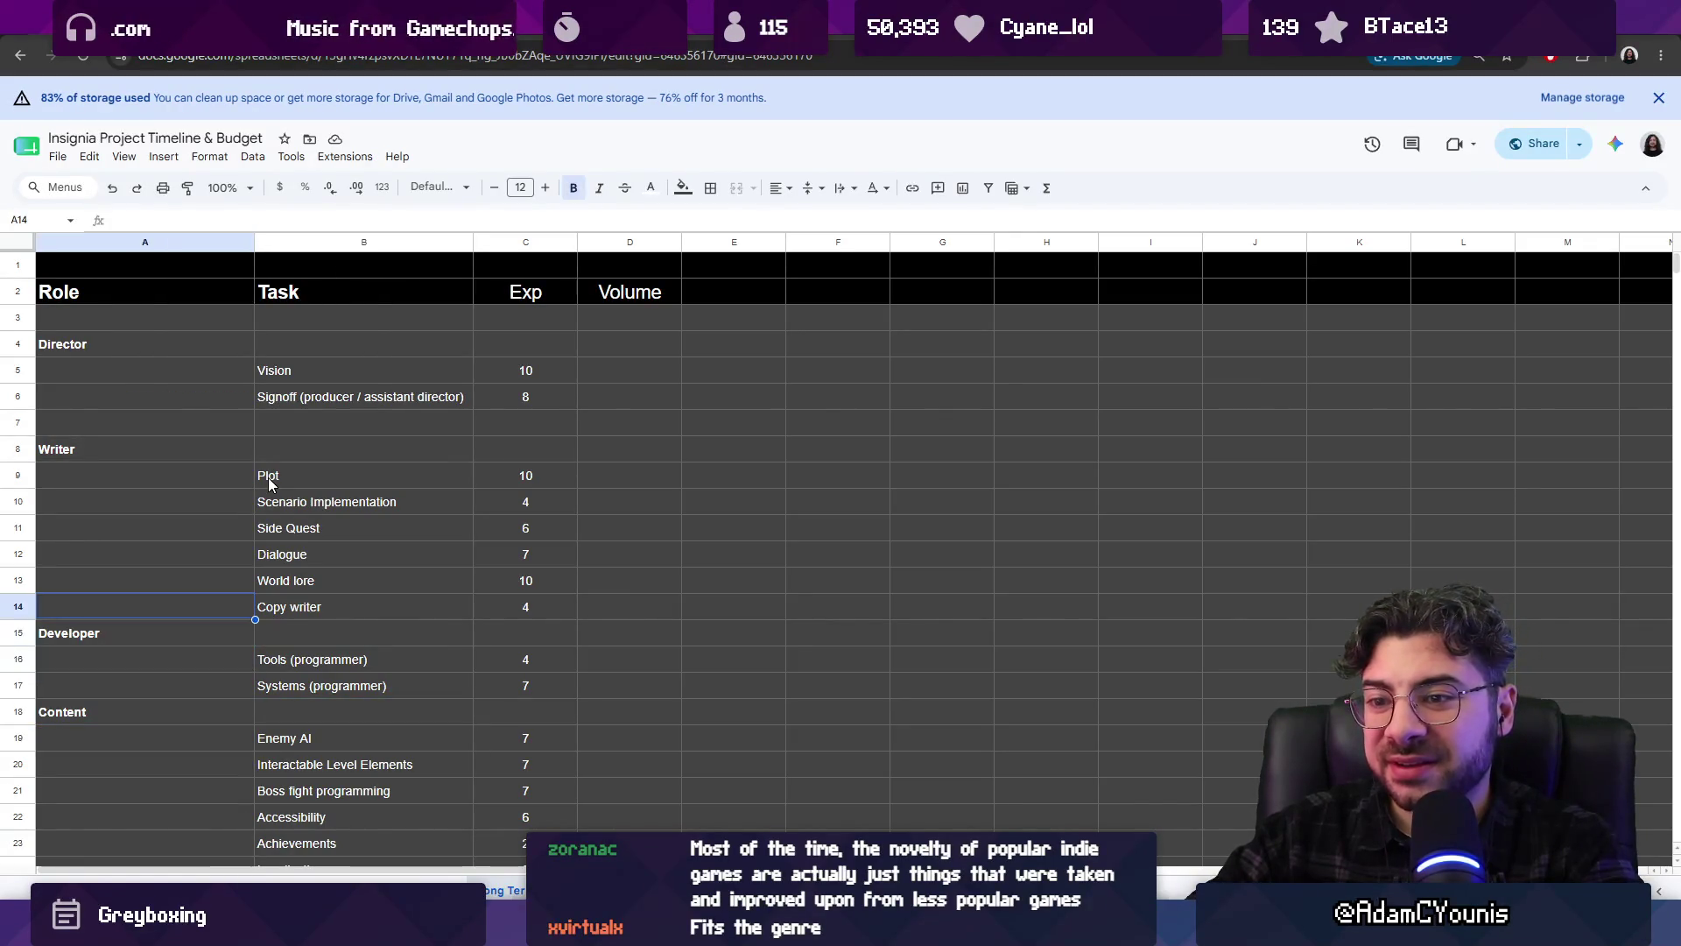
{"action": "key", "text": "ctrl+Right"}
{"action": "key", "text": "ctrl+Right"}
{"action": "key", "text": "ctrl+Right"}
{"action": "key", "text": "Up"}
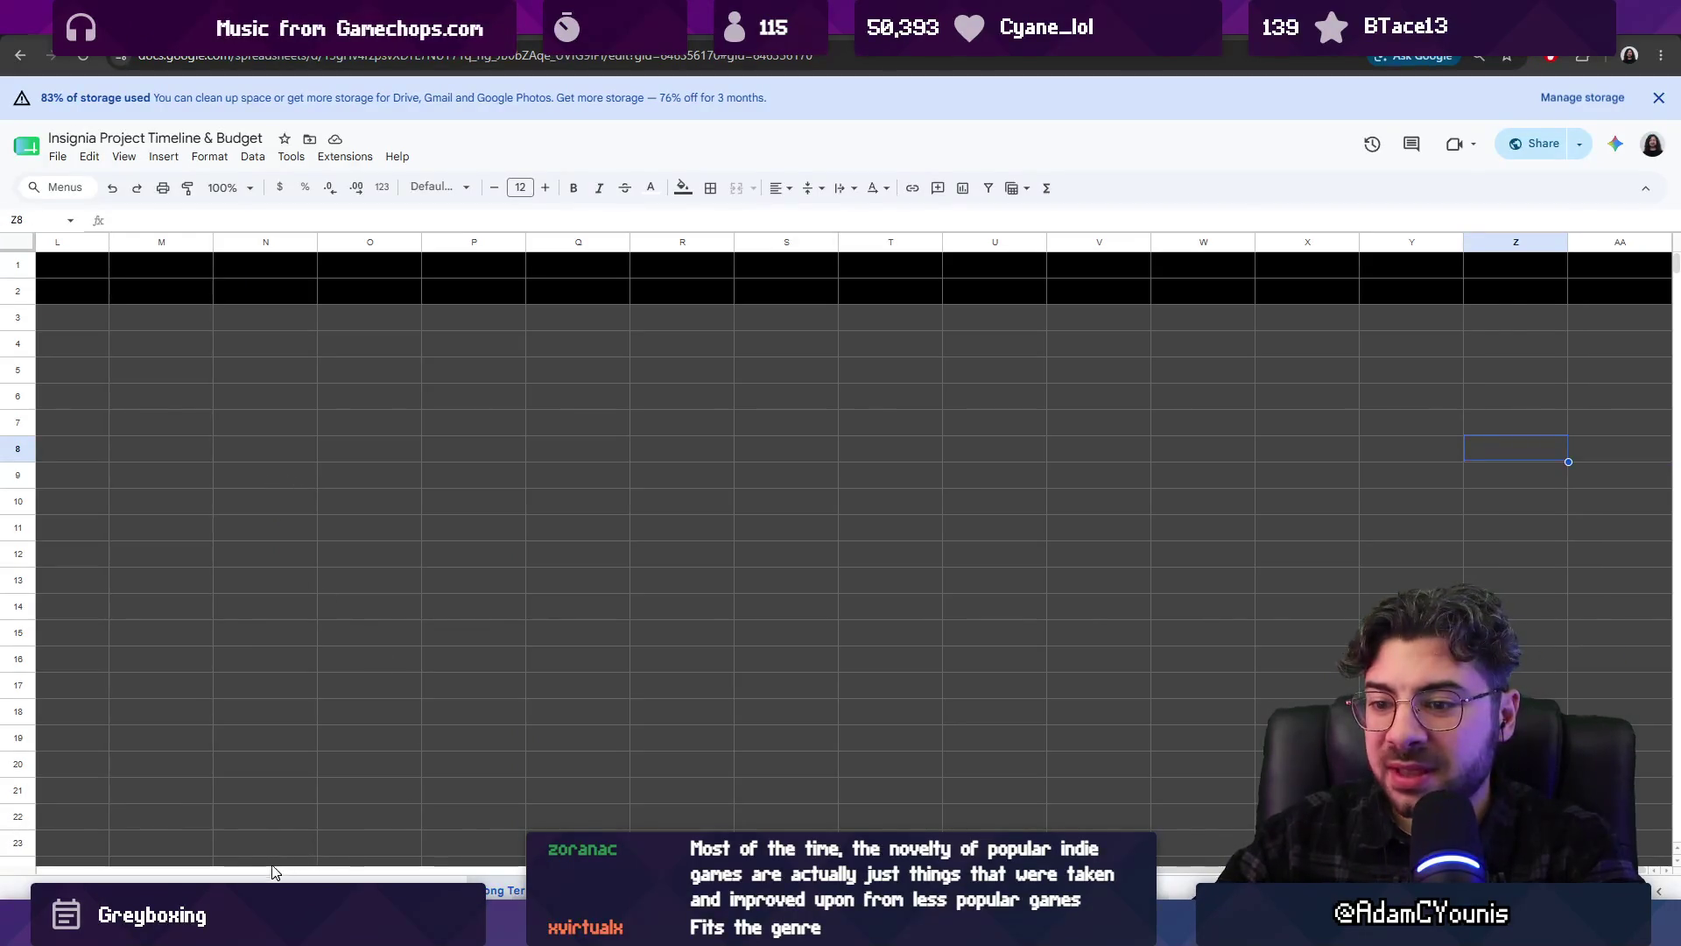
{"action": "left_click_drag", "start_coordinate": [477, 866], "coordinate": [250, 869]}
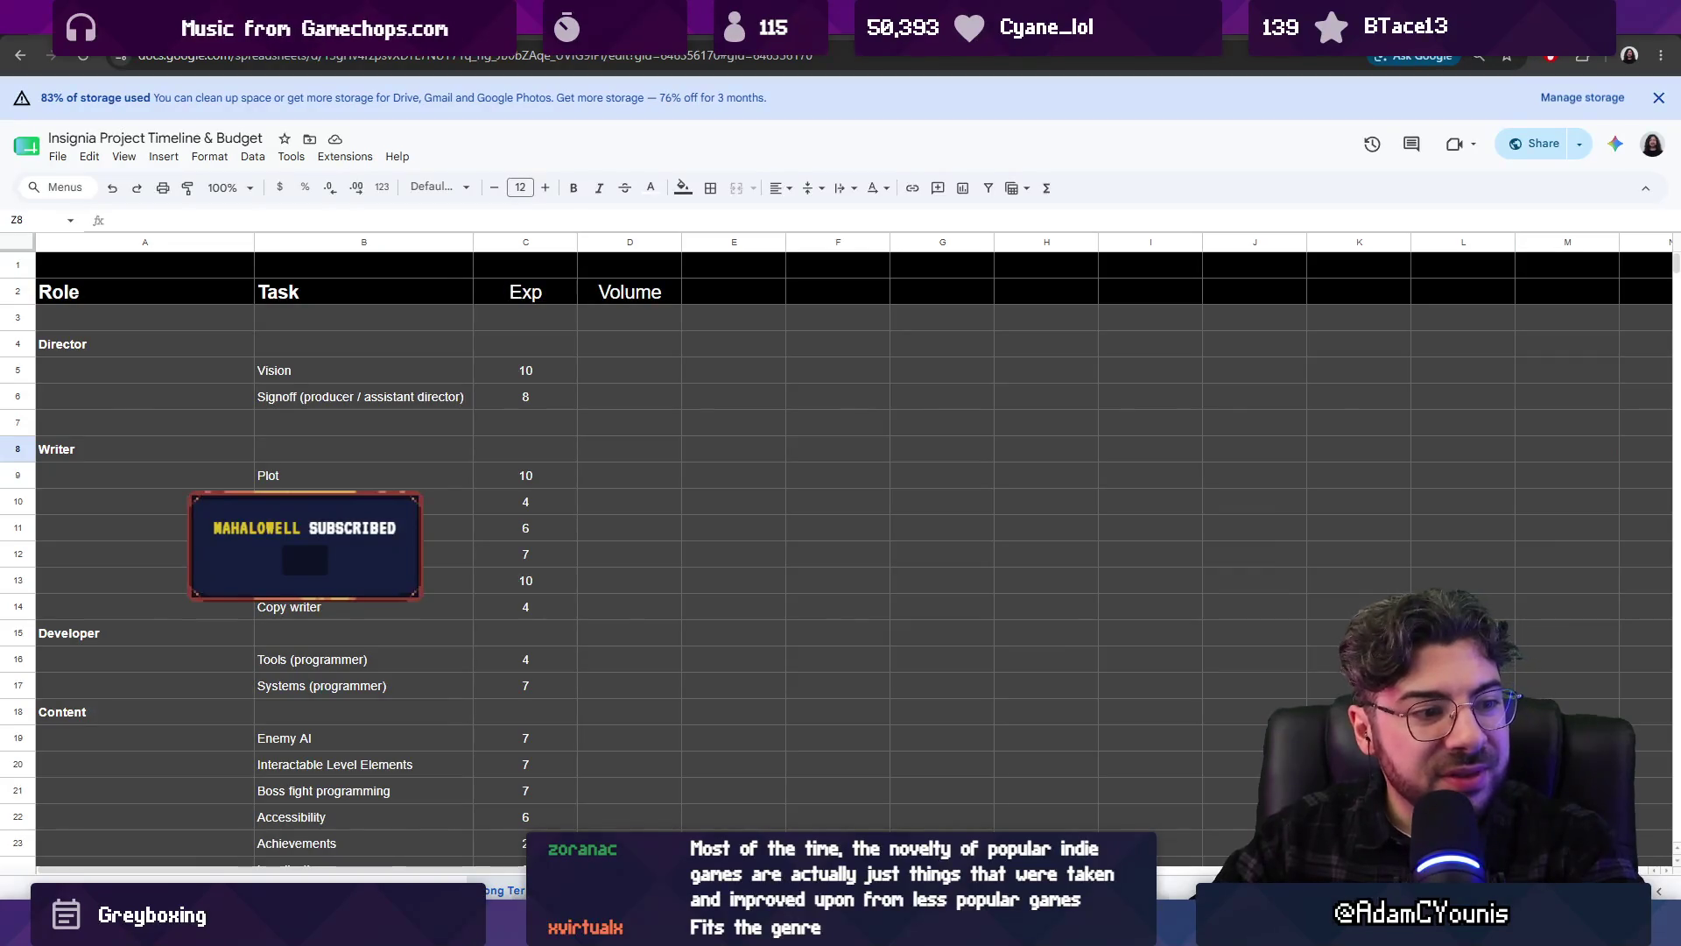
{"action": "left_click", "coordinate": [628, 444]}
{"action": "key", "text": "Up"}
{"action": "key", "text": "Up"}
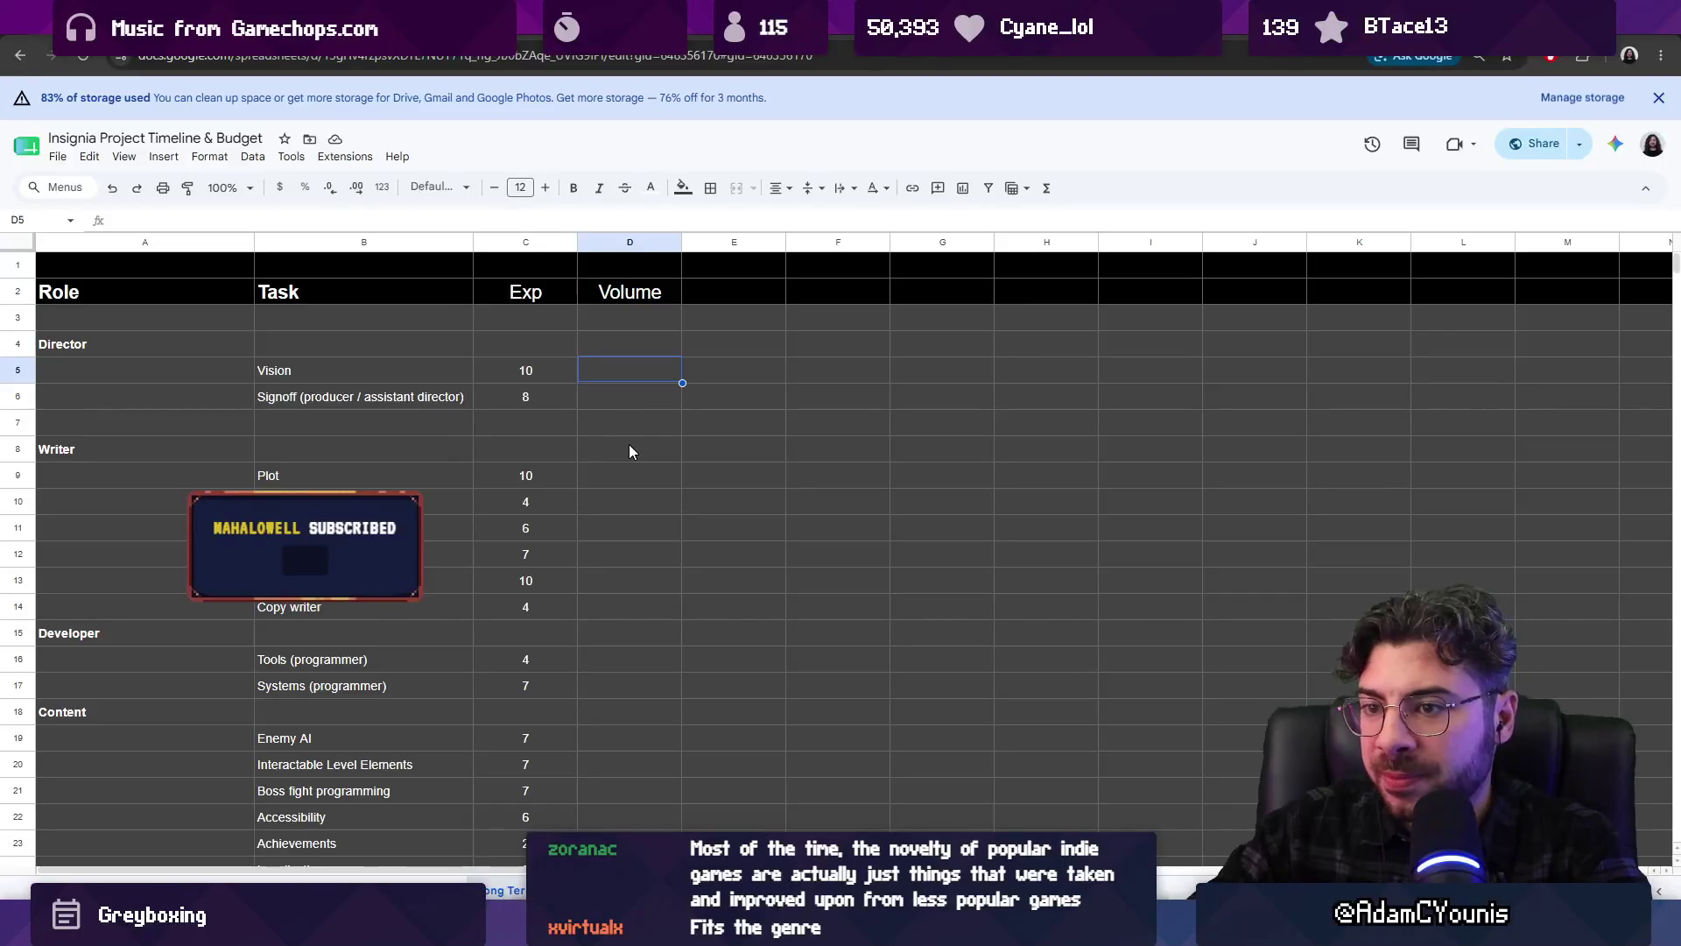
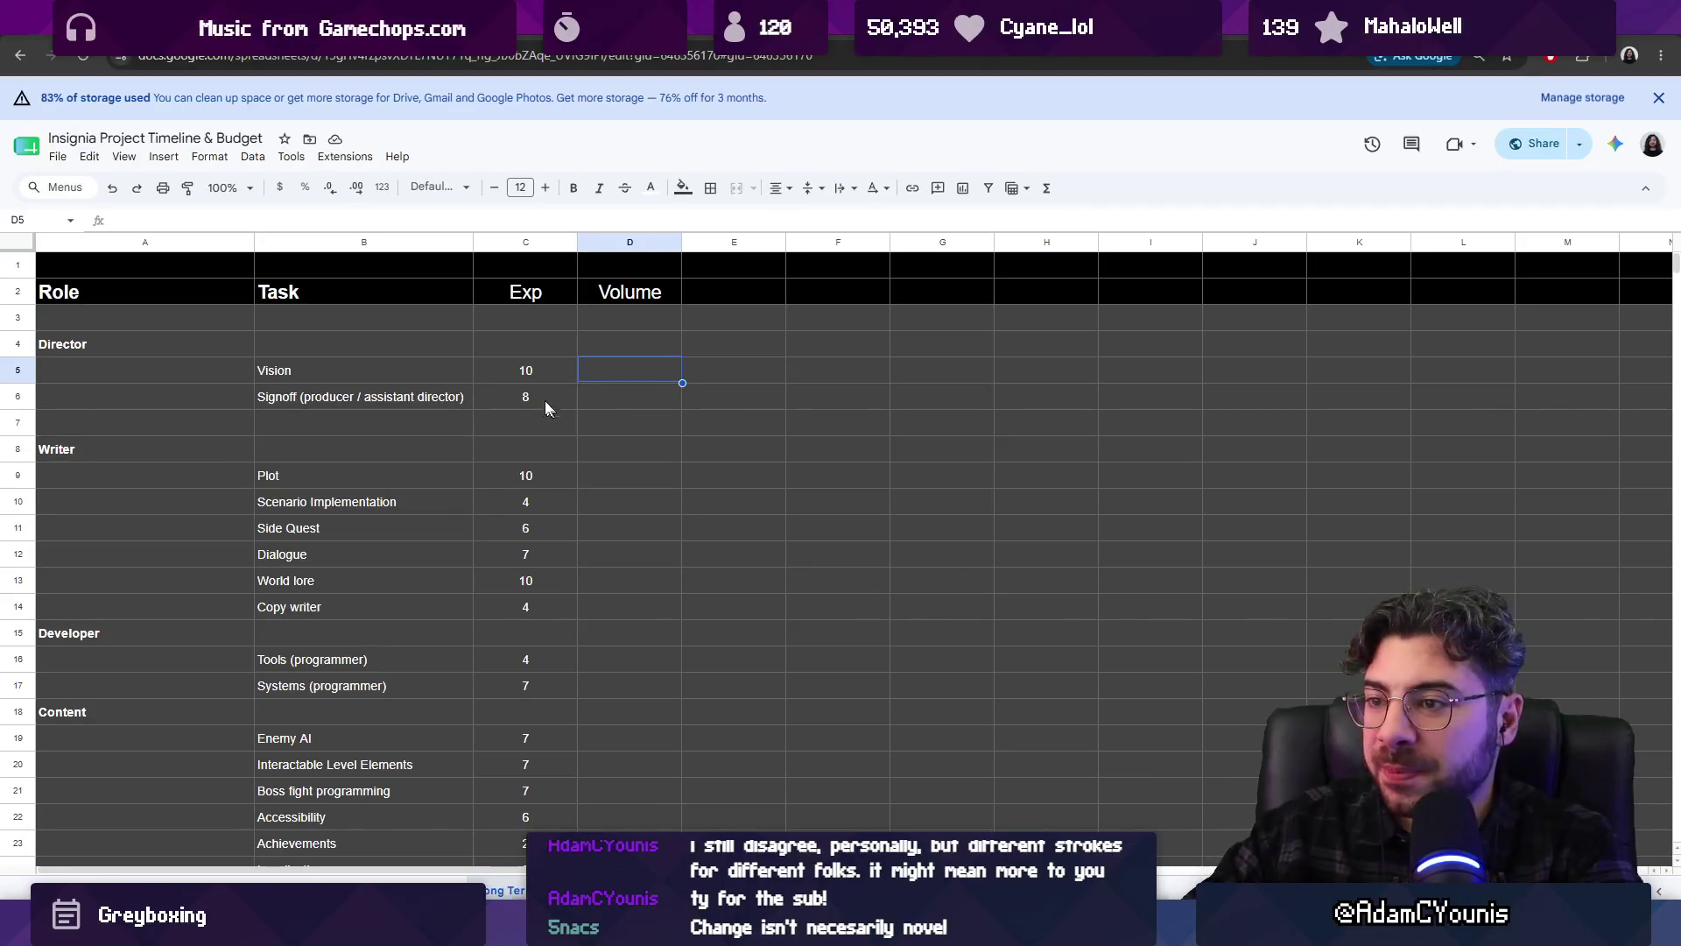
Try 1 and then 1-2 as the Signoff row's Volume
{"action": "left_click", "coordinate": [613, 421]}
{"action": "key", "text": "Up"}
{"action": "key", "text": "Up"}
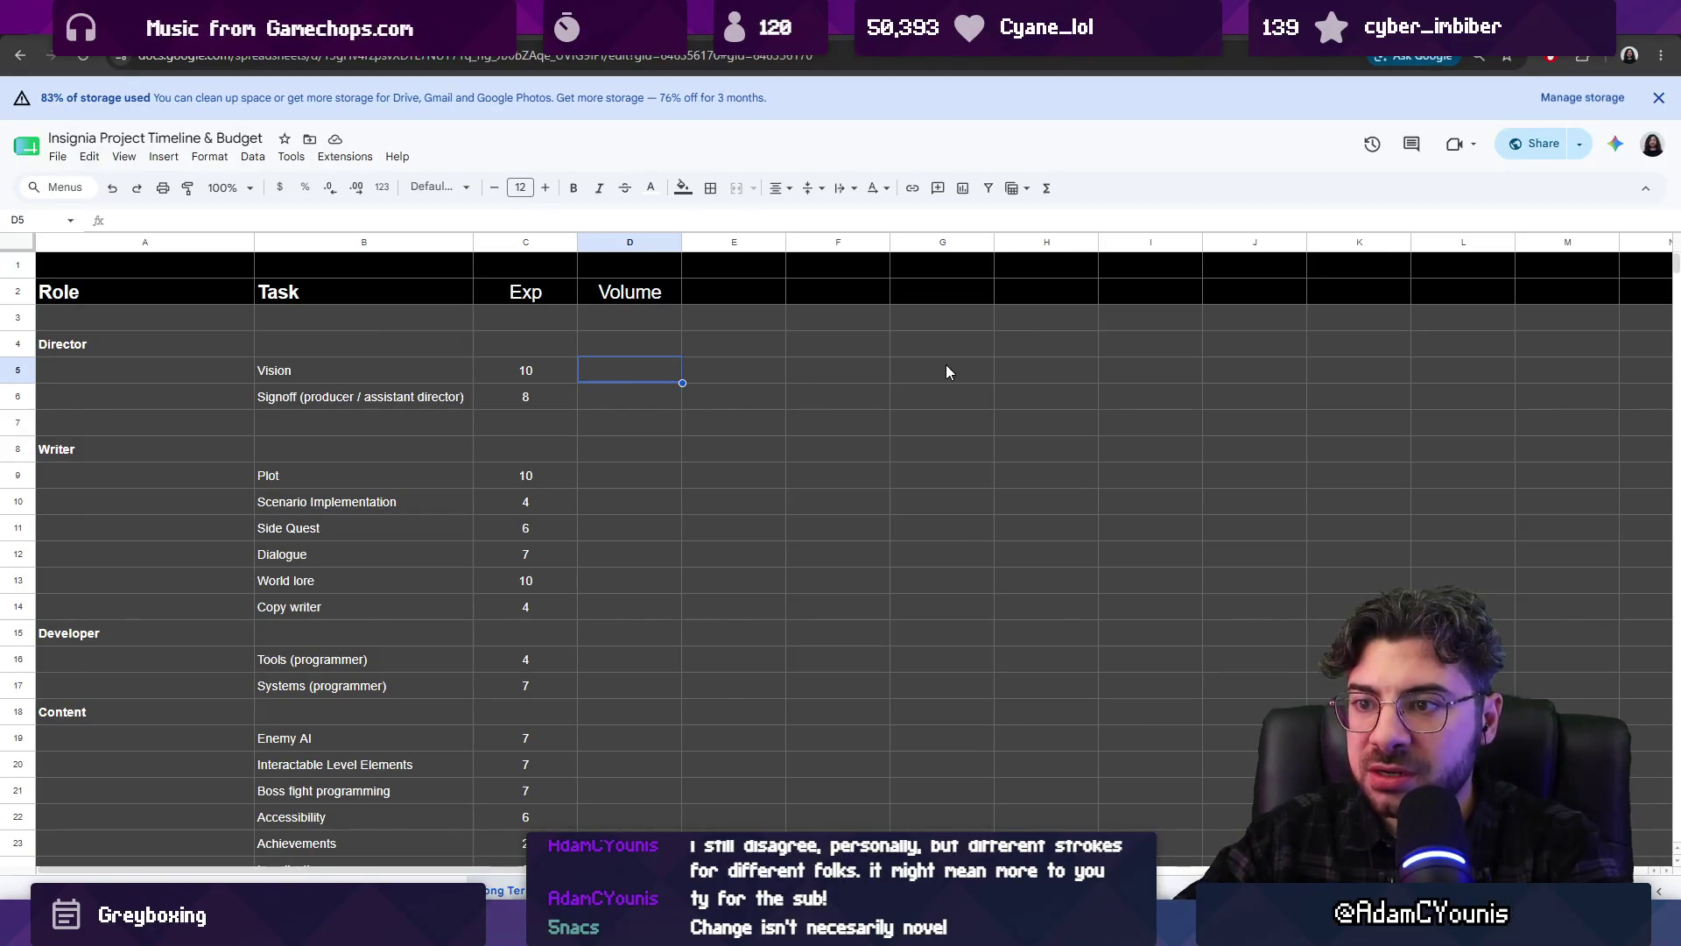
{"action": "key", "text": "Down"}
{"action": "key", "text": "Up"}
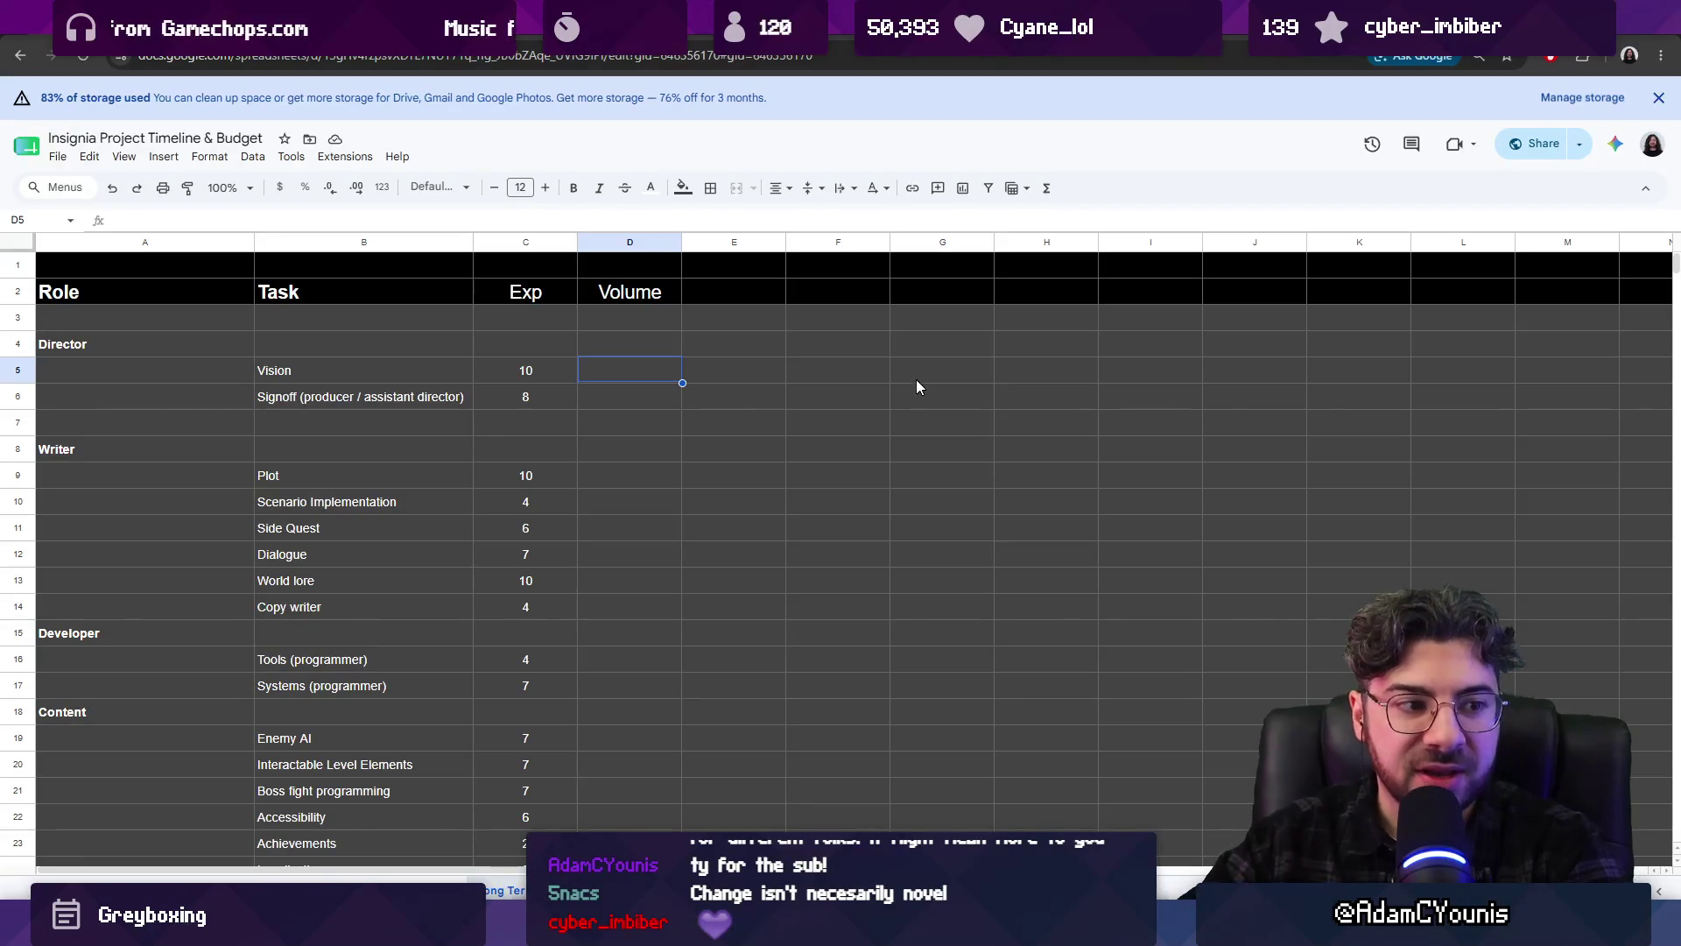
{"action": "left_click", "coordinate": [619, 394]}
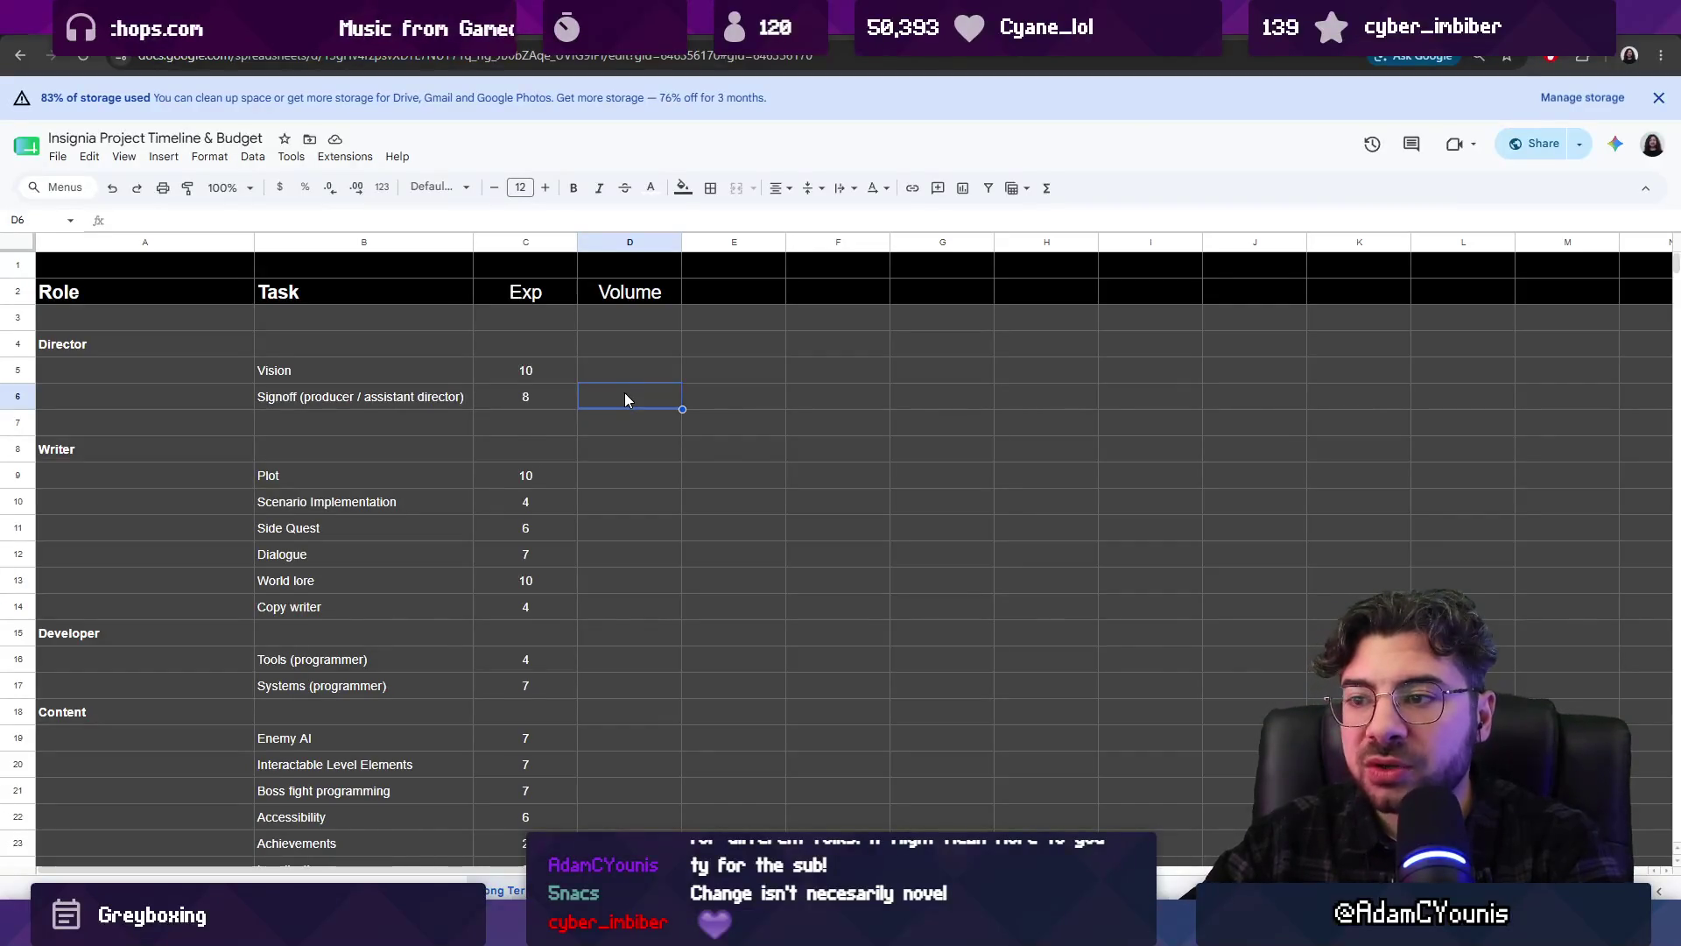
{"action": "type", "text": "1"}
{"action": "left_click", "coordinate": [636, 429]}
{"action": "left_click", "coordinate": [647, 400]}
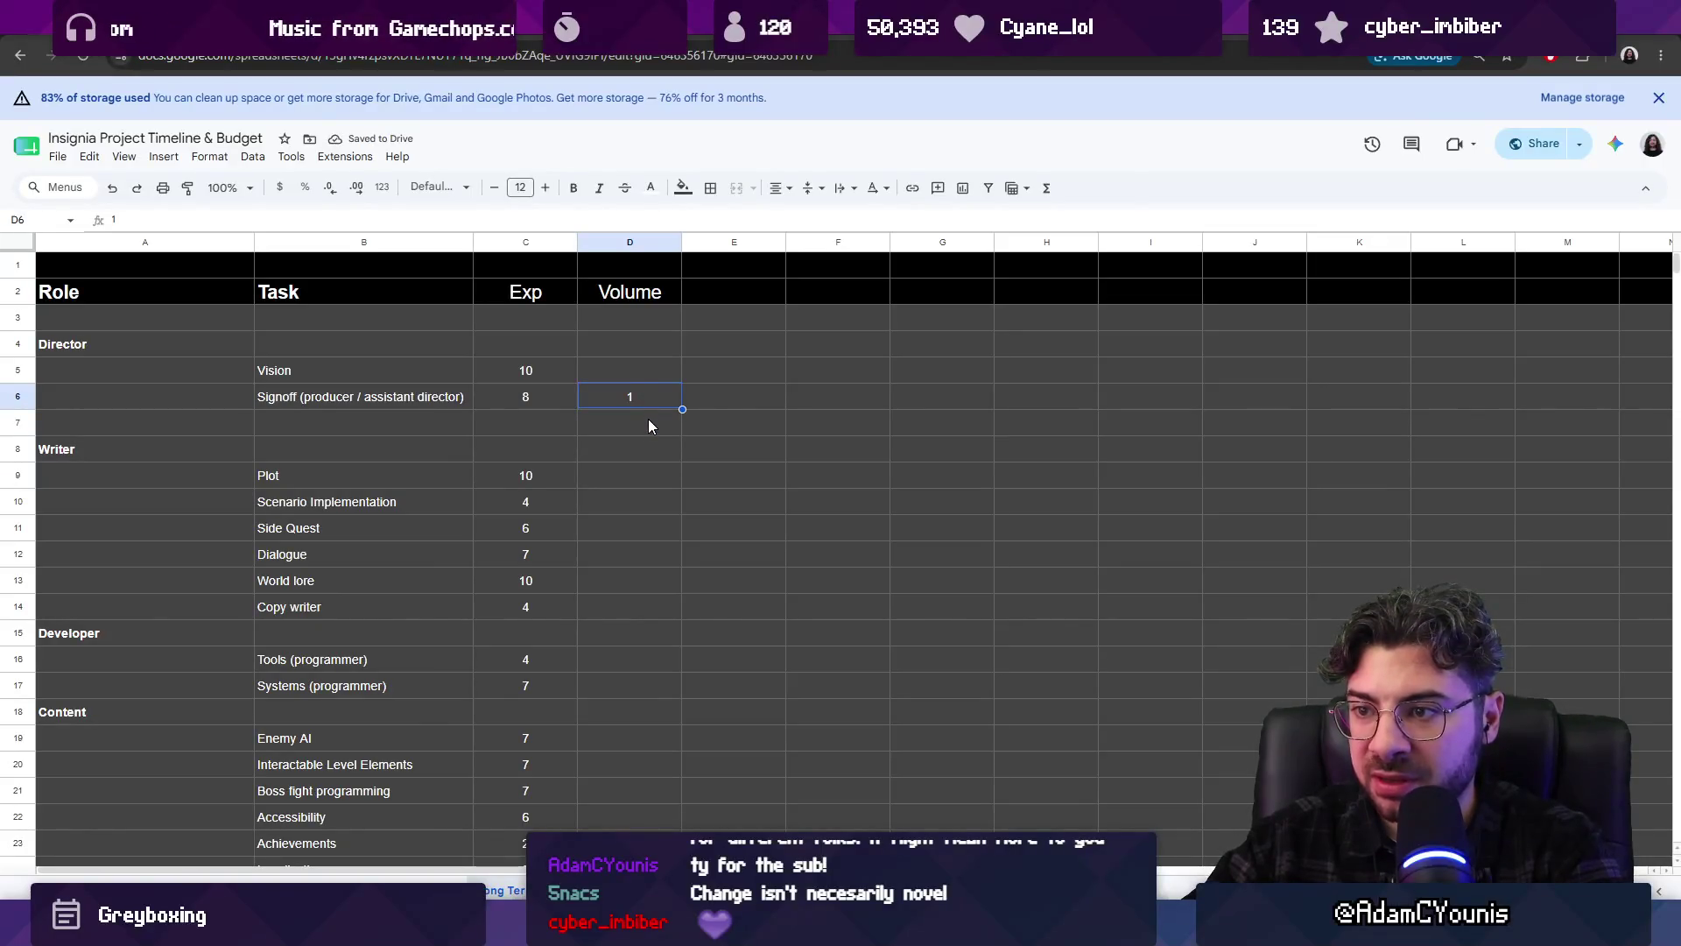
{"action": "left_click", "coordinate": [649, 421]}
{"action": "key", "text": "Up"}
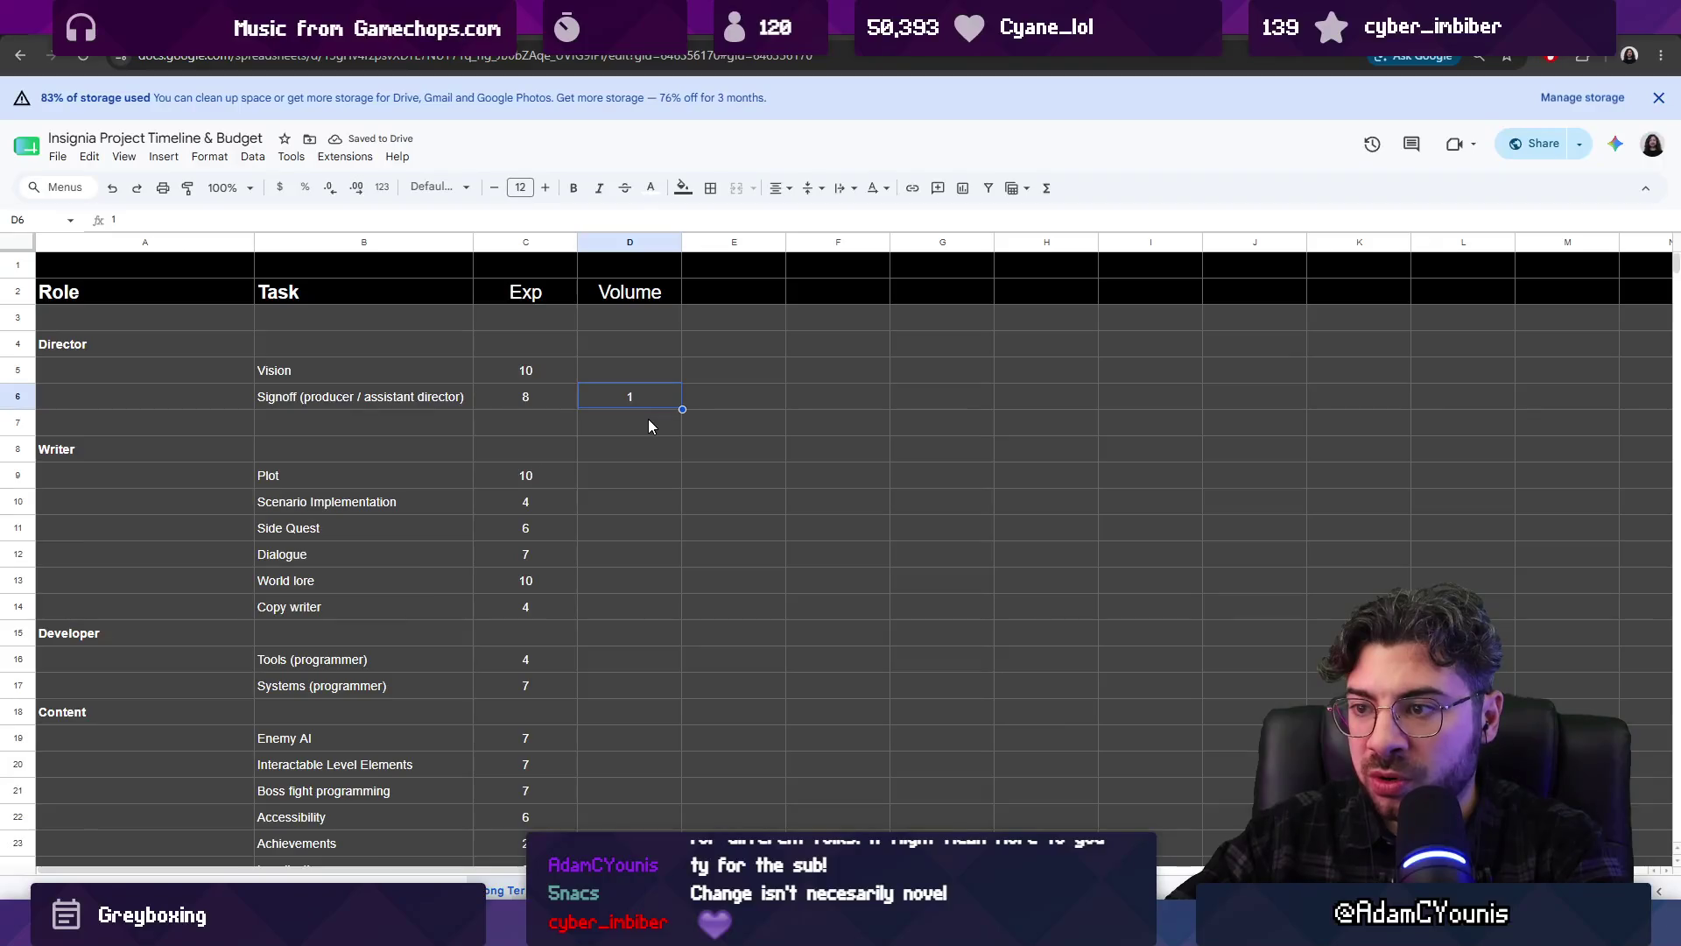
{"action": "key", "text": "Return"}
{"action": "type", "text": "-2"}
{"action": "key", "text": "Return"}
Change Signoff's Volume to 0.5-1, then clear it and leave it blank
{"action": "key", "text": "Down"}
{"action": "key", "text": "Down"}
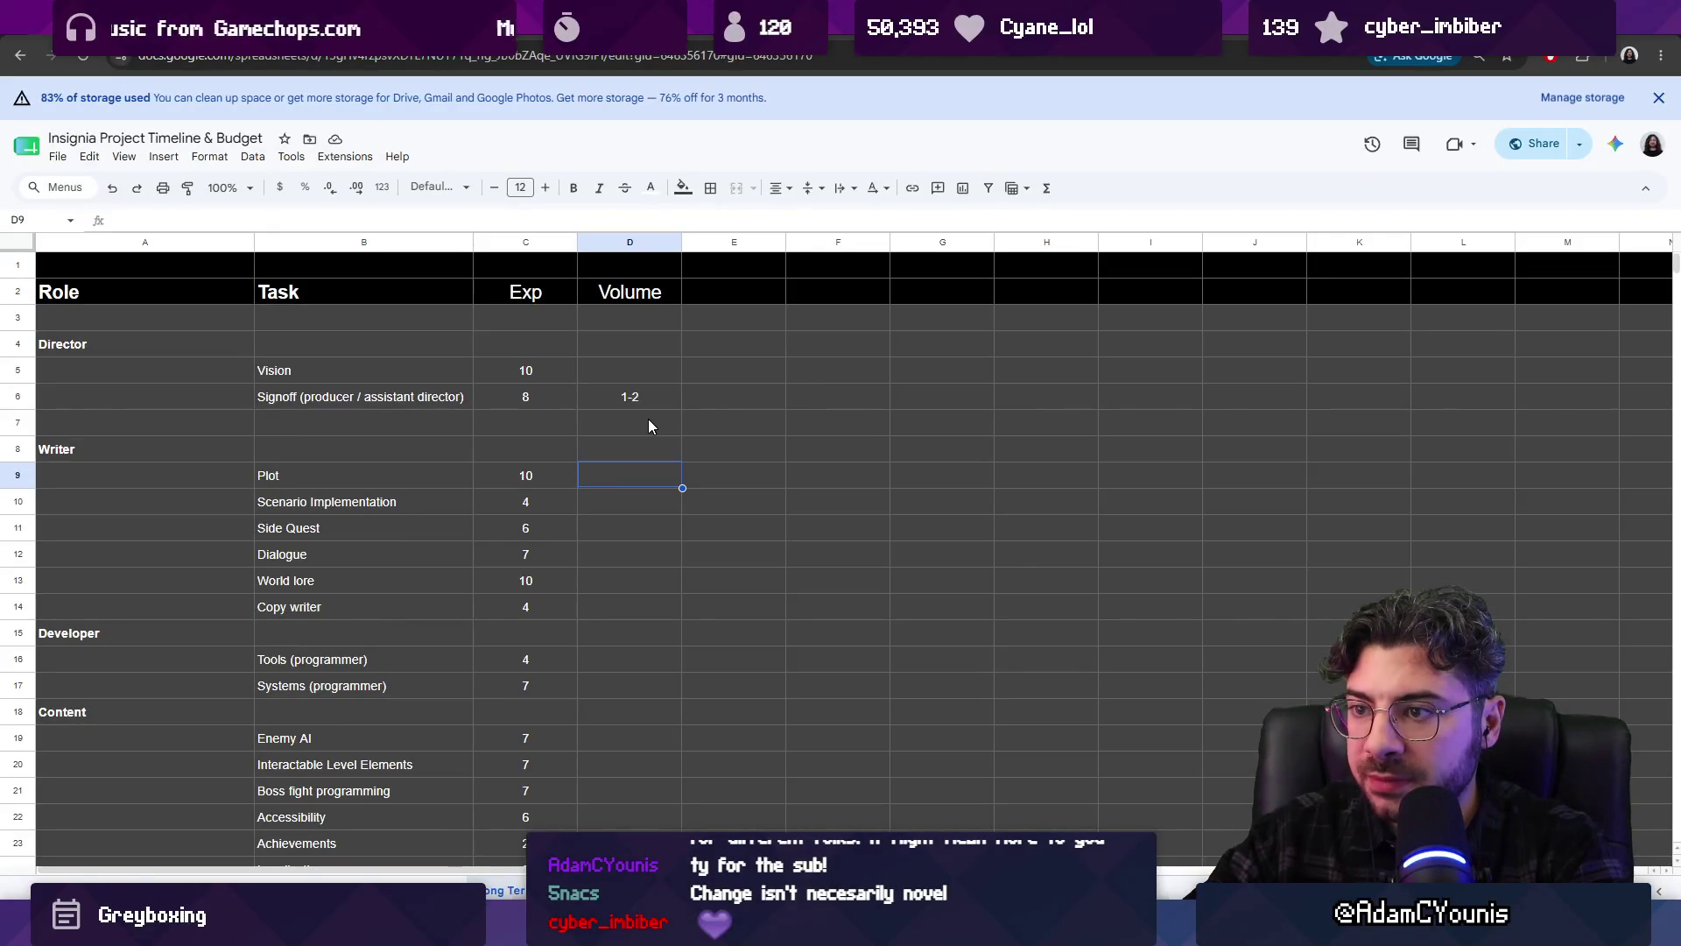
{"action": "key", "text": "Up"}
{"action": "key", "text": "Up"}
{"action": "key", "text": "Up"}
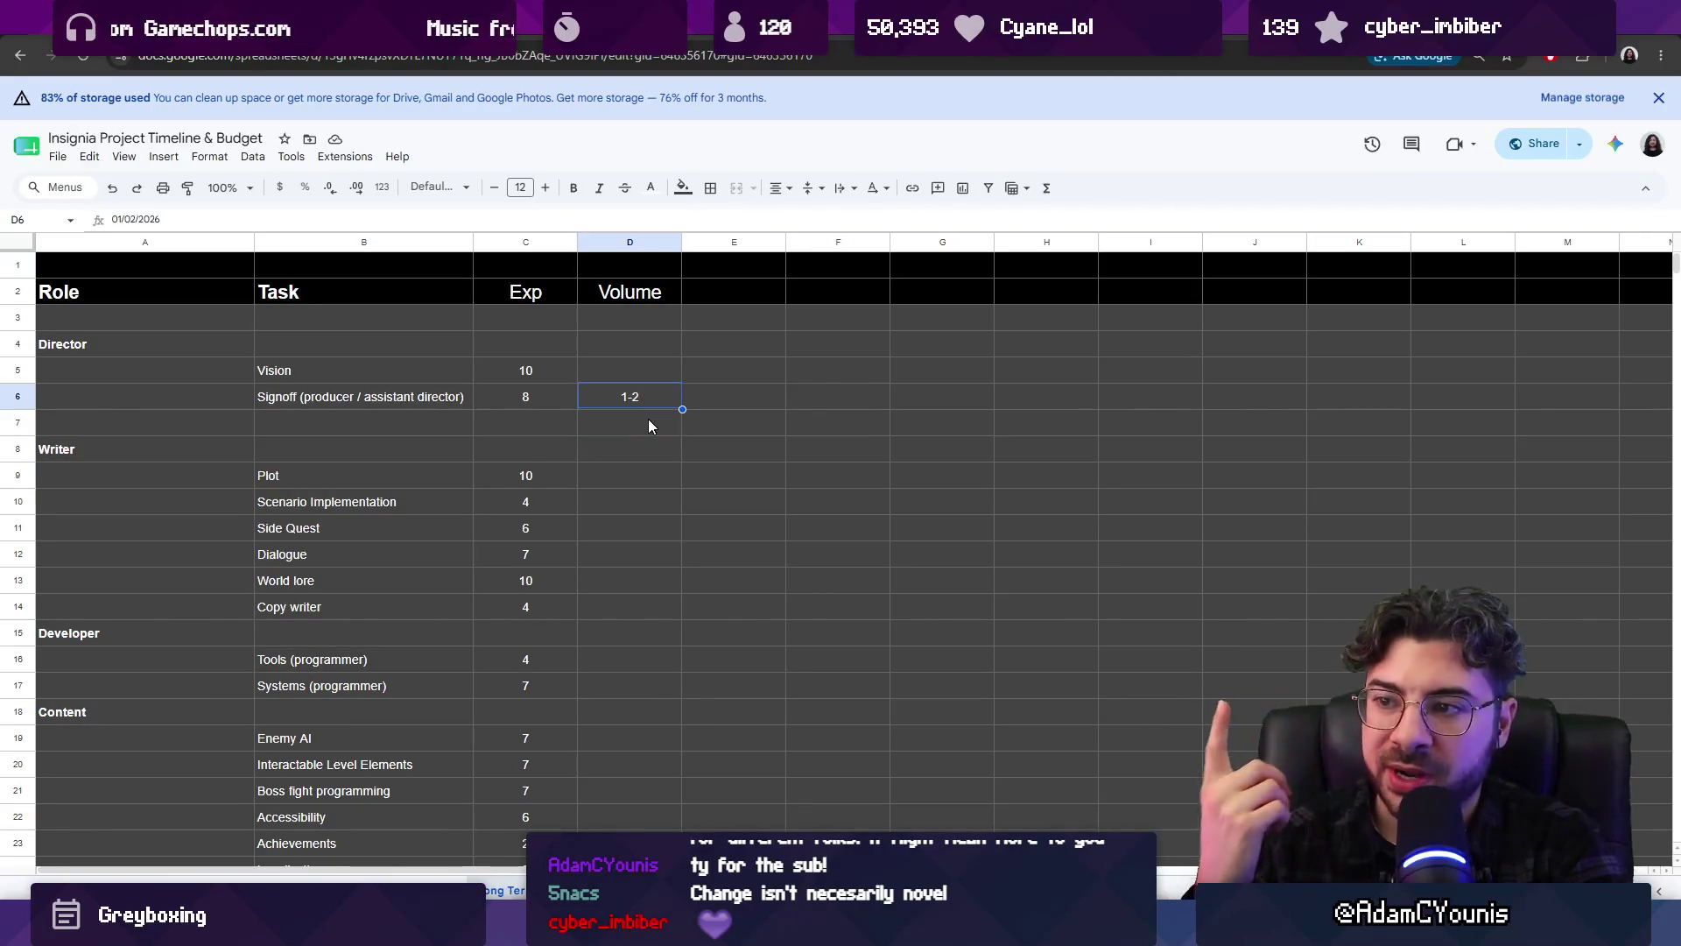
{"action": "type", "text": "0"}
{"action": "type", "text": "6"}
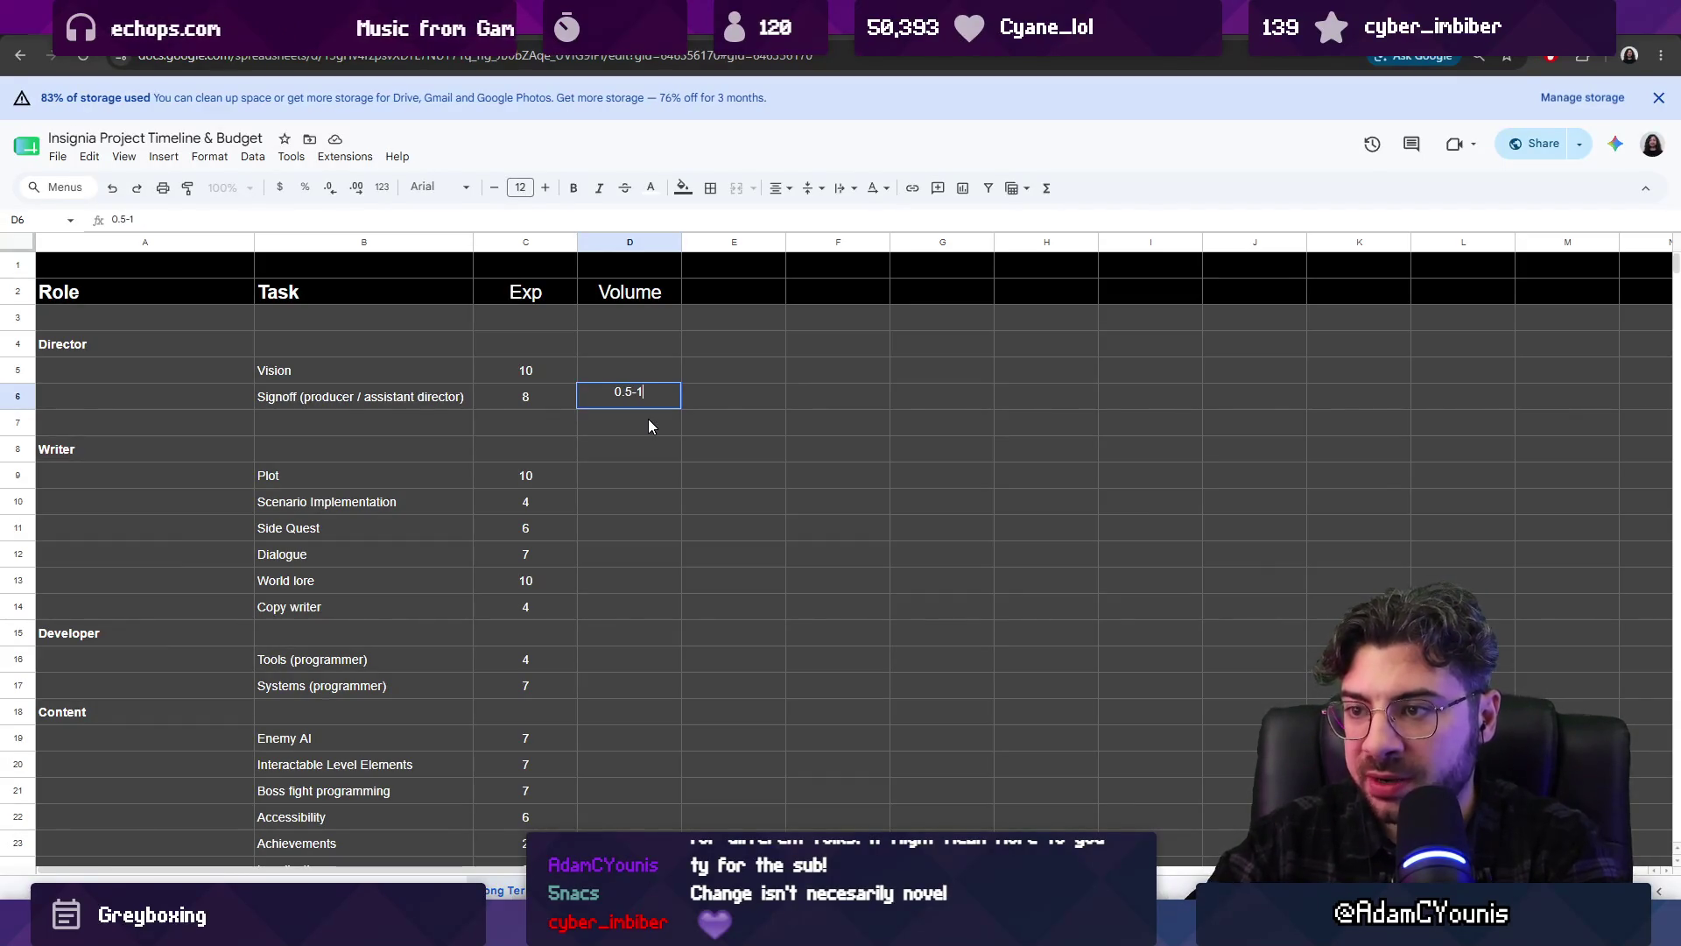
{"action": "type", "text": "1"}
{"action": "key", "text": "Return"}
{"action": "key", "text": "Up"}
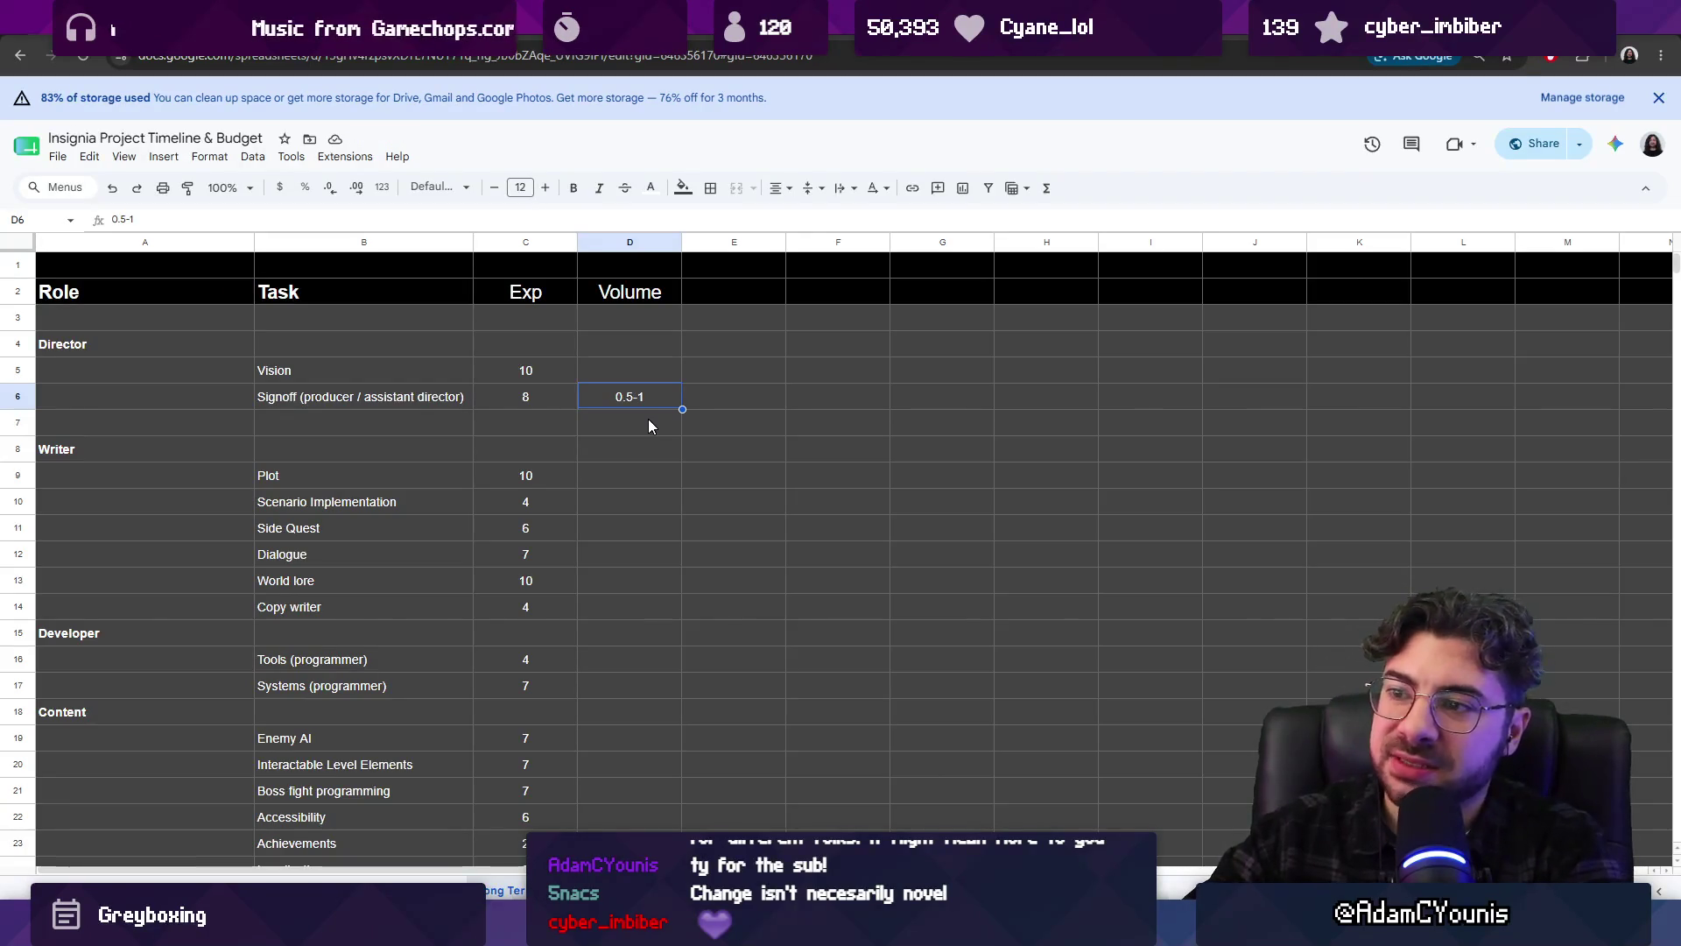
{"action": "key", "text": "Delete"}
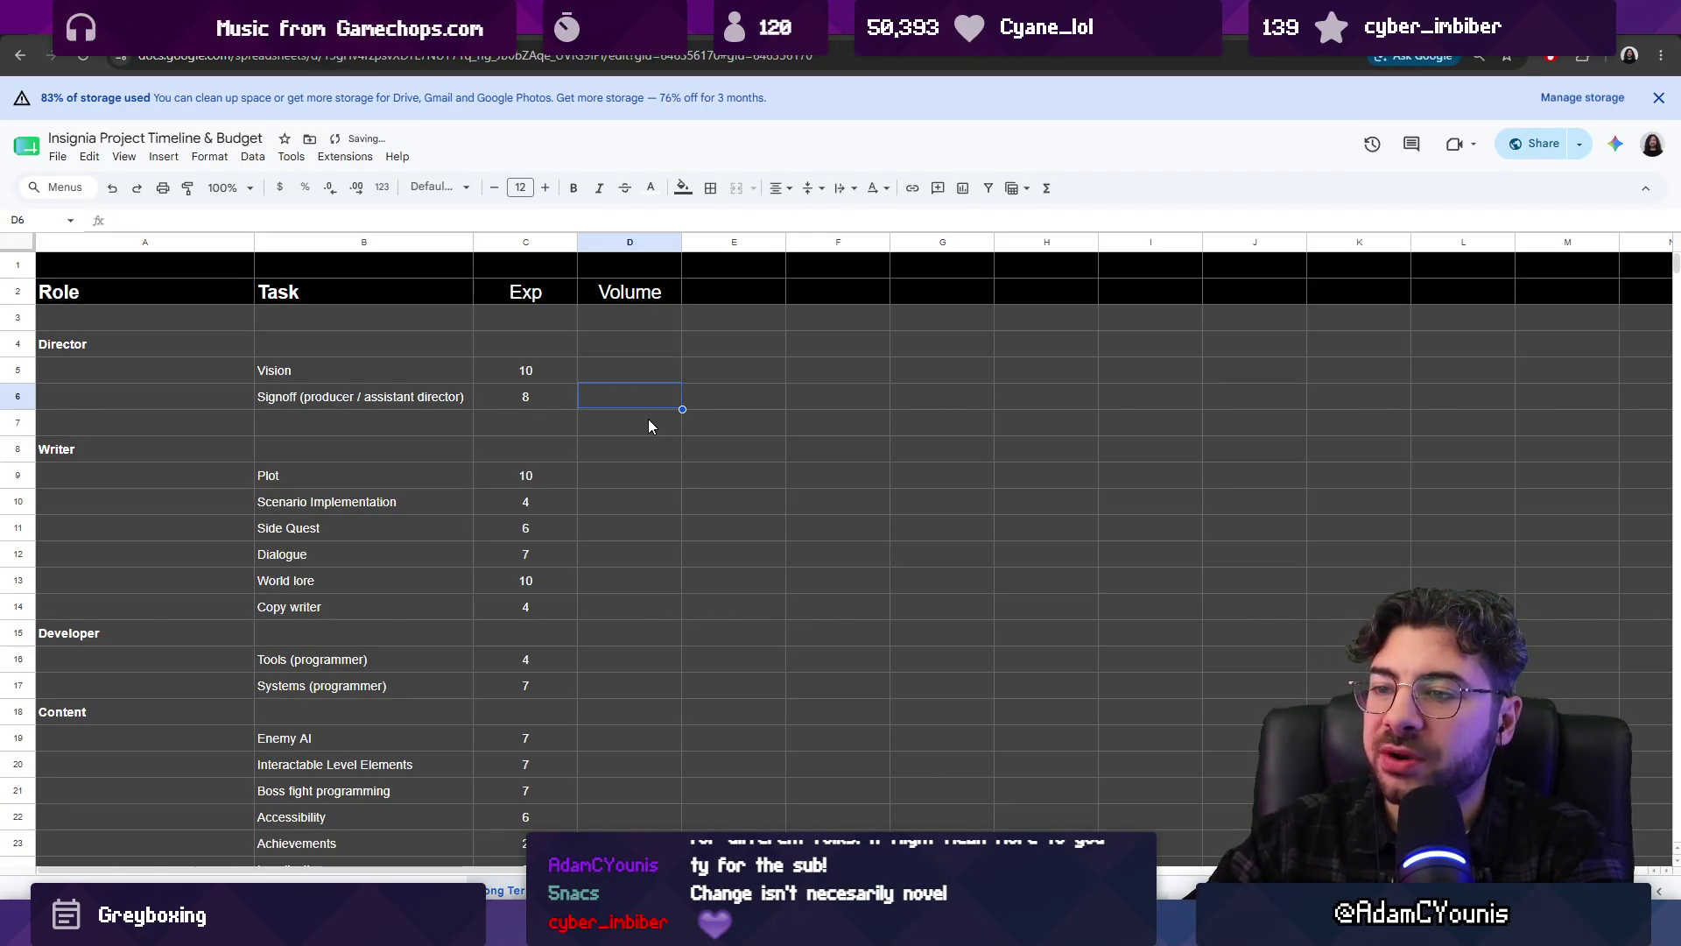
Enter 2 as the Scenario Implementation Volume in D10
{"action": "key", "text": "Down"}
{"action": "key", "text": "Down"}
{"action": "key", "text": "Down"}
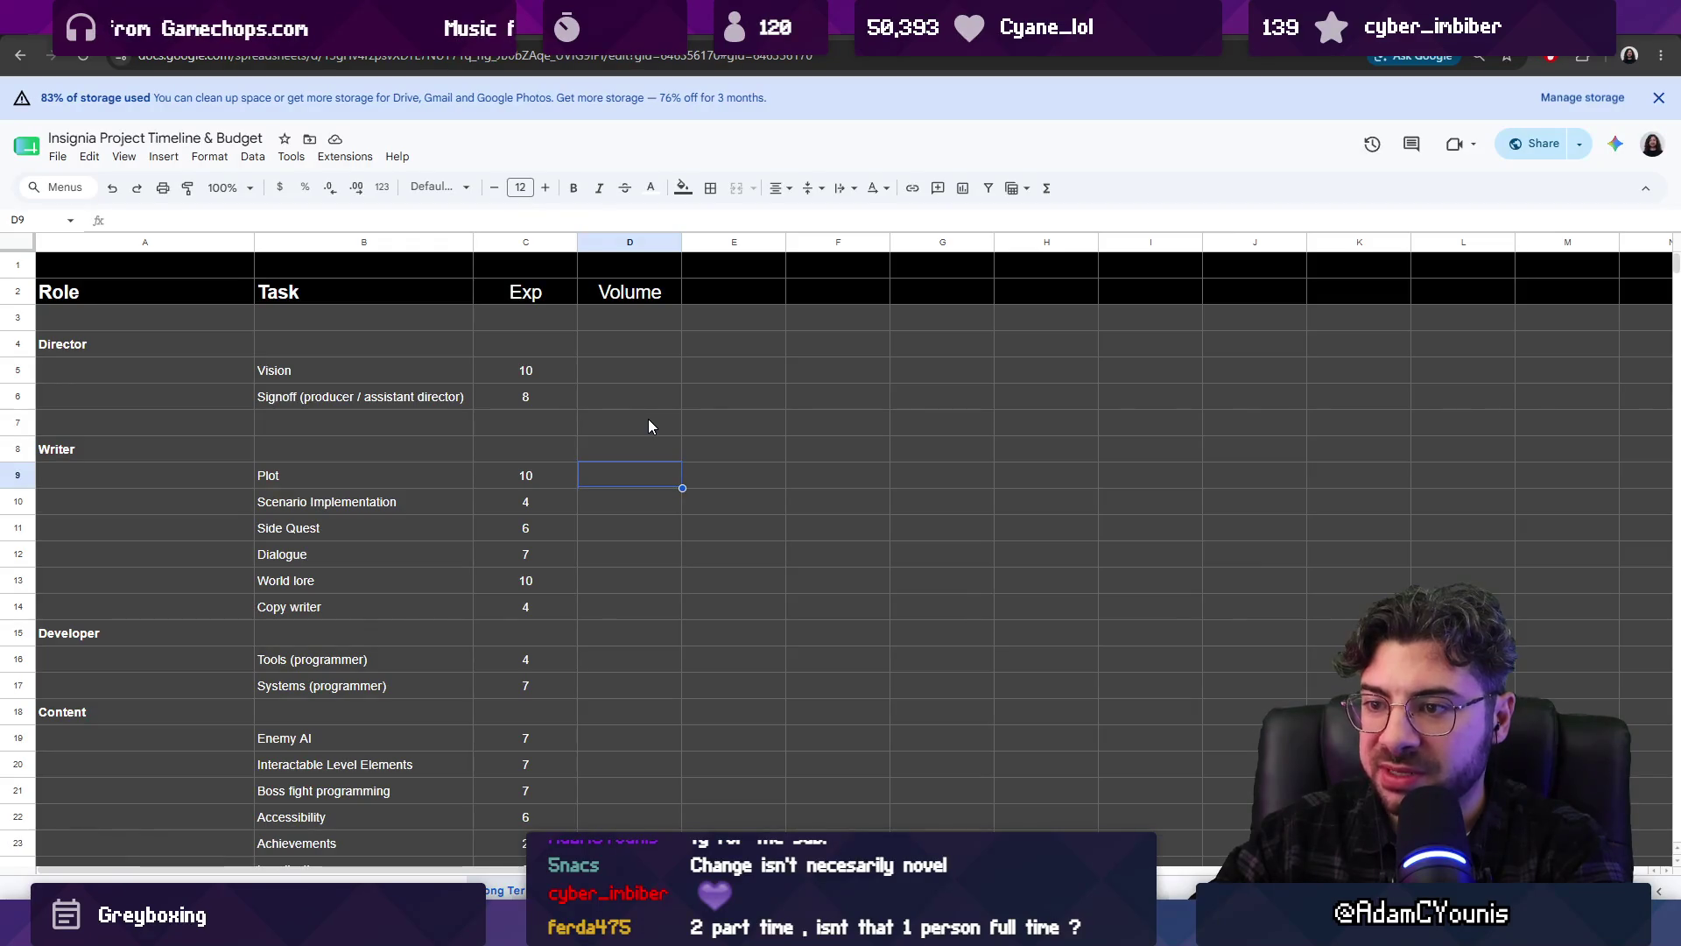
{"action": "key", "text": "Down"}
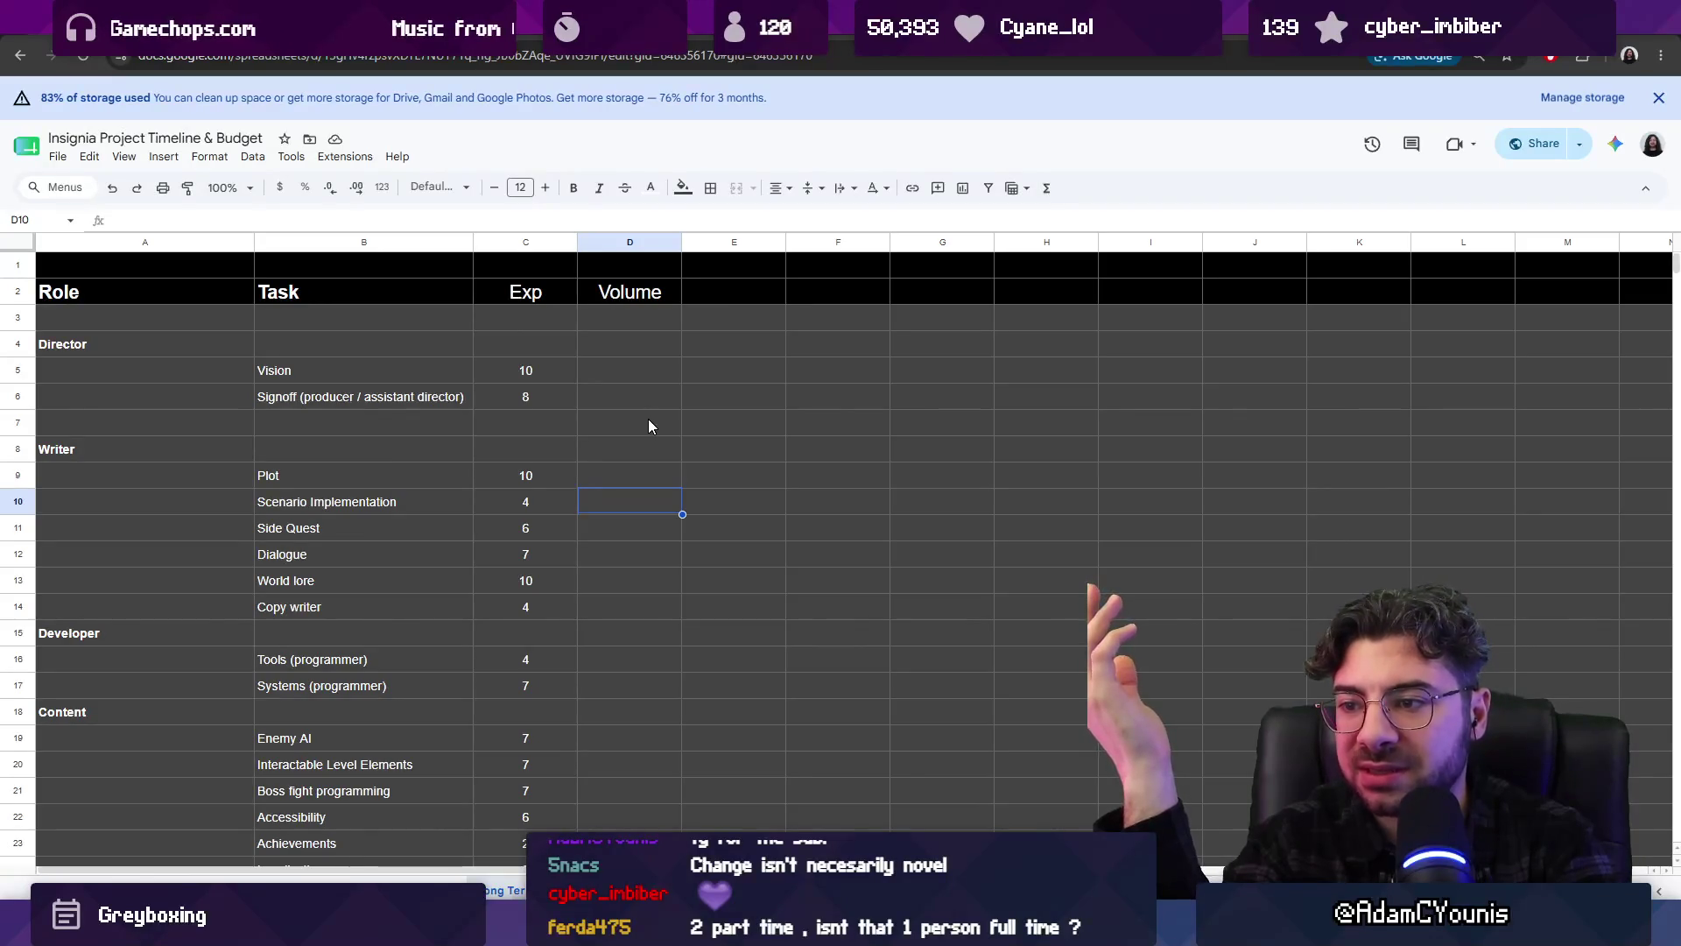
{"action": "type", "text": "2"}
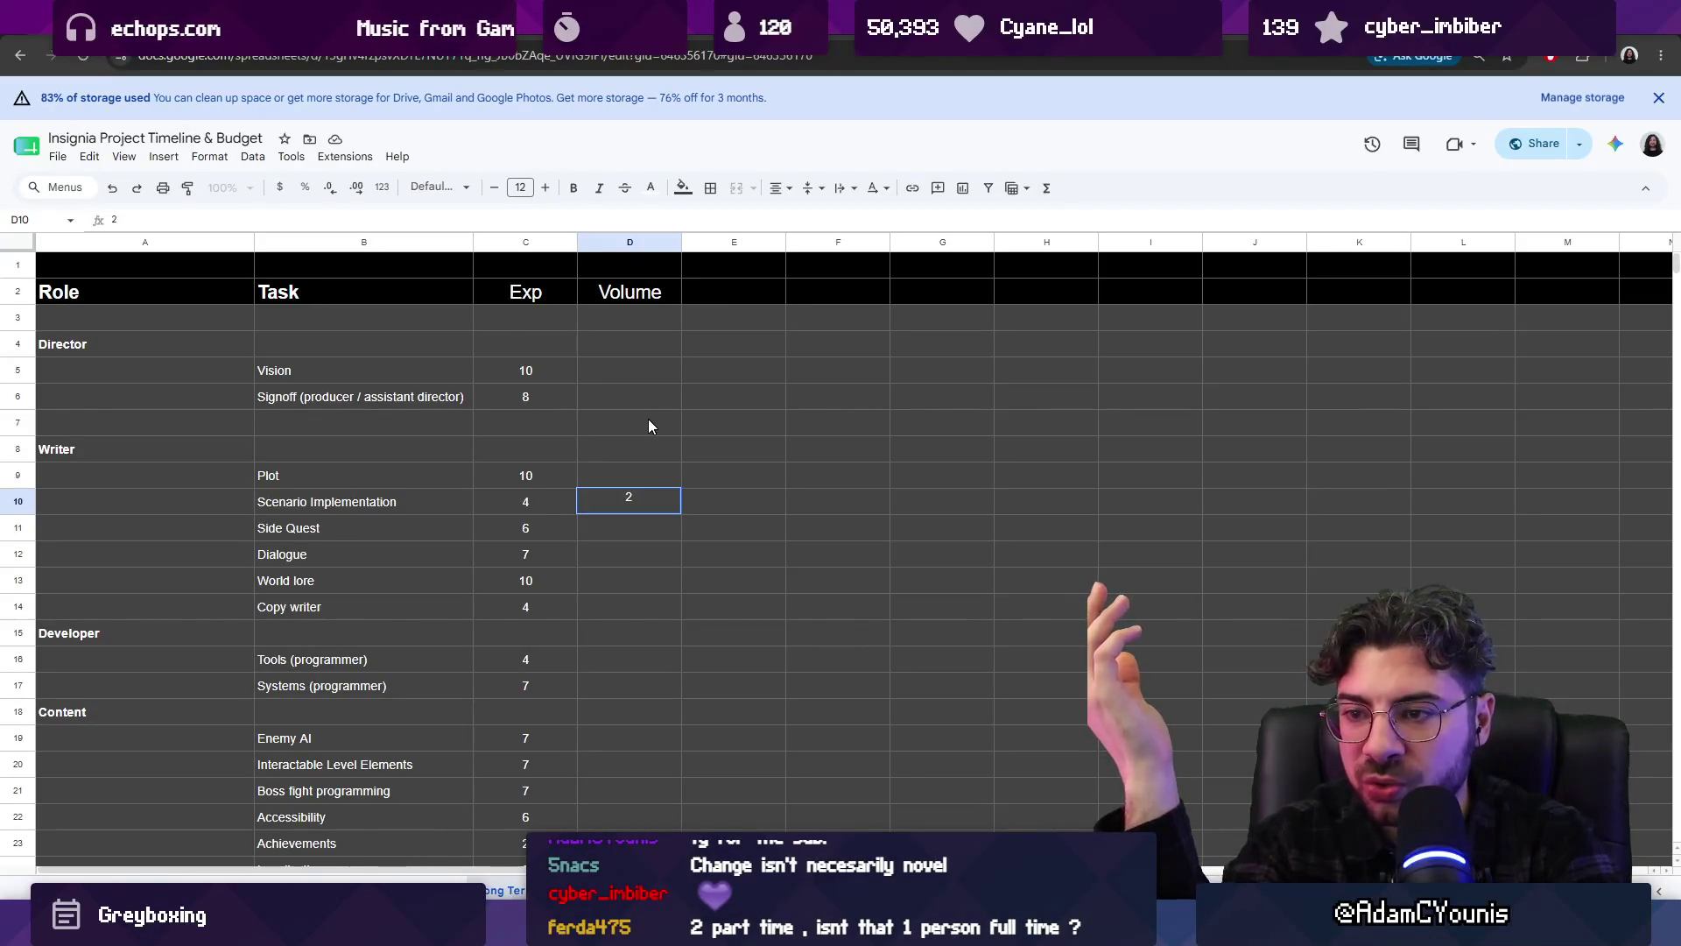
{"action": "key", "text": "Return"}
{"action": "key", "text": "Up"}
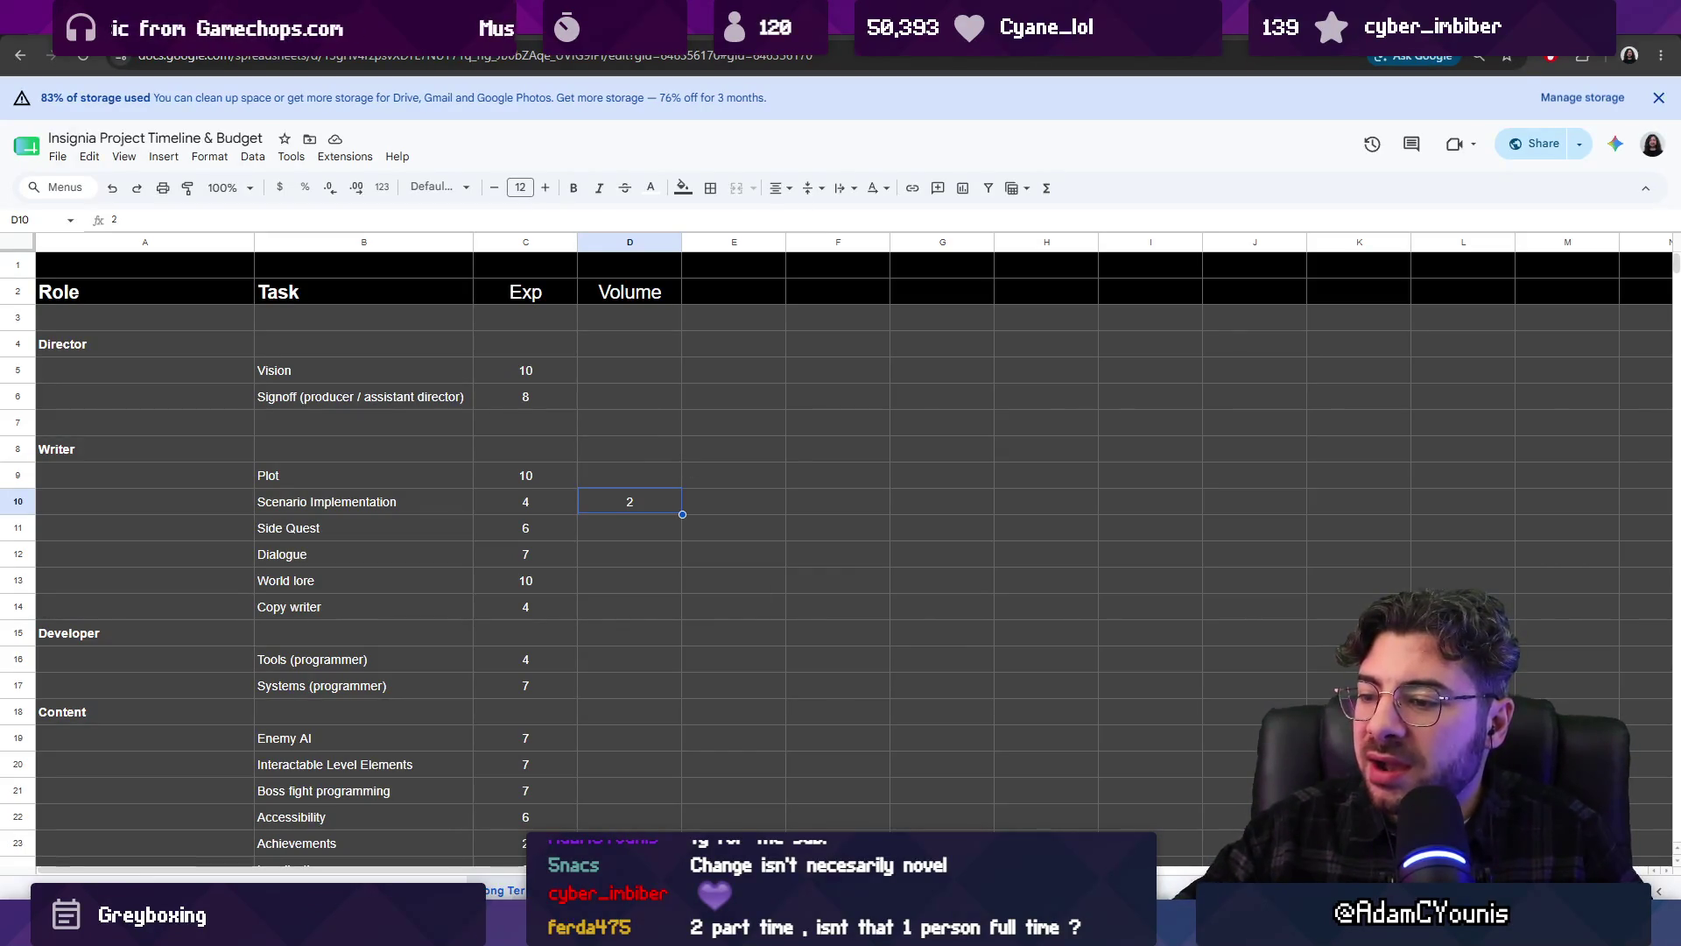
{"action": "key", "text": "alt+Tab"}
Zoom the Unity Insignia Graph to the Naso Train Test node, then glance at the outsource notes
{"action": "scroll", "coordinate": [916, 415], "scroll_direction": "down", "scroll_amount": 3}
{"action": "scroll", "coordinate": [592, 441], "scroll_direction": "up", "scroll_amount": 5}
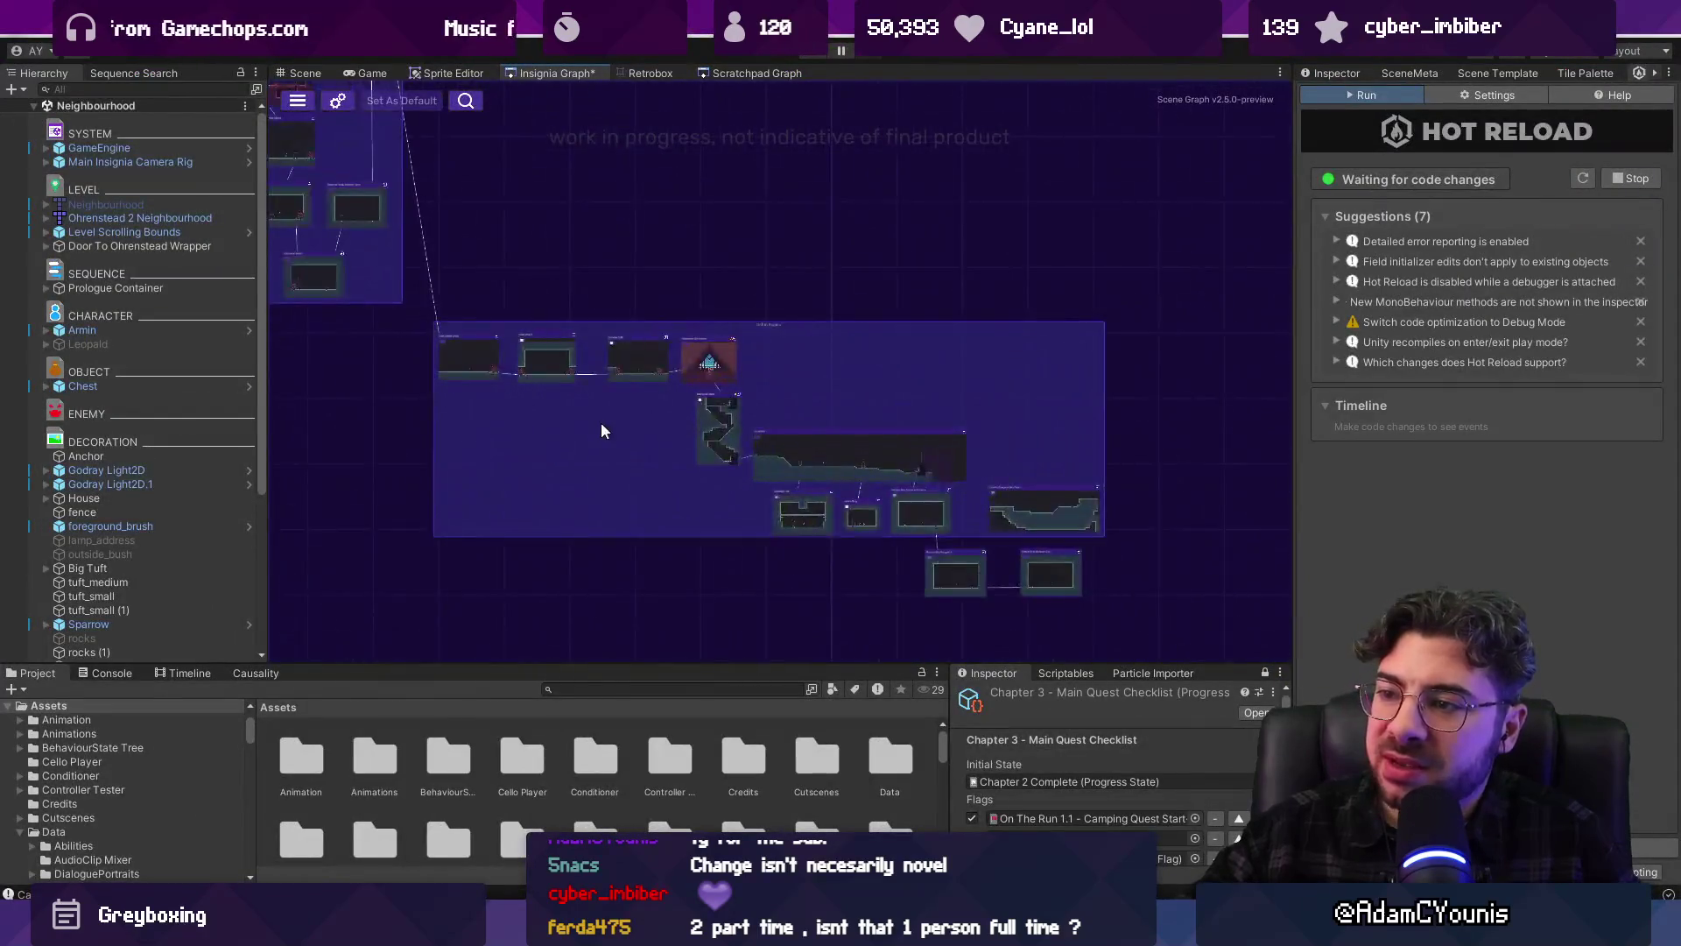
{"action": "scroll", "coordinate": [617, 427], "scroll_direction": "down", "scroll_amount": 5}
{"action": "scroll", "coordinate": [589, 368], "scroll_direction": "up", "scroll_amount": 4}
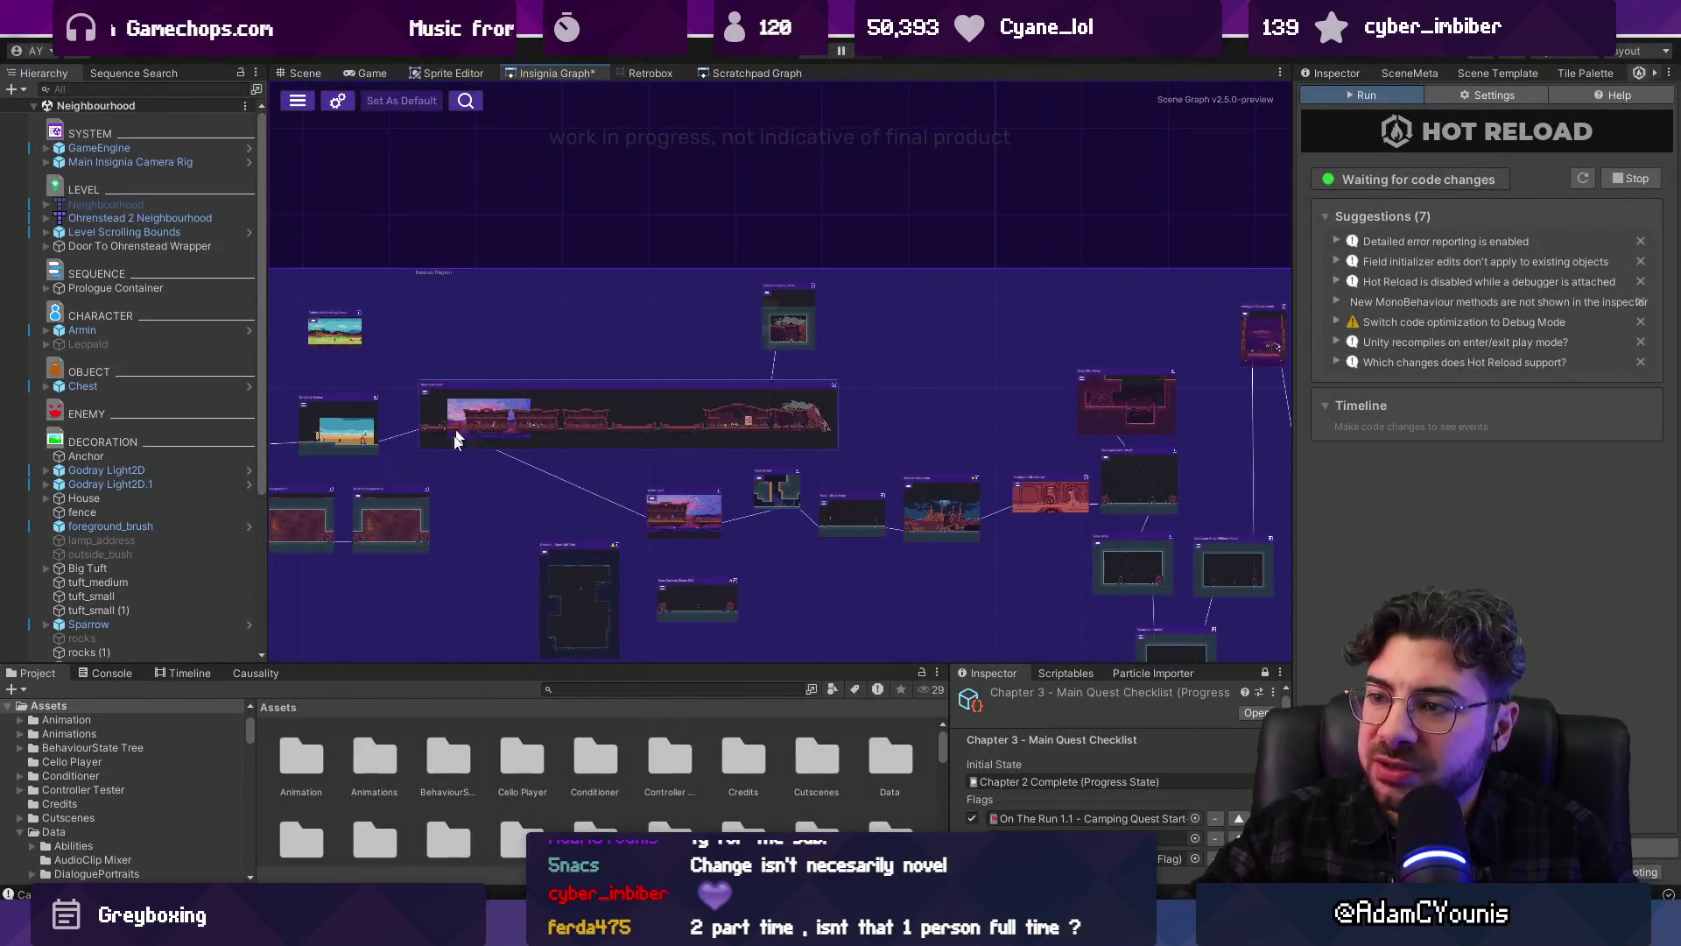
{"action": "scroll", "coordinate": [397, 427], "scroll_direction": "up", "scroll_amount": 3}
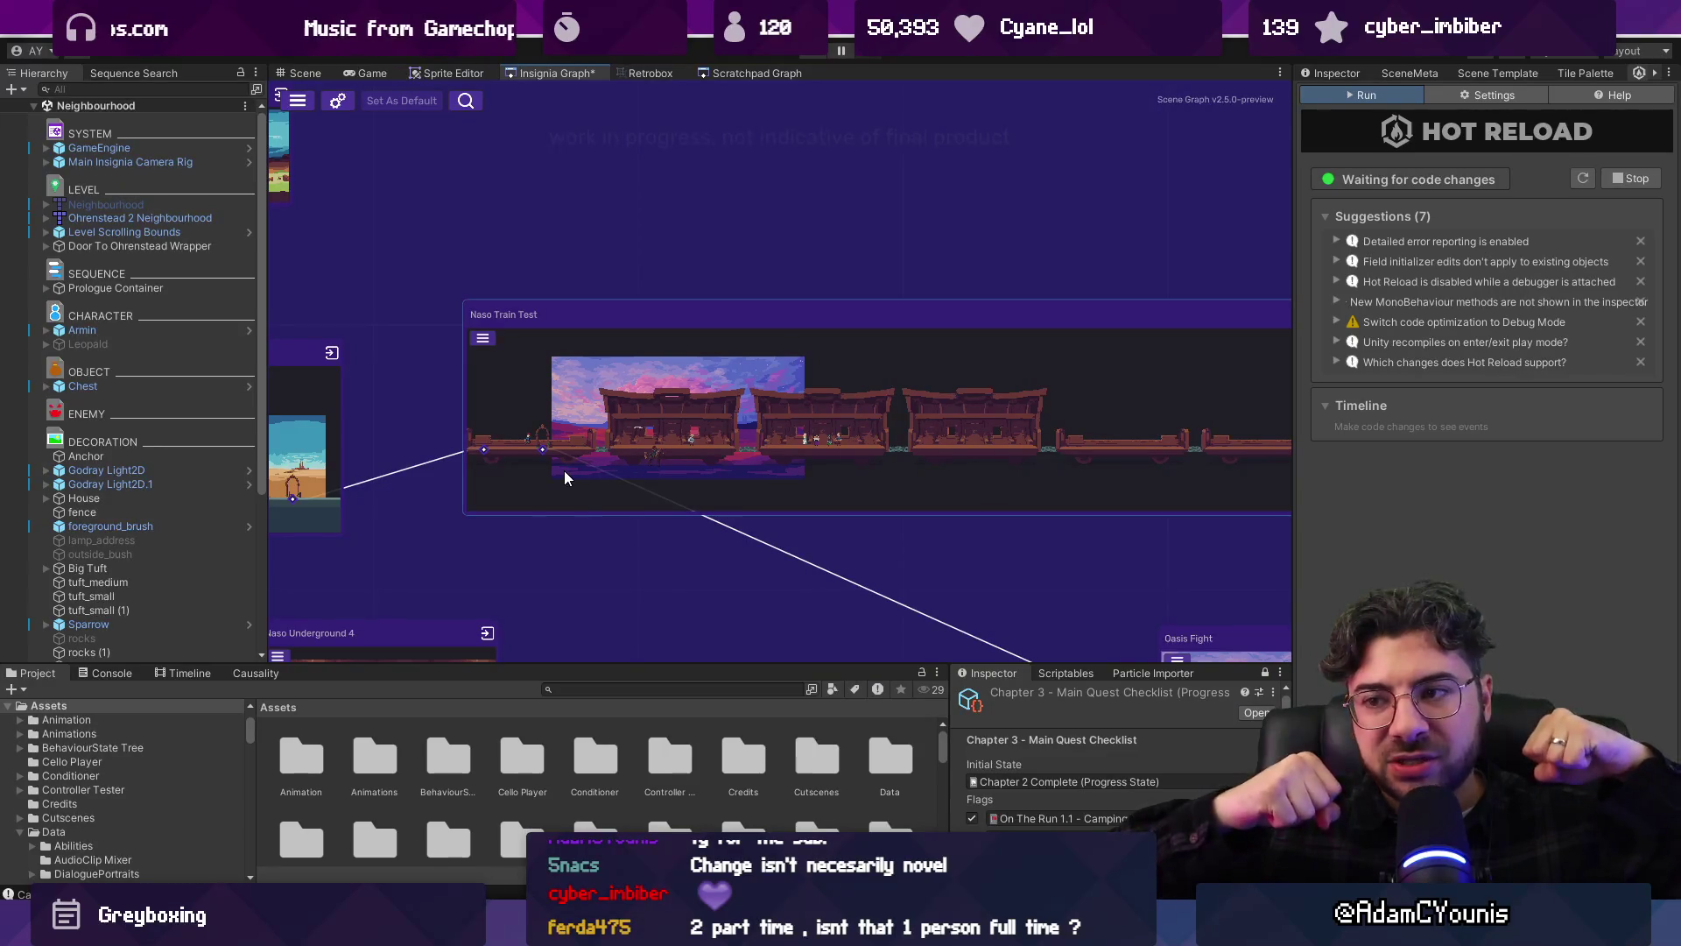
{"action": "scroll", "coordinate": [864, 408], "scroll_direction": "up", "scroll_amount": 3}
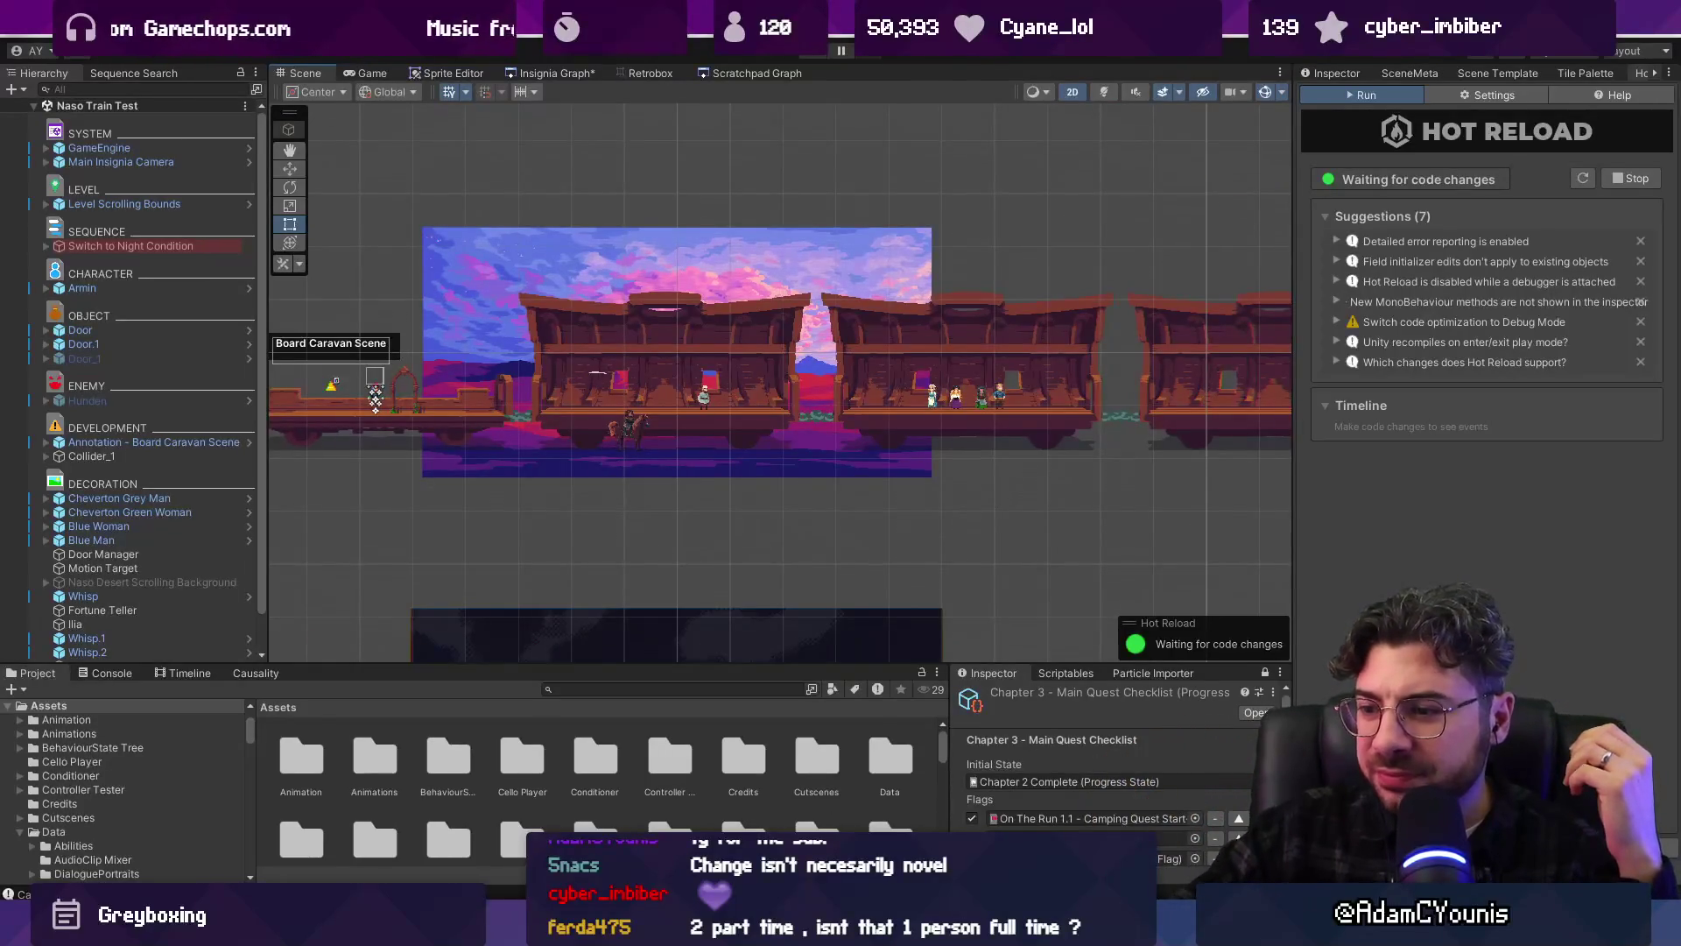
{"action": "key", "text": "alt+Tab"}
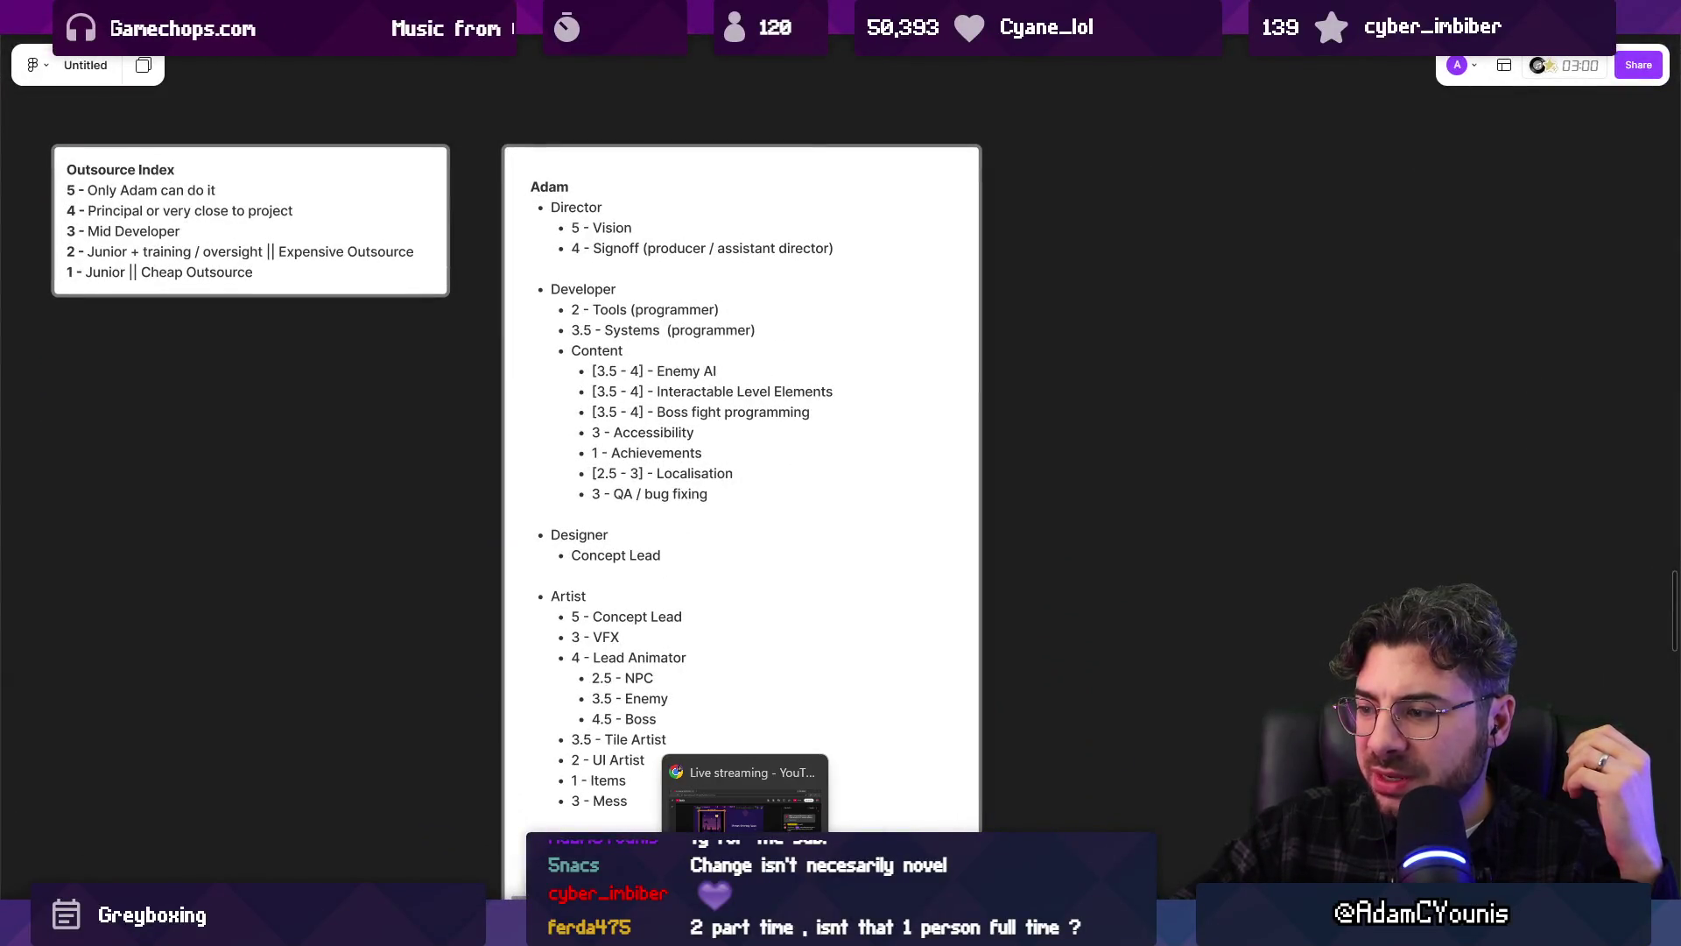
{"action": "key", "text": "alt+Tab"}
Change header D2 from Volume to Dependency and widen column D to fit it
{"action": "left_click", "coordinate": [622, 292]}
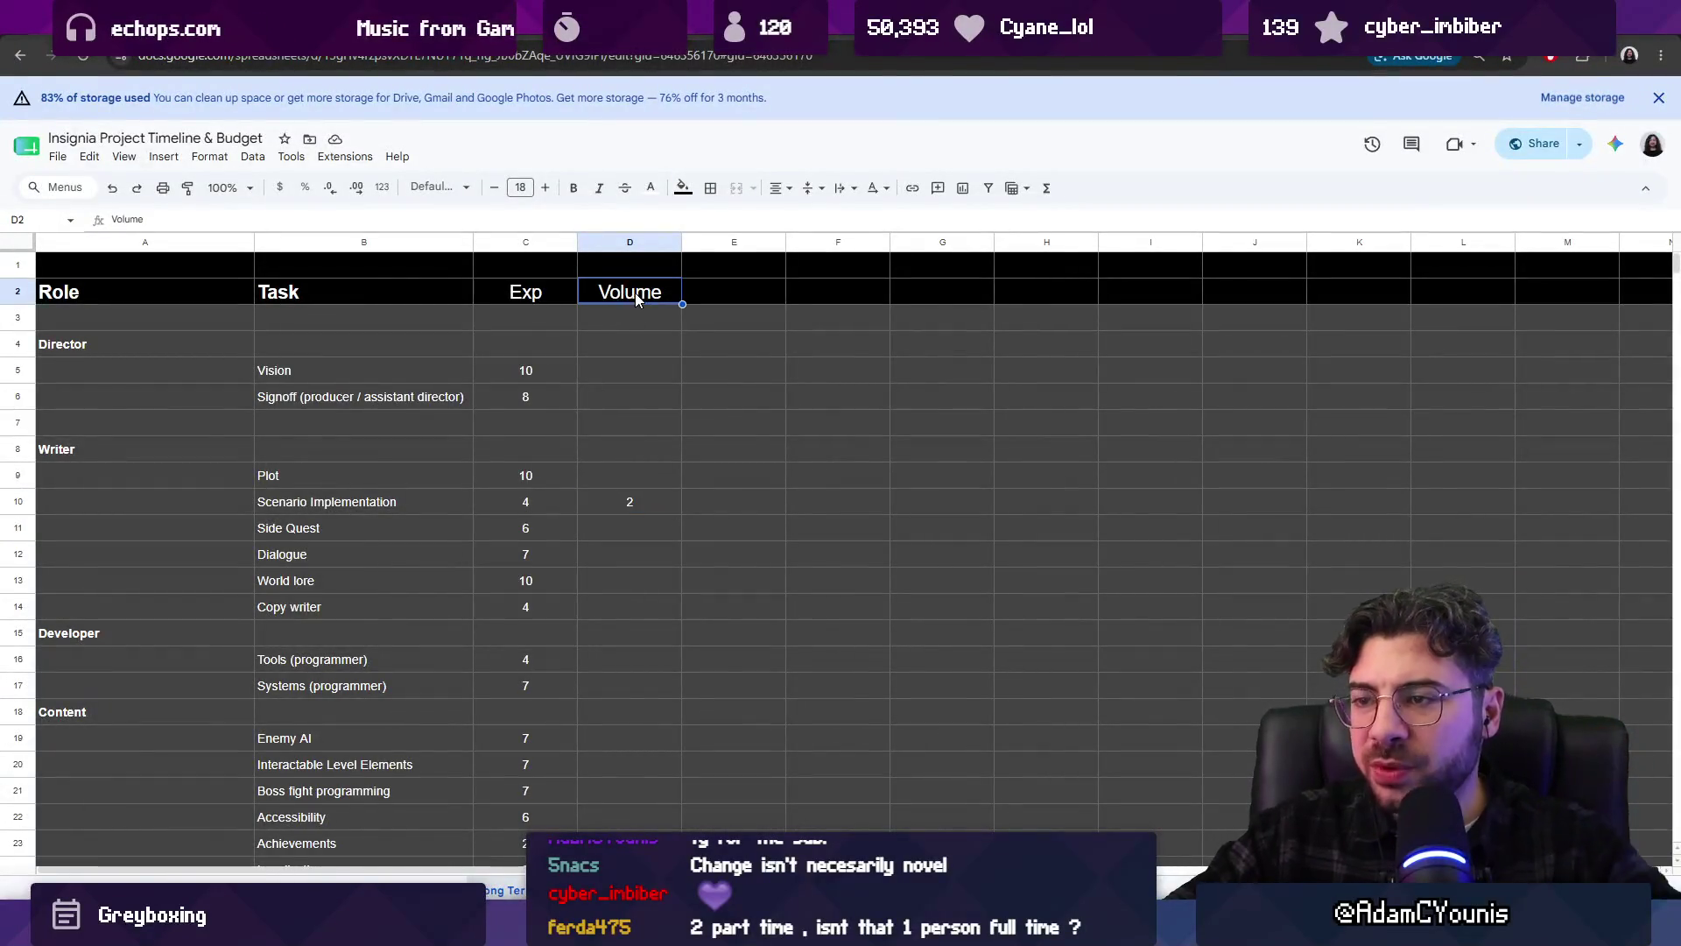
{"action": "type", "text": "Dependency"}
{"action": "key", "text": "Return"}
{"action": "left_click_drag", "start_coordinate": [682, 241], "coordinate": [703, 241]}
{"action": "left_click", "coordinate": [692, 502]}
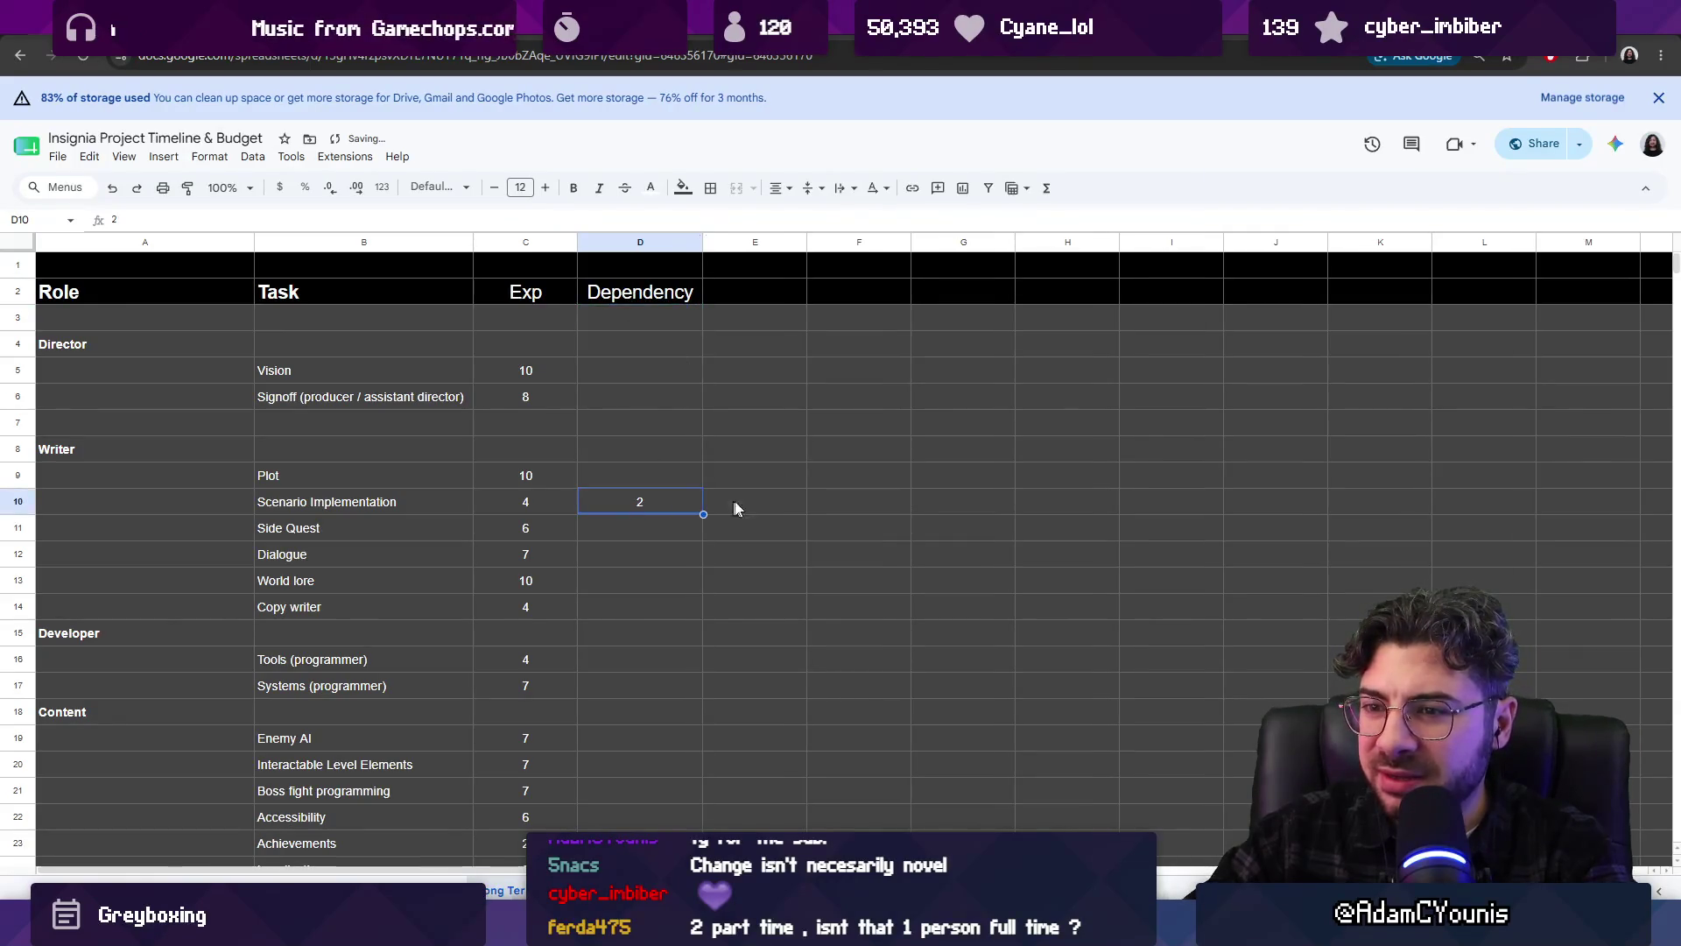
{"action": "left_click", "coordinate": [530, 506]}
{"action": "left_click", "coordinate": [604, 502]}
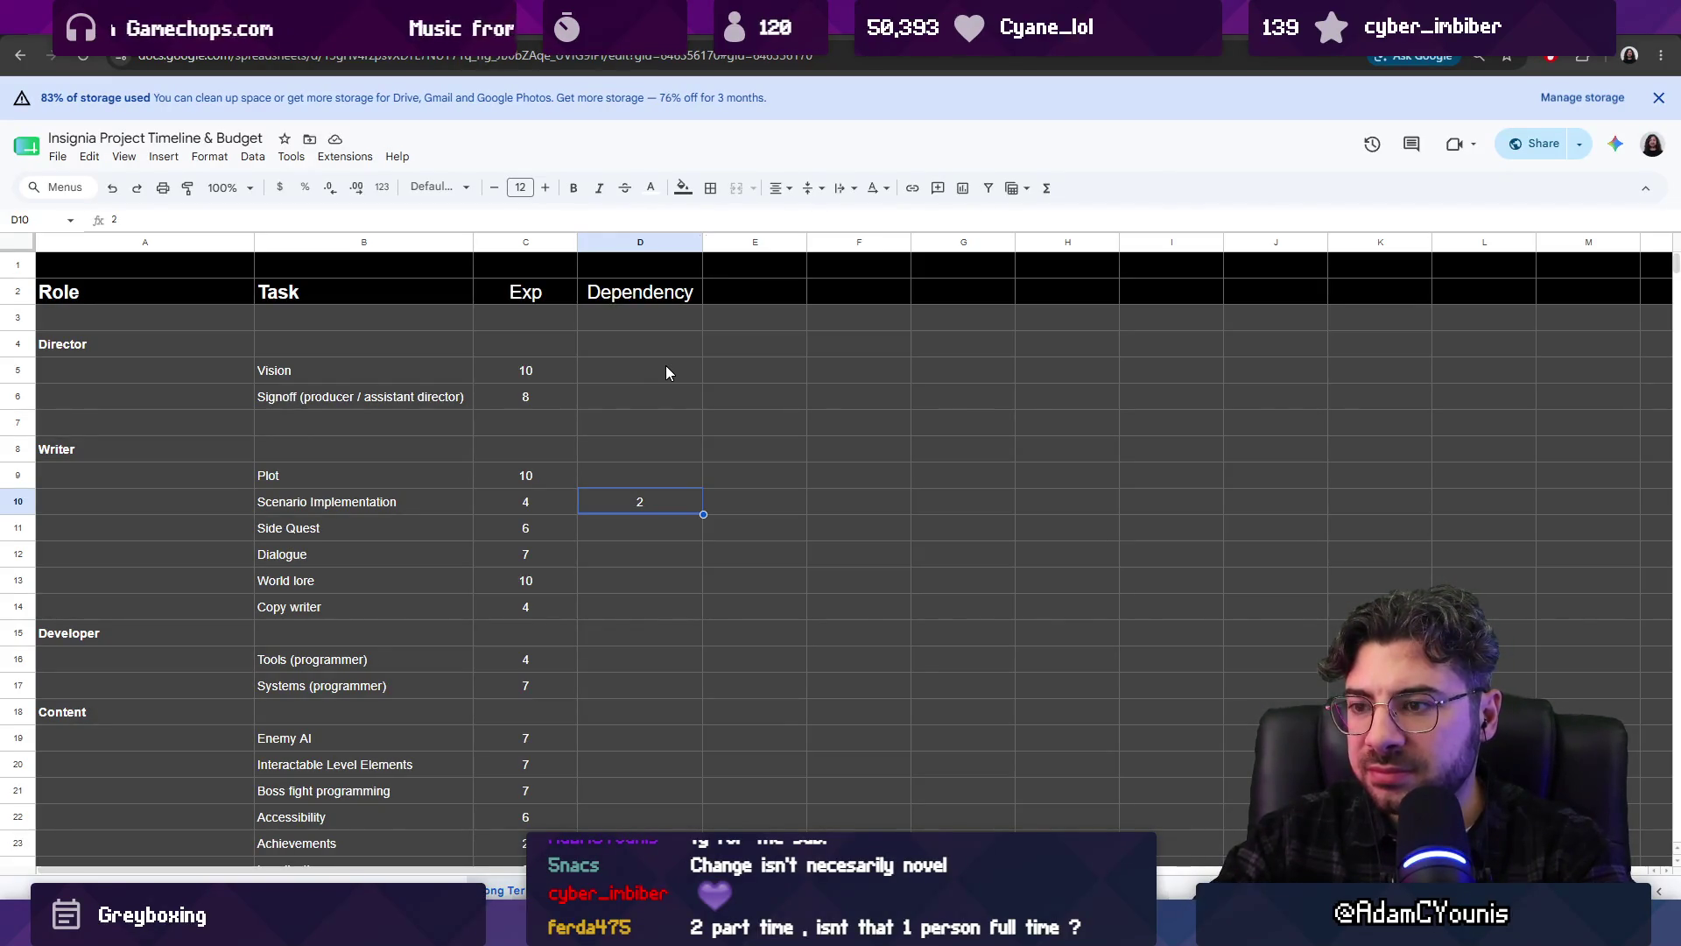
Set Dependency to 8 for Scenario Implementation, 6 for Plot and 4 for Side Quest
{"action": "type", "text": "8"}
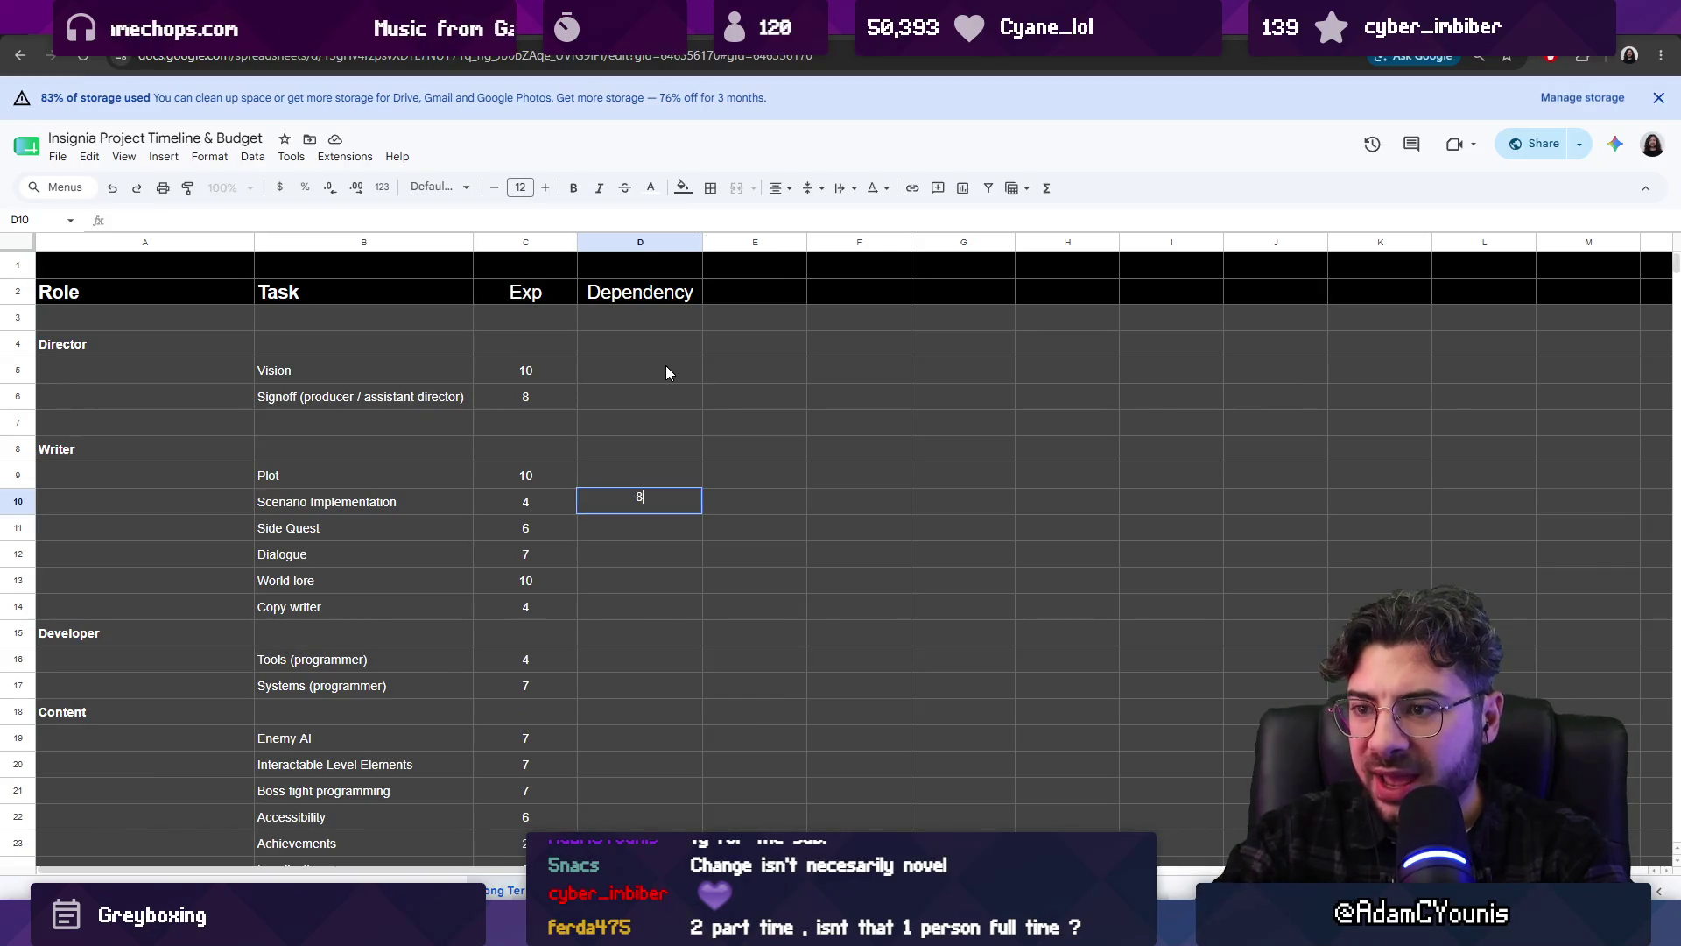
{"action": "key", "text": "Up"}
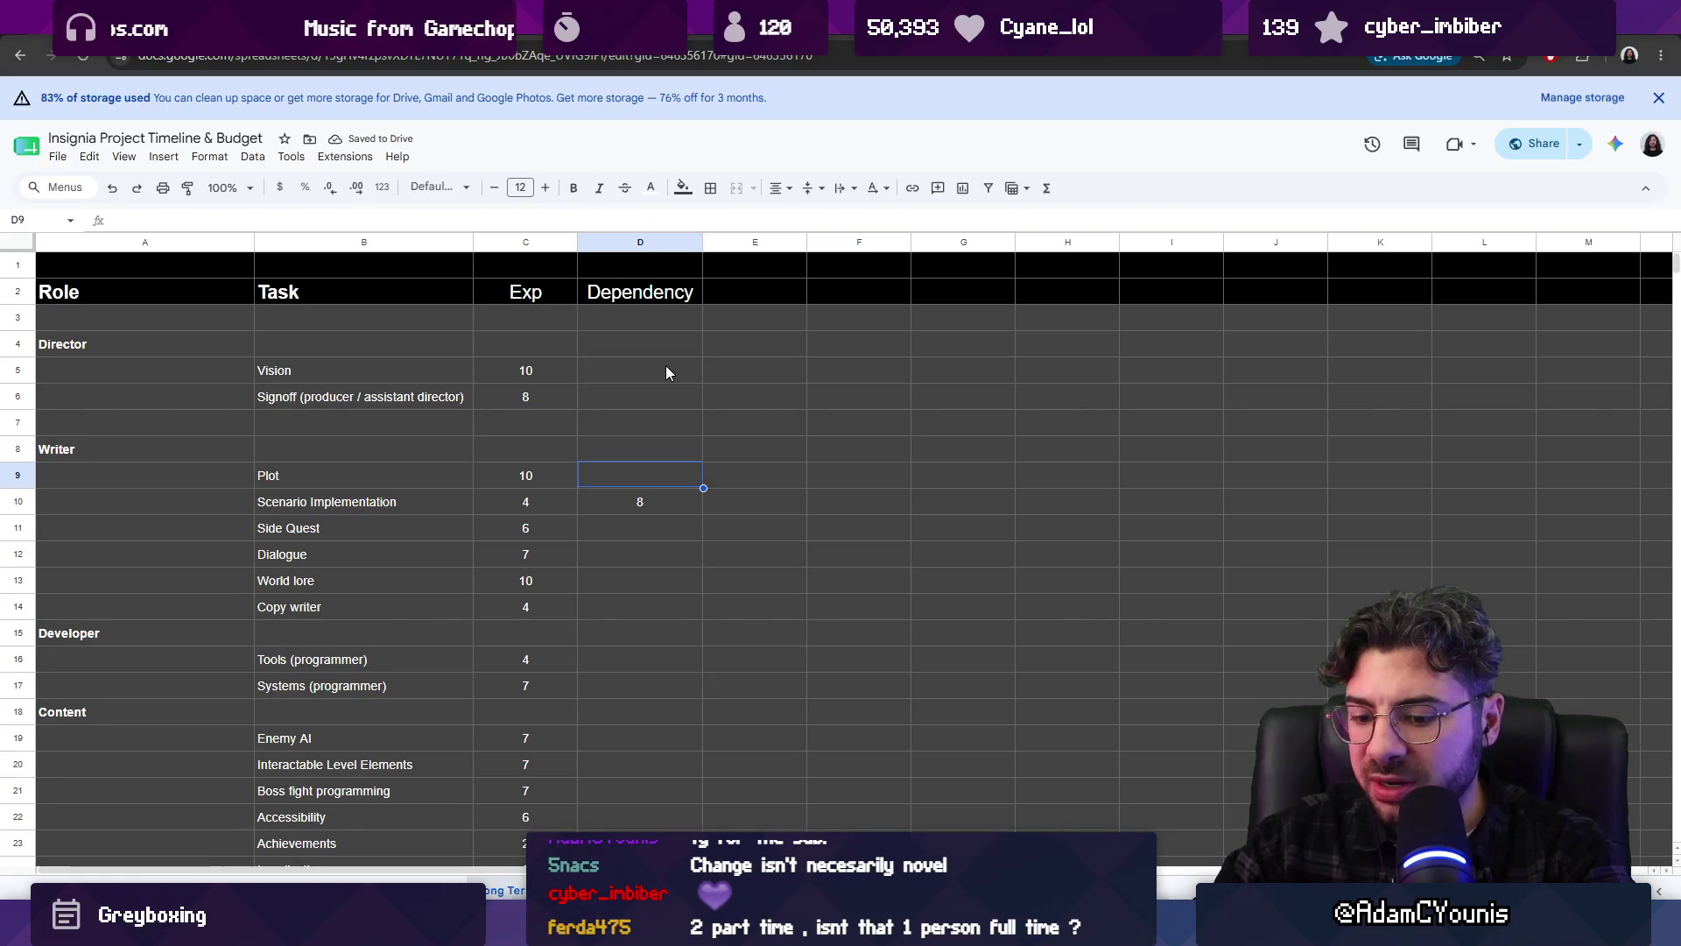
{"action": "type", "text": "6"}
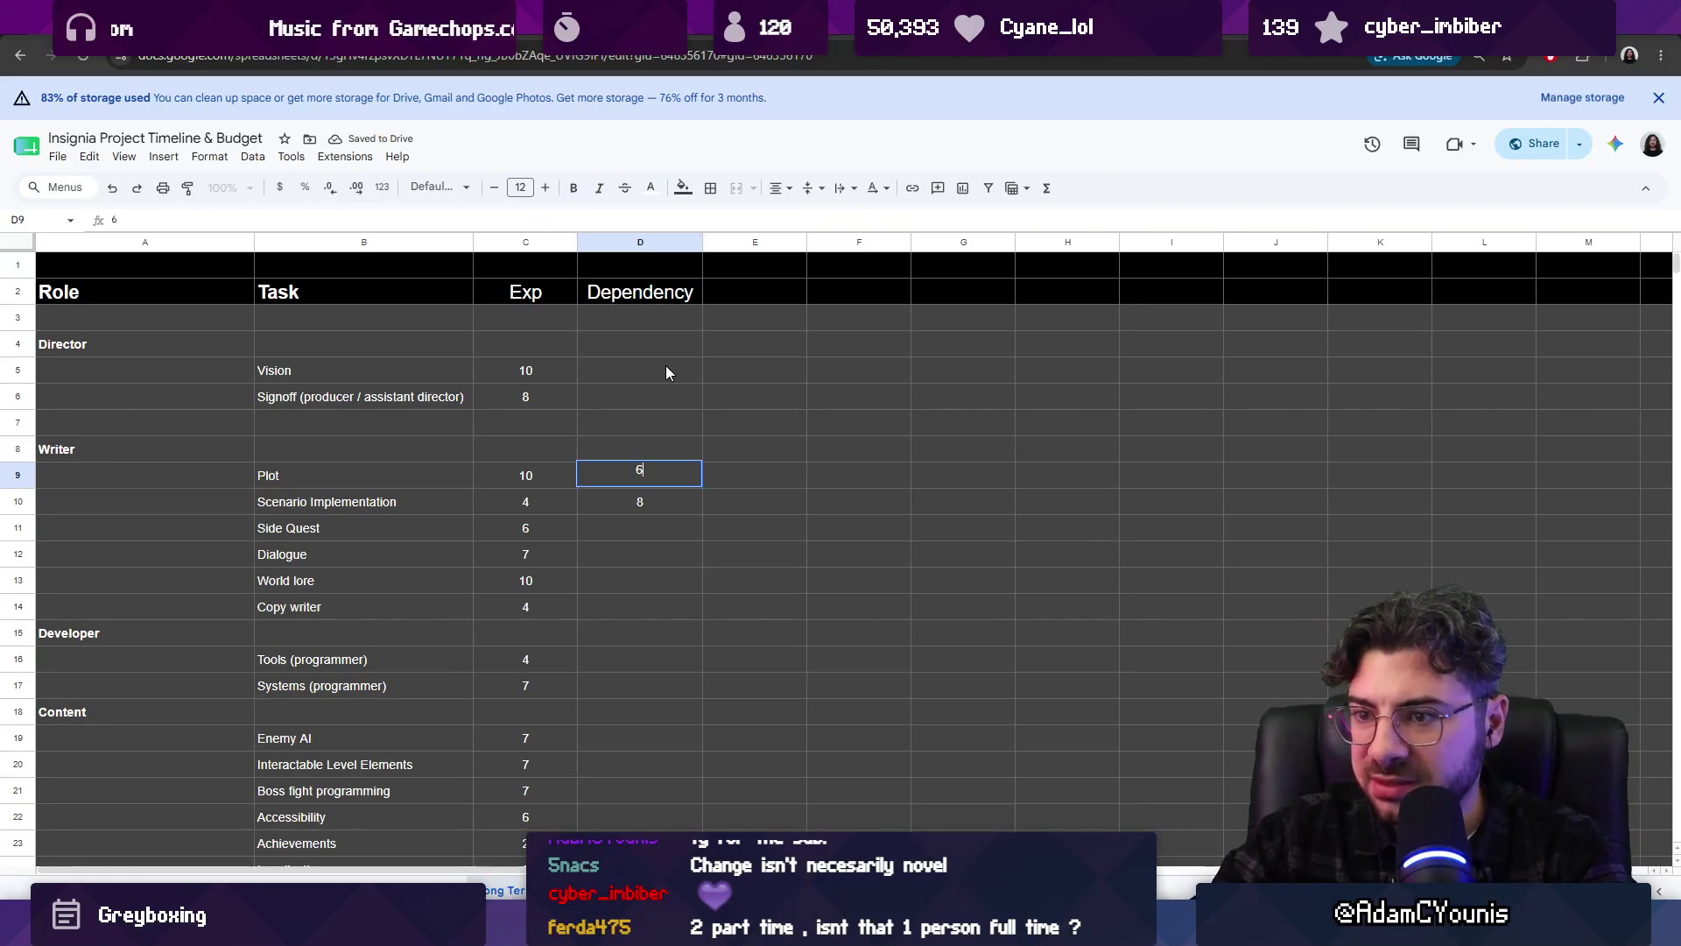
{"action": "key", "text": "Down"}
{"action": "key", "text": "Down"}
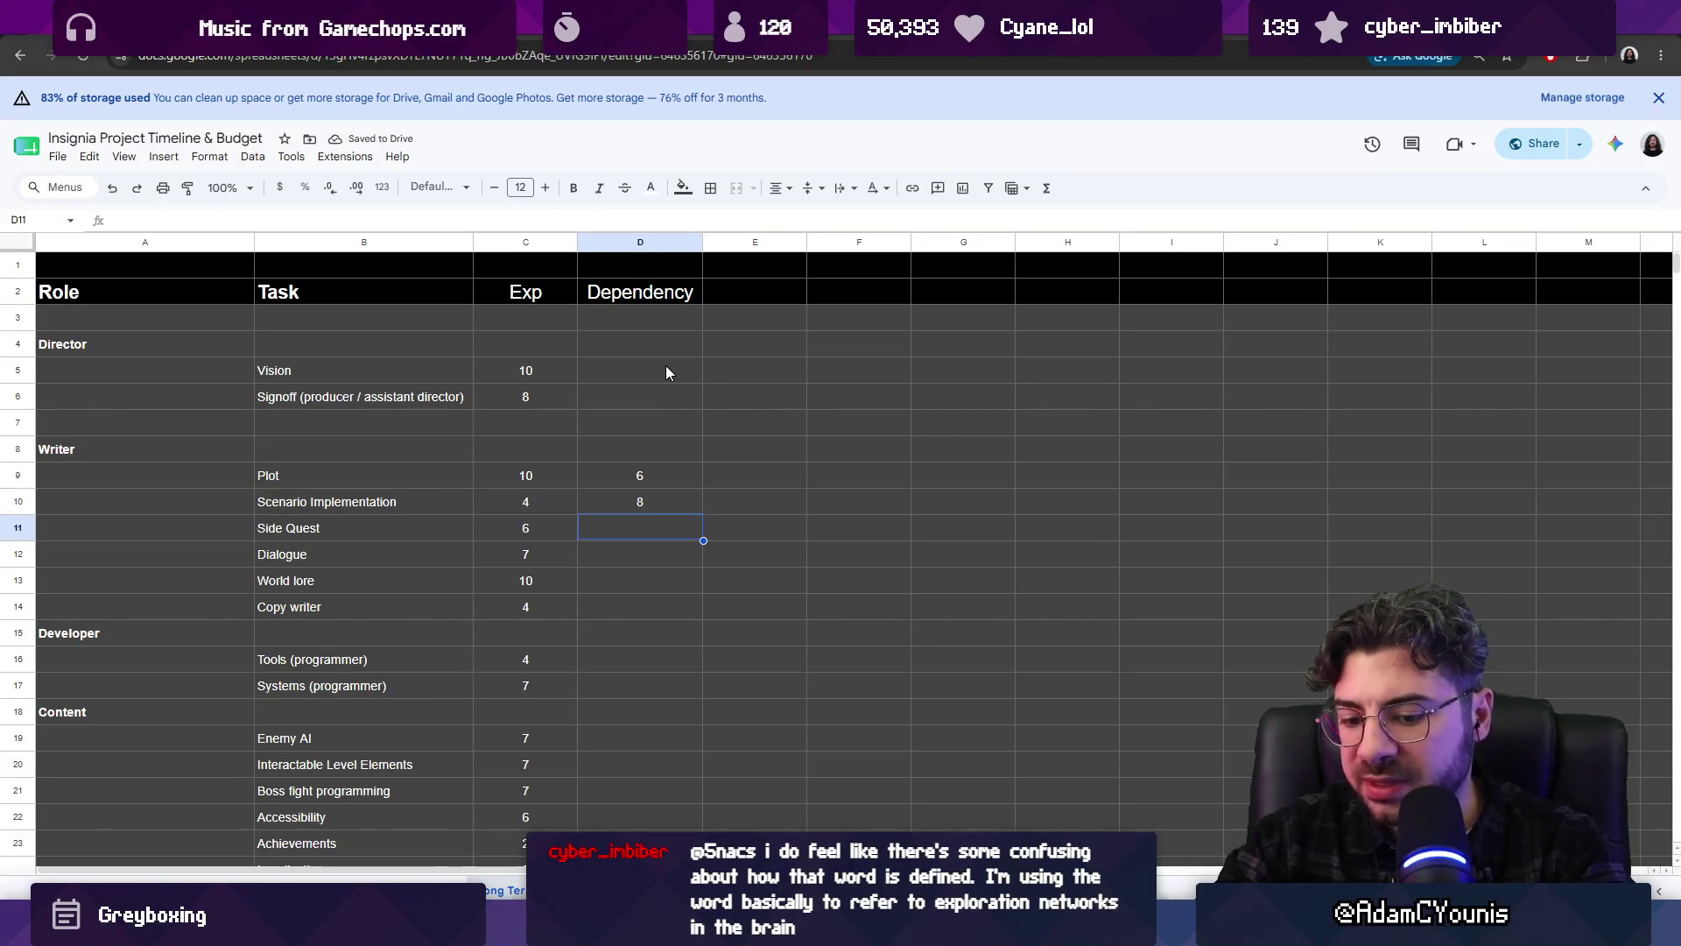
{"action": "type", "text": "4"}
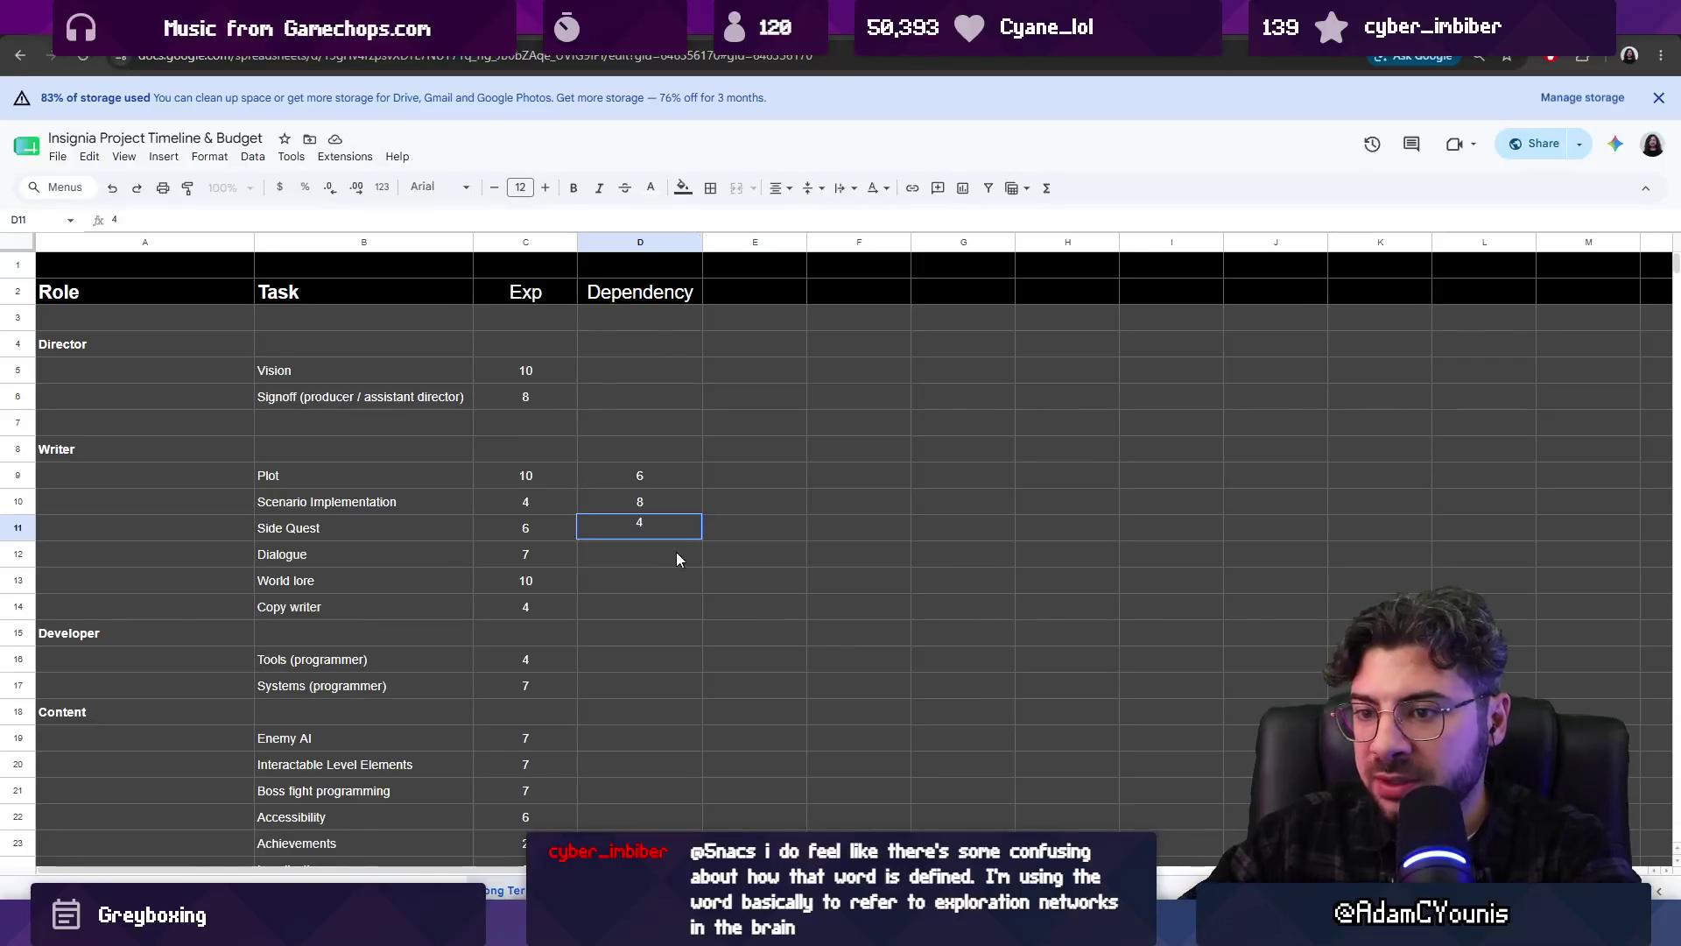
{"action": "left_click", "coordinate": [658, 549]}
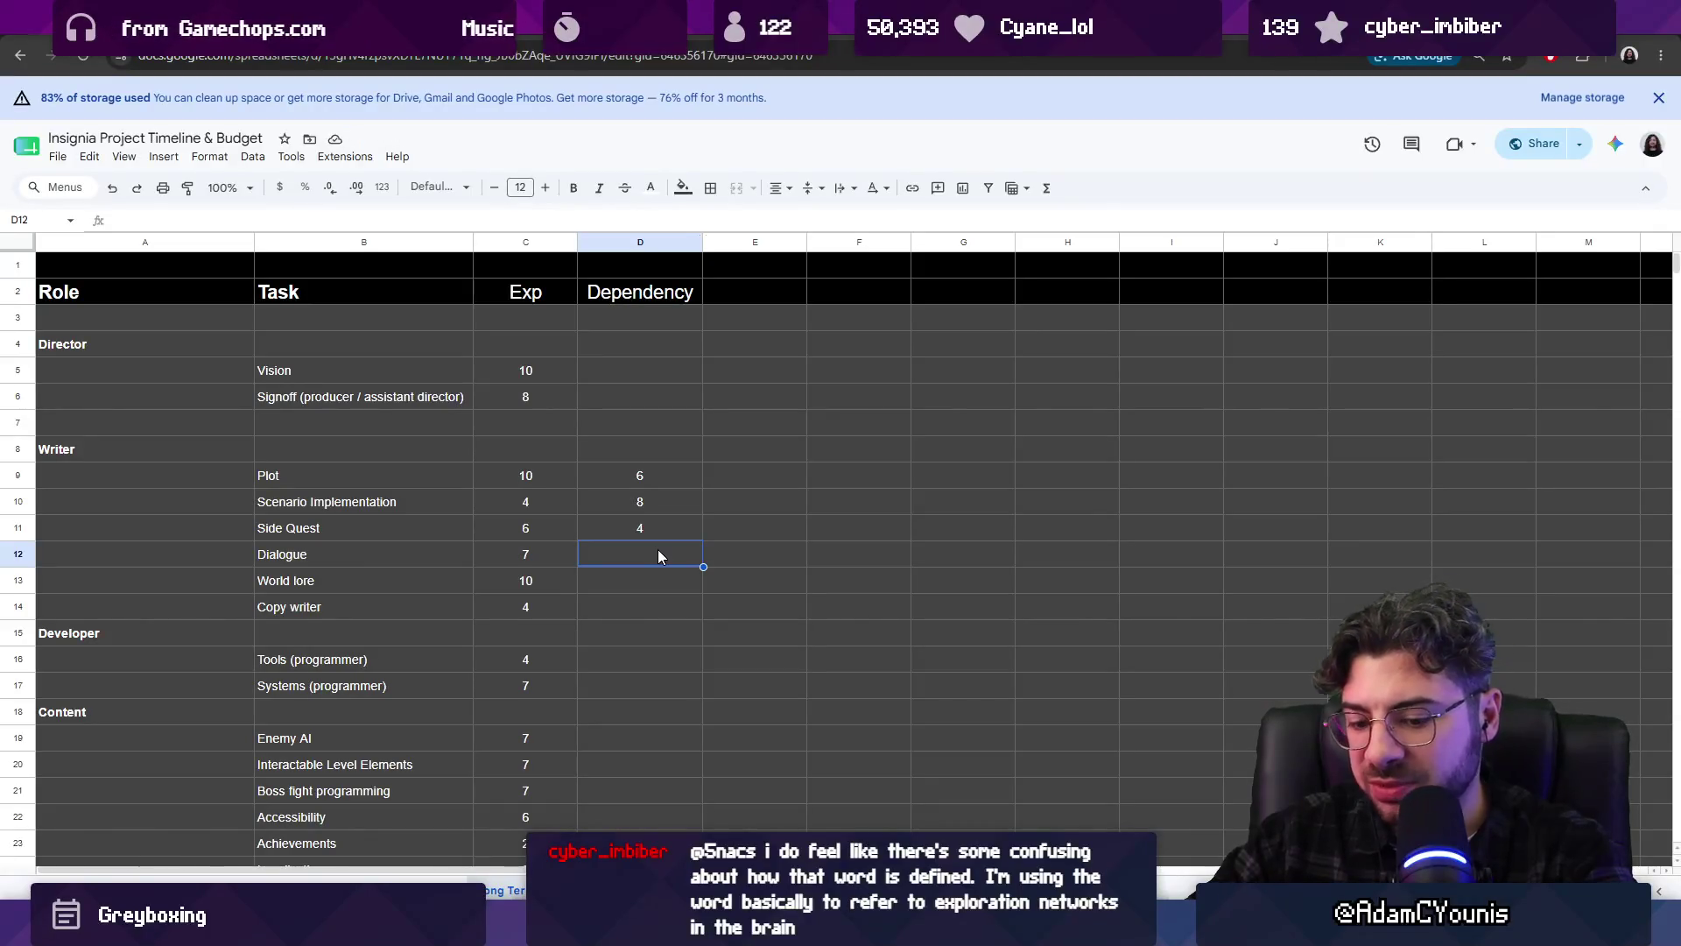
Enter Dependency 2 for Dialogue, 1 for World lore and 2 for Copy writer
{"action": "type", "text": "2"}
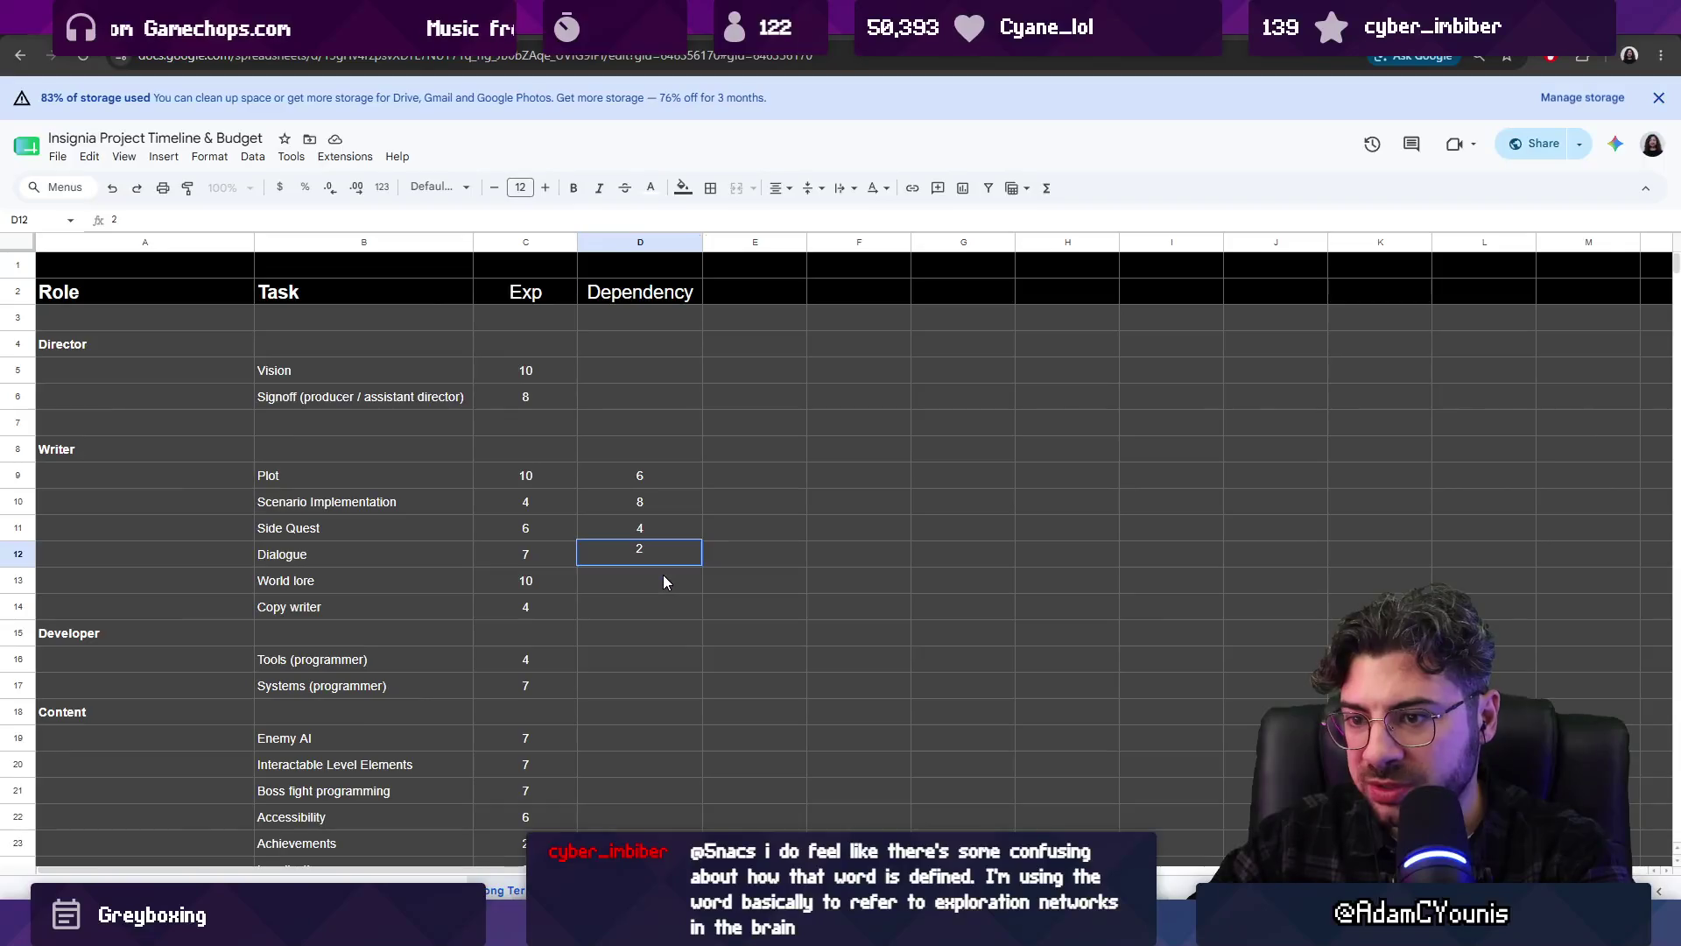
{"action": "key", "text": "Return"}
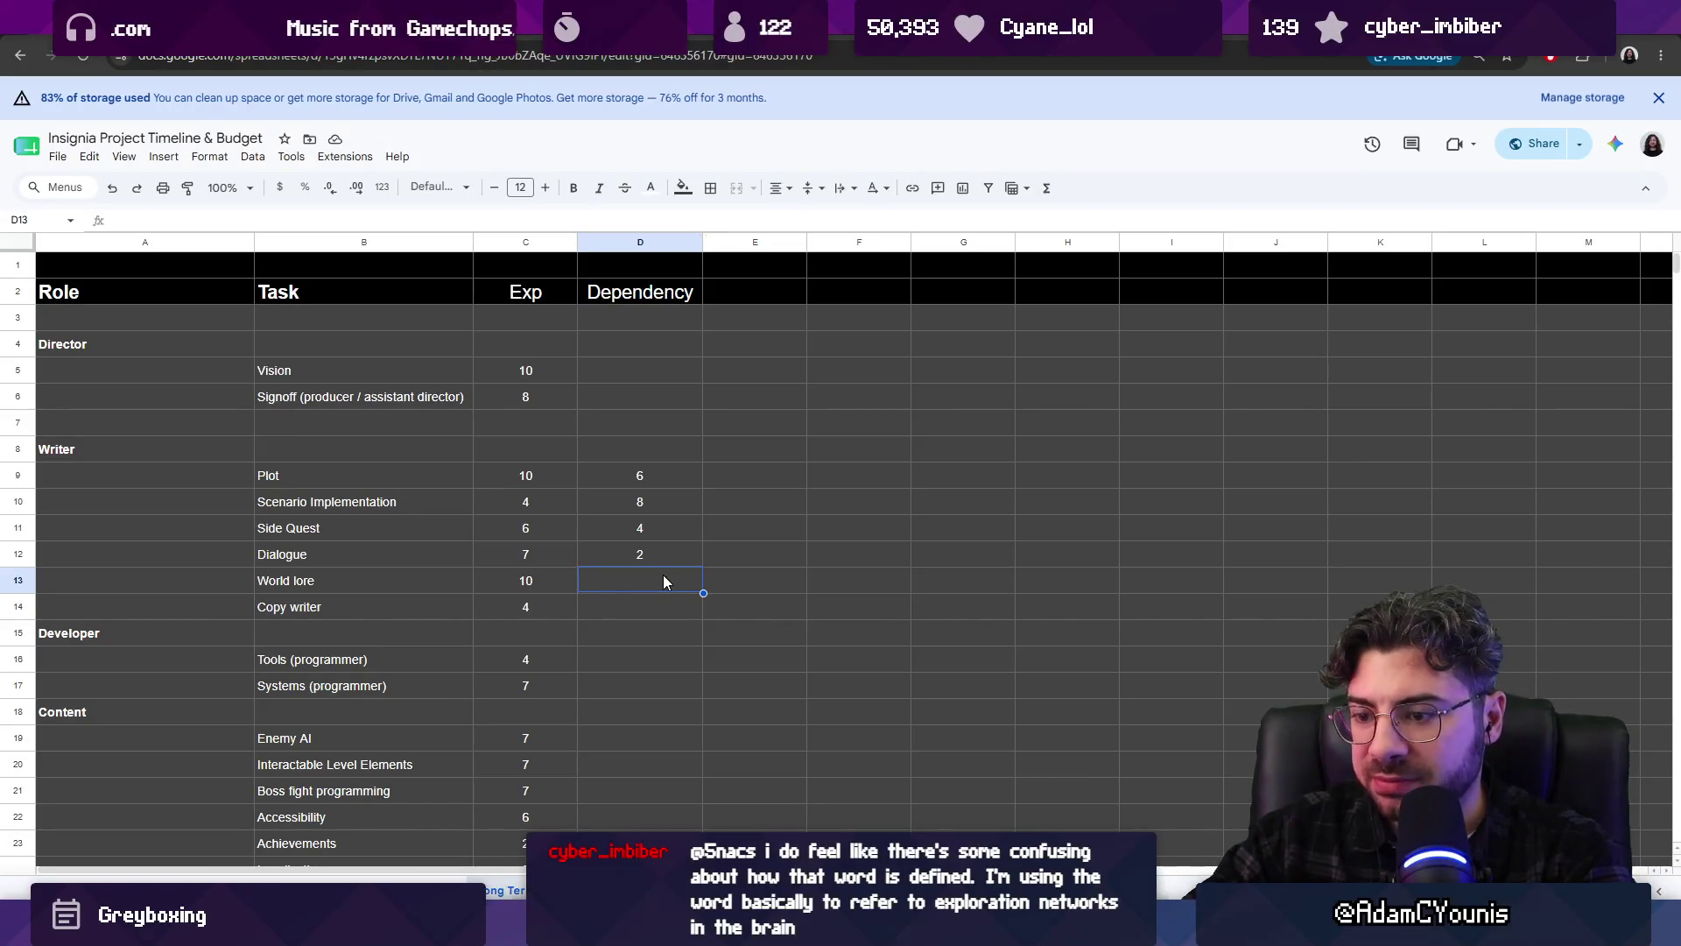
{"action": "type", "text": "1"}
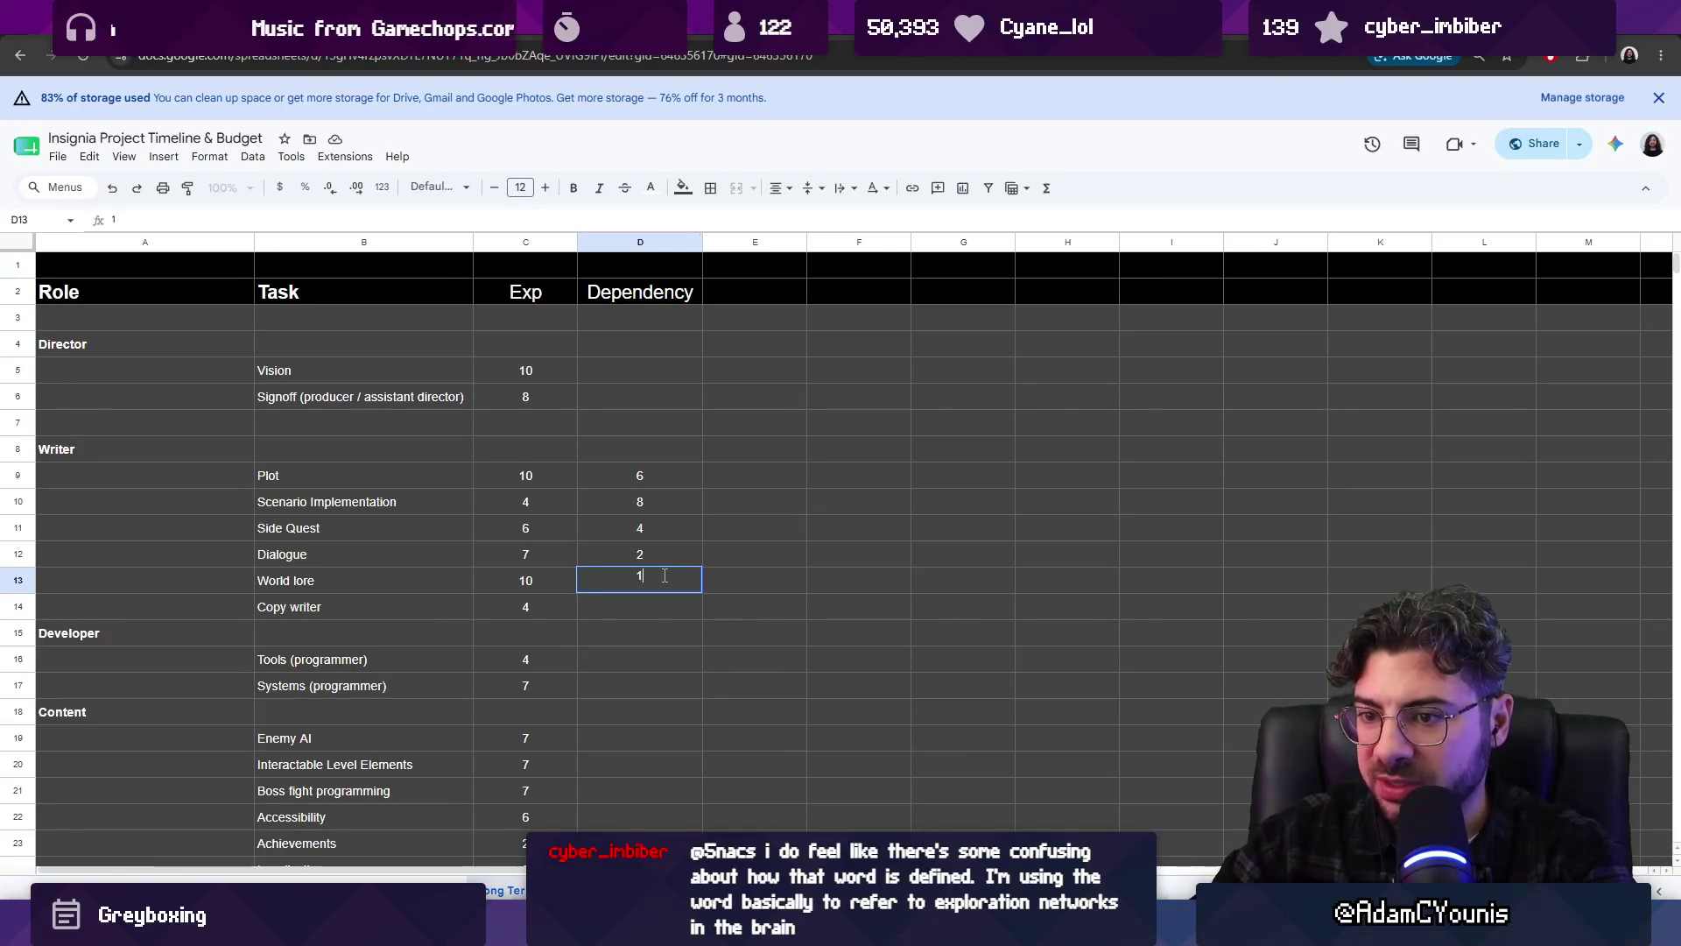
{"action": "key", "text": "Return"}
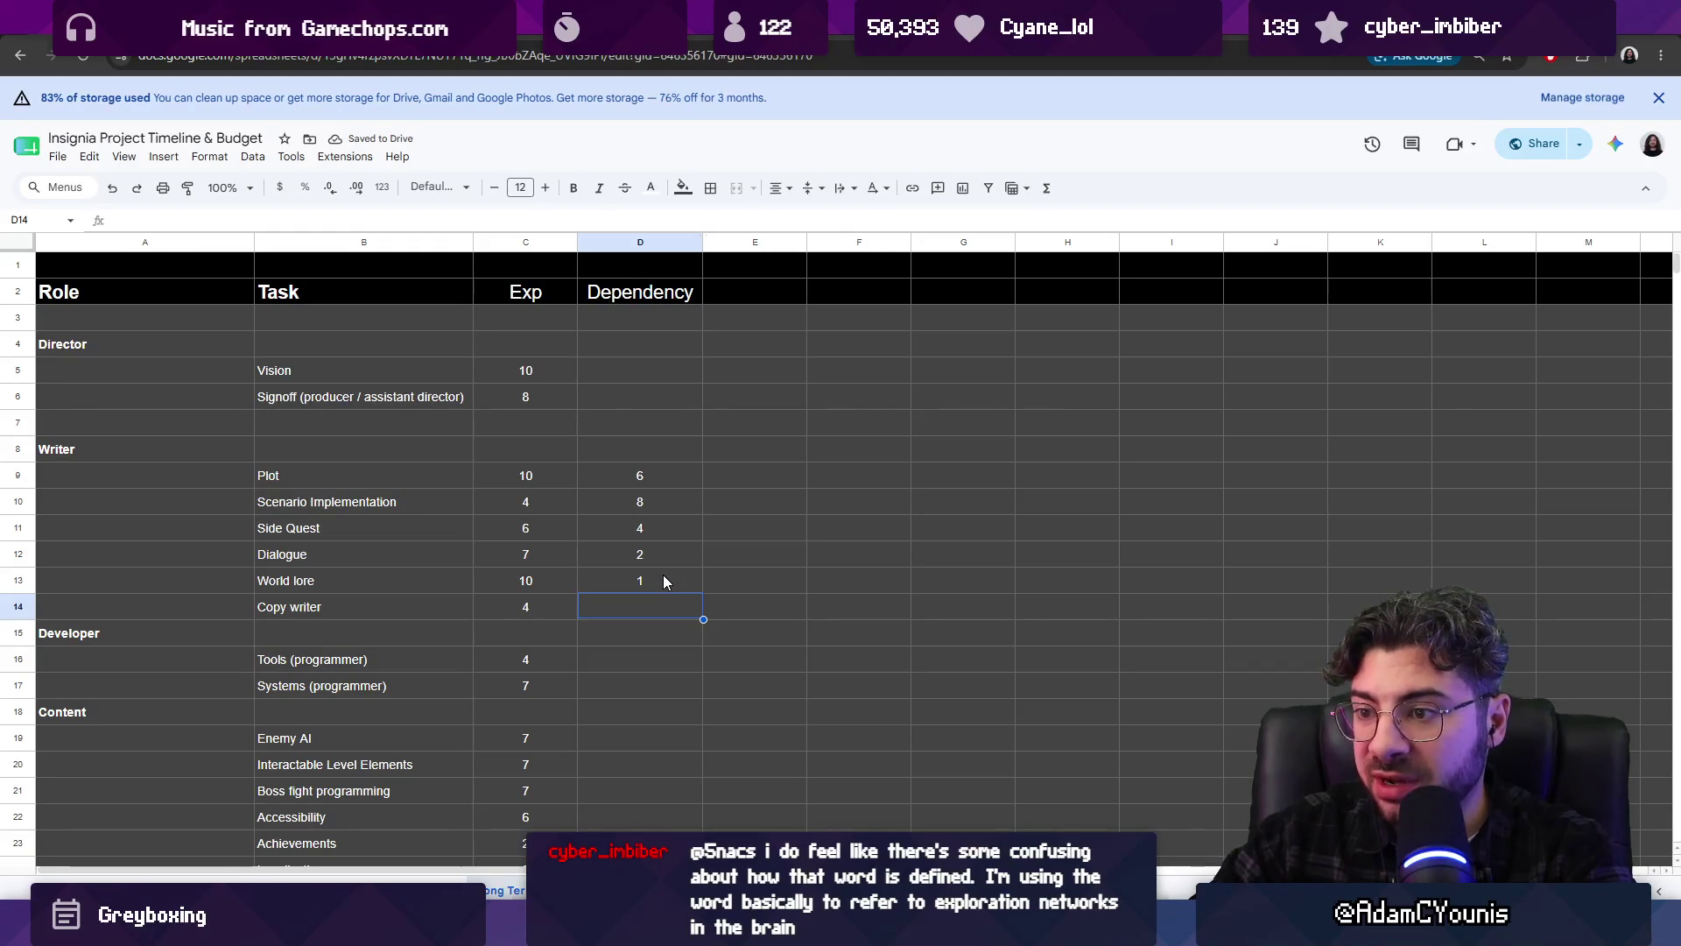
{"action": "type", "text": "2"}
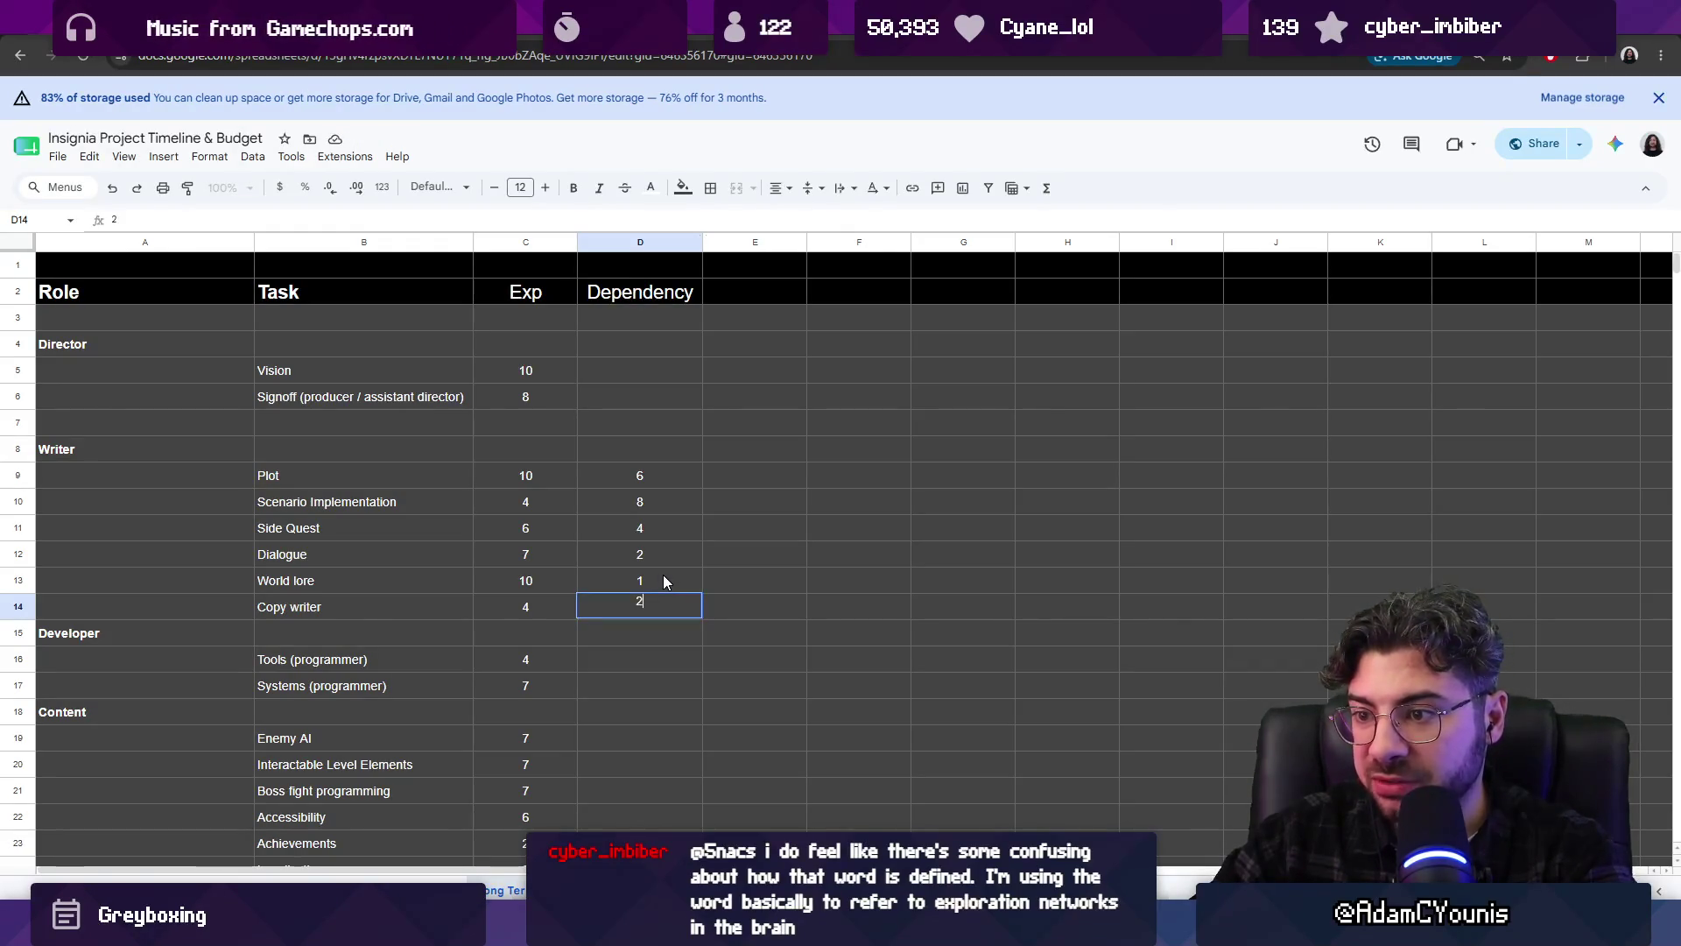
{"action": "key", "text": "Return"}
{"action": "key", "text": "Down"}
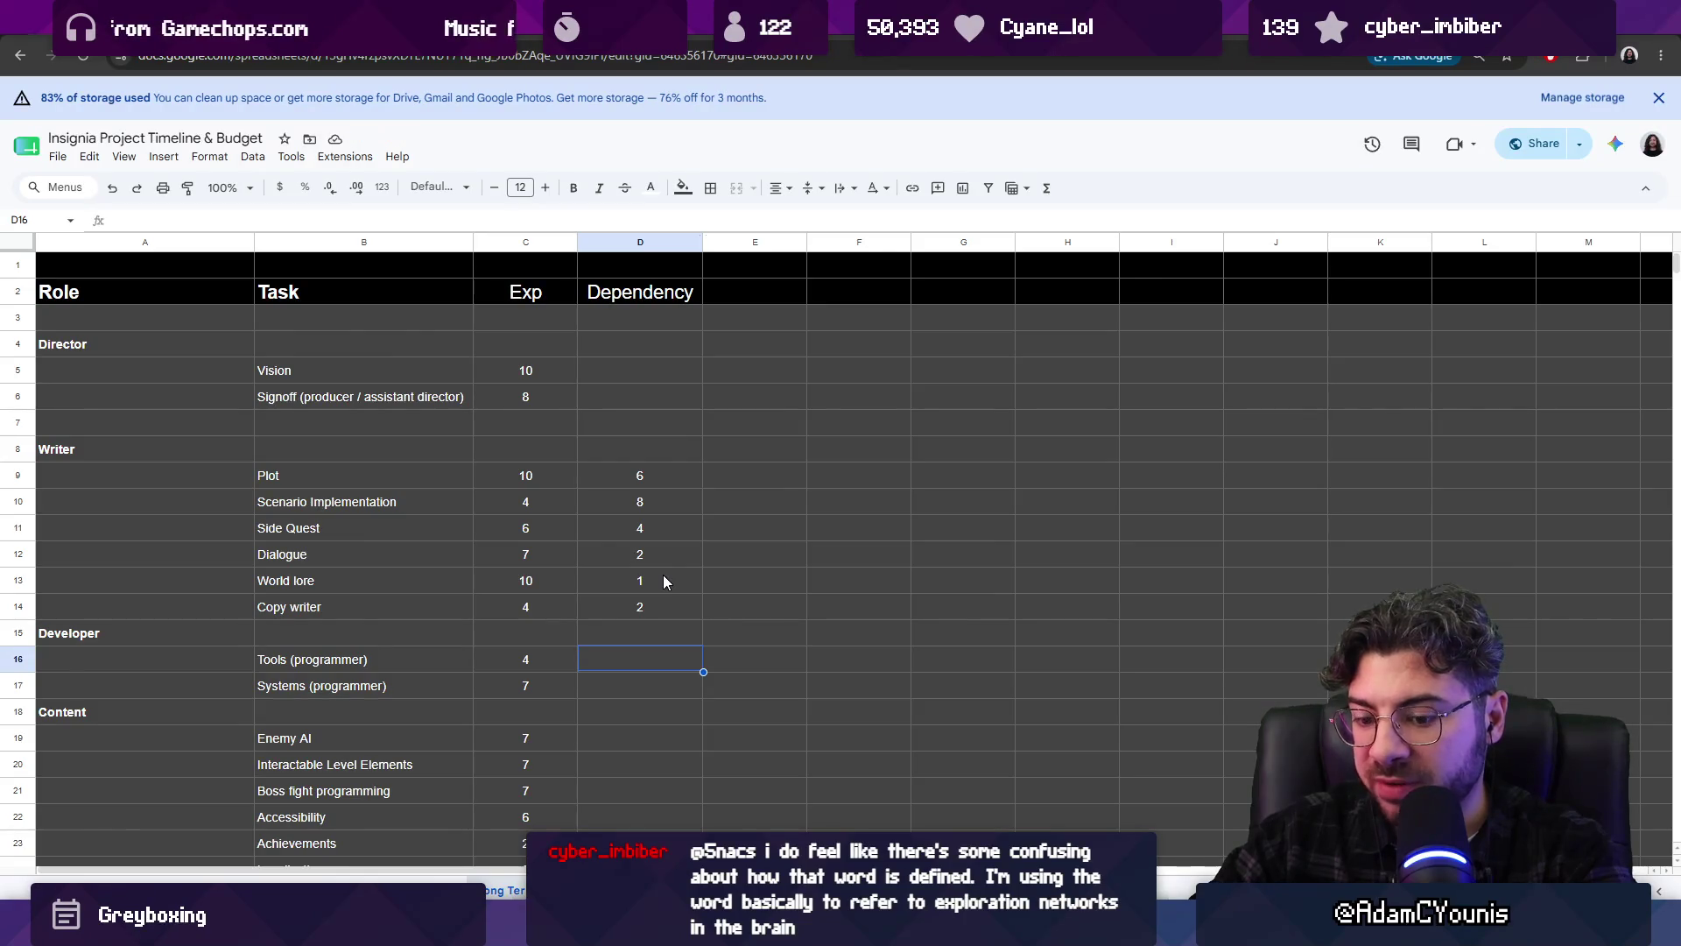
Give Tools (programmer) Dependency 4 and settle Systems (programmer) at 5 after trying 4 and 6
{"action": "type", "text": "4"}
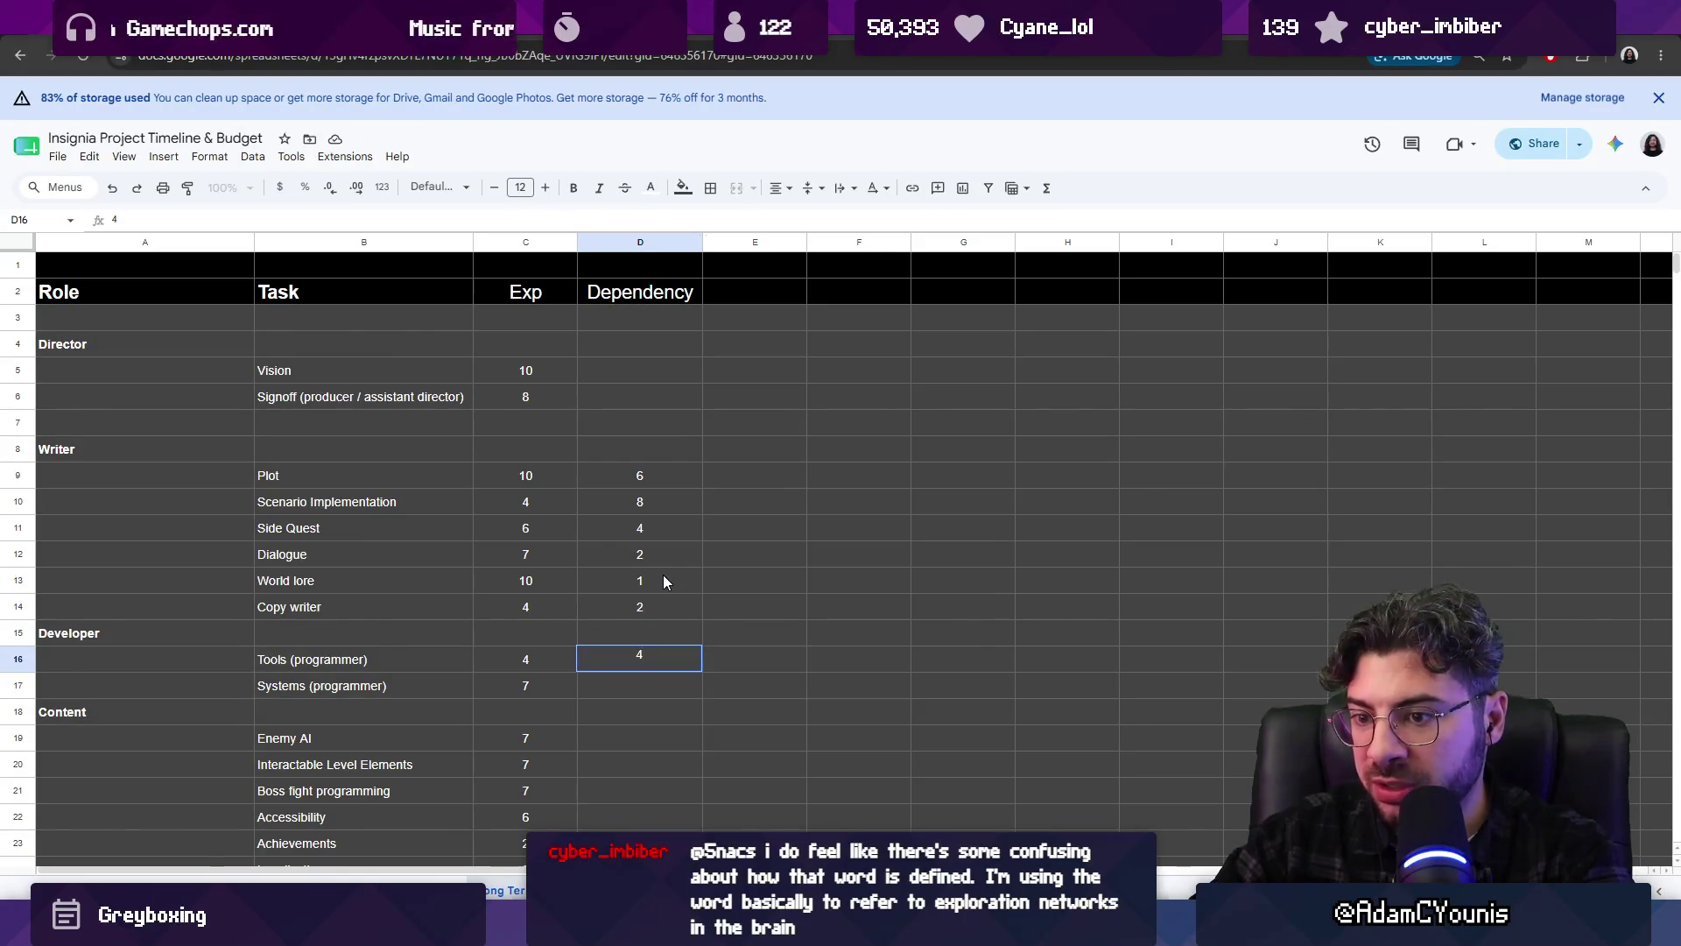
{"action": "key", "text": "Return"}
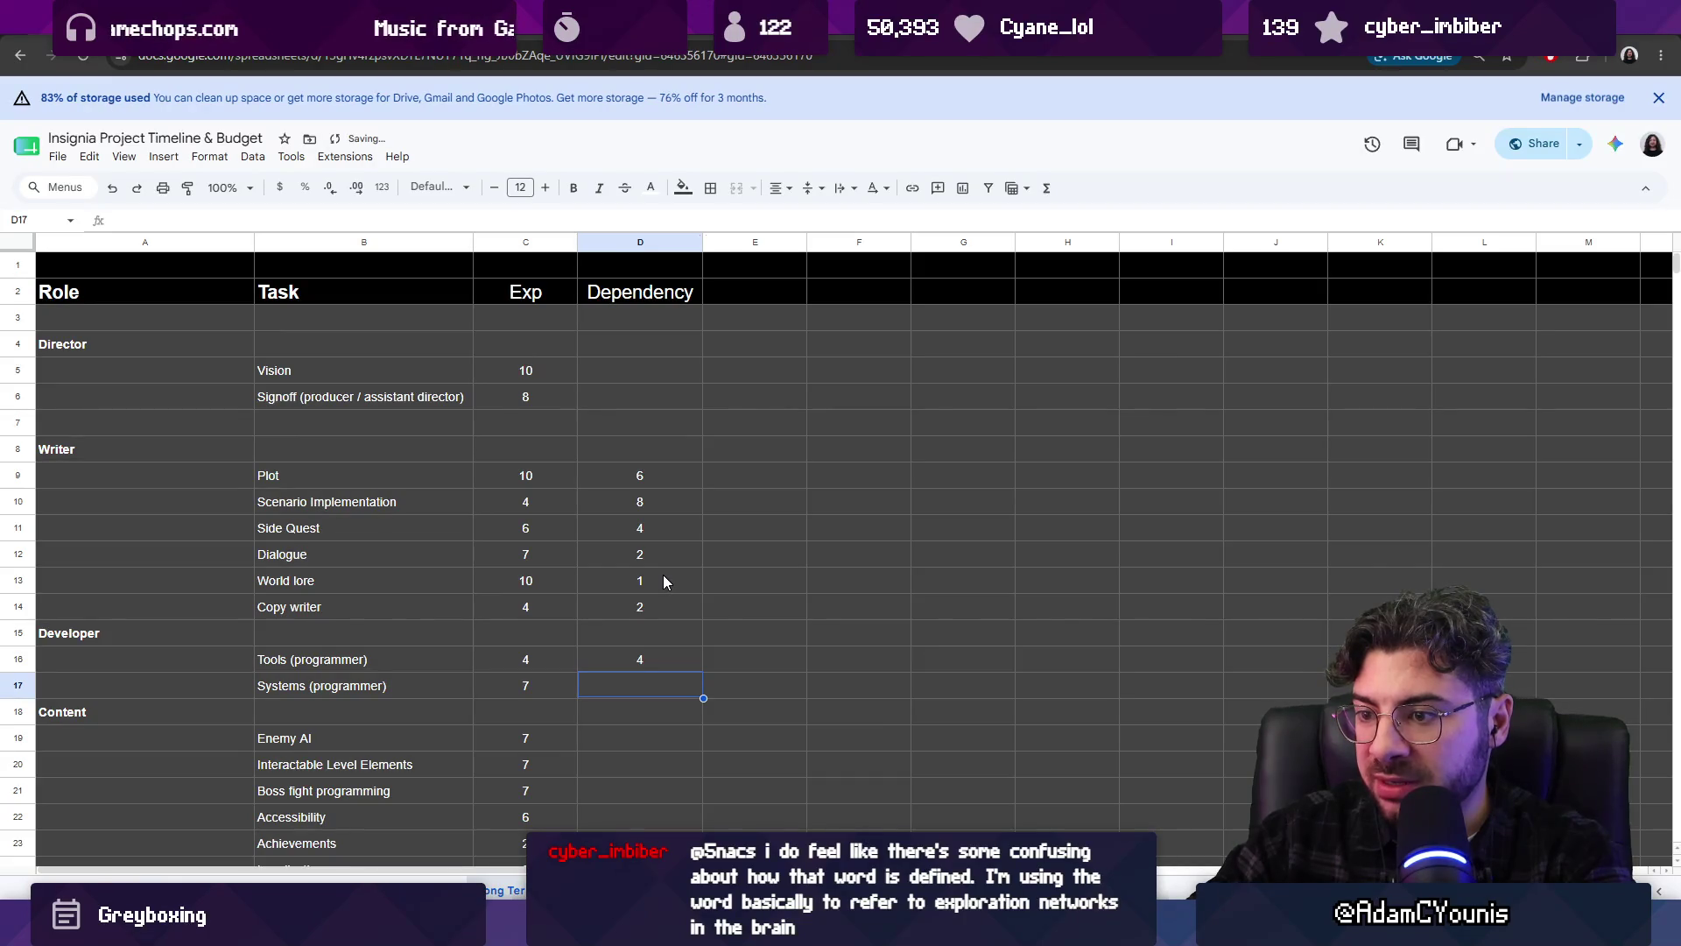
{"action": "type", "text": "4"}
{"action": "key", "text": "Return"}
{"action": "key", "text": "Down"}
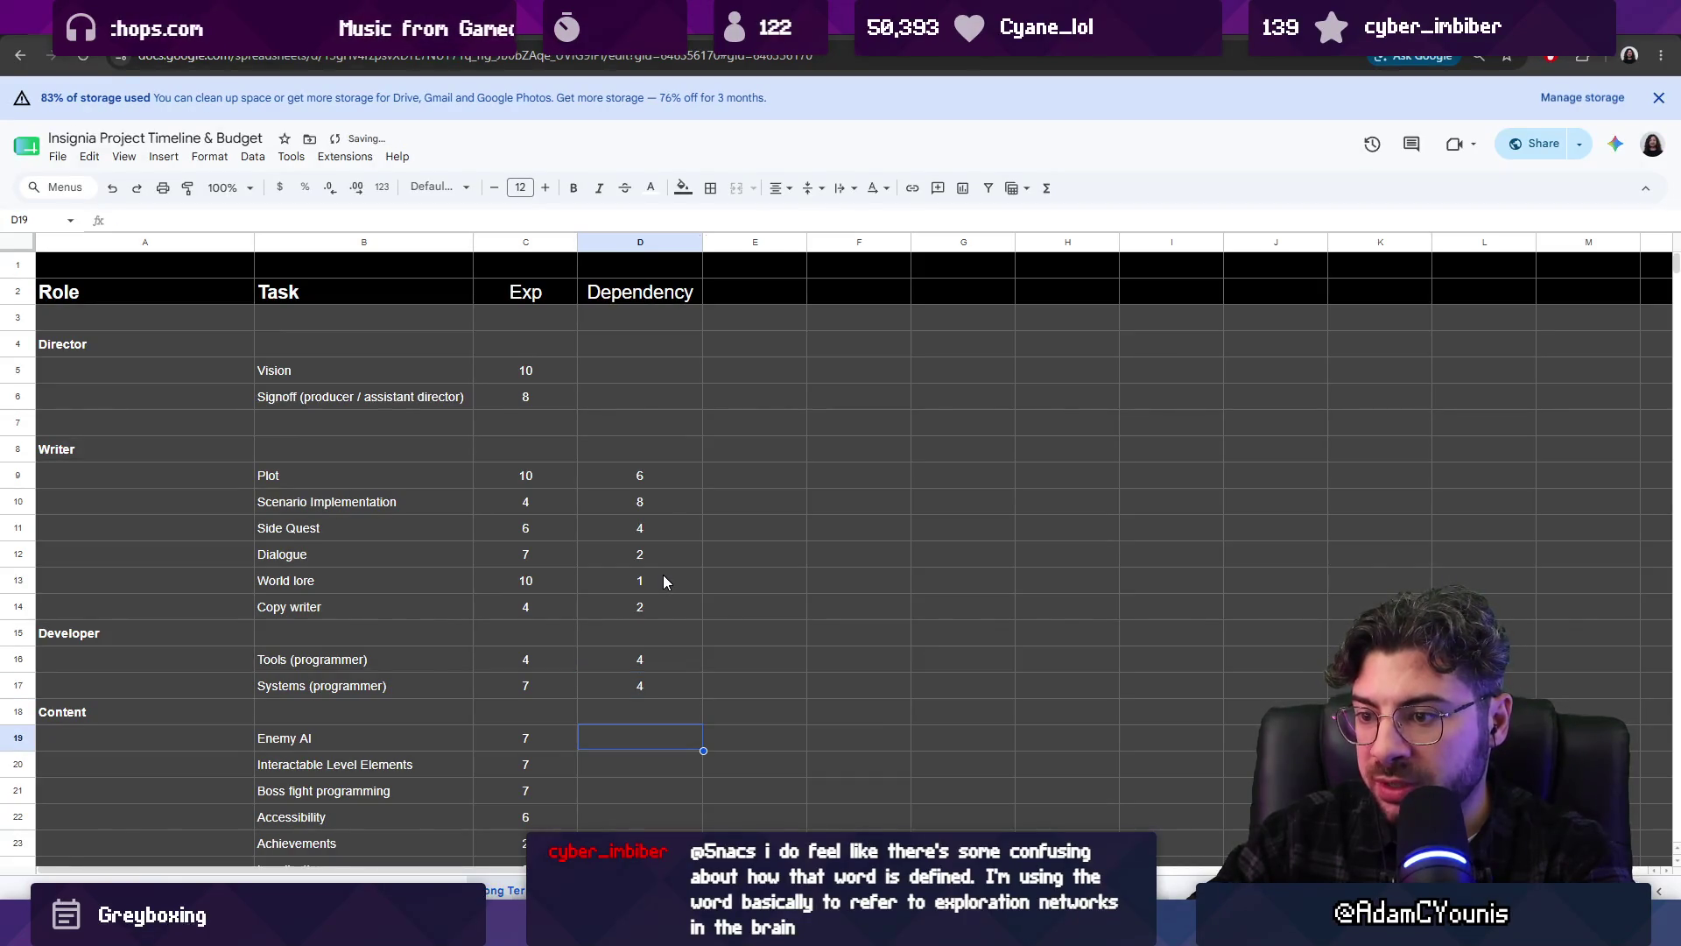
{"action": "key", "text": "Up"}
{"action": "key", "text": "Up"}
{"action": "type", "text": "6"}
{"action": "key", "text": "Return"}
{"action": "key", "text": "Down"}
{"action": "key", "text": "Up"}
{"action": "key", "text": "Up"}
{"action": "type", "text": "5"}
{"action": "key", "text": "Return"}
{"action": "key", "text": "Down"}
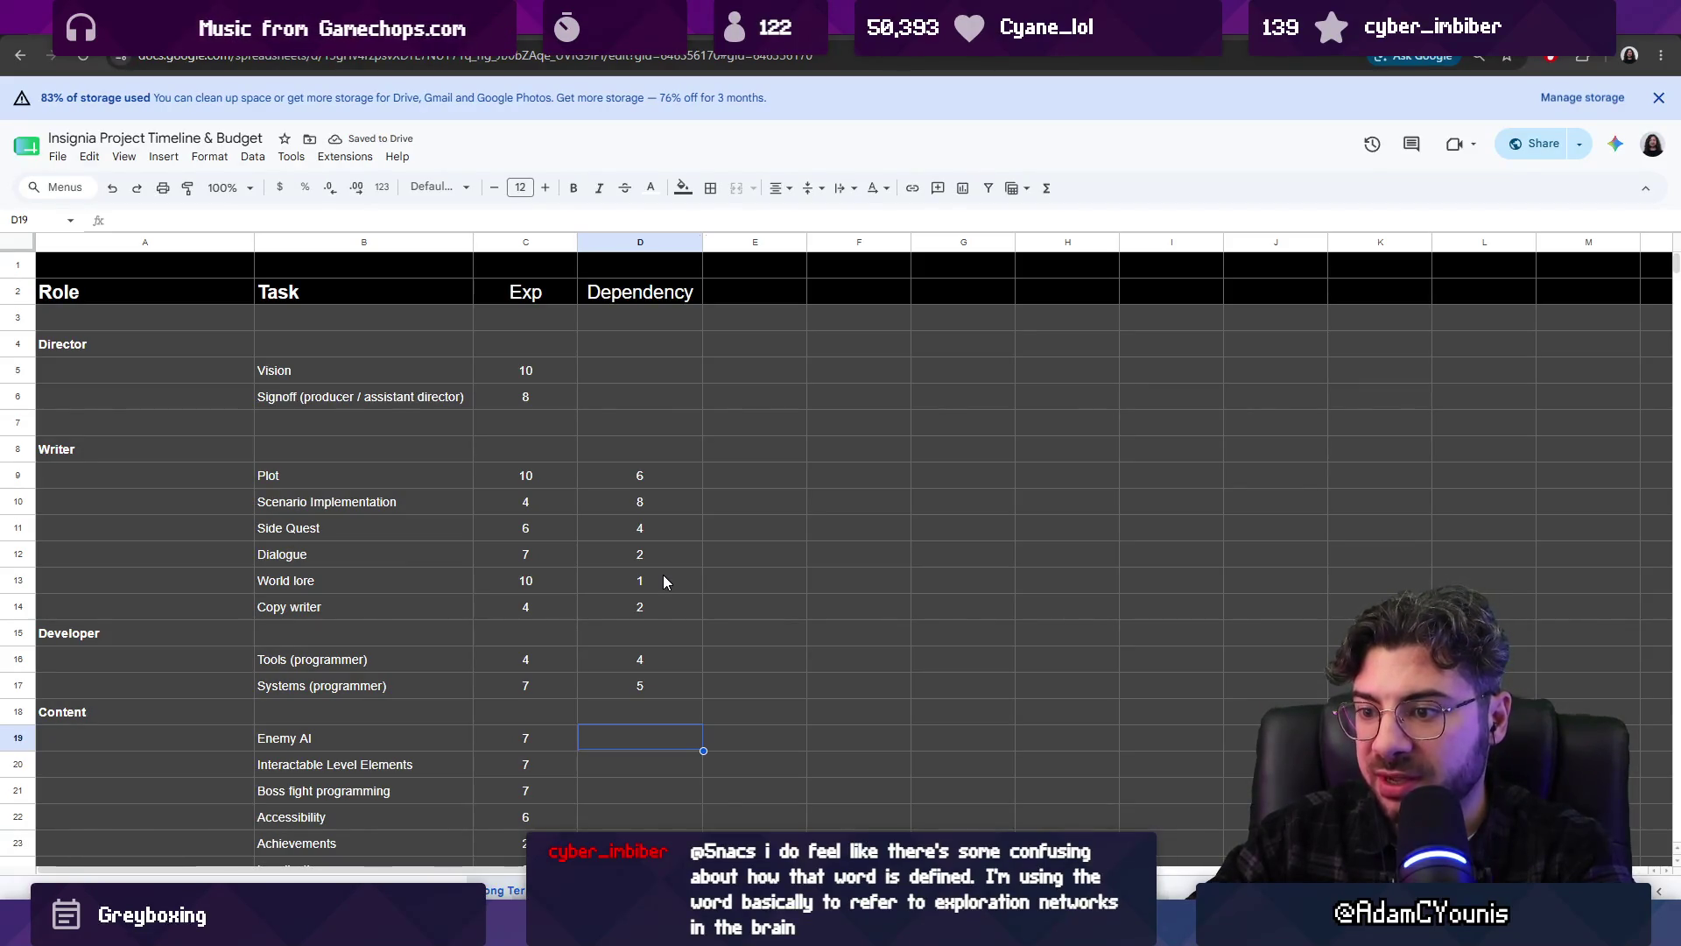
Score Enemy AI 6, Interactable Level Elements 4, Boss fight programming 4, Accessibility 2, Achievements 2
{"action": "type", "text": "6"}
{"action": "key", "text": "Return"}
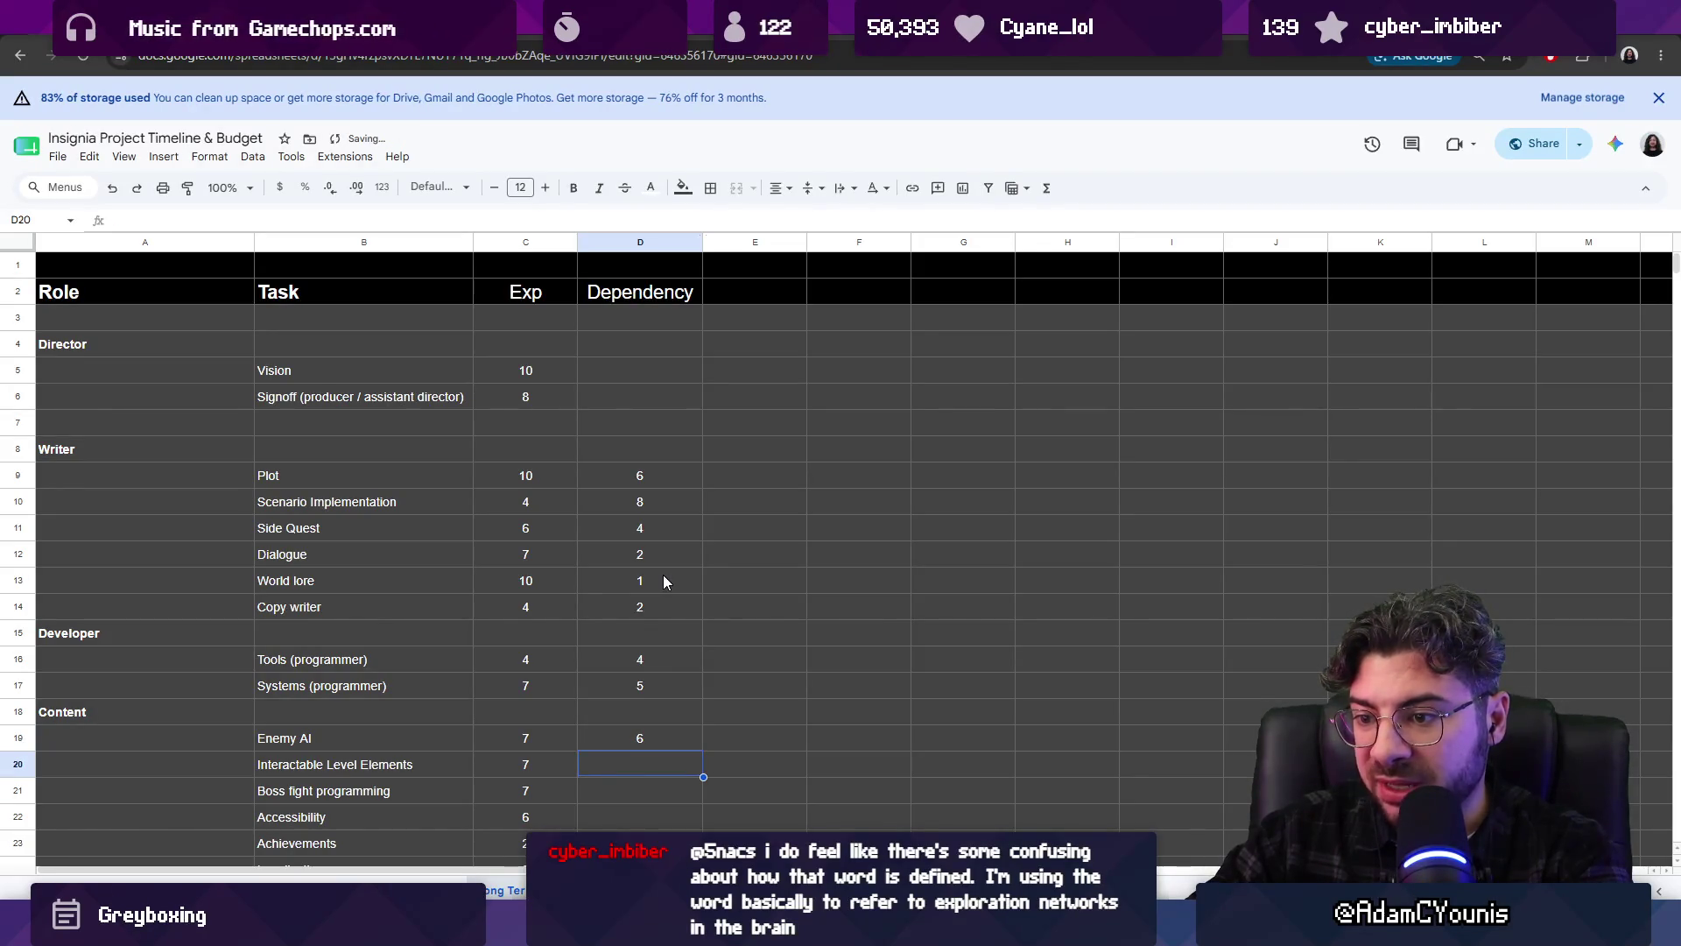
{"action": "type", "text": "4"}
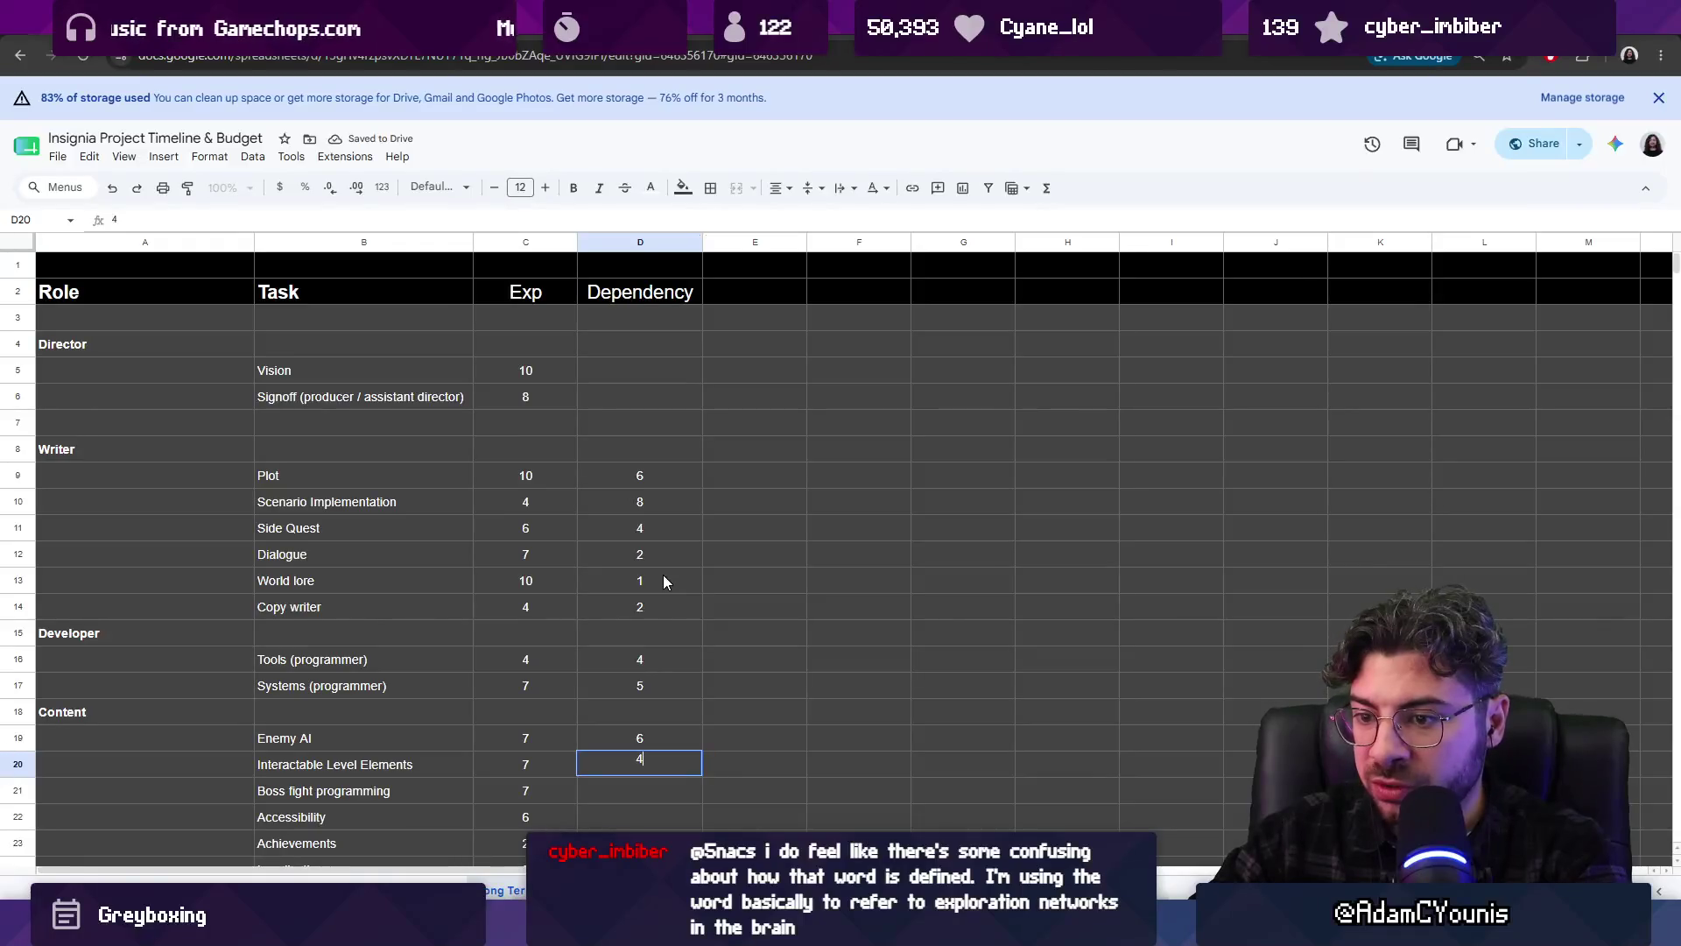
{"action": "key", "text": "Return"}
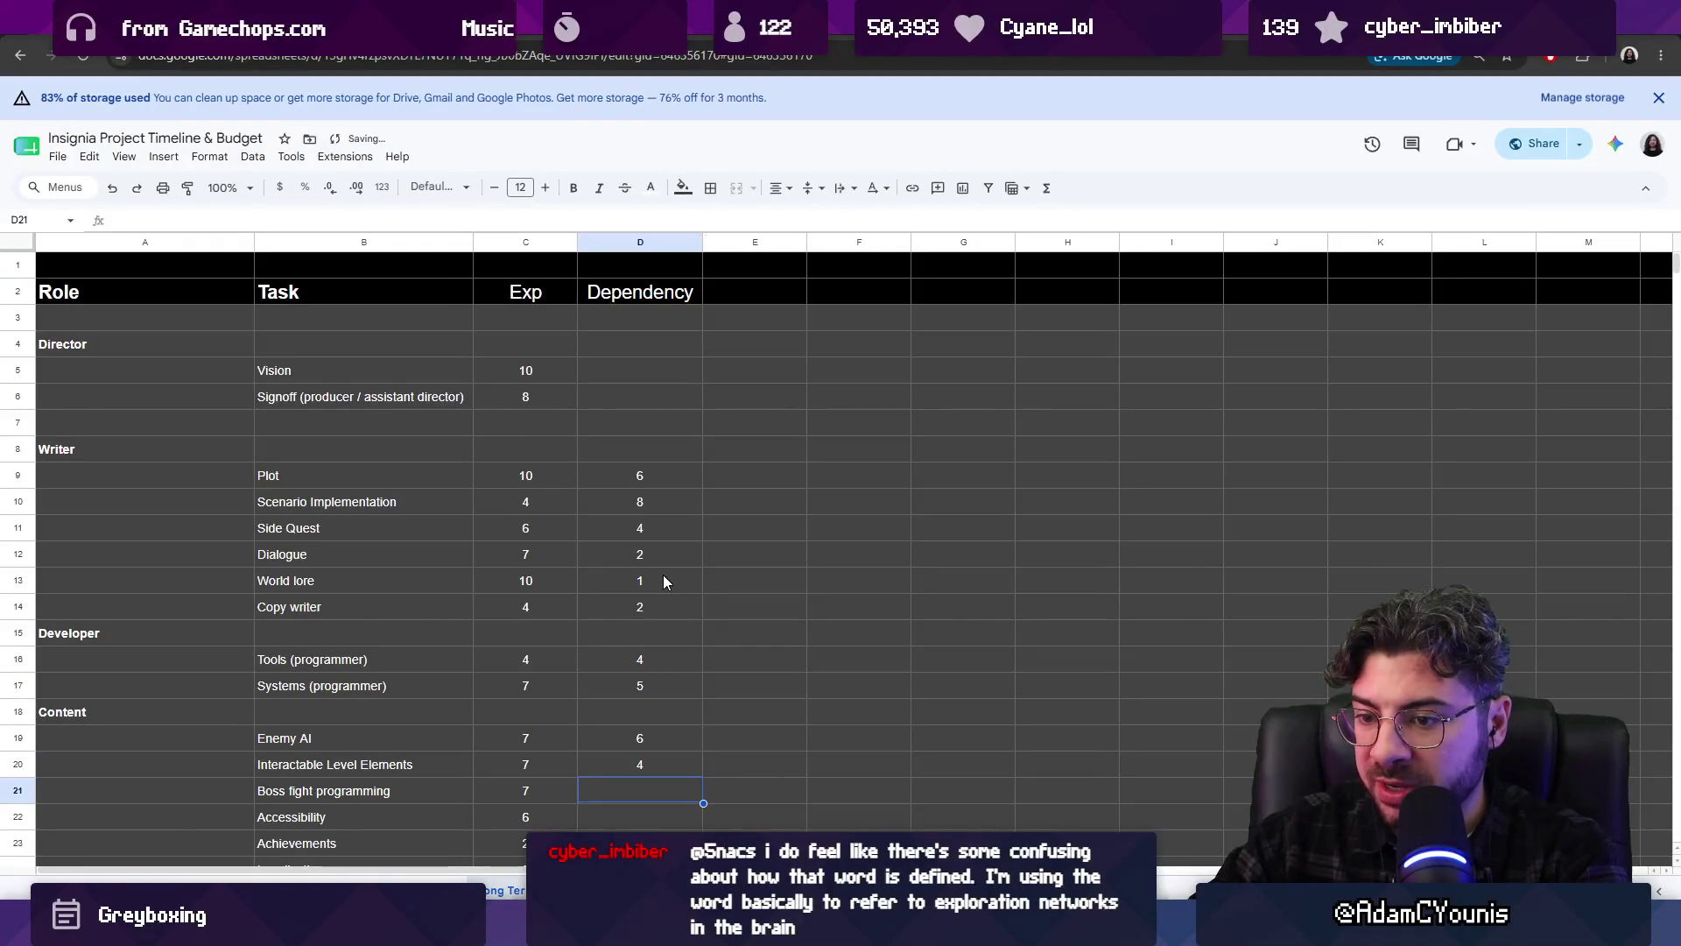
{"action": "type", "text": "4"}
{"action": "key", "text": "Return"}
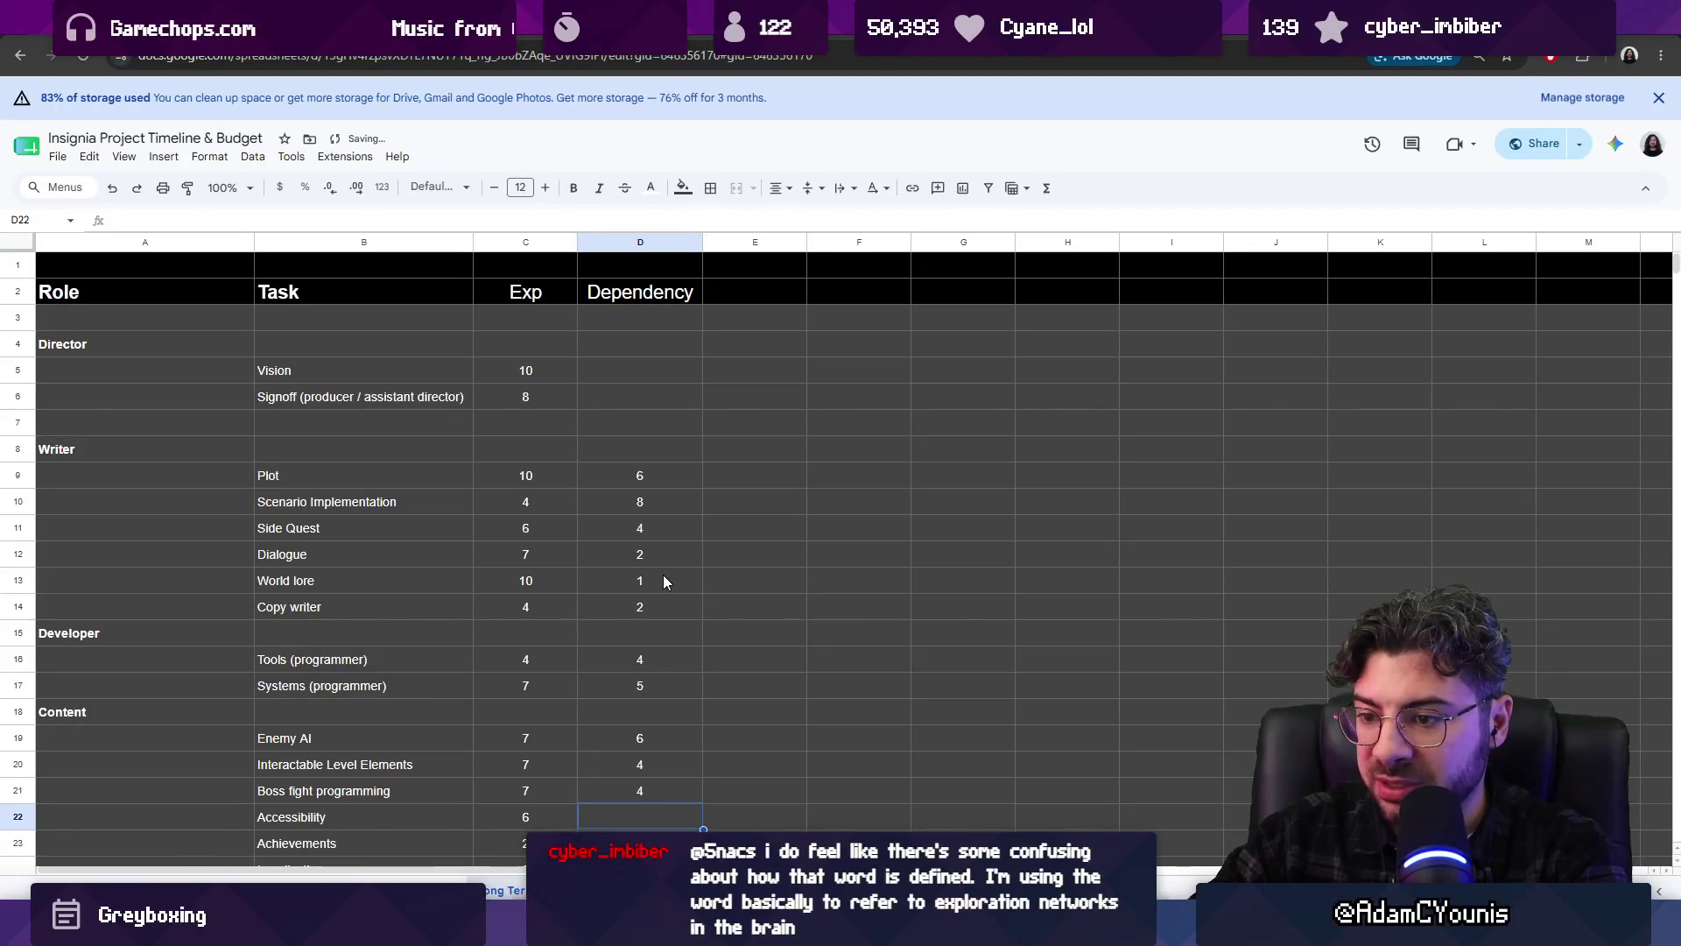
{"action": "type", "text": "2"}
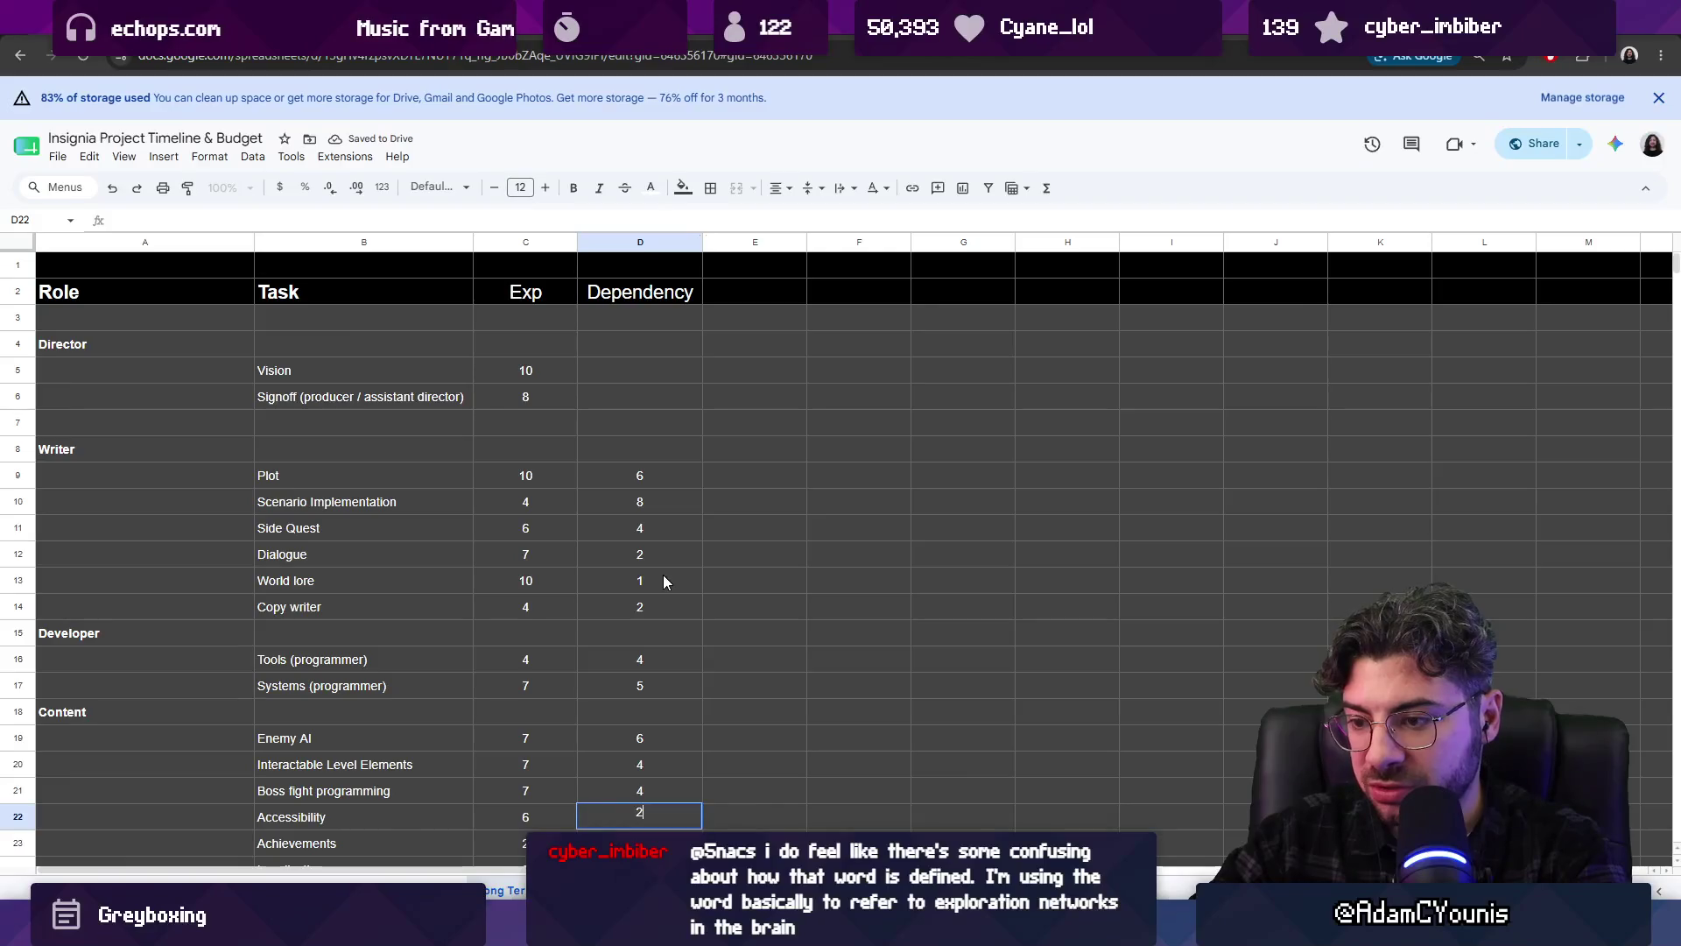
{"action": "key", "text": "Return"}
{"action": "type", "text": "2"}
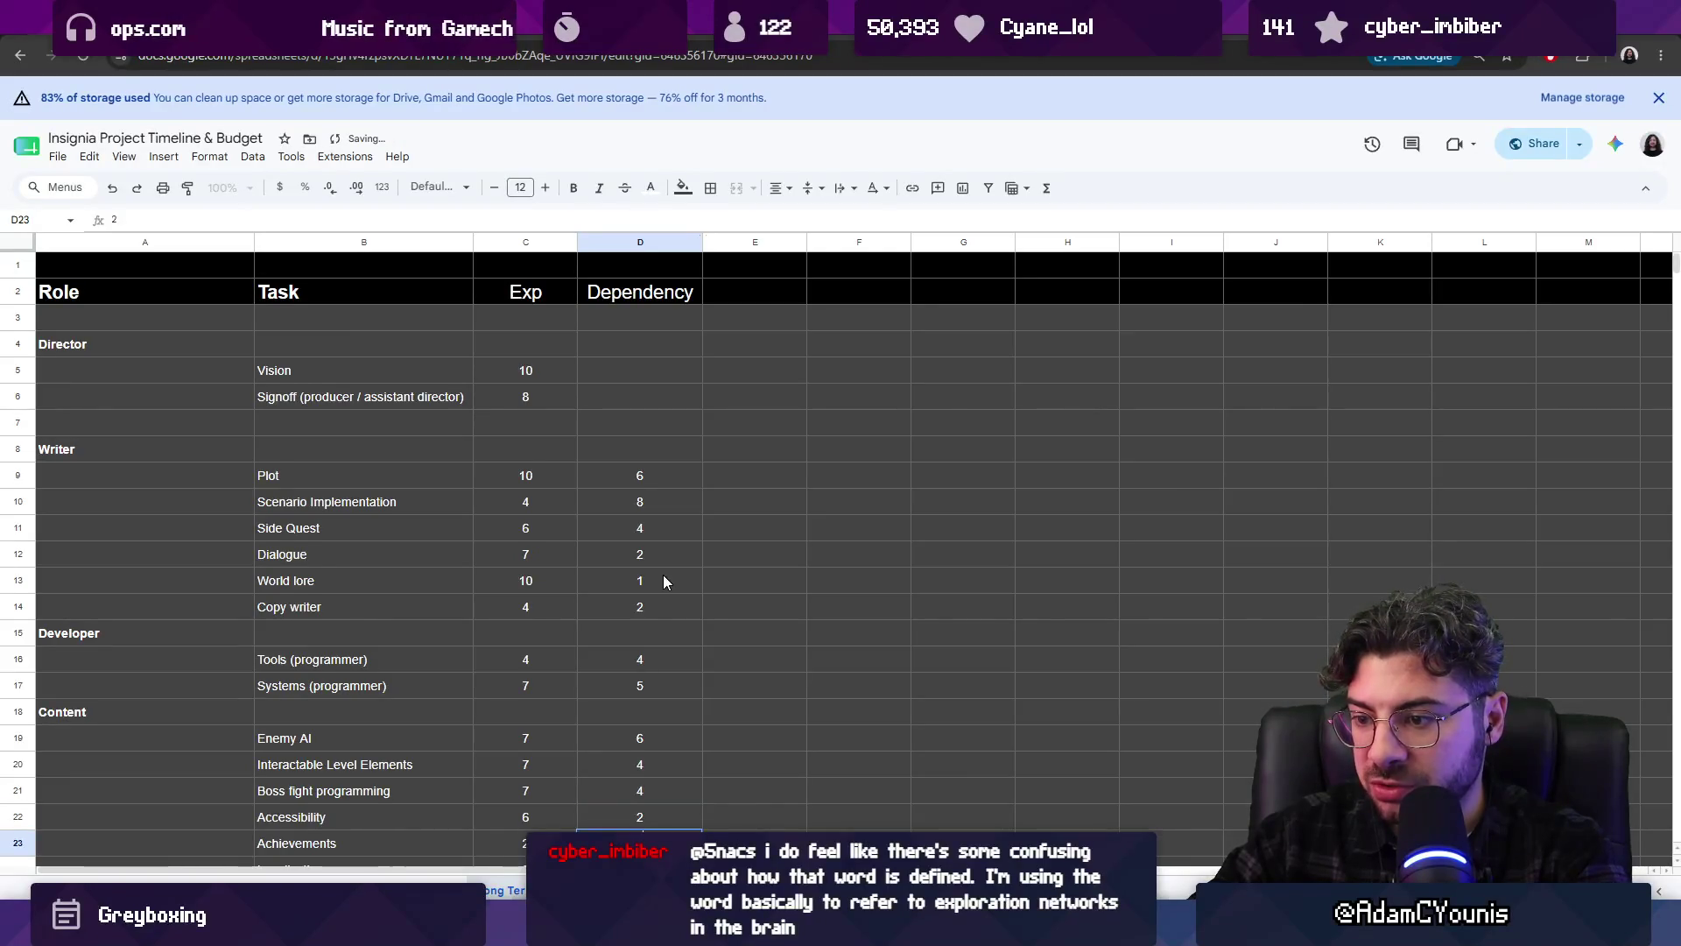
{"action": "key", "text": "Return"}
{"action": "key", "text": "Return"}
Set Dependency 7 for Localisation and QA / bug fixing, then edit the Concept Lead name
{"action": "key", "text": "Up"}
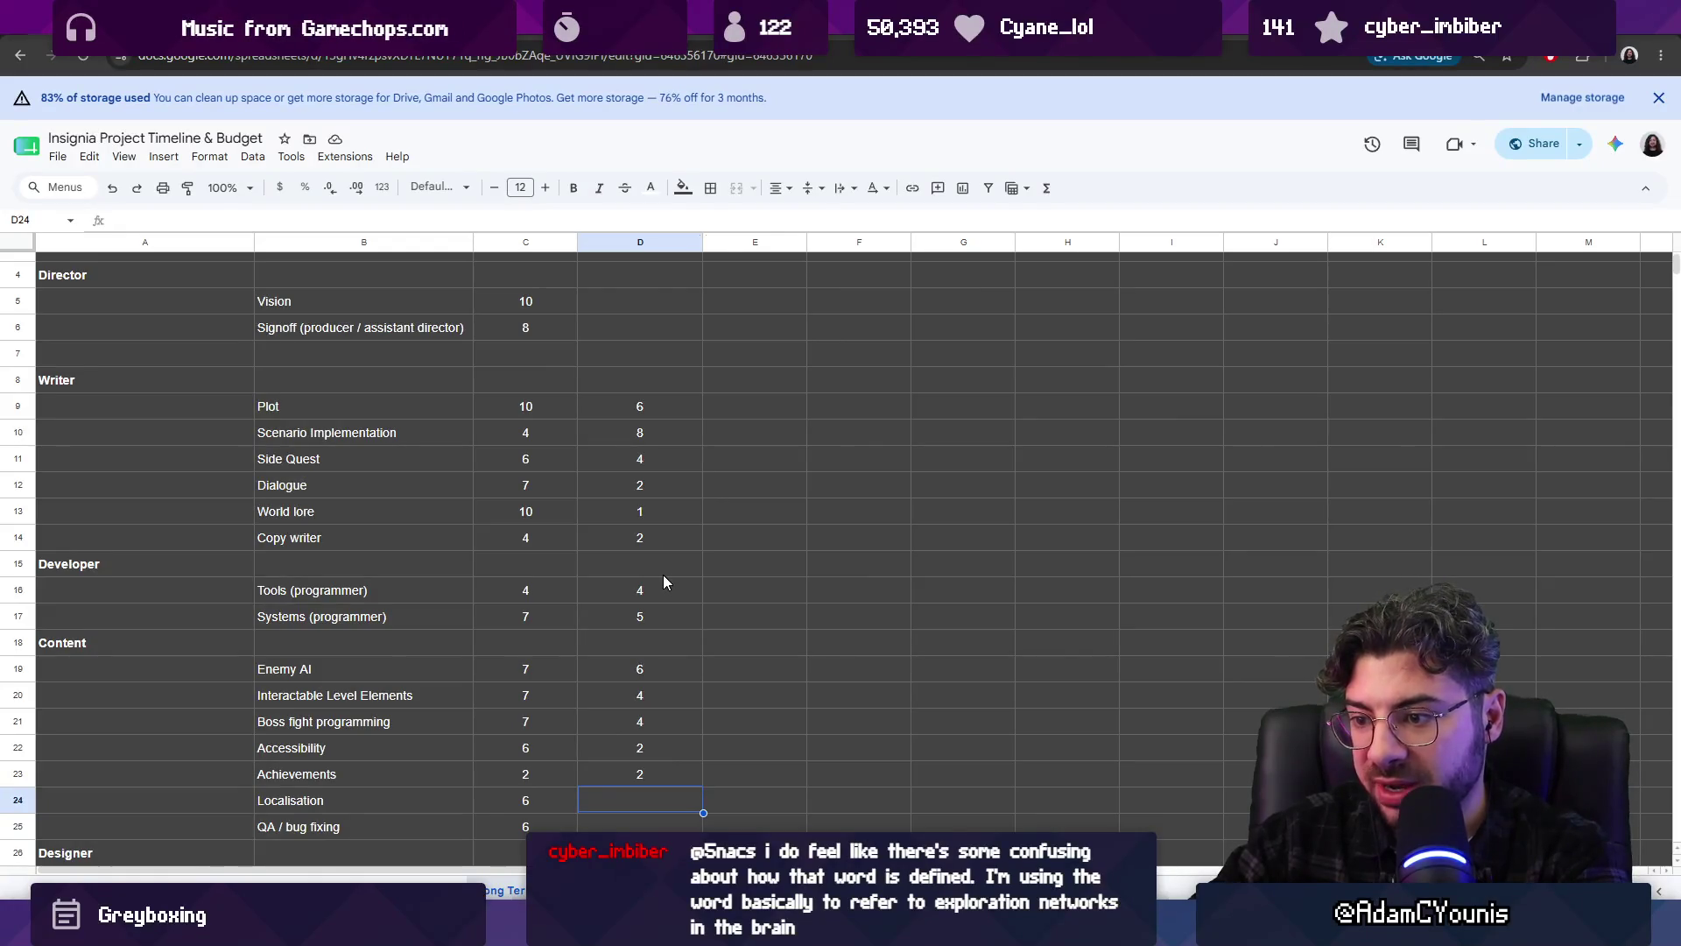
{"action": "type", "text": "7"}
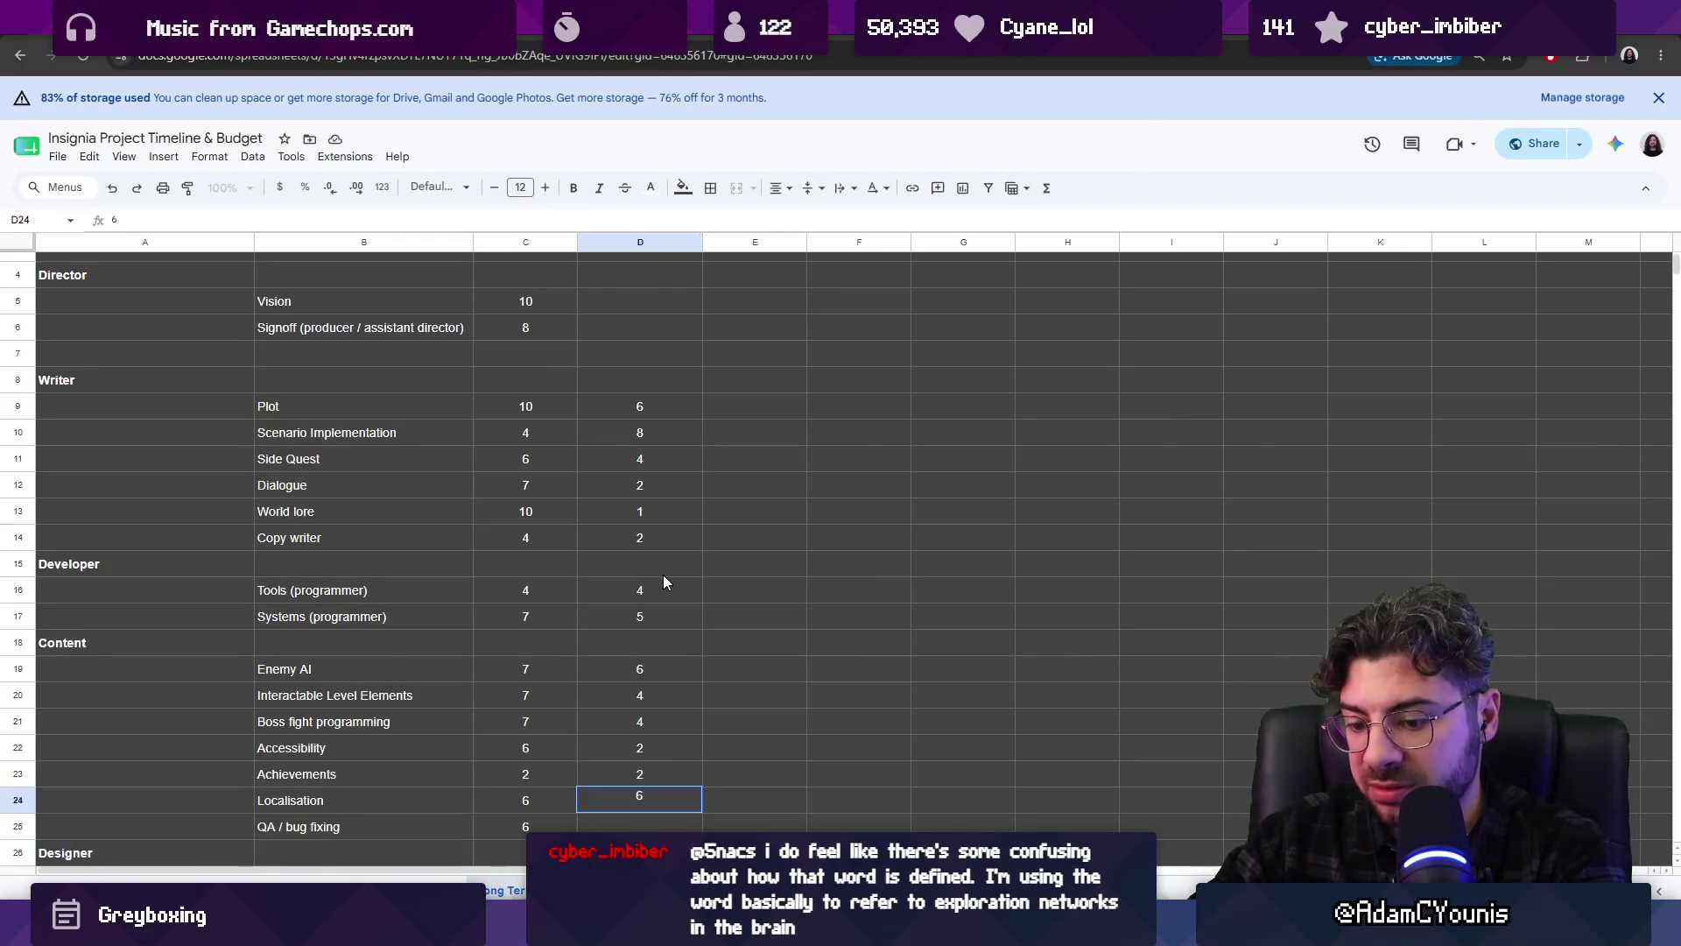
{"action": "key", "text": "Return"}
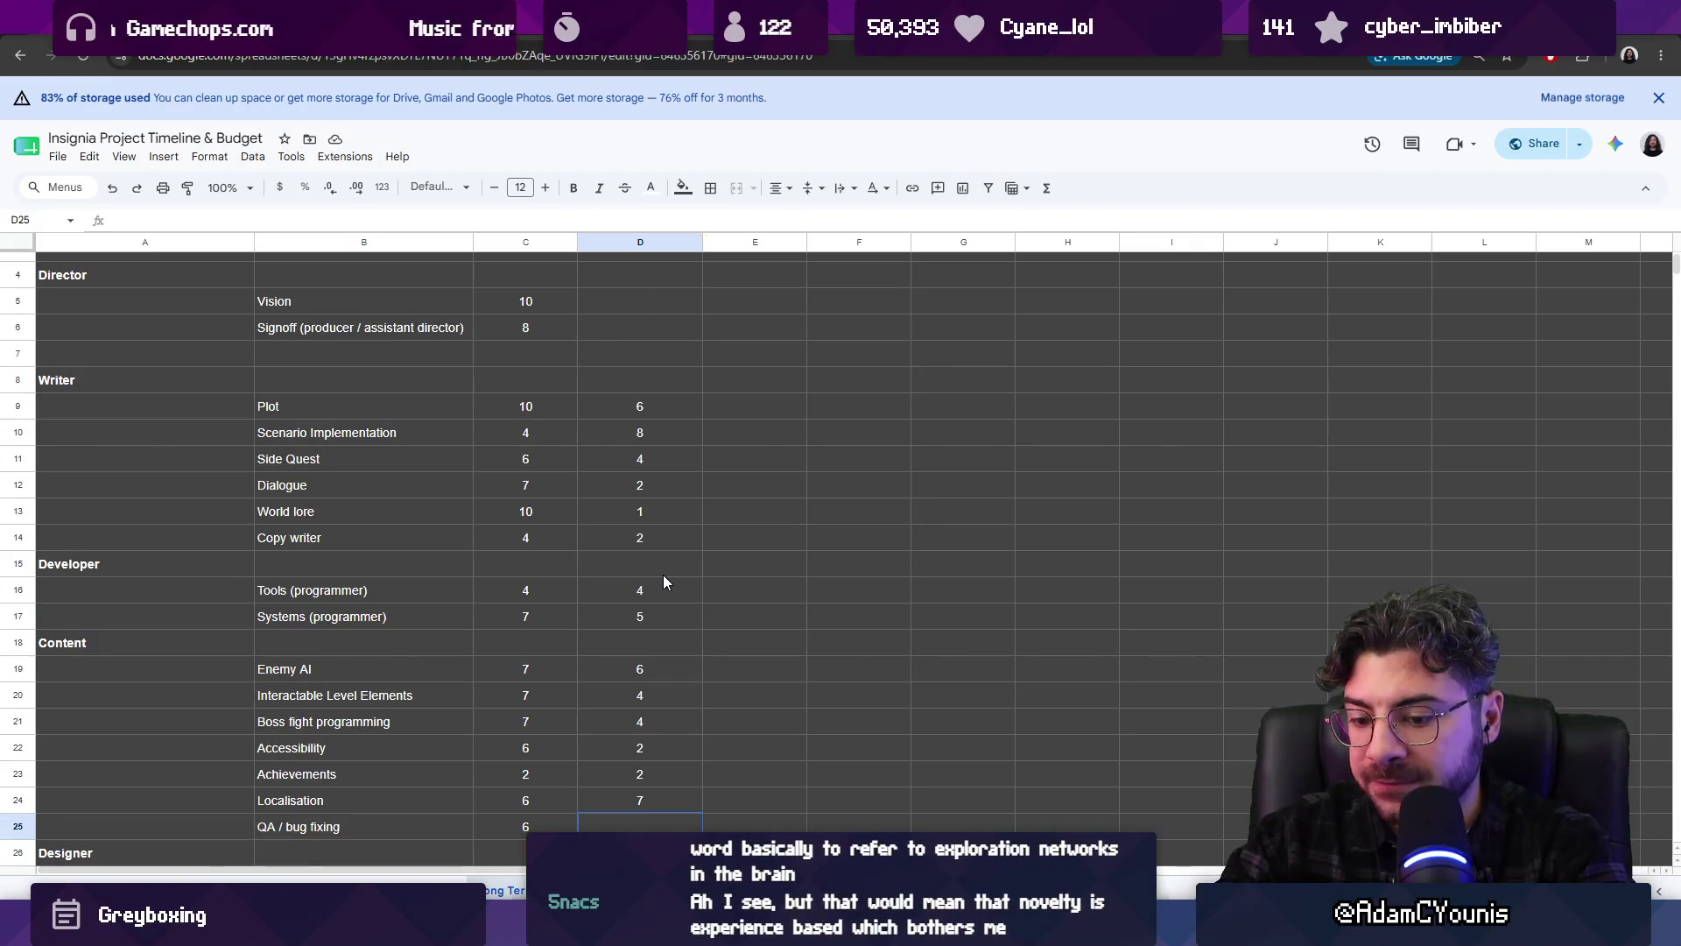
{"action": "type", "text": "7"}
{"action": "key", "text": "Return"}
{"action": "key", "text": "Down"}
{"action": "key", "text": "Down"}
{"action": "key", "text": "Down"}
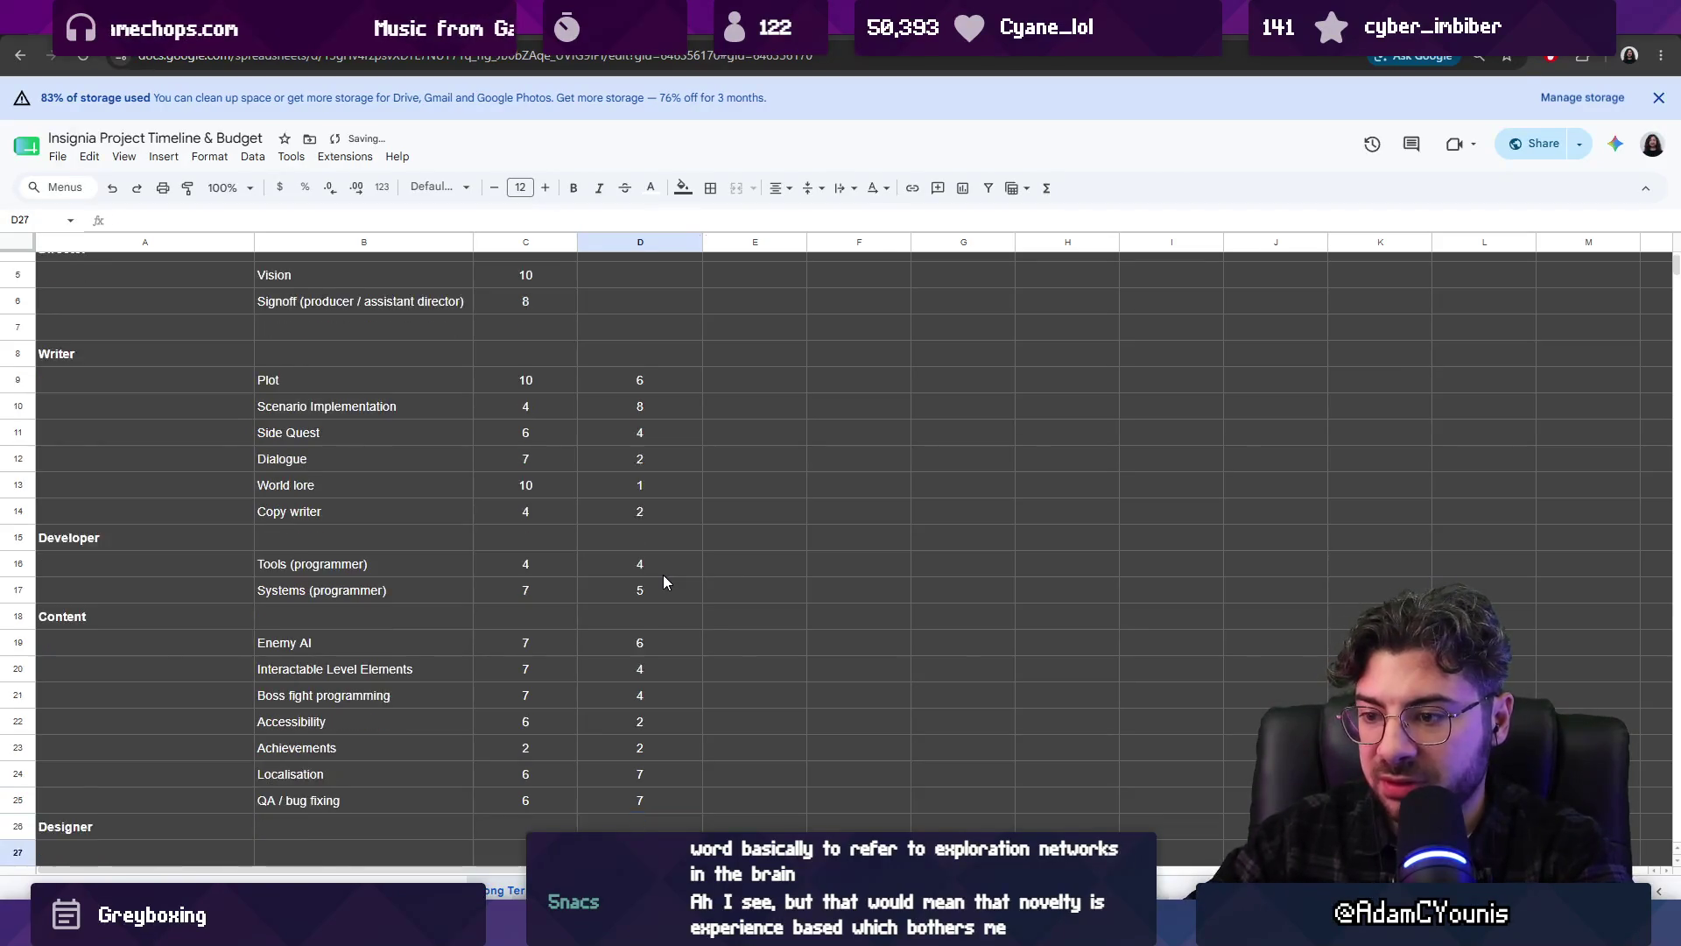
{"action": "key", "text": "Down"}
{"action": "key", "text": "Down"}
{"action": "key", "text": "Down"}
{"action": "key", "text": "Up"}
{"action": "key", "text": "Up"}
{"action": "key", "text": "Up"}
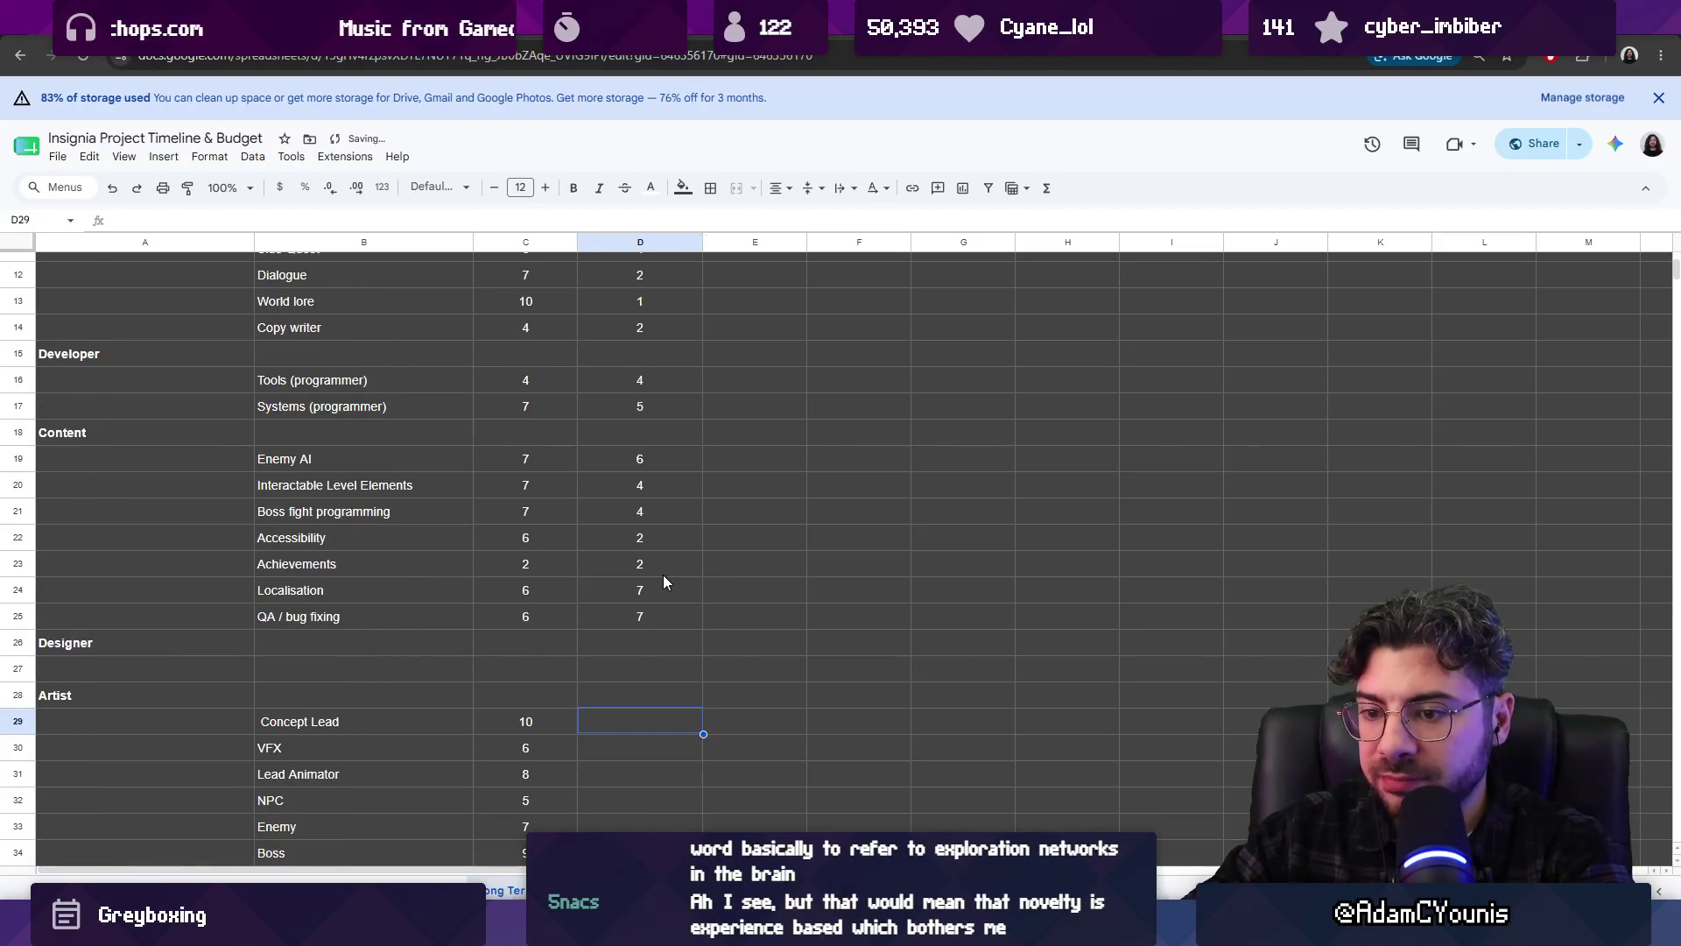
{"action": "scroll", "coordinate": [639, 578], "scroll_direction": "down", "scroll_amount": 1}
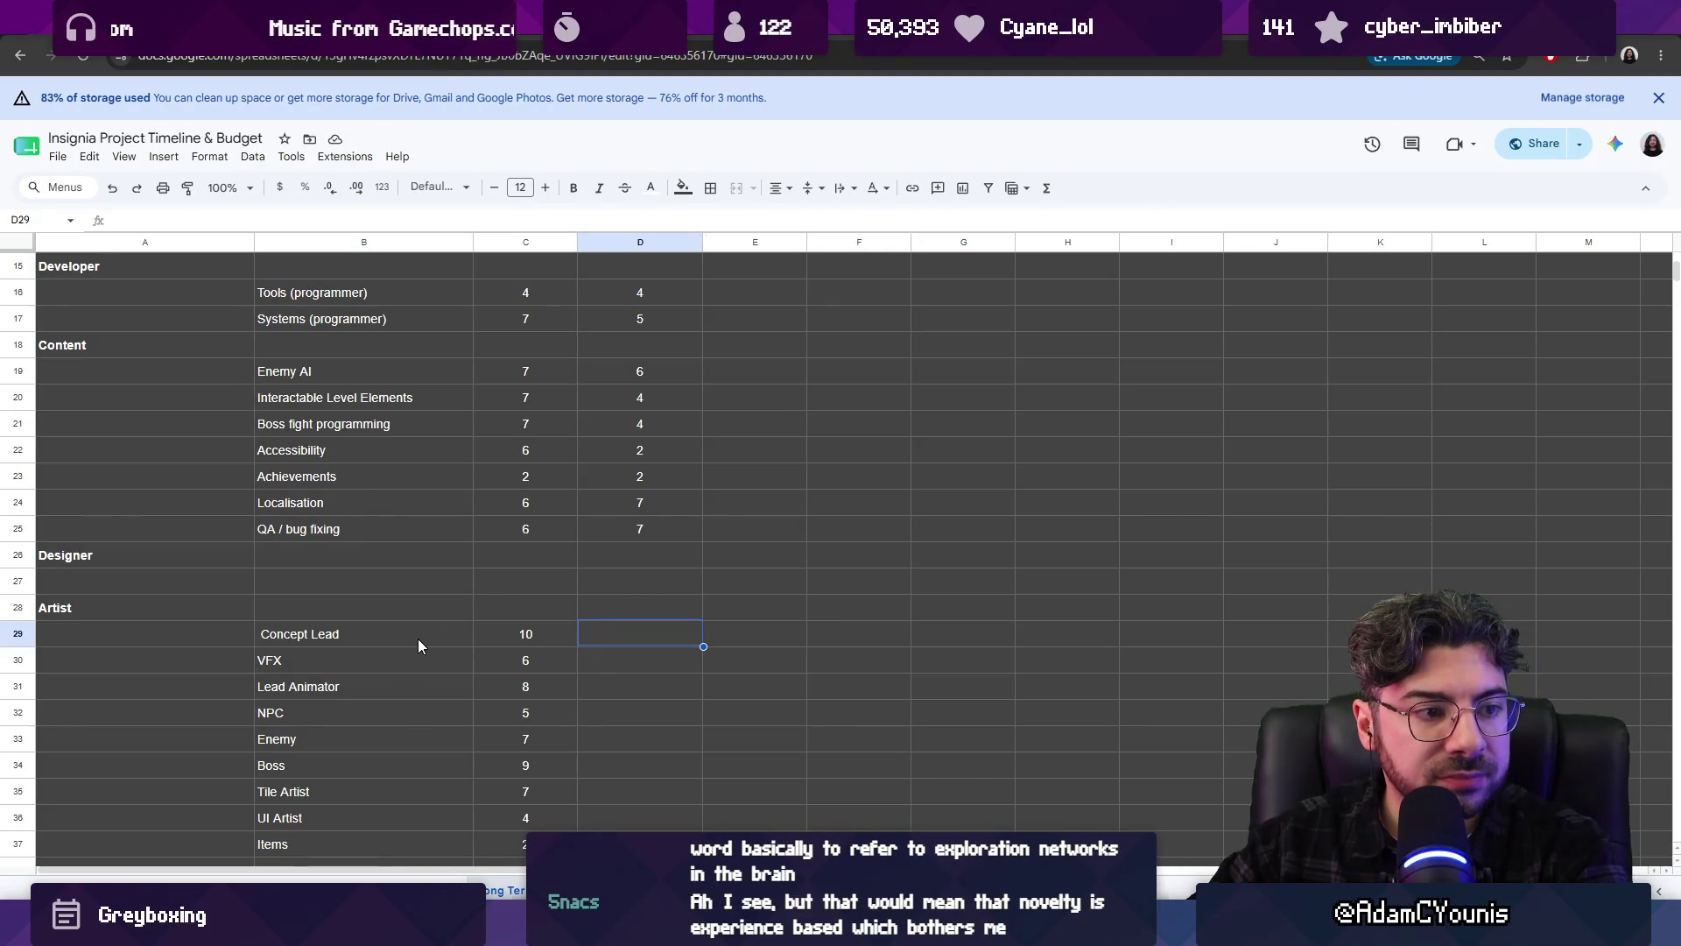
{"action": "double_click", "coordinate": [361, 636]}
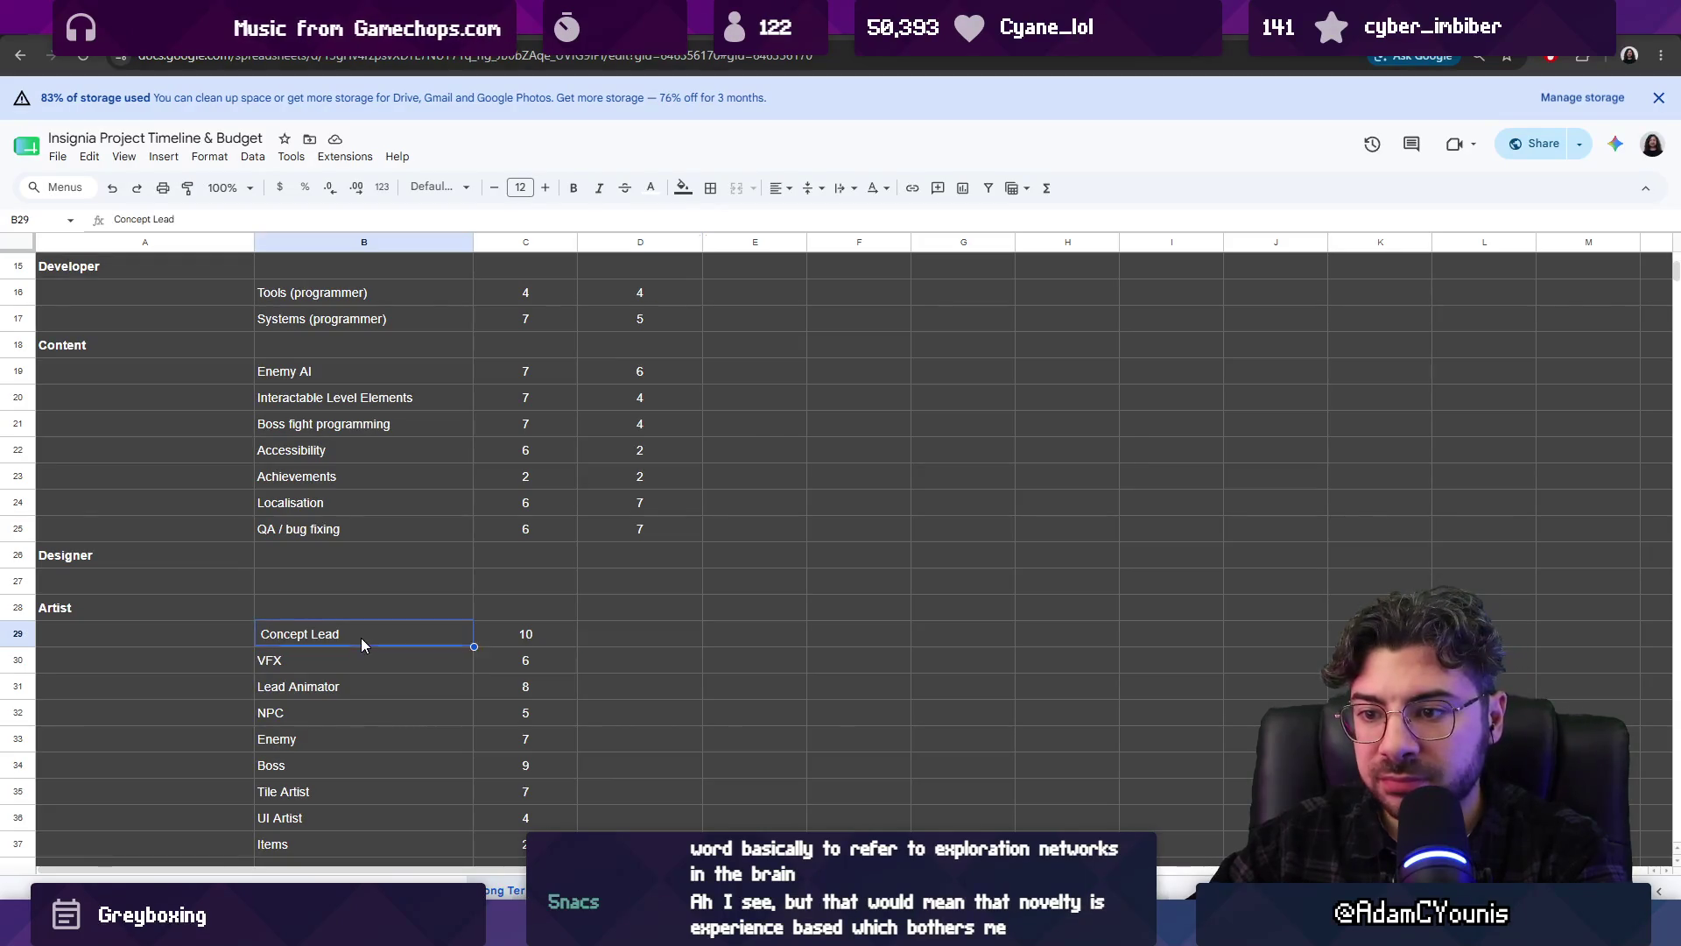
{"action": "key", "text": "Return"}
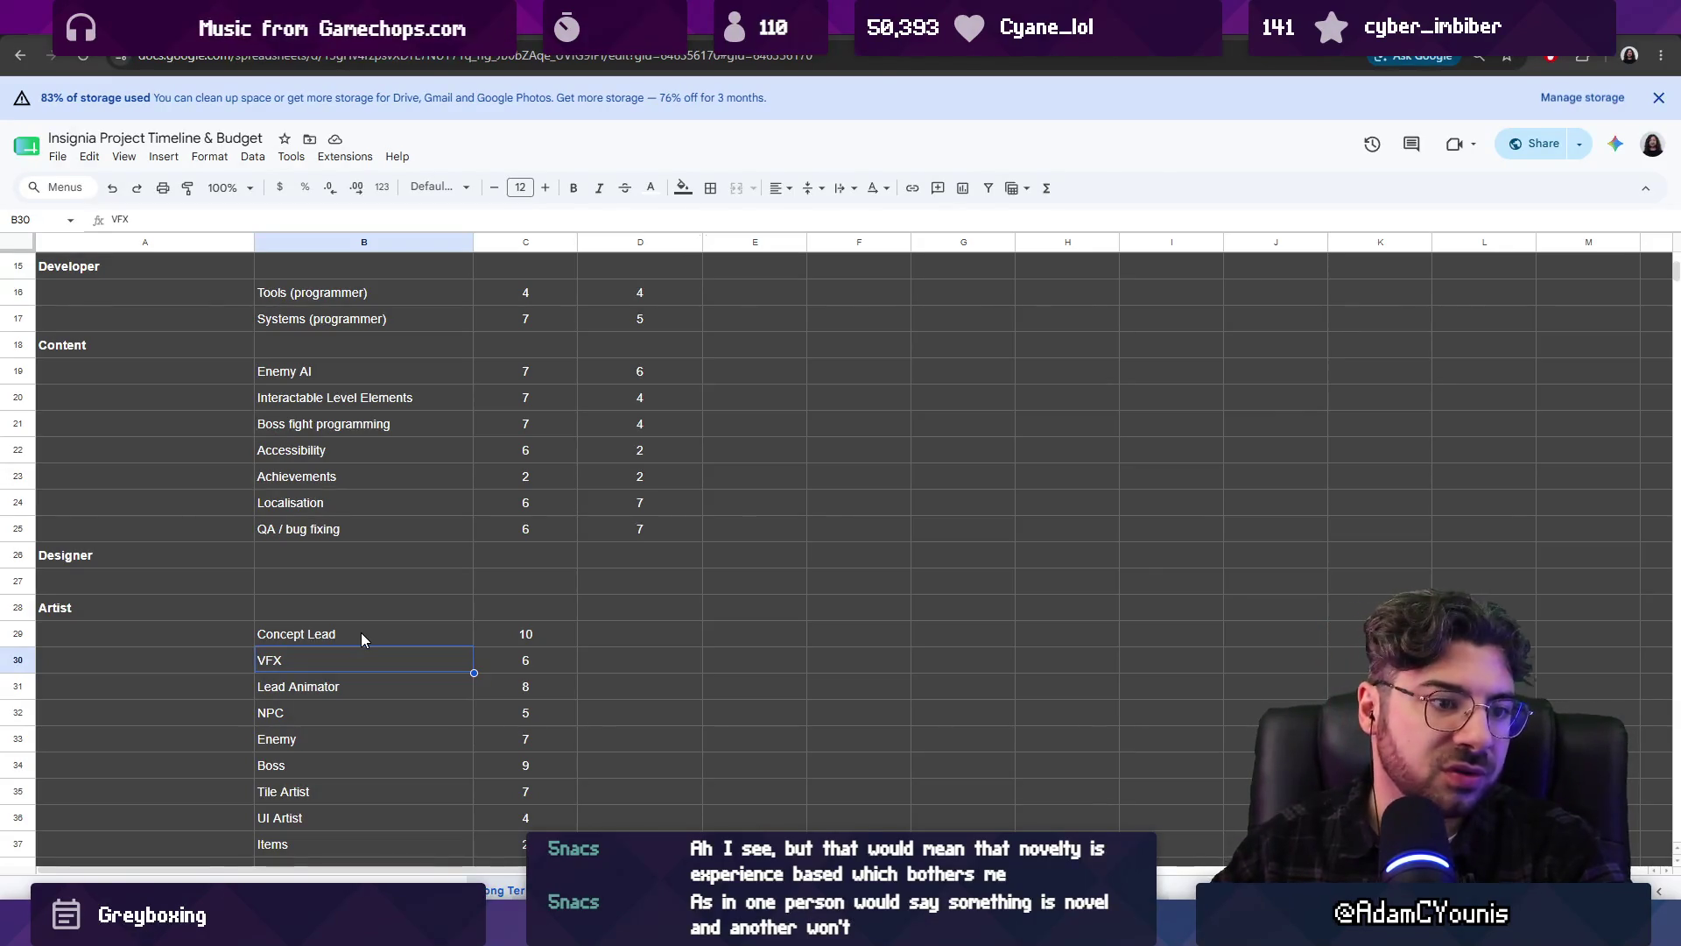
{"action": "key", "text": "Right"}
{"action": "key", "text": "Left"}
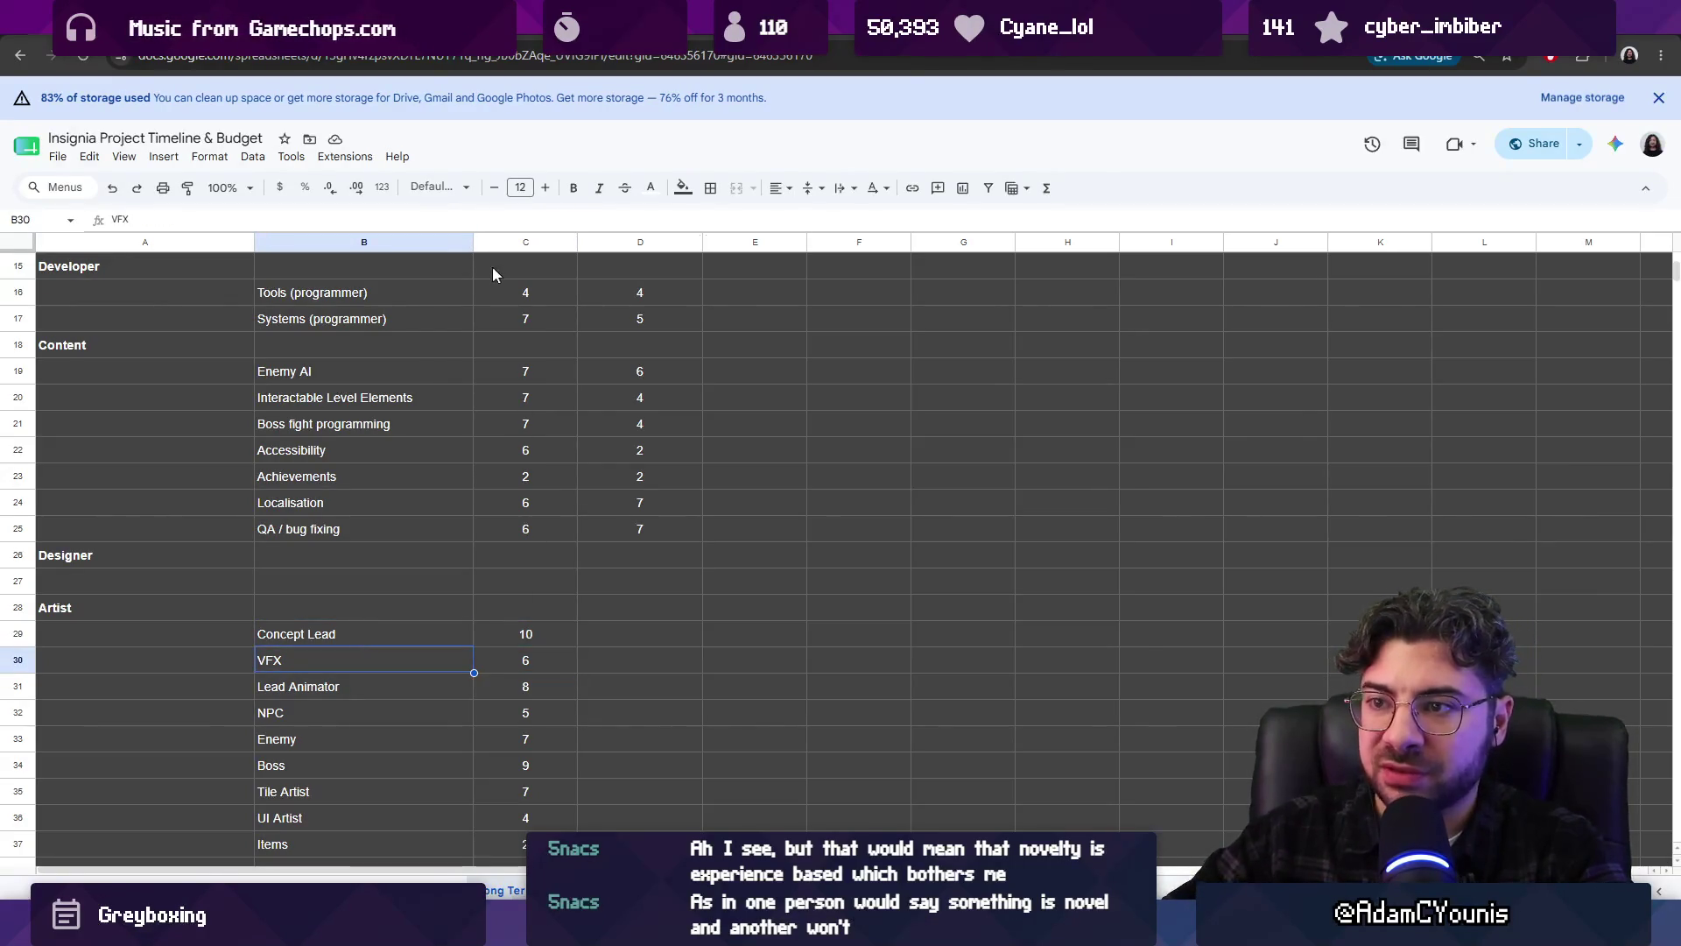
{"action": "left_click_drag", "start_coordinate": [473, 241], "coordinate": [458, 242]}
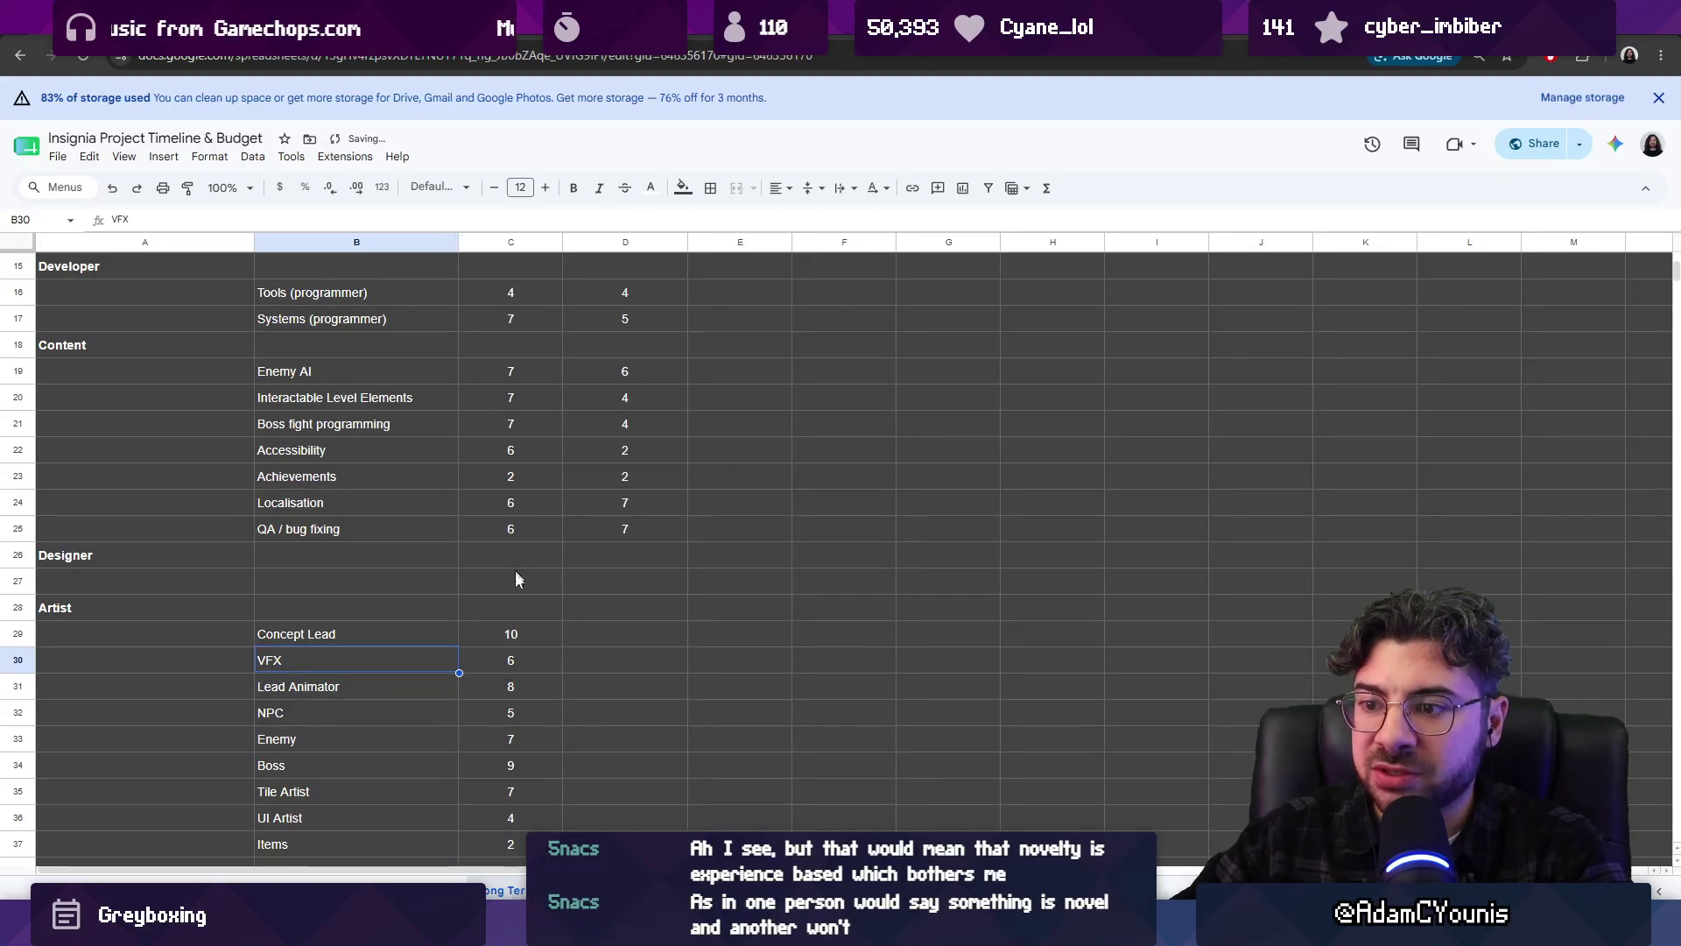
{"action": "left_click", "coordinate": [525, 632]}
{"action": "key", "text": "Down"}
{"action": "key", "text": "Left"}
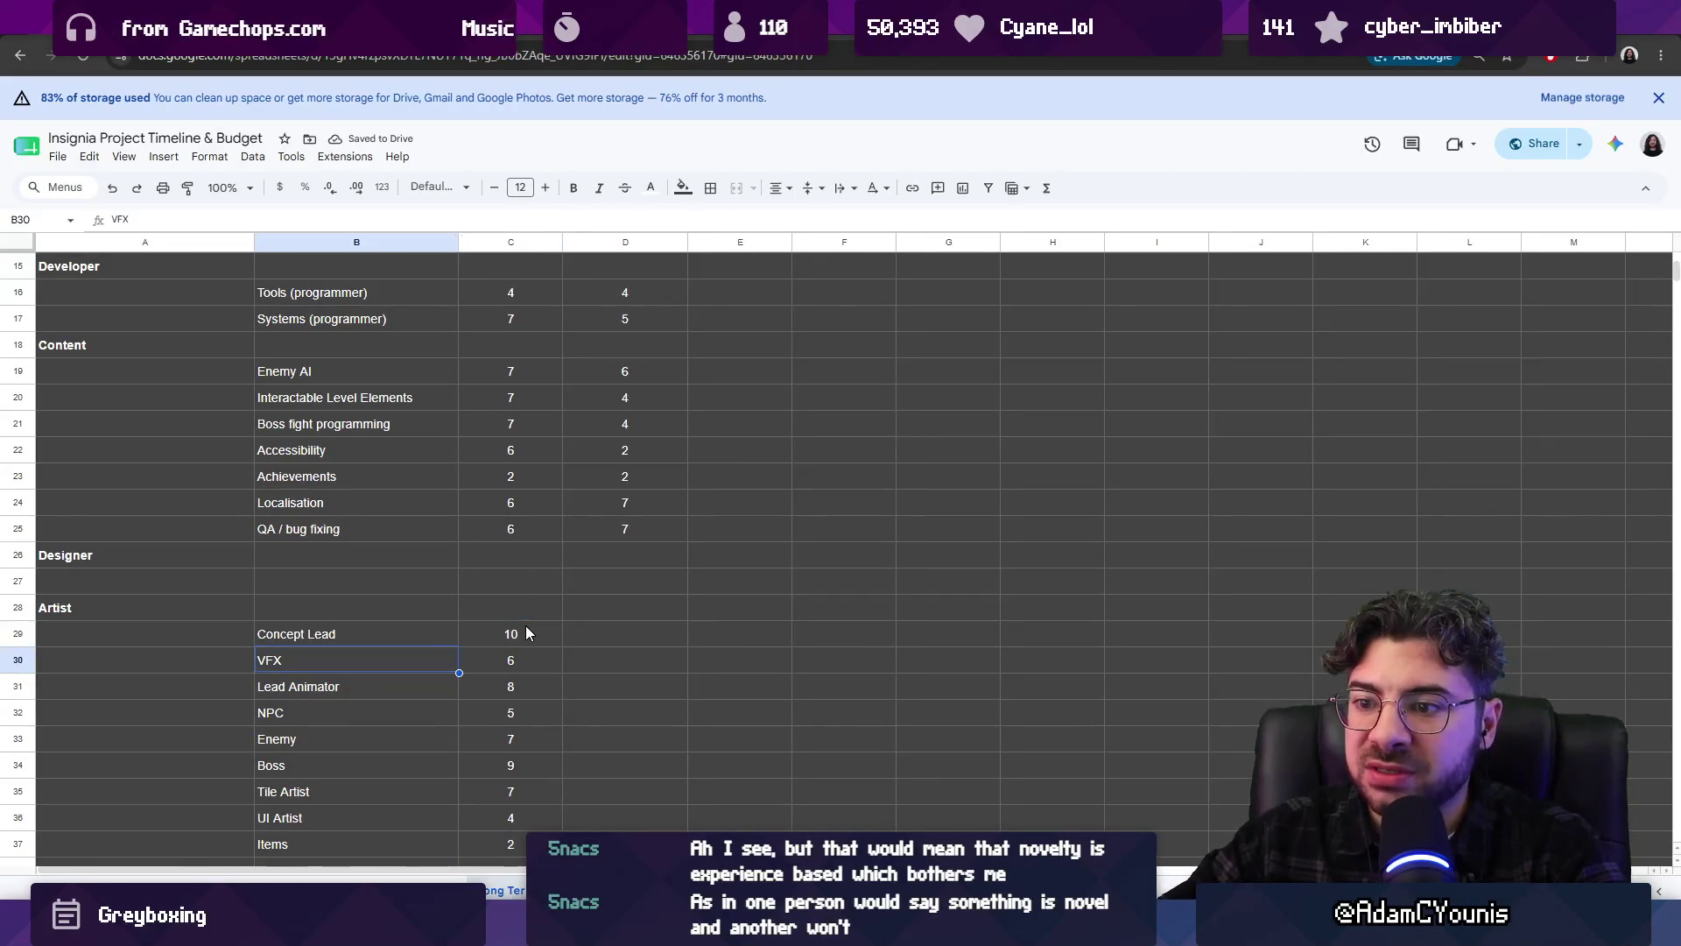
{"action": "key", "text": "Down"}
{"action": "key", "text": "Right"}
{"action": "key", "text": "Left"}
{"action": "key", "text": "Right"}
{"action": "key", "text": "Left"}
{"action": "key", "text": "Up"}
{"action": "key", "text": "Up"}
{"action": "key", "text": "Right"}
{"action": "key", "text": "Down"}
{"action": "key", "text": "Left"}
{"action": "key", "text": "Down"}
{"action": "key", "text": "Right"}
{"action": "key", "text": "Down"}
{"action": "key", "text": "Left"}
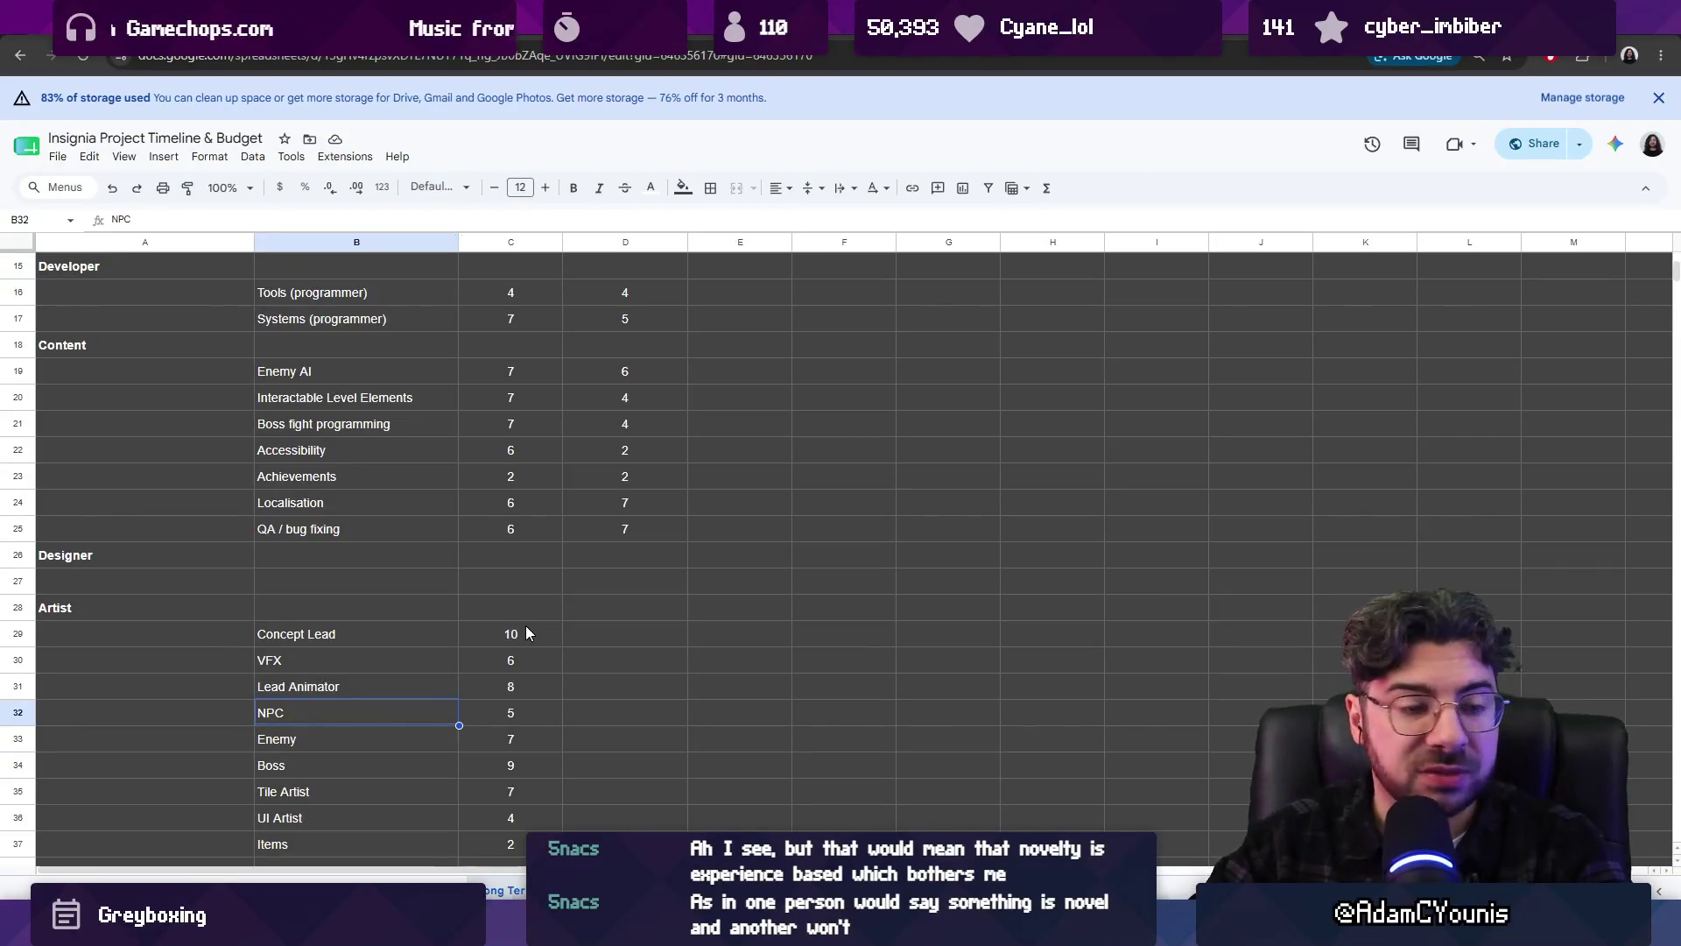
{"action": "left_click", "coordinate": [492, 683]}
{"action": "left_click", "coordinate": [589, 623]}
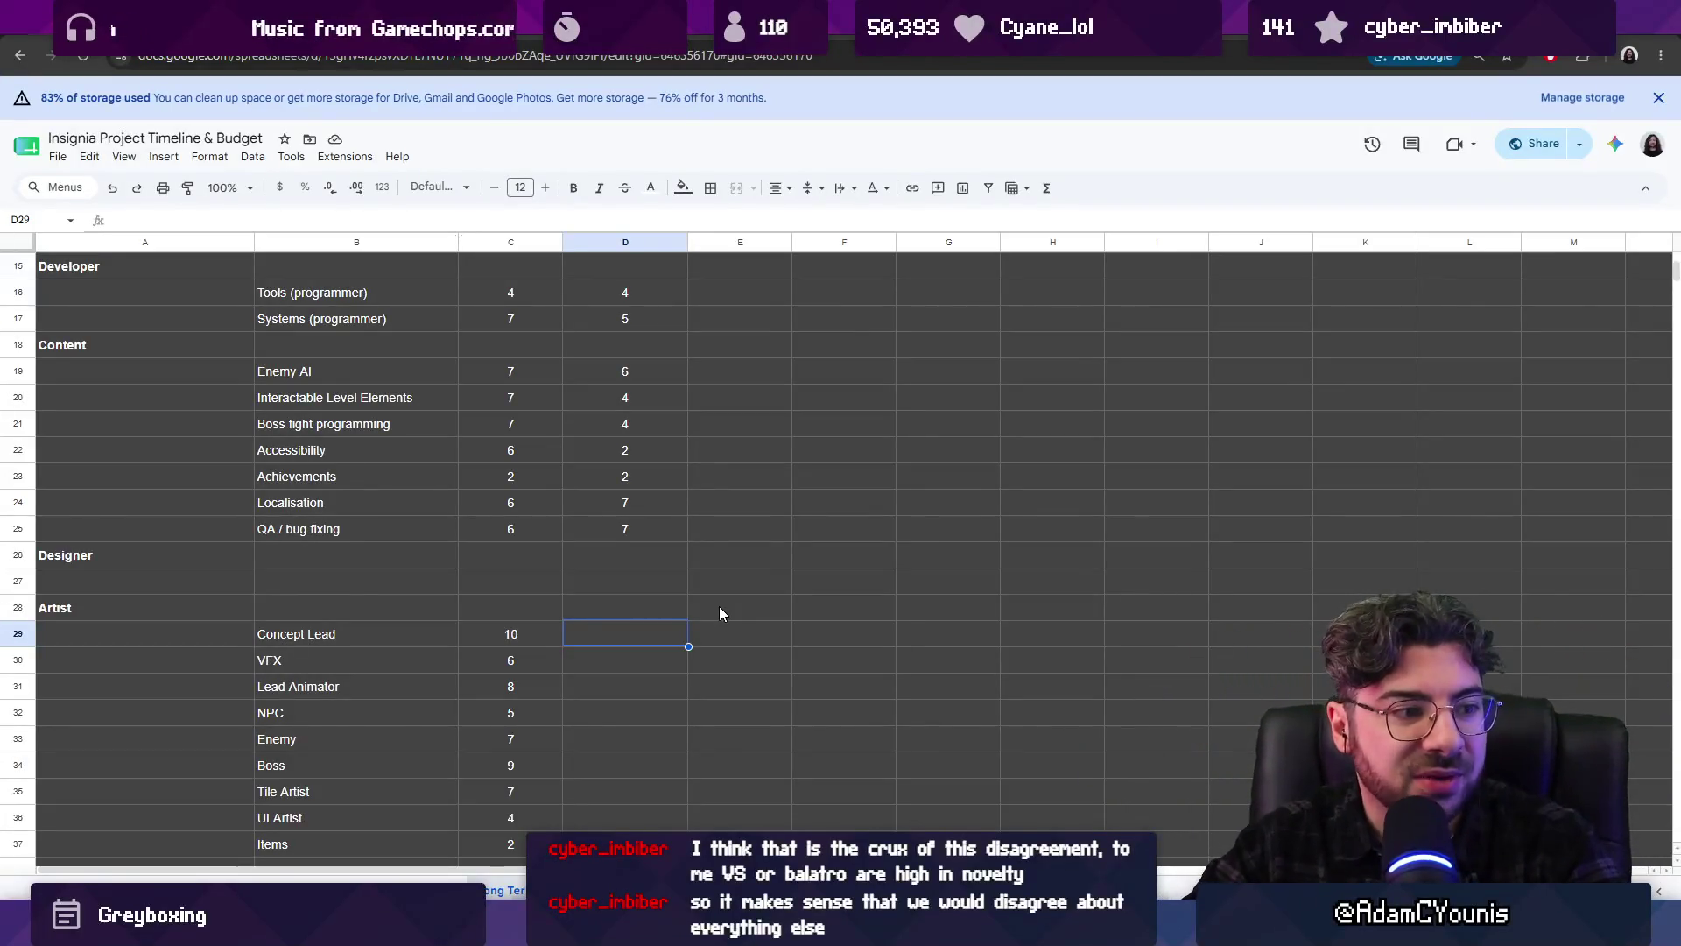
{"action": "key", "text": "Down"}
{"action": "key", "text": "Left"}
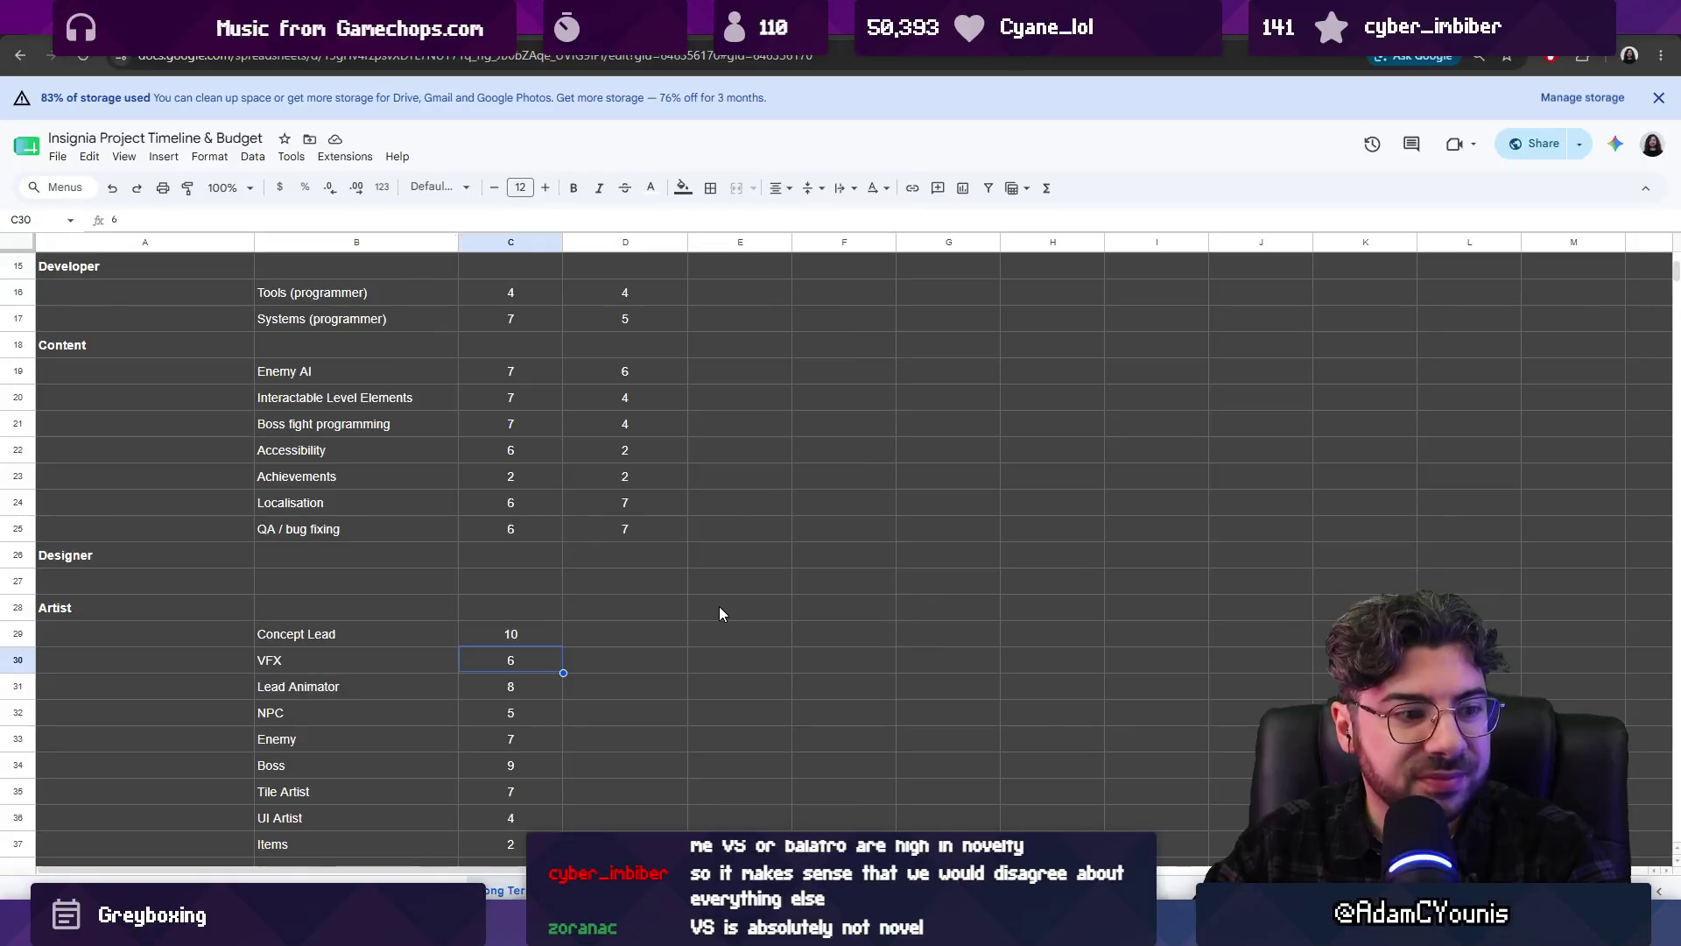
{"action": "key", "text": "Left"}
{"action": "key", "text": "Right"}
{"action": "key", "text": "Up"}
{"action": "key", "text": "Right"}
{"action": "key", "text": "Down"}
{"action": "key", "text": "Left"}
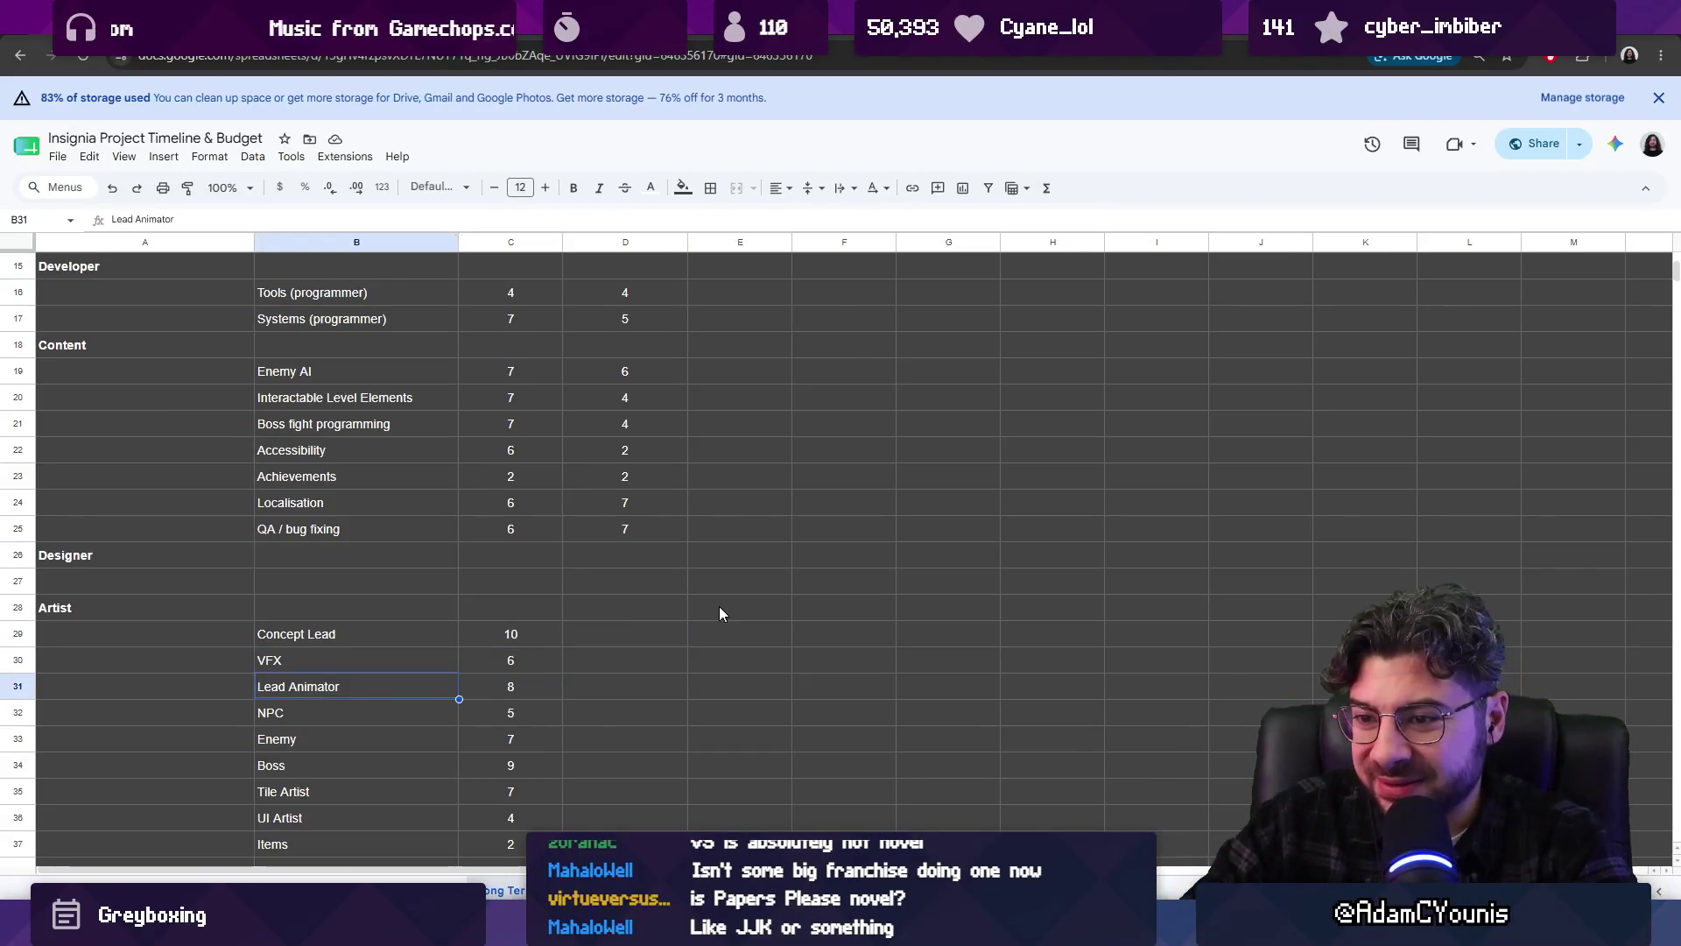
{"action": "key", "text": "Up"}
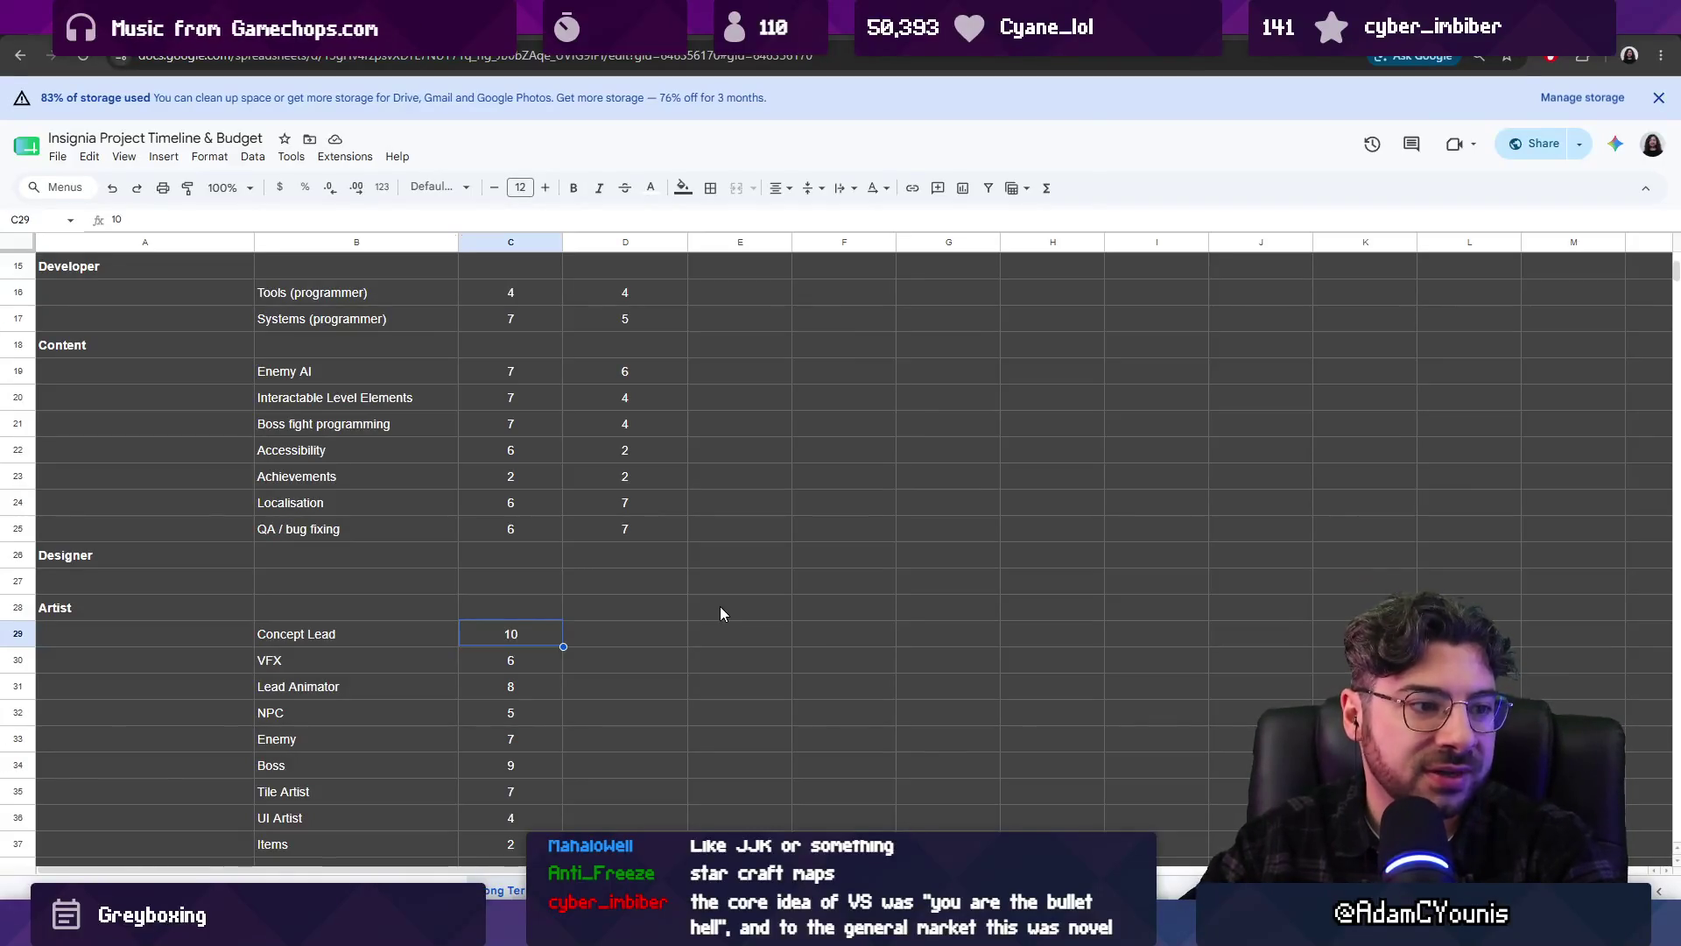
{"action": "key", "text": "Left"}
{"action": "key", "text": "Down"}
{"action": "key", "text": "Right"}
{"action": "key", "text": "Left"}
{"action": "key", "text": "Right"}
{"action": "key", "text": "Left"}
{"action": "key", "text": "Right"}
{"action": "key", "text": "Down"}
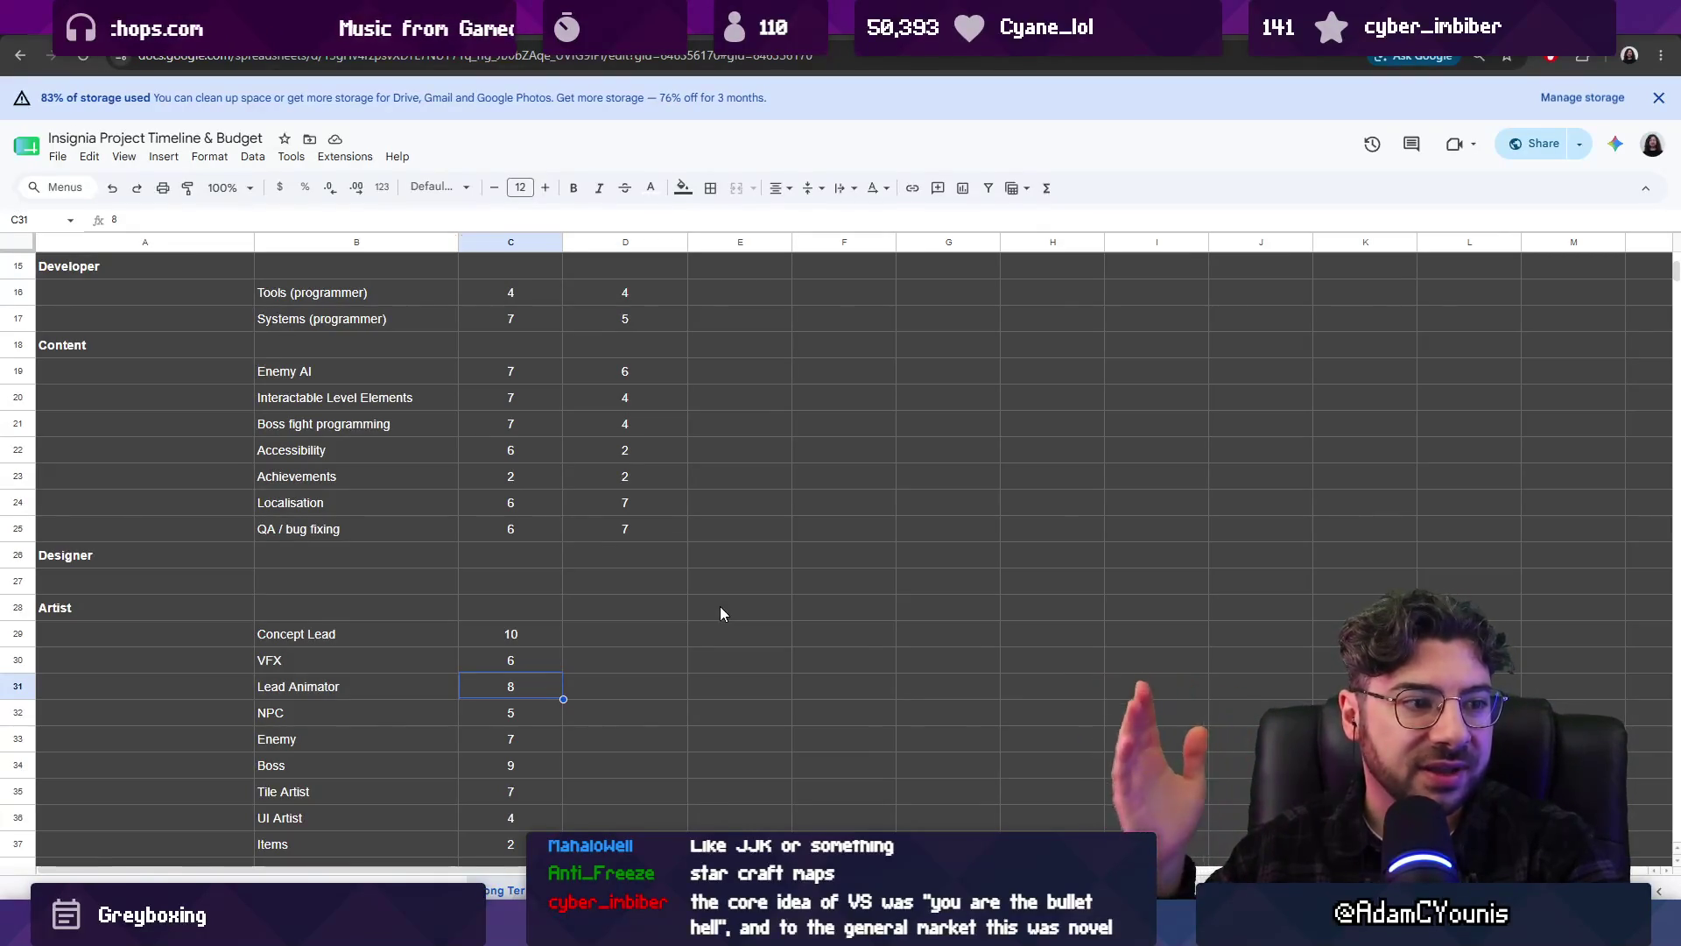
{"action": "key", "text": "Down"}
{"action": "key", "text": "Down"}
{"action": "key", "text": "Down"}
{"action": "key", "text": "Left"}
{"action": "key", "text": "Right"}
{"action": "key", "text": "Left"}
{"action": "key", "text": "Up"}
{"action": "key", "text": "Up"}
{"action": "key", "text": "Up"}
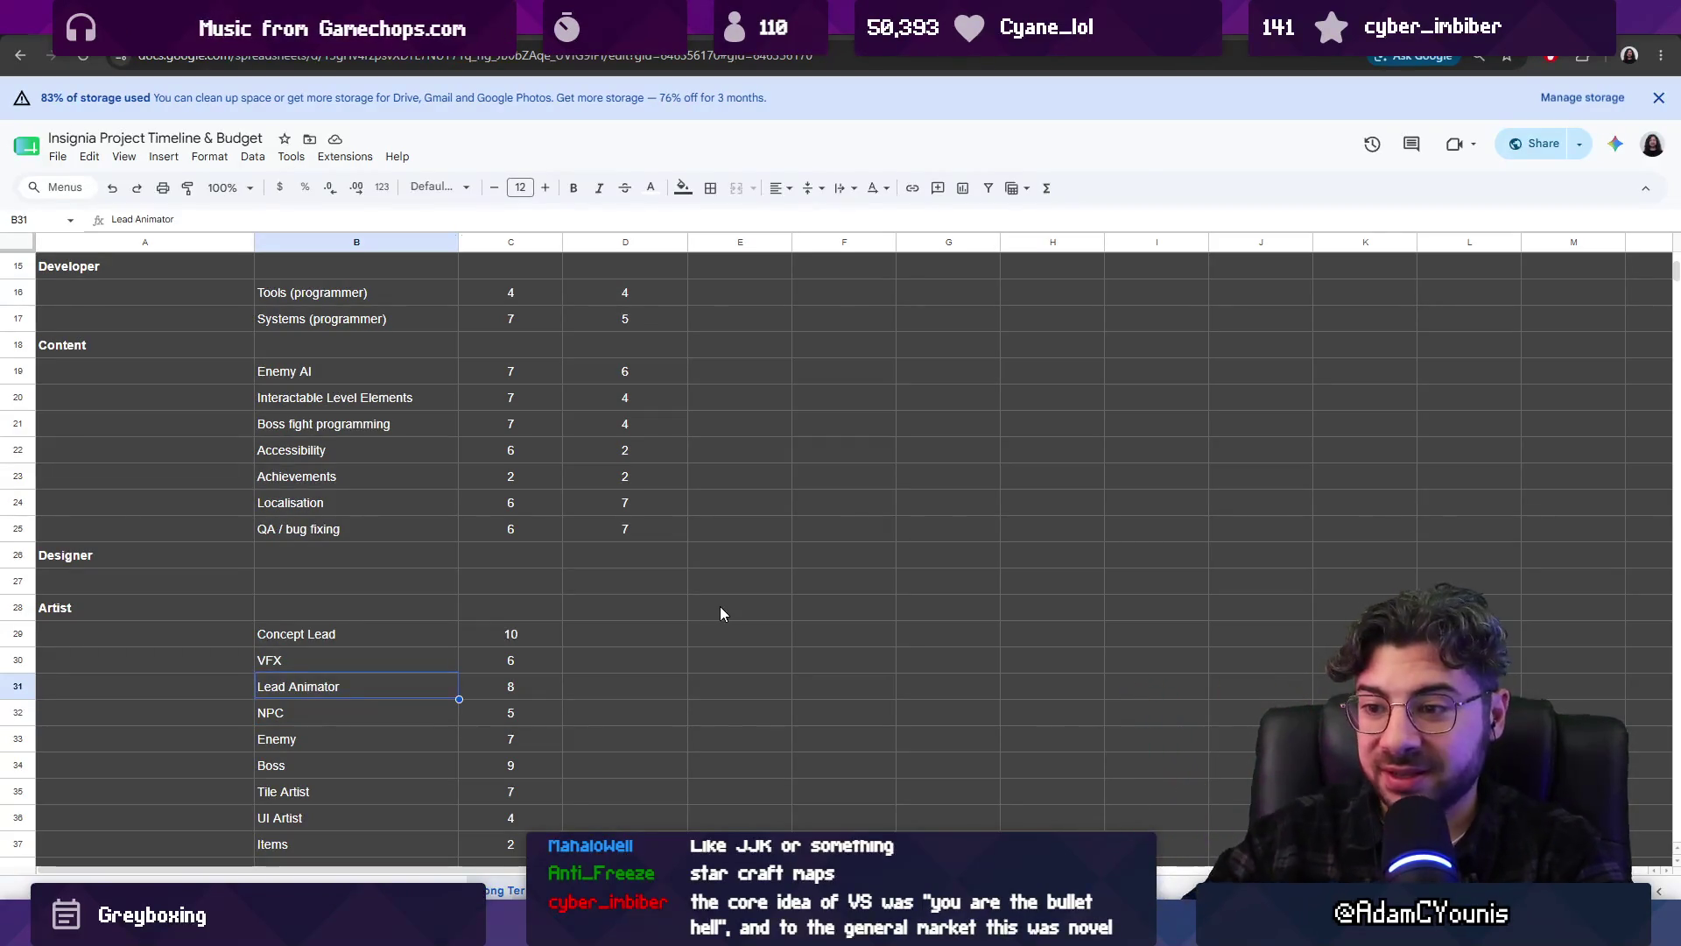
{"action": "key", "text": "Up"}
{"action": "key", "text": "Right"}
{"action": "key", "text": "Down"}
{"action": "key", "text": "Right"}
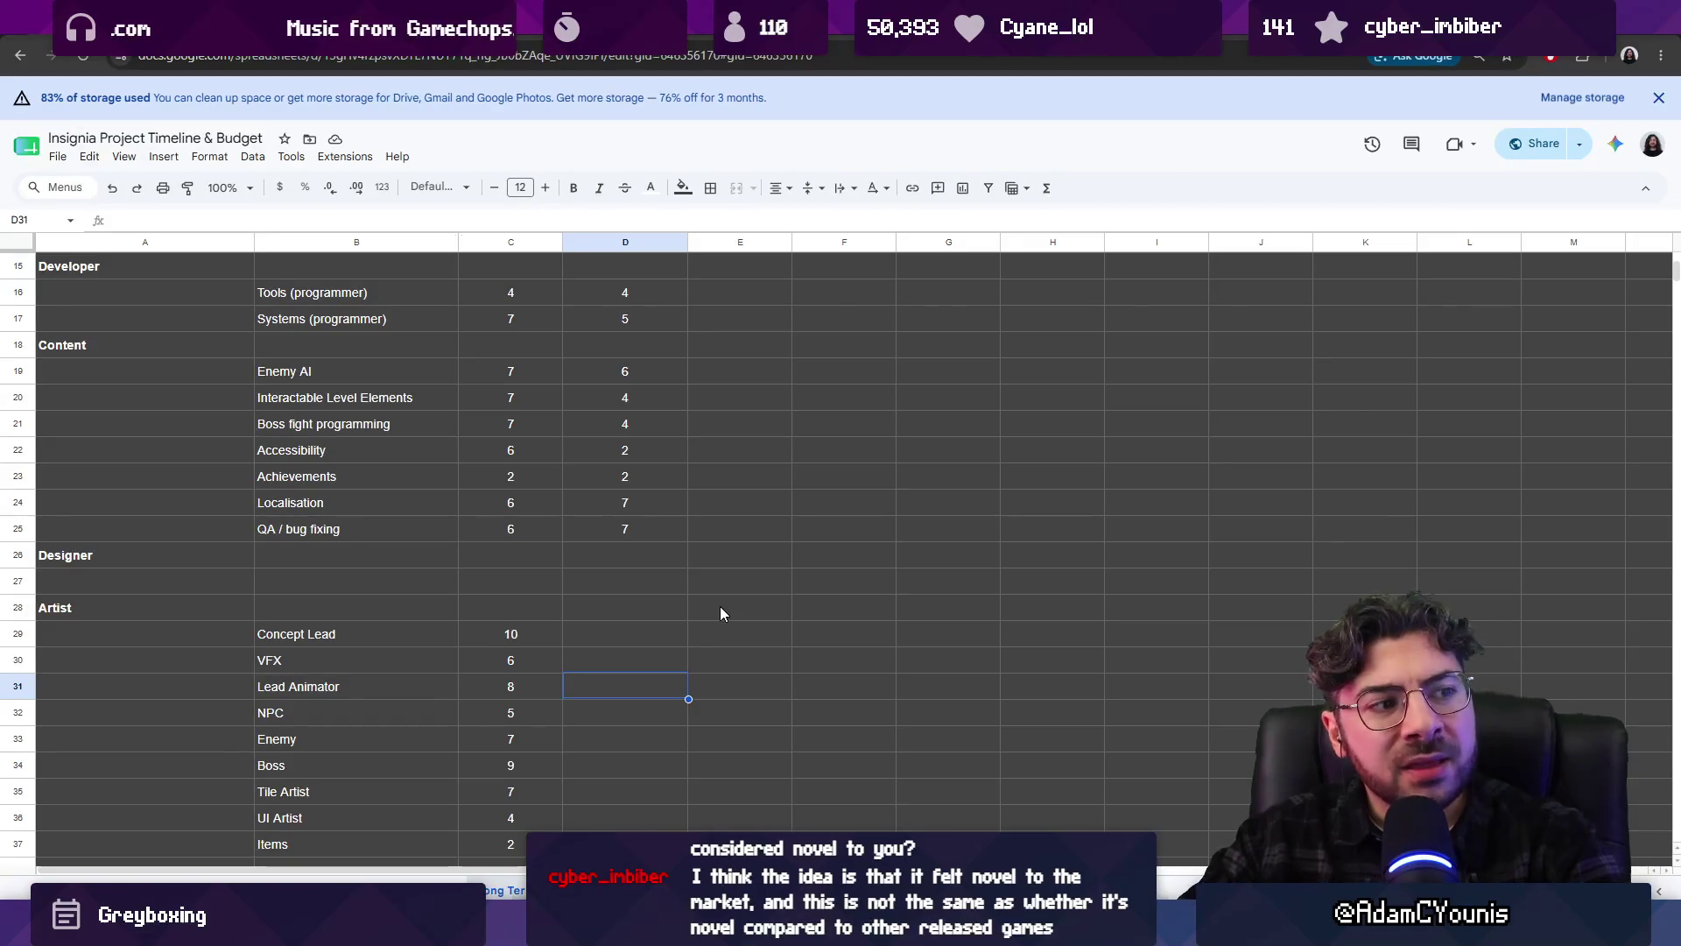
{"action": "scroll", "coordinate": [657, 557], "scroll_direction": "down", "scroll_amount": 2}
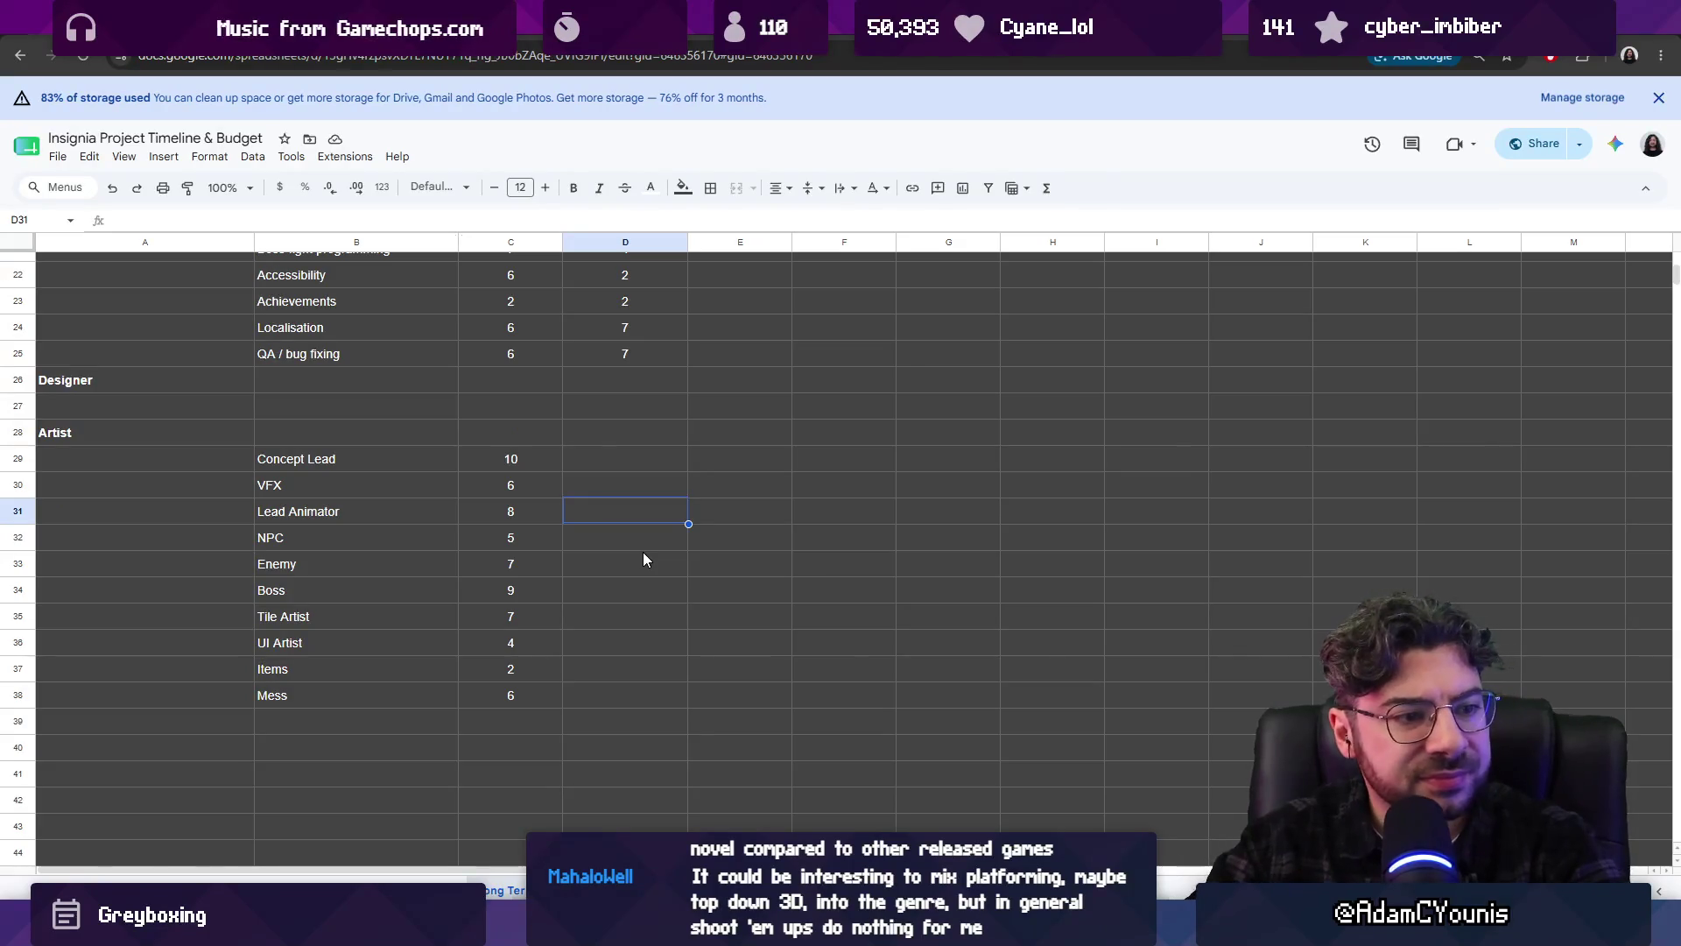
Score Concept Lead 7, VFX 5, Lead Animator 9, NPC 6, Enemy 7 and Boss 5
{"action": "key", "text": "Up"}
{"action": "key", "text": "Up"}
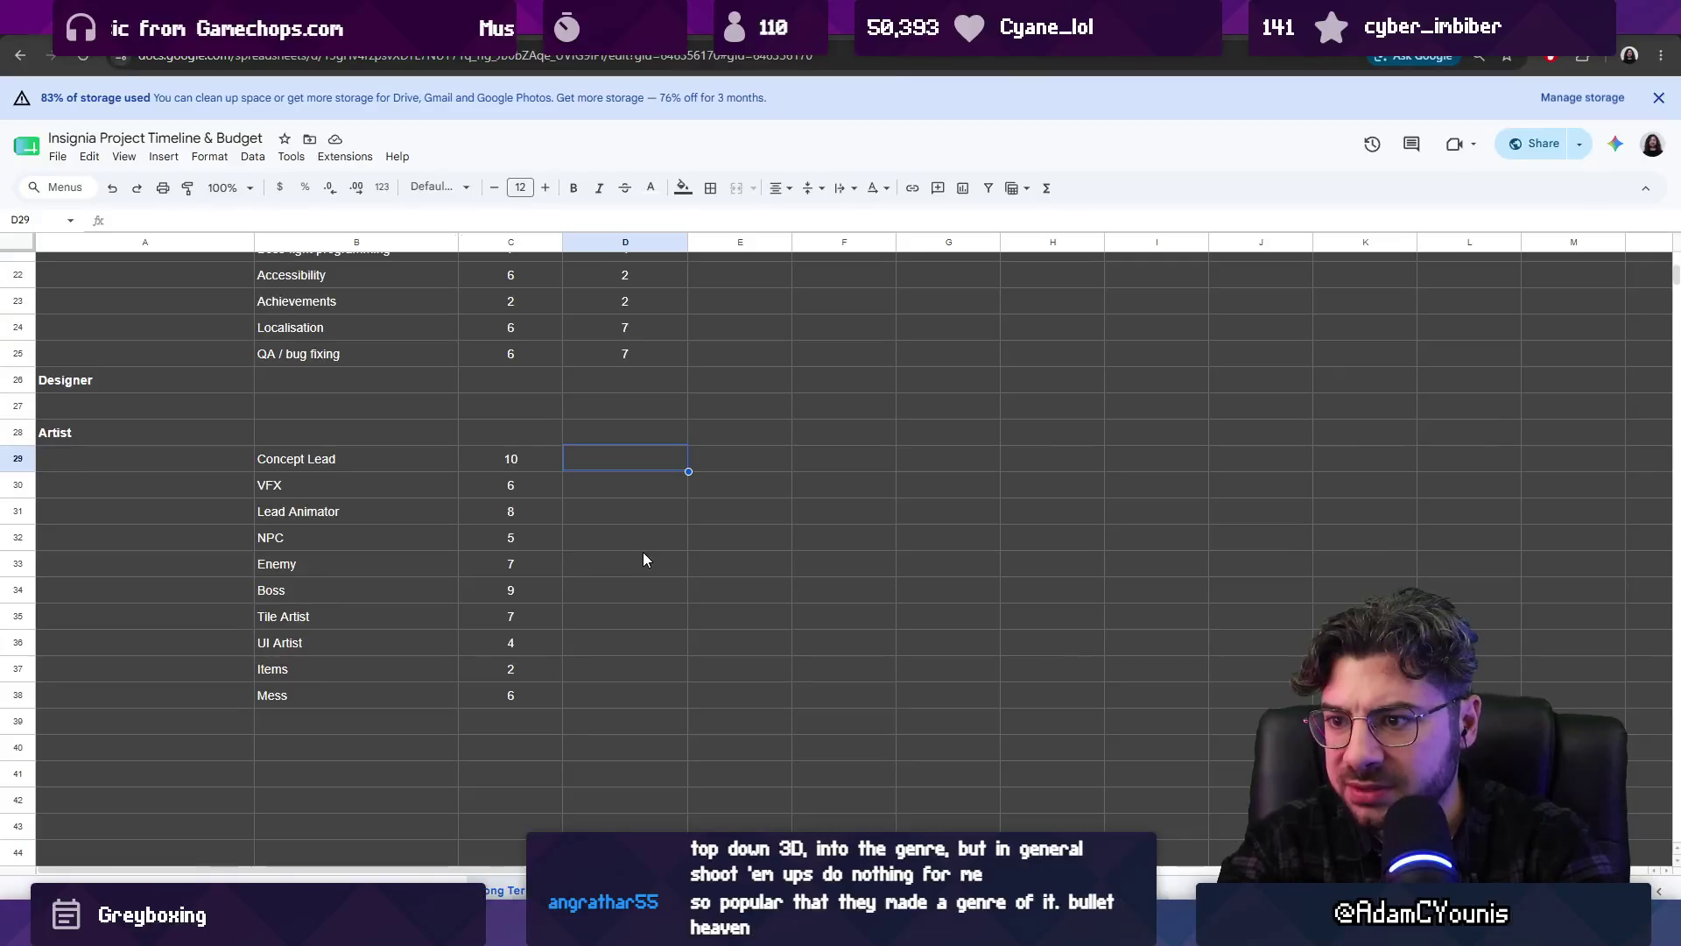
{"action": "type", "text": "7"}
{"action": "key", "text": "Return"}
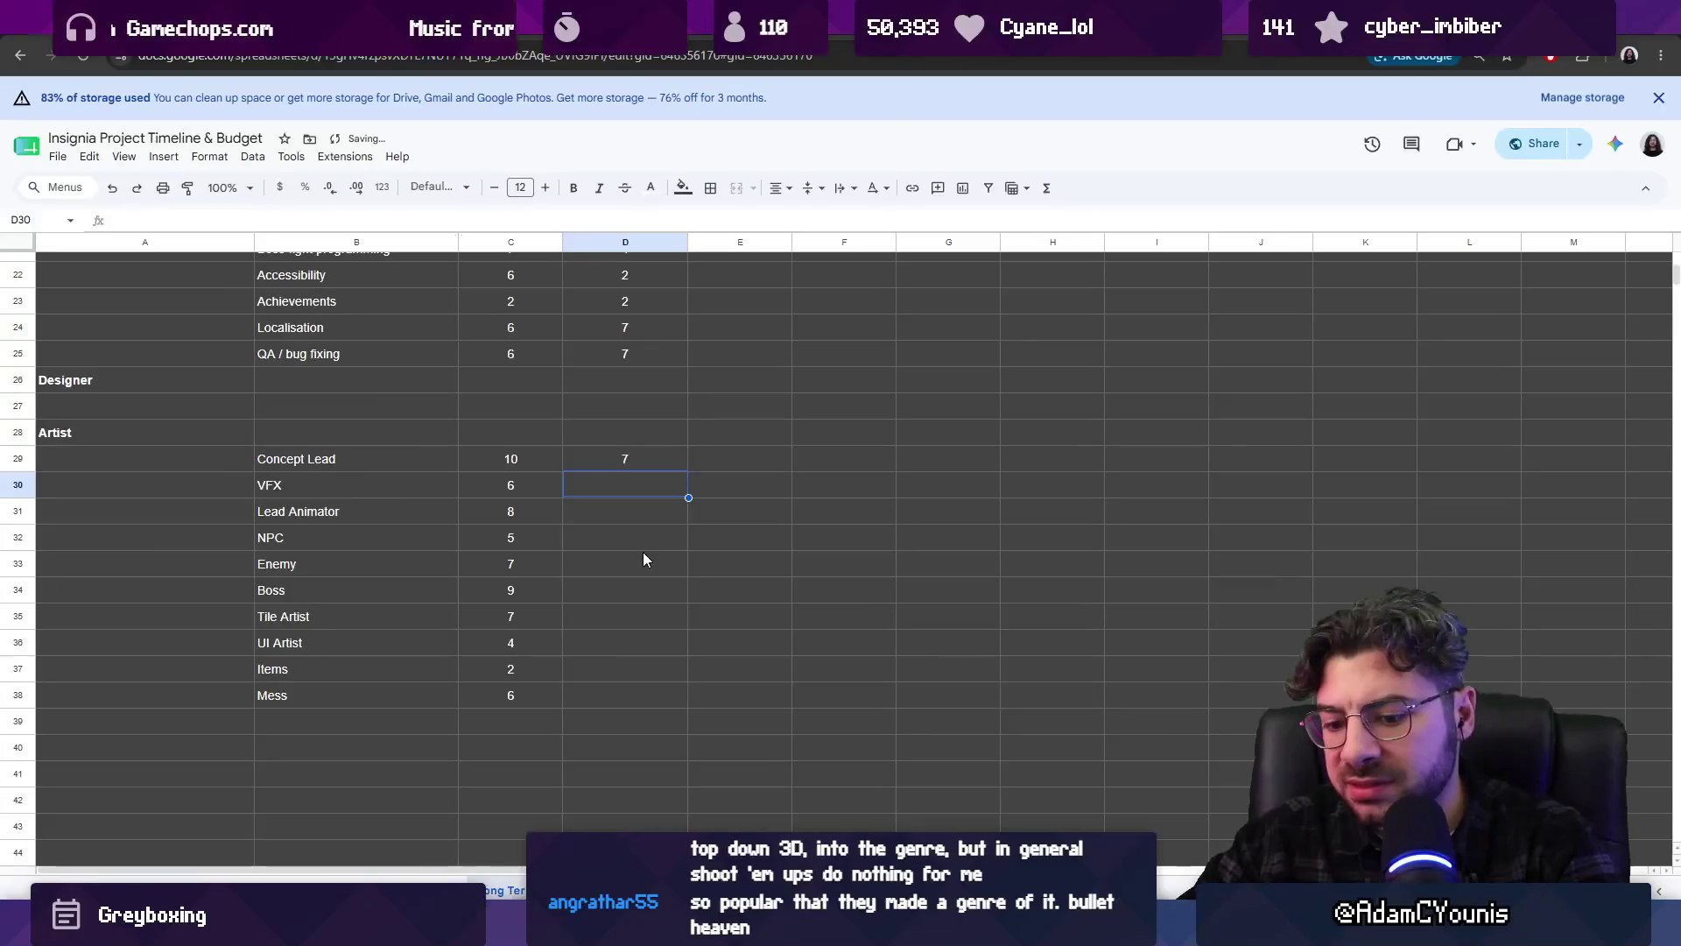
{"action": "type", "text": "4"}
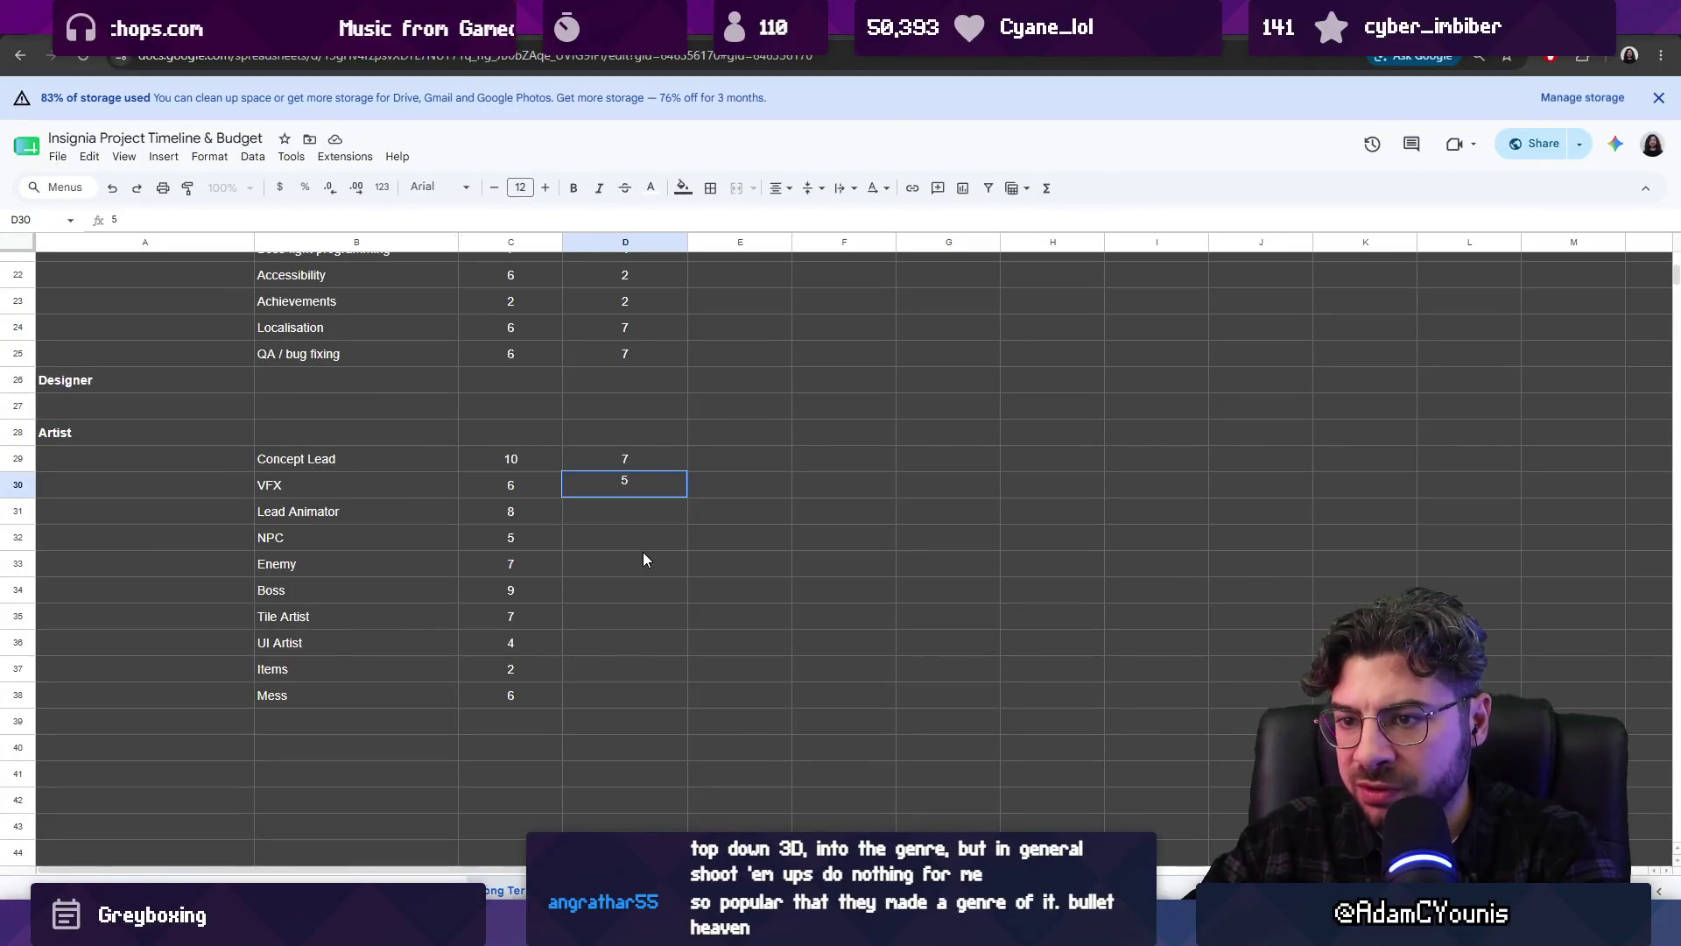
{"action": "key", "text": "Return"}
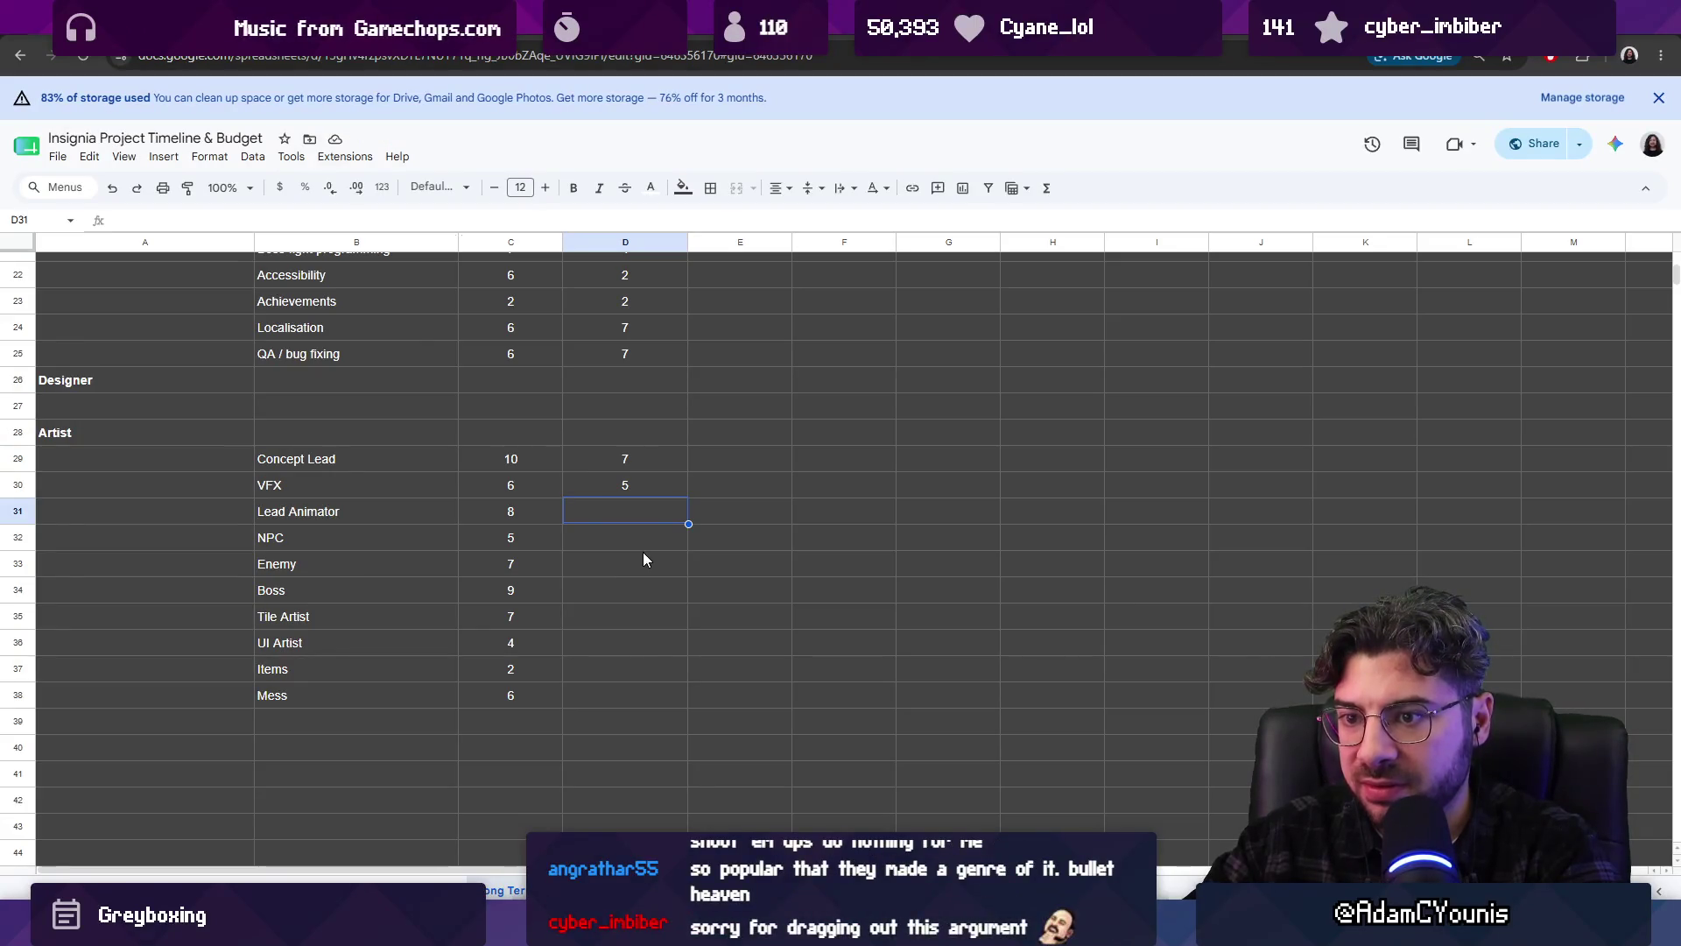
{"action": "type", "text": "8"}
{"action": "key", "text": "BackSpace"}
{"action": "type", "text": "9"}
{"action": "key", "text": "Return"}
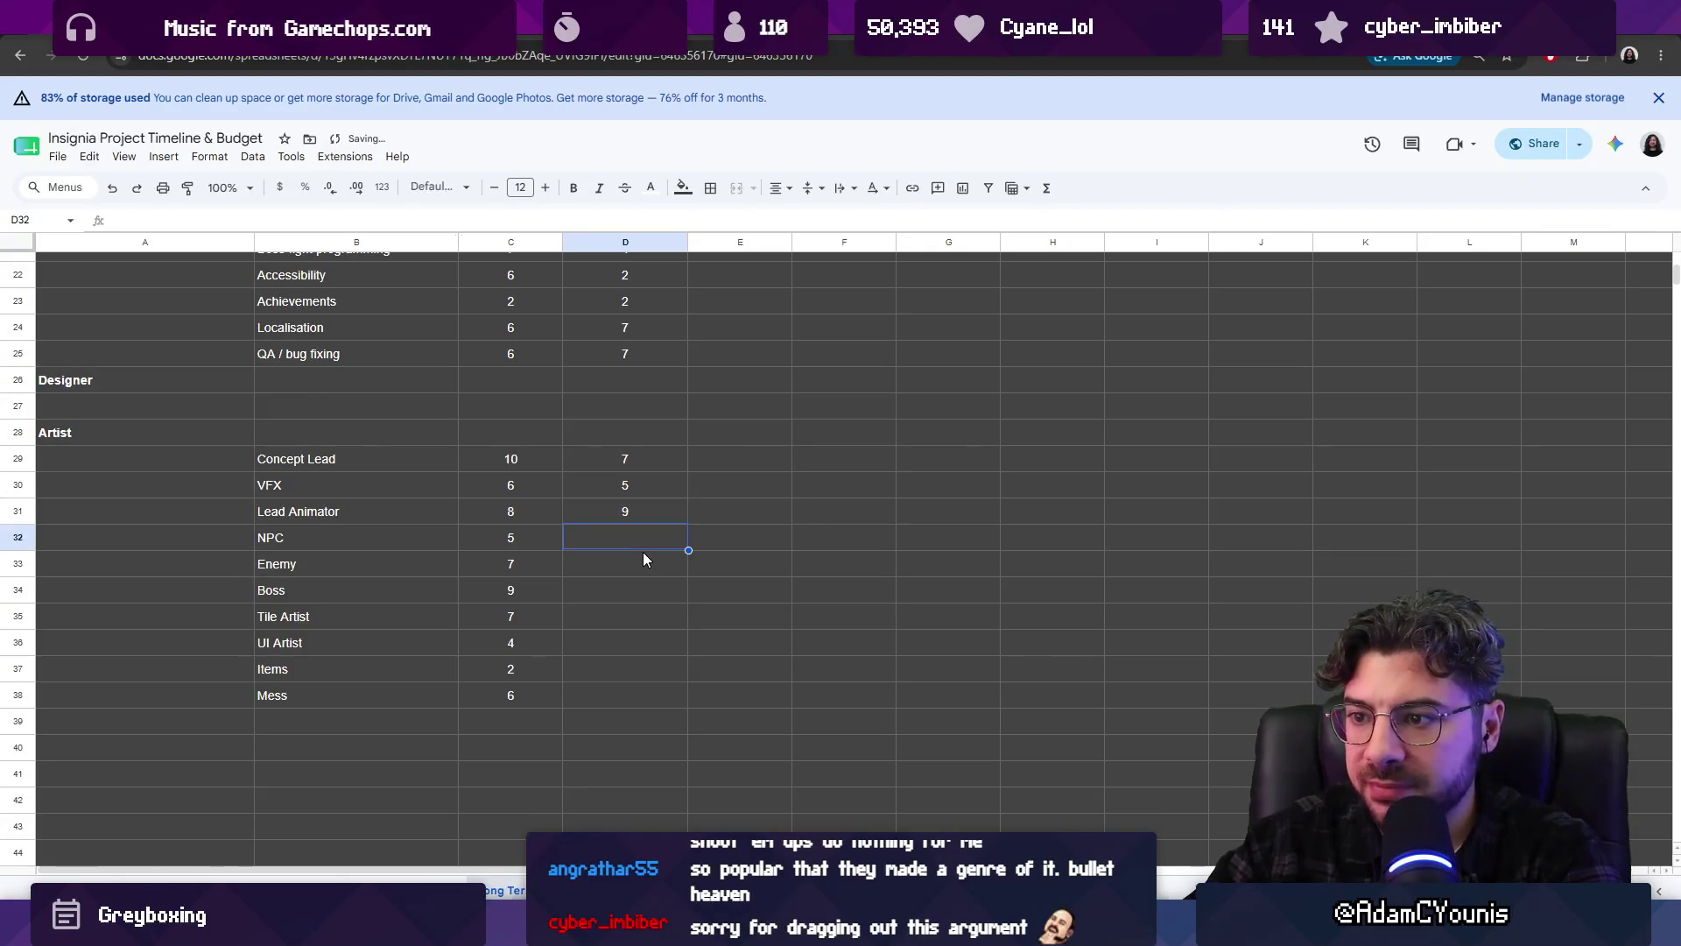
{"action": "type", "text": "6"}
{"action": "key", "text": "Return"}
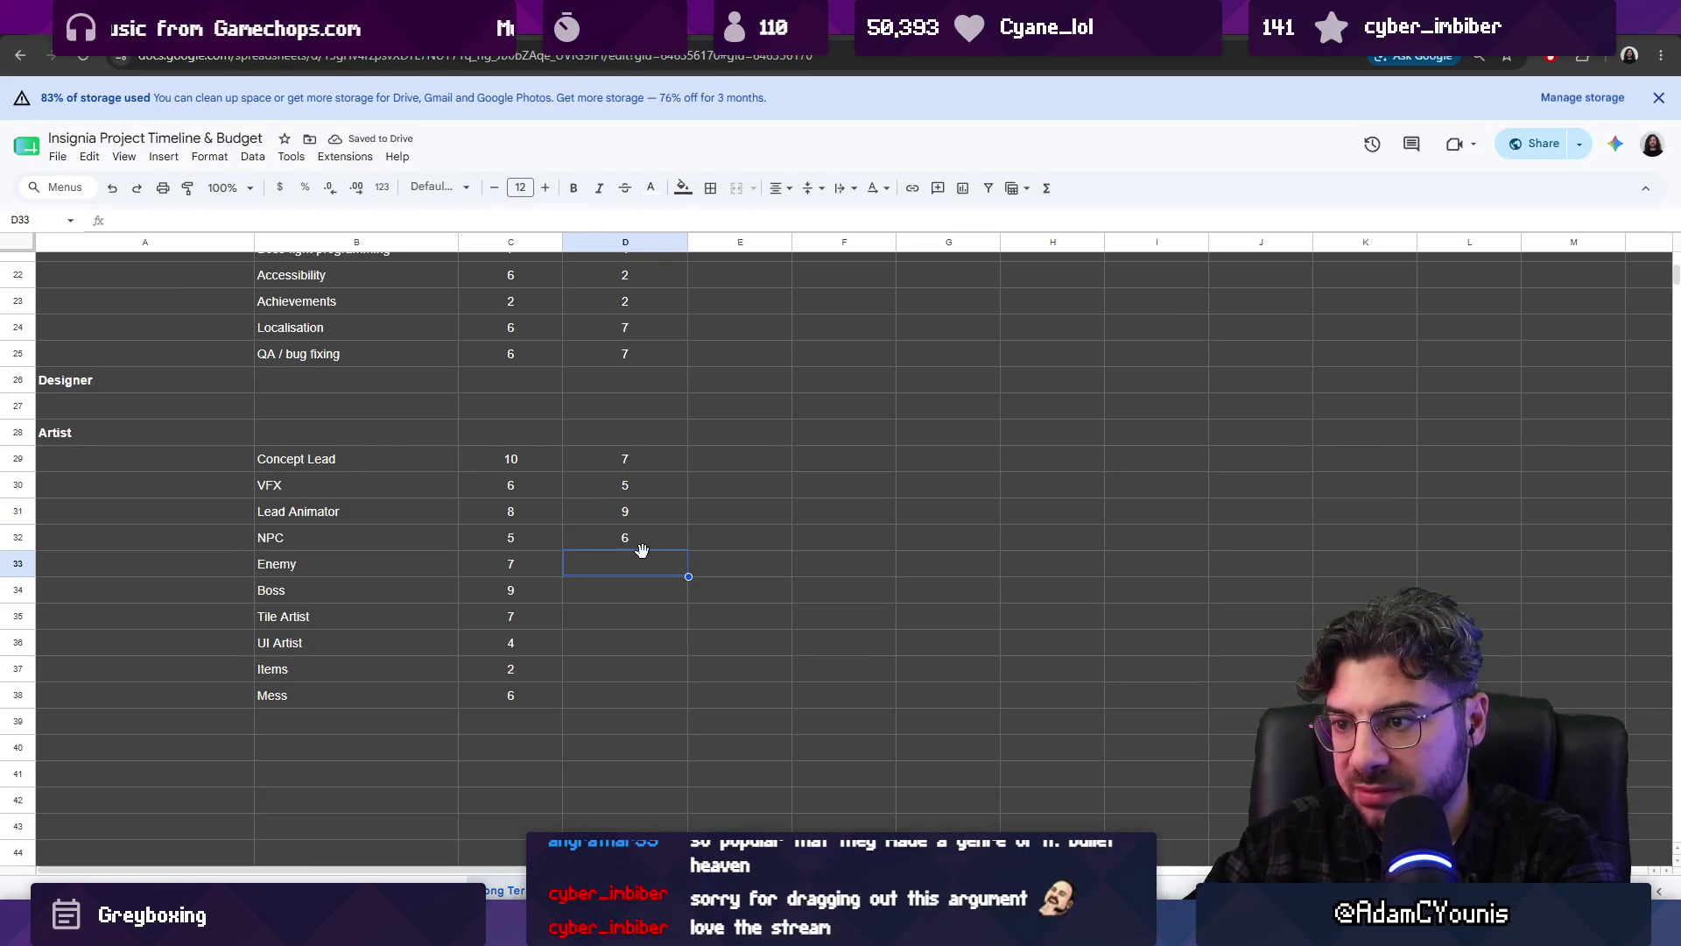
{"action": "type", "text": "7"}
{"action": "key", "text": "Return"}
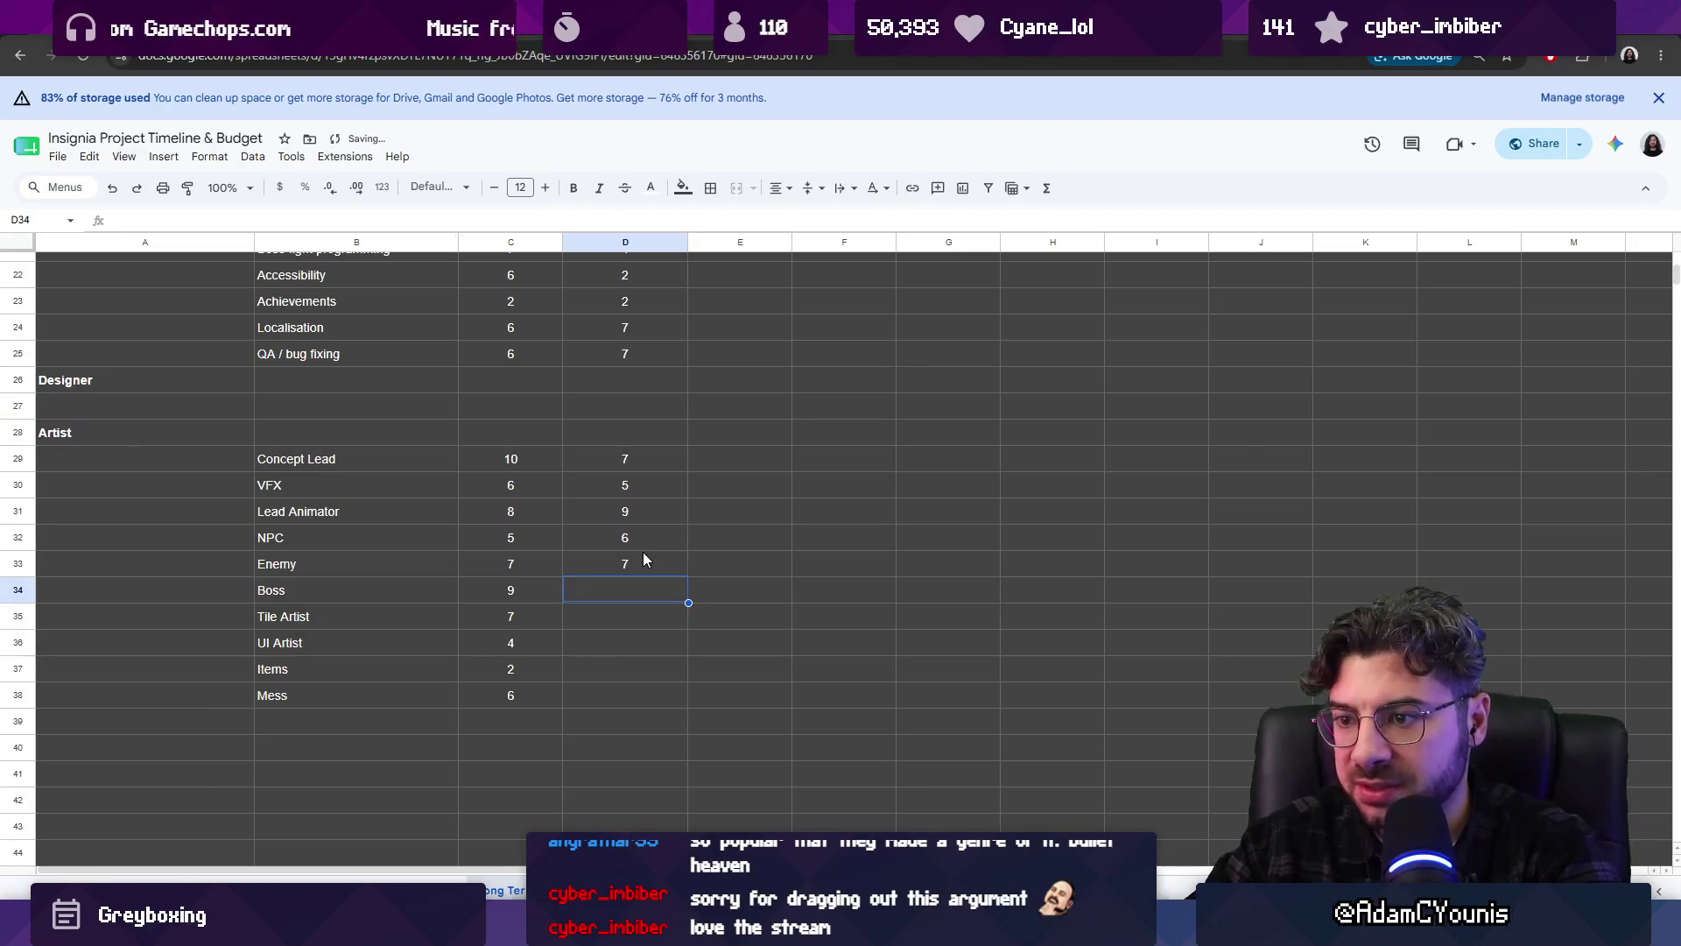
{"action": "type", "text": "5"}
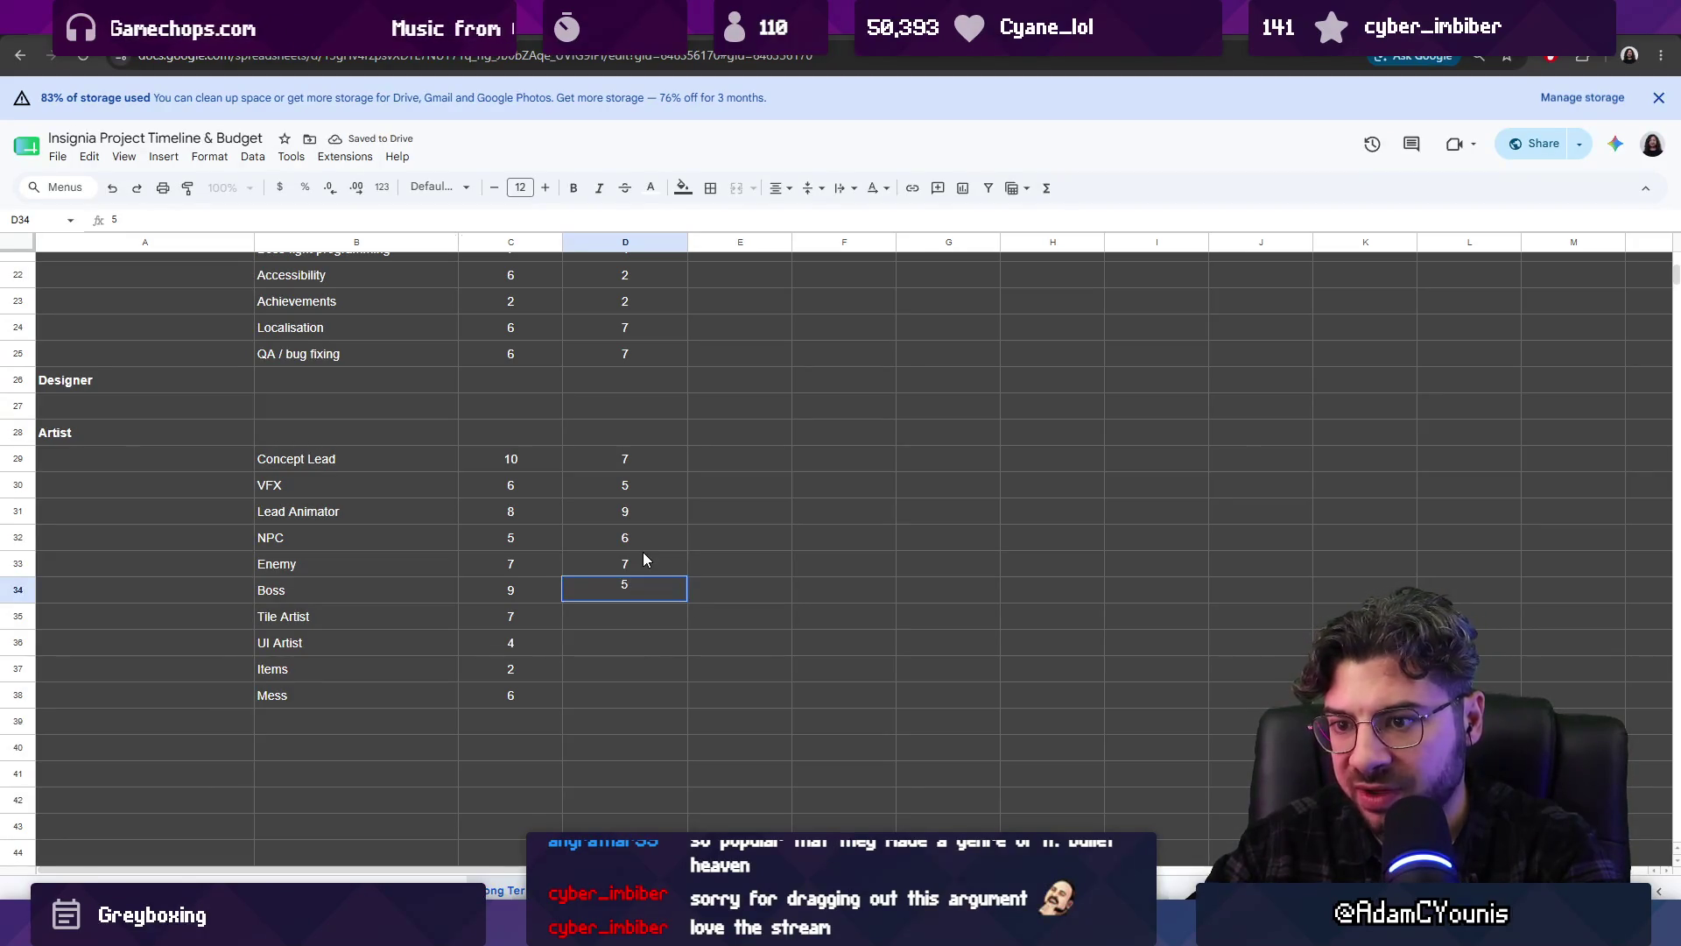
{"action": "key", "text": "Return"}
Score Tile Artist 3, UI Artist 2, Items 1 and Mess 4 in the Dependency column
{"action": "type", "text": "\\"}
{"action": "key", "text": "Escape"}
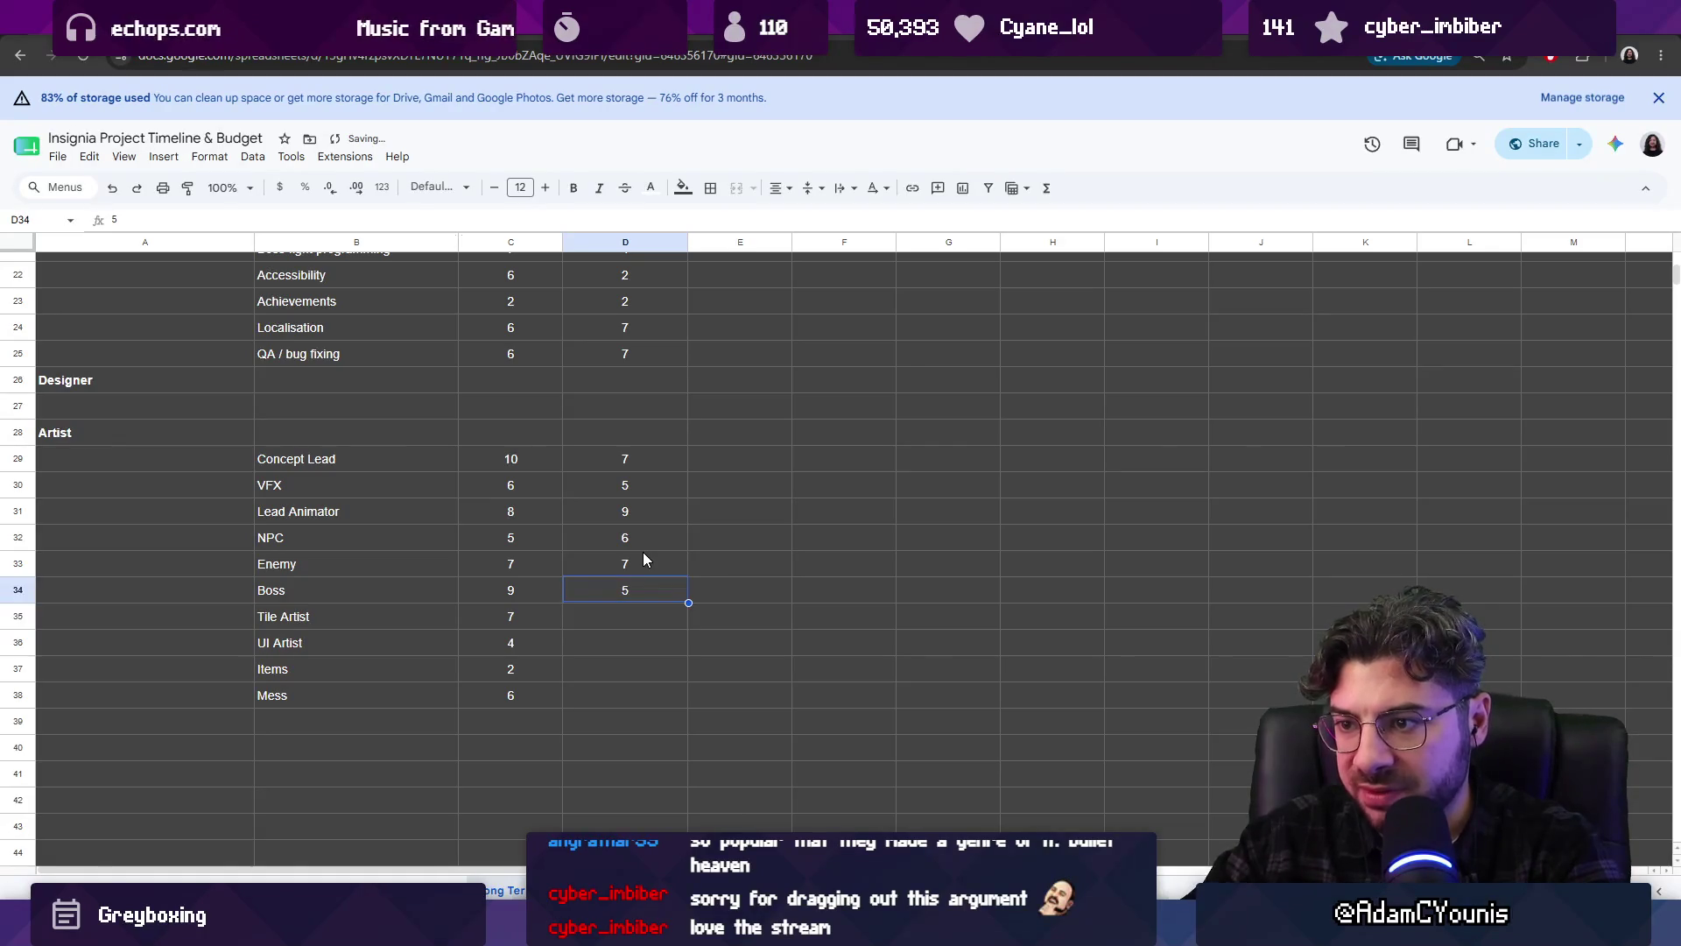
{"action": "type", "text": "3"}
{"action": "key", "text": "Return"}
{"action": "type", "text": "2"}
{"action": "key", "text": "Return"}
{"action": "type", "text": "1"}
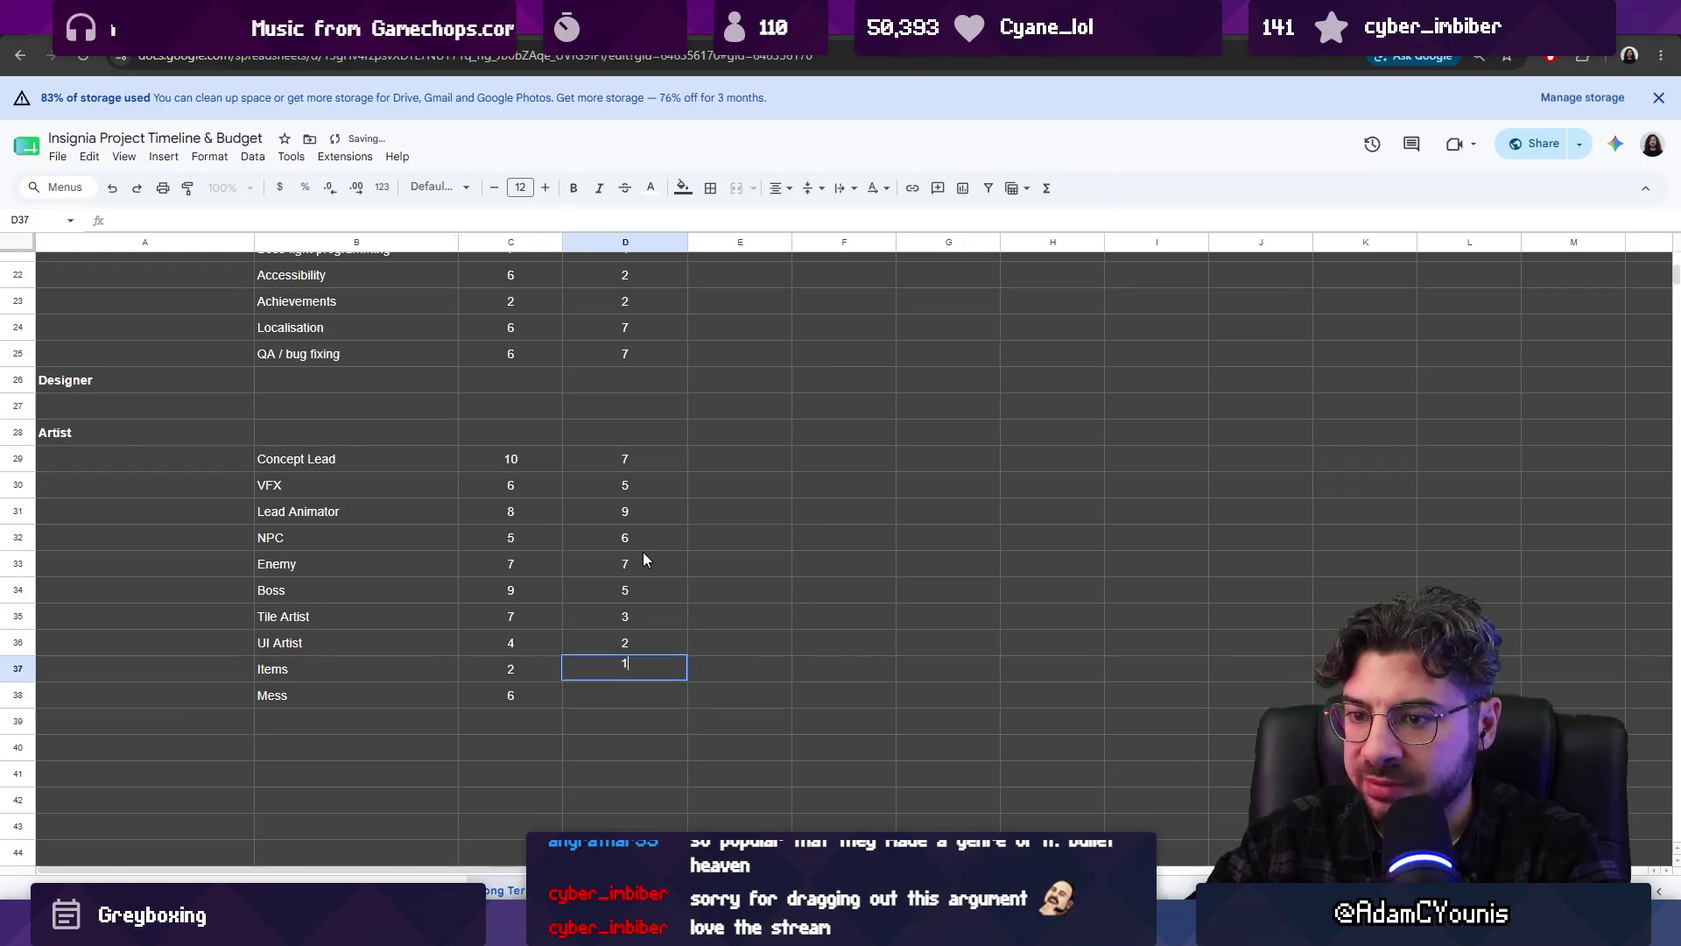
{"action": "key", "text": "Return"}
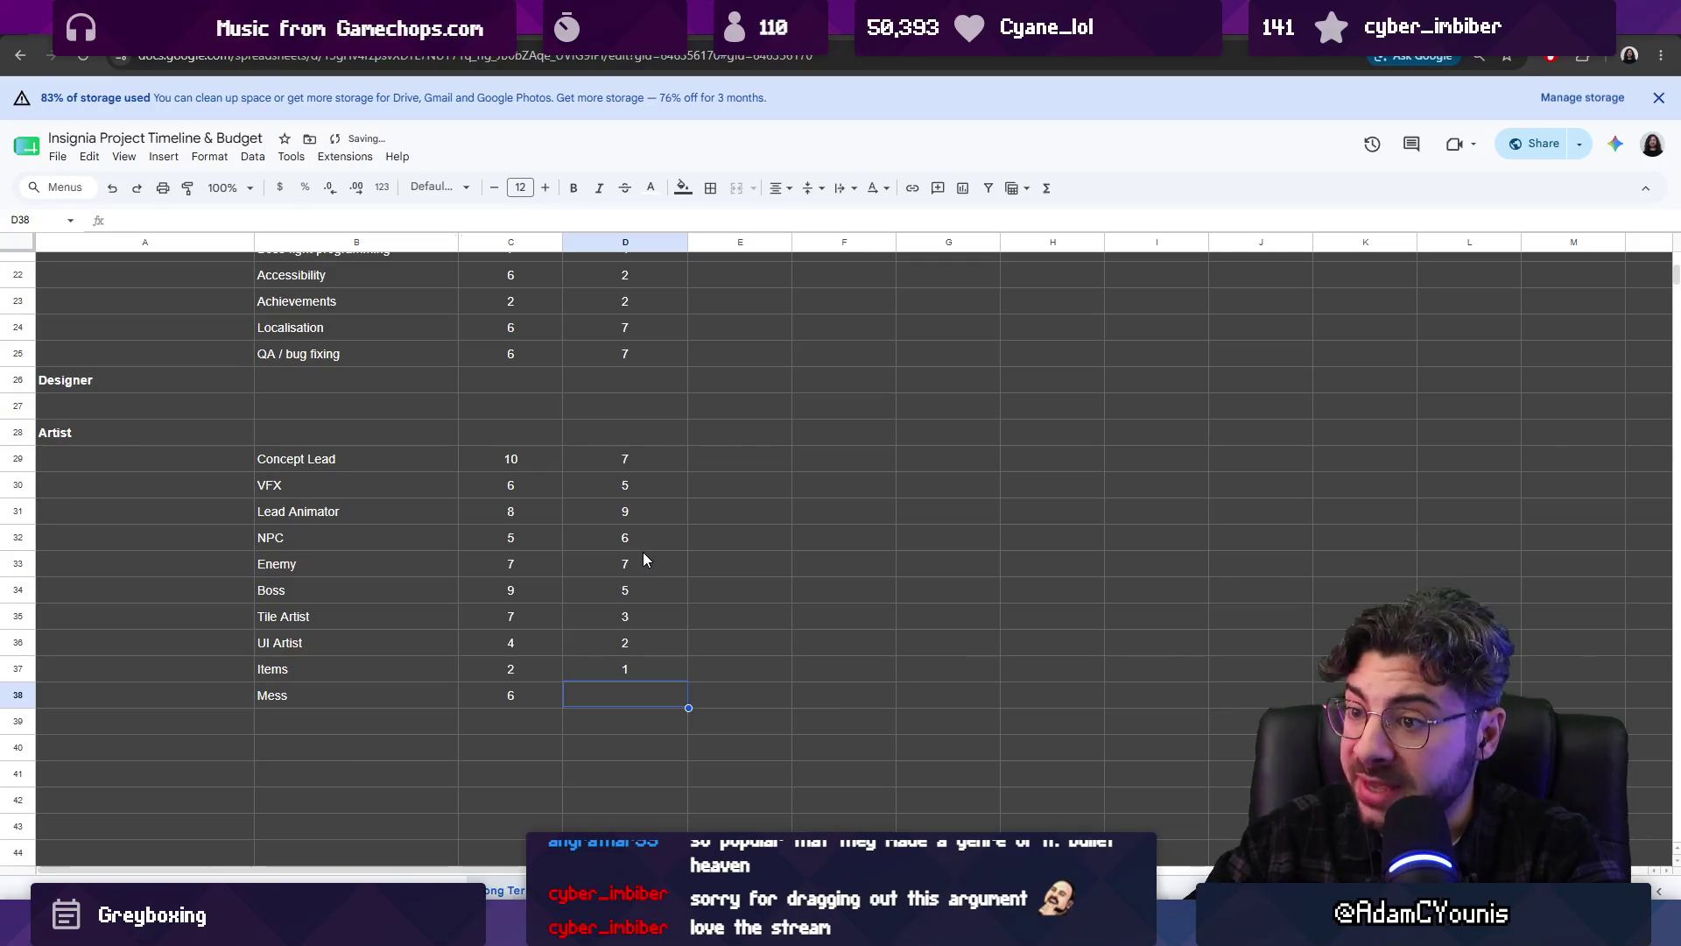
{"action": "type", "text": "4"}
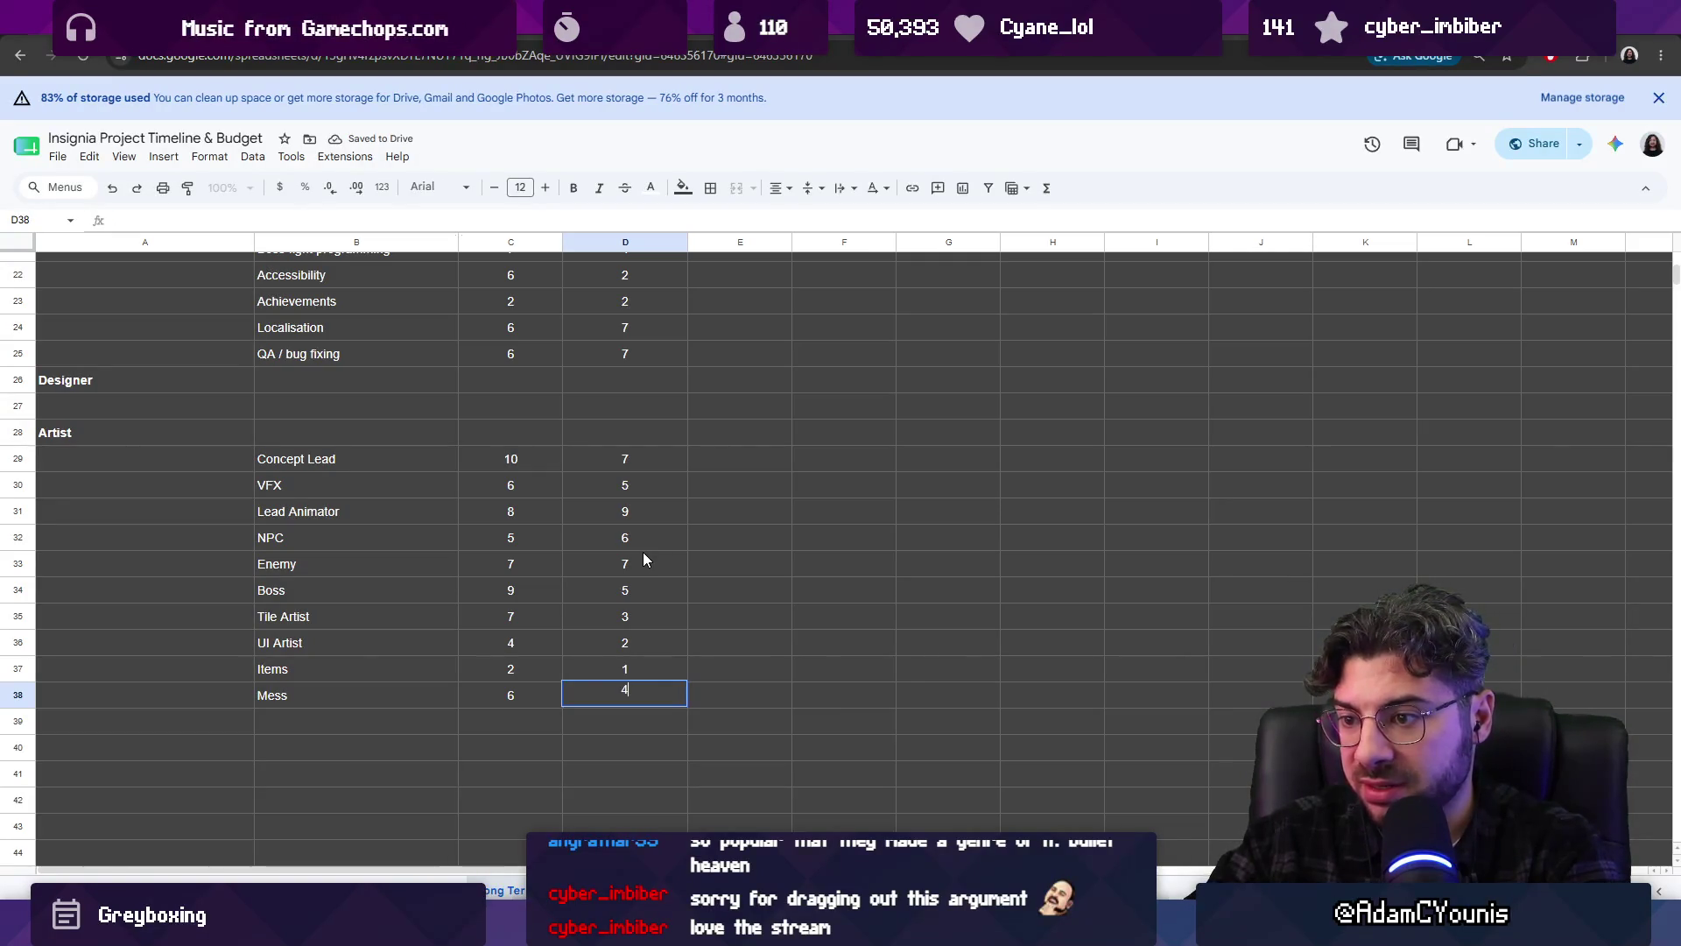
{"action": "left_click", "coordinate": [771, 602]}
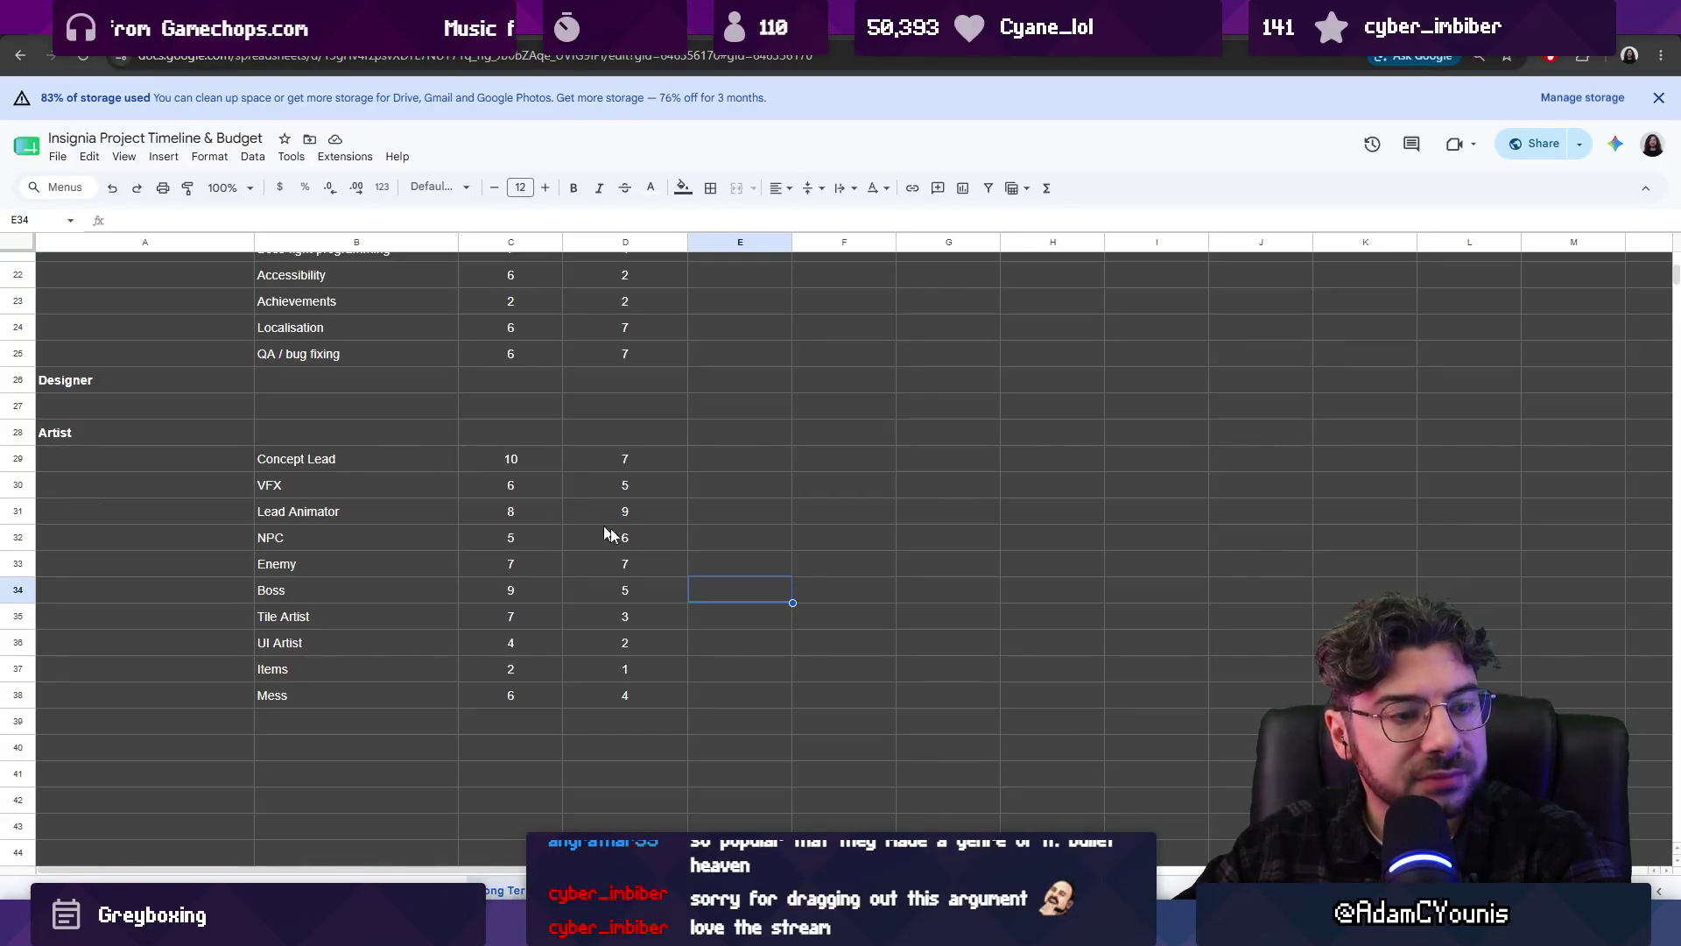
Check the Plot and Mess Dependency scores, then return to Unity
{"action": "scroll", "coordinate": [654, 578], "scroll_direction": "up", "scroll_amount": 7}
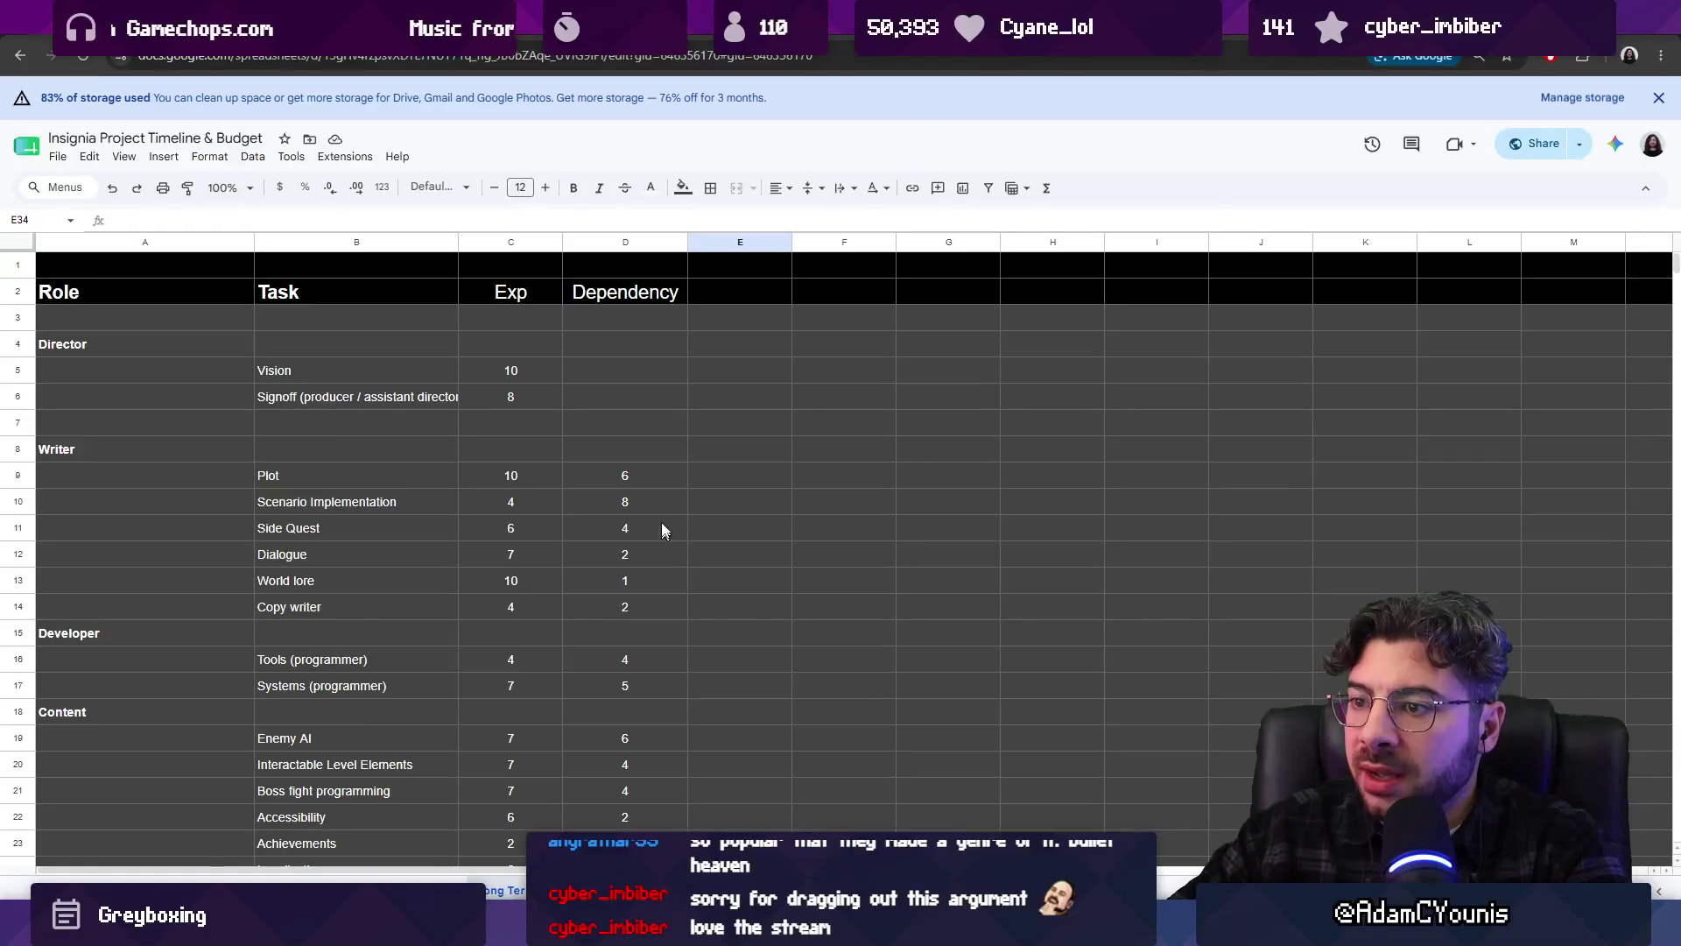
{"action": "left_click", "coordinate": [657, 477]}
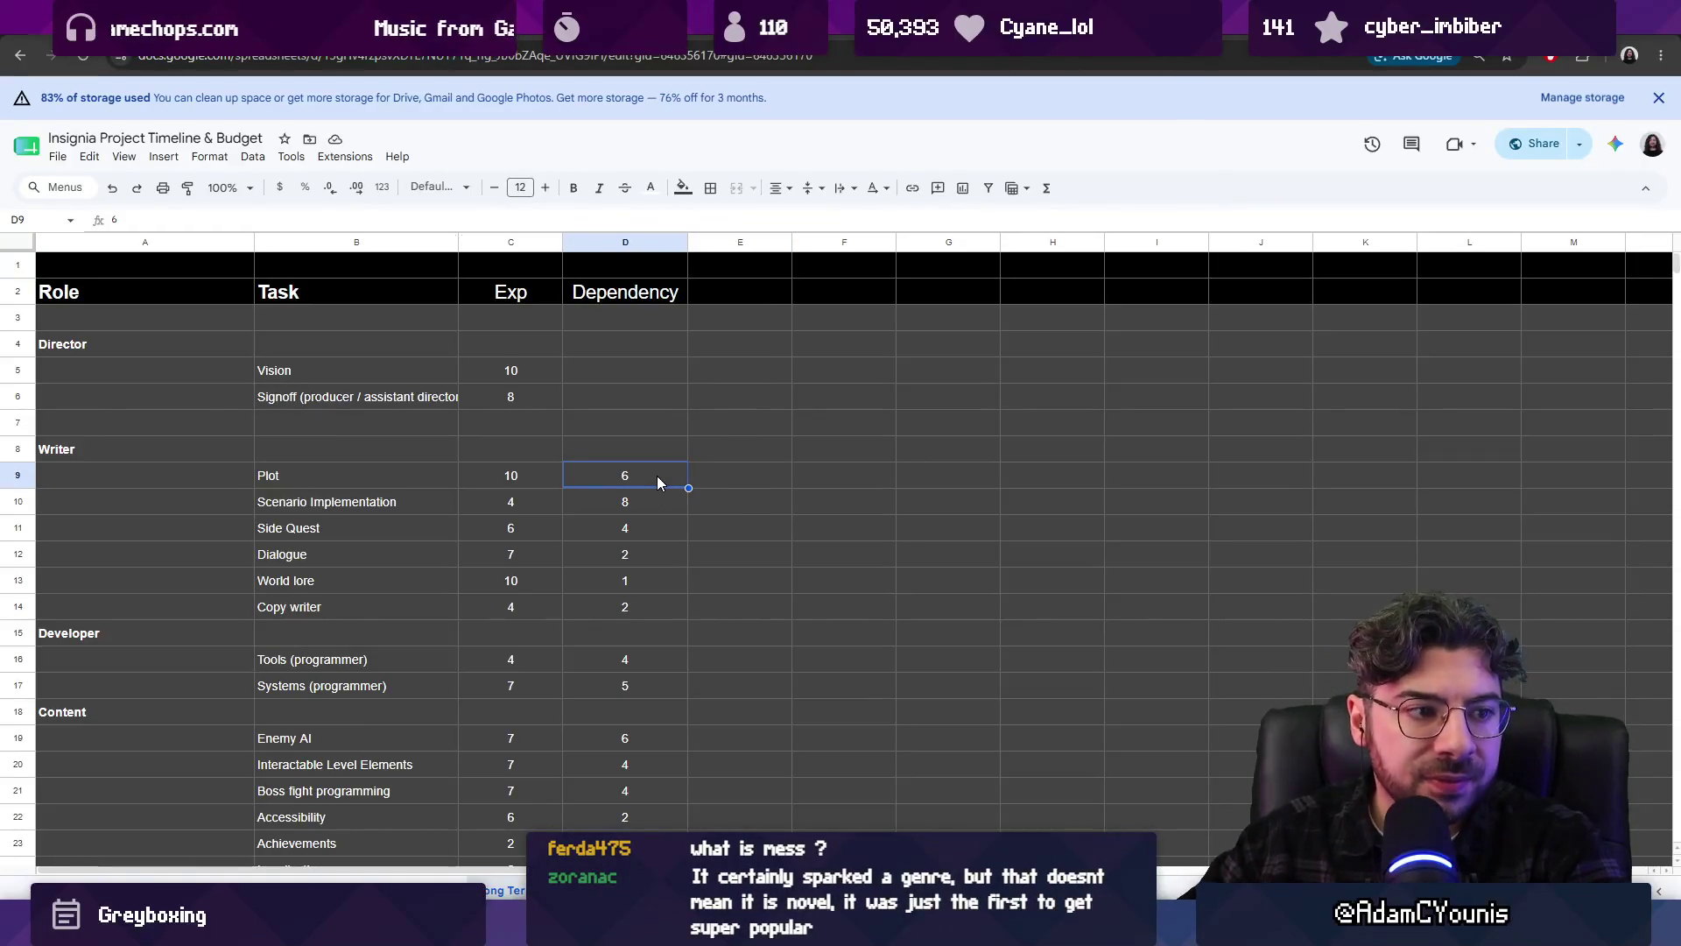
{"action": "scroll", "coordinate": [648, 526], "scroll_direction": "down", "scroll_amount": 7}
{"action": "left_click", "coordinate": [494, 712]}
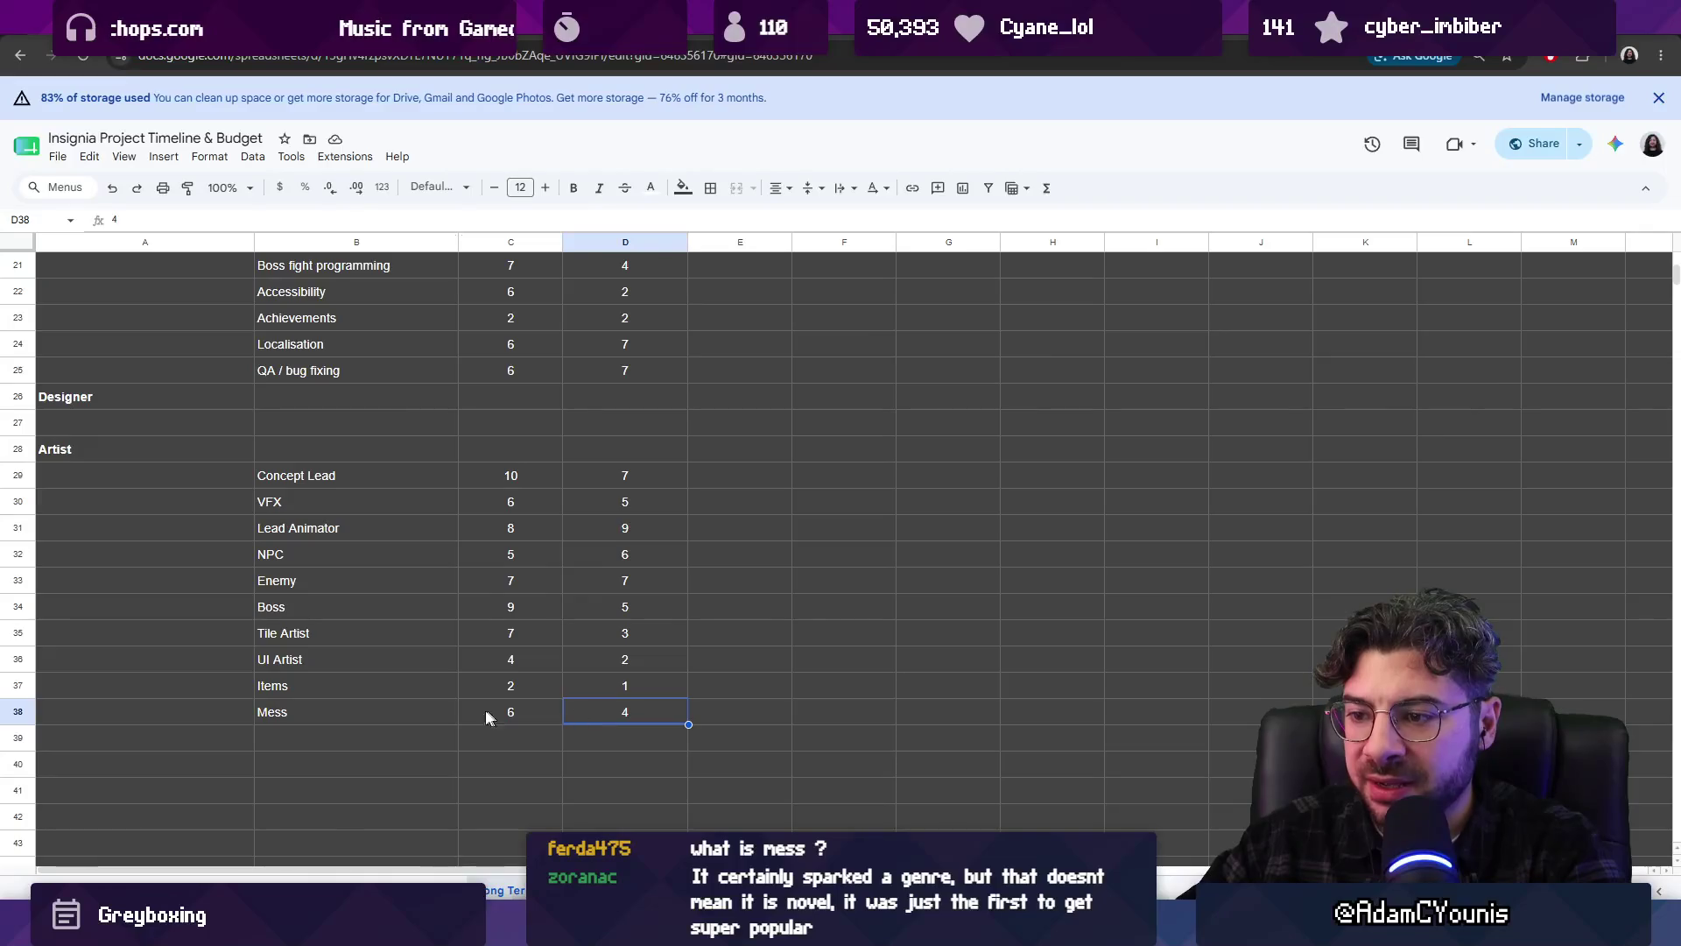
{"action": "key", "text": "alt+Tab"}
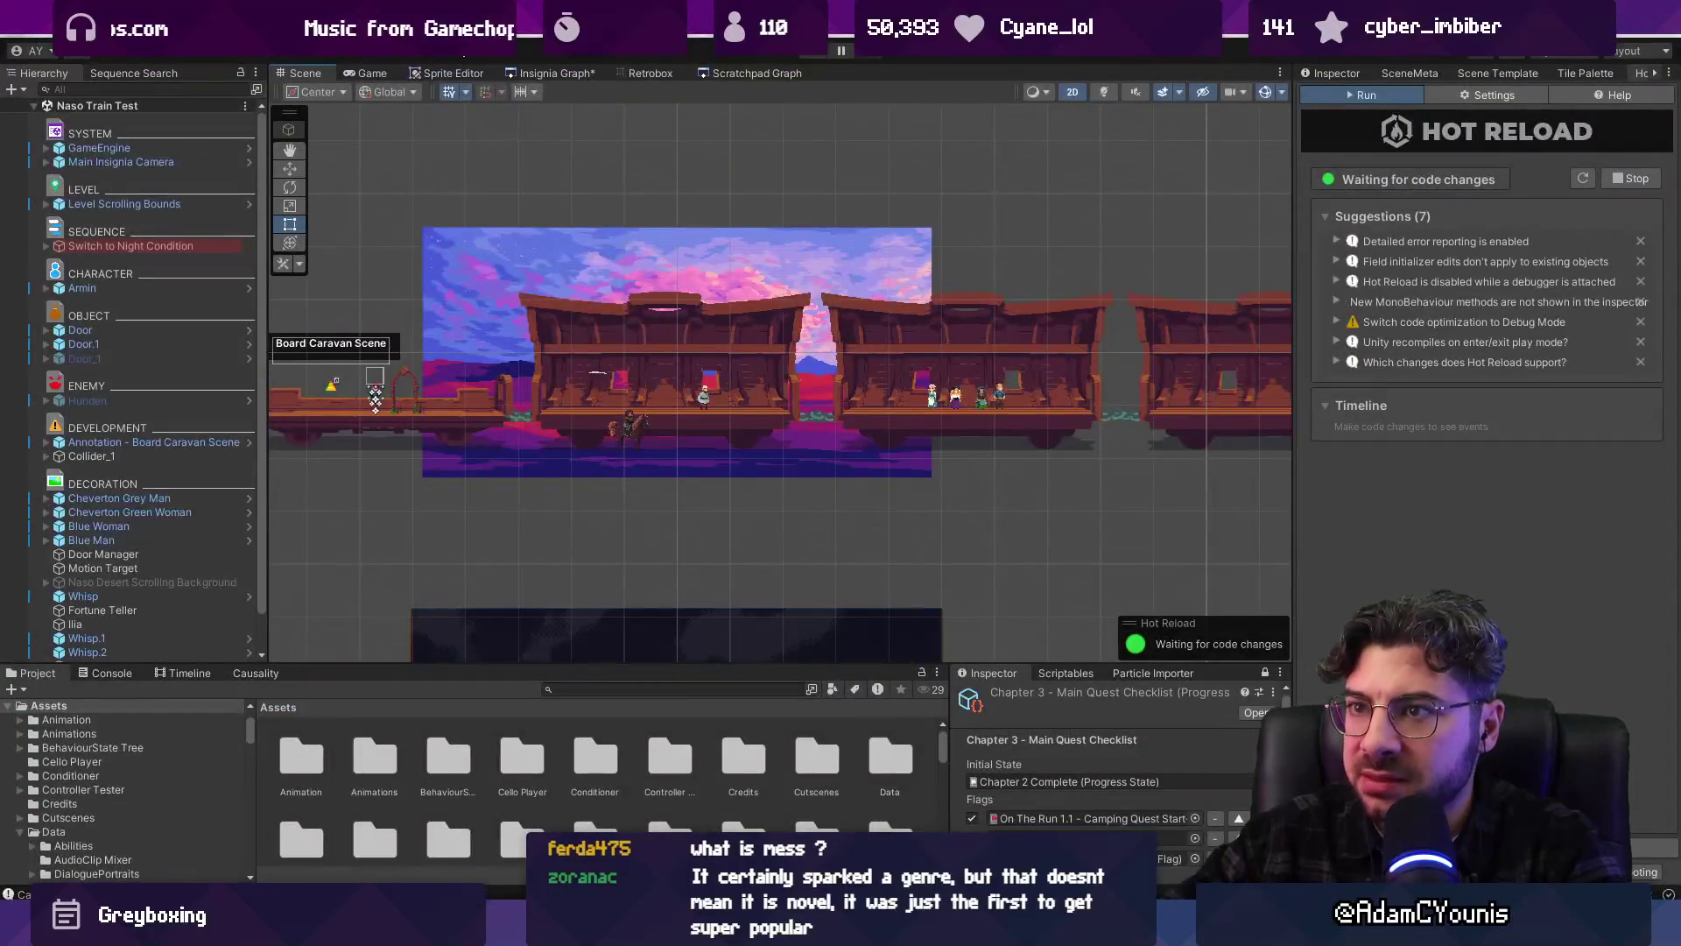
Open the Ohrenstead Overlook scene from the Insignia Graph
{"action": "left_click", "coordinate": [557, 73]}
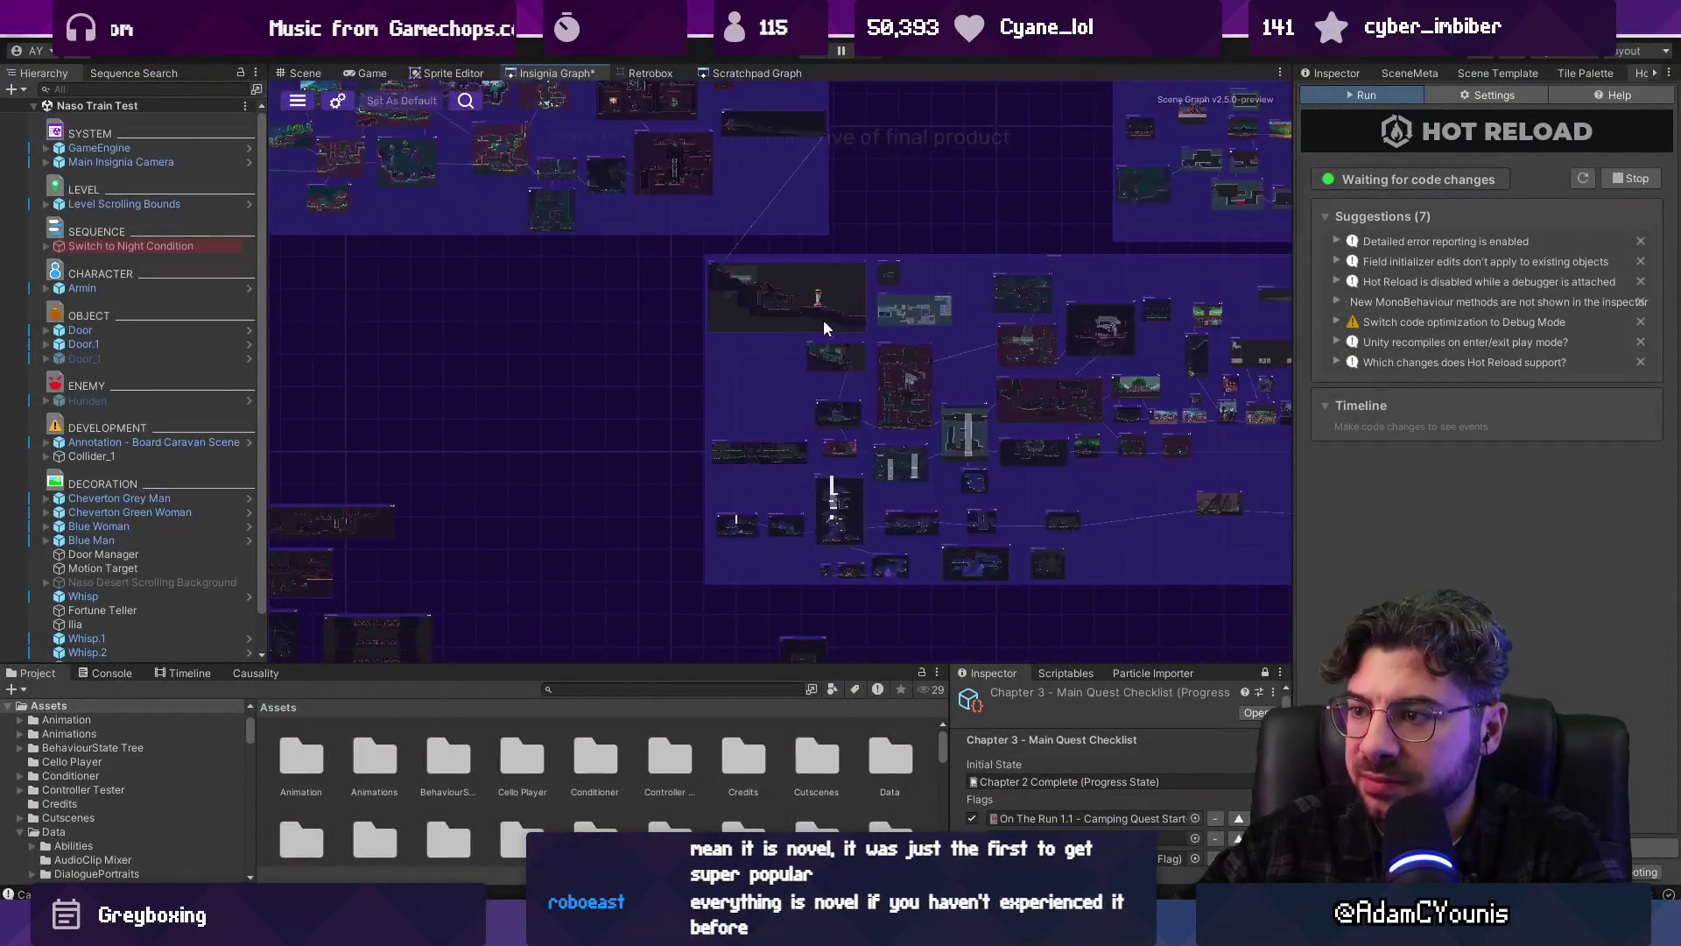
{"action": "scroll", "coordinate": [868, 417], "scroll_direction": "up", "scroll_amount": 5}
{"action": "scroll", "coordinate": [841, 411], "scroll_direction": "up", "scroll_amount": 3}
{"action": "left_click", "coordinate": [763, 371]}
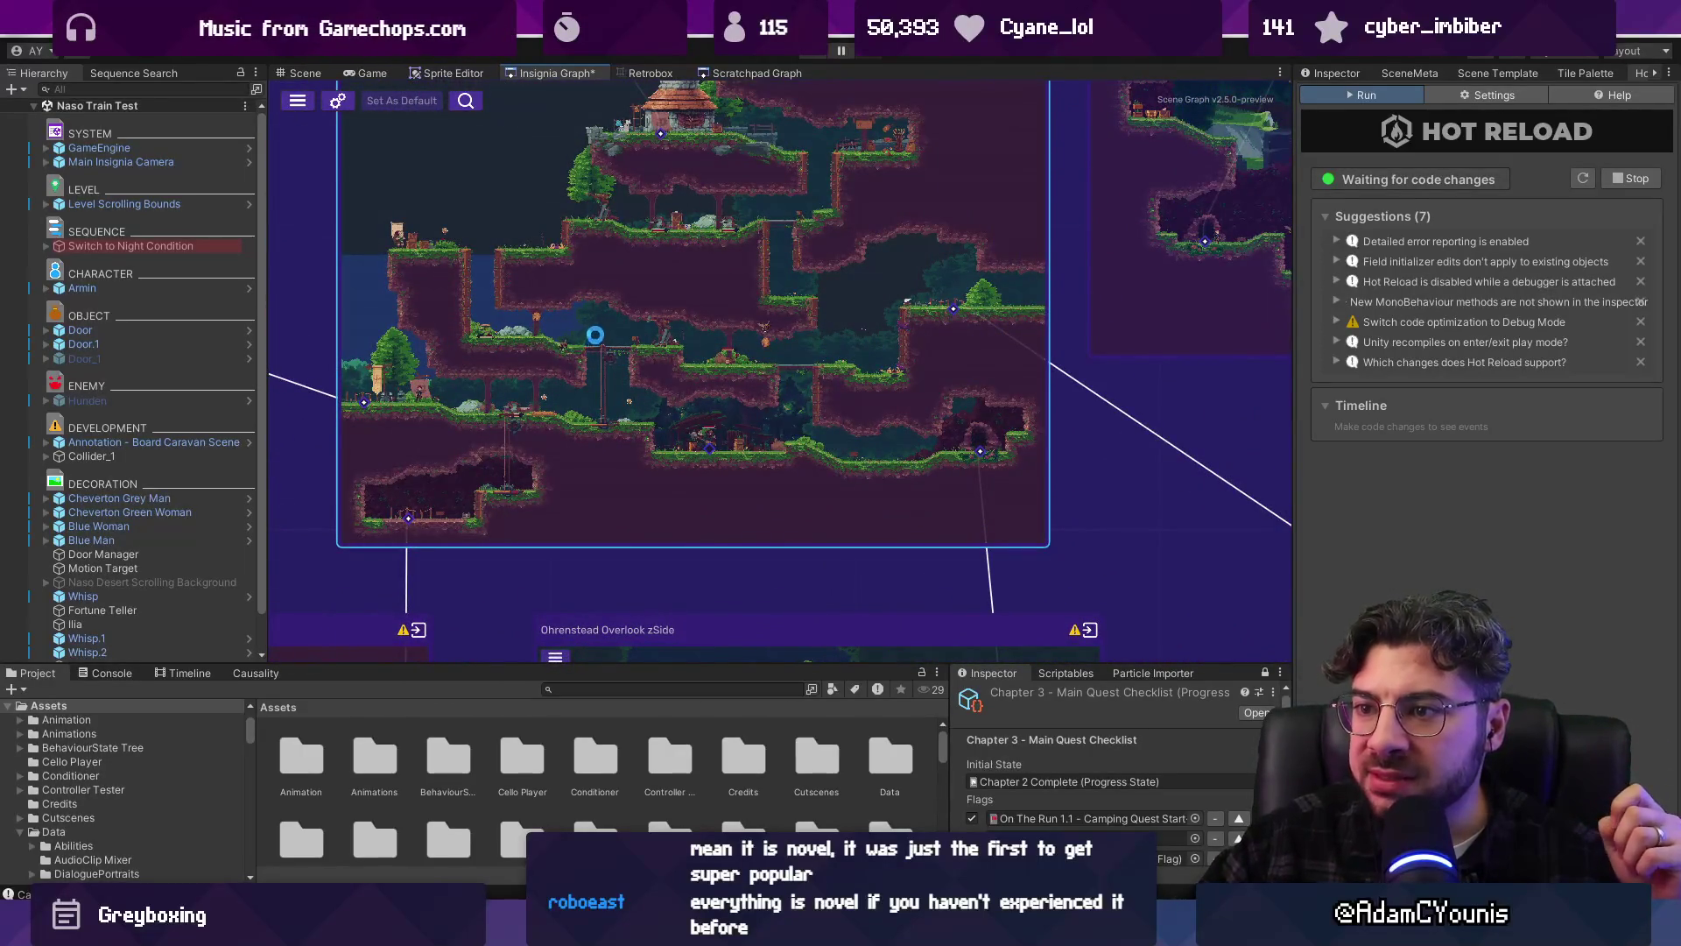
{"action": "left_click", "coordinate": [297, 75]}
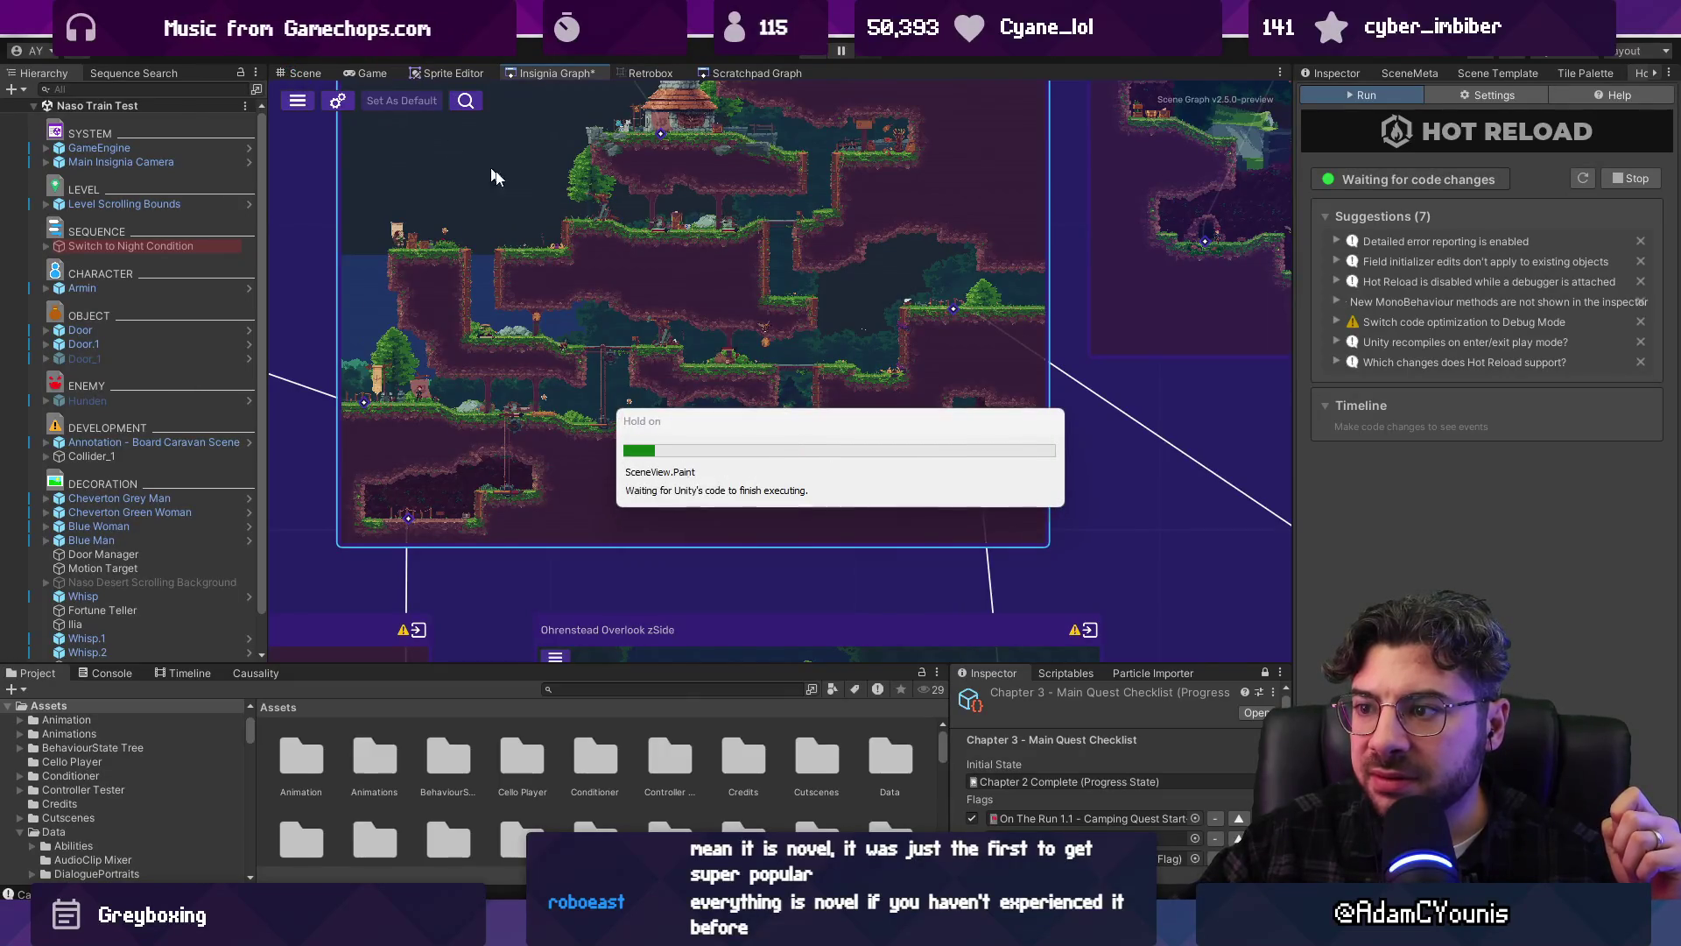
Select a level object, frame it, and move it up and to the right
{"action": "scroll", "coordinate": [755, 302], "scroll_direction": "up", "scroll_amount": 3}
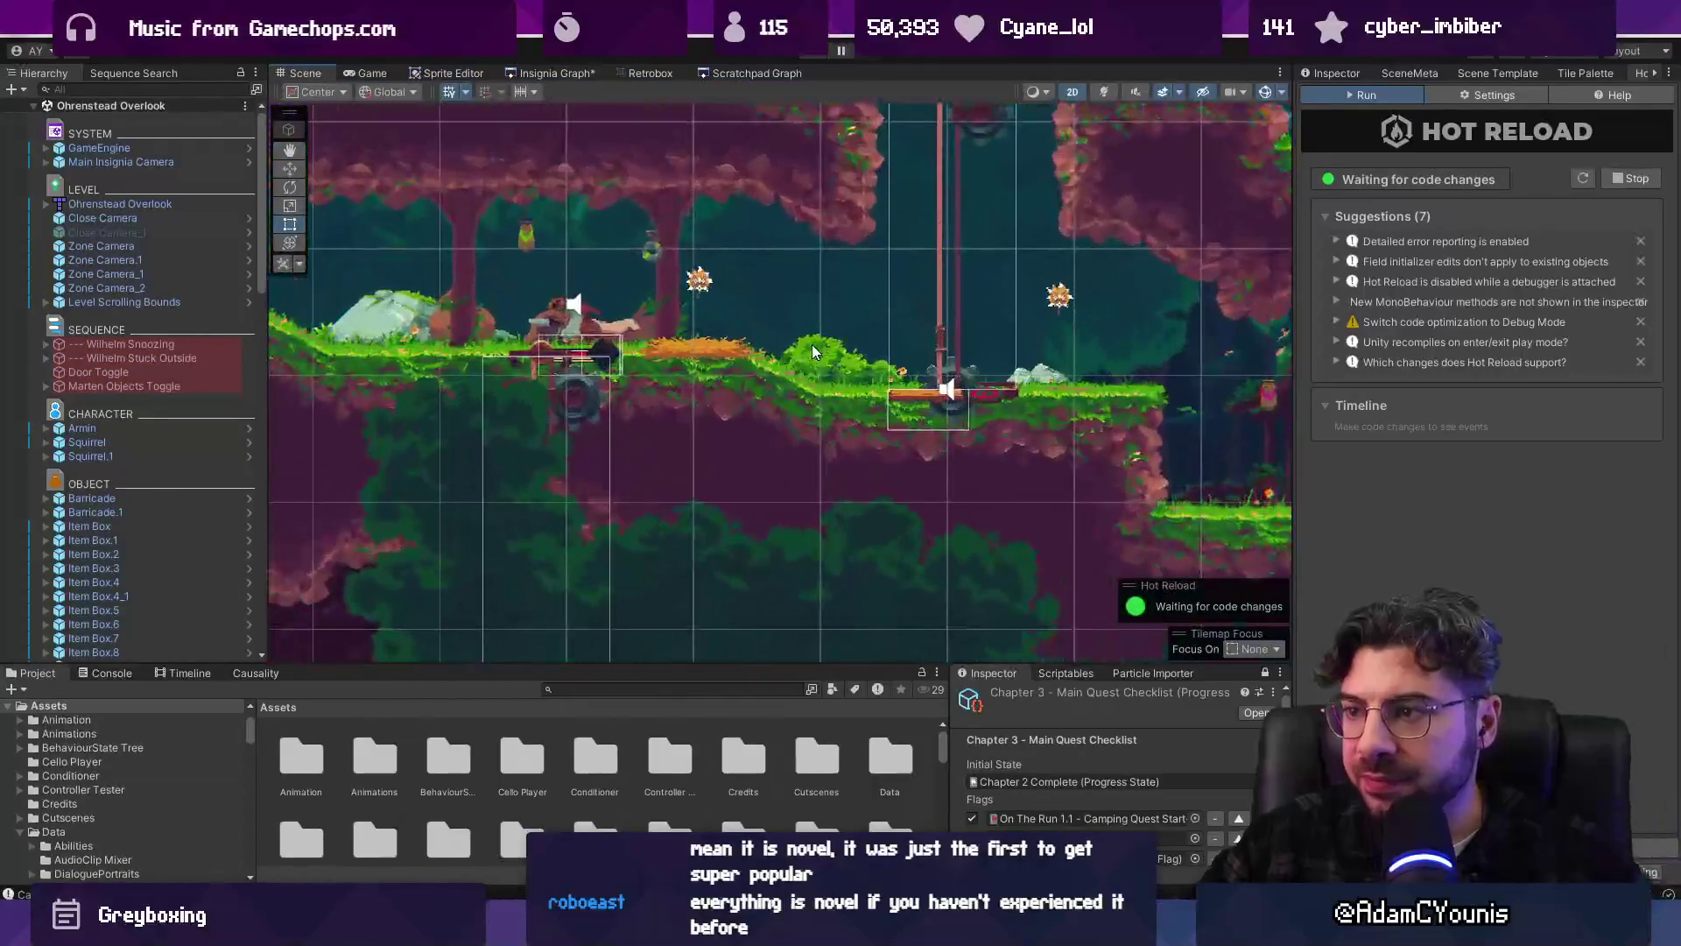
{"action": "left_click", "coordinate": [805, 345]}
{"action": "scroll", "coordinate": [638, 339], "scroll_direction": "up", "scroll_amount": 2}
{"action": "left_click", "coordinate": [649, 344]}
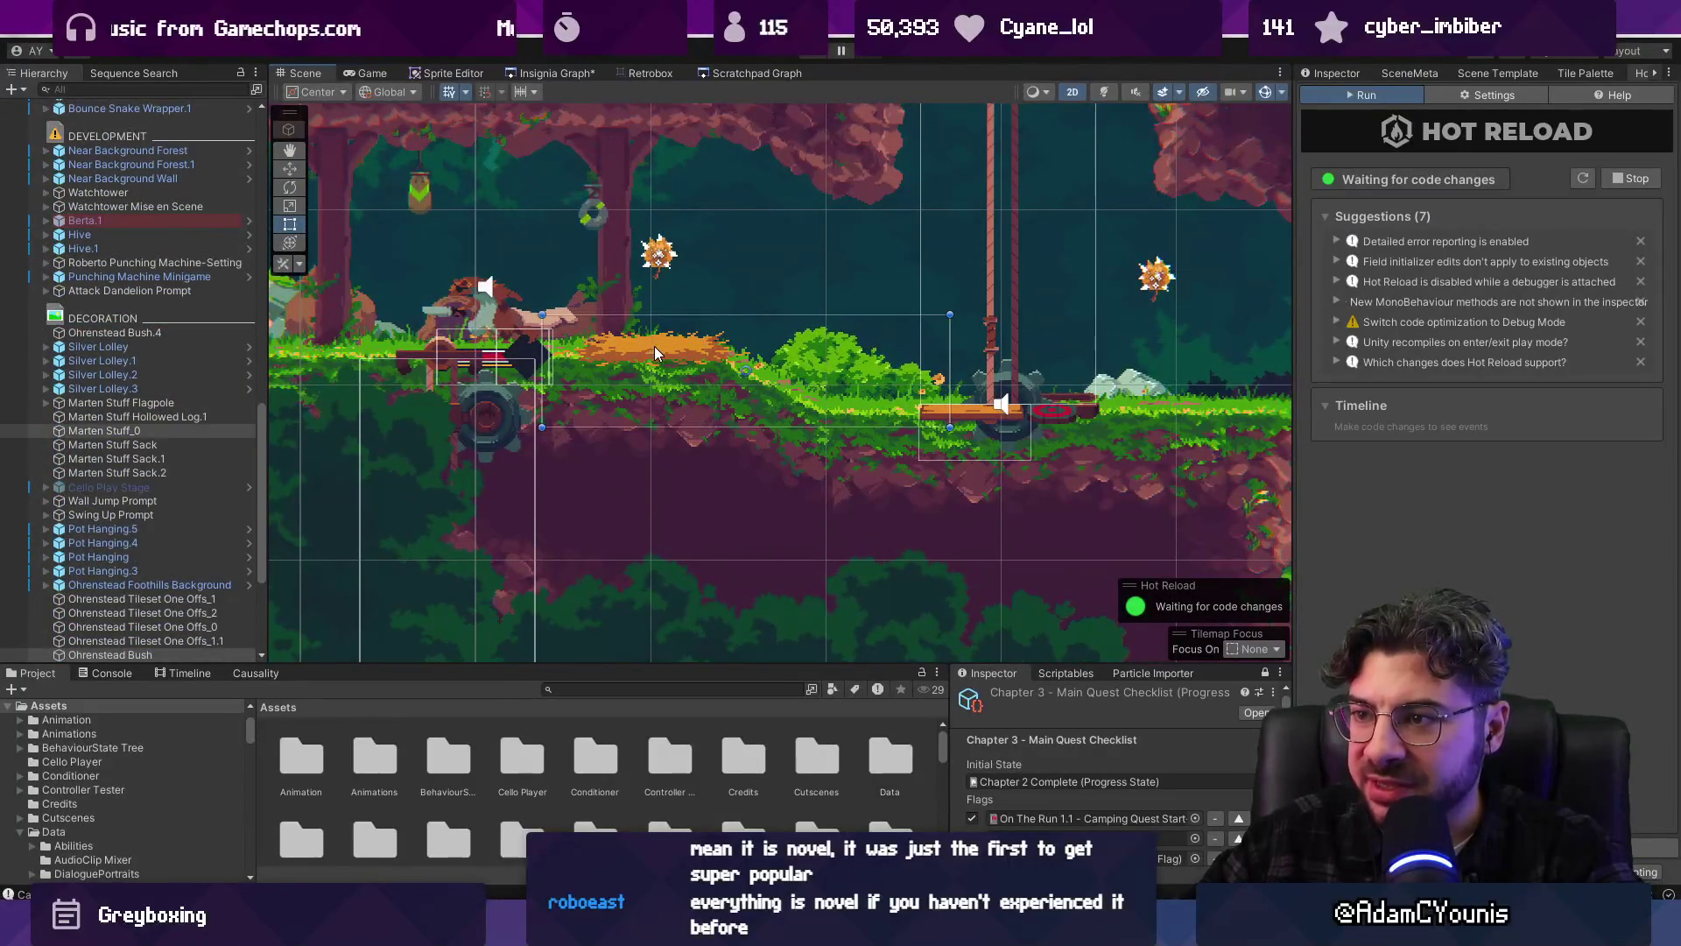
{"action": "key", "text": "f"}
{"action": "left_click_drag", "start_coordinate": [863, 363], "coordinate": [634, 345]}
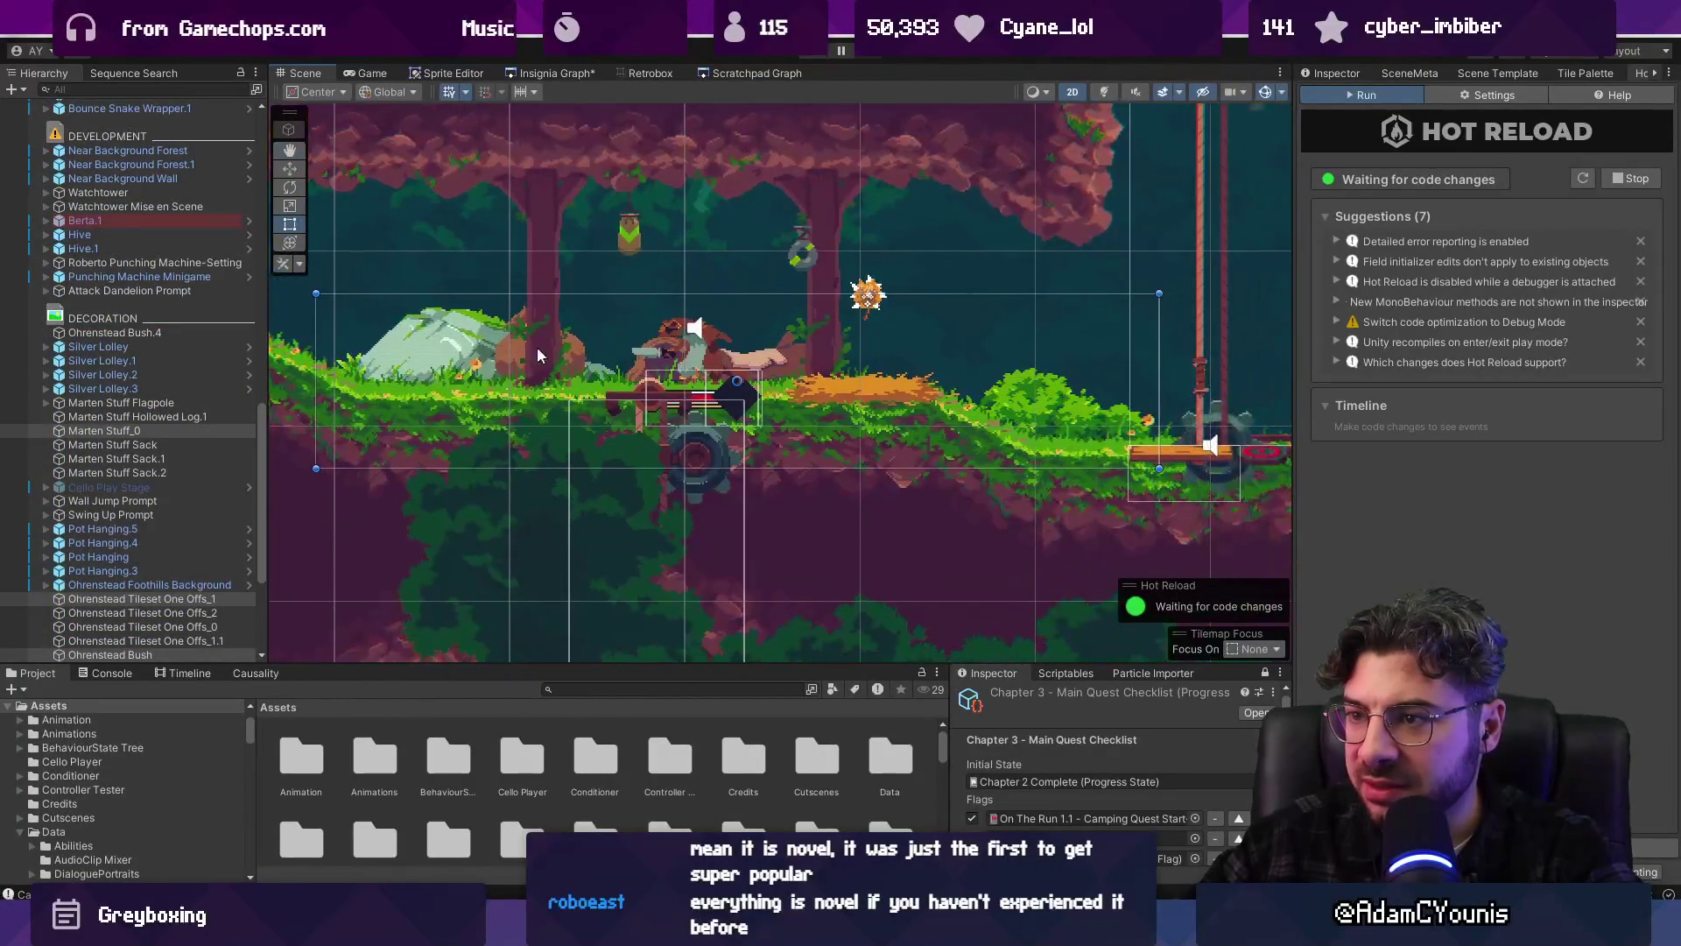
{"action": "scroll", "coordinate": [561, 359], "scroll_direction": "down", "scroll_amount": 2}
{"action": "key", "text": "w"}
{"action": "mouse_move", "coordinate": [723, 376]}
{"action": "left_mouse_down"}
{"action": "mouse_move", "coordinate": [771, 315]}
{"action": "mouse_move", "coordinate": [700, 374]}
{"action": "left_mouse_up"}
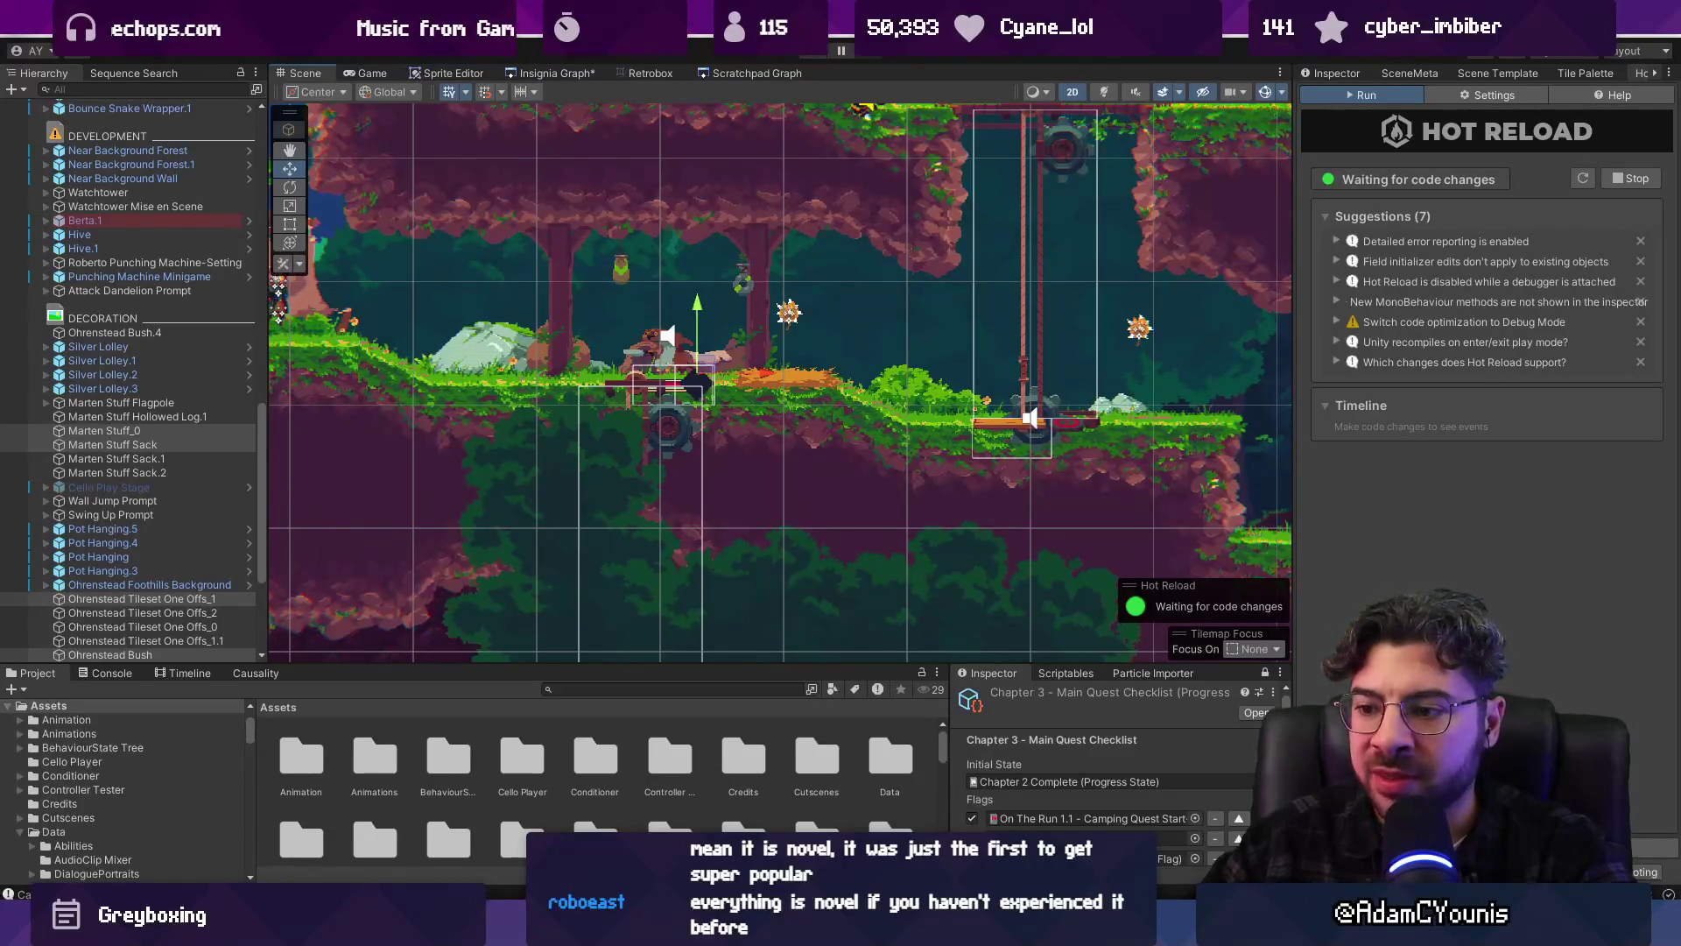
{"action": "left_click", "coordinate": [591, 919]}
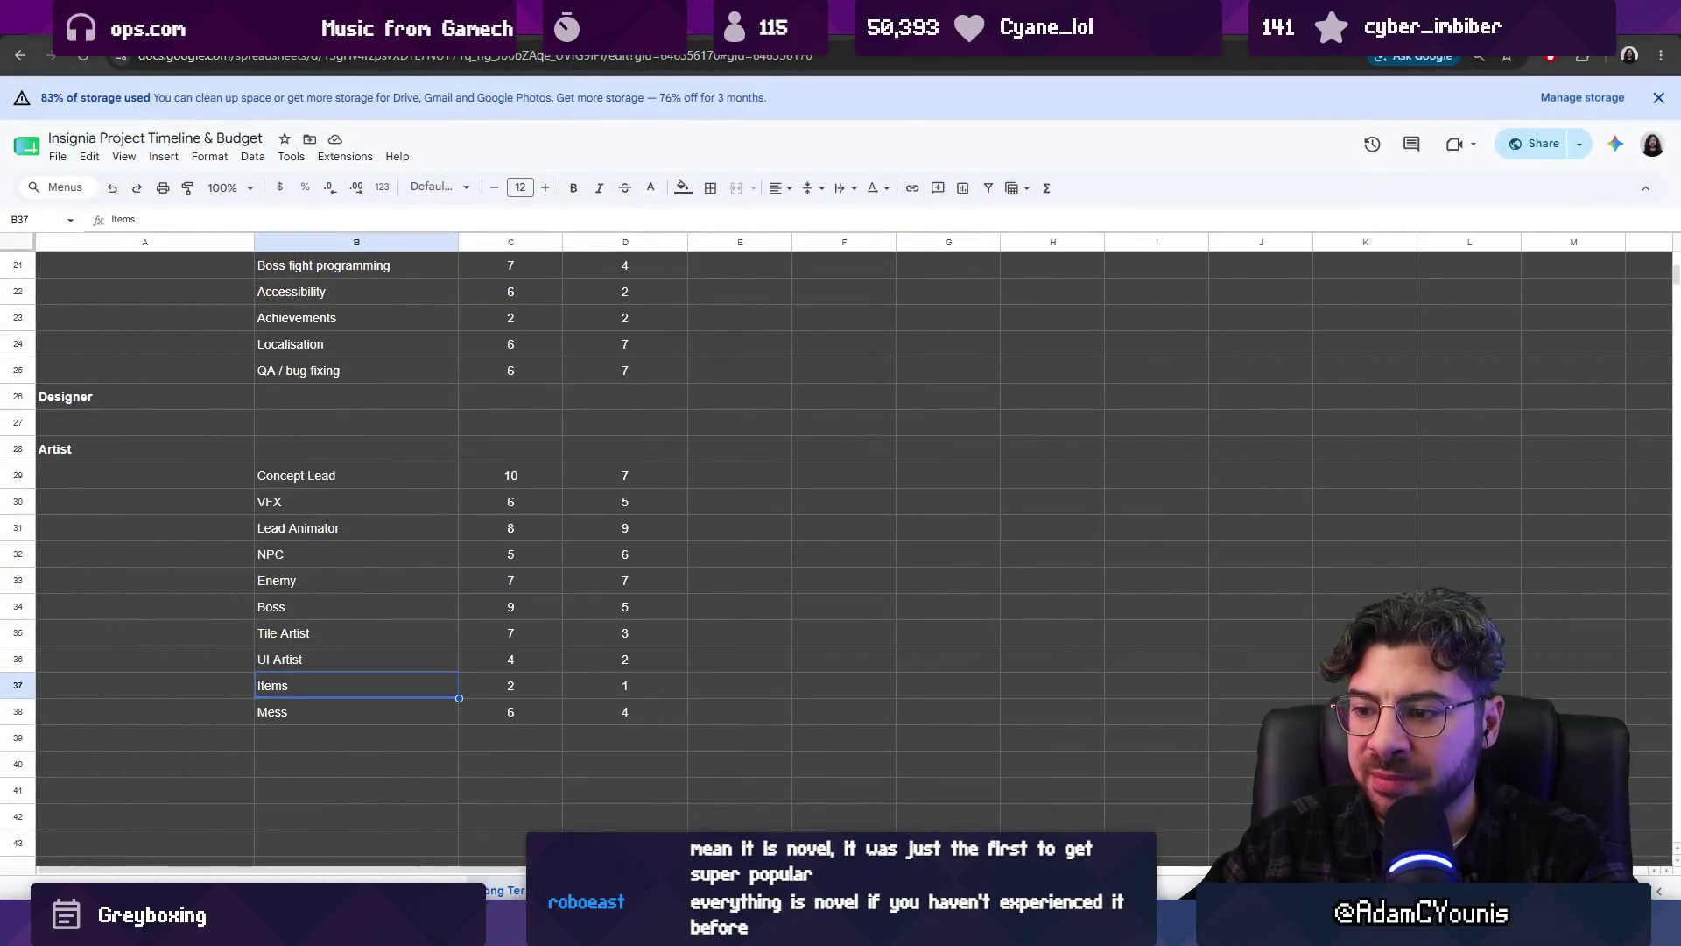
{"action": "mouse_move", "coordinate": [785, 920]}
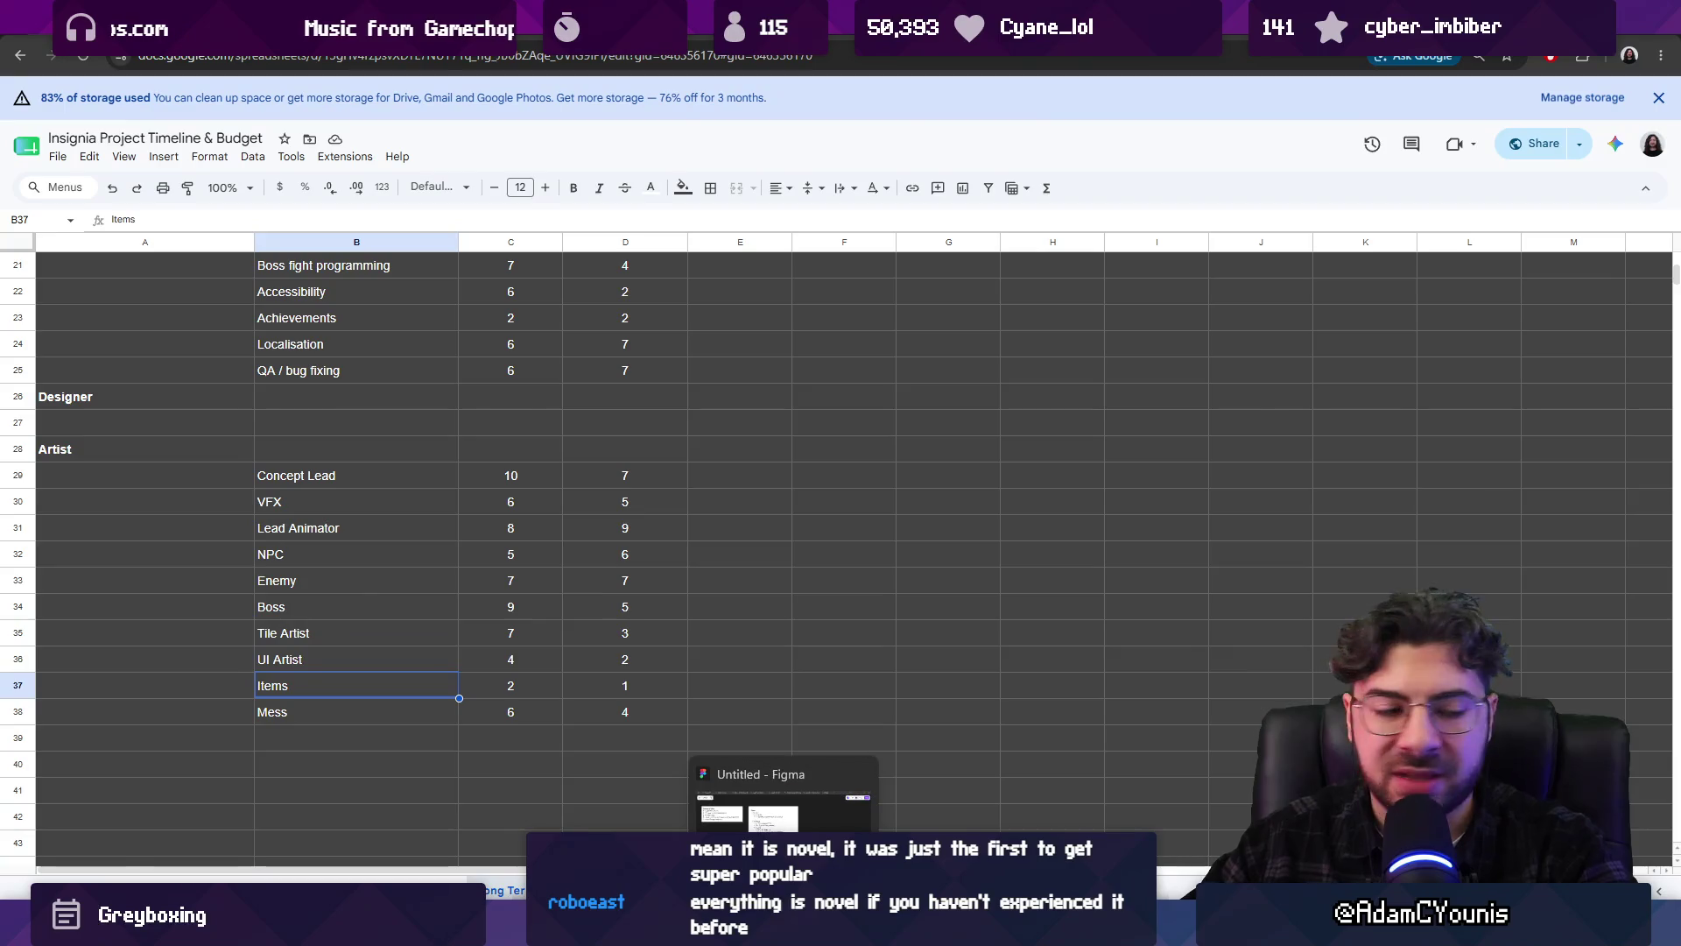
{"action": "left_click", "coordinate": [750, 611]}
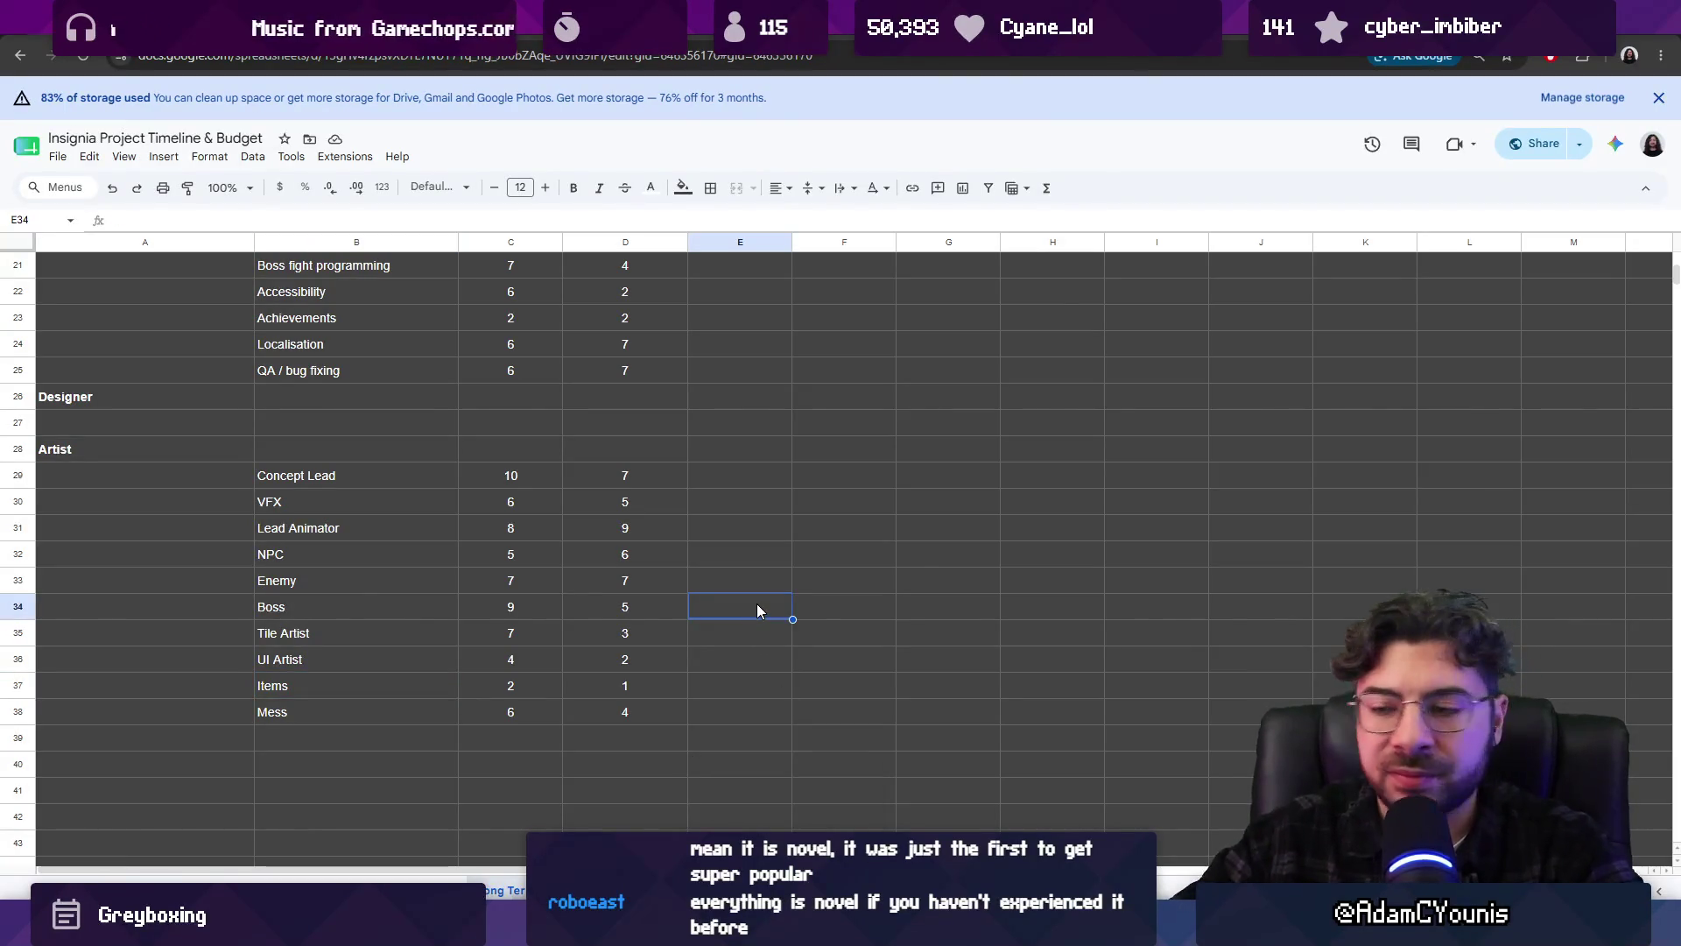
{"action": "key", "text": "Left"}
{"action": "key", "text": "Left"}
{"action": "key", "text": "Left"}
{"action": "key", "text": "ctrl+b"}
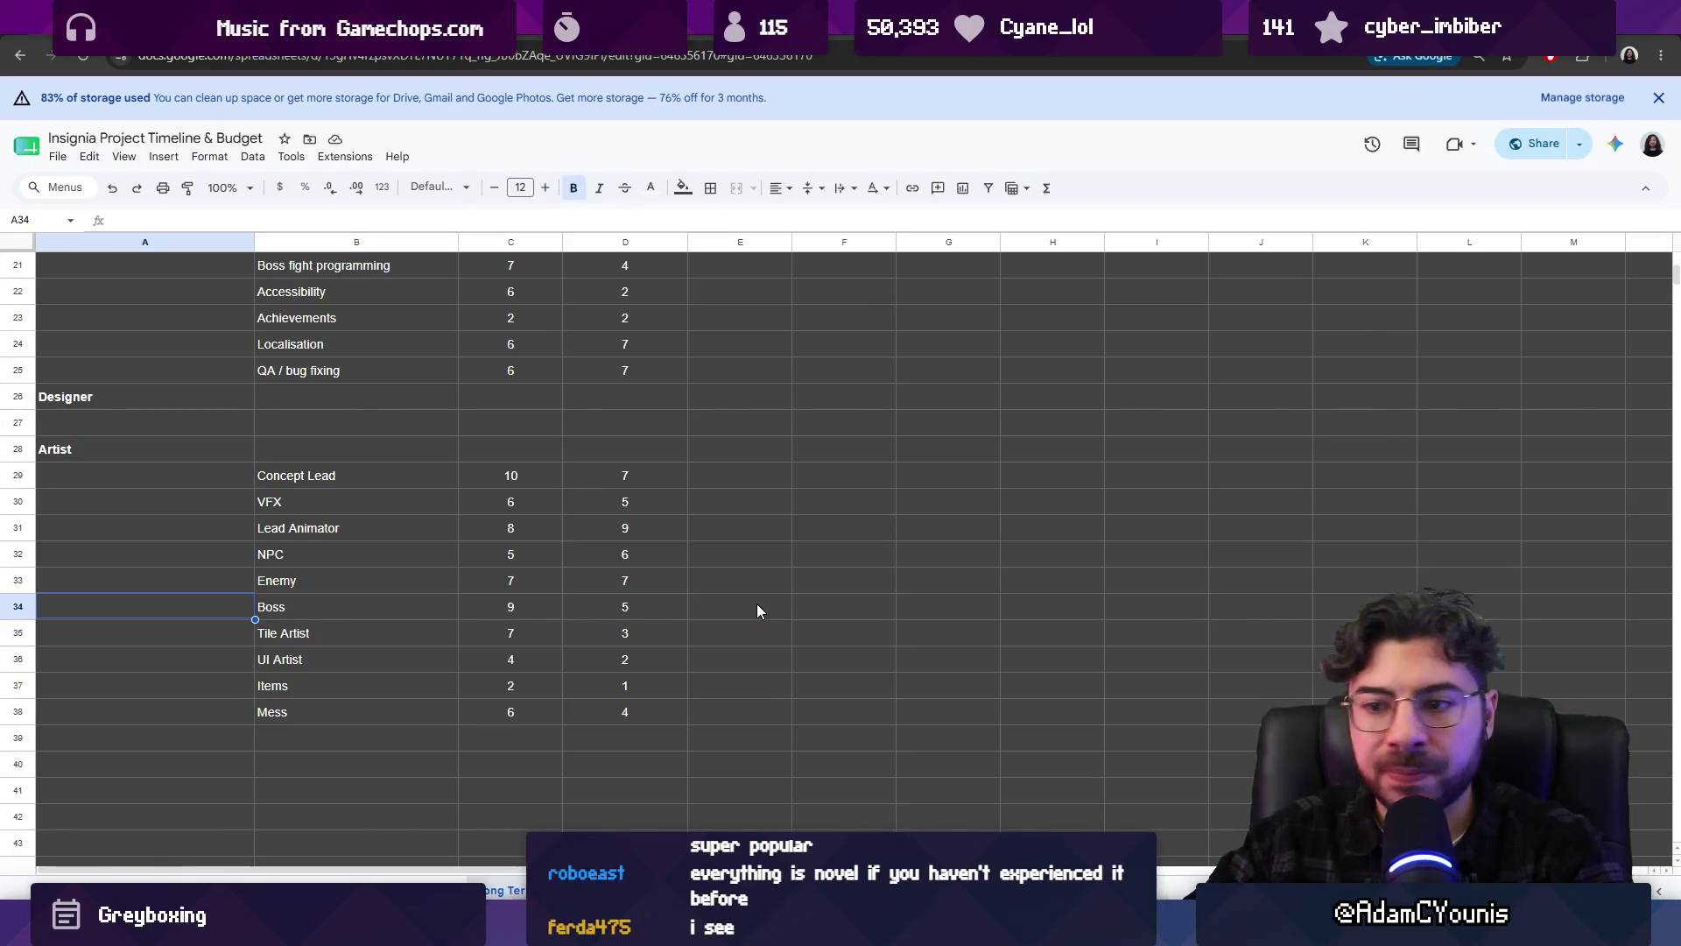
{"action": "scroll", "coordinate": [453, 528], "scroll_direction": "up", "scroll_amount": 1}
{"action": "scroll", "coordinate": [438, 534], "scroll_direction": "down", "scroll_amount": 1}
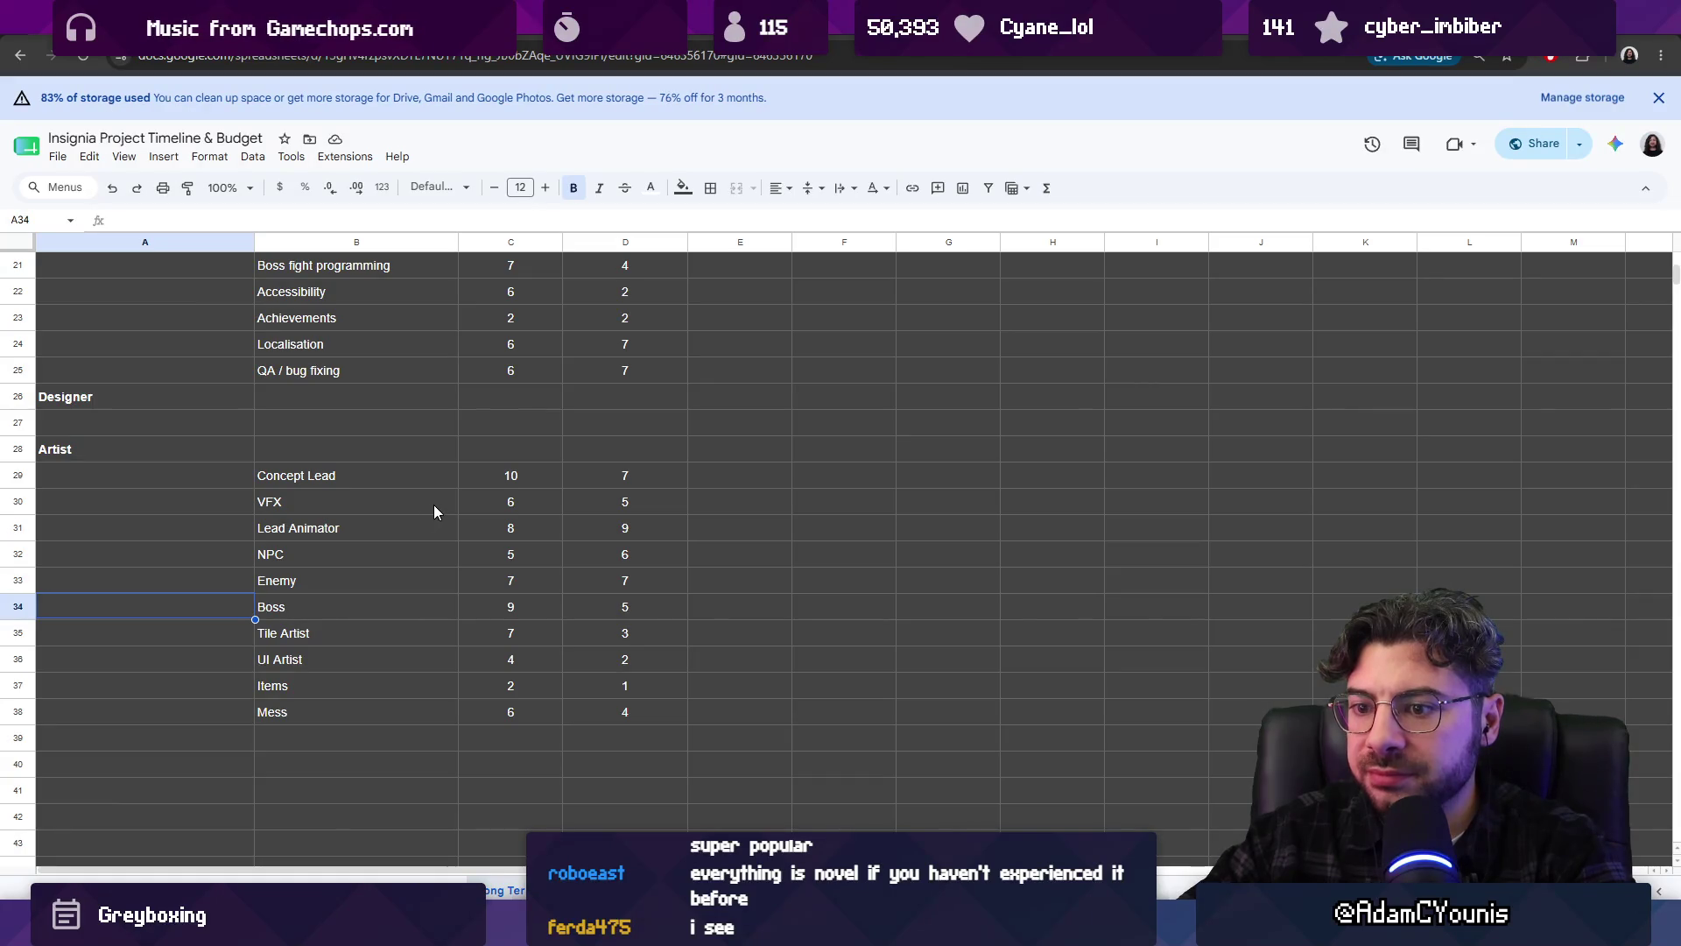
{"action": "scroll", "coordinate": [443, 508], "scroll_direction": "up", "scroll_amount": 1}
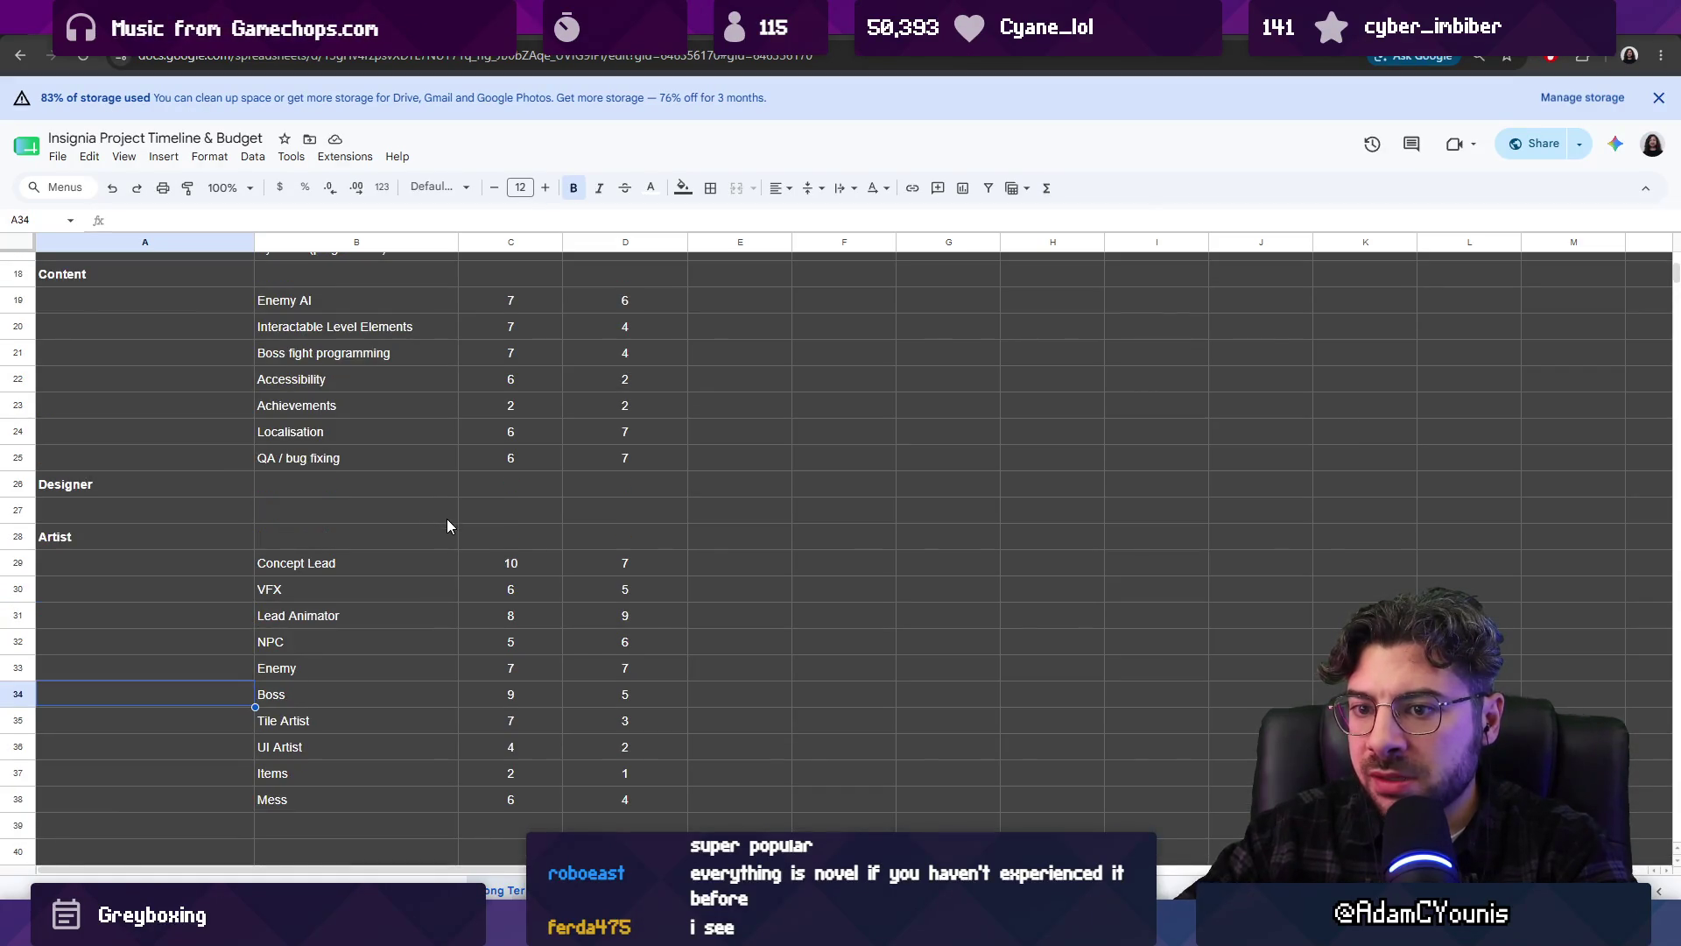
Enter 'Volume' as a new heading in cell E2, beside Dependency
{"action": "scroll", "coordinate": [447, 518], "scroll_direction": "up", "scroll_amount": 6}
{"action": "scroll", "coordinate": [500, 417], "scroll_direction": "down", "scroll_amount": 2}
{"action": "scroll", "coordinate": [499, 417], "scroll_direction": "up", "scroll_amount": 3}
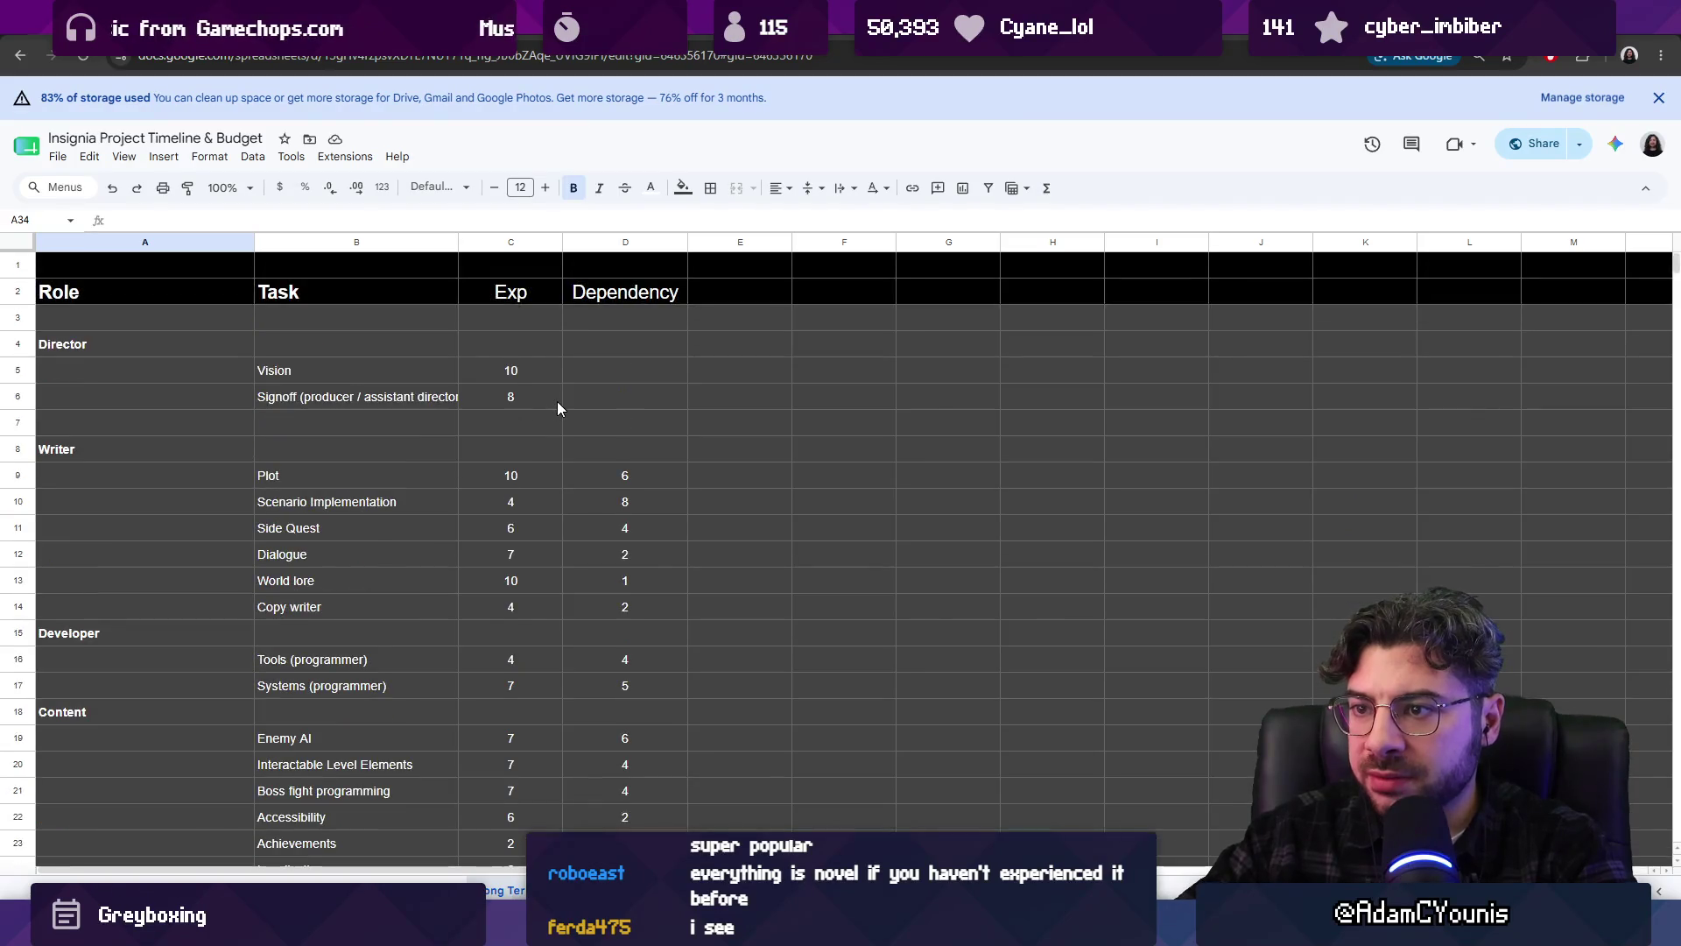
{"action": "left_click", "coordinate": [760, 290]}
{"action": "type", "text": "Vo"}
{"action": "key", "text": "Return"}
{"action": "key", "text": "Down"}
{"action": "key", "text": "Down"}
{"action": "key", "text": "Down"}
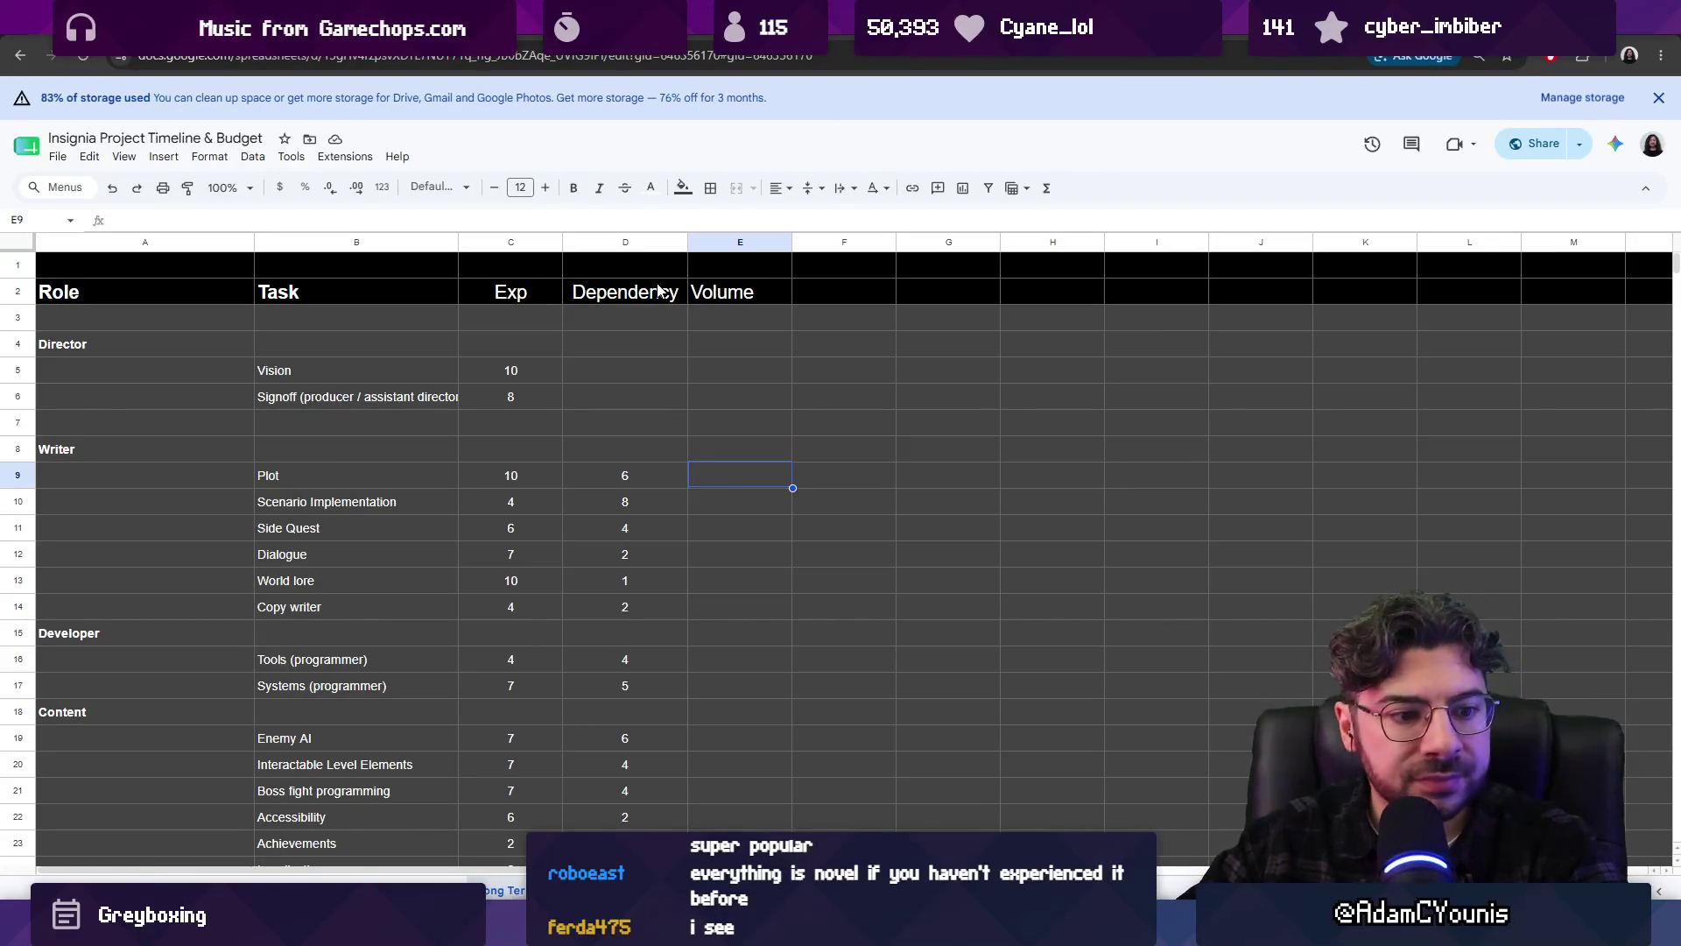
{"action": "scroll", "coordinate": [721, 517], "scroll_direction": "down", "scroll_amount": 10}
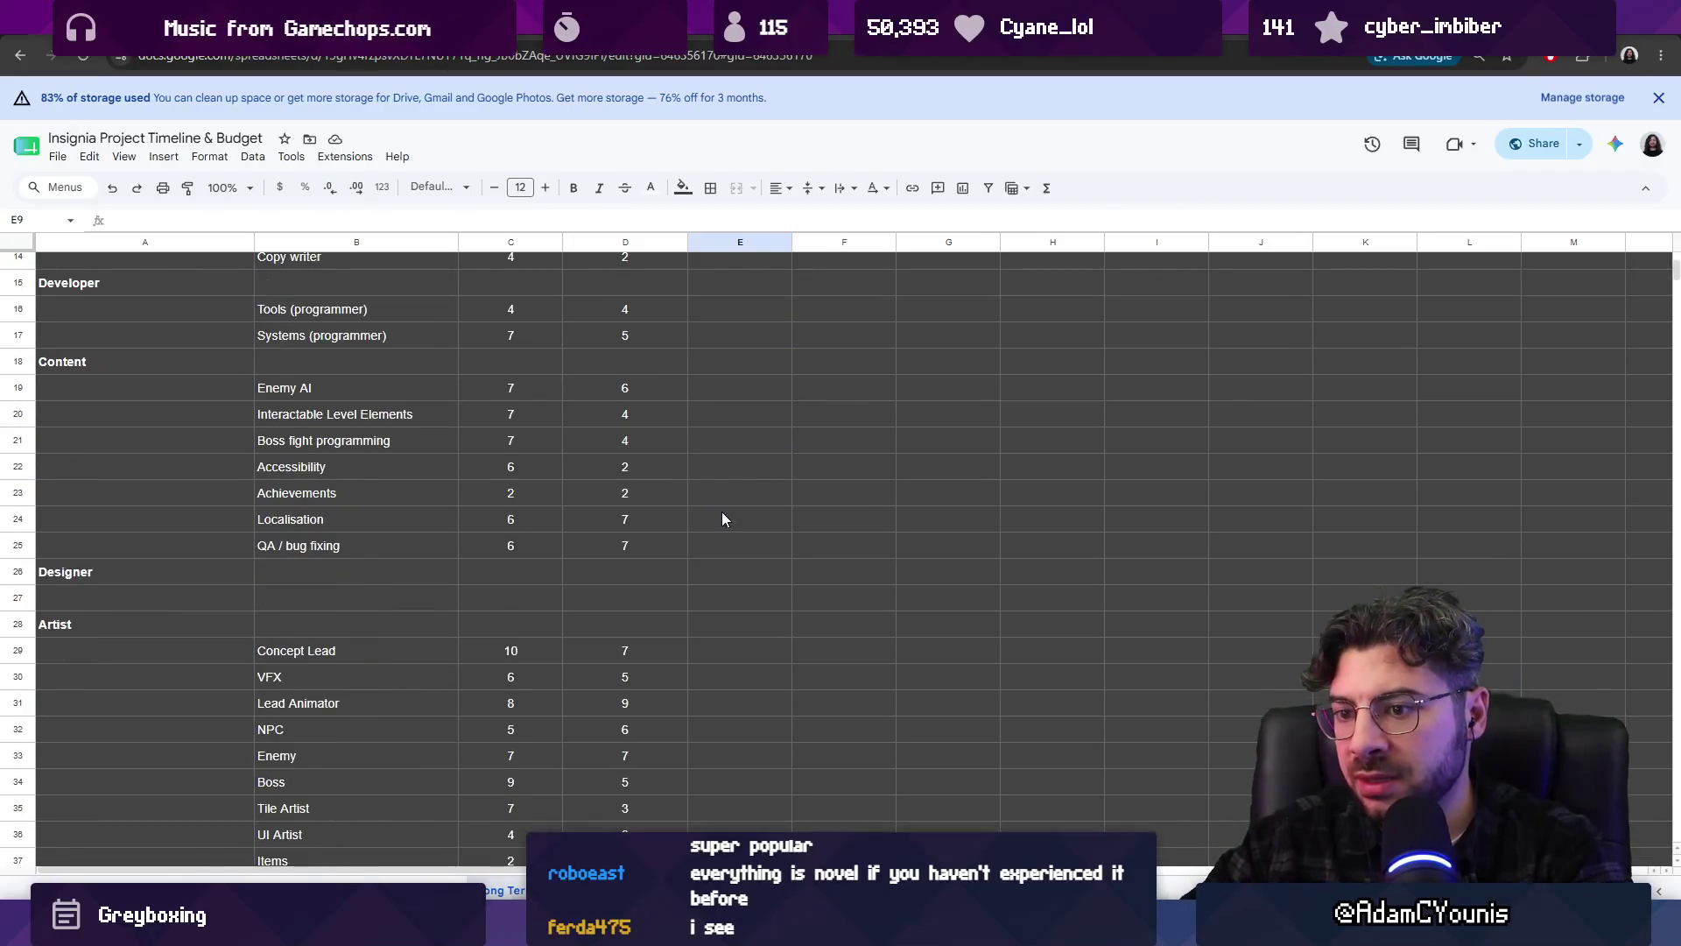
{"action": "scroll", "coordinate": [720, 522], "scroll_direction": "up", "scroll_amount": 10}
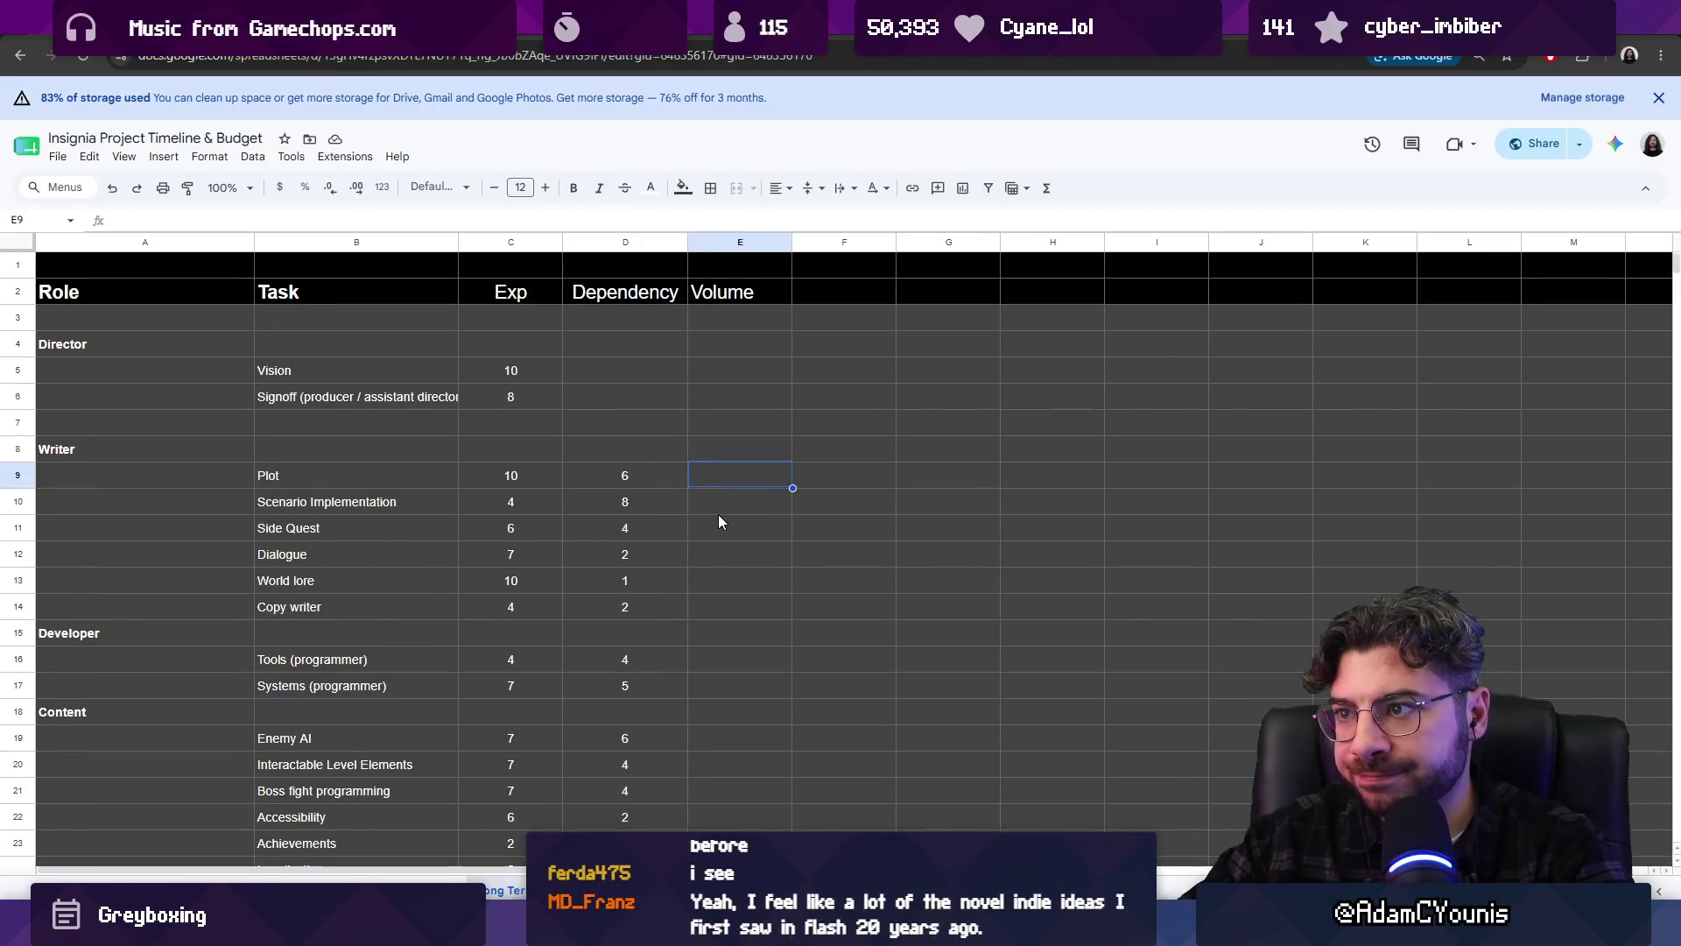
{"action": "left_click", "coordinate": [732, 343]}
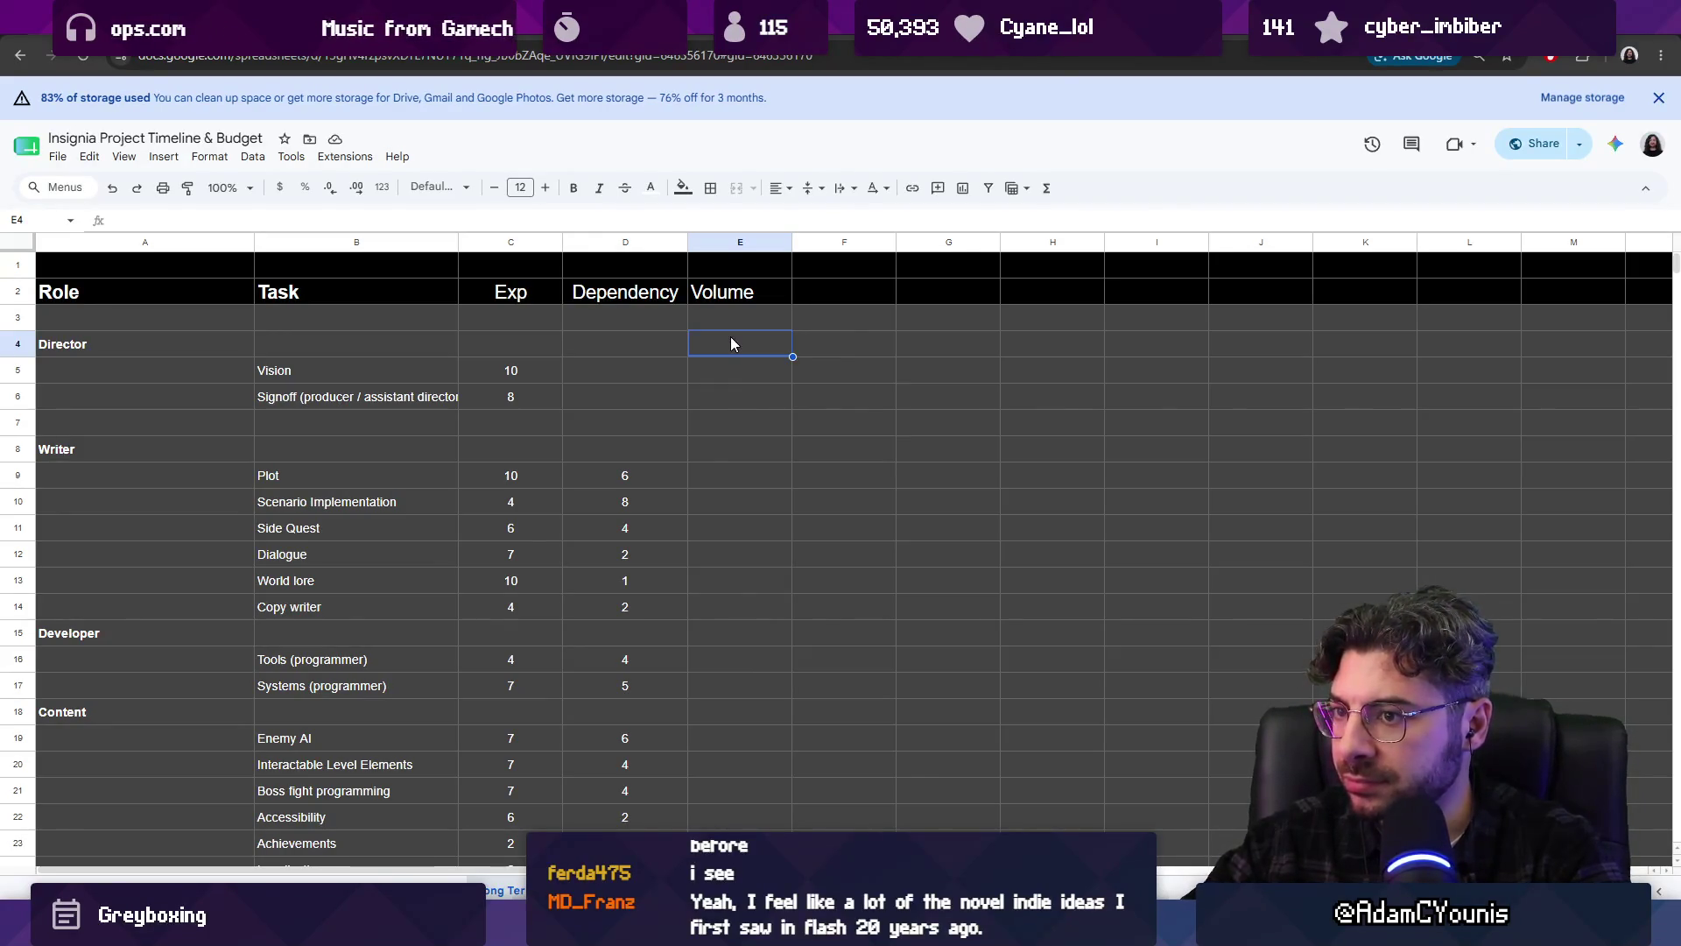
{"action": "left_click", "coordinate": [749, 376]}
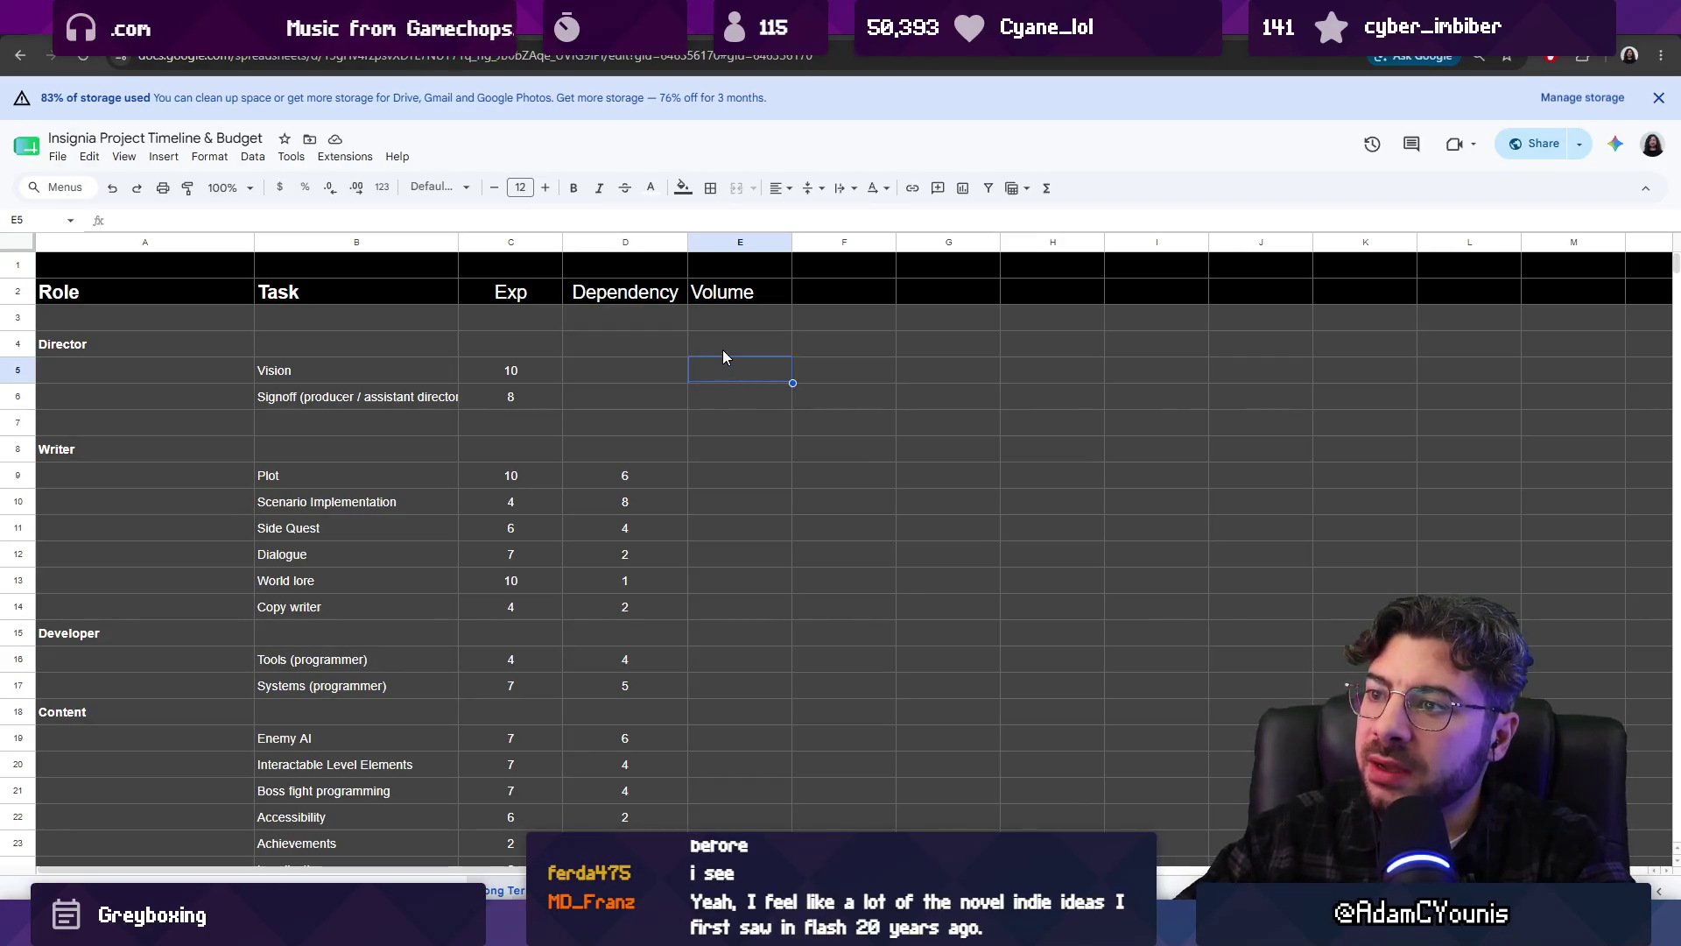
{"action": "left_click", "coordinate": [727, 324]}
{"action": "type", "text": "1 = "}
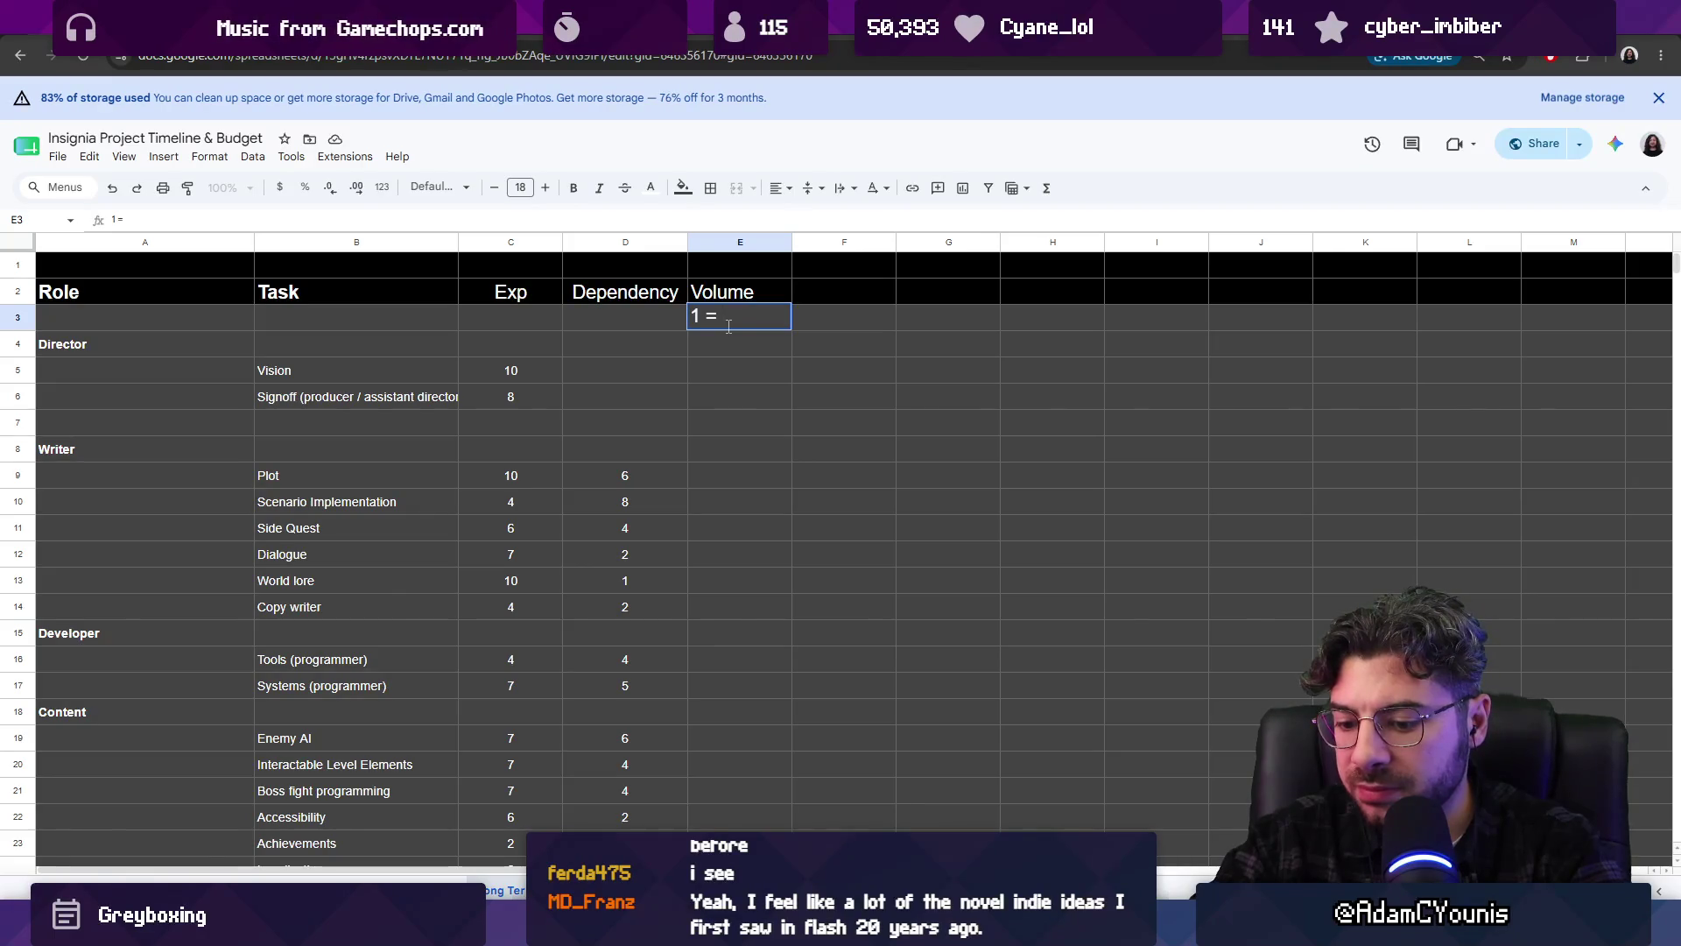
{"action": "type", "text": "full time"}
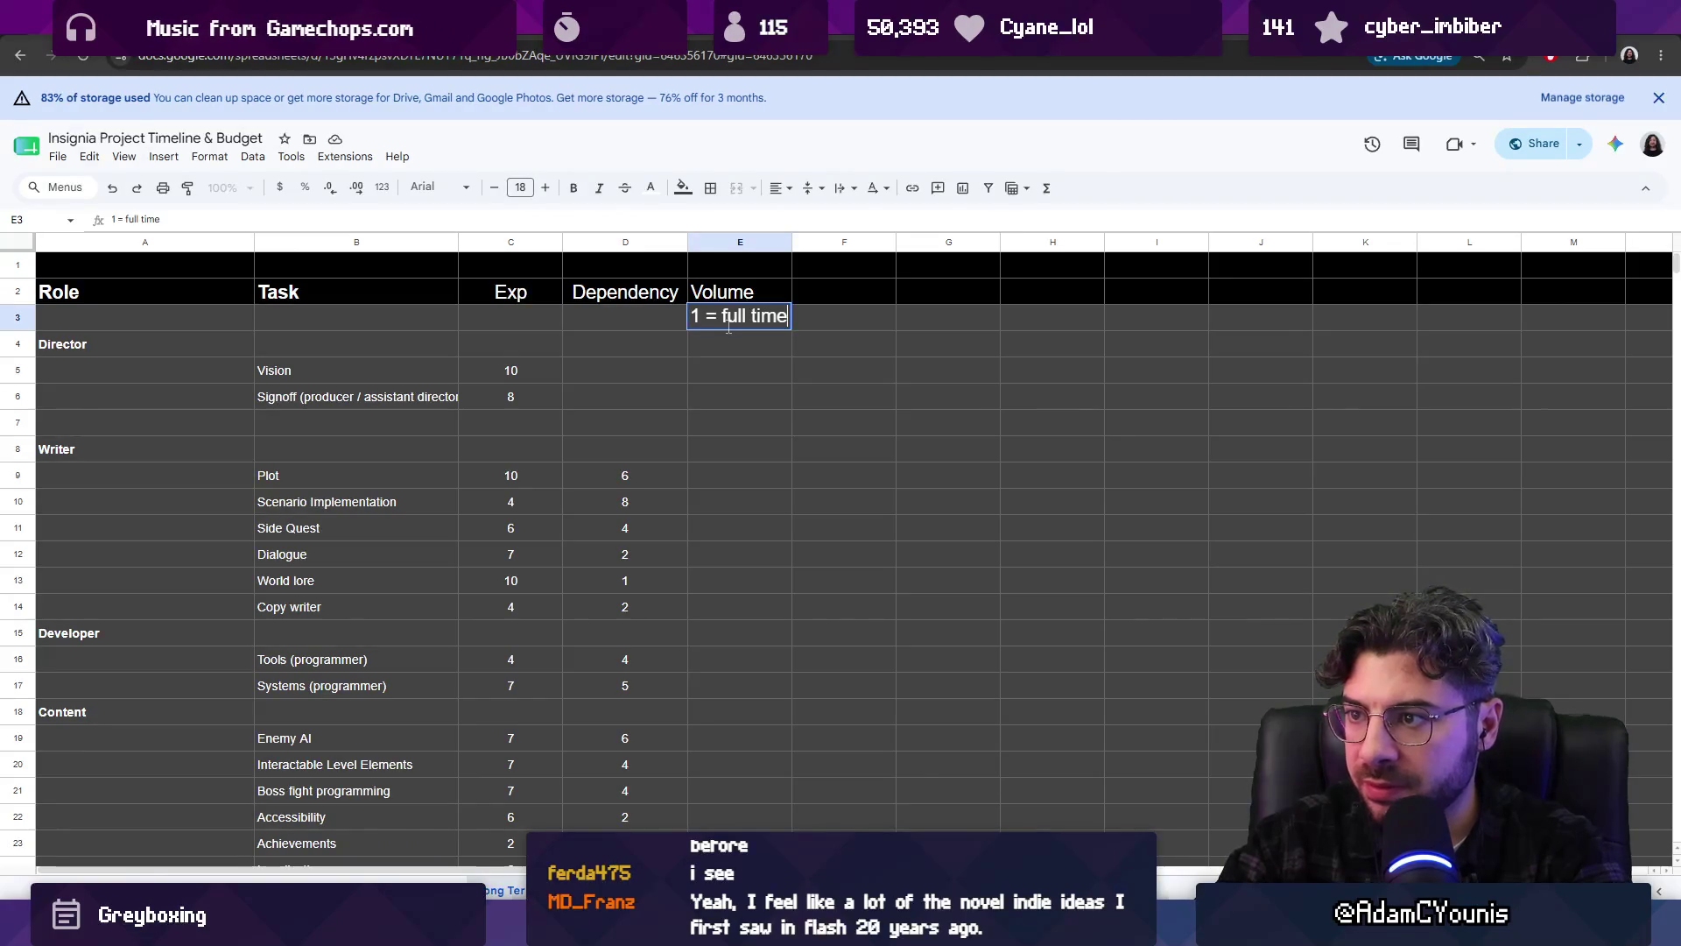
{"action": "key", "text": "Return"}
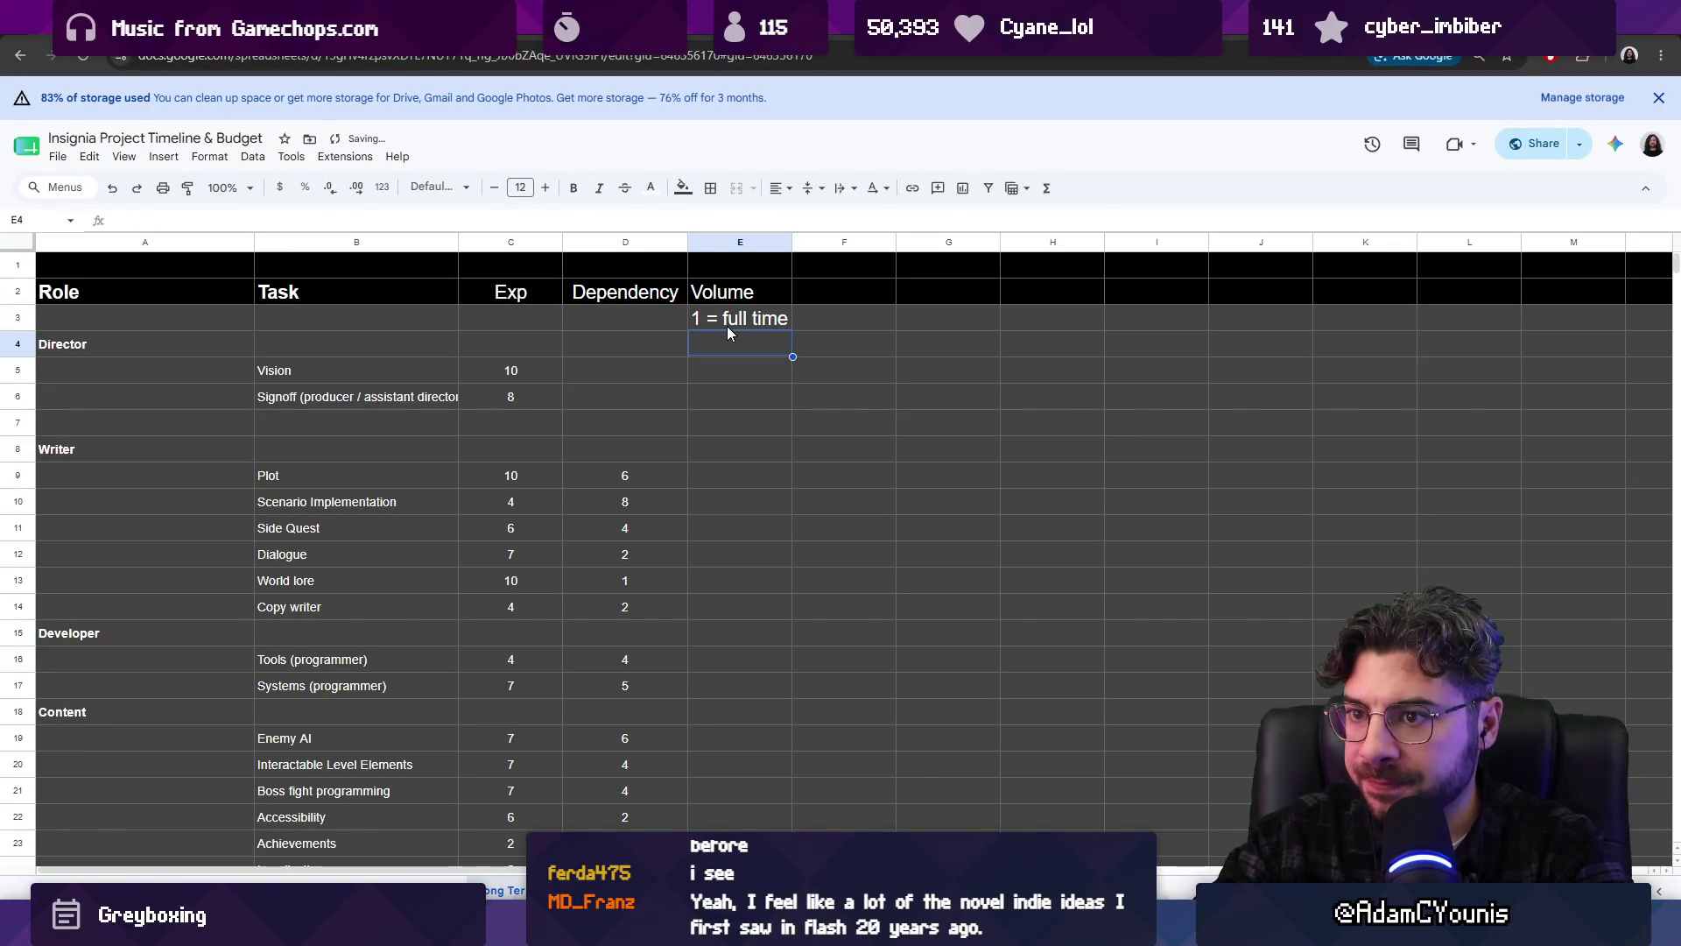
{"action": "left_click", "coordinate": [727, 326]}
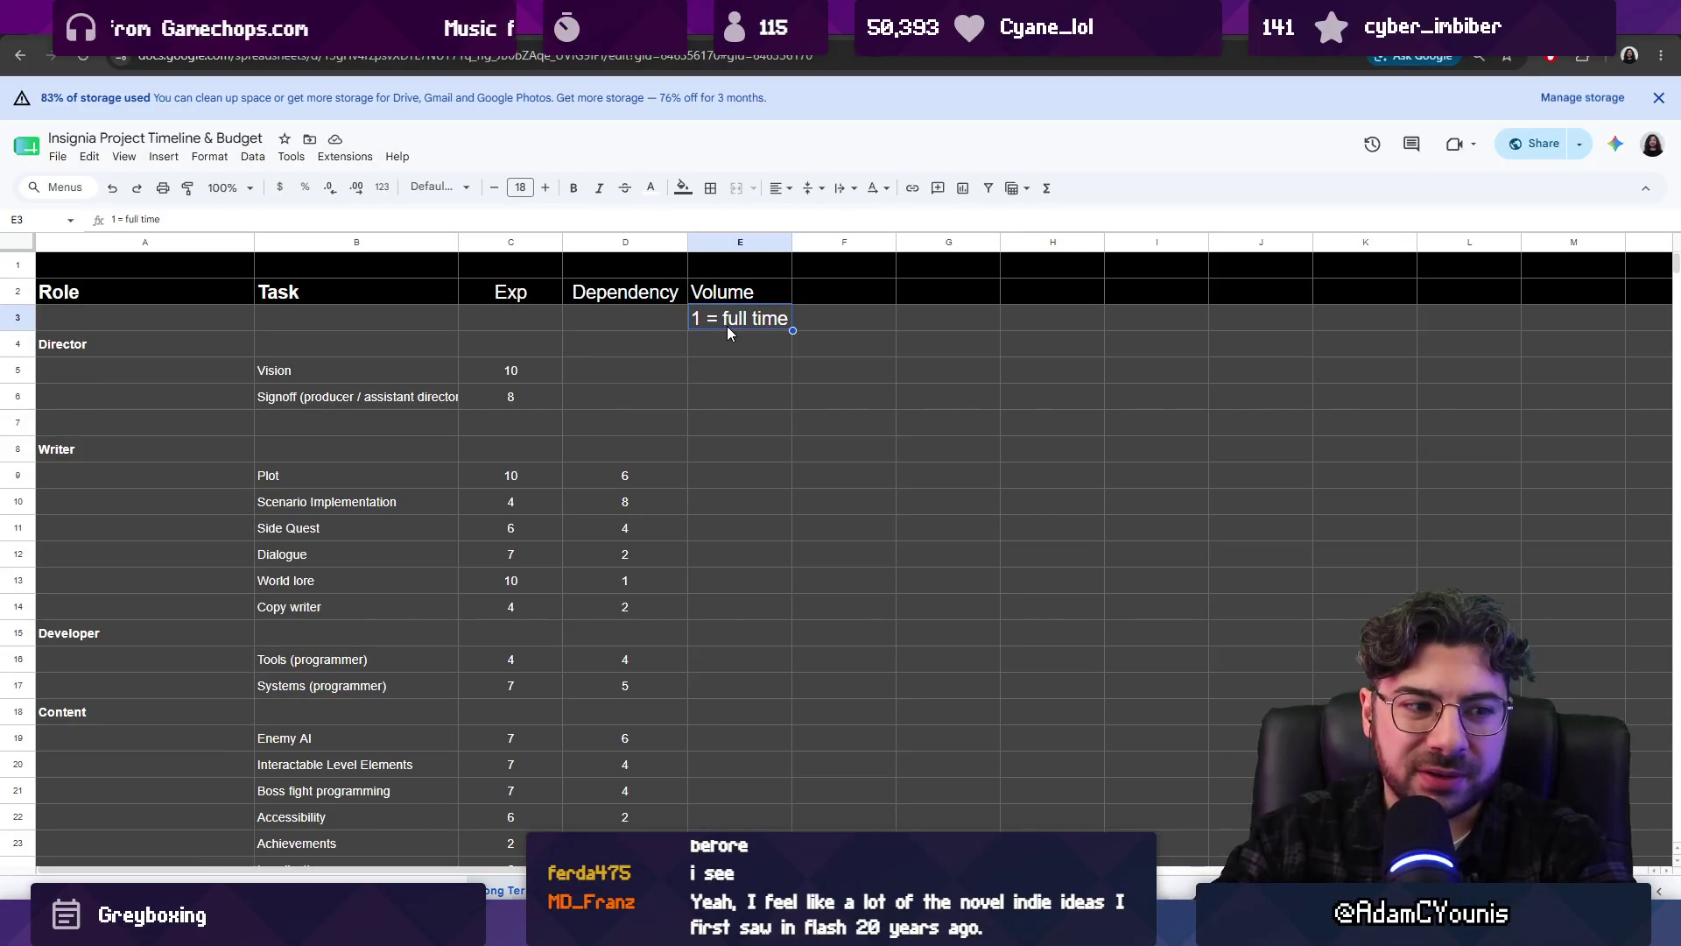
{"action": "key", "text": "Delete"}
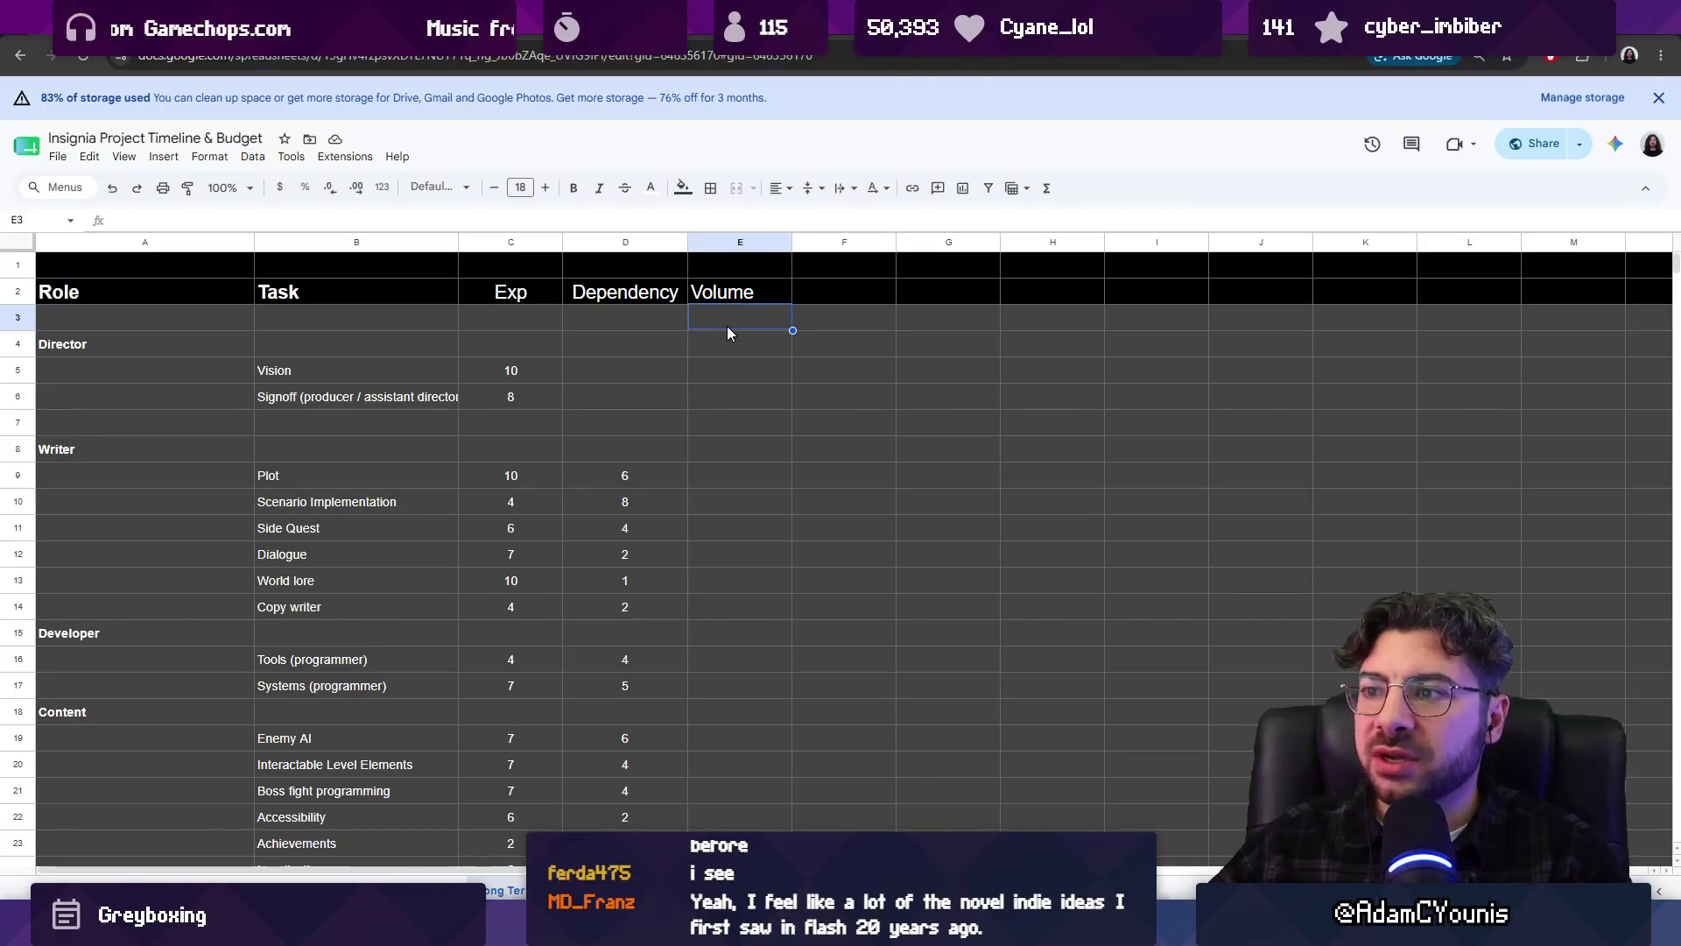
Rename the E2 heading to 'Quantifyable' and widen column E to fit it
{"action": "key", "text": "Up"}
{"action": "type", "text": "CQantifyable"}
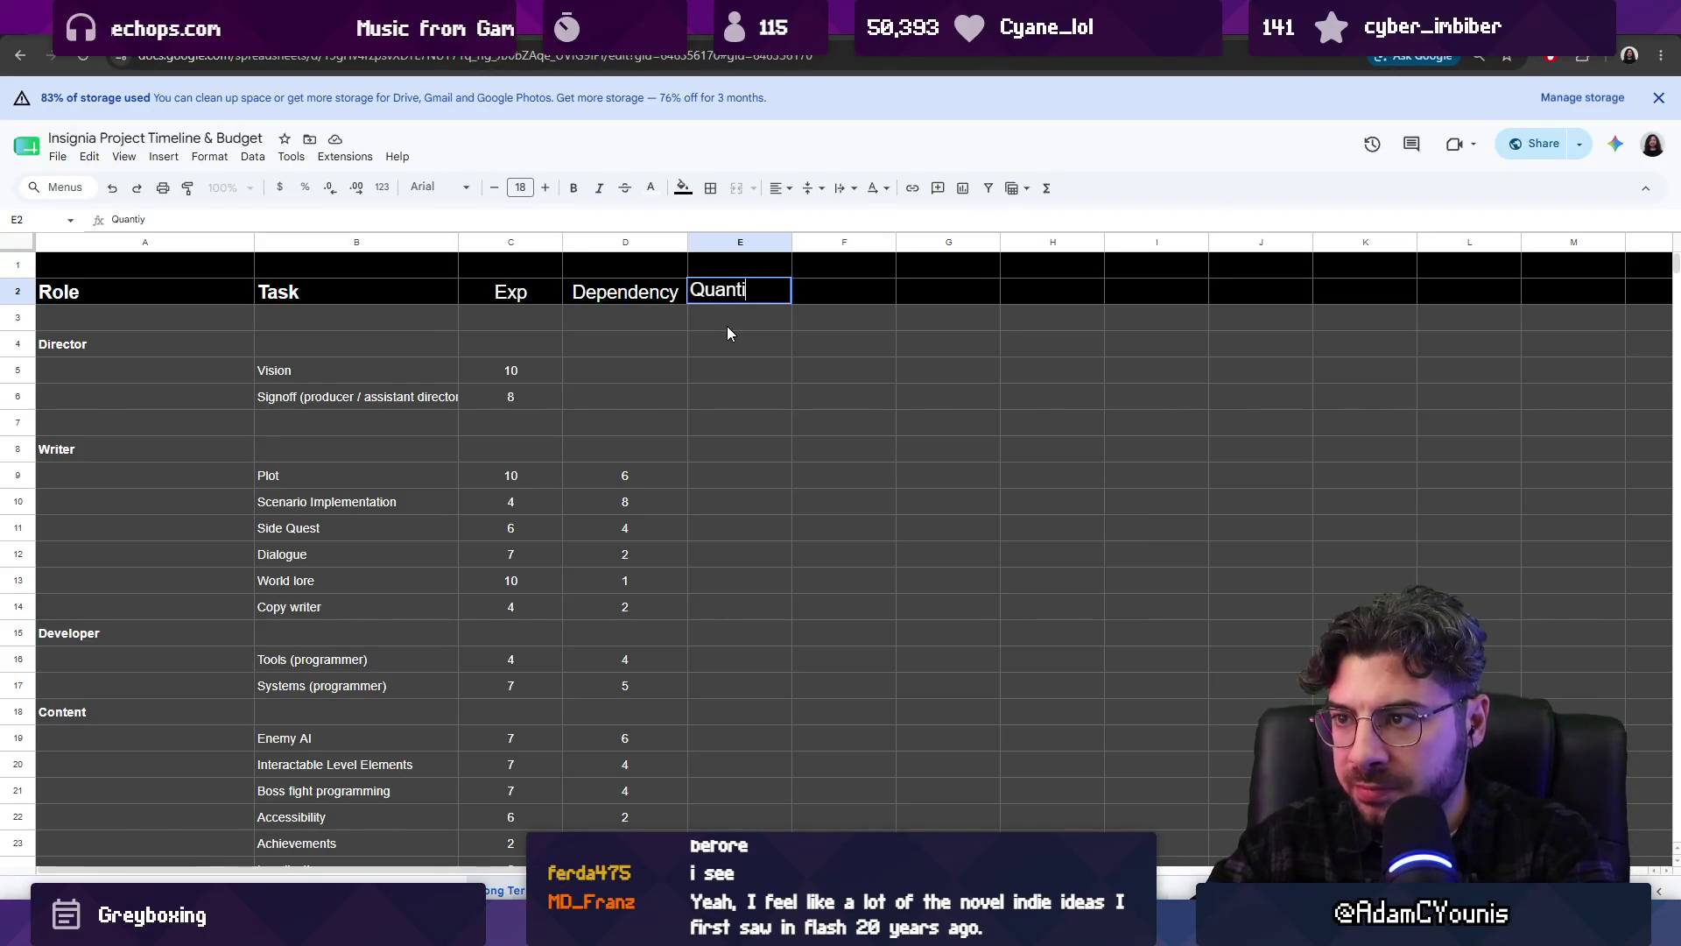
{"action": "key", "text": "Return"}
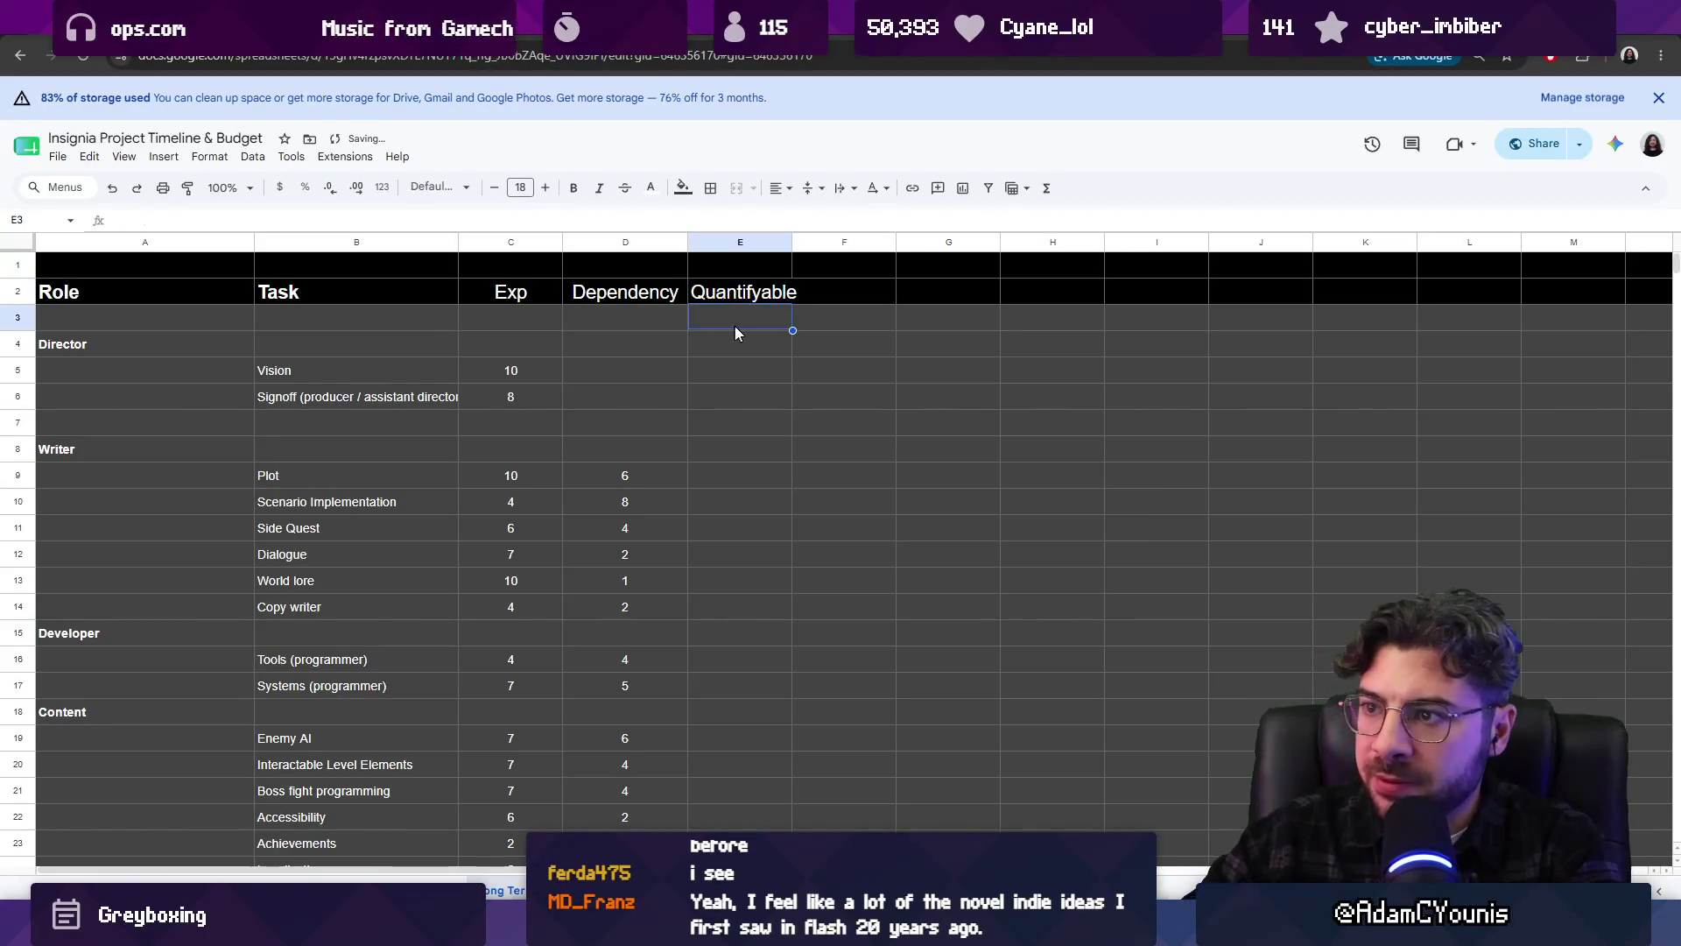
{"action": "left_click_drag", "start_coordinate": [792, 242], "coordinate": [799, 242]}
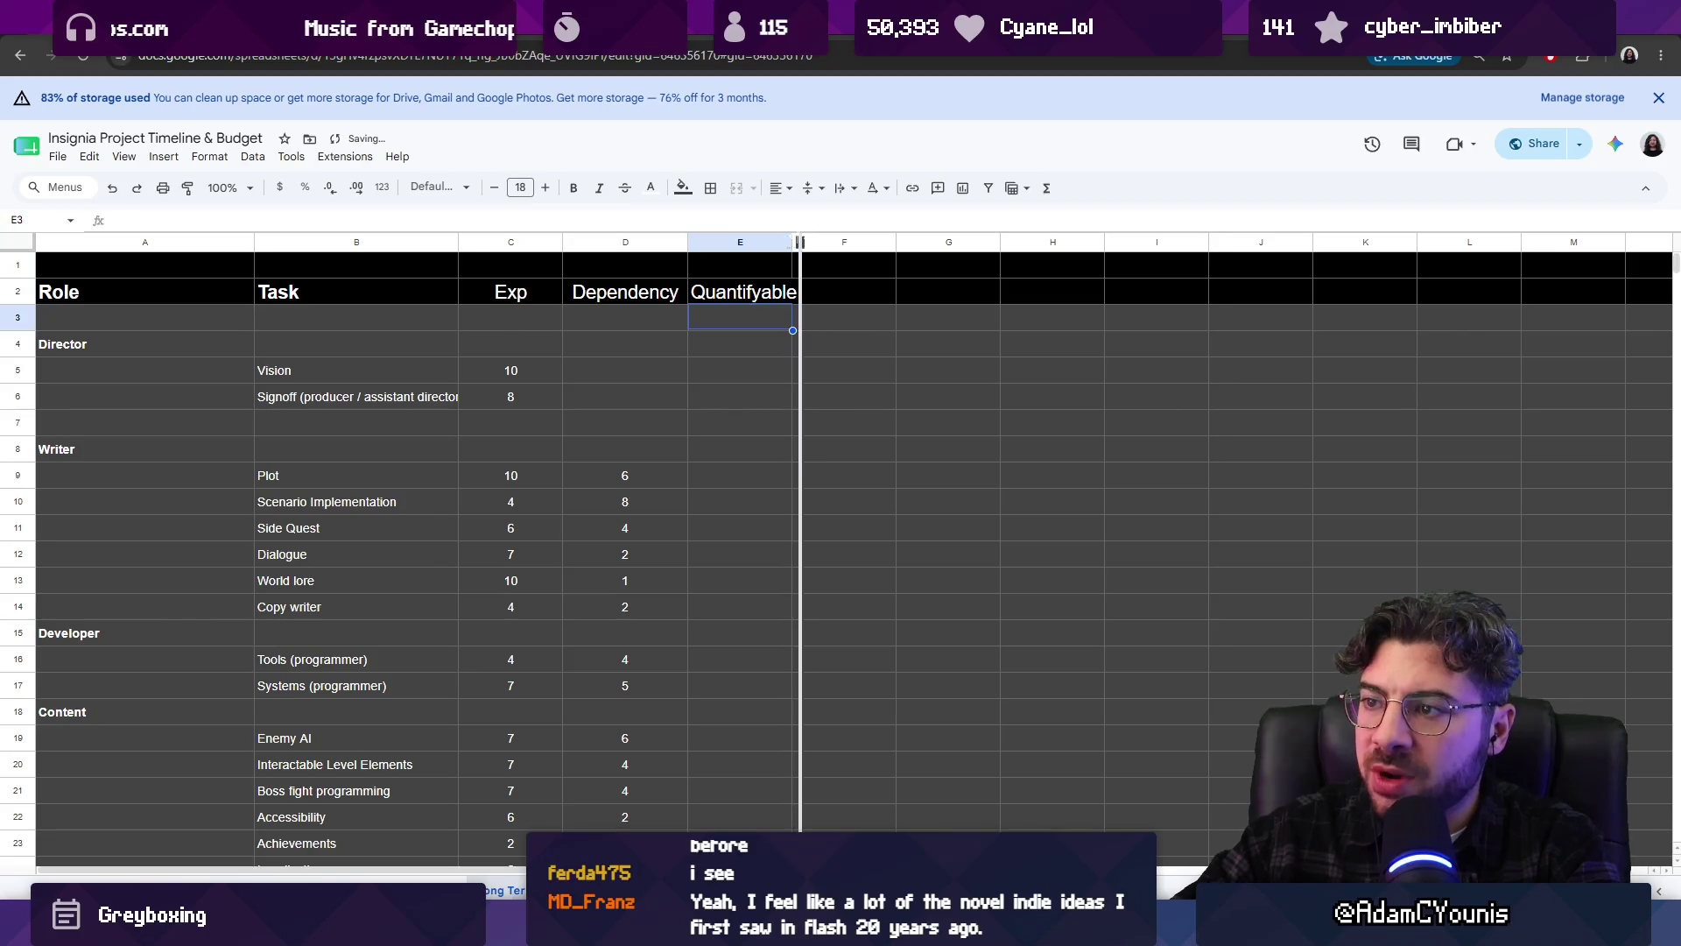
{"action": "left_click", "coordinate": [728, 370]}
Center-align the contents of column E
{"action": "key", "text": "Down"}
{"action": "key", "text": "Down"}
{"action": "key", "text": "Down"}
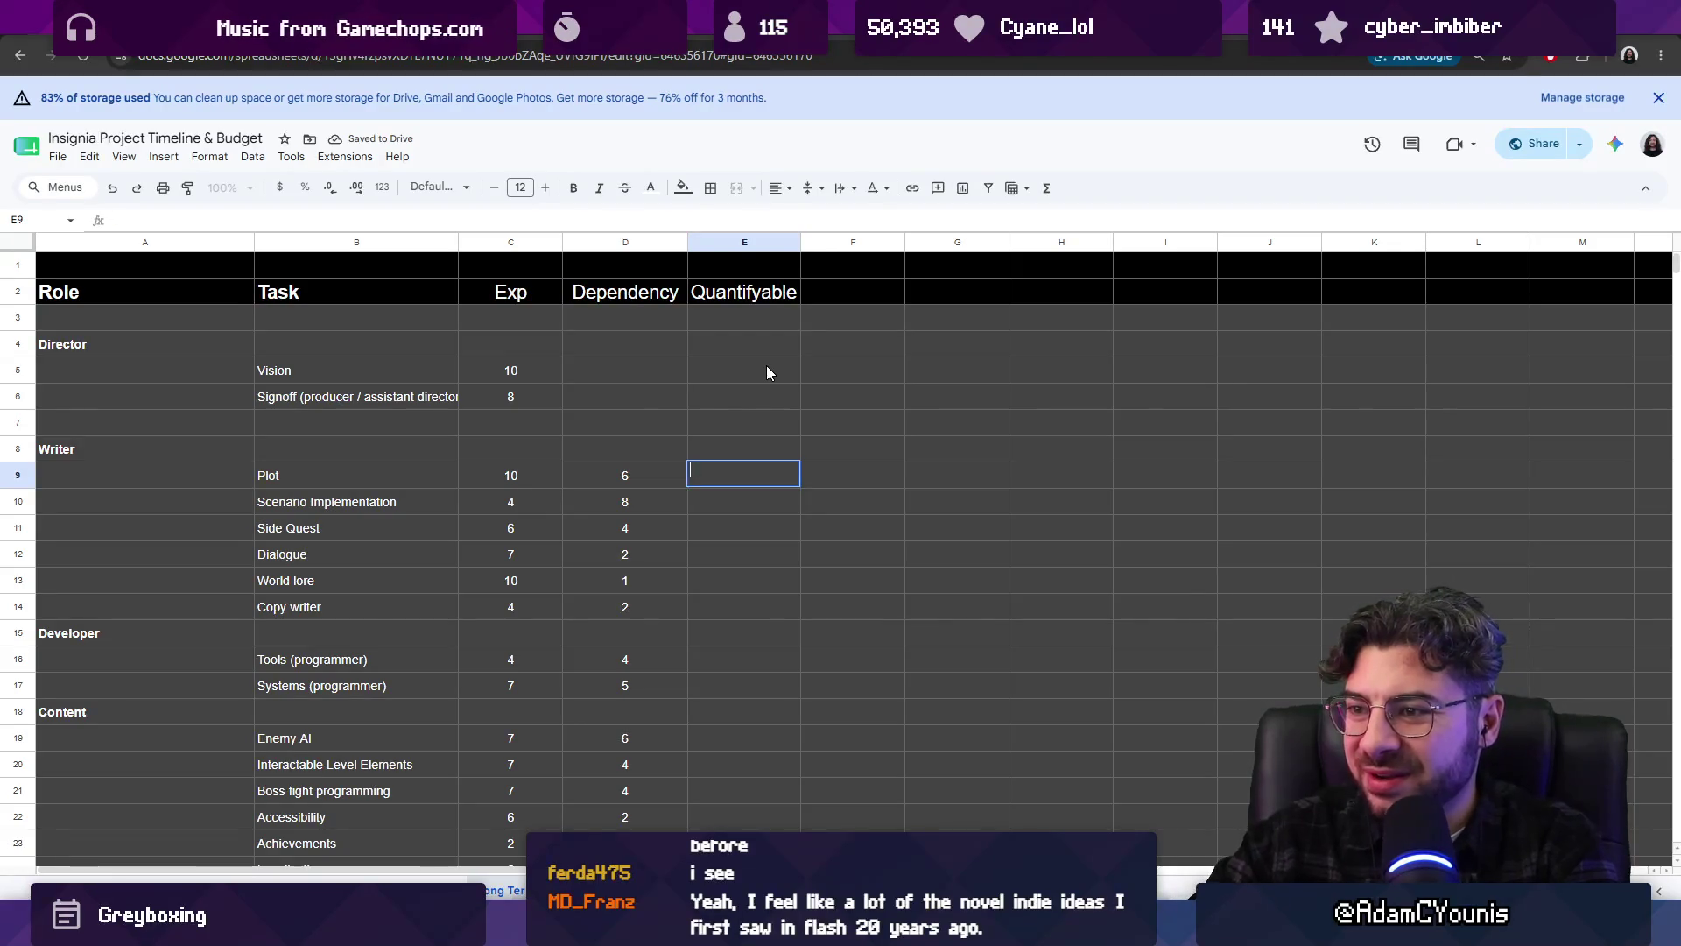
{"action": "left_click", "coordinate": [651, 472]}
{"action": "left_click", "coordinate": [718, 242]}
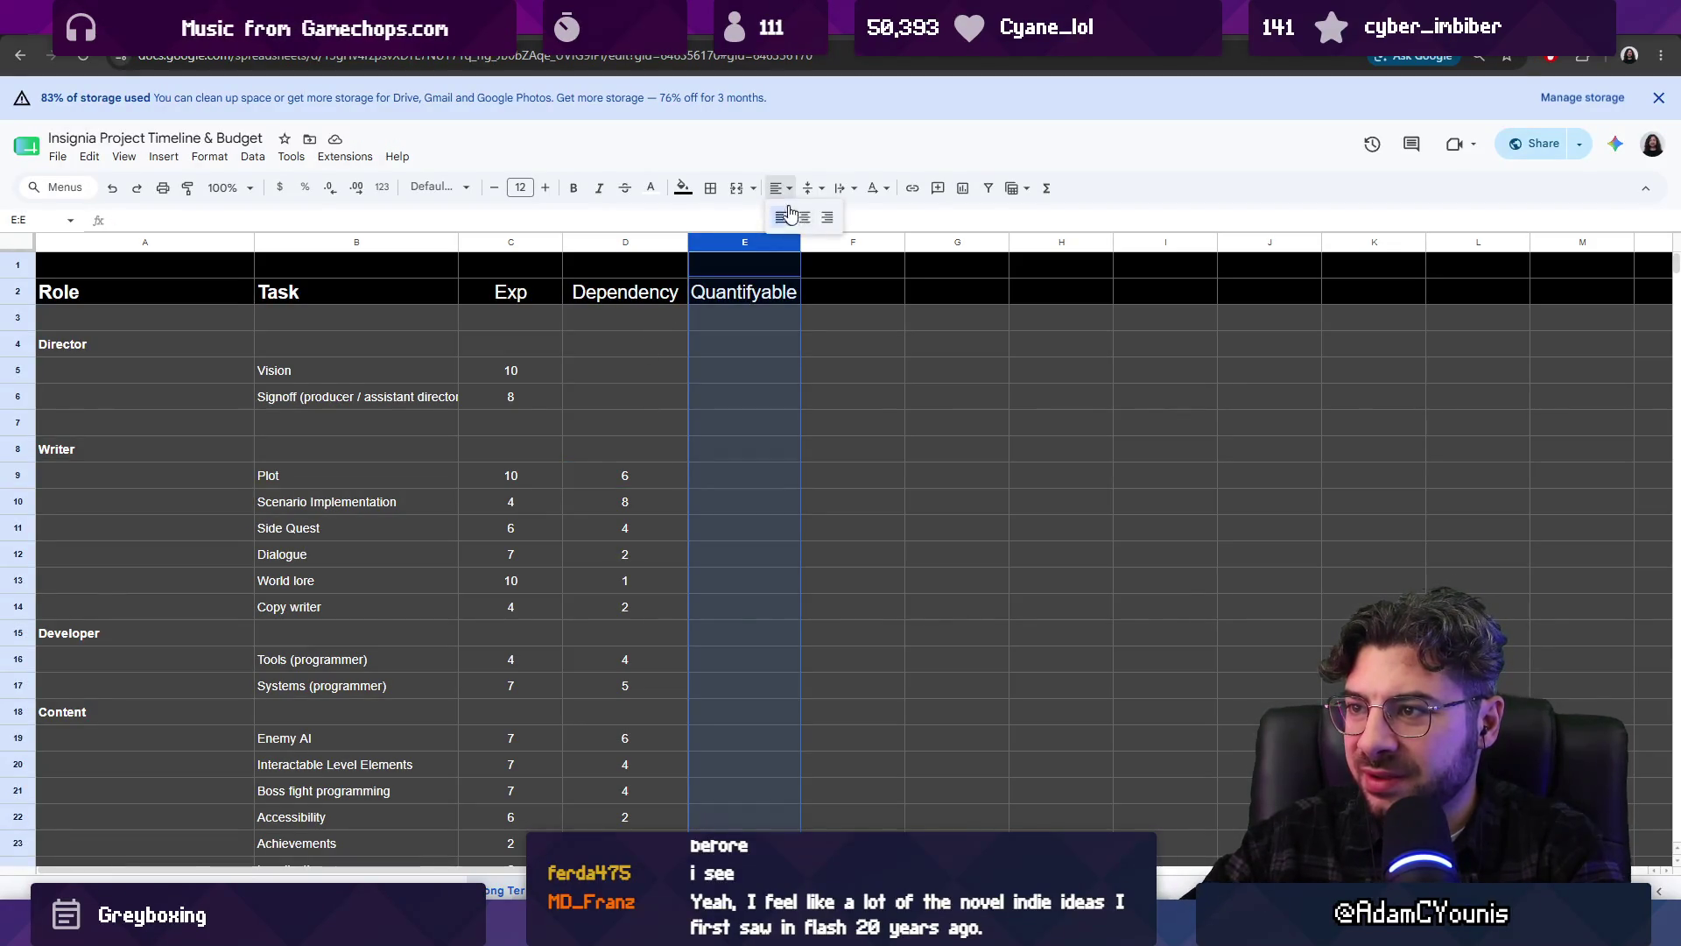
{"action": "left_click", "coordinate": [769, 480]}
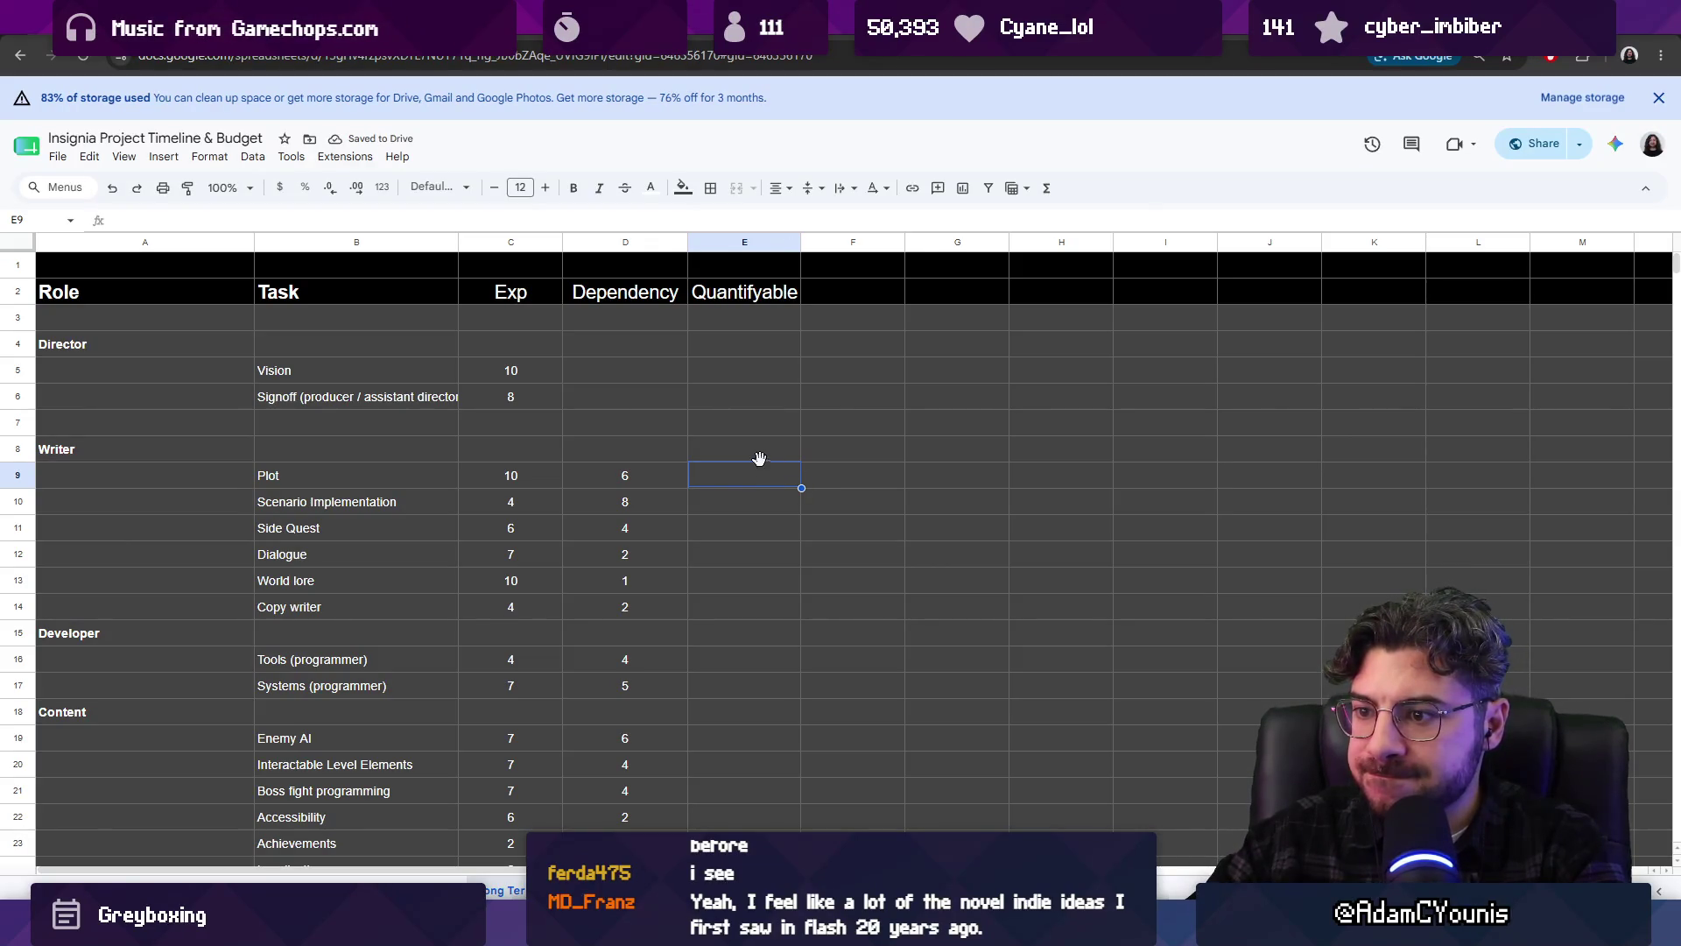
{"action": "scroll", "coordinate": [751, 457], "scroll_direction": "down", "scroll_amount": 6}
{"action": "scroll", "coordinate": [747, 455], "scroll_direction": "up", "scroll_amount": 6}
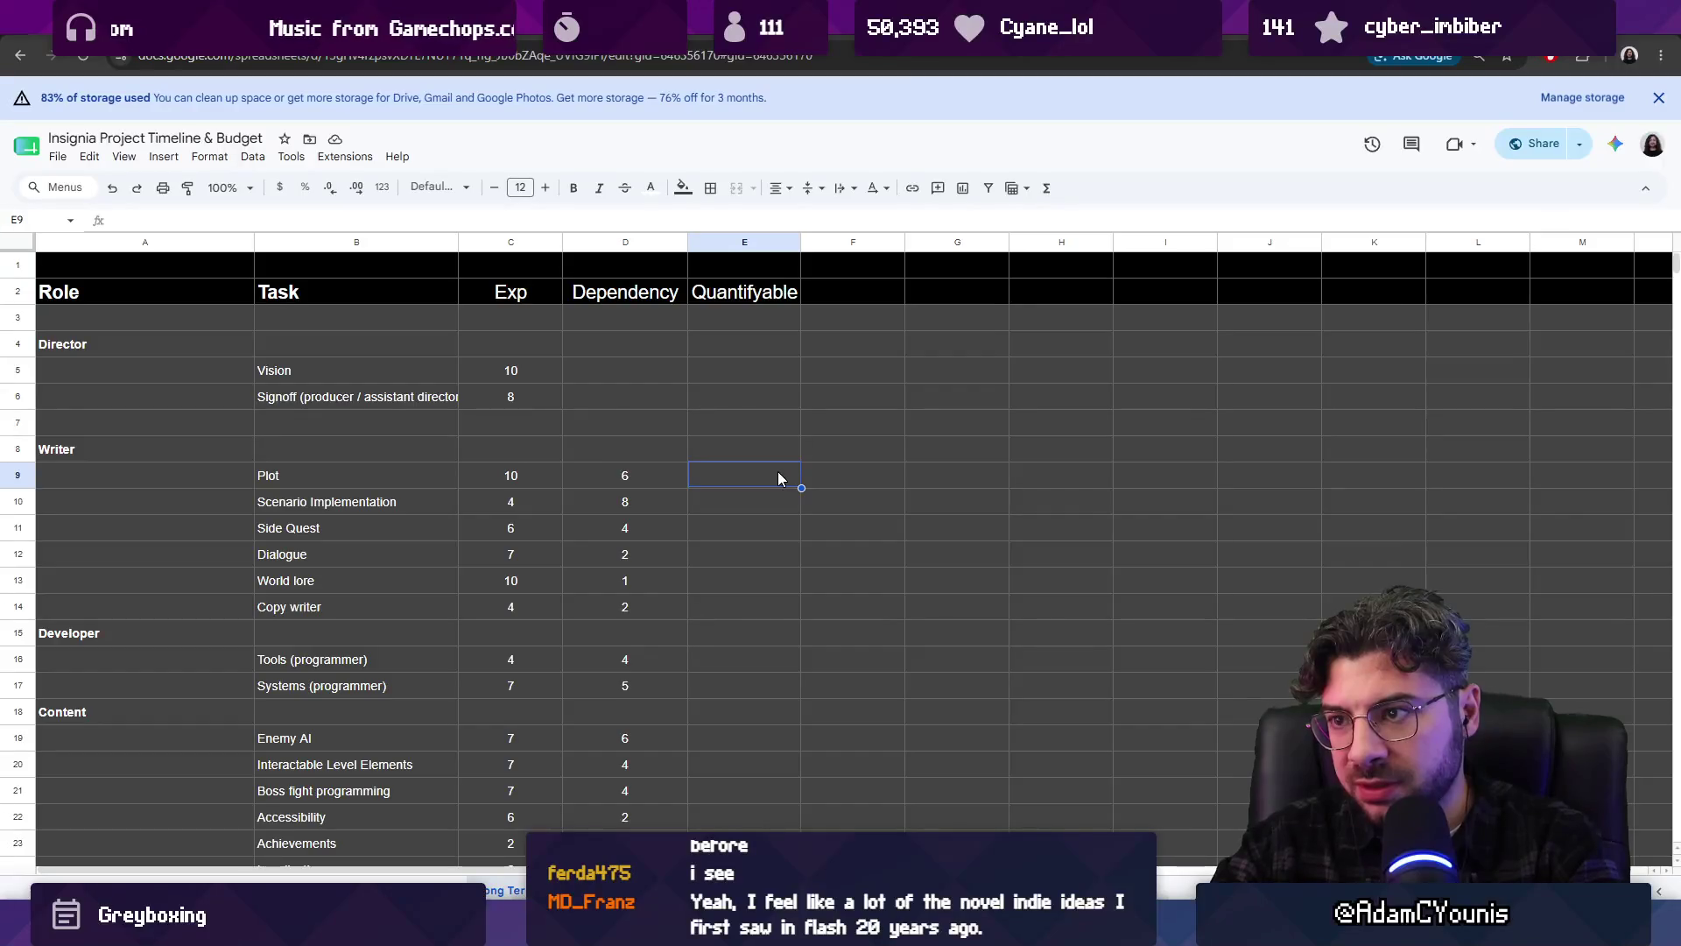
{"action": "left_click", "coordinate": [753, 296]}
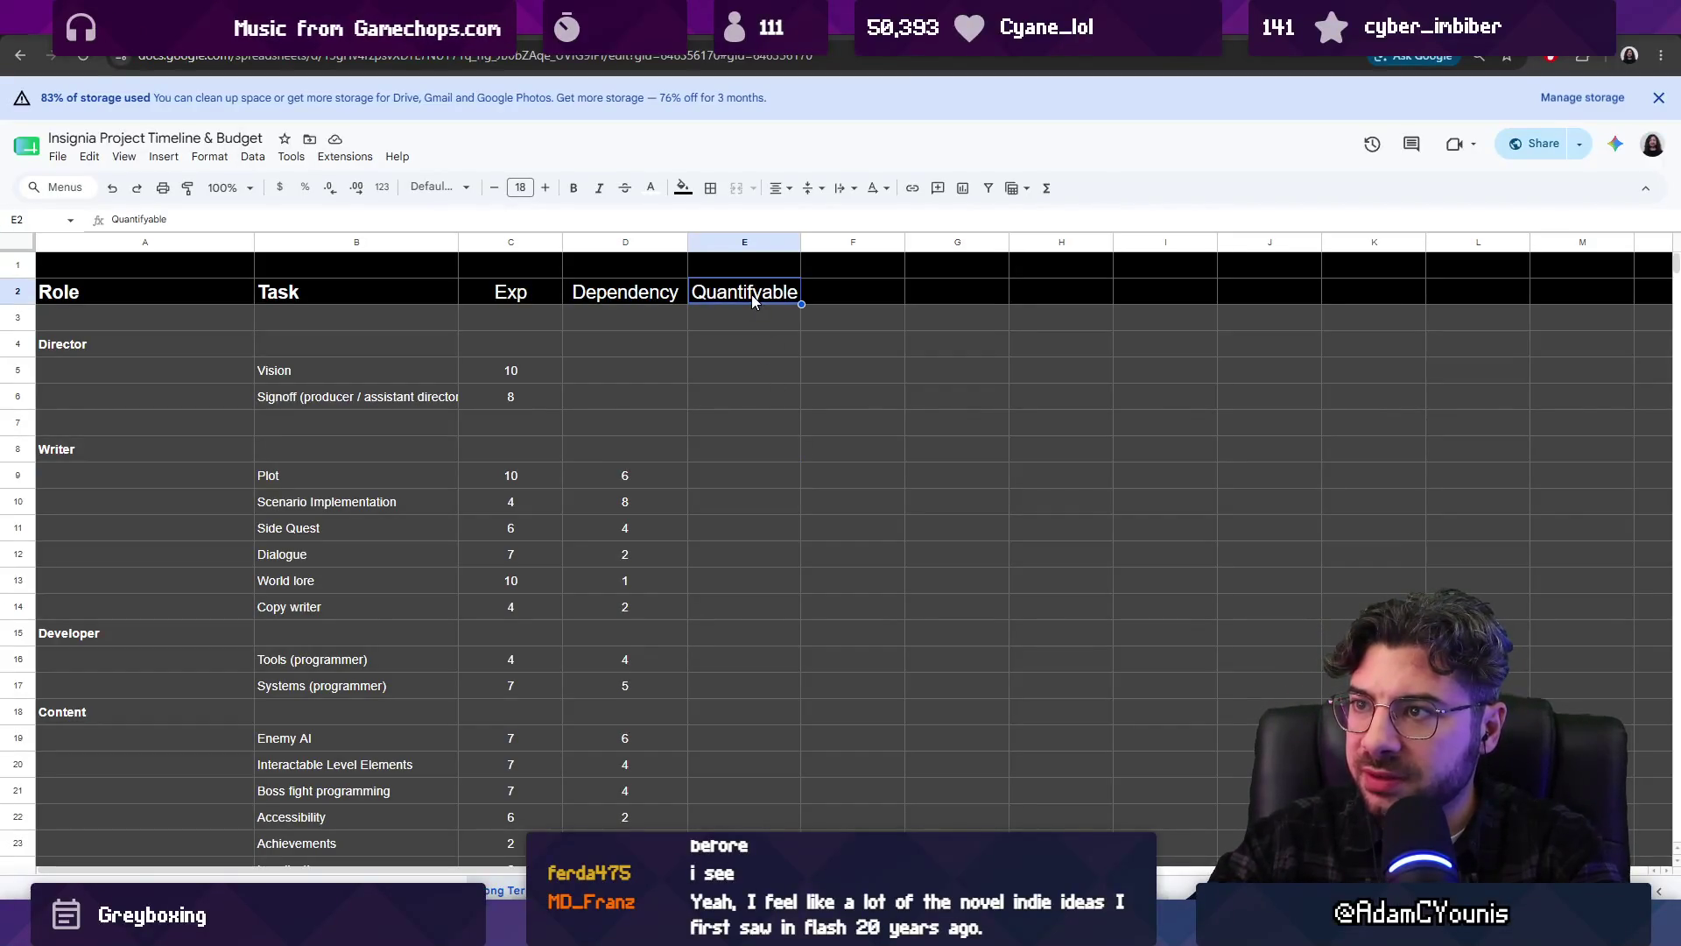
Change the E2 heading back to 'Volume', correcting the misspelt 'Voluem'
{"action": "type", "text": "Voluem"}
{"action": "key", "text": "BackSpace"}
{"action": "key", "text": "BackSpace"}
{"action": "type", "text": "me"}
{"action": "key", "text": "Return"}
{"action": "key", "text": "Down"}
{"action": "key", "text": "Down"}
{"action": "key", "text": "Down"}
Try replacing the heading with 'Ongoing?', discard it, and clear cell E2
{"action": "key", "text": "Up"}
{"action": "key", "text": "Up"}
{"action": "key", "text": "Up"}
{"action": "key", "text": "Return"}
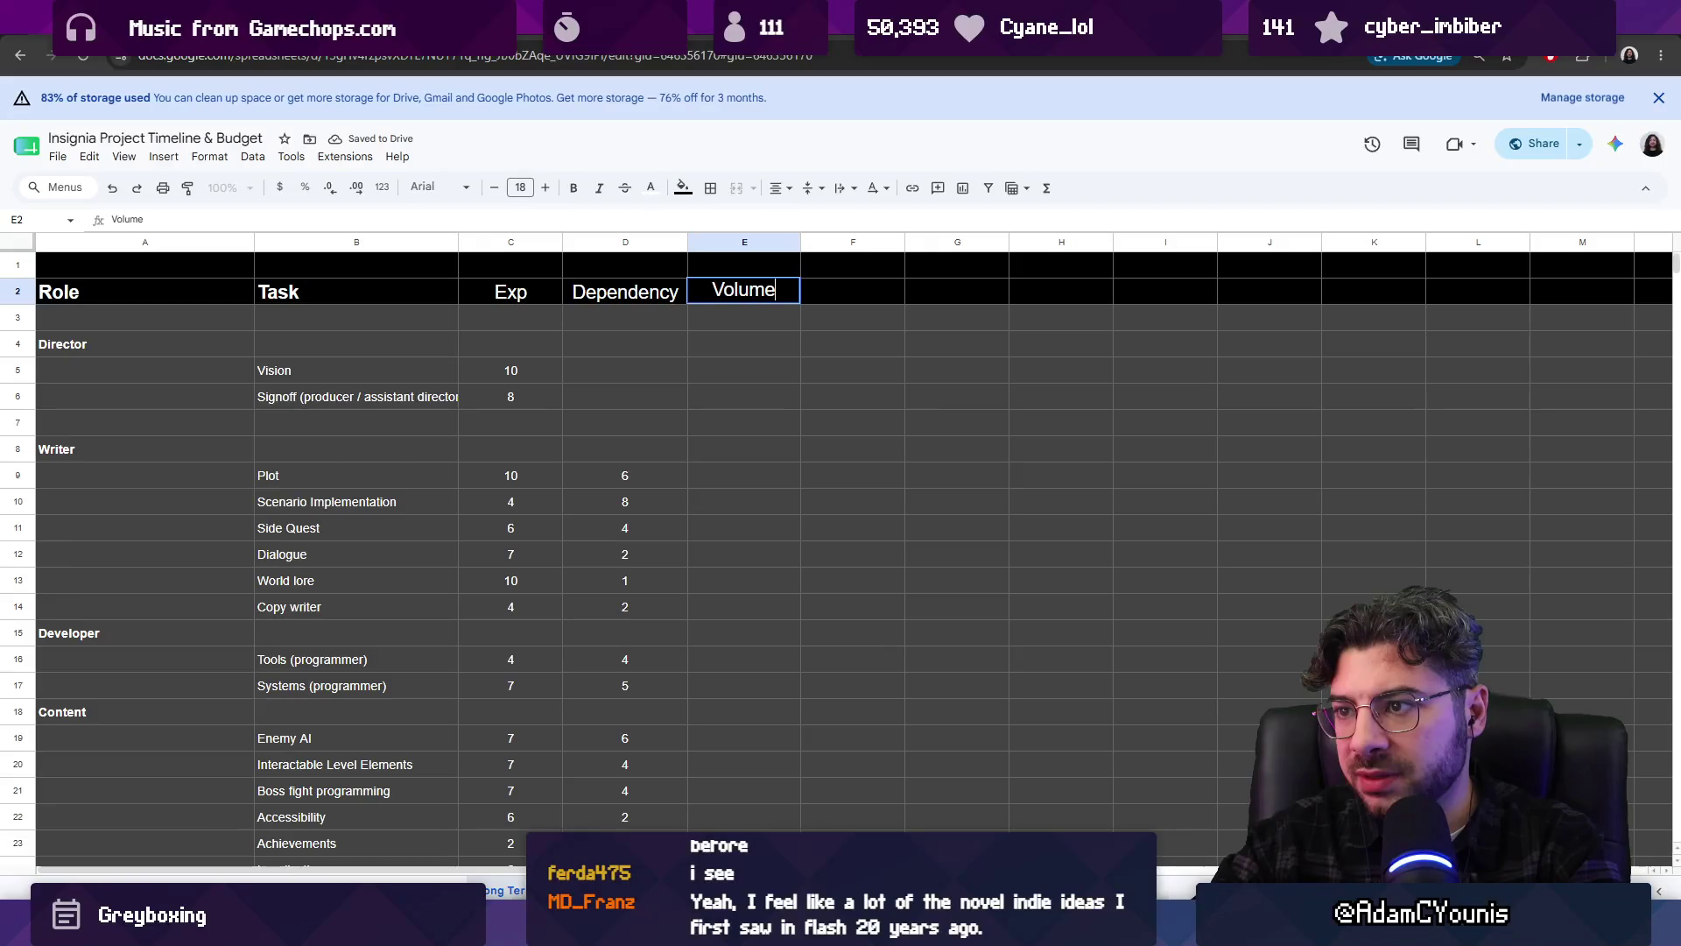
{"action": "key", "text": "ctrl+a"}
{"action": "type", "text": "Ongoing?"}
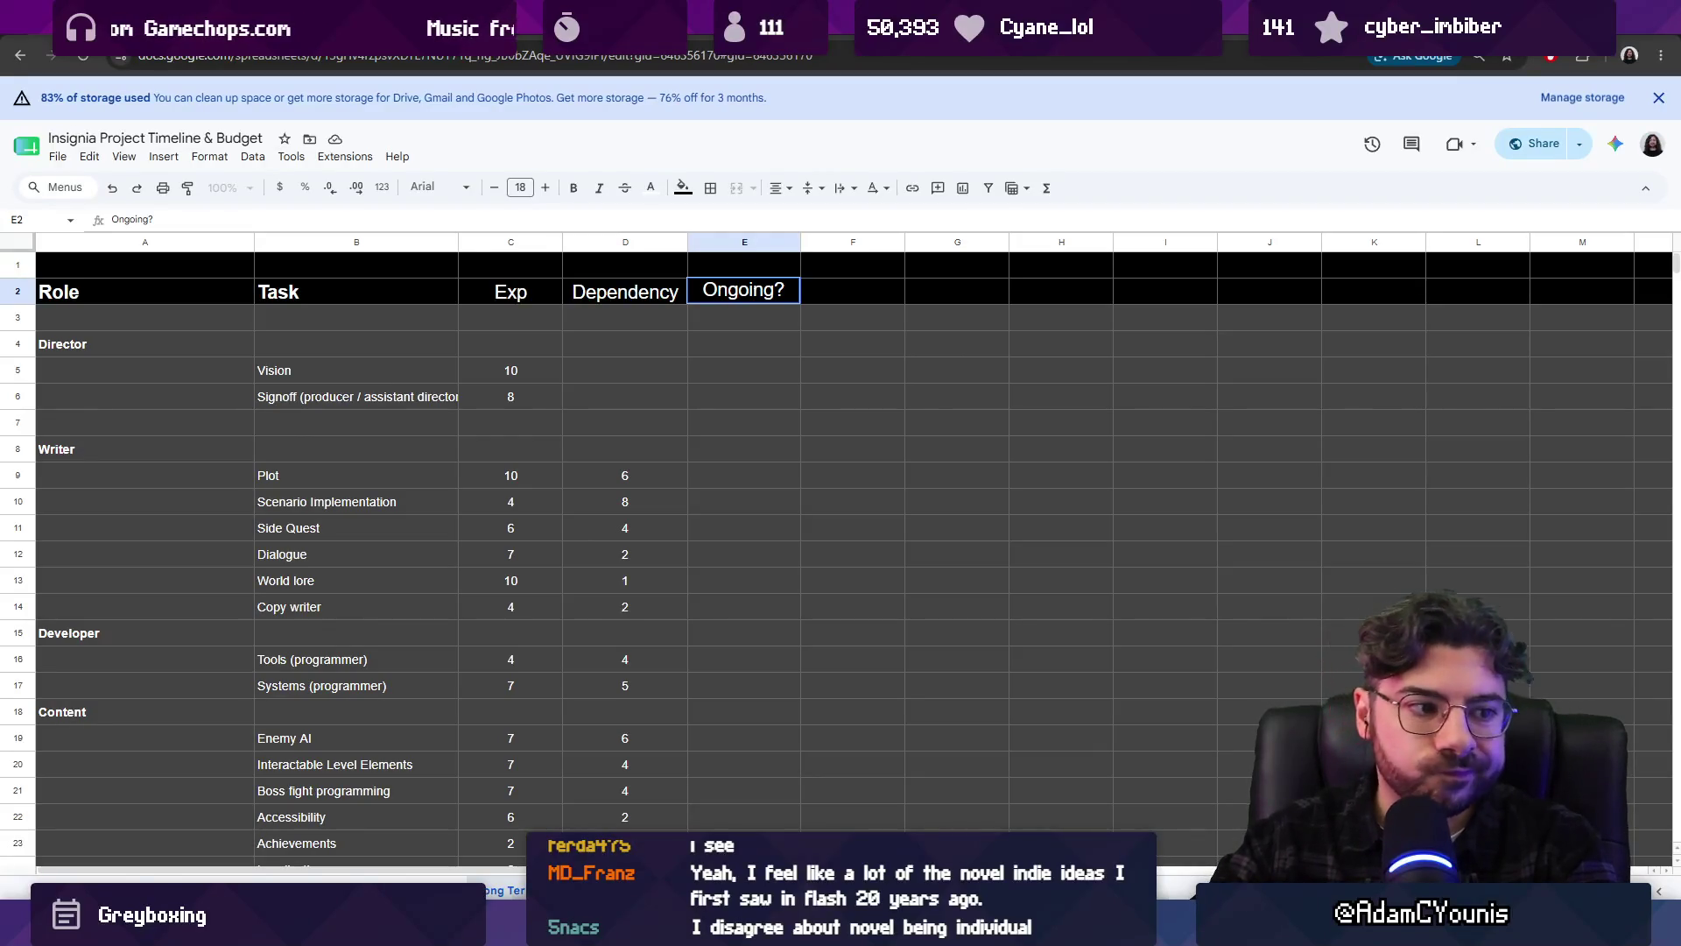
{"action": "key", "text": "Escape"}
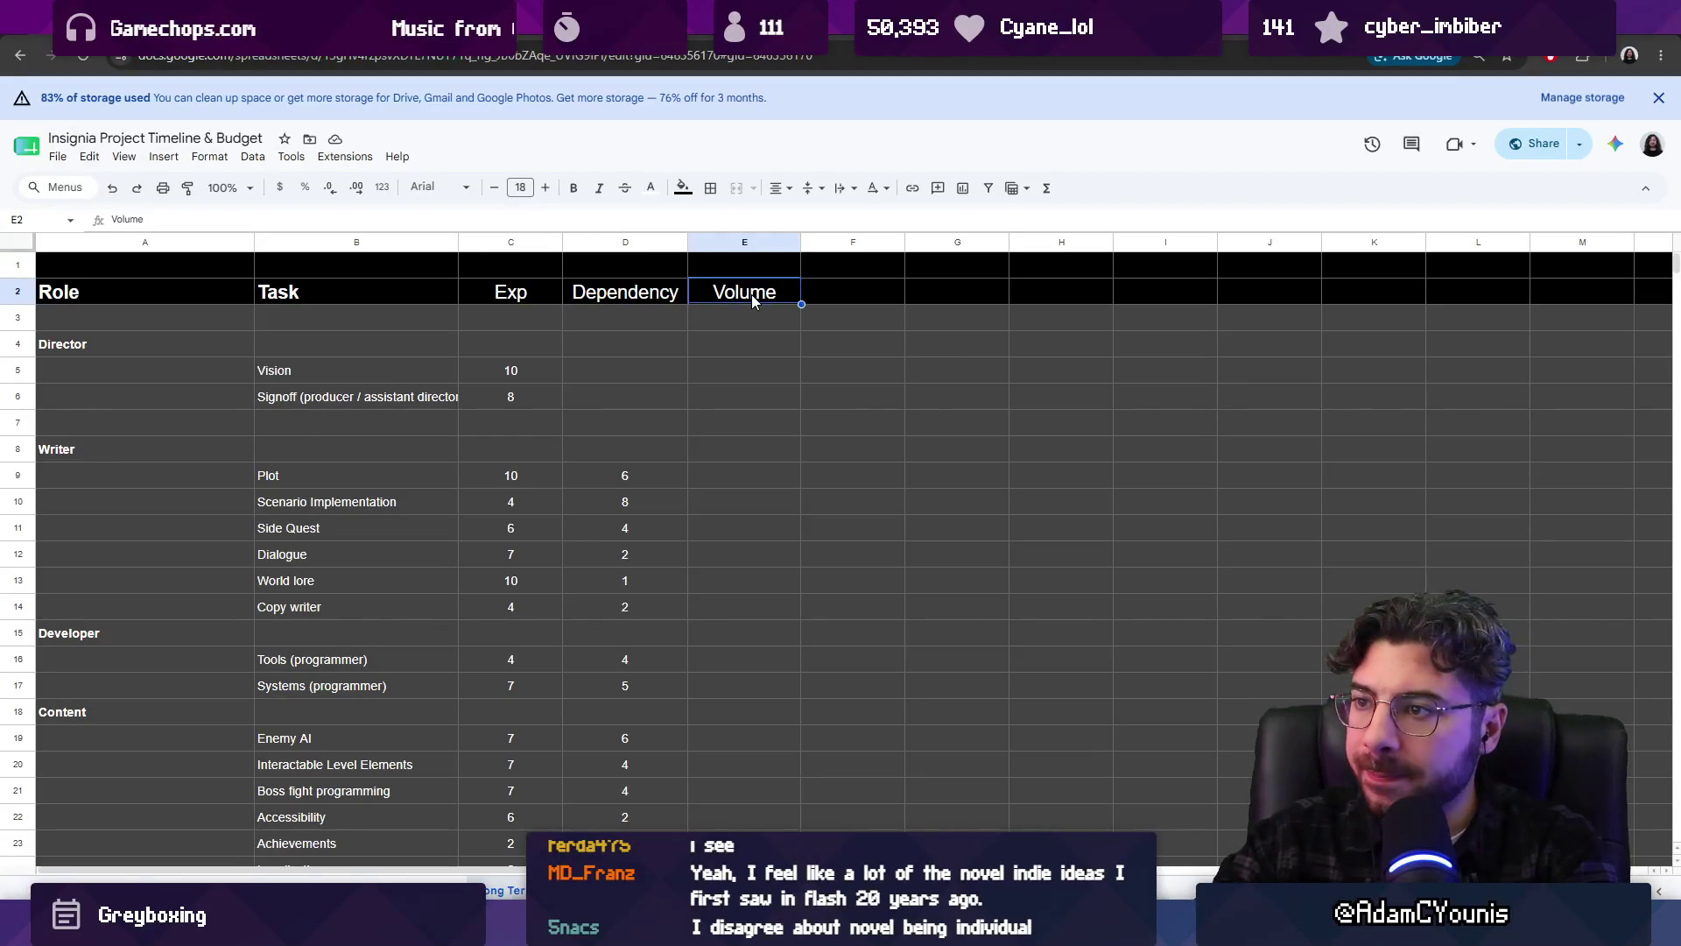
{"action": "key", "text": "Delete"}
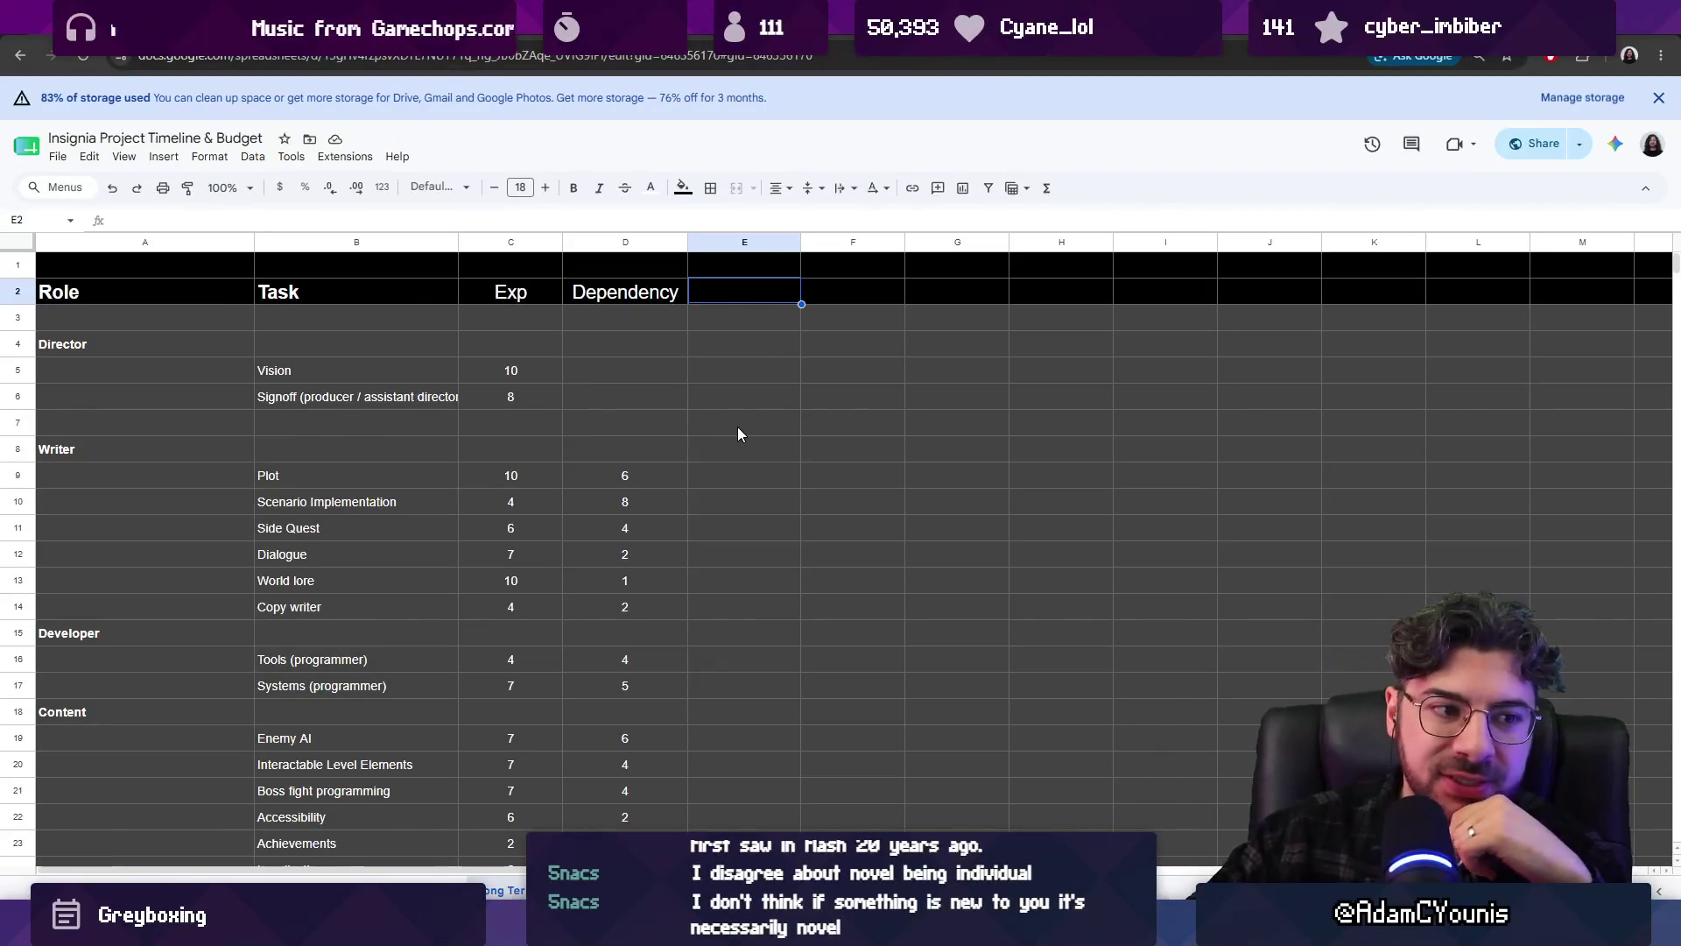
{"action": "left_click", "coordinate": [717, 473]}
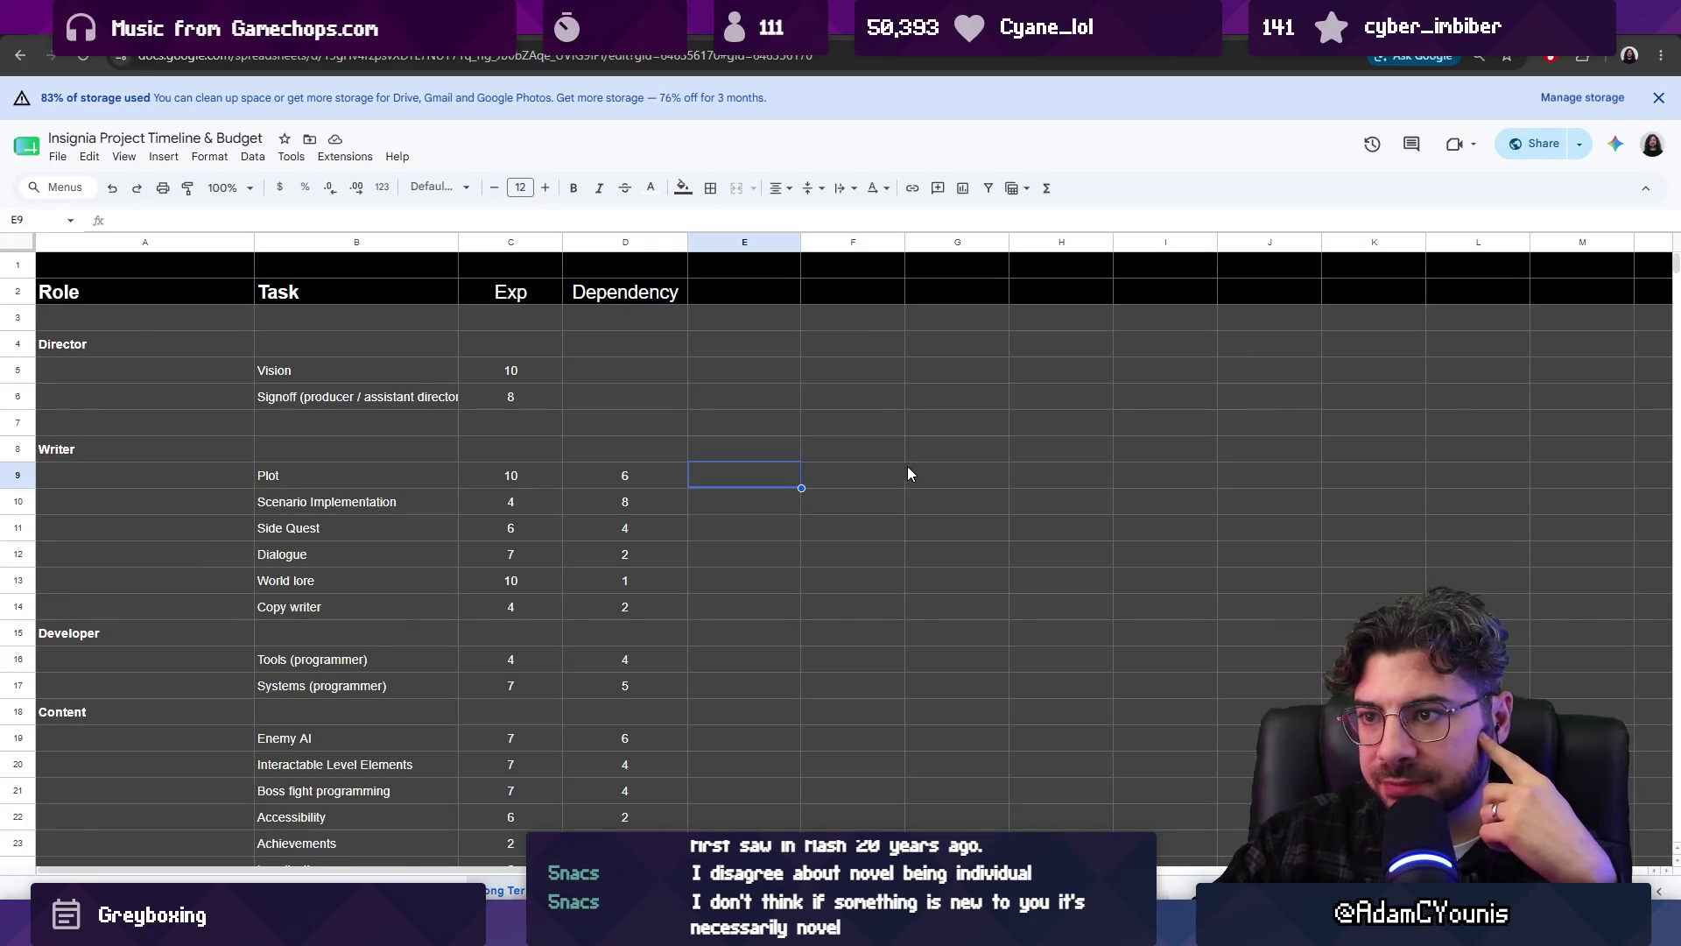
{"action": "left_click", "coordinate": [516, 288]}
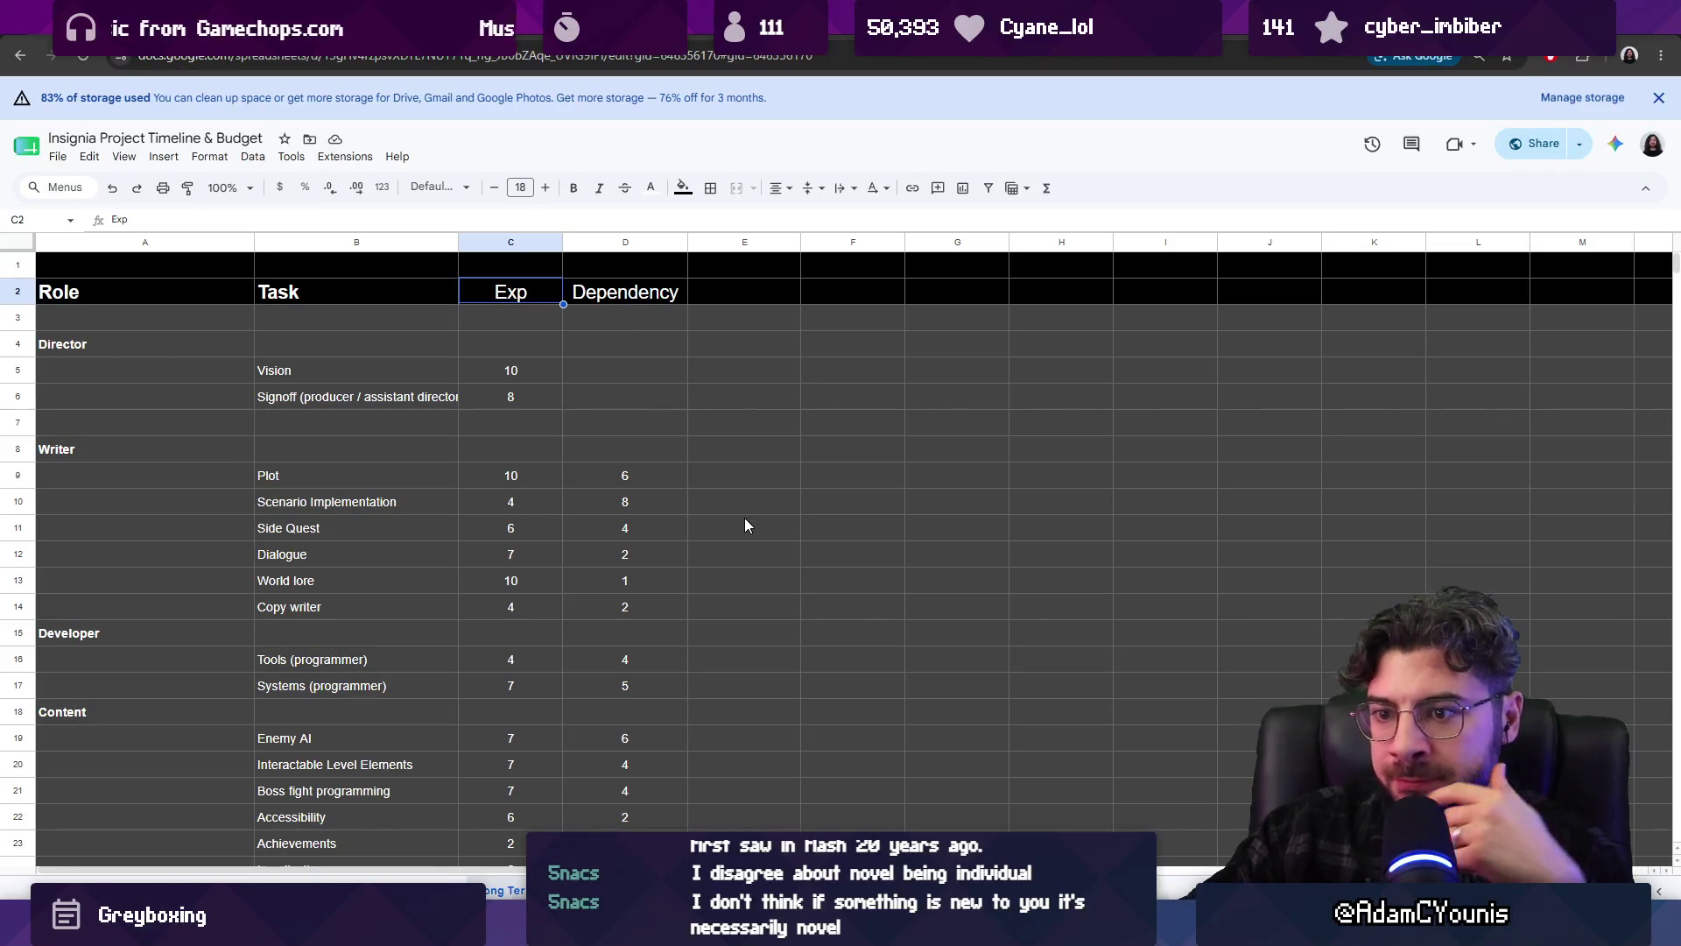
{"action": "scroll", "coordinate": [746, 524], "scroll_direction": "down", "scroll_amount": 3}
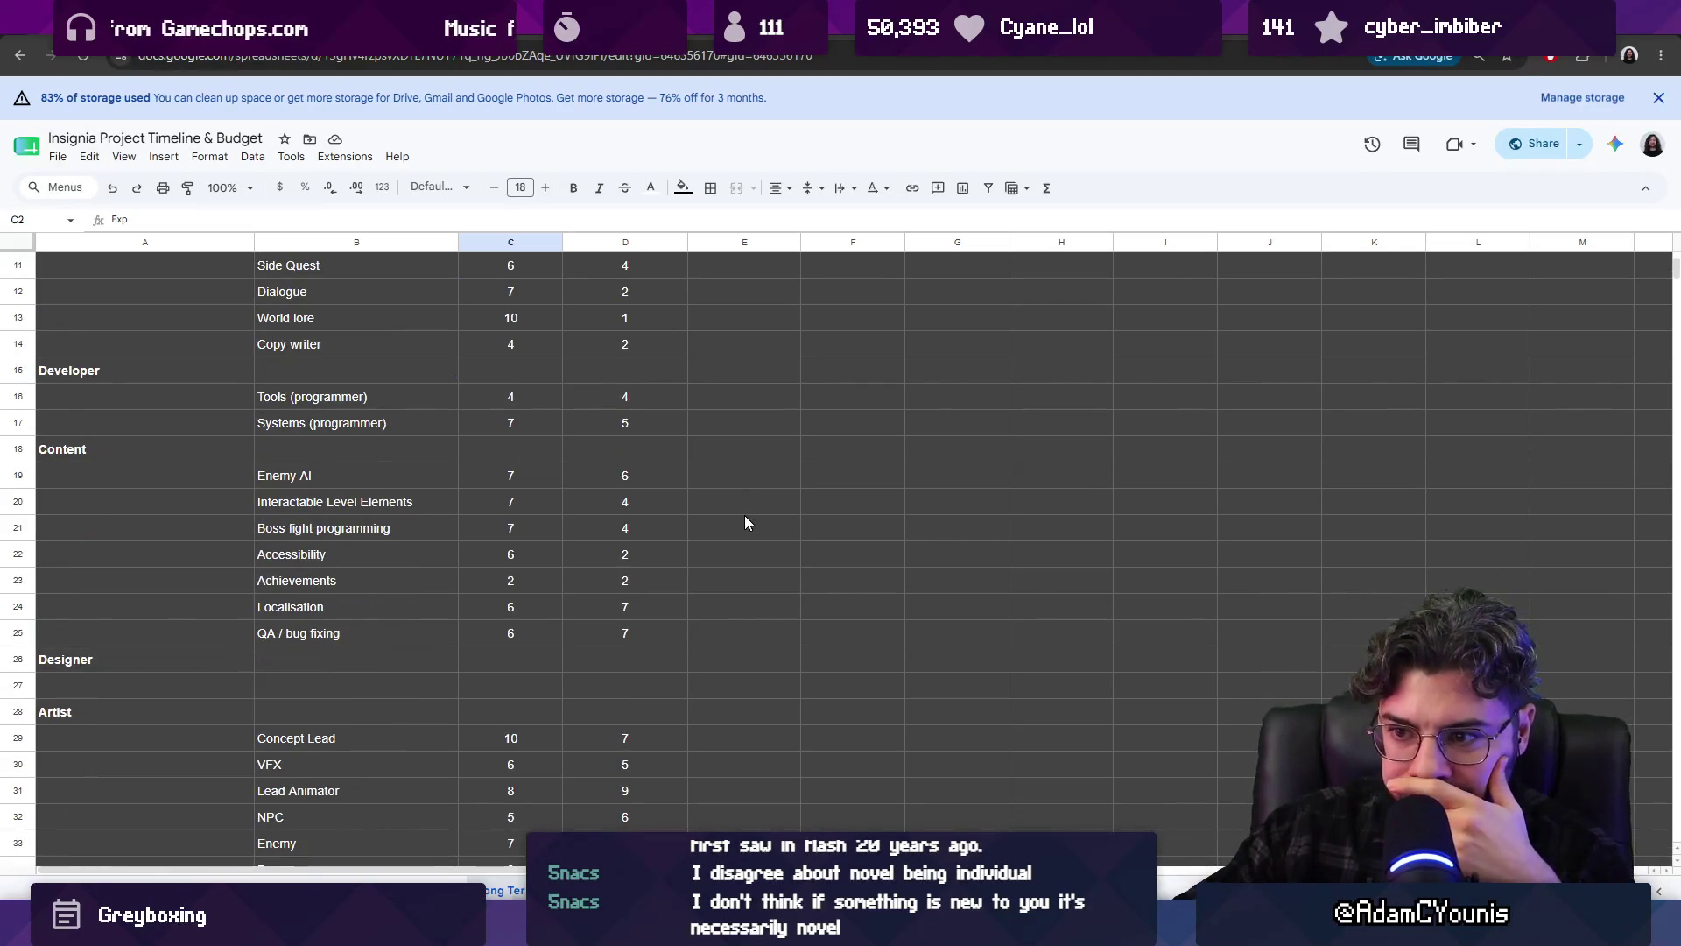
{"action": "scroll", "coordinate": [744, 522], "scroll_direction": "up", "scroll_amount": 3}
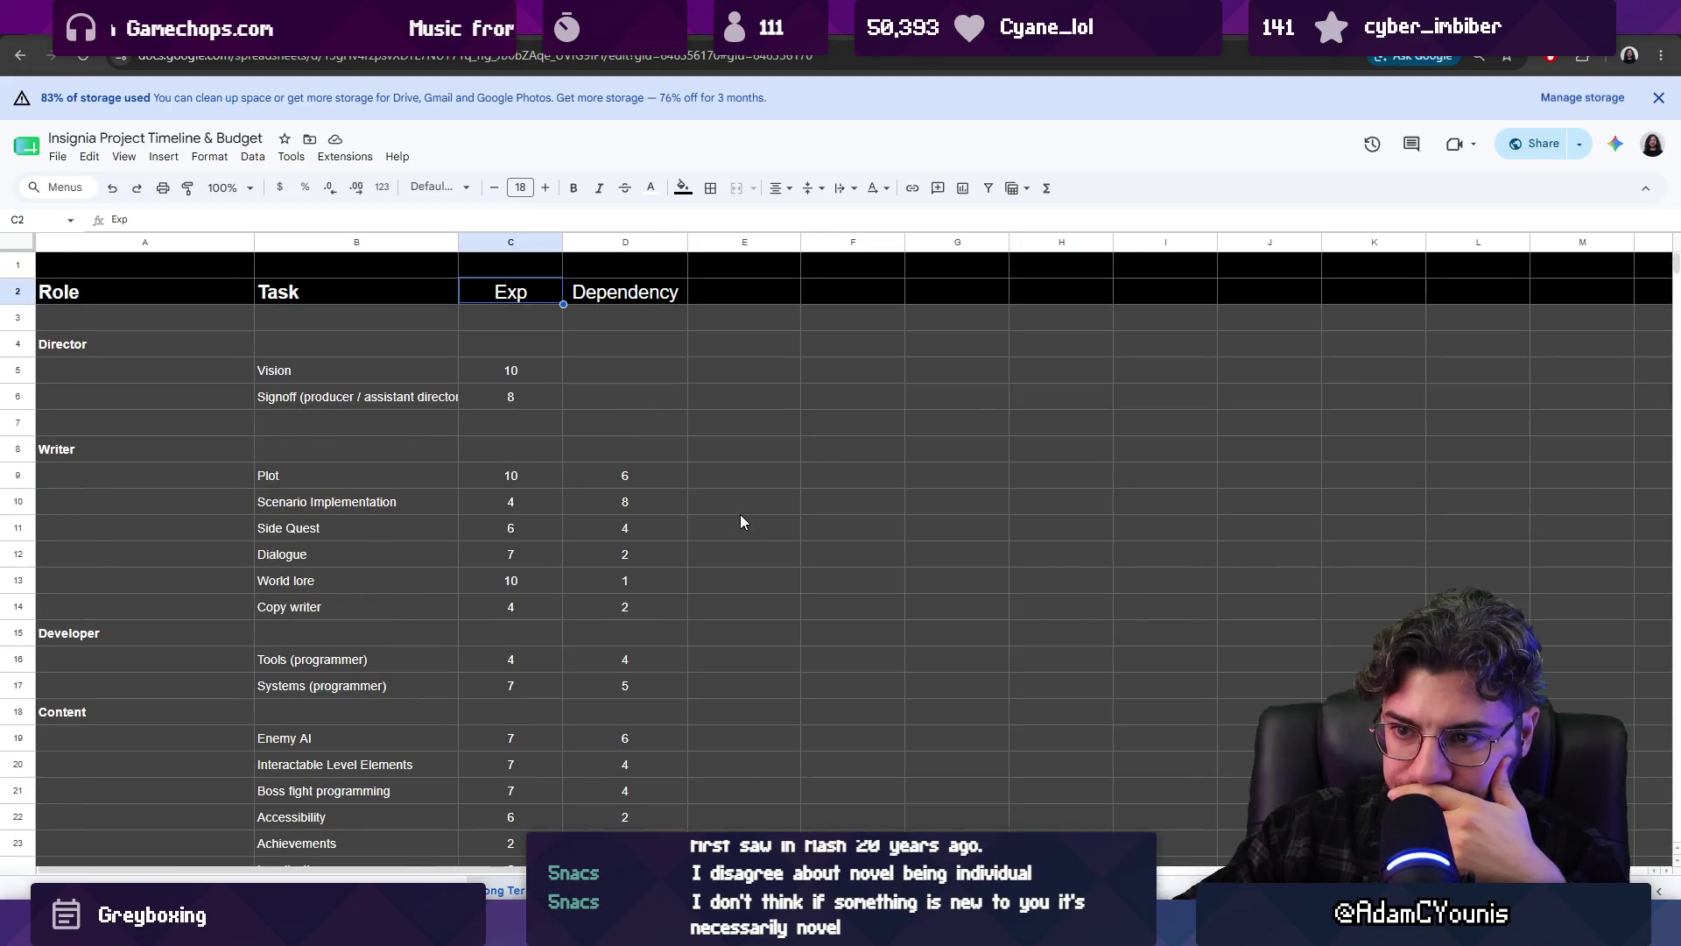
{"action": "left_click", "coordinate": [727, 475]}
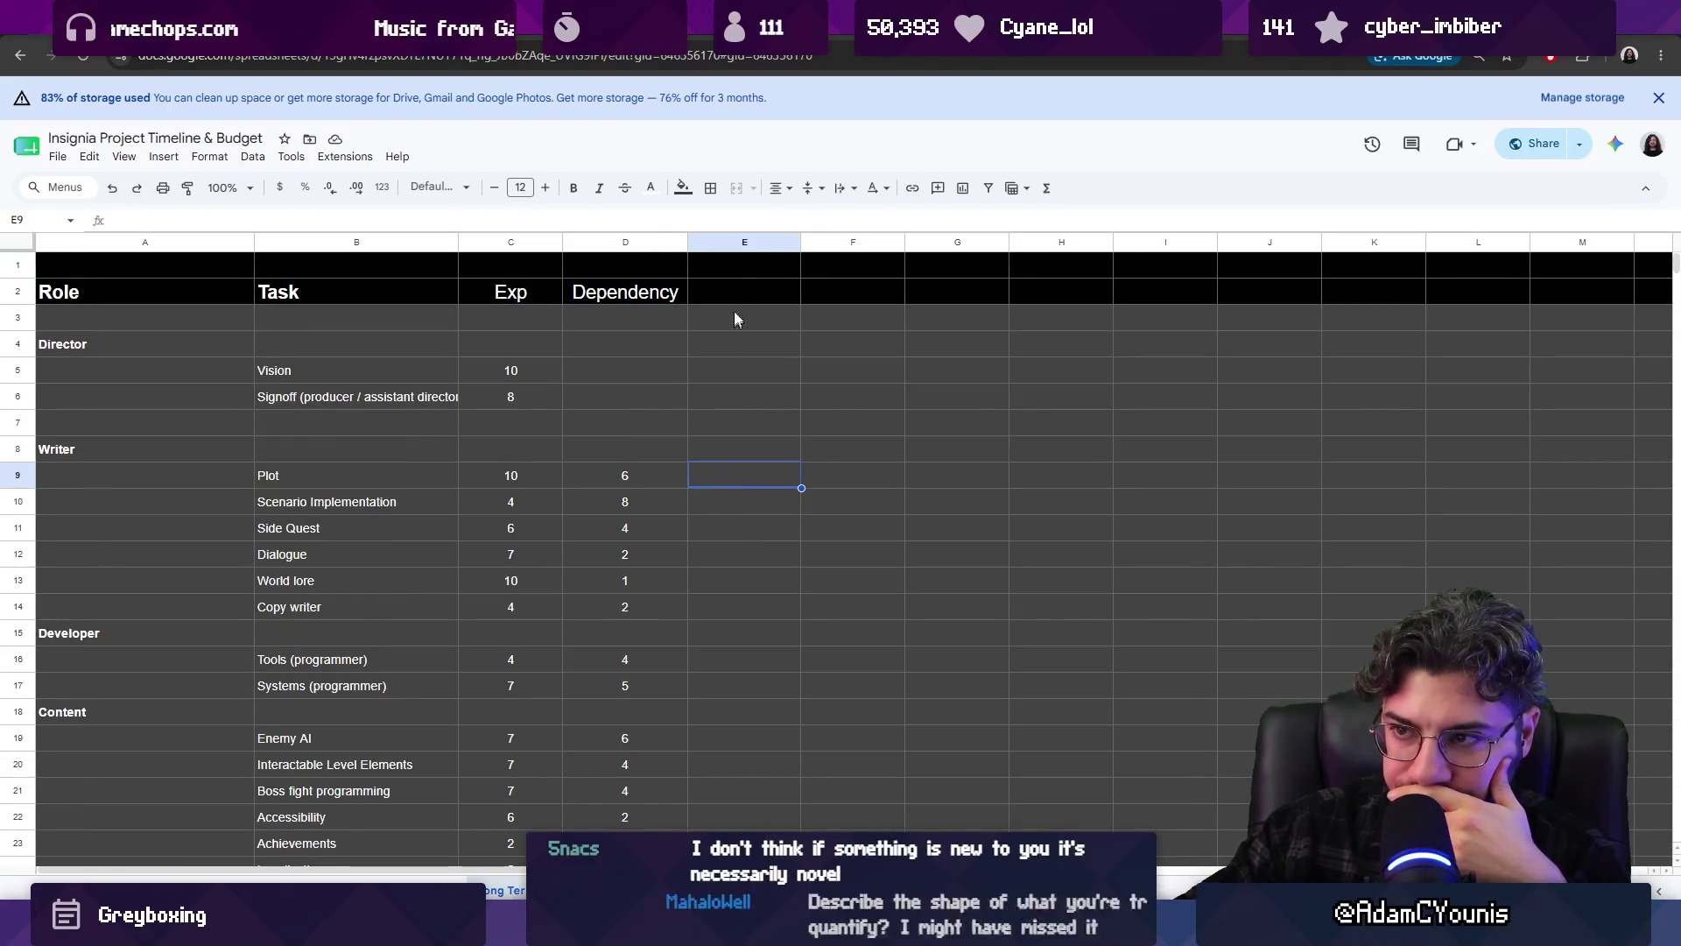
{"action": "left_click", "coordinate": [732, 284]}
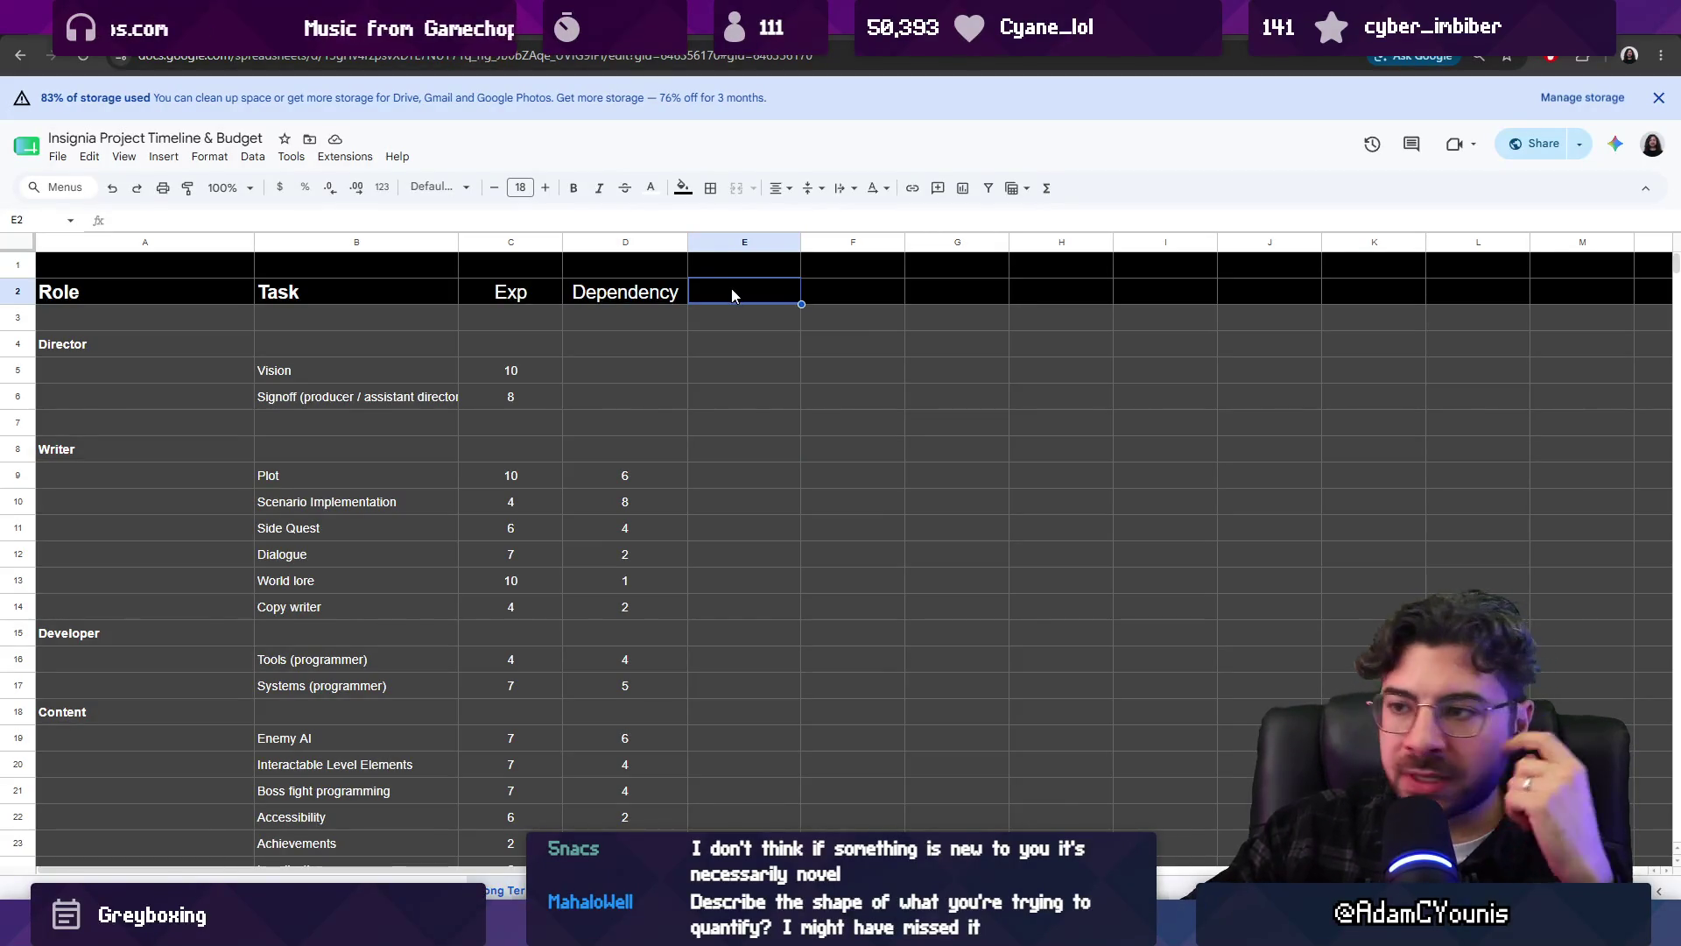
{"action": "left_click", "coordinate": [310, 473]}
{"action": "key", "text": "Down"}
{"action": "key", "text": "Down"}
{"action": "key", "text": "Down"}
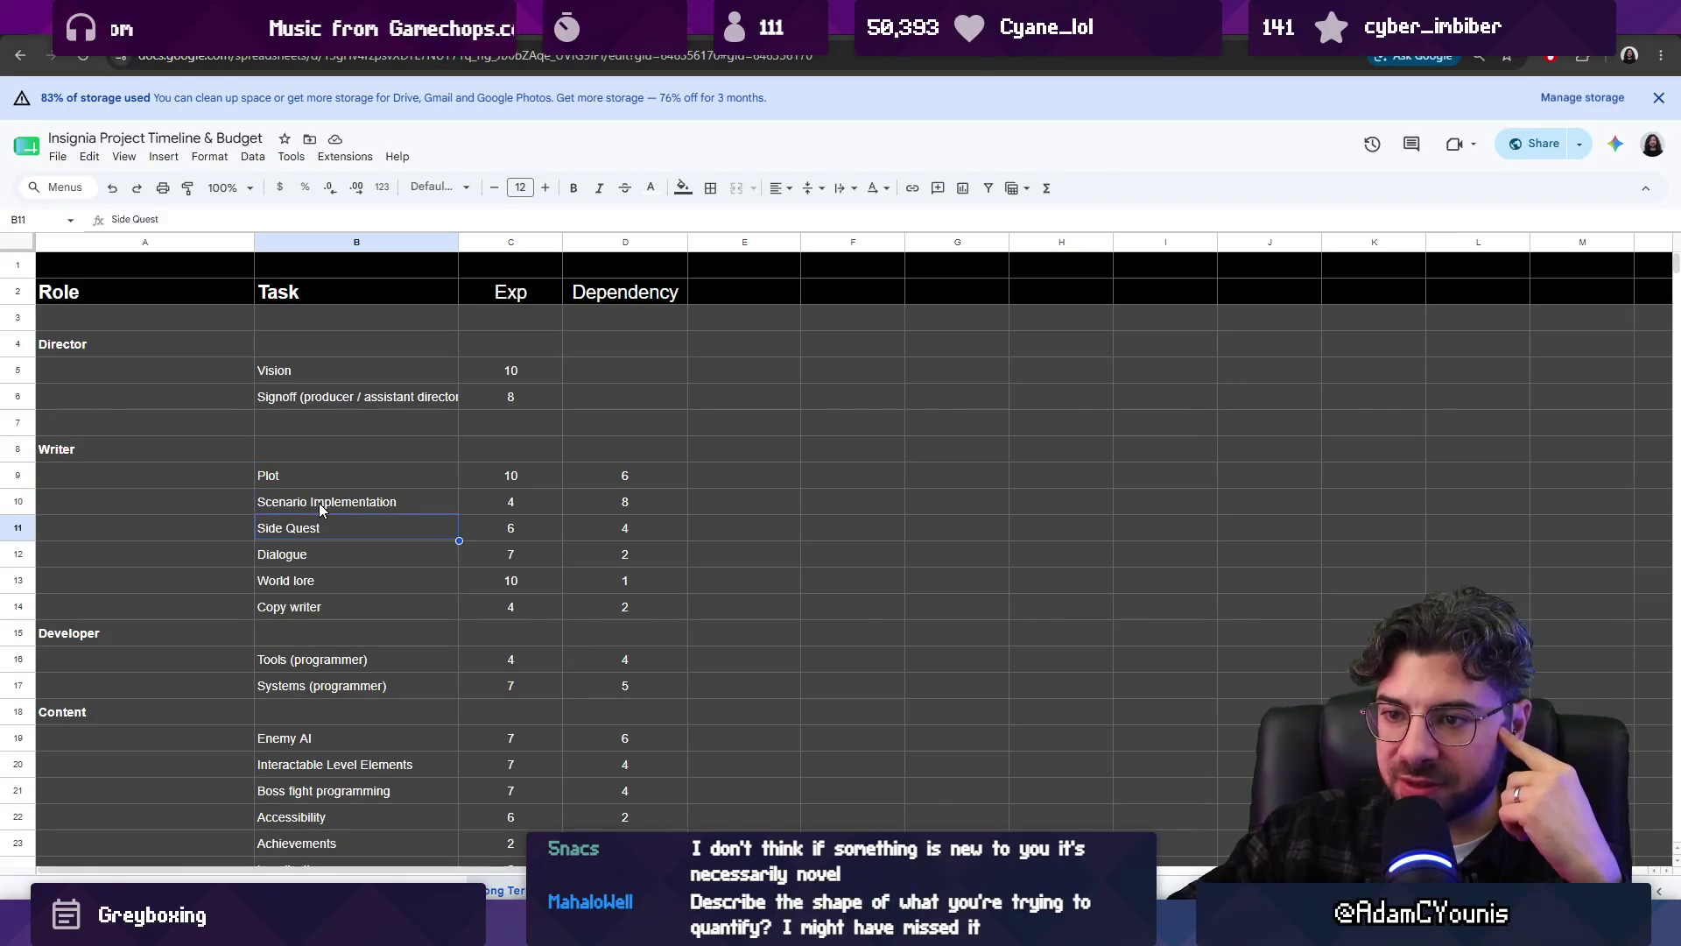
{"action": "scroll", "coordinate": [332, 502], "scroll_direction": "down", "scroll_amount": 5}
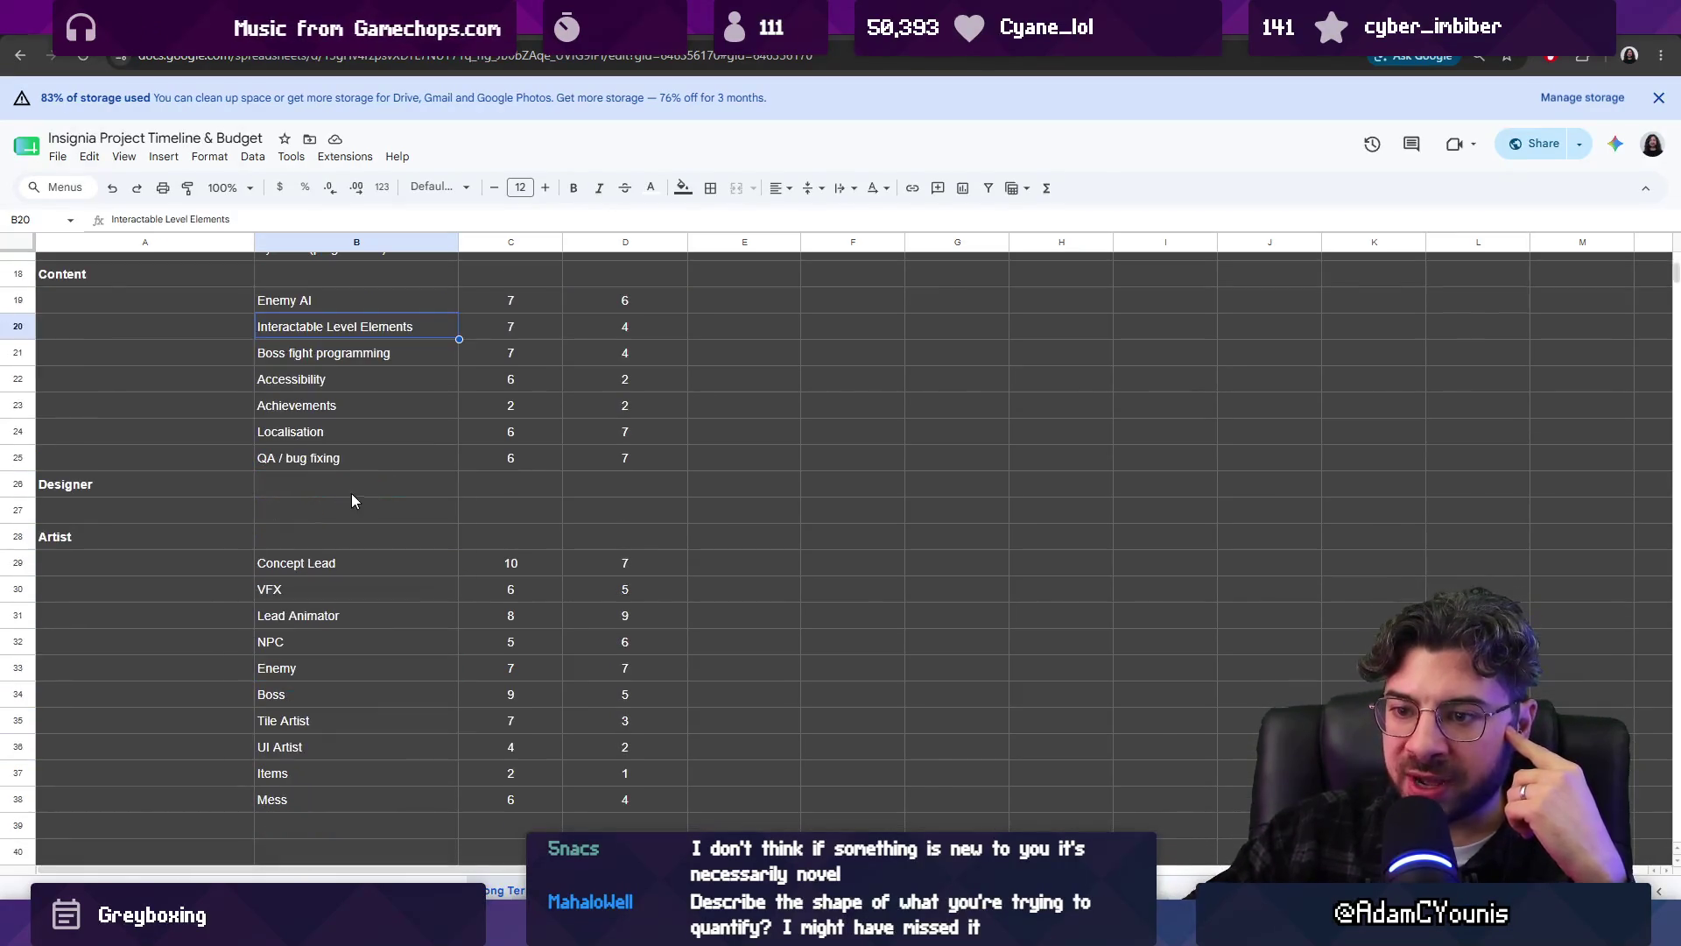
{"action": "scroll", "coordinate": [375, 510], "scroll_direction": "up", "scroll_amount": 5}
{"action": "left_click", "coordinate": [410, 482]}
{"action": "key", "text": "Down"}
{"action": "left_click", "coordinate": [754, 292]}
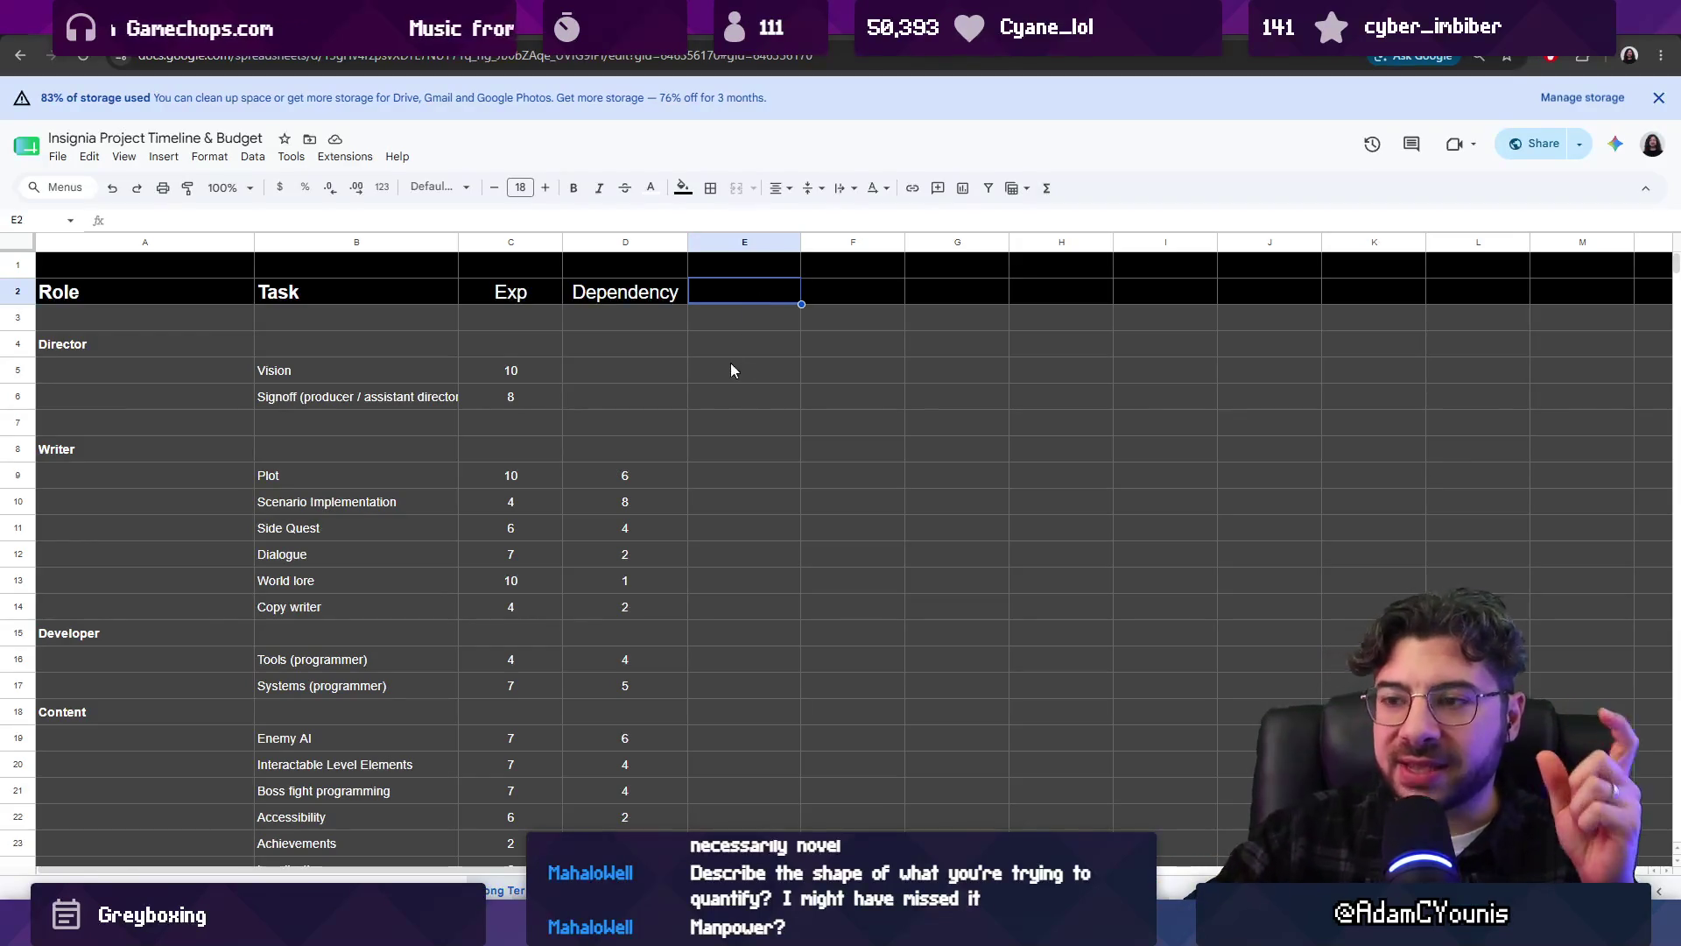
{"action": "scroll", "coordinate": [713, 389], "scroll_direction": "down", "scroll_amount": 5}
{"action": "scroll", "coordinate": [713, 387], "scroll_direction": "down", "scroll_amount": 5}
{"action": "scroll", "coordinate": [717, 386], "scroll_direction": "up", "scroll_amount": 6}
{"action": "scroll", "coordinate": [718, 388], "scroll_direction": "down", "scroll_amount": 2}
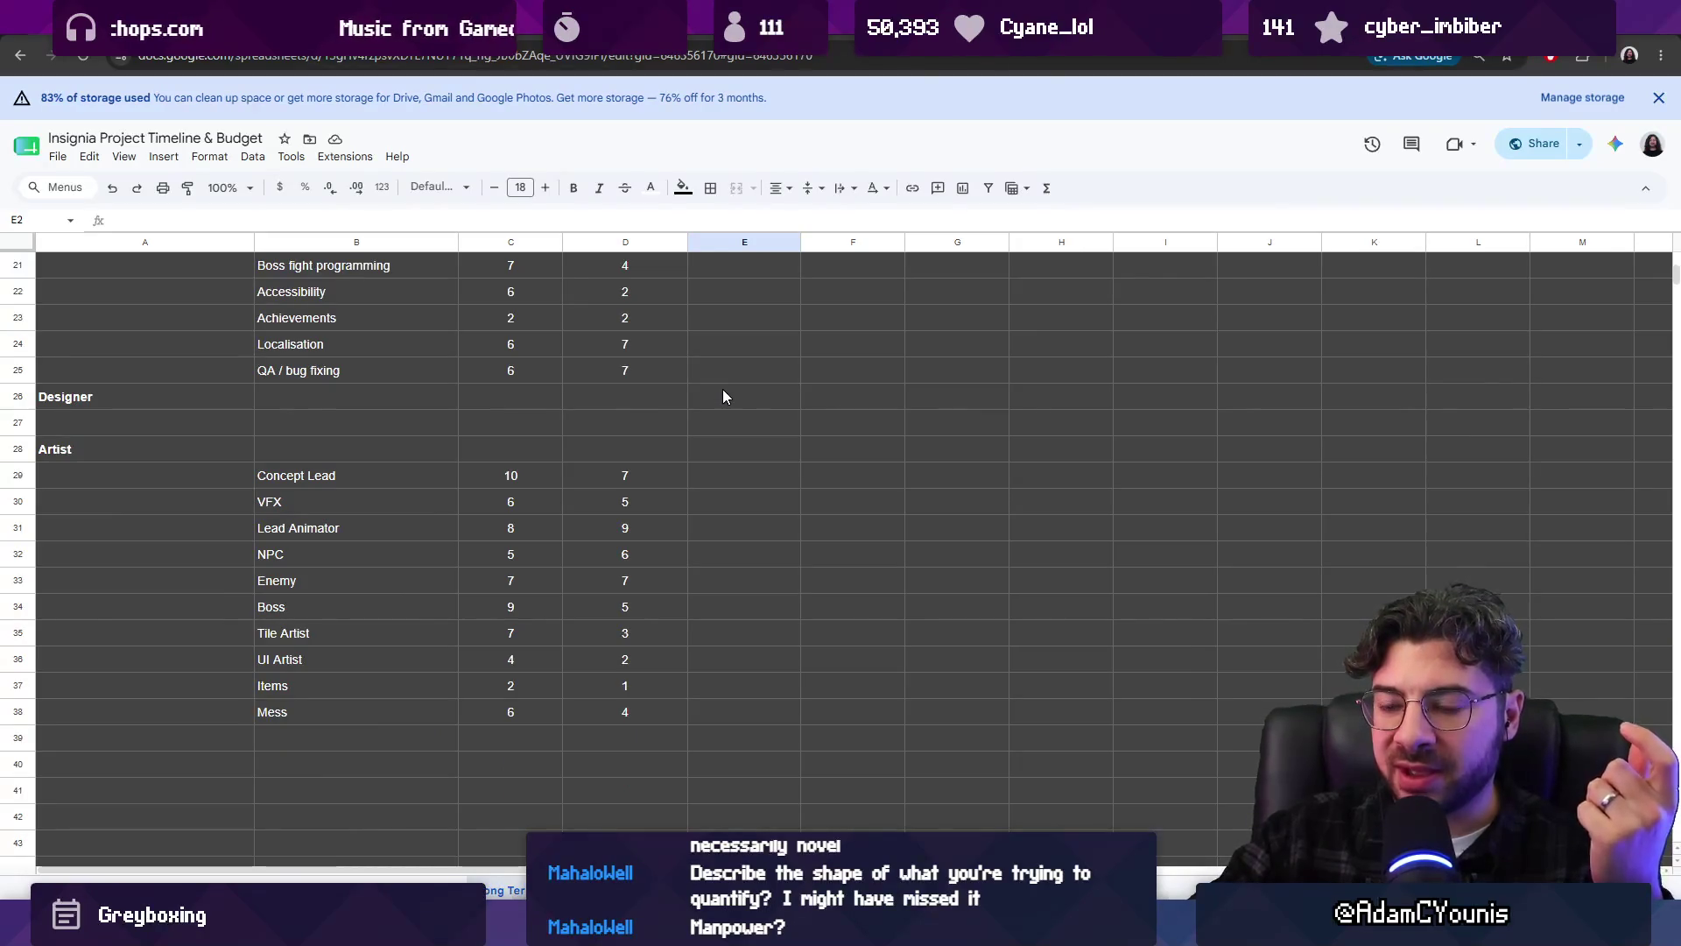
{"action": "left_click", "coordinate": [313, 608]}
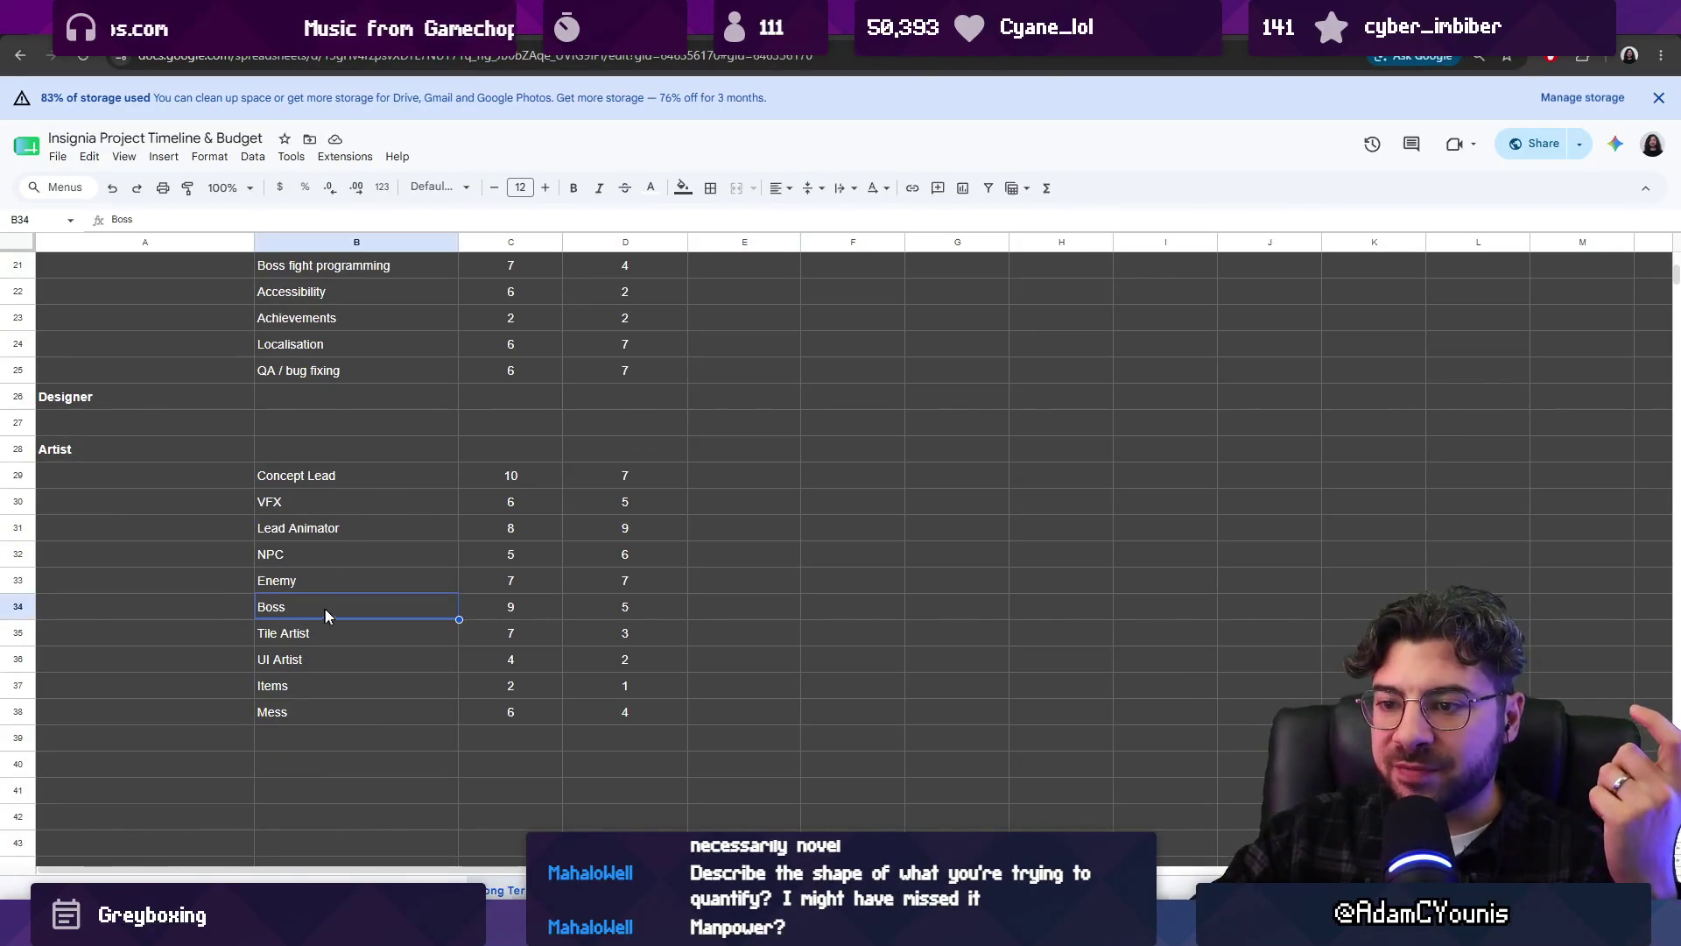
{"action": "left_click", "coordinate": [609, 607]}
{"action": "left_click_drag", "start_coordinate": [608, 607], "coordinate": [329, 601]}
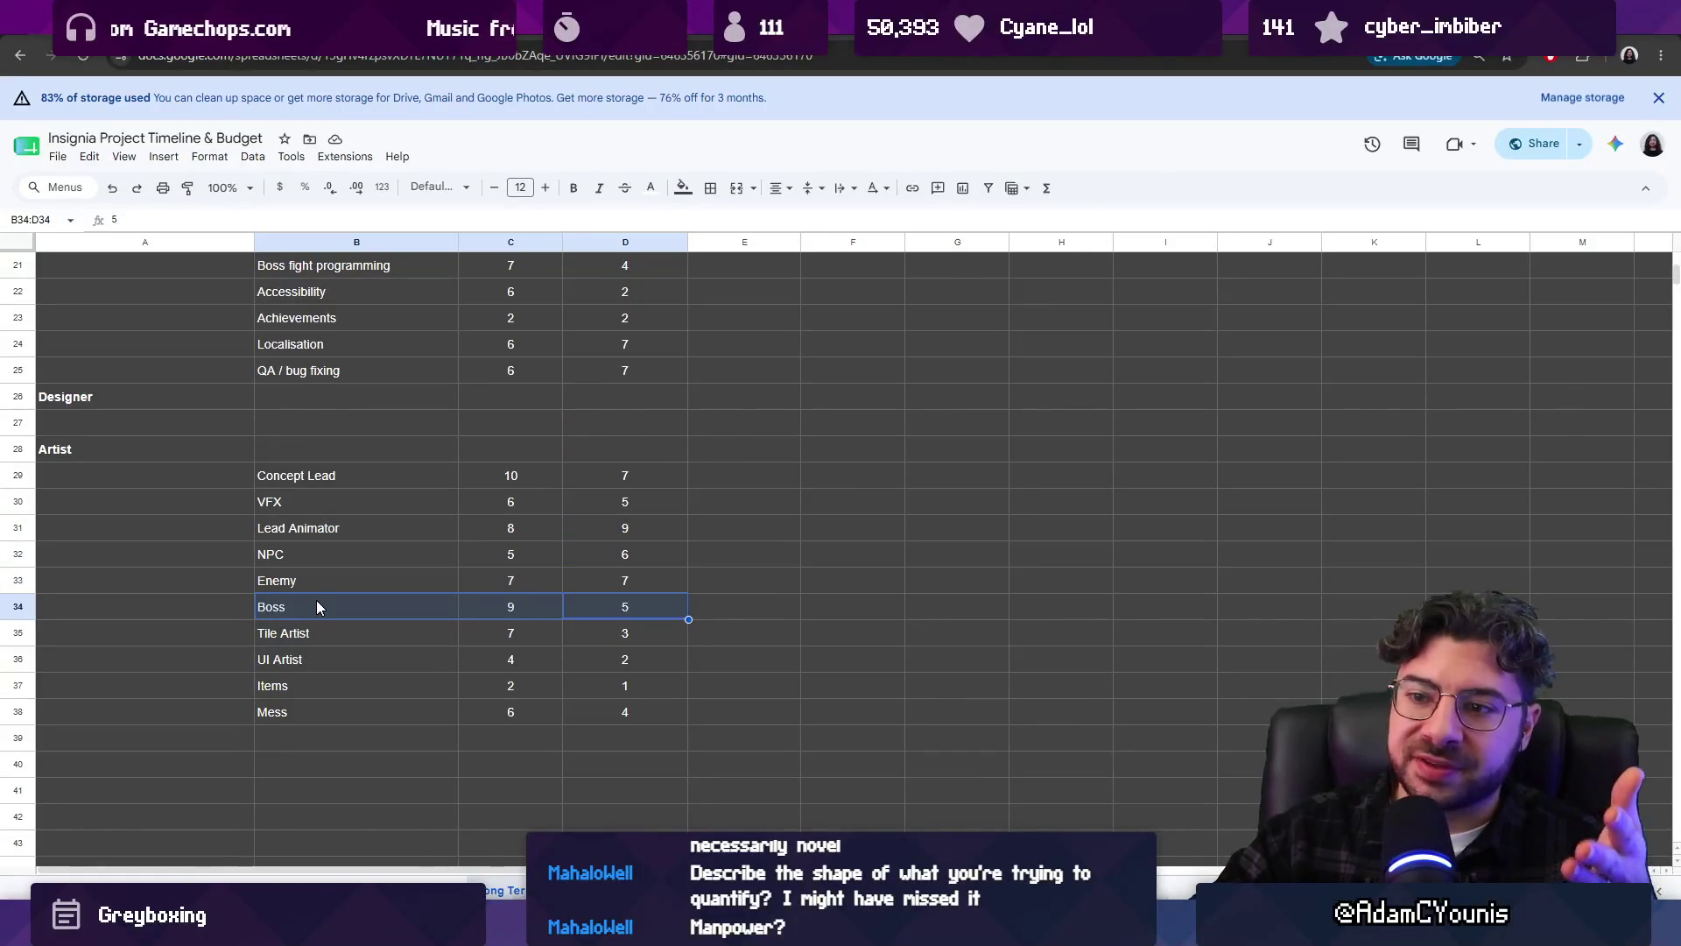
{"action": "left_click", "coordinate": [317, 603]}
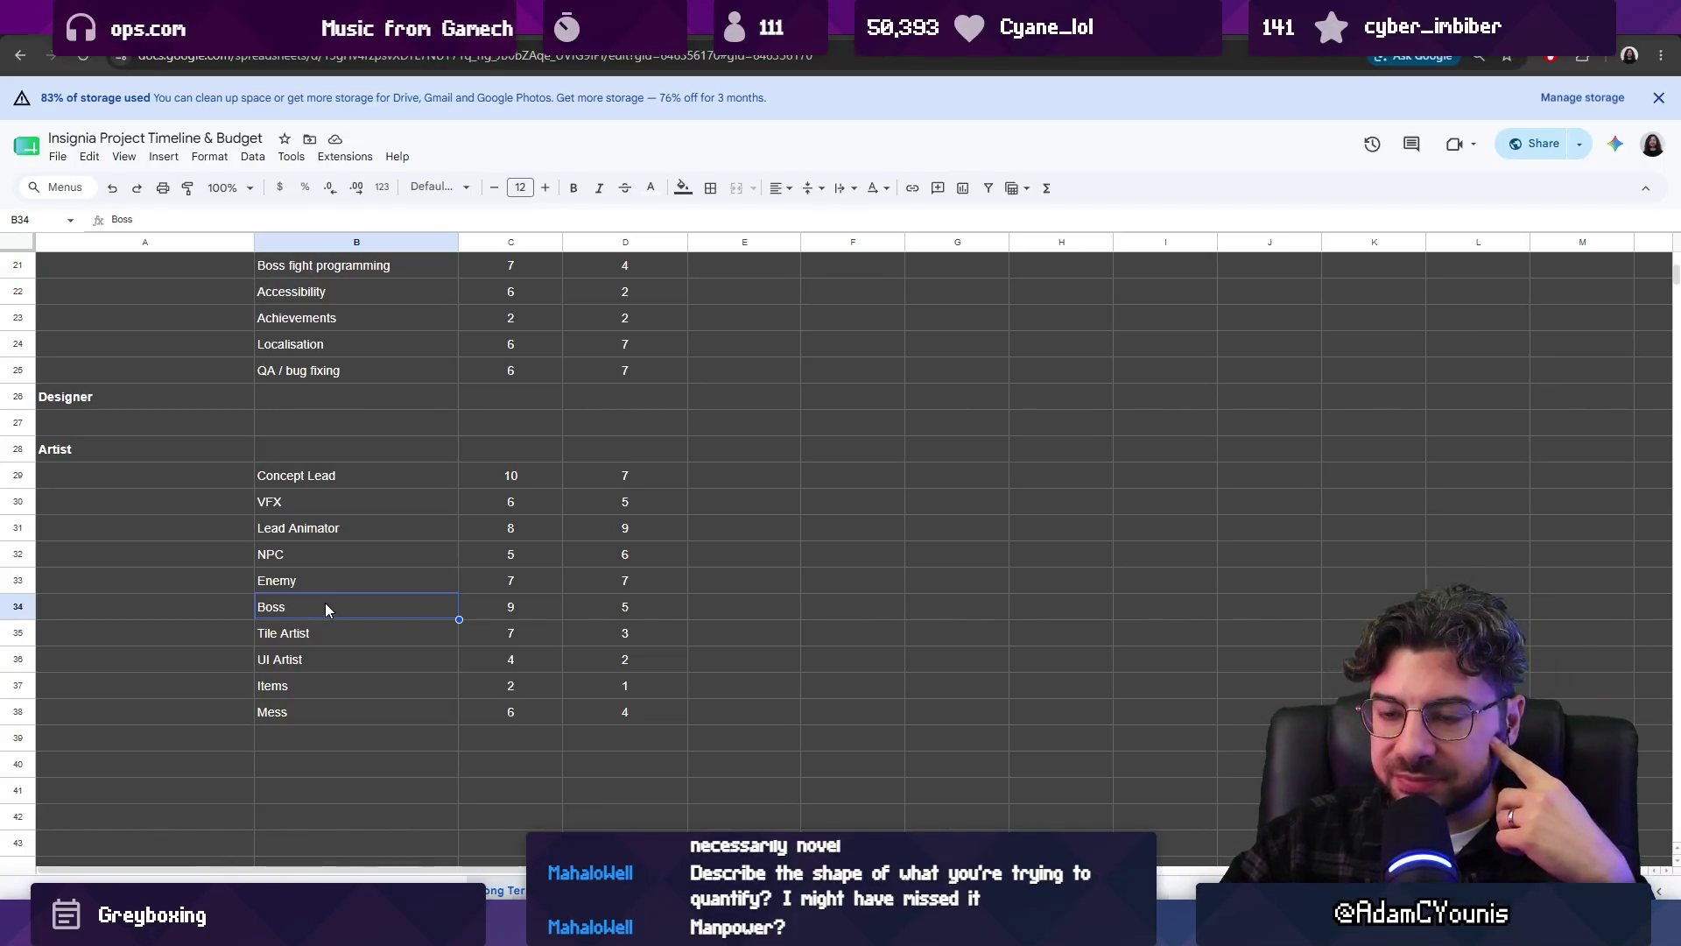
{"action": "scroll", "coordinate": [350, 595], "scroll_direction": "up", "scroll_amount": 6}
{"action": "scroll", "coordinate": [639, 620], "scroll_direction": "down", "scroll_amount": 6}
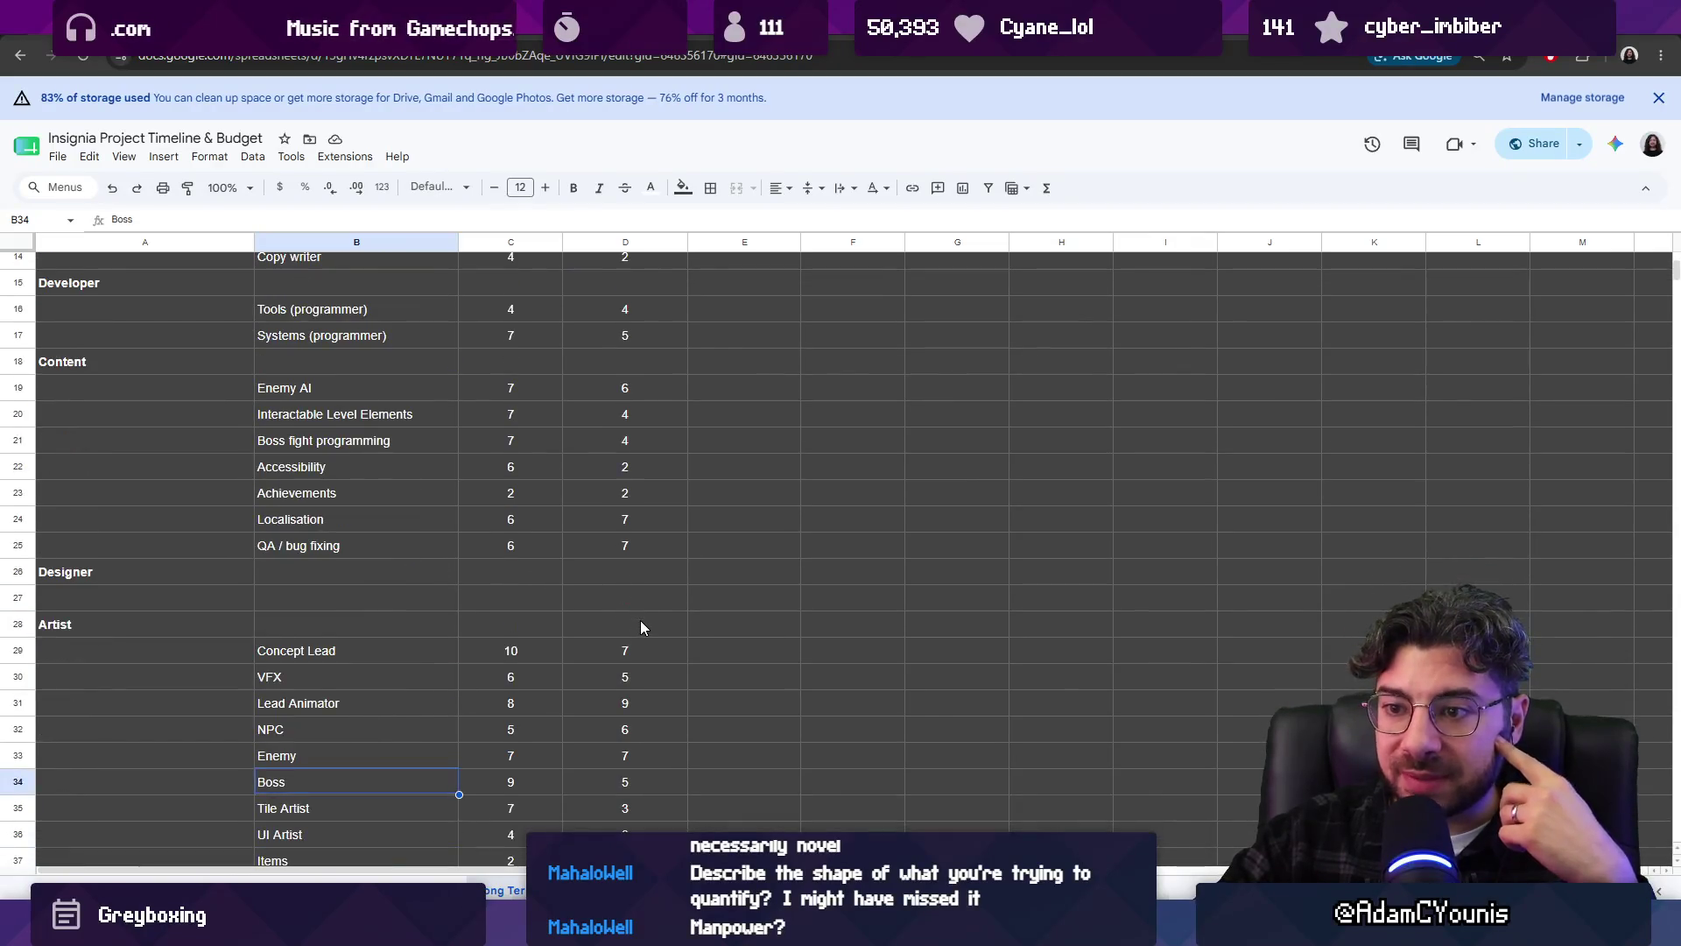
{"action": "scroll", "coordinate": [648, 619], "scroll_direction": "up", "scroll_amount": 4}
{"action": "scroll", "coordinate": [649, 623], "scroll_direction": "down", "scroll_amount": 4}
{"action": "scroll", "coordinate": [649, 624], "scroll_direction": "down", "scroll_amount": 1}
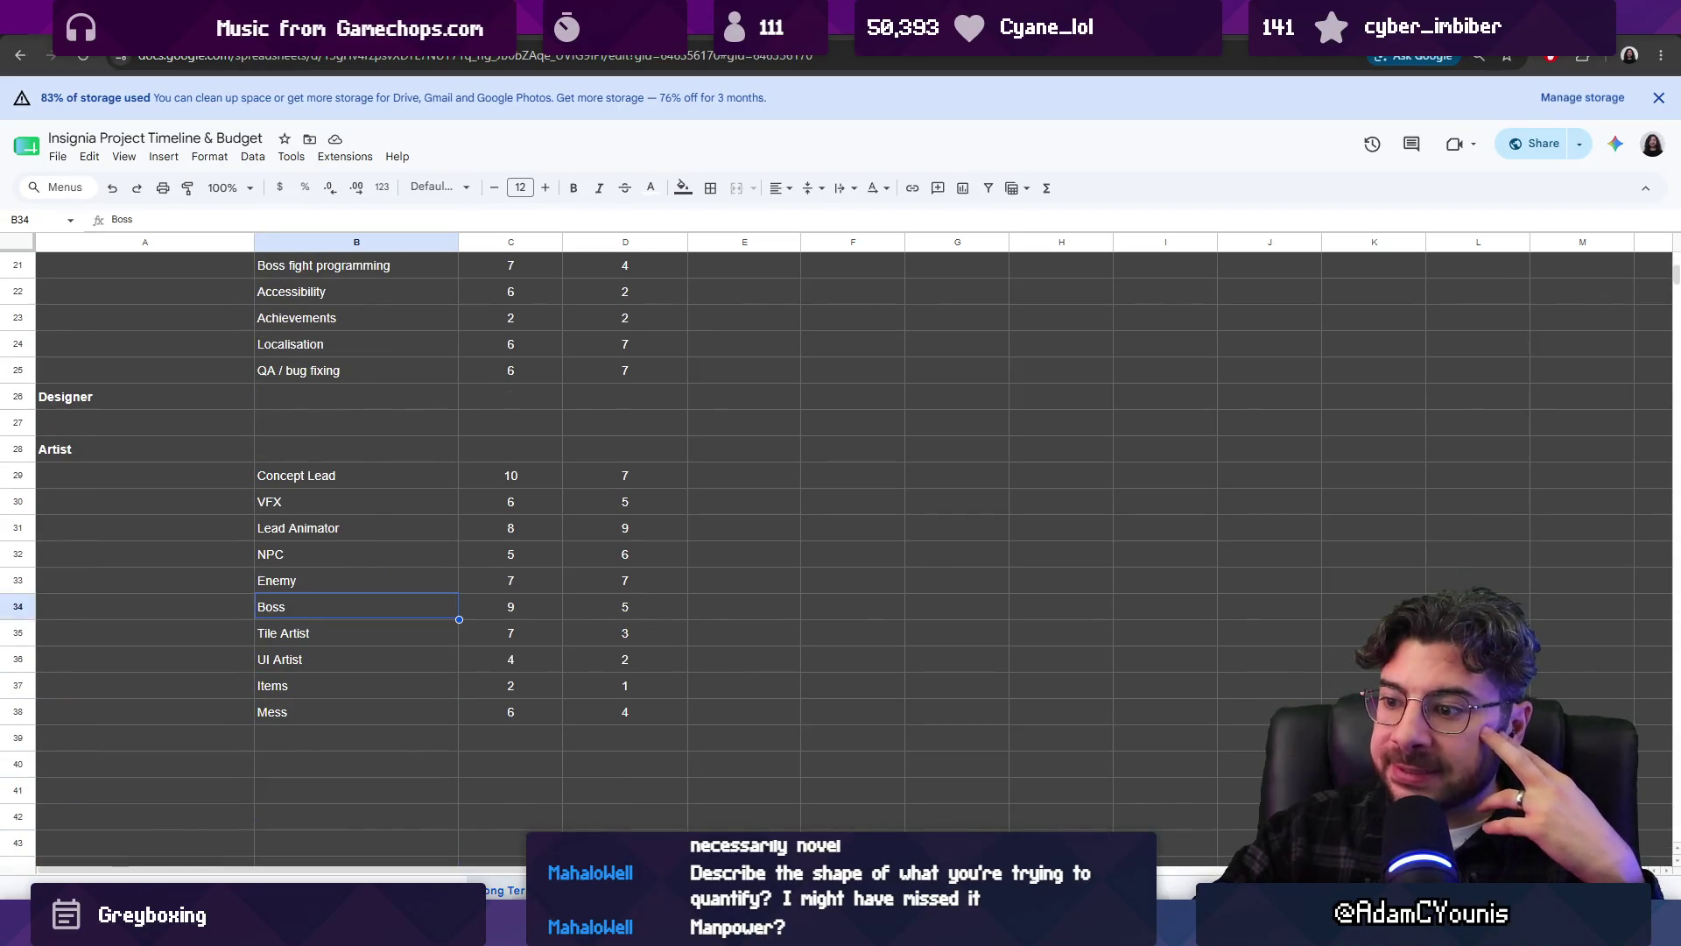
{"action": "left_click", "coordinate": [784, 927]}
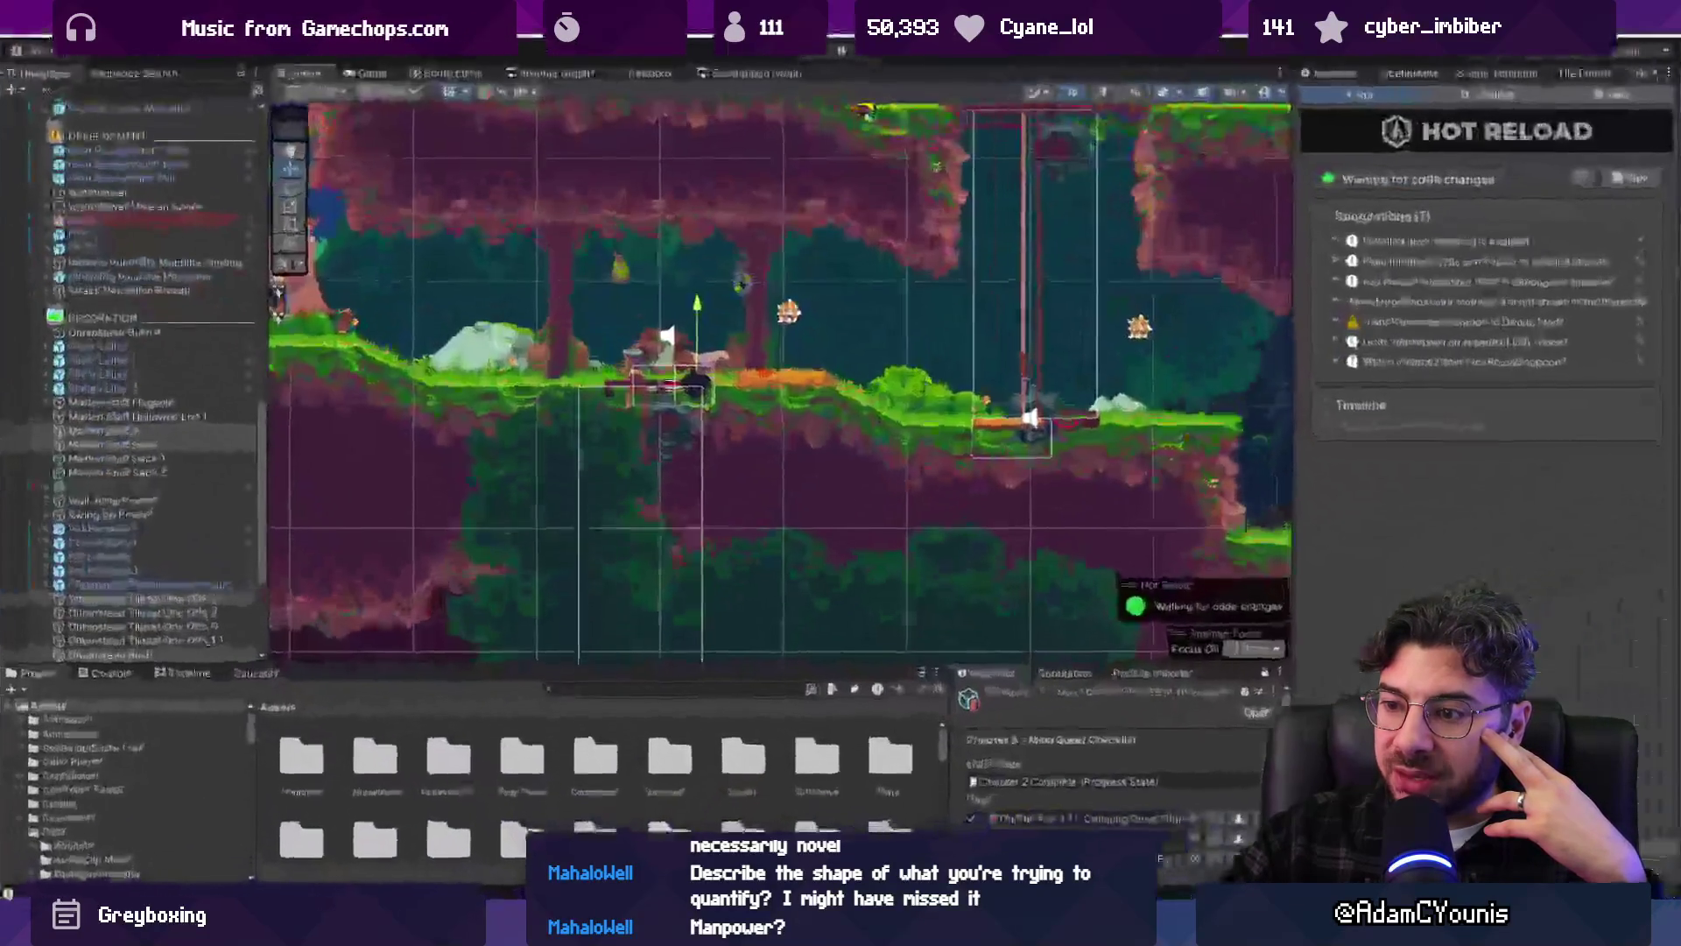
{"action": "left_click", "coordinate": [582, 76]}
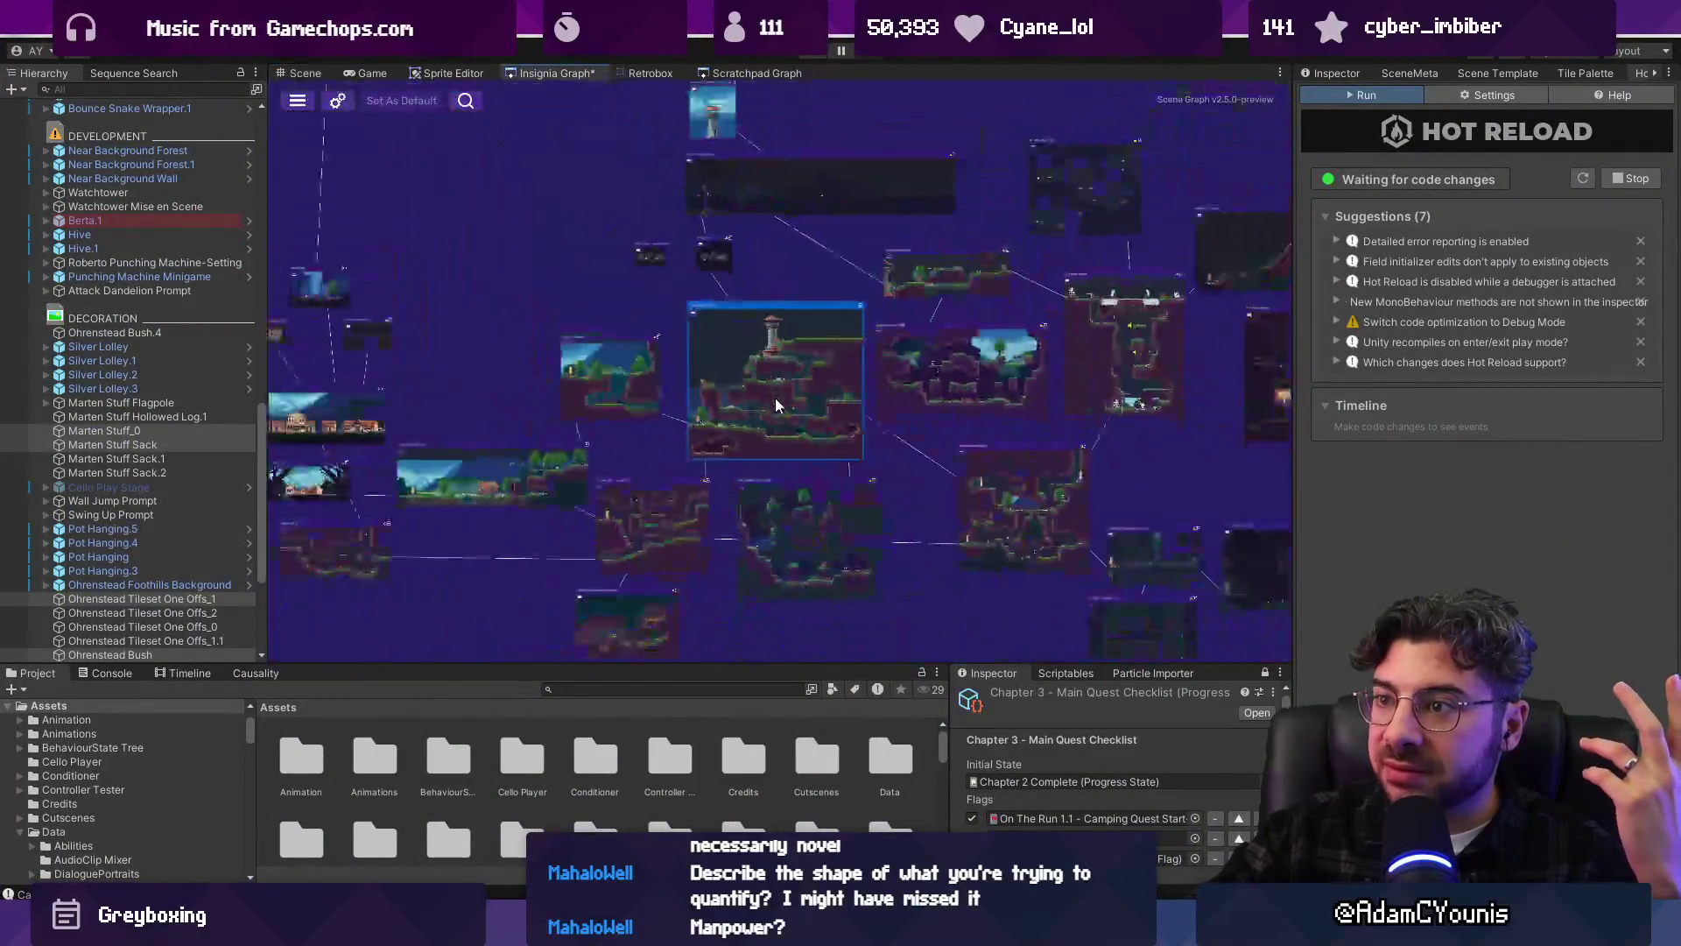
{"action": "scroll", "coordinate": [795, 427], "scroll_direction": "up", "scroll_amount": 3}
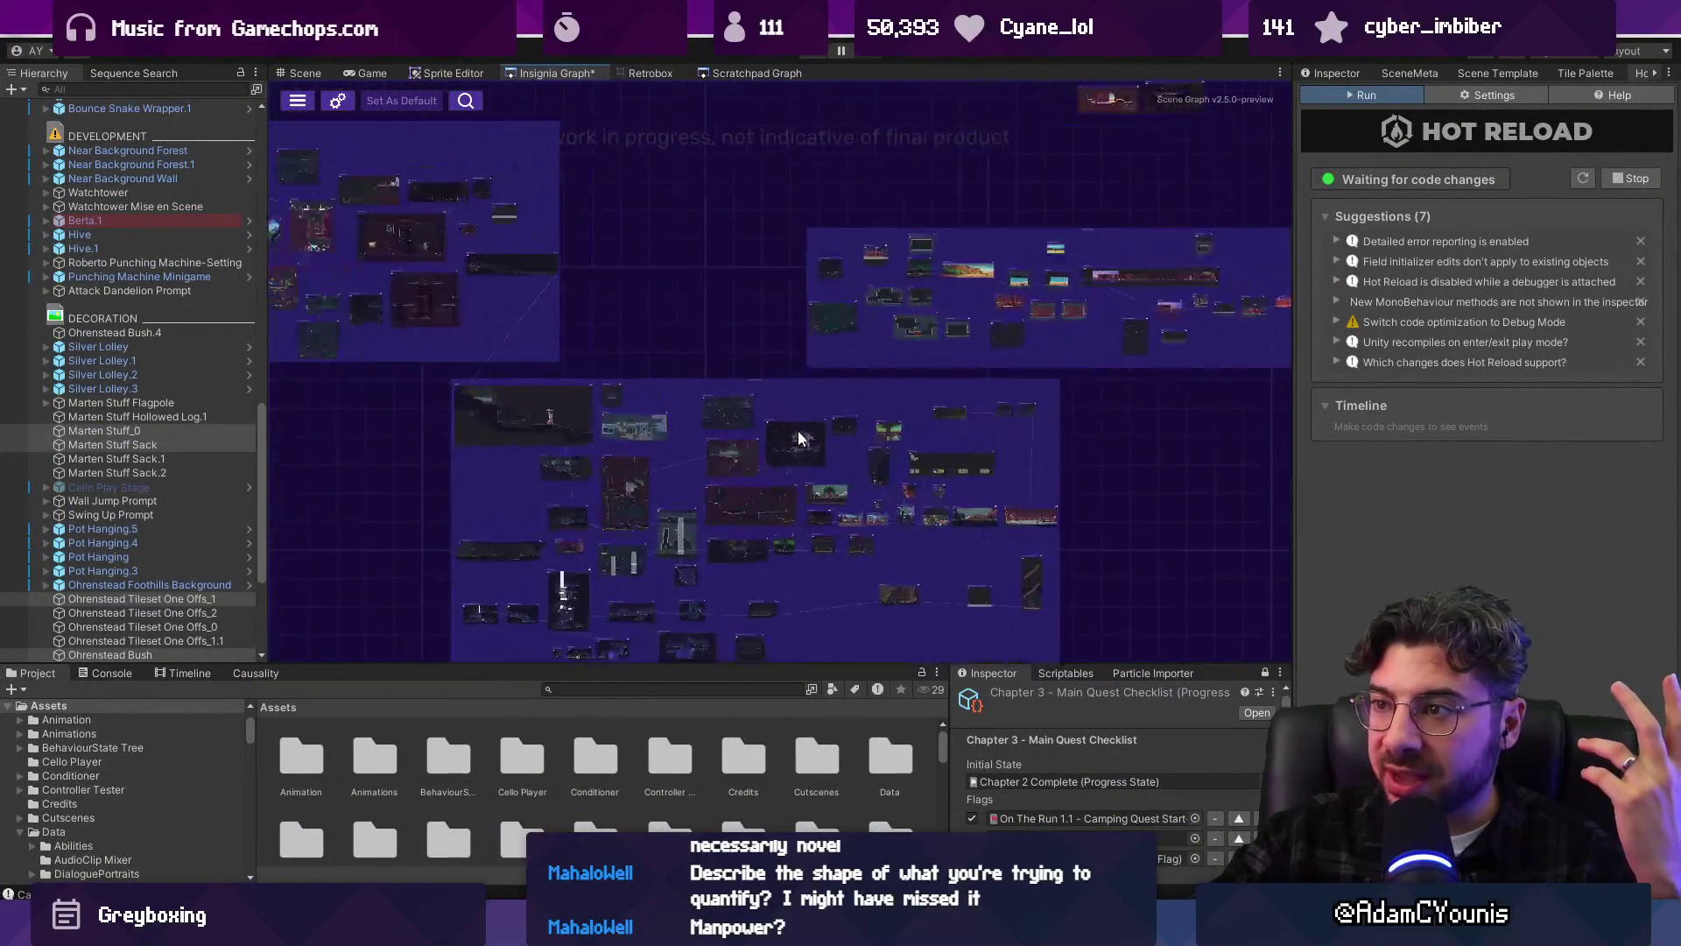
{"action": "scroll", "coordinate": [845, 480], "scroll_direction": "up", "scroll_amount": 4}
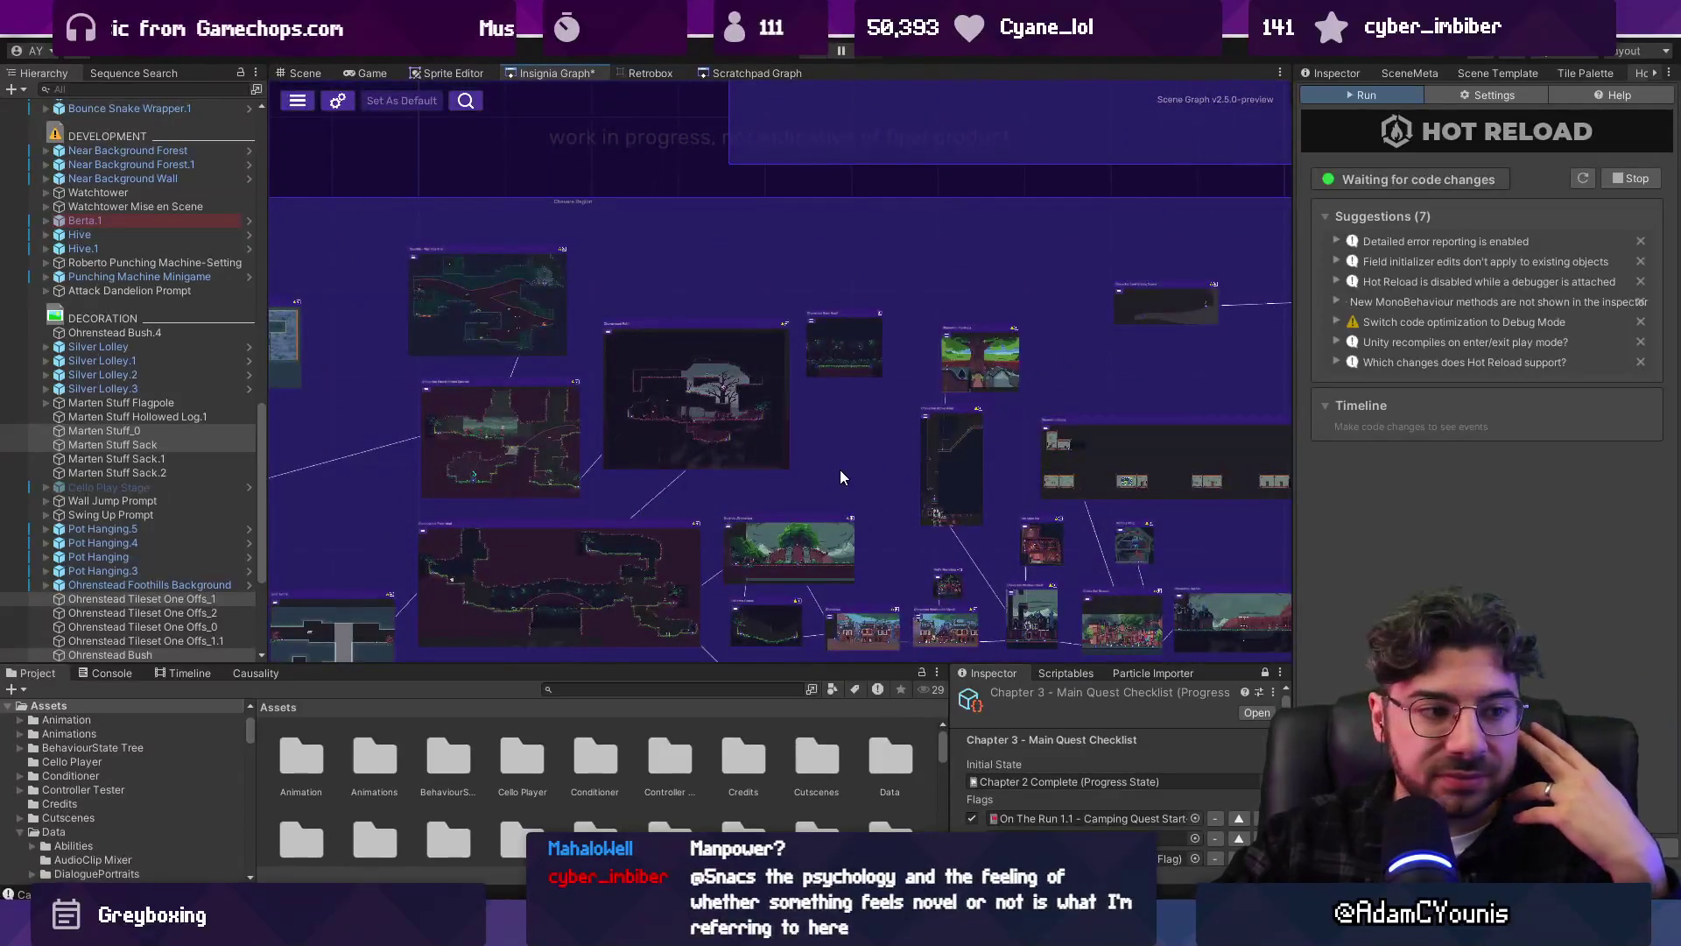
{"action": "key", "text": "alt+Tab"}
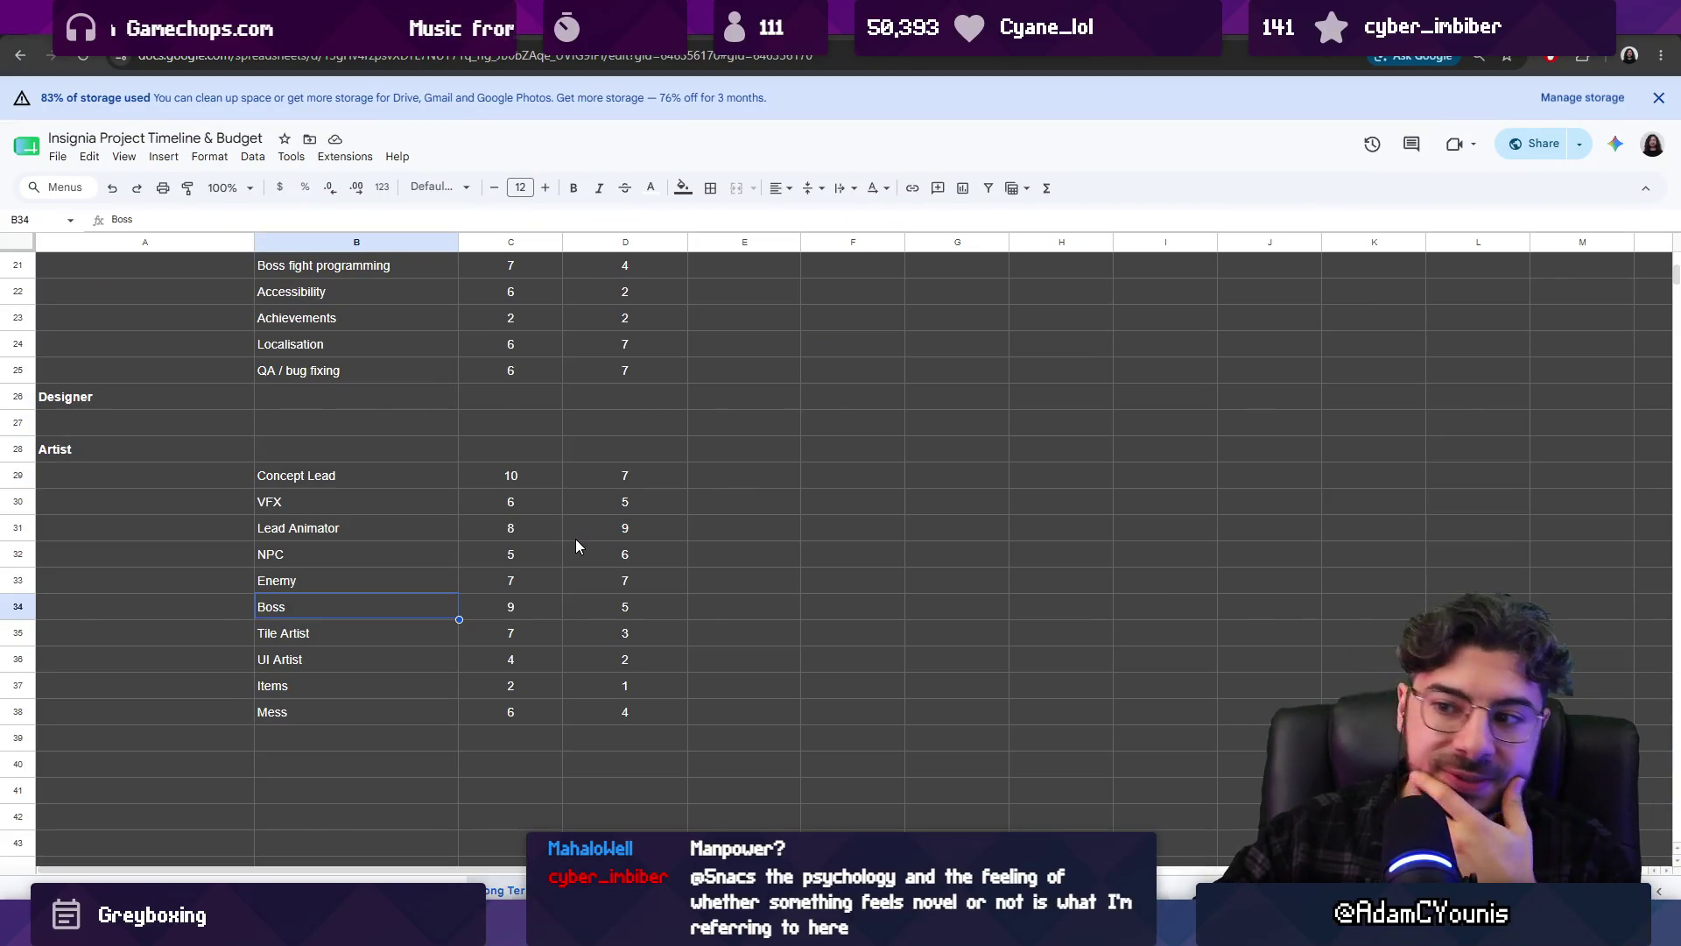
{"action": "scroll", "coordinate": [723, 544], "scroll_direction": "up", "scroll_amount": 2}
{"action": "scroll", "coordinate": [725, 547], "scroll_direction": "up", "scroll_amount": 4}
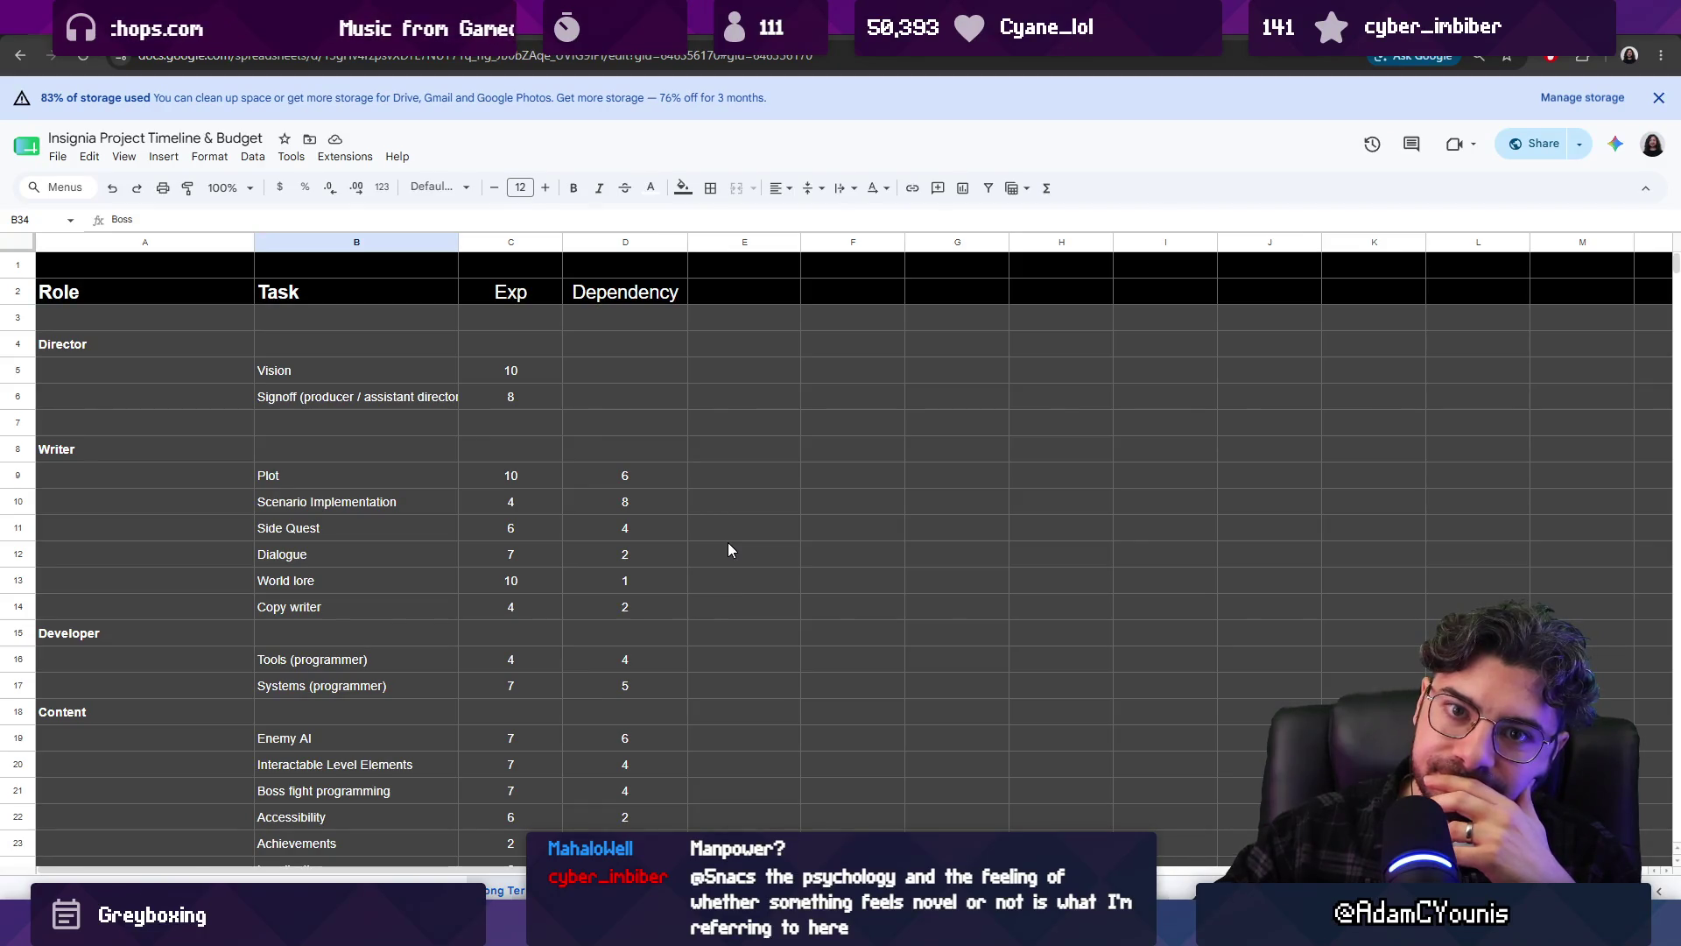
{"action": "scroll", "coordinate": [727, 543], "scroll_direction": "down", "scroll_amount": 9}
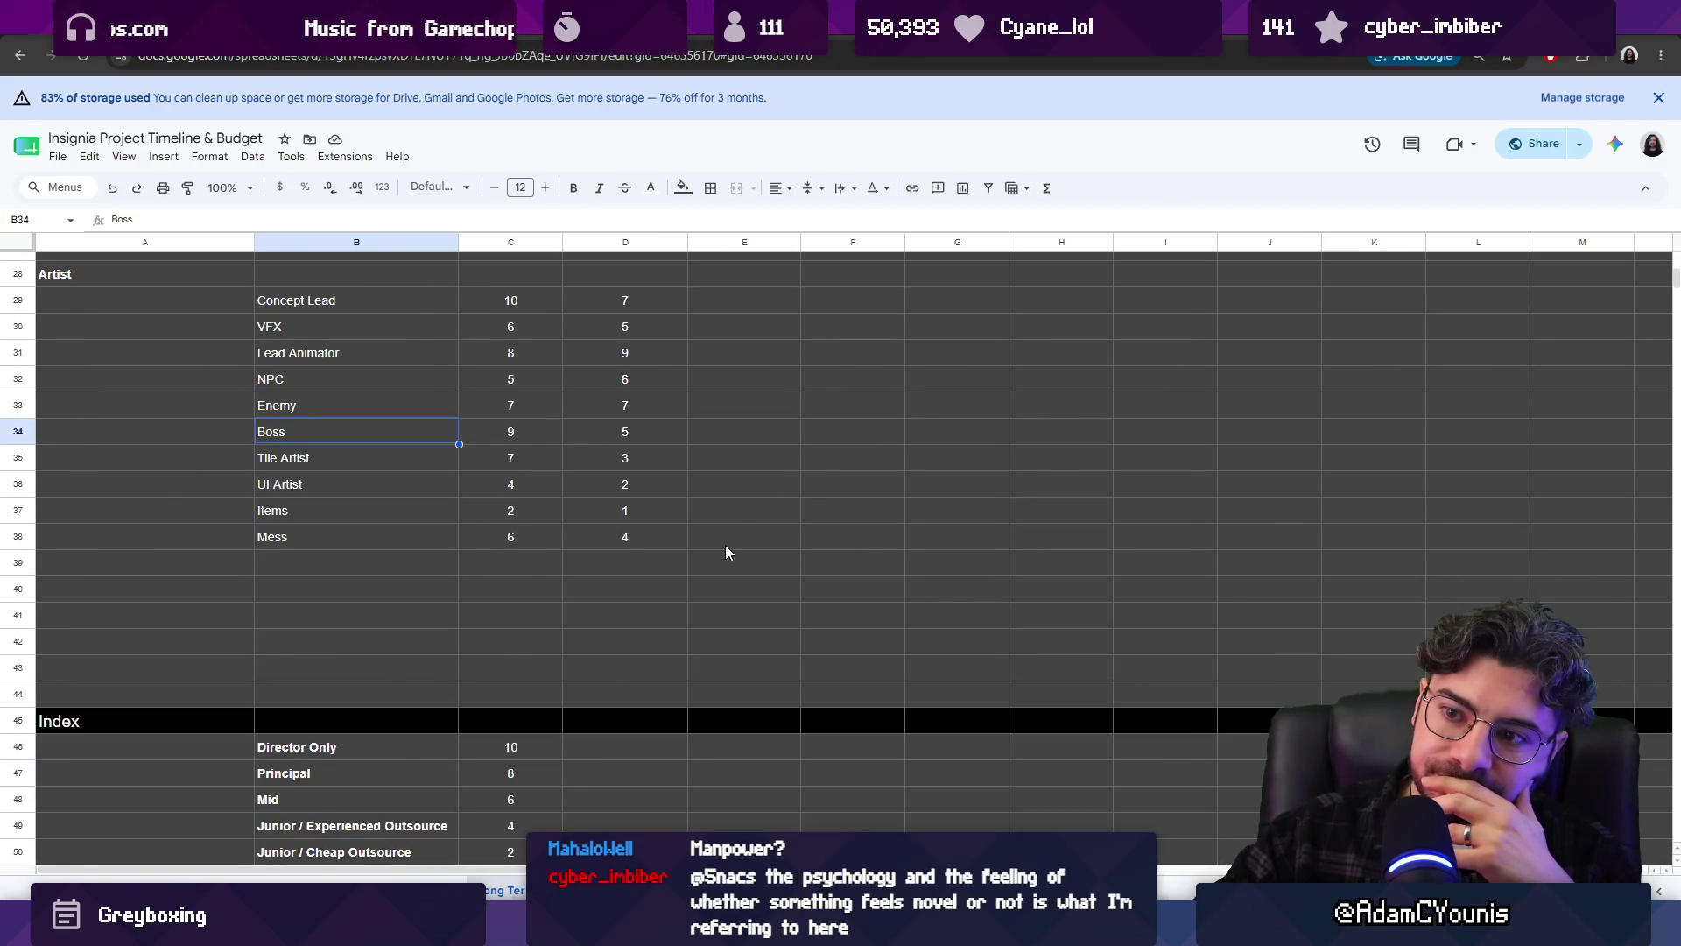
{"action": "scroll", "coordinate": [726, 545], "scroll_direction": "up", "scroll_amount": 3}
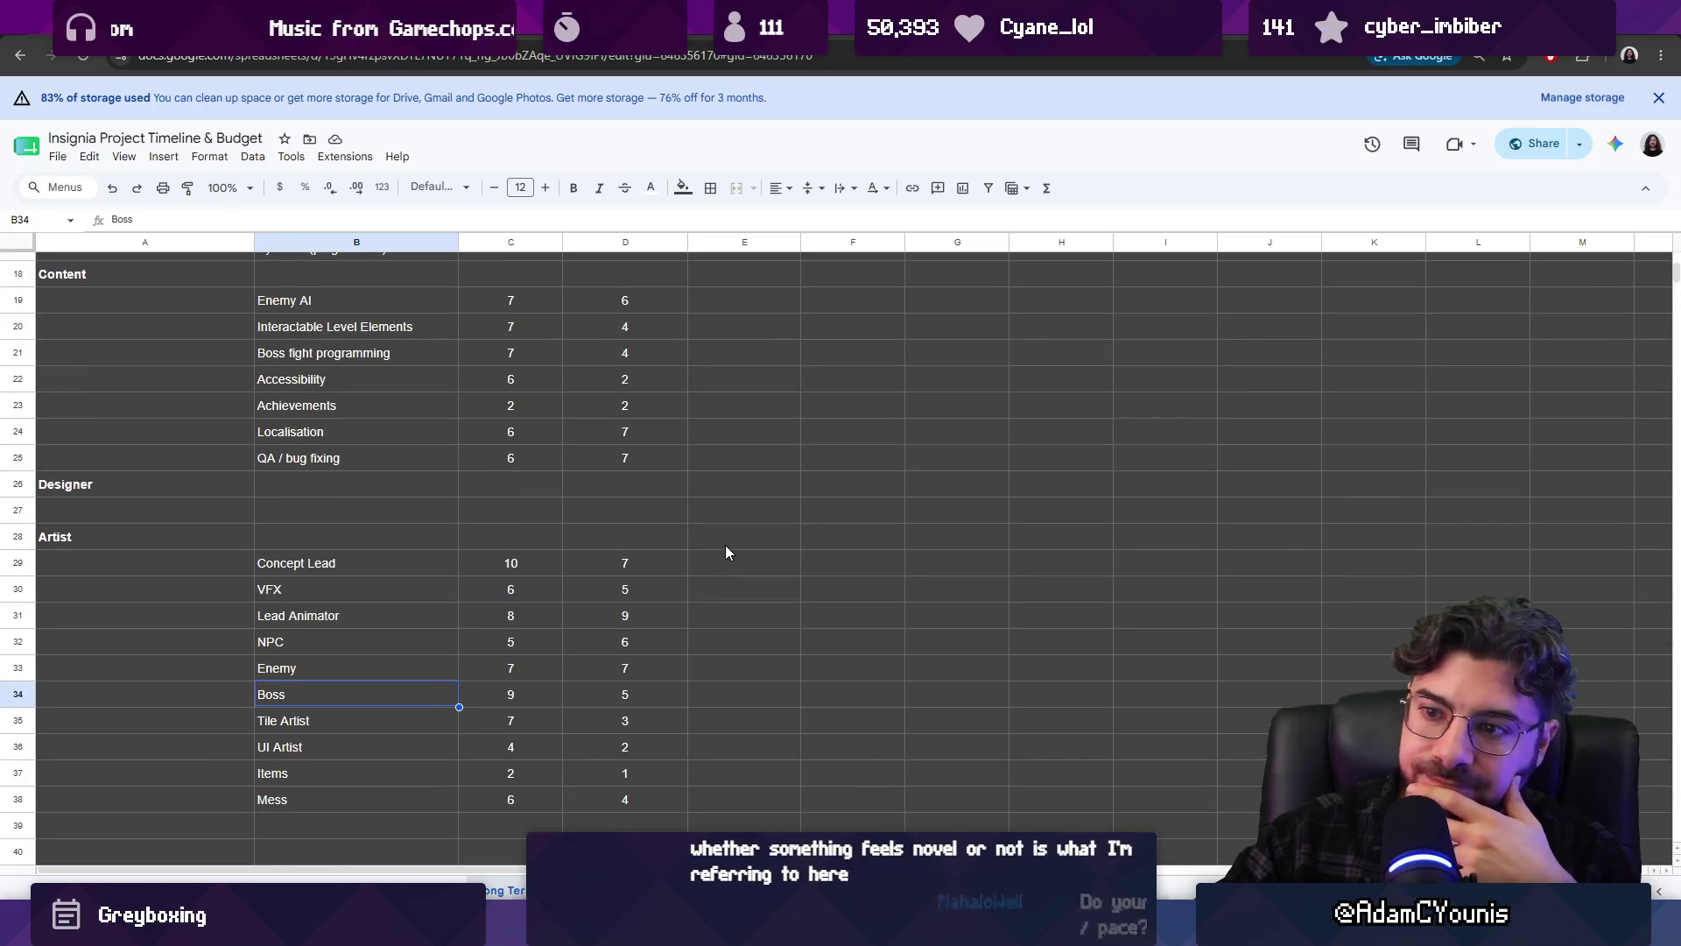